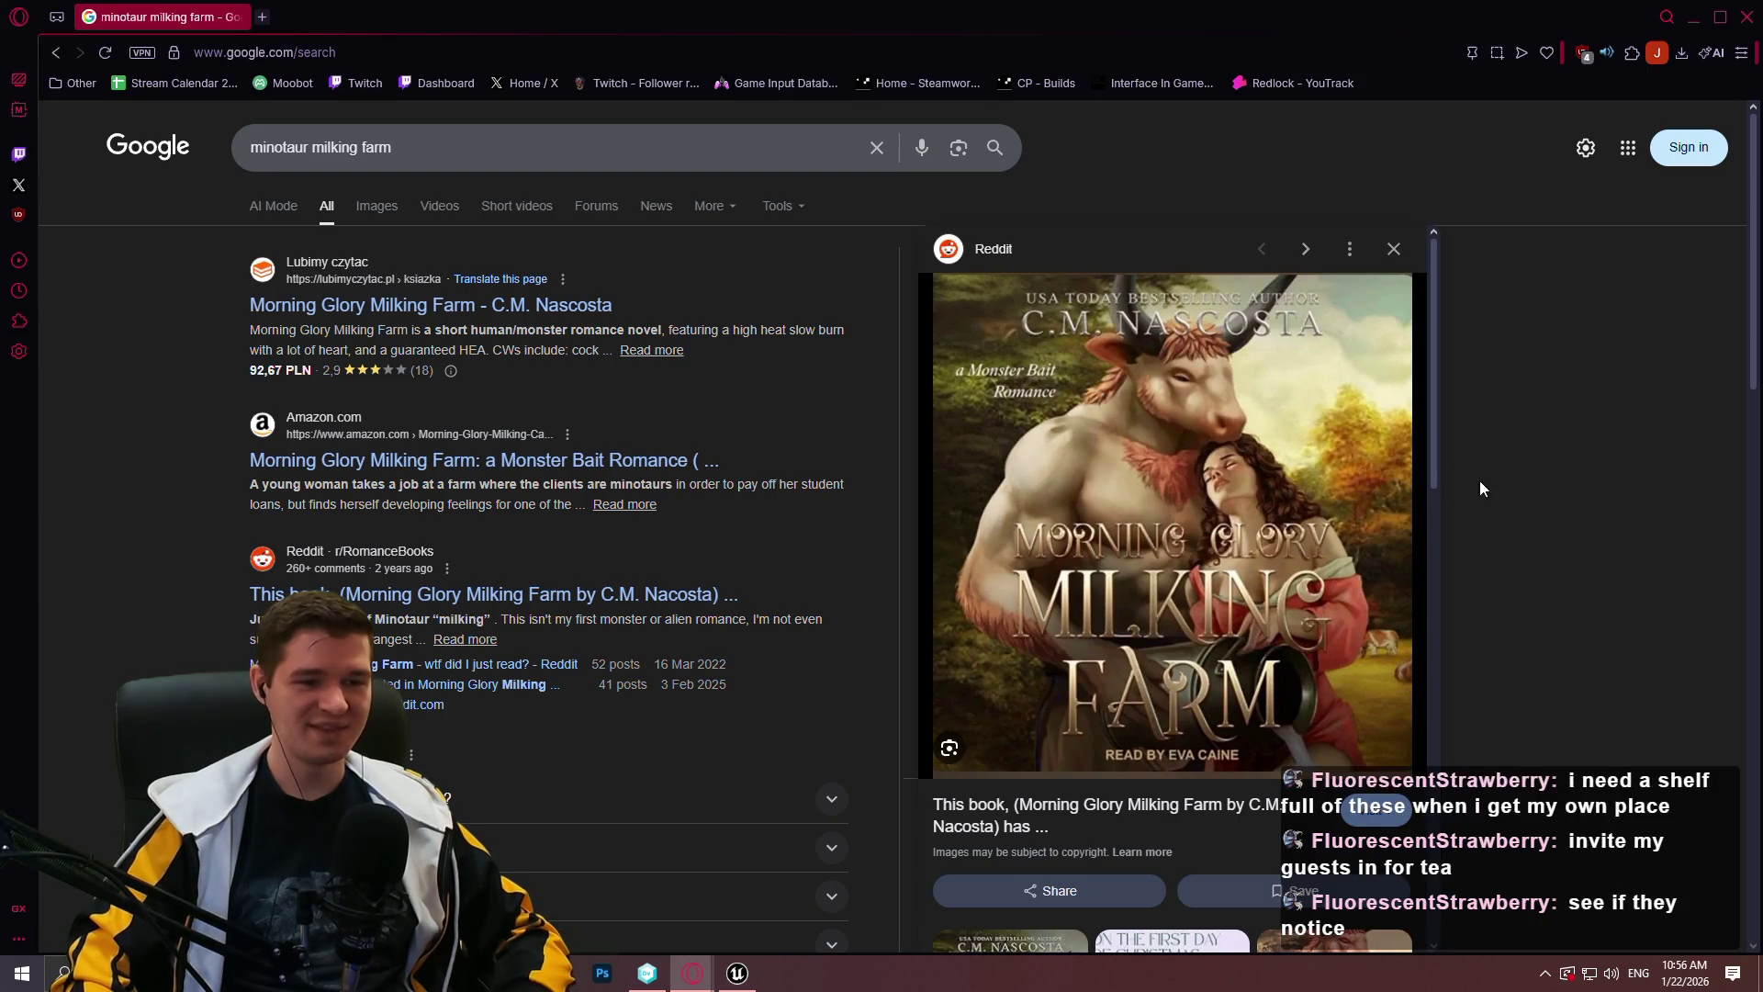
# Minimize the Opera book search results and switch back to the Unreal Editor's Redlock level.
pyautogui.scroll(-1, 1414, 569)
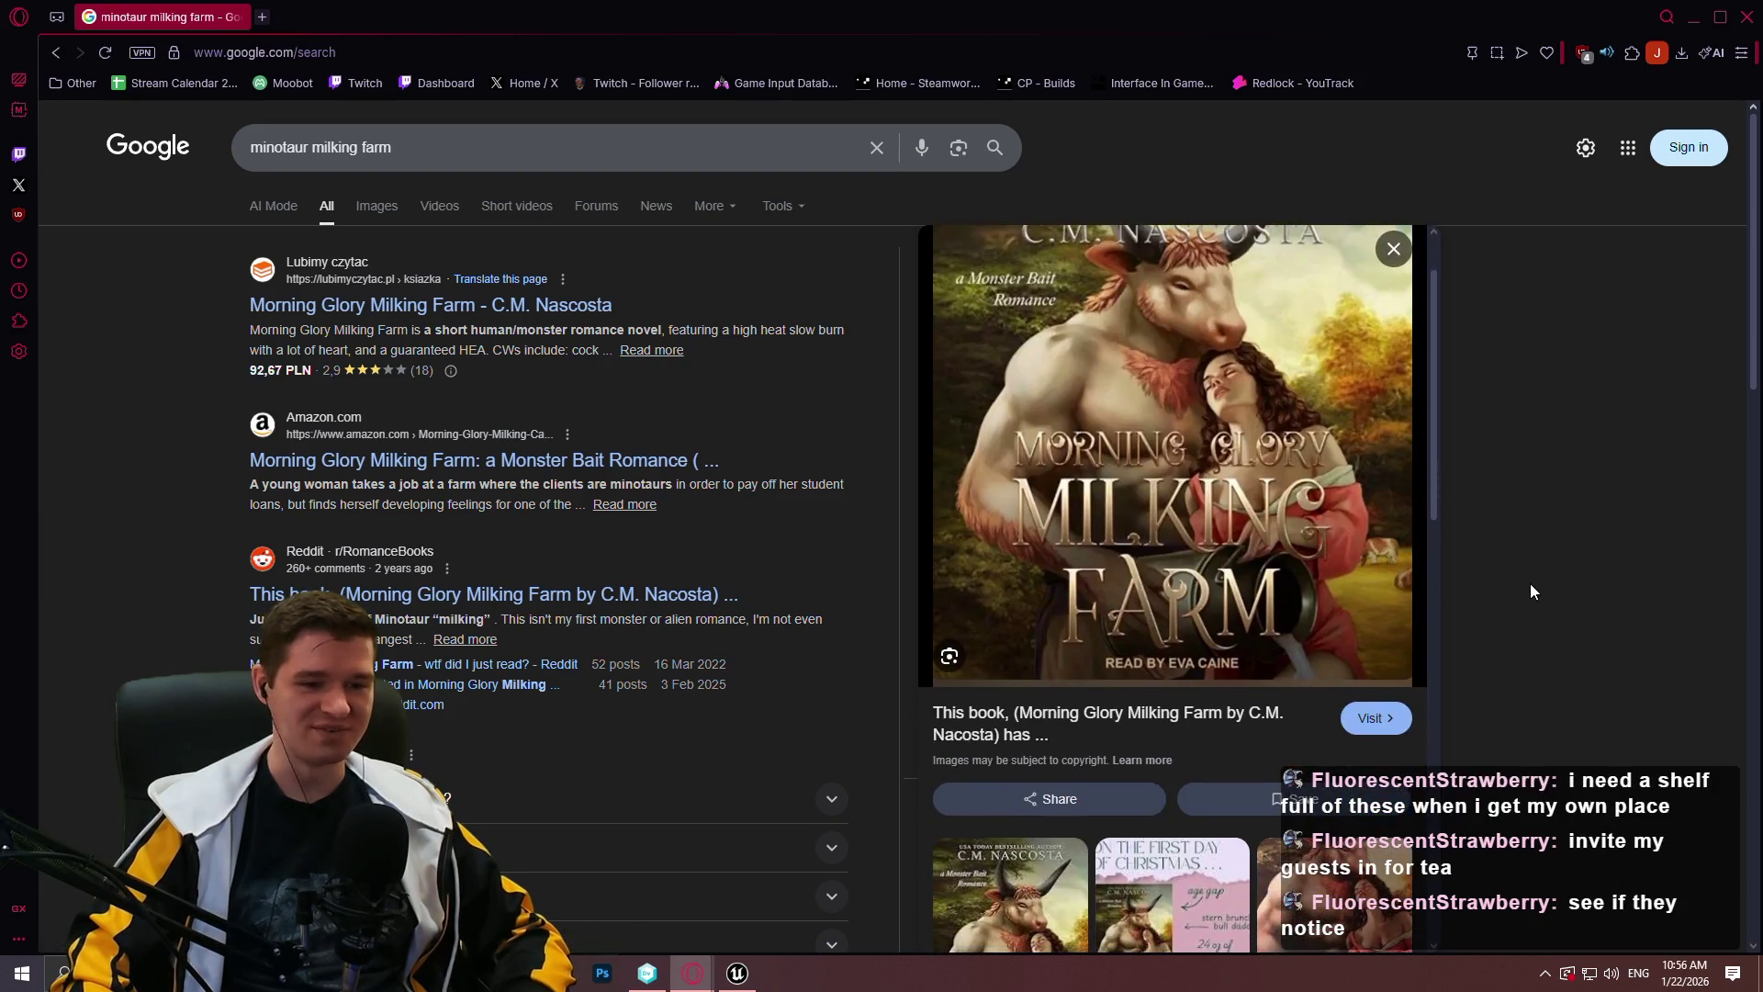
pyautogui.scroll(1, 1232, 530)
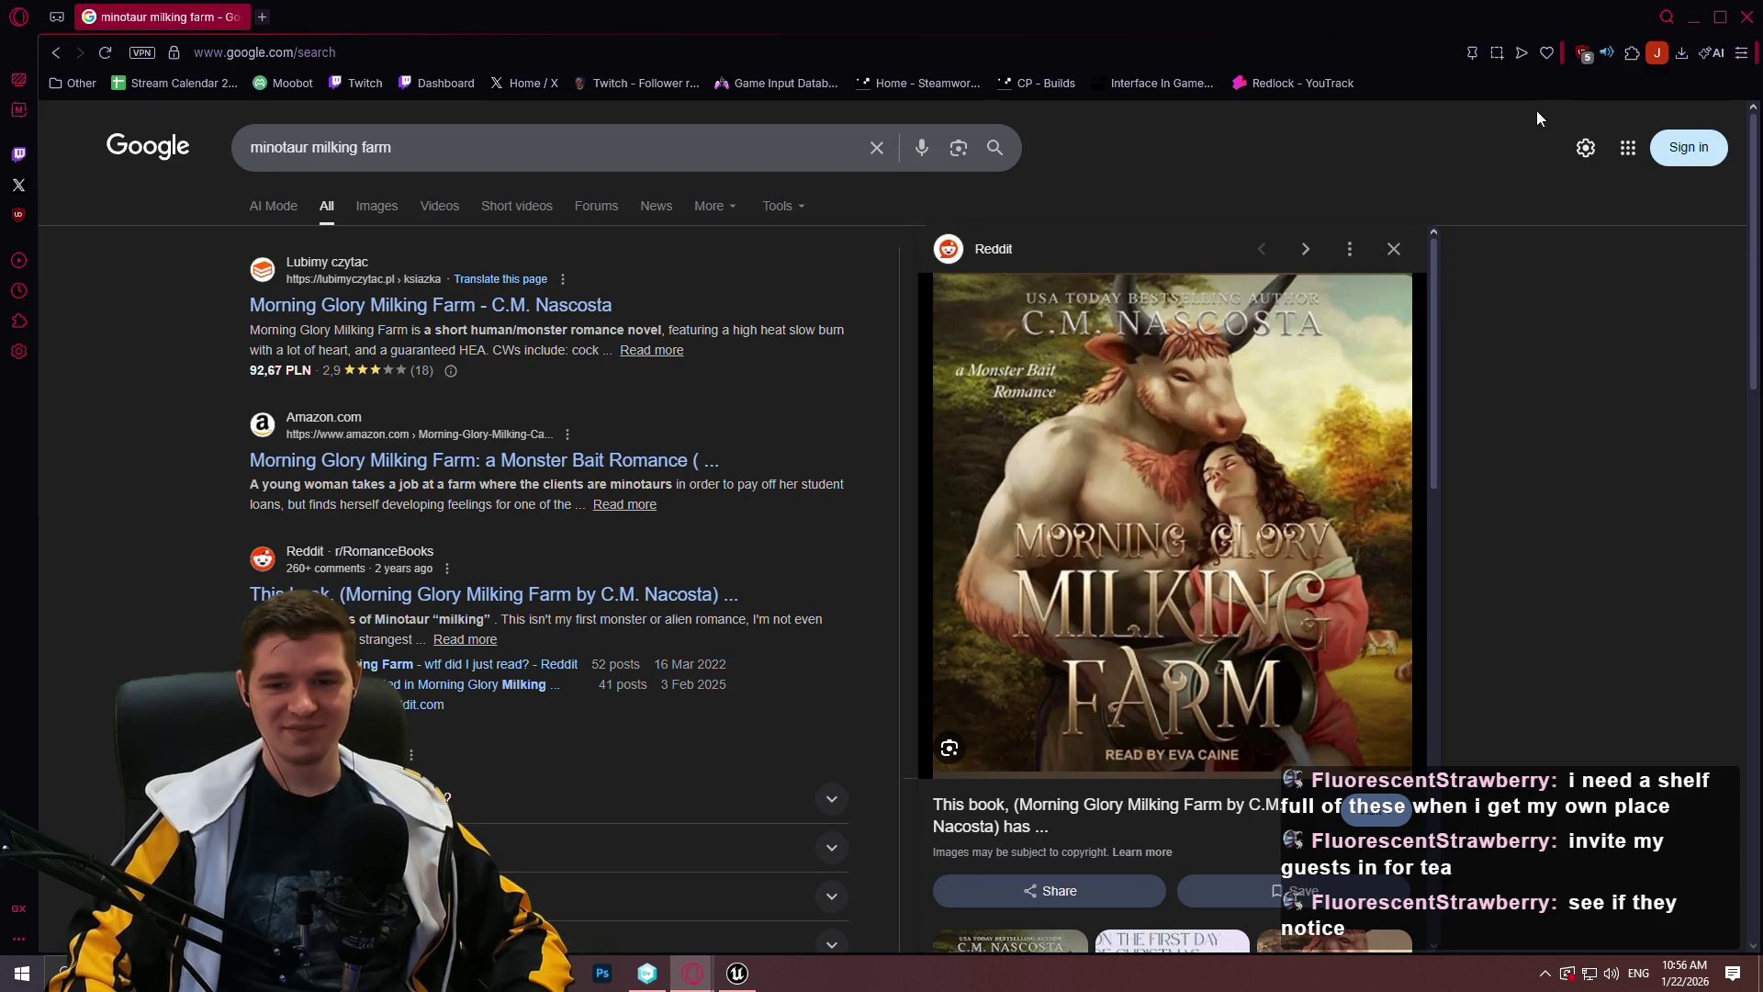
pyautogui.click(1708, 25)
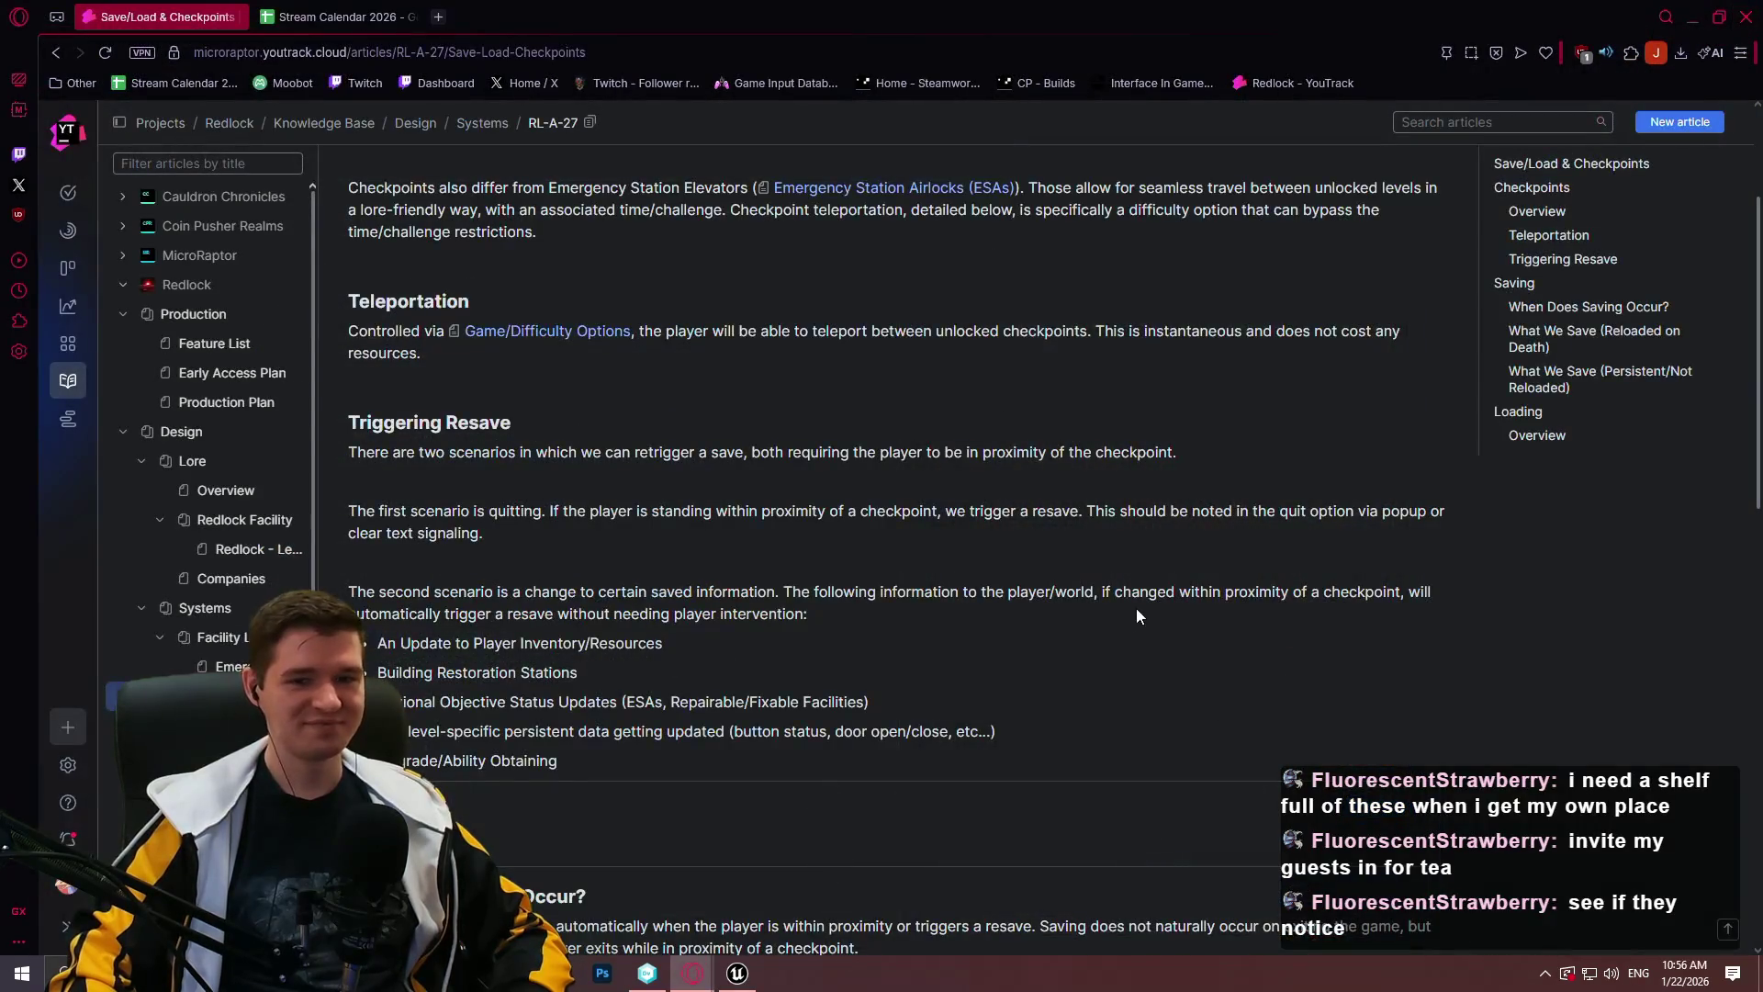
pyautogui.scroll(3, 1098, 624)
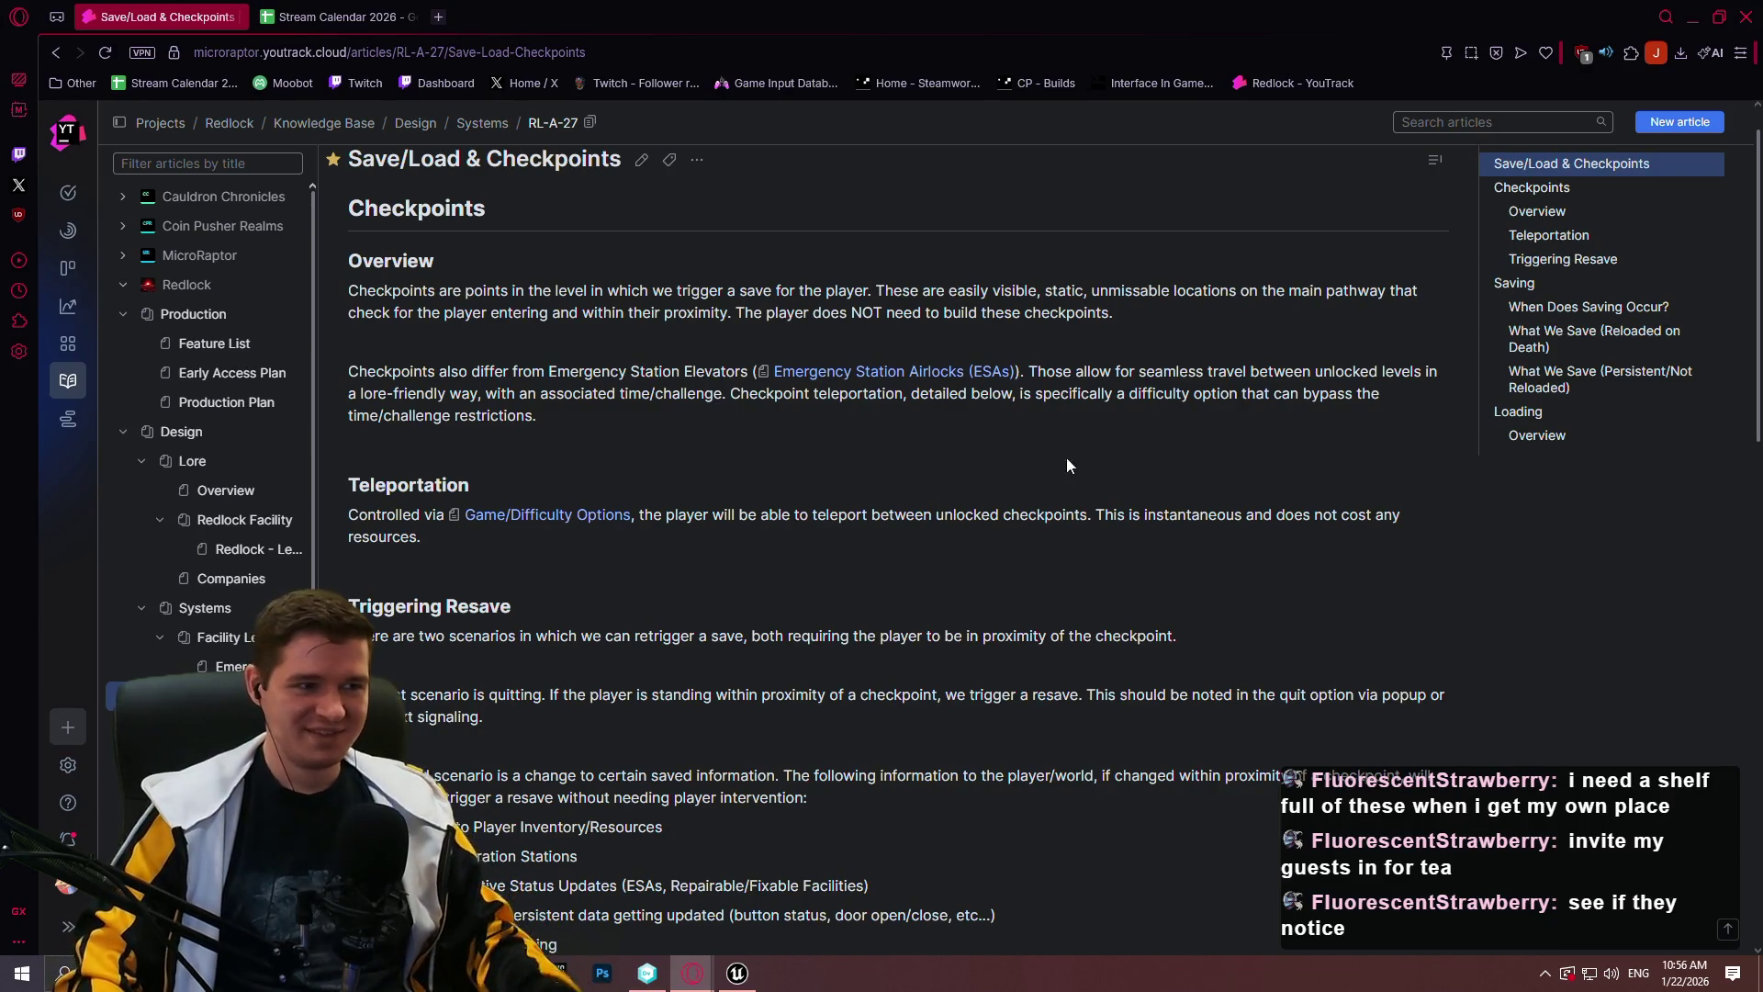
pyautogui.click(736, 974)
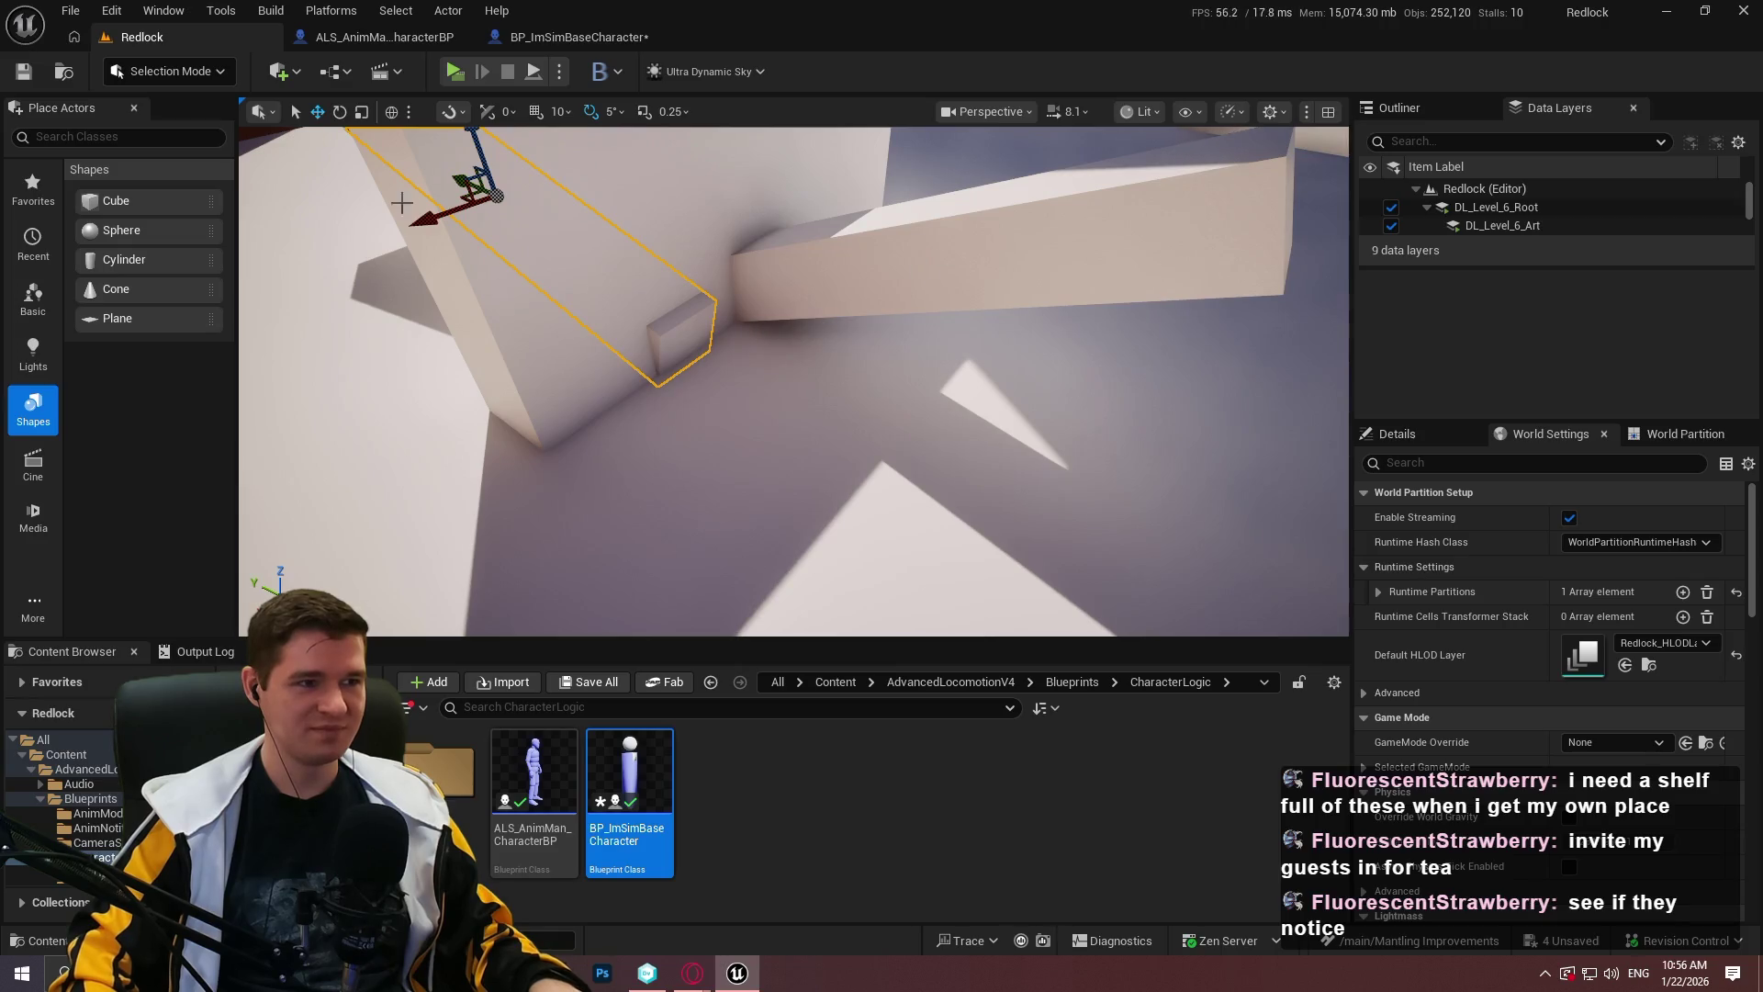
# Open the BP_ImSimBaseCharacter blueprint and survey its TickMantlingCheck graph.
pyautogui.click(574, 37)
pyautogui.scroll(-3, 973, 308)
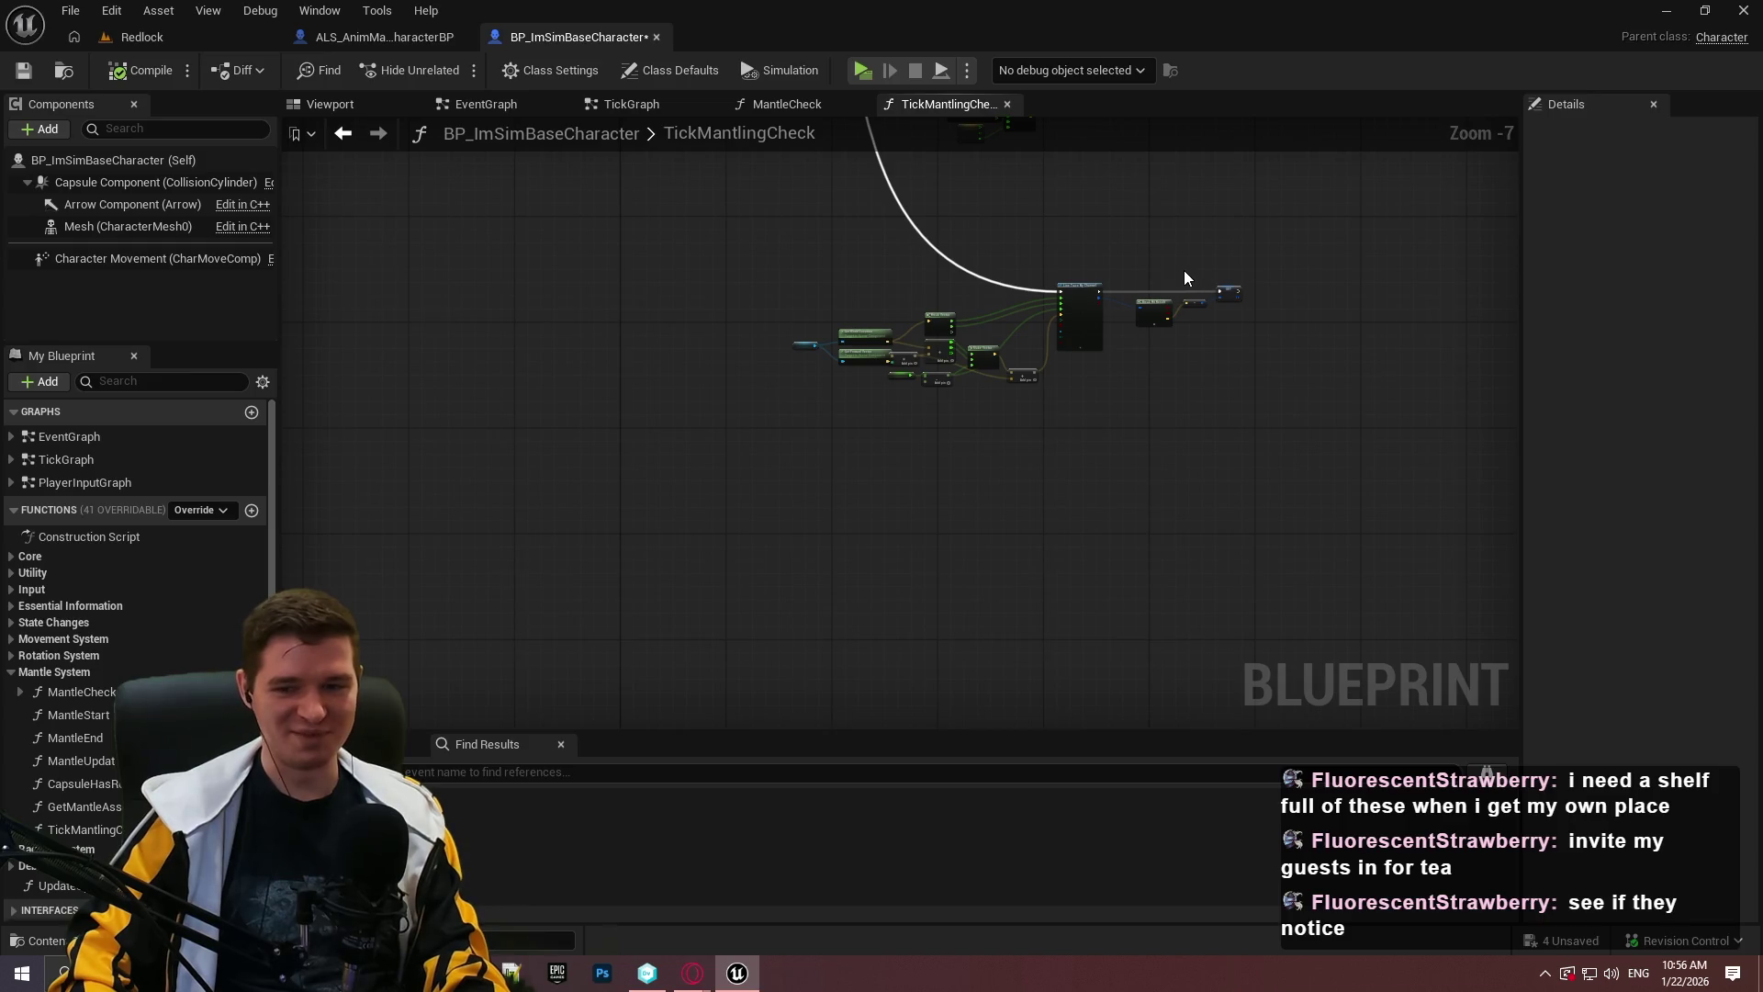
pyautogui.scroll(-2, 1166, 260)
pyautogui.moveTo(1215, 304); pyautogui.dragTo(768, 718)
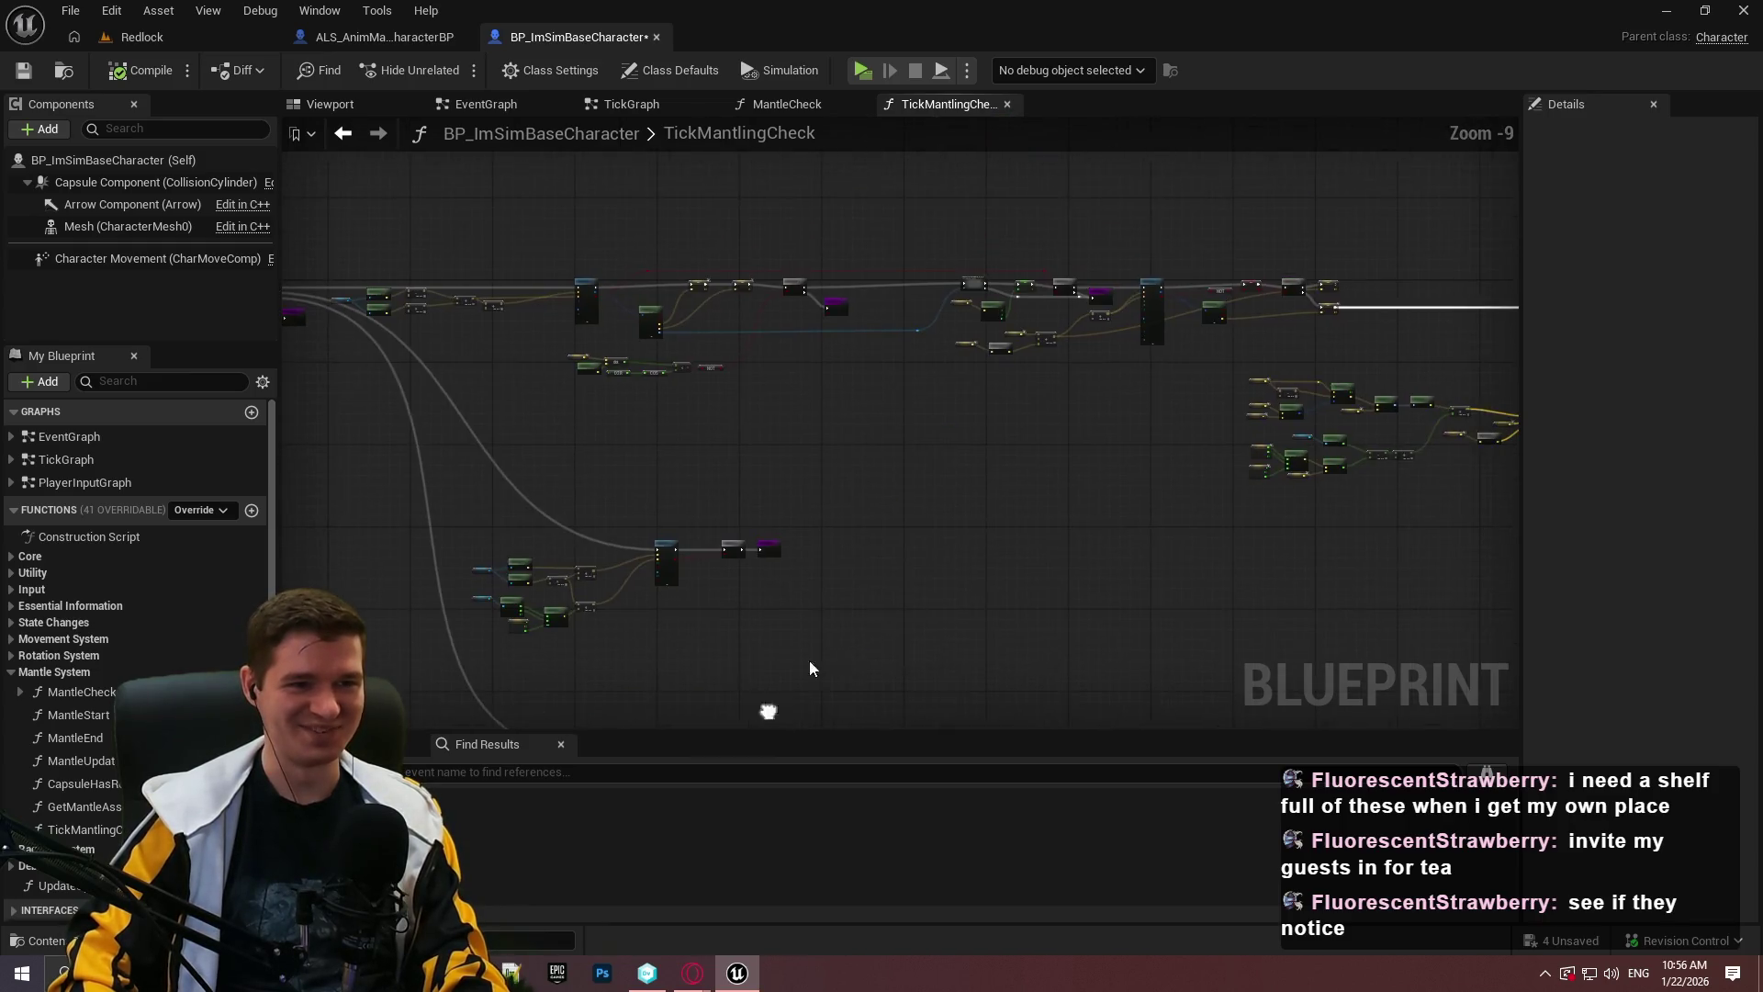
pyautogui.scroll(-1, 836, 461)
pyautogui.moveTo(836, 461); pyautogui.dragTo(902, 349)
pyautogui.scroll(3, 786, 320)
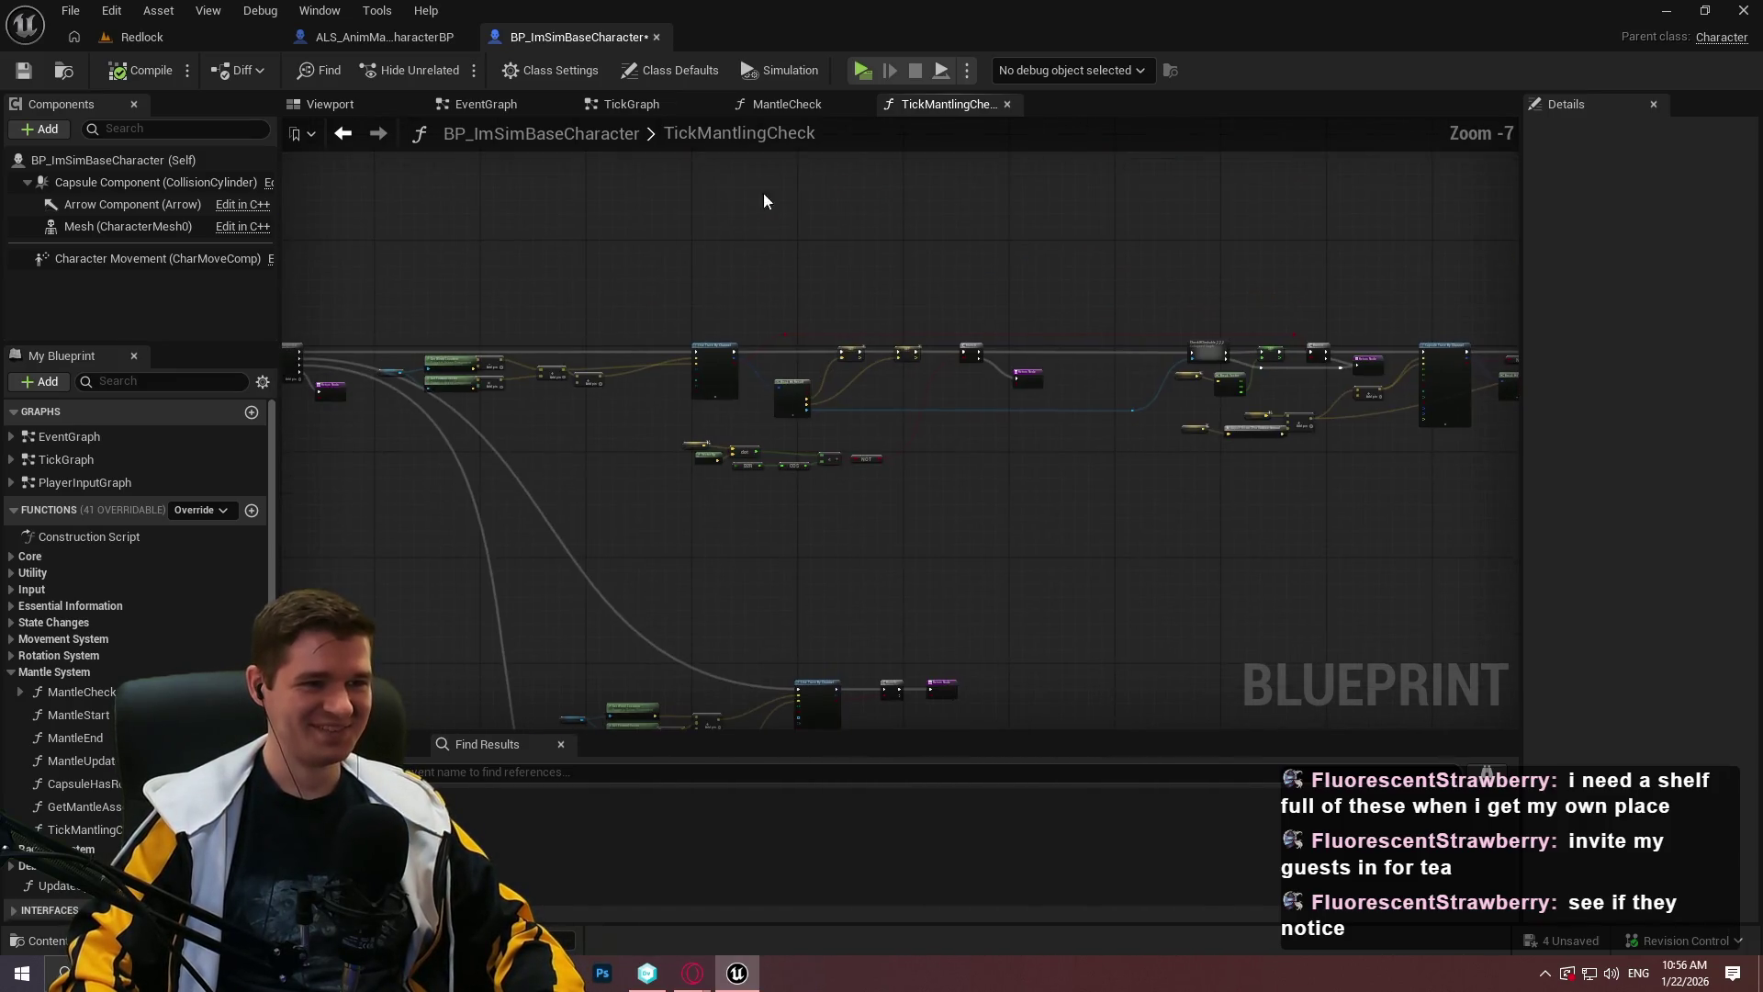
# Switch to the MantleCheck function and pan across its Branch, SET, Return and COS nodes.
pyautogui.click(776, 101)
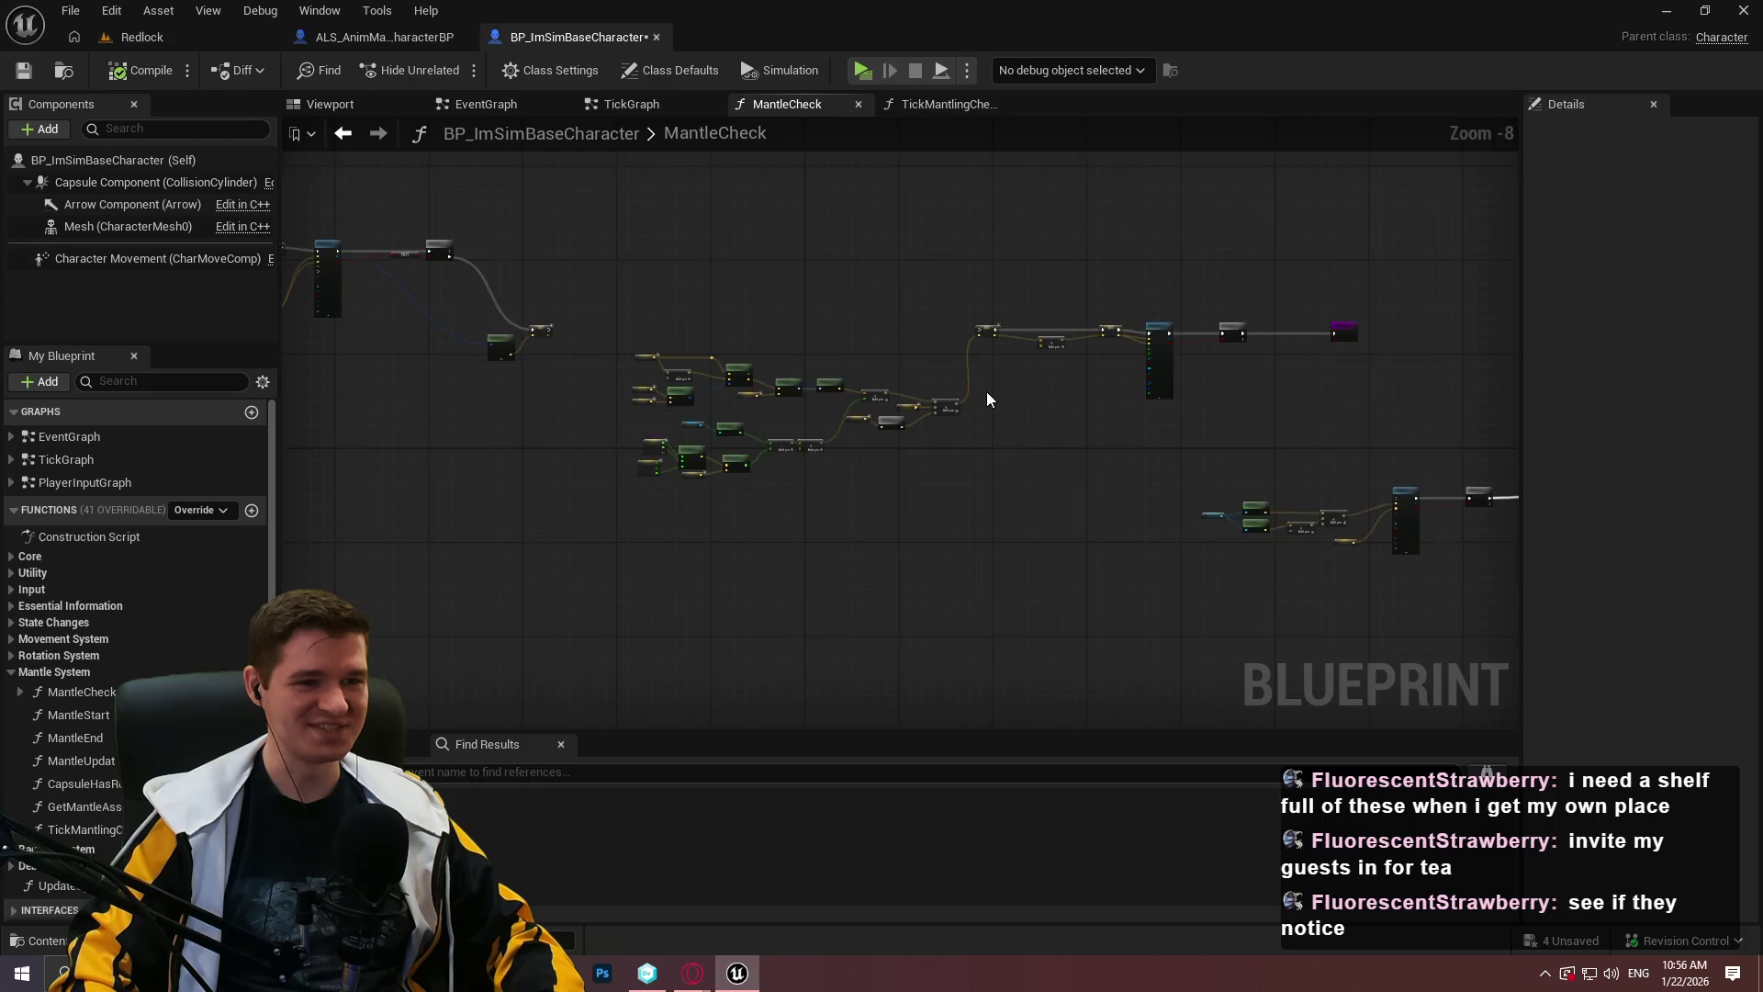
pyautogui.scroll(5, 1029, 377)
pyautogui.scroll(-2, 1194, 296)
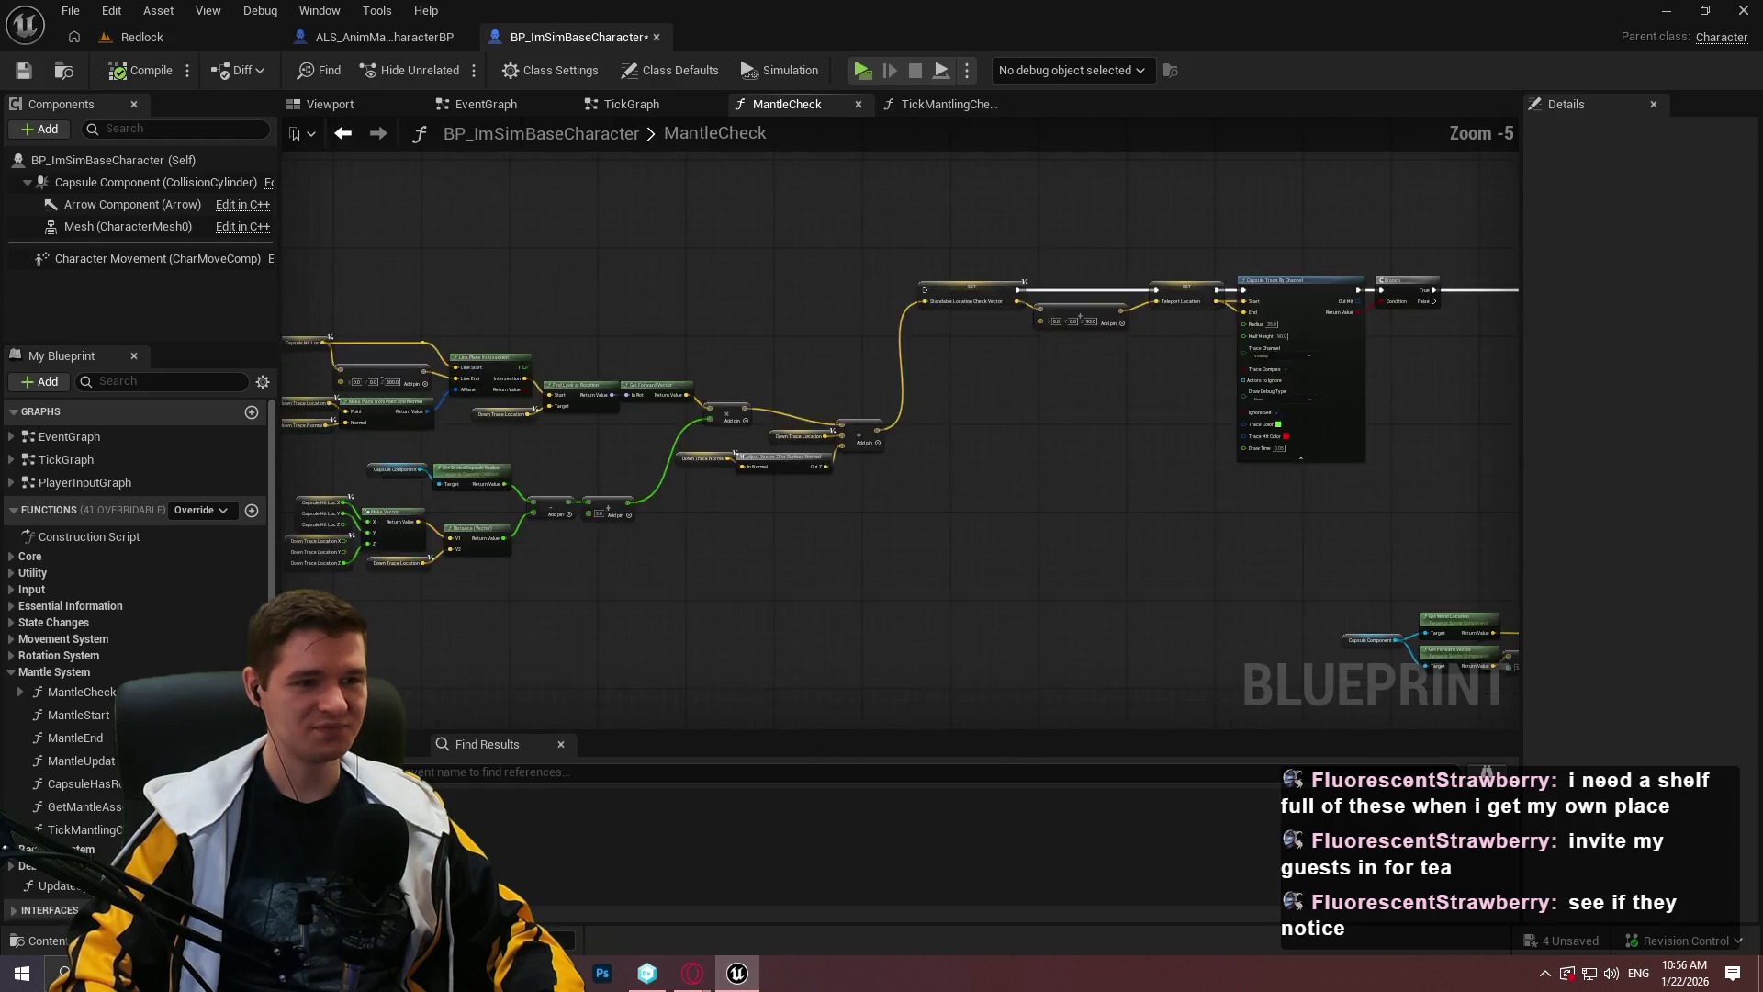
pyautogui.moveTo(1267, 362); pyautogui.dragTo(608, 332)
pyautogui.moveTo(944, 354); pyautogui.dragTo(514, 349)
pyautogui.scroll(2, 1213, 353)
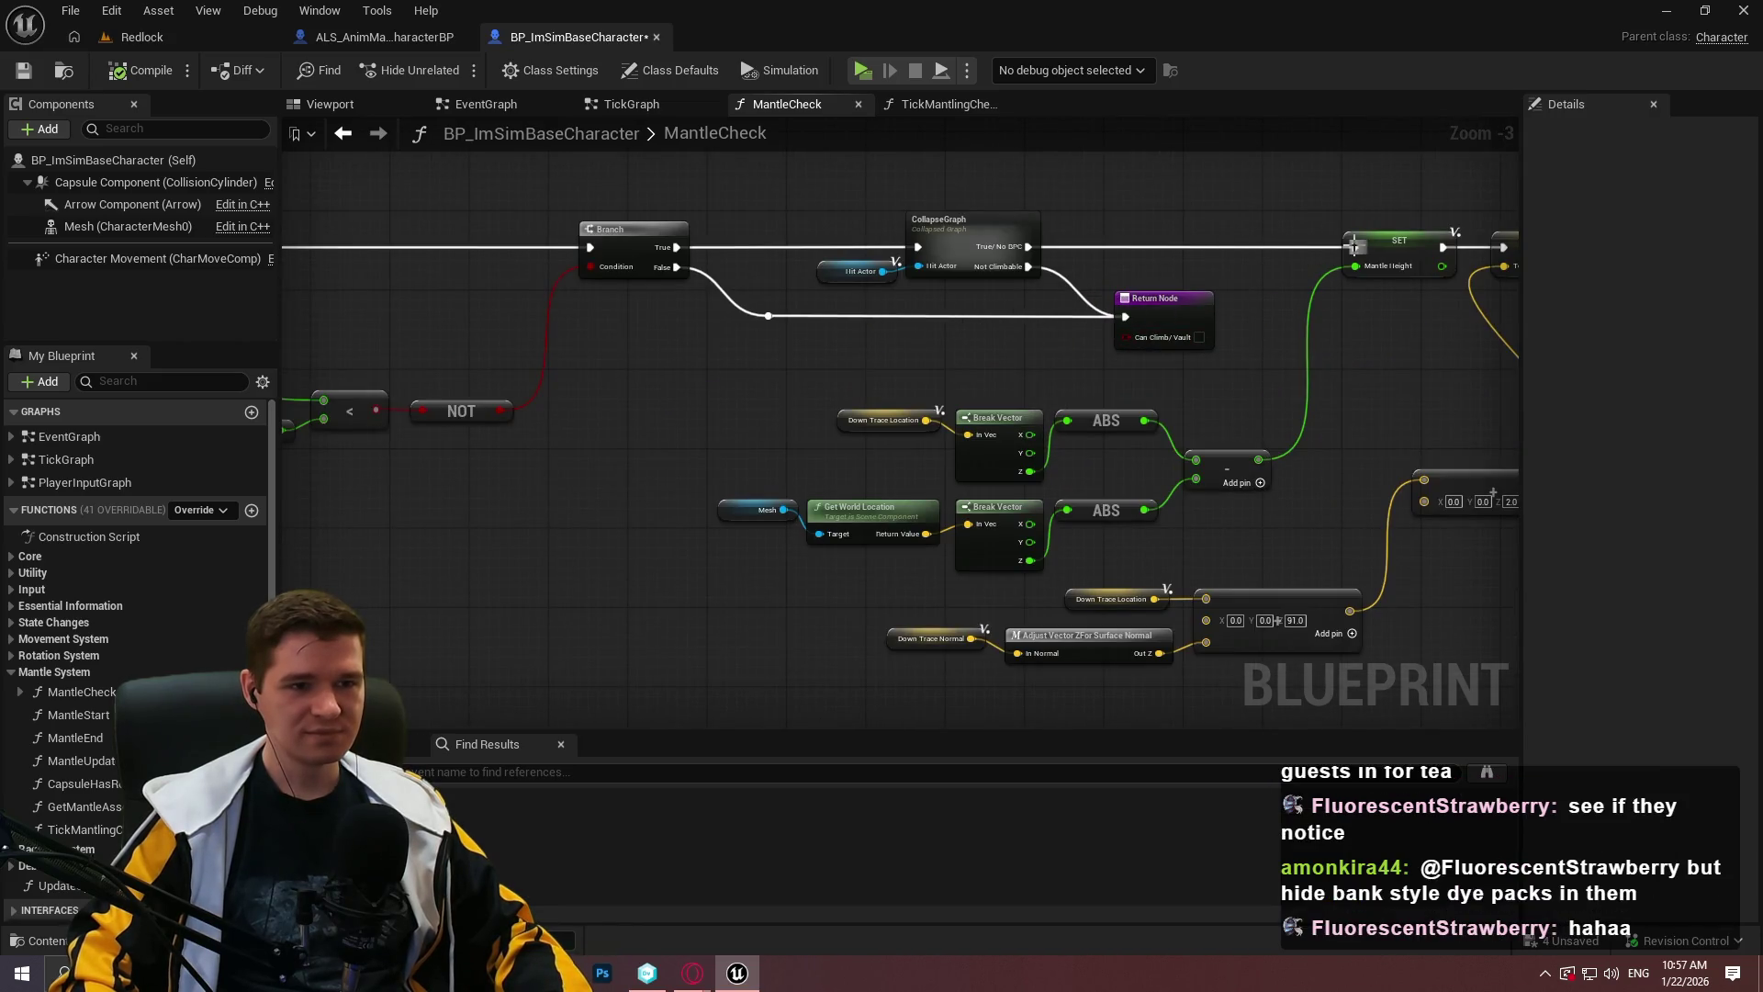
pyautogui.moveTo(583, 261); pyautogui.dragTo(1190, 336)
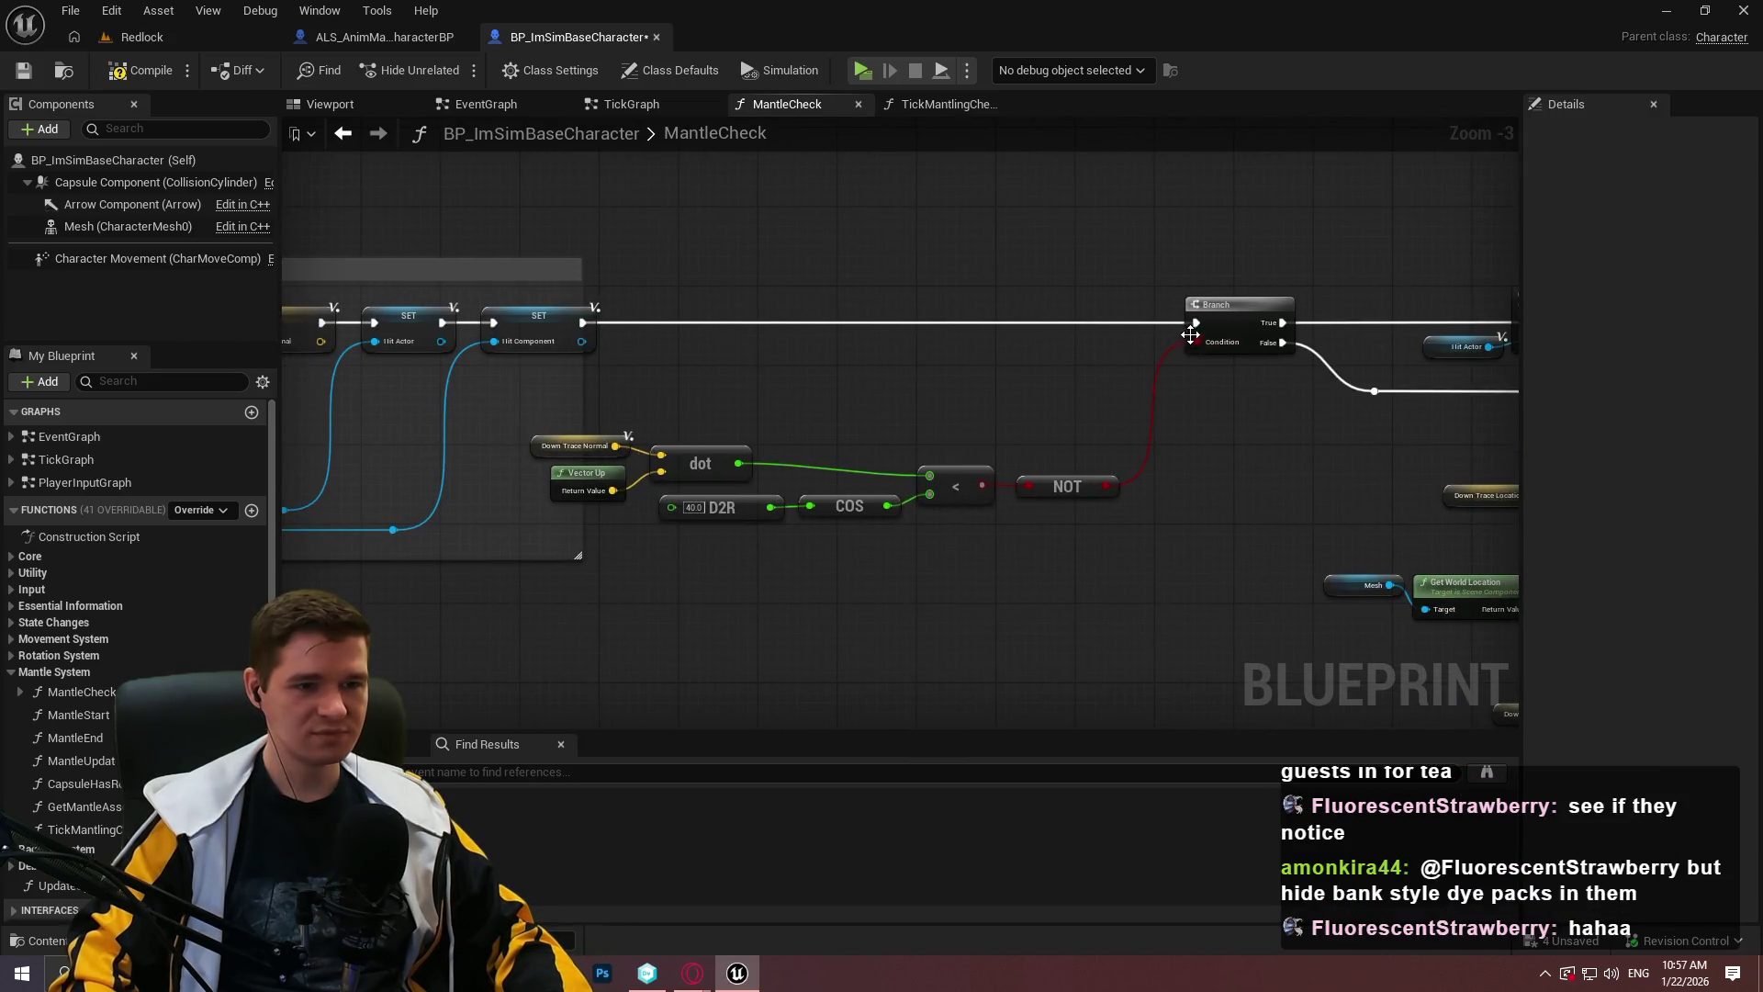
pyautogui.scroll(-4, 717, 510)
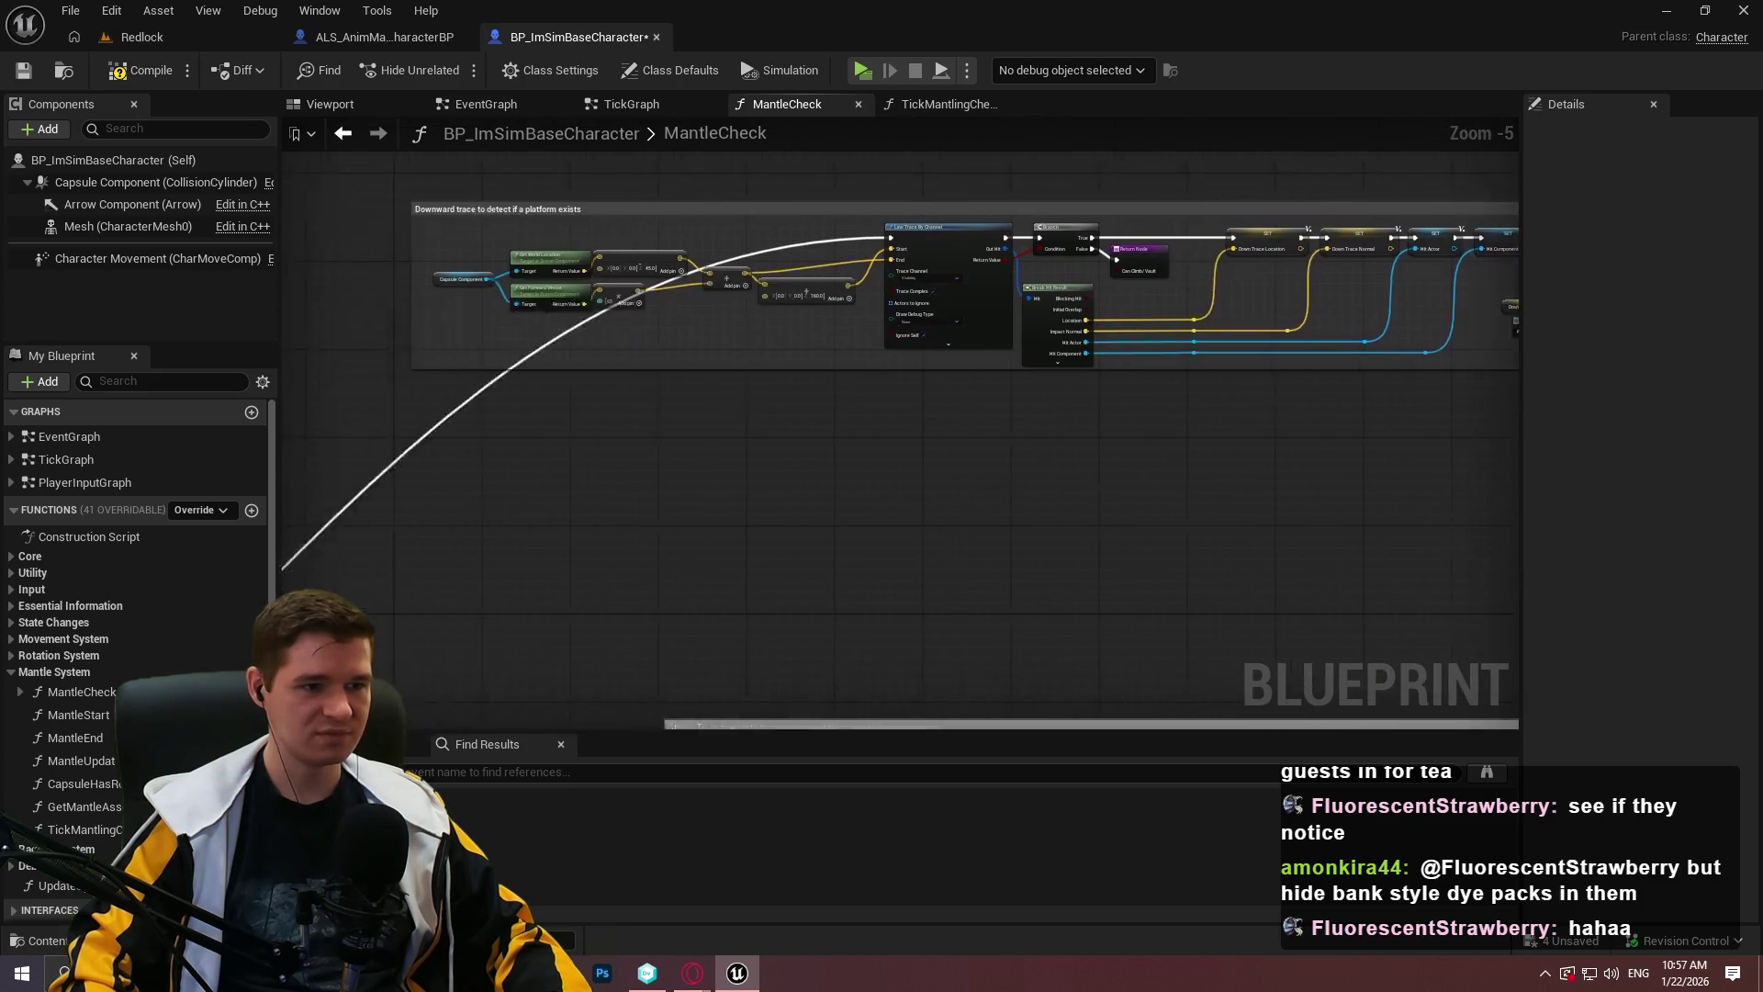
pyautogui.scroll(-5, 1093, 571)
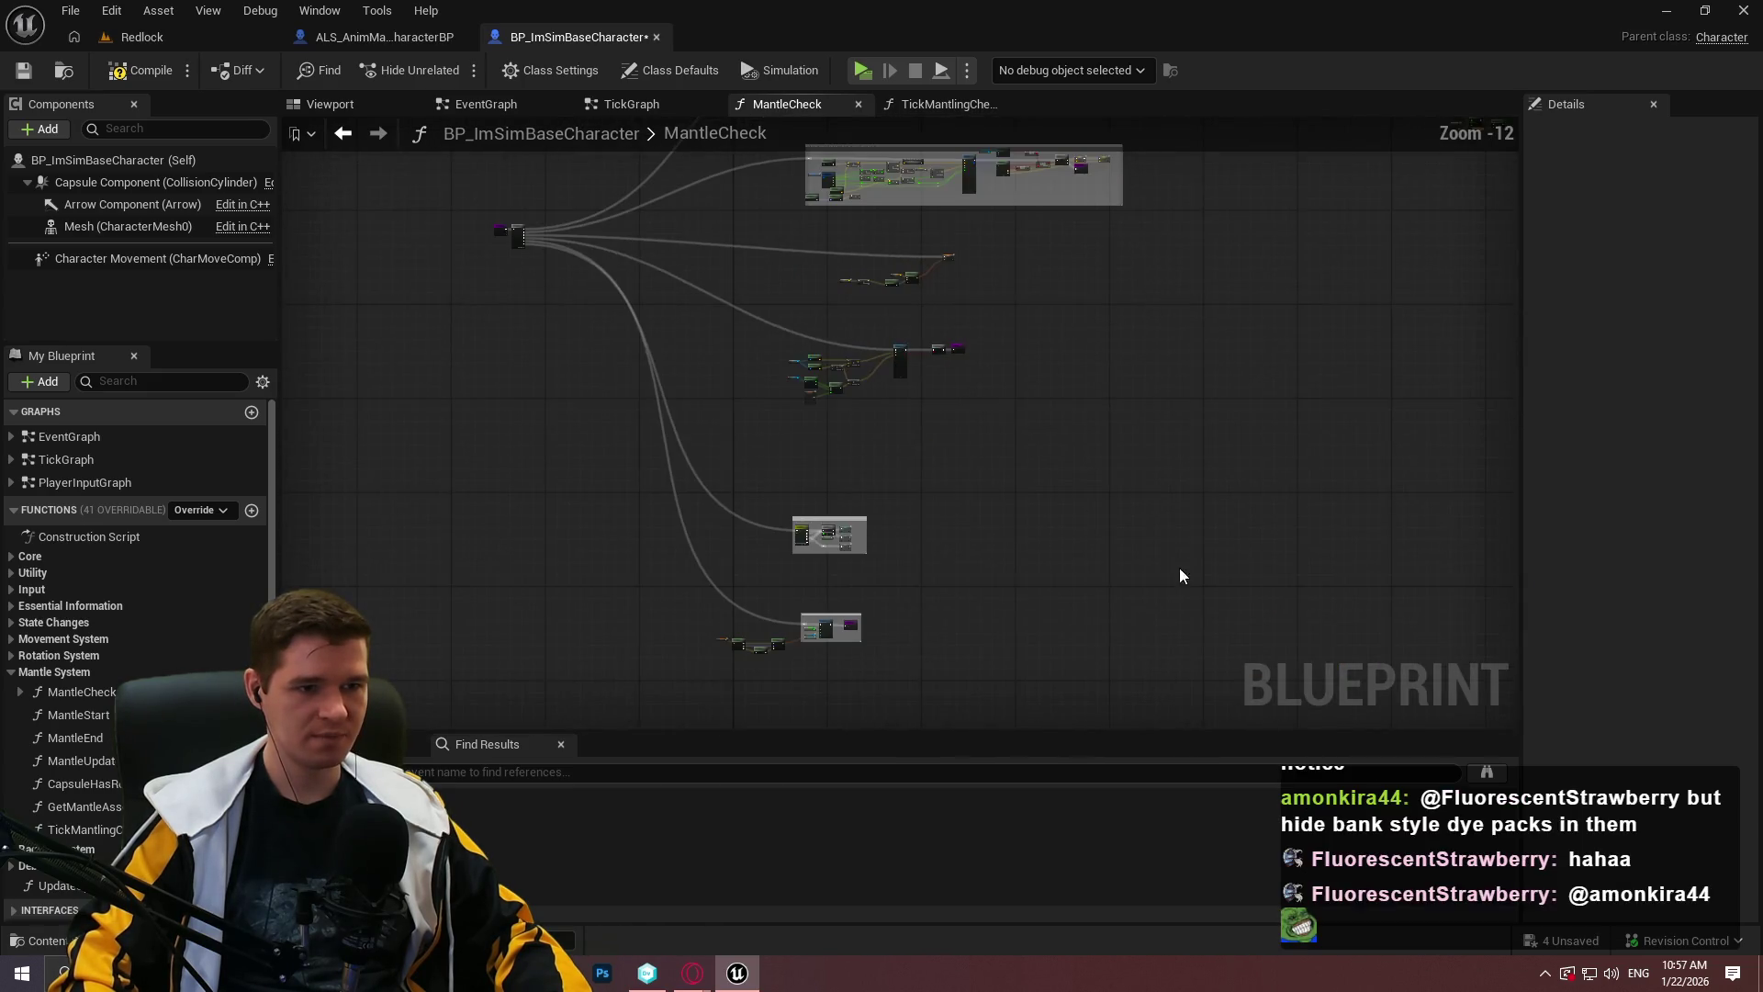
# Marquee-select the whole middle node group of the MantleCheck graph.
pyautogui.moveTo(1167, 630)
pyautogui.mouseDown()
pyautogui.moveTo(1093, 563)
pyautogui.moveTo(493, 244)
pyautogui.mouseUp()
pyautogui.moveTo(388, 52)
pyautogui.mouseDown()
pyautogui.moveTo(487, 294)
pyautogui.moveTo(416, 178)
pyautogui.moveTo(396, 456)
pyautogui.moveTo(486, 439)
pyautogui.moveTo(472, 444)
pyautogui.mouseUp()
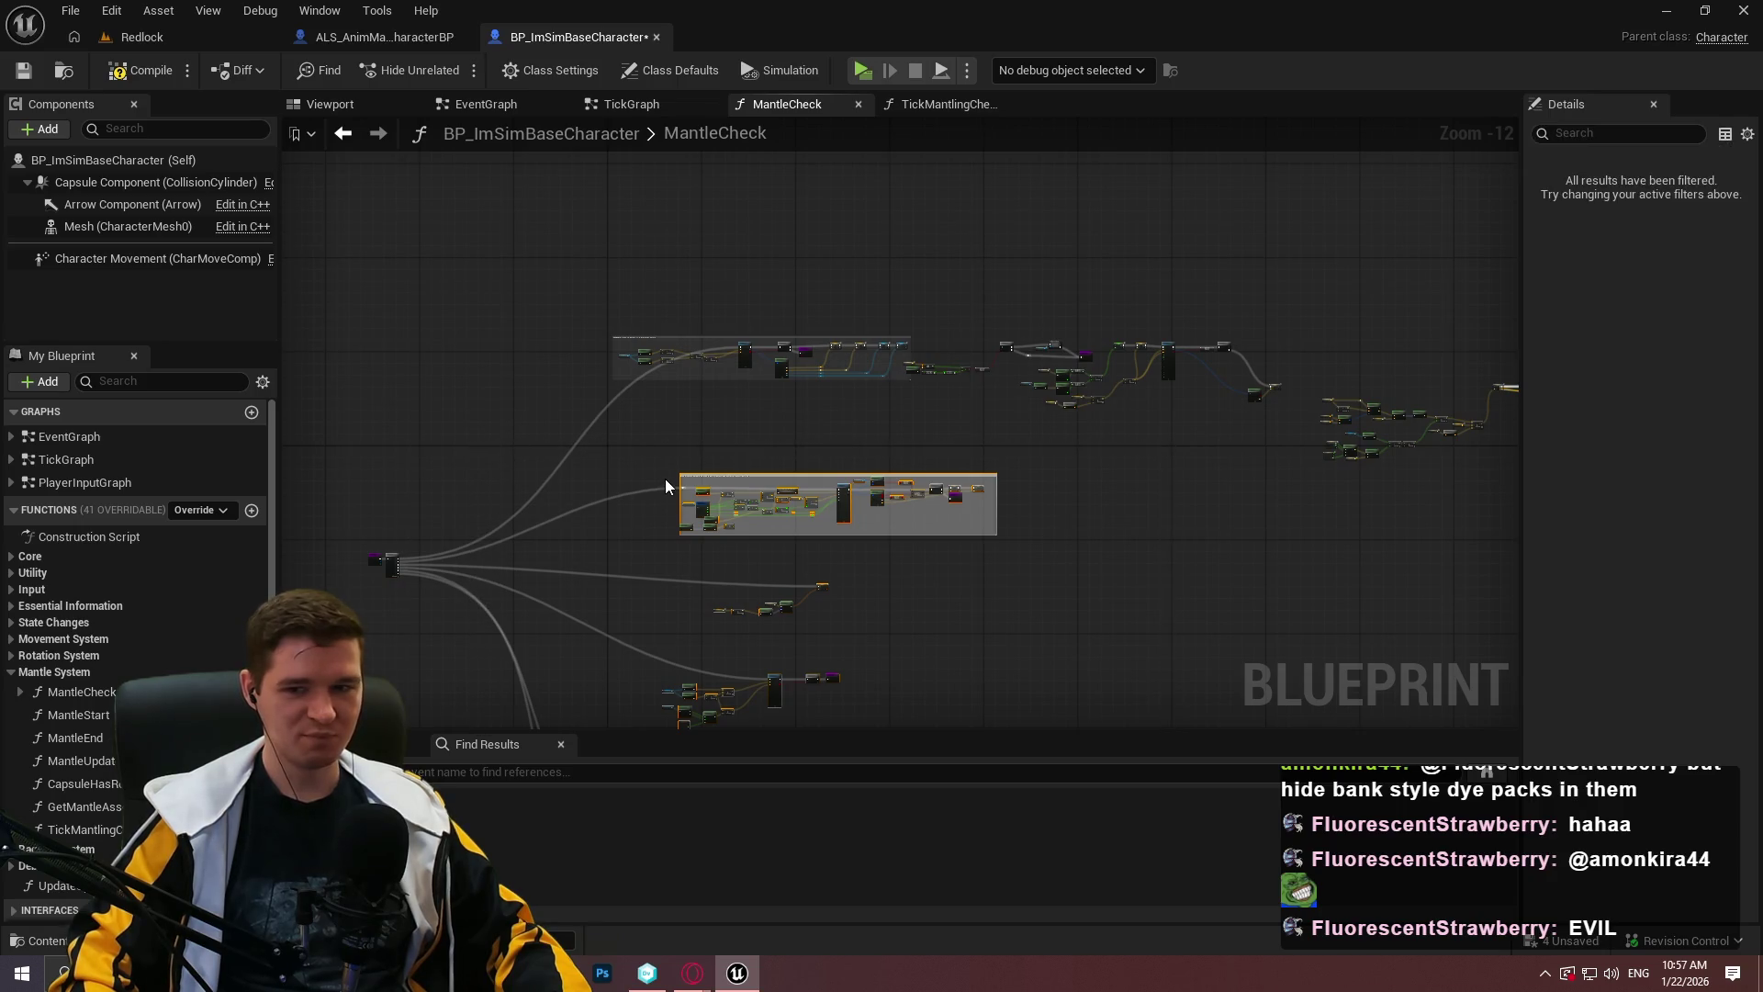
pyautogui.scroll(3, 665, 477)
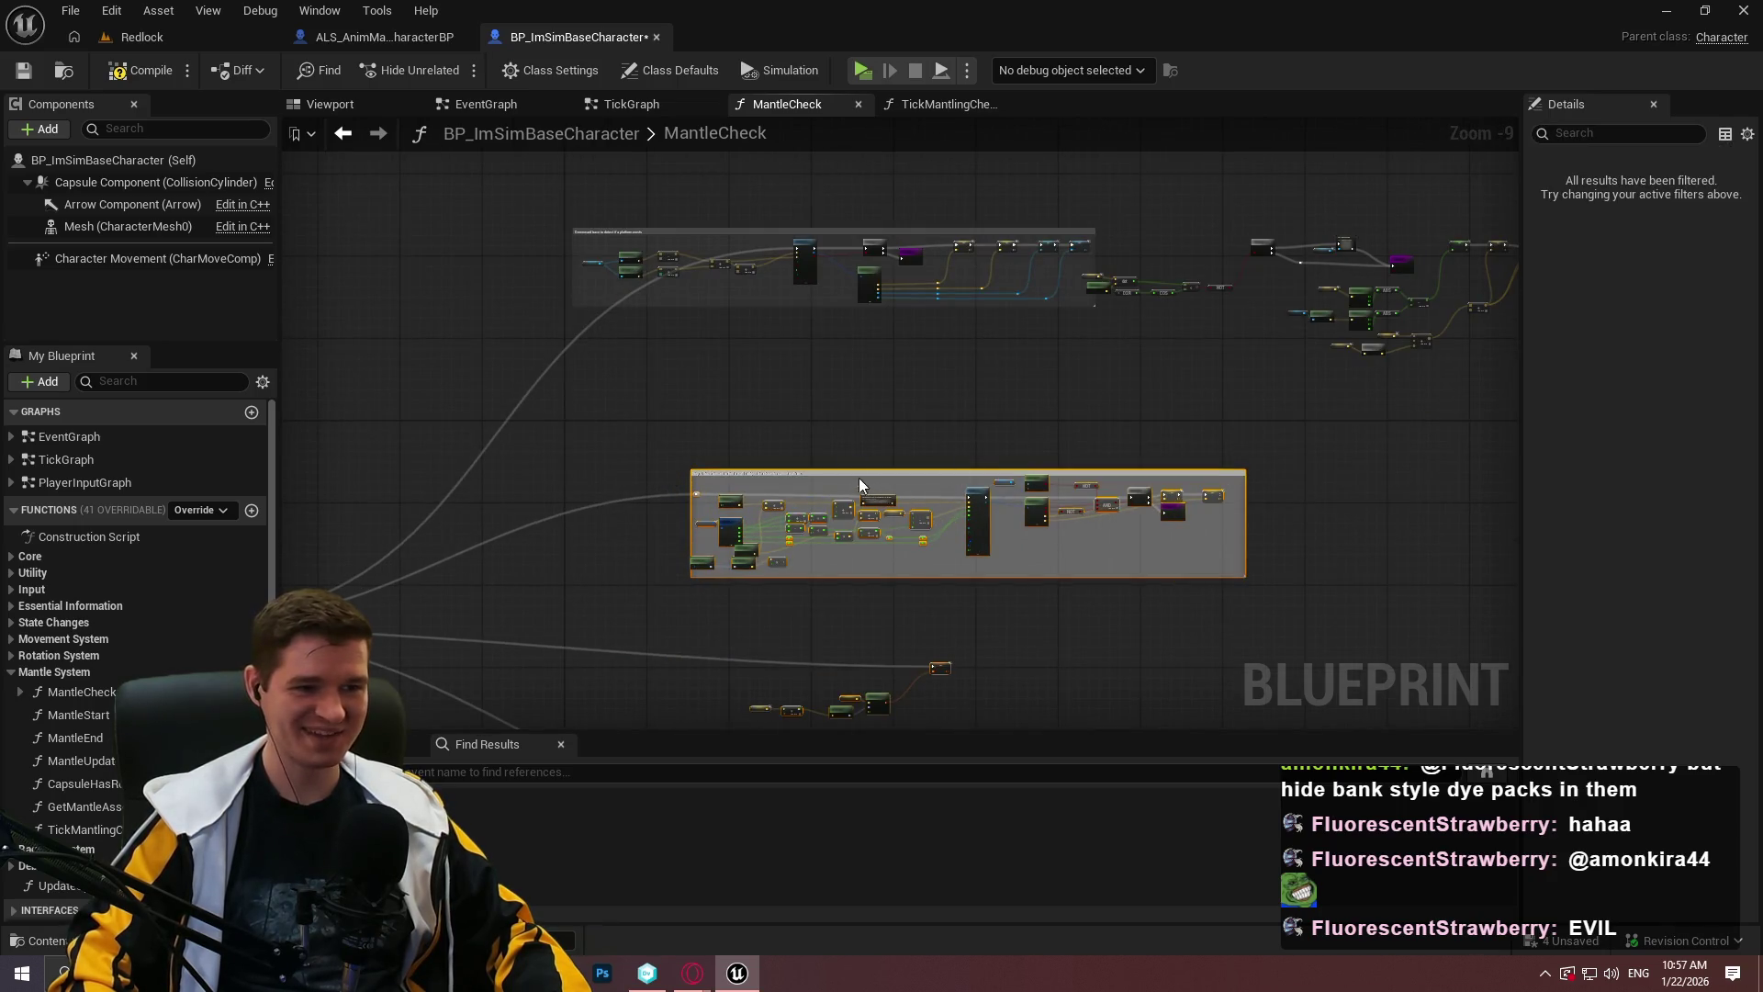
pyautogui.scroll(3, 863, 480)
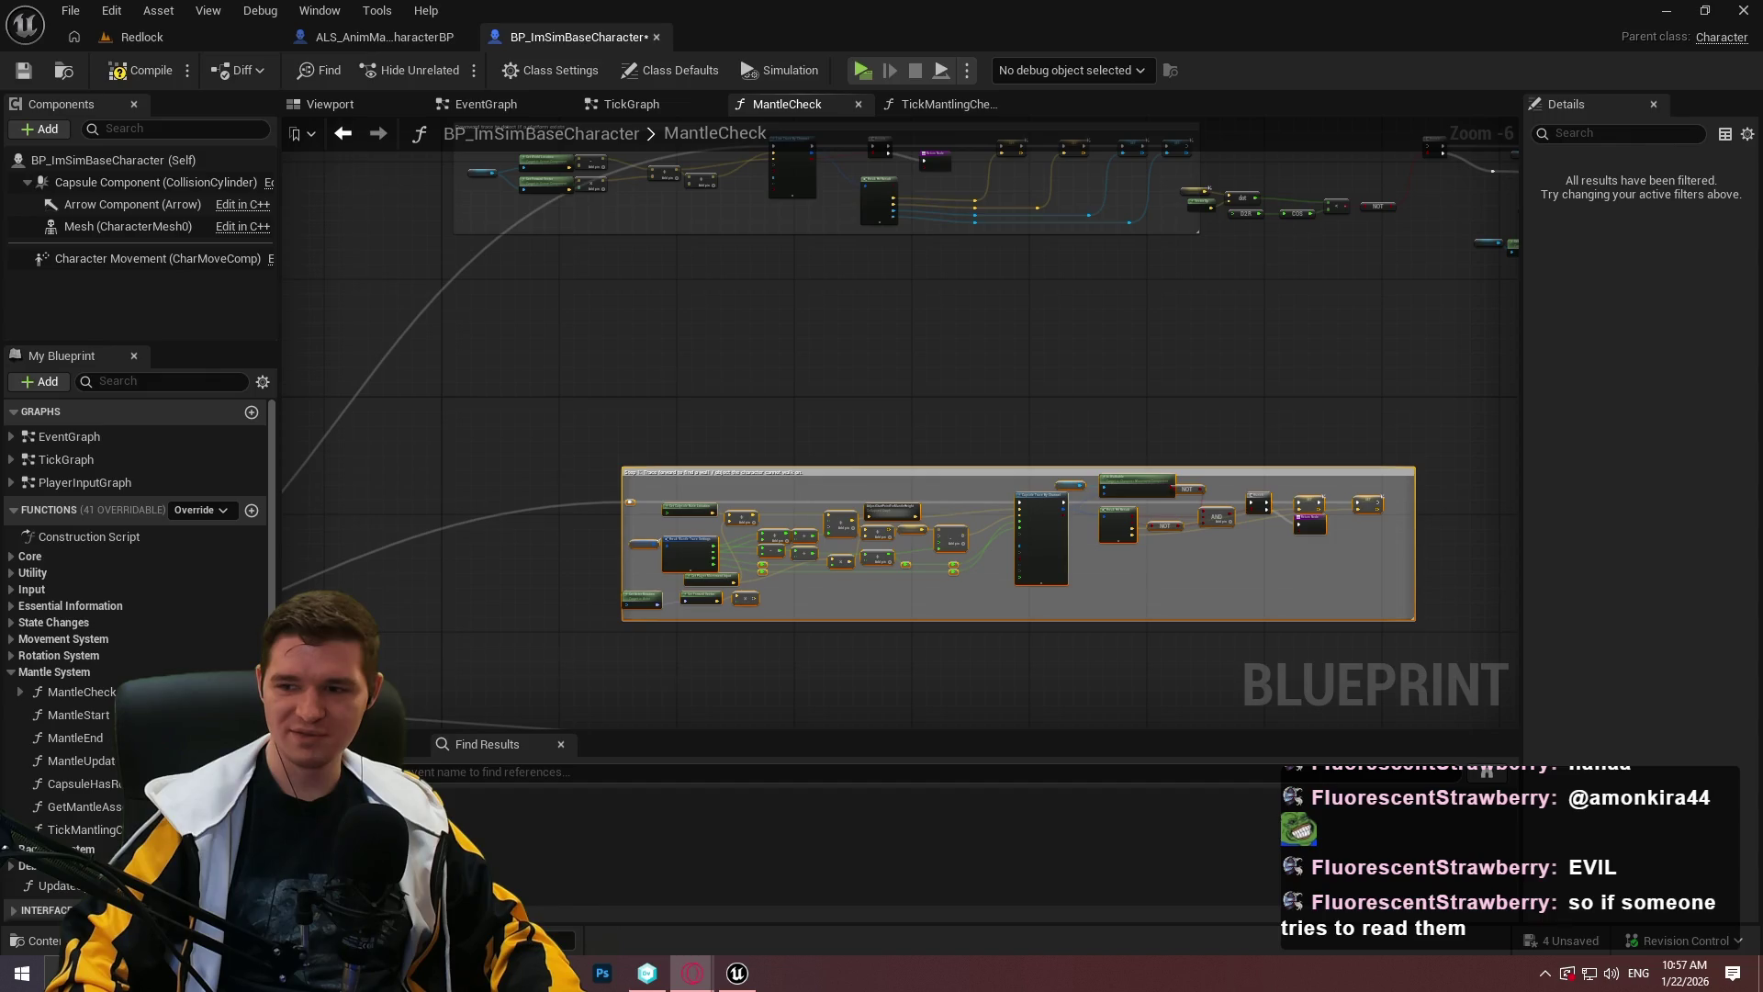
# Drag the titled comment group to a tidier spot, then frame the entry and Sequence node.
pyautogui.click(1167, 386)
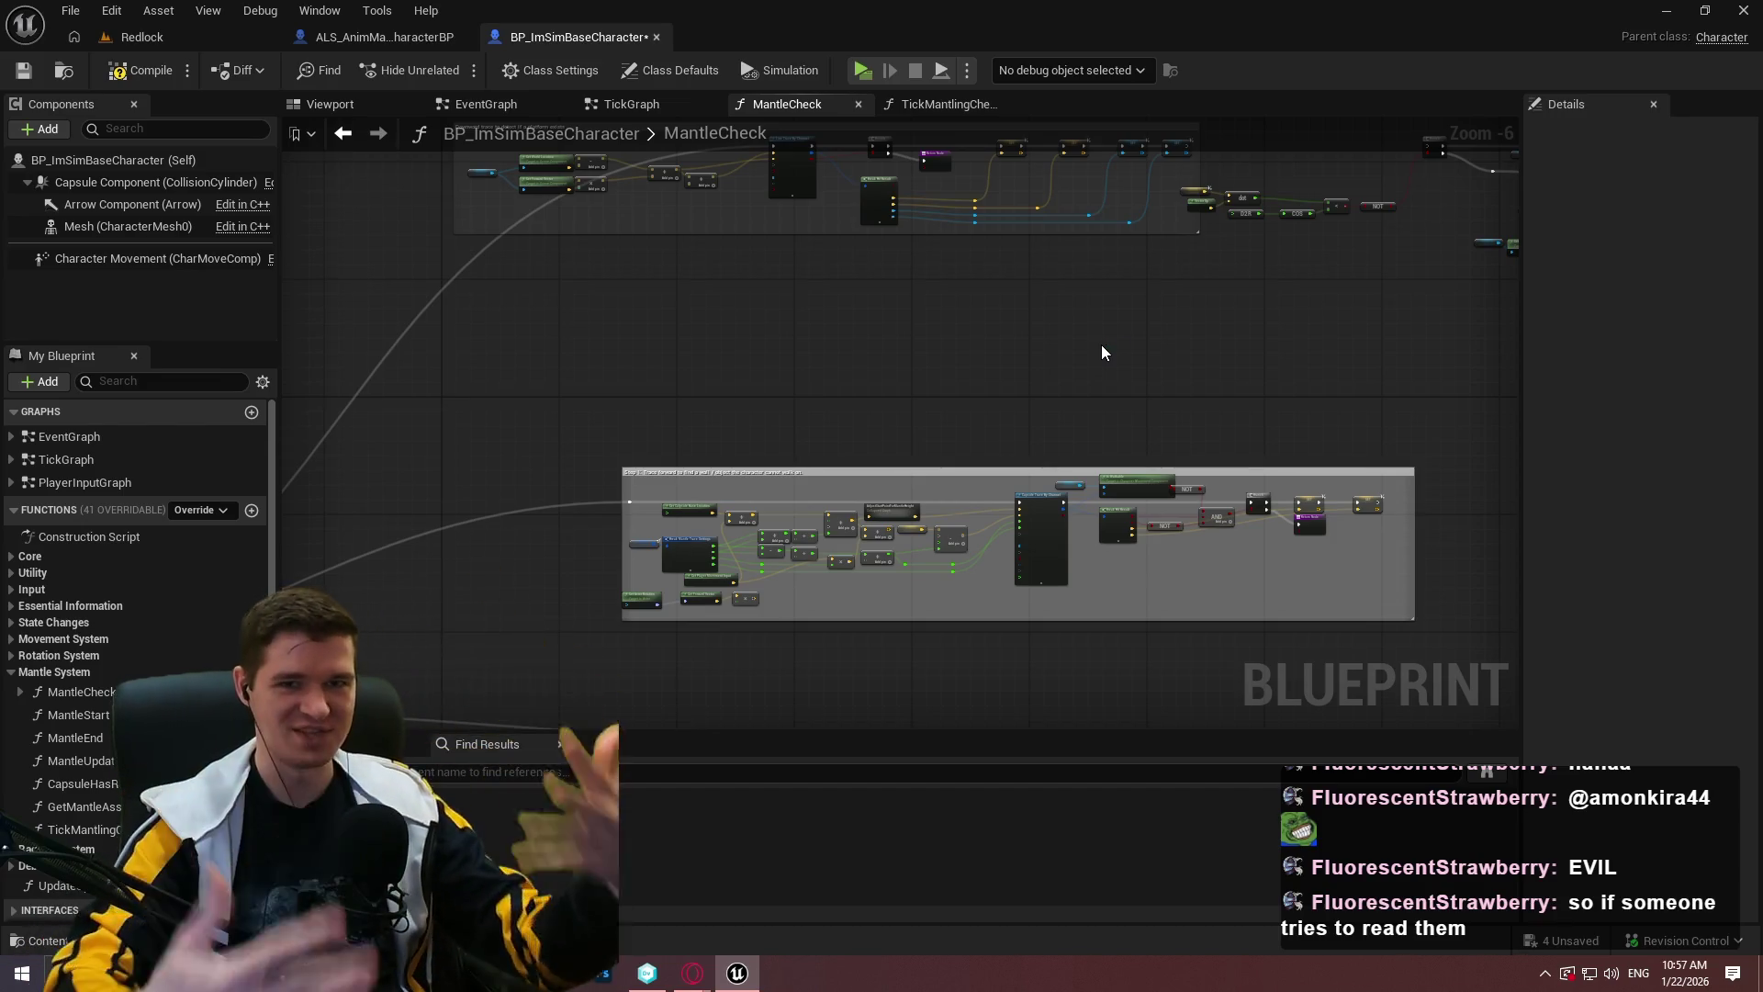
pyautogui.scroll(-1, 880, 366)
pyautogui.scroll(-4, 879, 361)
pyautogui.moveTo(1167, 628); pyautogui.dragTo(896, 362)
pyautogui.moveTo(1181, 728); pyautogui.dragTo(441, 280)
pyautogui.moveTo(723, 304)
pyautogui.mouseDown()
pyautogui.moveTo(815, 481)
pyautogui.moveTo(858, 157)
pyautogui.moveTo(921, 671)
pyautogui.mouseUp()
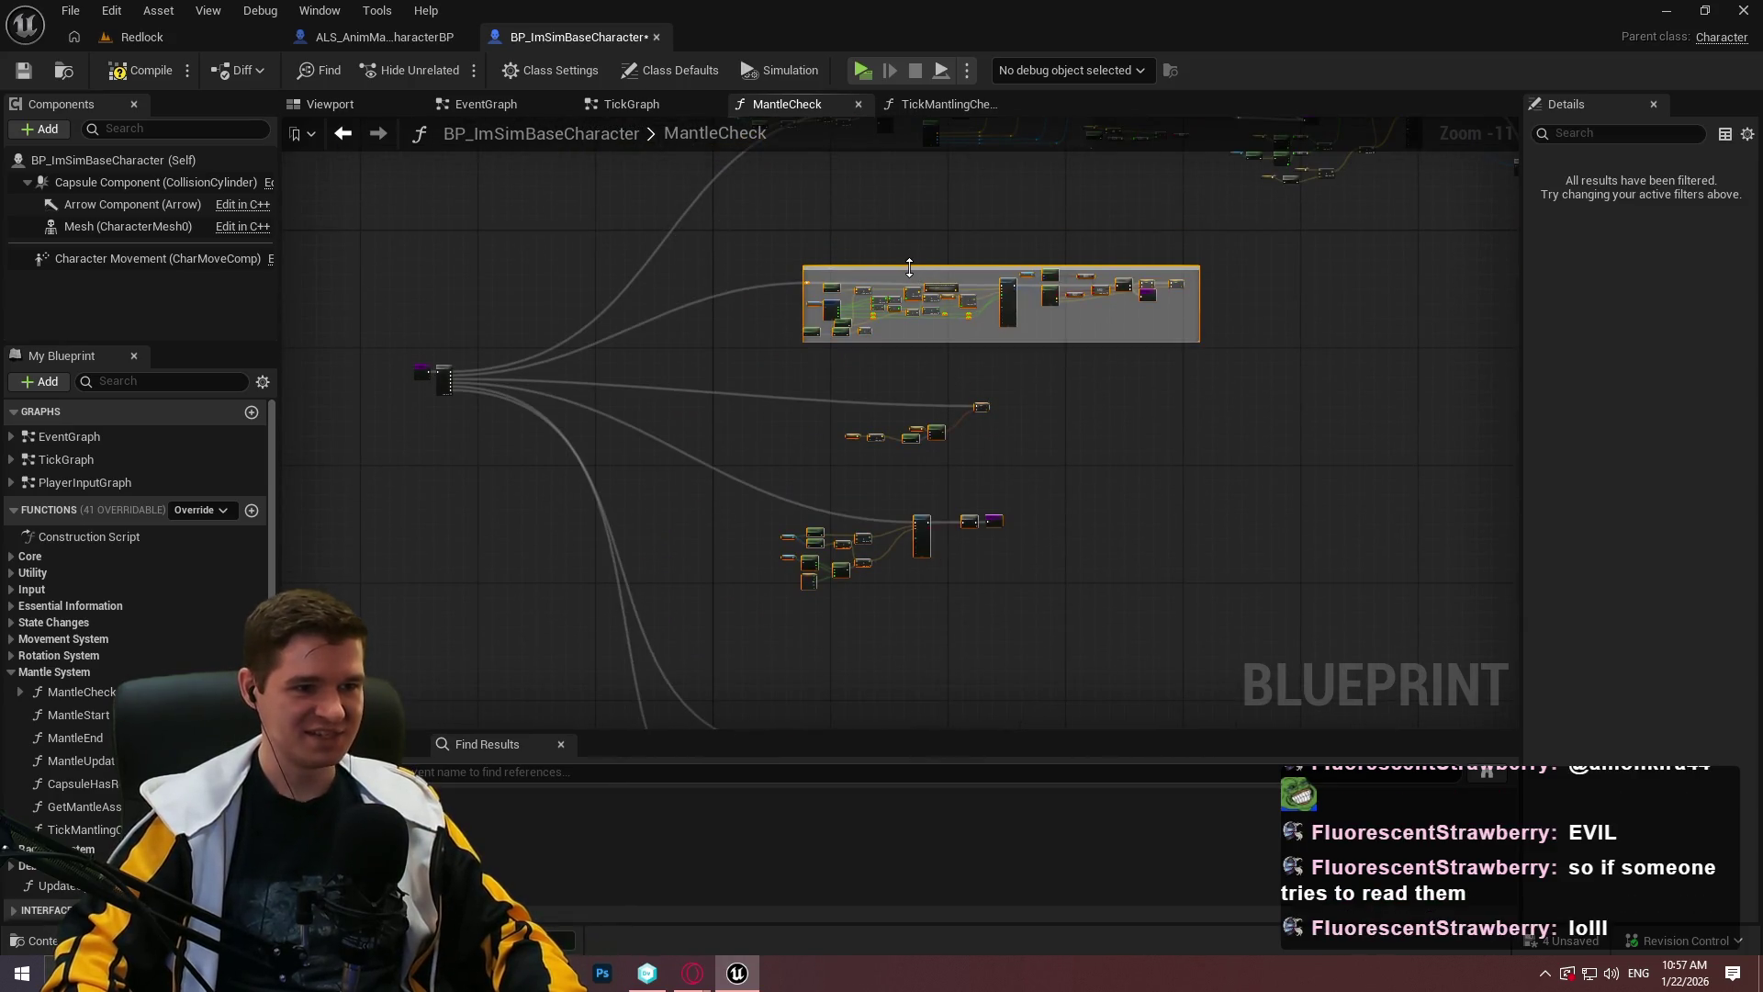
pyautogui.scroll(4, 922, 276)
pyautogui.moveTo(922, 273)
pyautogui.mouseDown()
pyautogui.moveTo(858, 728)
pyautogui.moveTo(803, 374)
pyautogui.moveTo(847, 267)
pyautogui.moveTo(1086, 603)
pyautogui.moveTo(965, 523)
pyautogui.moveTo(842, 614)
pyautogui.mouseUp()
pyautogui.scroll(2, 842, 611)
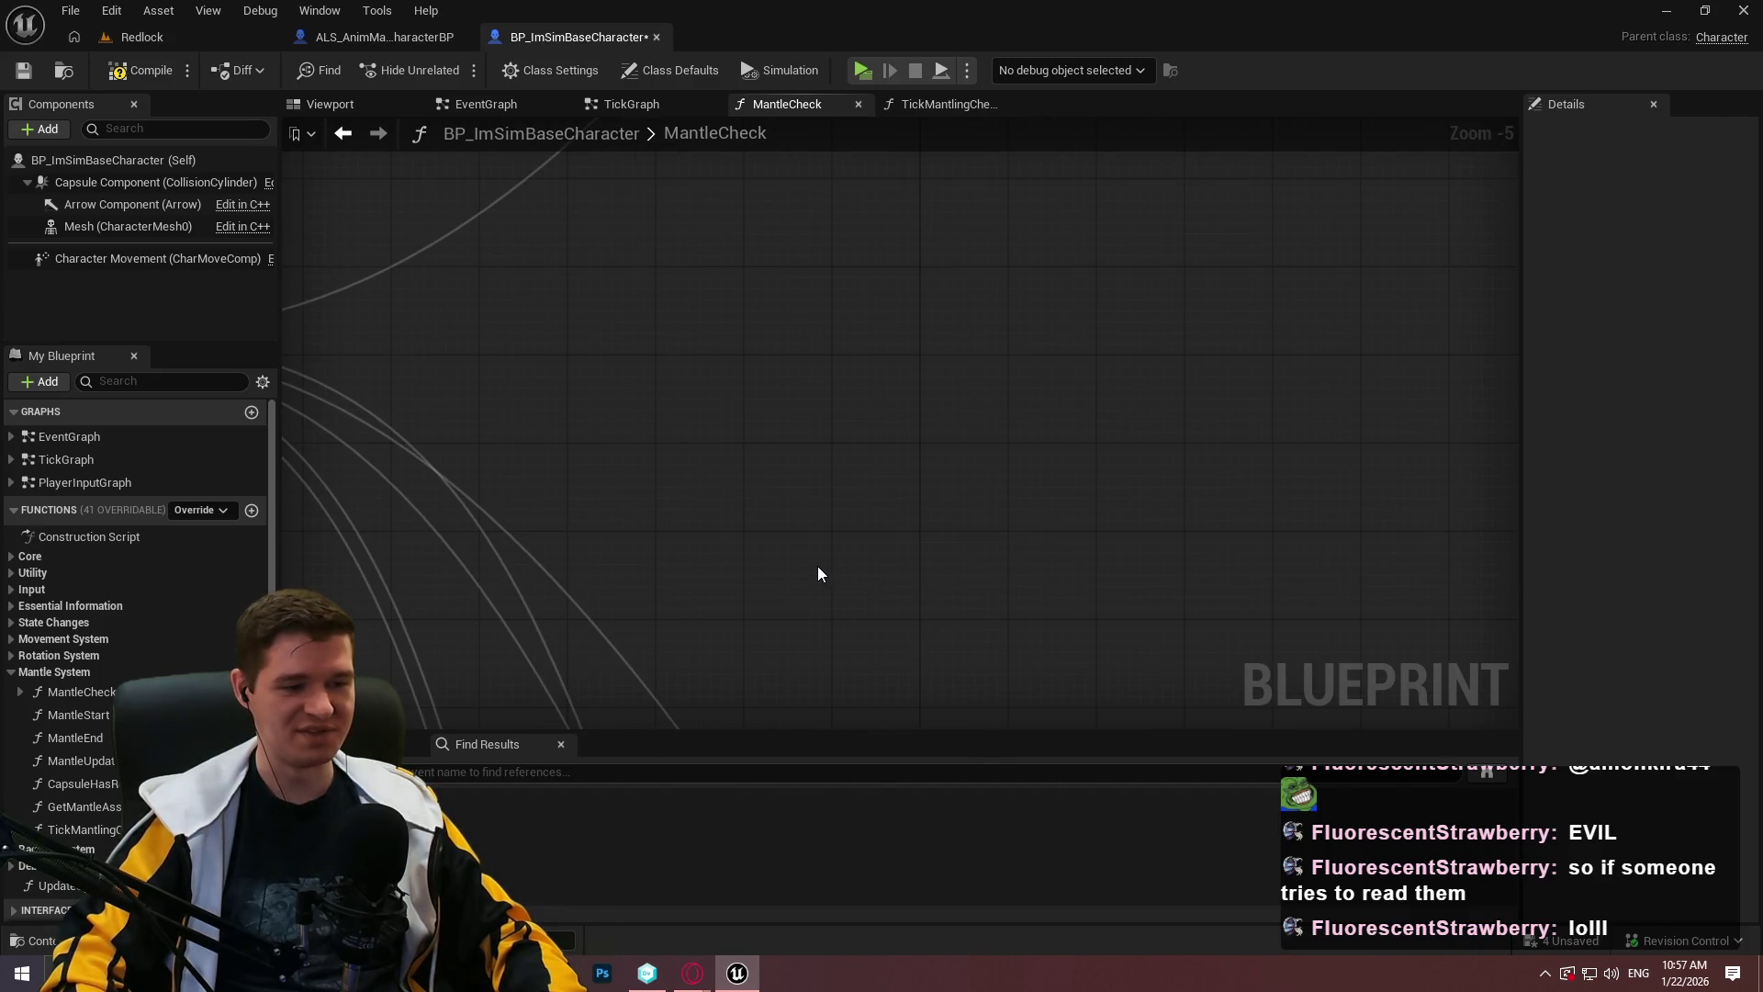
pyautogui.moveTo(803, 555); pyautogui.dragTo(1264, 622)
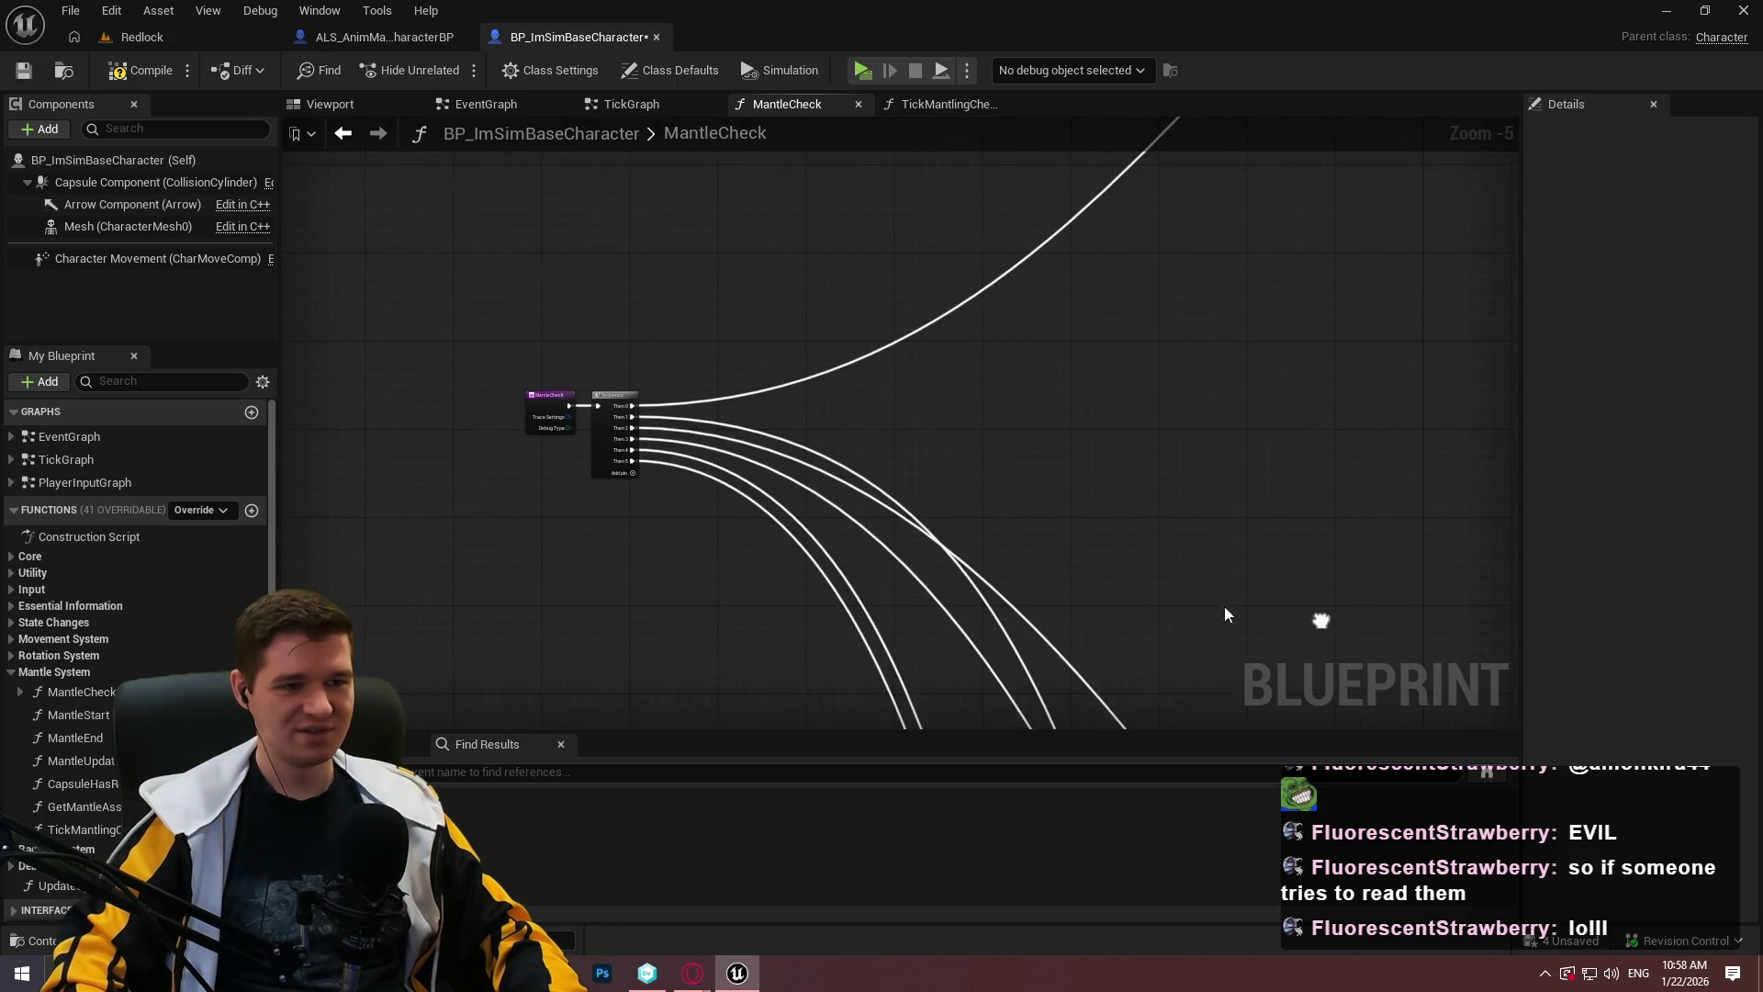
pyautogui.scroll(2, 735, 501)
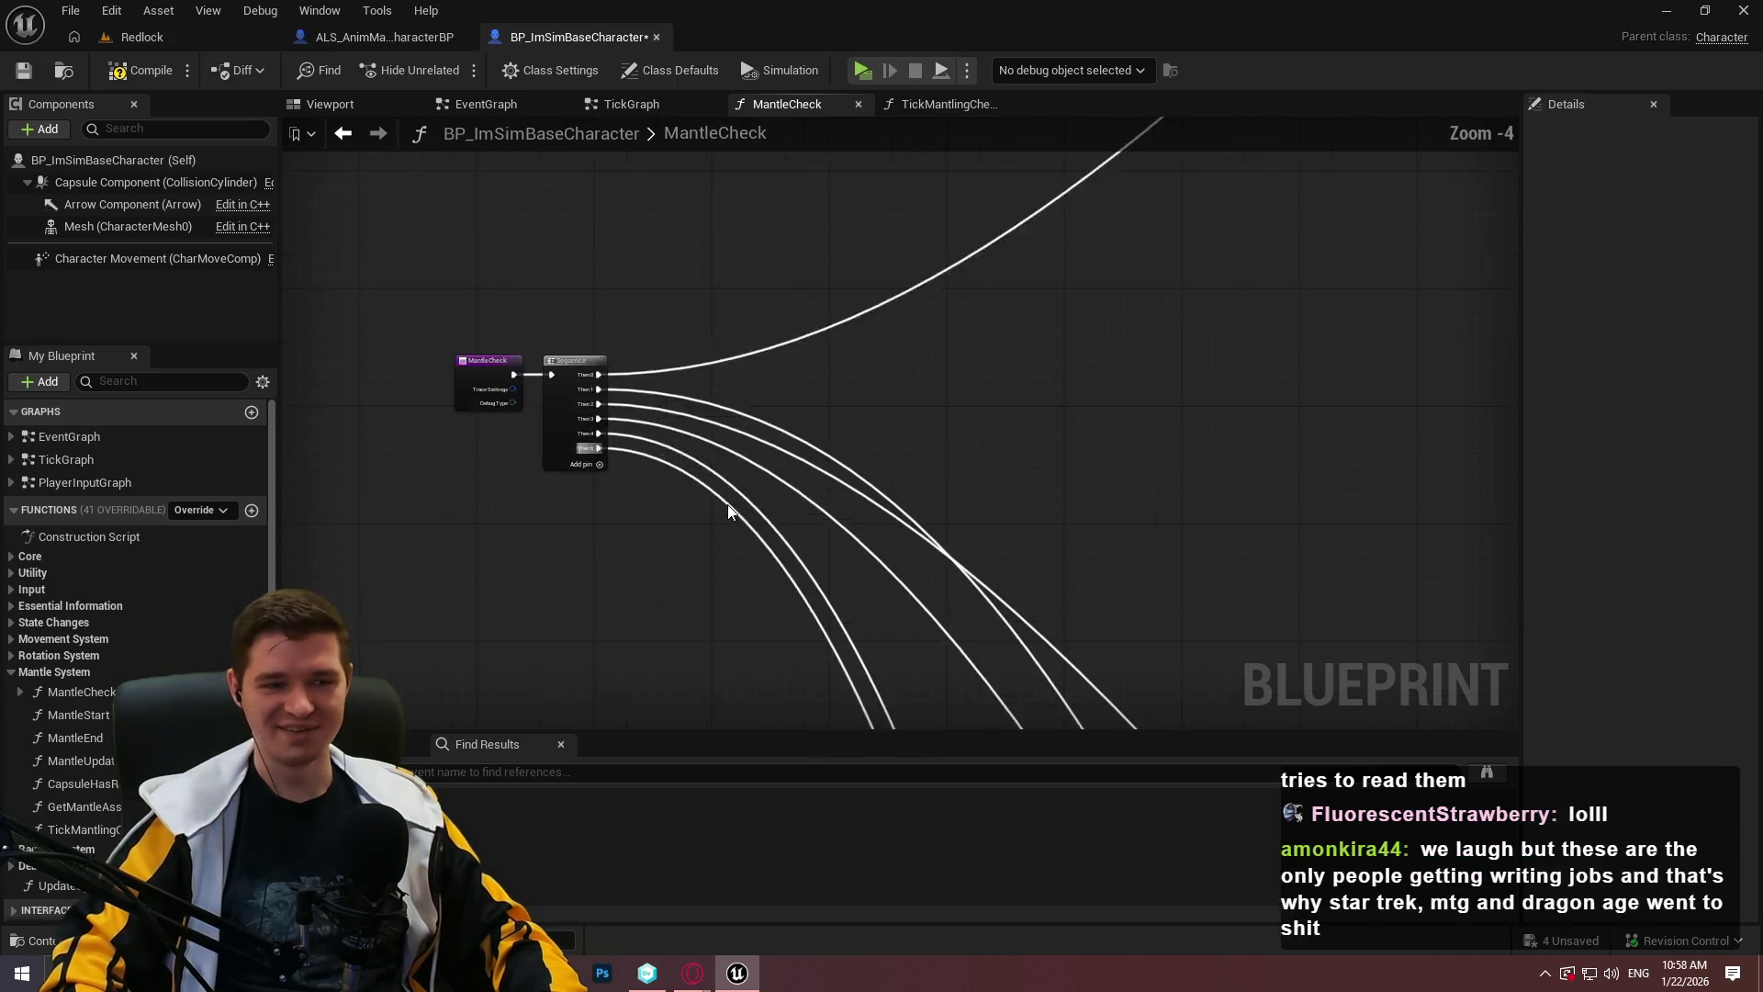
pyautogui.scroll(-2, 617, 382)
pyautogui.moveTo(617, 381)
pyautogui.mouseDown()
pyautogui.moveTo(580, 174)
pyautogui.moveTo(1194, 275)
pyautogui.moveTo(1240, 386)
pyautogui.moveTo(873, 409)
pyautogui.moveTo(1109, 523)
pyautogui.mouseUp()
pyautogui.scroll(1, 744, 437)
pyautogui.scroll(2, 853, 504)
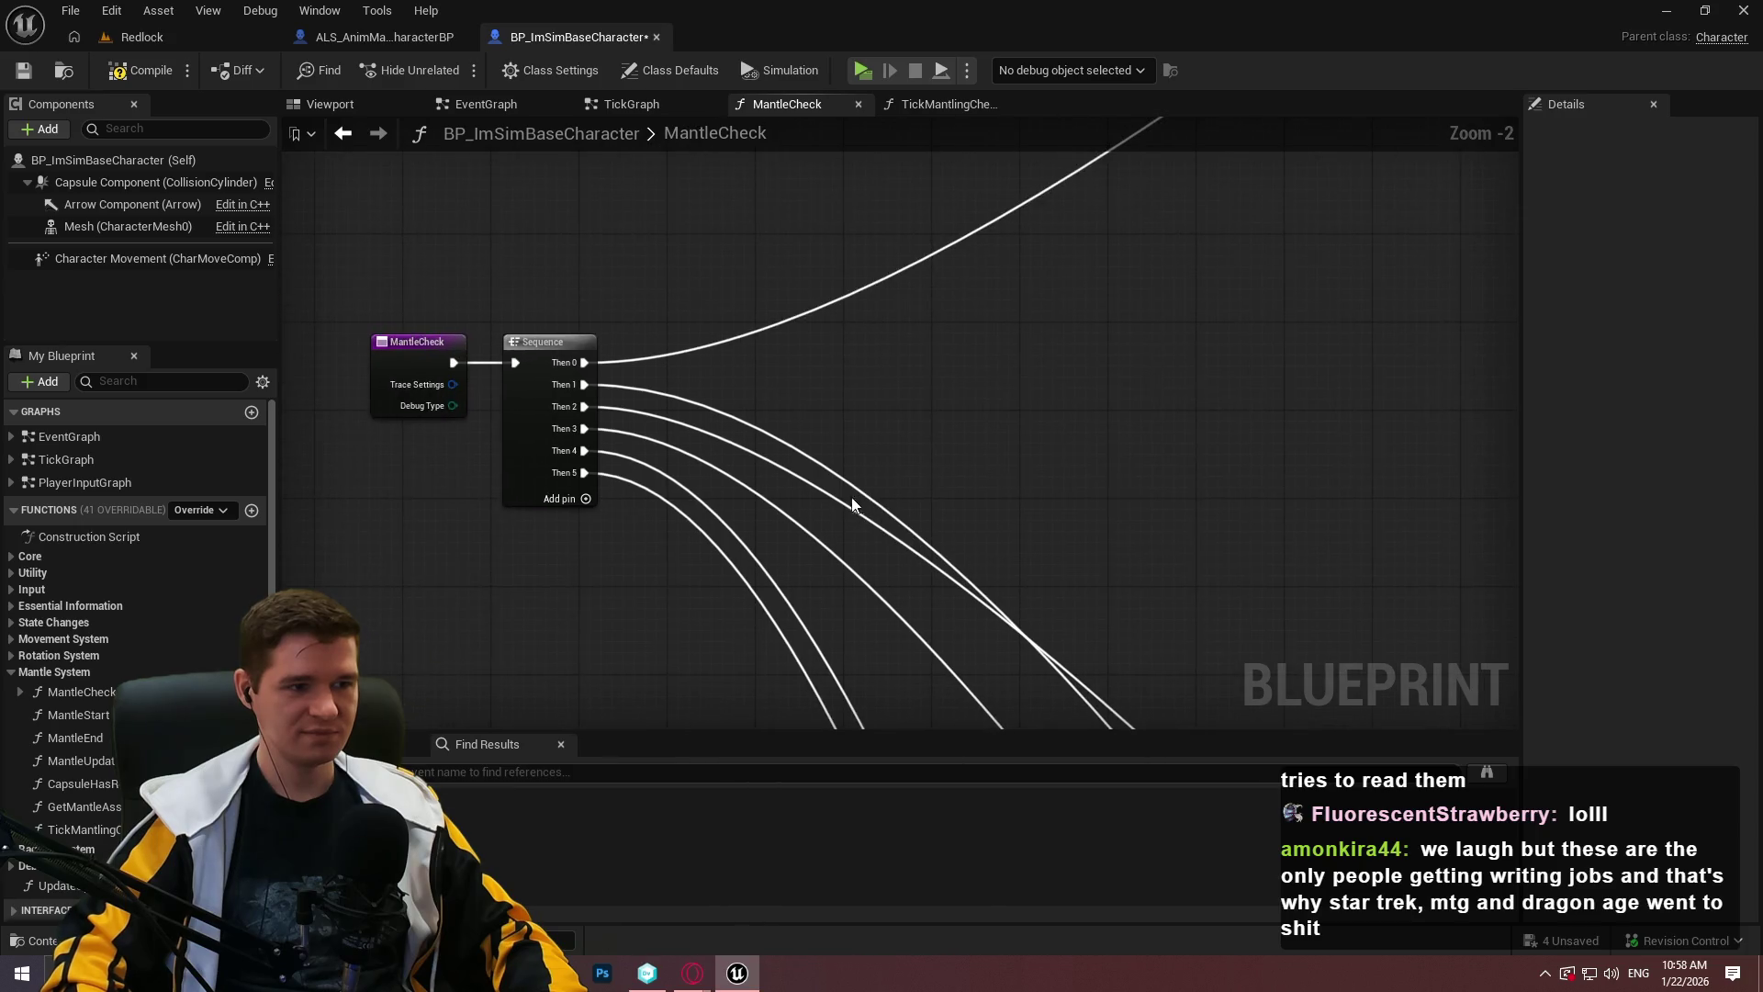
pyautogui.keyDown('alt'); pyautogui.click(584, 384); pyautogui.keyUp('alt')
pyautogui.keyDown('alt'); pyautogui.click(585, 405); pyautogui.keyUp('alt')
pyautogui.keyDown('alt'); pyautogui.click(585, 428); pyautogui.keyUp('alt')
pyautogui.keyDown('alt'); pyautogui.click(585, 450); pyautogui.keyUp('alt')
pyautogui.keyDown('alt'); pyautogui.click(584, 472); pyautogui.keyUp('alt')
pyautogui.scroll(-2, 969, 435)
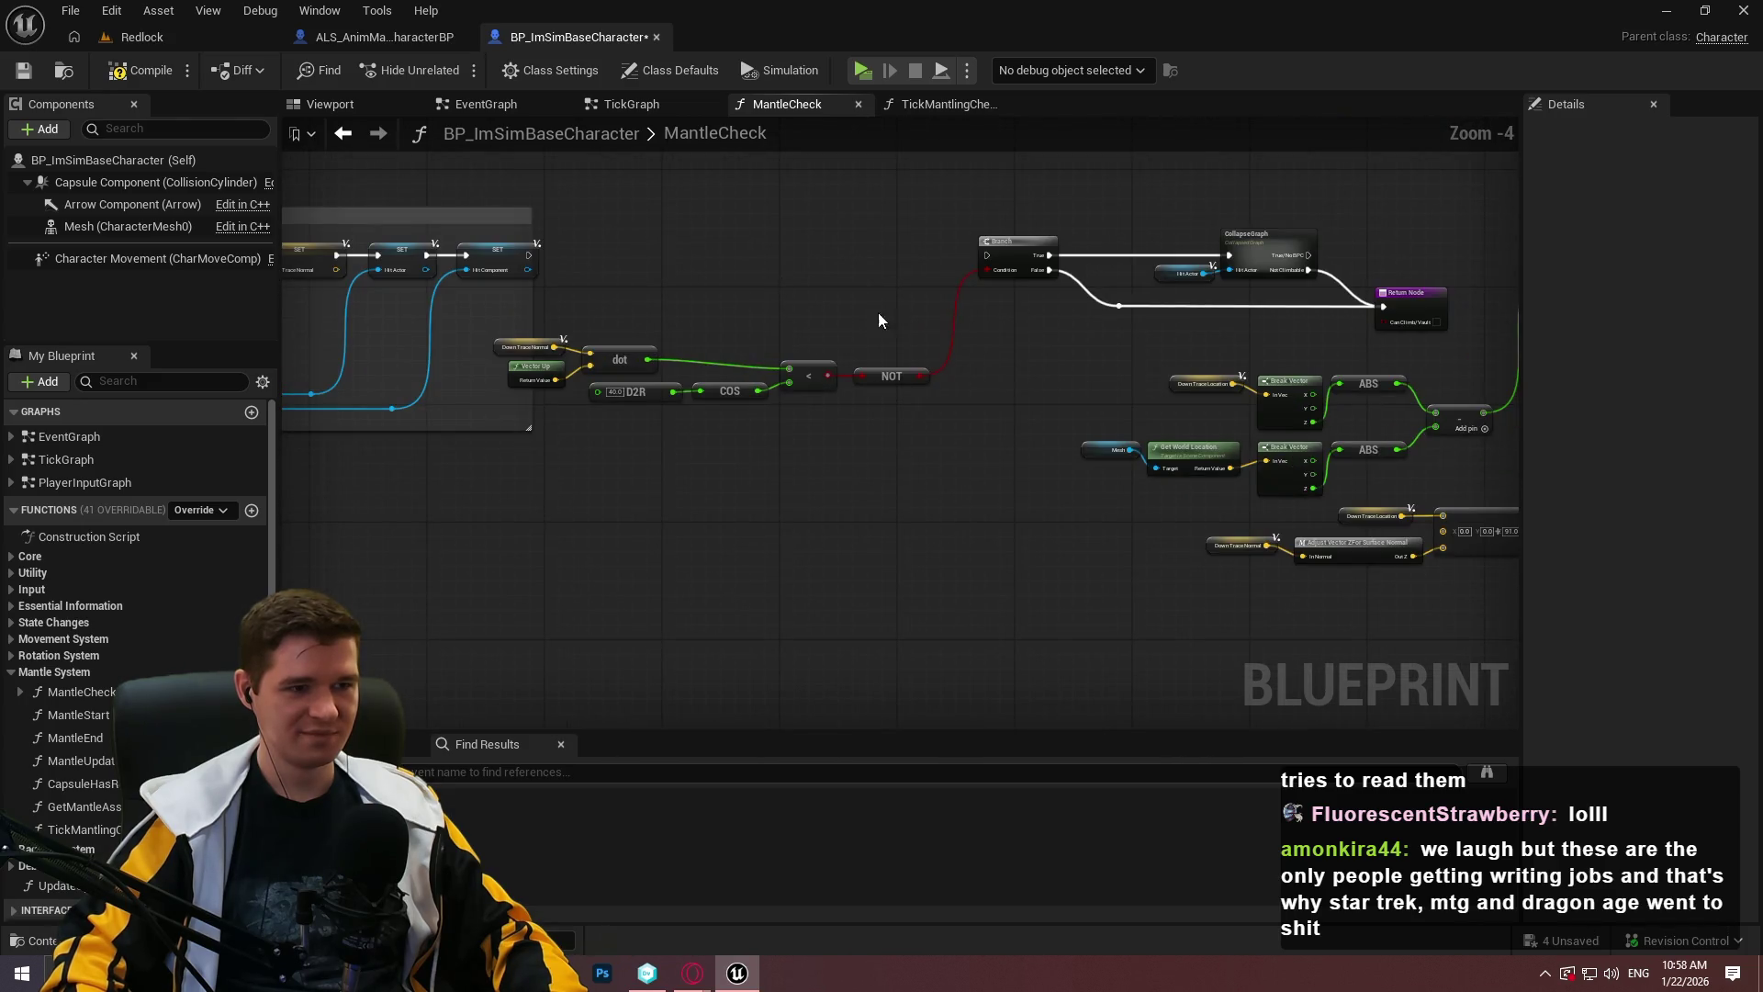
pyautogui.moveTo(504, 312); pyautogui.dragTo(917, 453)
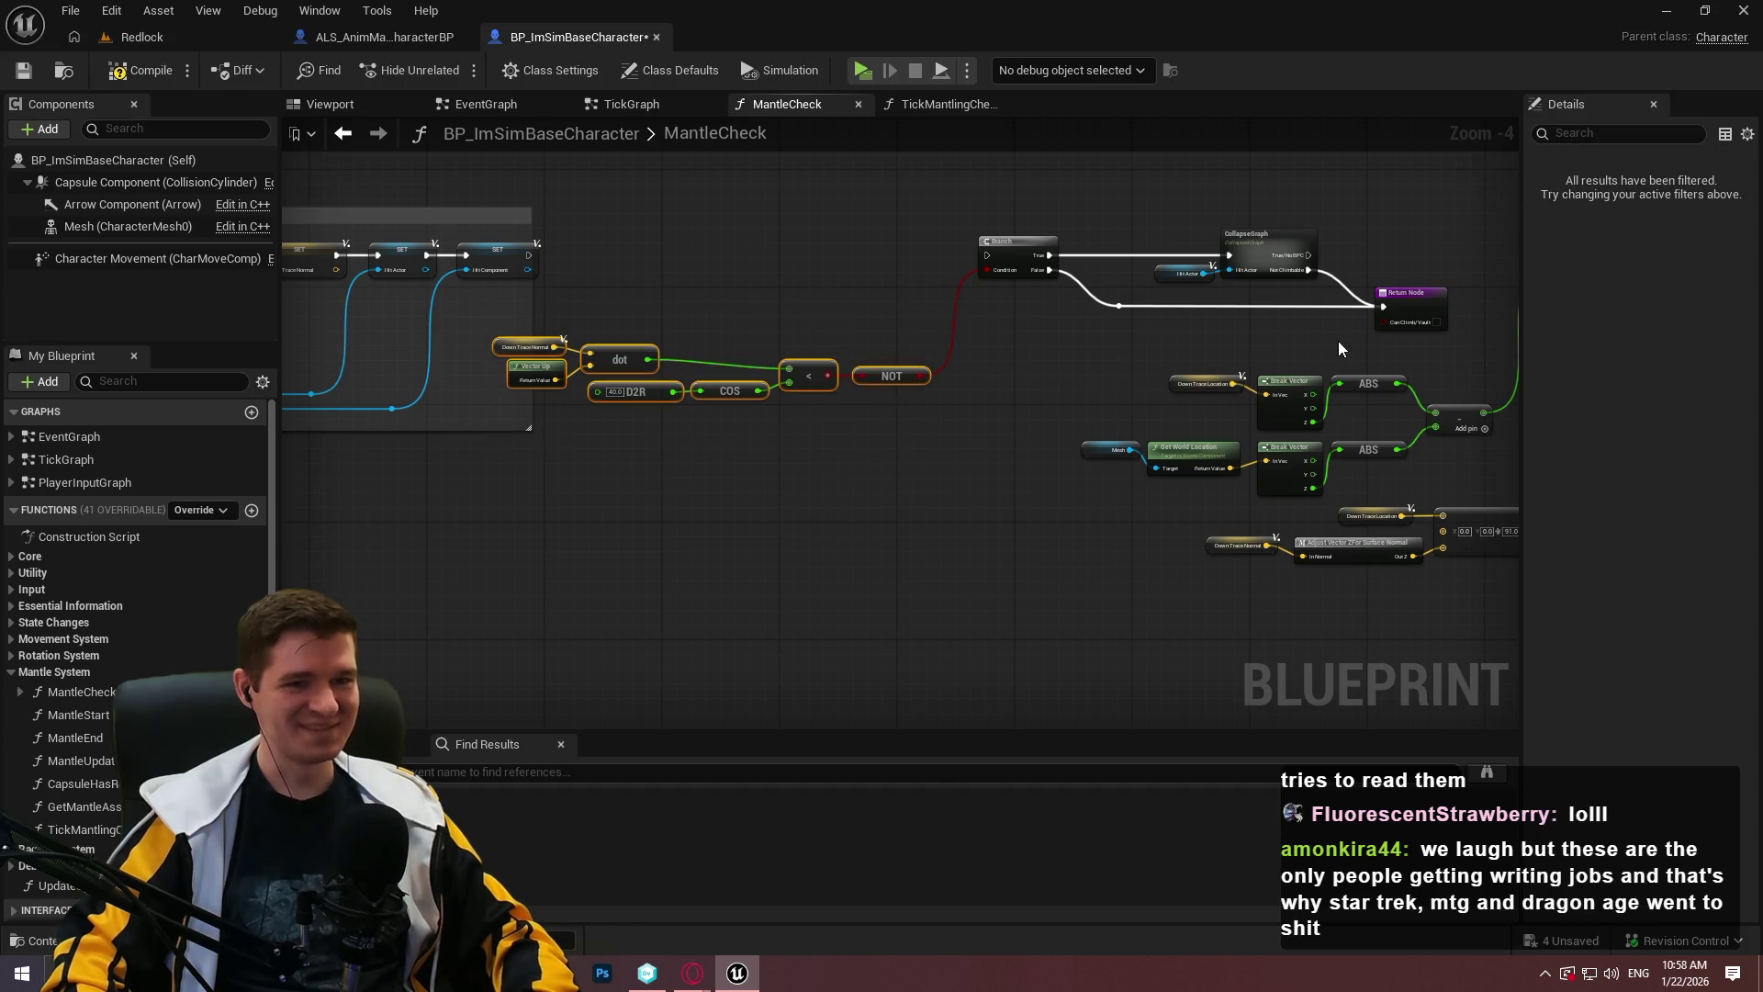
pyautogui.moveTo(1376, 331); pyautogui.dragTo(949, 173)
pyautogui.moveTo(1010, 257)
pyautogui.mouseDown()
pyautogui.moveTo(441, 698)
pyautogui.moveTo(188, 283)
pyautogui.moveTo(1152, 512)
pyautogui.moveTo(115, 482)
pyautogui.moveTo(1338, 732)
pyautogui.moveTo(735, 680)
pyautogui.moveTo(1044, 579)
pyautogui.moveTo(426, 563)
pyautogui.moveTo(1087, 629)
pyautogui.moveTo(1008, 468)
pyautogui.moveTo(1341, 483)
pyautogui.mouseUp()
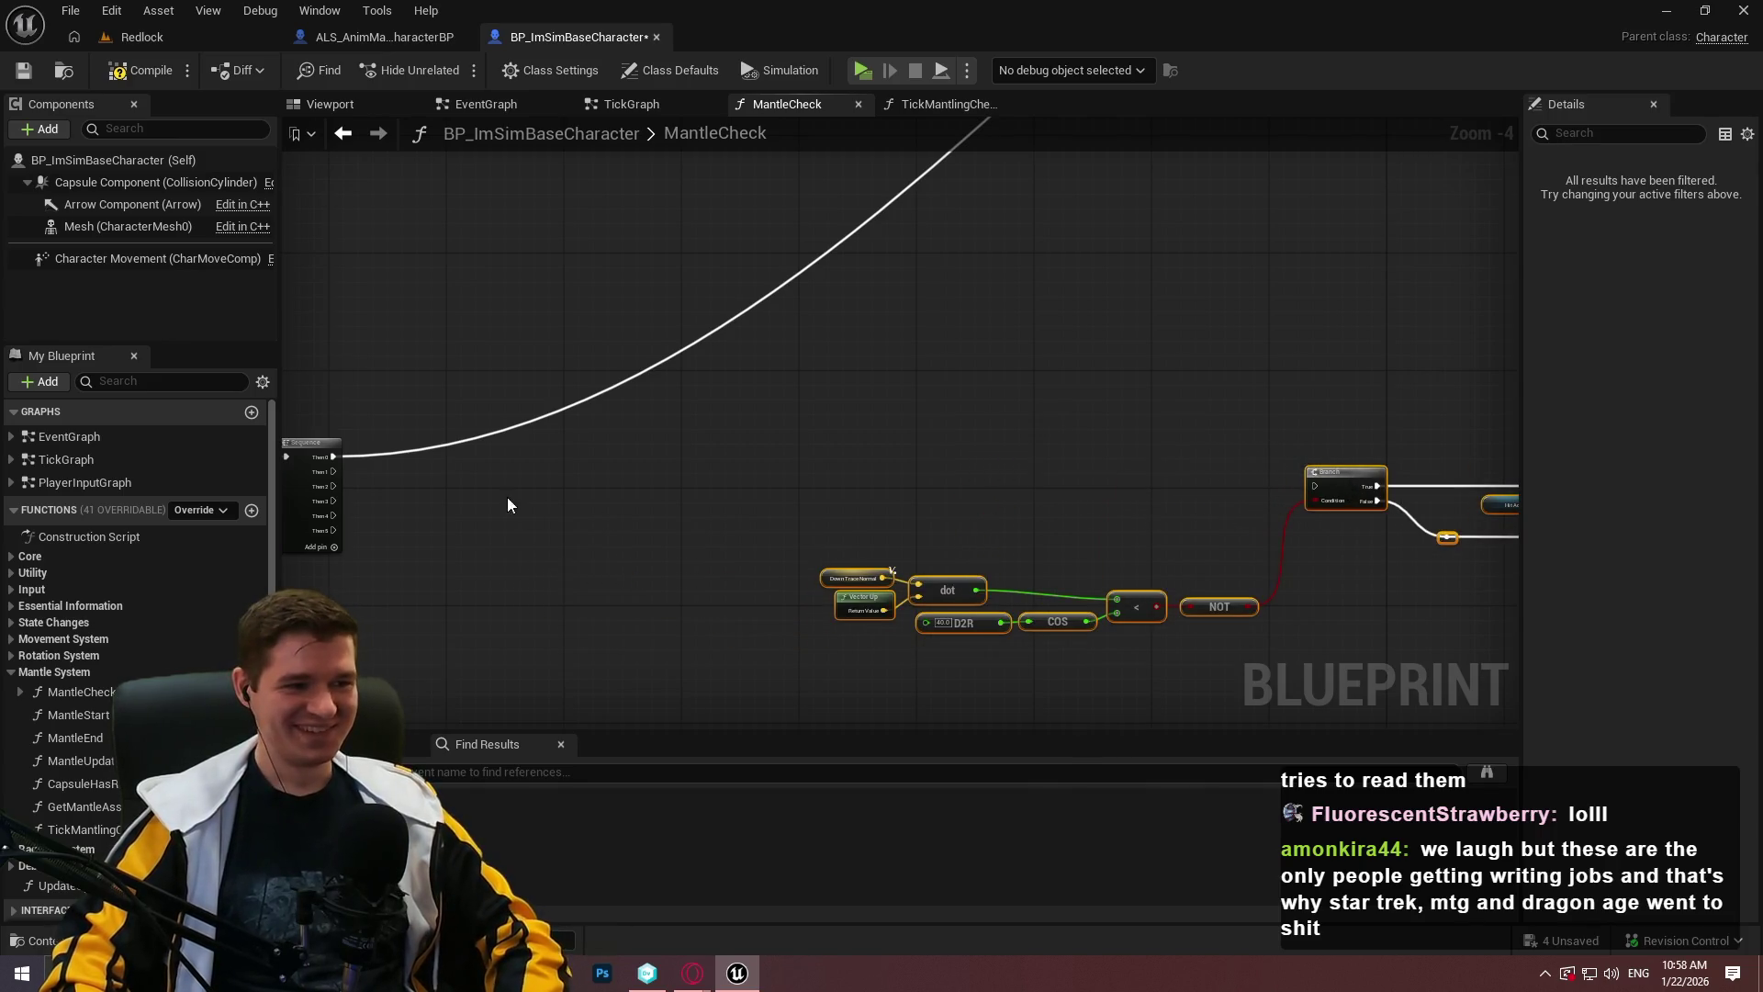
pyautogui.click(461, 515)
pyautogui.moveTo(333, 471)
pyautogui.mouseDown()
pyautogui.moveTo(598, 492)
pyautogui.moveTo(1328, 485)
pyautogui.mouseUp()
pyautogui.scroll(-2, 946, 275)
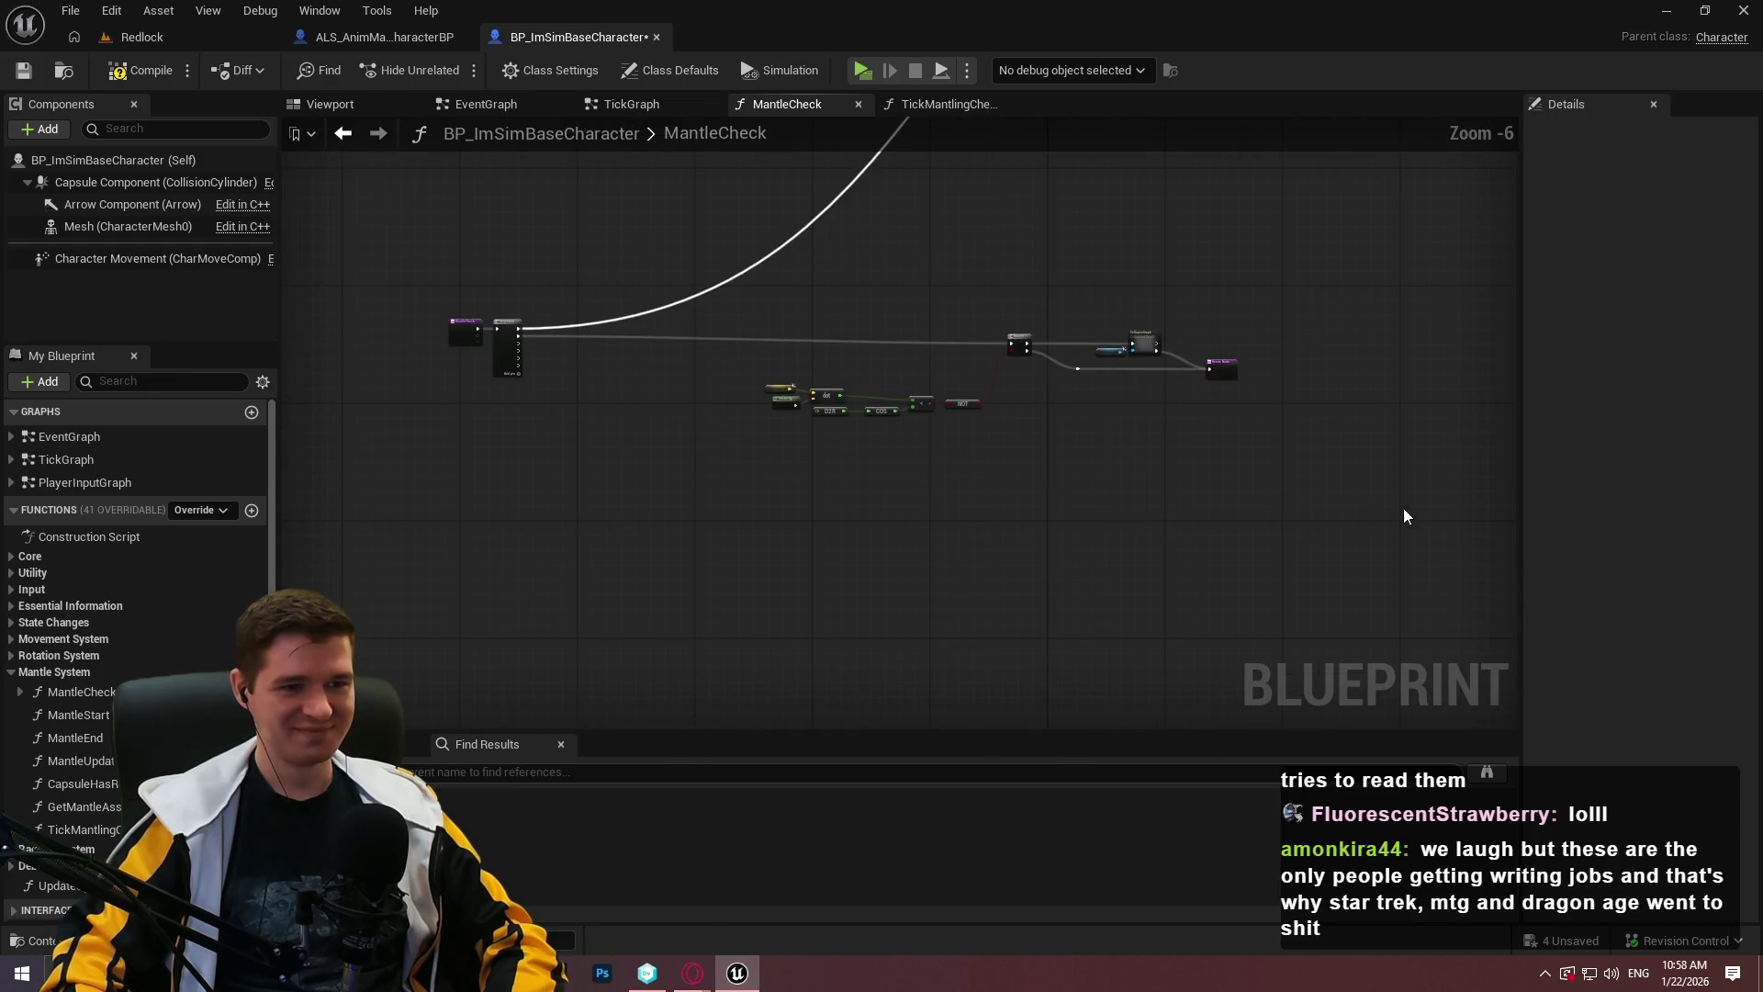
pyautogui.scroll(3, 1029, 477)
pyautogui.moveTo(1230, 628); pyautogui.dragTo(503, 382)
pyautogui.moveTo(1093, 459); pyautogui.dragTo(1115, 365)
pyautogui.scroll(-3, 1107, 374)
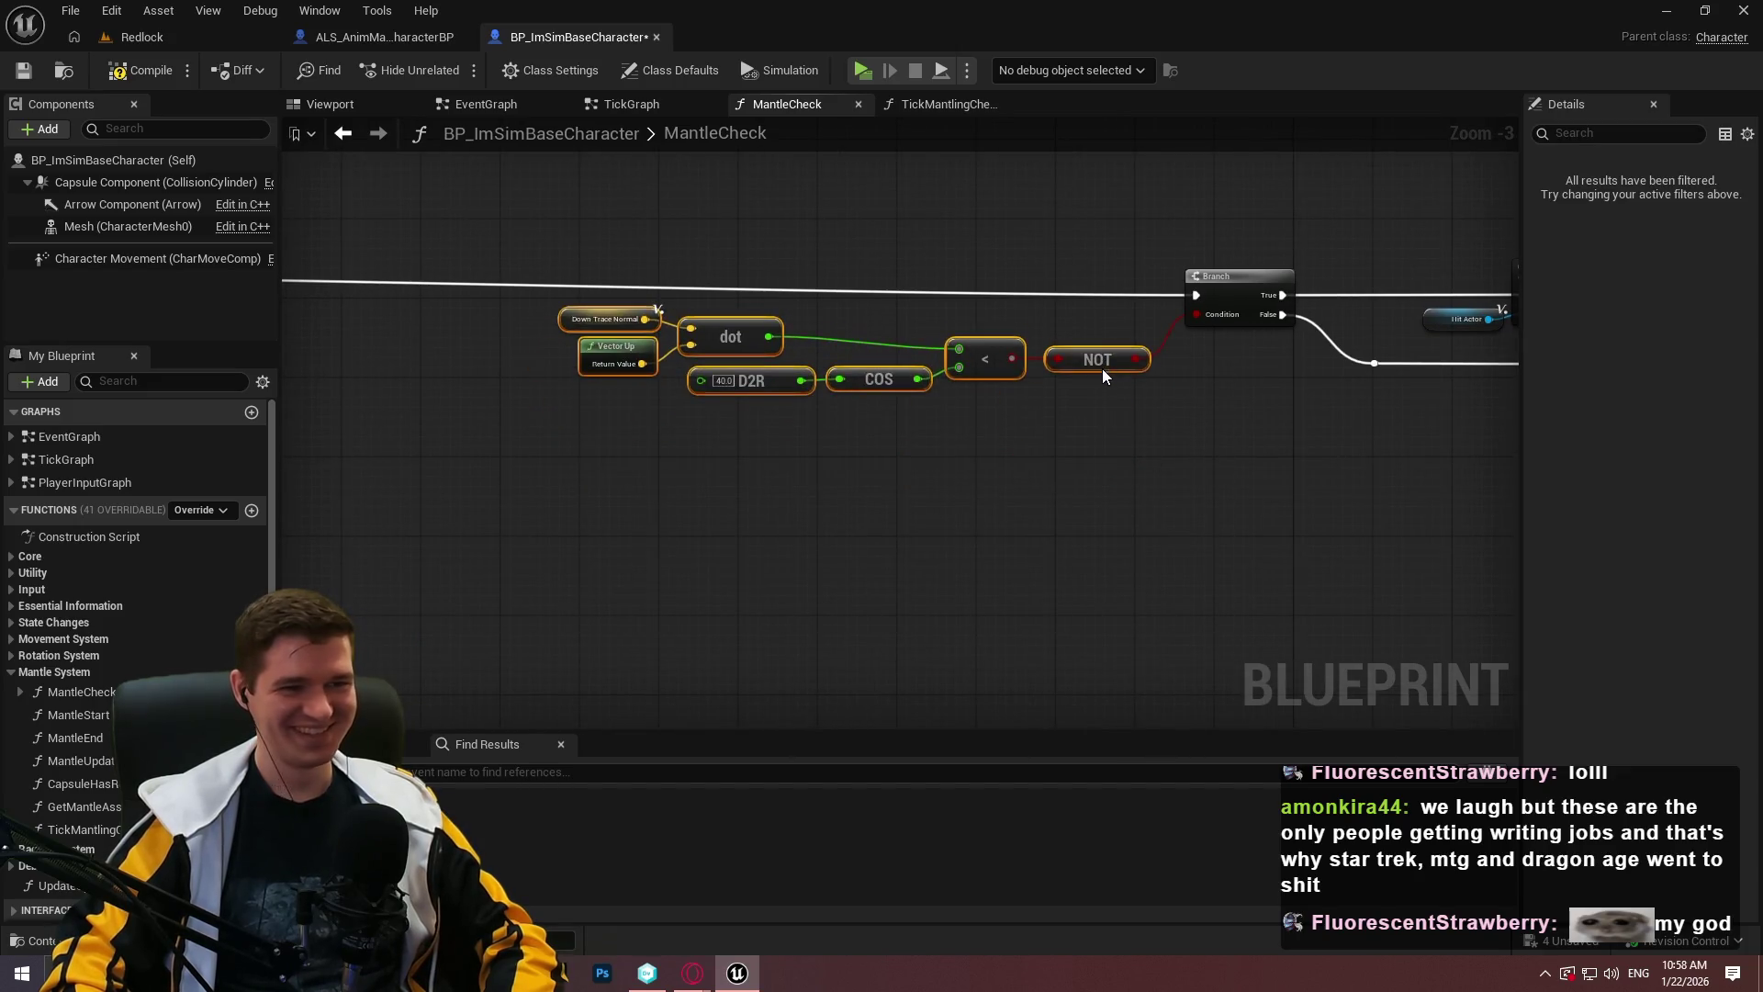
pyautogui.scroll(3, 690, 268)
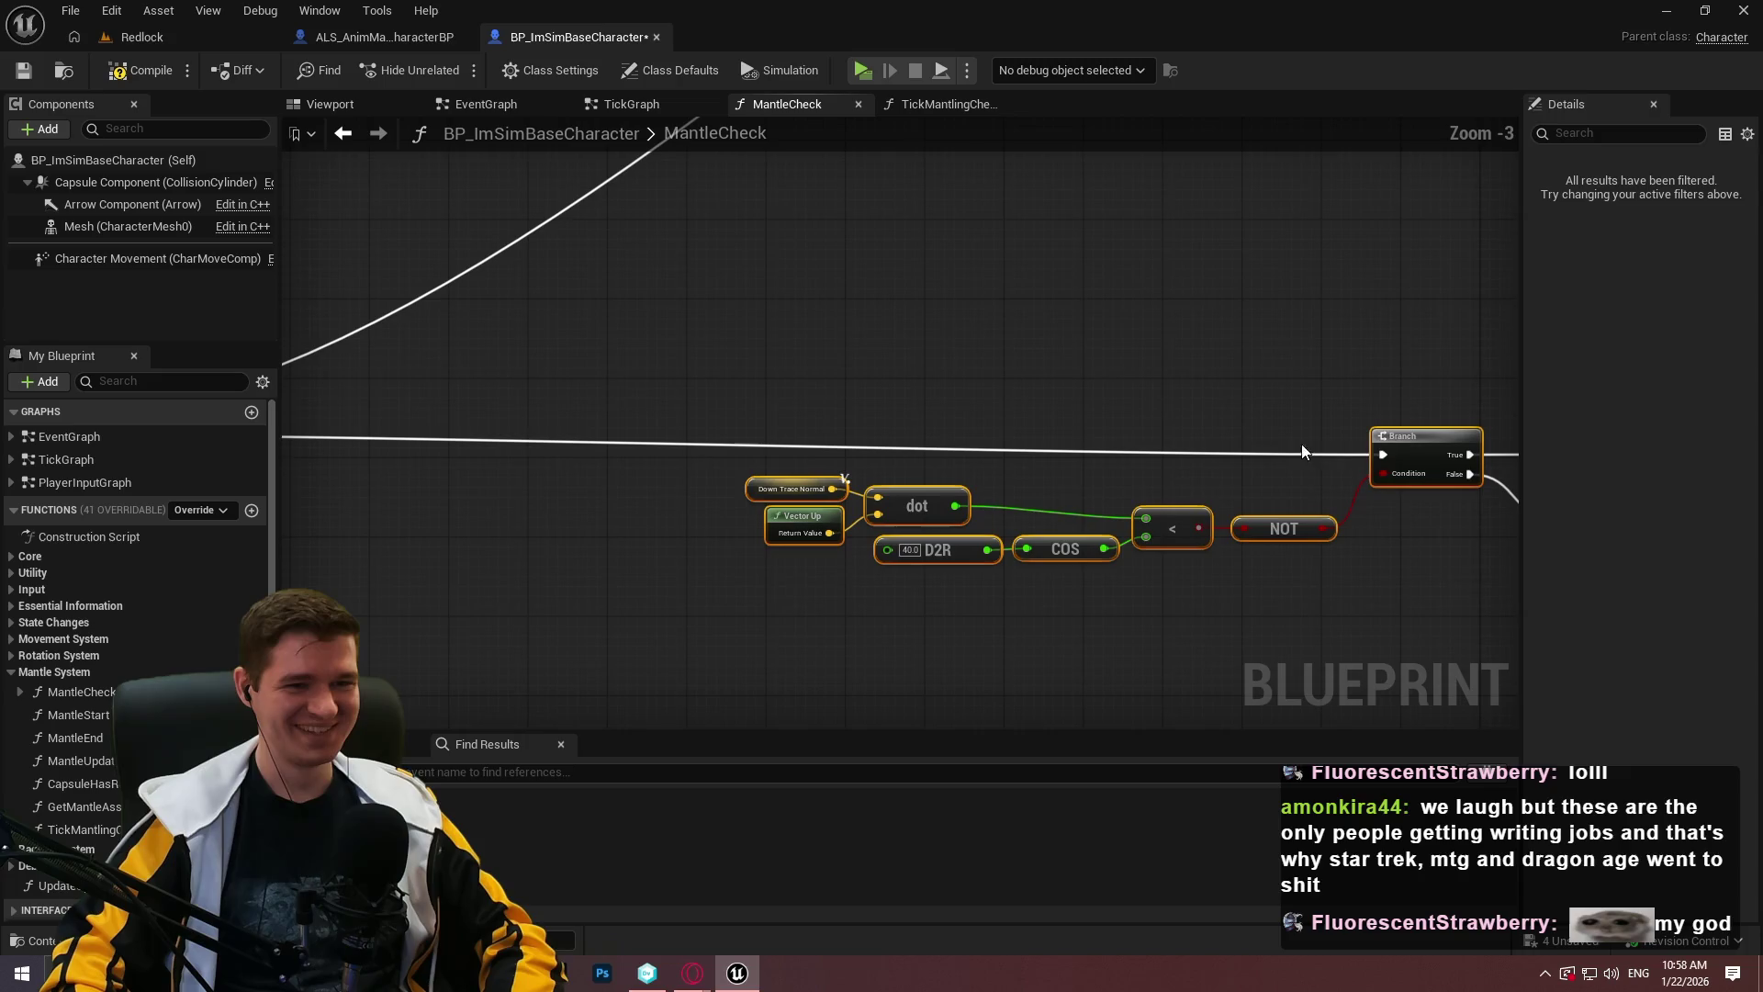
pyautogui.moveTo(1410, 435)
pyautogui.mouseDown()
pyautogui.moveTo(1331, 390)
pyautogui.moveTo(1390, 402)
pyautogui.moveTo(1108, 349)
pyautogui.mouseUp()
pyautogui.click(1129, 317)
pyautogui.scroll(2, 1145, 289)
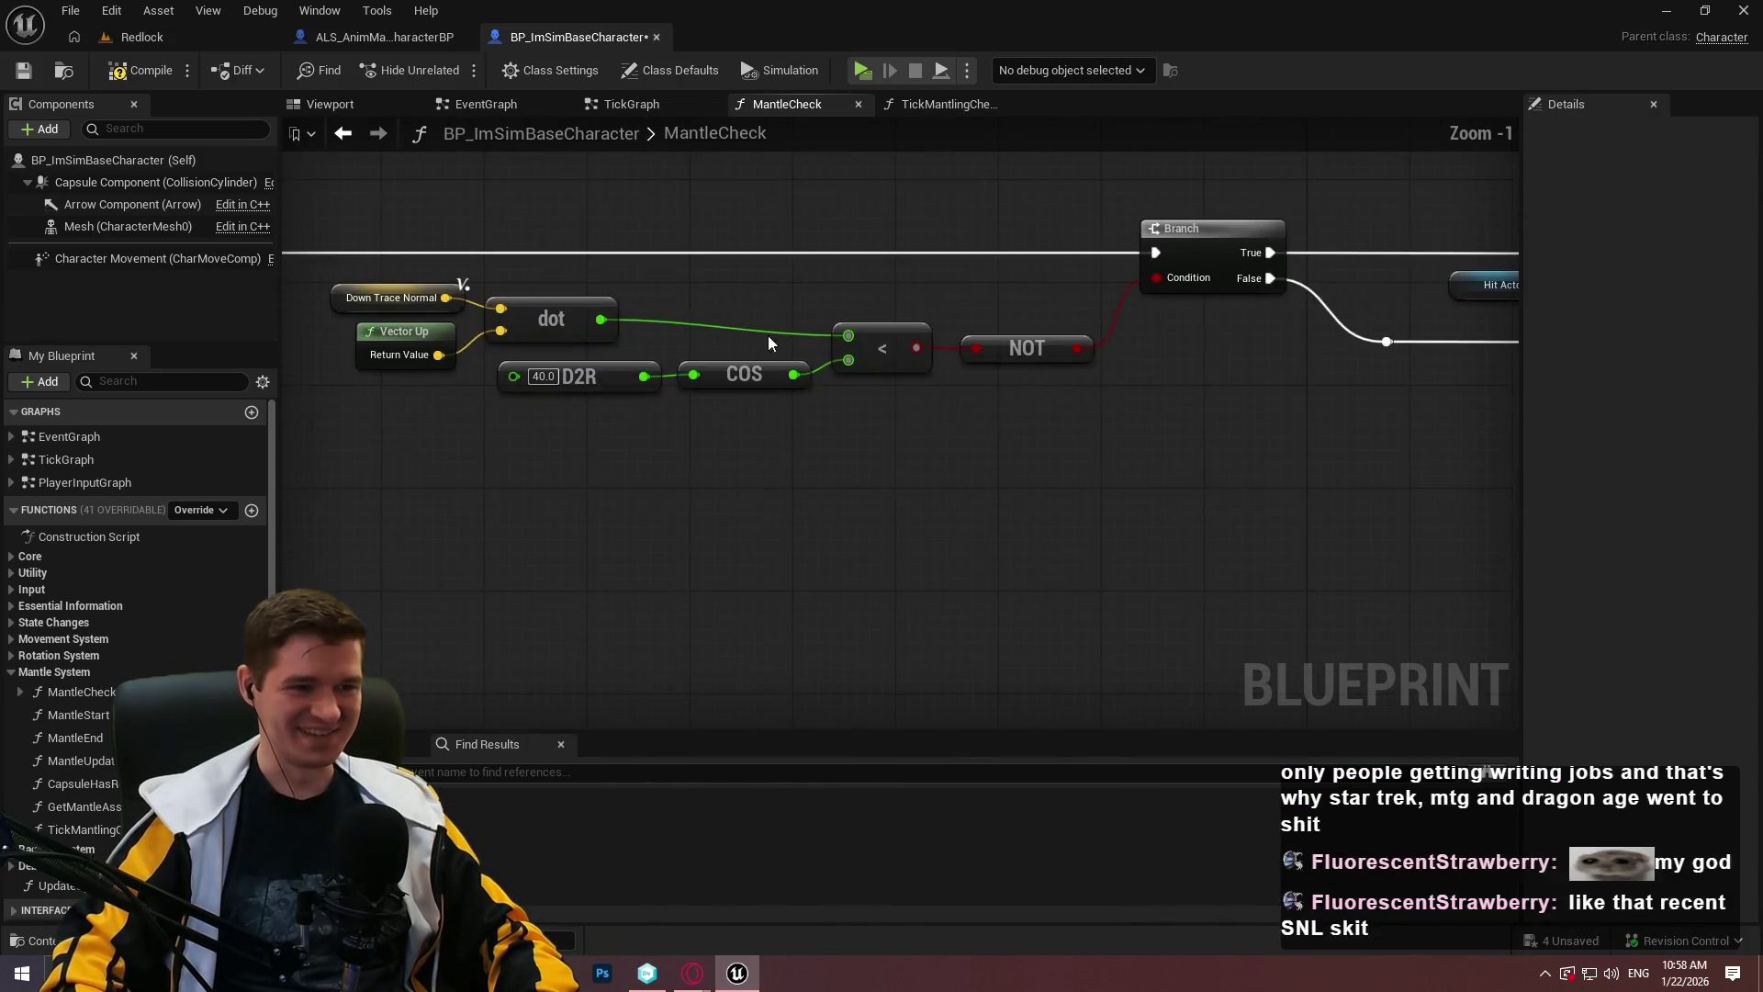
pyautogui.scroll(-3, 516, 391)
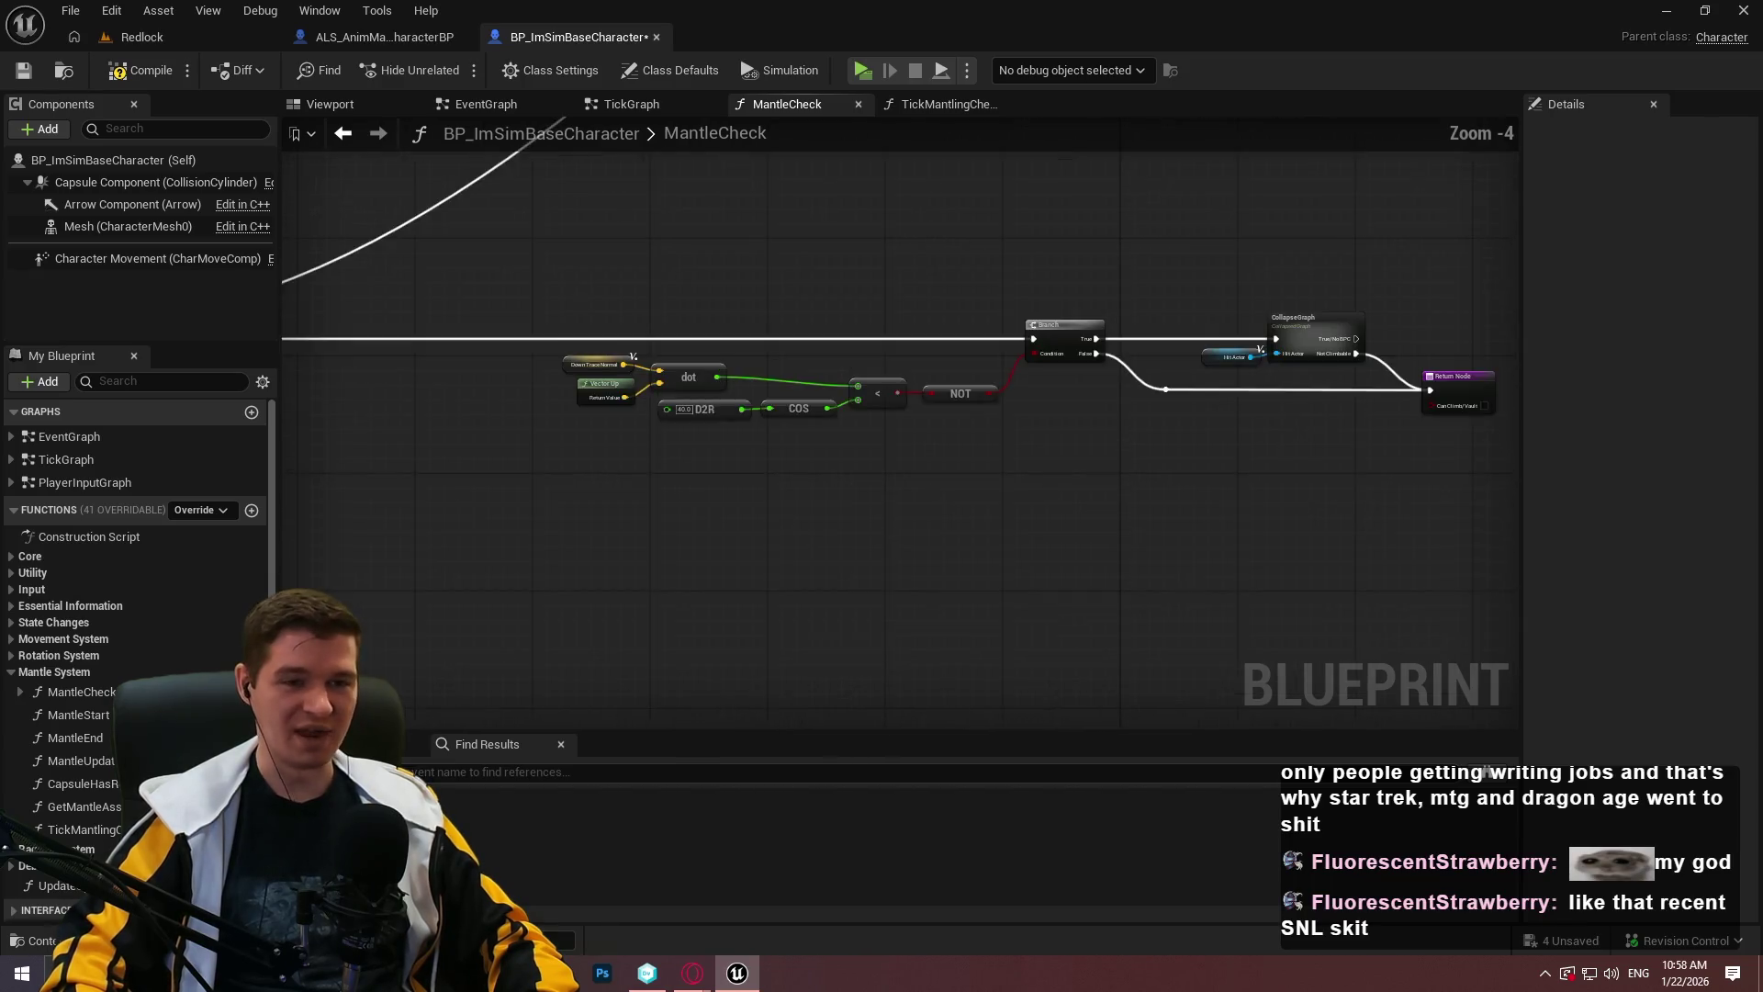
pyautogui.moveTo(1341, 478); pyautogui.dragTo(383, 256)
pyautogui.click(1038, 508)
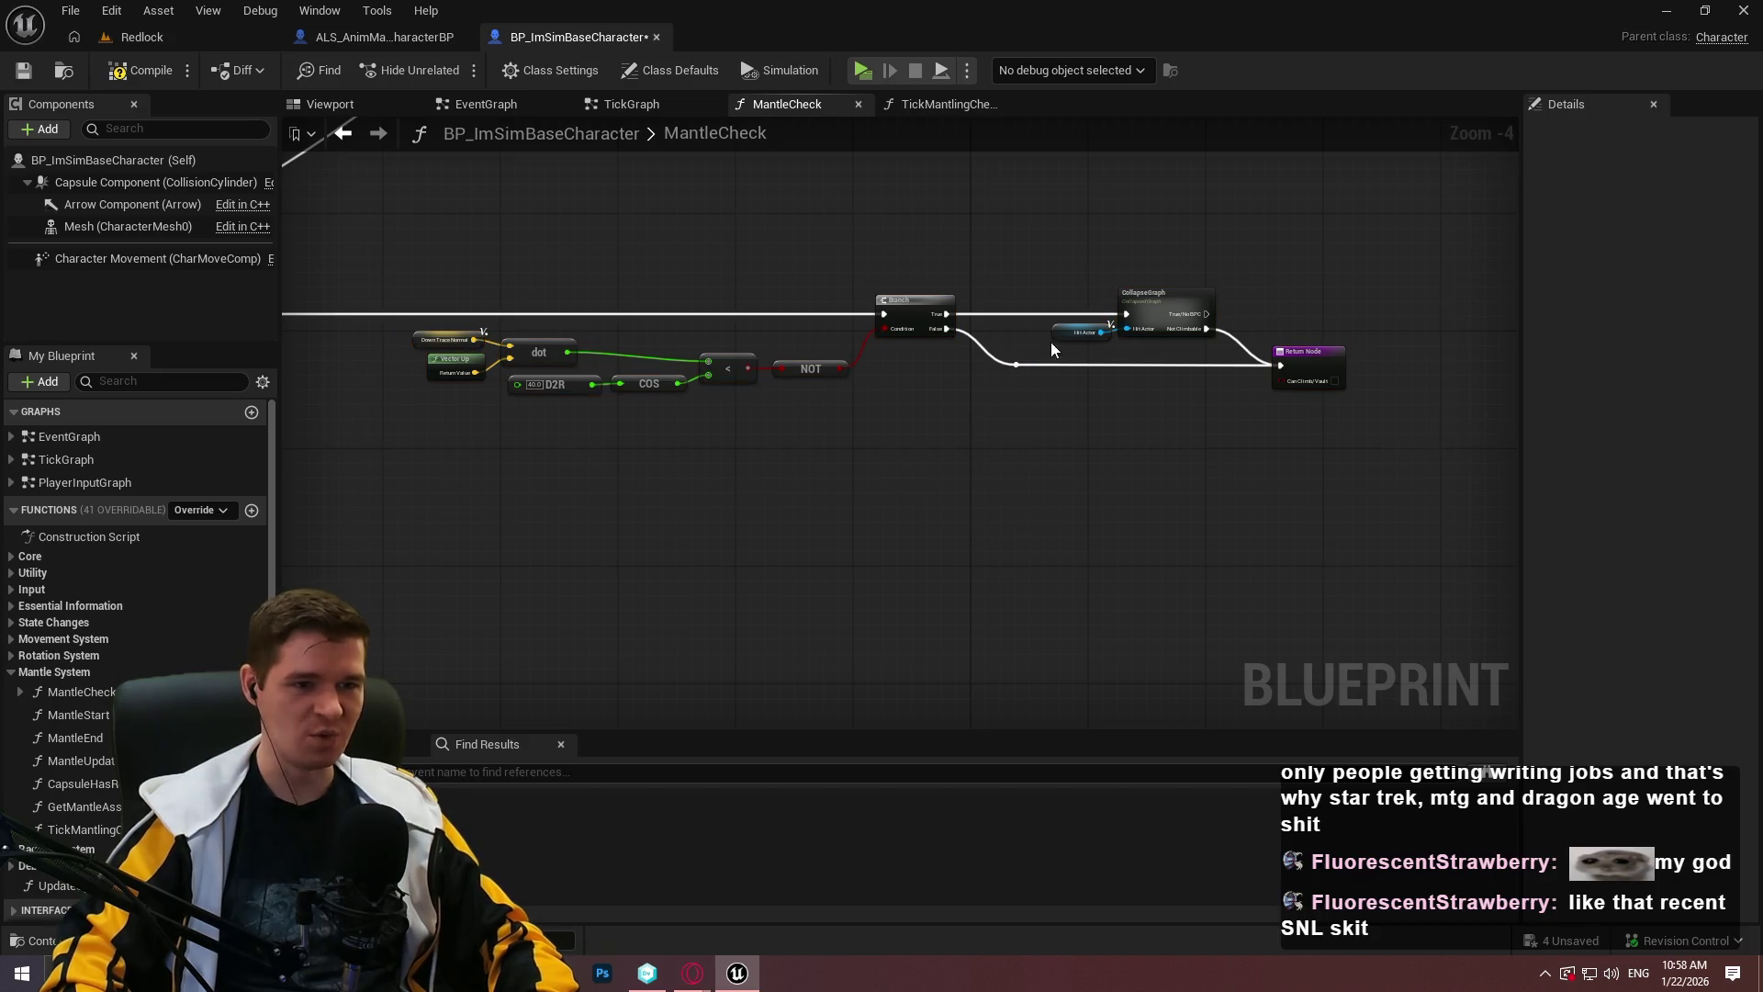
pyautogui.scroll(3, 1027, 345)
pyautogui.moveTo(1023, 336)
pyautogui.mouseDown()
pyautogui.moveTo(1056, 387)
pyautogui.moveTo(1015, 365)
pyautogui.moveTo(1479, 374)
pyautogui.moveTo(1256, 447)
pyautogui.moveTo(1013, 423)
pyautogui.mouseUp()
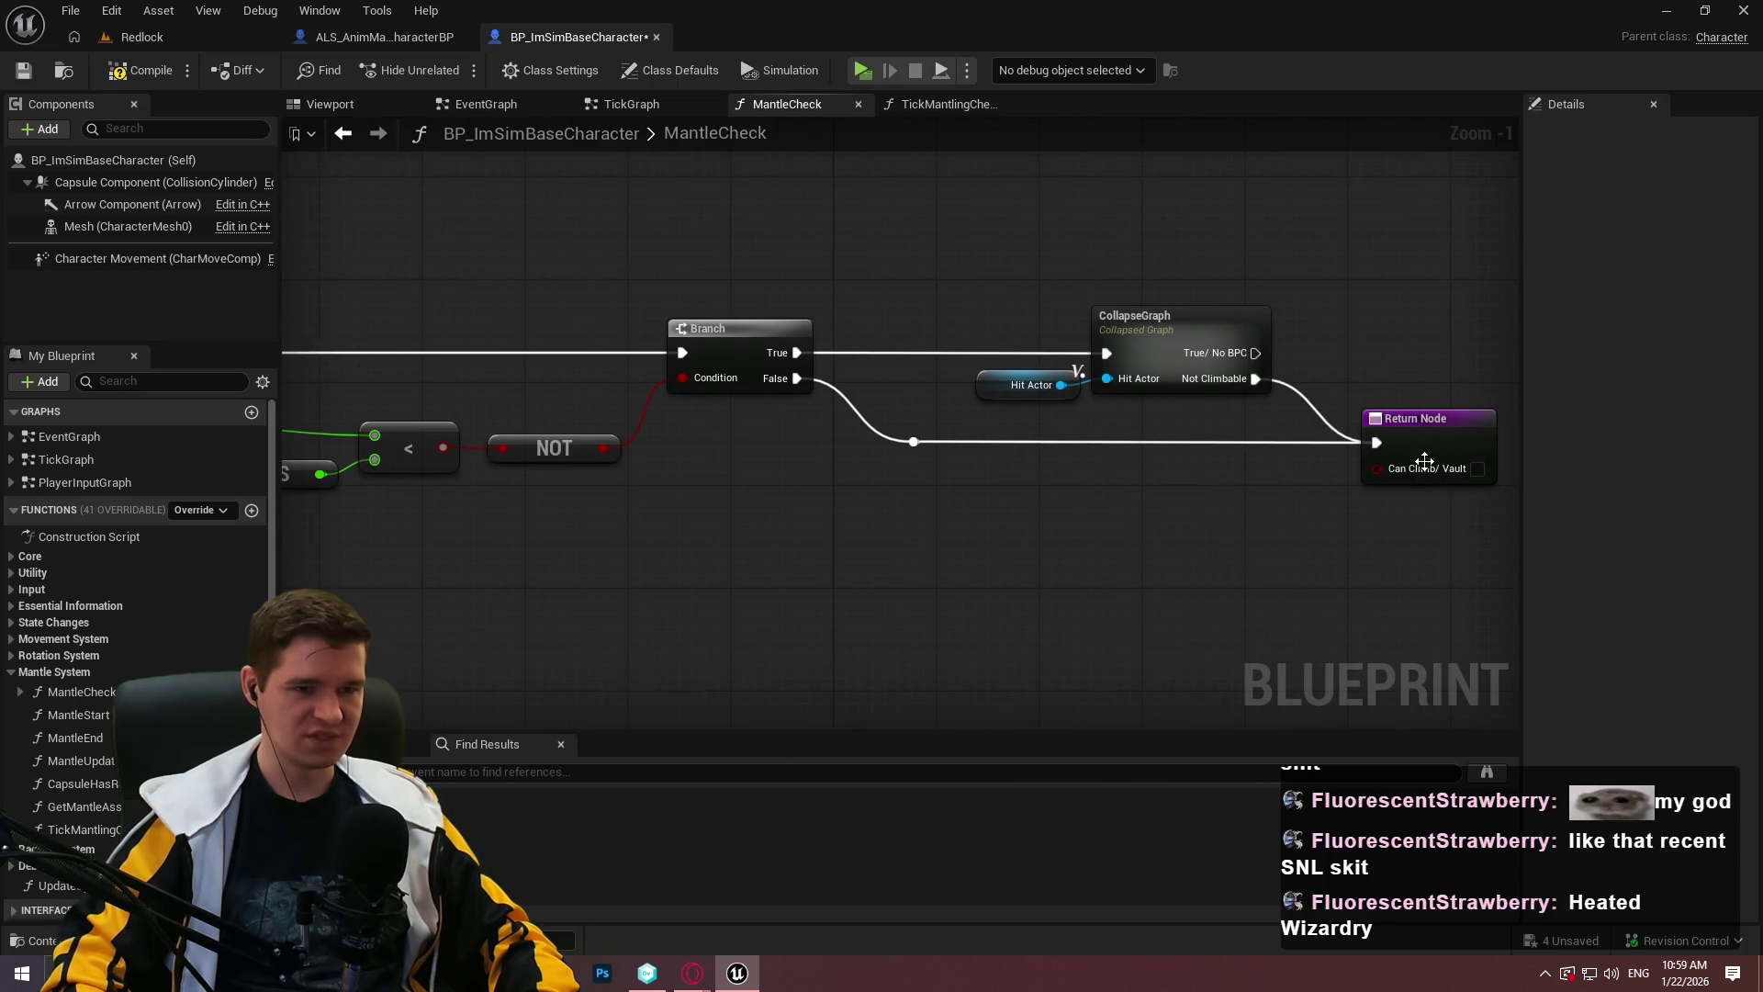
# Duplicate the Return Node and wire the Branch False output to the copy, dropping the reroute knot.
pyautogui.click(1428, 432)
pyautogui.hotkey('ctrl', 'c')
pyautogui.hotkey('ctrl', 'v')
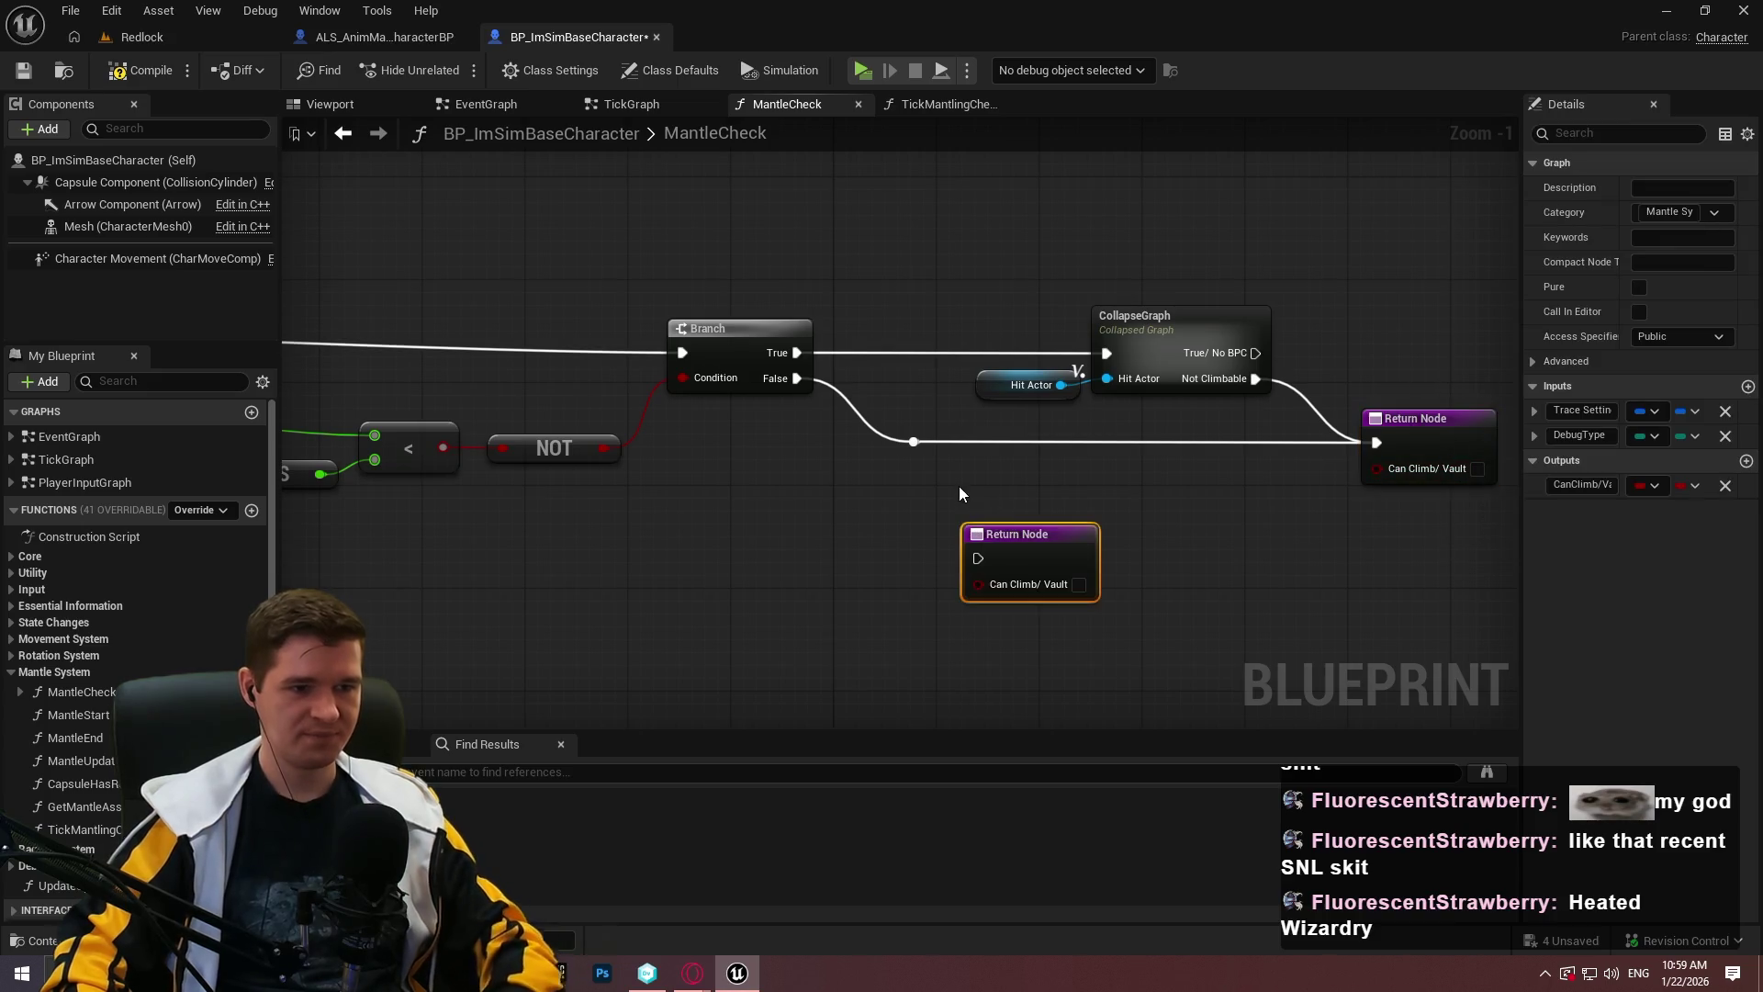
pyautogui.click(913, 441)
pyautogui.press('Delete')
pyautogui.moveTo(978, 557); pyautogui.dragTo(796, 378)
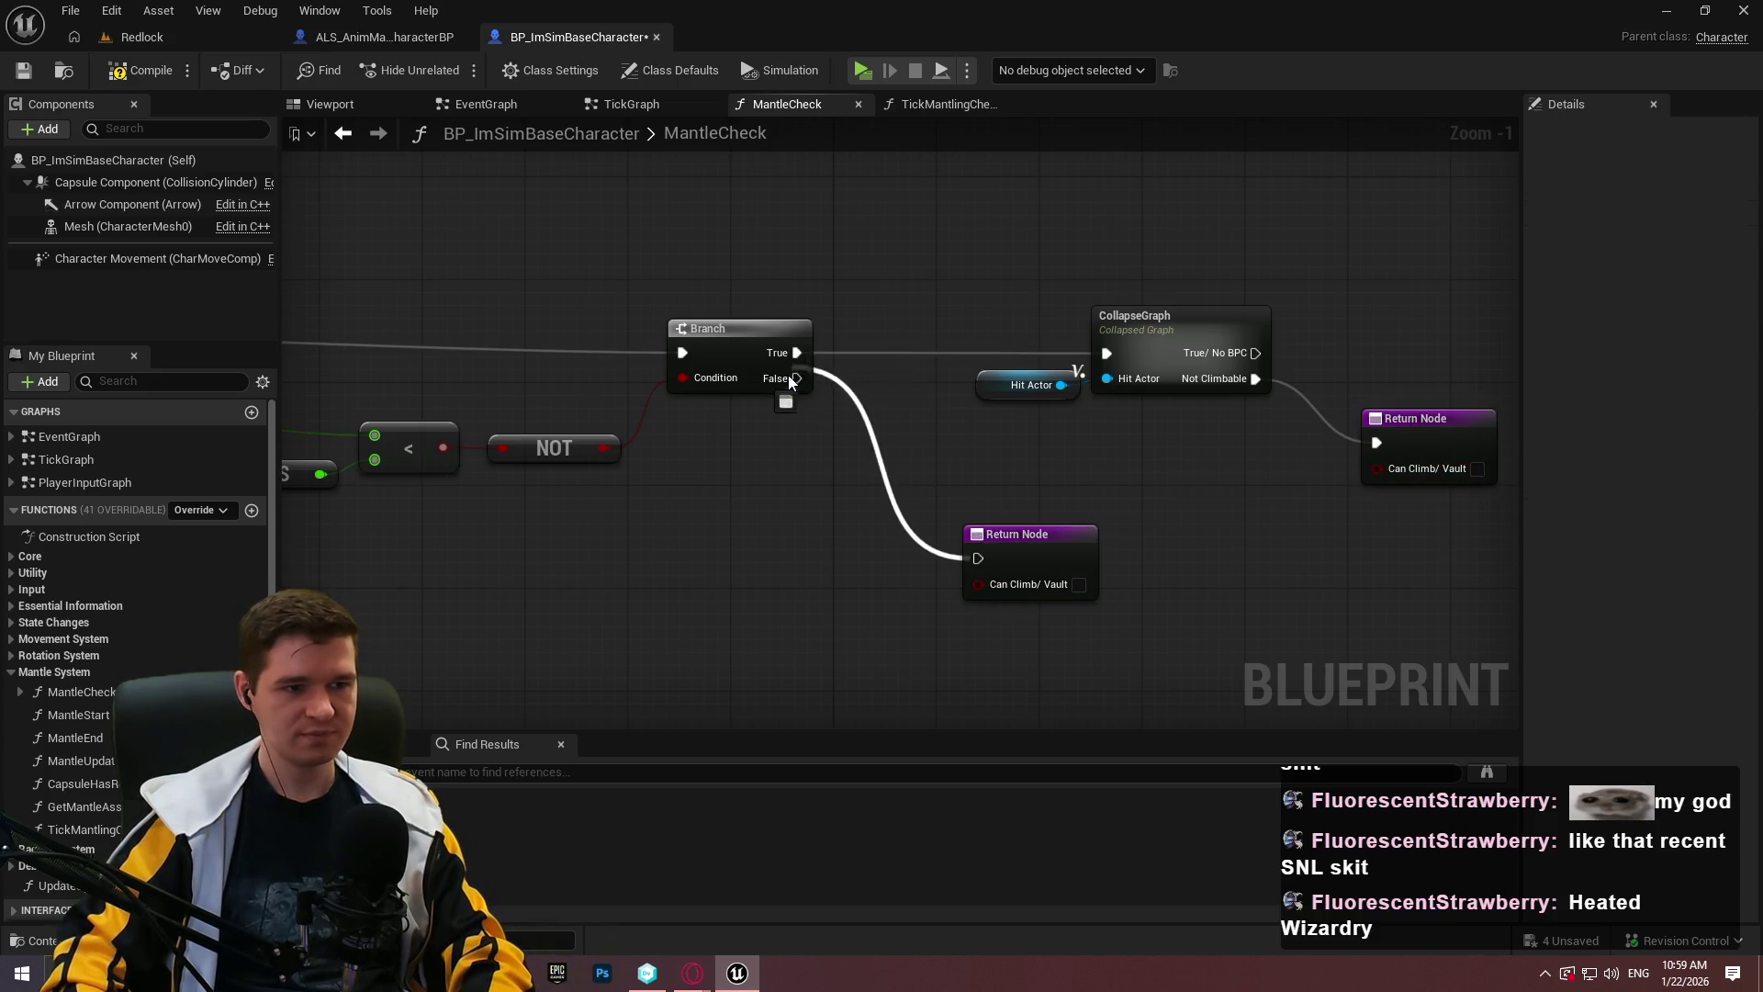
# Disconnect CollapseGraph from Branch True and move the Hit Actor chain up and right.
pyautogui.keyDown('alt'); pyautogui.click(1107, 353); pyautogui.keyUp('alt')
pyautogui.scroll(-3, 1149, 410)
pyautogui.moveTo(1469, 480); pyautogui.dragTo(1212, 329)
pyautogui.click(1394, 450)
pyautogui.moveTo(1405, 443); pyautogui.dragTo(1210, 324)
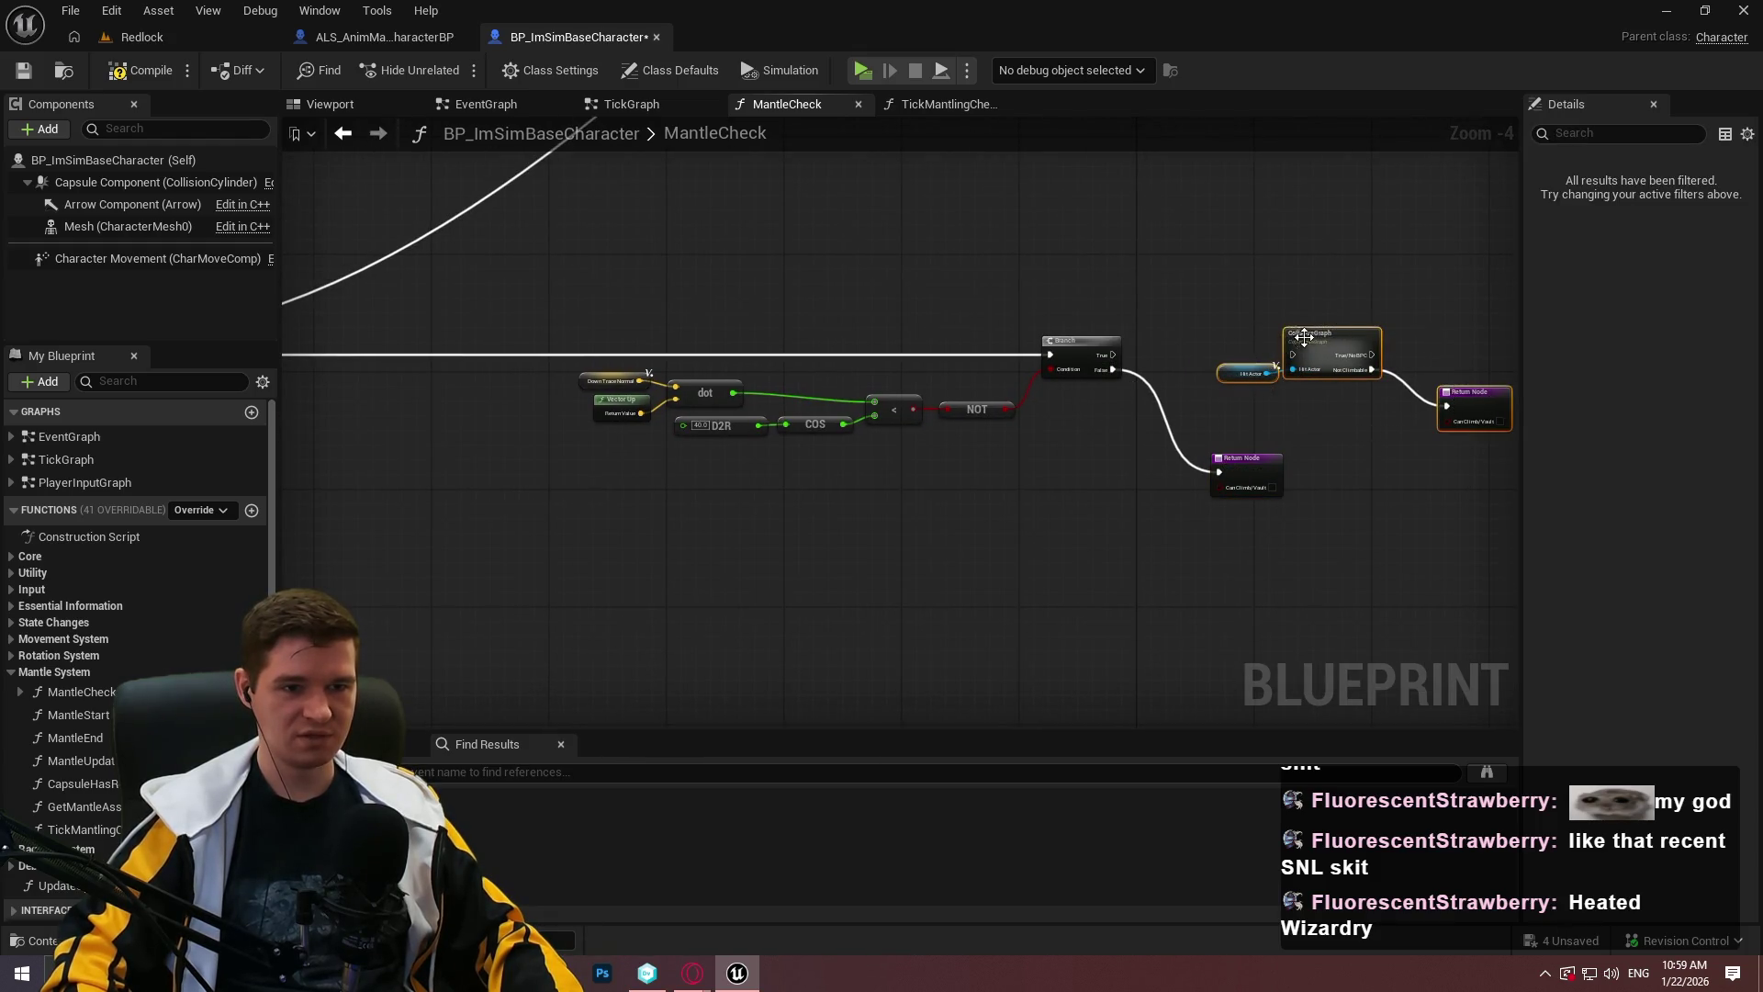
pyautogui.moveTo(1331, 349); pyautogui.dragTo(1368, 180)
# Pull the new Return Node beside the Branch and comment the angle-check nodes.
pyautogui.click(1277, 497)
pyautogui.moveTo(1228, 457); pyautogui.dragTo(1214, 421)
pyautogui.moveTo(1488, 551); pyautogui.dragTo(581, 312)
pyautogui.press('c')
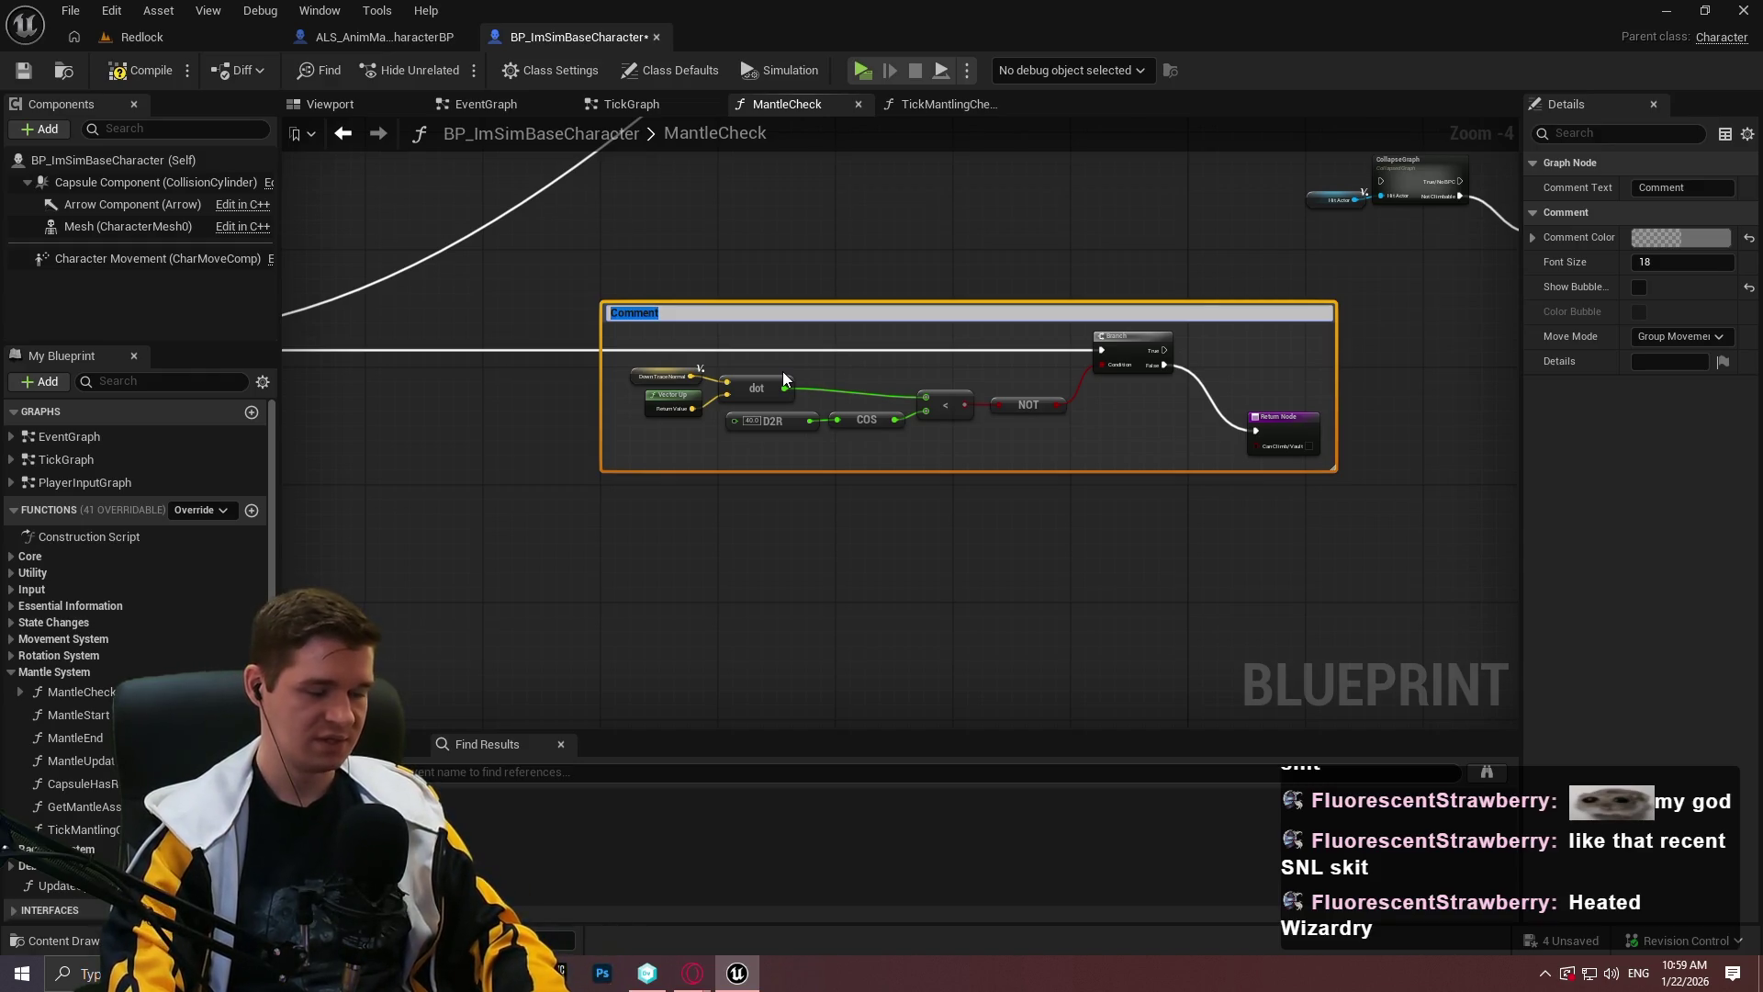
# Title the angle comment 'Checks if the platform we're hitting is of an acceptable angle', then comment the hit-actor chain.
pyautogui.write('Chec')
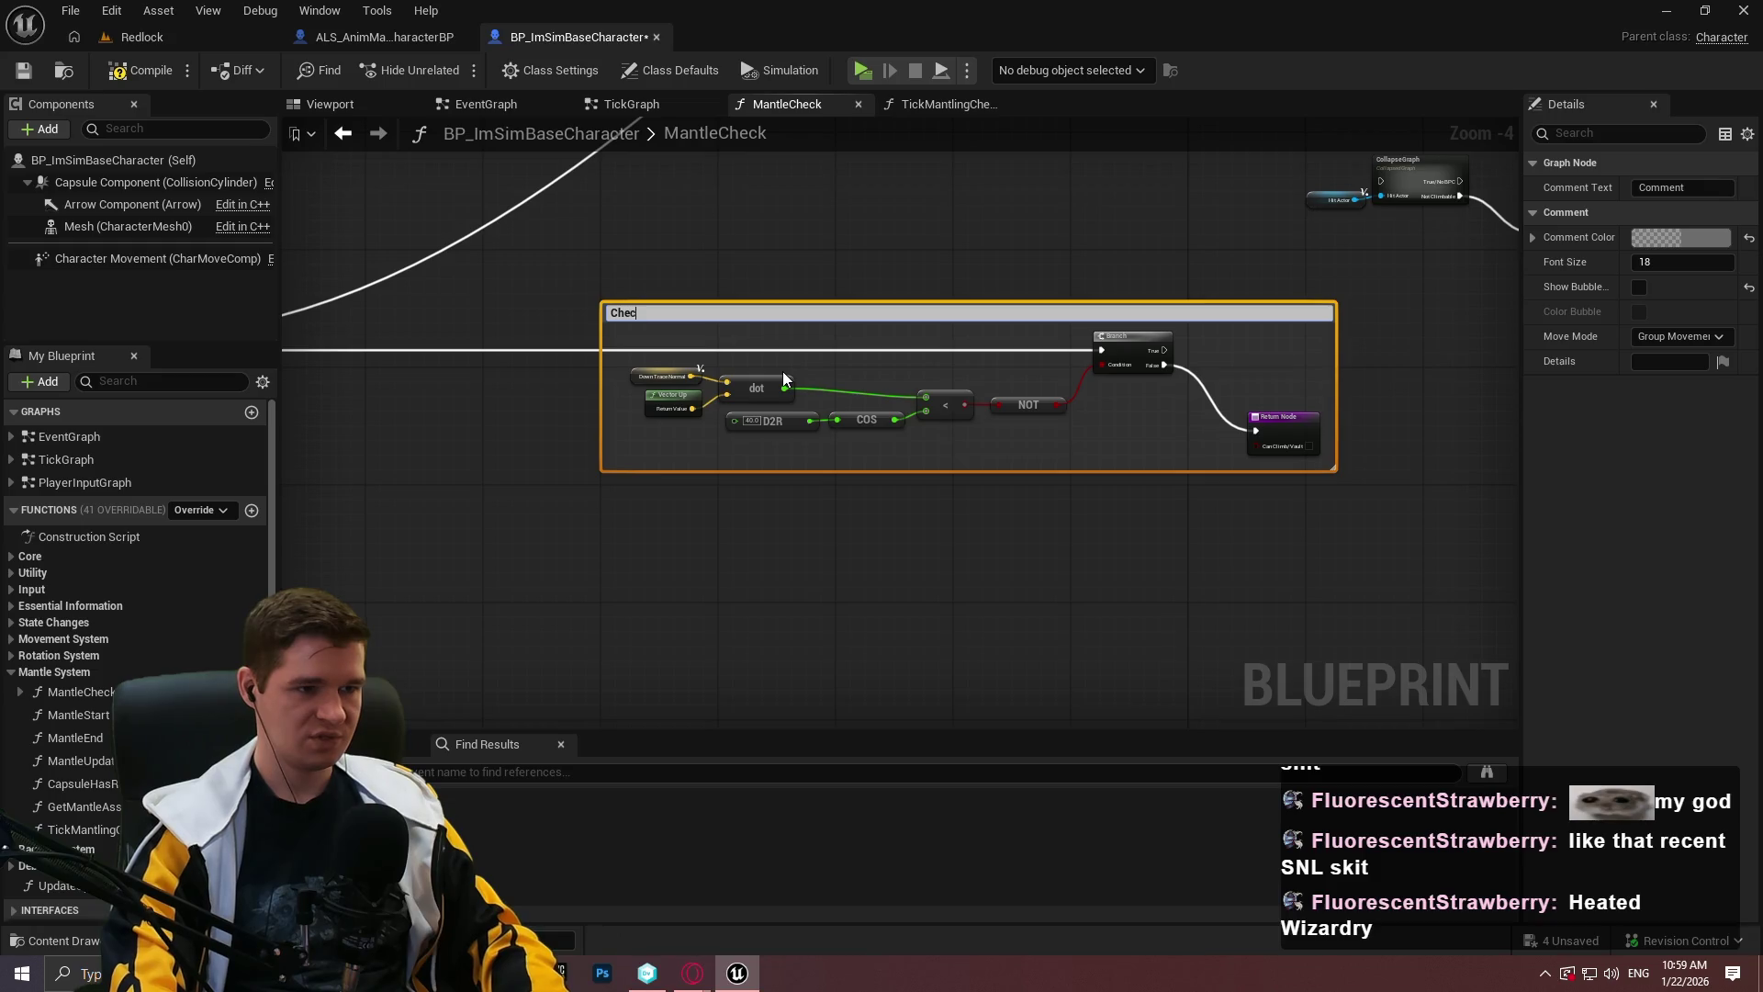
pyautogui.write('ks if the platy')
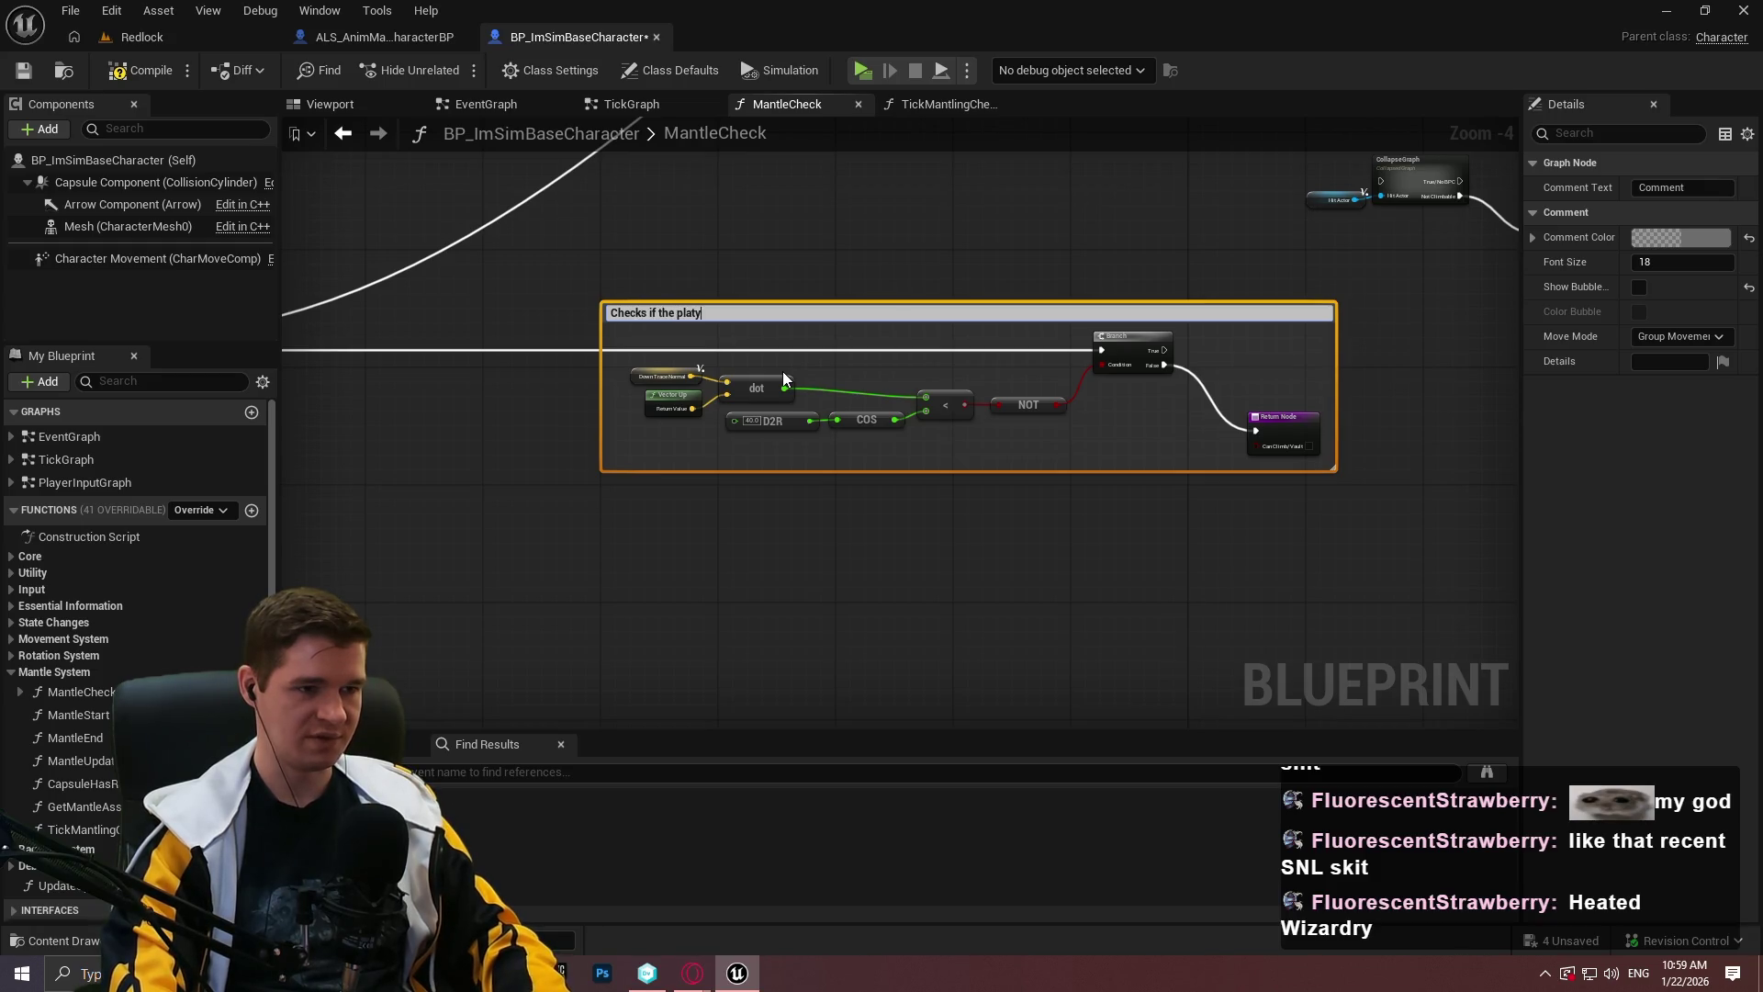
pyautogui.press('BackSpace')
pyautogui.write("form we're hitt")
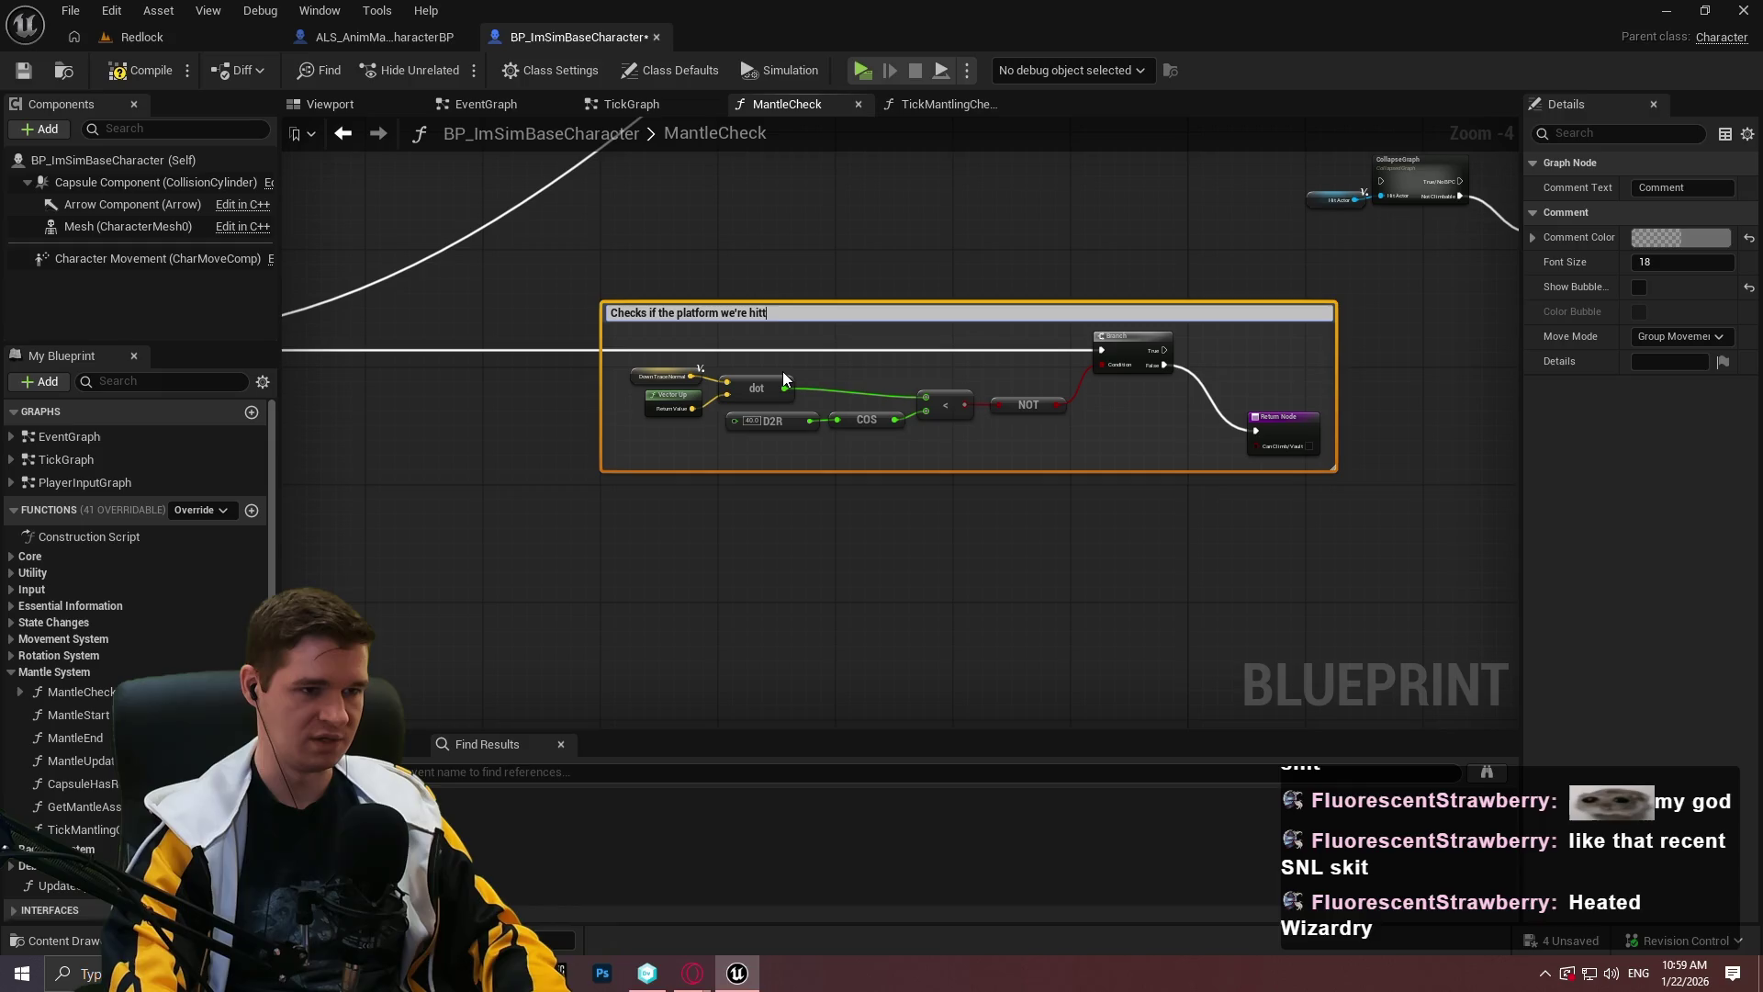
pyautogui.write('ing is of an ac')
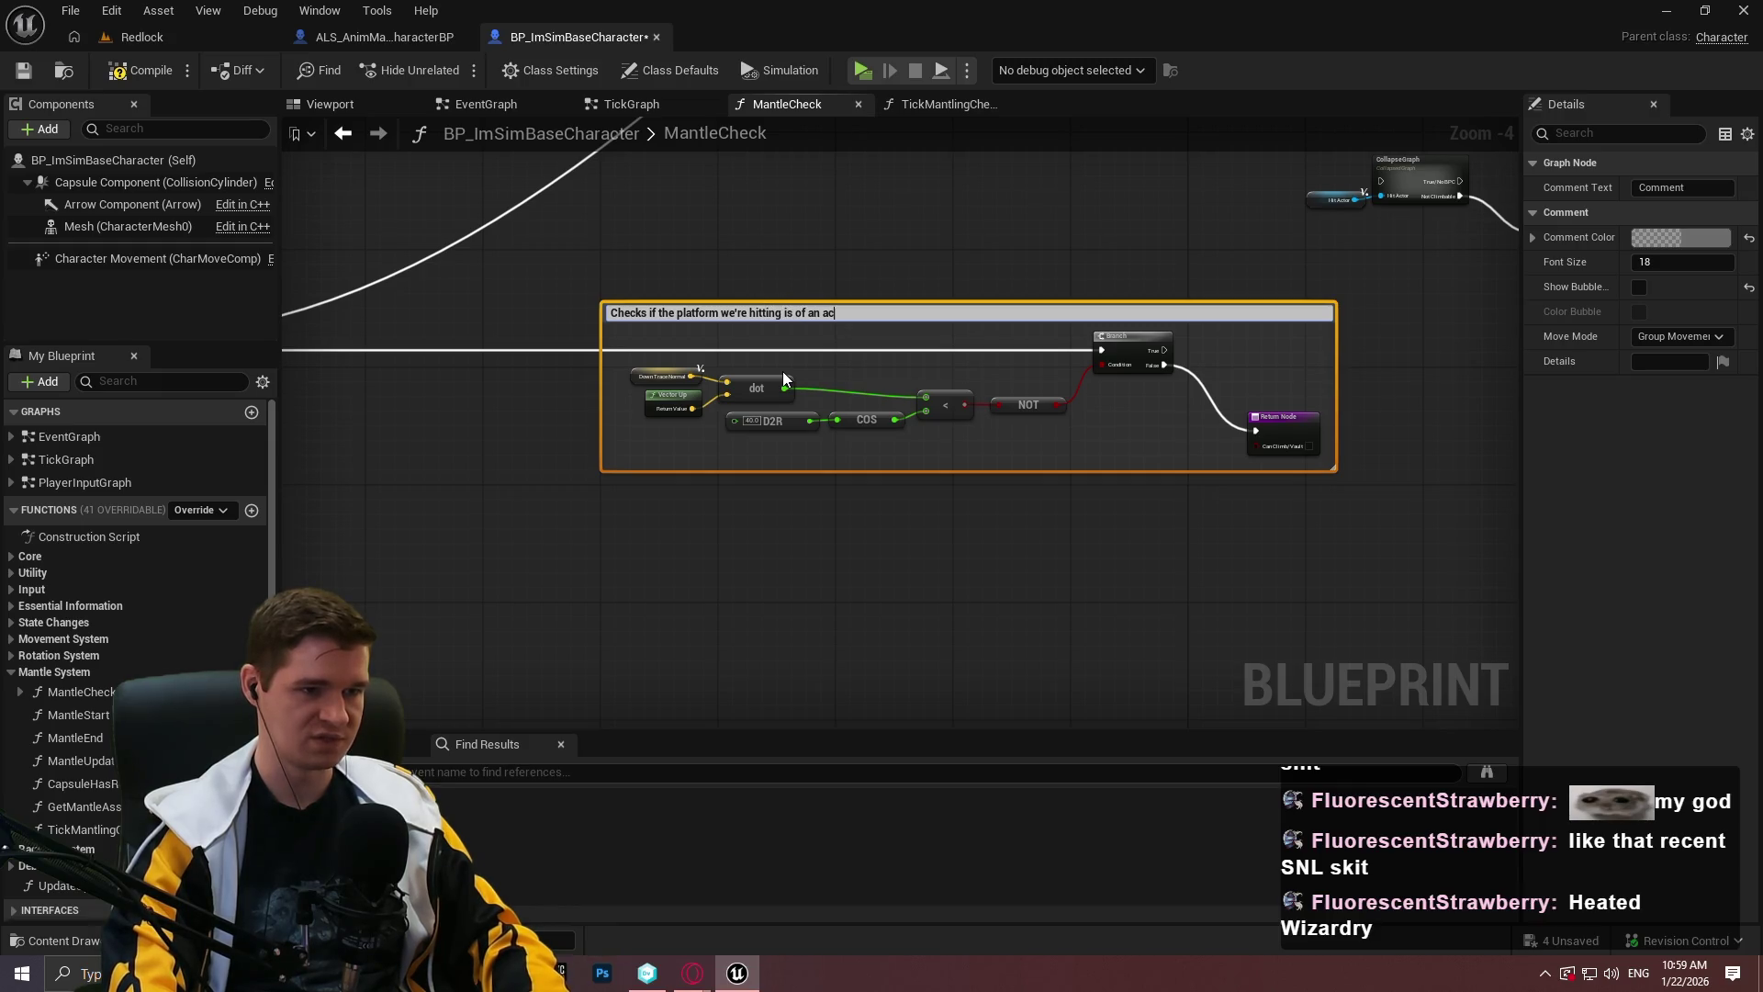
pyautogui.write('ceptable angle')
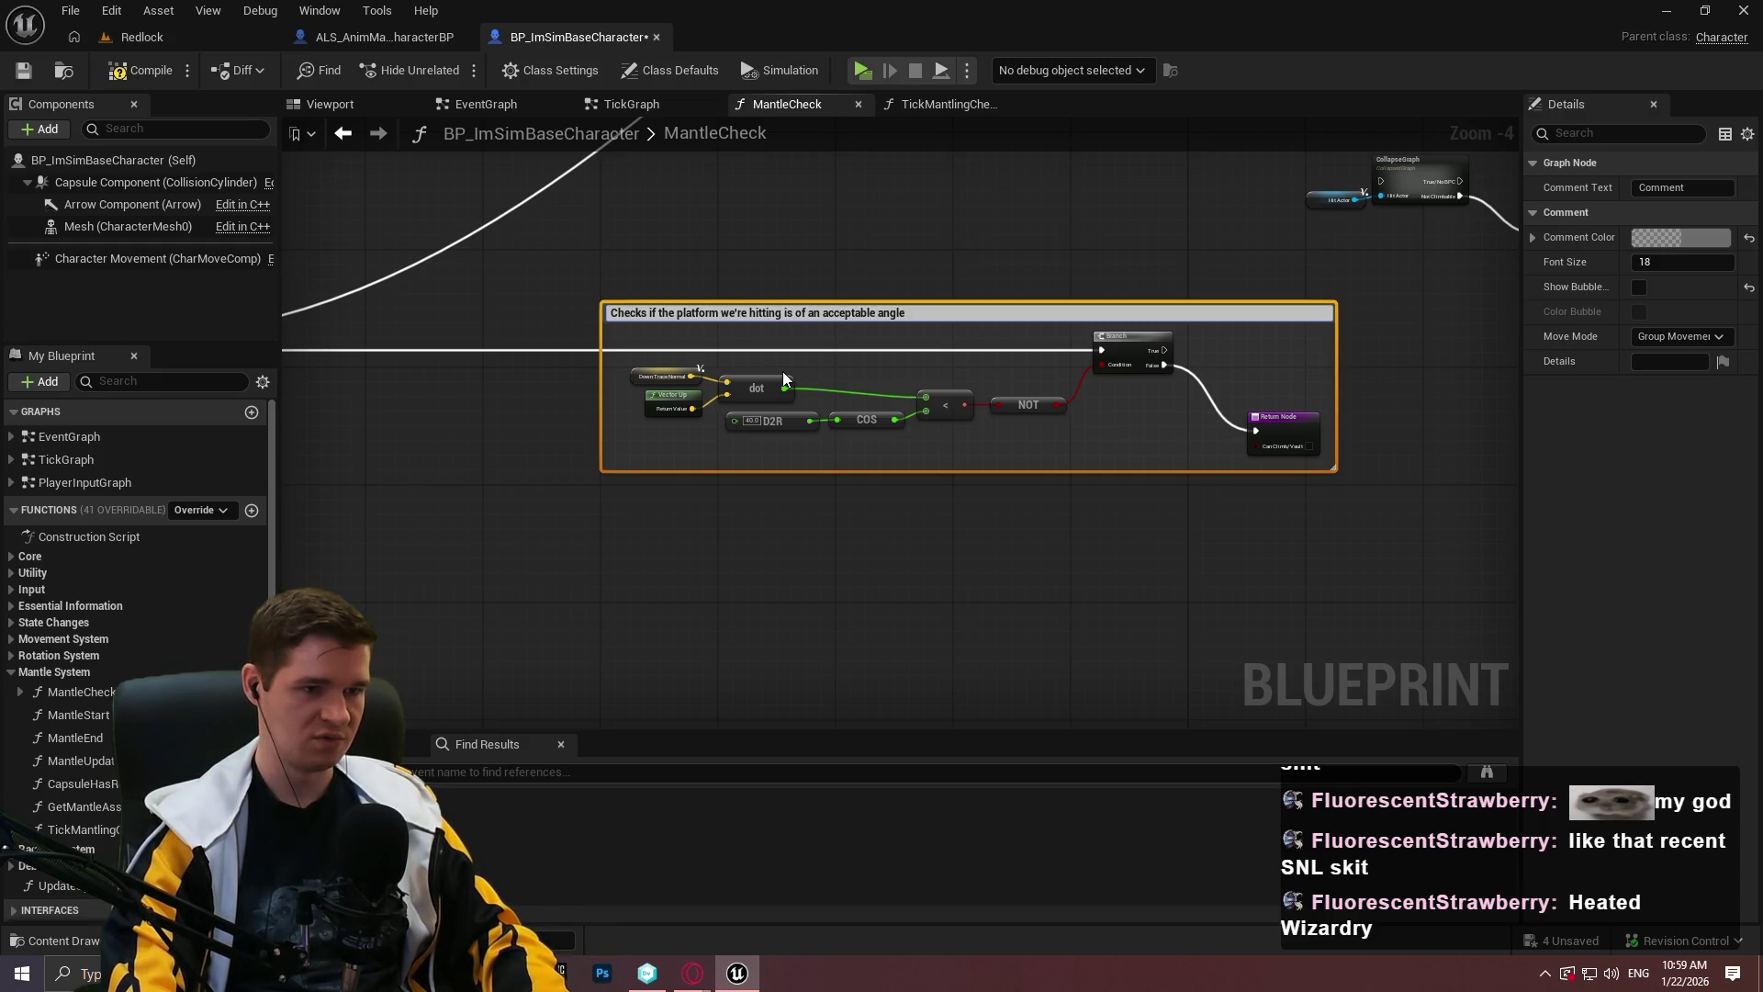
pyautogui.press('Return')
pyautogui.moveTo(1209, 454); pyautogui.dragTo(894, 290)
pyautogui.press('c')
pyautogui.scroll(3, 1055, 306)
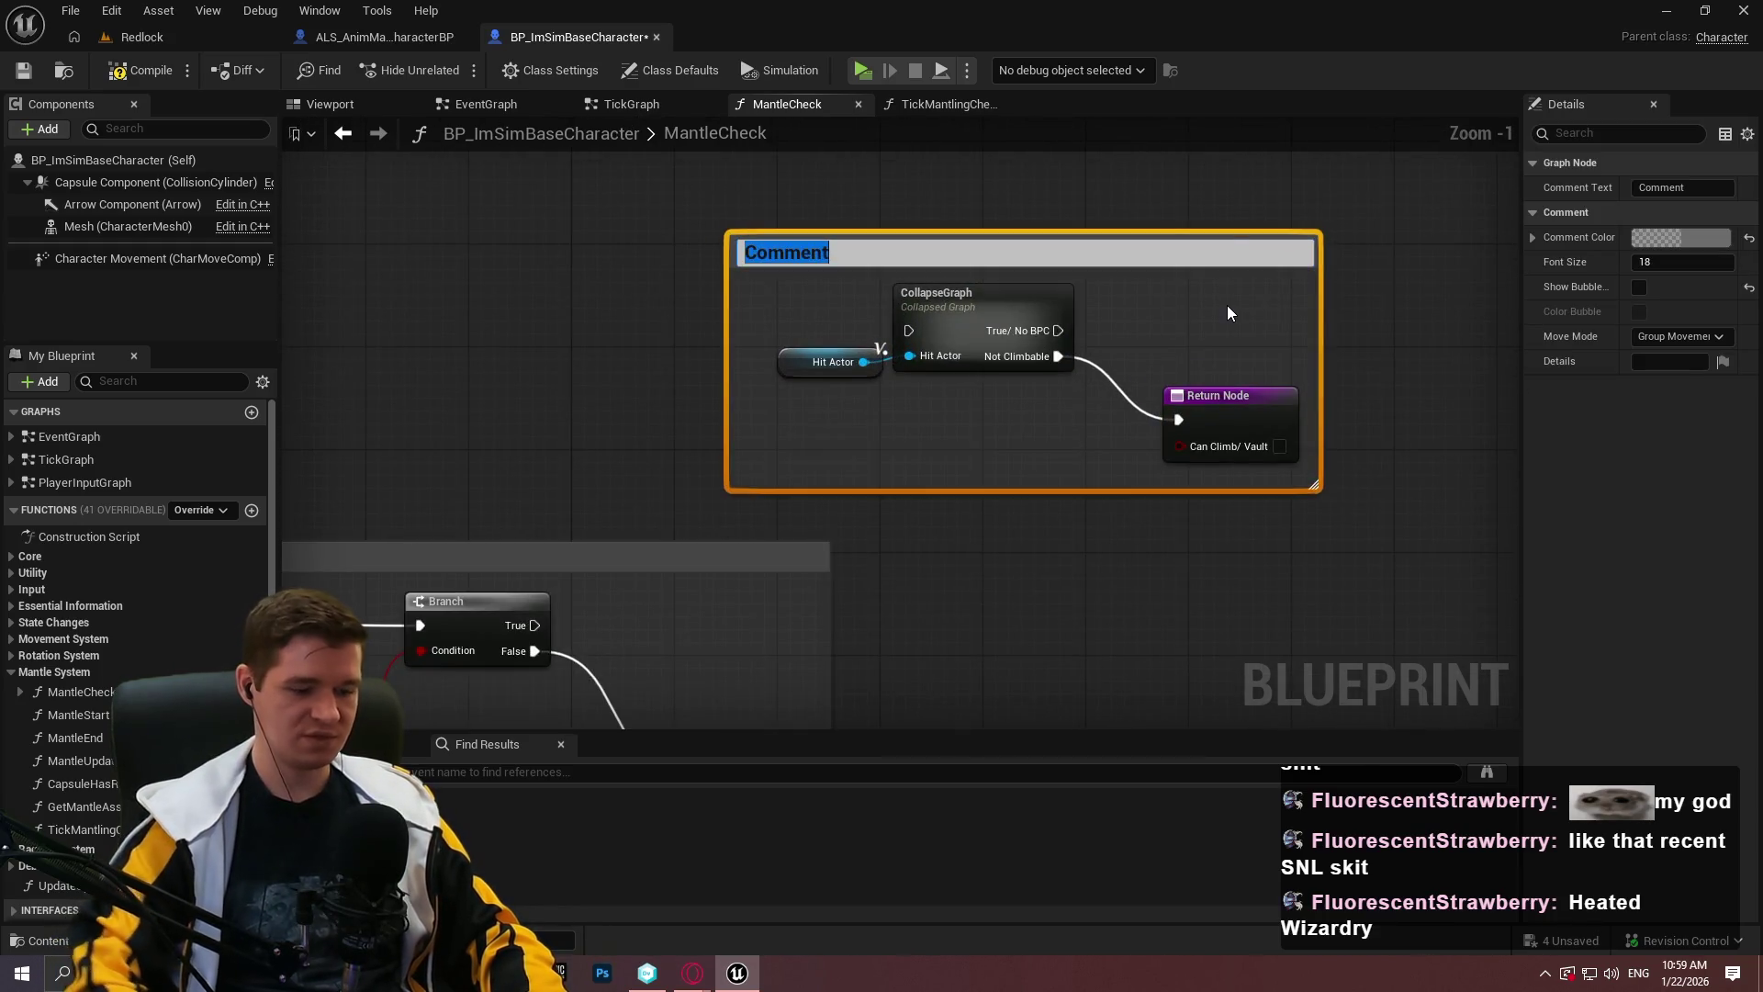
pyautogui.write('Checking the')
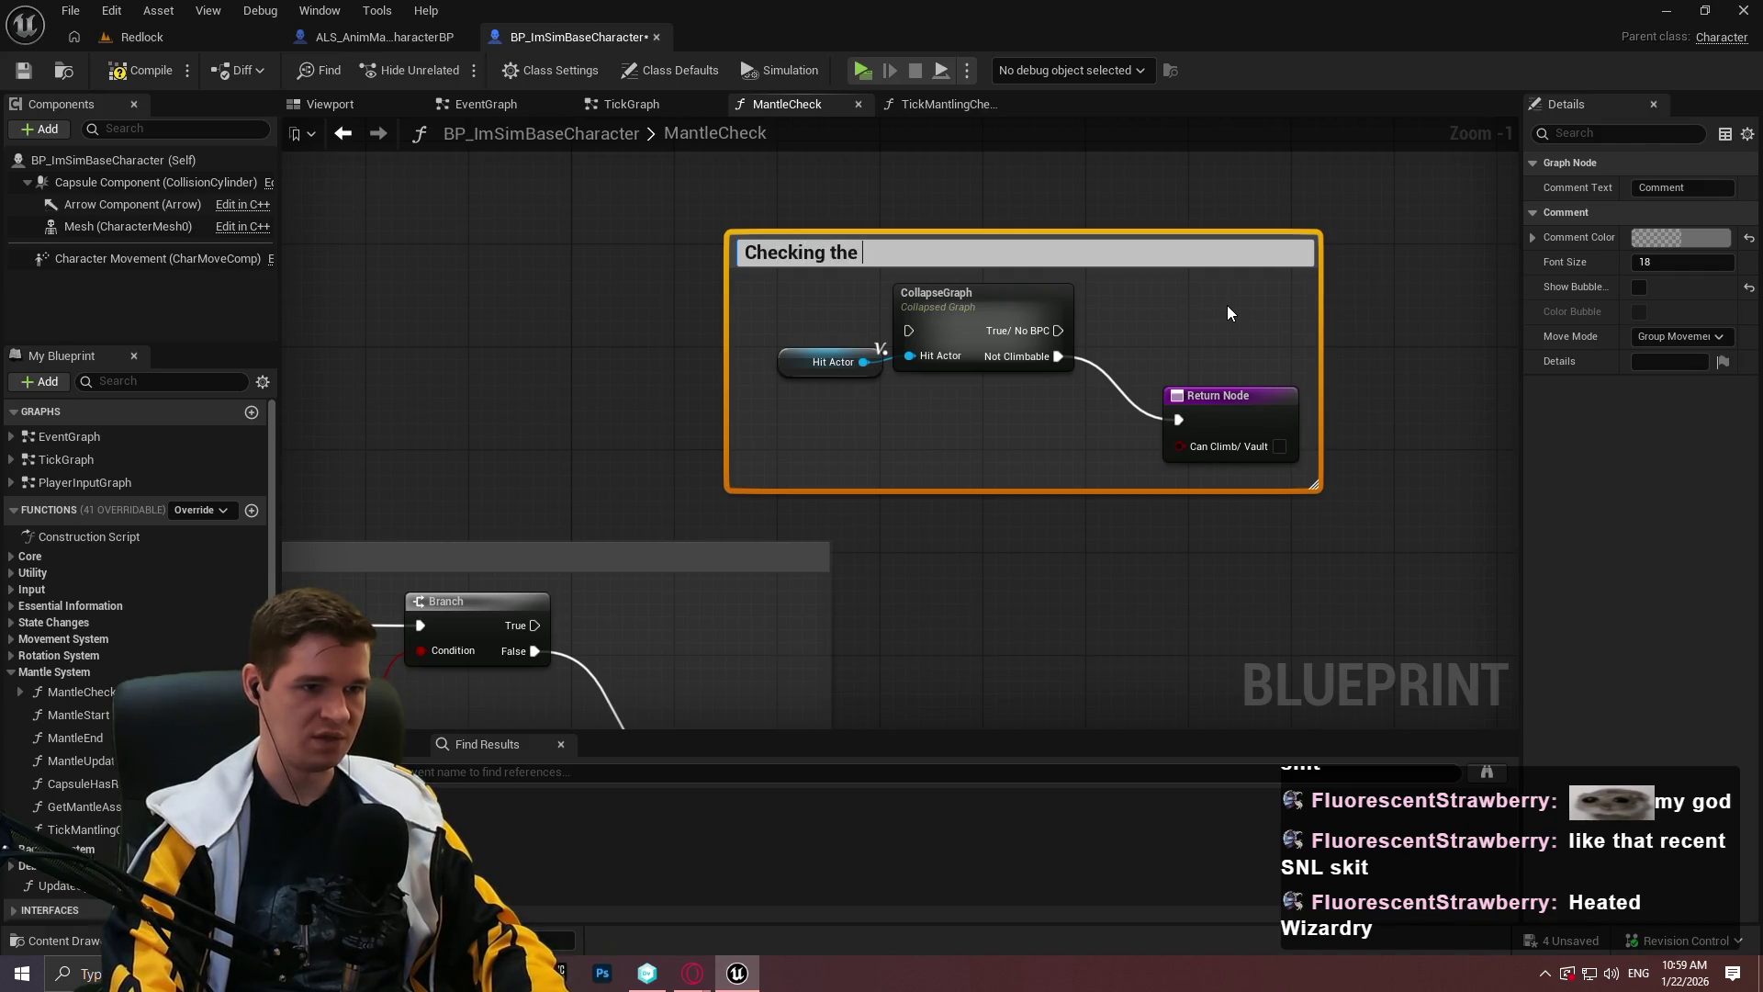
pyautogui.write('t platform')
pyautogui.press('BackSpace')
pyautogui.press('BackSpace')
pyautogui.press('BackSpace')
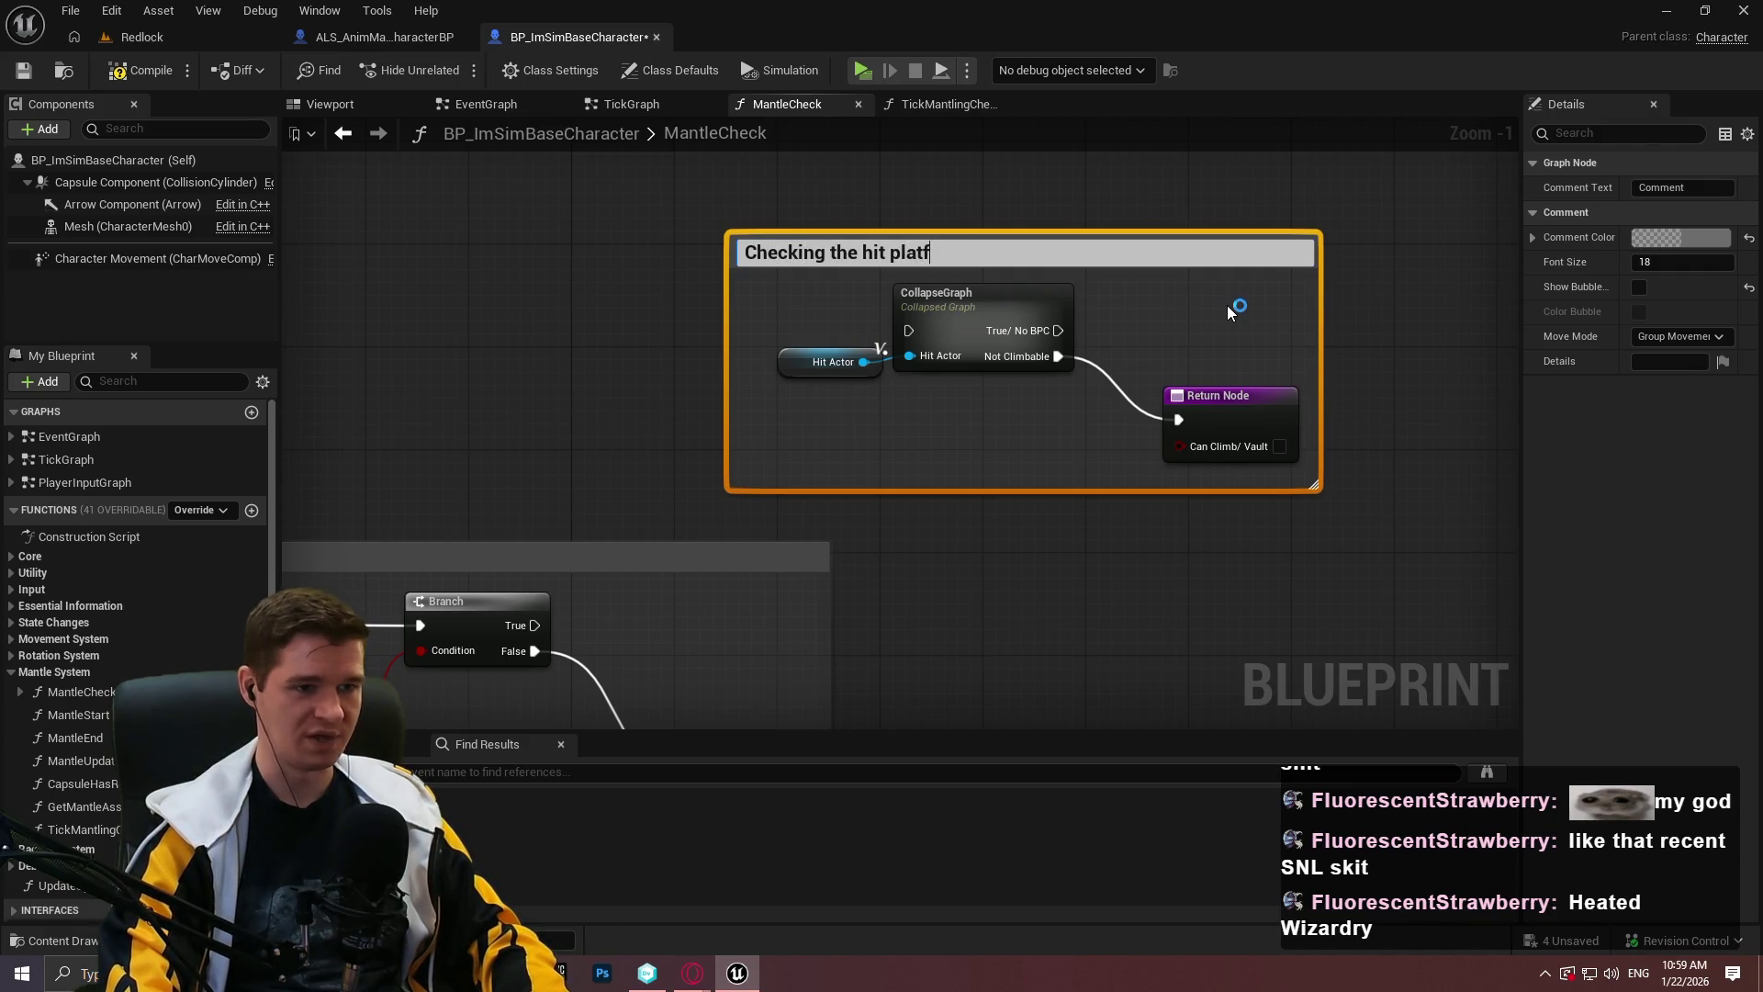
pyautogui.press('BackSpace')
pyautogui.press('BackSpace')
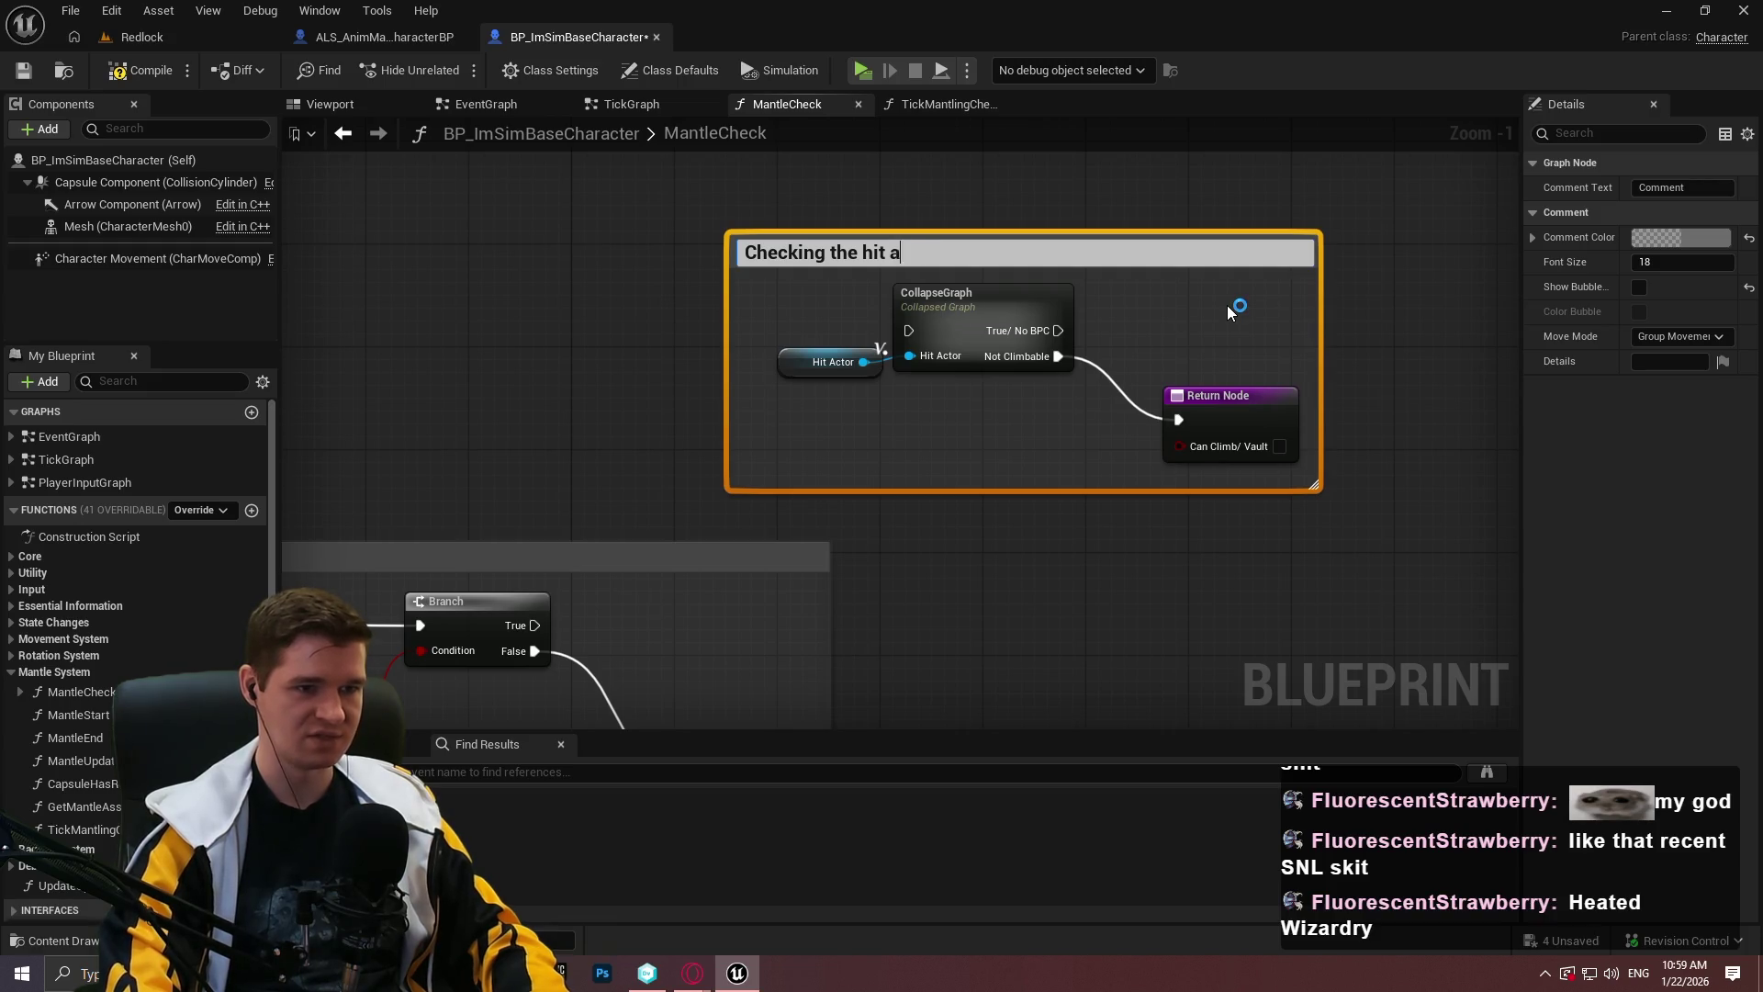
pyautogui.write('ctorfor a component ')
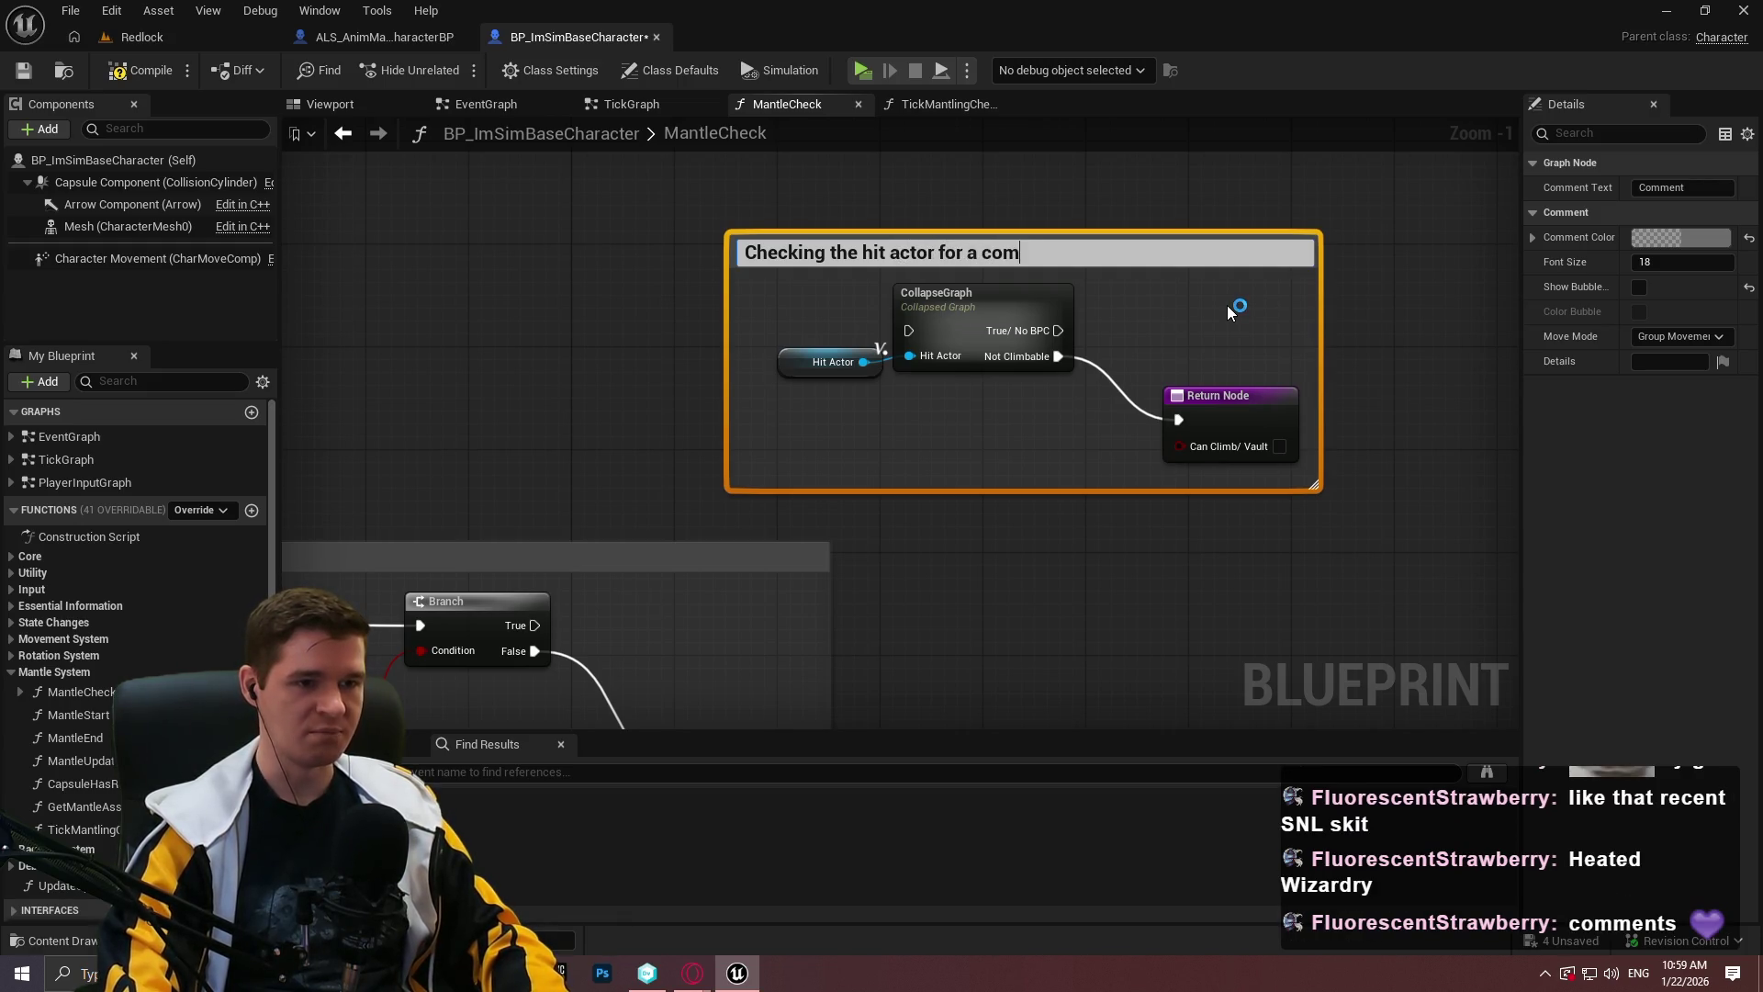
pyautogui.write('that ')
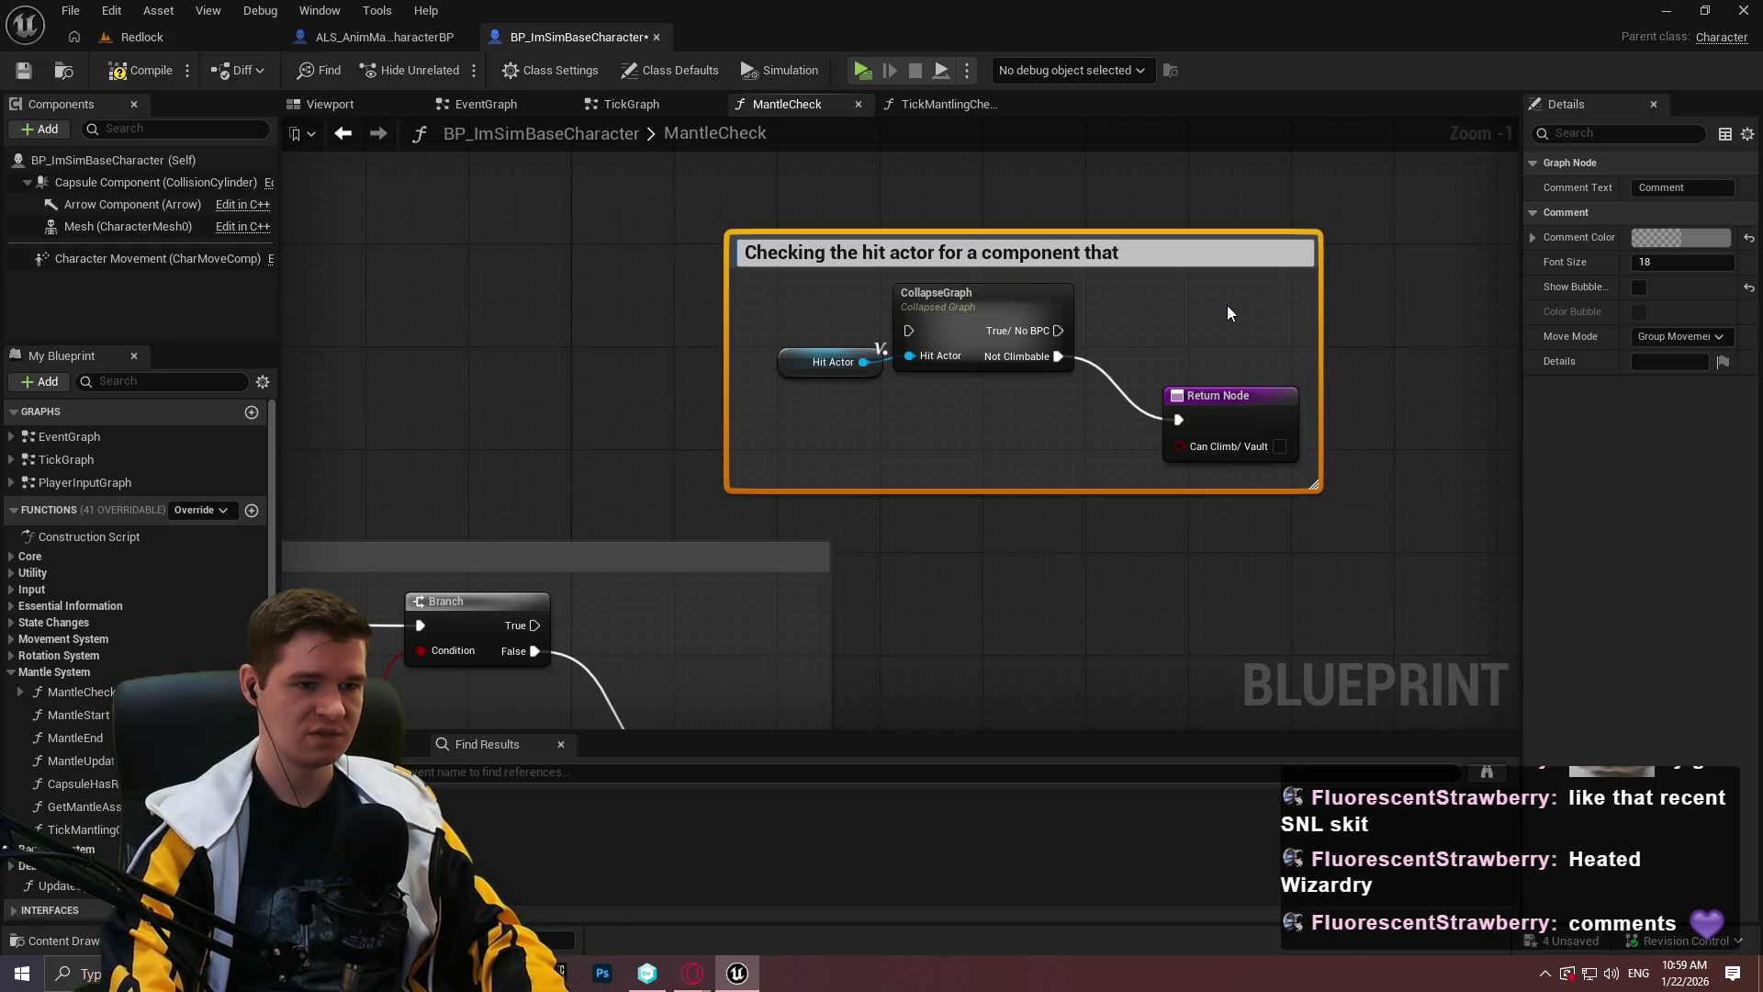
pyautogui.write('a')
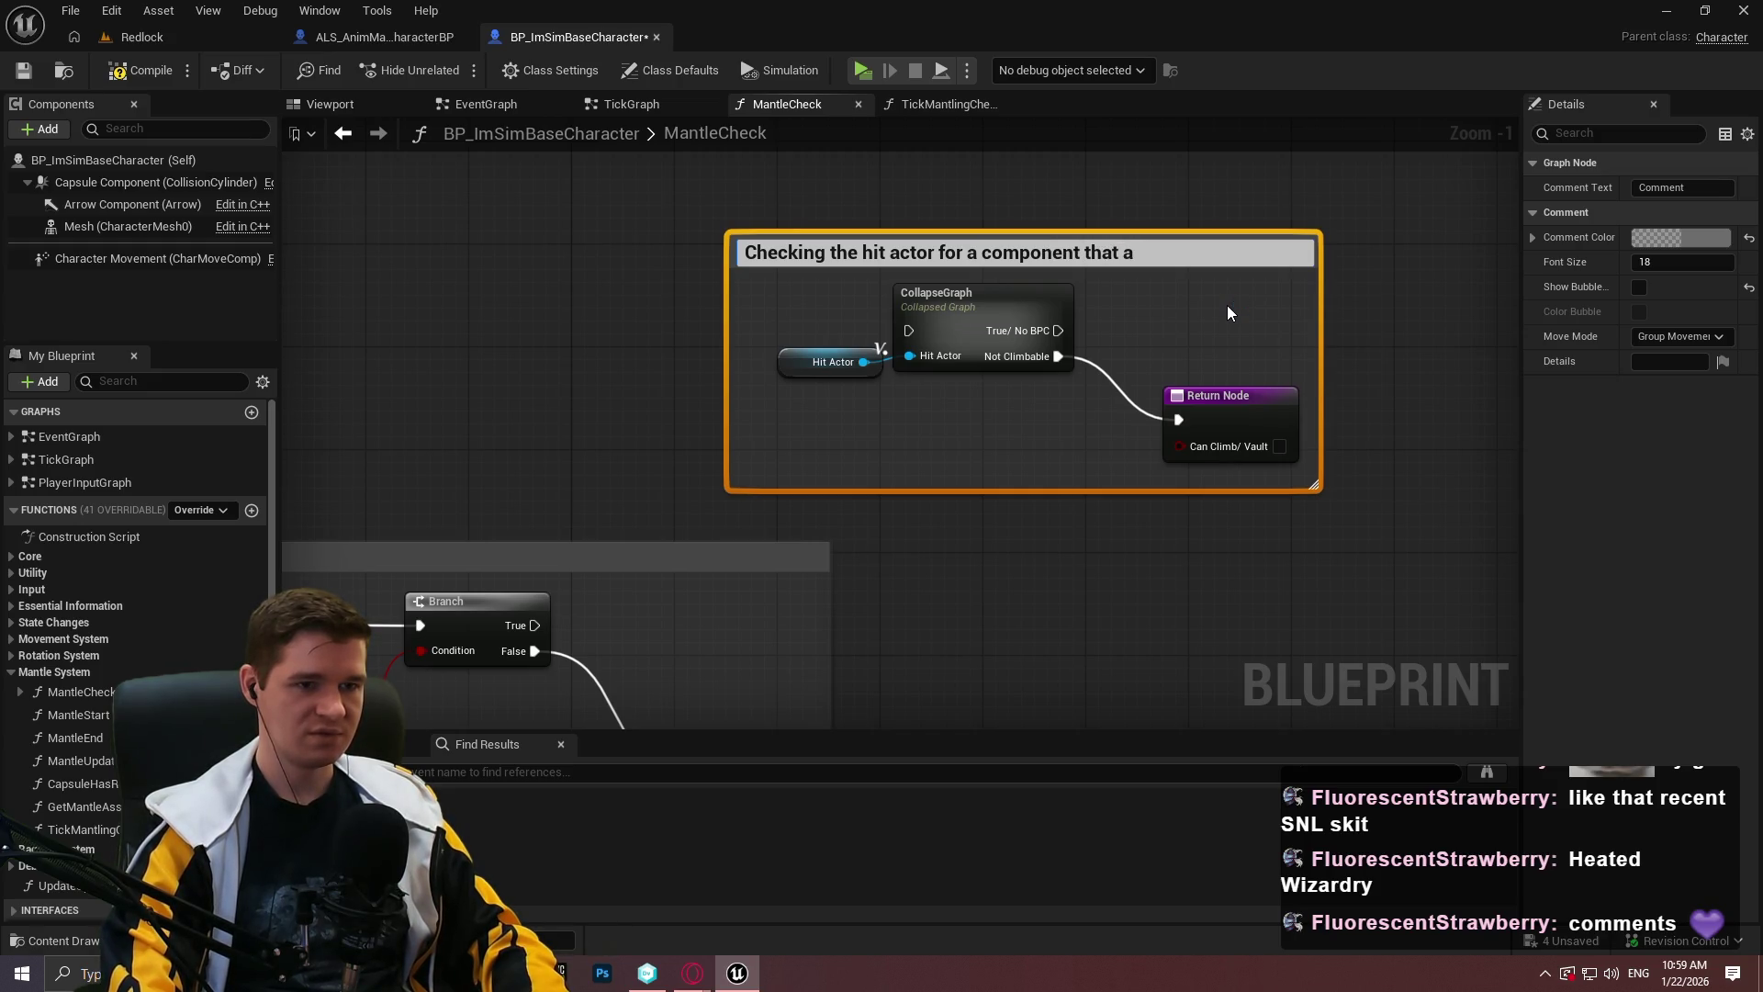
pyautogui.press('BackSpace')
pyautogui.write('disallows c')
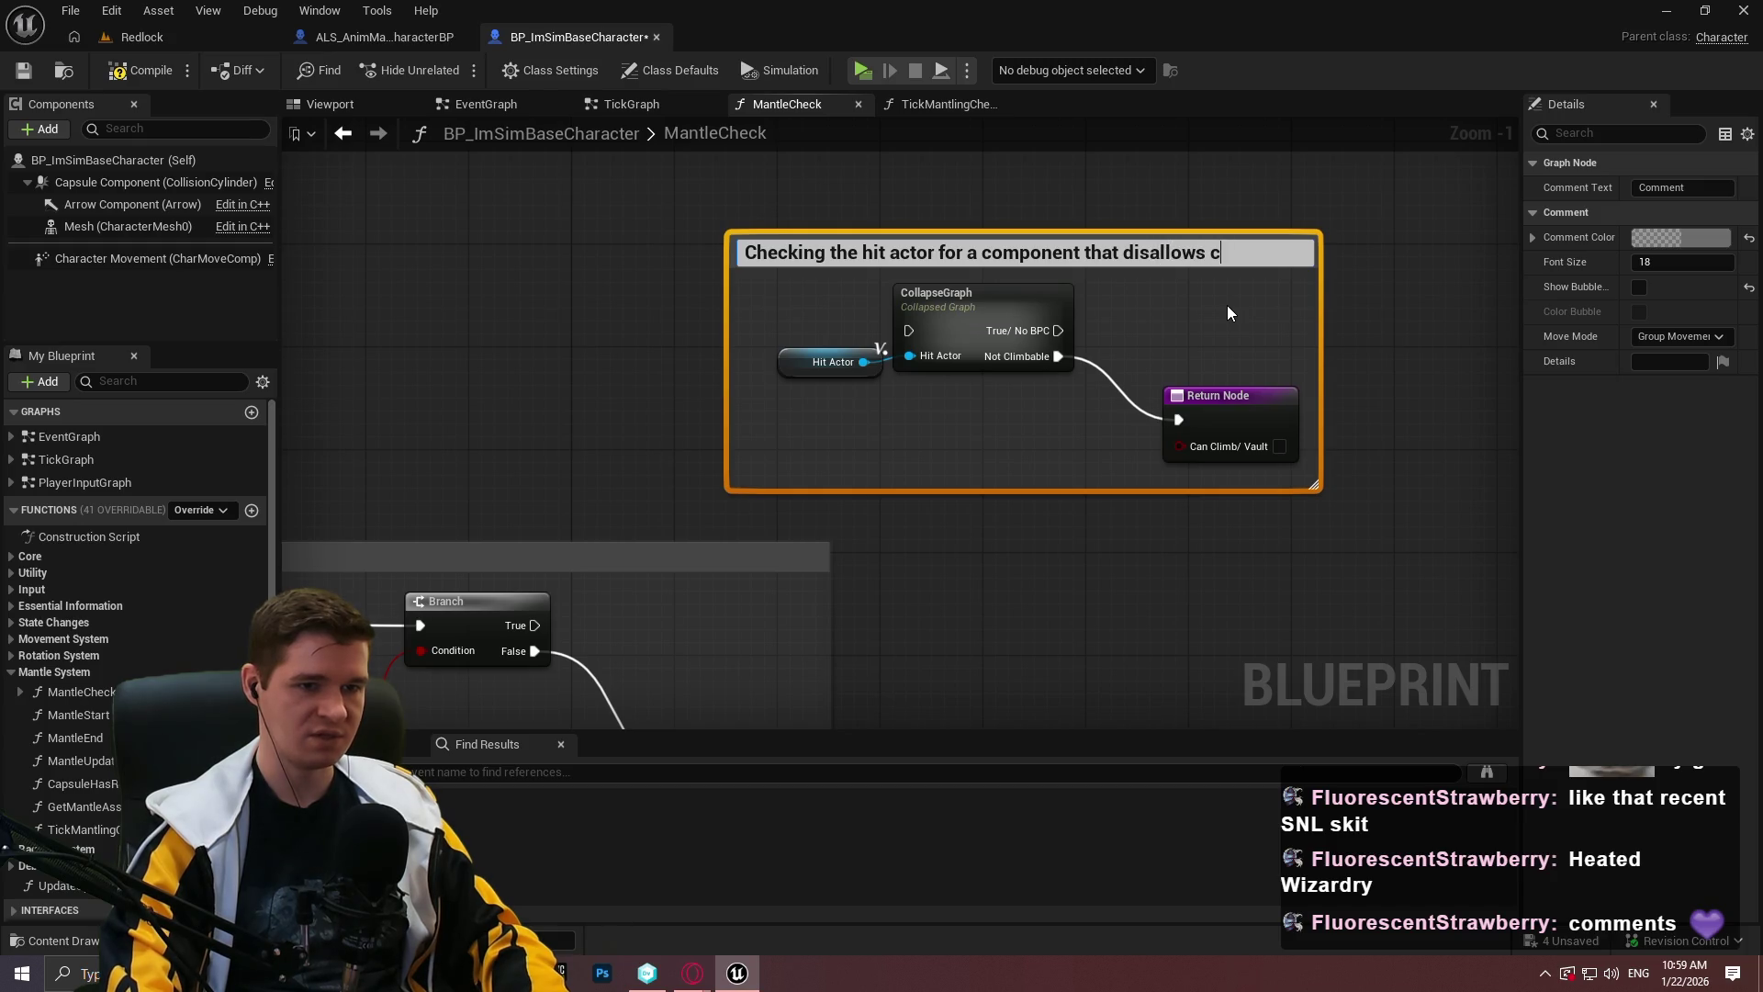
pyautogui.write('limability')
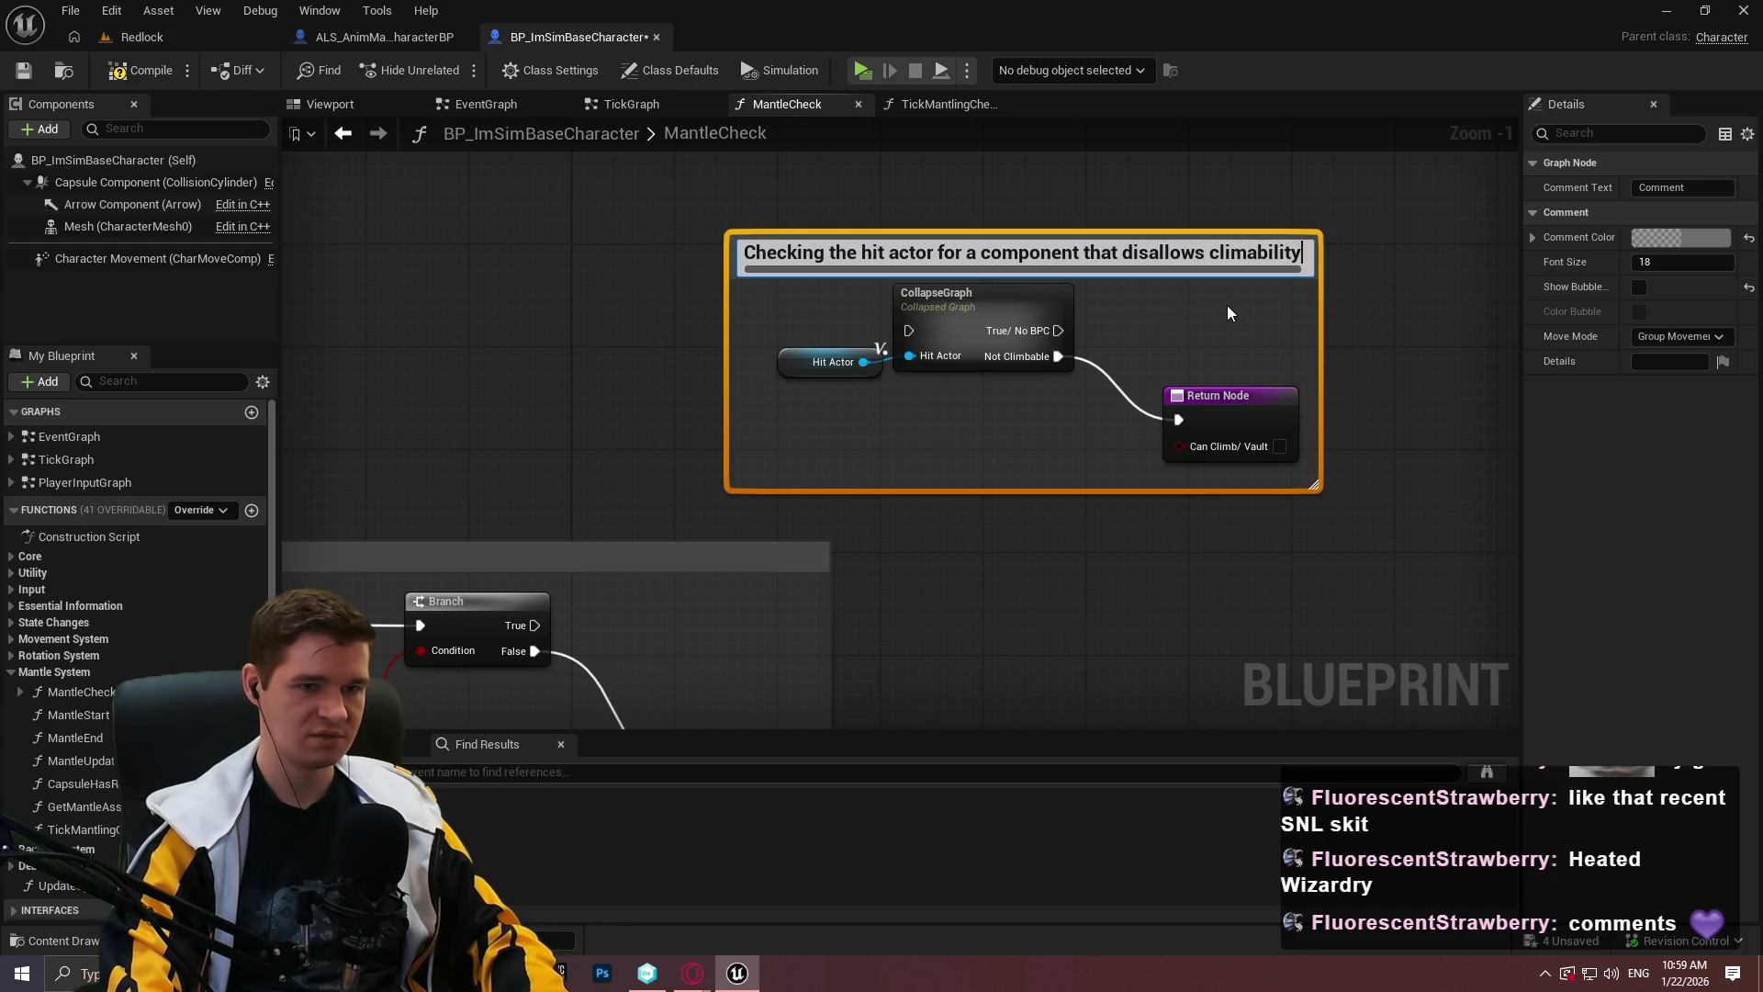
pyautogui.press('BackSpace')
pyautogui.press('BackSpace')
pyautogui.press('BackSpace')
pyautogui.press('BackSpace')
pyautogui.press('BackSpace')
pyautogui.press('BackSpace')
pyautogui.press('BackSpace')
pyautogui.write('bability')
pyautogui.press('Return')
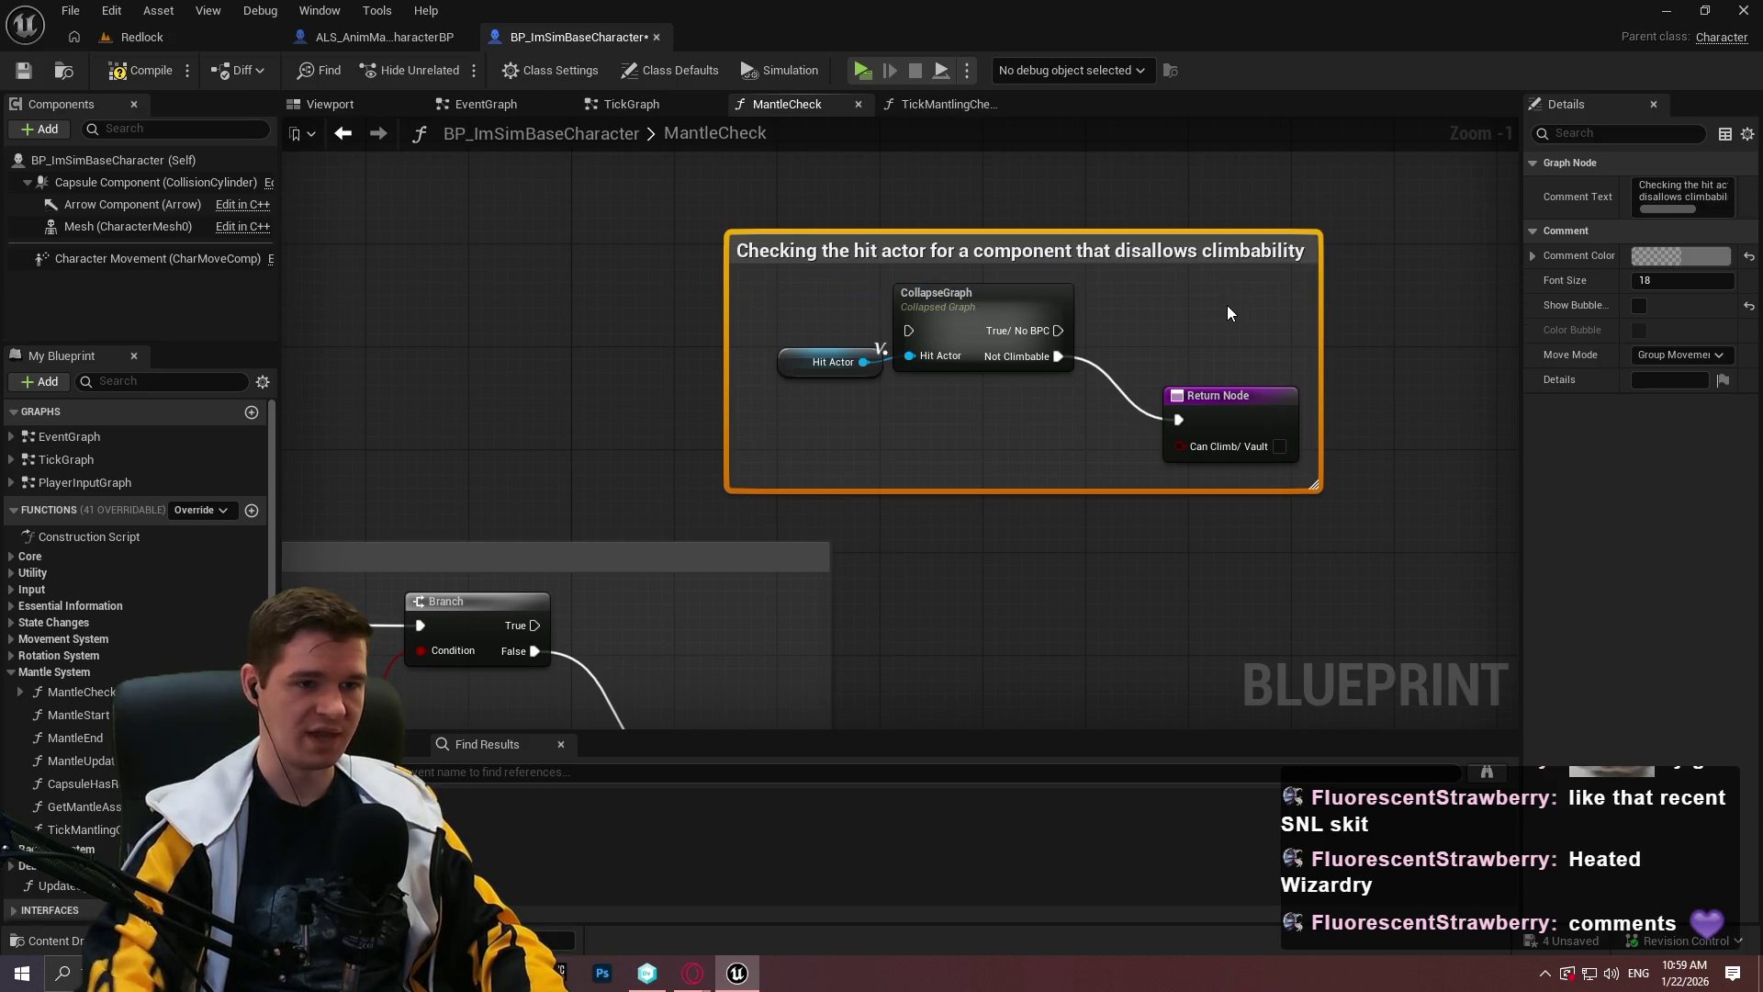
pyautogui.click(1378, 318)
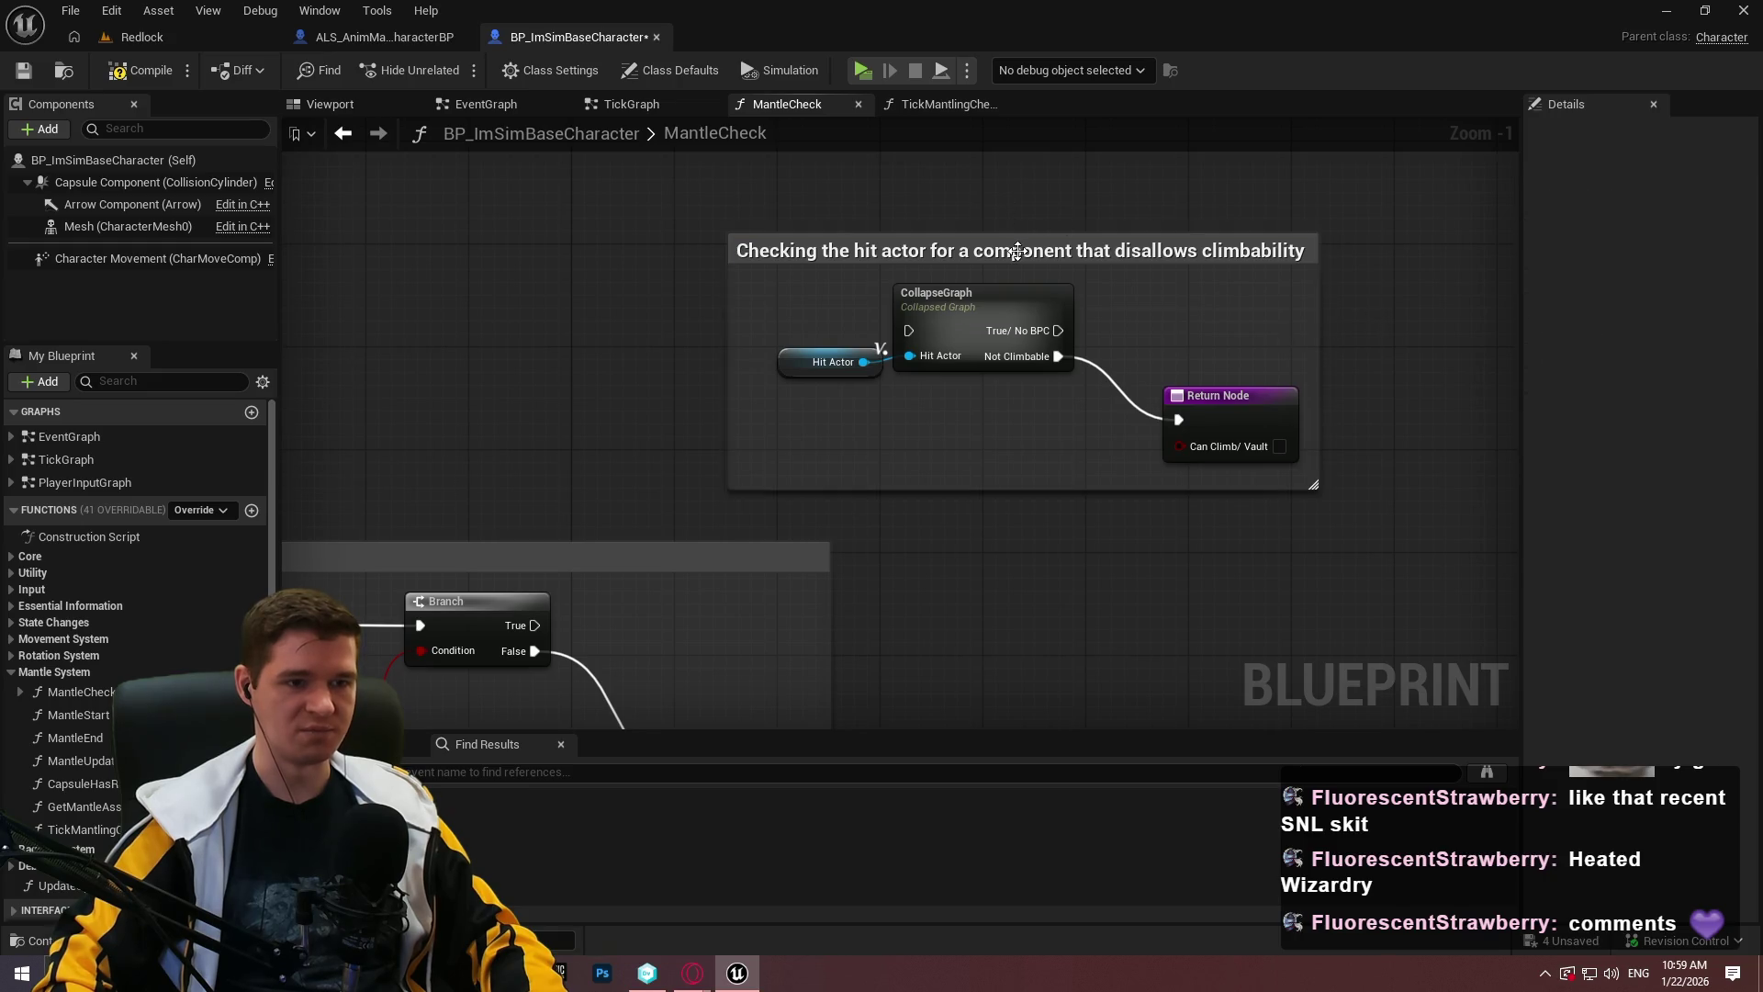
pyautogui.scroll(-2, 1017, 251)
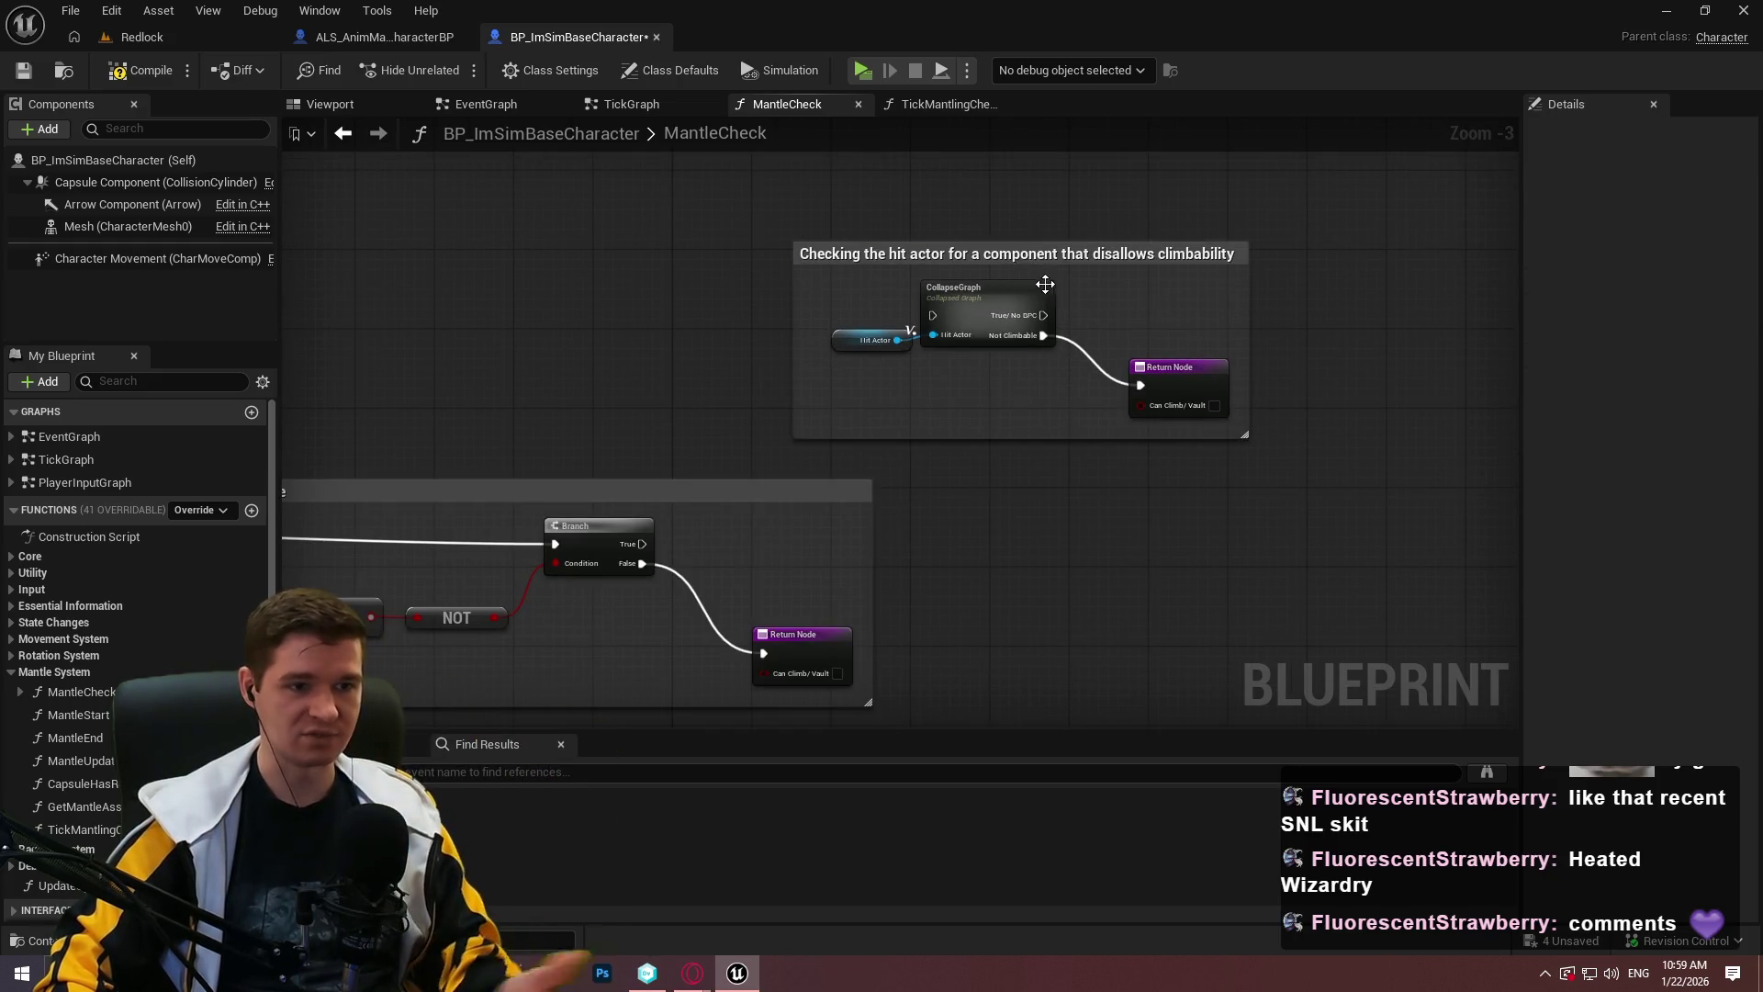
pyautogui.scroll(-3, 1084, 321)
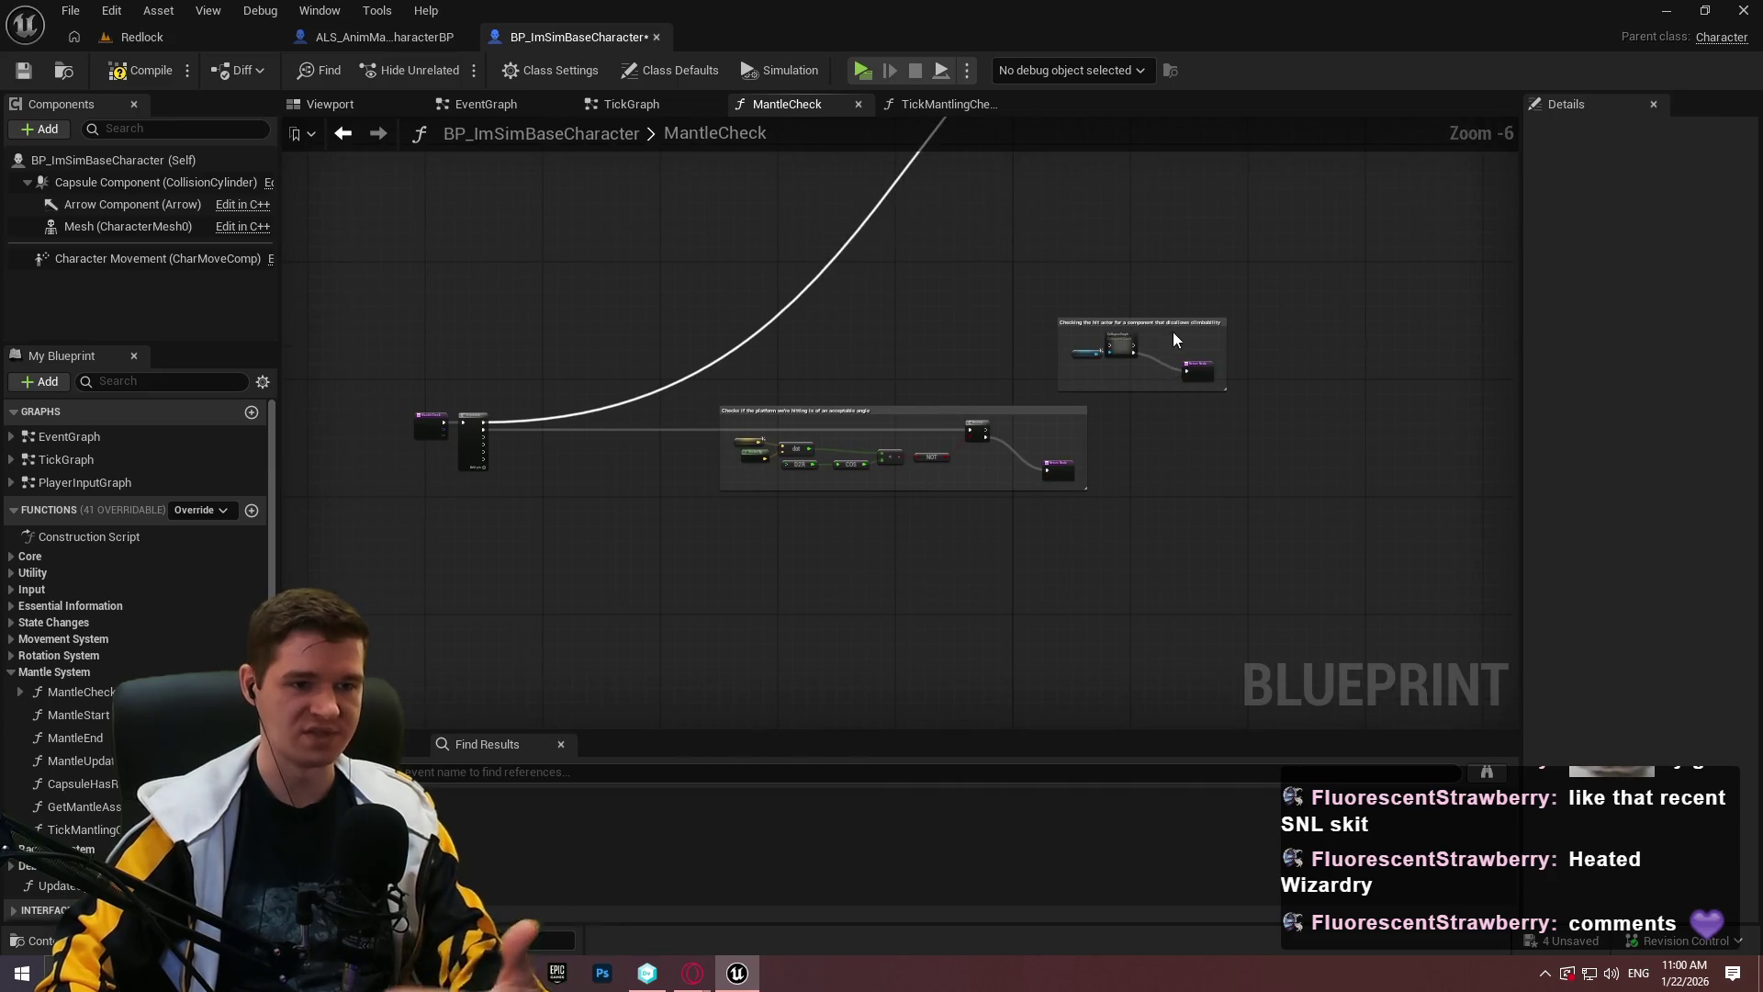
pyautogui.scroll(2, 1134, 320)
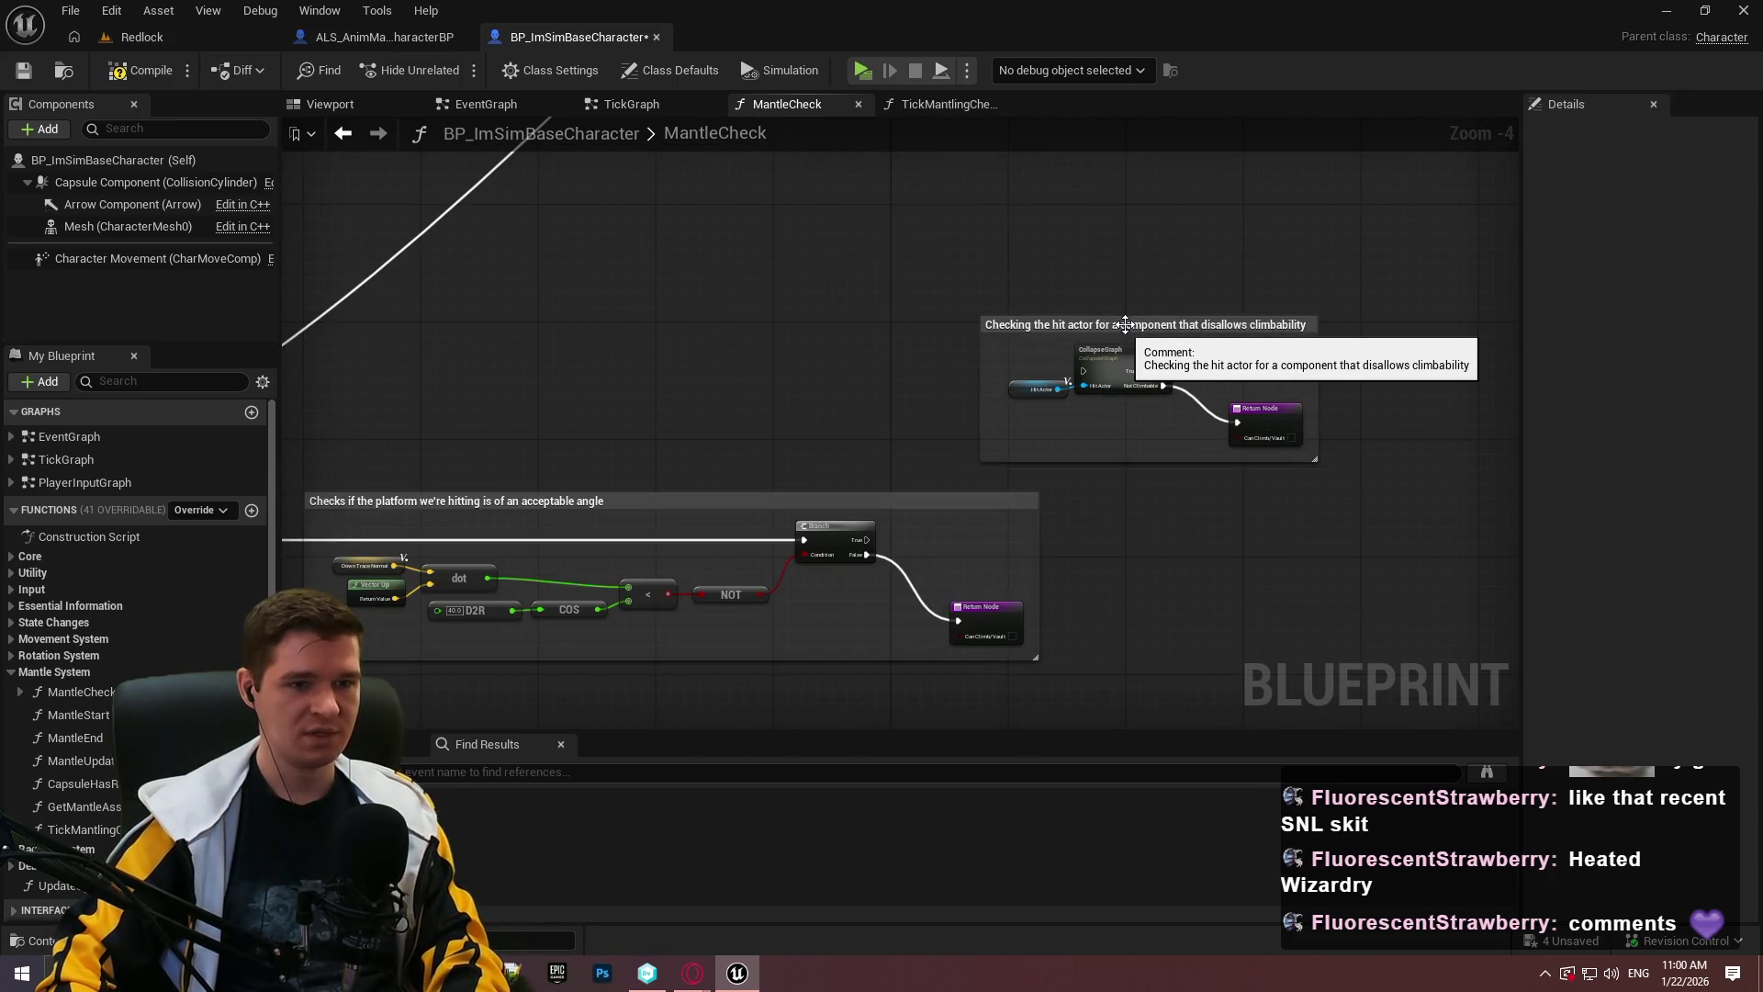
pyautogui.moveTo(1124, 326)
pyautogui.mouseDown()
pyautogui.moveTo(544, 696)
pyautogui.moveTo(542, 648)
pyautogui.moveTo(713, 378)
pyautogui.moveTo(720, 420)
pyautogui.mouseUp()
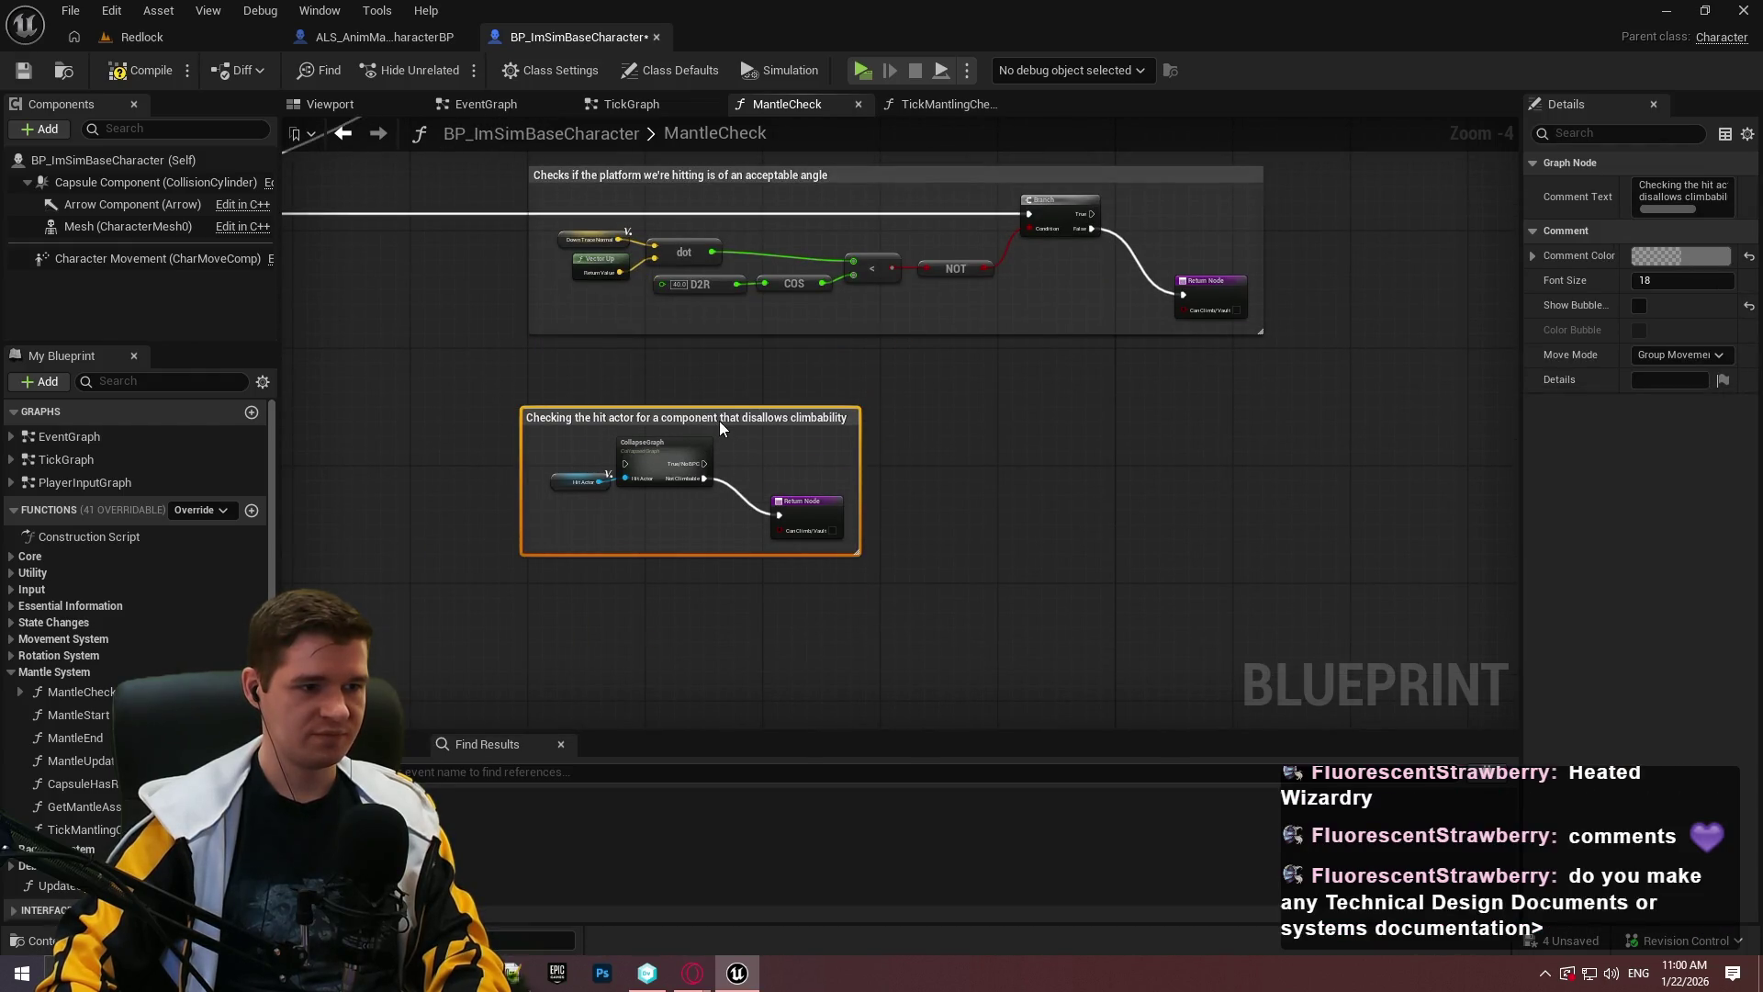
pyautogui.moveTo(575, 377)
pyautogui.mouseDown()
pyautogui.moveTo(586, 328)
pyautogui.moveTo(1107, 547)
pyautogui.moveTo(1199, 553)
pyautogui.mouseUp()
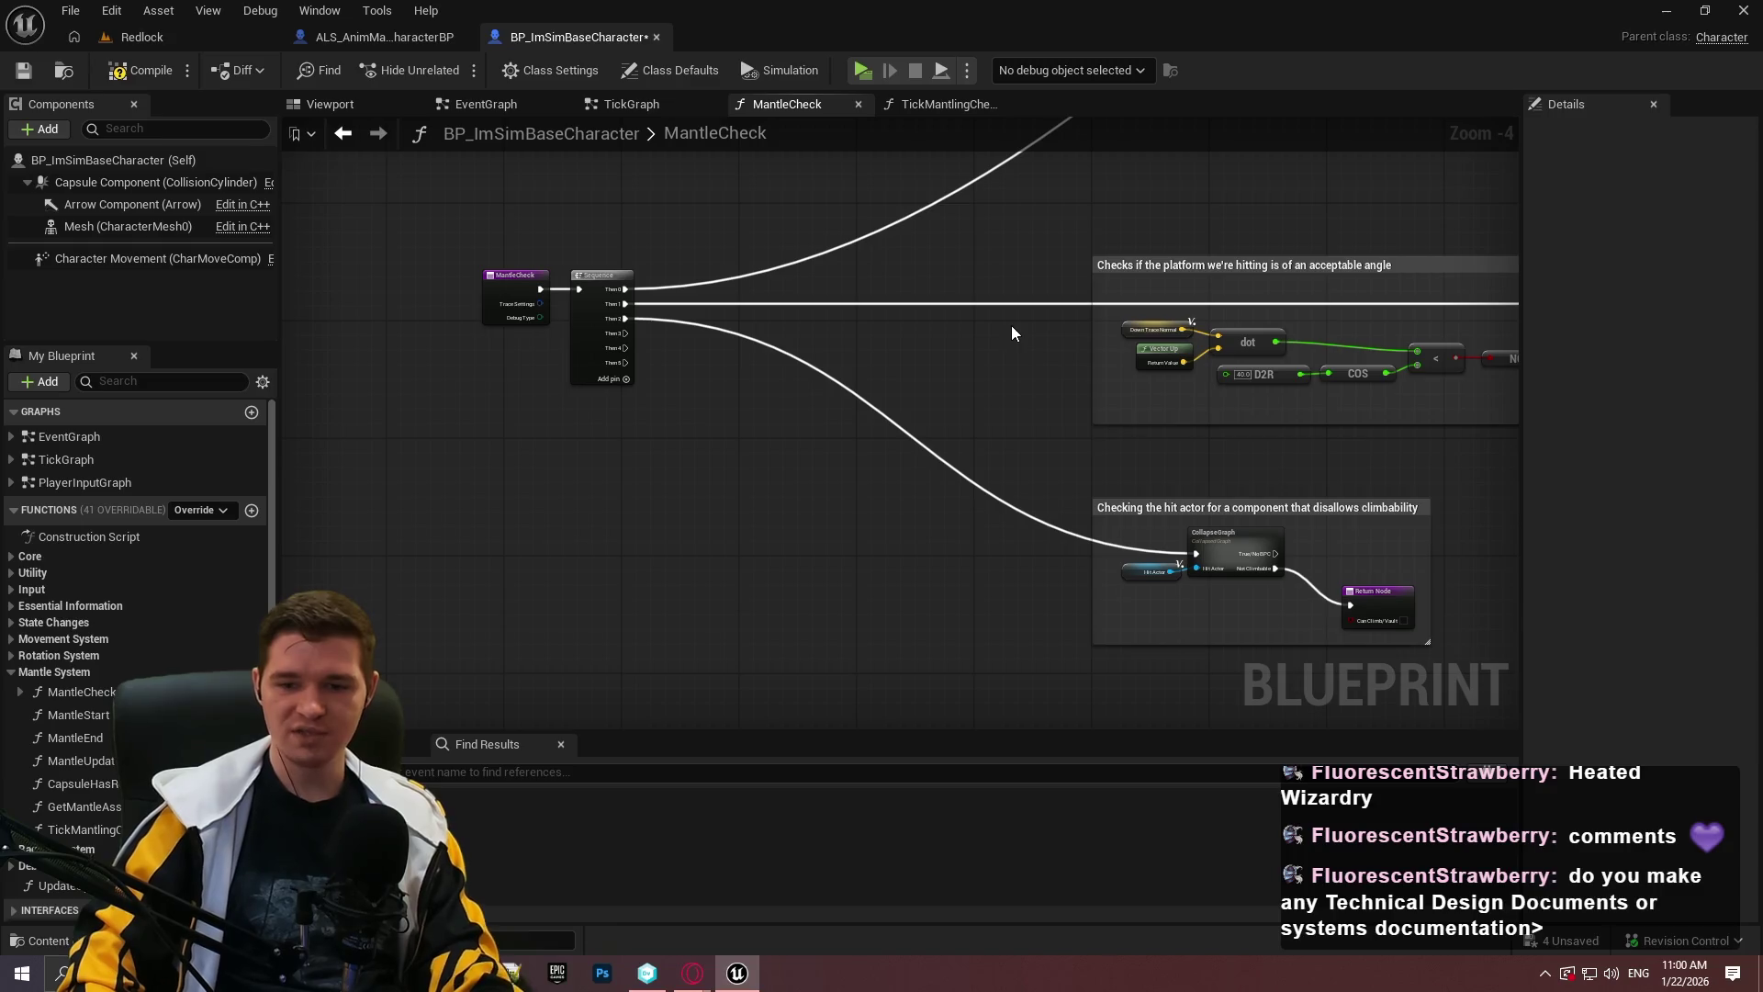
pyautogui.moveTo(692, 972)
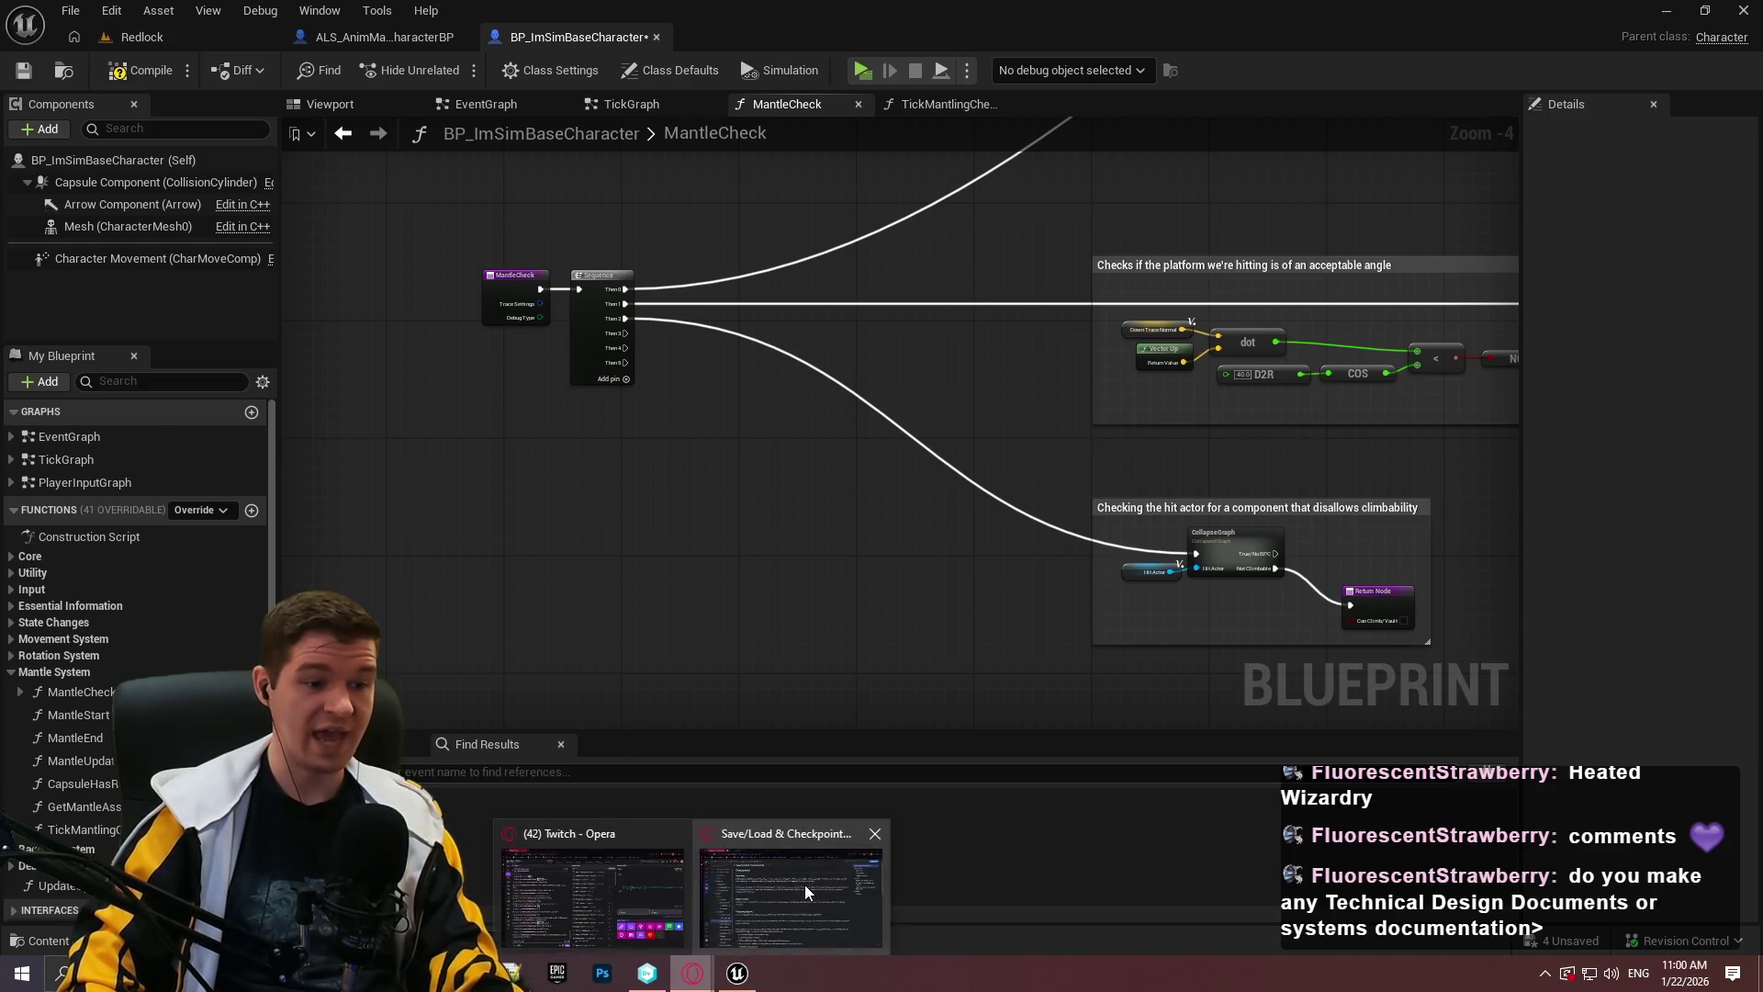
pyautogui.click(595, 881)
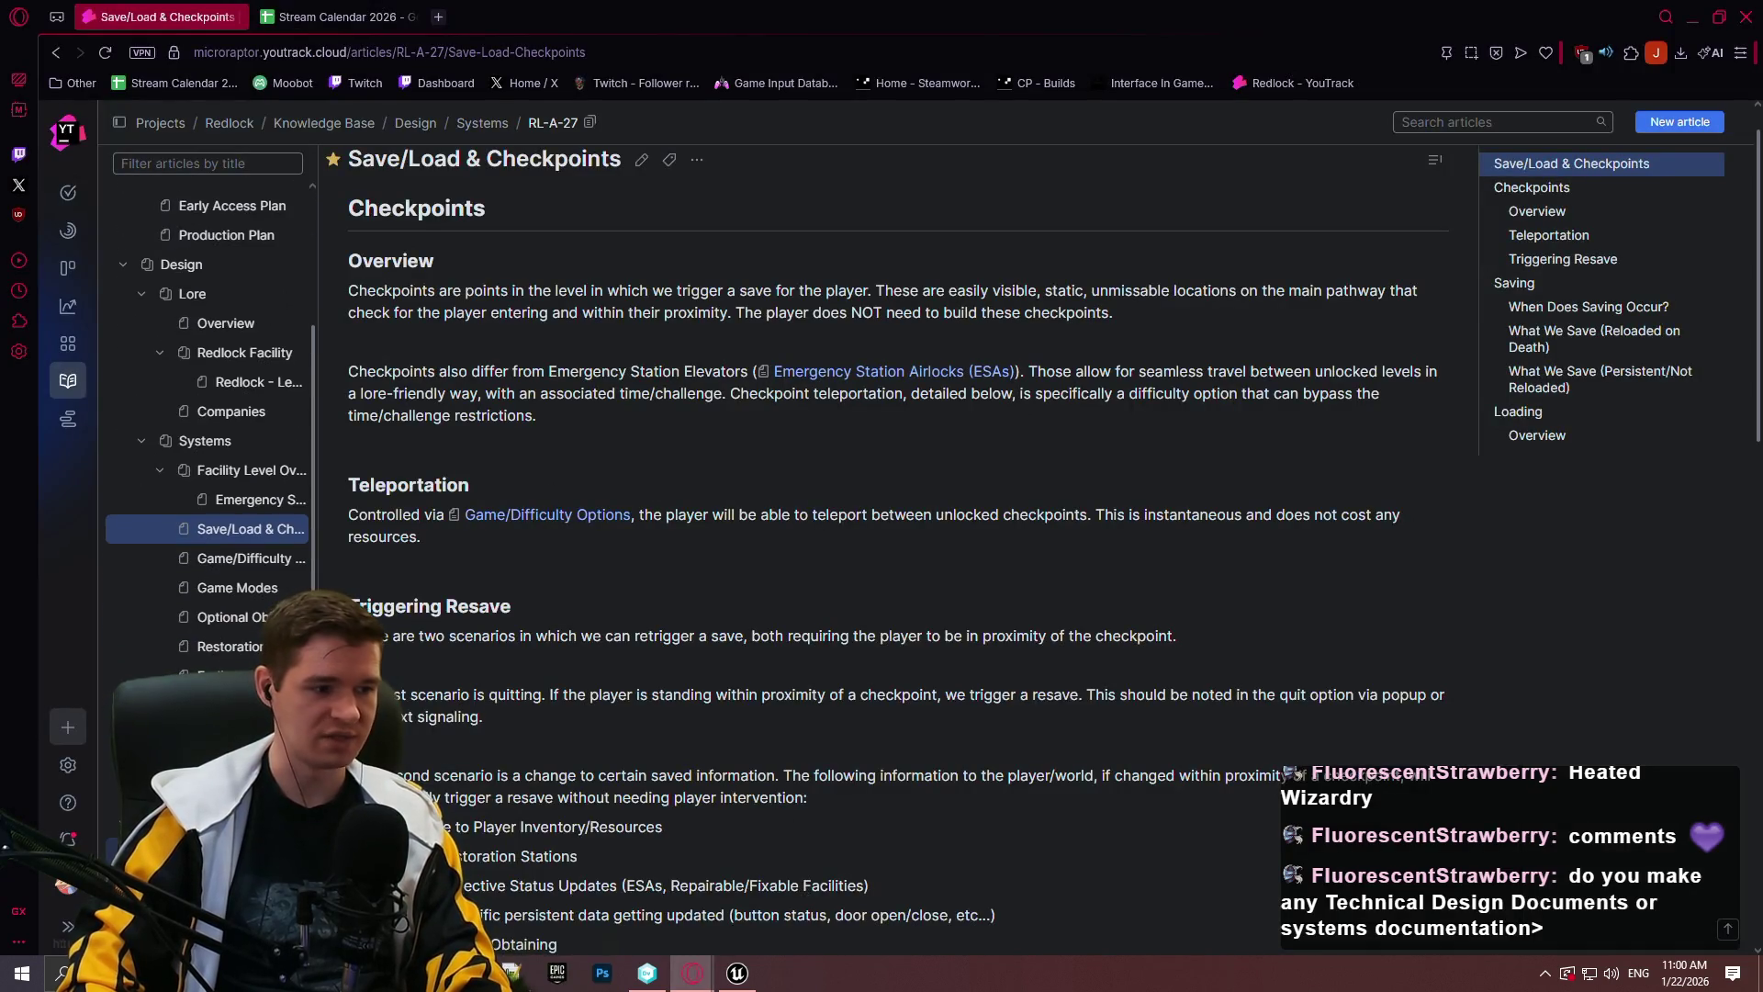
pyautogui.hotkey('alt', 'Left')
pyautogui.scroll(-4, 1727, 354)
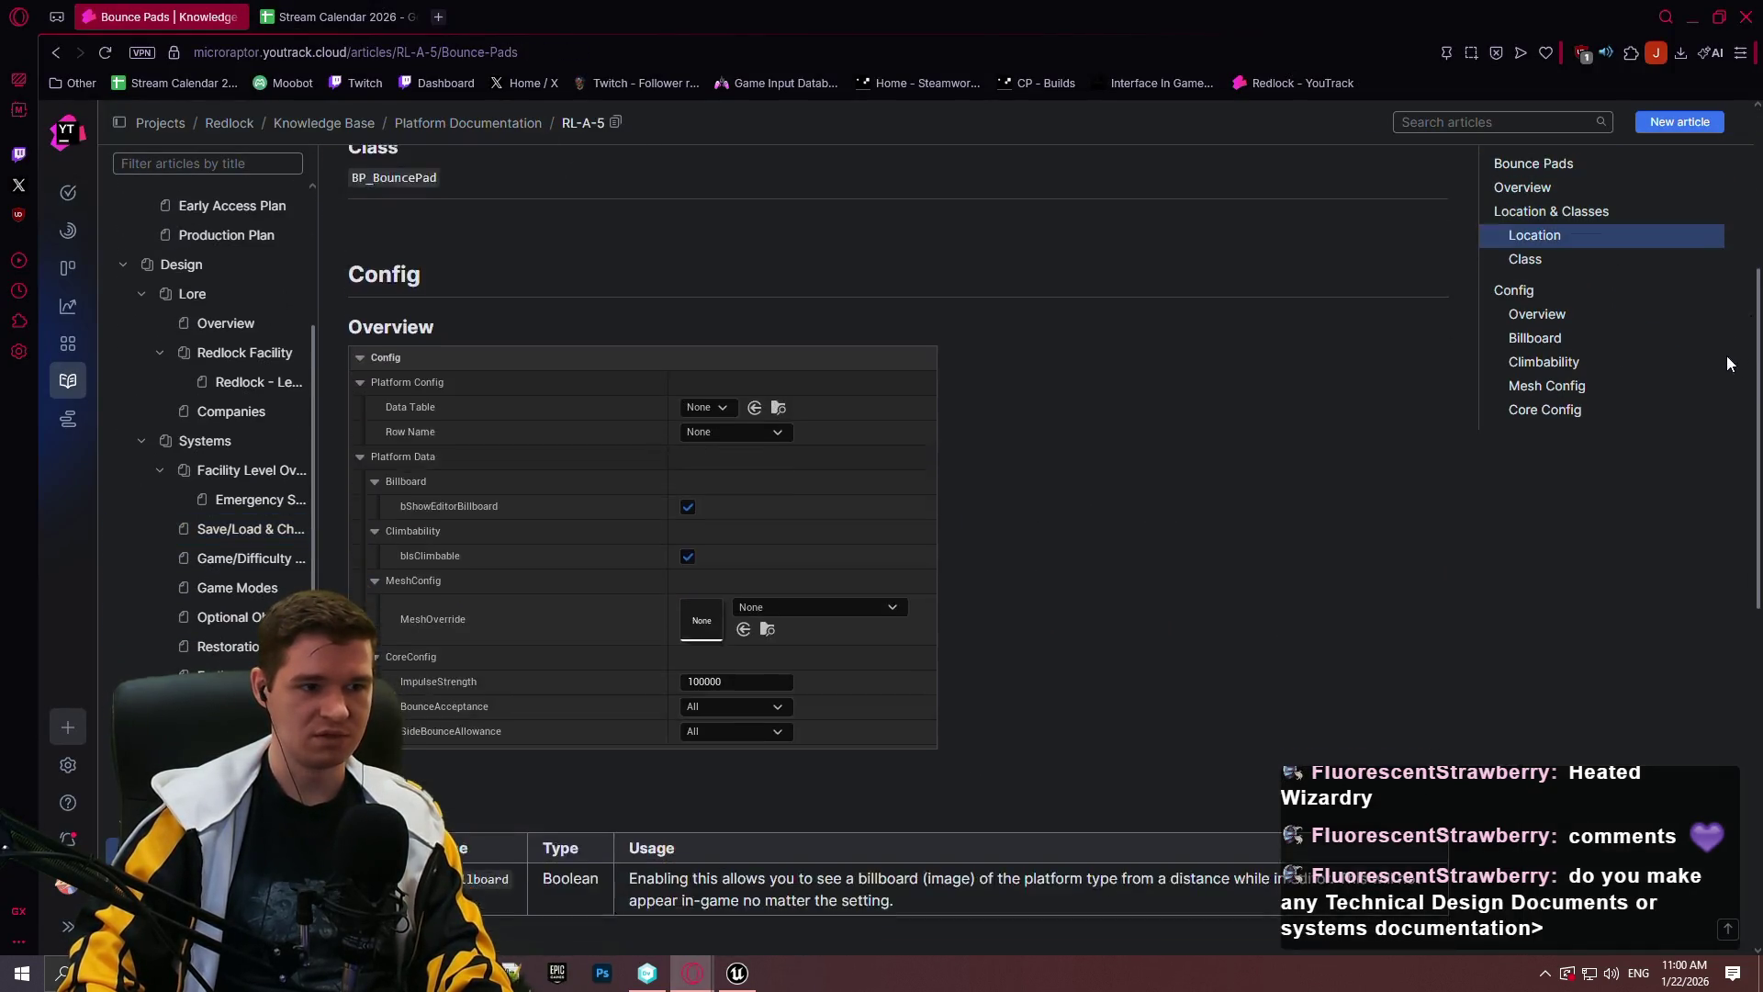
pyautogui.scroll(-10, 1729, 363)
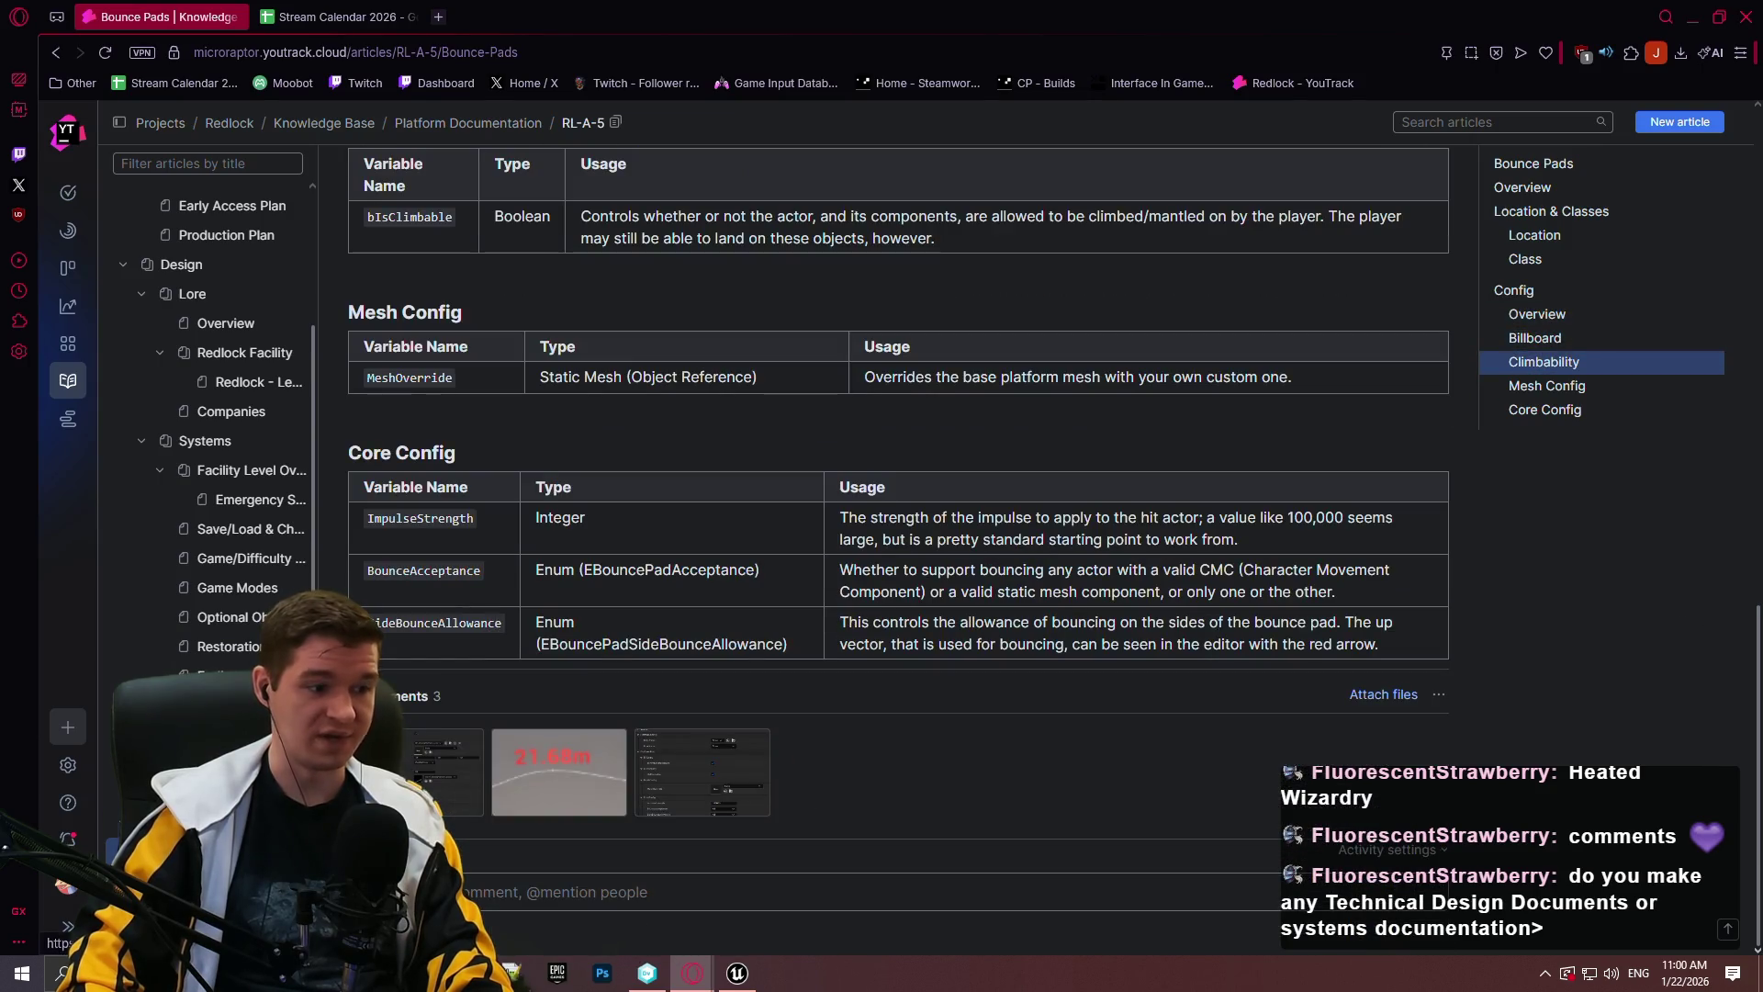
pyautogui.hotkey('alt', 'Left')
pyautogui.scroll(-12, 1739, 272)
pyautogui.scroll(-10, 1739, 501)
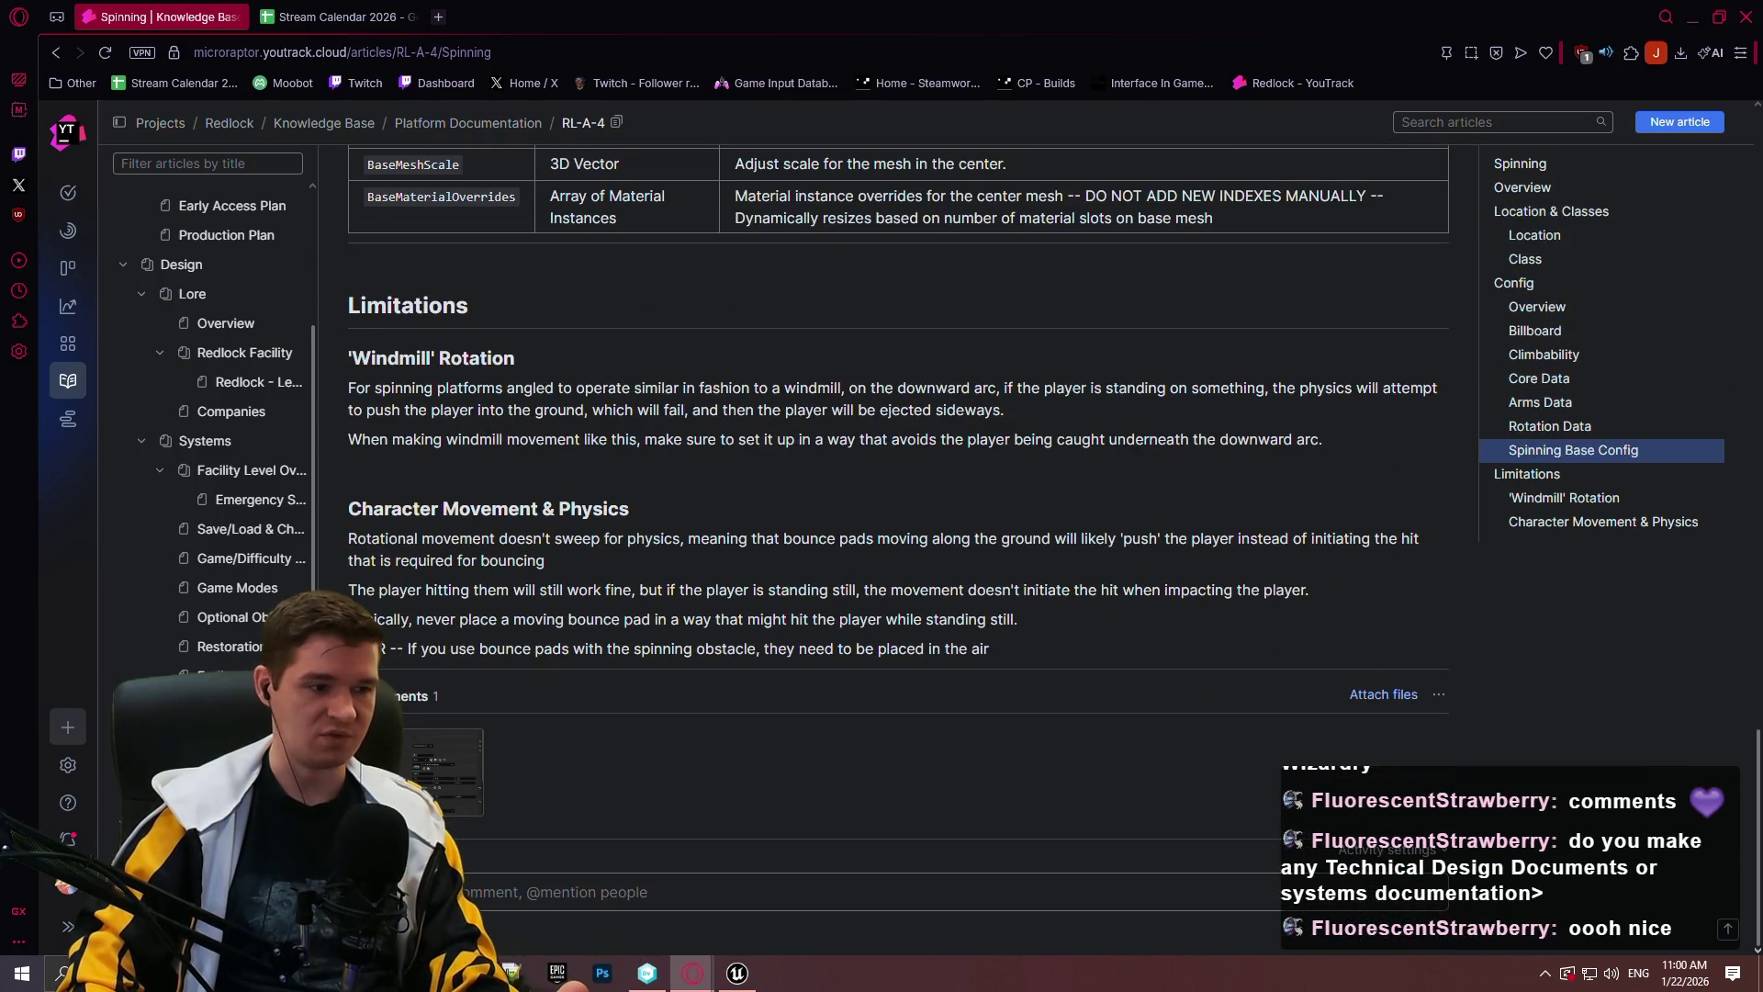
pyautogui.hotkey('alt', 'Left')
pyautogui.scroll(-10, 845, 448)
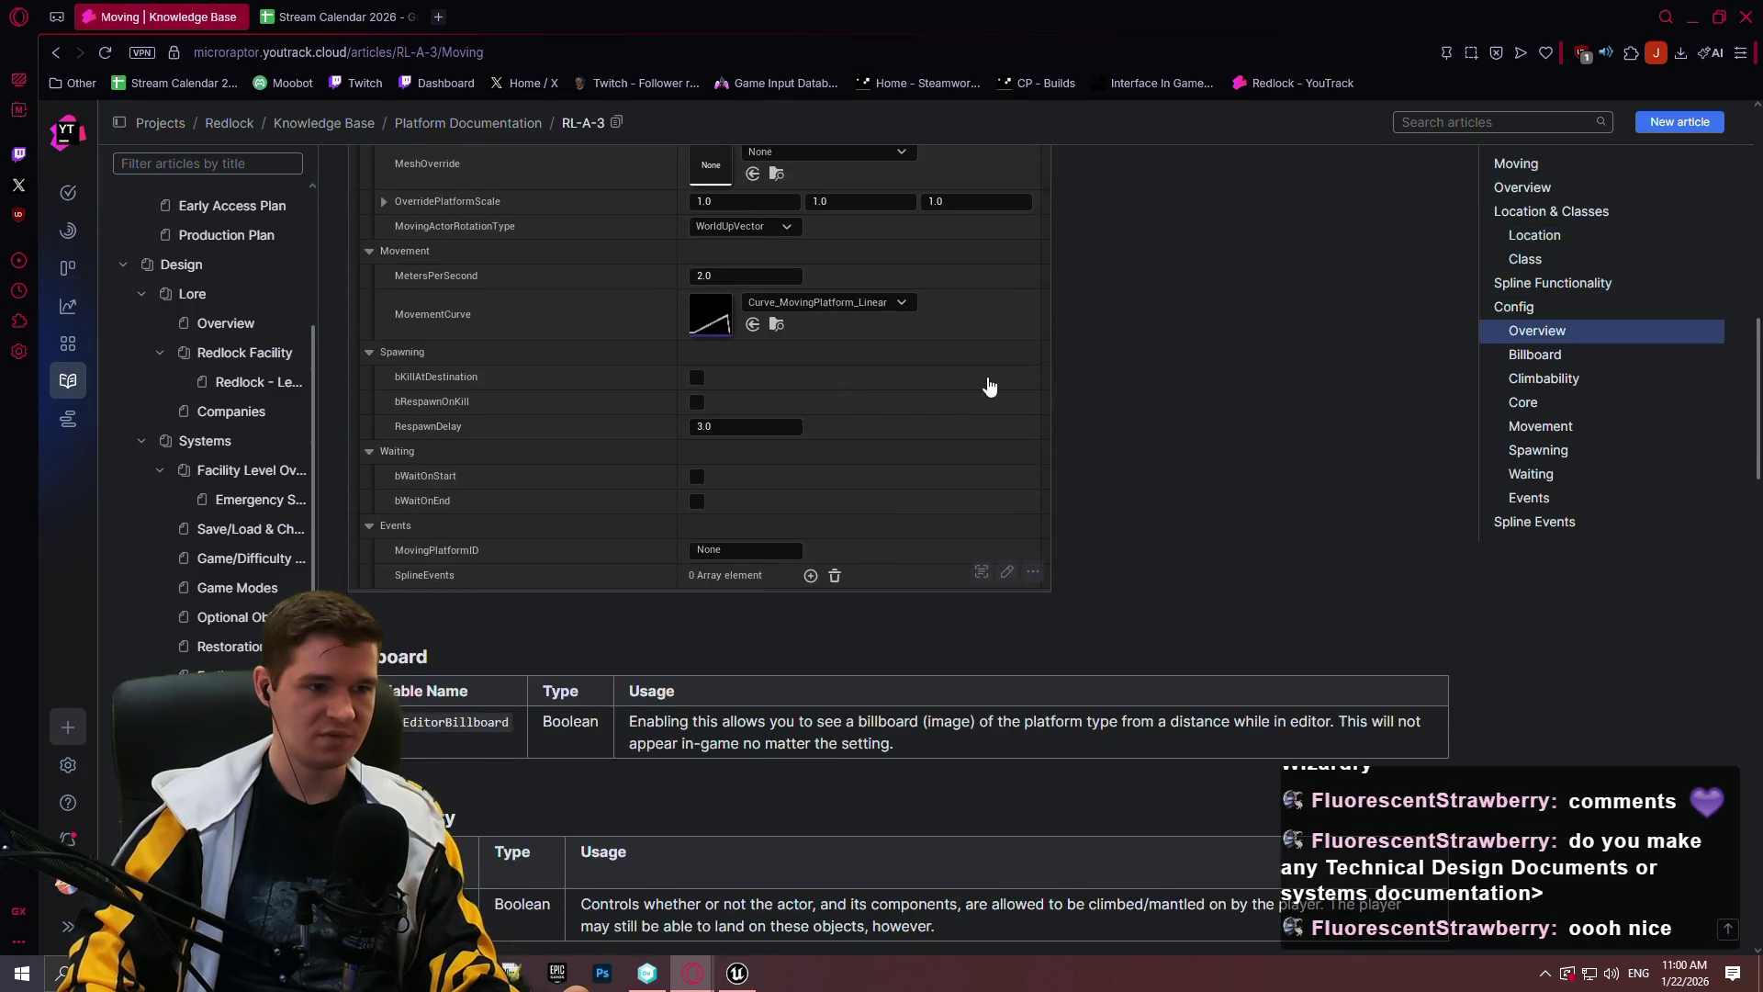
pyautogui.scroll(-15, 988, 385)
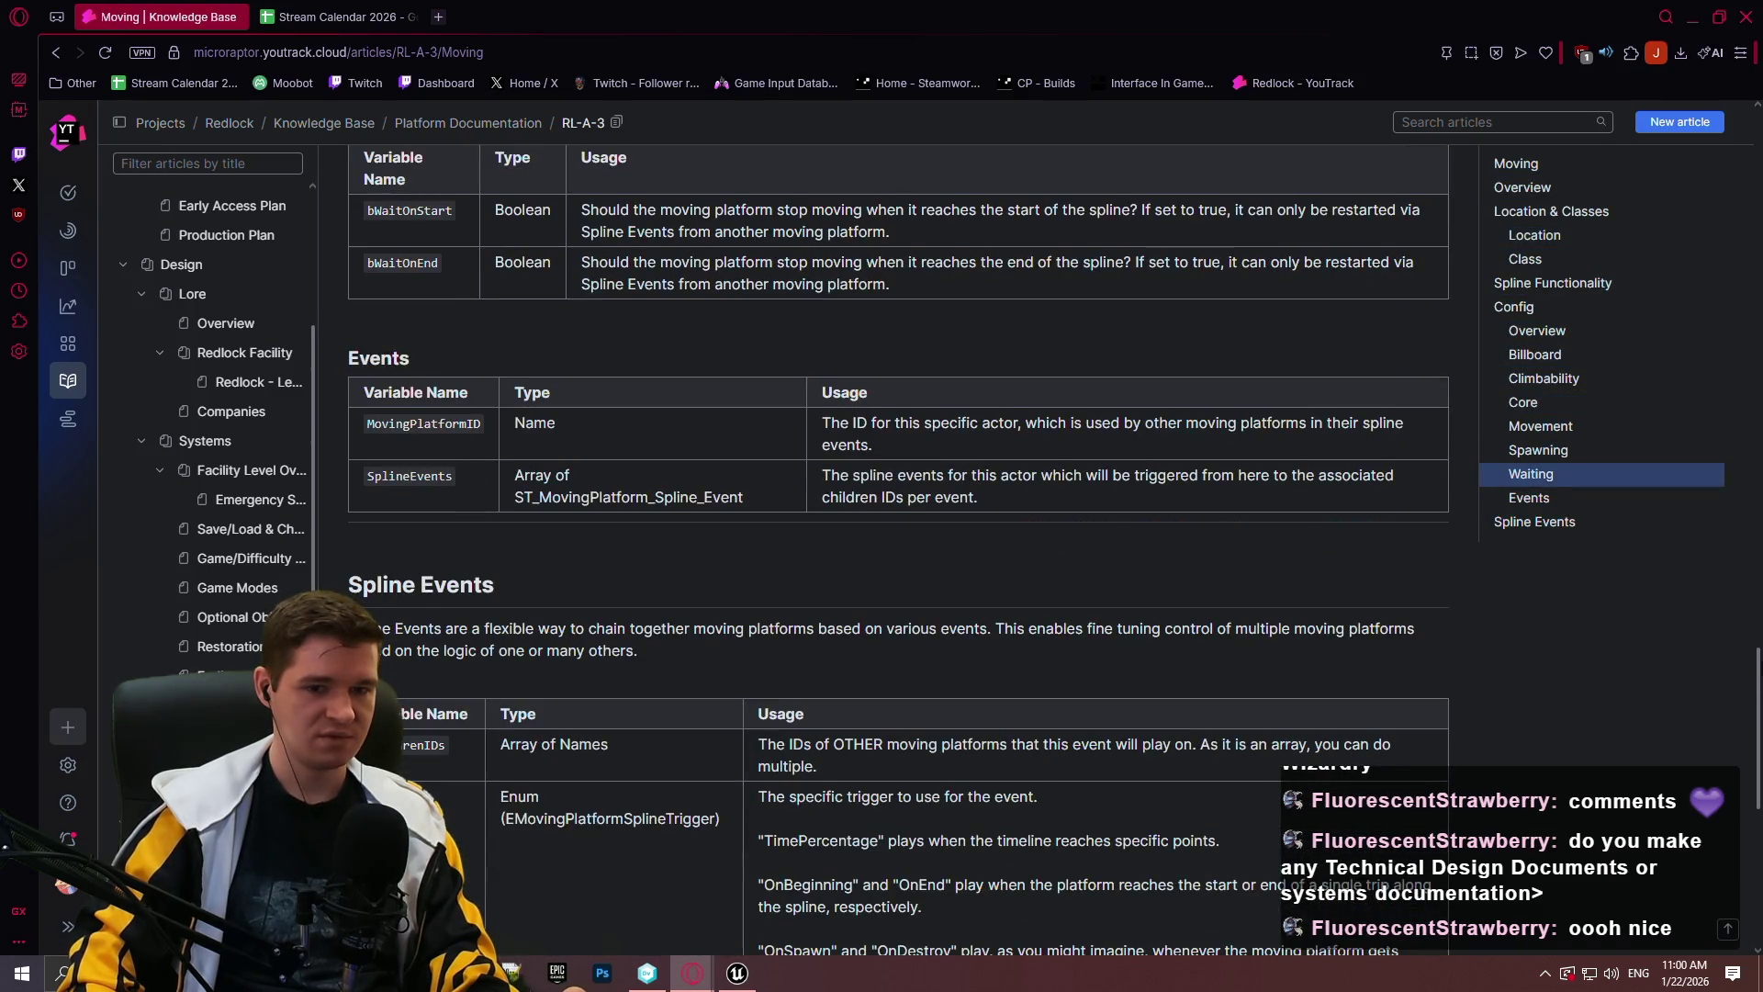
pyautogui.scroll(-8, 898, 551)
pyautogui.scroll(20, 1729, 276)
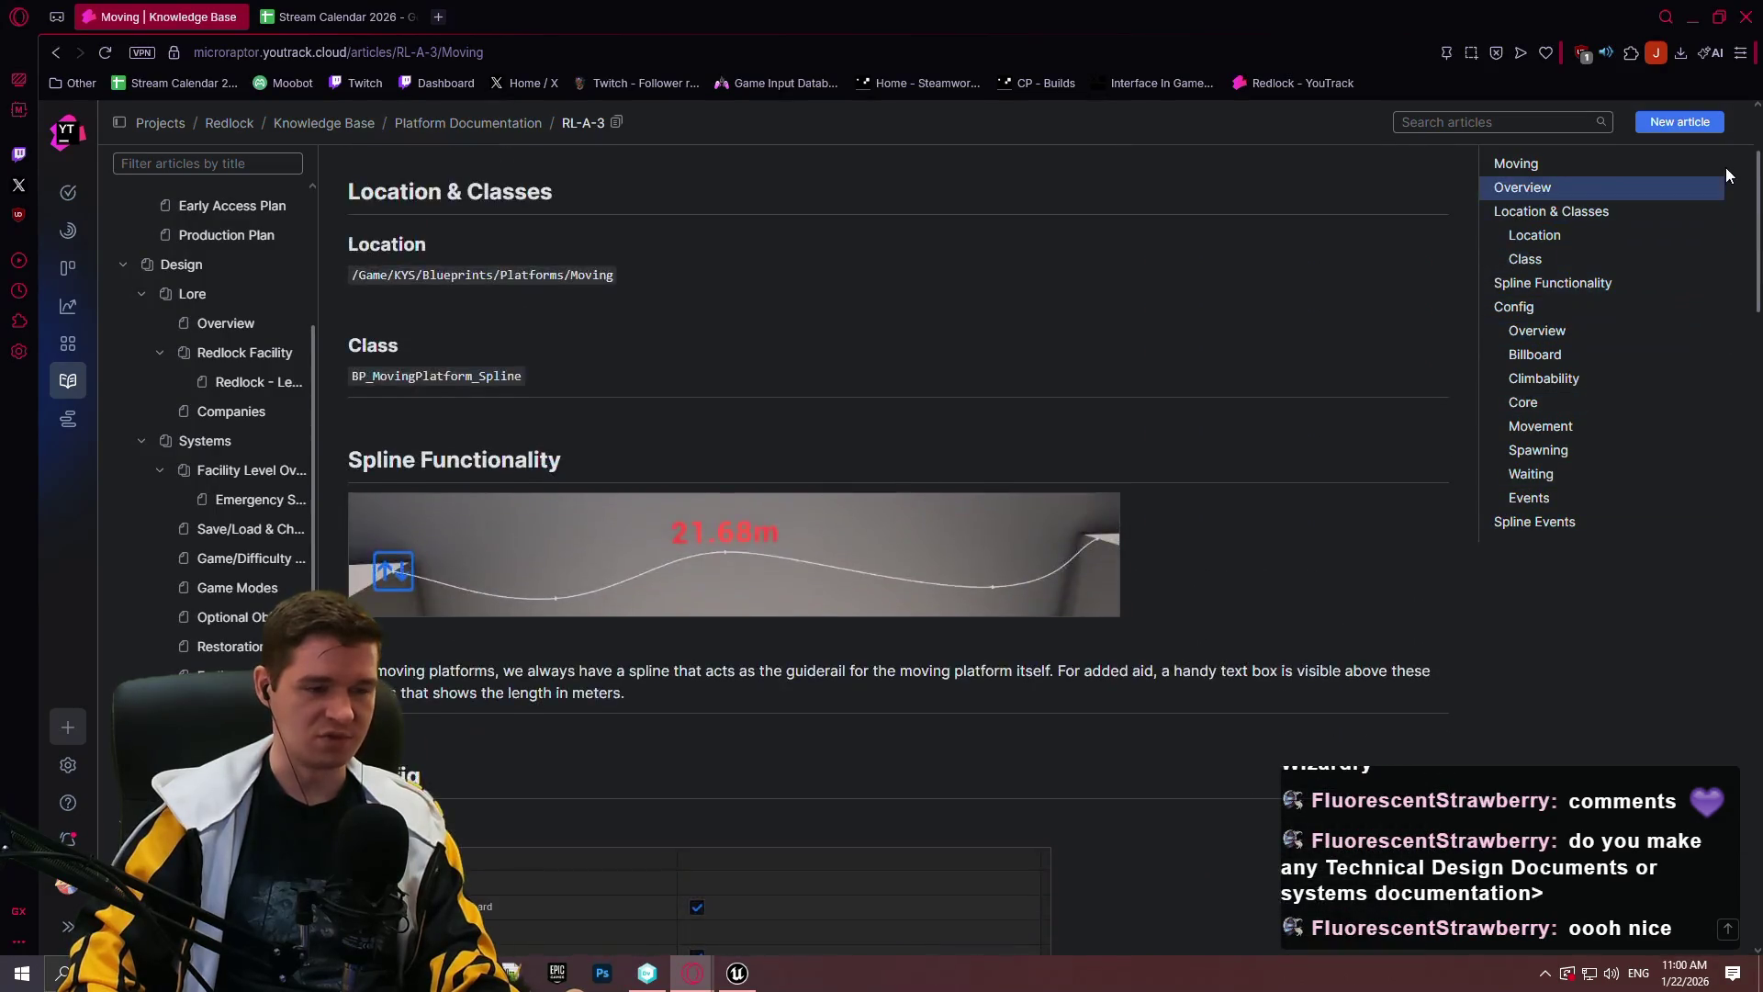
pyautogui.scroll(-10, 1729, 174)
pyautogui.scroll(7, 1741, 267)
pyautogui.scroll(-1, 1736, 280)
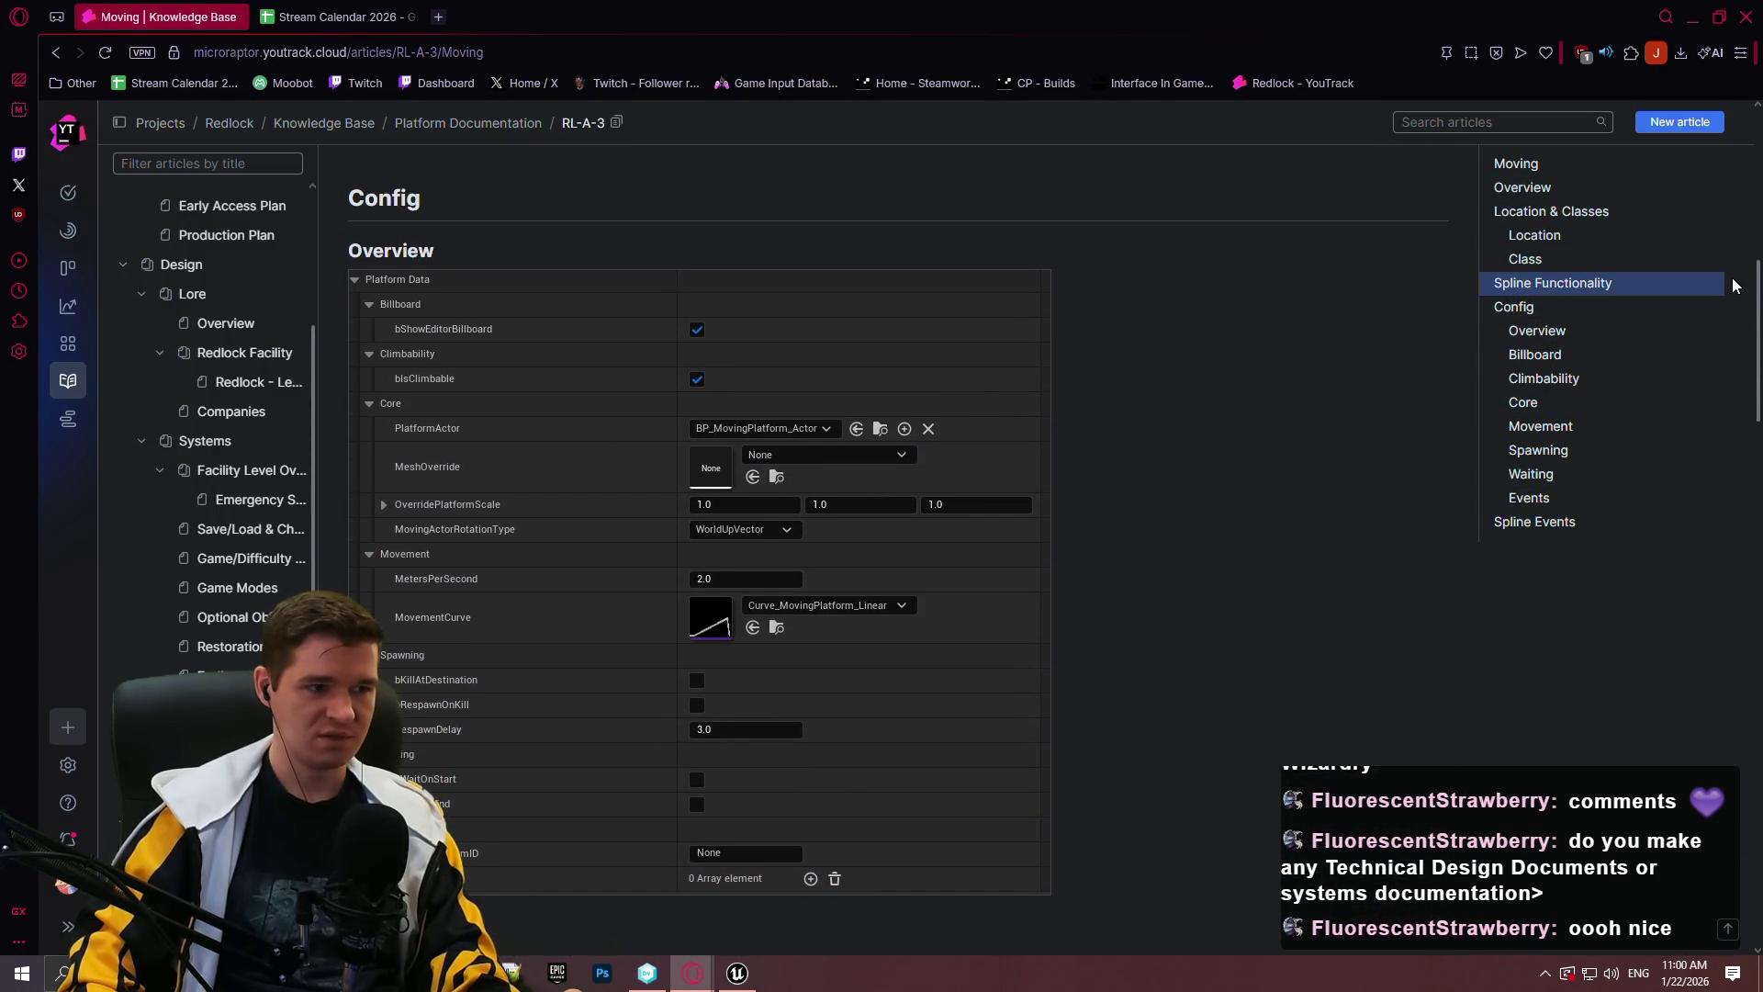
pyautogui.scroll(-1, 1734, 287)
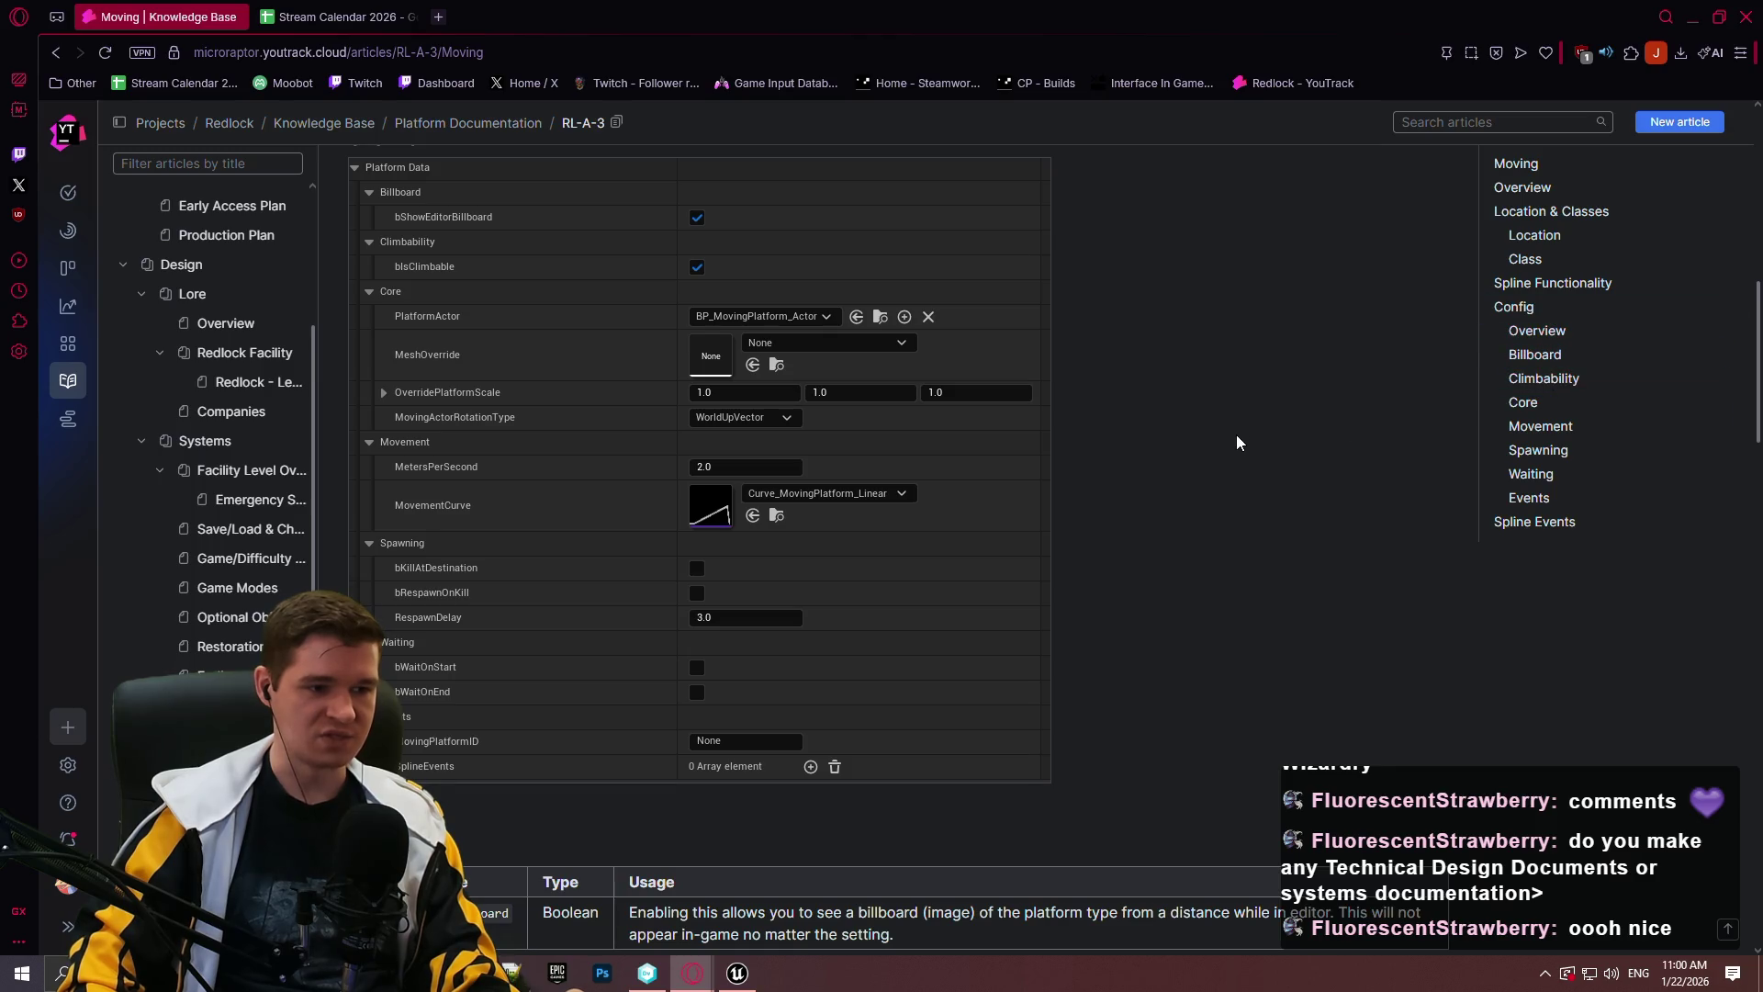
pyautogui.click(738, 973)
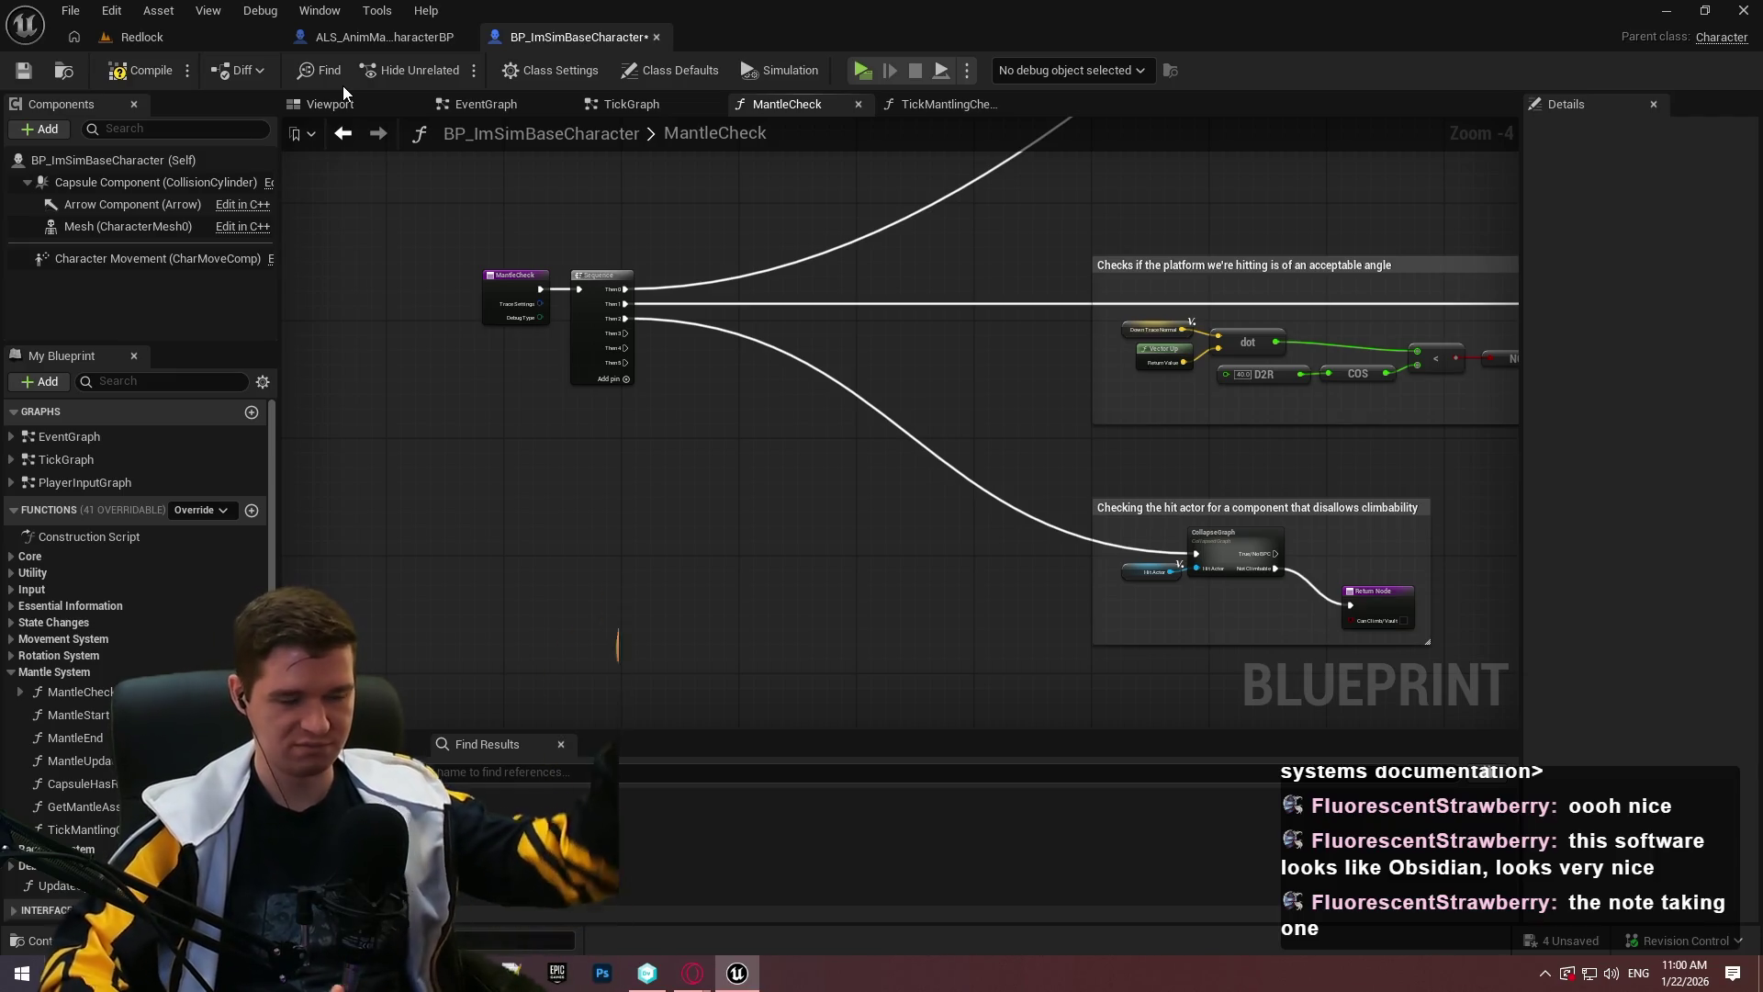
# Lower the downward-trace nodes and route the exec wire through a reroute into Line Trace.
pyautogui.scroll(-6, 637, 278)
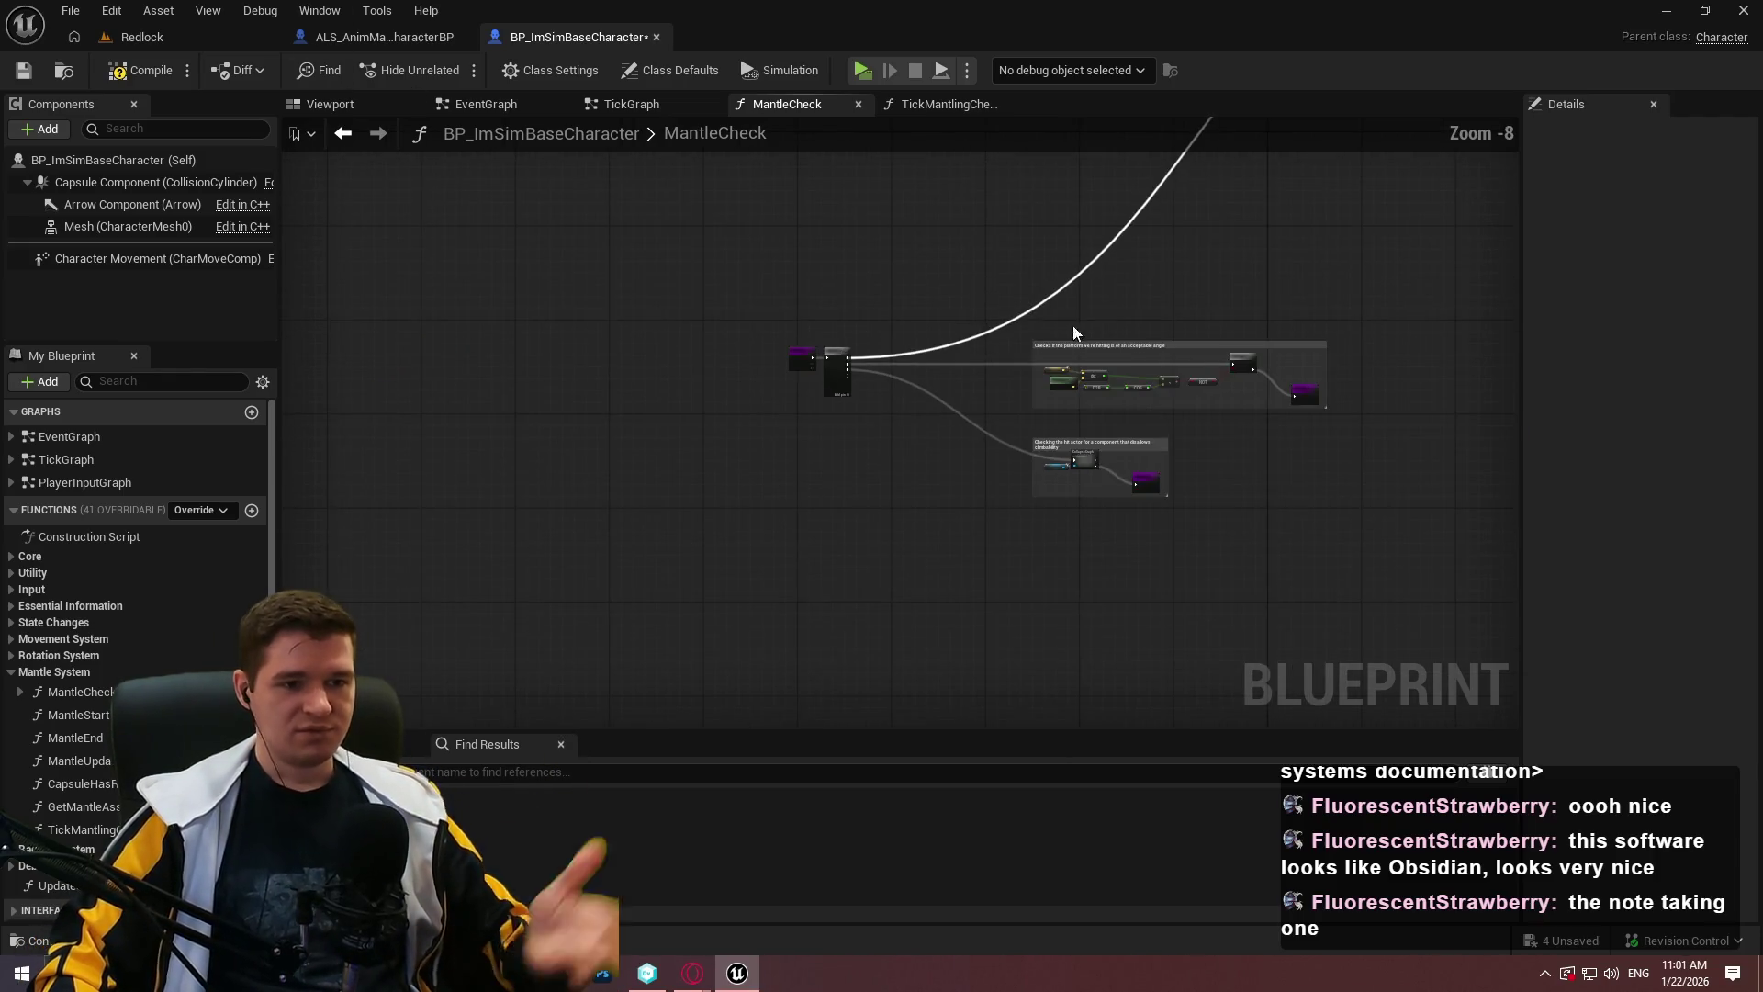
pyautogui.moveTo(1361, 355)
pyautogui.mouseDown()
pyautogui.moveTo(867, 338)
pyautogui.moveTo(1110, 432)
pyautogui.moveTo(1440, 395)
pyautogui.moveTo(934, 244)
pyautogui.mouseUp()
pyautogui.scroll(5, 973, 276)
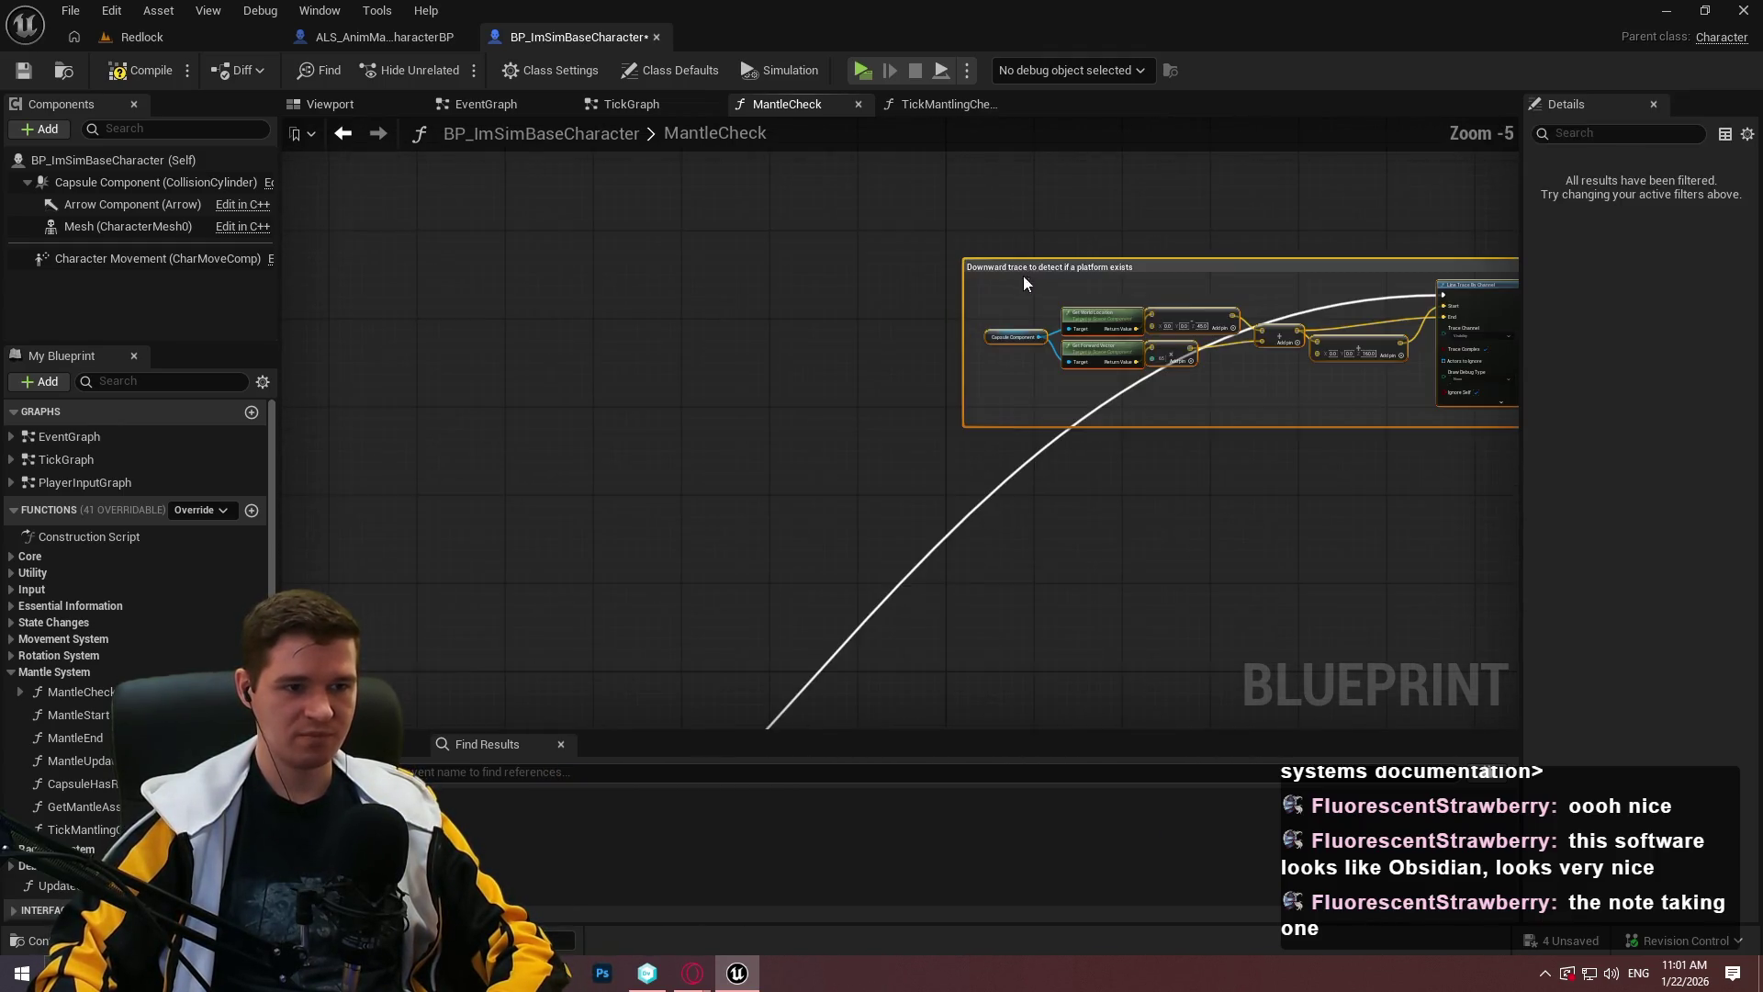
pyautogui.moveTo(1194, 293)
pyautogui.mouseDown()
pyautogui.moveTo(1148, 190)
pyautogui.moveTo(1236, 279)
pyautogui.mouseUp()
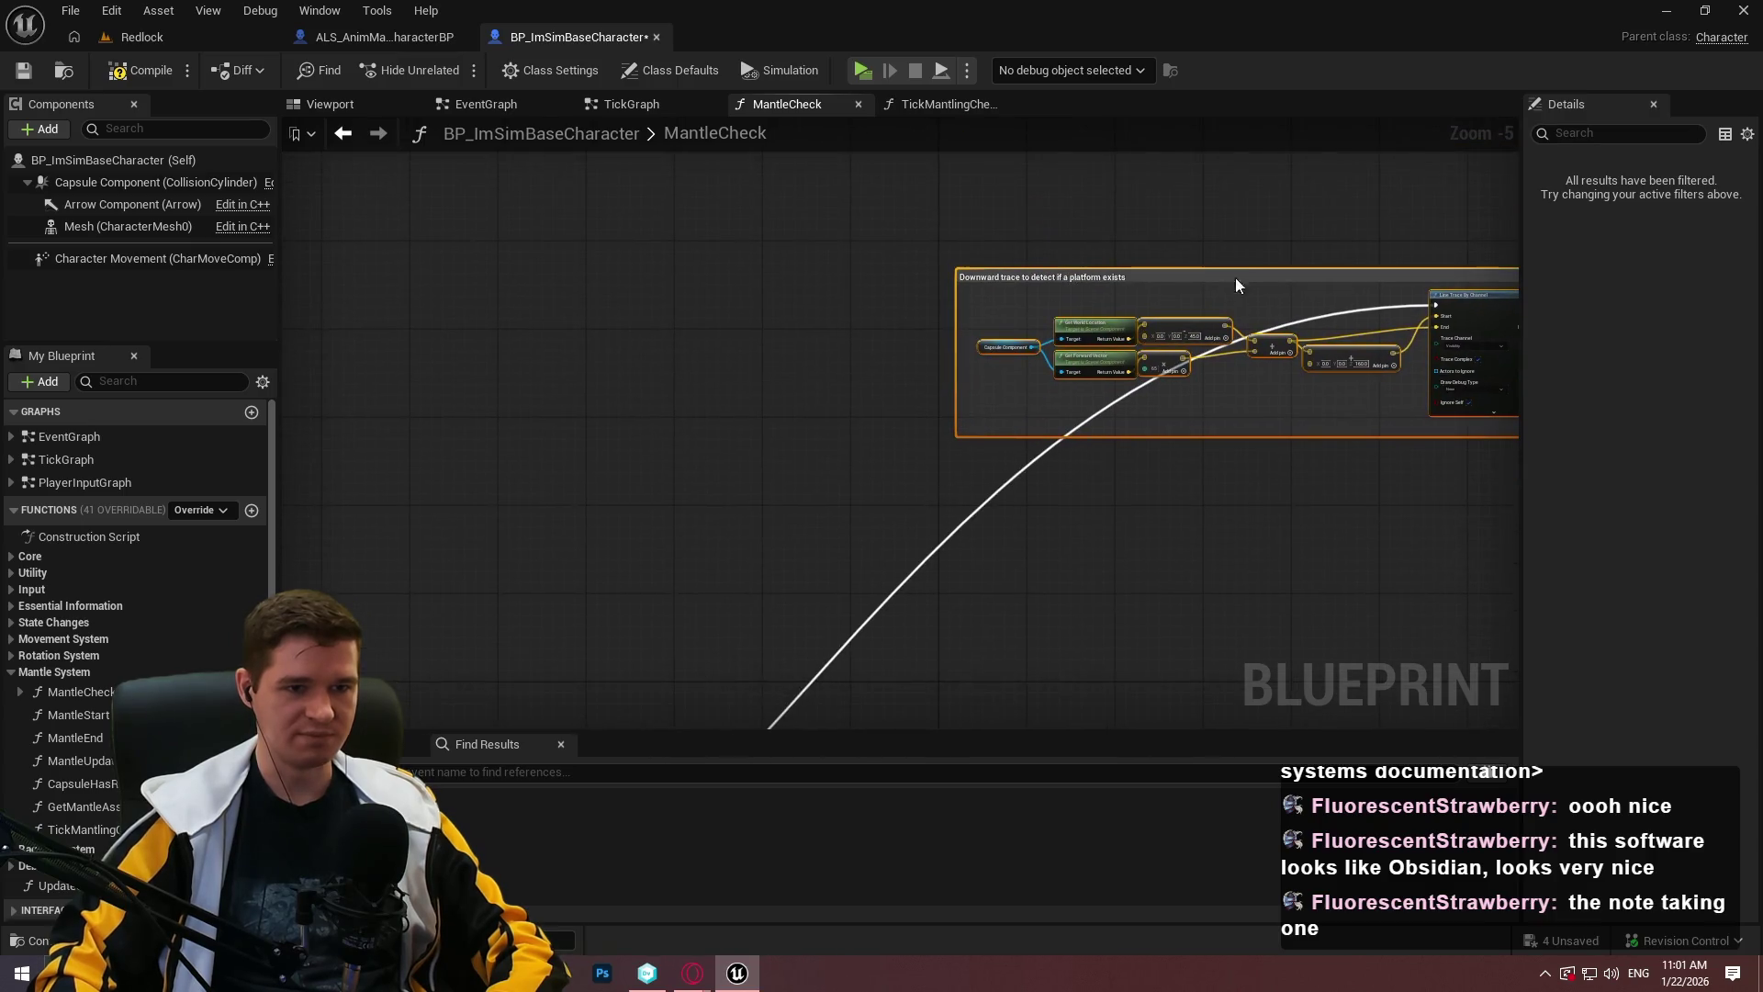
pyautogui.scroll(1, 1171, 415)
pyautogui.scroll(2, 1132, 650)
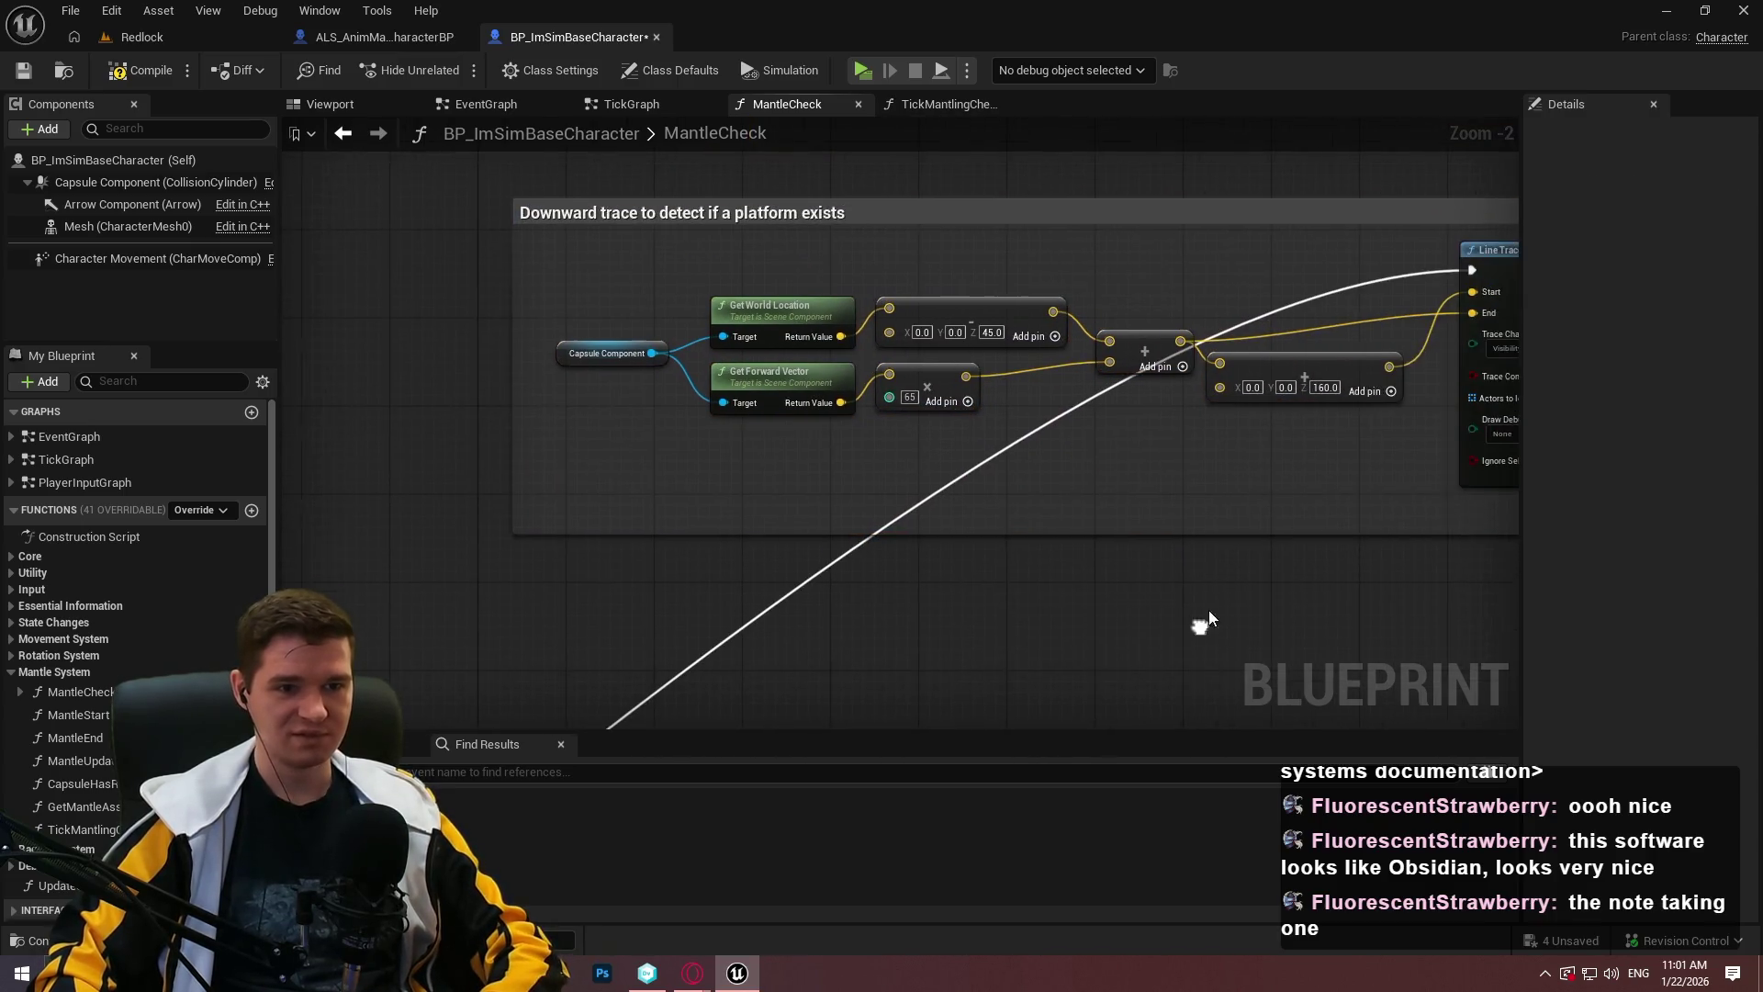
pyautogui.moveTo(1336, 461); pyautogui.dragTo(540, 301)
pyautogui.moveTo(949, 306); pyautogui.dragTo(948, 340)
pyautogui.click(1247, 330)
pyautogui.doubleClick(1242, 310)
pyautogui.moveTo(1241, 310)
pyautogui.mouseDown()
pyautogui.moveTo(639, 232)
pyautogui.moveTo(602, 274)
pyautogui.mouseUp()
# Select the downward-trace group and then the Step 1 trace comment.
pyautogui.scroll(-7, 727, 332)
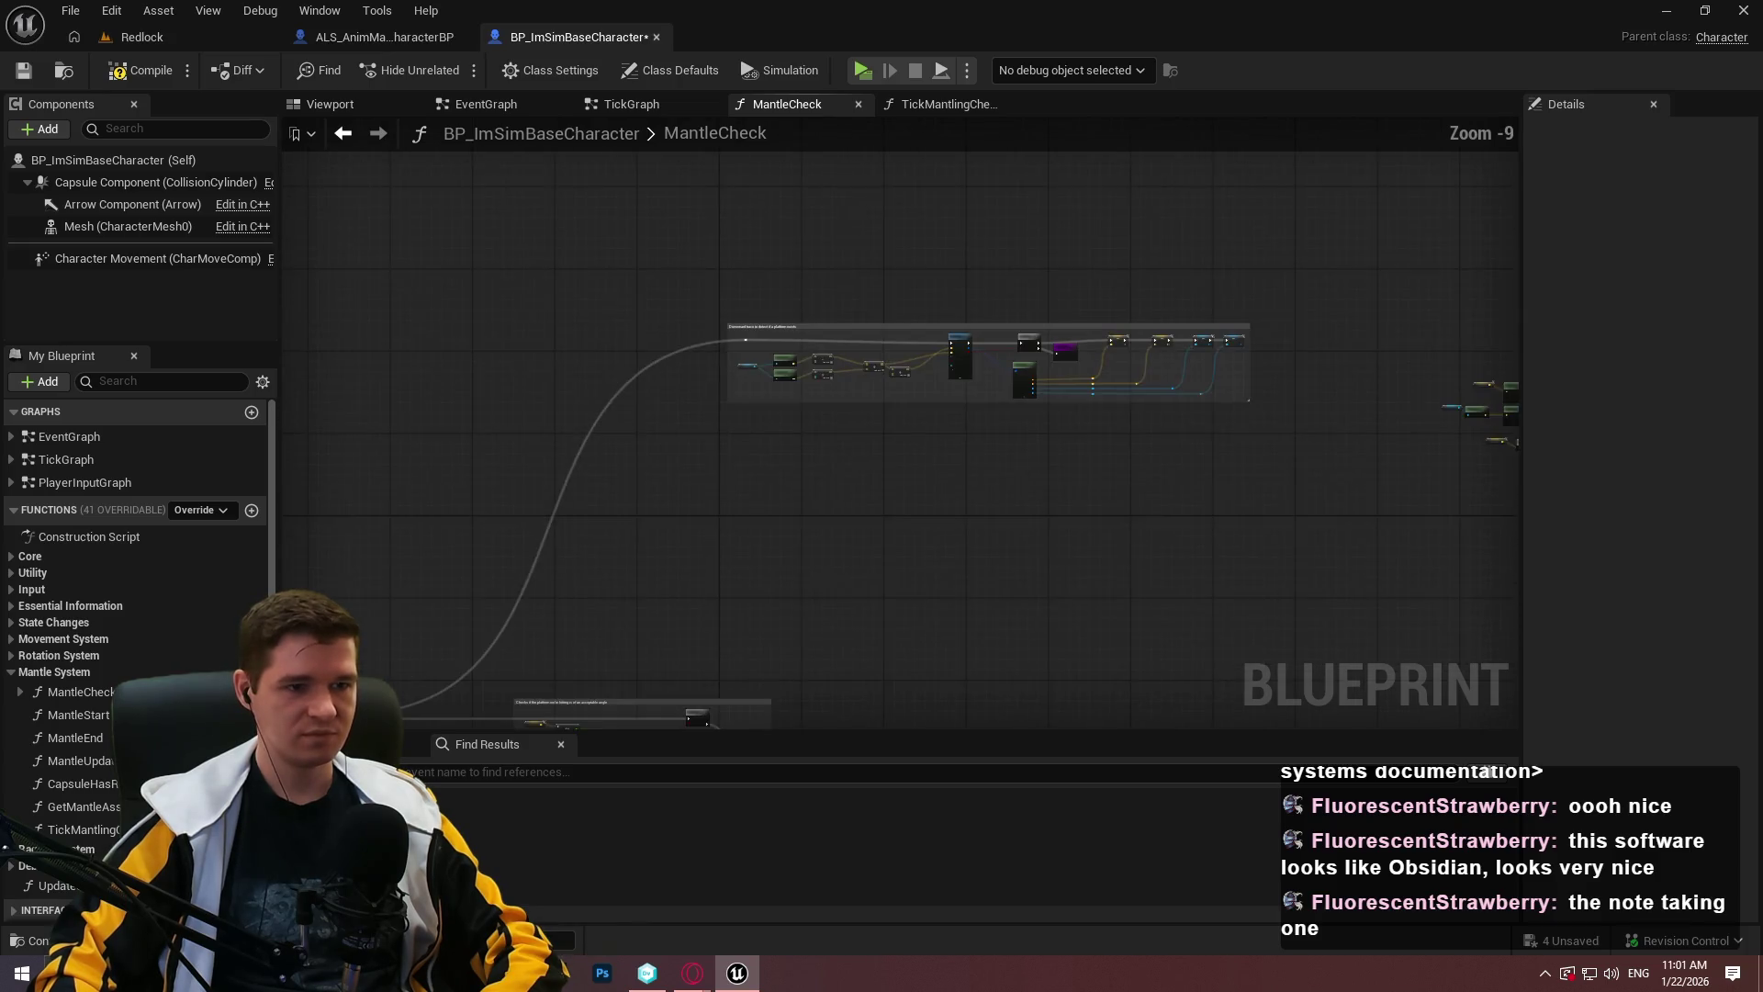
pyautogui.moveTo(1341, 399); pyautogui.dragTo(736, 217)
pyautogui.click(1332, 360)
pyautogui.scroll(-2, 1049, 422)
pyautogui.scroll(10, 1086, 504)
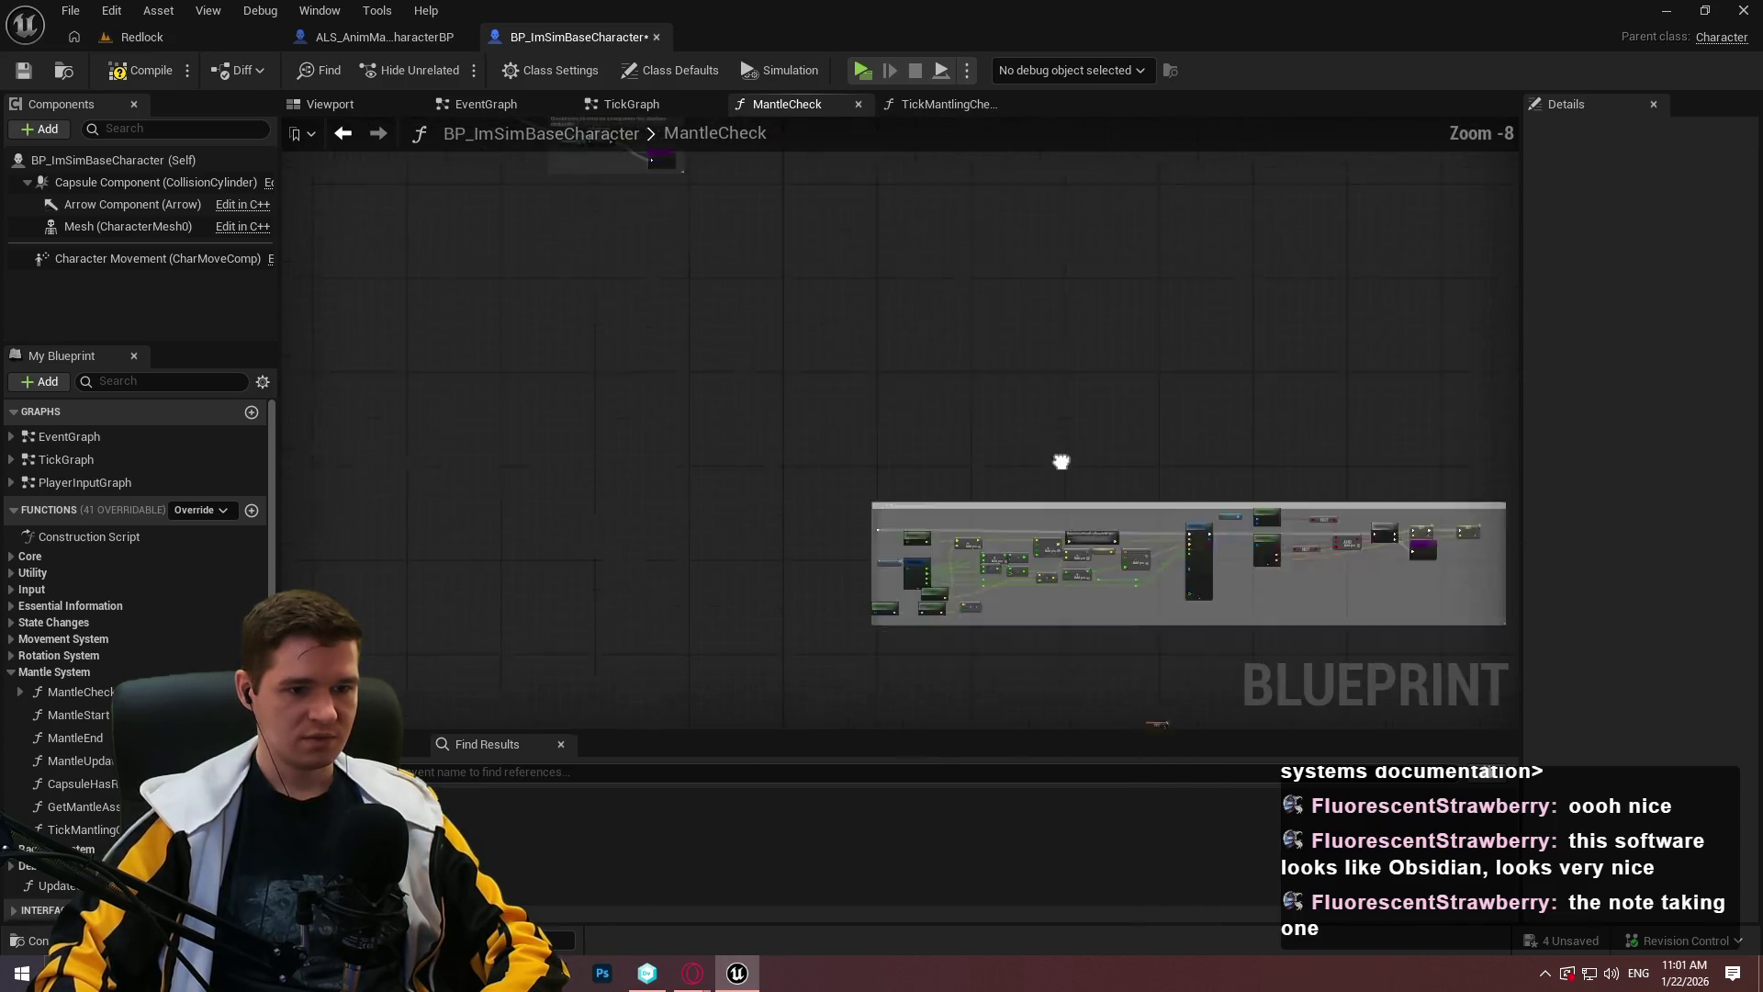
pyautogui.click(713, 317)
pyautogui.scroll(-4, 717, 244)
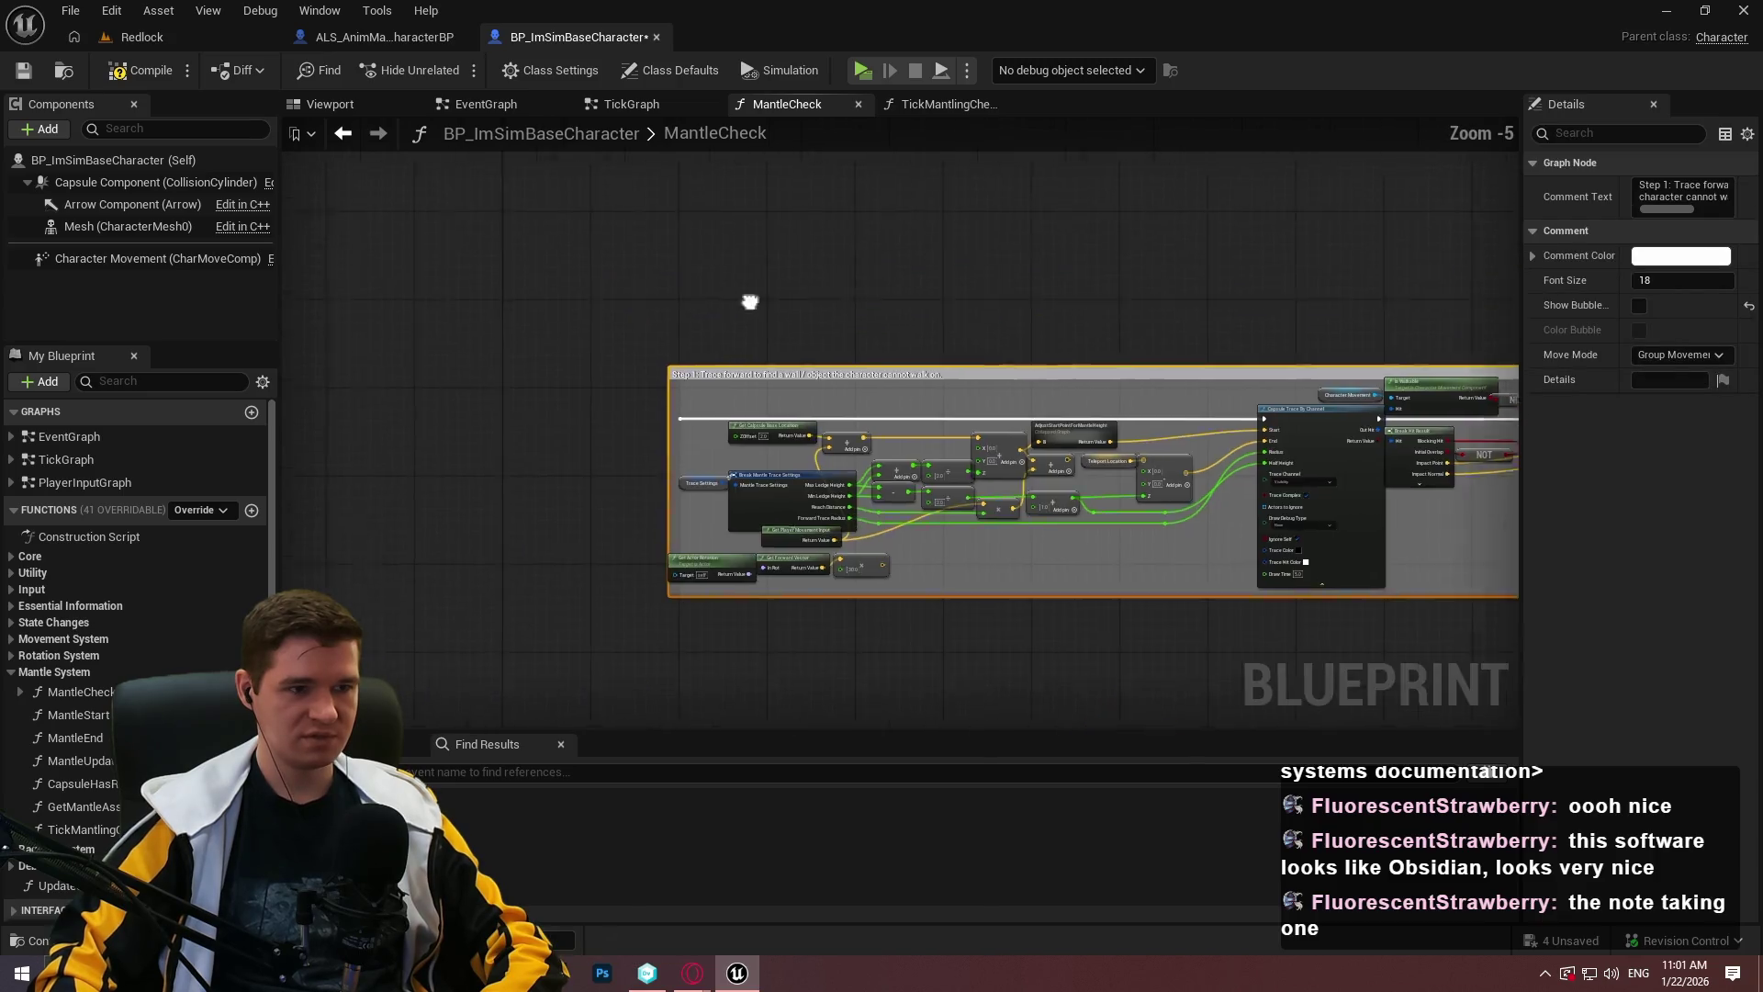
pyautogui.scroll(2, 689, 449)
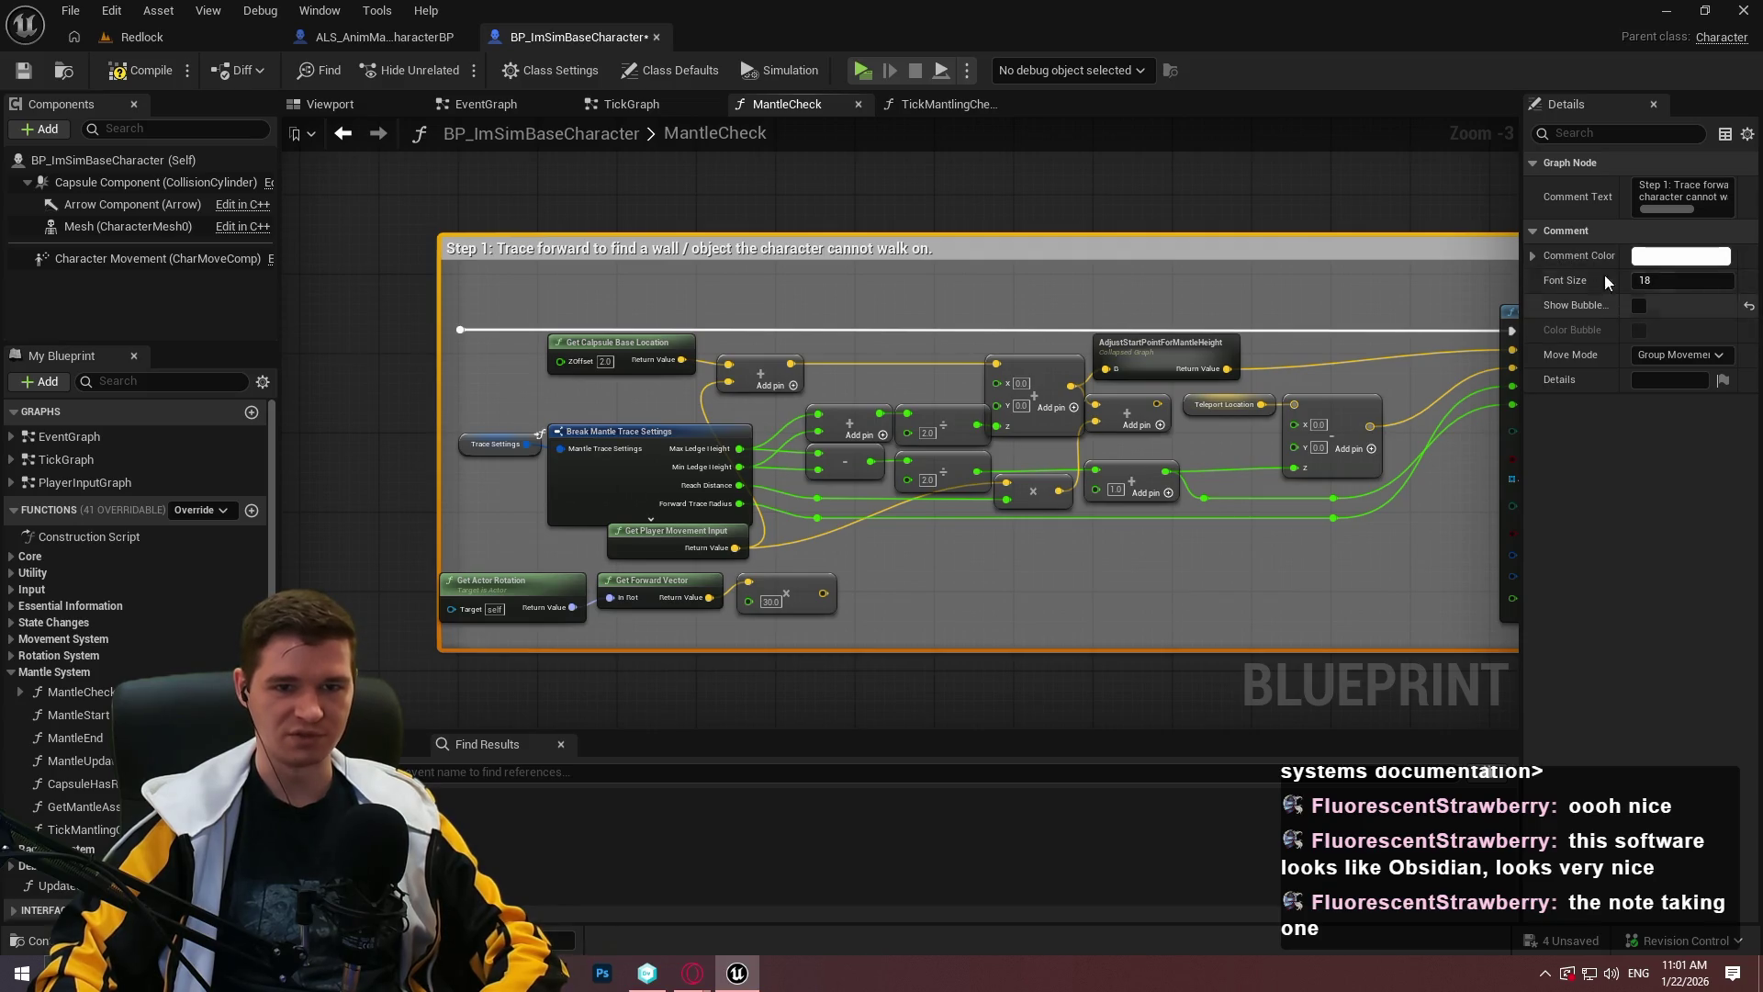
pyautogui.scroll(-4, 934, 598)
# Frame the hit-actor check comment and adjust the details panel width.
pyautogui.click(683, 350)
pyautogui.press('Home')
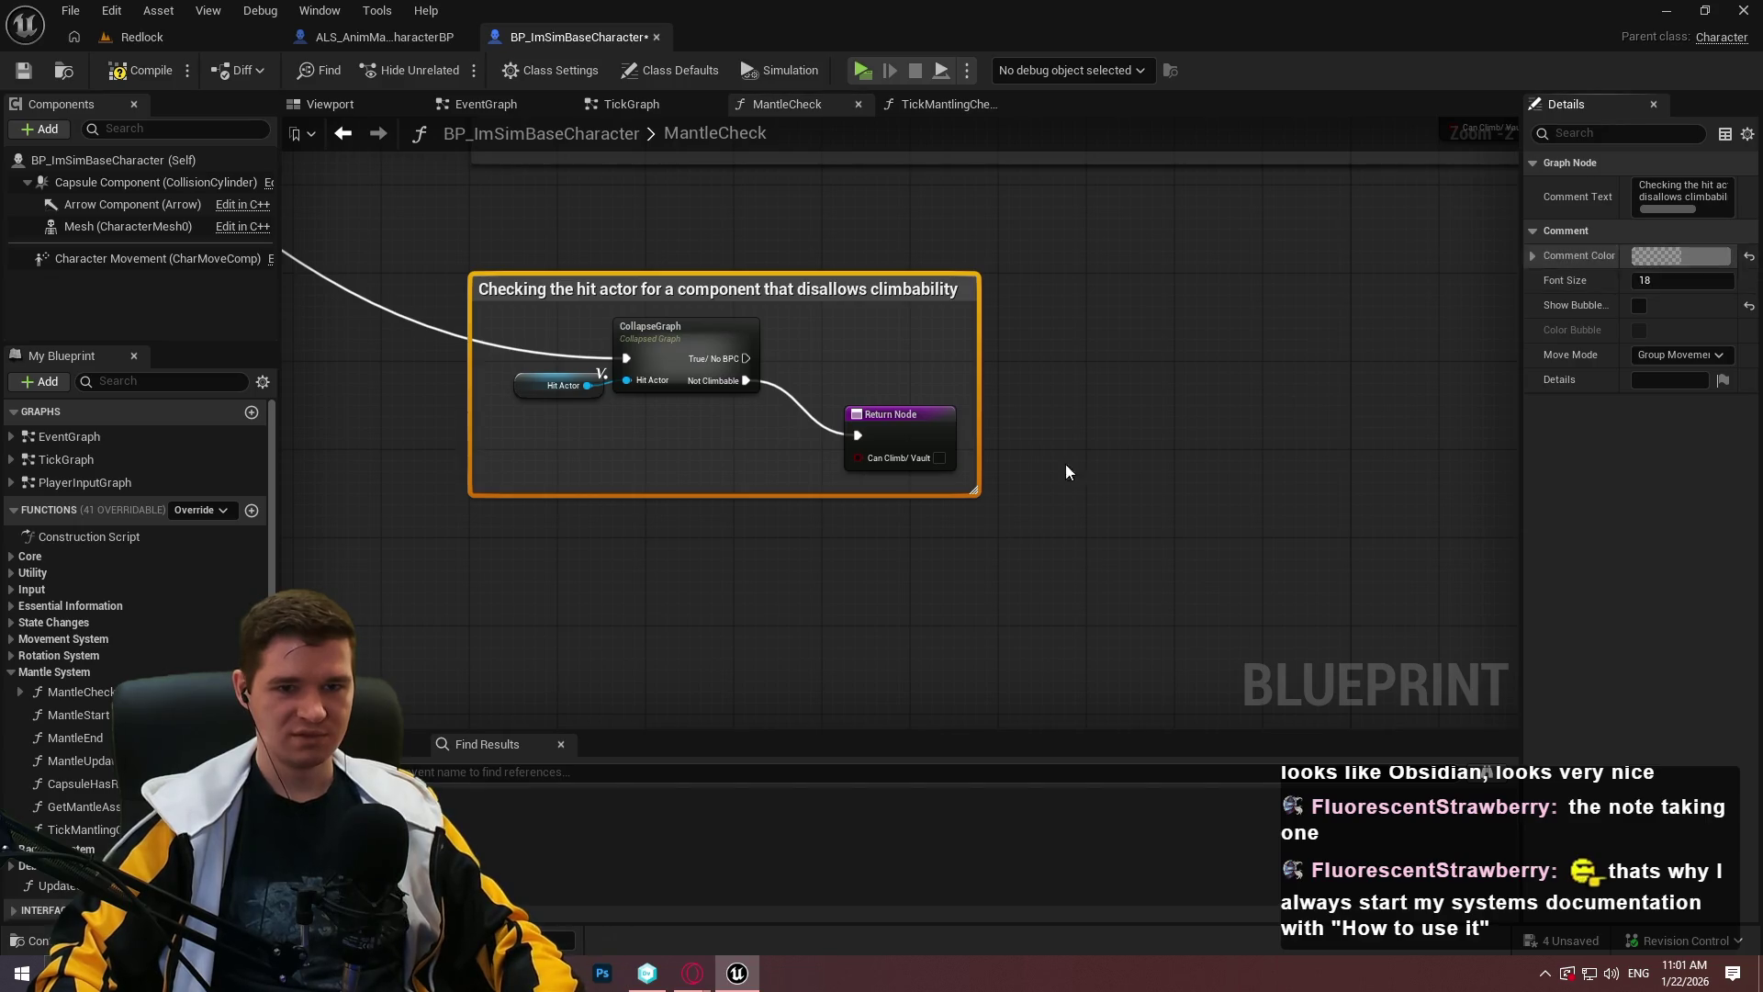
pyautogui.scroll(-6, 1085, 450)
pyautogui.scroll(3, 1408, 377)
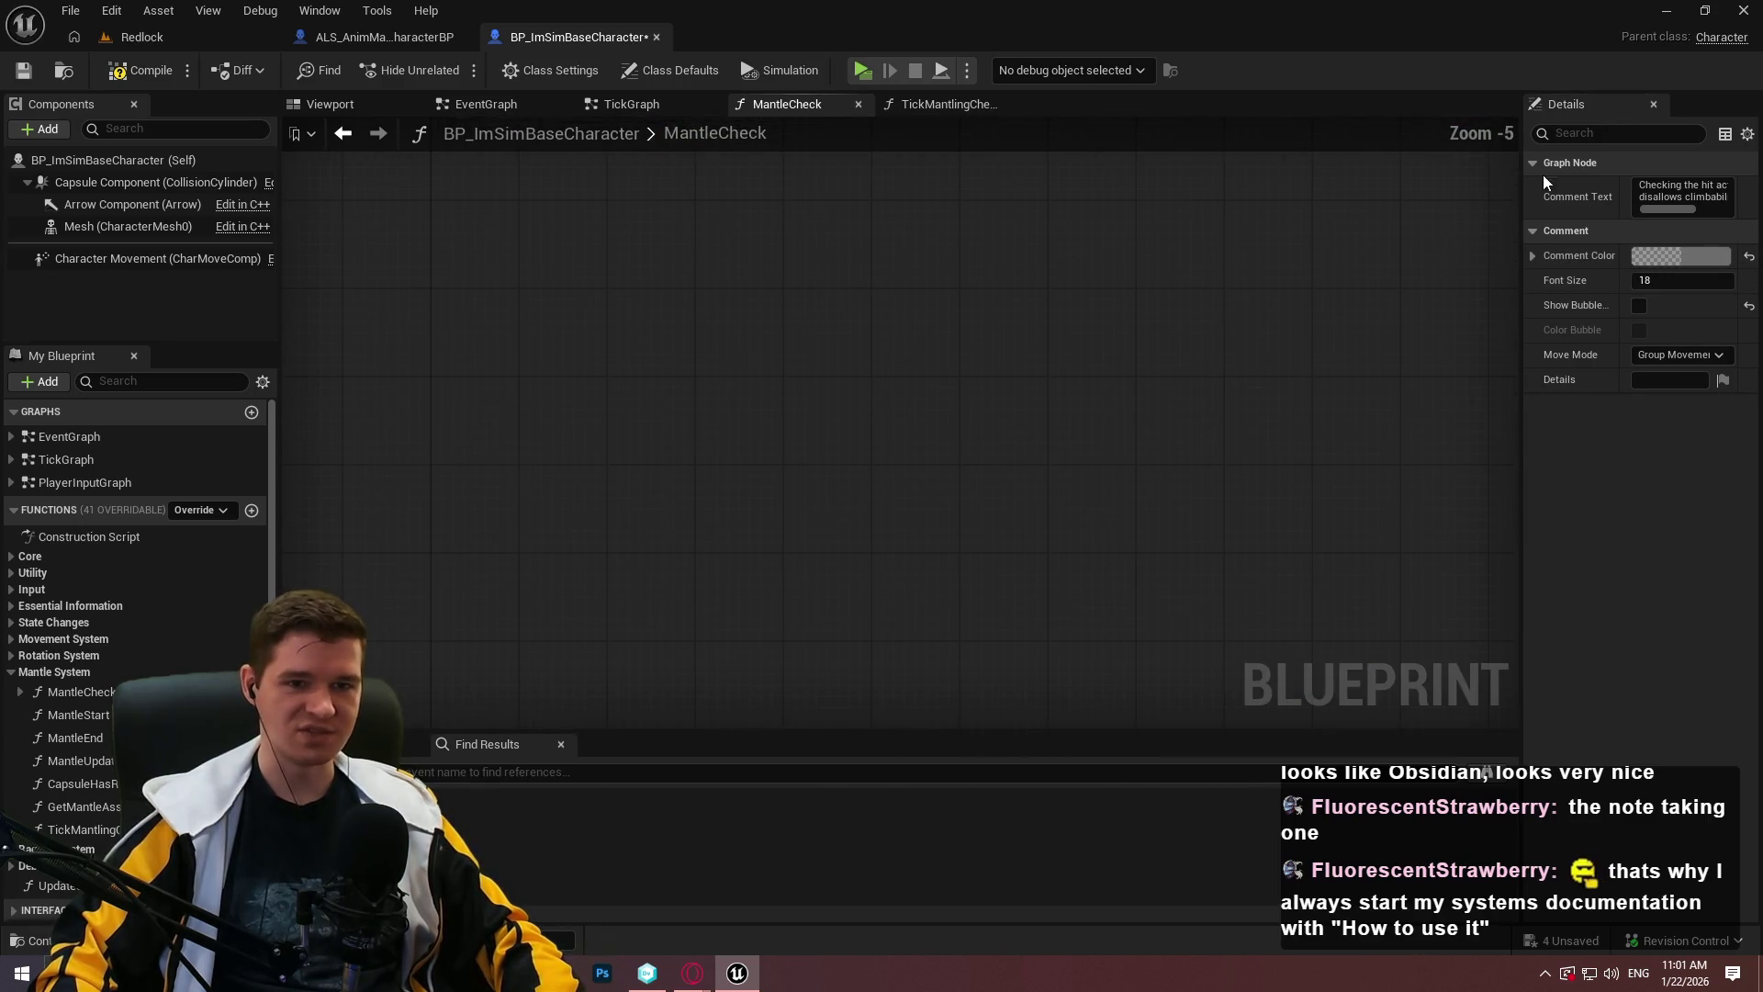
pyautogui.moveTo(1520, 176)
pyautogui.mouseDown()
pyautogui.moveTo(1269, 230)
pyautogui.moveTo(1377, 196)
pyautogui.moveTo(1534, 197)
pyautogui.mouseUp()
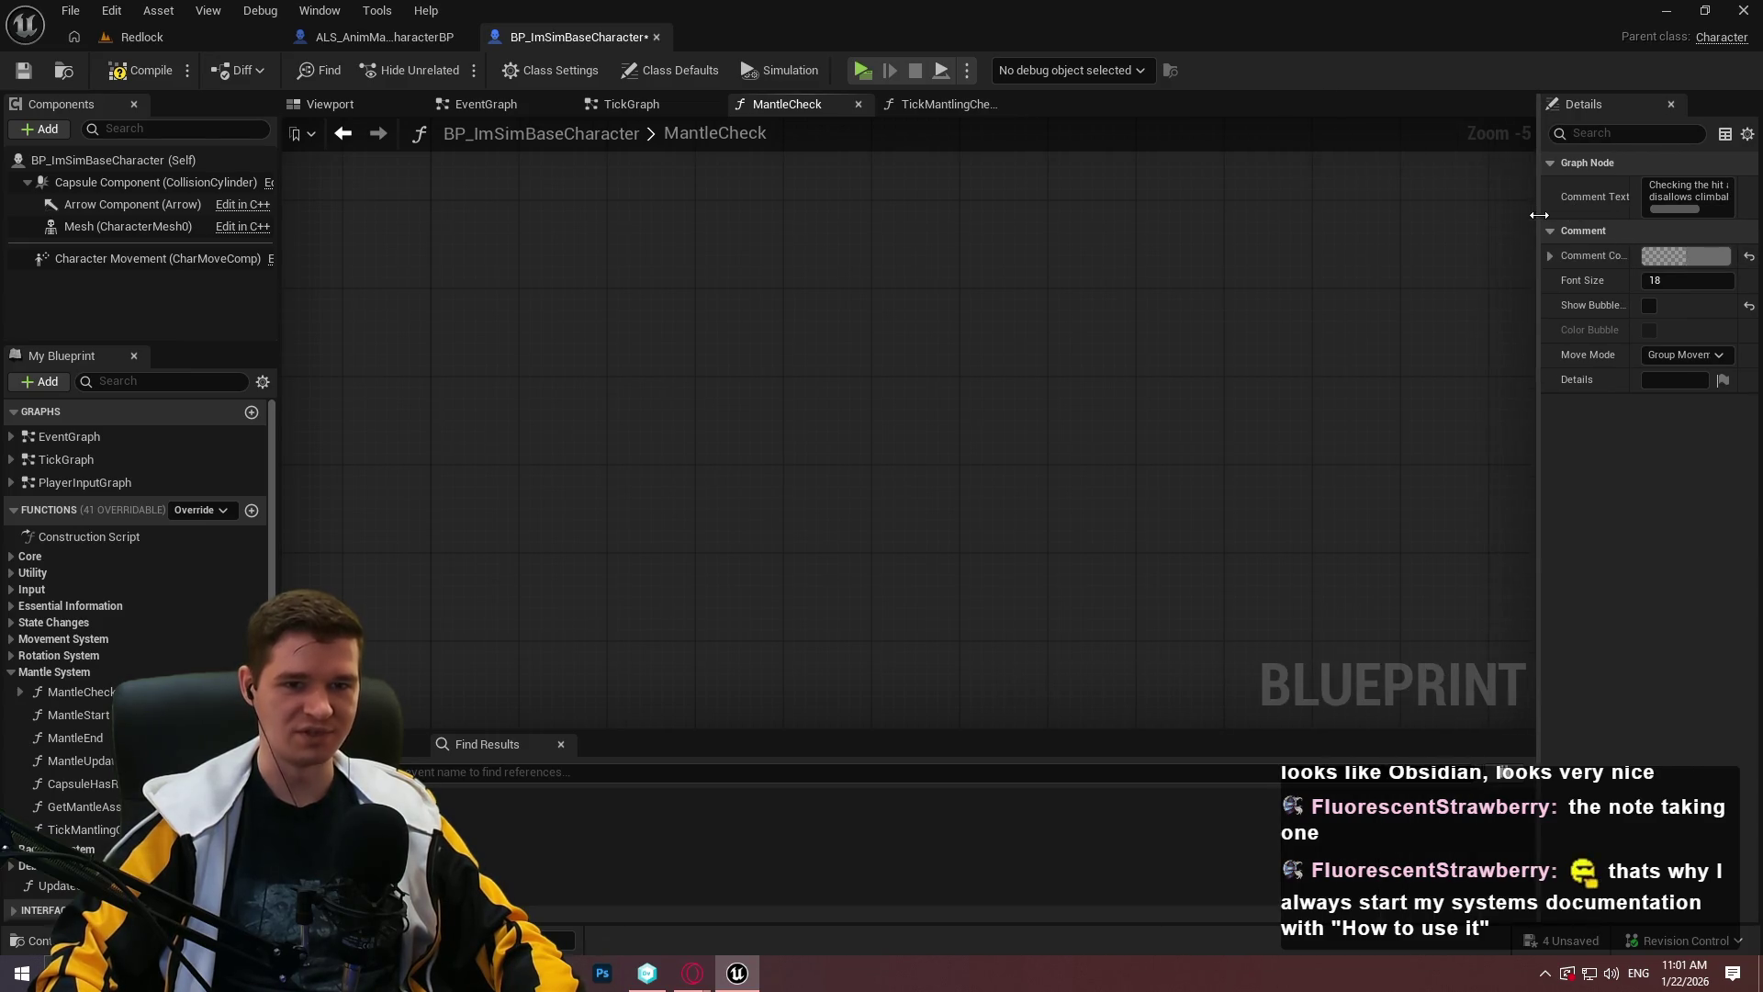
pyautogui.click(715, 319)
# Delete an accidental empty comment box and select the large Step 1 comment.
pyautogui.press('c')
pyautogui.scroll(4, 984, 344)
pyautogui.moveTo(1033, 546); pyautogui.dragTo(449, 310)
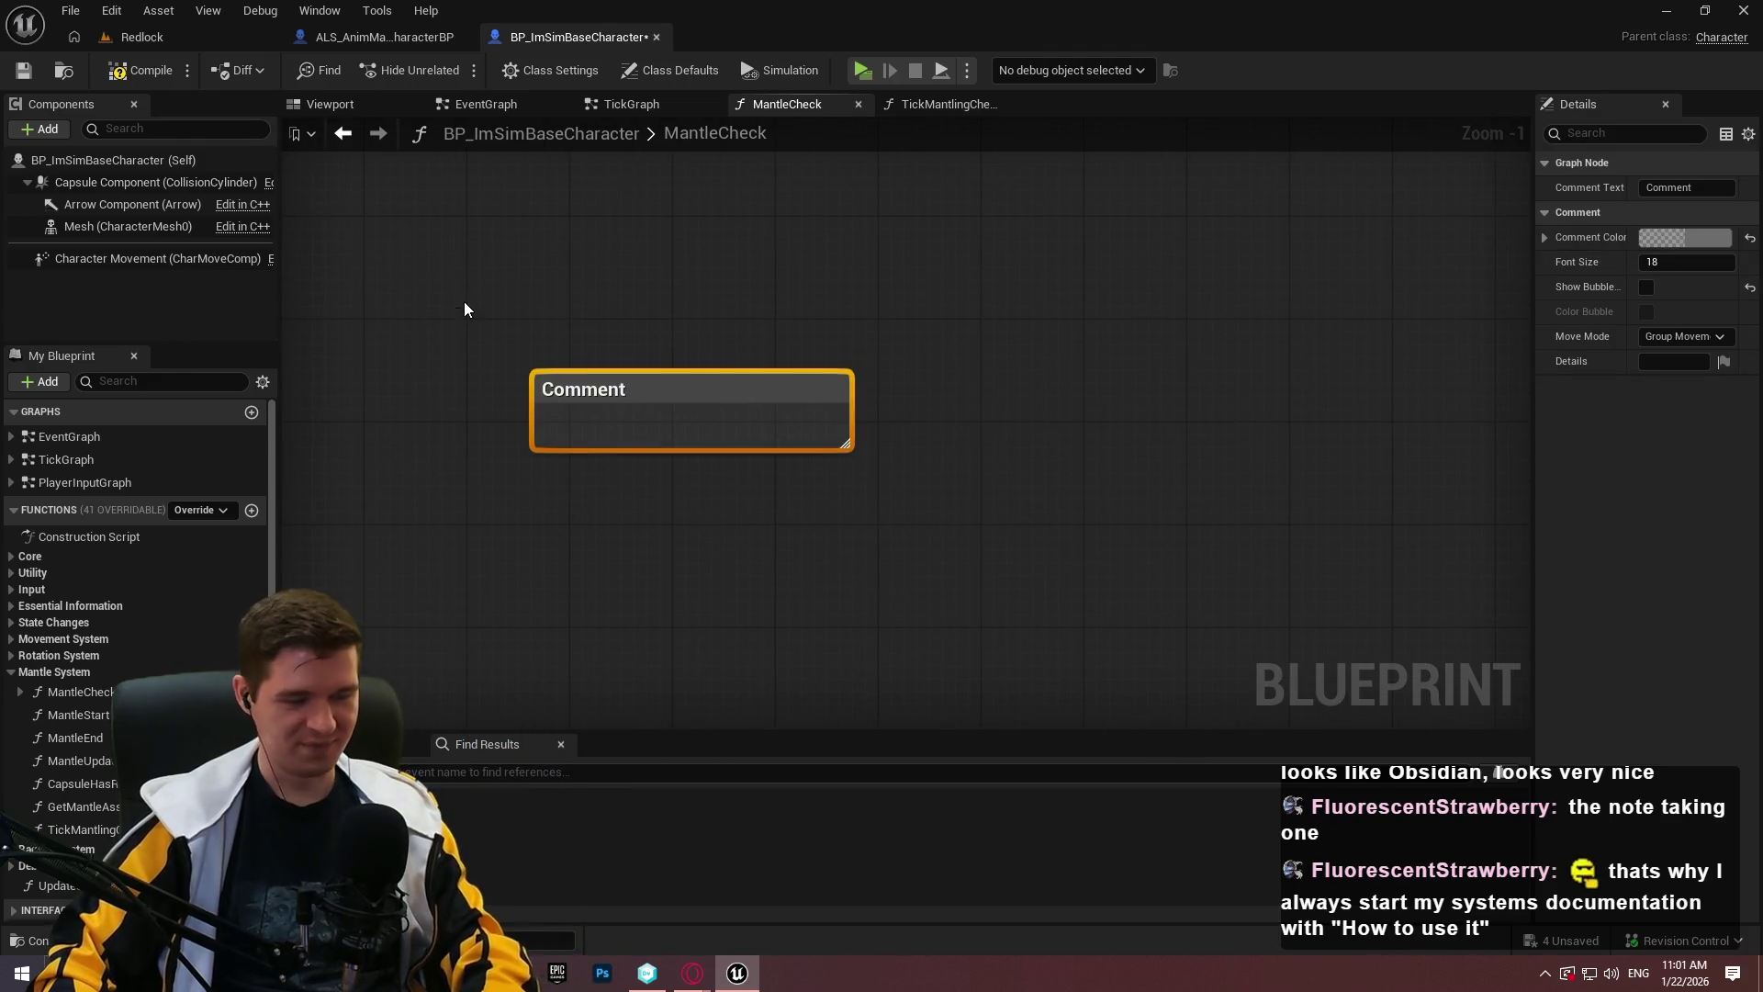
pyautogui.press('Delete')
pyautogui.scroll(-5, 687, 475)
pyautogui.scroll(-2, 873, 519)
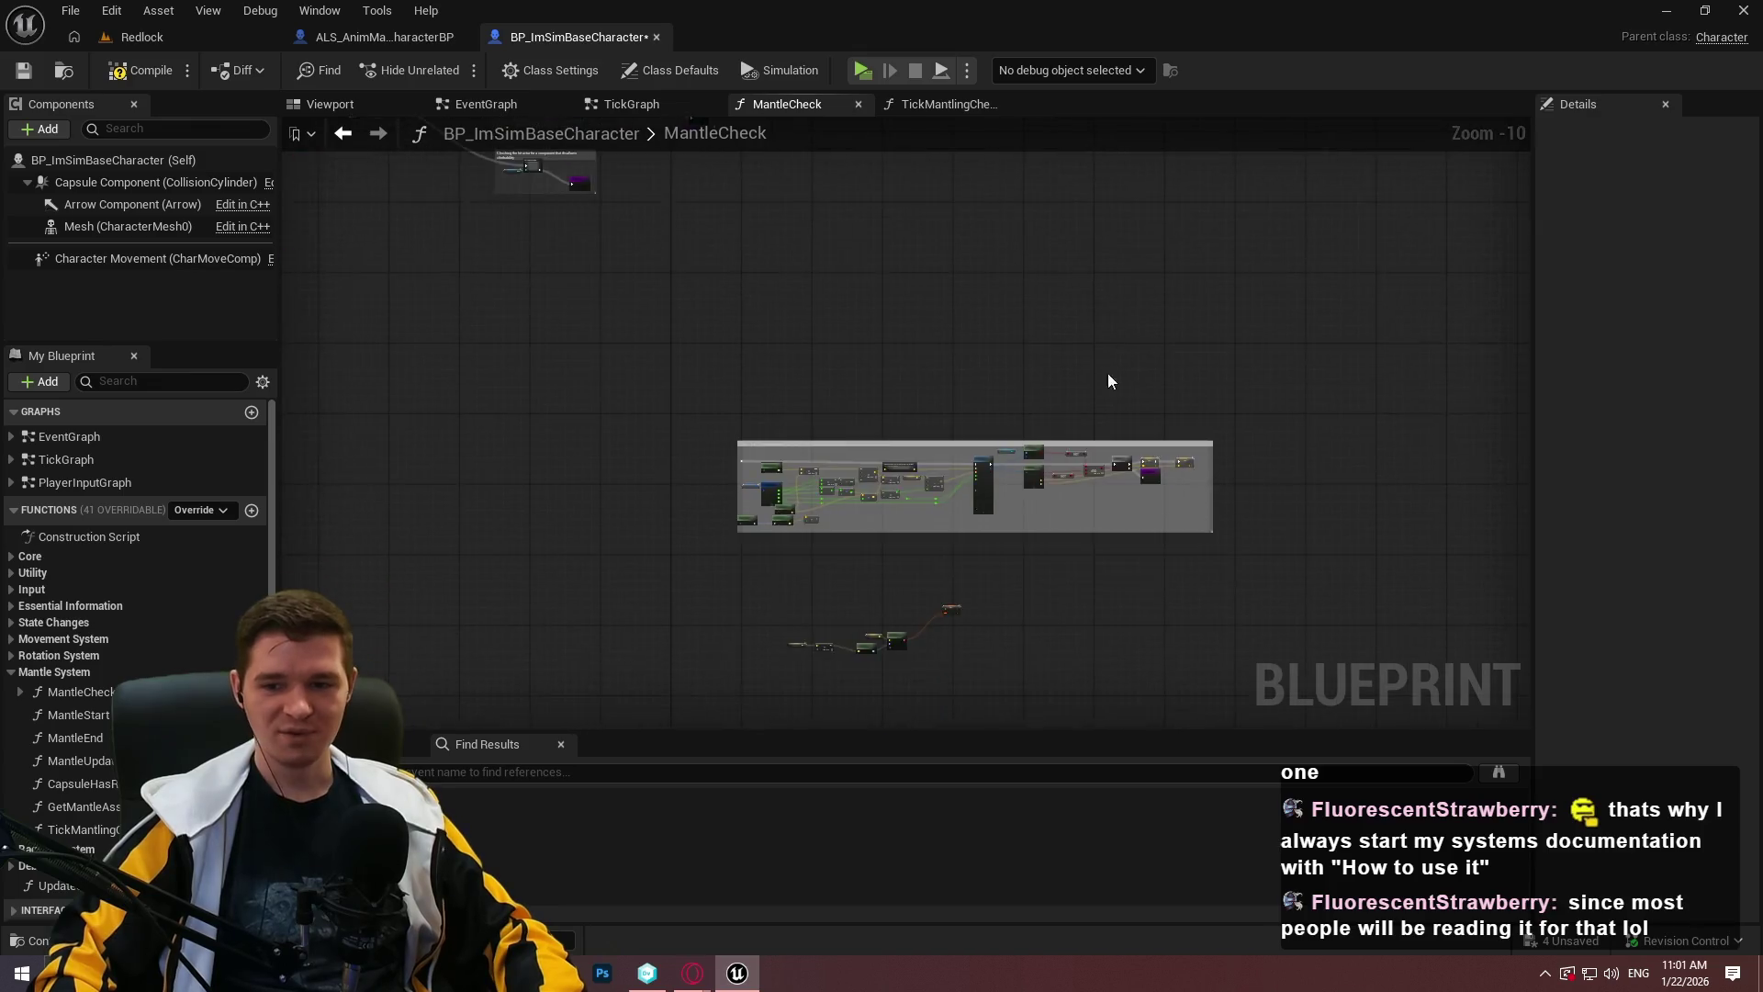
pyautogui.scroll(2, 1113, 366)
pyautogui.scroll(4, 1100, 487)
pyautogui.click(1101, 492)
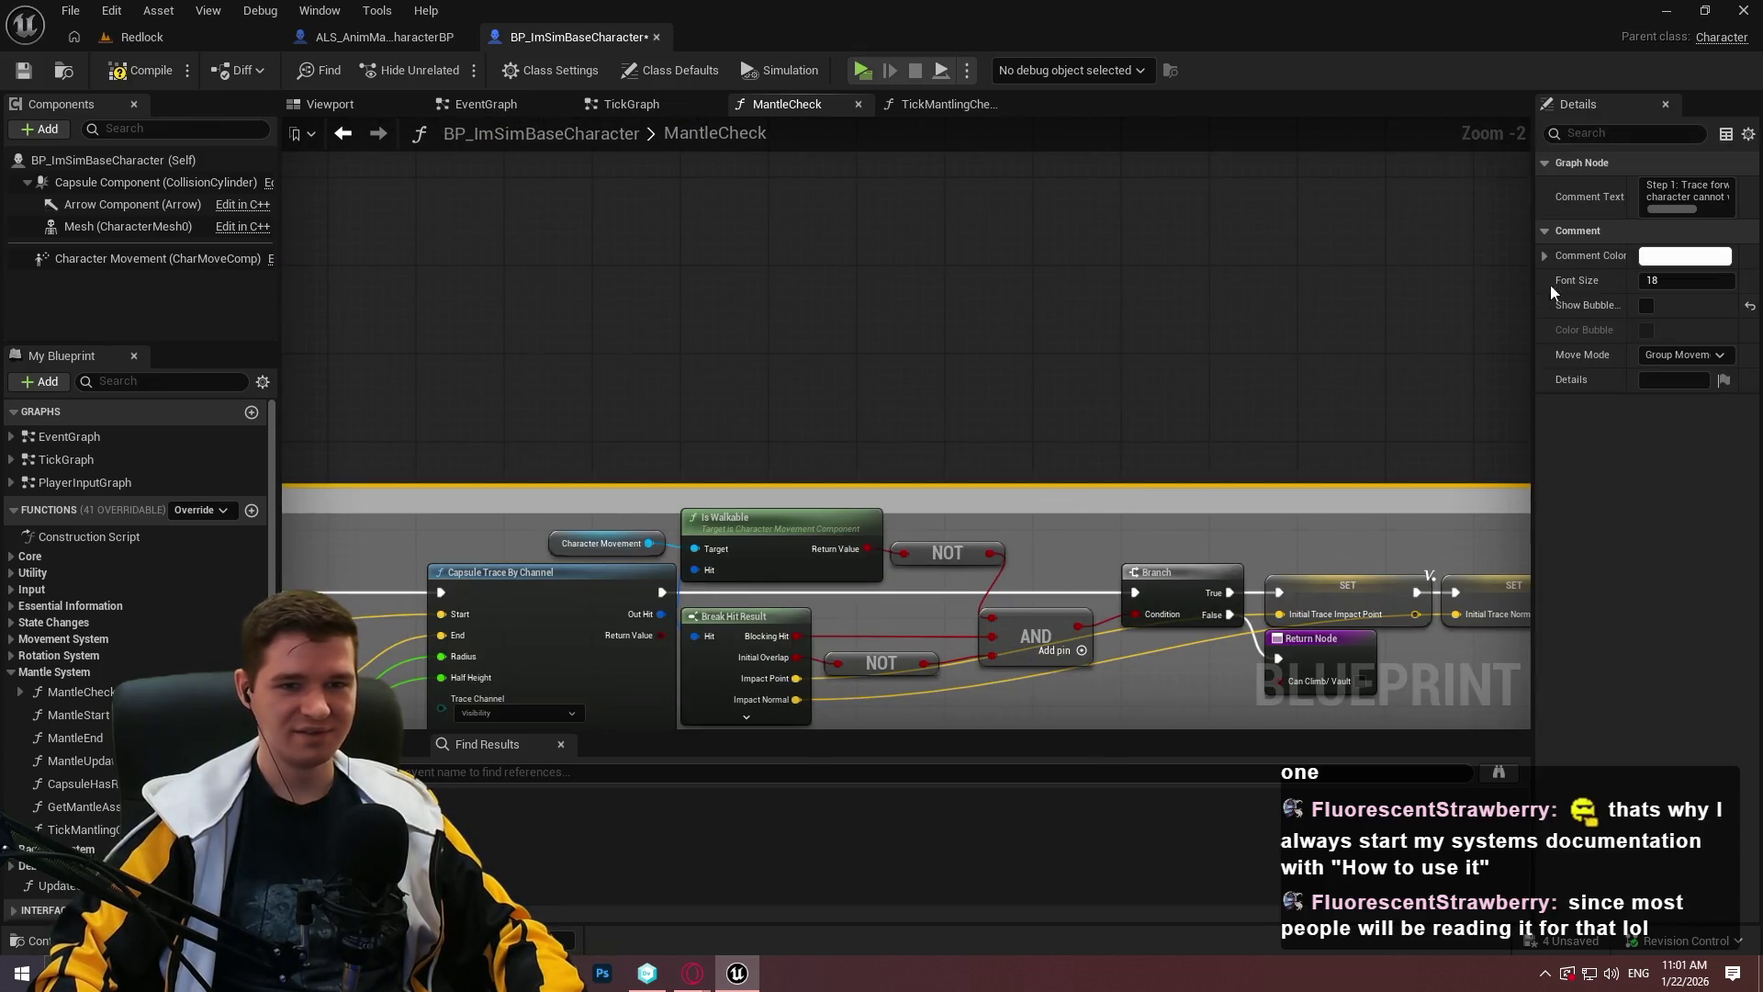
# Extend the Step 1 comment box's top edge and save the blueprint.
pyautogui.click(1194, 390)
pyautogui.moveTo(887, 482); pyautogui.dragTo(877, 444)
pyautogui.moveTo(788, 389); pyautogui.dragTo(955, 415)
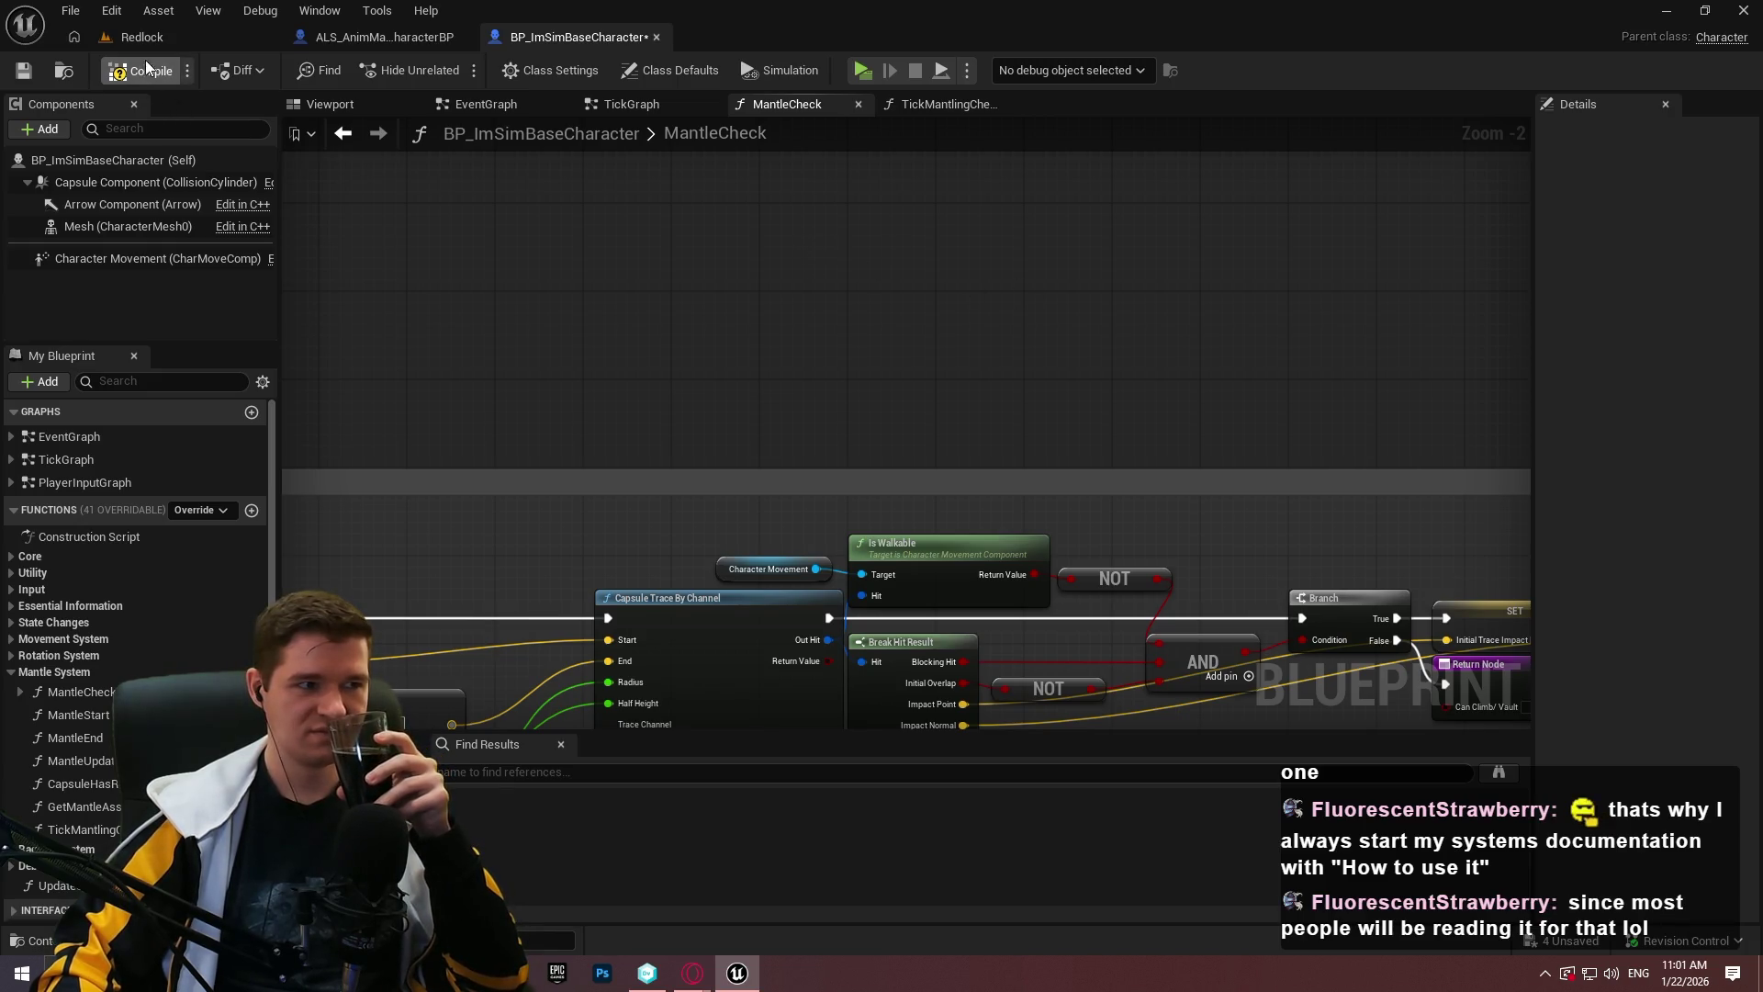
pyautogui.click(18, 72)
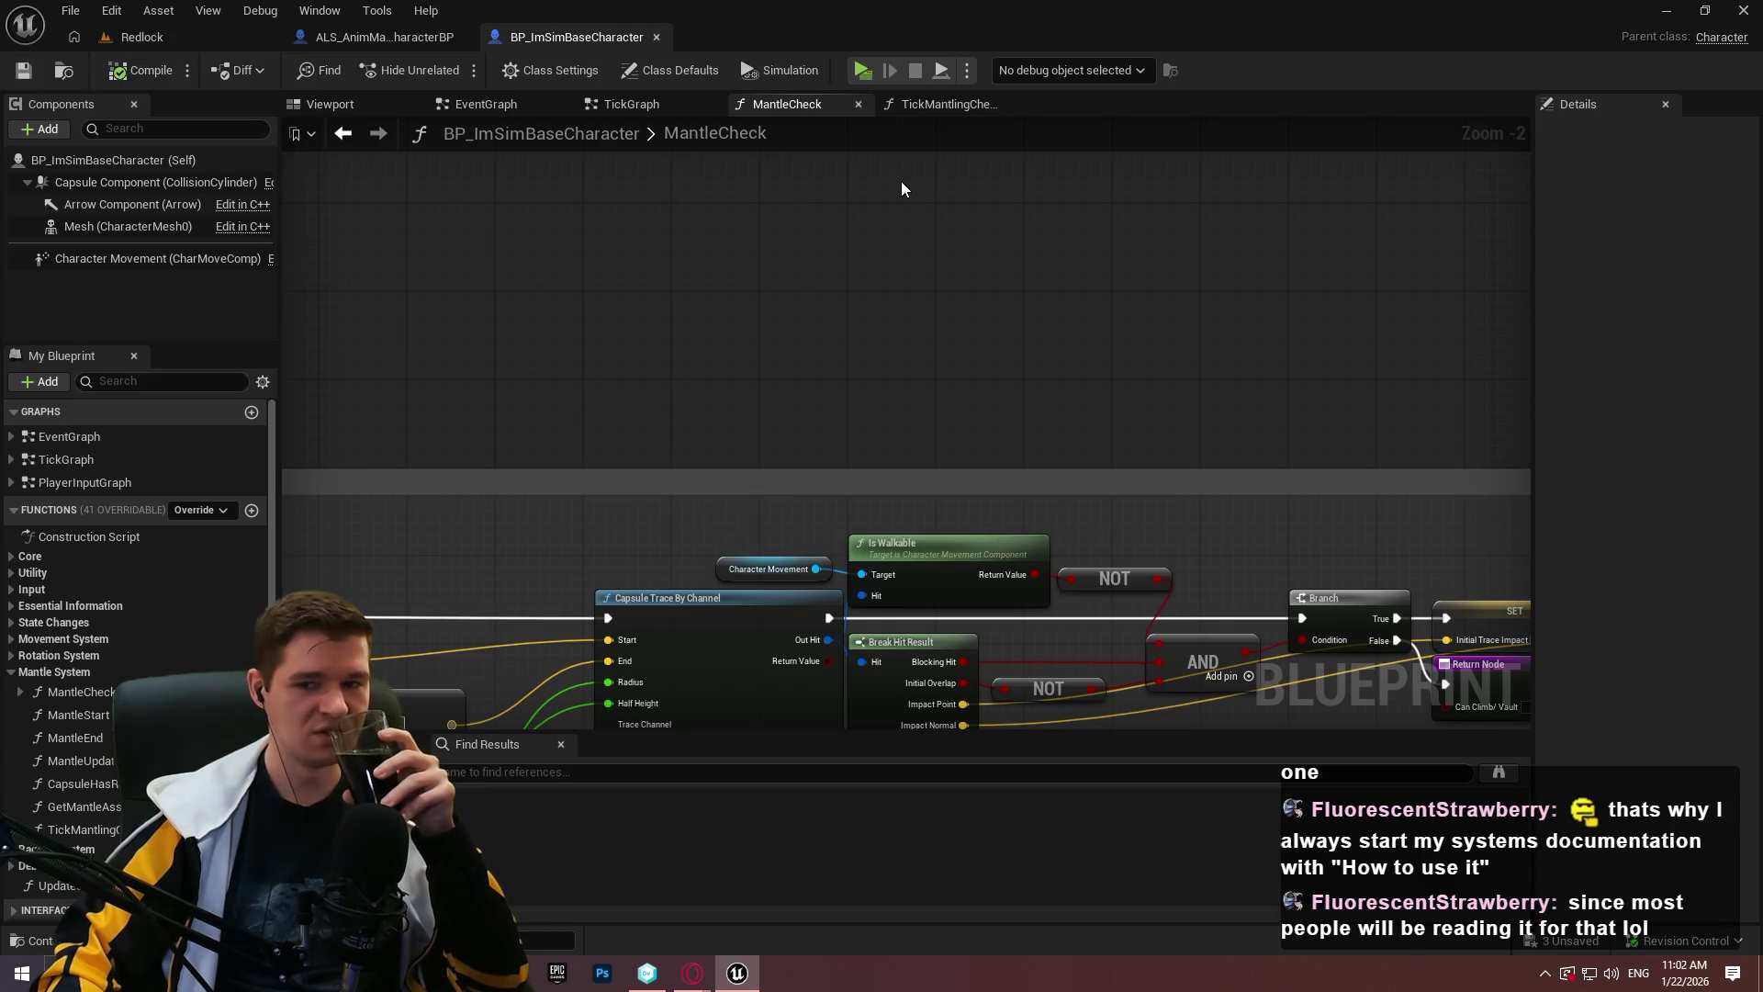
# Rearrange the trace-result nodes: shift them right, nudge AND, lower Break Hit Result and NOT.
pyautogui.scroll(-3, 1056, 275)
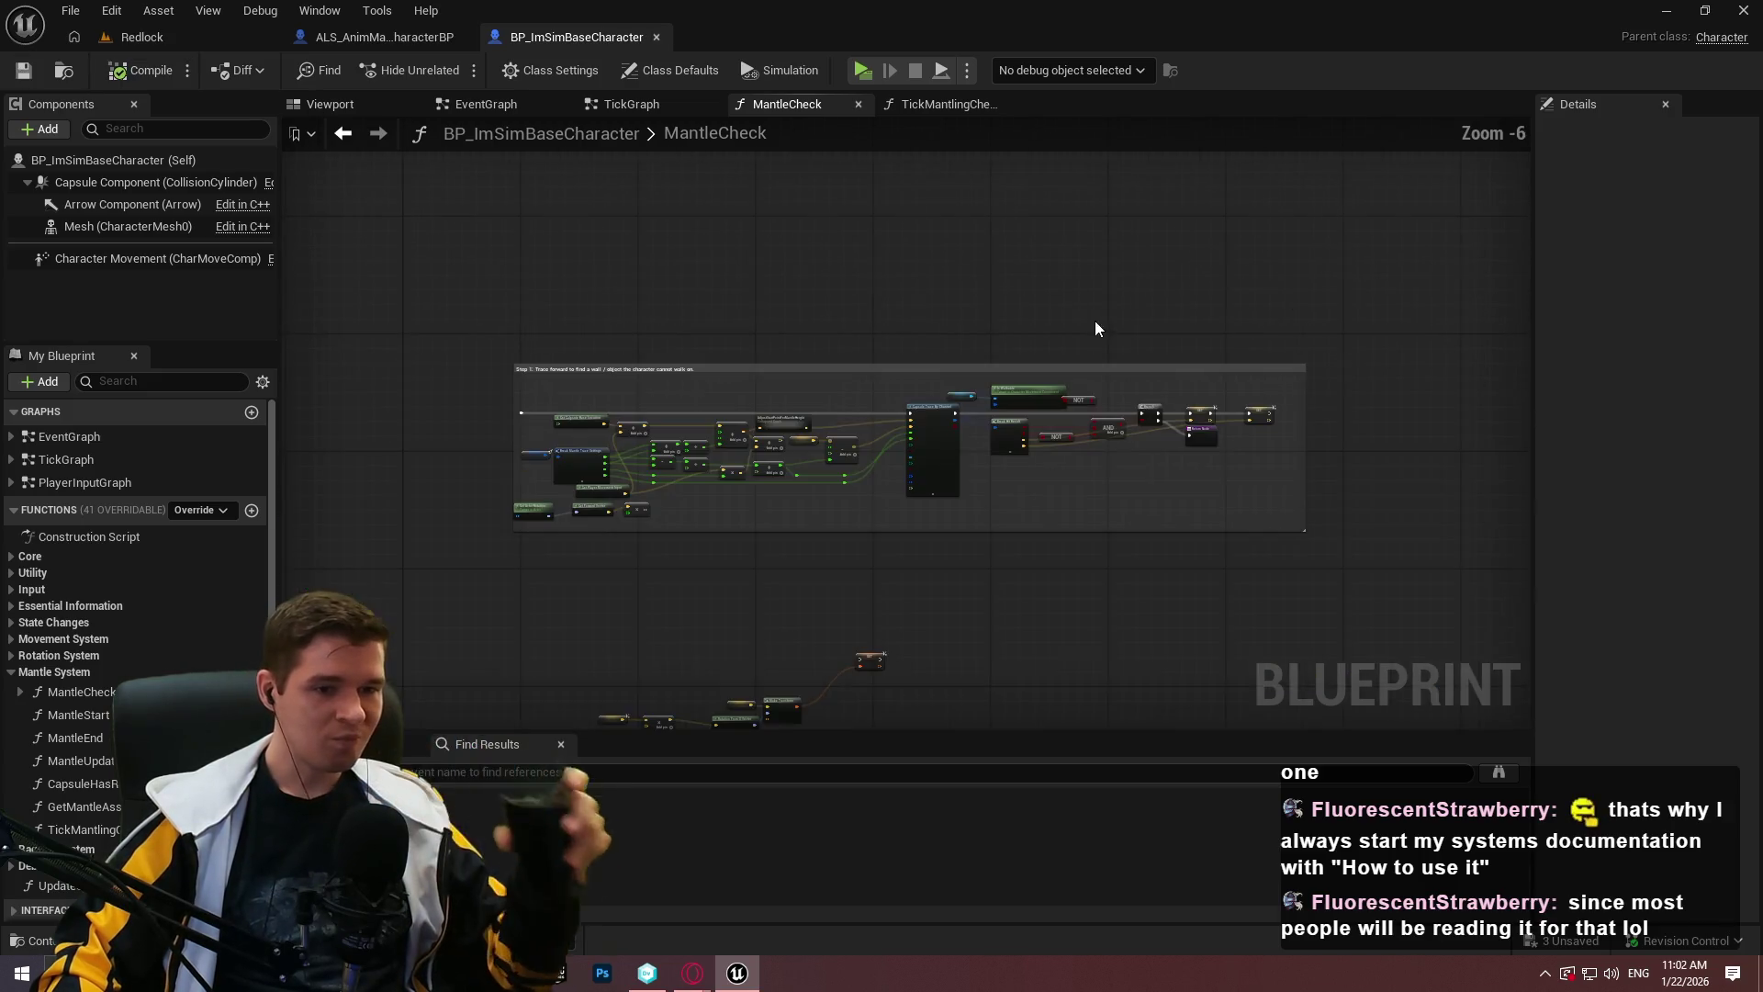
pyautogui.scroll(1, 1114, 429)
pyautogui.scroll(3, 1121, 581)
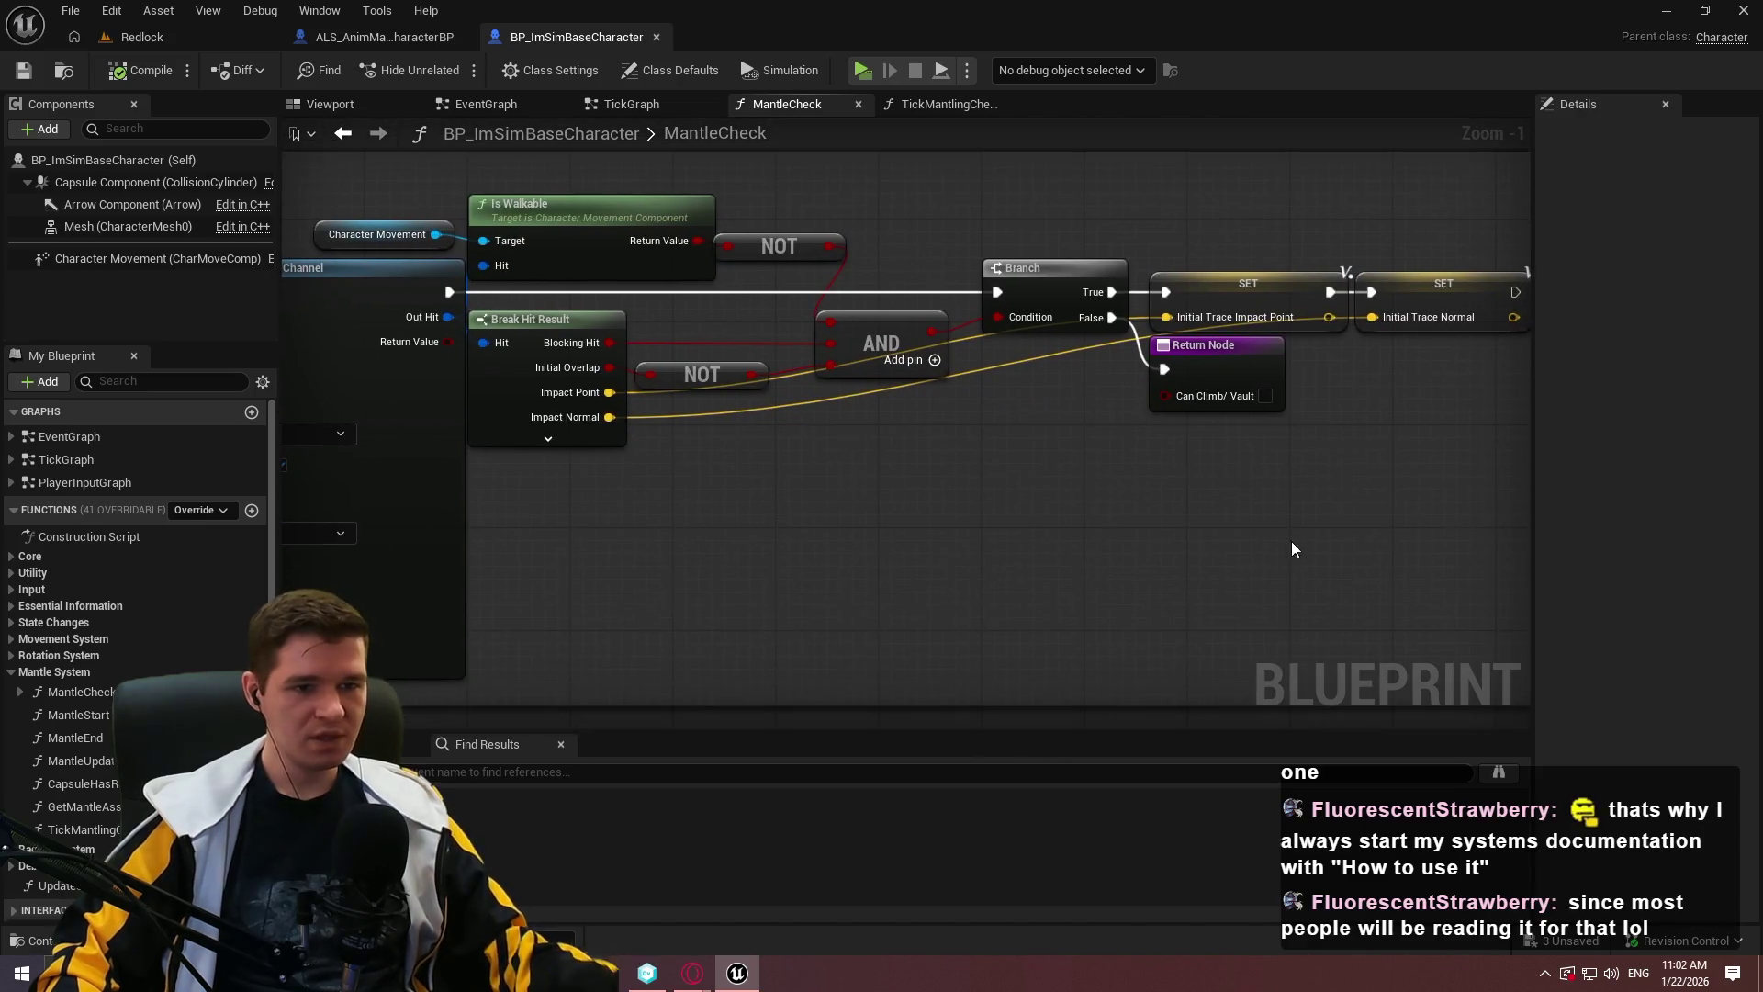
pyautogui.moveTo(1415, 537)
pyautogui.mouseDown()
pyautogui.moveTo(446, 193)
pyautogui.moveTo(659, 201)
pyautogui.mouseUp()
pyautogui.click(1043, 526)
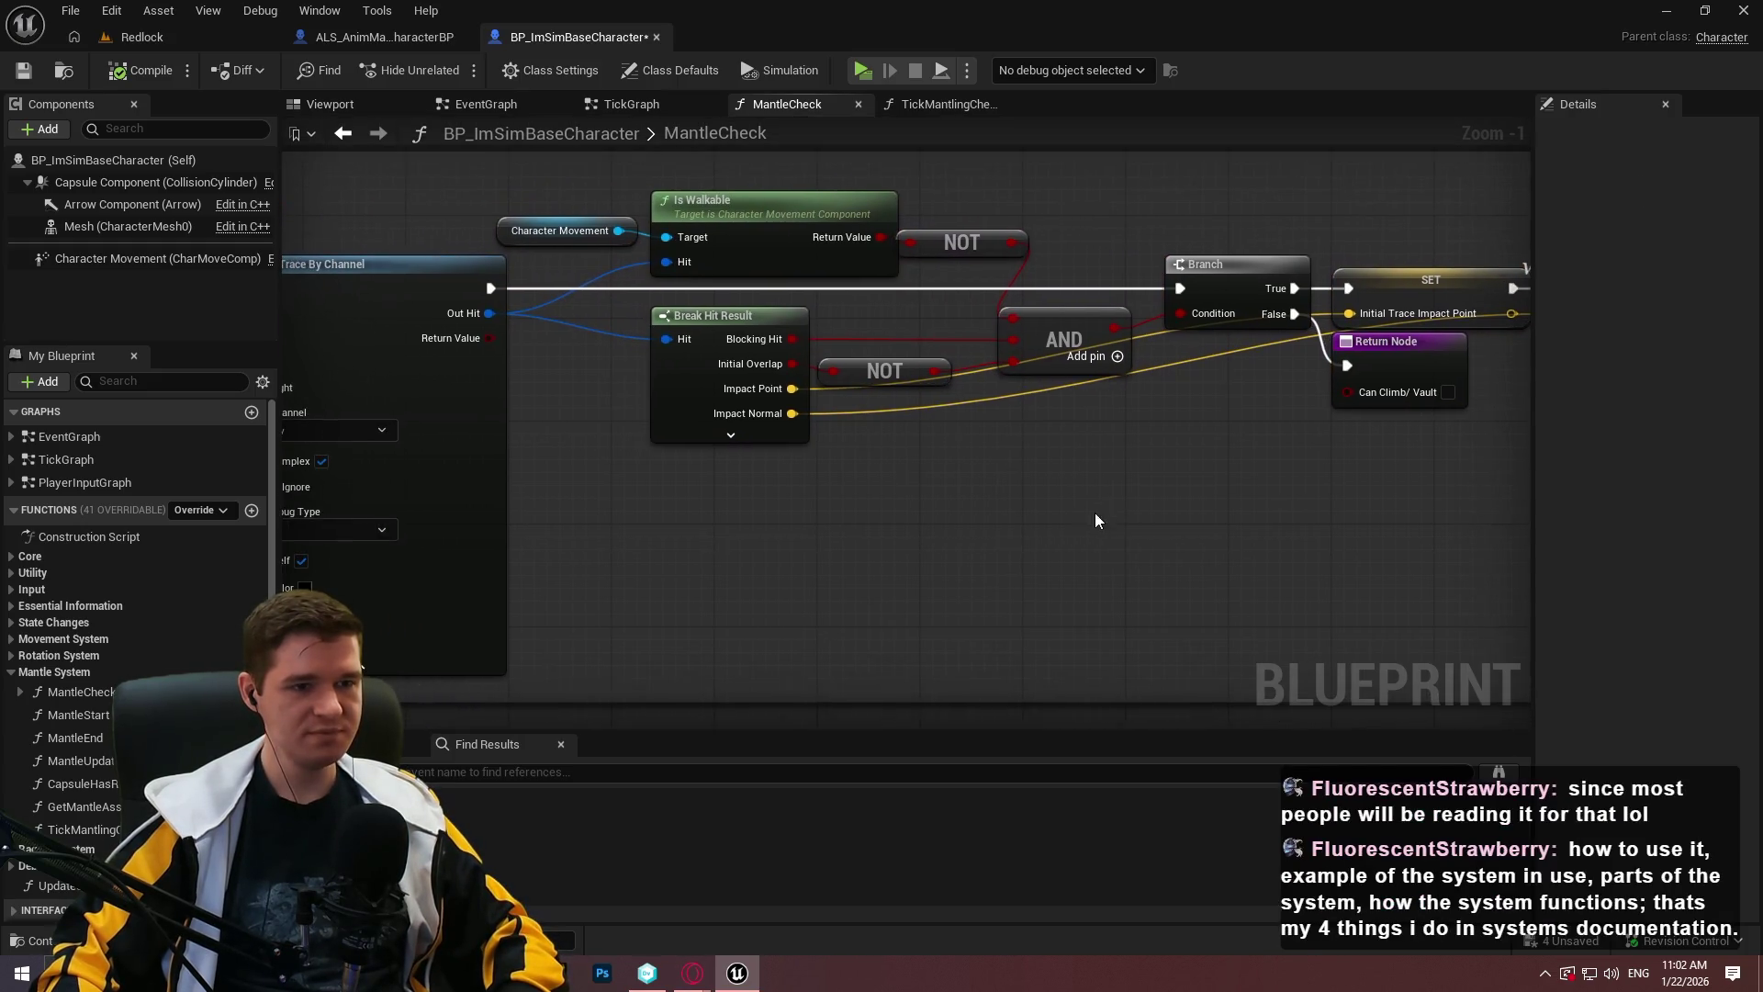
pyautogui.moveTo(1058, 336); pyautogui.dragTo(1071, 336)
pyautogui.click(977, 414)
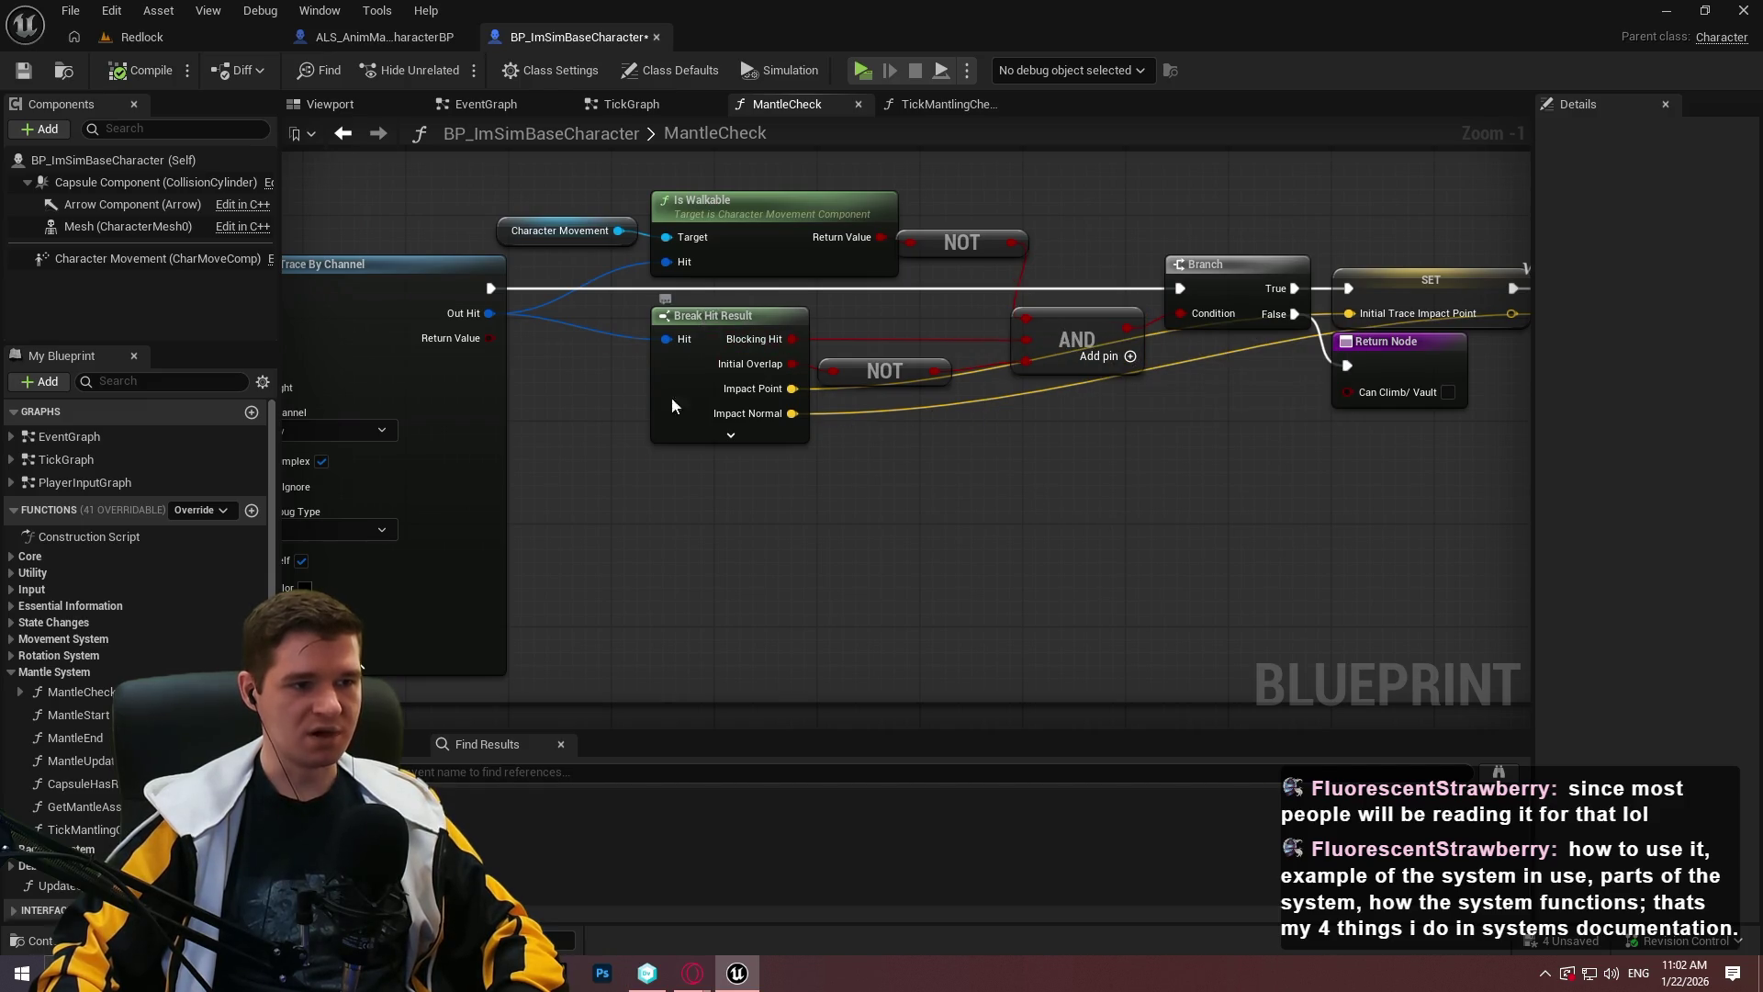
pyautogui.moveTo(681, 388); pyautogui.dragTo(579, 478)
pyautogui.moveTo(876, 376)
pyautogui.mouseDown()
pyautogui.moveTo(801, 451)
pyautogui.moveTo(817, 427)
pyautogui.moveTo(805, 440)
pyautogui.moveTo(900, 488)
pyautogui.moveTo(1111, 470)
pyautogui.moveTo(796, 455)
pyautogui.moveTo(1253, 494)
pyautogui.mouseUp()
pyautogui.click(796, 475)
# Add reroute points on the Impact Point and Impact Normal wires and align the SET and Return nodes.
pyautogui.doubleClick(797, 468)
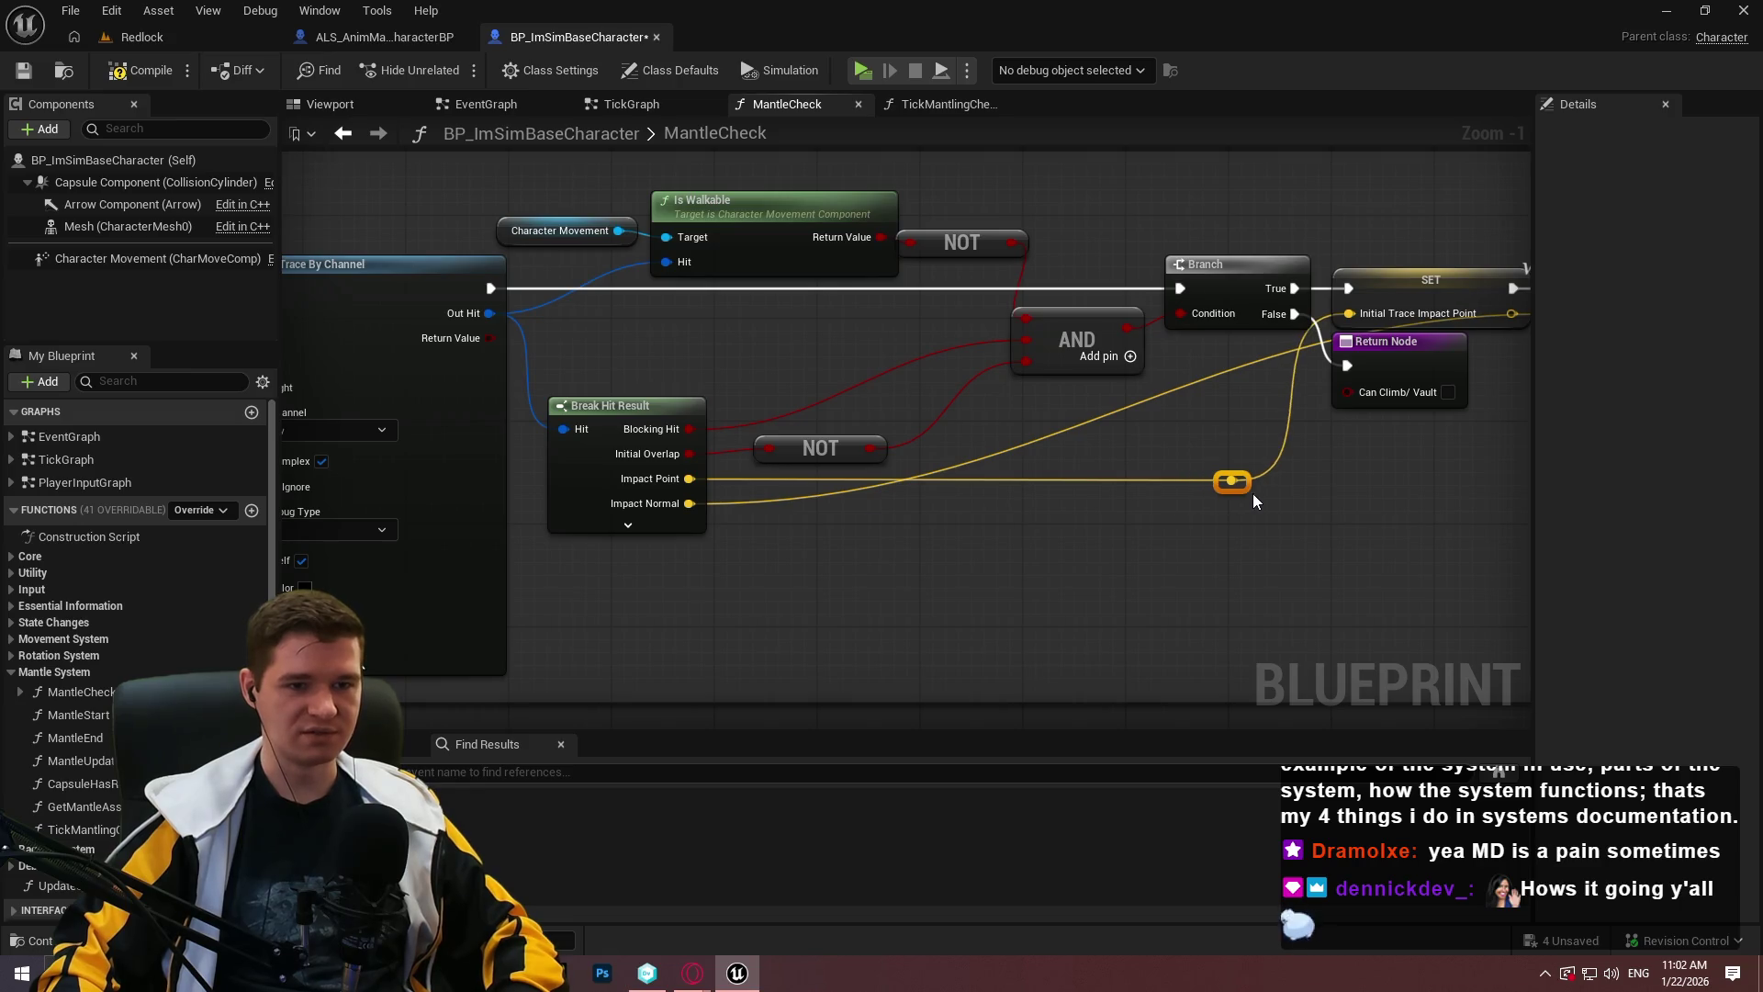
pyautogui.doubleClick(838, 487)
pyautogui.moveTo(833, 481); pyautogui.dragTo(1426, 511)
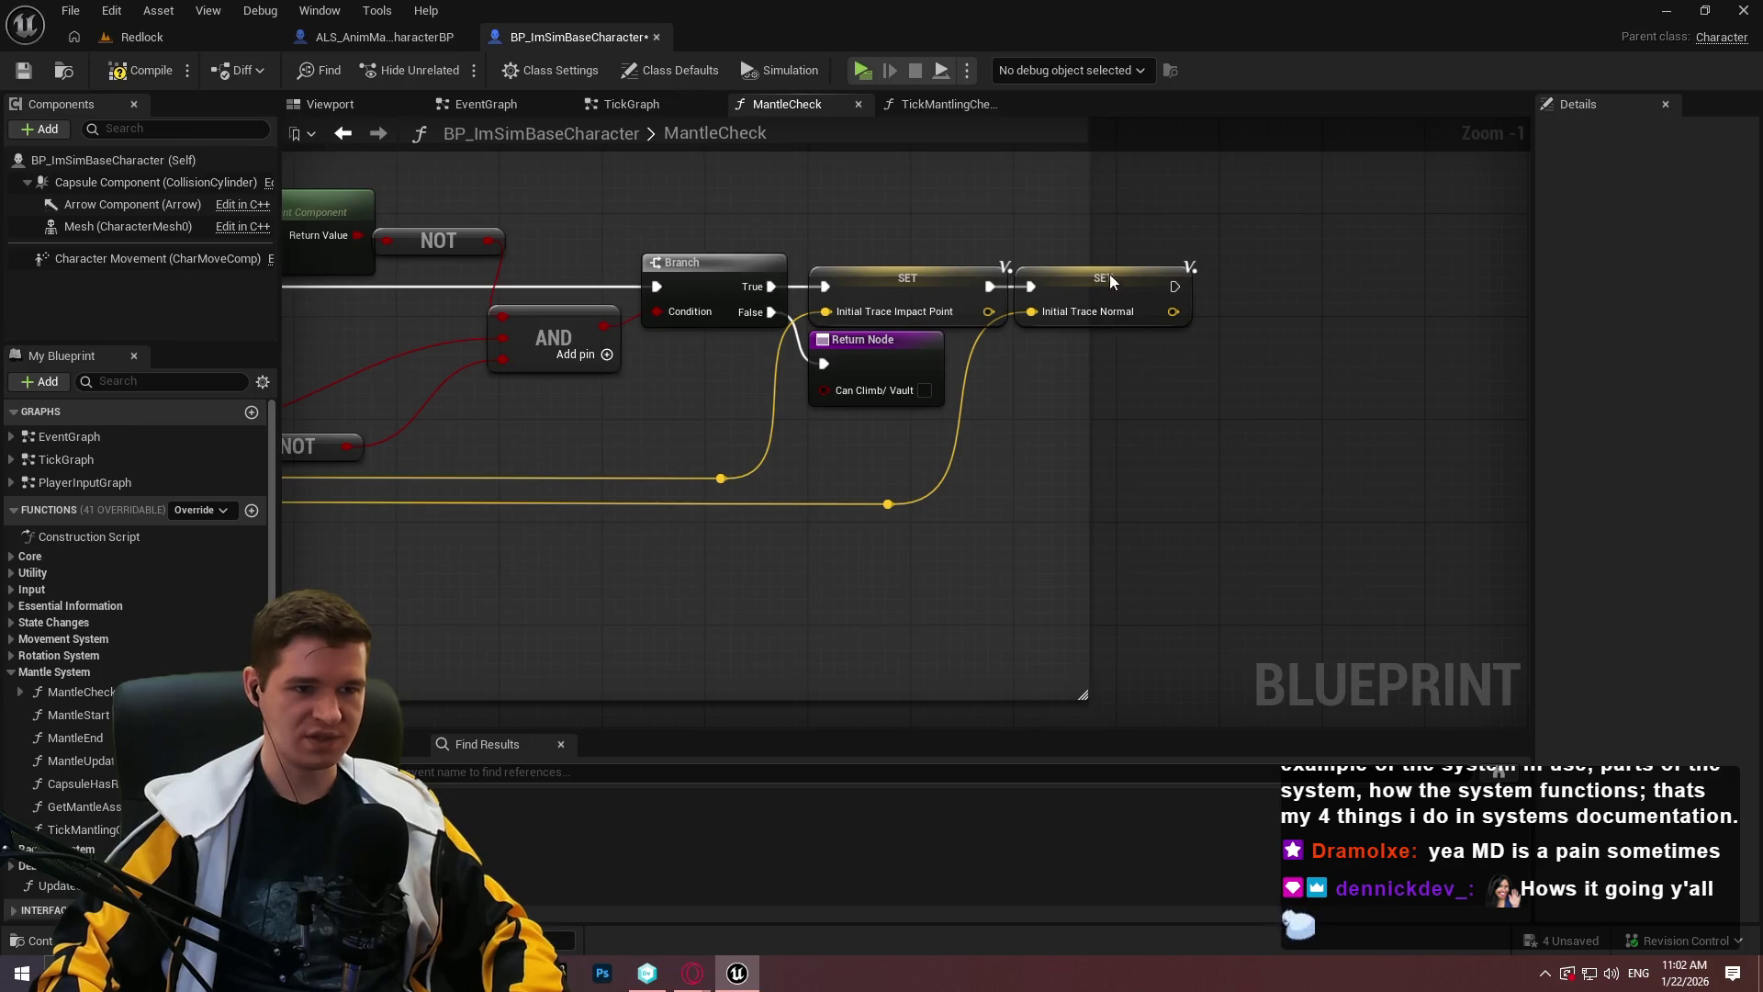
pyautogui.moveTo(1103, 273); pyautogui.dragTo(1139, 274)
pyautogui.moveTo(859, 377); pyautogui.dragTo(859, 402)
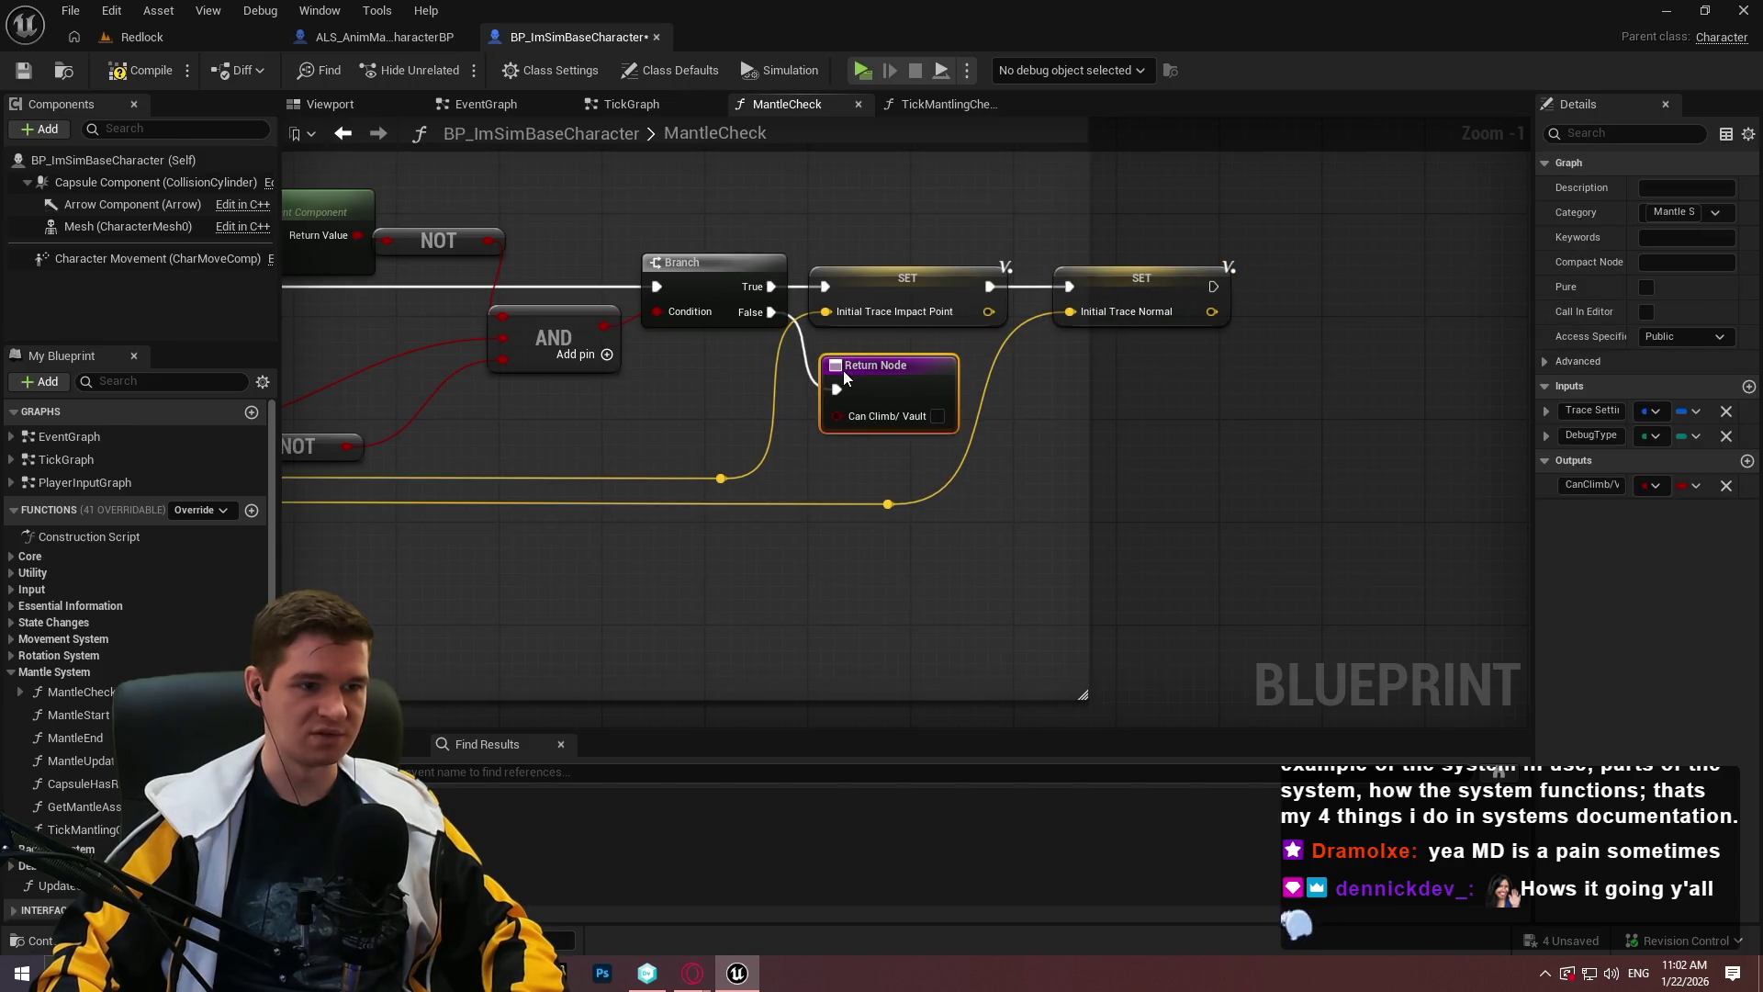
pyautogui.click(1099, 446)
pyautogui.moveTo(1102, 524); pyautogui.dragTo(804, 266)
pyautogui.keyDown('ctrl'); pyautogui.click(721, 479); pyautogui.keyUp('ctrl')
pyautogui.moveTo(899, 276)
pyautogui.mouseDown()
pyautogui.moveTo(1102, 294)
pyautogui.moveTo(1183, 451)
pyautogui.mouseUp()
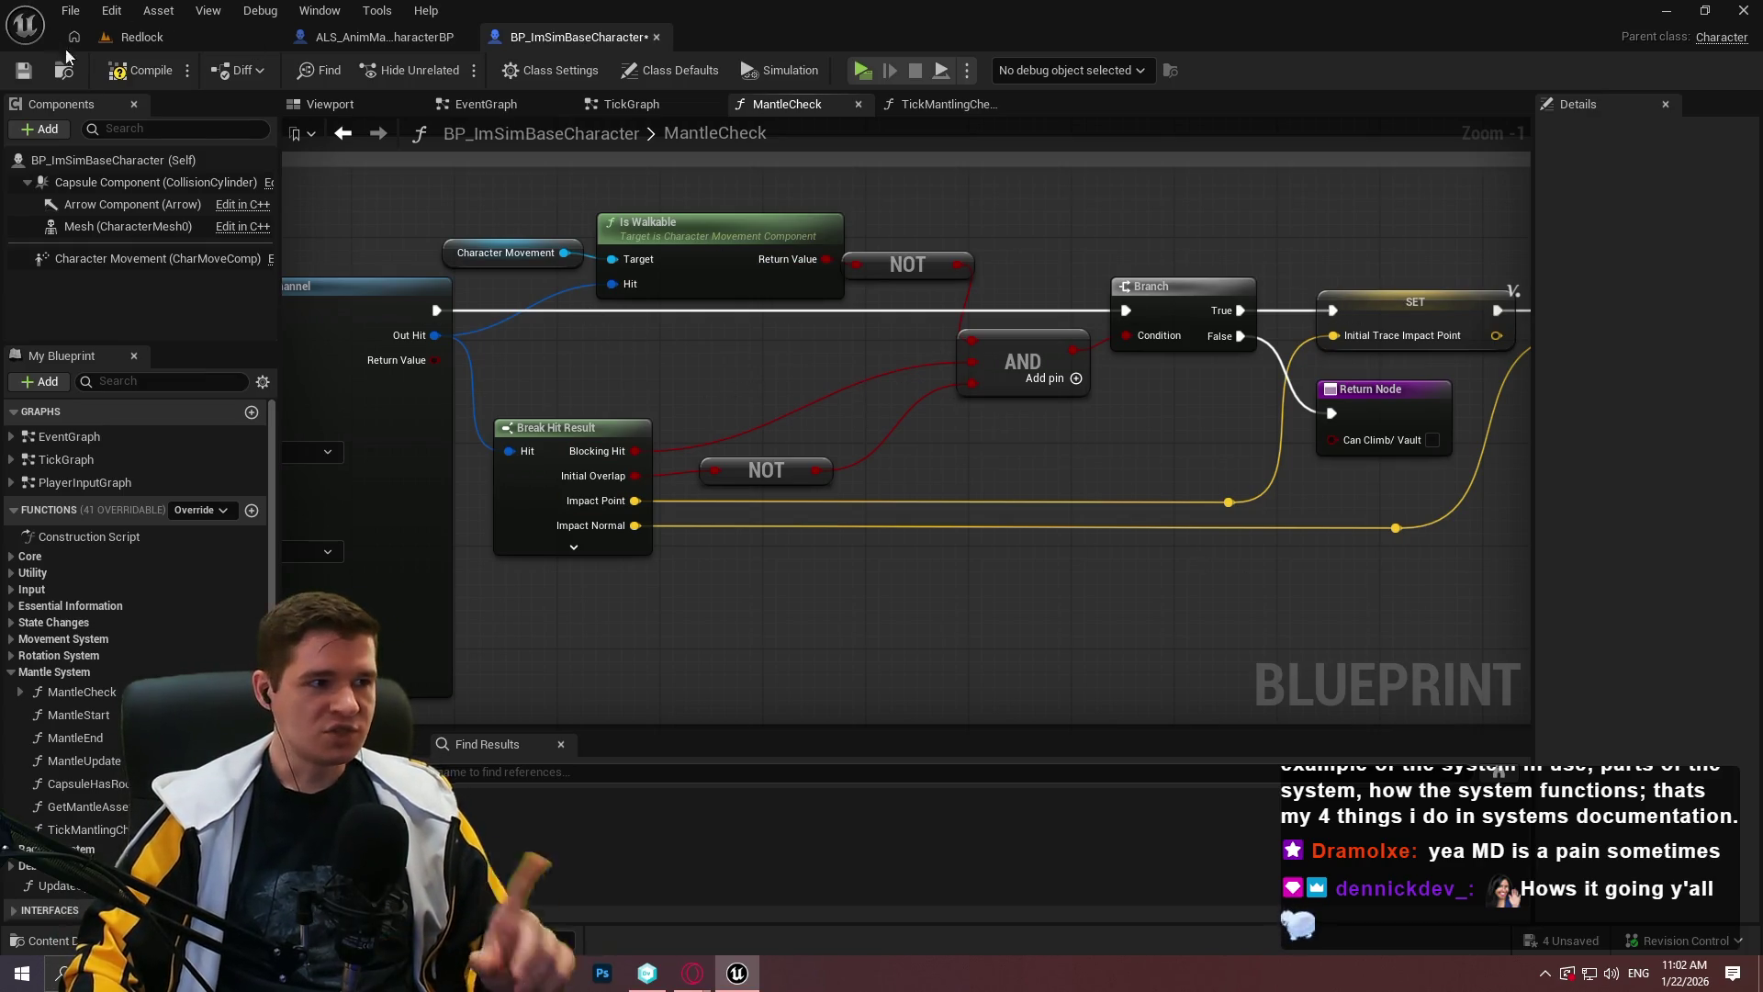
# Save BP_ImSimBaseCharacter and return to the Redlock level's top-level Content folder.
pyautogui.click(20, 74)
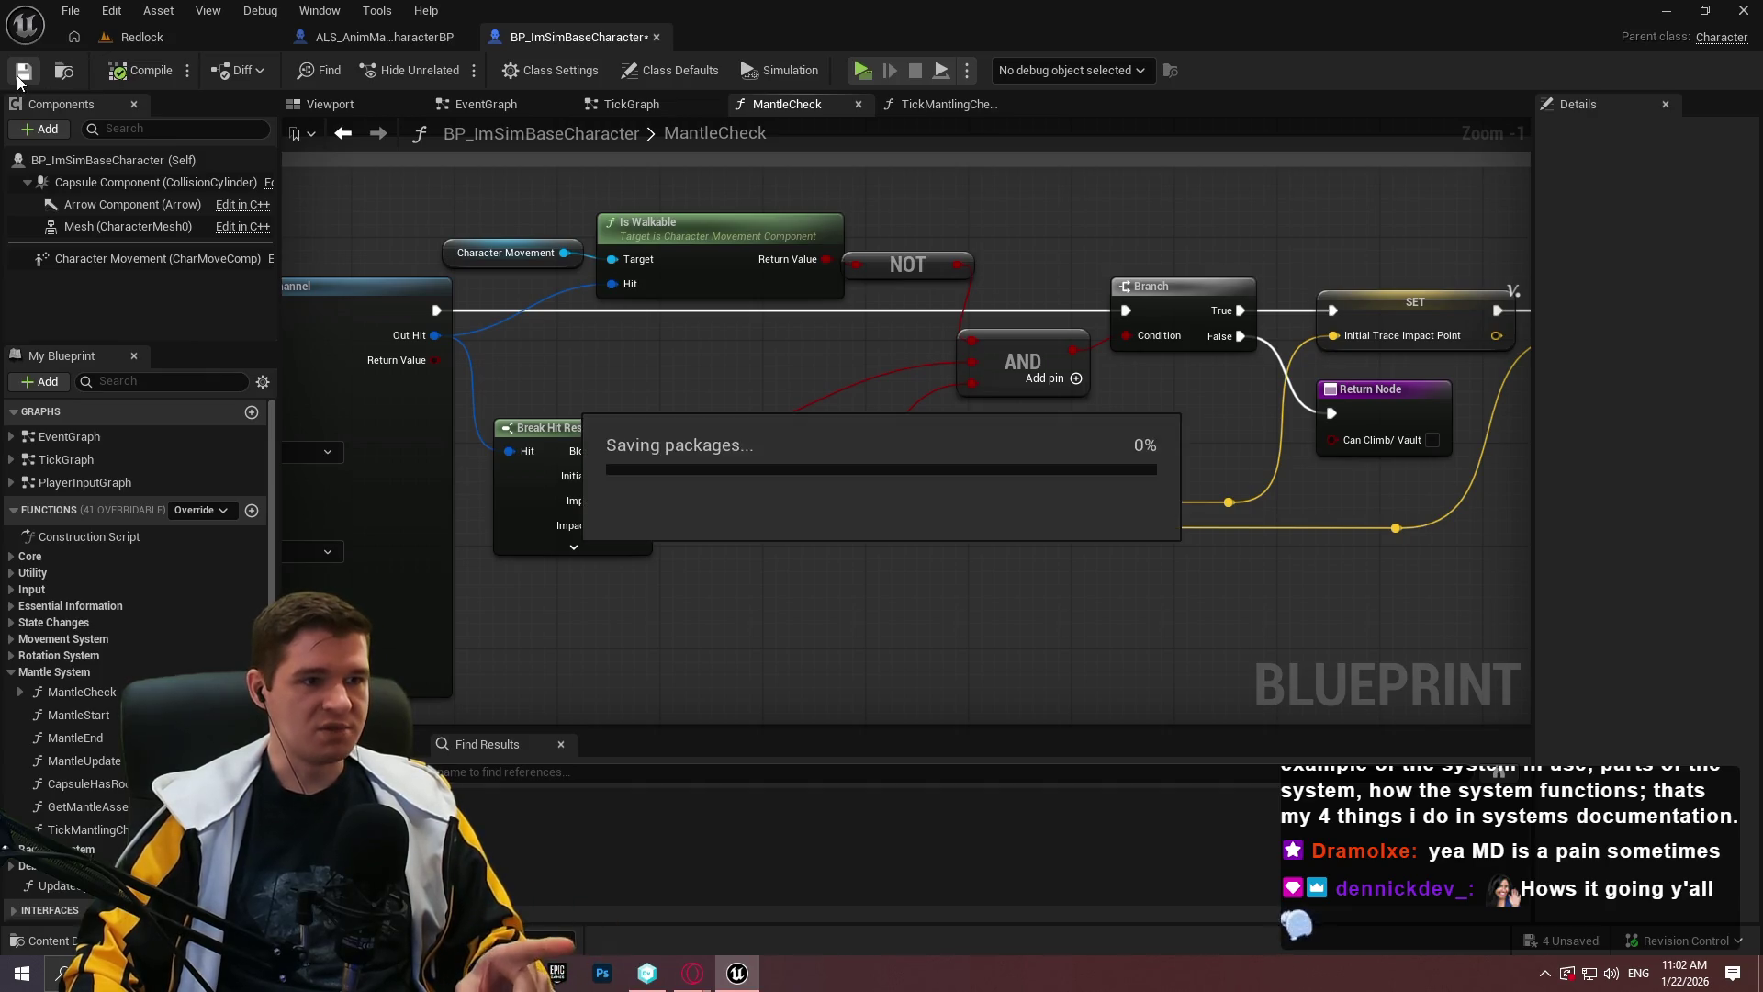
pyautogui.click(156, 37)
pyautogui.click(836, 683)
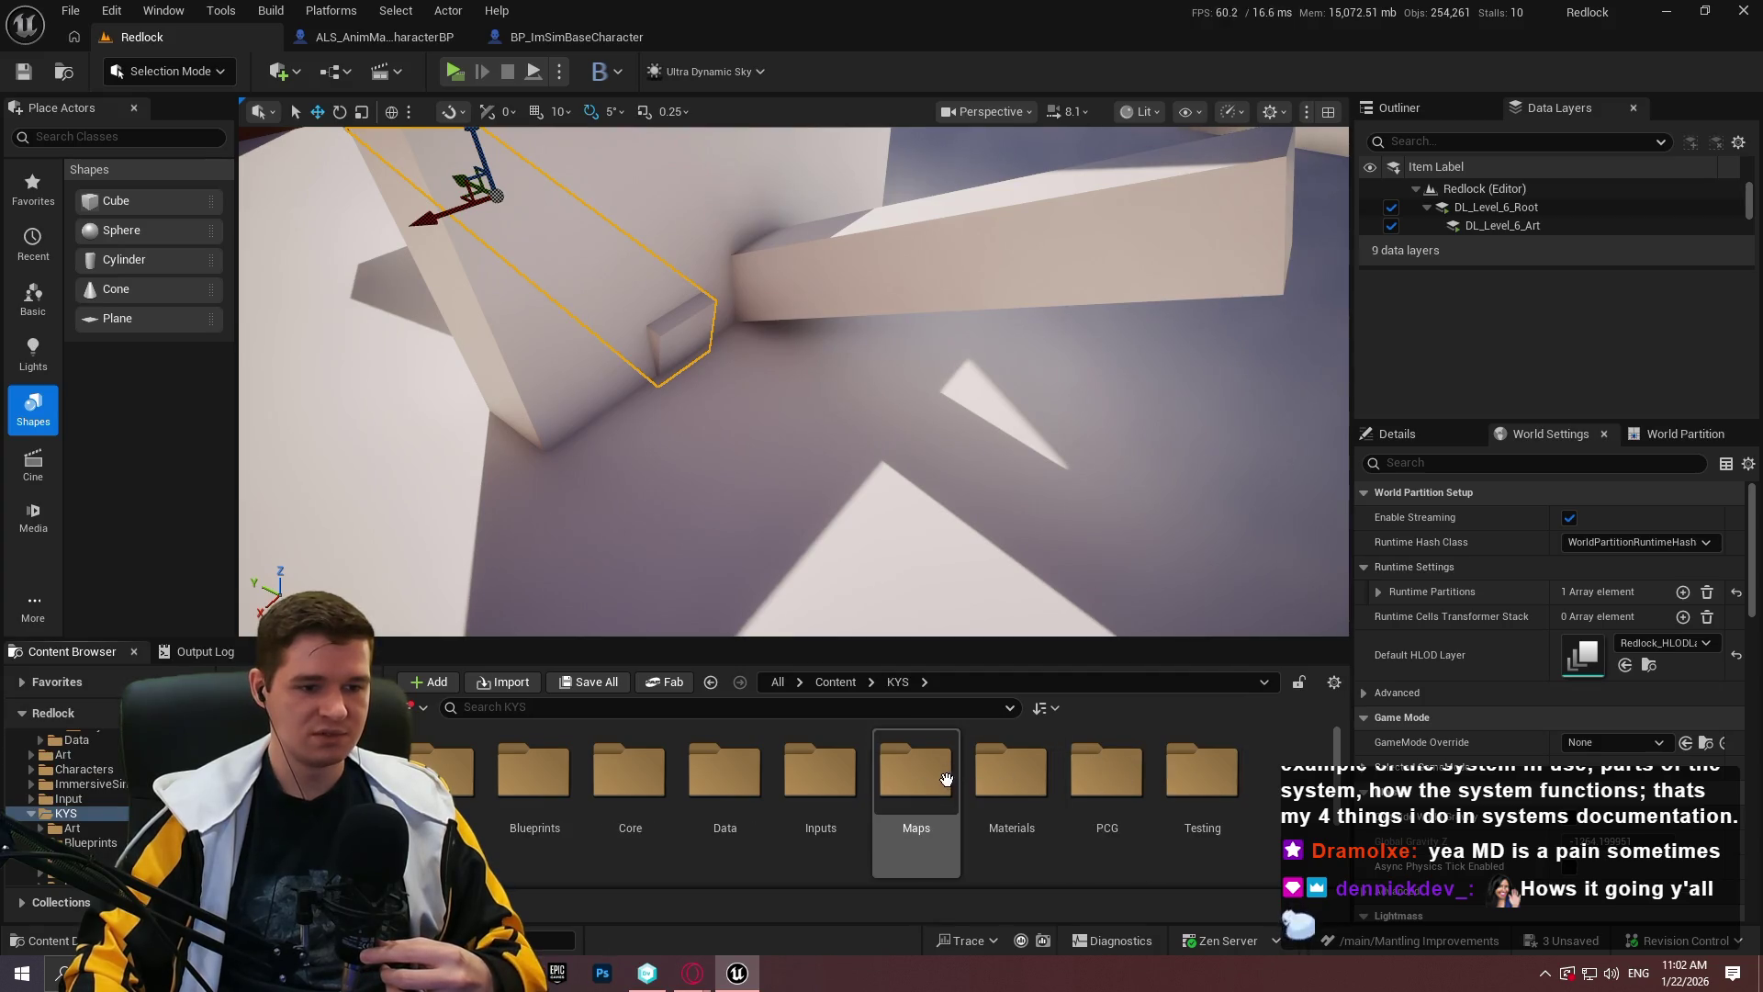
# Open P_PlatformingMechanics from KYS > Maps without saving cube changes, then start Play.
pyautogui.doubleClick(949, 776)
pyautogui.doubleClick(1205, 790)
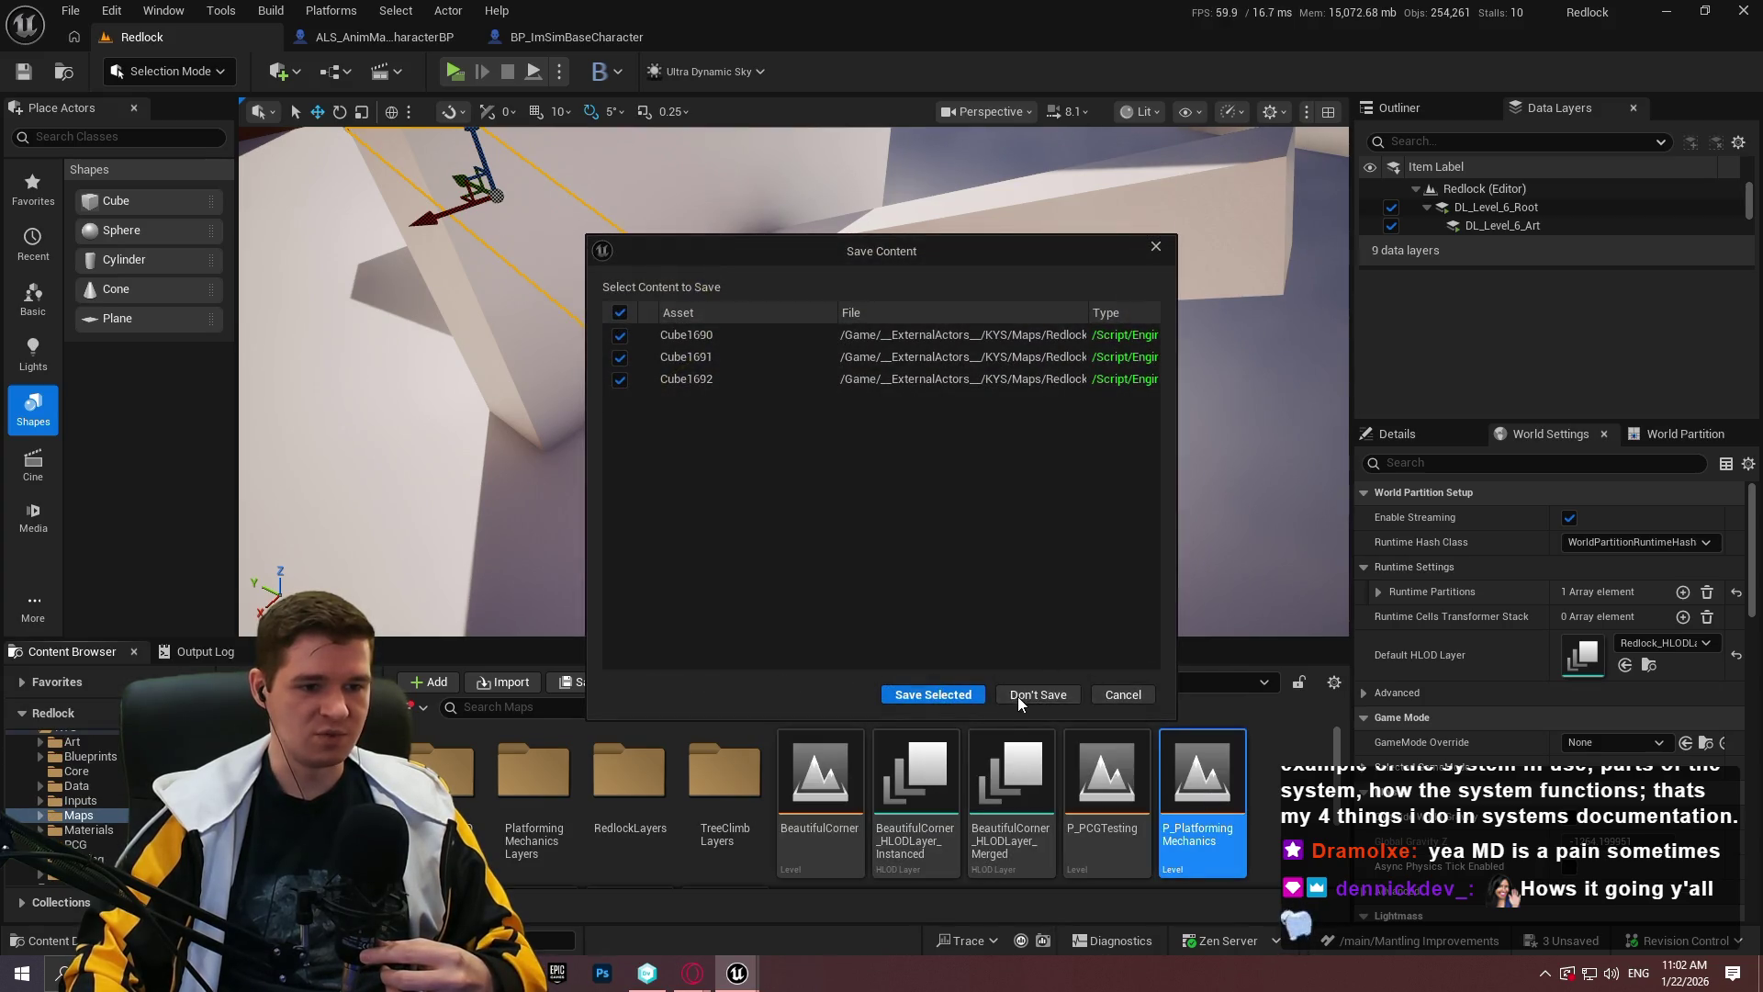
pyautogui.click(1018, 696)
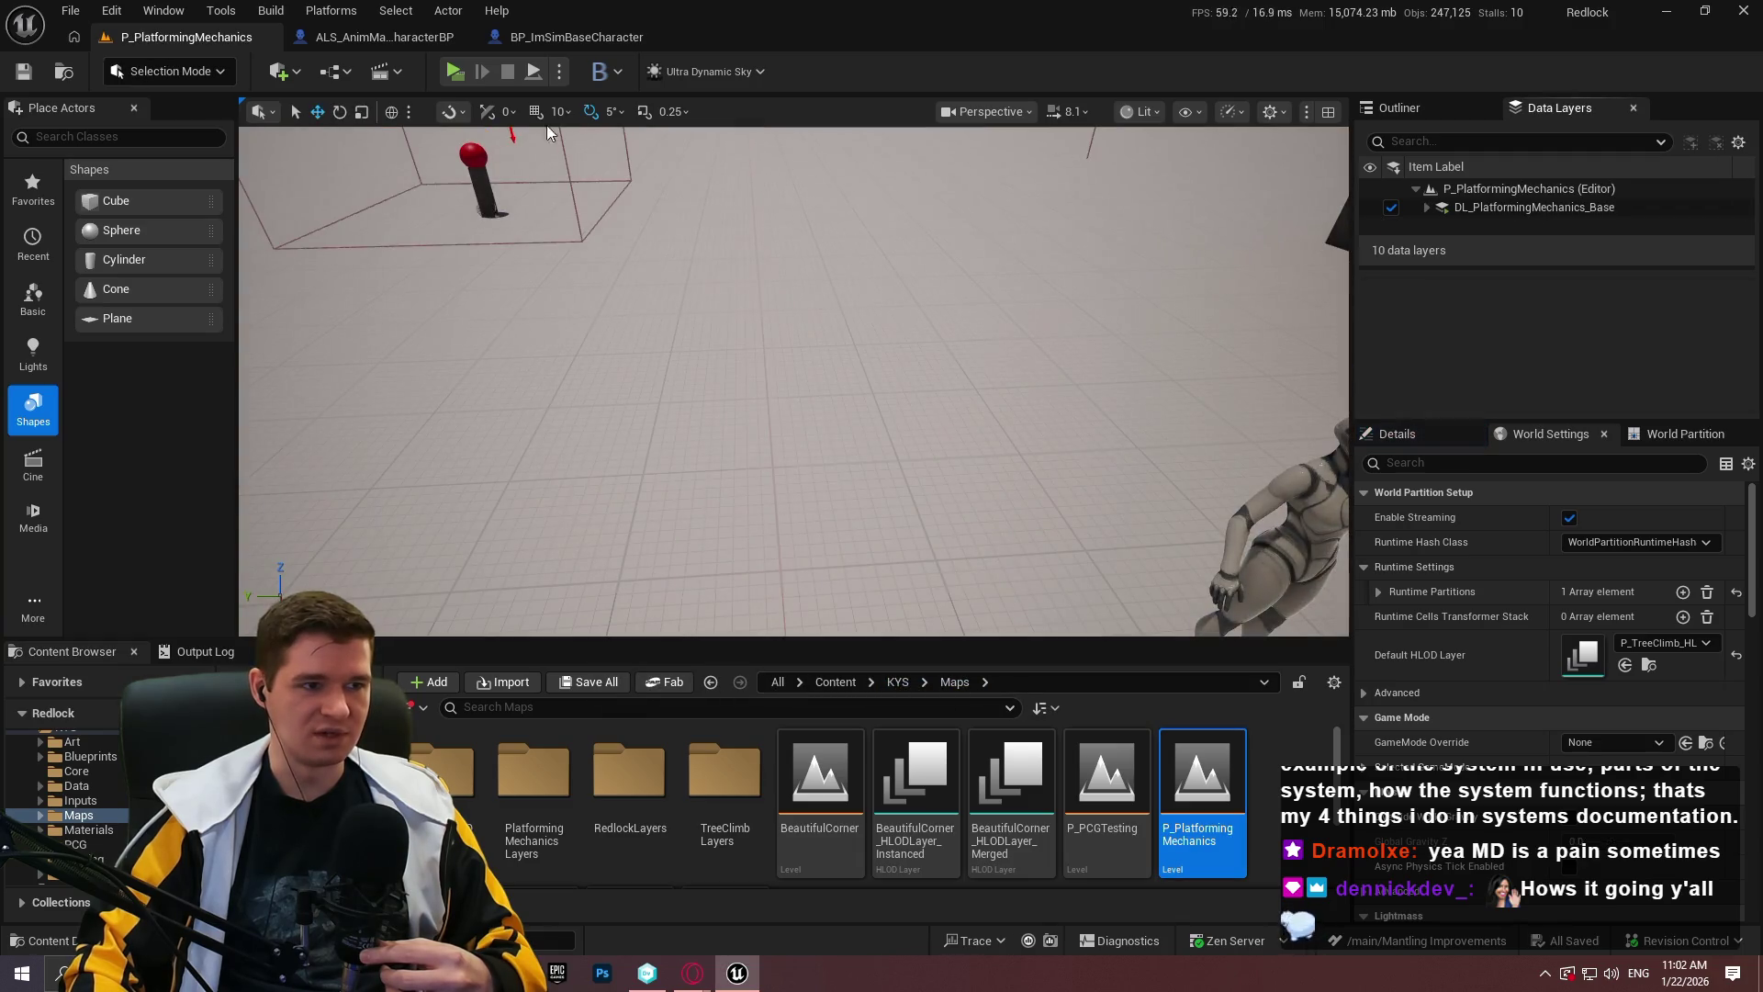
pyautogui.click(456, 74)
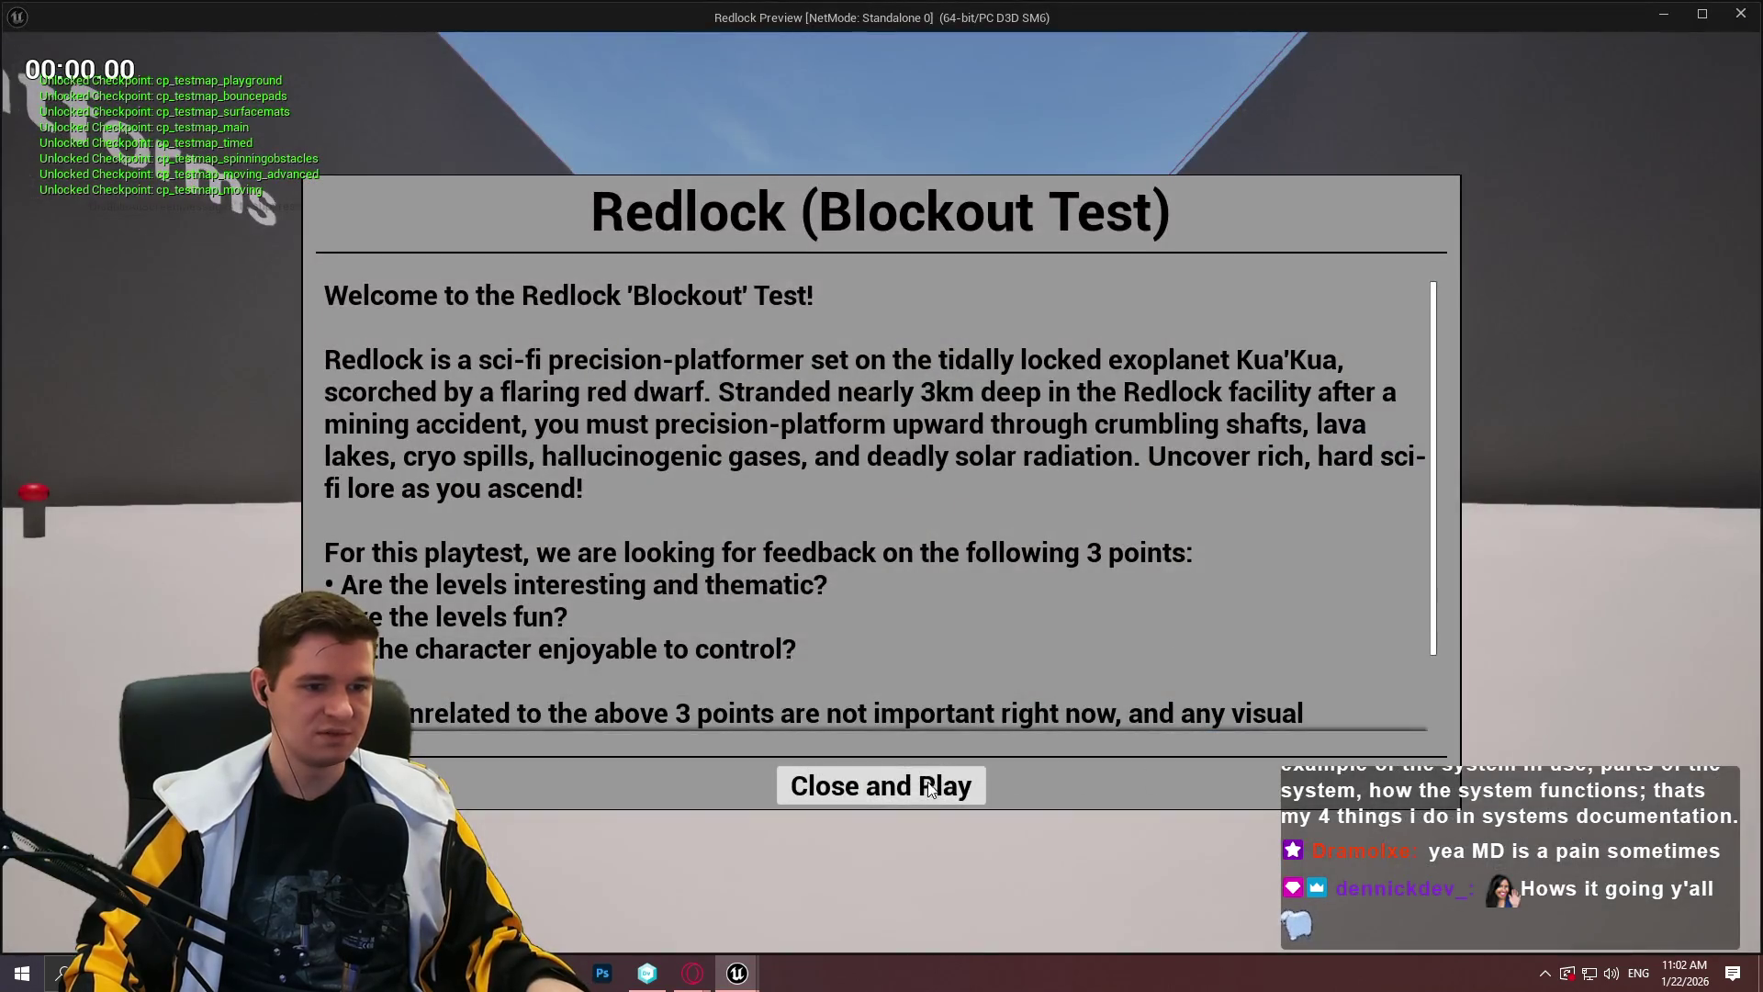
# Run the character down the corridor, jump onto the ledge and pass the spline platform demos.
pyautogui.click(930, 790)
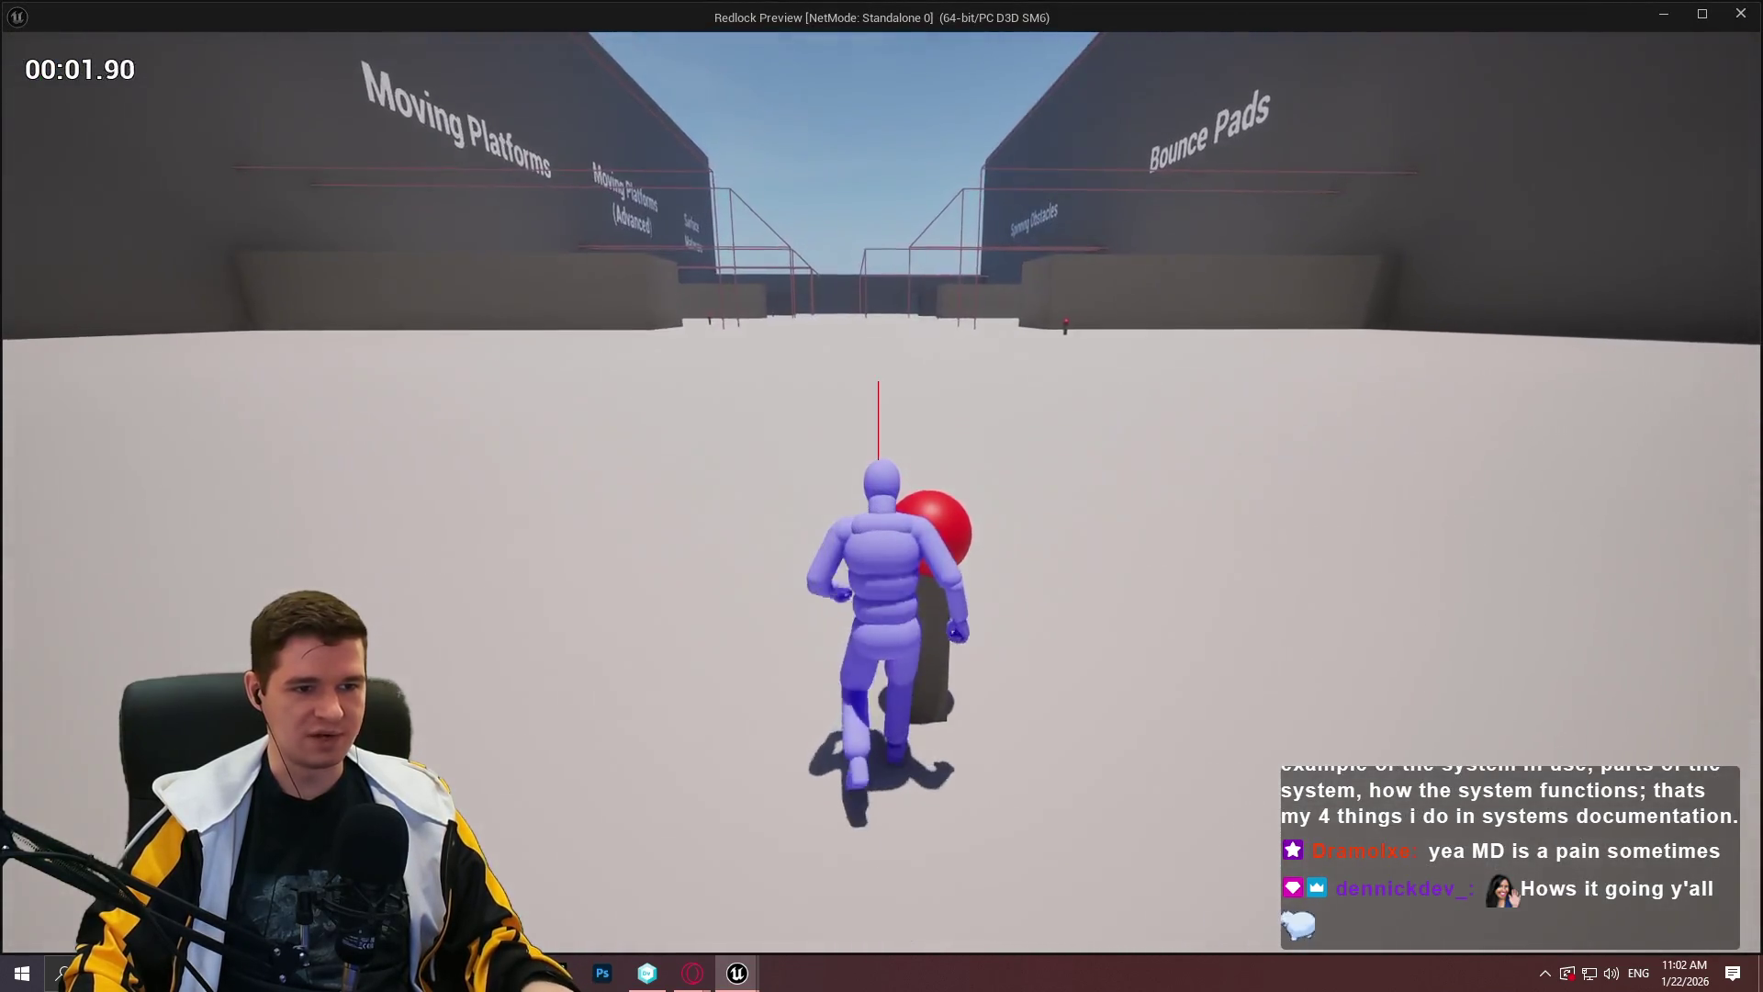
pyautogui.press('w')
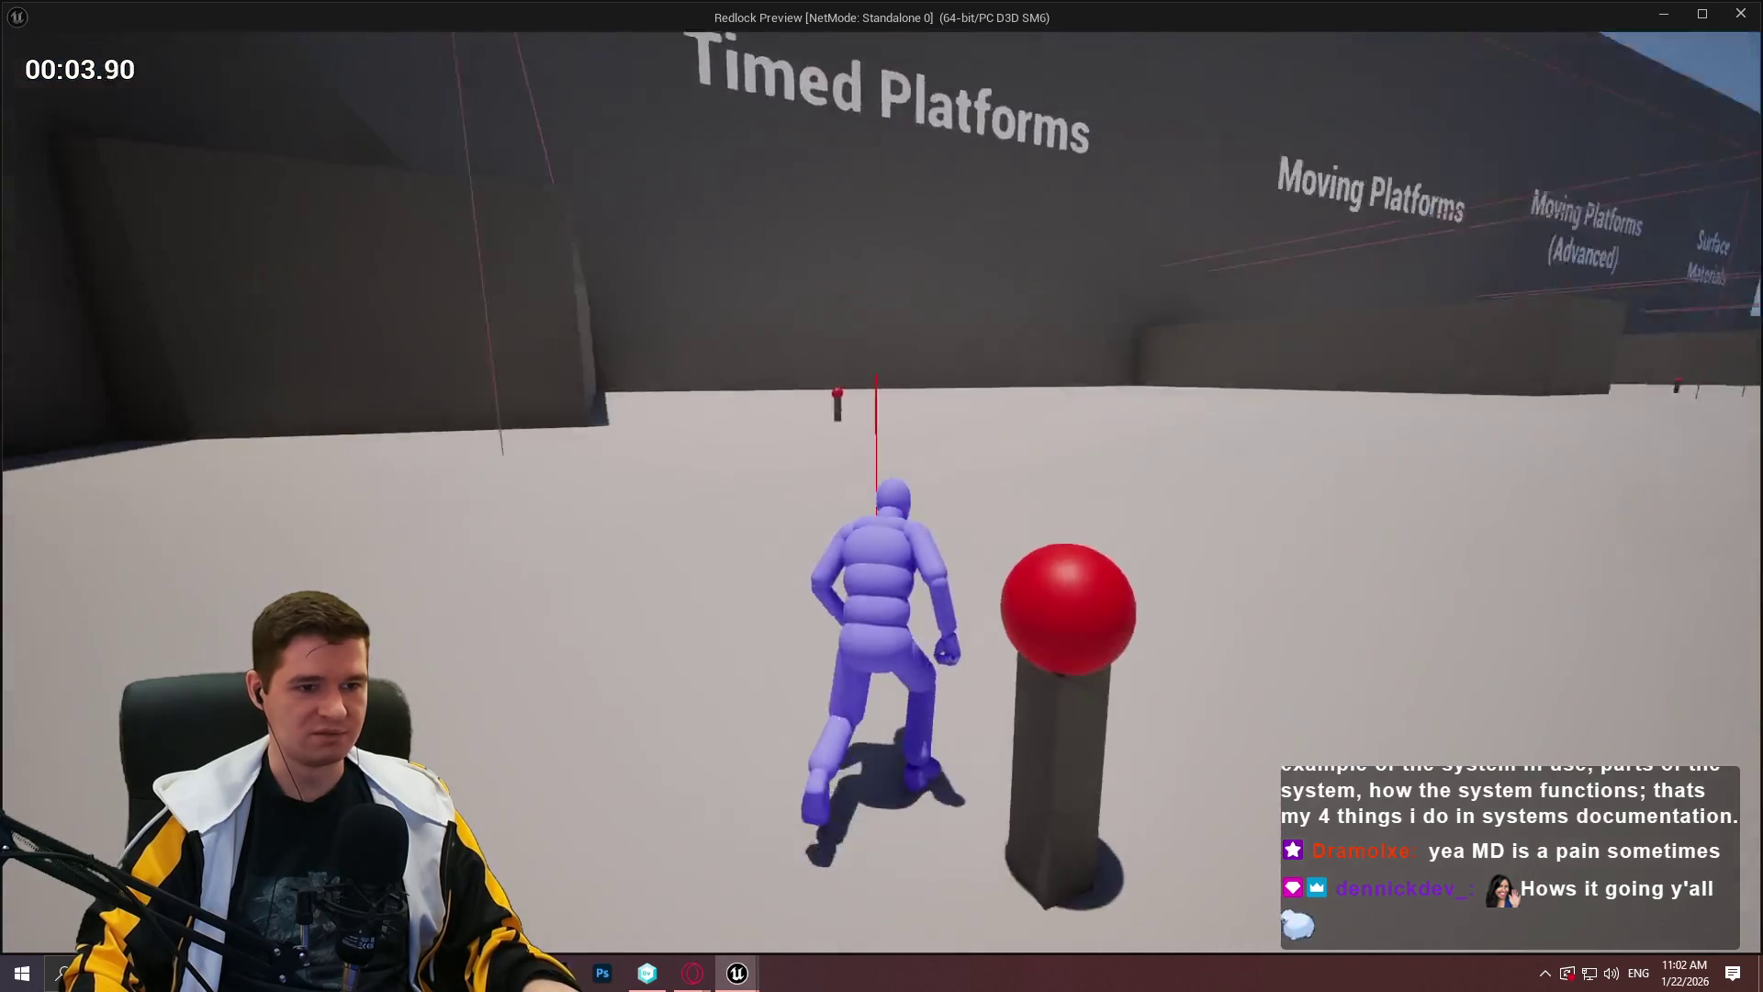
pyautogui.press('w')
pyautogui.press('w')
pyautogui.press('w')
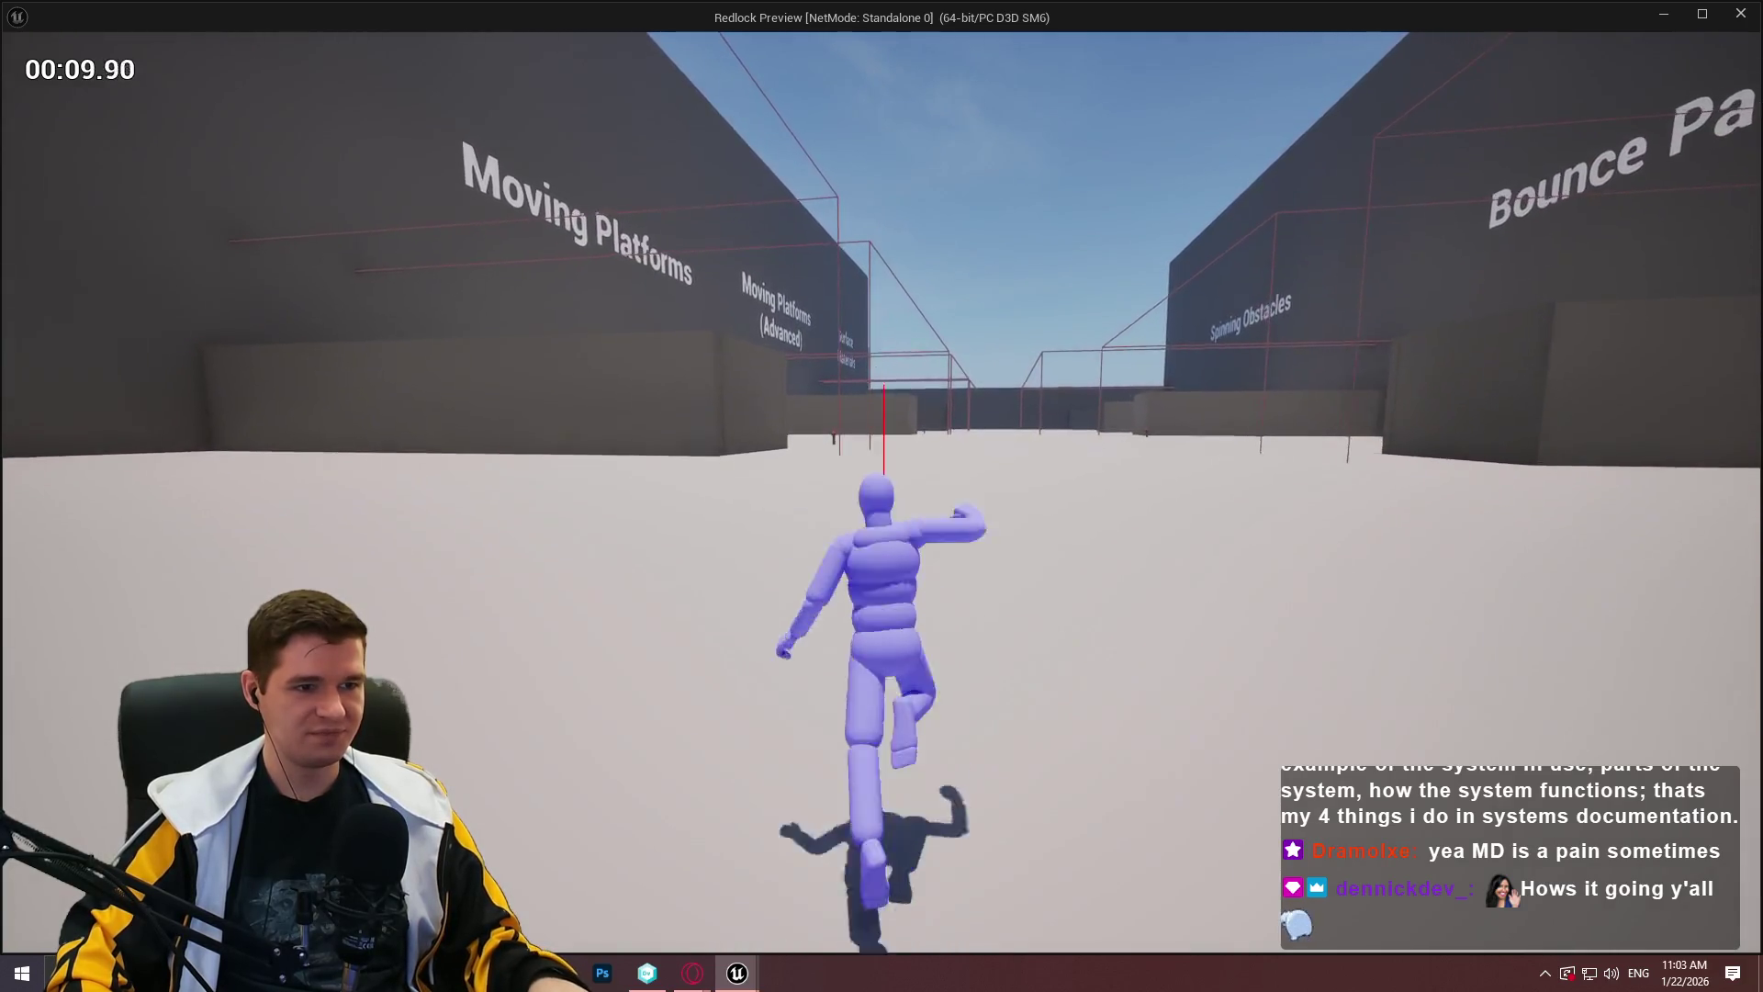
pyautogui.press('w')
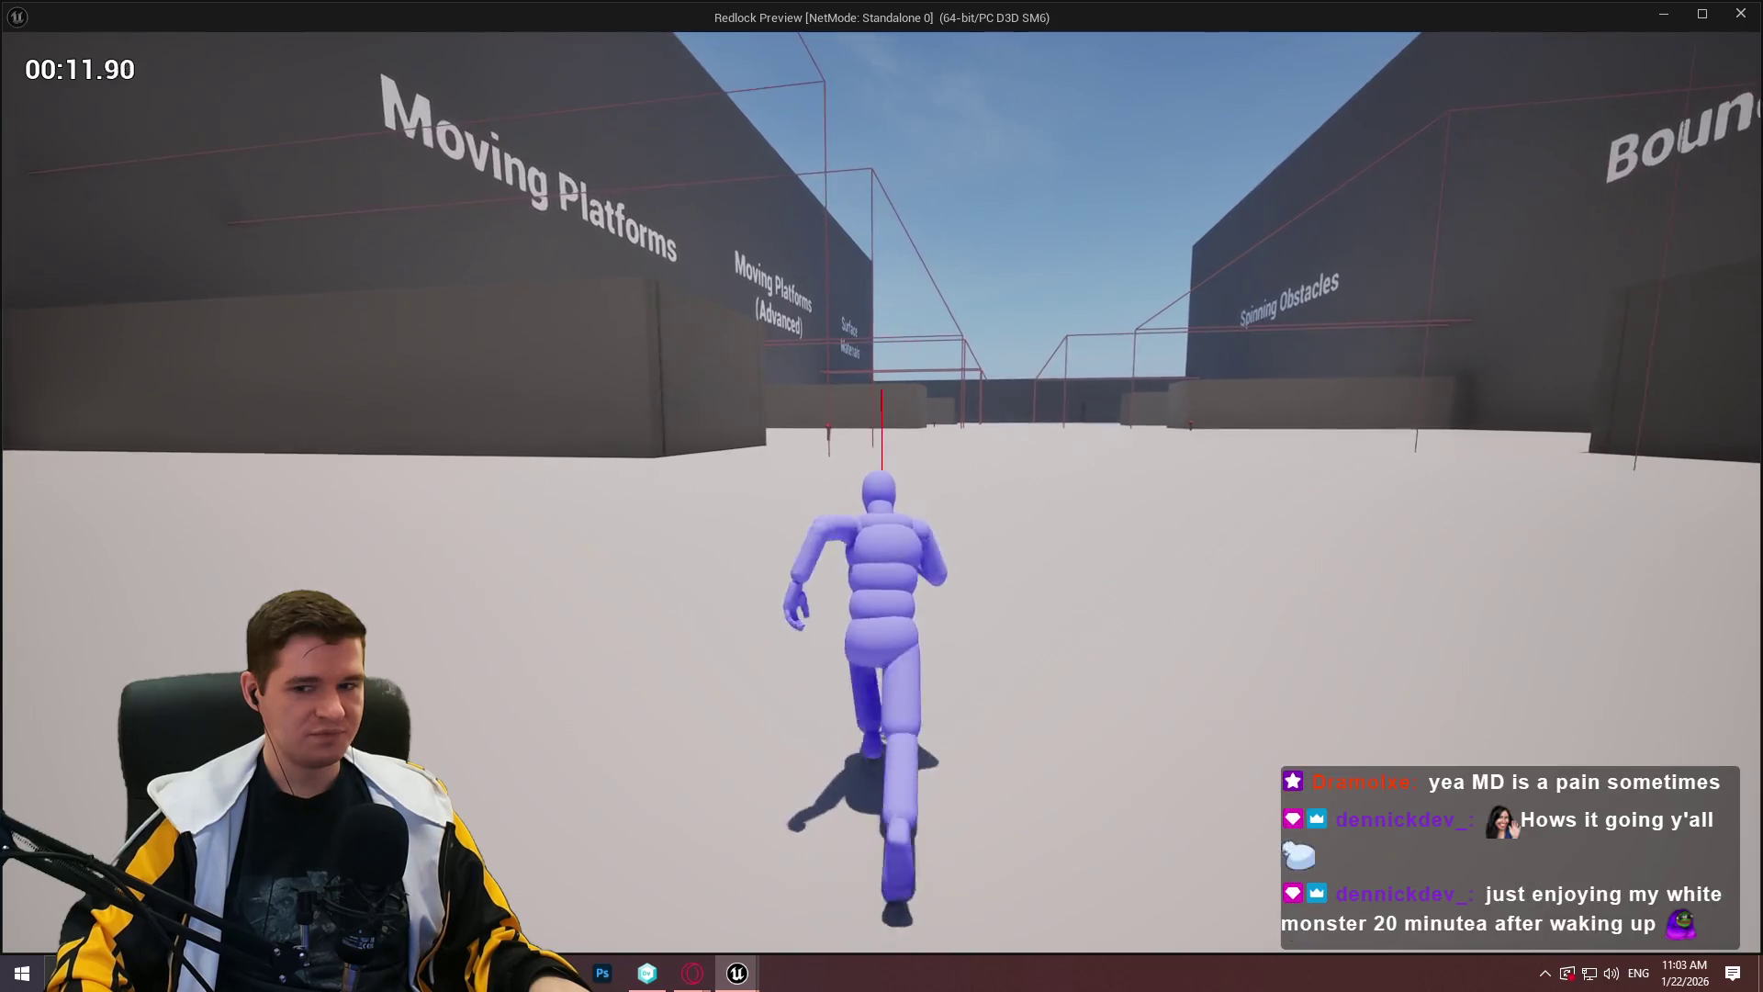
pyautogui.press('w')
pyautogui.press('w')
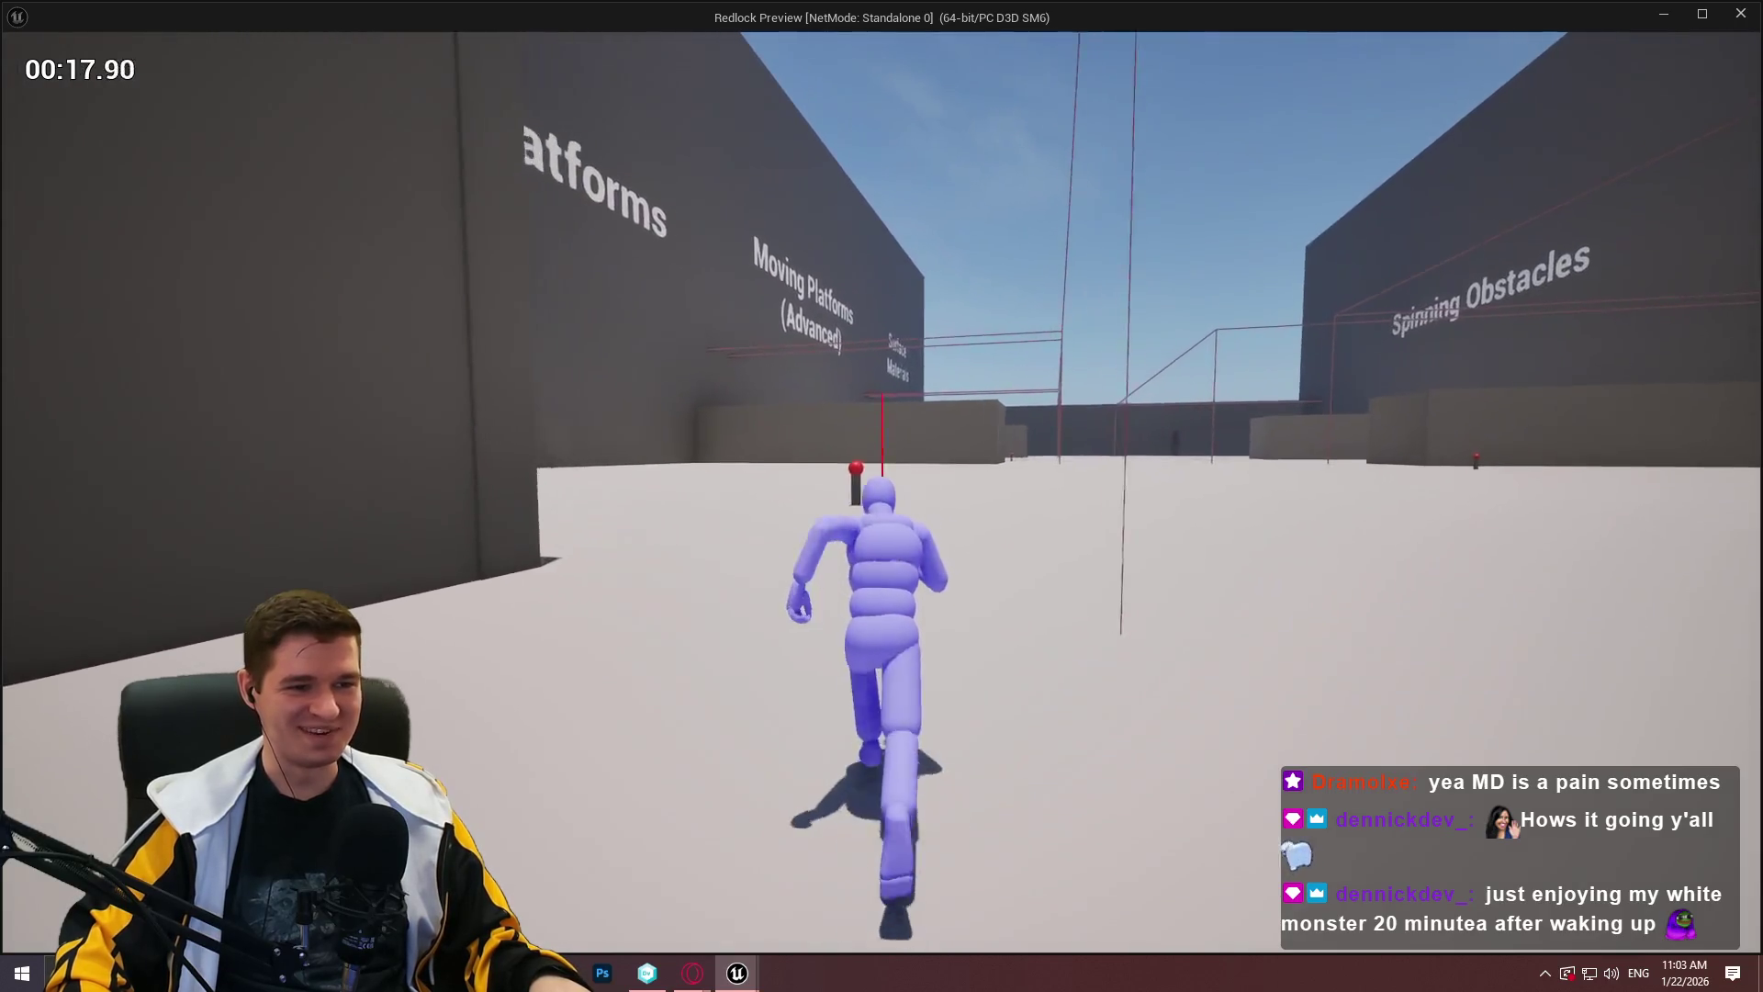
pyautogui.press('w')
pyautogui.press('space')
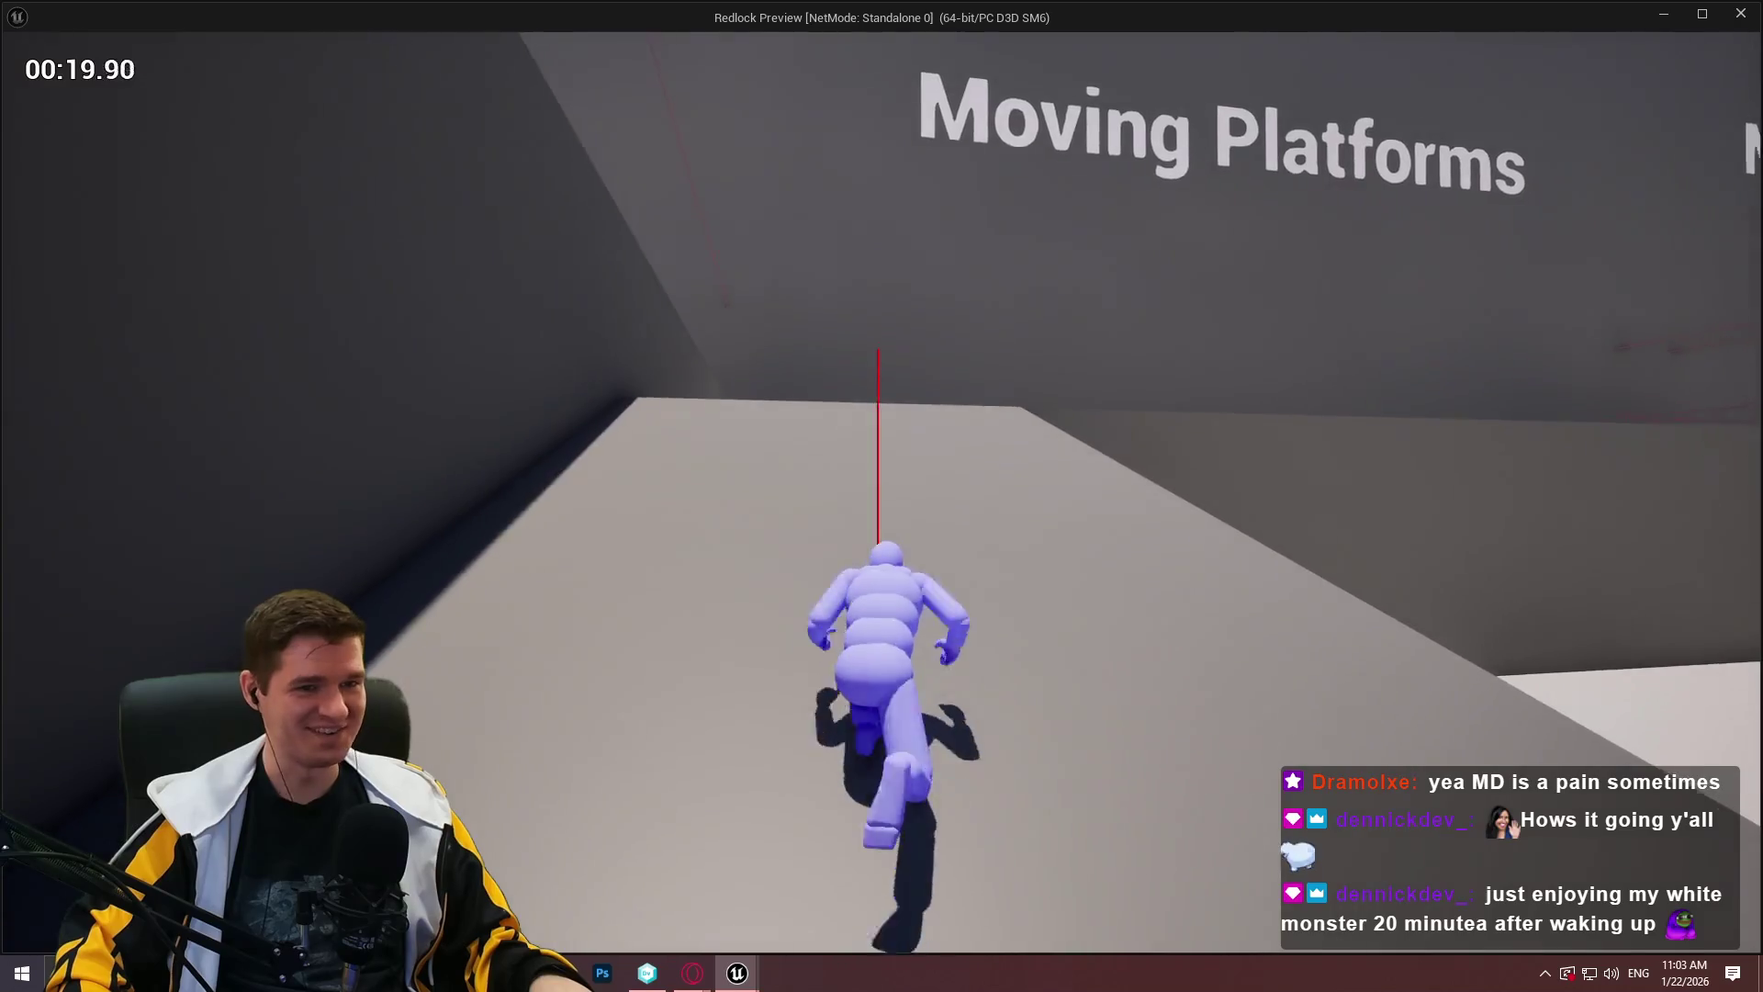
pyautogui.press('w')
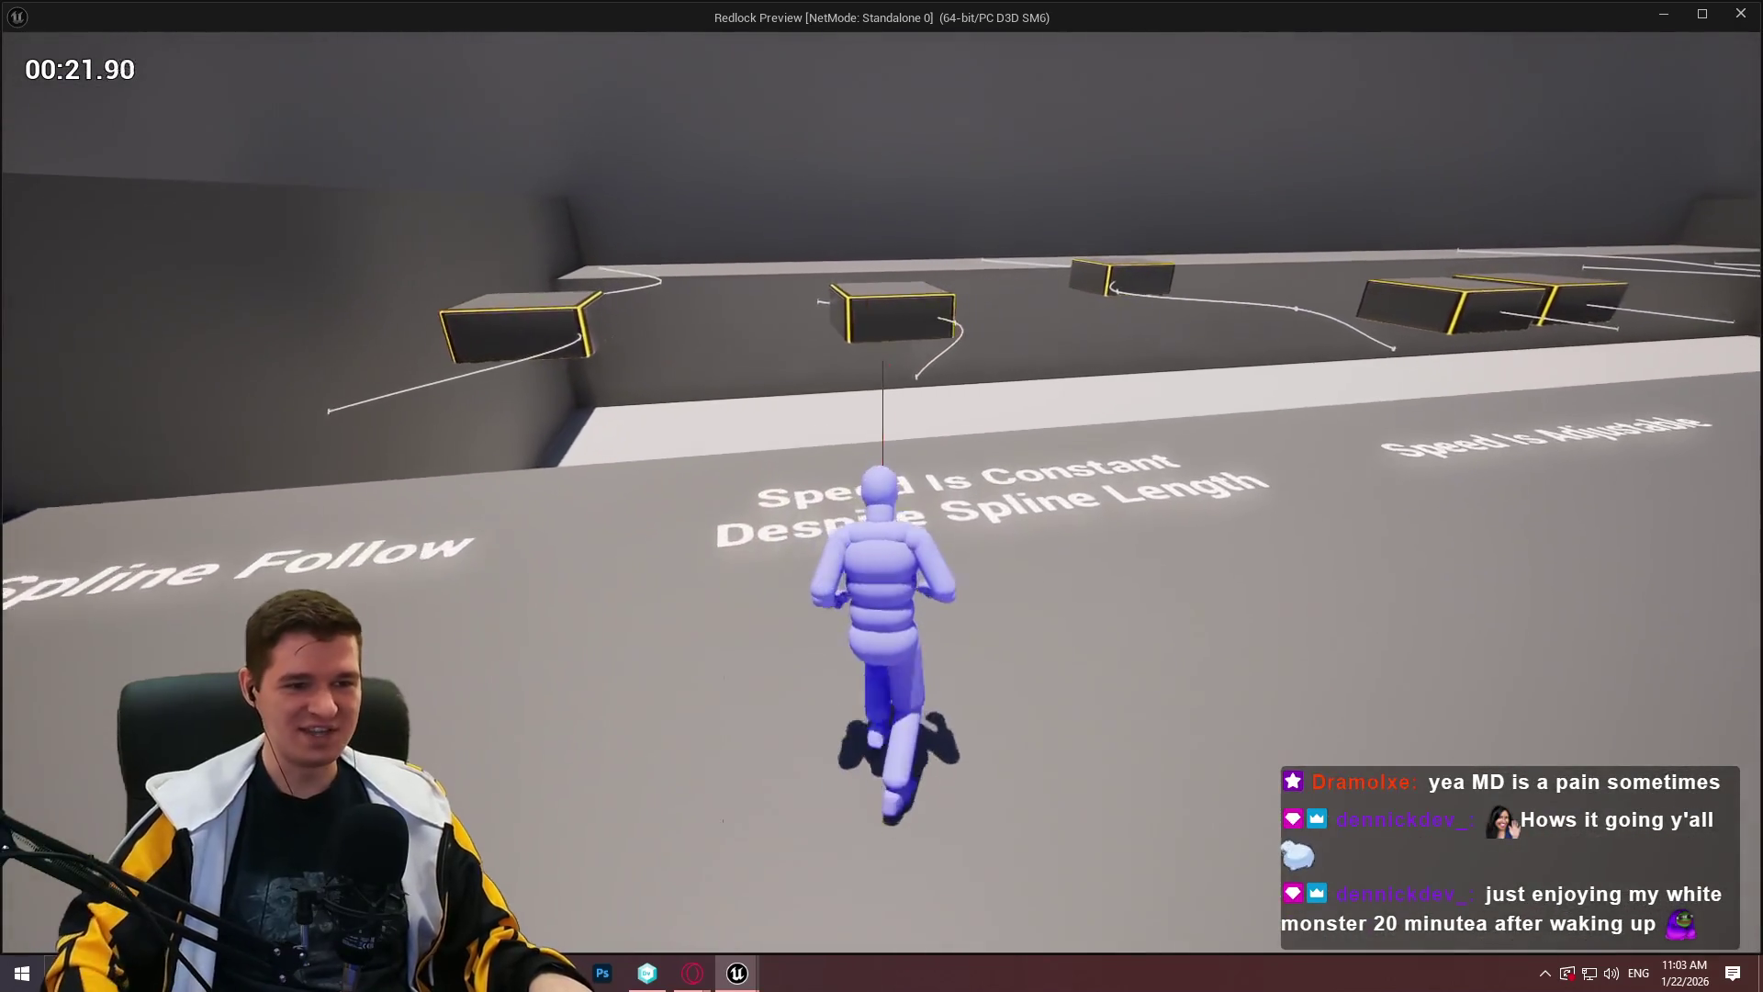
pyautogui.press('w')
pyautogui.press('w')
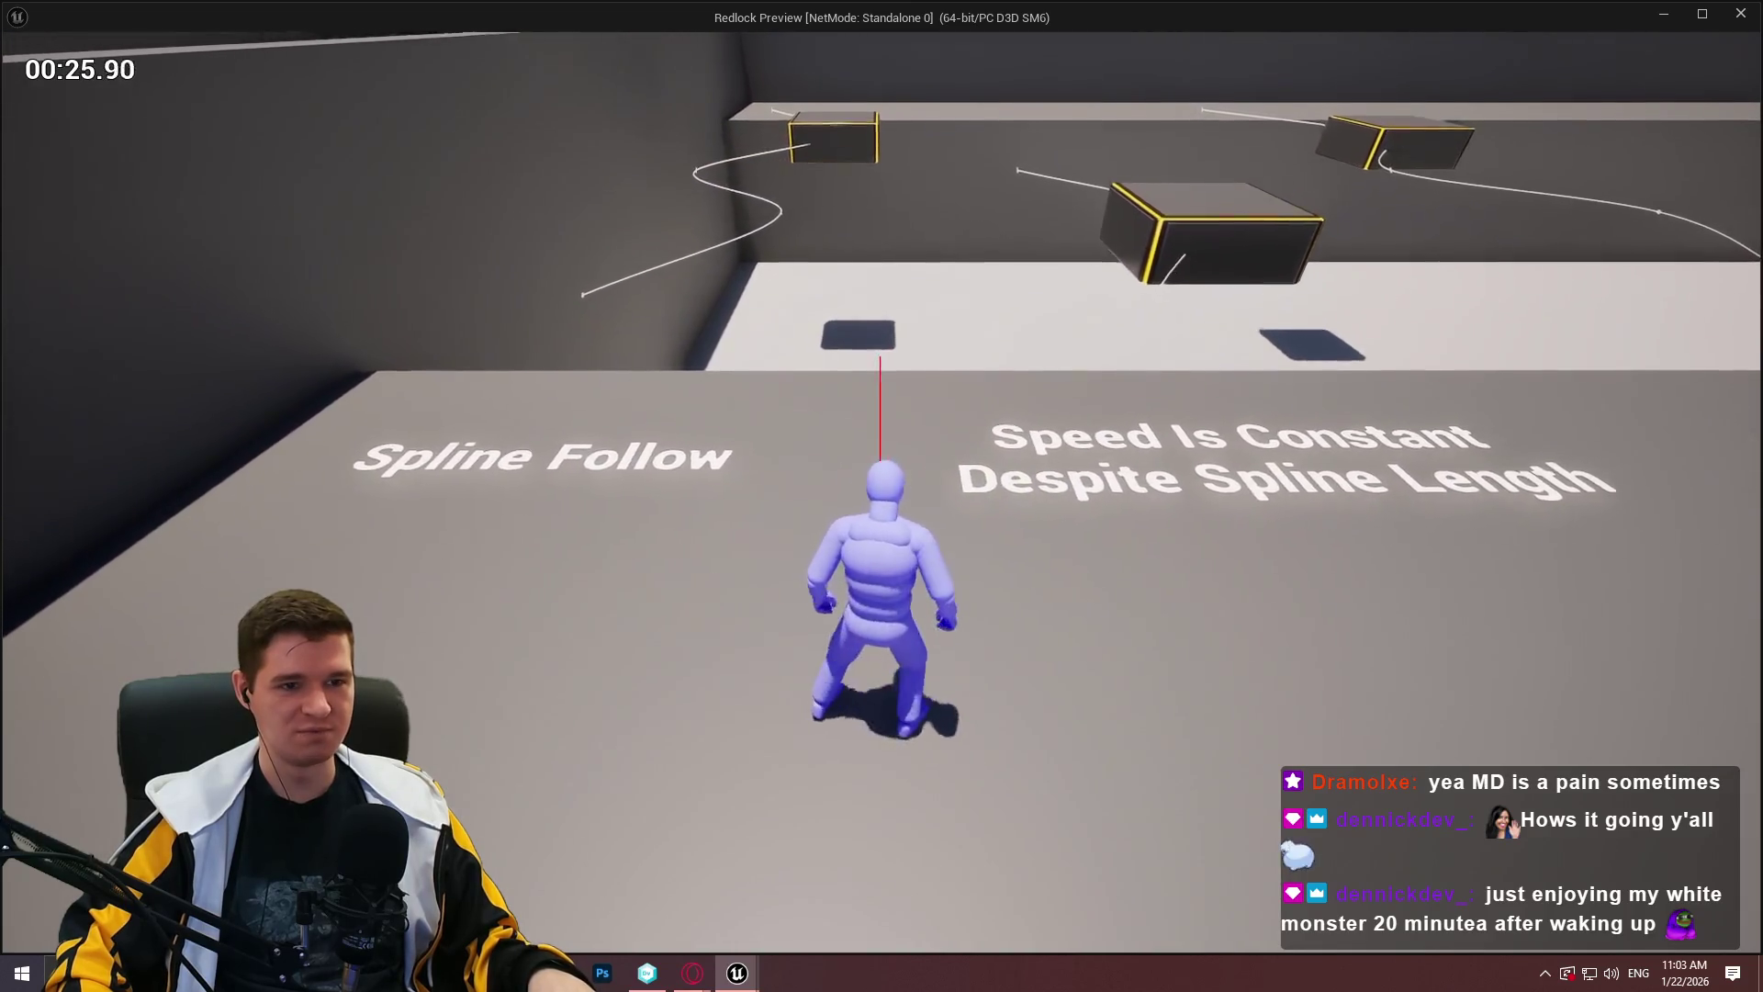
pyautogui.press('d')
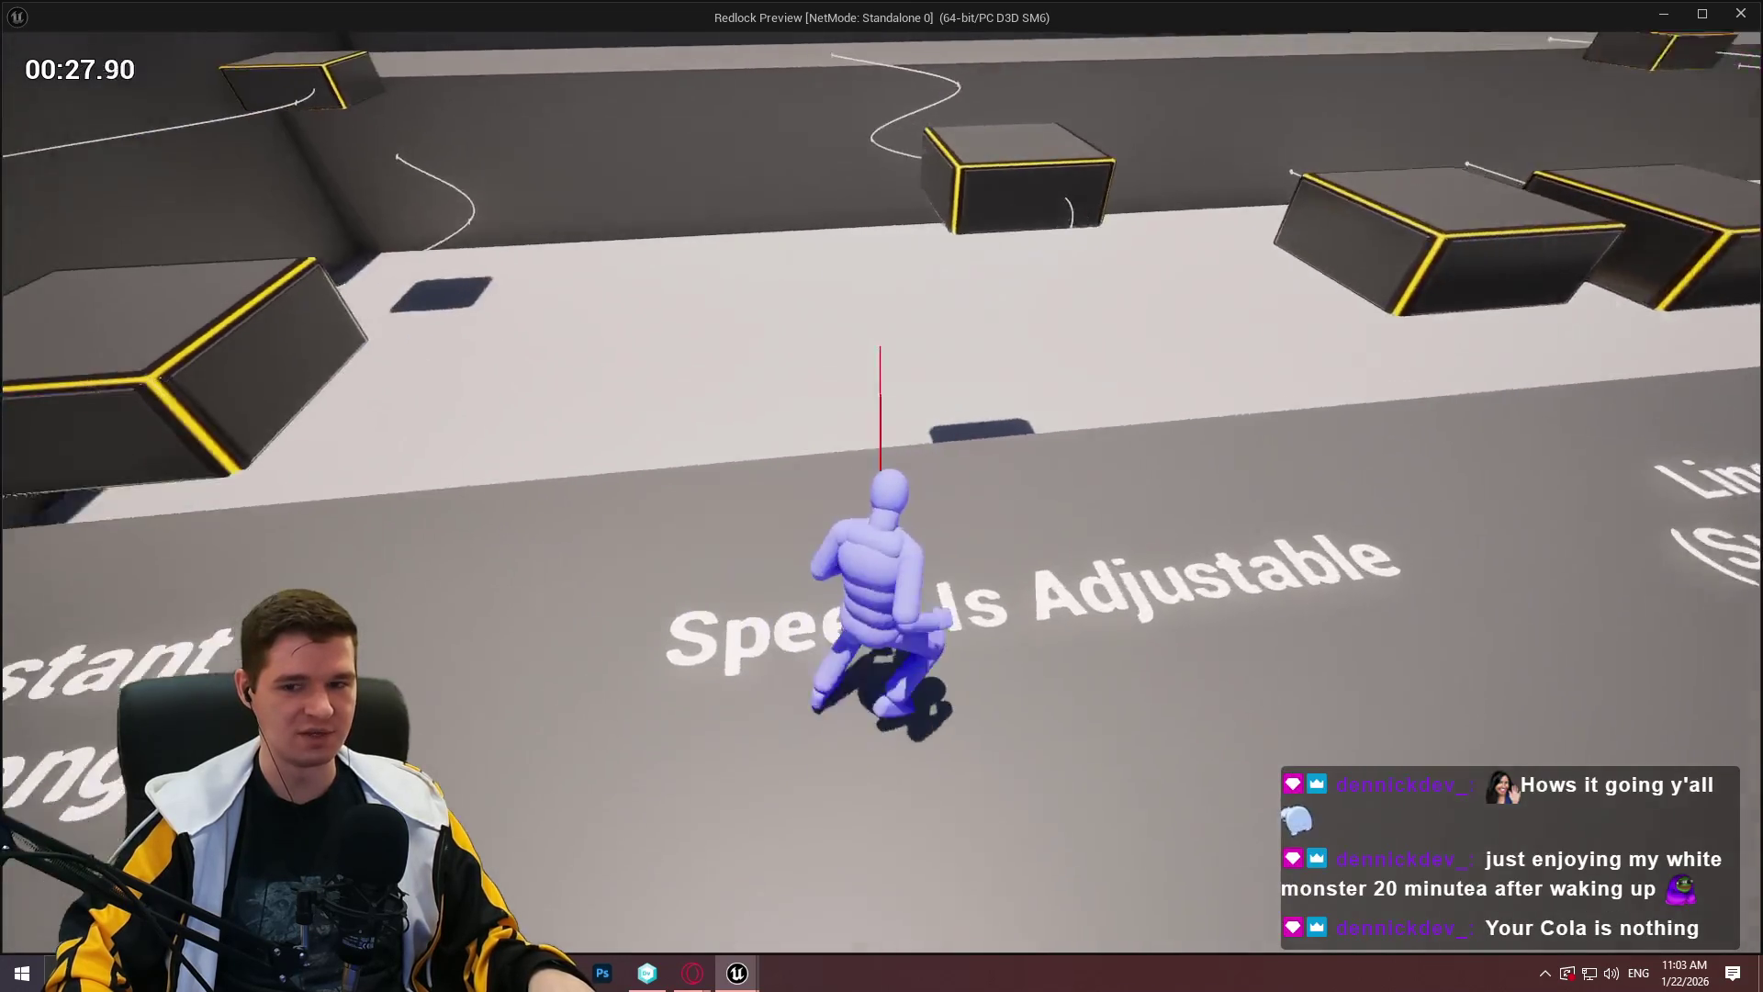
pyautogui.press('d')
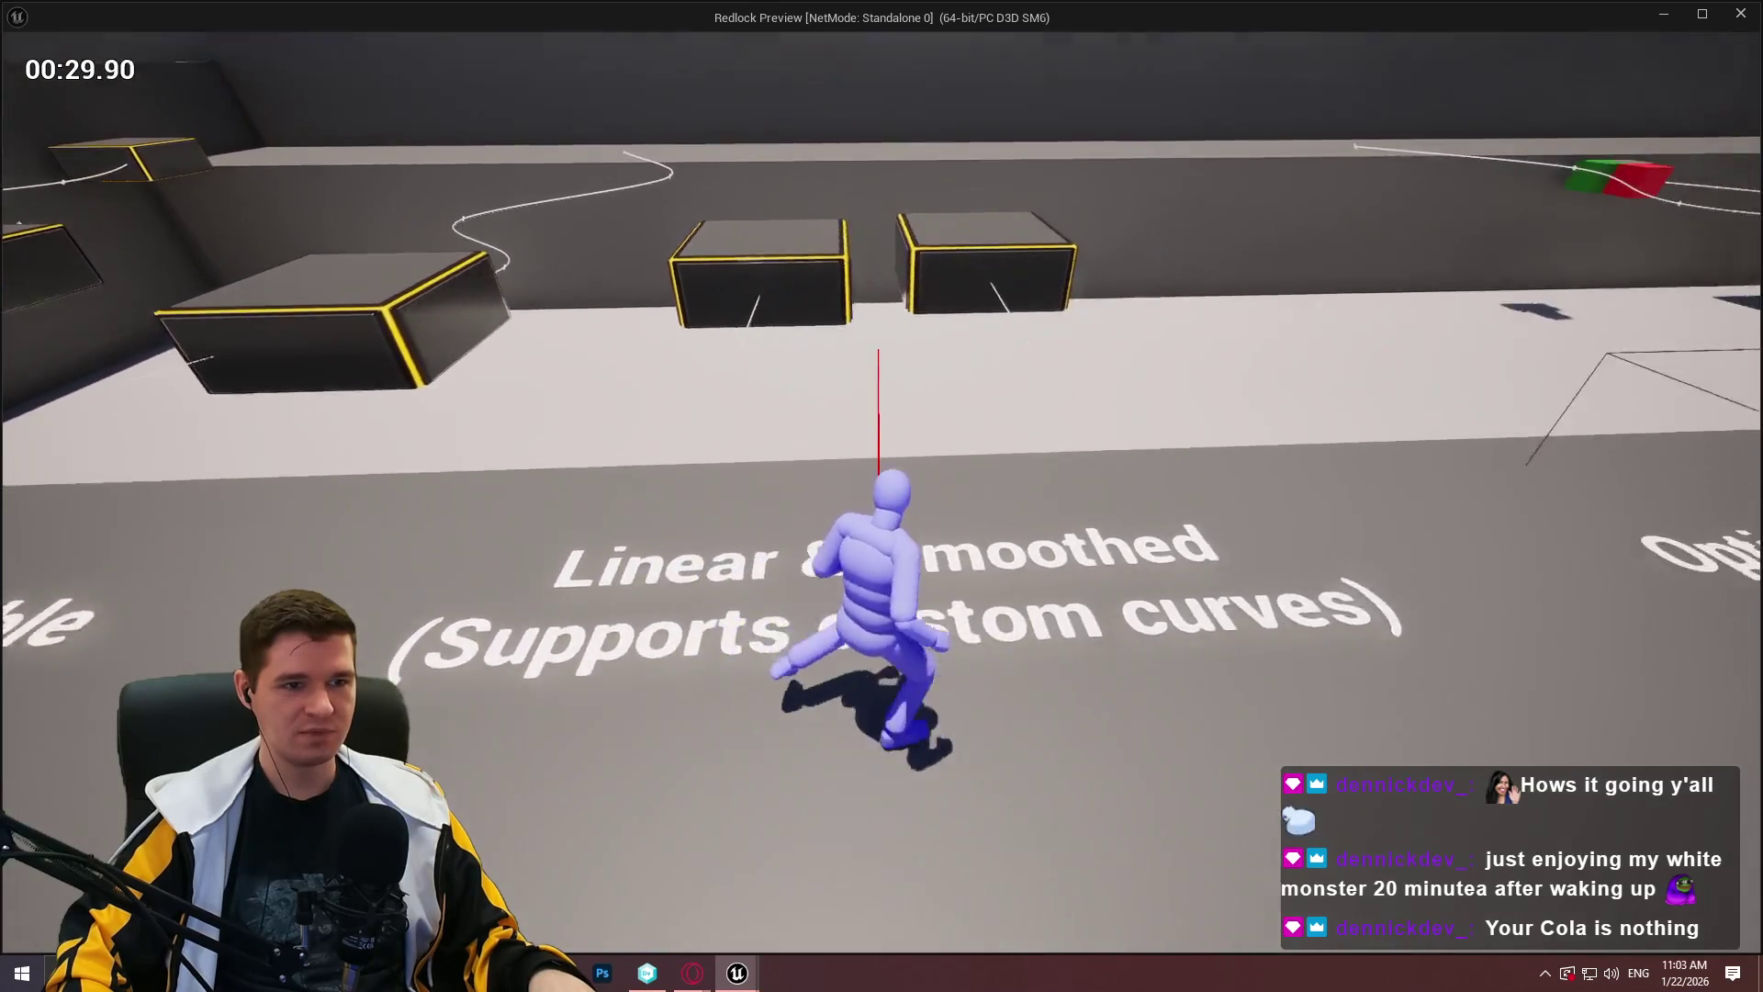
pyautogui.press('d')
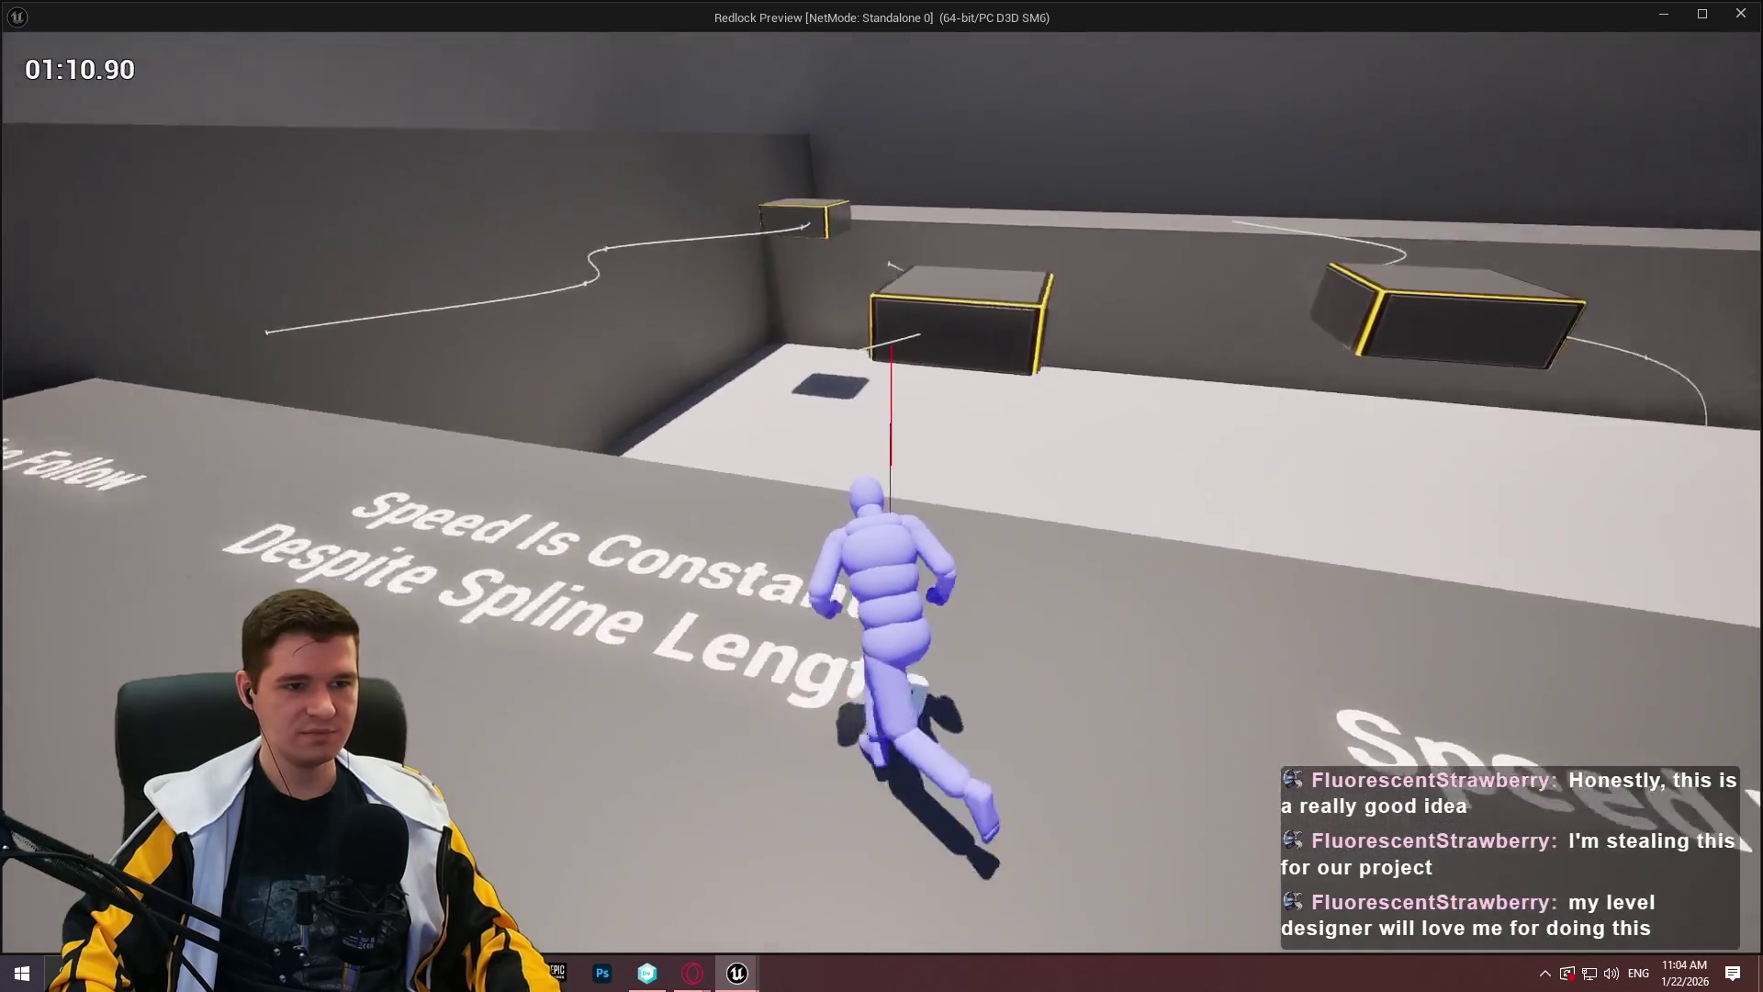
# Exit the preview and fly the editor camera to the Custom Actor Class platforms.
pyautogui.press('Escape')
pyautogui.moveTo(398, 624); pyautogui.dragTo(625, 579)
pyautogui.moveTo(919, 367)
pyautogui.mouseDown()
pyautogui.moveTo(953, 366)
pyautogui.moveTo(928, 374)
pyautogui.mouseUp()
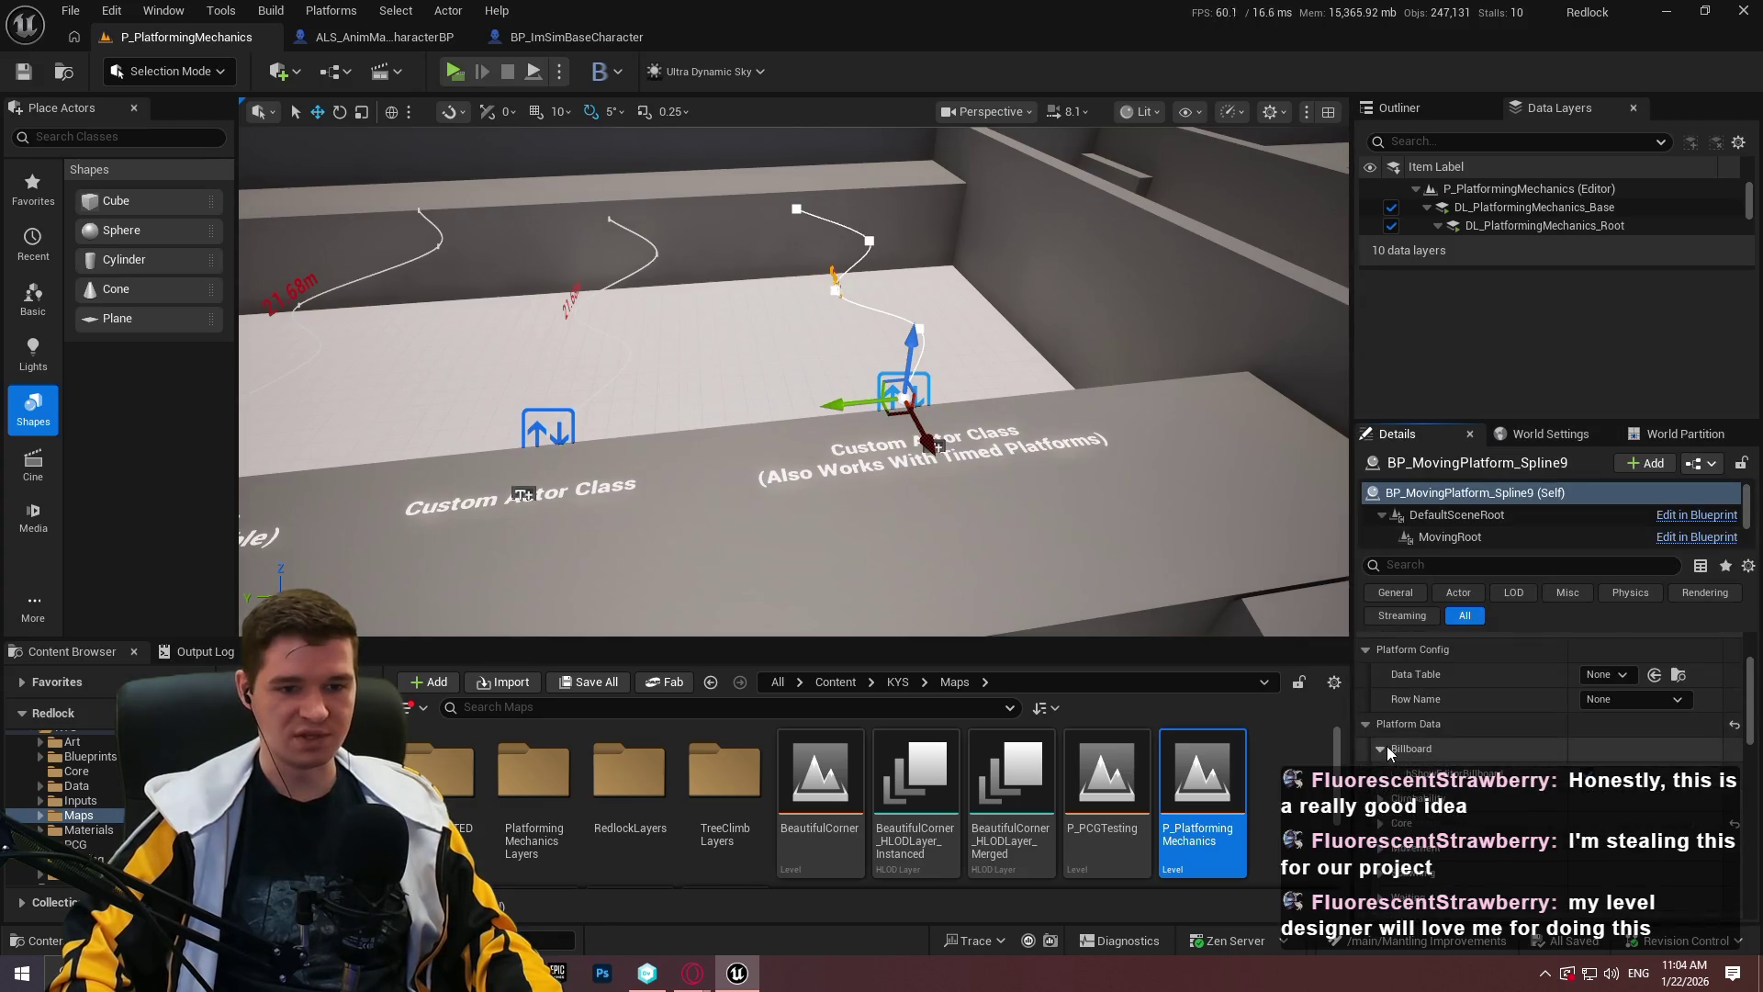
# Expand the Core settings of BP_MovingPlatform_Spline9 in the Details panel.
pyautogui.scroll(-2, 1470, 739)
pyautogui.click(1525, 705)
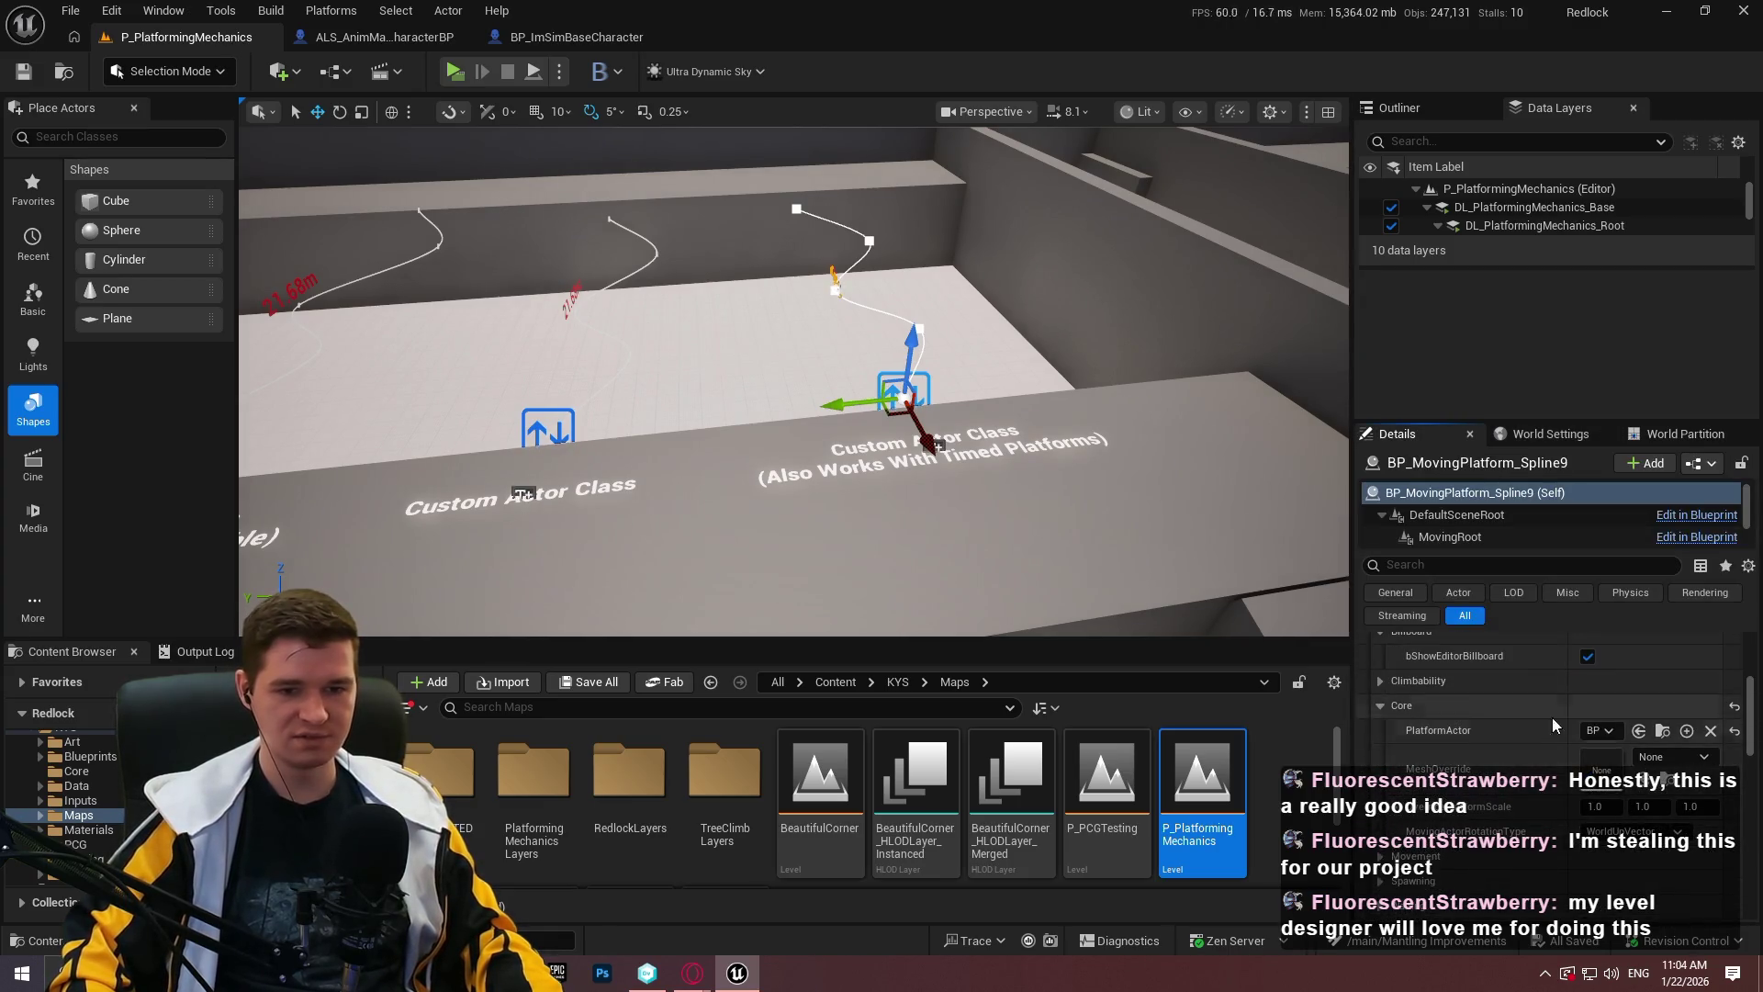
pyautogui.scroll(5, 1413, 730)
# Start a Play From Here session facing the Moving Platforms (Advanced) wall.
pyautogui.moveTo(984, 294); pyautogui.dragTo(984, 295)
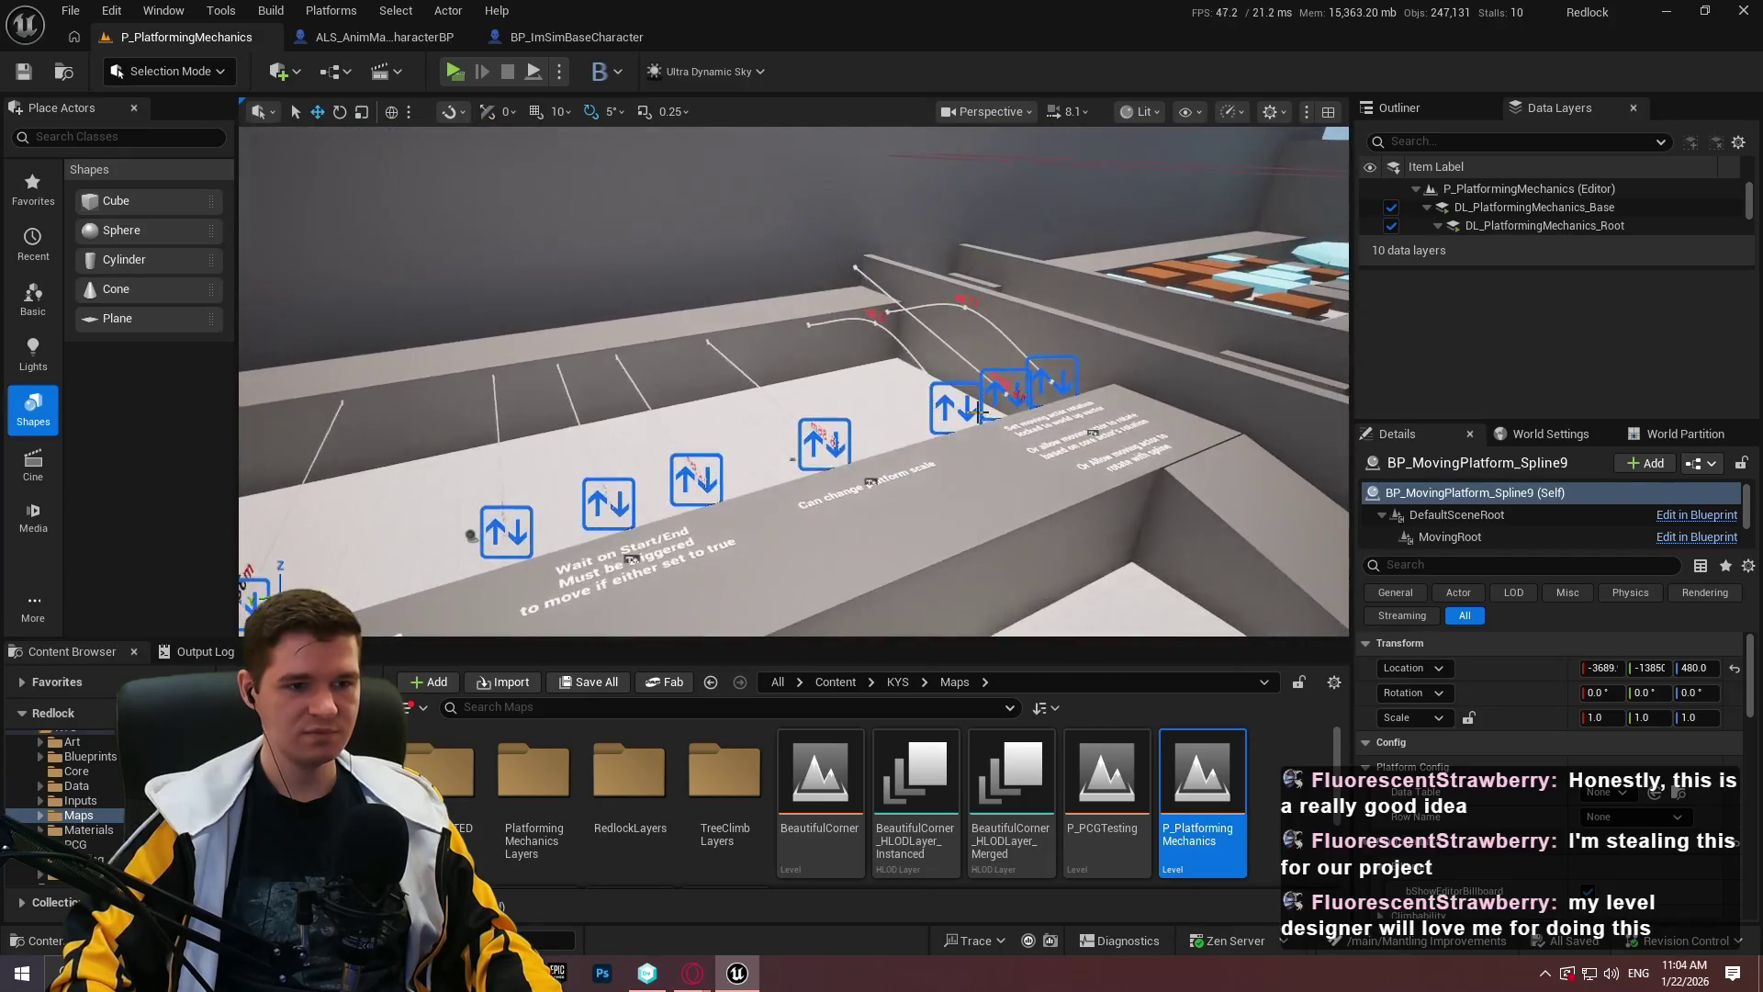
pyautogui.rightClick(1020, 469)
pyautogui.click(1107, 933)
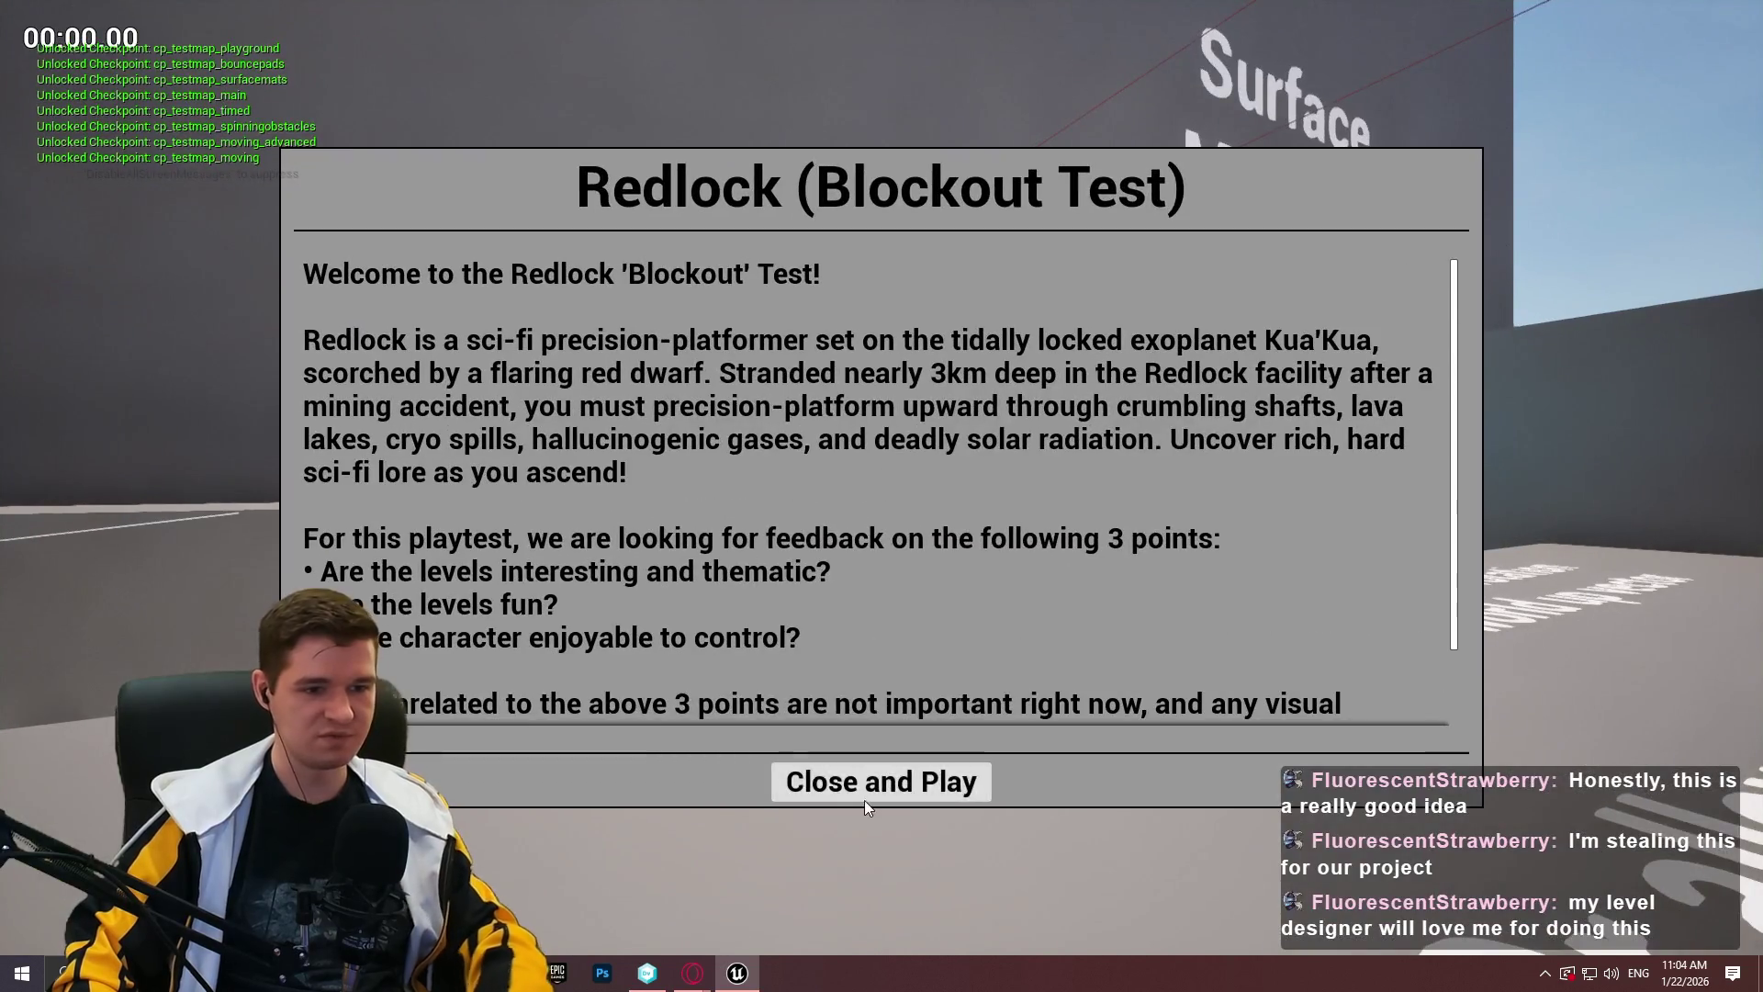
# Run the mannequin toward the Timed Platforms area and steer it left and right.
pyautogui.click(864, 801)
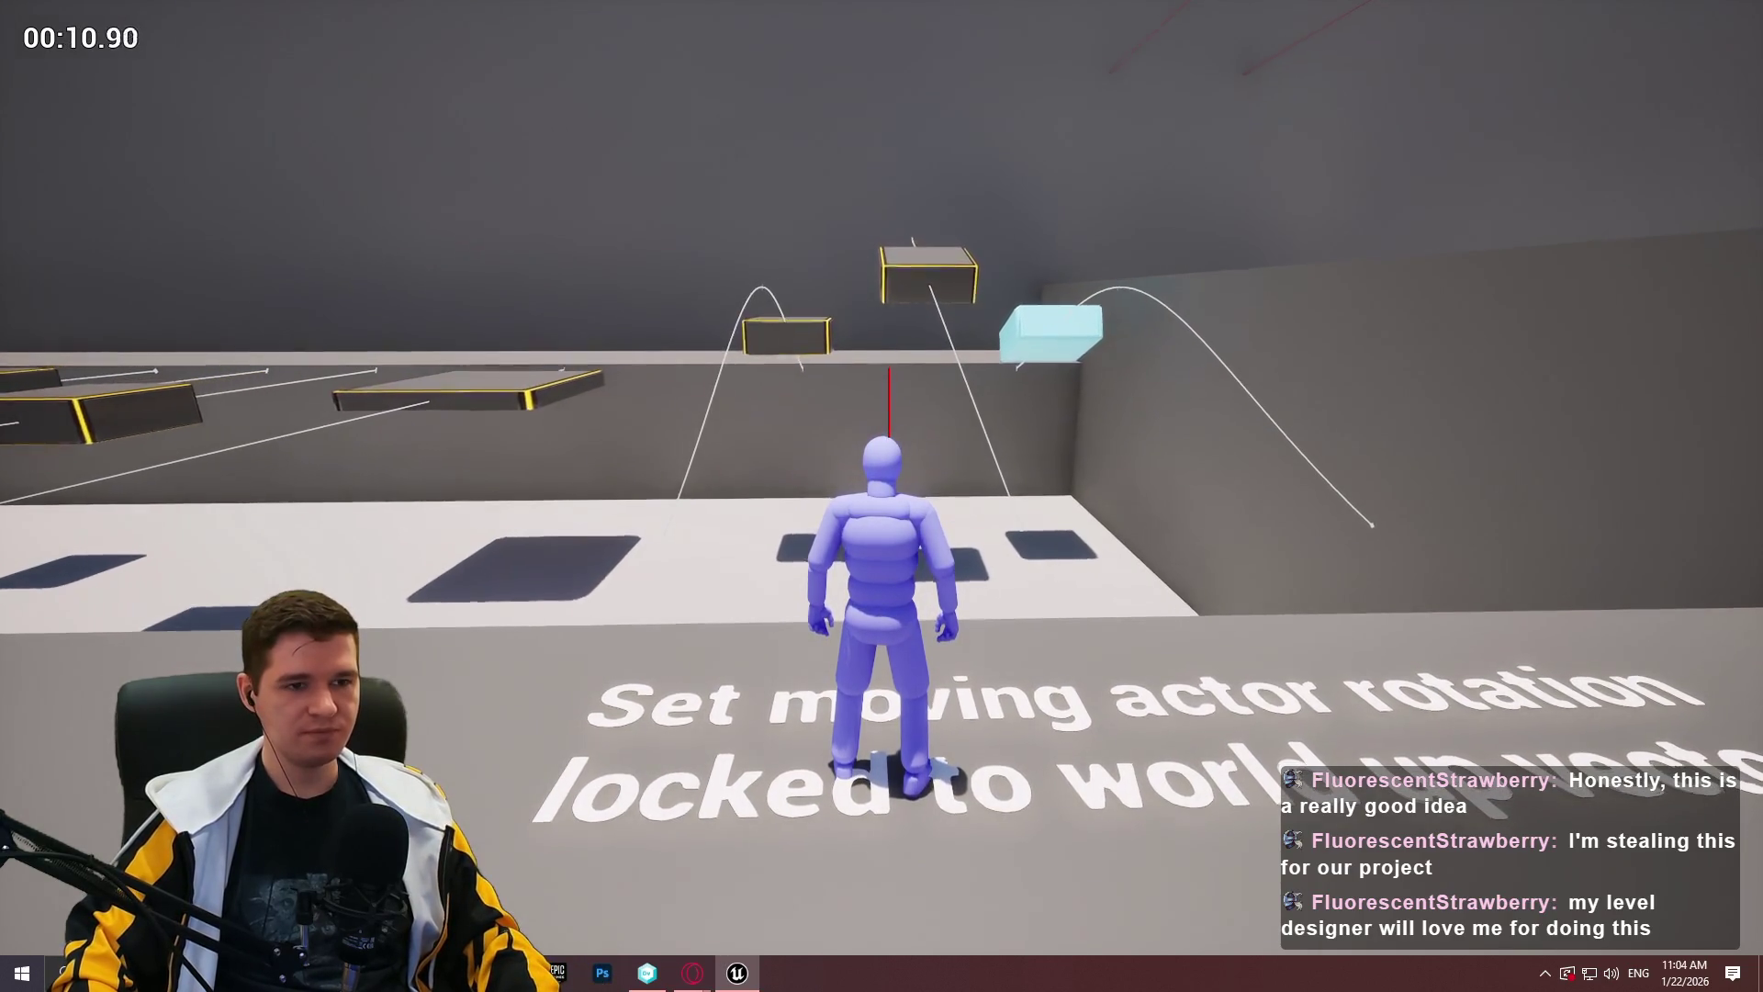
pyautogui.press('d')
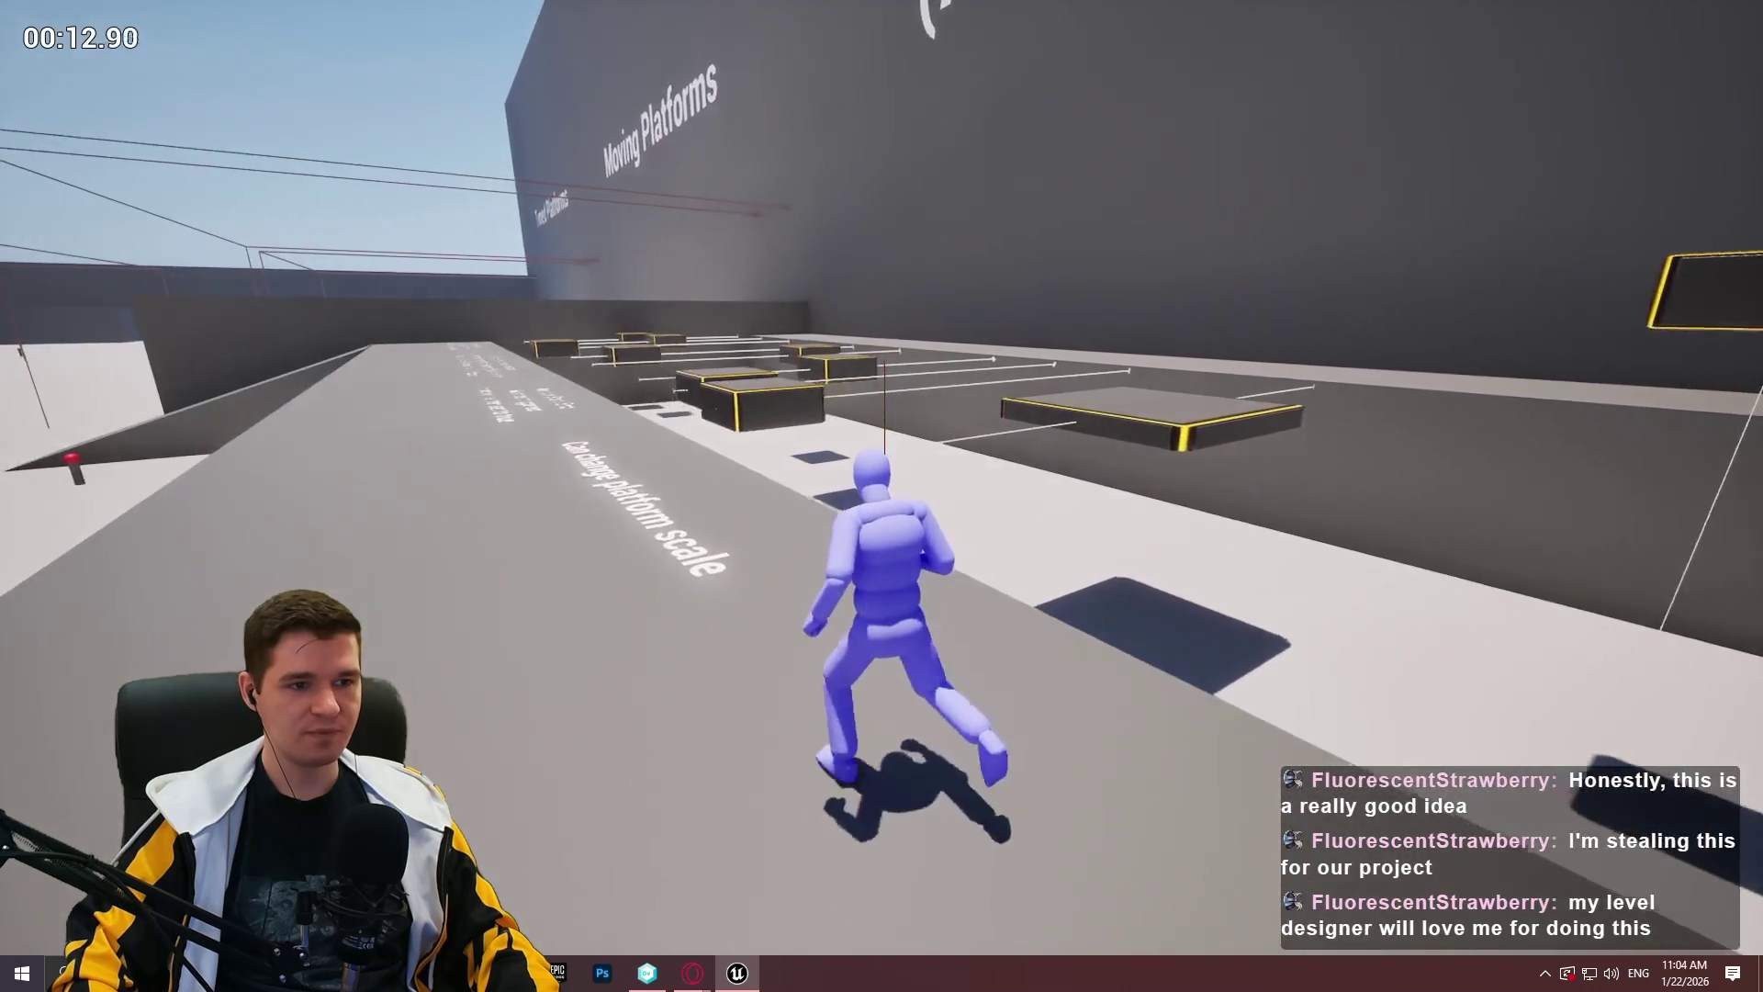
pyautogui.press('w')
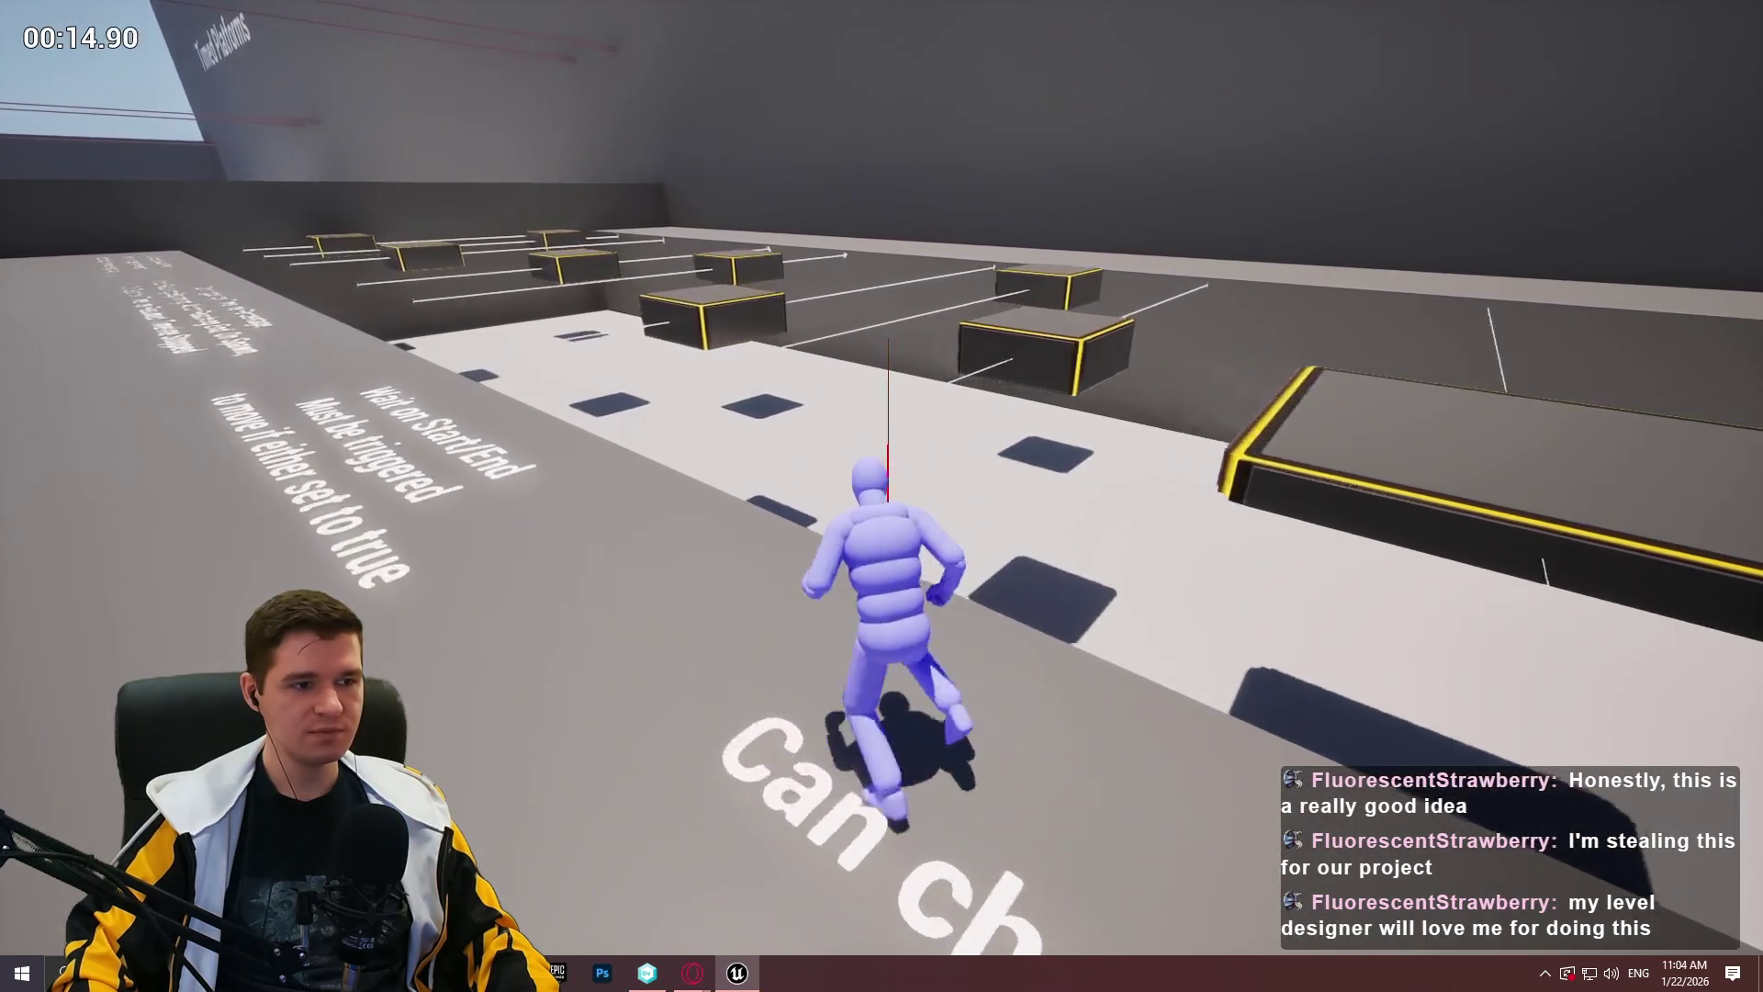
pyautogui.press('w')
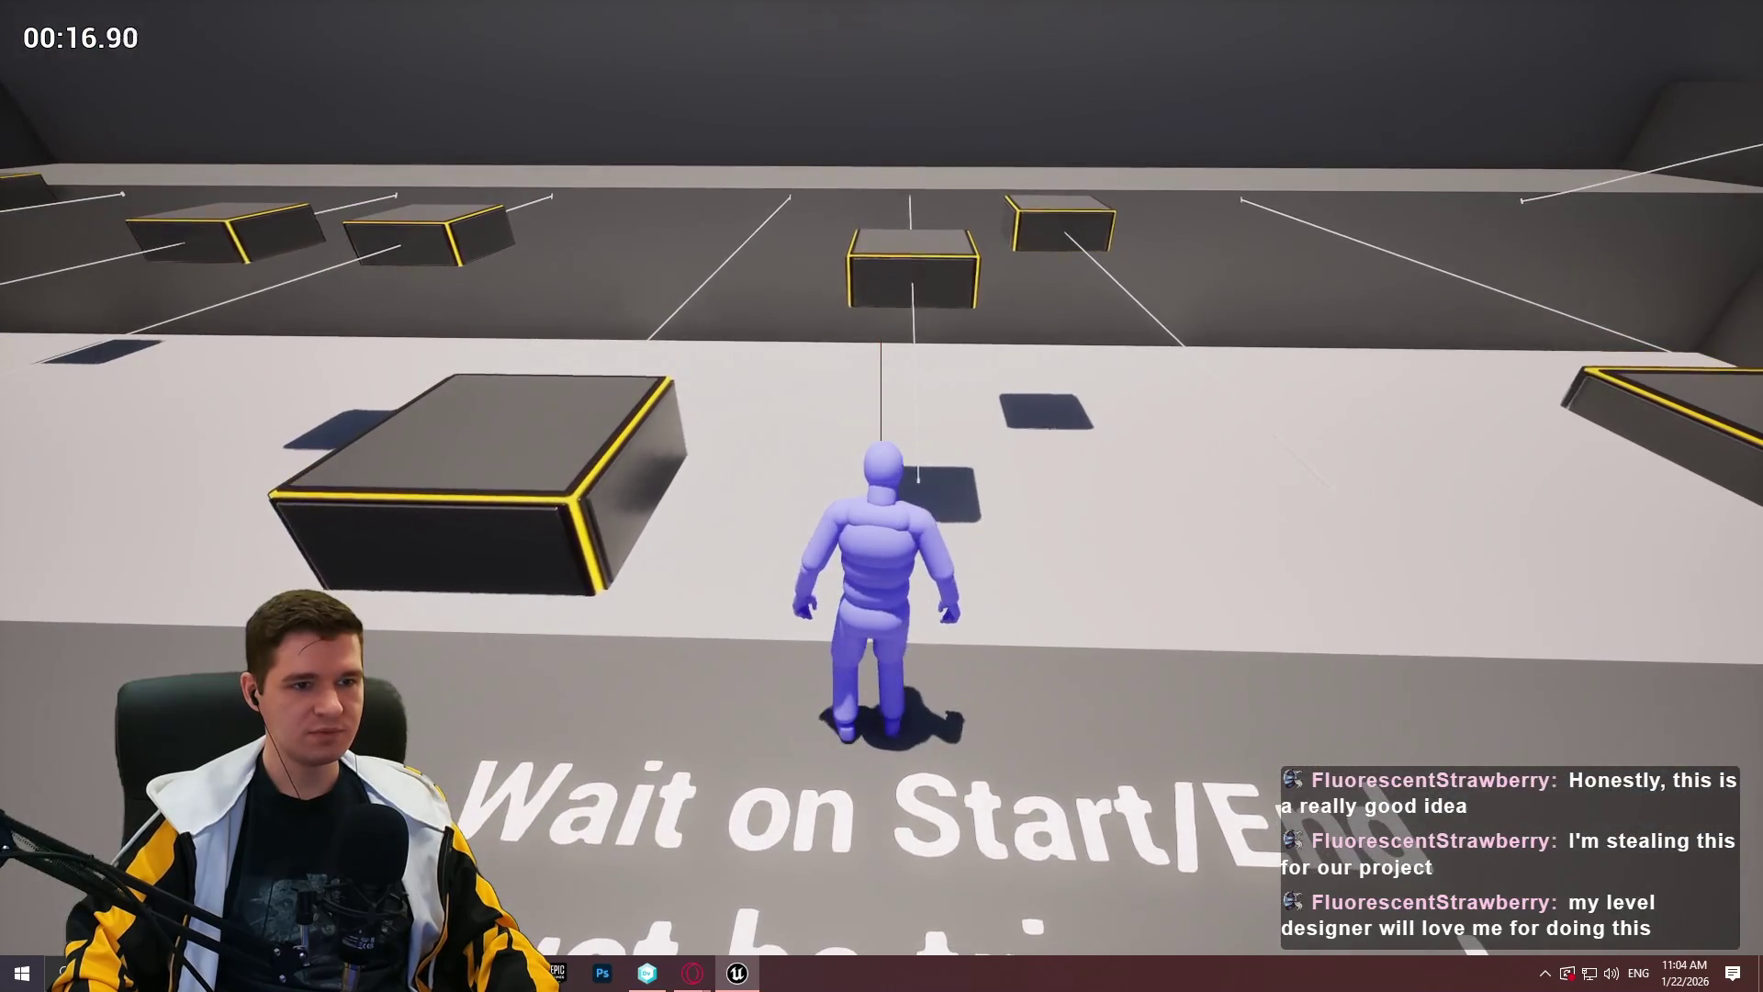
pyautogui.press('a')
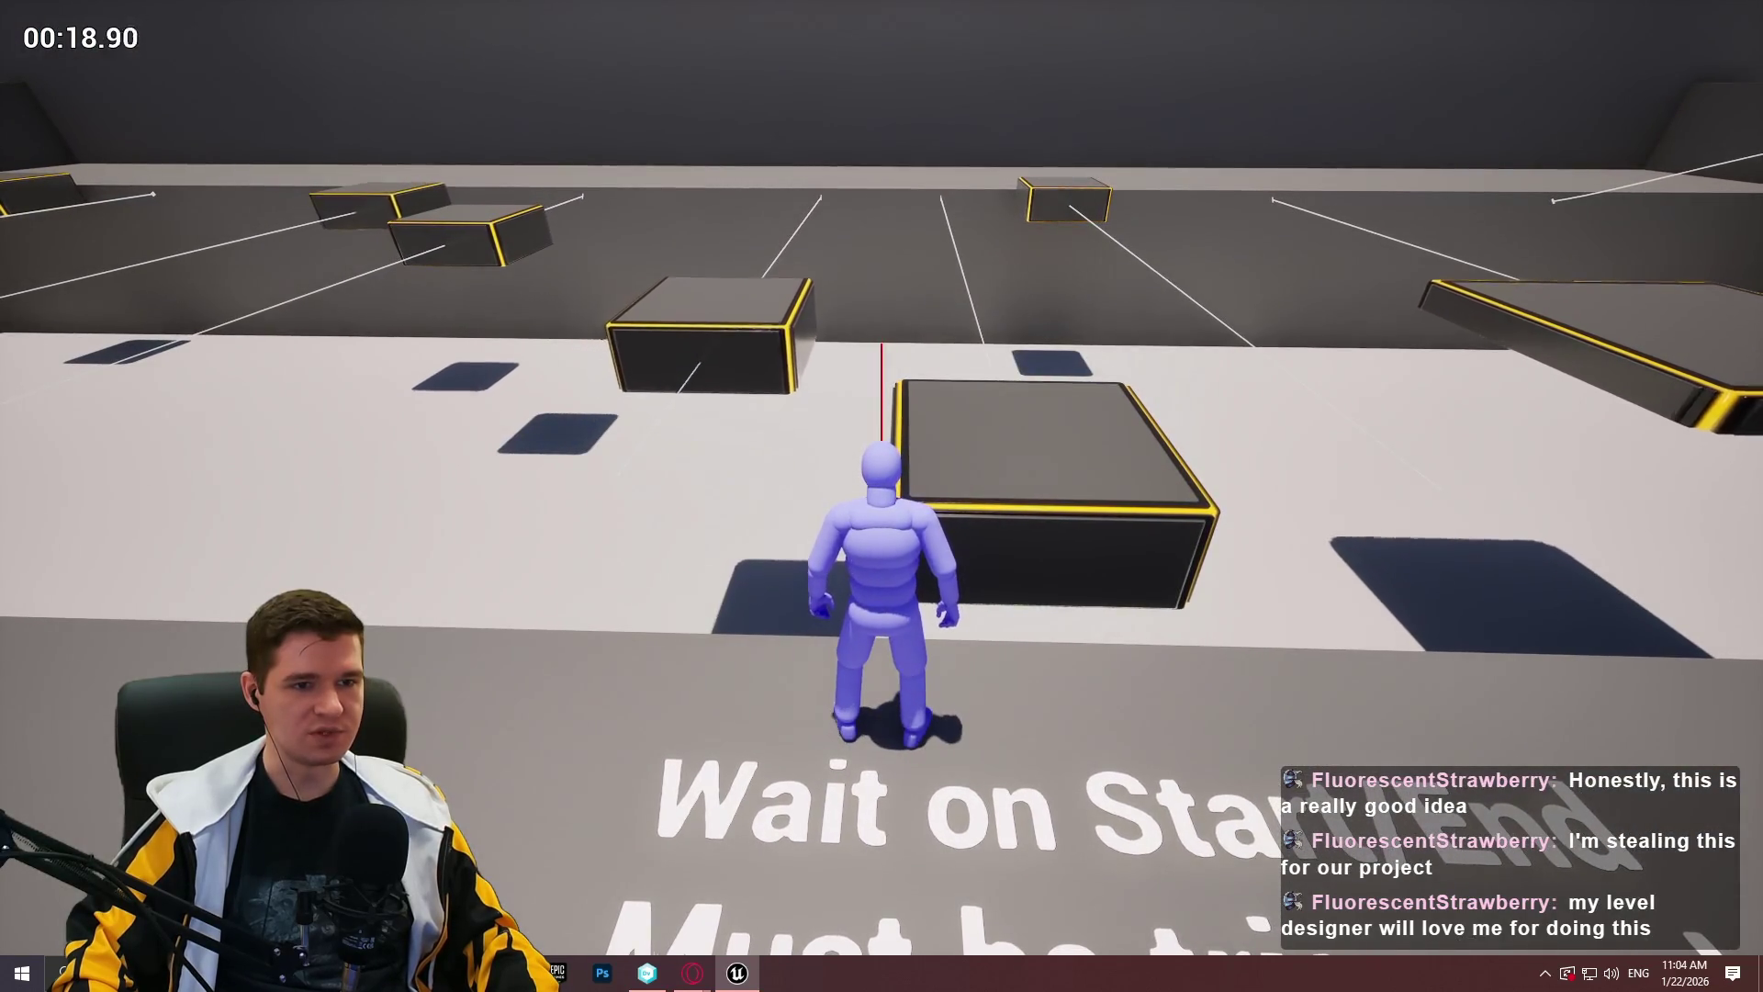
pyautogui.press('a')
pyautogui.press('a')
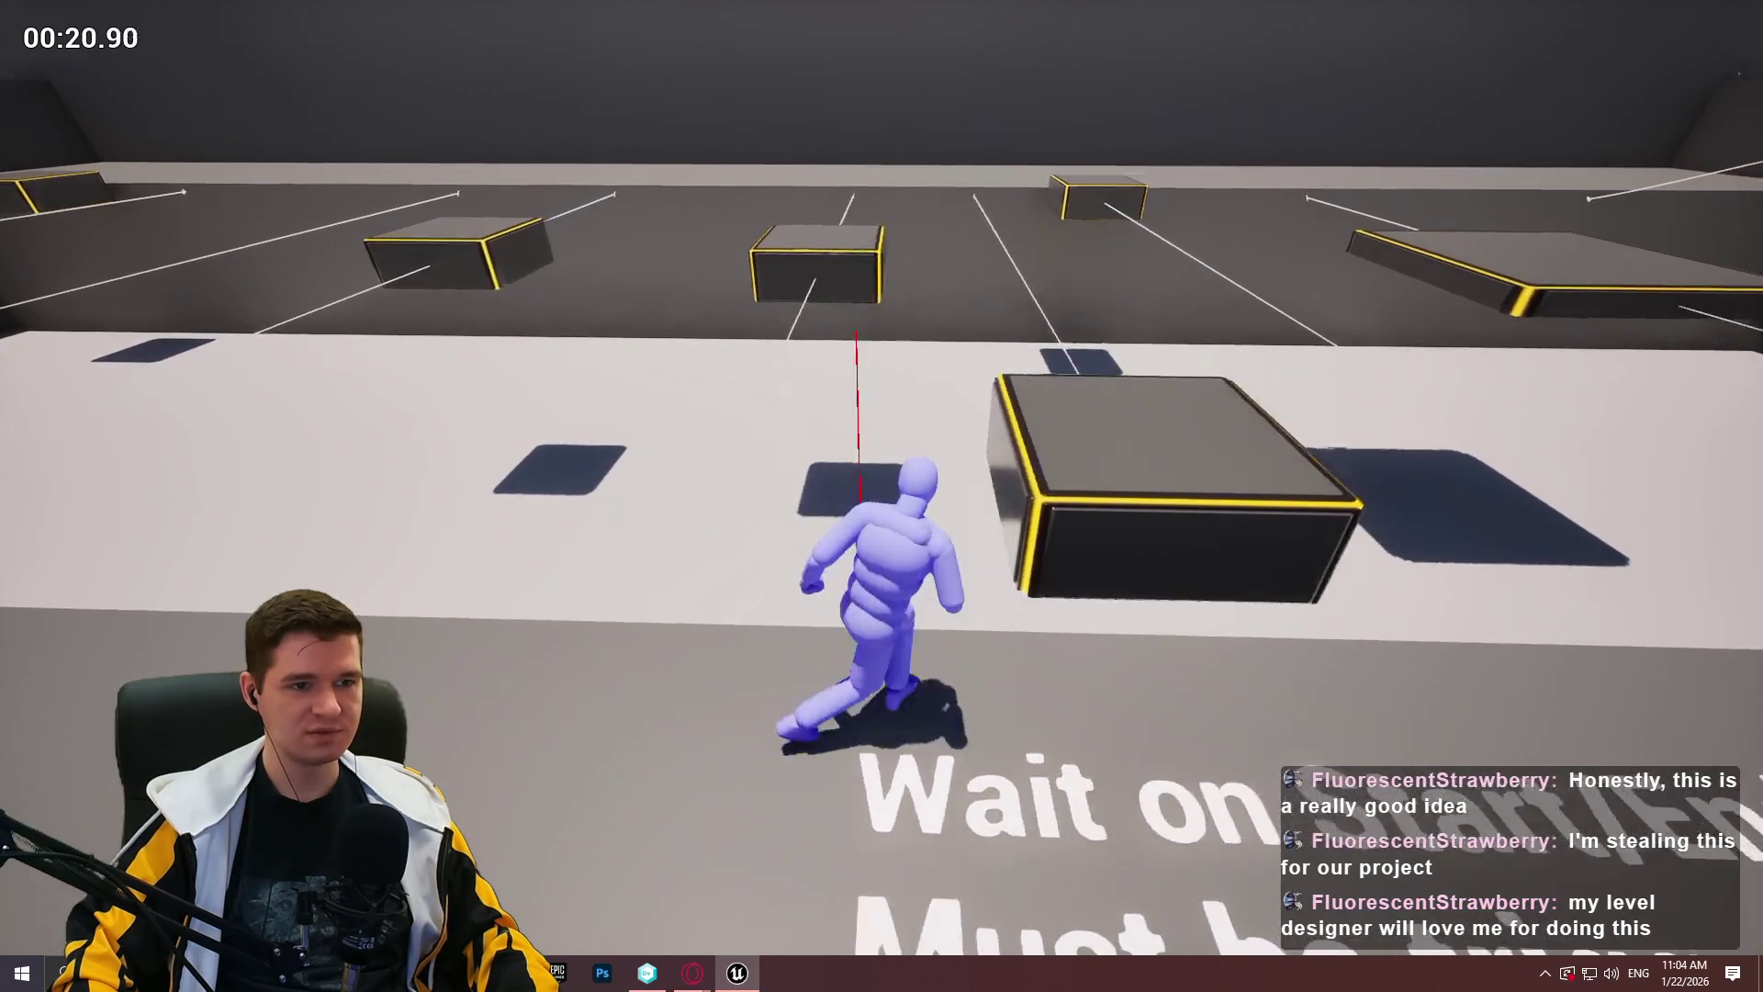
pyautogui.press('d')
pyautogui.press('a')
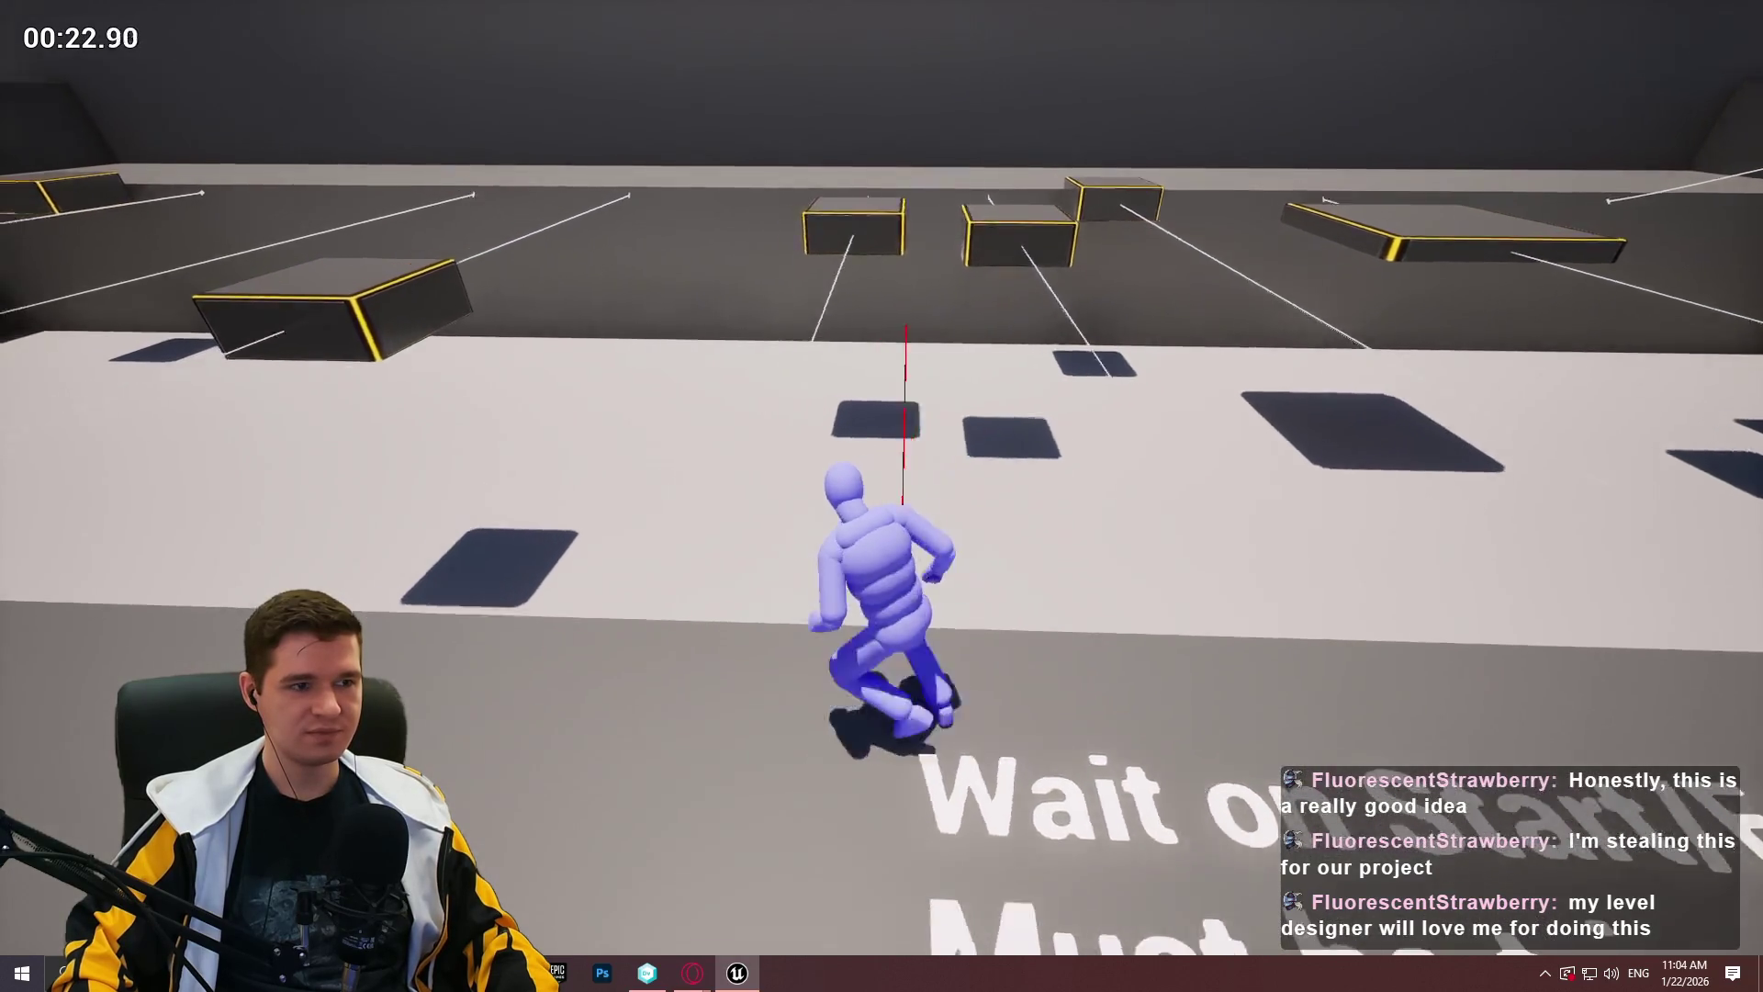
# Run along the walkway, jumping repeatedly toward Moving Platforms and the Bounce Pads wall.
pyautogui.press('w')
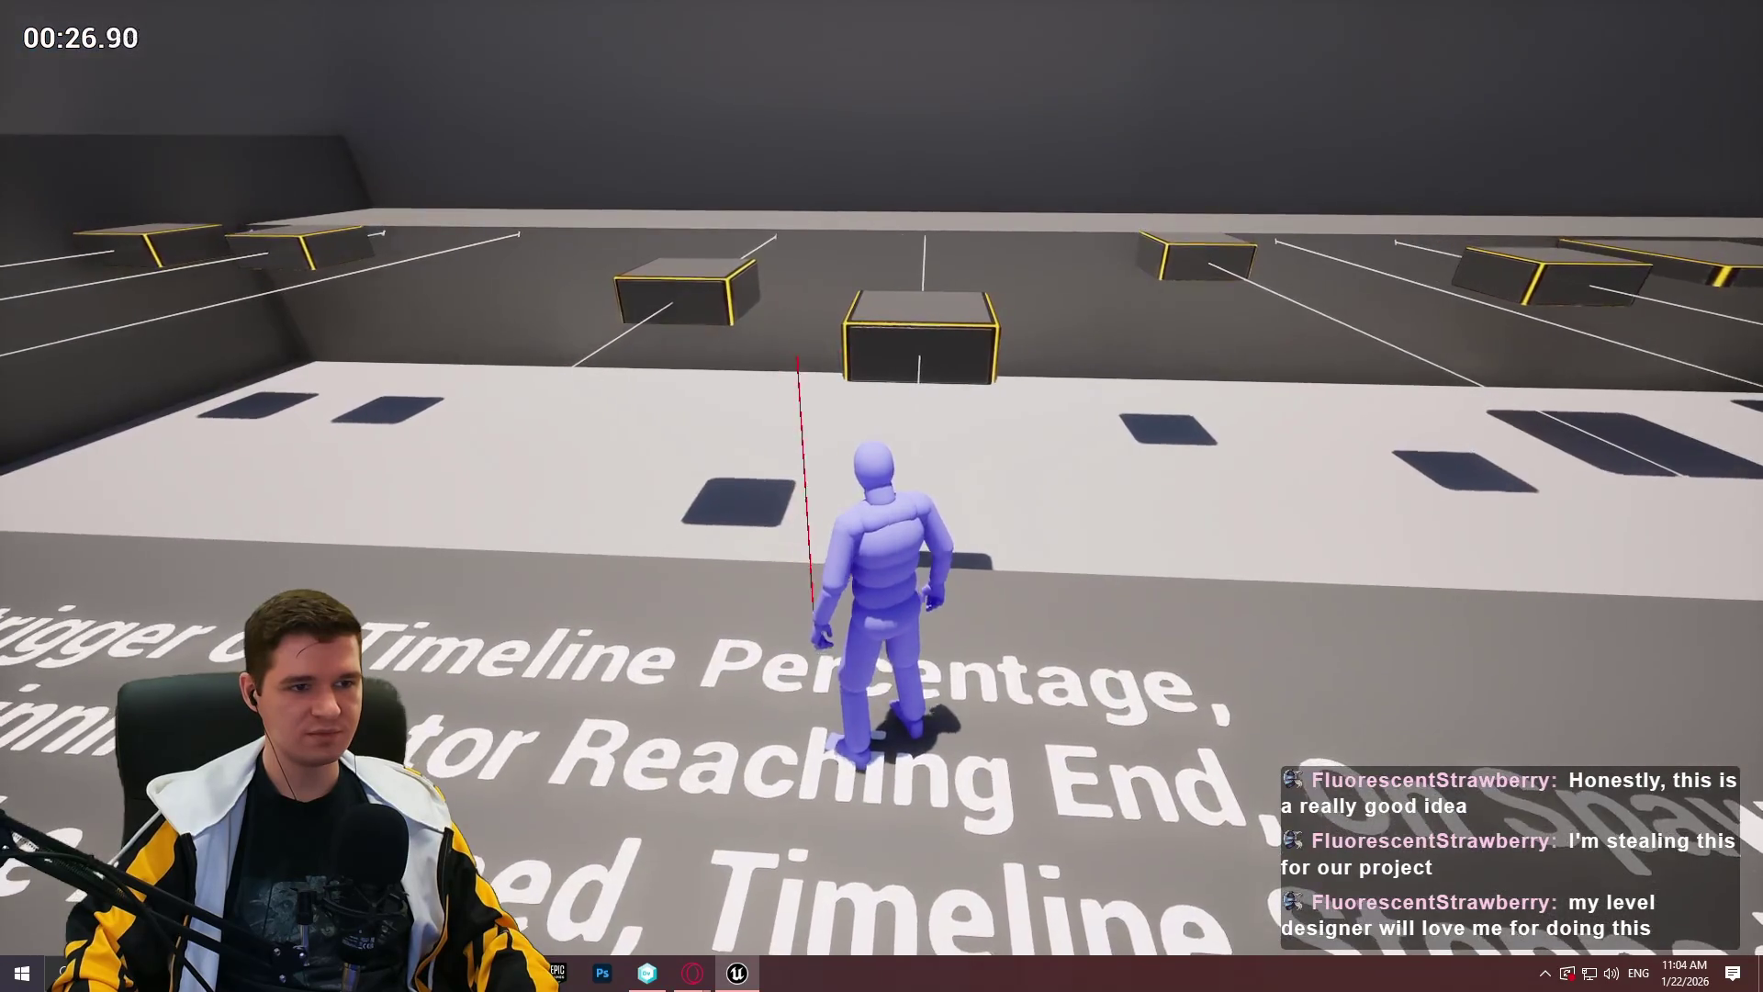
pyautogui.press('w')
pyautogui.press('space')
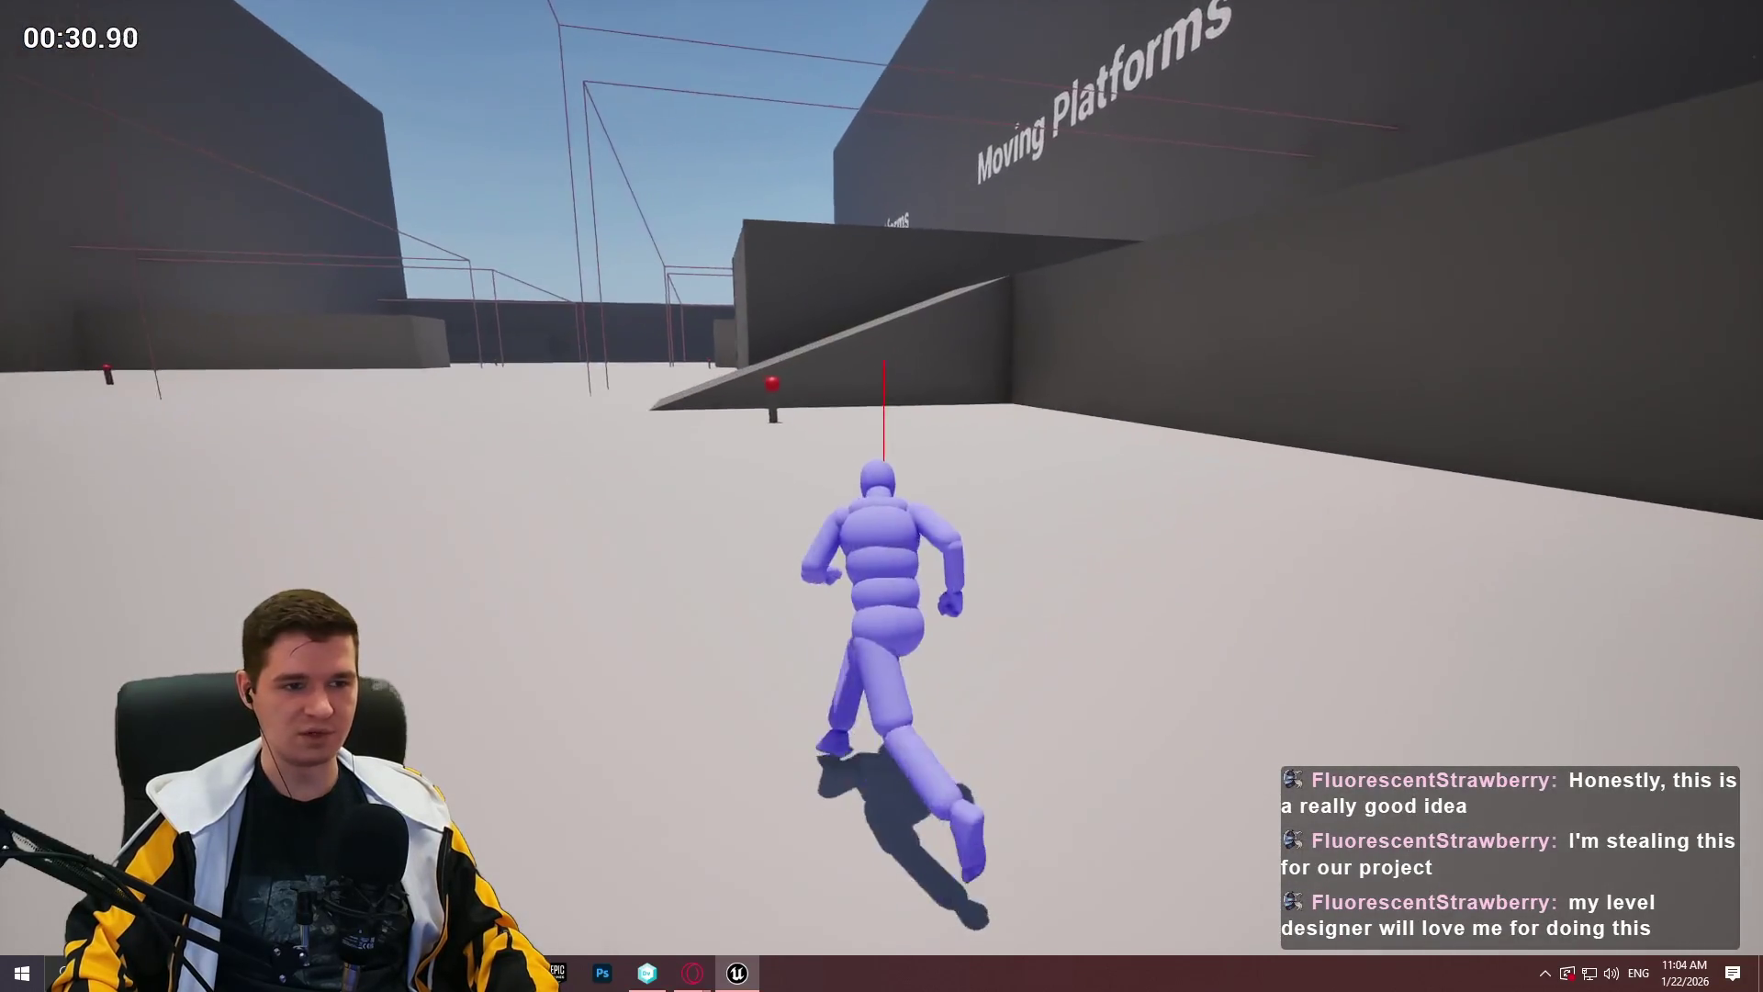
pyautogui.press('space')
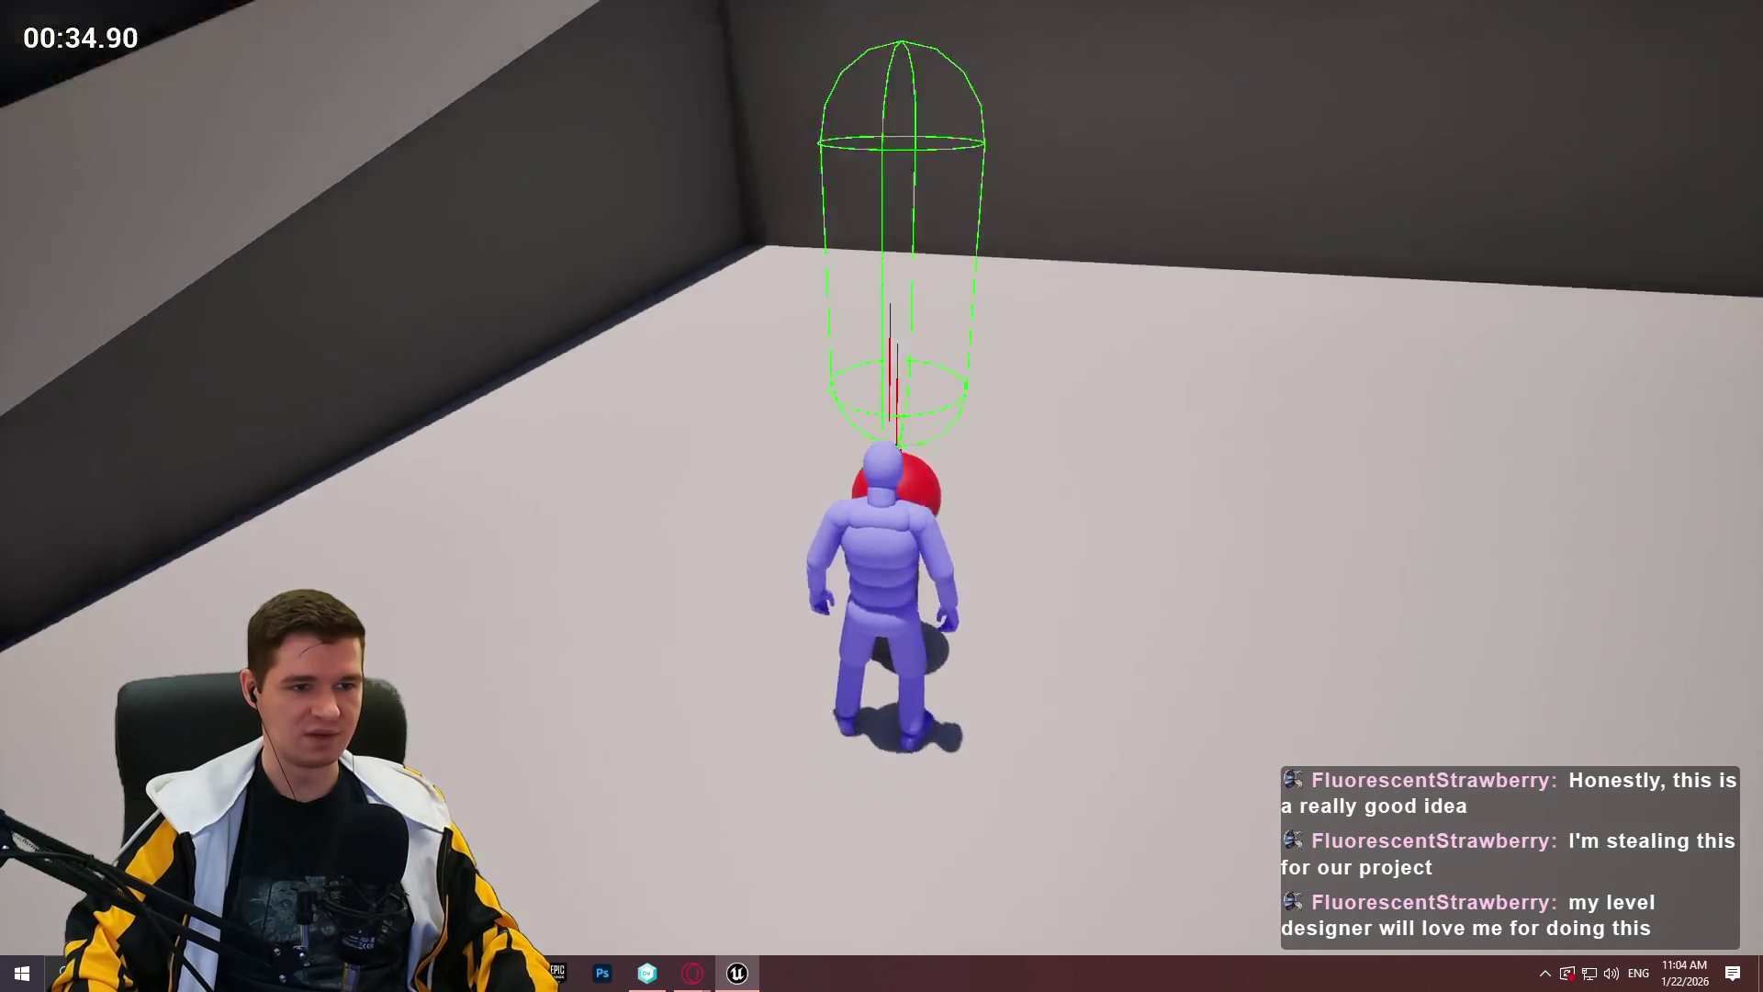
pyautogui.press('space')
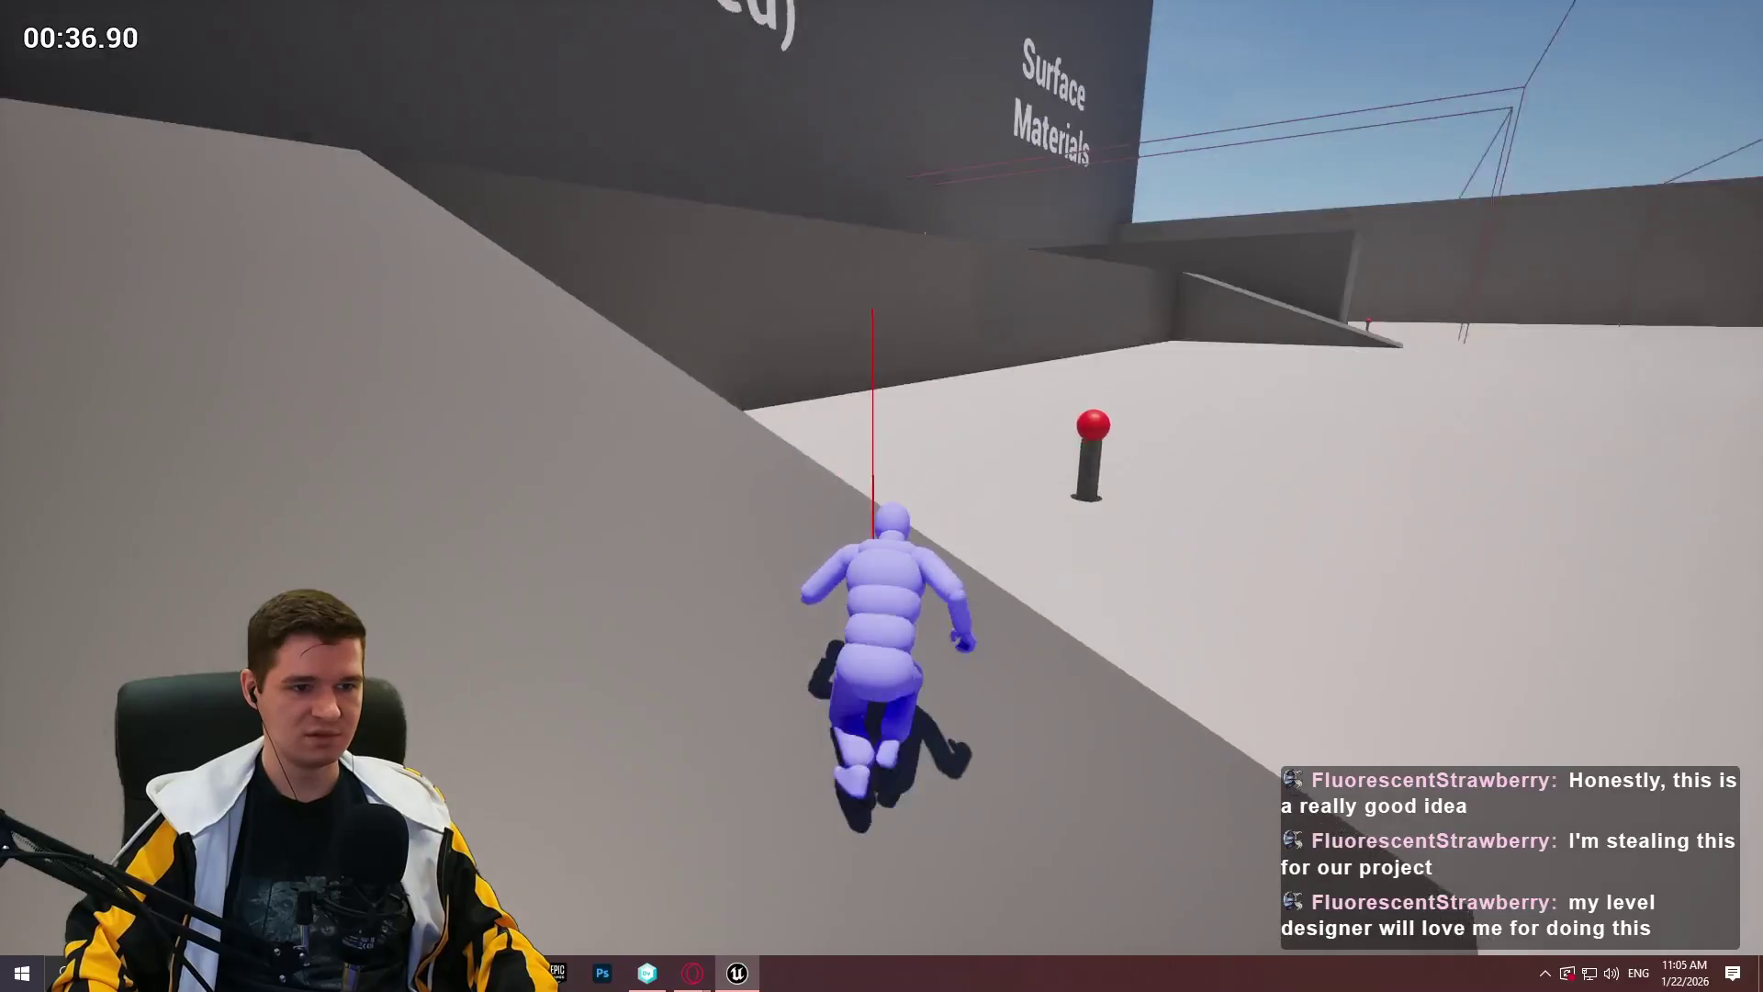
pyautogui.press('space')
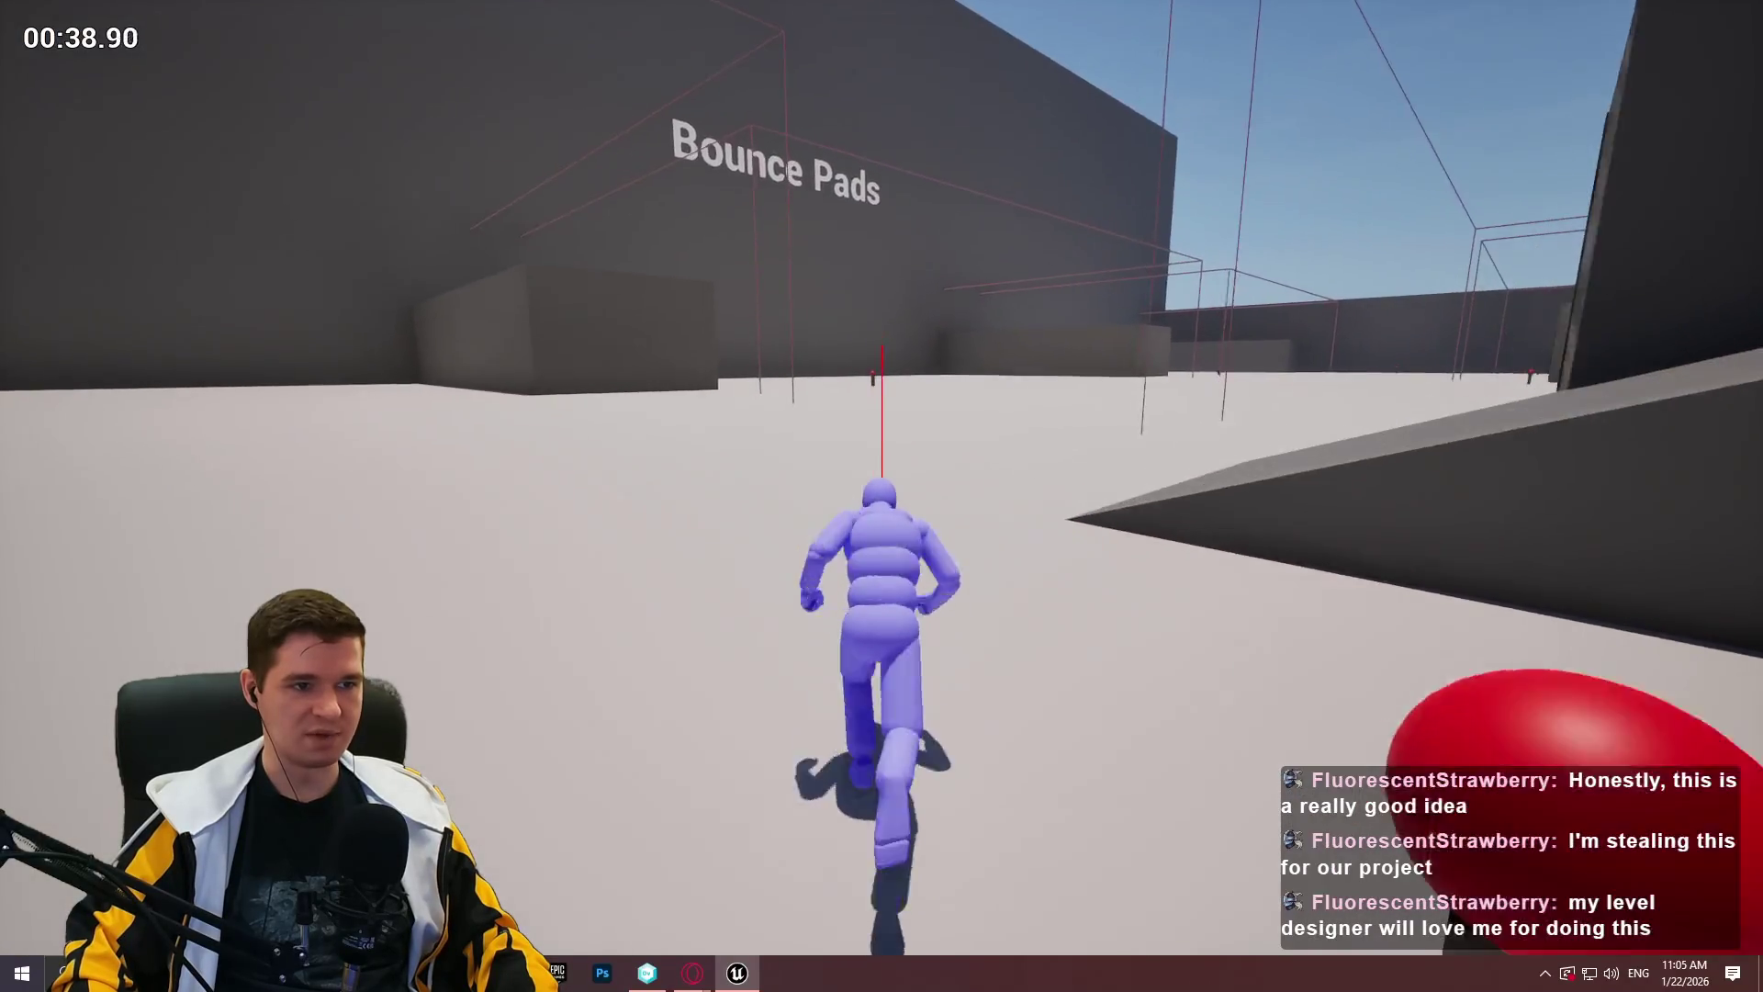
pyautogui.press('space')
# End the play test and leave the fullscreen viewport.
pyautogui.press('Escape')
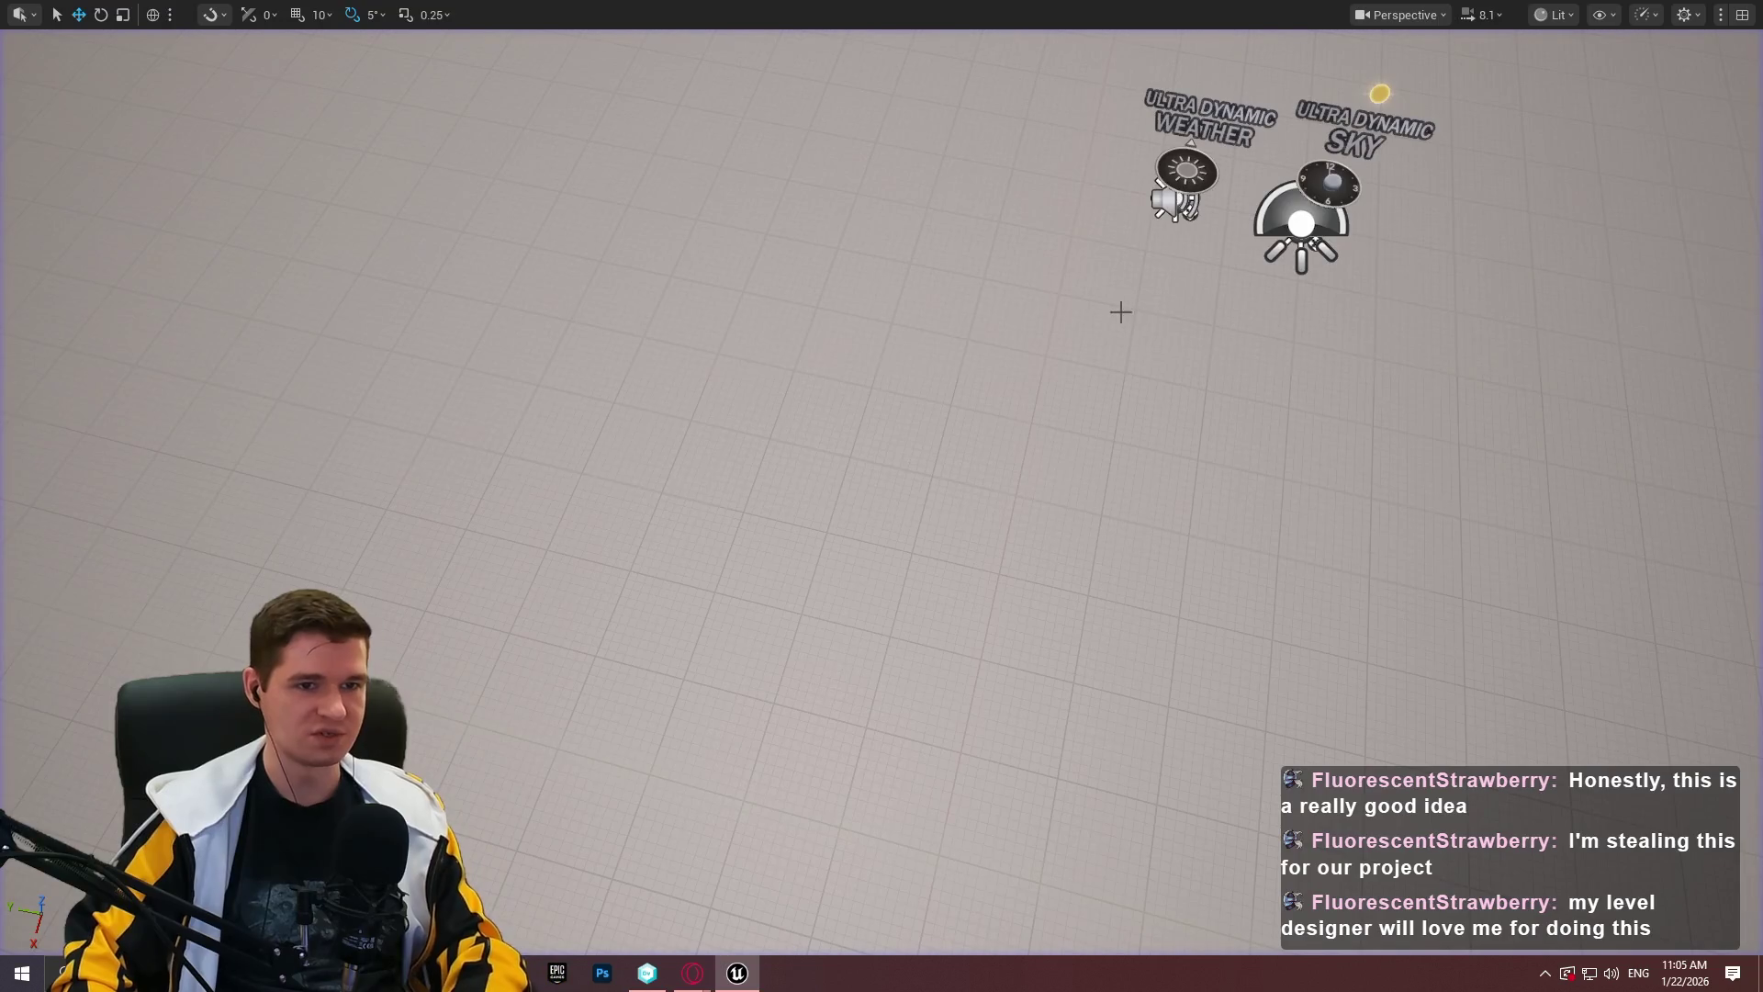
pyautogui.press('F11')
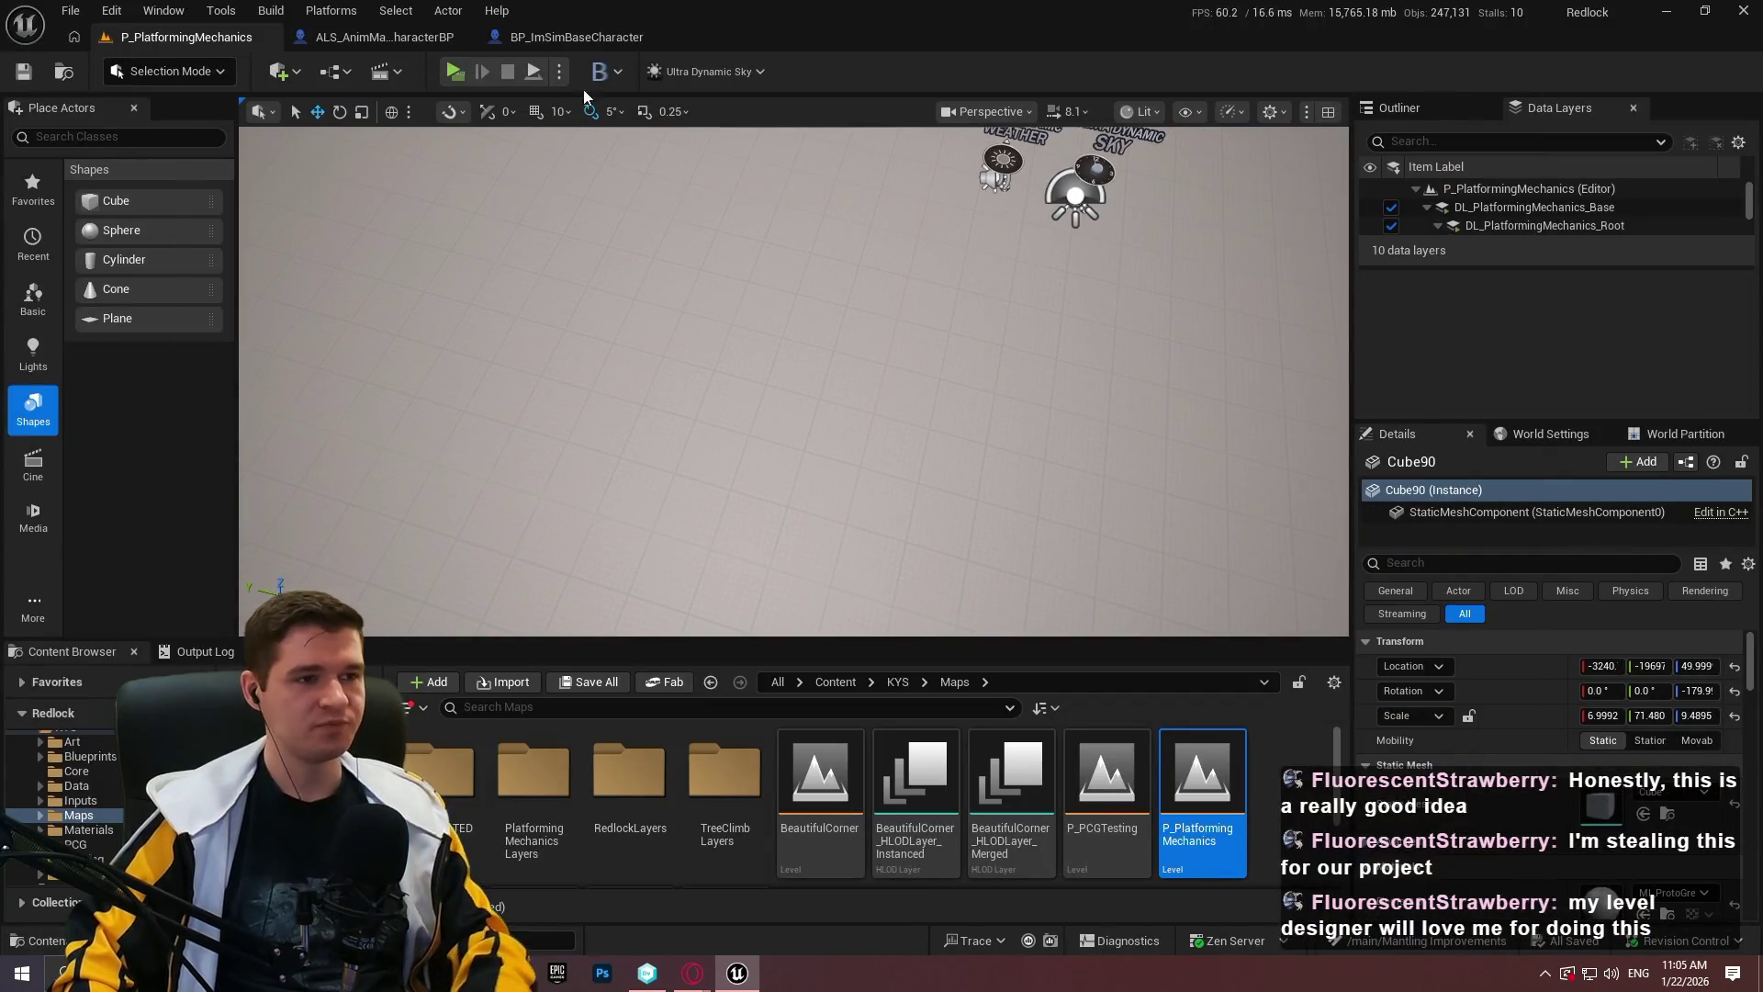
# Switch to BP_ImSimBaseCharacter's MantleCheck graph and frame the AND and Branch nodes.
pyautogui.click(597, 41)
pyautogui.click(376, 11)
pyautogui.click(377, 10)
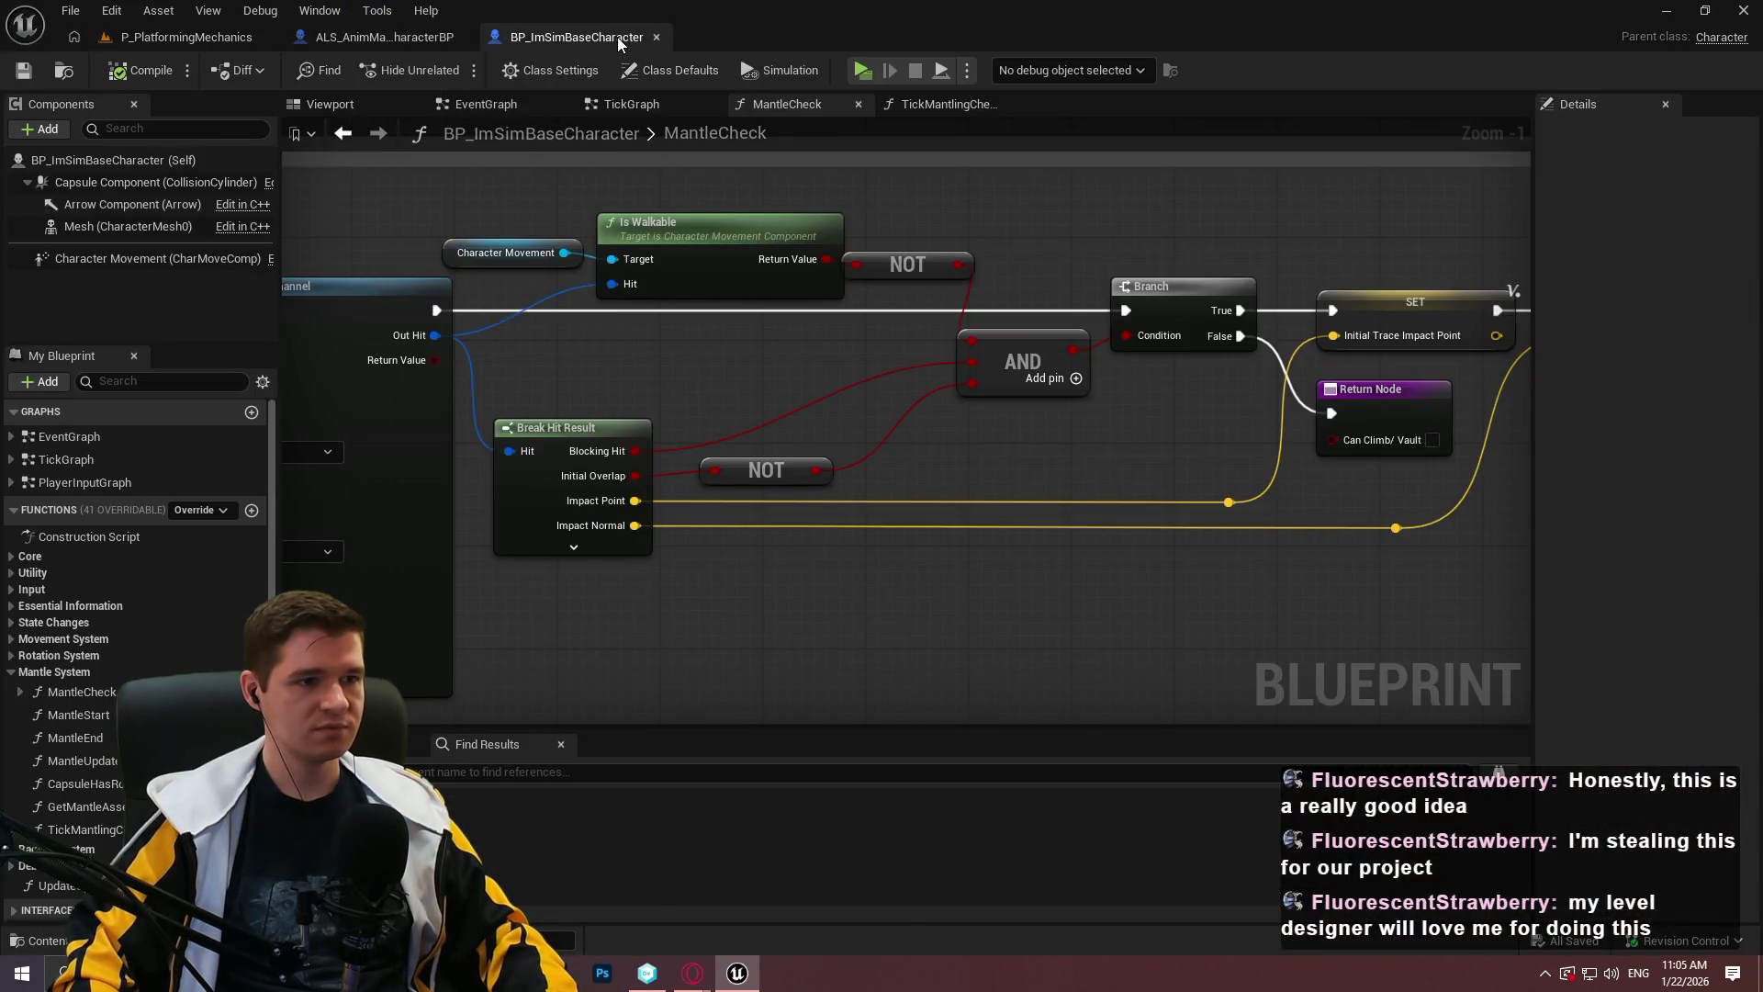
pyautogui.scroll(1, 1089, 409)
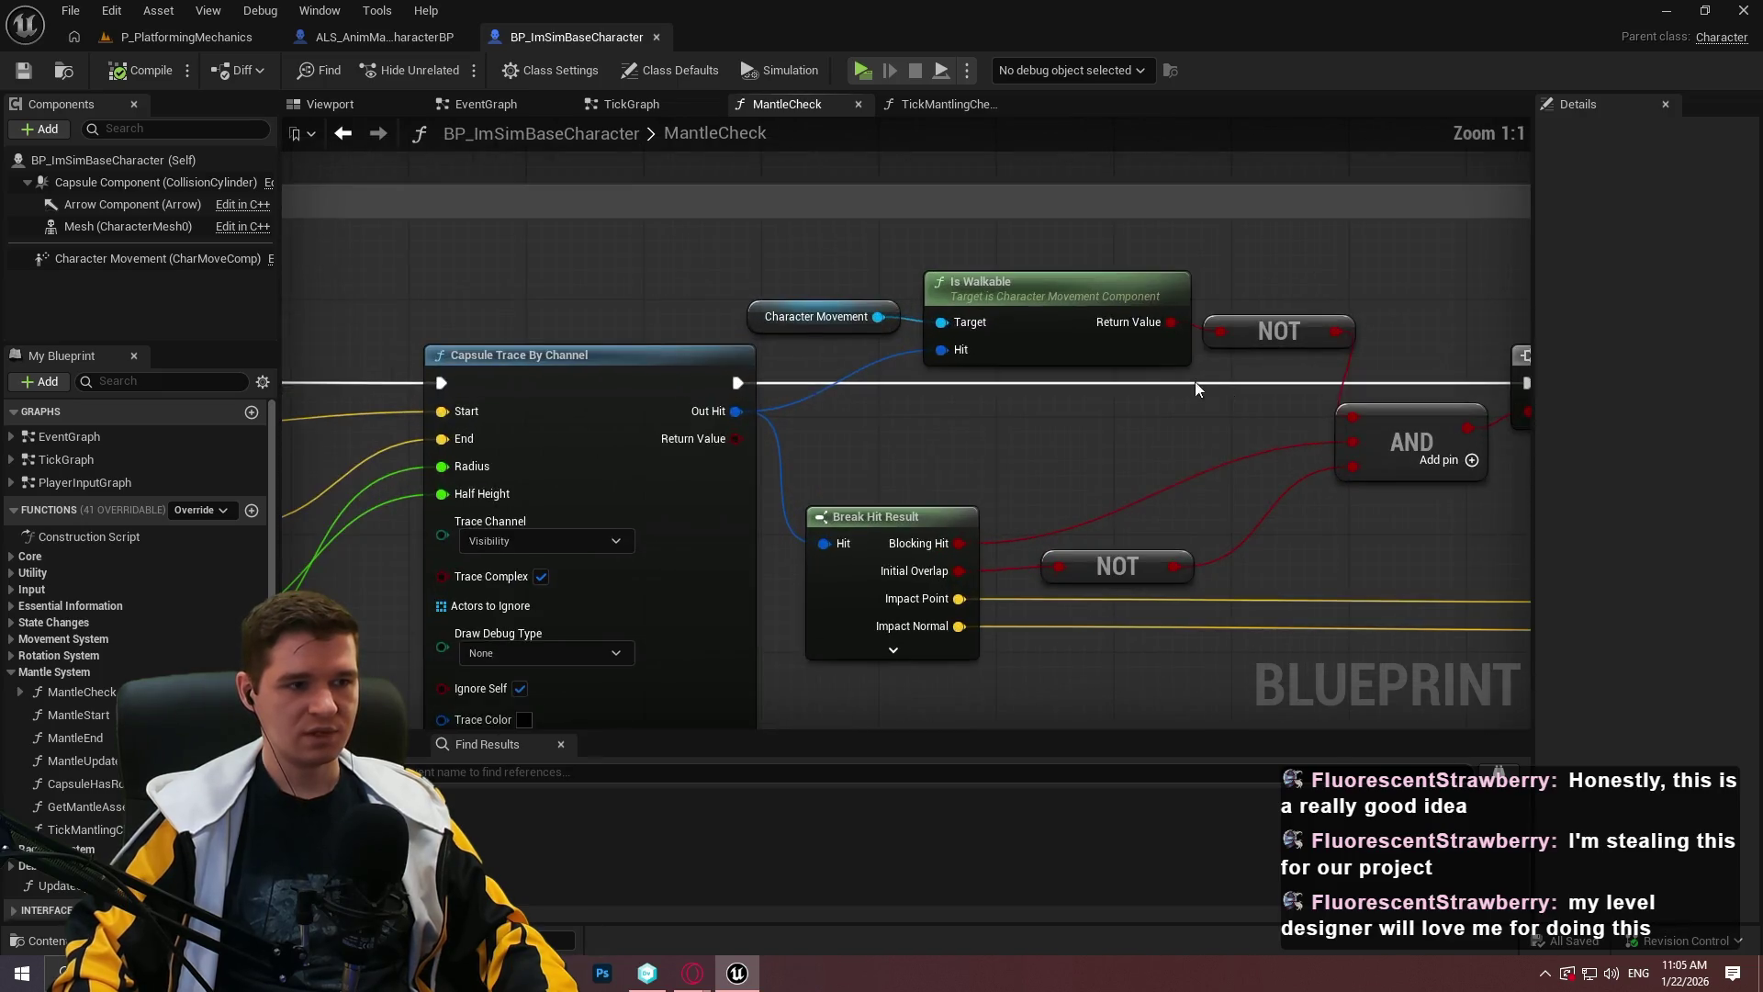
pyautogui.scroll(-3, 1201, 389)
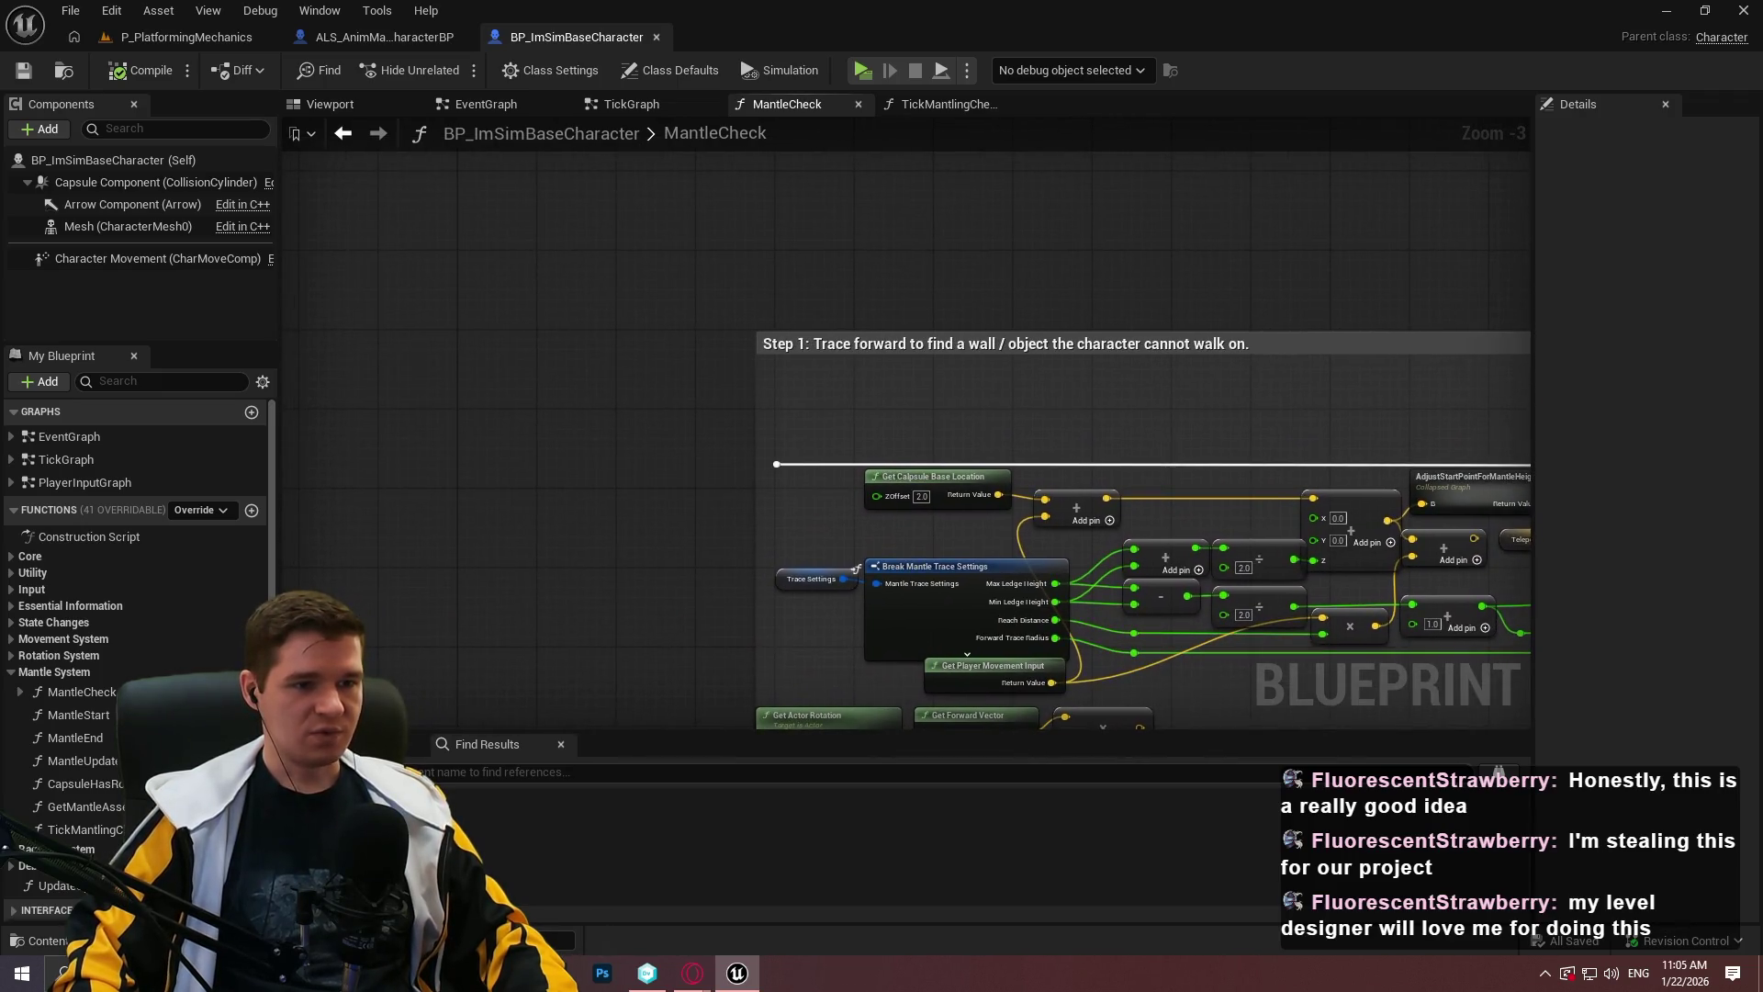
pyautogui.scroll(3, 1039, 317)
pyautogui.moveTo(1302, 509)
pyautogui.mouseDown()
pyautogui.moveTo(832, 410)
pyautogui.moveTo(689, 480)
pyautogui.moveTo(1000, 555)
pyautogui.moveTo(580, 482)
pyautogui.mouseUp()
# Lower the Is Walkable, NOT and AND nodes so they line up.
pyautogui.moveTo(1218, 330); pyautogui.dragTo(1459, 339)
pyautogui.moveTo(284, 332)
pyautogui.mouseDown()
pyautogui.moveTo(872, 393)
pyautogui.moveTo(1134, 377)
pyautogui.moveTo(832, 320)
pyautogui.mouseUp()
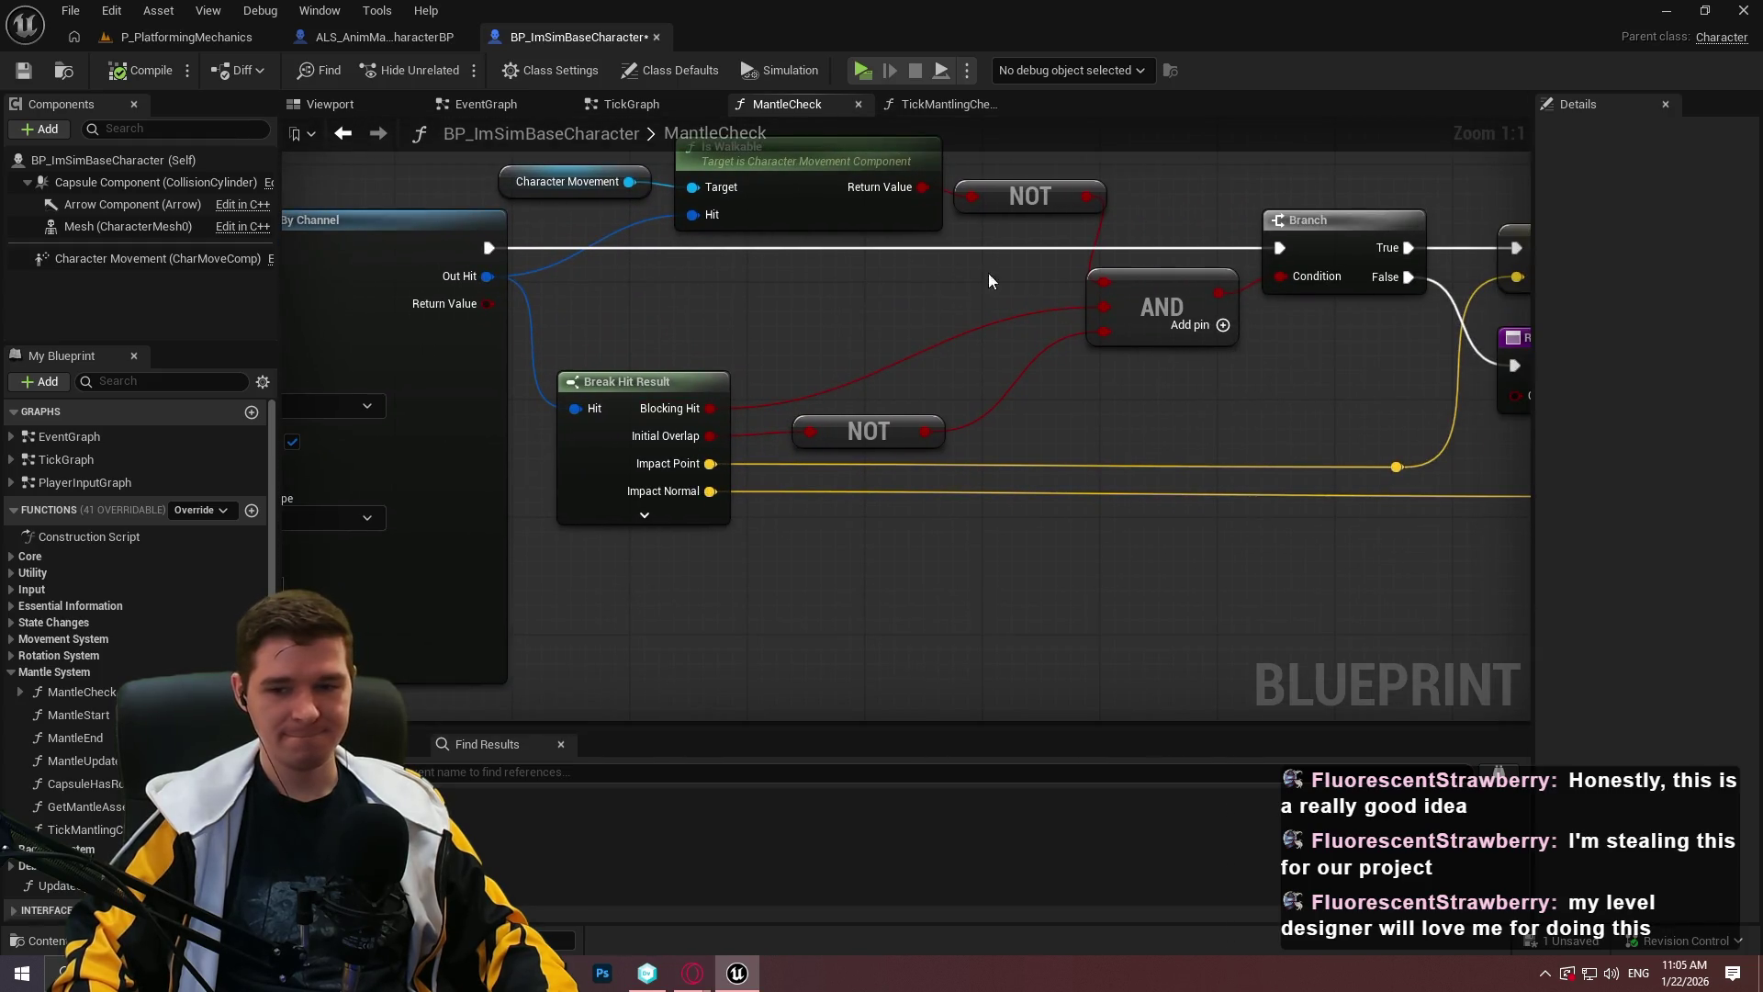
pyautogui.moveTo(972, 272); pyautogui.dragTo(1046, 285)
pyautogui.moveTo(836, 204); pyautogui.dragTo(795, 340)
pyautogui.moveTo(1137, 468); pyautogui.dragTo(1120, 408)
pyautogui.moveTo(1222, 267); pyautogui.dragTo(1190, 328)
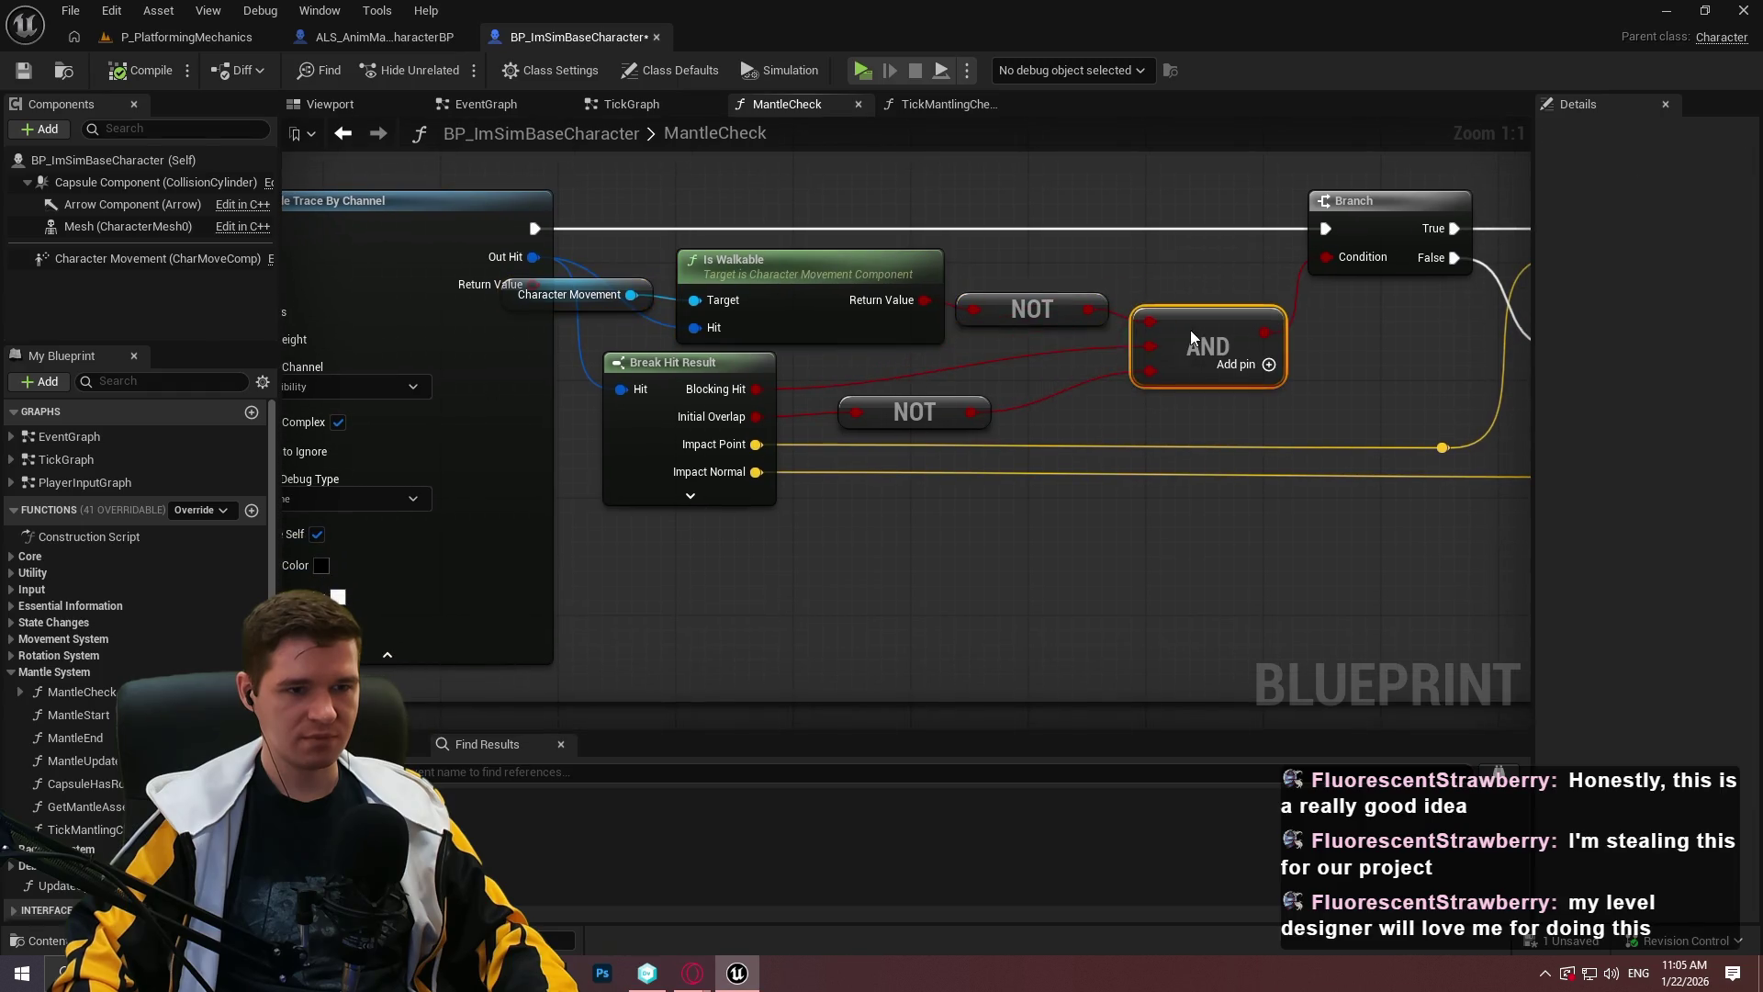
pyautogui.click(1137, 486)
pyautogui.scroll(-1, 979, 432)
# Add two reroute points on the Blocking Hit wire and position them.
pyautogui.doubleClick(926, 380)
pyautogui.moveTo(928, 380); pyautogui.dragTo(878, 388)
pyautogui.doubleClick(962, 373)
pyautogui.moveTo(994, 390); pyautogui.dragTo(1023, 388)
pyautogui.click(1087, 473)
pyautogui.scroll(-5, 1221, 507)
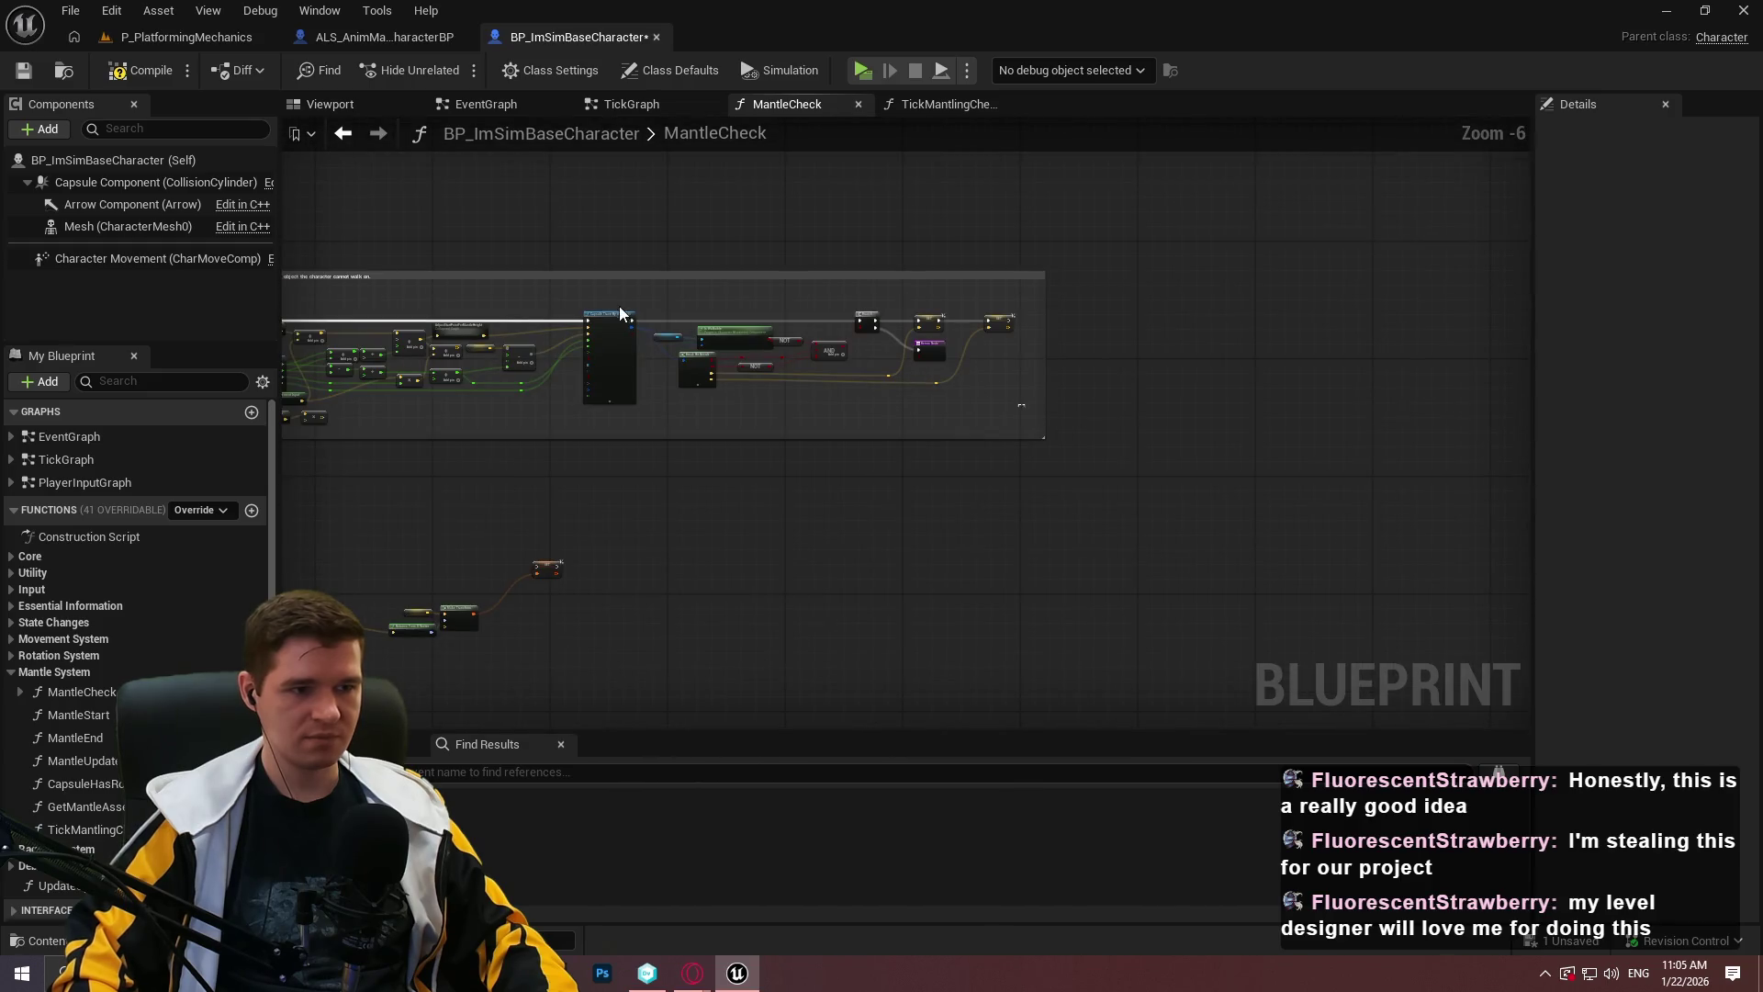
# Shift the hit-check node group right and lower the Out Hit reroute point.
pyautogui.click(643, 312)
pyautogui.scroll(5, 606, 317)
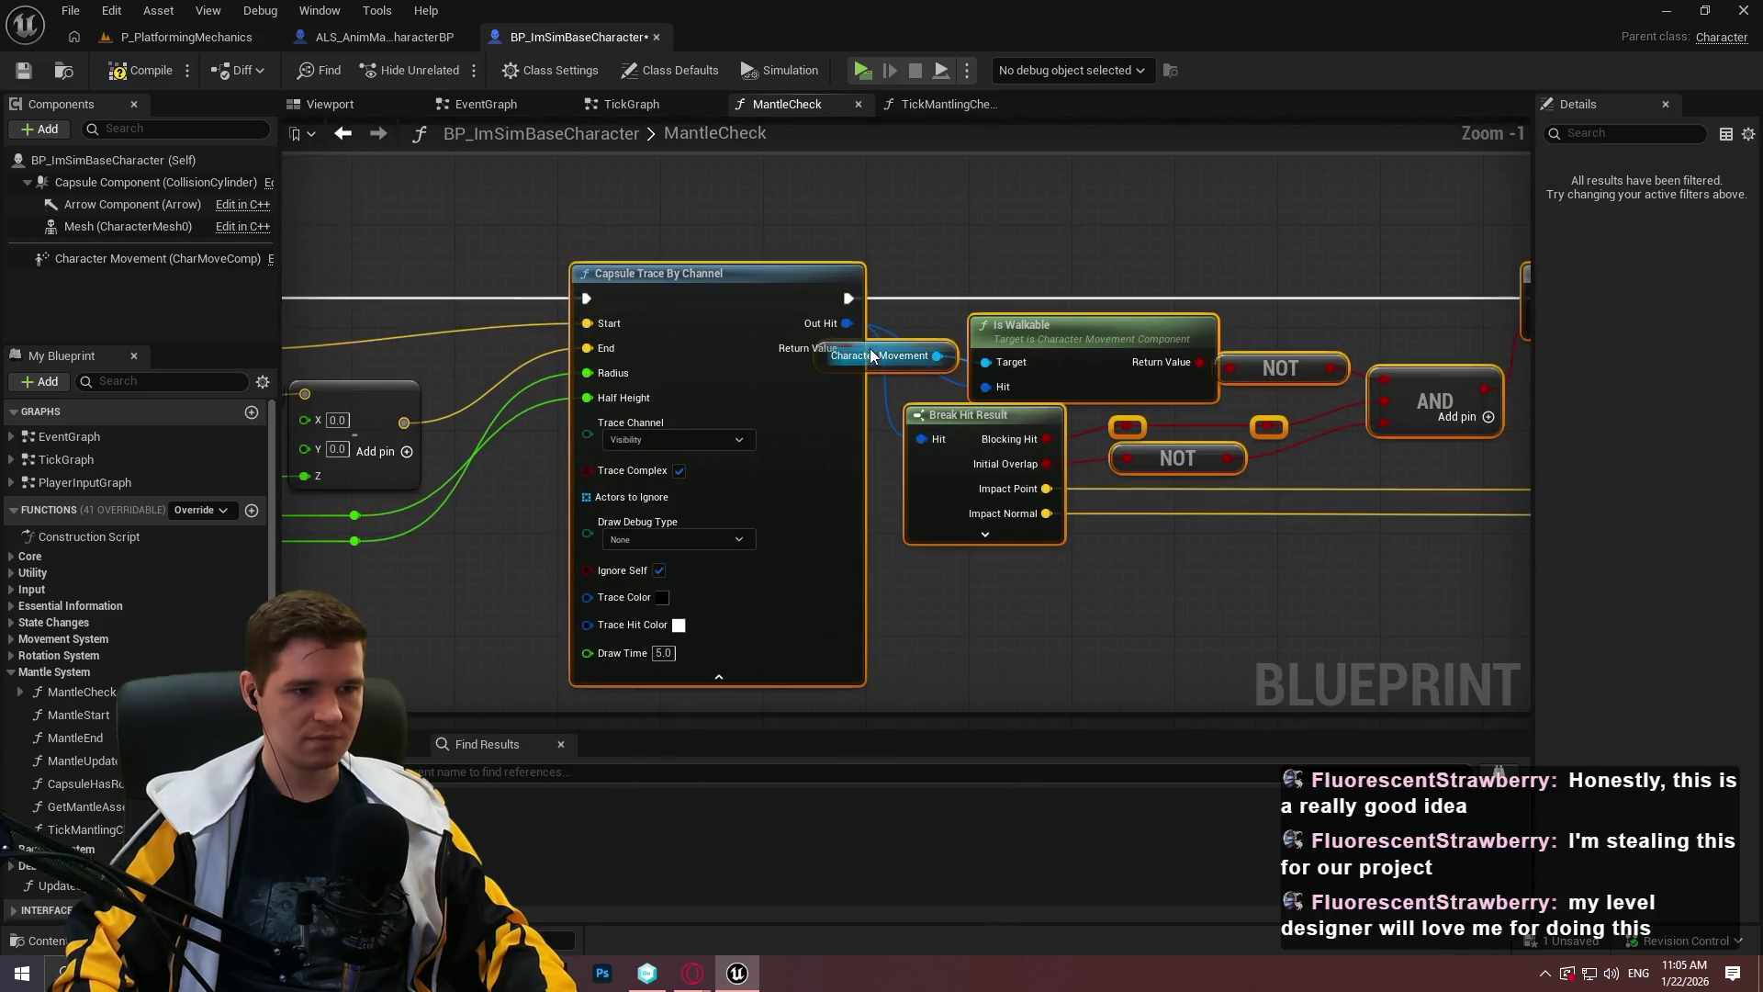
pyautogui.moveTo(937, 344); pyautogui.dragTo(1078, 345)
pyautogui.click(935, 326)
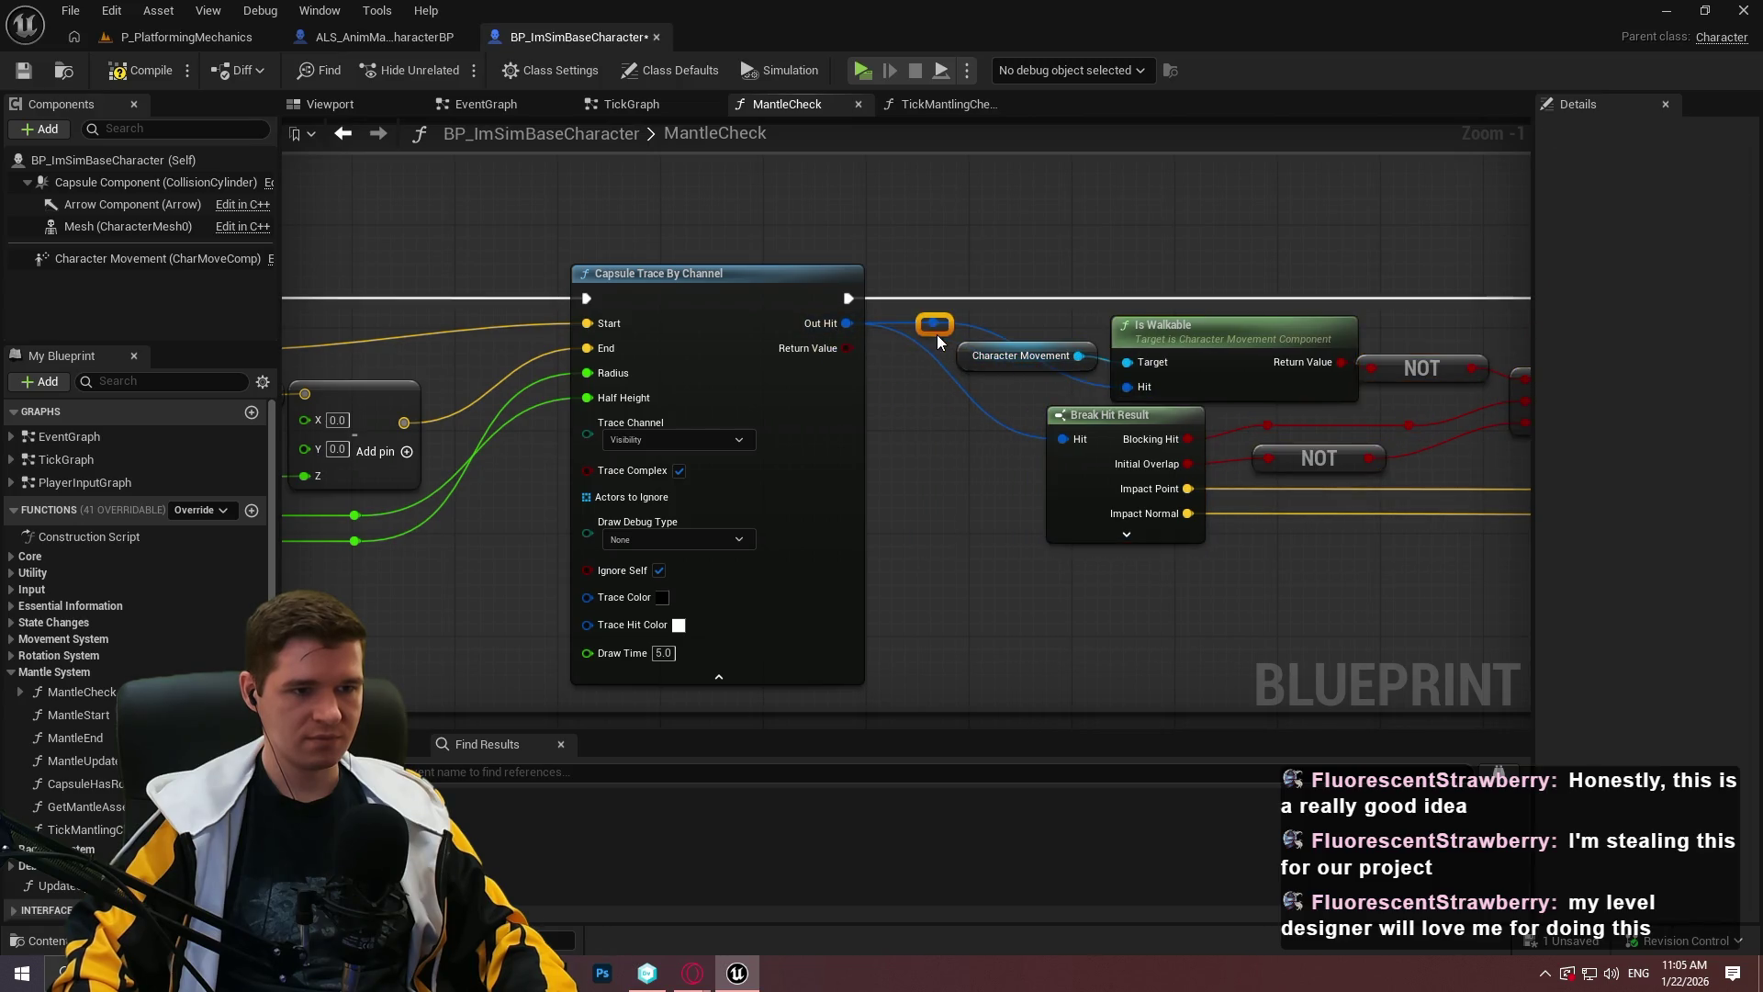
pyautogui.moveTo(938, 336); pyautogui.dragTo(938, 374)
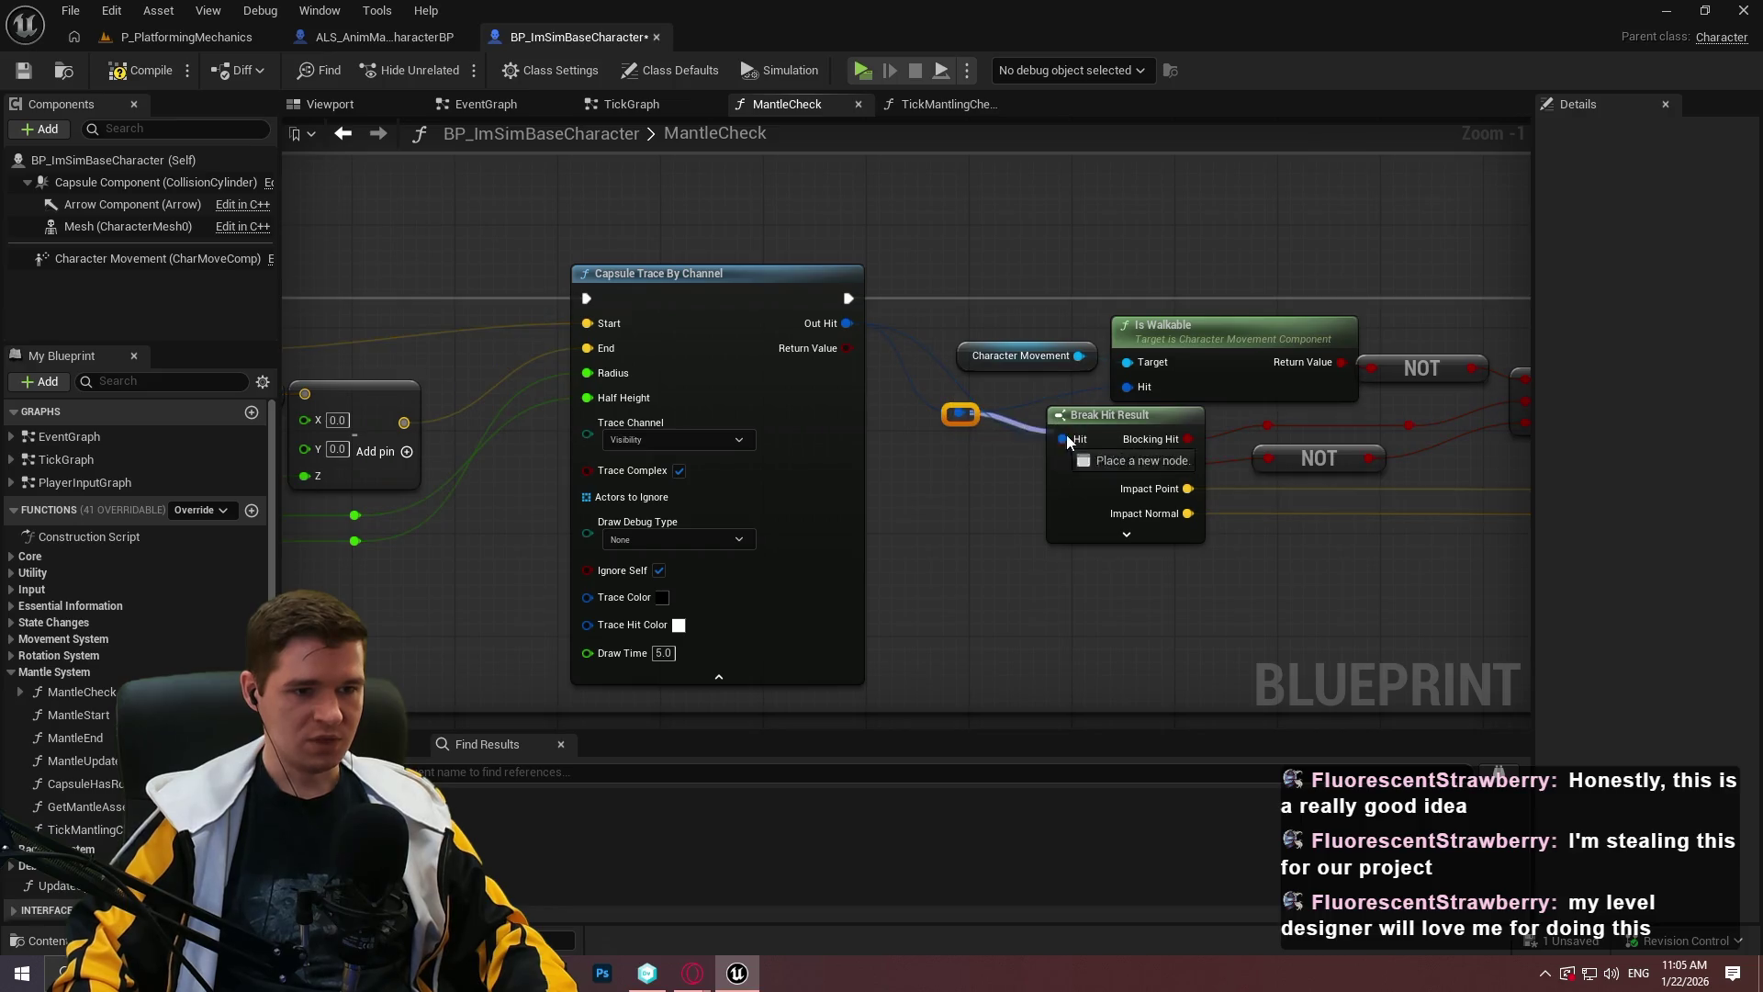
pyautogui.moveTo(983, 397); pyautogui.dragTo(997, 385)
pyautogui.click(968, 463)
# Widen the Step 1 comment box to enclose all its nodes.
pyautogui.scroll(-1, 1001, 491)
pyautogui.scroll(-2, 1072, 526)
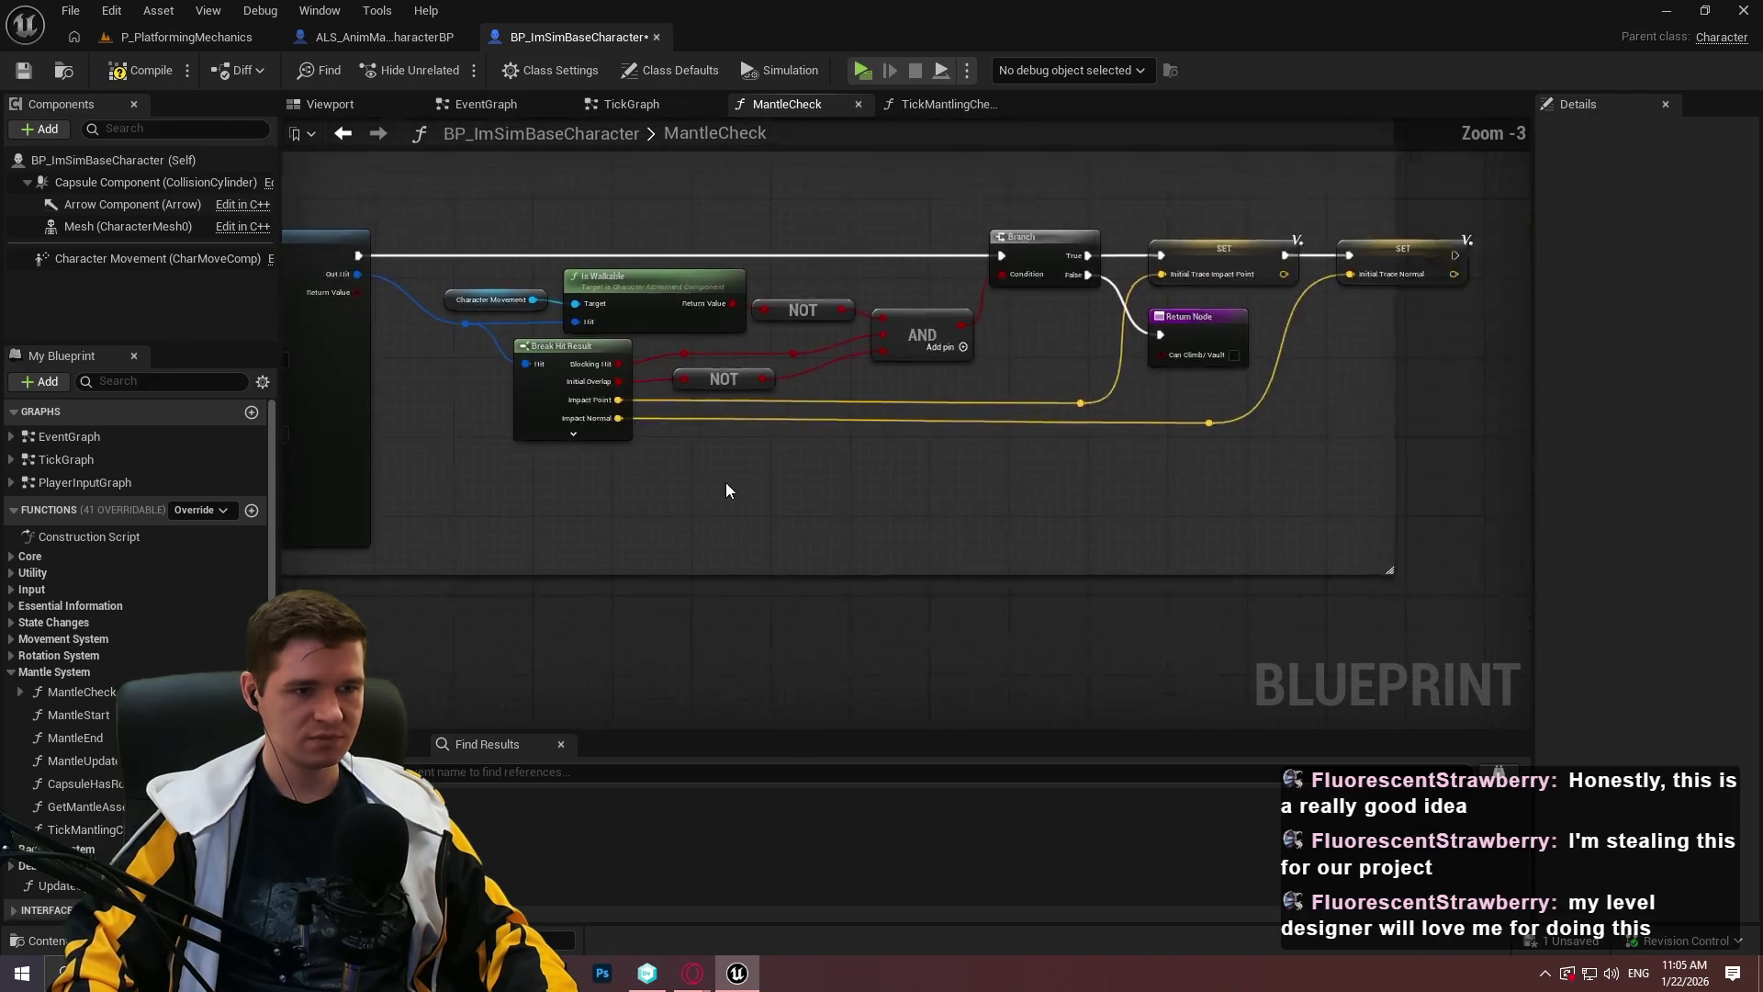
pyautogui.moveTo(1210, 385); pyautogui.dragTo(1295, 383)
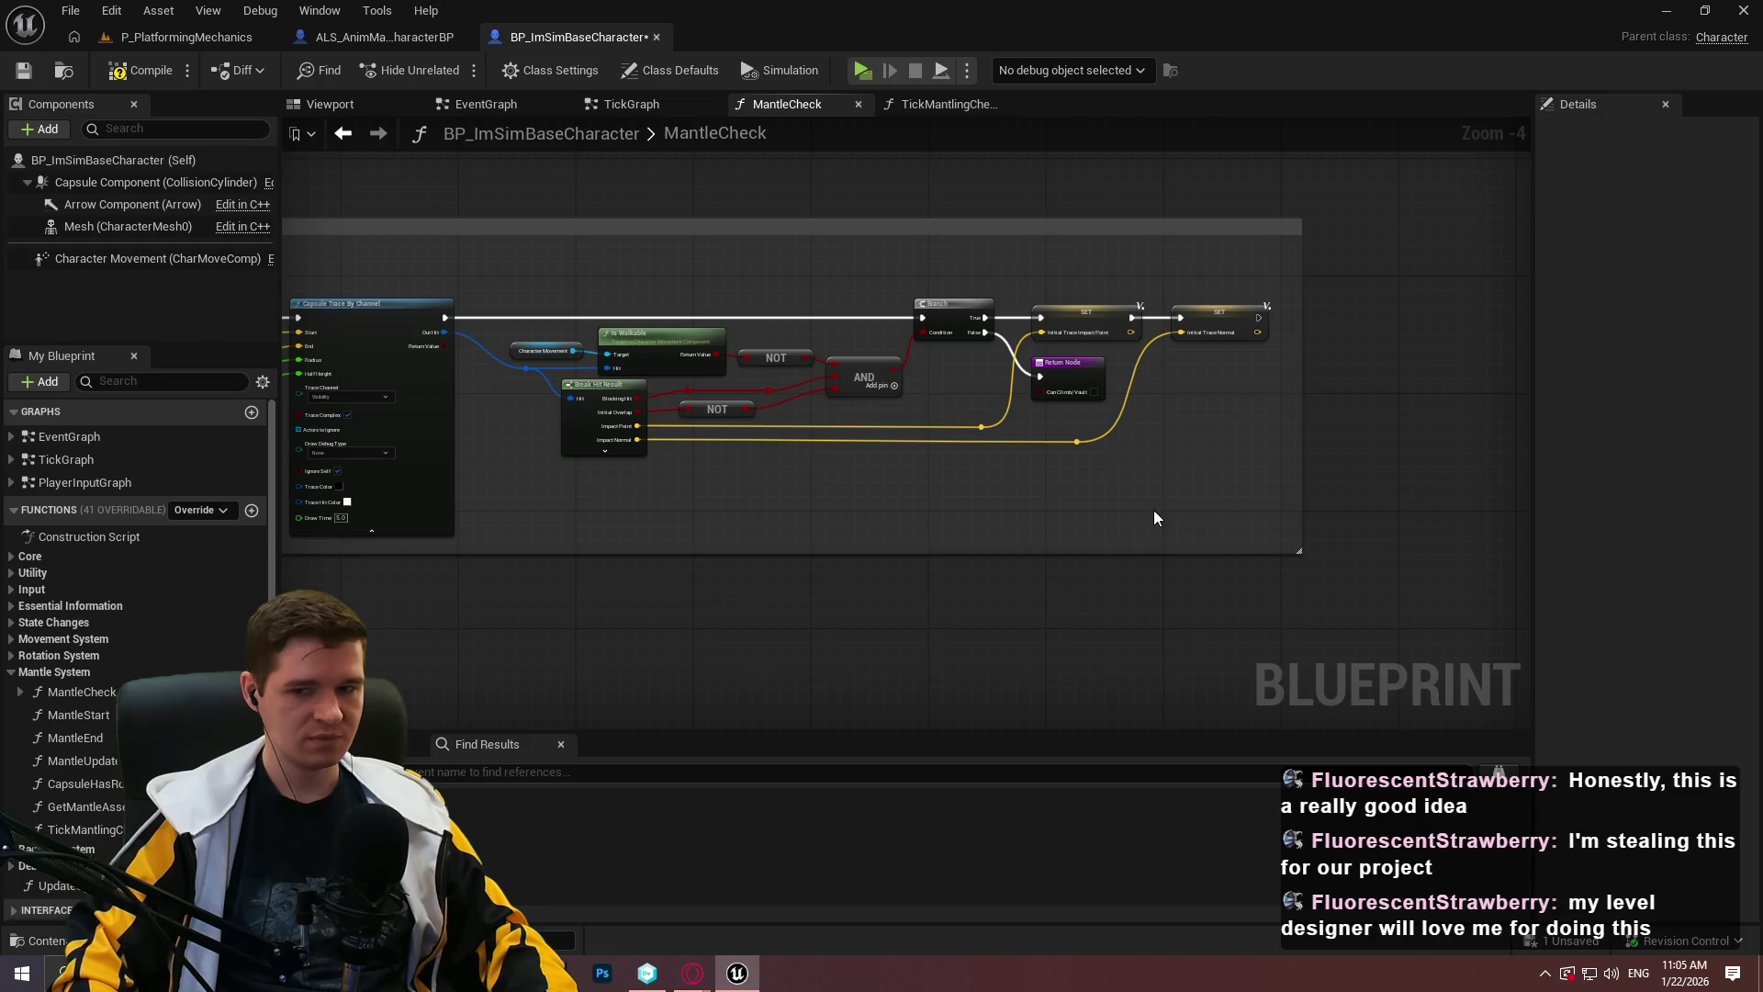
pyautogui.scroll(4, 1196, 390)
# Move the SET nodes to the right and raise the Return Node.
pyautogui.moveTo(976, 535); pyautogui.dragTo(1229, 532)
pyautogui.moveTo(806, 223)
pyautogui.mouseDown()
pyautogui.moveTo(837, 253)
pyautogui.moveTo(918, 248)
pyautogui.mouseUp()
pyautogui.keyDown('ctrl'); pyautogui.click(1033, 383); pyautogui.keyUp('ctrl')
pyautogui.moveTo(1099, 254)
pyautogui.mouseDown()
pyautogui.moveTo(1334, 268)
pyautogui.moveTo(1421, 254)
pyautogui.mouseUp()
pyautogui.moveTo(1045, 361); pyautogui.dragTo(1033, 328)
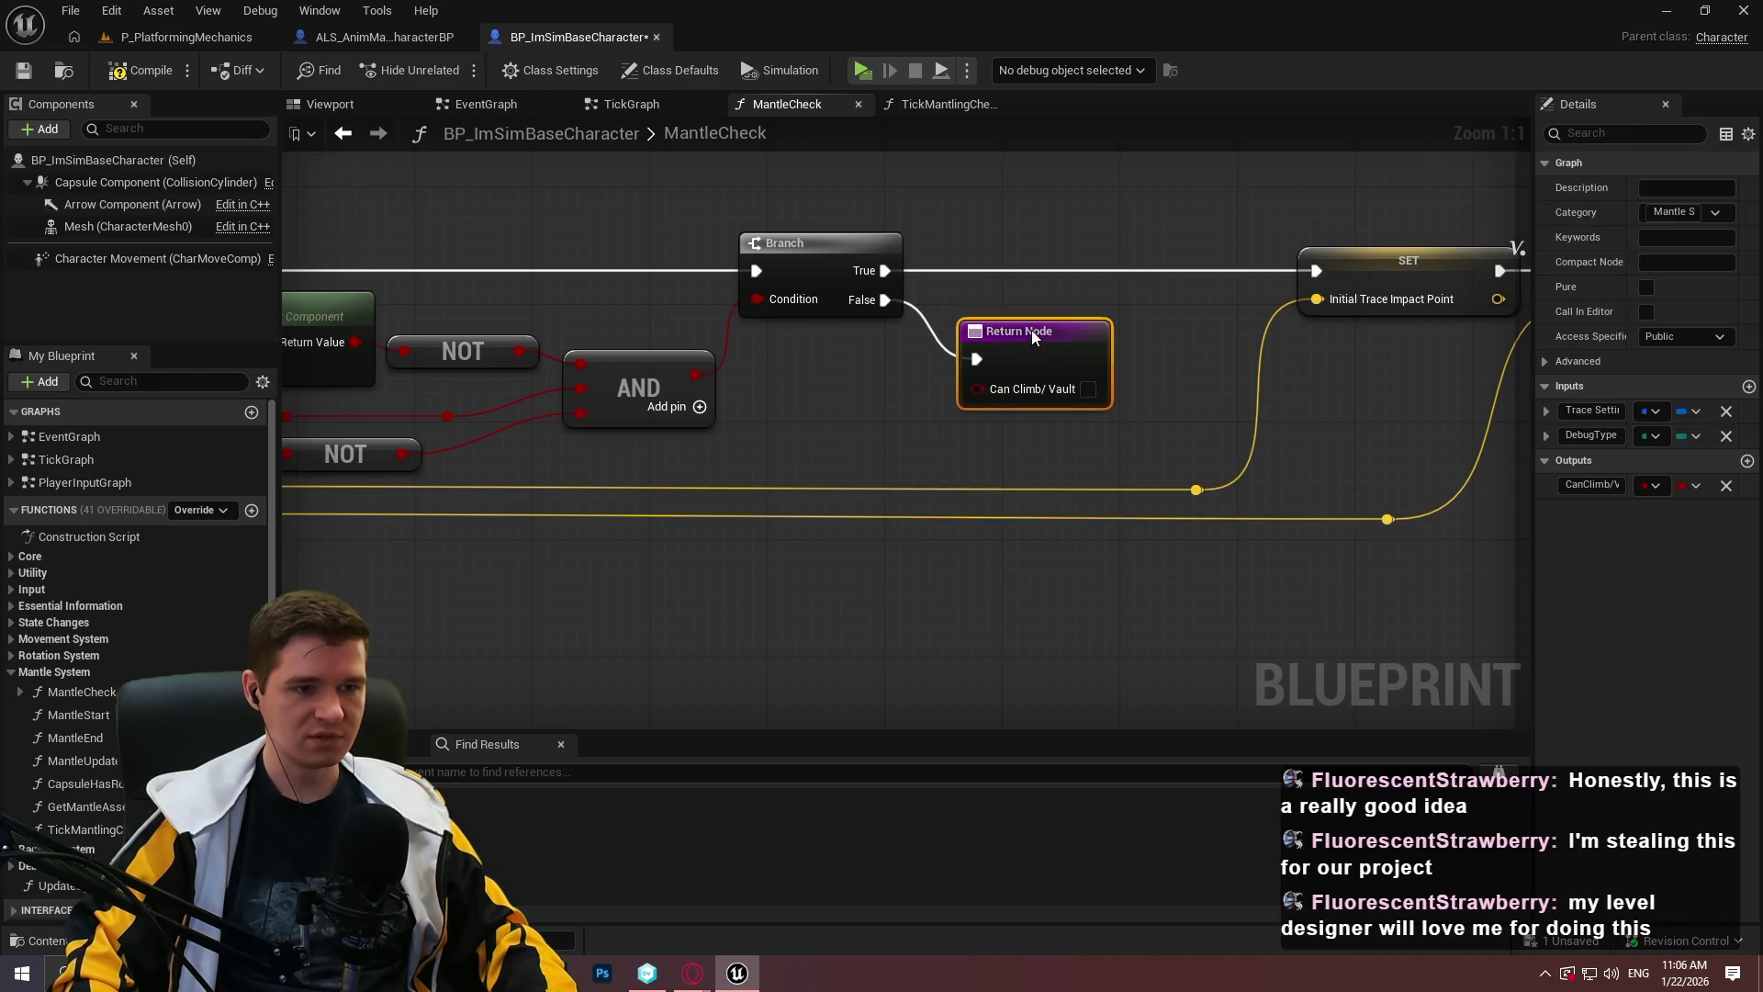
pyautogui.click(784, 416)
pyautogui.scroll(-1, 784, 416)
pyautogui.scroll(-2, 1146, 426)
# Move the Trace Settings and Break Mantle Trace Settings nodes up and left.
pyautogui.scroll(2, 786, 502)
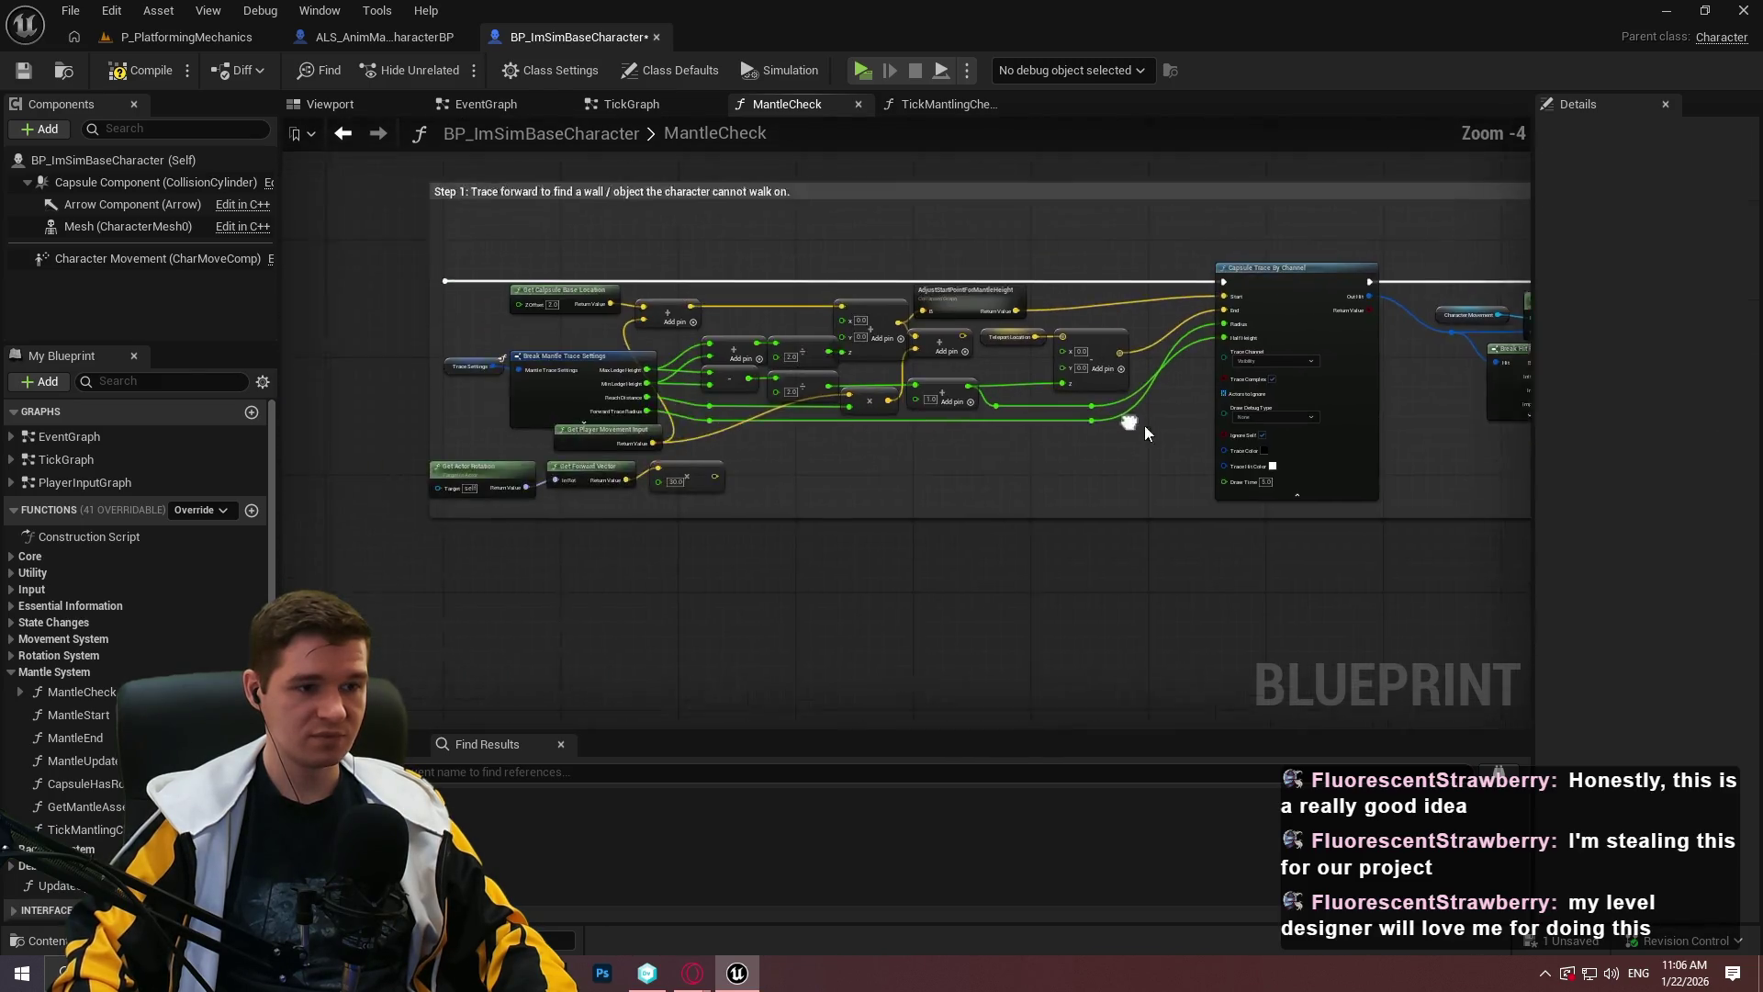
pyautogui.moveTo(786, 502); pyautogui.dragTo(1117, 444)
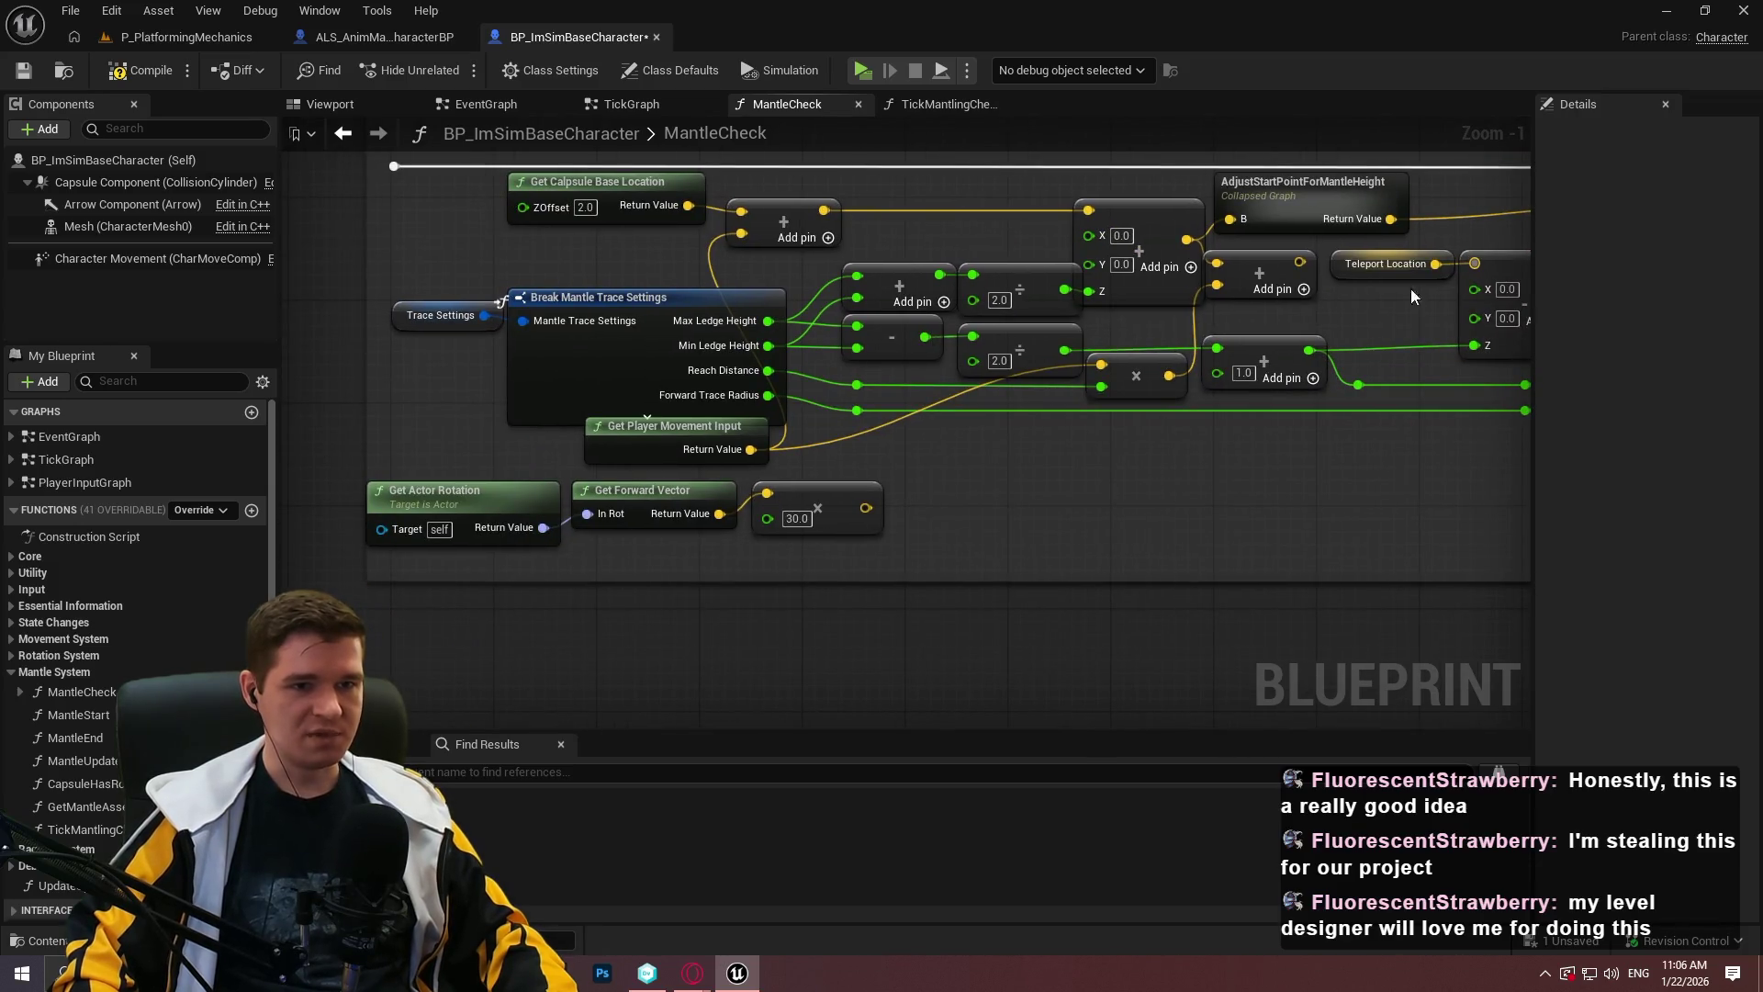
pyautogui.scroll(1, 1145, 303)
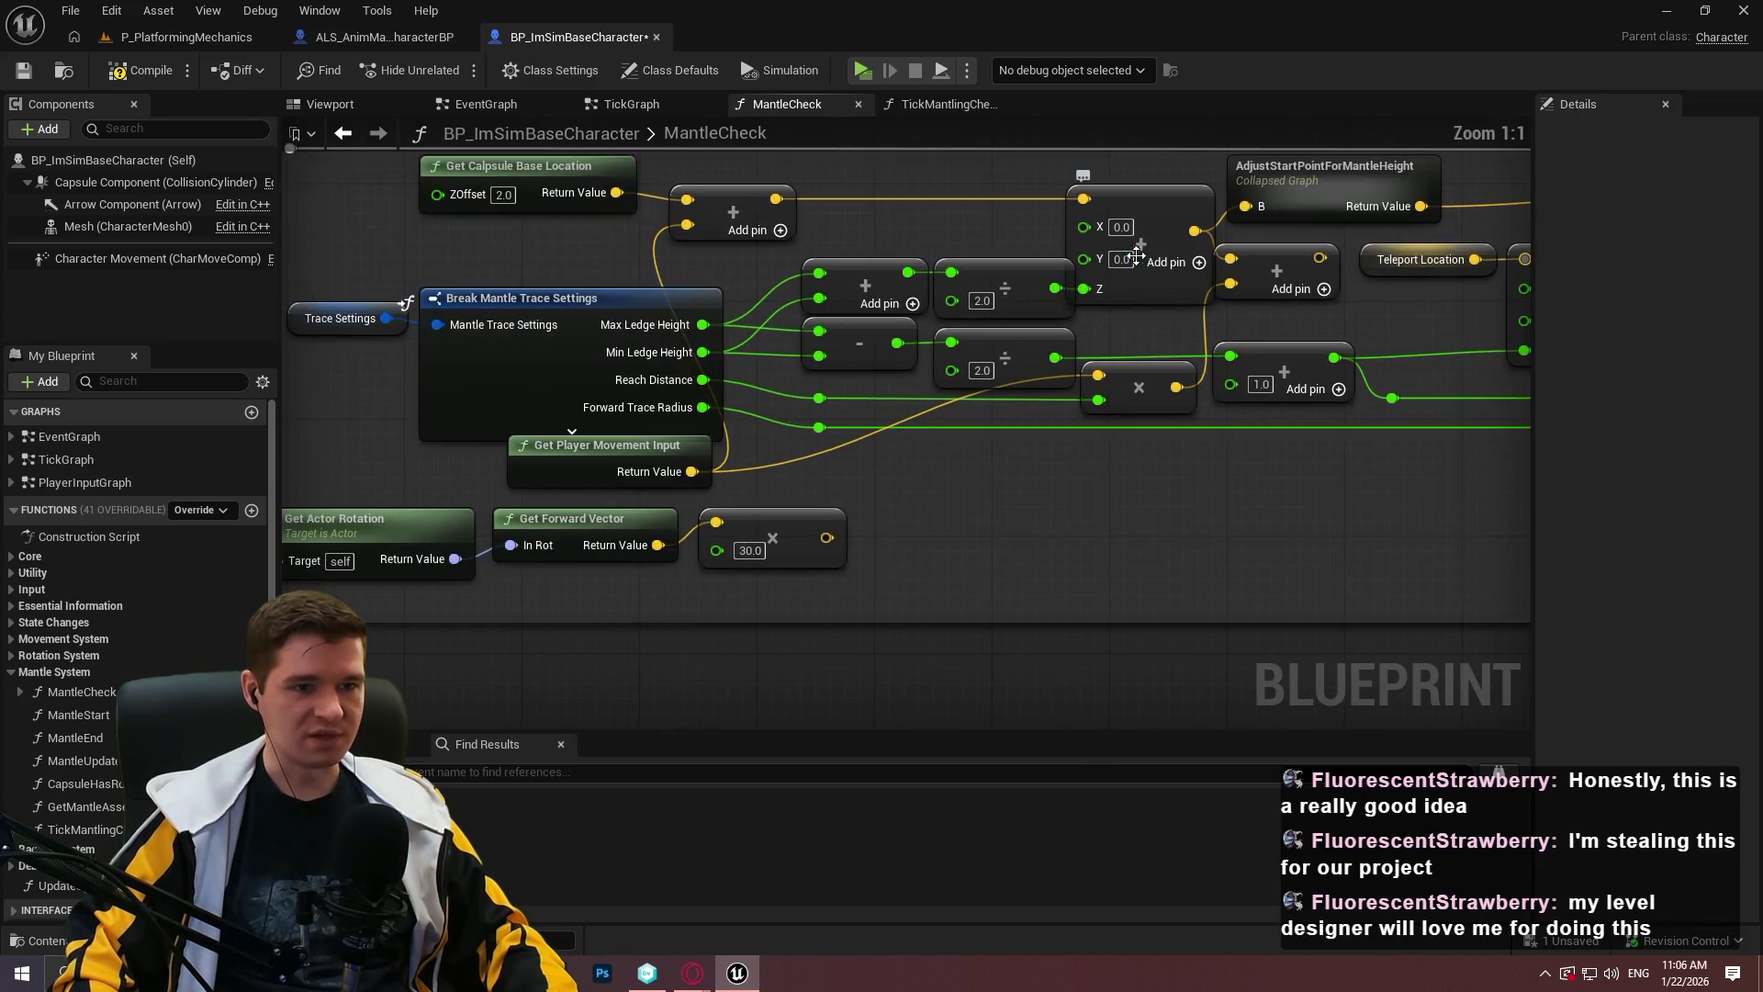
pyautogui.moveTo(1154, 295); pyautogui.dragTo(1353, 341)
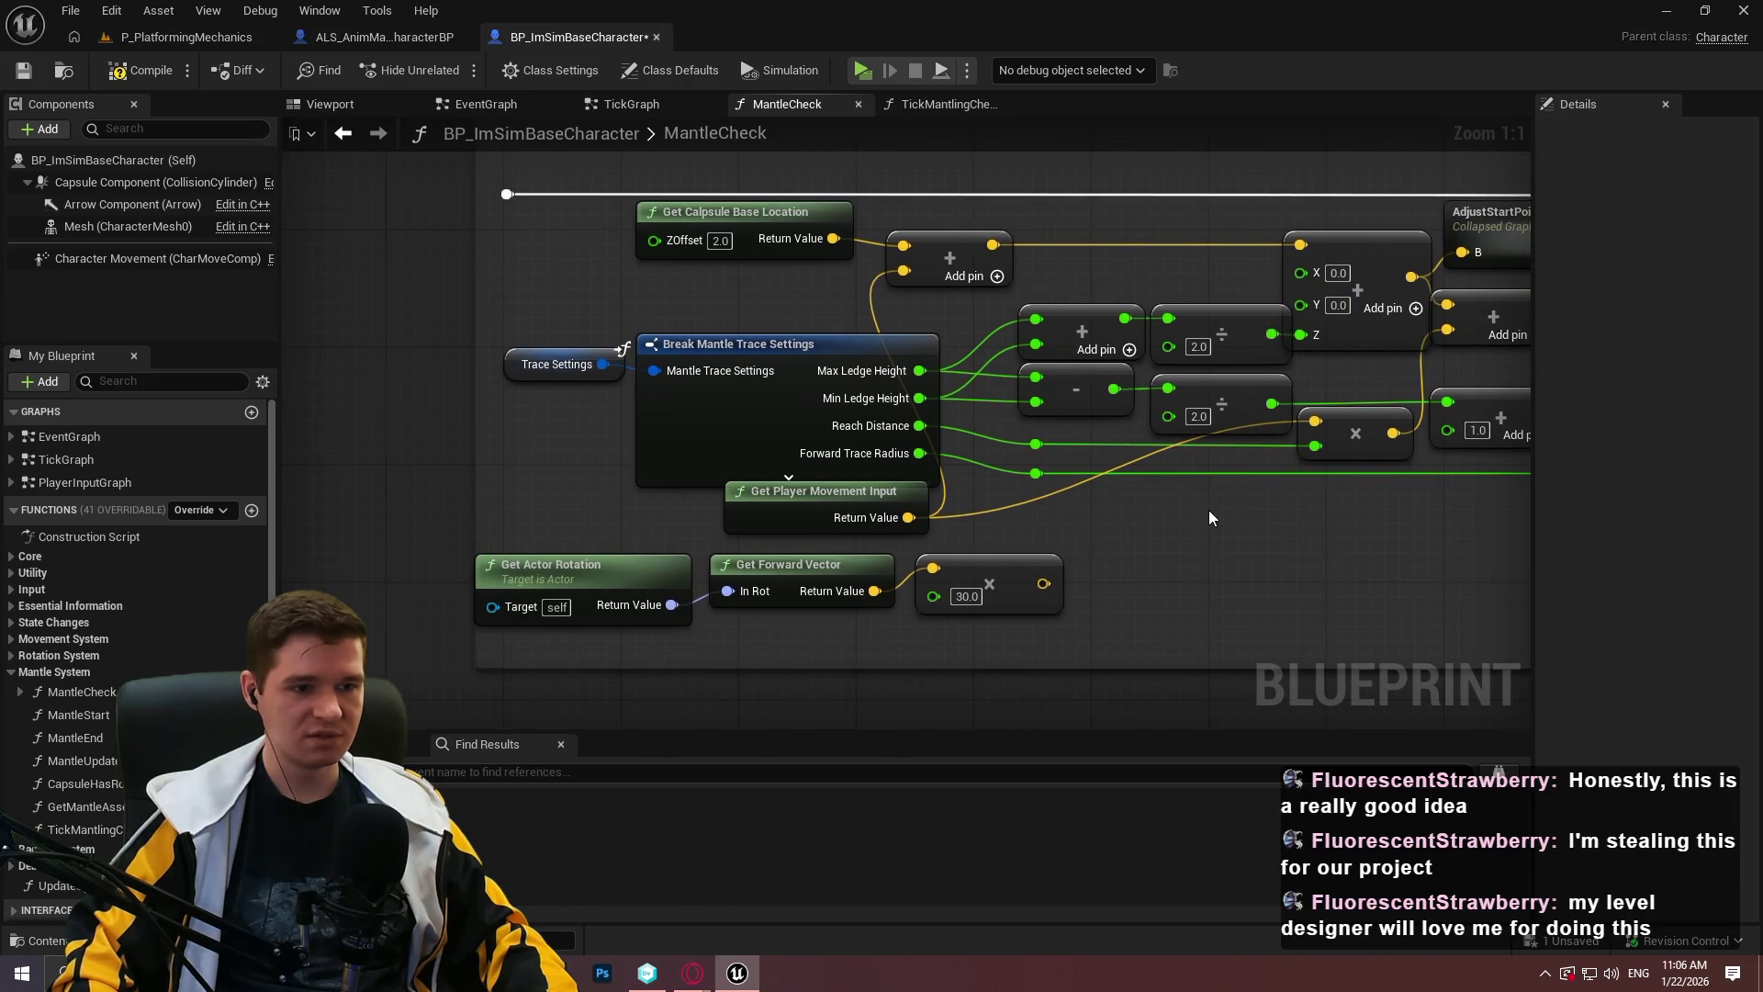
pyautogui.scroll(-1, 1210, 510)
pyautogui.moveTo(621, 231)
pyautogui.mouseDown()
pyautogui.moveTo(671, 329)
pyautogui.moveTo(602, 323)
pyautogui.moveTo(674, 333)
pyautogui.moveTo(663, 312)
pyautogui.mouseUp()
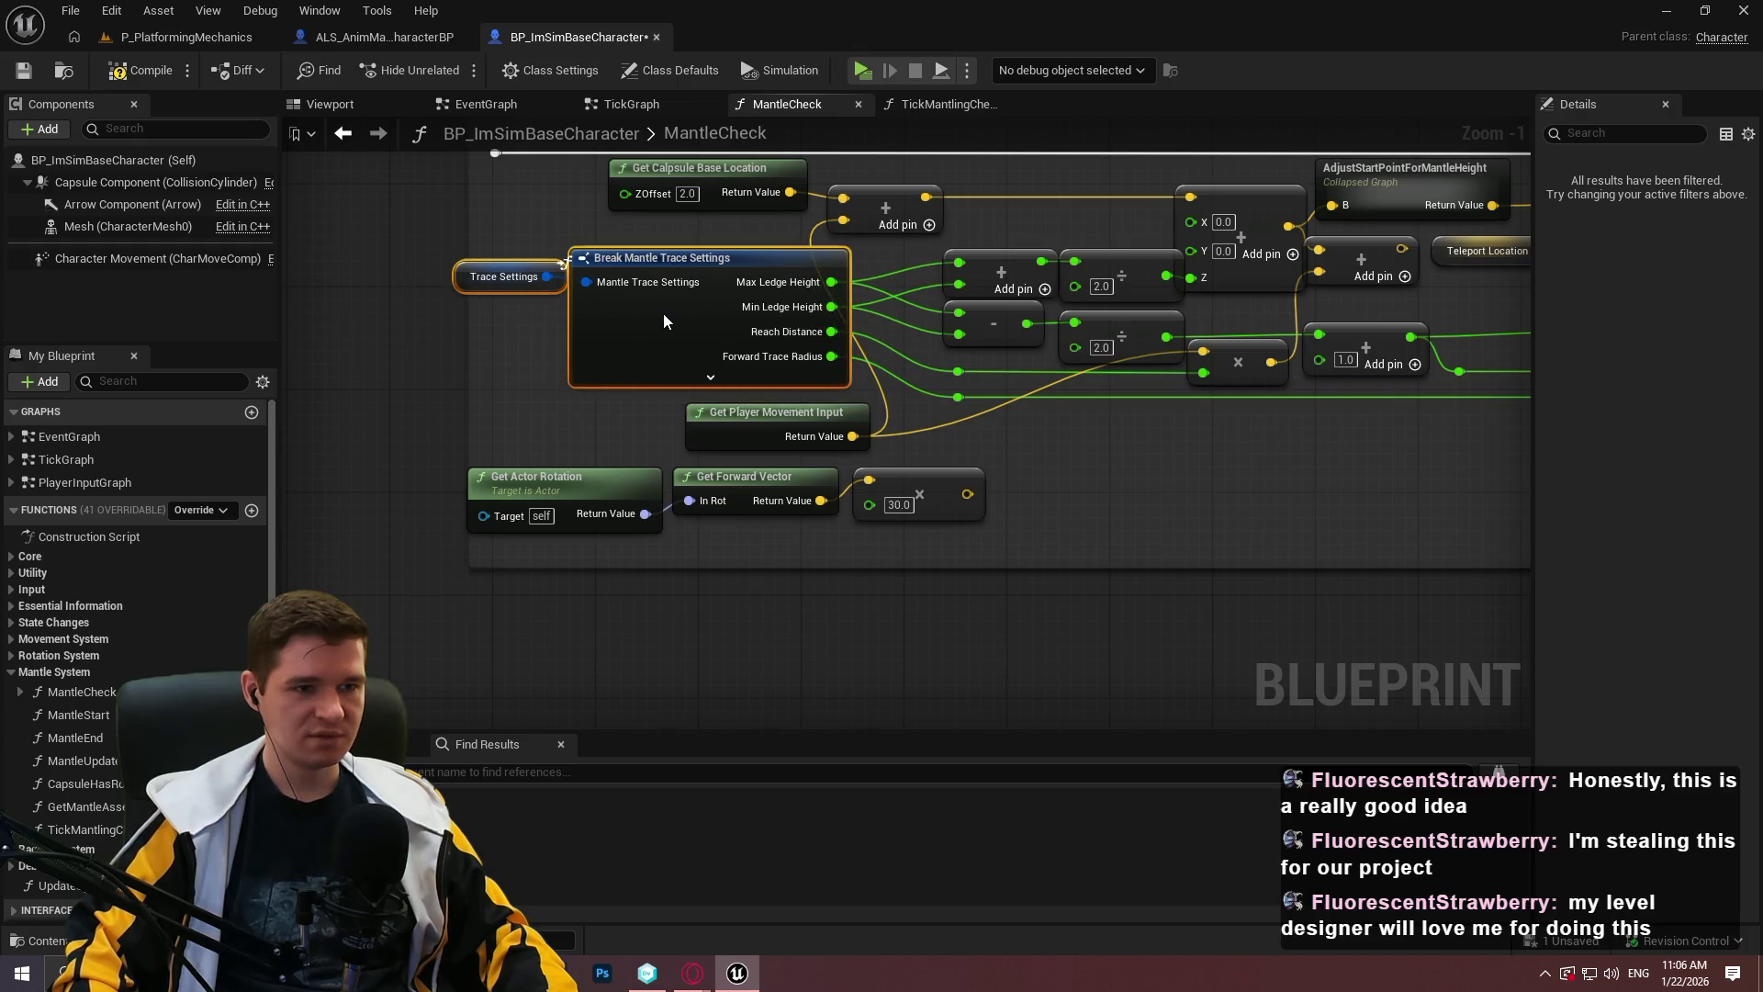
pyautogui.click(845, 361)
pyautogui.moveTo(811, 364)
pyautogui.mouseDown()
pyautogui.moveTo(940, 595)
pyautogui.moveTo(845, 533)
pyautogui.mouseUp()
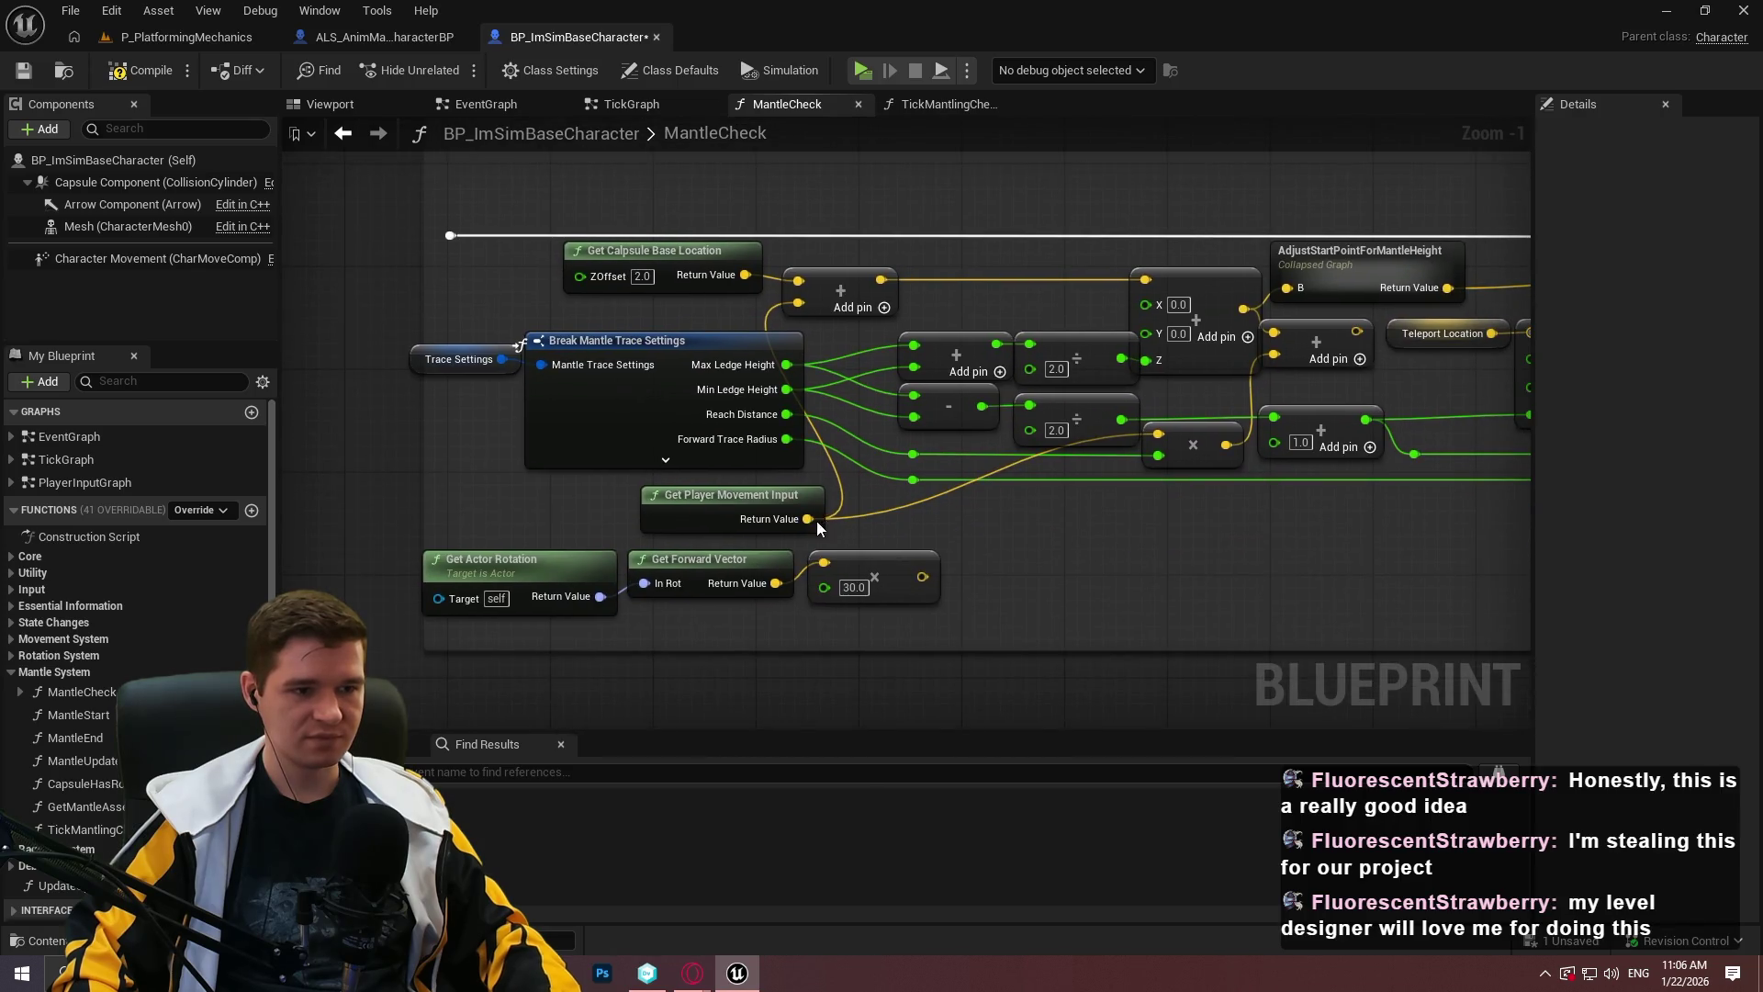
# Unlink Get Player Movement Input and wire a pasted copy into the multiply node.
pyautogui.keyDown('alt'); pyautogui.click(1159, 434); pyautogui.keyUp('alt')
pyautogui.moveTo(765, 502); pyautogui.dragTo(454, 283)
pyautogui.hotkey('ctrl', 'c')
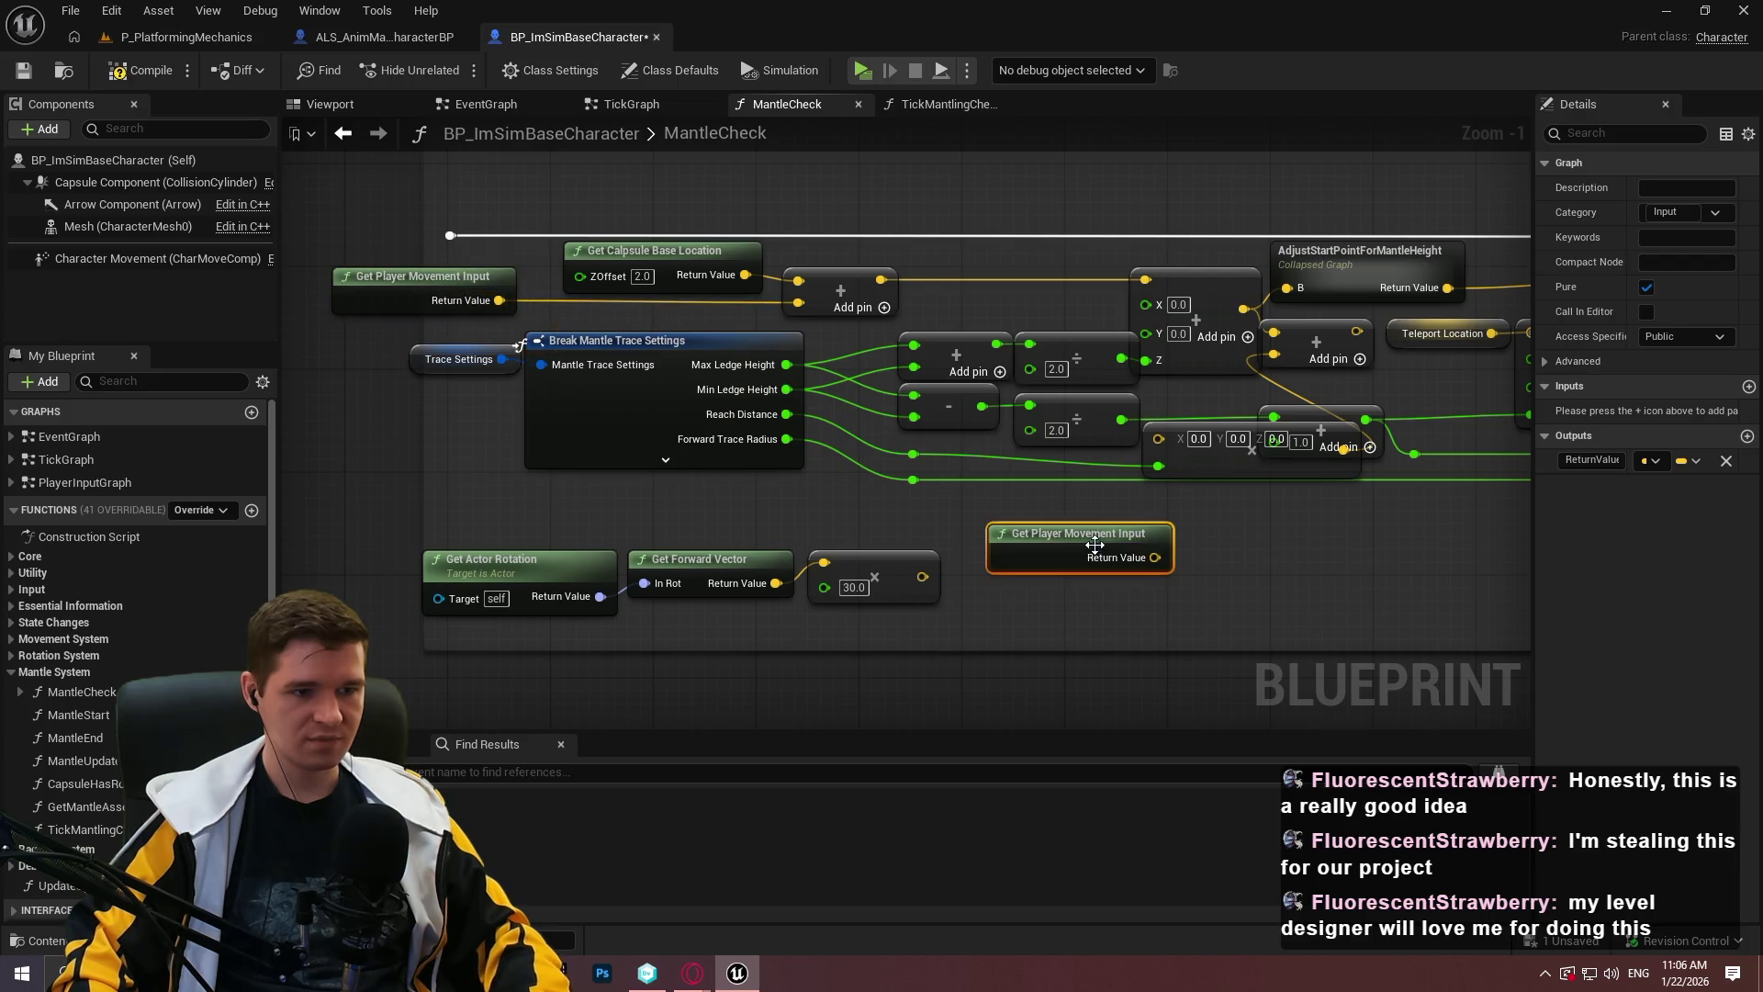
pyautogui.hotkey('ctrl', 'v')
pyautogui.moveTo(1155, 557); pyautogui.dragTo(1159, 434)
pyautogui.moveTo(1131, 543)
pyautogui.mouseDown()
pyautogui.moveTo(1054, 518)
pyautogui.moveTo(1091, 511)
pyautogui.mouseUp()
pyautogui.click(1065, 524)
pyautogui.click(1193, 496)
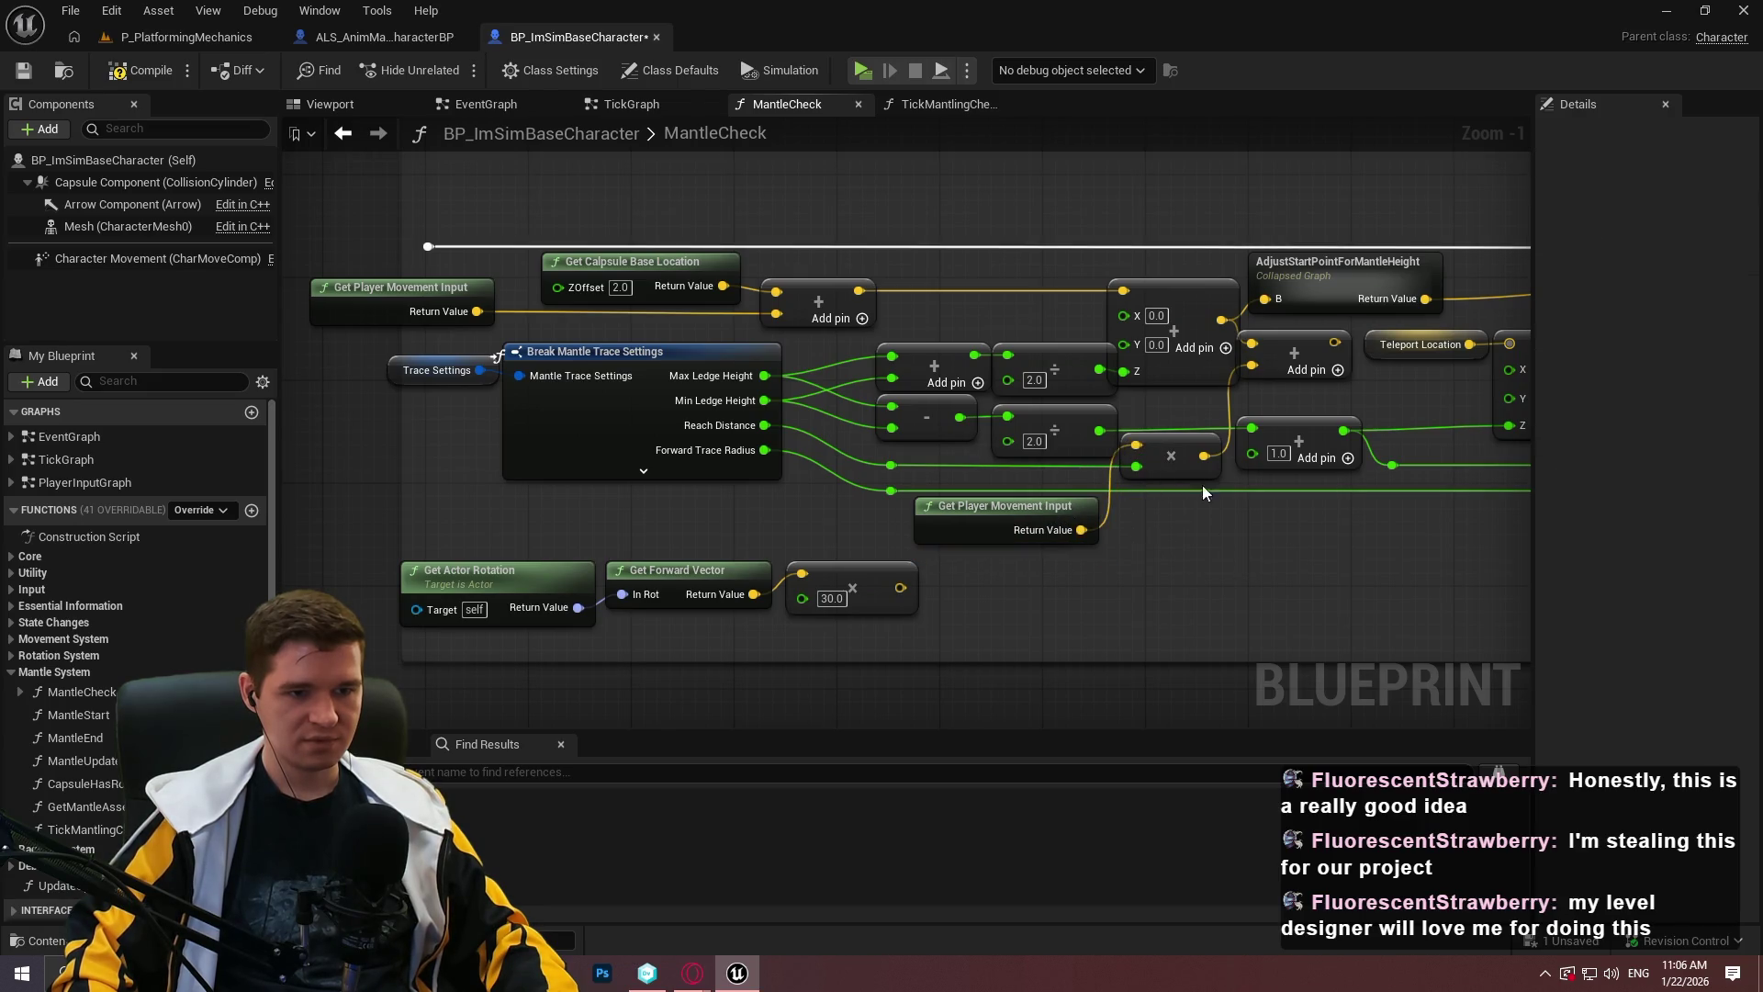
# Delete the Get Actor Rotation forward-vector node chain.
pyautogui.scroll(1, 1164, 505)
pyautogui.moveTo(1095, 409); pyautogui.dragTo(971, 434)
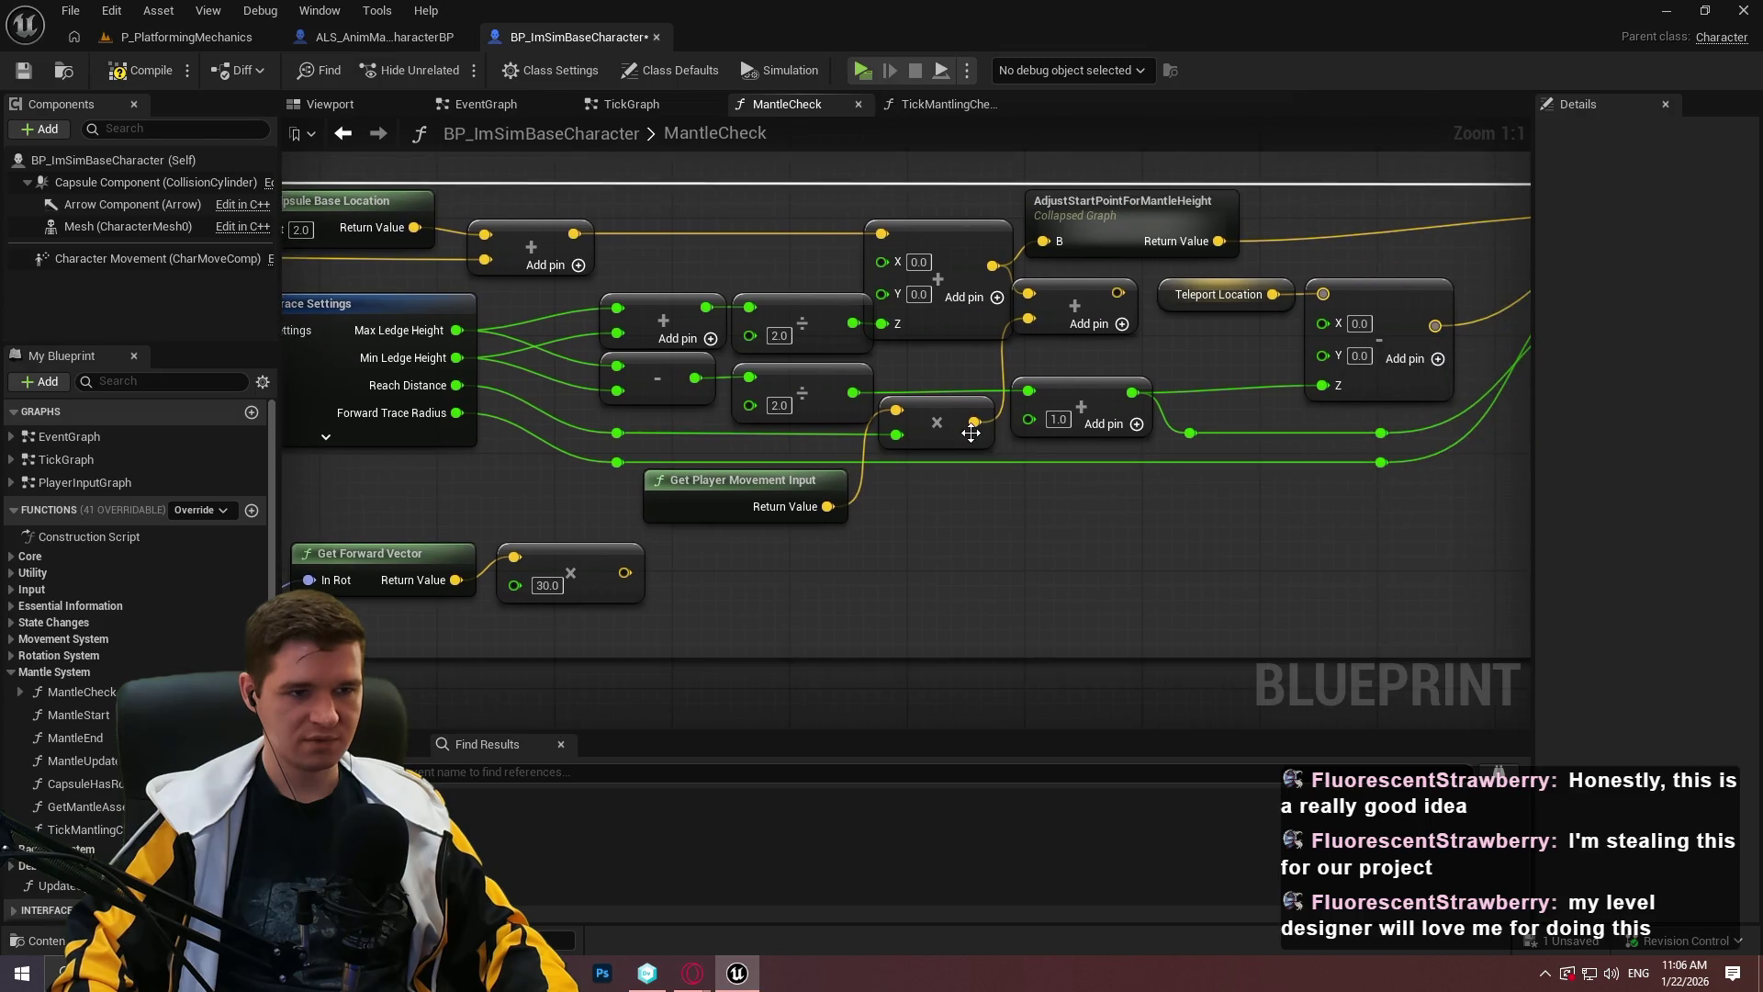
pyautogui.moveTo(668, 623)
pyautogui.mouseDown()
pyautogui.moveTo(995, 667)
pyautogui.moveTo(515, 612)
pyautogui.mouseUp()
pyautogui.press('Delete')
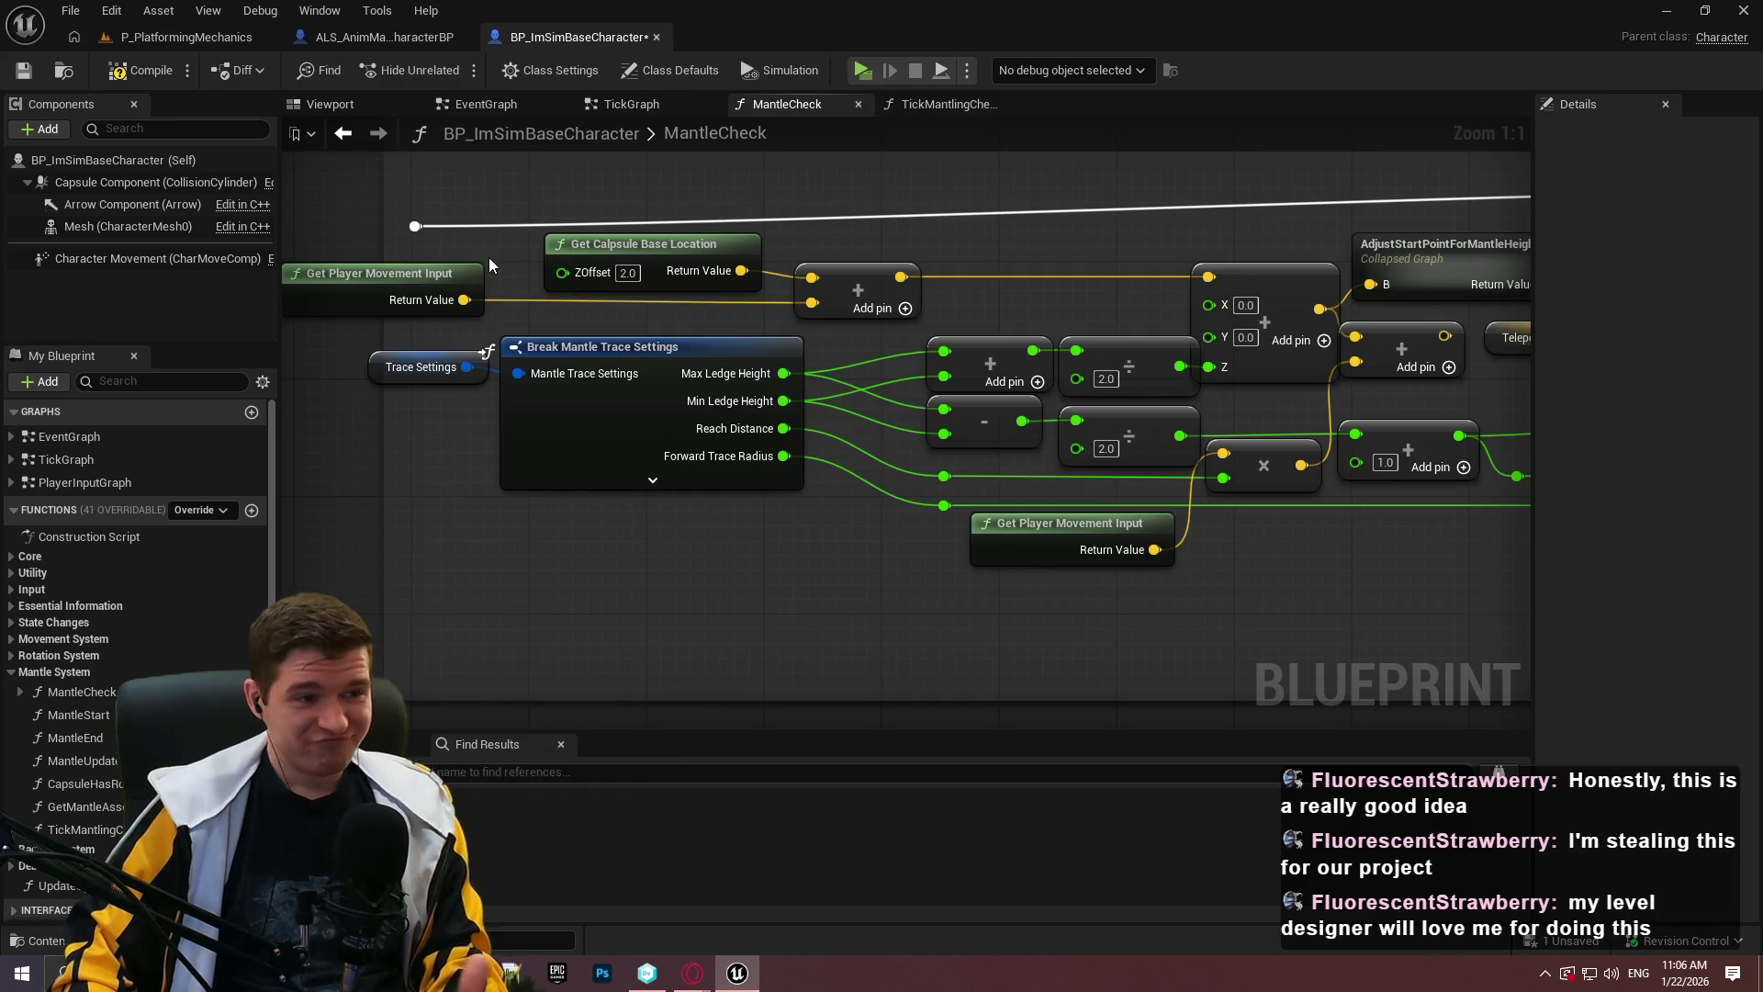
# Reposition the trace settings nodes and place Get Player Movement Input under the capsule location.
pyautogui.moveTo(597, 514); pyautogui.dragTo(380, 347)
pyautogui.moveTo(651, 346)
pyautogui.mouseDown()
pyautogui.moveTo(681, 390)
pyautogui.moveTo(710, 390)
pyautogui.mouseUp()
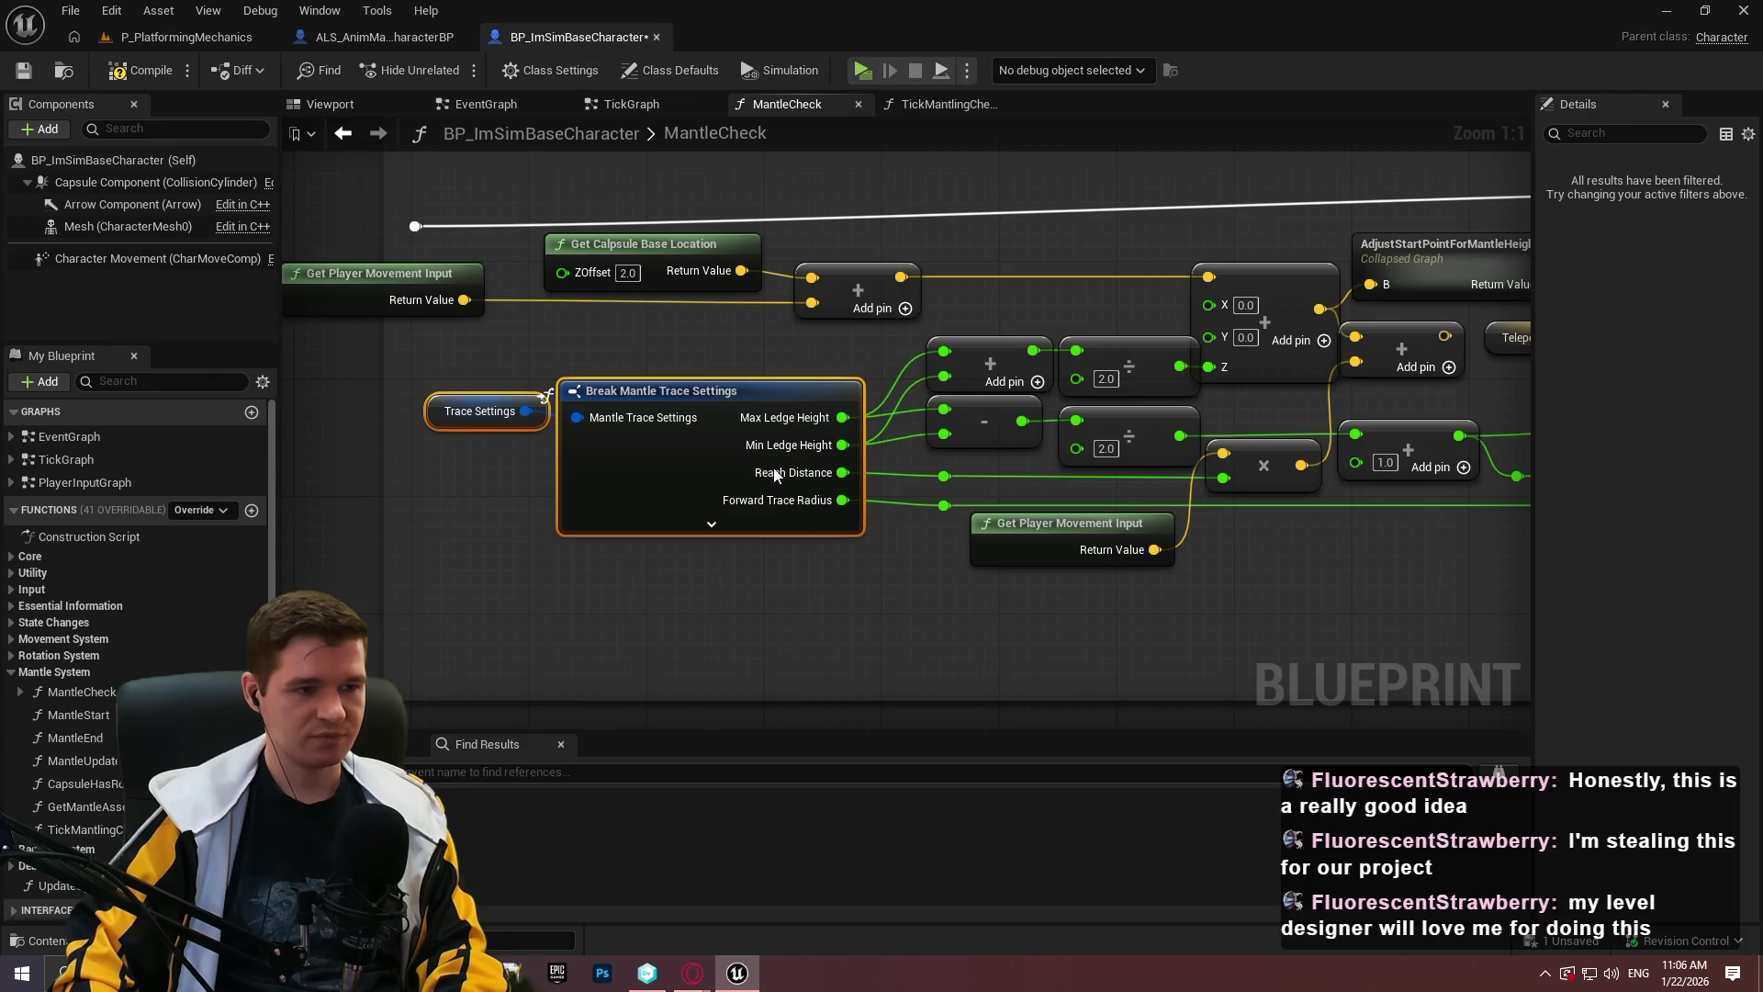
pyautogui.moveTo(461, 278); pyautogui.dragTo(738, 321)
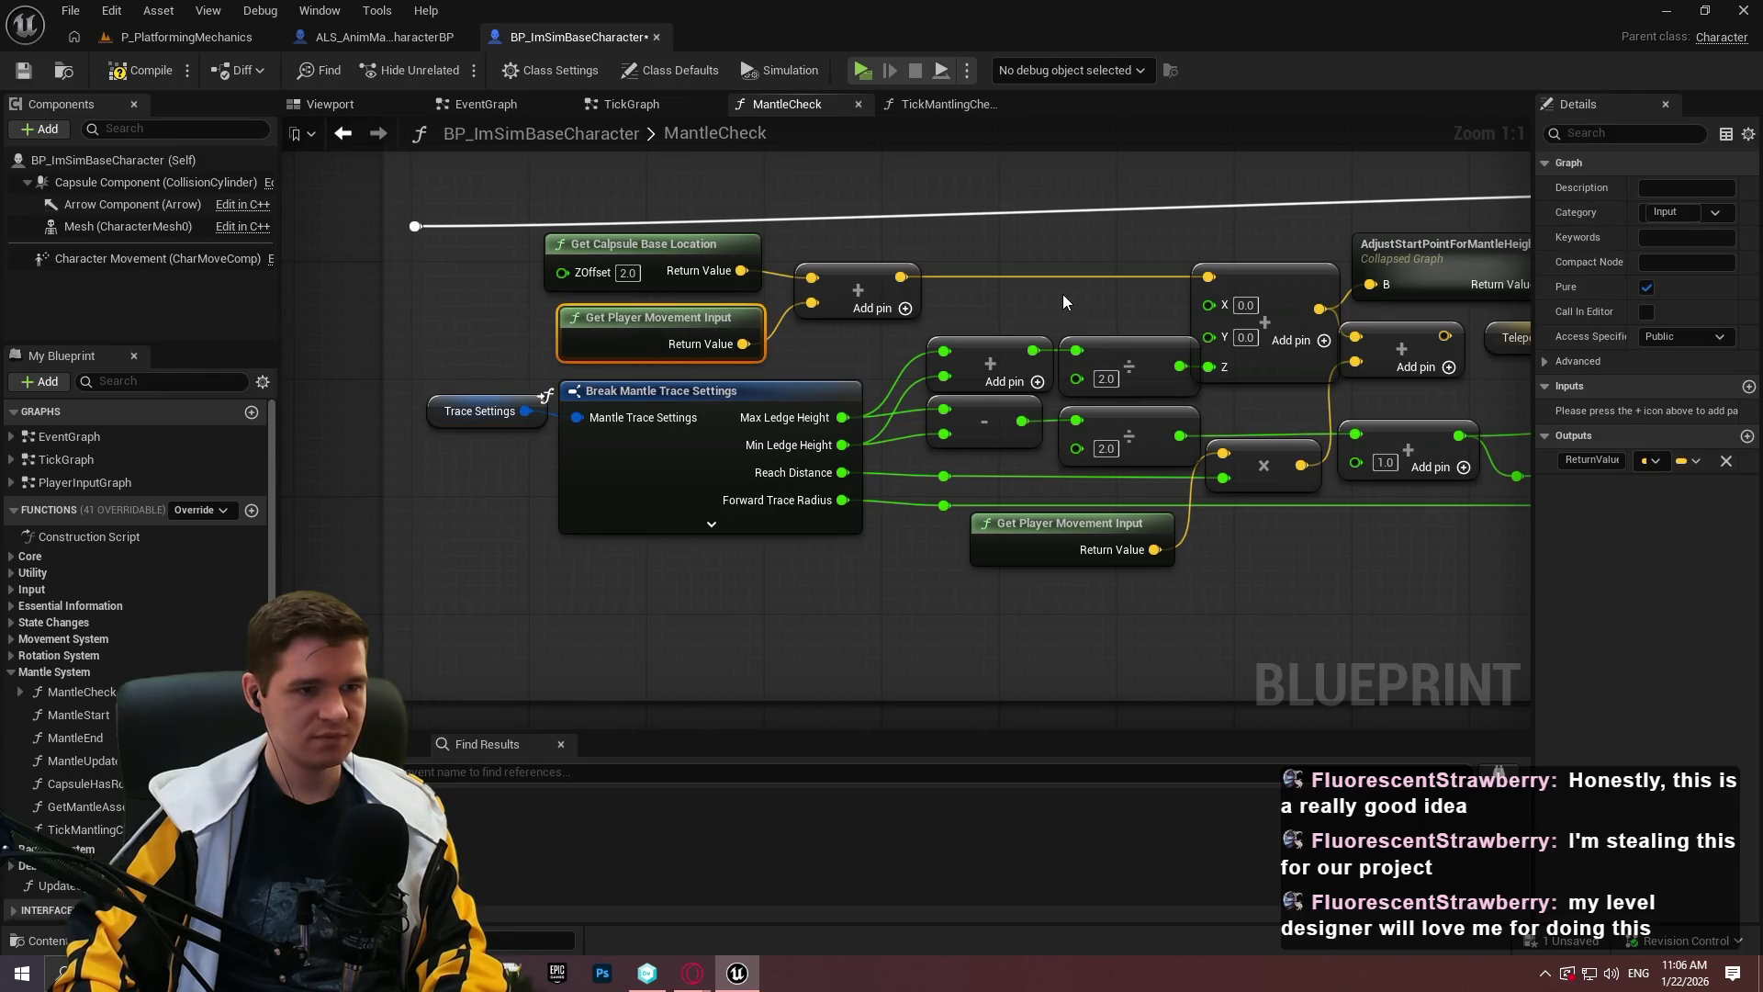
pyautogui.click(1061, 294)
pyautogui.scroll(-2, 1010, 287)
pyautogui.moveTo(1409, 537)
pyautogui.mouseDown()
pyautogui.moveTo(394, 261)
pyautogui.moveTo(588, 305)
pyautogui.mouseUp()
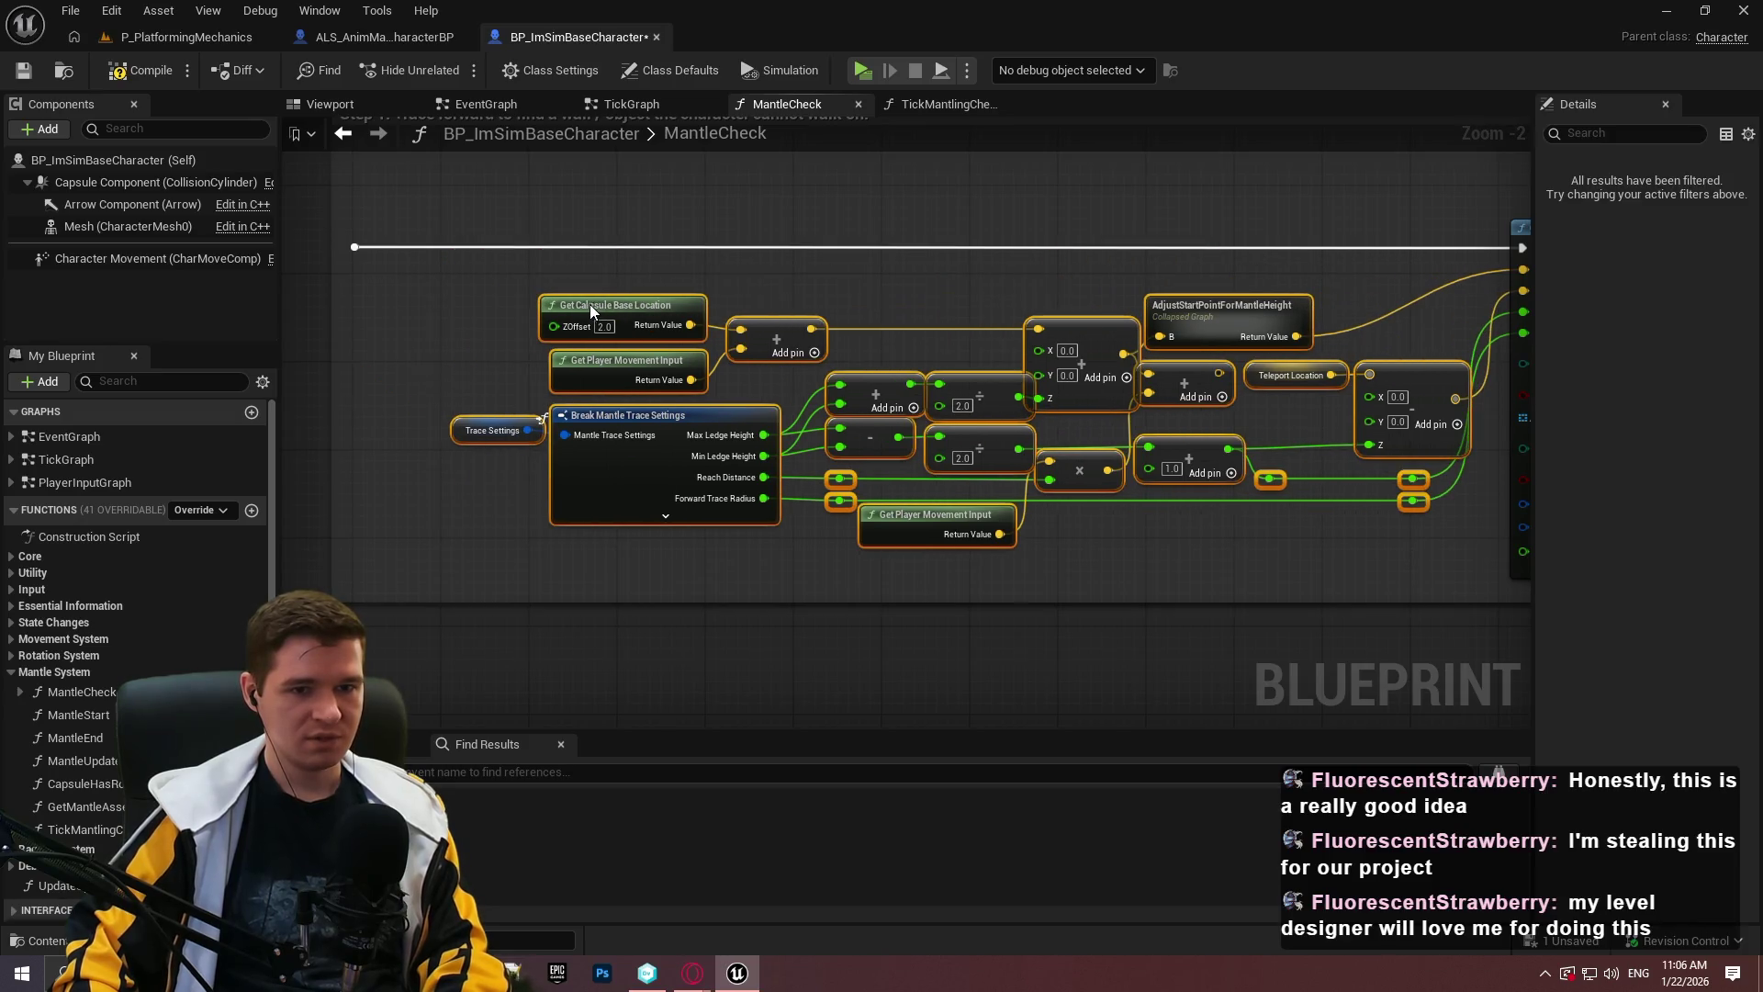
pyautogui.scroll(2, 995, 384)
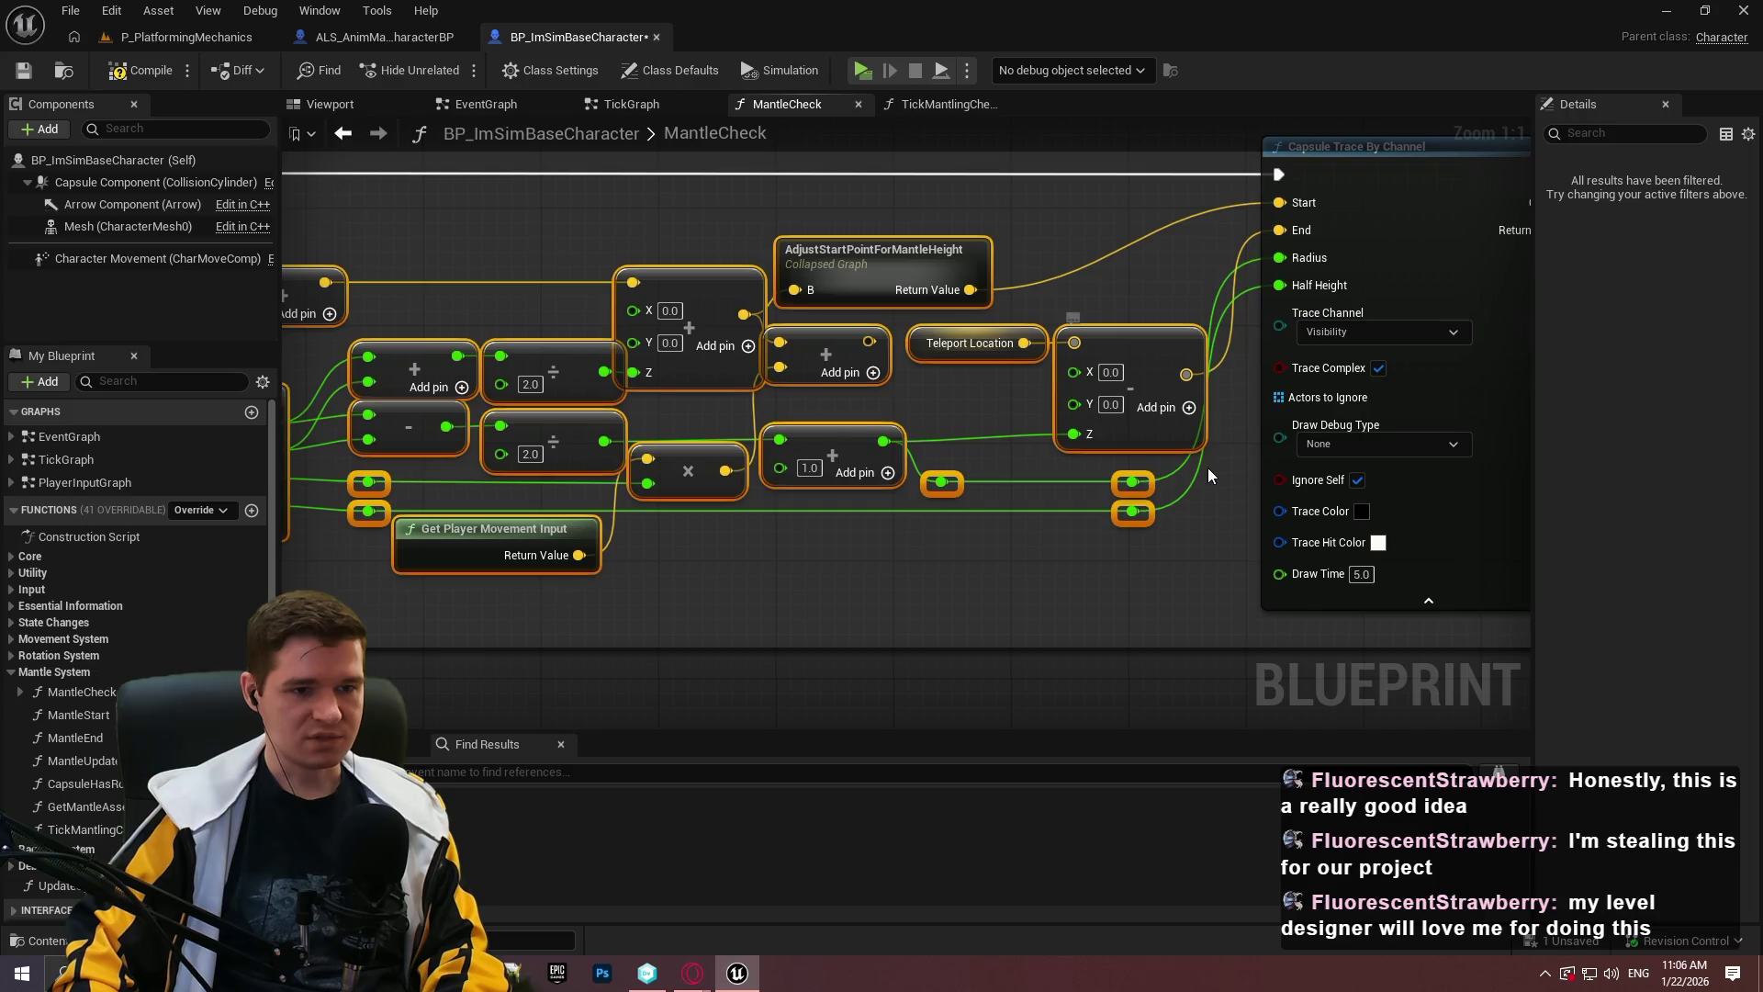
pyautogui.click(1209, 470)
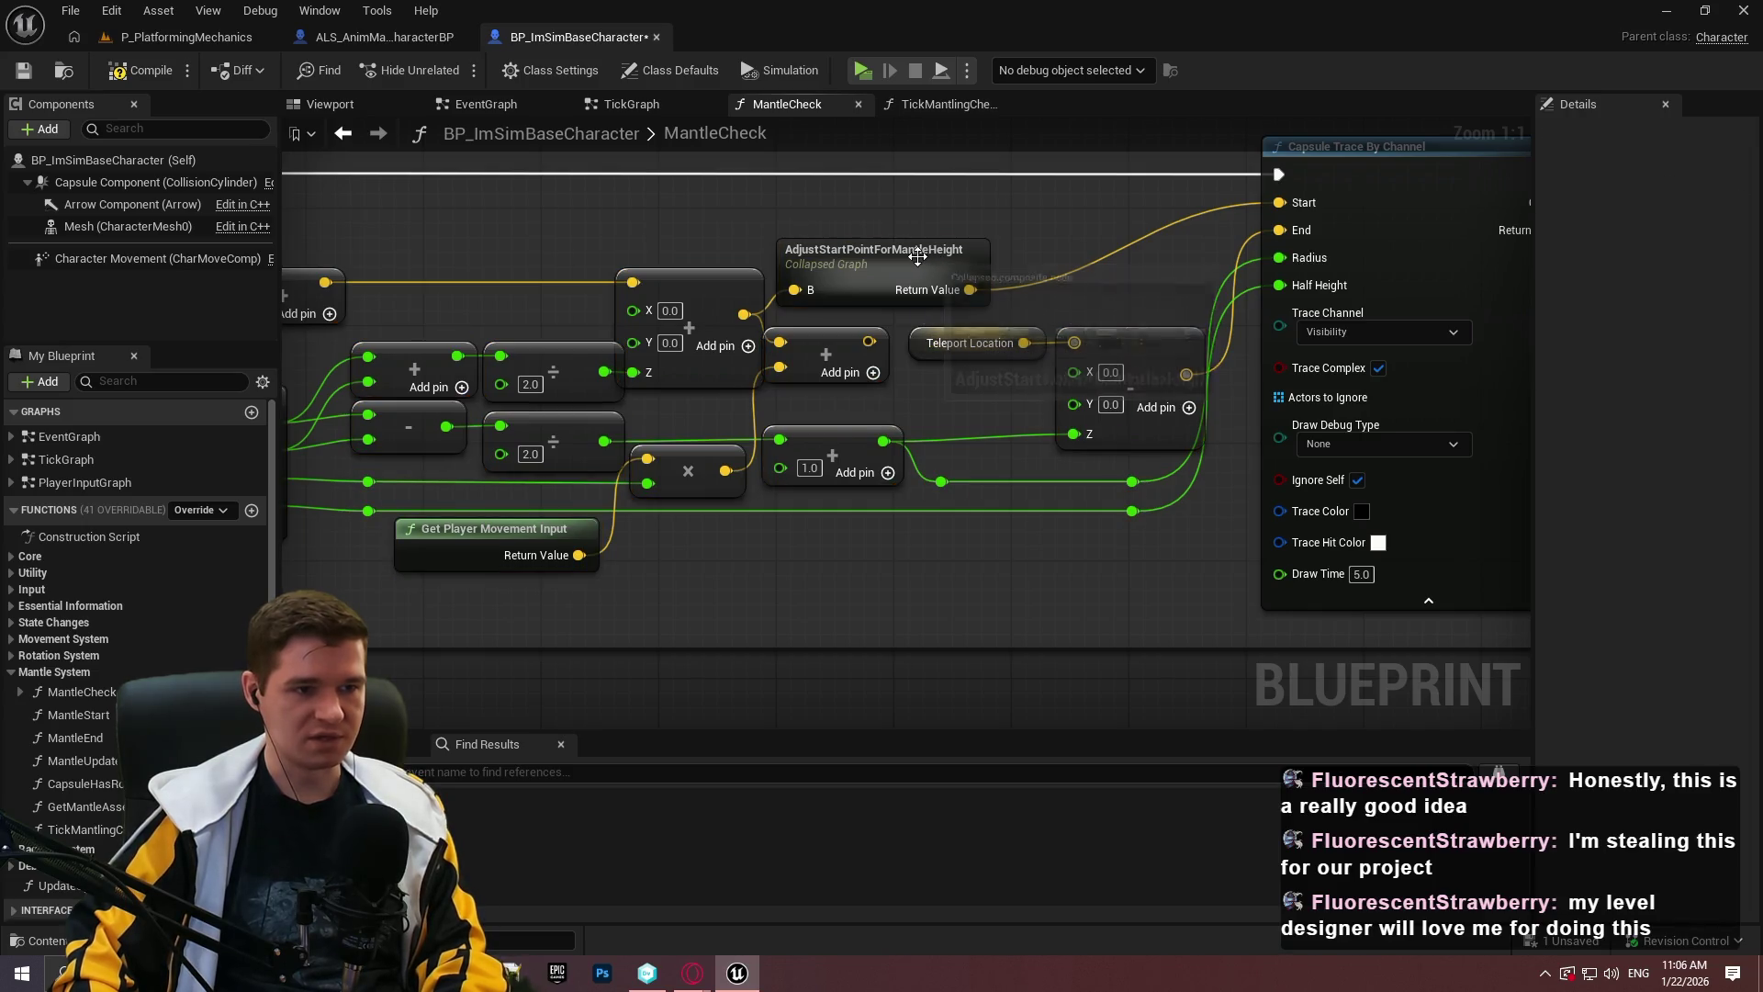
# Raise AdjustStartPointForMantleHeight, Teleport Location and the vector subtract node.
pyautogui.moveTo(921, 256); pyautogui.dragTo(921, 212)
pyautogui.click(1011, 293)
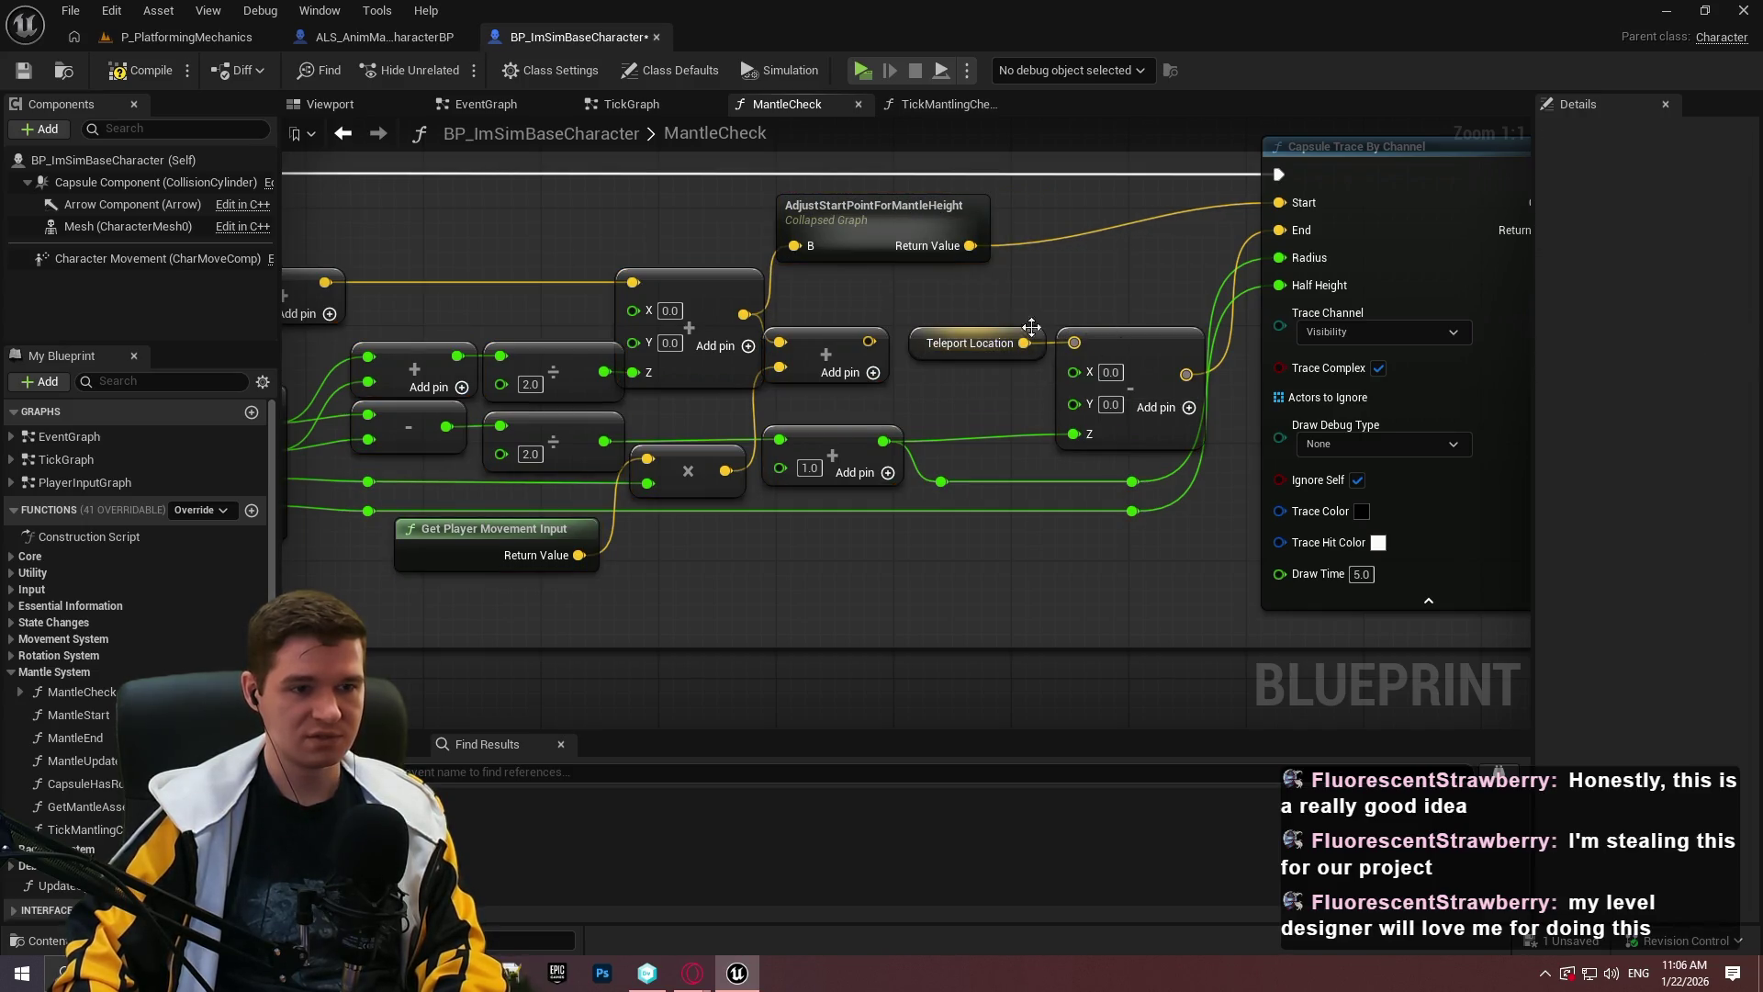
pyautogui.moveTo(1005, 326); pyautogui.dragTo(948, 279)
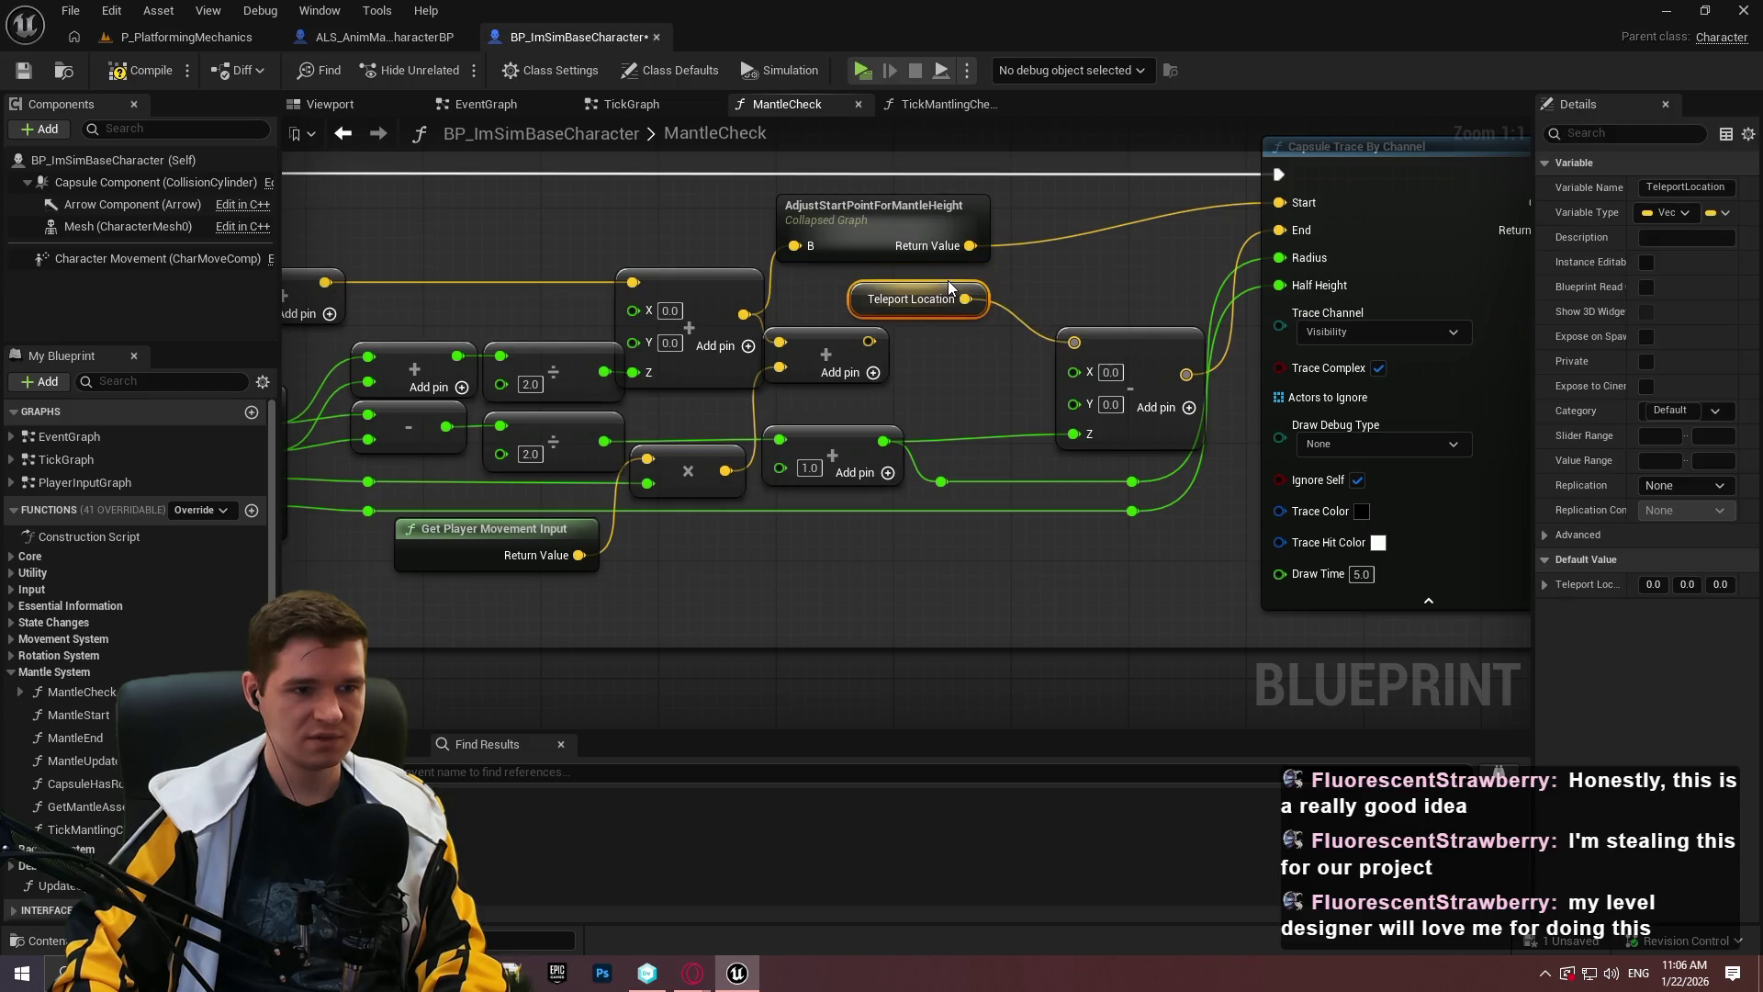
pyautogui.moveTo(1126, 340); pyautogui.dragTo(1088, 319)
pyautogui.moveTo(811, 340); pyautogui.dragTo(1011, 343)
pyautogui.click(1011, 344)
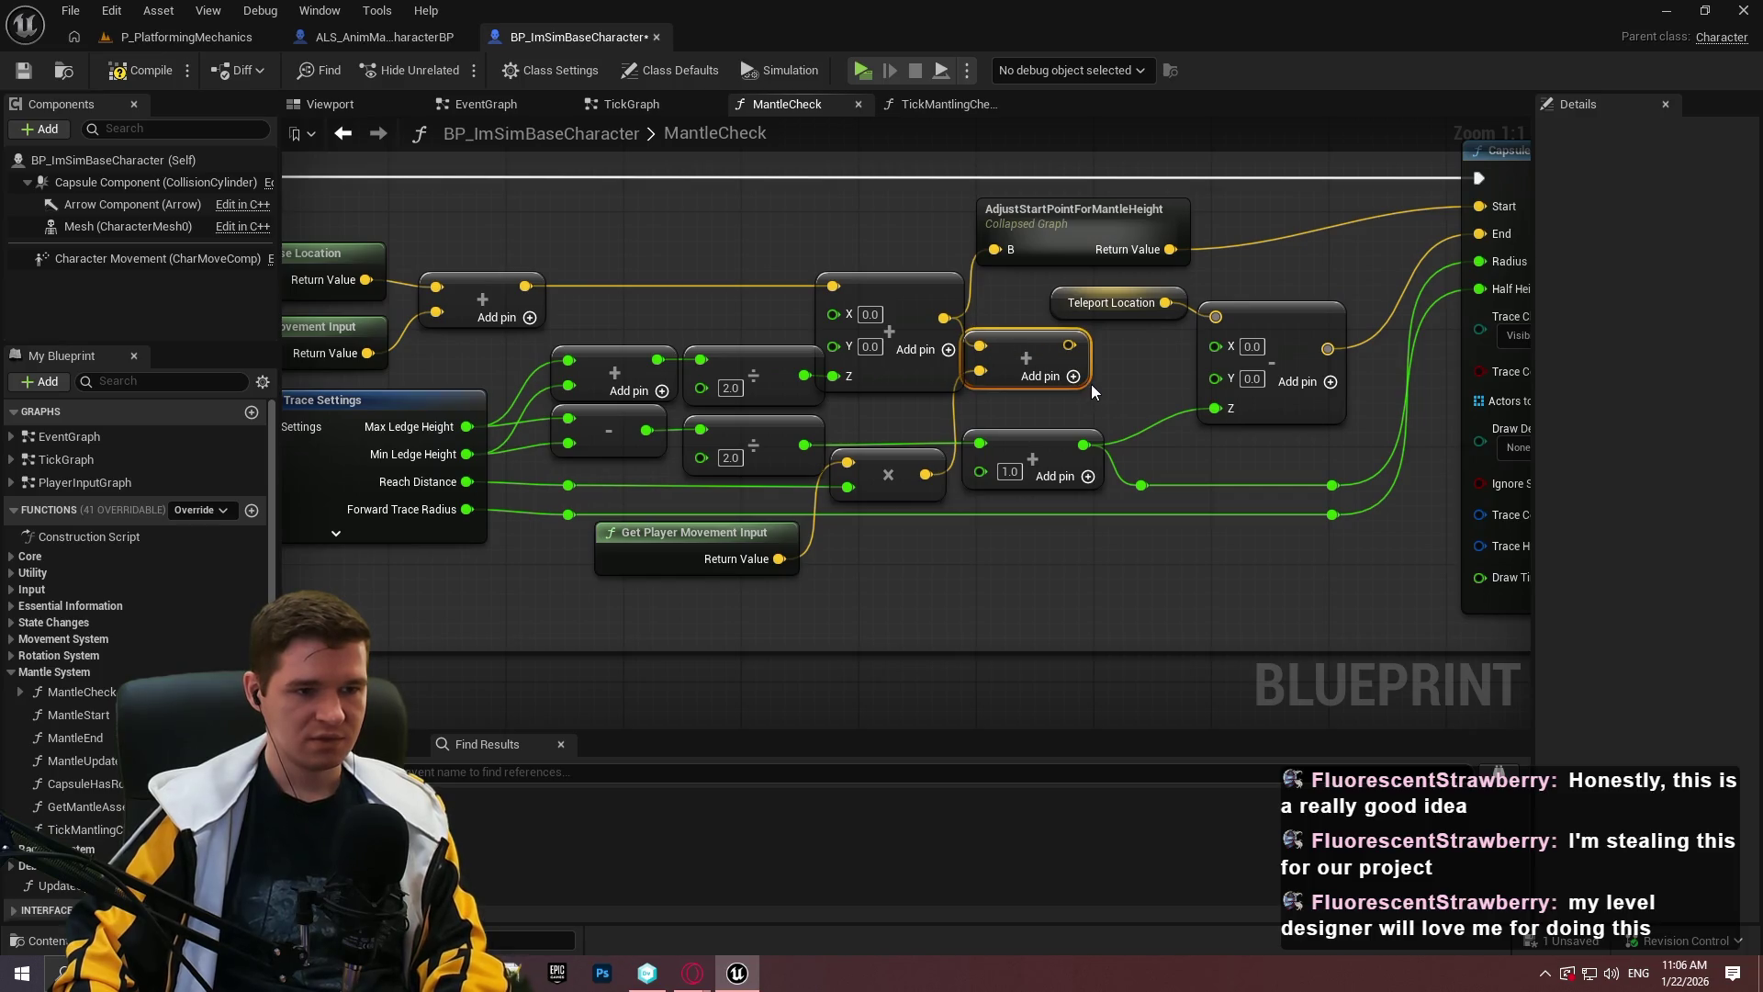
# Delete the Add and multiply nodes feeding Teleport Location.
pyautogui.press('Delete')
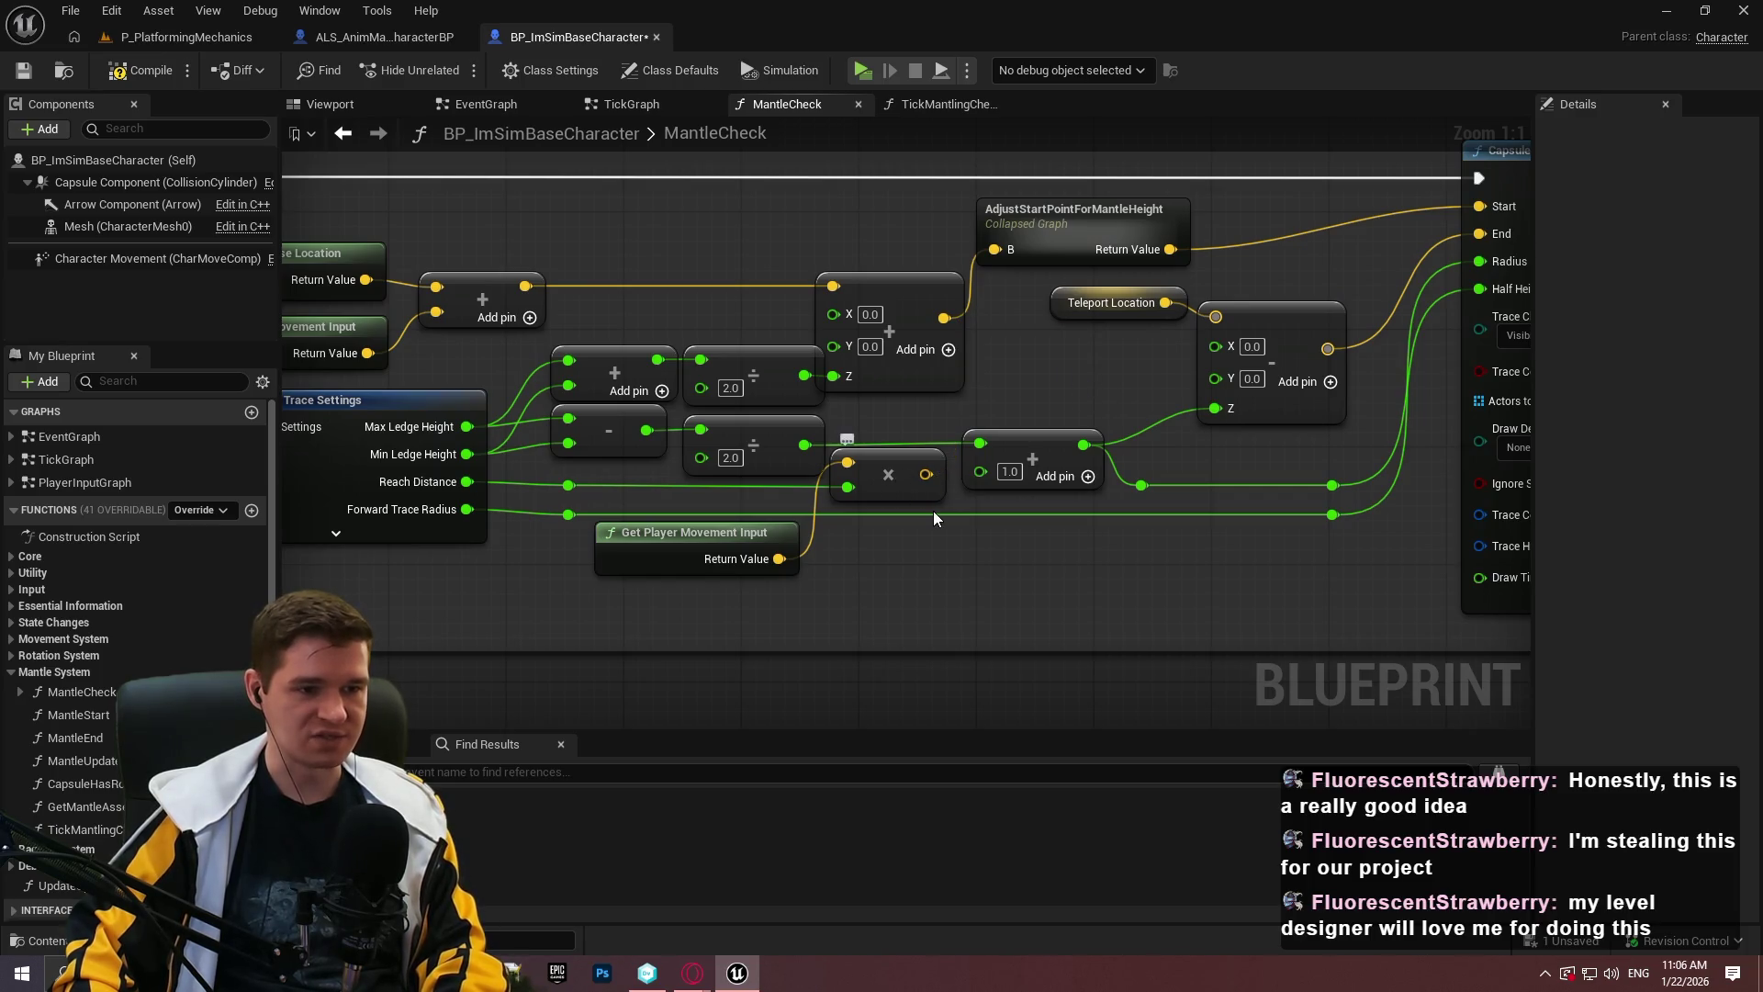
pyautogui.hotkey('ctrl', 'z')
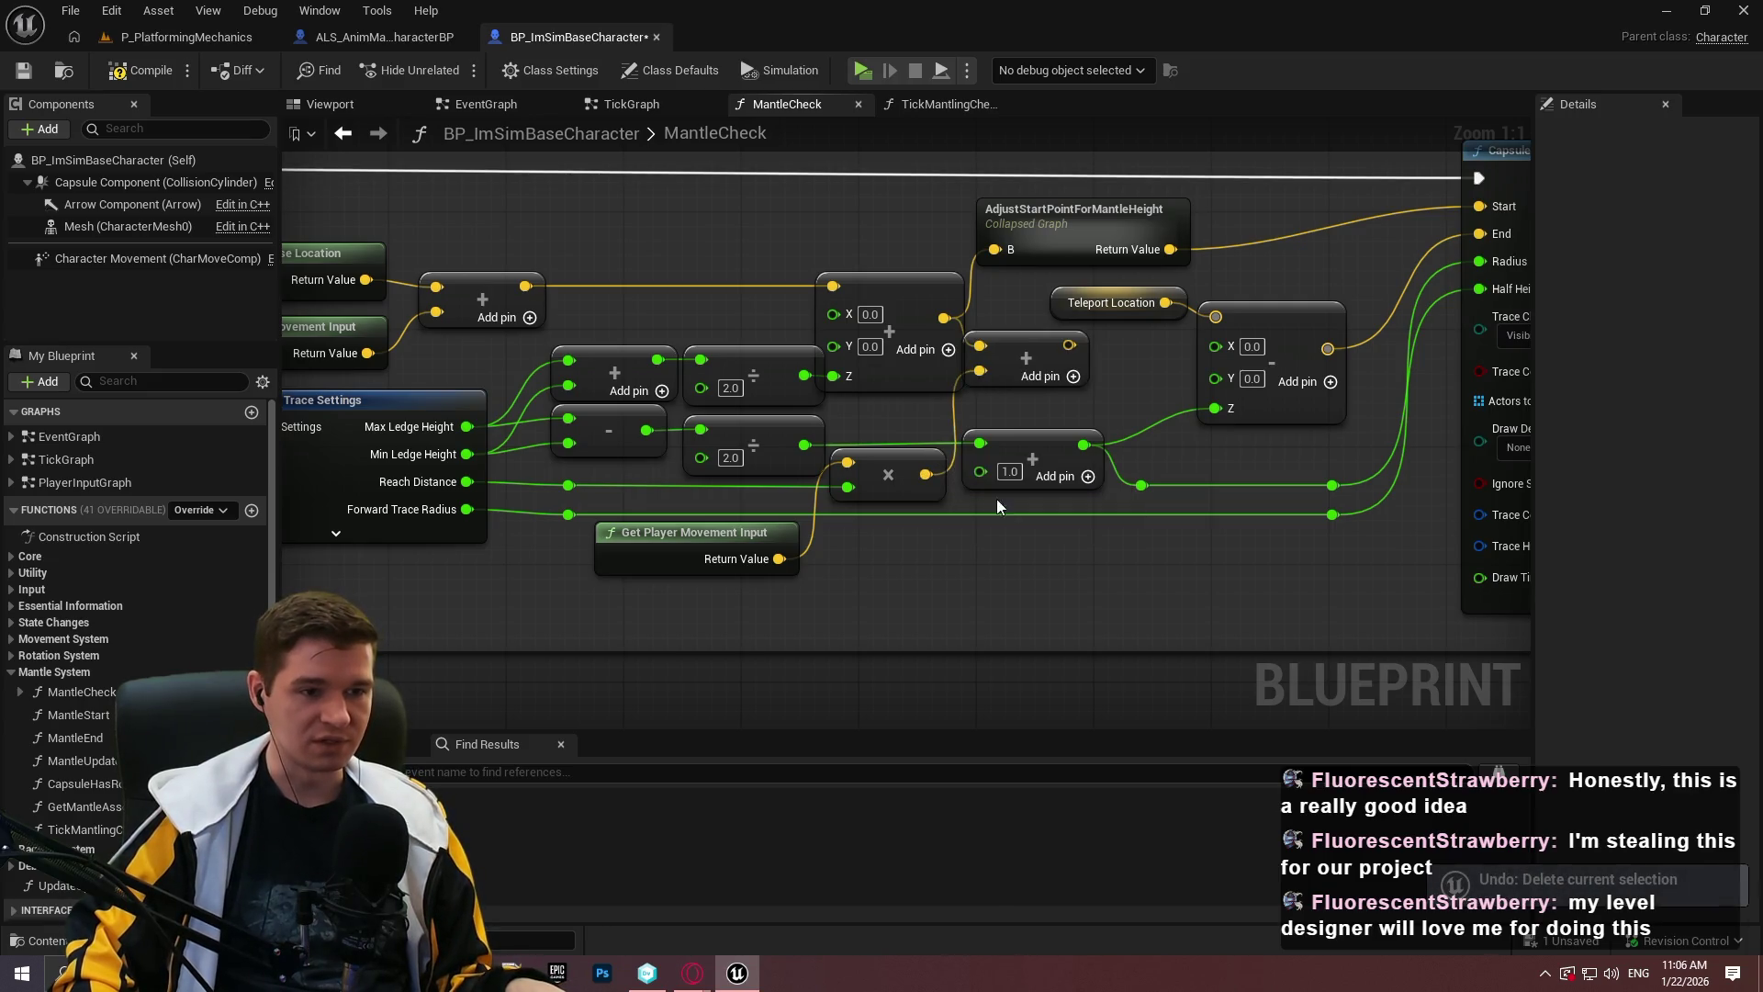
pyautogui.click(1024, 358)
pyautogui.press('Delete')
pyautogui.click(907, 467)
pyautogui.press('Delete')
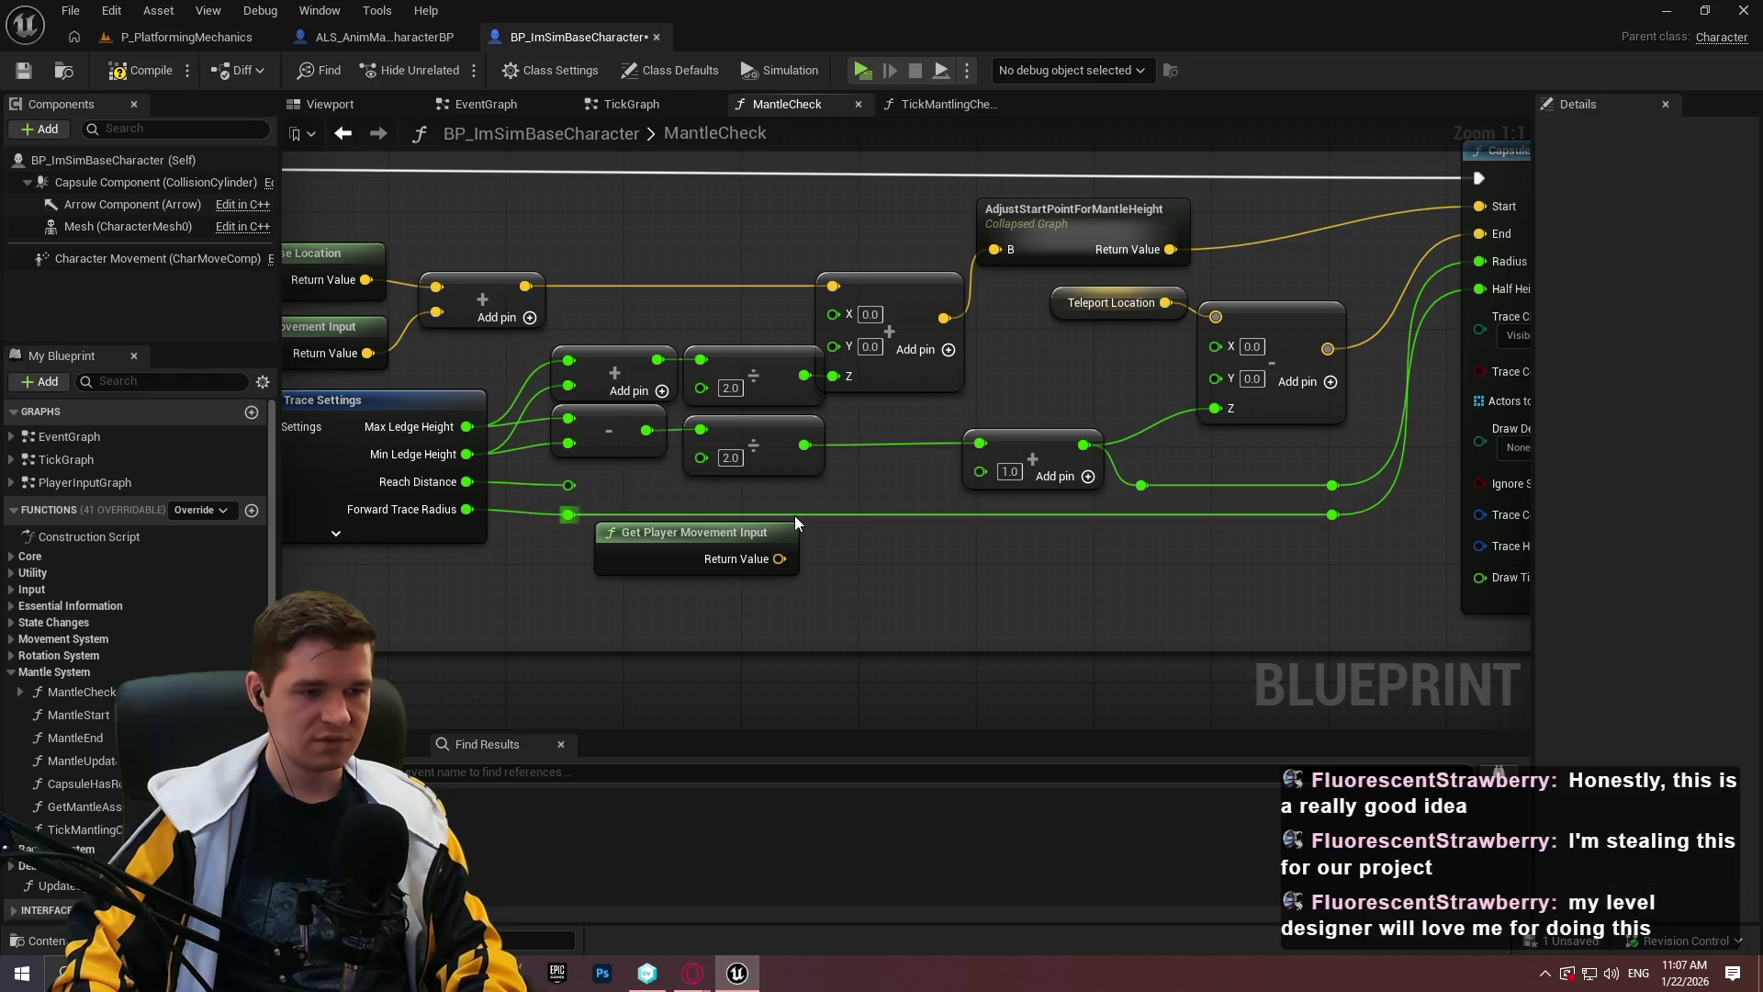
# Undo back through the node moves, the pasted Get Player Movement Input and the broken link.
pyautogui.click(763, 546)
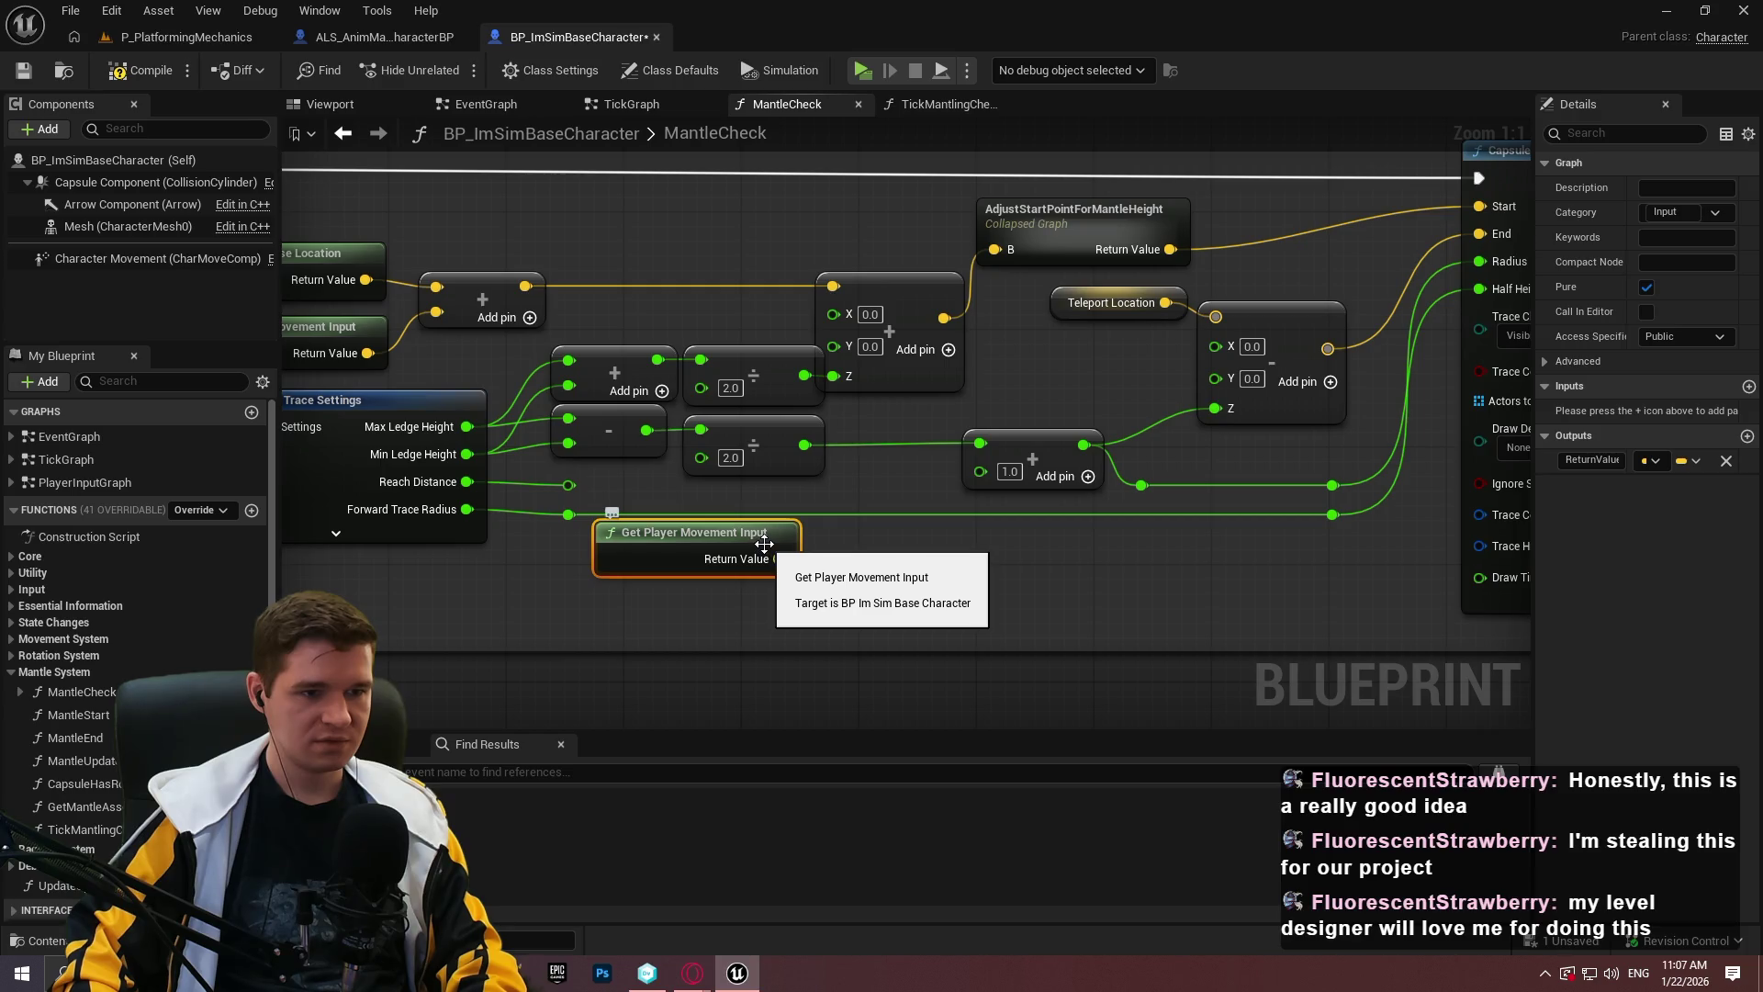
pyautogui.hotkey('ctrl', 'z')
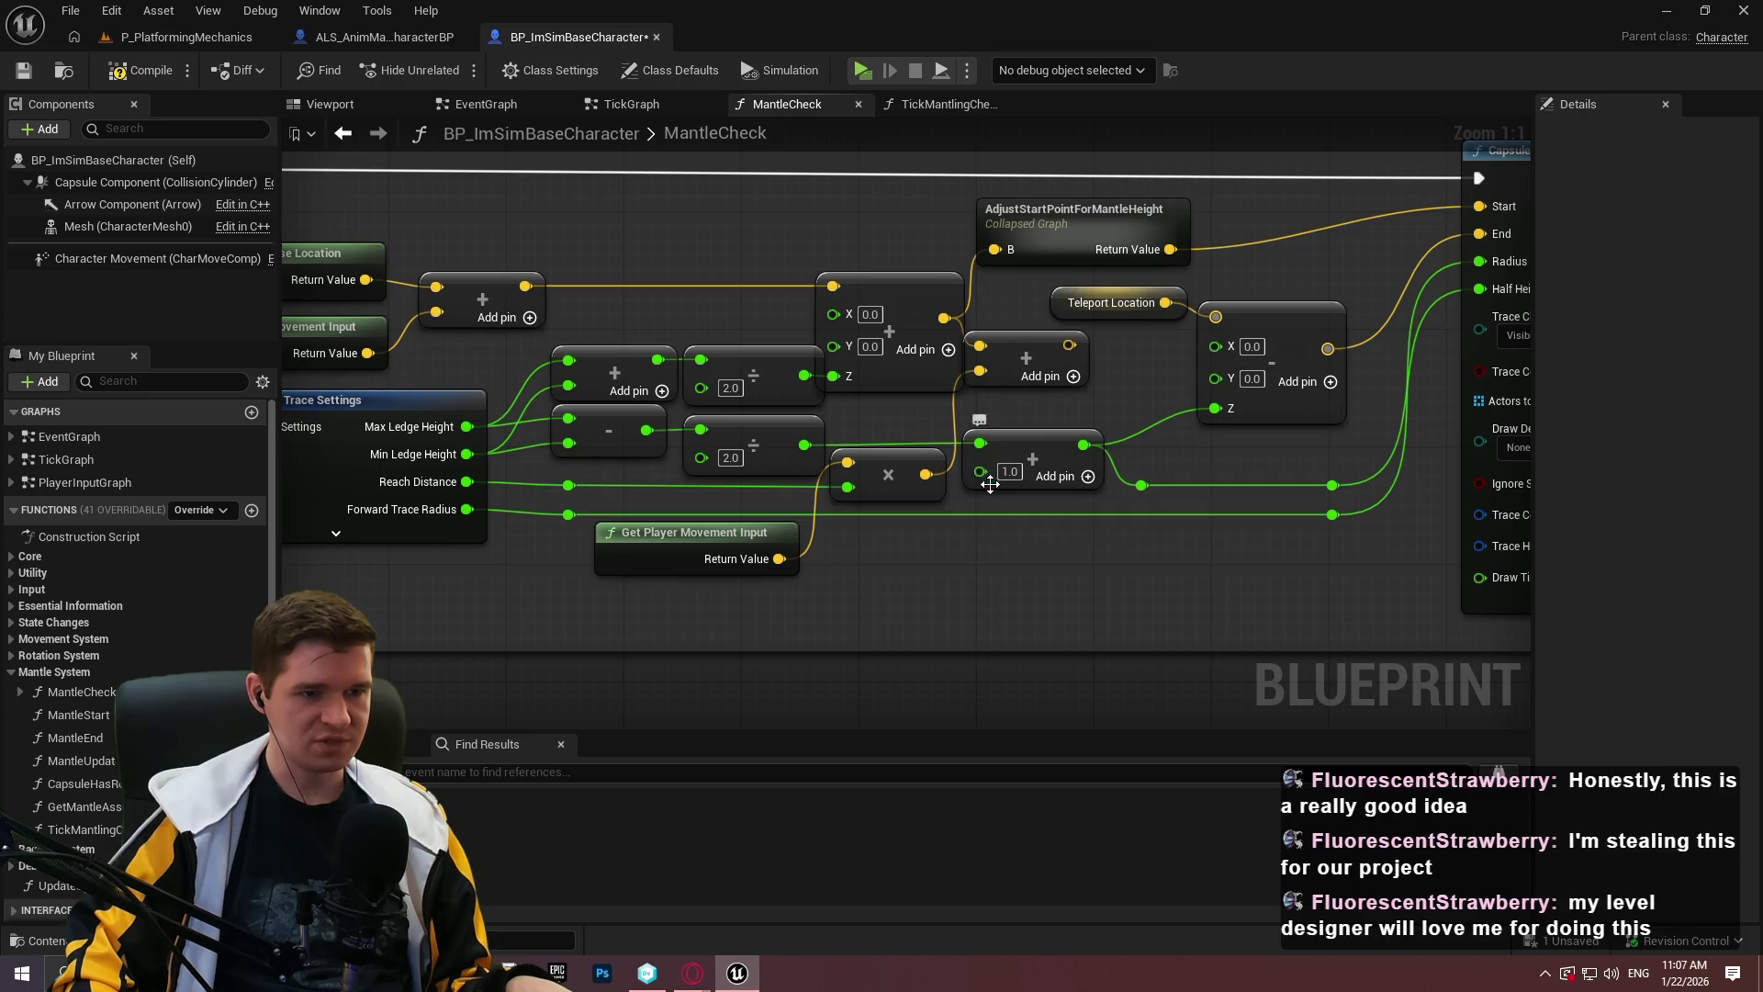
pyautogui.hotkey('ctrl', 'z')
pyautogui.hotkey('ctrl', 'z')
pyautogui.hotkey('ctrl', 'z')
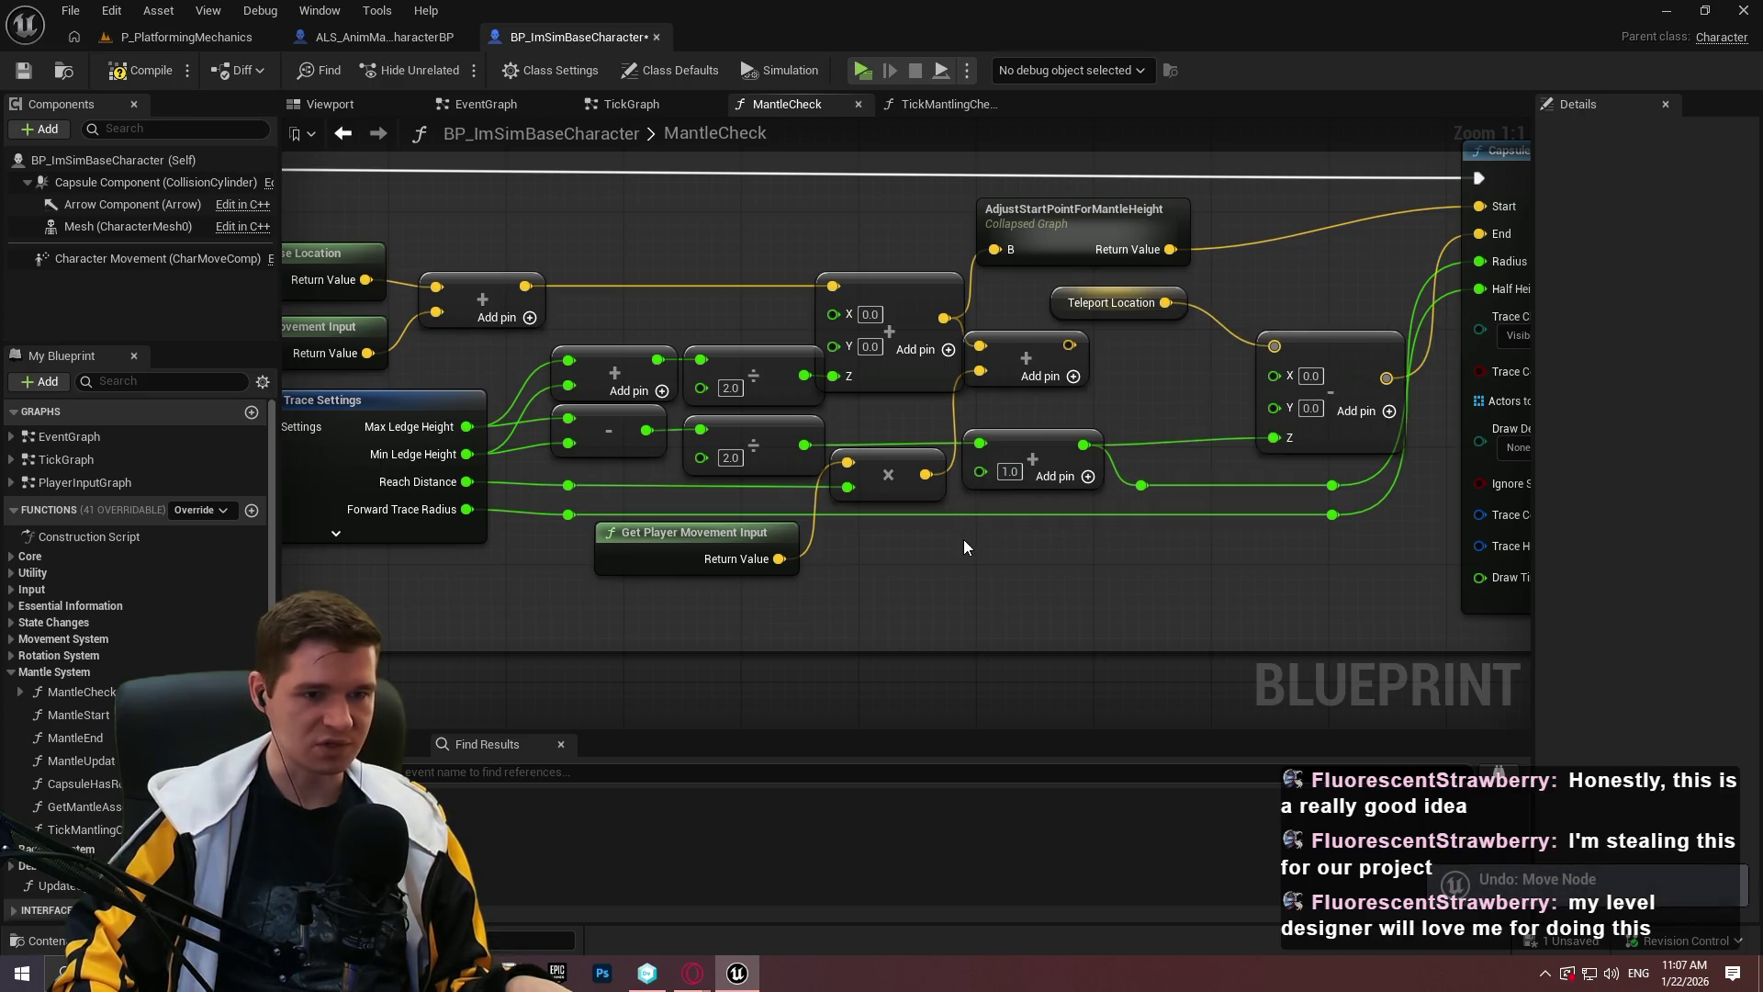
pyautogui.hotkey('ctrl', 'z')
pyautogui.hotkey('ctrl', 'z')
pyautogui.hotkey('ctrl', 'z')
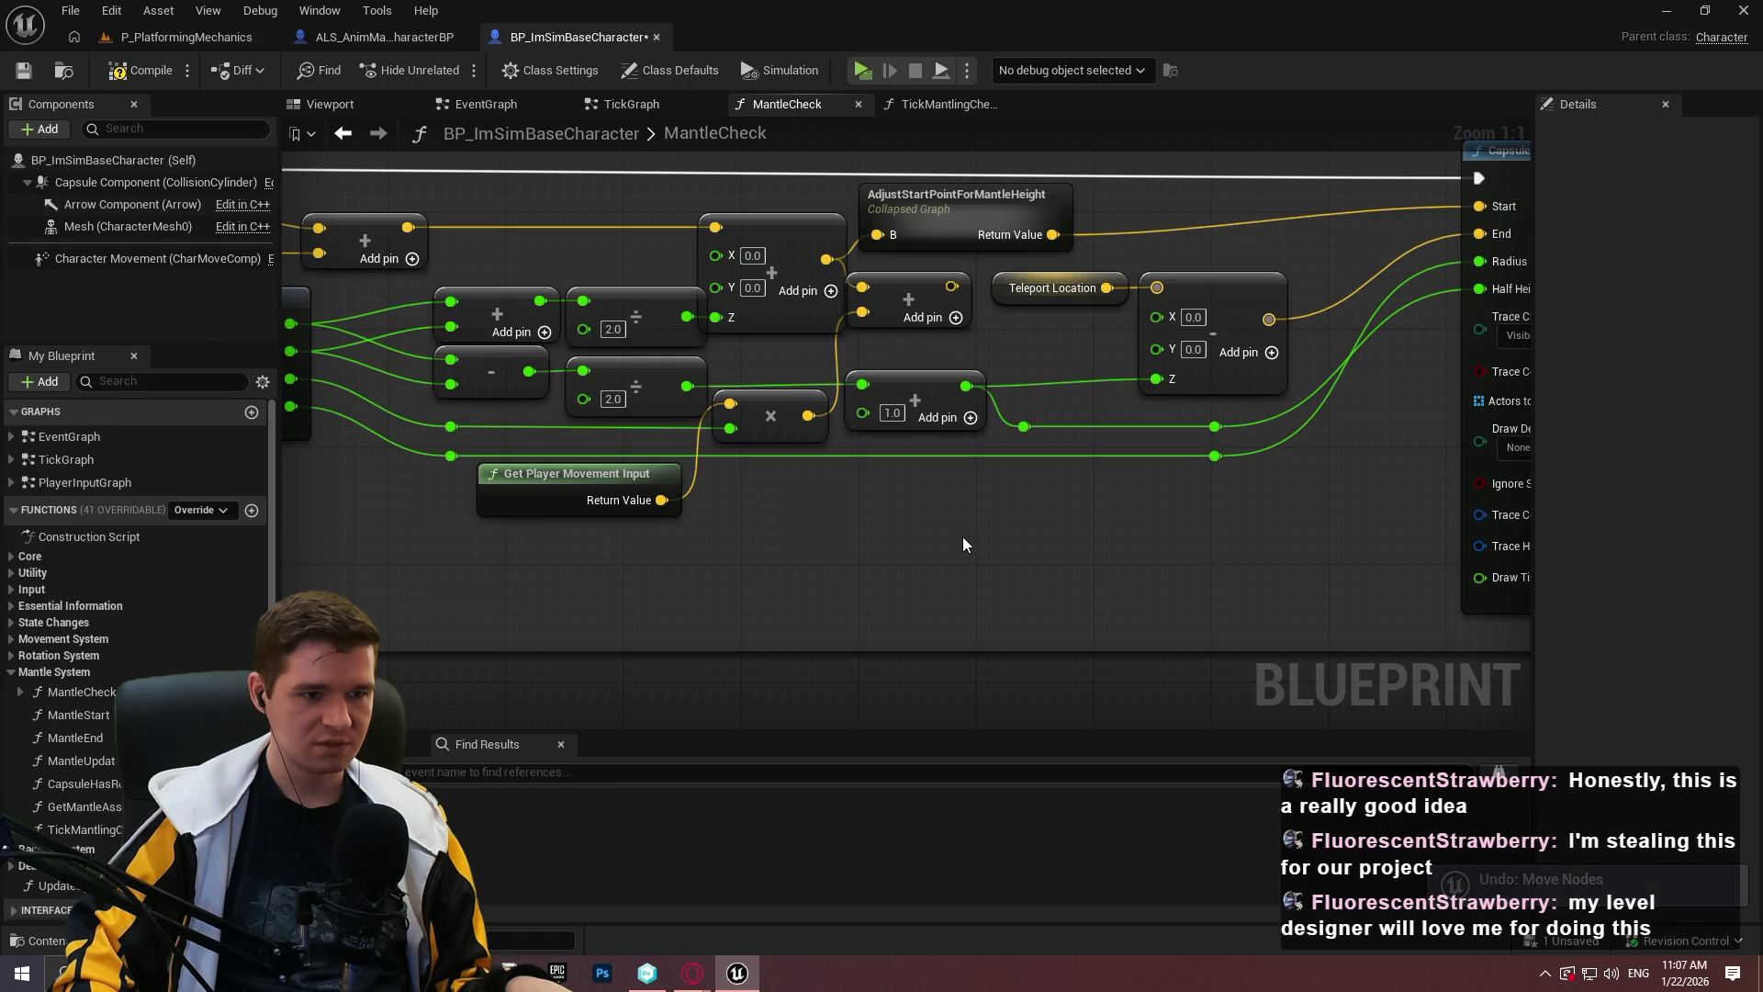
pyautogui.hotkey('ctrl', 'z')
pyautogui.hotkey('ctrl', 'z')
pyautogui.hotkey('ctrl', 'z')
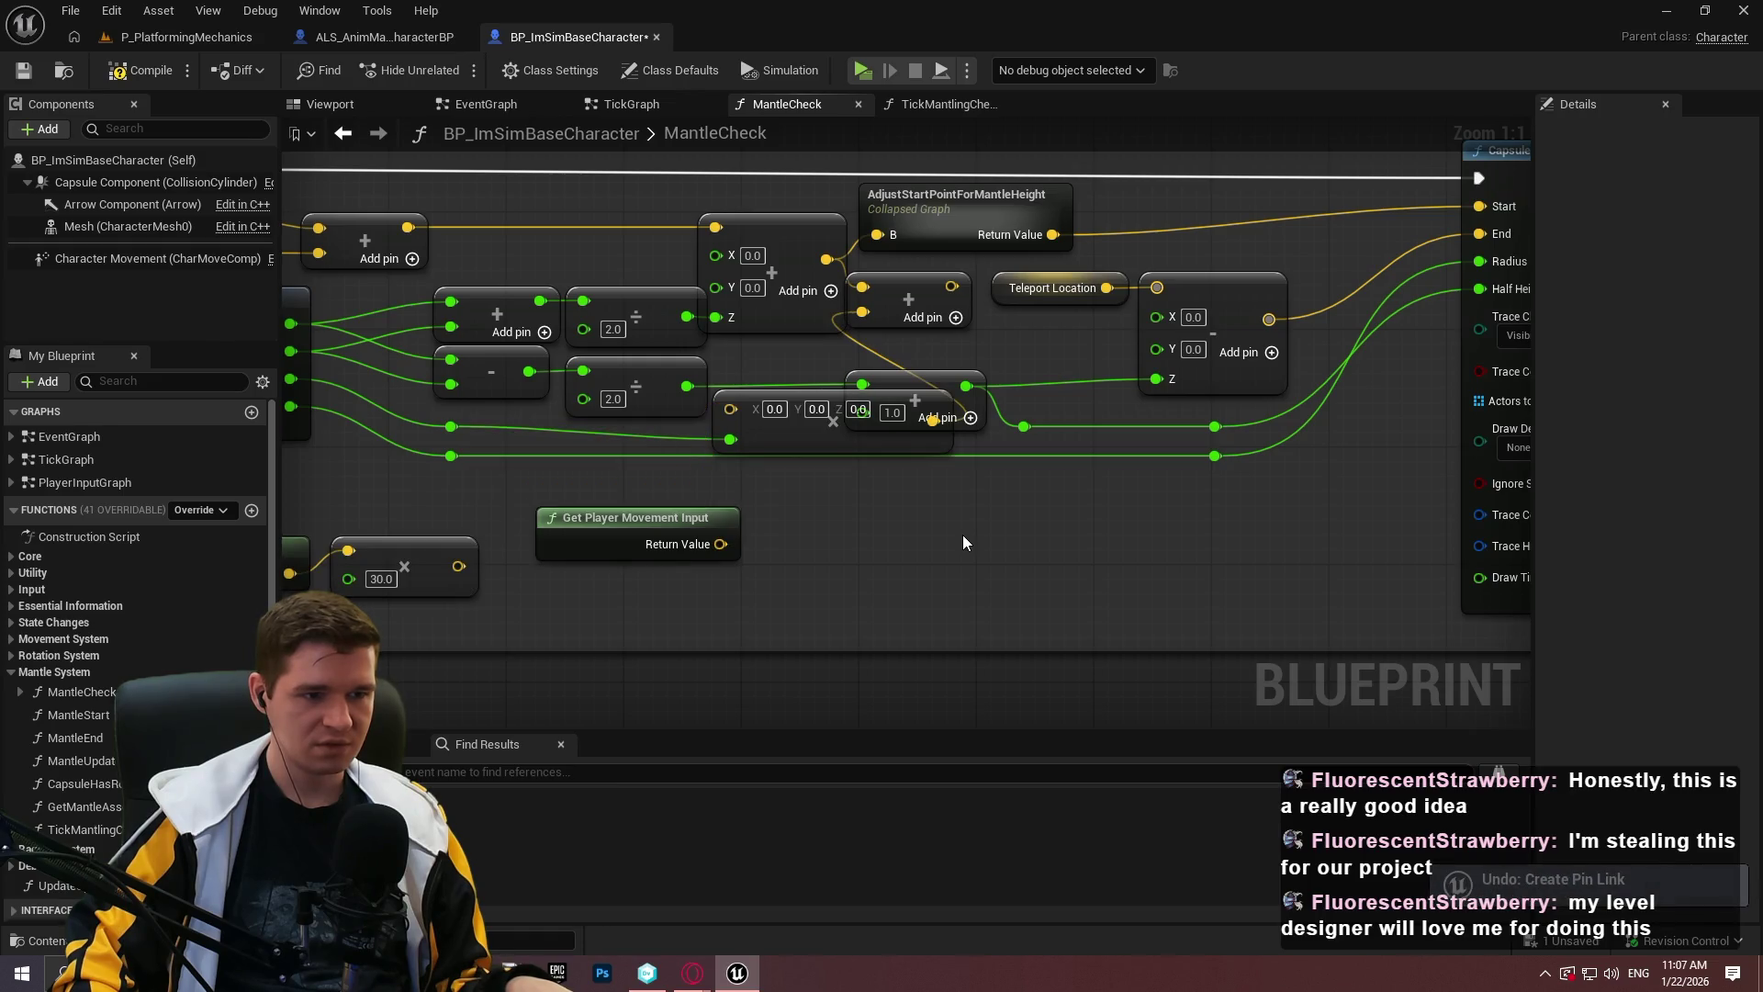
pyautogui.hotkey('ctrl', 'z')
pyautogui.hotkey('ctrl', 'z')
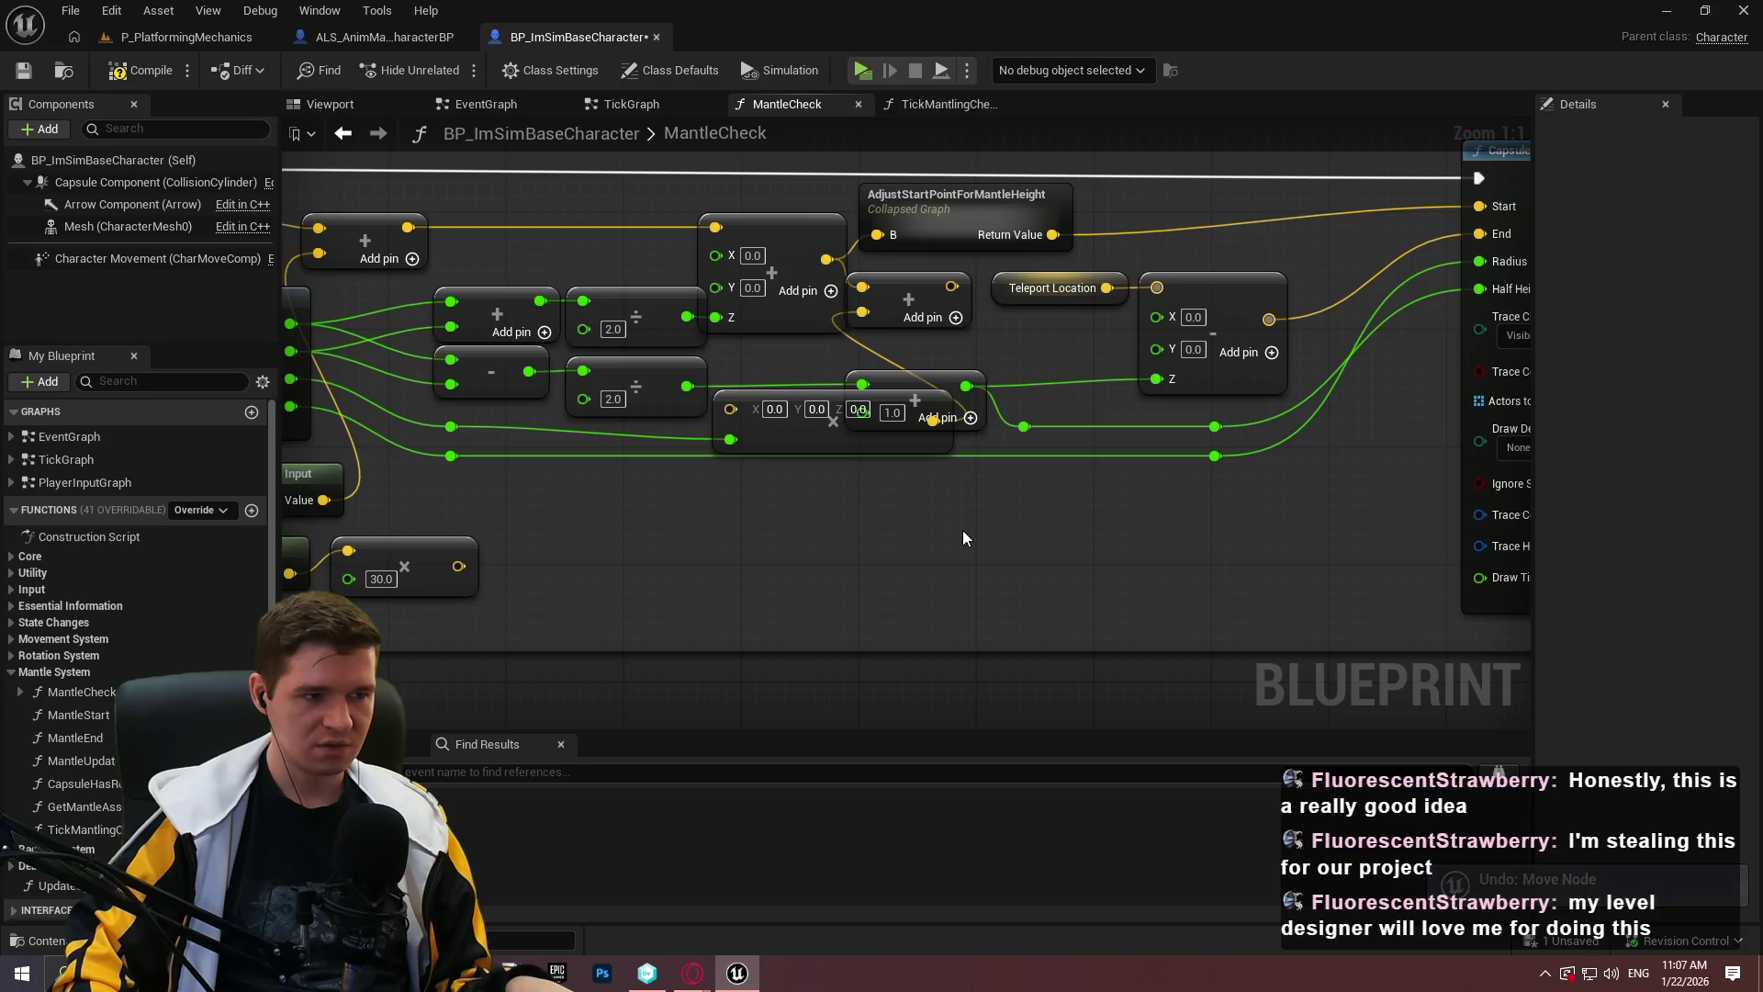
pyautogui.moveTo(963, 529); pyautogui.dragTo(1201, 561)
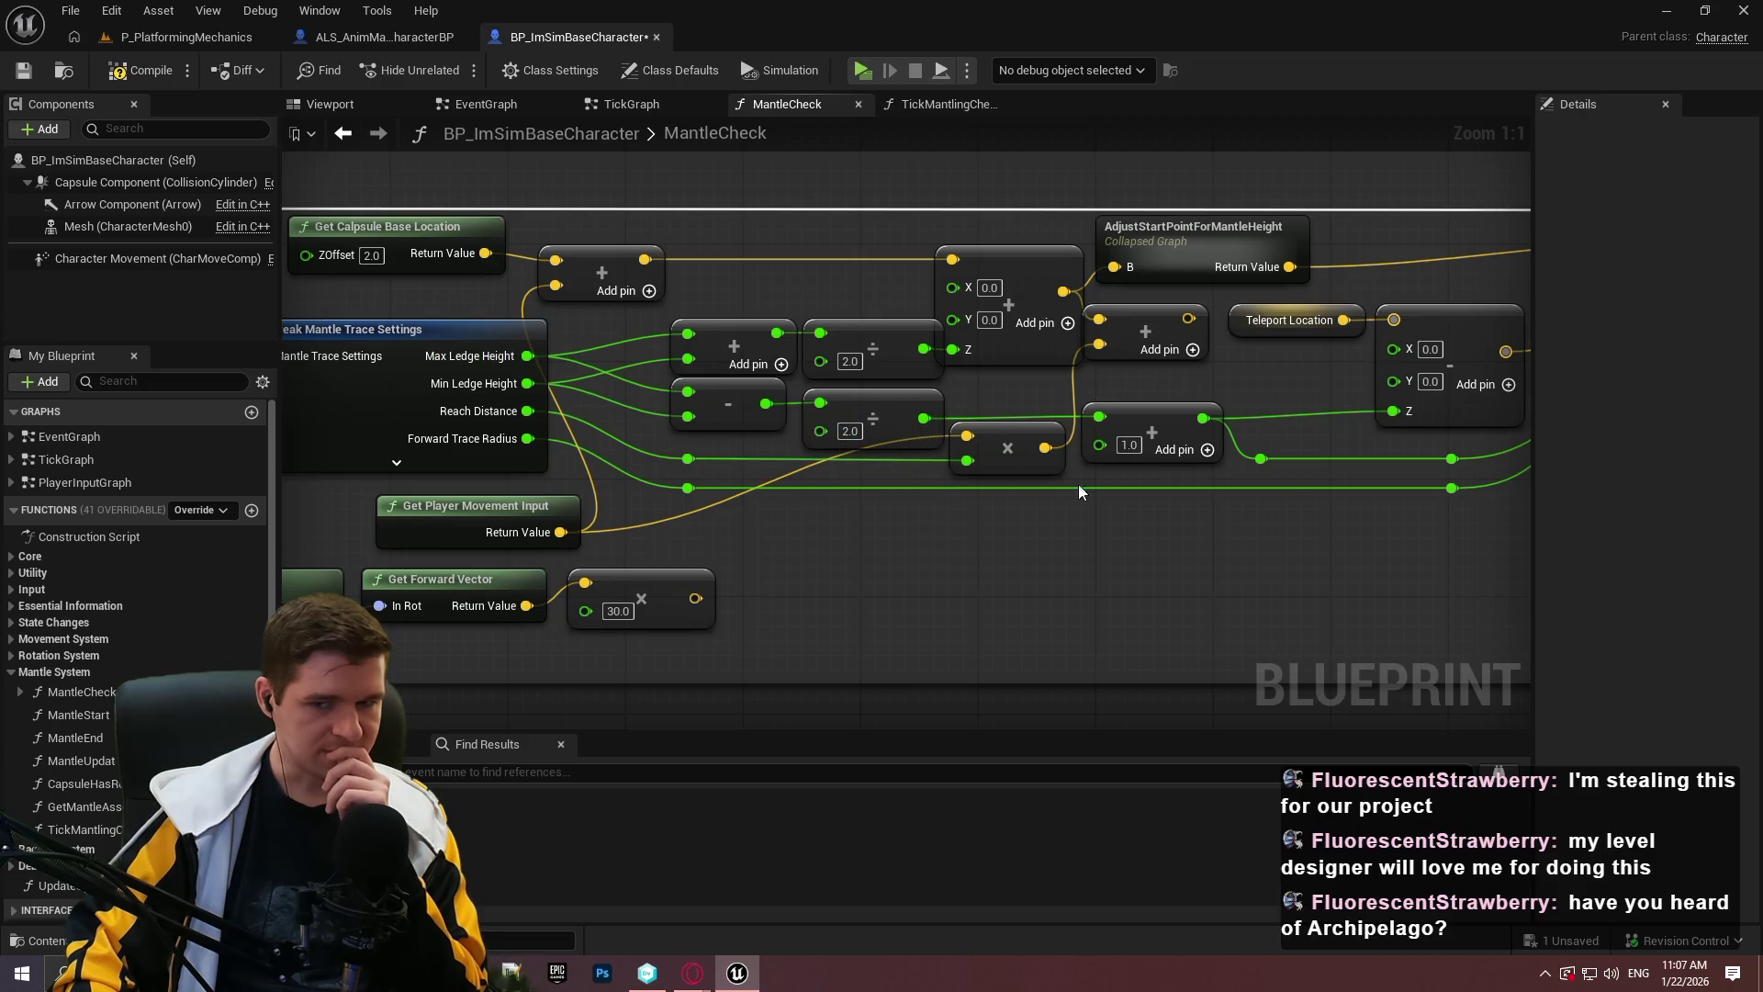
pyautogui.moveTo(1145, 483)
pyautogui.mouseDown()
pyautogui.moveTo(1145, 512)
pyautogui.moveTo(919, 503)
pyautogui.mouseUp()
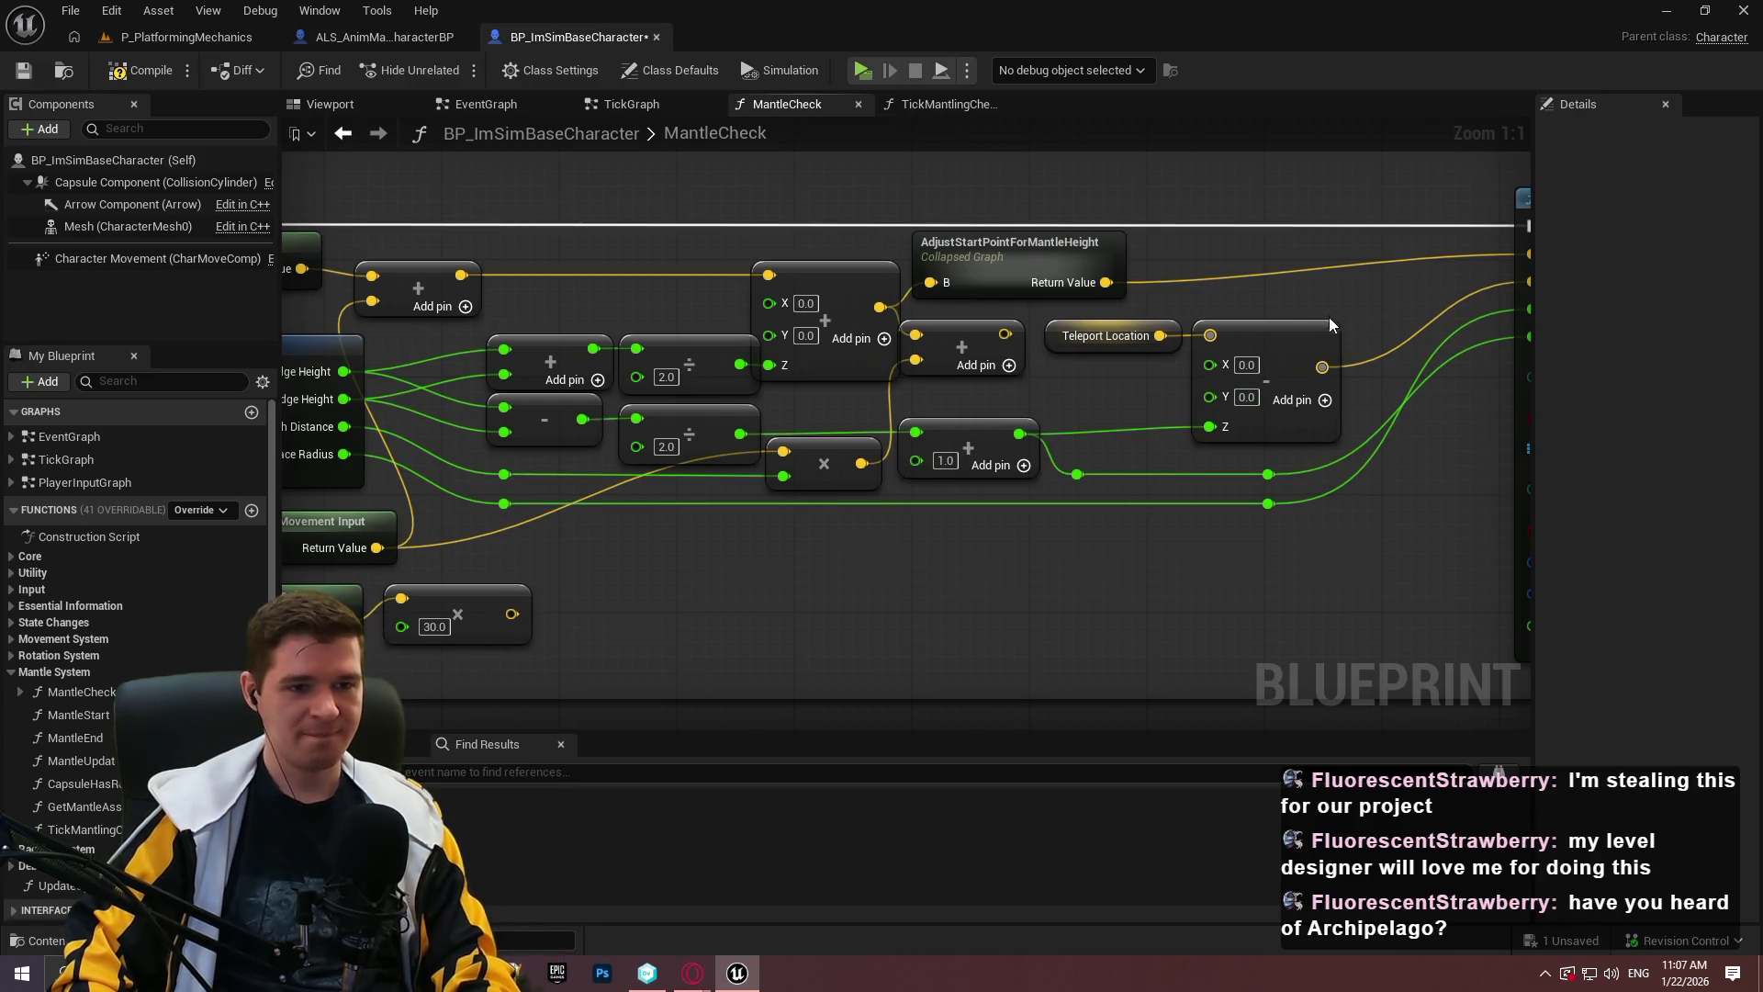
# Delete the vector Add node, multiply node and Reach Distance reroute.
pyautogui.click(992, 375)
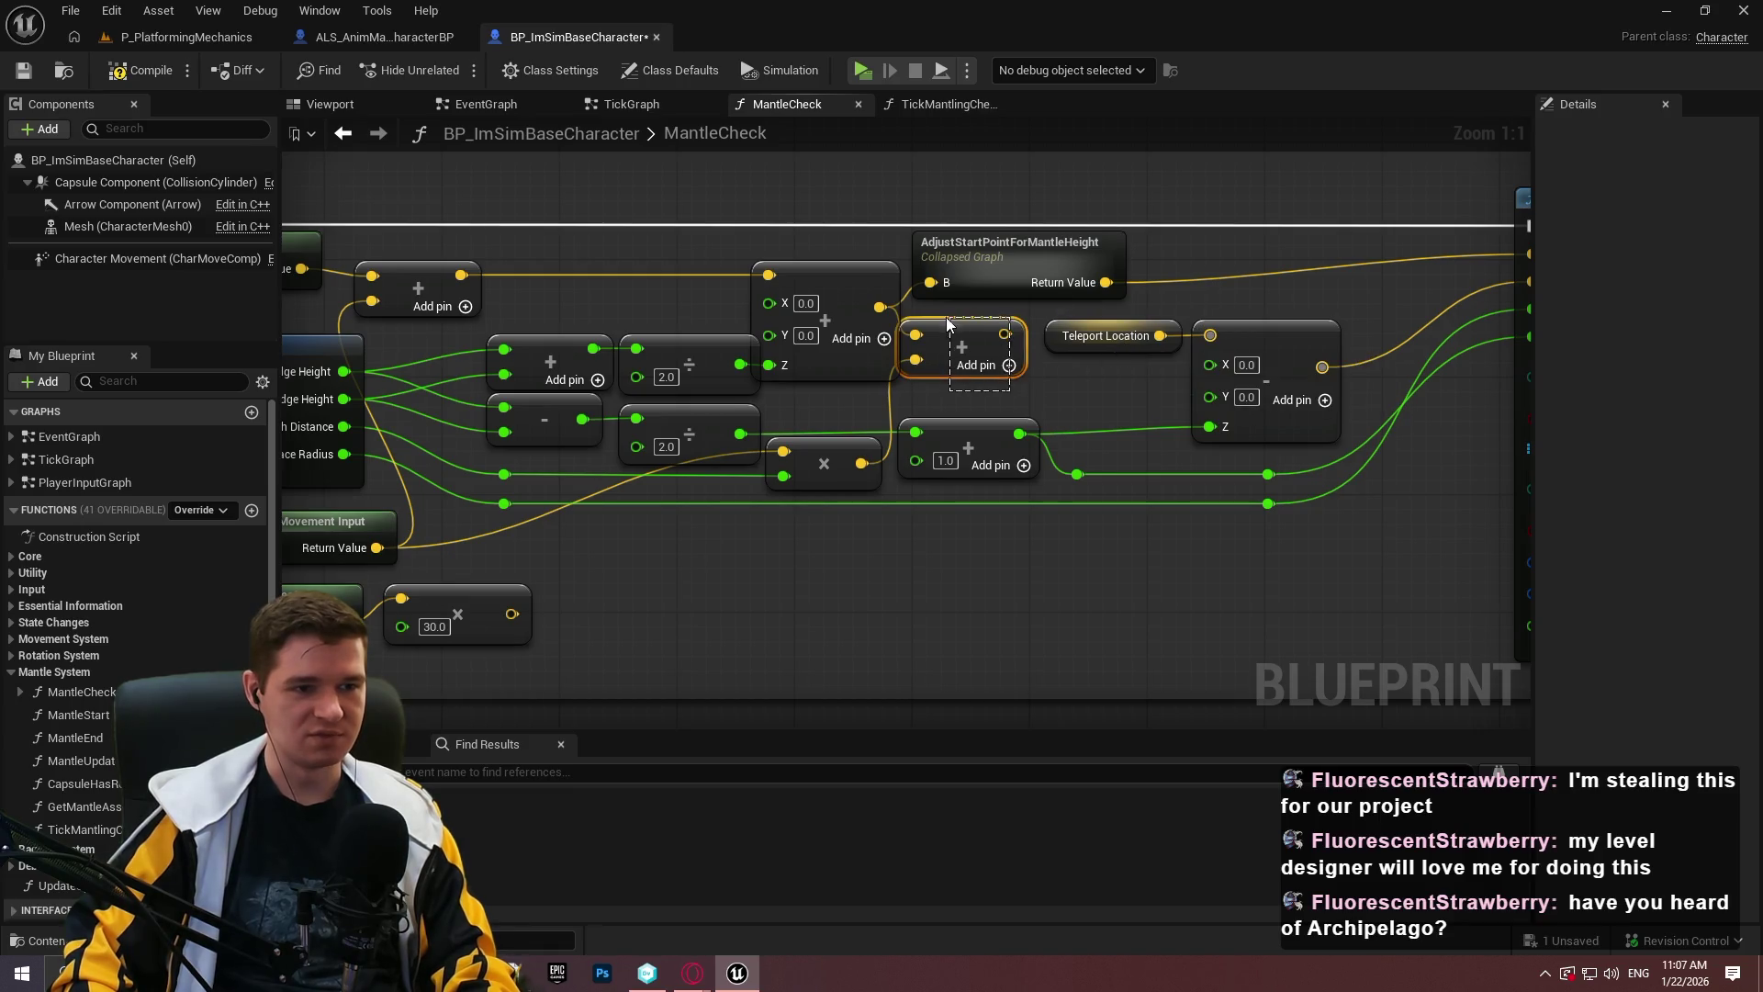
pyautogui.press('Delete')
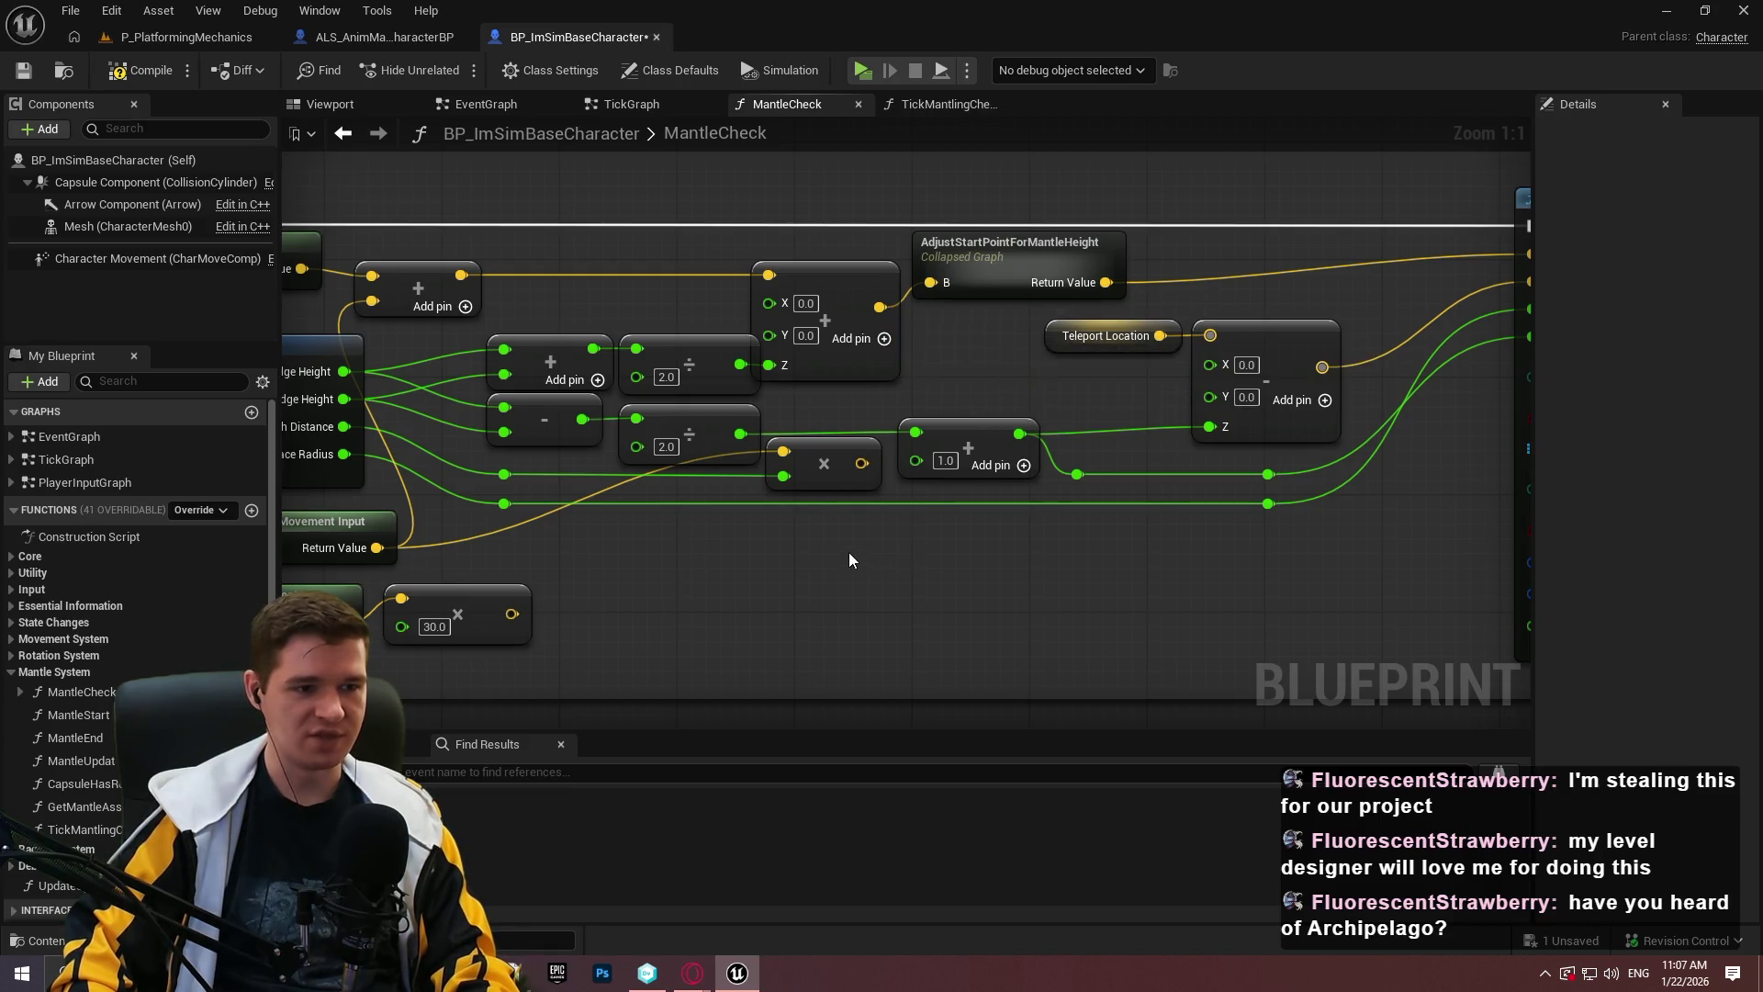
pyautogui.press('Delete')
pyautogui.click(504, 475)
pyautogui.press('Delete')
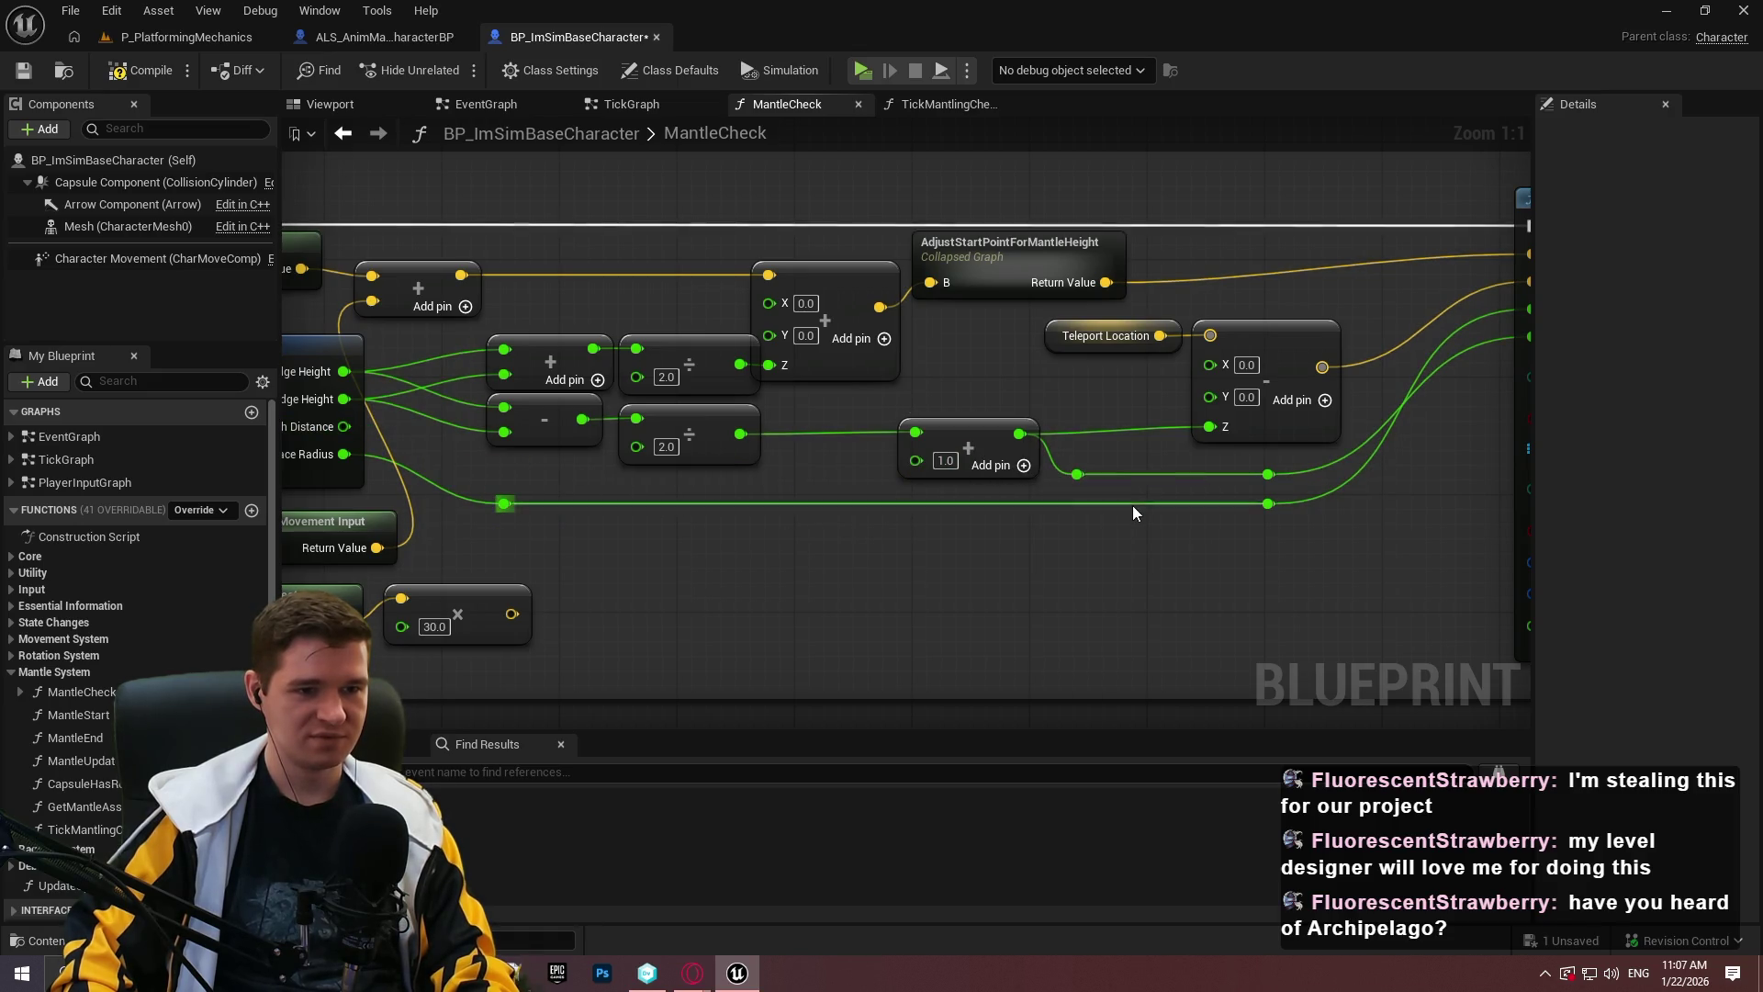
pyautogui.moveTo(424, 628)
pyautogui.mouseDown()
pyautogui.moveTo(773, 592)
pyautogui.moveTo(966, 548)
pyautogui.mouseUp()
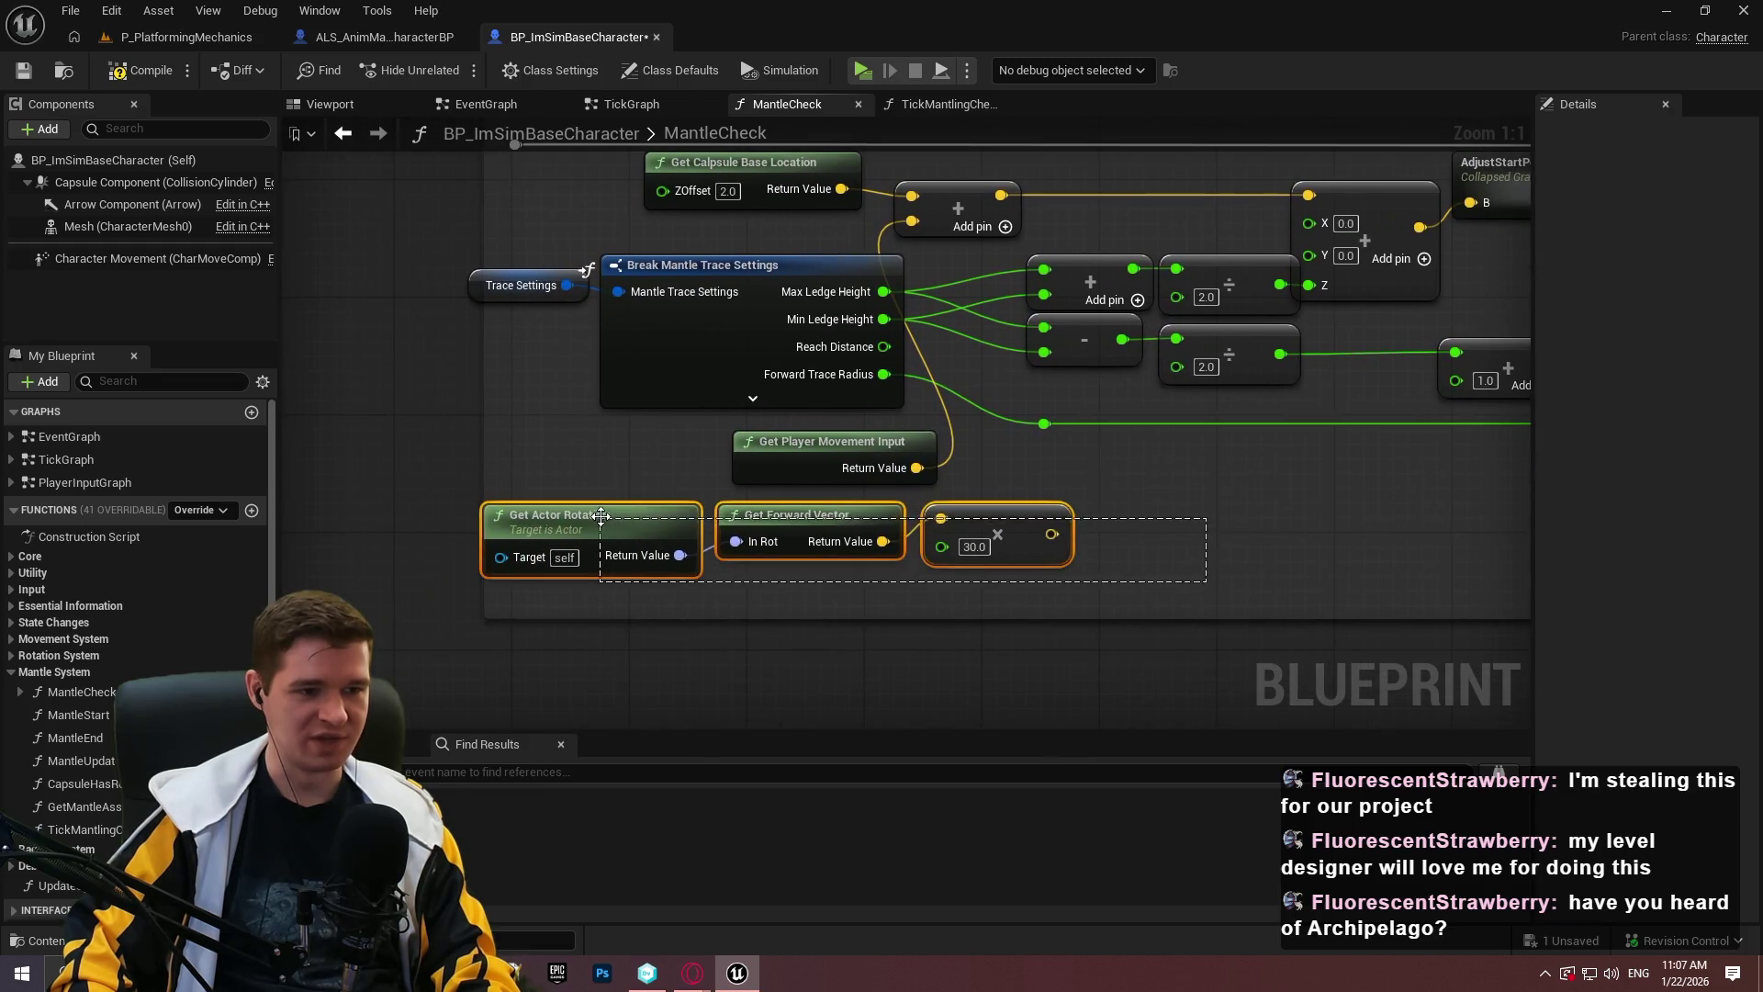
# Remove the forward-vector ×30 multiply chain and move Get Player Movement Input near the top.
pyautogui.press('Delete')
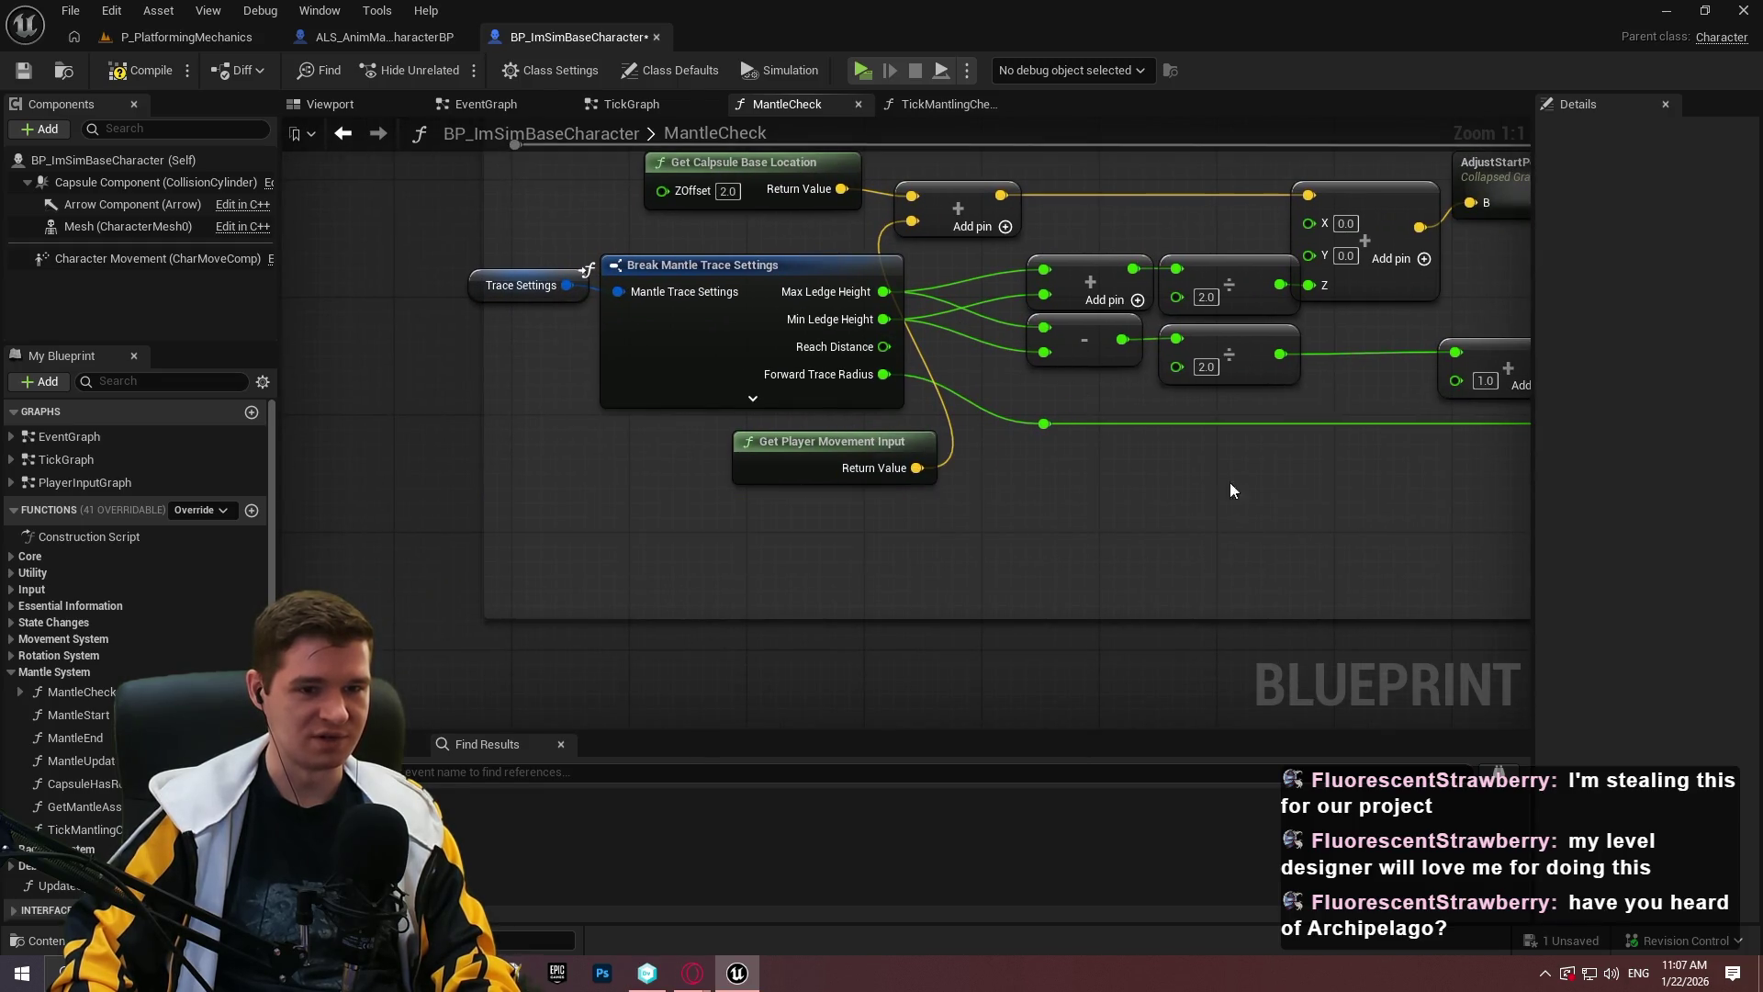
pyautogui.moveTo(1181, 485); pyautogui.dragTo(918, 514)
pyautogui.moveTo(468, 428)
pyautogui.mouseDown()
pyautogui.moveTo(847, 485)
pyautogui.moveTo(808, 311)
pyautogui.moveTo(864, 309)
pyautogui.moveTo(834, 312)
pyautogui.mouseUp()
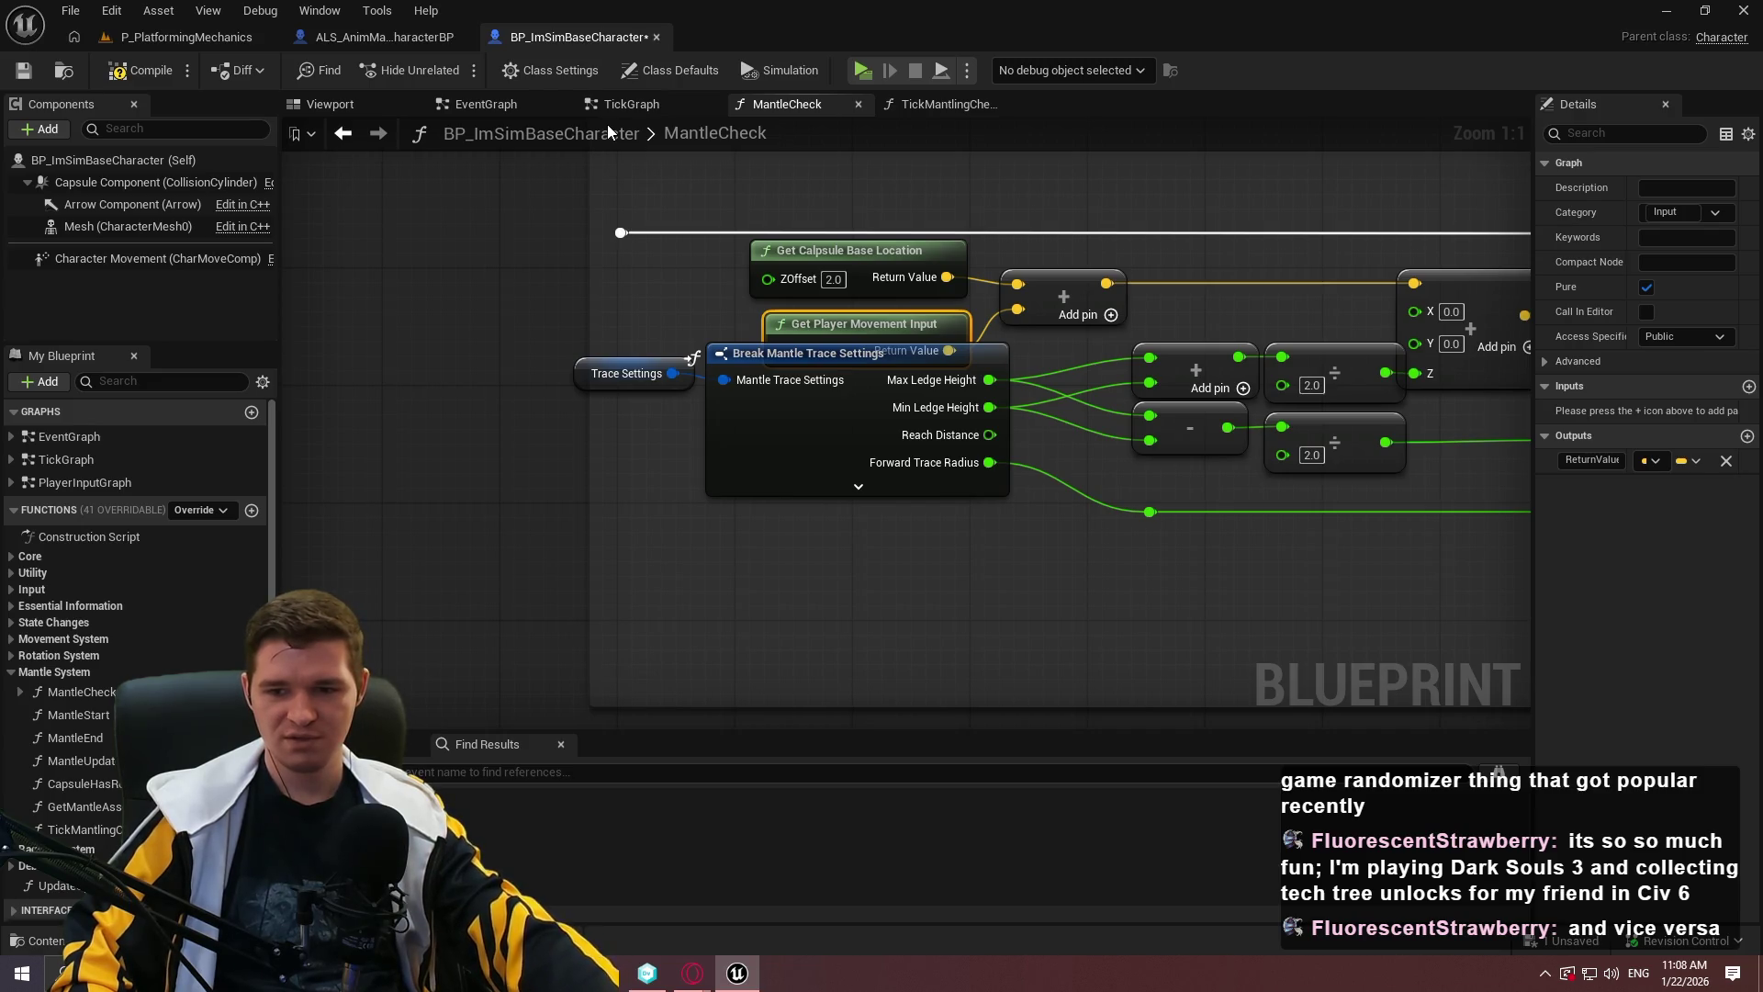
# Reposition the Trace Settings and Break Mantle Trace Settings nodes, nudging them up and right.
pyautogui.moveTo(839, 550)
pyautogui.mouseDown()
pyautogui.moveTo(716, 472)
pyautogui.moveTo(714, 390)
pyautogui.moveTo(670, 434)
pyautogui.mouseUp()
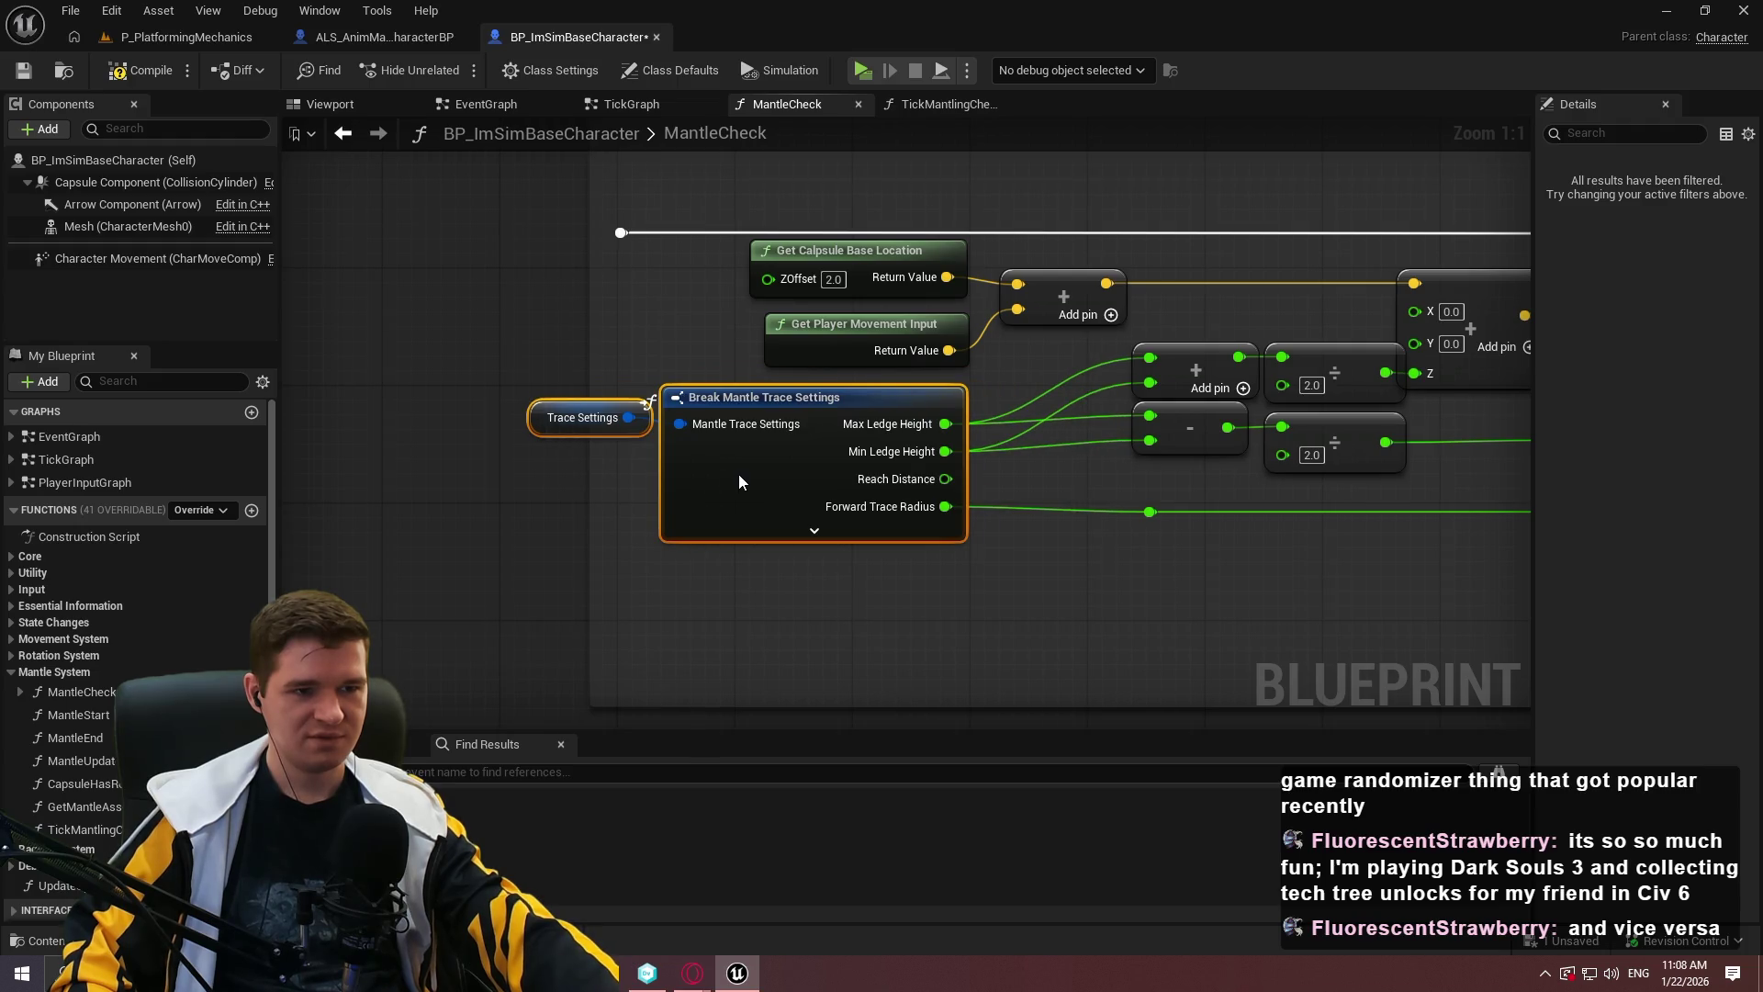
pyautogui.click(634, 430)
pyautogui.moveTo(634, 432); pyautogui.dragTo(634, 417)
pyautogui.click(921, 540)
pyautogui.moveTo(1063, 603); pyautogui.dragTo(588, 395)
pyautogui.moveTo(802, 396); pyautogui.dragTo(890, 399)
pyautogui.click(1447, 545)
# Align Teleport Location, the vector subtract, the add node and the height-wire reroutes.
pyautogui.moveTo(1448, 545); pyautogui.dragTo(766, 482)
pyautogui.click(1101, 312)
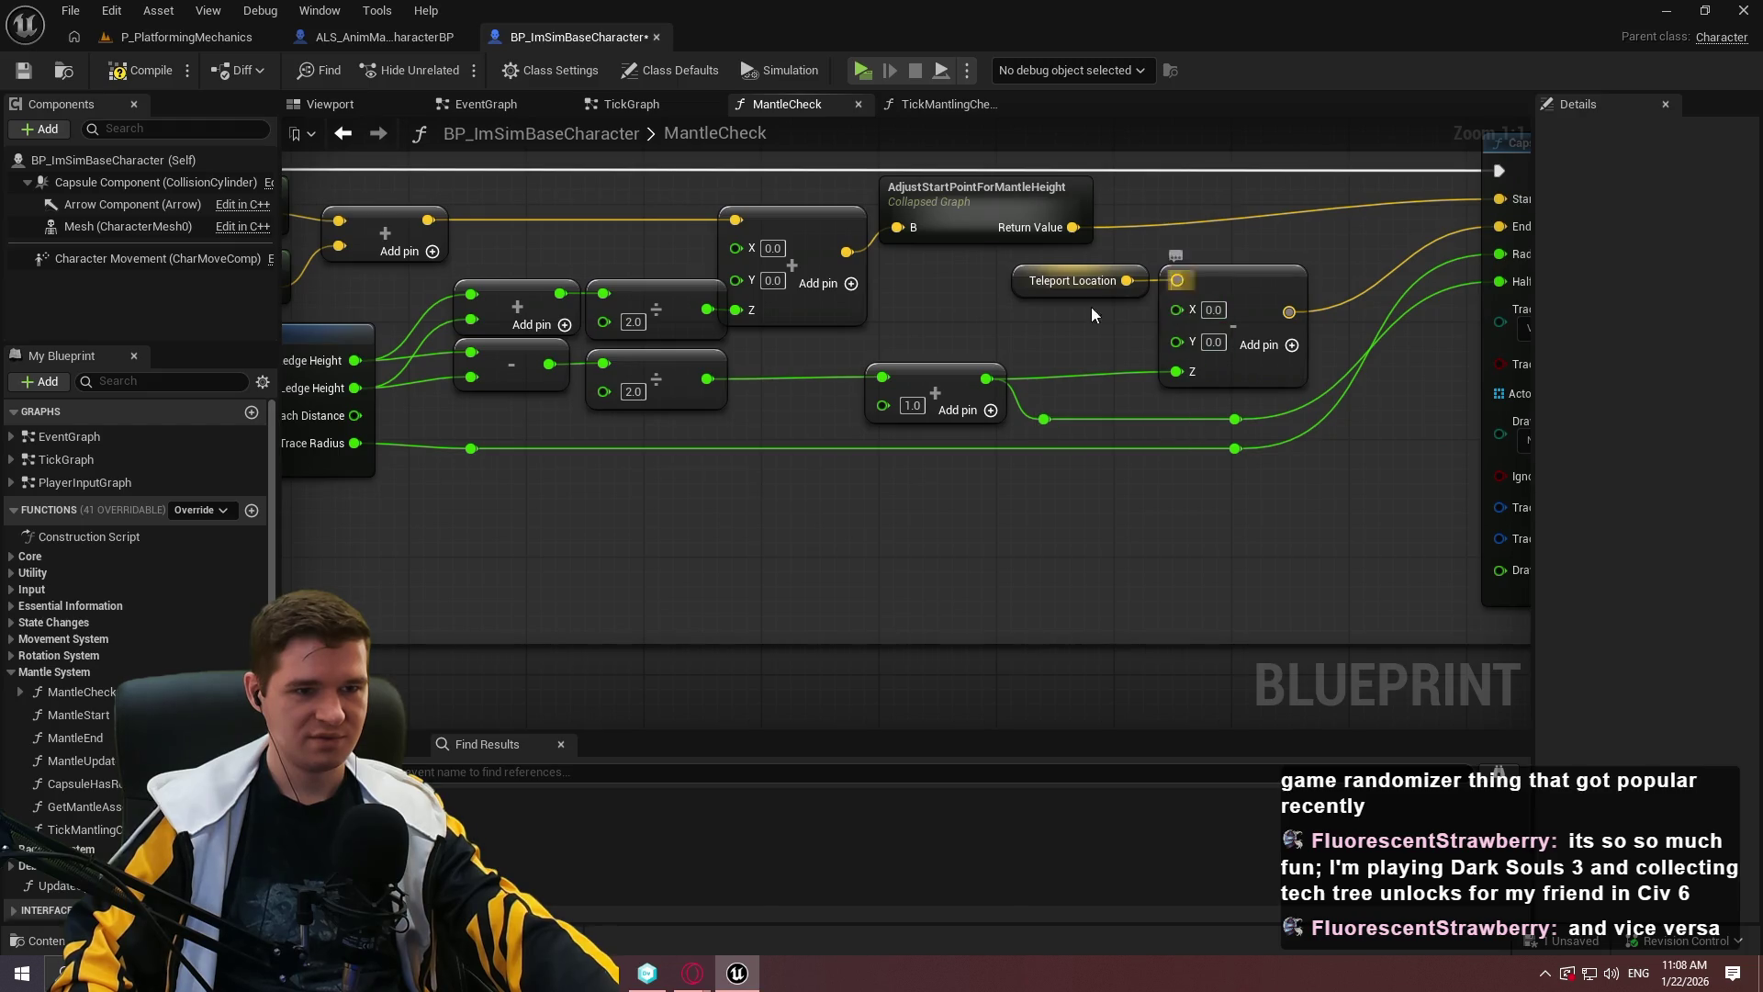
pyautogui.moveTo(1152, 280); pyautogui.dragTo(1091, 280)
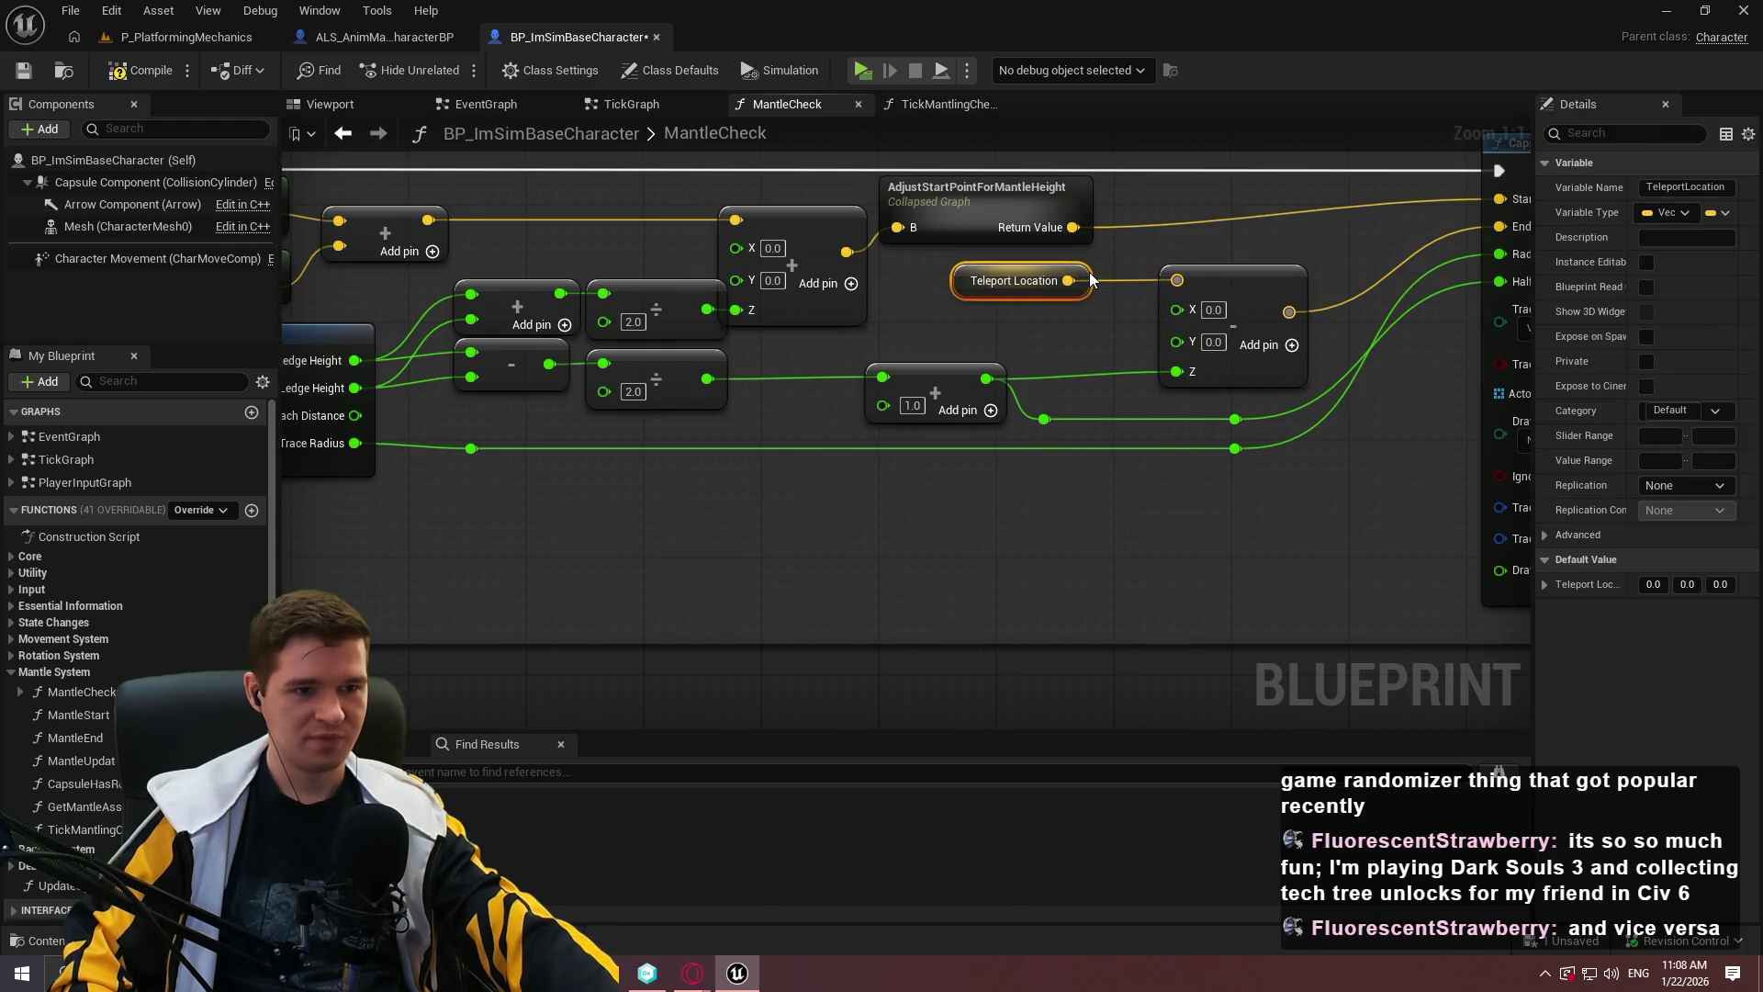
pyautogui.moveTo(1250, 294); pyautogui.dragTo(1193, 295)
pyautogui.moveTo(1072, 434); pyautogui.dragTo(859, 360)
pyautogui.moveTo(976, 388); pyautogui.dragTo(1047, 388)
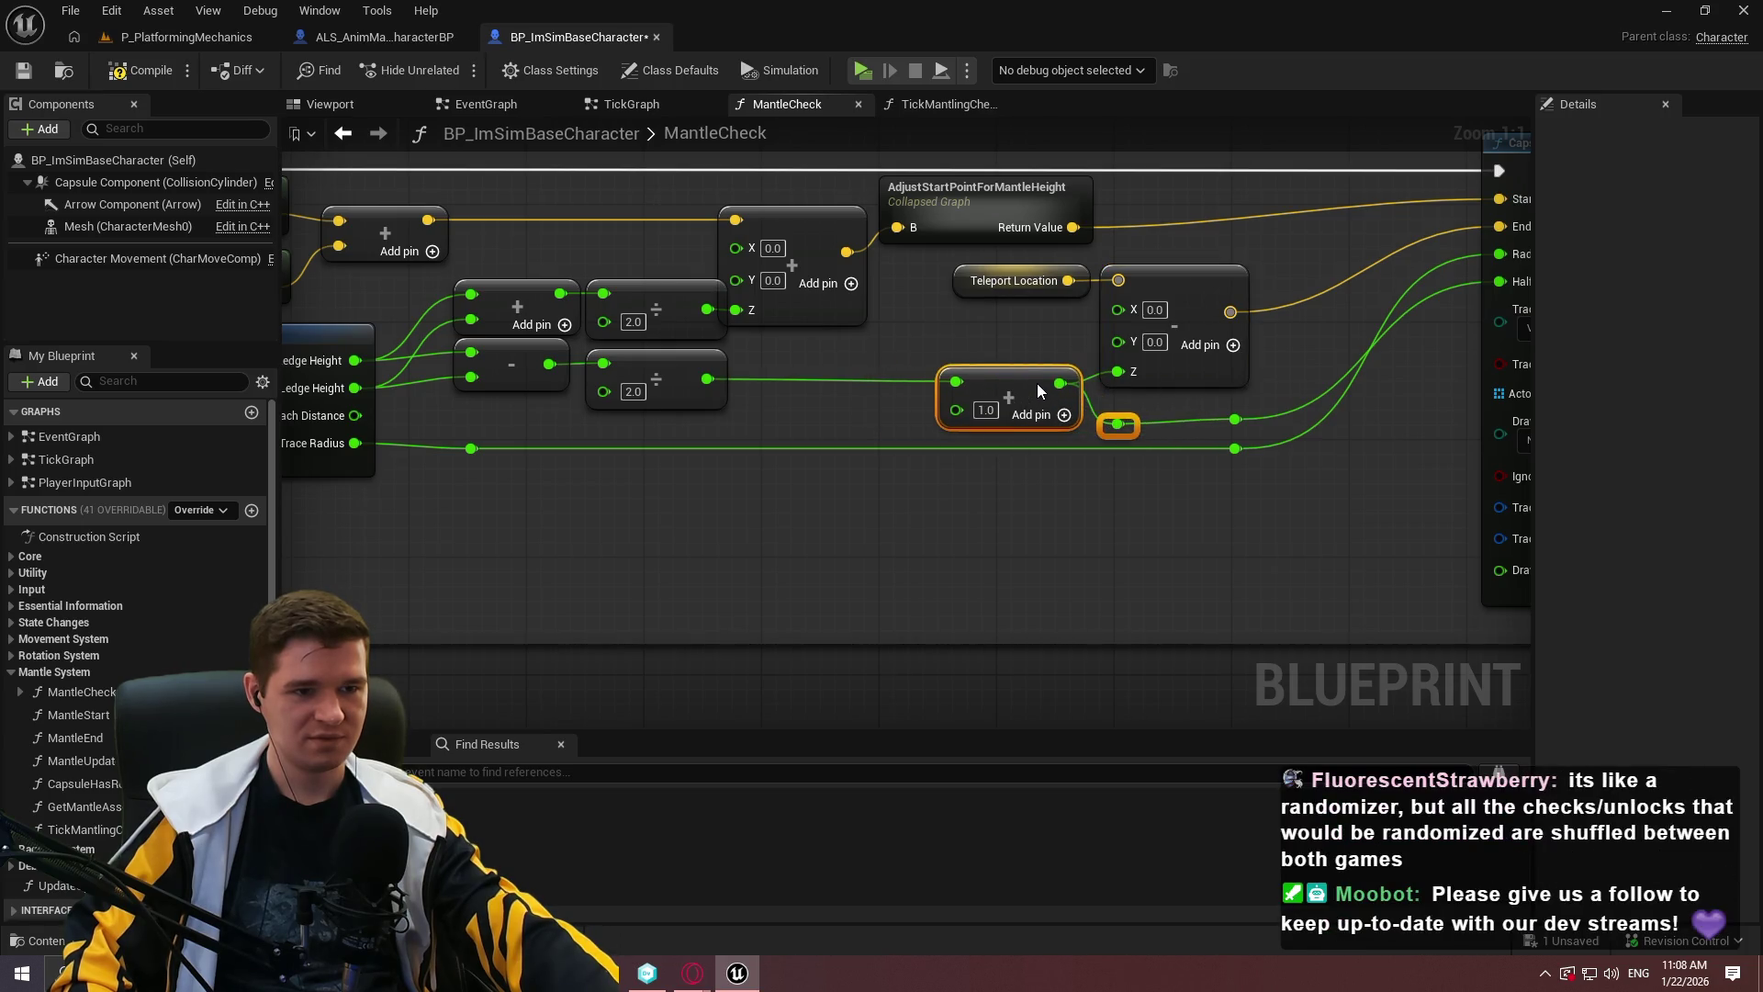
pyautogui.click(1222, 433)
pyautogui.click(1250, 418)
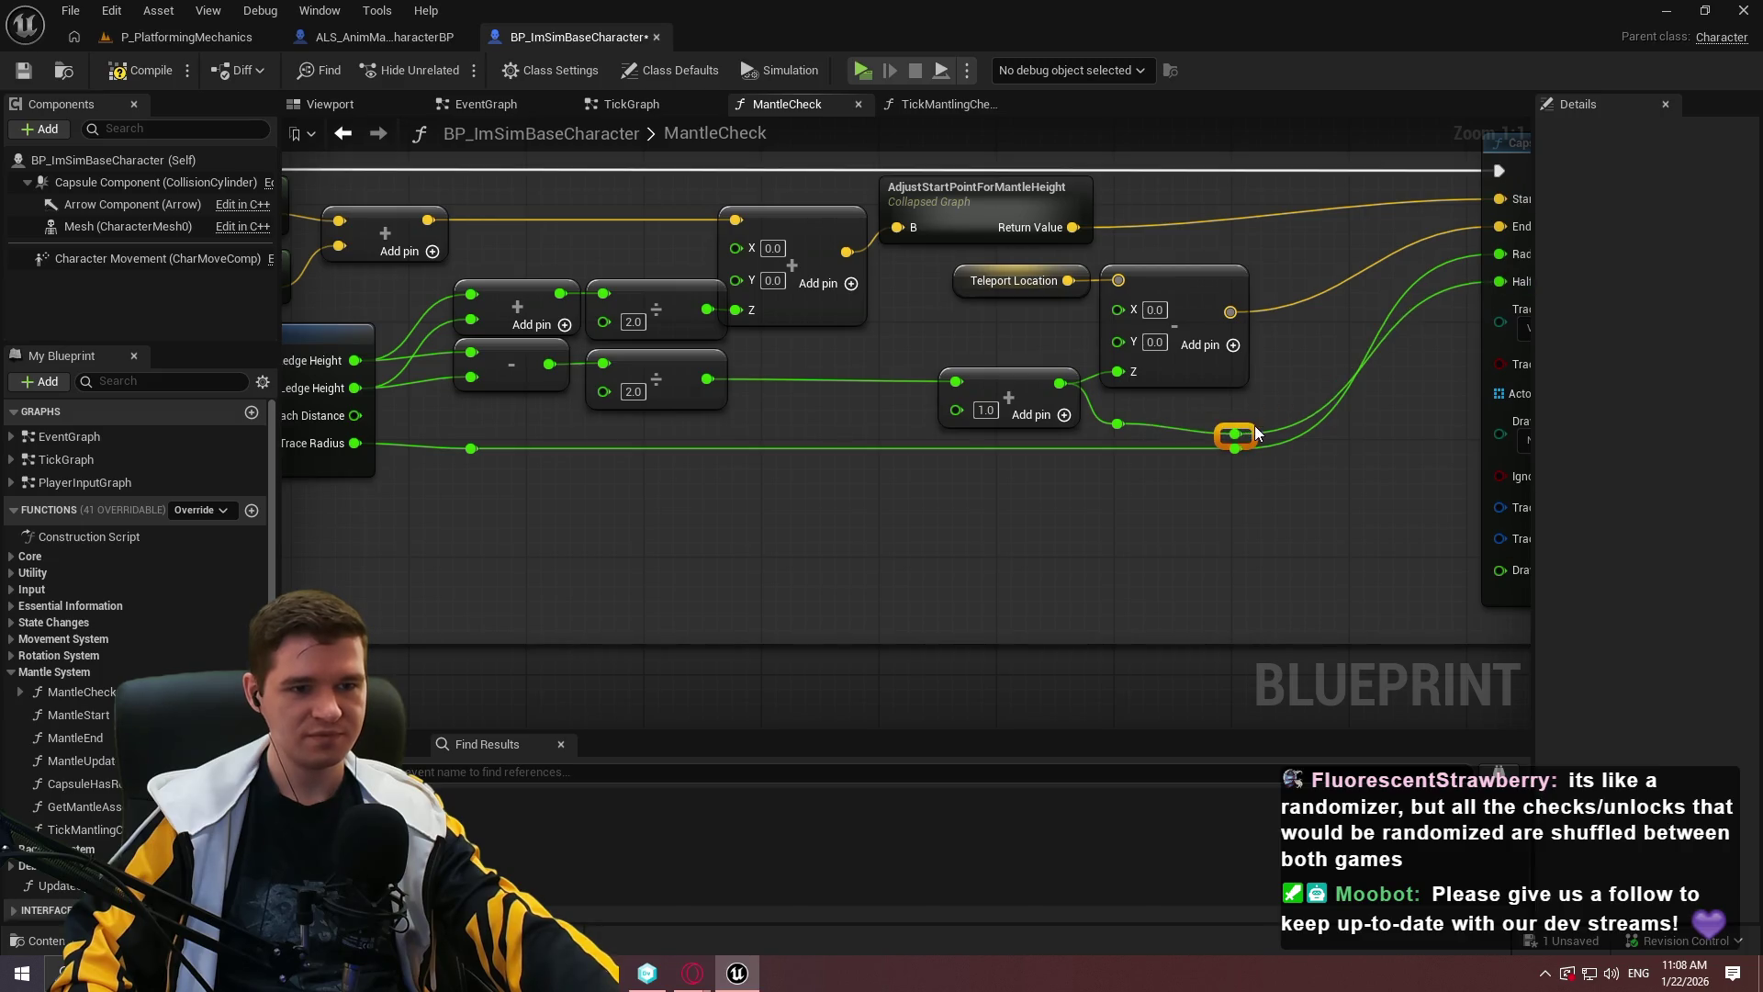
pyautogui.moveTo(1254, 420); pyautogui.dragTo(1124, 429)
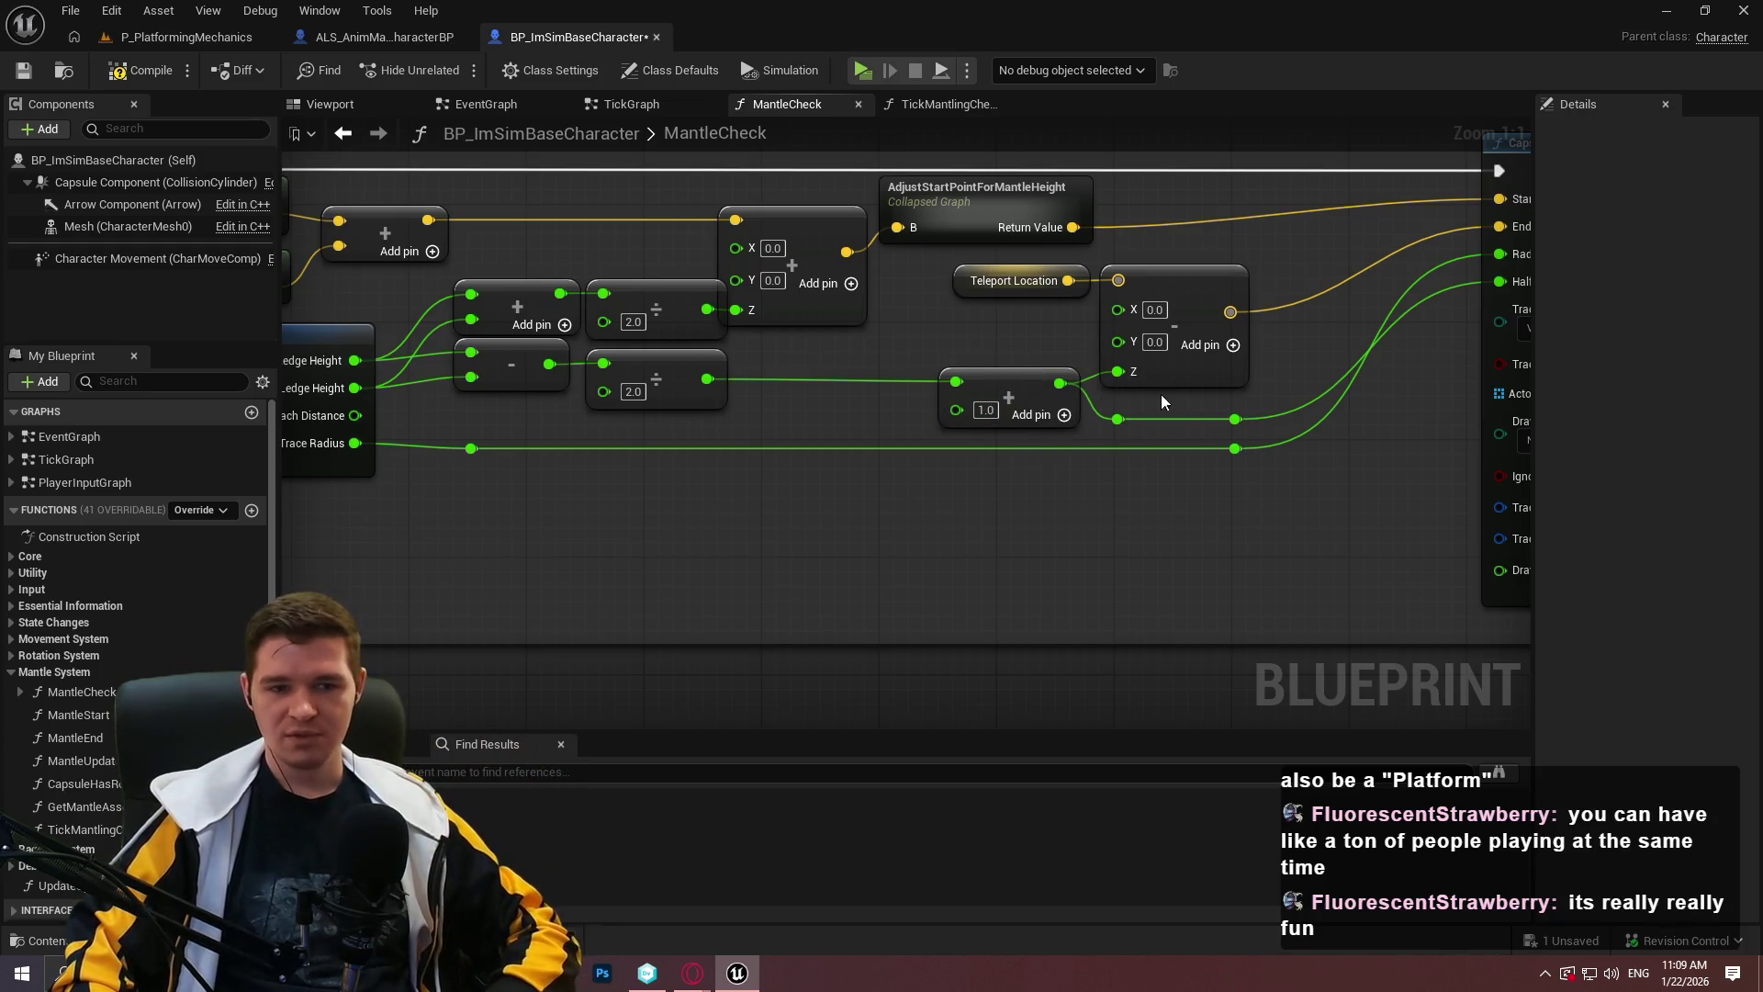
# Lower the reroute nodes on the Trace Radius wire to straighten it.
pyautogui.click(1235, 449)
pyautogui.keyDown('shift'); pyautogui.click(471, 448); pyautogui.keyUp('shift')
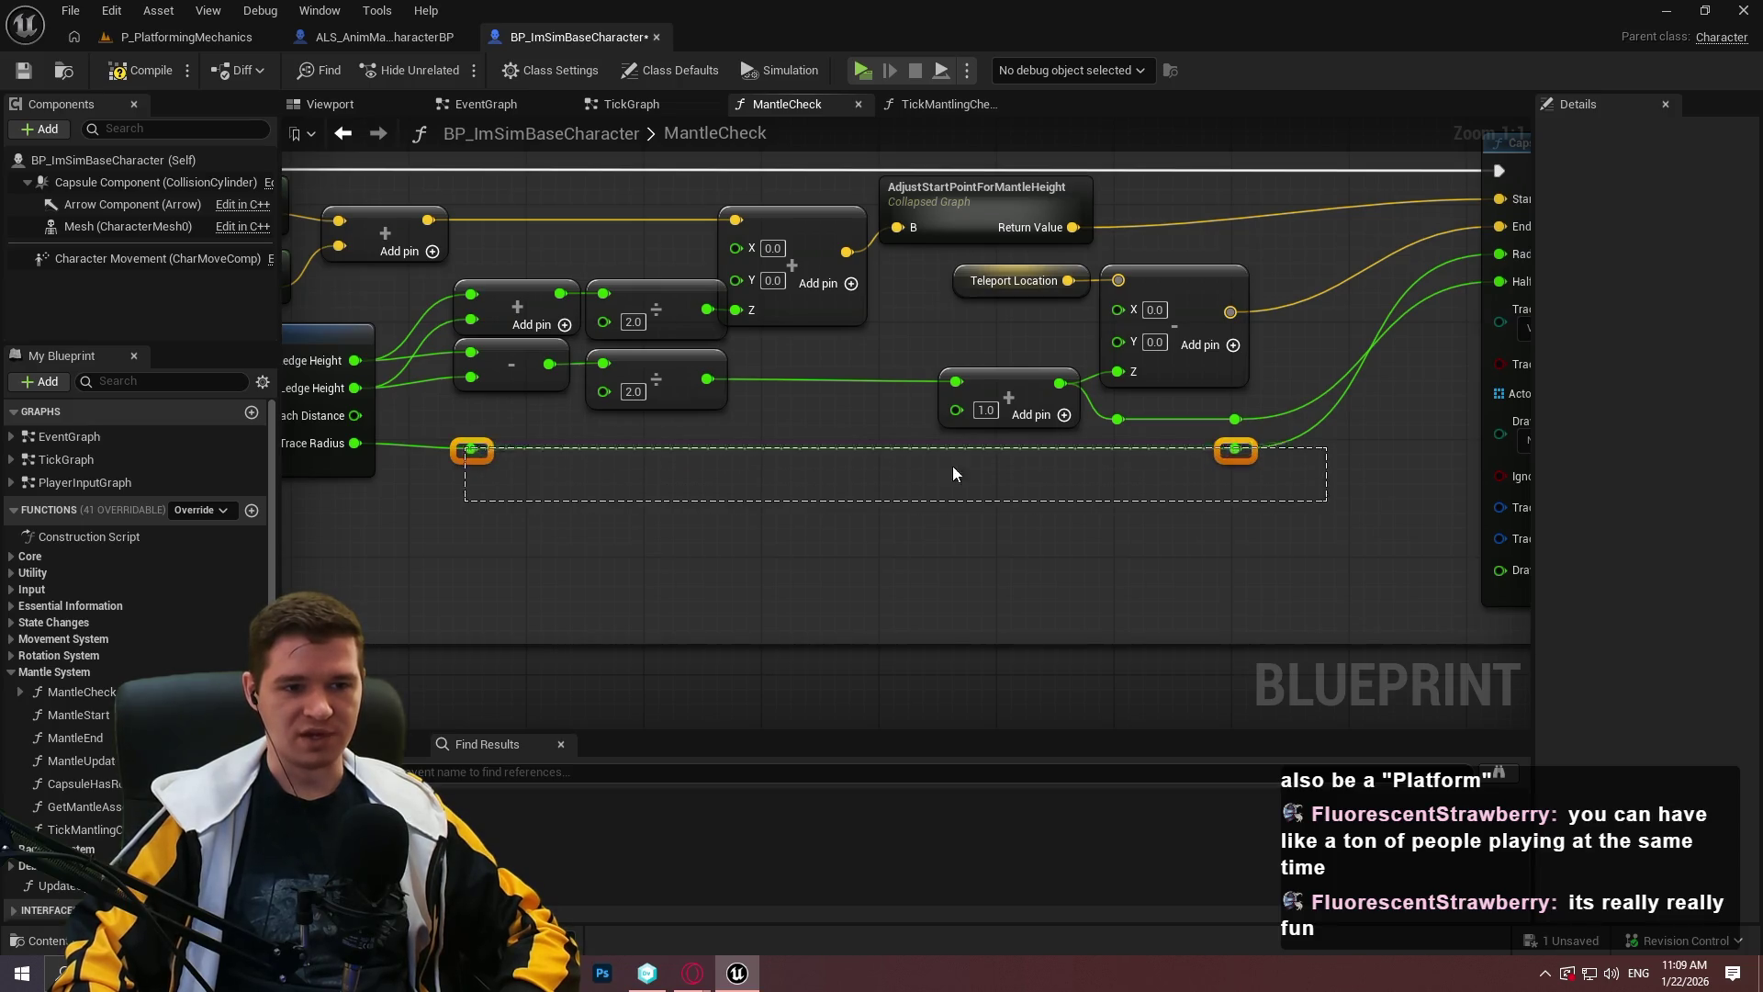
pyautogui.moveTo(1253, 463); pyautogui.dragTo(1252, 489)
pyautogui.click(1327, 458)
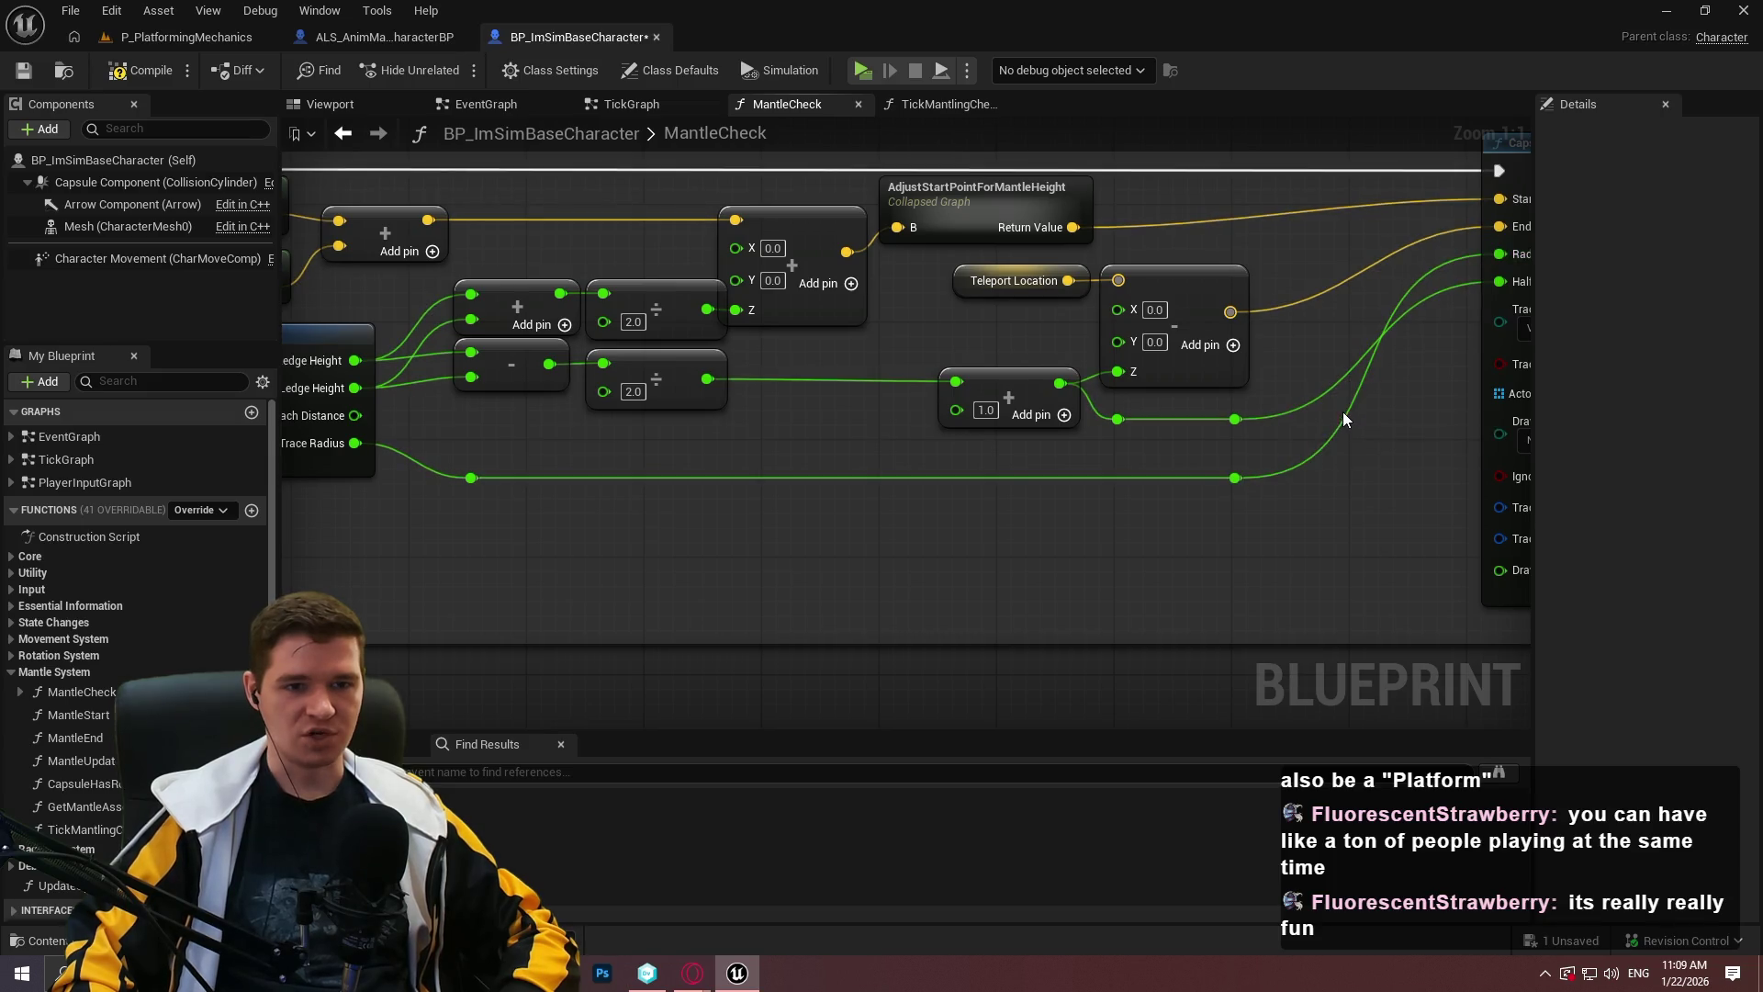
pyautogui.scroll(-2, 659, 426)
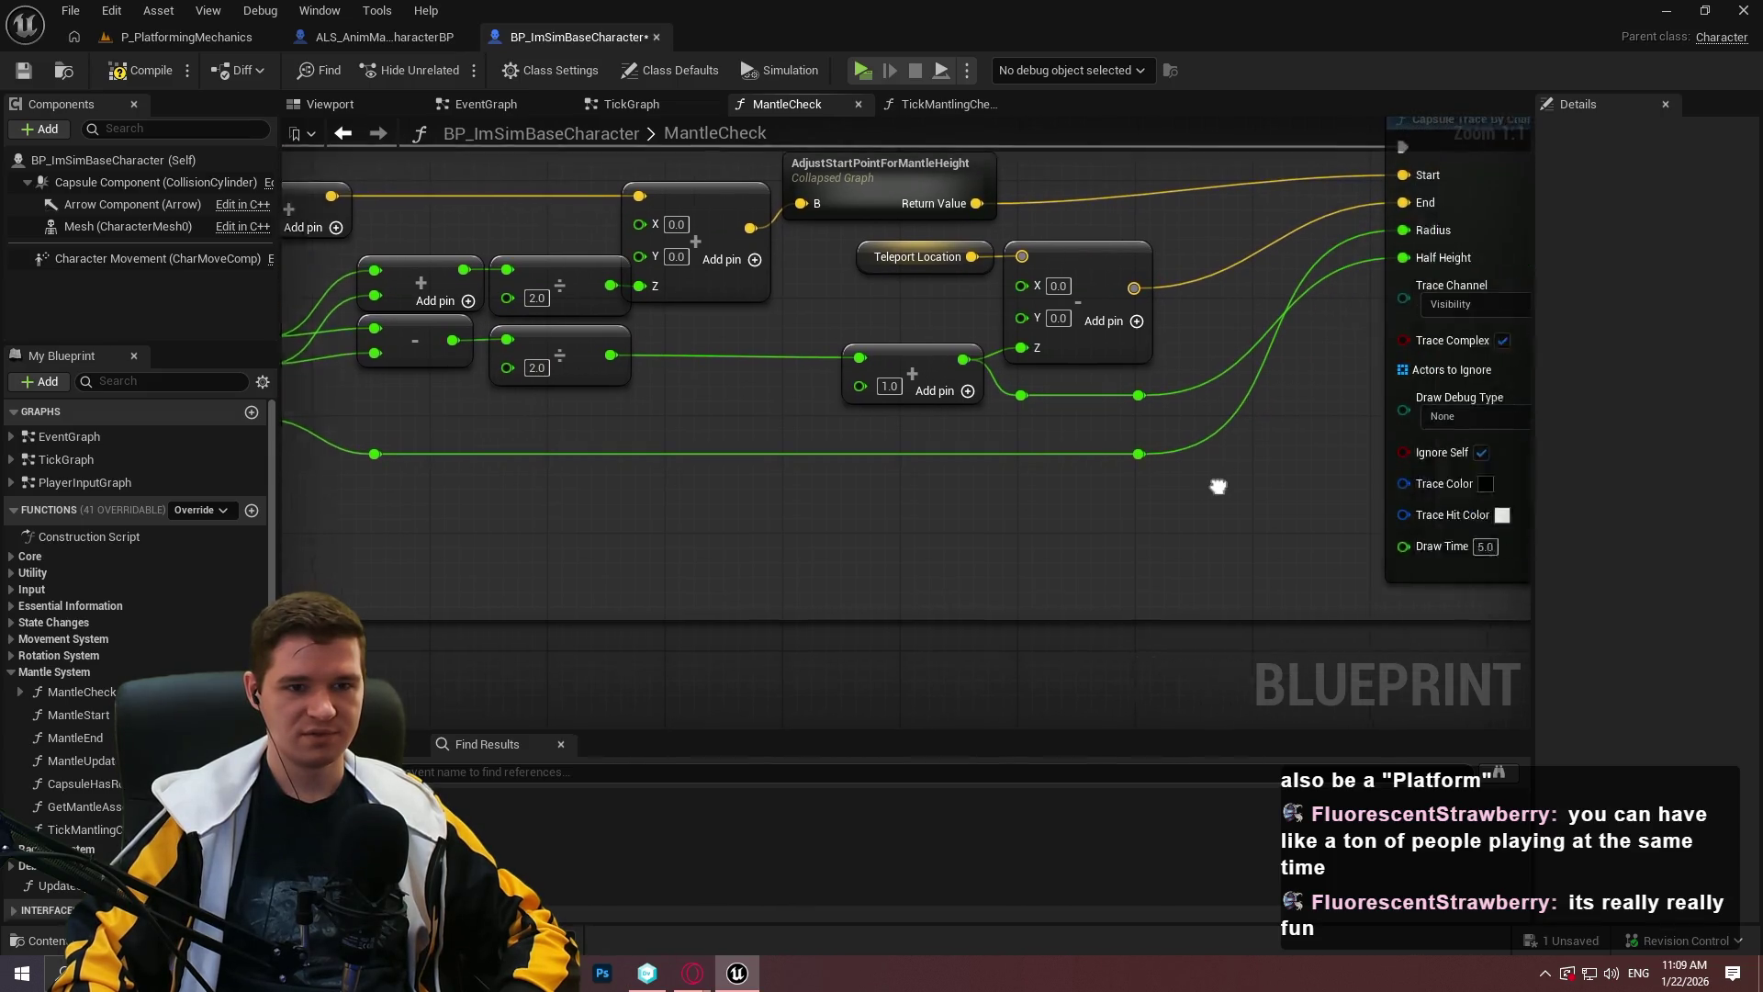
pyautogui.scroll(2, 1243, 493)
# Line up the subtract and divide nodes in one row and pull the add node clear.
pyautogui.moveTo(1154, 535)
pyautogui.mouseDown()
pyautogui.moveTo(1387, 609)
pyautogui.moveTo(1523, 615)
pyautogui.mouseUp()
pyautogui.moveTo(874, 540); pyautogui.dragTo(751, 499)
pyautogui.click(924, 525)
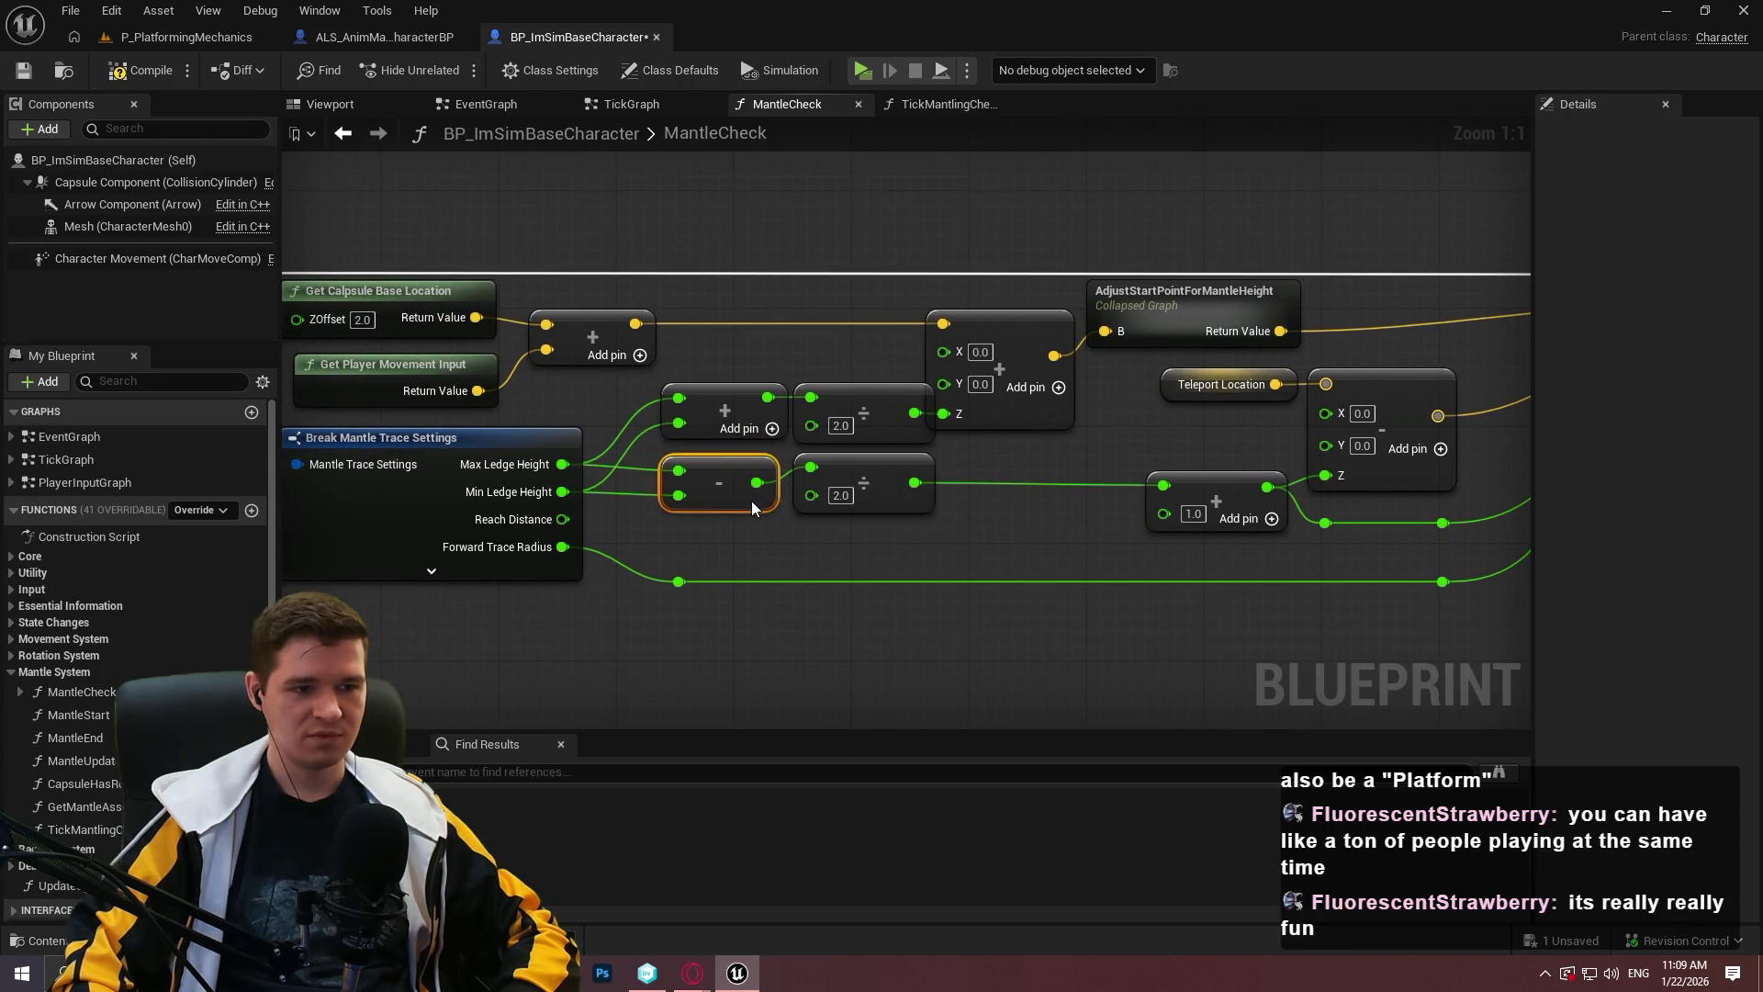
pyautogui.moveTo(893, 543); pyautogui.dragTo(715, 487)
pyautogui.moveTo(870, 480)
pyautogui.mouseDown()
pyautogui.moveTo(1062, 510)
pyautogui.moveTo(1062, 490)
pyautogui.mouseUp()
pyautogui.click(974, 551)
pyautogui.moveTo(921, 503); pyautogui.dragTo(908, 504)
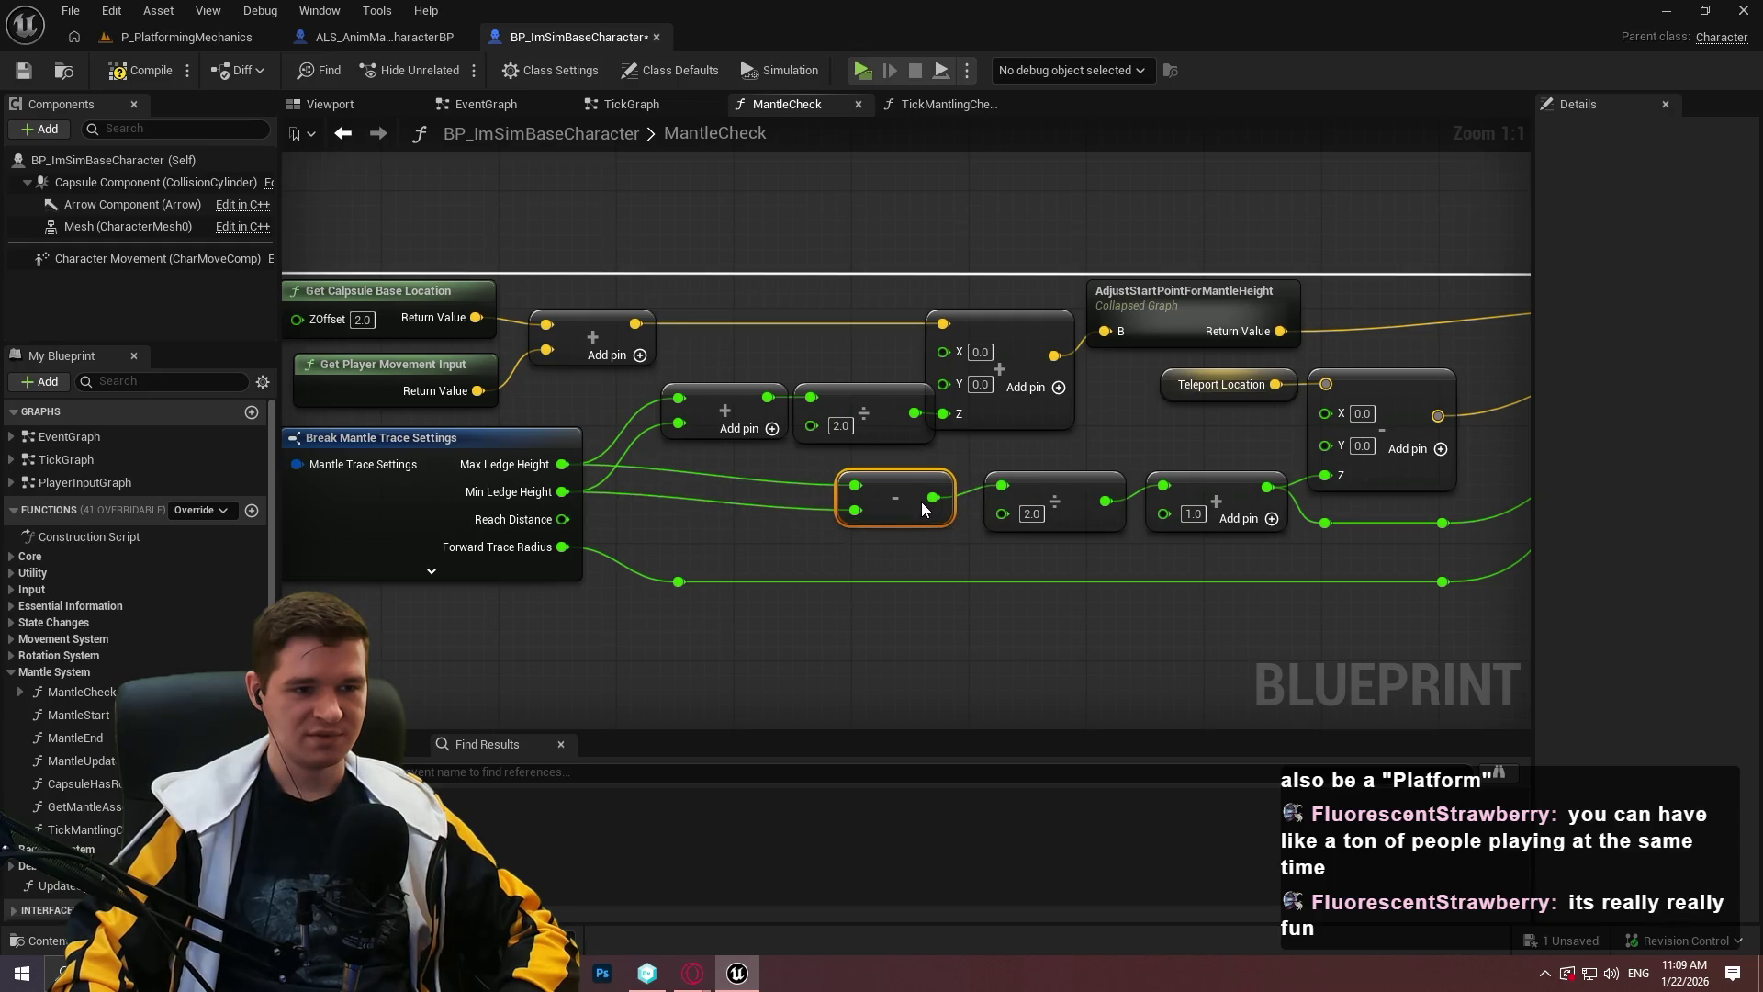
pyautogui.click(1071, 584)
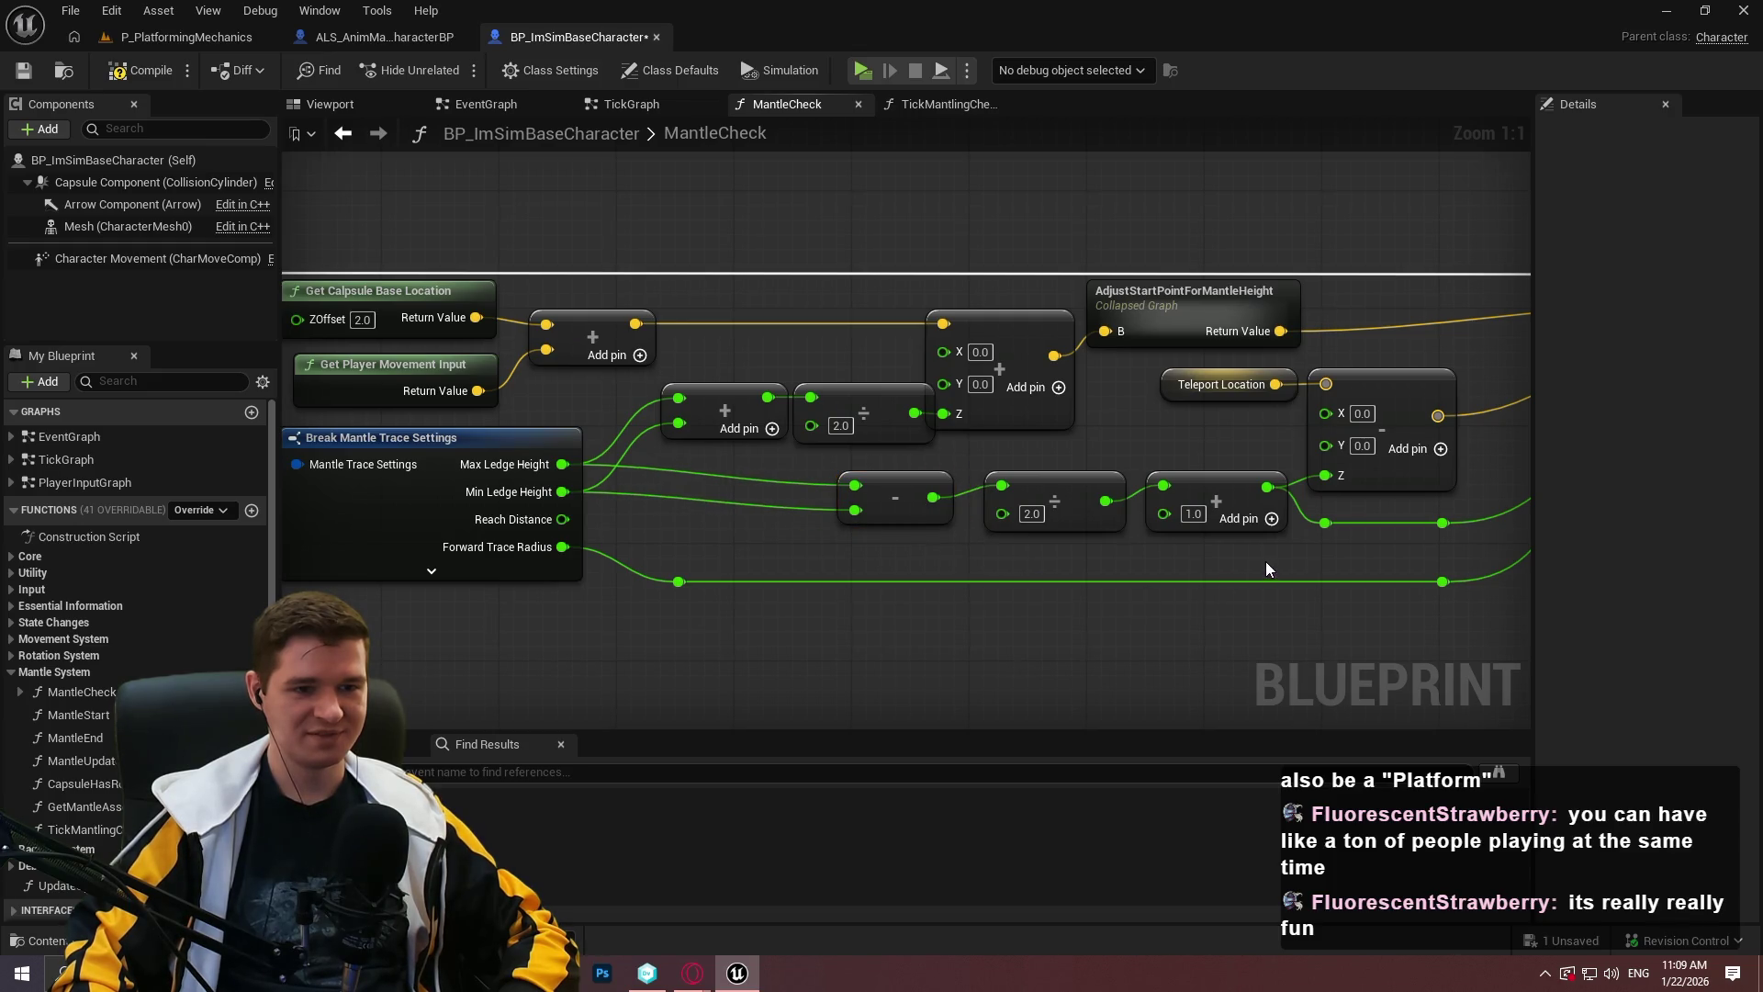
pyautogui.moveTo(832, 467)
pyautogui.mouseDown()
pyautogui.moveTo(1159, 488)
pyautogui.moveTo(1171, 432)
pyautogui.moveTo(1170, 448)
pyautogui.mouseUp()
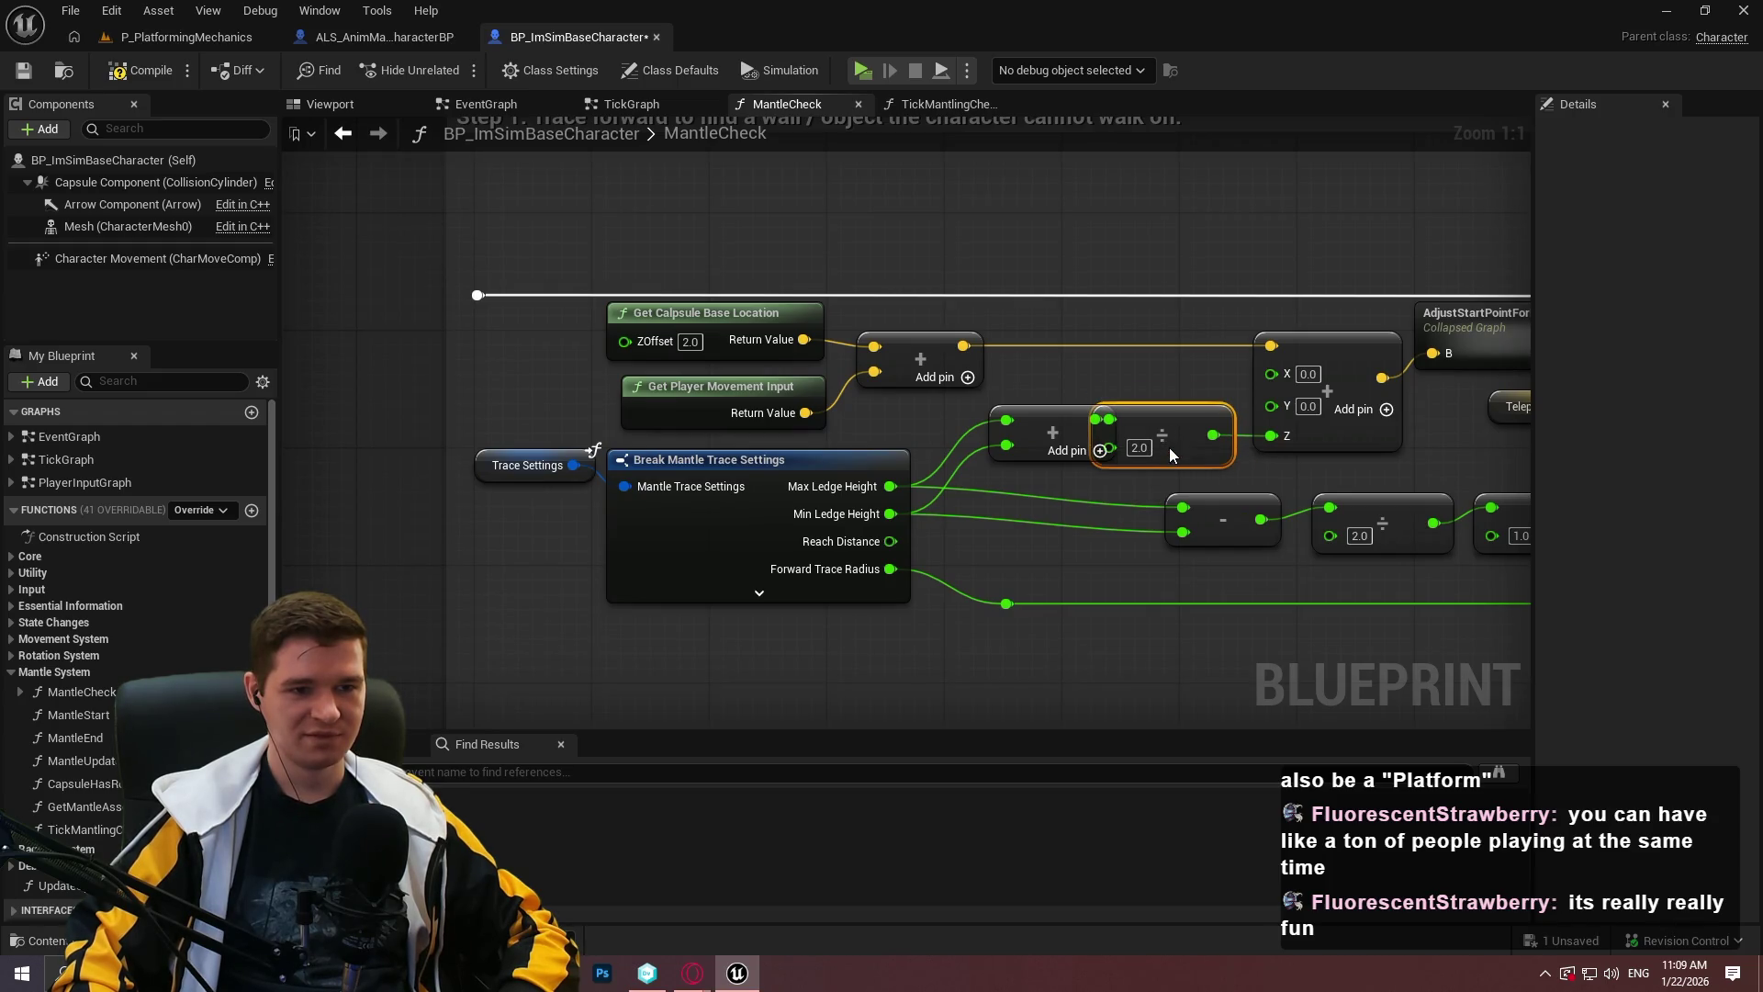
pyautogui.moveTo(1047, 438)
pyautogui.mouseDown()
pyautogui.moveTo(983, 436)
pyautogui.moveTo(1001, 439)
pyautogui.mouseUp()
# Nudge the Trace Settings and Break Mantle Trace Settings nodes slightly left.
pyautogui.moveTo(1444, 302); pyautogui.dragTo(1092, 279)
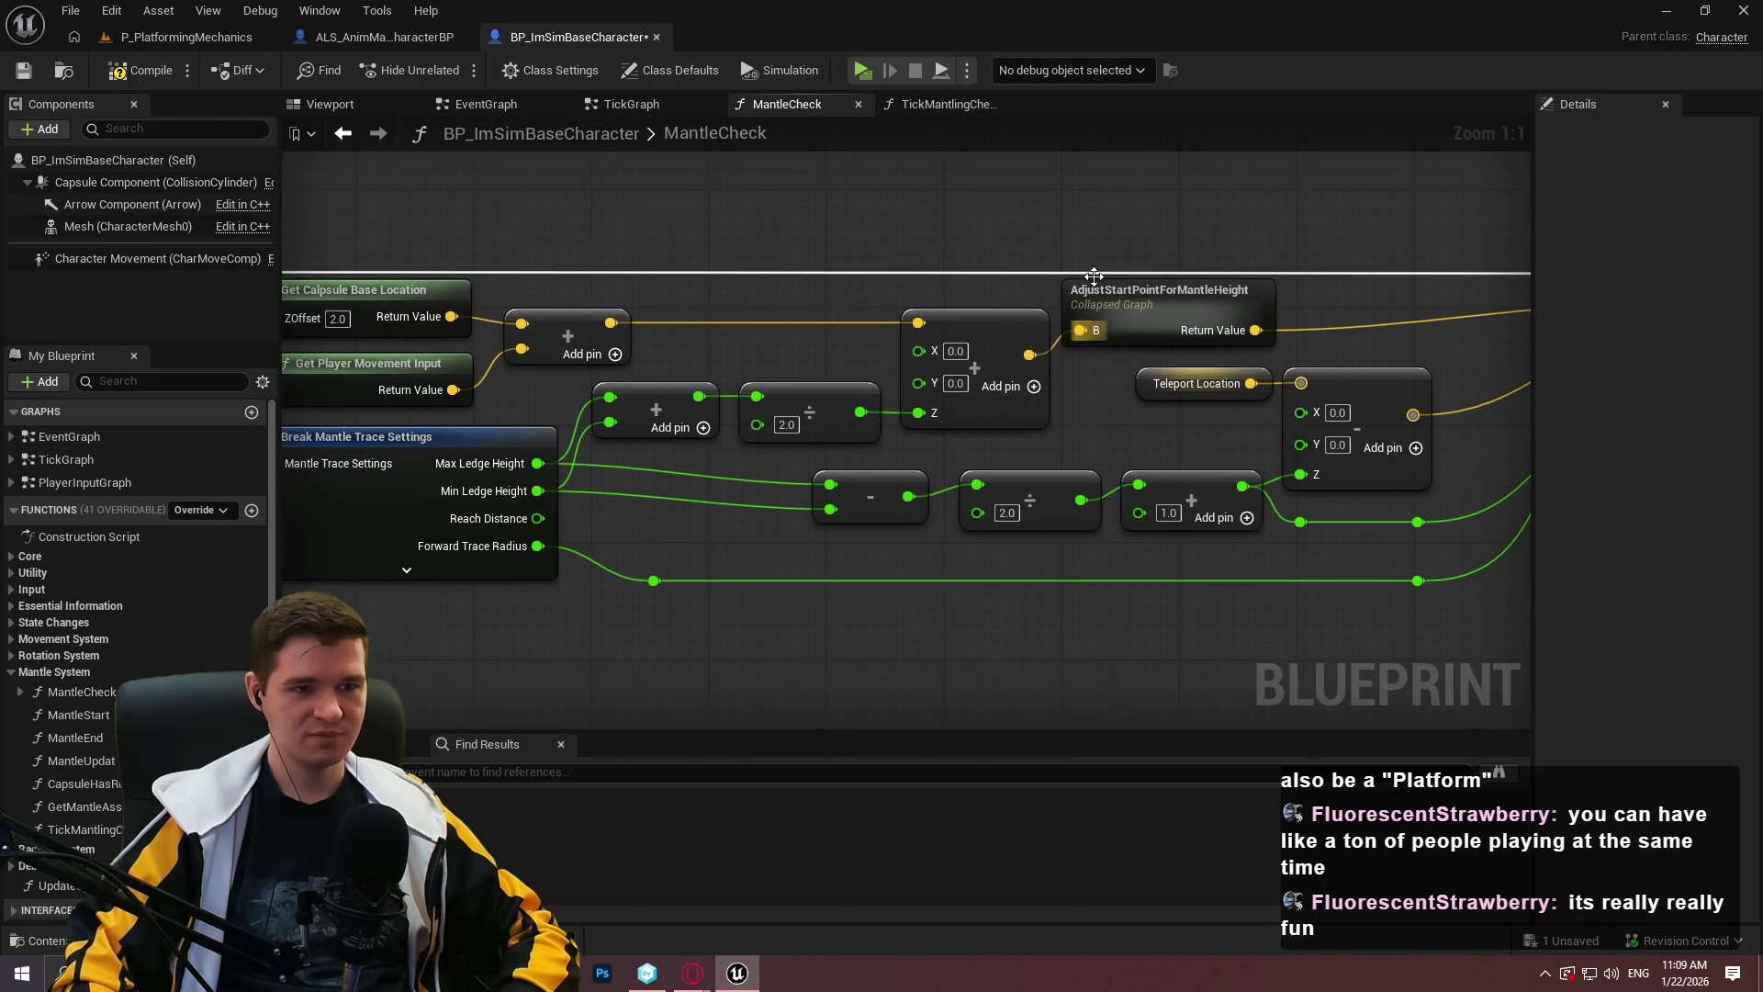
pyautogui.scroll(-1, 1128, 349)
pyautogui.moveTo(1128, 349)
pyautogui.mouseDown()
pyautogui.moveTo(977, 342)
pyautogui.moveTo(1171, 360)
pyautogui.mouseUp()
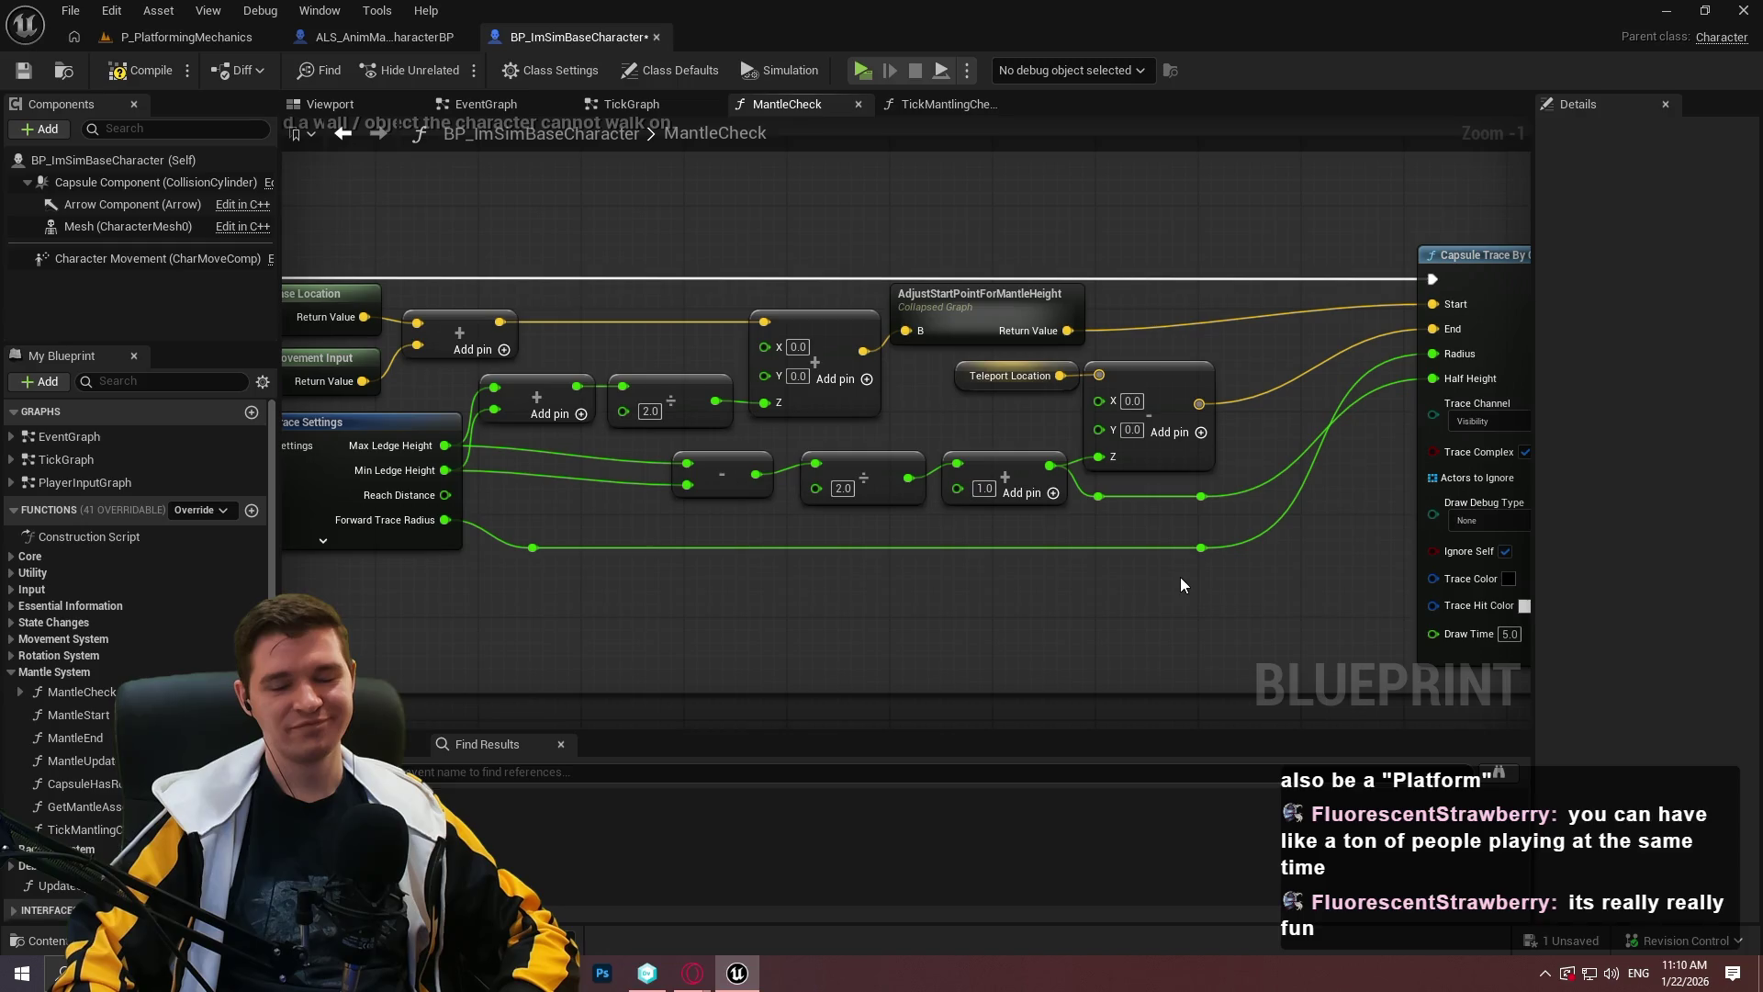
pyautogui.moveTo(1060, 586)
pyautogui.mouseDown()
pyautogui.moveTo(1047, 512)
pyautogui.moveTo(992, 542)
pyautogui.moveTo(1319, 643)
pyautogui.mouseUp()
pyautogui.click(614, 465)
pyautogui.keyDown('ctrl'); pyautogui.click(799, 460); pyautogui.keyUp('ctrl')
pyautogui.moveTo(825, 466); pyautogui.dragTo(799, 465)
# Move the whole group of setup nodes left of the capsule trace down slightly.
pyautogui.scroll(1, 950, 542)
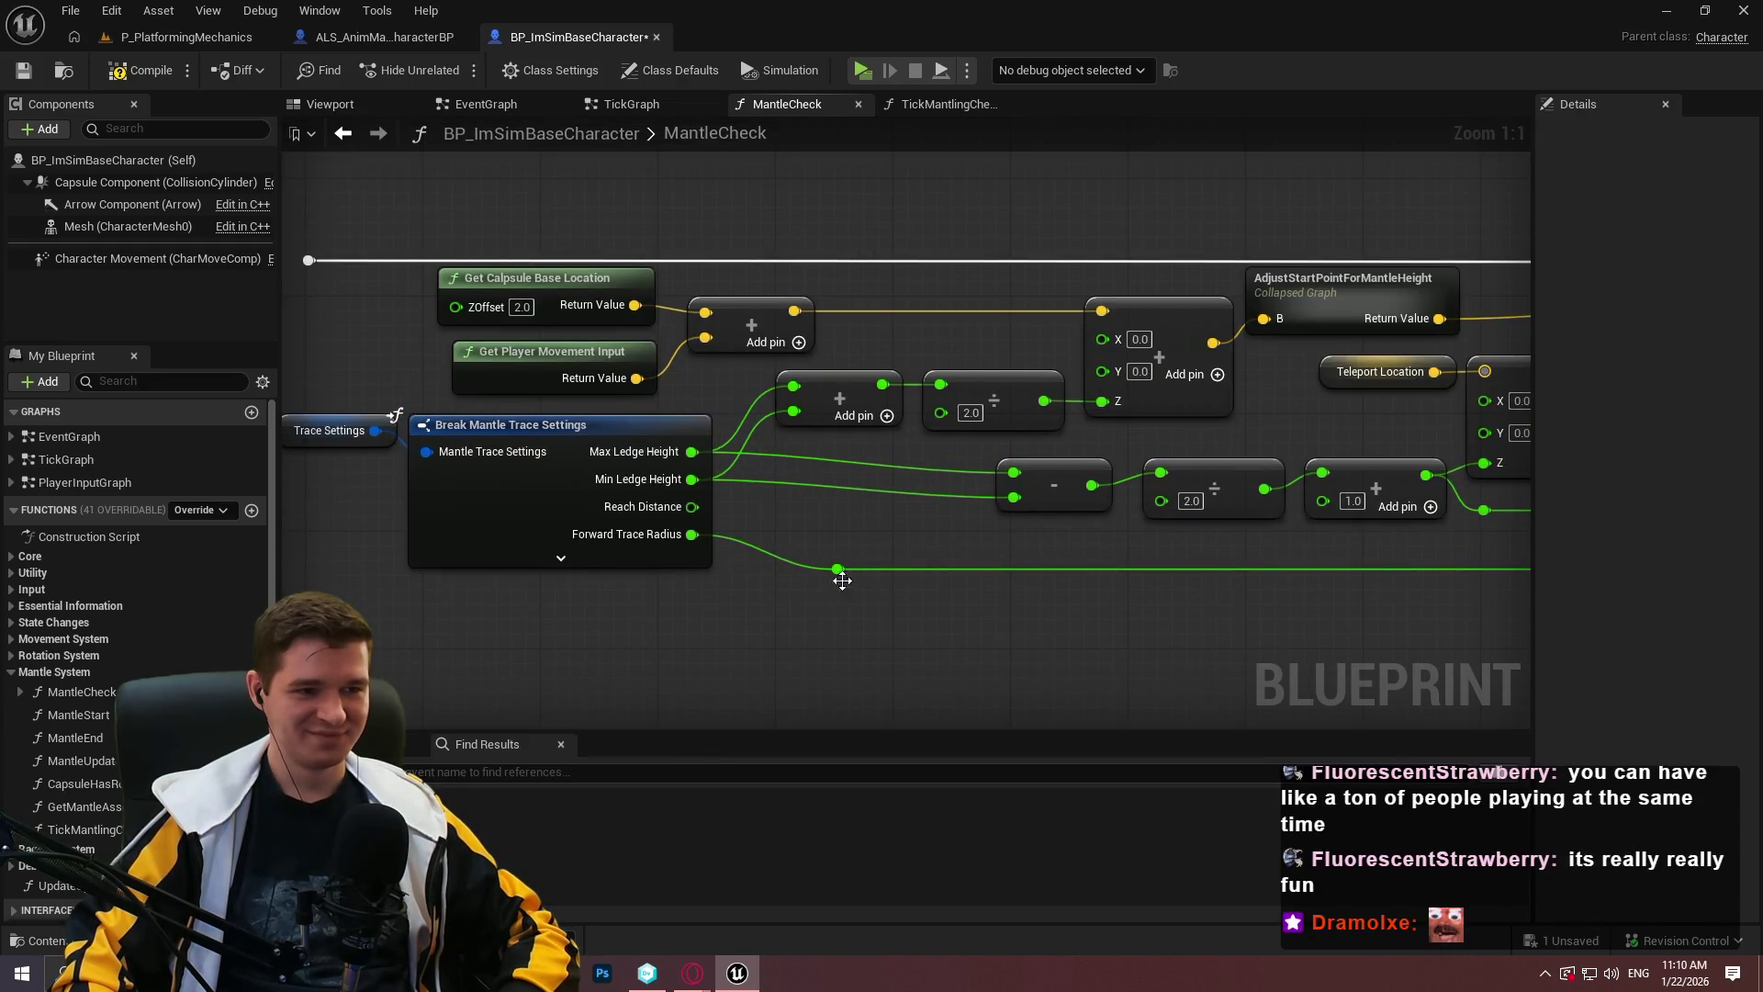
pyautogui.moveTo(300, 364); pyautogui.dragTo(692, 365)
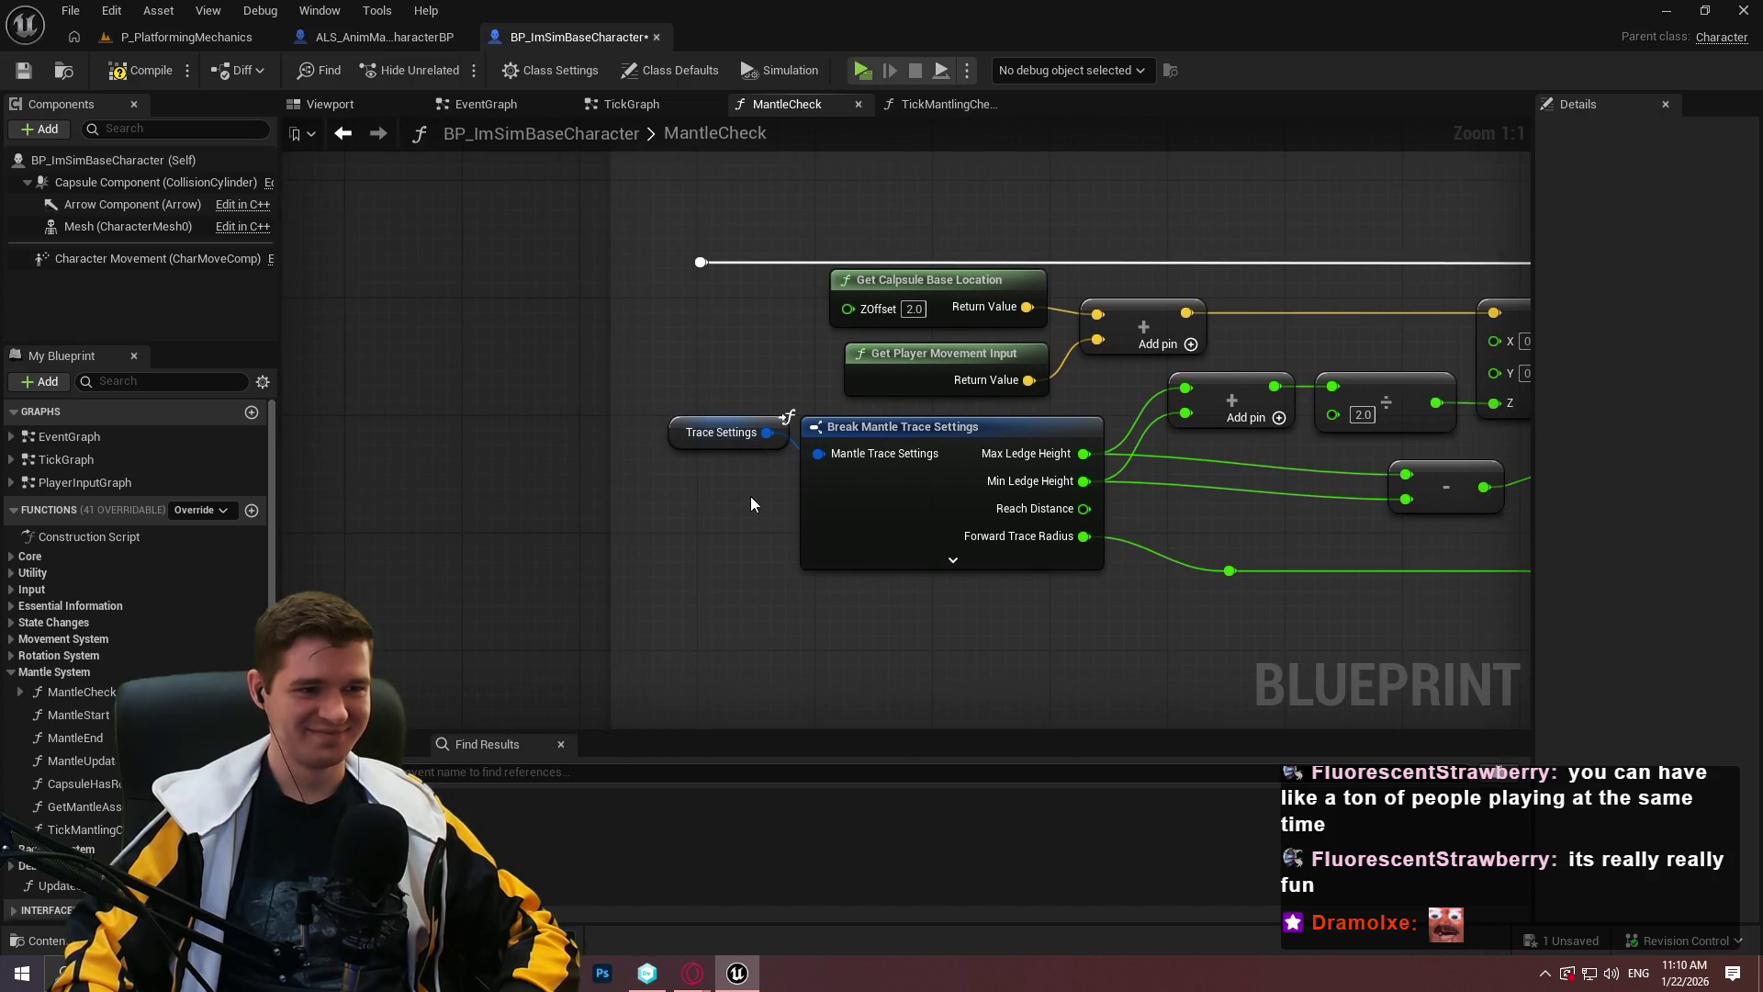
pyautogui.moveTo(1045, 539); pyautogui.dragTo(752, 484)
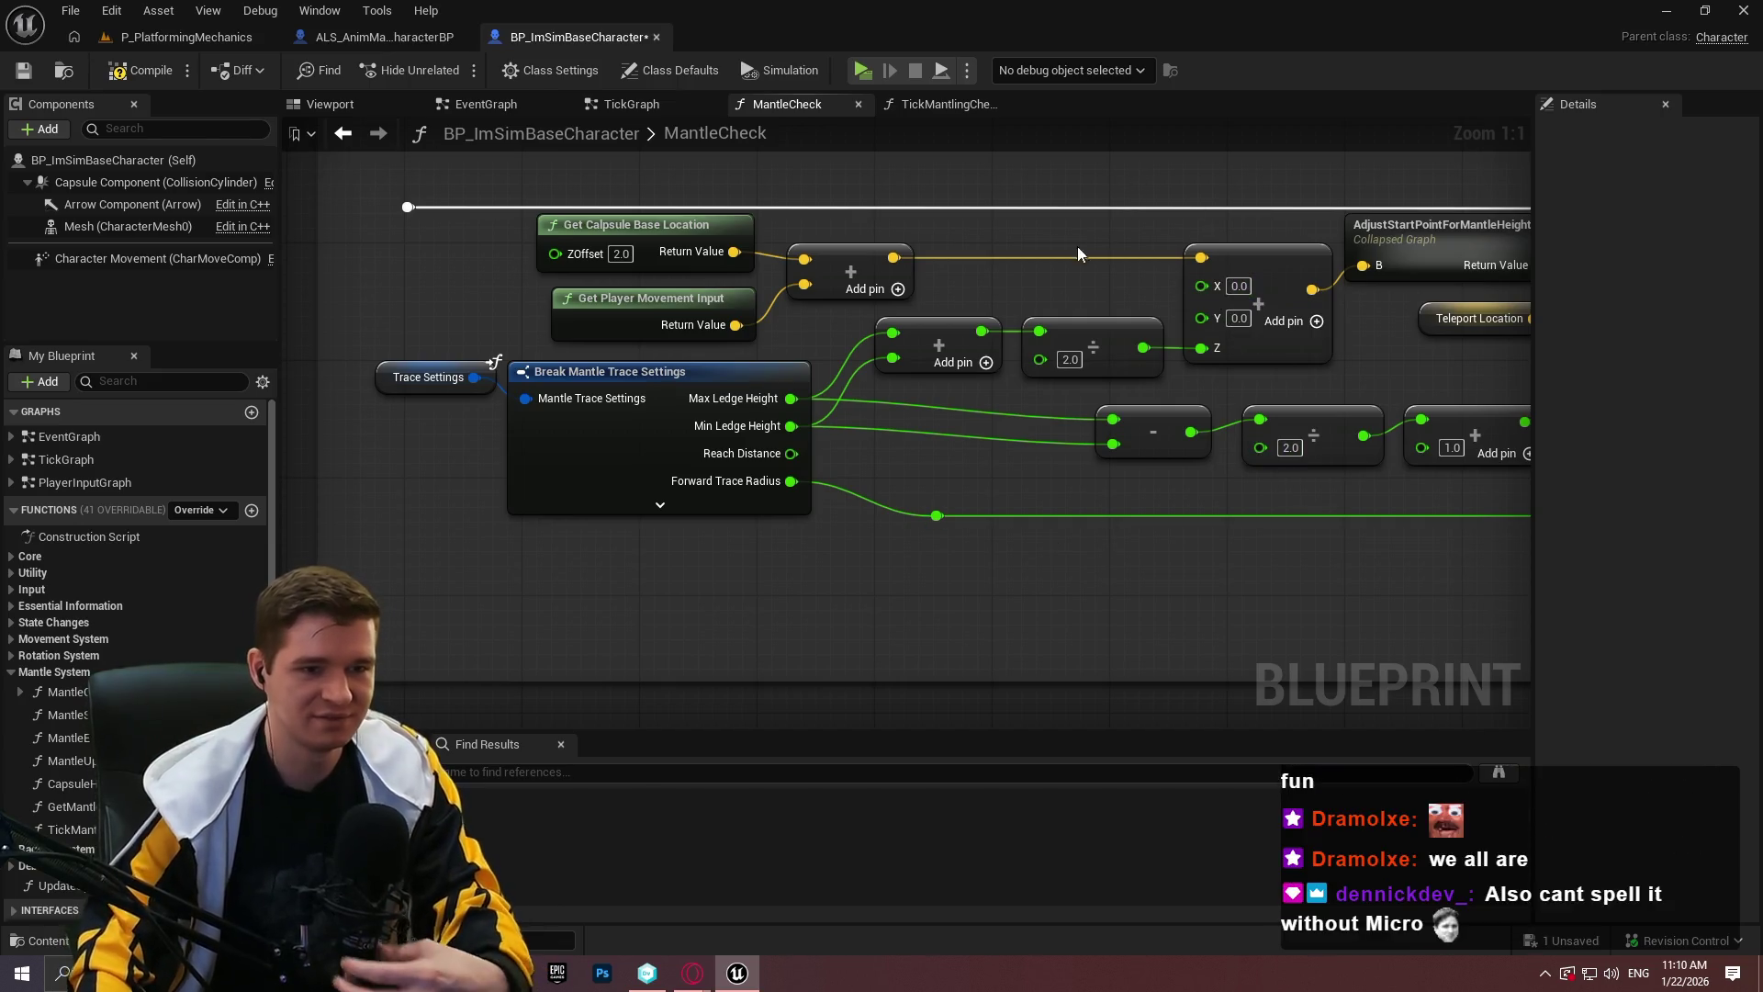
pyautogui.moveTo(1350, 601); pyautogui.dragTo(723, 456)
pyautogui.scroll(-4, 871, 386)
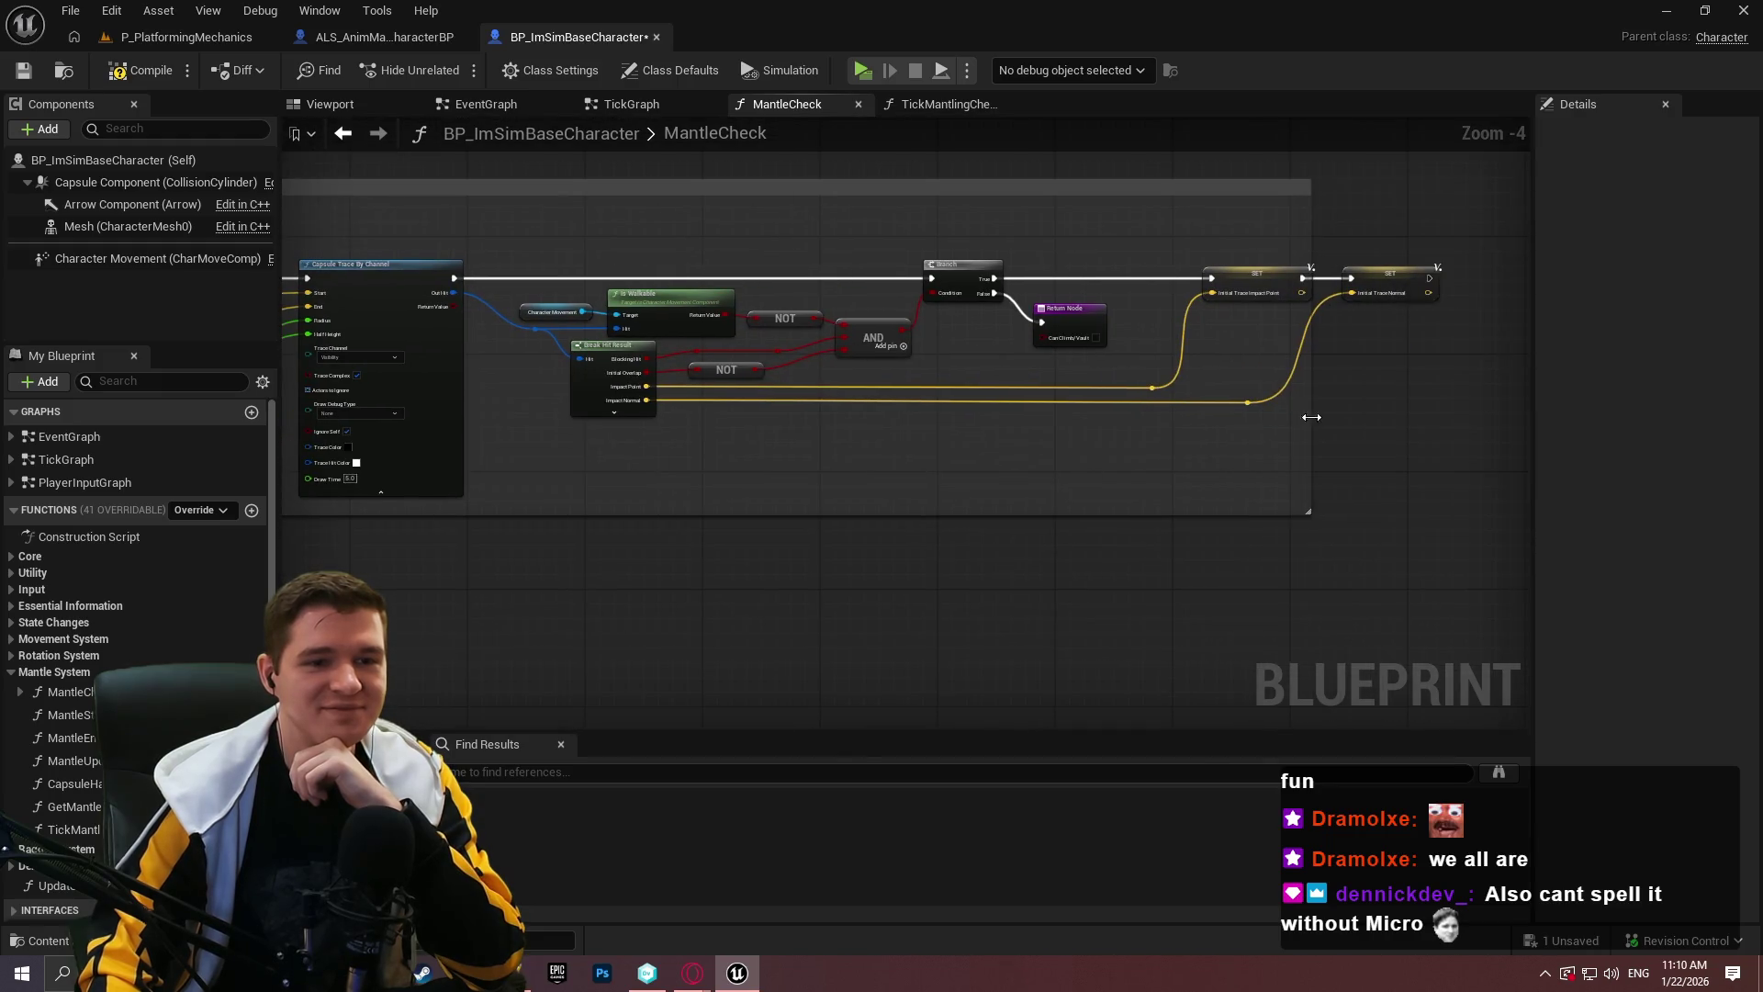
pyautogui.moveTo(685, 474)
pyautogui.mouseDown()
pyautogui.moveTo(1456, 462)
pyautogui.moveTo(921, 351)
pyautogui.mouseUp()
pyautogui.scroll(1, 1284, 272)
pyautogui.scroll(1, 1052, 358)
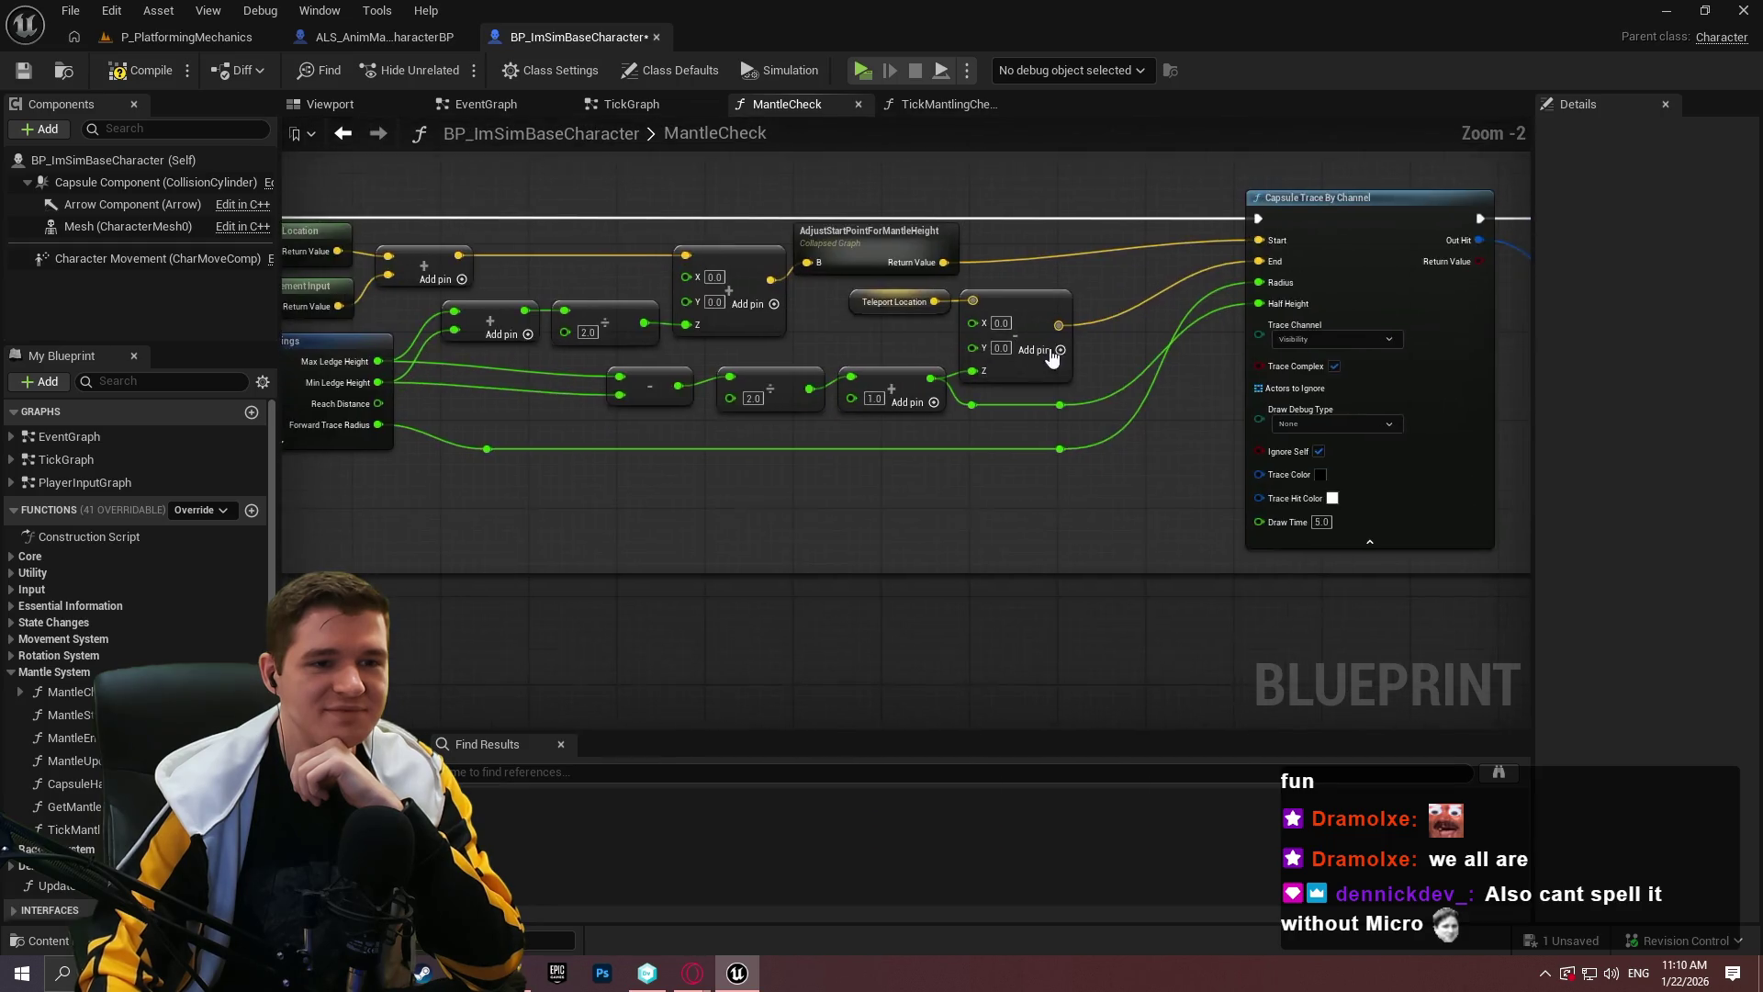
pyautogui.scroll(-1, 1051, 358)
pyautogui.moveTo(1299, 532)
pyautogui.mouseDown()
pyautogui.moveTo(866, 441)
pyautogui.moveTo(292, 234)
pyautogui.mouseUp()
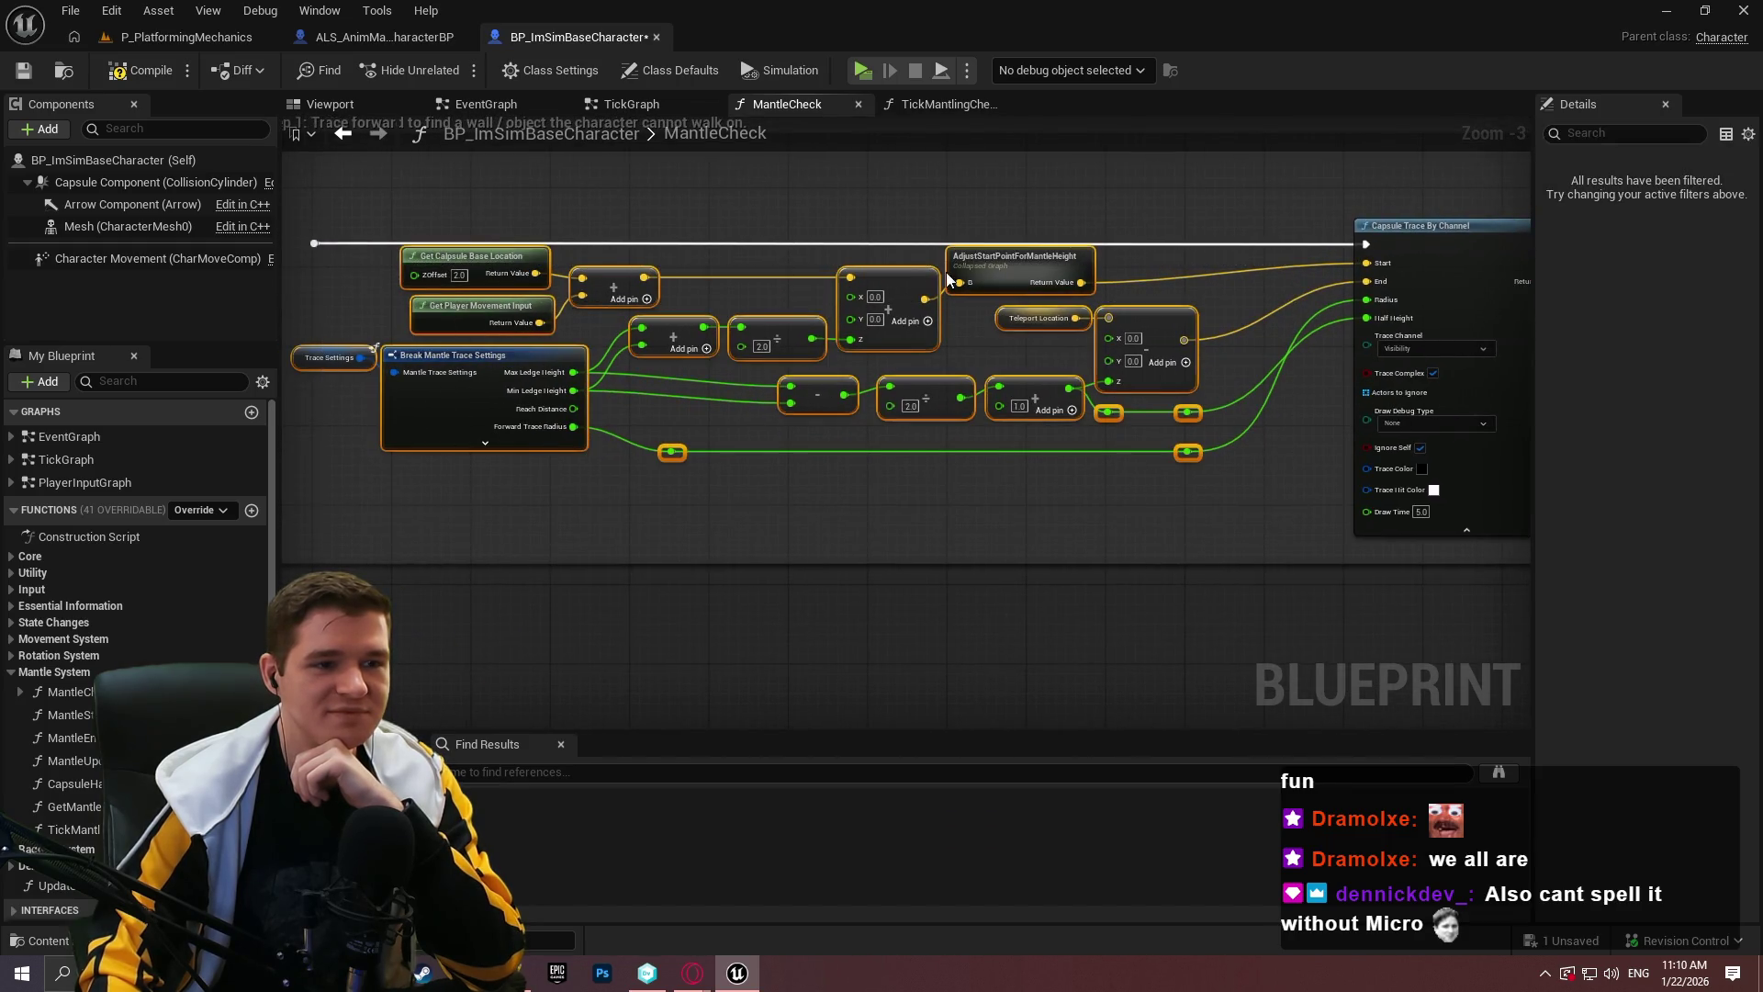
pyautogui.moveTo(1034, 267); pyautogui.dragTo(1037, 296)
pyautogui.click(1231, 345)
# Save the BP_ImSimBaseCharacter blueprint.
pyautogui.scroll(3, 1308, 367)
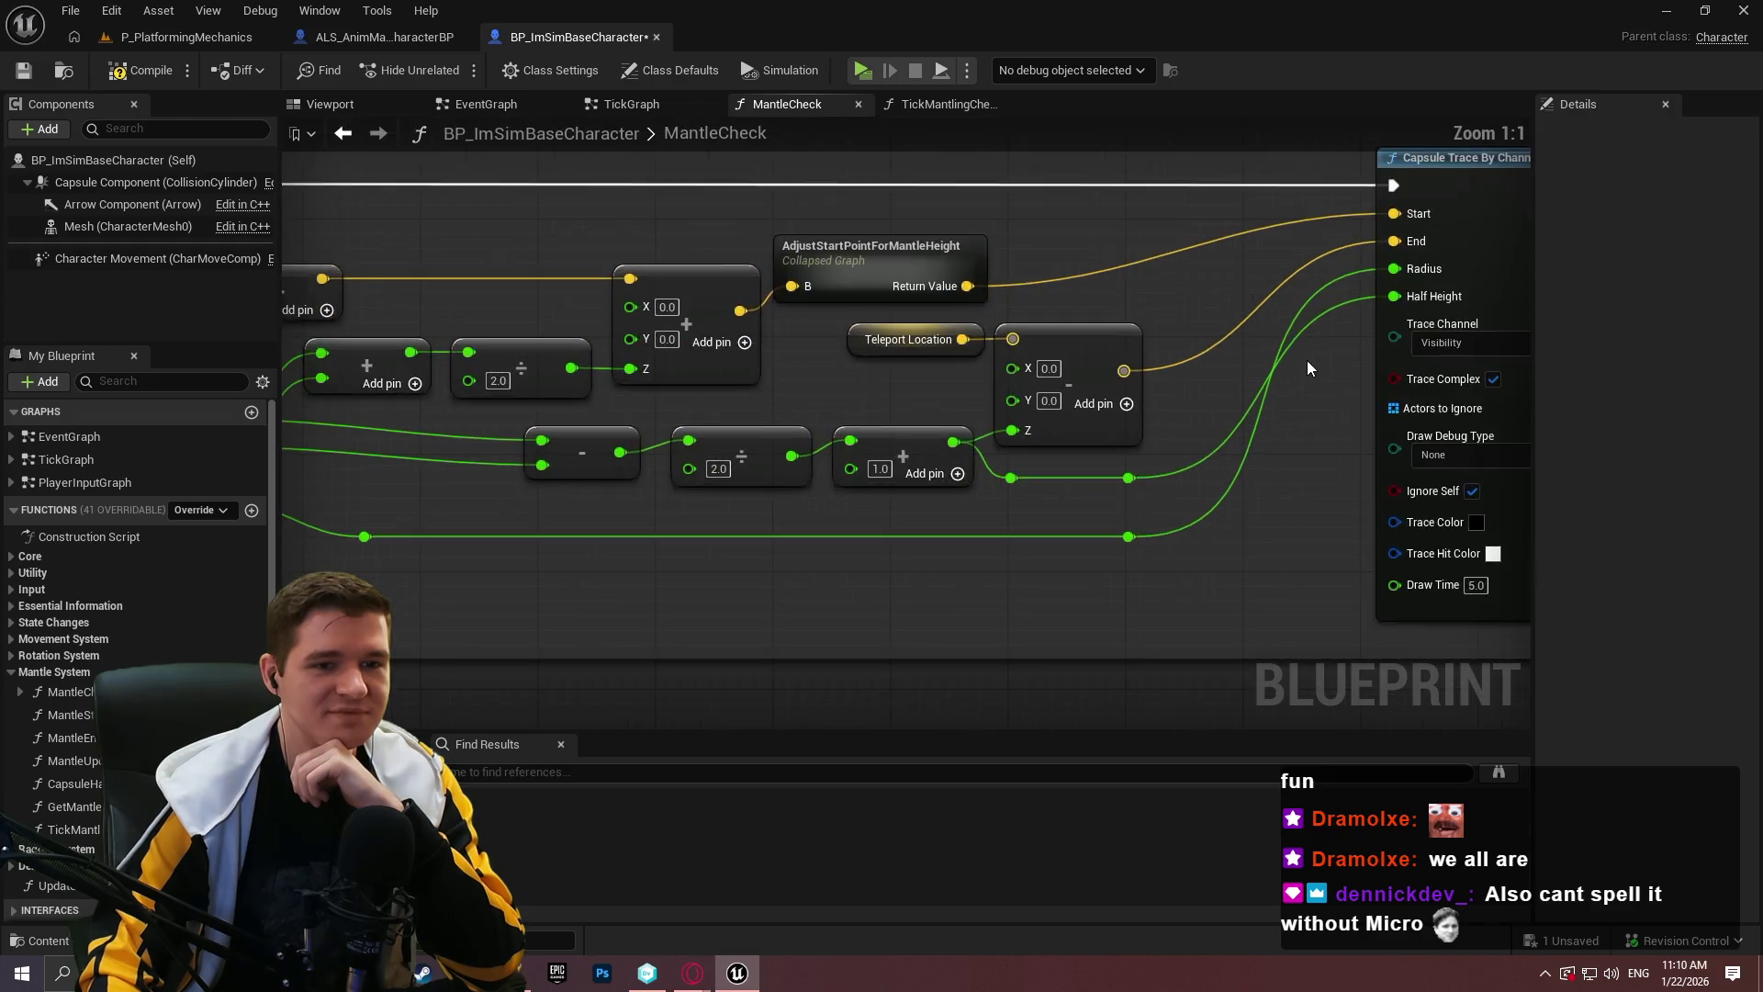
pyautogui.moveTo(1308, 367); pyautogui.dragTo(1740, 430)
pyautogui.click(23, 71)
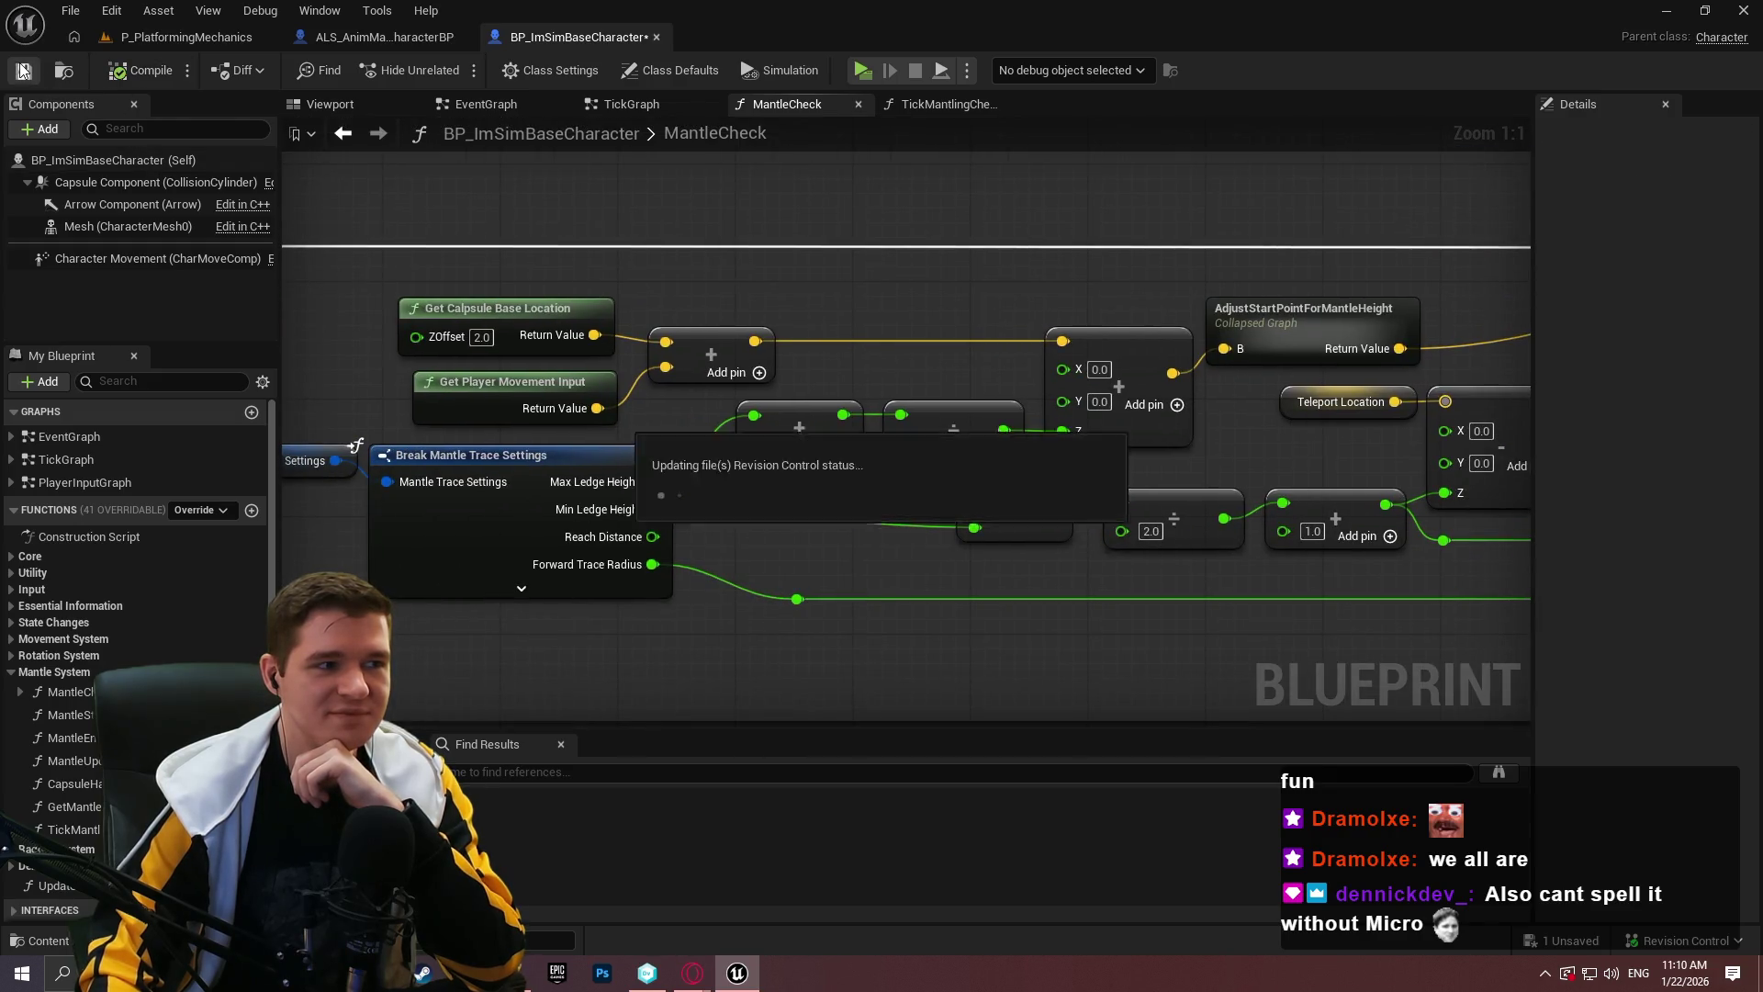
pyautogui.scroll(-4, 1071, 265)
pyautogui.scroll(2, 786, 250)
pyautogui.moveTo(786, 249); pyautogui.dragTo(516, 250)
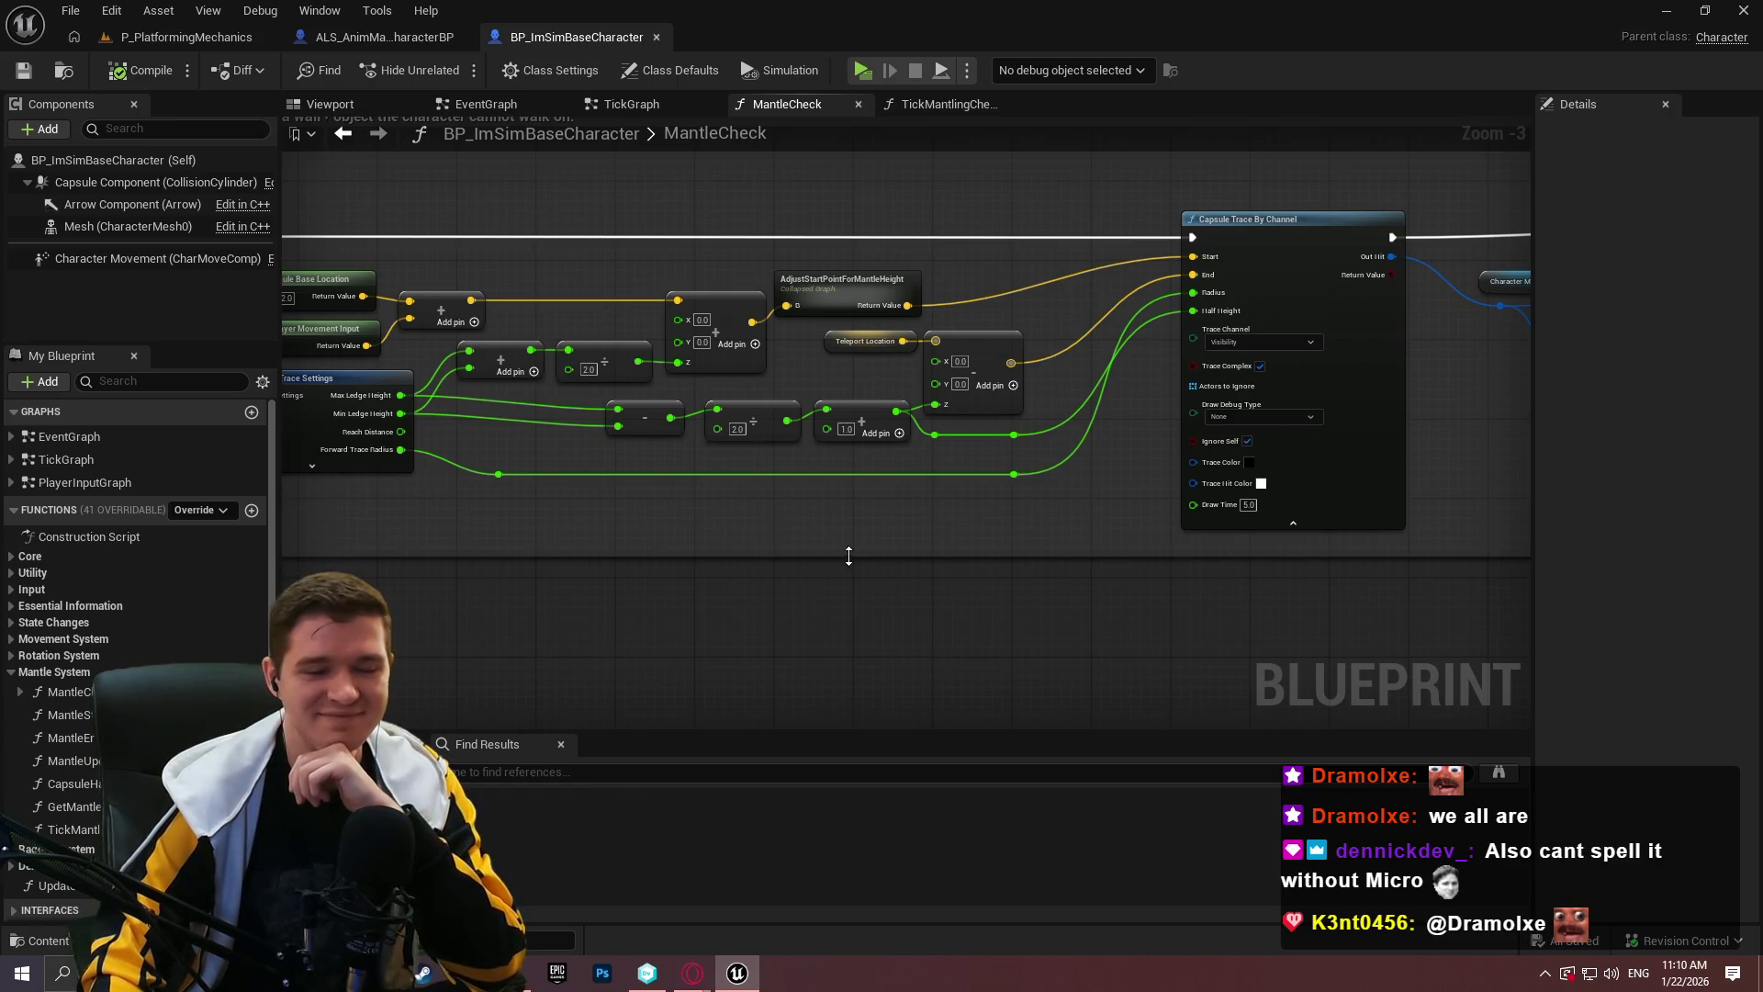
pyautogui.scroll(-4, 834, 560)
pyautogui.scroll(-3, 1001, 469)
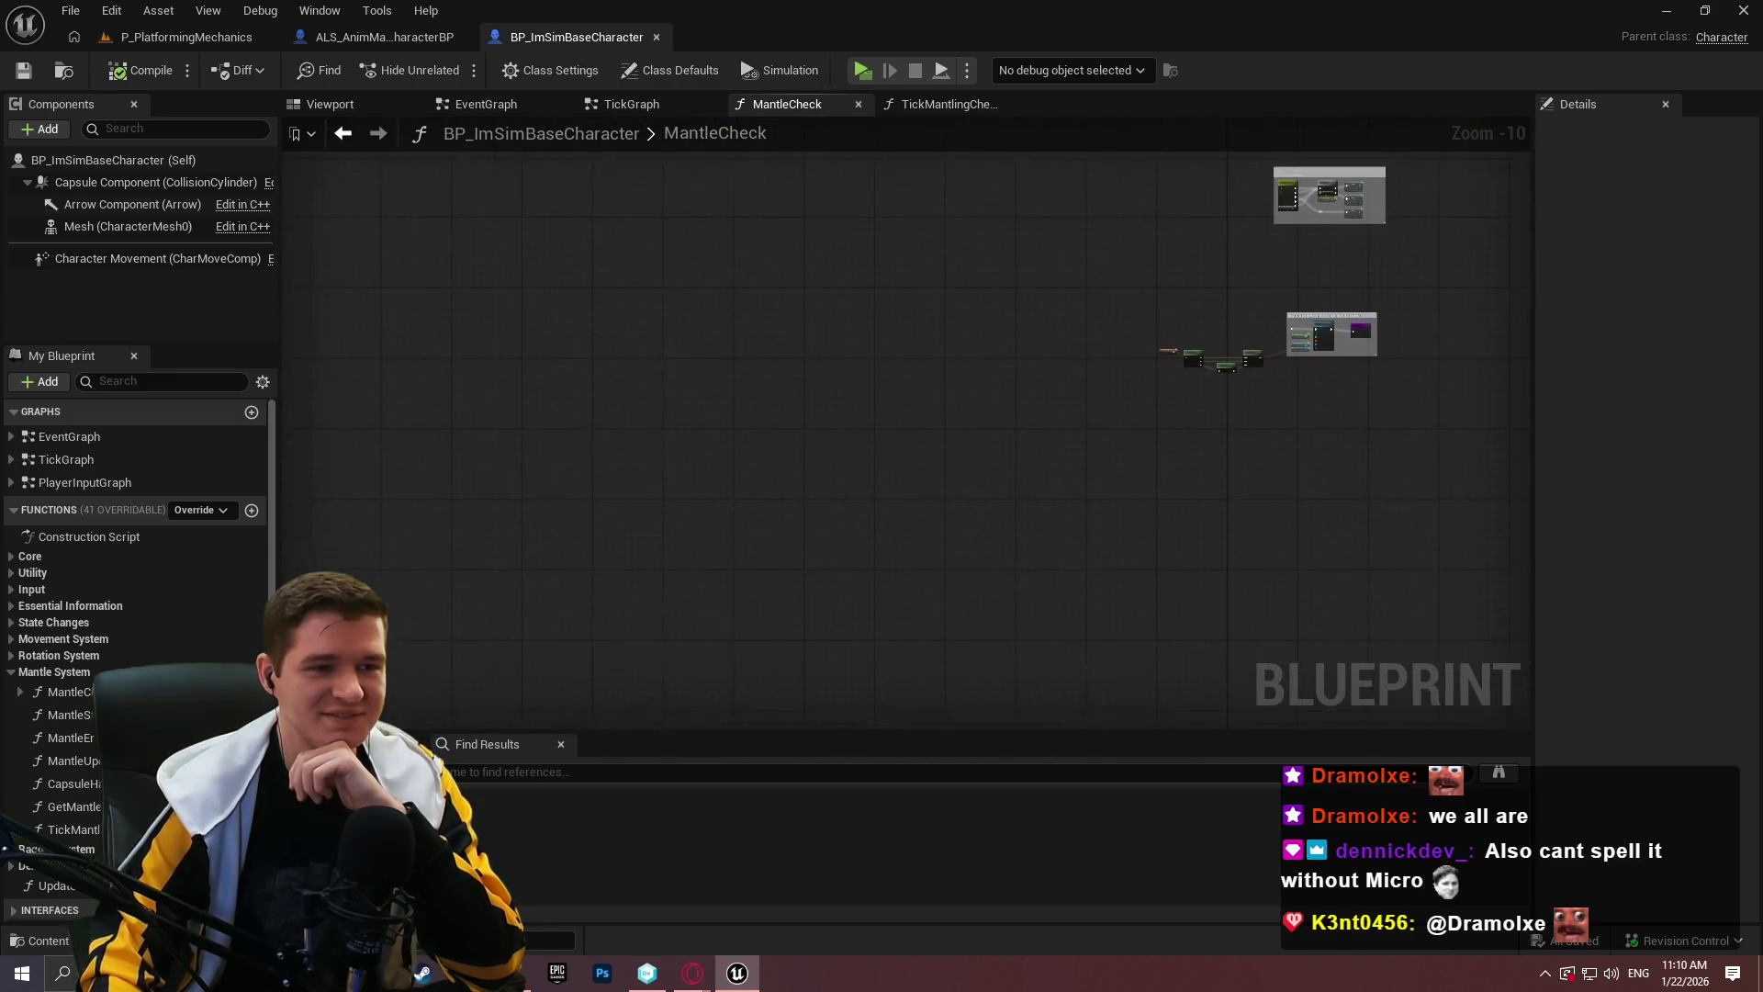
pyautogui.press('Home')
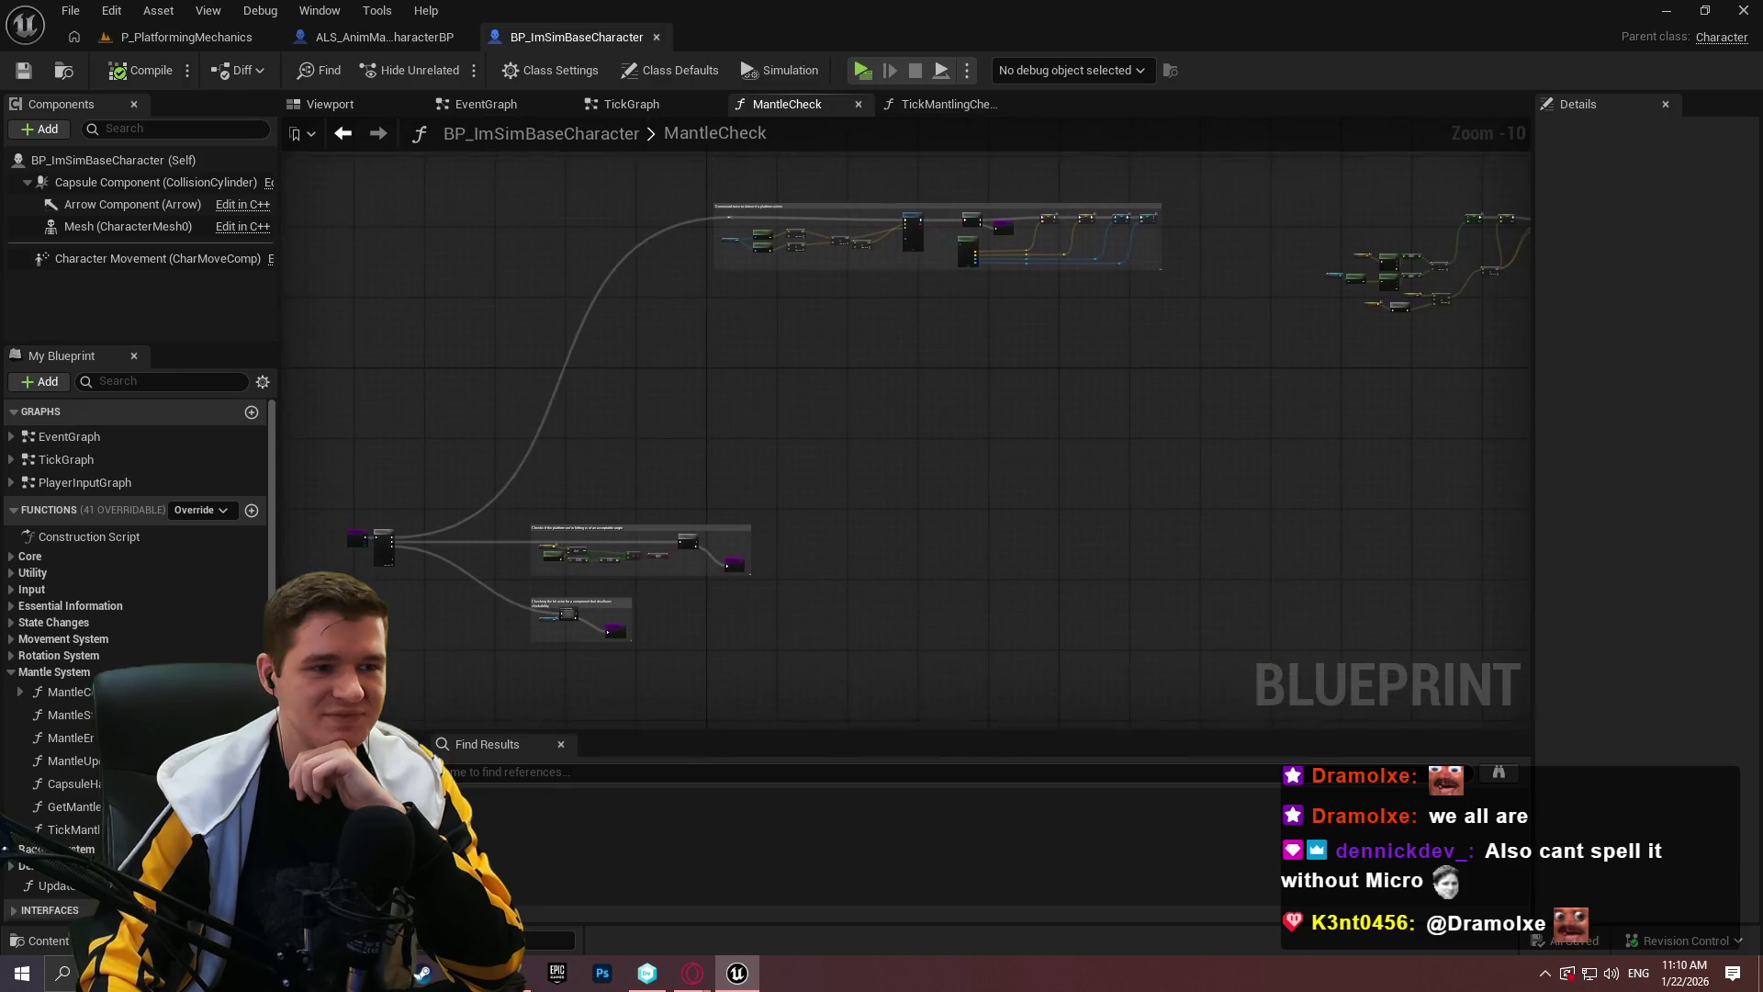
pyautogui.moveTo(1148, 643)
pyautogui.mouseDown()
pyautogui.moveTo(873, 823)
pyautogui.moveTo(843, 687)
pyautogui.moveTo(863, 404)
pyautogui.moveTo(1176, 568)
pyautogui.moveTo(1093, 195)
pyautogui.moveTo(1071, 326)
pyautogui.moveTo(1232, 523)
pyautogui.moveTo(1281, 519)
pyautogui.mouseUp()
pyautogui.scroll(9, 1011, 321)
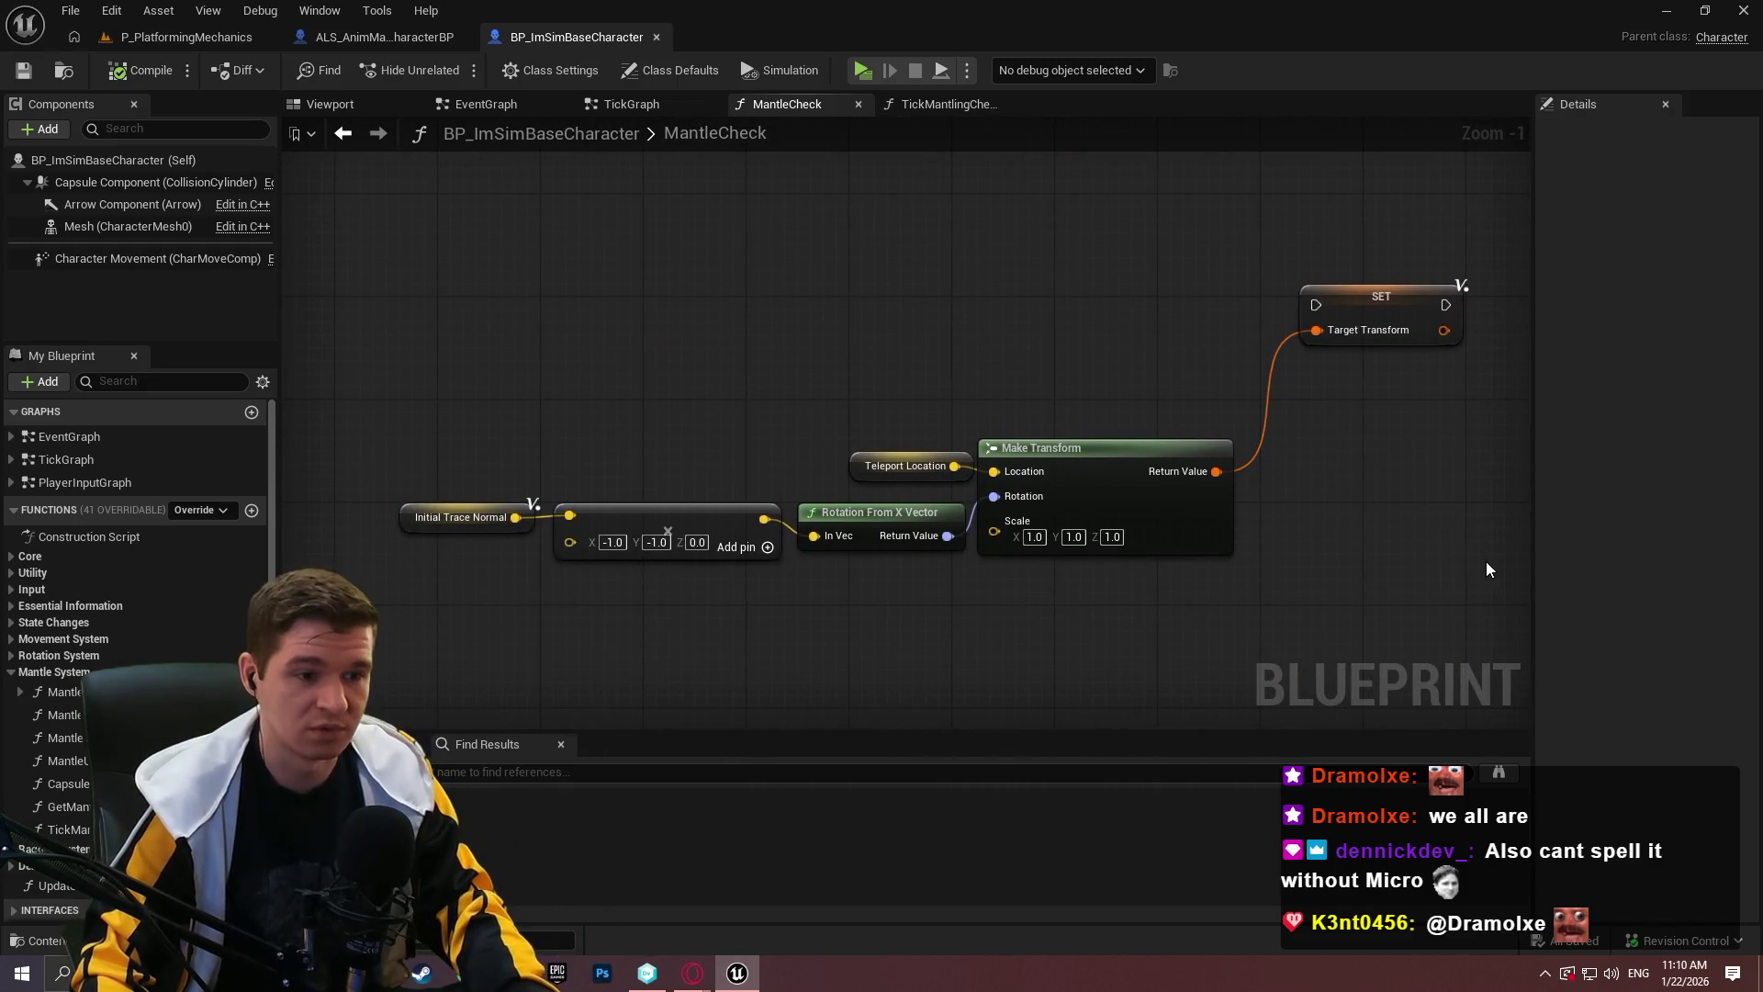
pyautogui.scroll(-1, 1486, 560)
pyautogui.moveTo(1488, 609); pyautogui.dragTo(397, 250)
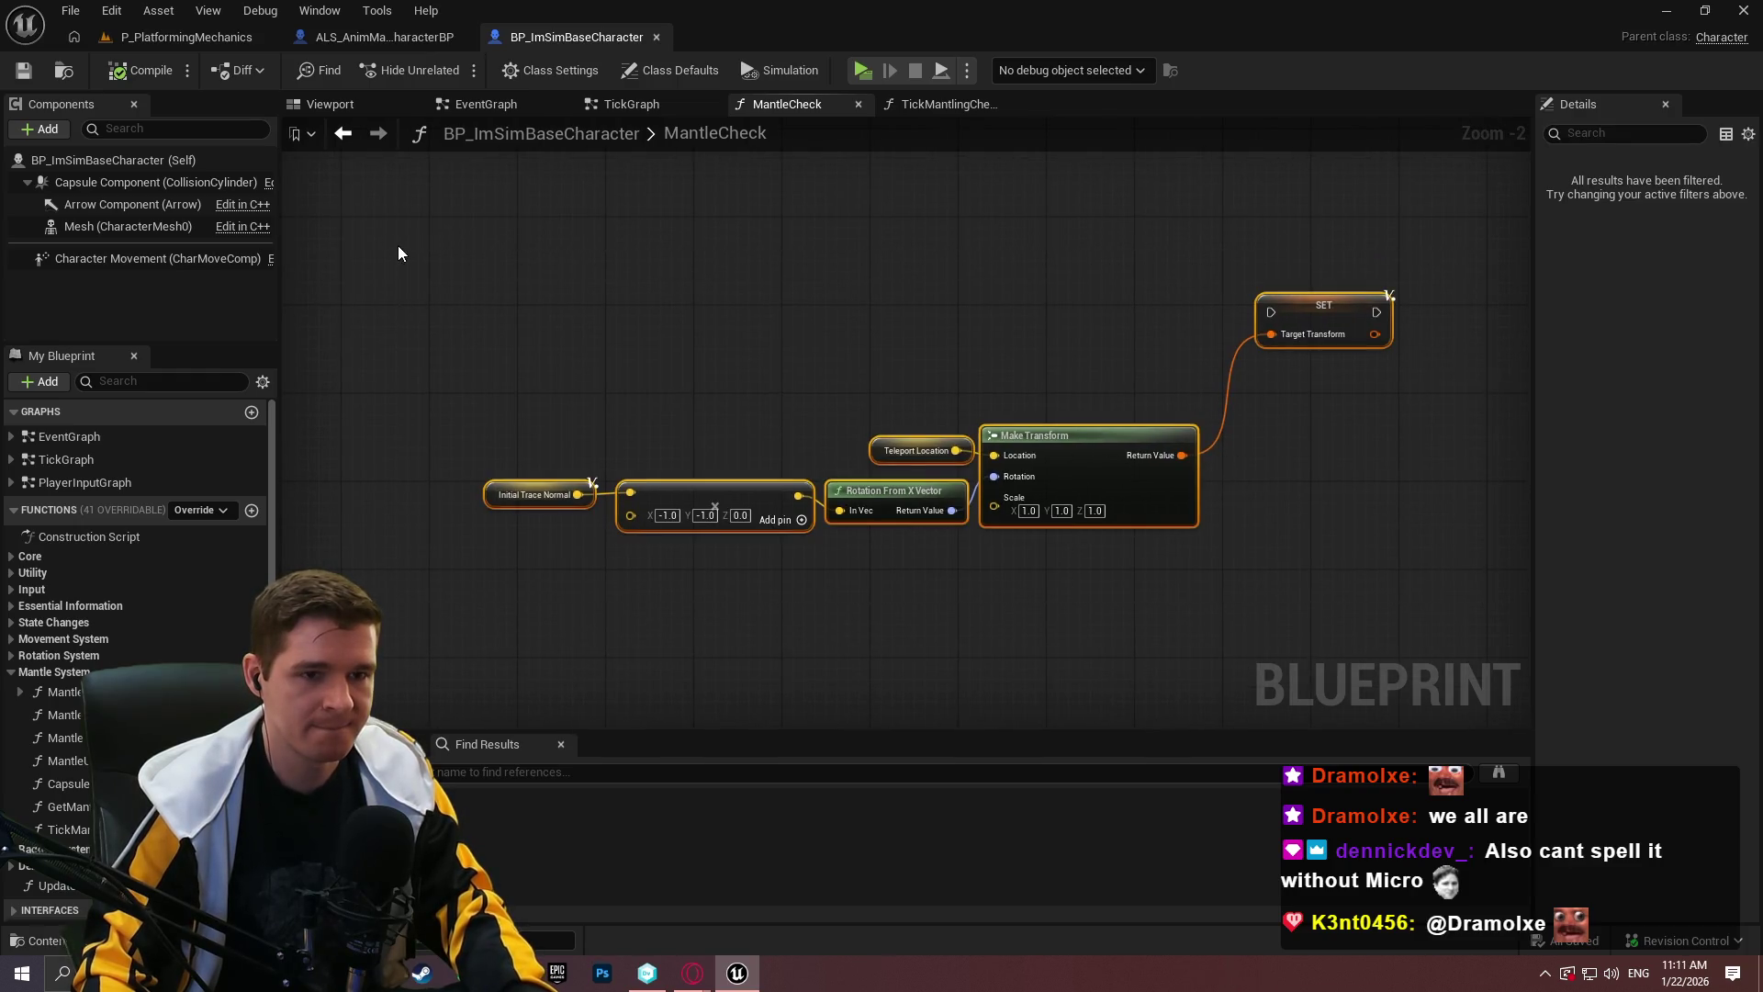
# Rename the Target Transform comment to 'Builds target mantle transform from mantle location and the initial trace's normal'.
pyautogui.write('cB')
pyautogui.write('lds ')
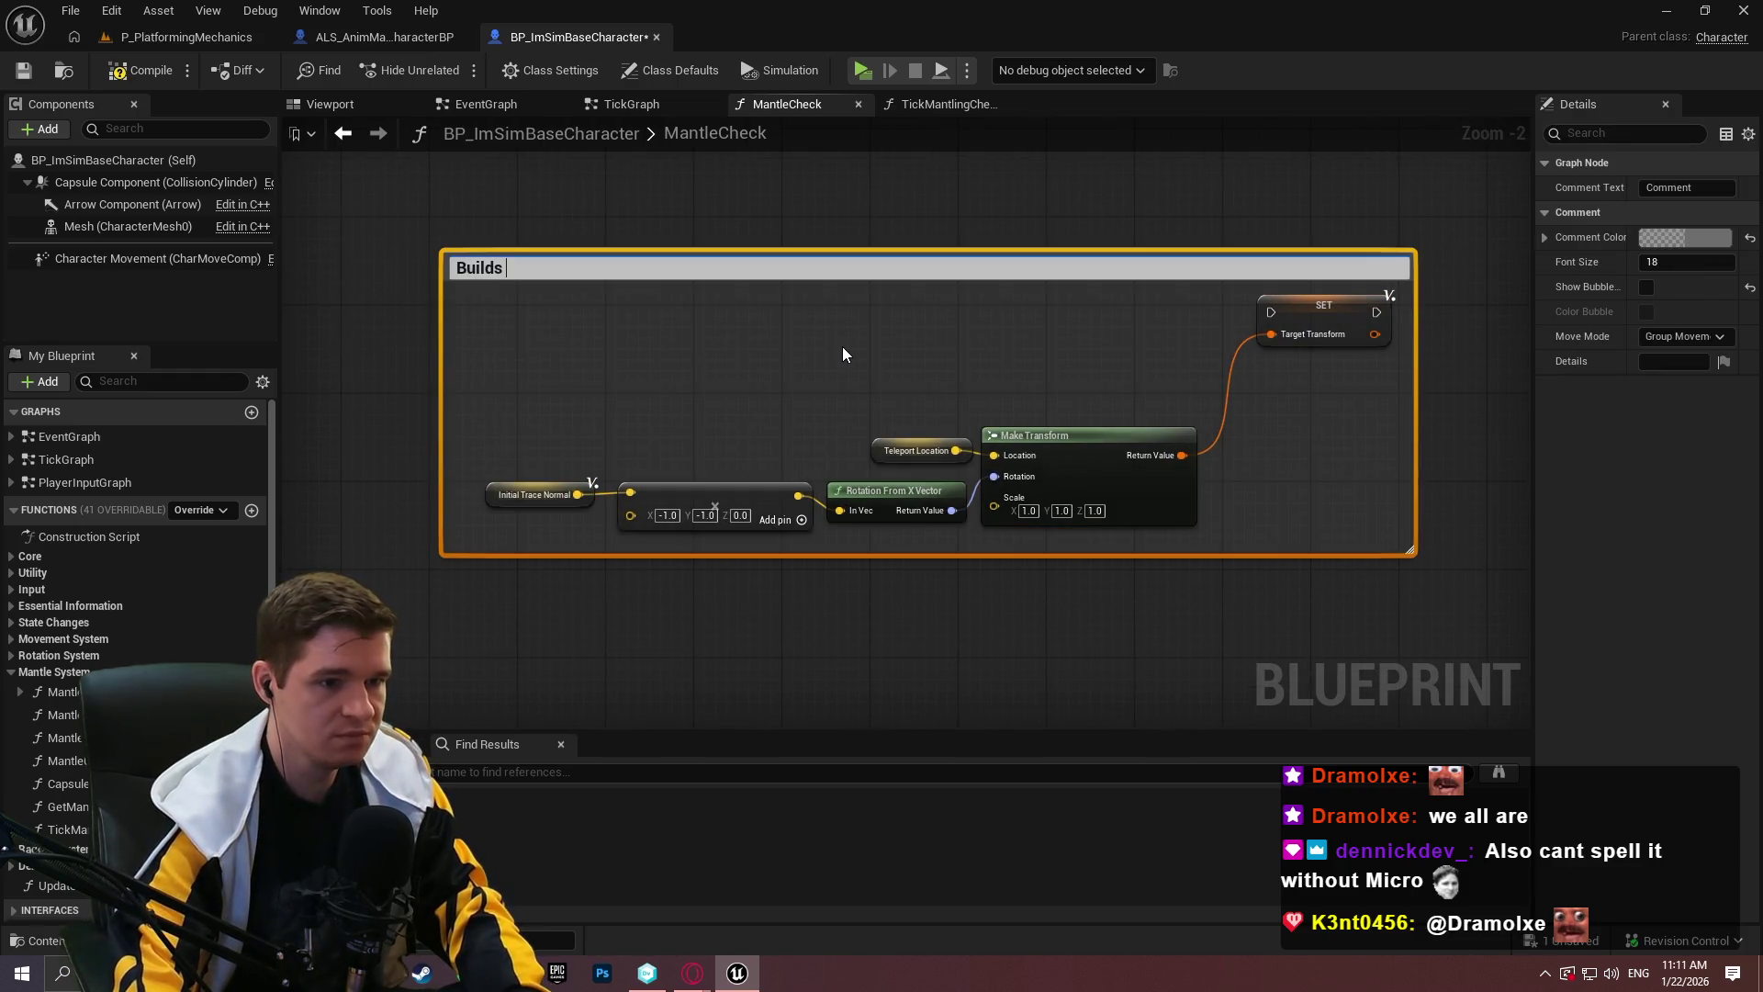
pyautogui.write('targe')
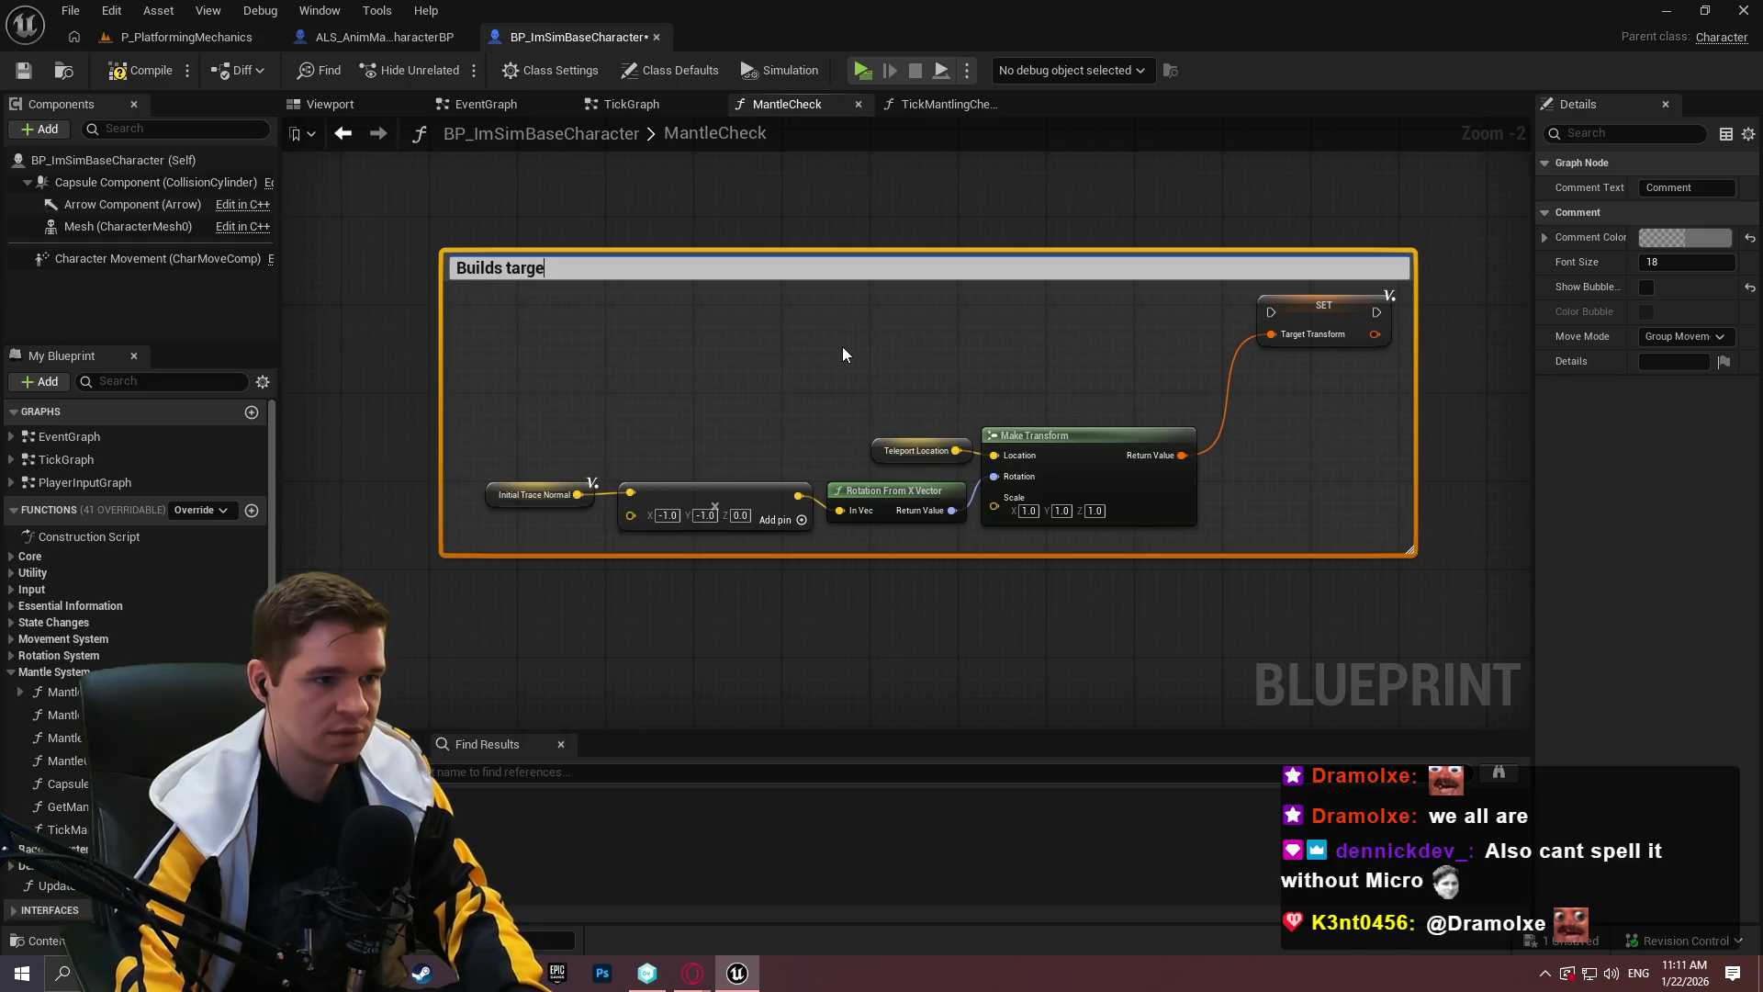
pyautogui.write('t mant')
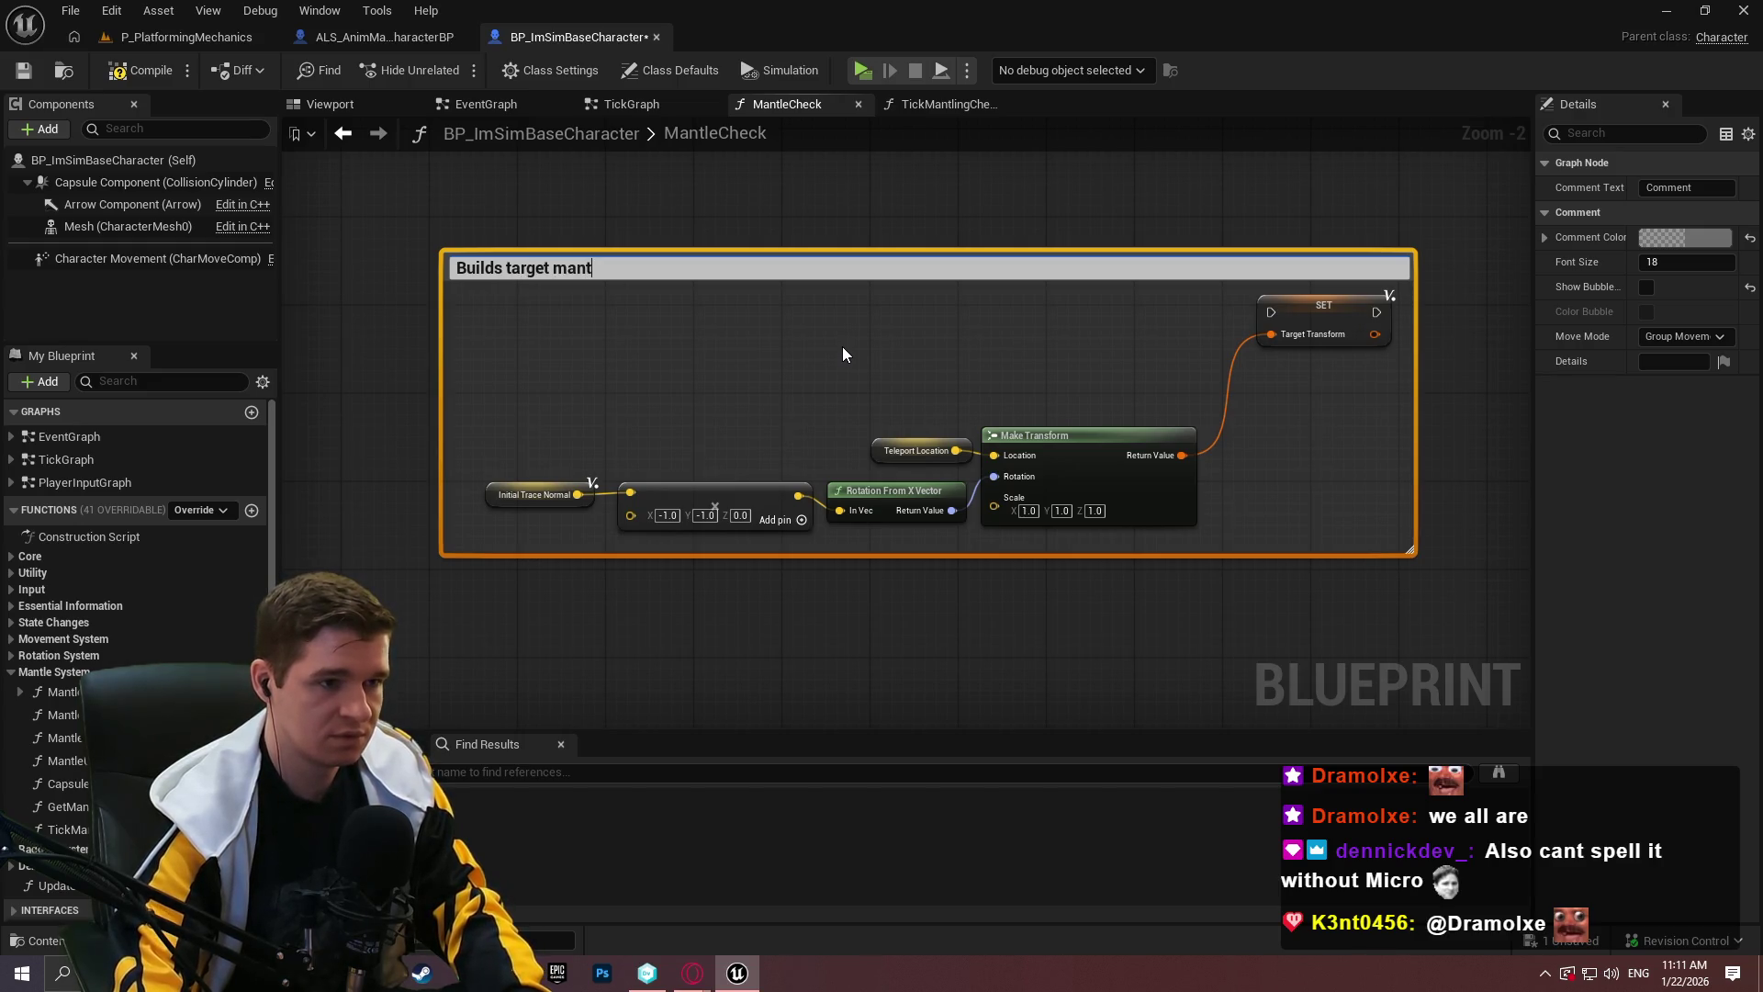
pyautogui.write('le transform from ')
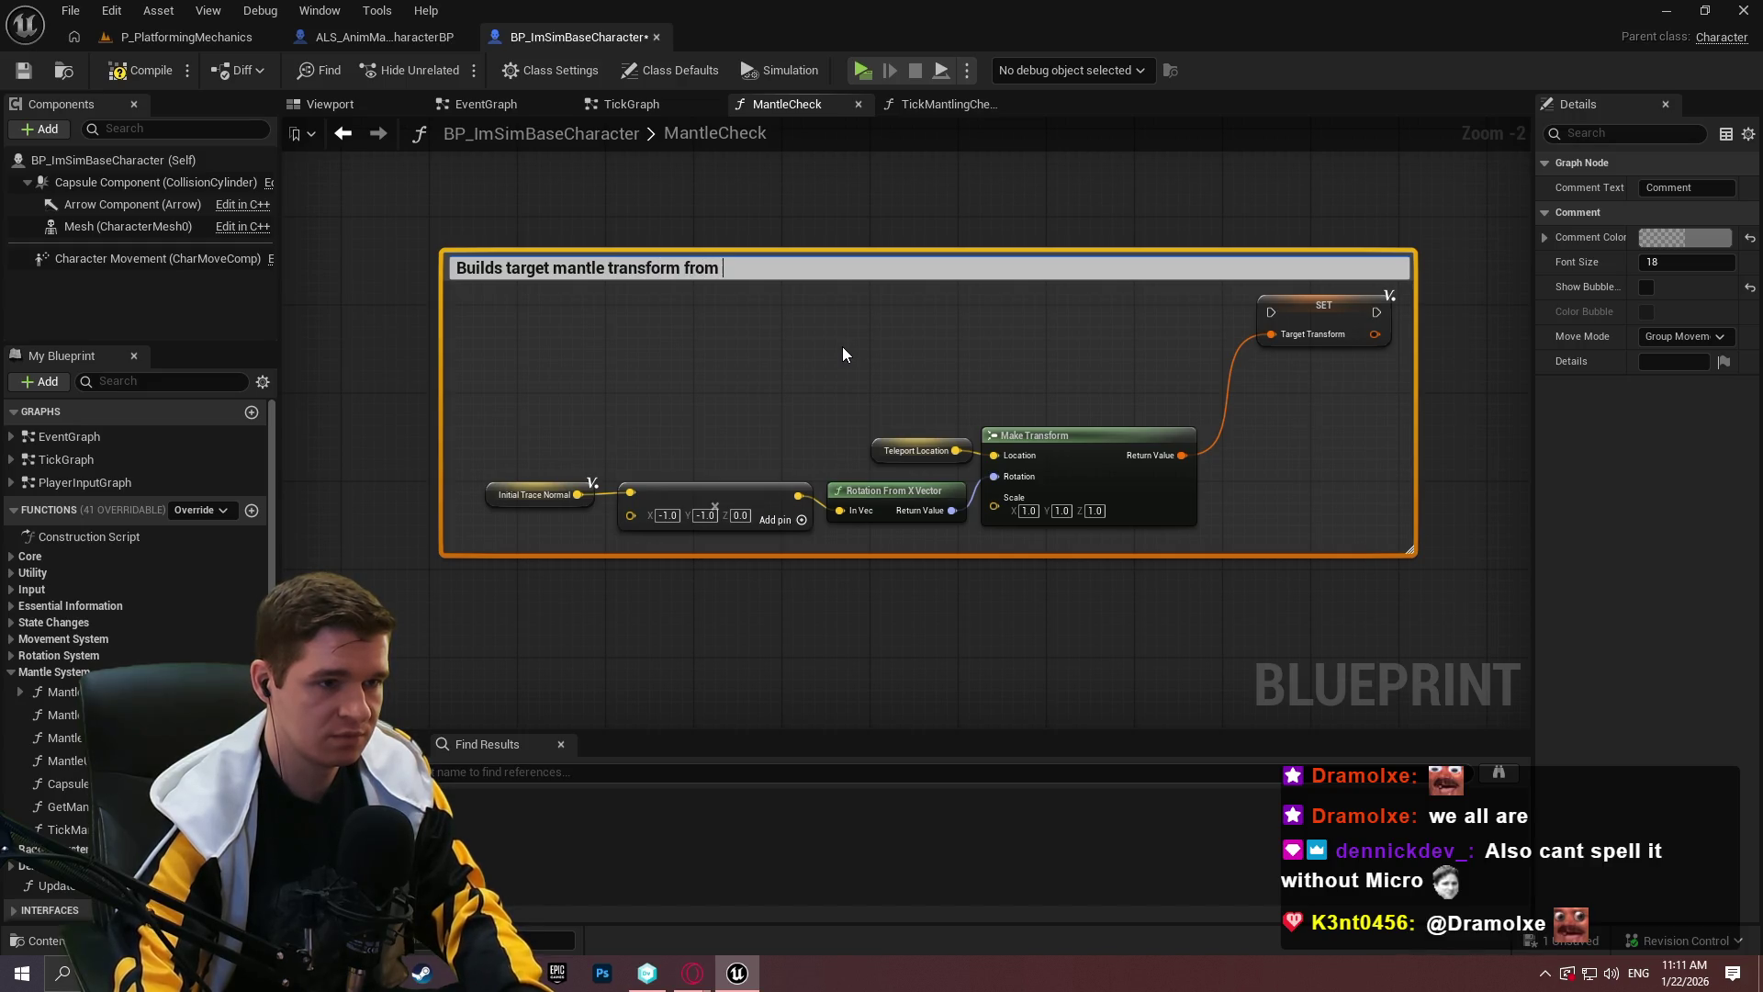
pyautogui.write('telep')
pyautogui.press('BackSpace')
pyautogui.press('BackSpace')
pyautogui.press('BackSpace')
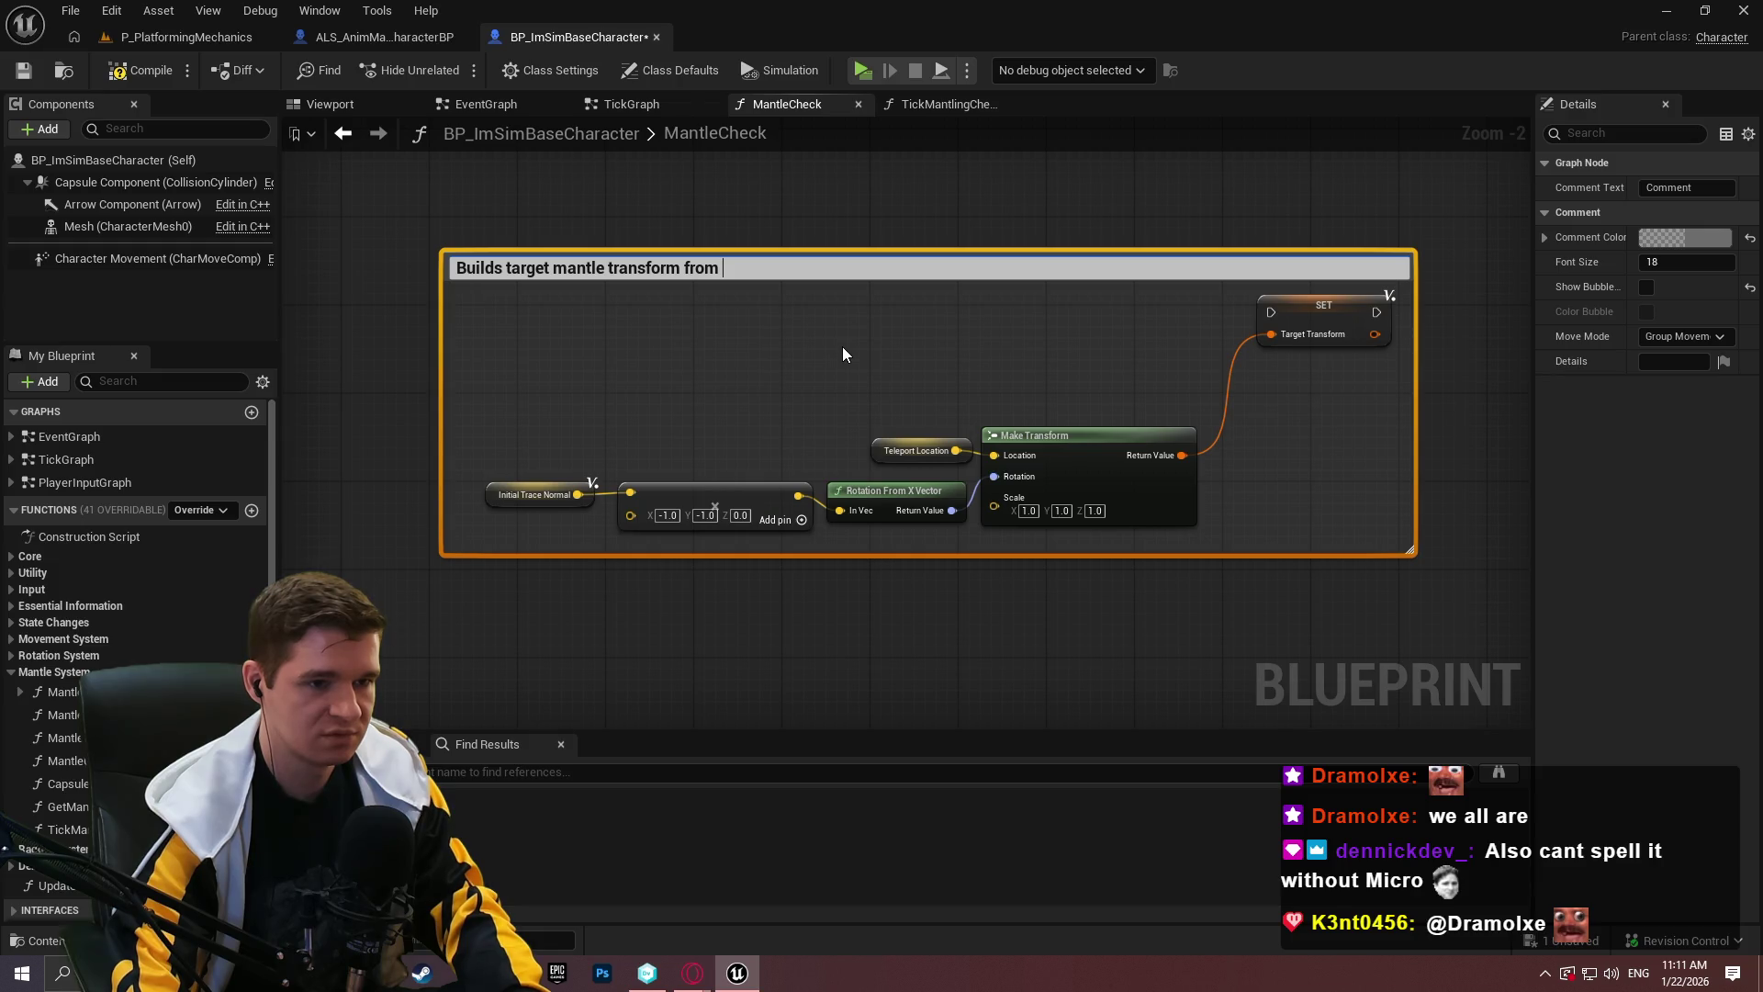
pyautogui.write('mantle location ')
pyautogui.write('and')
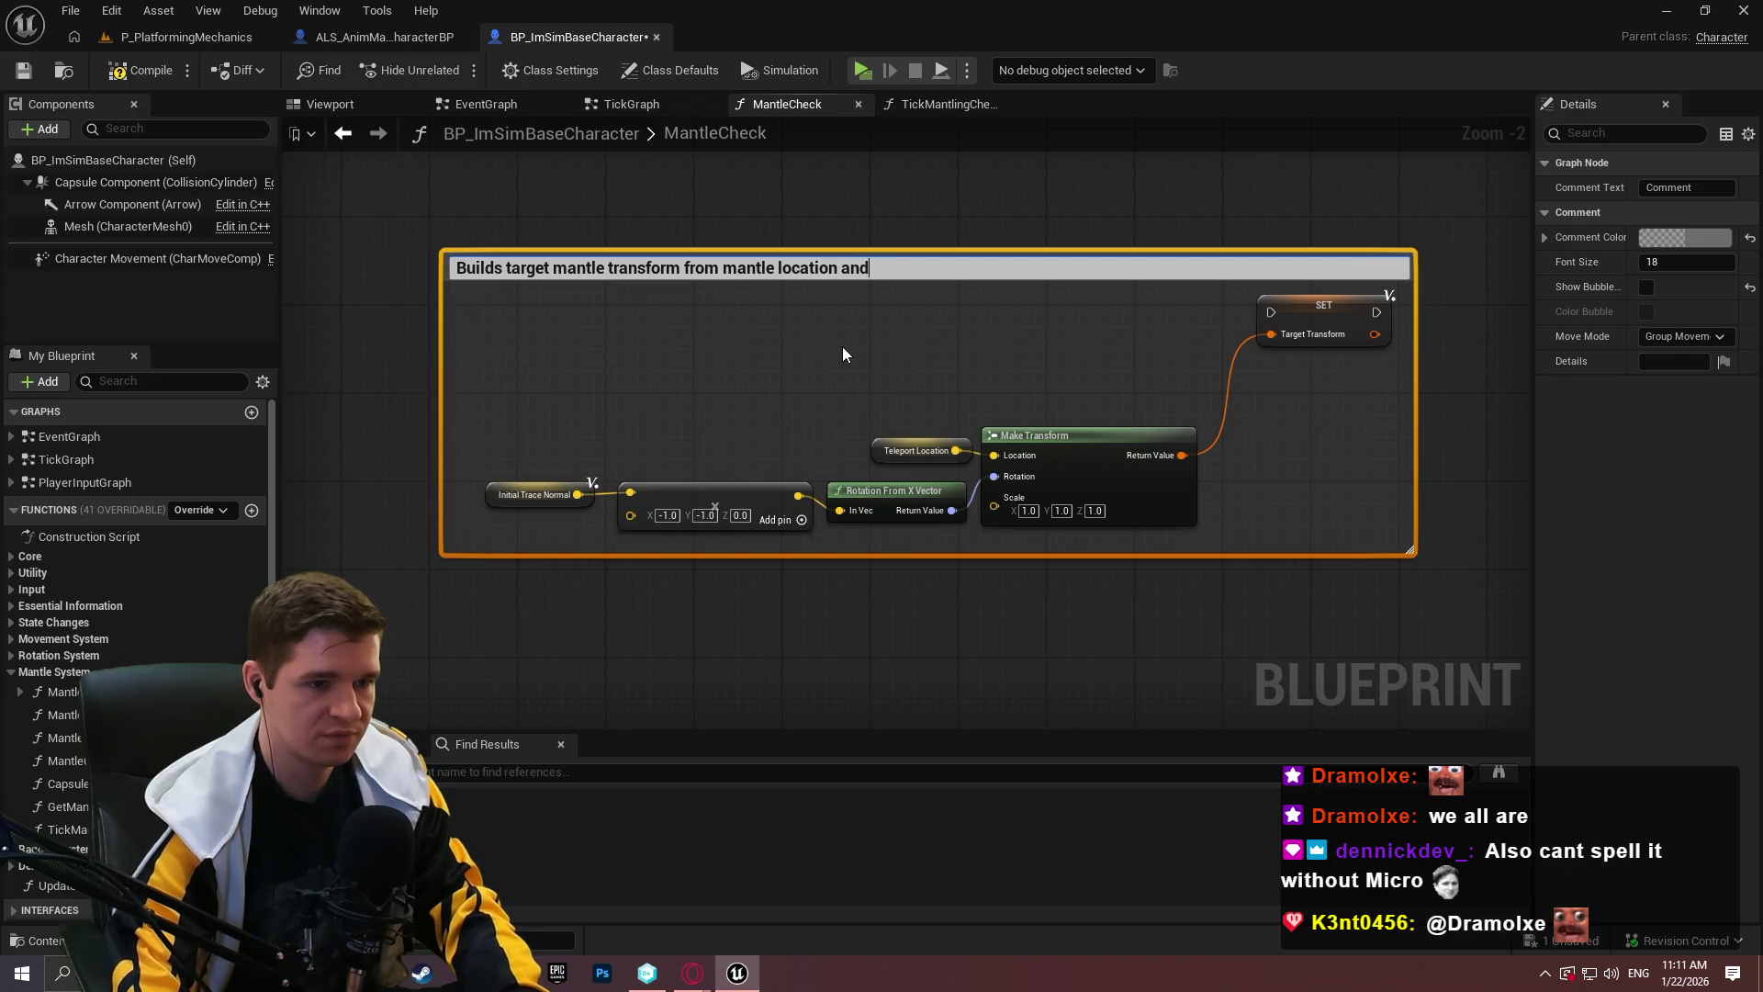
pyautogui.write(' the ')
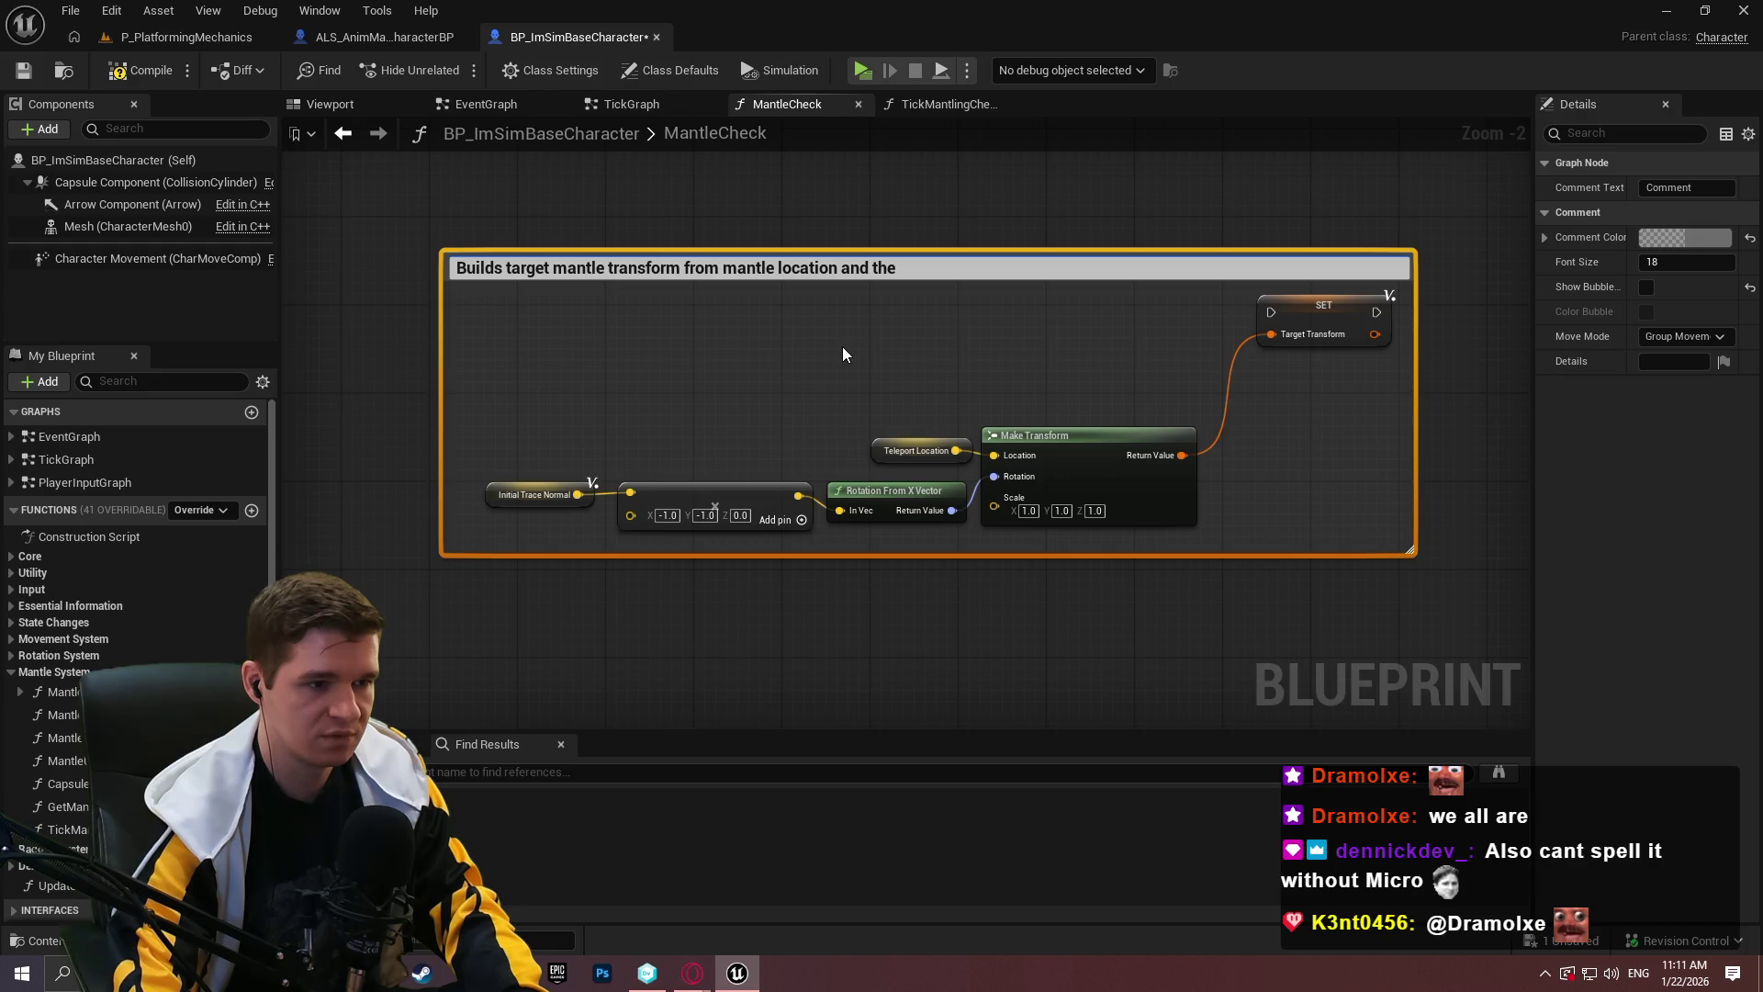
pyautogui.write('inita')
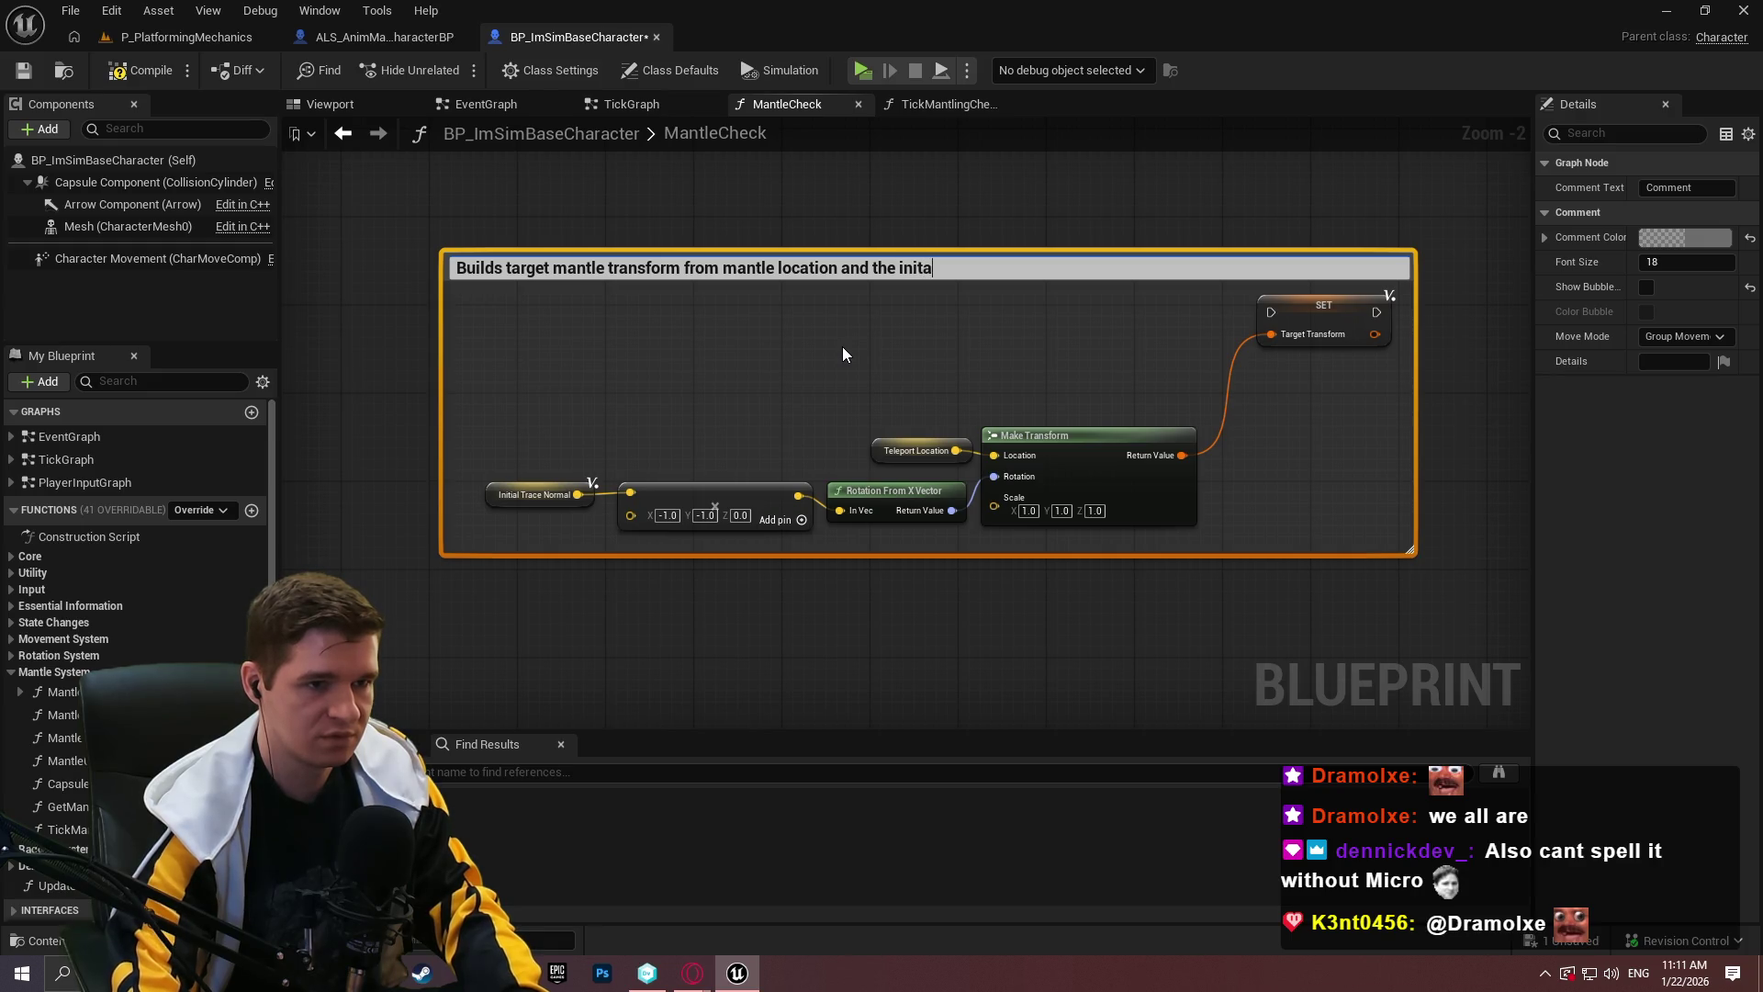
pyautogui.press('BackSpace')
pyautogui.write('ial ')
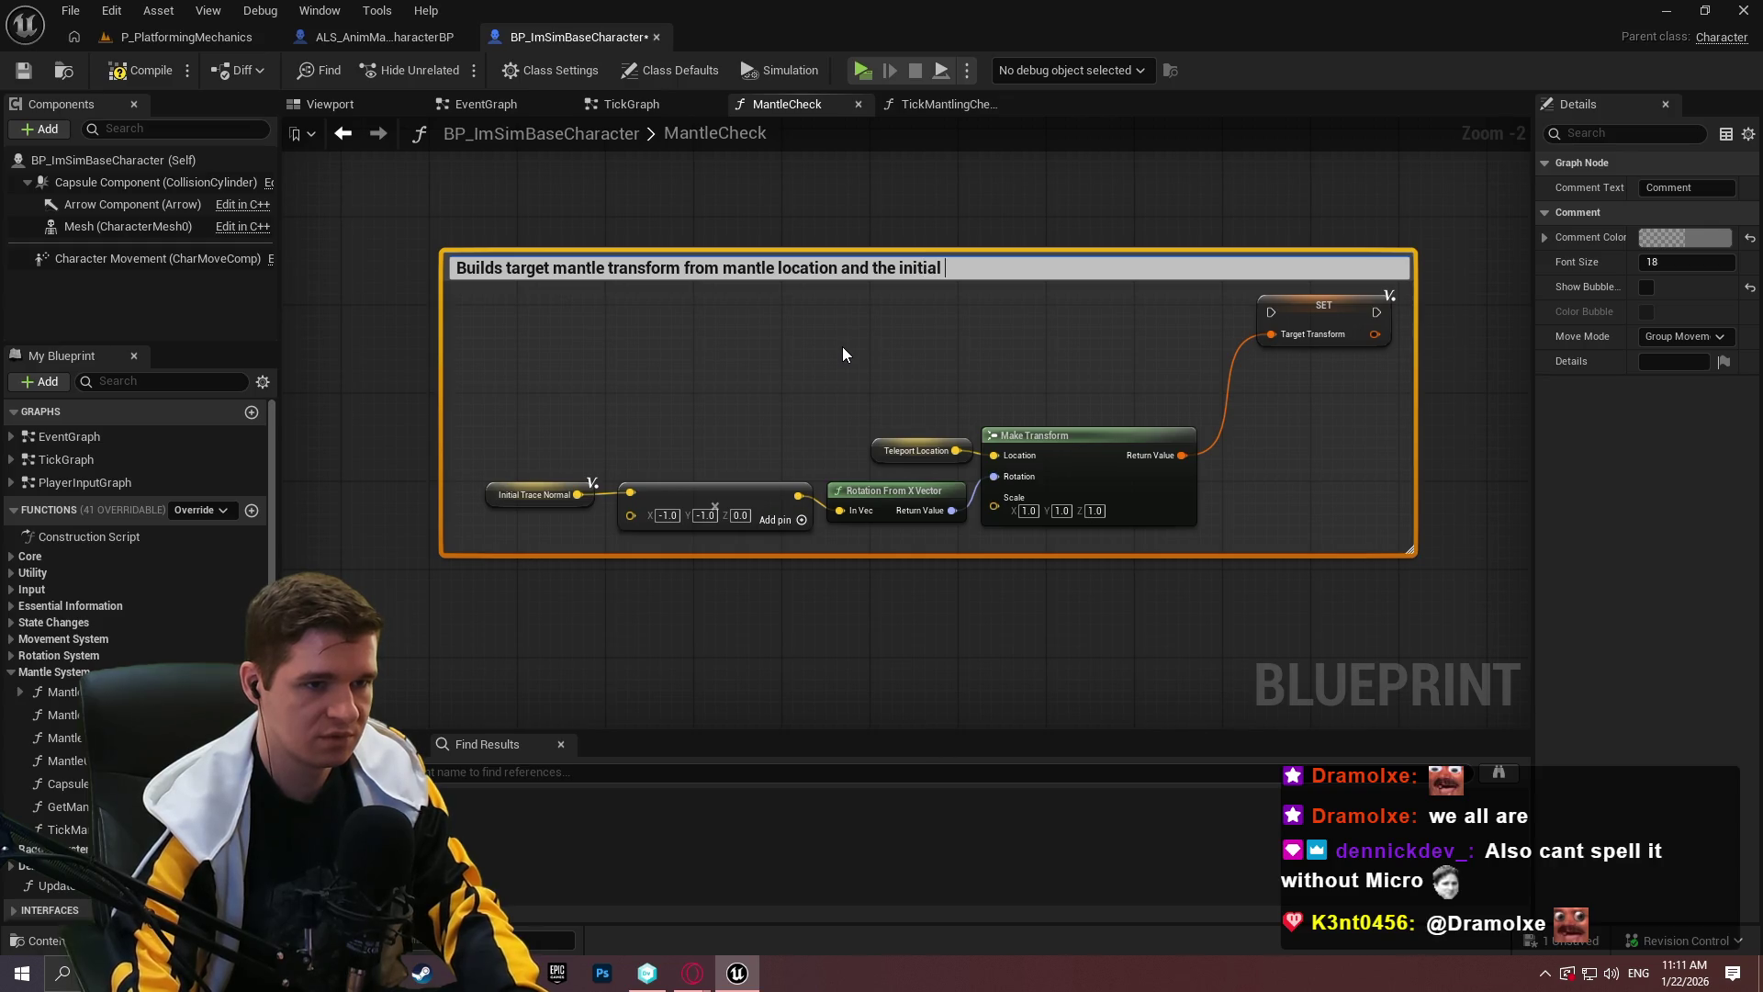
pyautogui.write("trace's normal")
pyautogui.press('Return')
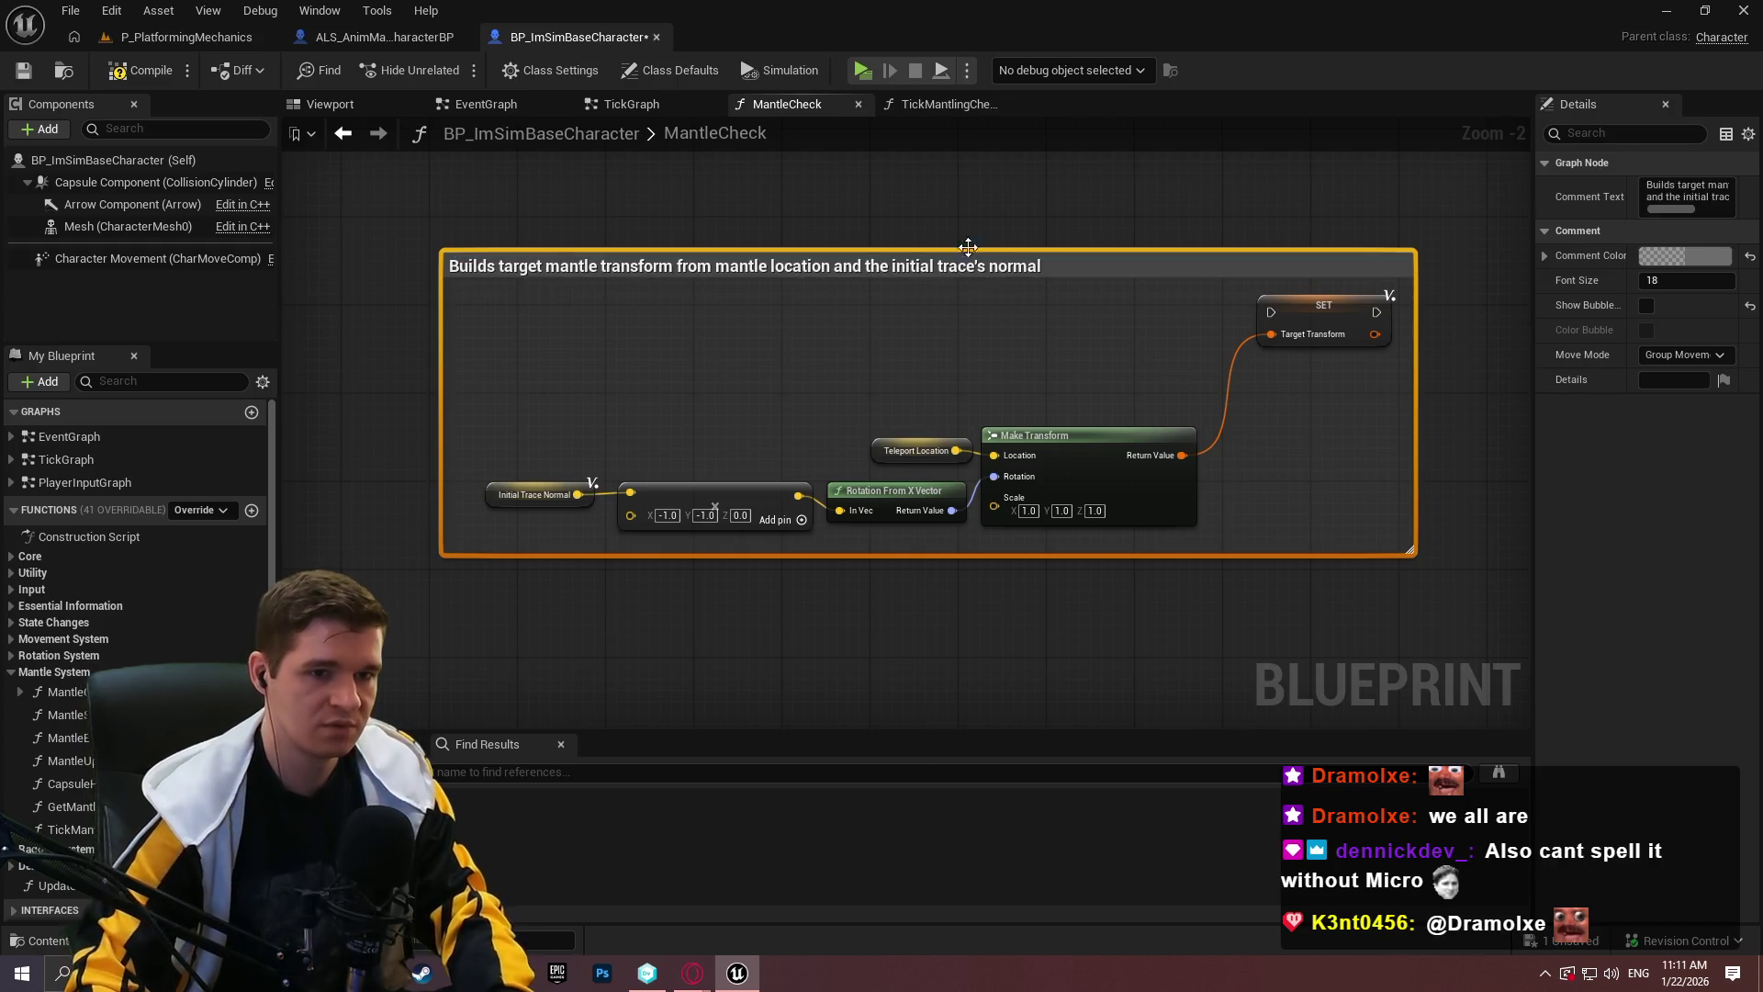
pyautogui.click(1109, 333)
# Rename the TeleportLocation variable to MantleLocation, then compile and save the blueprint.
pyautogui.click(904, 448)
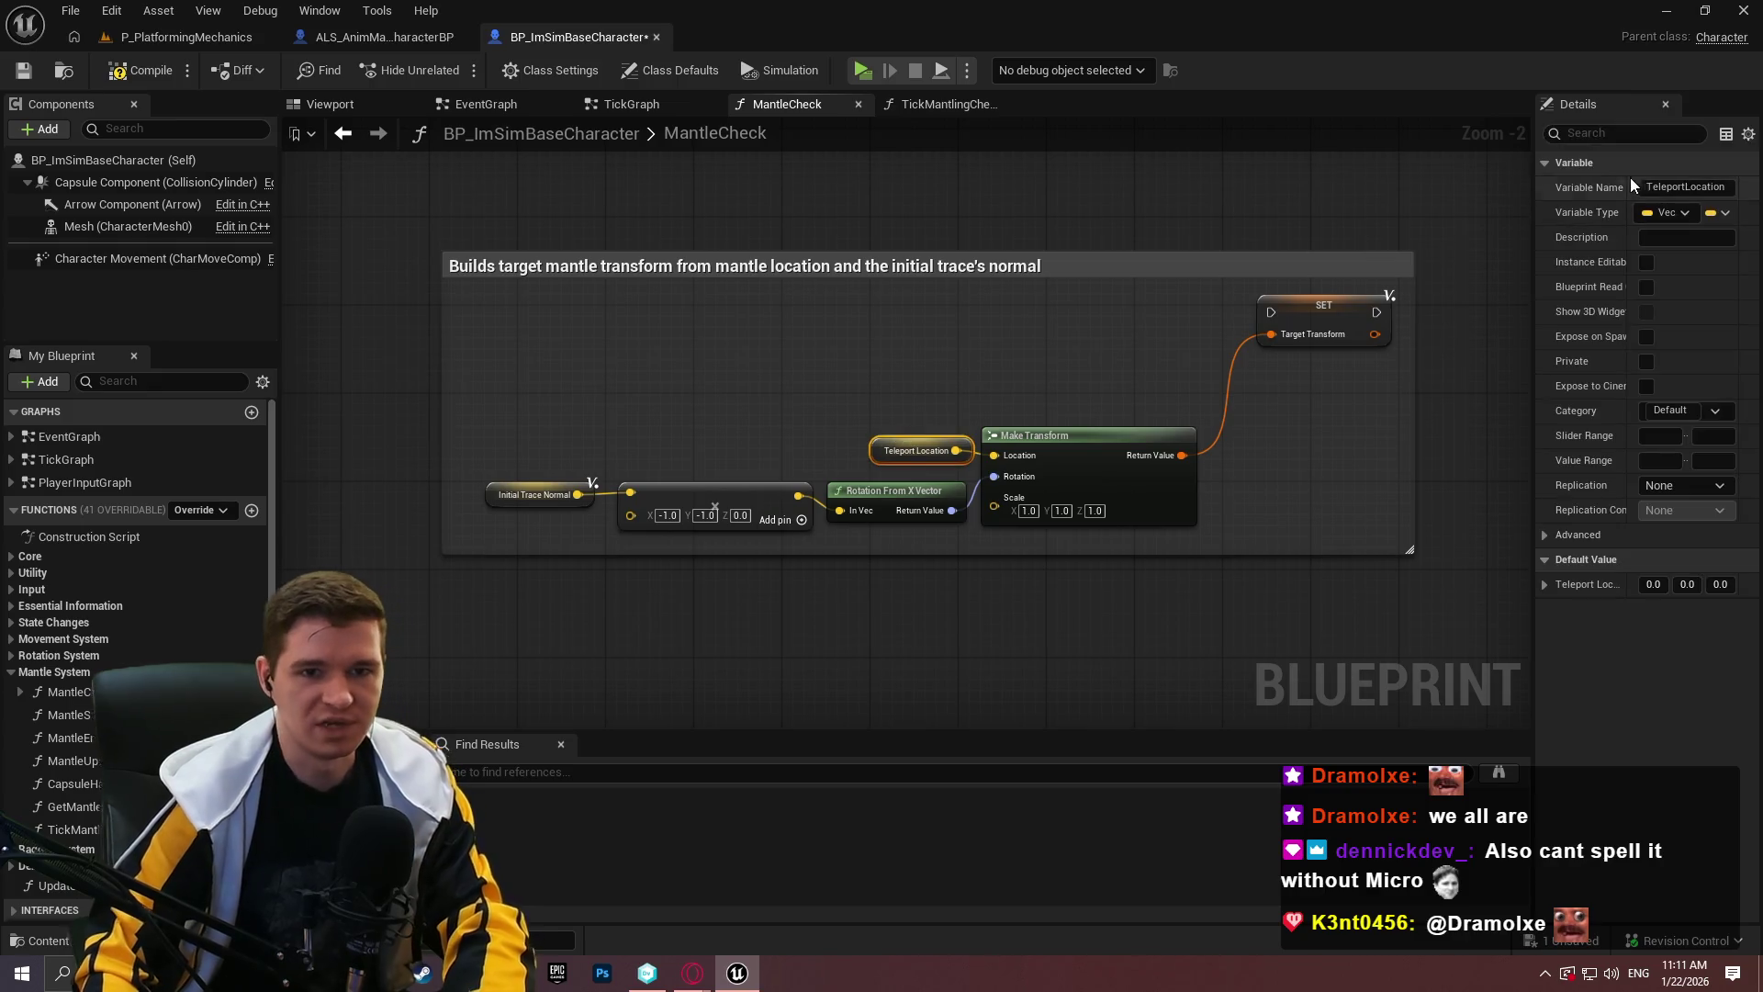
pyautogui.doubleClick(1664, 186)
pyautogui.write('Mantle')
pyautogui.press('Return')
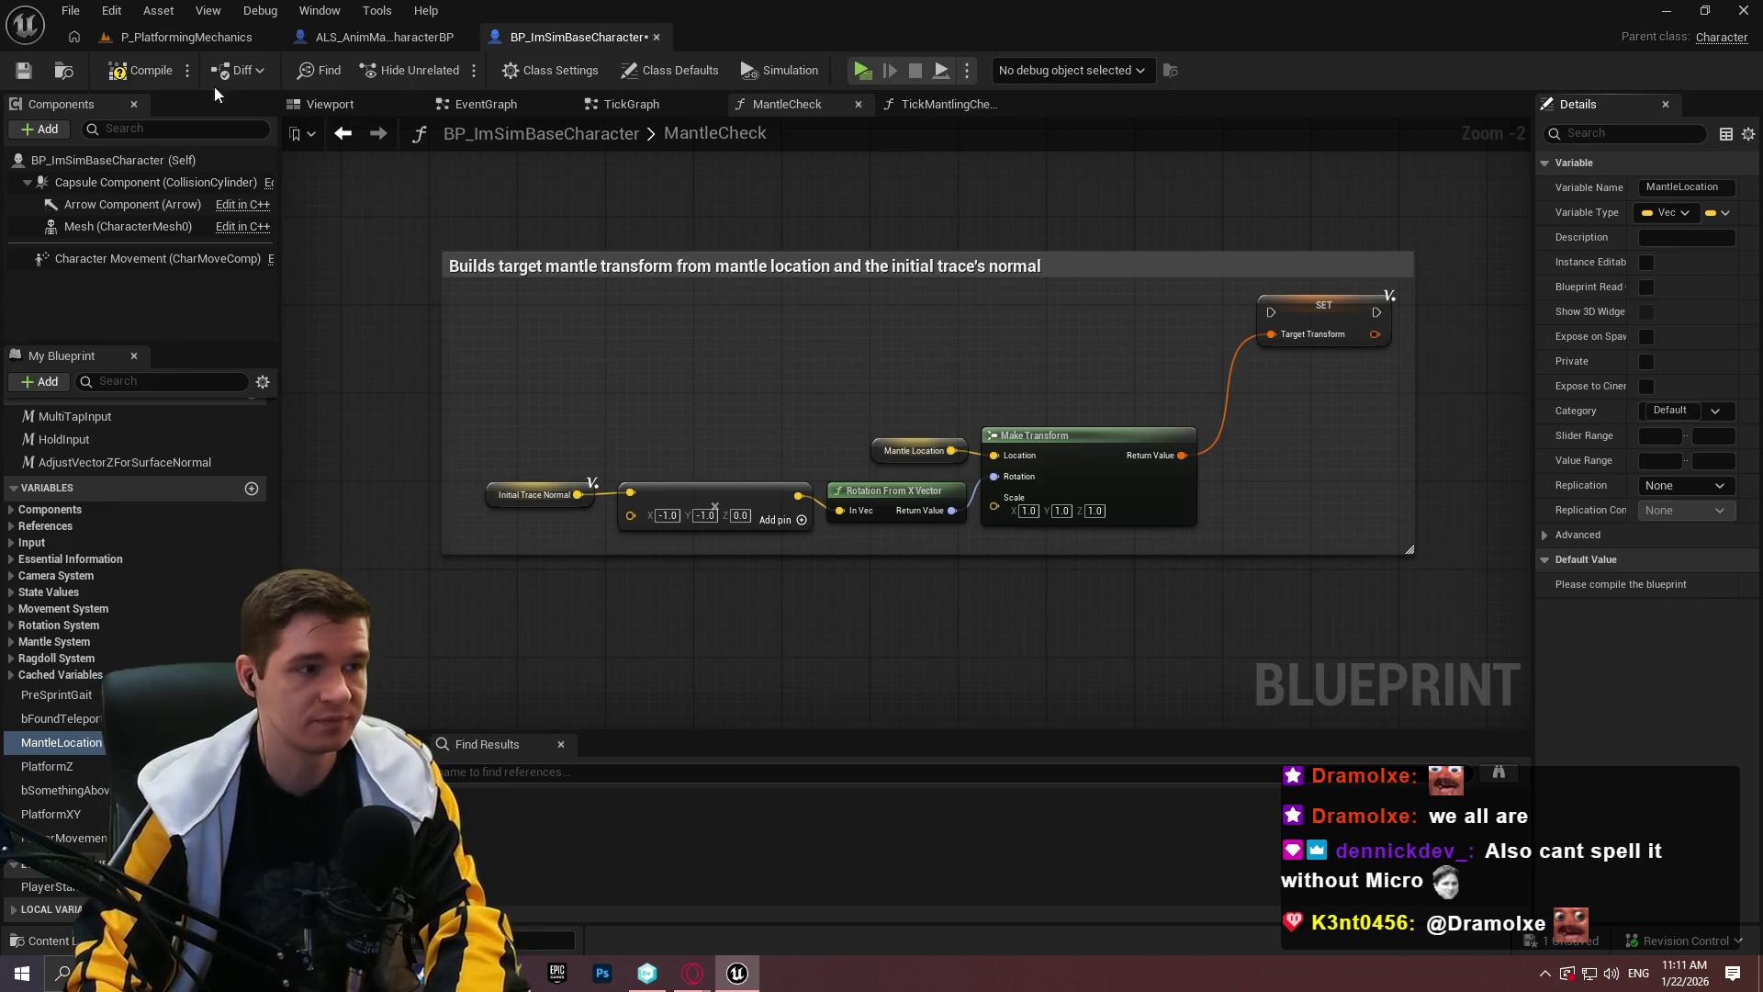
pyautogui.click(142, 70)
pyautogui.click(24, 72)
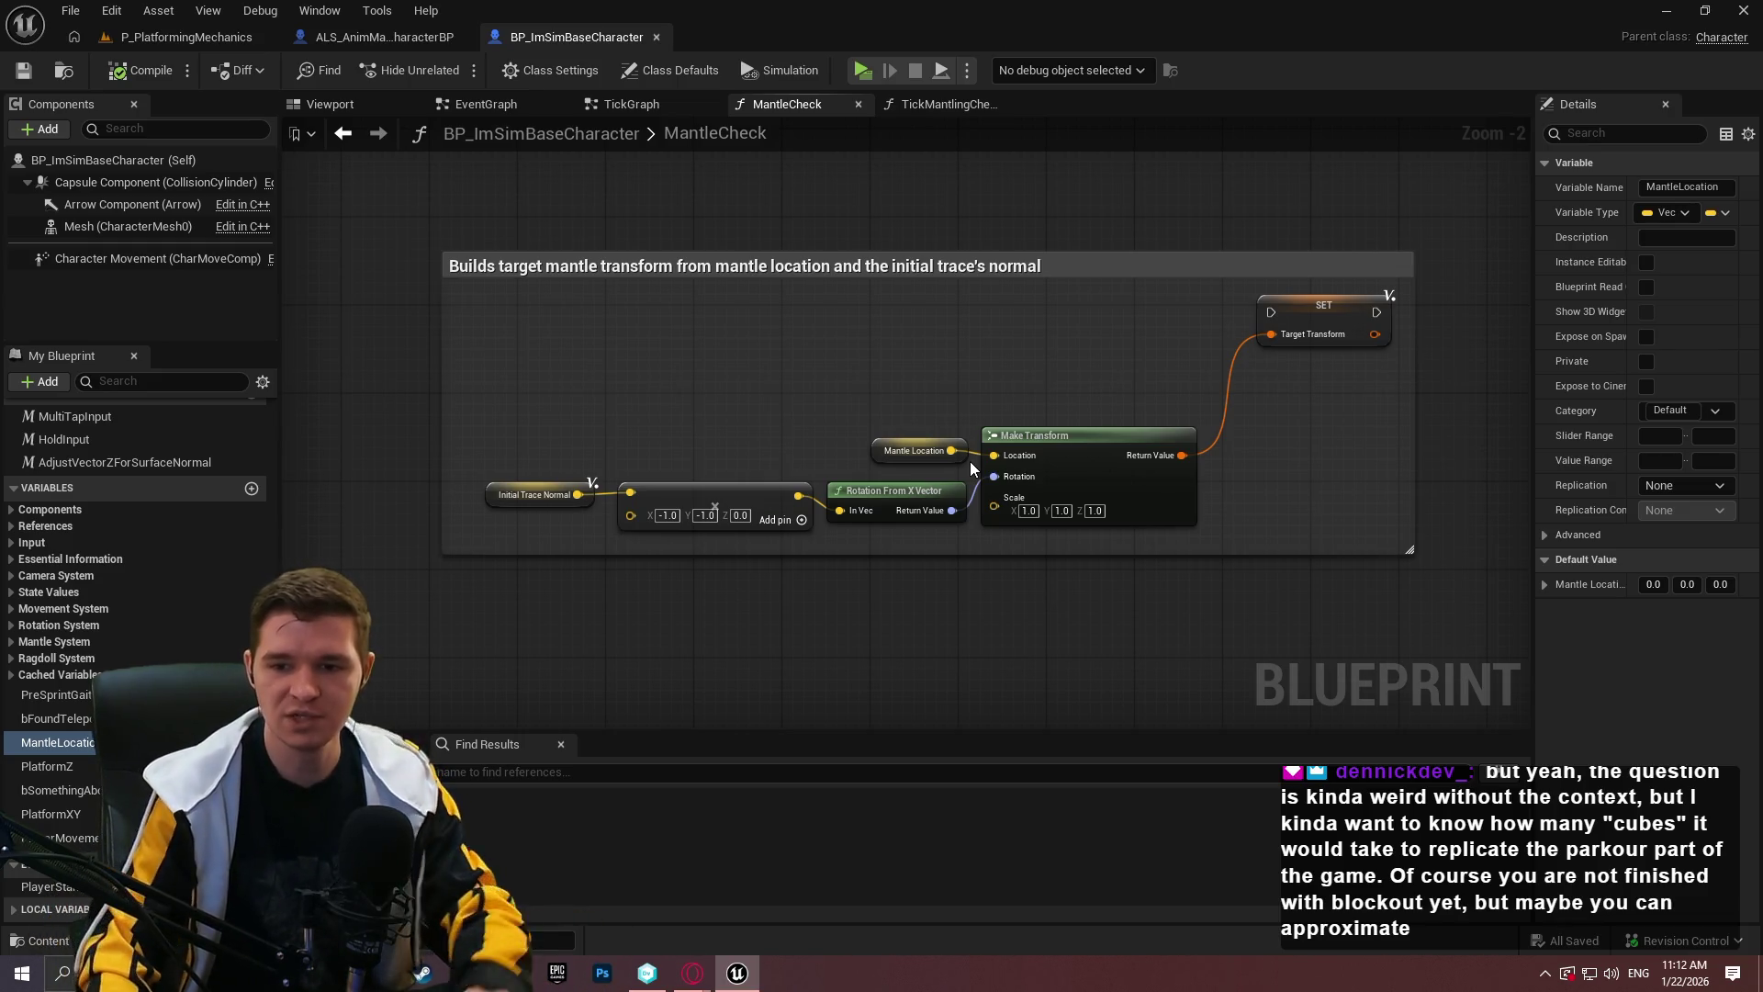
# Move the SET Target Transform node slightly up and left.
pyautogui.scroll(-4, 1107, 462)
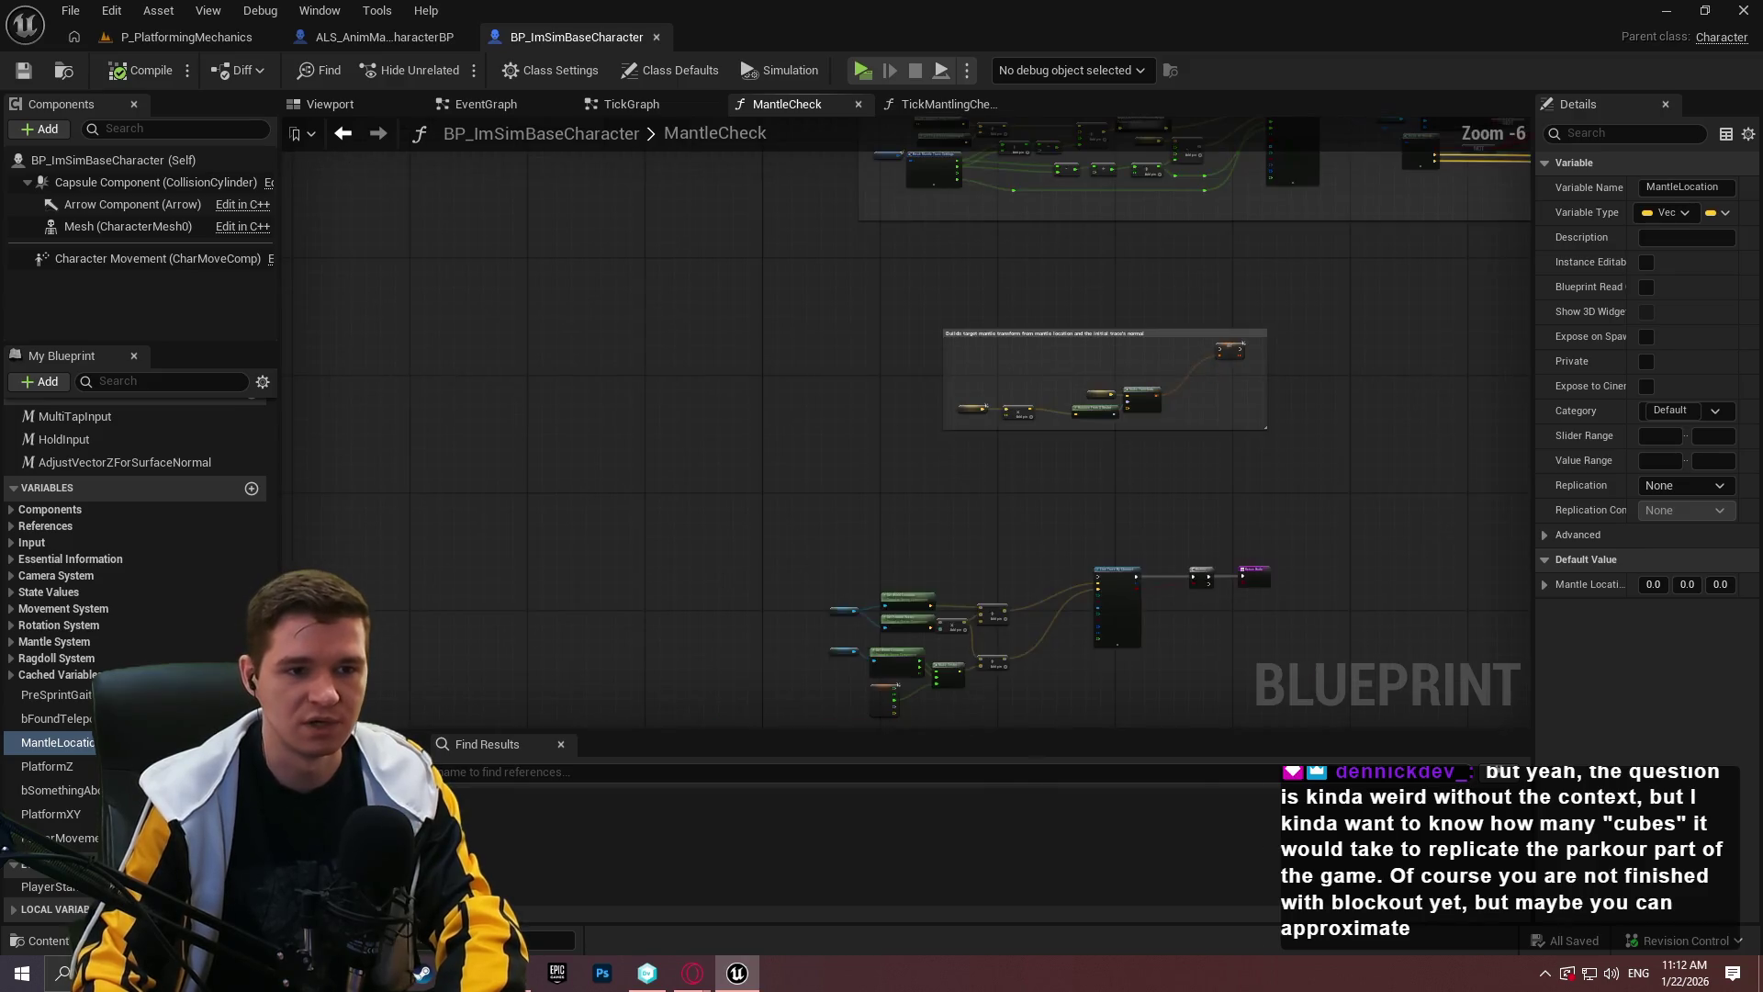
pyautogui.scroll(5, 1108, 471)
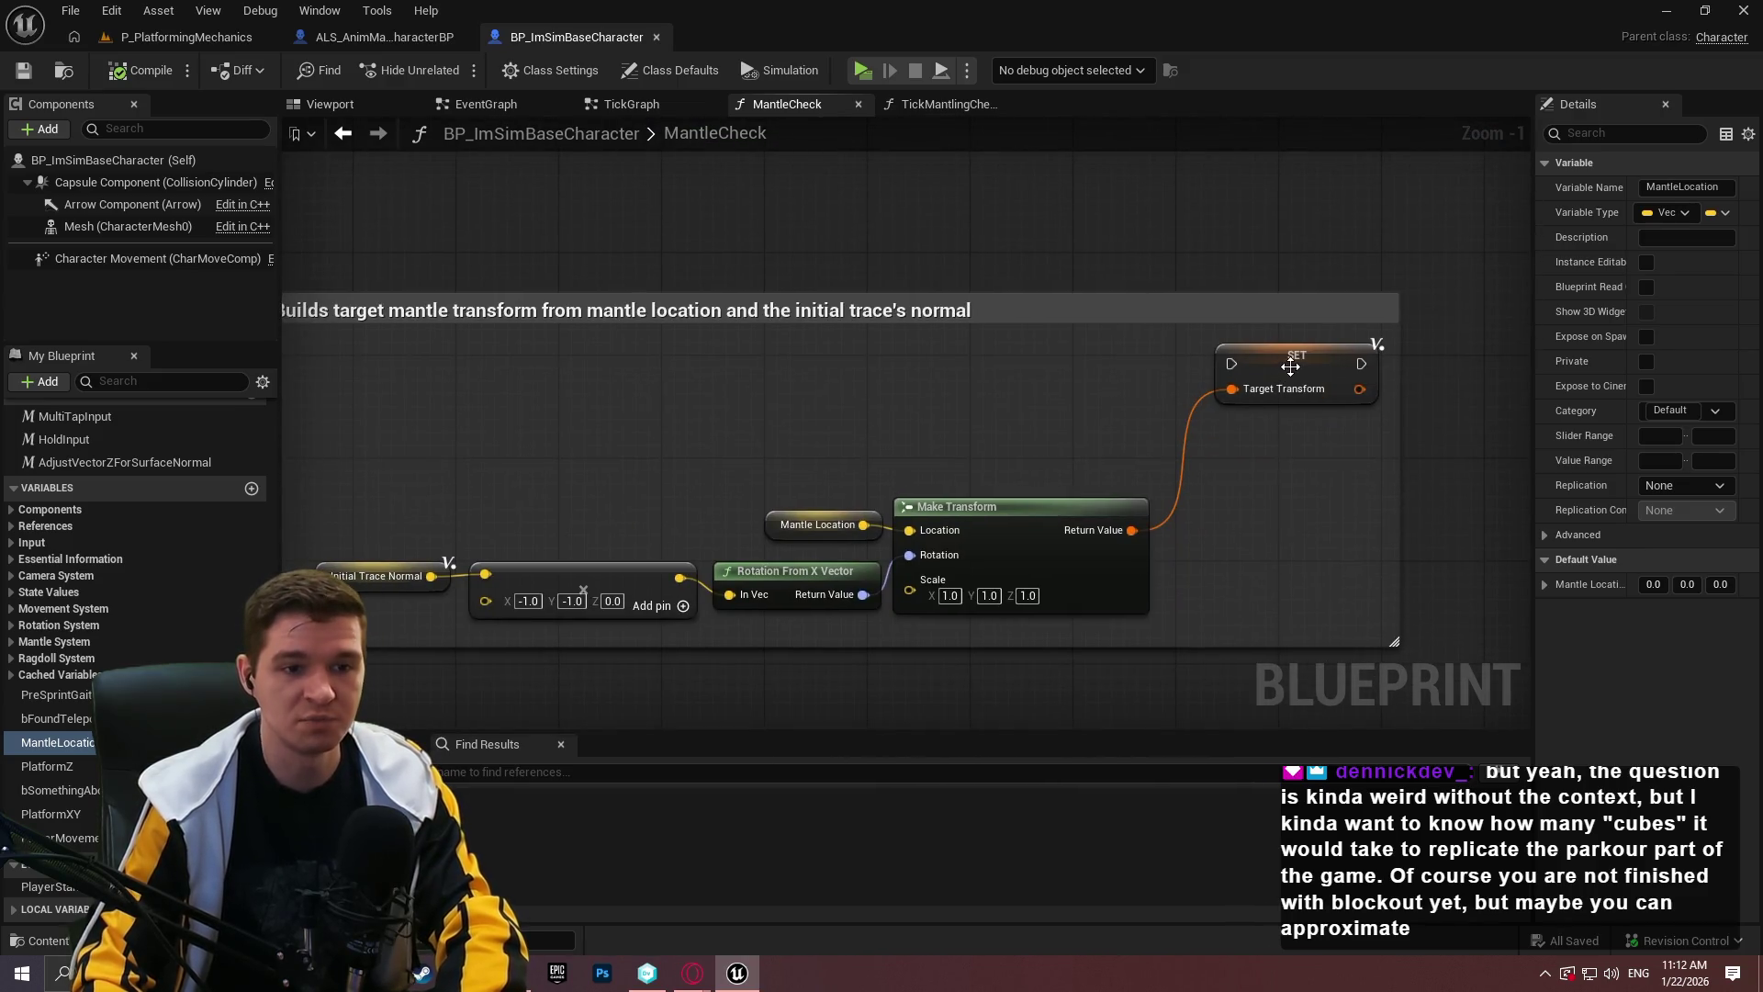
pyautogui.click(1277, 439)
pyautogui.moveTo(1276, 438); pyautogui.dragTo(1265, 401)
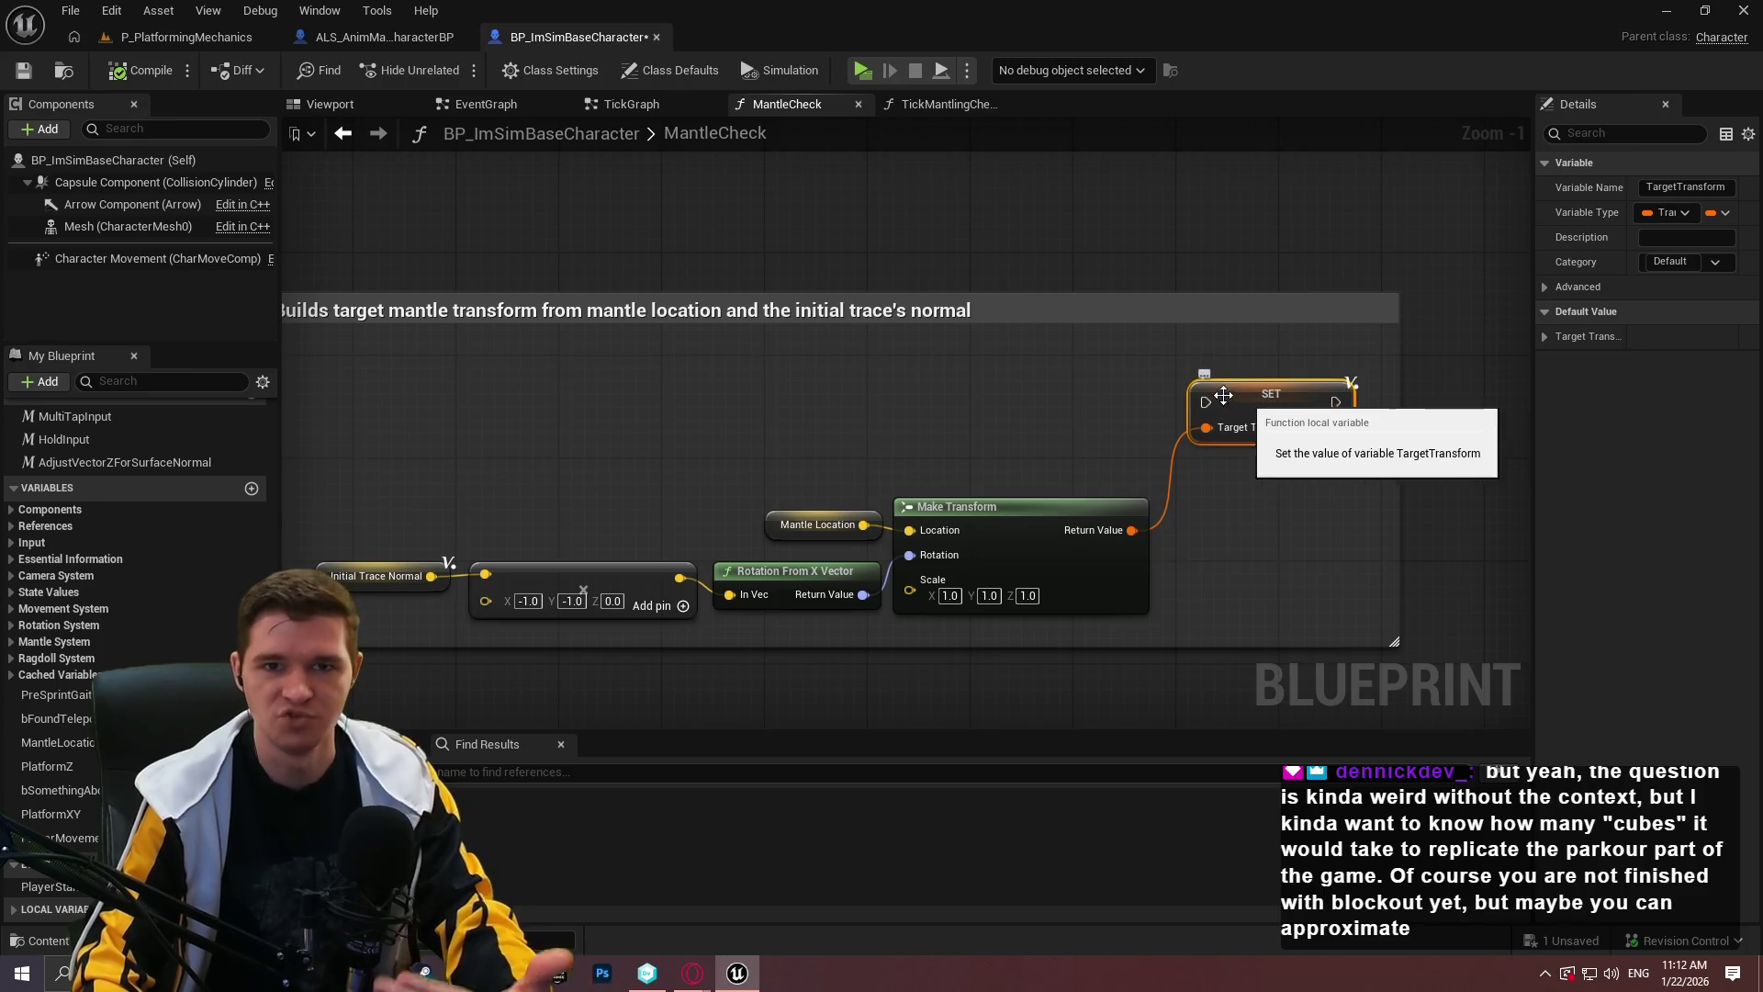
pyautogui.scroll(-2, 1025, 405)
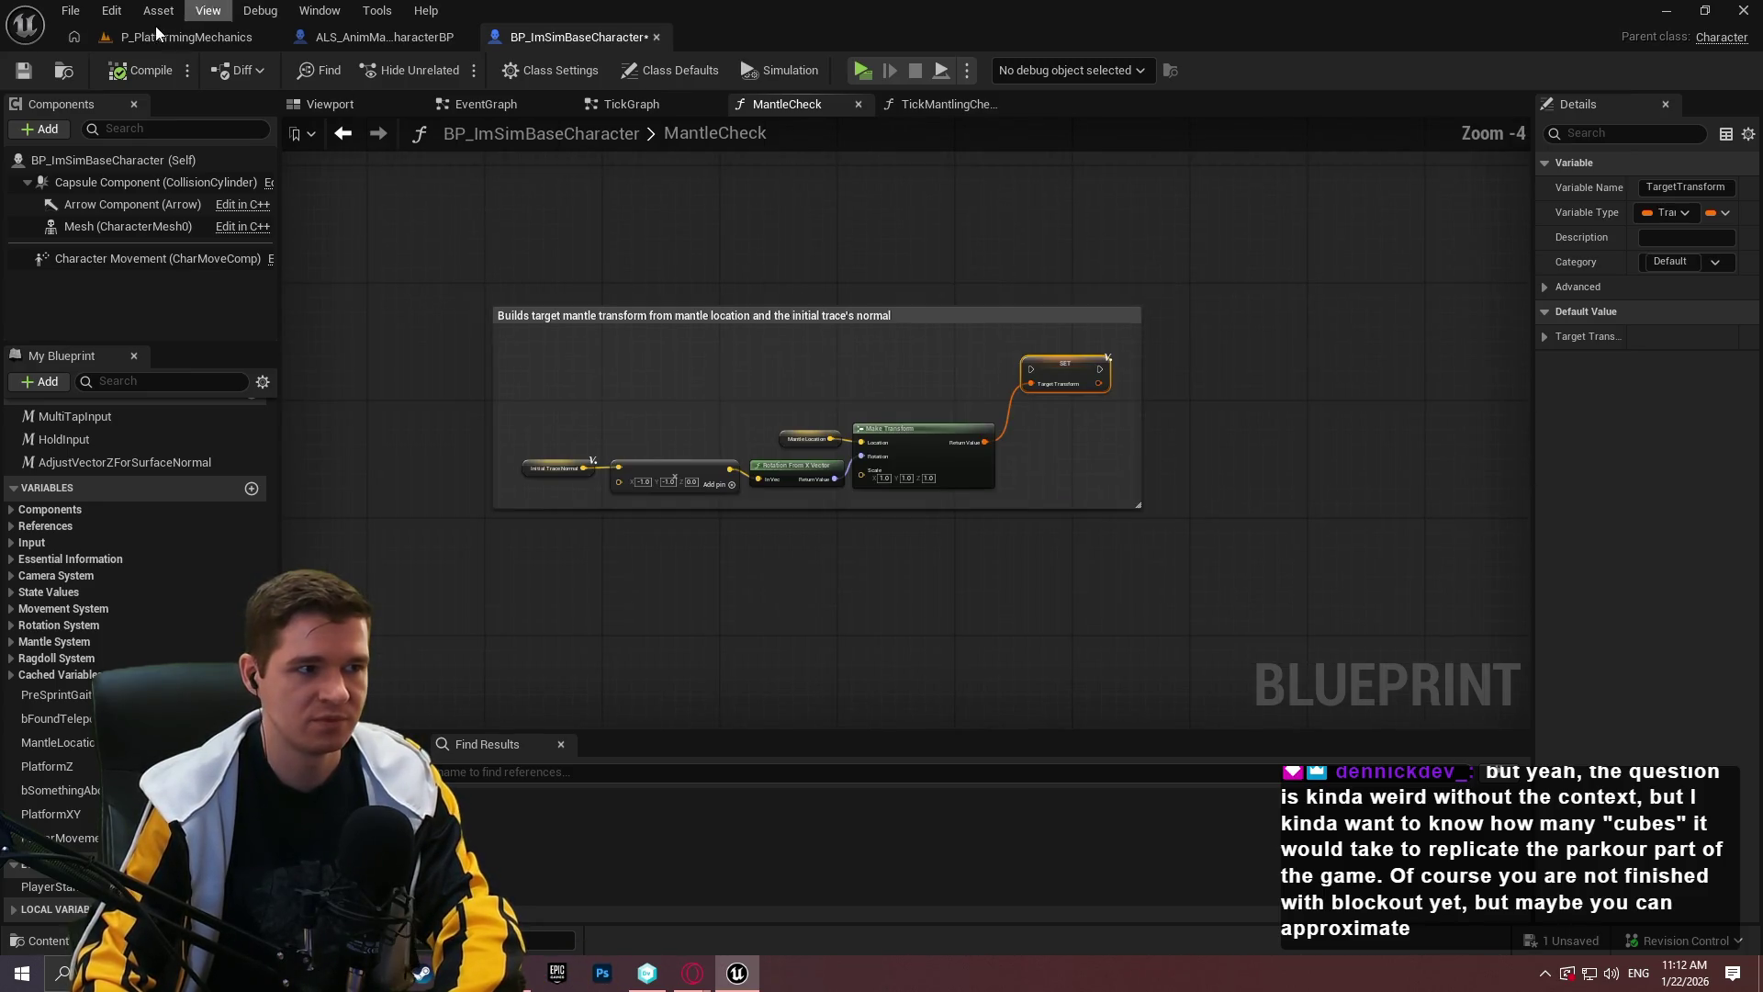
# Open the Redlock level from the Content Browser, saving the blueprint changes first.
pyautogui.click(157, 33)
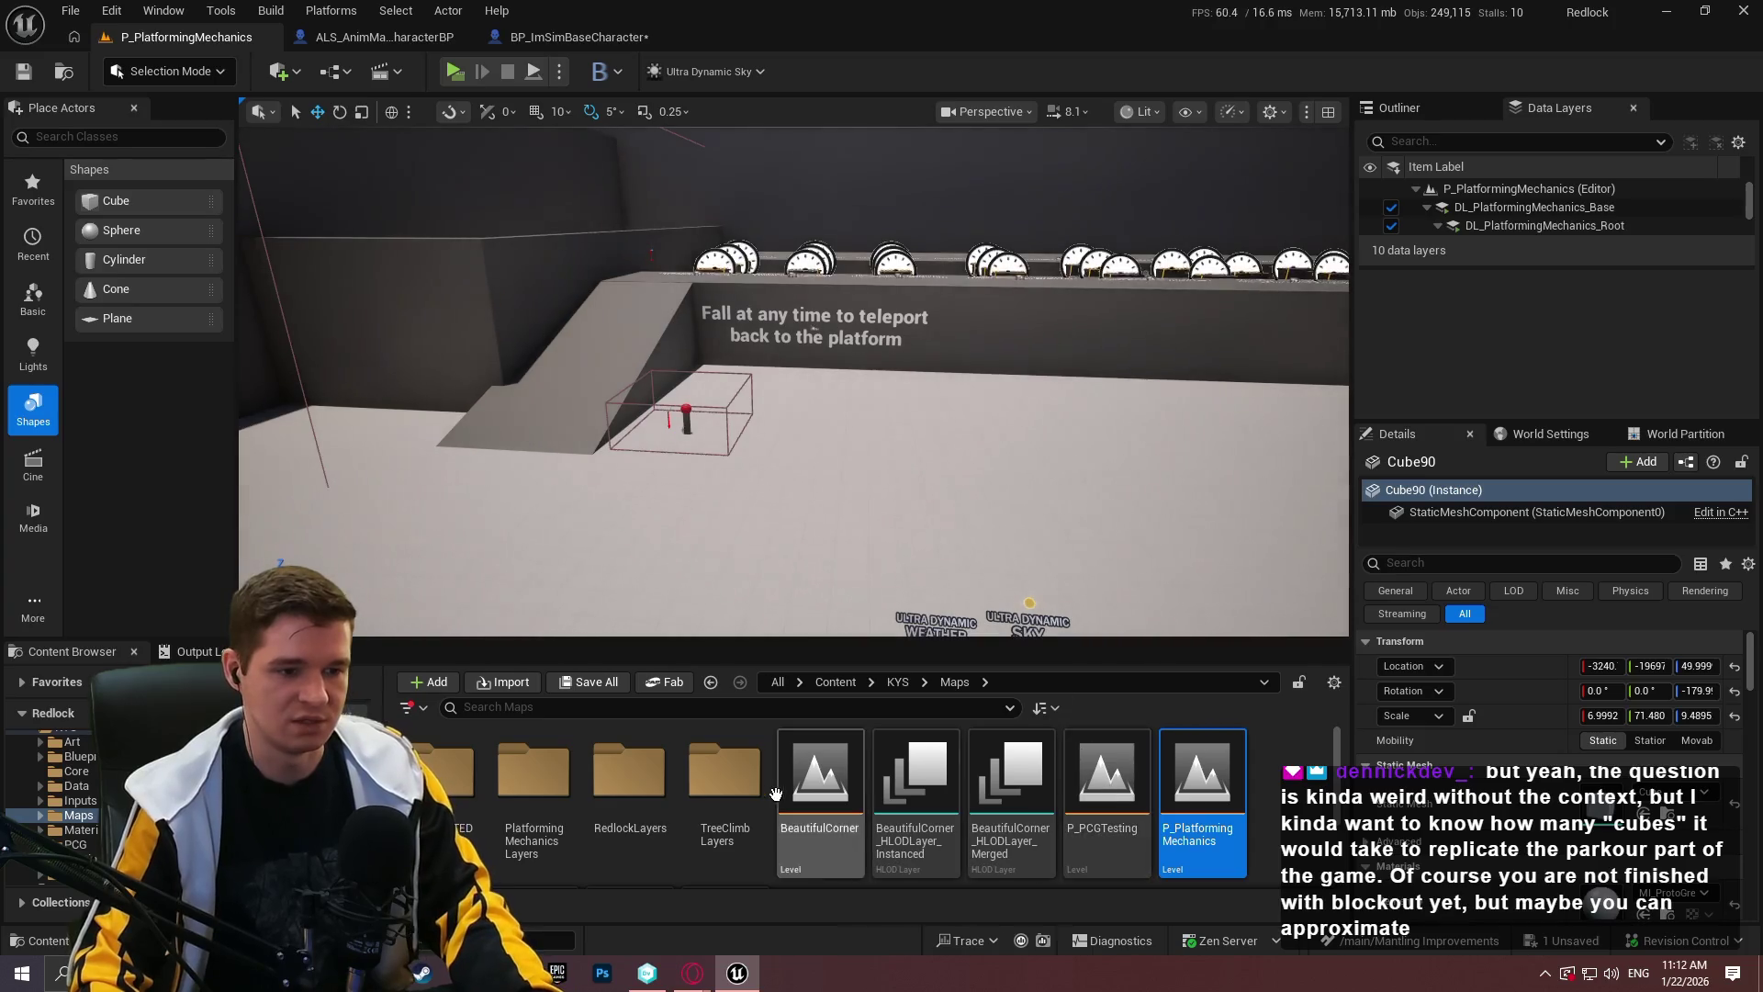
pyautogui.scroll(-1, 542, 865)
pyautogui.doubleClick(542, 854)
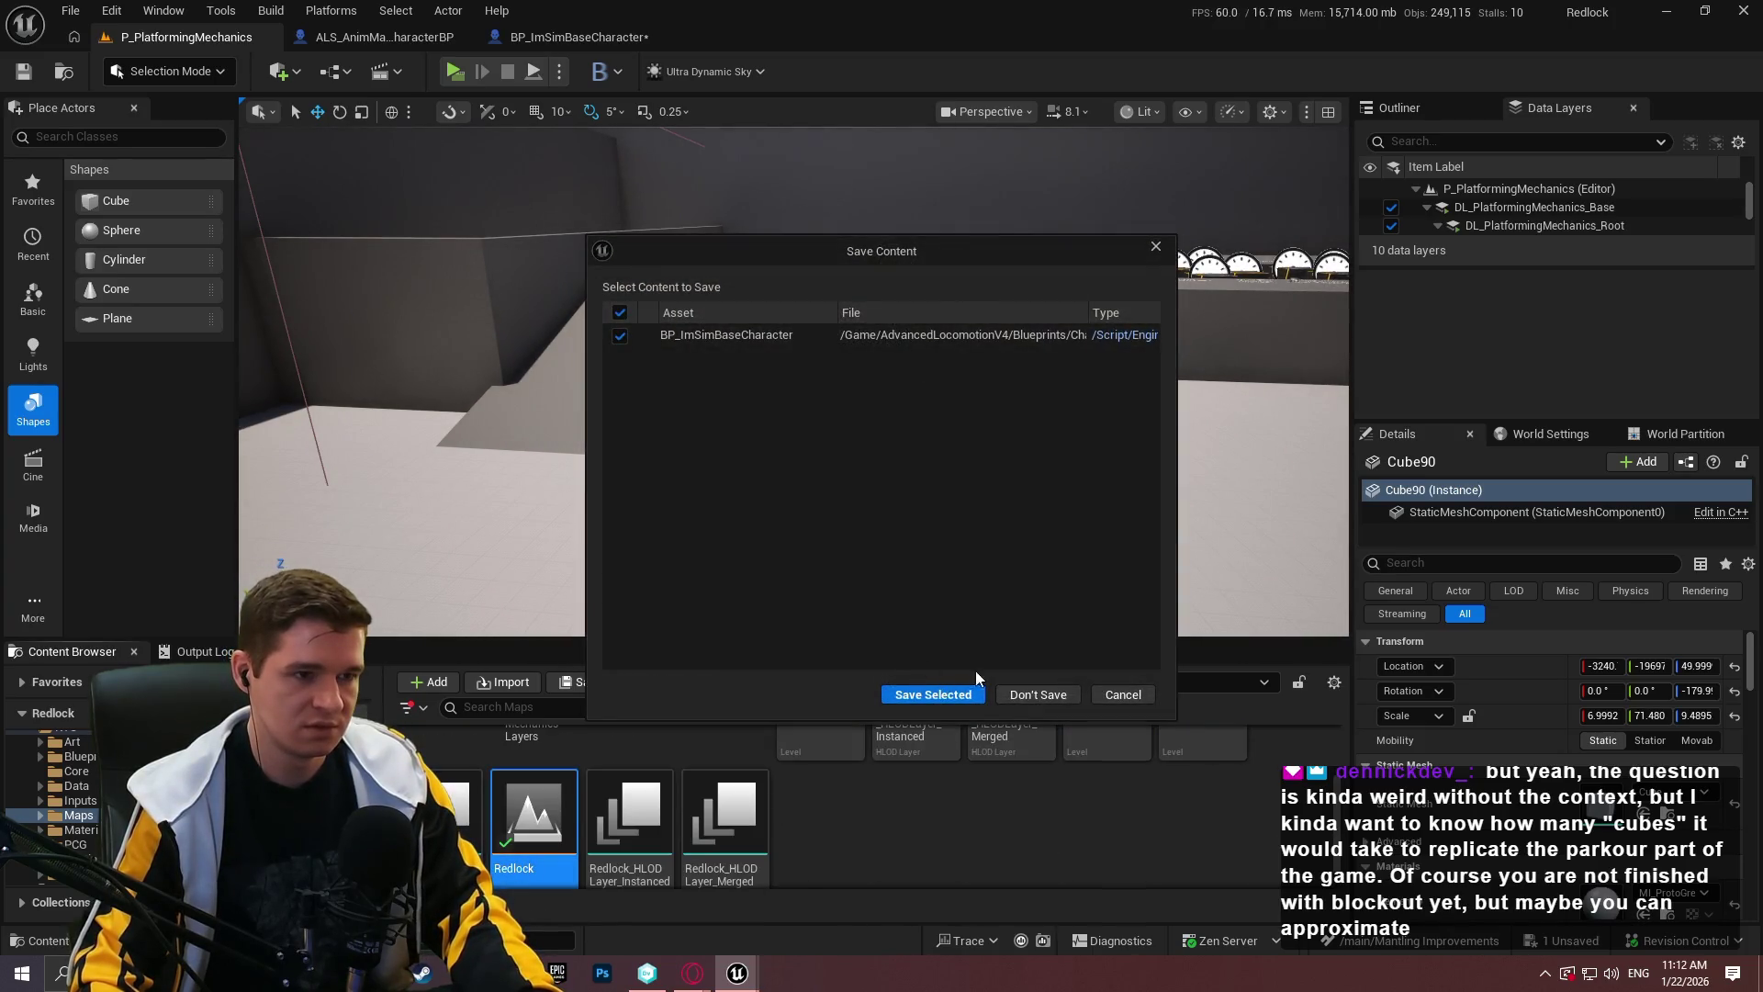
pyautogui.click(921, 696)
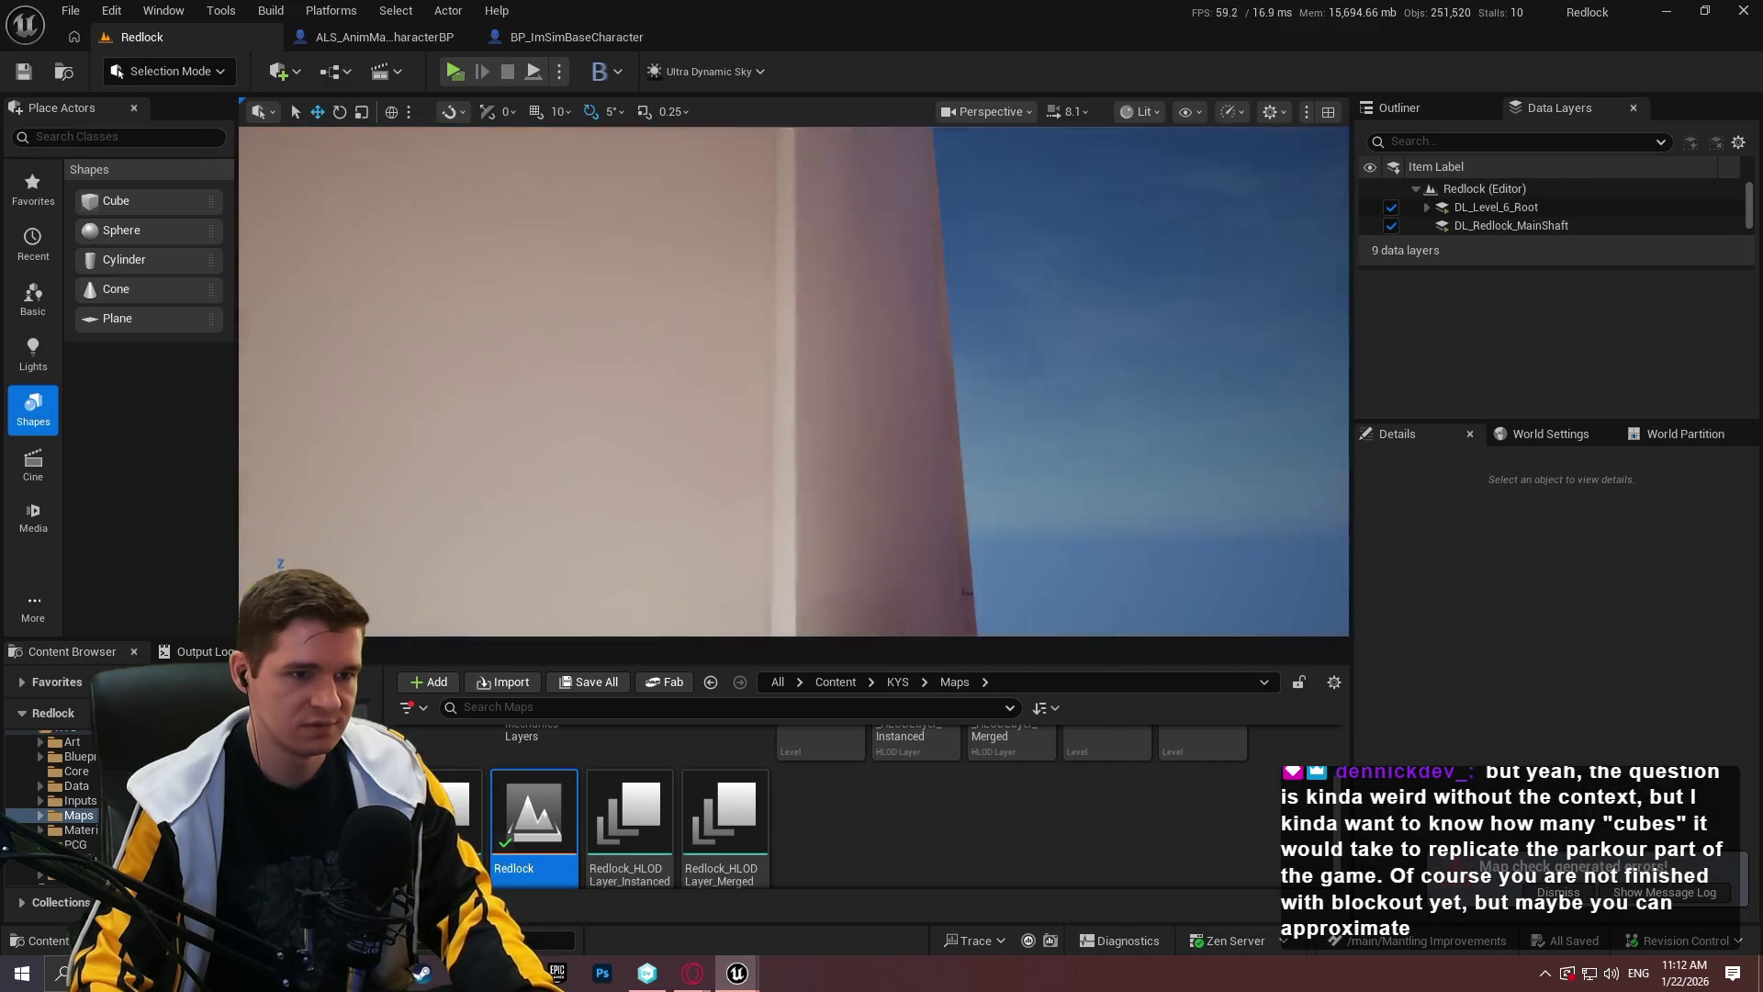
# Fly the camera through the orange blockout up into the Chemical/QA area, fullscreen.
pyautogui.moveTo(794, 381); pyautogui.dragTo(762, 414)
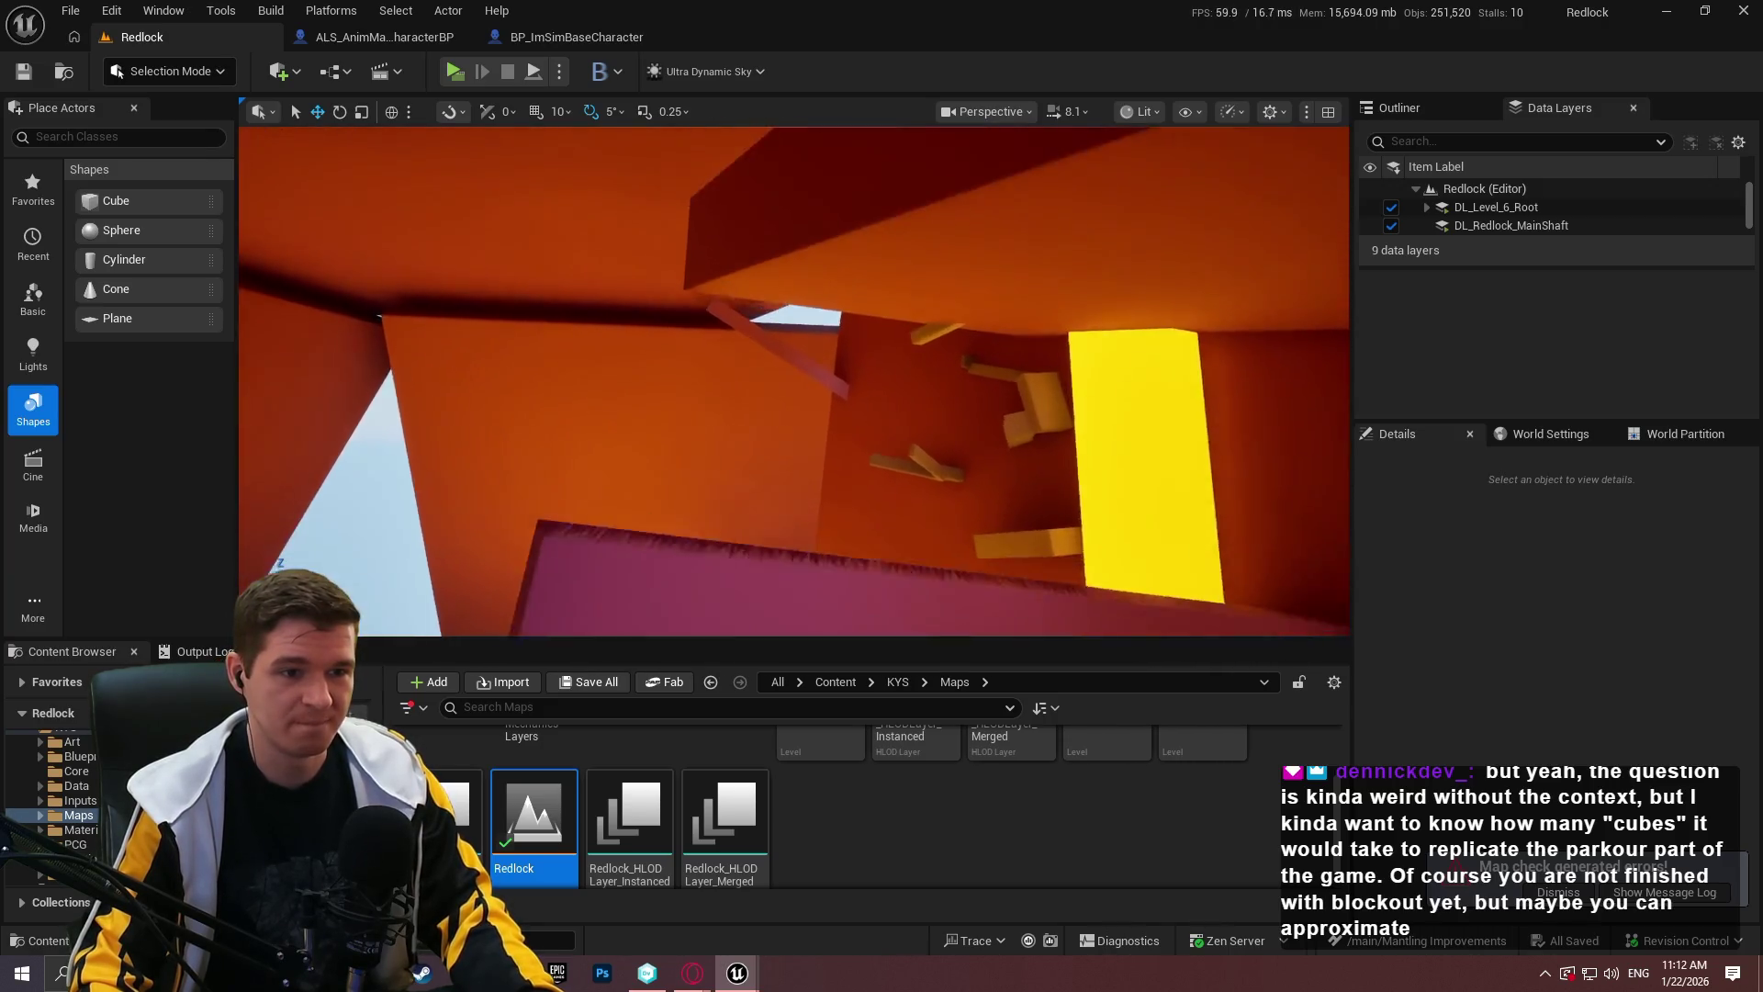
pyautogui.moveTo(762, 413); pyautogui.dragTo(917, 352)
pyautogui.scroll(1, 799, 390)
pyautogui.press('F11')
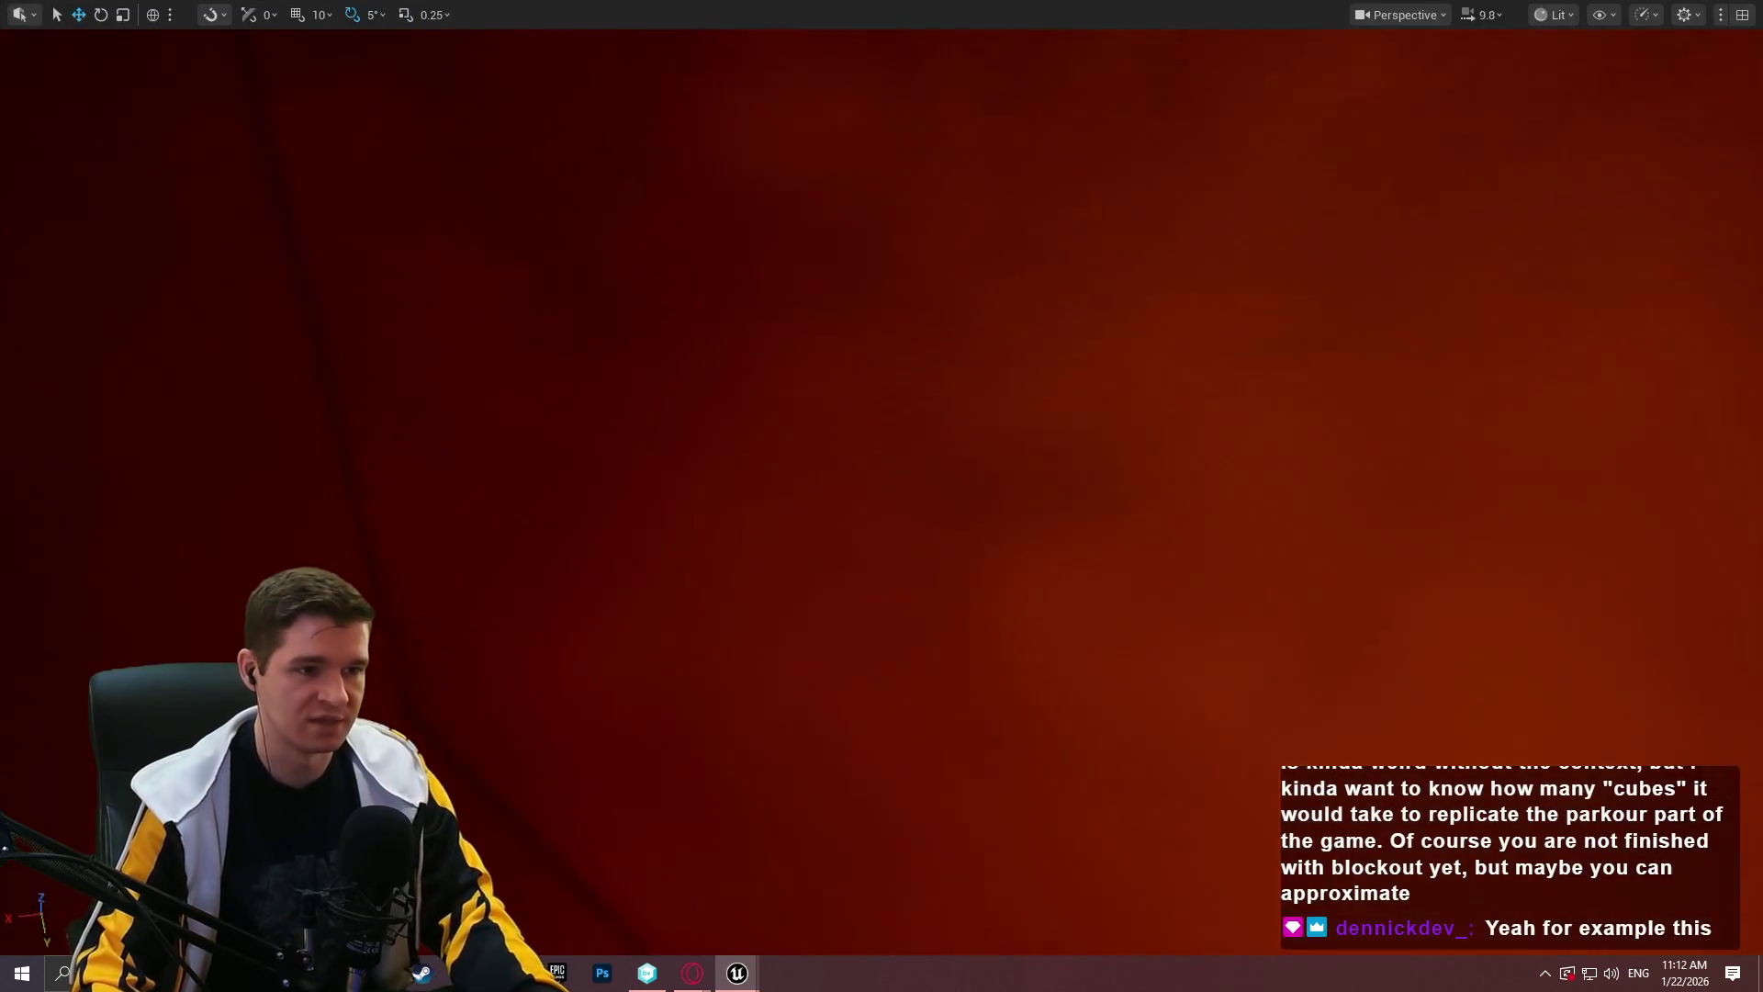
pyautogui.scroll(3, 918, 352)
pyautogui.moveTo(918, 352)
pyautogui.mouseDown()
pyautogui.moveTo(882, 372)
pyautogui.moveTo(868, 354)
pyautogui.moveTo(684, 332)
pyautogui.moveTo(893, 333)
pyautogui.mouseUp()
pyautogui.scroll(-3, 891, 367)
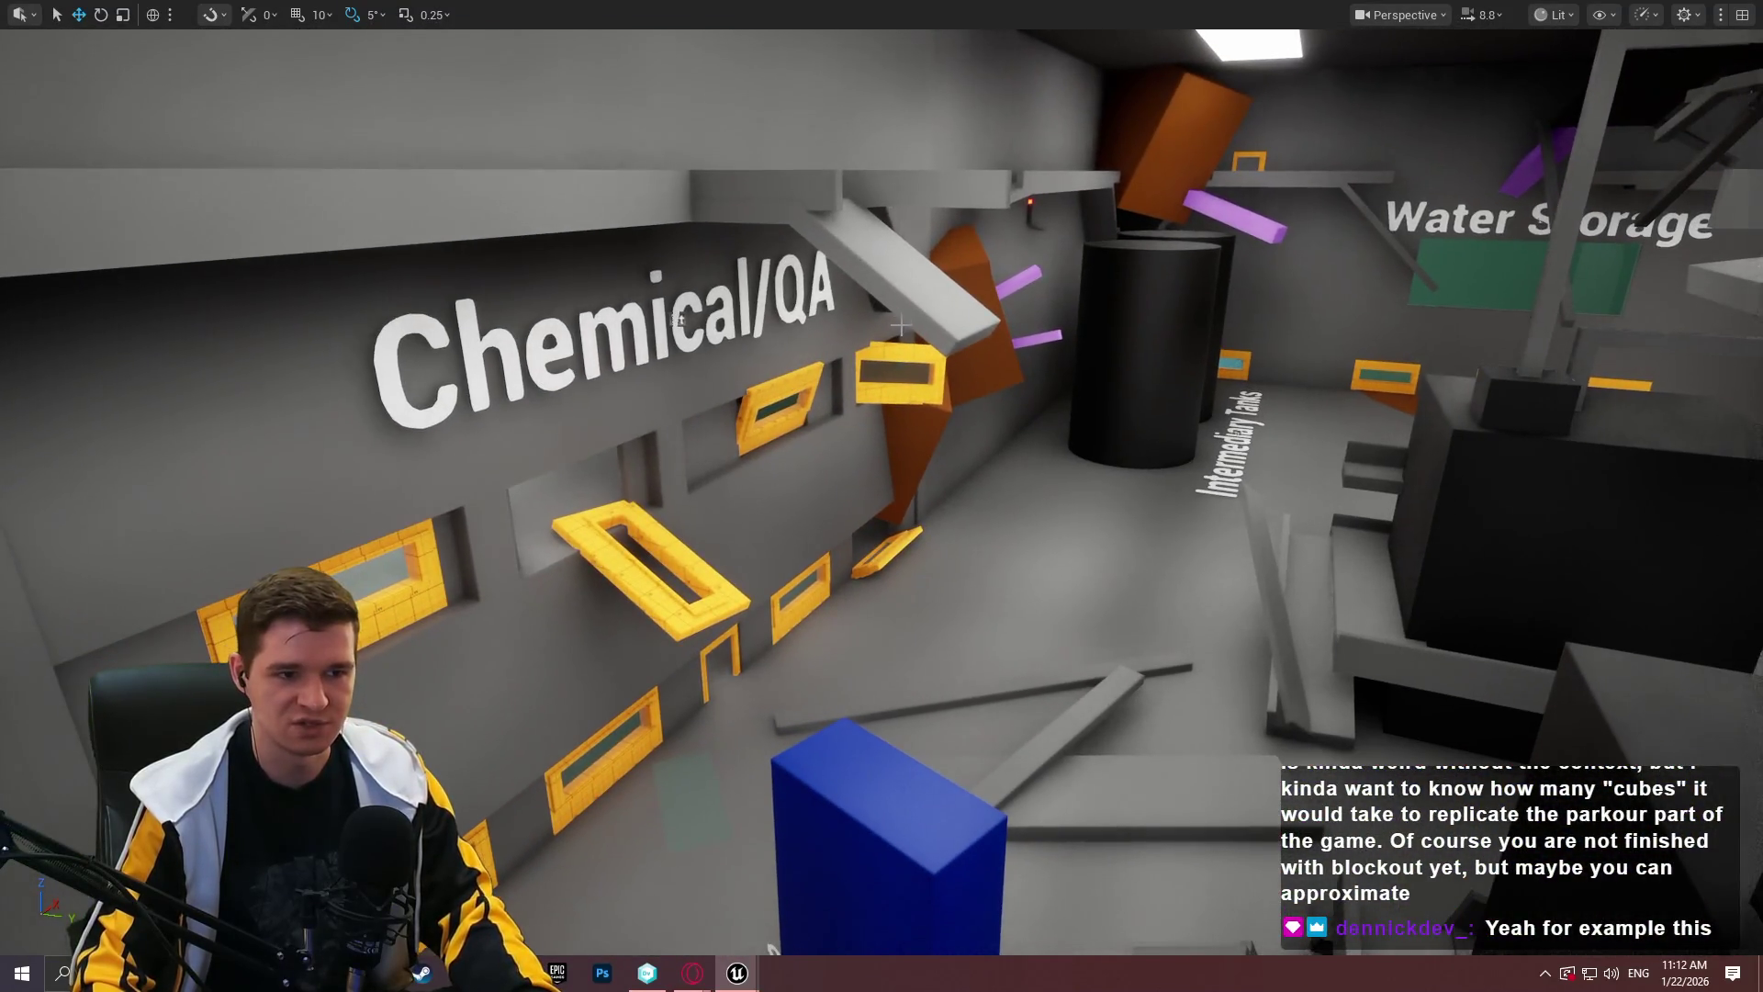
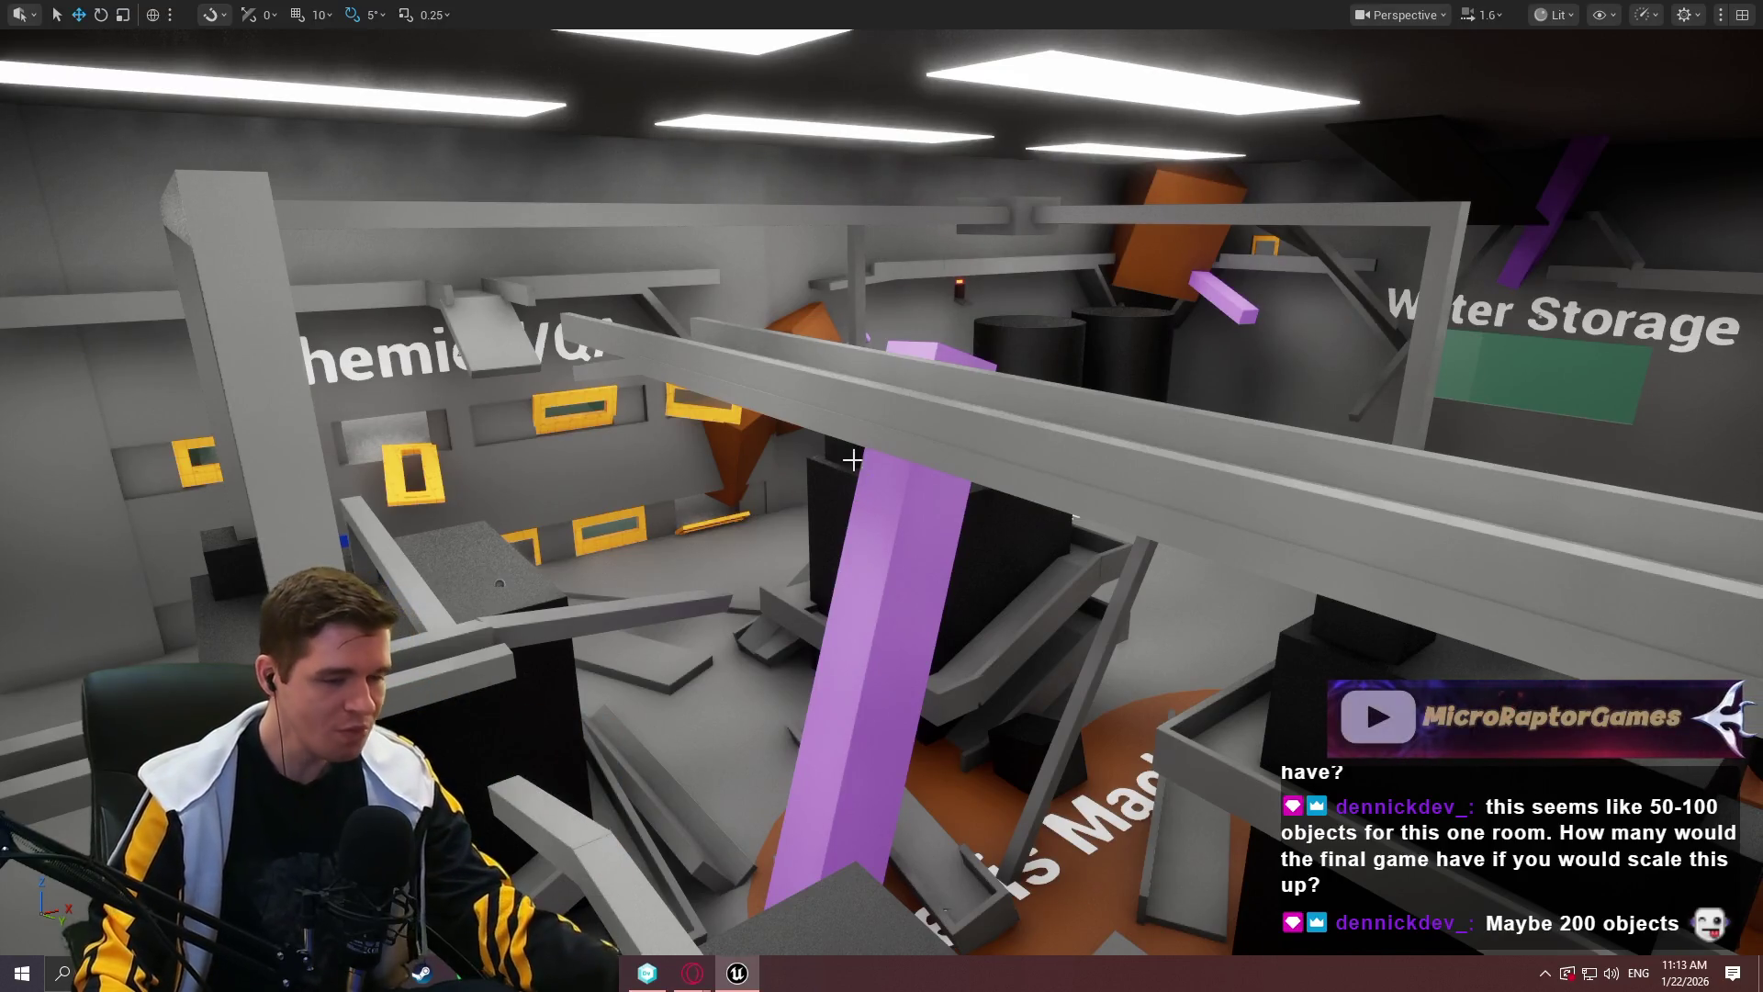
# Fly the level camera over the room toward the Chemical/QA wall and the blue box.
pyautogui.scroll(-3, 944, 496)
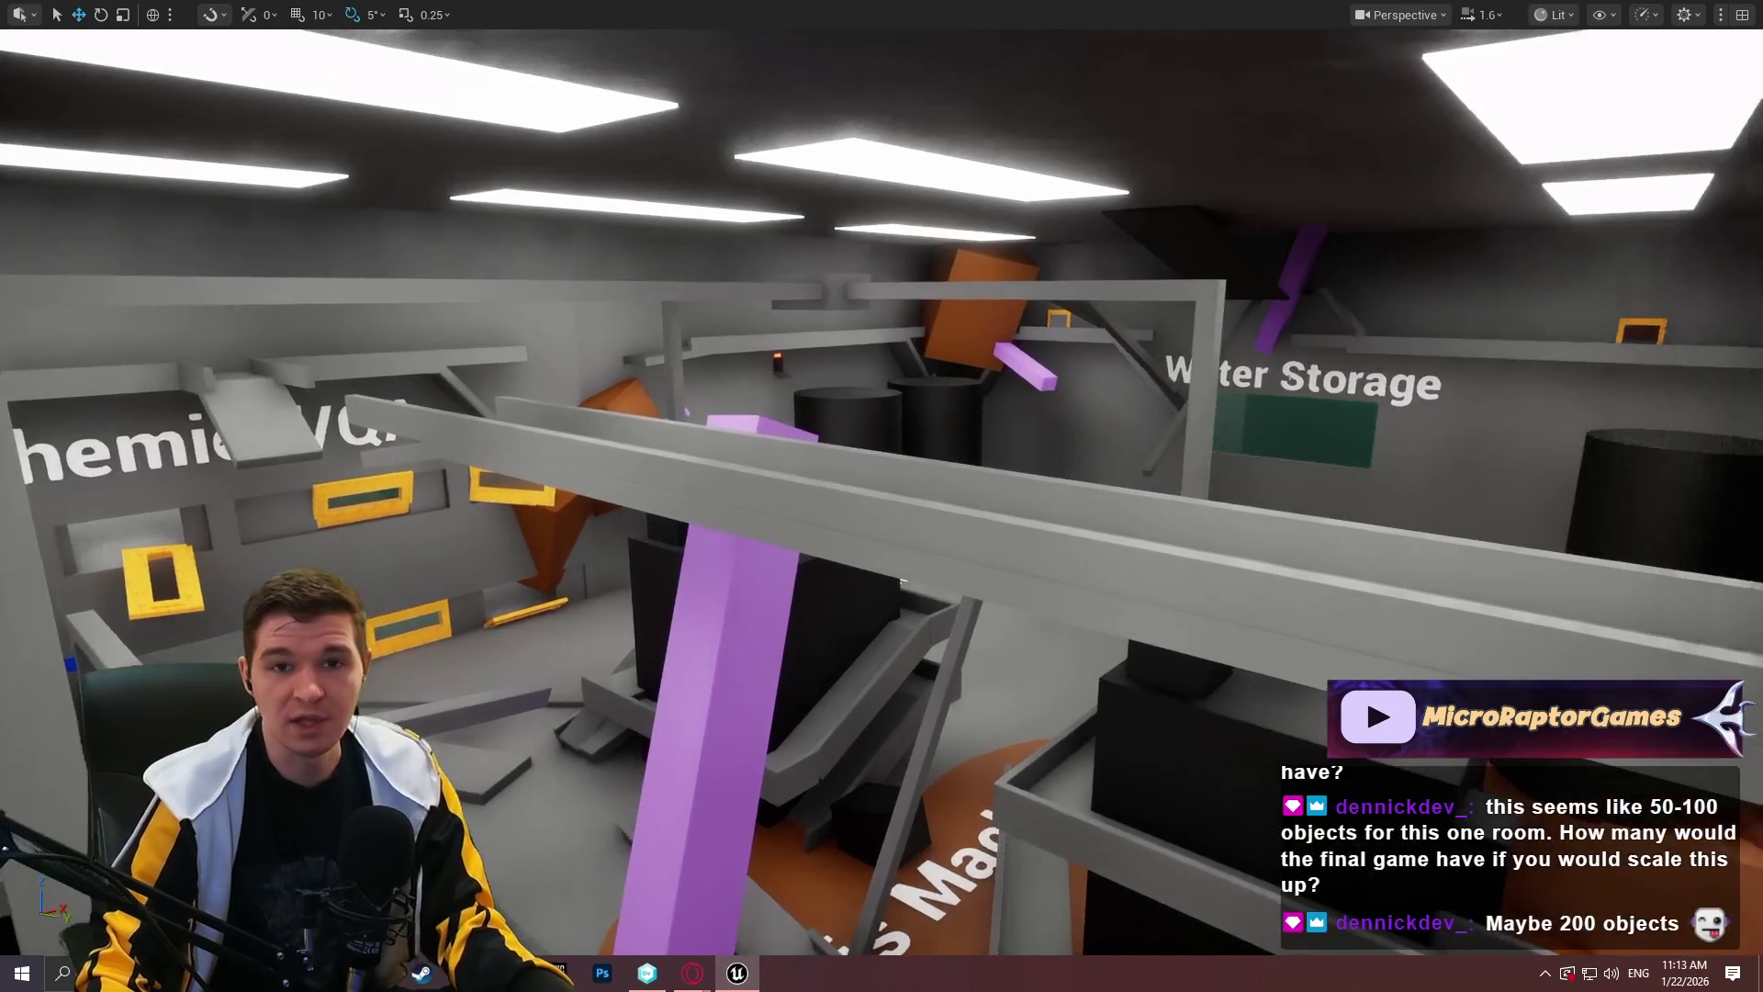
pyautogui.press('w')
pyautogui.scroll(-1, 881, 496)
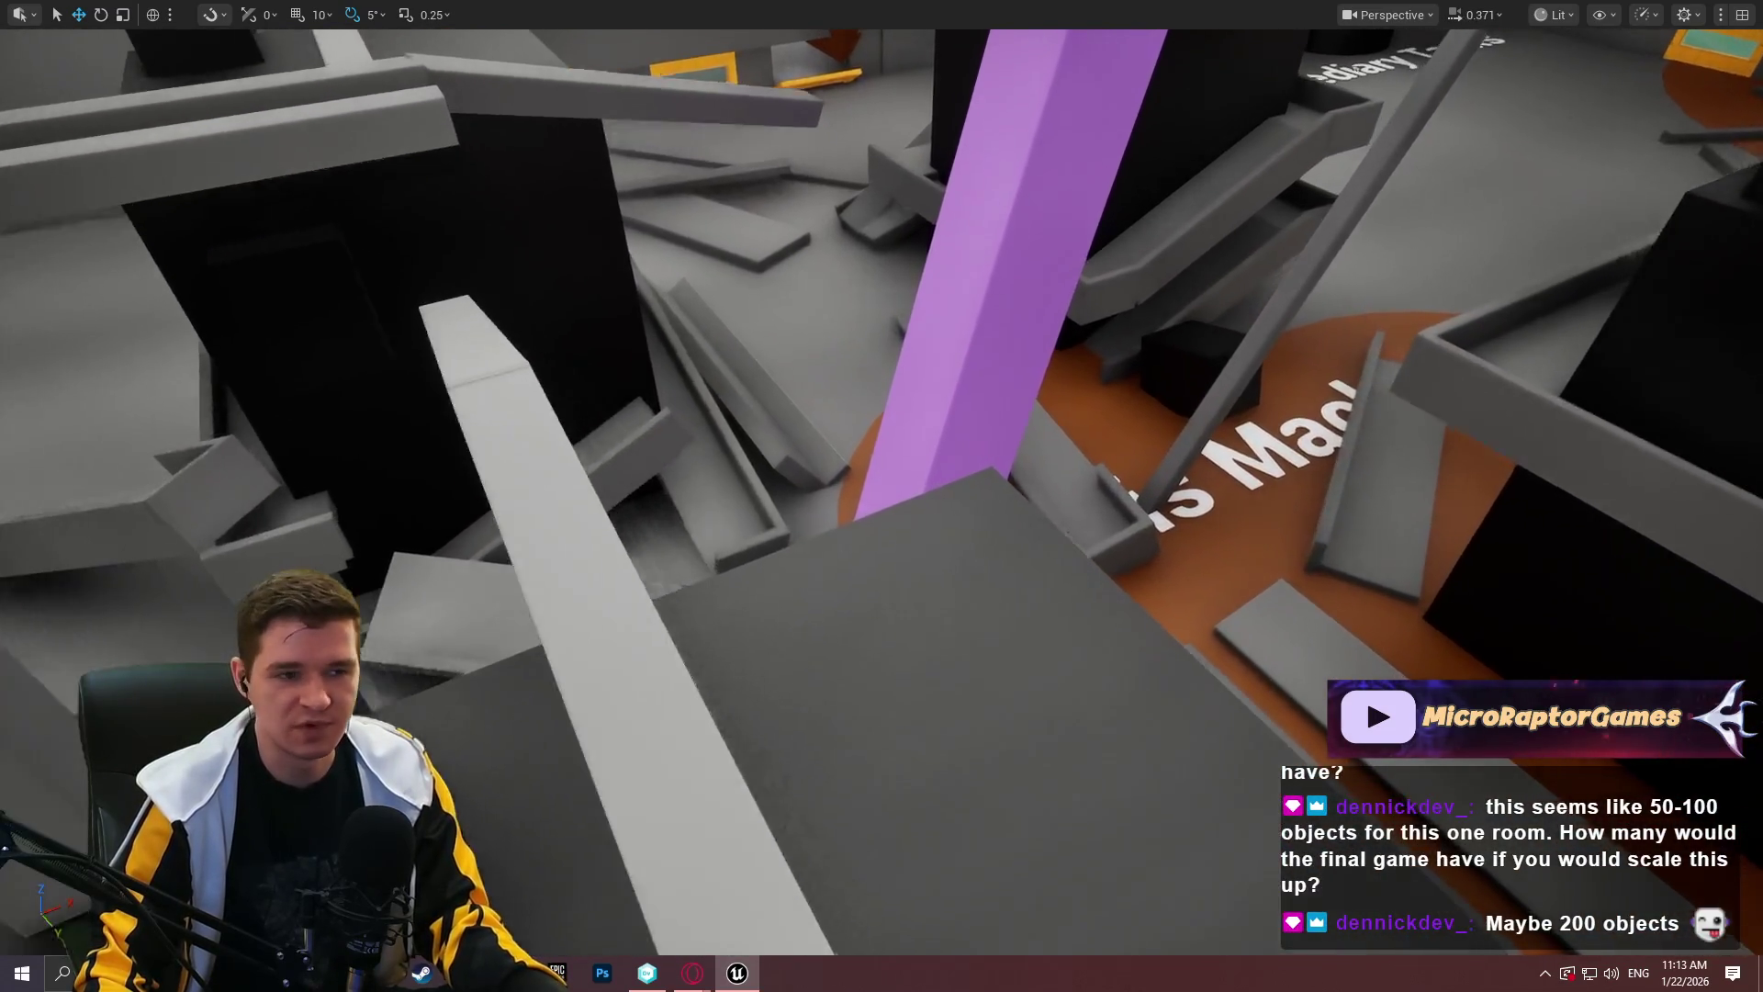
pyautogui.press('w')
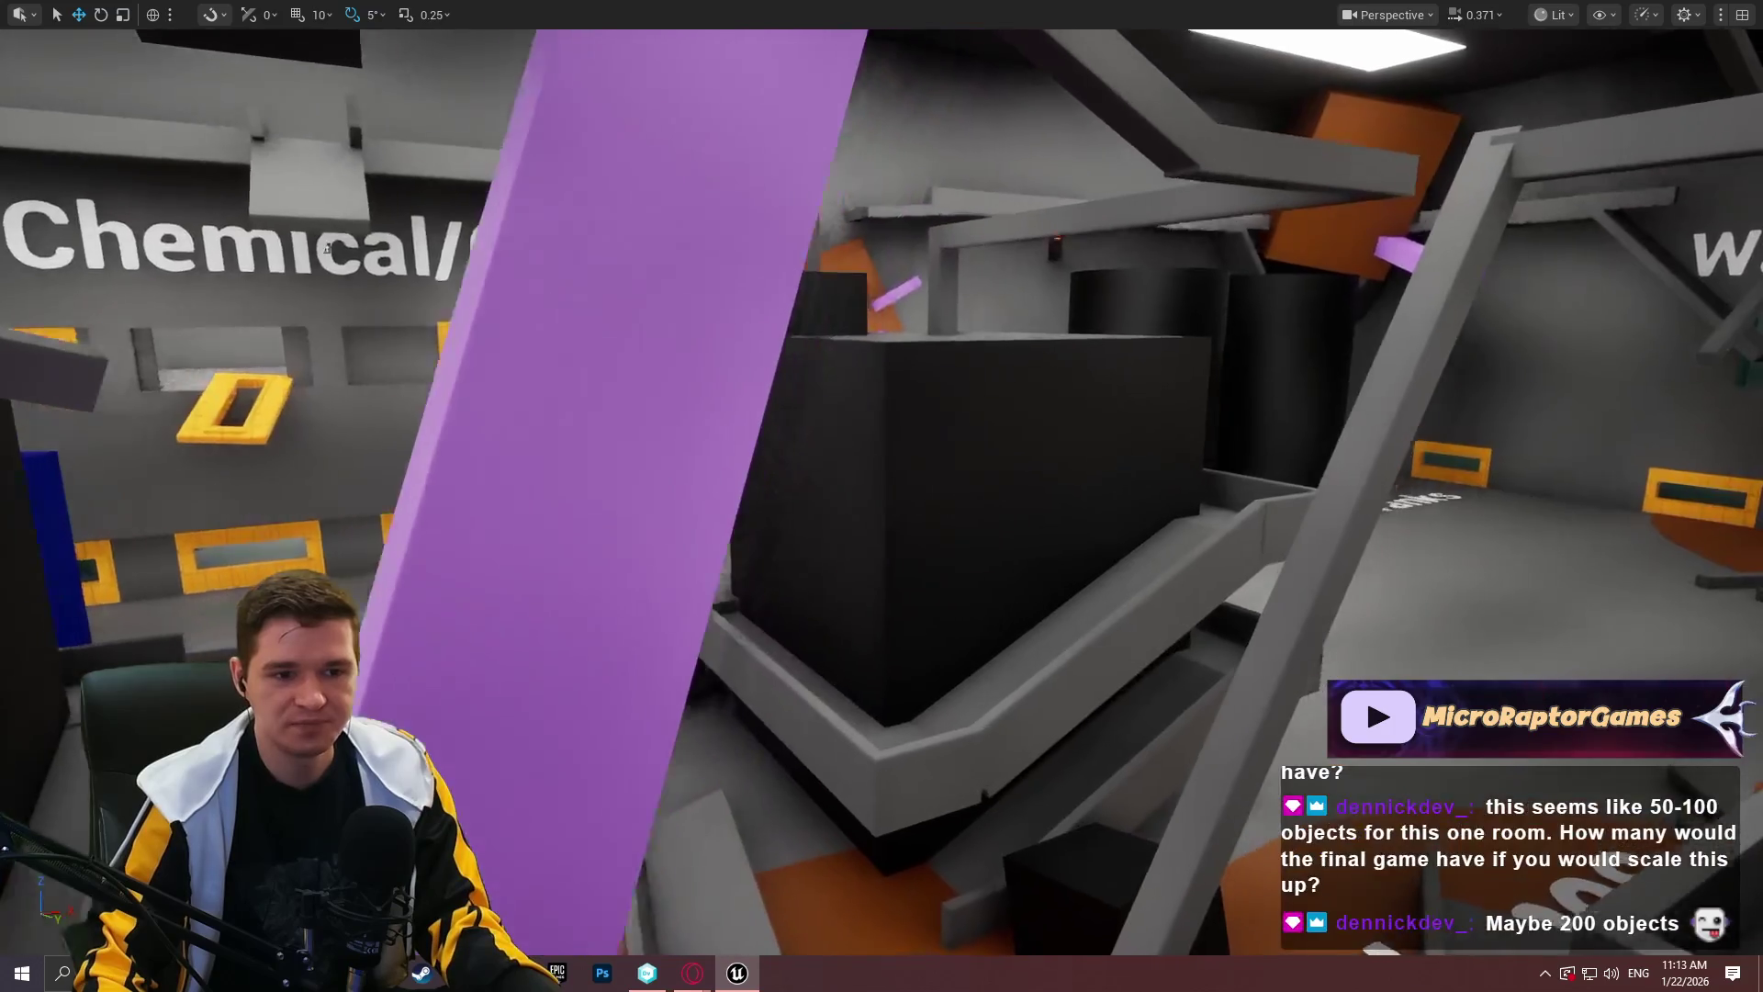
pyautogui.scroll(3, 1195, 144)
pyautogui.press('w')
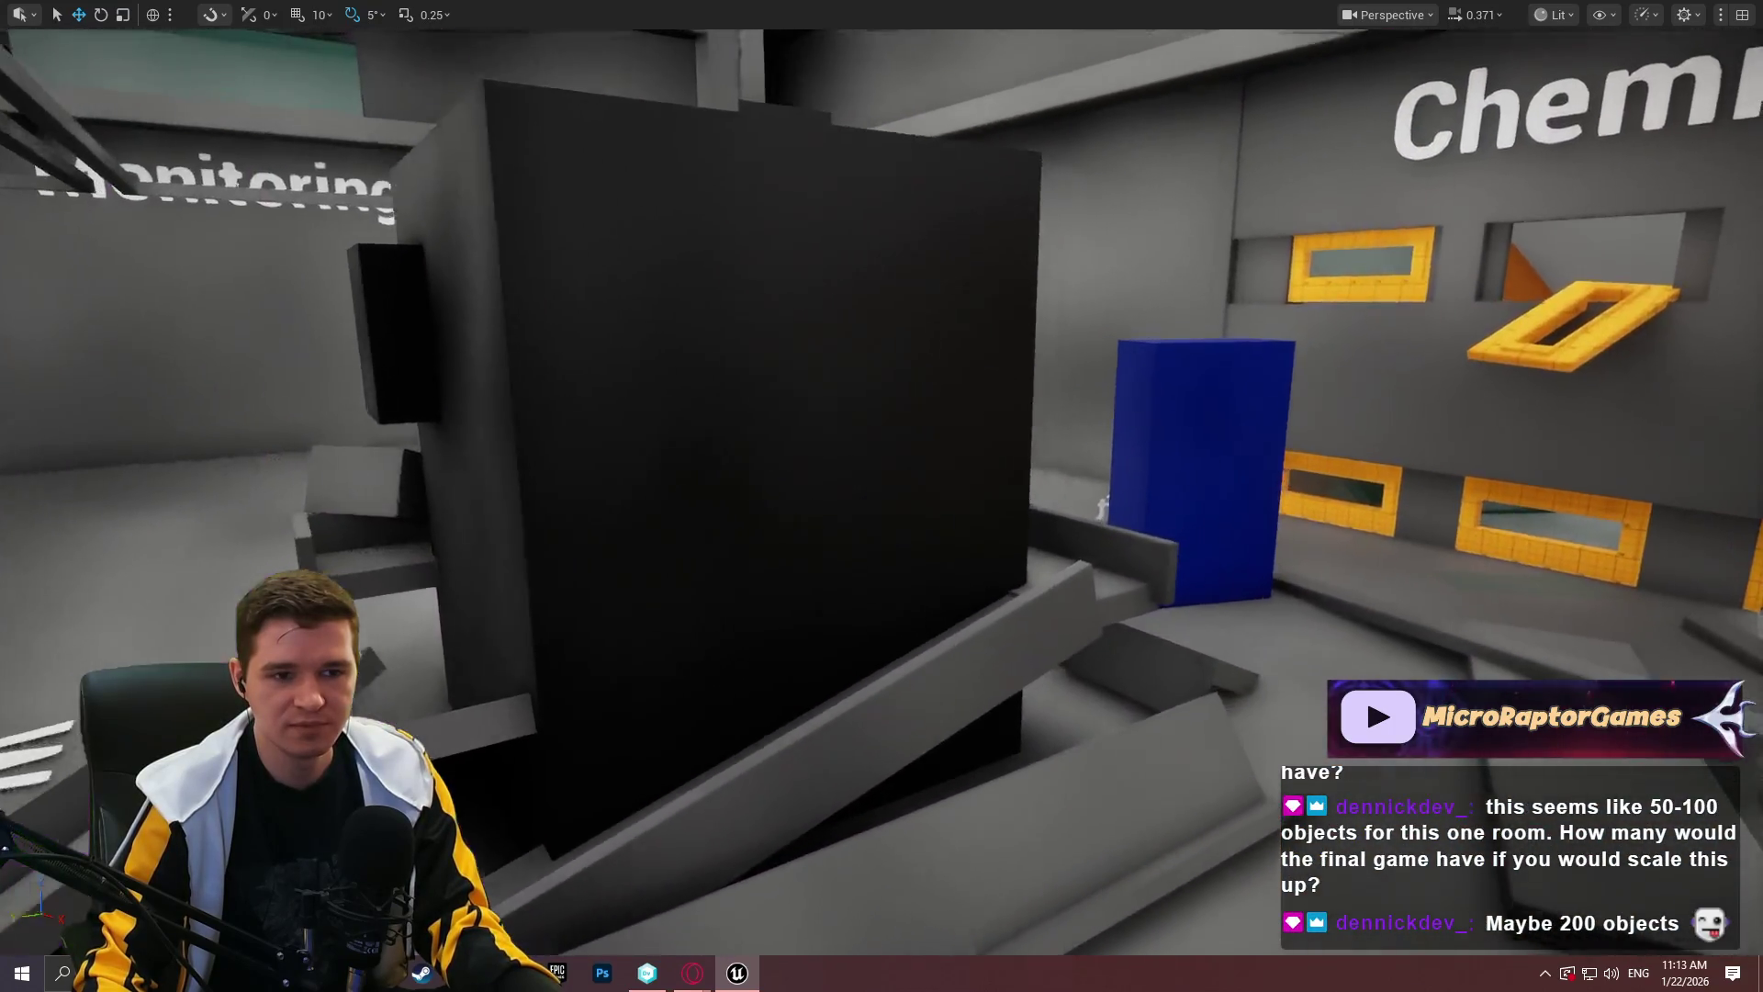
pyautogui.scroll(2, 881, 496)
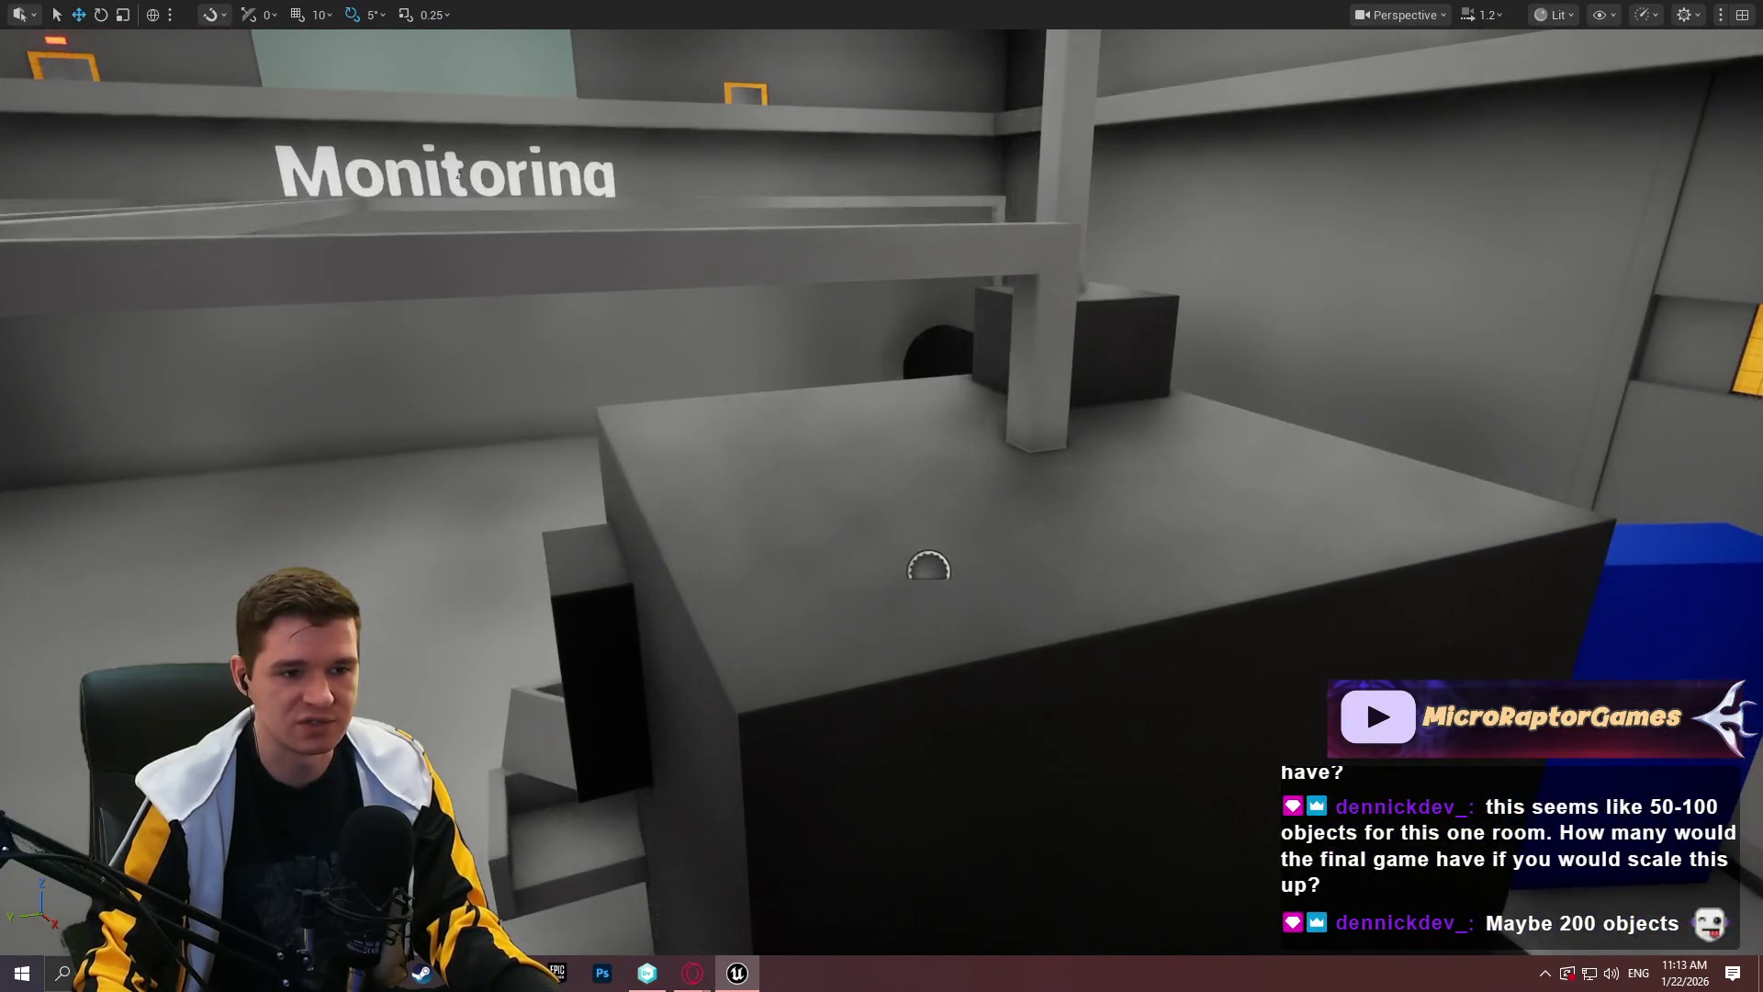
# Check the cube's actions, then fly past the Chemical/QA wall toward the yellow ramp.
pyautogui.rightClick(855, 551)
pyautogui.moveTo(1102, 698)
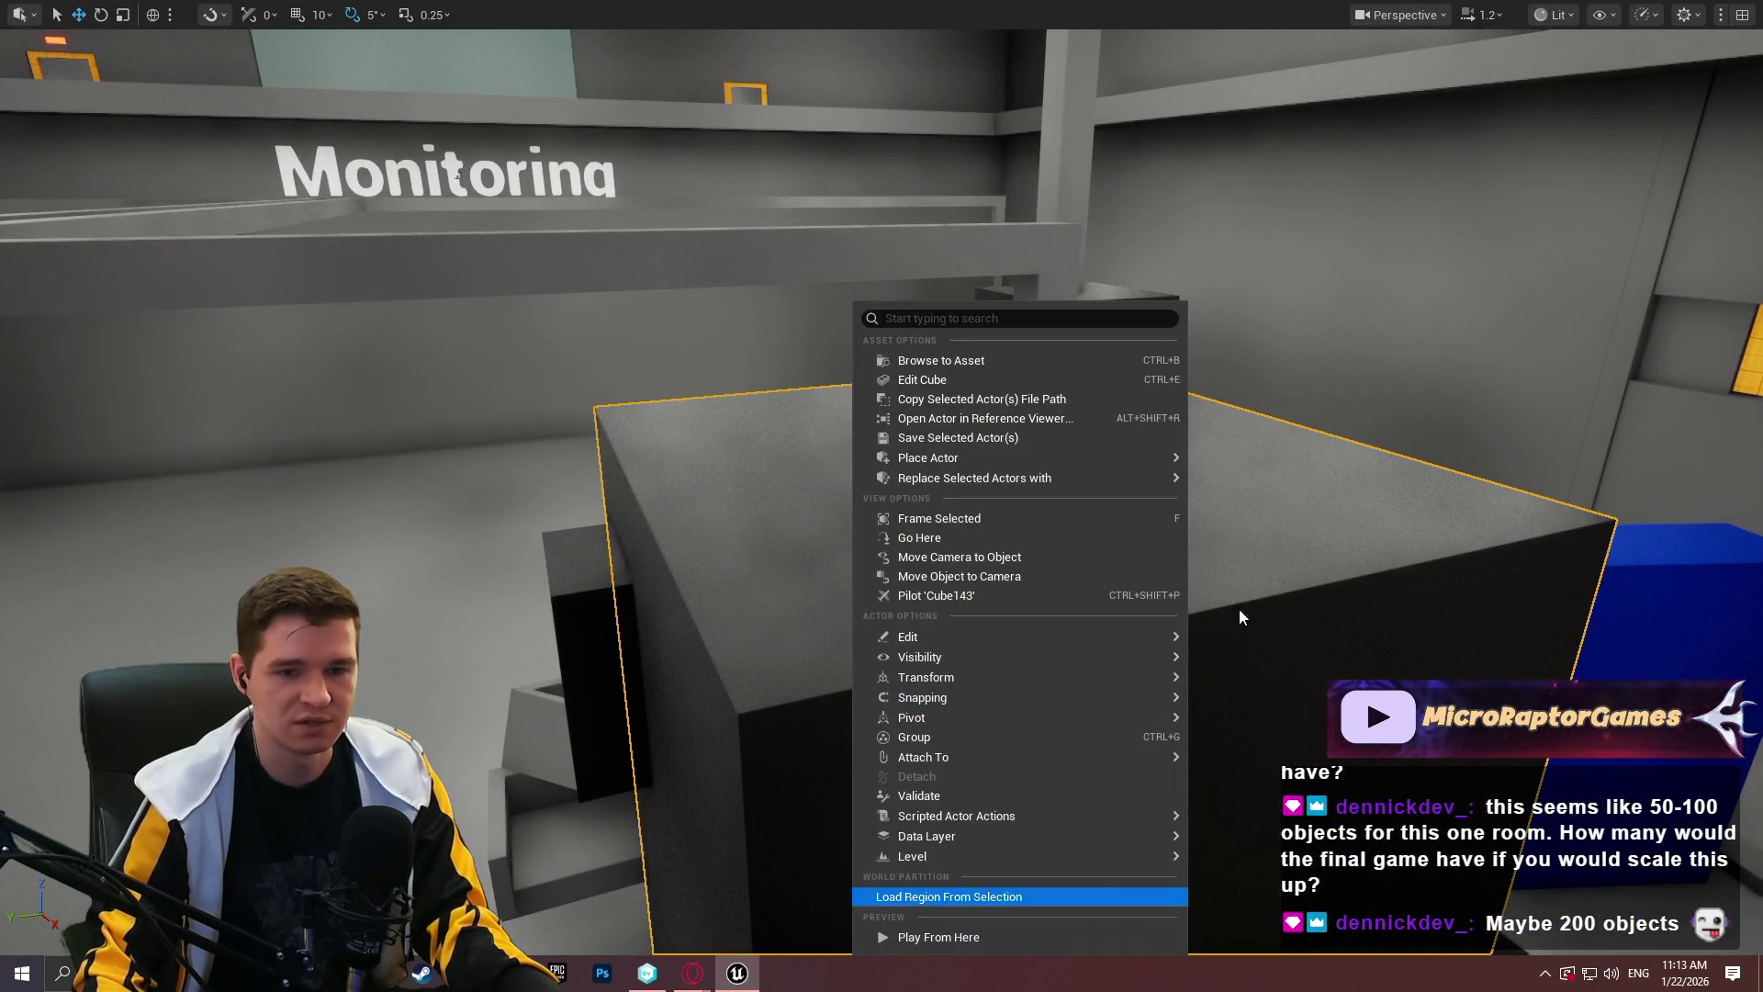
pyautogui.rightClick(1268, 643)
pyautogui.rightClick(1150, 567)
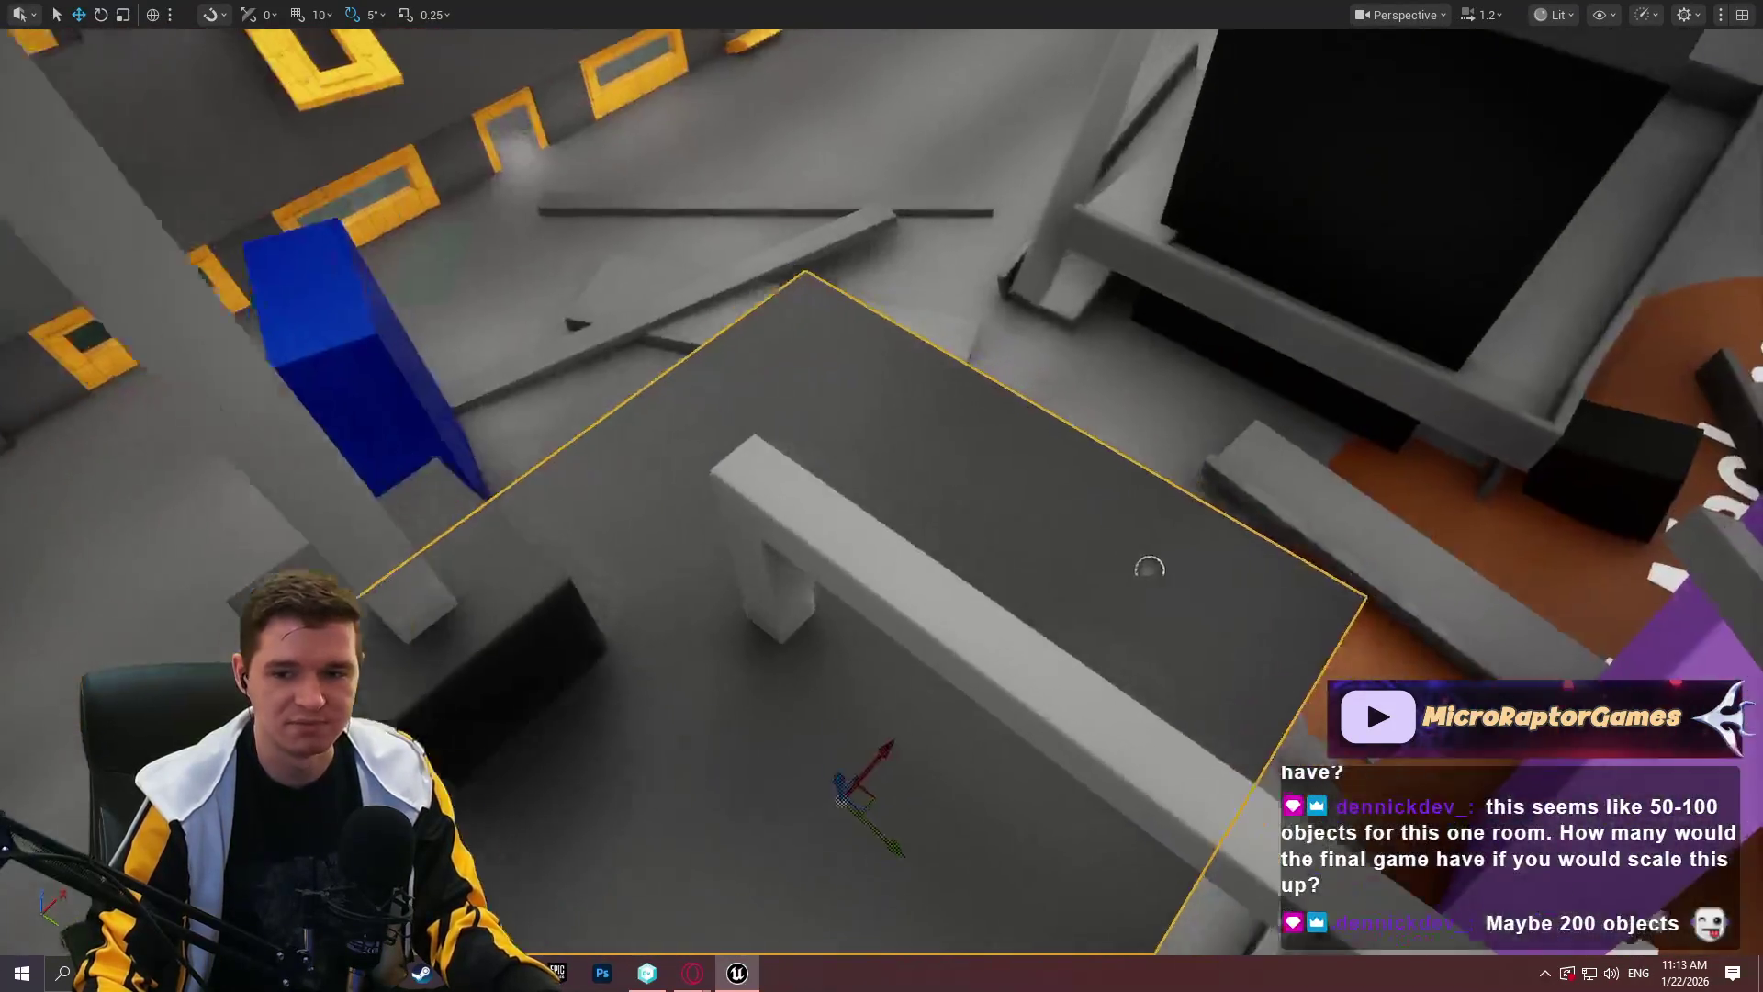
pyautogui.rightClick(1150, 568)
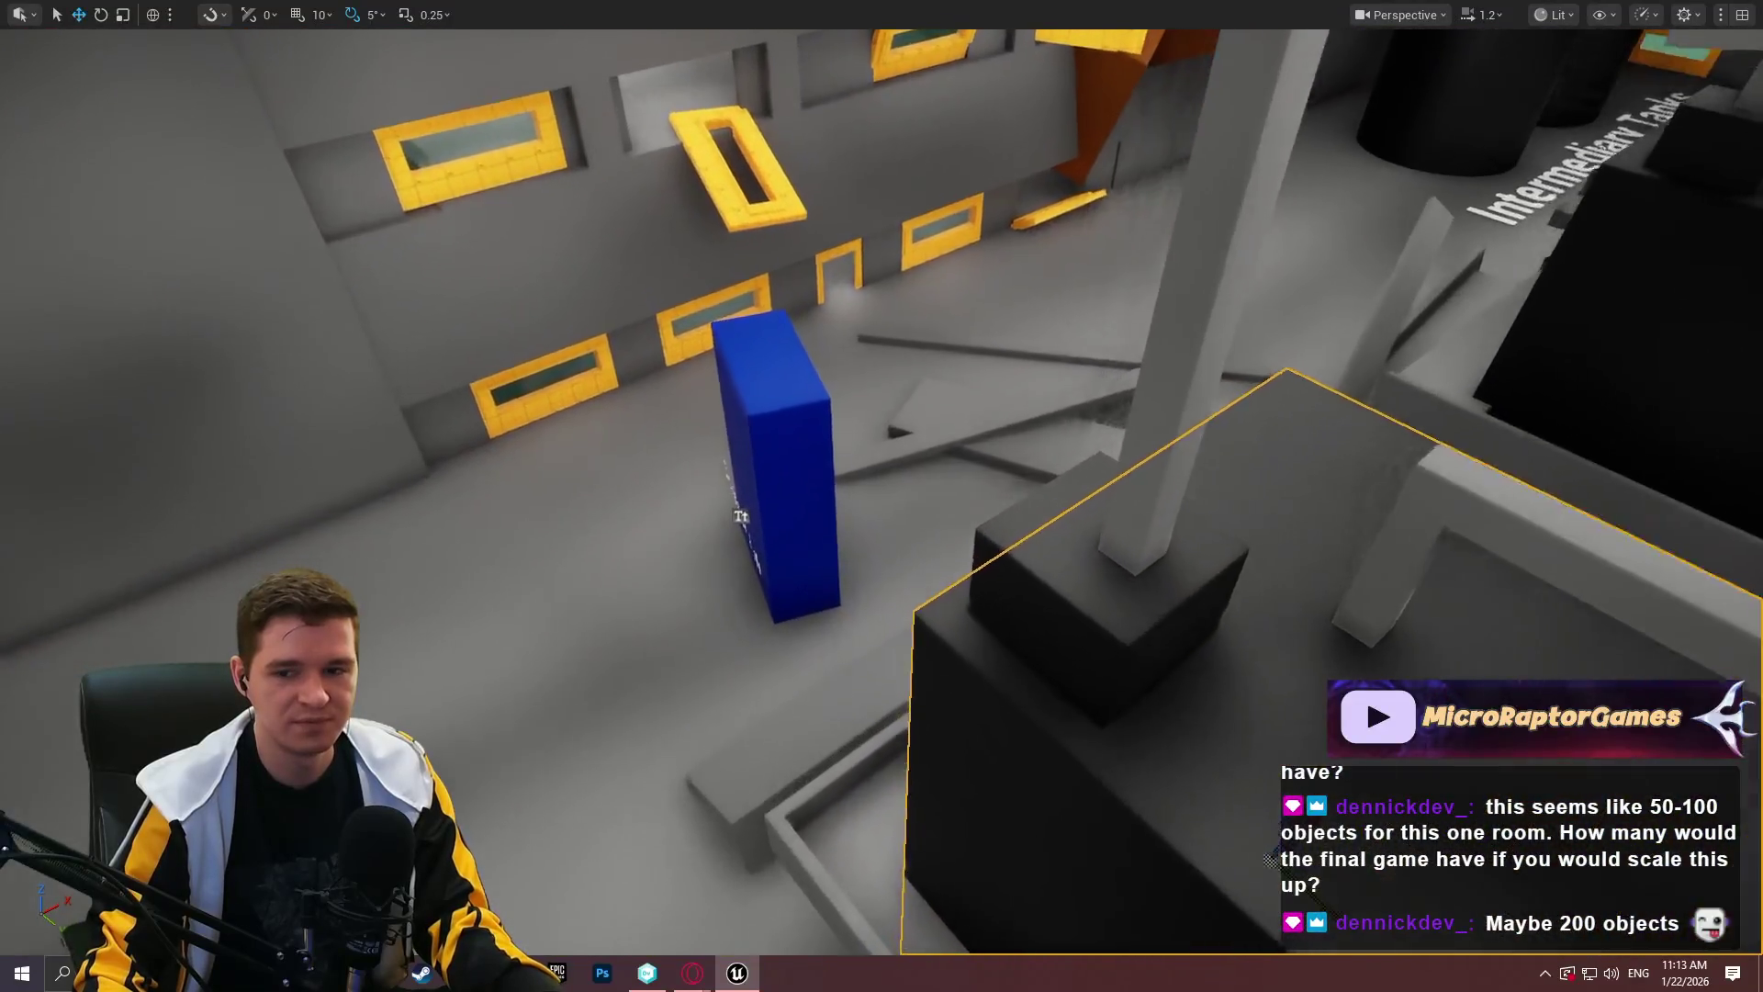
pyautogui.rightClick(1391, 449)
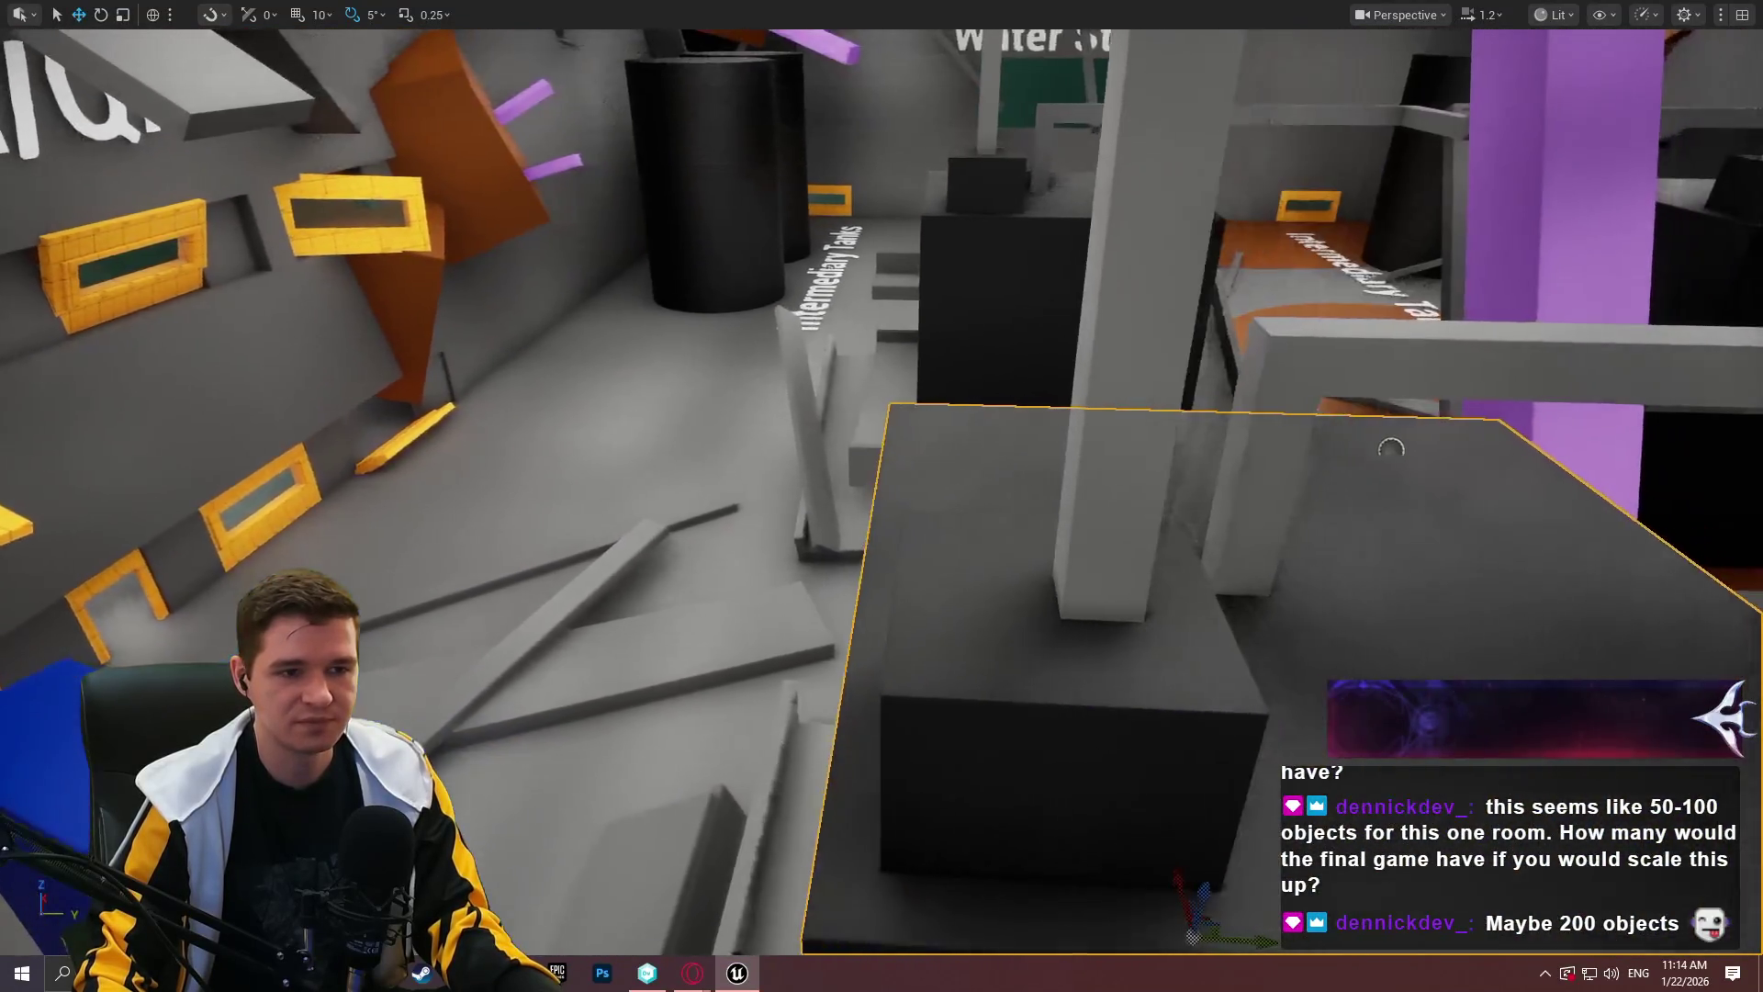
pyautogui.rightClick(1391, 449)
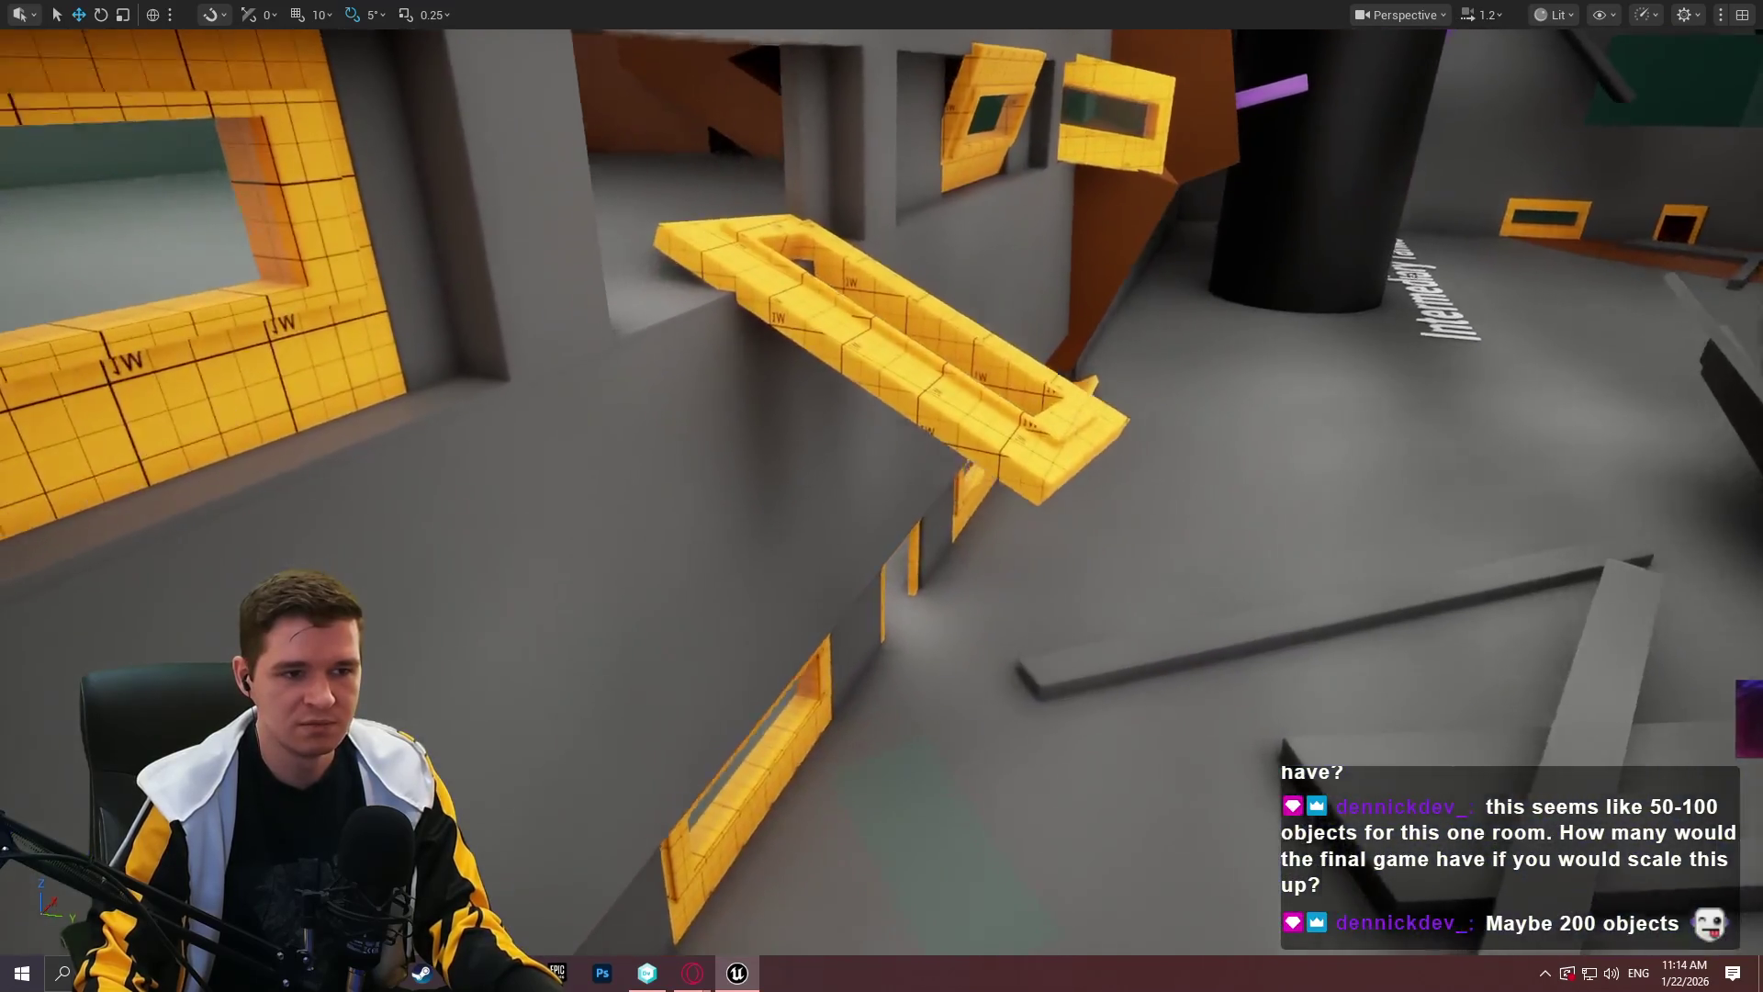
pyautogui.rightClick(863, 384)
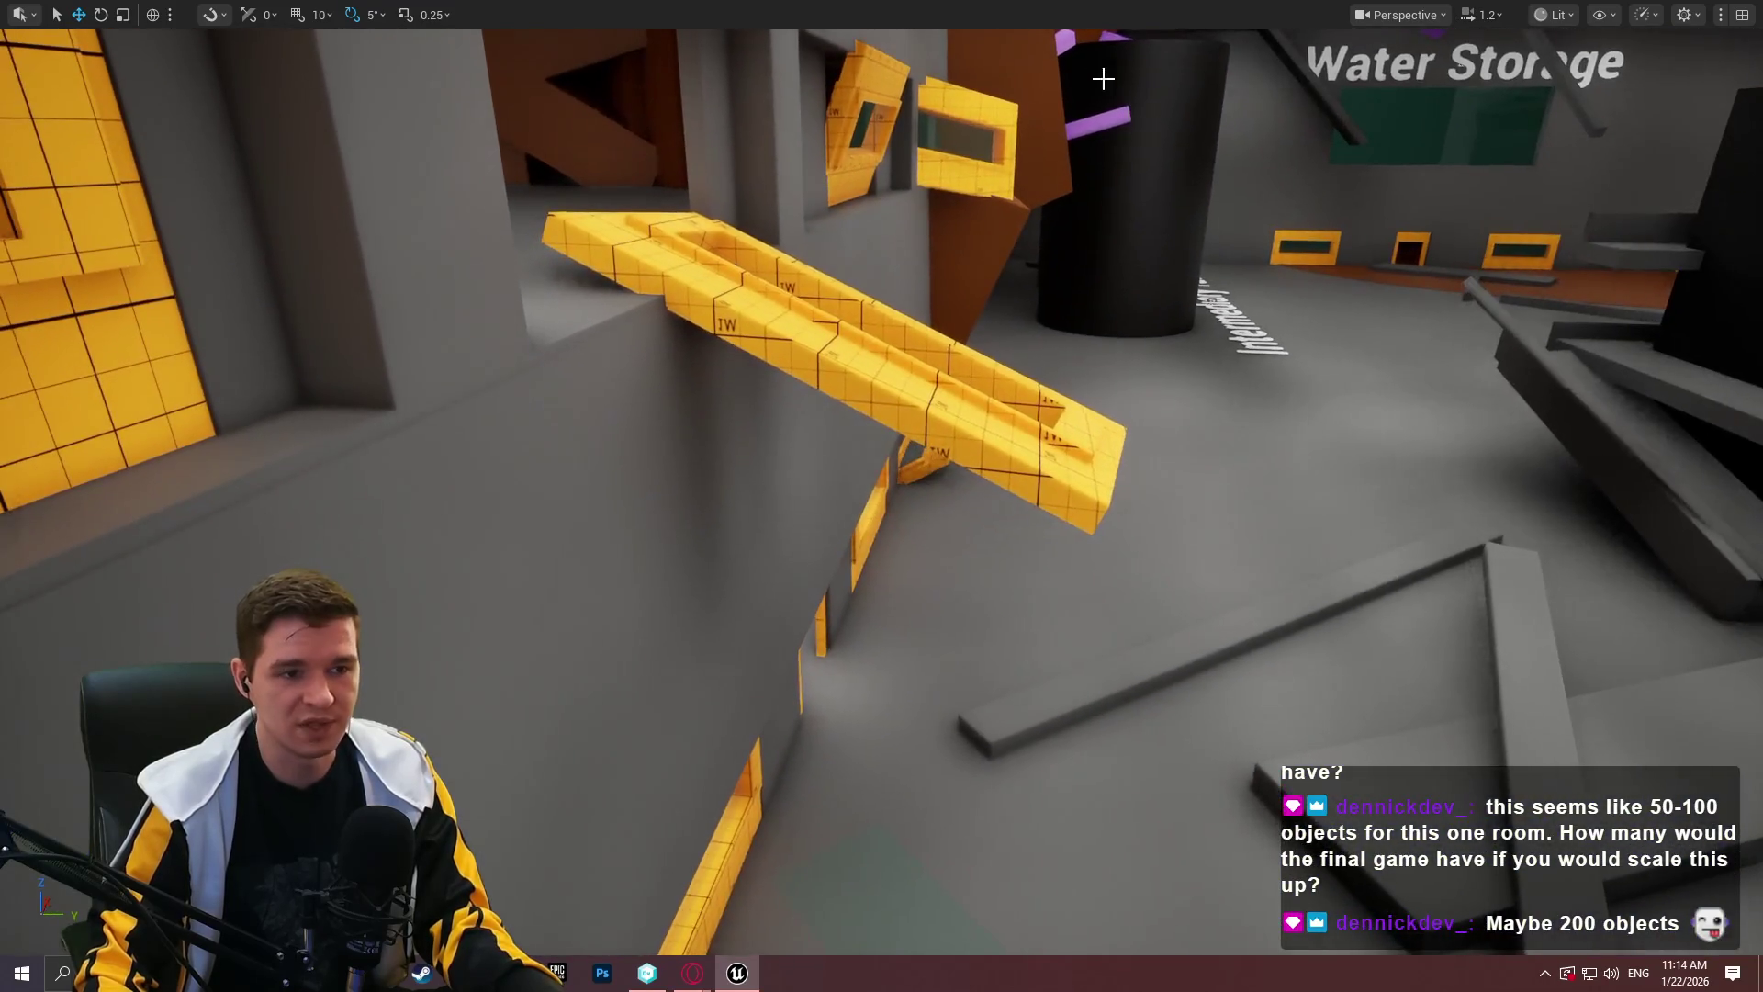
# Try rotating the yellow ramp about 30 degrees, undo it, and pull the view back.
pyautogui.moveTo(1060, 458)
pyautogui.mouseDown()
pyautogui.moveTo(1148, 450)
pyautogui.moveTo(1085, 387)
pyautogui.mouseUp()
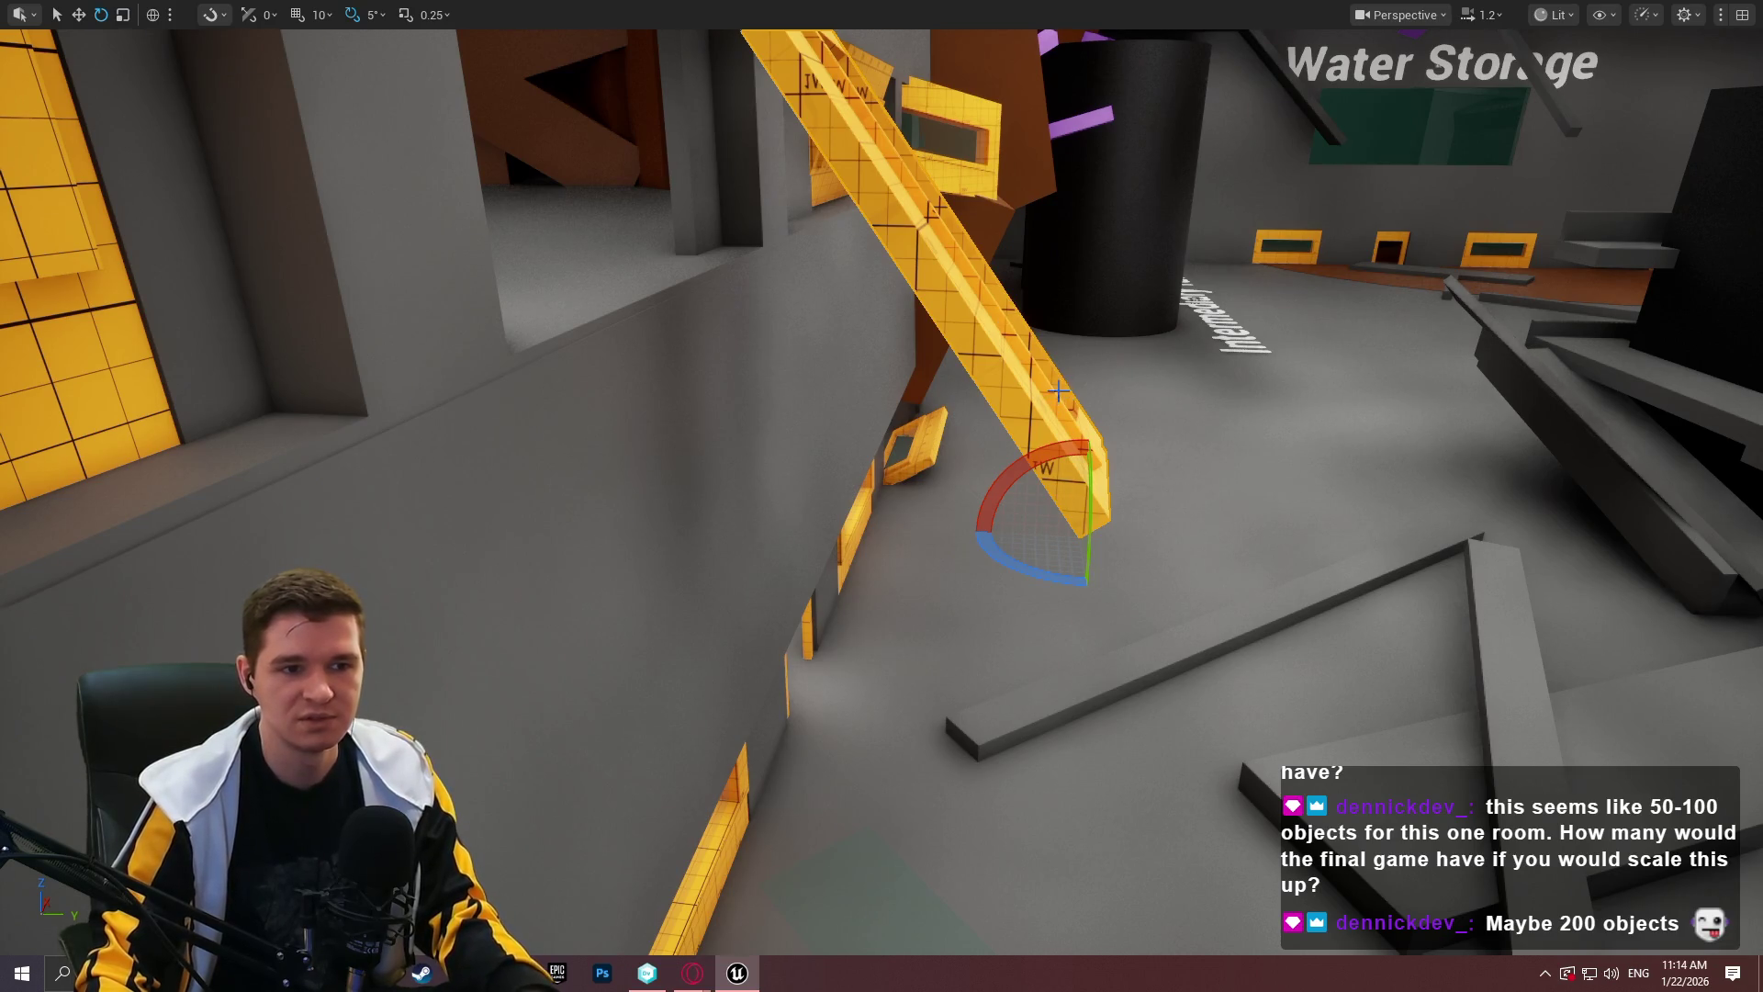
pyautogui.hotkey('ctrl', 'z')
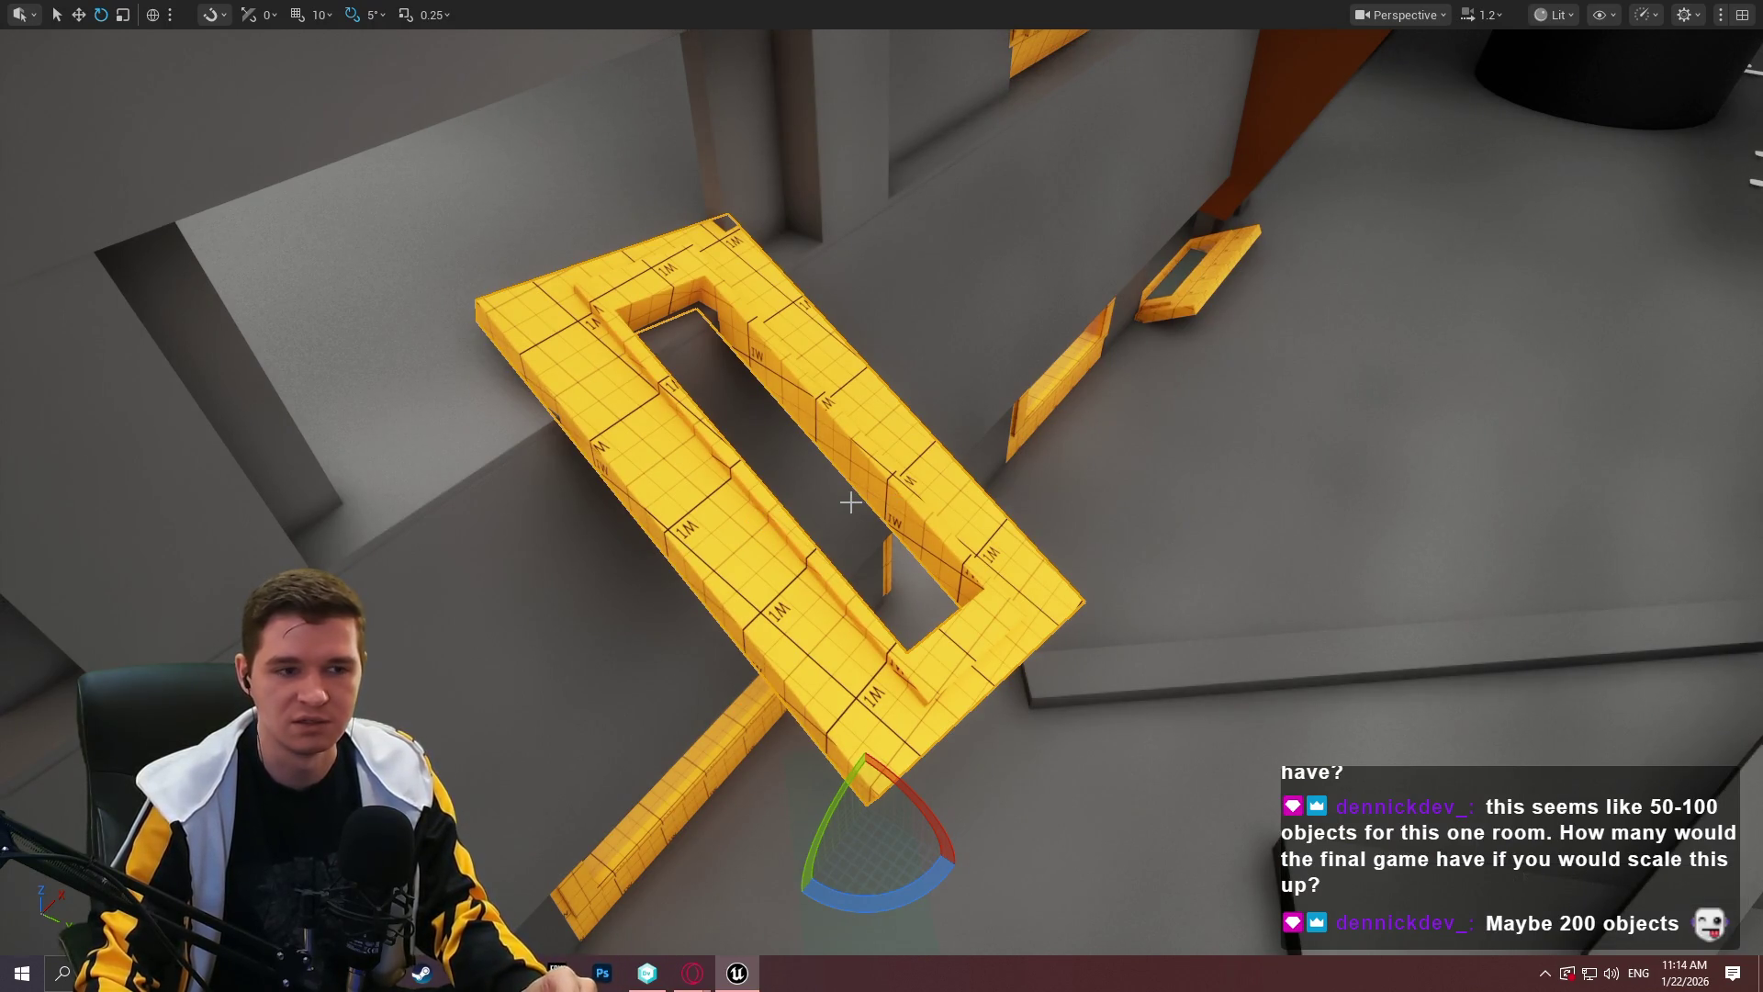
pyautogui.moveTo(1250, 579)
pyautogui.mouseDown()
pyautogui.moveTo(1272, 557)
pyautogui.moveTo(1286, 431)
pyautogui.moveTo(1286, 542)
pyautogui.moveTo(1272, 432)
pyautogui.moveTo(1245, 409)
pyautogui.moveTo(1295, 575)
pyautogui.mouseUp()
pyautogui.moveTo(1511, 499); pyautogui.dragTo(1323, 489)
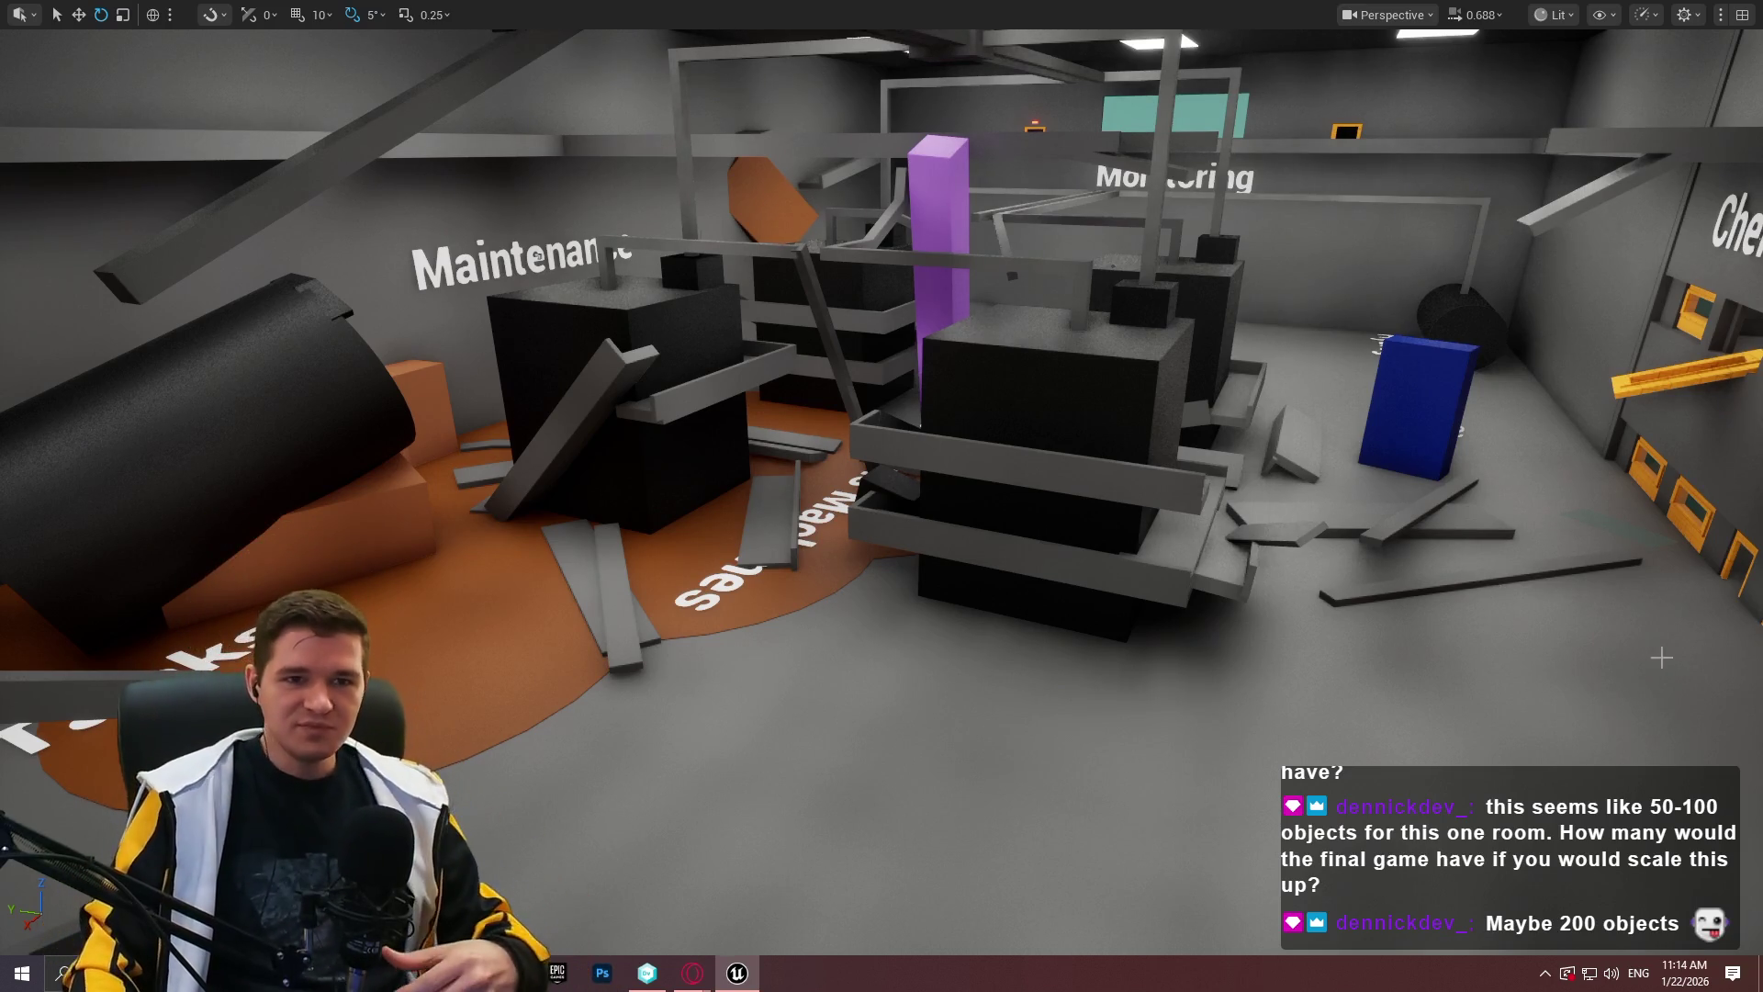
# Glance at the knowledge-base page, exit fullscreen, and open the BP_ImSimBaseCharacter MantleCheck graph.
pyautogui.moveTo(693, 974)
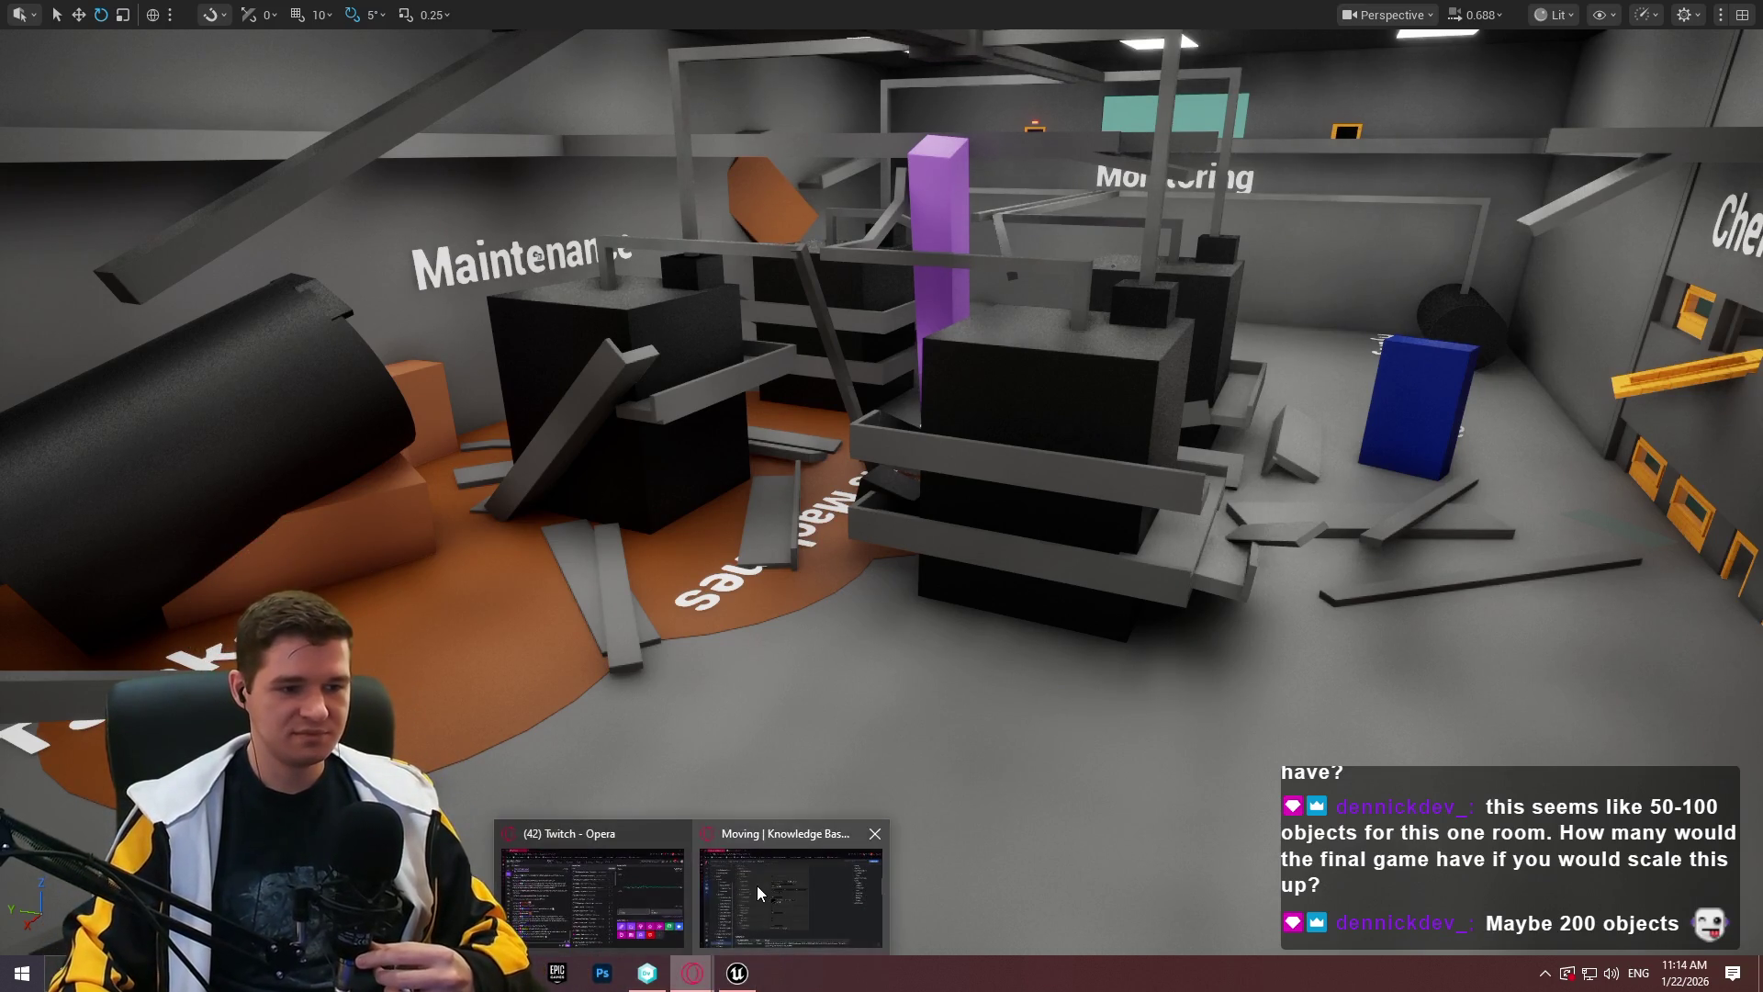
pyautogui.click(759, 884)
pyautogui.click(738, 974)
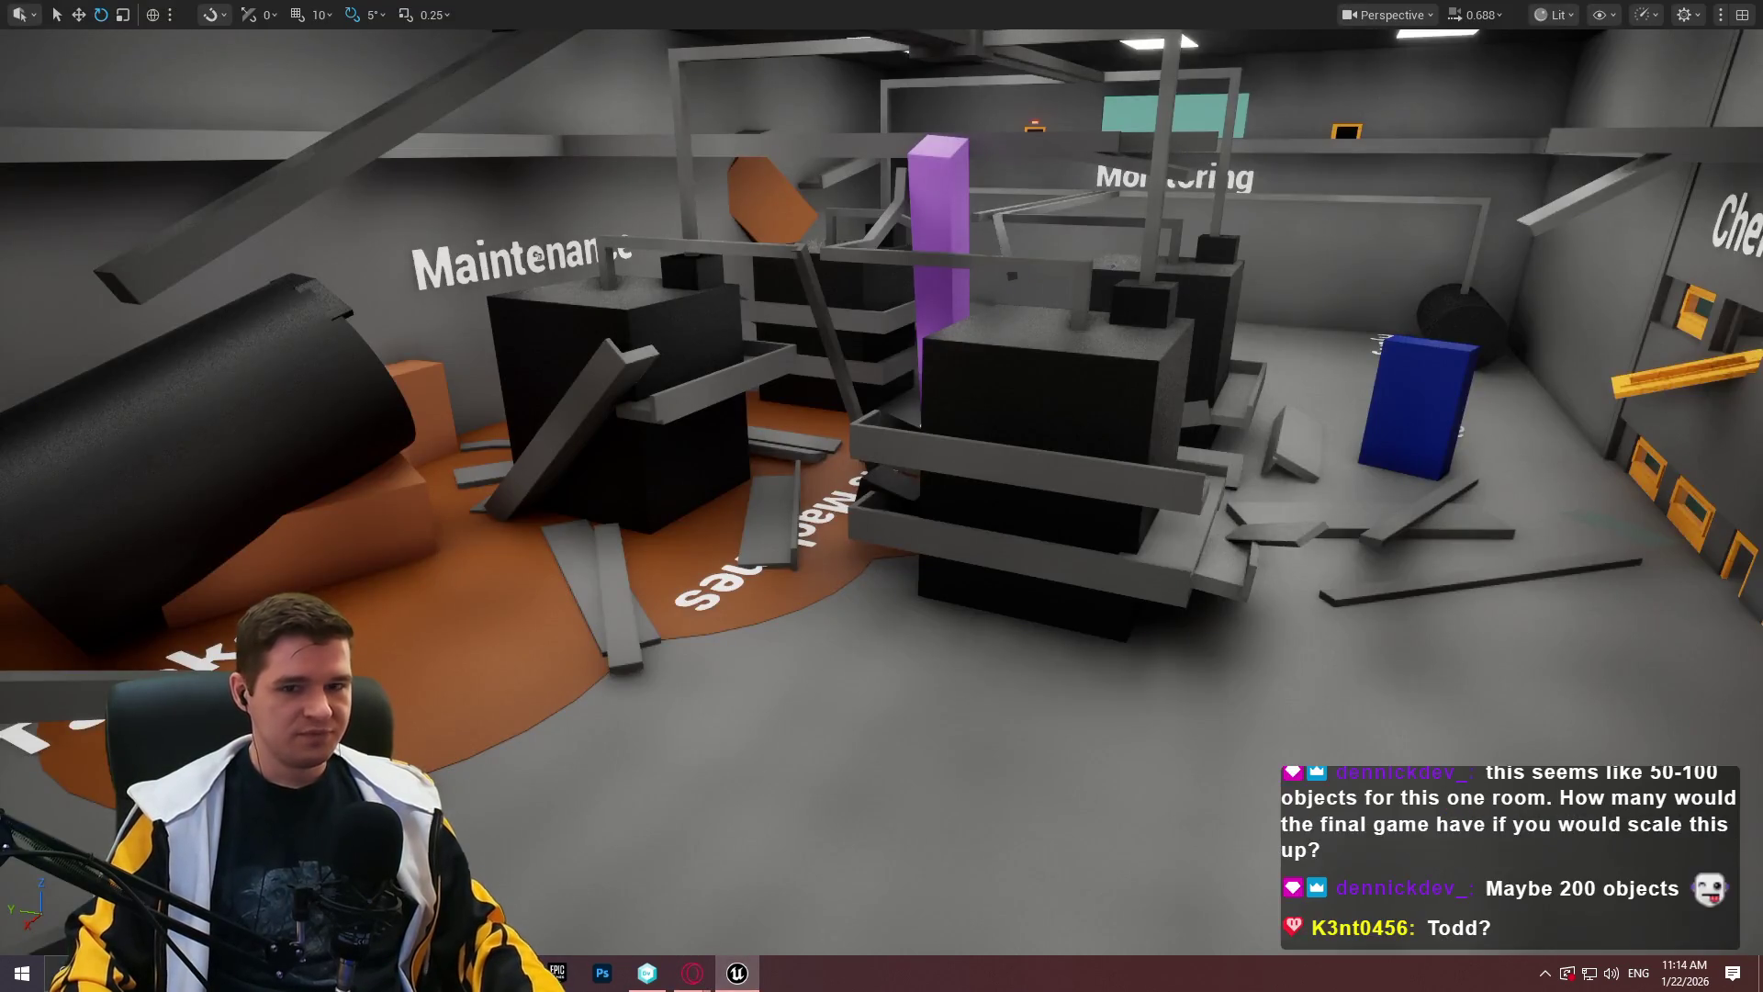
pyautogui.press('F11')
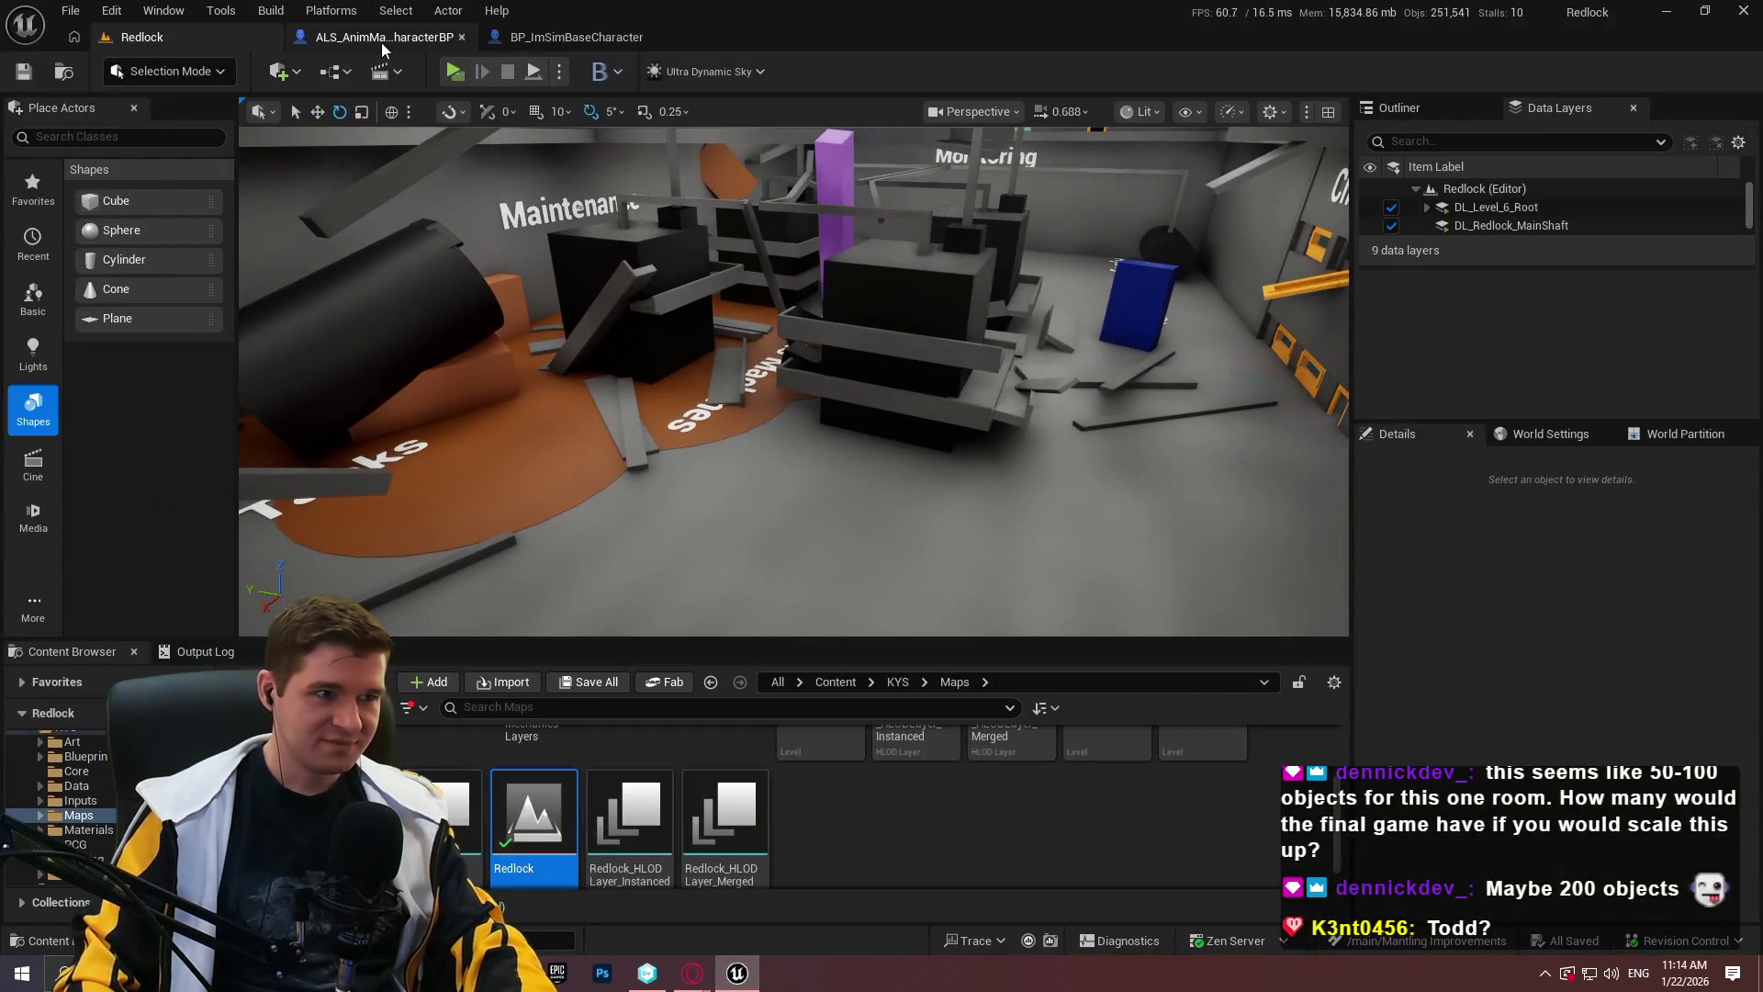
pyautogui.click(382, 42)
pyautogui.click(577, 36)
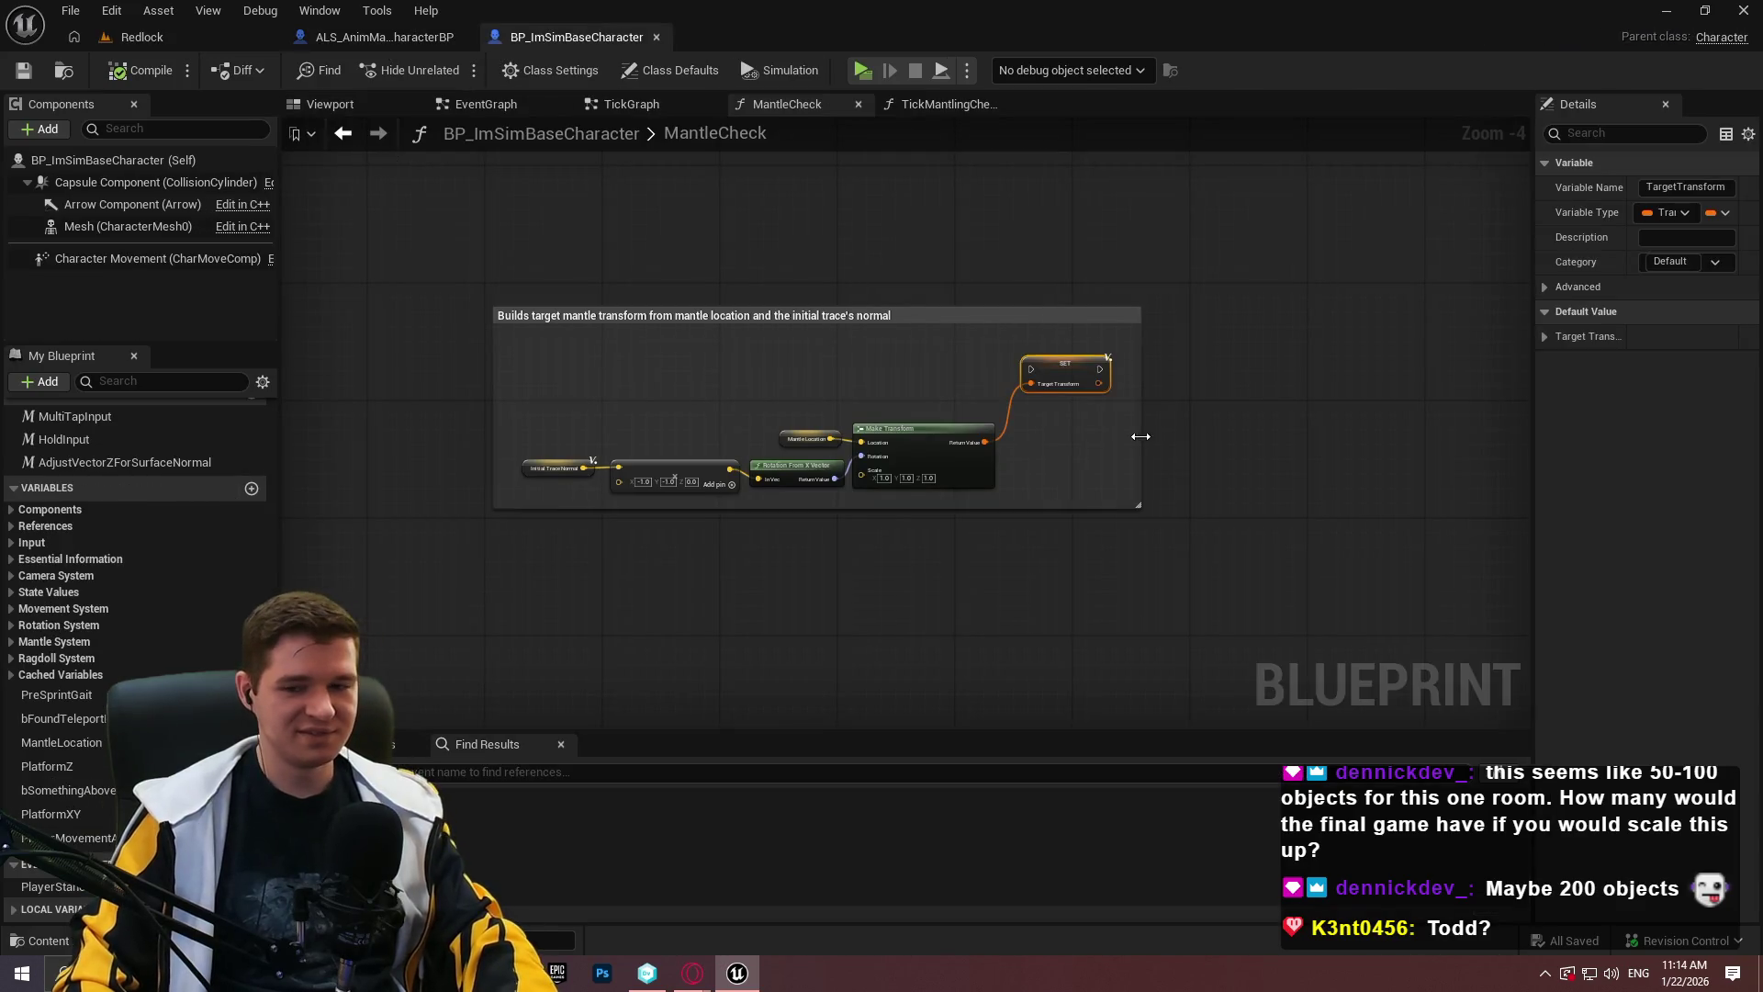
pyautogui.scroll(-2, 1176, 464)
pyautogui.scroll(3, 898, 394)
pyautogui.moveTo(974, 499); pyautogui.dragTo(925, 177)
pyautogui.scroll(-2, 925, 177)
pyautogui.scroll(1, 901, 291)
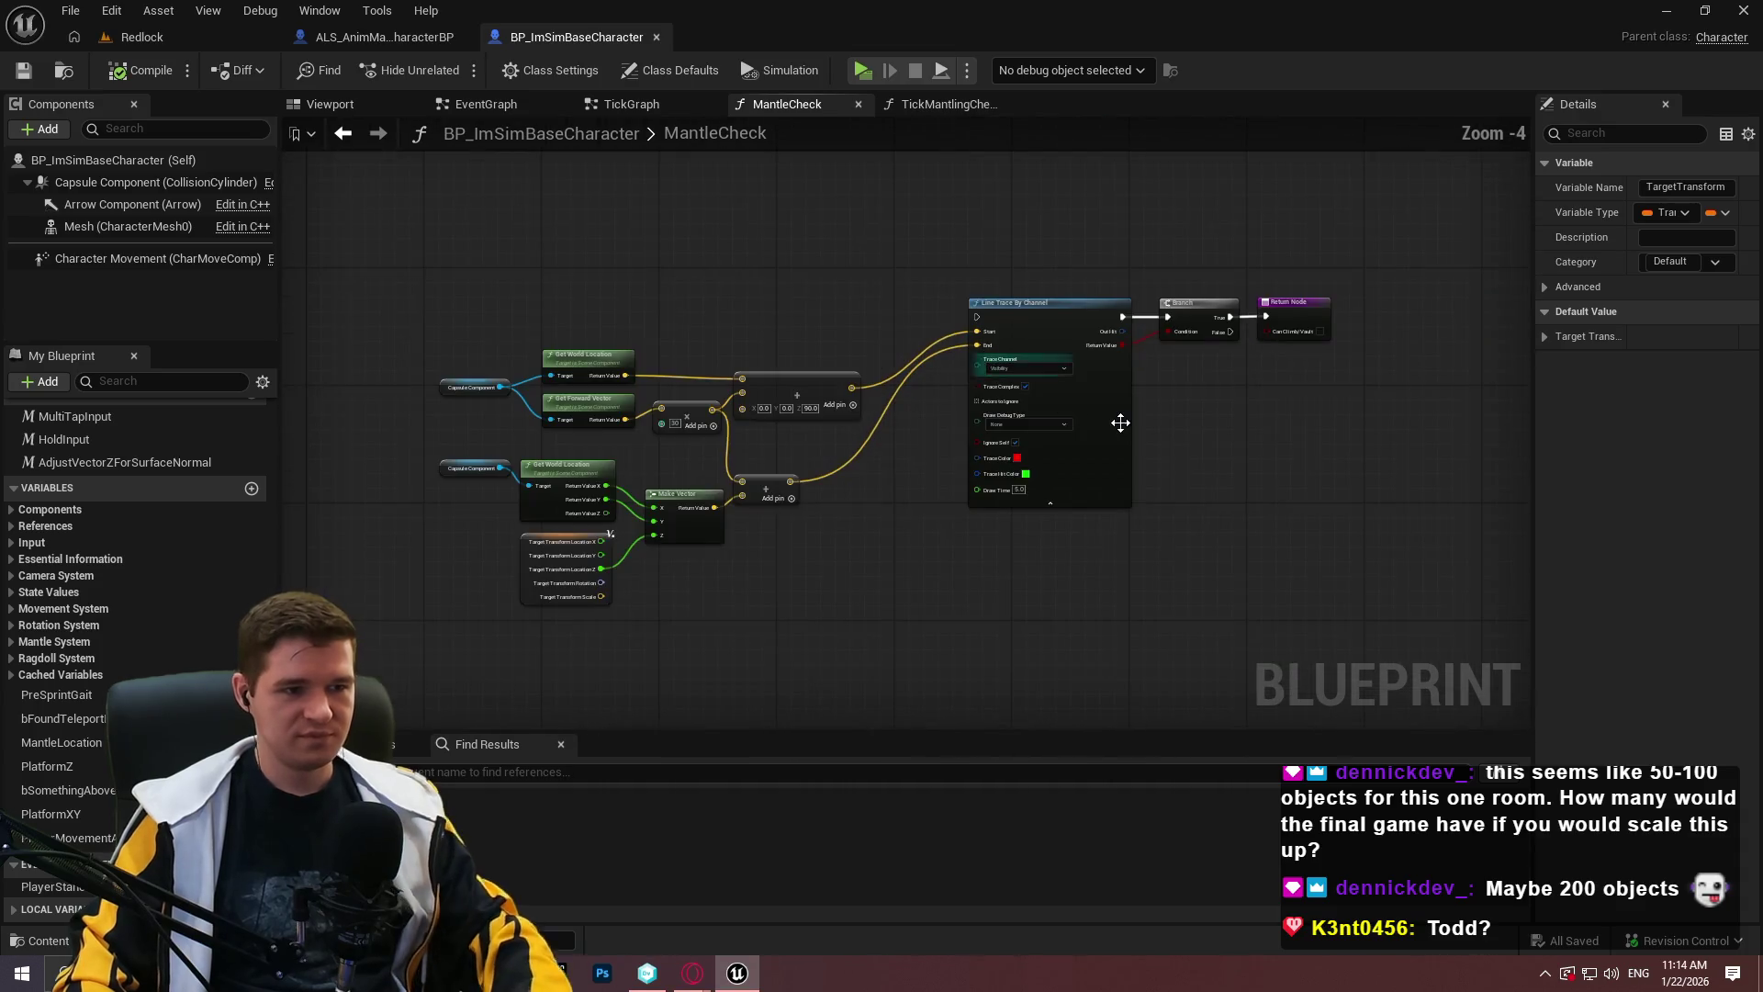
pyautogui.scroll(2, 835, 461)
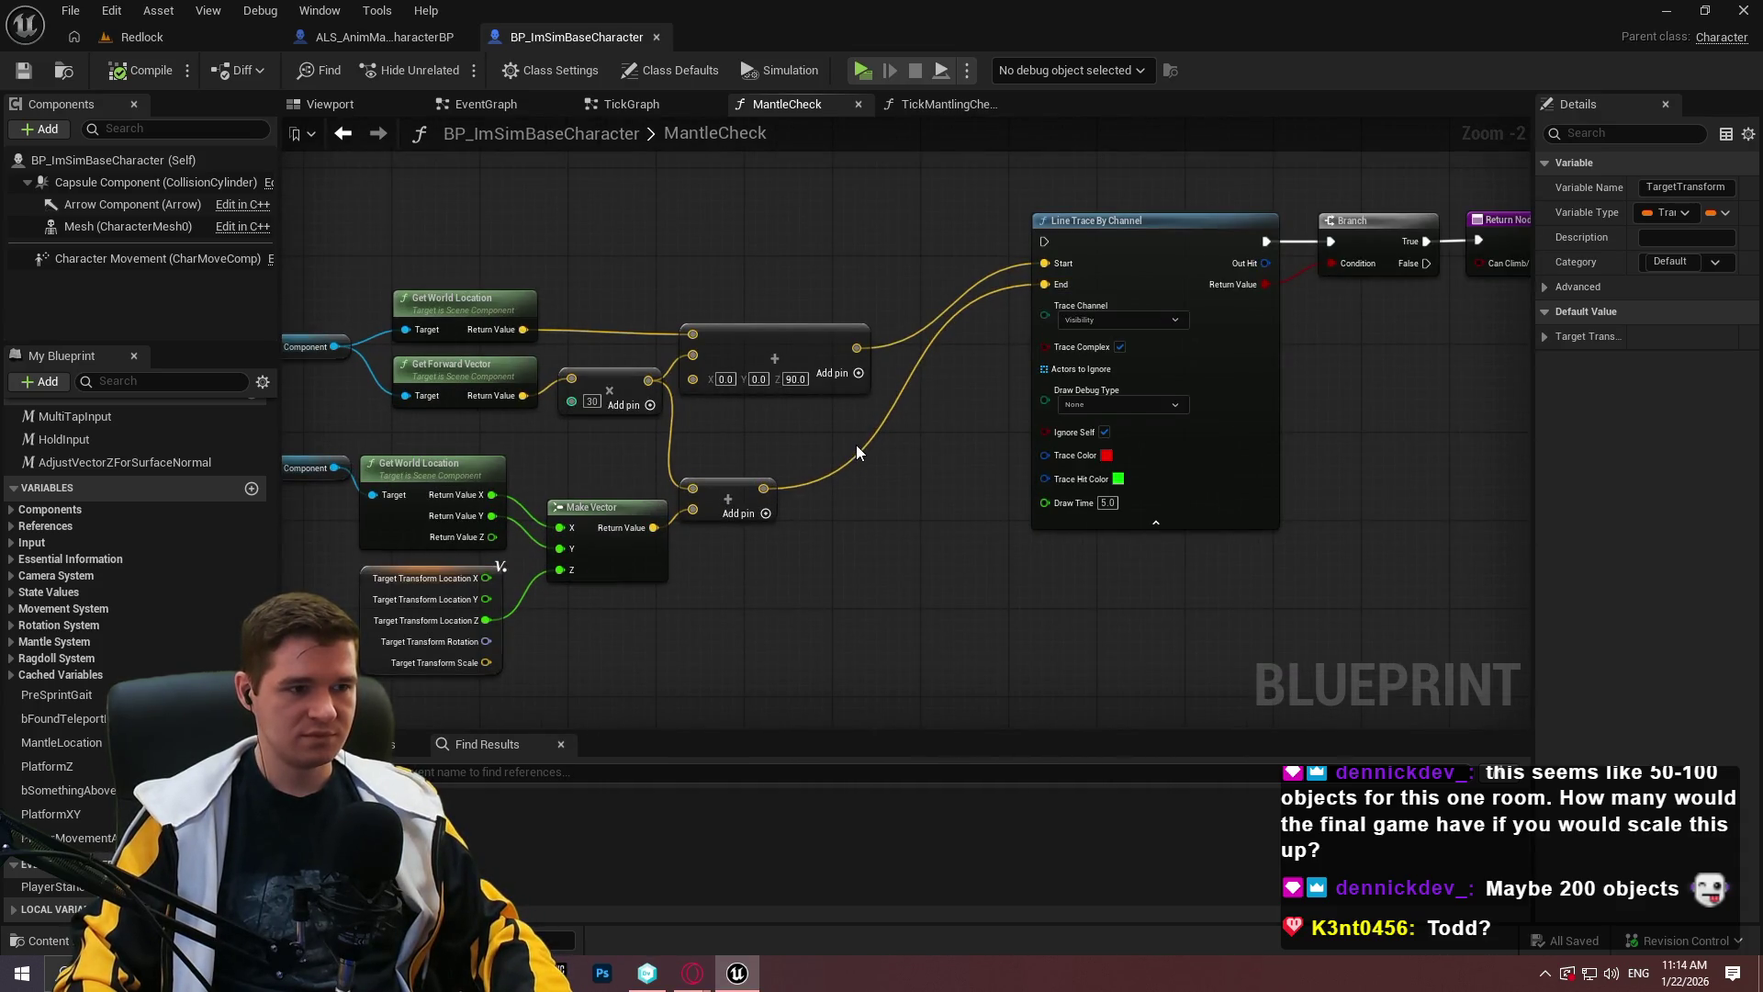
pyautogui.moveTo(853, 433)
pyautogui.mouseDown()
pyautogui.moveTo(705, 448)
pyautogui.moveTo(880, 422)
pyautogui.mouseUp()
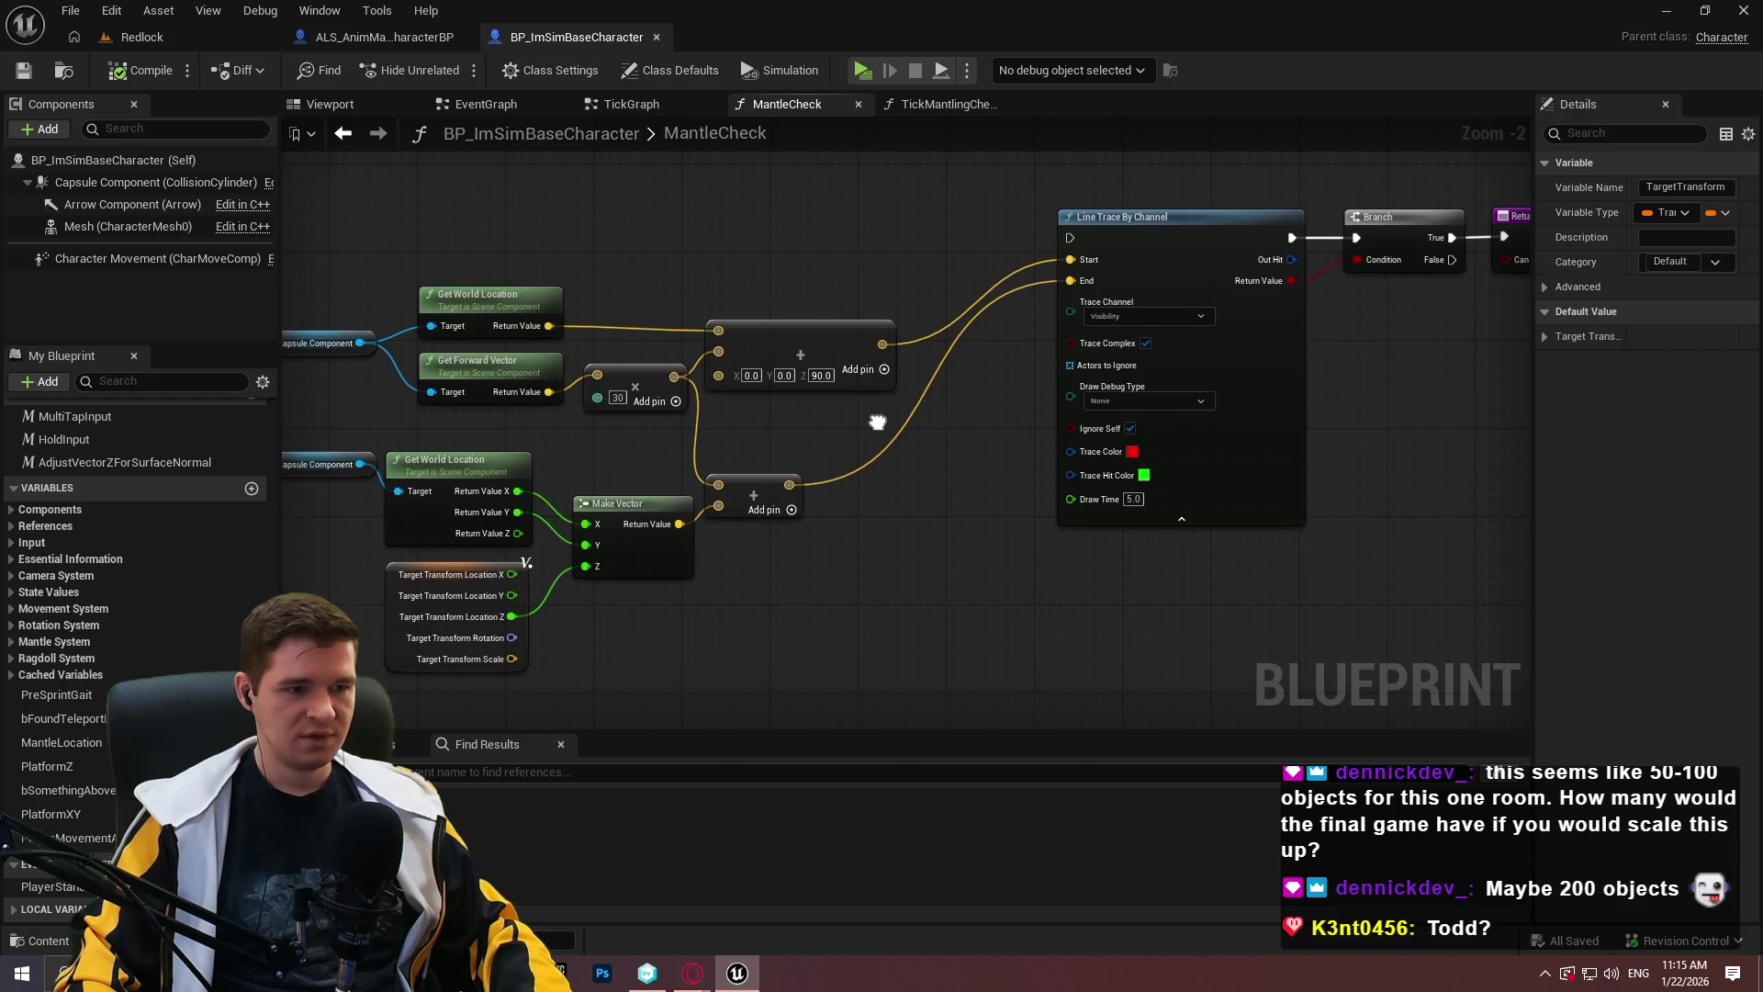
pyautogui.scroll(-2, 865, 387)
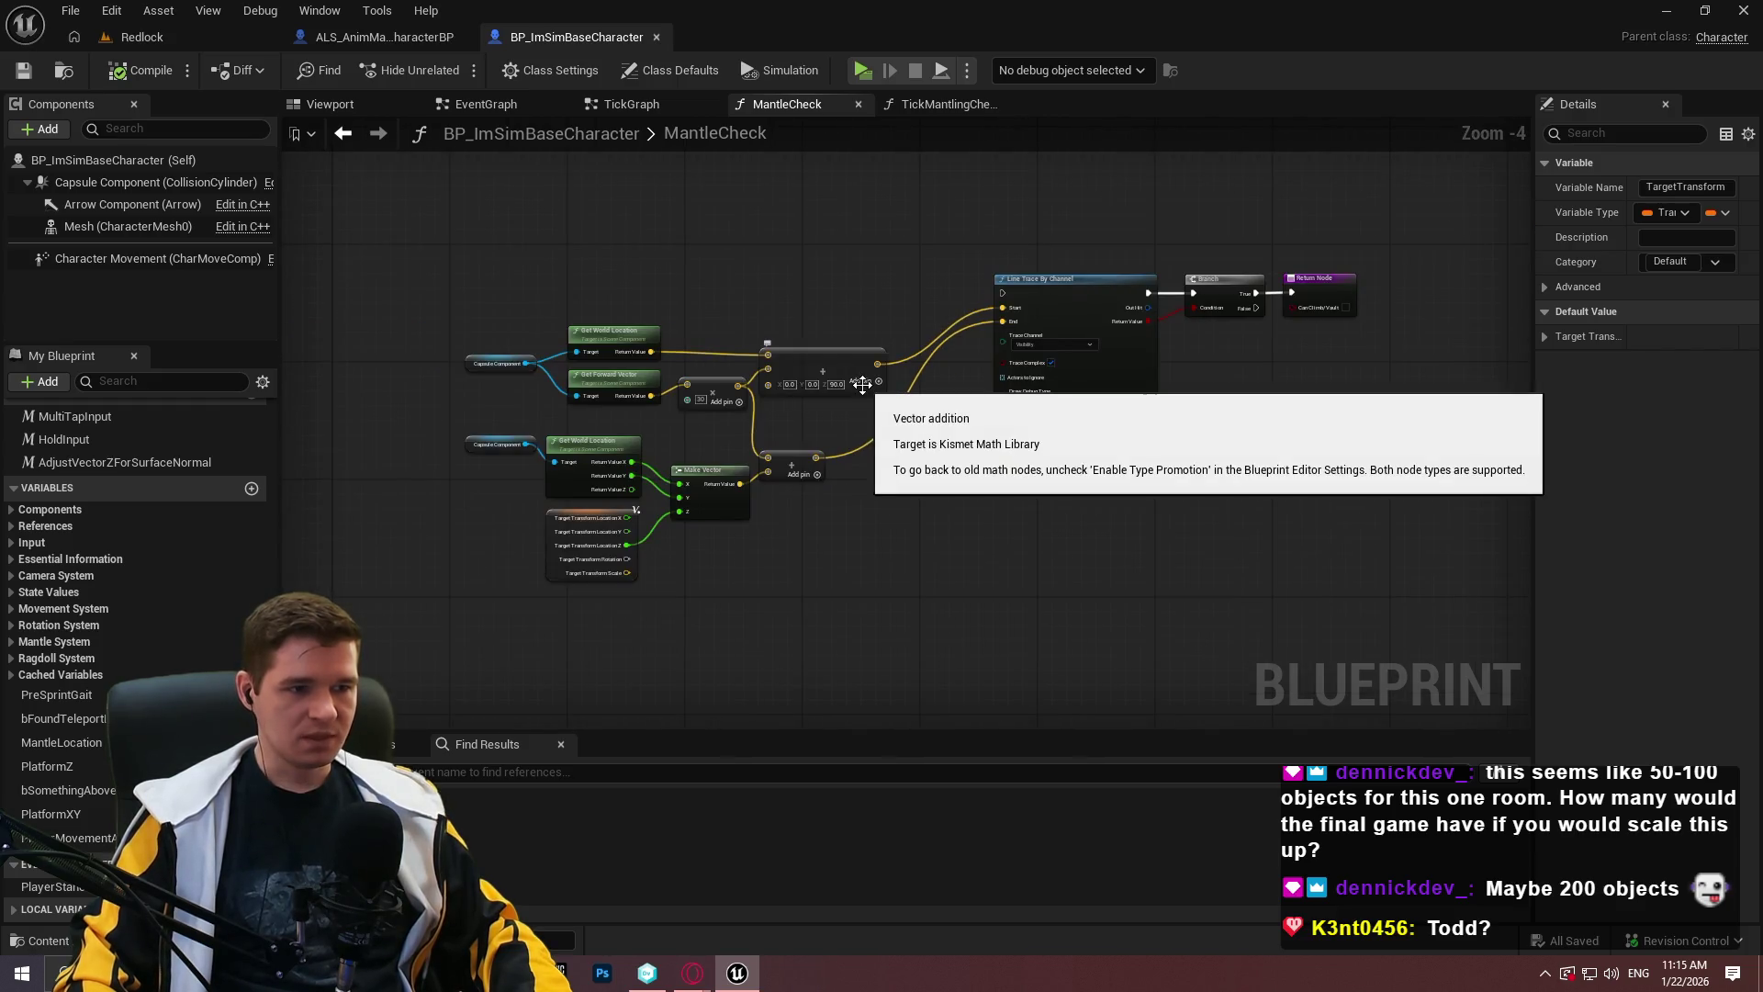
pyautogui.scroll(2, 860, 421)
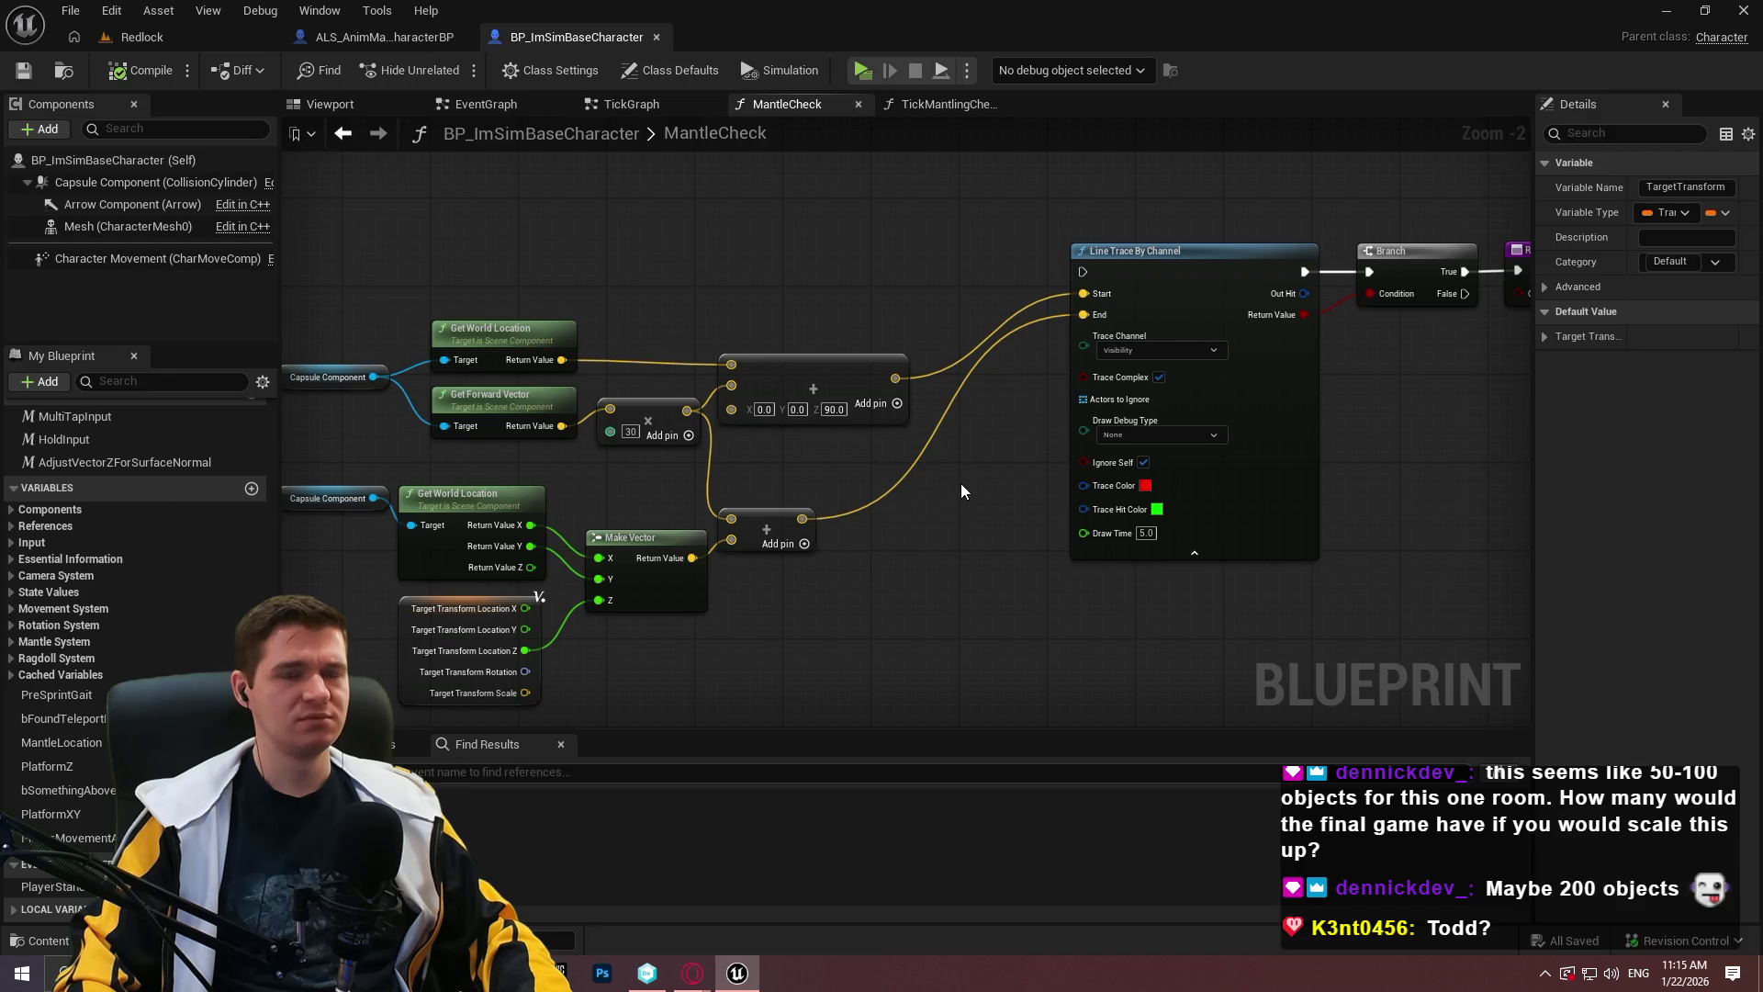
pyautogui.scroll(-5, 959, 482)
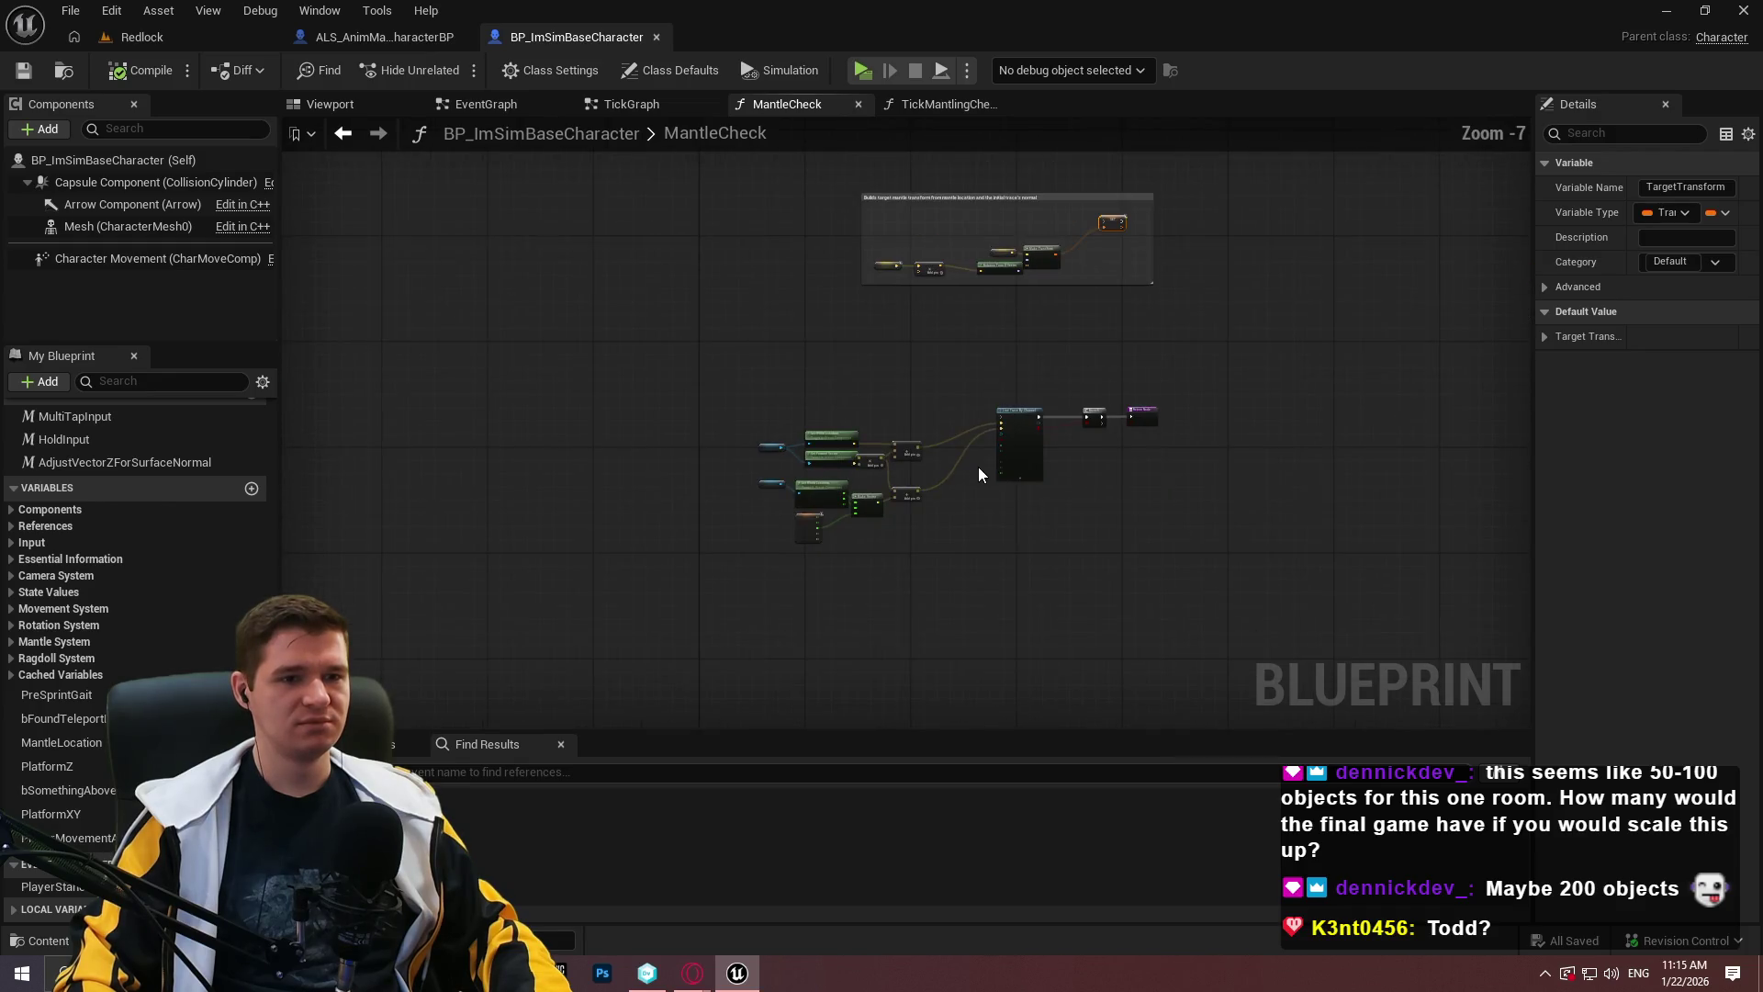
pyautogui.moveTo(977, 426)
pyautogui.mouseDown()
pyautogui.moveTo(604, 202)
pyautogui.moveTo(643, 303)
pyautogui.moveTo(698, 229)
pyautogui.moveTo(906, 618)
pyautogui.moveTo(911, 317)
pyautogui.mouseUp()
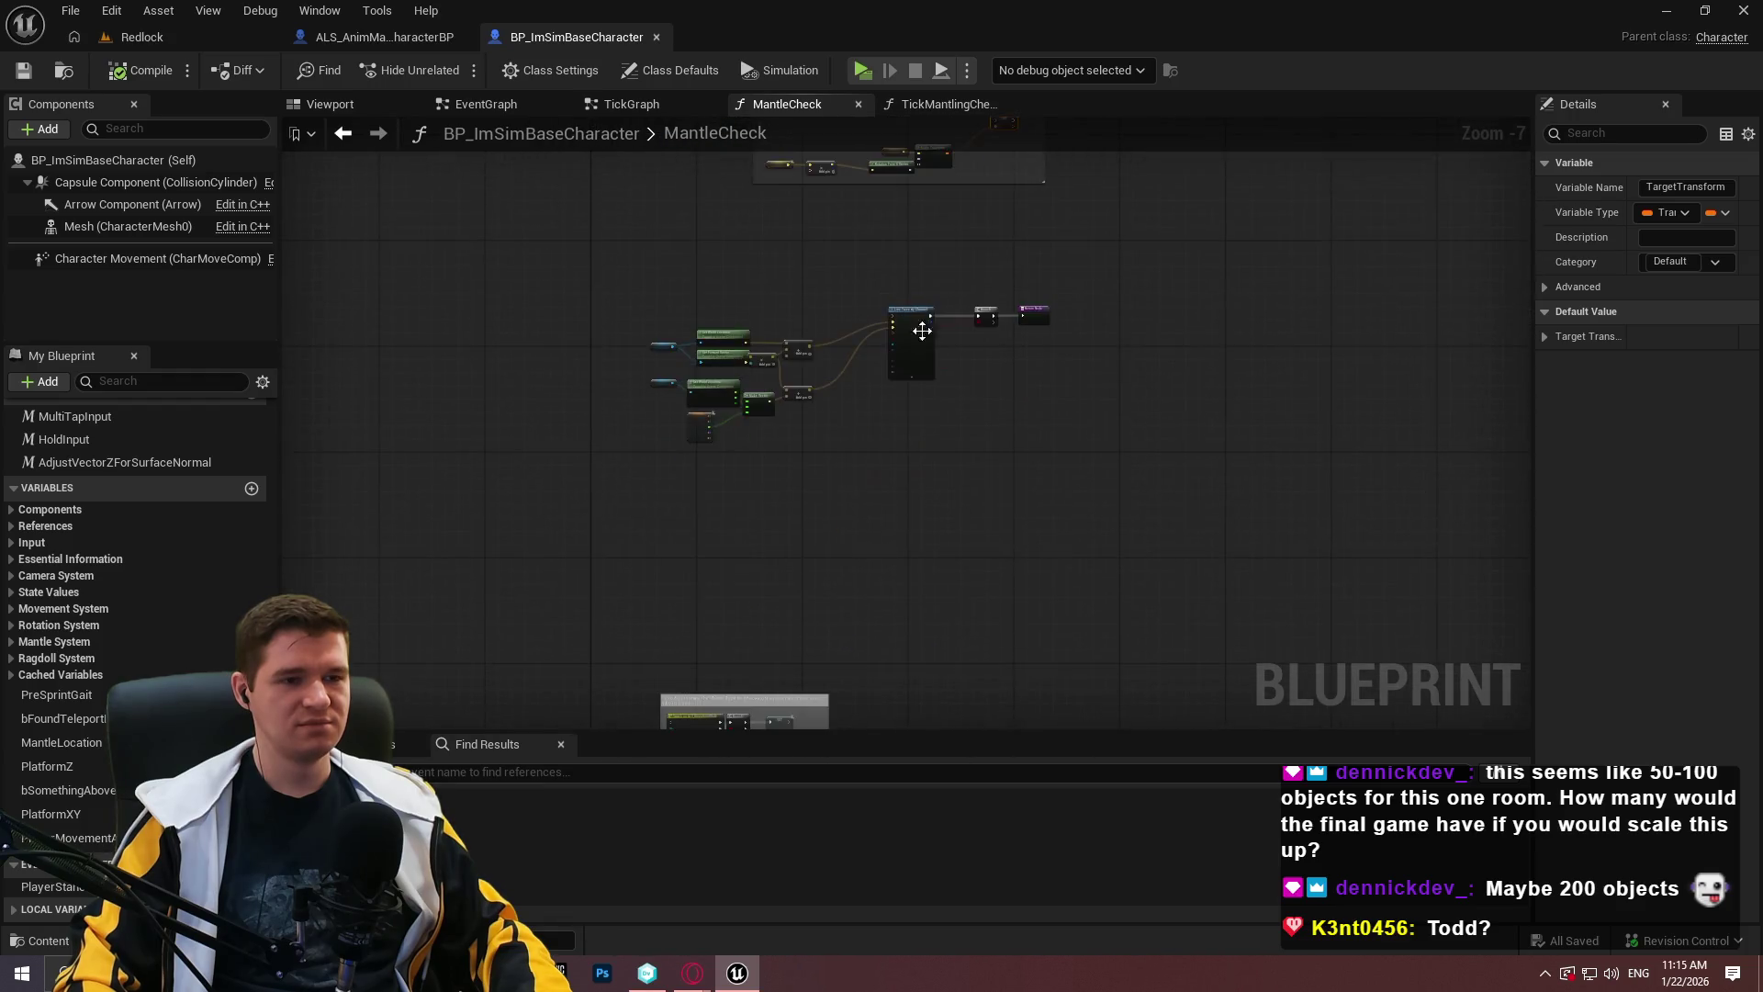
pyautogui.scroll(8, 911, 318)
pyautogui.moveTo(1066, 476)
pyautogui.mouseDown()
pyautogui.moveTo(1433, 579)
pyautogui.moveTo(1447, 355)
pyautogui.mouseUp()
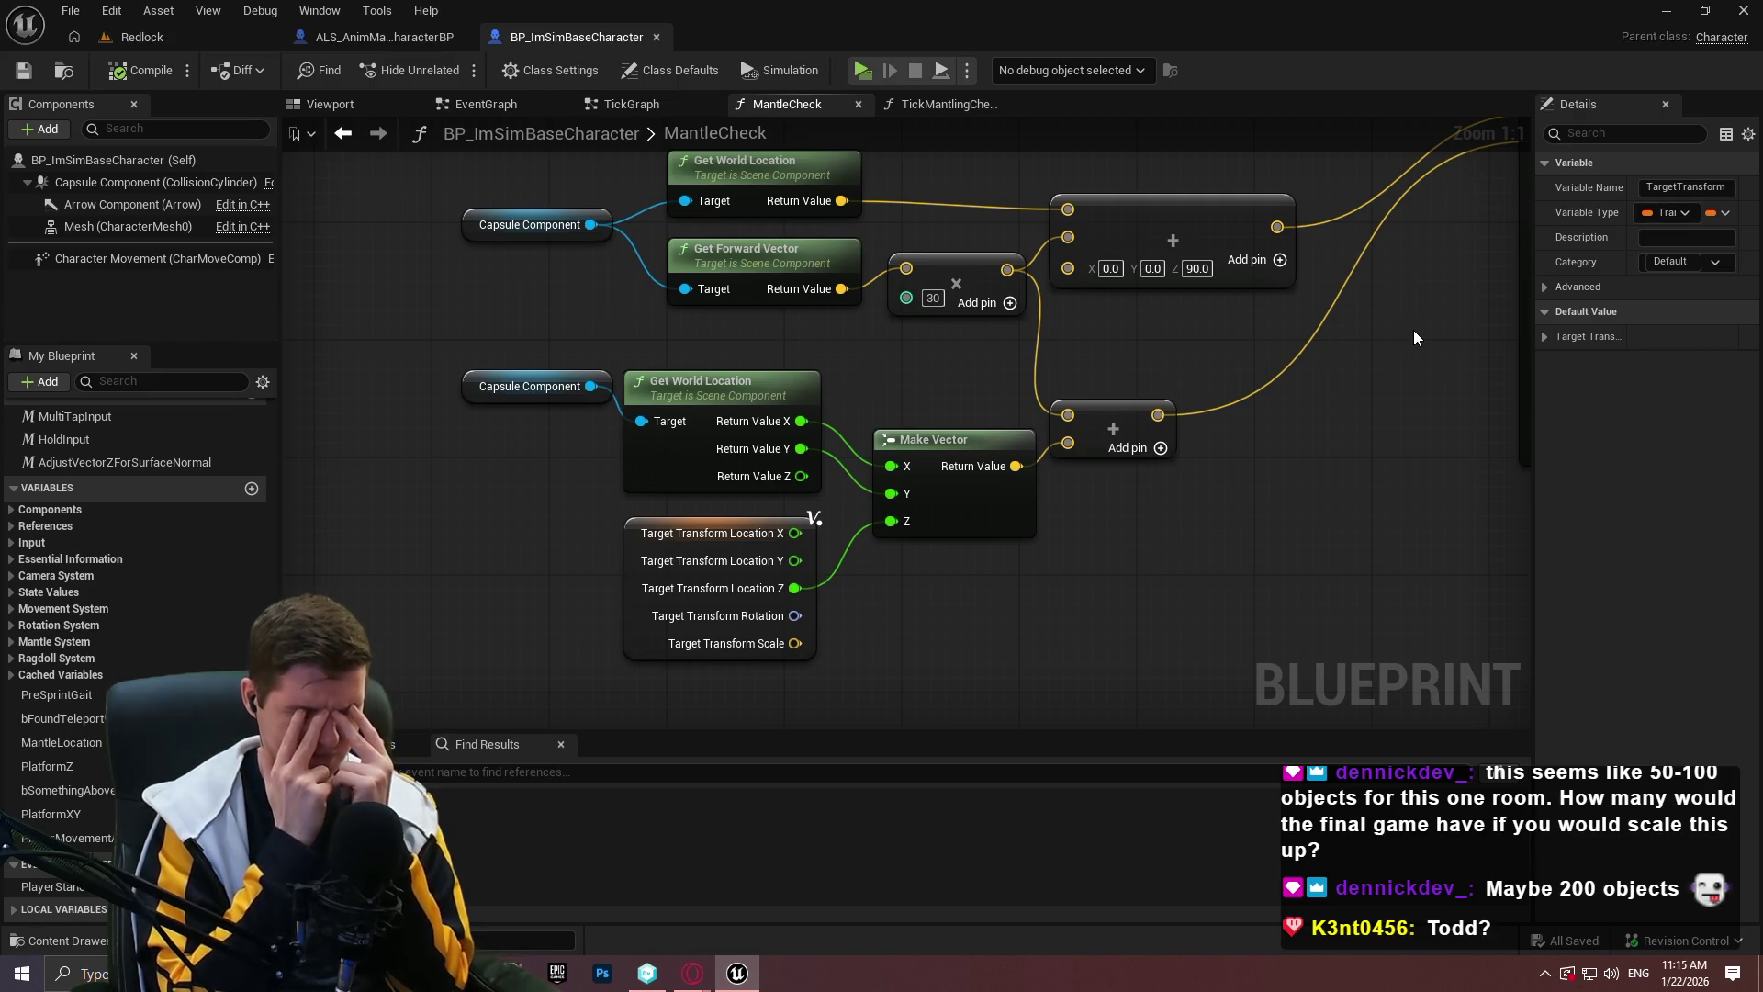
pyautogui.click(1254, 234)
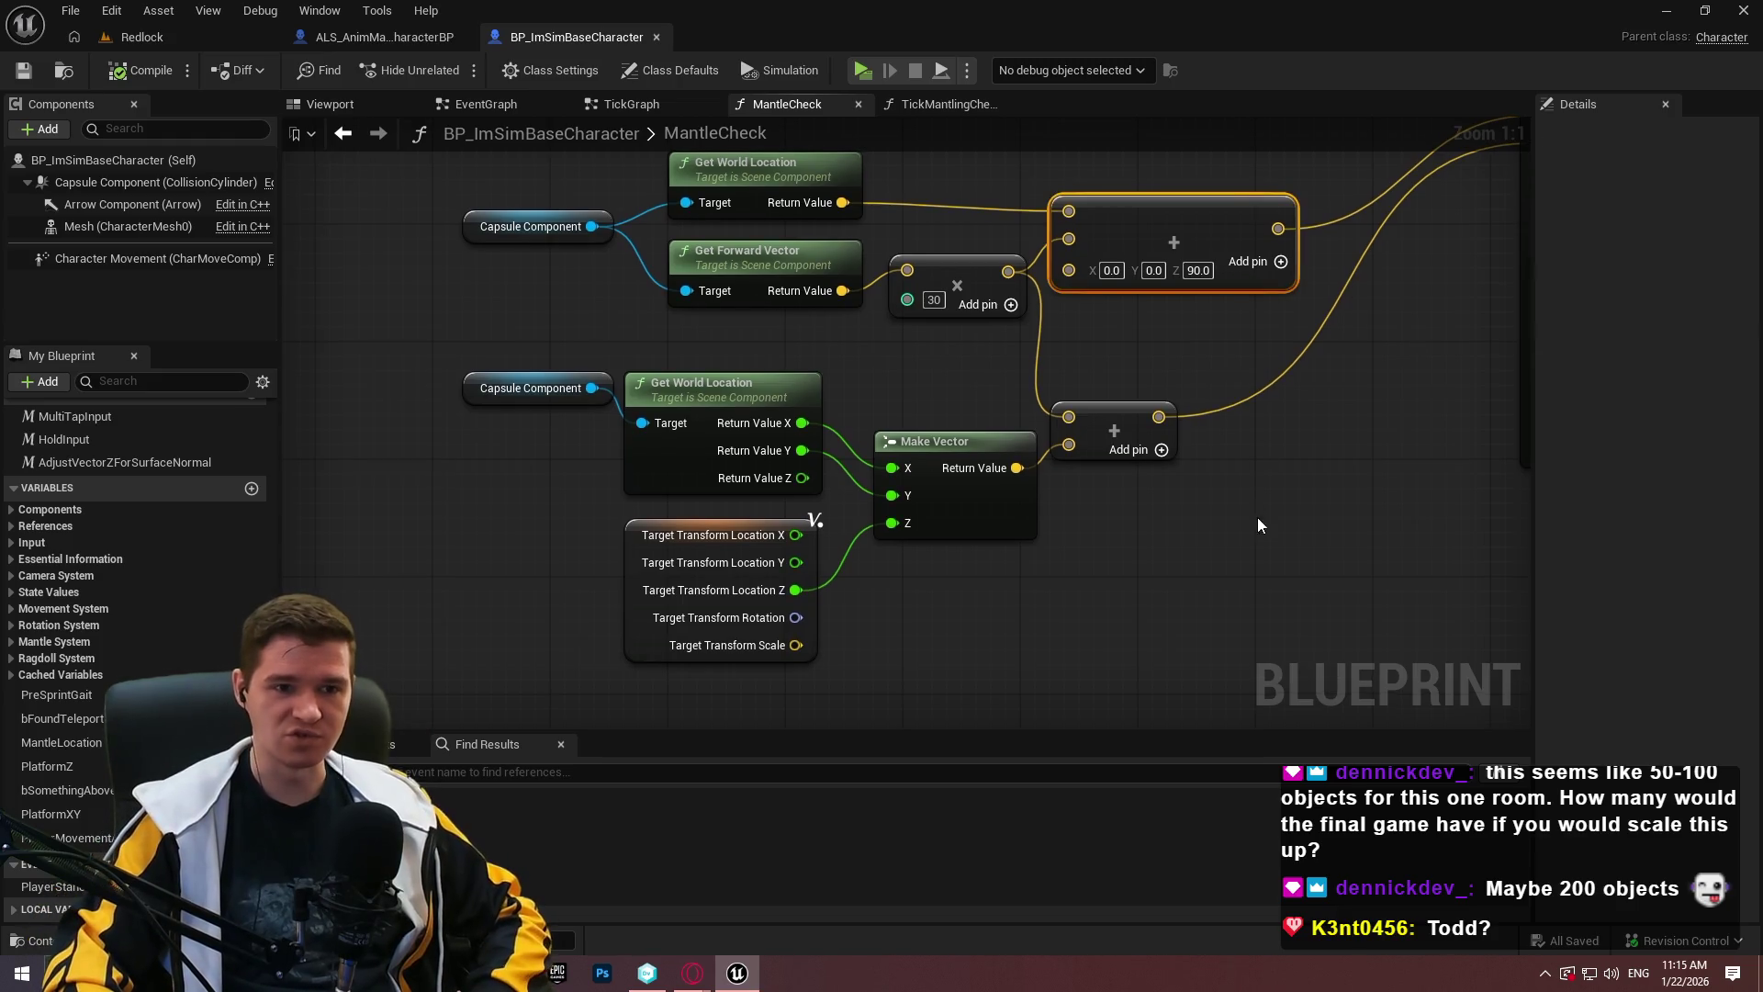
pyautogui.click(1176, 280)
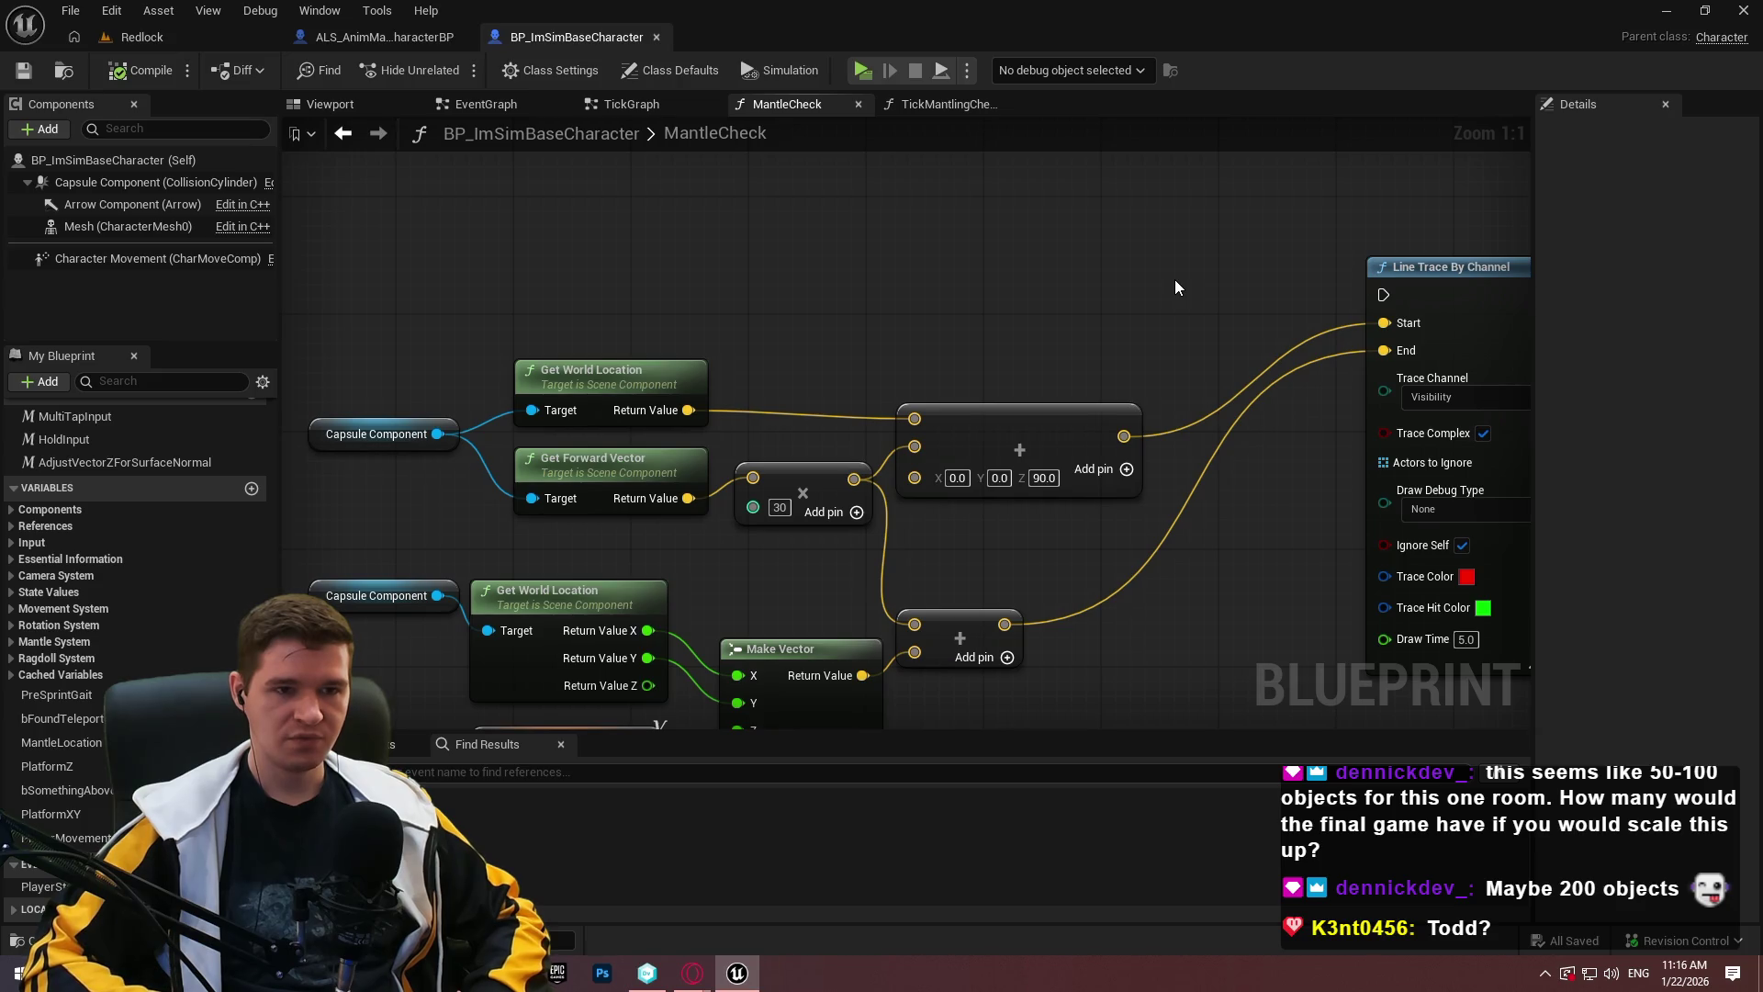
pyautogui.scroll(-3, 1148, 330)
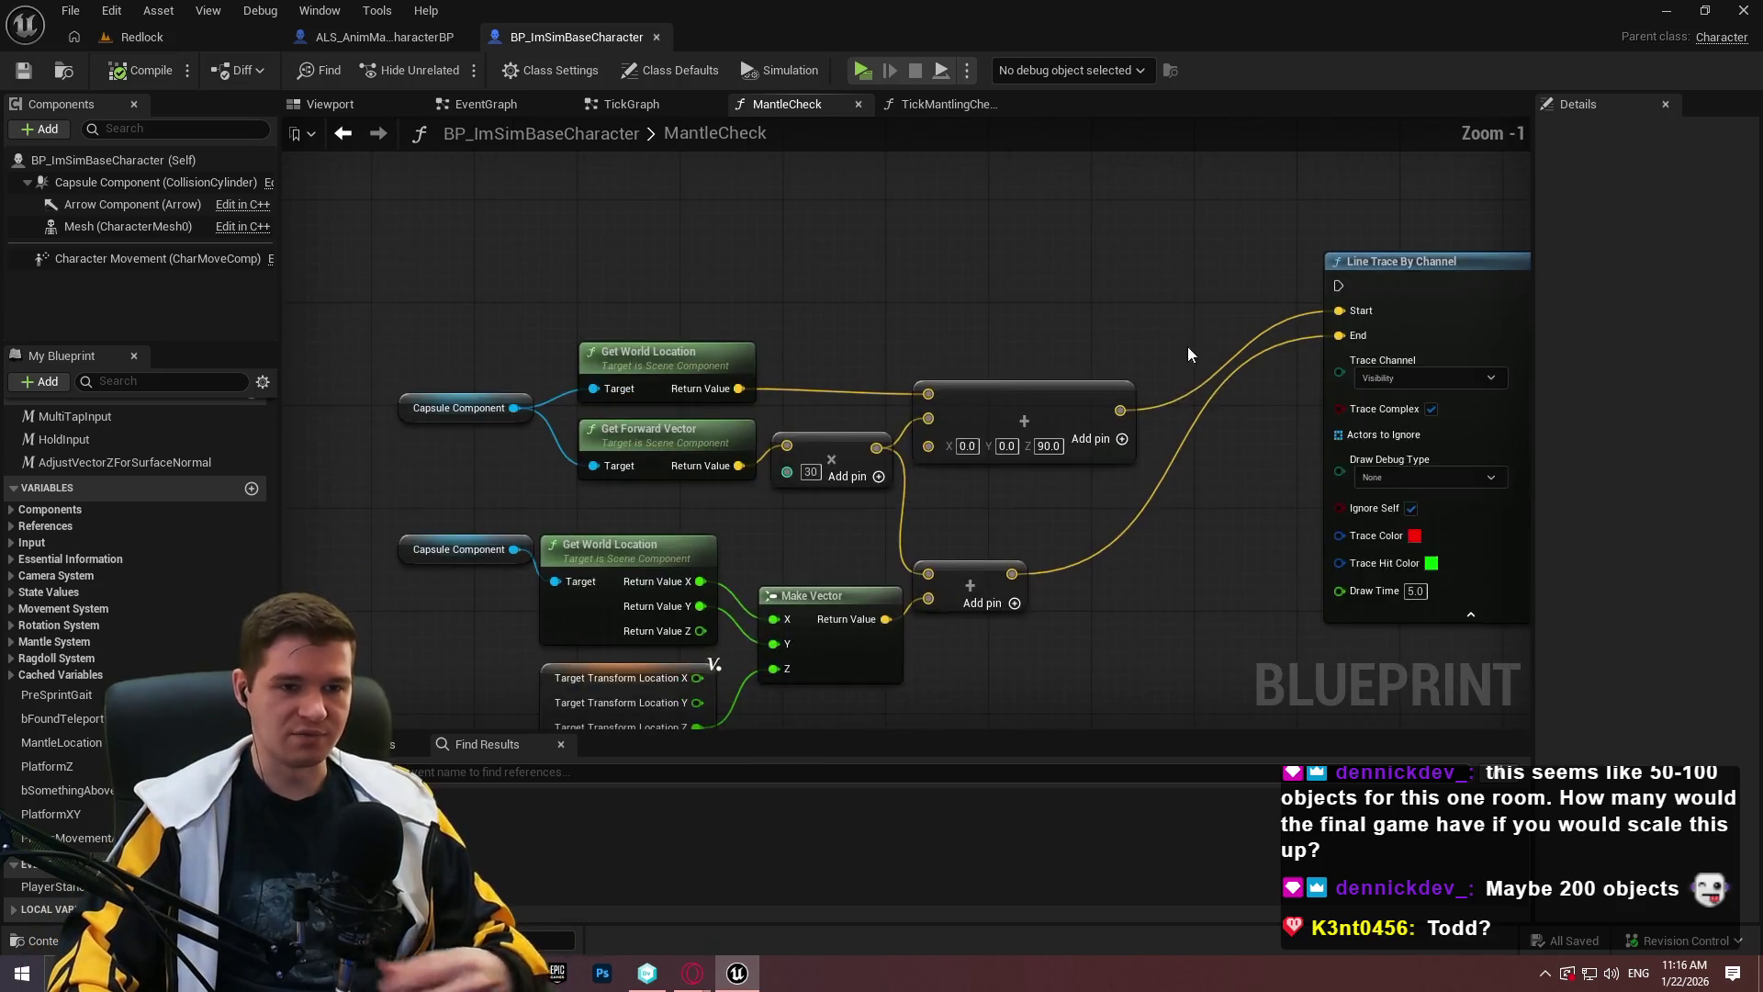
pyautogui.press('Home')
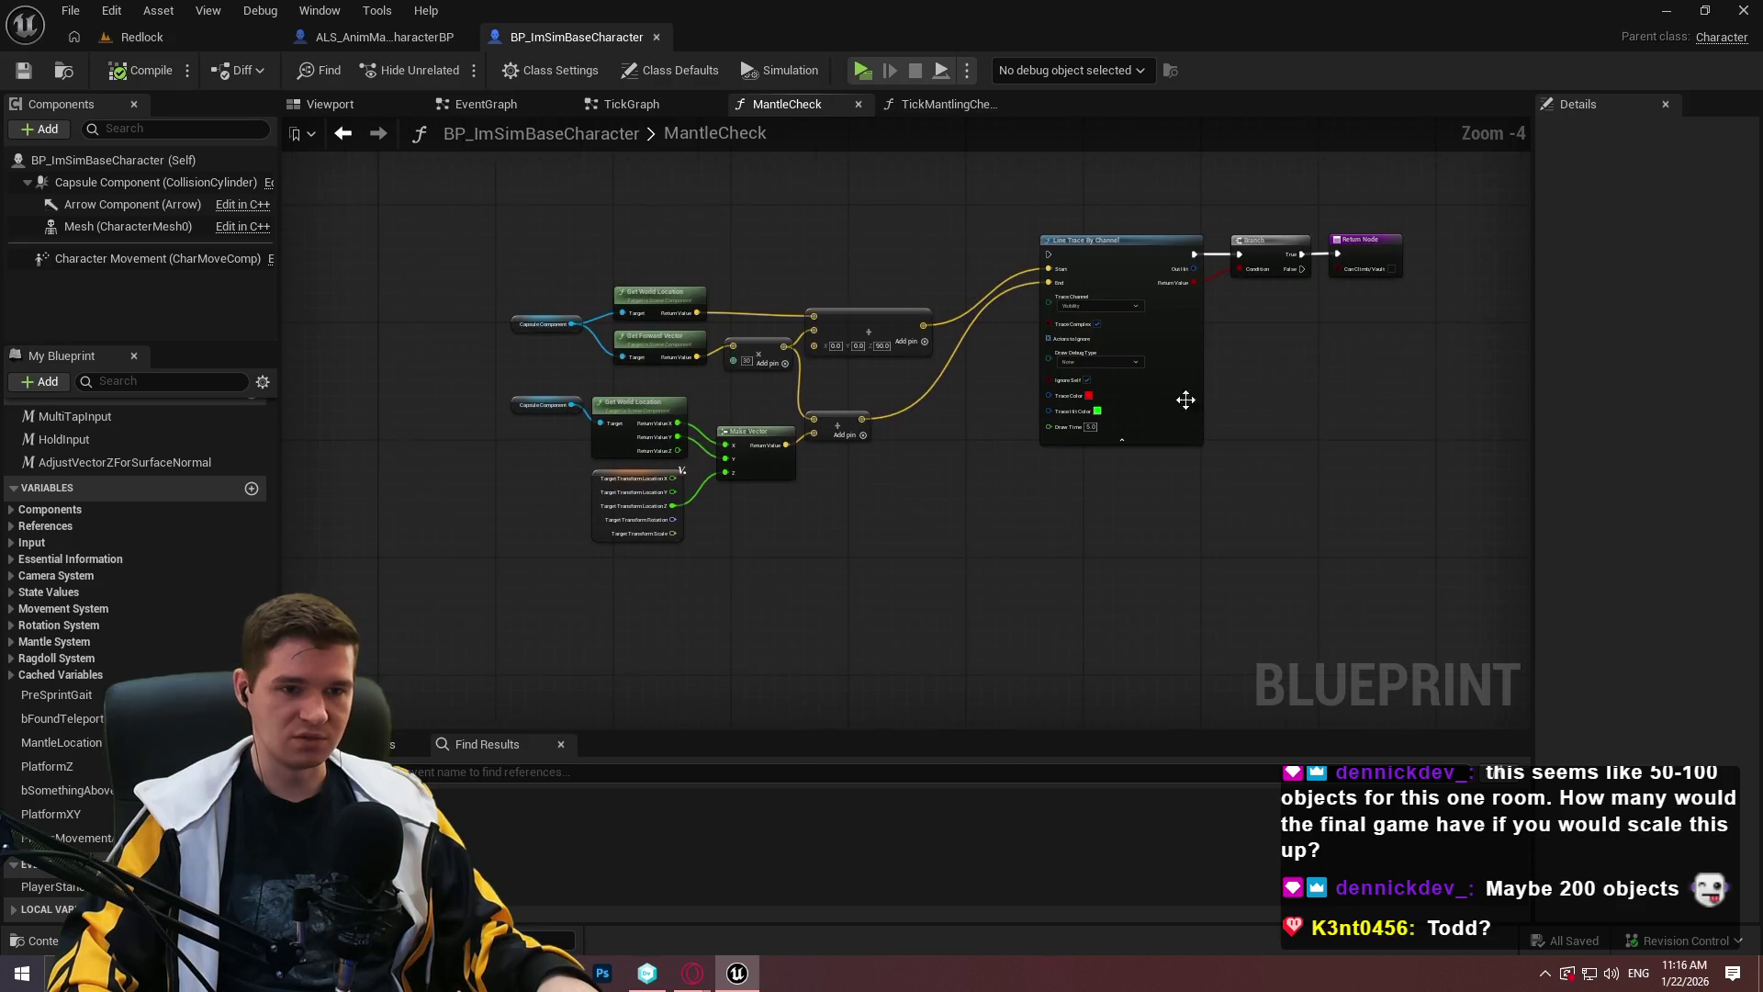
pyautogui.scroll(1, 1332, 342)
pyautogui.scroll(-1, 1349, 355)
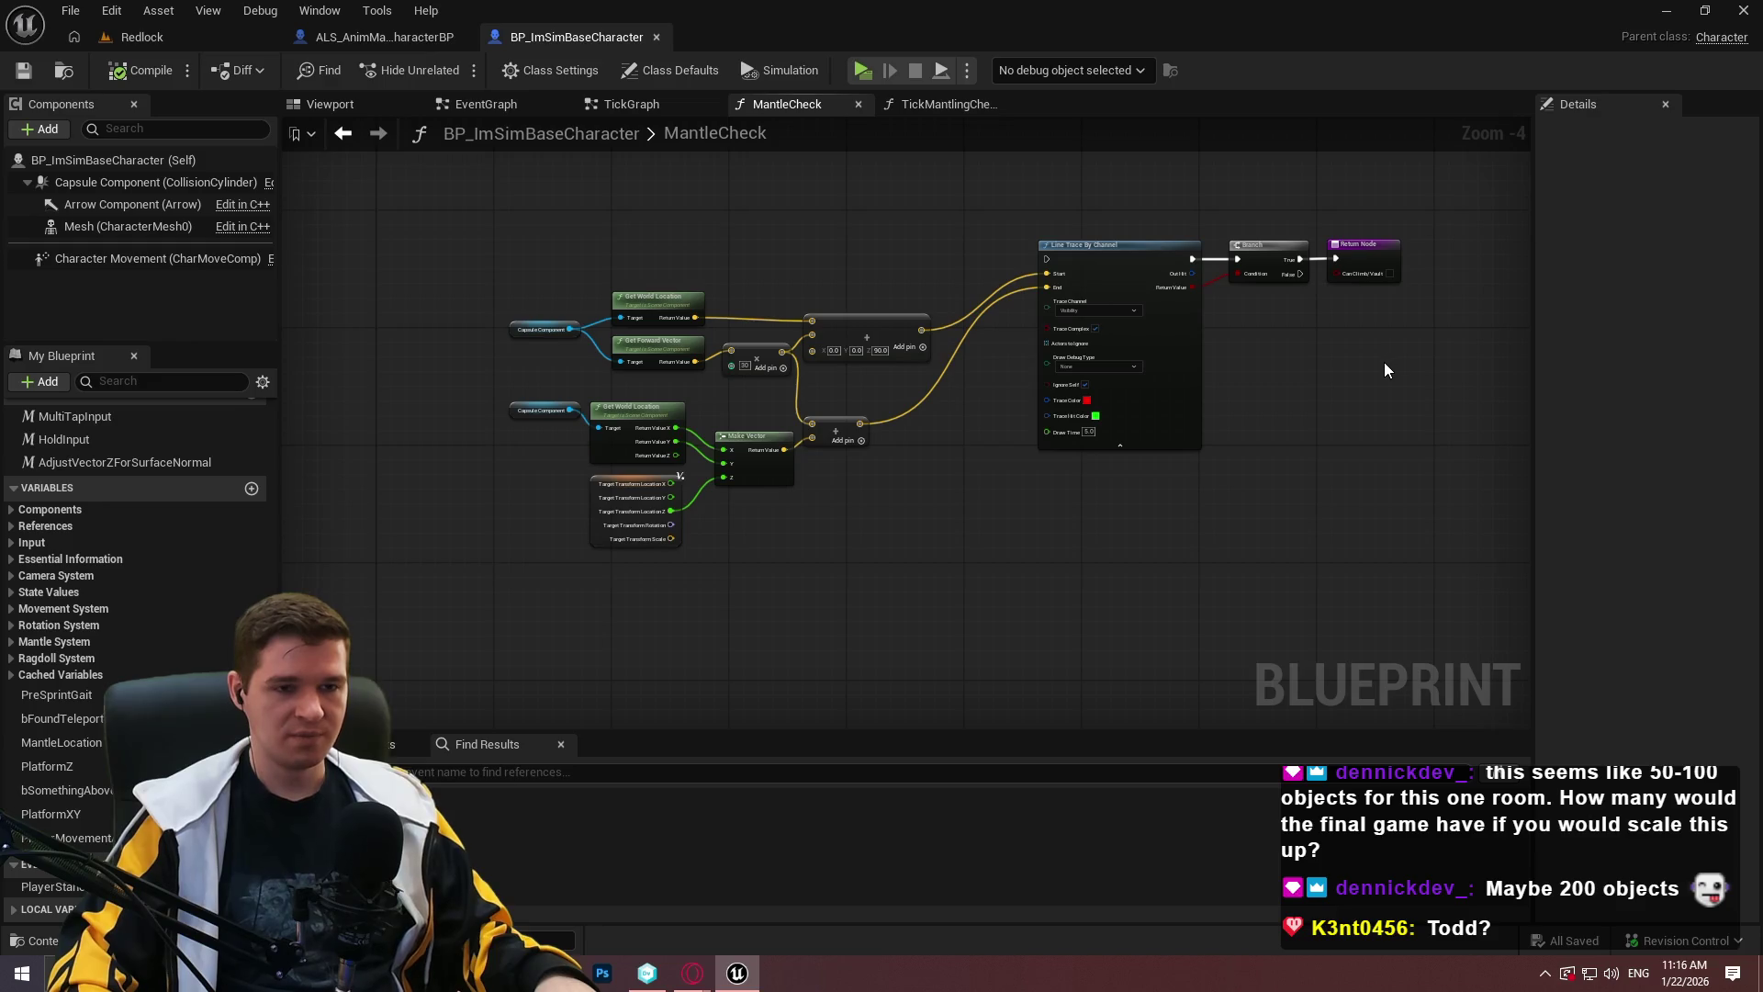
pyautogui.scroll(2, 1384, 404)
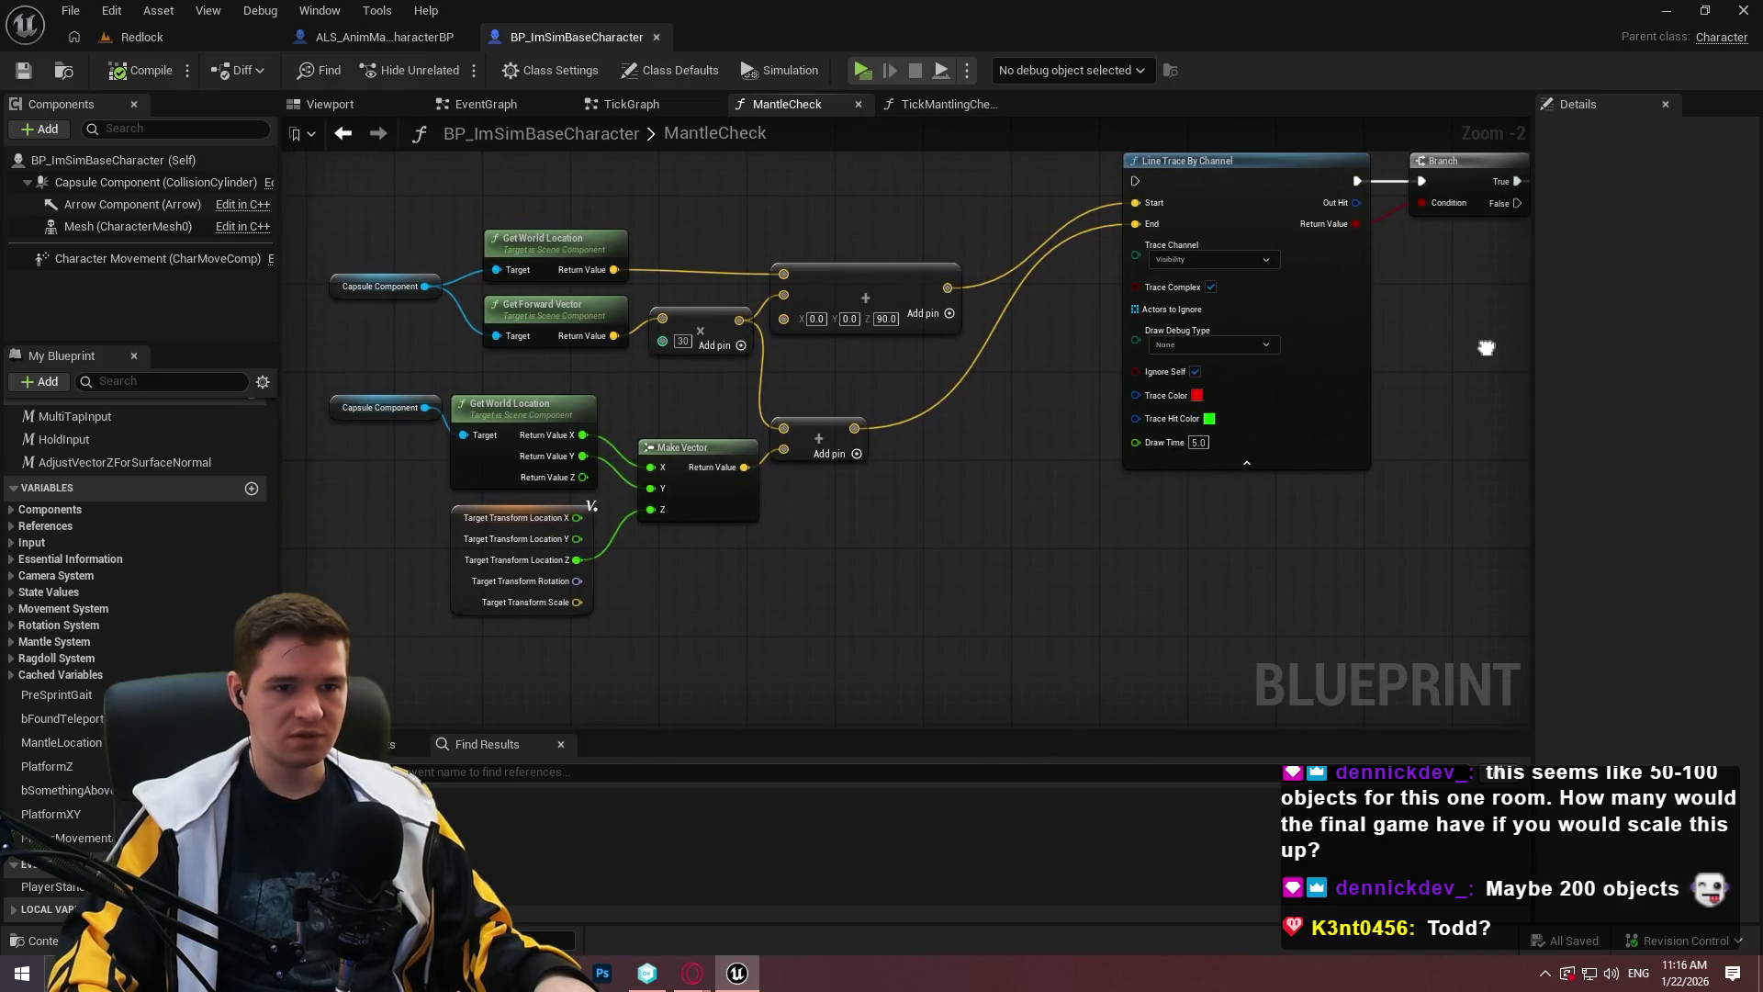
pyautogui.scroll(-1, 1353, 379)
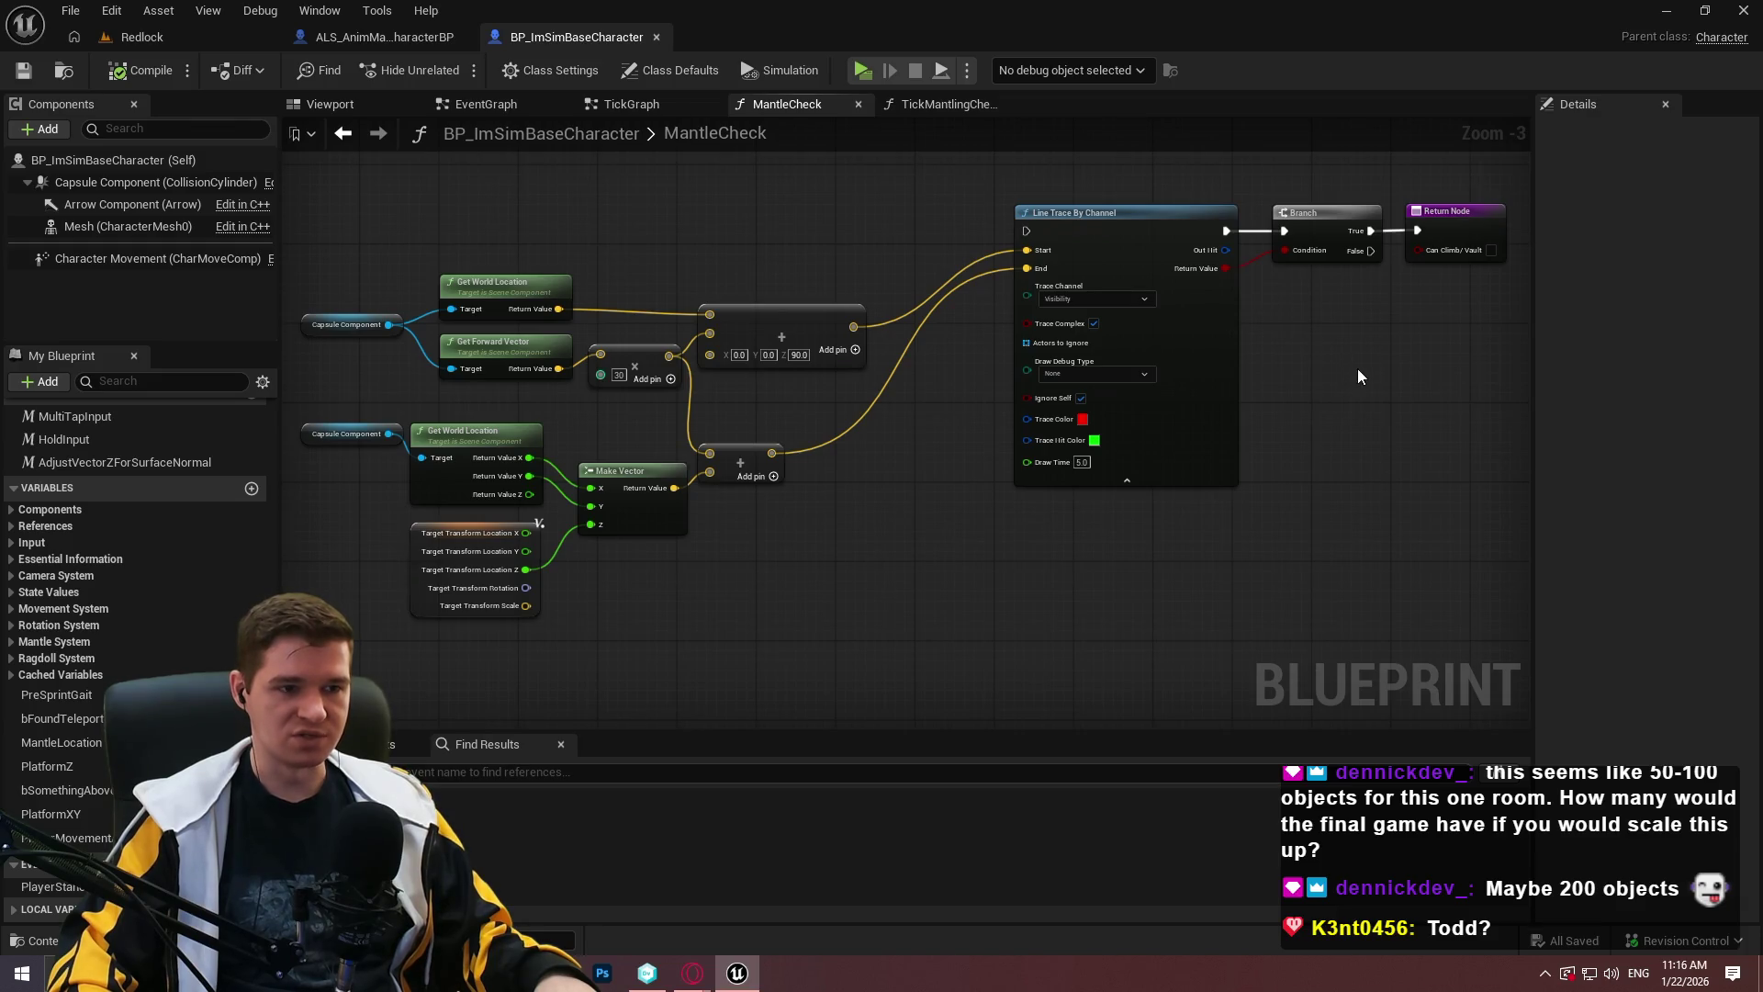
pyautogui.scroll(-2, 1357, 368)
pyautogui.moveTo(1473, 516)
pyautogui.mouseDown()
pyautogui.moveTo(727, 195)
pyautogui.moveTo(704, 213)
pyautogui.mouseUp()
# Wrap the selected trace nodes in a comment titled 'Draws a line from the player to the target location'.
pyautogui.press('c')
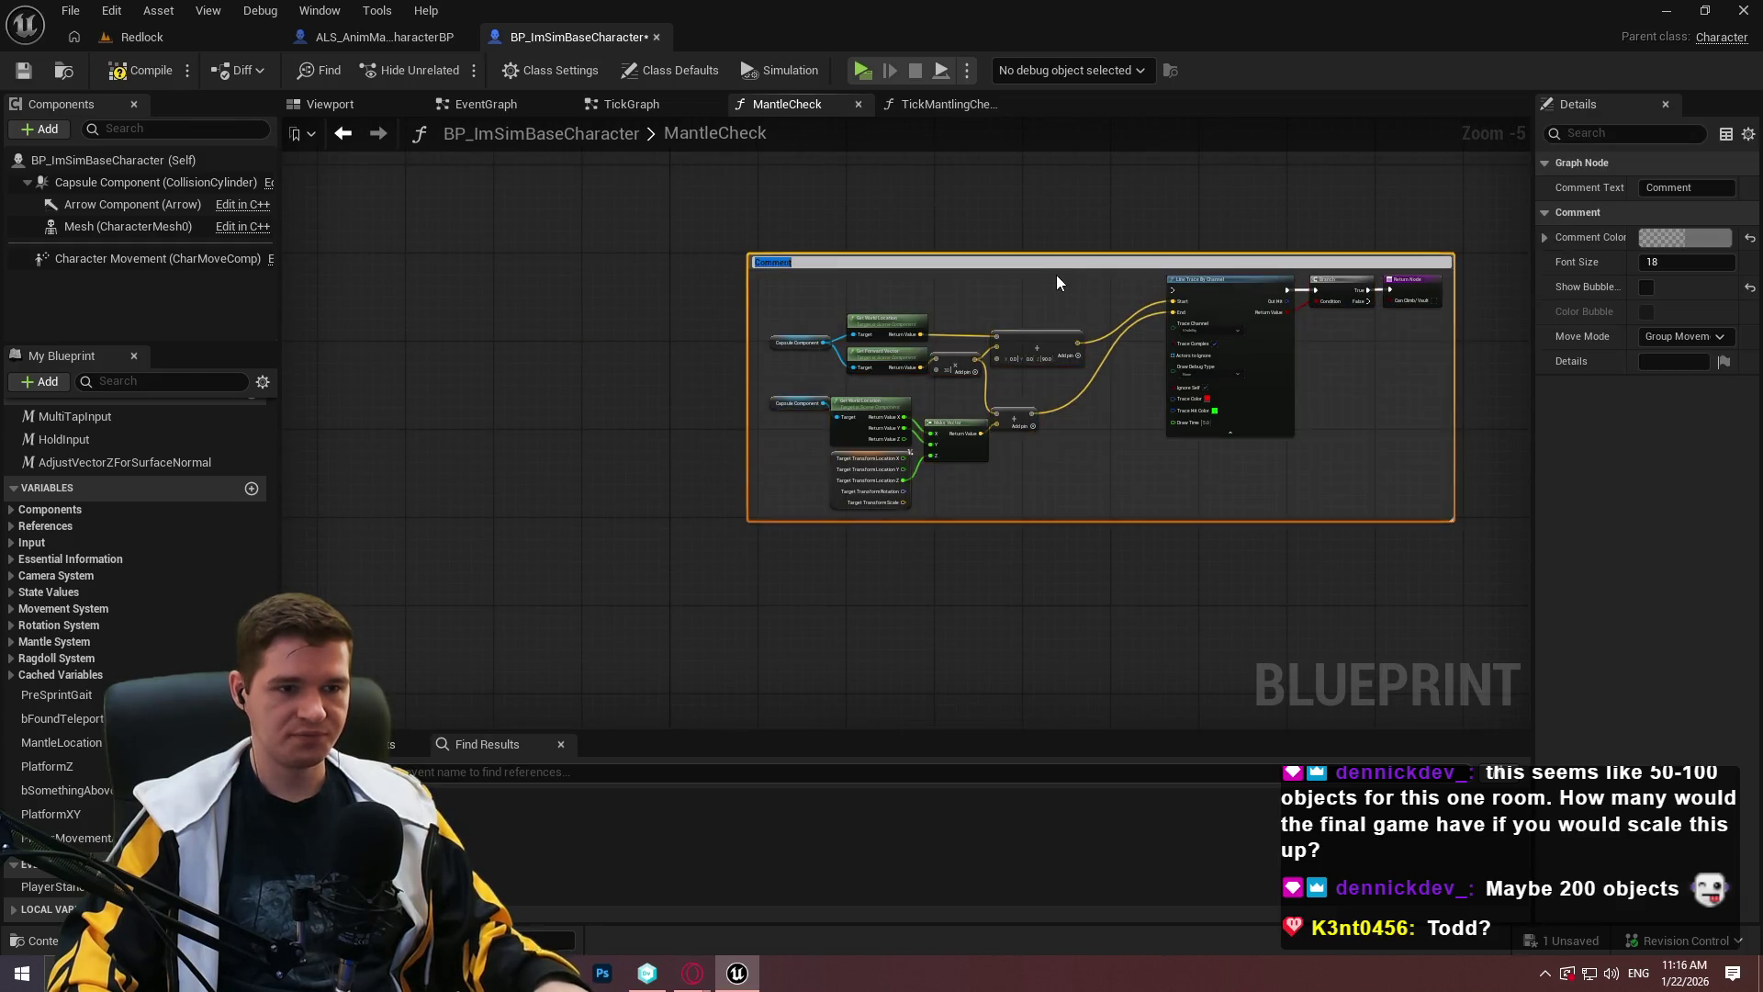
pyautogui.scroll(2, 1058, 276)
pyautogui.write('Draws ')
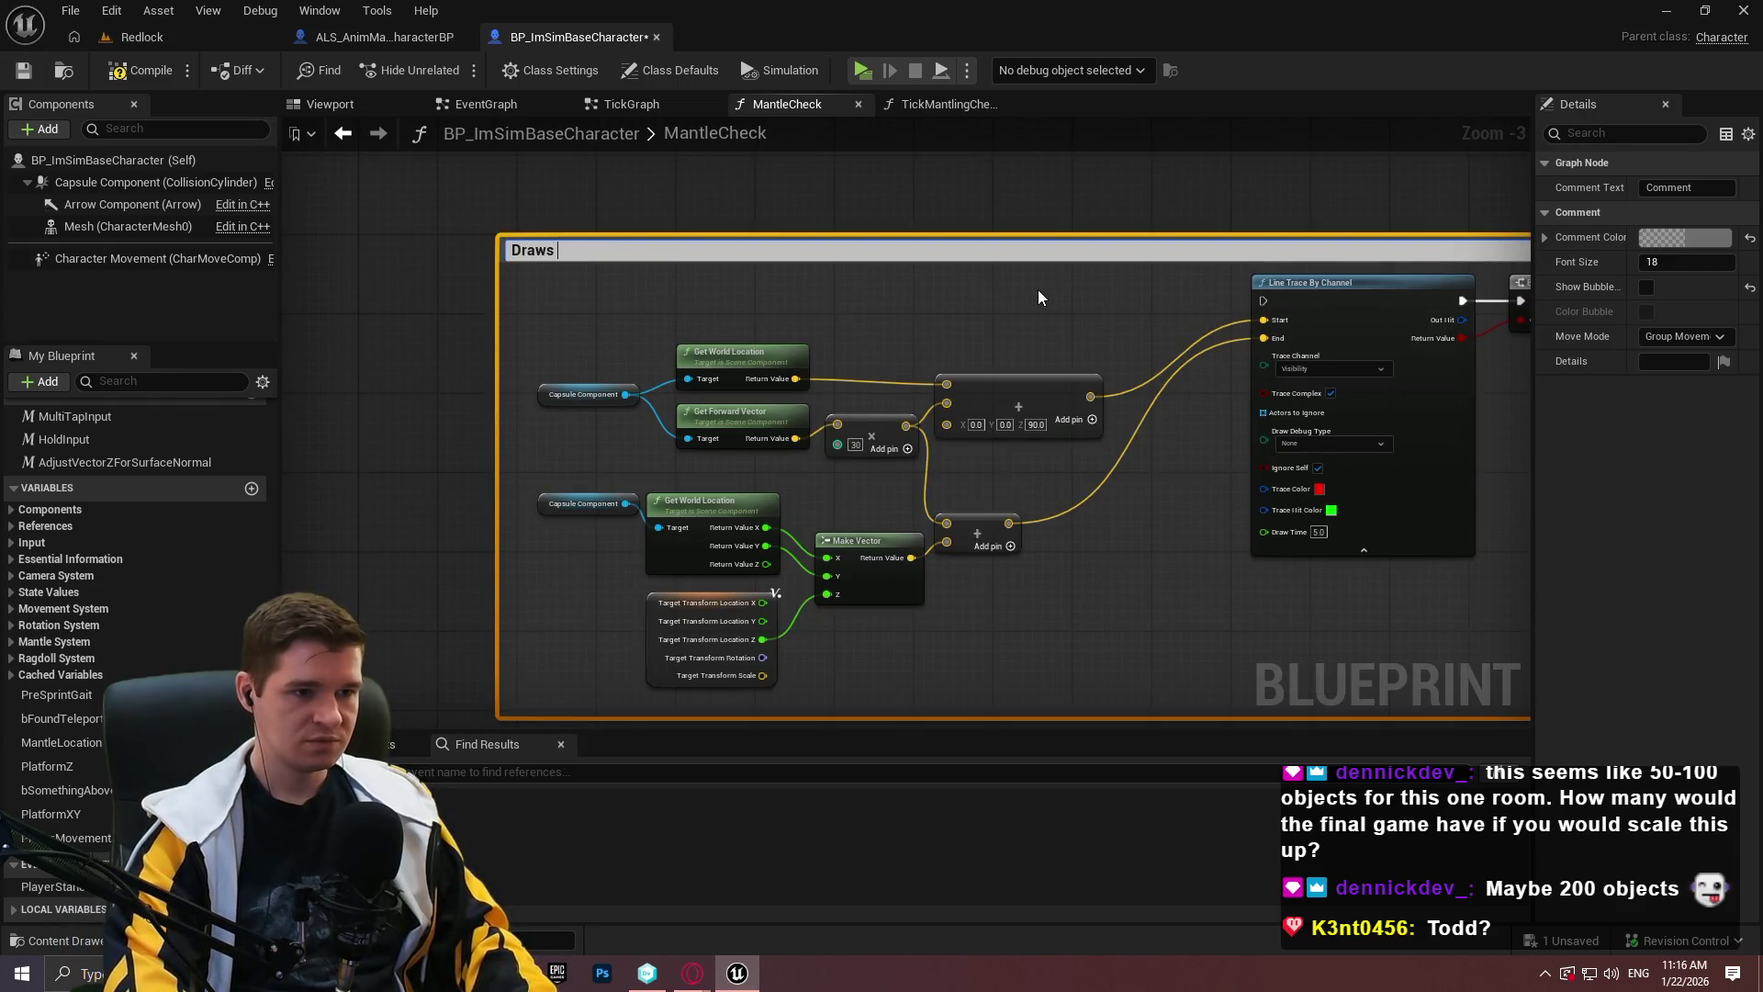
pyautogui.write('a line be')
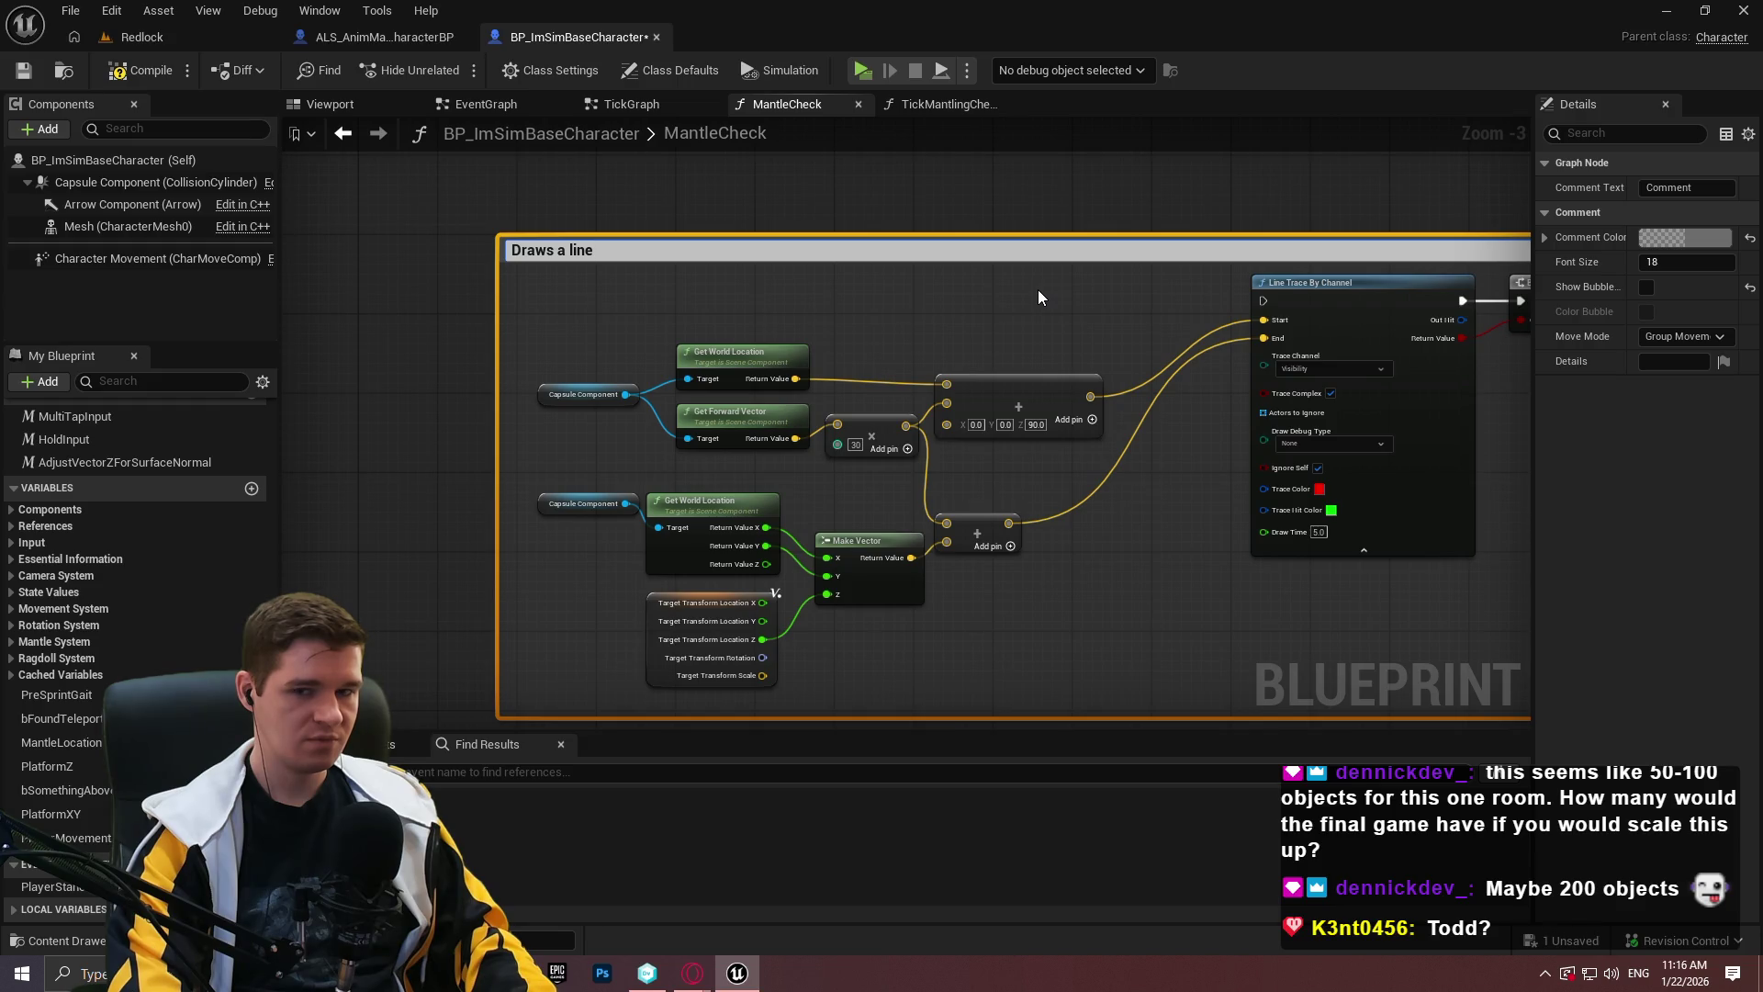
pyautogui.press('BackSpace')
pyautogui.press('BackSpace')
pyautogui.press('BackSpace')
pyautogui.write('f')
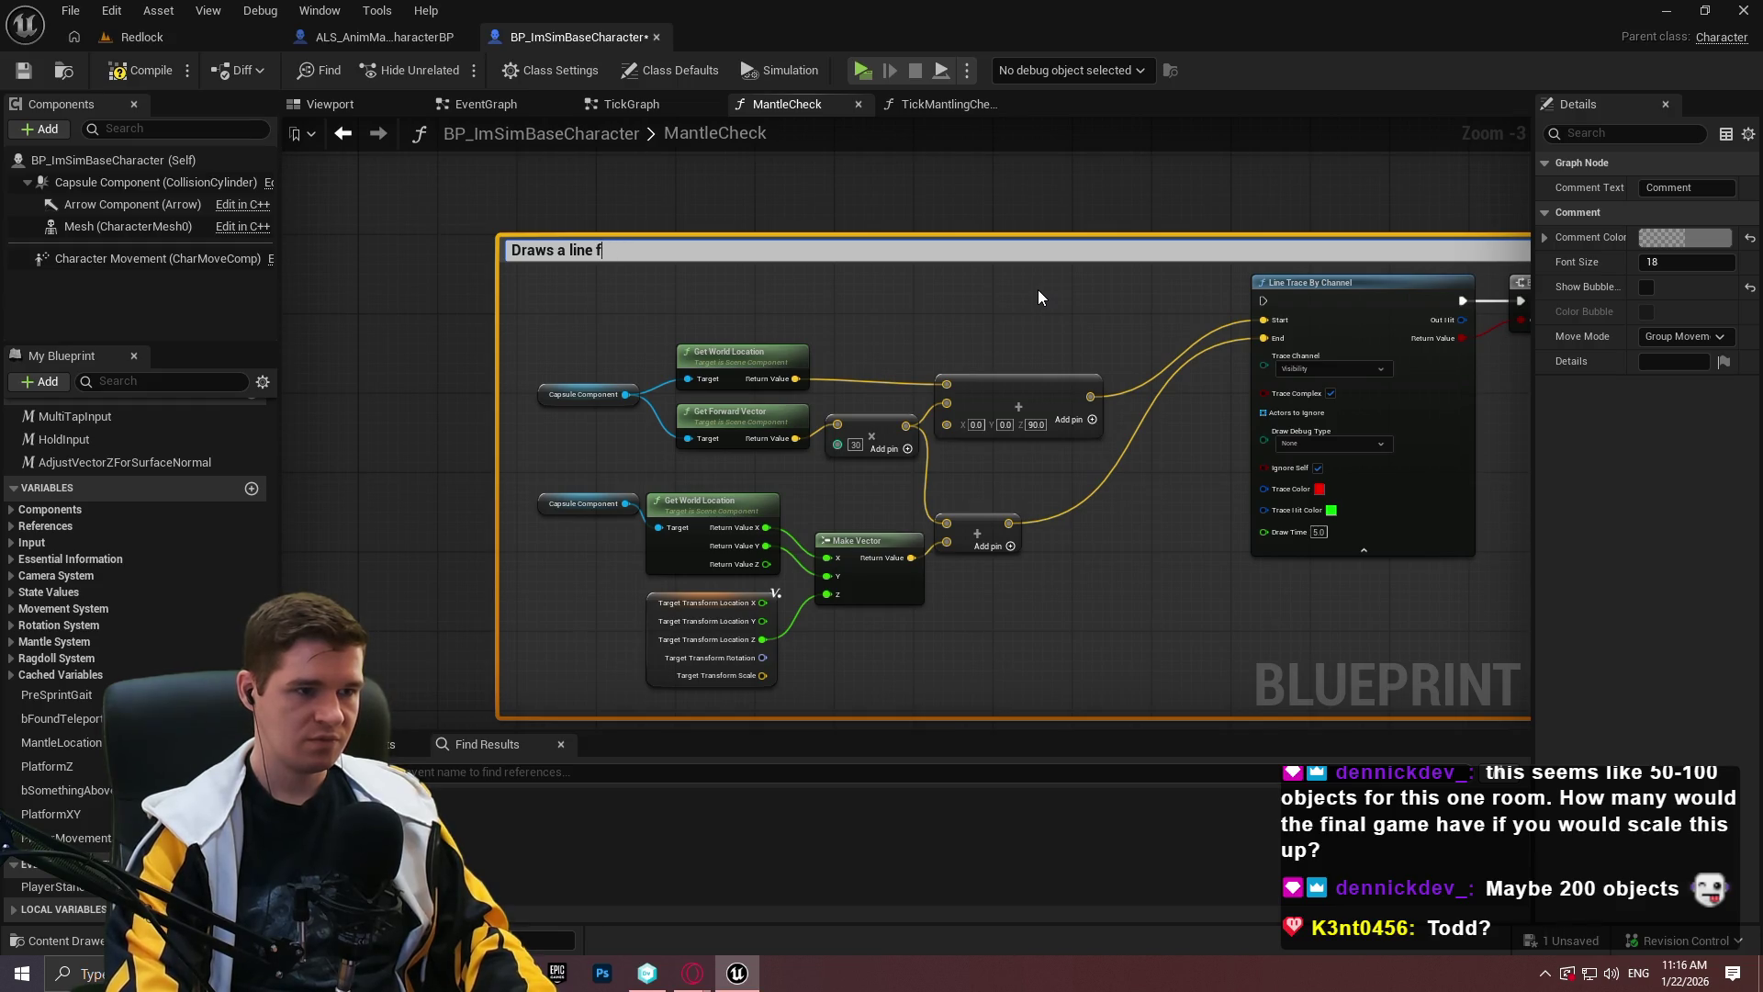
pyautogui.write('rom the player to t')
pyautogui.write('he target locatio')
pyautogui.write('n')
pyautogui.press('Return')
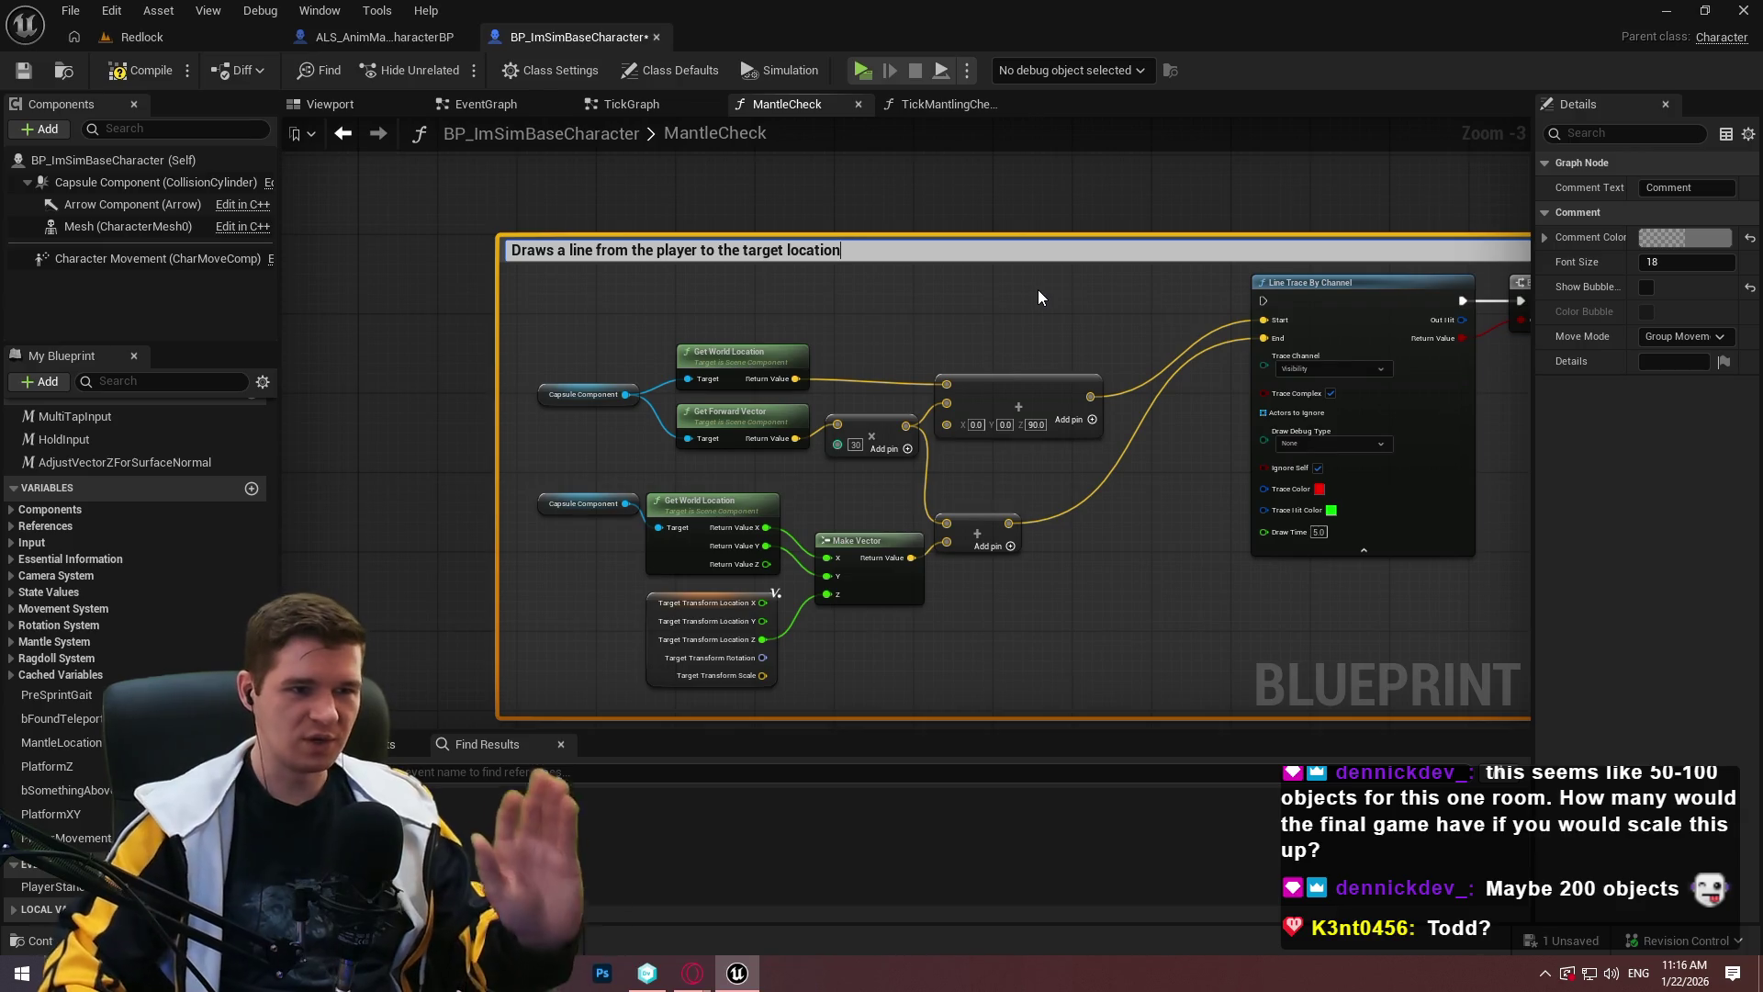
pyautogui.press('F2')
pyautogui.press('Return')
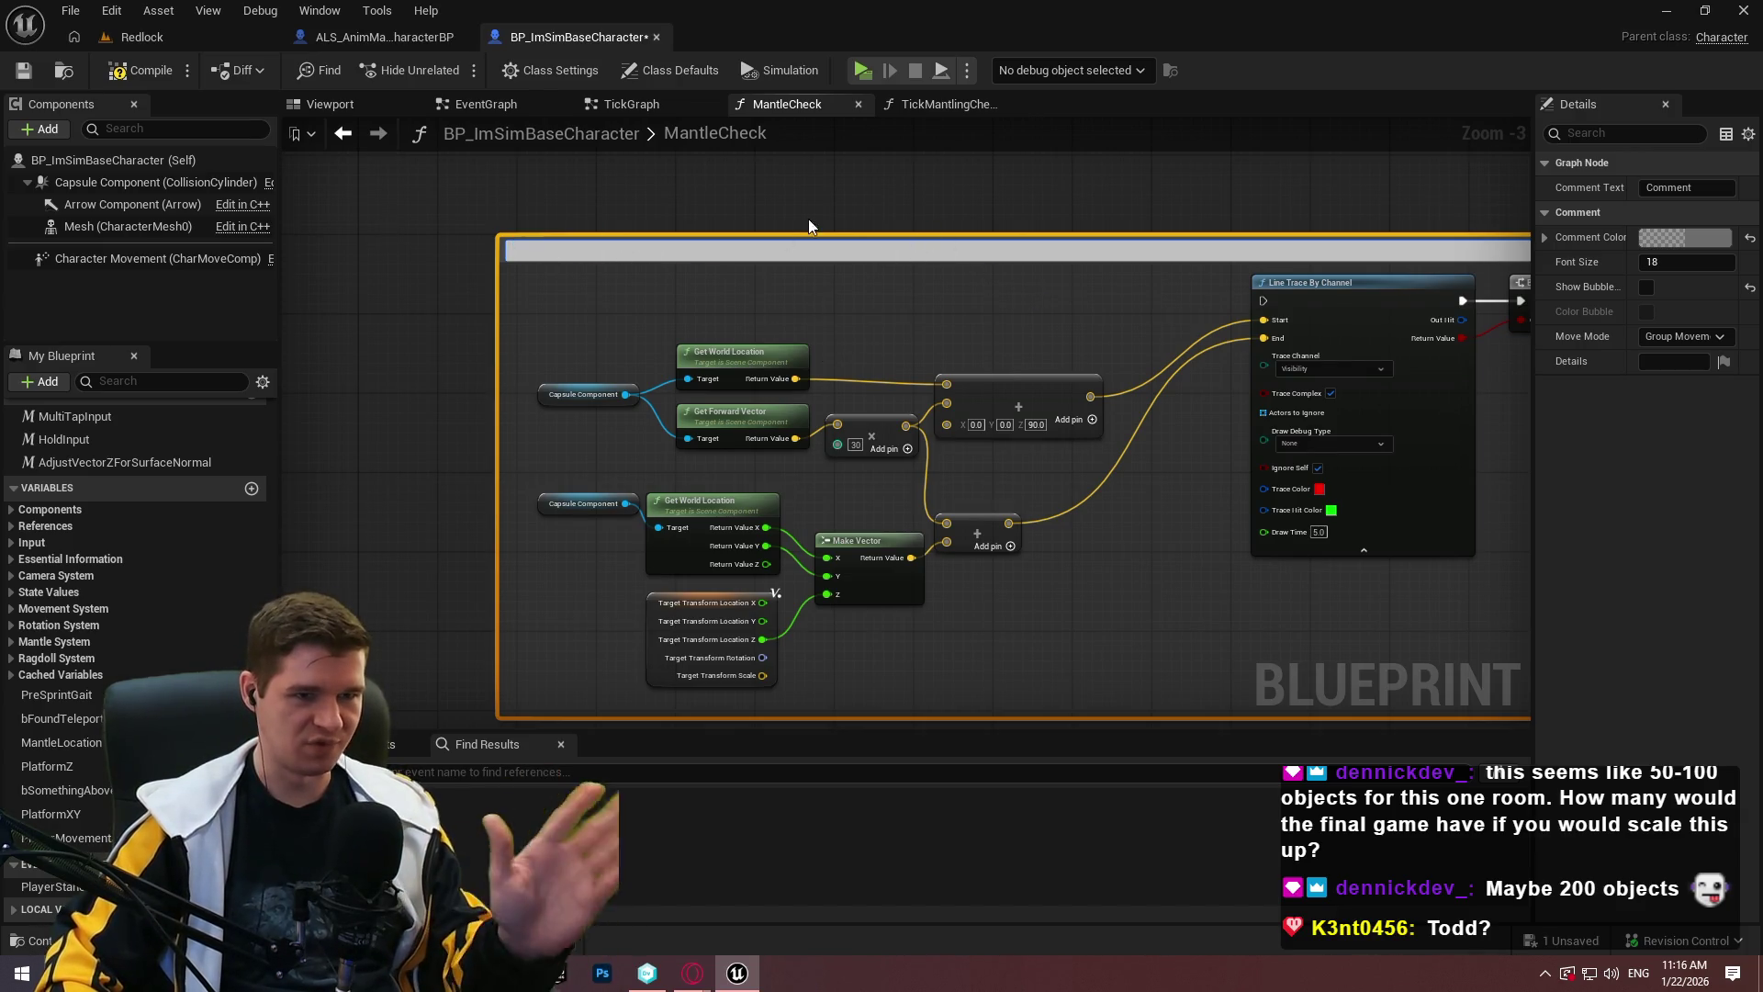
# Wrap the middle node group in a comment box and move it below the upper group.
pyautogui.click(961, 218)
pyautogui.scroll(-5, 960, 219)
pyautogui.scroll(-3, 1103, 339)
pyautogui.scroll(3, 1117, 432)
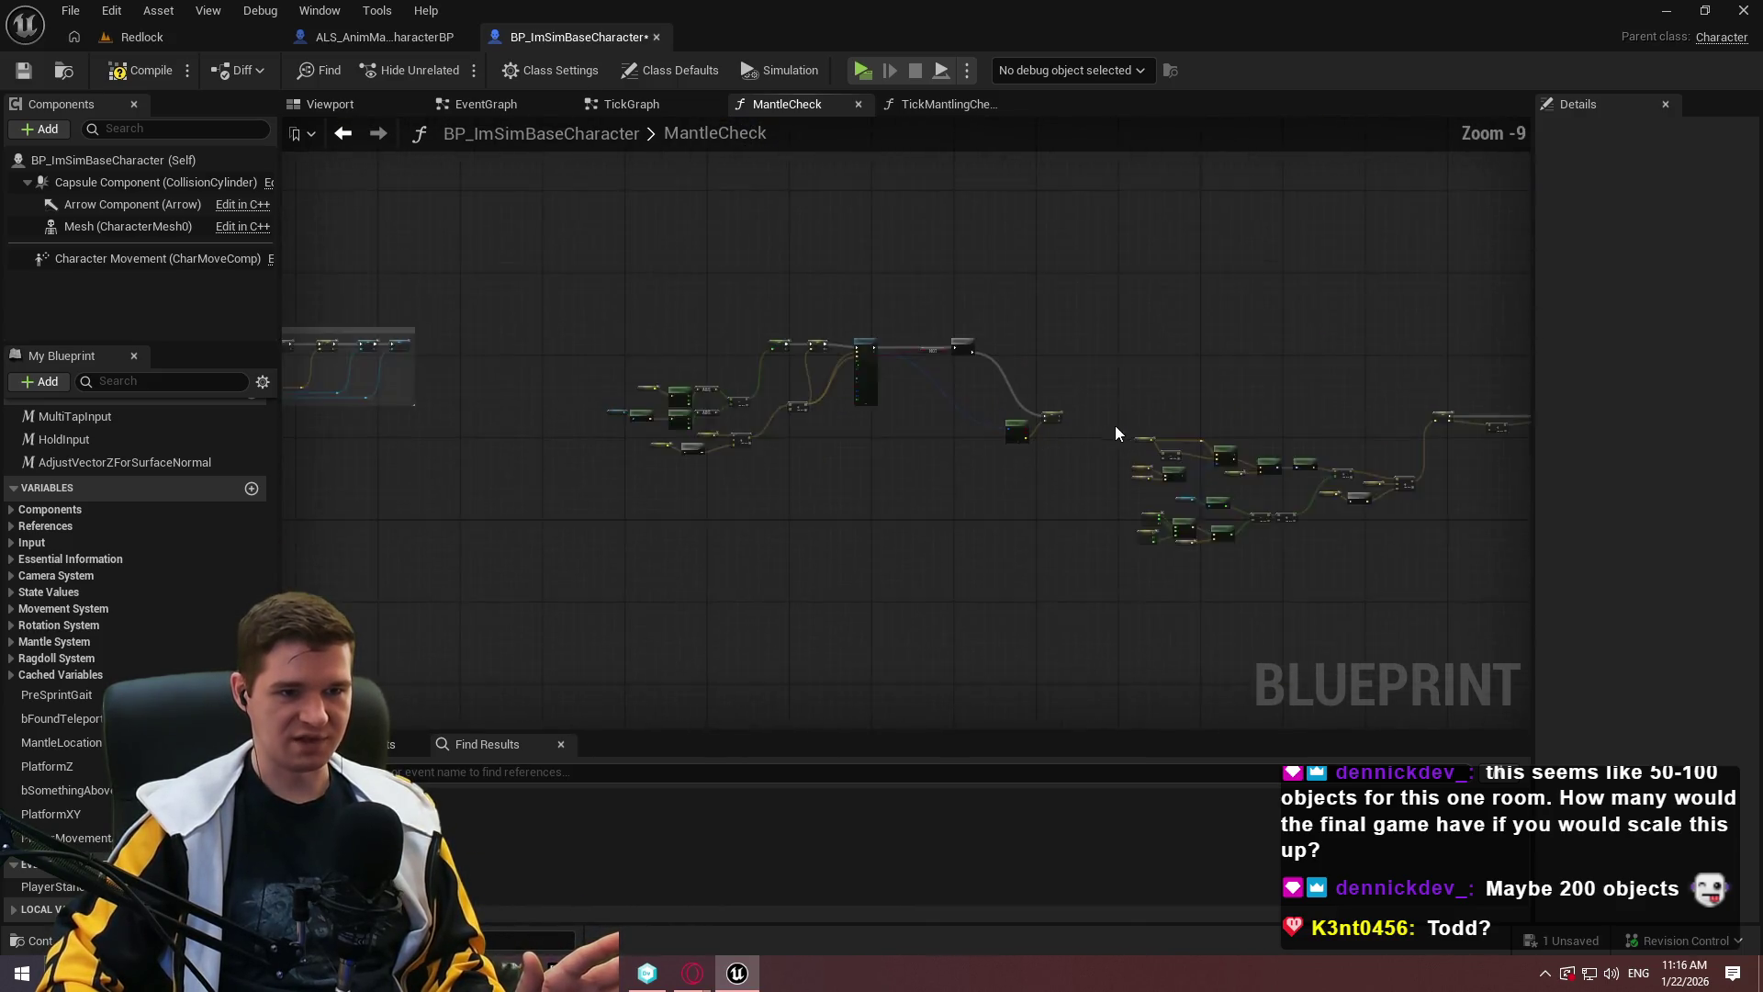
pyautogui.moveTo(1353, 417); pyautogui.dragTo(808, 204)
pyautogui.press('c')
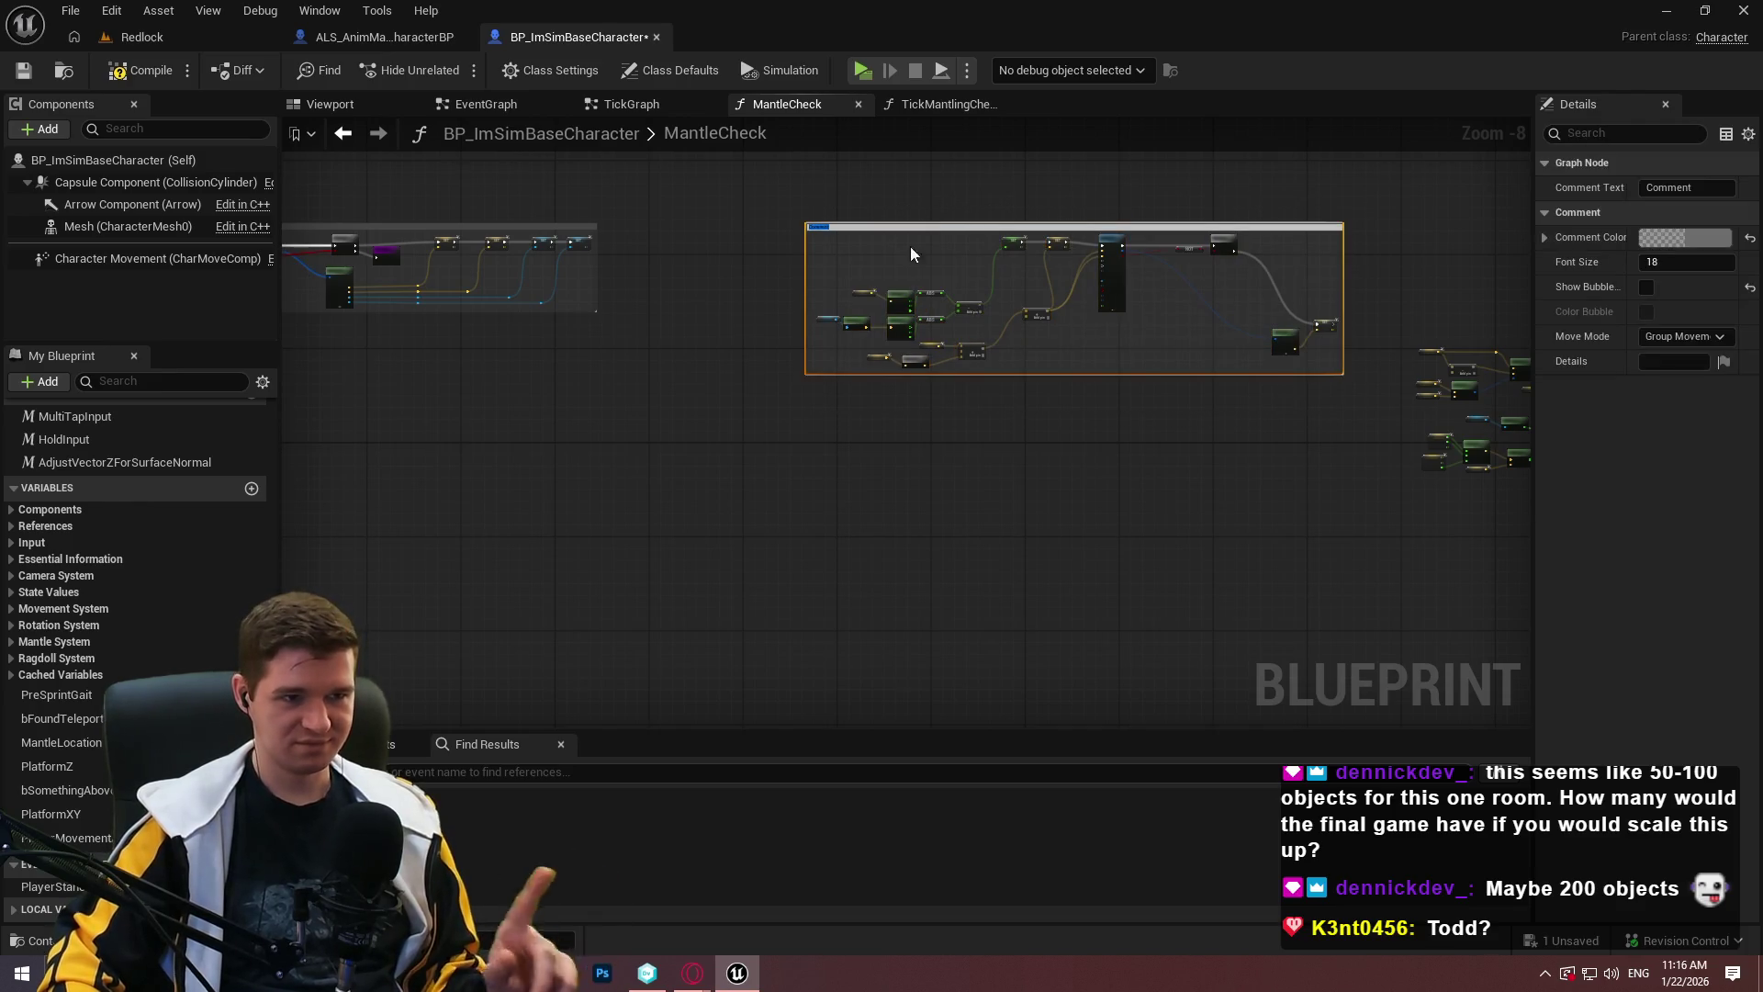
pyautogui.click(934, 197)
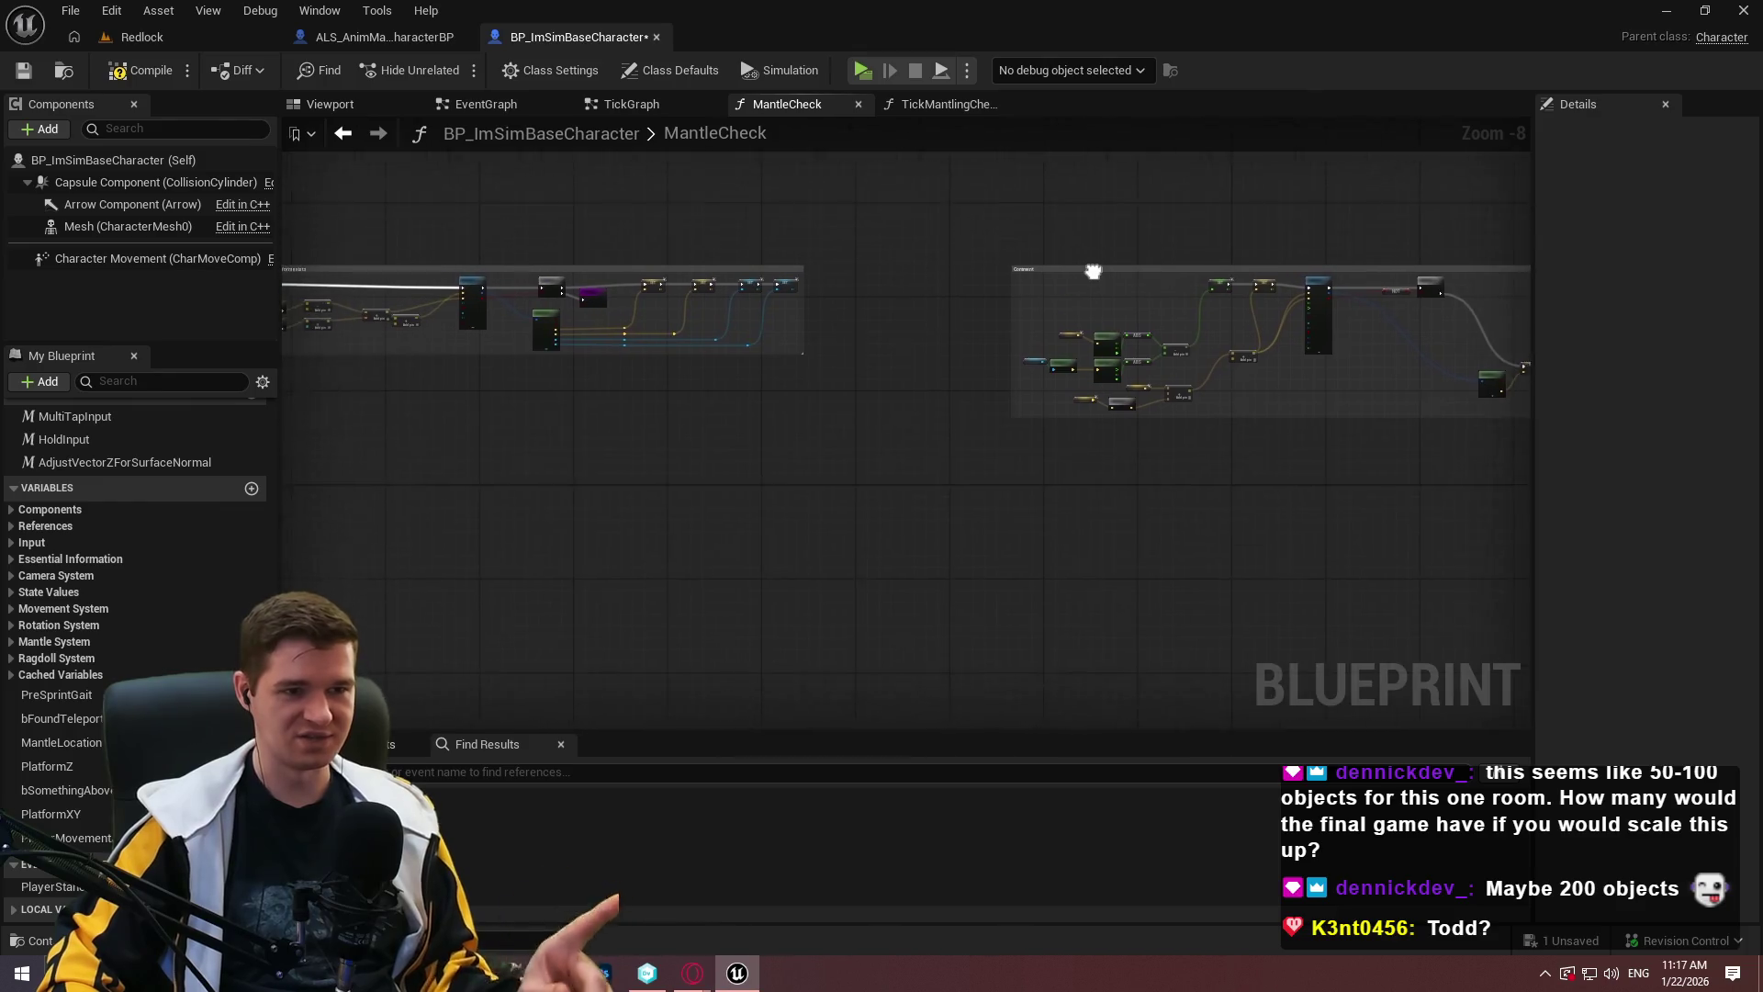
pyautogui.moveTo(1255, 280)
pyautogui.mouseDown()
pyautogui.moveTo(444, 397)
pyautogui.moveTo(466, 399)
pyautogui.mouseUp()
# Wrap the upper node group in a comment box and move it up.
pyautogui.scroll(3, 467, 399)
pyautogui.moveTo(1221, 575)
pyautogui.mouseDown()
pyautogui.moveTo(1281, 442)
pyautogui.moveTo(870, 483)
pyautogui.mouseUp()
pyautogui.scroll(-3, 949, 594)
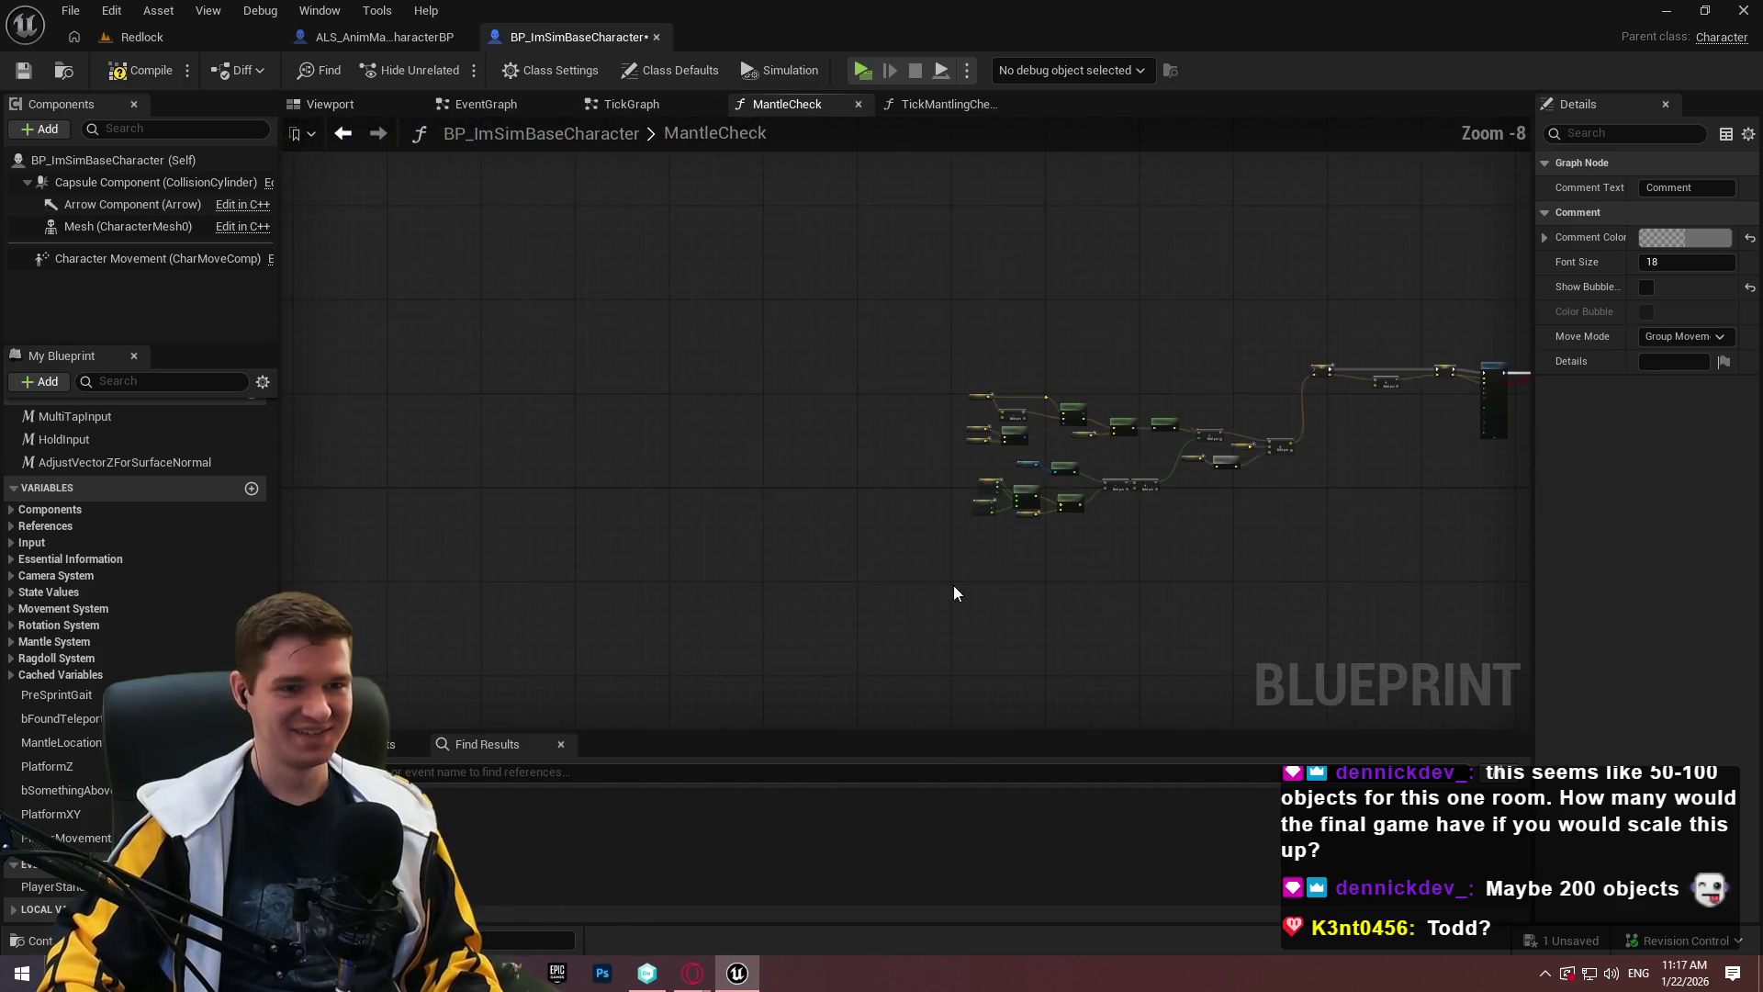
pyautogui.moveTo(949, 594); pyautogui.dragTo(654, 542)
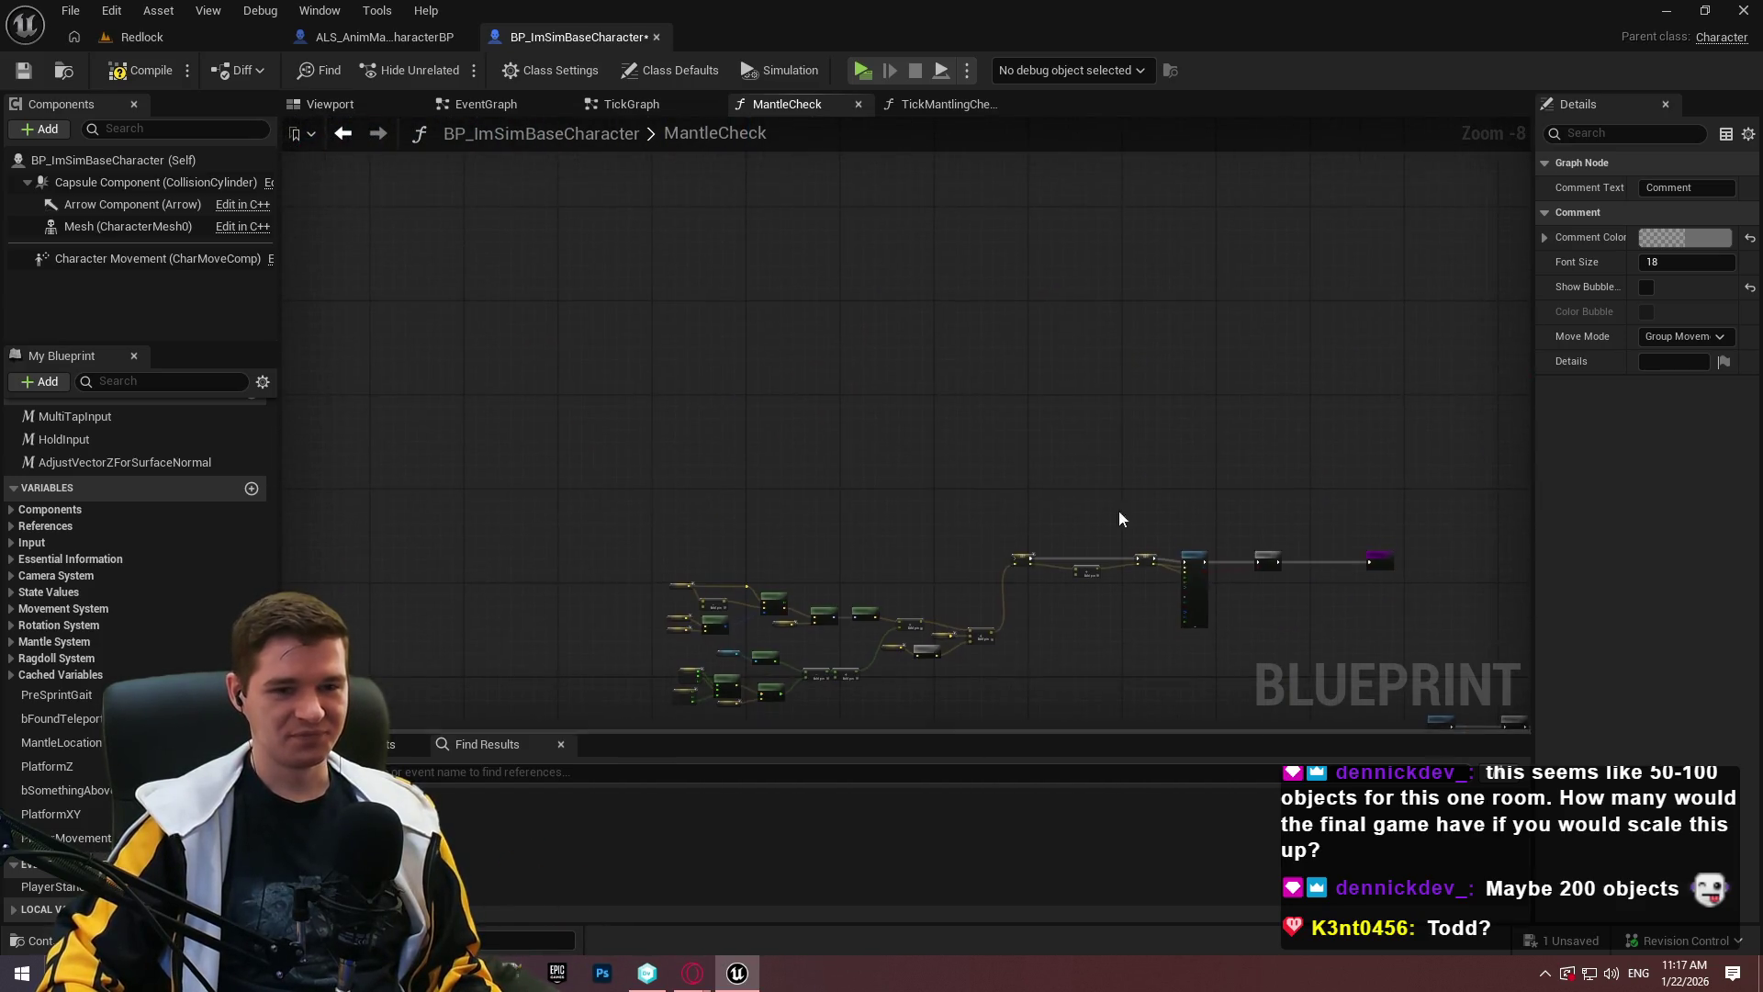
pyautogui.moveTo(458, 276)
pyautogui.mouseDown()
pyautogui.moveTo(1179, 601)
pyautogui.moveTo(1302, 558)
pyautogui.mouseUp()
pyautogui.press('c')
pyautogui.click(915, 420)
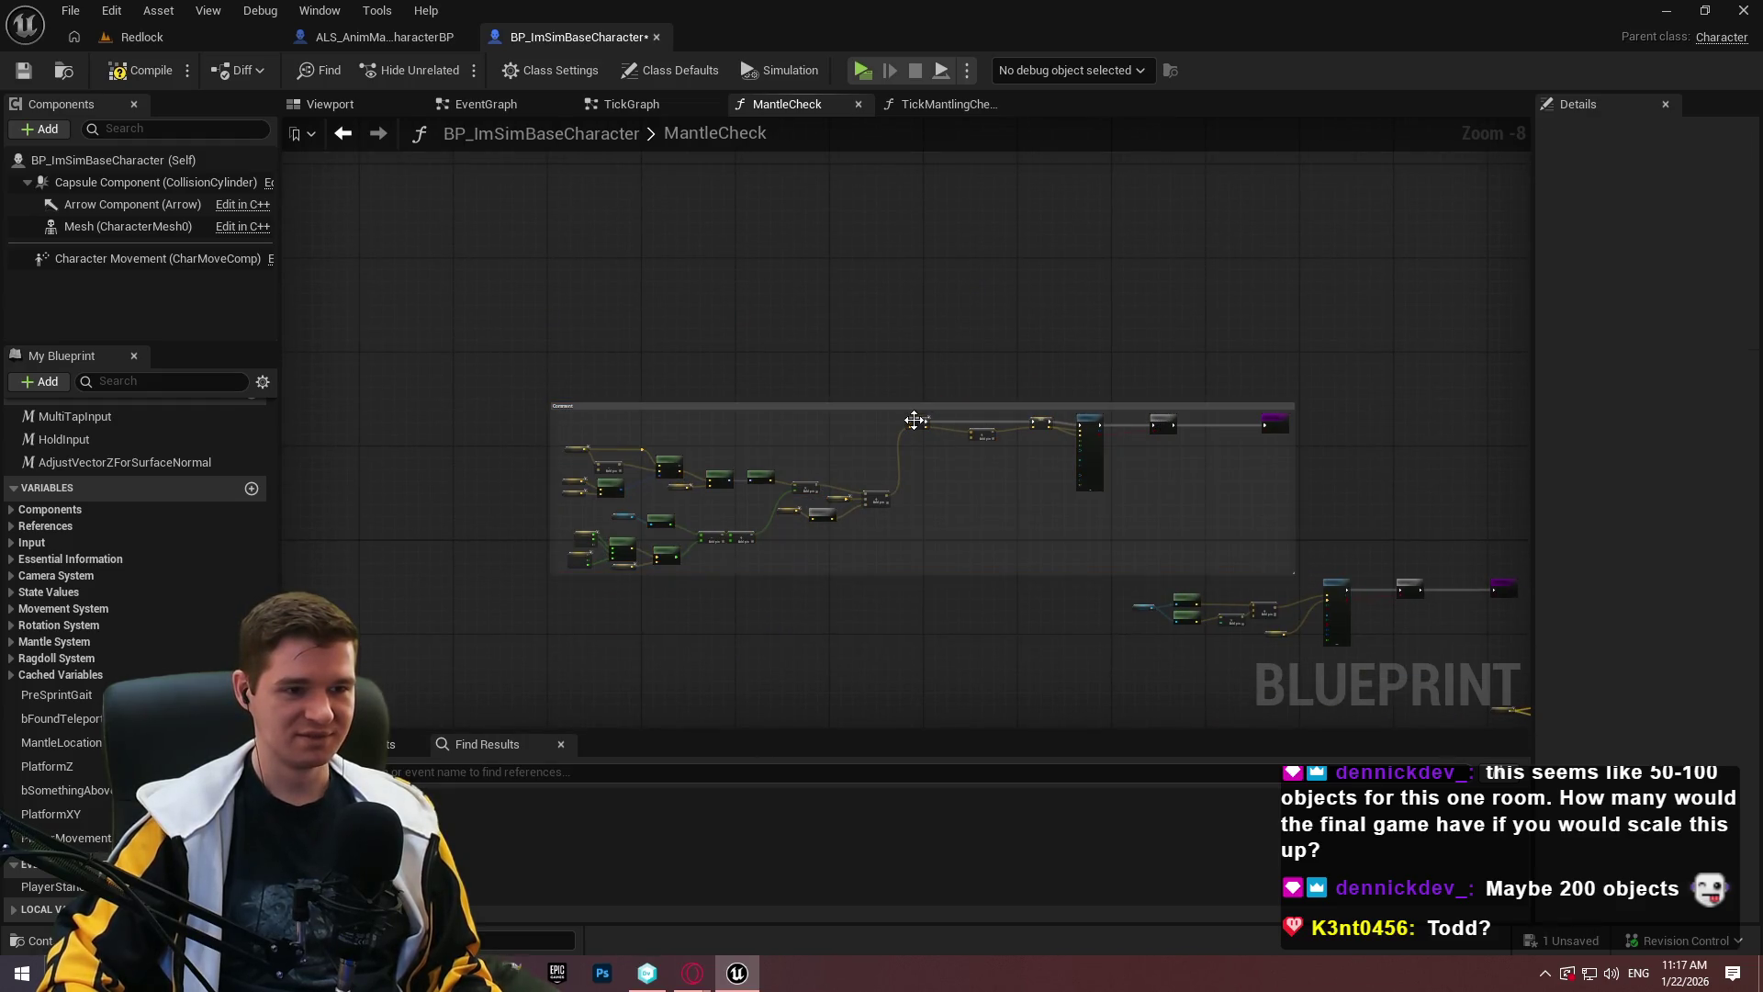
pyautogui.moveTo(918, 409); pyautogui.dragTo(792, 205)
# Comment the next node group and move the right-hand comment box below the others.
pyautogui.moveTo(642, 349); pyautogui.dragTo(1094, 492)
pyautogui.press('c')
pyautogui.moveTo(1350, 630)
pyautogui.mouseDown()
pyautogui.moveTo(1066, 520)
pyautogui.moveTo(975, 535)
pyautogui.mouseUp()
pyautogui.scroll(-2, 913, 582)
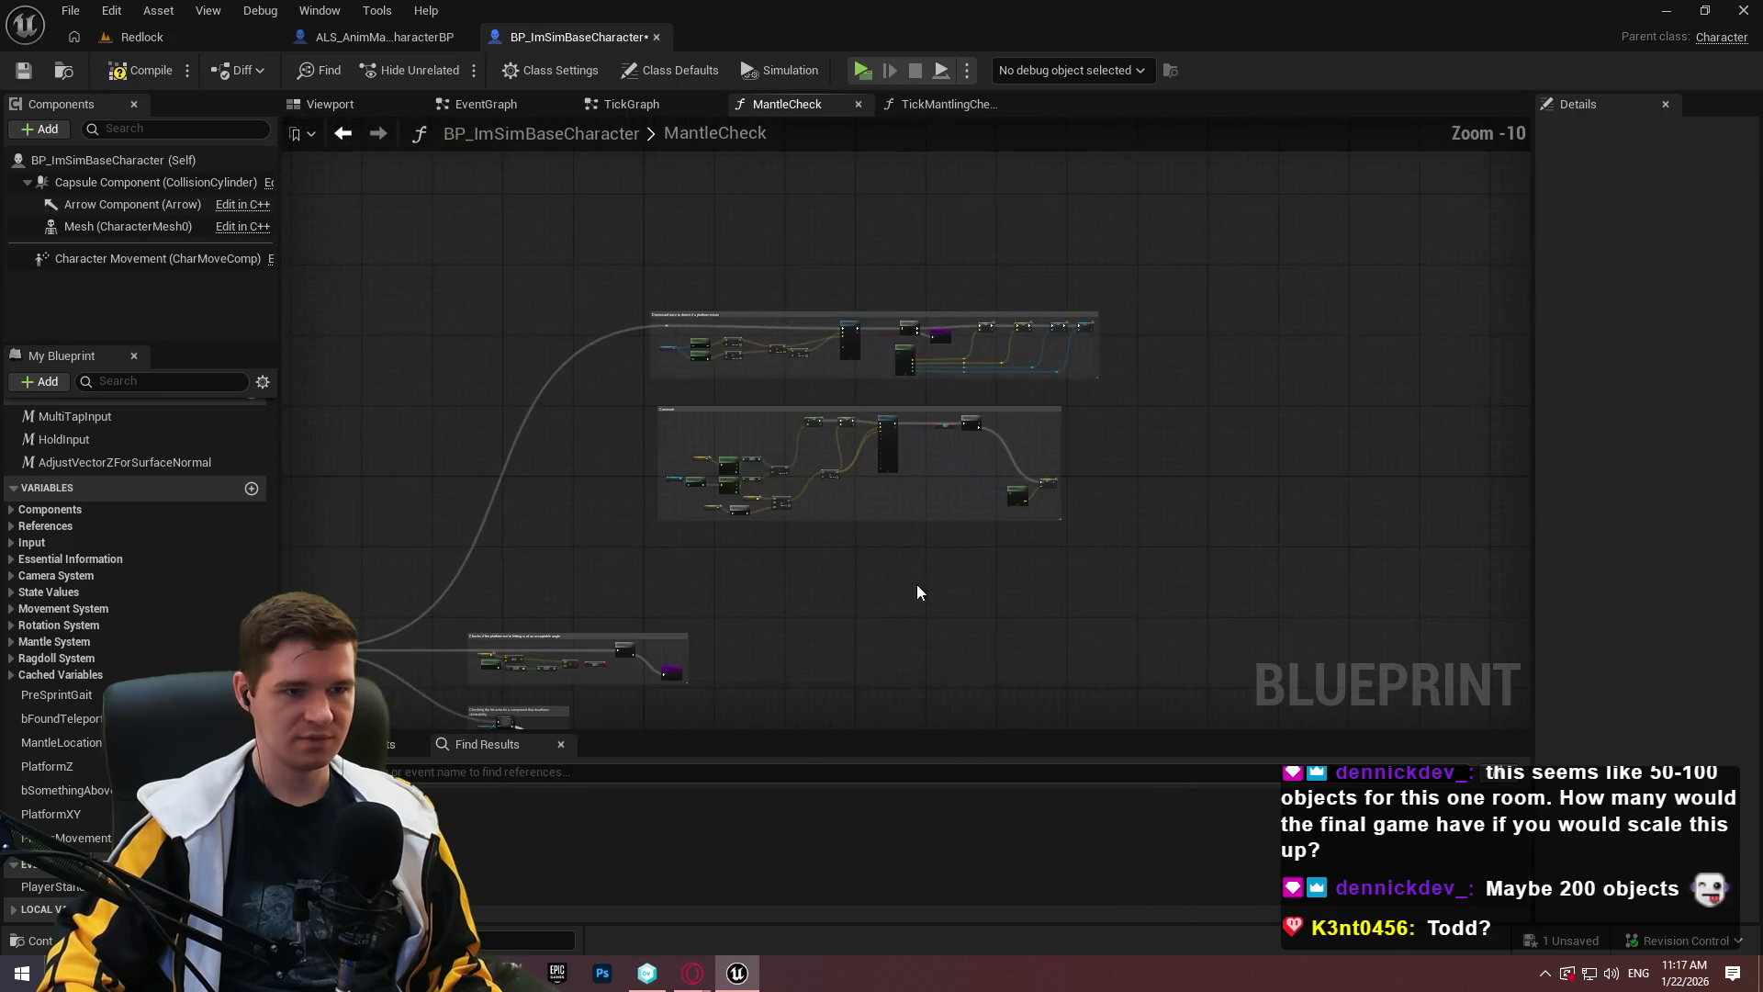
pyautogui.moveTo(727, 502)
pyautogui.mouseDown()
pyautogui.moveTo(936, 397)
pyautogui.moveTo(823, 356)
pyautogui.moveTo(880, 375)
pyautogui.moveTo(955, 587)
pyautogui.mouseUp()
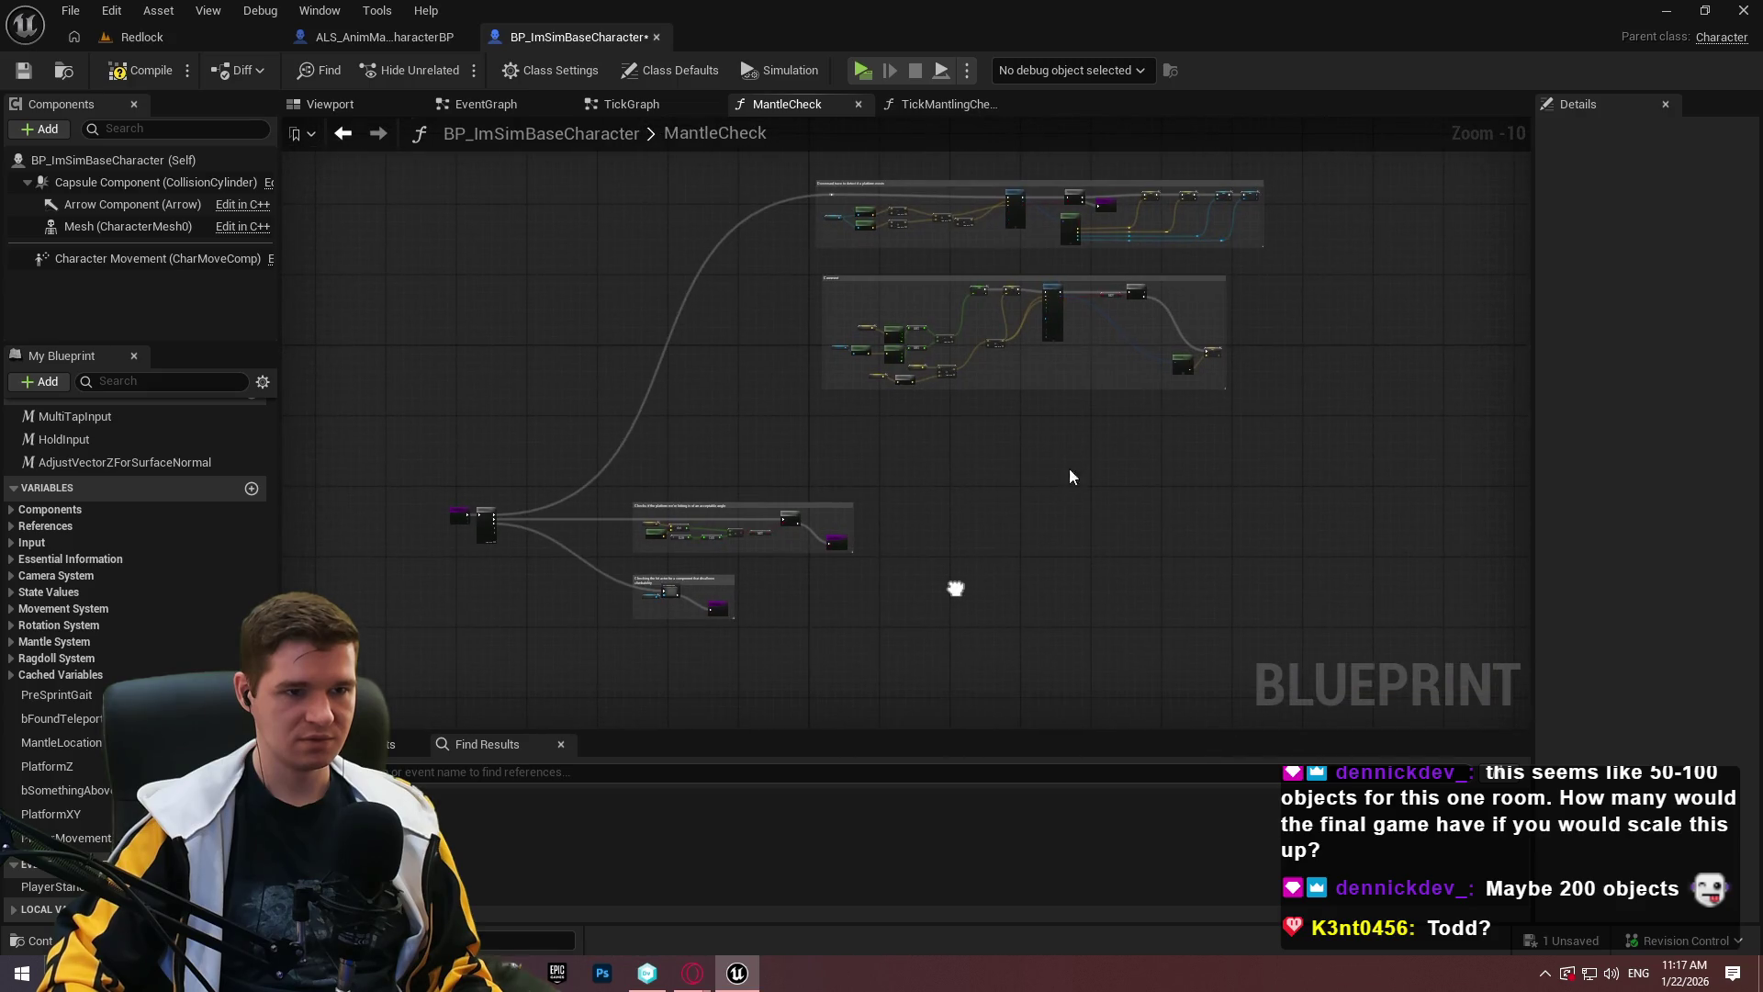
pyautogui.moveTo(1155, 281)
pyautogui.mouseDown()
pyautogui.moveTo(1050, 441)
pyautogui.moveTo(994, 664)
pyautogui.moveTo(963, 635)
pyautogui.mouseUp()
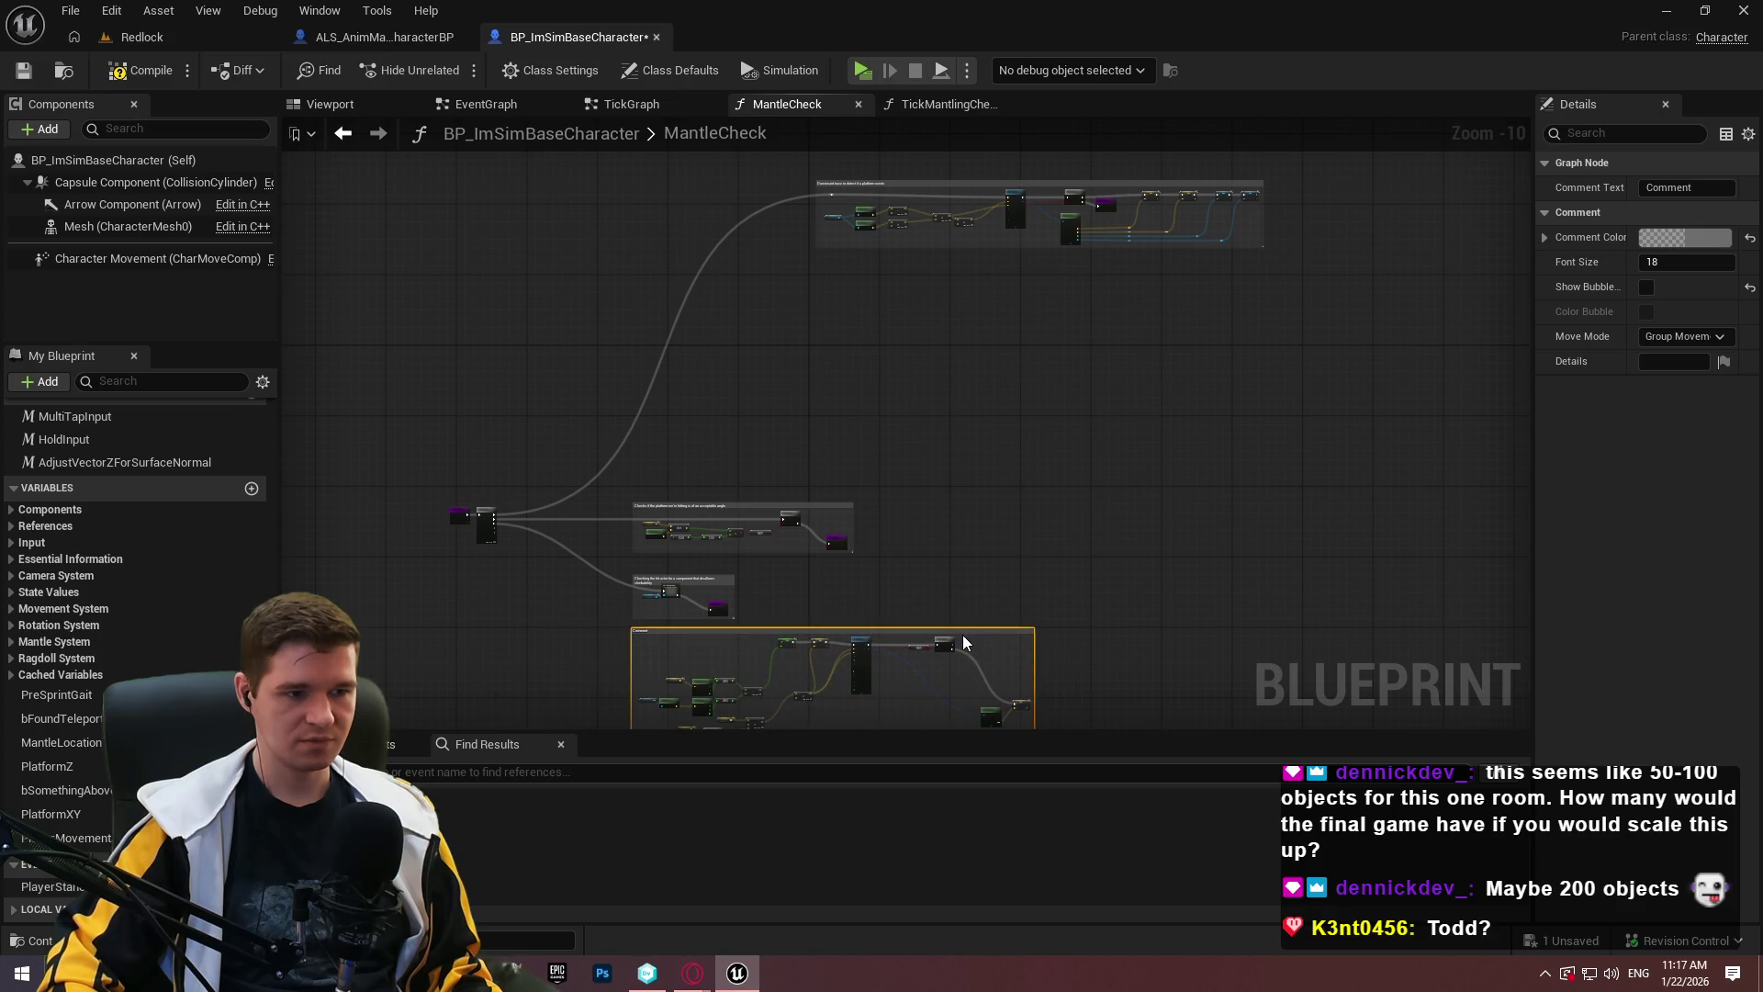
# Extend a comment box's top edge and shift another box down and left.
pyautogui.scroll(-2, 1157, 590)
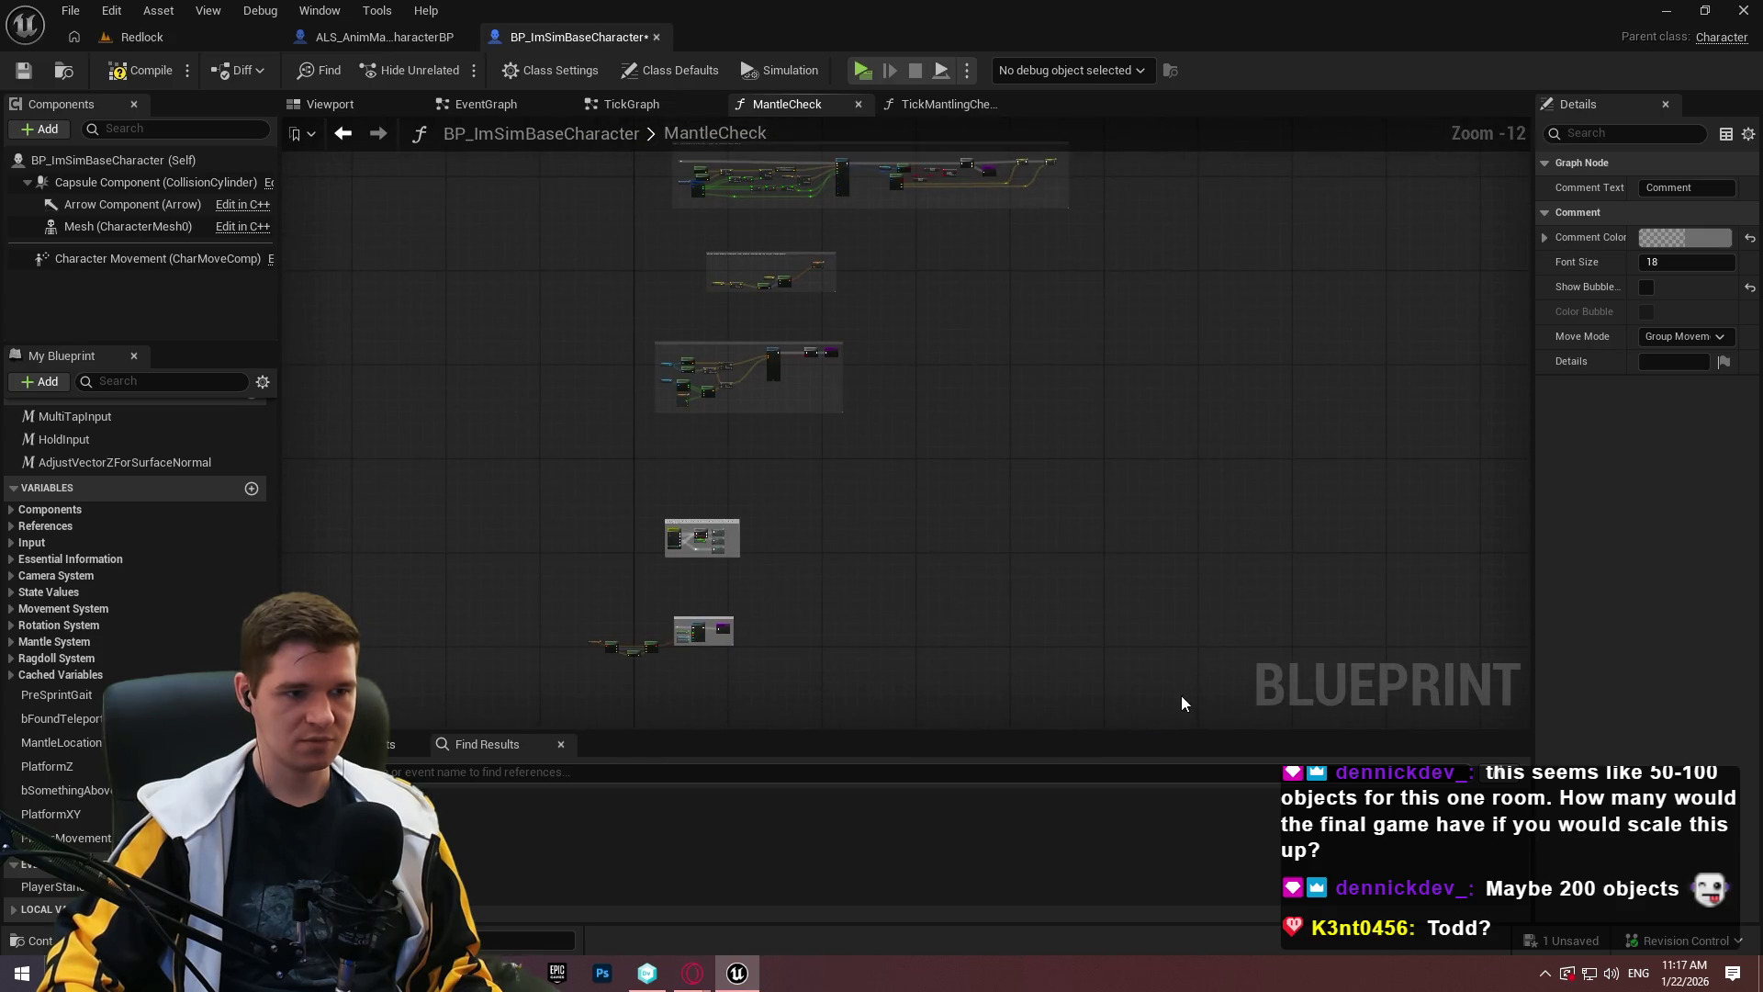
pyautogui.moveTo(564, 384)
pyautogui.mouseDown()
pyautogui.moveTo(473, 275)
pyautogui.moveTo(459, 389)
pyautogui.moveTo(446, 321)
pyautogui.mouseUp()
pyautogui.scroll(2, 459, 367)
pyautogui.scroll(3, 724, 345)
pyautogui.moveTo(590, 323); pyautogui.dragTo(590, 299)
pyautogui.press('Home')
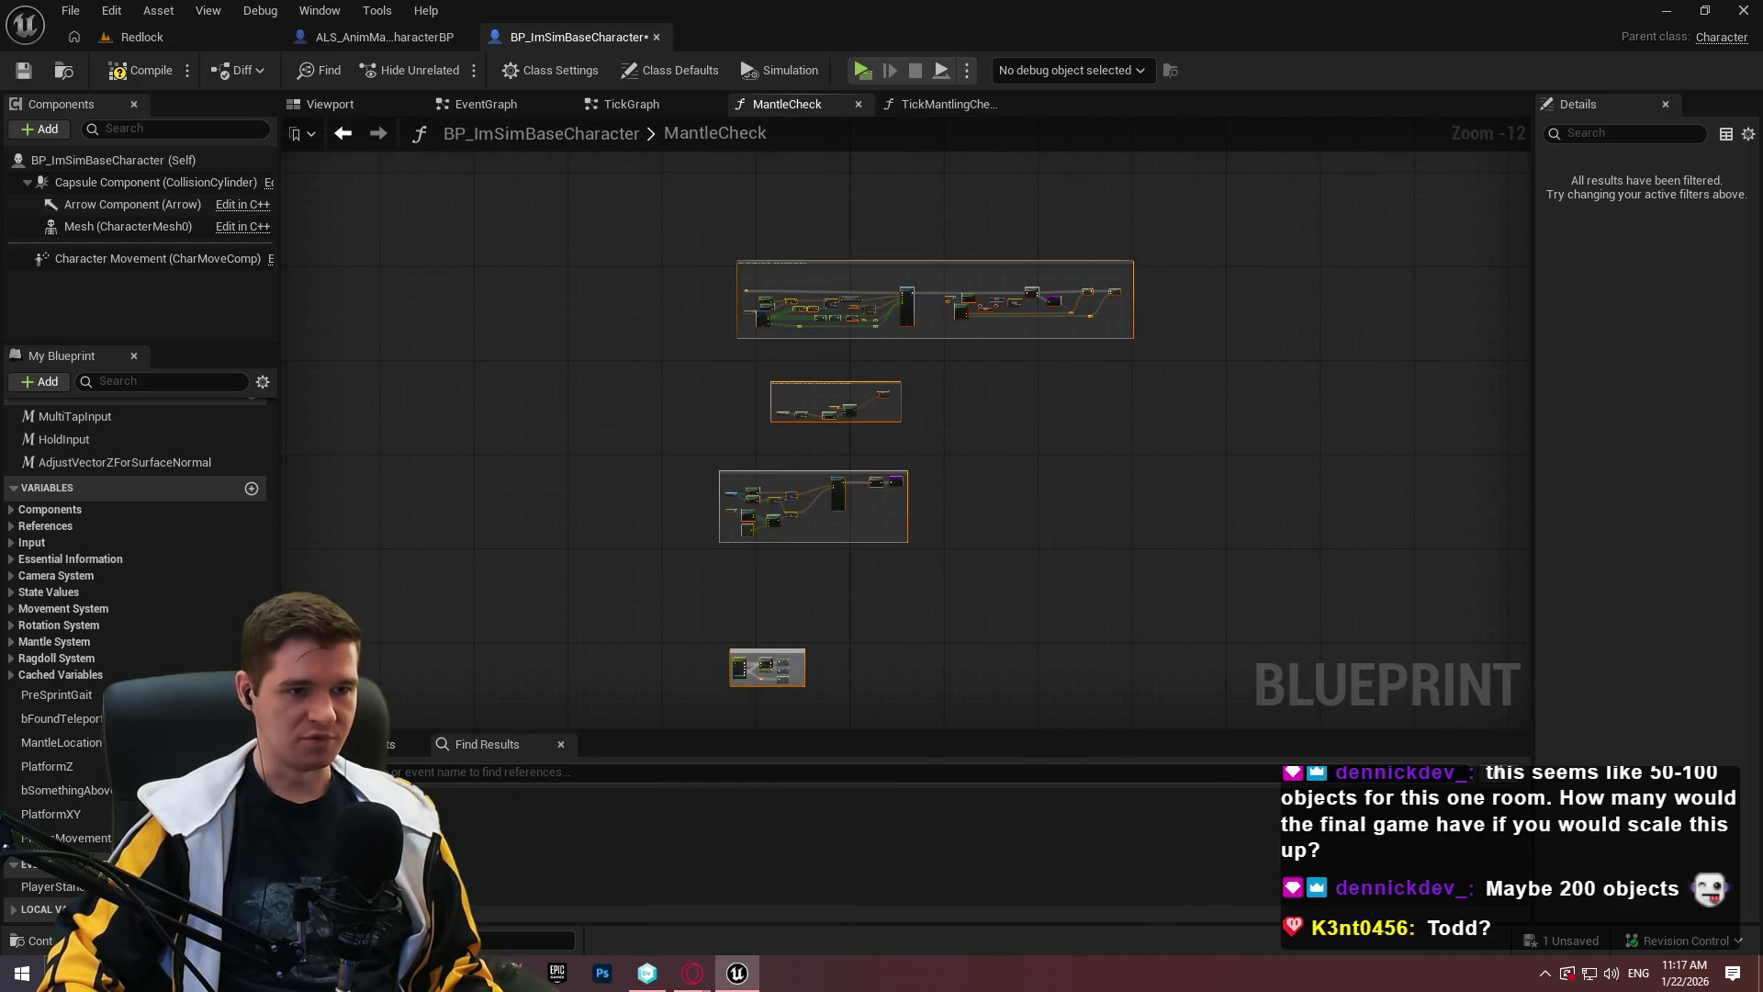
pyautogui.click(1143, 151)
pyautogui.moveTo(1142, 151)
pyautogui.mouseDown()
pyautogui.moveTo(954, 602)
pyautogui.moveTo(886, 277)
pyautogui.mouseUp()
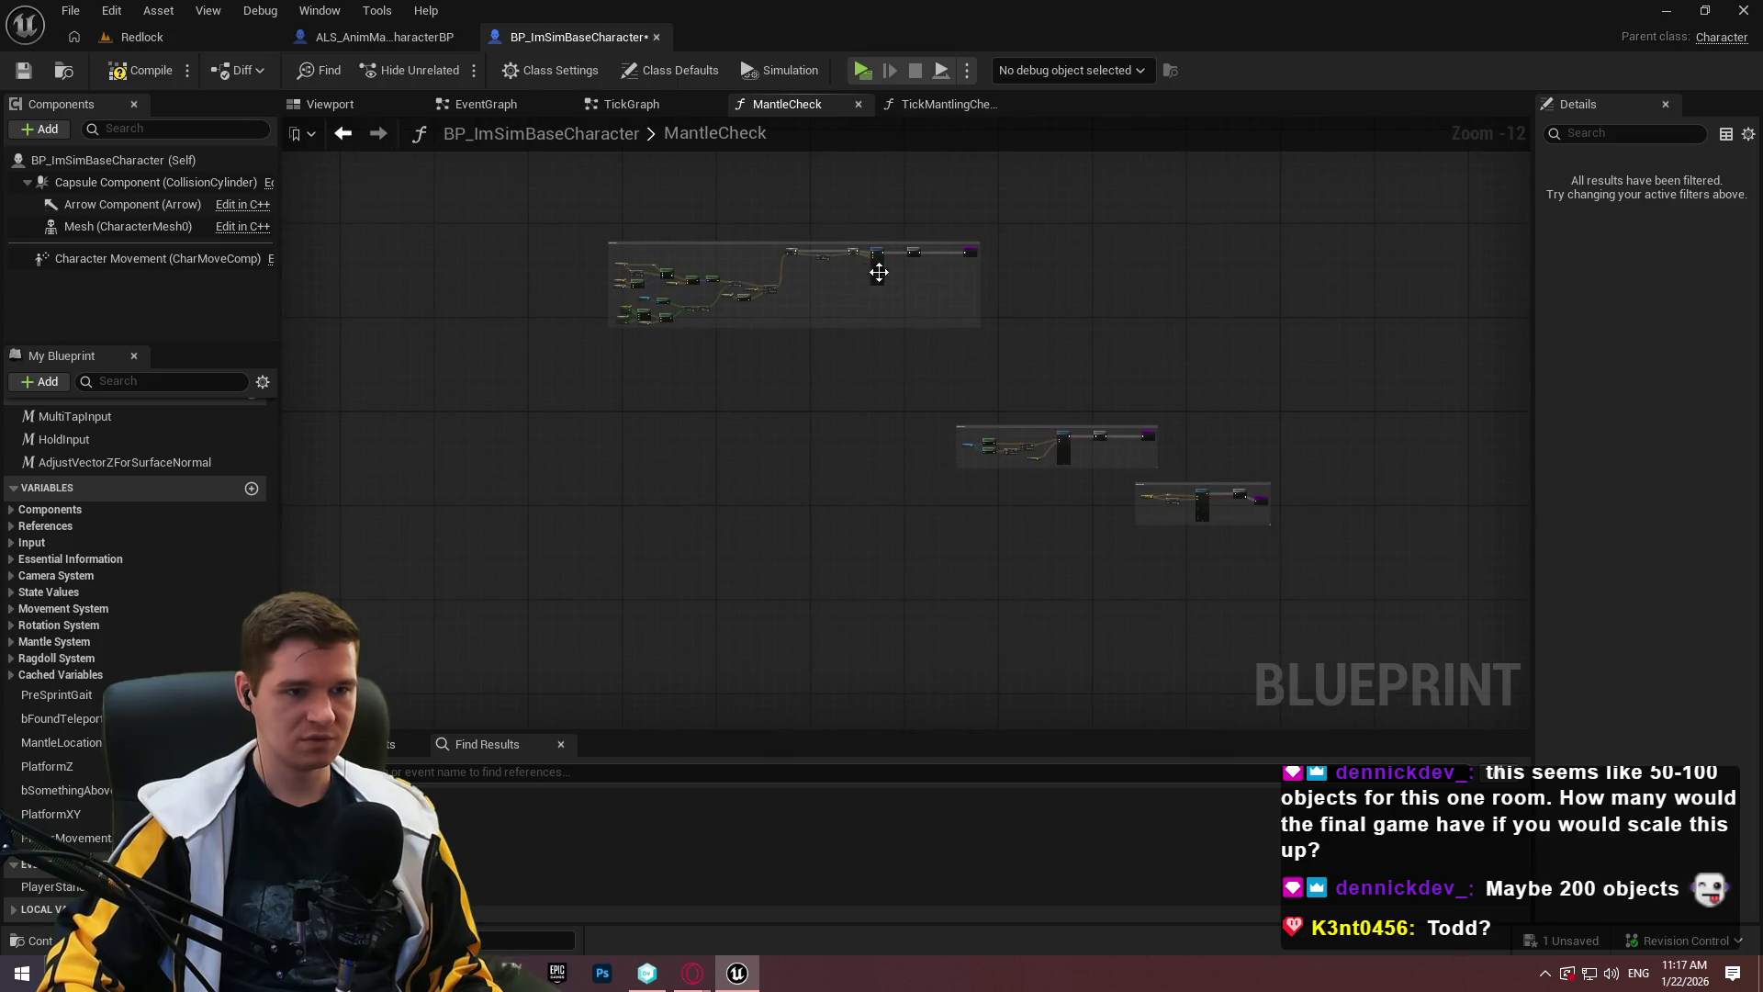
pyautogui.scroll(4, 749, 231)
pyautogui.moveTo(736, 260)
pyautogui.mouseDown()
pyautogui.moveTo(5, 727)
pyautogui.moveTo(790, 902)
pyautogui.moveTo(844, 218)
pyautogui.moveTo(785, 578)
pyautogui.moveTo(815, 242)
pyautogui.mouseUp()
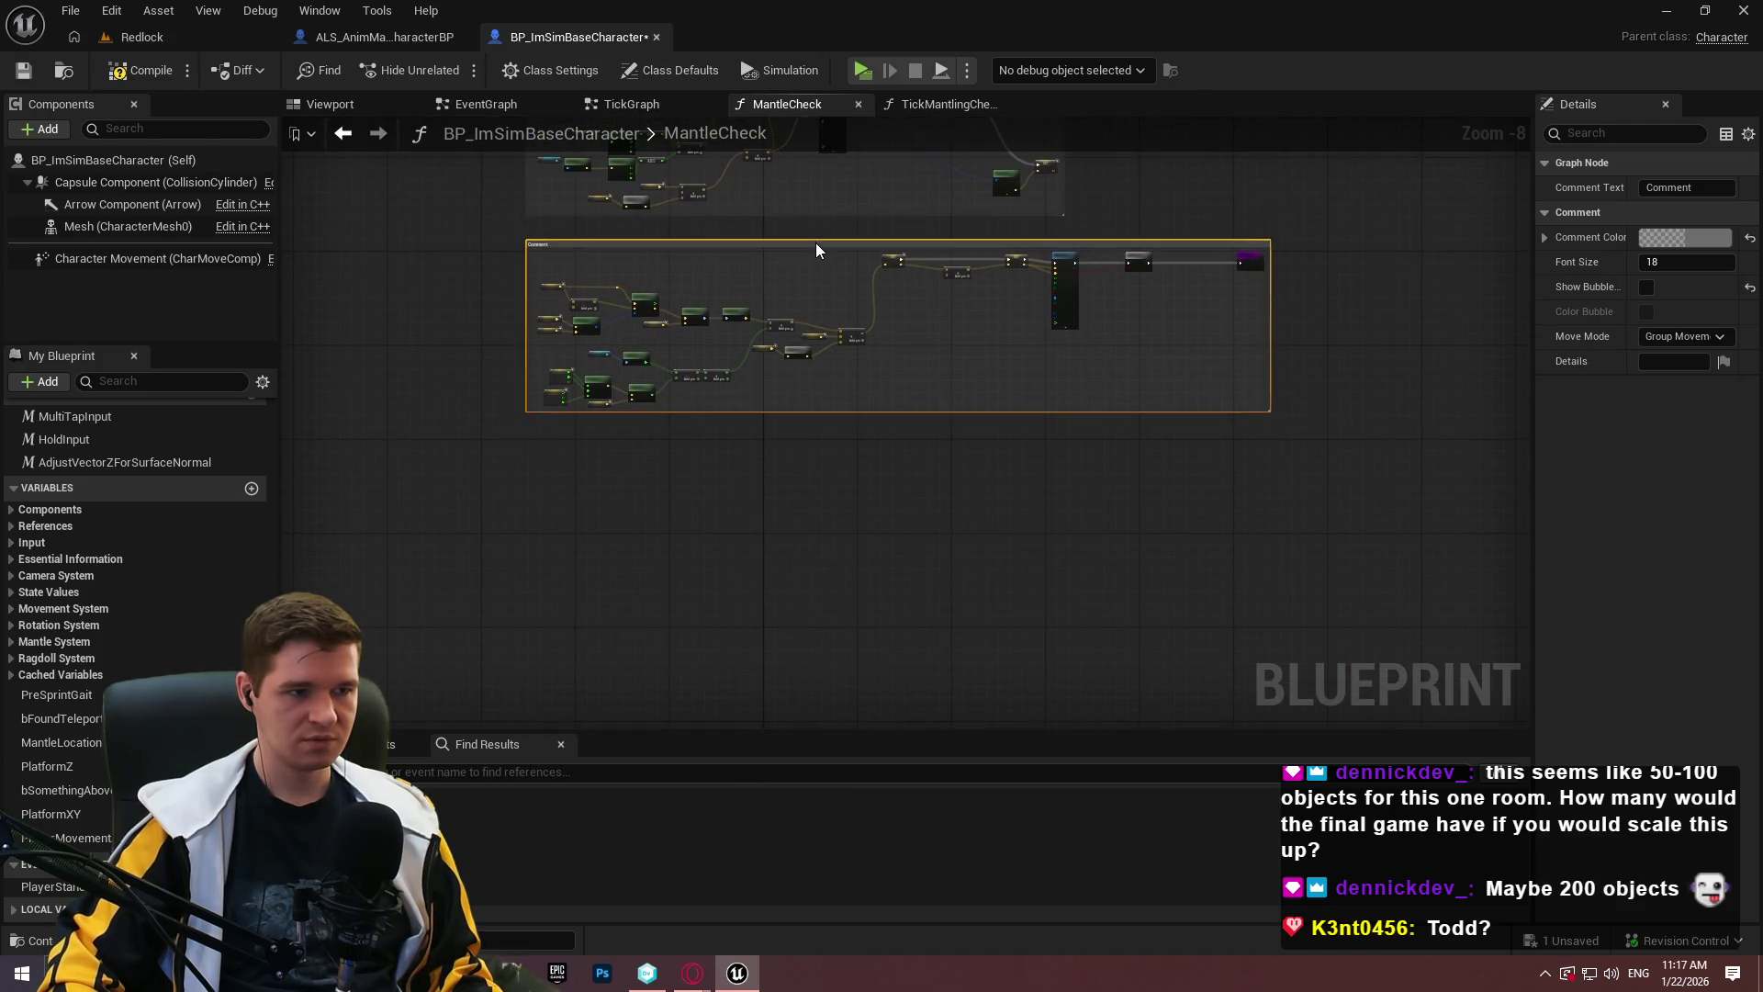
pyautogui.click(1381, 310)
# Carry the remaining comment boxes over and place them beside the others in the stack.
pyautogui.scroll(-4, 1420, 344)
pyautogui.moveTo(1420, 343); pyautogui.dragTo(1032, 382)
pyautogui.scroll(3, 1264, 294)
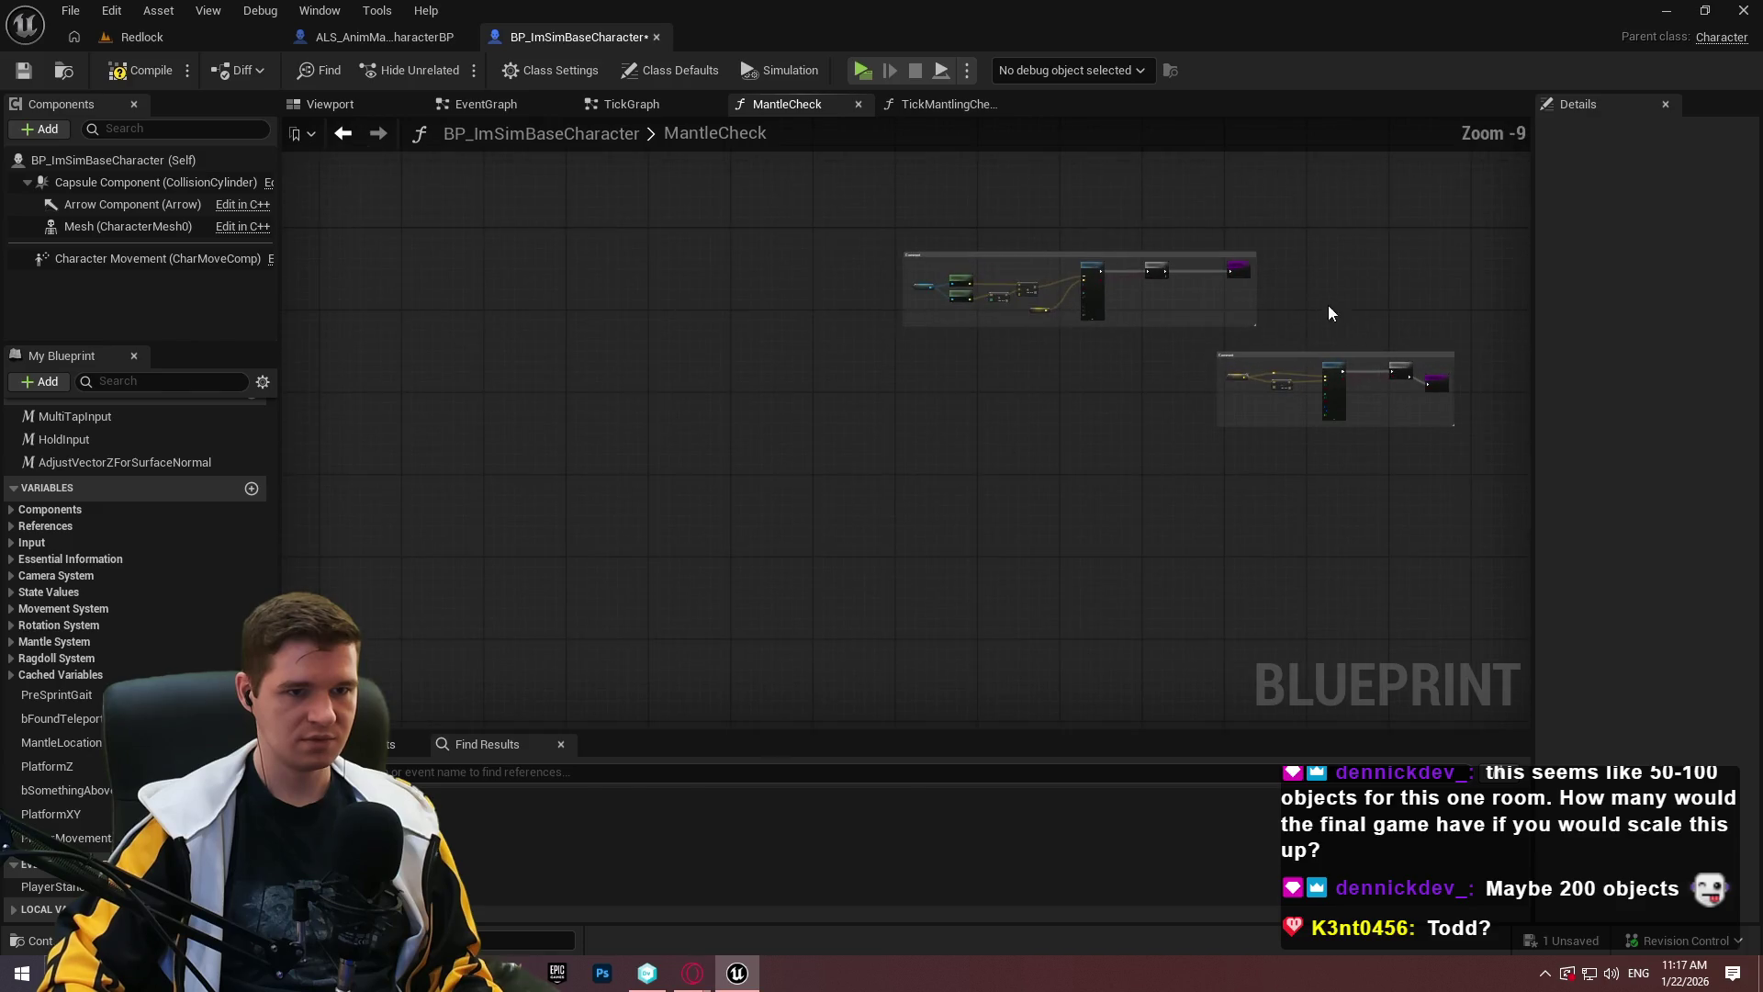
pyautogui.click(1002, 259)
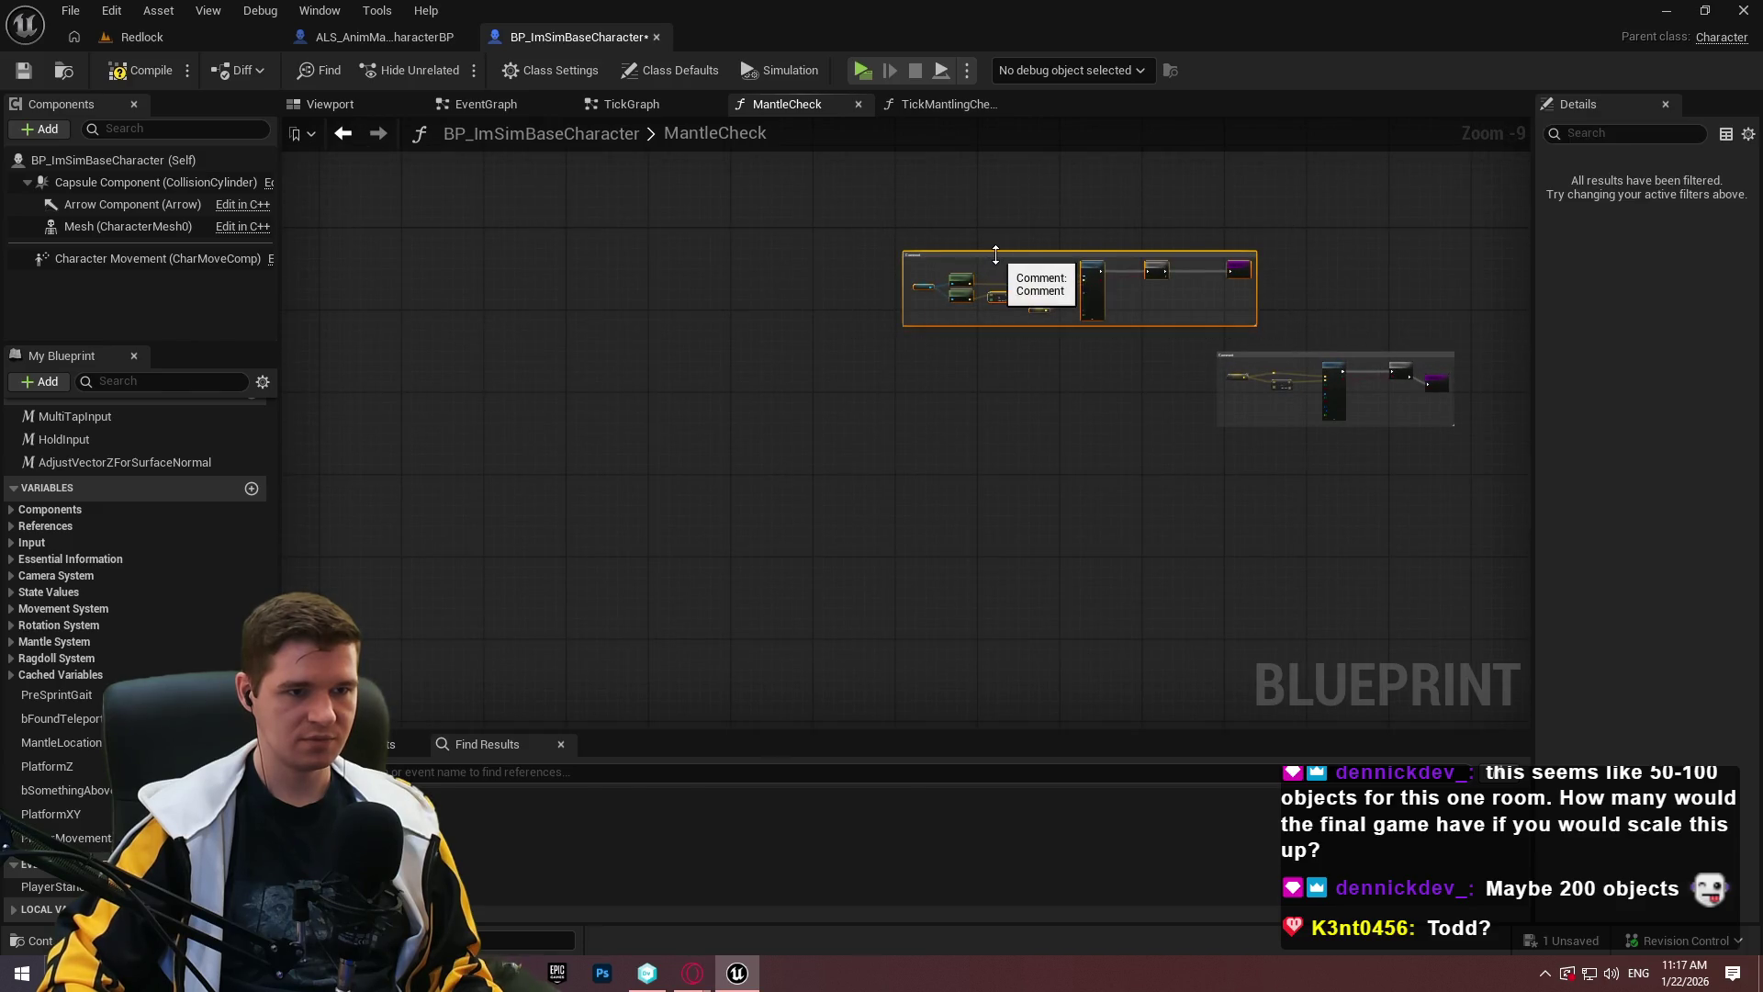
pyautogui.moveTo(994, 264)
pyautogui.mouseDown()
pyautogui.moveTo(330, 459)
pyautogui.moveTo(265, 522)
pyautogui.moveTo(551, 492)
pyautogui.moveTo(510, 446)
pyautogui.mouseUp()
pyautogui.click(1287, 414)
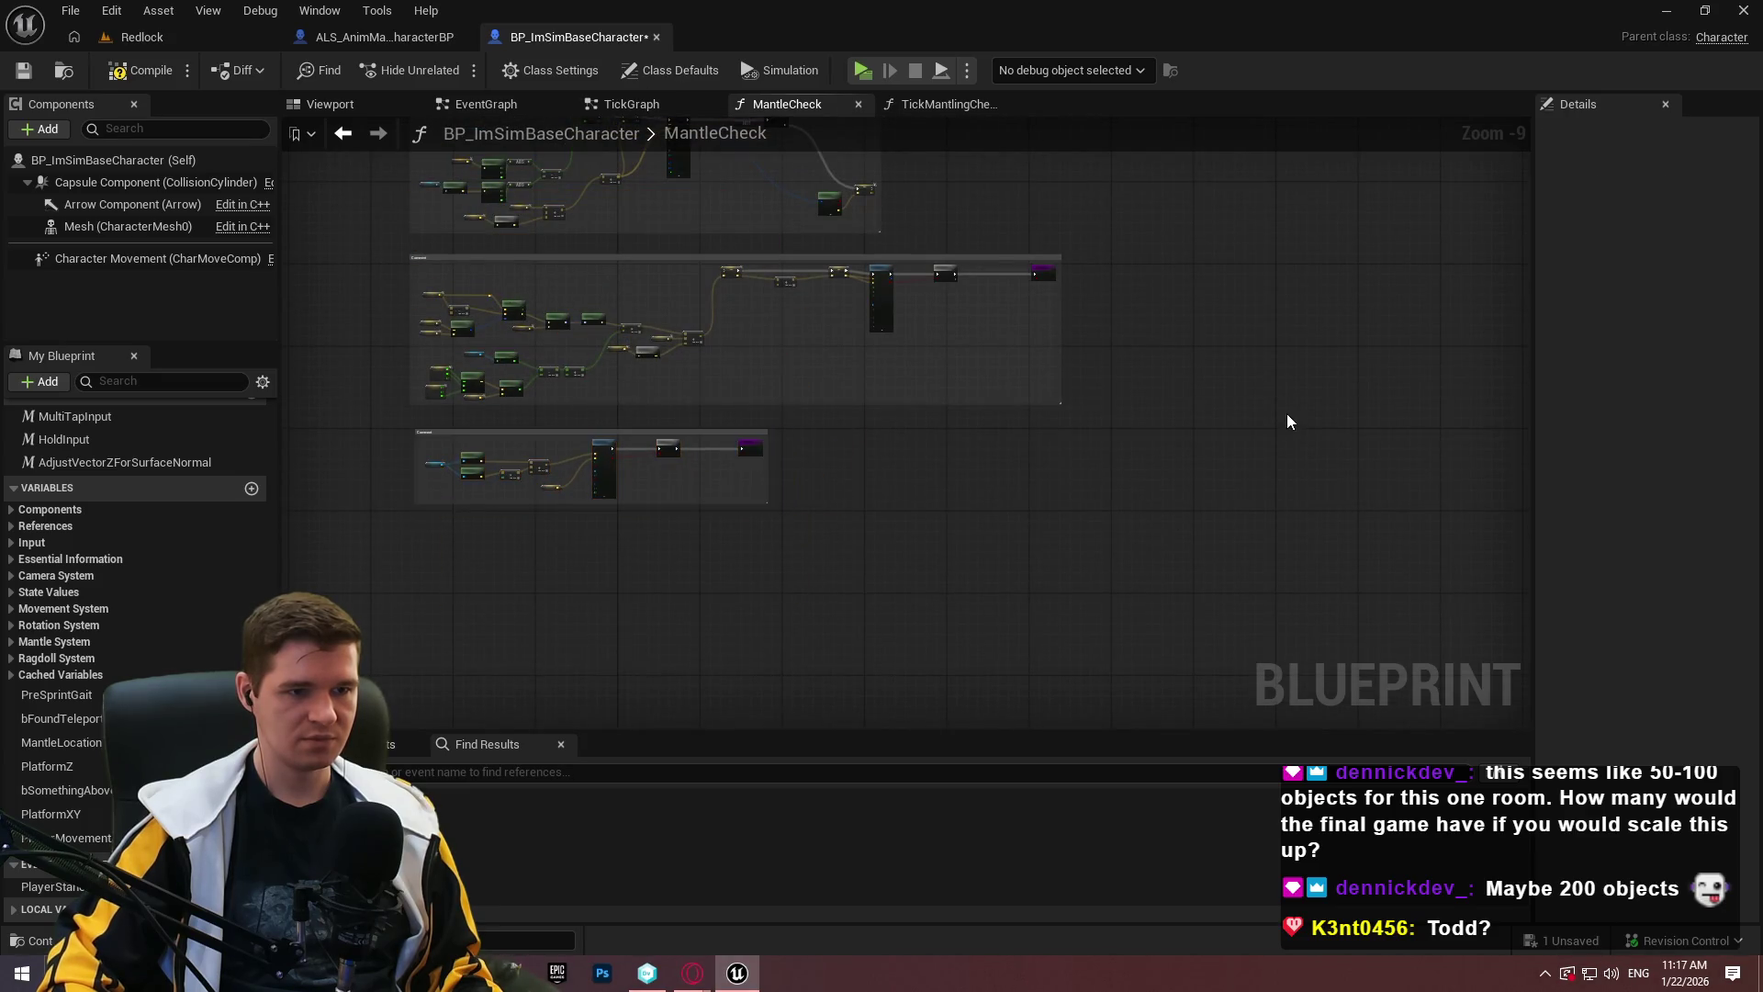
pyautogui.scroll(-3, 1093, 510)
pyautogui.scroll(4, 1093, 510)
pyautogui.click(744, 335)
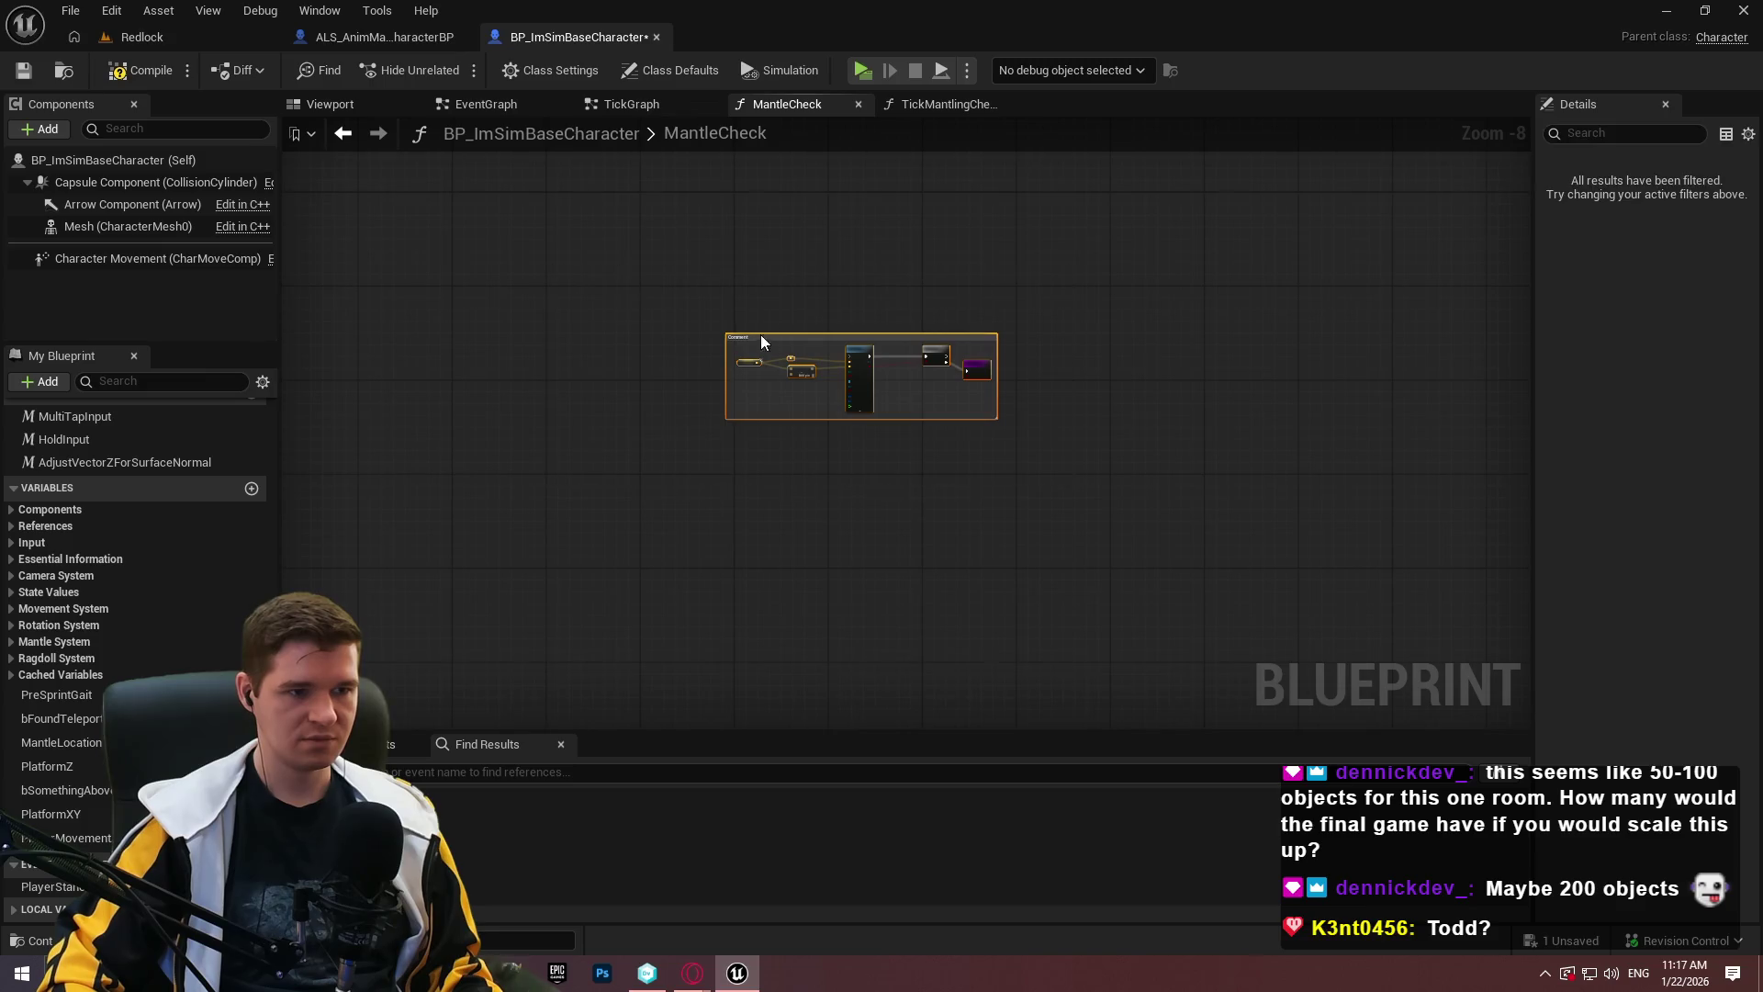
pyautogui.moveTo(796, 338); pyautogui.dragTo(18, 795)
pyautogui.moveTo(120, 675)
pyautogui.mouseDown()
pyautogui.moveTo(782, 900)
pyautogui.moveTo(872, 162)
pyautogui.moveTo(840, 360)
pyautogui.moveTo(876, 305)
pyautogui.moveTo(856, 303)
pyautogui.mouseUp()
pyautogui.click(1080, 371)
pyautogui.scroll(-3, 1361, 374)
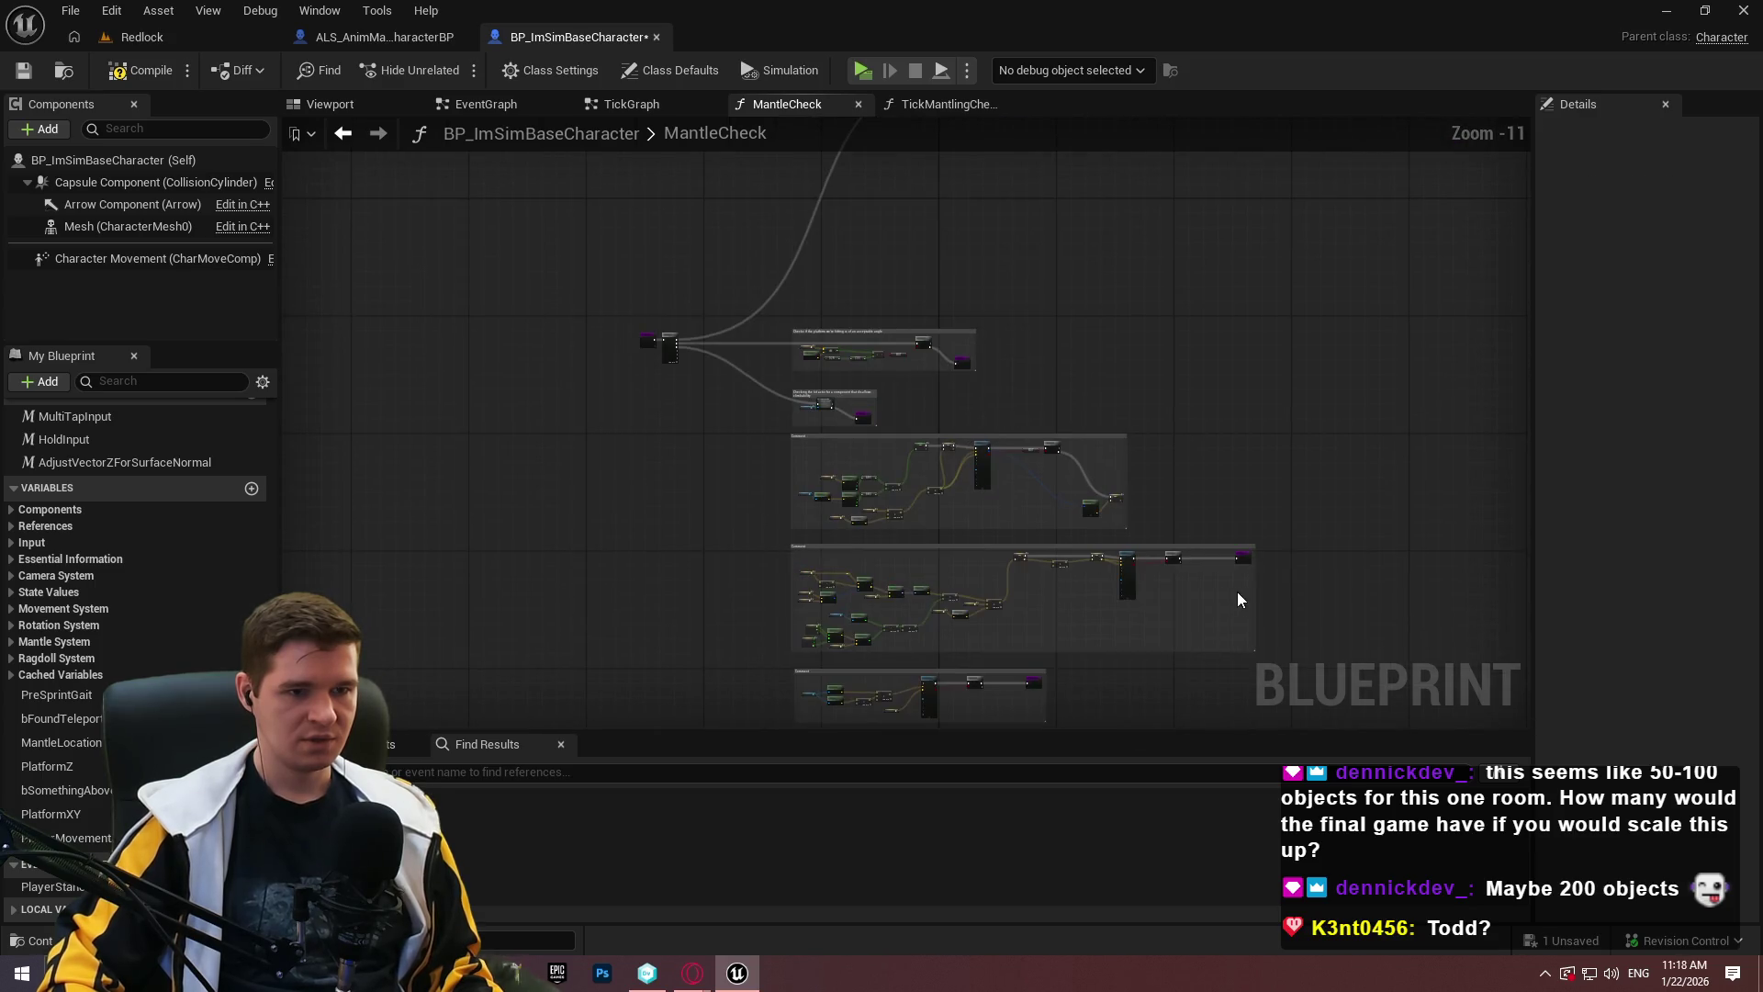
# Move the Break Hit Result and SET nodes beside the Branch.
pyautogui.scroll(4, 1090, 499)
pyautogui.scroll(4, 1093, 503)
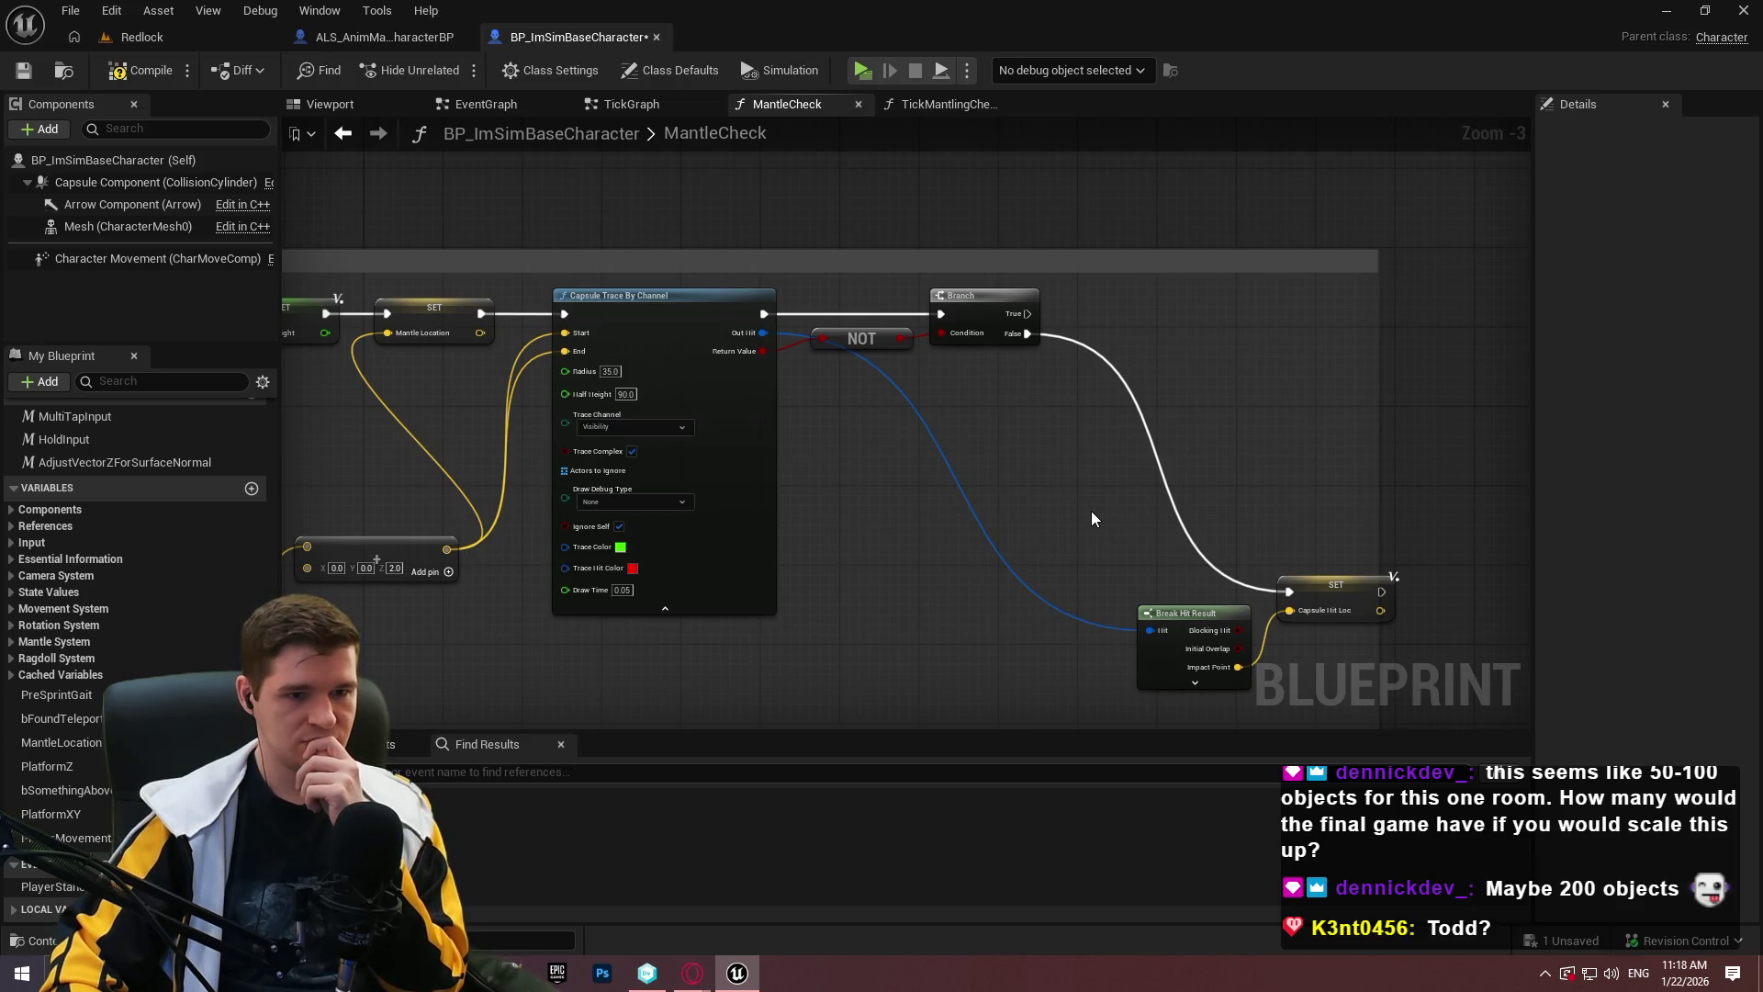
pyautogui.moveTo(1089, 510); pyautogui.dragTo(1762, 504)
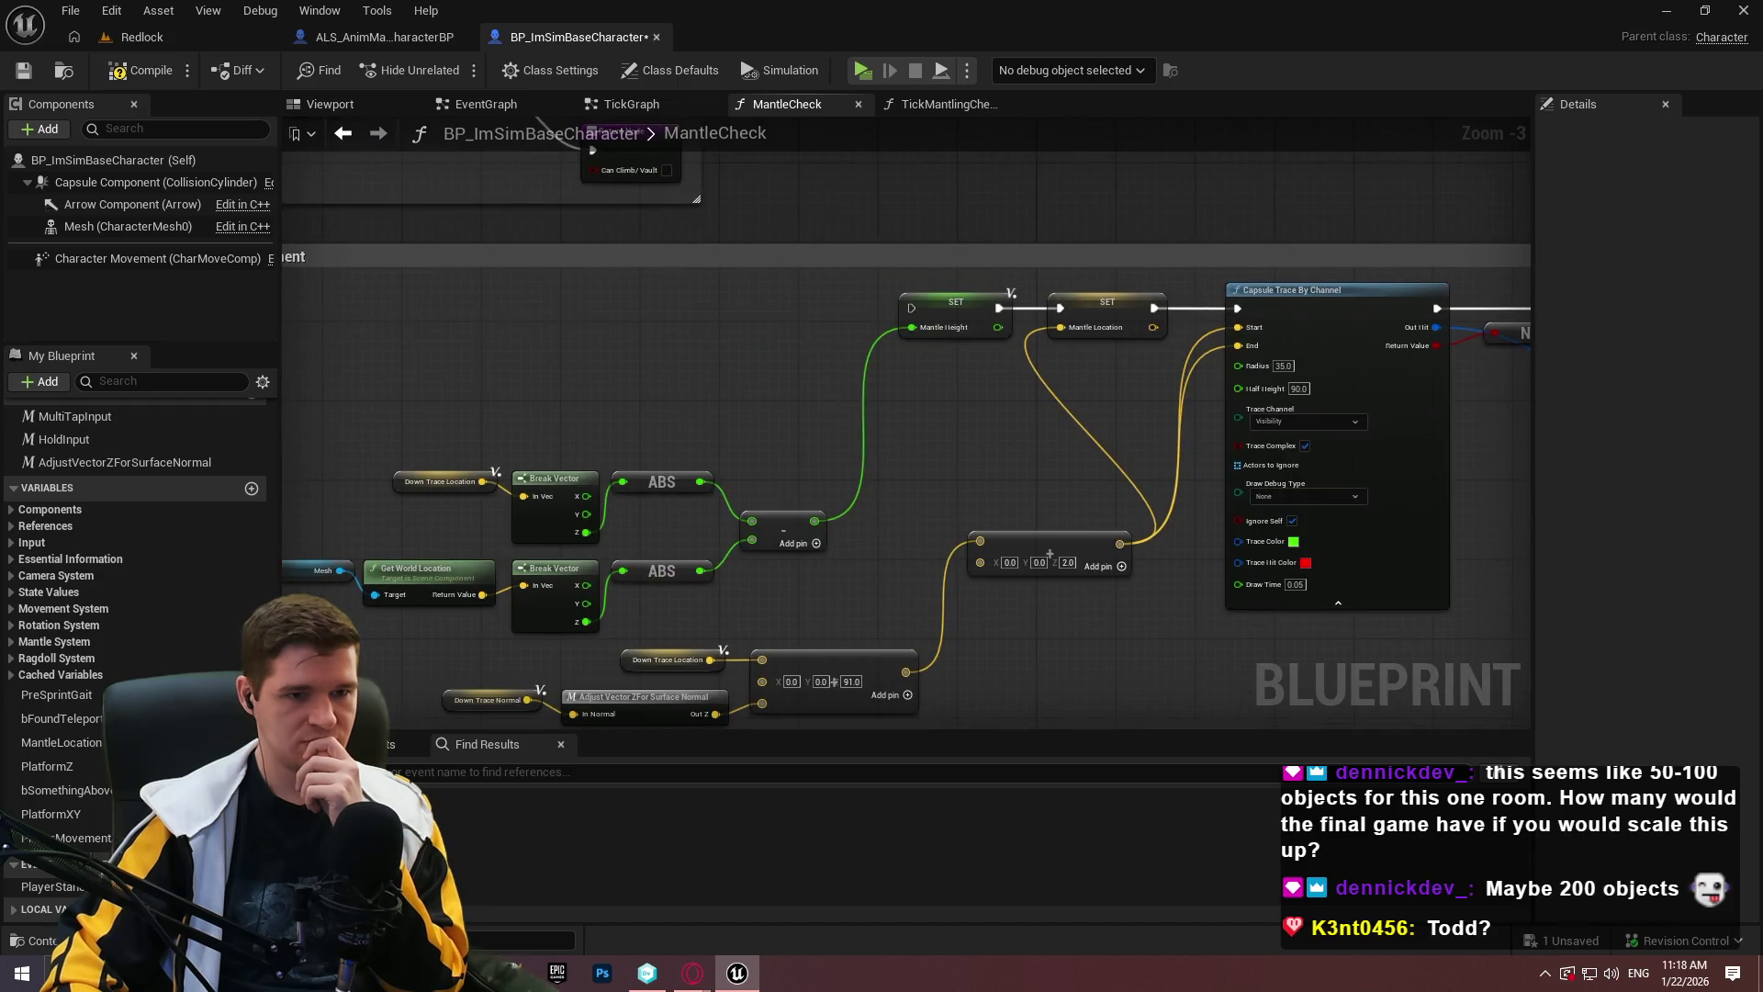
pyautogui.scroll(-1, 1083, 459)
pyautogui.moveTo(1653, 454)
pyautogui.mouseDown()
pyautogui.moveTo(1082, 453)
pyautogui.moveTo(1369, 381)
pyautogui.mouseUp()
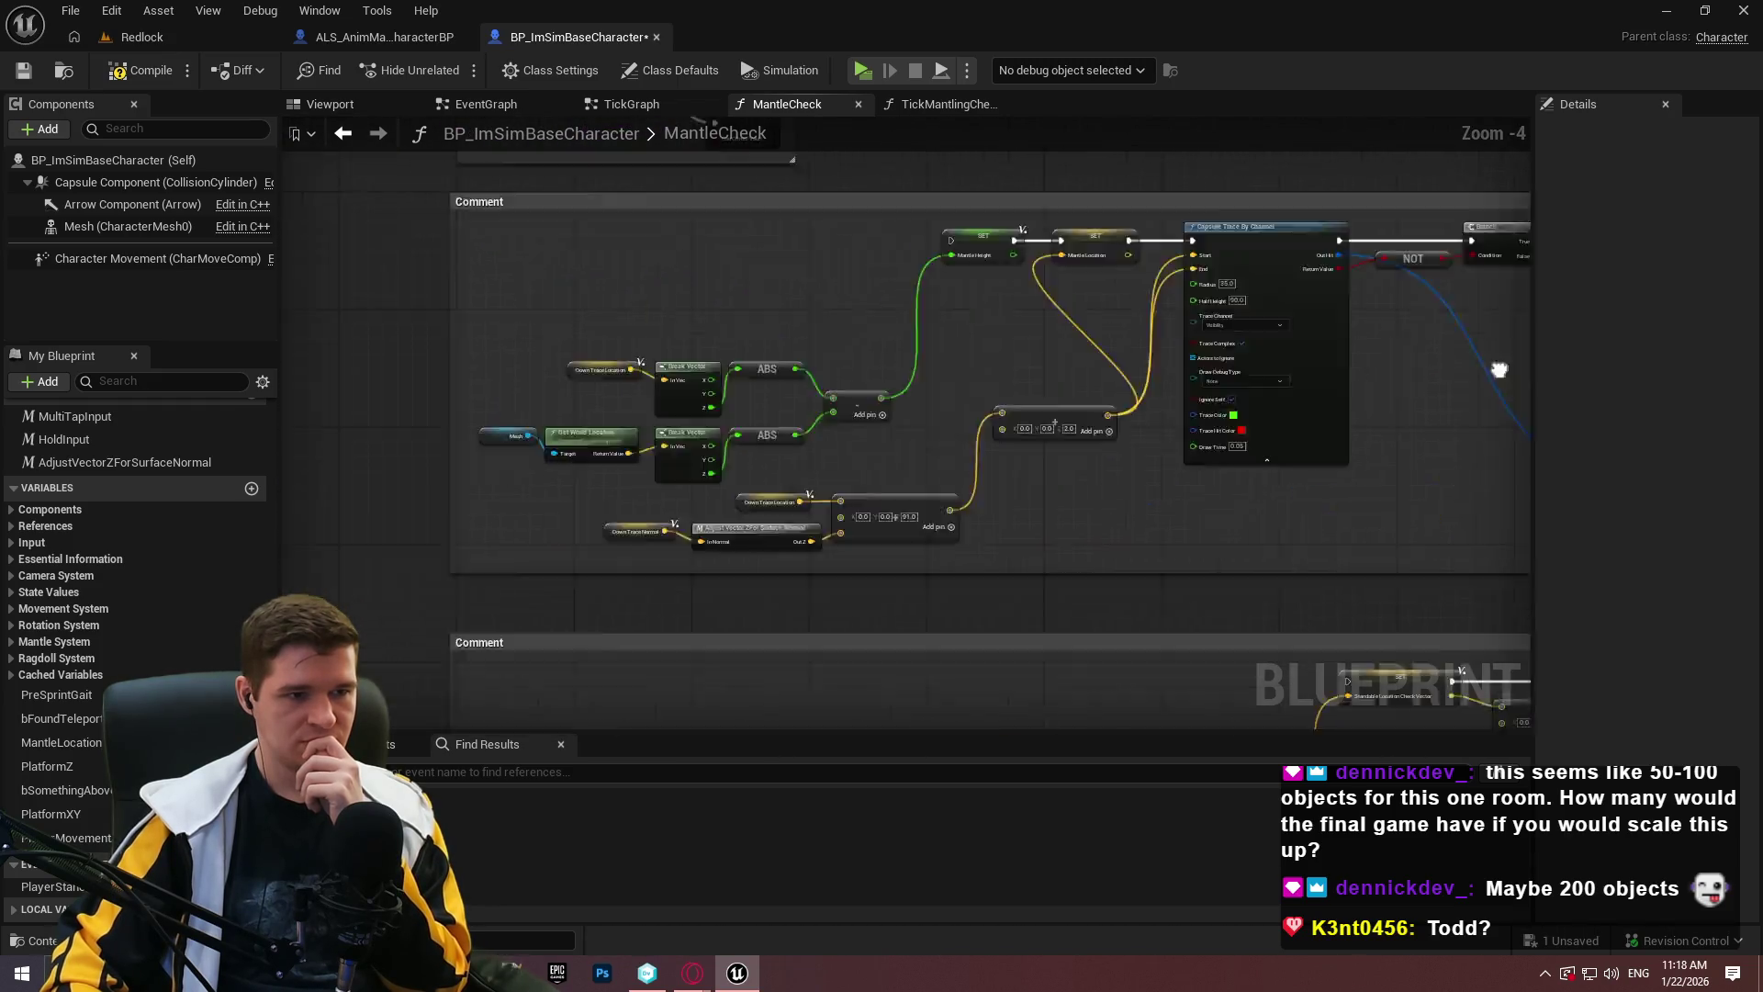
pyautogui.scroll(1, 1357, 443)
pyautogui.moveTo(1358, 442); pyautogui.dragTo(619, 409)
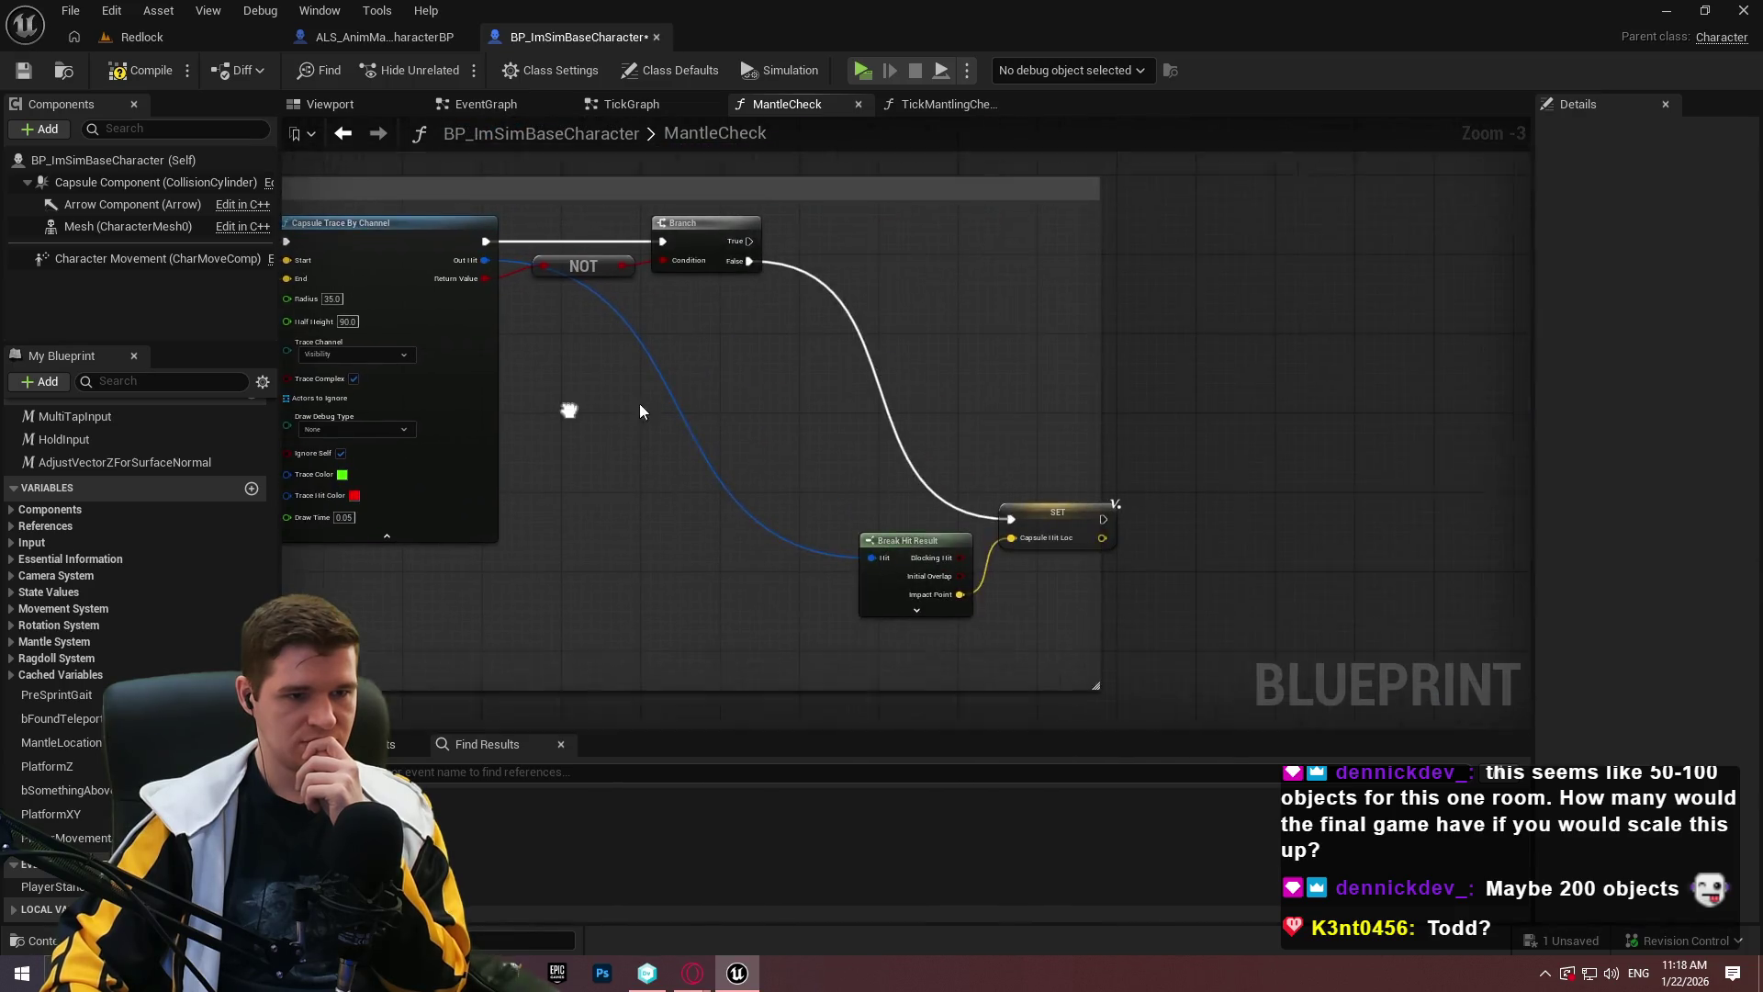
pyautogui.moveTo(842, 464)
pyautogui.mouseDown()
pyautogui.moveTo(1067, 522)
pyautogui.moveTo(868, 293)
pyautogui.moveTo(831, 299)
pyautogui.mouseUp()
# Pull a new execution wire from an empty Then output of the Sequence node.
pyautogui.scroll(-5, 1028, 422)
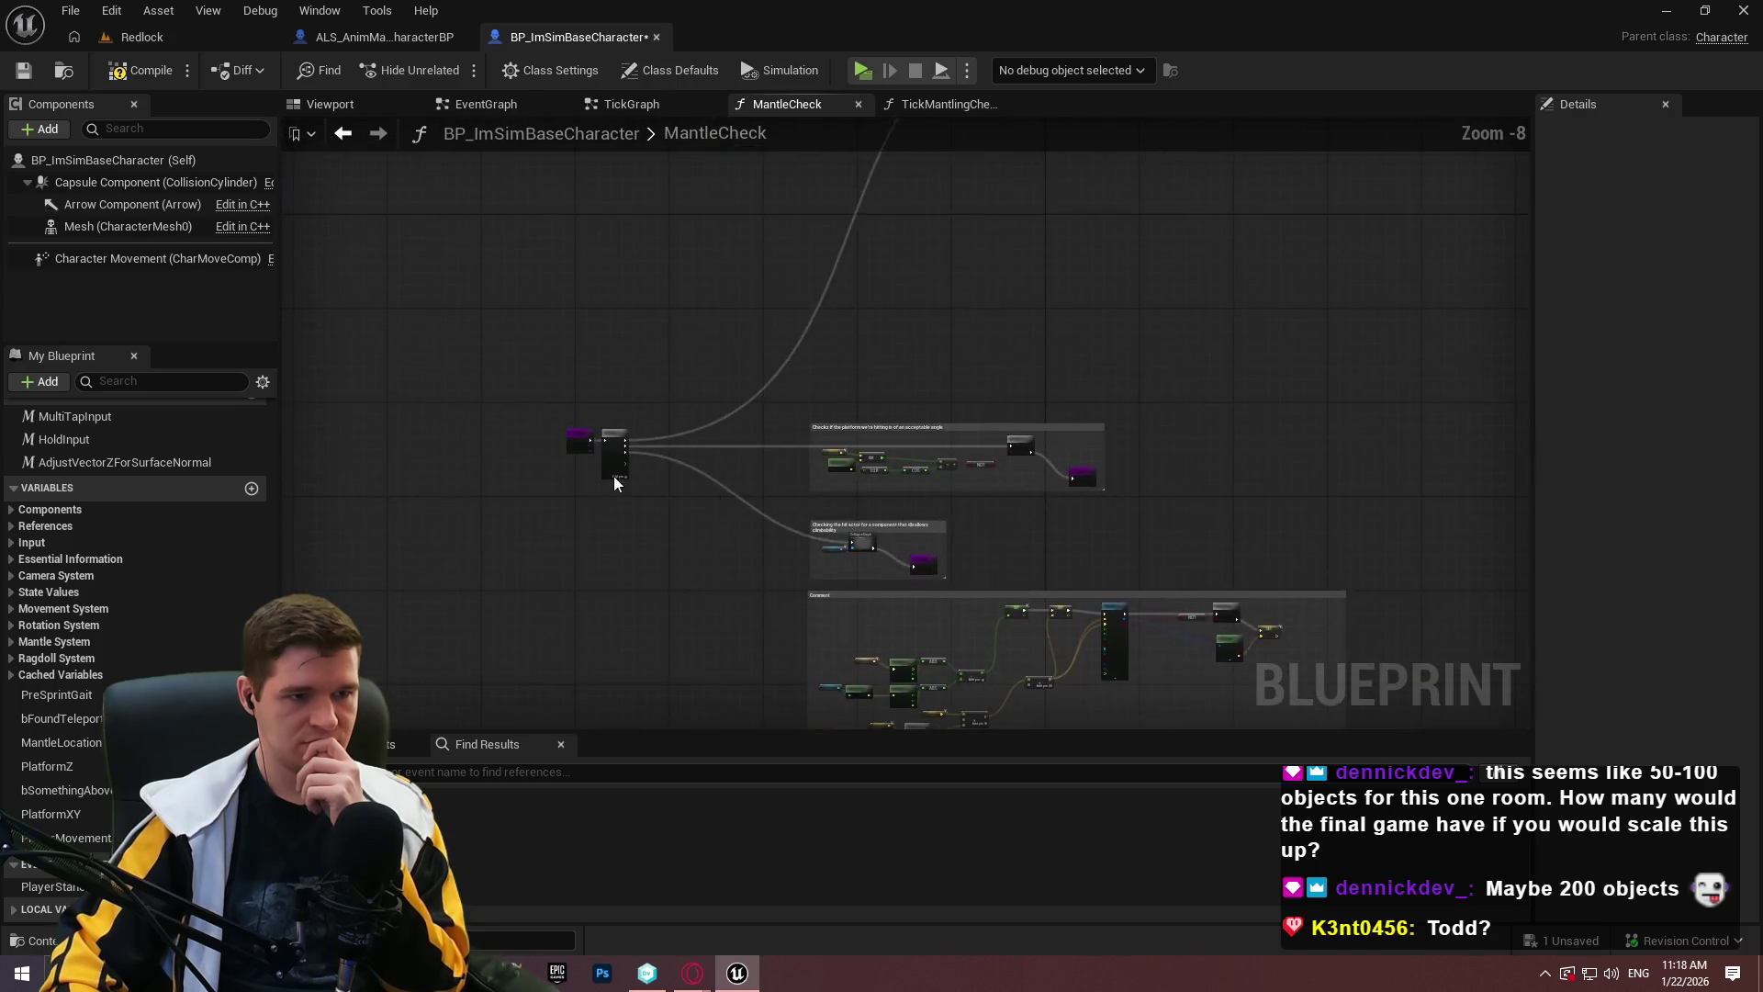
pyautogui.scroll(6, 619, 480)
pyautogui.scroll(-6, 1062, 548)
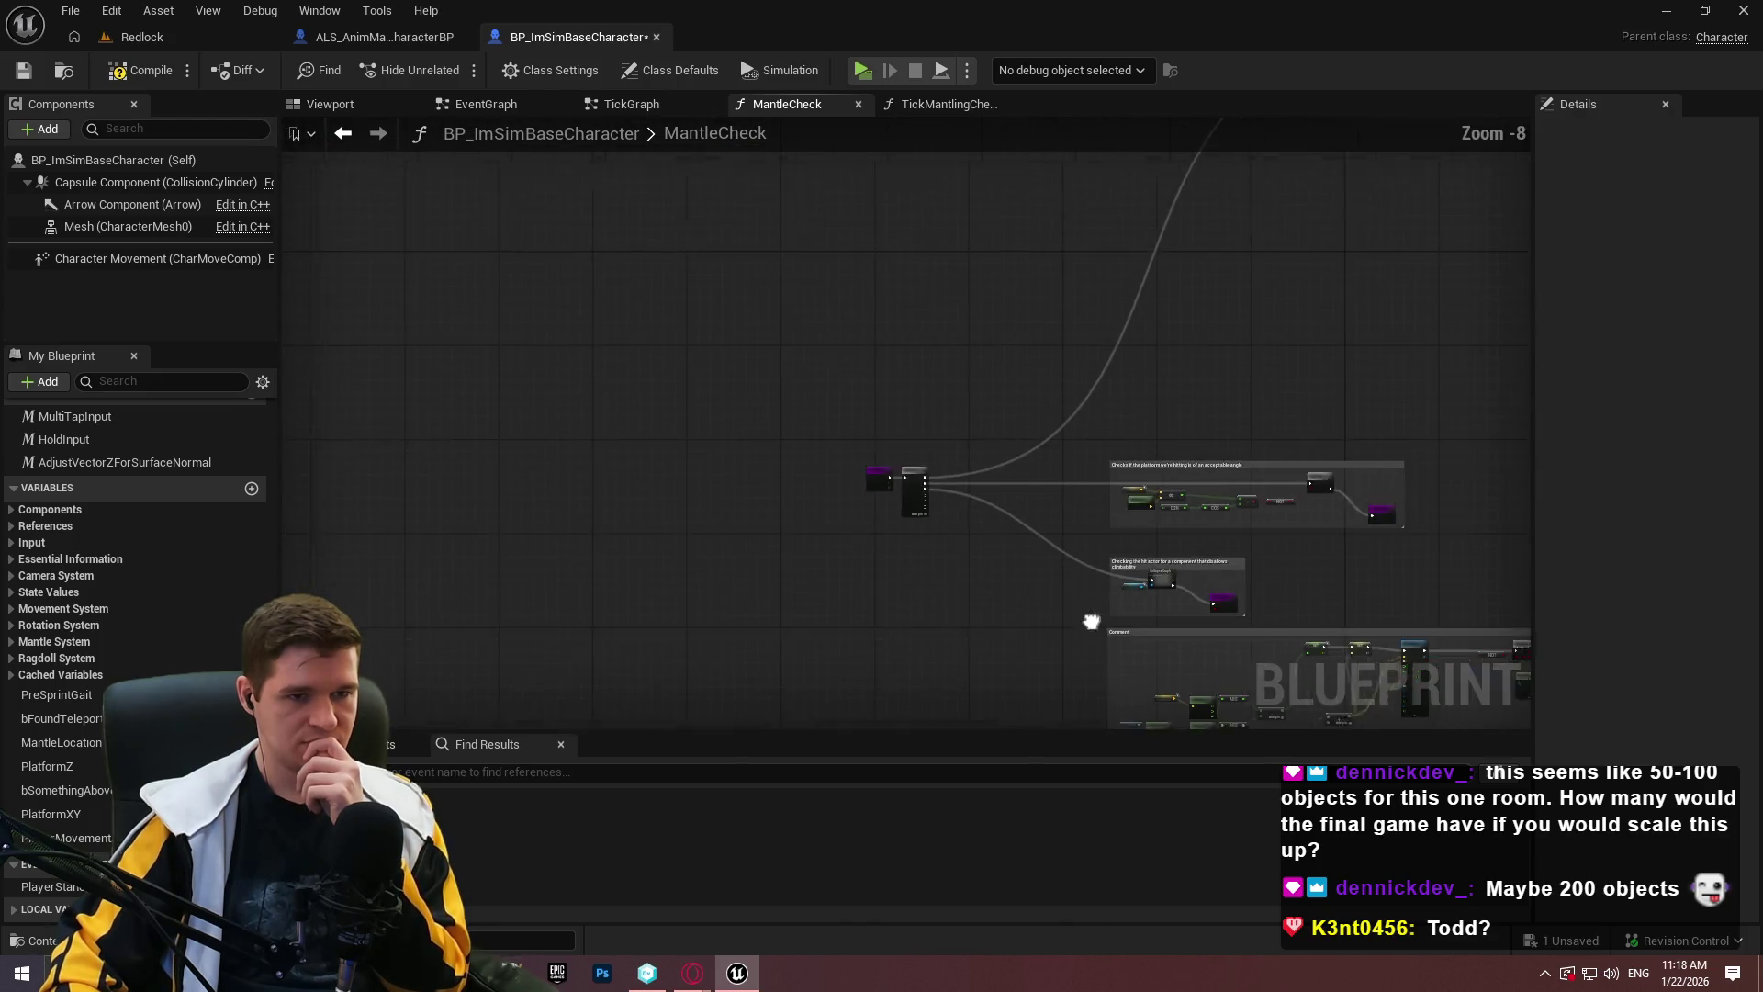
pyautogui.moveTo(878, 367)
pyautogui.mouseDown()
pyautogui.moveTo(878, 230)
pyautogui.moveTo(1102, 349)
pyautogui.moveTo(1011, 137)
pyautogui.moveTo(878, 189)
pyautogui.mouseUp()
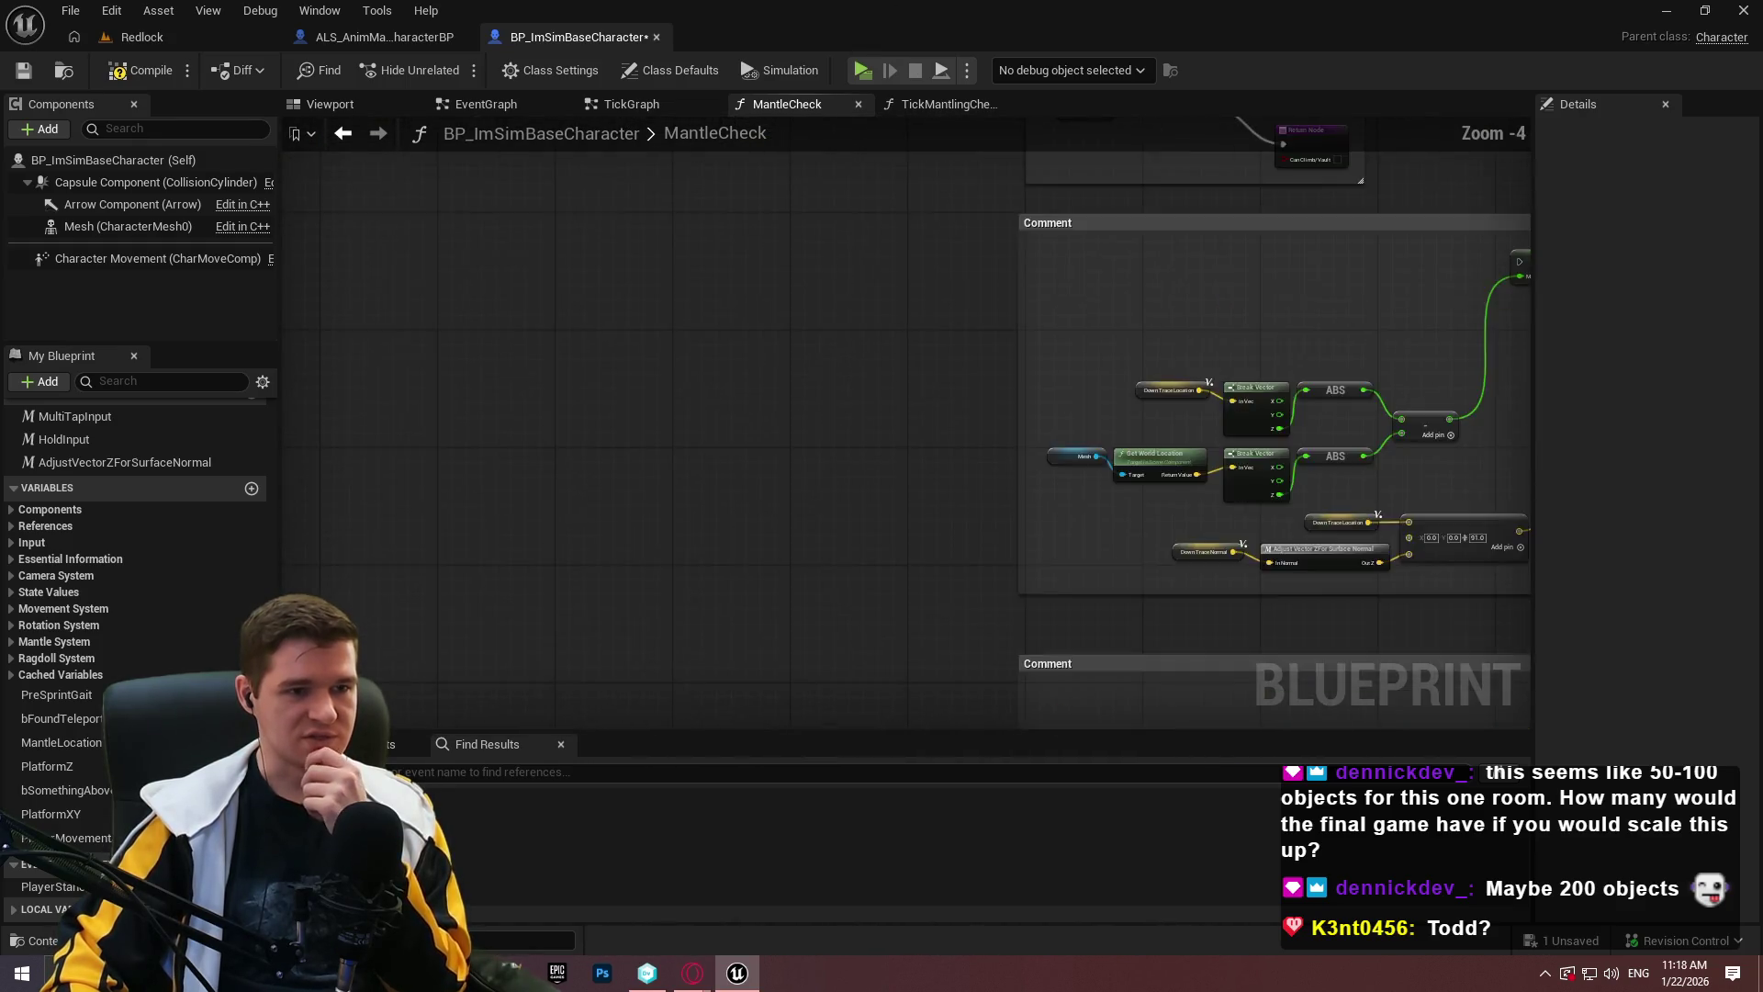
pyautogui.scroll(4, 878, 189)
pyautogui.moveTo(703, 350)
pyautogui.mouseDown()
pyautogui.moveTo(873, 531)
pyautogui.moveTo(918, 516)
pyautogui.moveTo(1124, 549)
pyautogui.mouseUp()
pyautogui.moveTo(809, 473)
pyautogui.mouseDown()
pyautogui.moveTo(835, 512)
pyautogui.moveTo(1544, 274)
pyautogui.moveTo(1205, 308)
pyautogui.moveTo(1043, 684)
pyautogui.moveTo(1107, 712)
pyautogui.moveTo(1232, 384)
pyautogui.moveTo(1206, 439)
pyautogui.moveTo(1273, 332)
pyautogui.mouseUp()
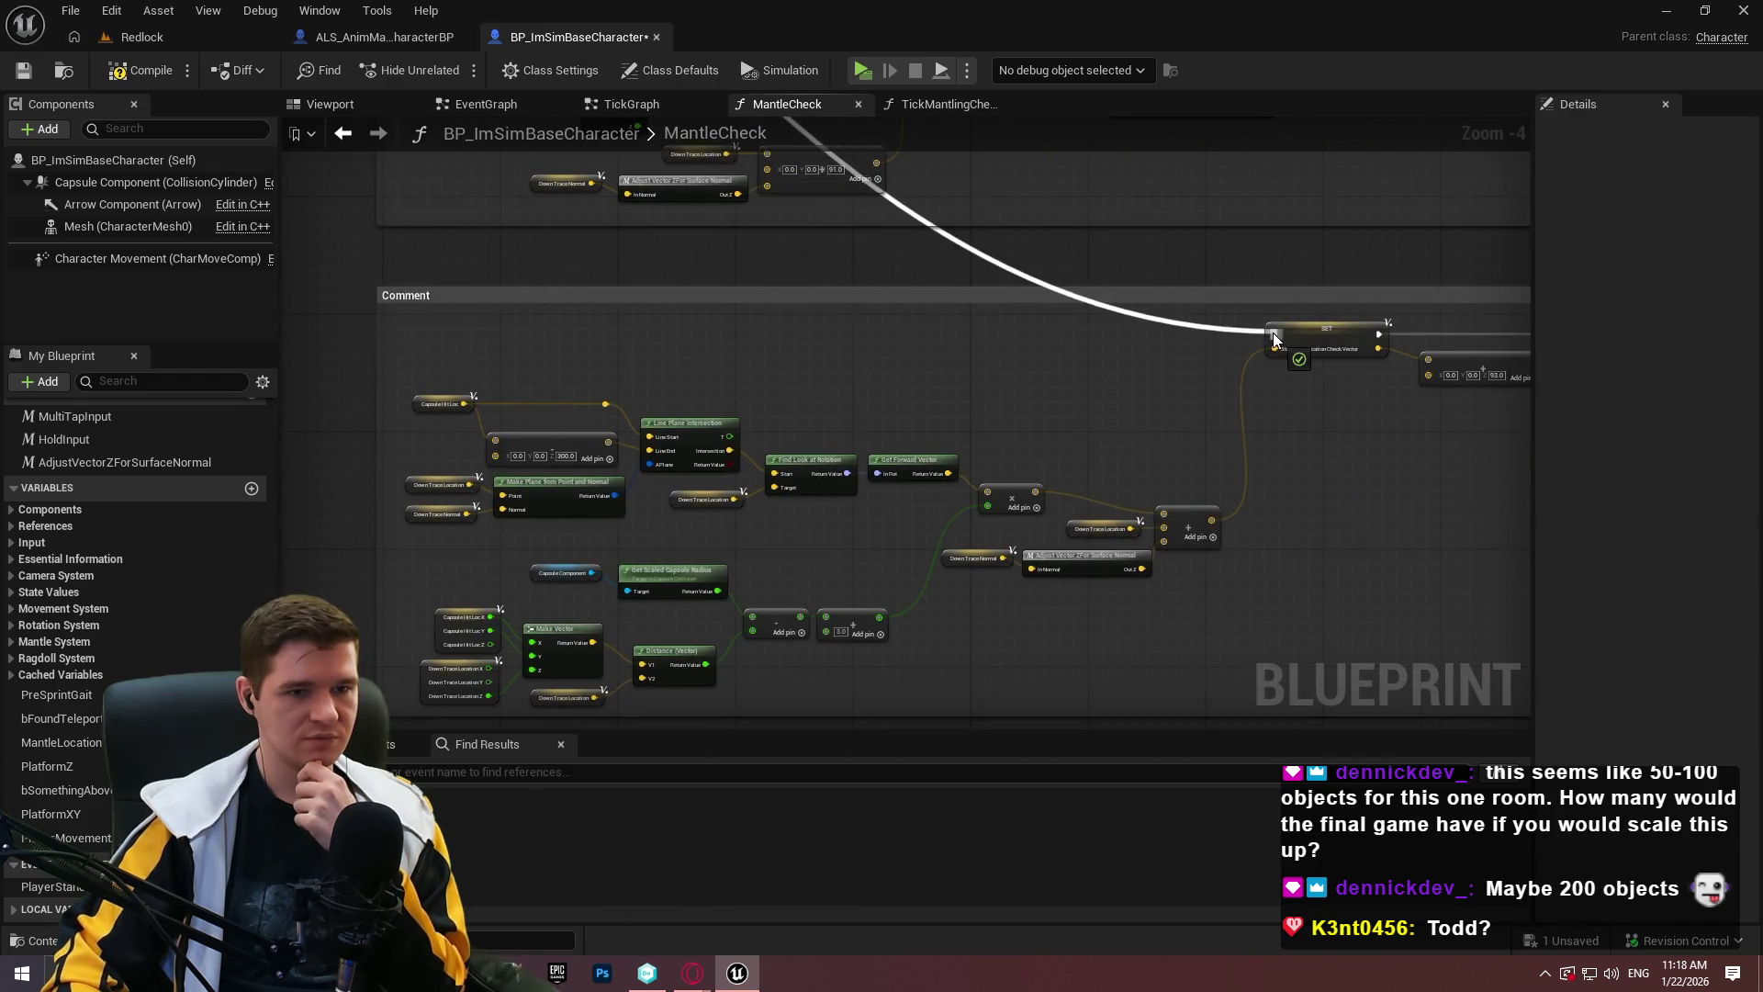
# Box-select the lower comment-block nodes and attach the new execution wire at the Sequence node.
pyautogui.scroll(-3, 1247, 356)
pyautogui.moveTo(1169, 560)
pyautogui.mouseDown()
pyautogui.moveTo(1240, 472)
pyautogui.moveTo(1056, 873)
pyautogui.moveTo(928, 676)
pyautogui.moveTo(1031, 427)
pyautogui.moveTo(1350, 157)
pyautogui.moveTo(1382, 106)
pyautogui.moveTo(1285, 597)
pyautogui.moveTo(1194, 413)
pyautogui.moveTo(1084, 385)
pyautogui.moveTo(1064, 413)
pyautogui.mouseUp()
pyautogui.moveTo(934, 684); pyautogui.dragTo(419, 309)
pyautogui.moveTo(250, 134); pyautogui.dragTo(382, 202)
pyautogui.moveTo(1010, 413)
pyautogui.mouseDown()
pyautogui.moveTo(1477, 482)
pyautogui.moveTo(1429, 505)
pyautogui.moveTo(1374, 423)
pyautogui.moveTo(1194, 551)
pyautogui.moveTo(945, 677)
pyautogui.moveTo(945, 717)
pyautogui.moveTo(661, 349)
pyautogui.mouseUp()
pyautogui.moveTo(910, 384)
pyautogui.mouseDown()
pyautogui.moveTo(487, 377)
pyautogui.moveTo(1194, 275)
pyautogui.moveTo(1206, 229)
pyautogui.mouseUp()
pyautogui.scroll(3, 1055, 330)
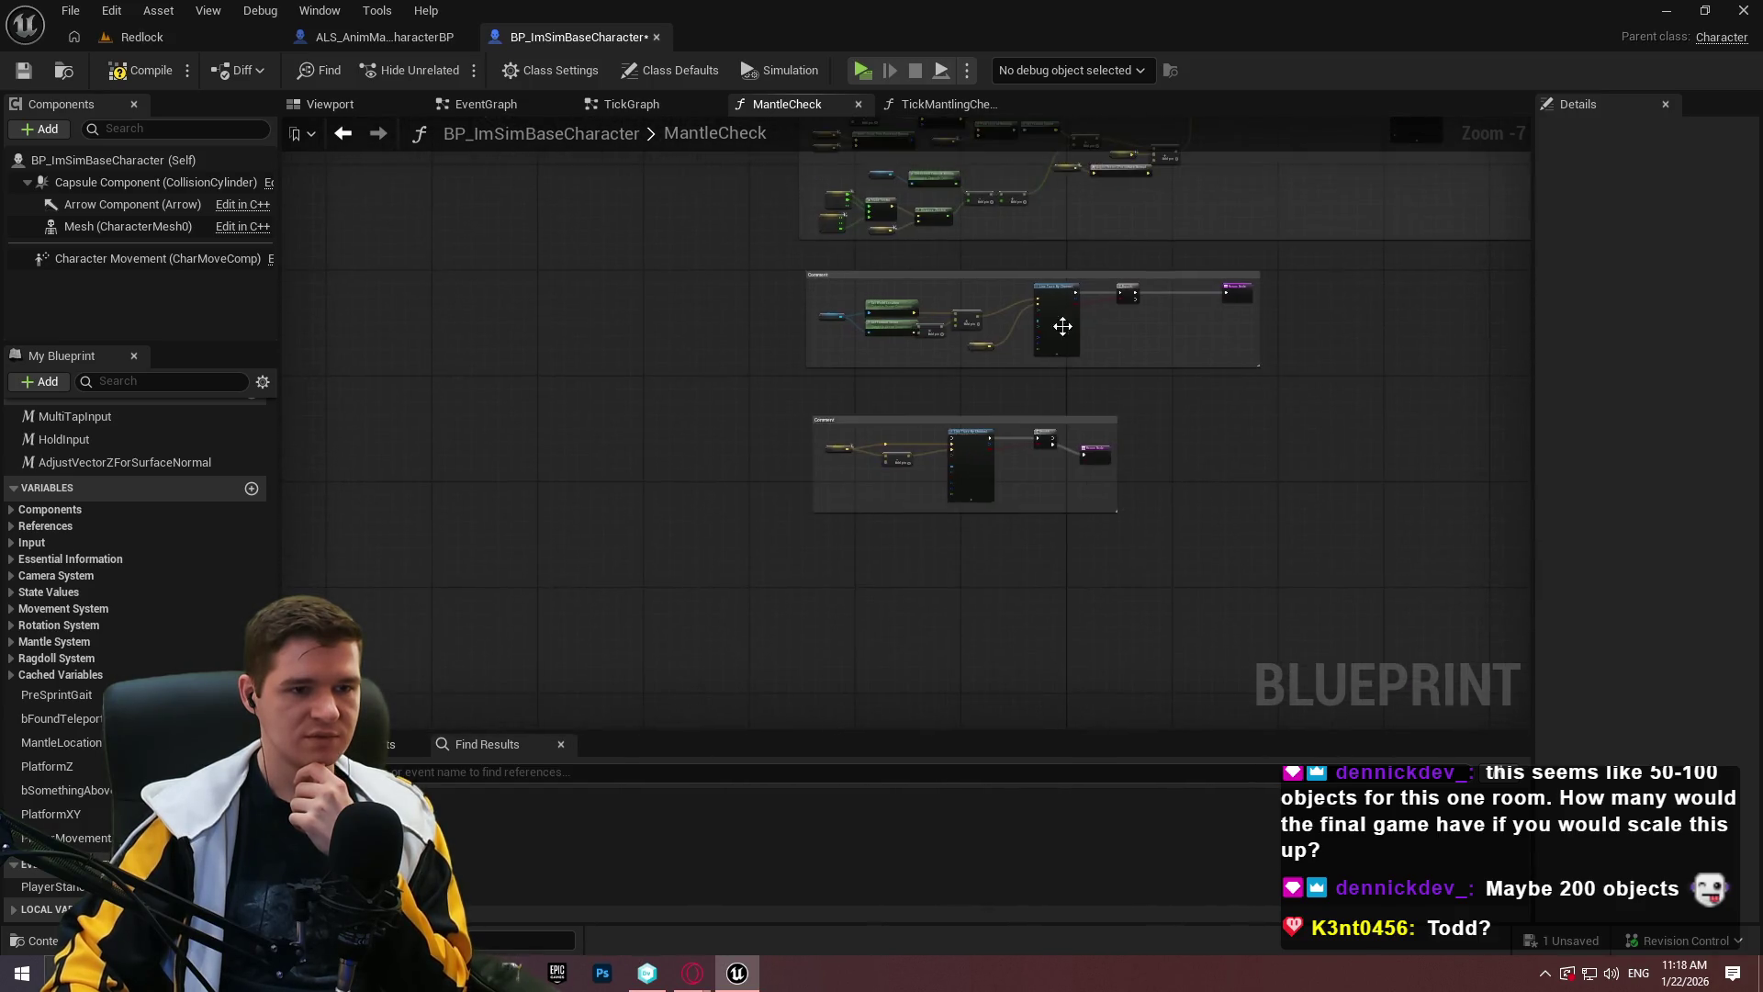
pyautogui.moveTo(1028, 470)
pyautogui.mouseDown()
pyautogui.moveTo(1041, 567)
pyautogui.moveTo(444, 511)
pyautogui.moveTo(708, 413)
pyautogui.moveTo(579, 281)
pyautogui.moveTo(463, 218)
pyautogui.moveTo(1199, 703)
pyautogui.moveTo(1223, 499)
pyautogui.moveTo(1193, 292)
pyautogui.moveTo(1267, 287)
pyautogui.moveTo(1262, 334)
pyautogui.mouseUp()
pyautogui.click(456, 239)
pyautogui.scroll(-8, 1271, 569)
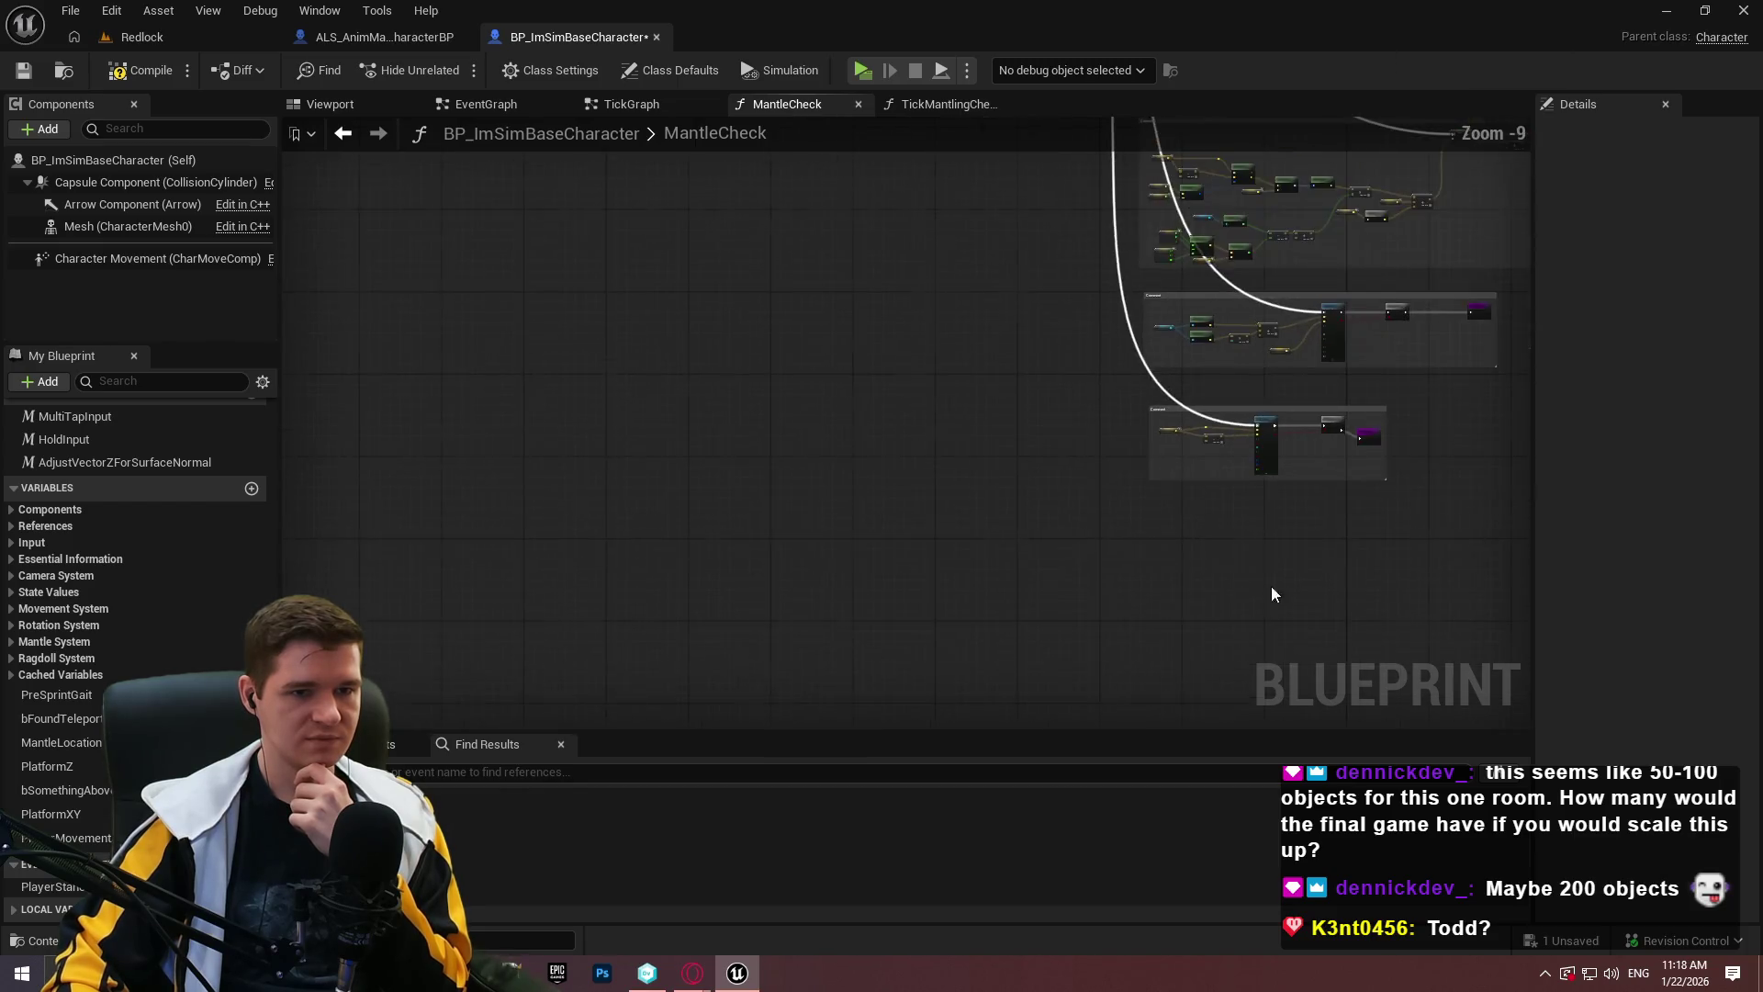
# Select all labeled comment groups and move them up and right beside the Sequence node.
pyautogui.moveTo(1119, 618)
pyautogui.mouseDown()
pyautogui.moveTo(1232, 676)
pyautogui.moveTo(1131, 669)
pyautogui.moveTo(1063, 541)
pyautogui.mouseUp()
pyautogui.moveTo(553, 258); pyautogui.dragTo(617, 200)
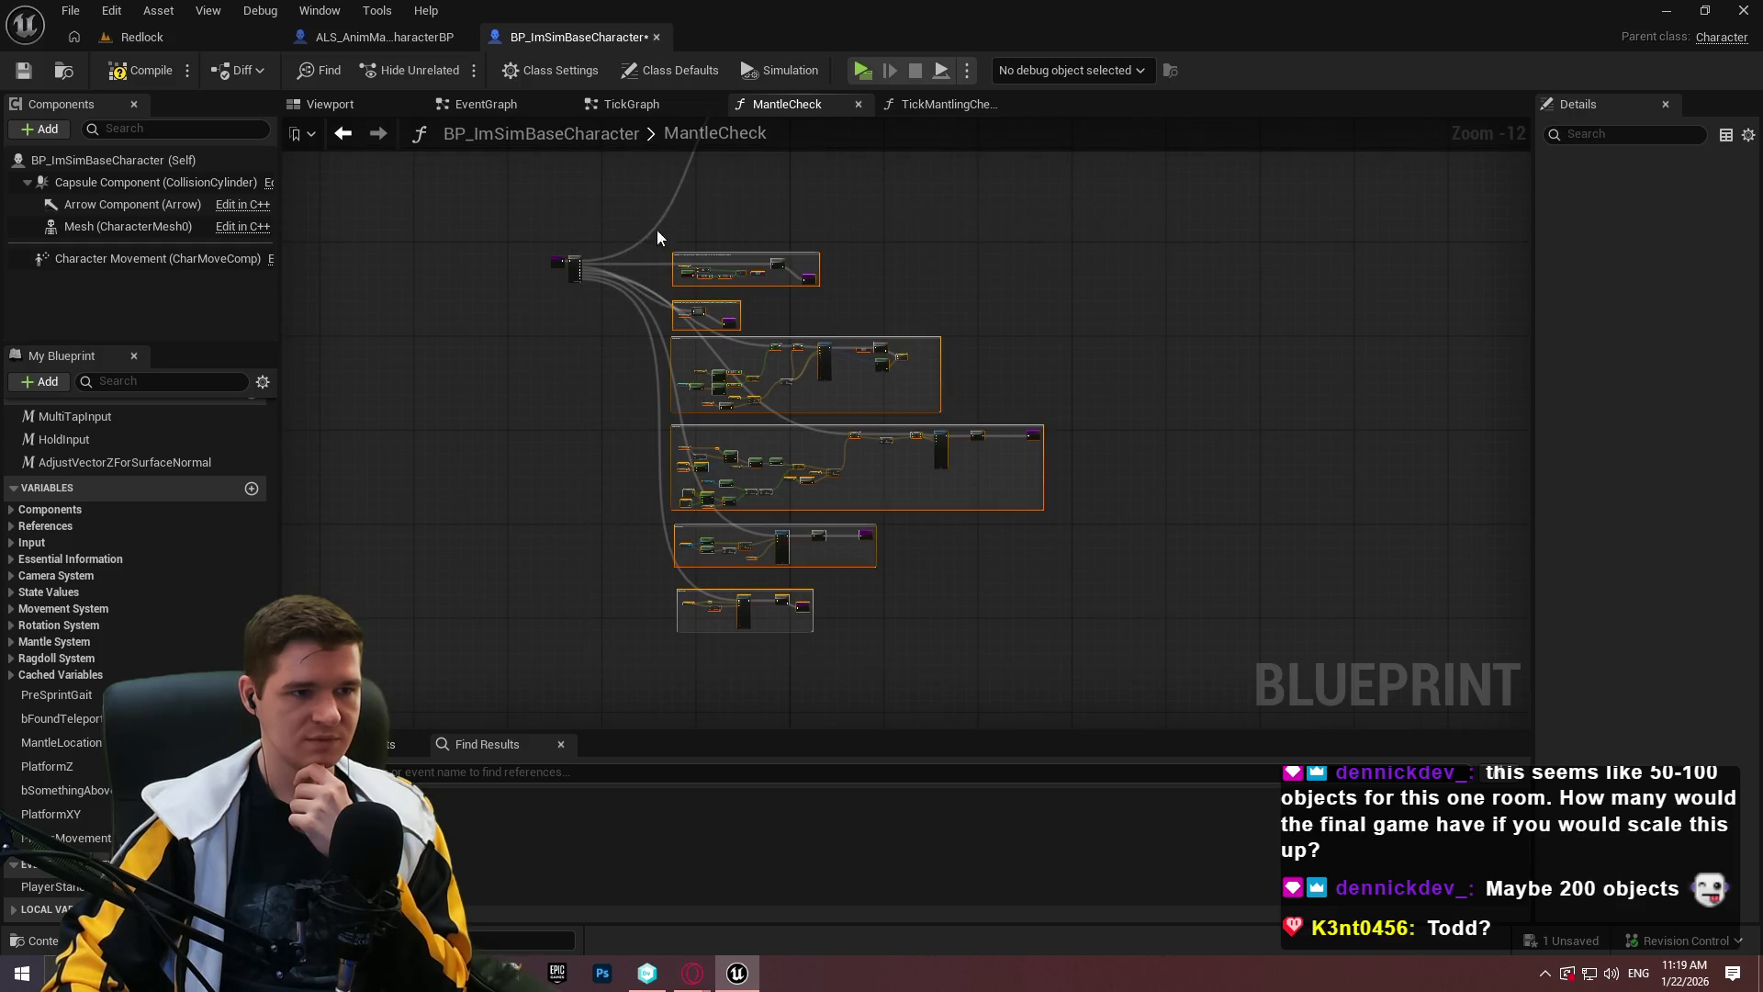
pyautogui.scroll(4, 652, 235)
pyautogui.moveTo(830, 595)
pyautogui.mouseDown()
pyautogui.moveTo(1082, 277)
pyautogui.moveTo(1066, 292)
pyautogui.mouseUp()
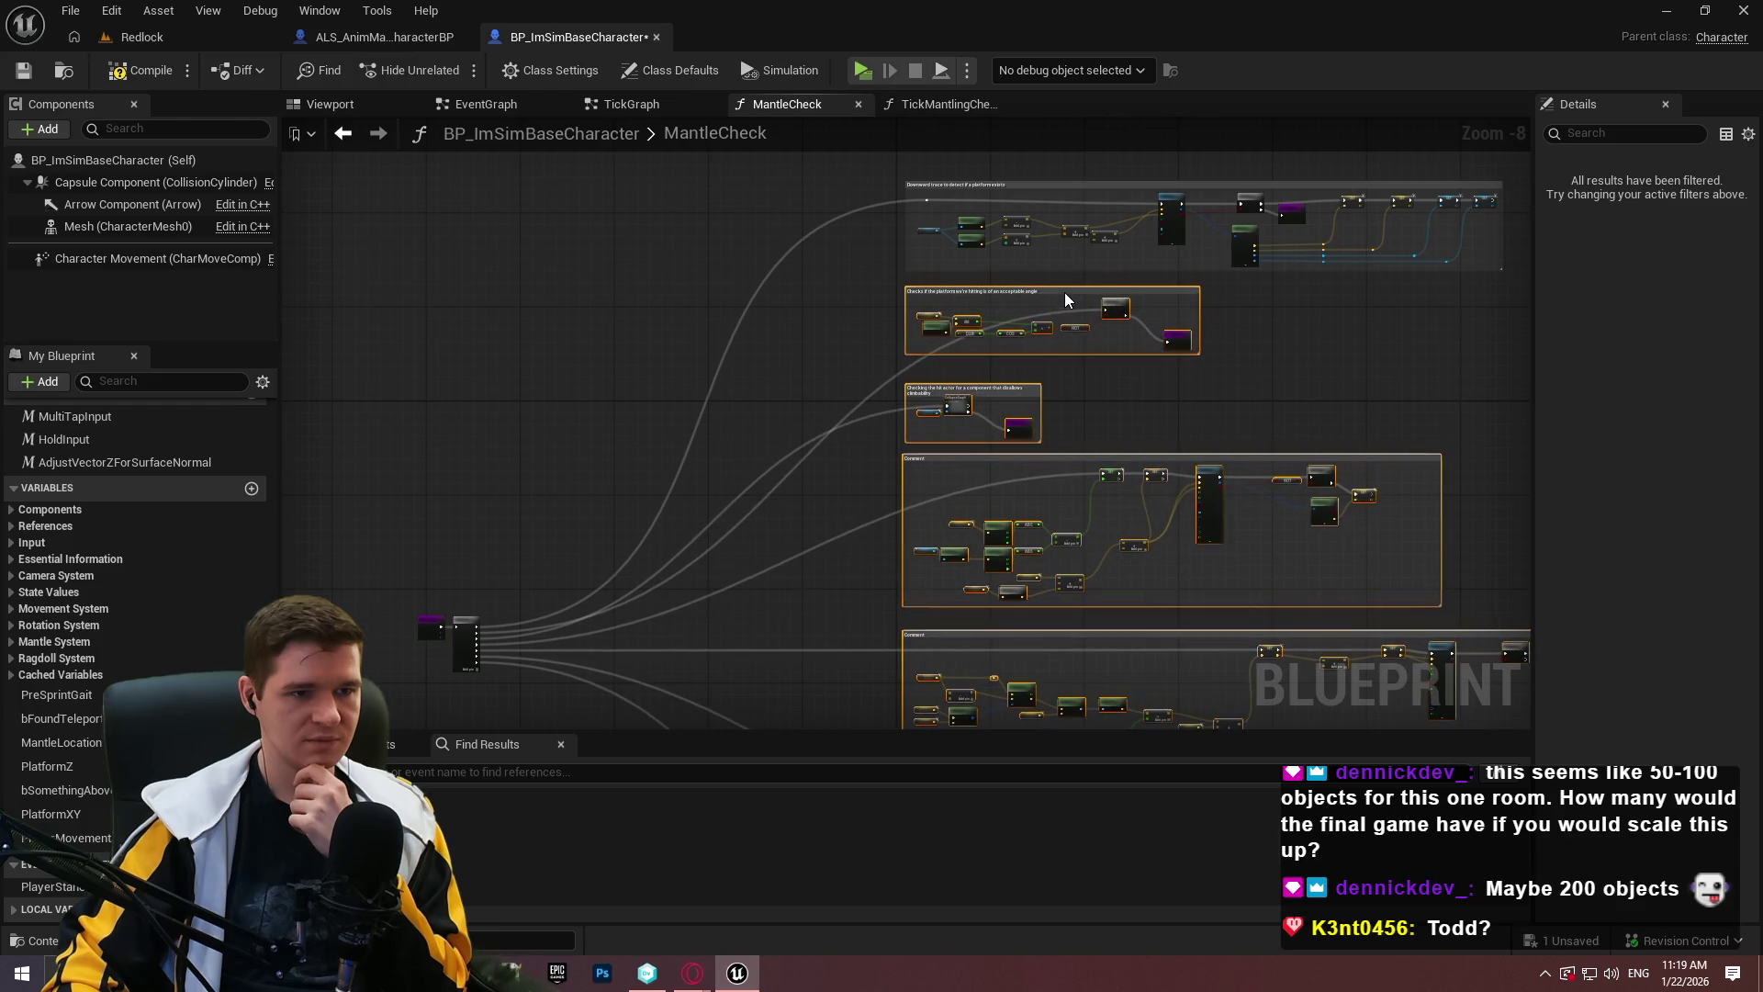
pyautogui.scroll(6, 908, 280)
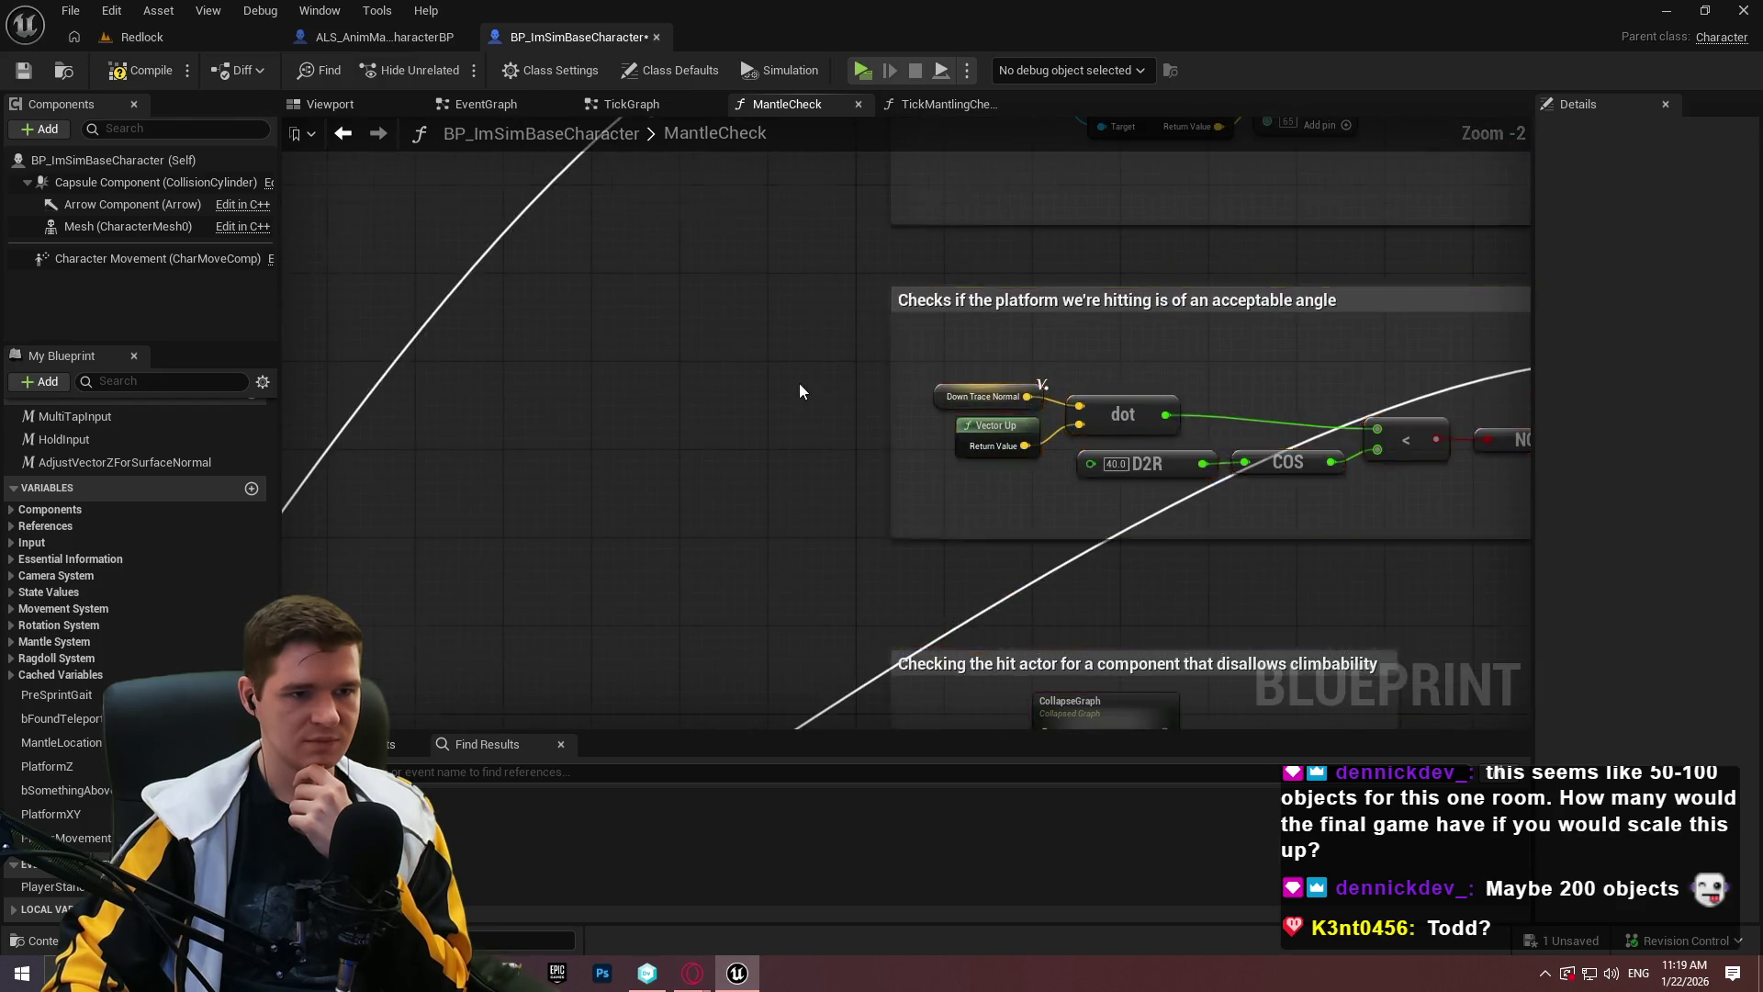
pyautogui.scroll(-7, 1008, 354)
# Pan and zoom through the moved comment groups to inspect the Step 1 trace-forward group.
pyautogui.moveTo(1008, 354)
pyautogui.mouseDown()
pyautogui.moveTo(1047, 454)
pyautogui.moveTo(946, 230)
pyautogui.mouseUp()
pyautogui.scroll(-3, 885, 393)
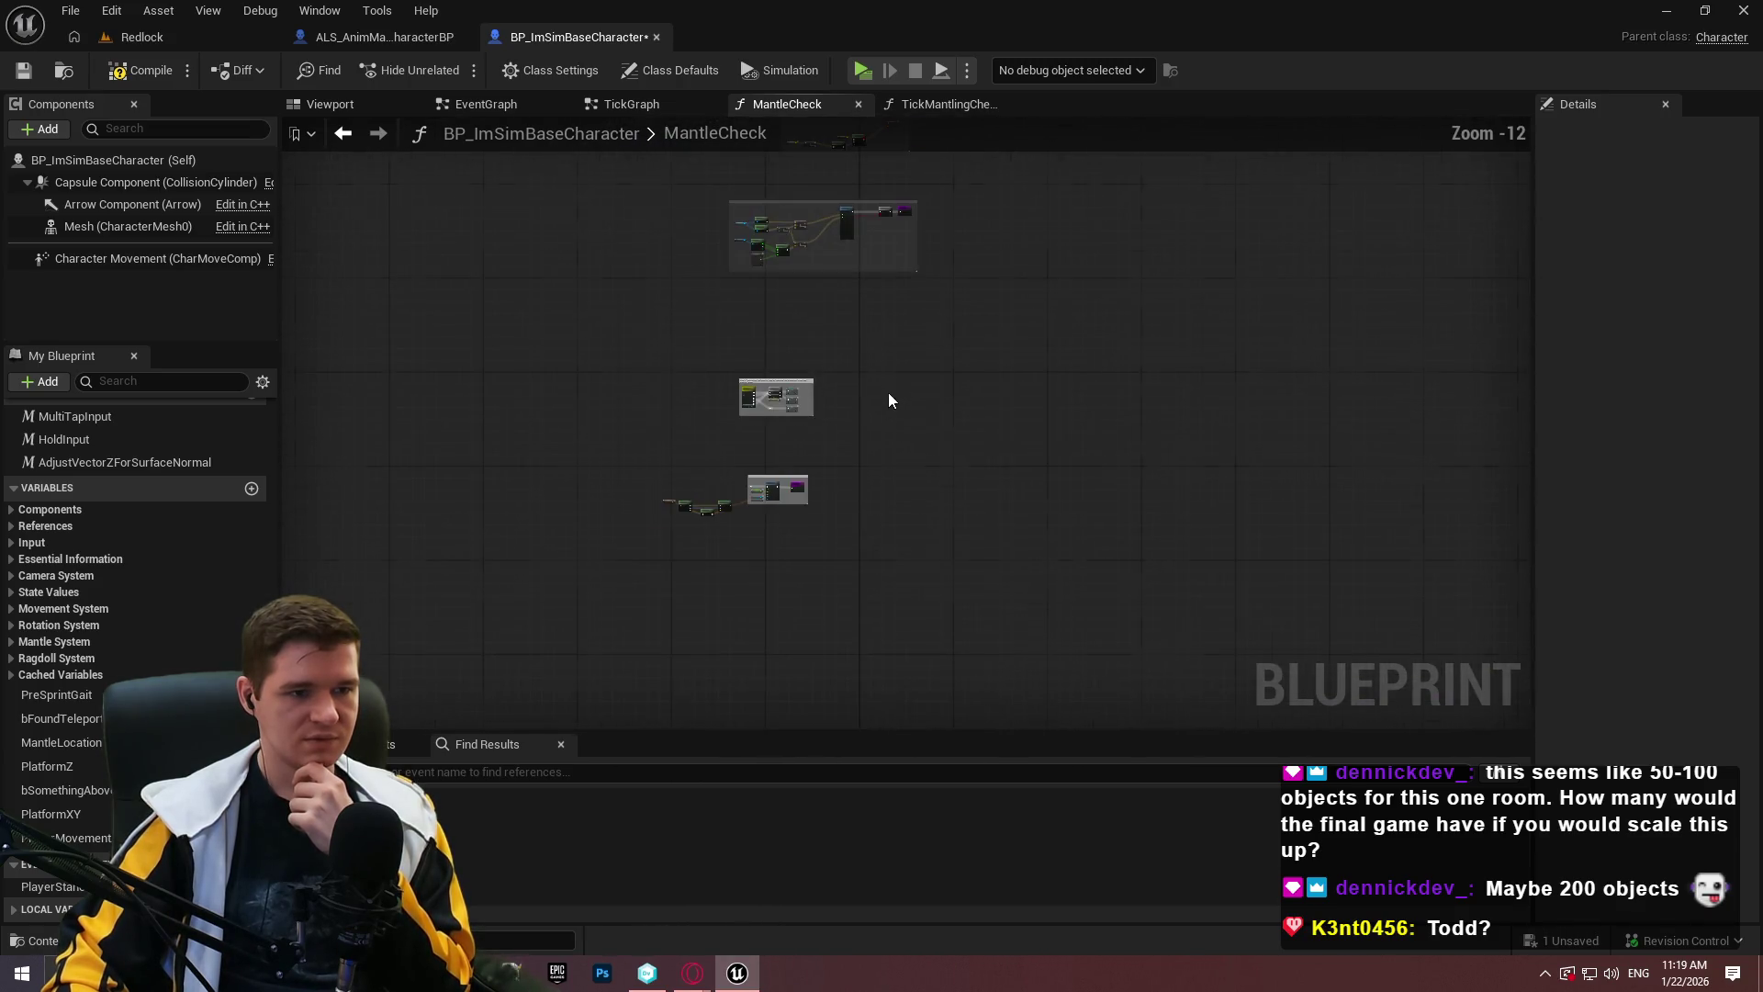
pyautogui.moveTo(885, 347); pyautogui.dragTo(816, 669)
pyautogui.scroll(10, 884, 347)
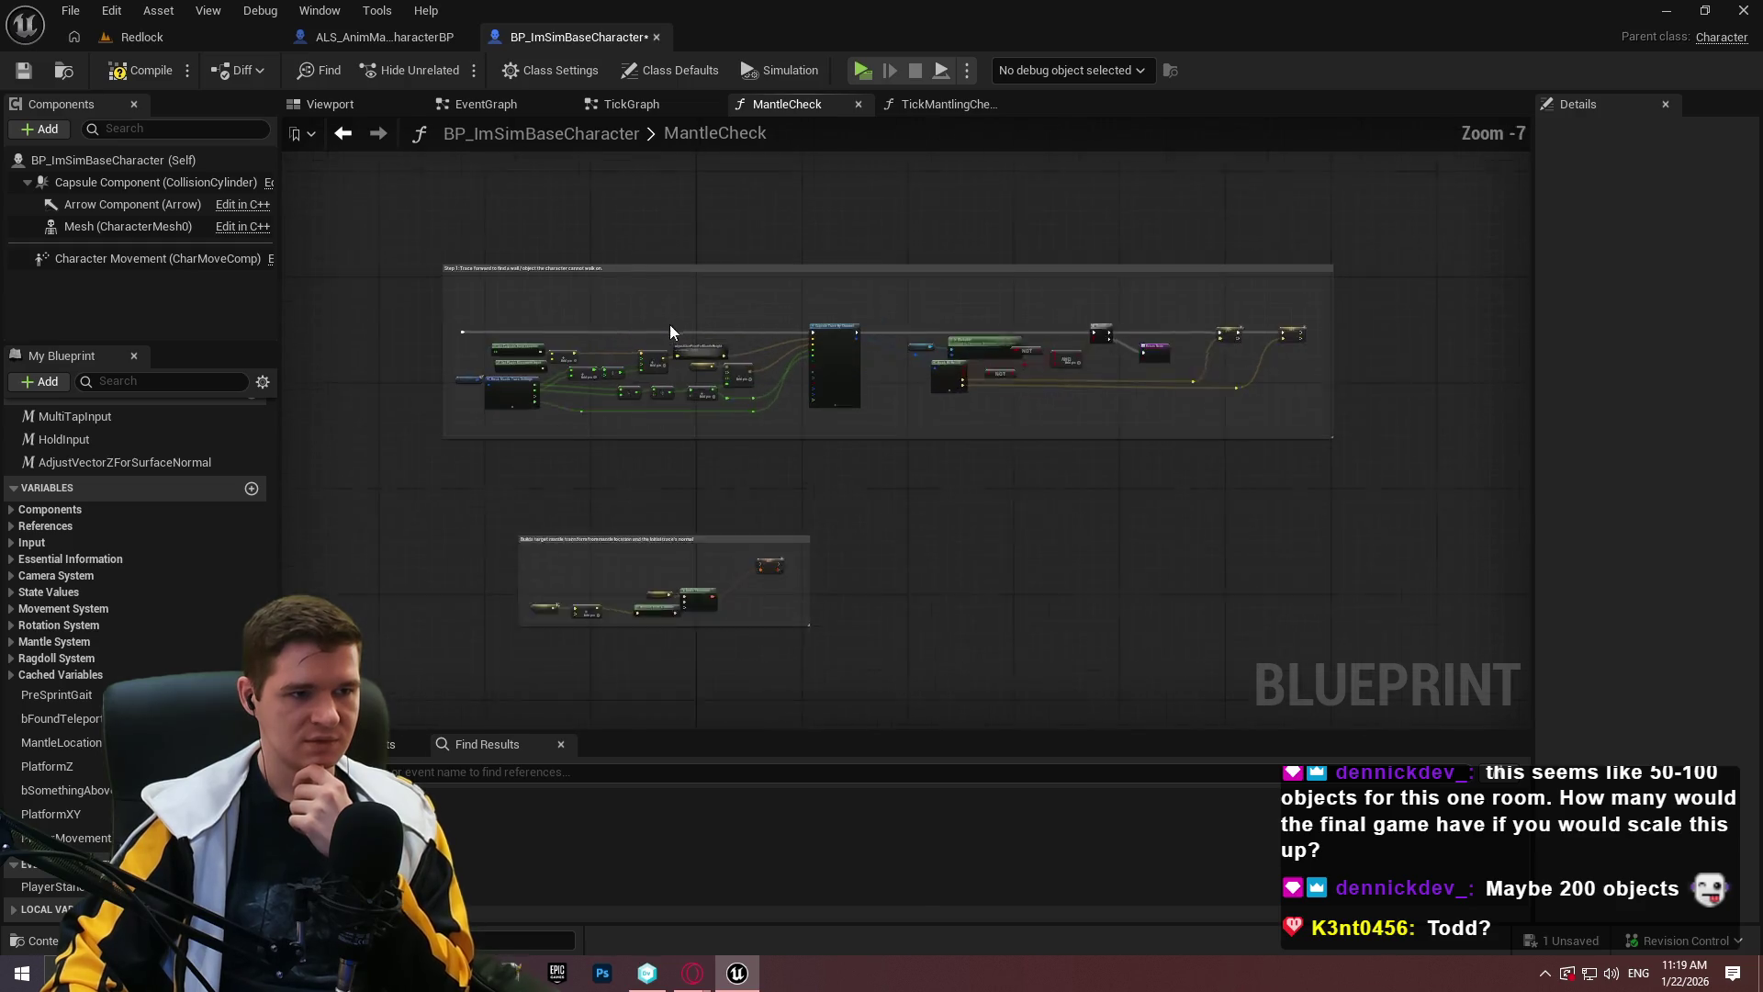
pyautogui.scroll(-2, 630, 300)
pyautogui.moveTo(630, 300); pyautogui.dragTo(842, 426)
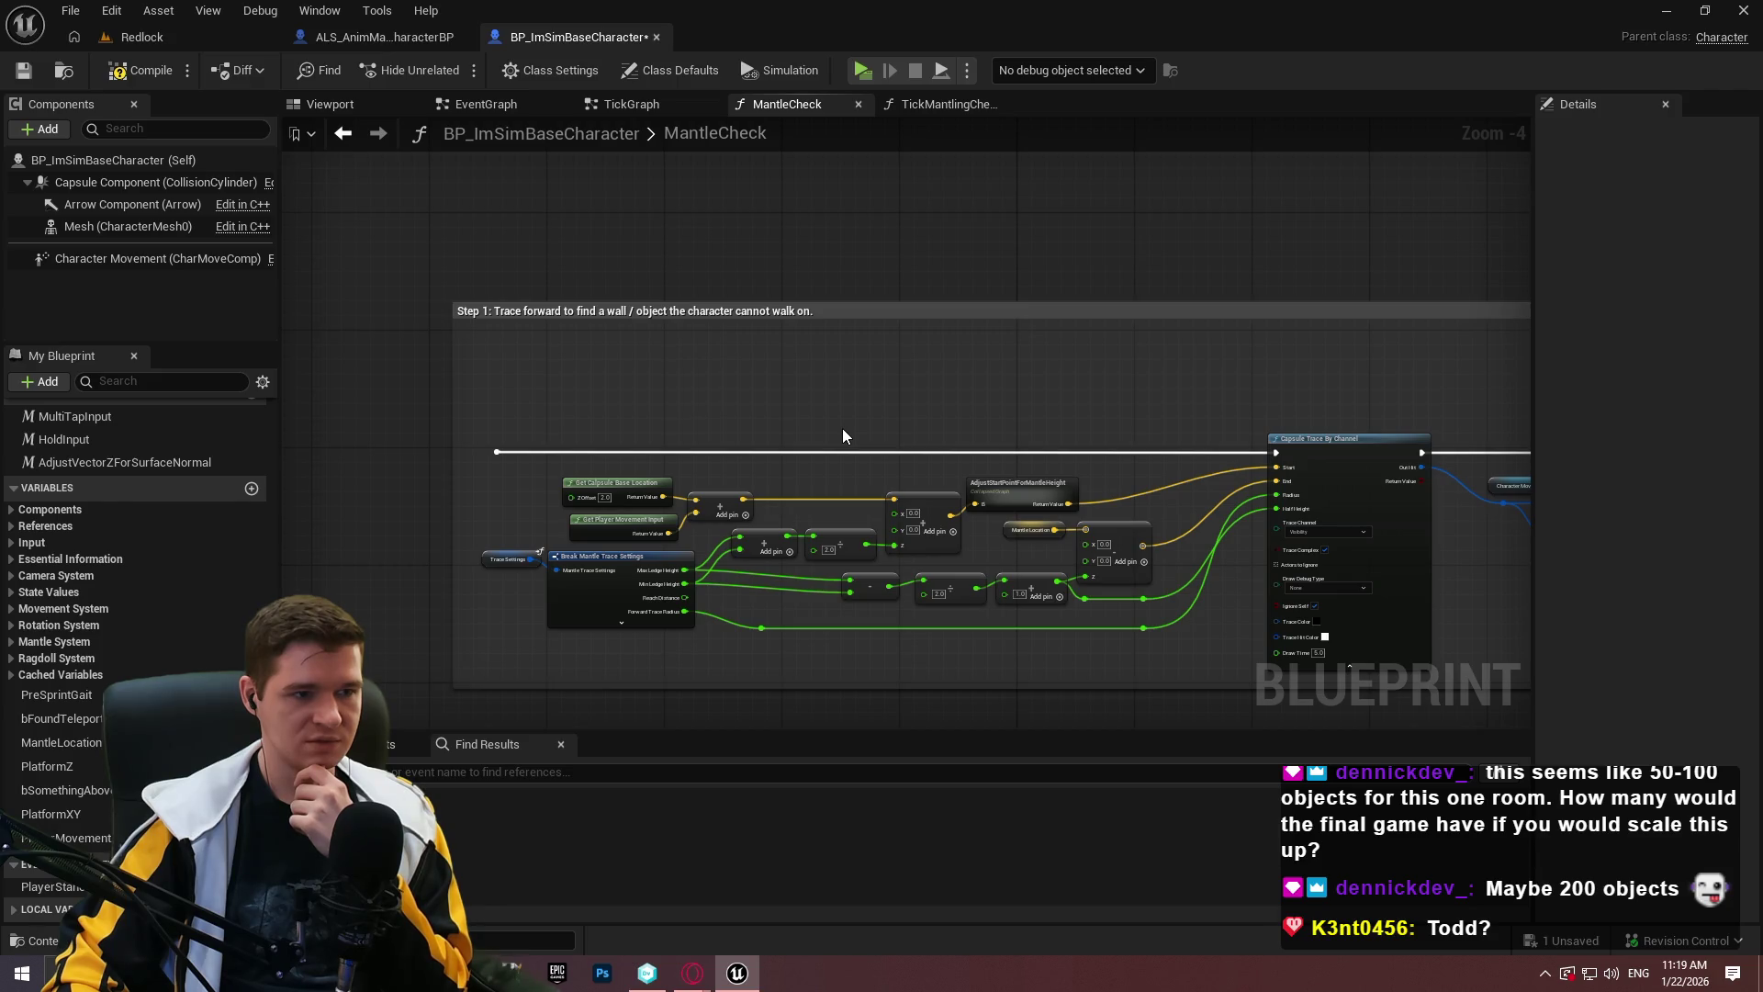
pyautogui.scroll(-3, 937, 577)
pyautogui.moveTo(937, 577)
pyautogui.mouseDown()
pyautogui.moveTo(872, 138)
pyautogui.moveTo(829, 117)
pyautogui.mouseUp()
# Recentre on the comment groups, return to Step 1, and save the blueprint.
pyautogui.scroll(3, 885, 145)
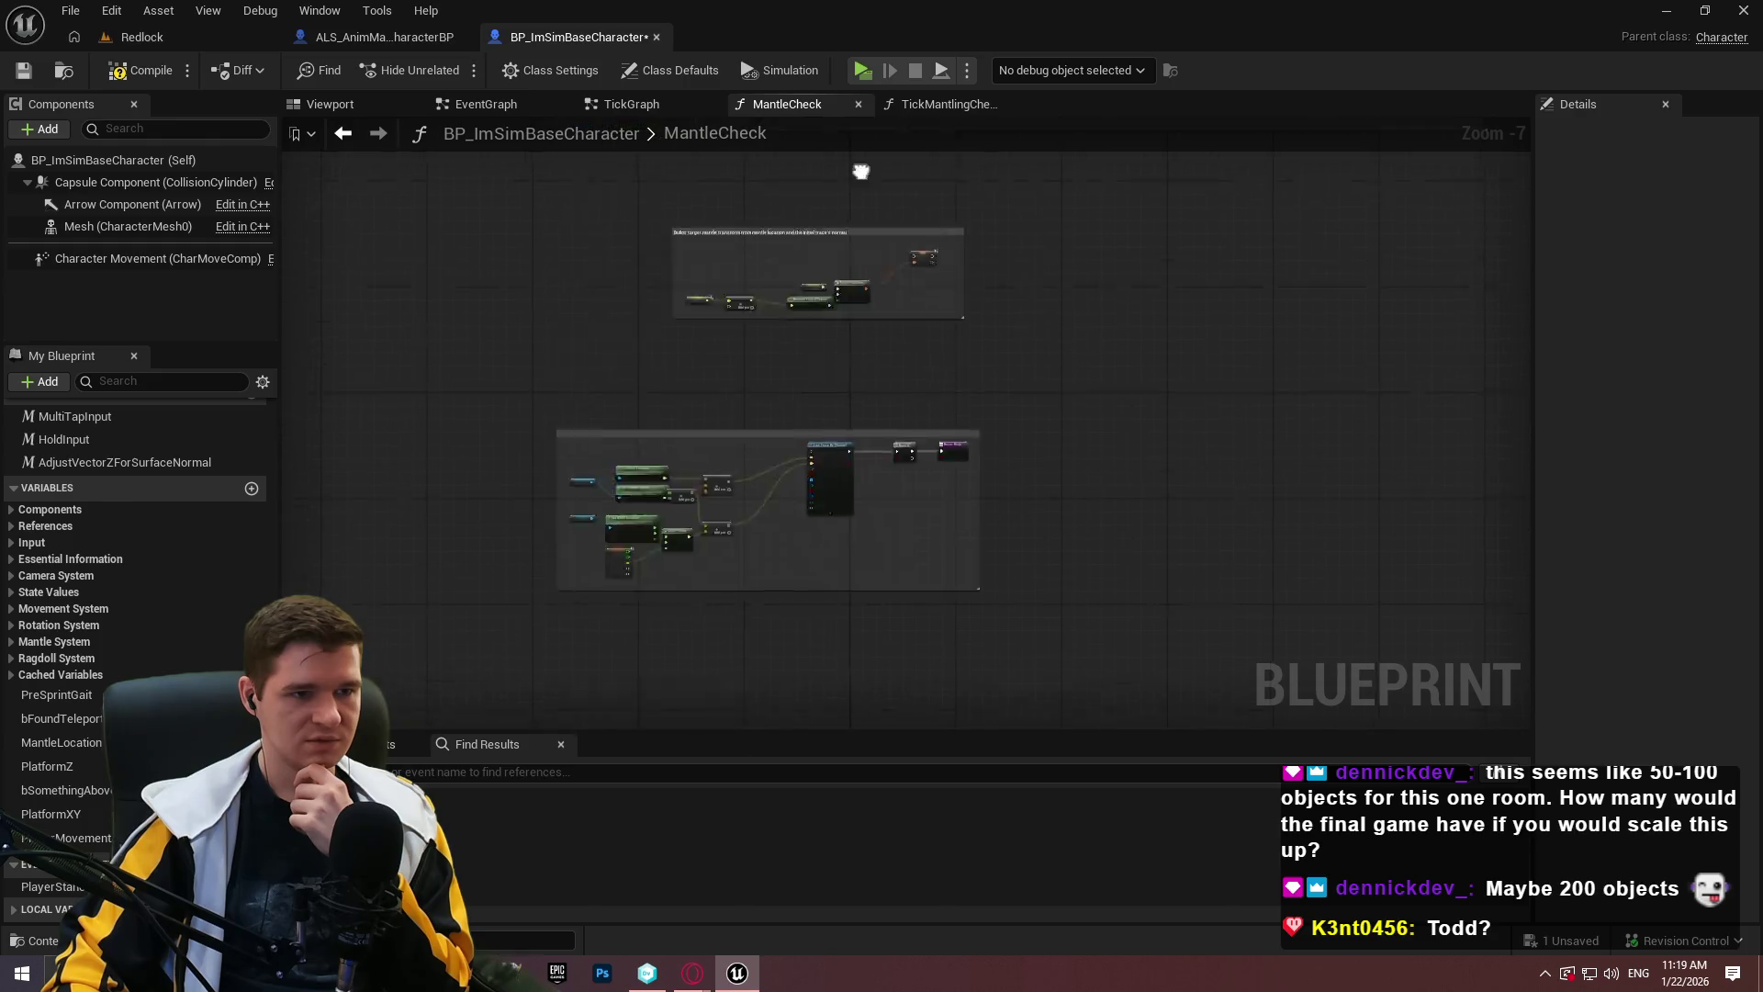
pyautogui.scroll(4, 887, 147)
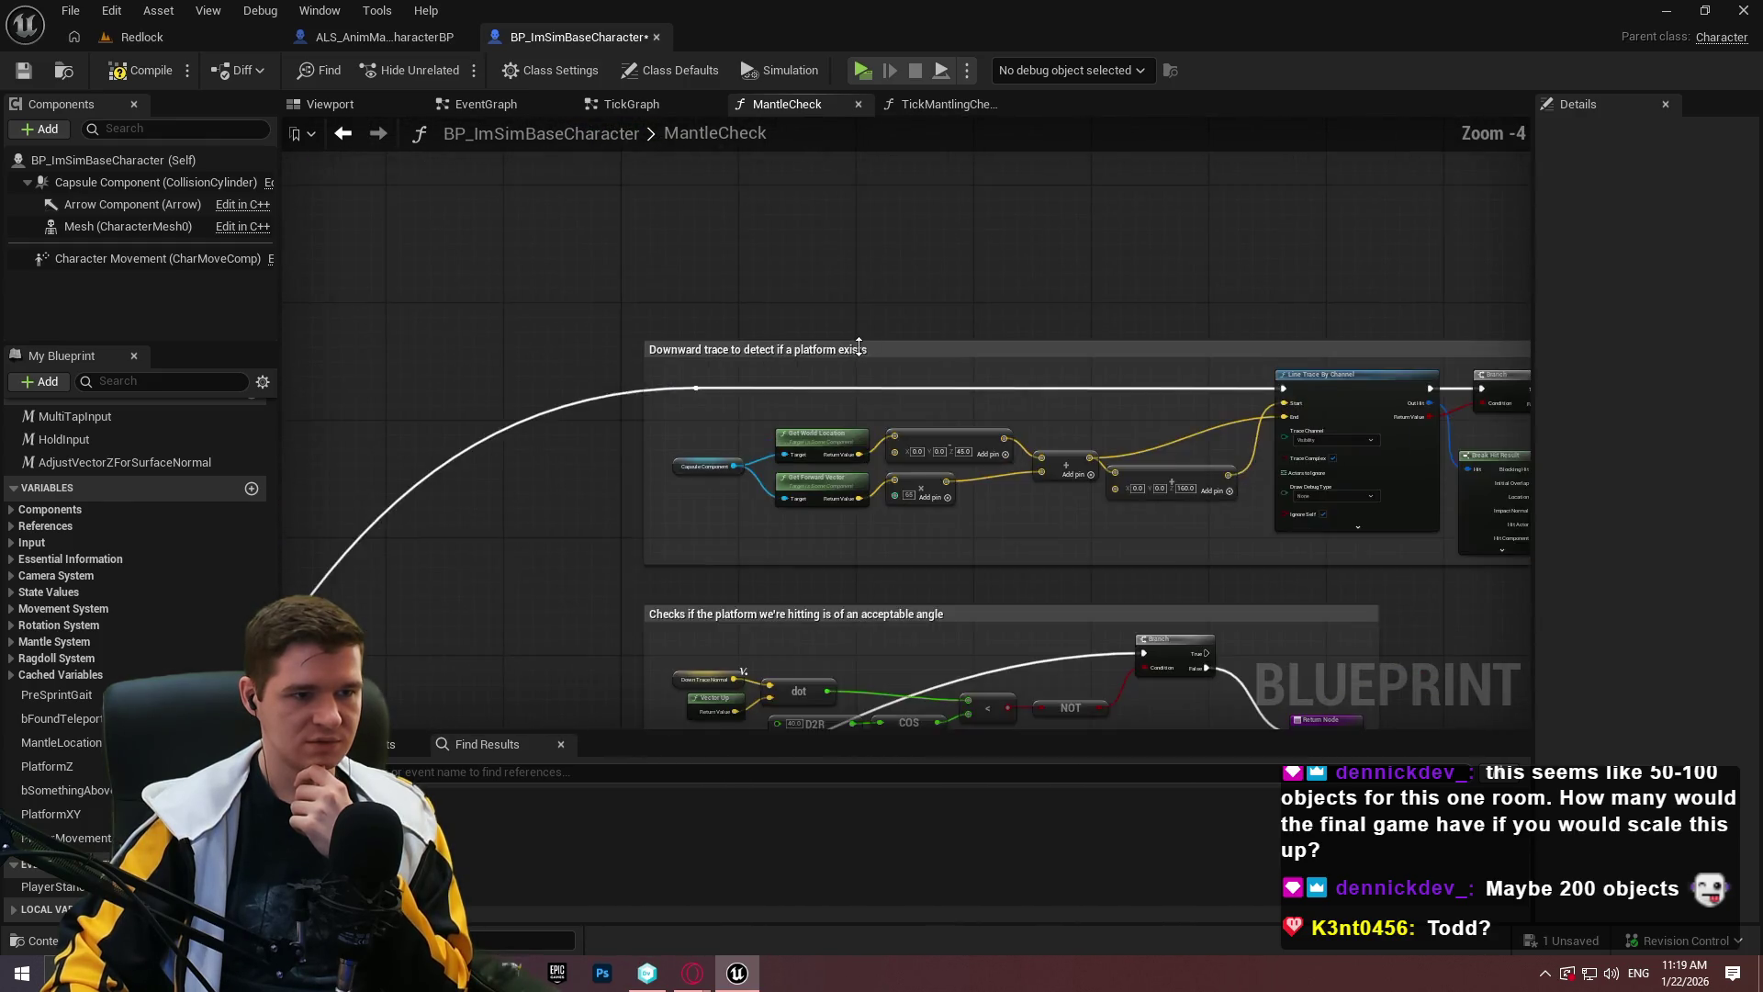
pyautogui.scroll(-3, 1018, 279)
pyautogui.scroll(-5, 1194, 367)
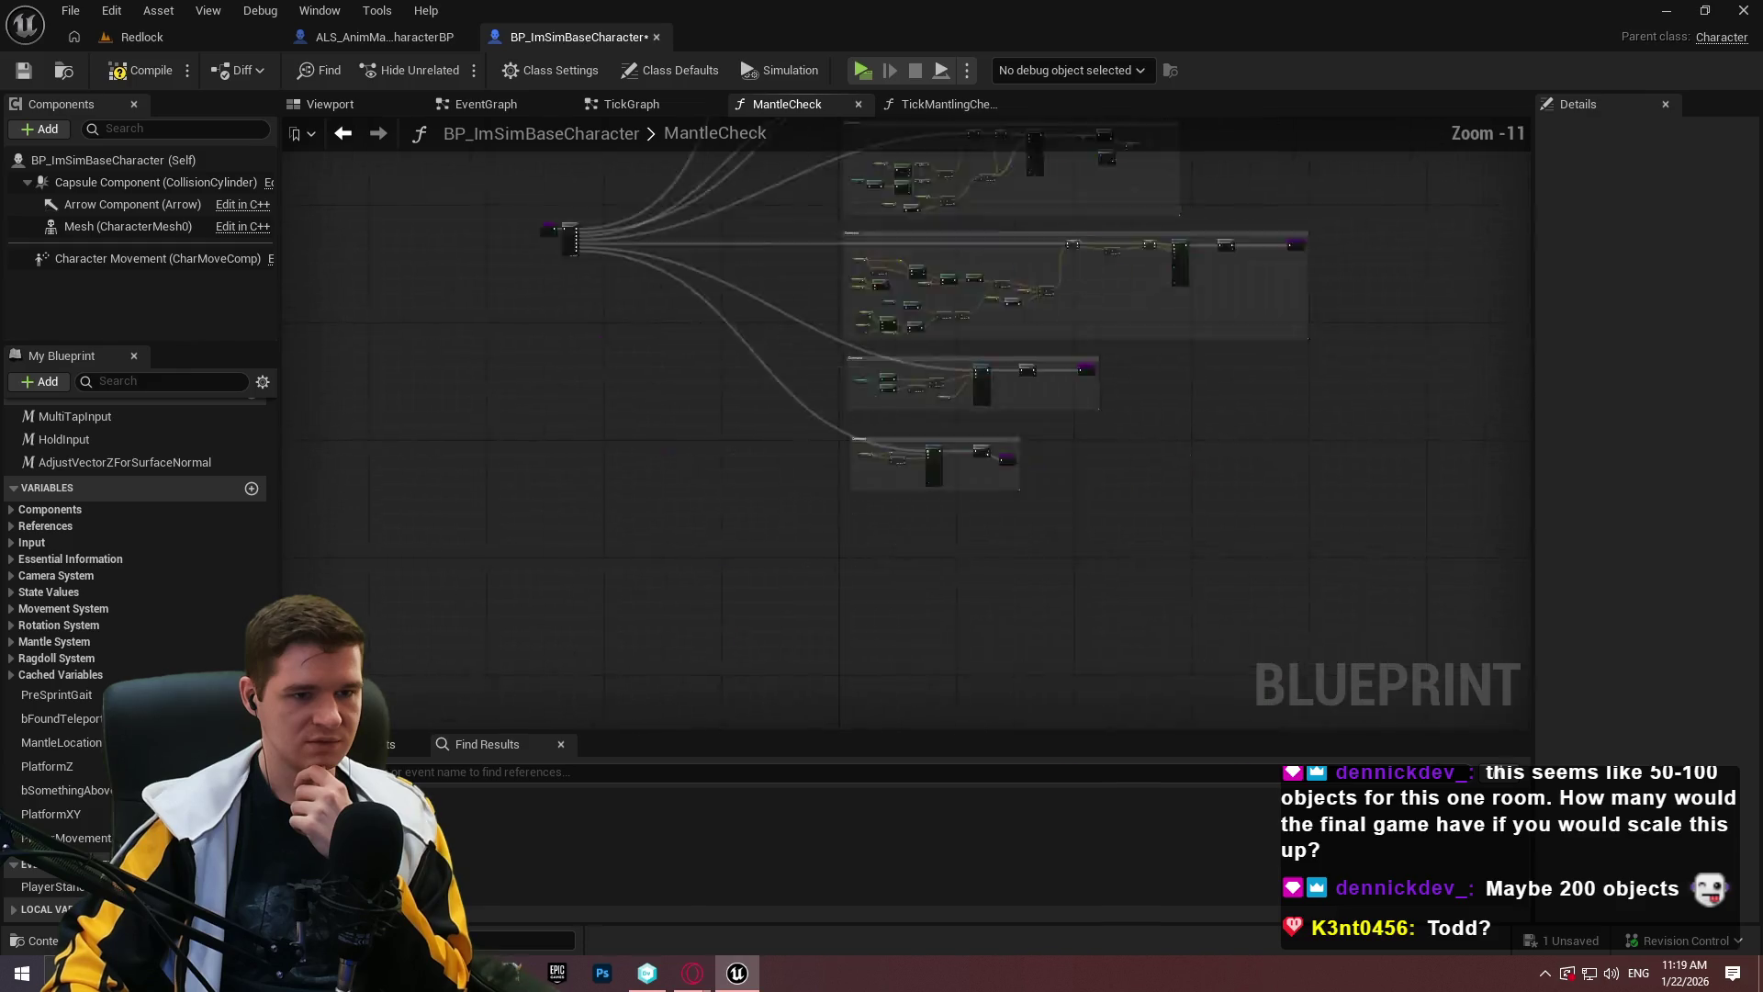
pyautogui.scroll(6, 635, 500)
pyautogui.moveTo(766, 632)
pyautogui.mouseDown()
pyautogui.moveTo(777, 659)
pyautogui.moveTo(602, 108)
pyautogui.mouseUp()
pyautogui.scroll(-2, 918, 441)
pyautogui.scroll(2, 918, 441)
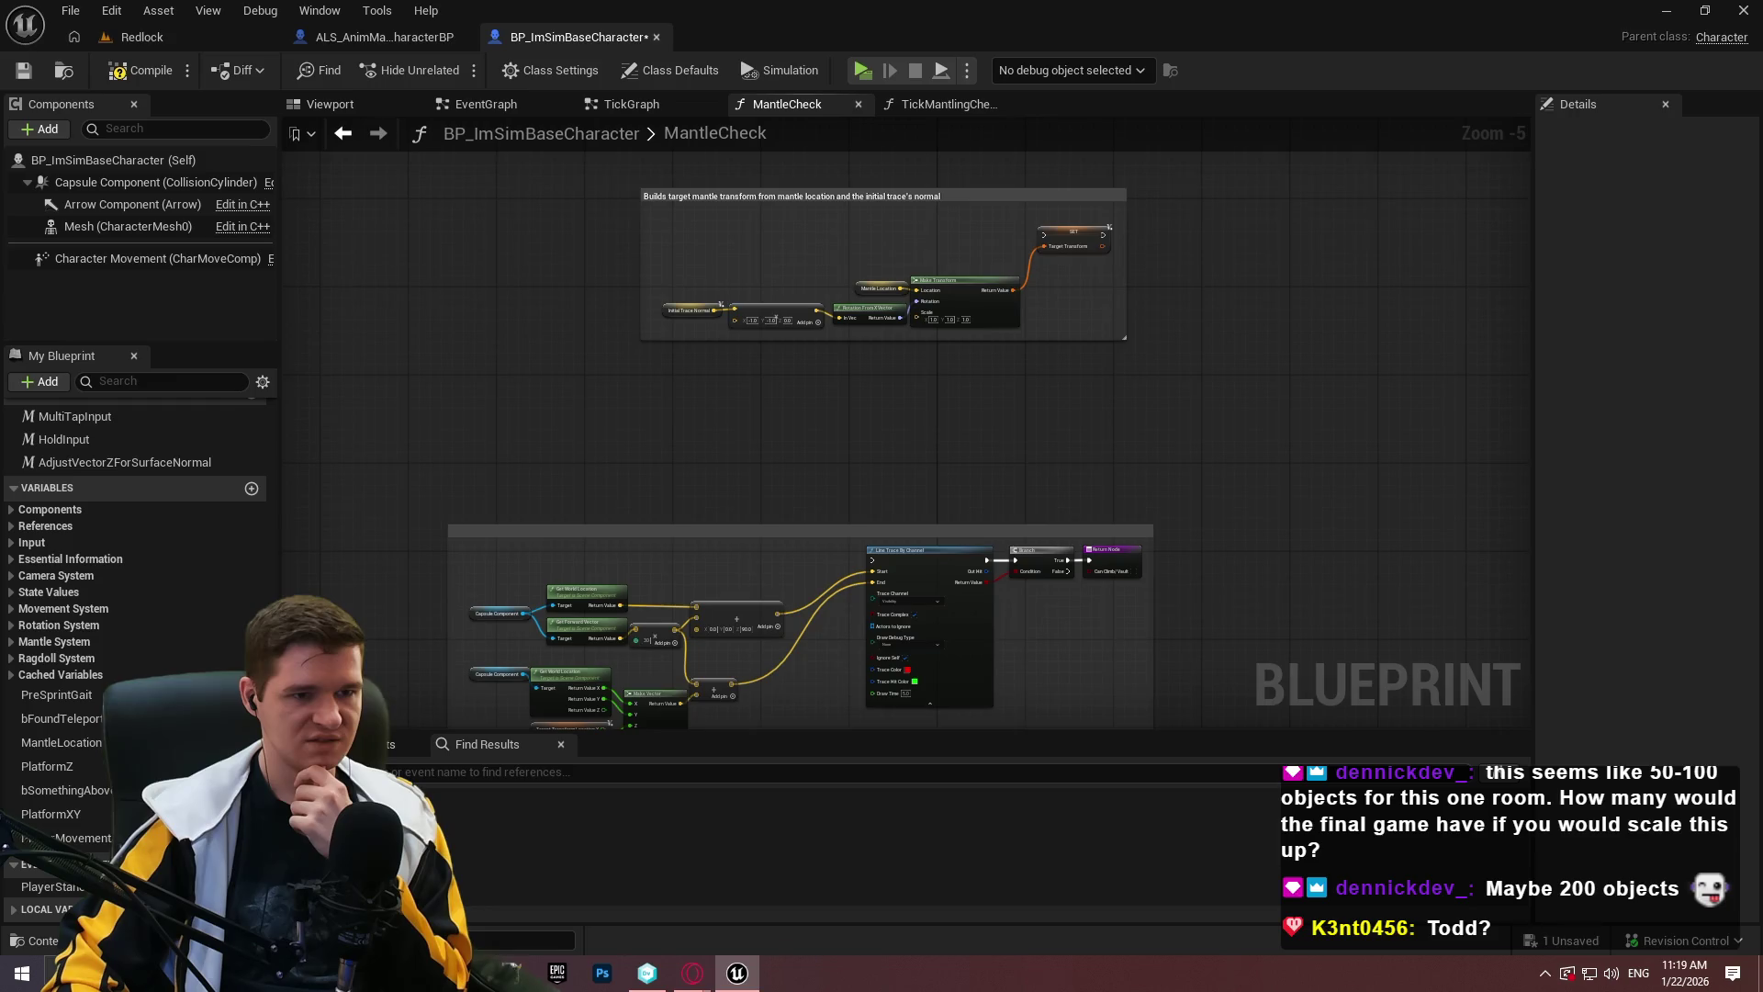
pyautogui.moveTo(732, 156); pyautogui.dragTo(732, 464)
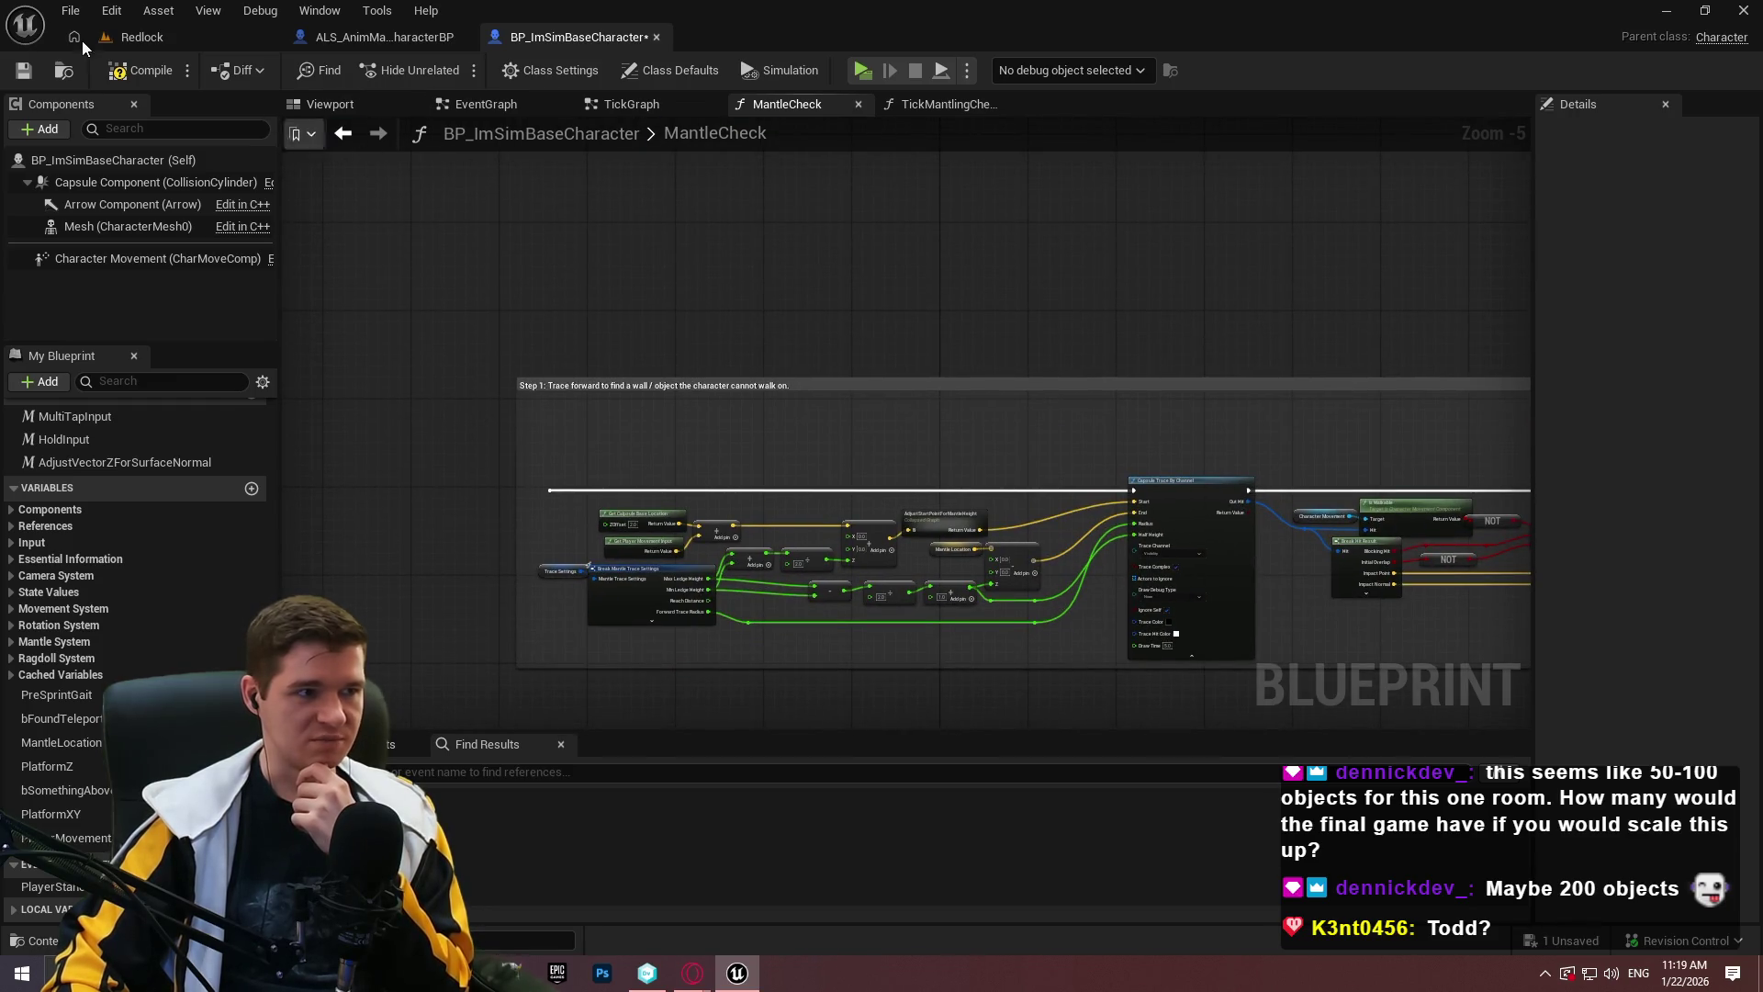
pyautogui.click(23, 79)
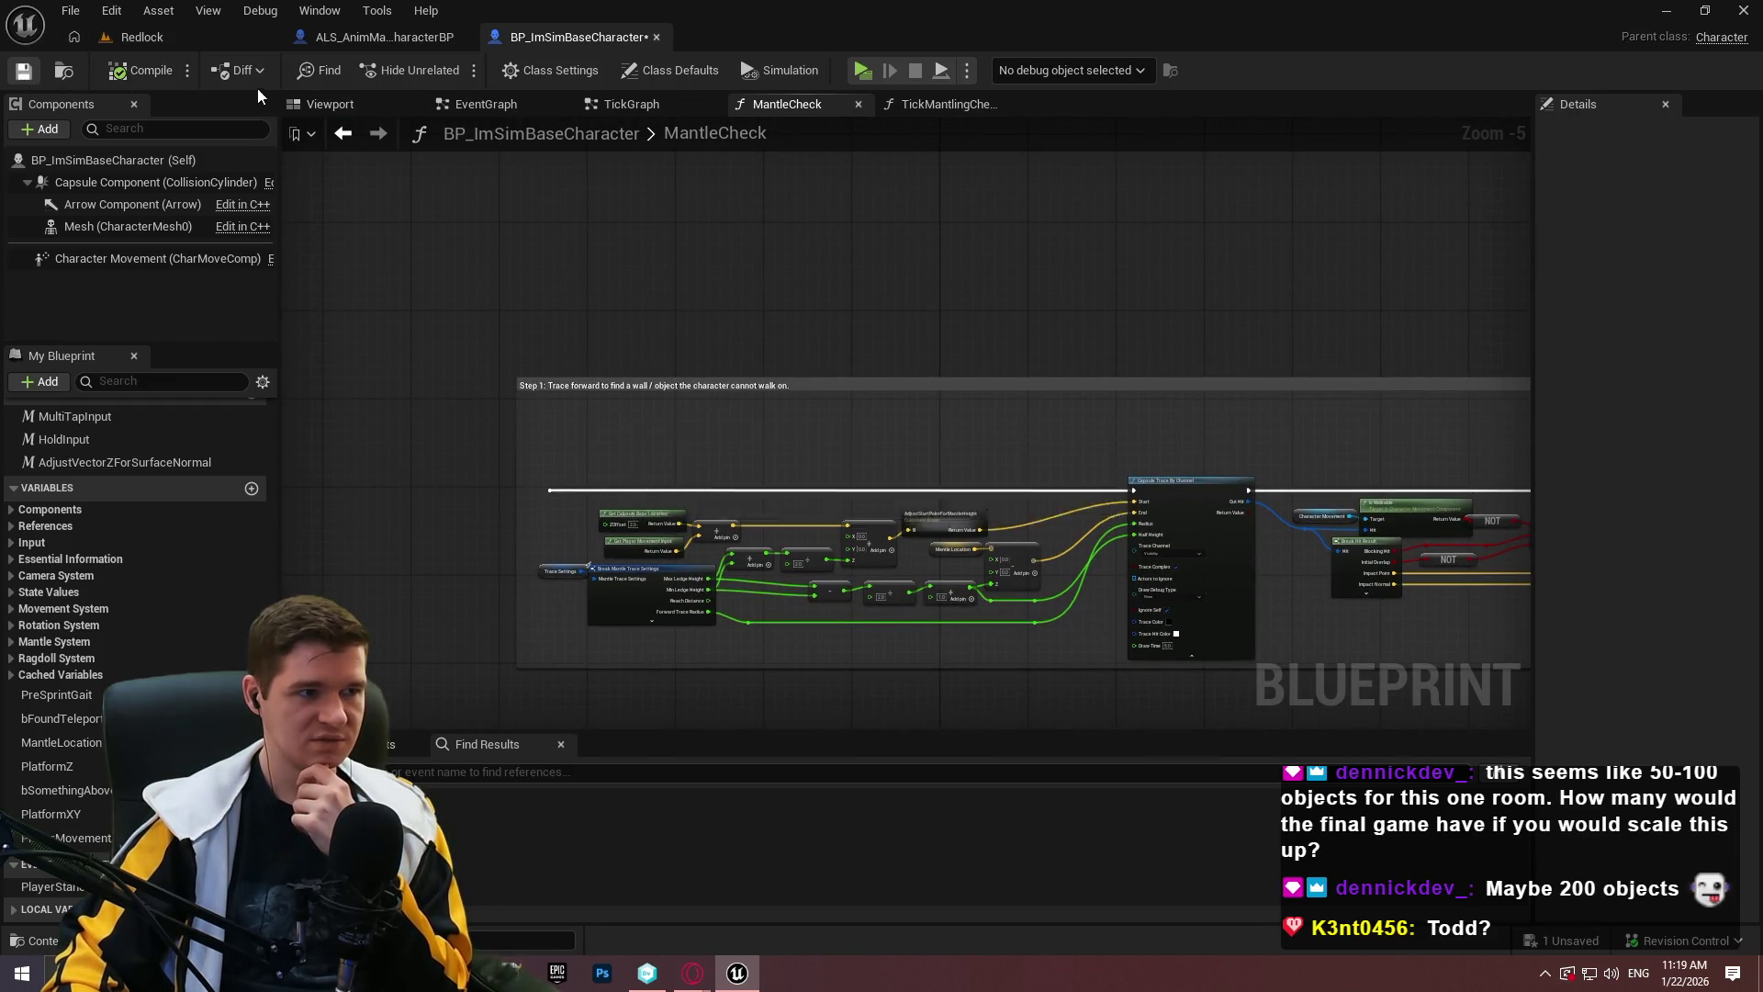
# Diff the blueprint against revision 51, review the node groups full screen, then close the diff.
pyautogui.click(242, 72)
pyautogui.click(268, 168)
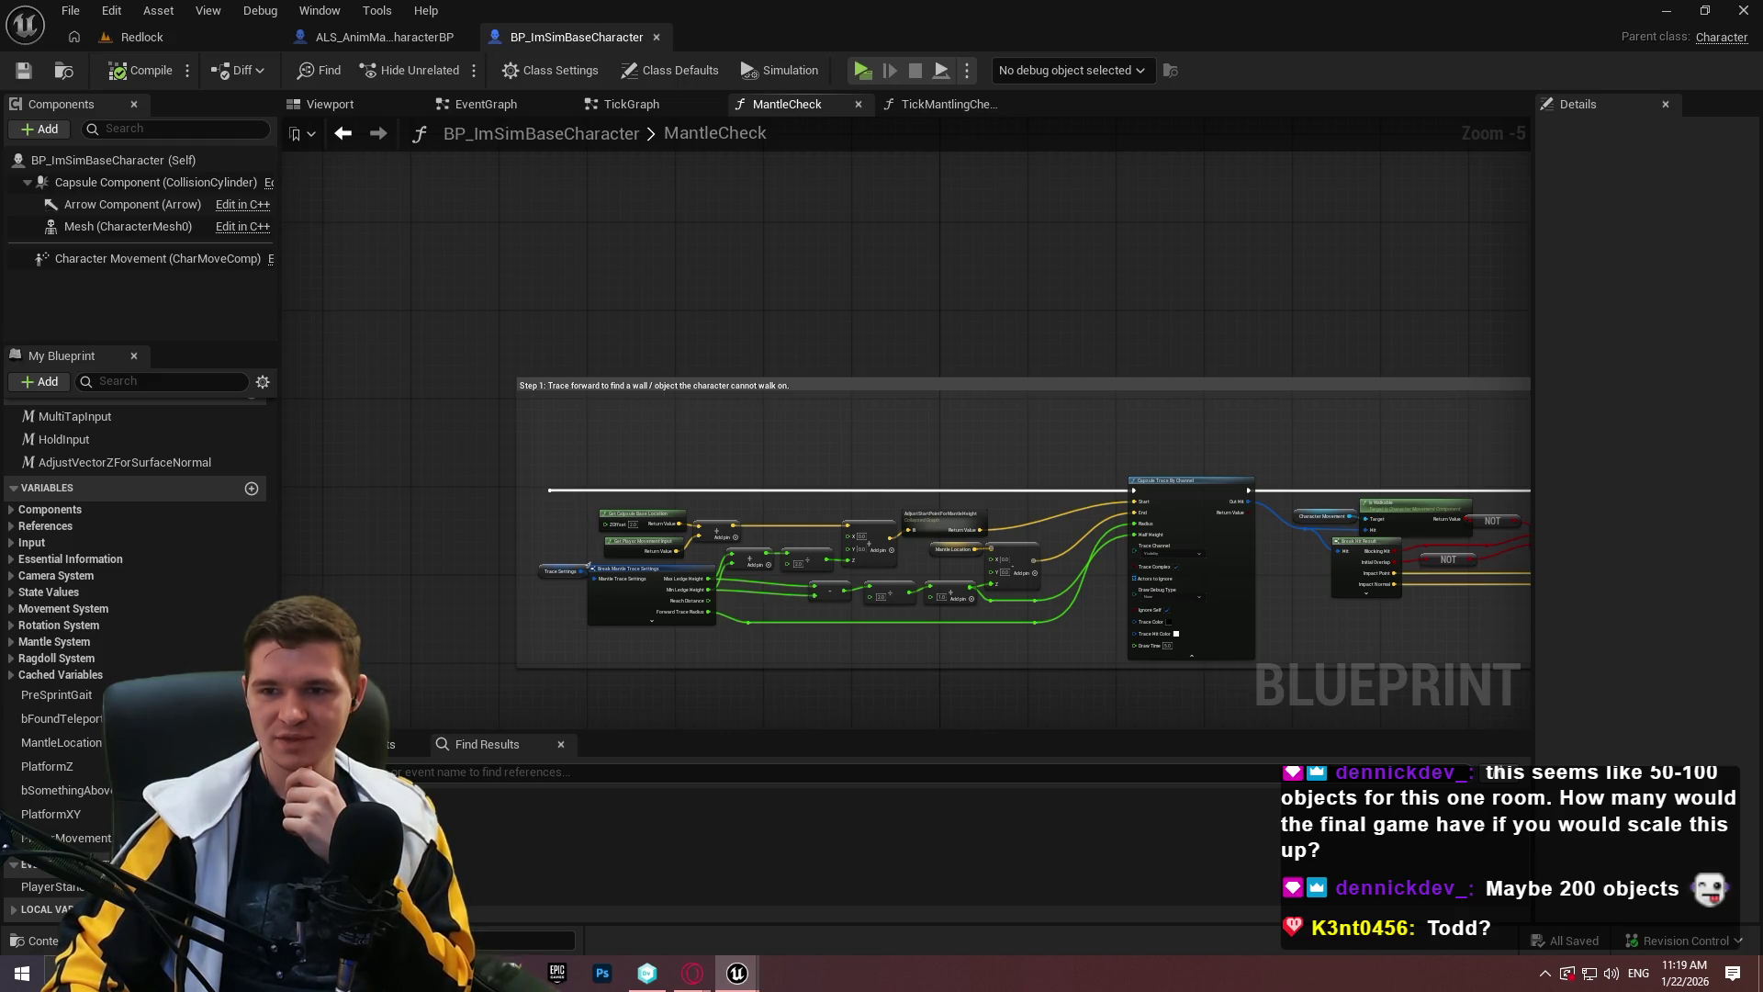
pyautogui.scroll(-7, 901, 414)
pyautogui.moveTo(988, 563)
pyautogui.mouseDown()
pyautogui.moveTo(927, 303)
pyautogui.moveTo(794, 303)
pyautogui.moveTo(870, 724)
pyautogui.moveTo(861, 196)
pyautogui.mouseUp()
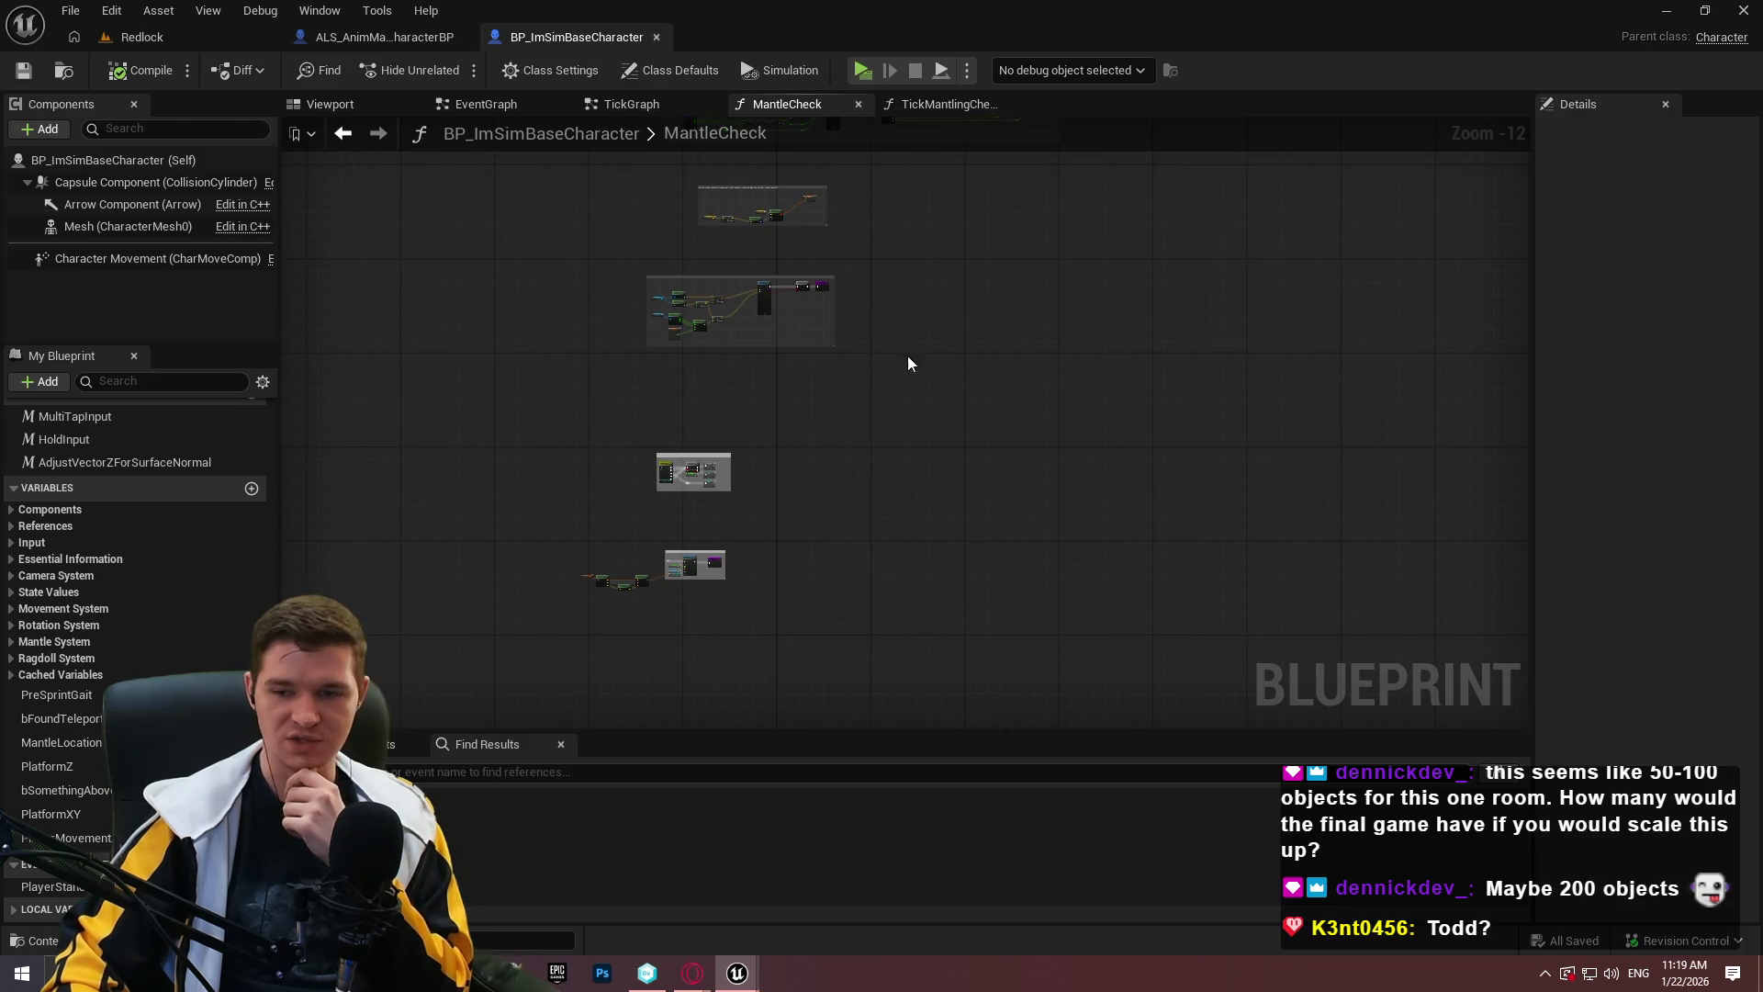
pyautogui.moveTo(692, 386); pyautogui.dragTo(795, 762)
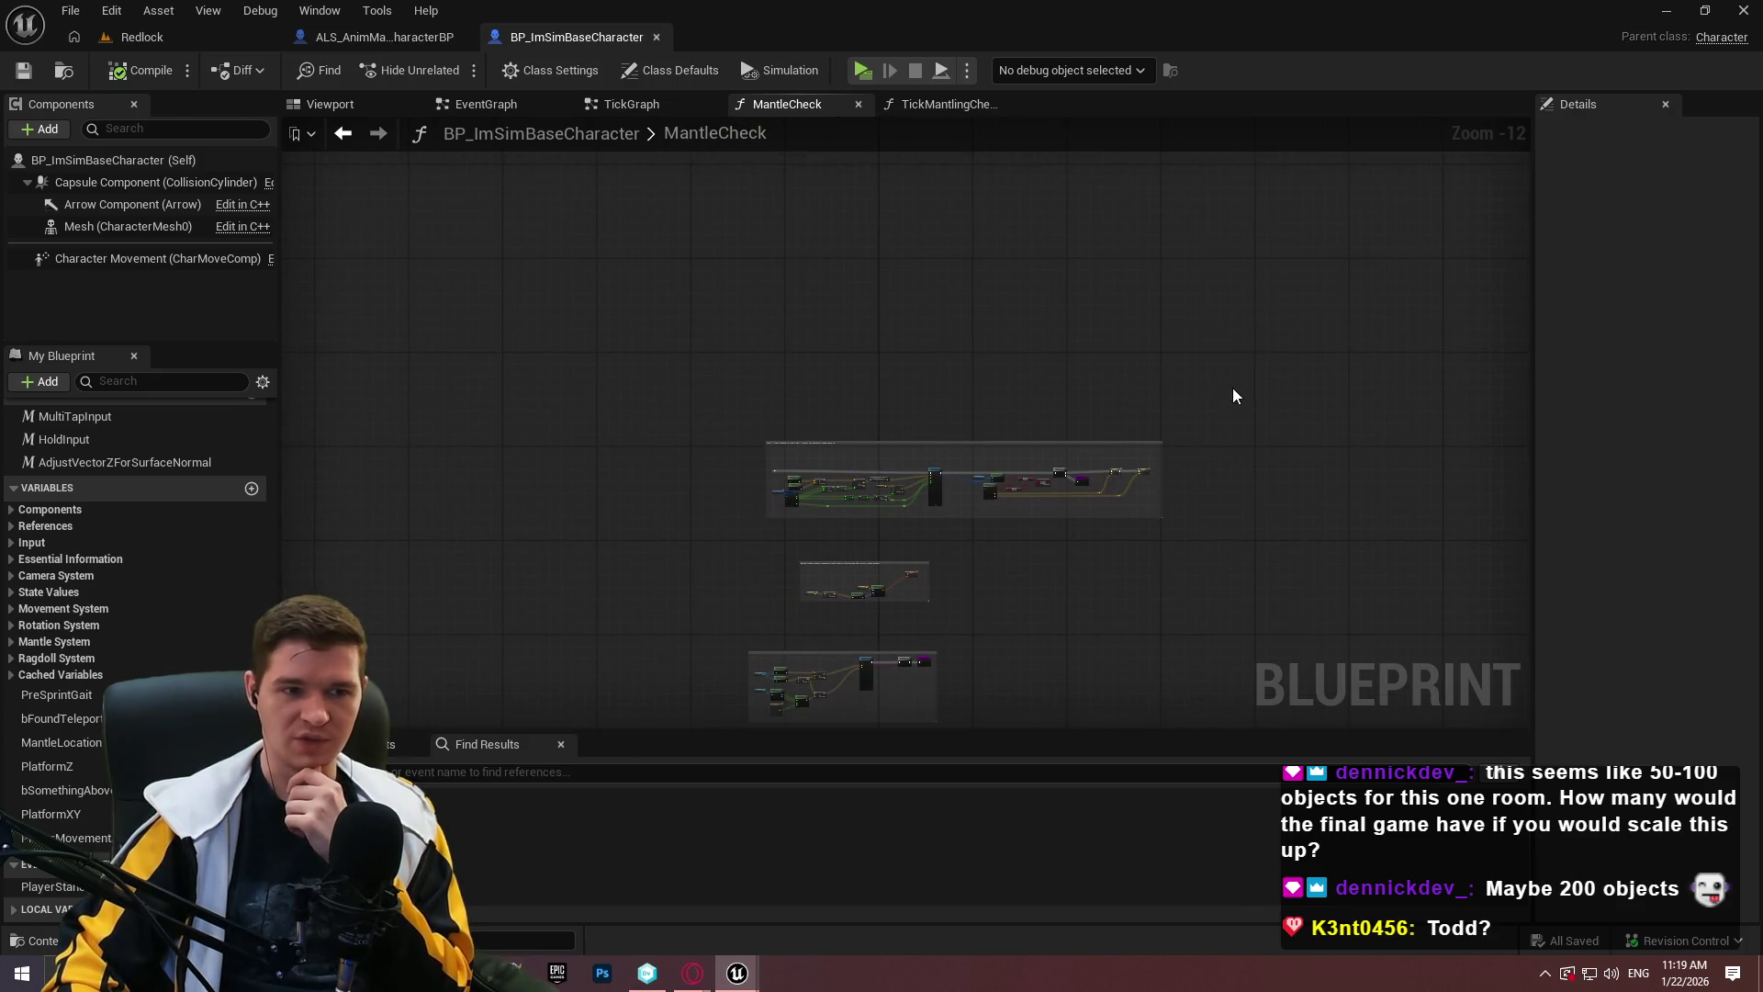
pyautogui.doubleClick(1058, 328)
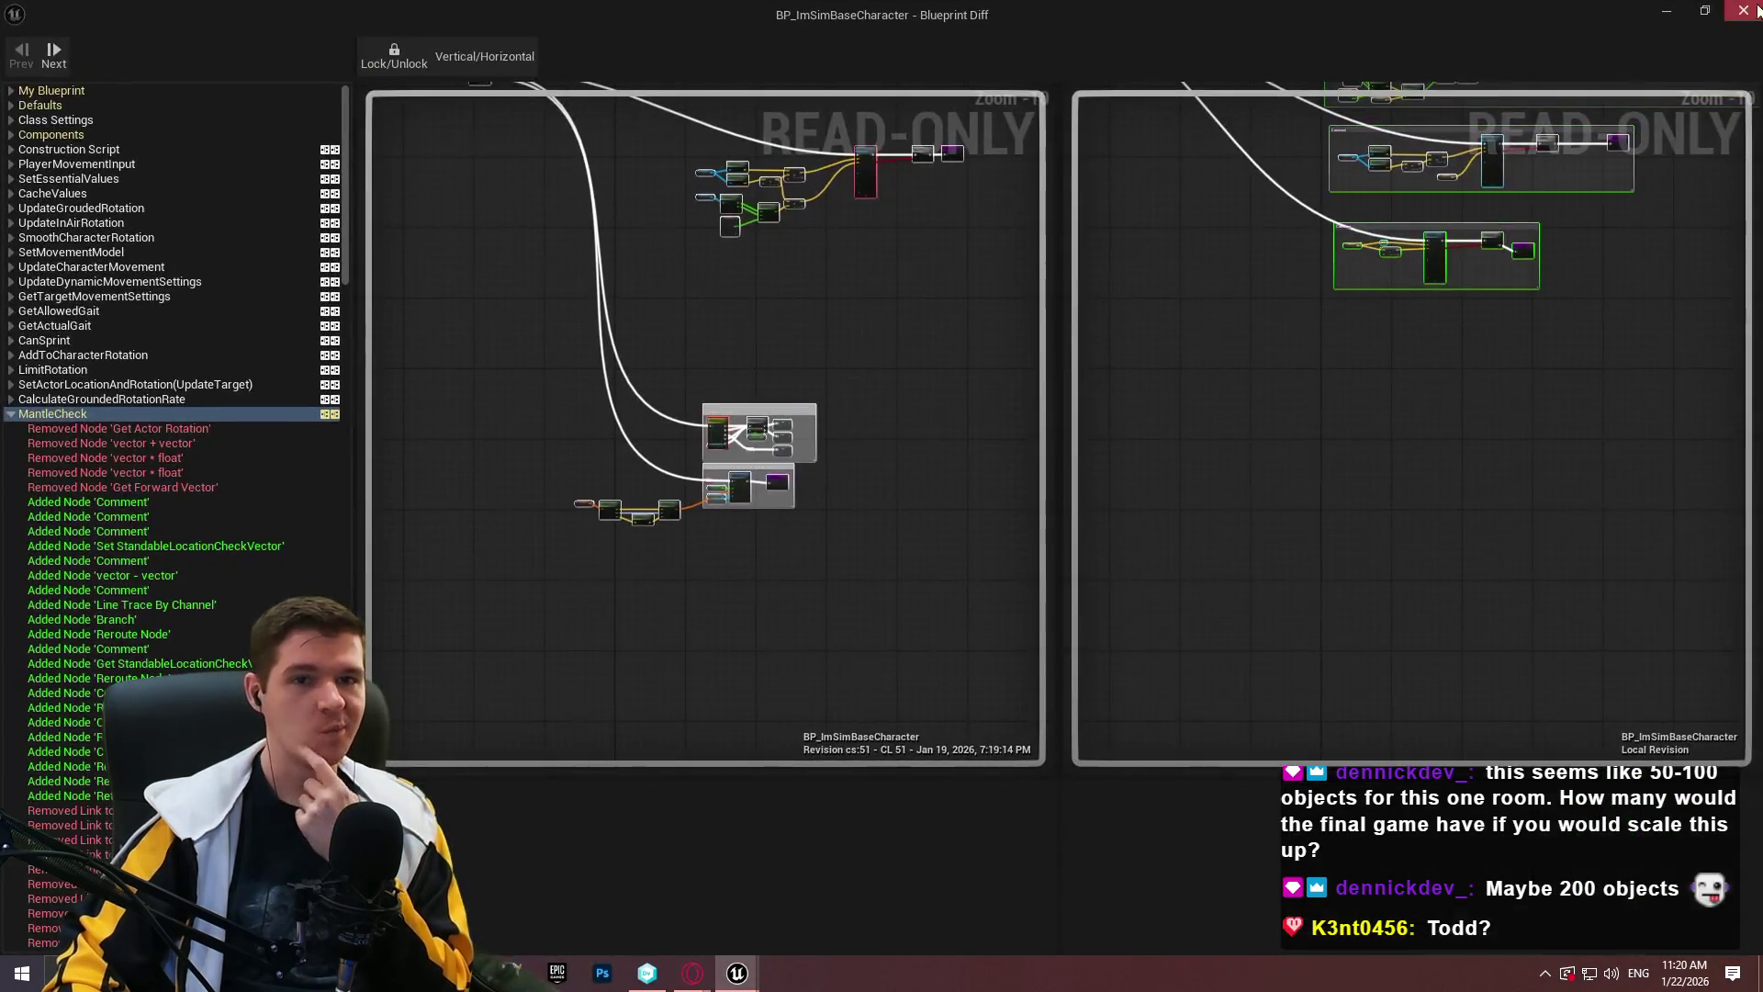
pyautogui.click(1745, 11)
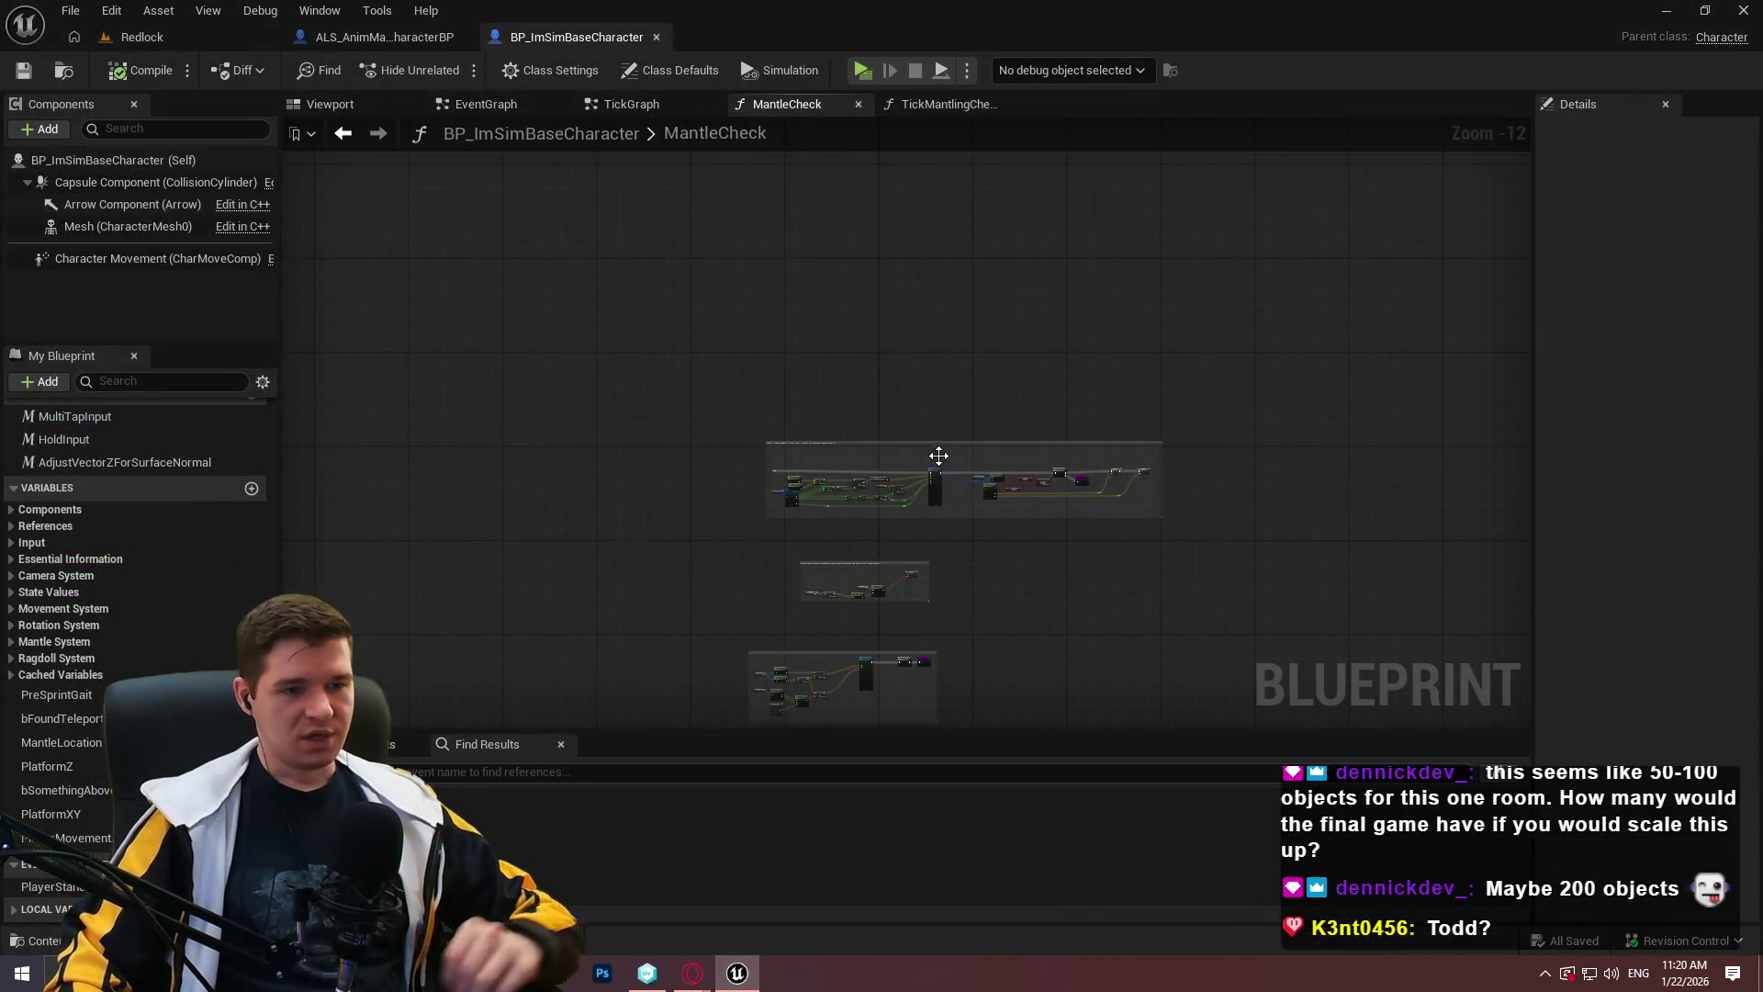
pyautogui.moveTo(935, 453); pyautogui.dragTo(979, 252)
pyautogui.scroll(8, 884, 363)
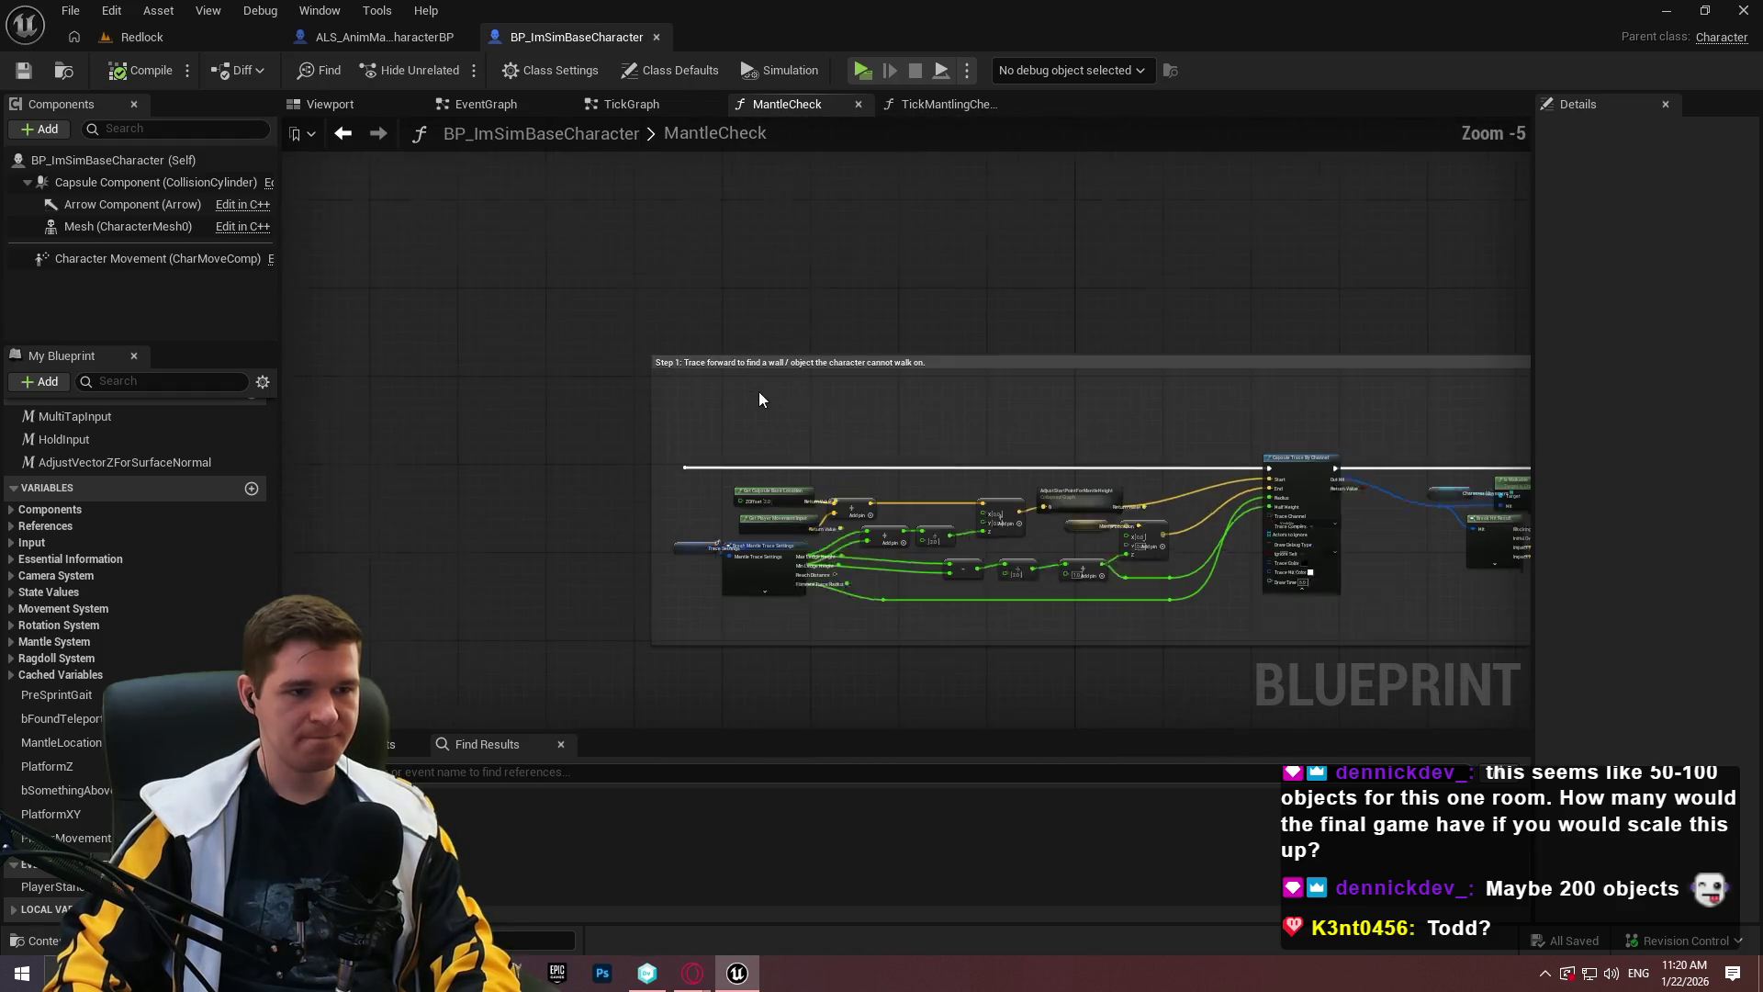
# Shorten the first comment title to 'Trace forward to find a wall / object the character cannot walk on.', undoing a stray box move.
pyautogui.click(691, 361)
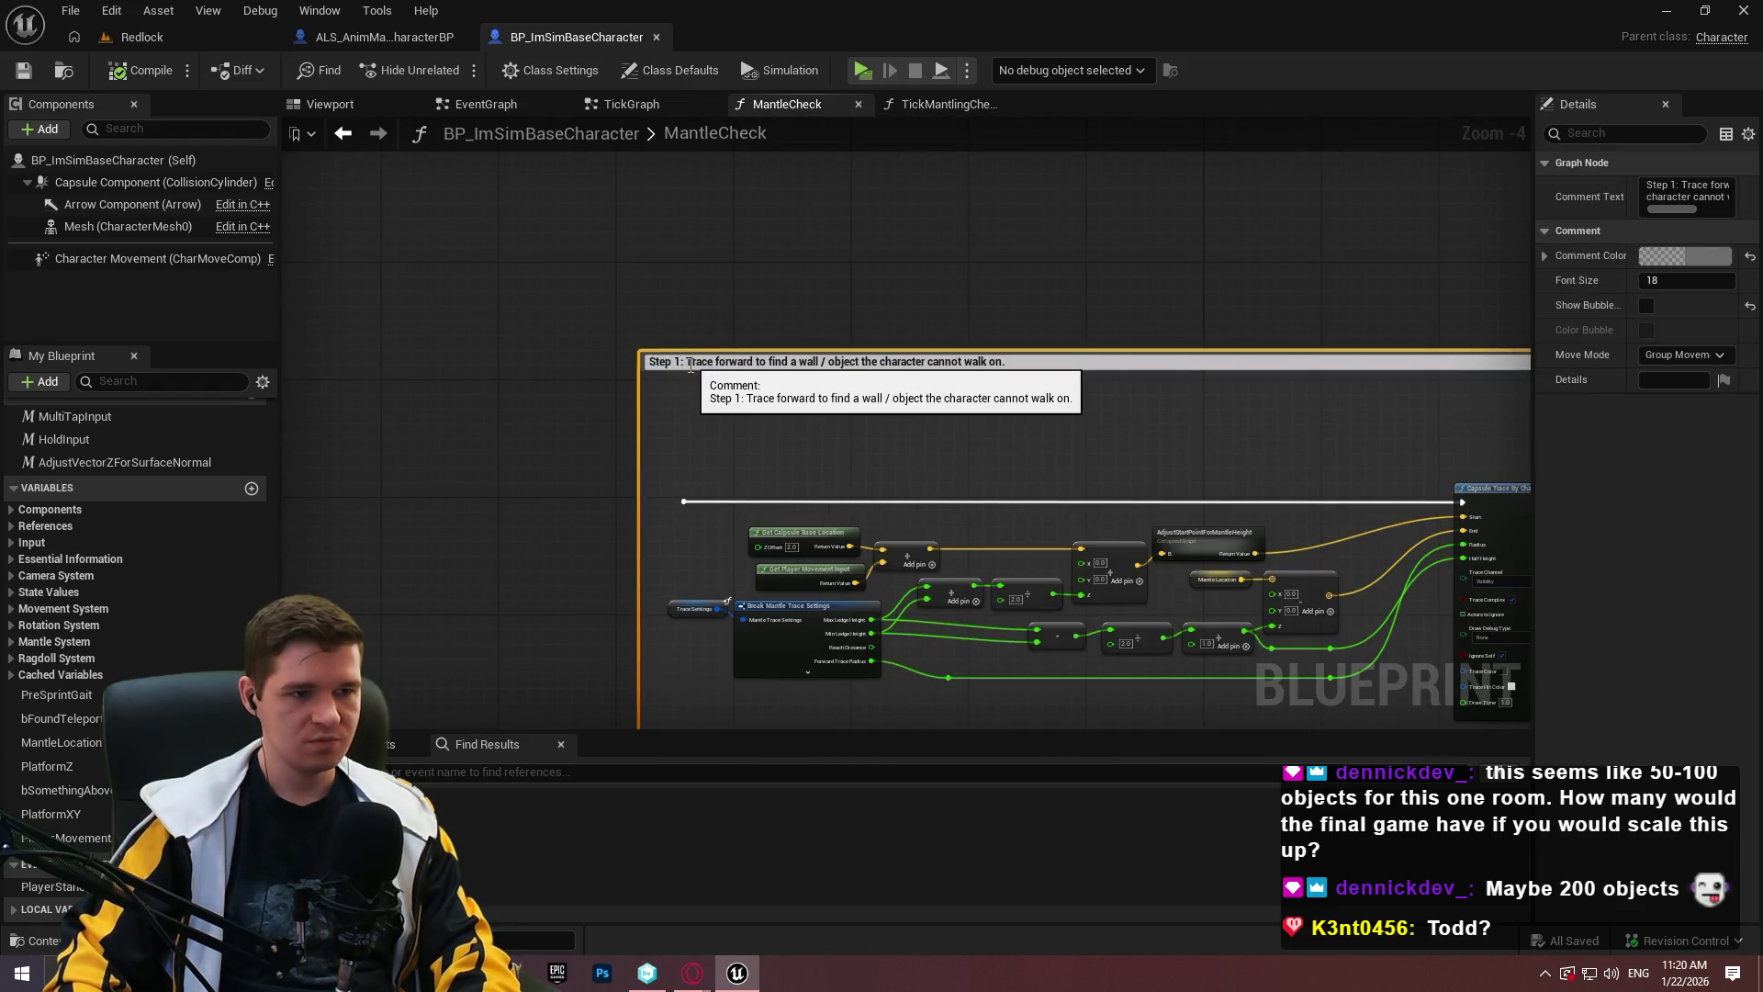
pyautogui.click(691, 365)
pyautogui.click(799, 281)
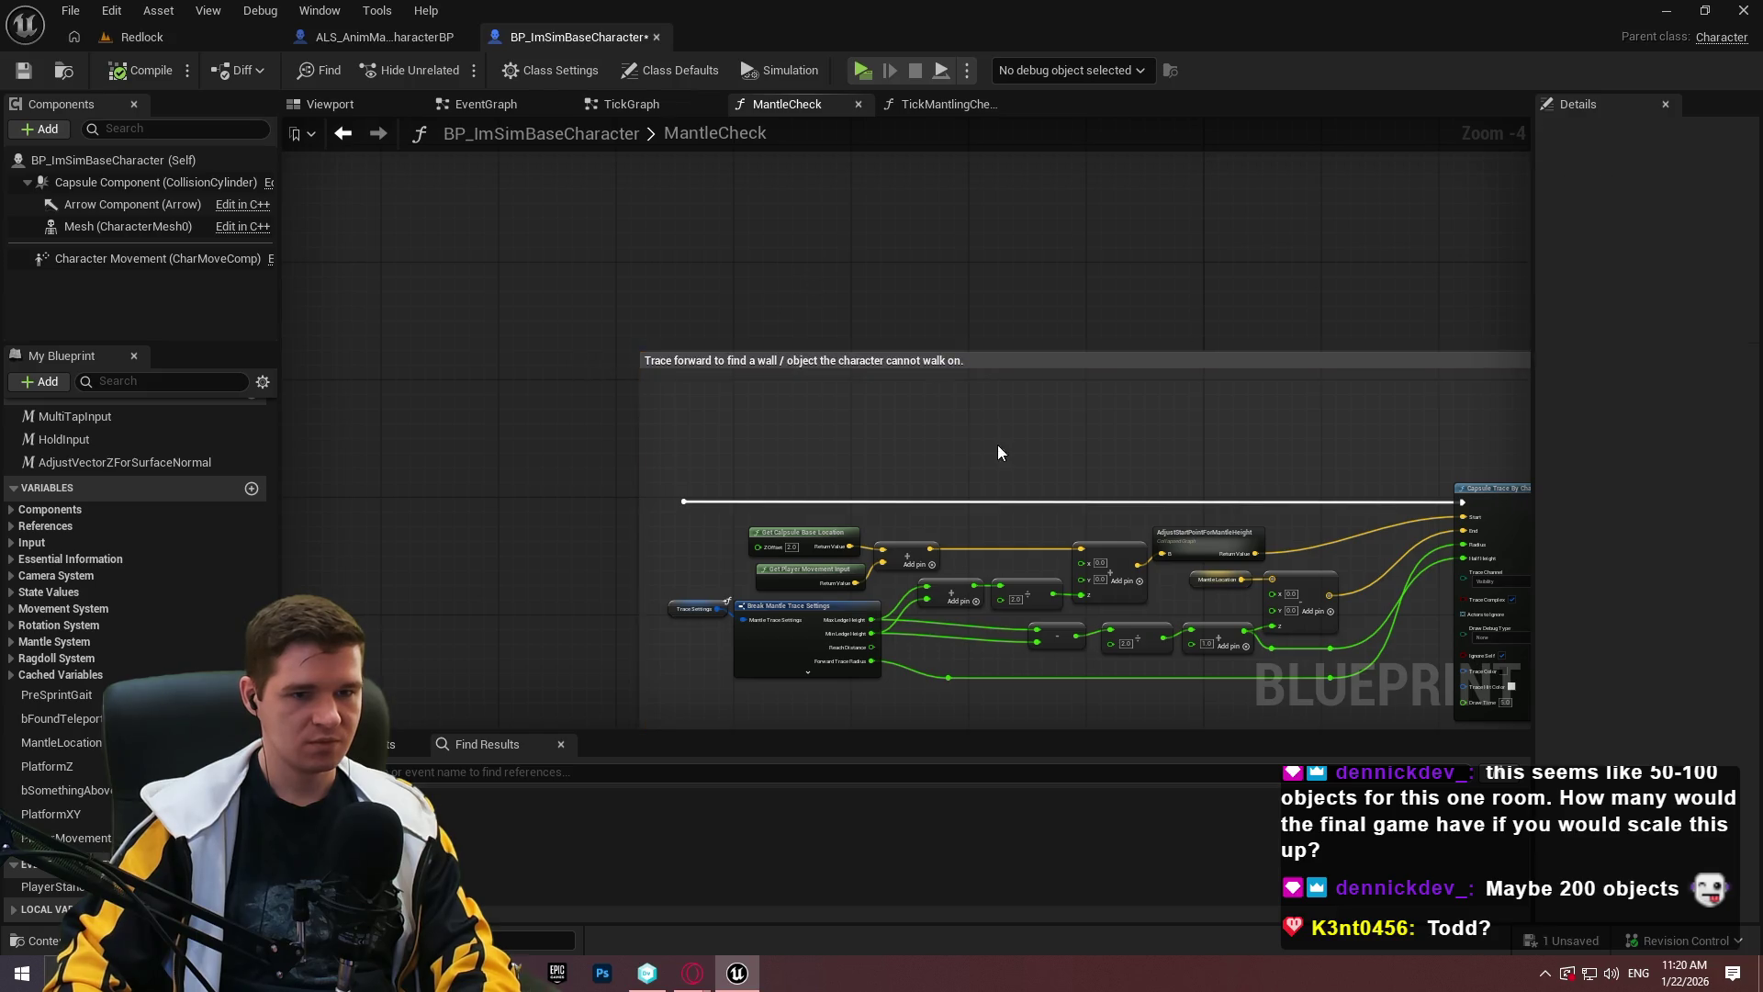
pyautogui.scroll(-5, 780, 393)
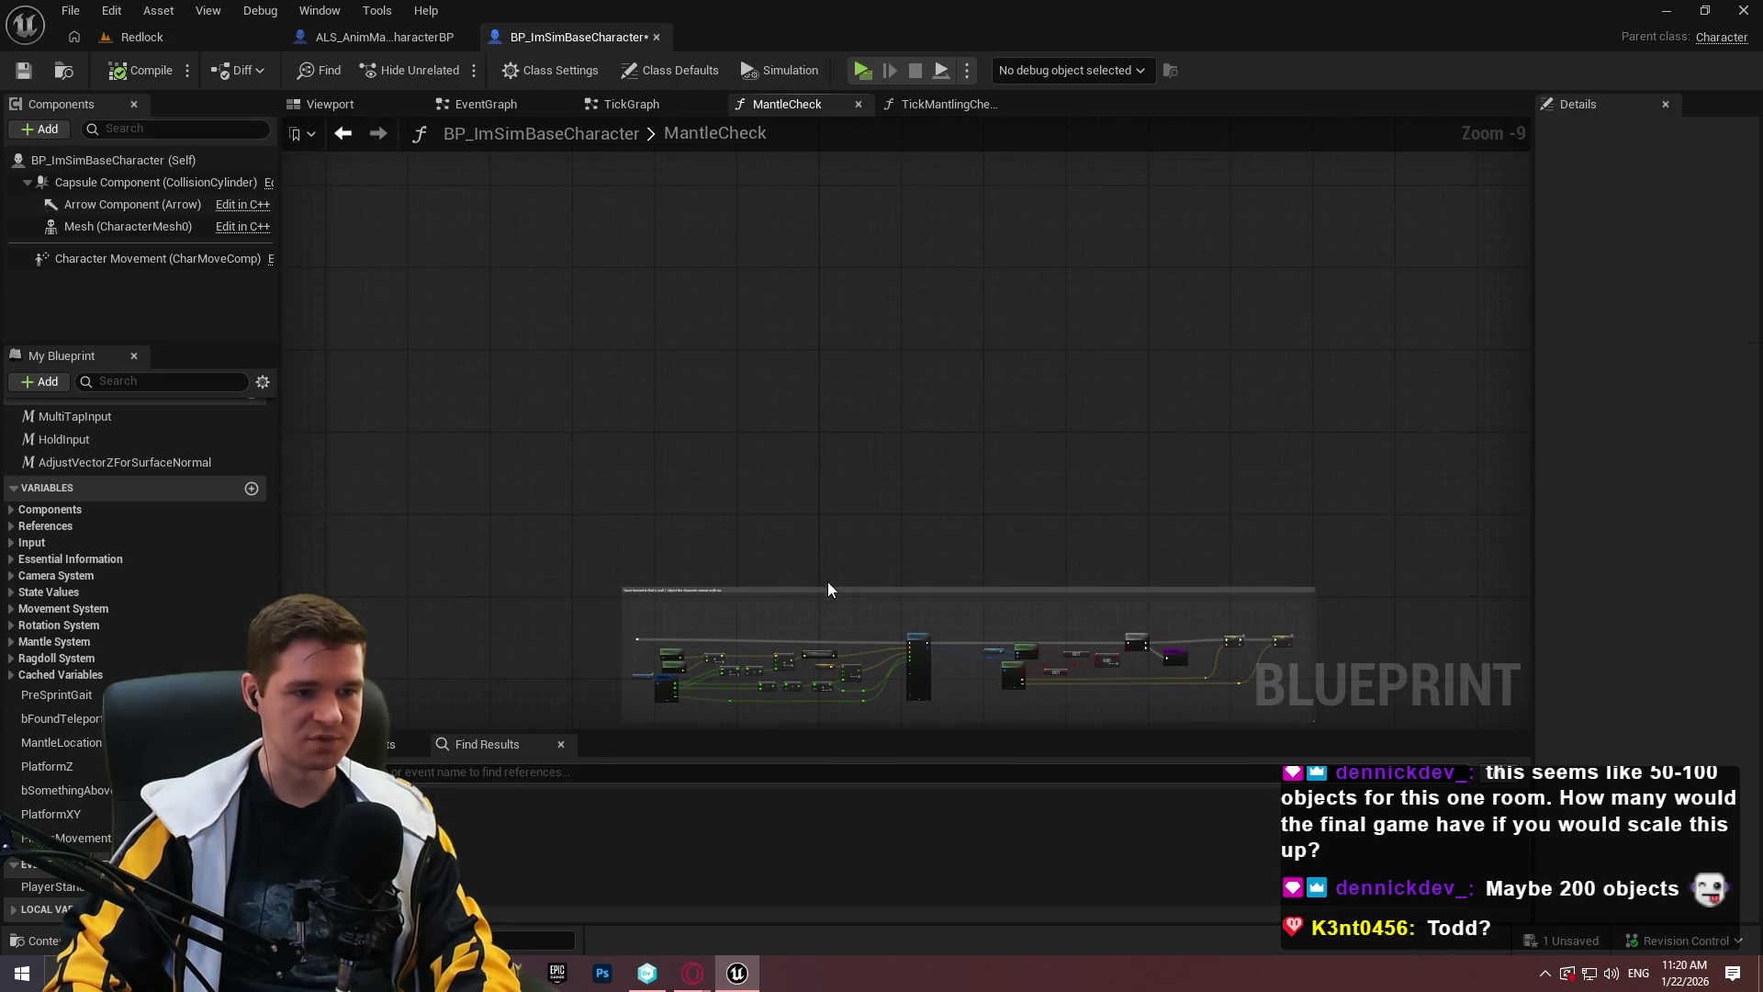
pyautogui.moveTo(831, 585)
pyautogui.mouseDown()
pyautogui.moveTo(874, 156)
pyautogui.moveTo(928, 366)
pyautogui.mouseUp()
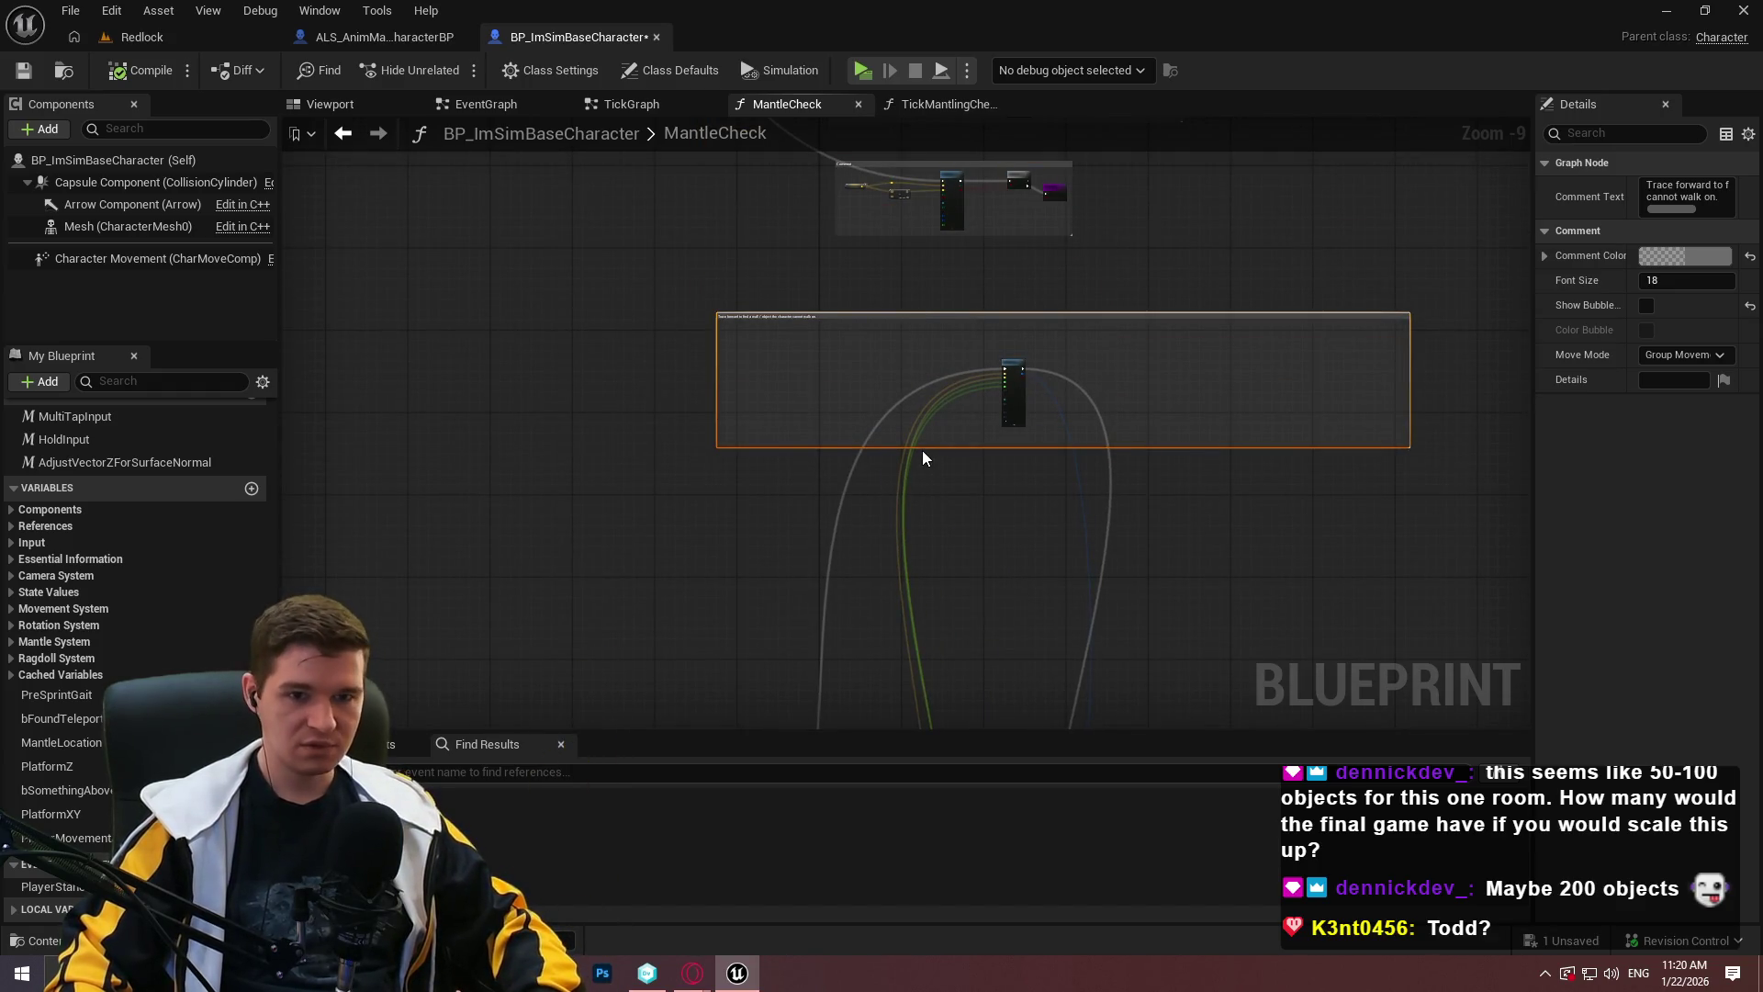
pyautogui.hotkey('ctrl', 'z')
pyautogui.hotkey('ctrl', 'z')
pyautogui.scroll(3, 983, 397)
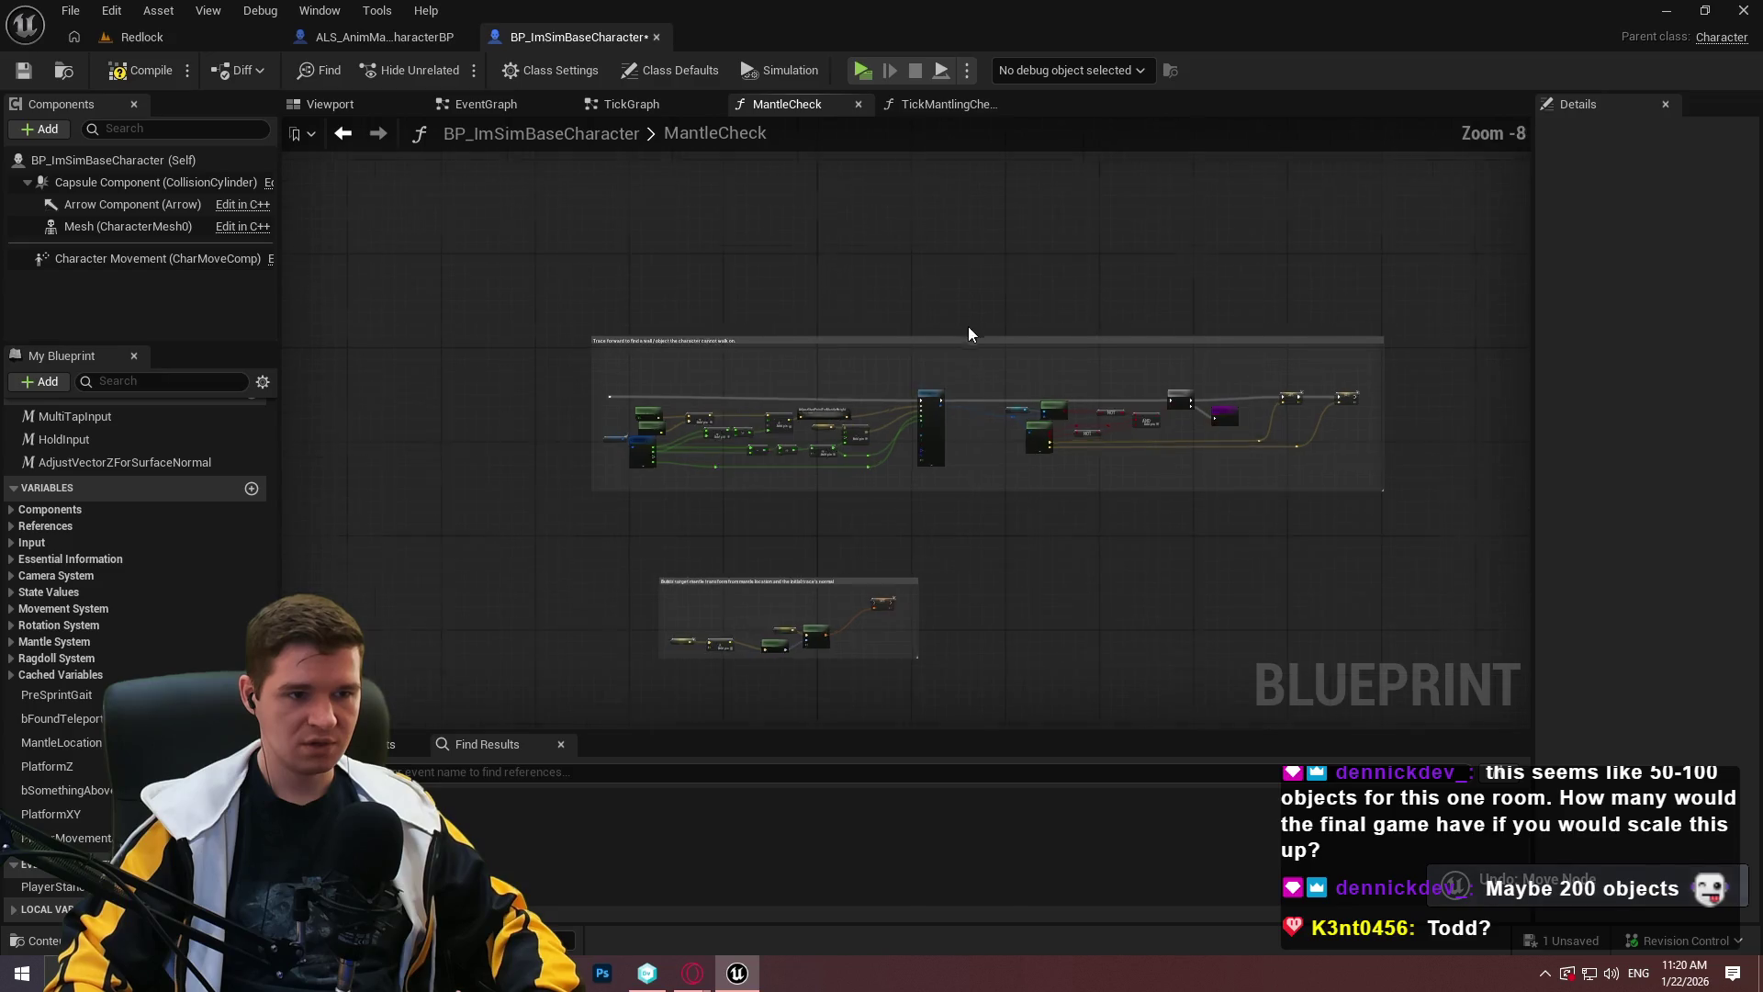
# Move the top comment box into place and shift the lower comment groups down and right.
pyautogui.moveTo(911, 344)
pyautogui.mouseDown()
pyautogui.moveTo(961, 8)
pyautogui.moveTo(1094, 582)
pyautogui.moveTo(1270, 603)
pyautogui.moveTo(1210, 573)
pyautogui.moveTo(1220, 584)
pyautogui.mouseUp()
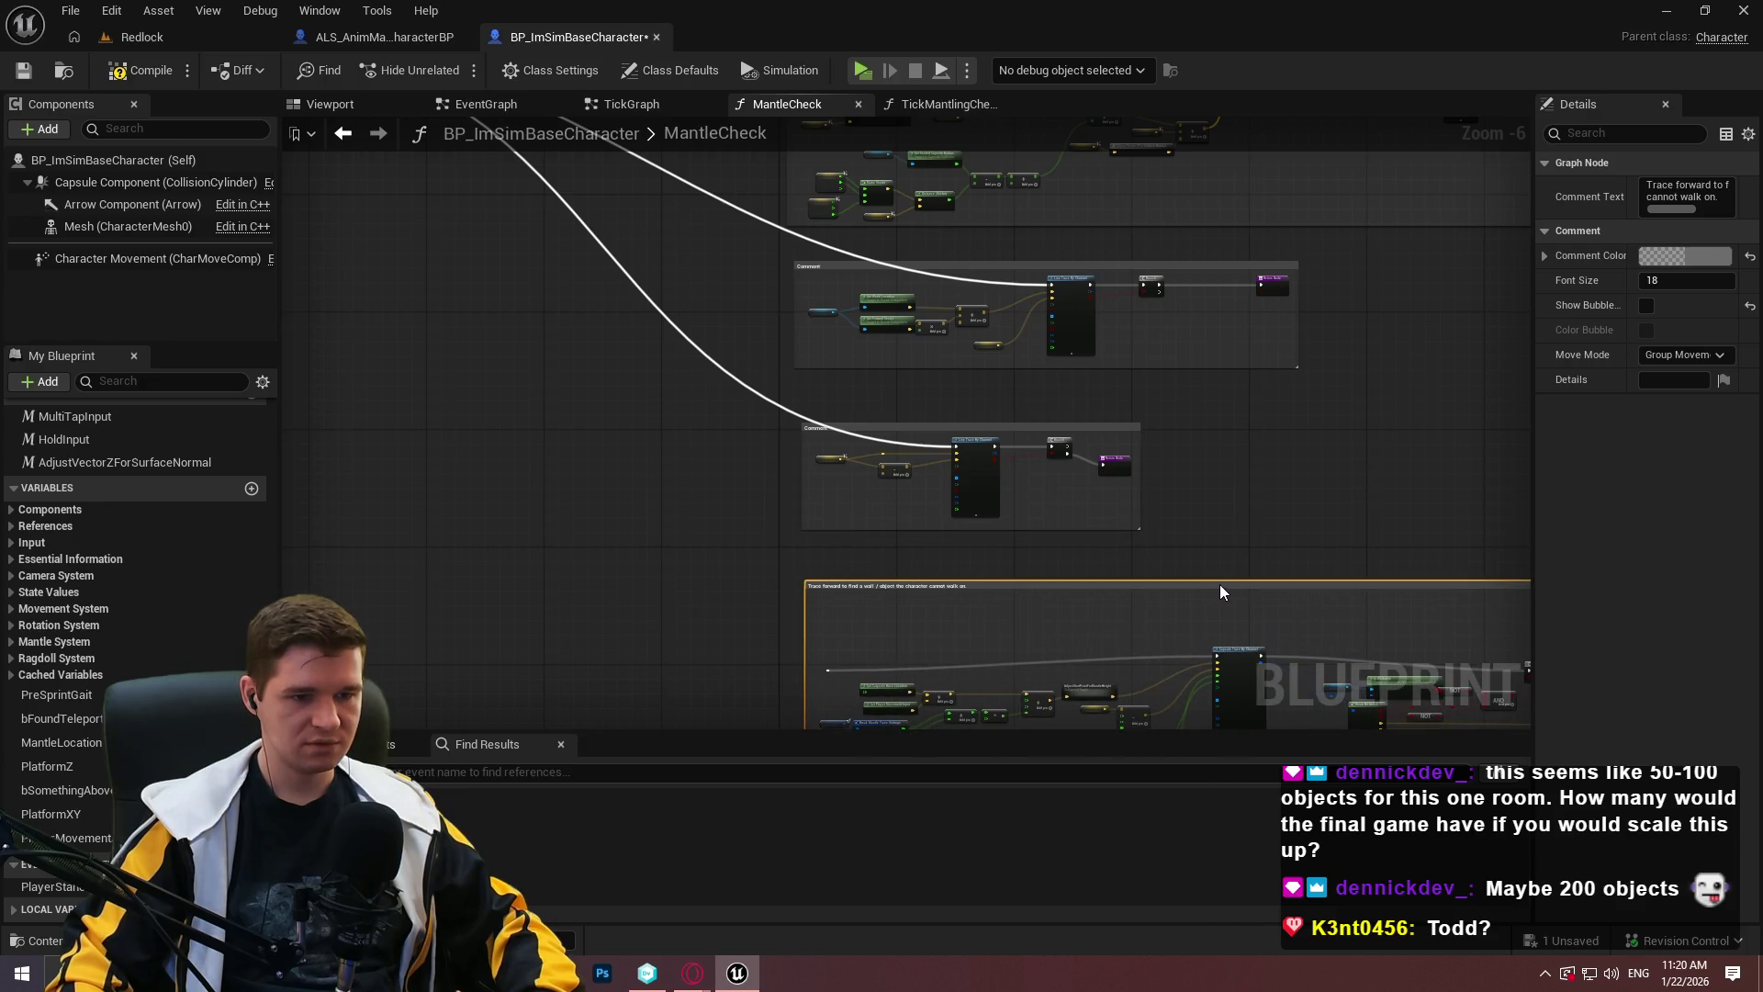
pyautogui.click(1231, 562)
pyautogui.scroll(-3, 1081, 498)
pyautogui.scroll(-3, 1082, 498)
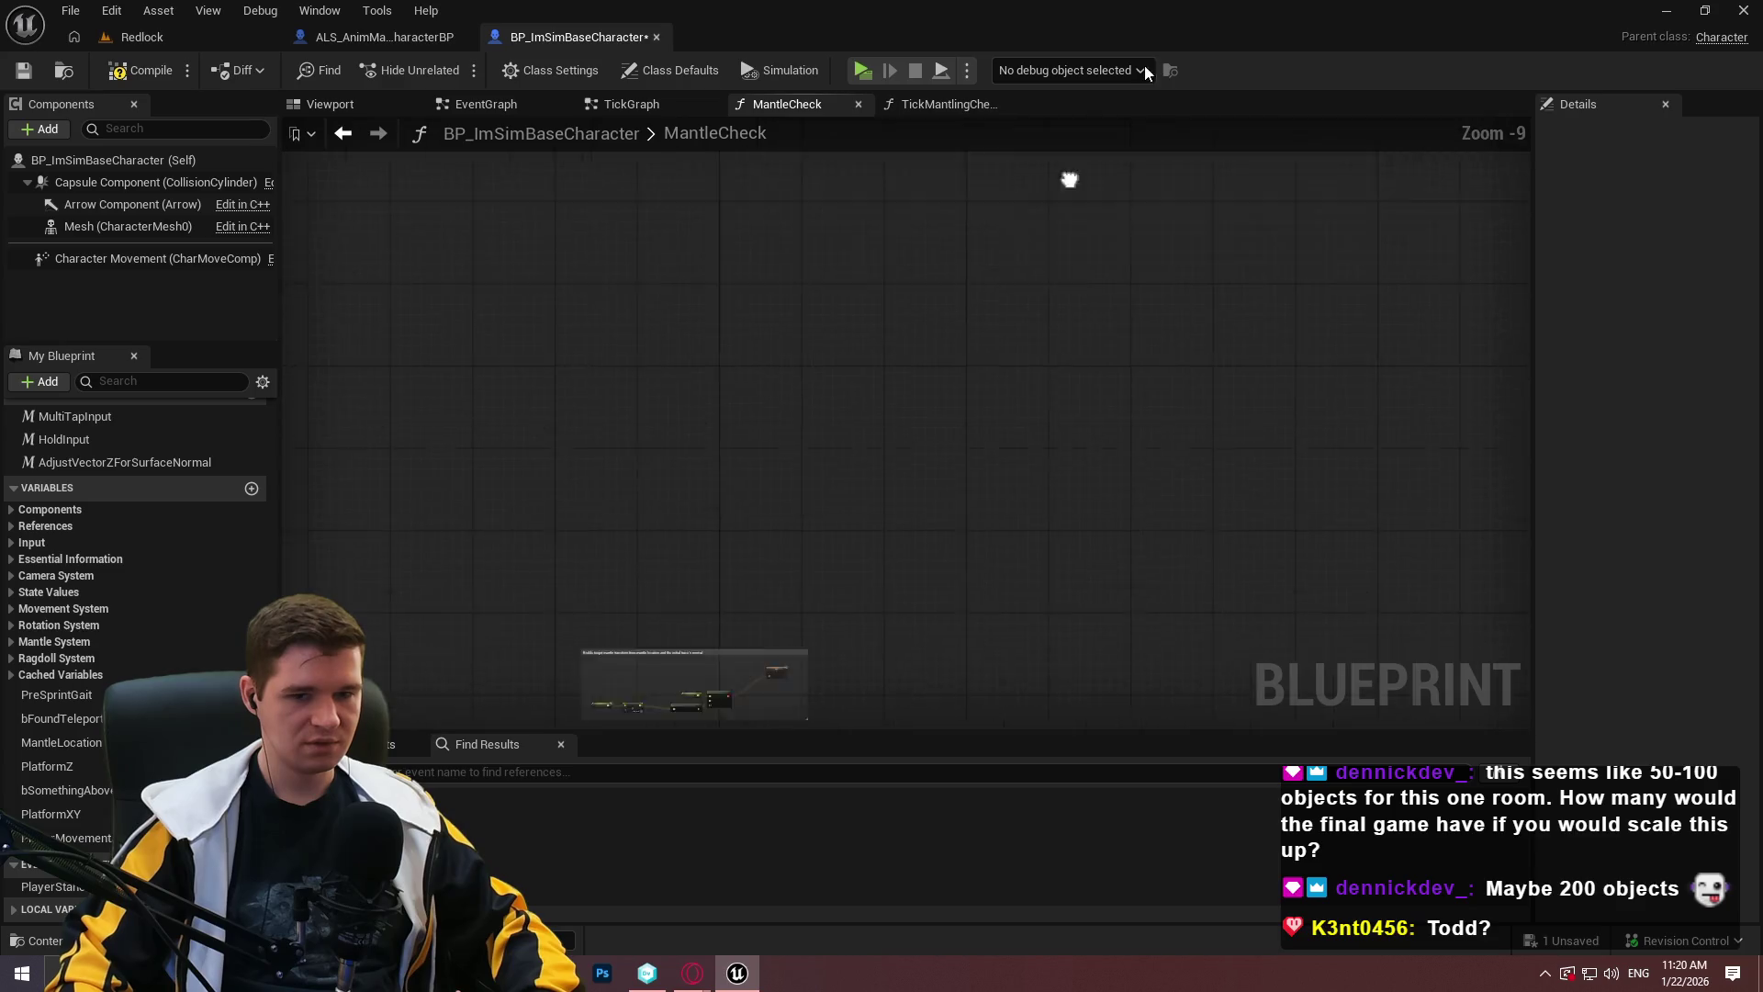
pyautogui.moveTo(1100, 735)
pyautogui.mouseDown()
pyautogui.moveTo(990, 520)
pyautogui.moveTo(511, 244)
pyautogui.mouseUp()
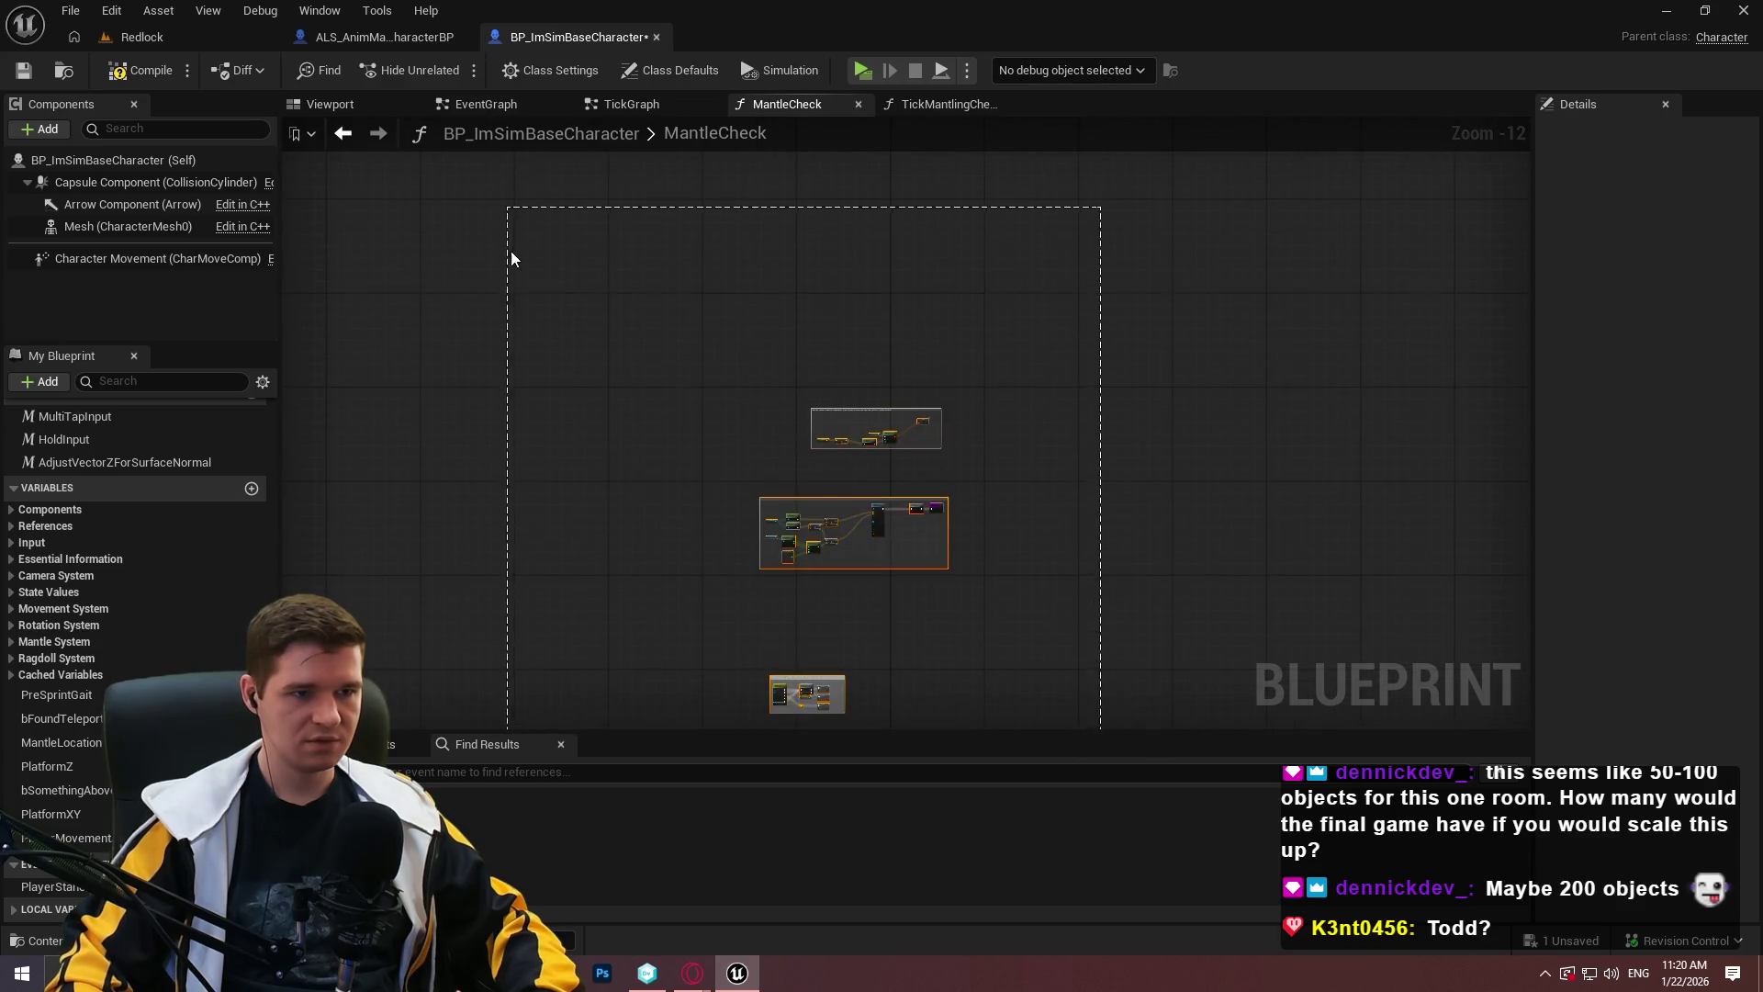
pyautogui.moveTo(863, 414)
pyautogui.mouseDown()
pyautogui.moveTo(966, 561)
pyautogui.moveTo(939, 613)
pyautogui.mouseUp()
pyautogui.scroll(3, 955, 579)
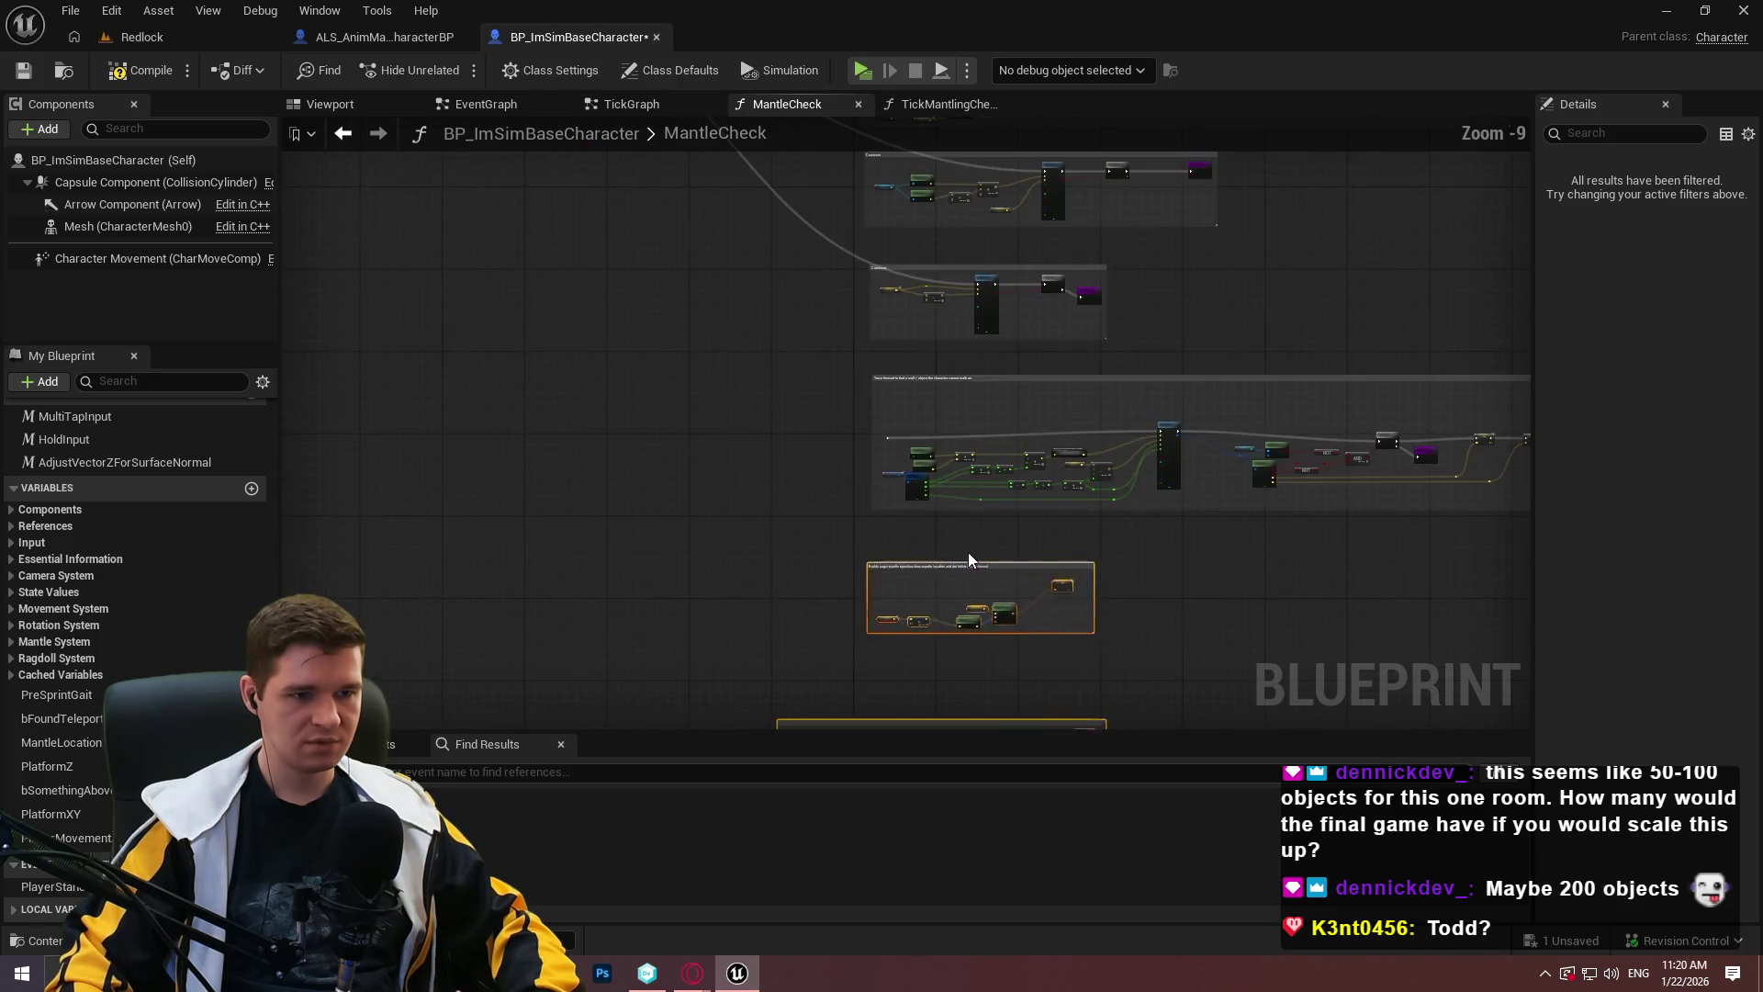
pyautogui.click(1153, 615)
# Try moving another comment box, then undo the unwanted layout changes with Ctrl+Z.
pyautogui.scroll(3, 911, 356)
pyautogui.moveTo(1011, 257); pyautogui.dragTo(1008, 266)
pyautogui.moveTo(925, 362)
pyautogui.mouseDown()
pyautogui.moveTo(996, 295)
pyautogui.moveTo(1066, 294)
pyautogui.mouseUp()
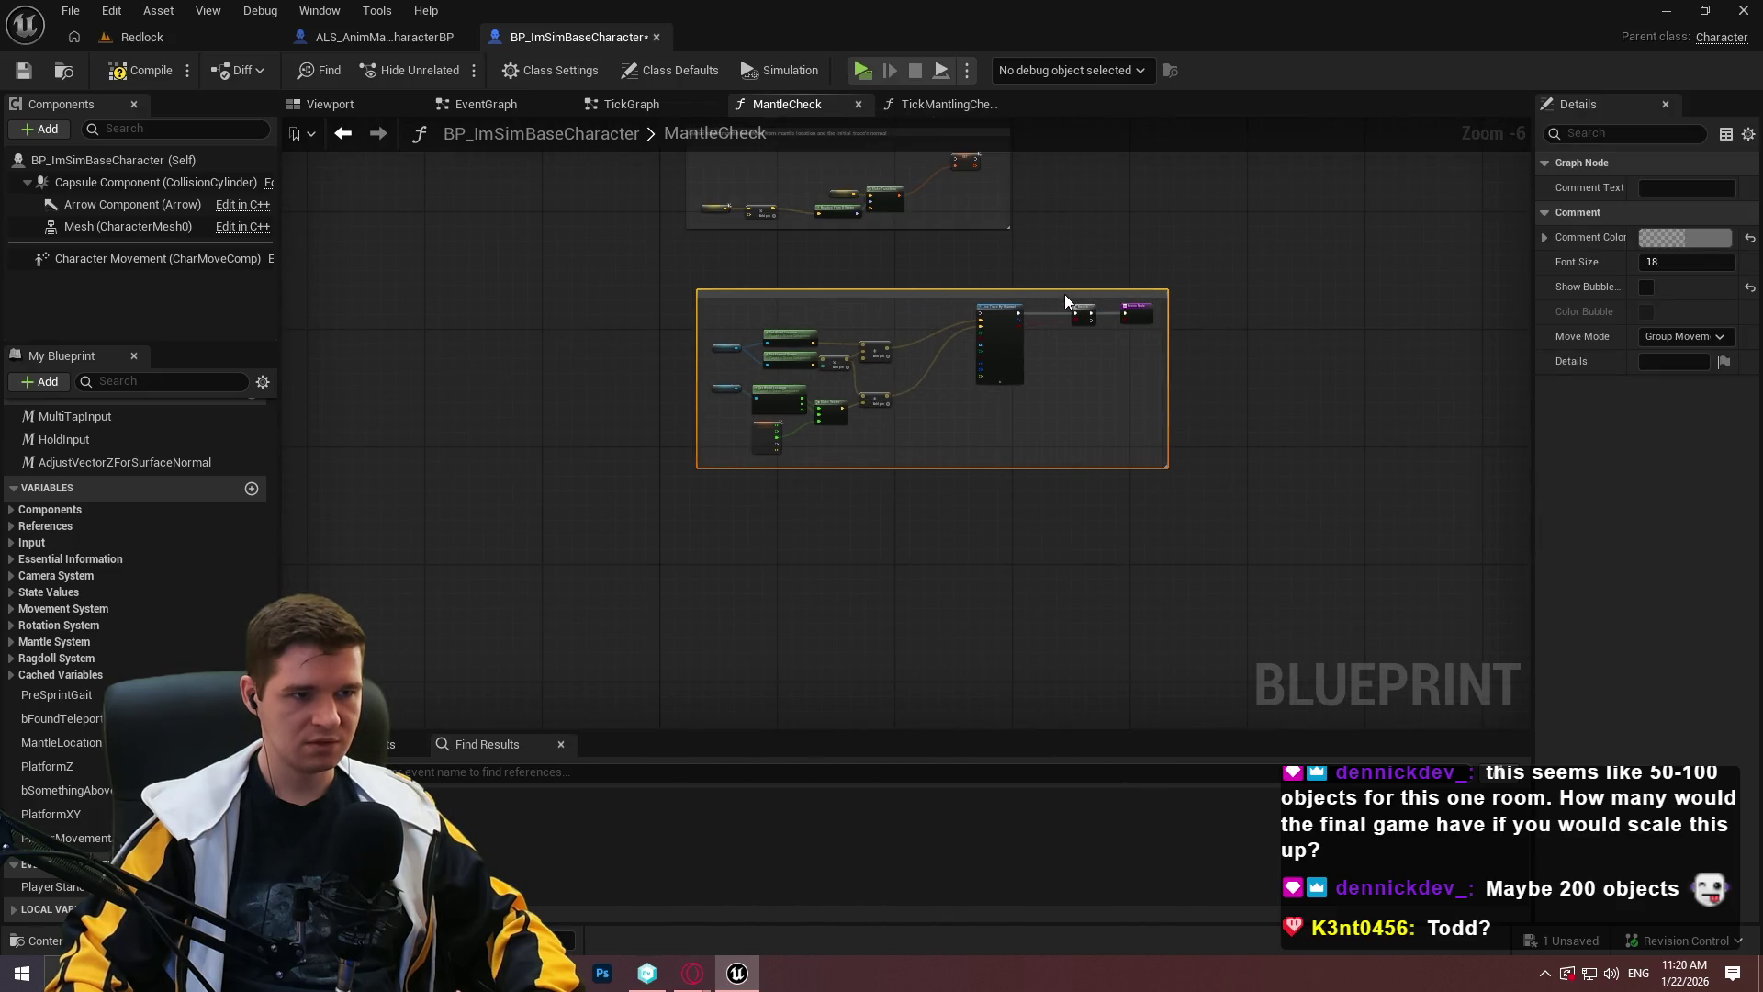
pyautogui.hotkey('ctrl', 'z')
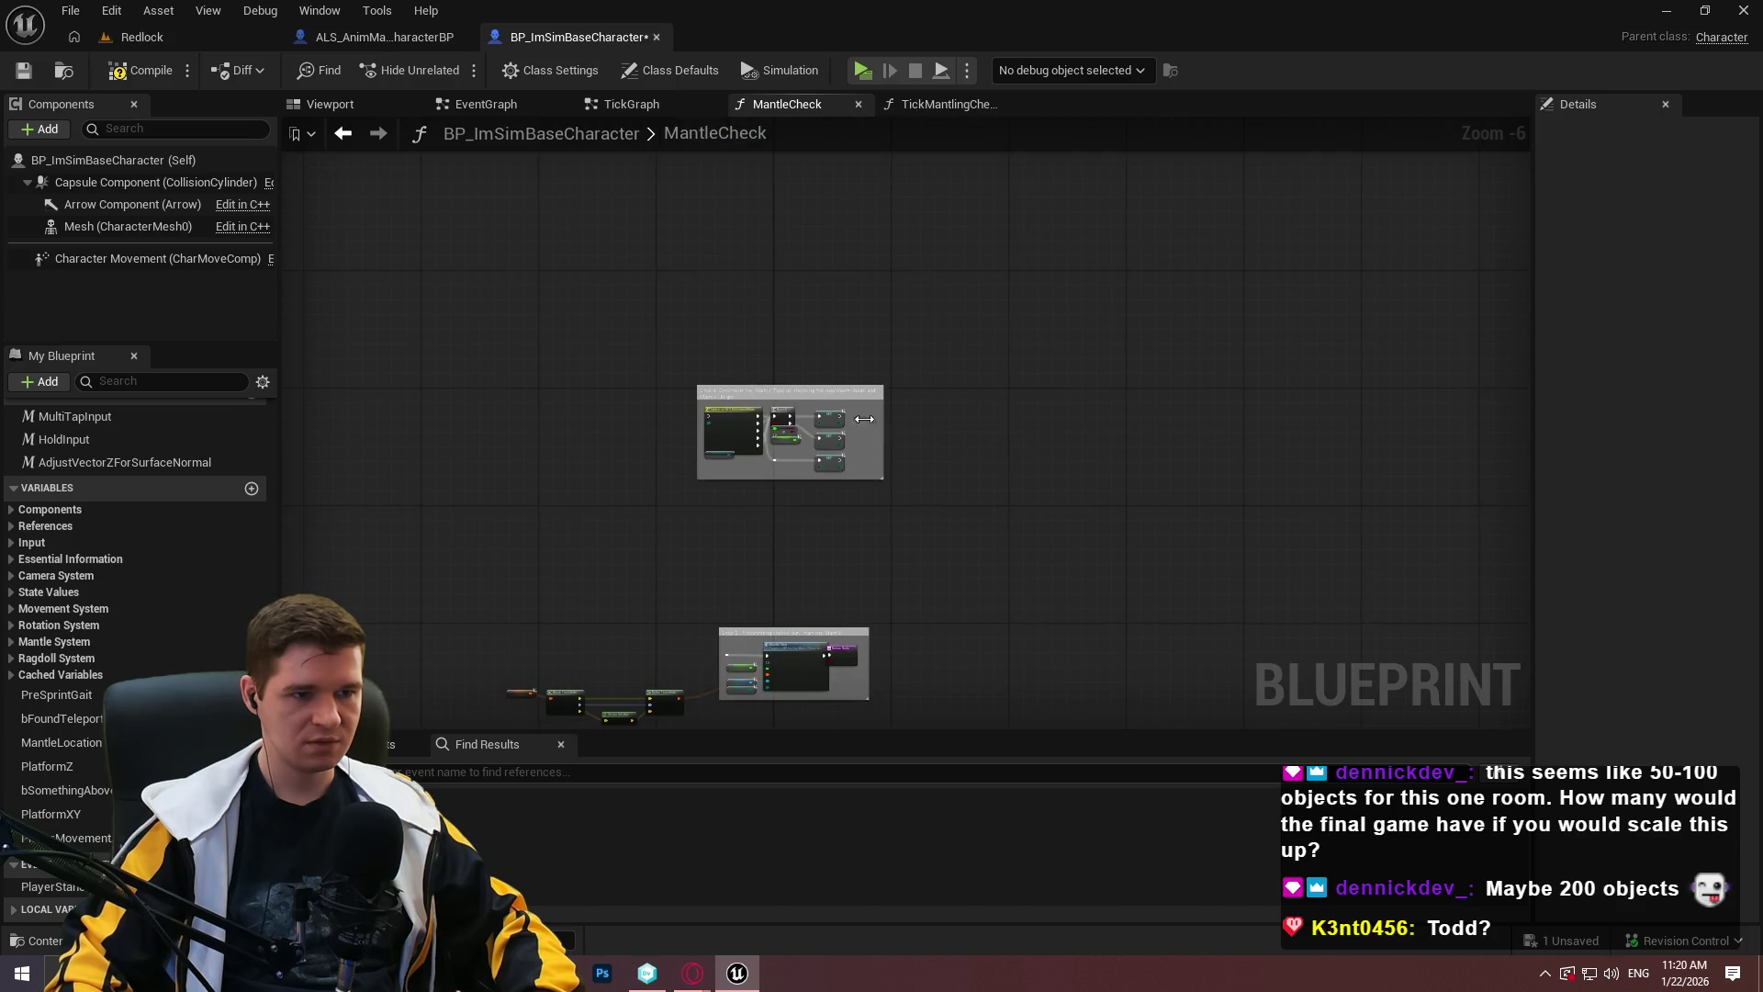
pyautogui.click(844, 395)
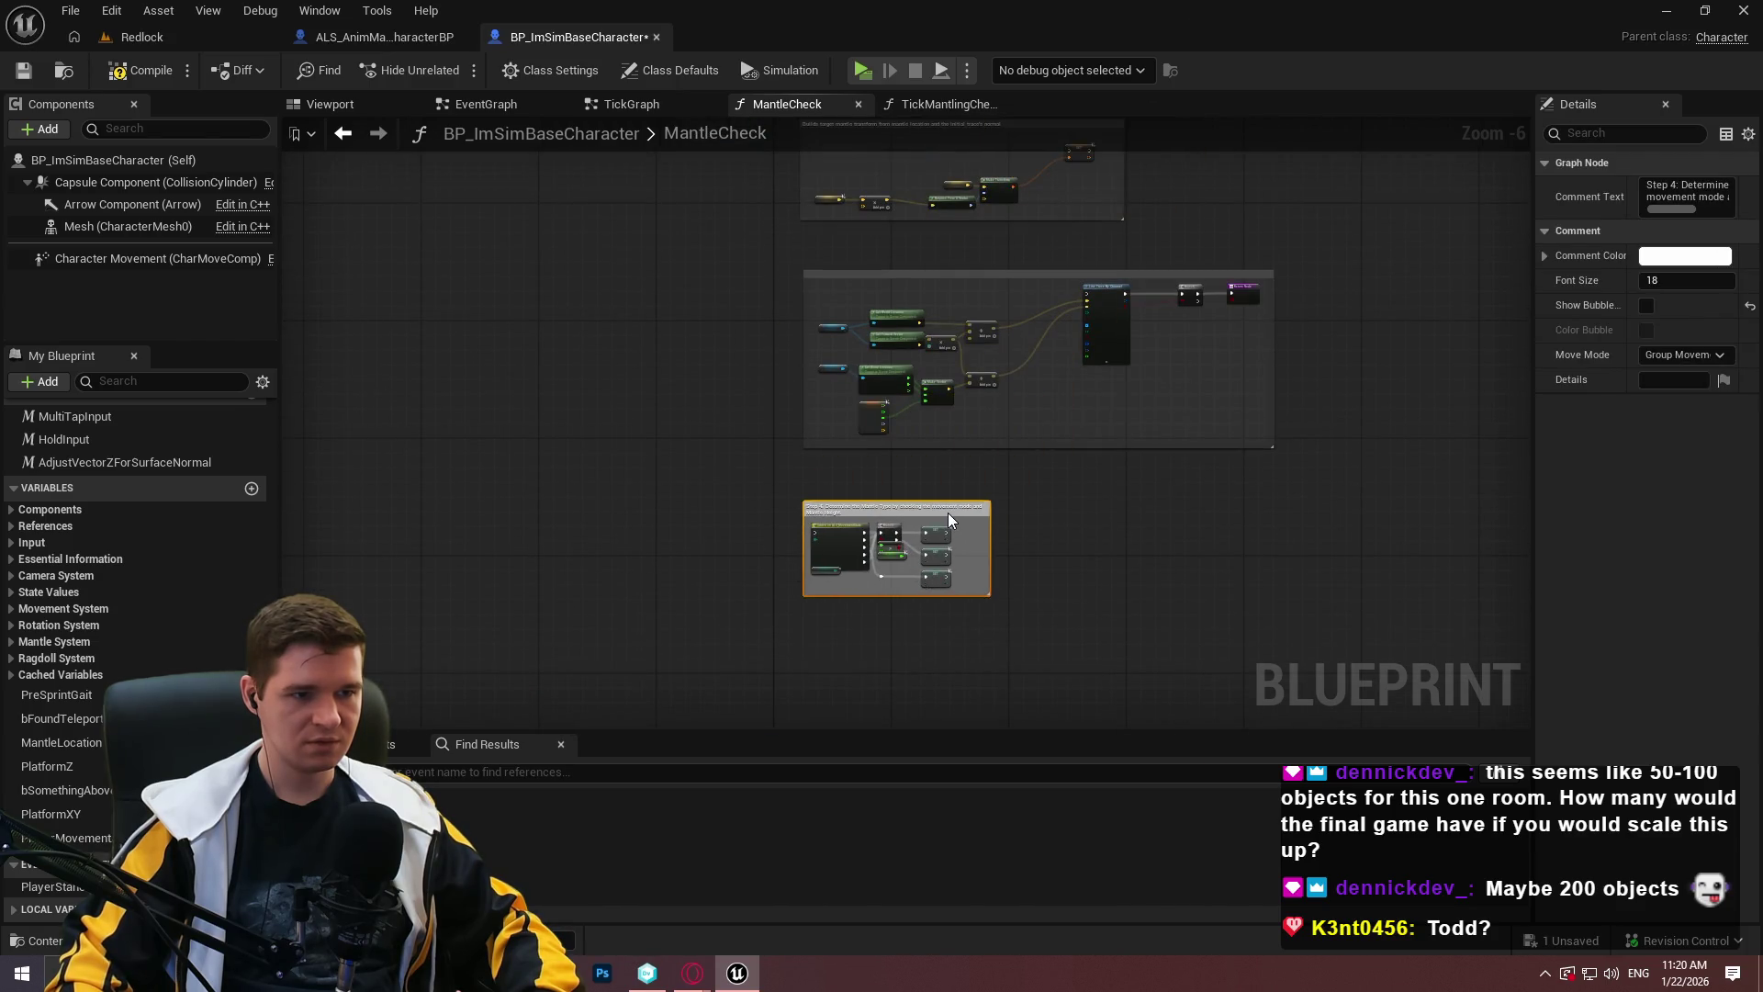
pyautogui.hotkey('ctrl', 'z')
pyautogui.hotkey('ctrl', 'z')
pyautogui.hotkey('ctrl', 'z')
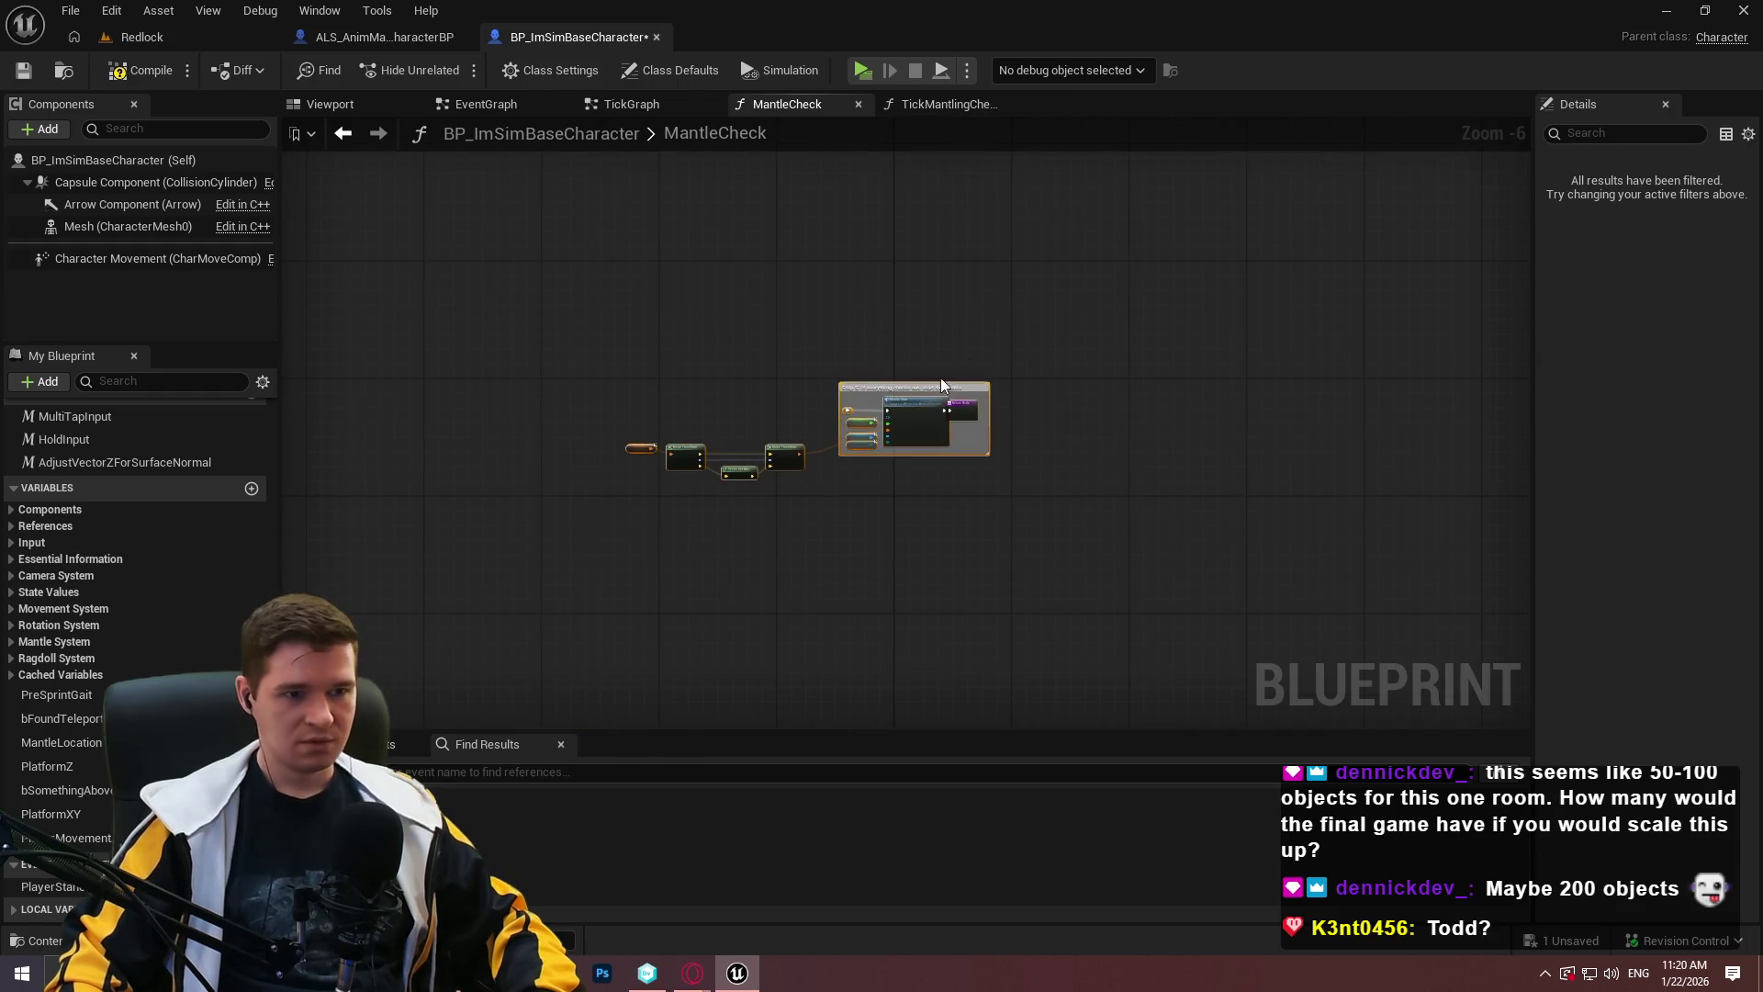
pyautogui.hotkey('ctrl', 'z')
pyautogui.hotkey('ctrl', 'z')
pyautogui.scroll(3, 1106, 409)
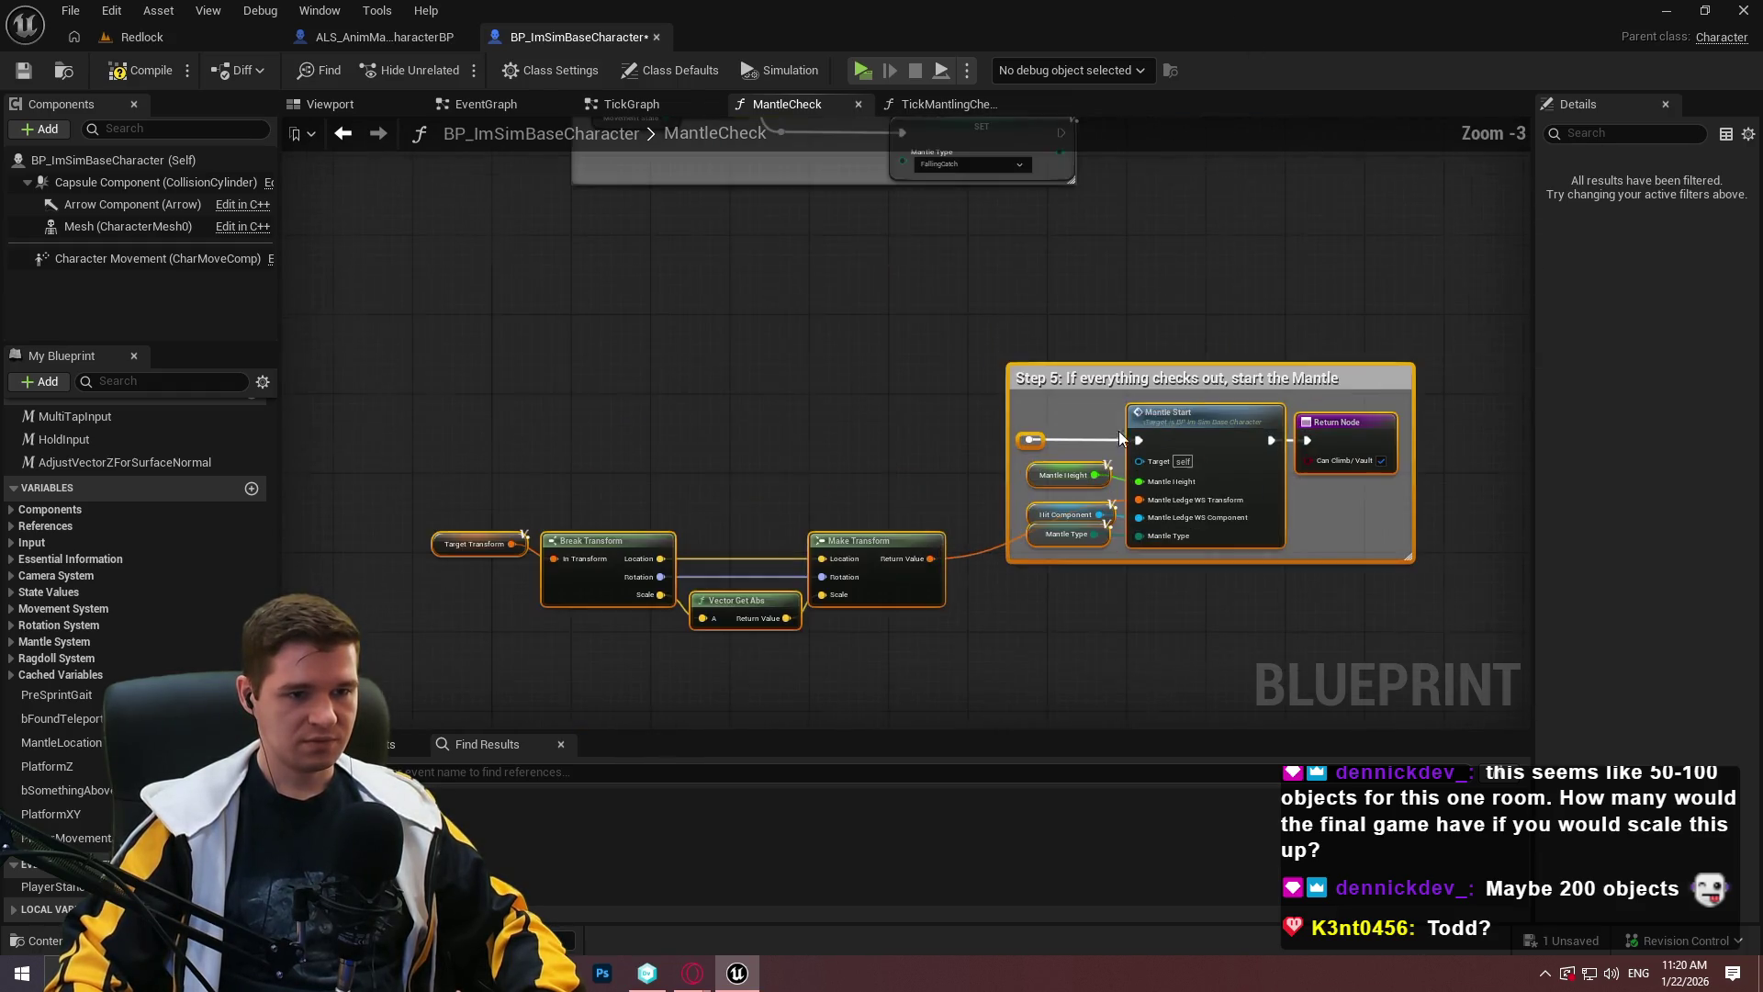
pyautogui.click(870, 375)
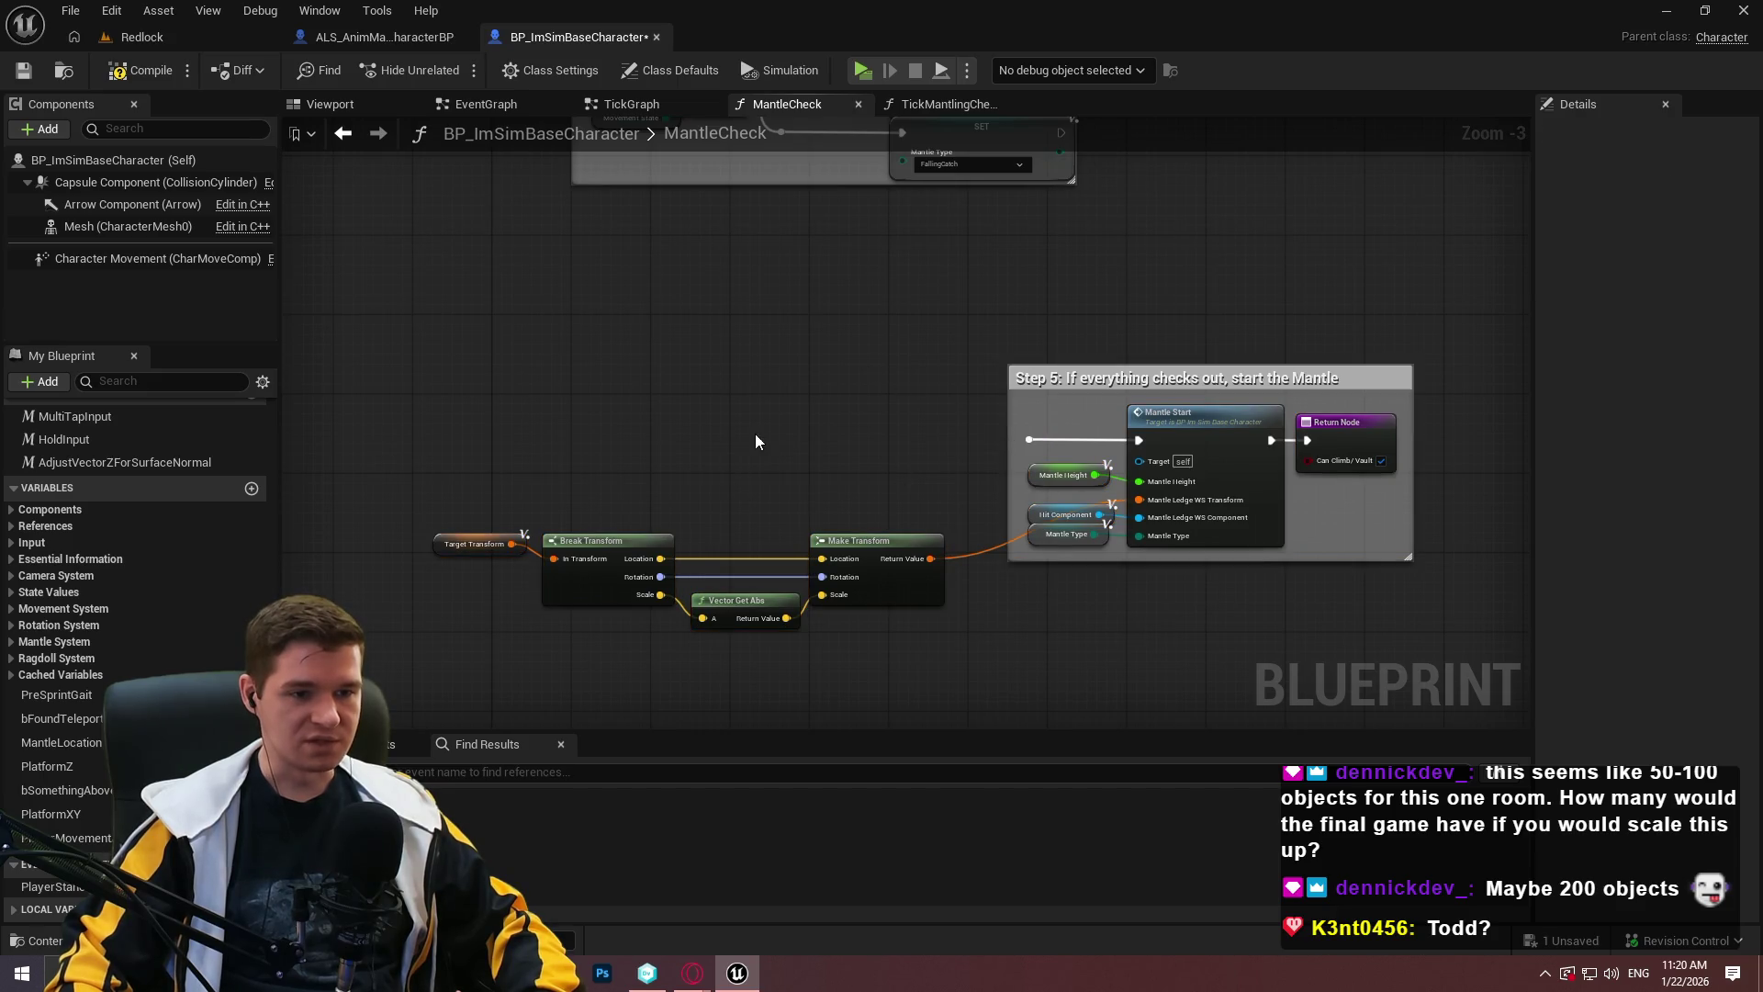
# Bring the Sequence node back into view and select it.
pyautogui.moveTo(755, 442); pyautogui.dragTo(819, 452)
pyautogui.scroll(-9, 1205, 533)
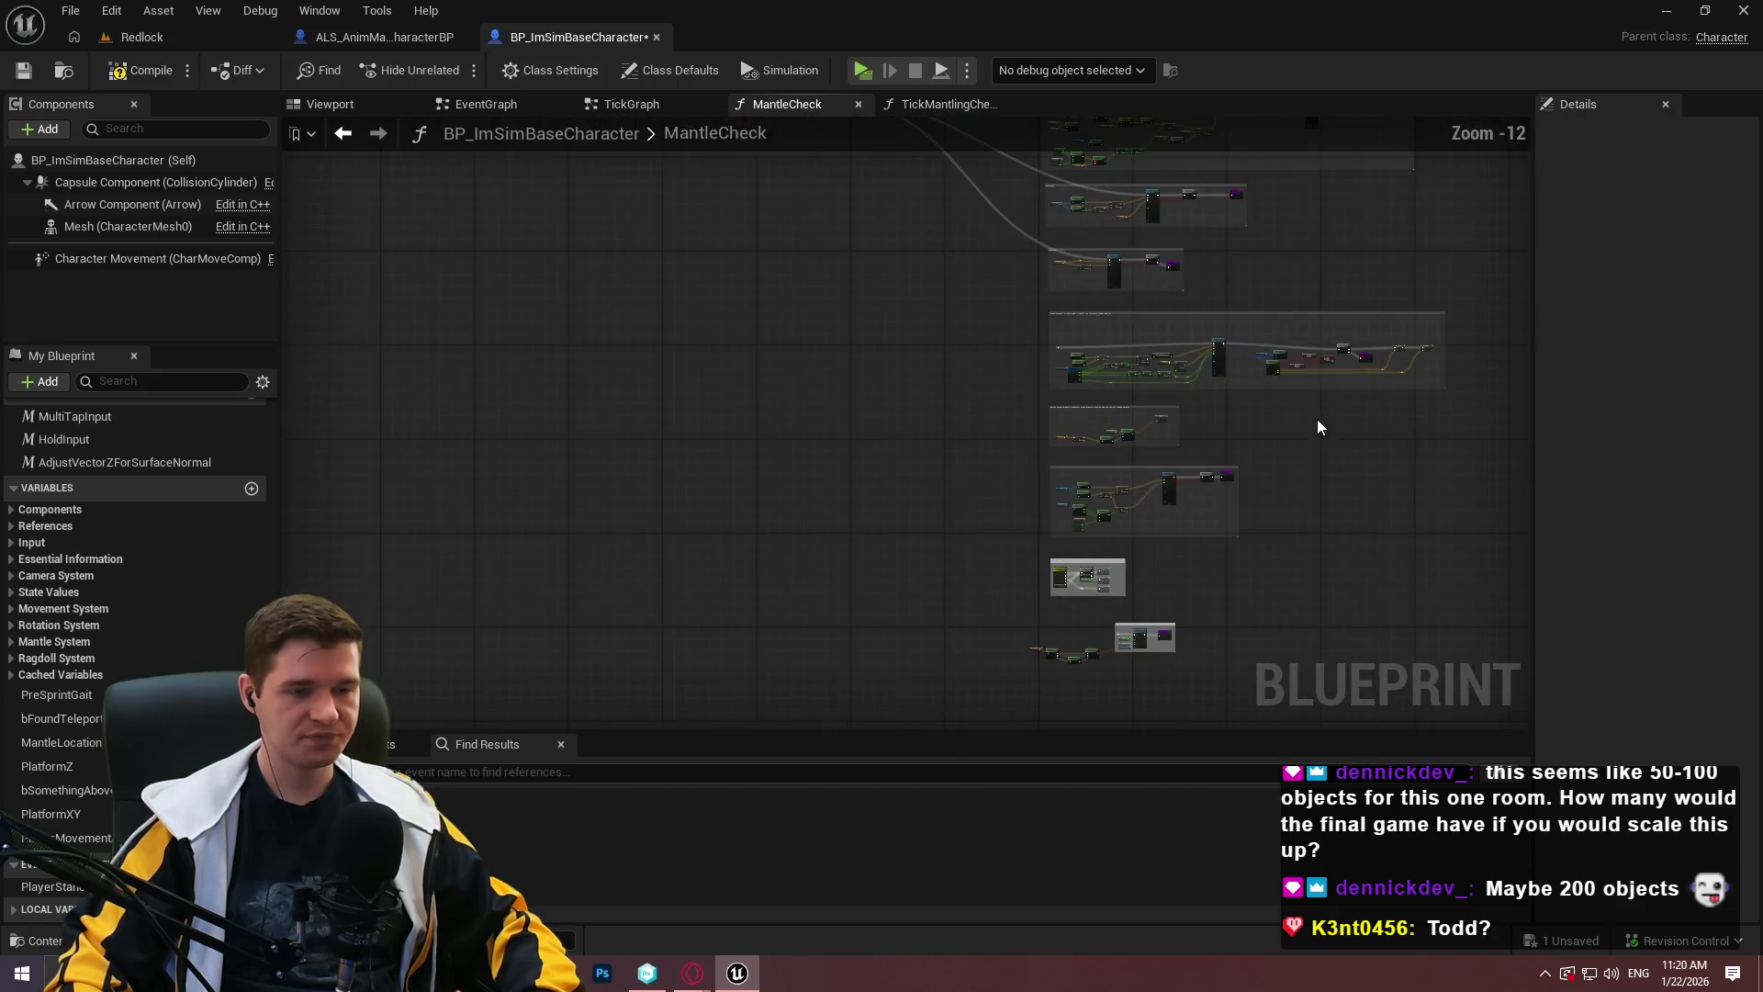
pyautogui.scroll(6, 814, 257)
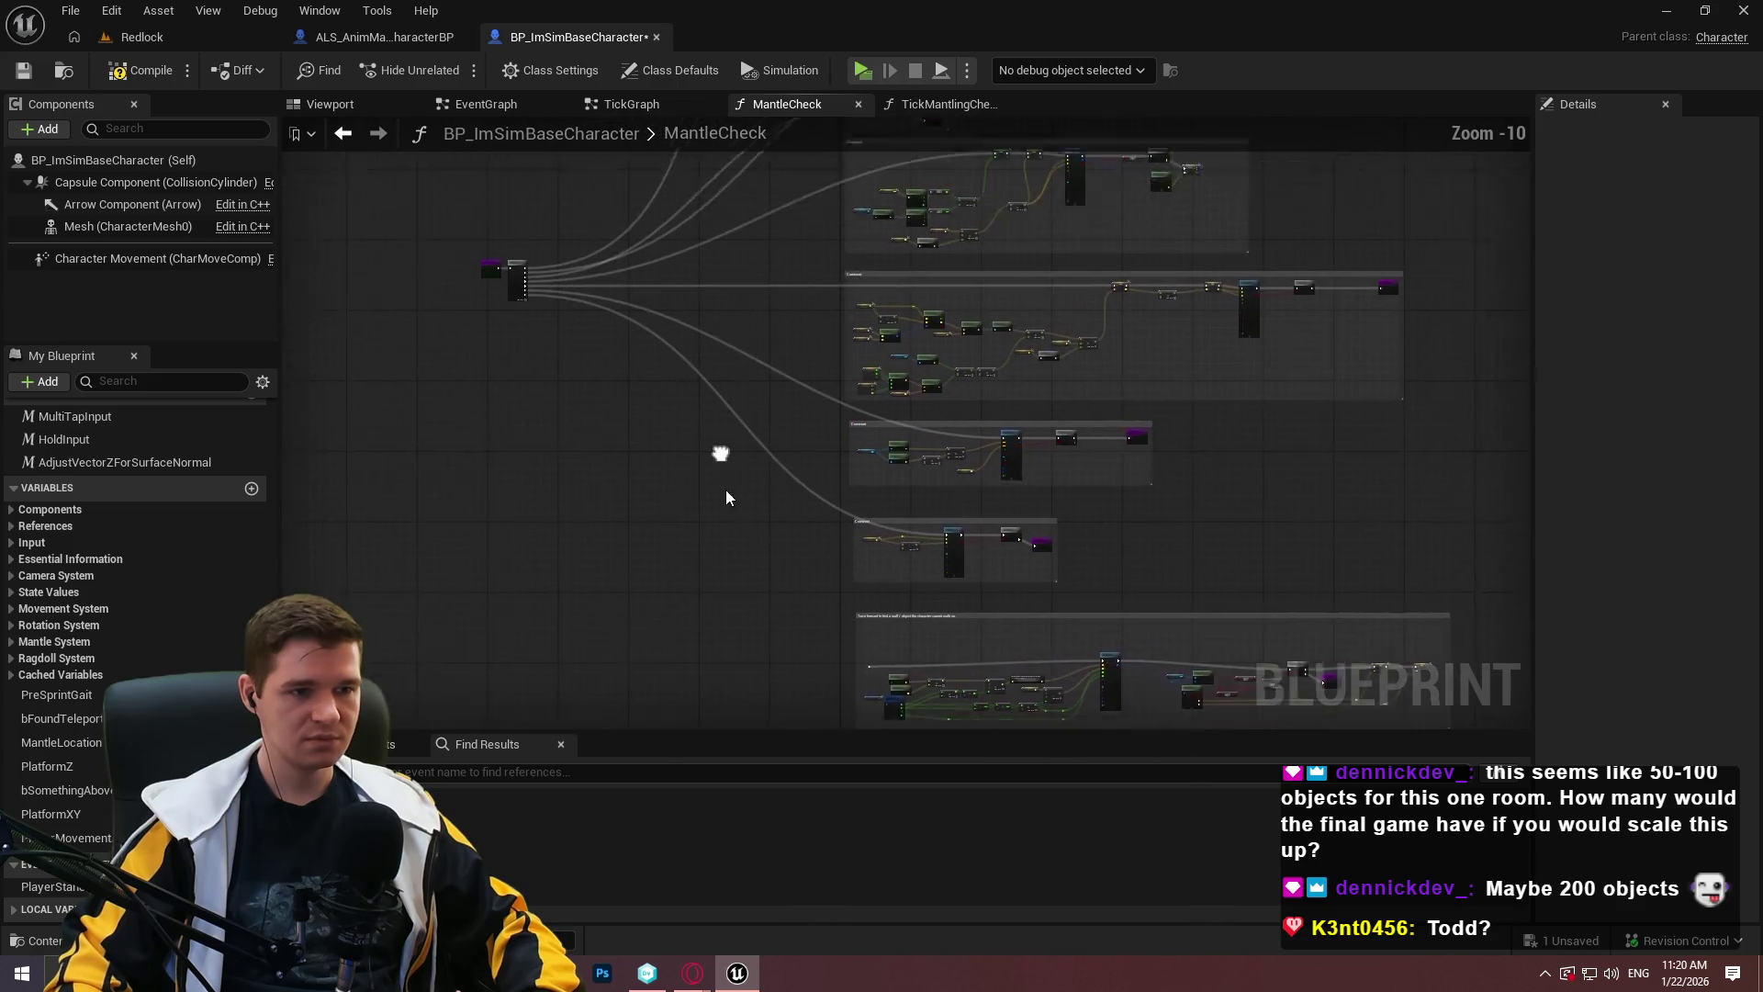
pyautogui.scroll(1, 529, 317)
pyautogui.click(476, 326)
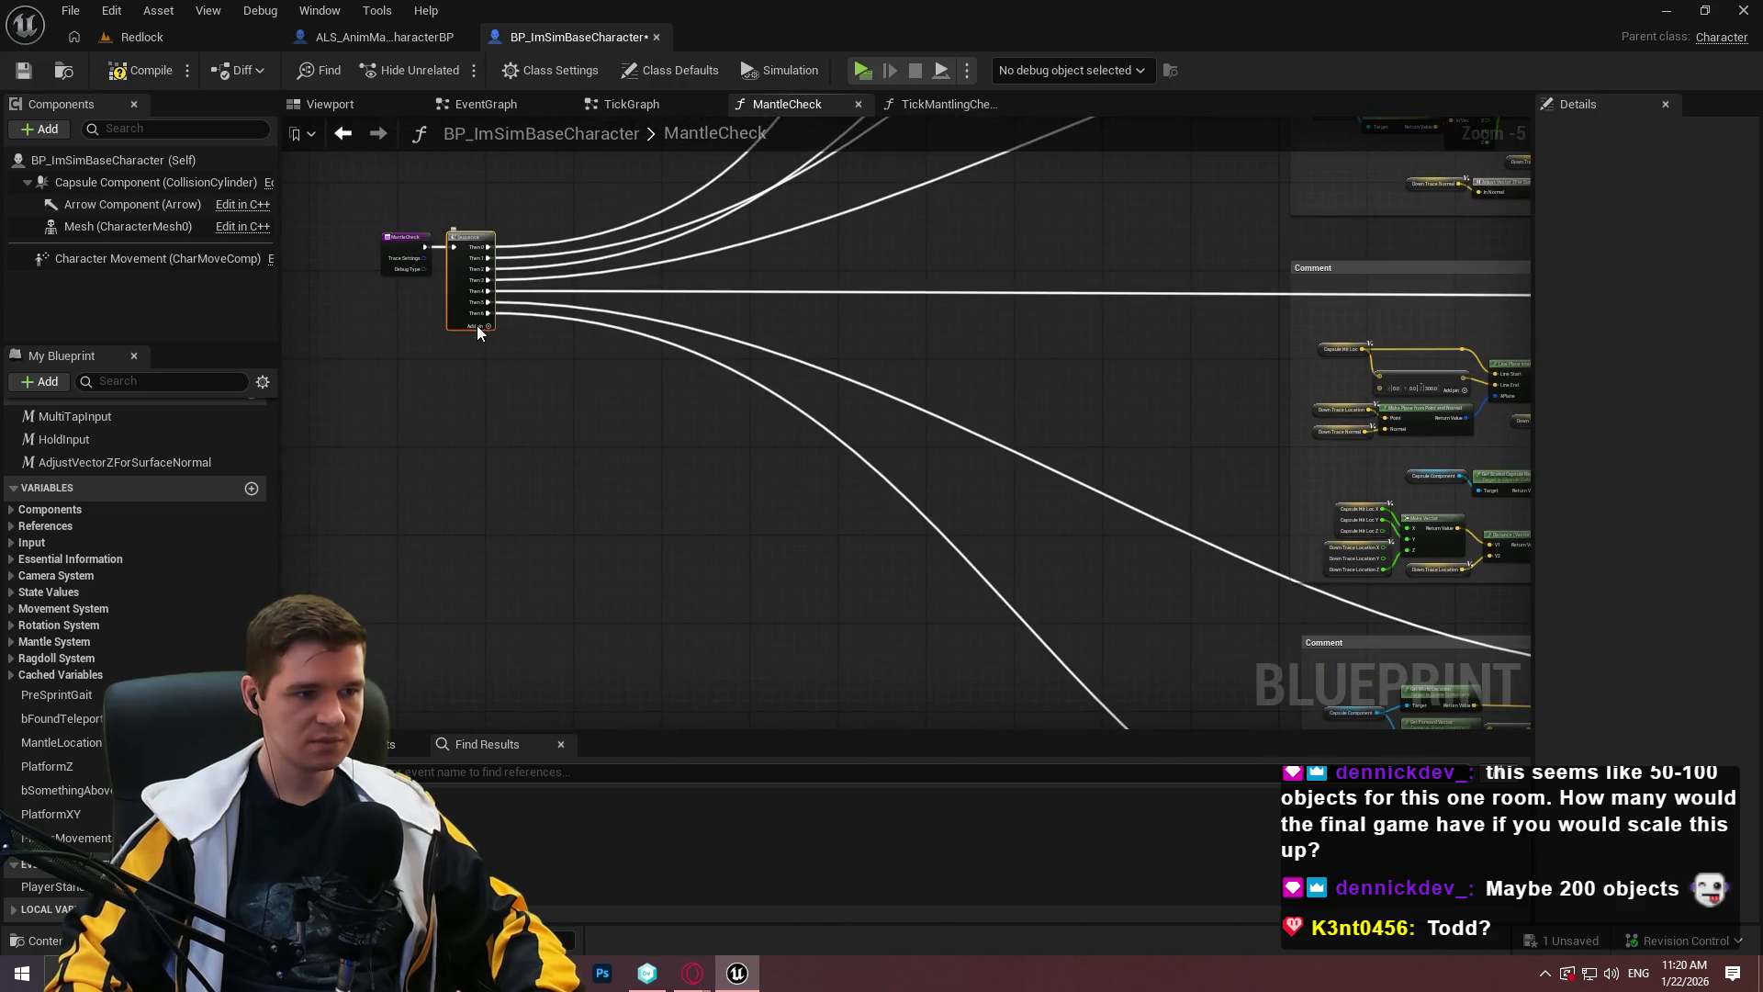
pyautogui.scroll(-5, 502, 367)
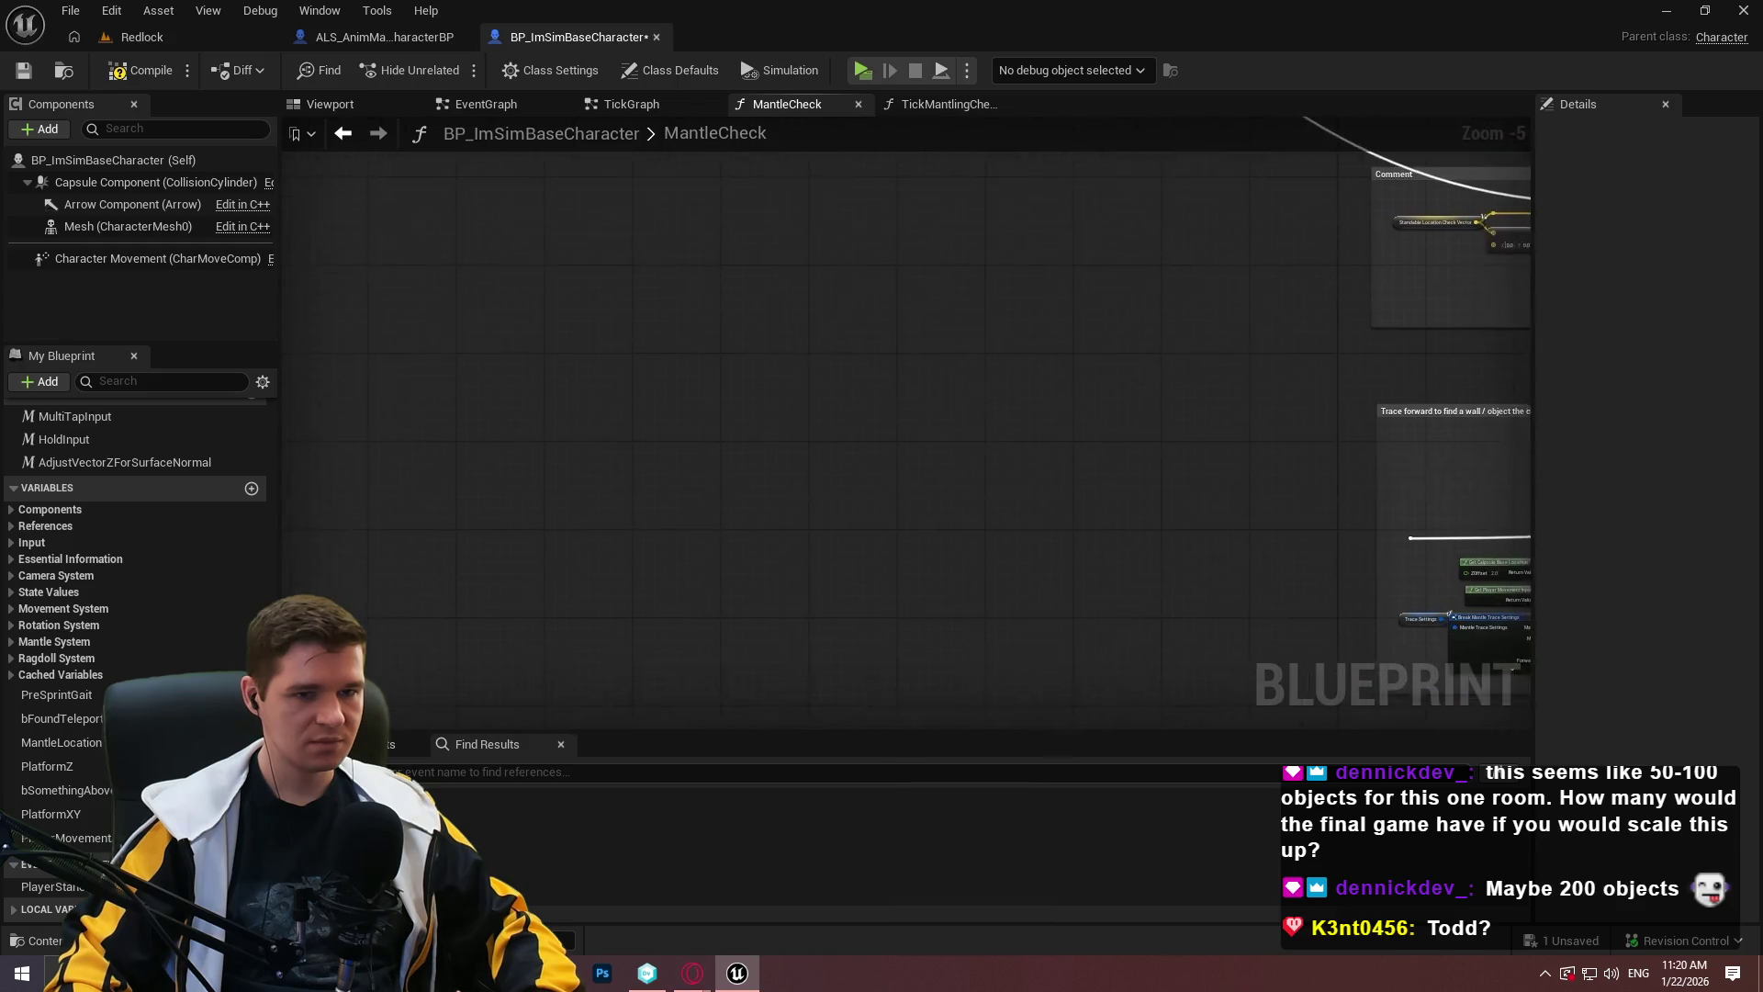
pyautogui.moveTo(770, 226); pyautogui.dragTo(767, 219)
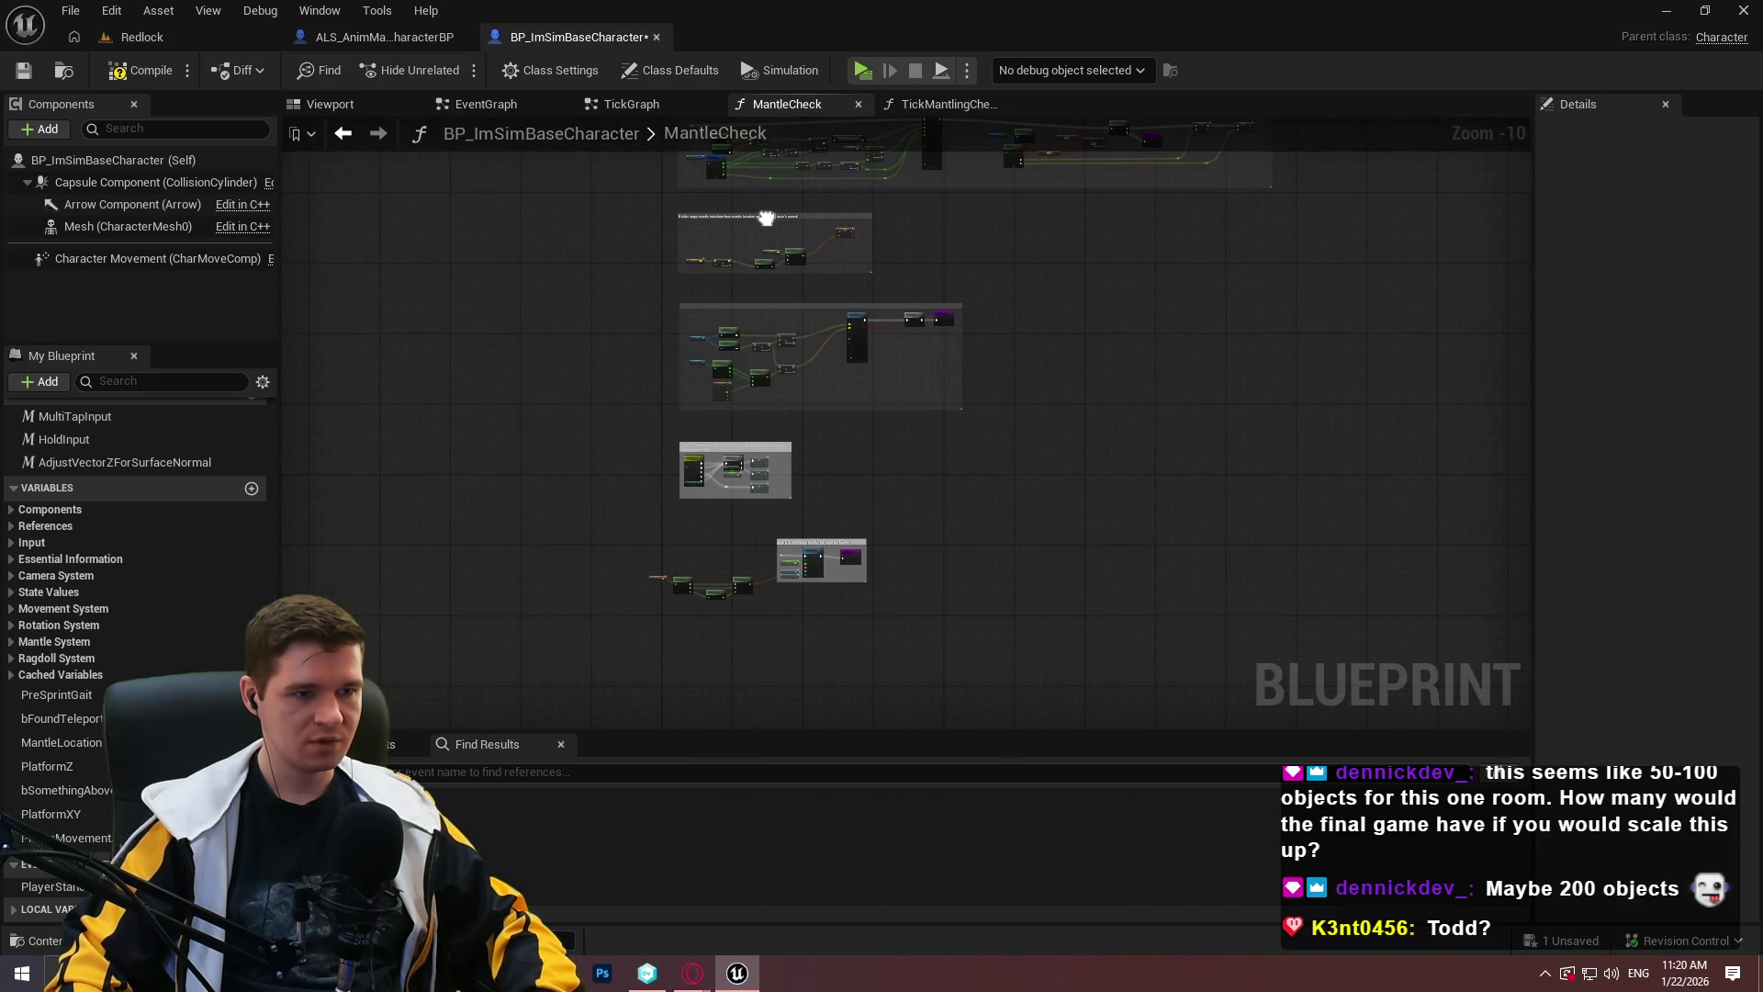
pyautogui.scroll(7, 917, 579)
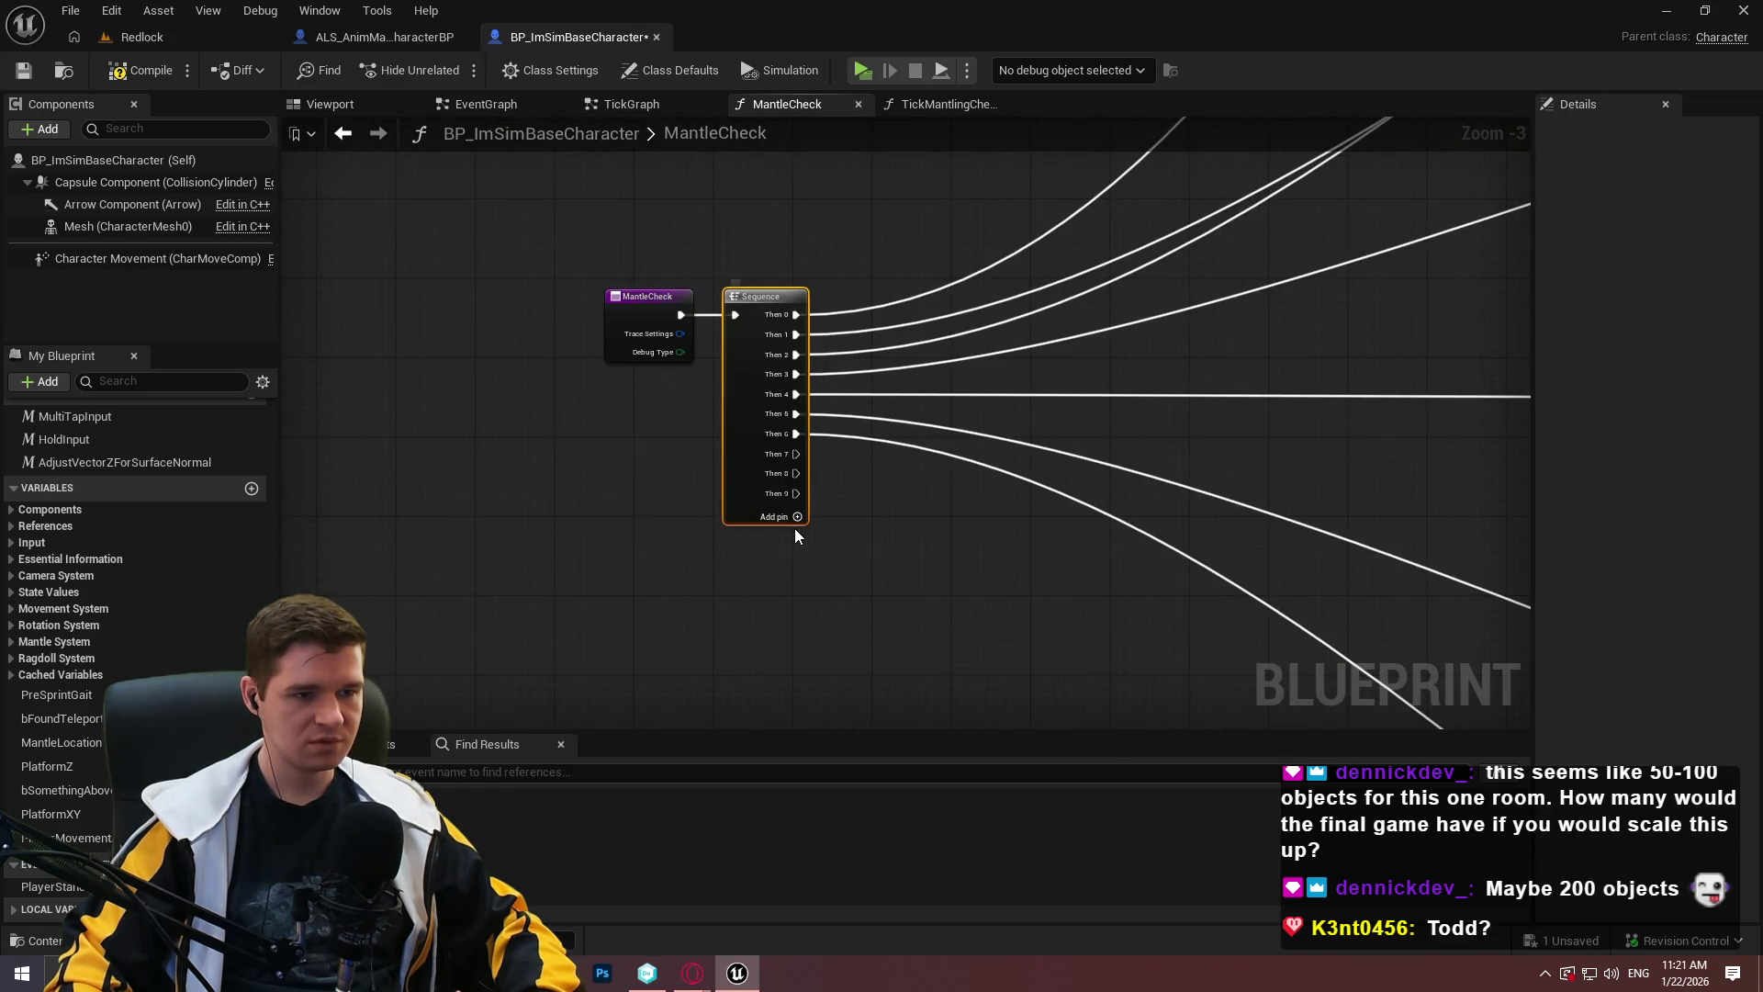
# Add two extra output pins to the Sequence node and start pulling wires from its Then outputs.
pyautogui.click(797, 519)
pyautogui.click(797, 537)
pyautogui.moveTo(795, 453)
pyautogui.mouseDown()
pyautogui.moveTo(1329, 713)
pyautogui.moveTo(1474, 624)
pyautogui.moveTo(760, 425)
pyautogui.moveTo(1005, 687)
pyautogui.moveTo(740, 551)
pyautogui.moveTo(780, 493)
pyautogui.moveTo(790, 516)
pyautogui.mouseUp()
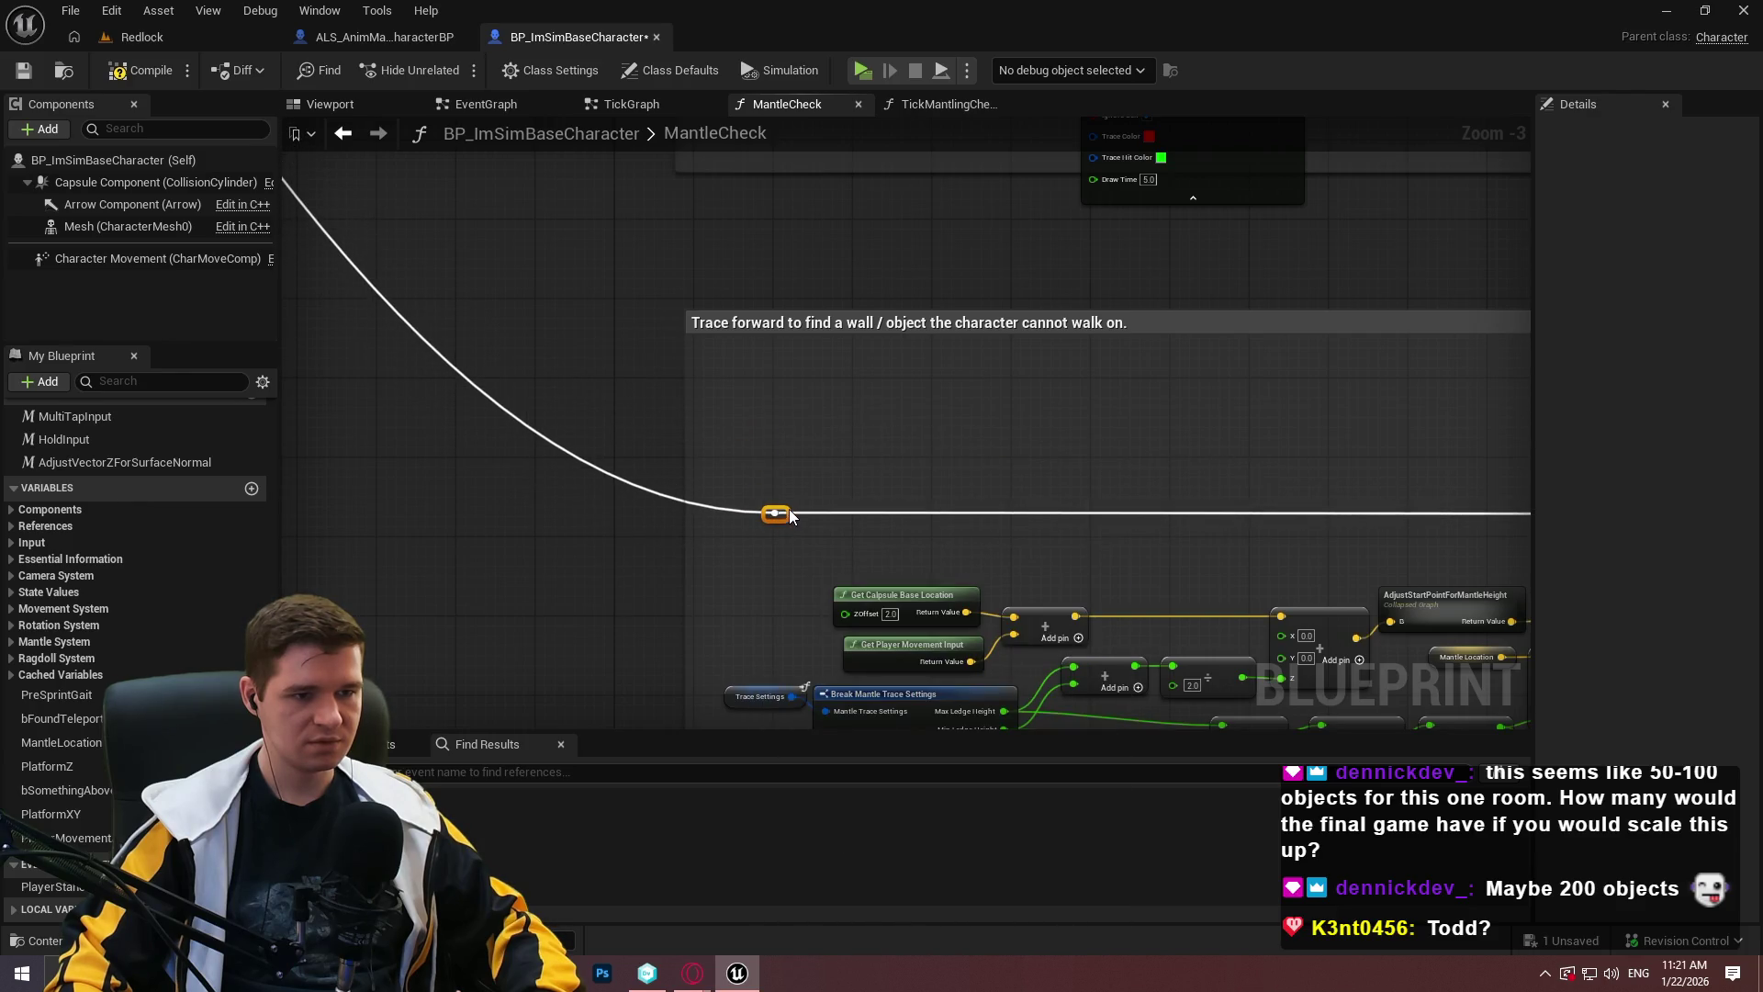
pyautogui.scroll(-6, 1026, 439)
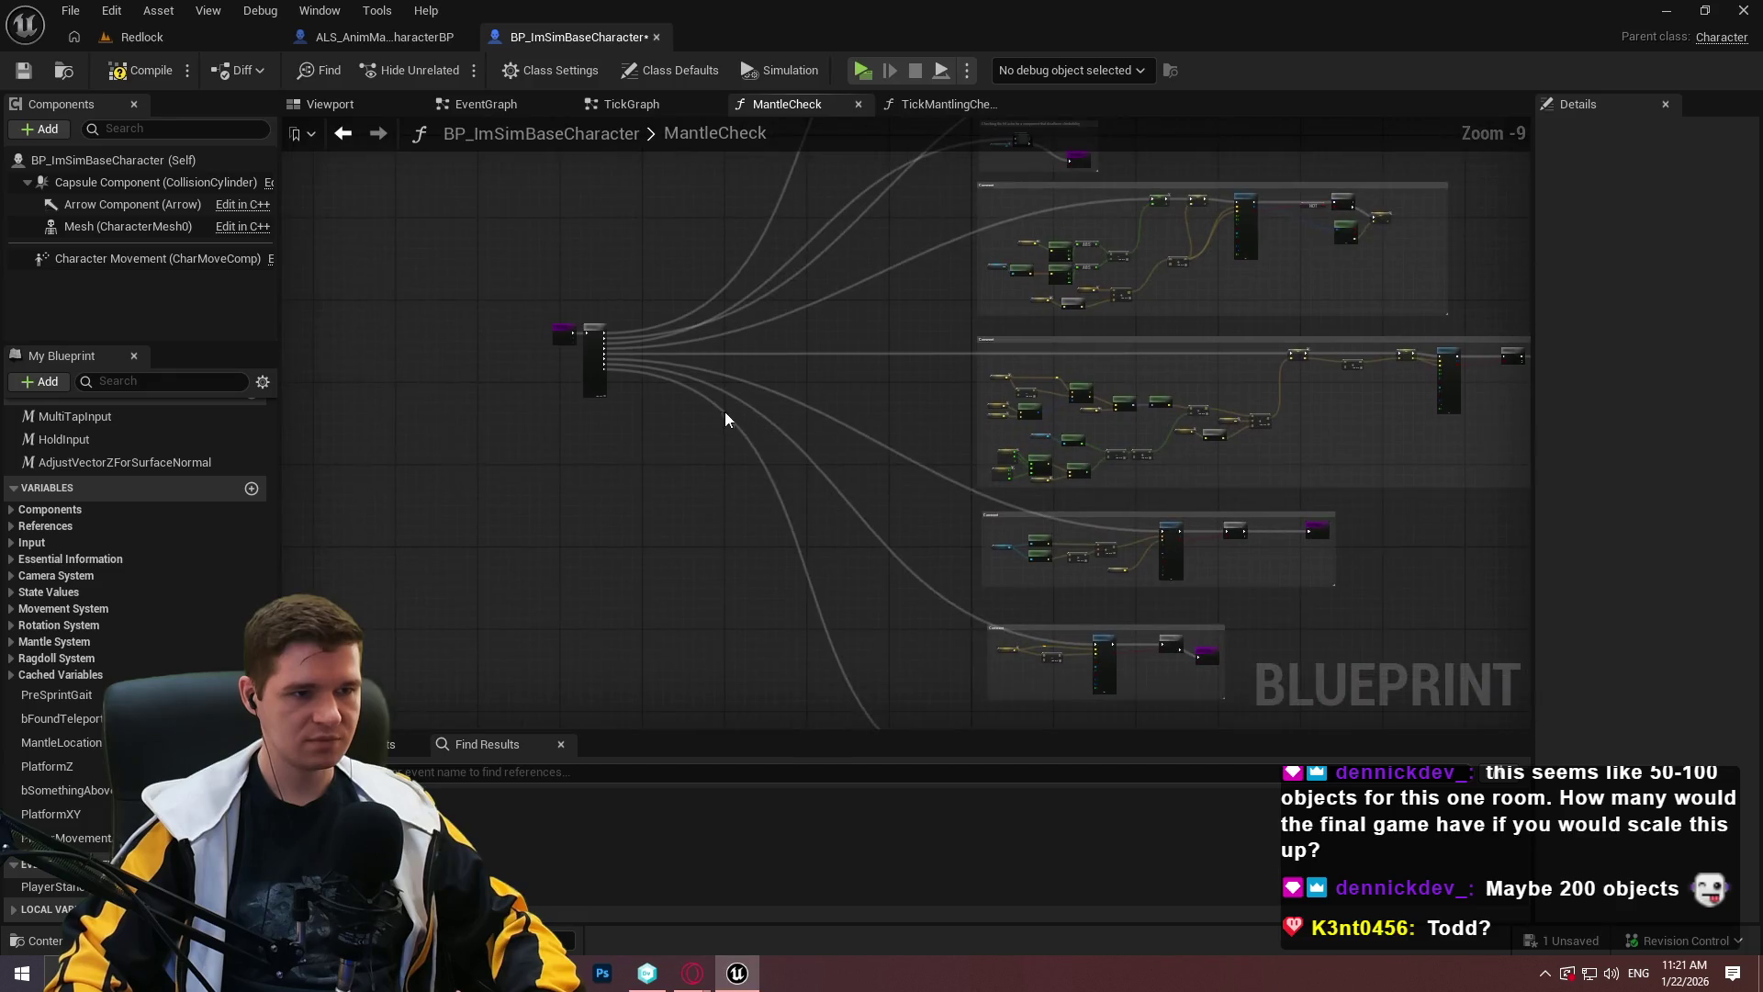
pyautogui.scroll(5, 586, 357)
pyautogui.moveTo(559, 347)
pyautogui.mouseDown()
pyautogui.moveTo(905, 721)
pyautogui.moveTo(1319, 590)
pyautogui.moveTo(415, 672)
pyautogui.moveTo(867, 598)
pyautogui.moveTo(1244, 473)
pyautogui.moveTo(1286, 476)
pyautogui.mouseUp()
pyautogui.scroll(-1, 1244, 472)
pyautogui.scroll(-3, 1286, 476)
pyautogui.scroll(3, 603, 482)
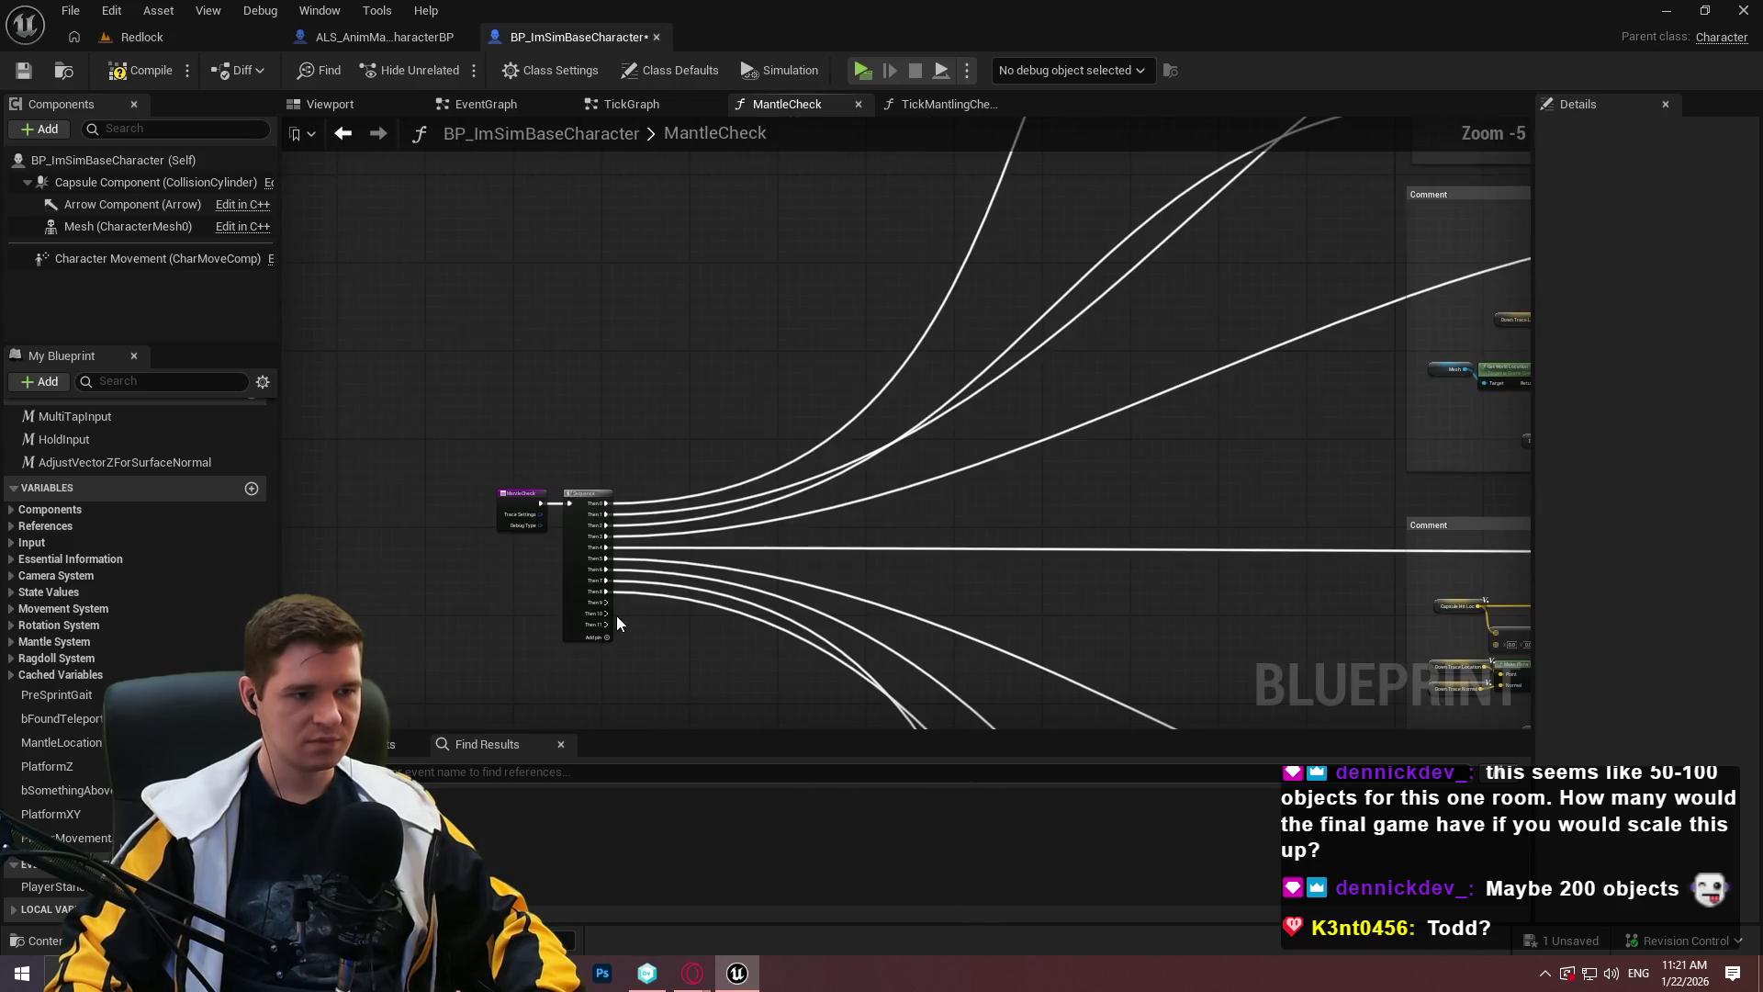
# Wire a Sequence Then output into Step 4's movement-state switch.
pyautogui.moveTo(605, 607)
pyautogui.mouseDown()
pyautogui.moveTo(1111, 588)
pyautogui.moveTo(1363, 742)
pyautogui.moveTo(1563, 693)
pyautogui.moveTo(1440, 604)
pyautogui.moveTo(1121, 581)
pyautogui.moveTo(1132, 522)
pyautogui.moveTo(1153, 520)
pyautogui.mouseUp()
pyautogui.moveTo(512, 441); pyautogui.dragTo(762, 573)
pyautogui.scroll(2, 762, 573)
pyautogui.moveTo(720, 493)
pyautogui.mouseDown()
pyautogui.moveTo(965, 661)
pyautogui.moveTo(1066, 675)
pyautogui.moveTo(1396, 602)
pyautogui.moveTo(1593, 587)
pyautogui.moveTo(570, 707)
pyautogui.moveTo(499, 502)
pyautogui.mouseUp()
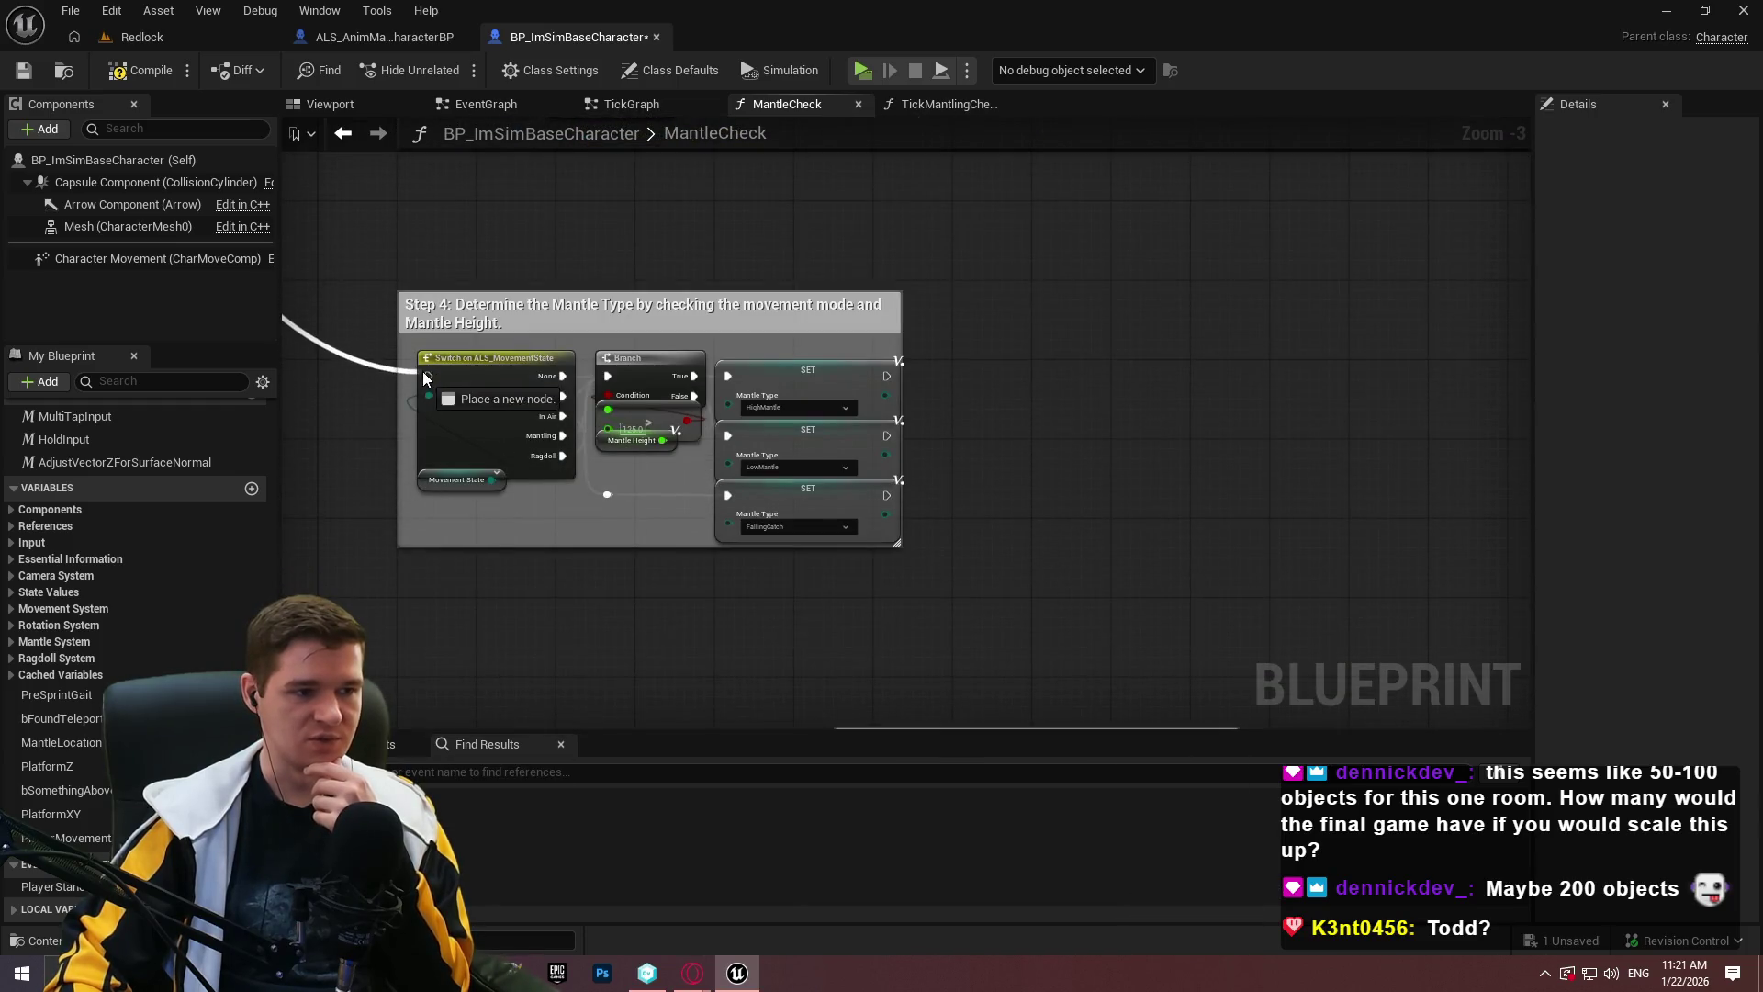
pyautogui.moveTo(433, 376); pyautogui.dragTo(432, 377)
pyautogui.scroll(-3, 396, 261)
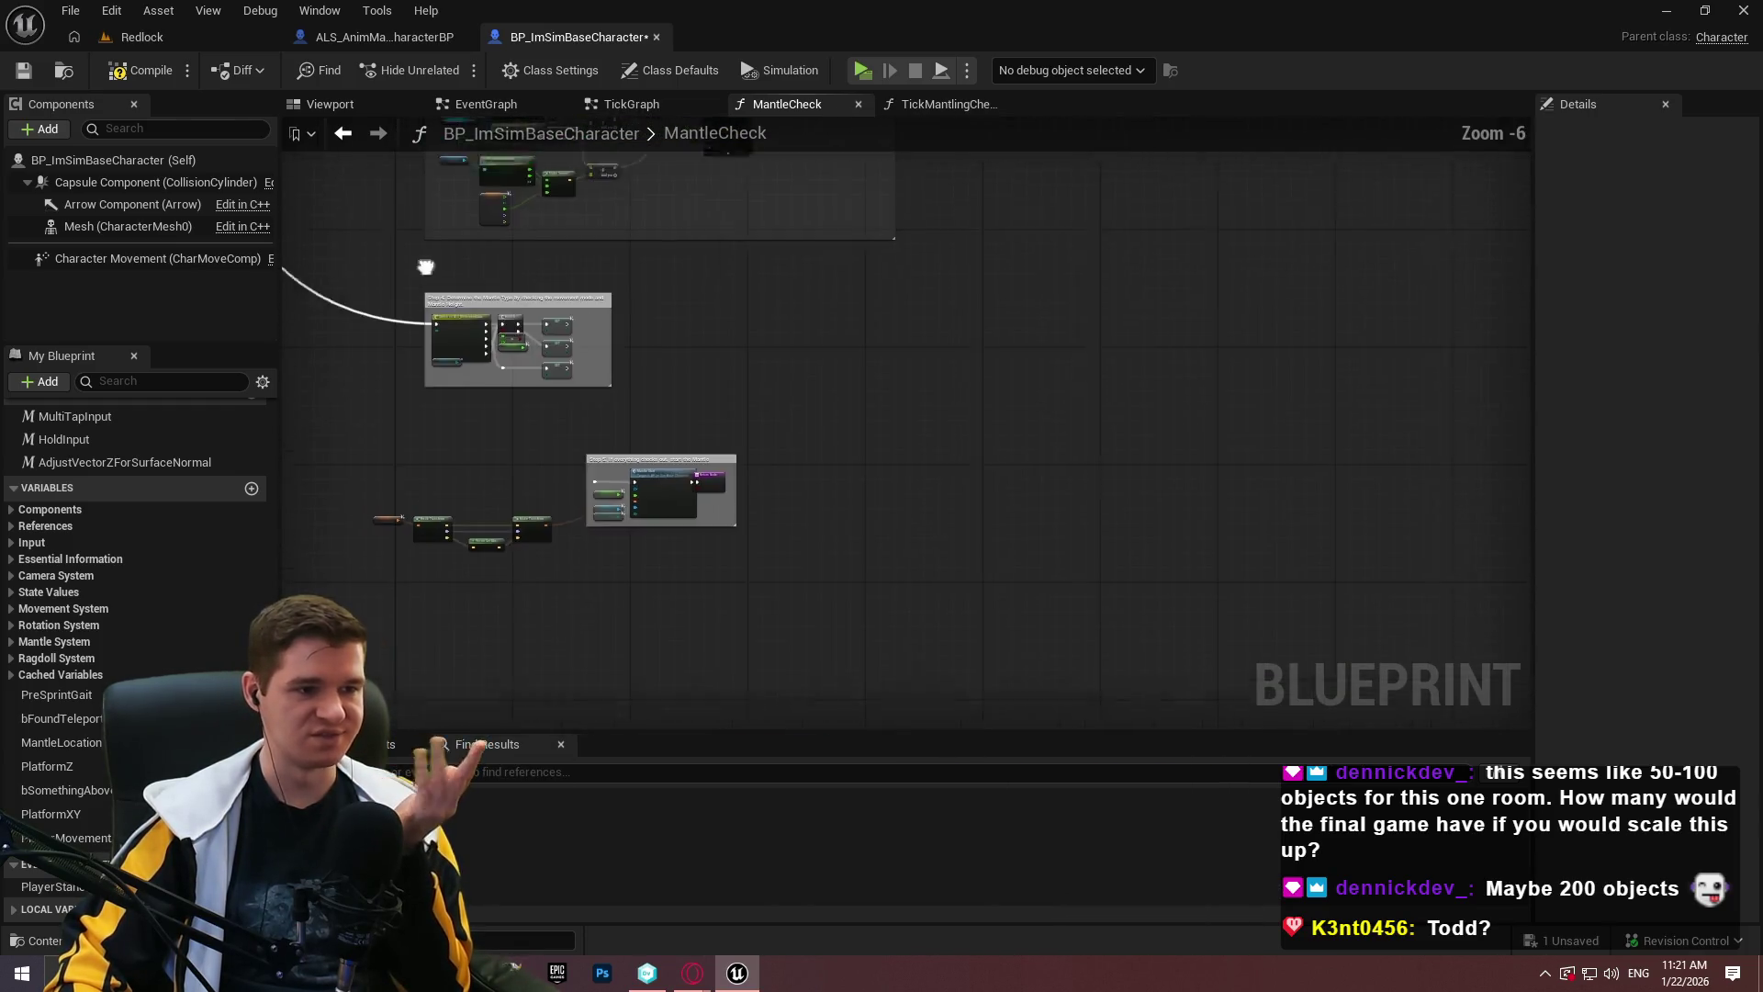
pyautogui.scroll(4, 623, 445)
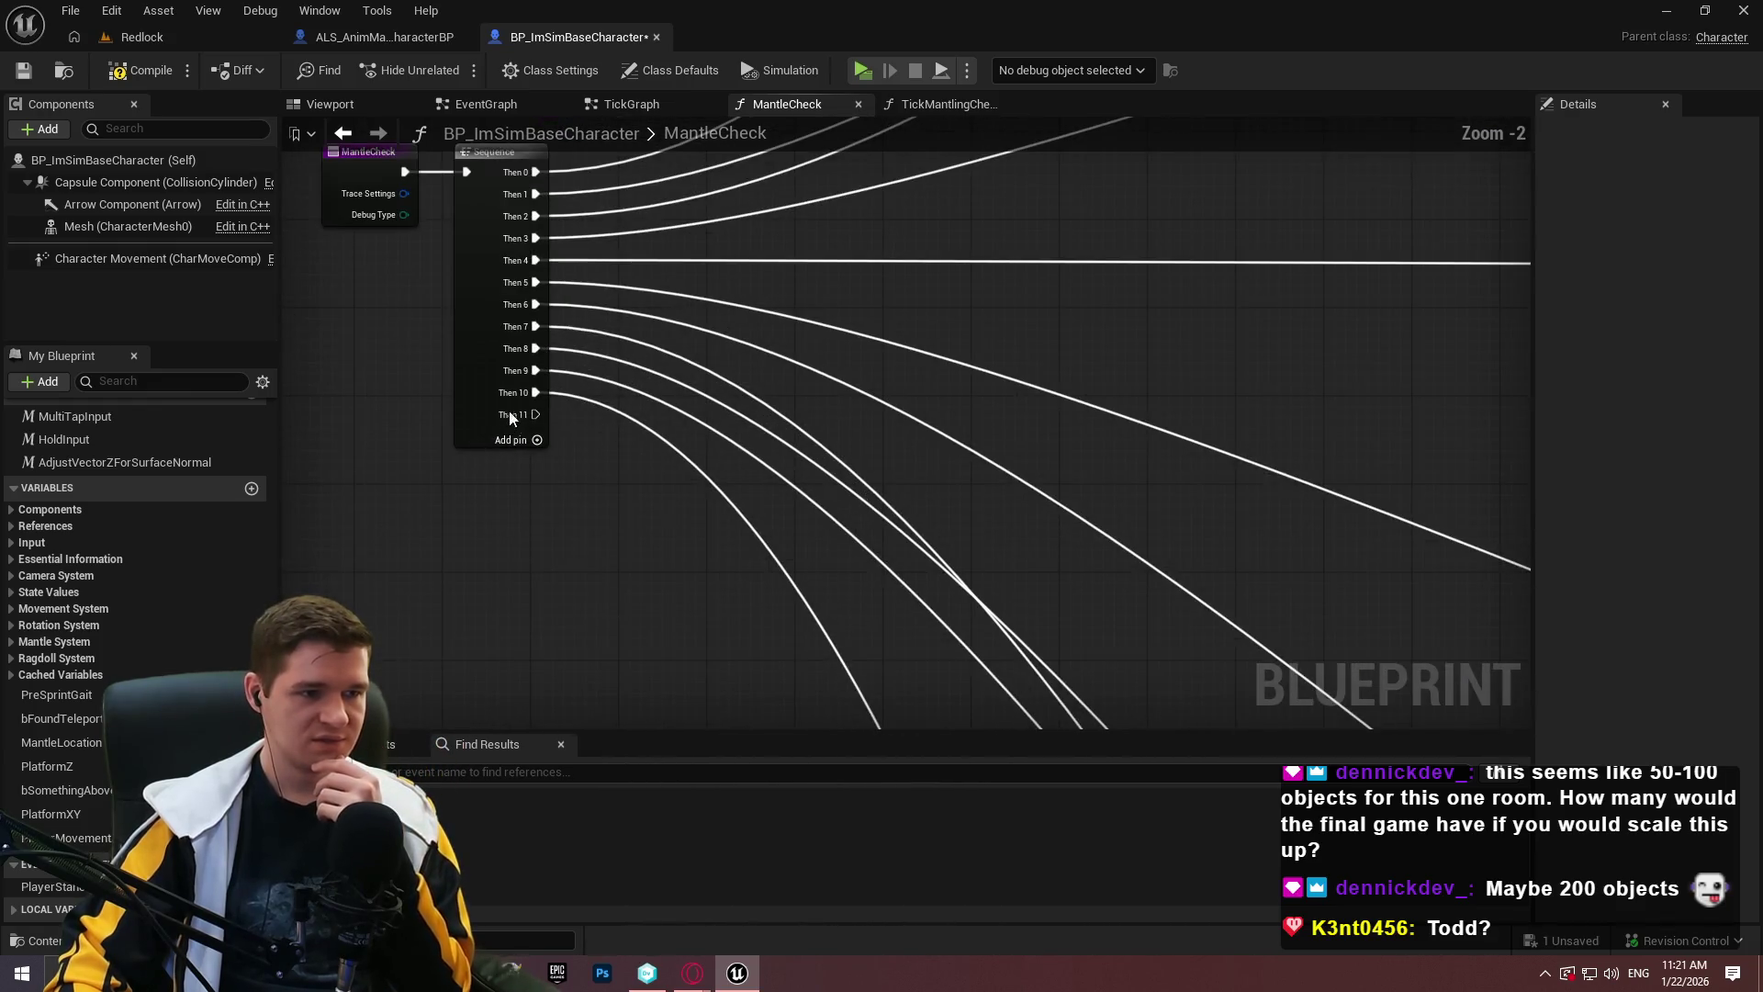
# Connect the Sequence's last output to Step 5's Mantle Start and shift the reroute knot left.
pyautogui.moveTo(525, 414)
pyautogui.mouseDown()
pyautogui.moveTo(680, 777)
pyautogui.moveTo(984, 585)
pyautogui.moveTo(1241, 952)
pyautogui.moveTo(1460, 955)
pyautogui.moveTo(1465, 487)
pyautogui.moveTo(1194, 156)
pyautogui.moveTo(974, 4)
pyautogui.mouseUp()
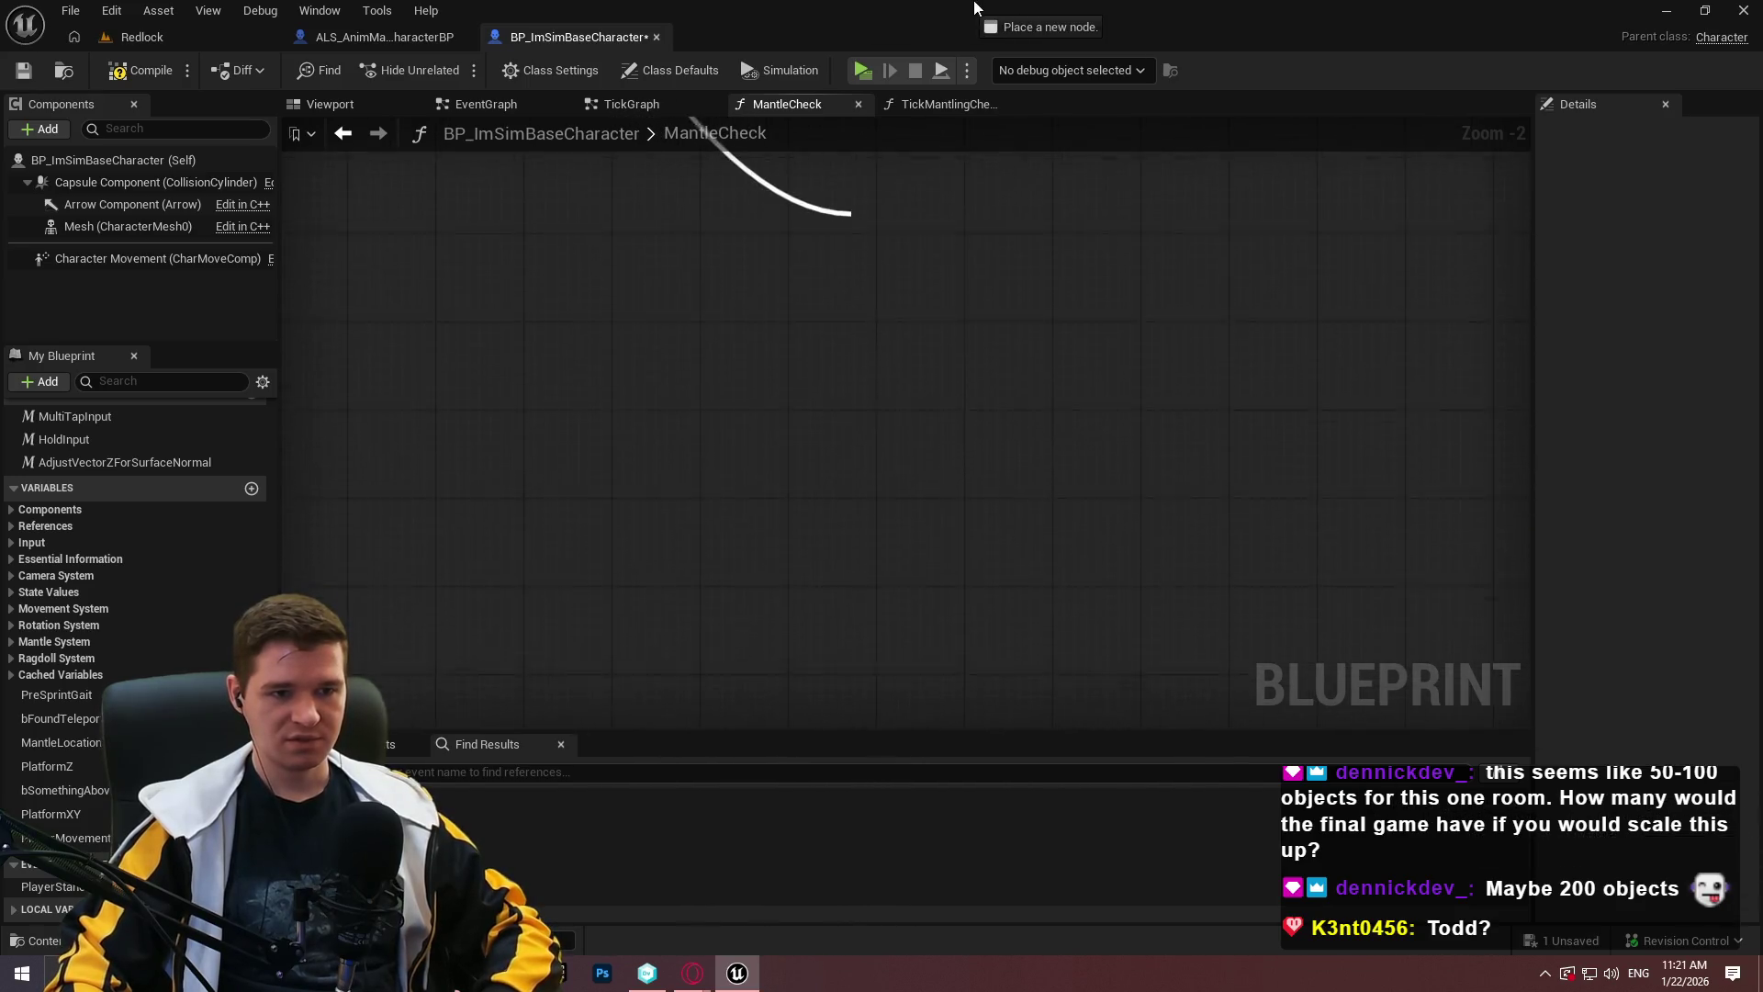
pyautogui.moveTo(814, 259)
pyautogui.mouseDown()
pyautogui.moveTo(777, 273)
pyautogui.moveTo(663, 589)
pyautogui.moveTo(824, 630)
pyautogui.moveTo(775, 613)
pyautogui.mouseUp()
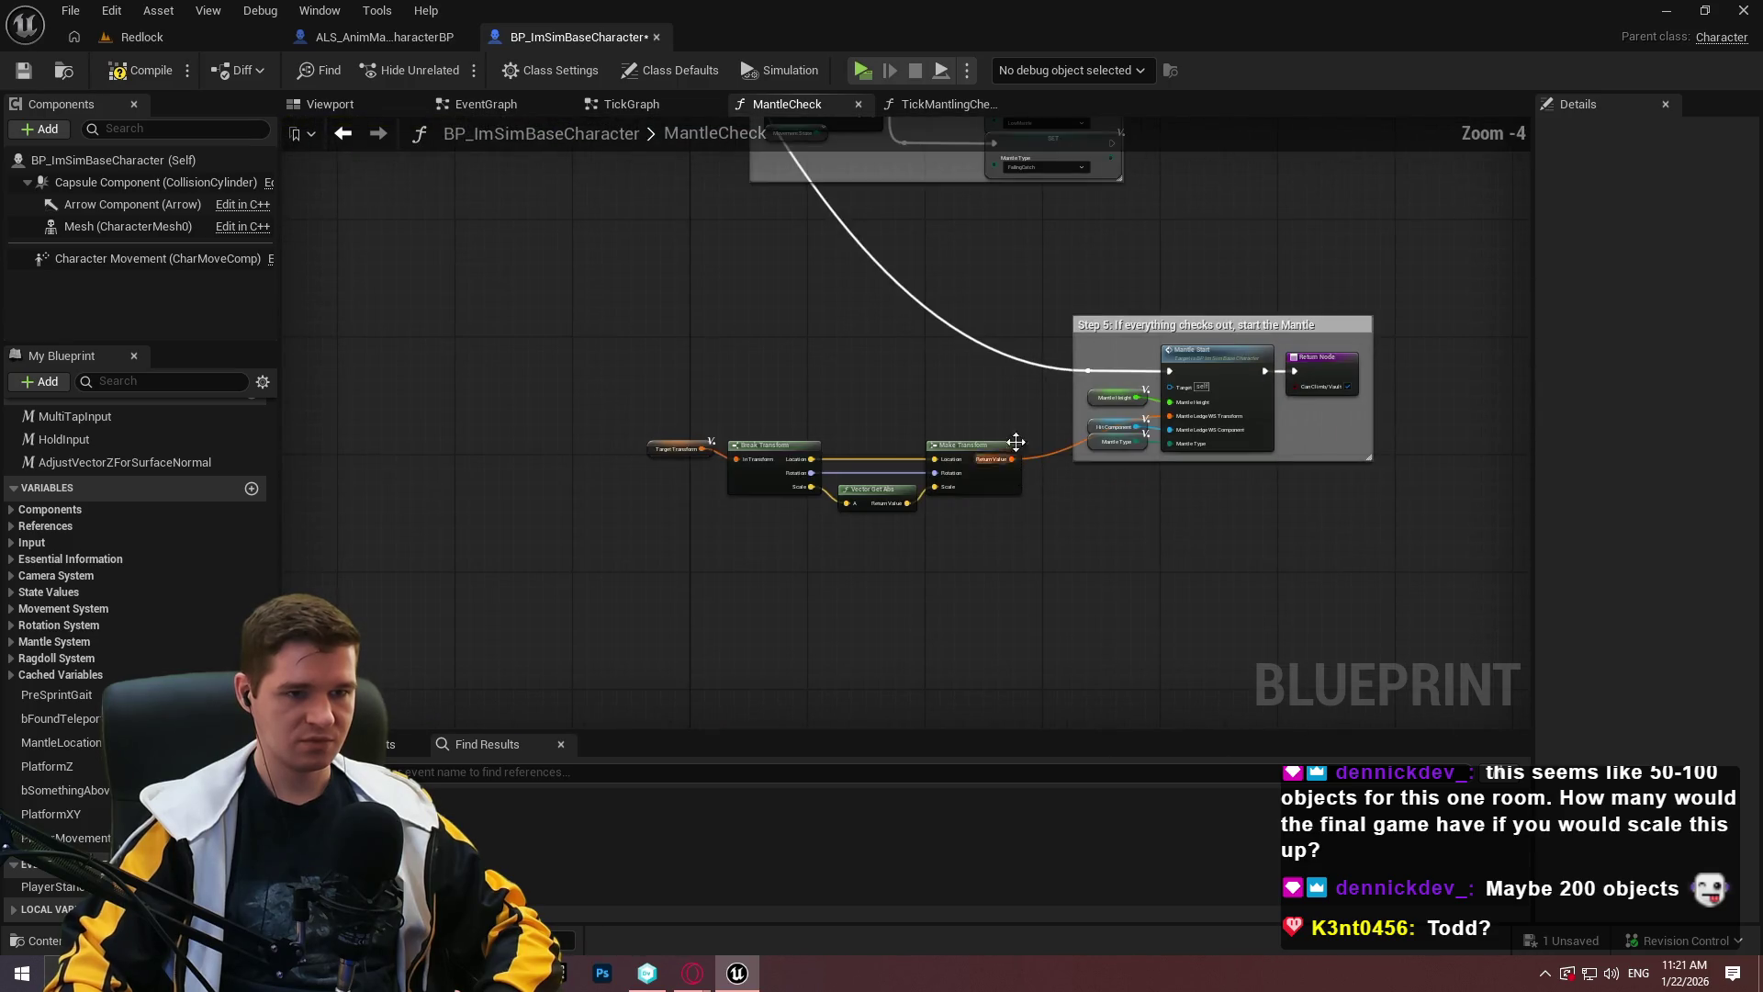
pyautogui.scroll(1, 1189, 377)
pyautogui.scroll(1, 1190, 377)
pyautogui.moveTo(1223, 388); pyautogui.dragTo(1164, 387)
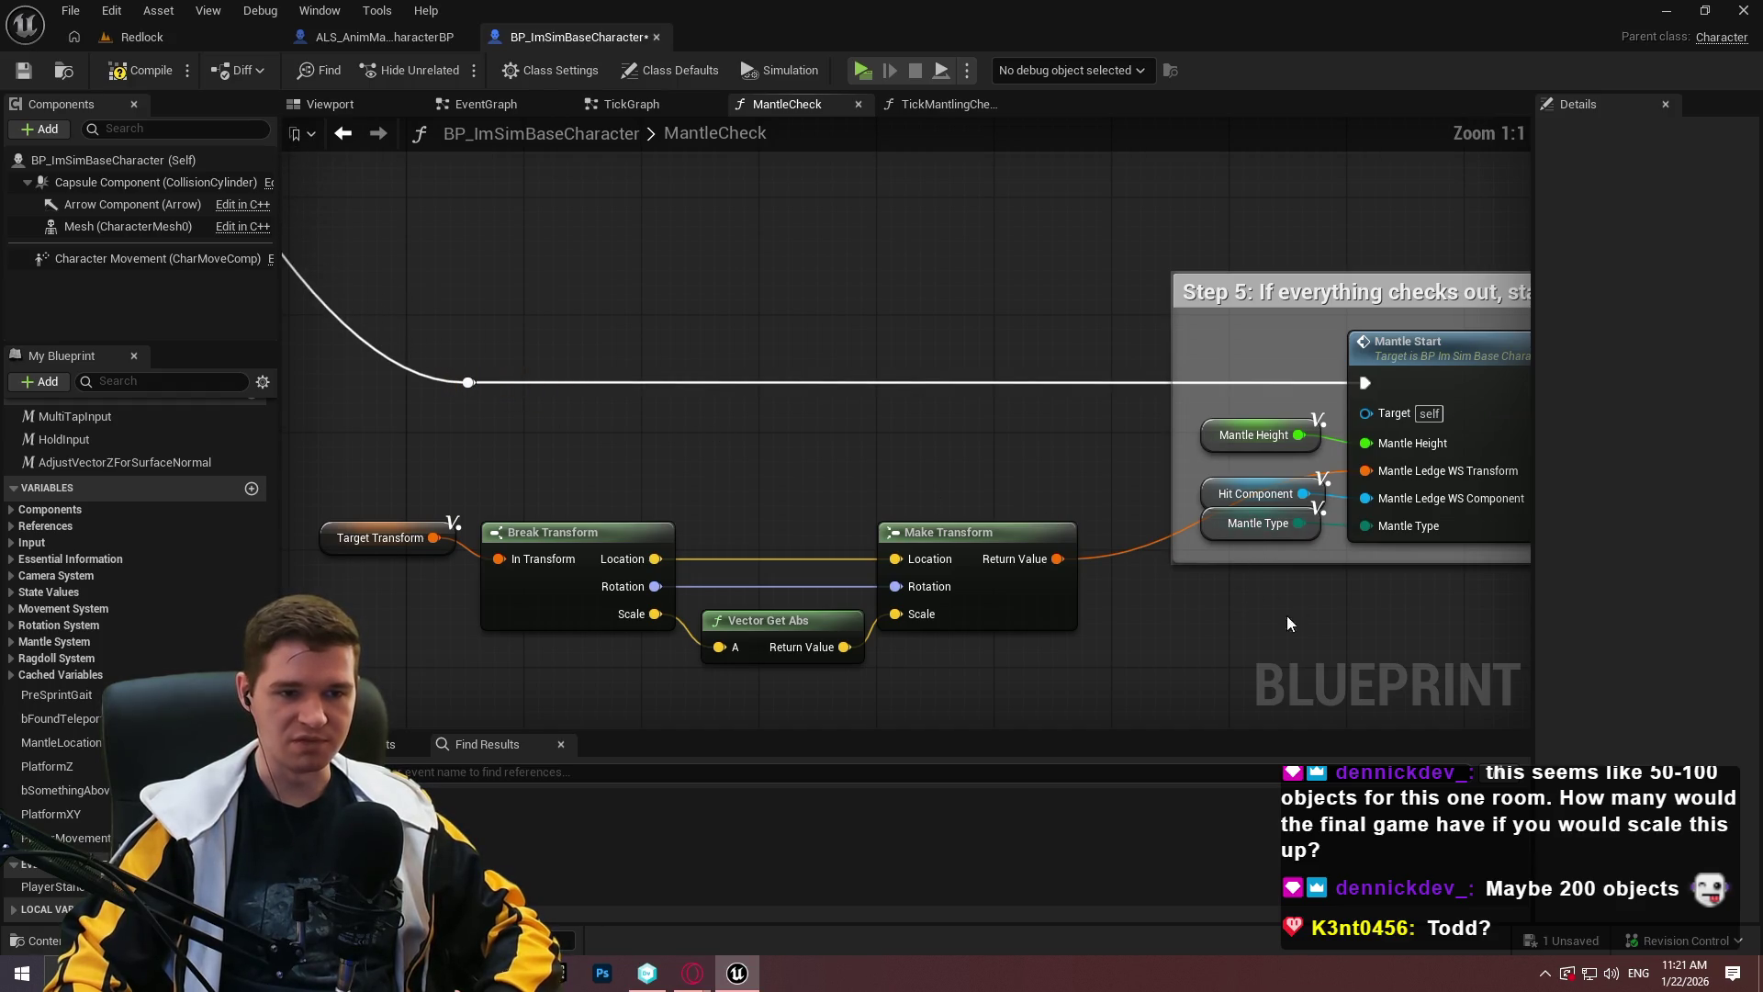
# Move the four transform nodes up and right and enlarge the Step 5 box around them.
pyautogui.scroll(-1, 1297, 599)
pyautogui.moveTo(1305, 666); pyautogui.dragTo(572, 476)
pyautogui.scroll(1, 1132, 605)
pyautogui.moveTo(1132, 604)
pyautogui.mouseDown()
pyautogui.moveTo(1204, 439)
pyautogui.moveTo(1161, 467)
pyautogui.moveTo(1170, 454)
pyautogui.mouseUp()
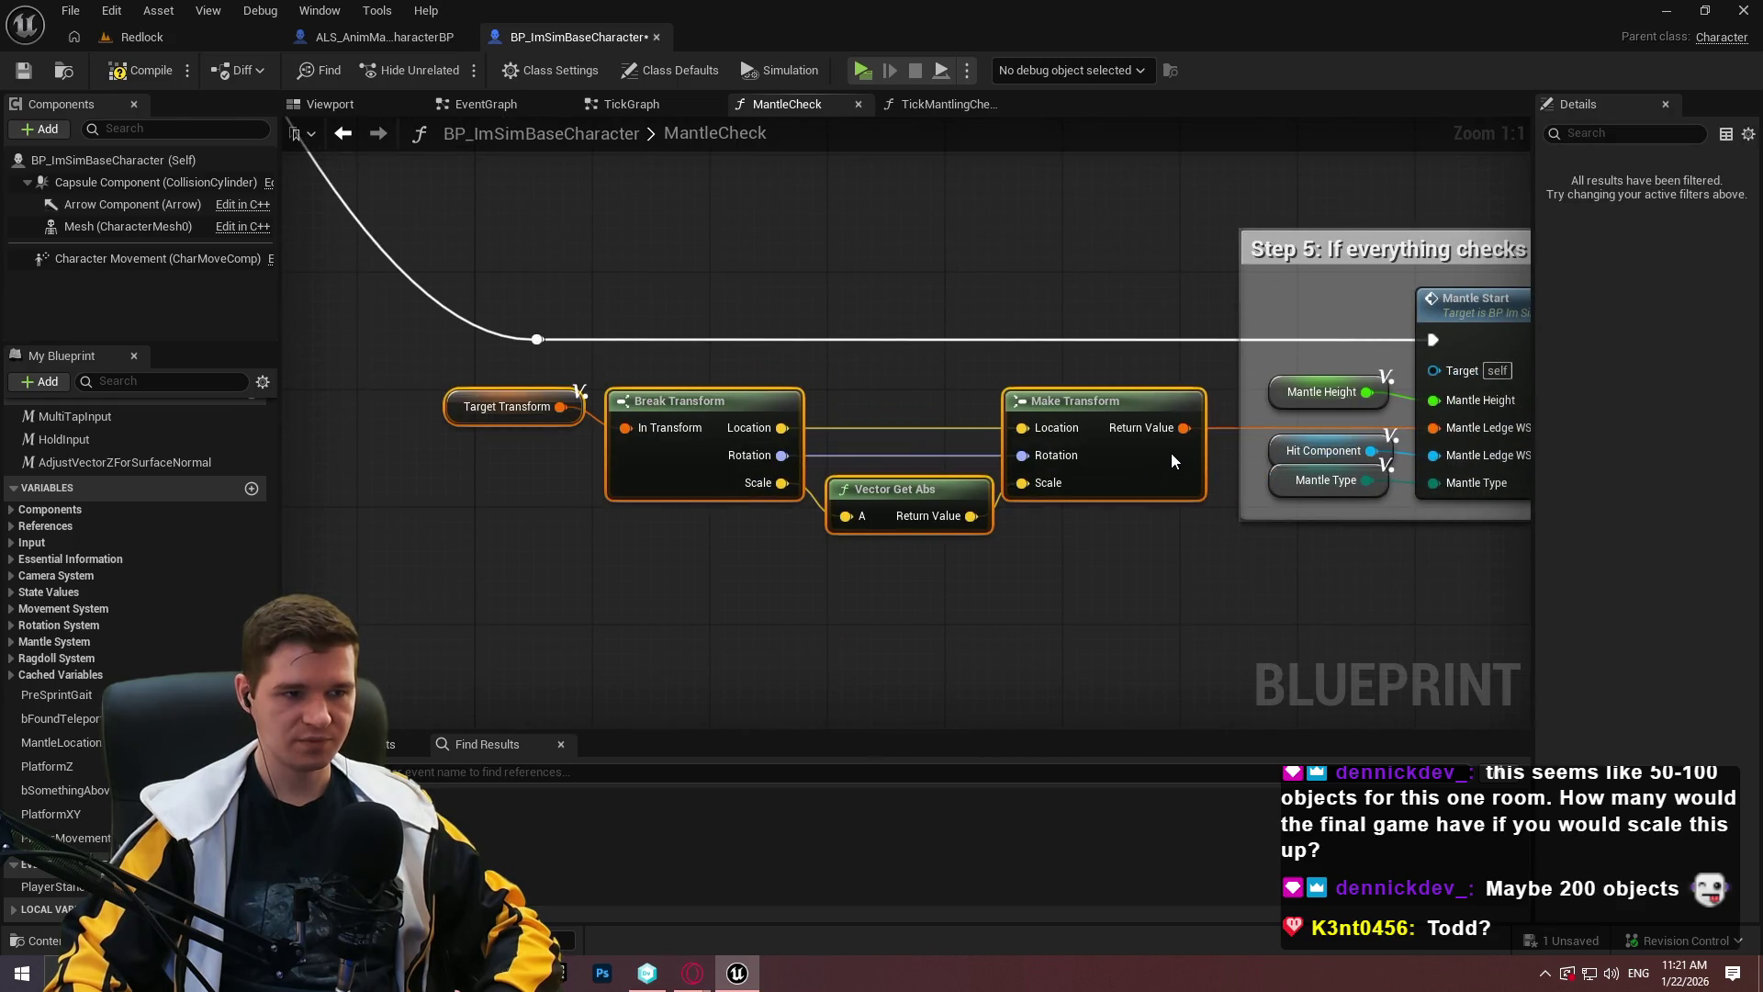
pyautogui.moveTo(1240, 361)
pyautogui.mouseDown()
pyautogui.moveTo(296, 316)
pyautogui.moveTo(376, 319)
pyautogui.mouseUp()
pyautogui.moveTo(584, 519)
pyautogui.mouseDown()
pyautogui.moveTo(587, 610)
pyautogui.moveTo(603, 547)
pyautogui.mouseUp()
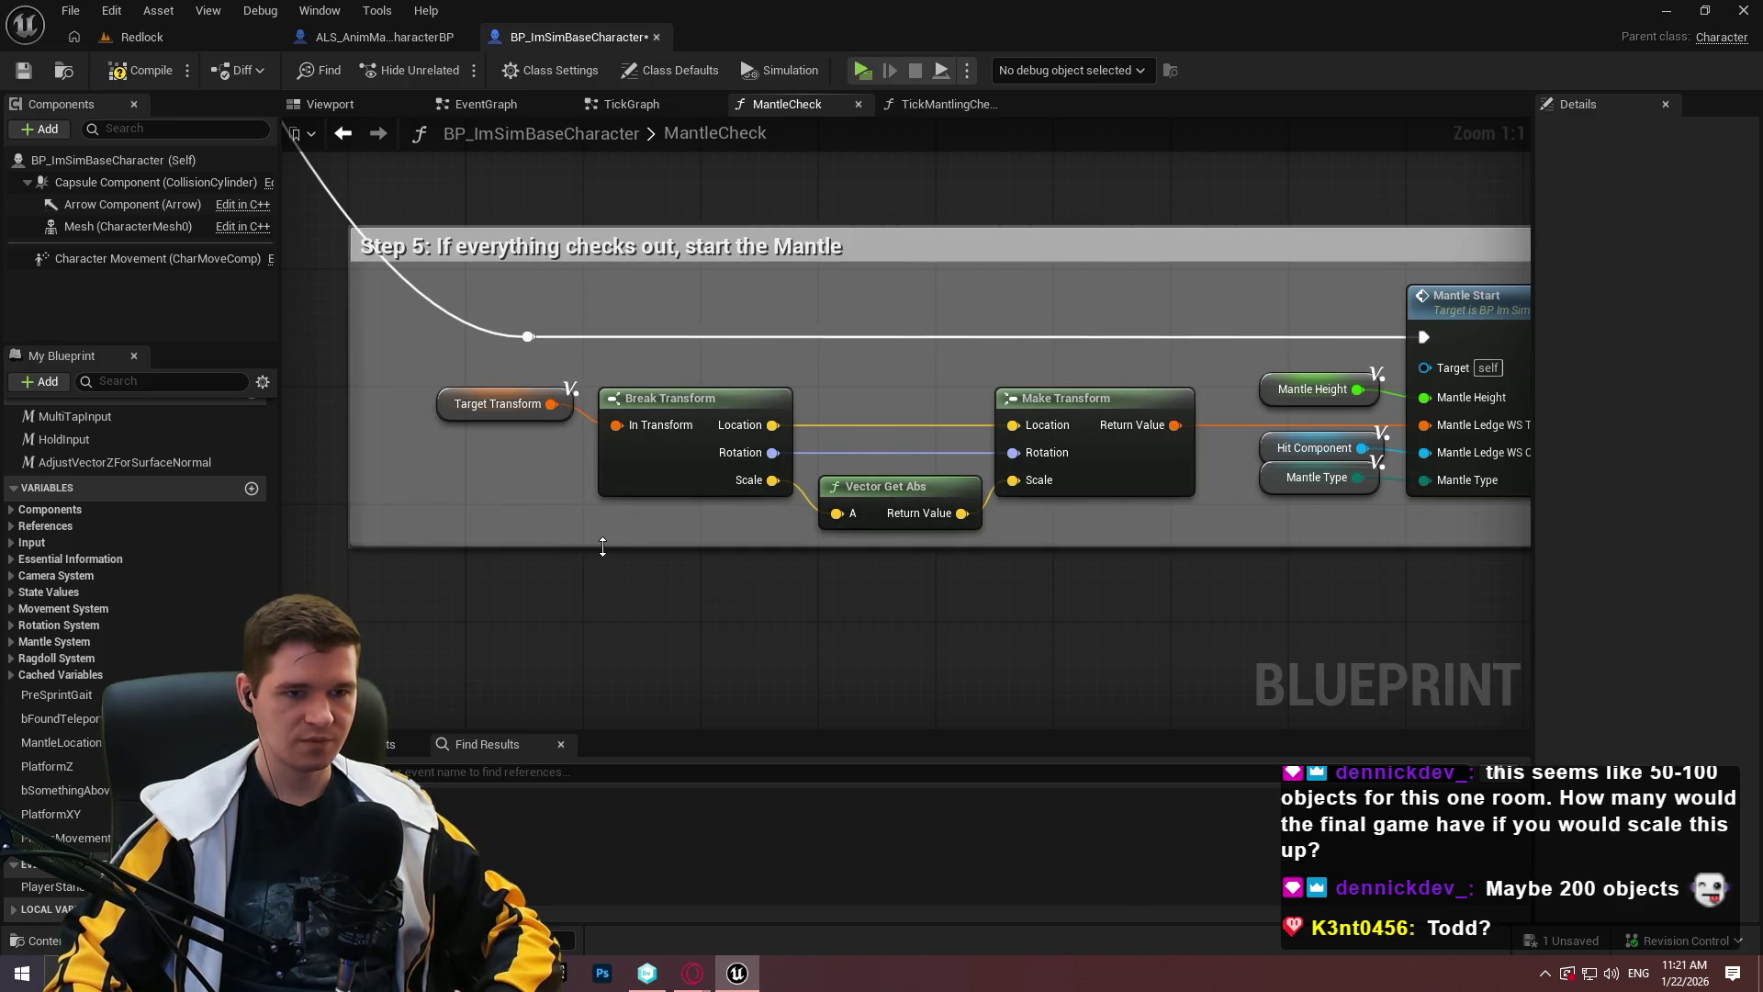
# Remove the 'Step 5' prefix from the start-the-Mantle comment title.
pyautogui.doubleClick(431, 246)
pyautogui.press('BackSpace')
pyautogui.press('BackSpace')
pyautogui.press('BackSpace')
pyautogui.click(1001, 609)
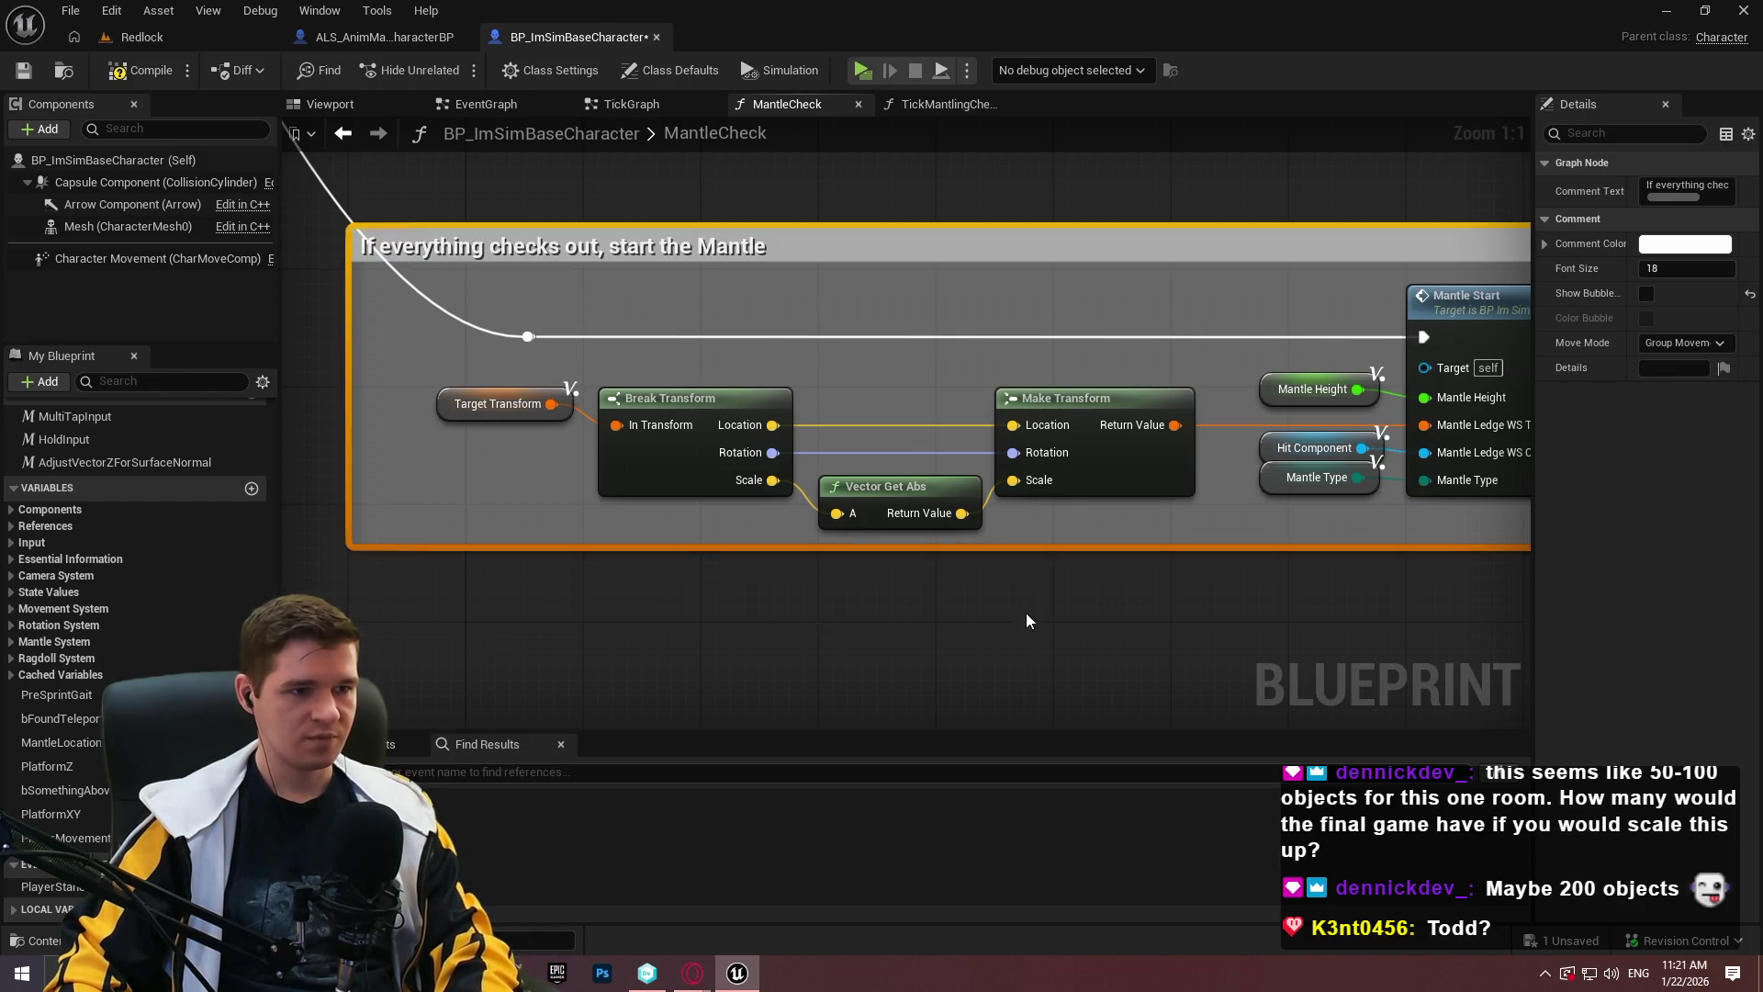
pyautogui.scroll(-4, 919, 588)
pyautogui.scroll(2, 1088, 509)
# Align the Return Node, Mantle Type, Mantle Height and Hit Component nodes inside the comment box.
pyautogui.moveTo(1092, 404); pyautogui.dragTo(1107, 393)
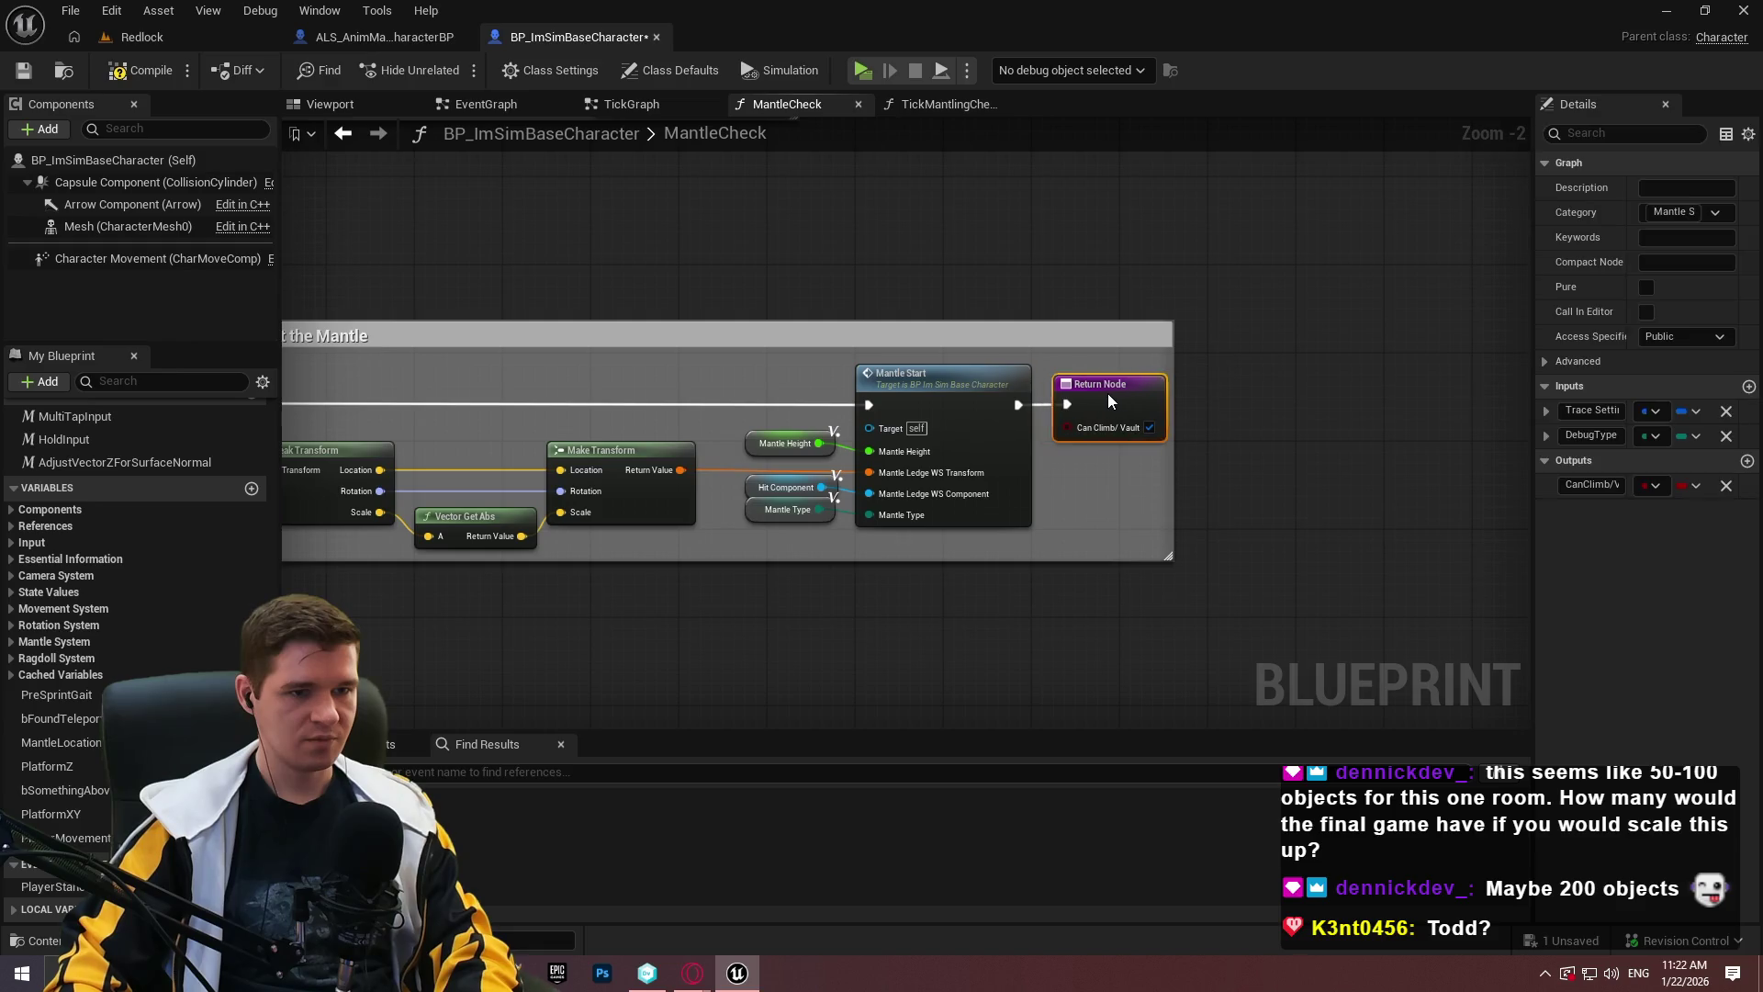
pyautogui.click(1185, 570)
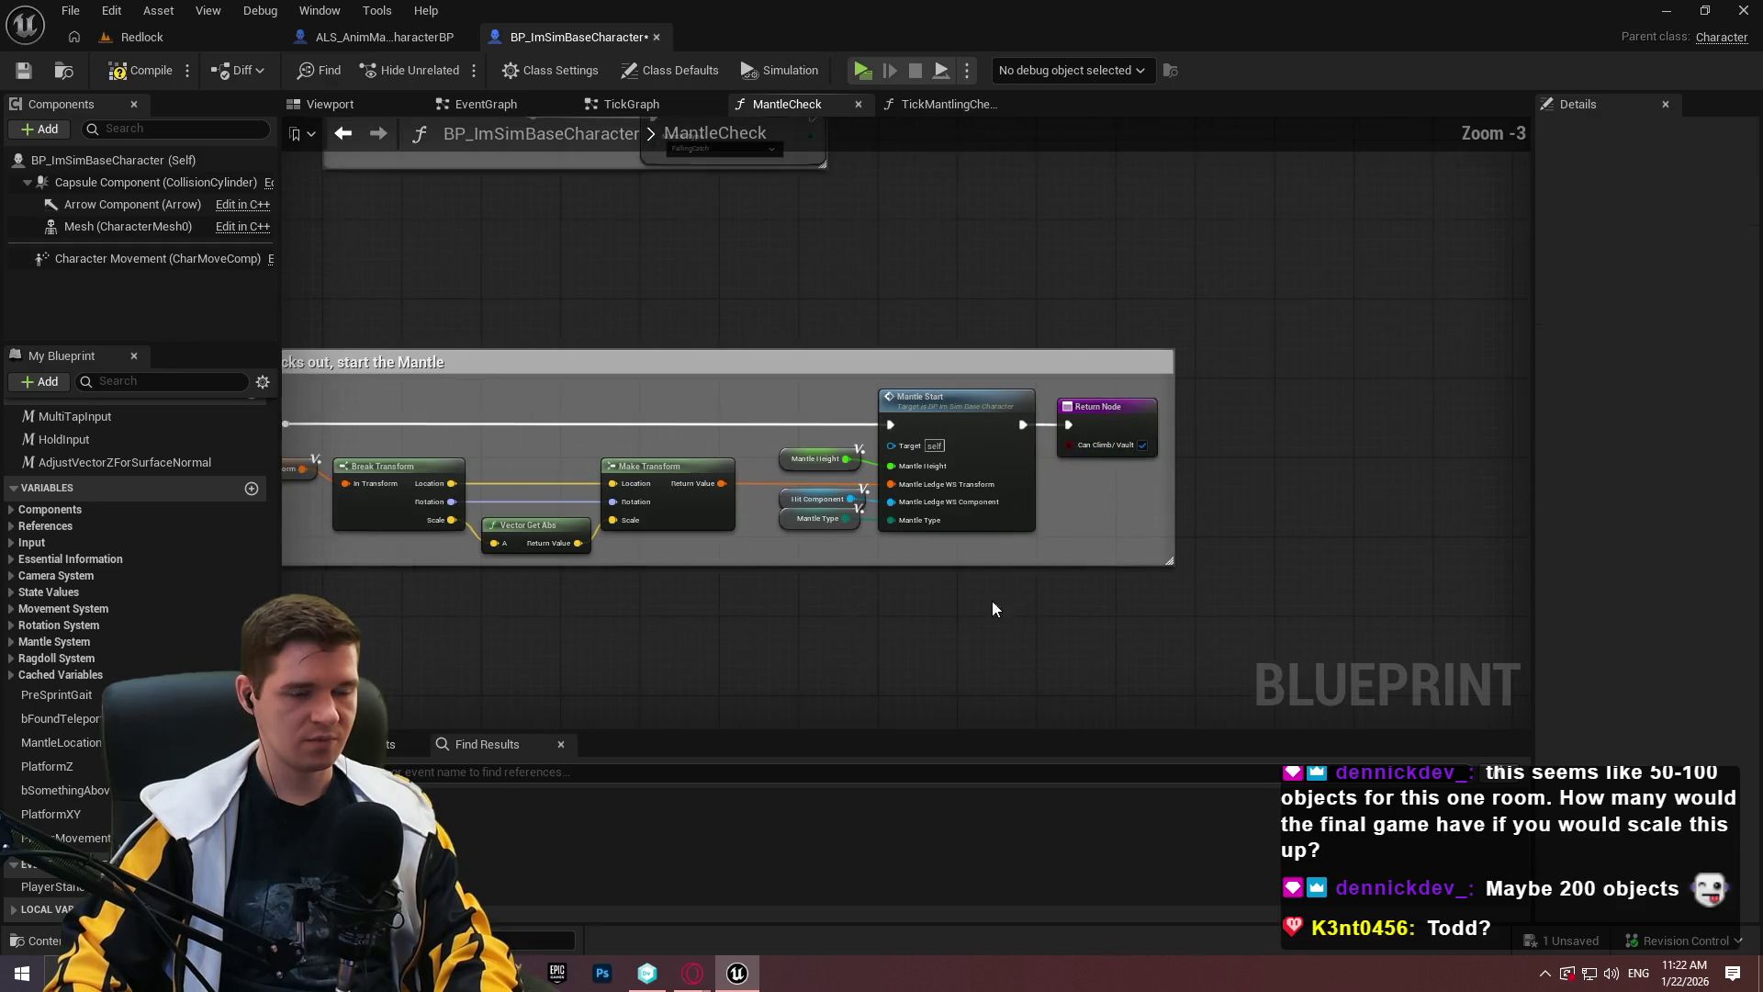
pyautogui.scroll(1, 999, 599)
pyautogui.moveTo(937, 568); pyautogui.dragTo(937, 580)
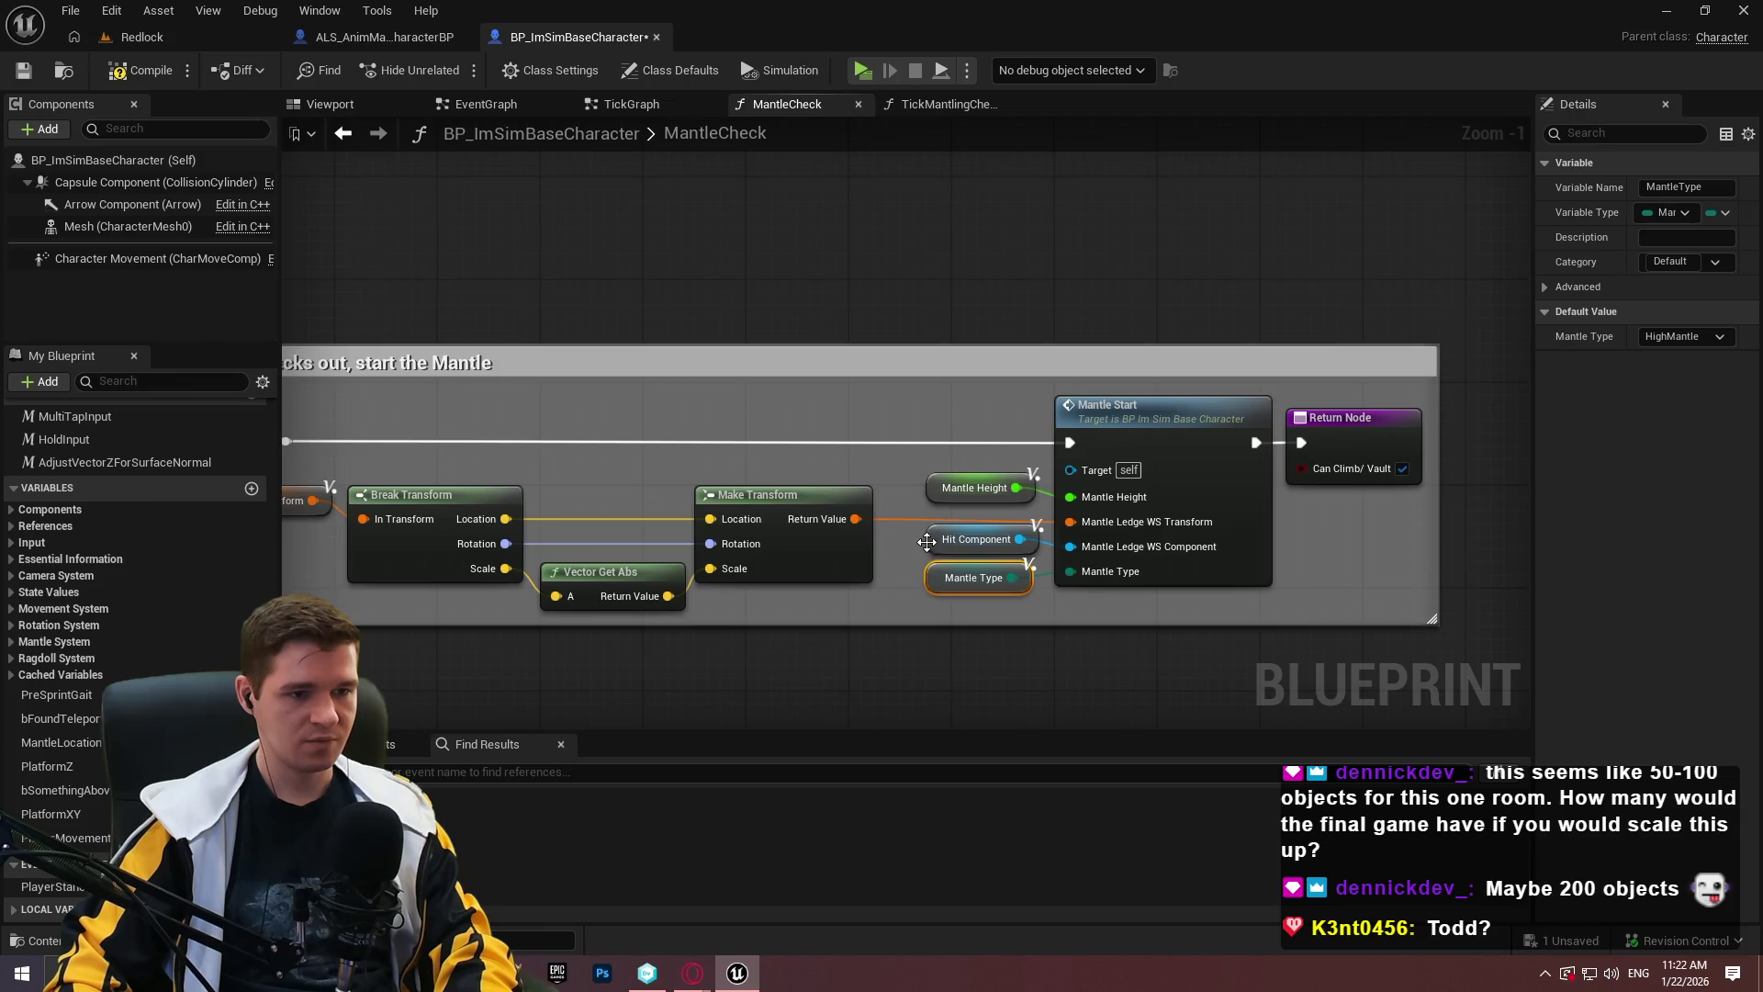
pyautogui.click(864, 503)
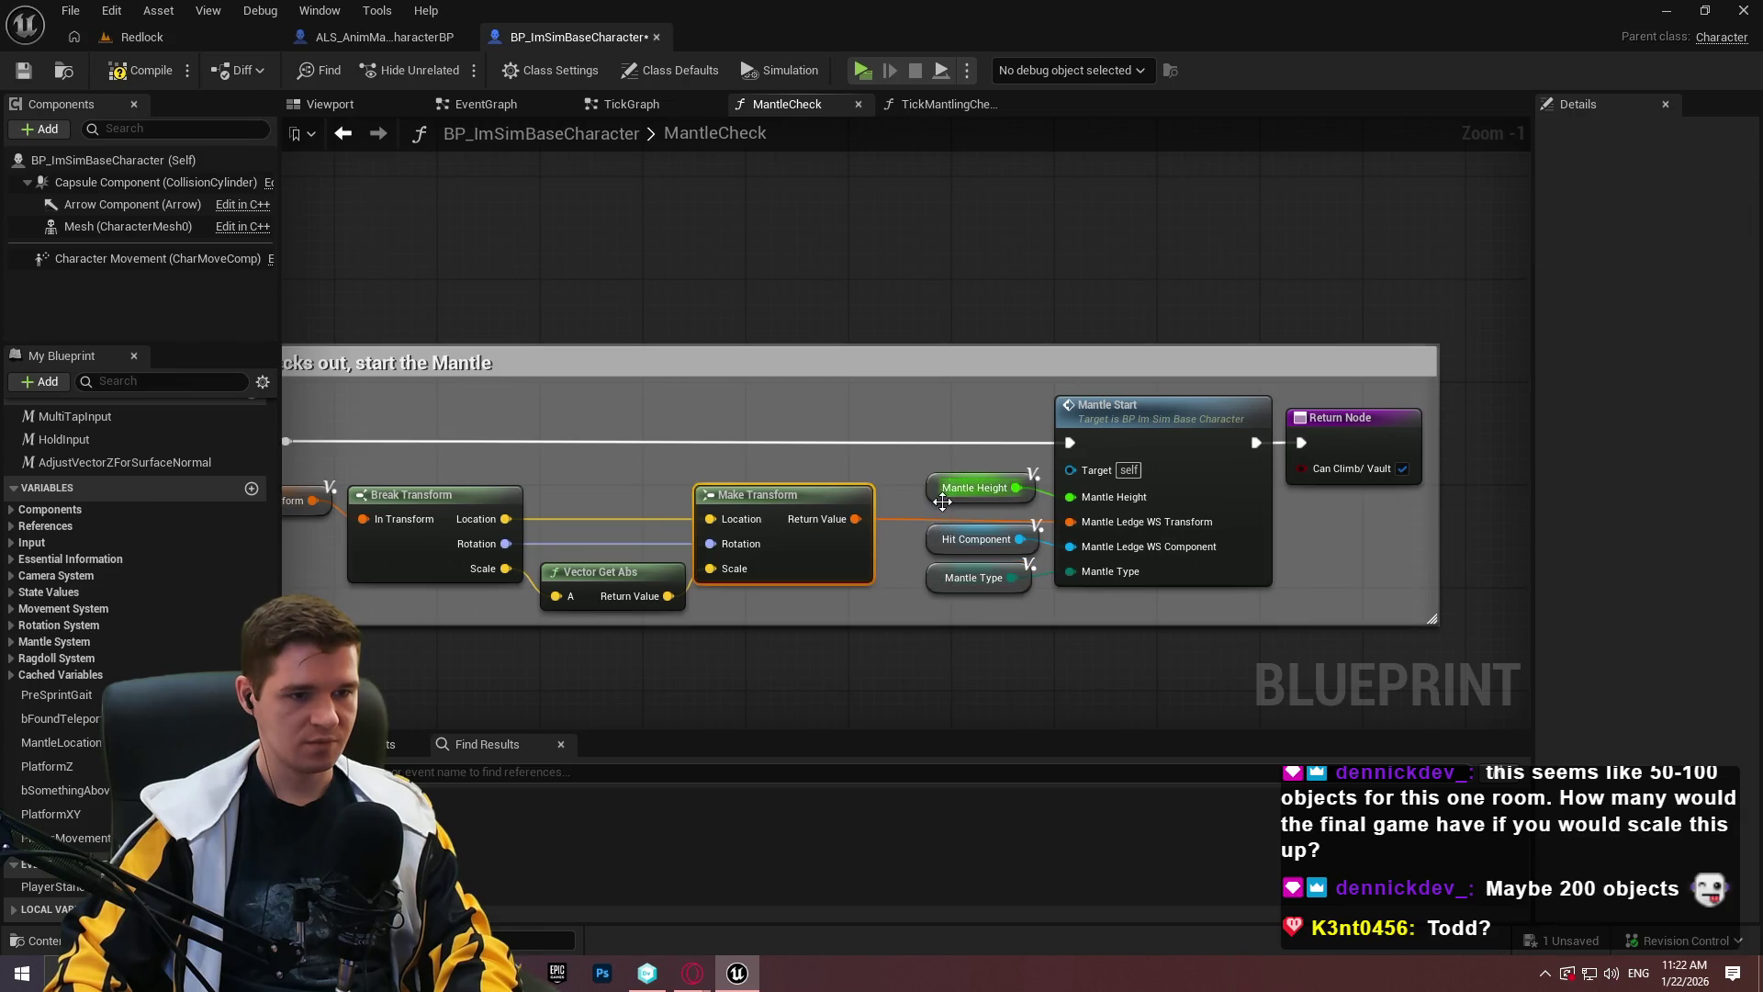
pyautogui.moveTo(947, 498); pyautogui.dragTo(945, 492)
pyautogui.moveTo(914, 554); pyautogui.dragTo(937, 598)
pyautogui.scroll(-1, 1034, 666)
pyautogui.scroll(-1, 739, 367)
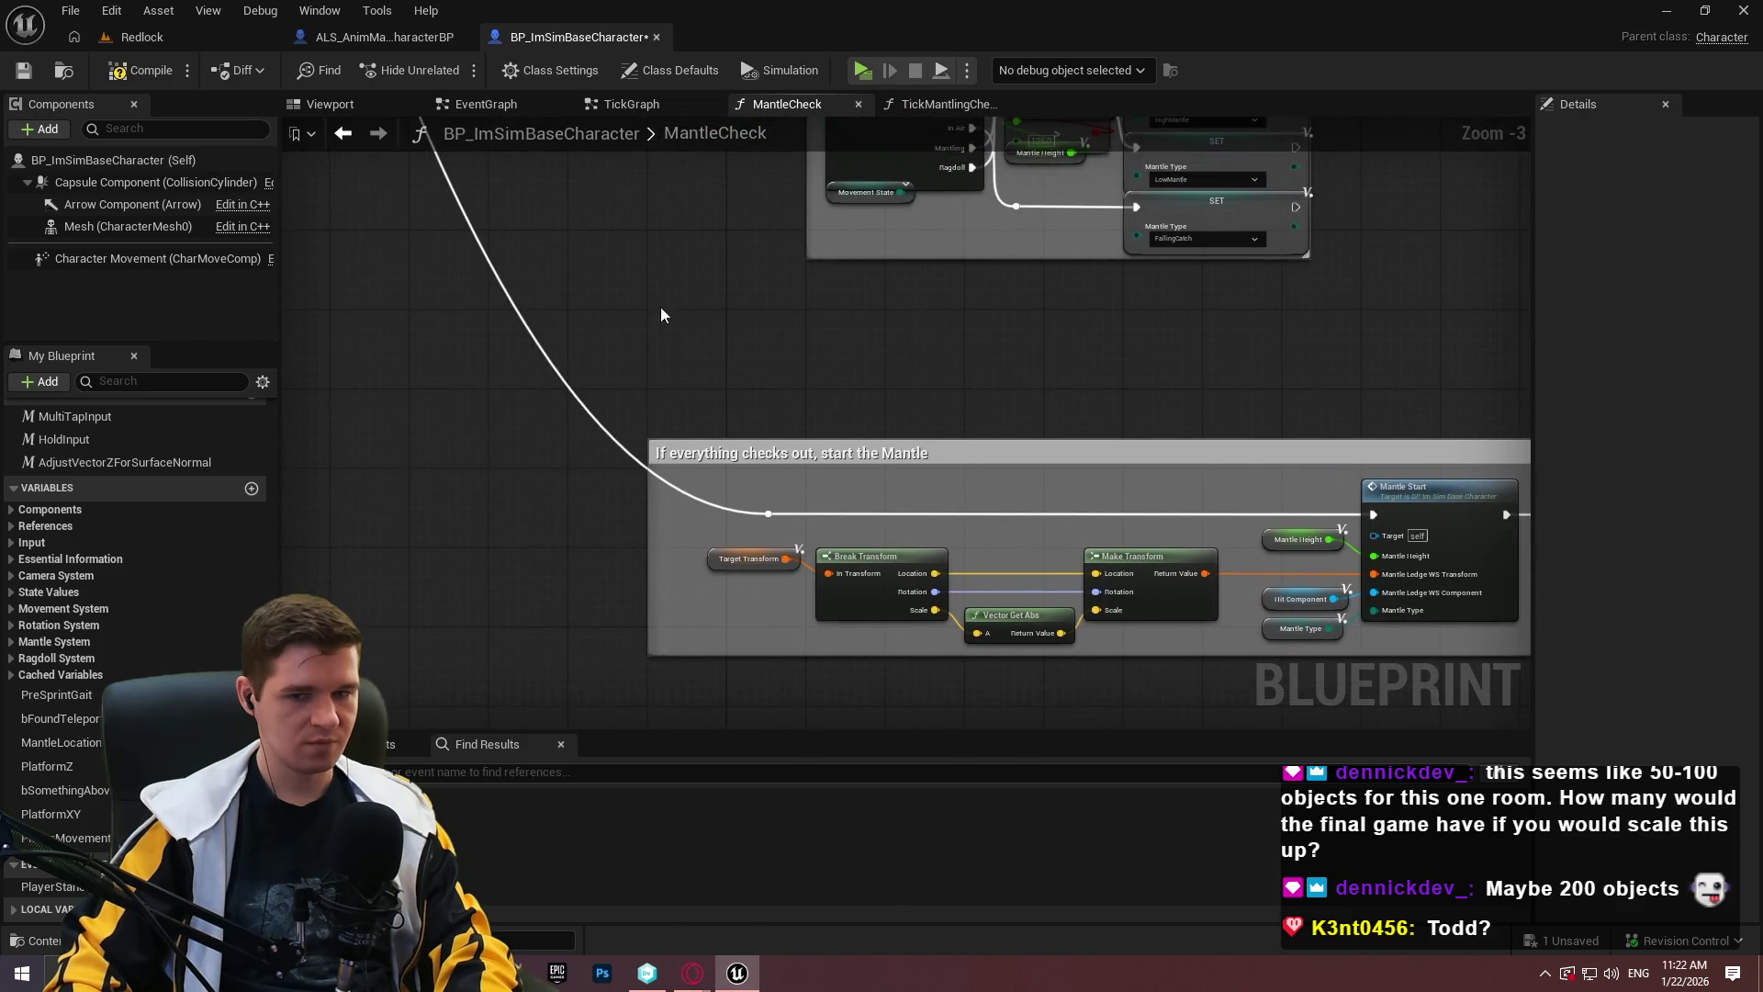
# Save the blueprint and launch the Redlock play preview.
pyautogui.click(21, 74)
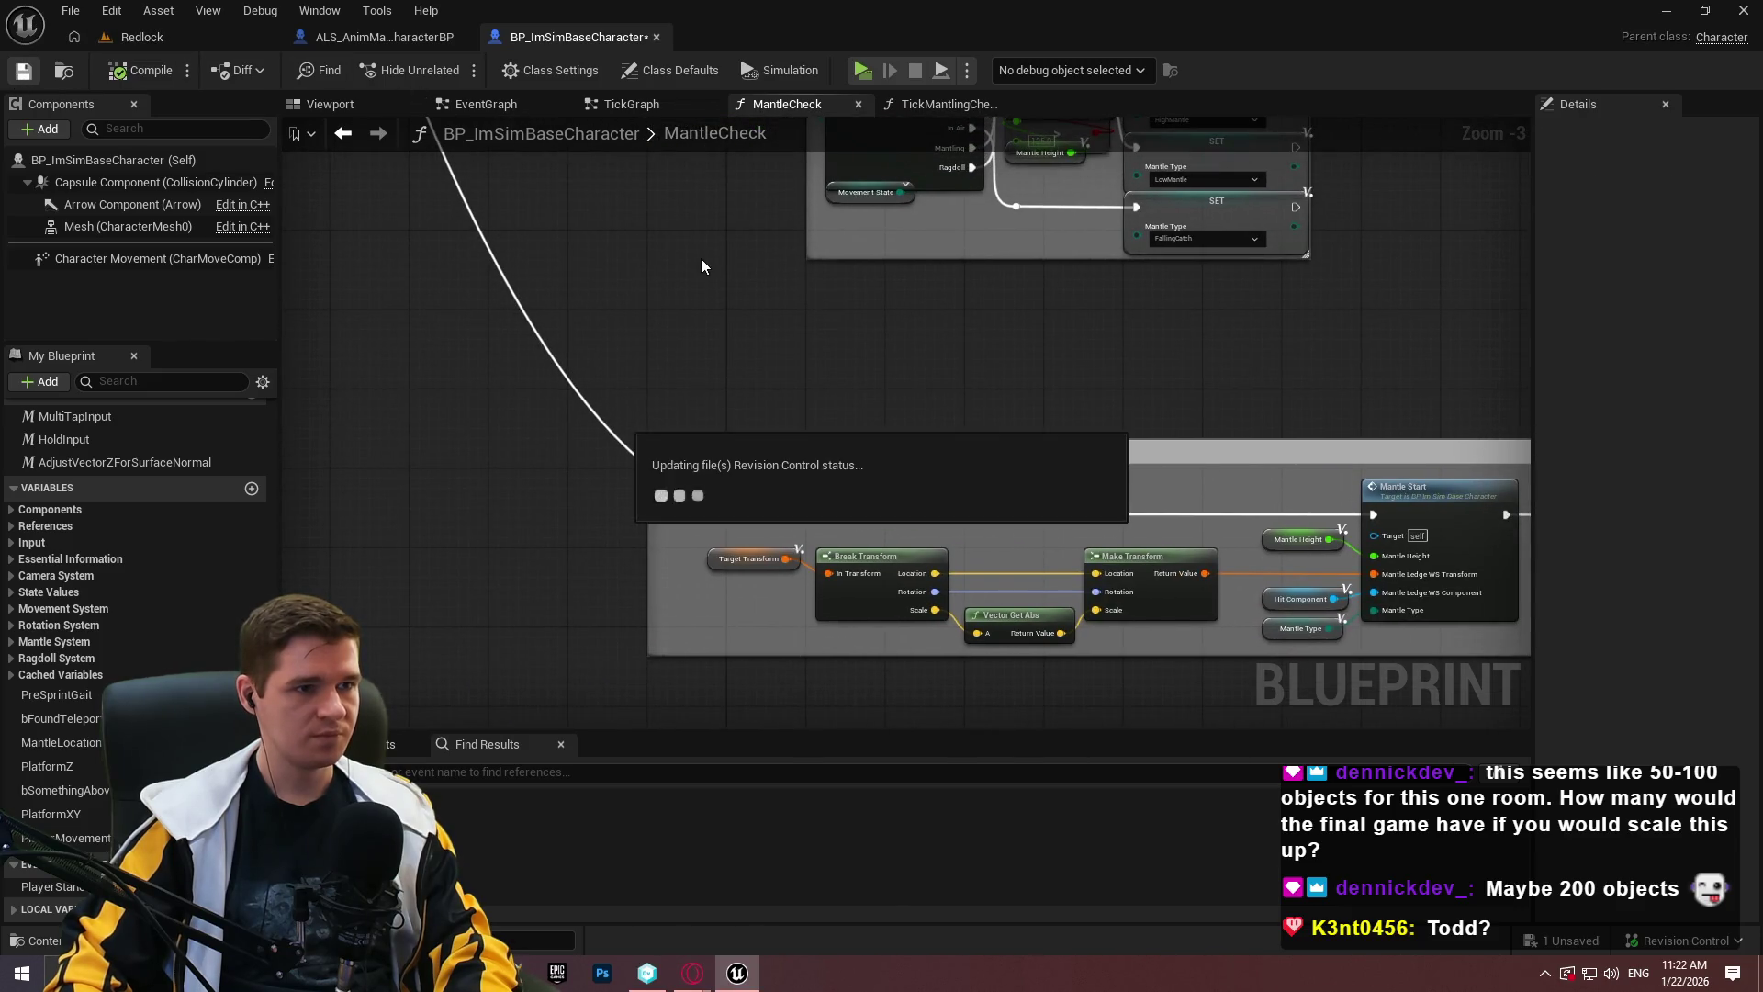
pyautogui.scroll(-9, 702, 263)
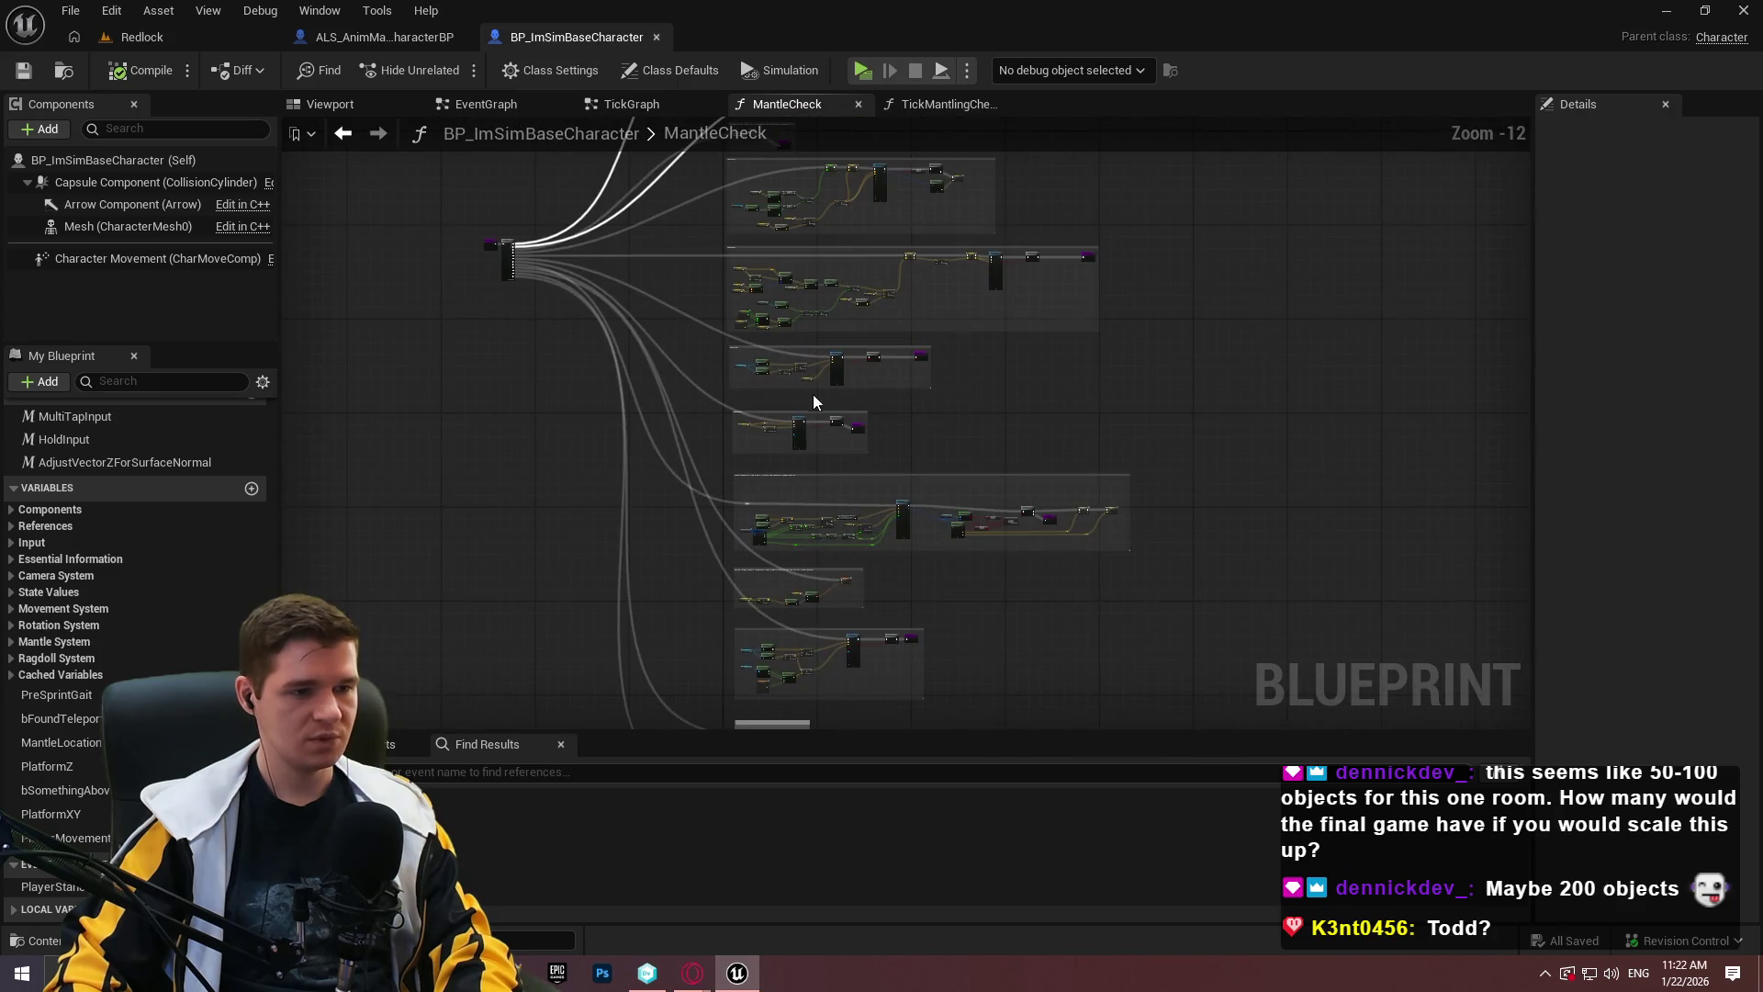
pyautogui.click(864, 70)
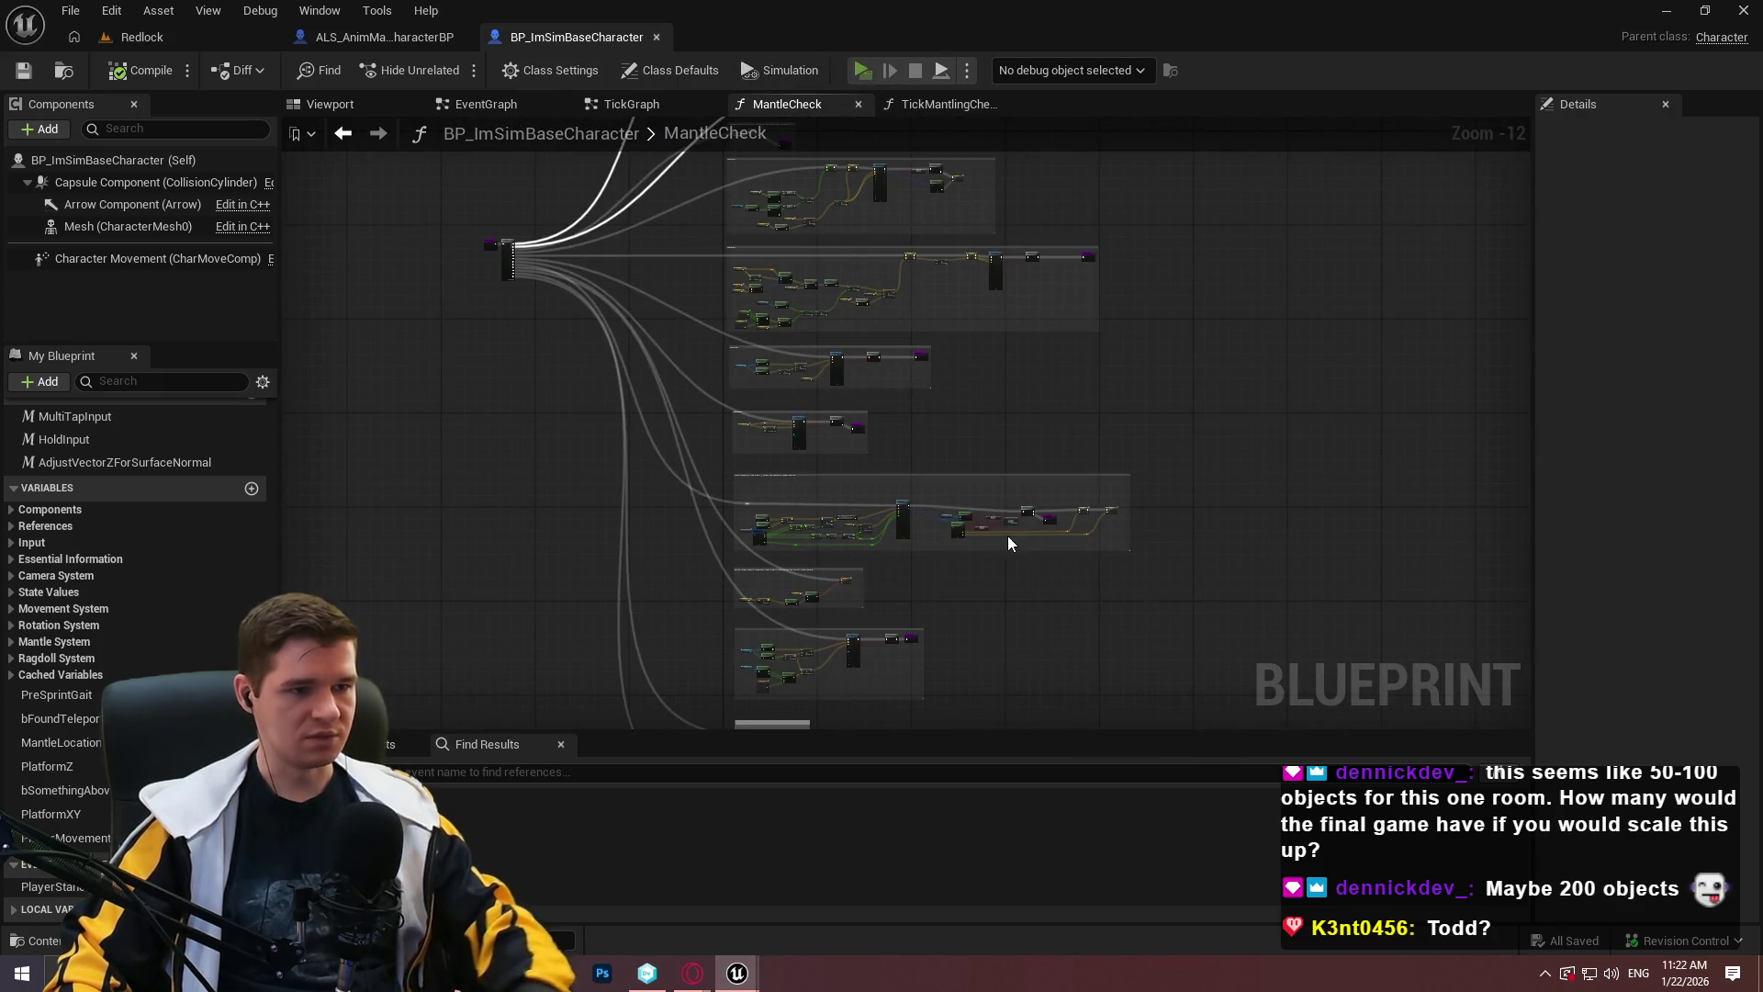
pyautogui.press('Return')
# Run the character at the wall and jump repeatedly to mantle onto the ledge.
pyautogui.press('w')
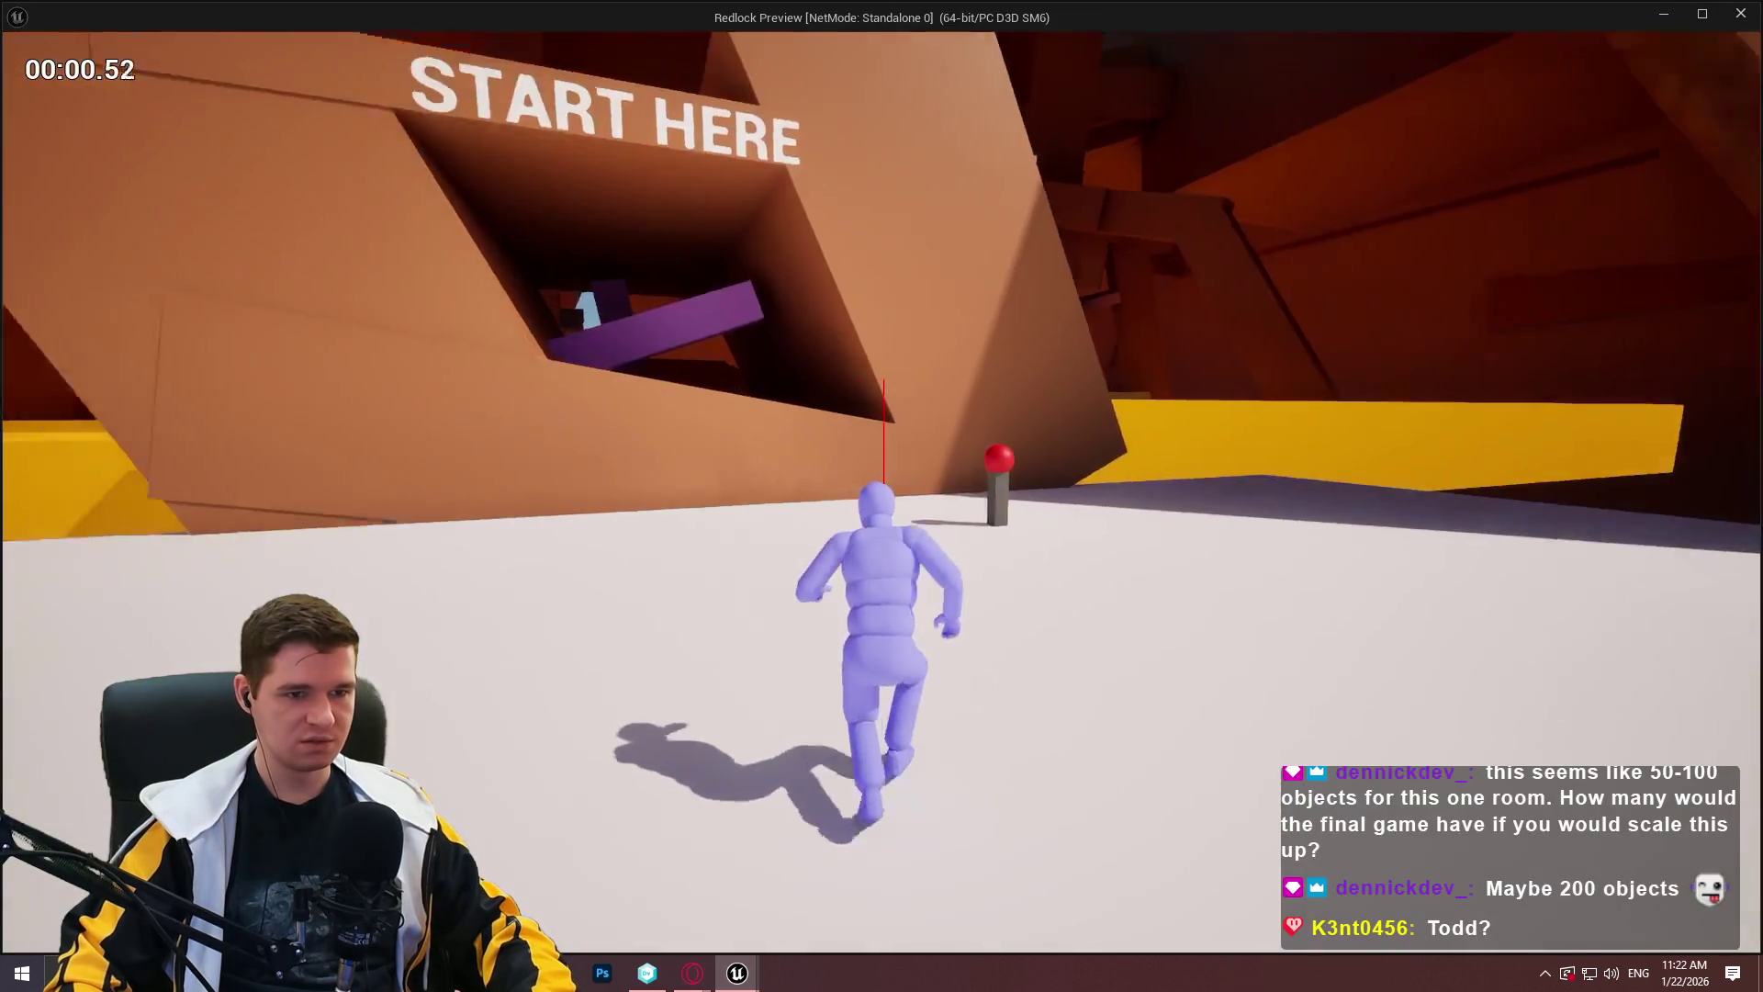
pyautogui.press('space')
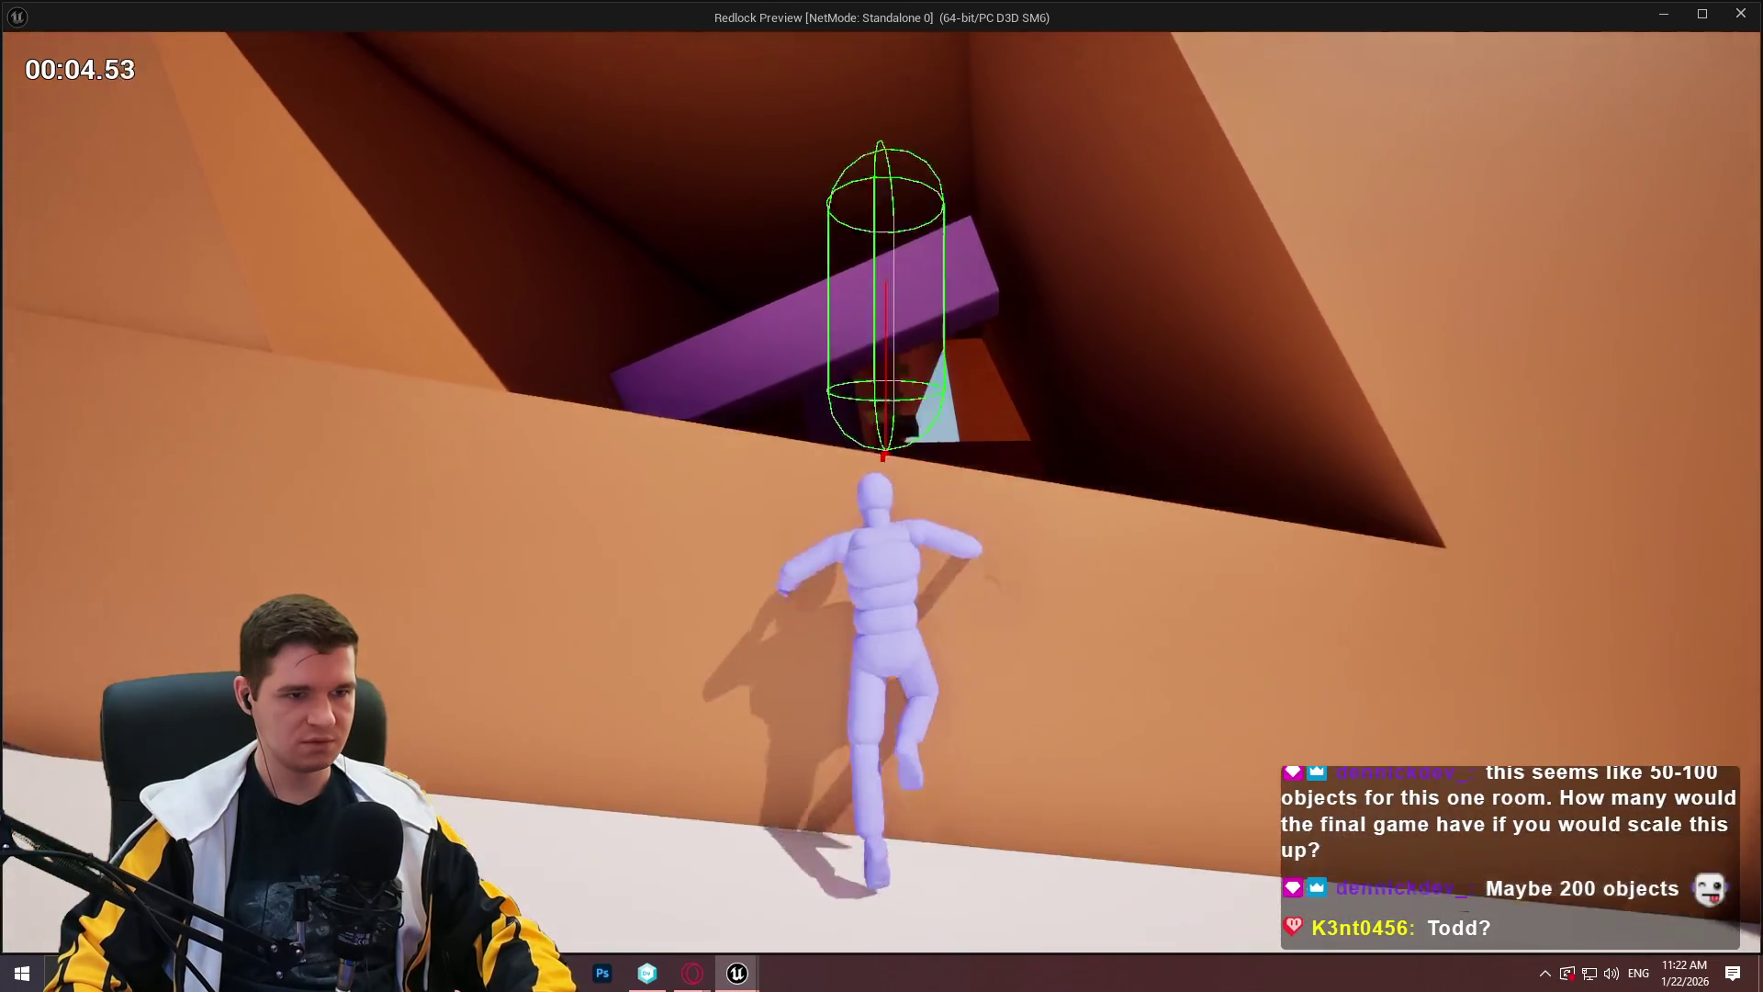
pyautogui.press('space')
pyautogui.press('space')
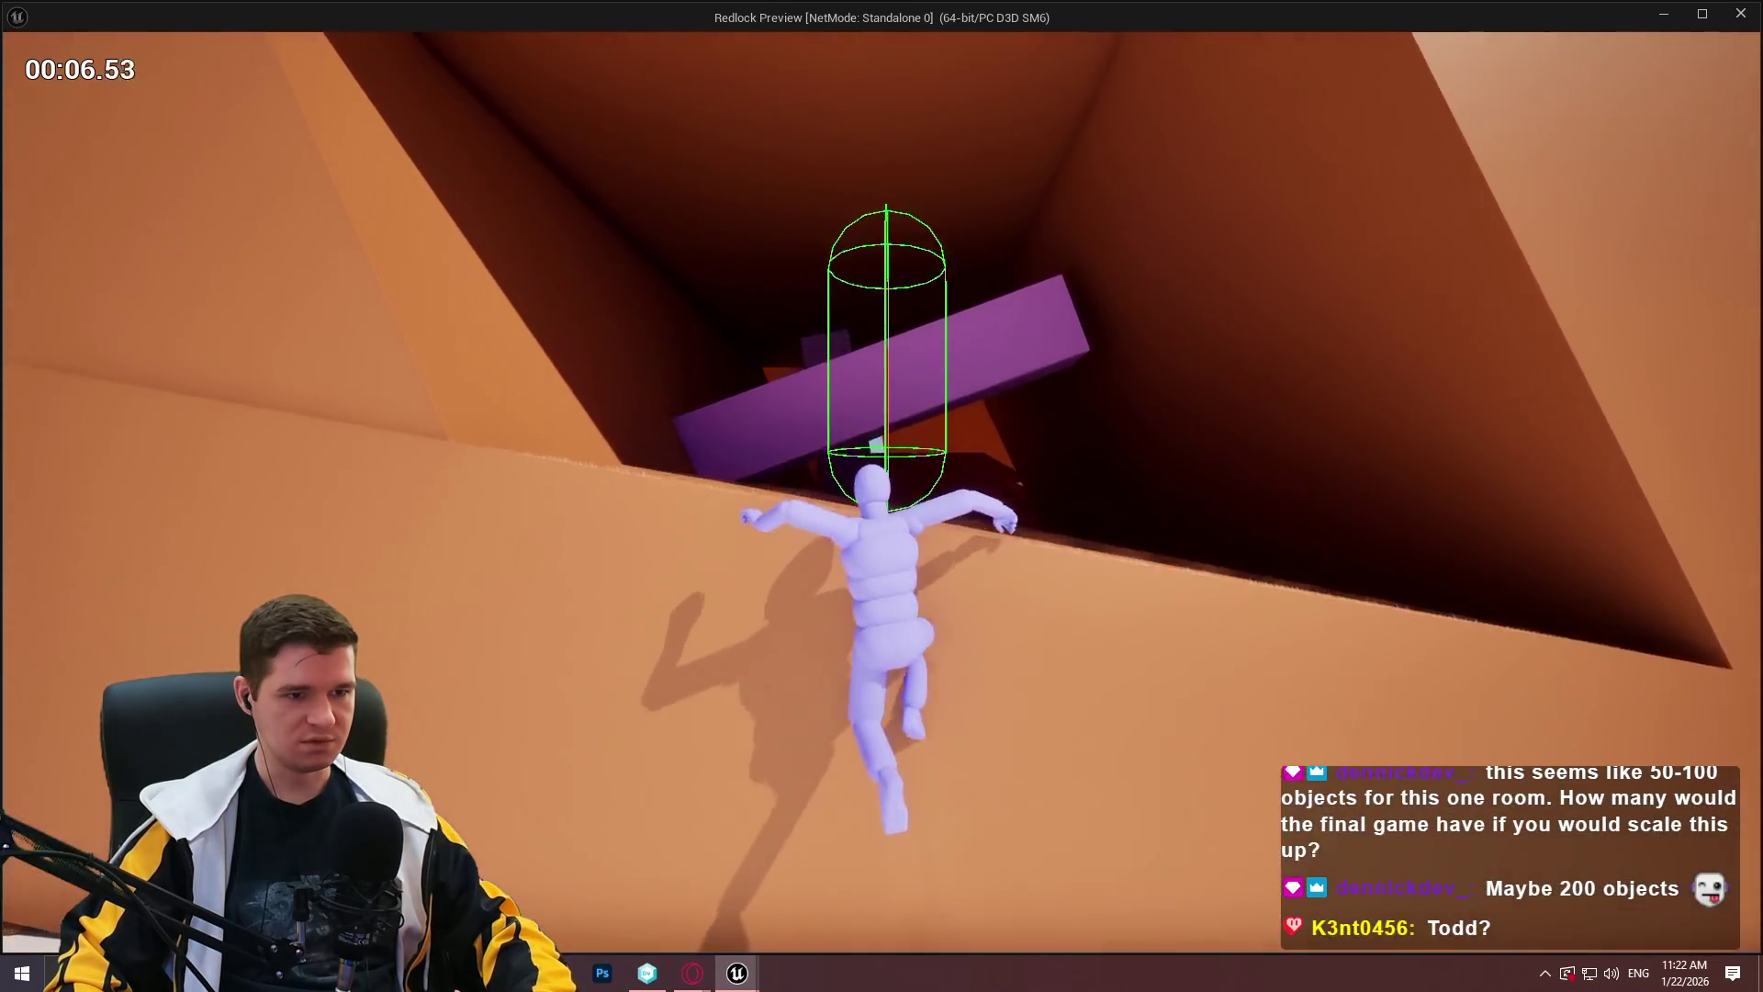
pyautogui.press('space')
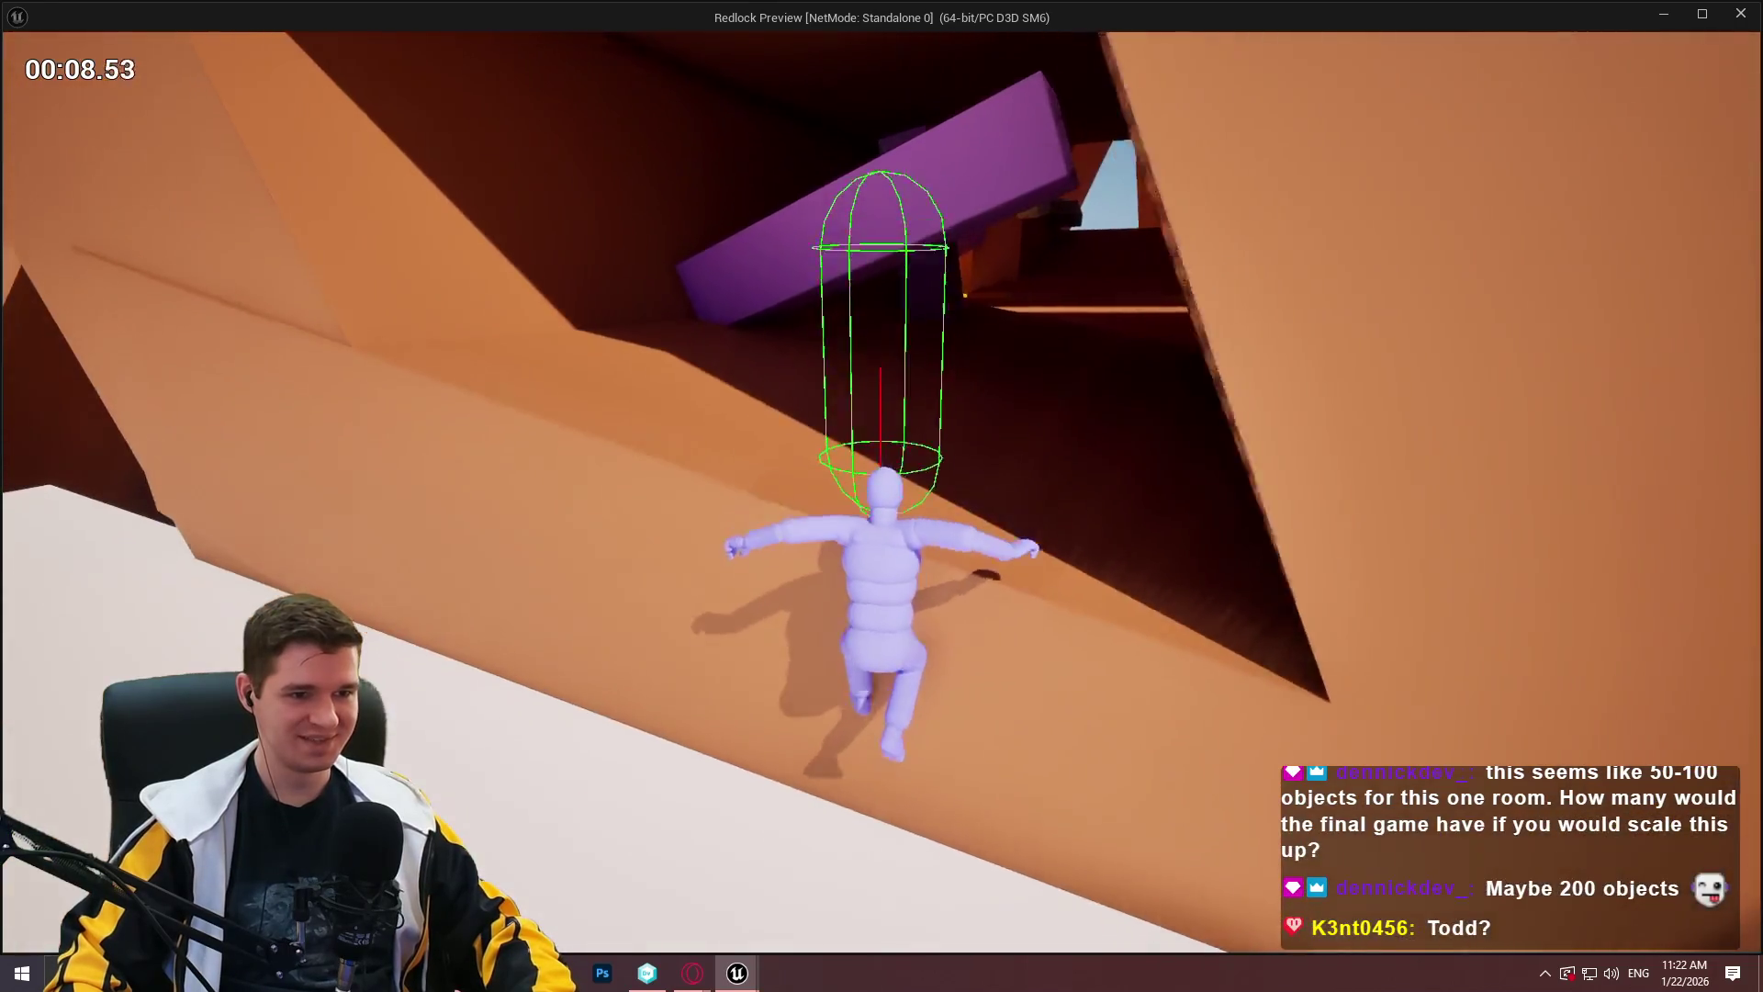
pyautogui.press('space')
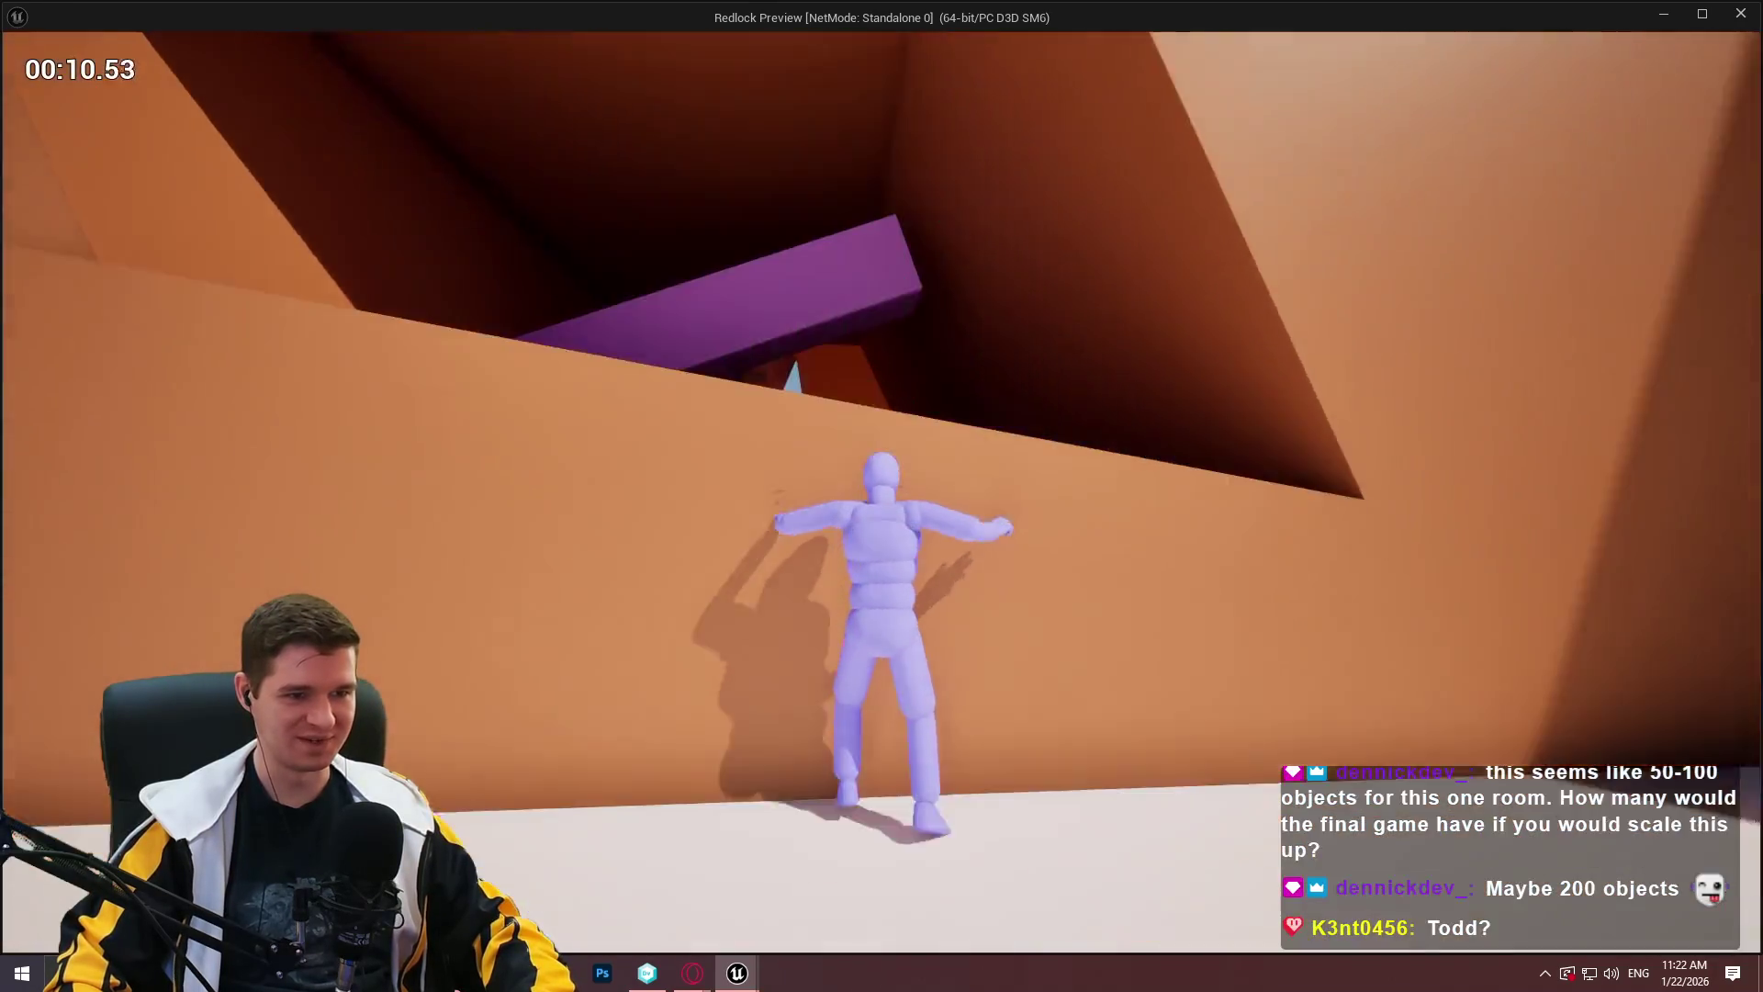
pyautogui.press('space')
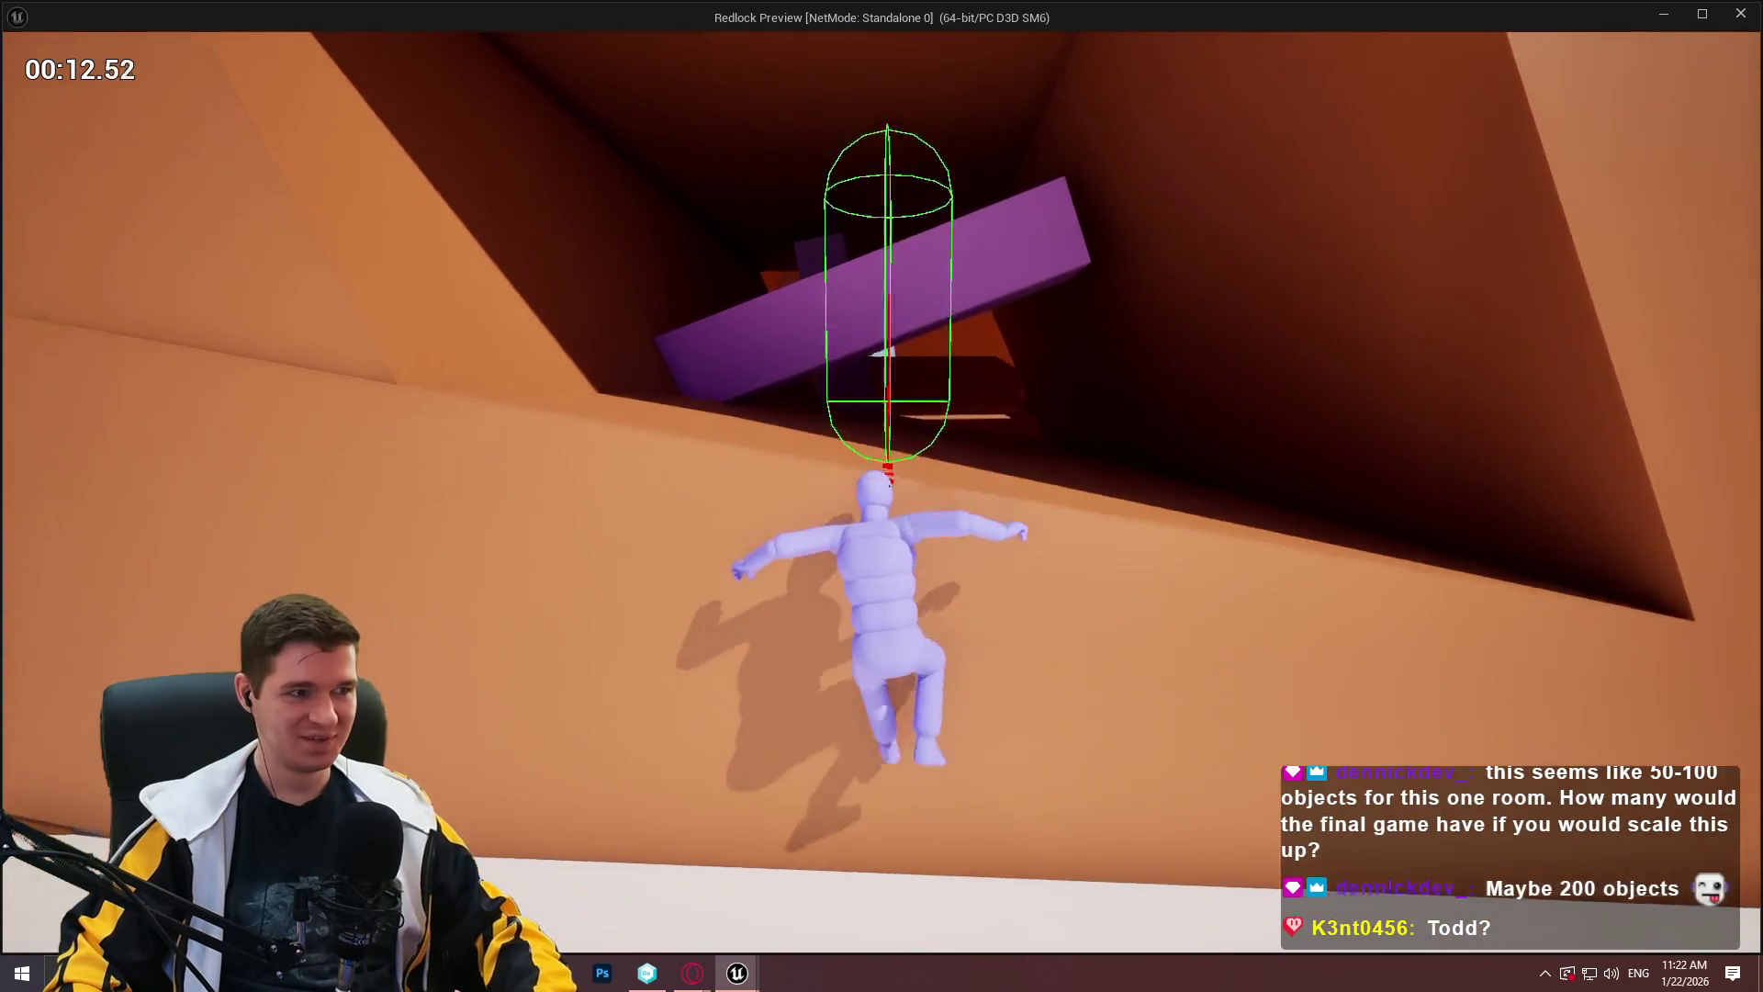
# Close the preview and pan up the MantleCheck graph to the comment boxes.
pyautogui.press('Escape')
pyautogui.scroll(2, 815, 404)
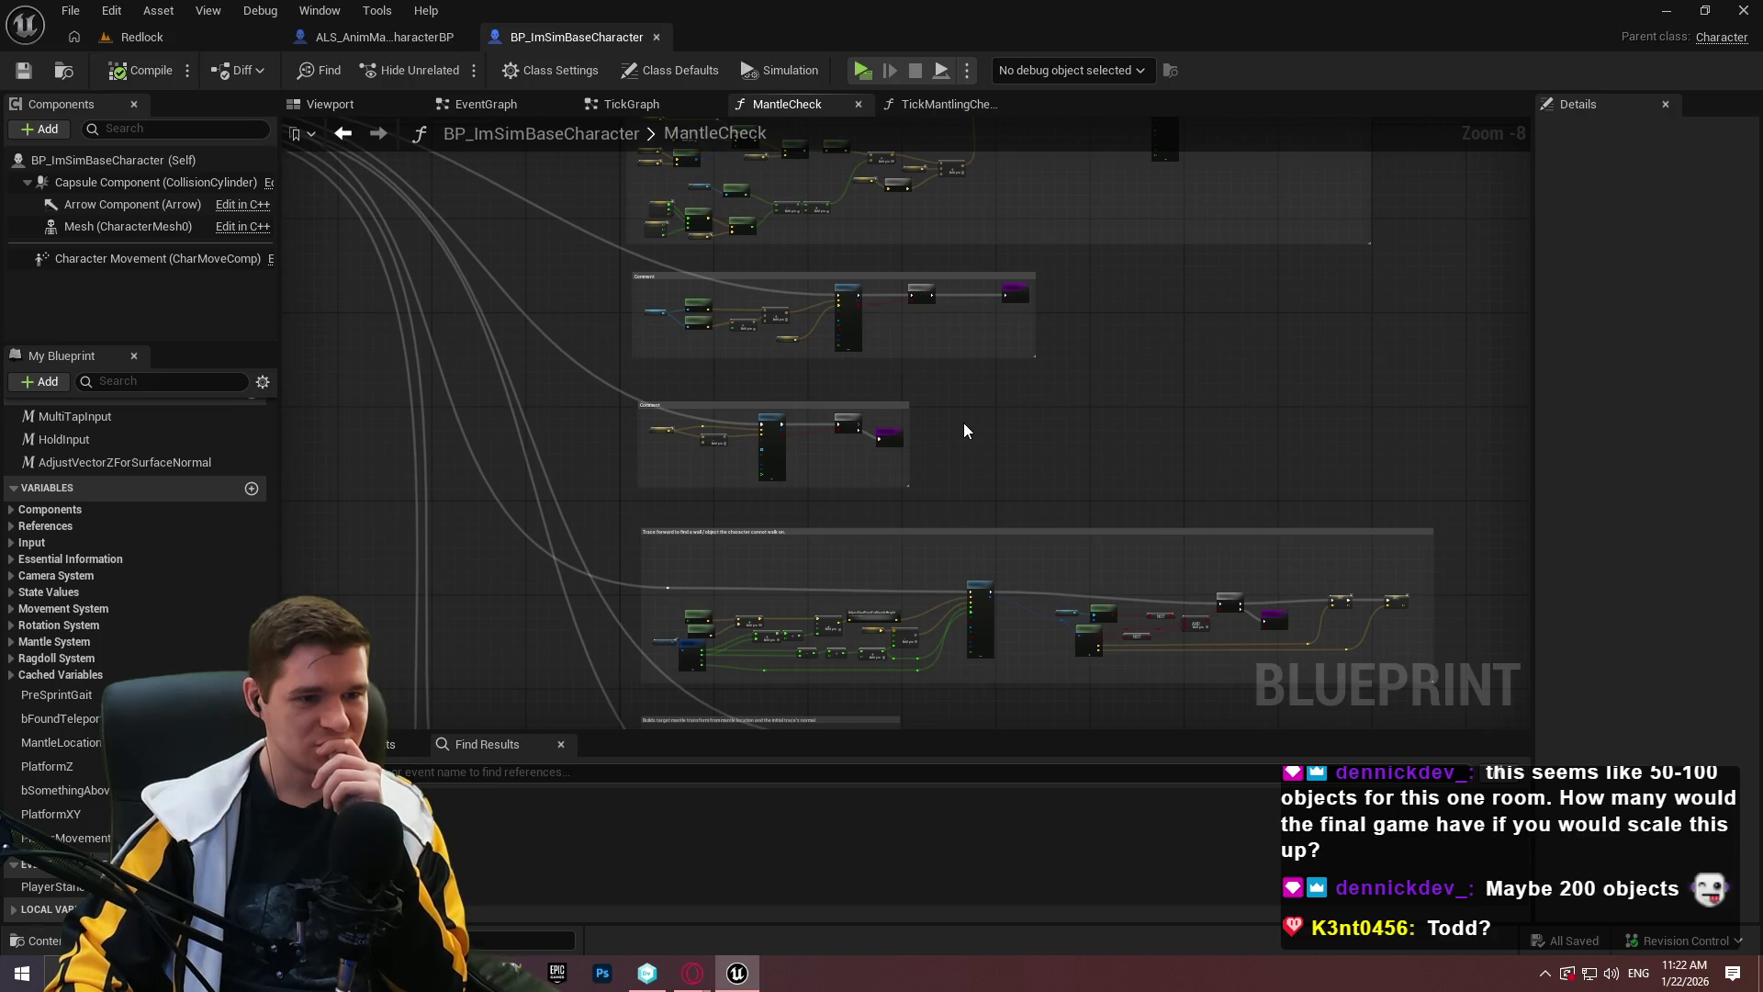
pyautogui.moveTo(961, 430); pyautogui.dragTo(959, 772)
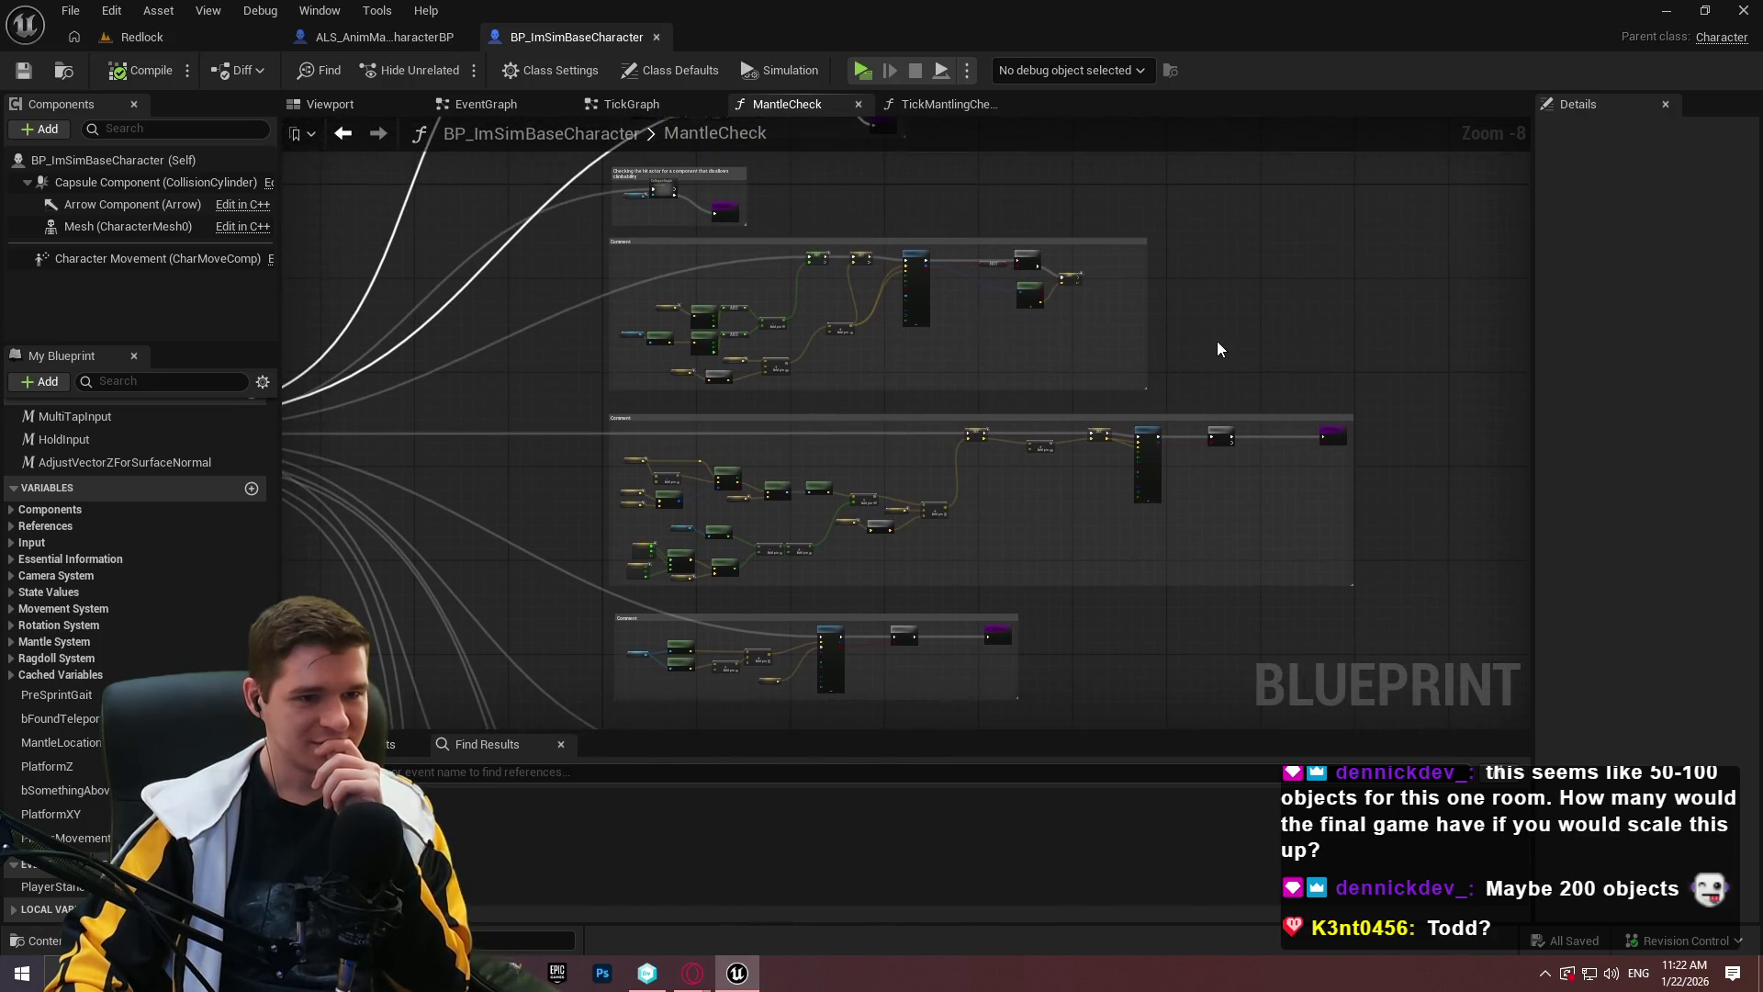
pyautogui.moveTo(1183, 355)
pyautogui.mouseDown()
pyautogui.moveTo(1161, 707)
pyautogui.moveTo(1159, 659)
pyautogui.mouseUp()
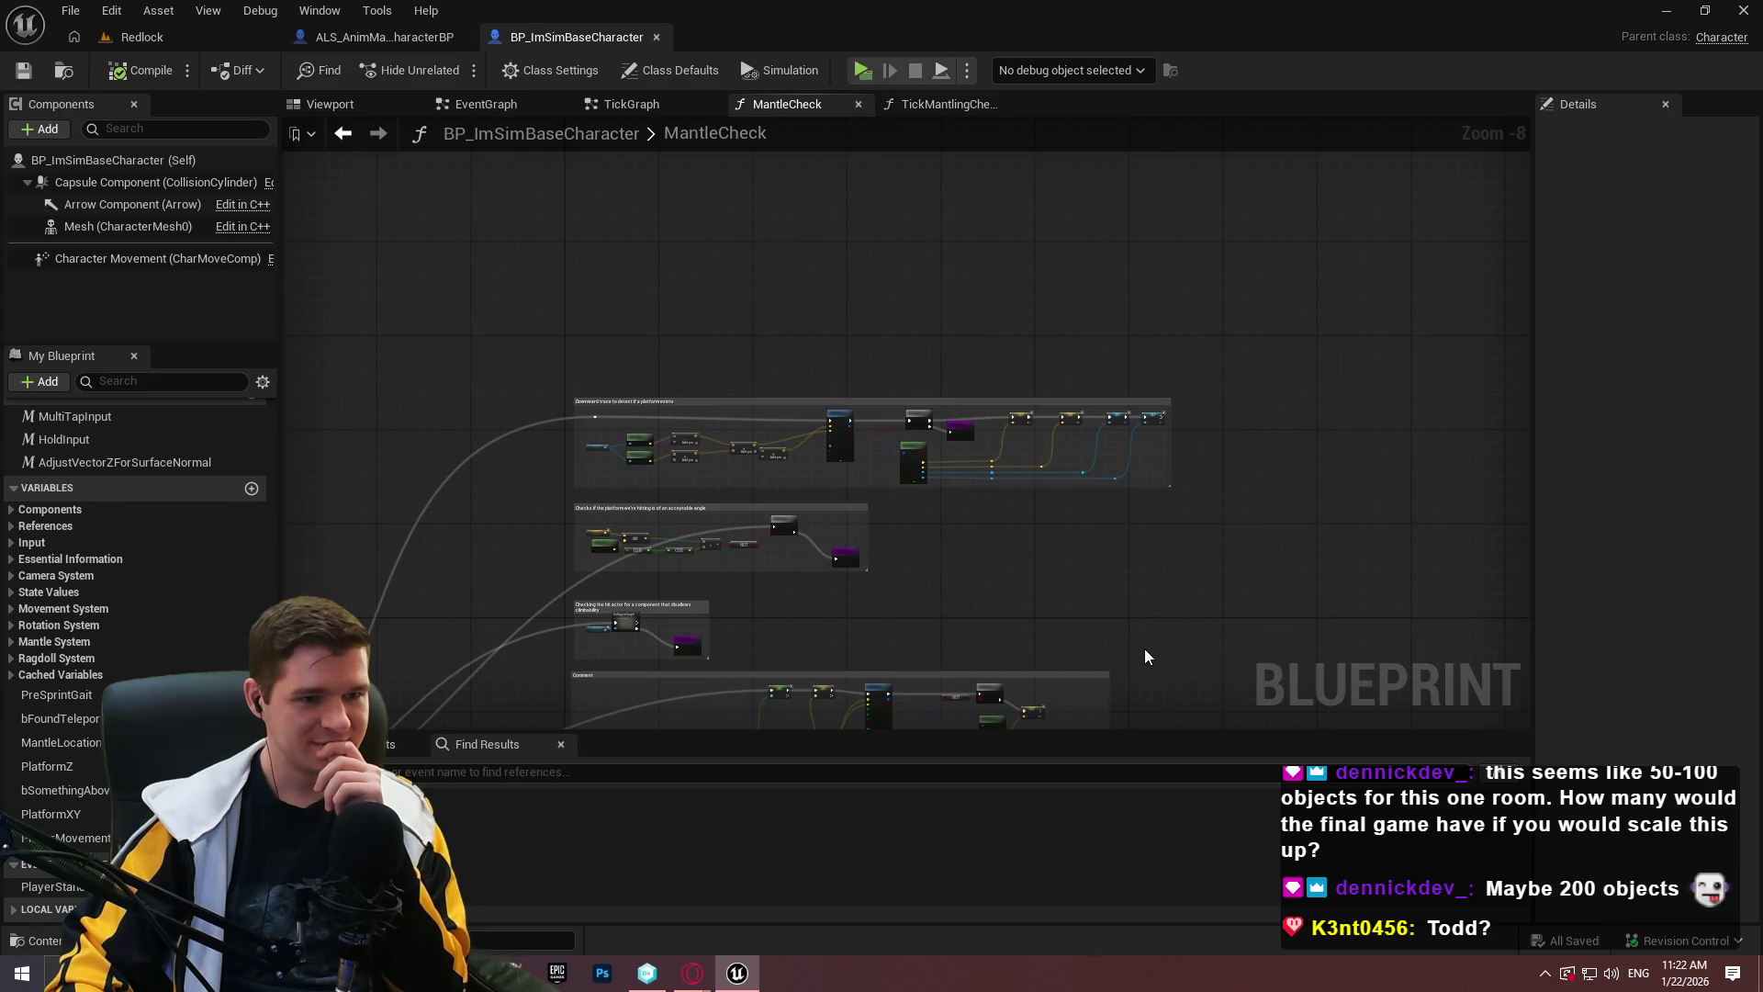
# Close the BP_ImSimBaseCharacter blueprint and return to the Redlock level editor.
pyautogui.moveTo(839, 625); pyautogui.dragTo(1020, 410)
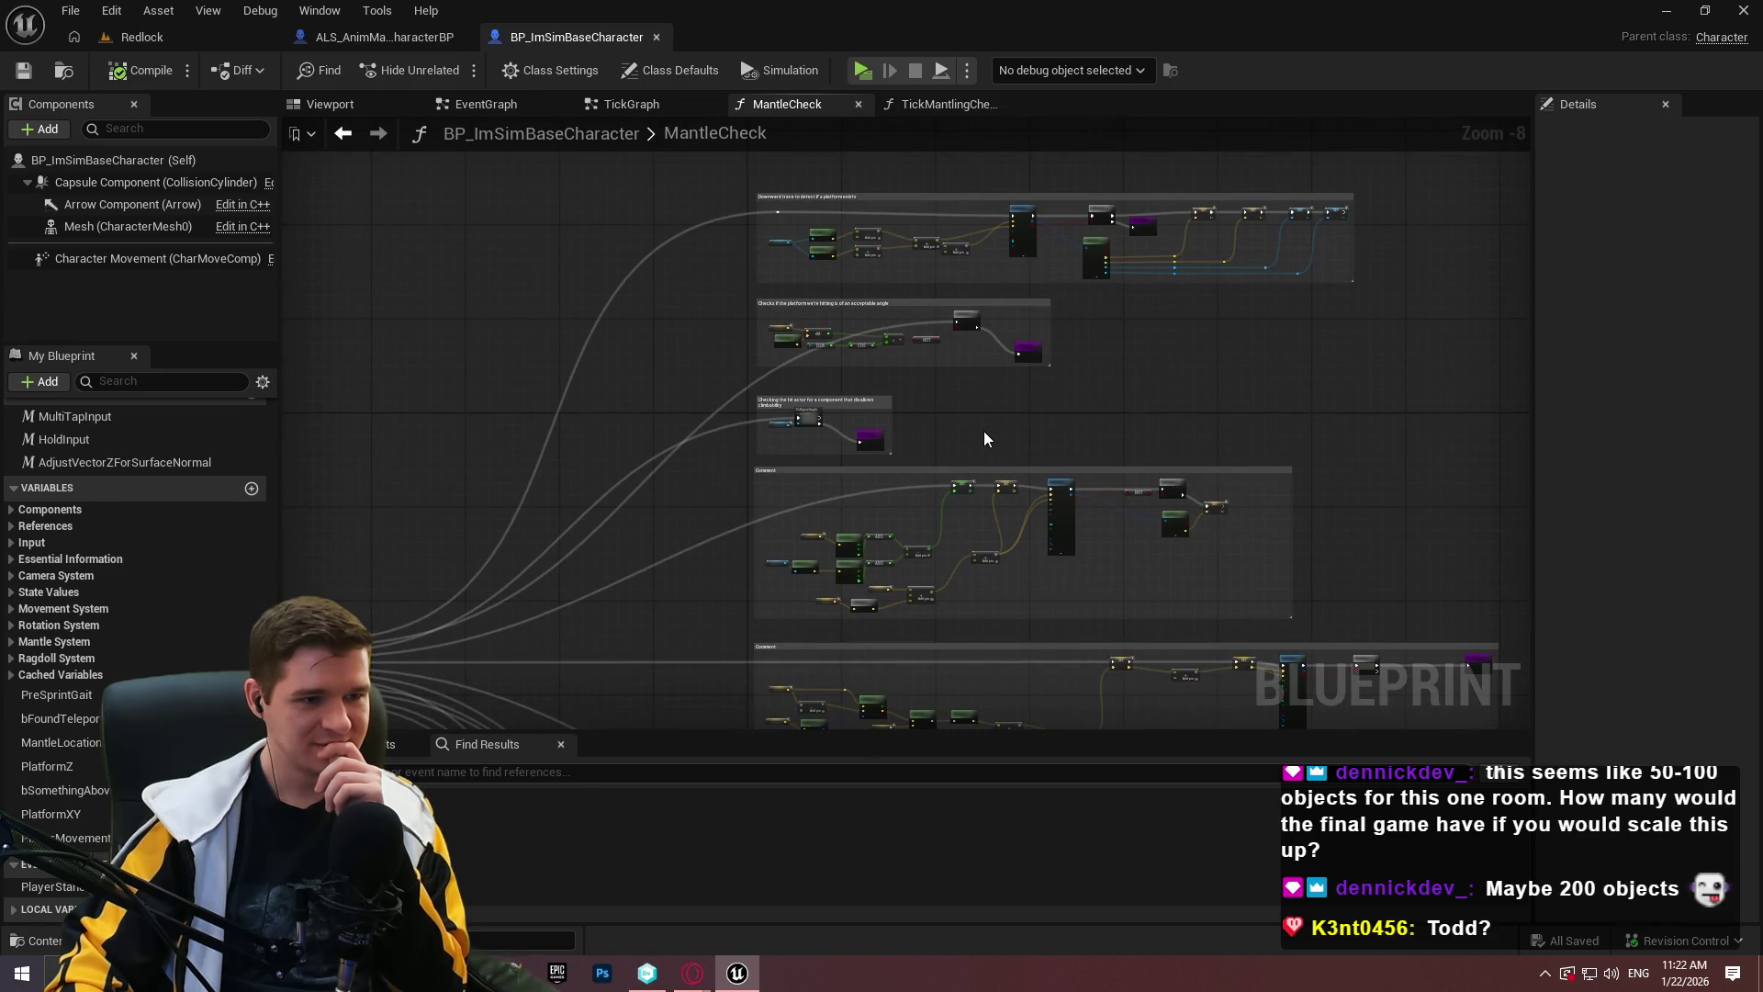
pyautogui.scroll(3, 917, 316)
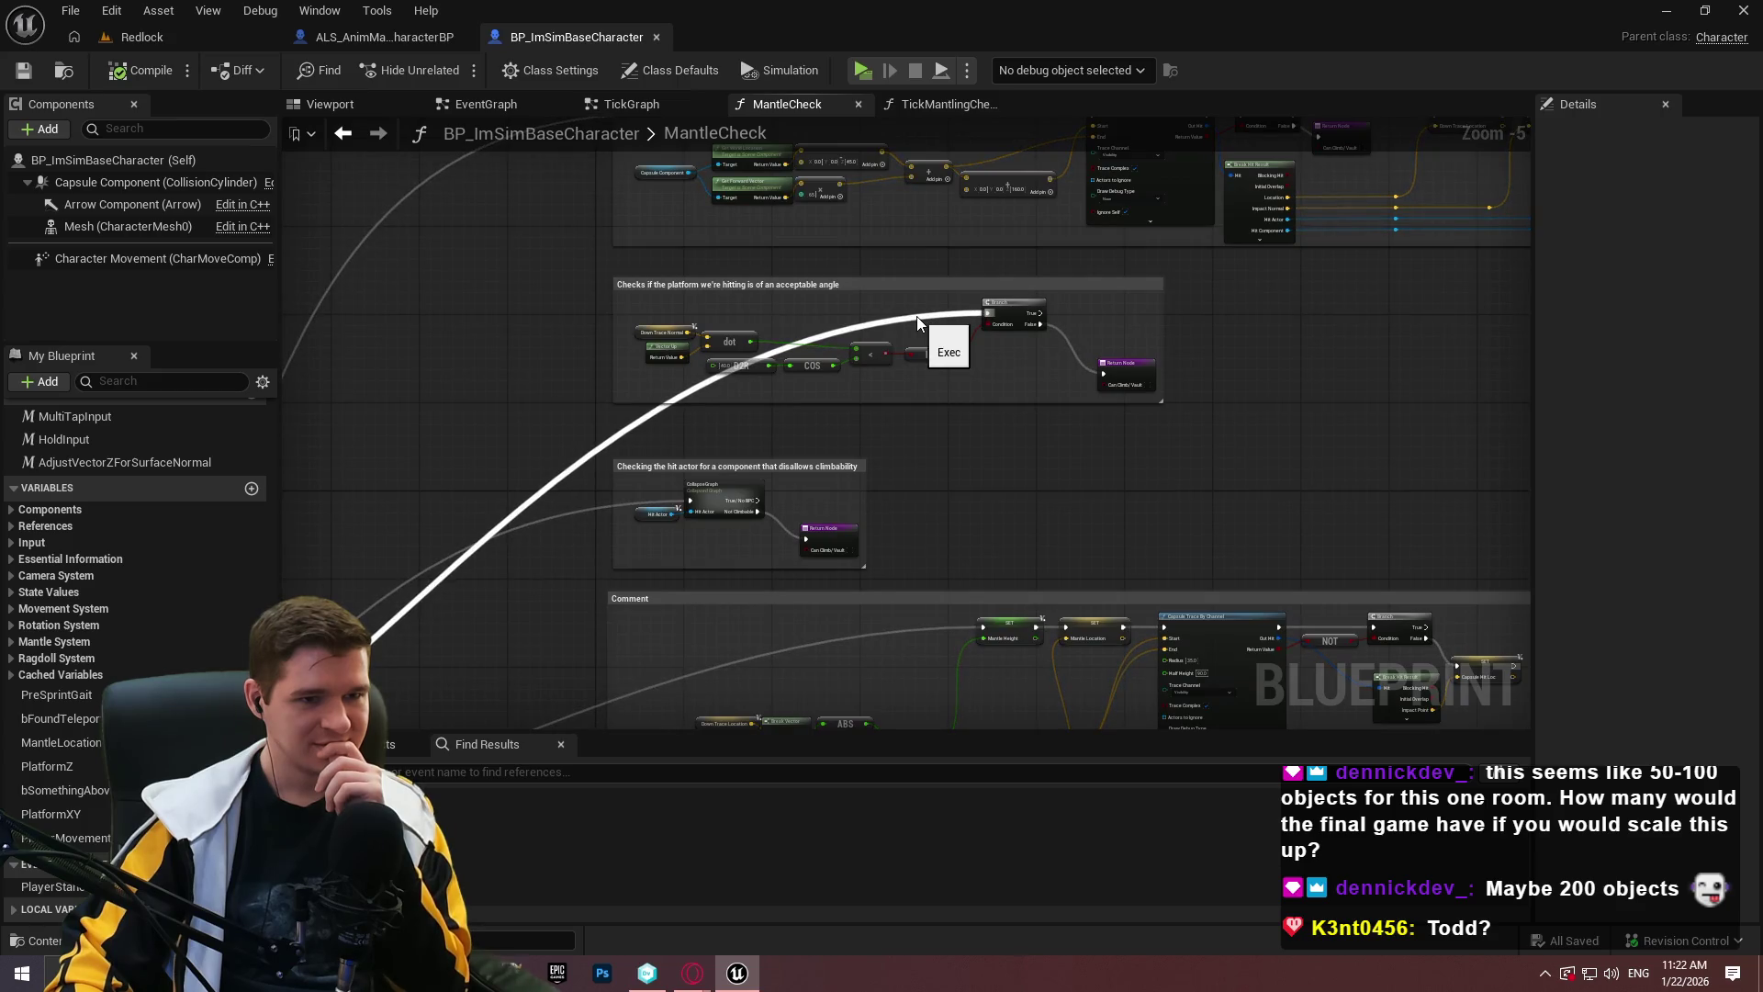
pyautogui.scroll(-1, 916, 331)
pyautogui.scroll(-2, 916, 340)
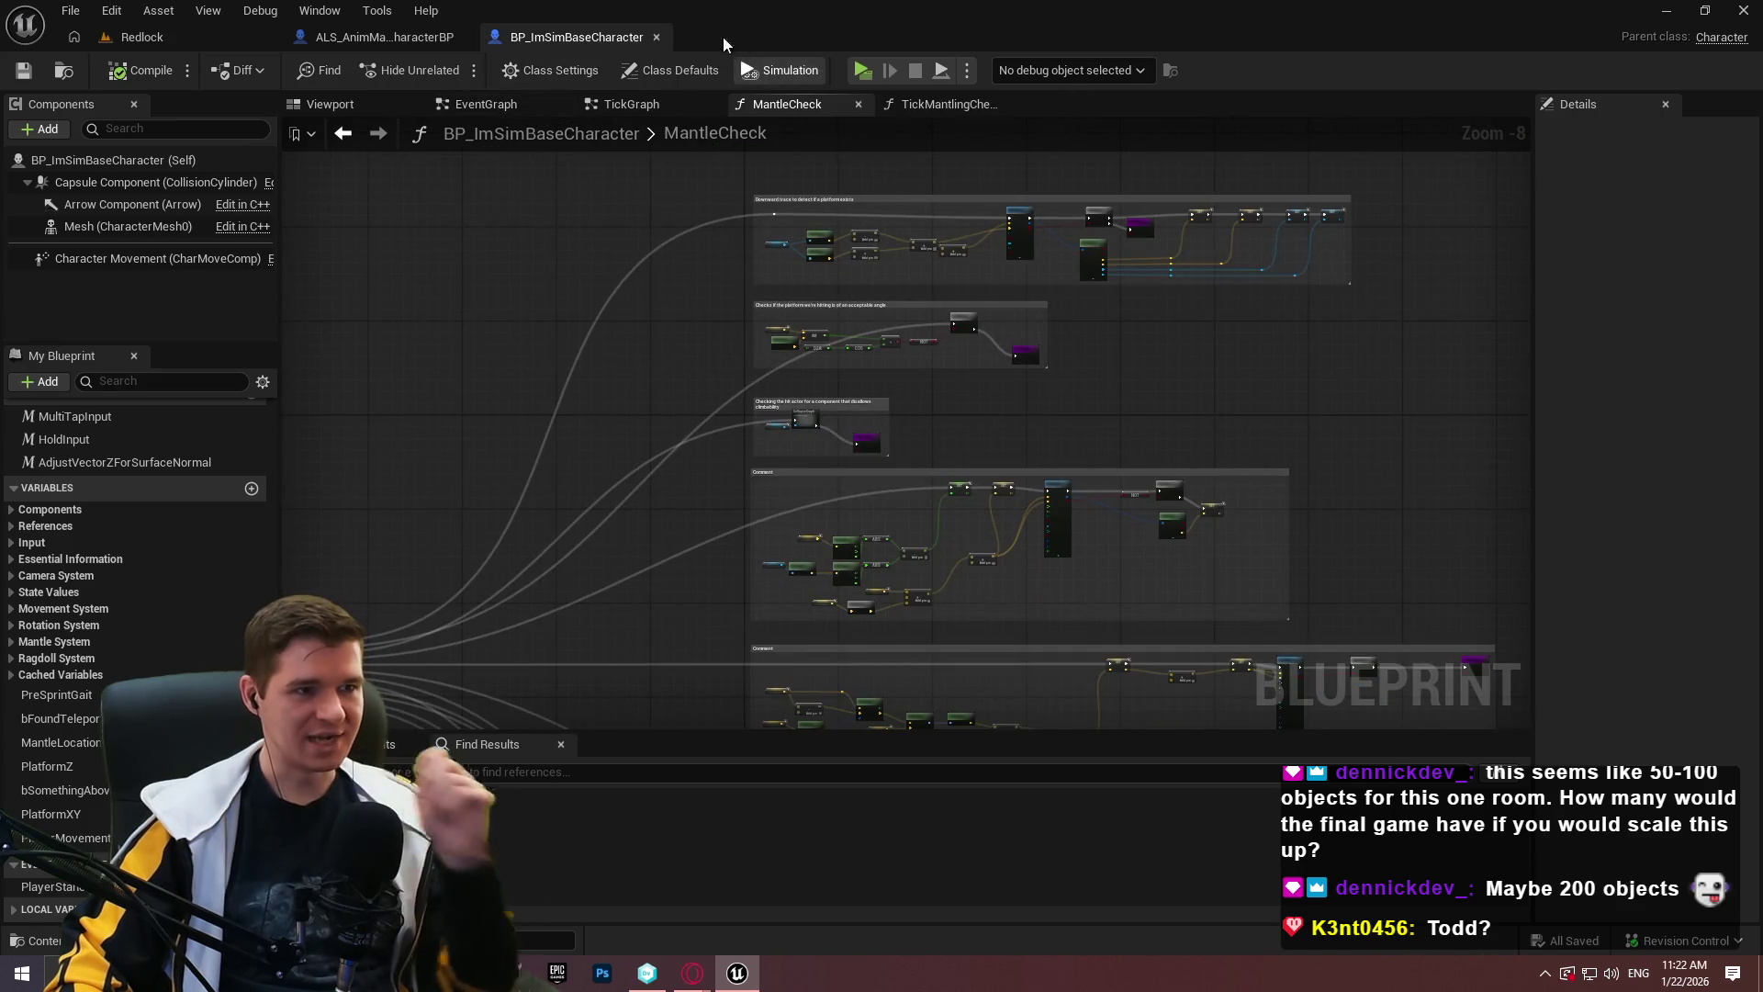
pyautogui.click(656, 37)
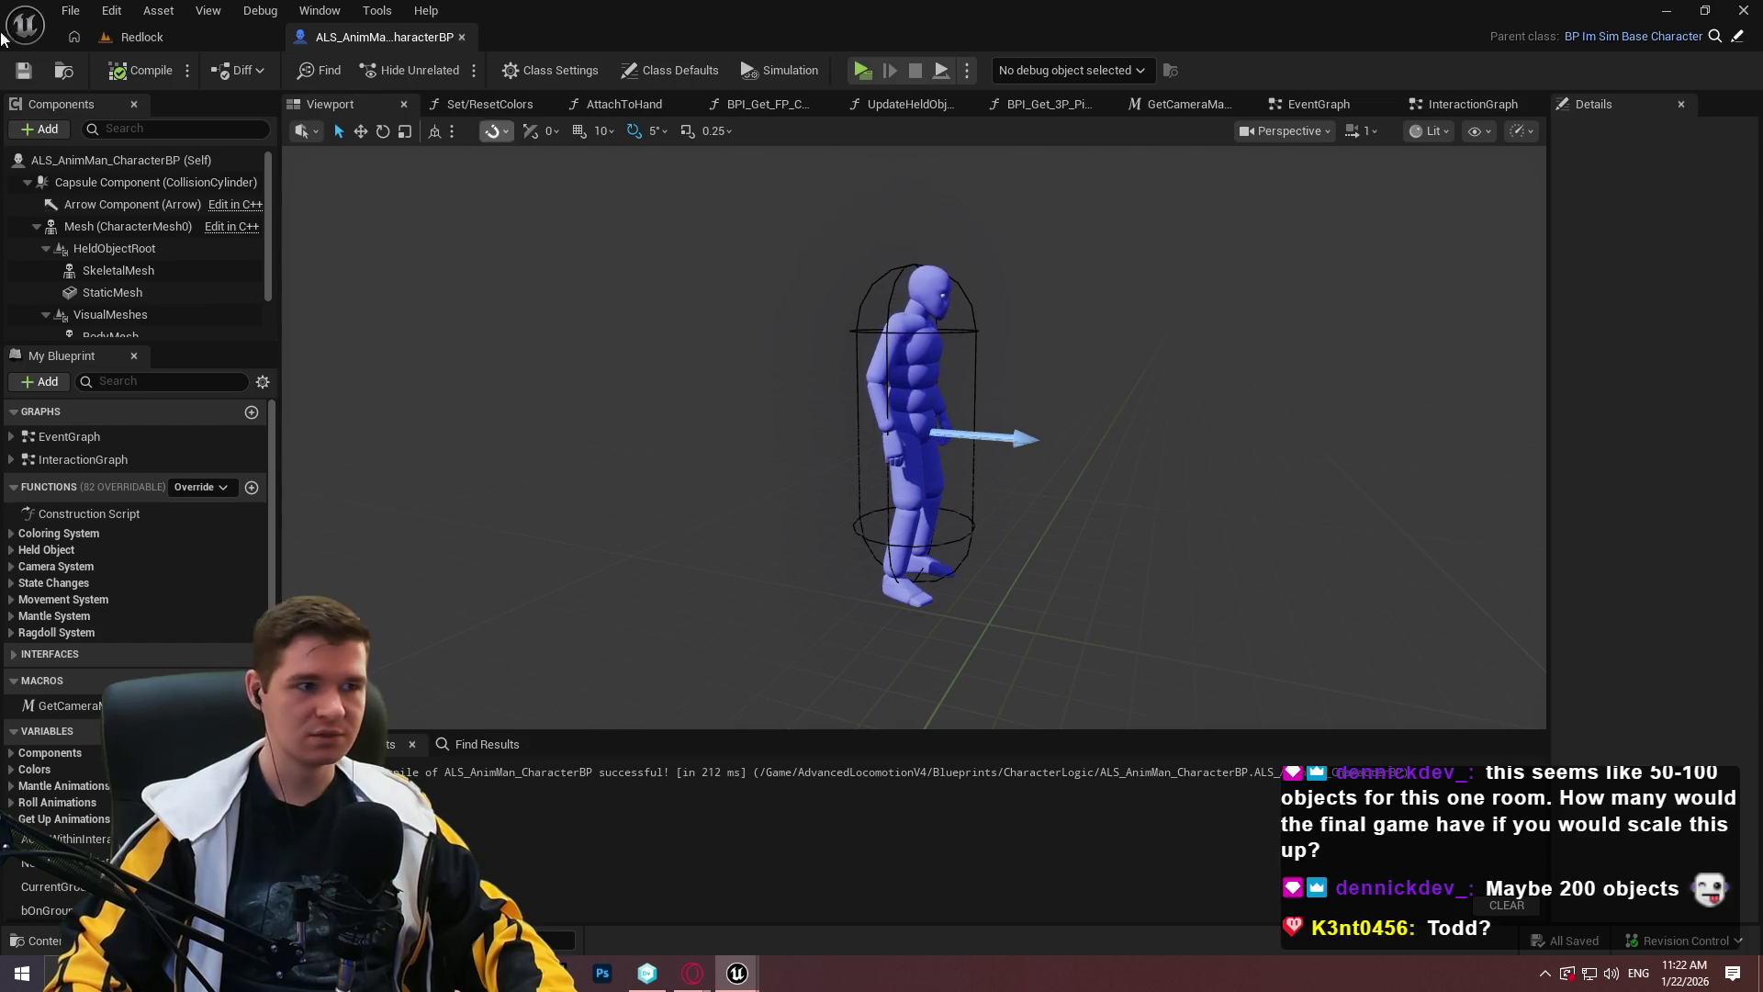
pyautogui.click(139, 37)
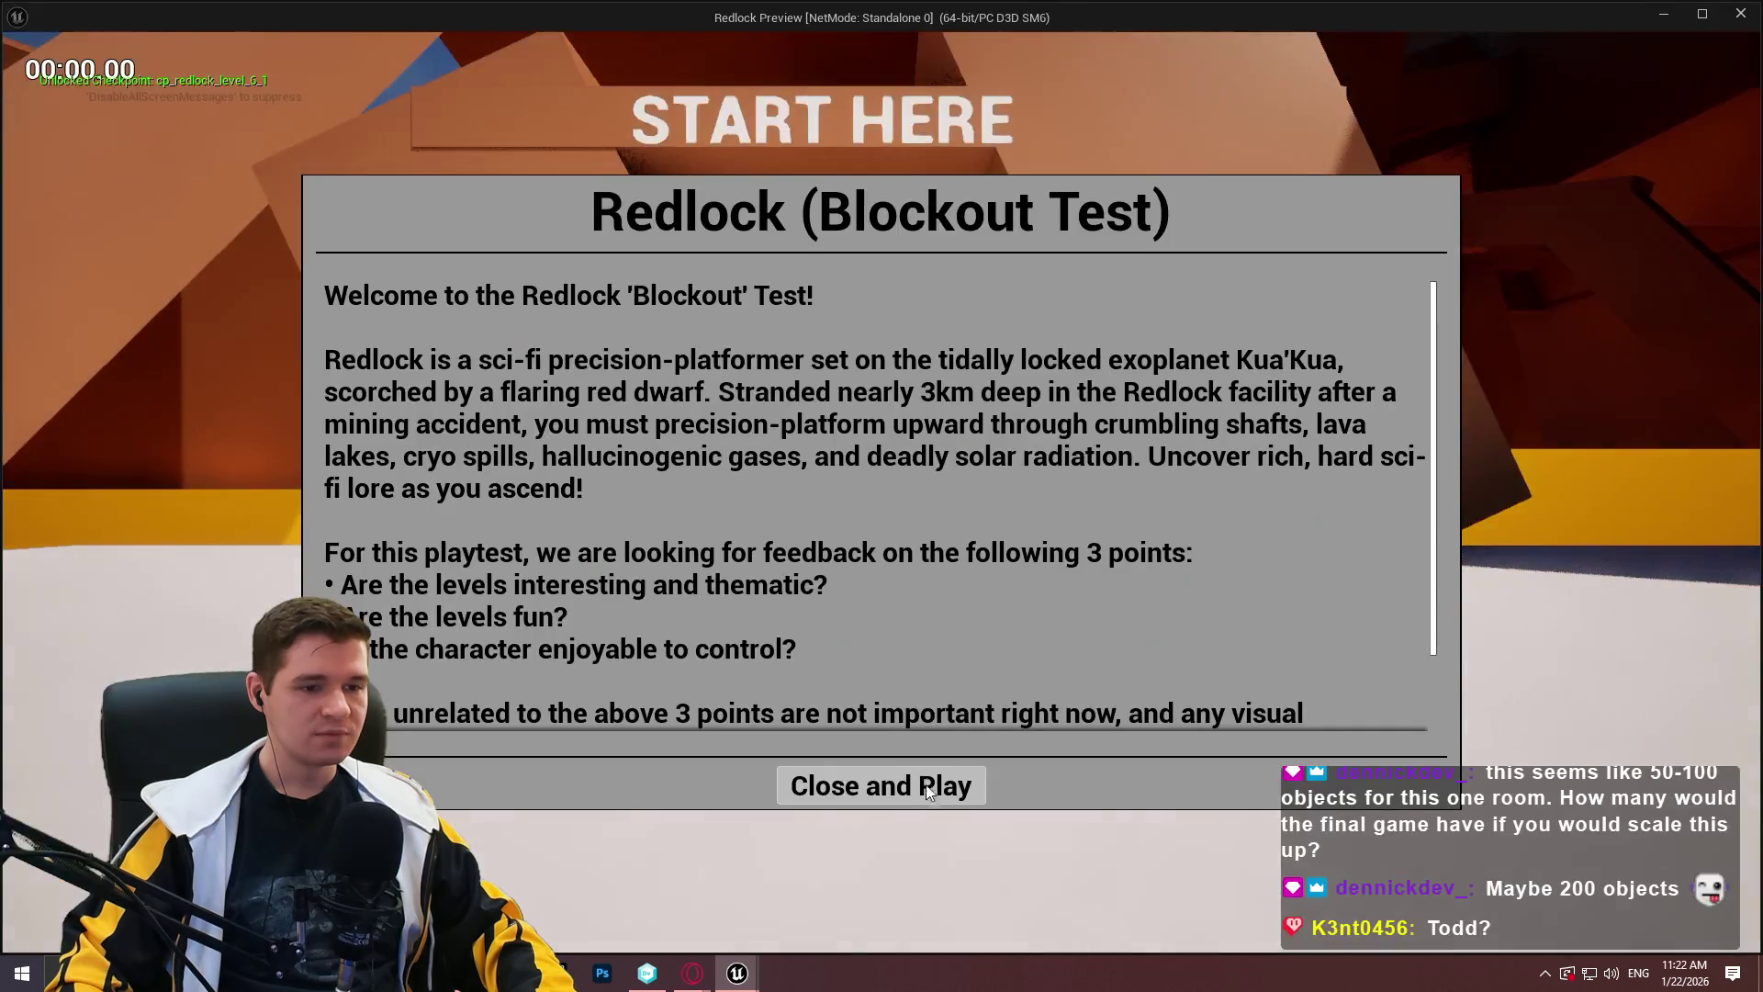
# Launch the level as a standalone game and bring the preview window to the front.
pyautogui.click(882, 784)
pyautogui.press('super')
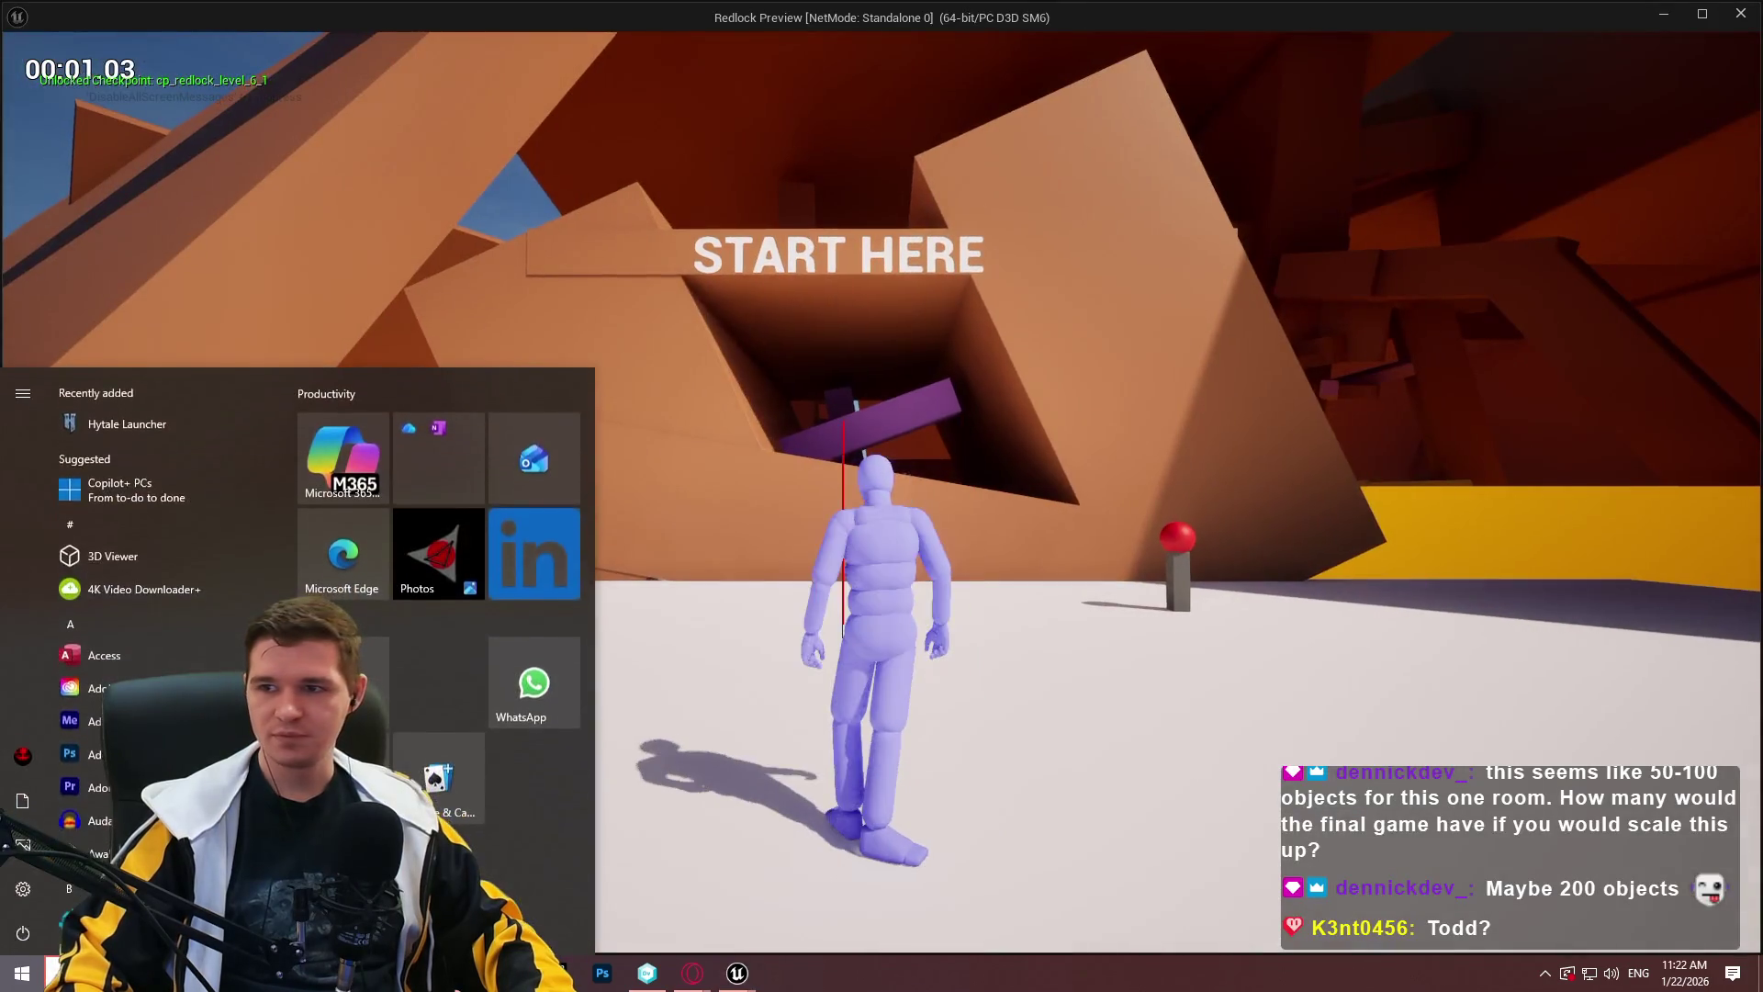
pyautogui.hotkey('alt', 'Tab')
pyautogui.moveTo(739, 972)
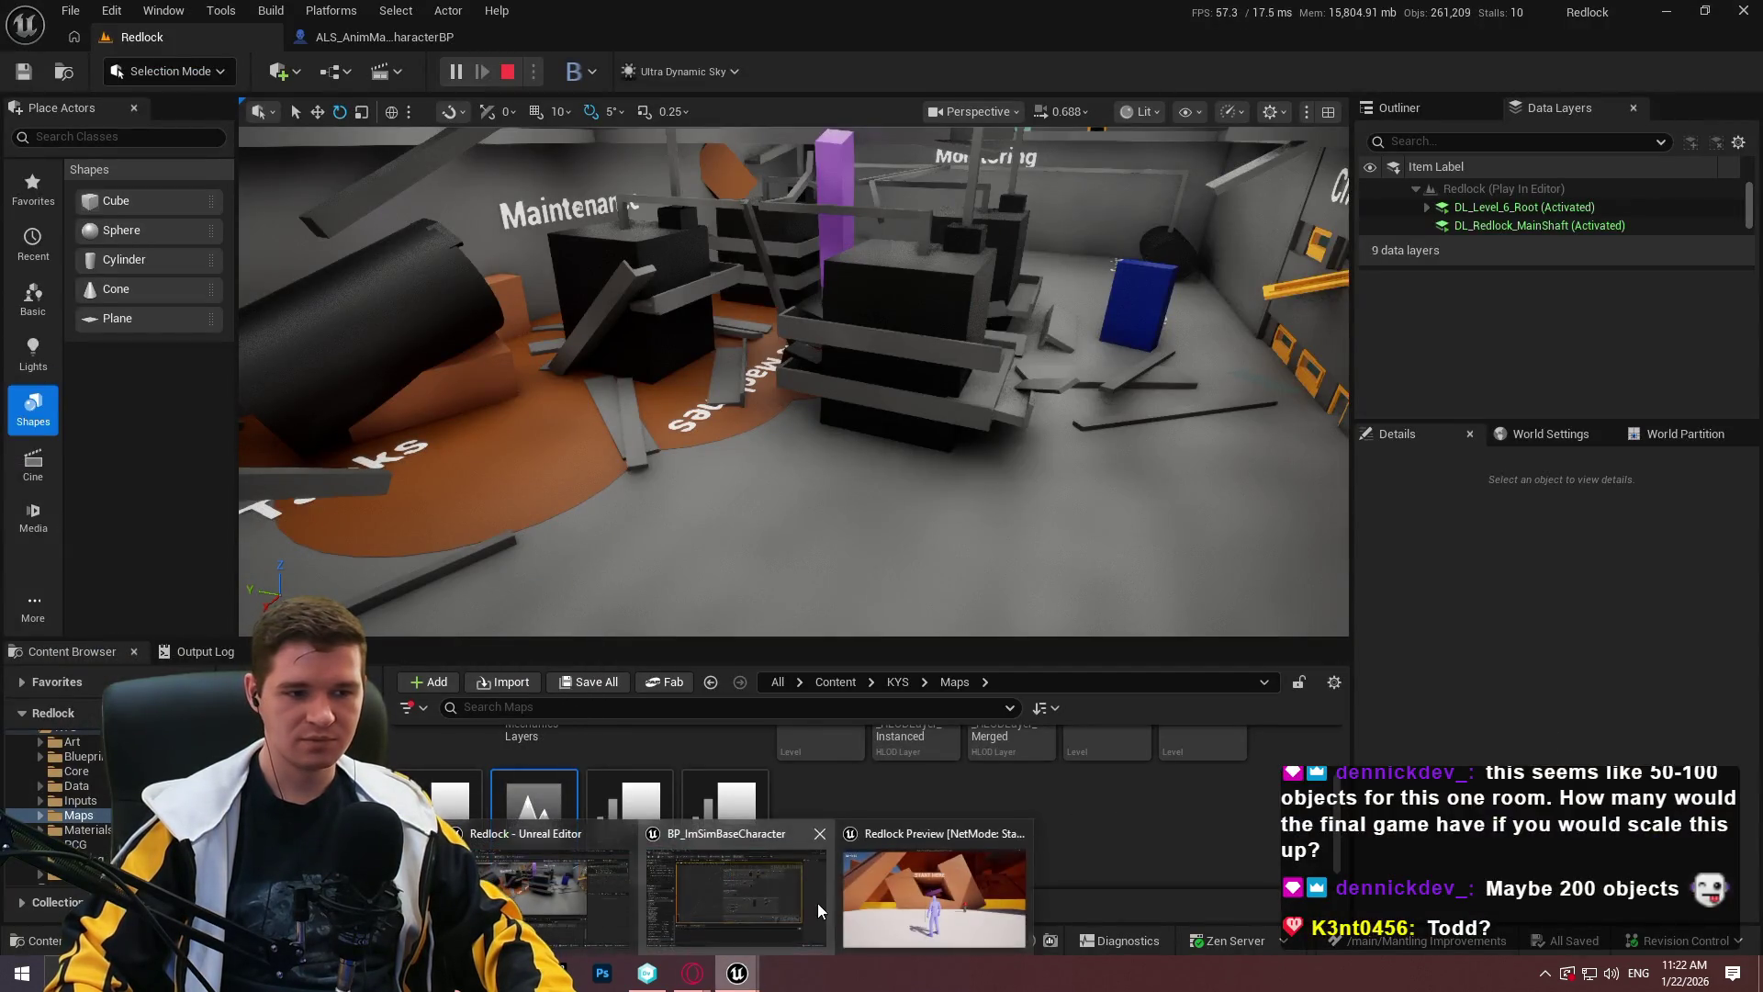
pyautogui.click(818, 902)
# Run the character at the orange wall and jump, then refocus the preview window.
pyautogui.press('w')
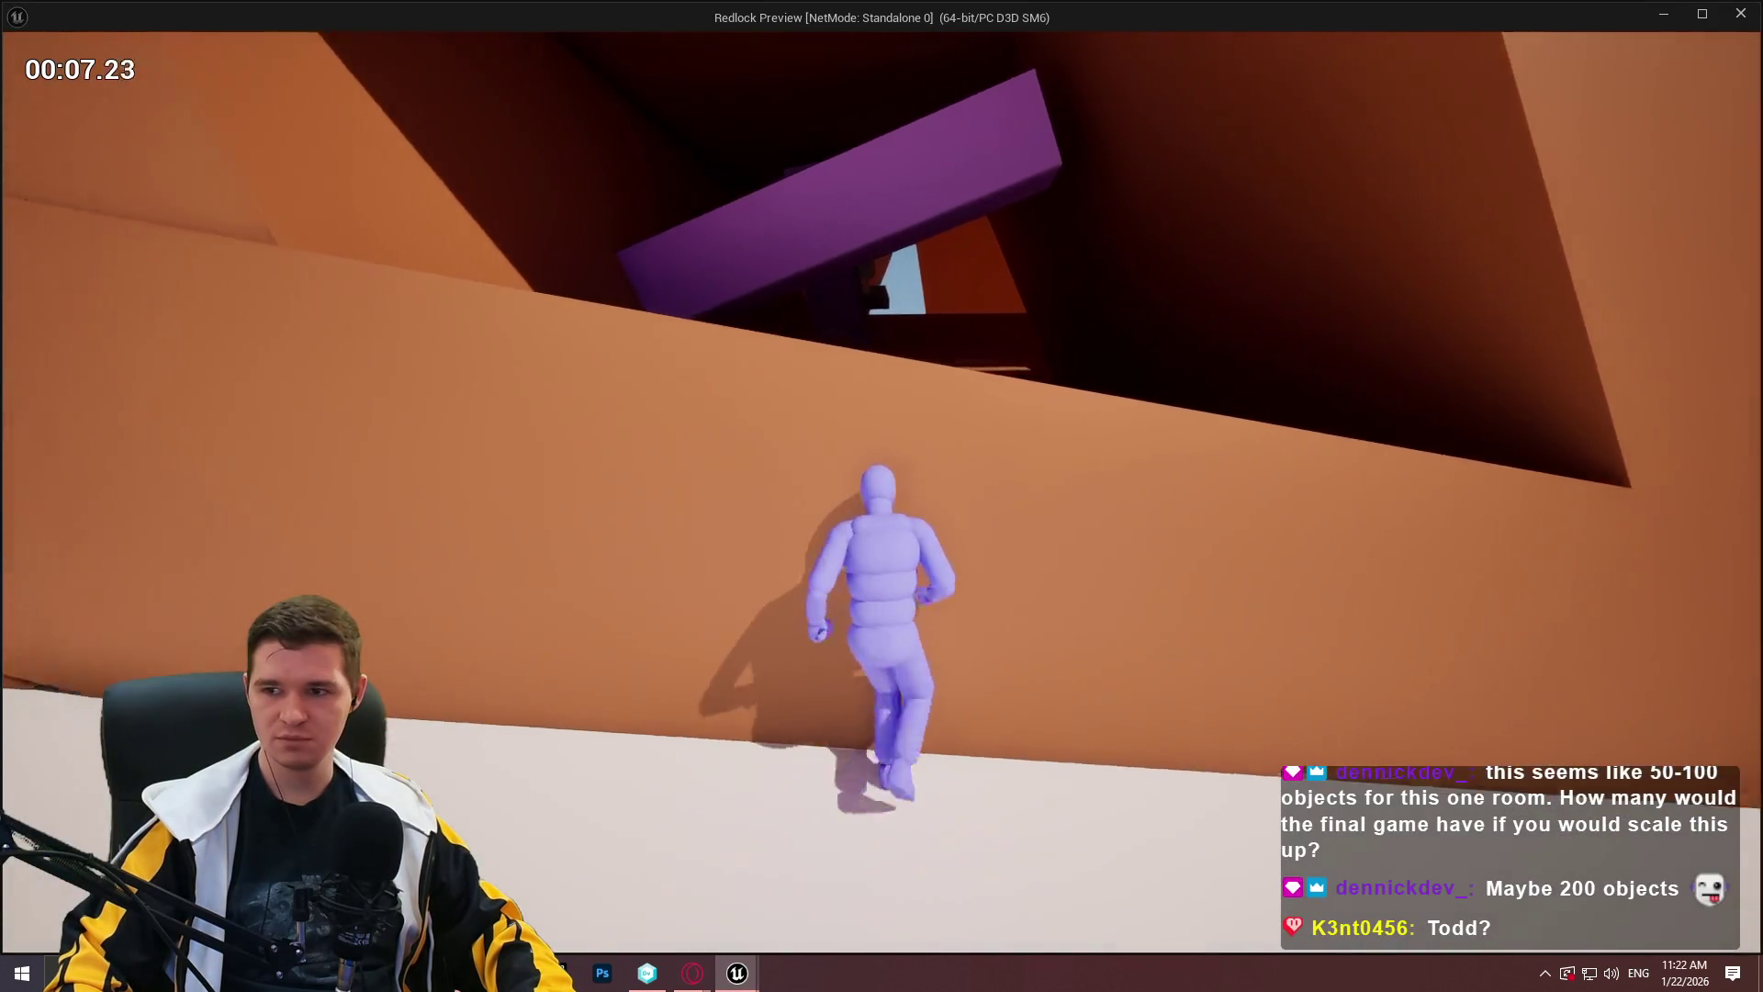
pyautogui.press('space')
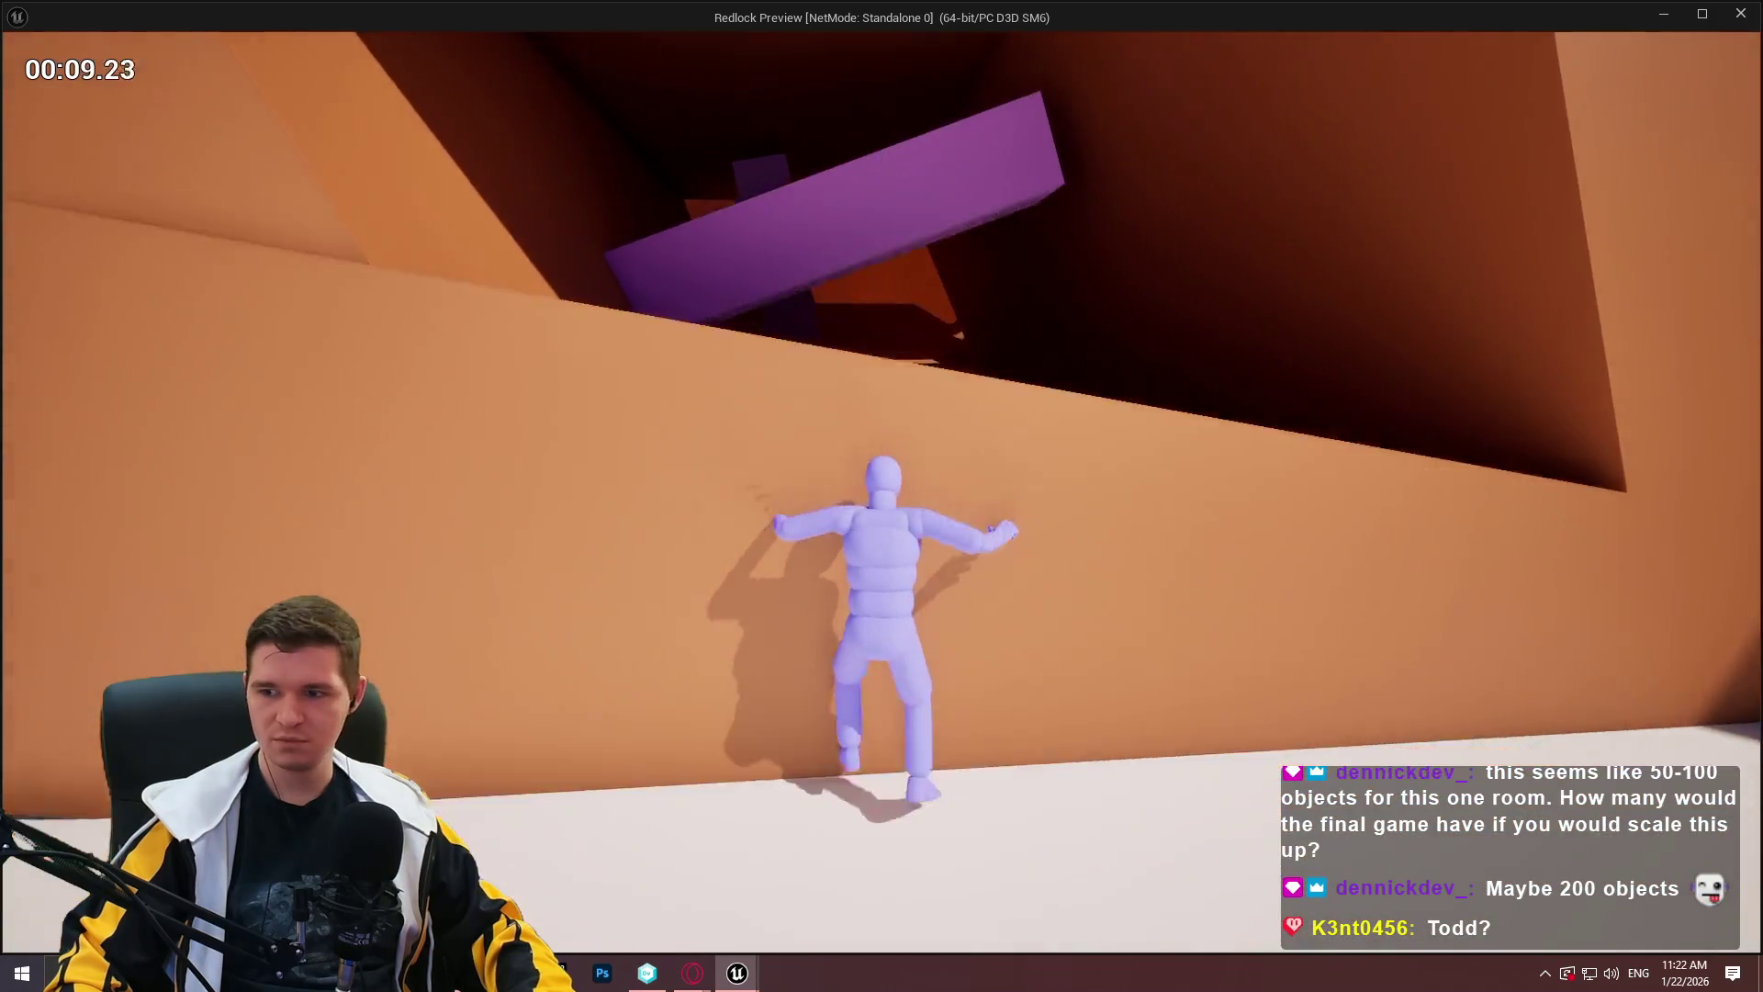
pyautogui.press('super')
pyautogui.press('super')
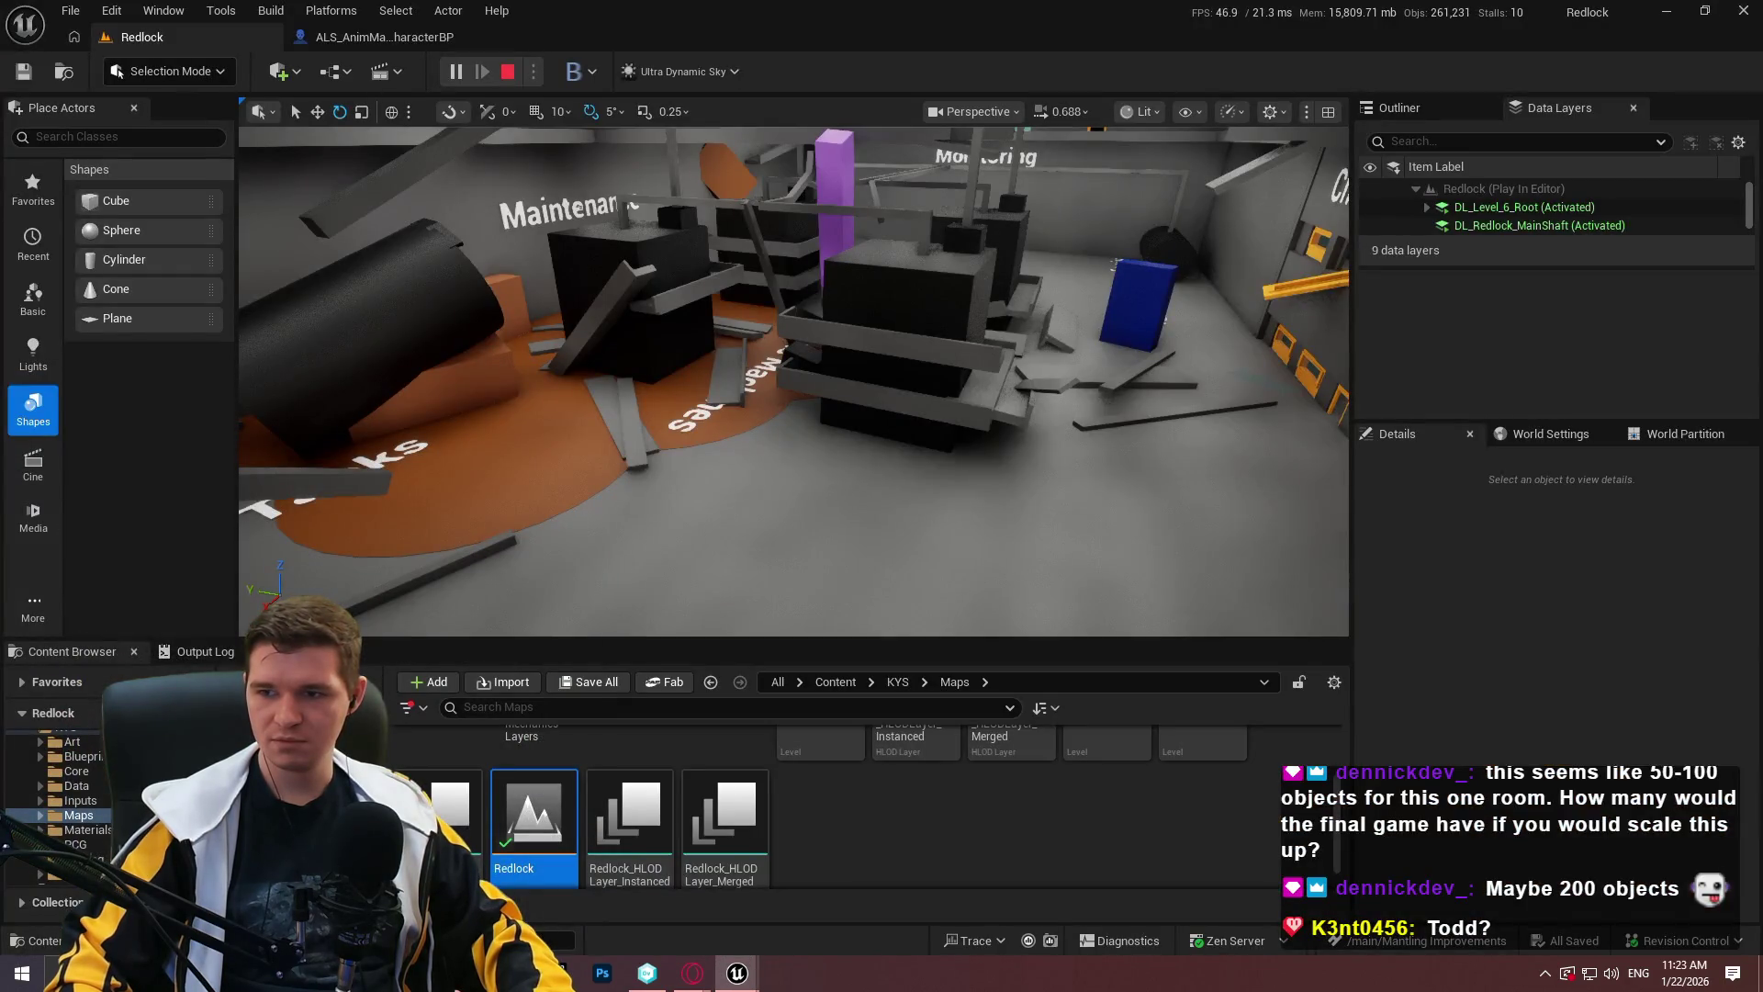
pyautogui.rightClick(892, 287)
pyautogui.moveTo(774, 979)
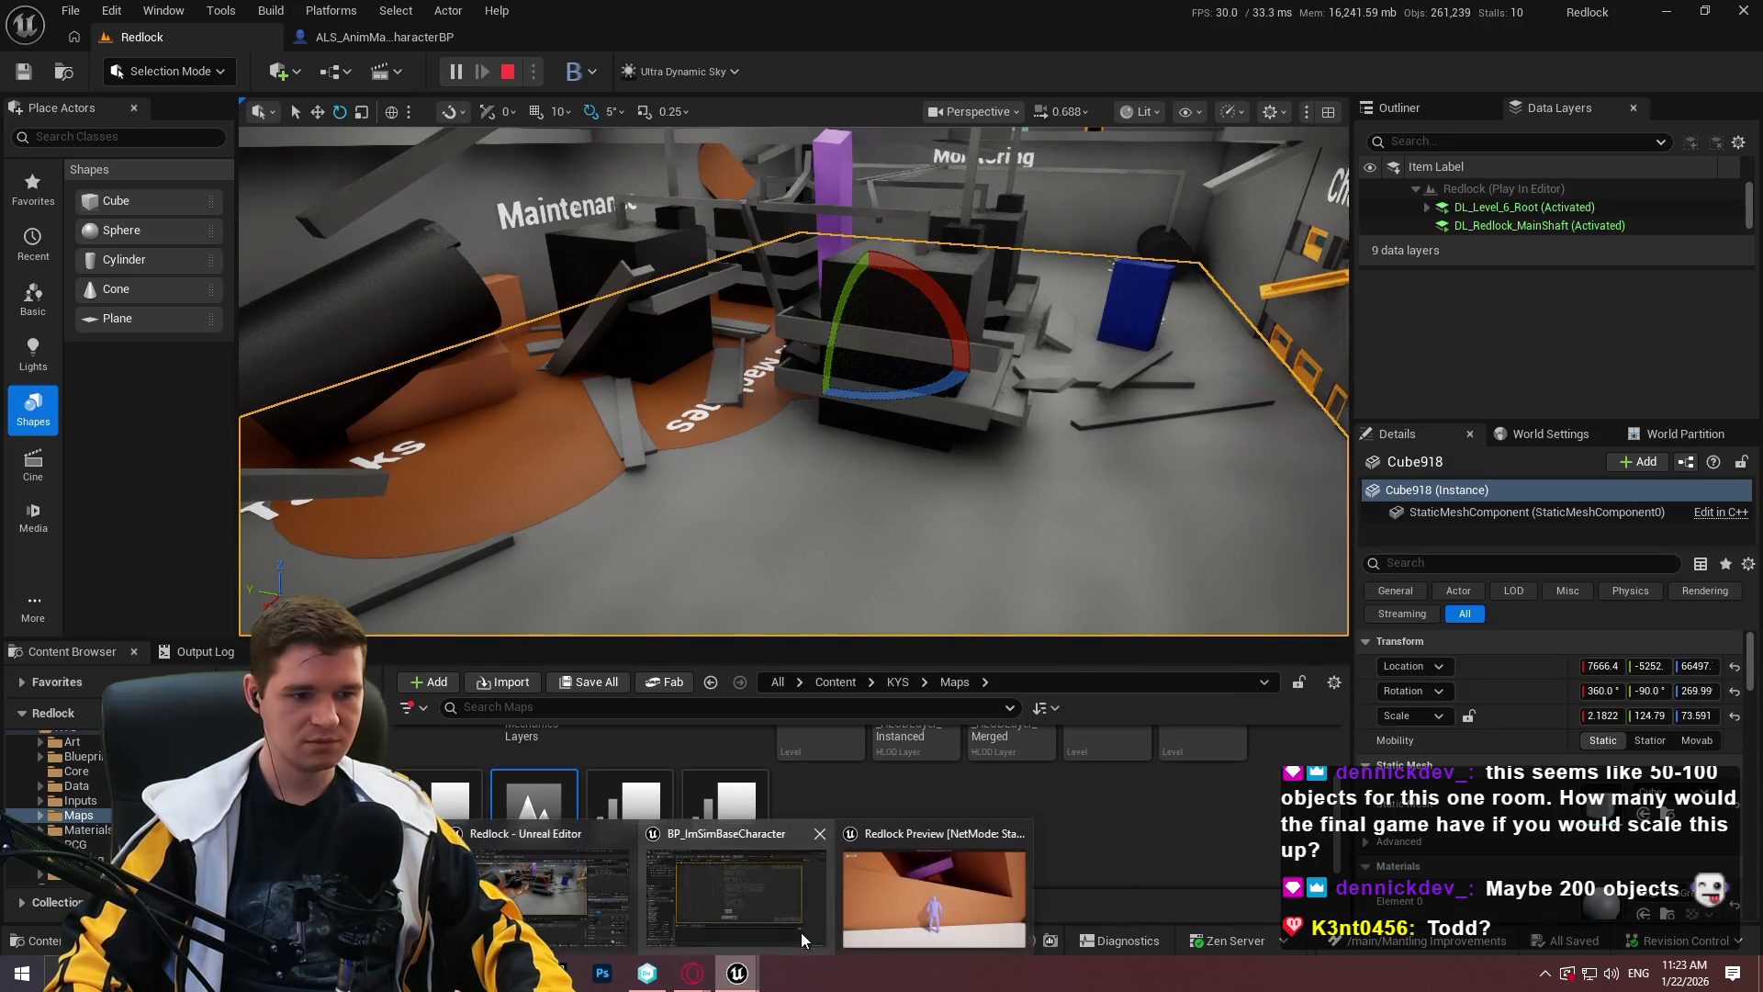
pyautogui.click(863, 886)
# Climb the character up the wall toward the ledge, then end the play session.
pyautogui.press('w')
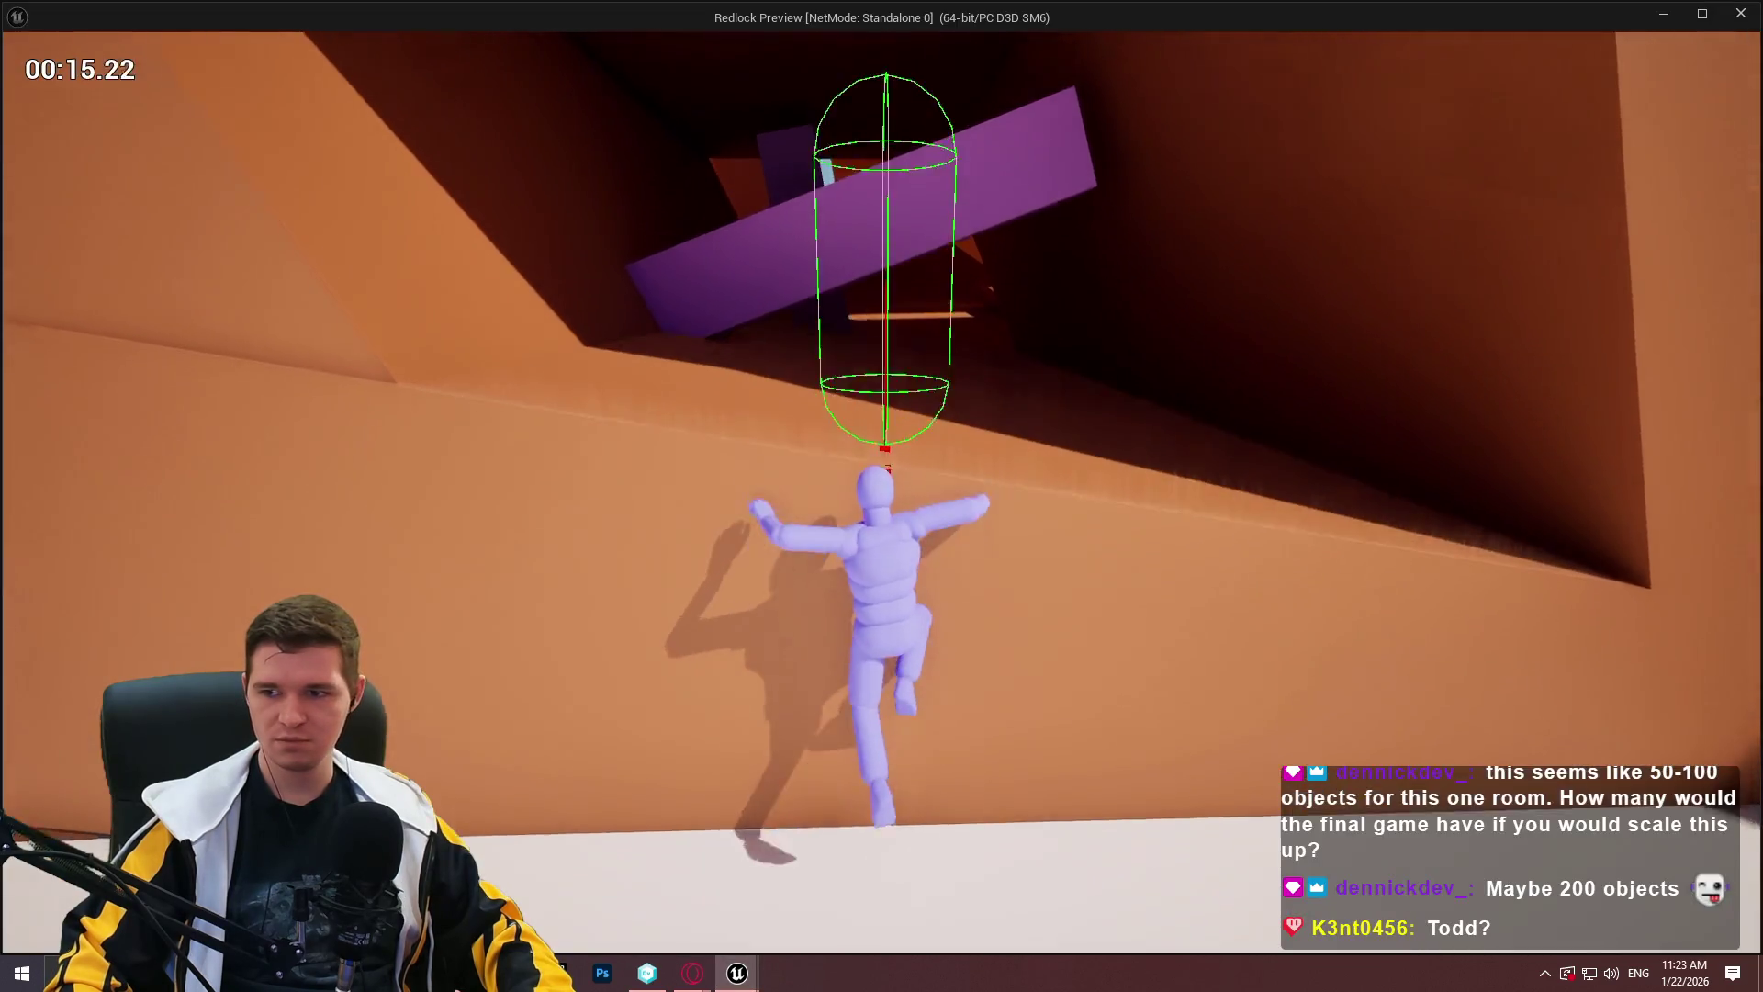
pyautogui.press('w')
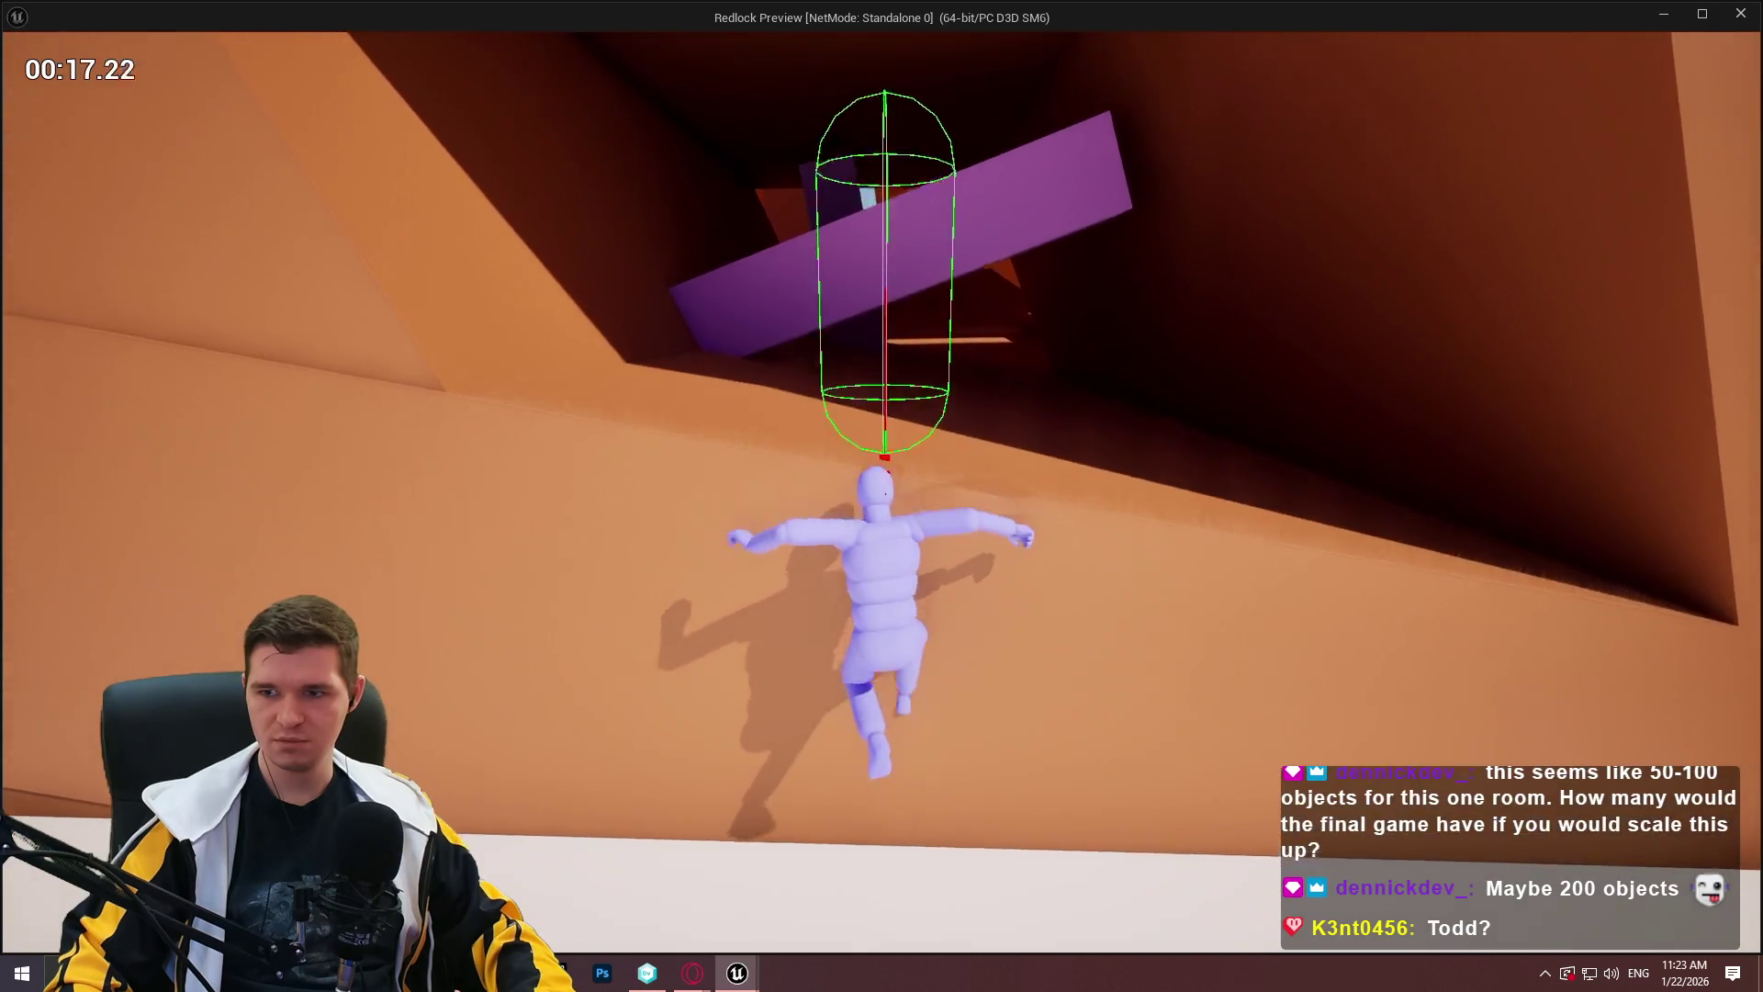
pyautogui.press('w')
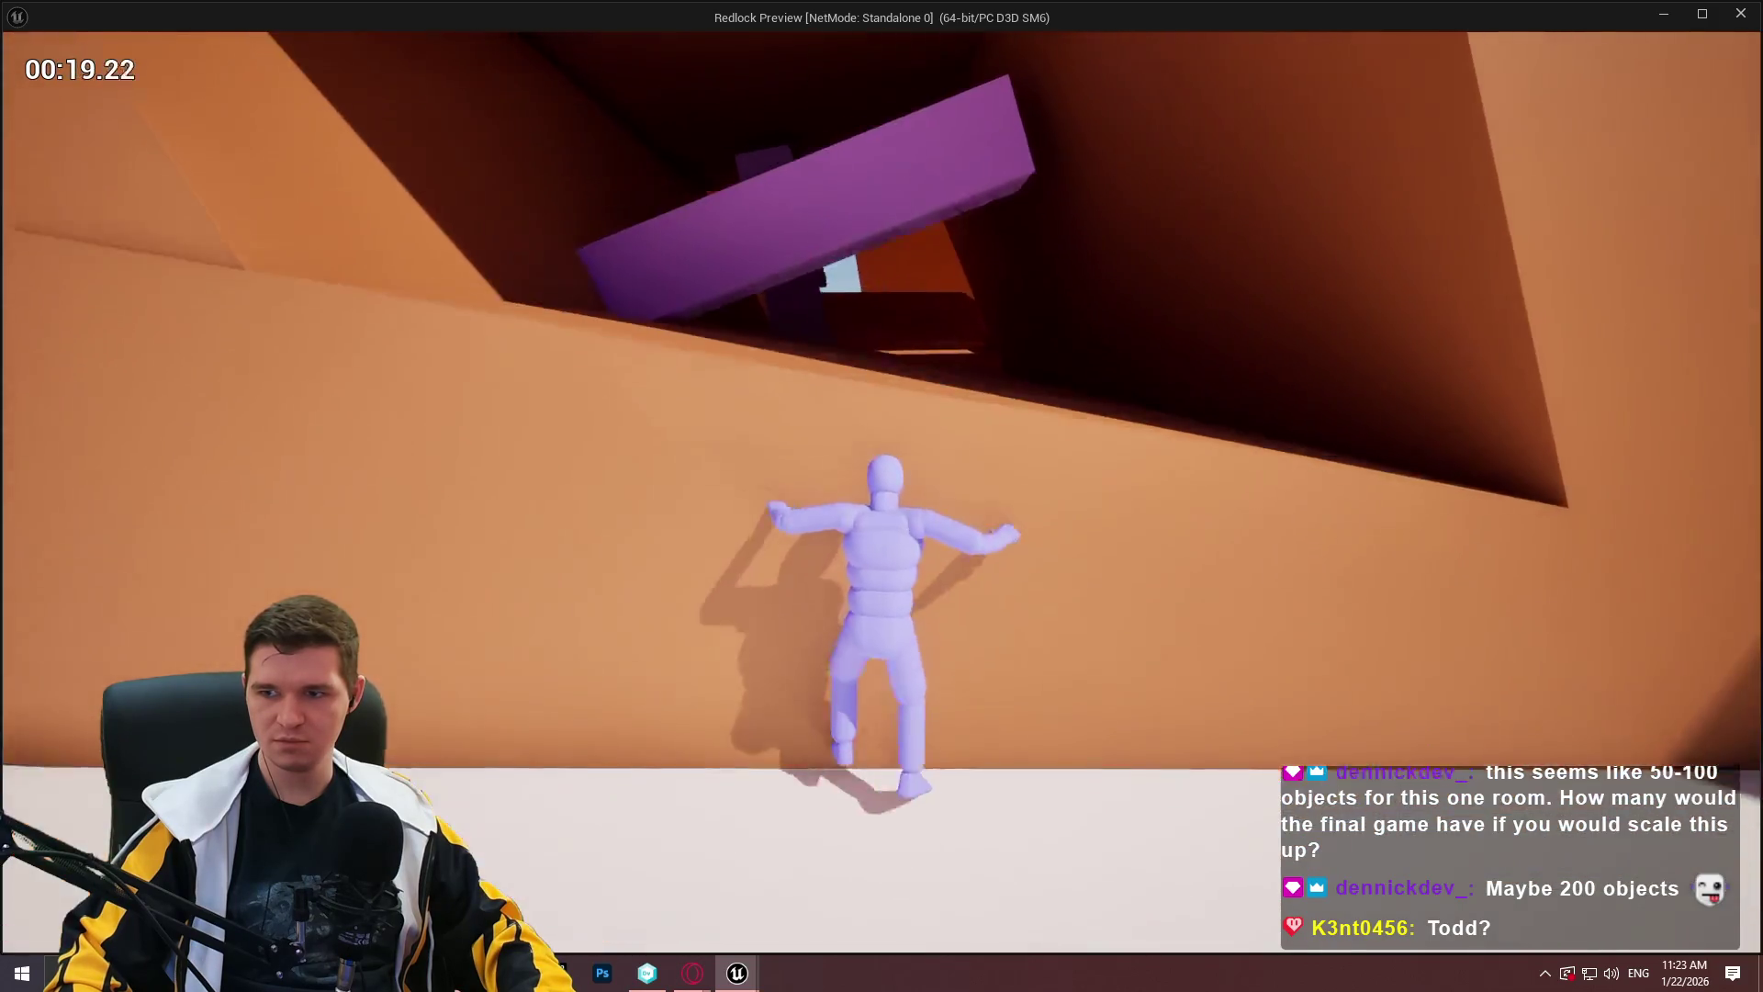
pyautogui.press('Escape')
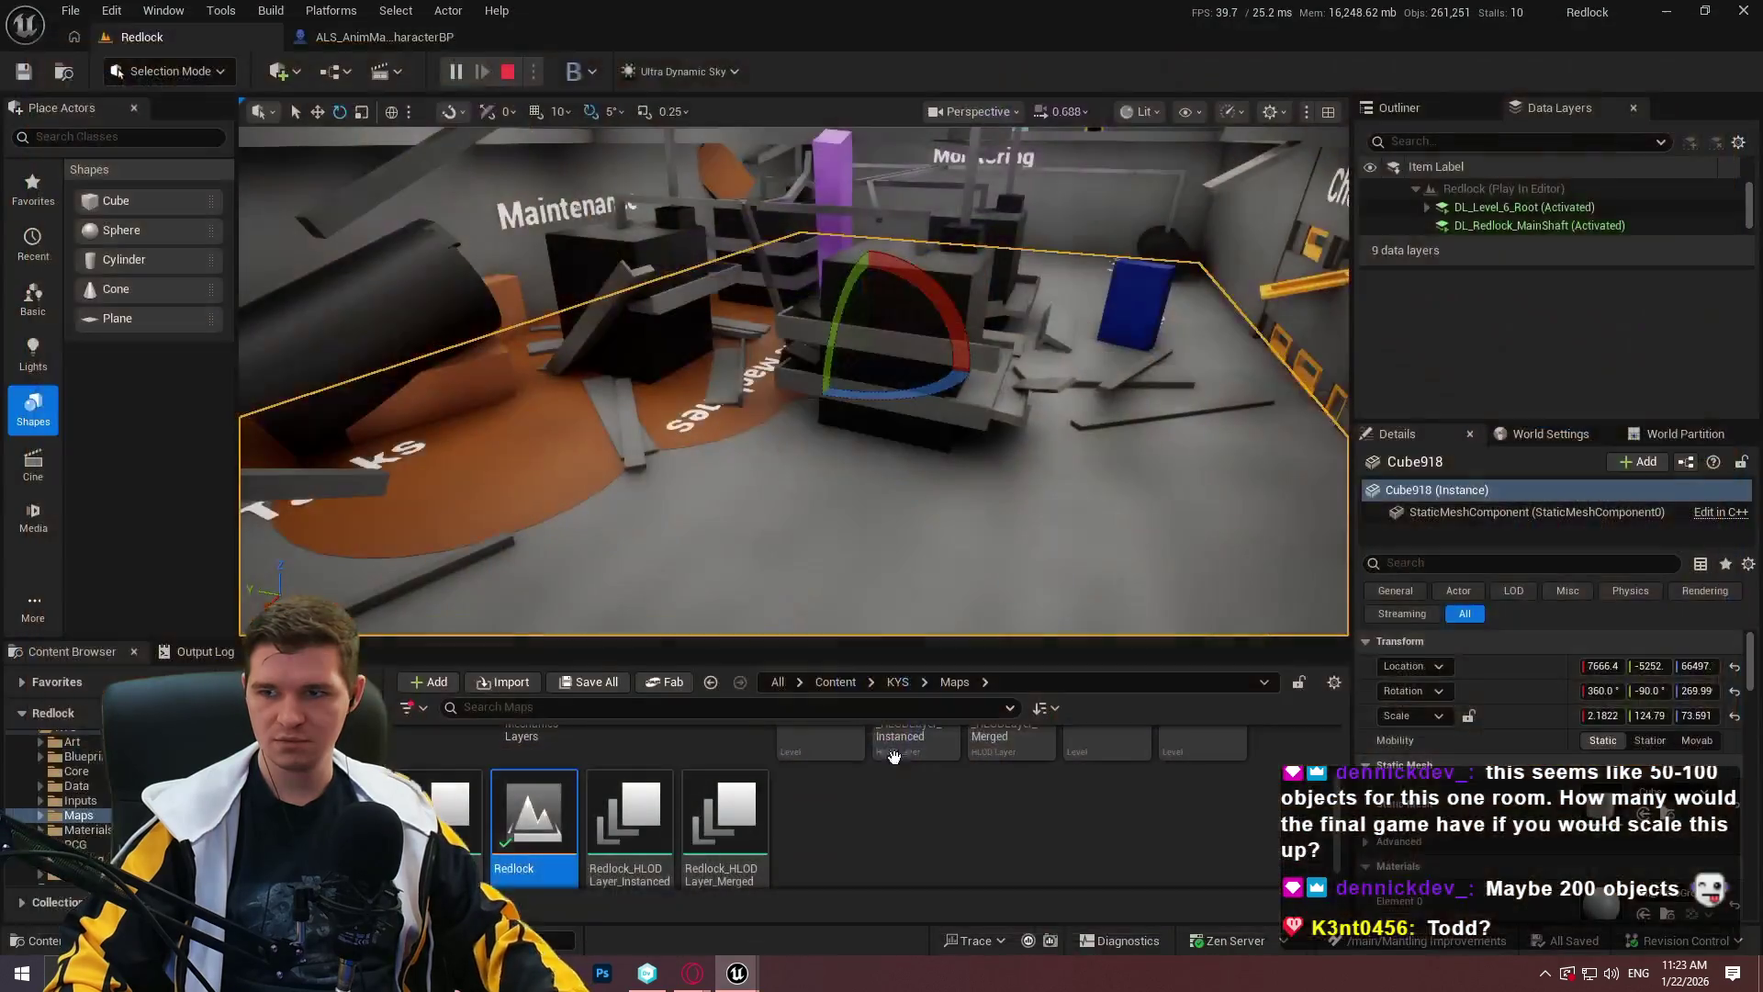
pyautogui.scroll(10, 786, 263)
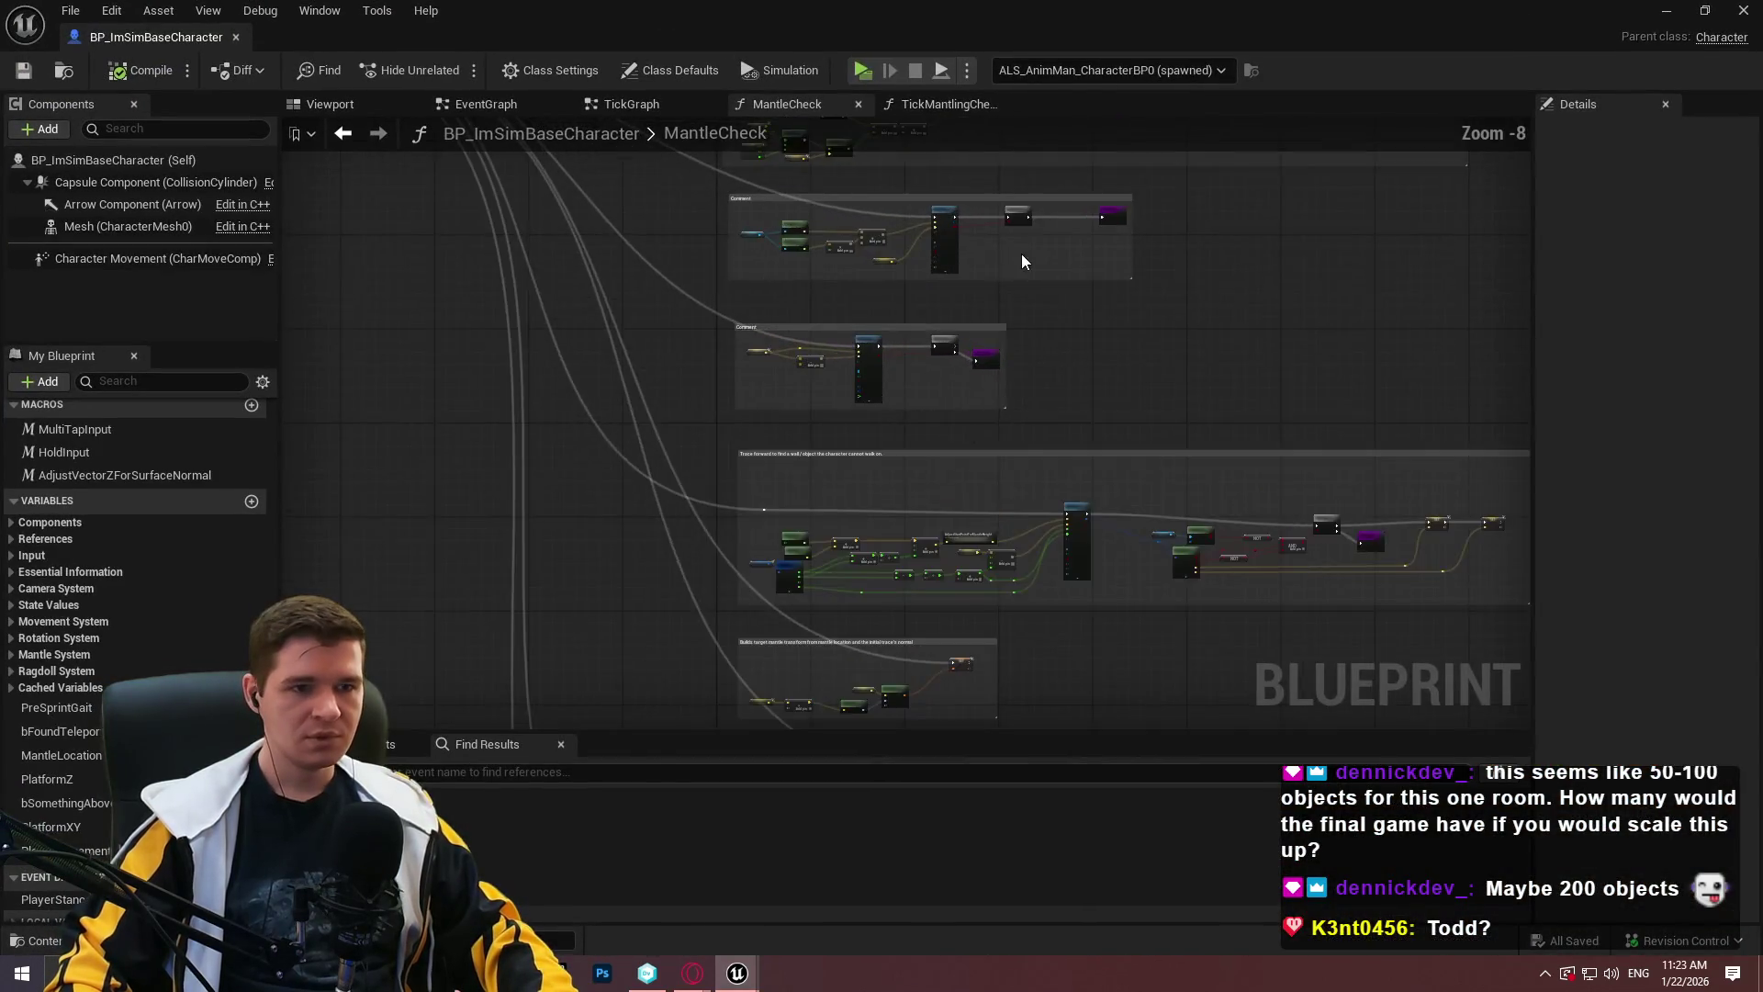
# Set the first Line Trace and Capsule Trace By Channel nodes' Draw Debug Type to For One Frame.
pyautogui.moveTo(1362, 480); pyautogui.dragTo(1497, 506)
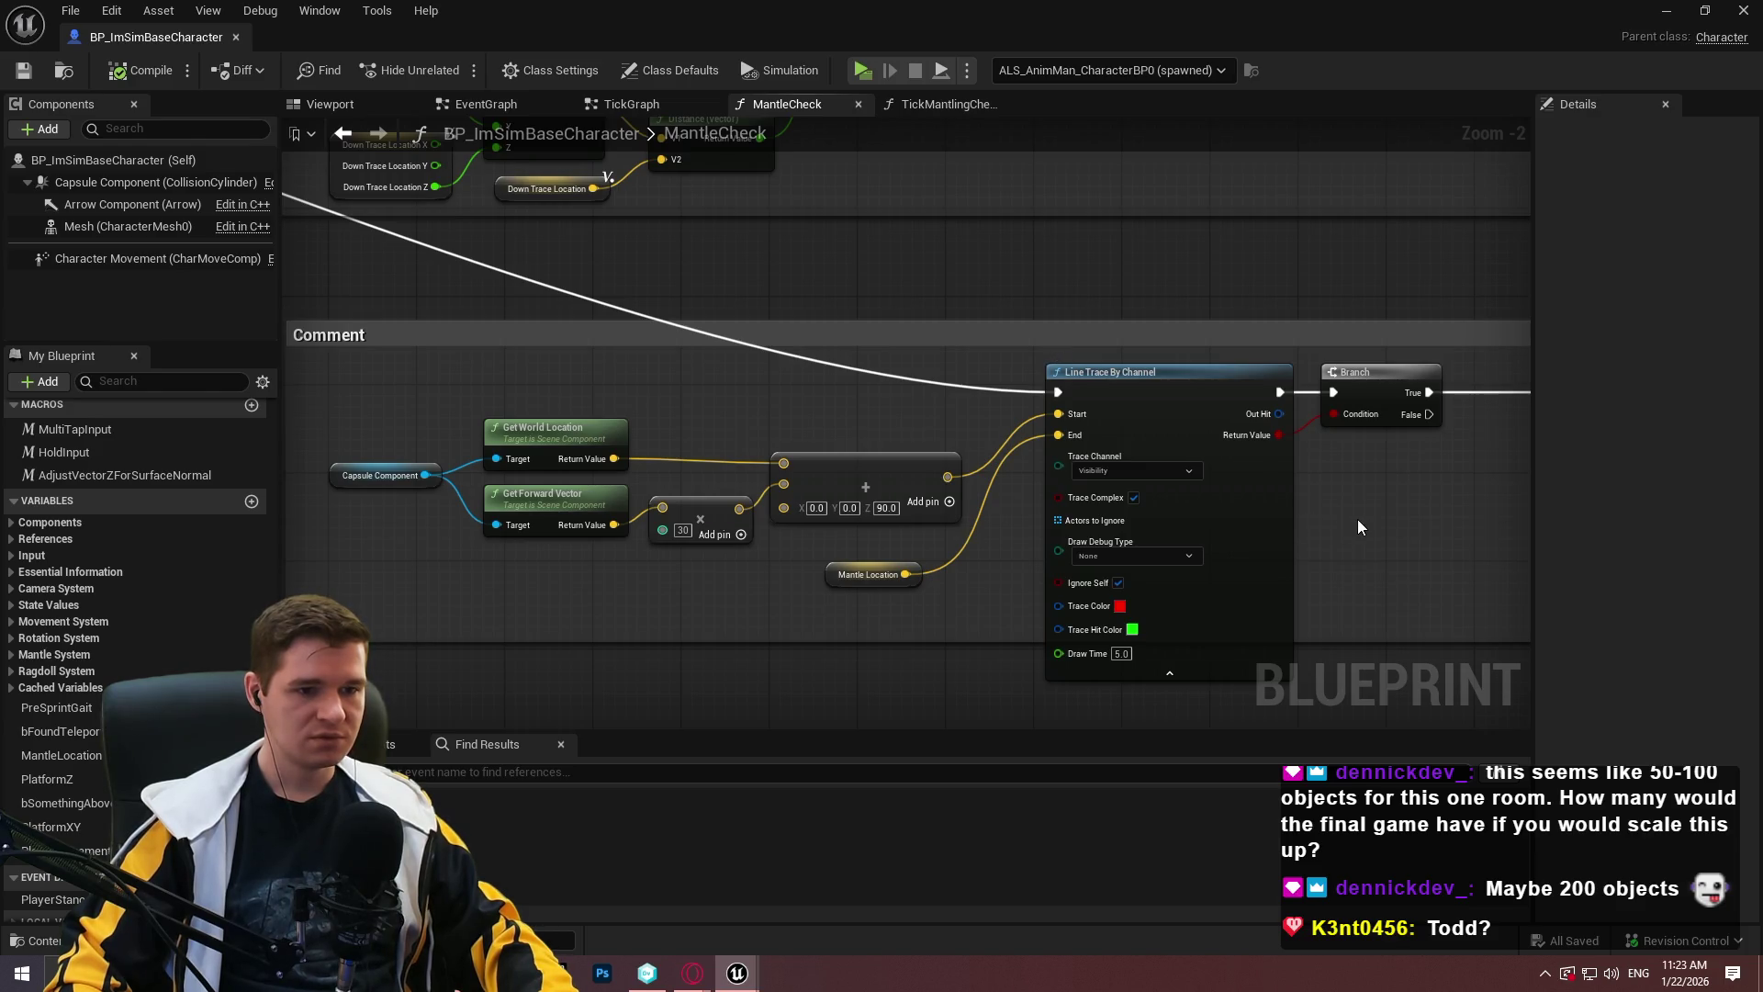
pyautogui.scroll(-8, 1364, 509)
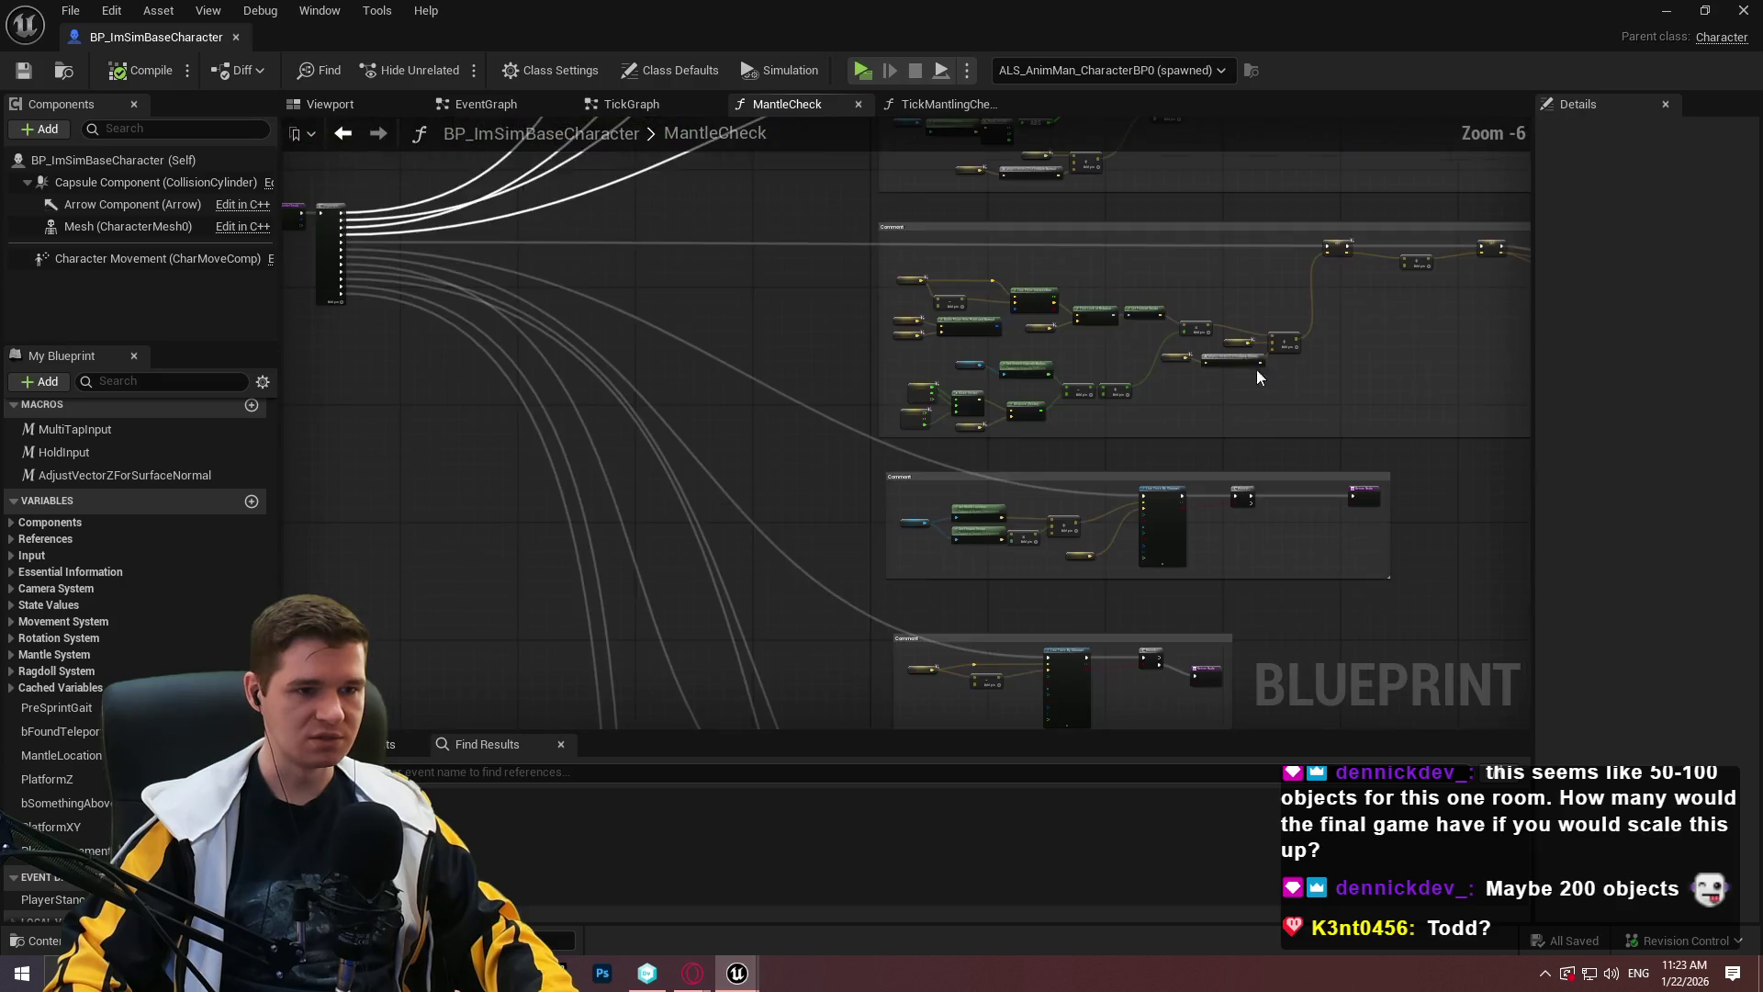
pyautogui.scroll(8, 797, 357)
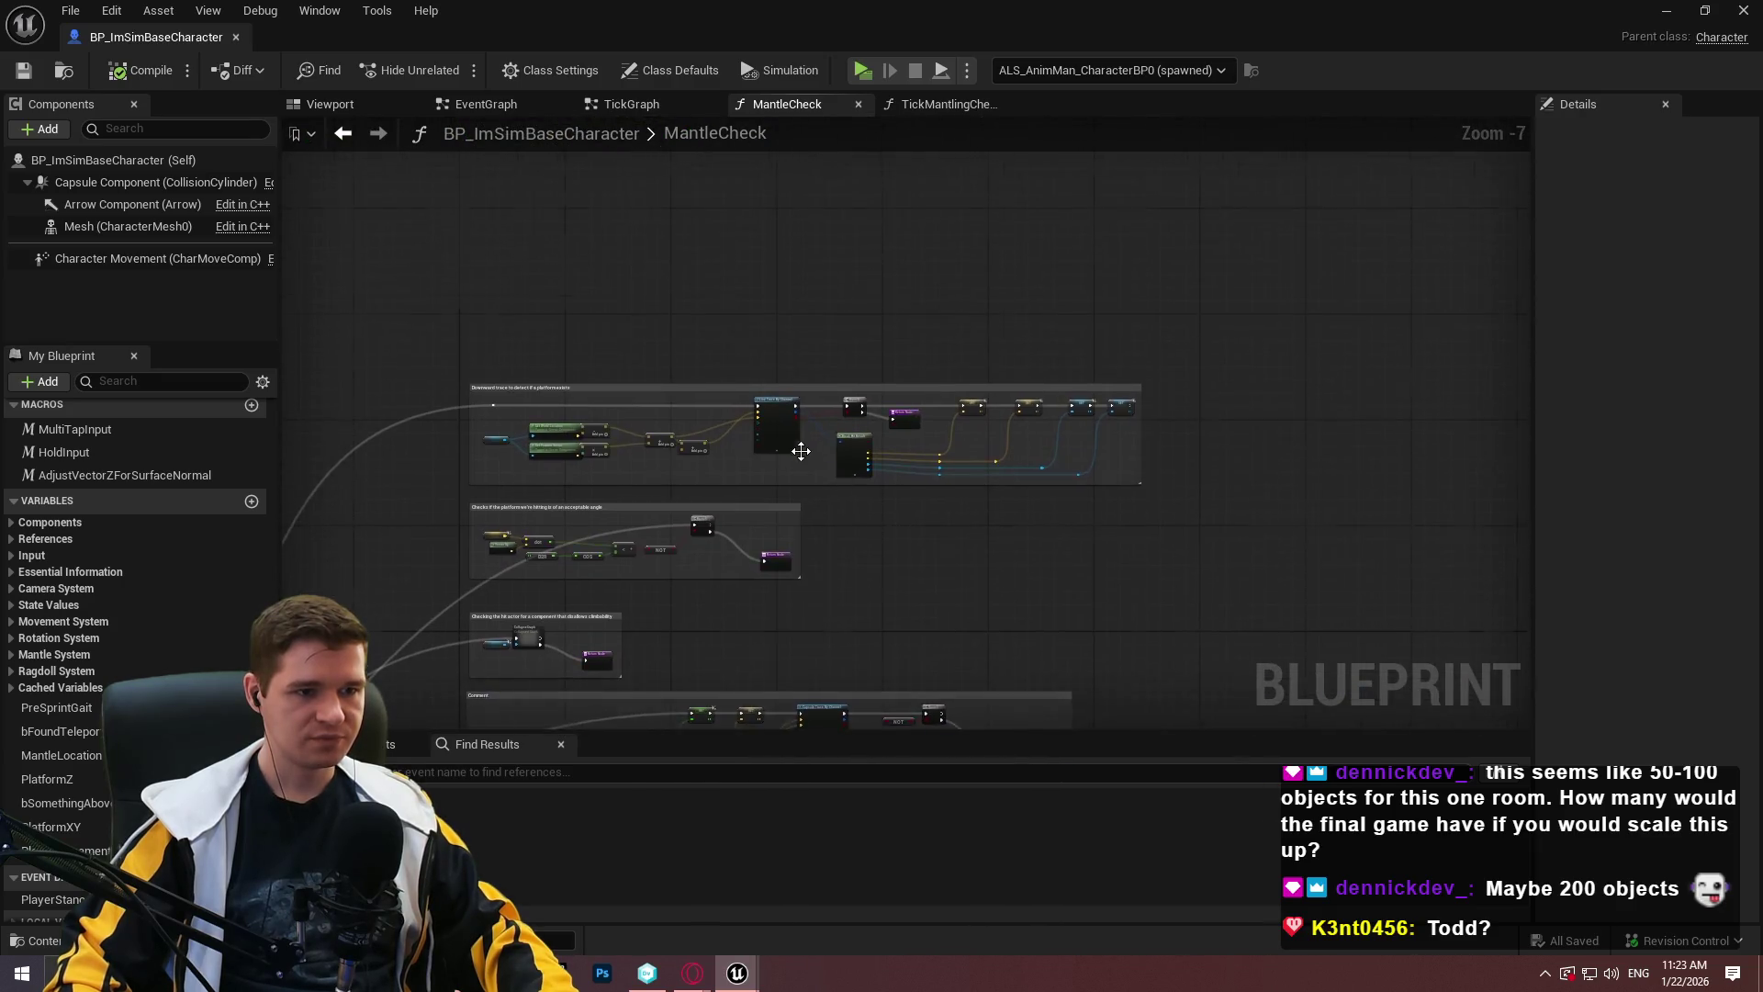
pyautogui.click(683, 422)
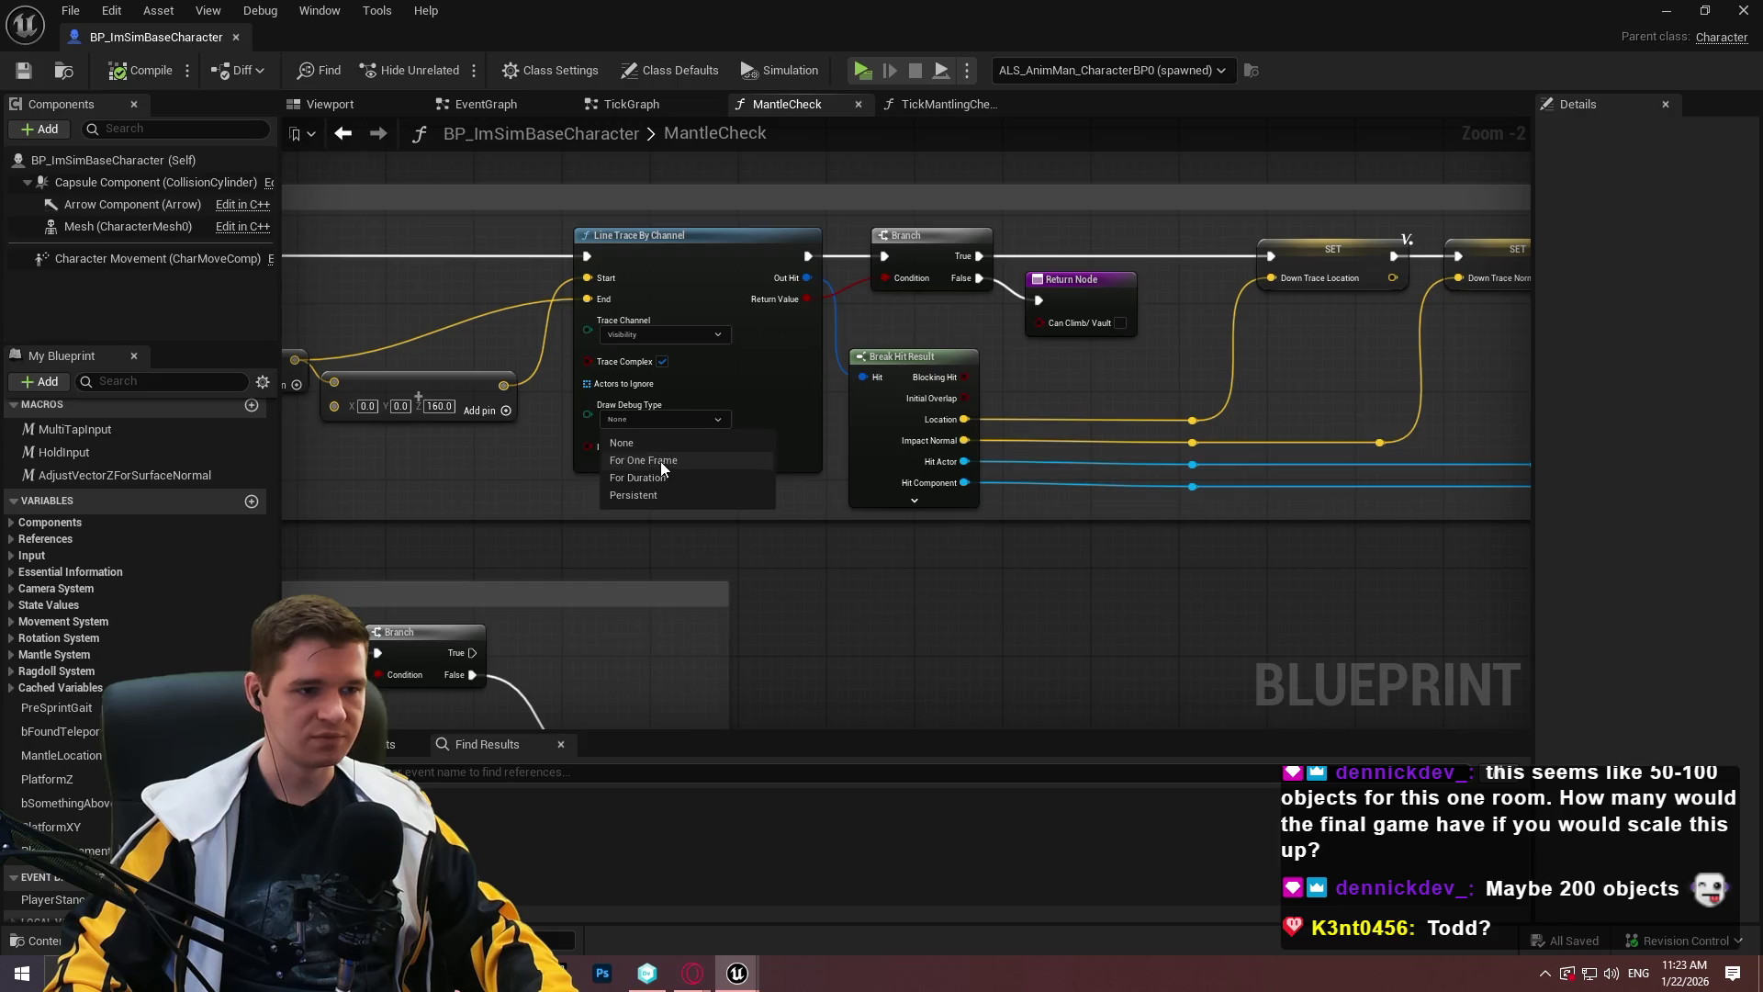
pyautogui.click(659, 461)
pyautogui.moveTo(1134, 238)
pyautogui.mouseDown()
pyautogui.moveTo(1157, 591)
pyautogui.moveTo(1143, 355)
pyautogui.moveTo(1222, 358)
pyautogui.mouseUp()
pyautogui.click(1111, 379)
pyautogui.click(1110, 420)
# Set the next Line Trace By Channel node's Draw Debug Type to For One Frame.
pyautogui.moveTo(1110, 420)
pyautogui.mouseDown()
pyautogui.moveTo(768, 429)
pyautogui.moveTo(768, 465)
pyautogui.moveTo(887, 397)
pyautogui.mouseUp()
pyautogui.scroll(-3, 1155, 397)
pyautogui.moveTo(1155, 397); pyautogui.dragTo(846, 263)
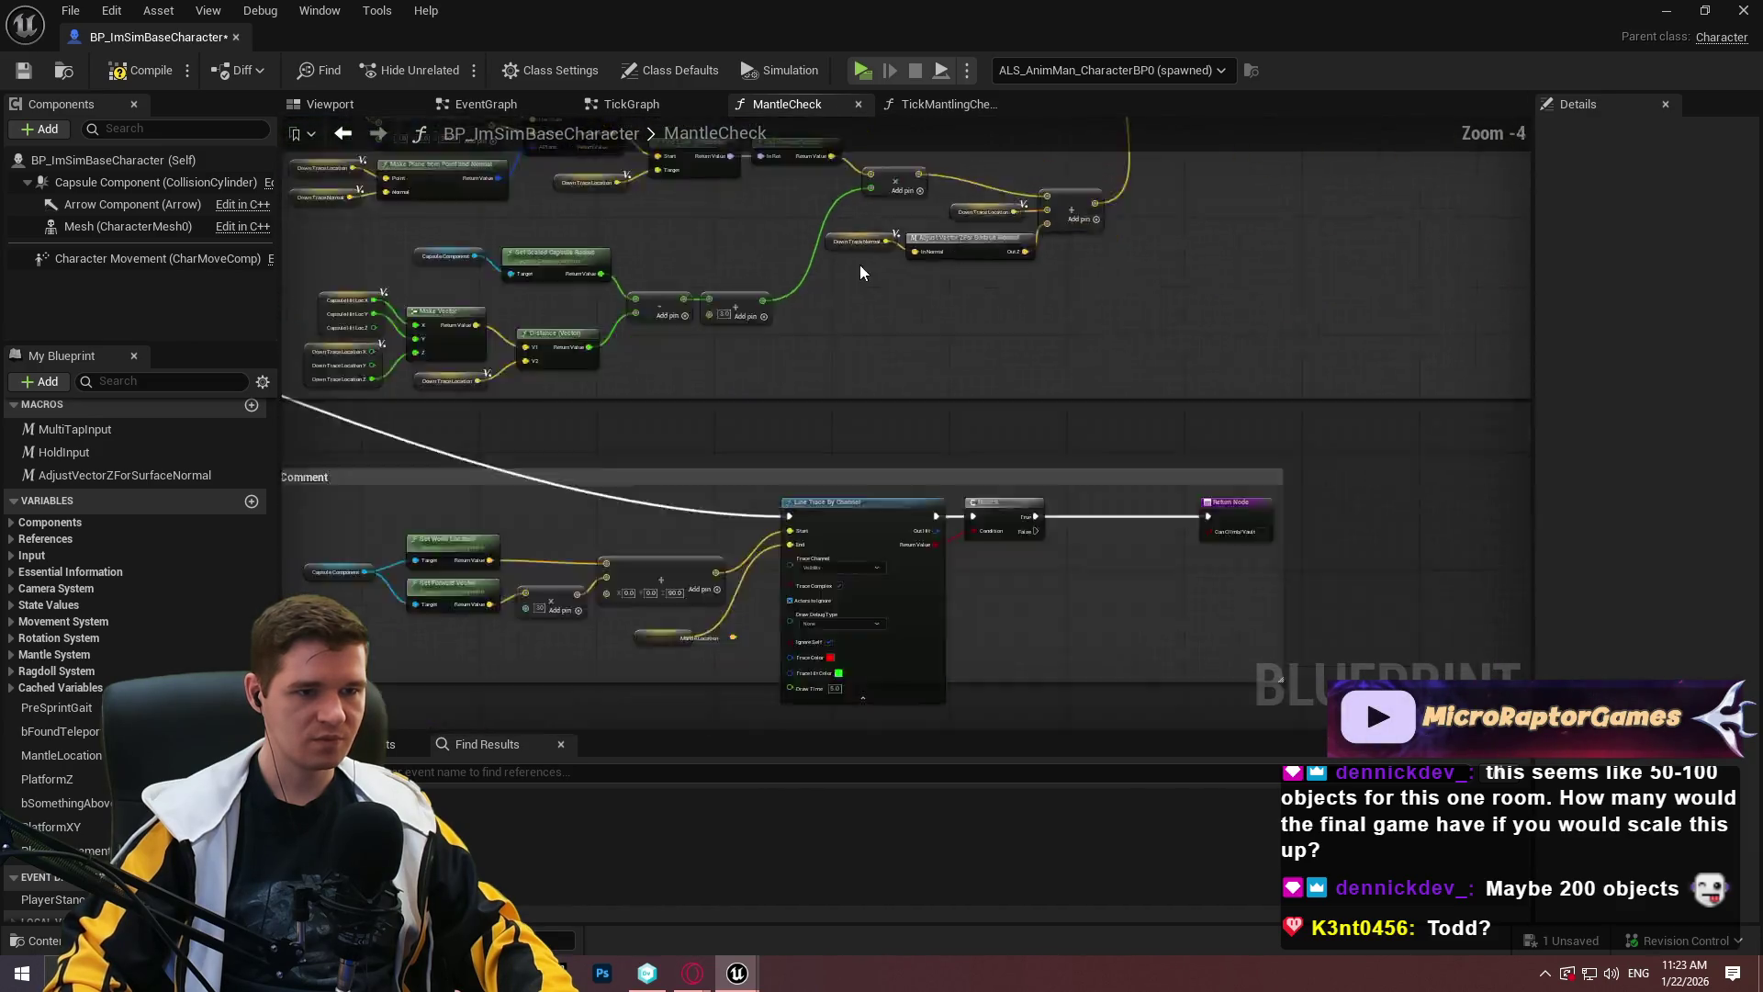
pyautogui.scroll(-2, 746, 467)
pyautogui.scroll(6, 963, 414)
pyautogui.click(963, 414)
pyautogui.click(941, 376)
pyautogui.click(930, 421)
# Set another capsule trace and line trace to draw debug For One Frame.
pyautogui.scroll(-3, 919, 460)
pyautogui.scroll(2, 900, 518)
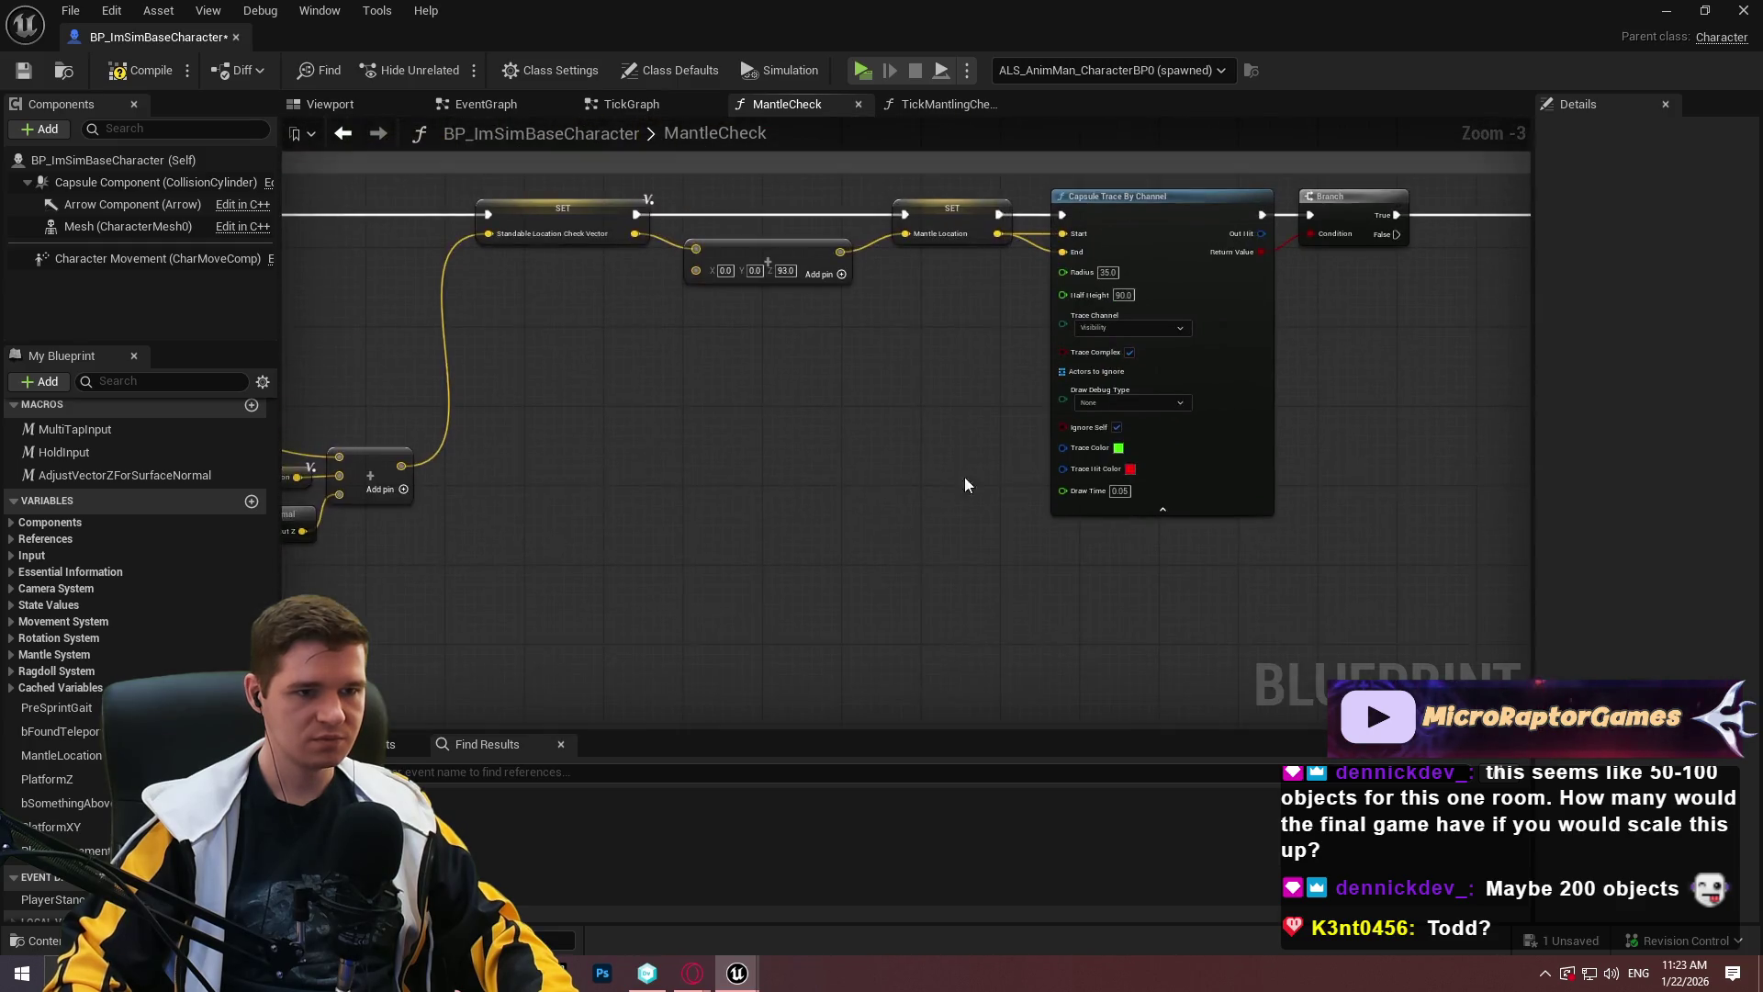
pyautogui.scroll(3, 1132, 384)
pyautogui.click(1132, 377)
pyautogui.click(1115, 420)
pyautogui.scroll(-4, 1114, 276)
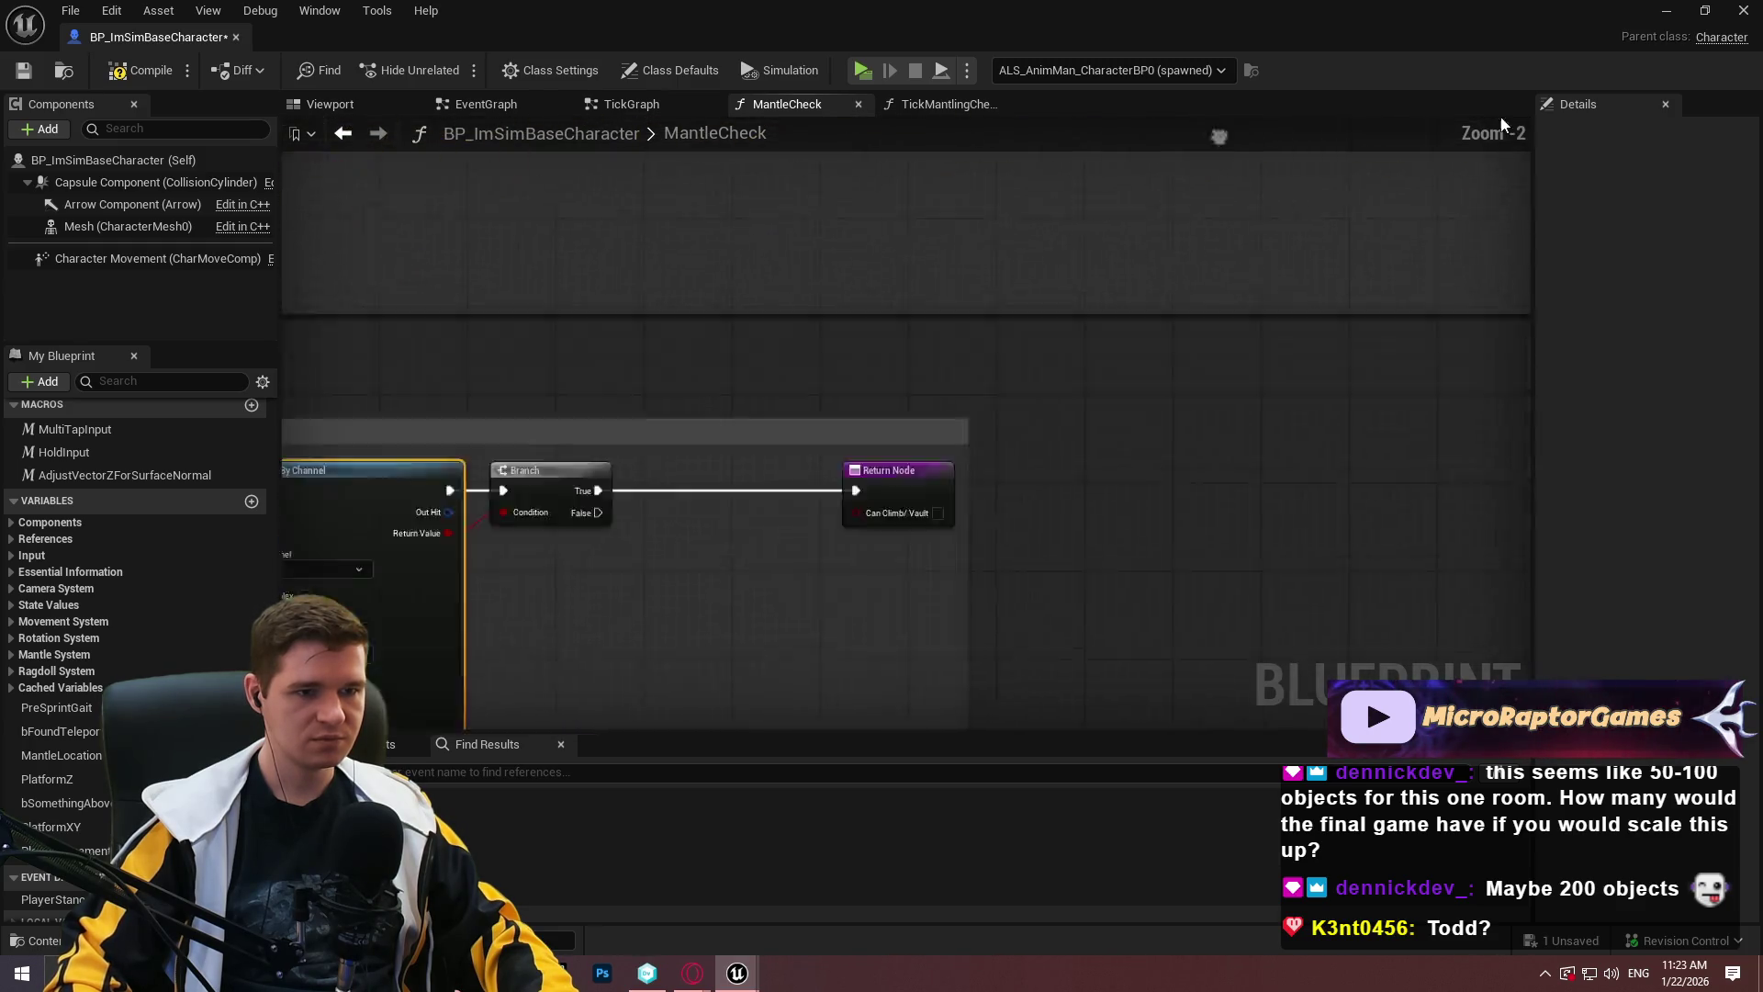
pyautogui.scroll(2, 910, 632)
pyautogui.click(909, 631)
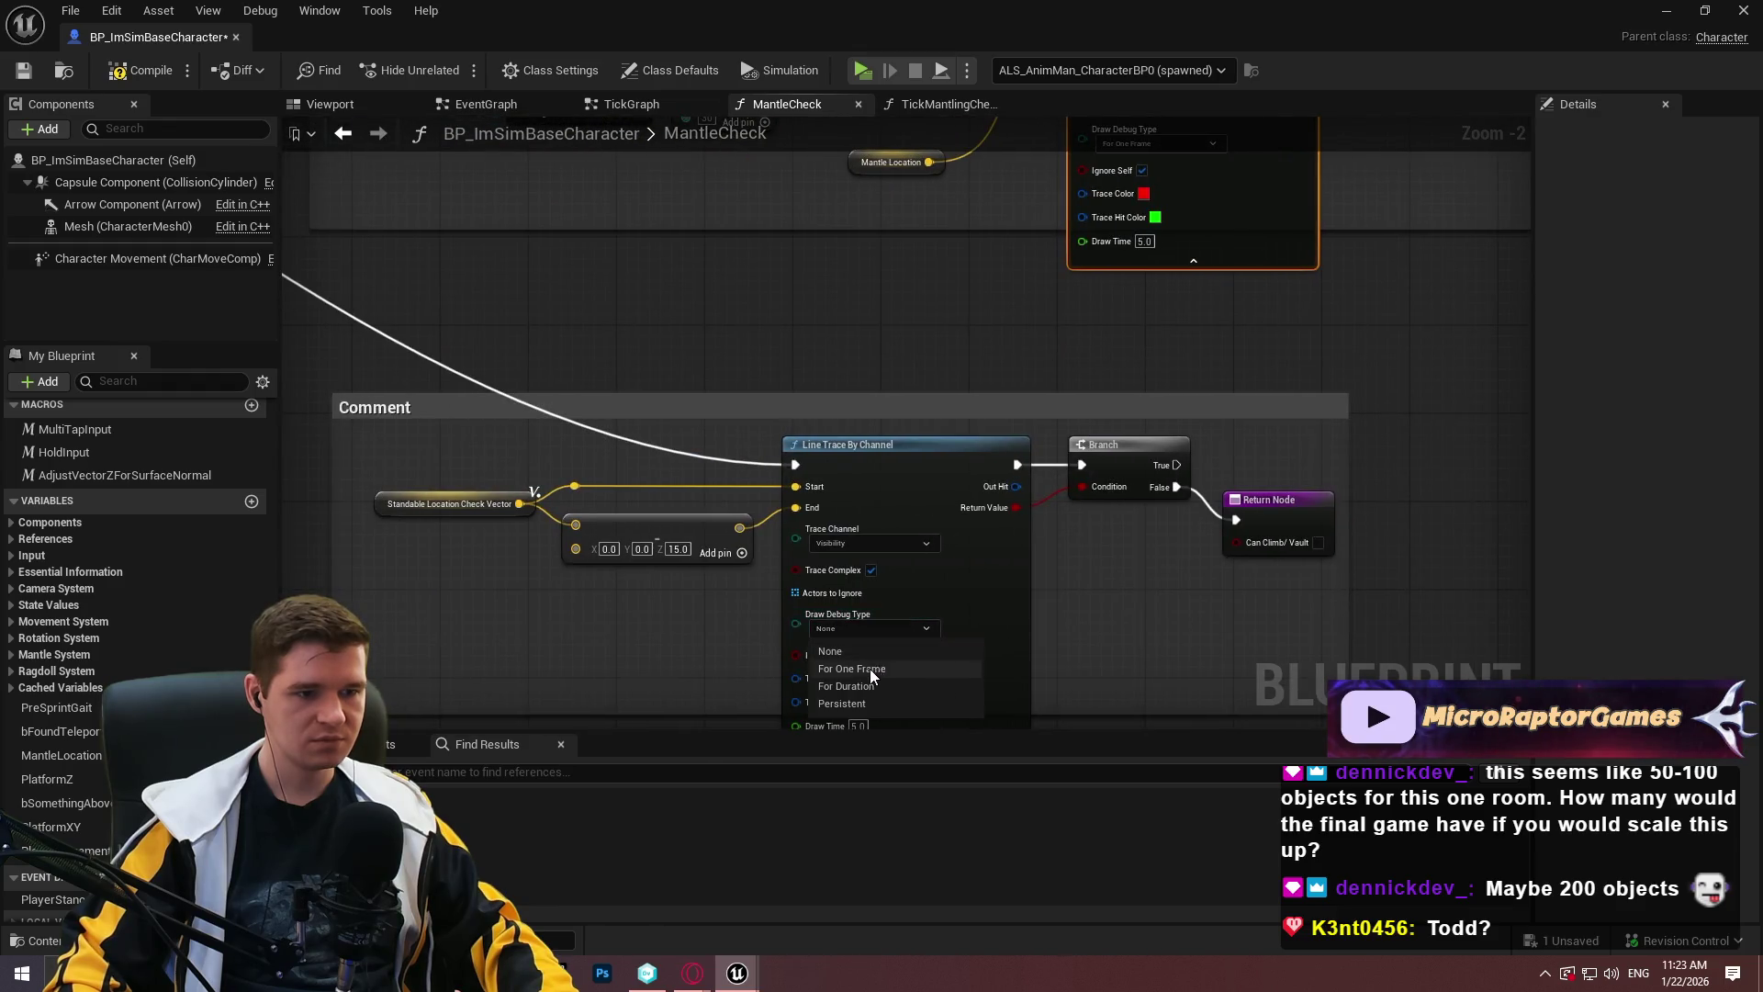
pyautogui.click(869, 668)
# Set the wall-finding capsule trace and last line trace to For One Frame, then save and compile.
pyautogui.scroll(-3, 1143, 626)
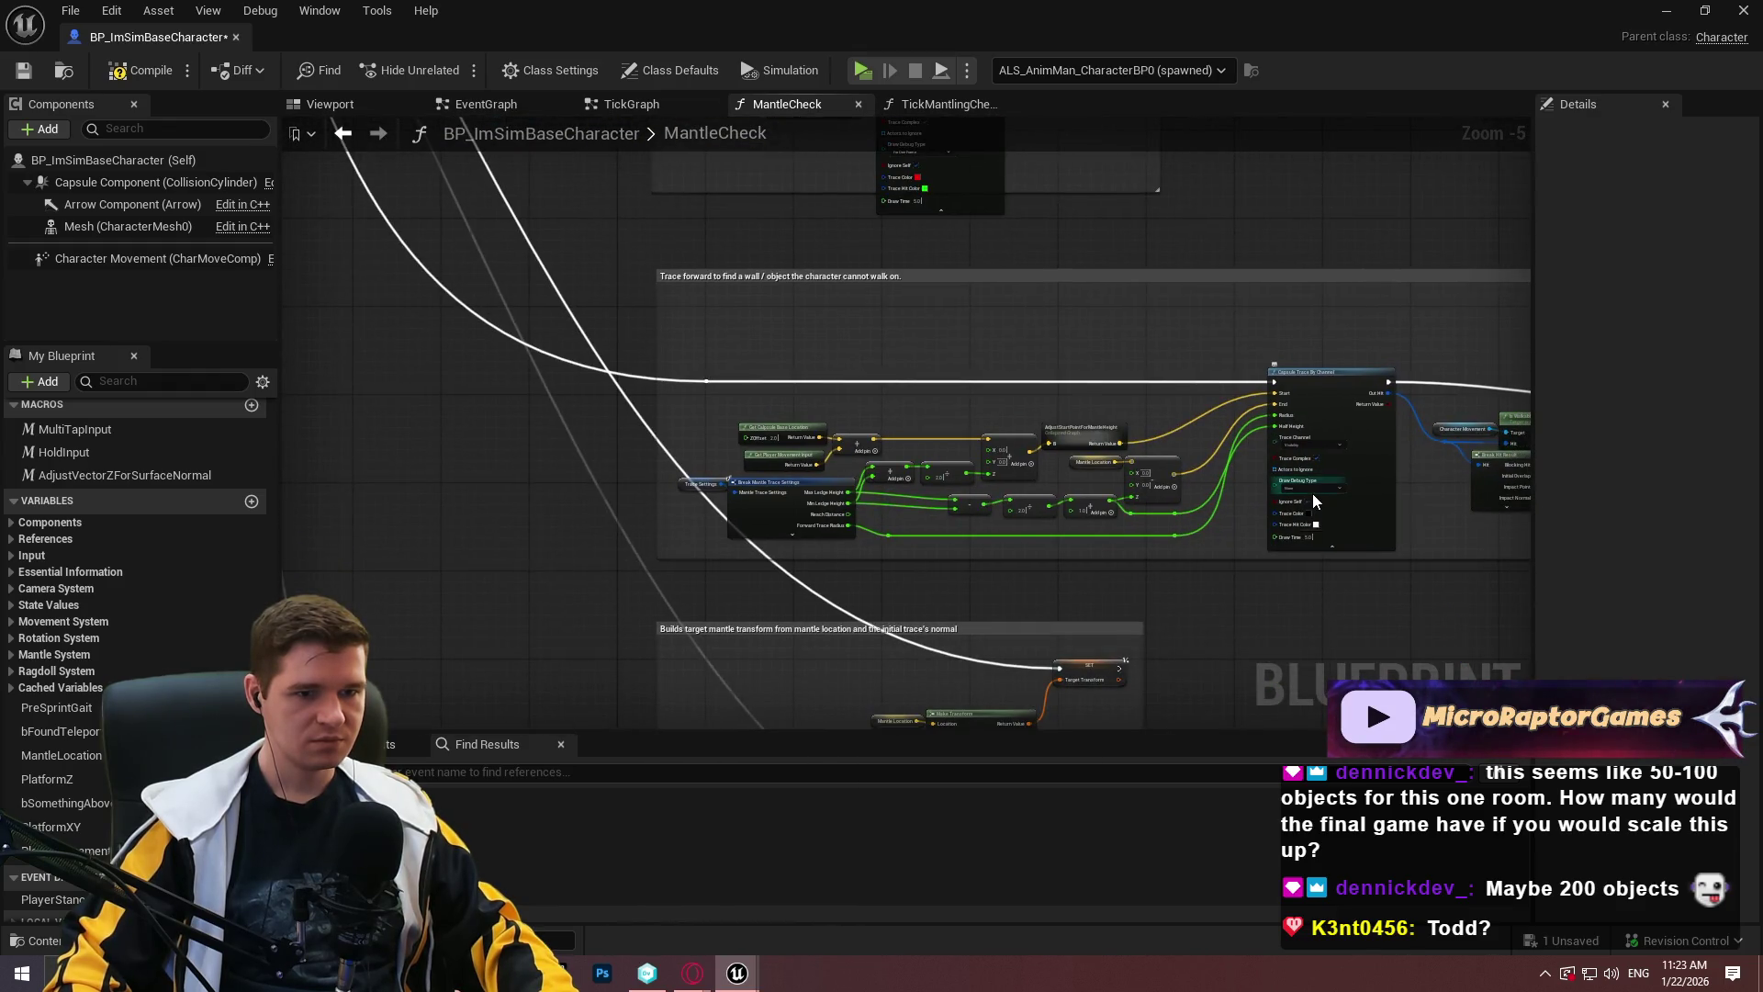
pyautogui.click(1319, 488)
pyautogui.click(1324, 524)
pyautogui.scroll(2, 946, 553)
pyautogui.scroll(2, 946, 553)
pyautogui.click(1185, 624)
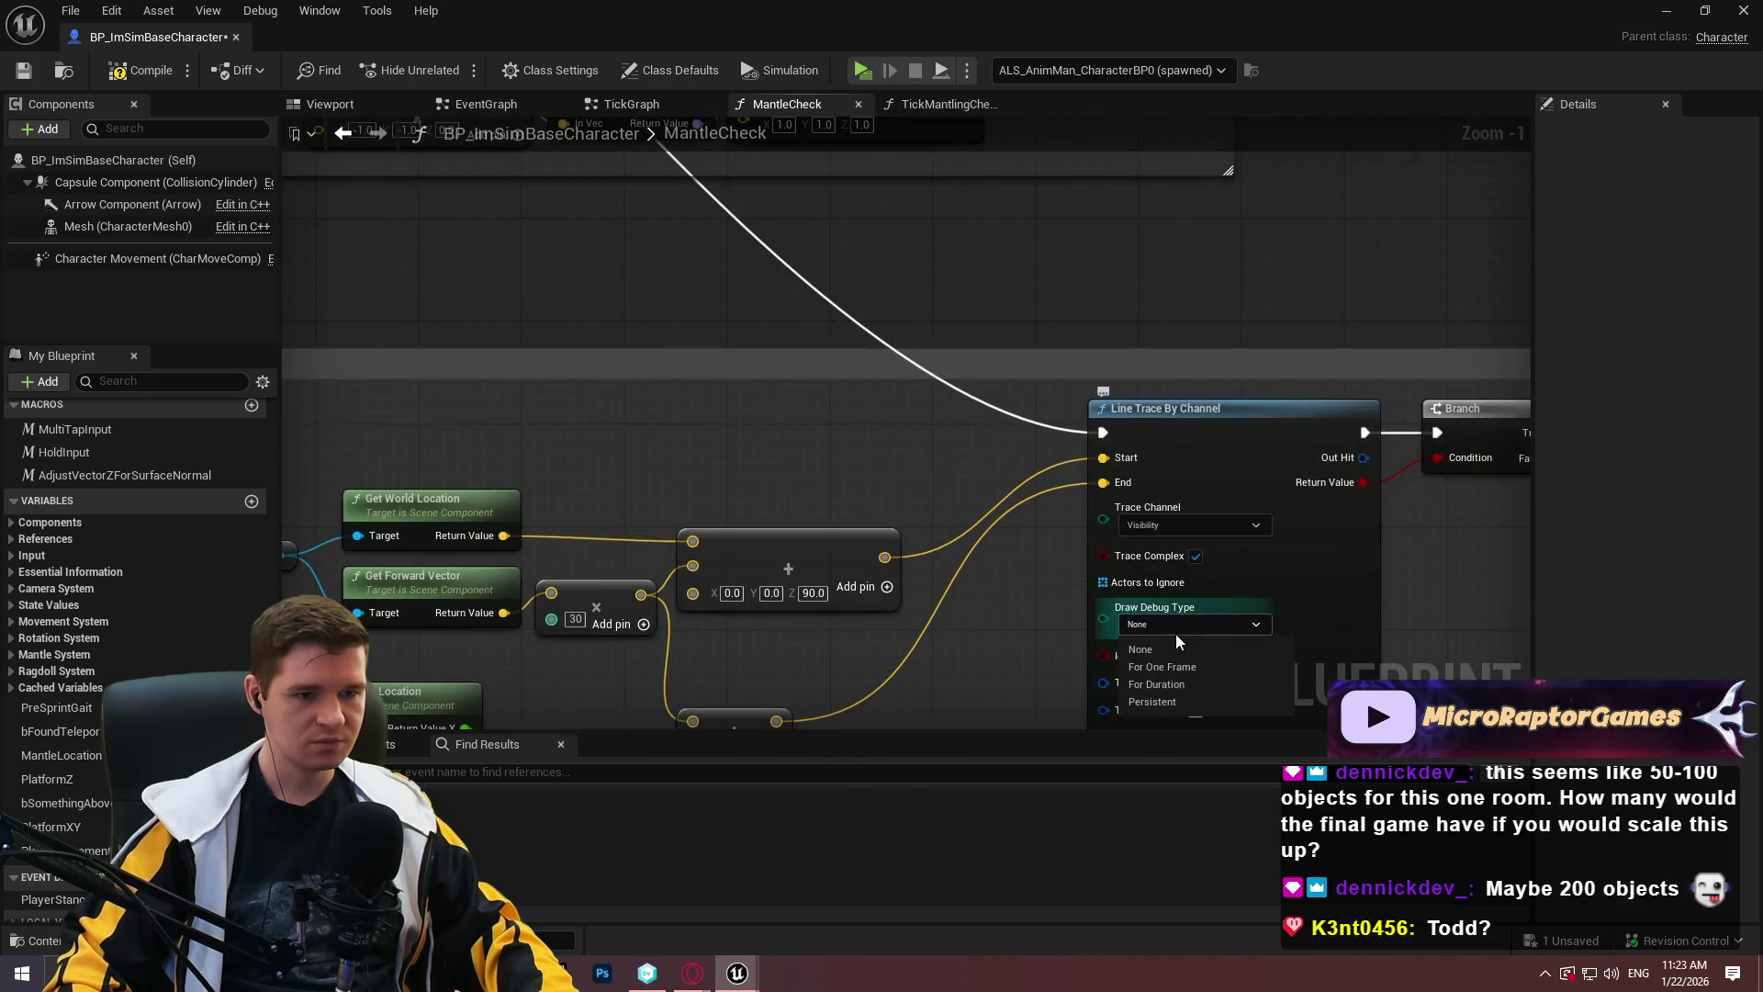
pyautogui.click(1177, 673)
pyautogui.scroll(-5, 1116, 553)
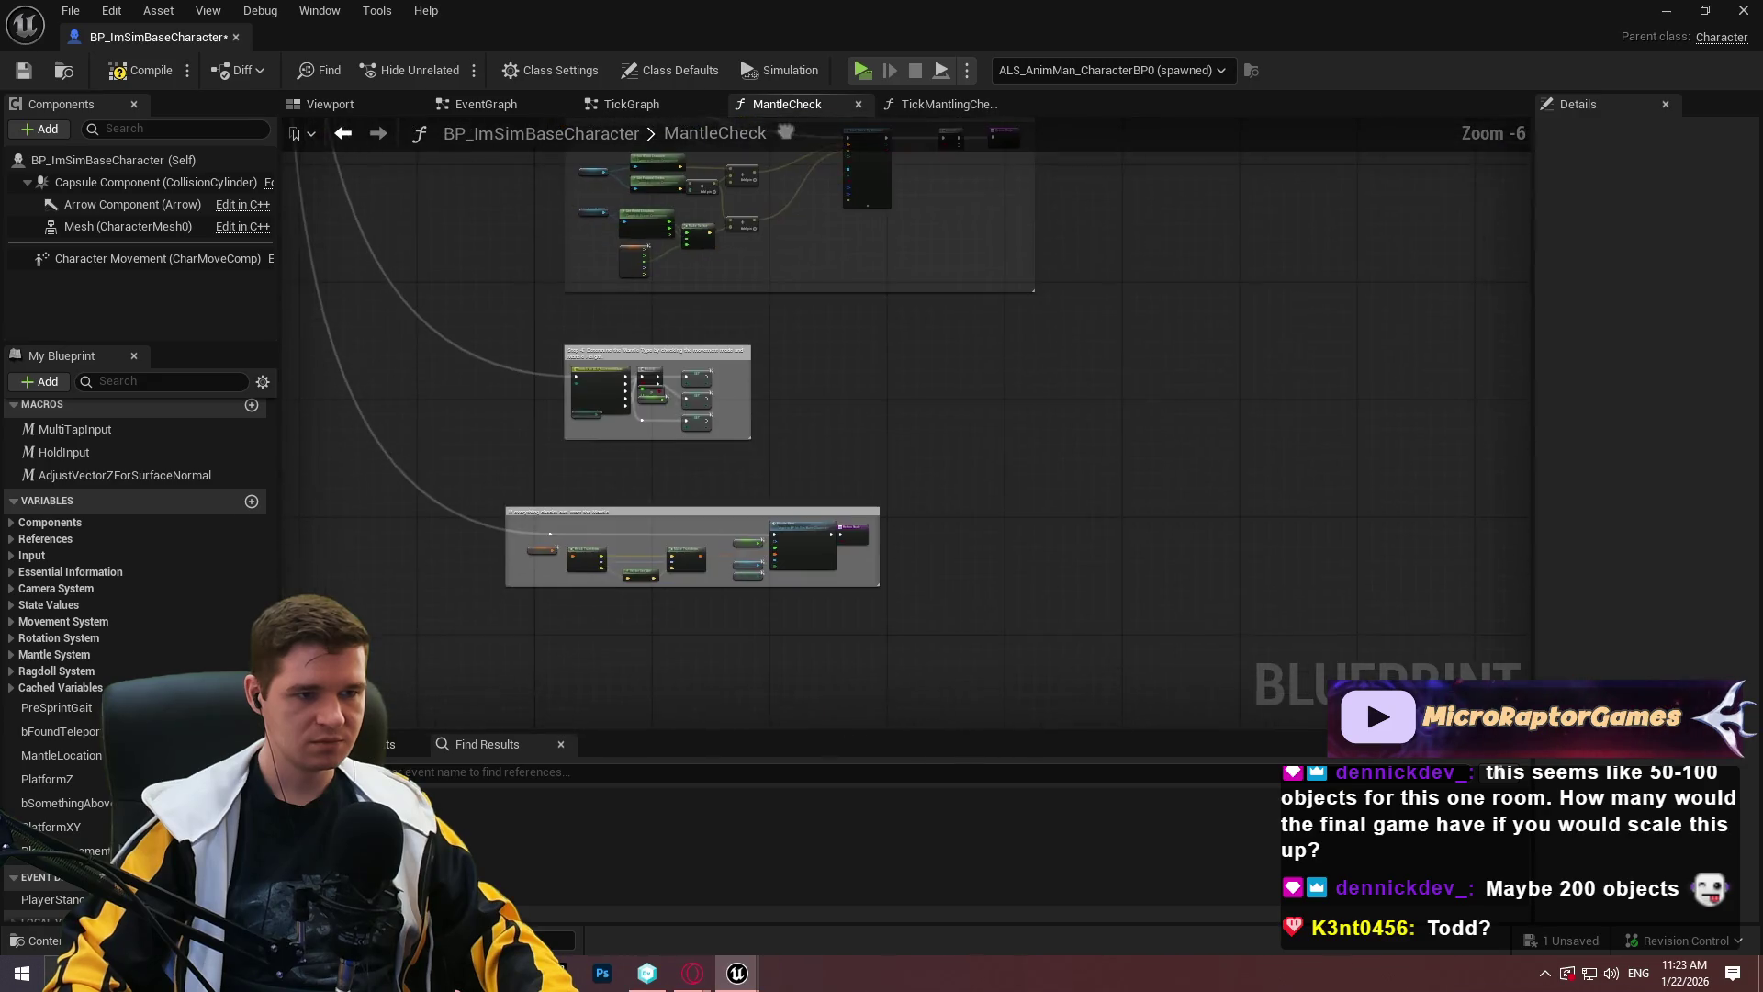
pyautogui.click(29, 79)
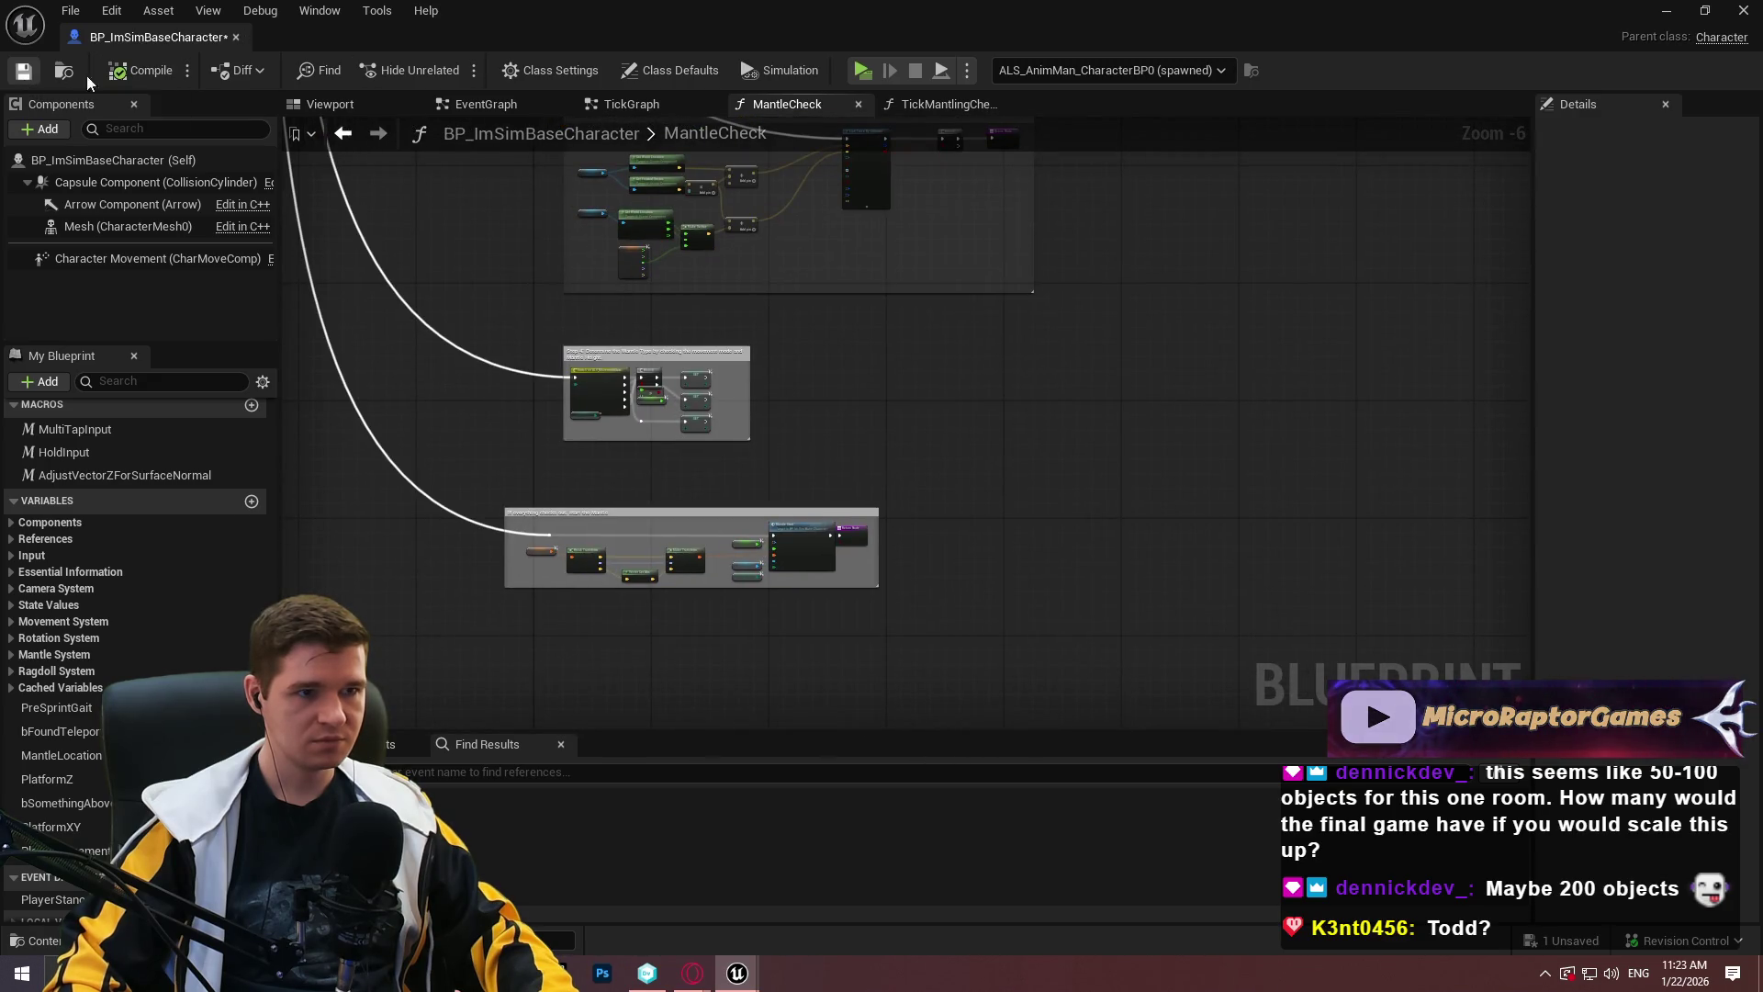
pyautogui.click(865, 73)
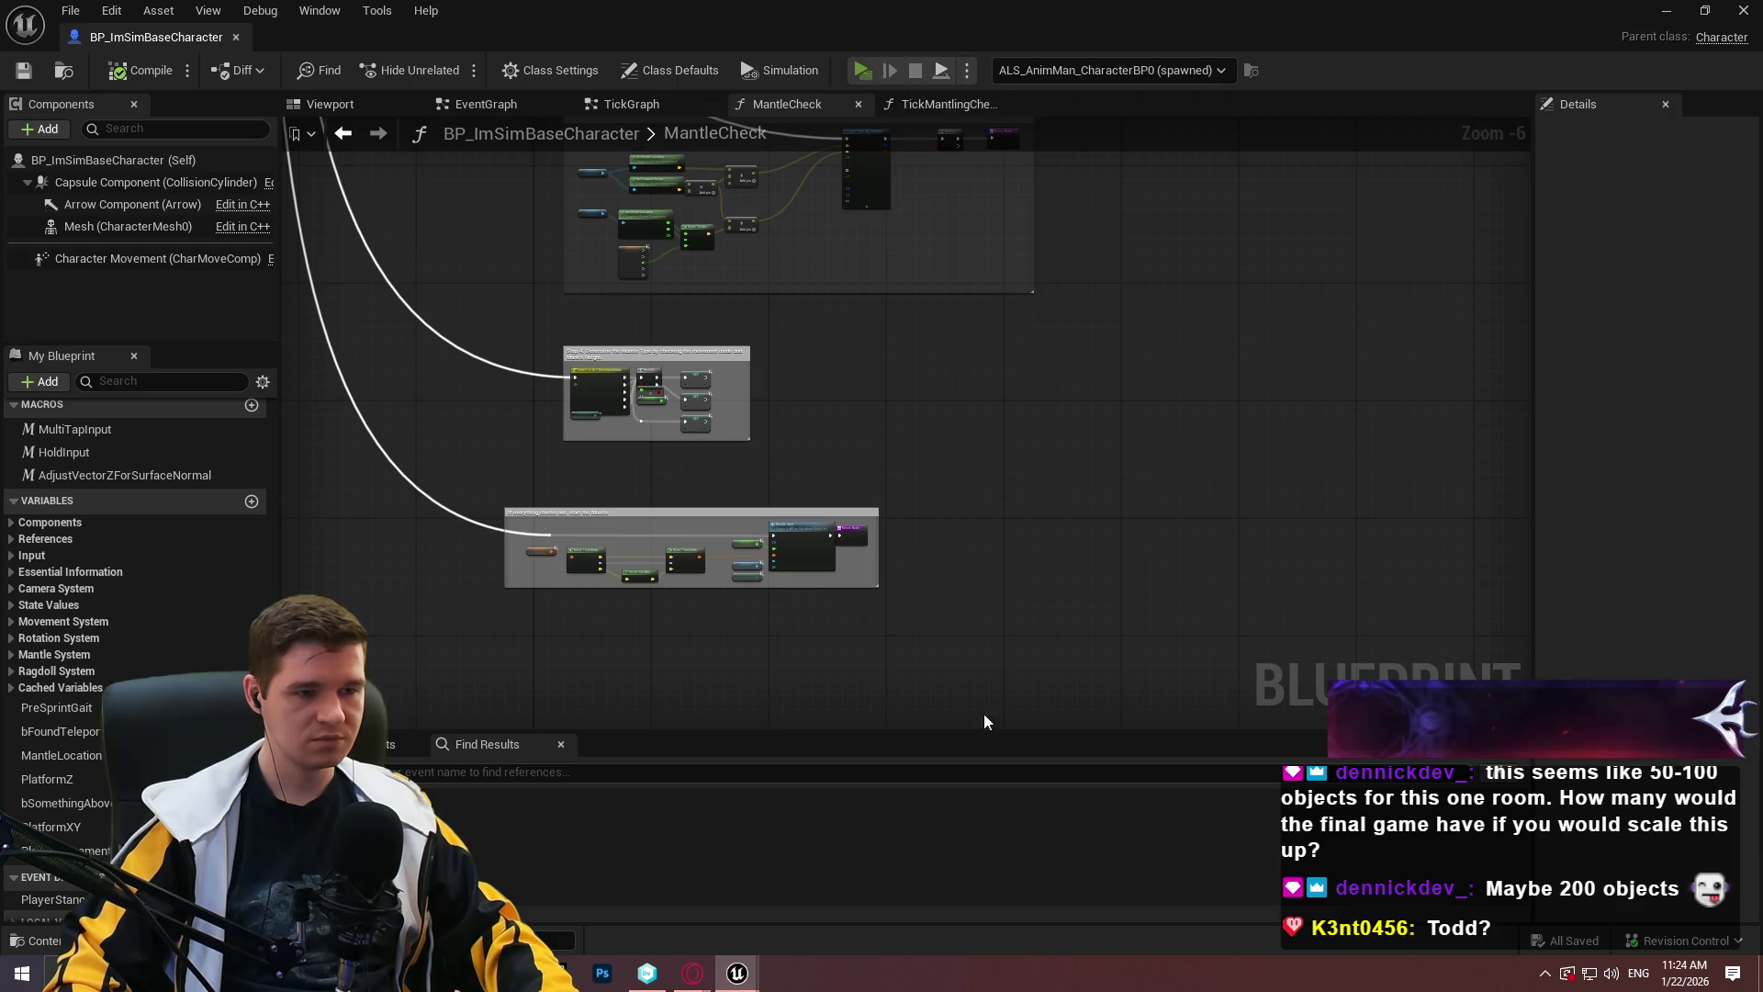
pyautogui.press('w')
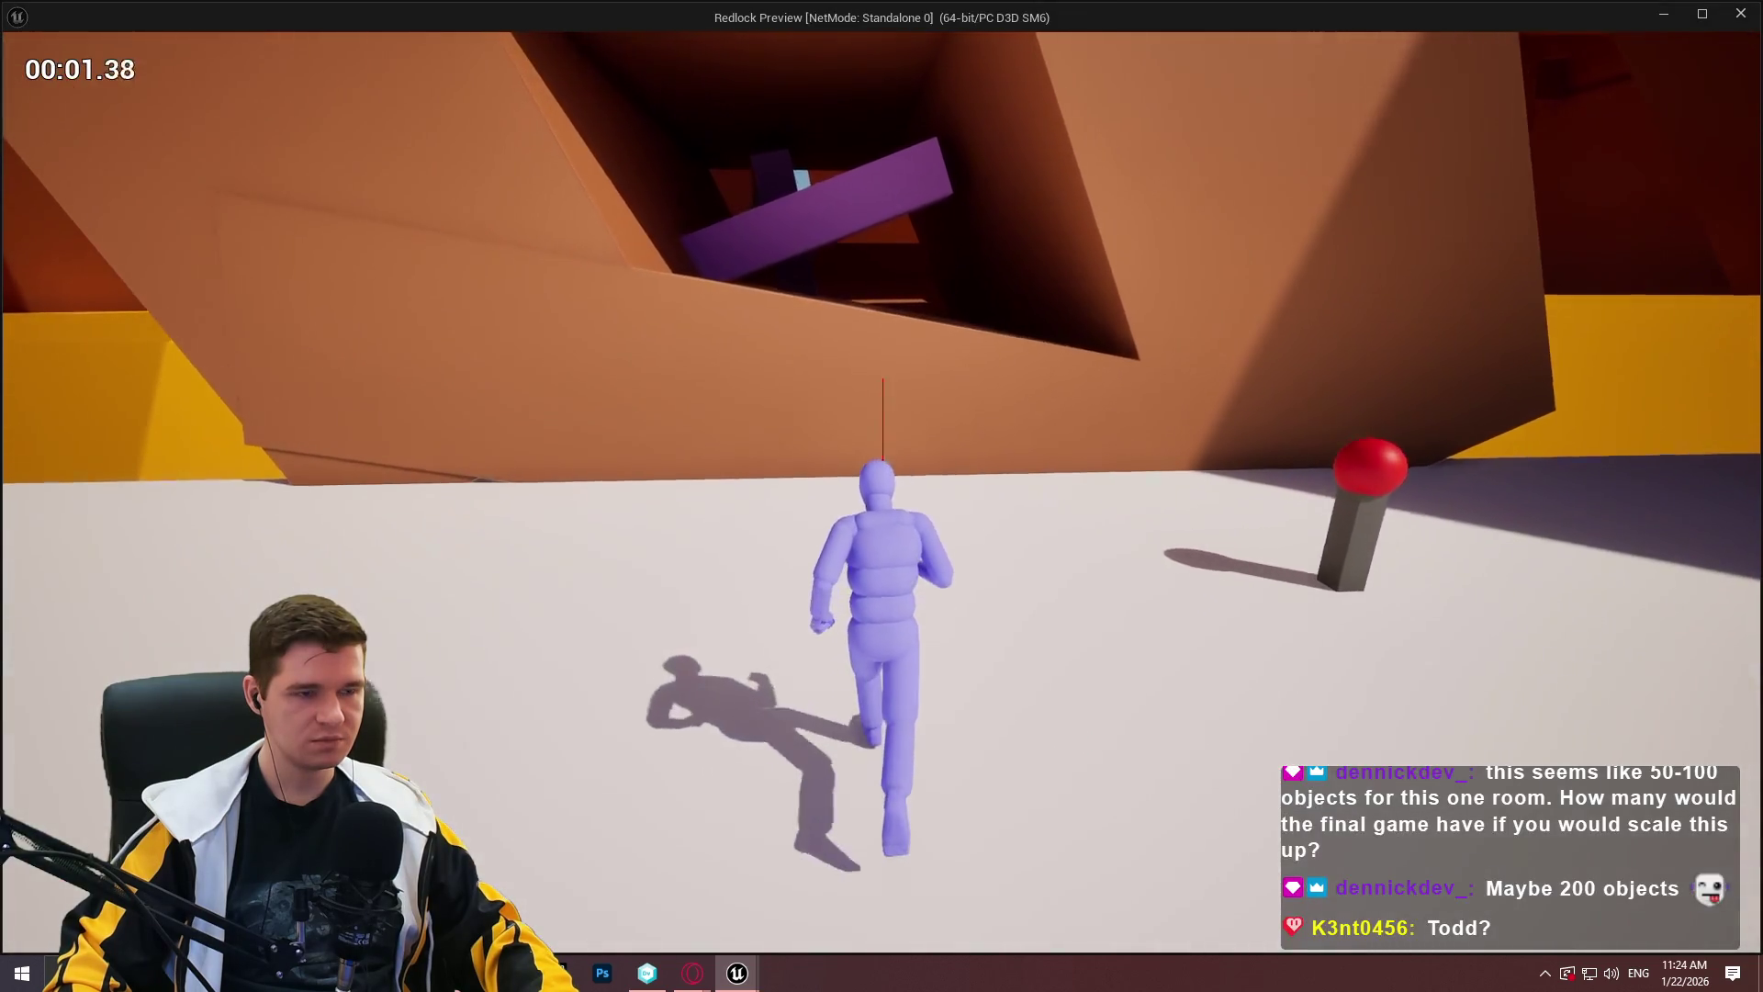
pyautogui.press('space')
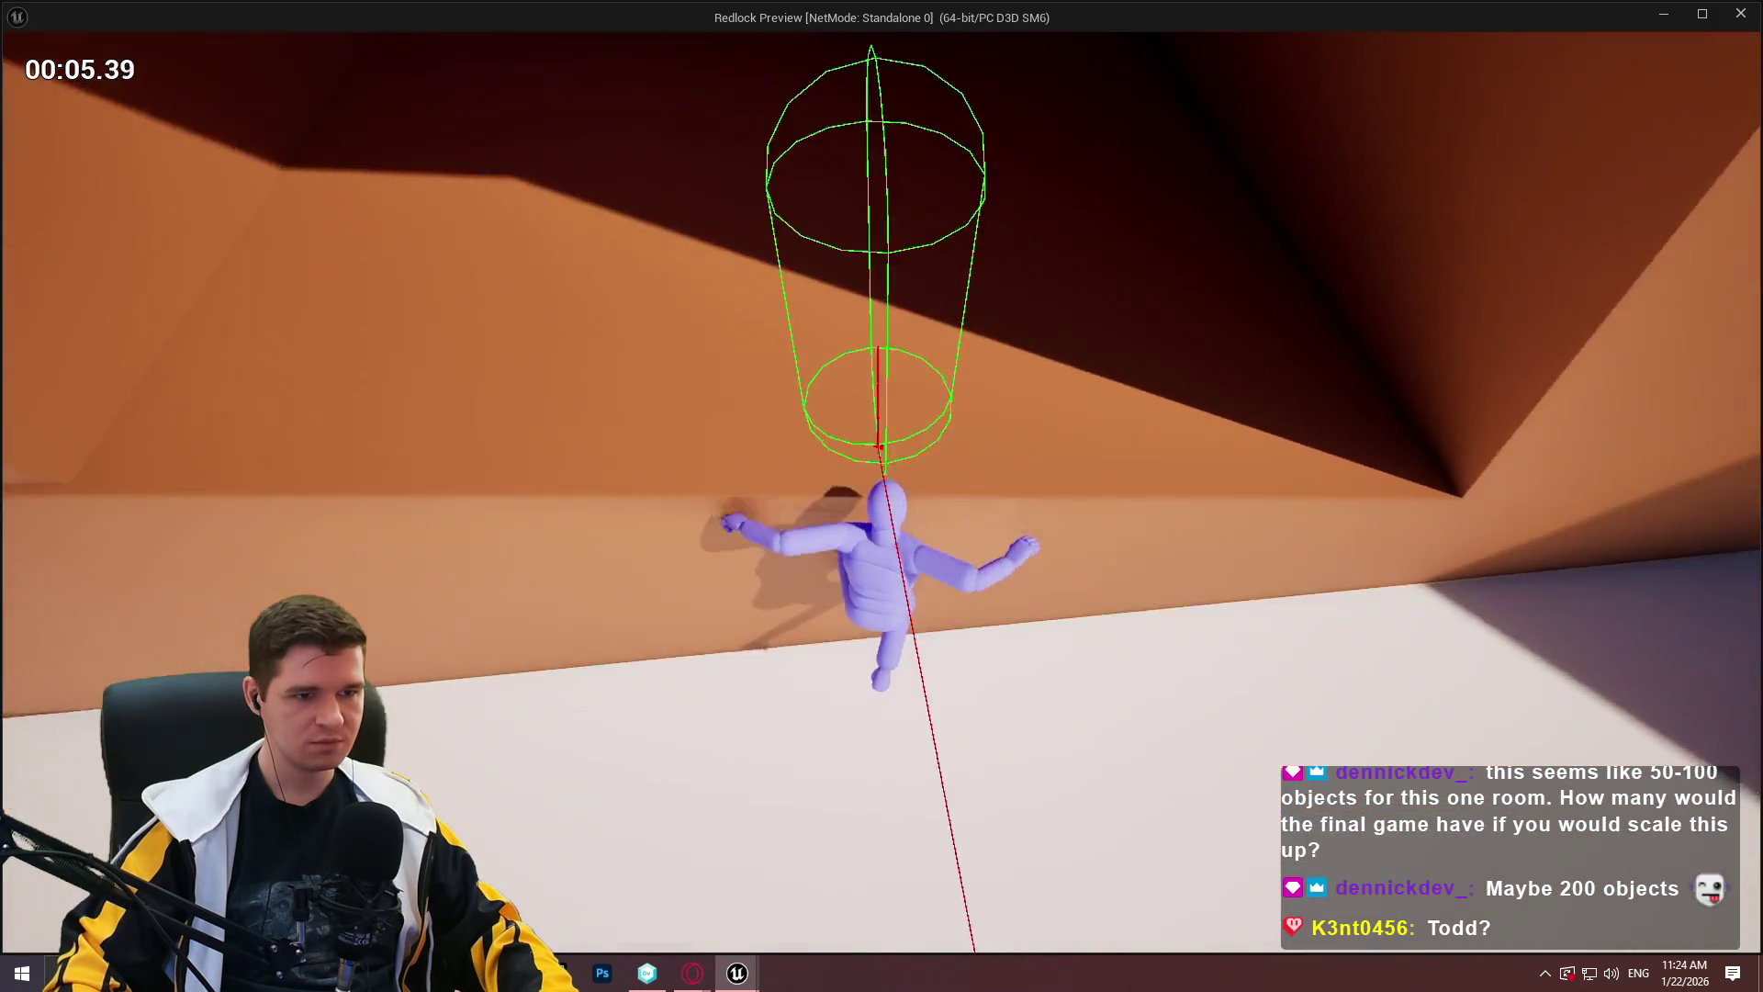
pyautogui.press('w')
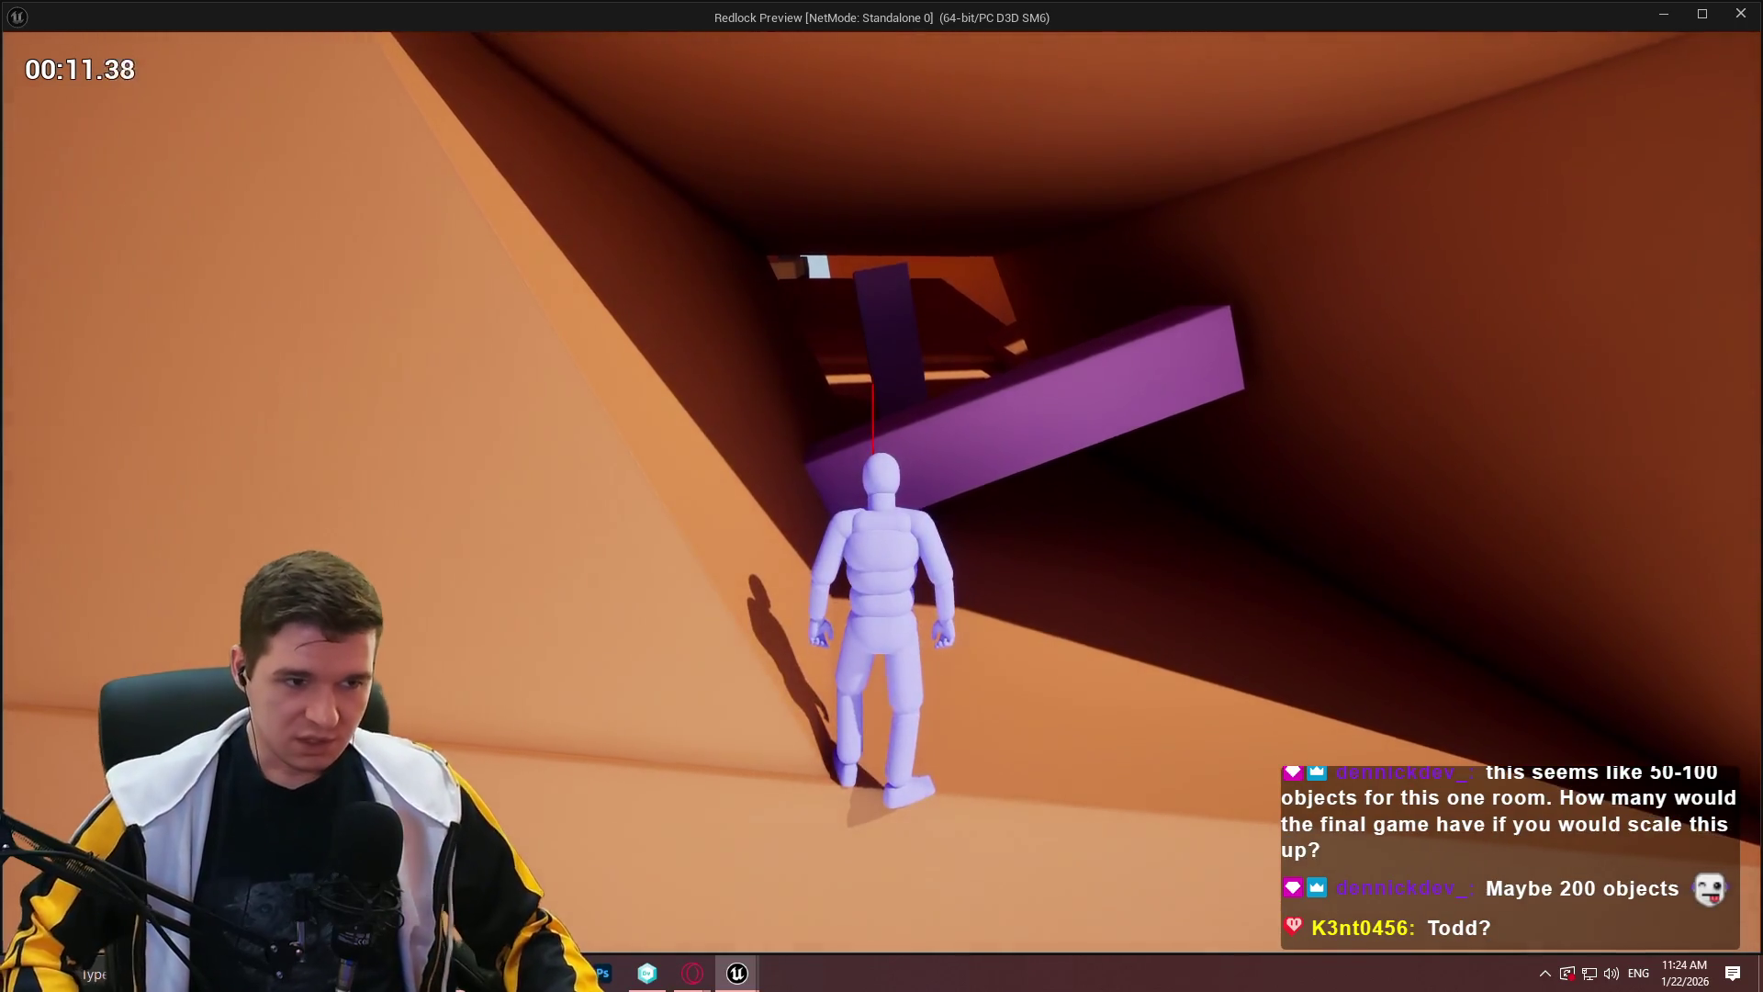
pyautogui.press('Escape')
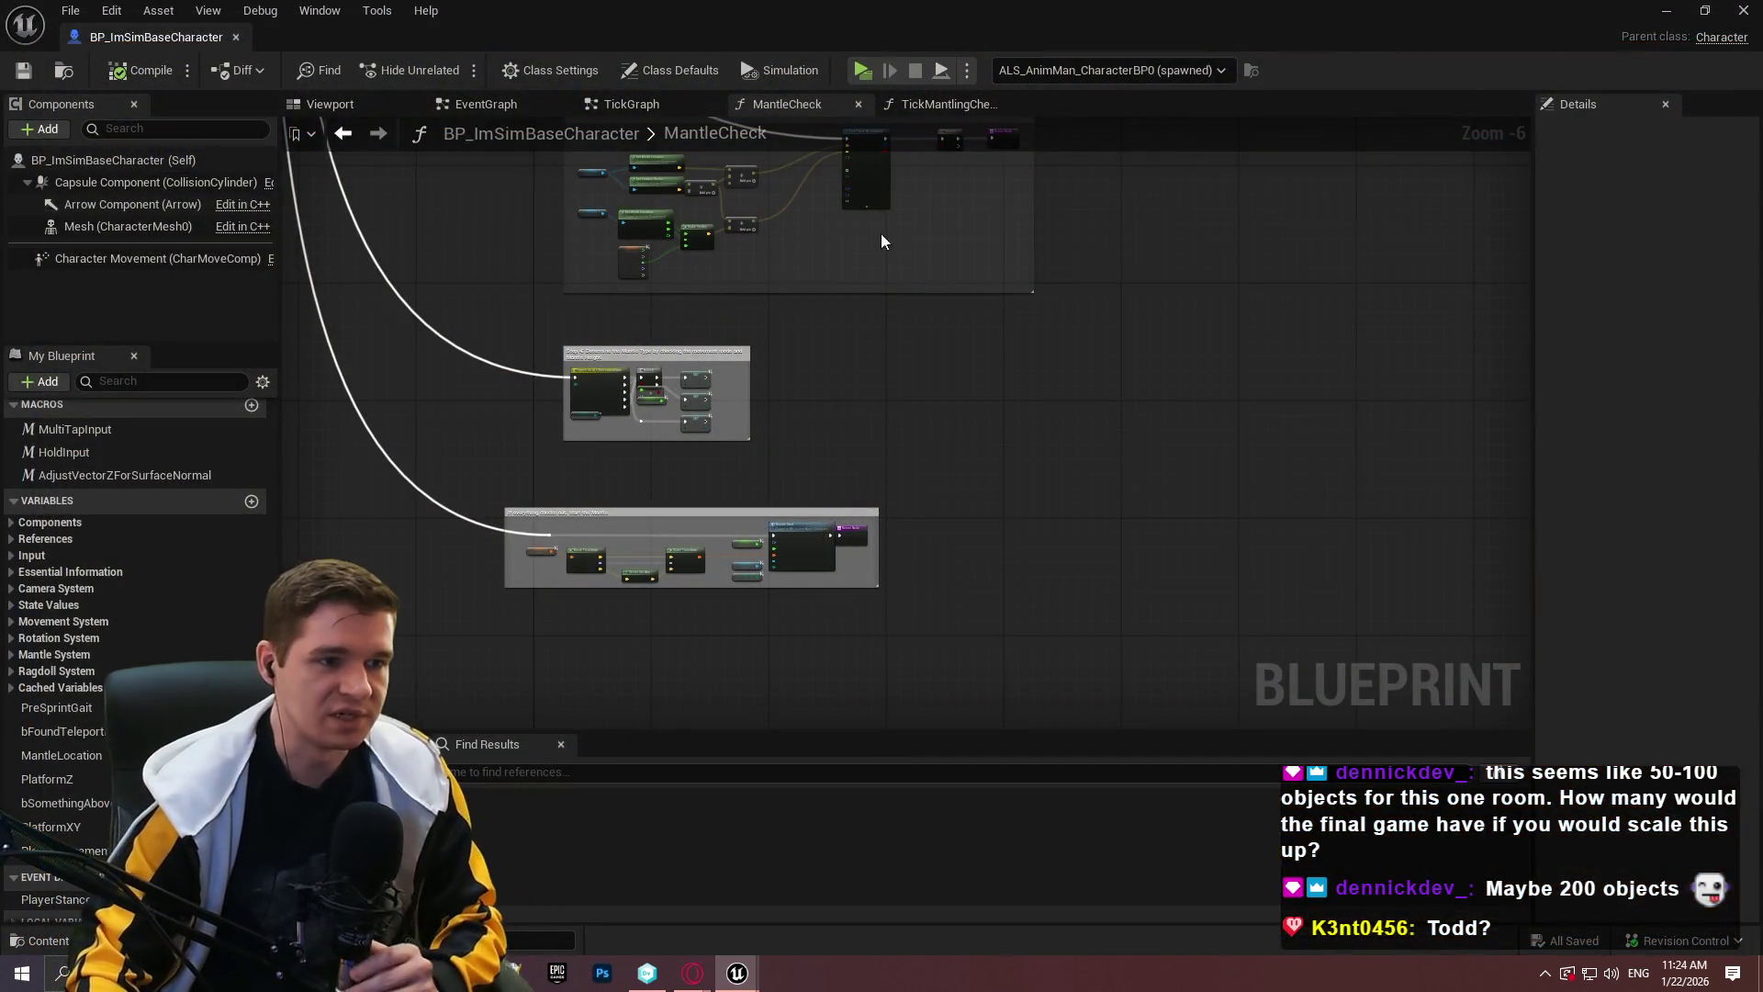
pyautogui.scroll(-1, 913, 352)
pyautogui.scroll(4, 913, 353)
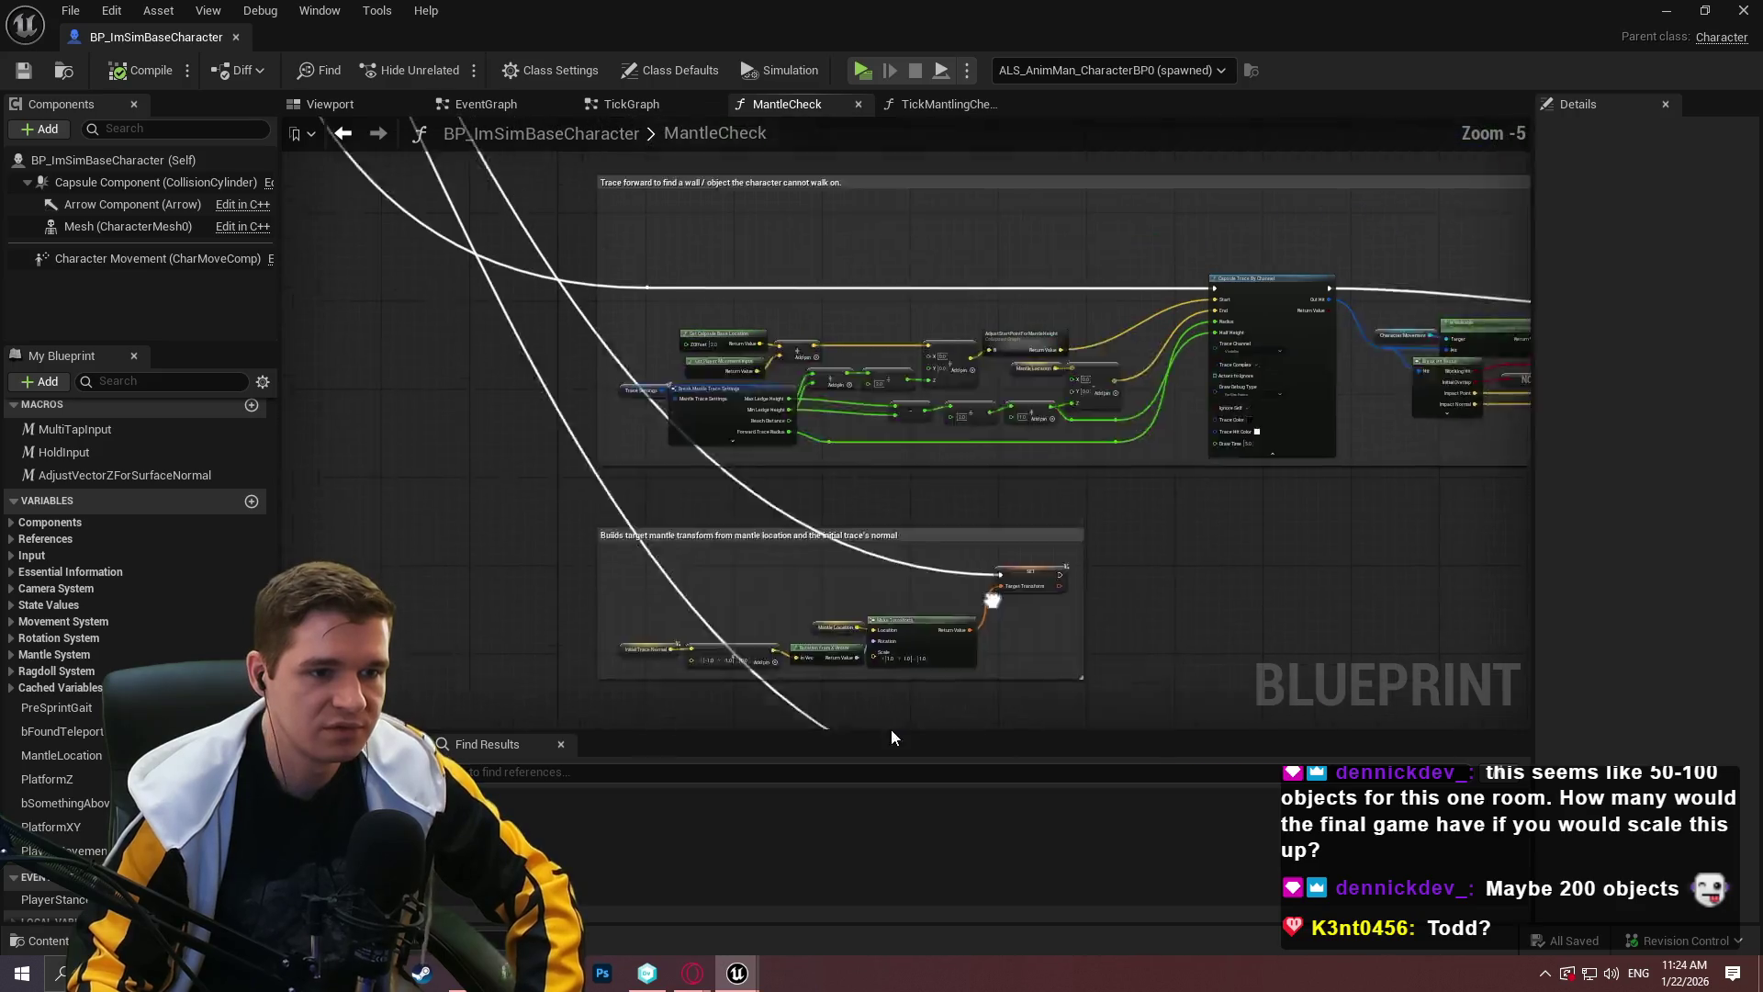
pyautogui.scroll(-3, 567, 555)
pyautogui.scroll(3, 913, 536)
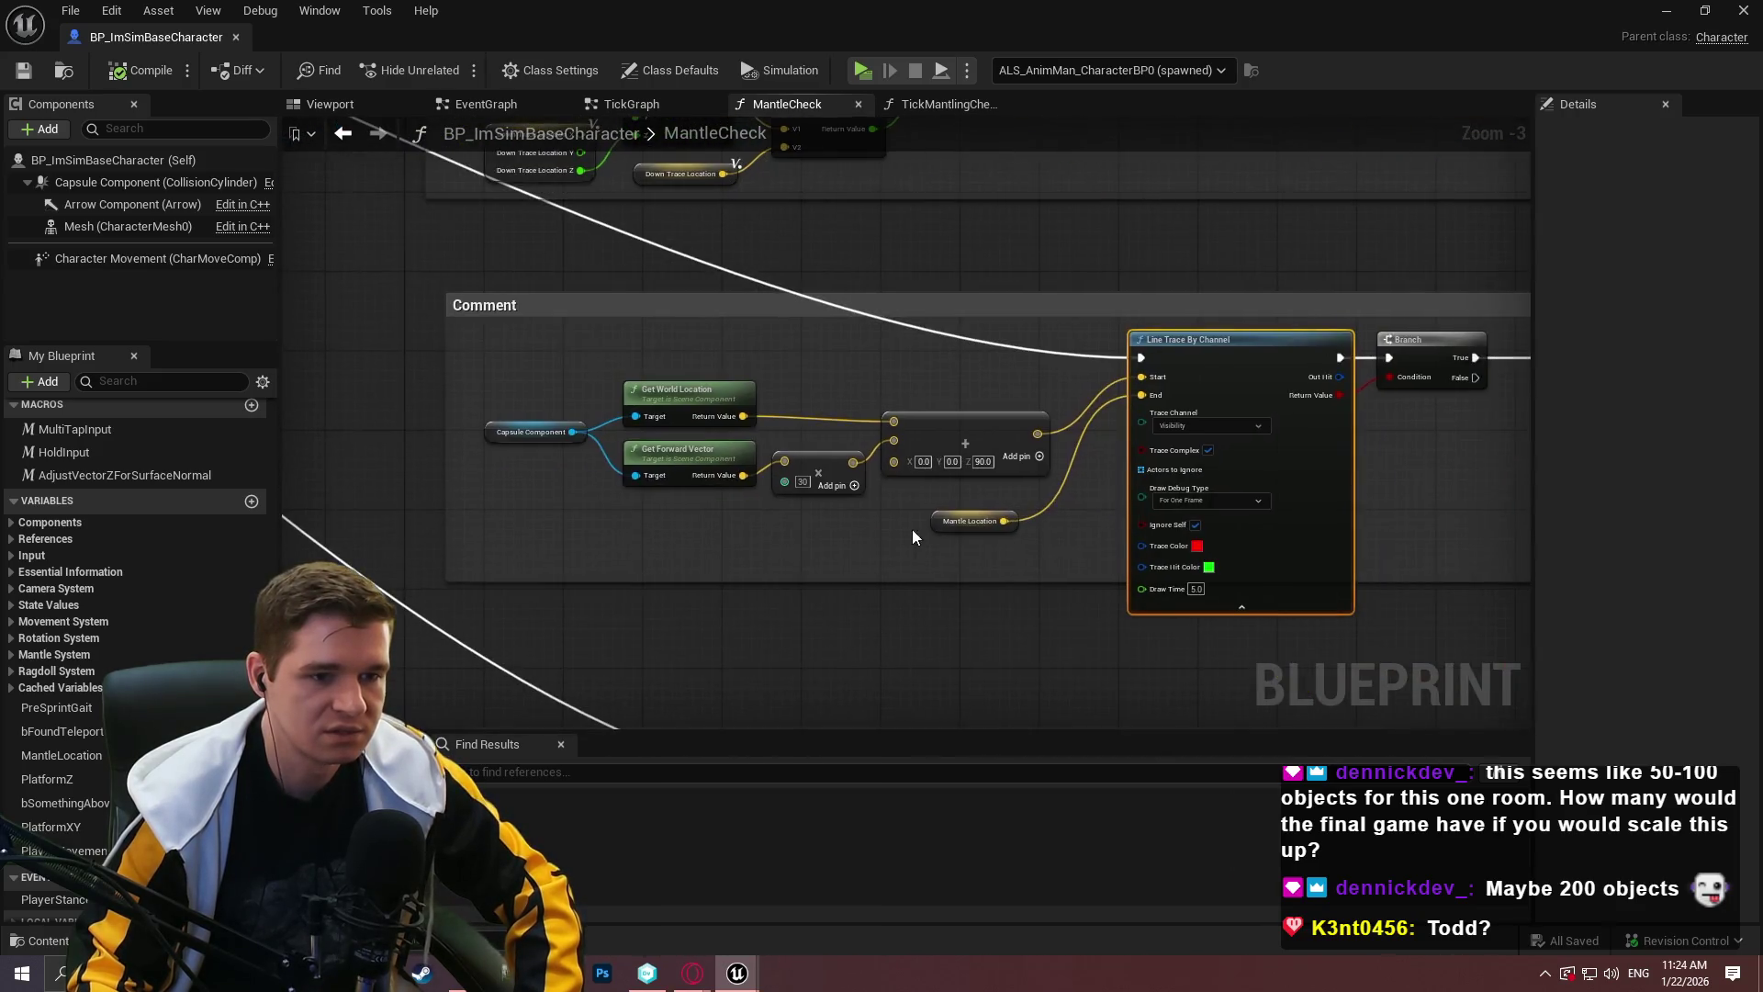
pyautogui.scroll(2, 865, 541)
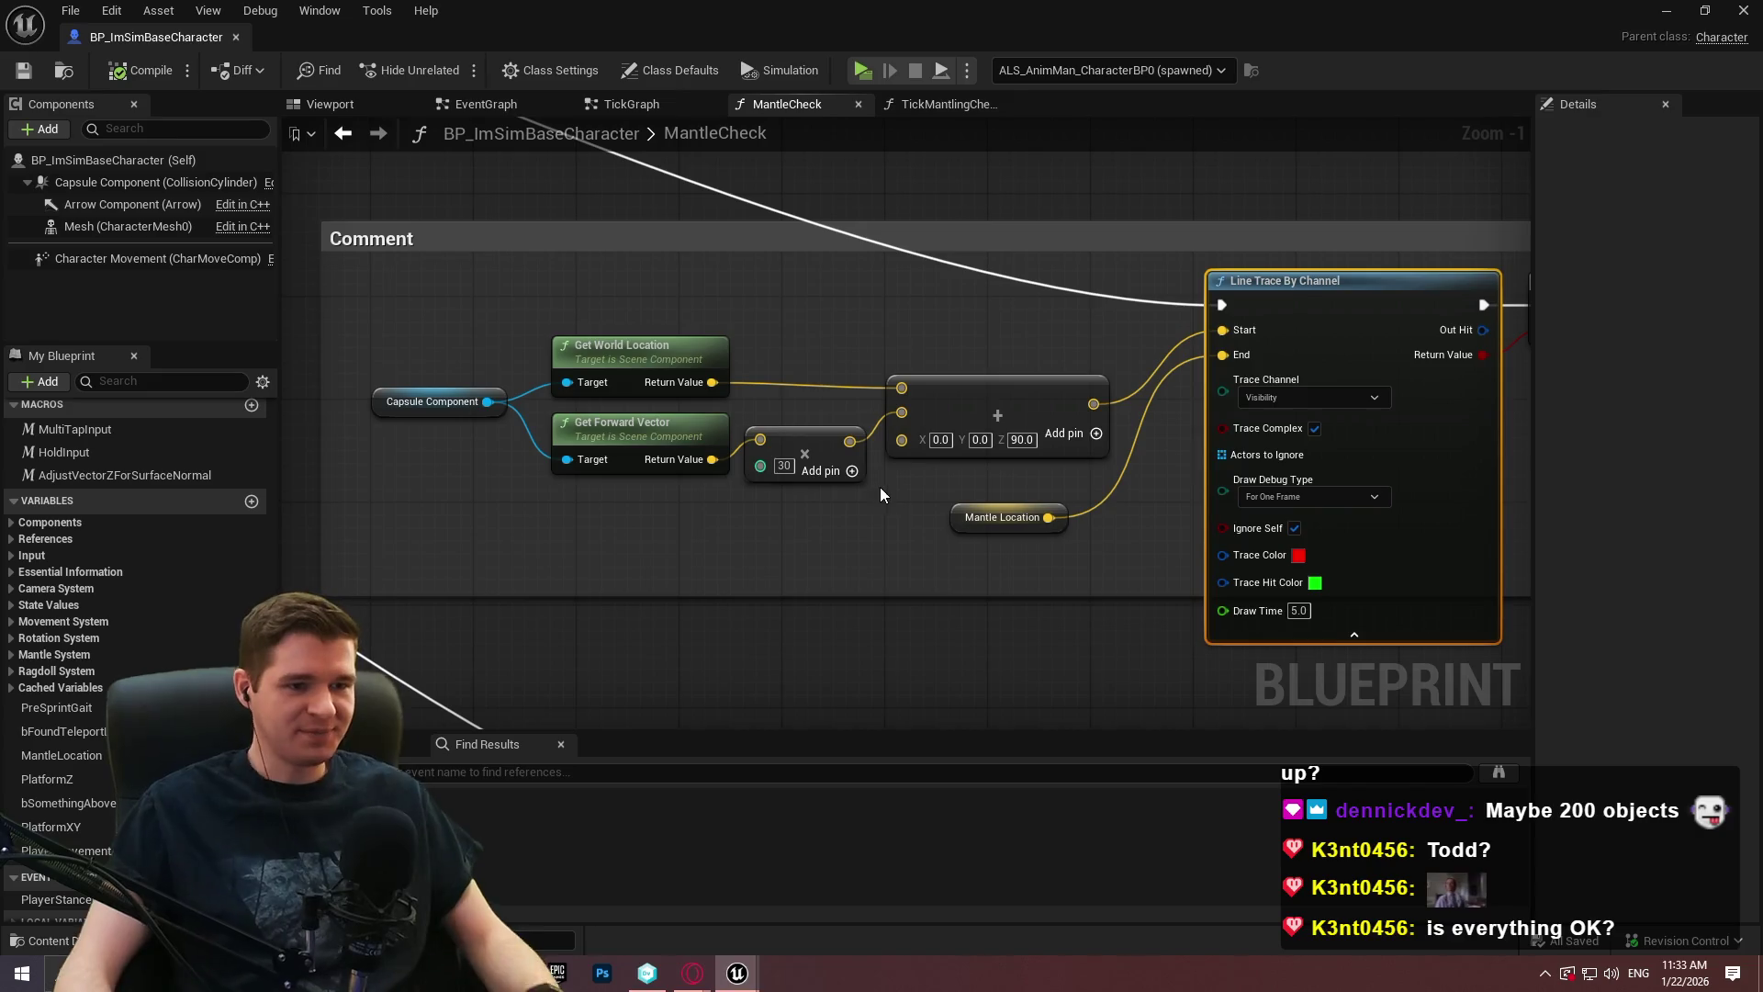
# Zoom the MantleCheck graph to view the stacked comment-boxed node groups.
pyautogui.scroll(-6, 1110, 509)
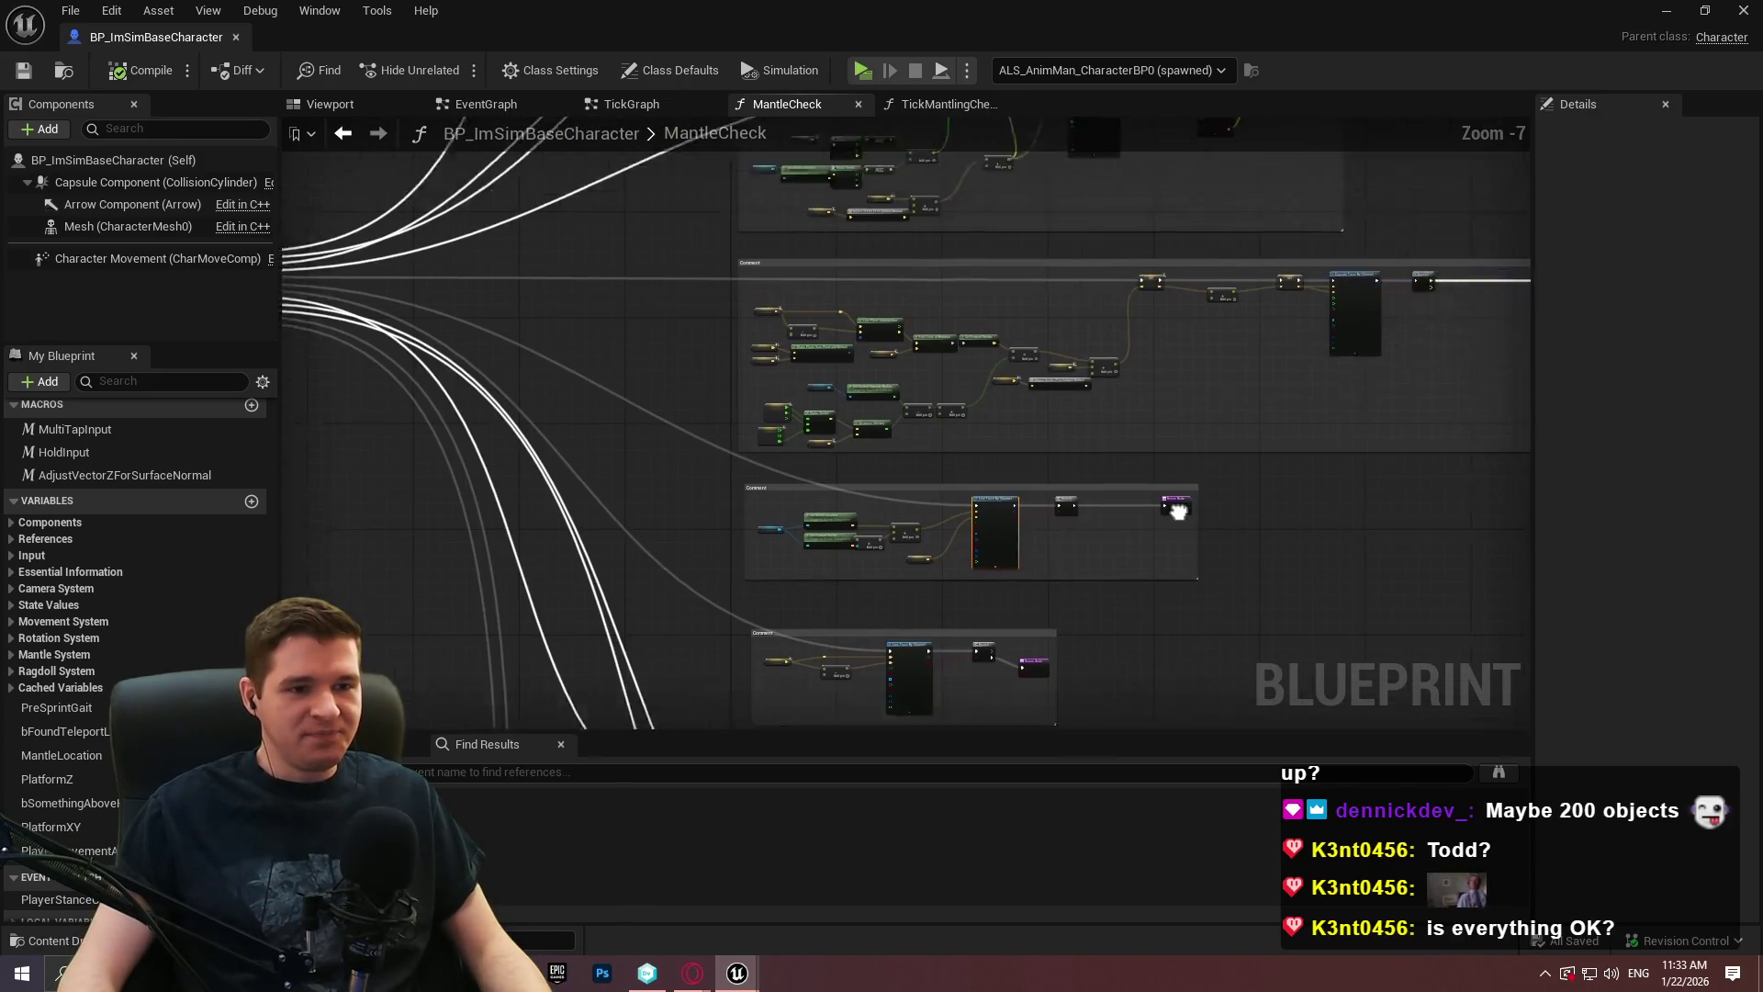
# Browse the platform-trace and angle-check comments, briefly checking the TickMantlingCheck graph.
pyautogui.scroll(4, 1203, 494)
pyautogui.scroll(-4, 879, 445)
pyautogui.scroll(7, 879, 445)
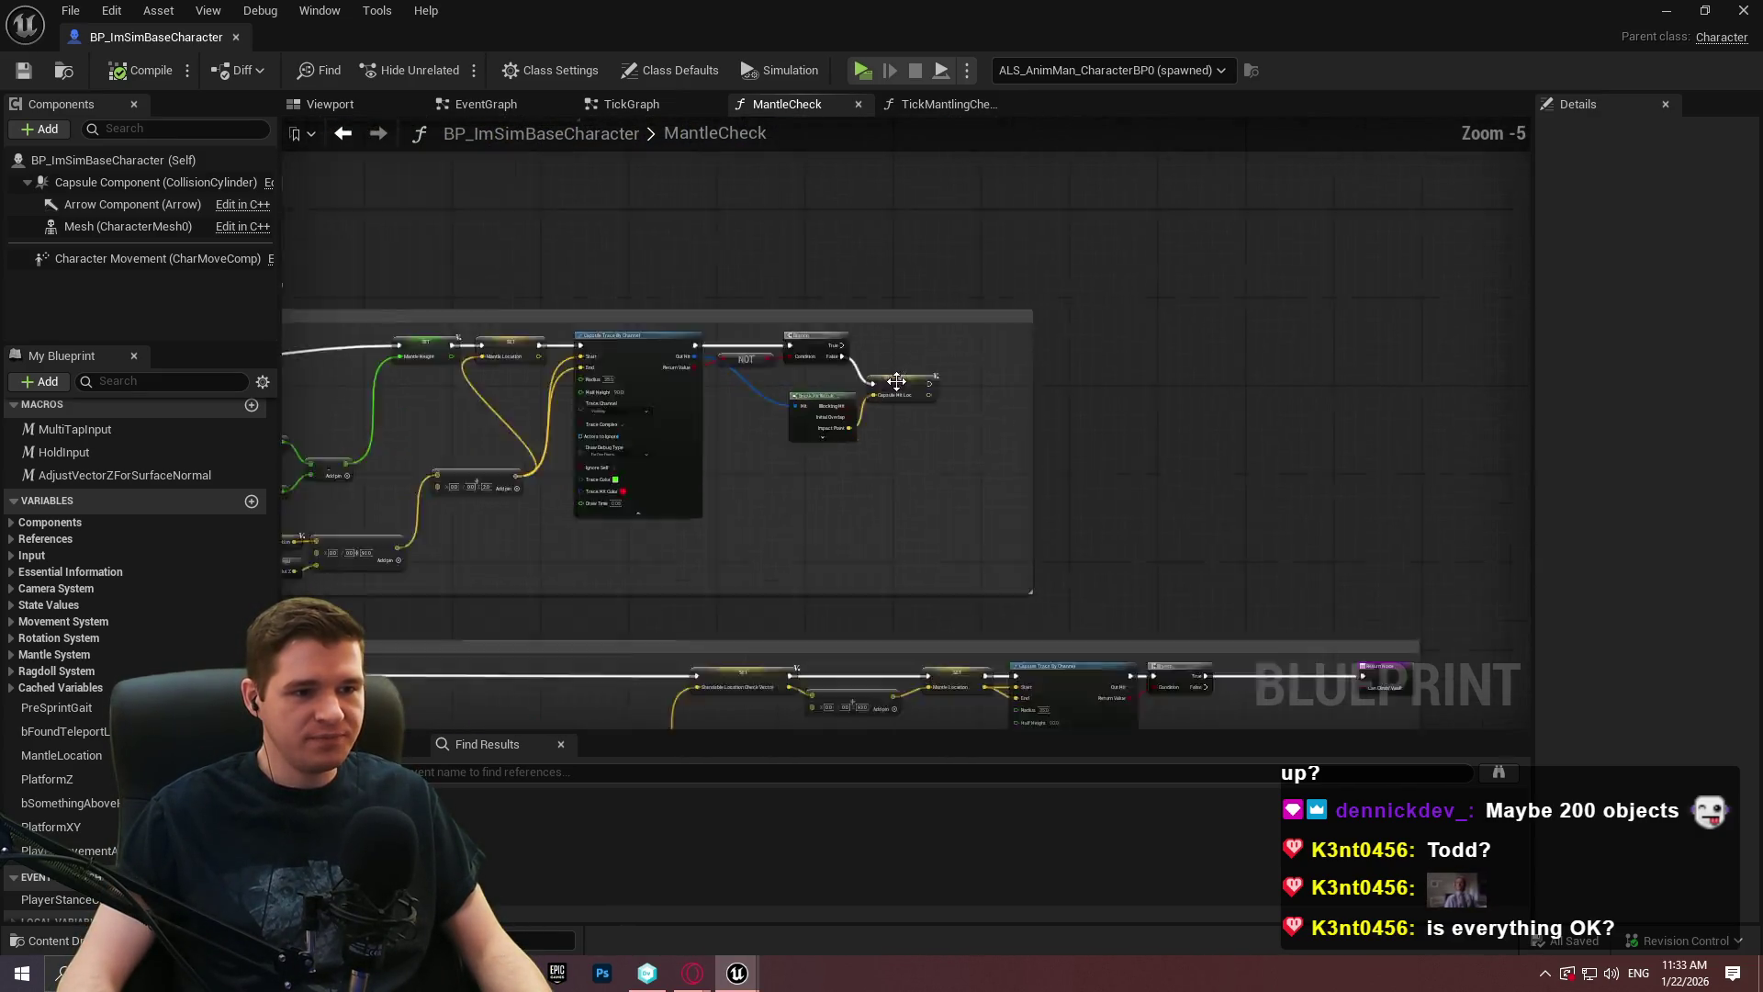
pyautogui.scroll(-6, 926, 431)
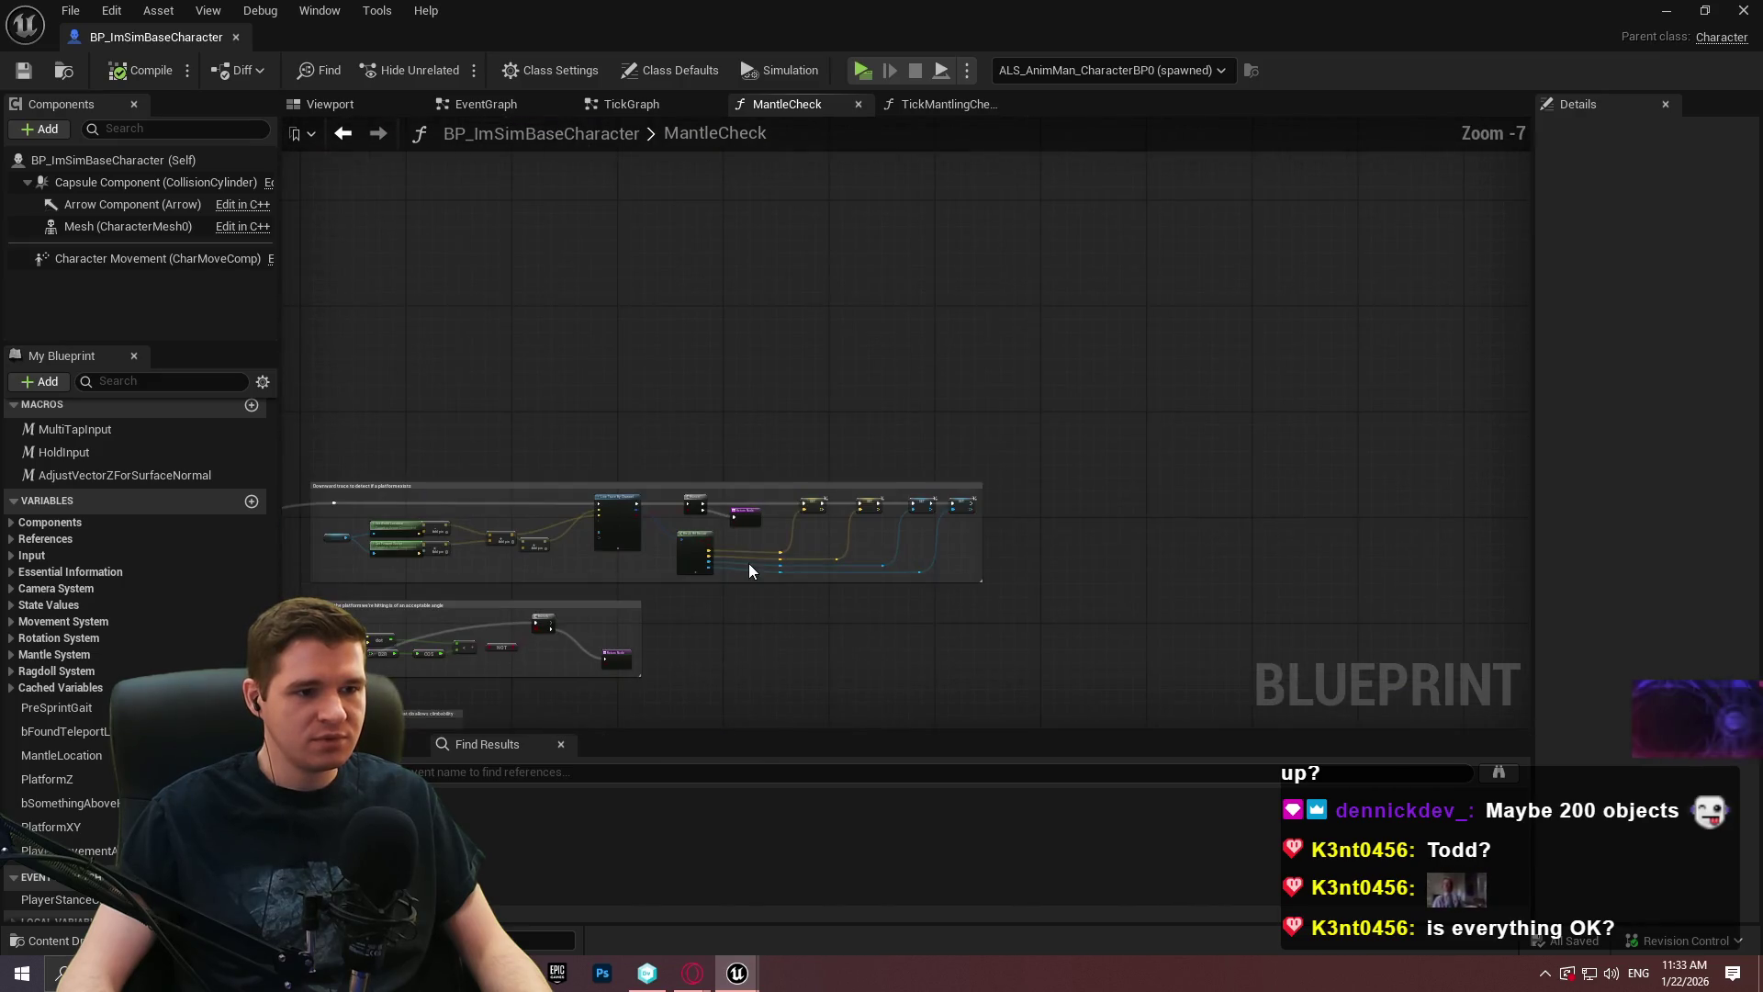
pyautogui.scroll(2, 751, 565)
pyautogui.moveTo(724, 618); pyautogui.dragTo(1252, 405)
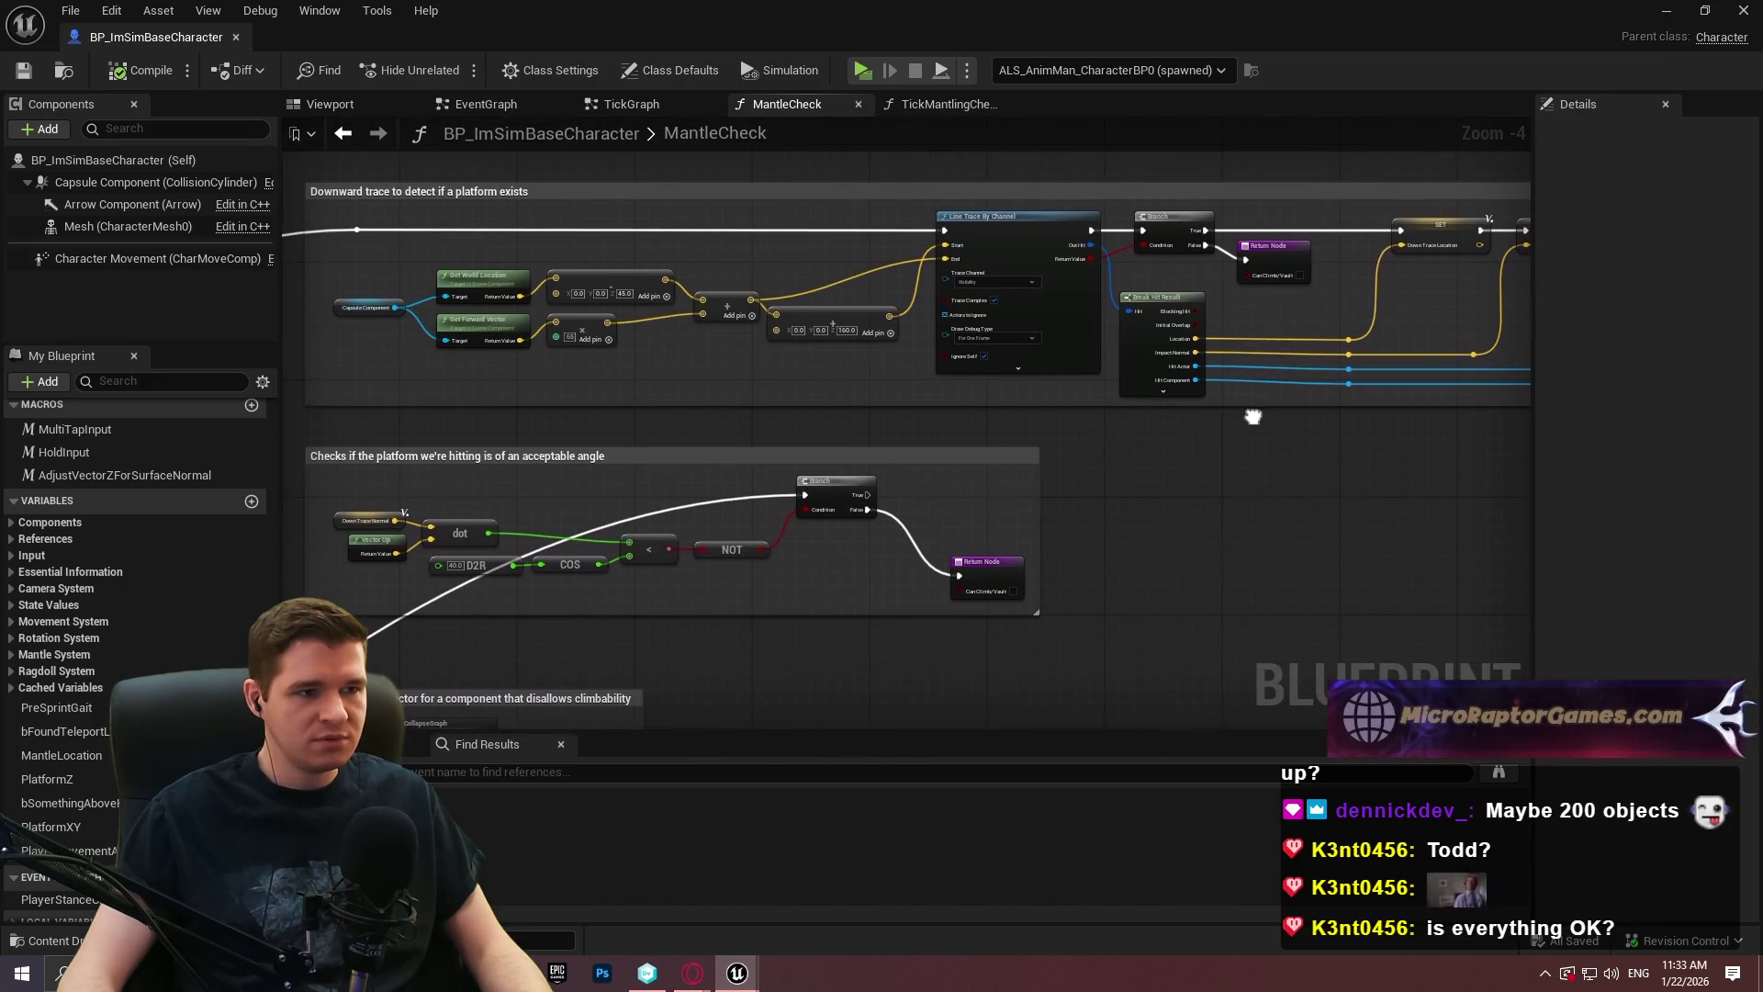
pyautogui.click(946, 104)
pyautogui.scroll(3, 1066, 473)
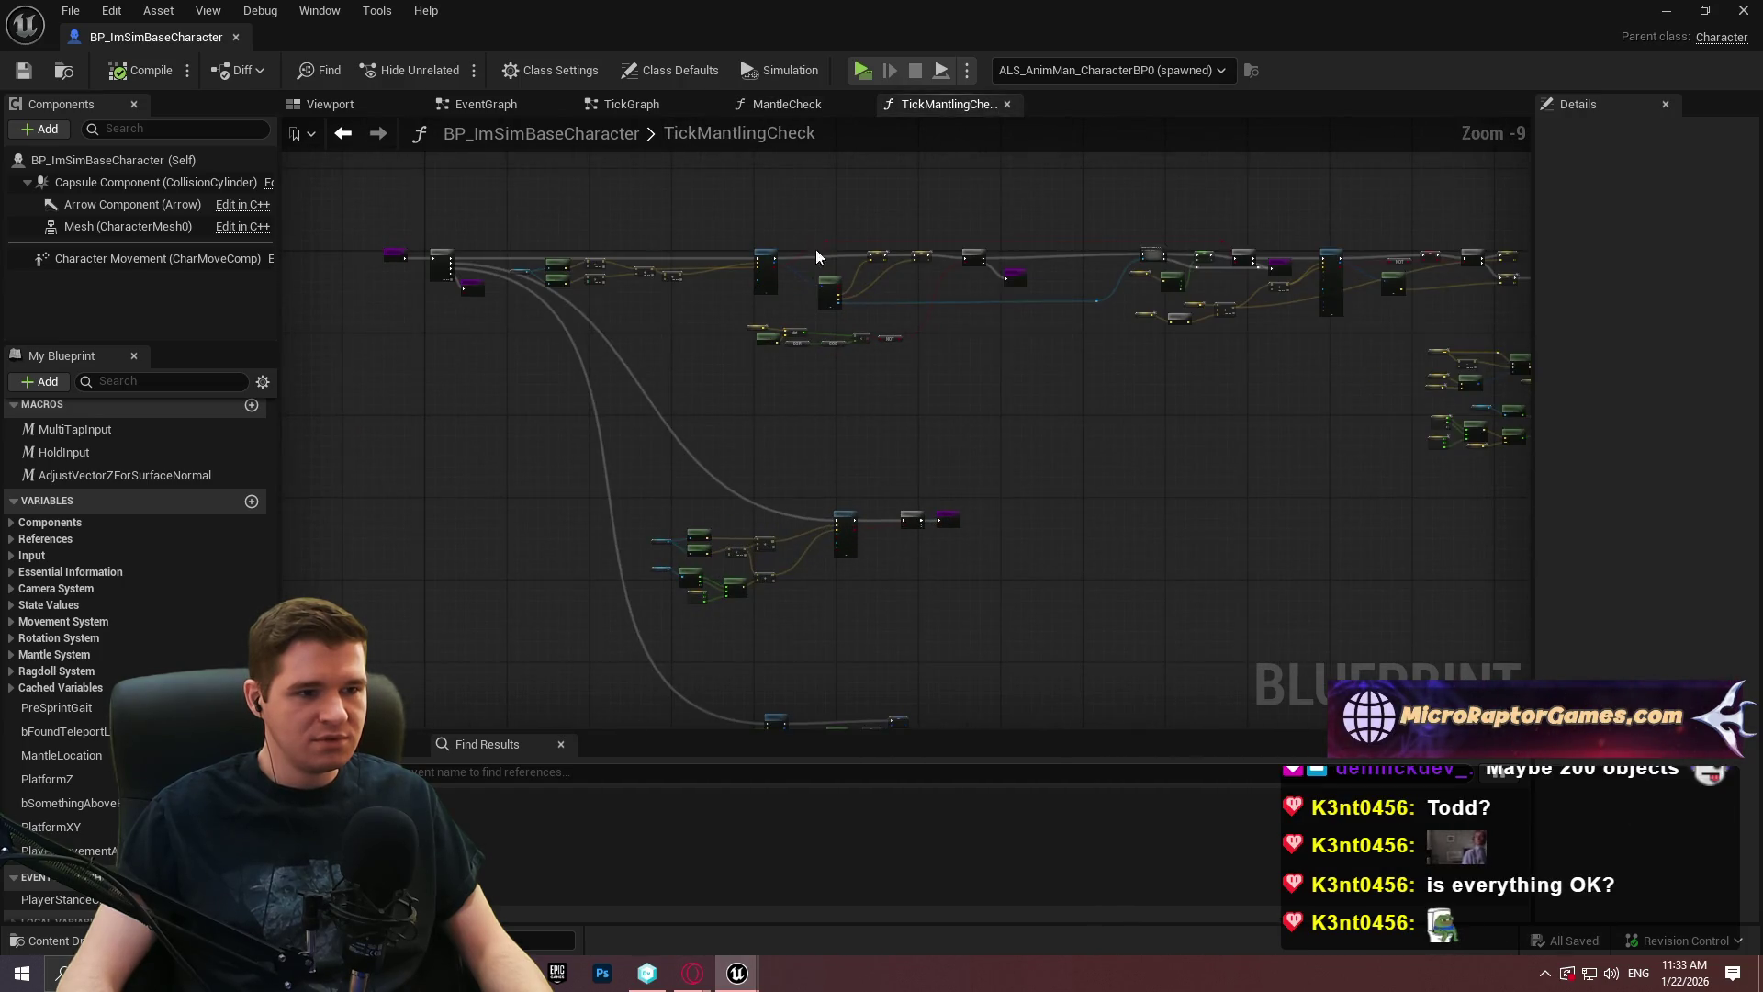
pyautogui.click(814, 107)
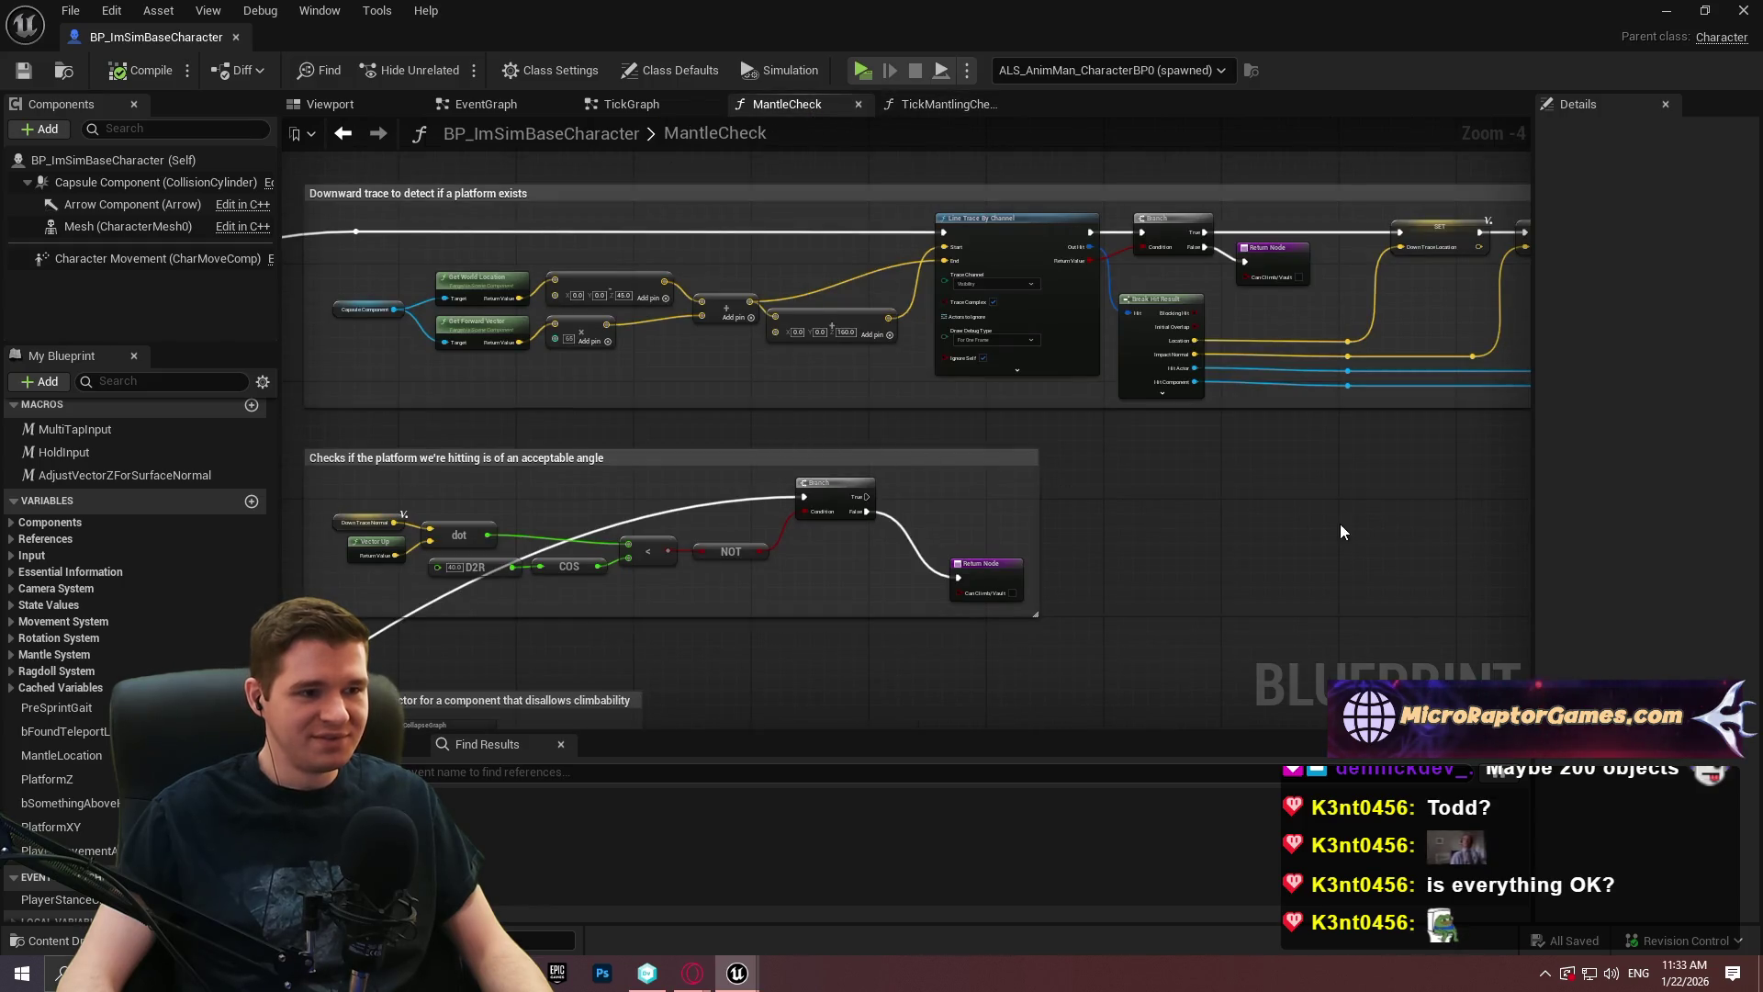
pyautogui.scroll(-10, 1341, 533)
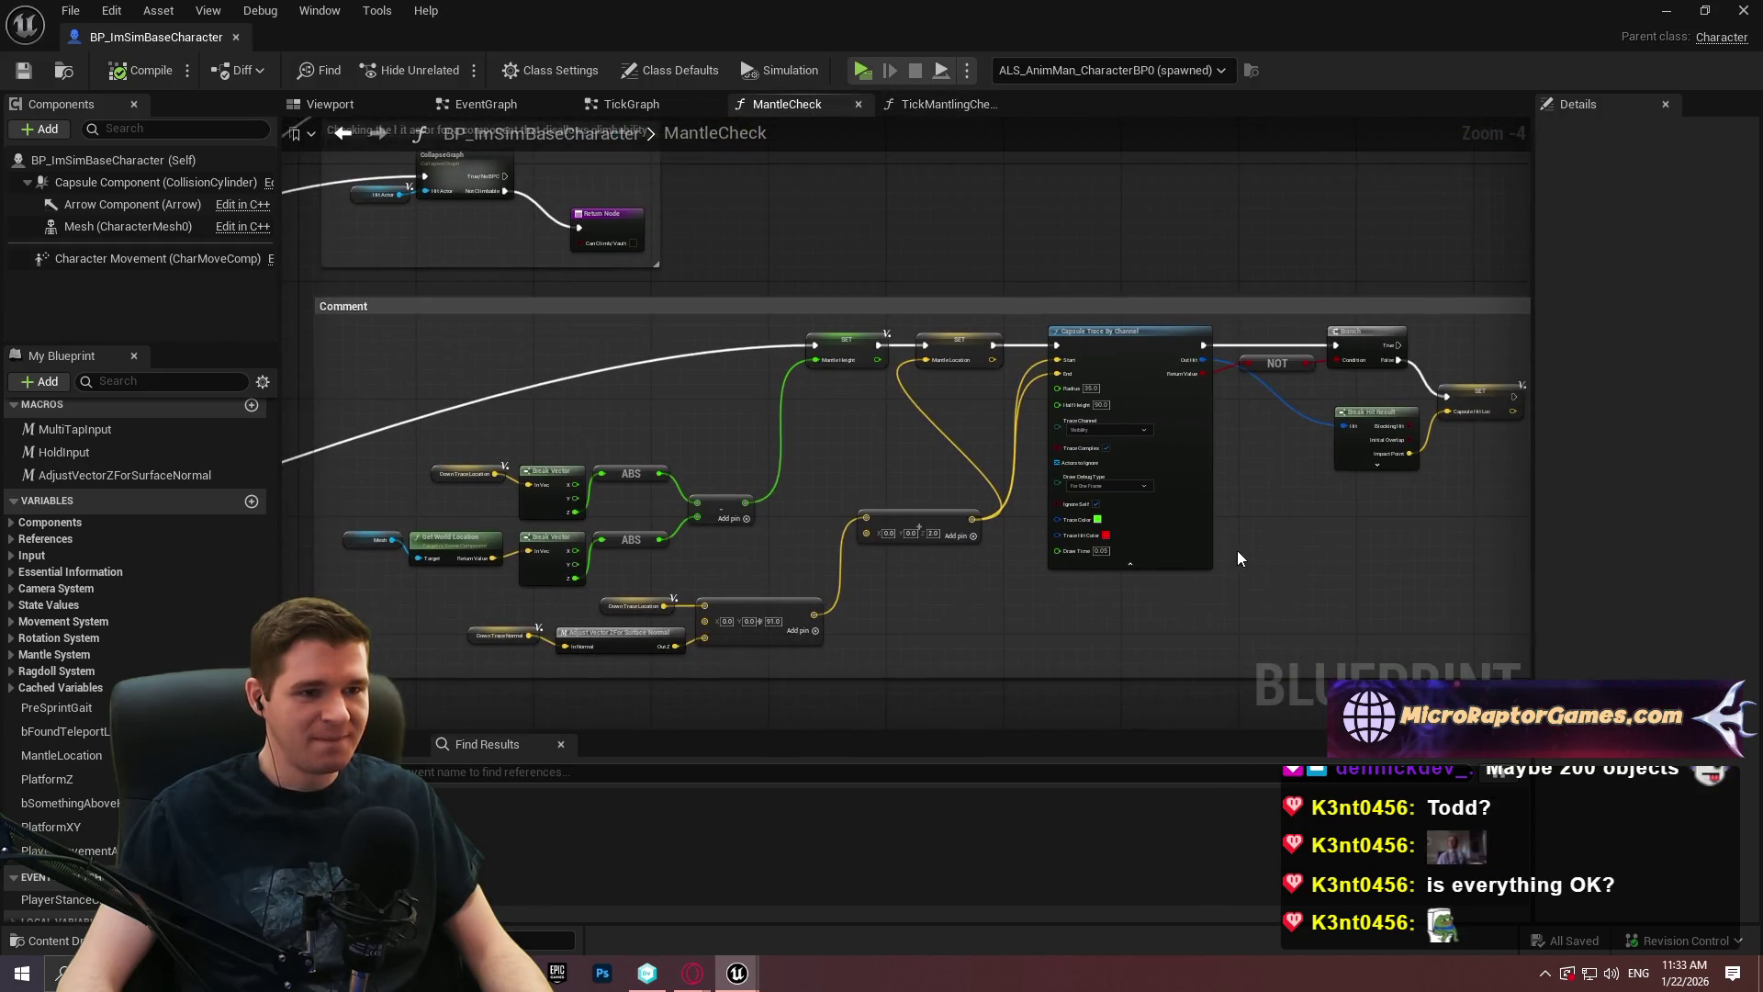
pyautogui.scroll(2, 1238, 557)
# Widen the comment box around the Branch, Break Hit Result and SET nodes, save, and list revisions.
pyautogui.moveTo(685, 426)
pyautogui.mouseDown()
pyautogui.moveTo(1090, 362)
pyautogui.moveTo(1091, 580)
pyautogui.mouseUp()
pyautogui.scroll(-2, 1090, 364)
pyautogui.scroll(2, 1090, 581)
pyautogui.moveTo(1115, 287)
pyautogui.mouseDown()
pyautogui.moveTo(622, 353)
pyautogui.moveTo(811, 354)
pyautogui.moveTo(647, 327)
pyautogui.mouseUp()
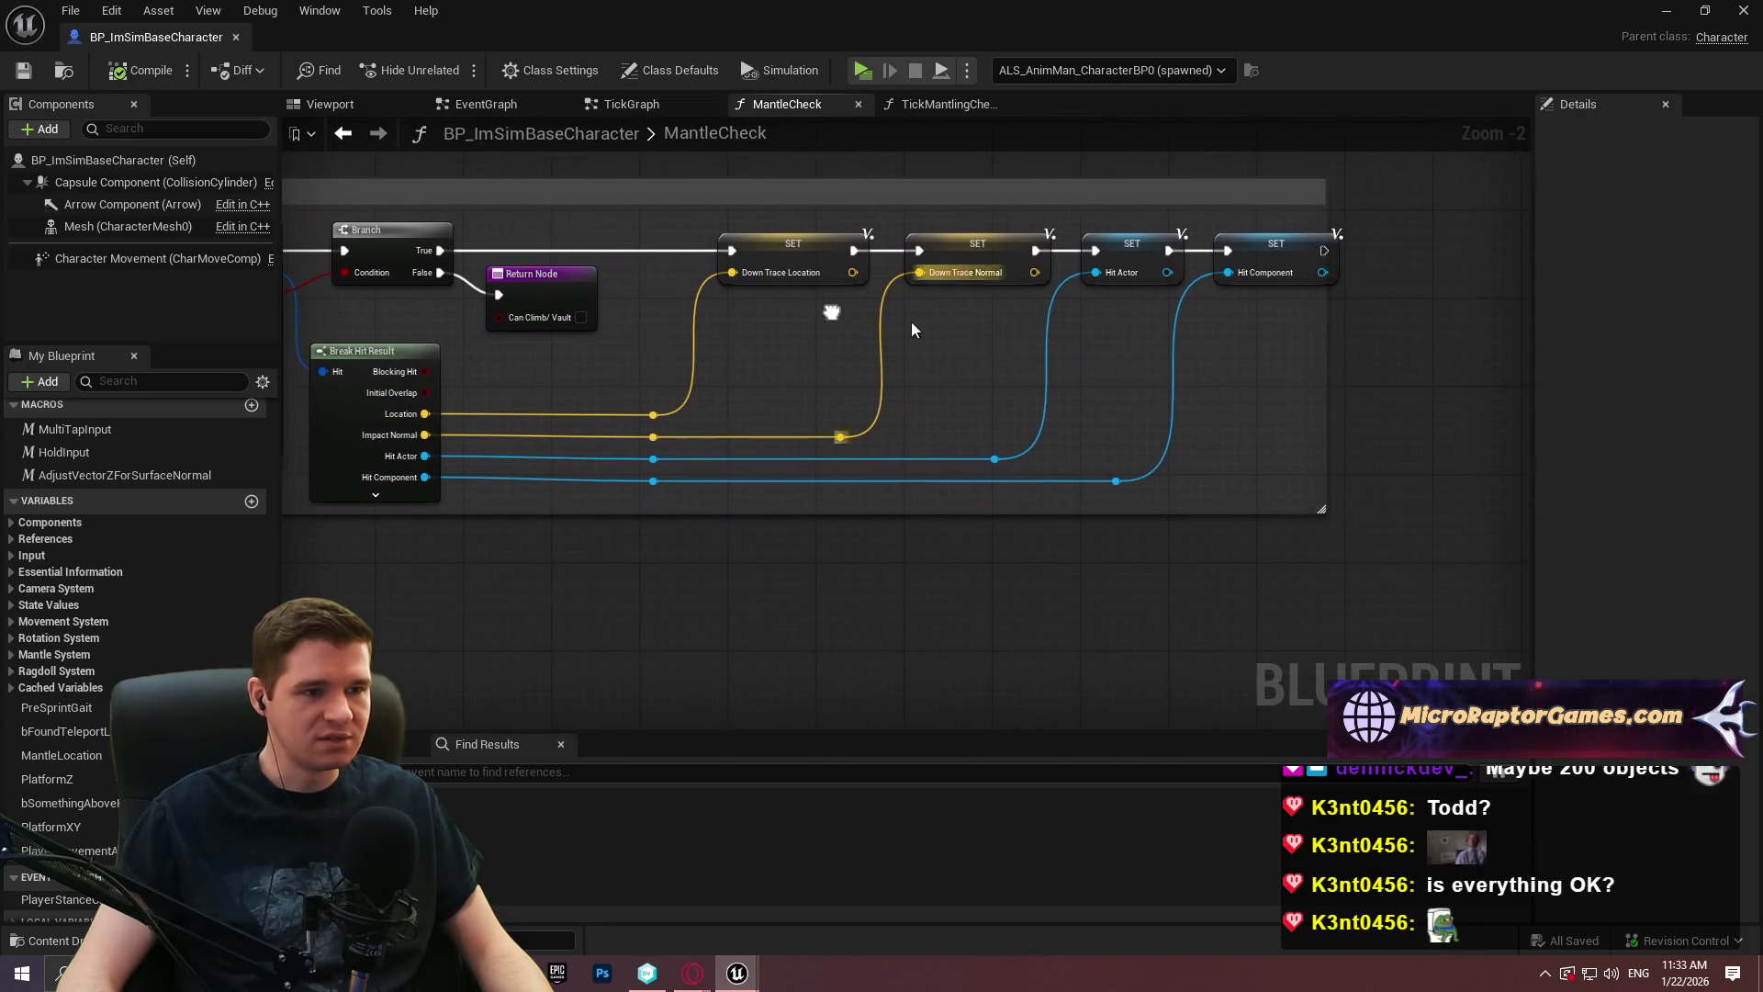
pyautogui.moveTo(1368, 331); pyautogui.dragTo(1374, 333)
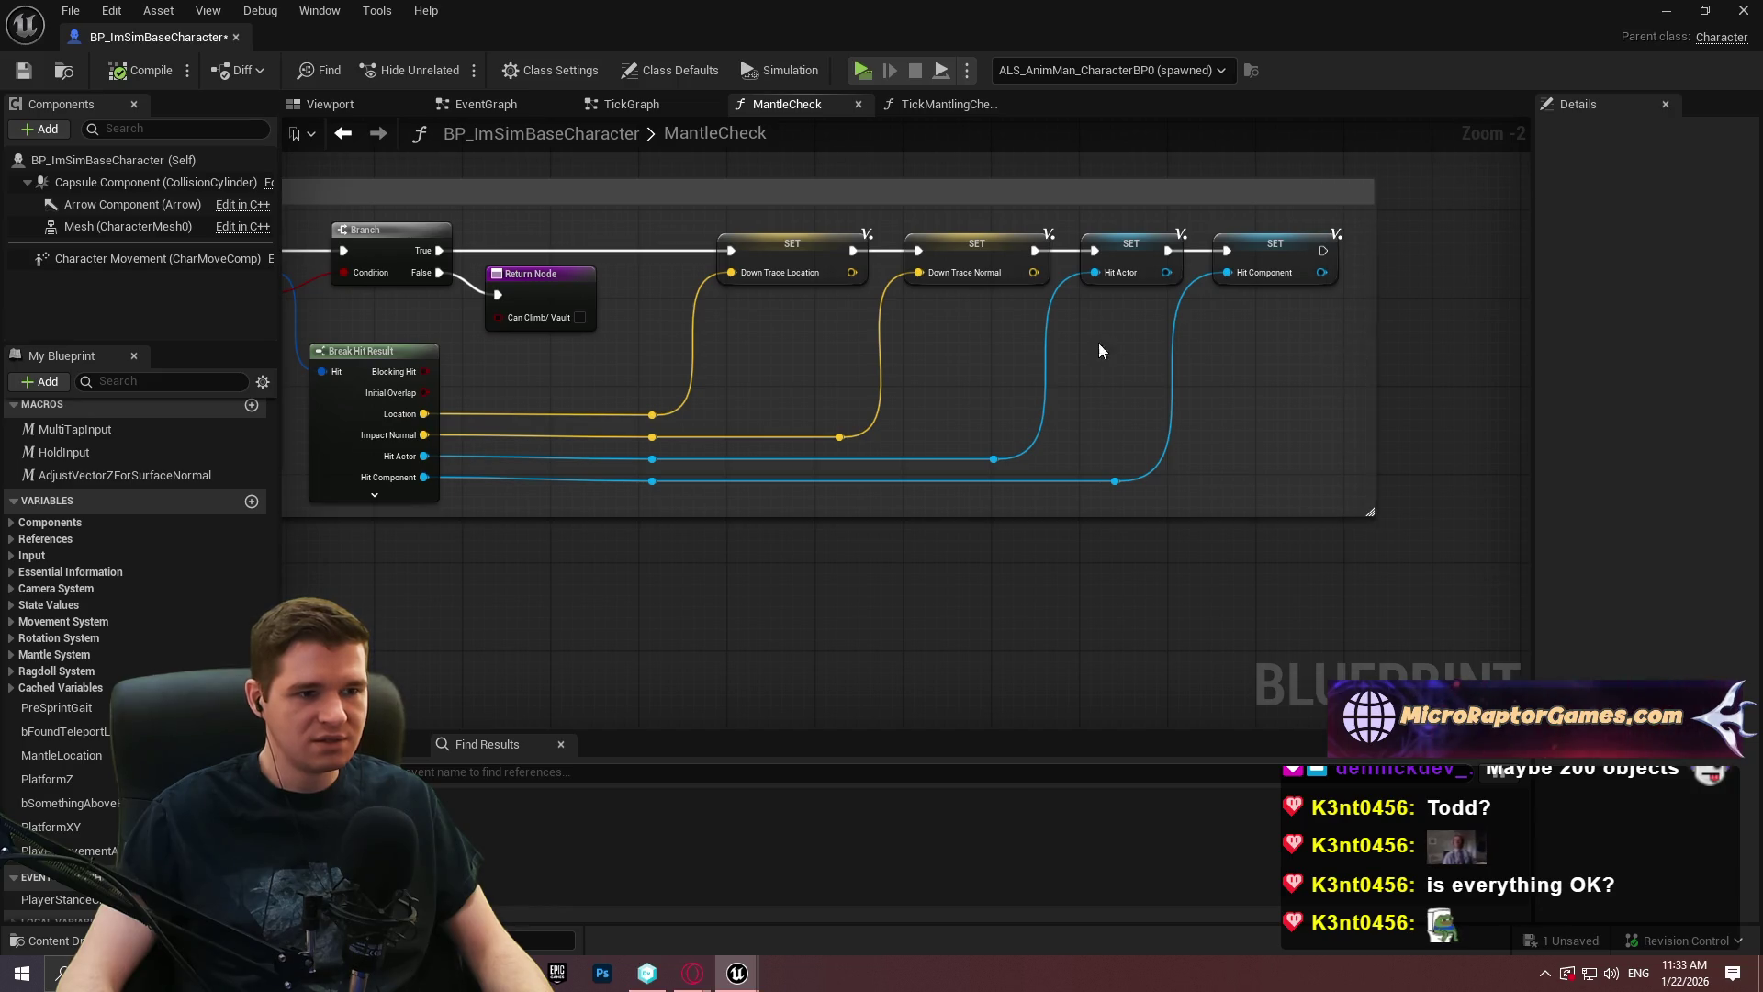
pyautogui.scroll(-5, 1148, 340)
pyautogui.click(18, 71)
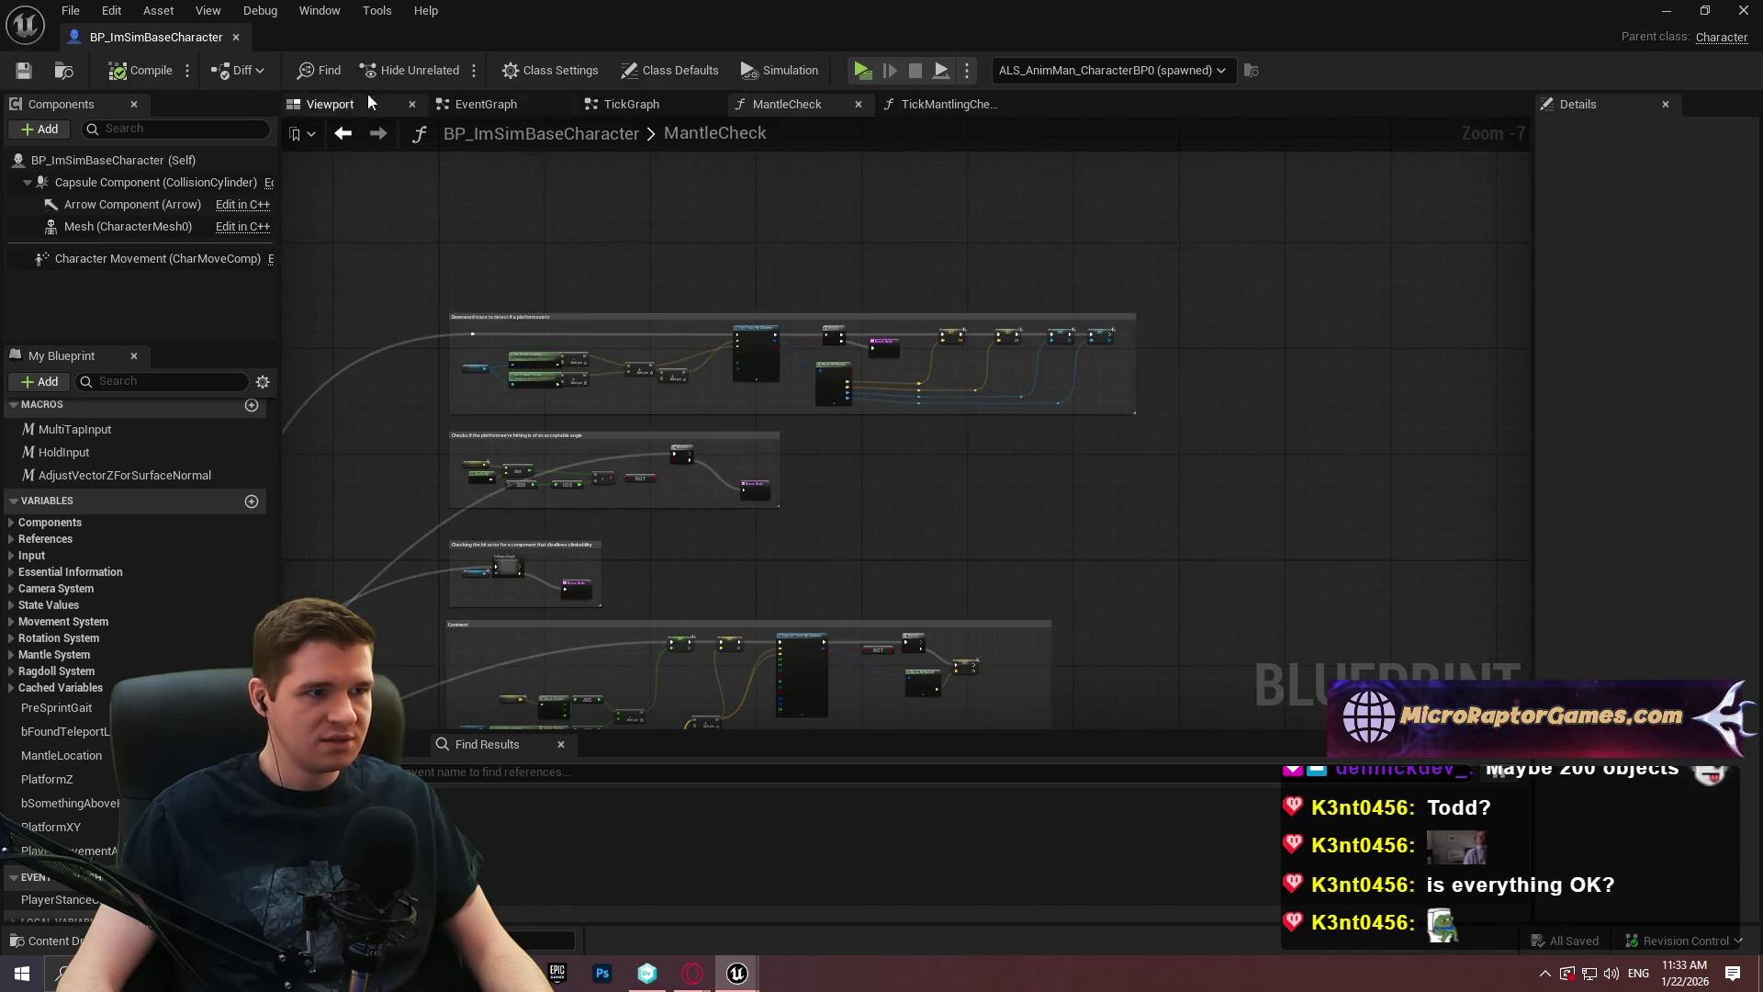
pyautogui.click(240, 71)
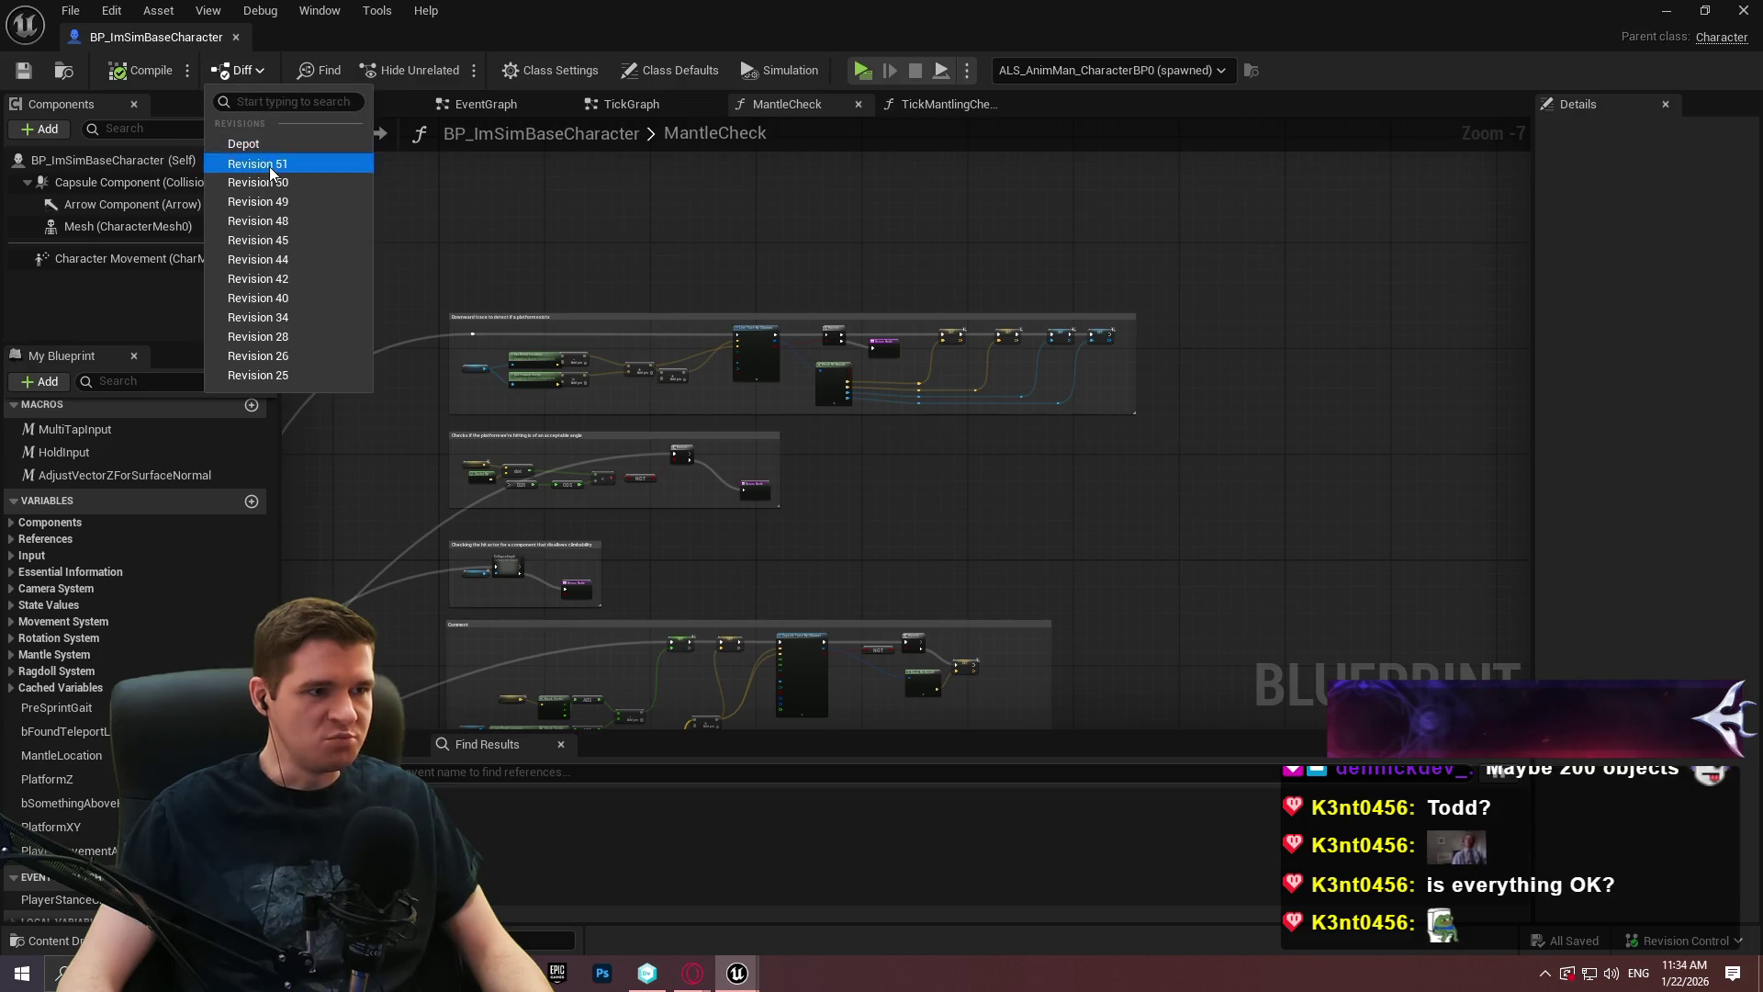
pyautogui.click(257, 162)
pyautogui.click(775, 101)
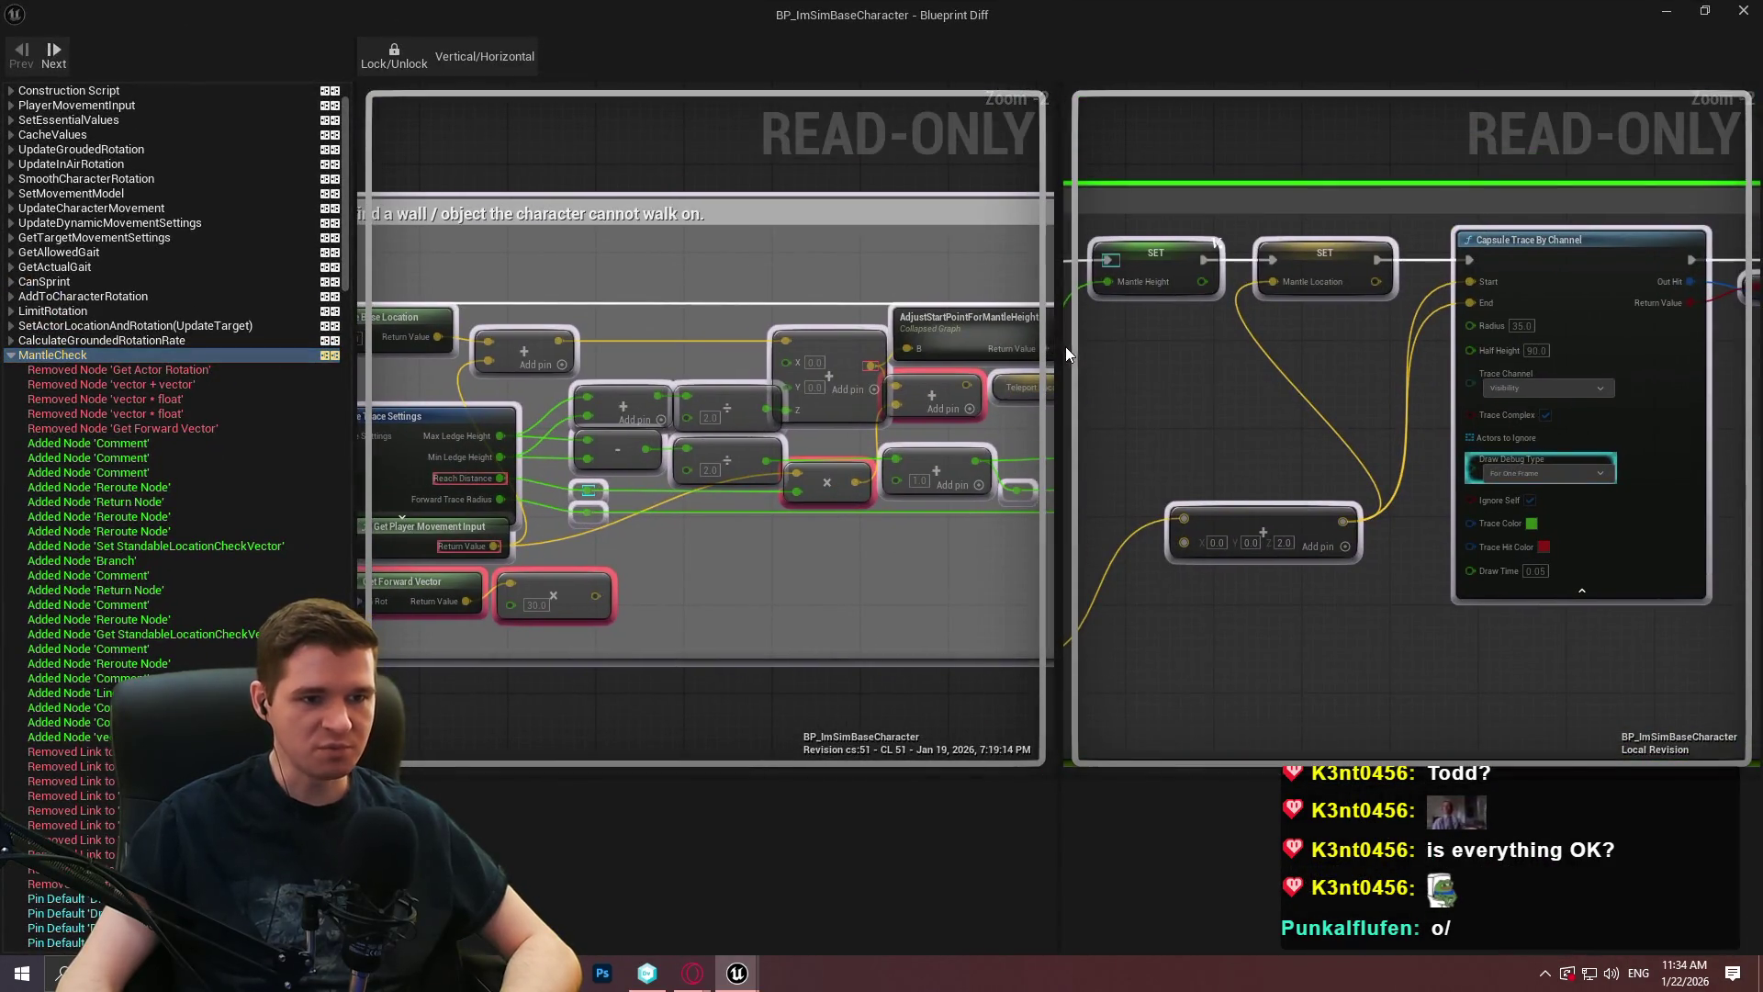
pyautogui.moveTo(1068, 354); pyautogui.dragTo(1260, 354)
pyautogui.moveTo(958, 552); pyautogui.dragTo(765, 534)
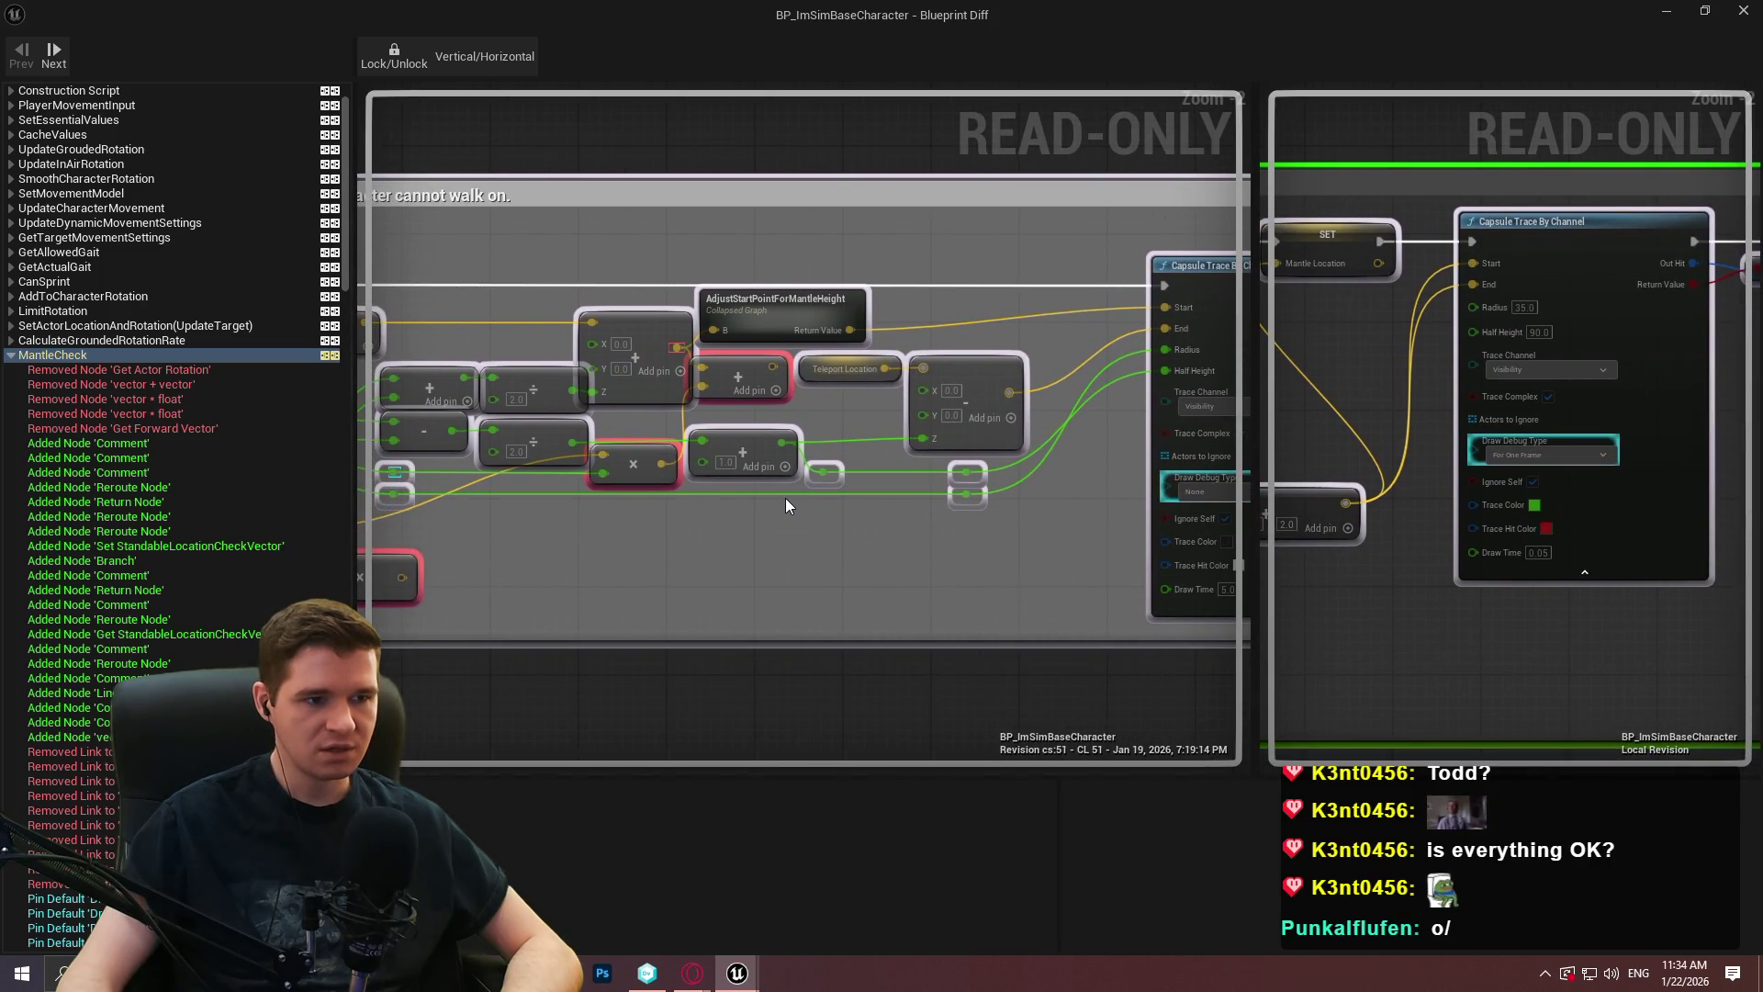
pyautogui.moveTo(1298, 558); pyautogui.dragTo(1533, 556)
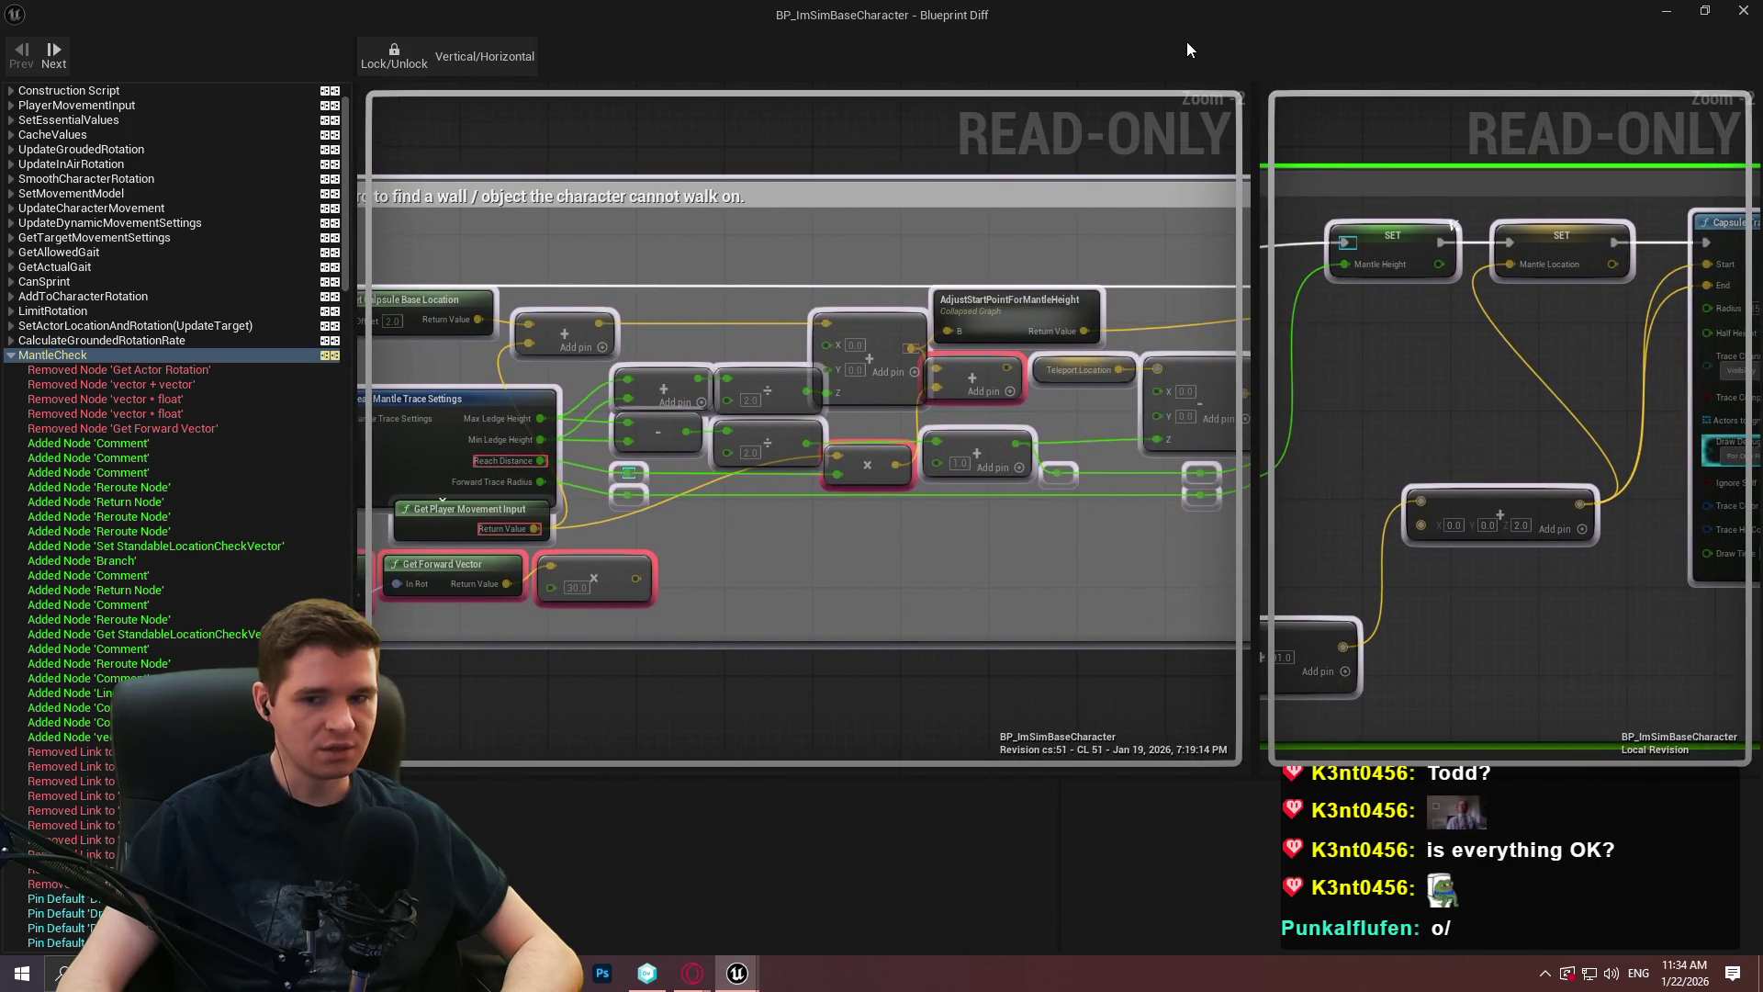
pyautogui.hotkey('alt', 'Tab')
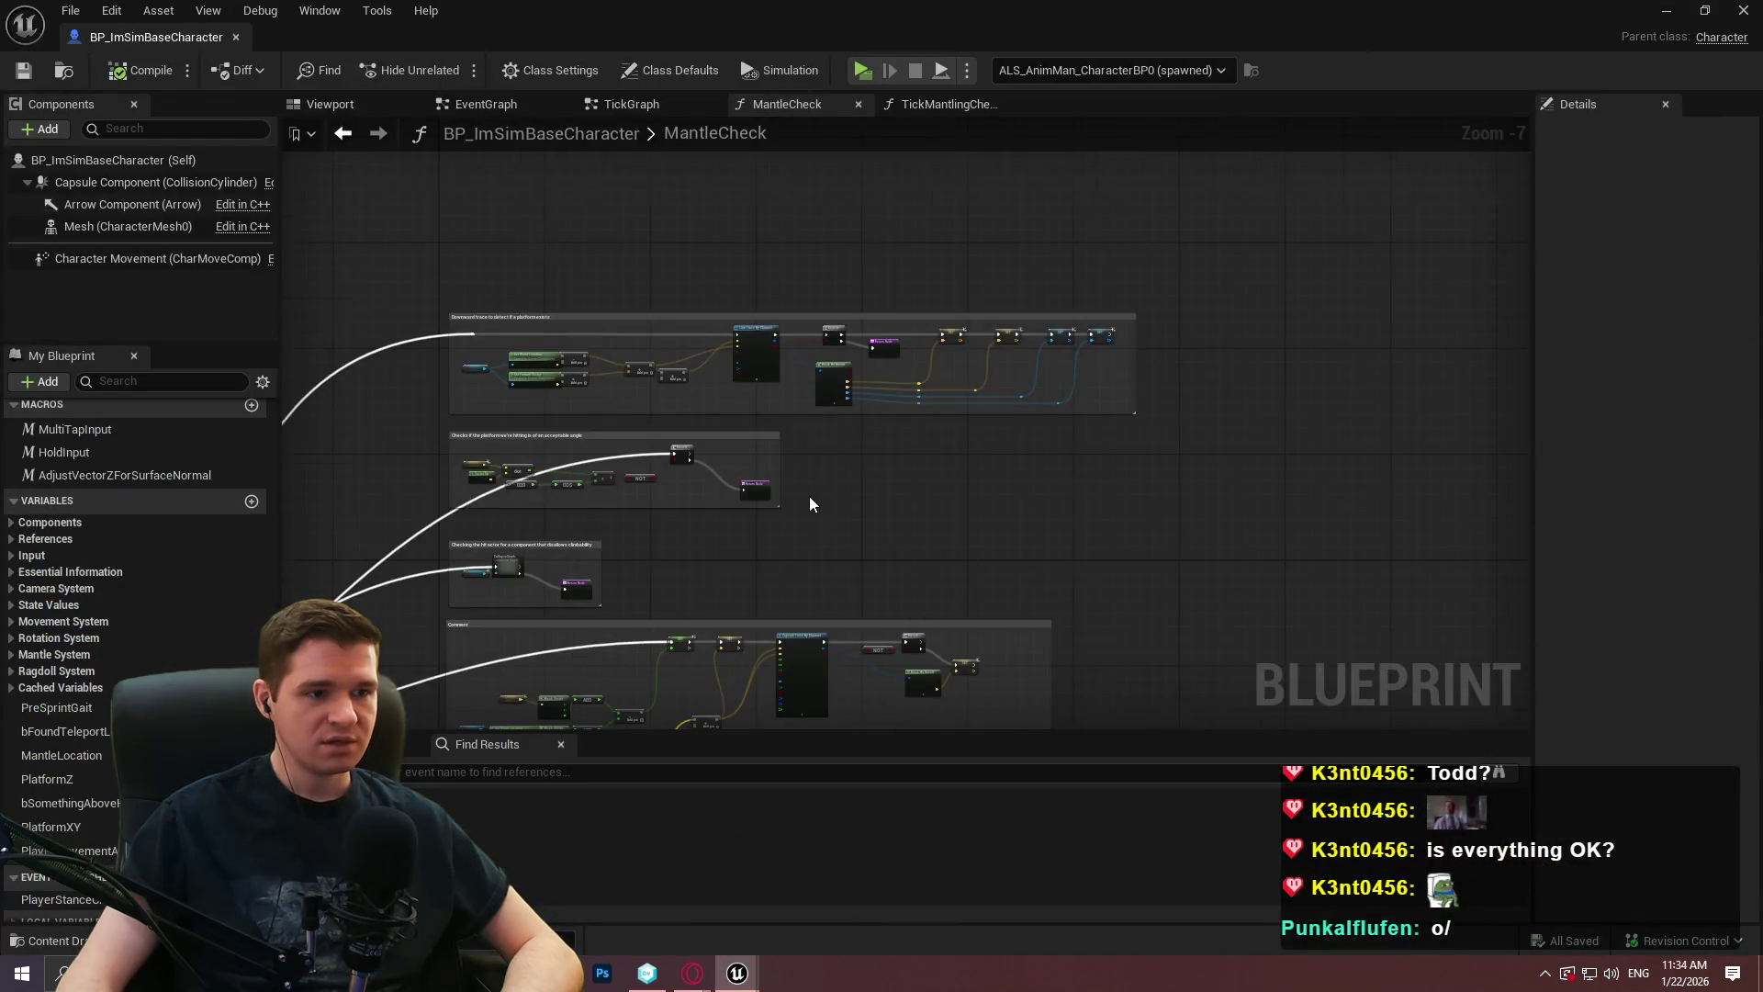
# Pan MantleCheck across the mantle height math, Break Mantle Trace Settings and the trace node's input pins.
pyautogui.scroll(-4, 980, 189)
pyautogui.scroll(11, 908, 374)
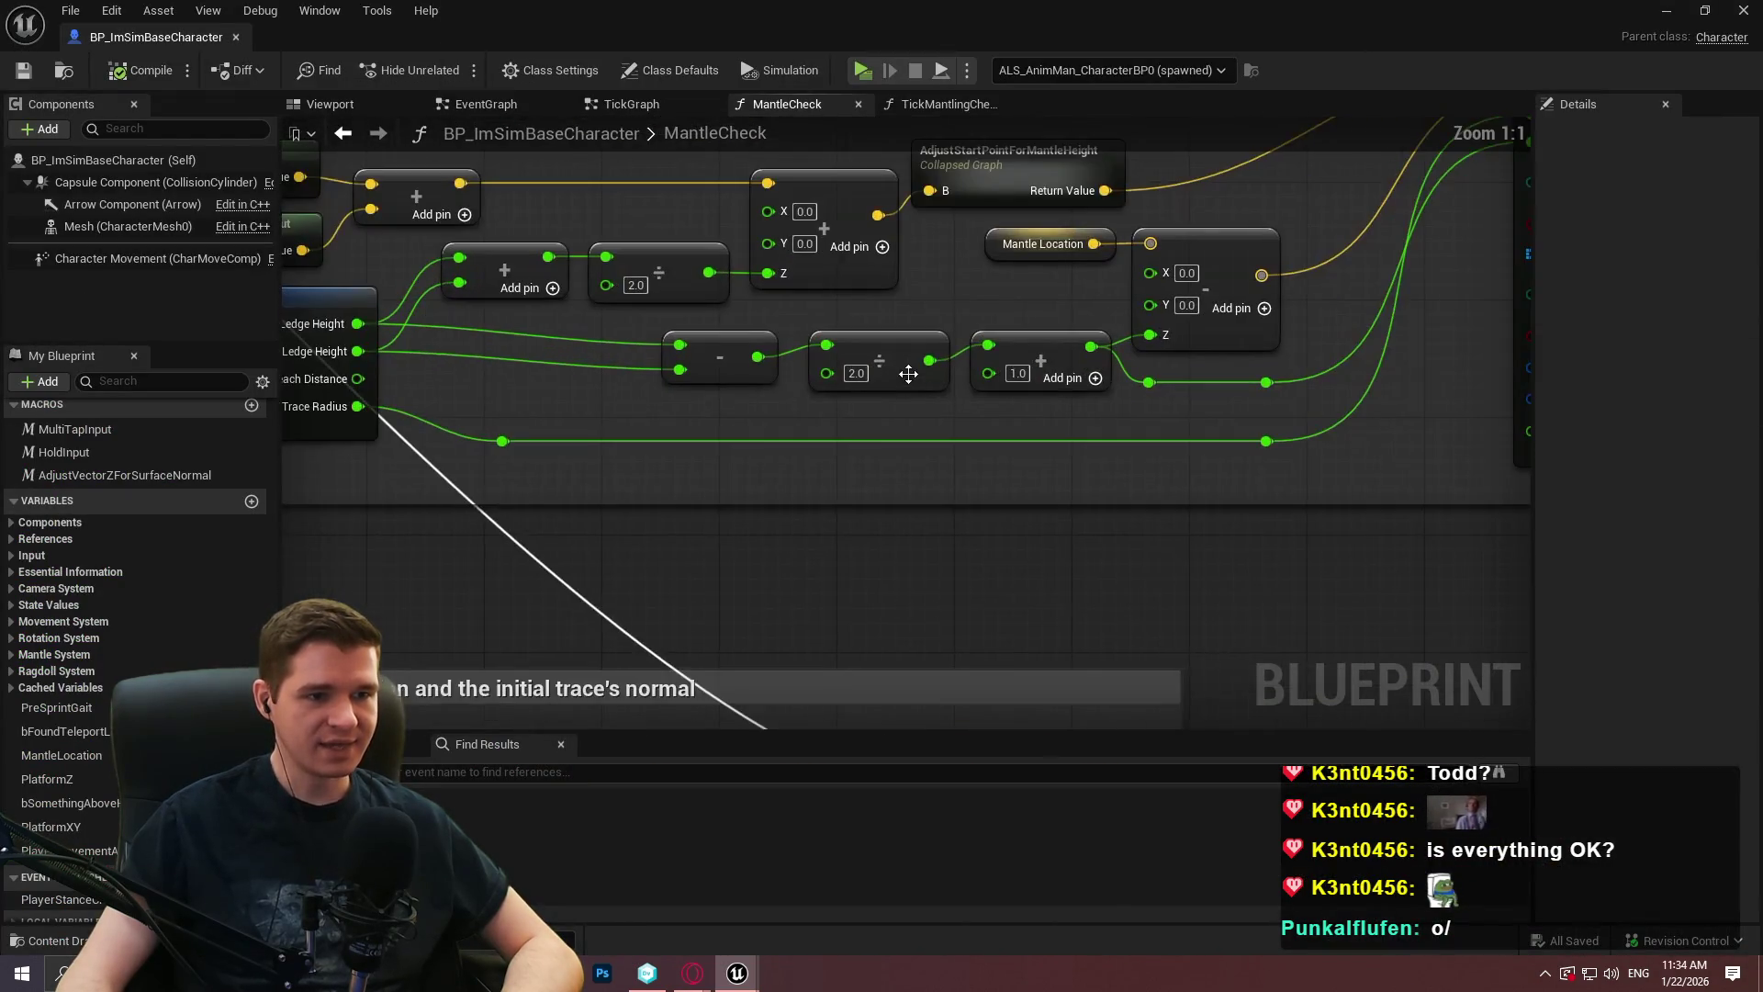
pyautogui.moveTo(950, 462); pyautogui.dragTo(943, 588)
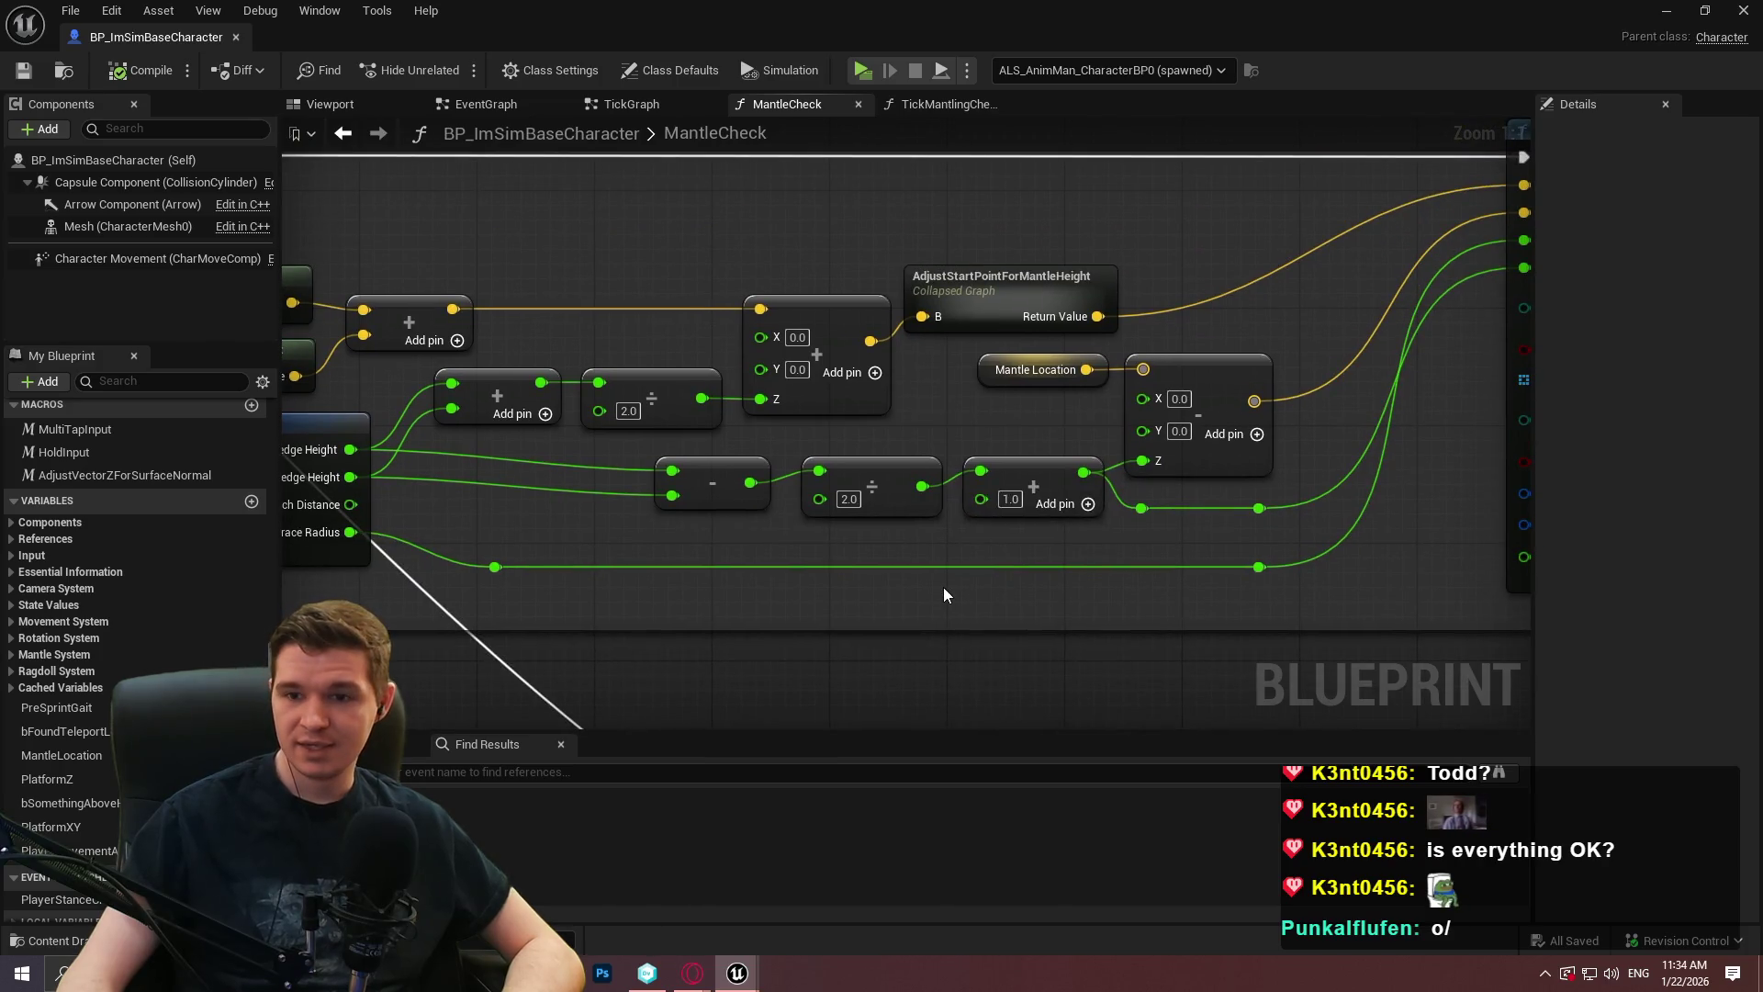
pyautogui.moveTo(945, 586); pyautogui.dragTo(1268, 562)
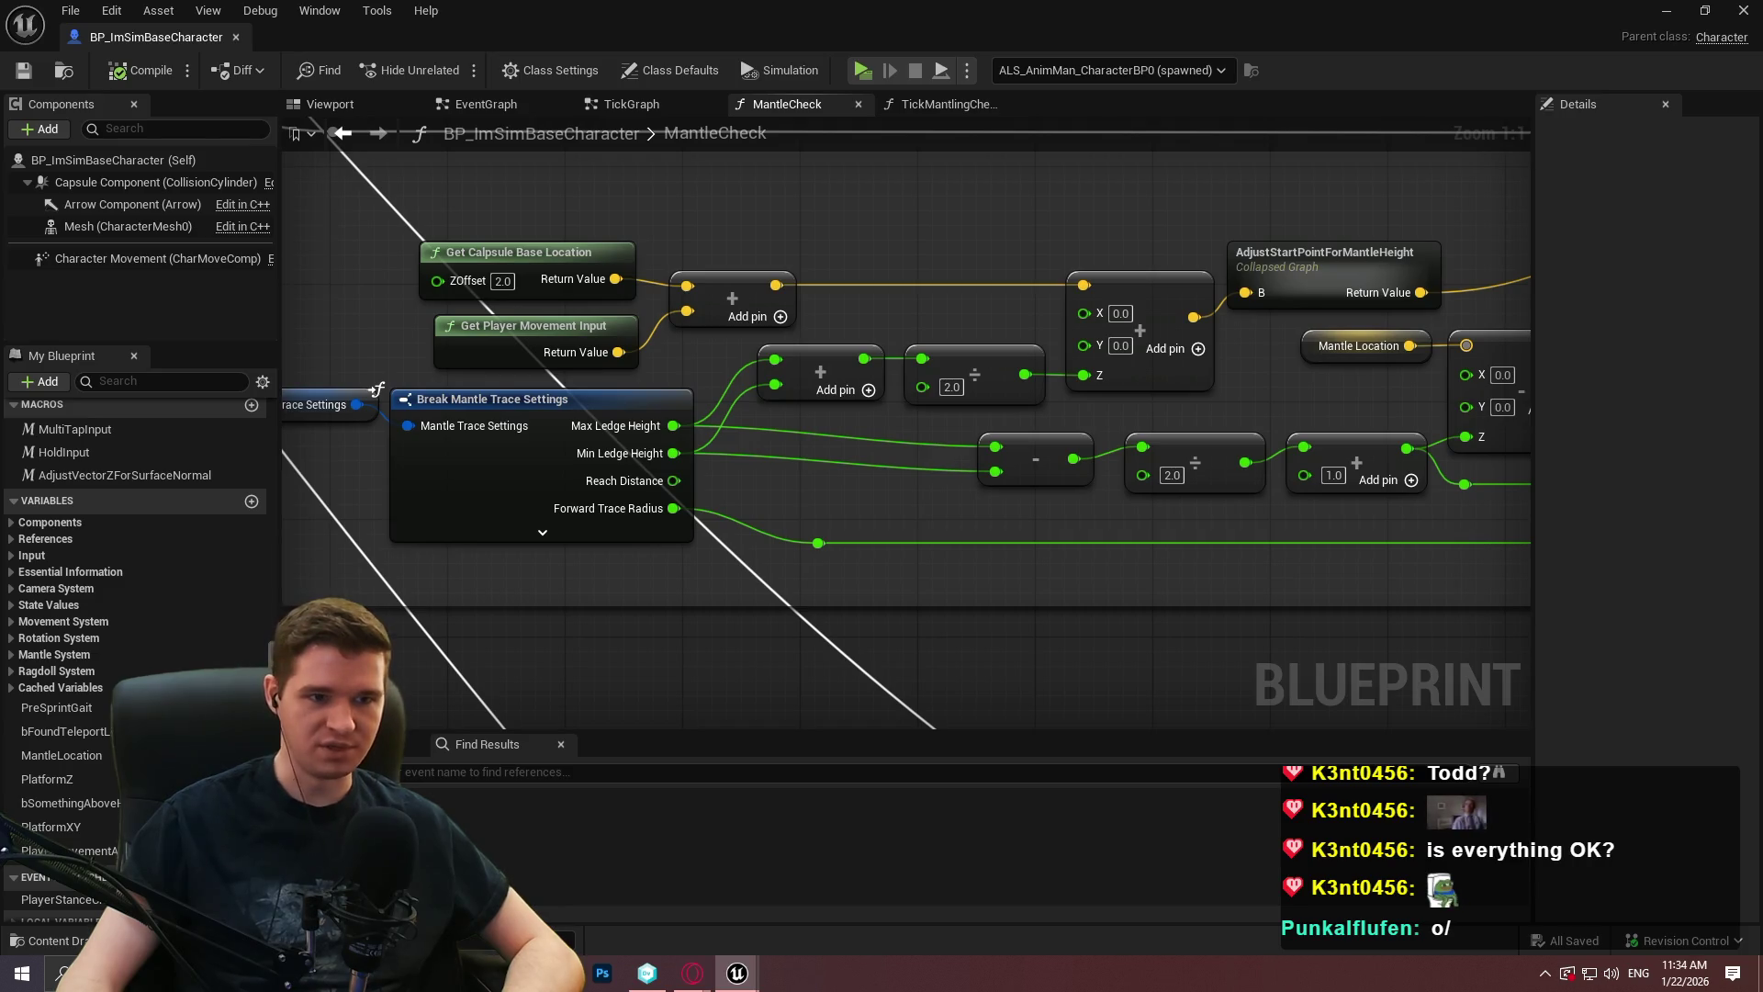
pyautogui.moveTo(1287, 503); pyautogui.dragTo(832, 464)
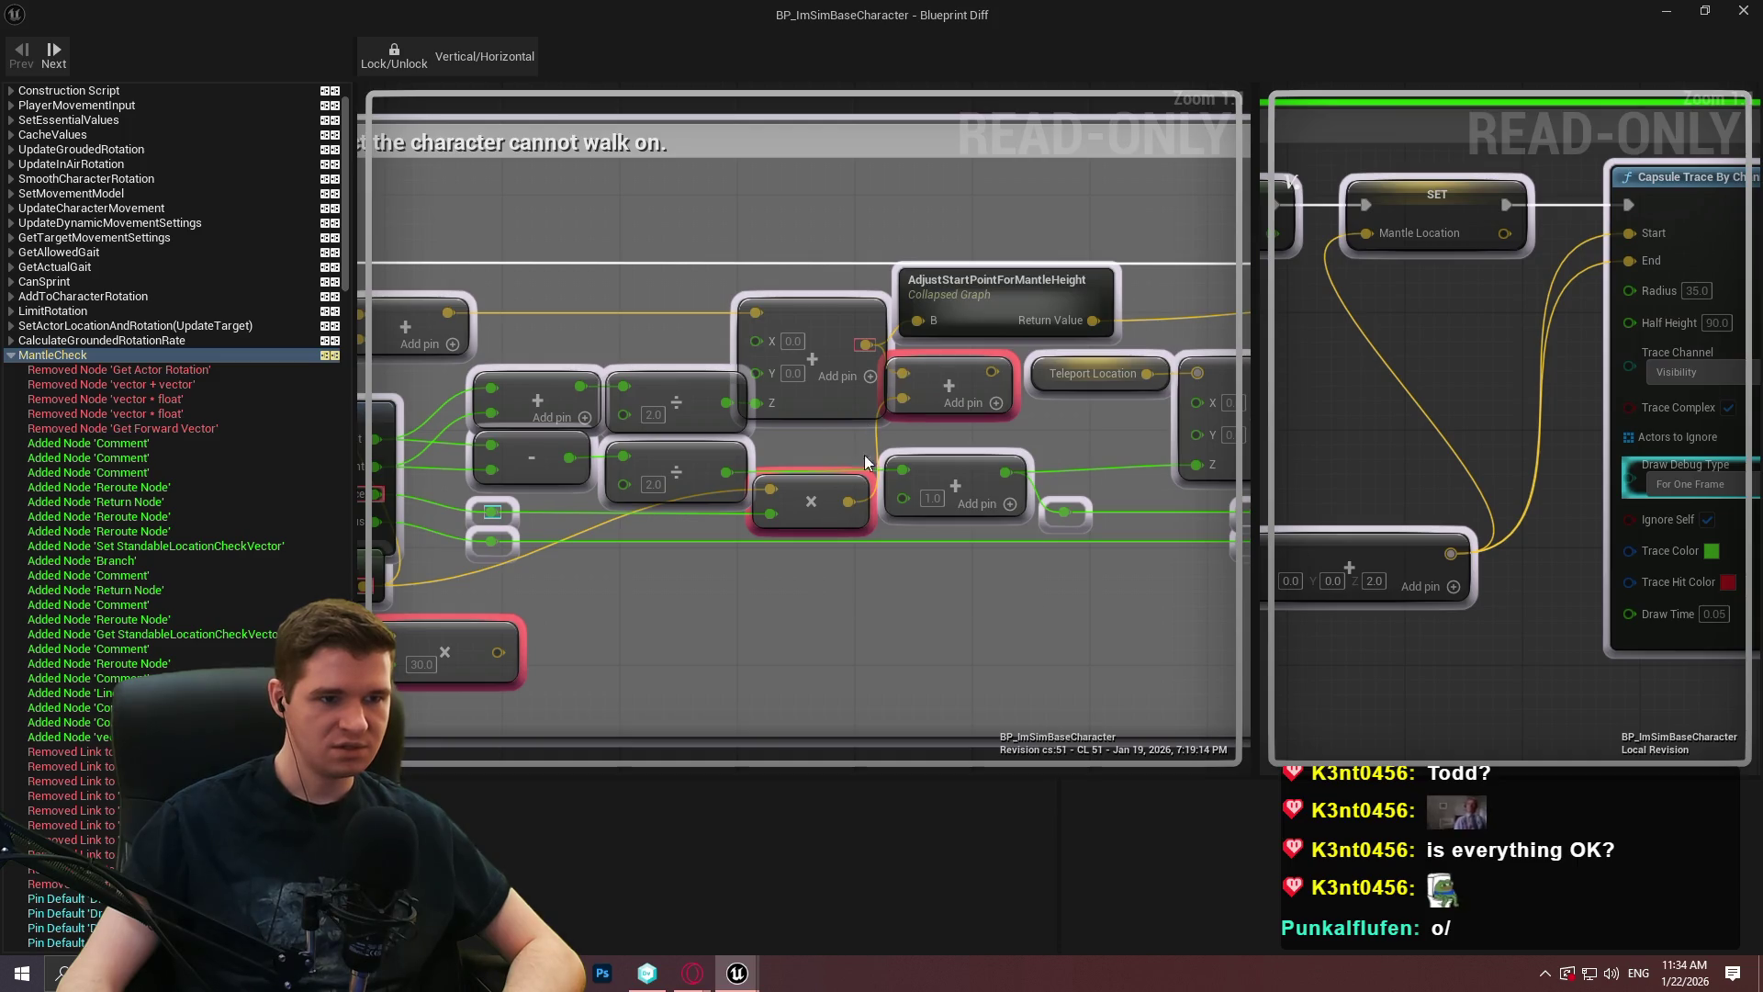
pyautogui.moveTo(914, 501); pyautogui.dragTo(1072, 445)
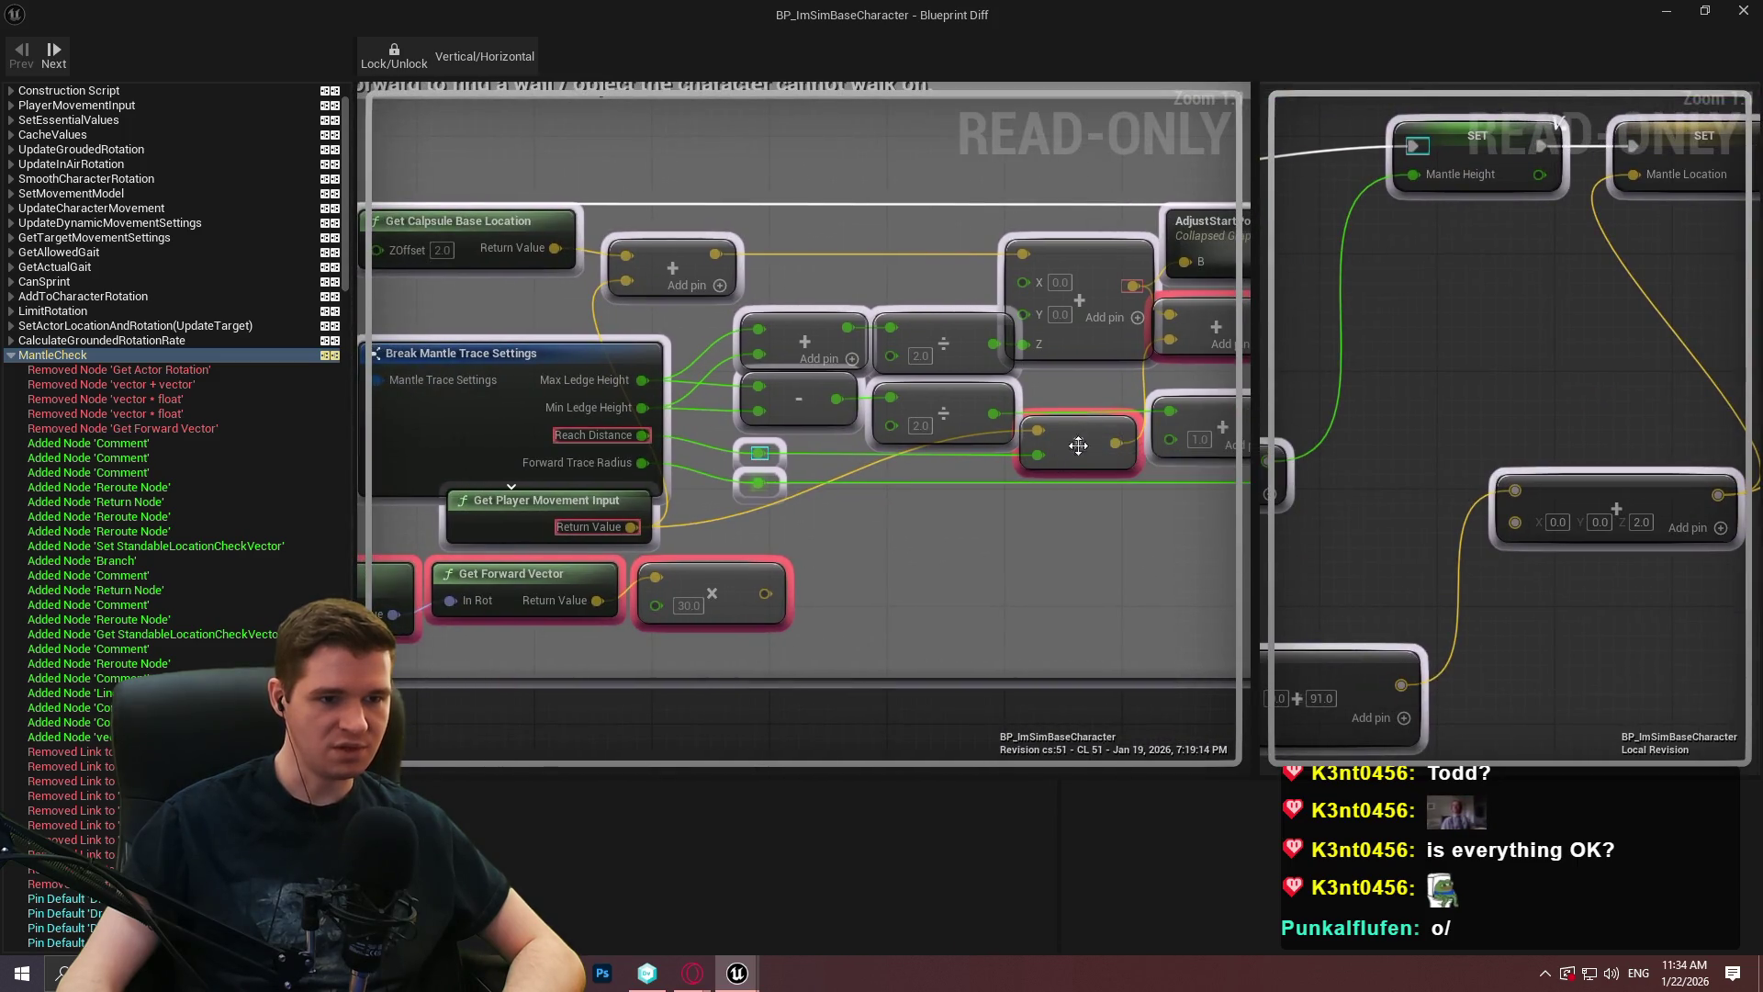
pyautogui.scroll(-2, 817, 581)
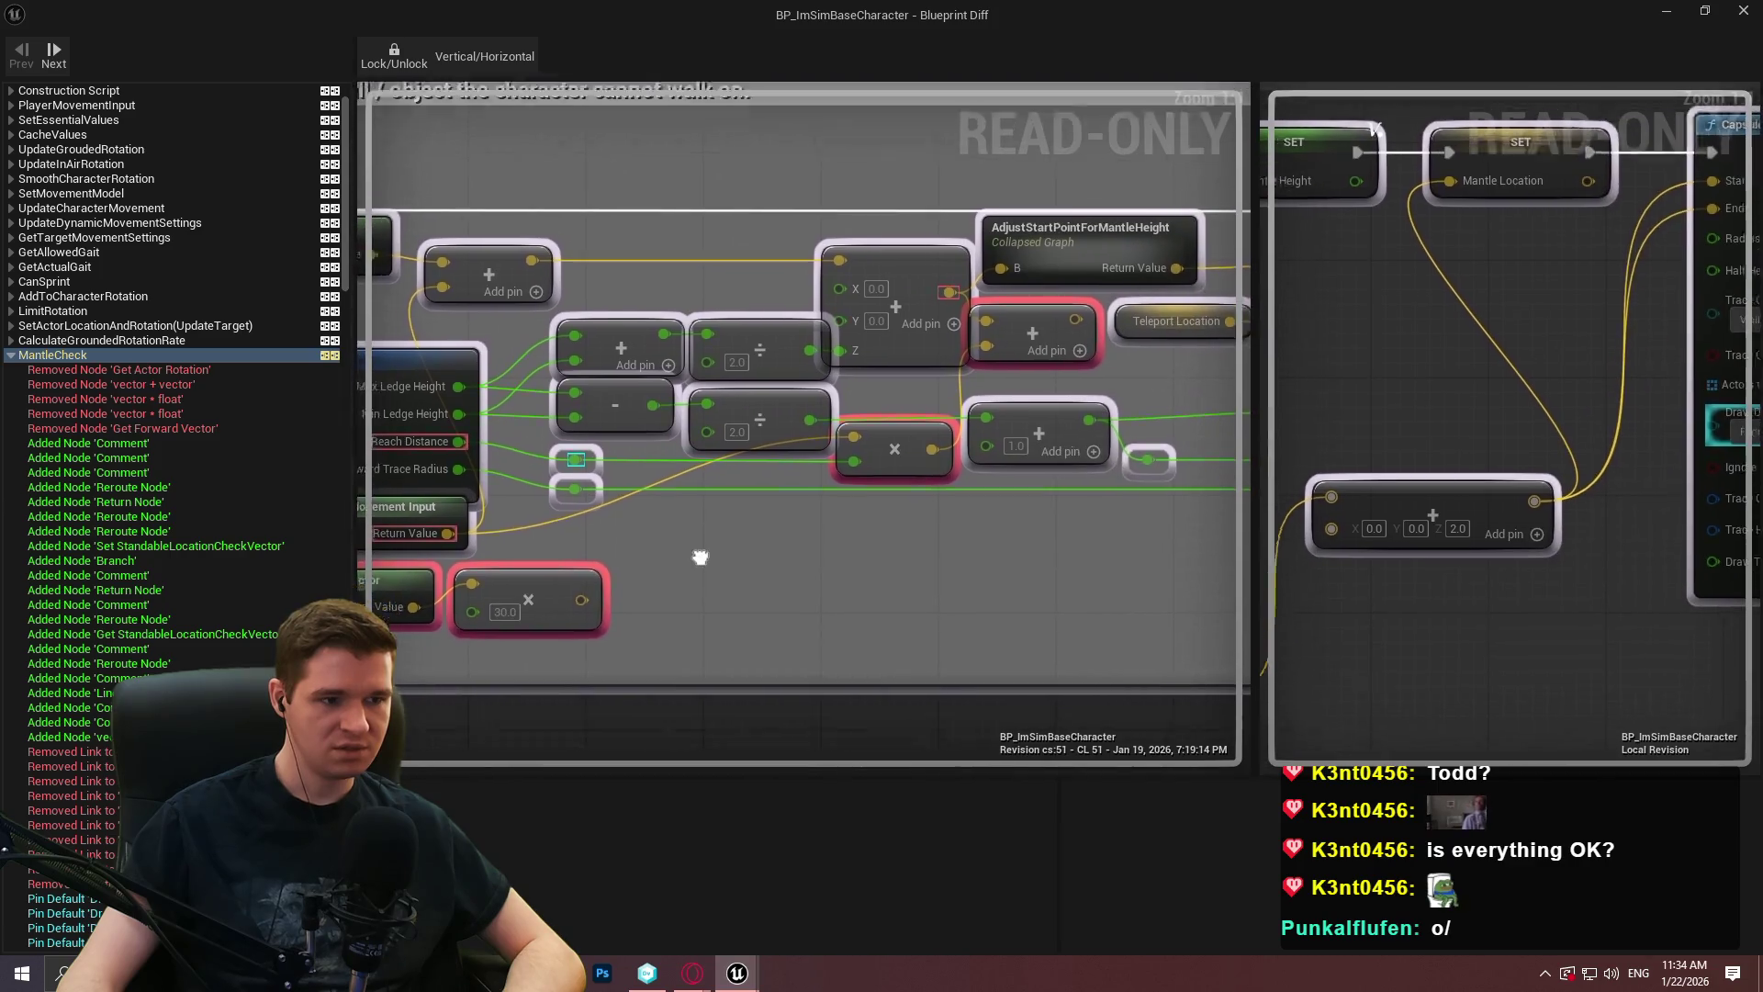
pyautogui.scroll(2, 1097, 423)
pyautogui.scroll(-5, 711, 478)
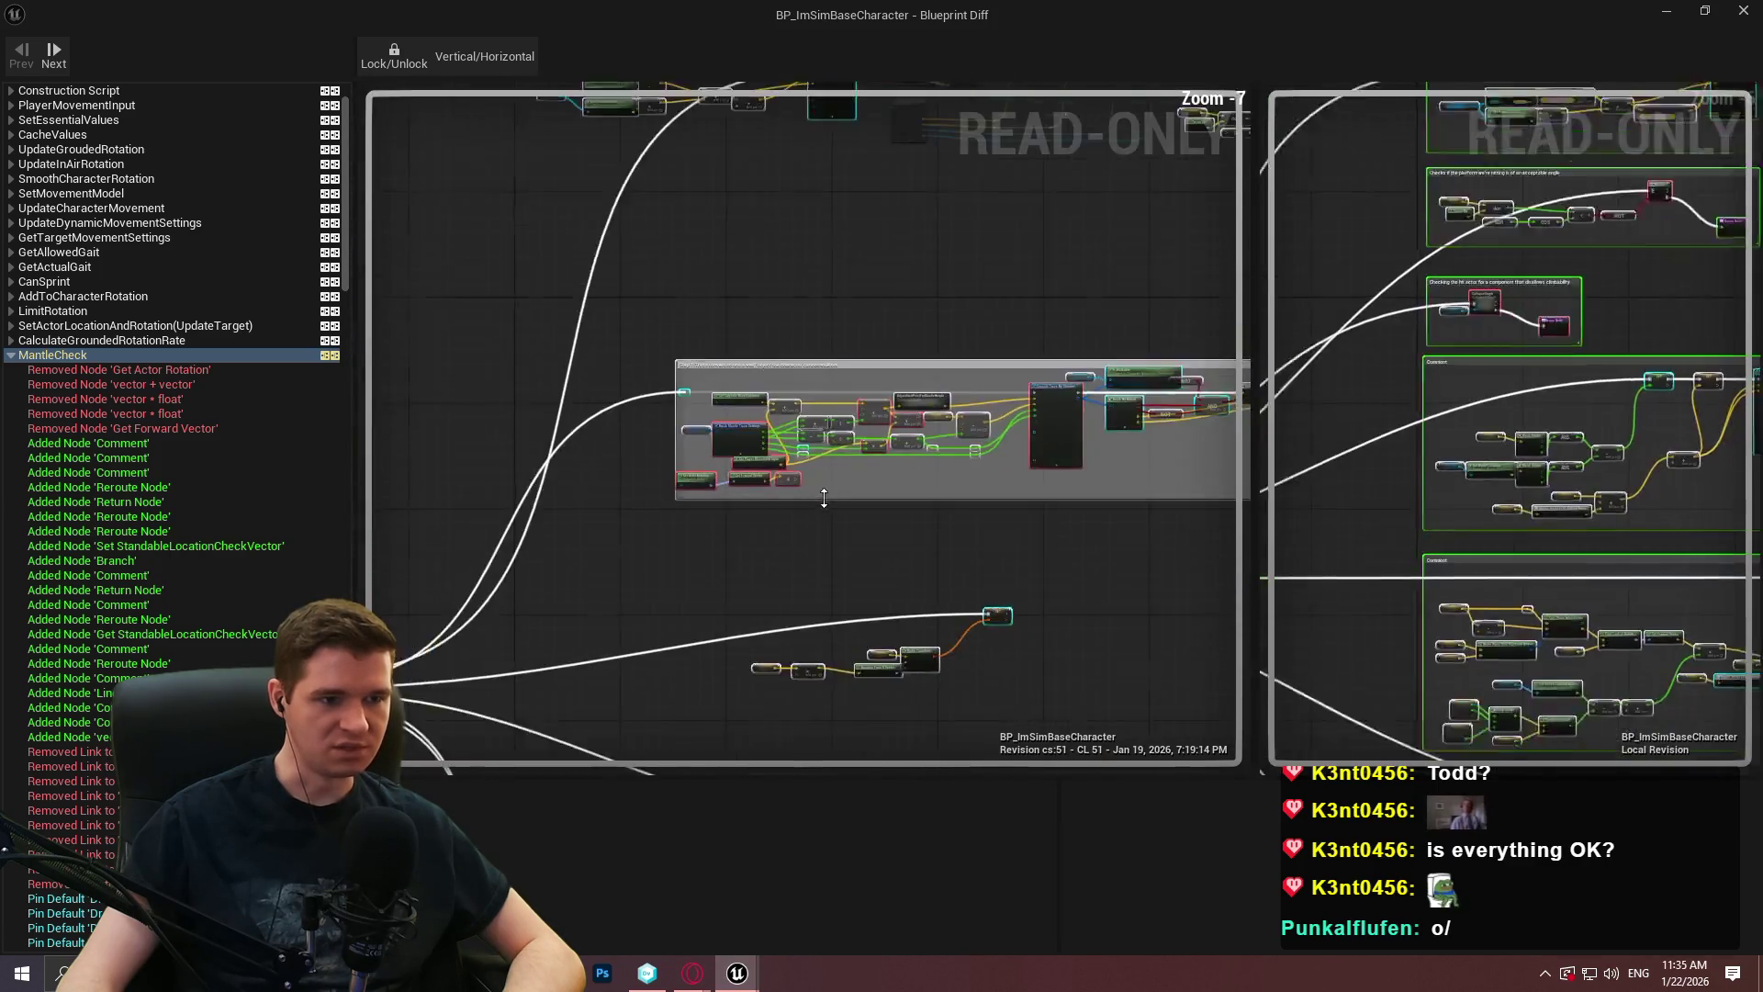
pyautogui.moveTo(1094, 546)
pyautogui.mouseDown()
pyautogui.moveTo(642, 677)
pyautogui.moveTo(416, 698)
pyautogui.mouseUp()
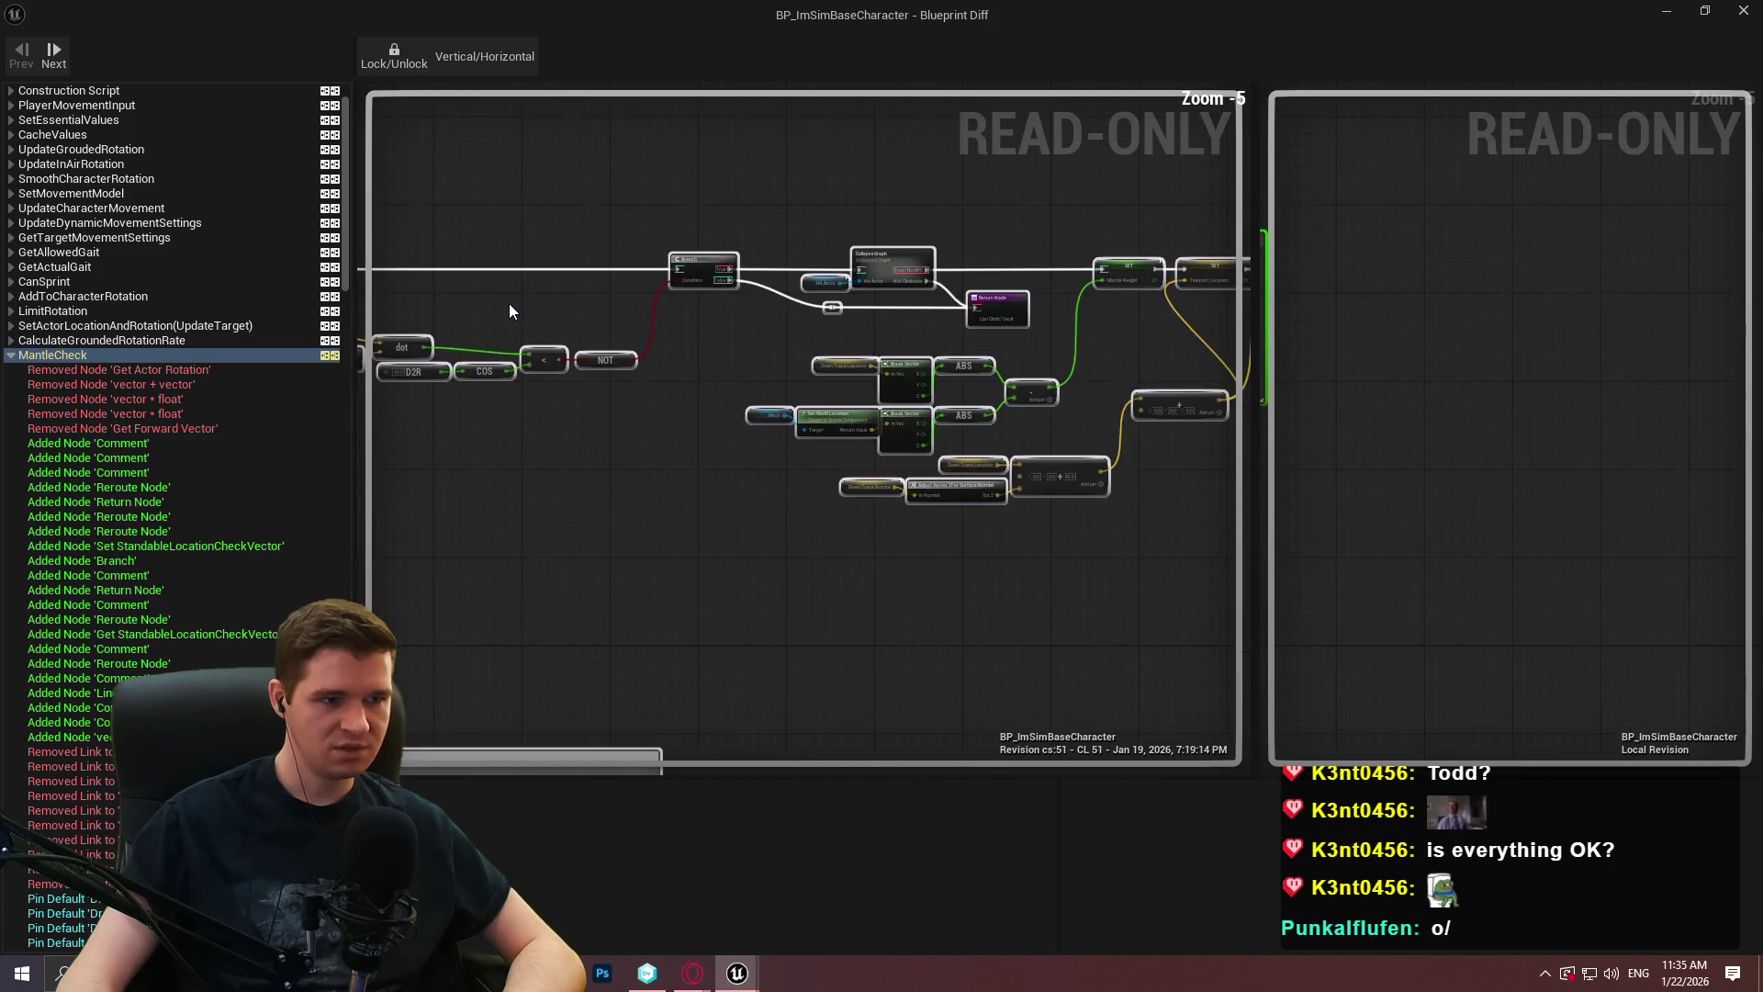
pyautogui.scroll(1, 509, 303)
pyautogui.scroll(5, 588, 312)
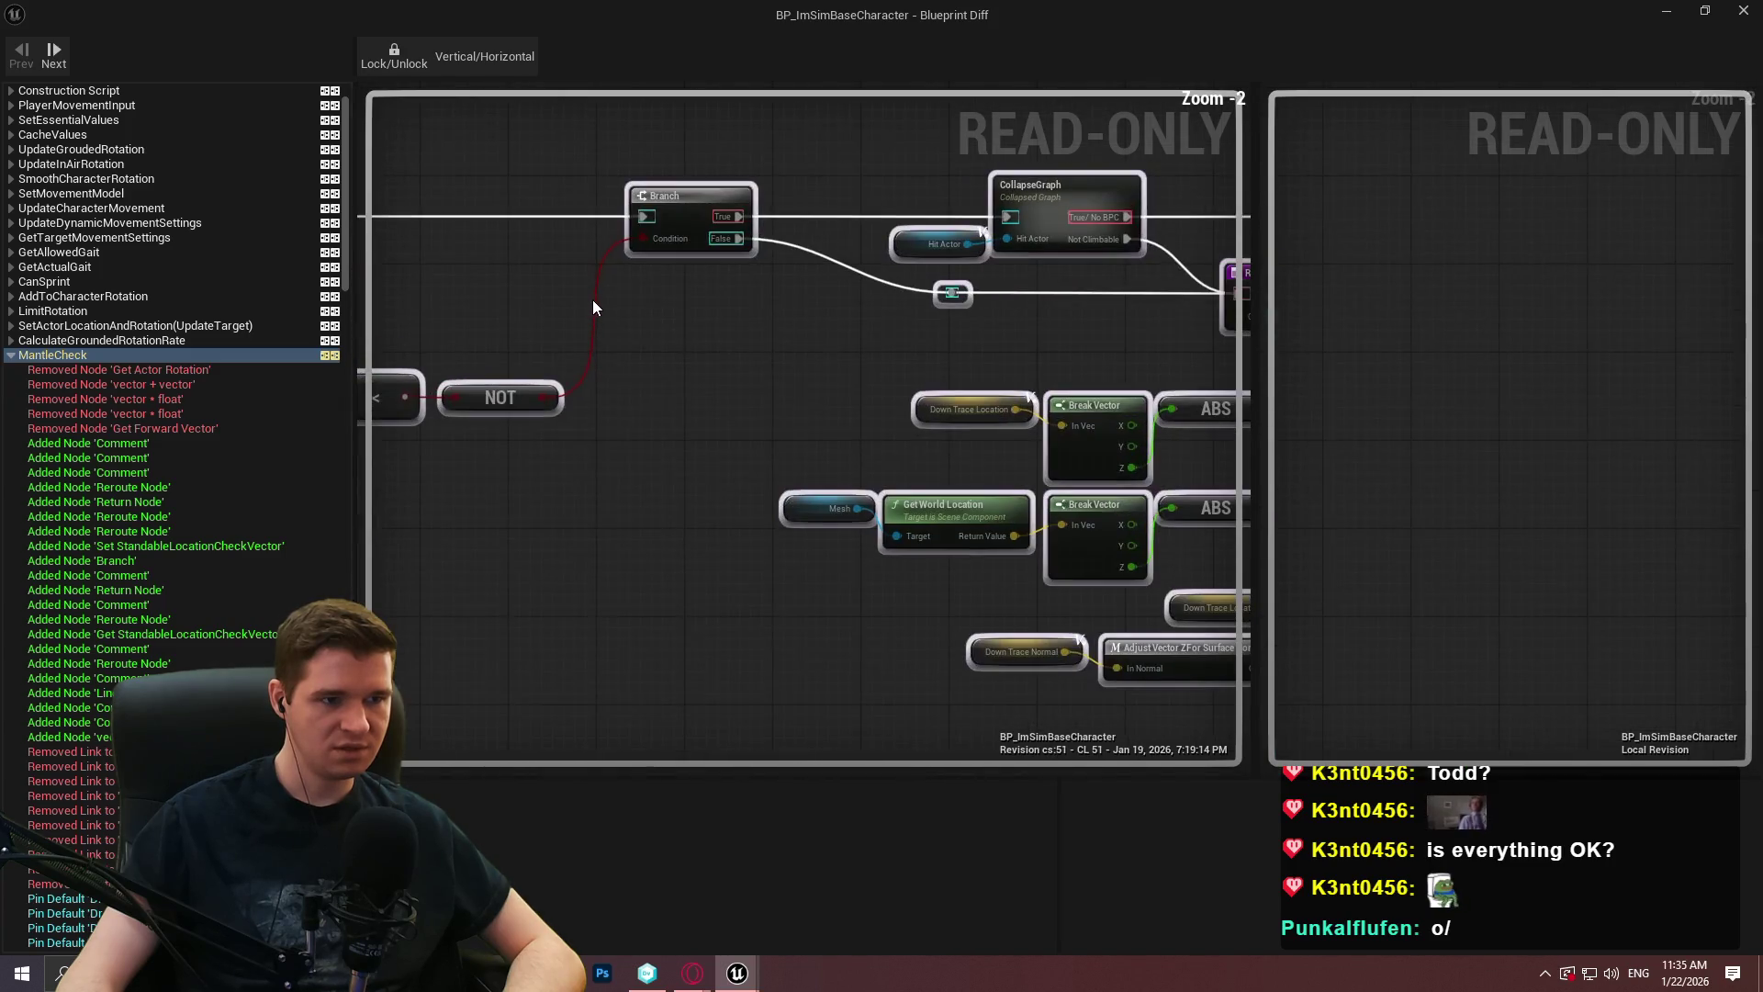
pyautogui.scroll(-4, 726, 257)
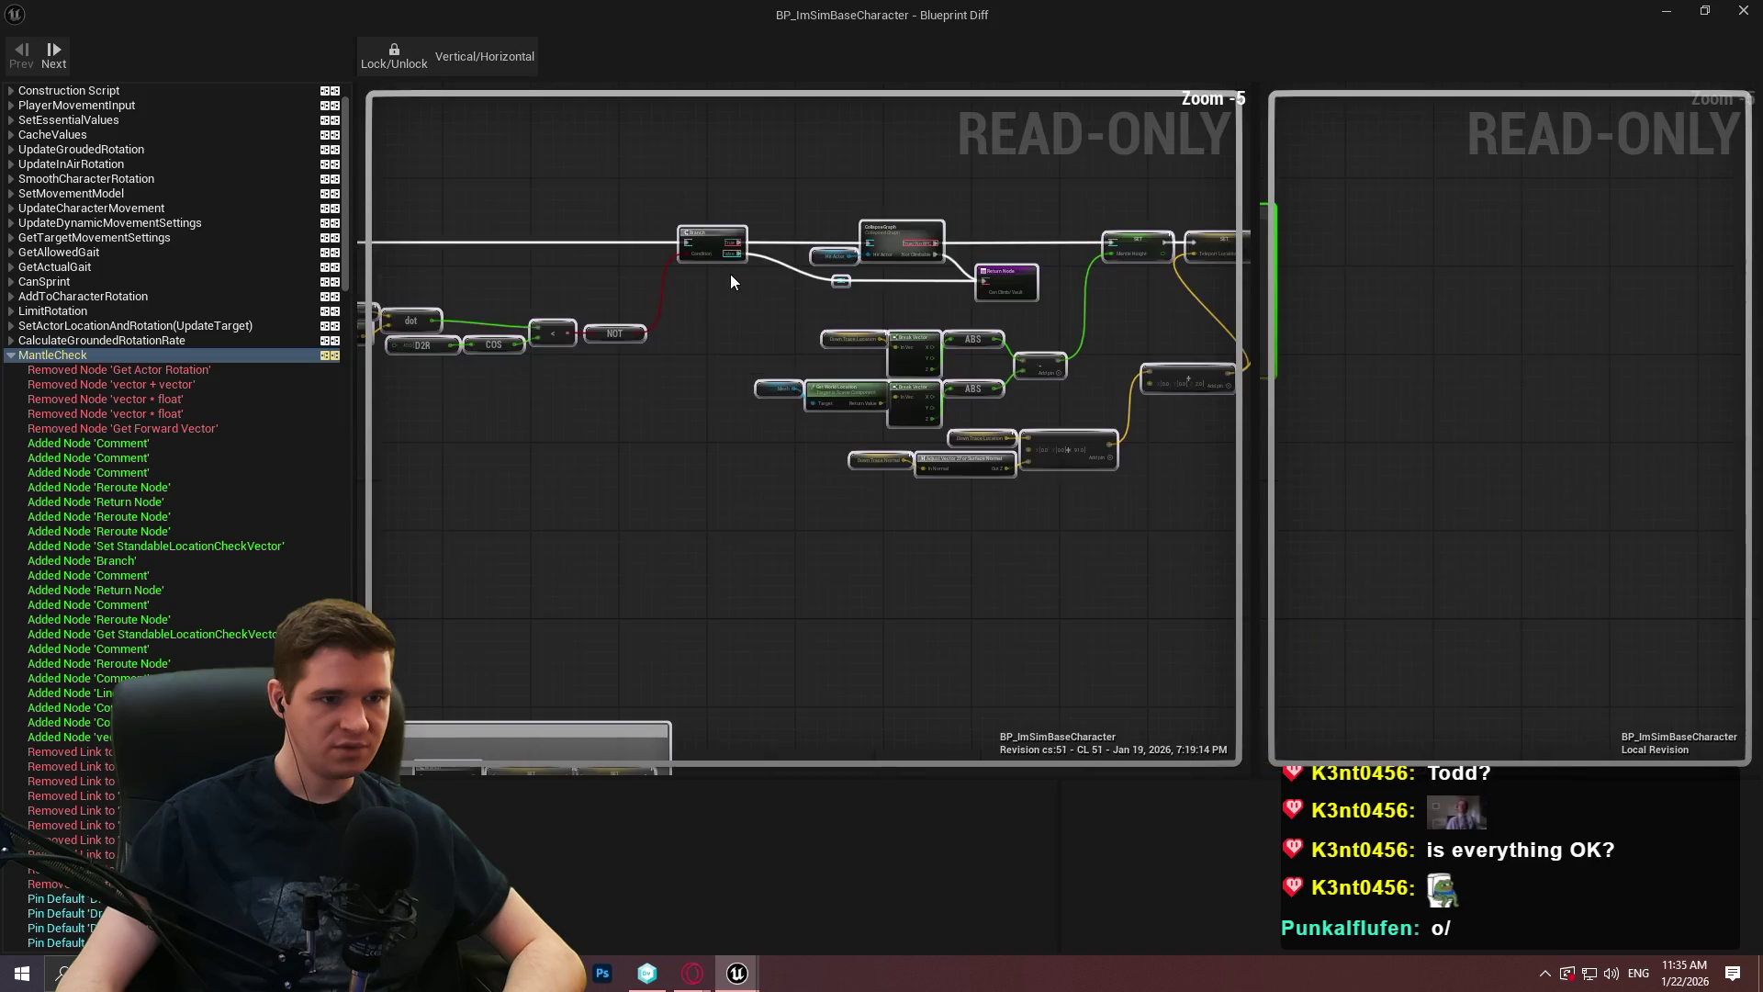
pyautogui.scroll(2, 708, 289)
pyautogui.moveTo(708, 289)
pyautogui.mouseDown()
pyautogui.moveTo(1121, 349)
pyautogui.moveTo(849, 407)
pyautogui.mouseUp()
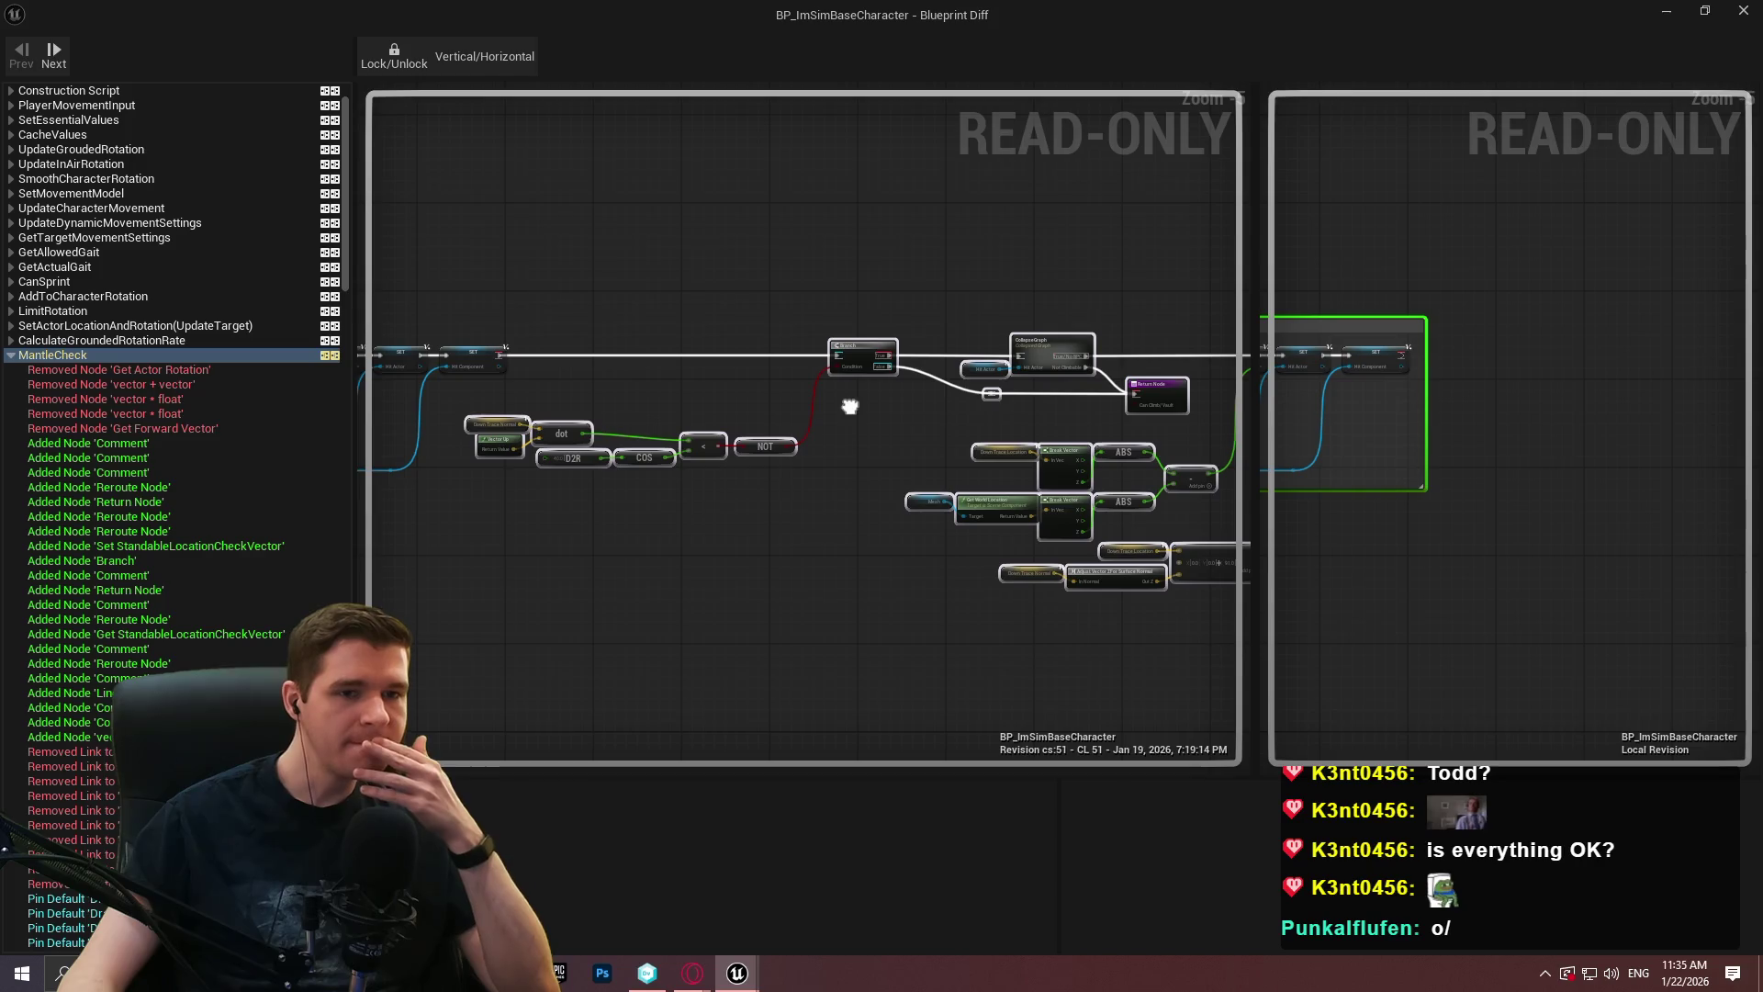
pyautogui.moveTo(850, 407); pyautogui.dragTo(845, 405)
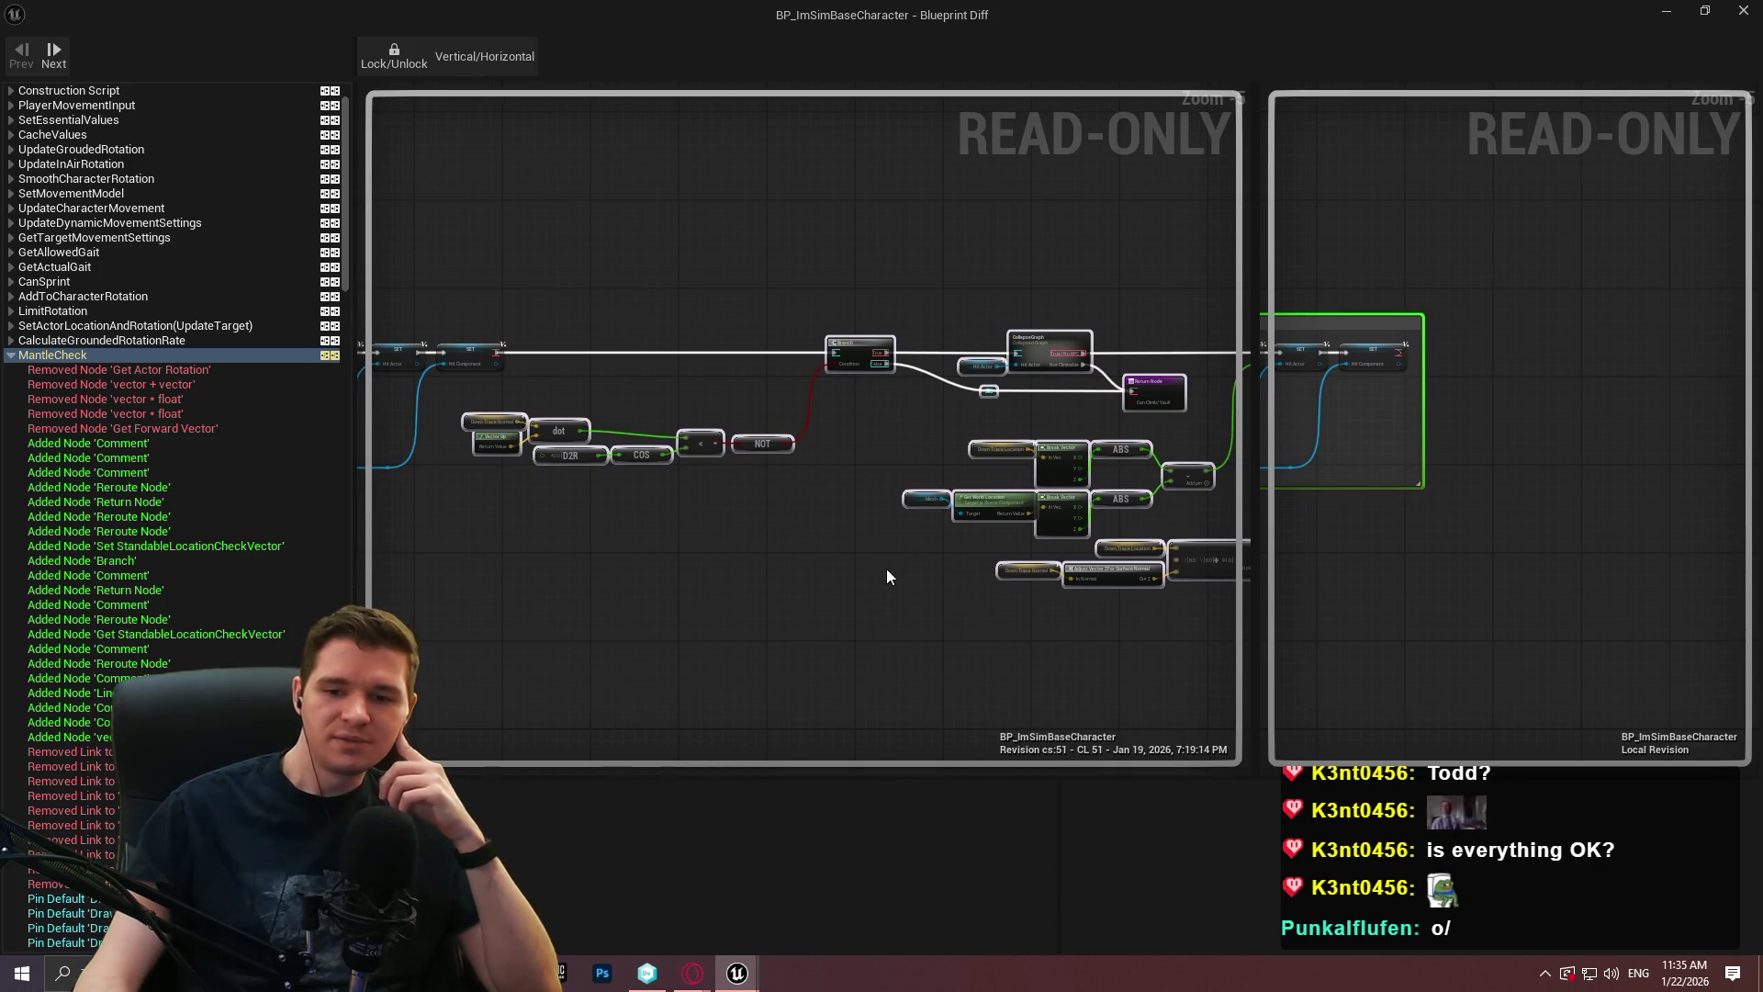
pyautogui.moveTo(867, 533)
pyautogui.mouseDown()
pyautogui.moveTo(987, 548)
pyautogui.moveTo(1372, 481)
pyautogui.moveTo(1469, 495)
pyautogui.moveTo(1165, 480)
pyautogui.moveTo(1133, 485)
pyautogui.moveTo(1592, 477)
pyautogui.moveTo(1316, 498)
pyautogui.moveTo(1407, 447)
pyautogui.moveTo(1112, 486)
pyautogui.moveTo(560, 510)
pyautogui.moveTo(735, 459)
pyautogui.moveTo(1055, 421)
pyautogui.mouseUp()
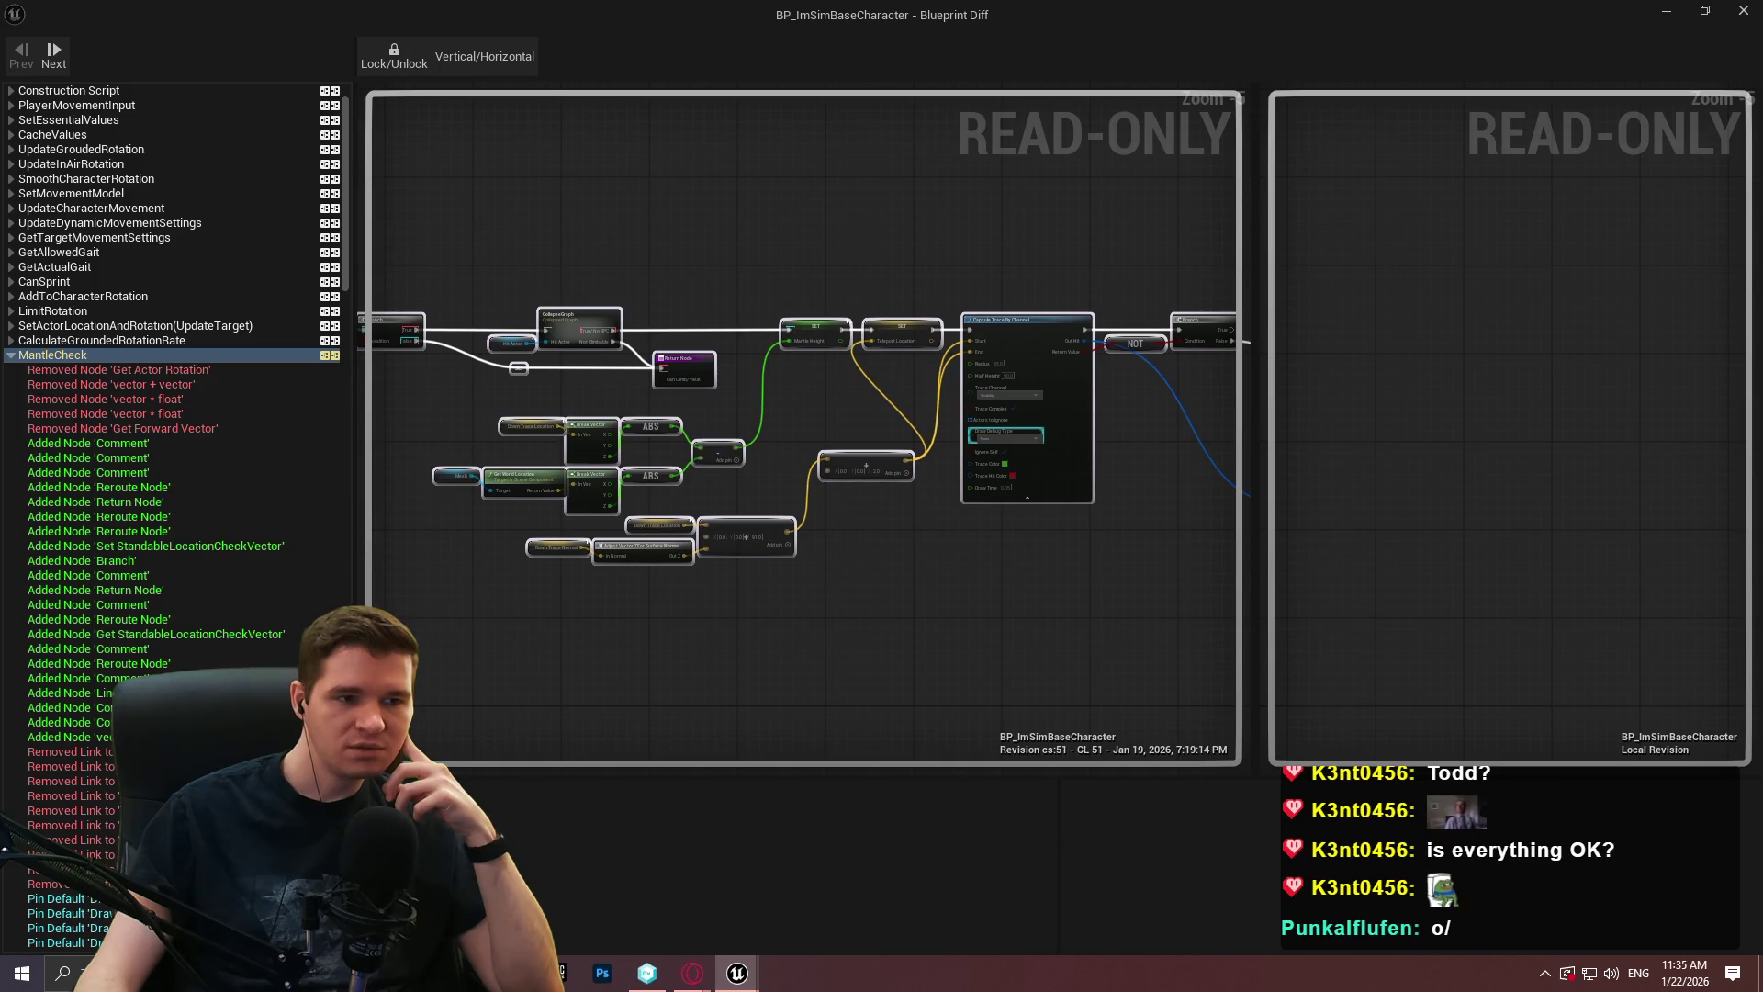
pyautogui.moveTo(866, 465)
pyautogui.mouseDown()
pyautogui.moveTo(952, 236)
pyautogui.moveTo(1237, 89)
pyautogui.moveTo(706, 142)
pyautogui.moveTo(1129, 37)
pyautogui.mouseUp()
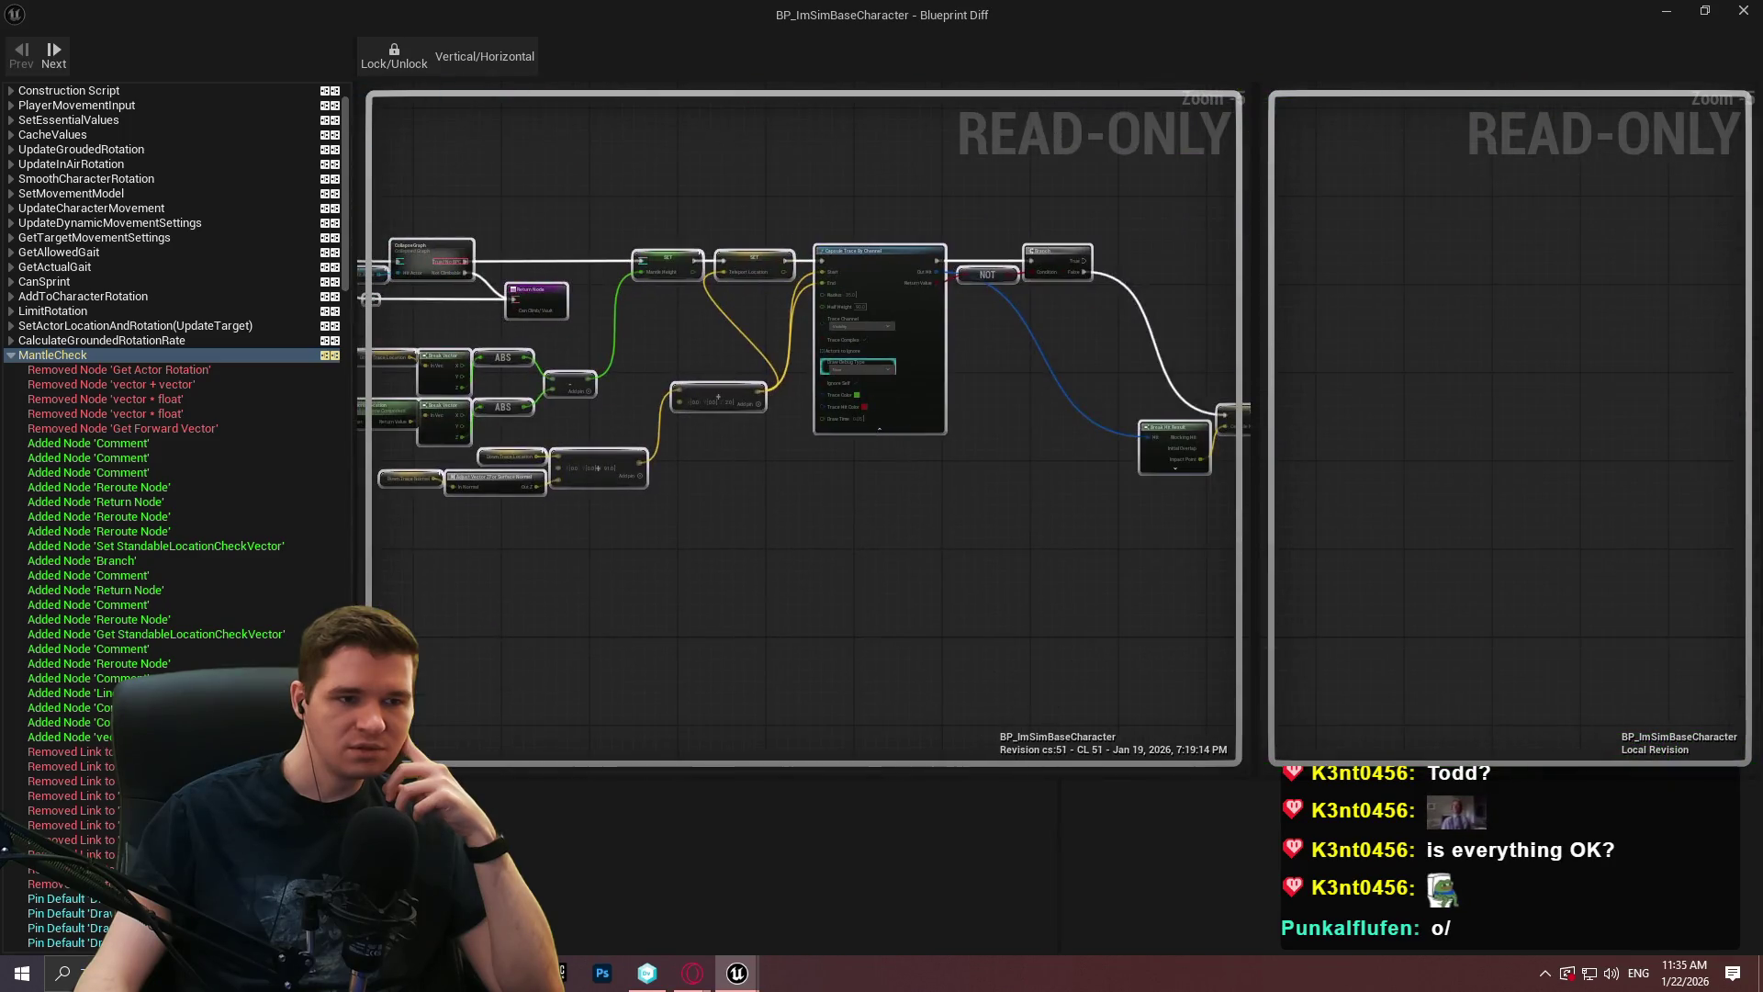
pyautogui.scroll(-8, 981, 563)
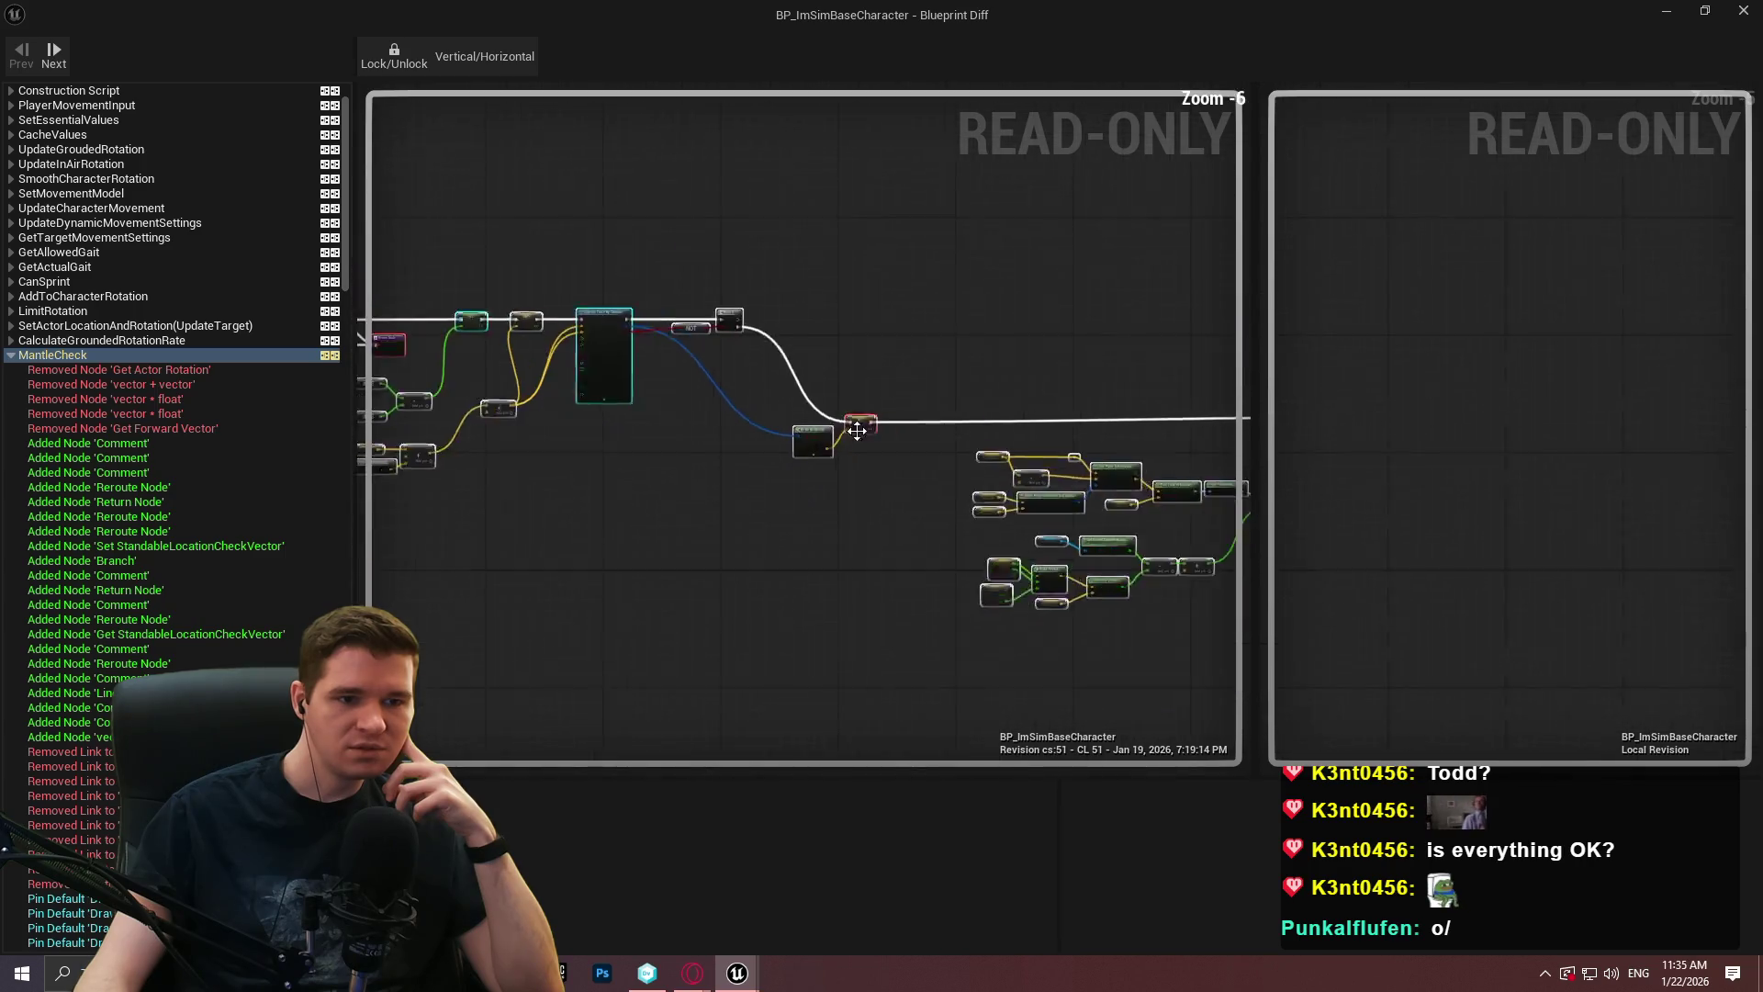
pyautogui.scroll(-2, 981, 560)
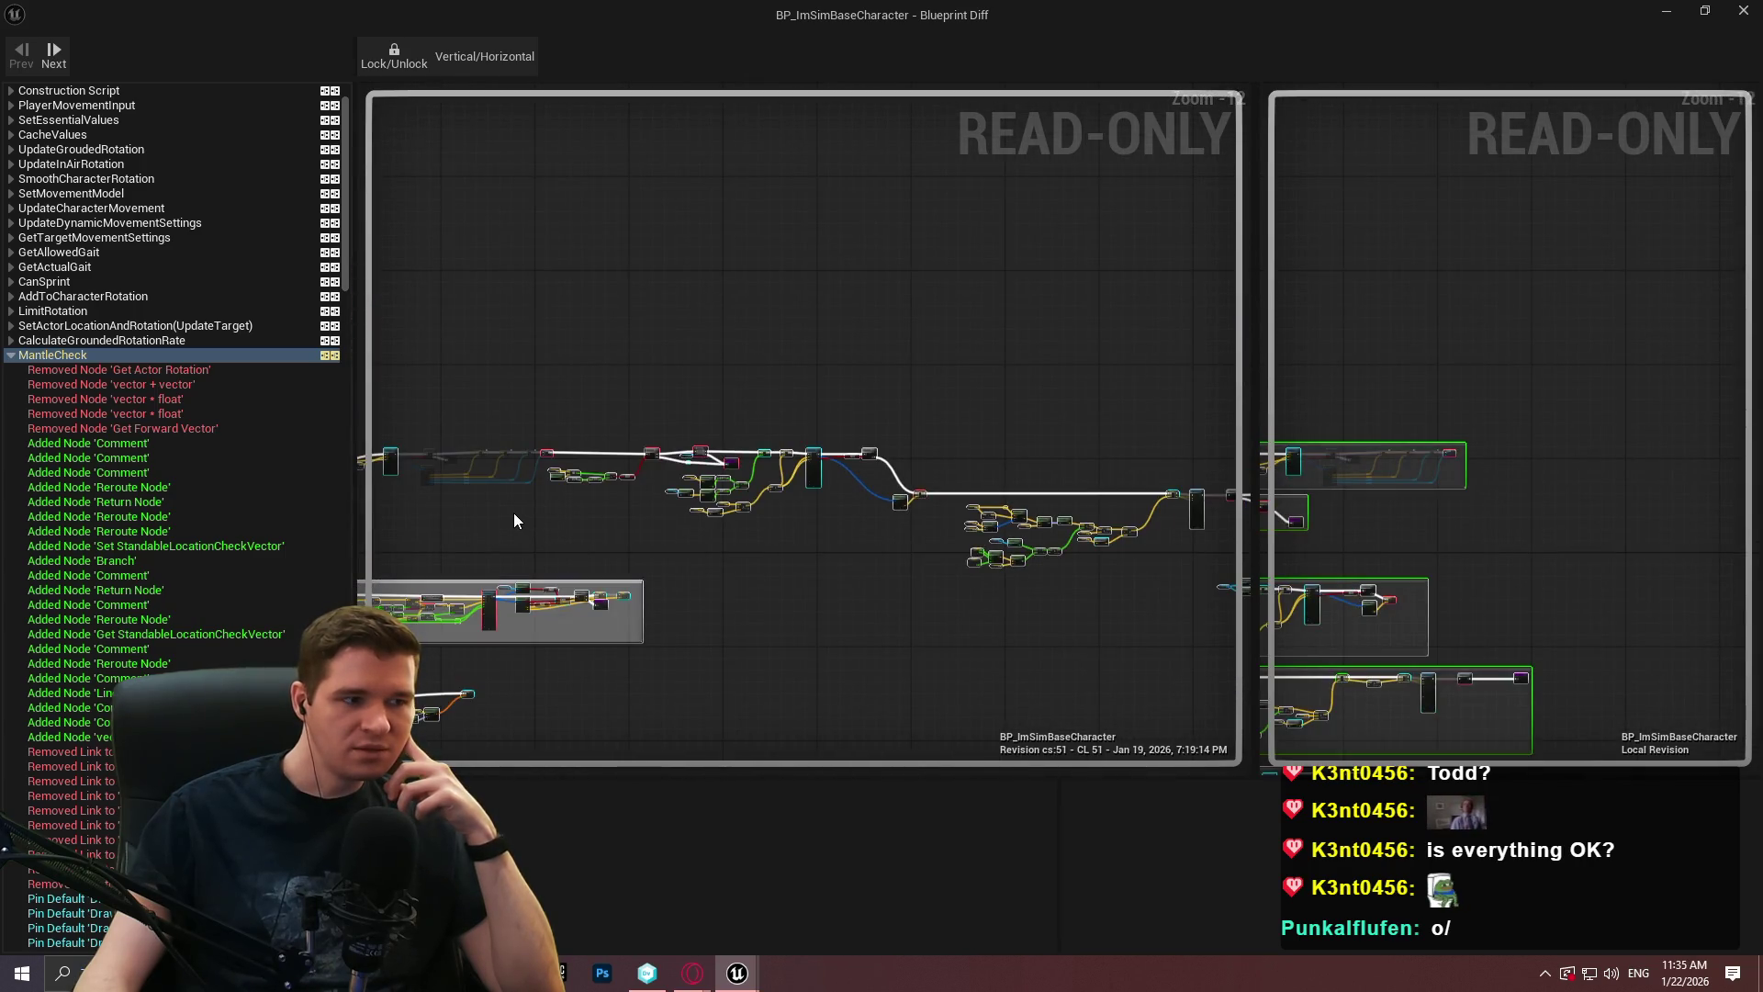
pyautogui.scroll(-7, 211, 540)
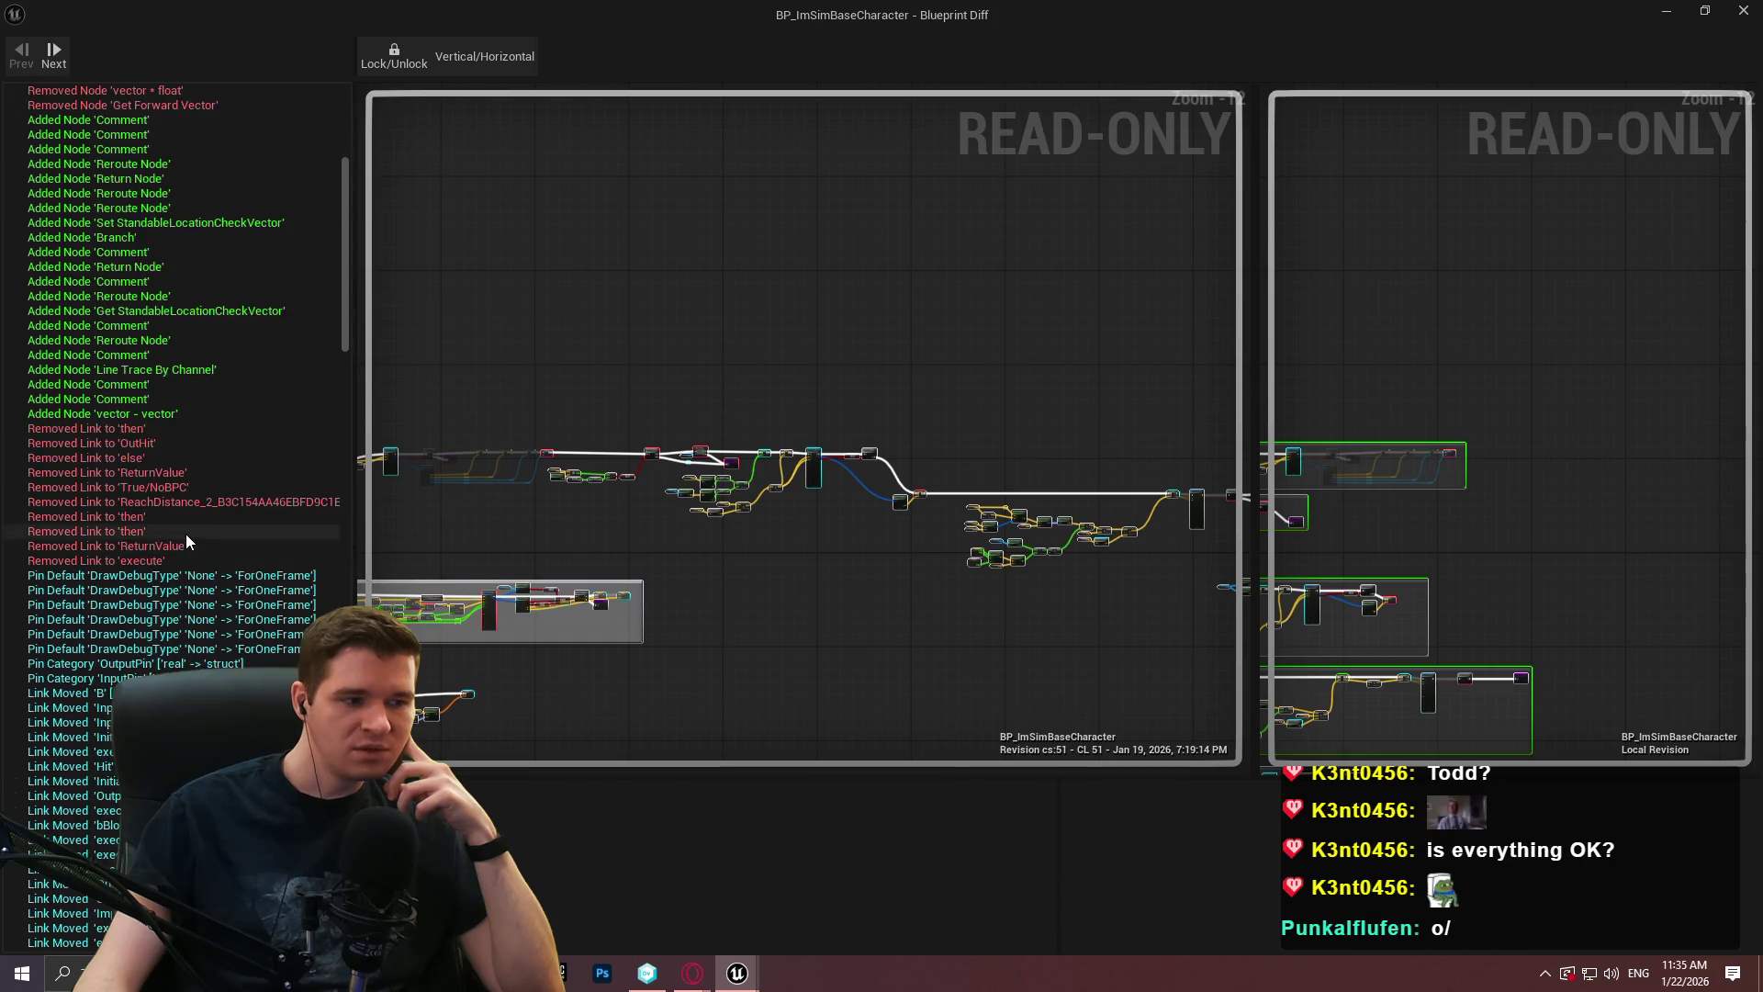
# Select the 'Removed Pin from vector + vector' entry and inspect the capsule trace's upstream vector math.
pyautogui.moveTo(345, 277); pyautogui.dragTo(344, 334)
pyautogui.scroll(1, 355, 306)
pyautogui.scroll(-15, 372, 542)
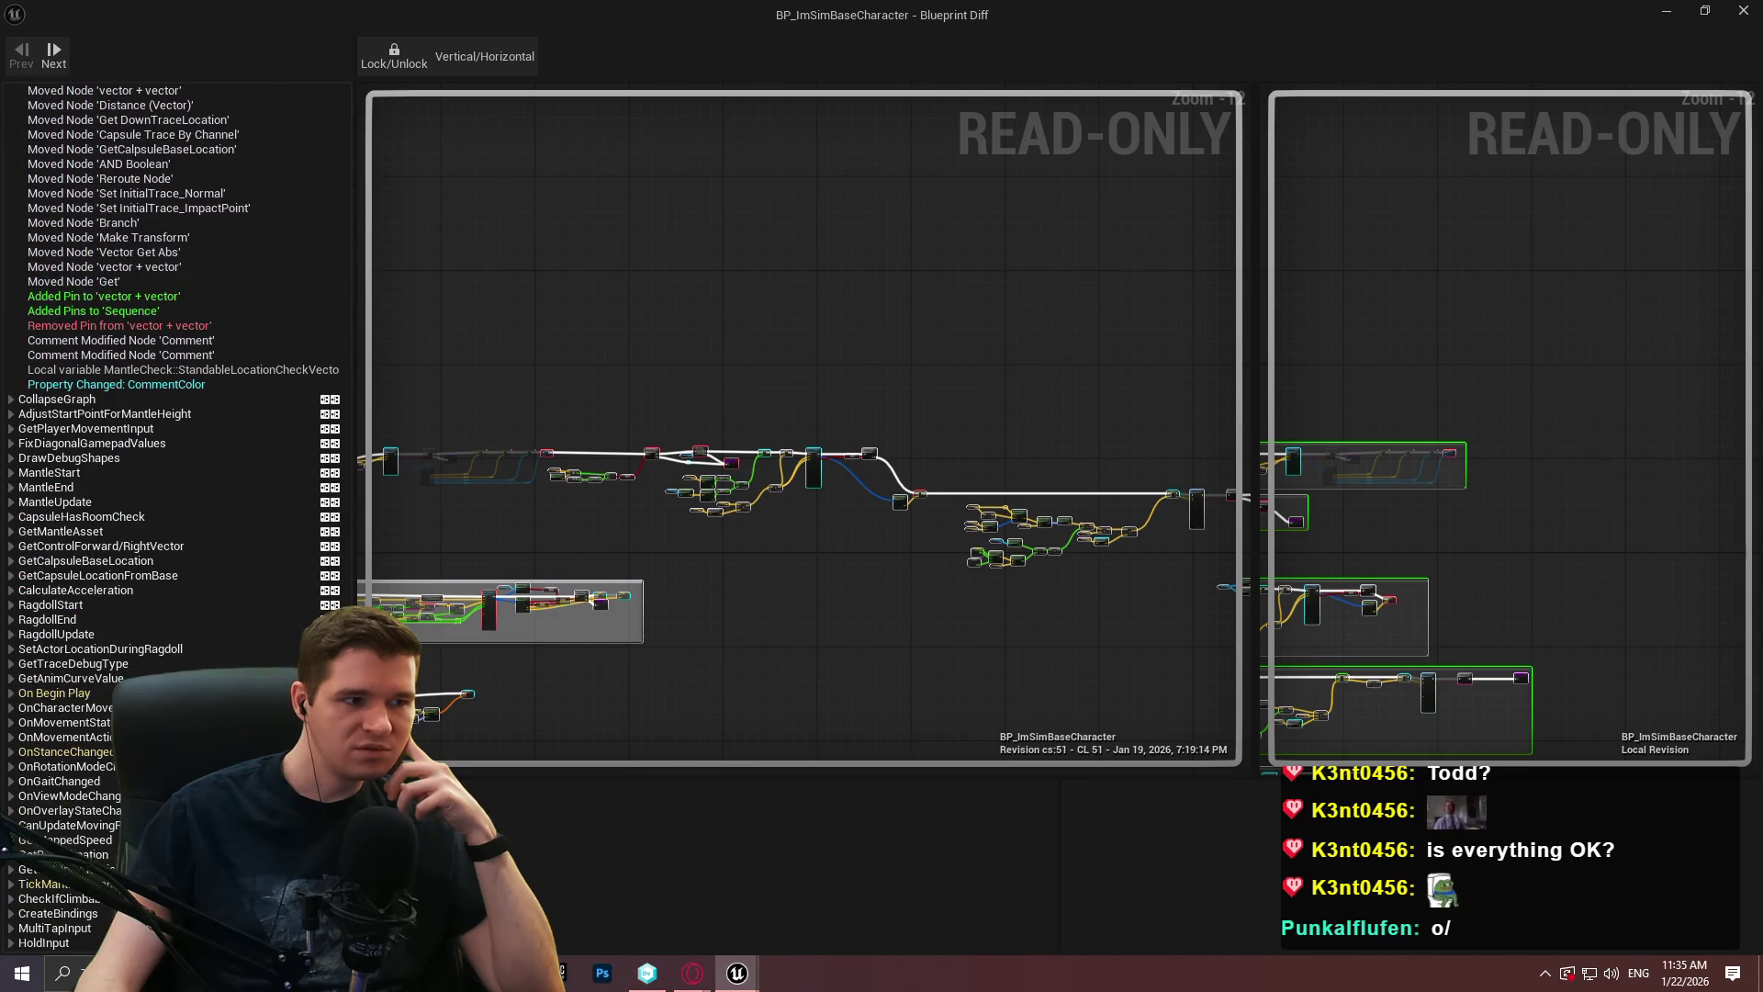
pyautogui.click(152, 325)
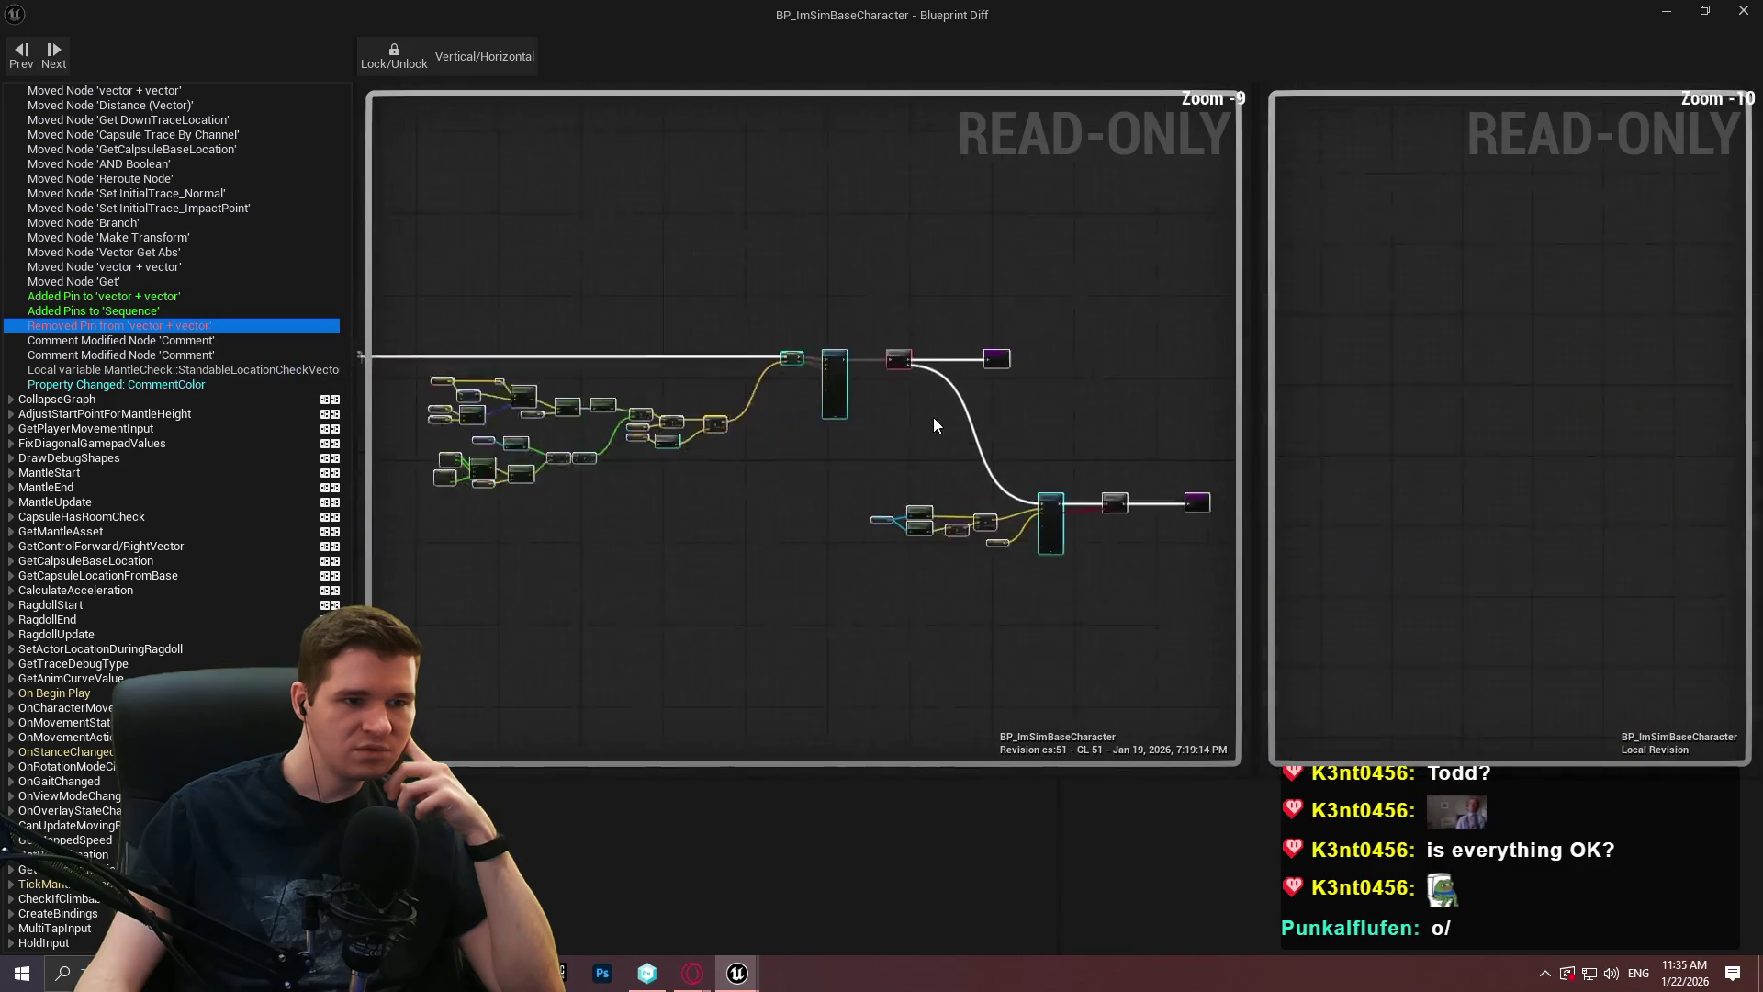
pyautogui.scroll(-2, 911, 395)
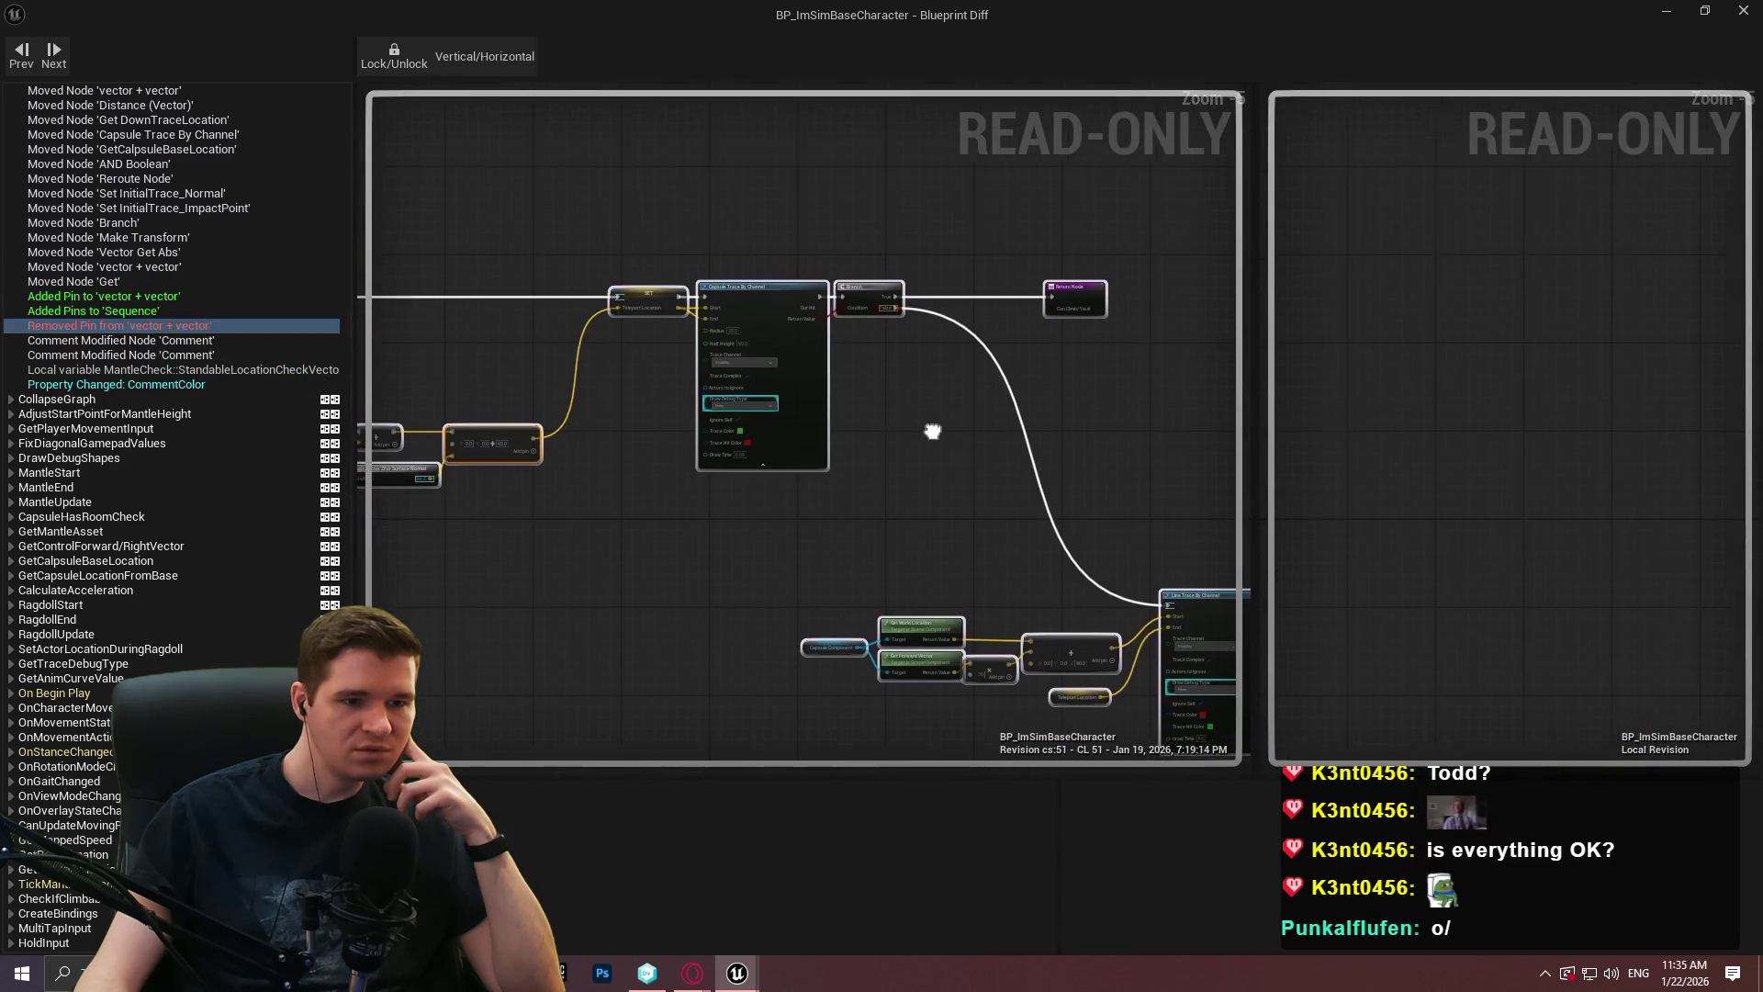
pyautogui.moveTo(904, 404); pyautogui.dragTo(641, 326)
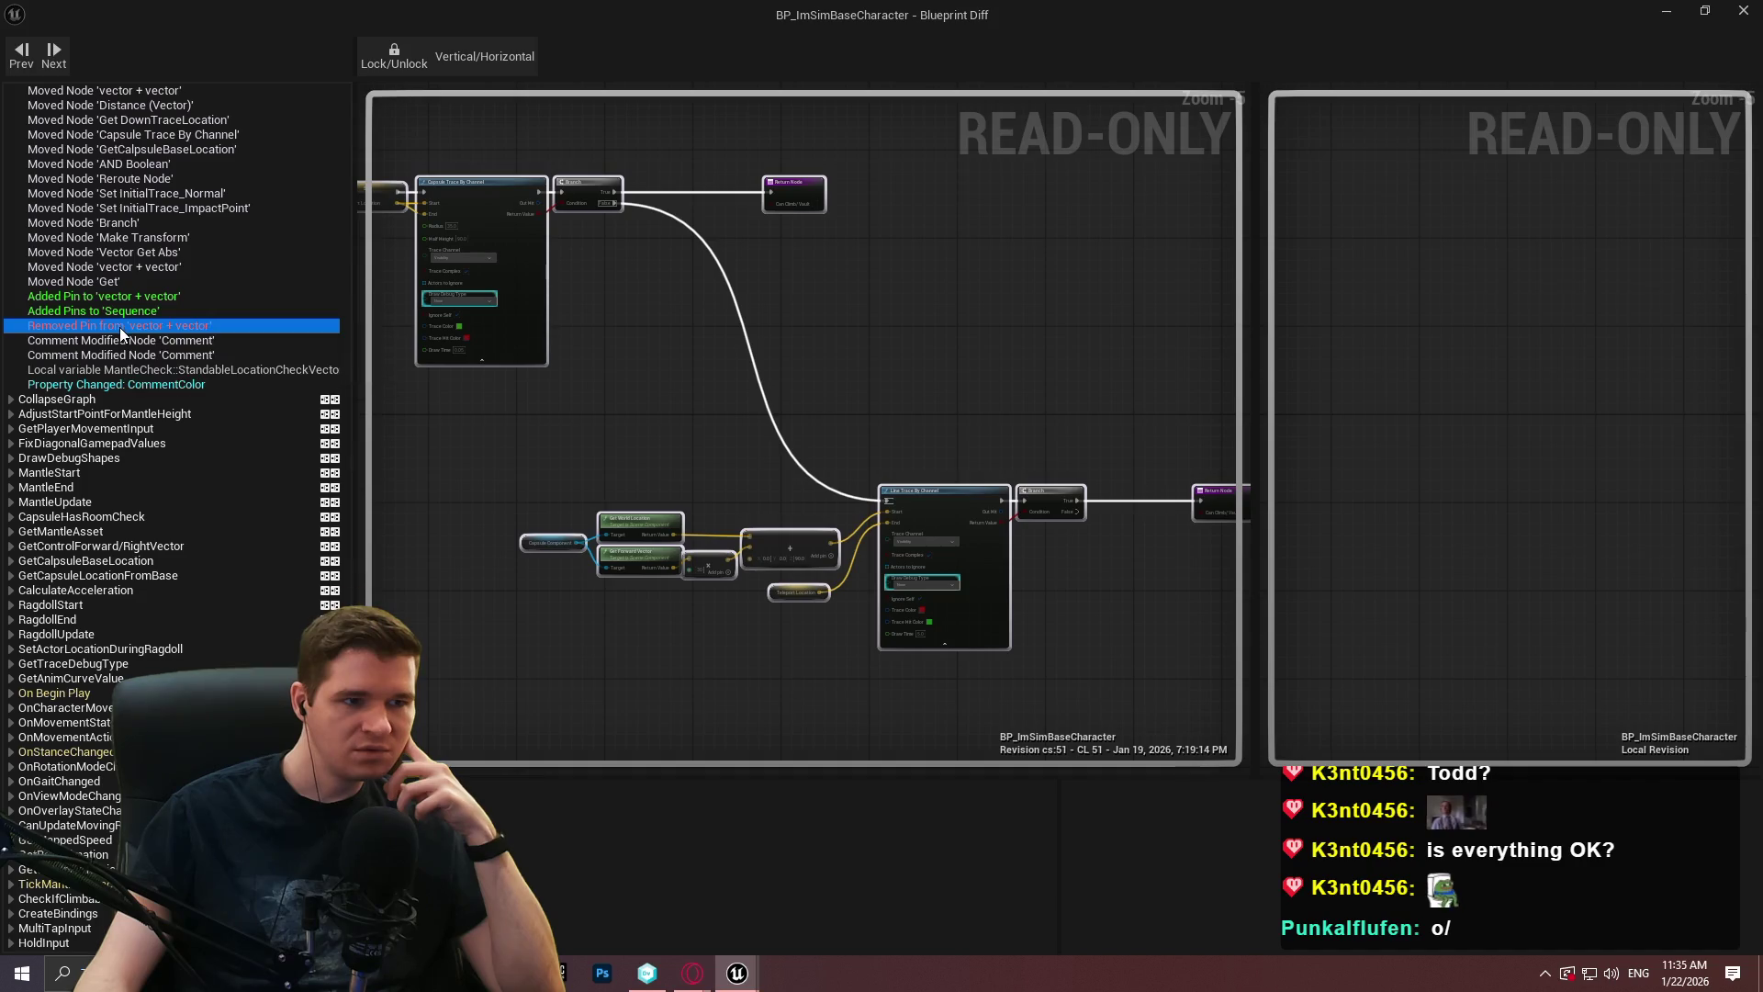
pyautogui.moveTo(643, 391); pyautogui.dragTo(1308, 441)
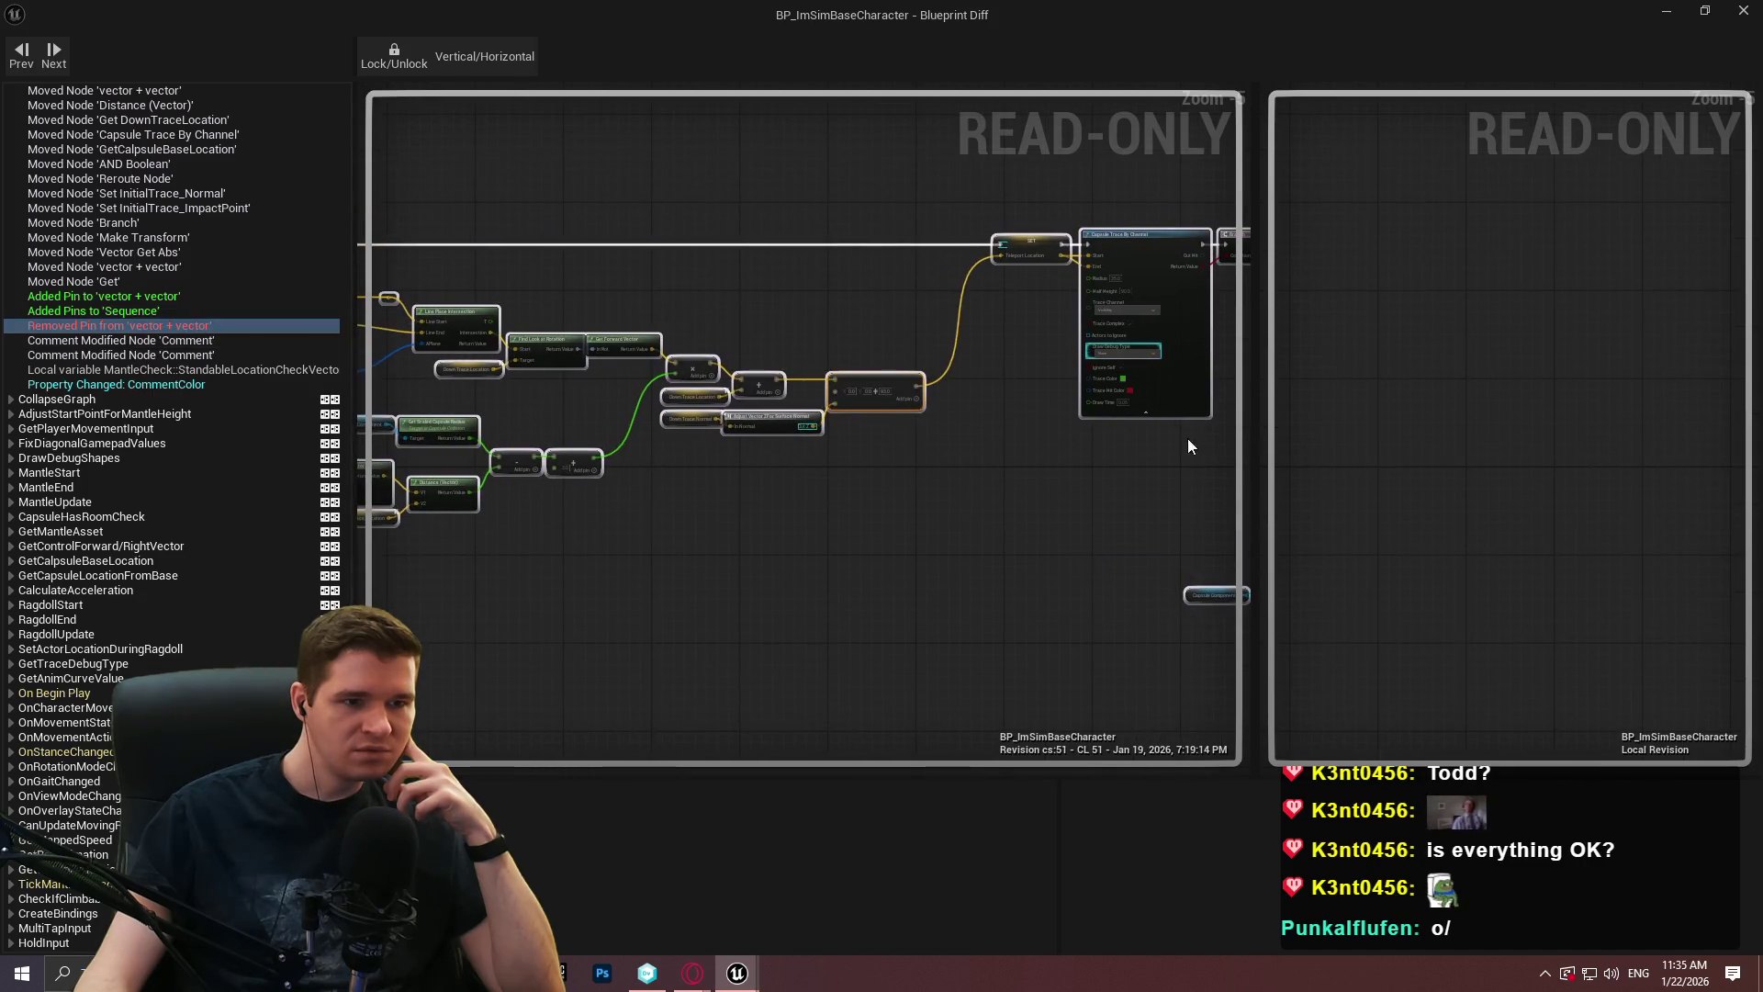
pyautogui.scroll(3, 888, 432)
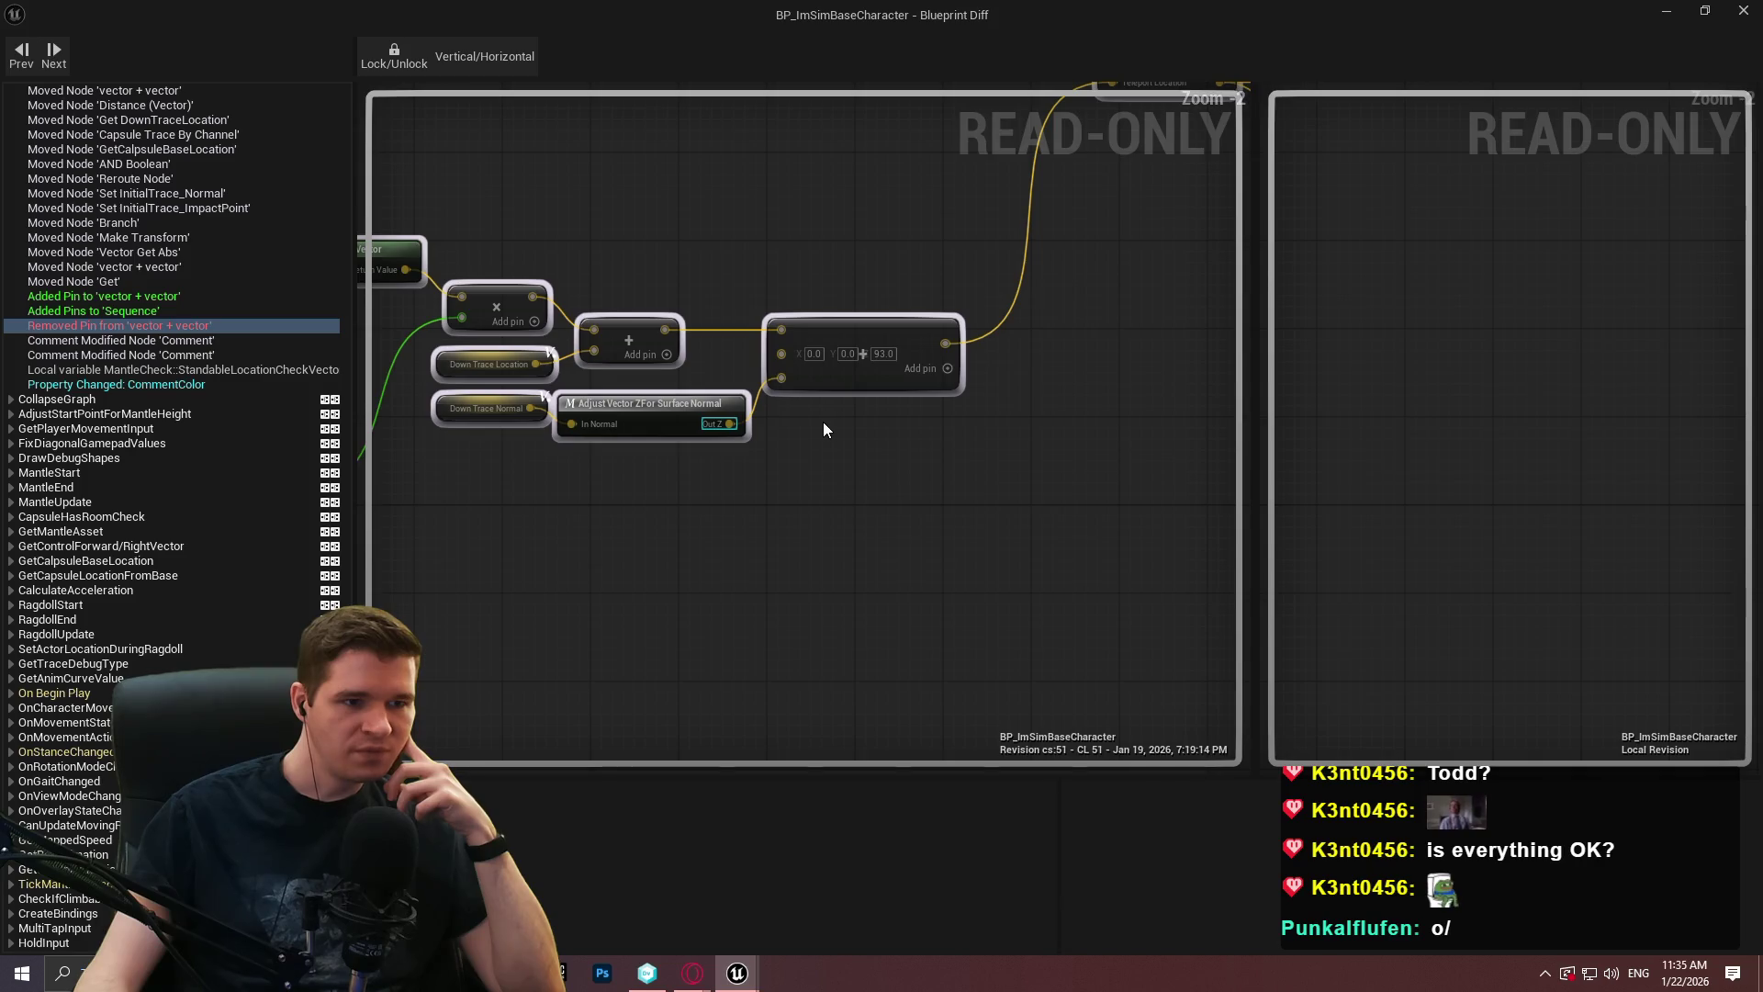
# Compare the pins added to Sequence with the pin removed from vector + vector.
pyautogui.click(66, 311)
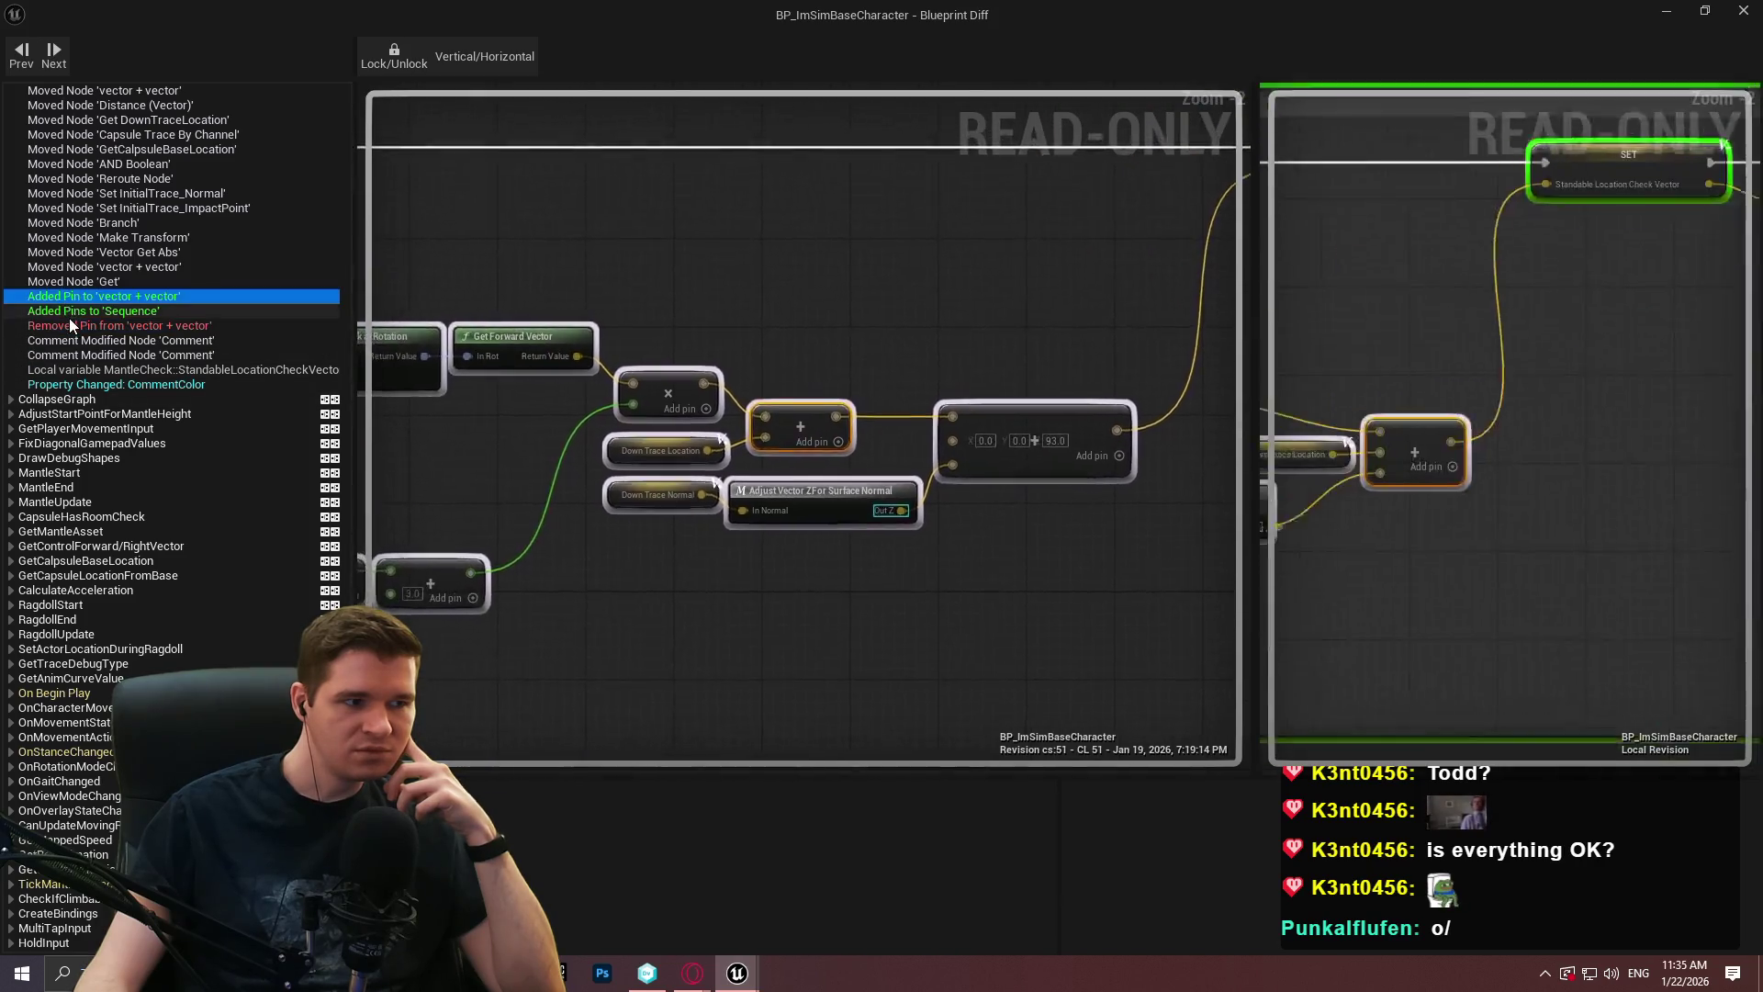
pyautogui.click(64, 325)
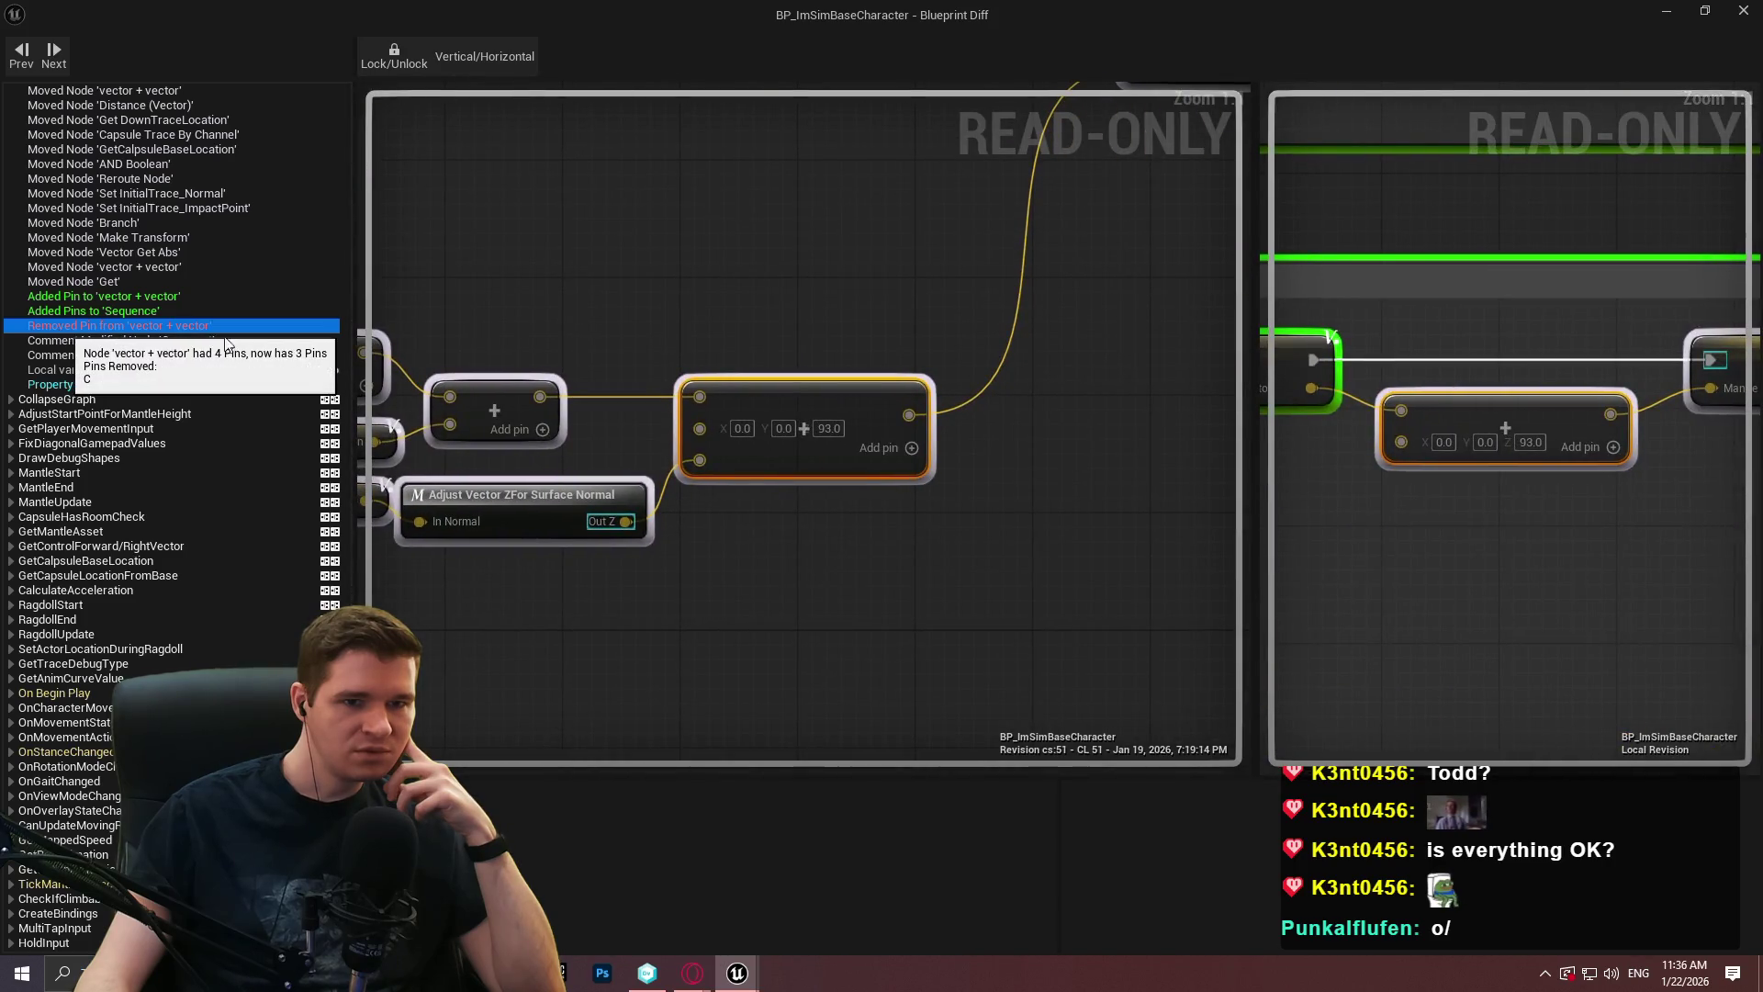
pyautogui.scroll(-7, 1575, 496)
pyautogui.scroll(3, 1571, 498)
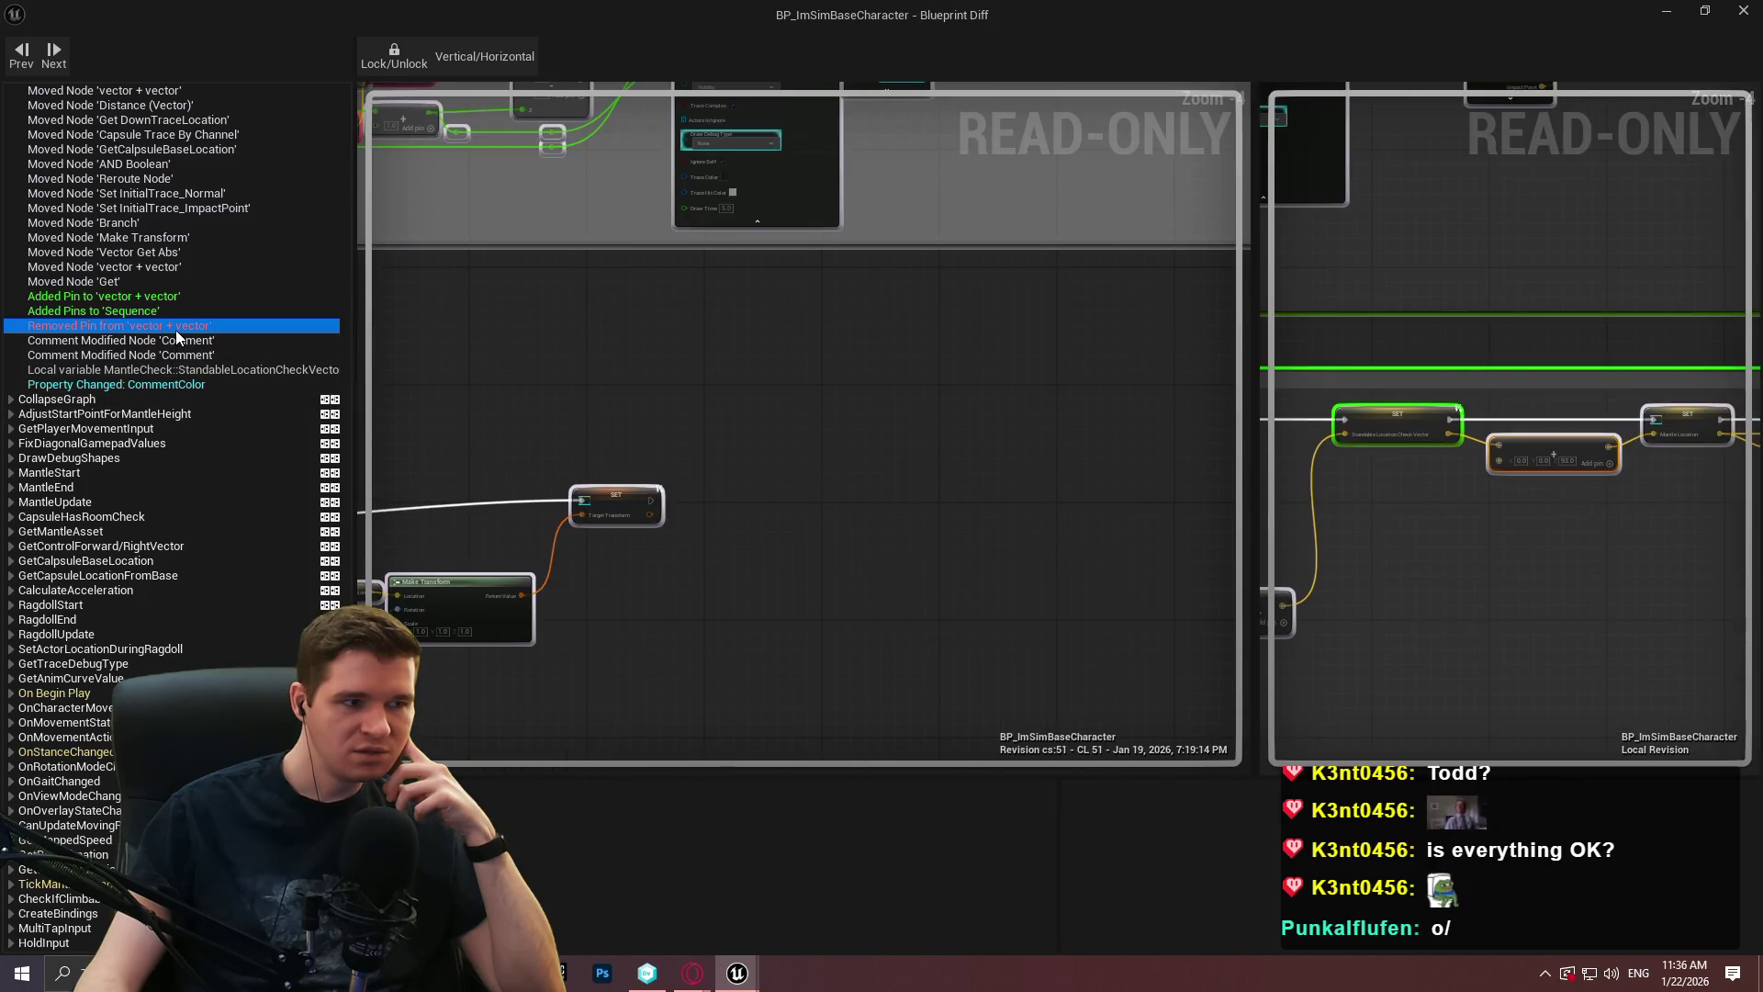
pyautogui.click(179, 333)
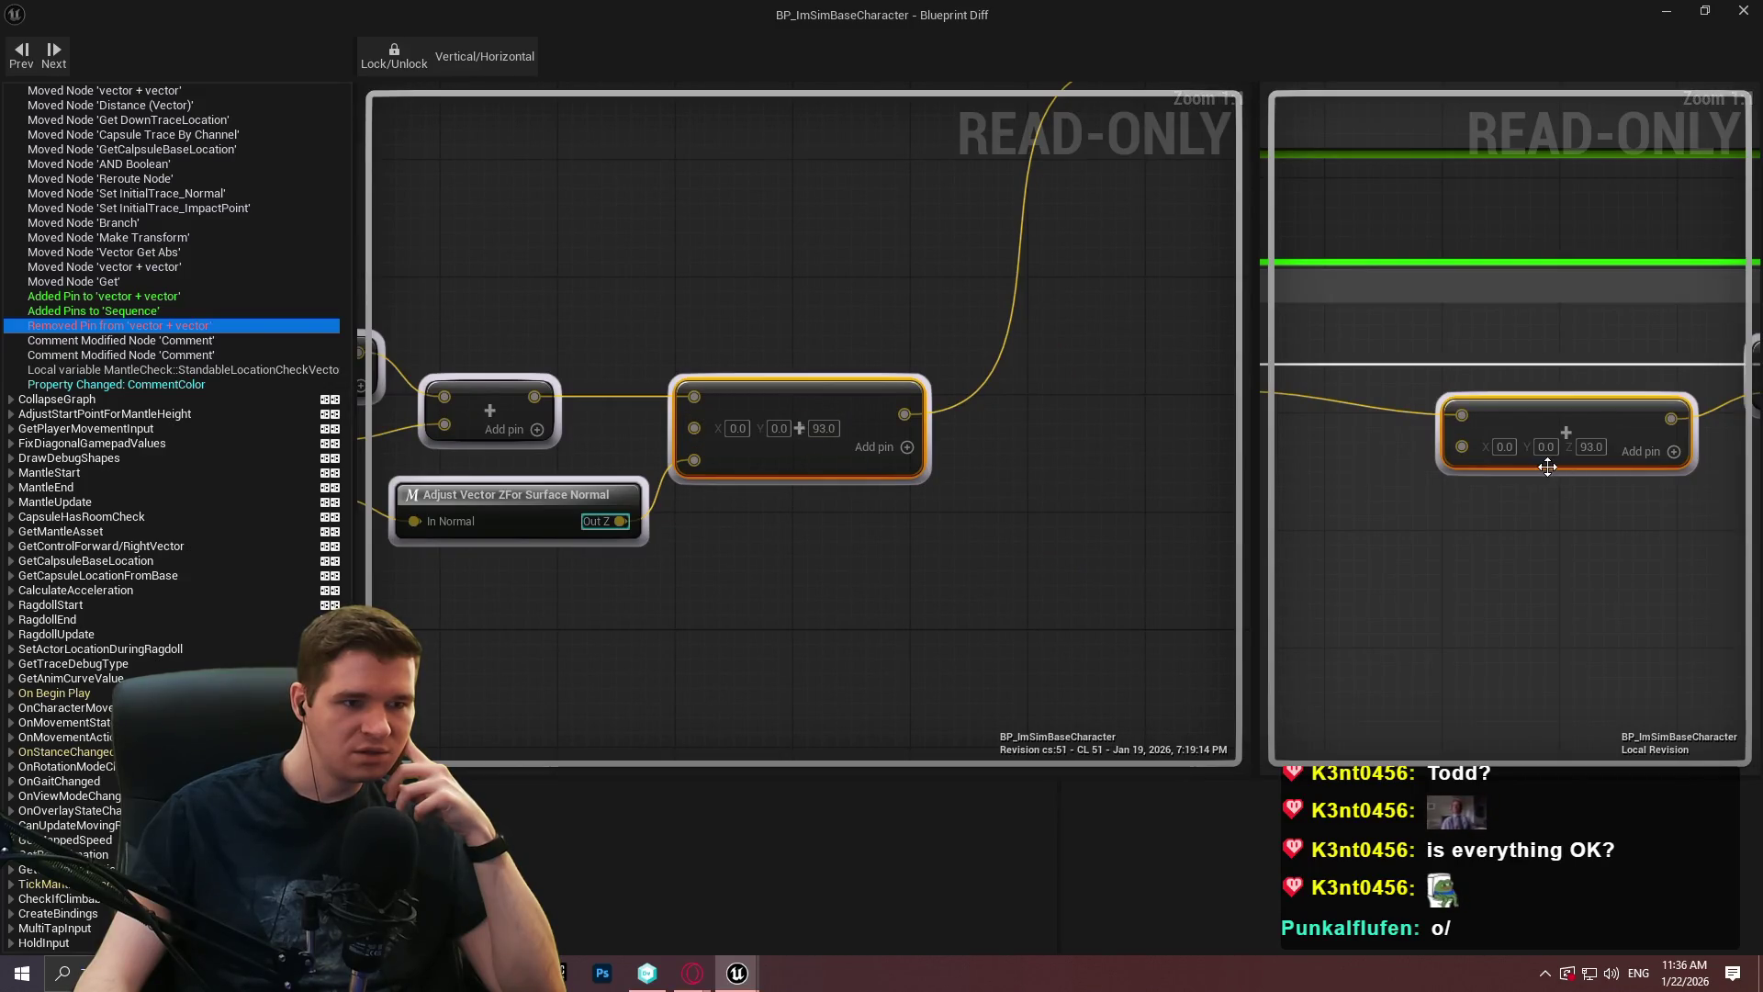
pyautogui.scroll(-5, 1462, 476)
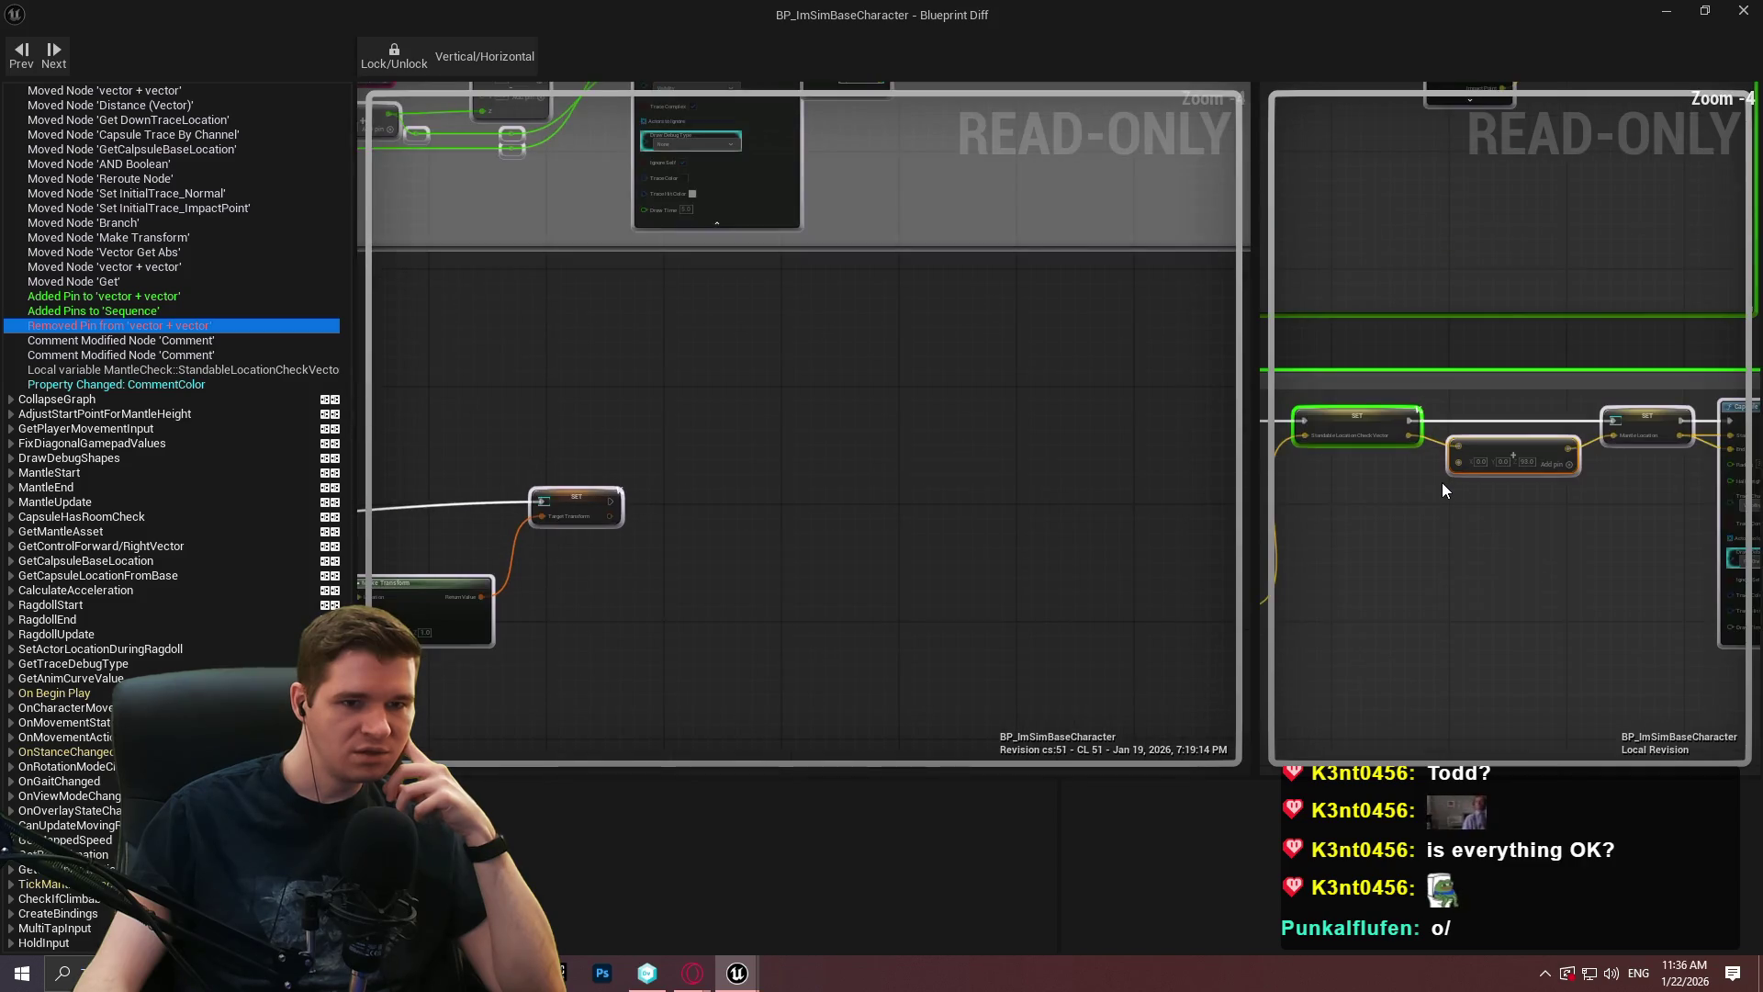
pyautogui.scroll(-4, 1011, 441)
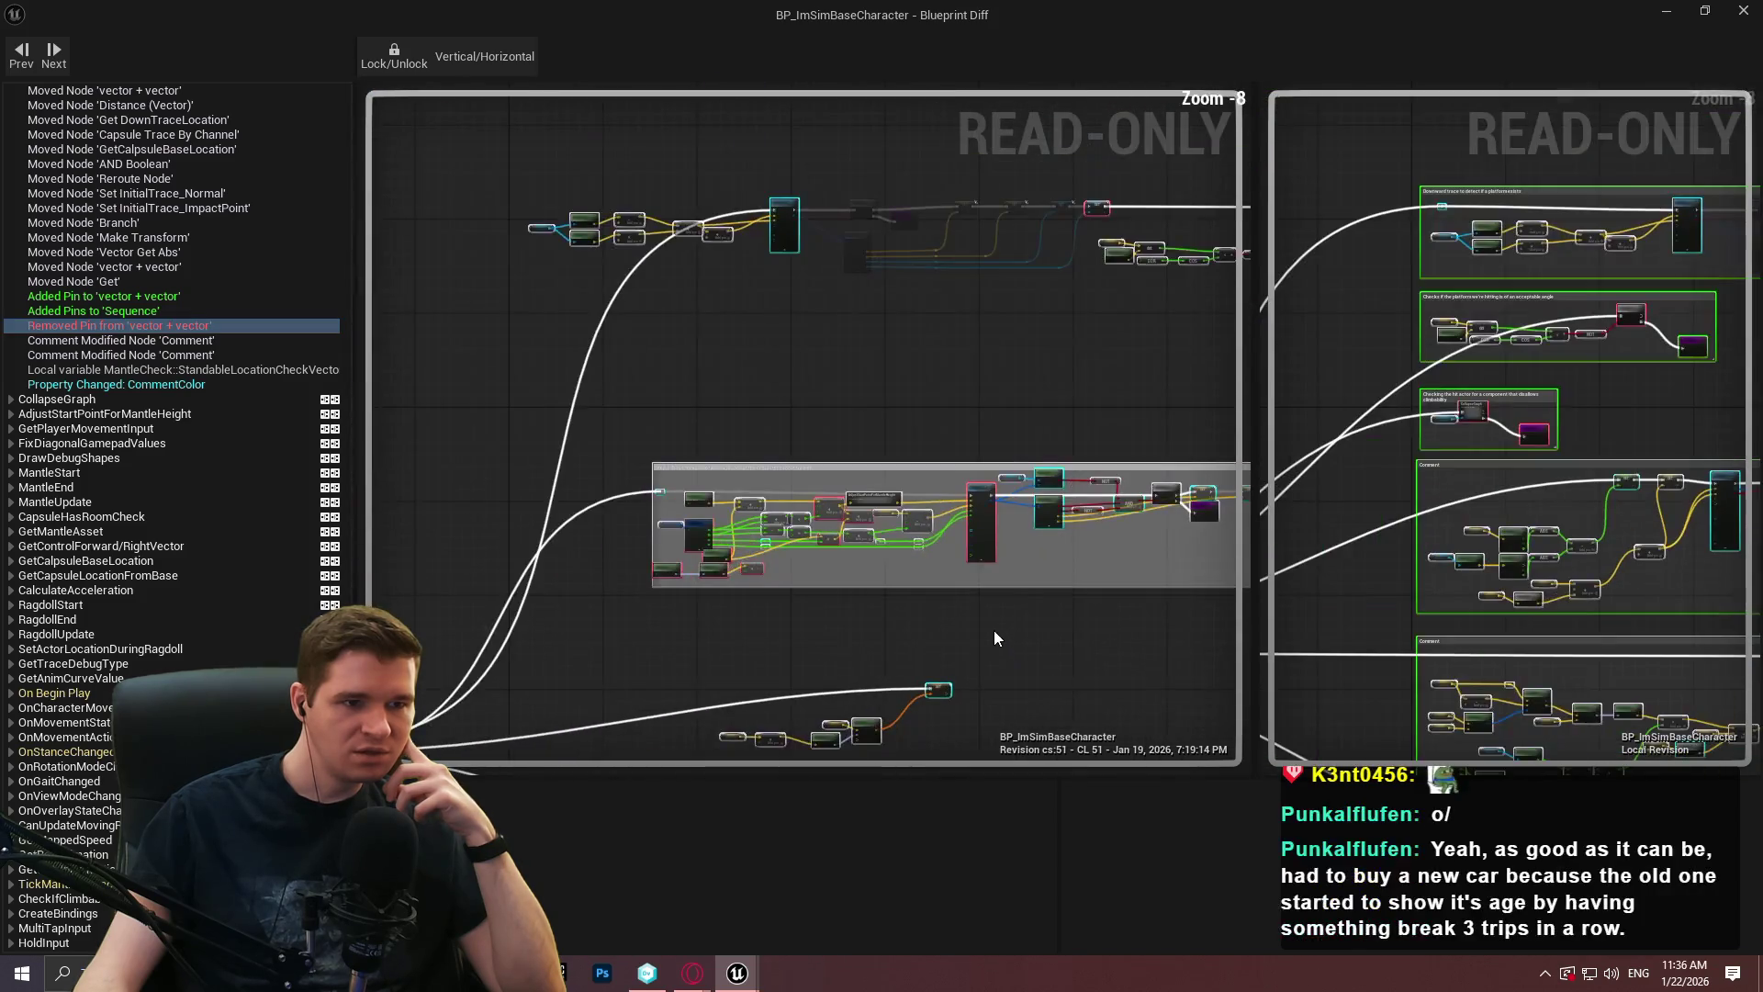
# Pan and widen both diff graphs to surrounding node clusters, then close the Blueprint Diff.
pyautogui.moveTo(994, 630)
pyautogui.mouseDown()
pyautogui.moveTo(678, 295)
pyautogui.moveTo(608, 261)
pyautogui.moveTo(932, 264)
pyautogui.moveTo(905, 378)
pyautogui.moveTo(909, 588)
pyautogui.moveTo(862, 512)
pyautogui.moveTo(944, 627)
pyautogui.moveTo(1093, 425)
pyautogui.moveTo(968, 255)
pyautogui.moveTo(1045, 231)
pyautogui.mouseUp()
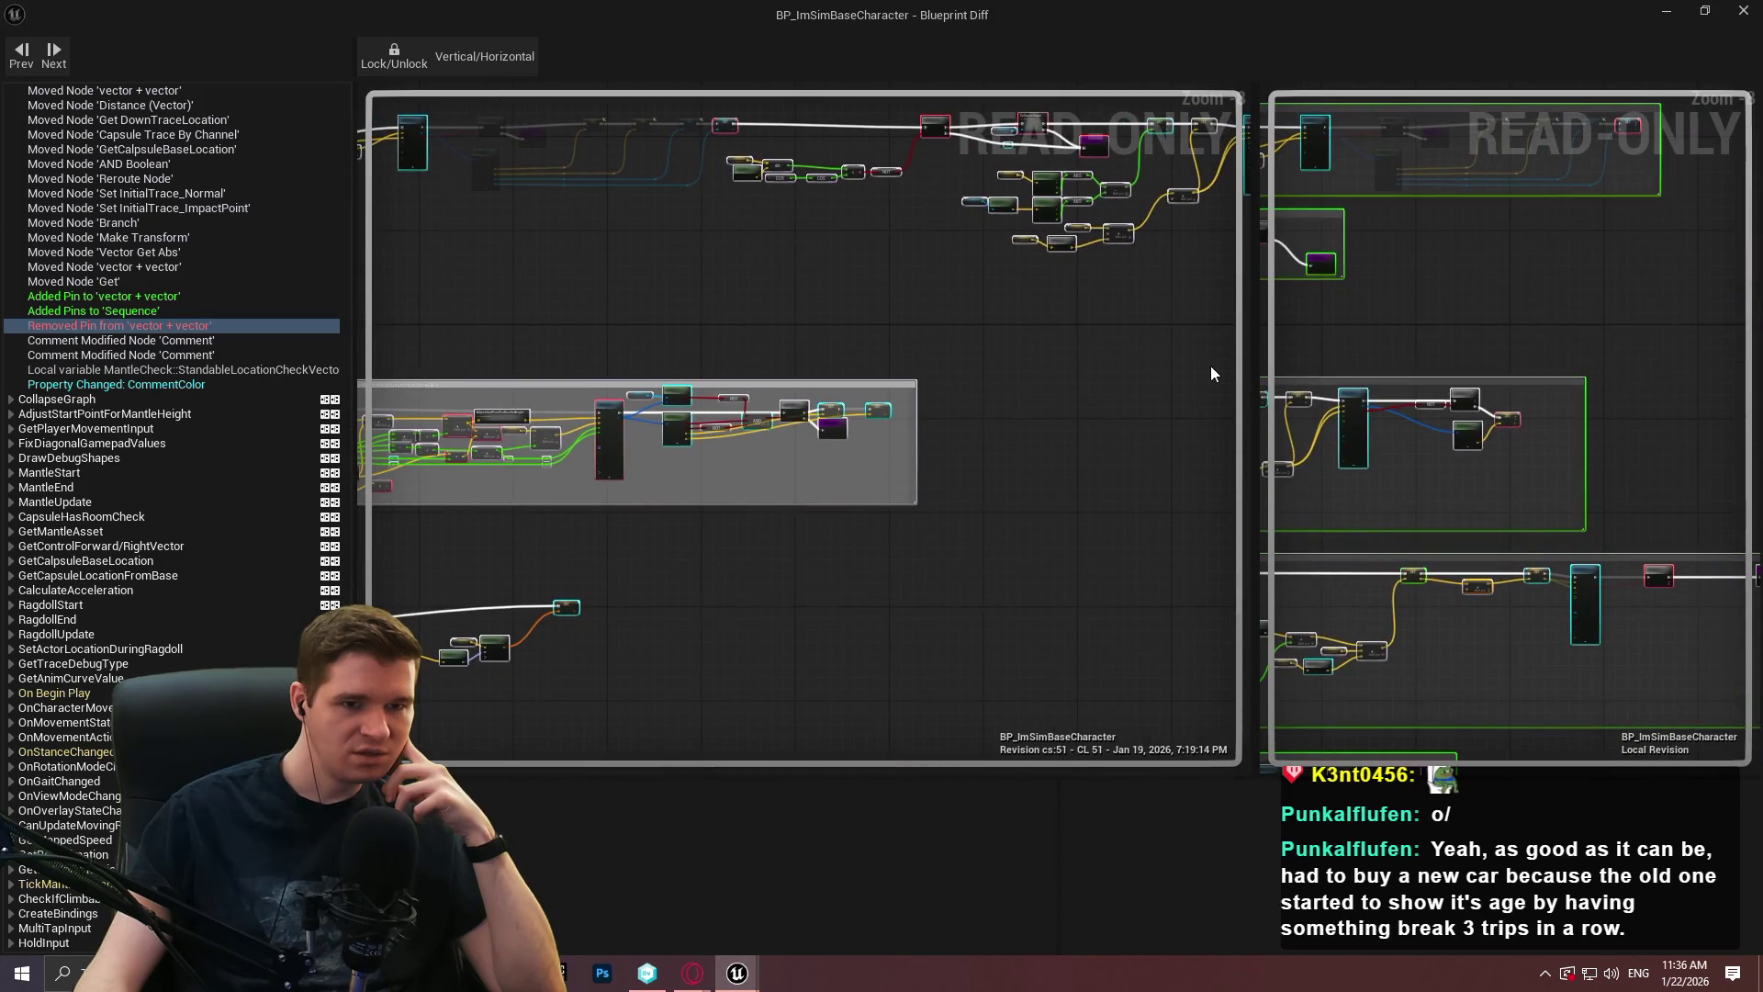
pyautogui.moveTo(1251, 319); pyautogui.dragTo(1054, 319)
pyautogui.scroll(4, 1406, 560)
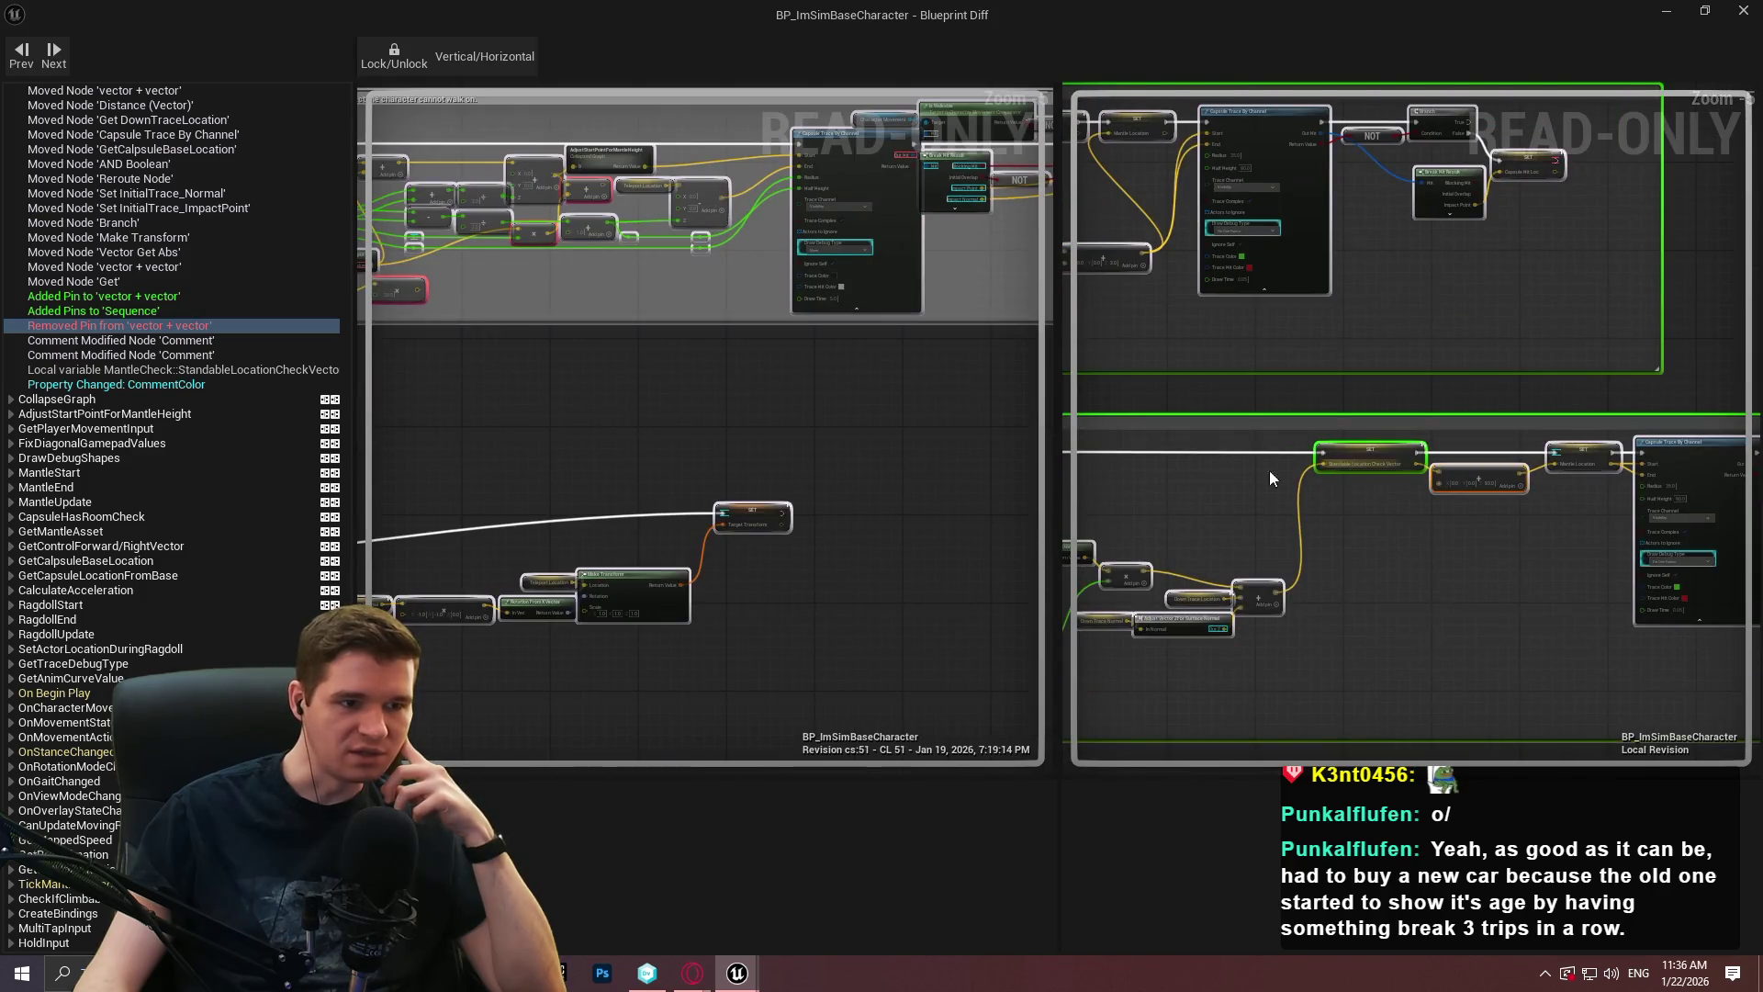
pyautogui.scroll(-4, 1299, 470)
pyautogui.scroll(2, 718, 493)
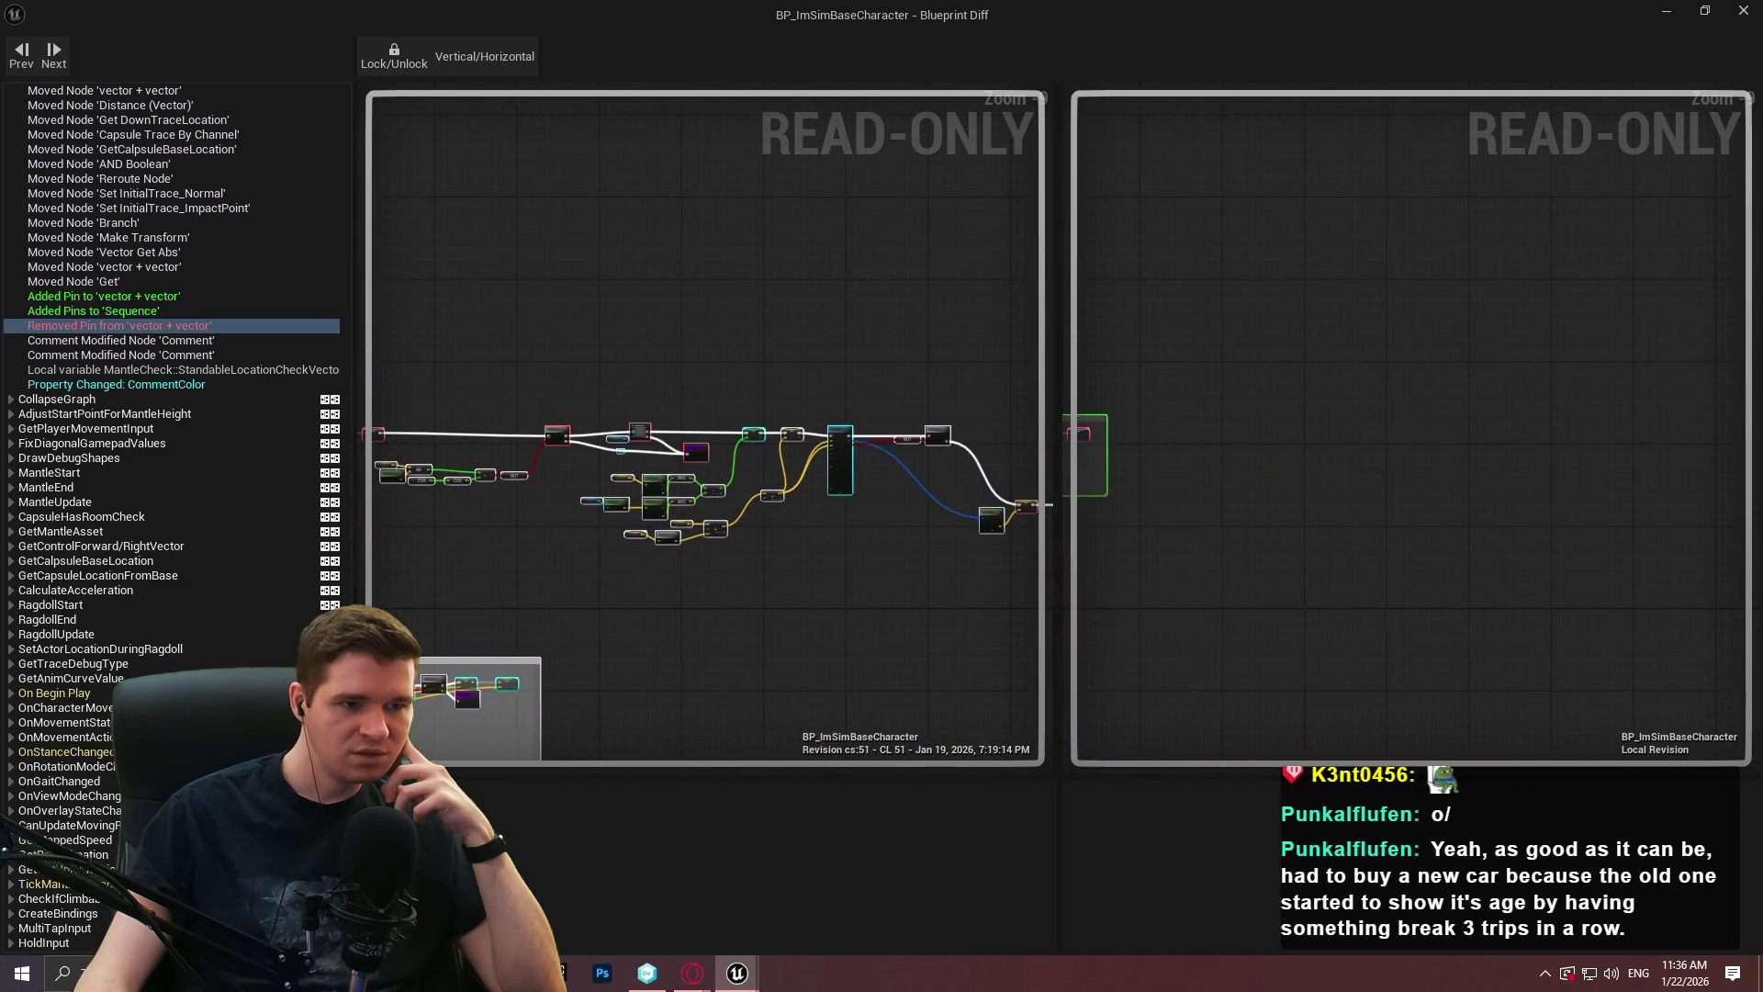
pyautogui.scroll(2, 992, 503)
pyautogui.moveTo(992, 503); pyautogui.dragTo(583, 463)
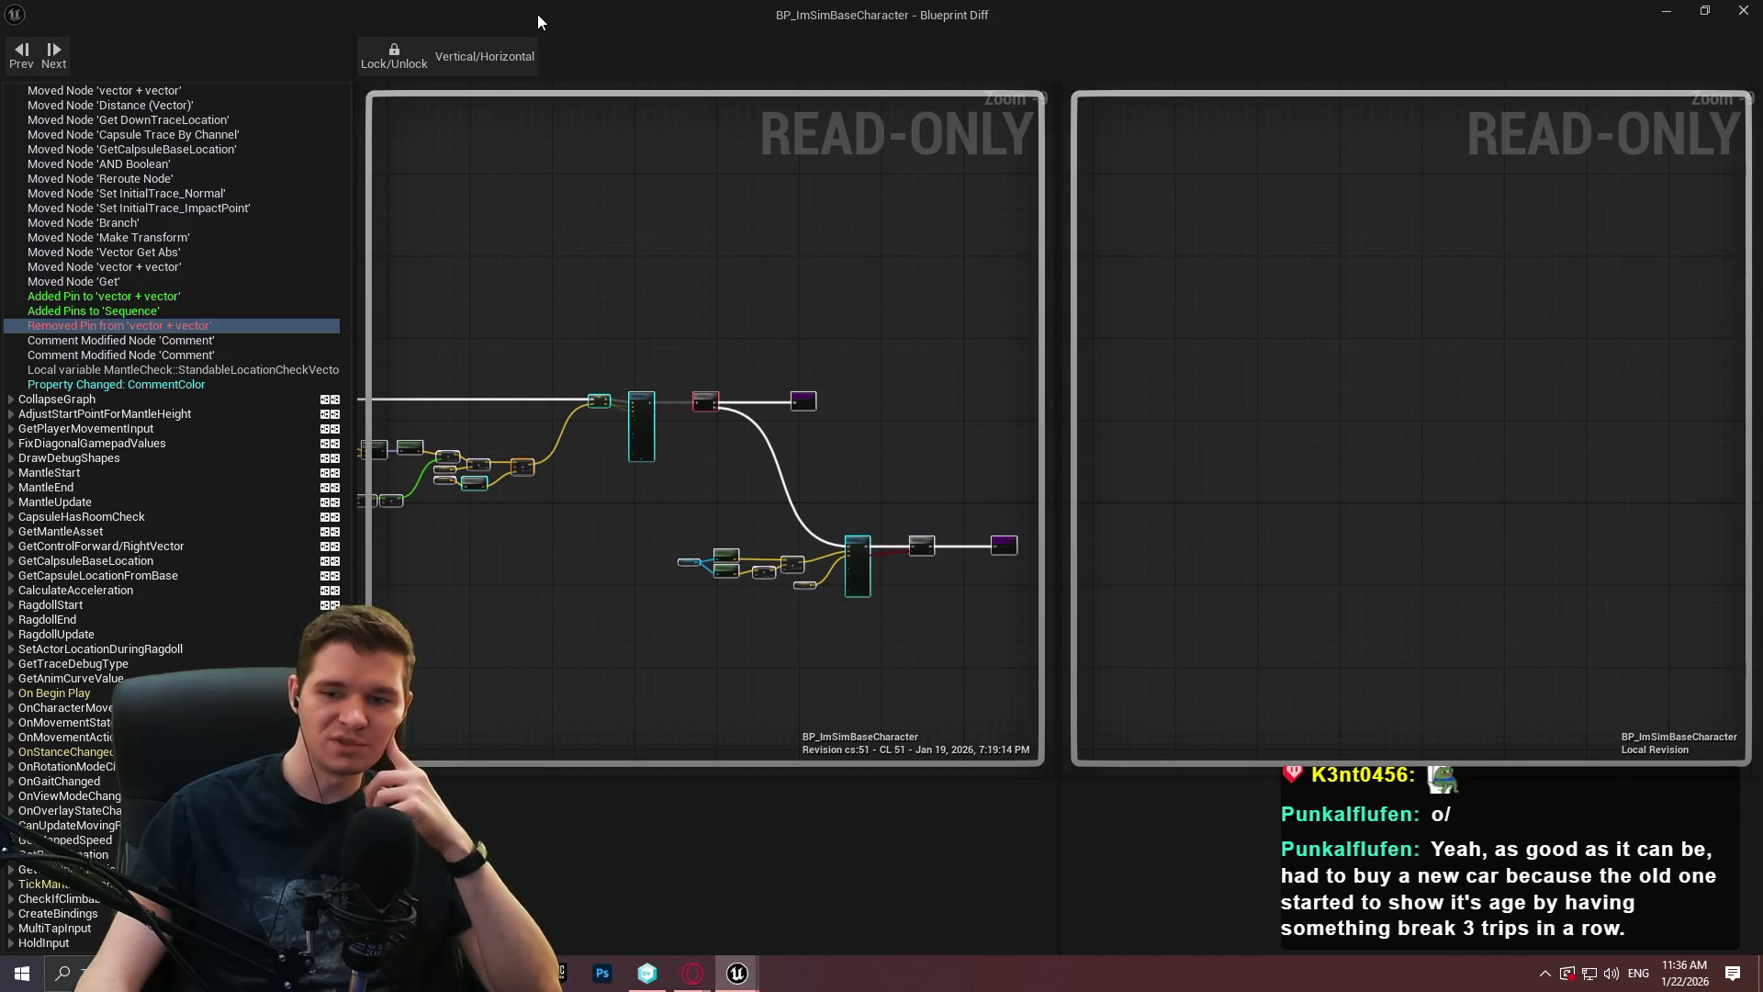
pyautogui.hotkey('alt', 'F4')
# Zoom and pan MantleCheck to the SET and vector add offset nodes for Standable Location Check Vector.
pyautogui.scroll(-10, 1110, 428)
pyautogui.scroll(2, 522, 592)
pyautogui.scroll(1, 680, 494)
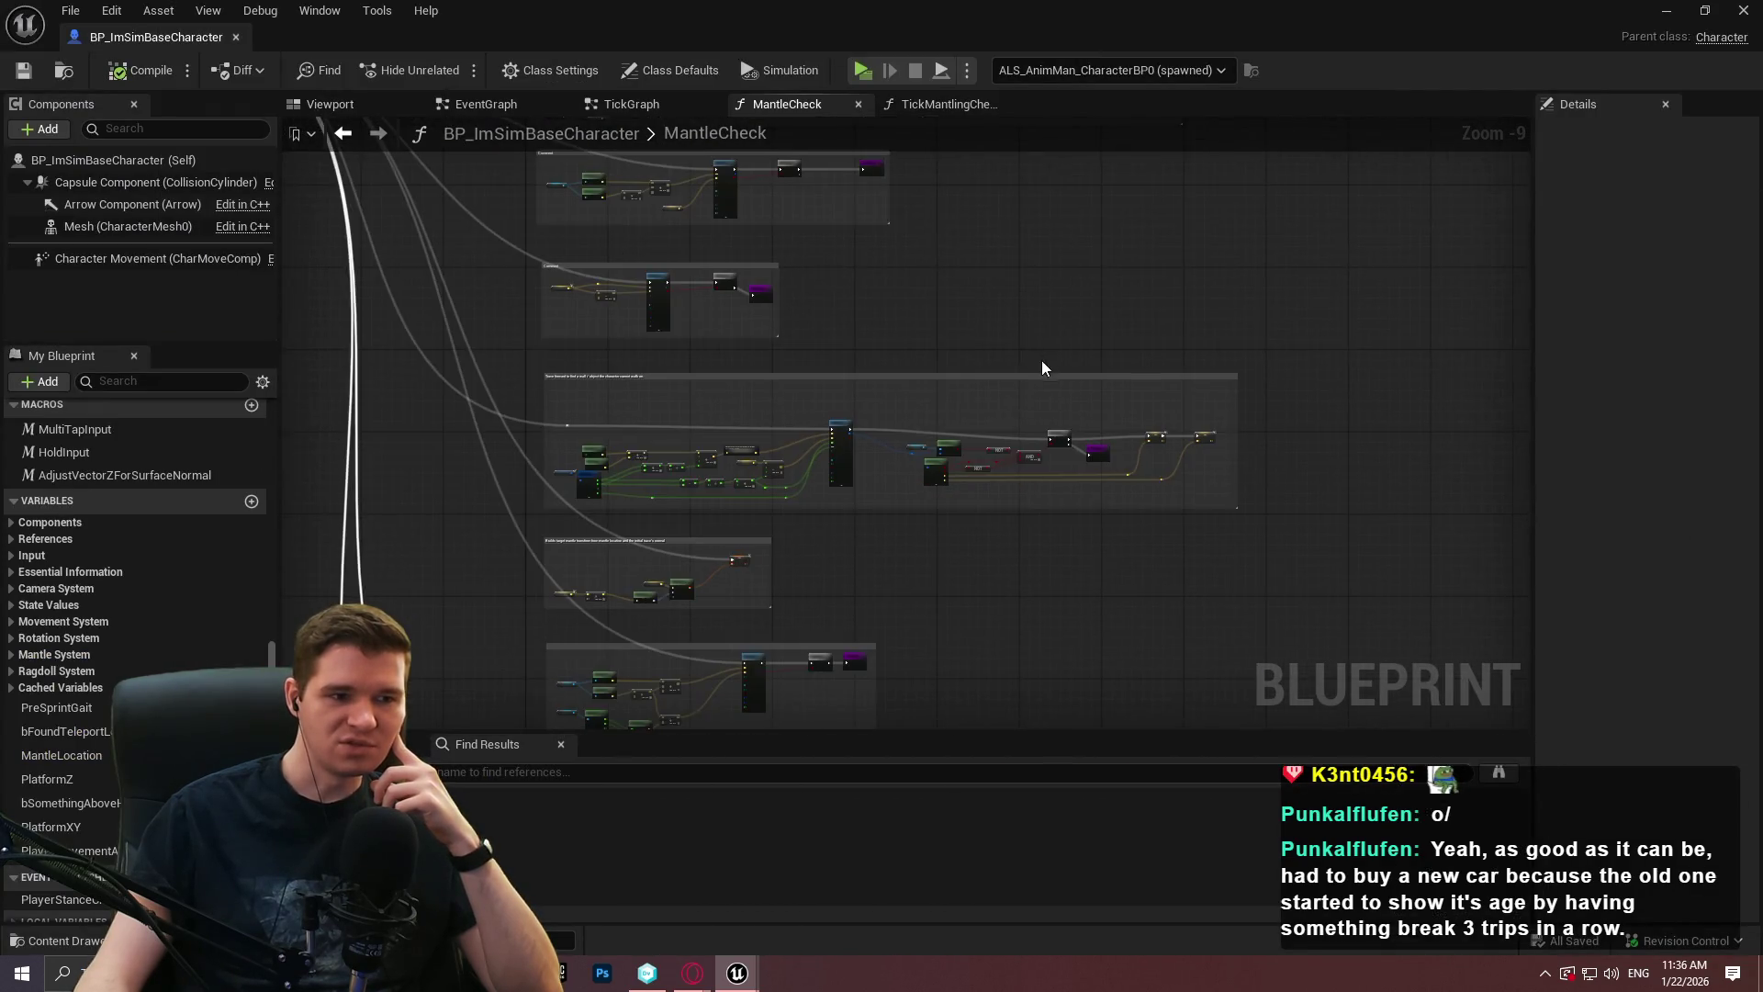
pyautogui.scroll(7, 790, 411)
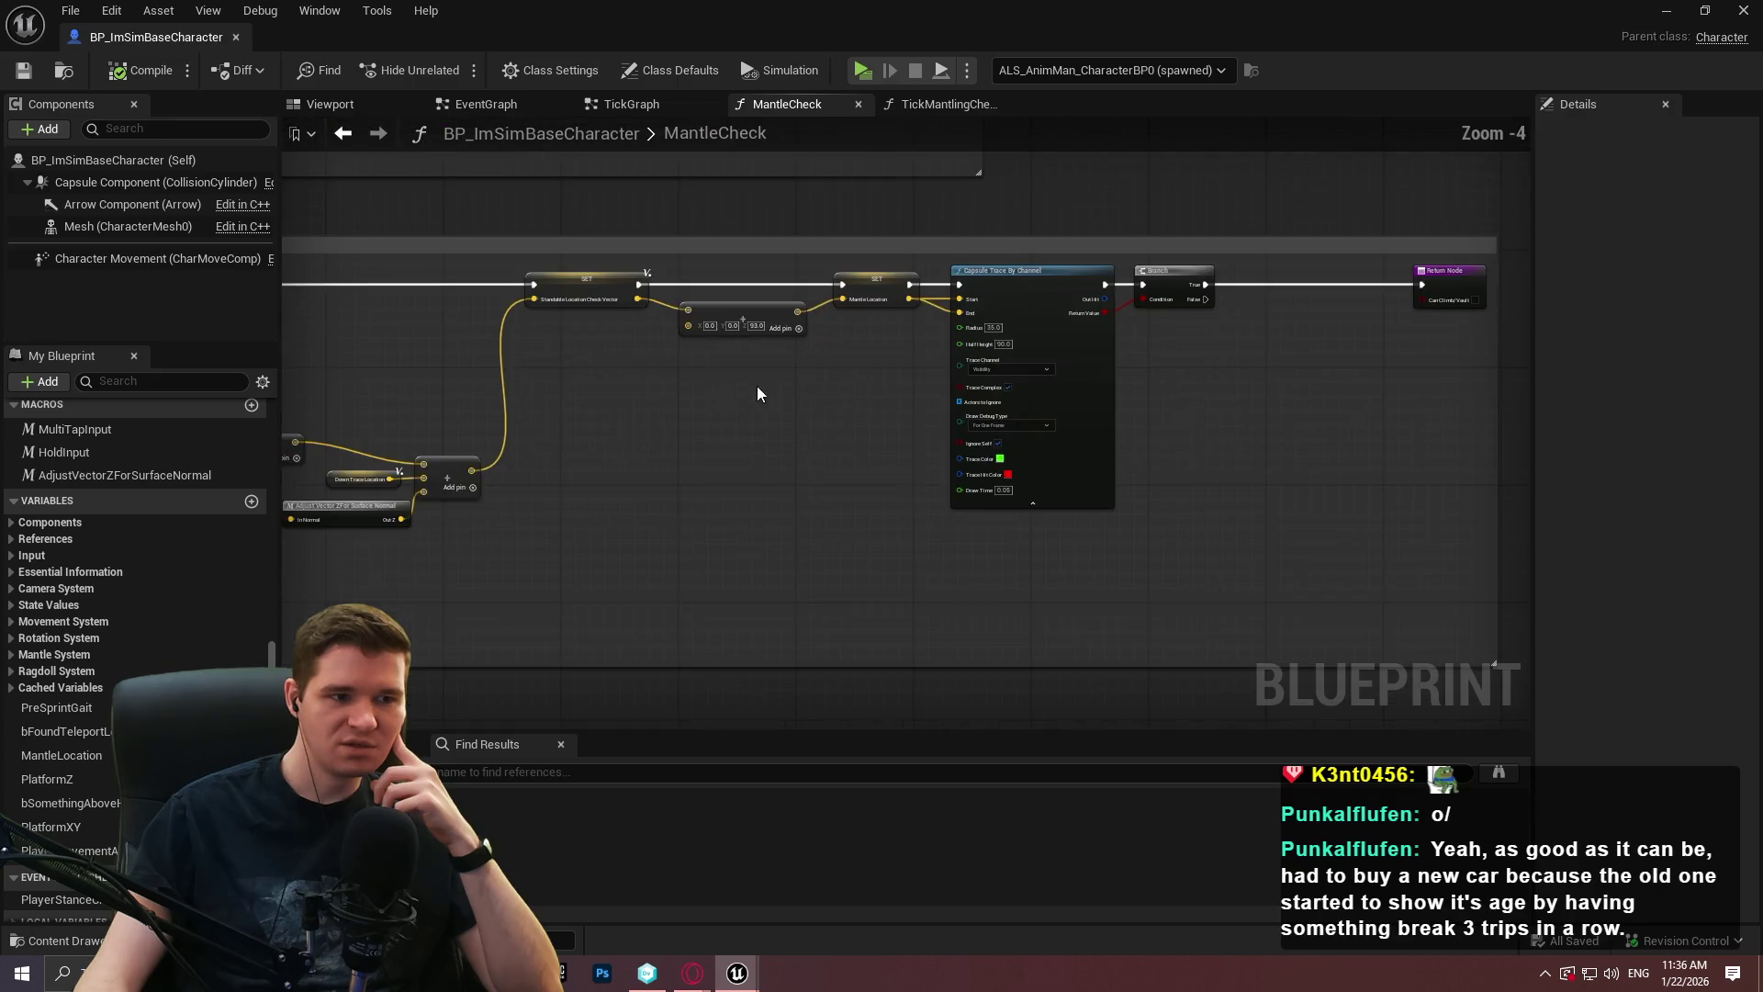
pyautogui.moveTo(1155, 426)
pyautogui.mouseDown()
pyautogui.moveTo(1086, 421)
pyautogui.moveTo(1194, 415)
pyautogui.mouseUp()
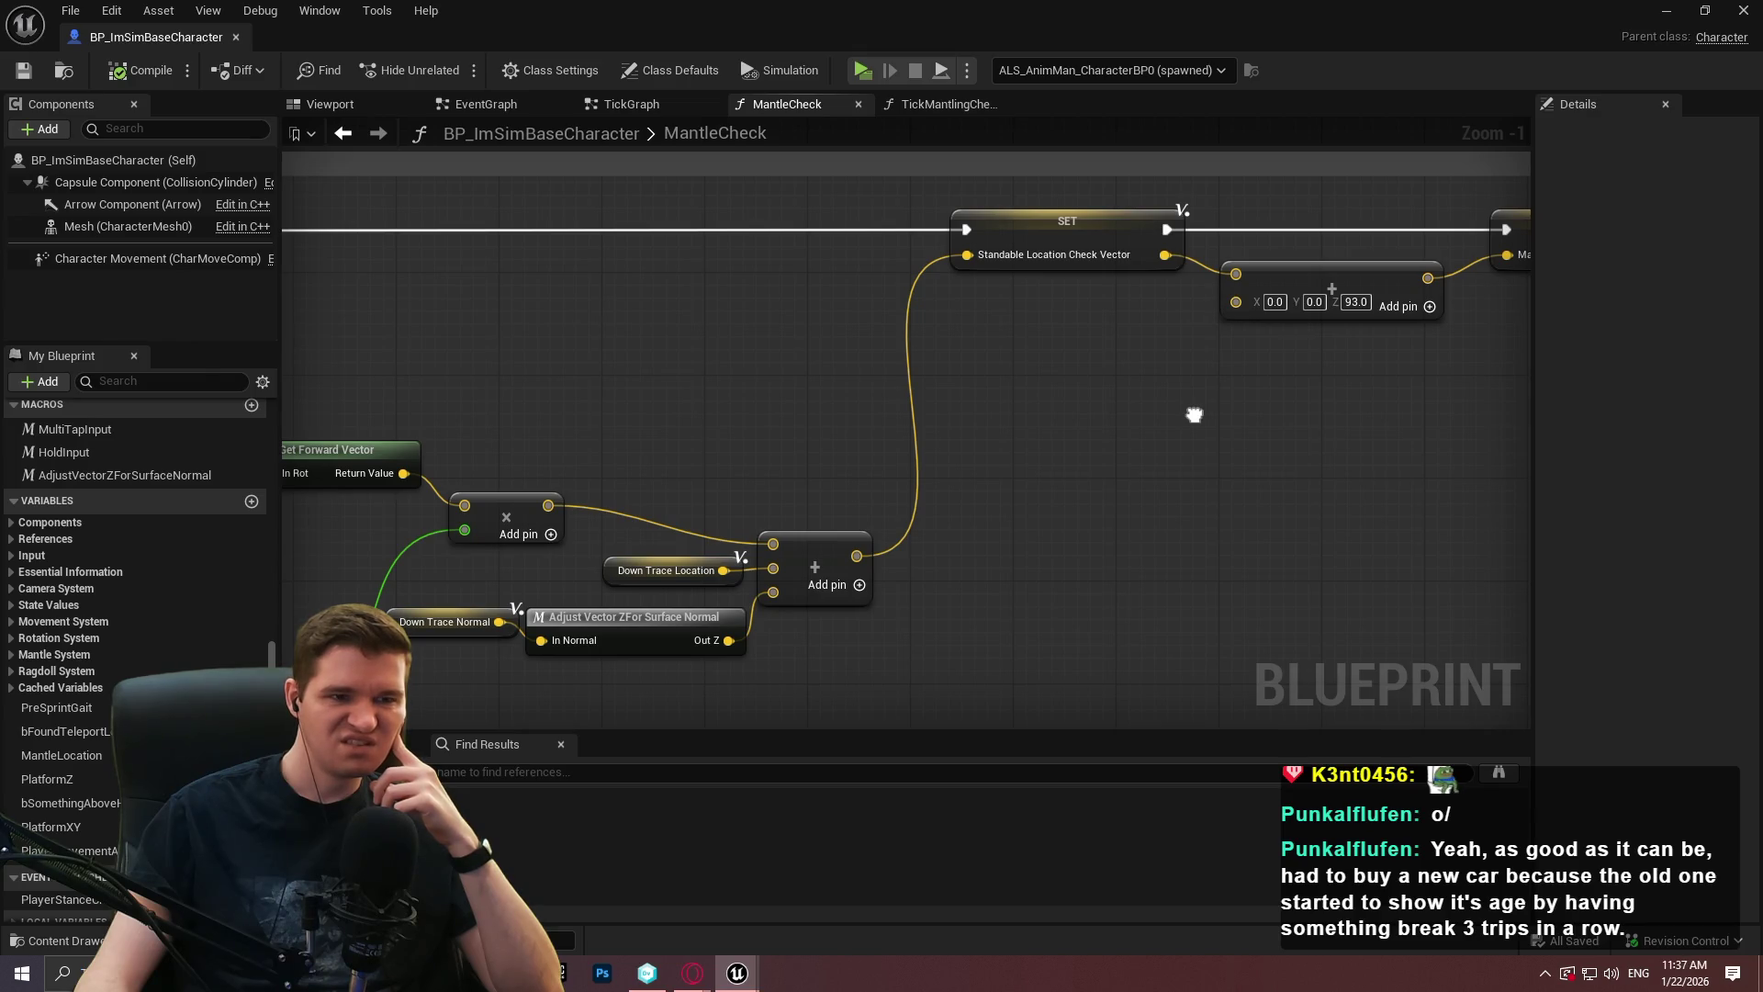
pyautogui.scroll(-6, 1194, 417)
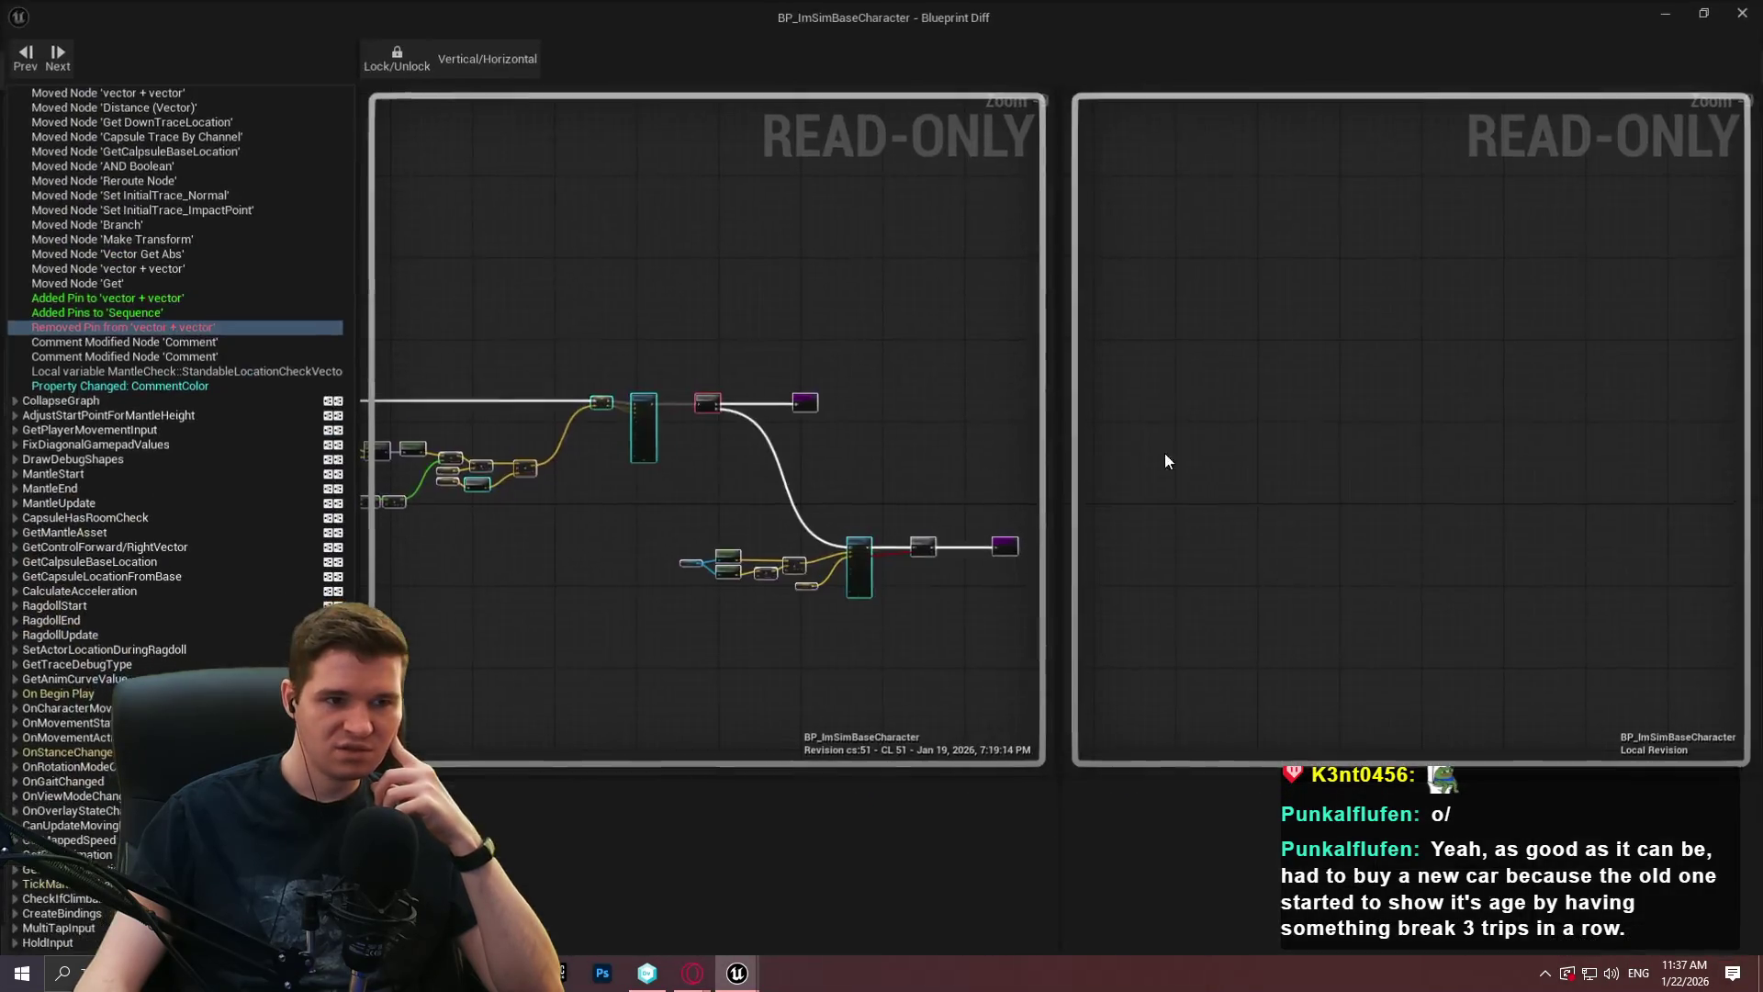
# Pan revision 51's graph to the SET and Capsule Trace By Channel nodes, then return to the editor.
pyautogui.scroll(4, 661, 487)
pyautogui.scroll(-3, 714, 465)
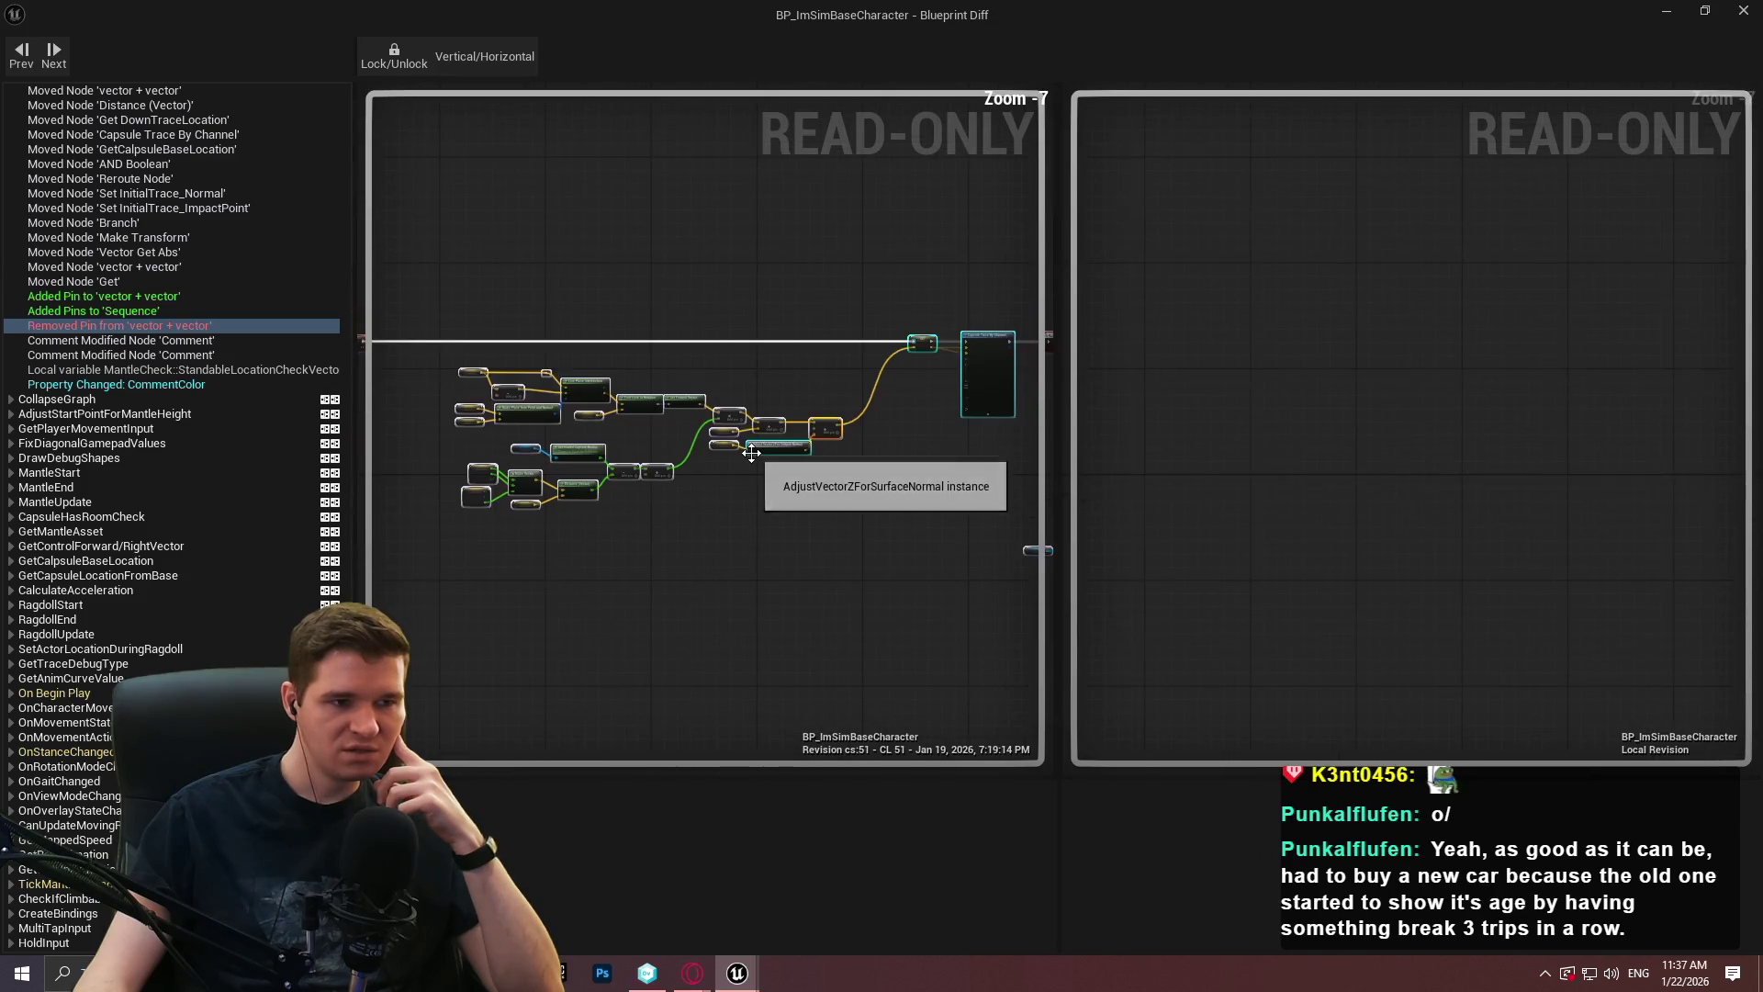
pyautogui.scroll(4, 839, 492)
pyautogui.moveTo(823, 482); pyautogui.dragTo(425, 561)
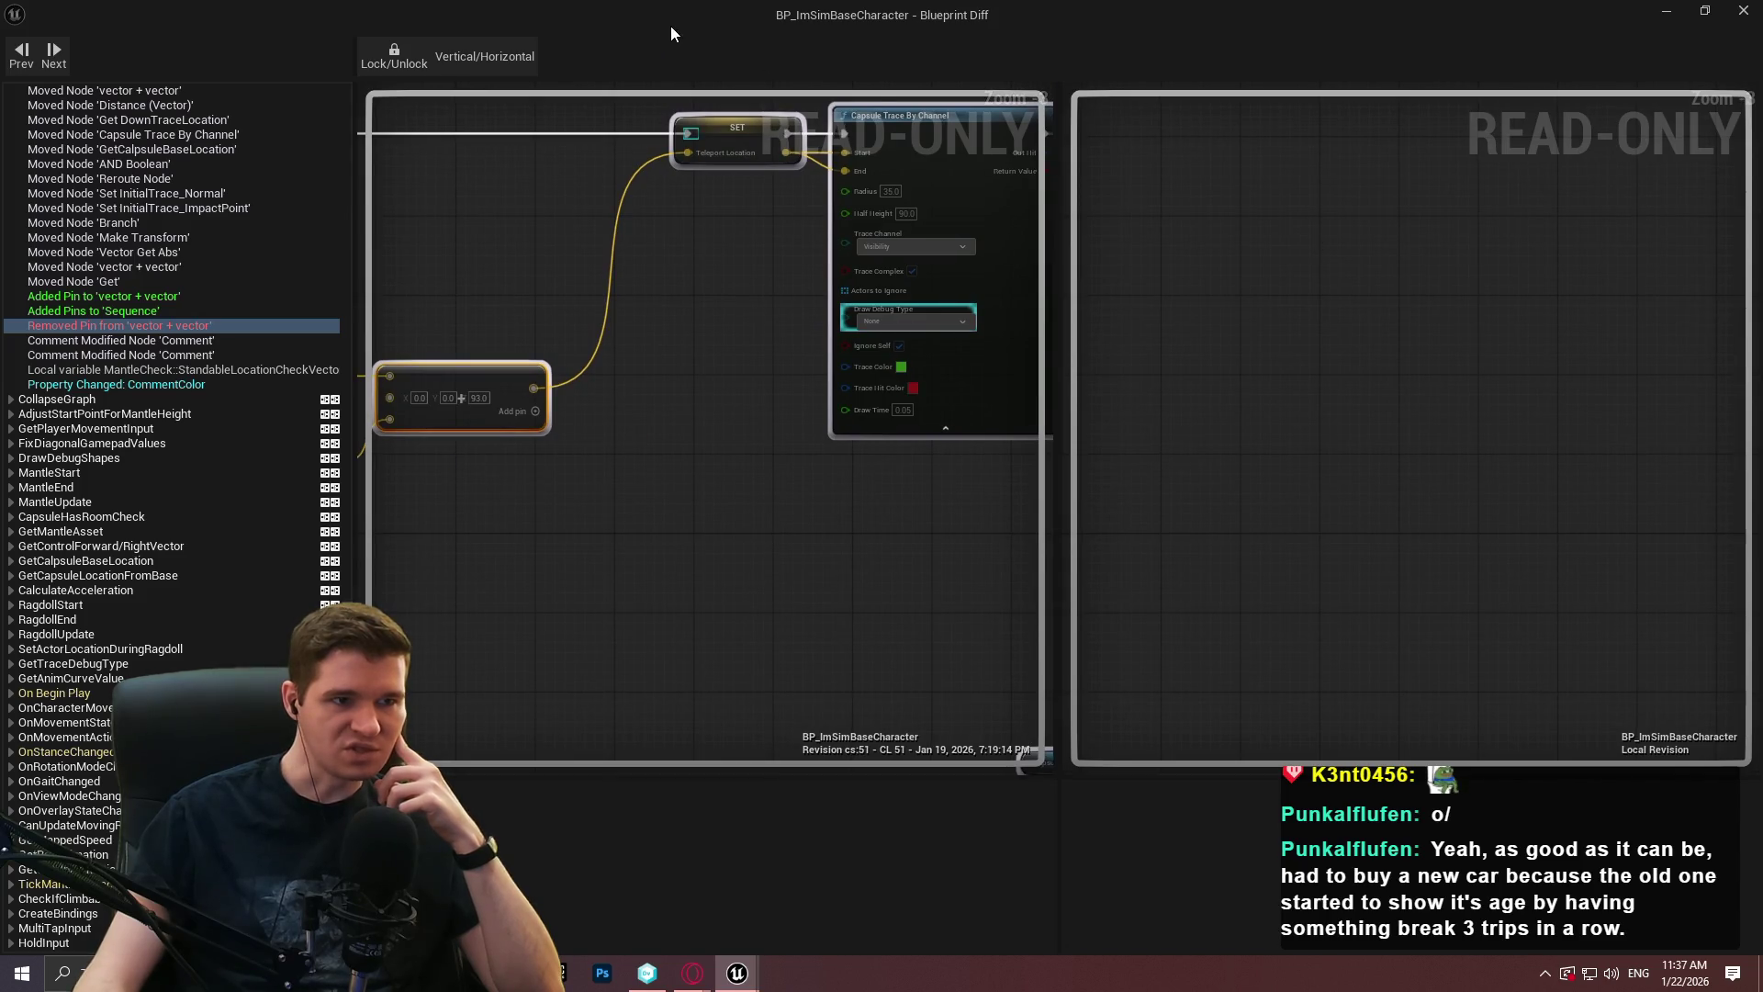
pyautogui.hotkey('alt', 'Tab')
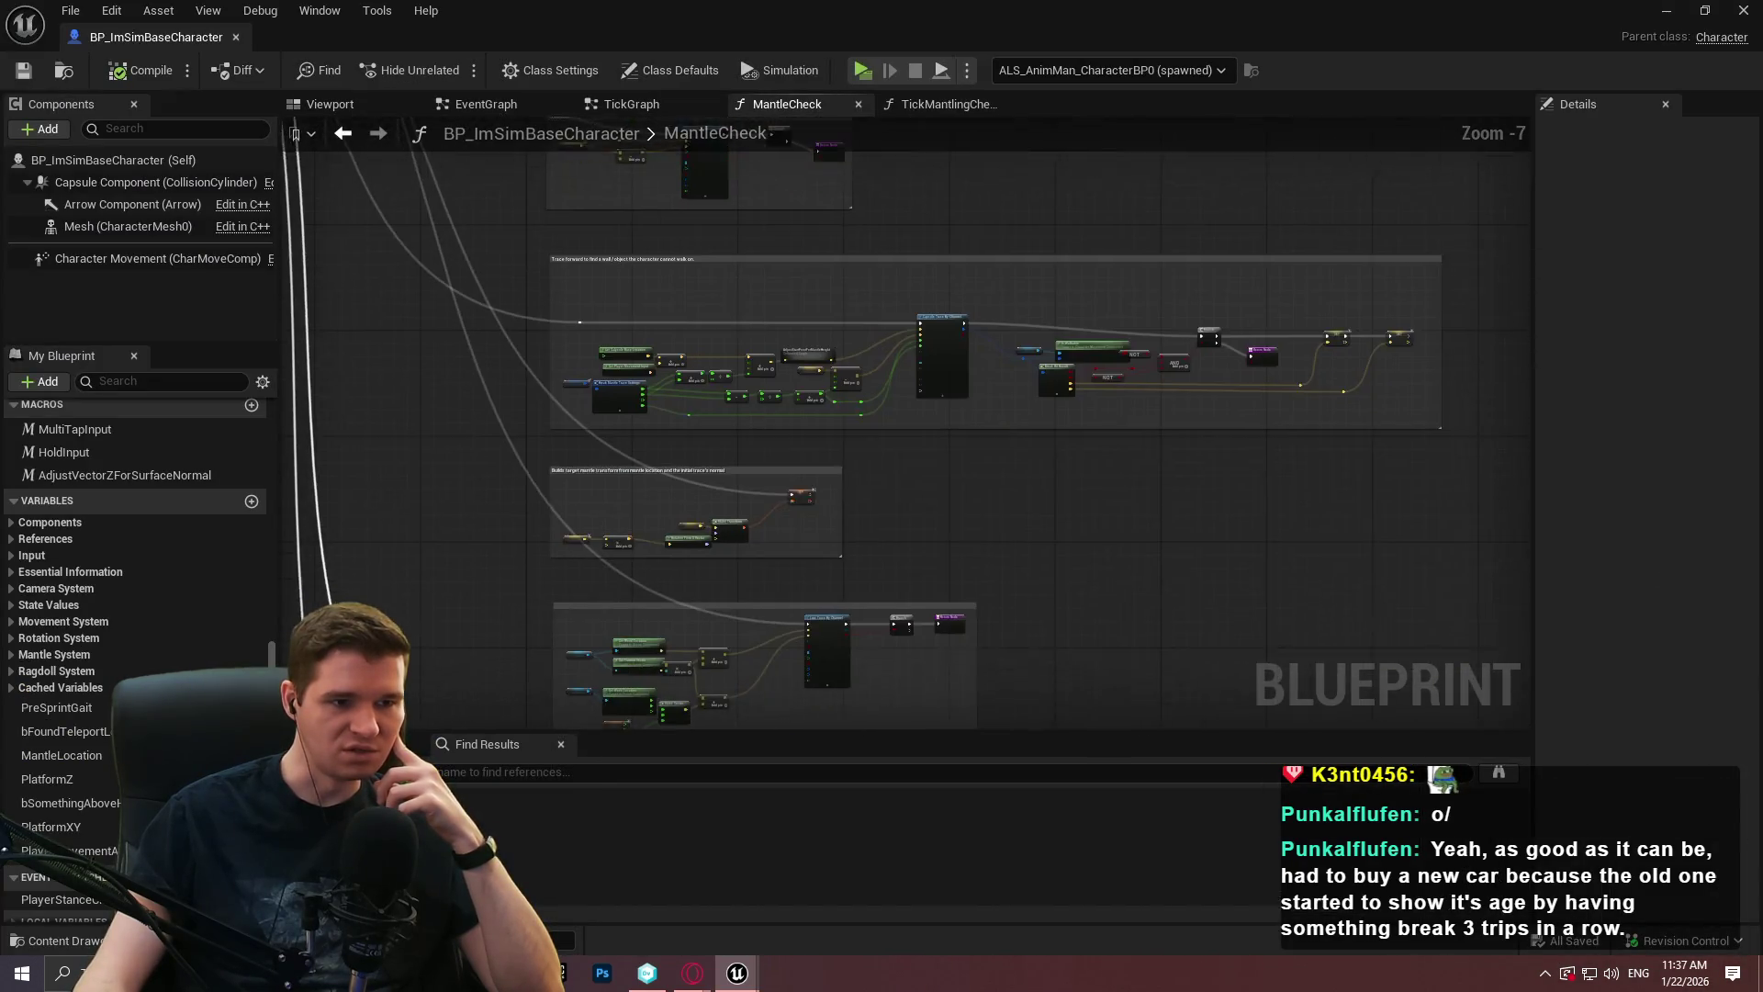
# Pan through MantleCheck to the SET, Capsule Trace, Is Walkable and Branch nodes.
pyautogui.moveTo(670, 610); pyautogui.dragTo(634, 394)
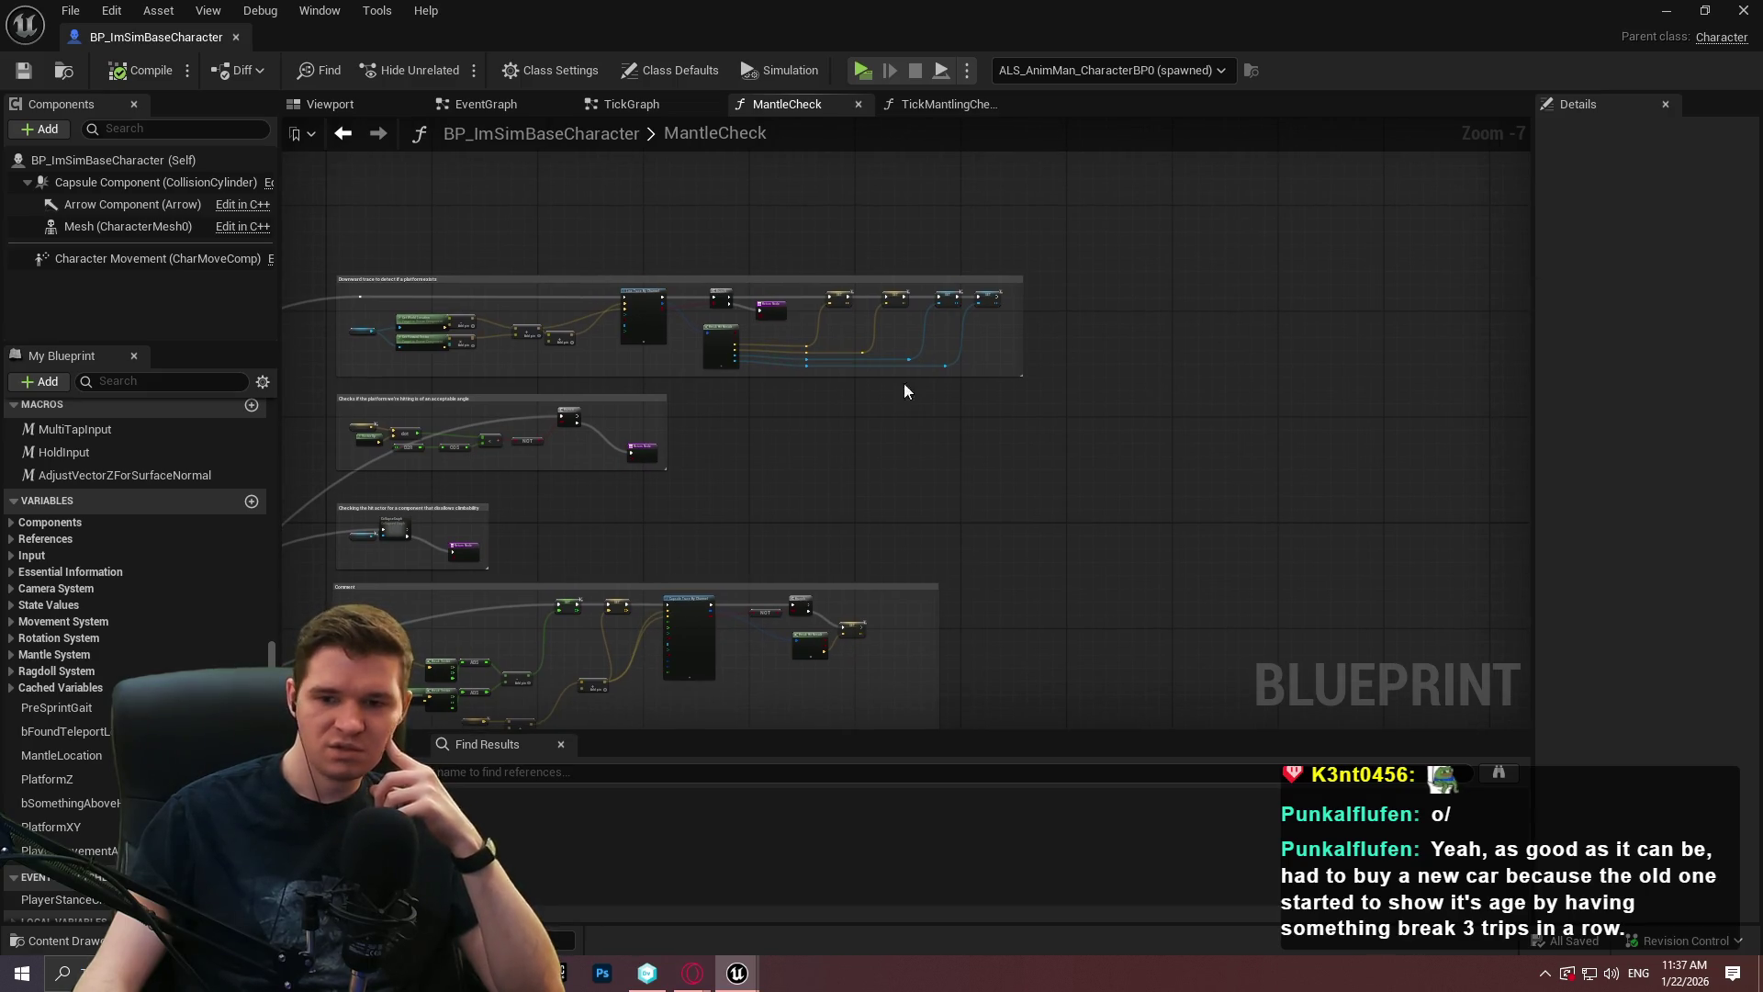
pyautogui.scroll(4, 841, 416)
pyautogui.moveTo(386, 147)
pyautogui.mouseDown()
pyautogui.moveTo(779, 175)
pyautogui.moveTo(283, 124)
pyautogui.mouseUp()
pyautogui.scroll(-2, 547, 449)
pyautogui.scroll(-1, 1020, 252)
pyautogui.scroll(2, 794, 364)
pyautogui.moveTo(794, 363)
pyautogui.mouseDown()
pyautogui.moveTo(1264, 143)
pyautogui.moveTo(972, 236)
pyautogui.moveTo(361, 133)
pyautogui.moveTo(1088, 416)
pyautogui.moveTo(992, 229)
pyautogui.moveTo(924, 712)
pyautogui.mouseUp()
pyautogui.scroll(-4, 1088, 415)
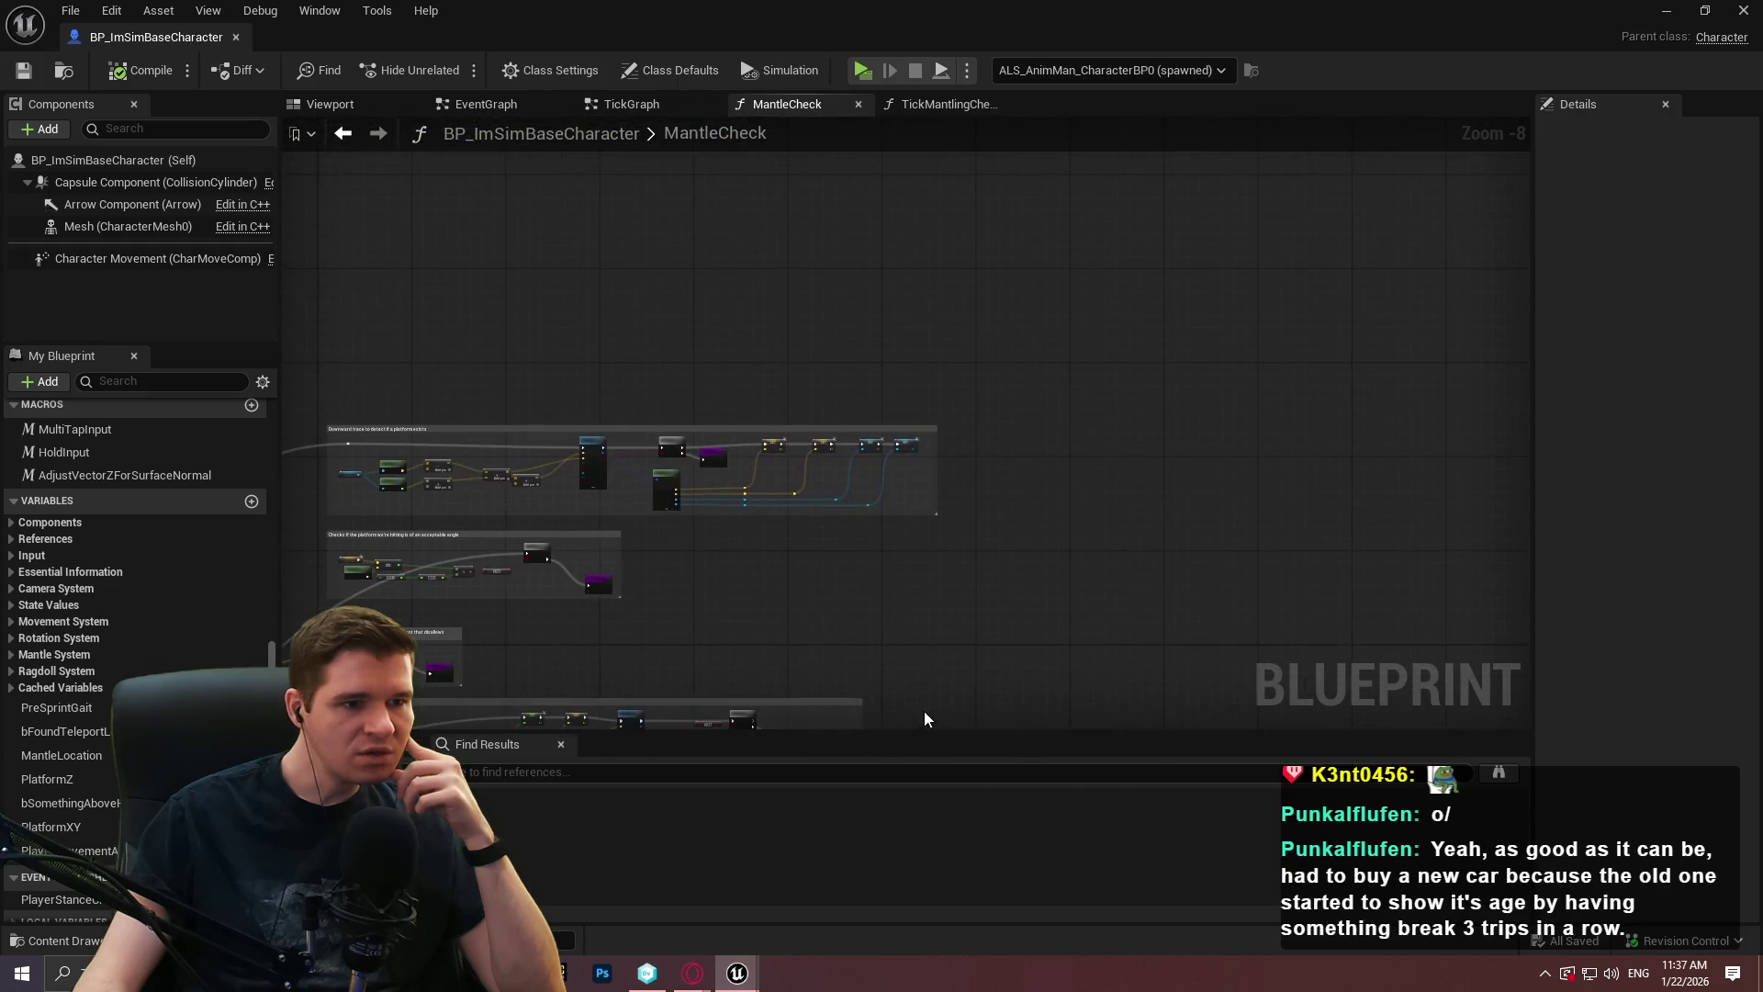
pyautogui.scroll(3, 801, 443)
# Review the first comment groups and the lower capsule-trace group, then open the Diff revision list.
pyautogui.moveTo(785, 466)
pyautogui.mouseDown()
pyautogui.moveTo(1354, 342)
pyautogui.moveTo(1292, 382)
pyautogui.moveTo(1113, 147)
pyautogui.moveTo(1033, 362)
pyautogui.moveTo(929, 318)
pyautogui.mouseUp()
pyautogui.scroll(2, 1033, 362)
pyautogui.scroll(-3, 929, 318)
pyautogui.scroll(2, 827, 276)
pyautogui.moveTo(826, 275)
pyautogui.mouseDown()
pyautogui.moveTo(737, 134)
pyautogui.moveTo(1167, 249)
pyautogui.mouseUp()
pyautogui.scroll(-3, 1084, 340)
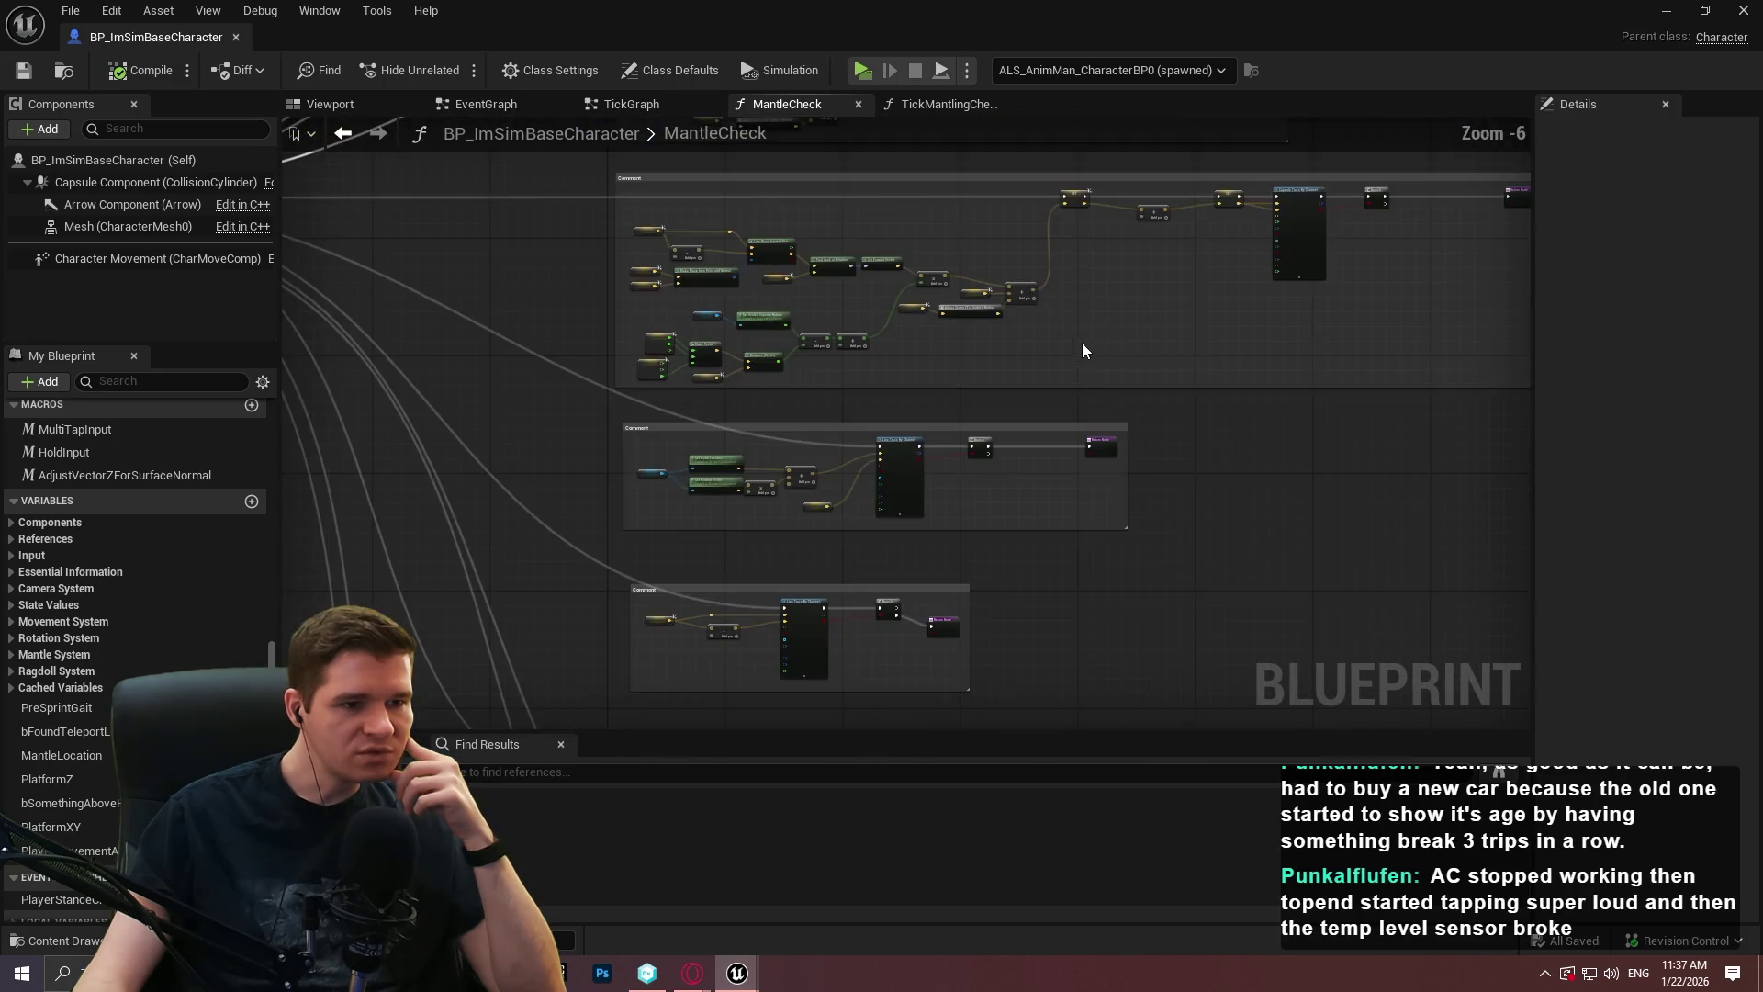
pyautogui.scroll(3, 852, 442)
pyautogui.moveTo(853, 443); pyautogui.dragTo(1133, 374)
pyautogui.scroll(3, 946, 333)
pyautogui.moveTo(966, 318)
pyautogui.mouseDown()
pyautogui.moveTo(468, 551)
pyautogui.moveTo(1028, 500)
pyautogui.mouseUp()
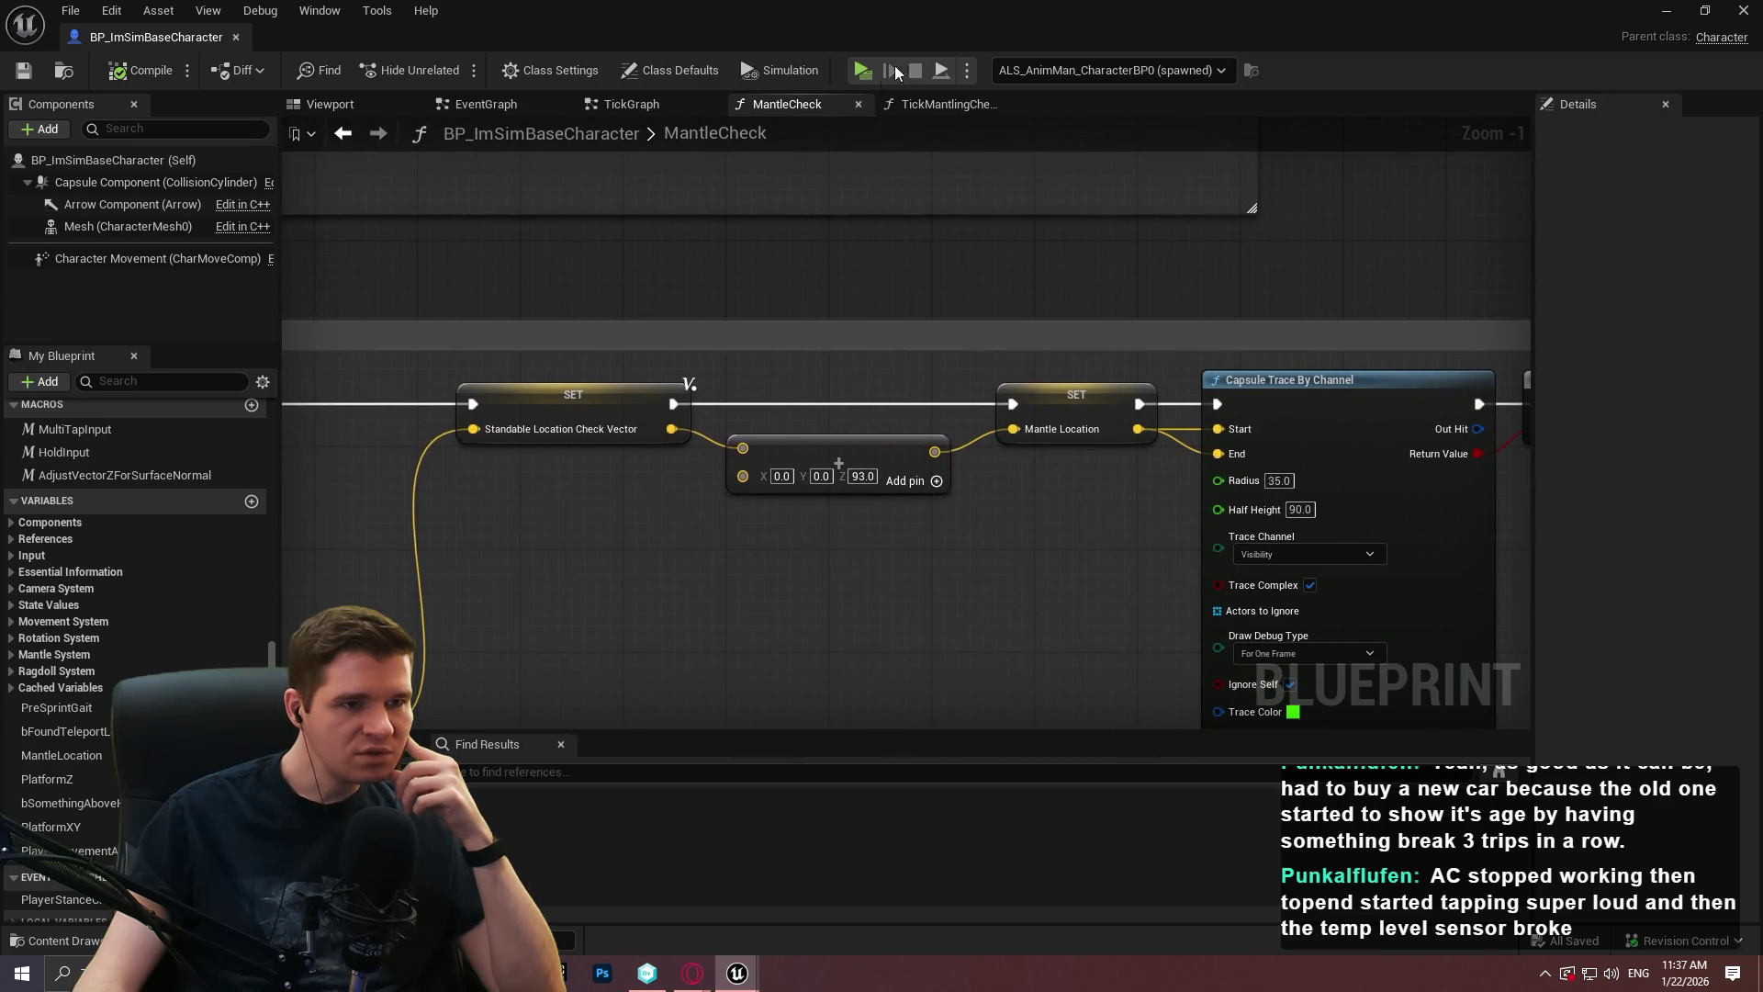
pyautogui.click(256, 74)
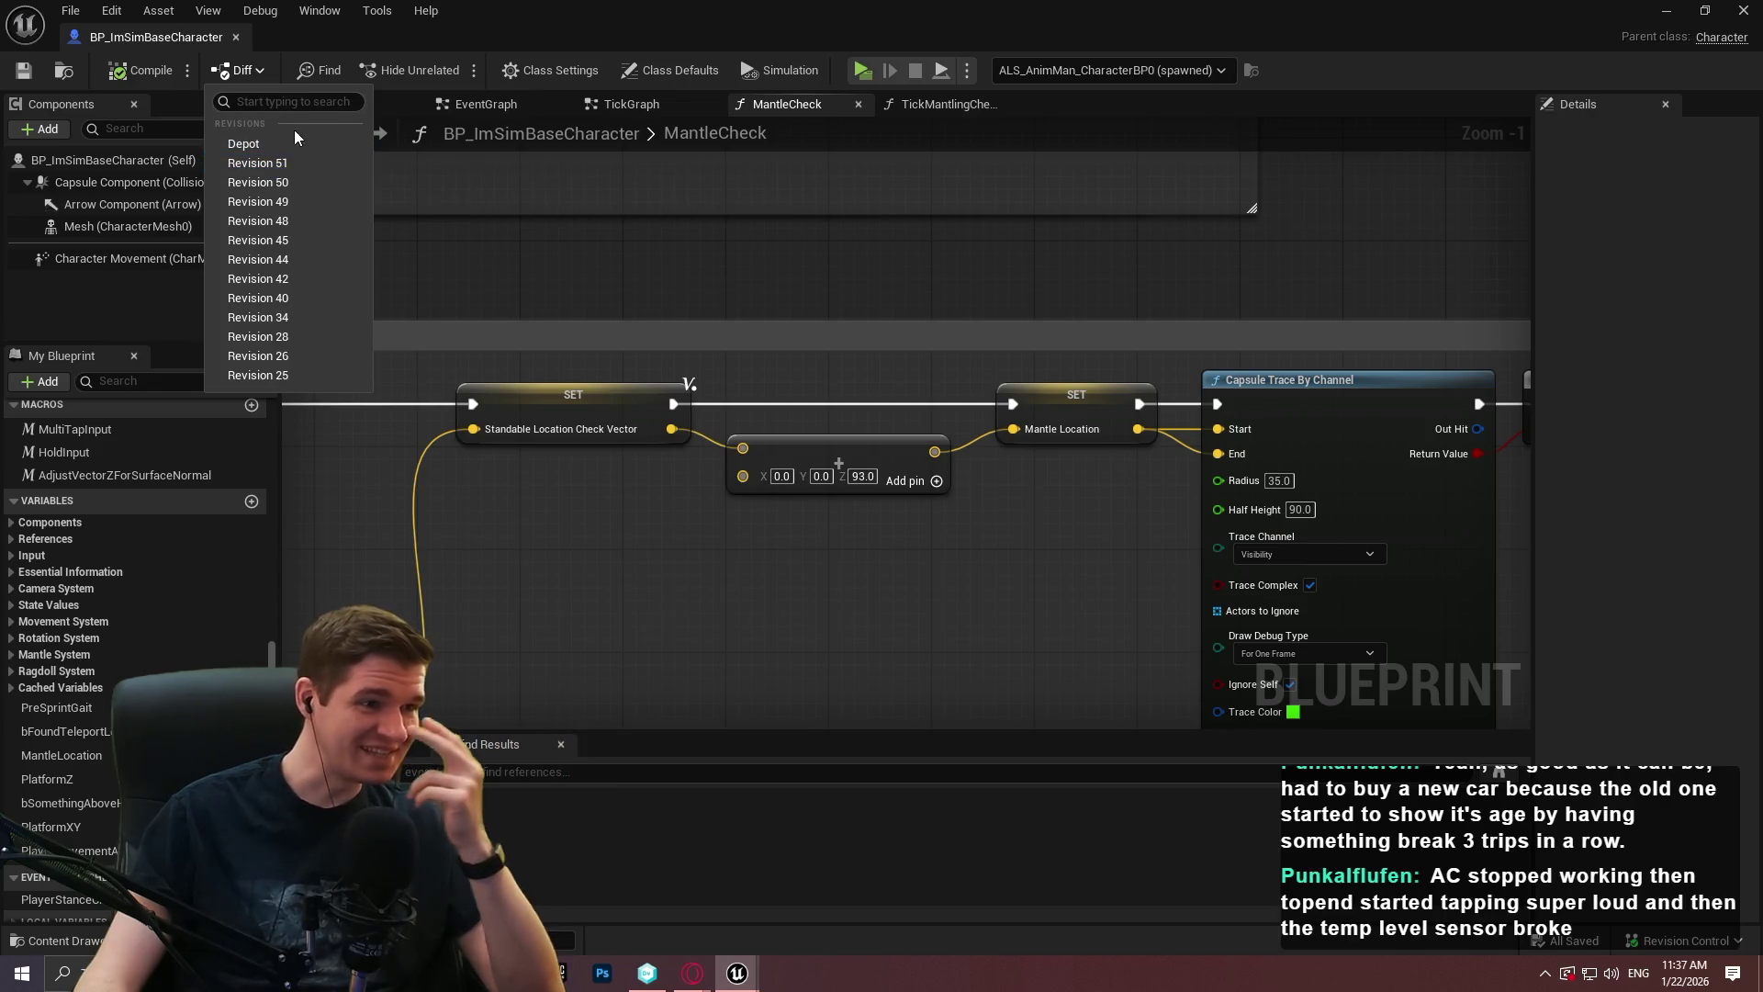
# Diff against the latest depot revision and view MantleCheck's changes in a full-screen diff window.
pyautogui.click(283, 146)
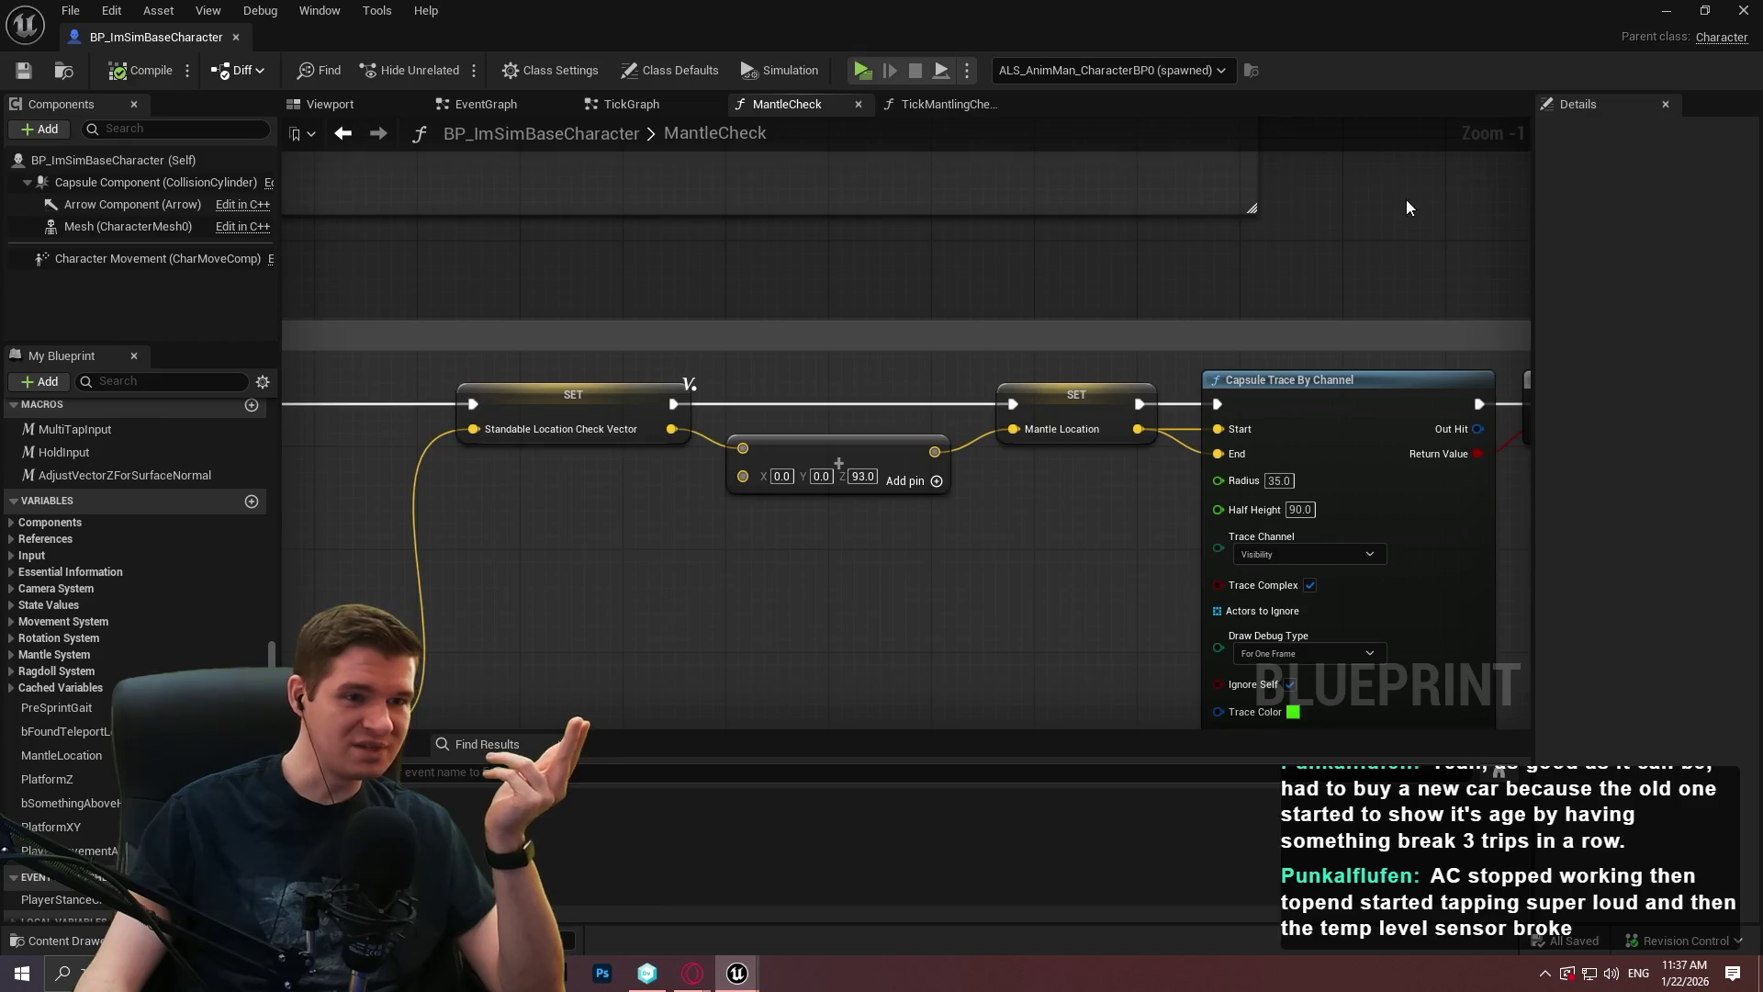
pyautogui.click(469, 509)
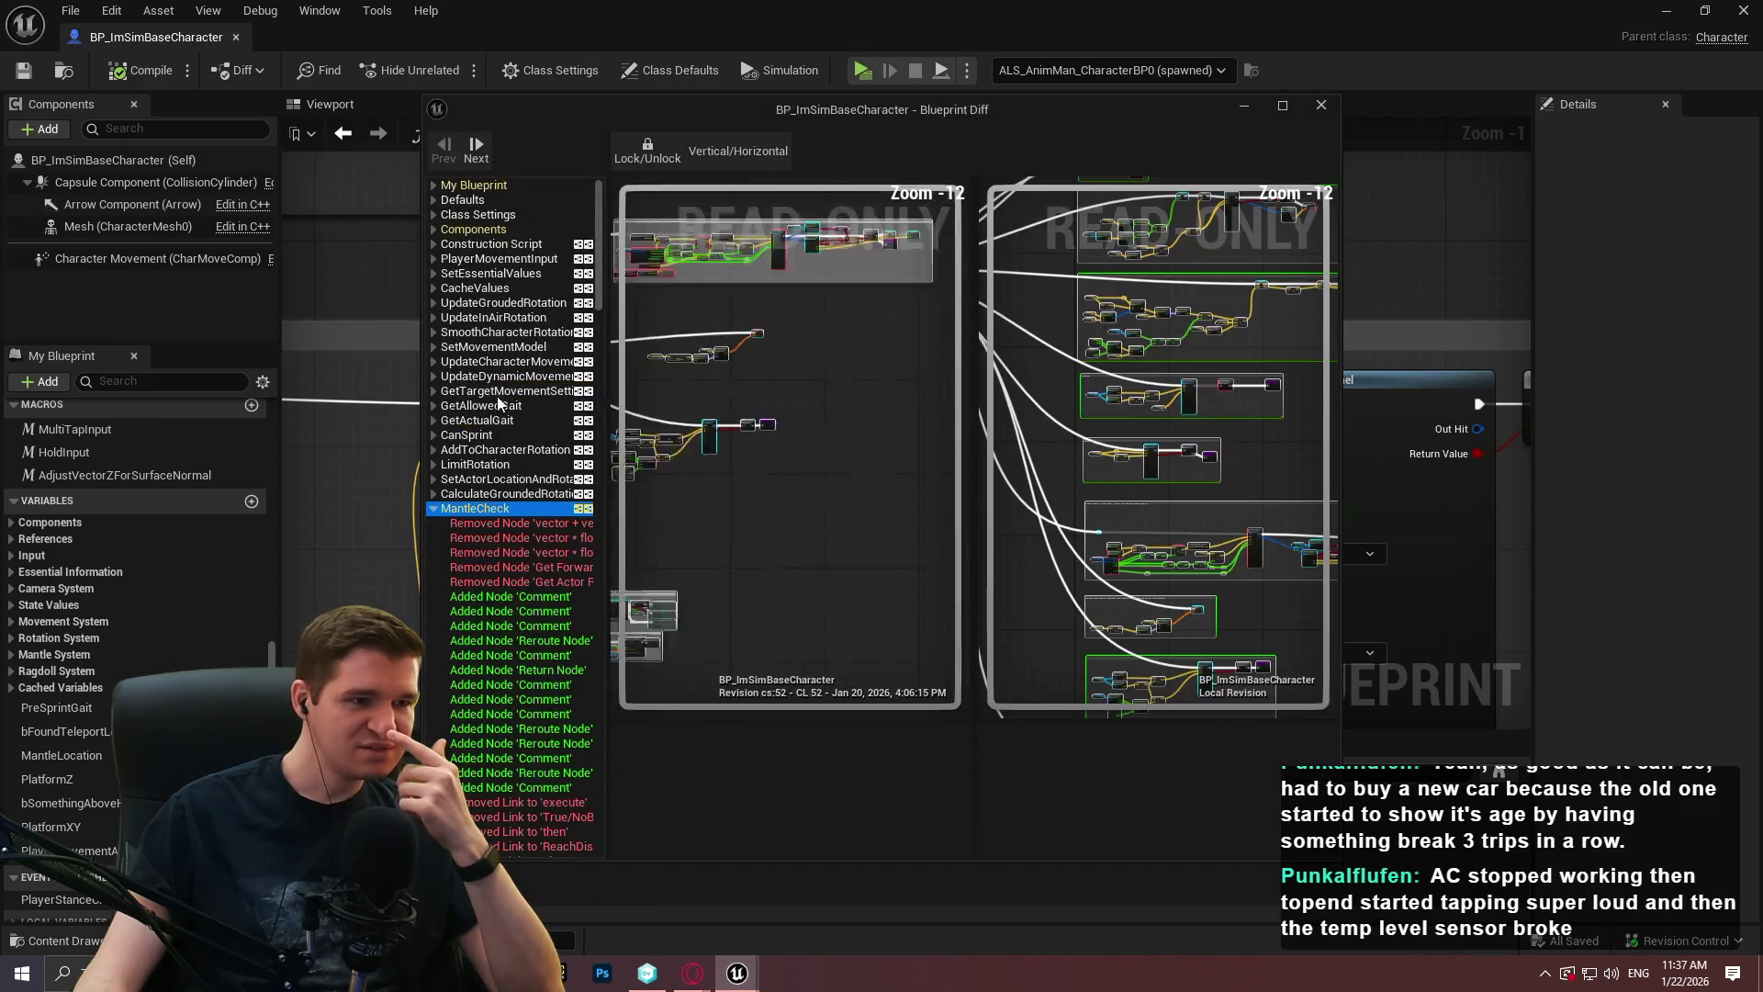
pyautogui.moveTo(920, 112)
pyautogui.mouseDown()
pyautogui.moveTo(837, 59)
pyautogui.moveTo(854, 2)
pyautogui.mouseUp()
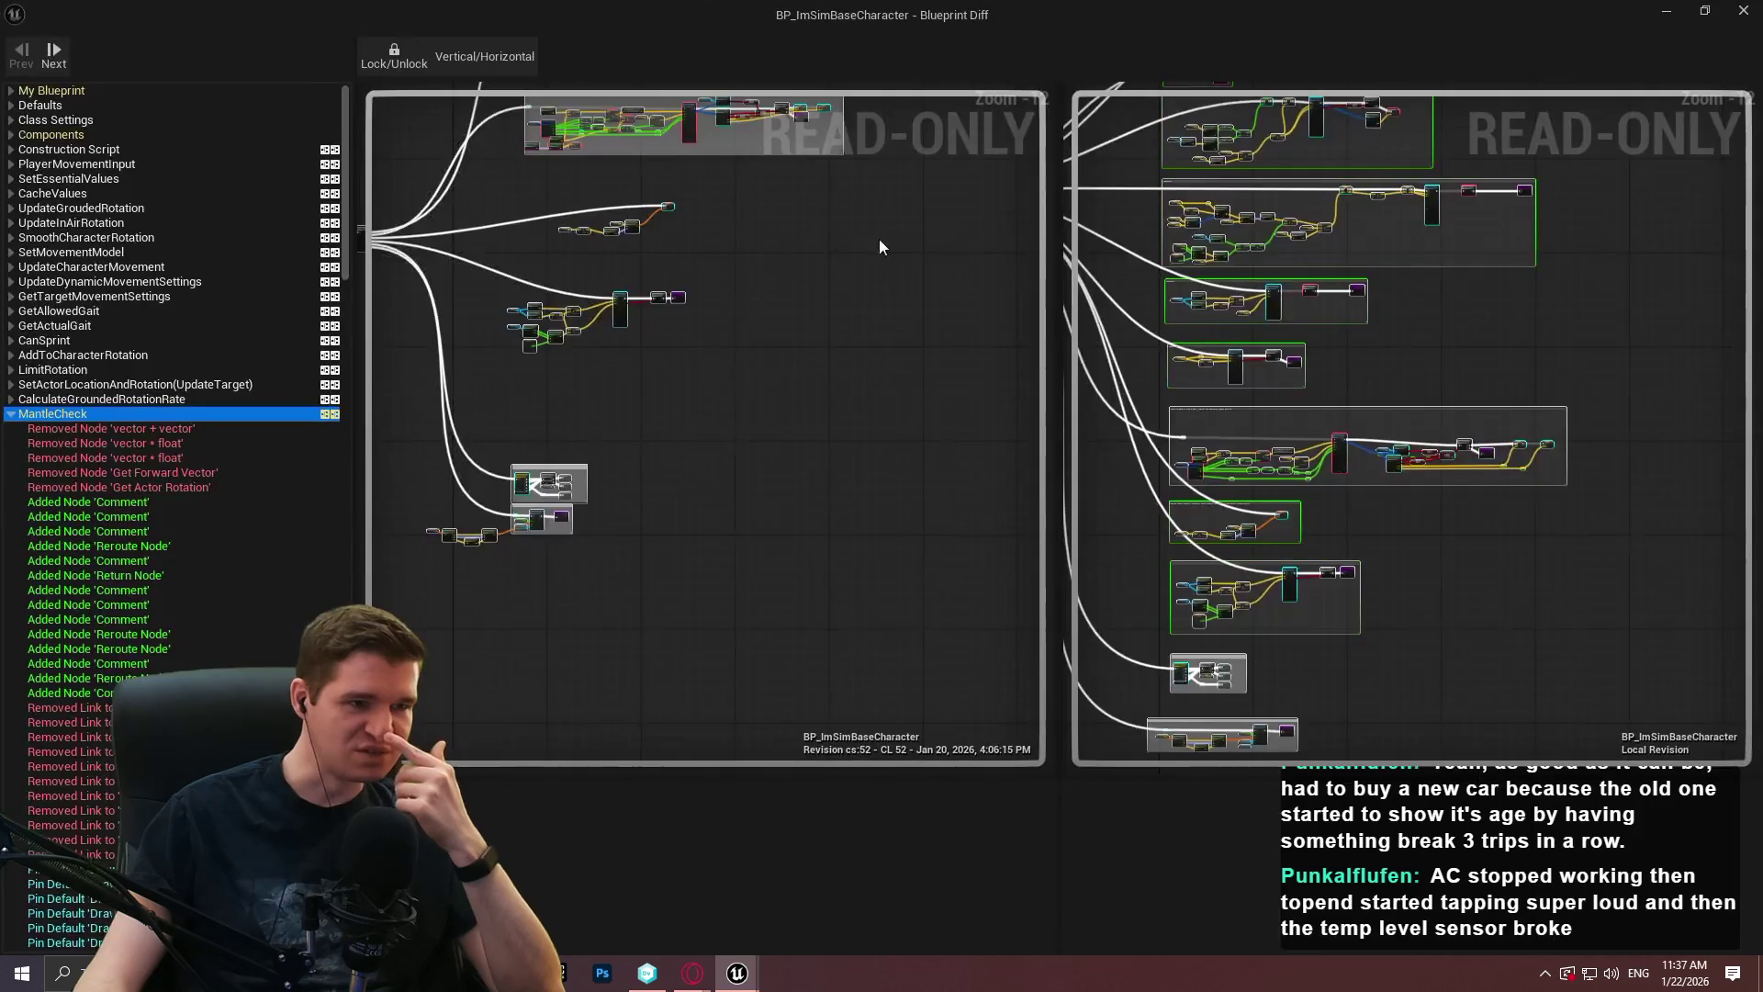
pyautogui.moveTo(998, 658); pyautogui.dragTo(358, 485)
pyautogui.scroll(-2, 666, 482)
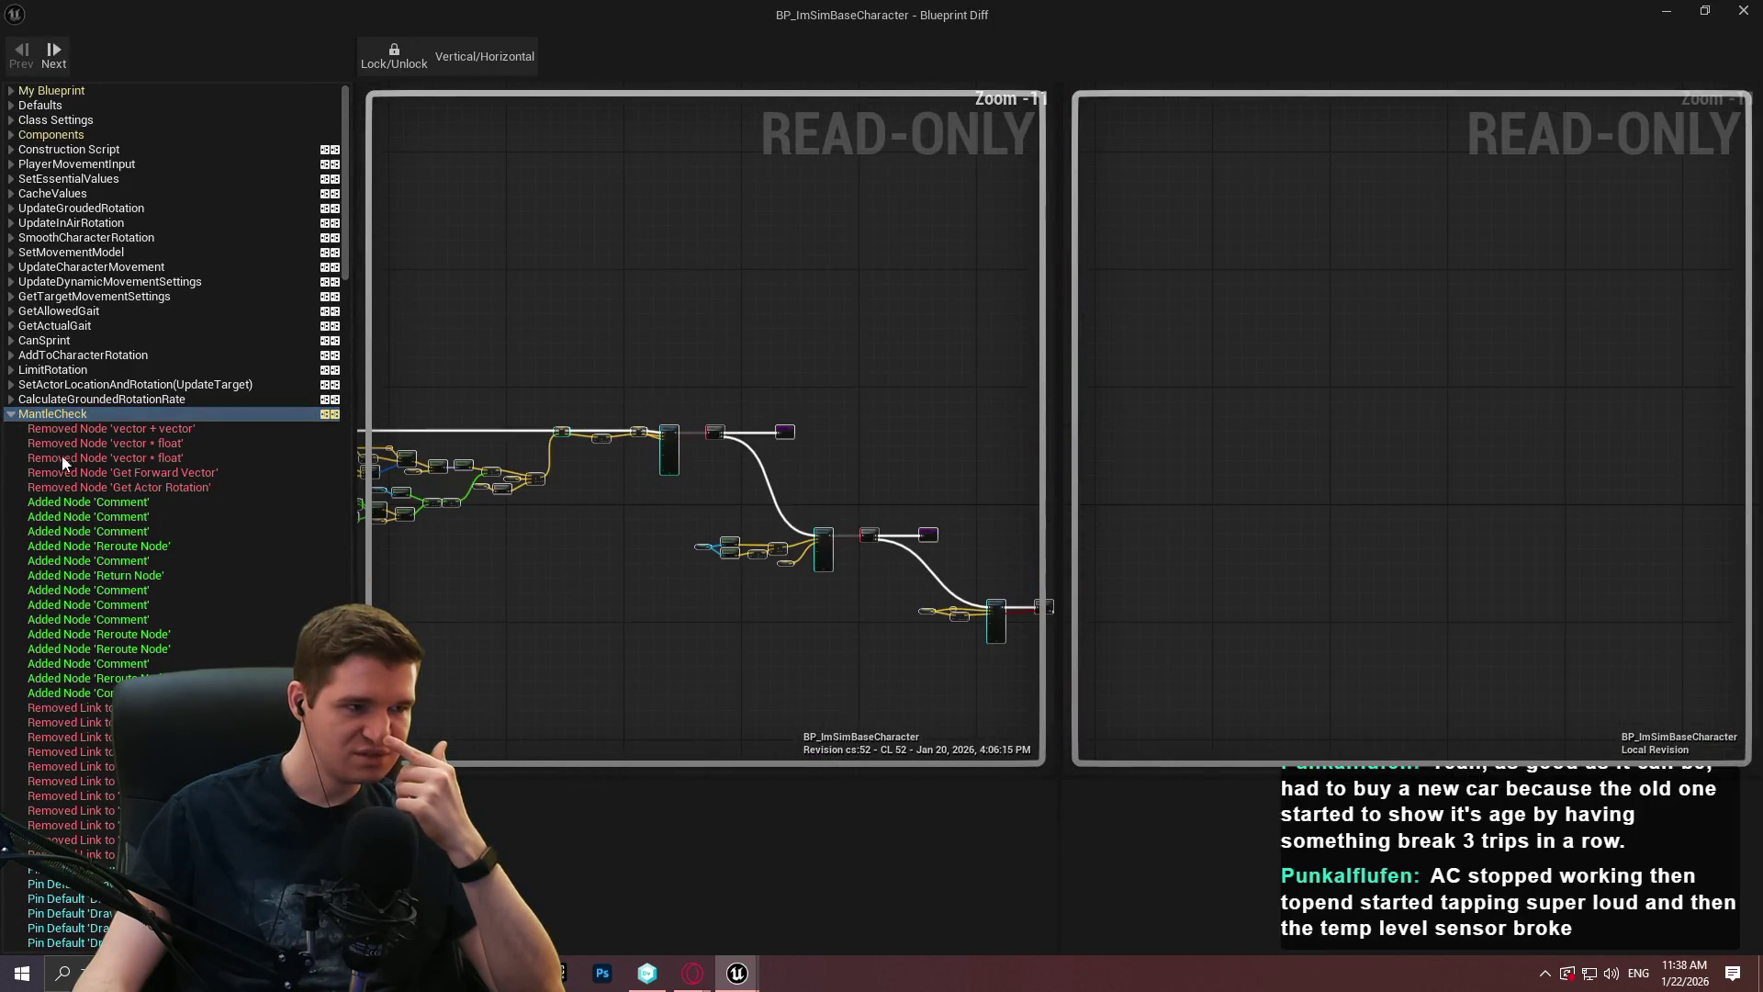
pyautogui.scroll(-4, 152, 565)
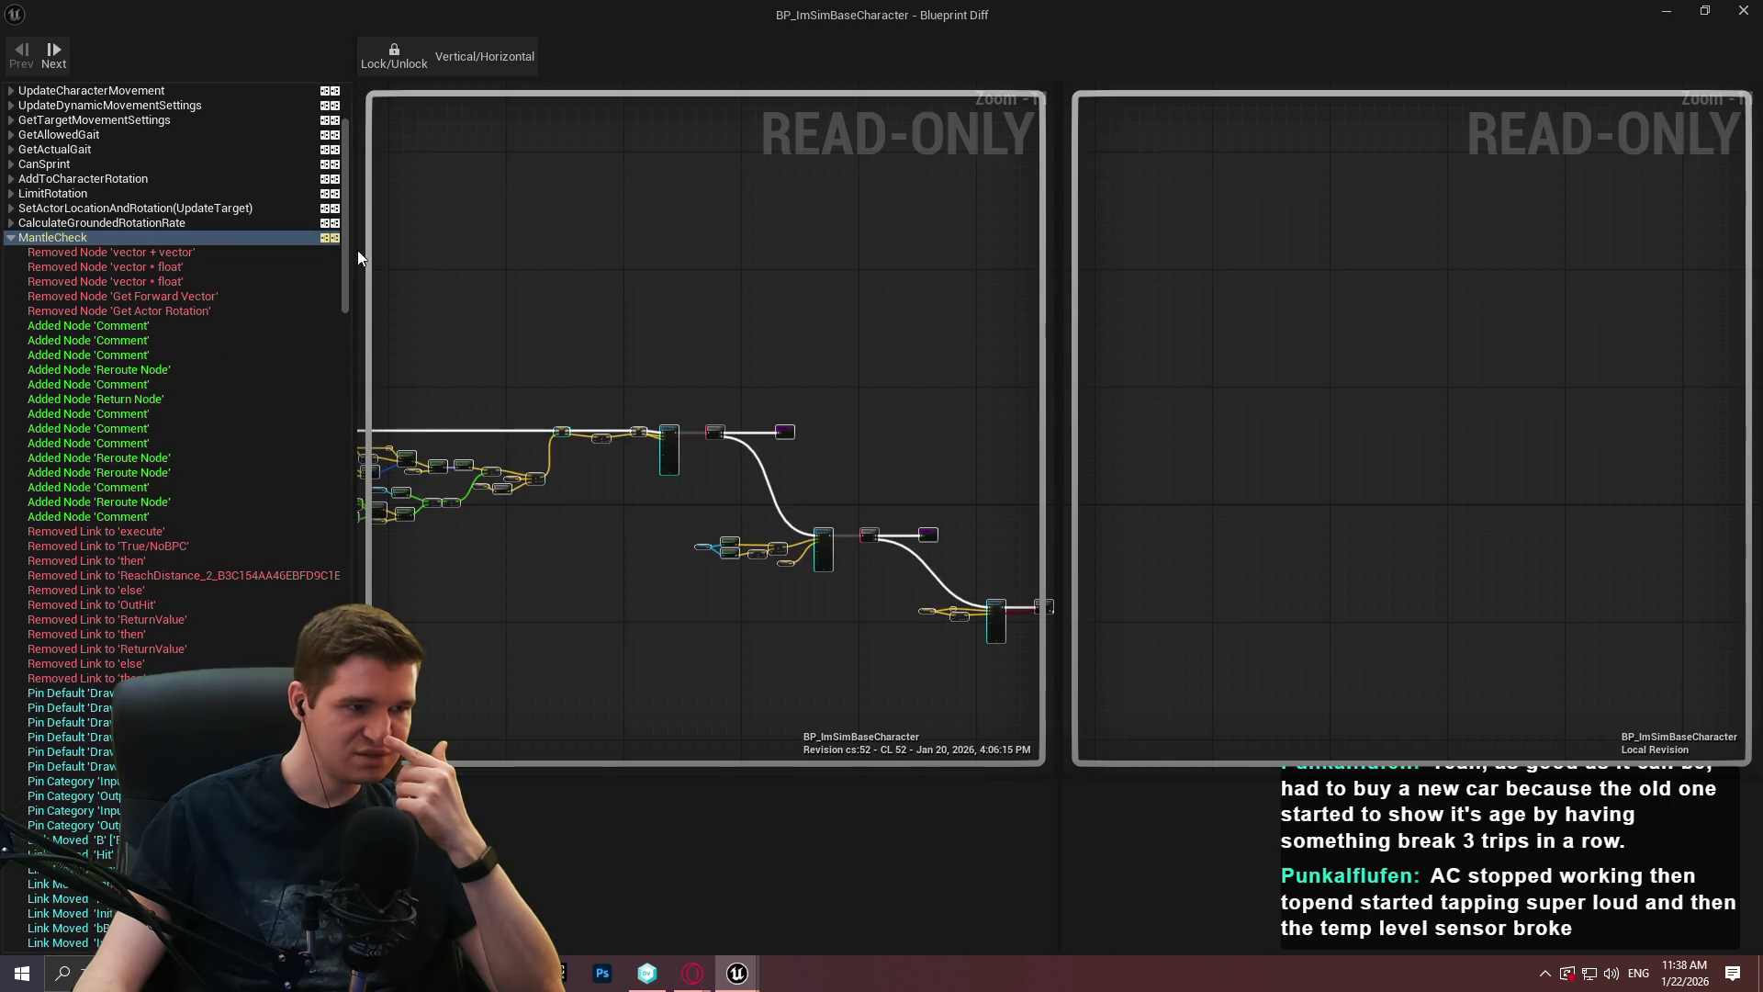
pyautogui.moveTo(345, 263); pyautogui.dragTo(345, 643)
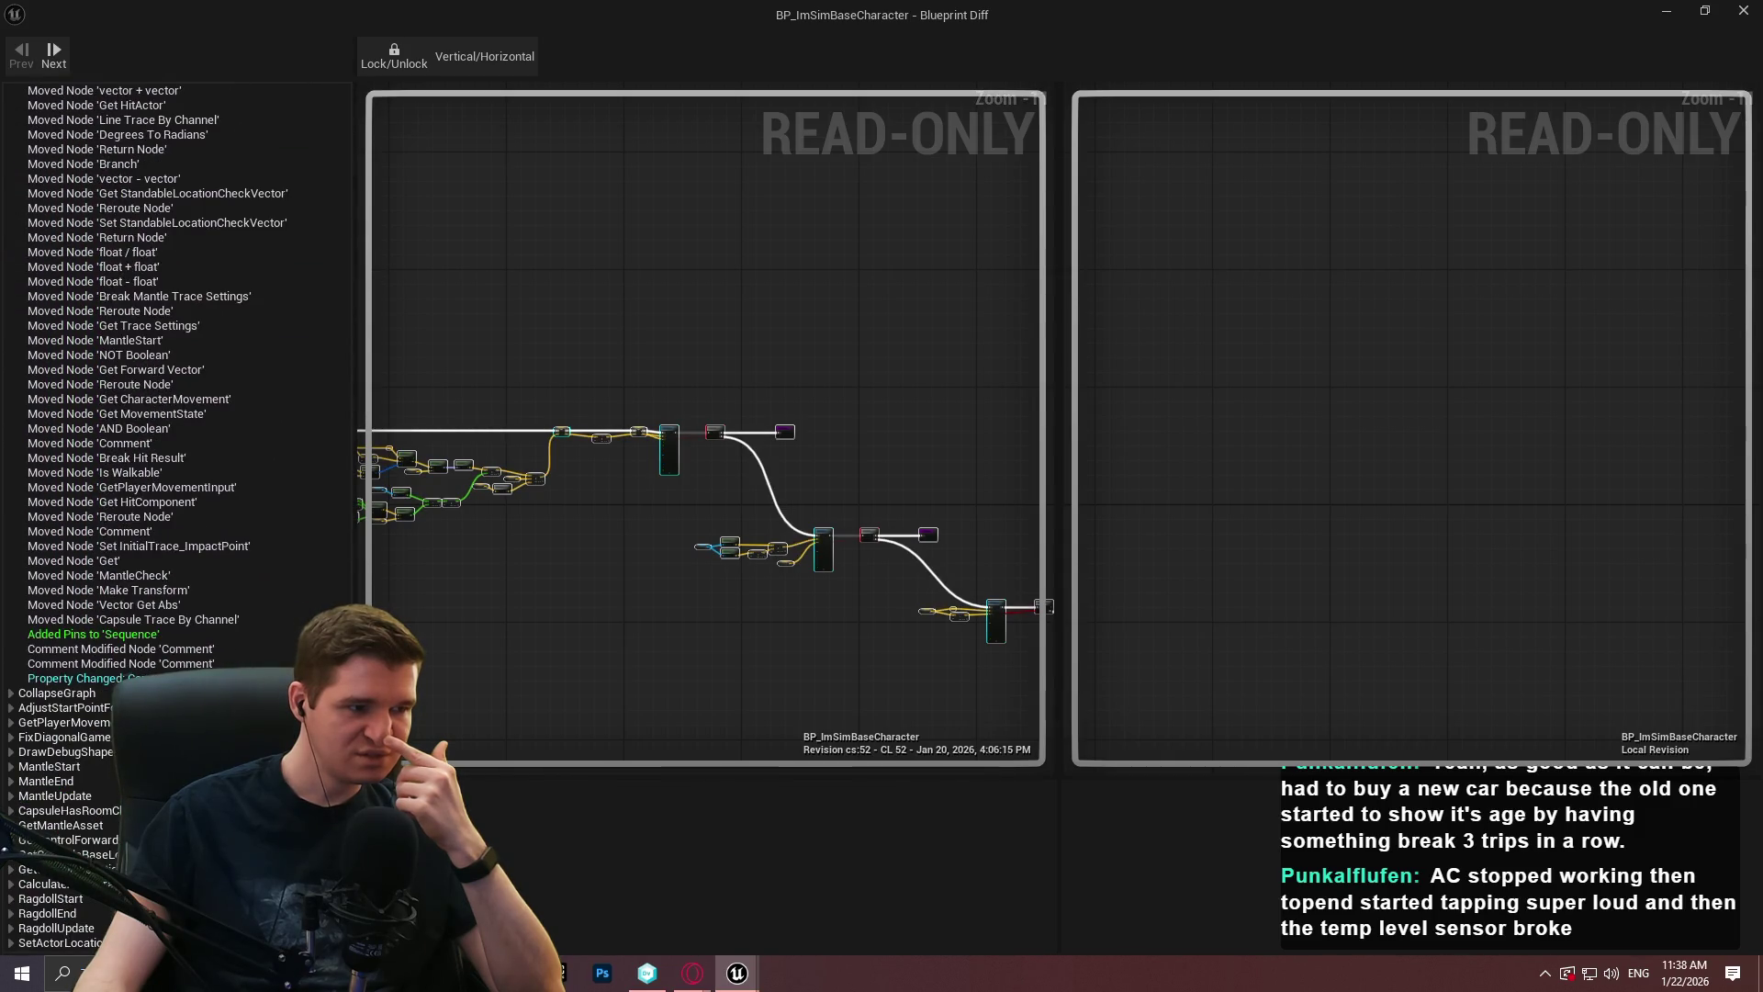
# Inspect the removed vector + vector node and removed execute links in both revisions, then close the diff.
pyautogui.click(161, 430)
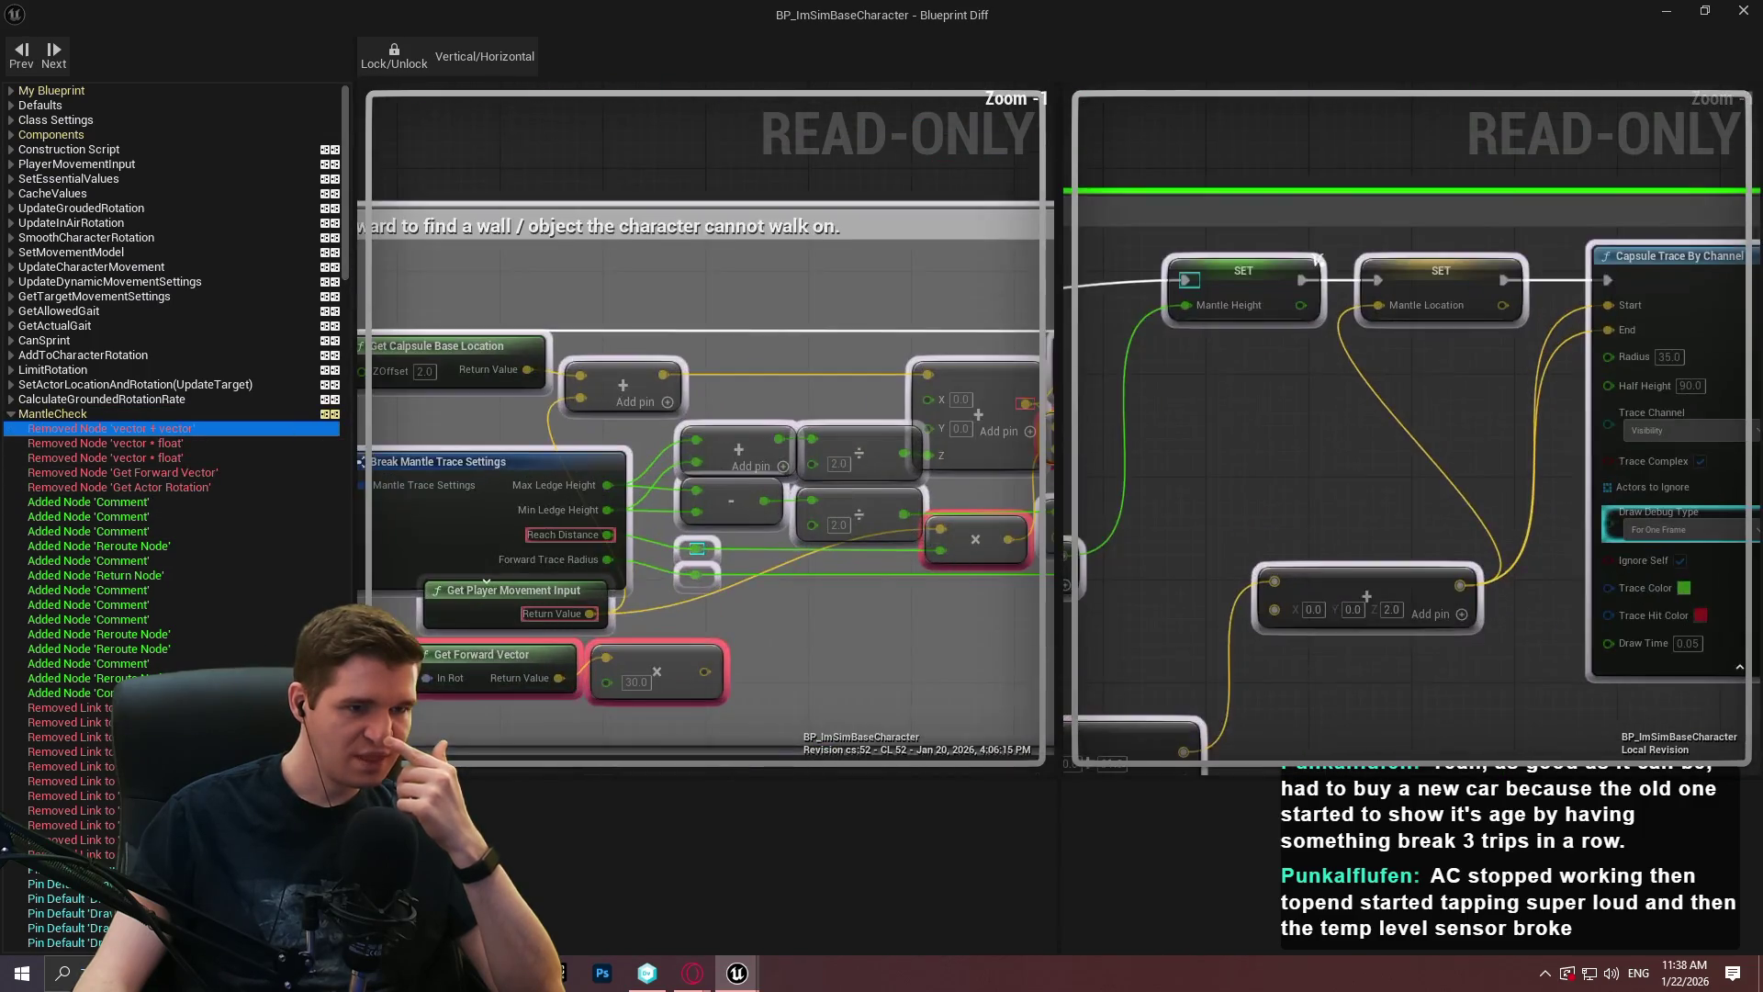
pyautogui.click(777, 423)
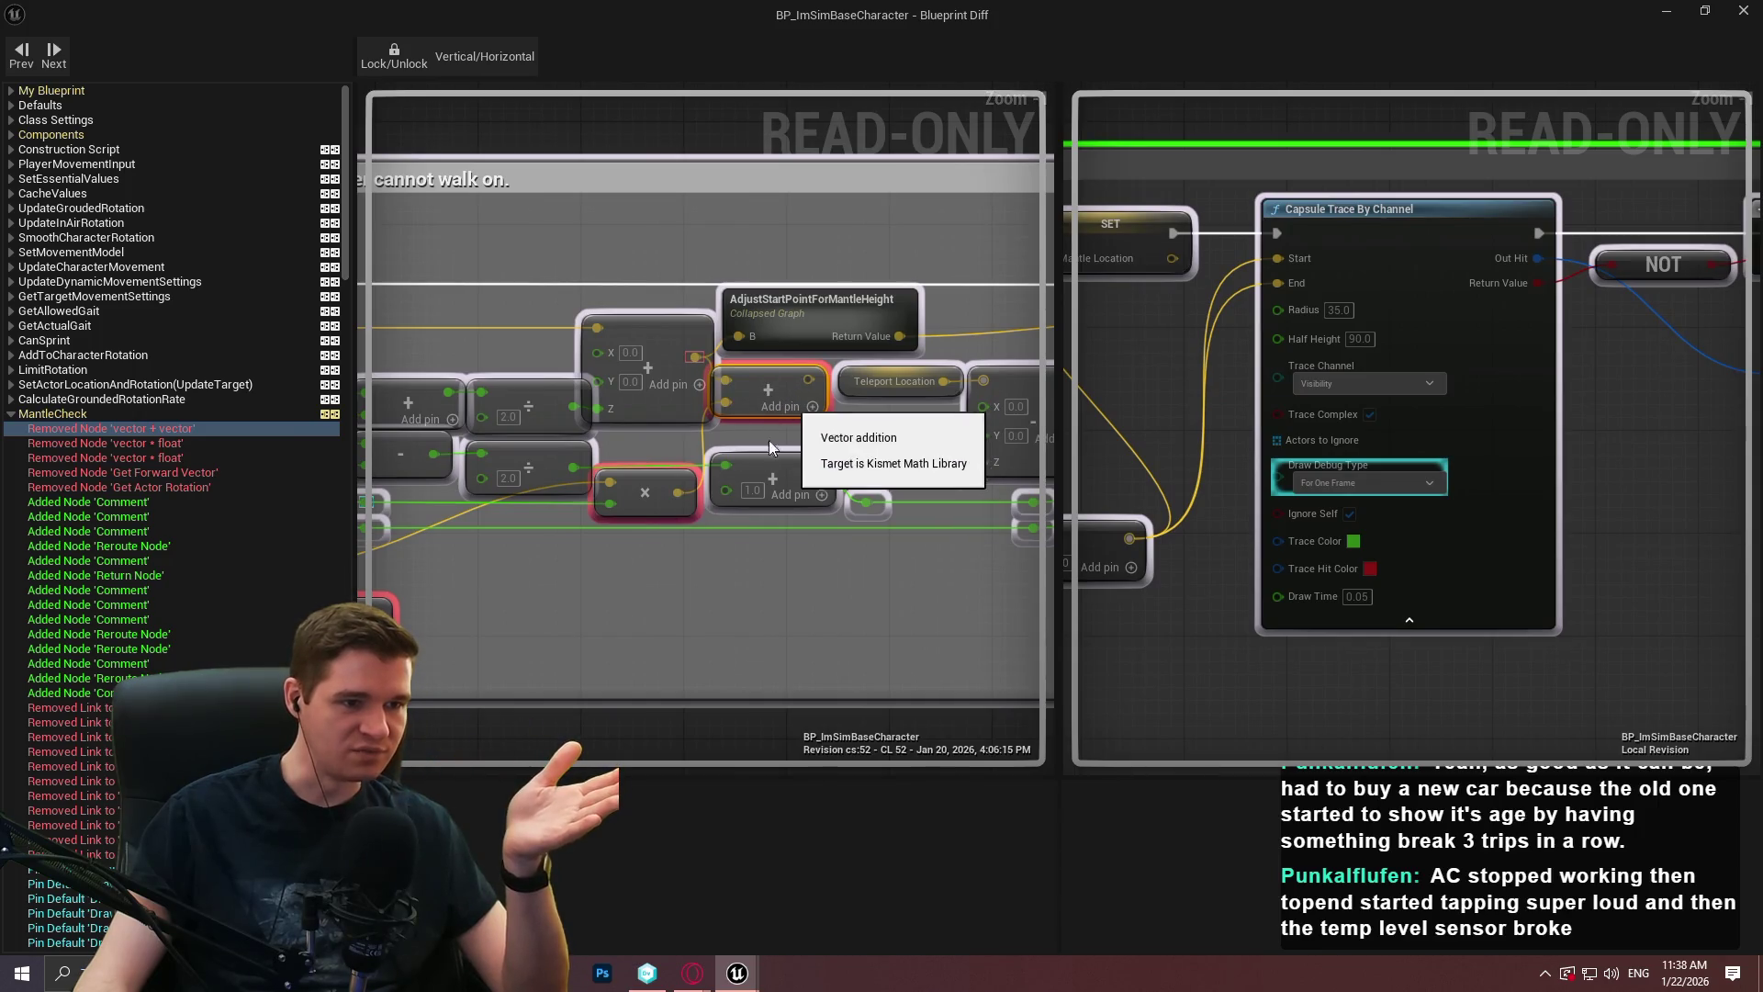
pyautogui.scroll(-3, 763, 423)
pyautogui.scroll(3, 1017, 439)
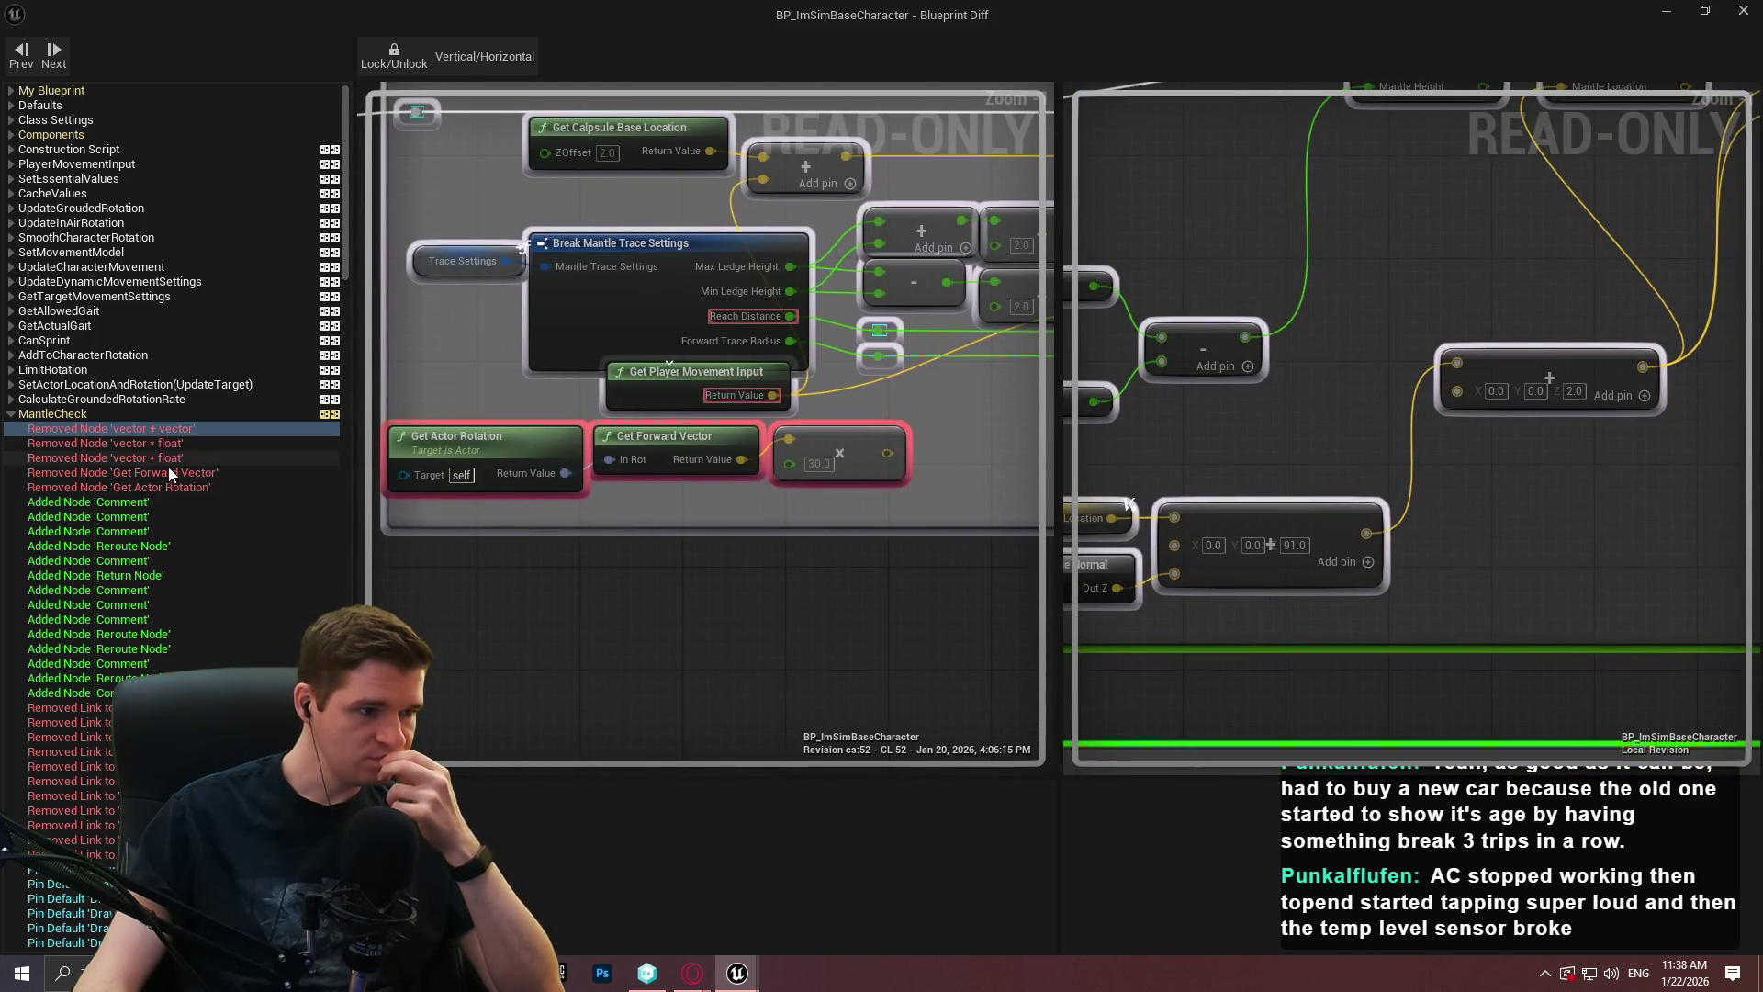
pyautogui.scroll(-2, 173, 514)
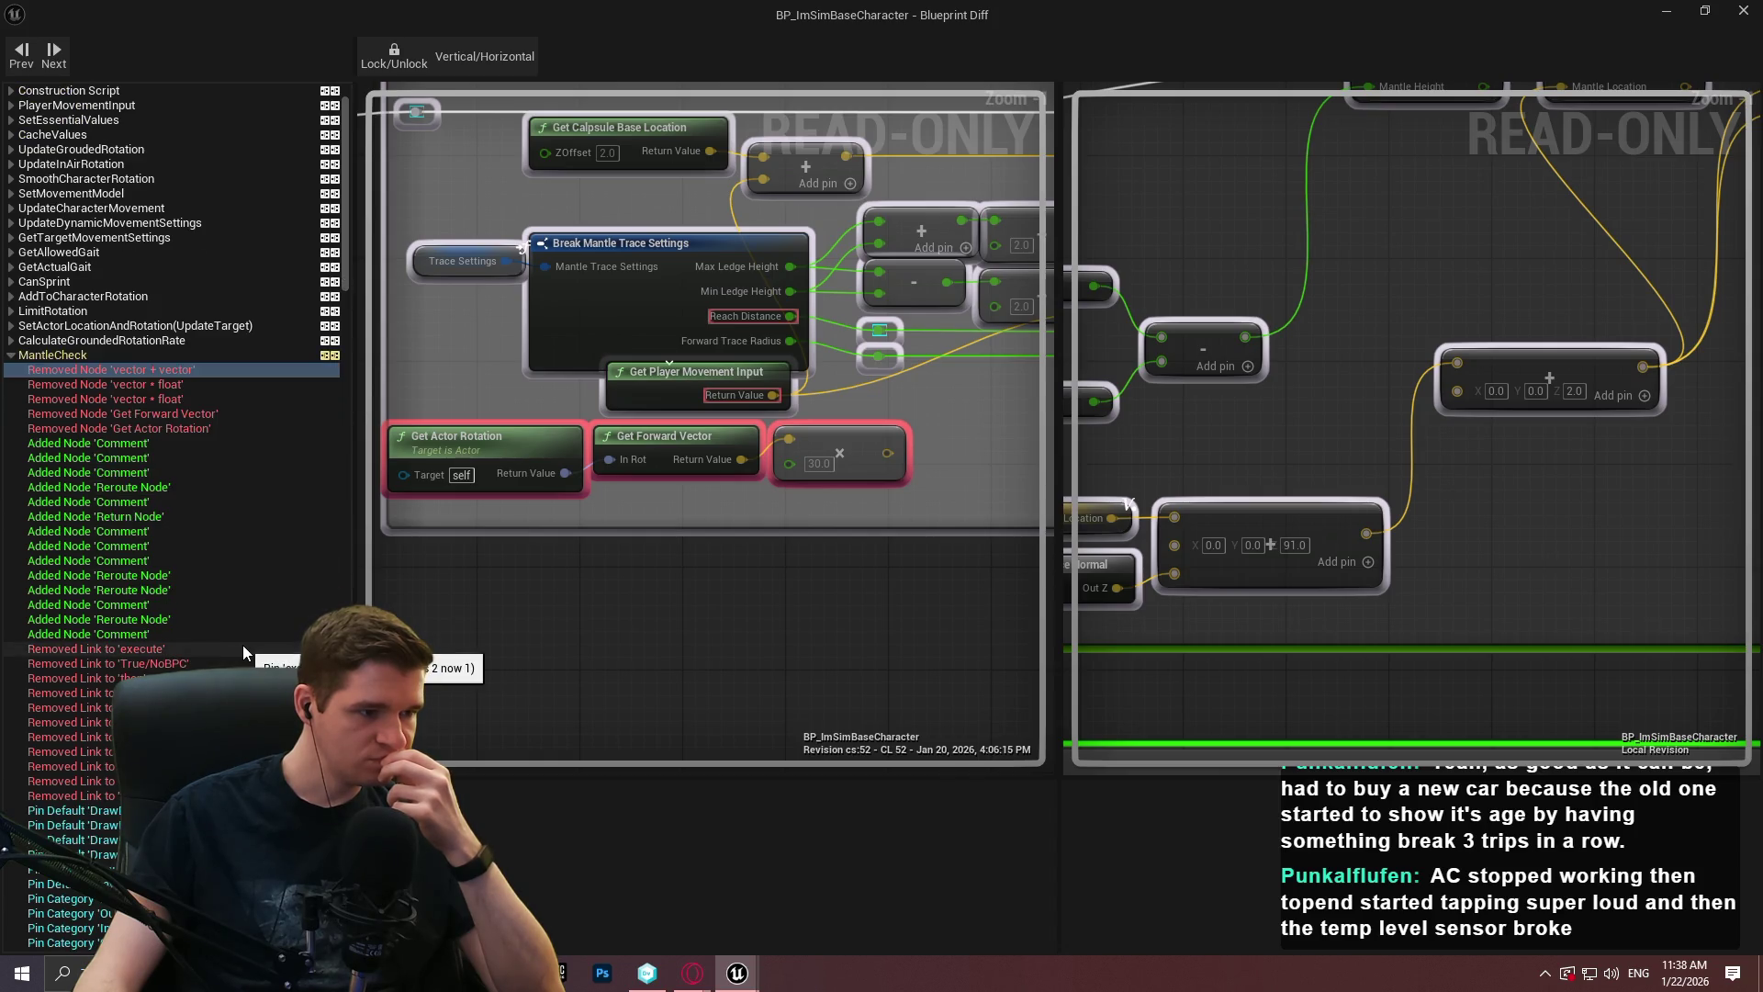
pyautogui.click(239, 692)
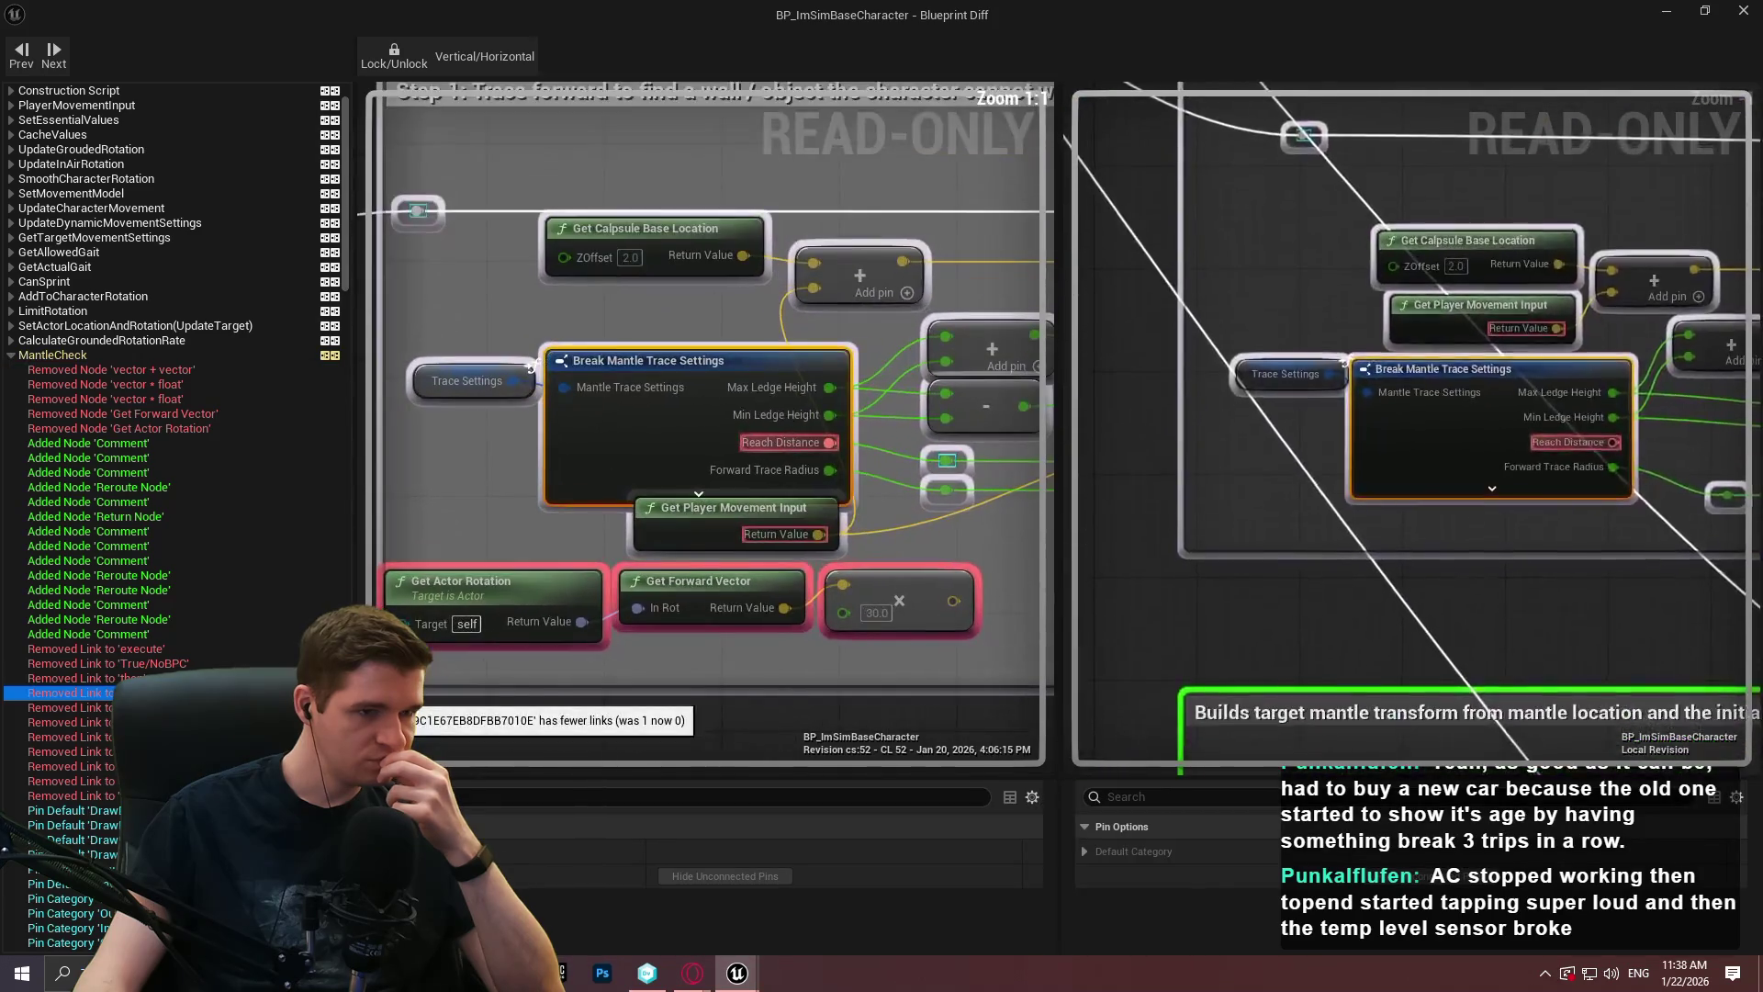
pyautogui.click(163, 648)
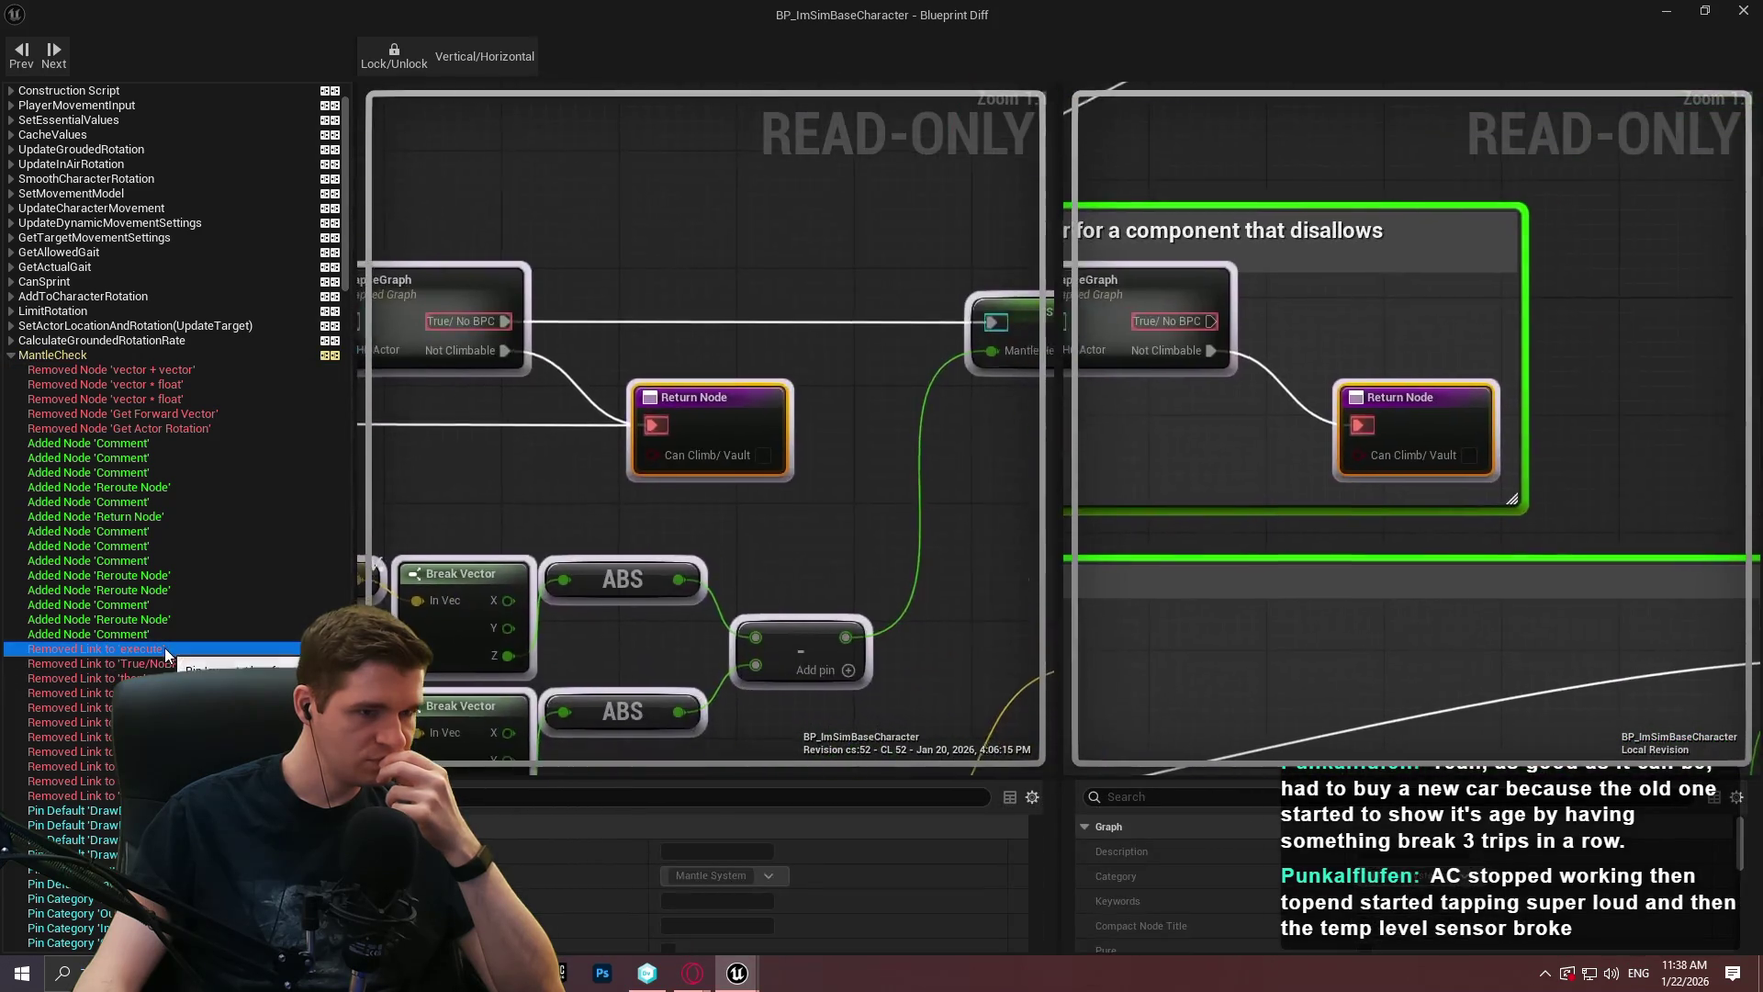
pyautogui.scroll(-6, 486, 478)
pyautogui.scroll(-4, 237, 528)
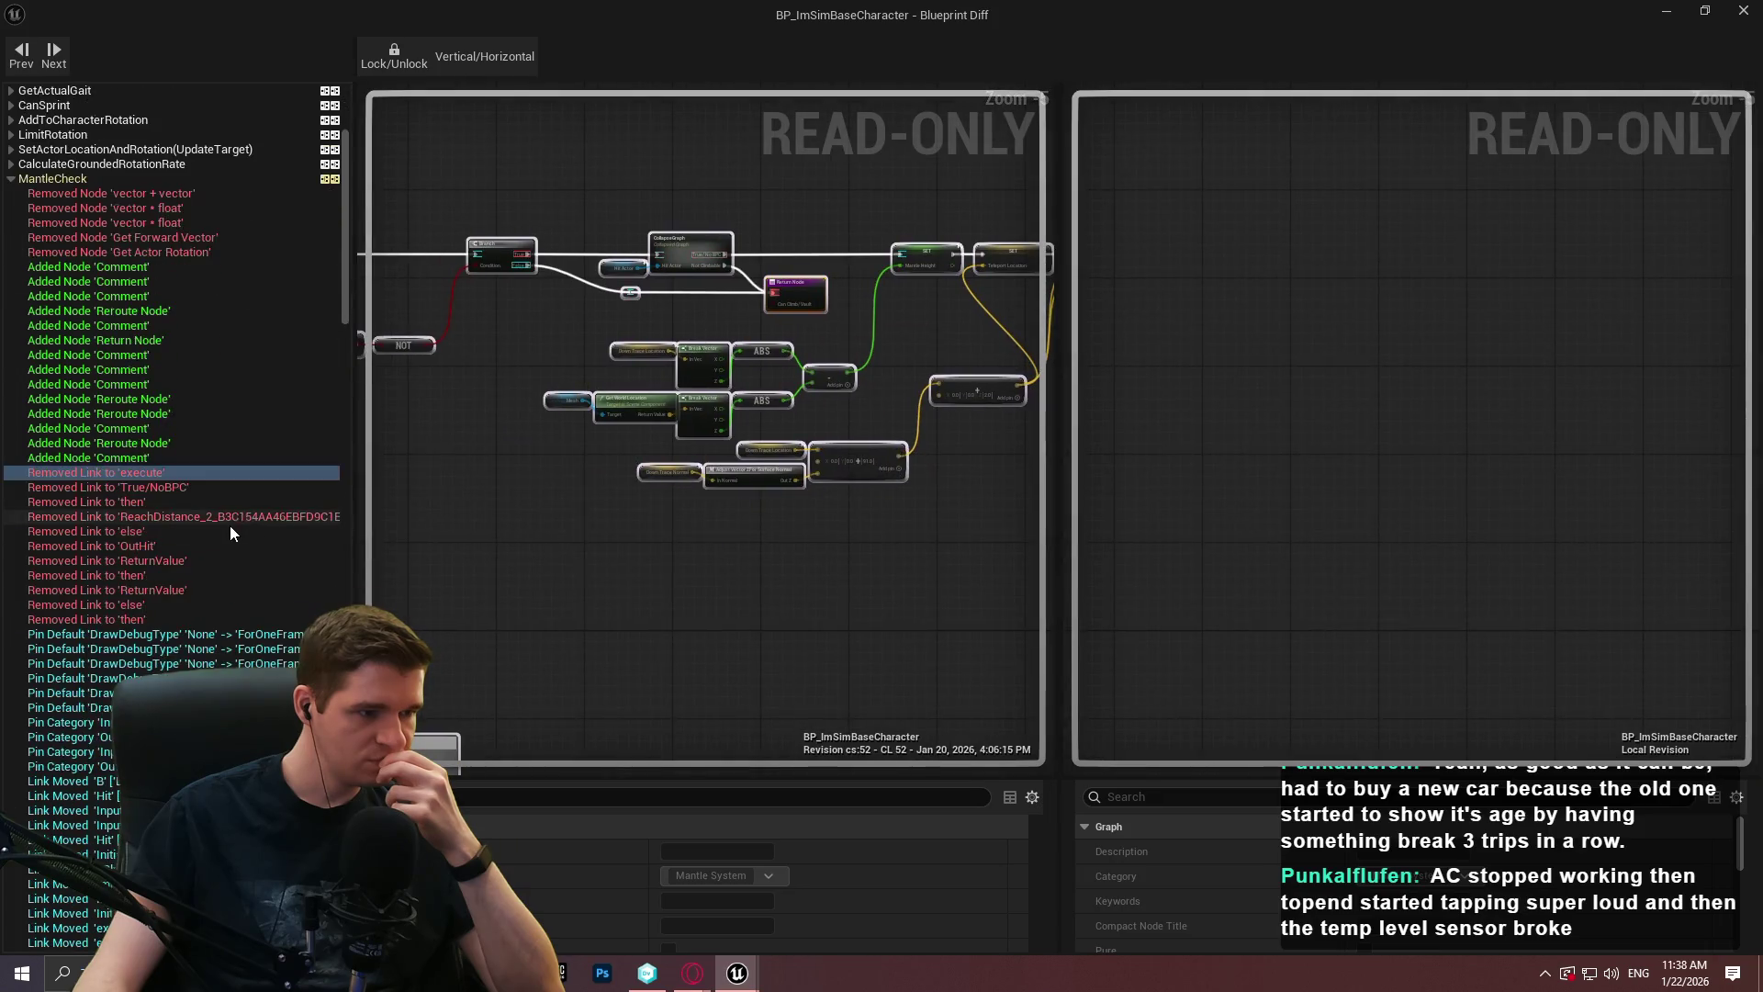
pyautogui.click(1743, 11)
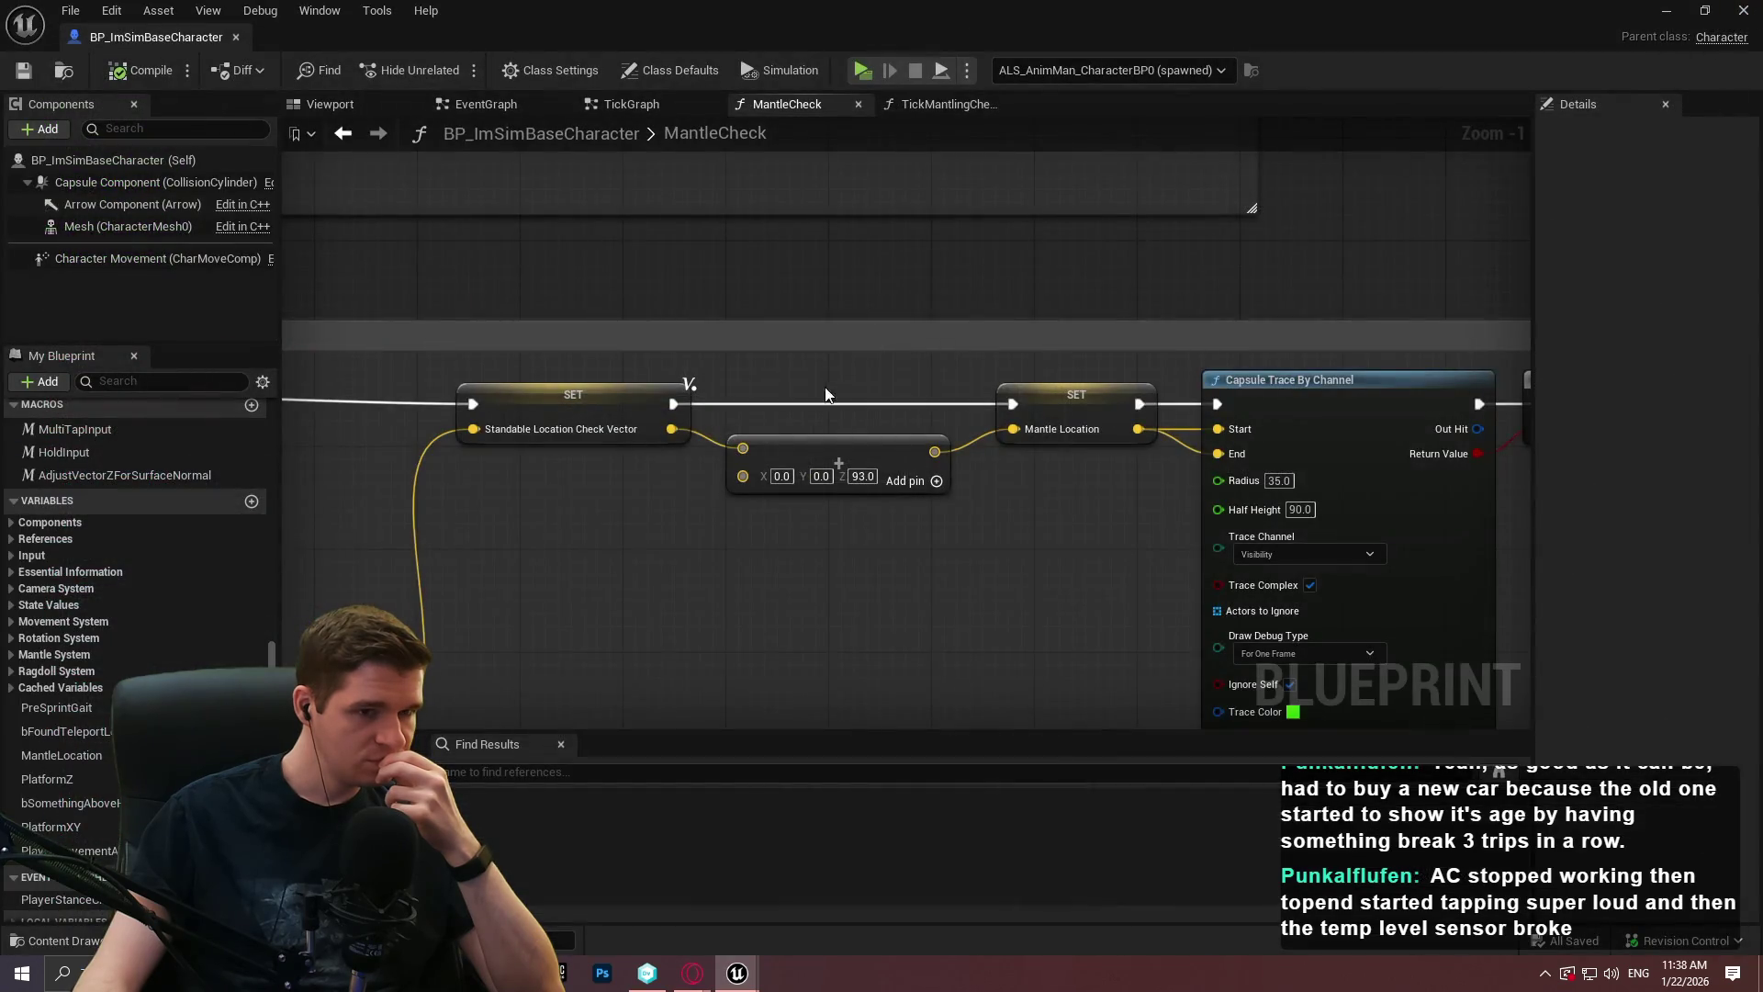
# Zoom over the MantleCheck comment boxes, then switch to the TickMantlingCheck graph.
pyautogui.scroll(-6, 825, 386)
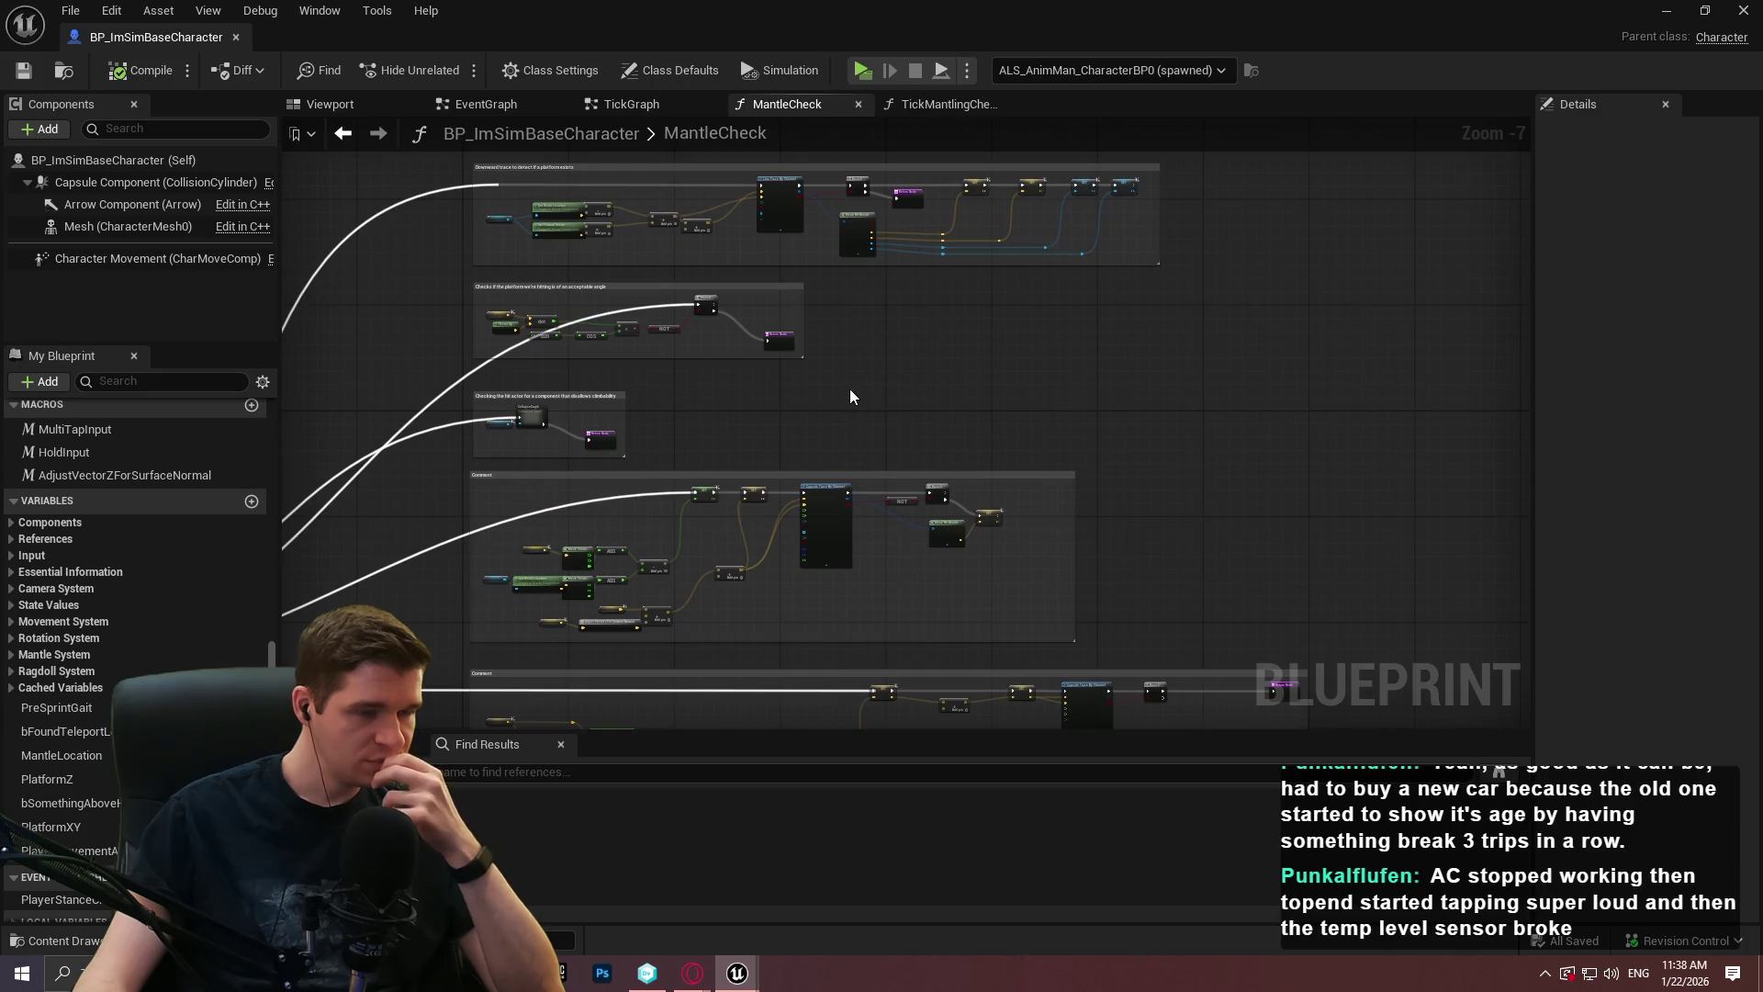
pyautogui.scroll(1, 776, 399)
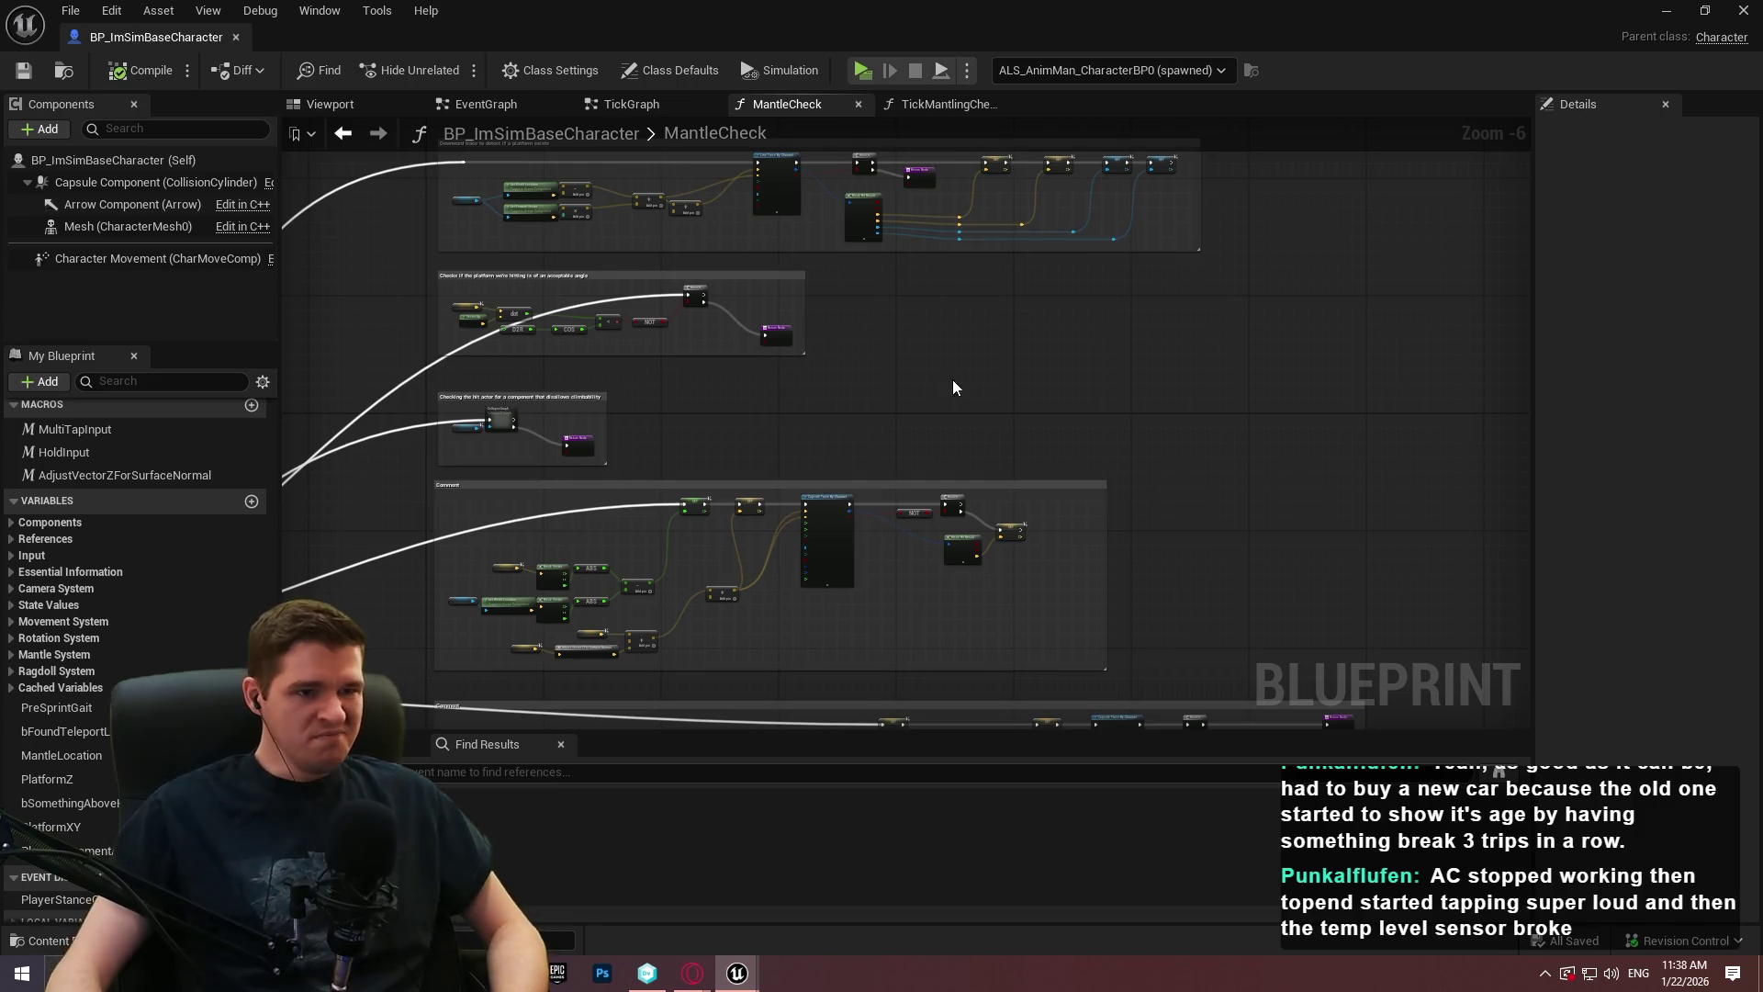
pyautogui.click(909, 99)
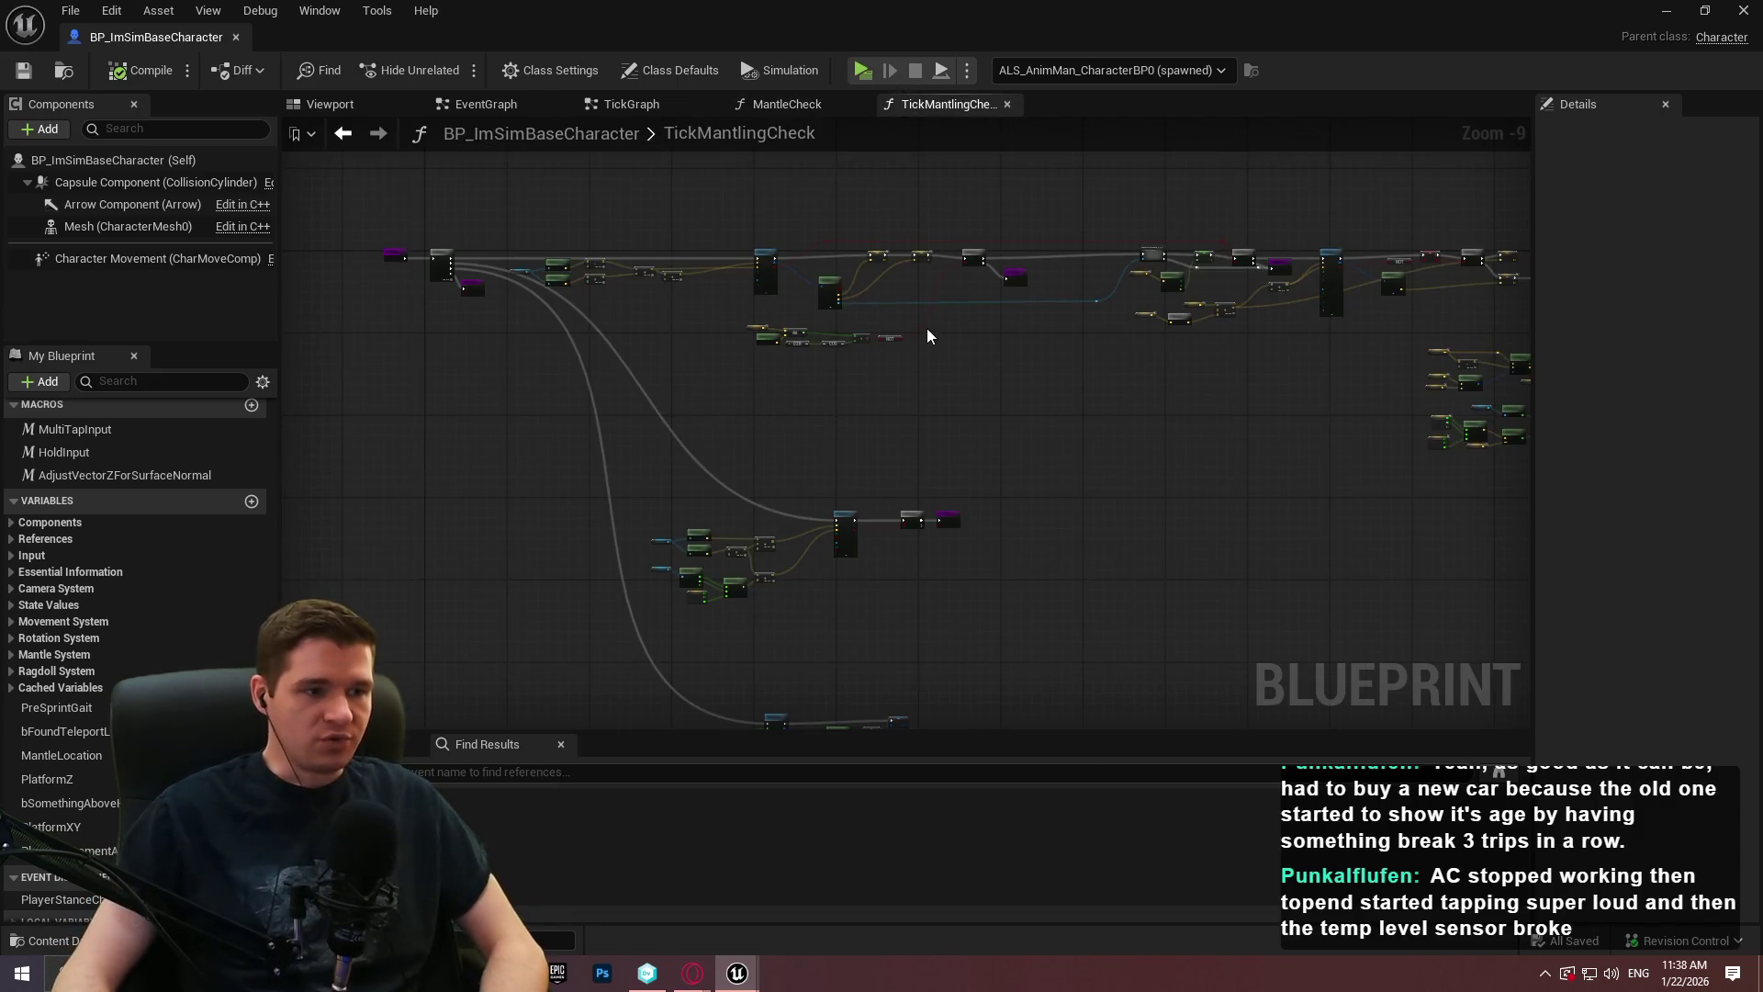
# Set Draw Debug Type to None on the first two traces and the Capsule Trace.
pyautogui.scroll(6, 740, 256)
pyautogui.click(809, 351)
pyautogui.click(819, 379)
pyautogui.scroll(-2, 1041, 383)
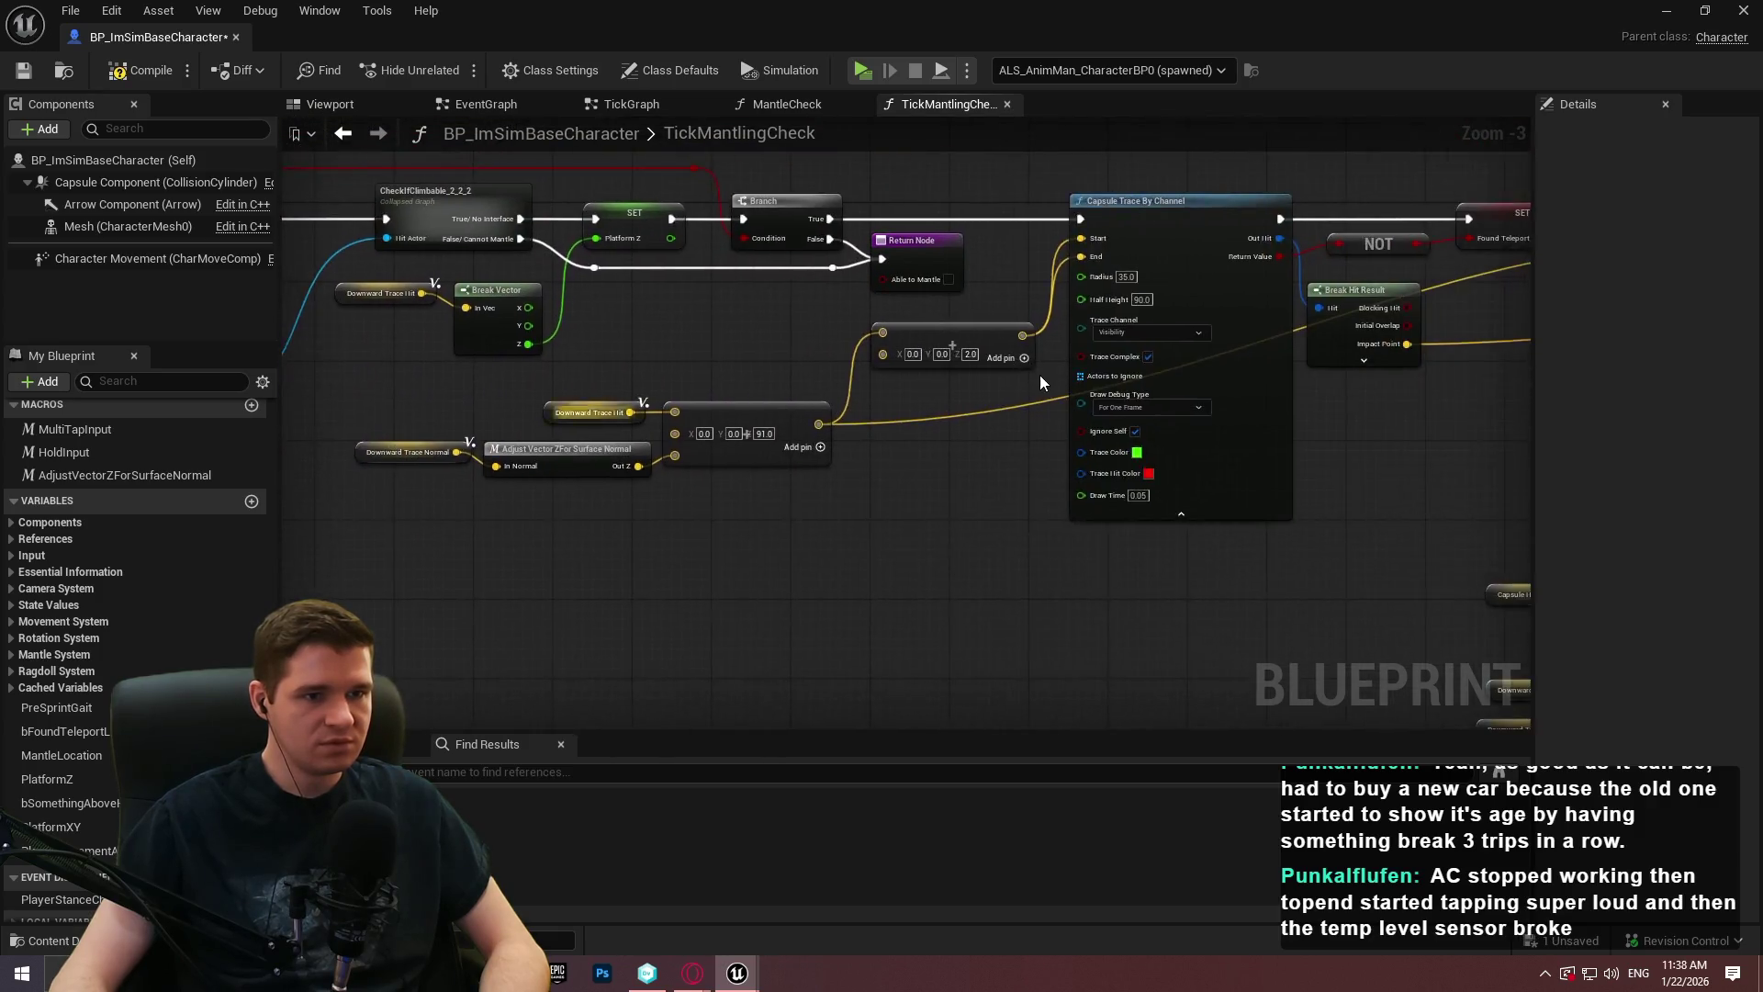
pyautogui.scroll(1, 1098, 406)
pyautogui.click(1095, 388)
pyautogui.click(1091, 399)
pyautogui.scroll(-4, 1056, 409)
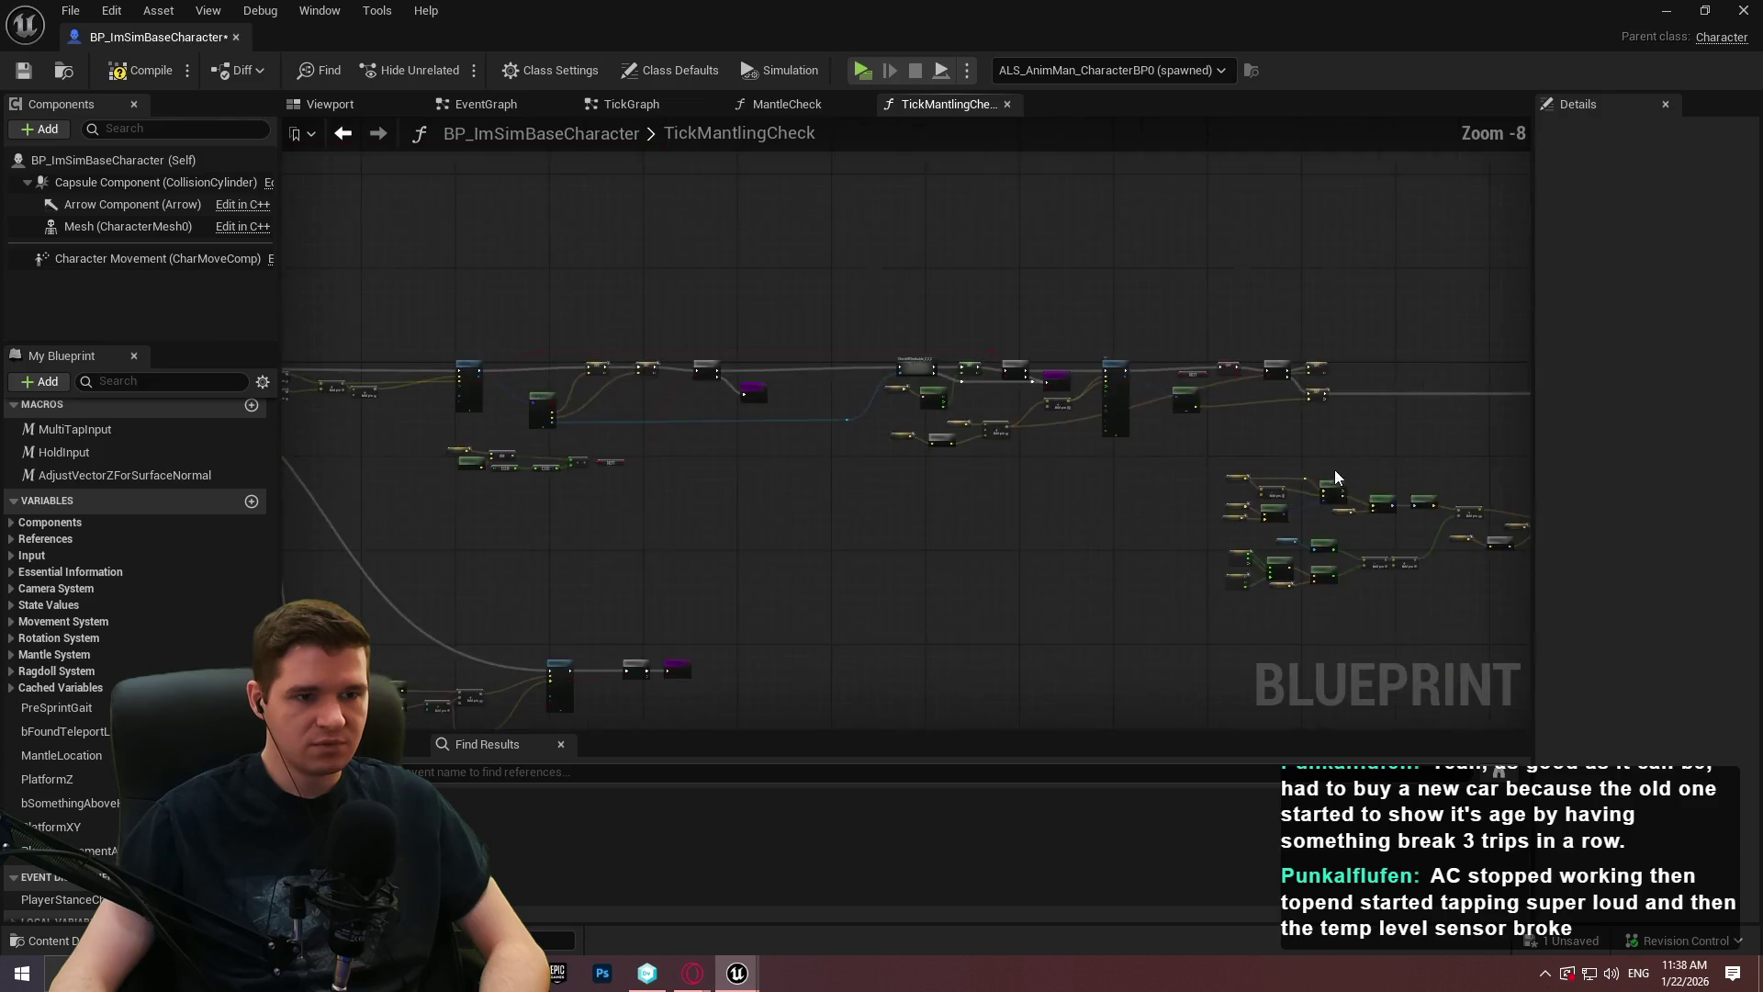
pyautogui.scroll(3, 987, 423)
pyautogui.click(1115, 333)
pyautogui.click(1109, 349)
# Set Draw Debug Type to None on three more Line Traces and tick Ignore Self on one.
pyautogui.scroll(2, 886, 464)
pyautogui.click(813, 511)
pyautogui.click(792, 537)
pyautogui.click(642, 592)
pyautogui.click(602, 619)
pyautogui.scroll(-4, 992, 541)
pyautogui.scroll(5, 993, 582)
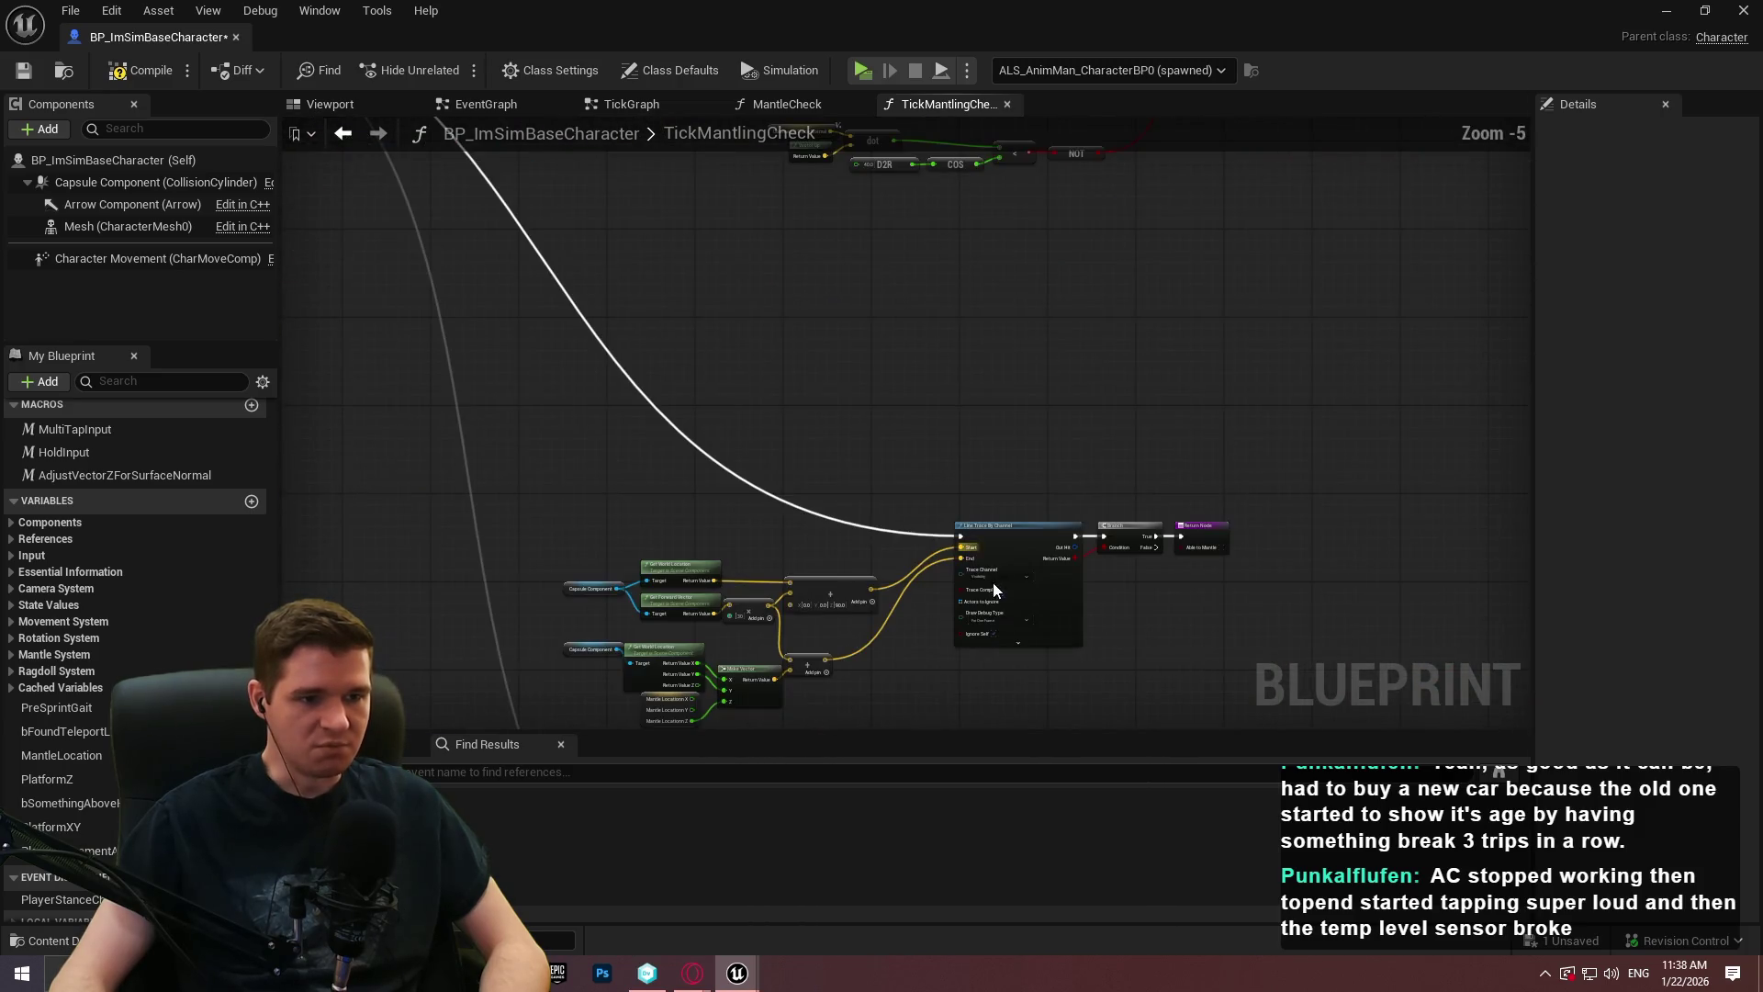
pyautogui.click(986, 619)
pyautogui.click(984, 641)
pyautogui.click(985, 641)
# Set the last Line Trace's debug drawing to None, then compile, save and dock the blueprint.
pyautogui.scroll(-2, 817, 637)
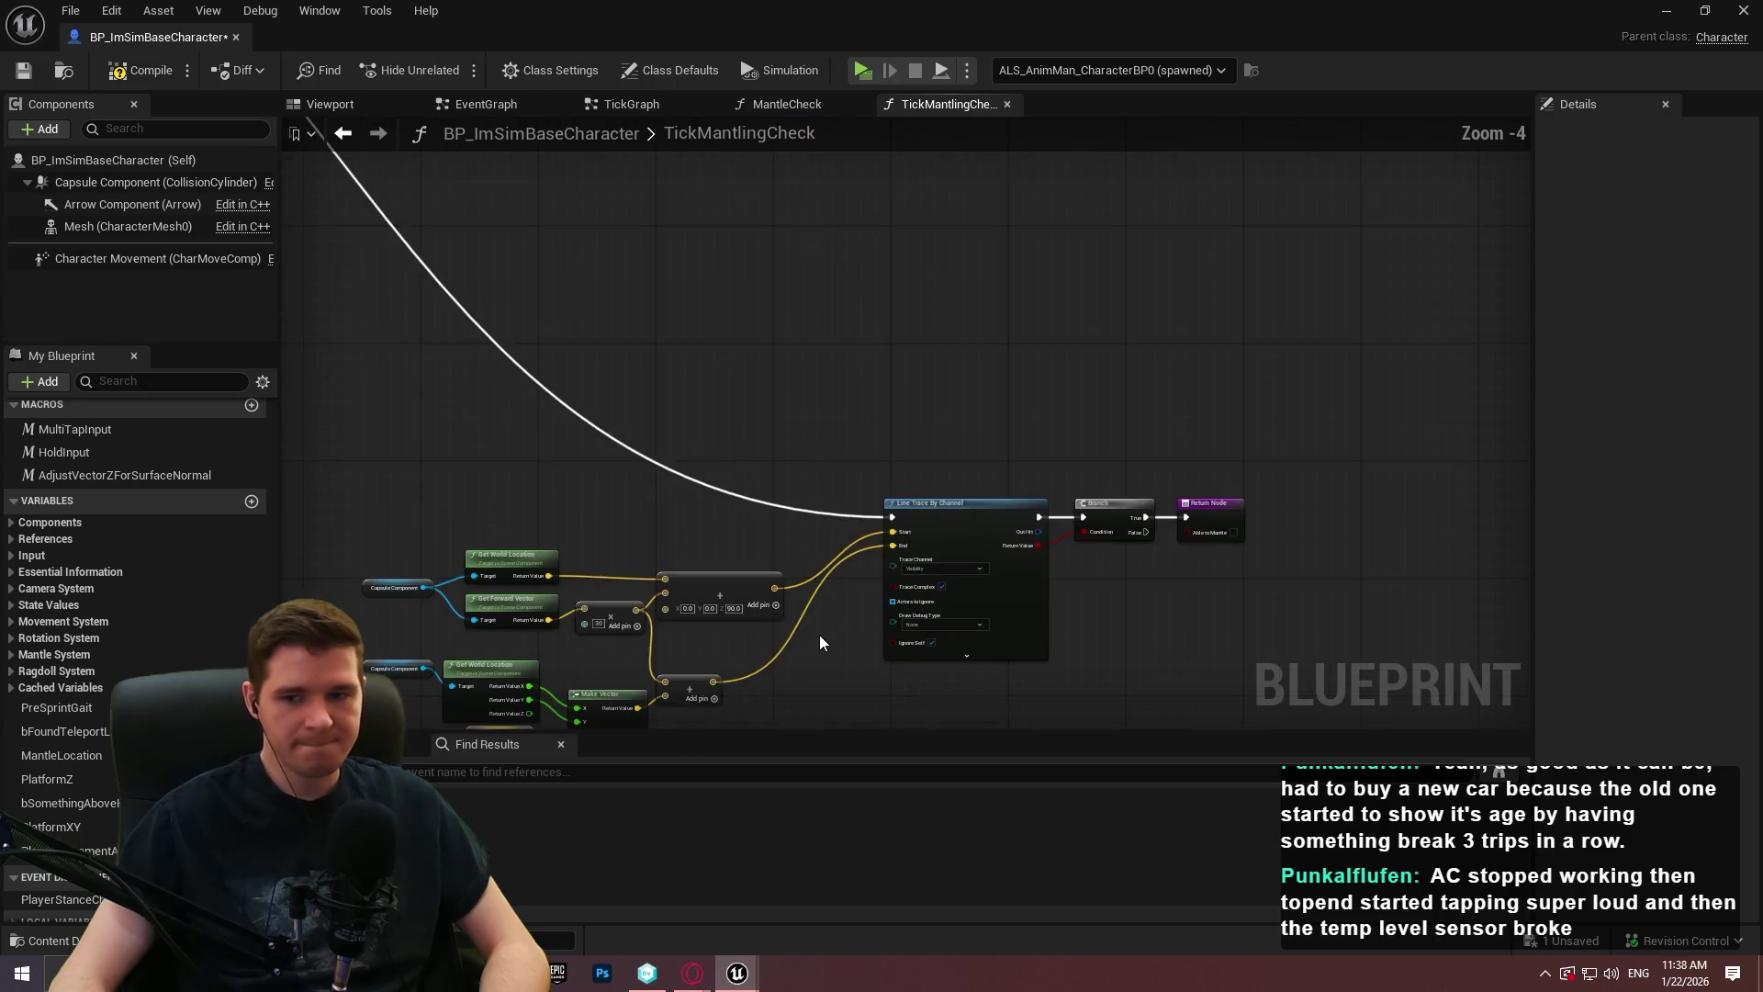
pyautogui.moveTo(818, 637); pyautogui.dragTo(903, 339)
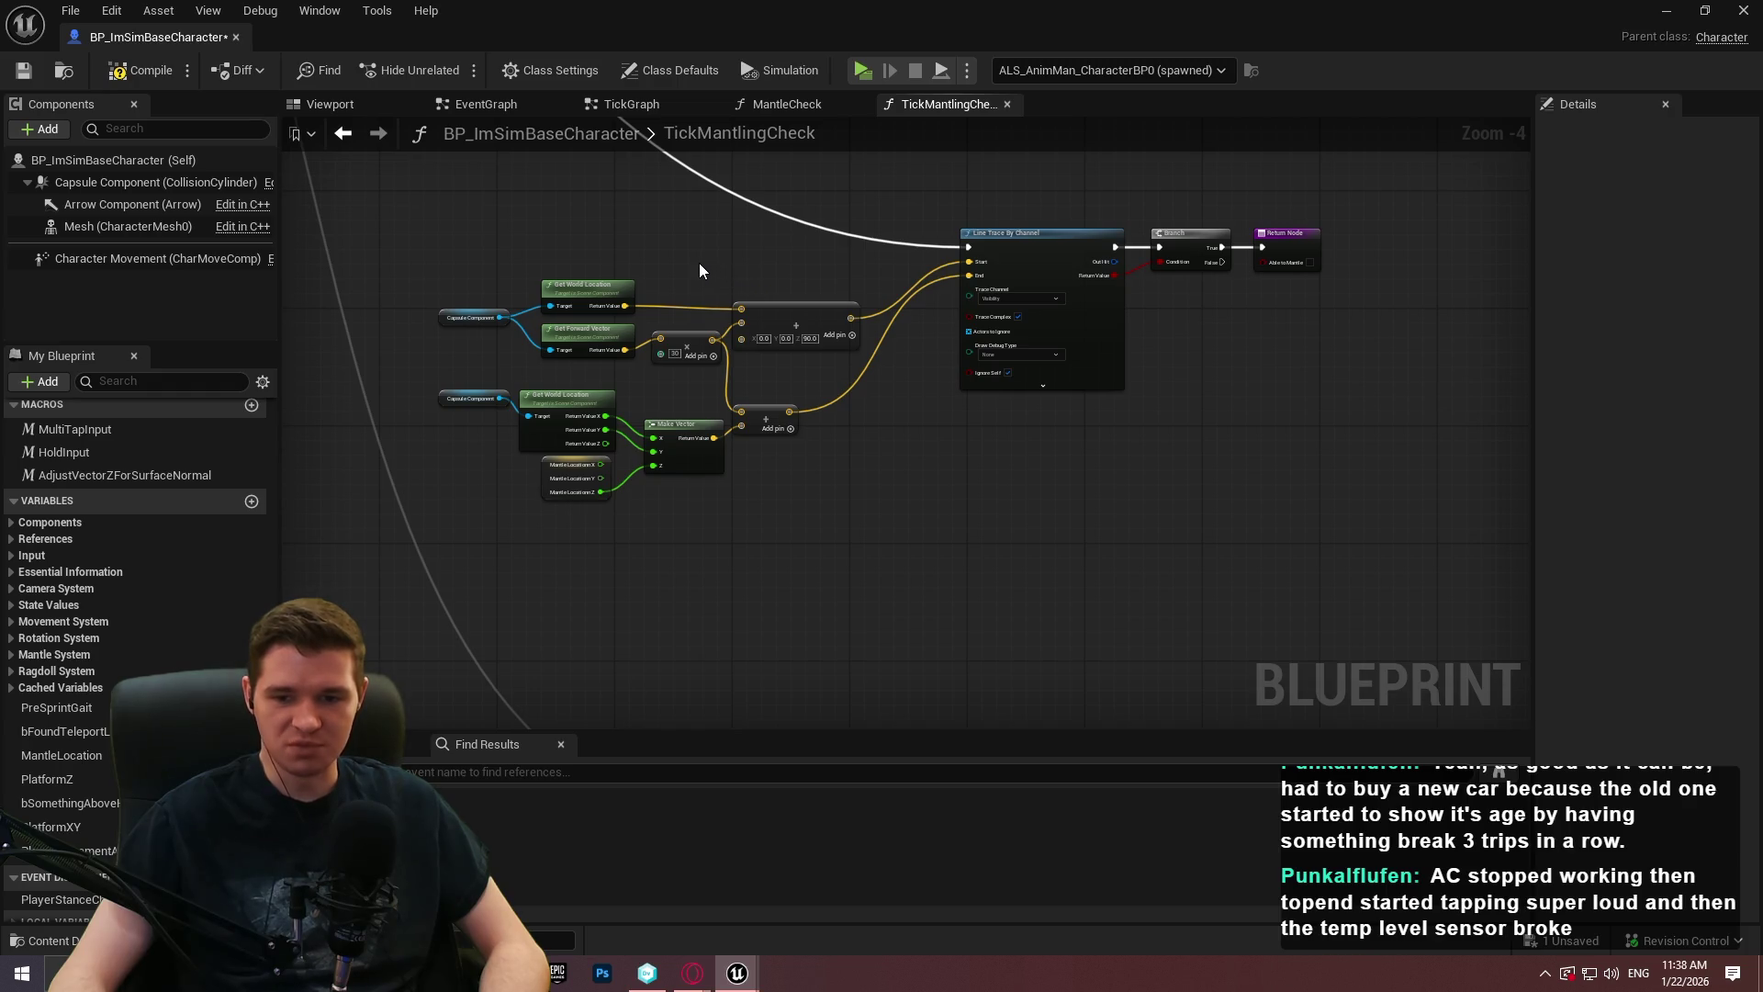
pyautogui.moveTo(753, 581); pyautogui.dragTo(833, 431)
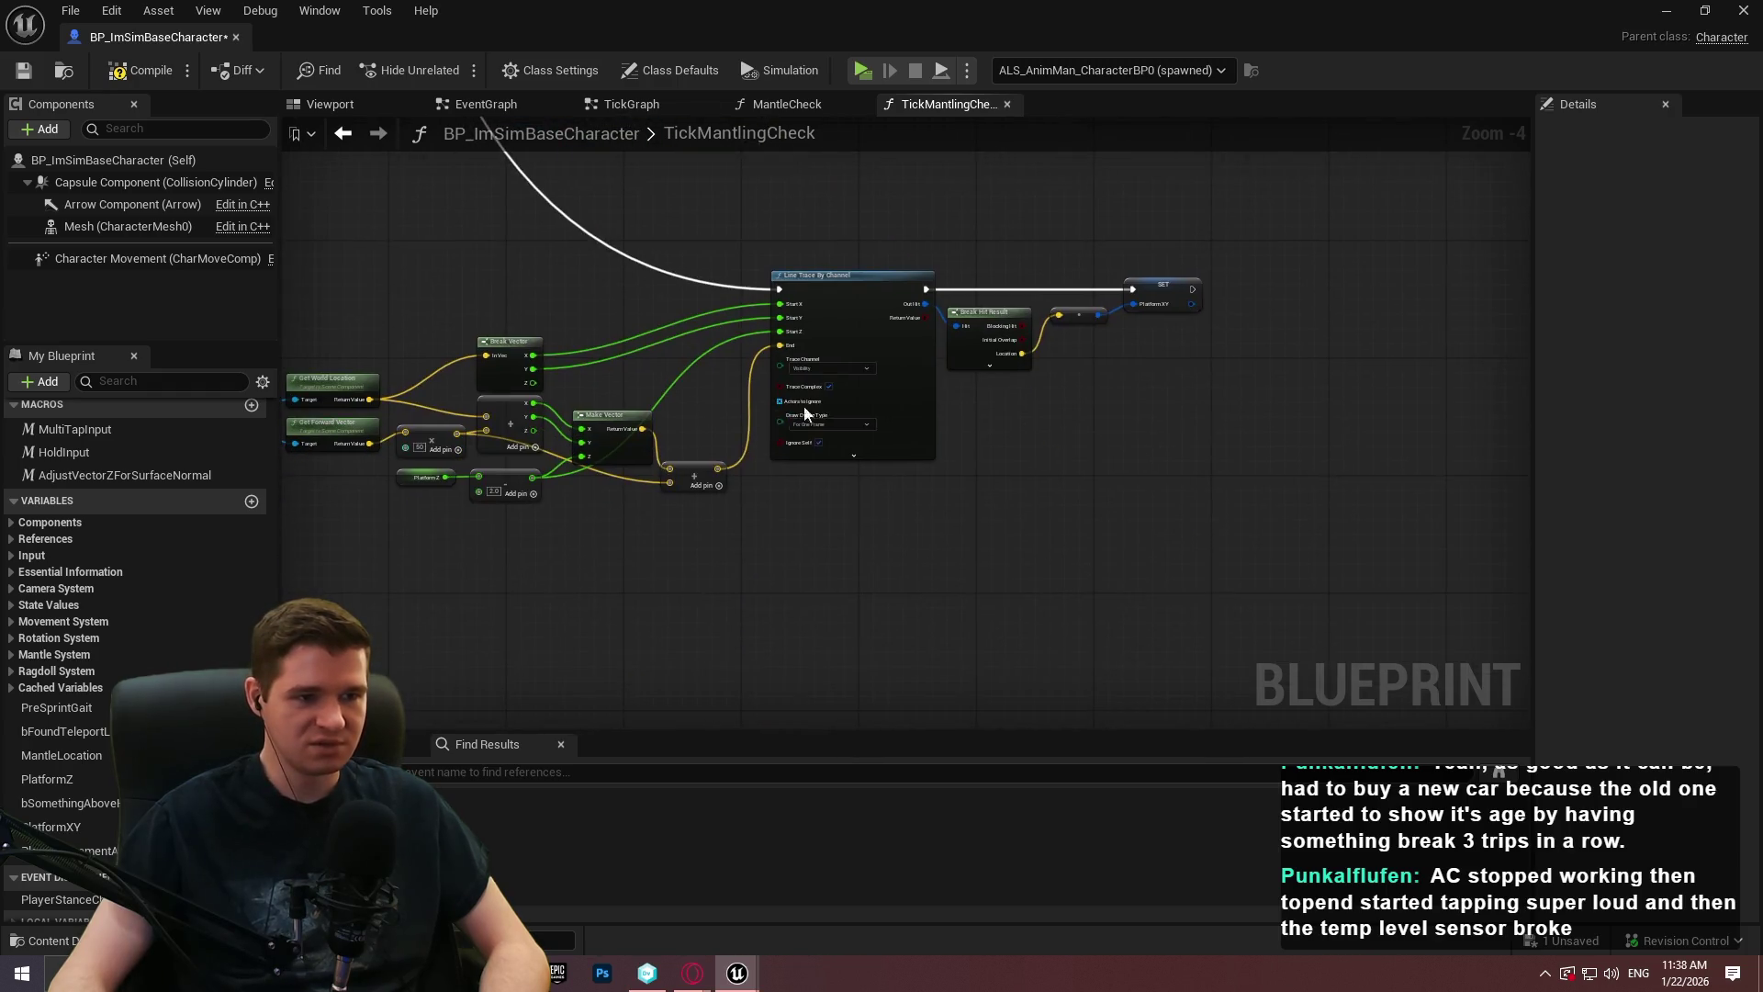
pyautogui.click(831, 426)
pyautogui.click(836, 444)
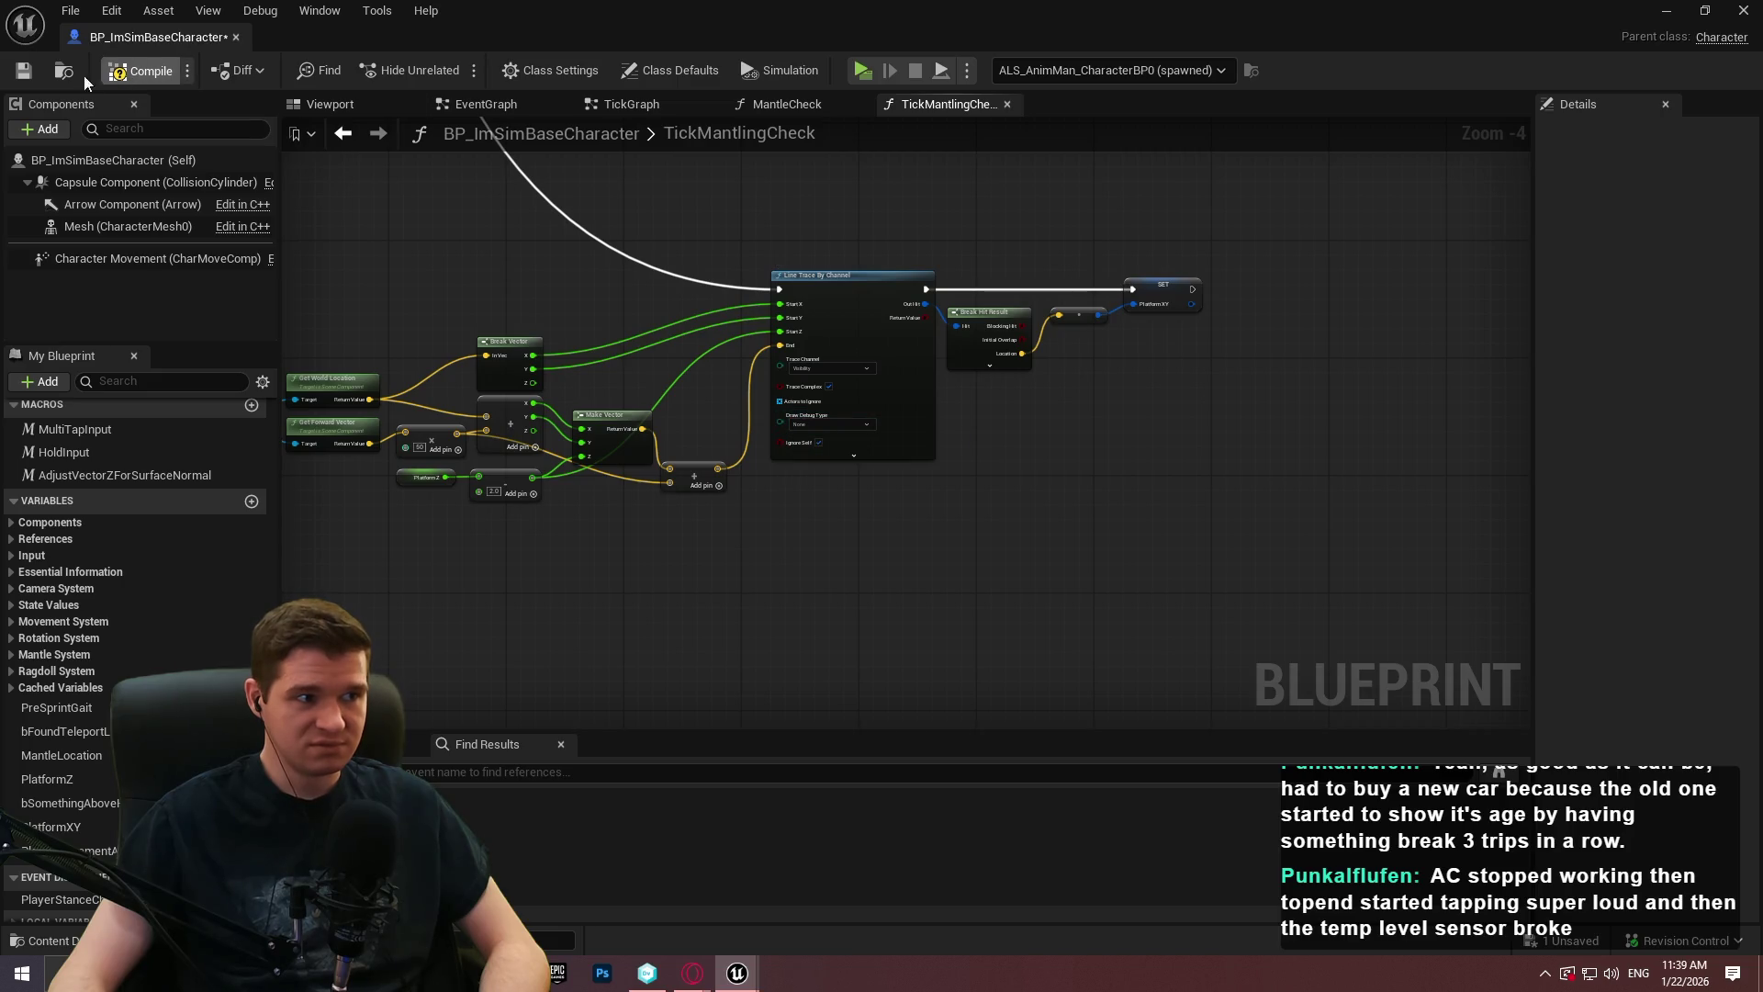
pyautogui.click(23, 74)
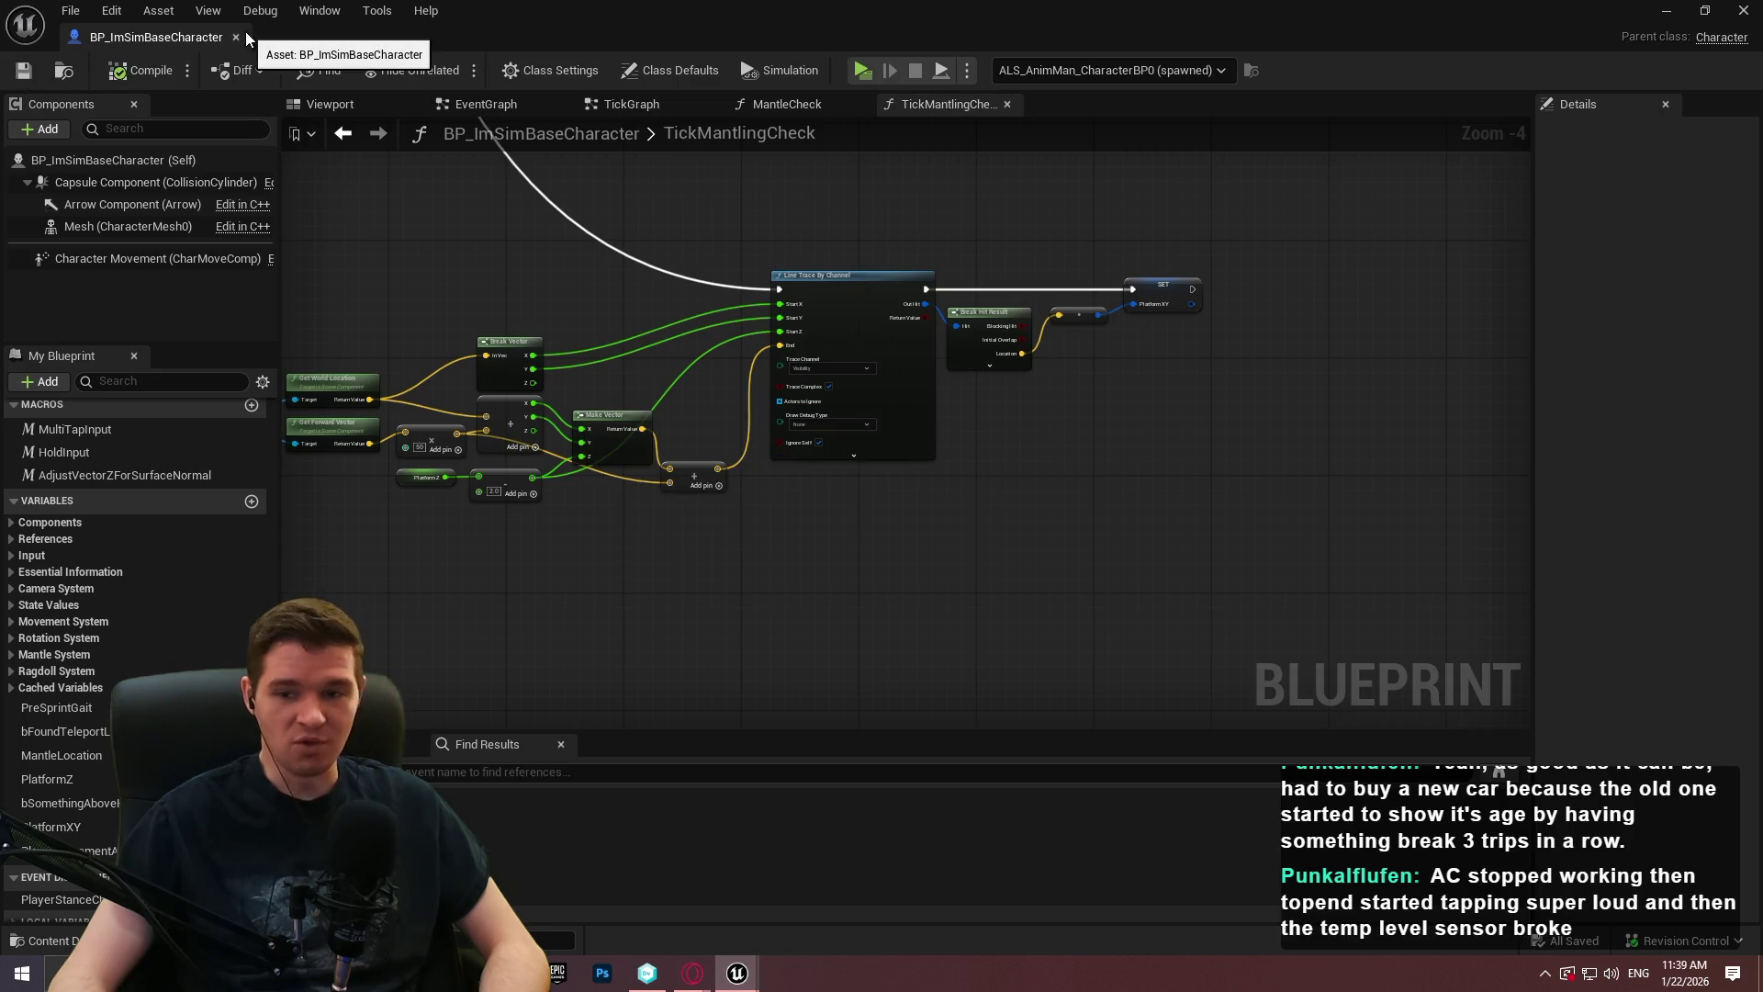
pyautogui.moveTo(245, 31)
pyautogui.mouseDown()
pyautogui.moveTo(191, 47)
pyautogui.moveTo(663, 26)
pyautogui.mouseUp()
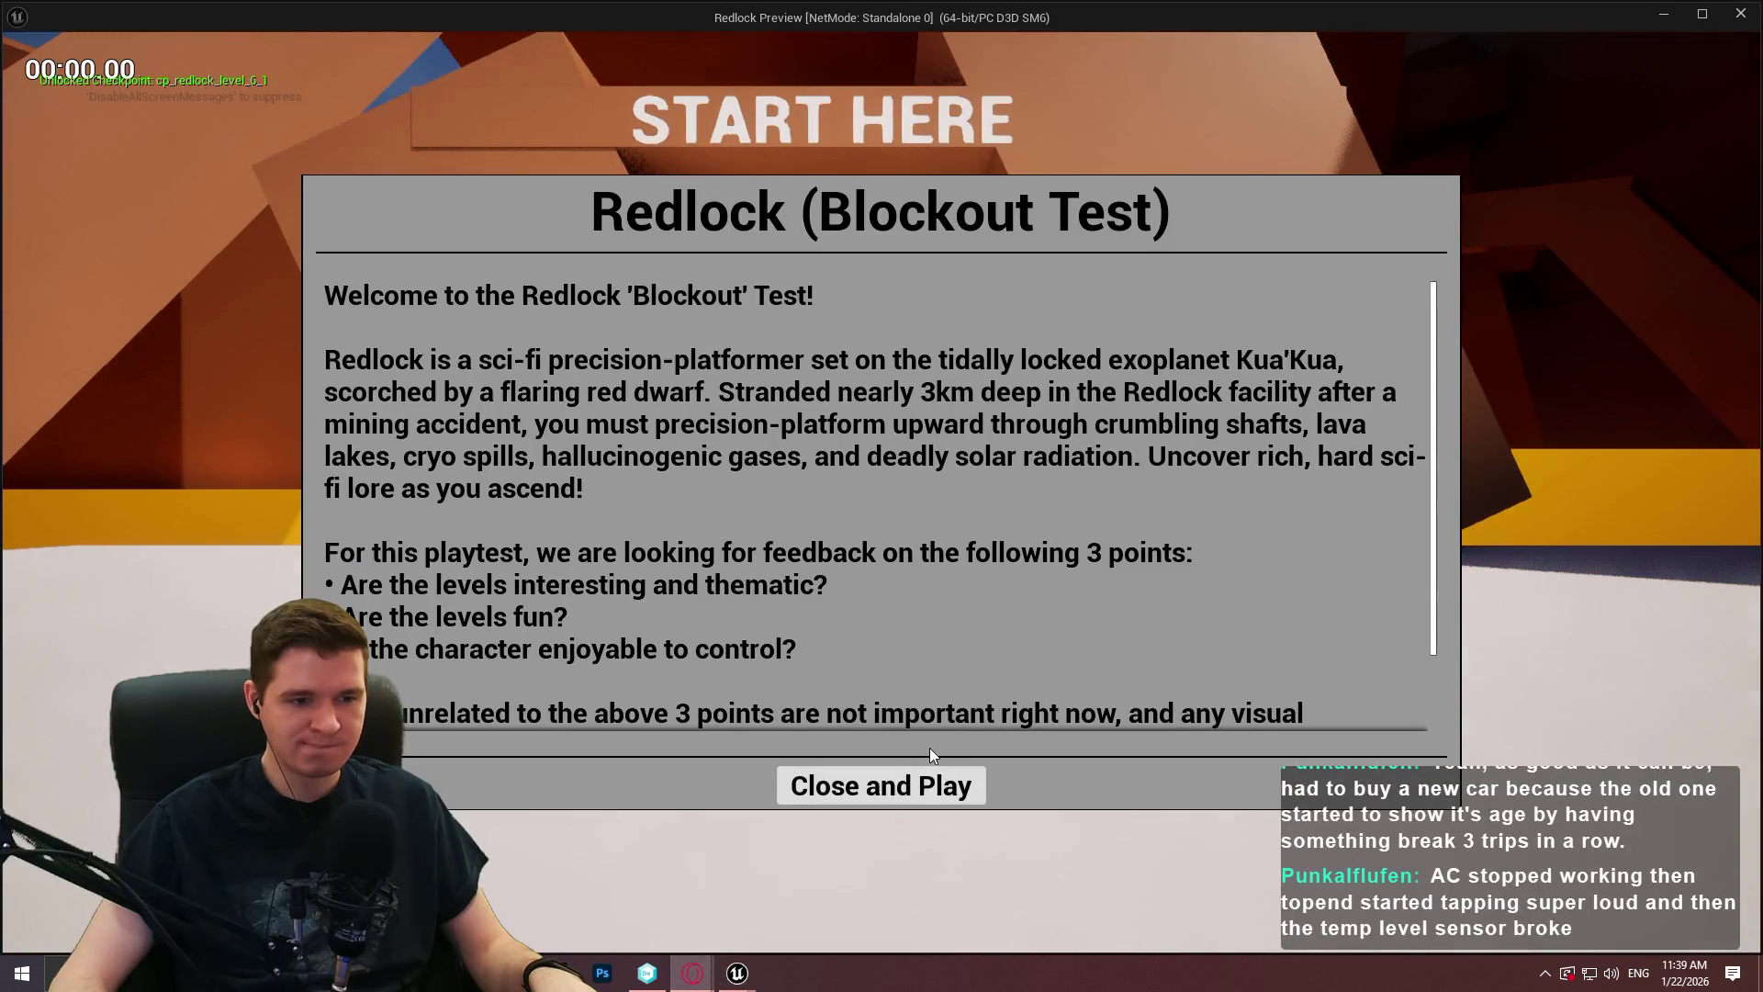
# In the Redlock preview, mantle onto the orange wall ledge, grab the red-ball pole, then stop playing.
pyautogui.click(927, 786)
pyautogui.press('w')
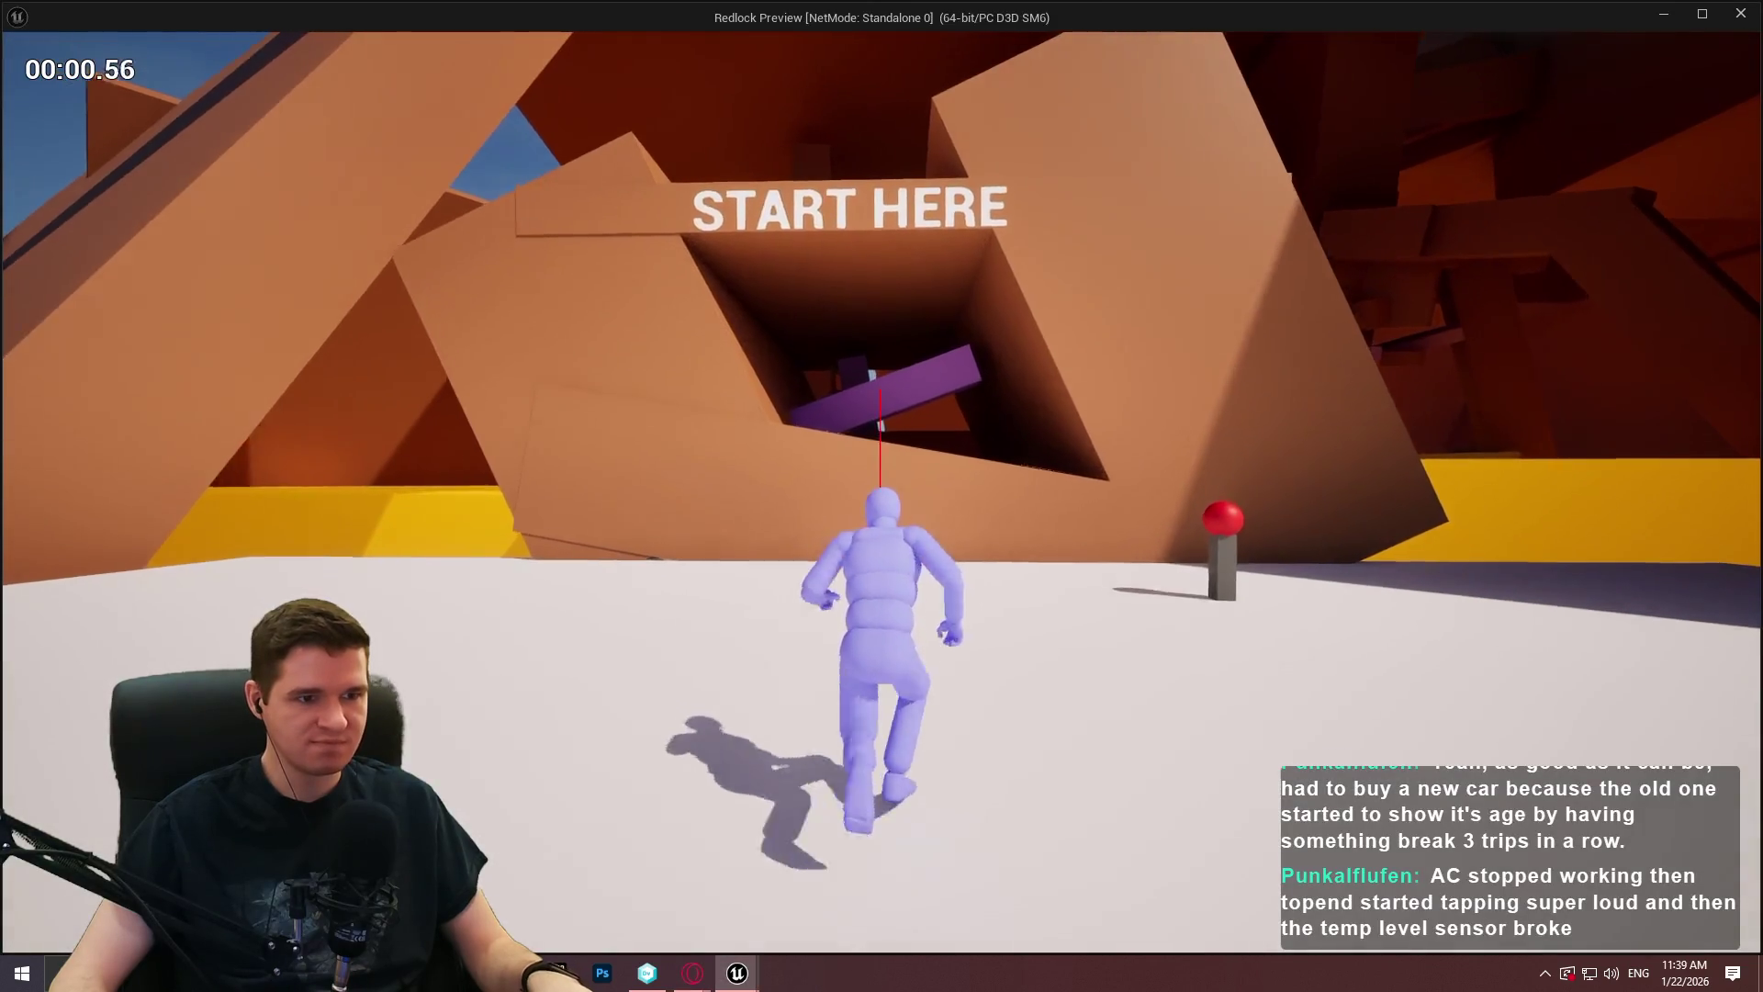
pyautogui.press('space')
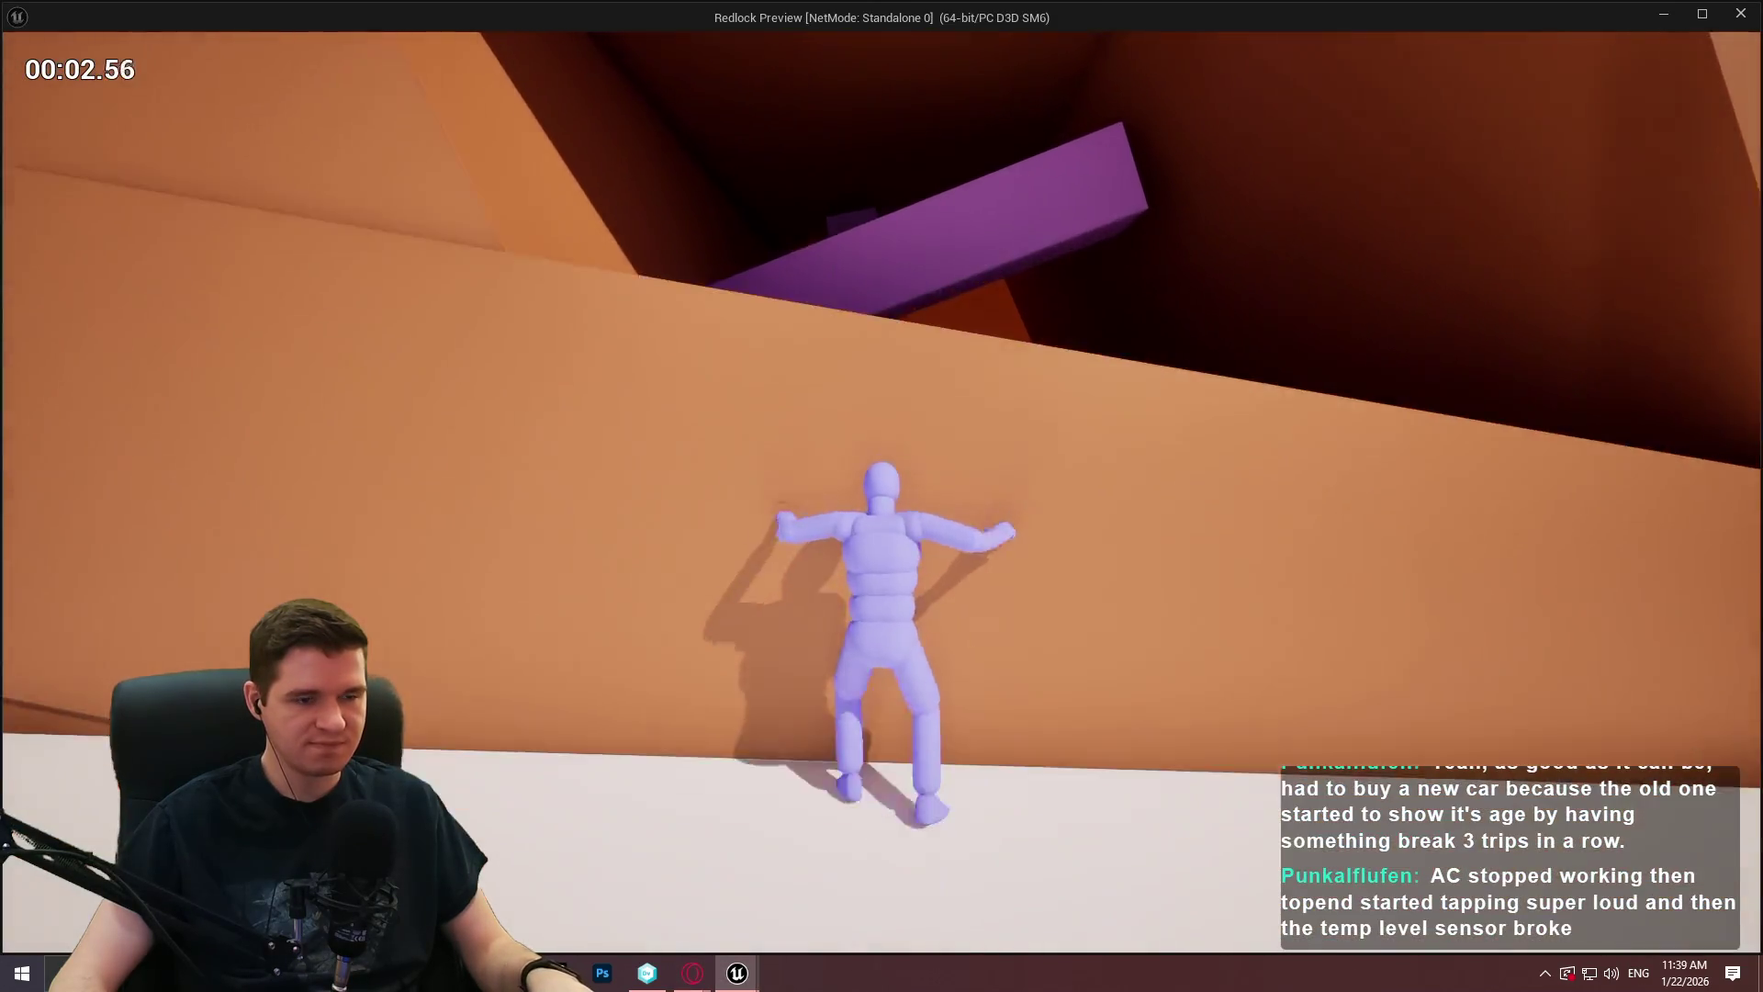
pyautogui.press('s')
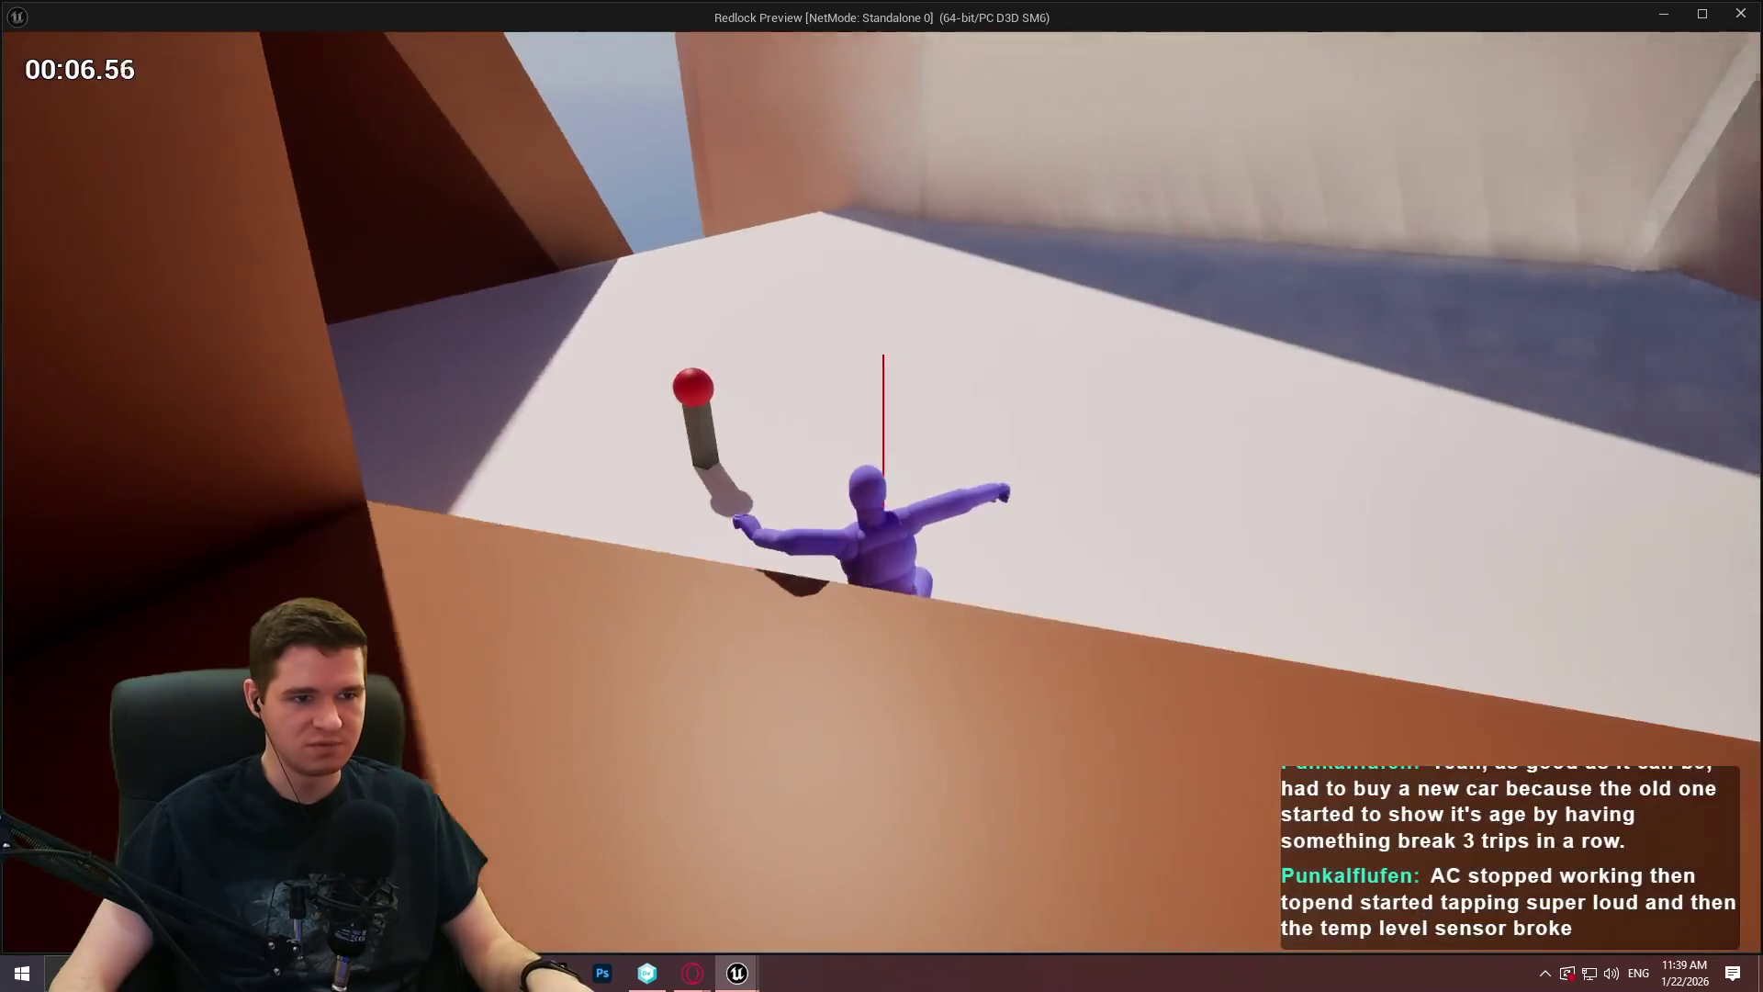
pyautogui.press('w')
pyautogui.press('space')
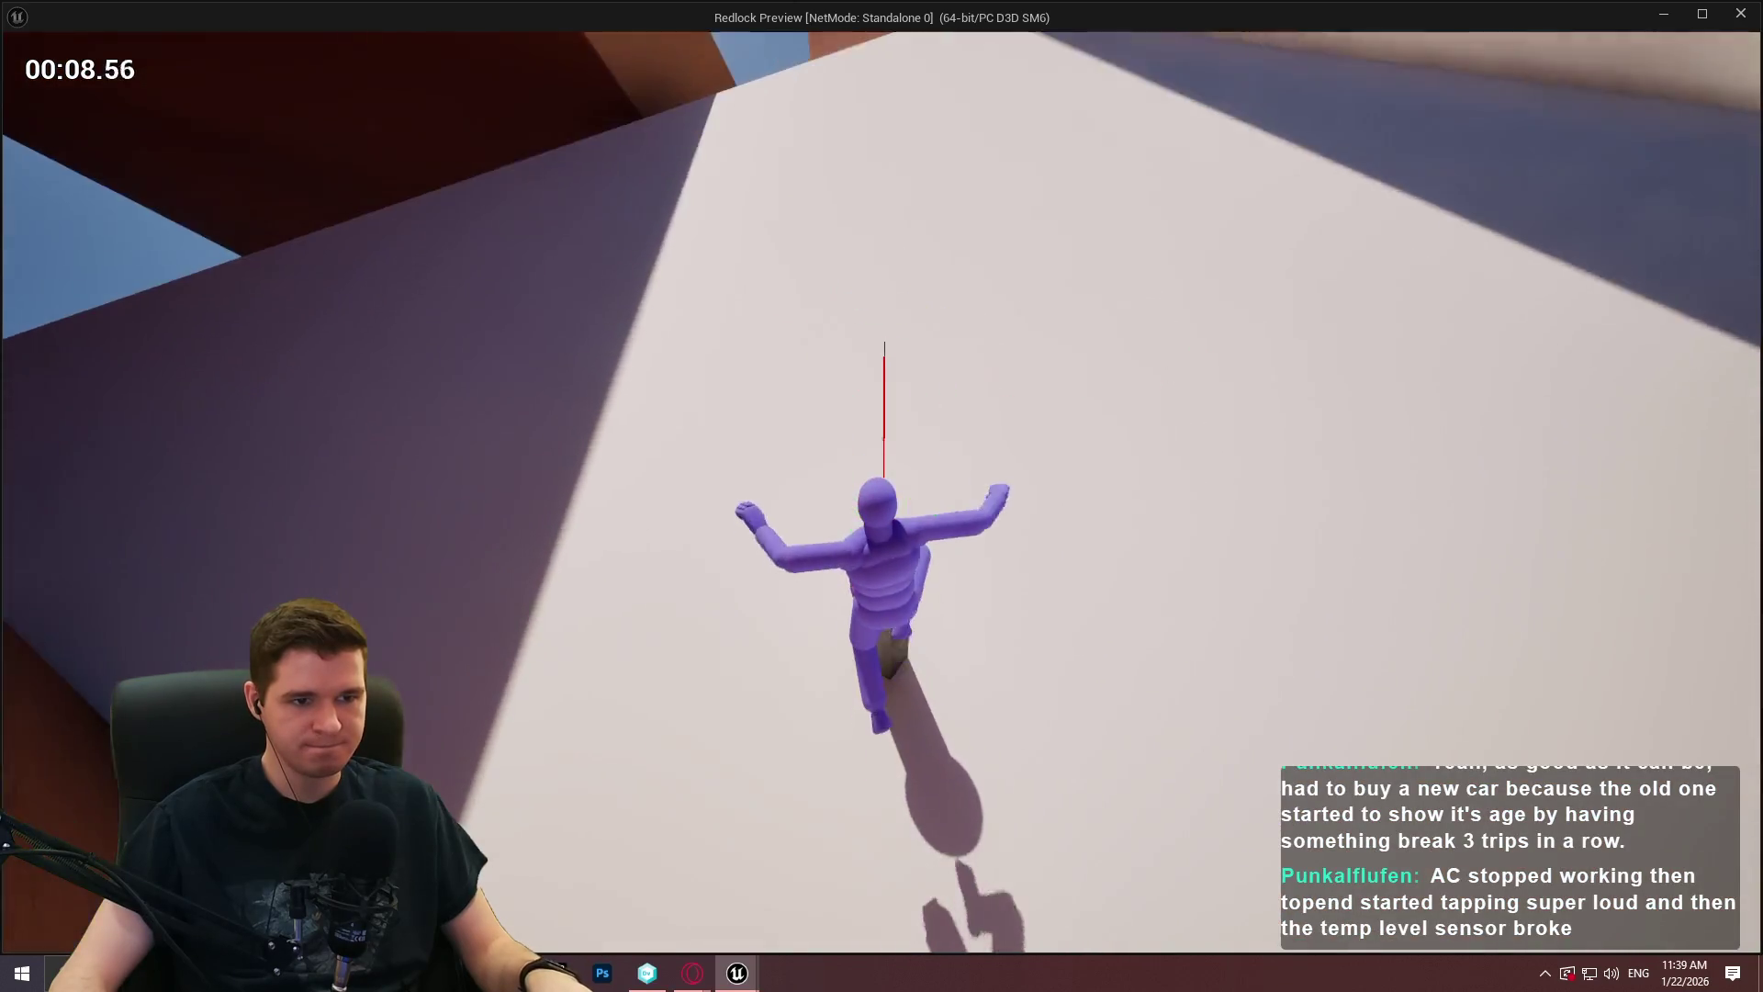
pyautogui.press('w')
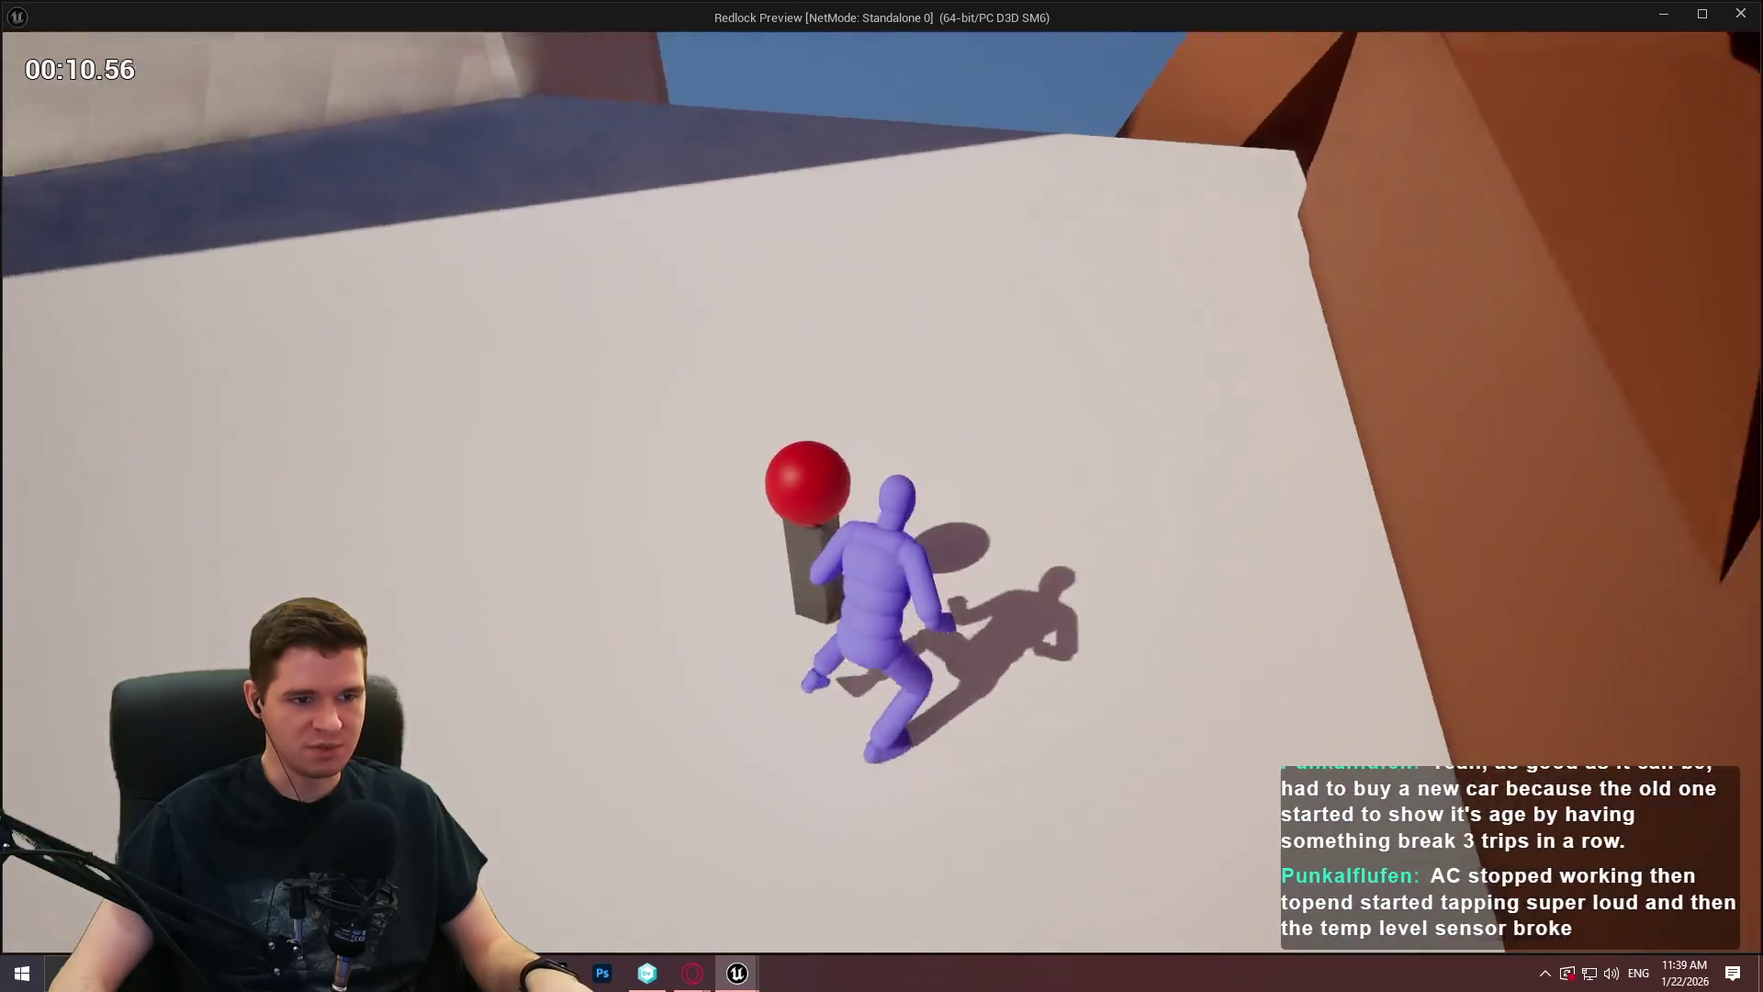
pyautogui.press('Escape')
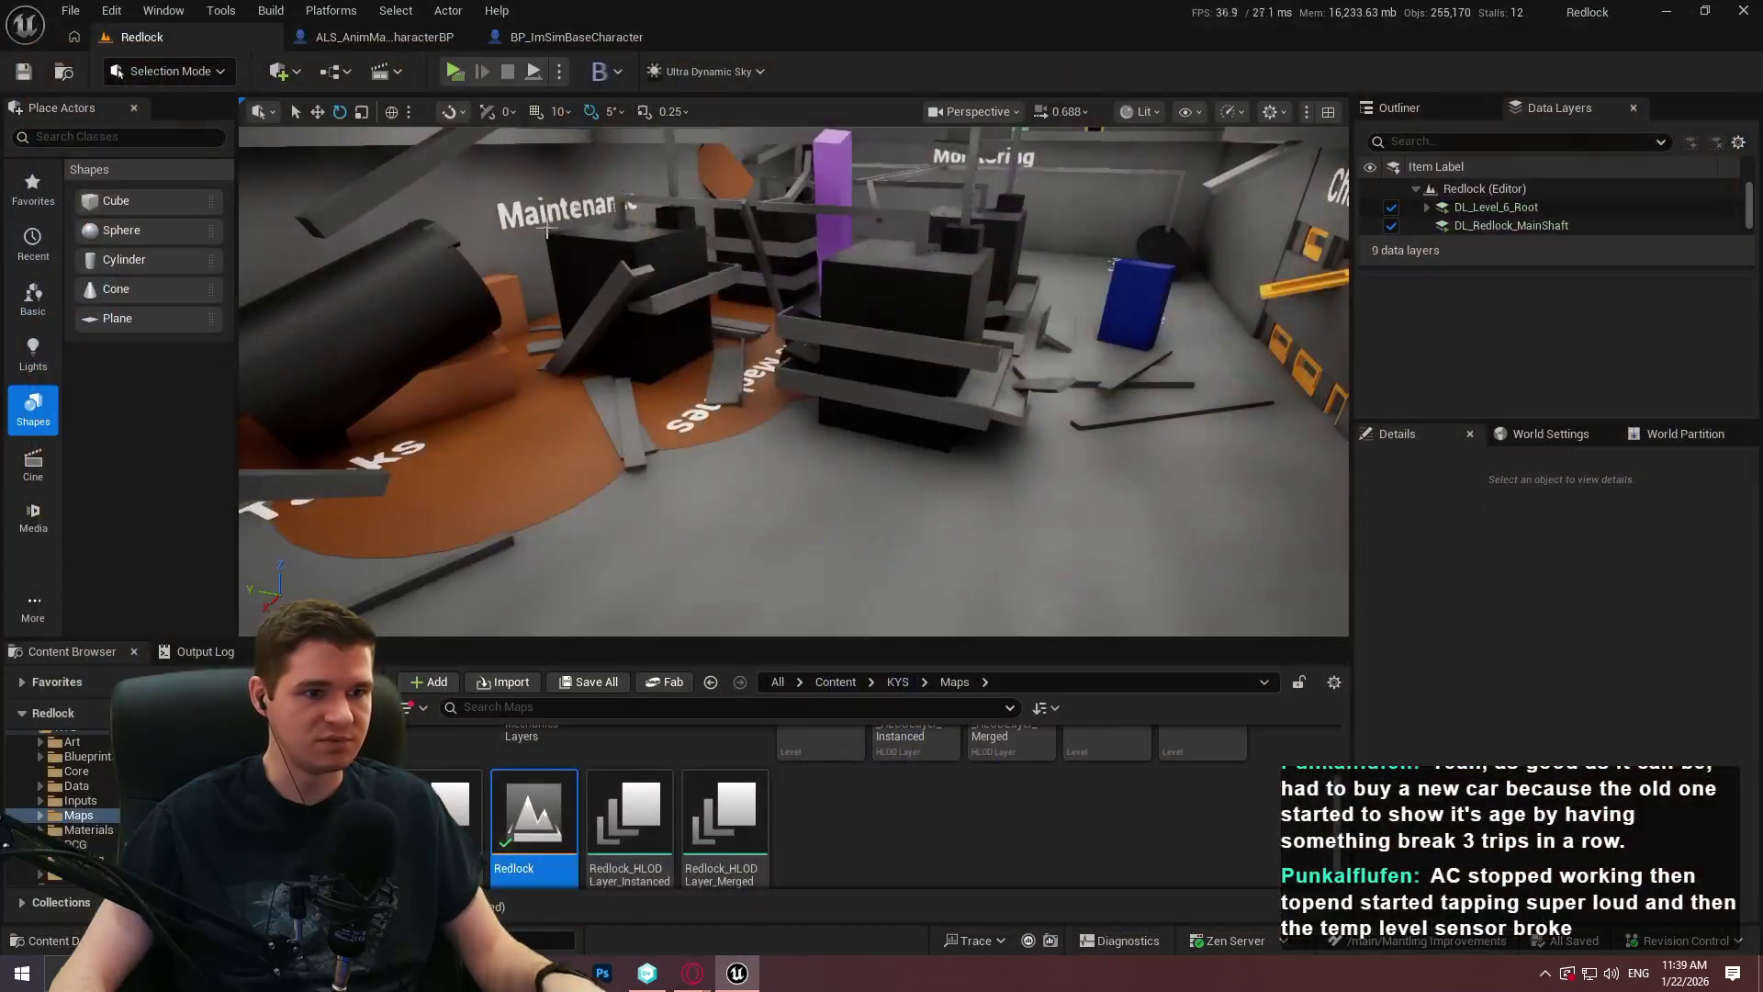
# Switch to the BP_ImSimBaseCharacter tab and display its MantleCheck graph with the comment-boxed trace groups.
pyautogui.click(494, 42)
pyautogui.scroll(-2, 781, 414)
pyautogui.scroll(-5, 962, 537)
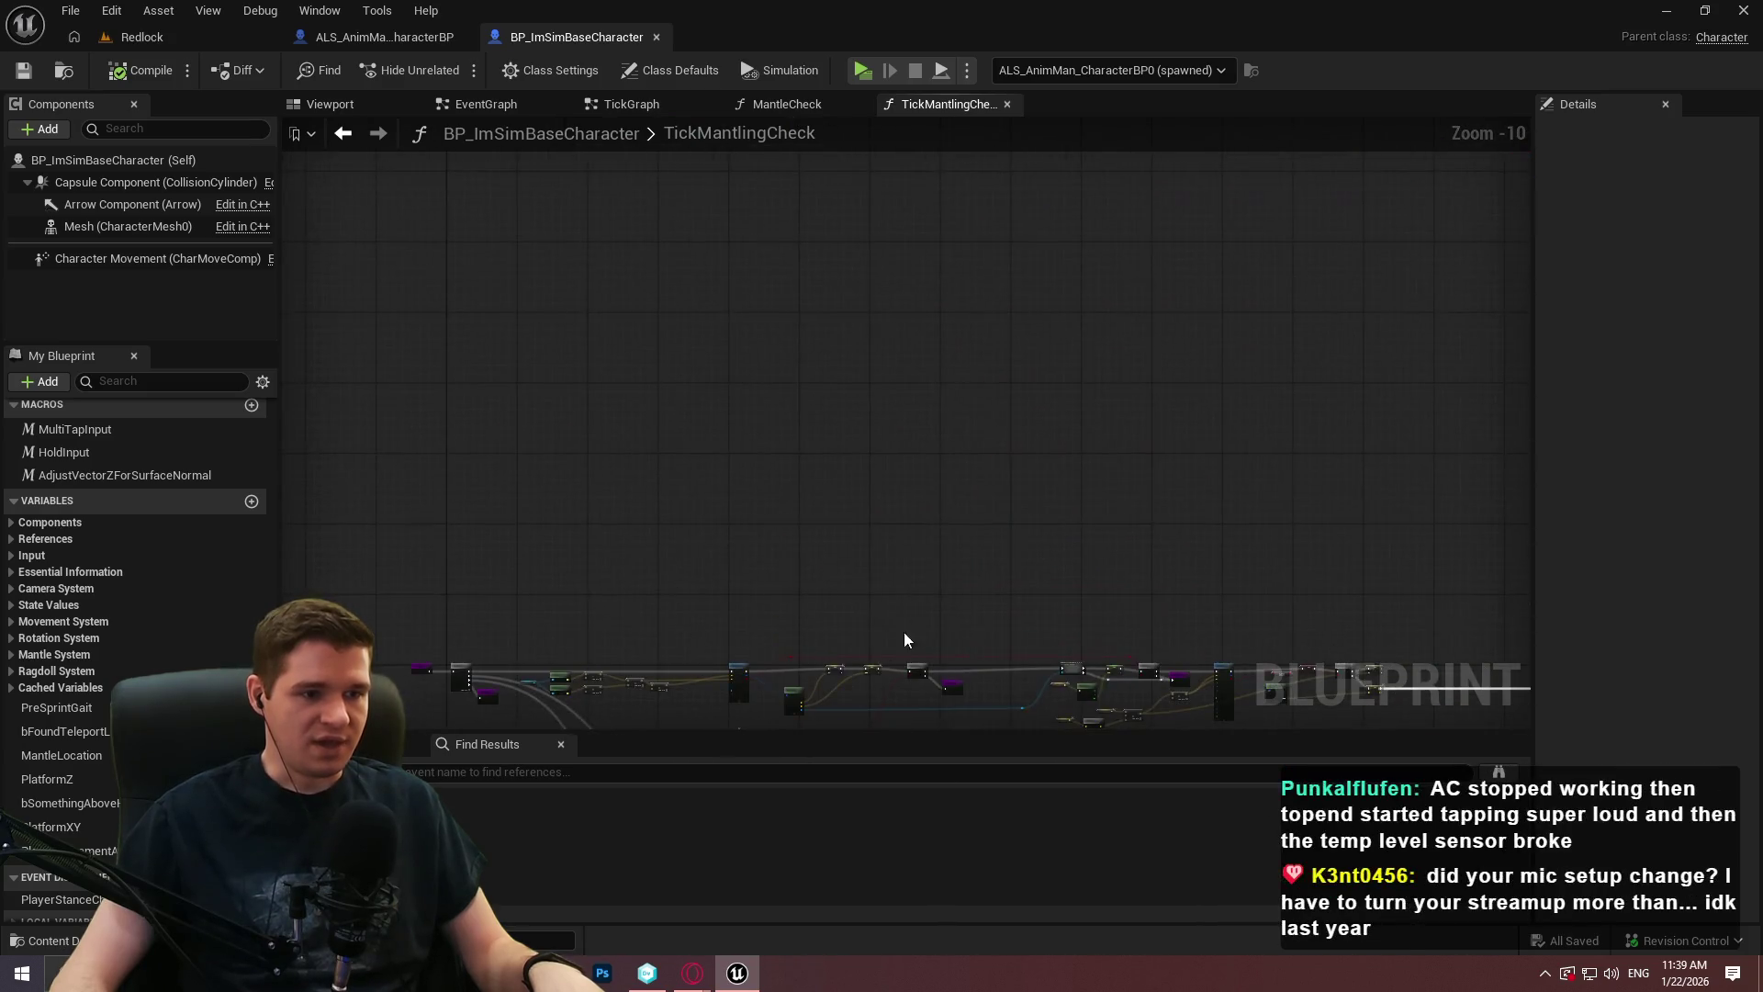
pyautogui.click(777, 102)
pyautogui.scroll(5, 818, 307)
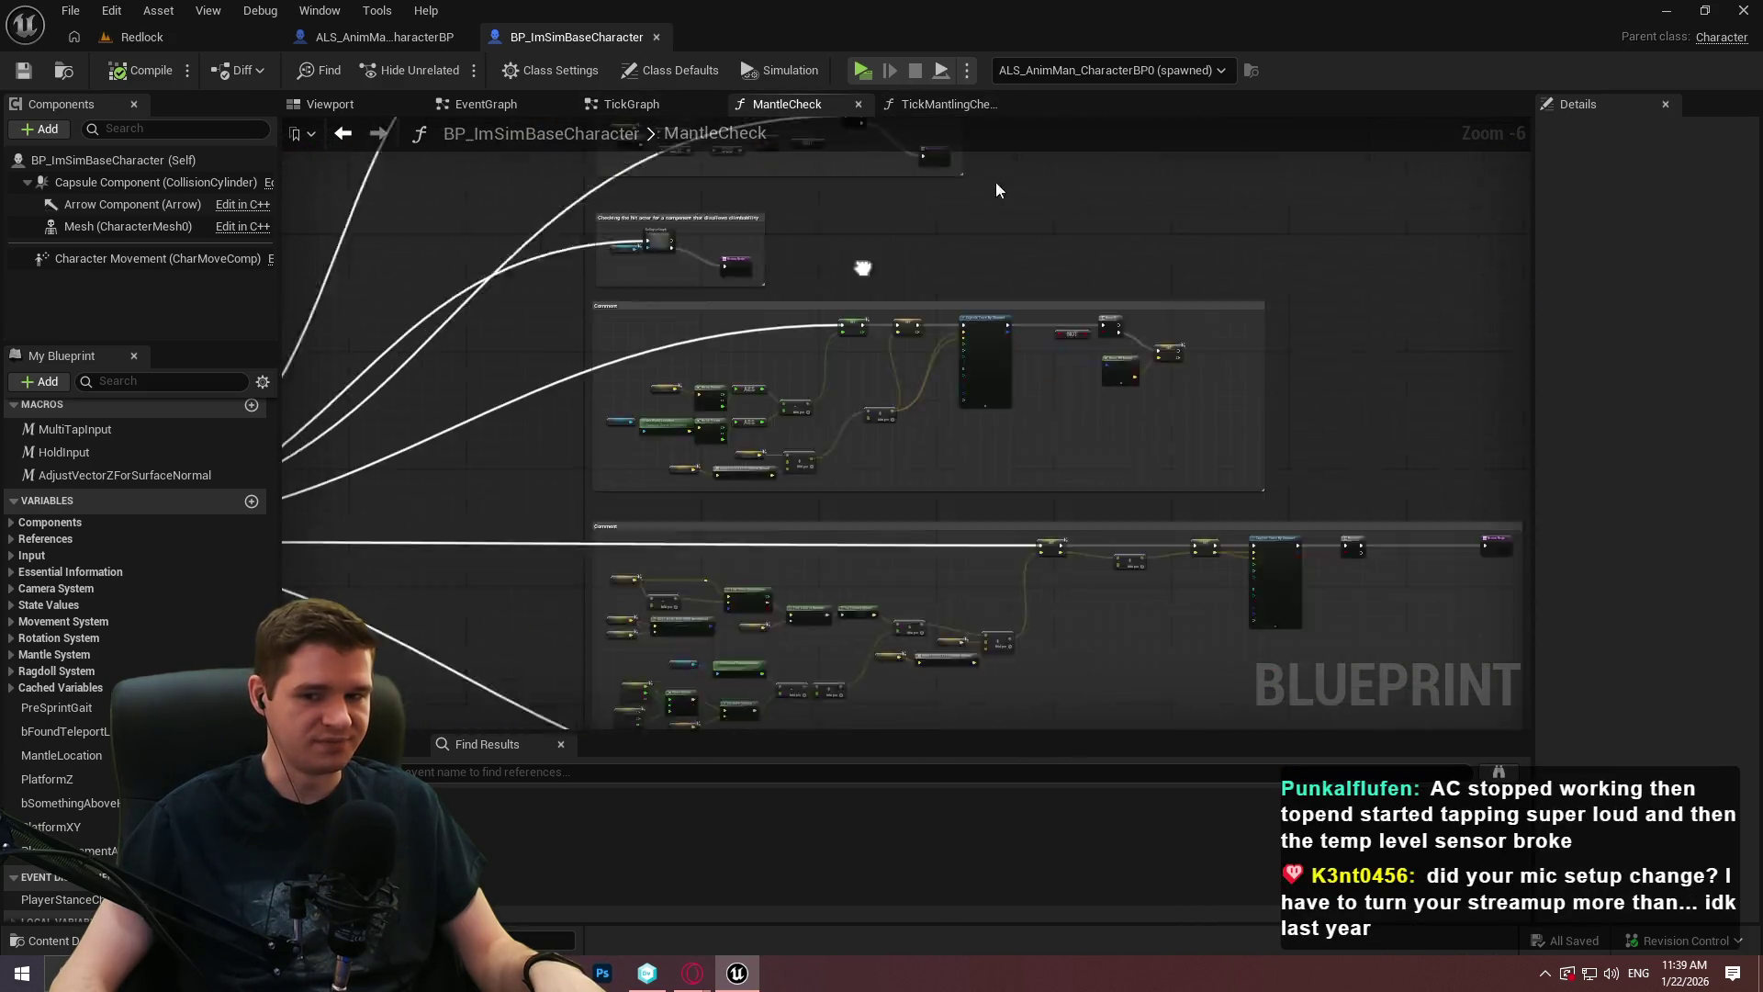
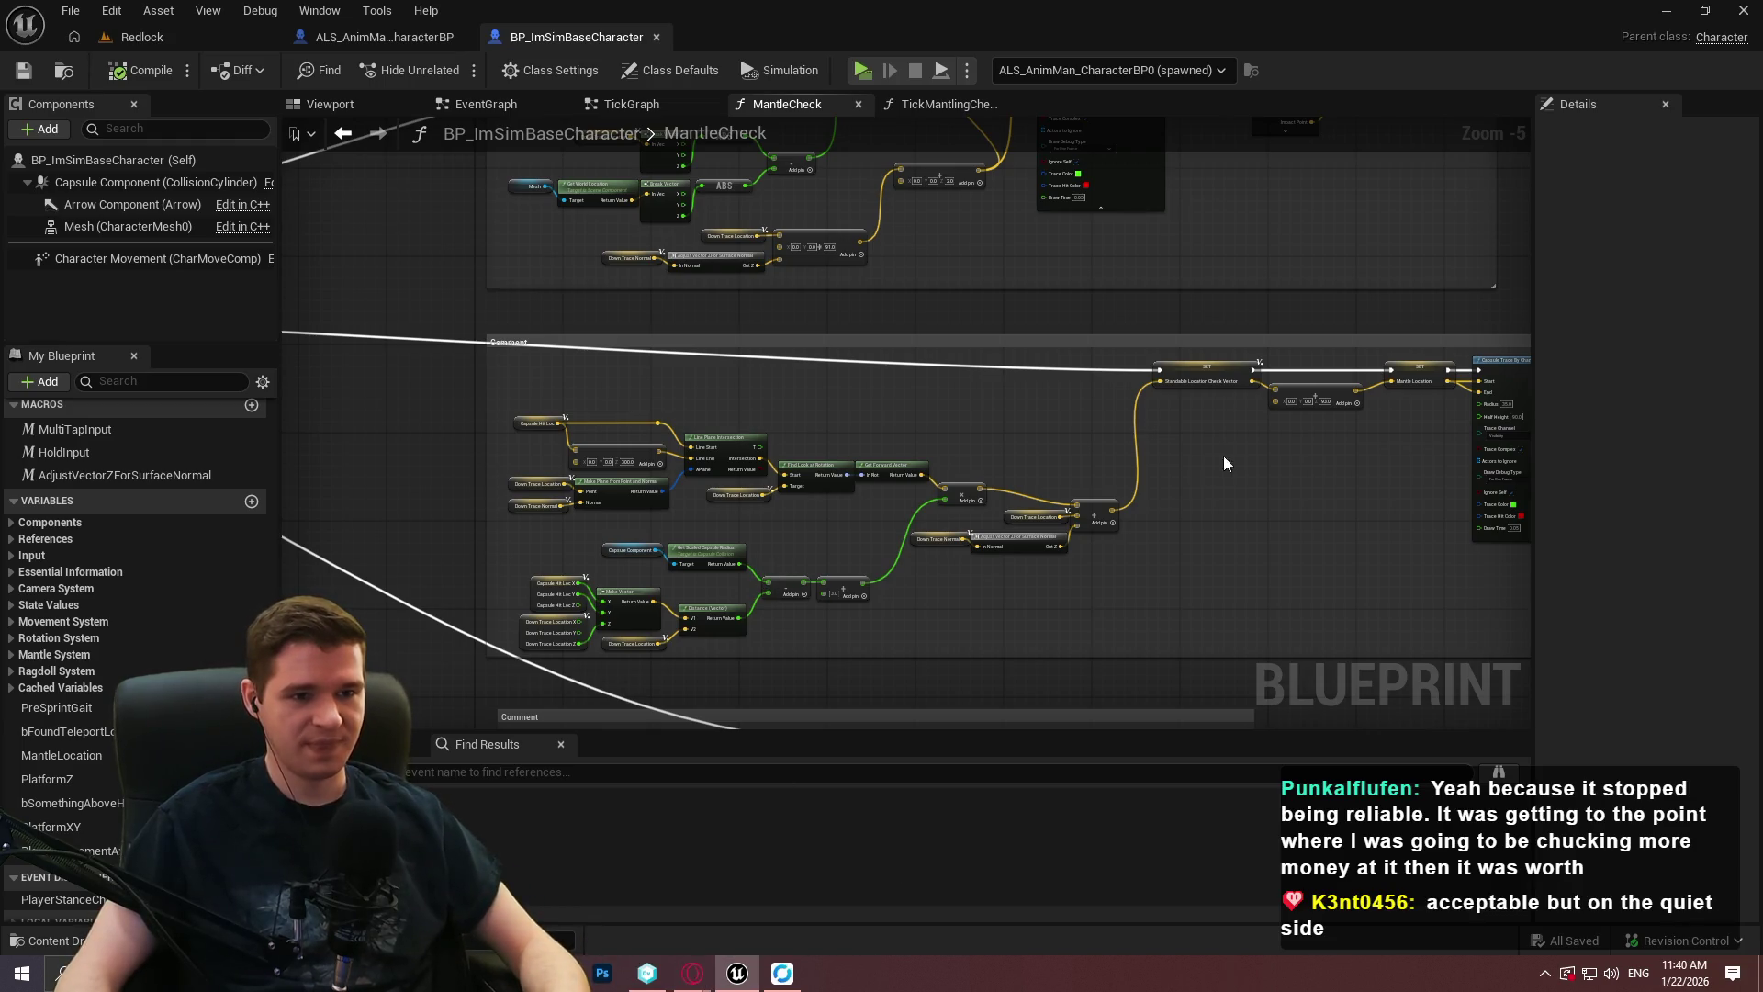
# Add a breakpoint on MantleCheck's Line Trace By Channel node and launch a standalone preview.
pyautogui.scroll(-3, 638, 379)
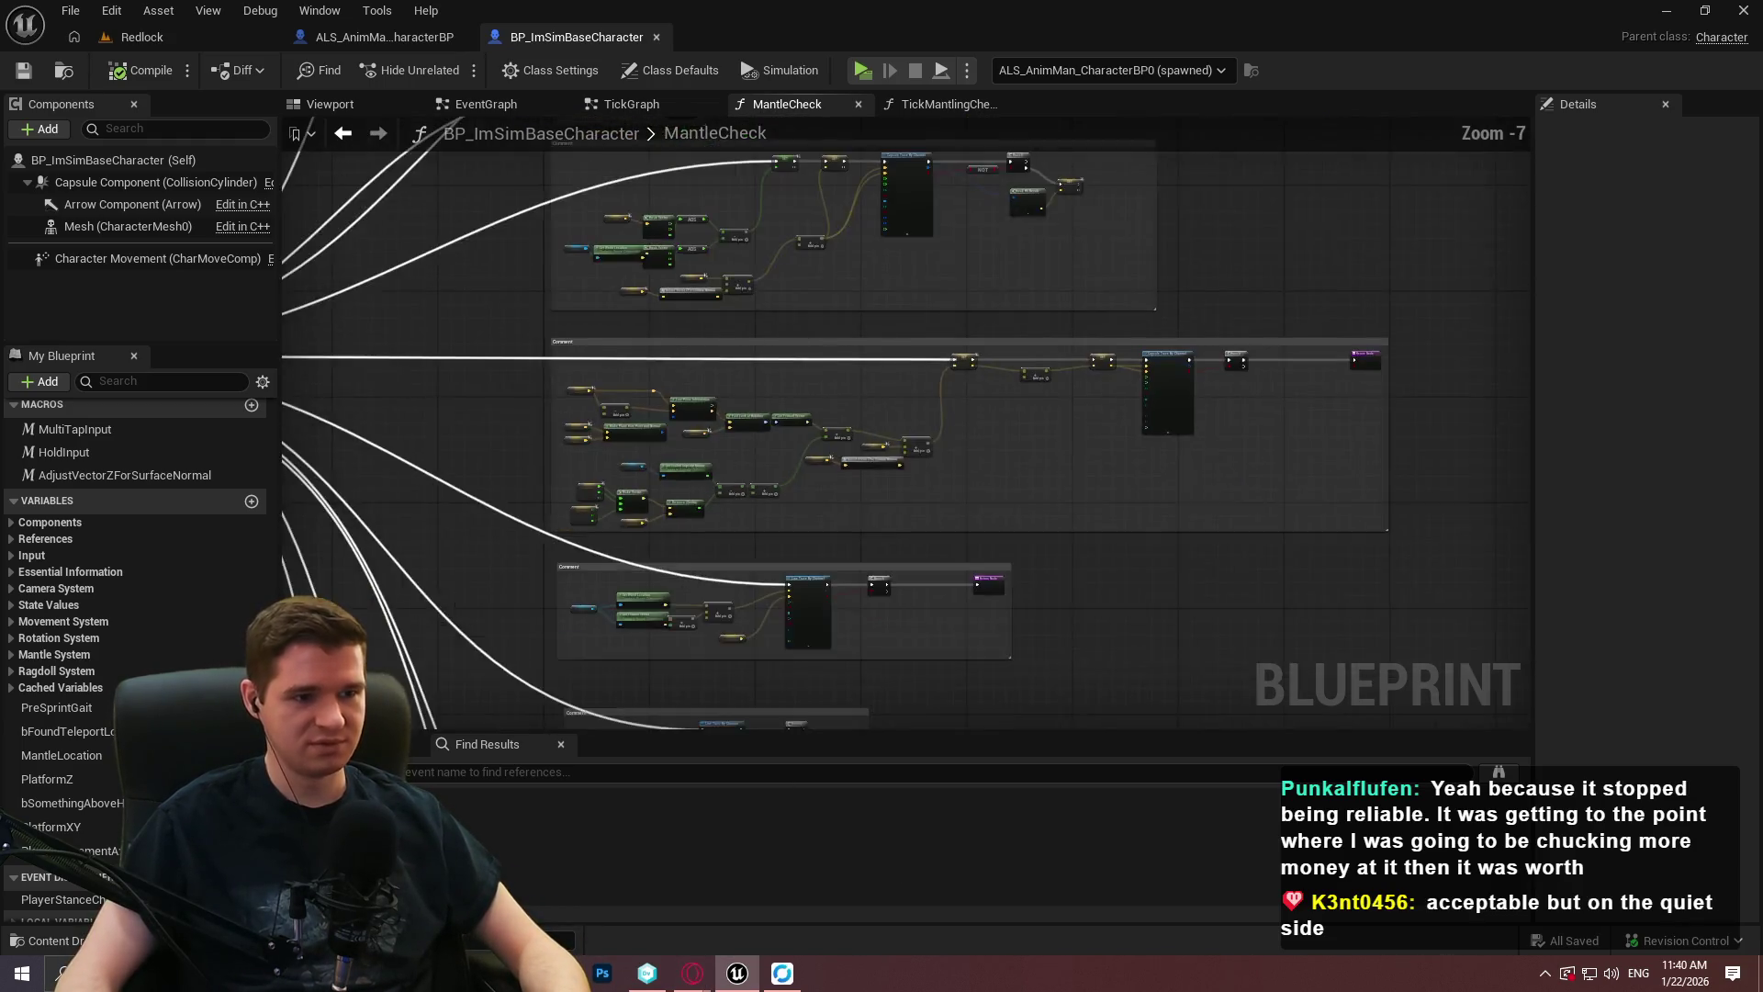
pyautogui.scroll(4, 803, 477)
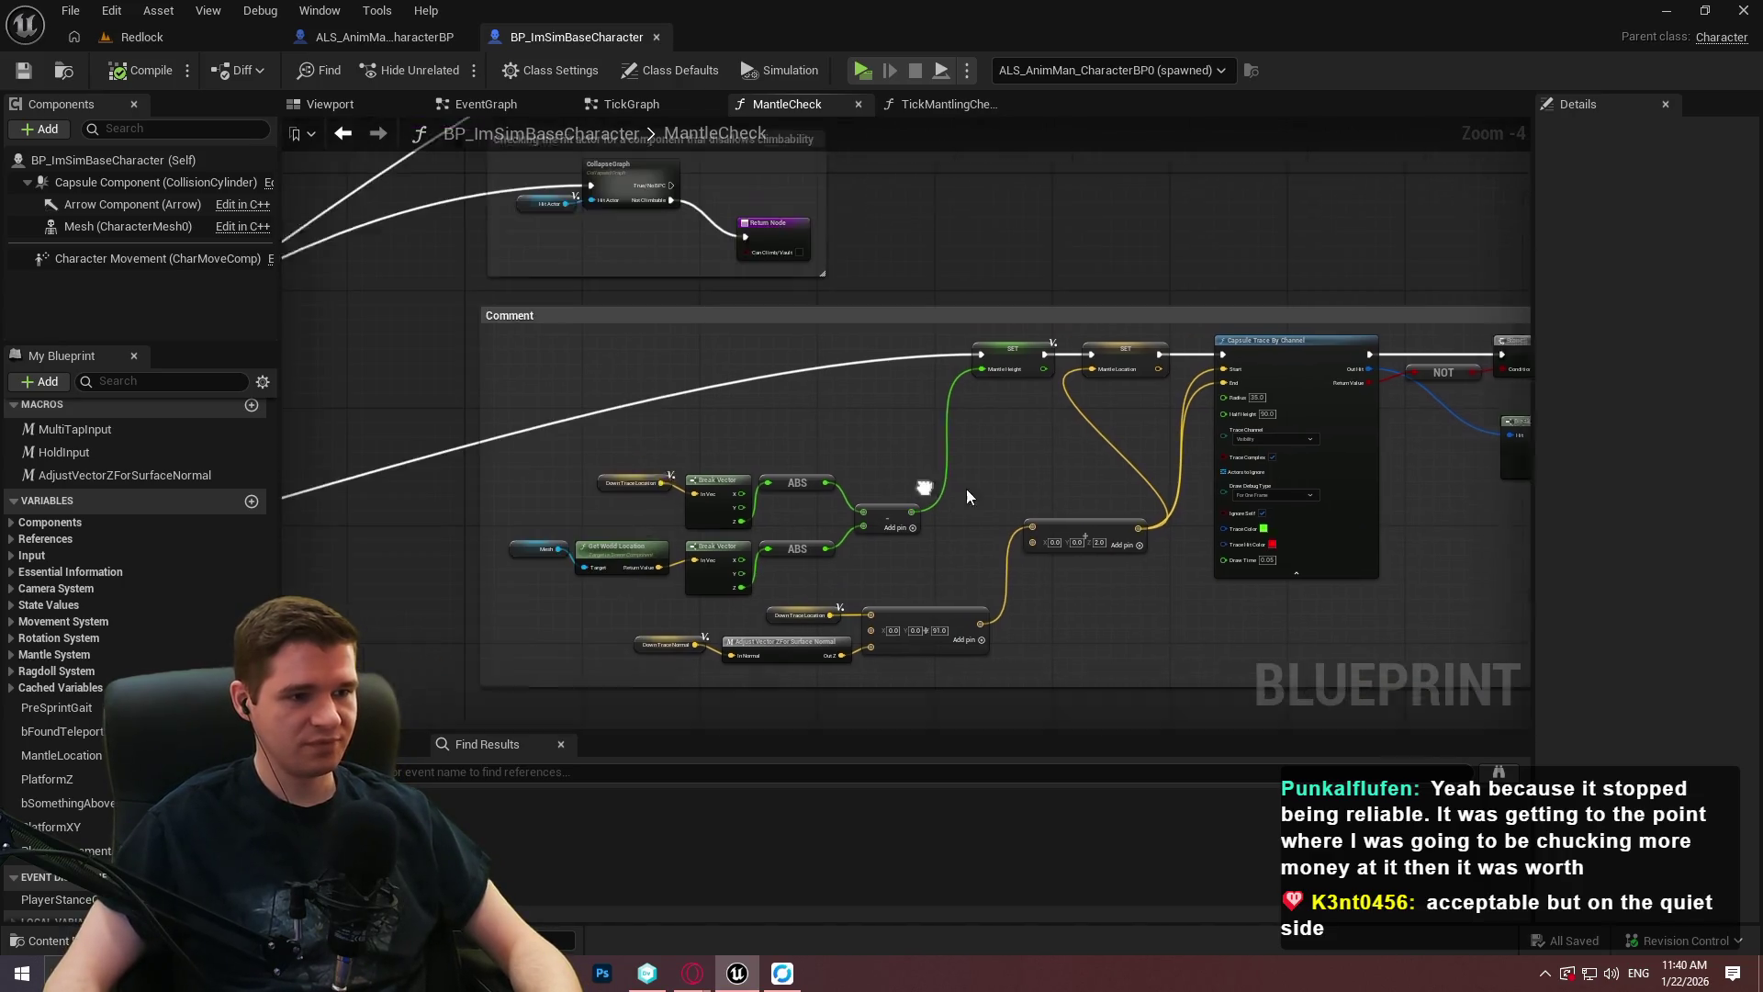
pyautogui.scroll(1, 967, 488)
pyautogui.moveTo(1095, 443)
pyautogui.mouseDown()
pyautogui.moveTo(1008, 649)
pyautogui.moveTo(1011, 622)
pyautogui.mouseUp()
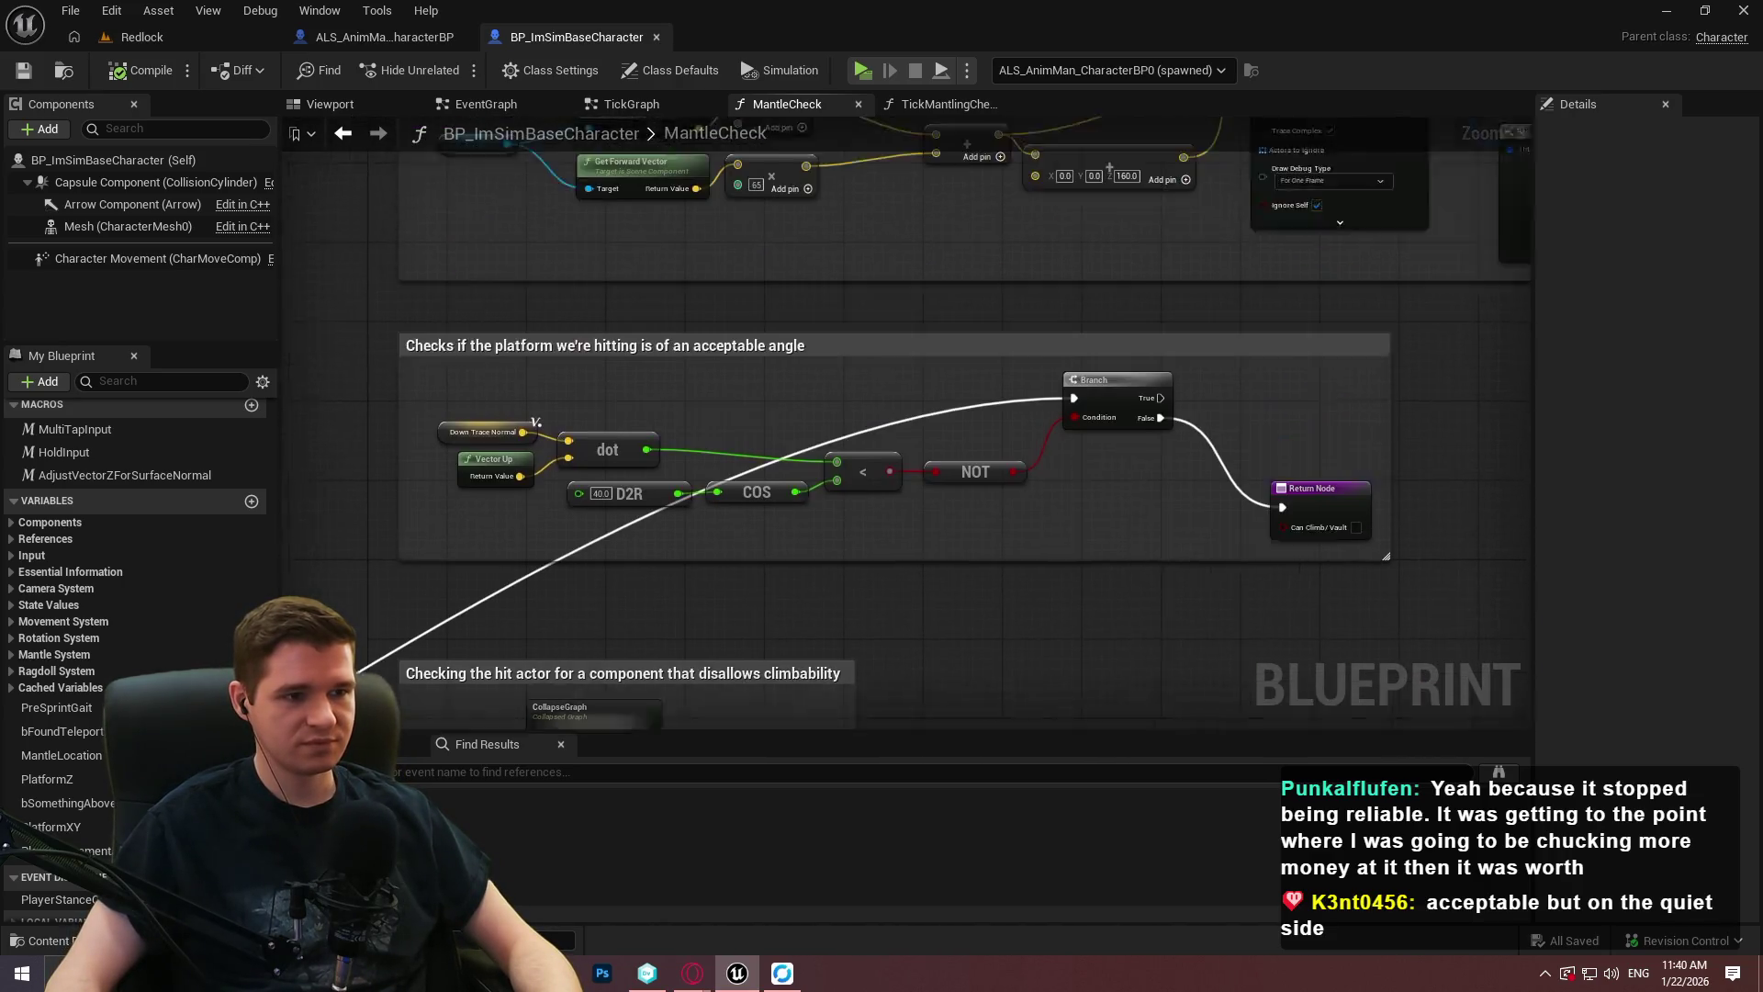
pyautogui.scroll(-2, 790, 598)
pyautogui.moveTo(791, 598)
pyautogui.mouseDown()
pyautogui.moveTo(802, 512)
pyautogui.moveTo(1100, 472)
pyautogui.moveTo(812, 396)
pyautogui.mouseUp()
pyautogui.scroll(2, 624, 369)
pyautogui.rightClick(748, 322)
pyautogui.click(805, 736)
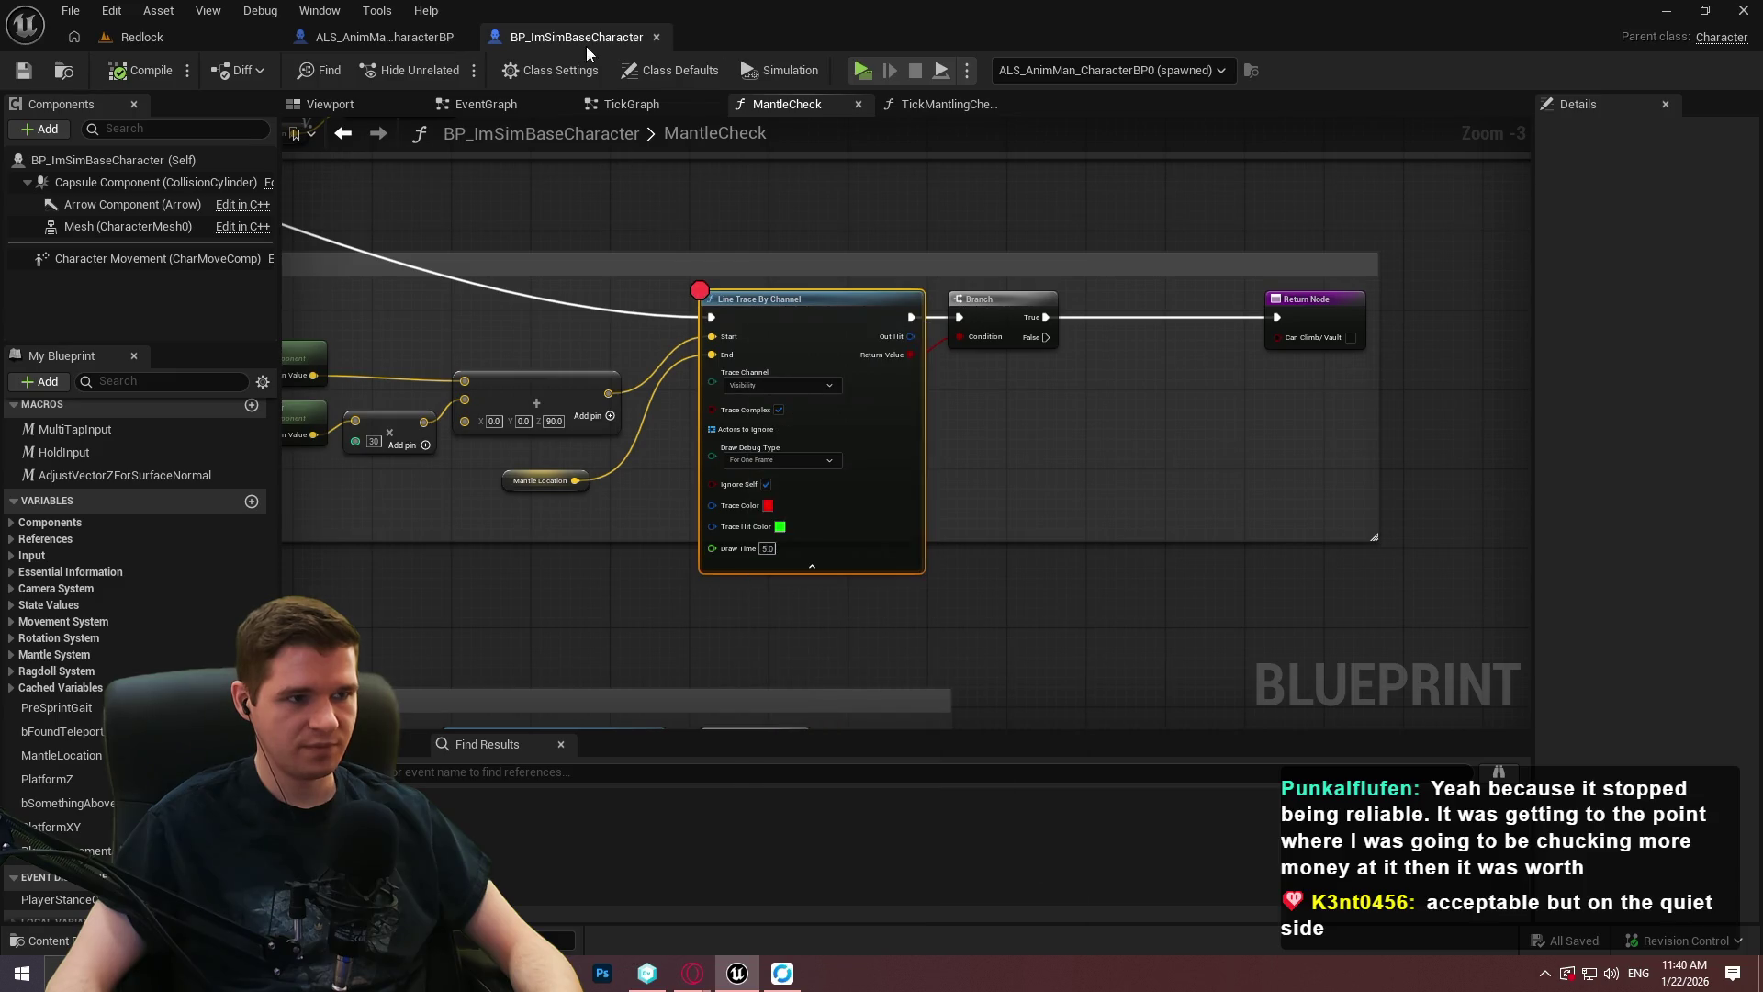
pyautogui.click(878, 66)
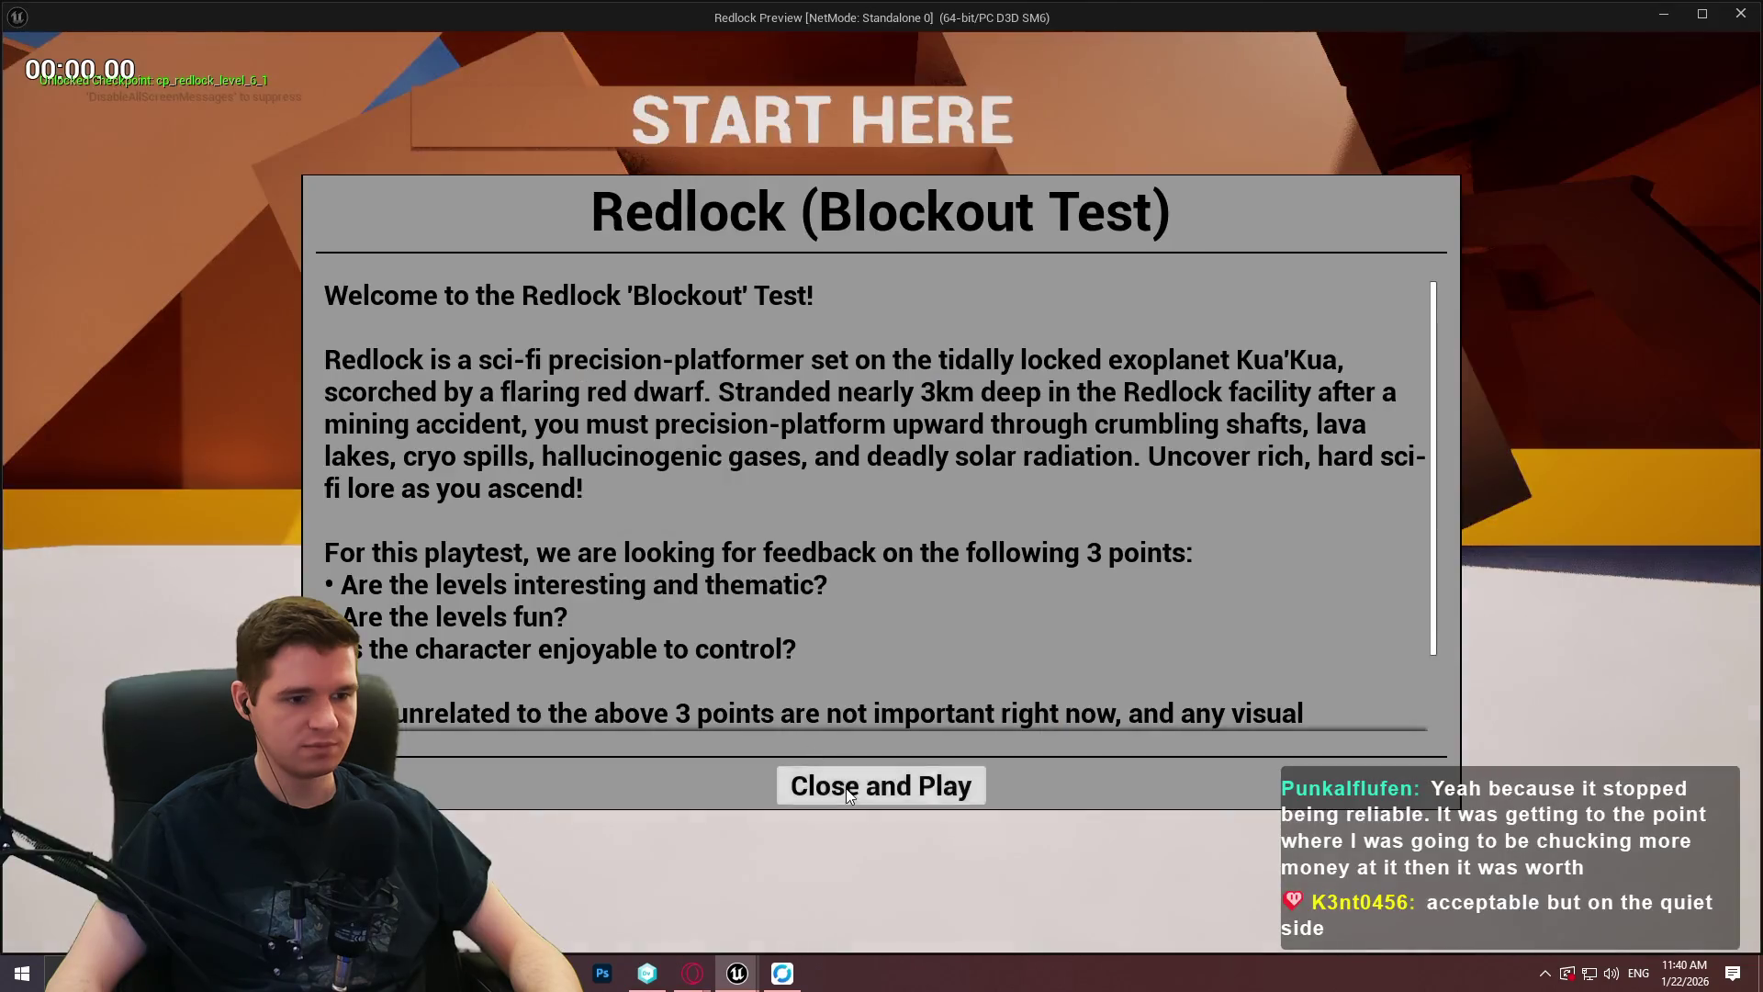
# Dismiss the Redlock welcome dialog and play until execution halts at the Line Trace breakpoint.
pyautogui.click(846, 788)
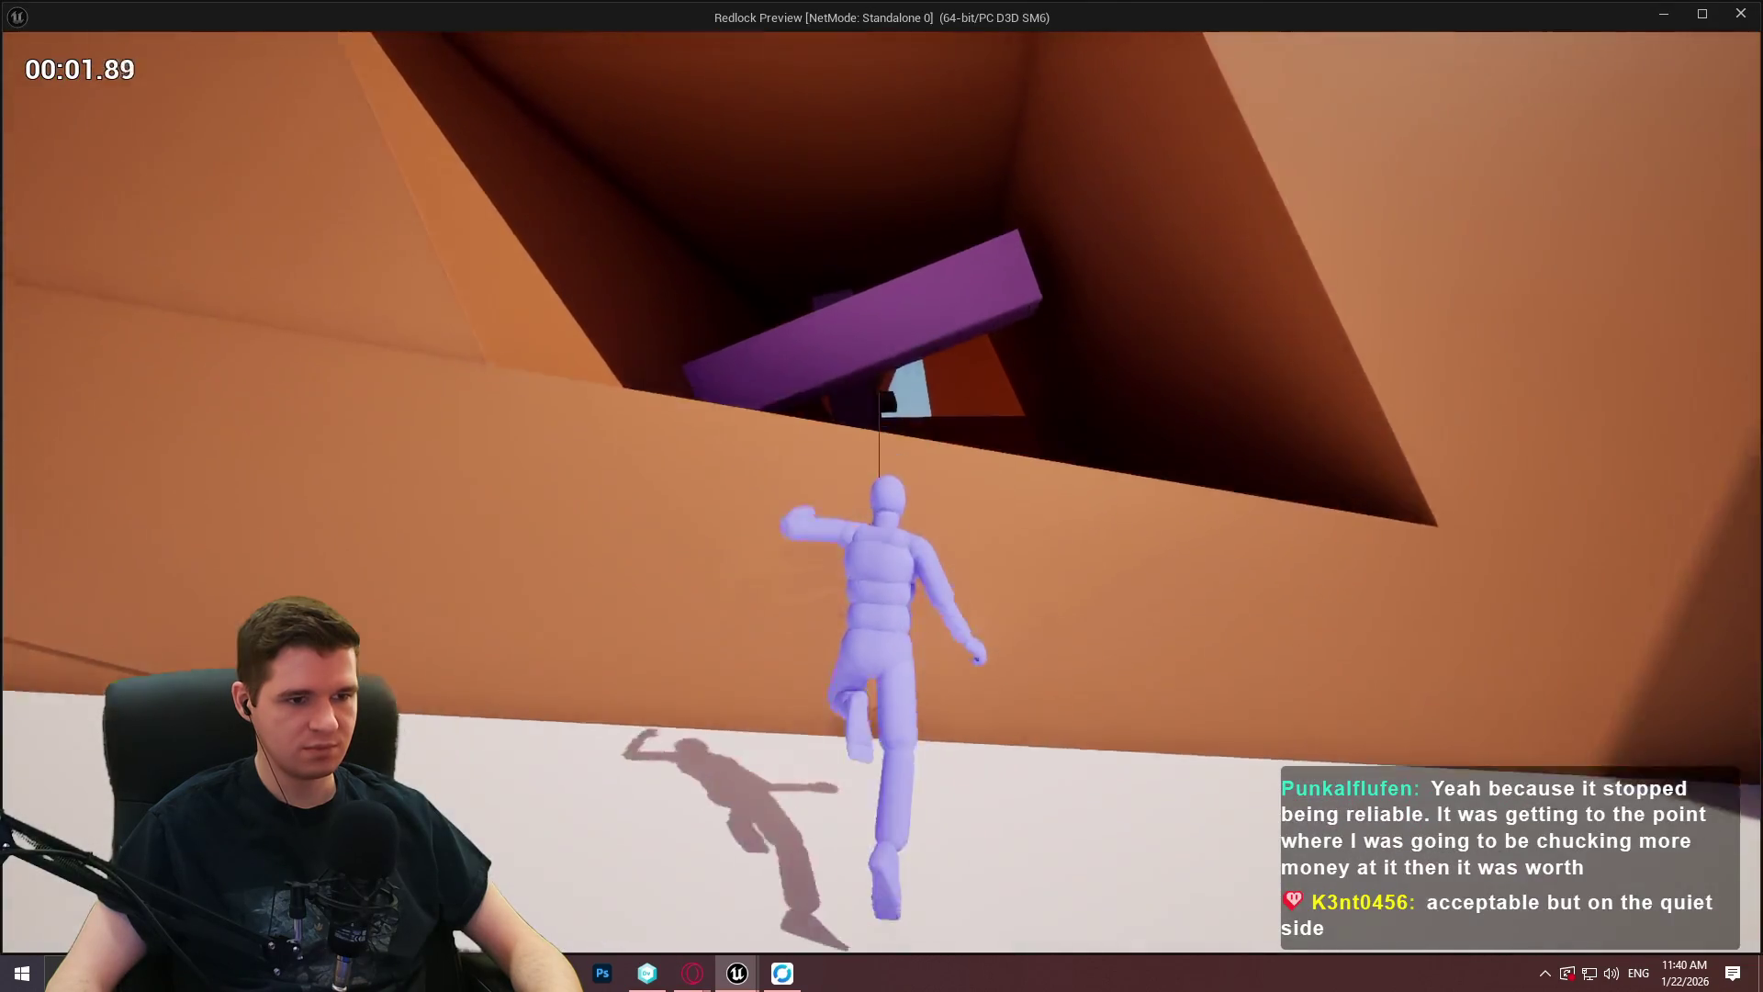
pyautogui.moveTo(701, 384)
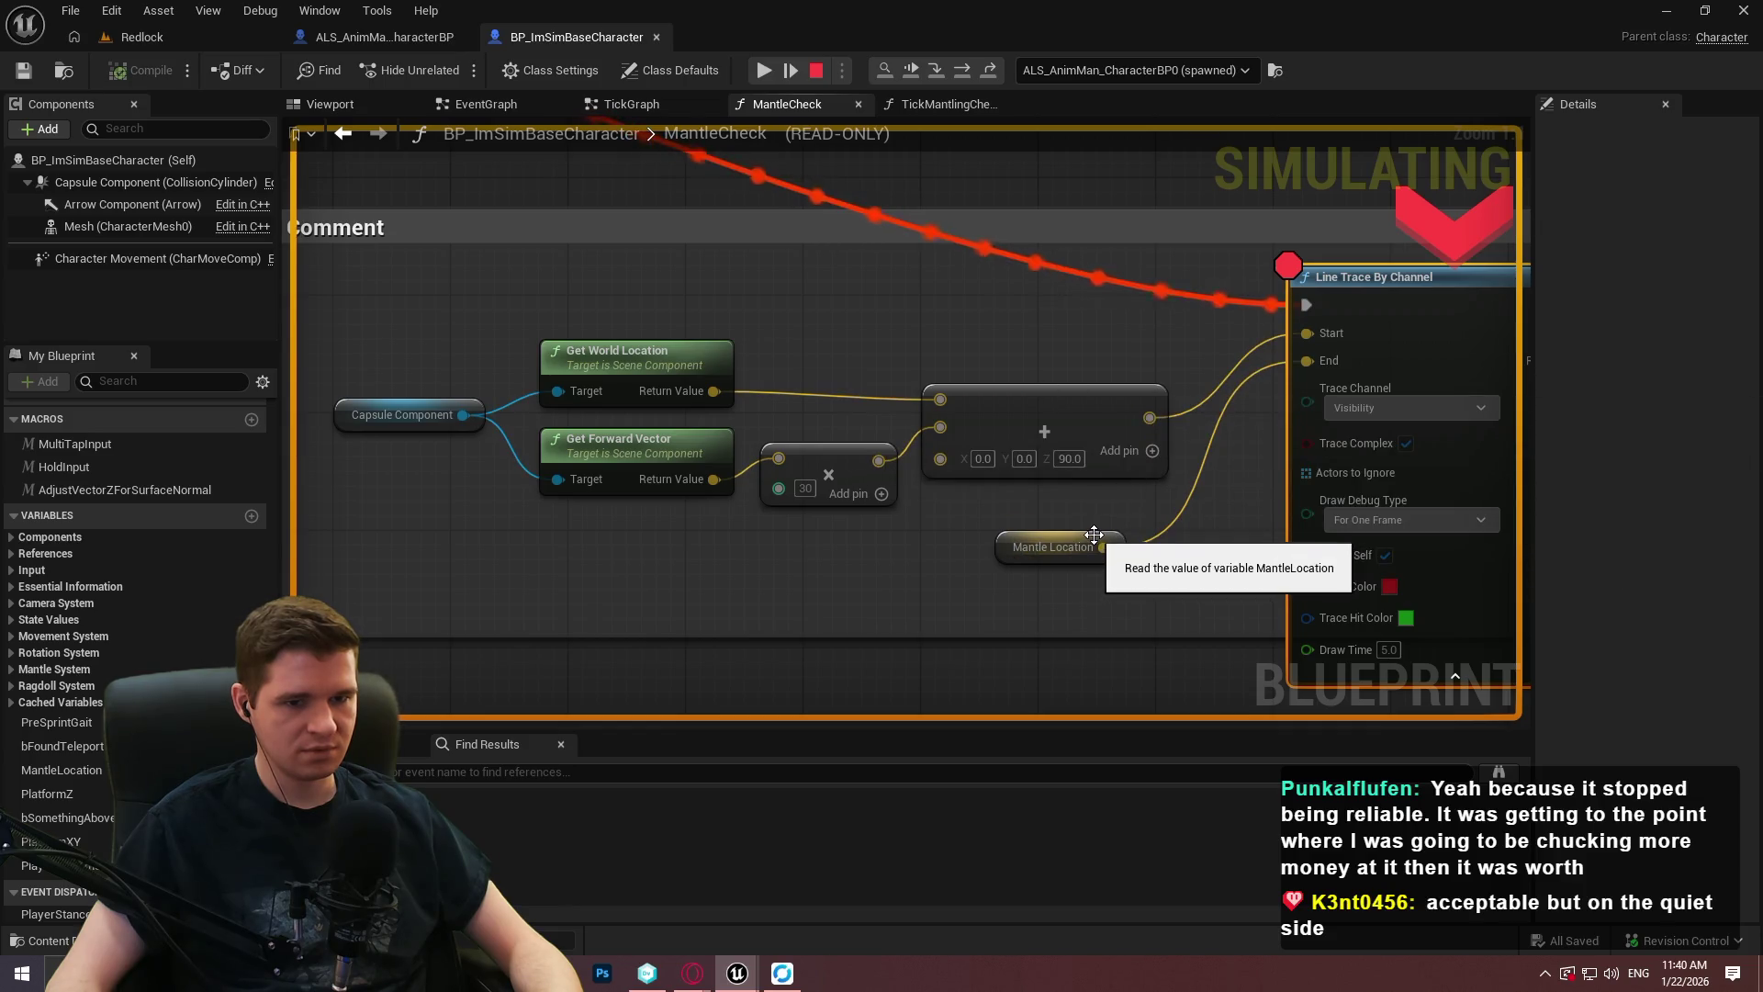
pyautogui.moveTo(1148, 426)
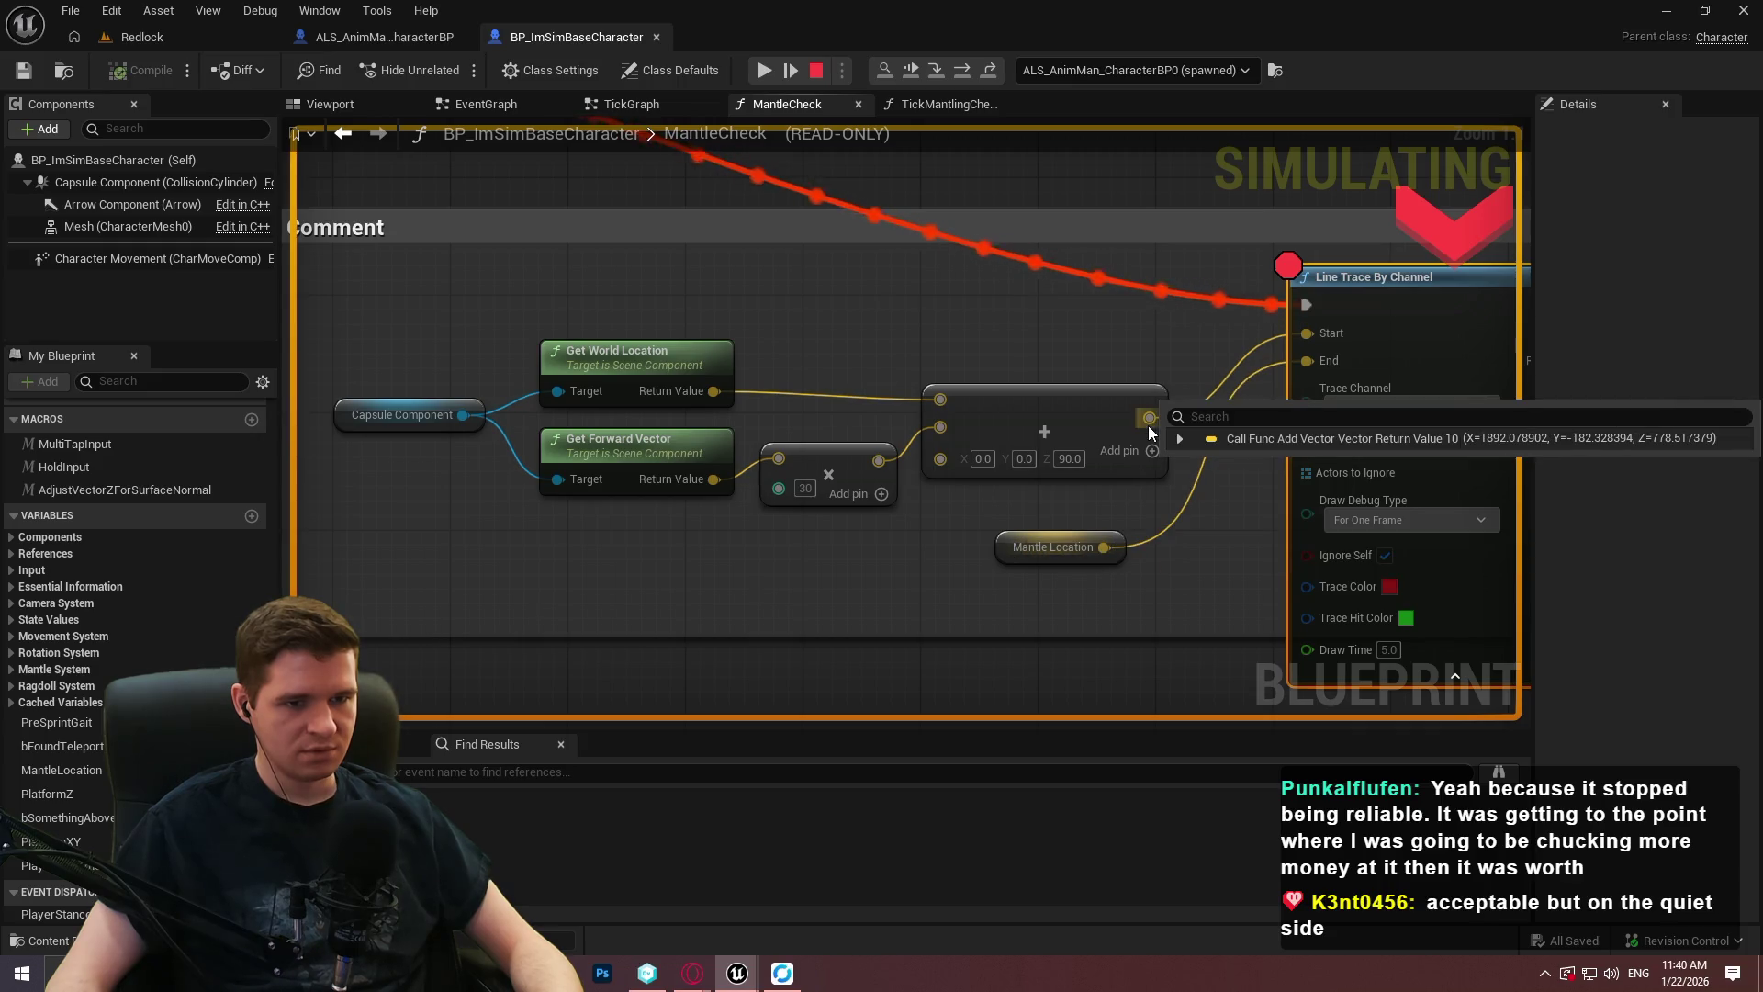
pyautogui.moveTo(1067, 553)
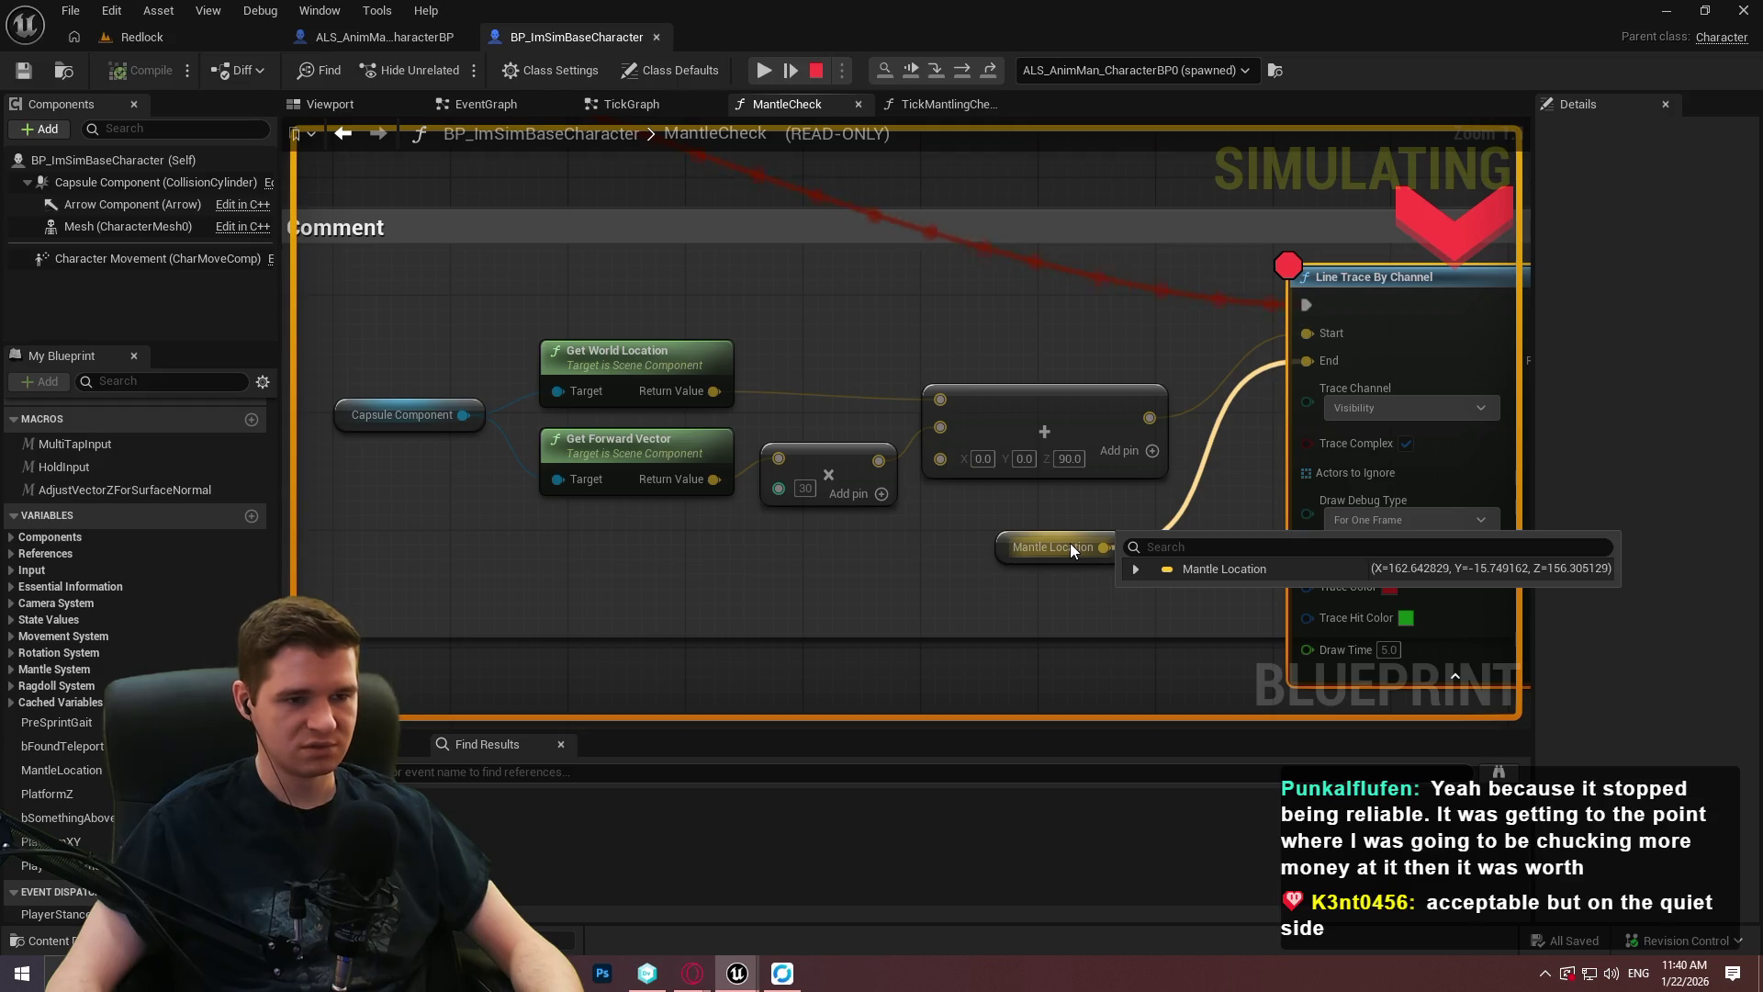
pyautogui.scroll(-3, 1139, 364)
pyautogui.moveTo(1188, 329); pyautogui.dragTo(891, 653)
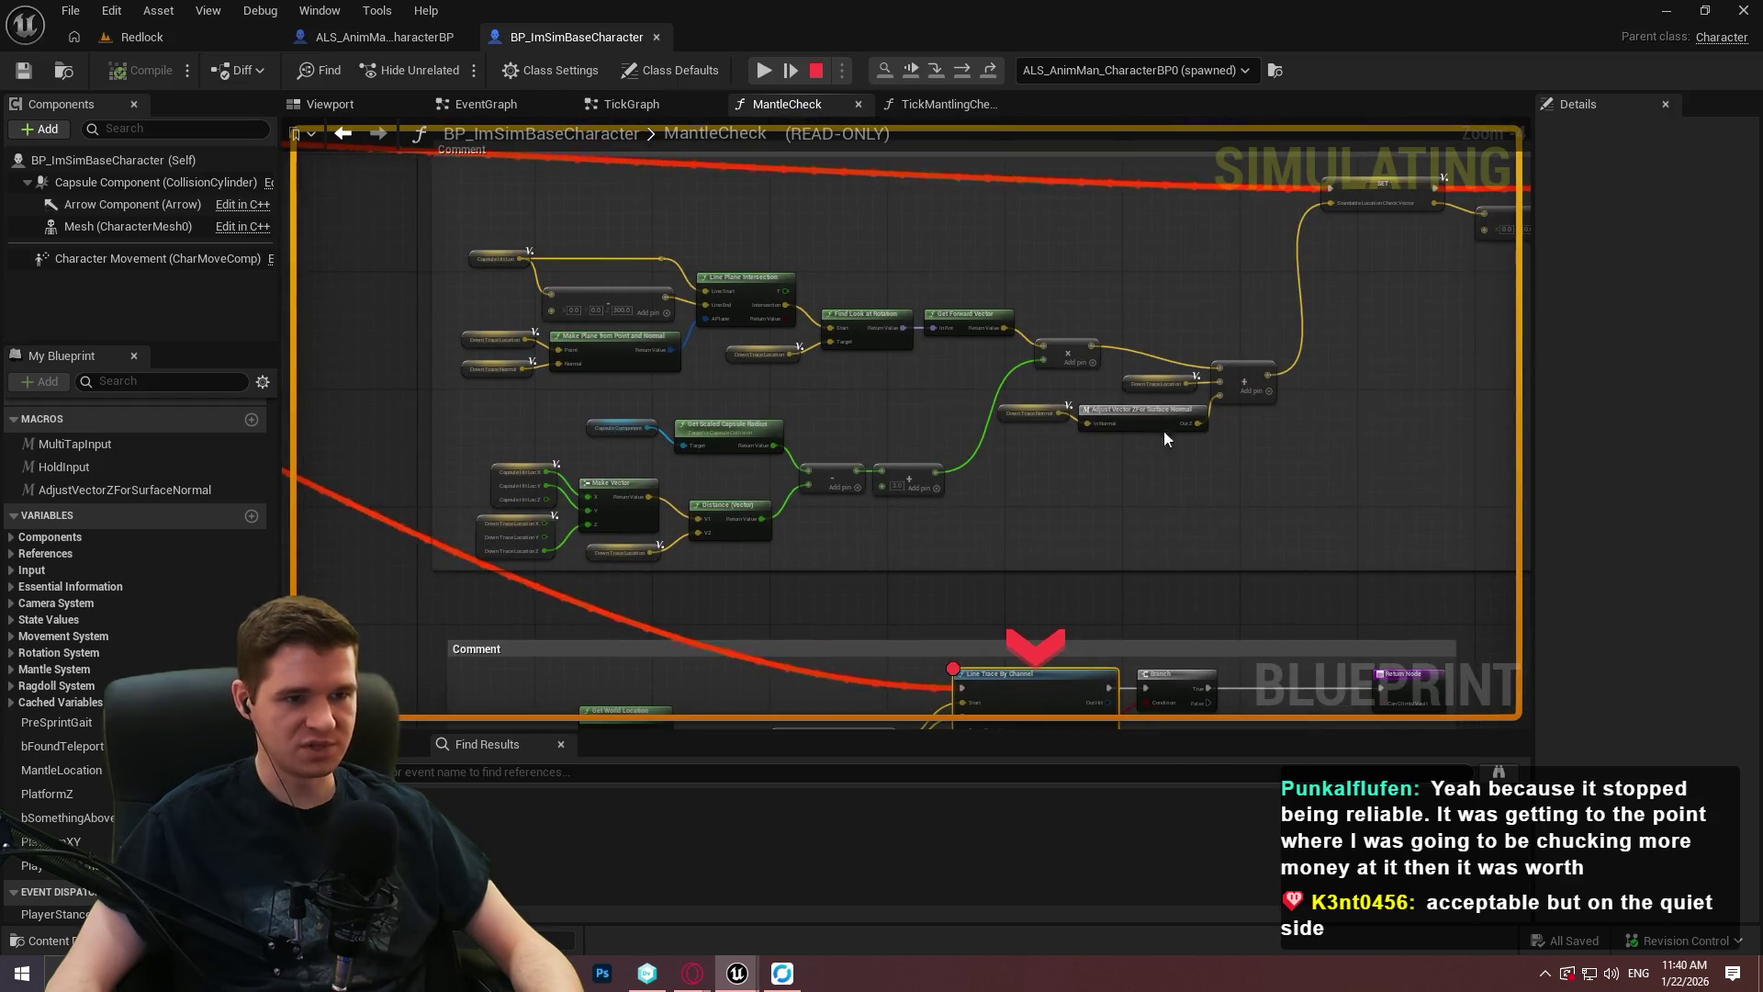
pyautogui.scroll(2, 657, 520)
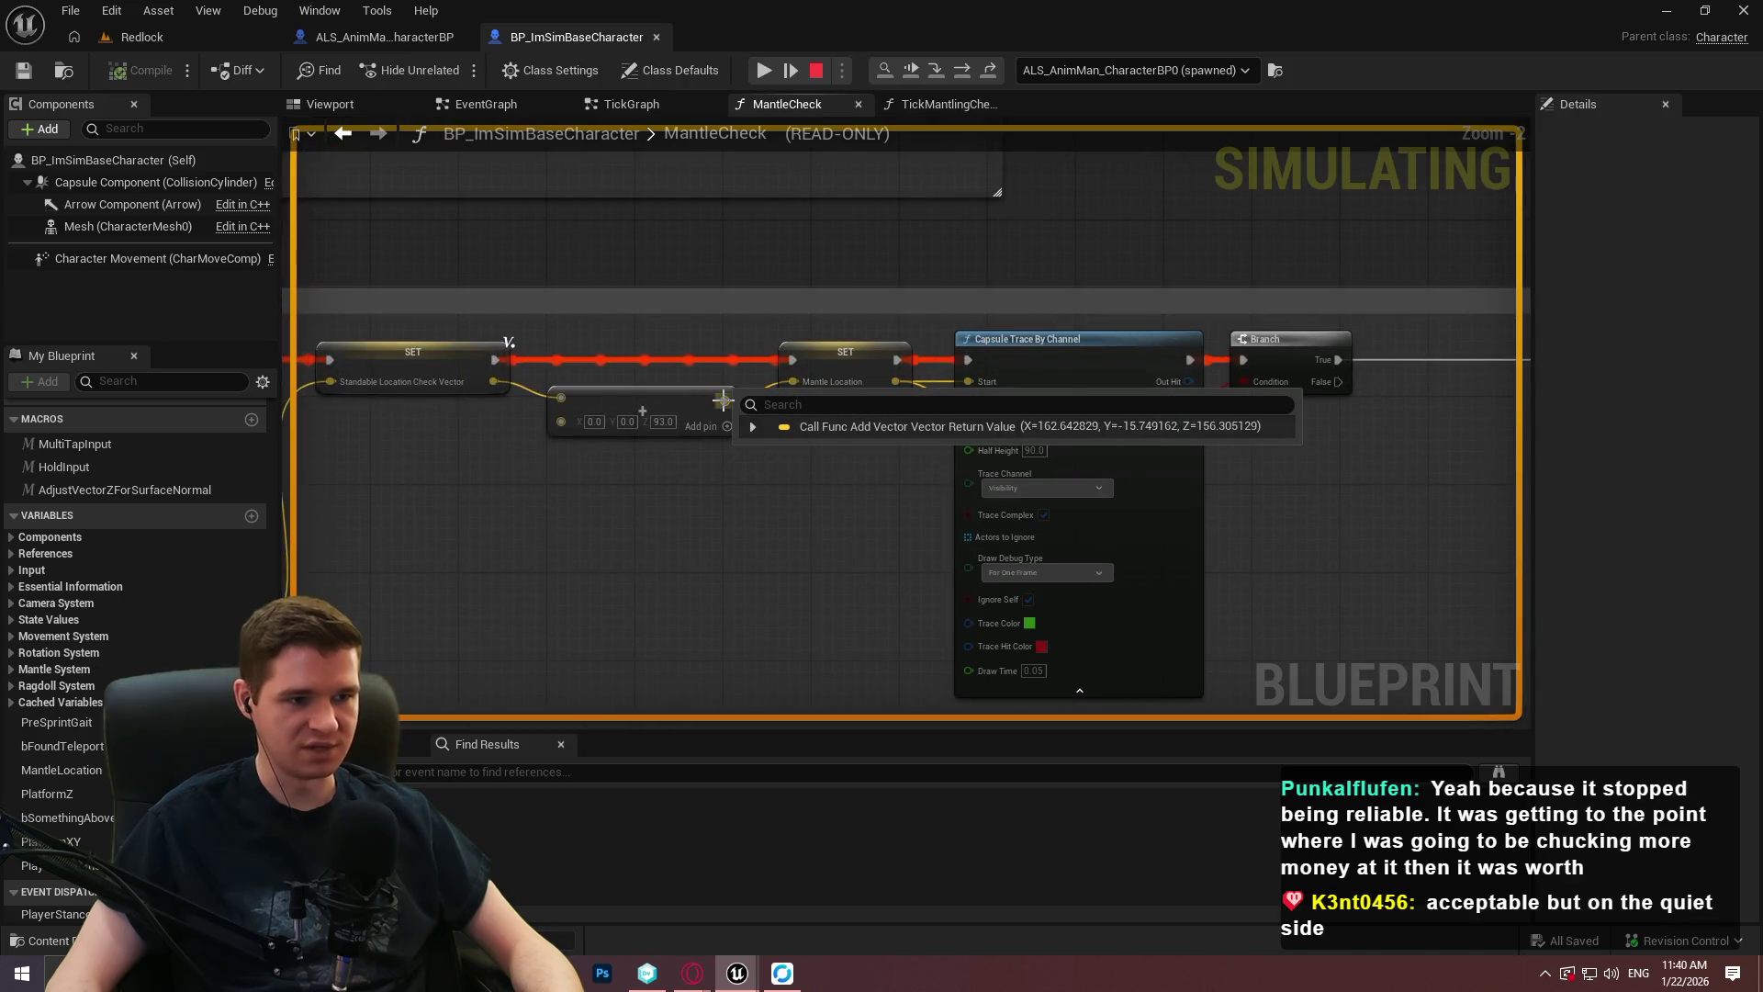
pyautogui.moveTo(721, 400)
pyautogui.mouseDown()
pyautogui.moveTo(886, 414)
pyautogui.moveTo(1295, 295)
pyautogui.moveTo(1453, 278)
pyautogui.mouseUp()
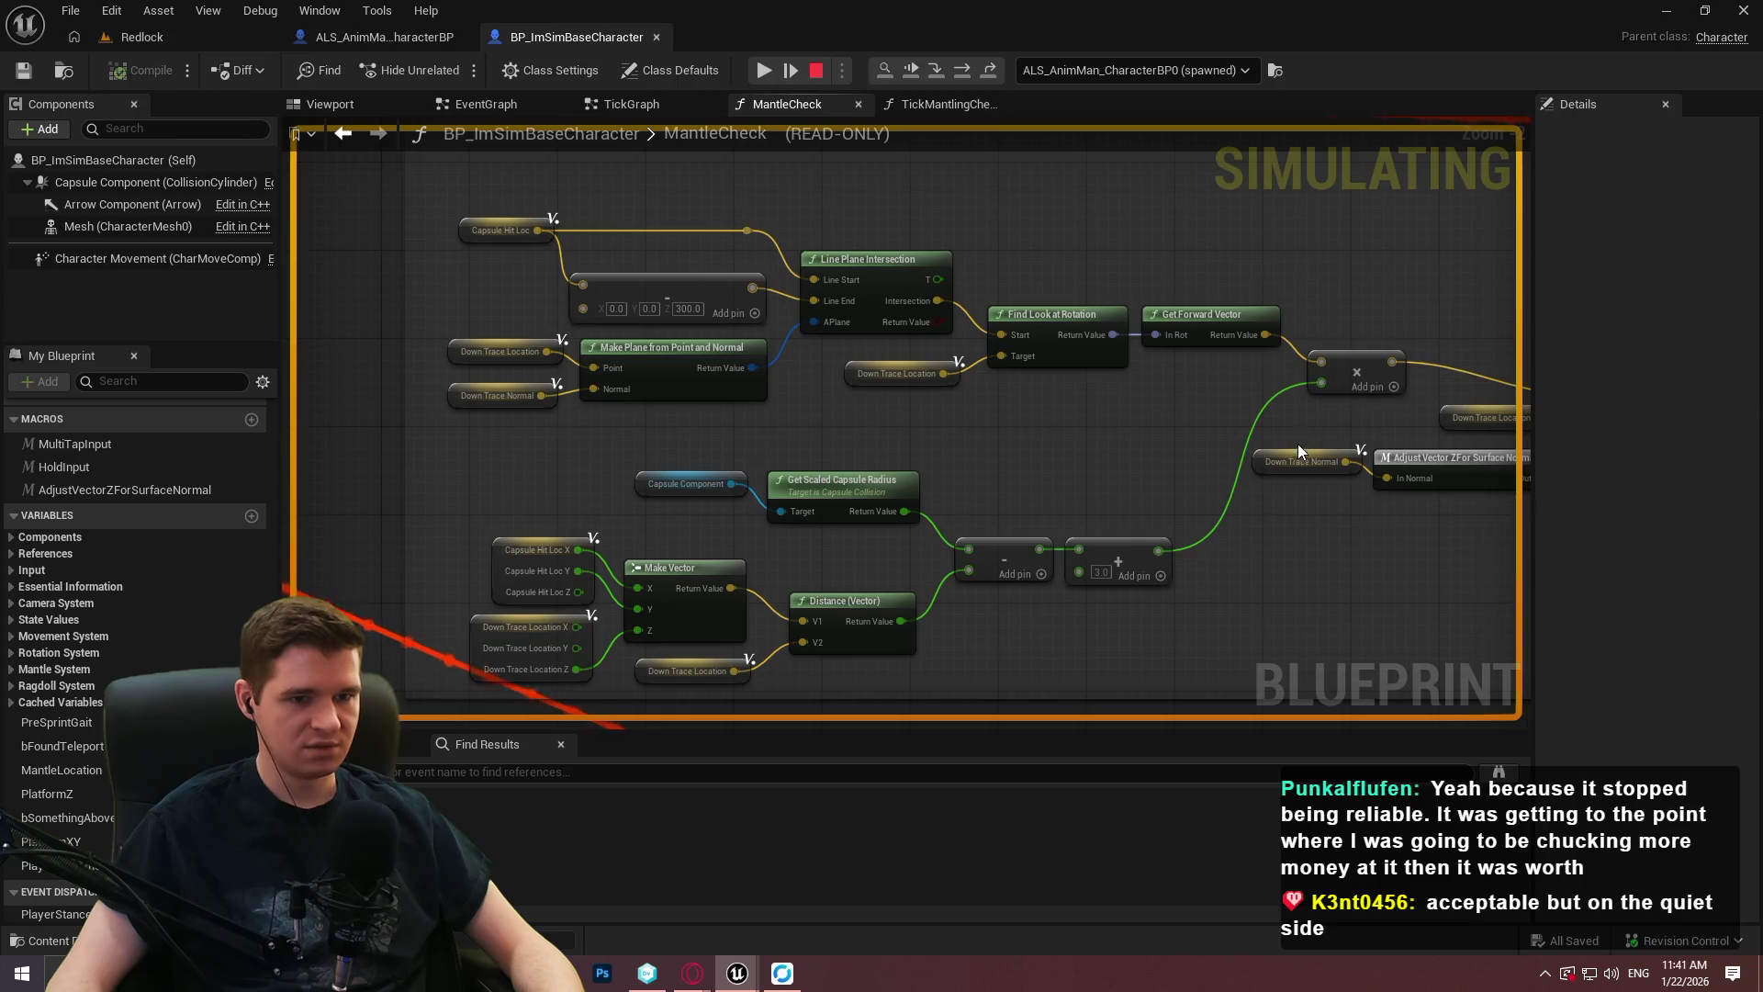
pyautogui.moveTo(1299, 461); pyautogui.dragTo(845, 461)
pyautogui.moveTo(1200, 409)
pyautogui.scroll(-5, 1200, 386)
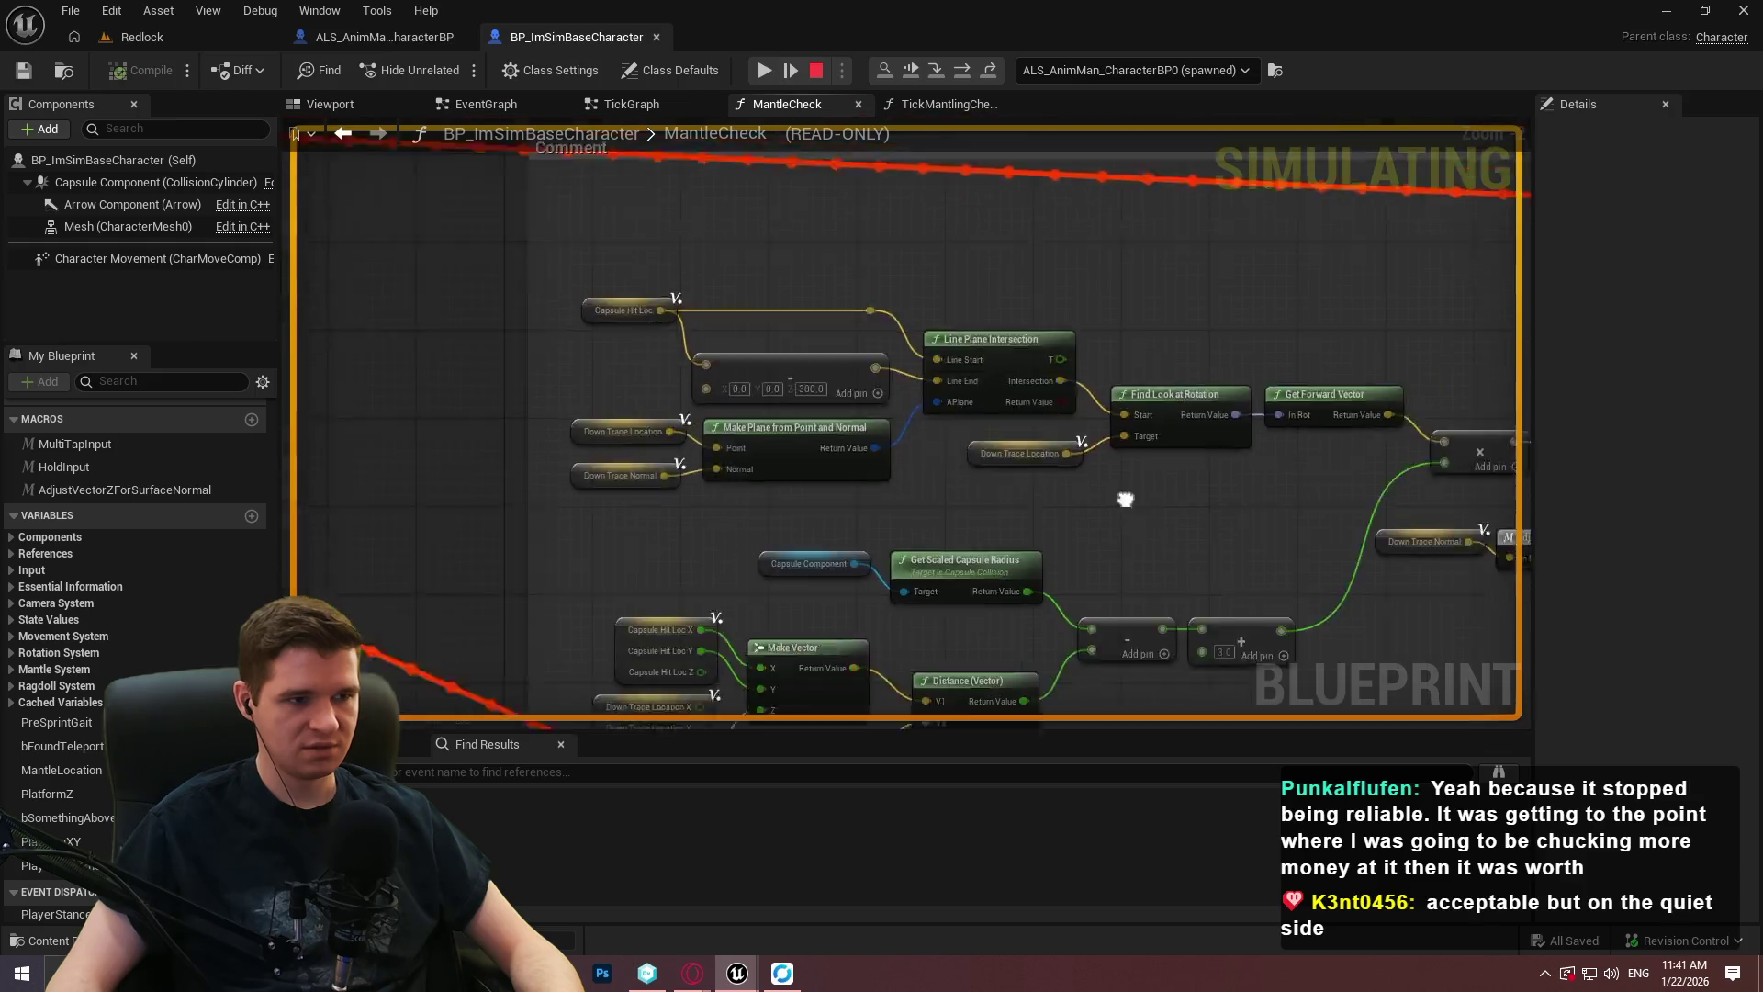
pyautogui.scroll(5, 821, 551)
pyautogui.scroll(1, 832, 529)
pyautogui.moveTo(957, 514)
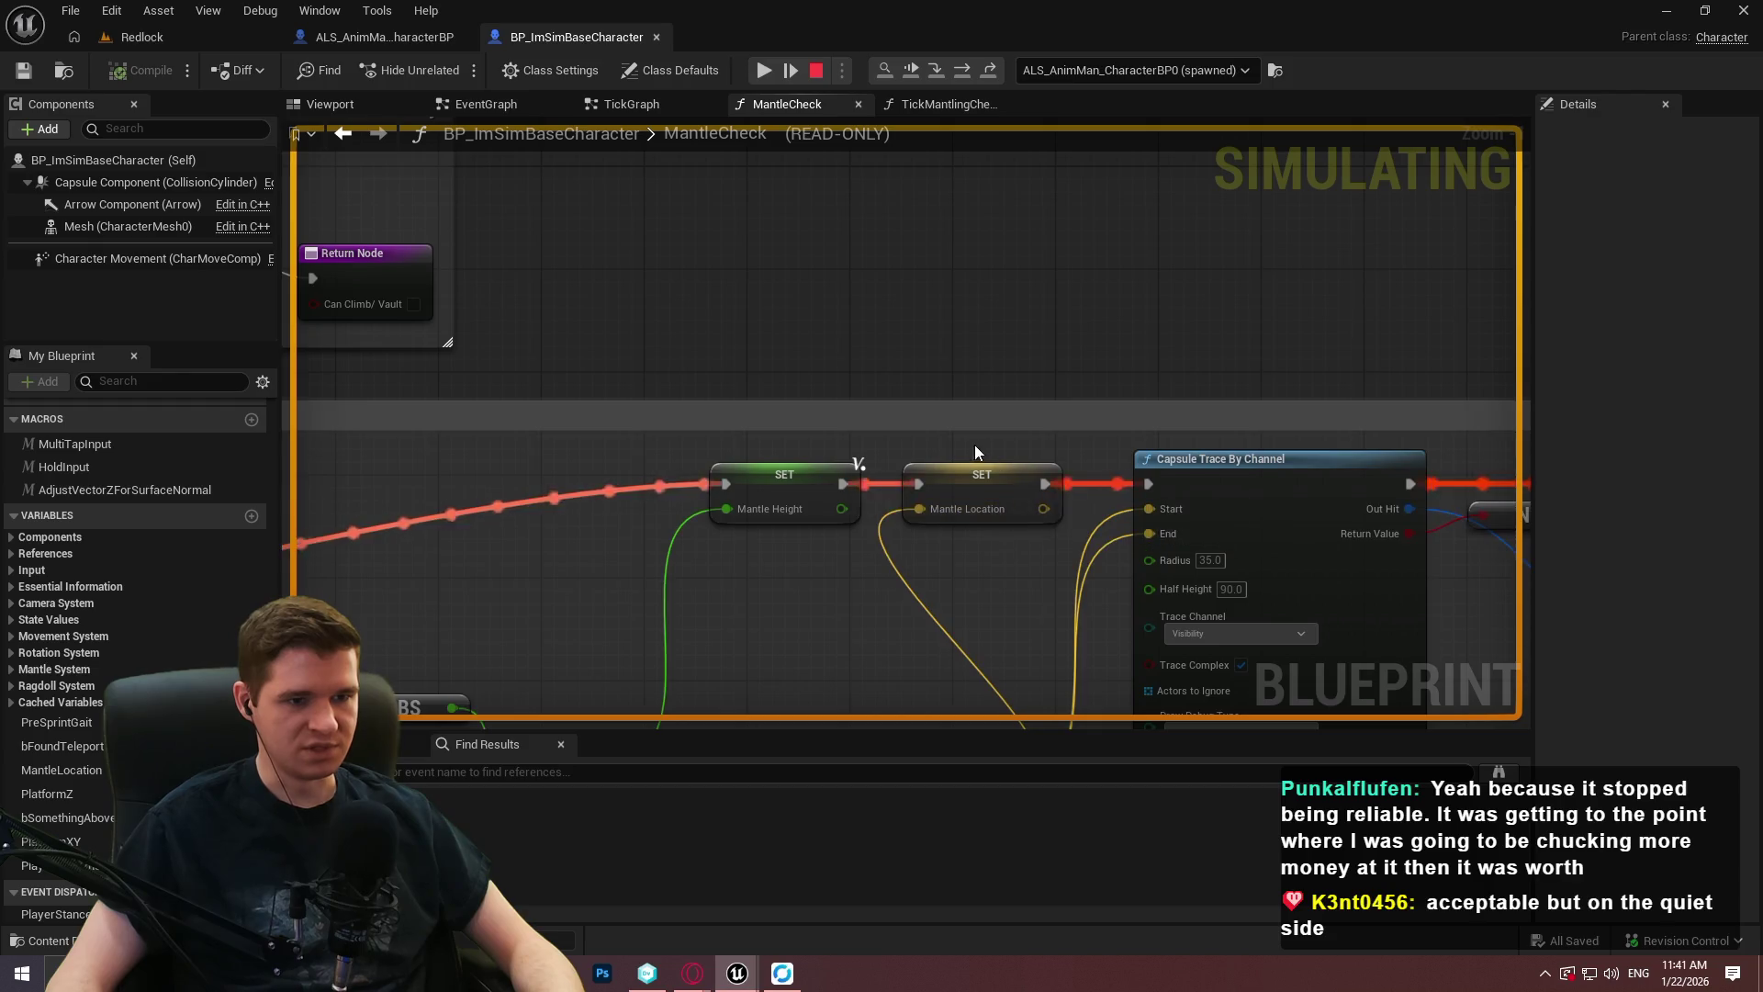
pyautogui.scroll(-3, 995, 548)
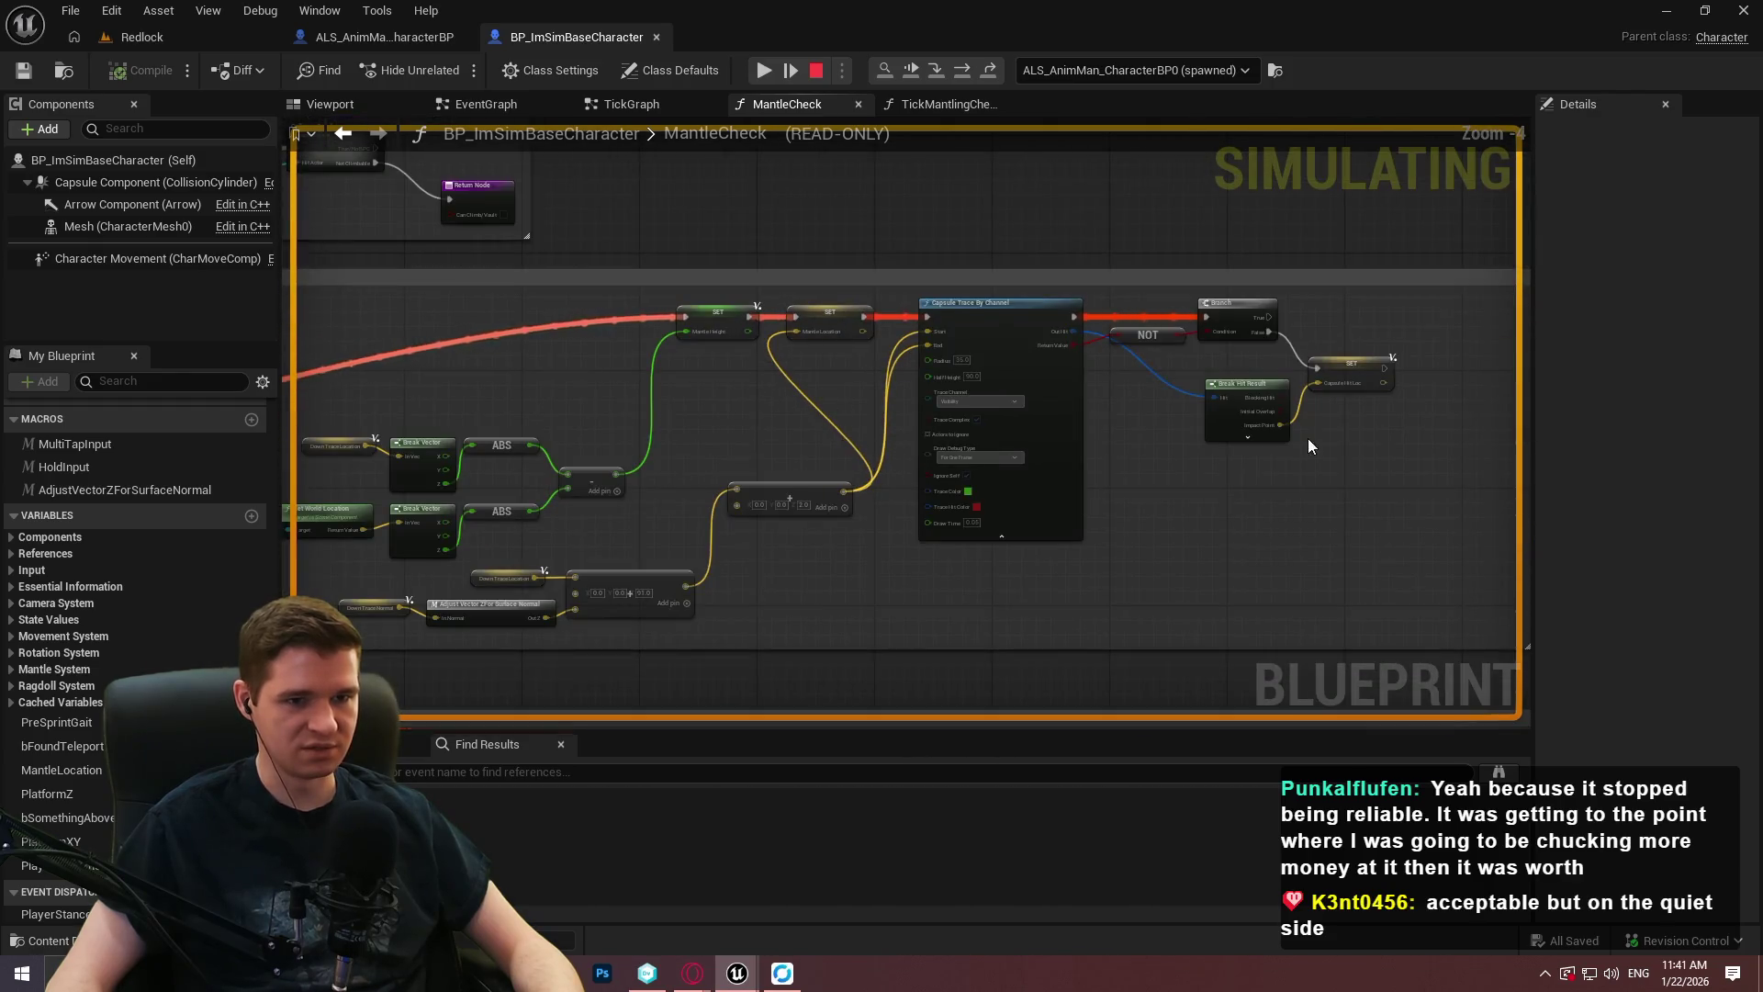
pyautogui.scroll(1, 1308, 438)
pyautogui.scroll(-2, 1267, 288)
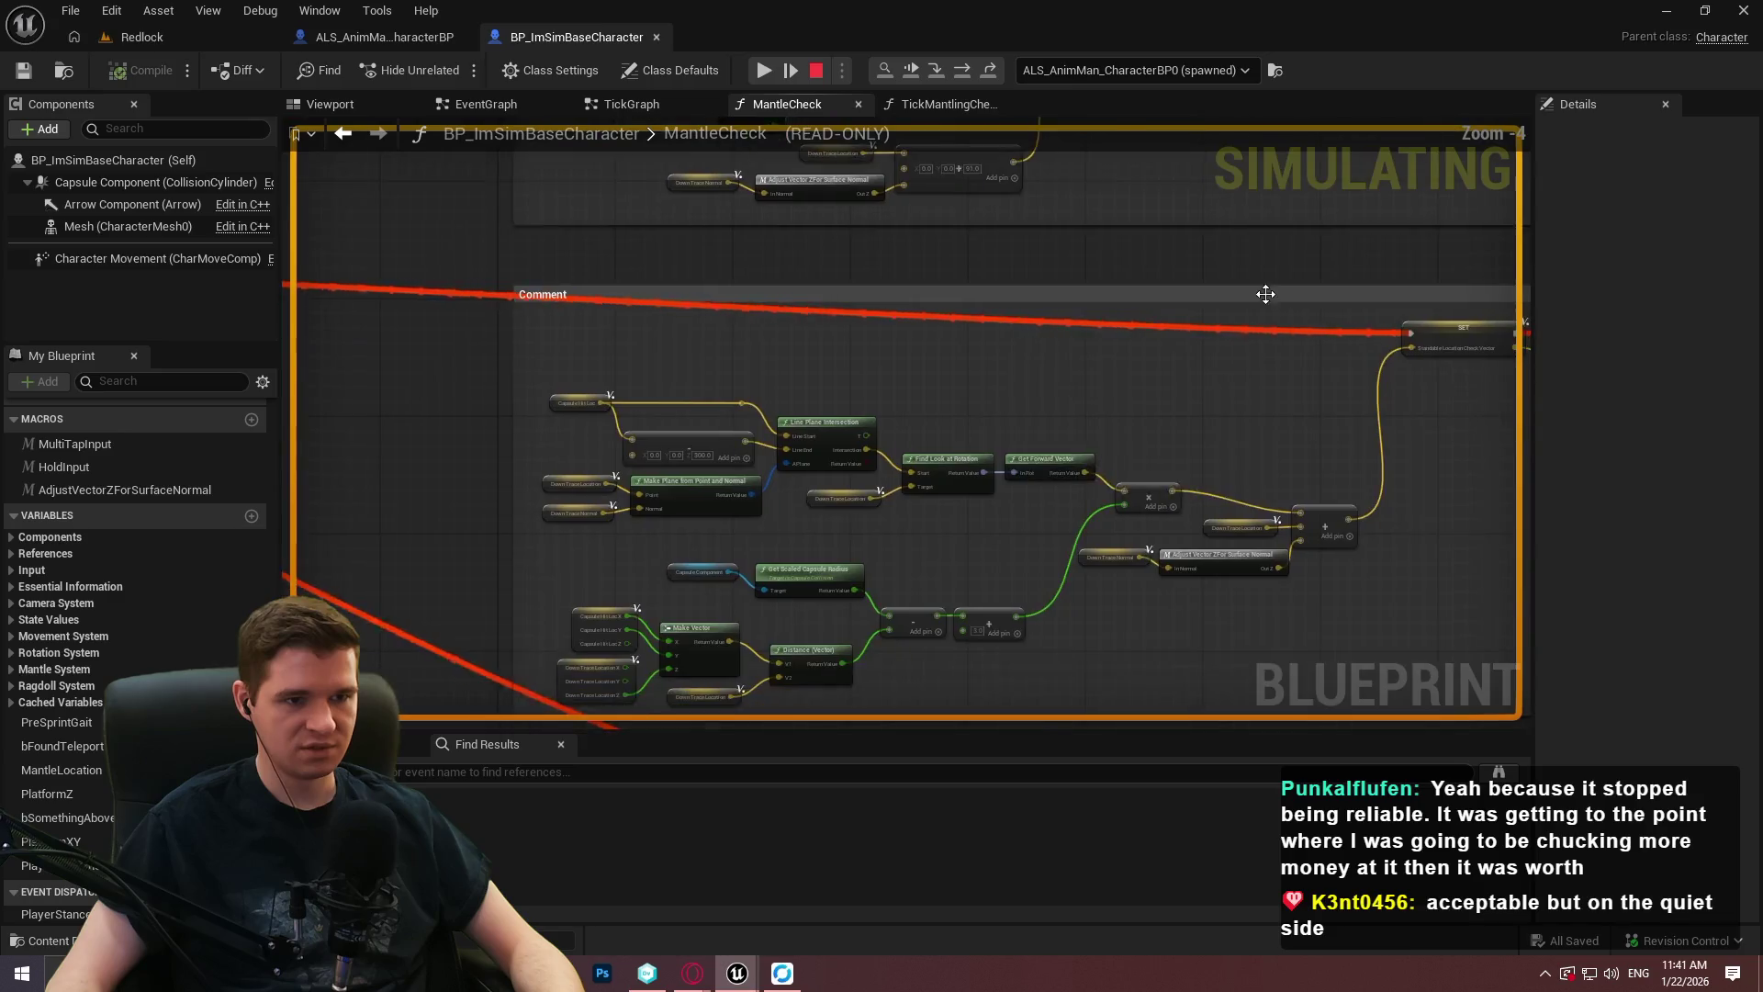
pyautogui.scroll(2, 913, 535)
pyautogui.moveTo(857, 531); pyautogui.dragTo(1319, 390)
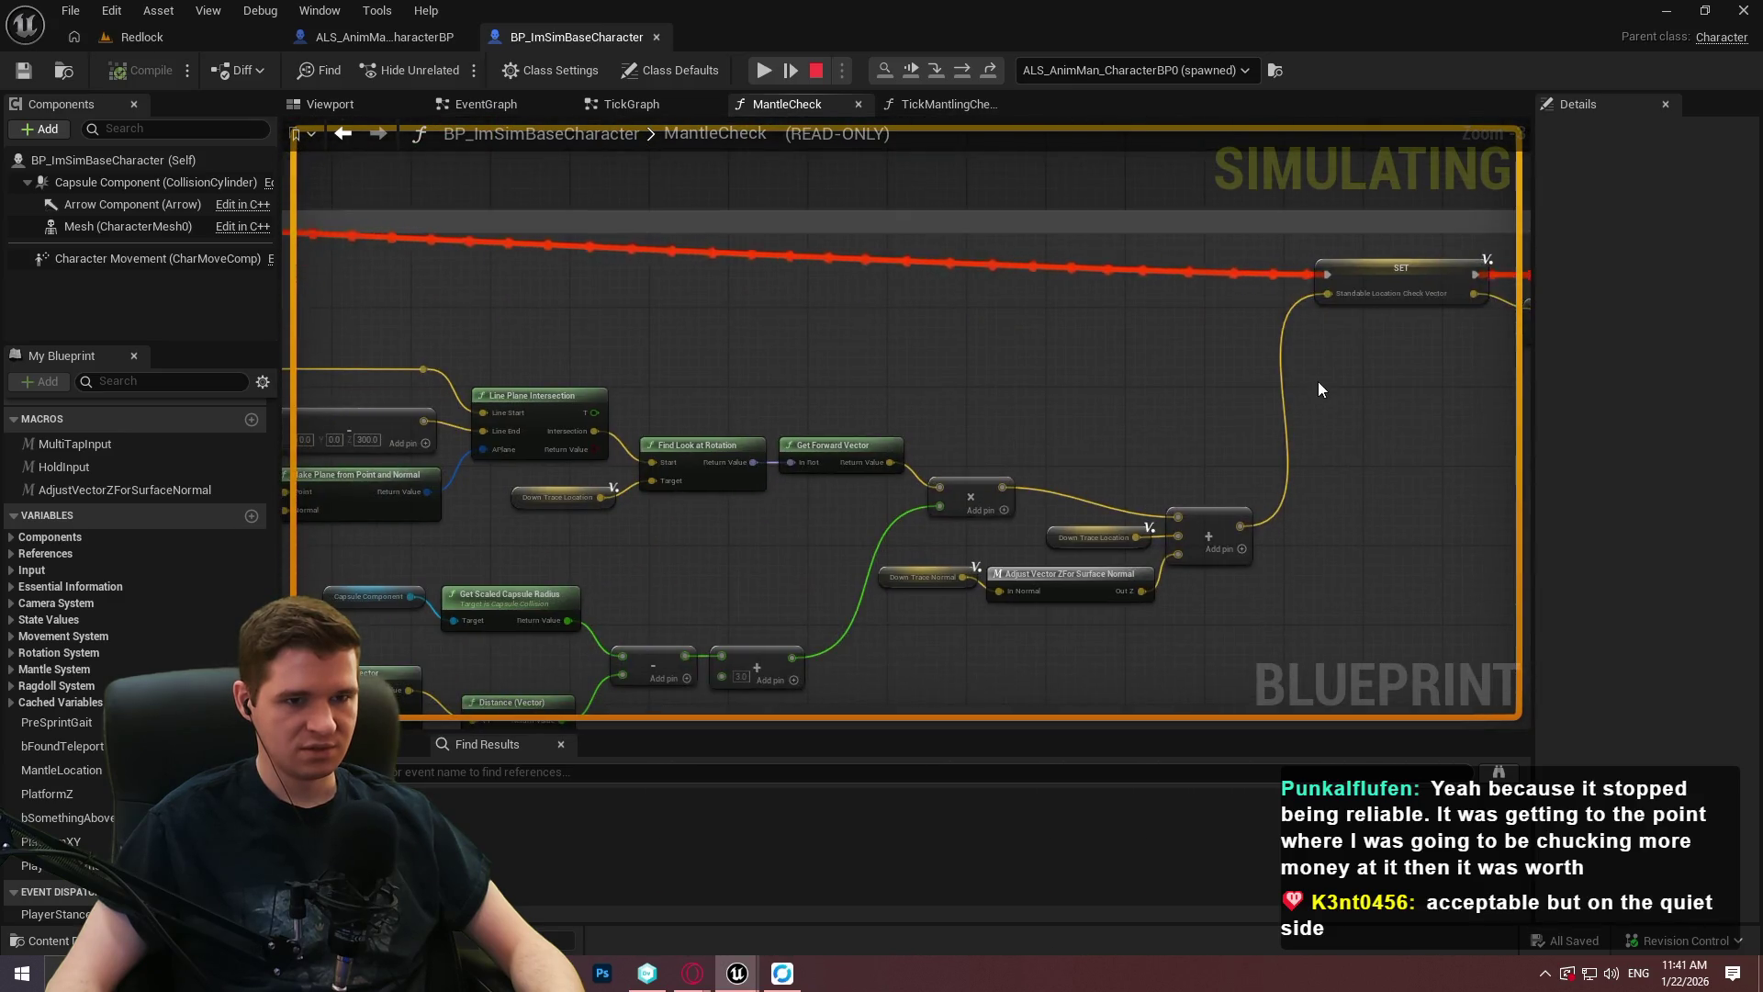
pyautogui.scroll(2, 1142, 362)
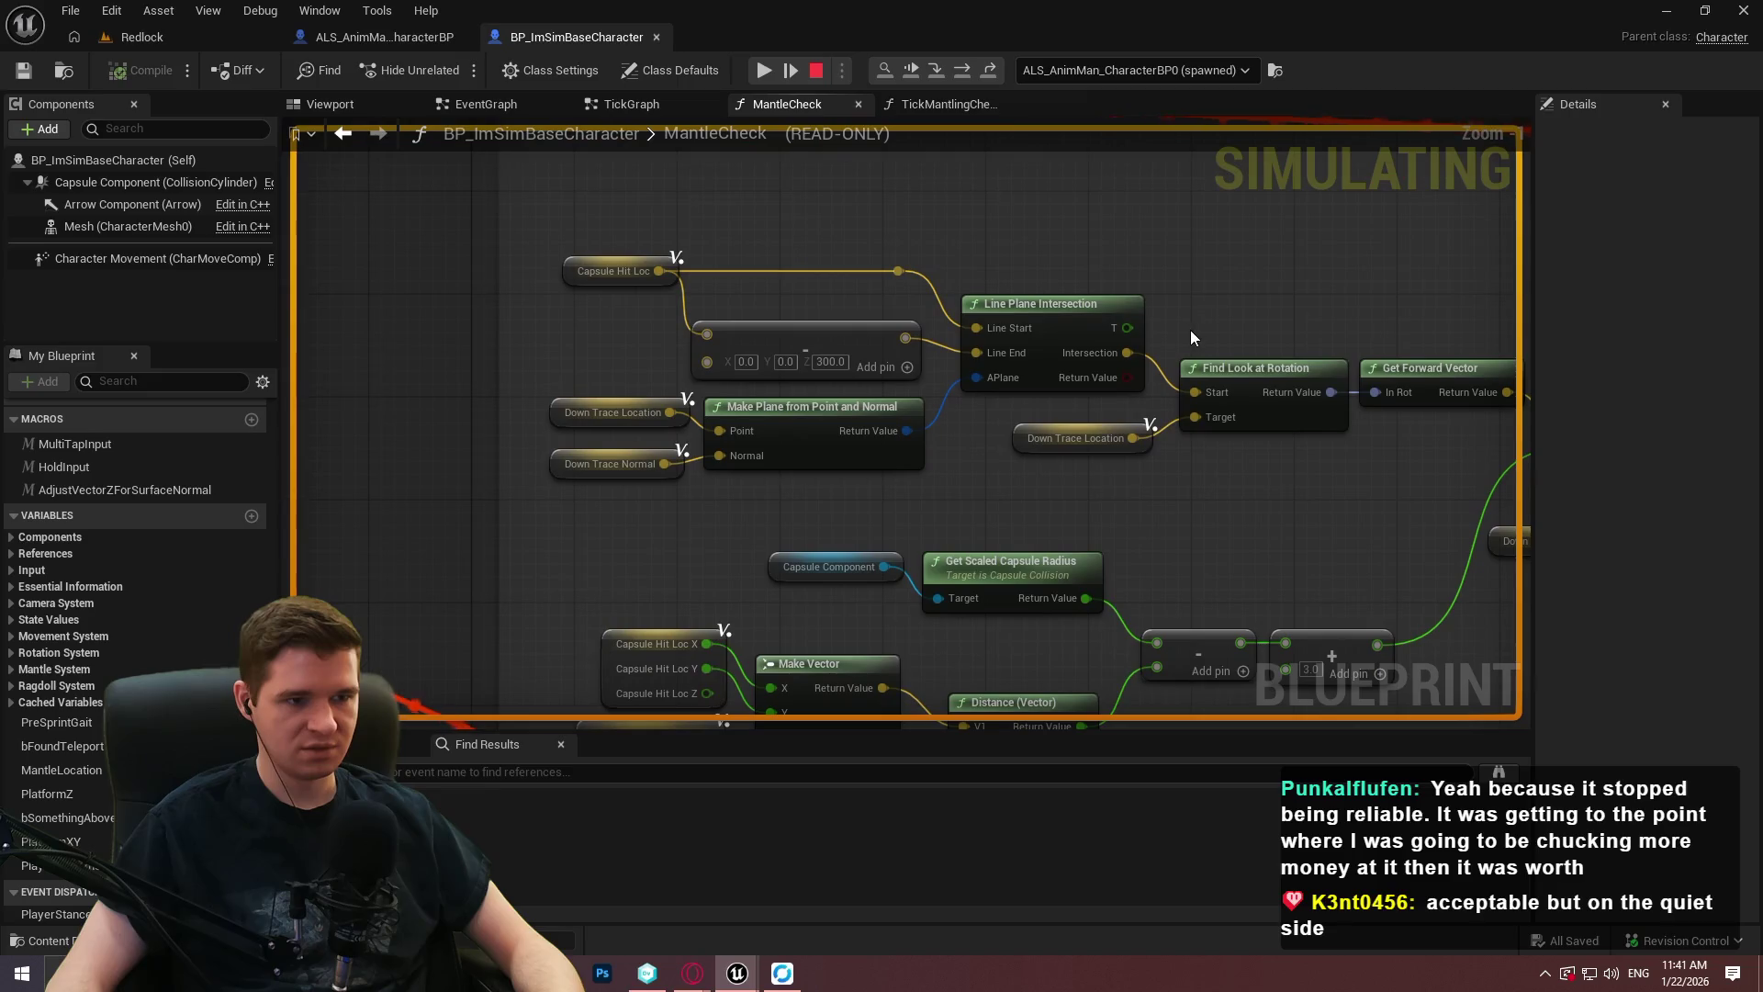
pyautogui.moveTo(1207, 330)
pyautogui.mouseDown()
pyautogui.moveTo(1053, 256)
pyautogui.moveTo(830, 276)
pyautogui.moveTo(995, 154)
pyautogui.mouseUp()
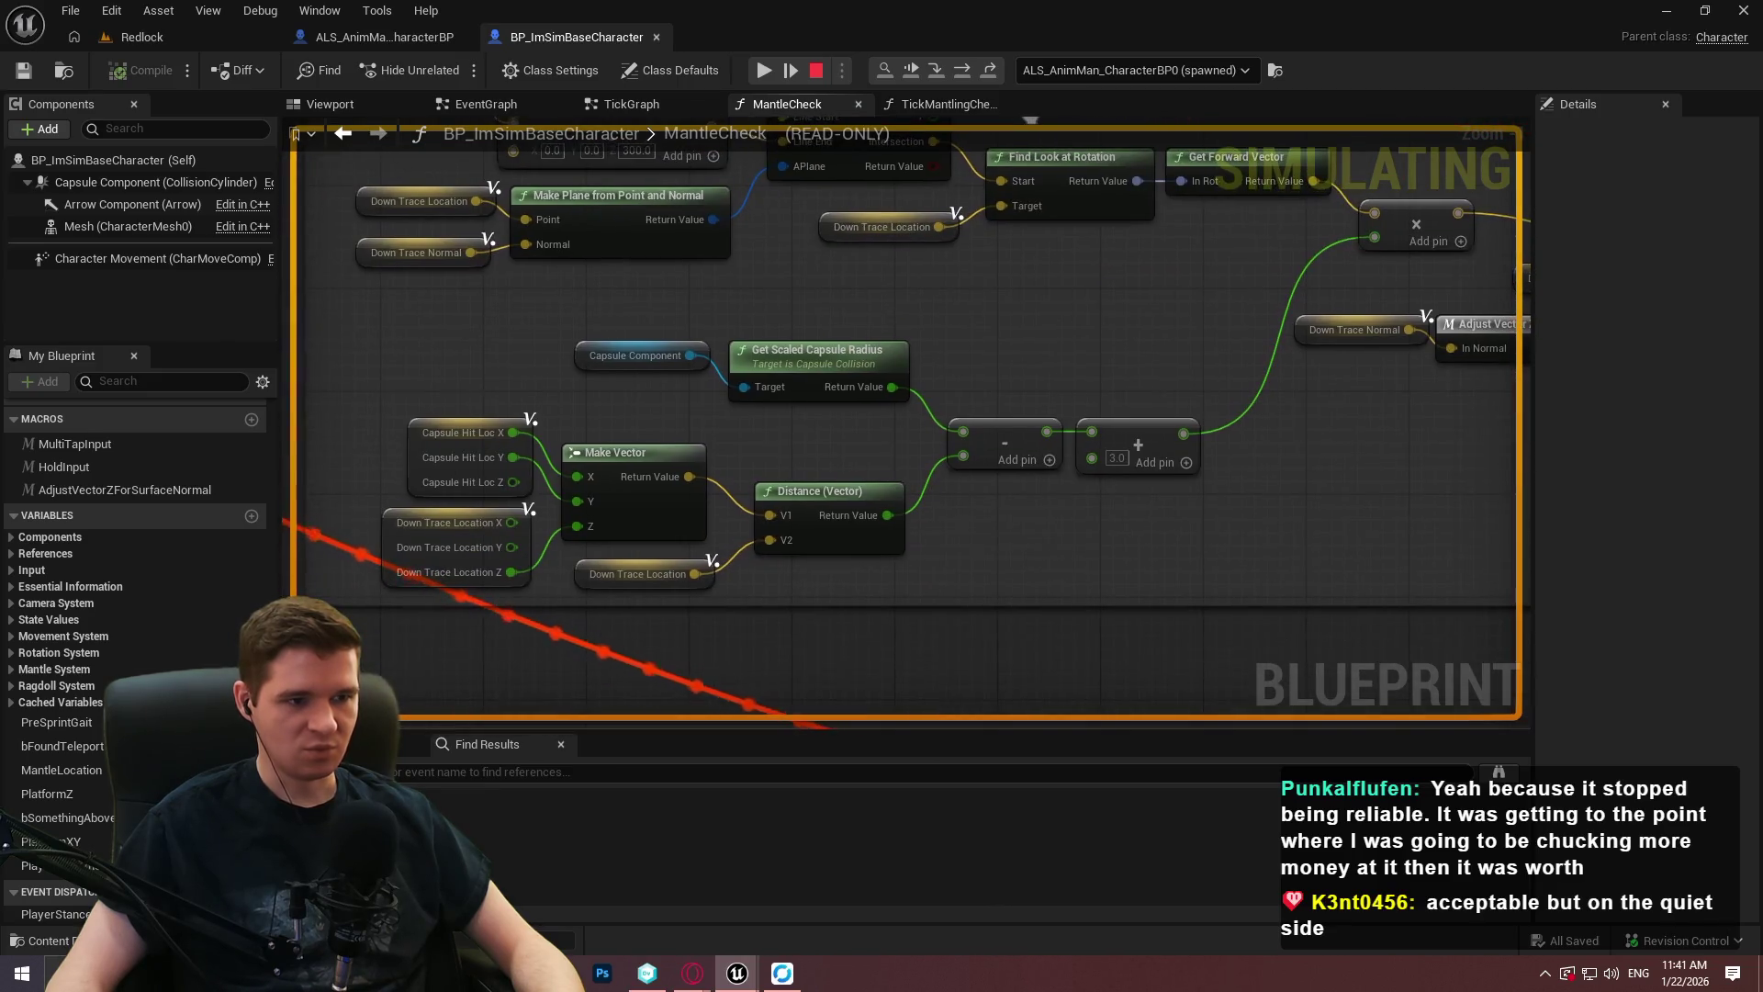
pyautogui.moveTo(1049, 283)
pyautogui.mouseDown()
pyautogui.moveTo(846, 355)
pyautogui.moveTo(1028, 406)
pyautogui.mouseUp()
pyautogui.moveTo(1048, 374)
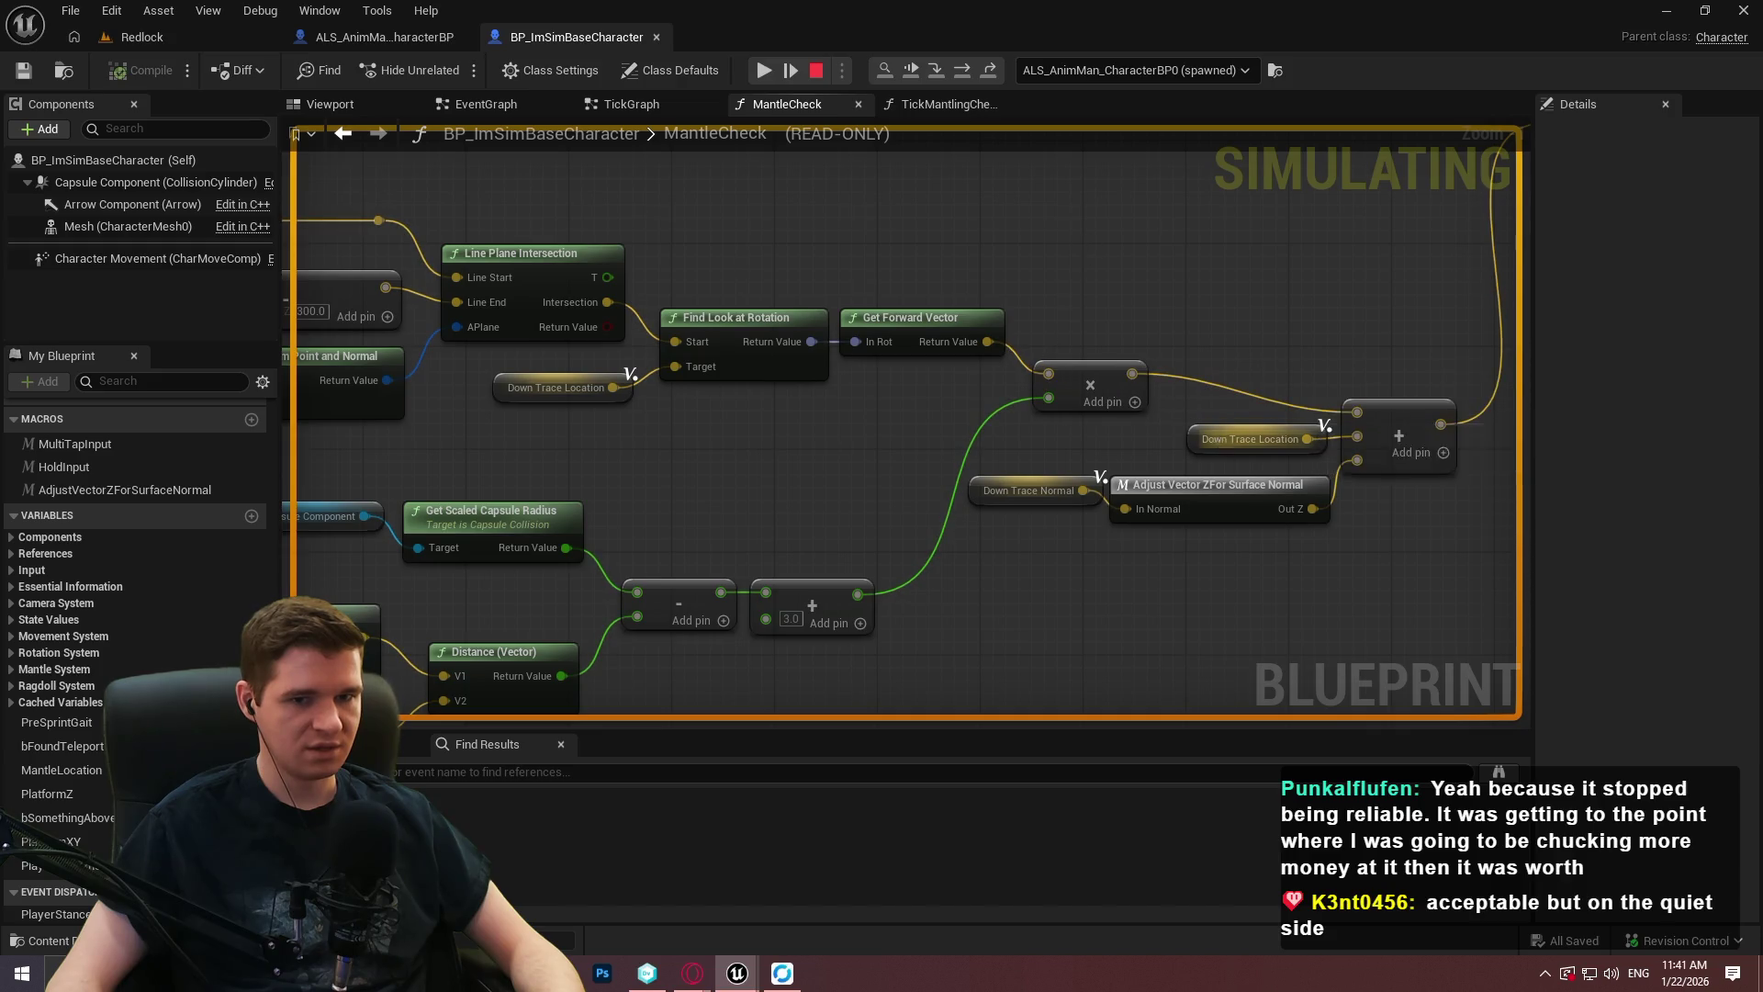
pyautogui.moveTo(1218, 437); pyautogui.dragTo(886, 428)
pyautogui.moveTo(994, 394)
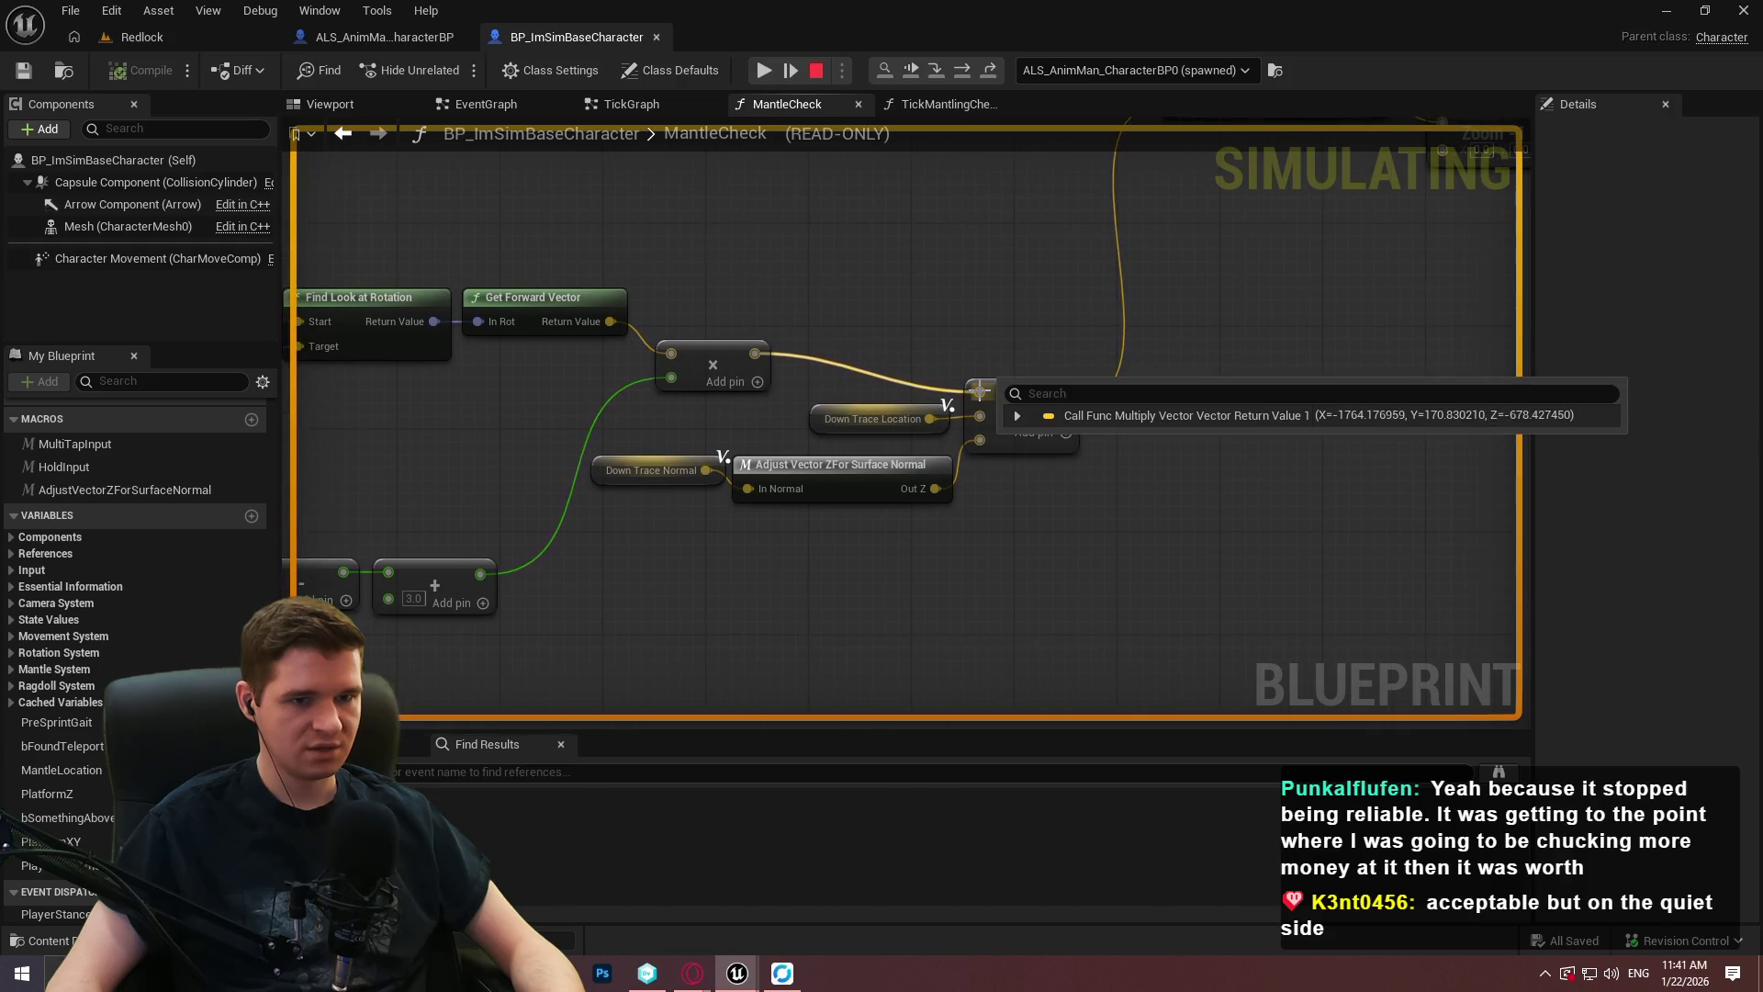
pyautogui.moveTo(755, 354)
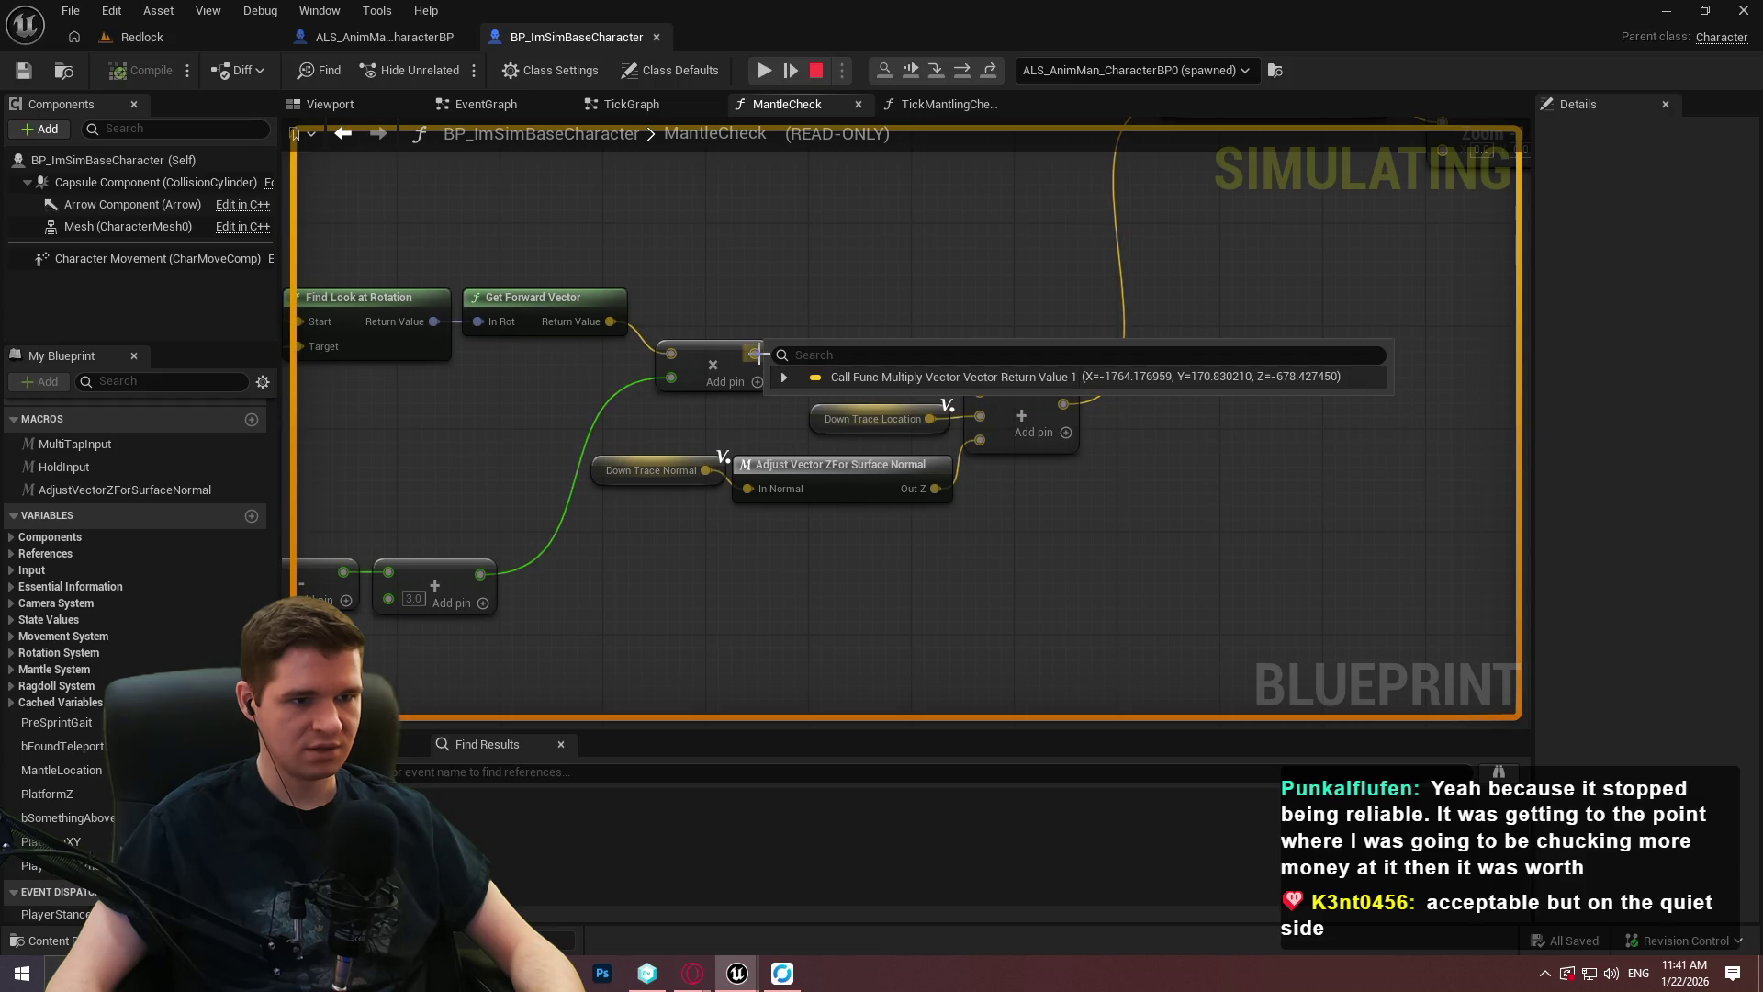
pyautogui.moveTo(404, 367); pyautogui.dragTo(957, 456)
pyautogui.moveTo(1122, 383)
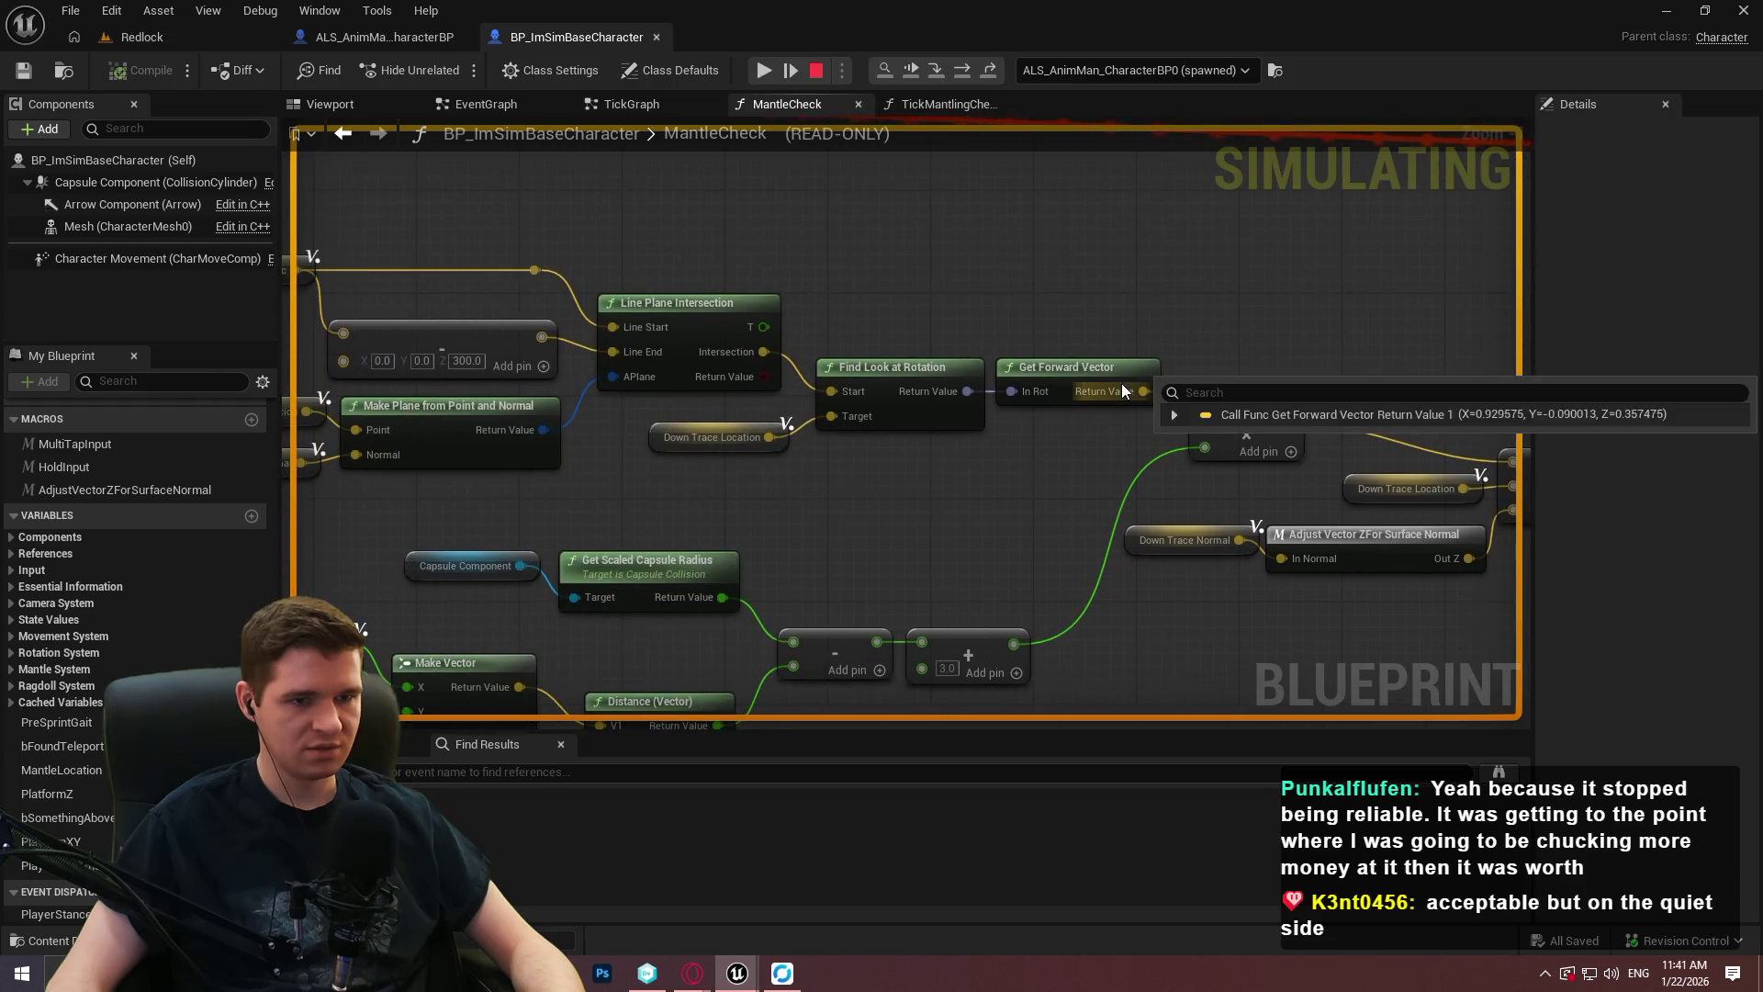
pyautogui.moveTo(938, 622); pyautogui.dragTo(1100, 474)
pyautogui.moveTo(690, 640)
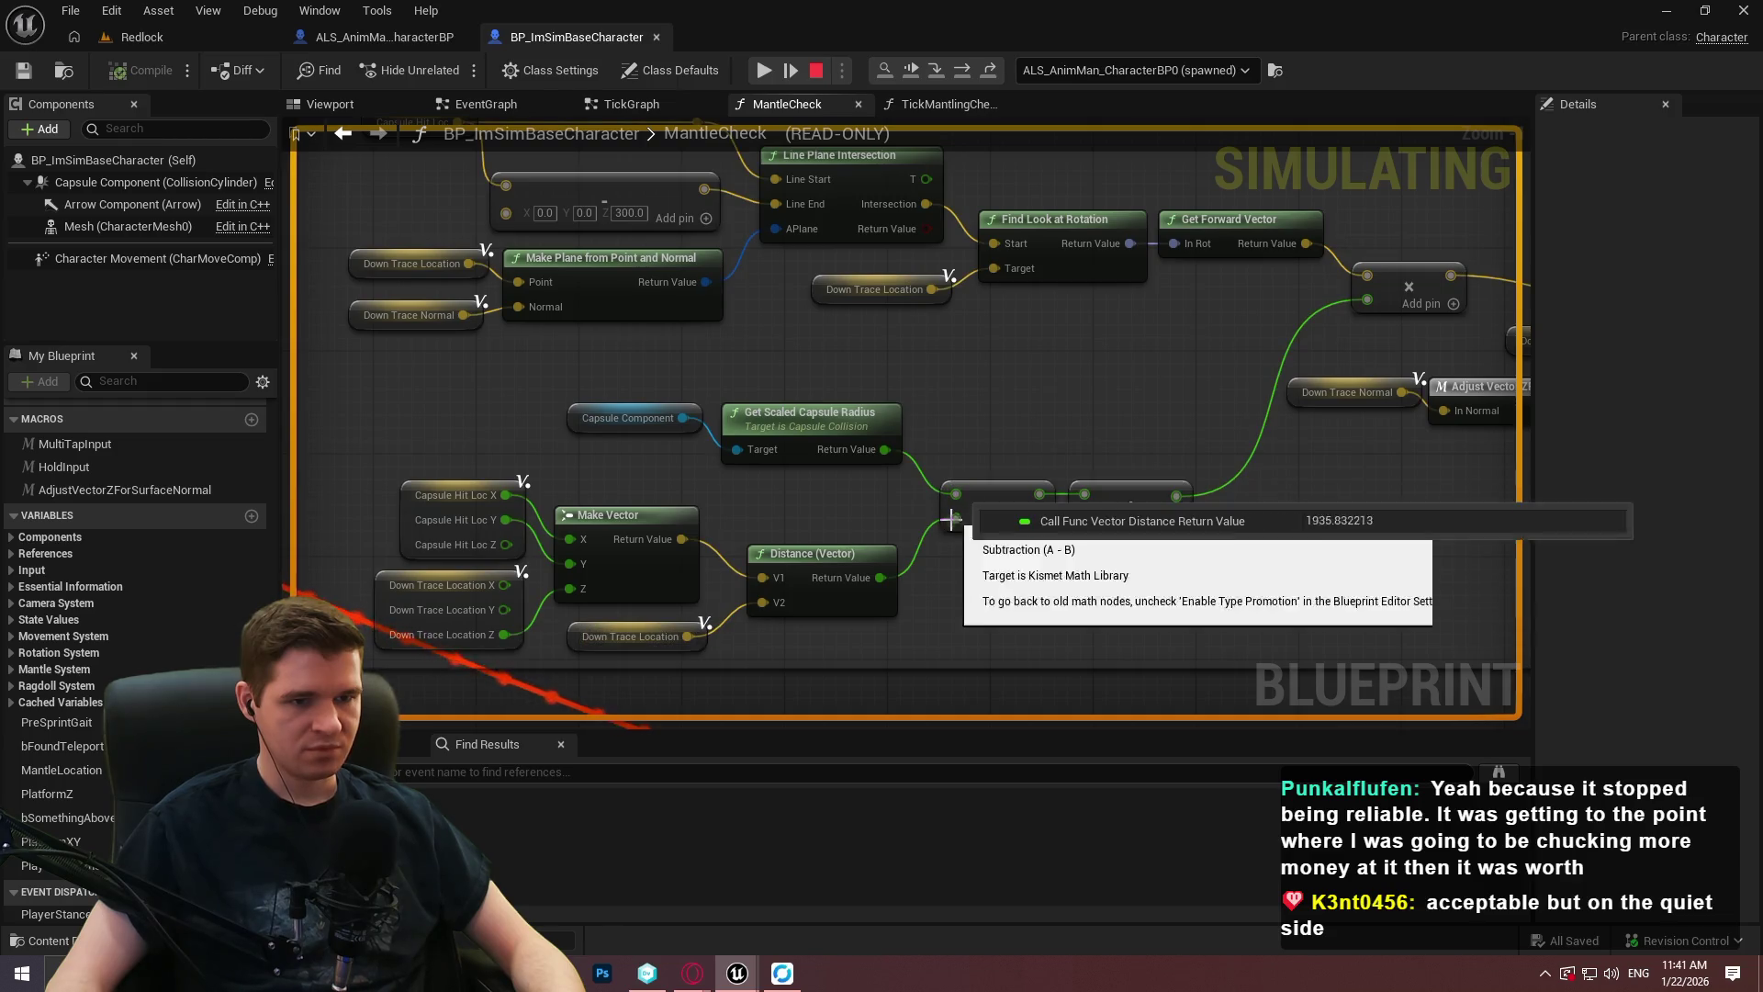
pyautogui.moveTo(1172, 501)
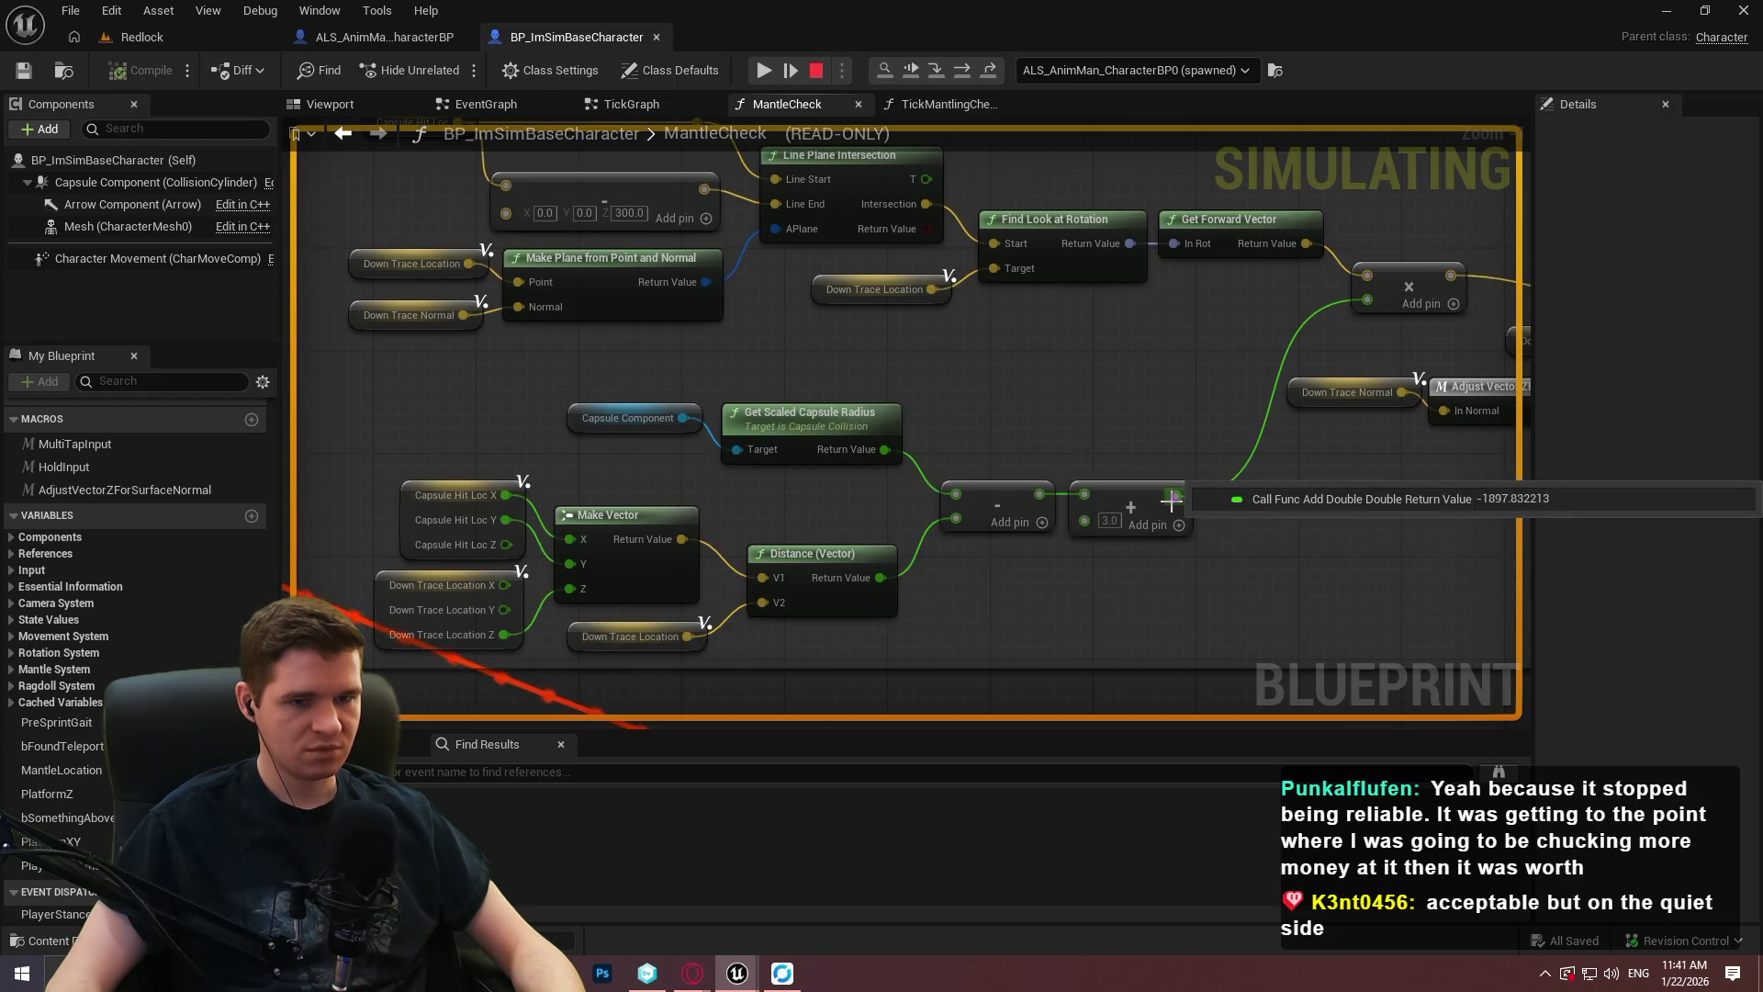
pyautogui.moveTo(1084, 493)
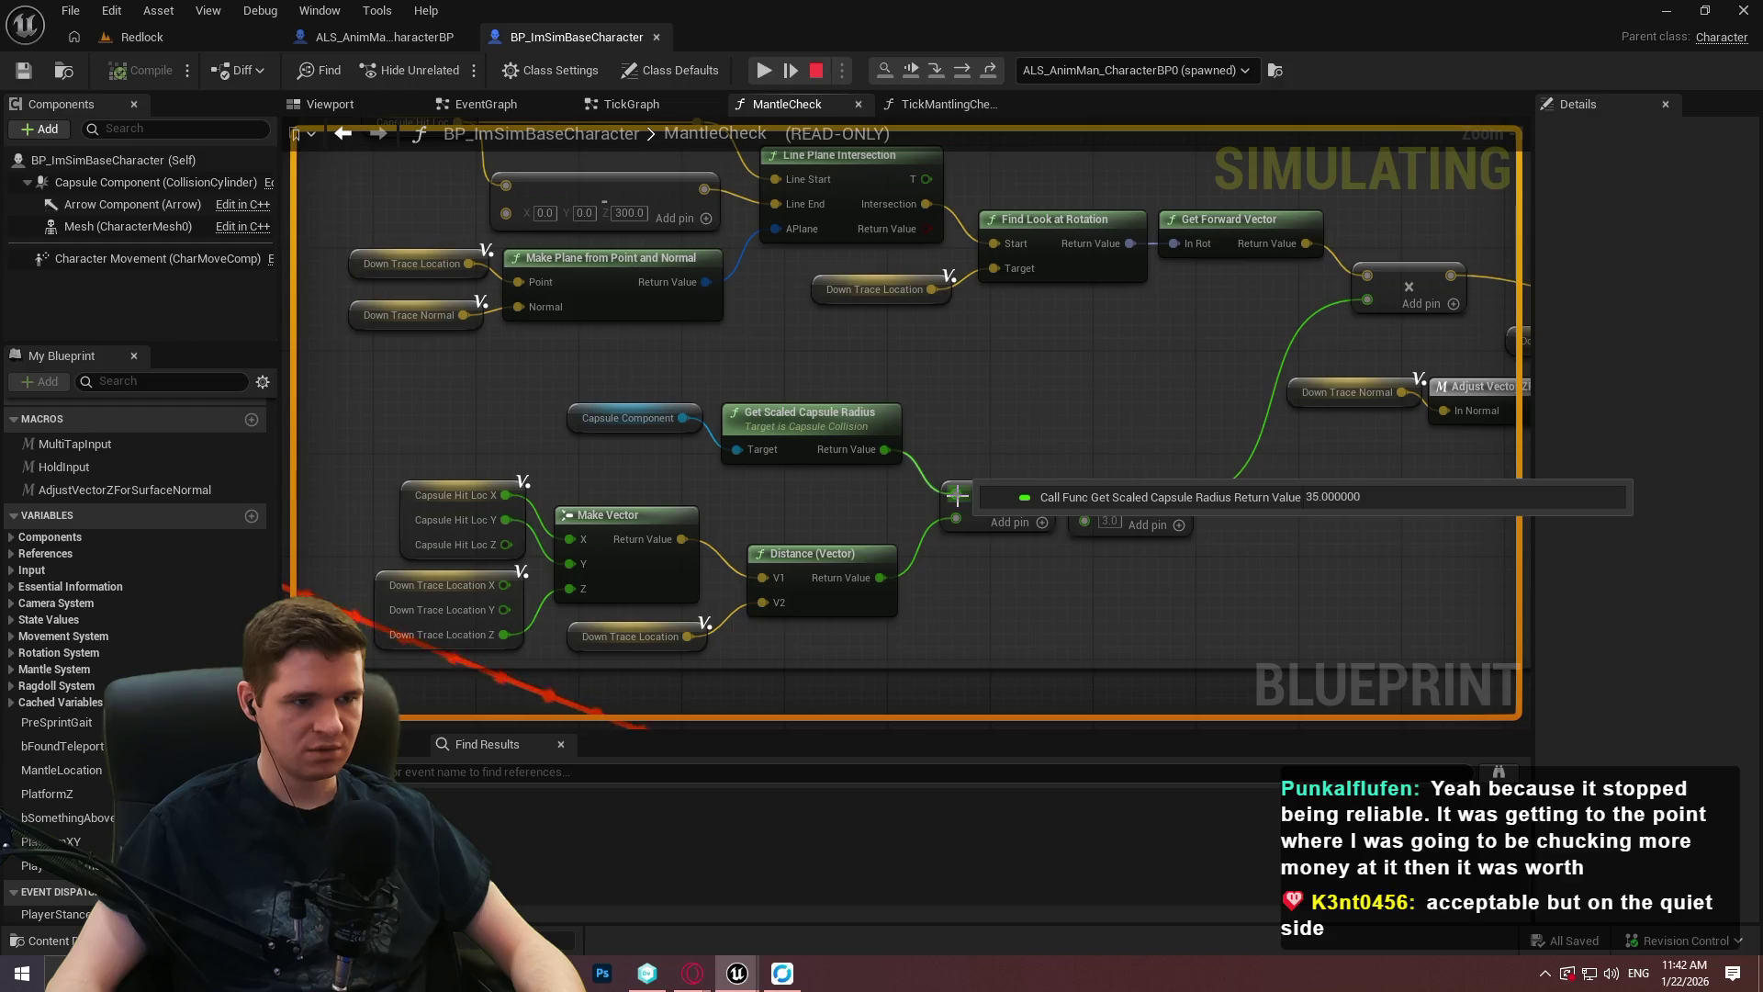
pyautogui.moveTo(882, 577)
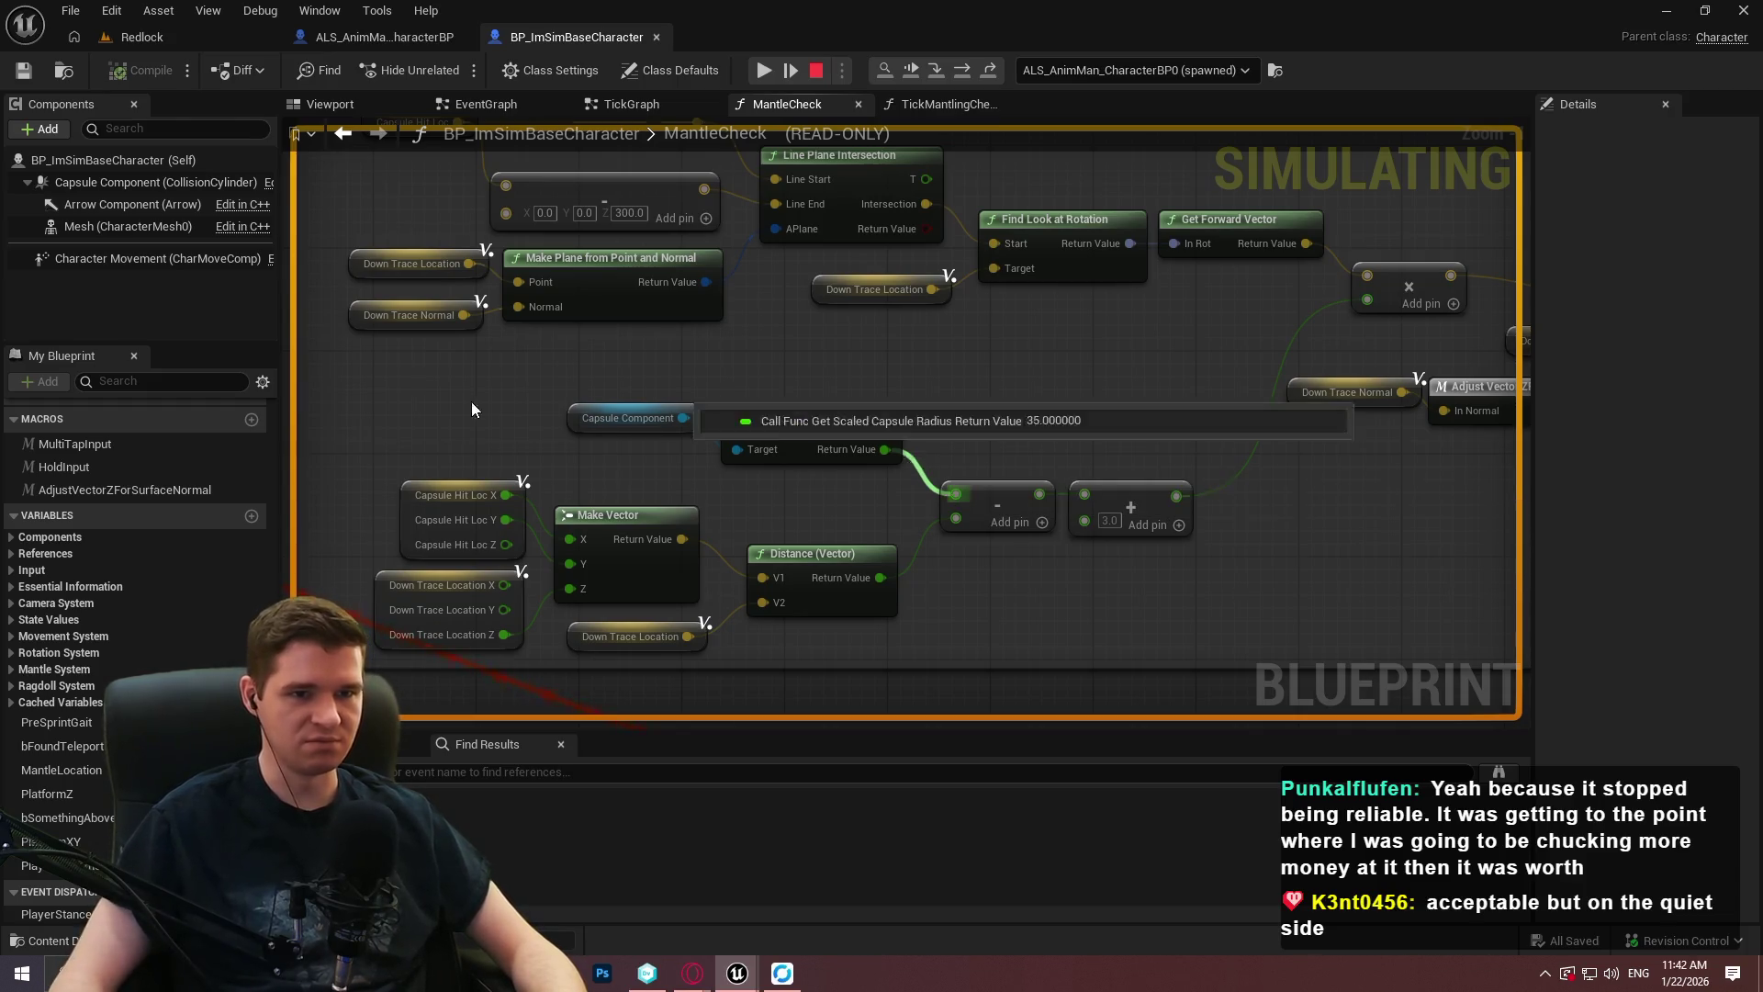
pyautogui.moveTo(1143, 376)
pyautogui.mouseDown()
pyautogui.moveTo(496, 410)
pyautogui.moveTo(789, 349)
pyautogui.moveTo(1085, 364)
pyautogui.mouseUp()
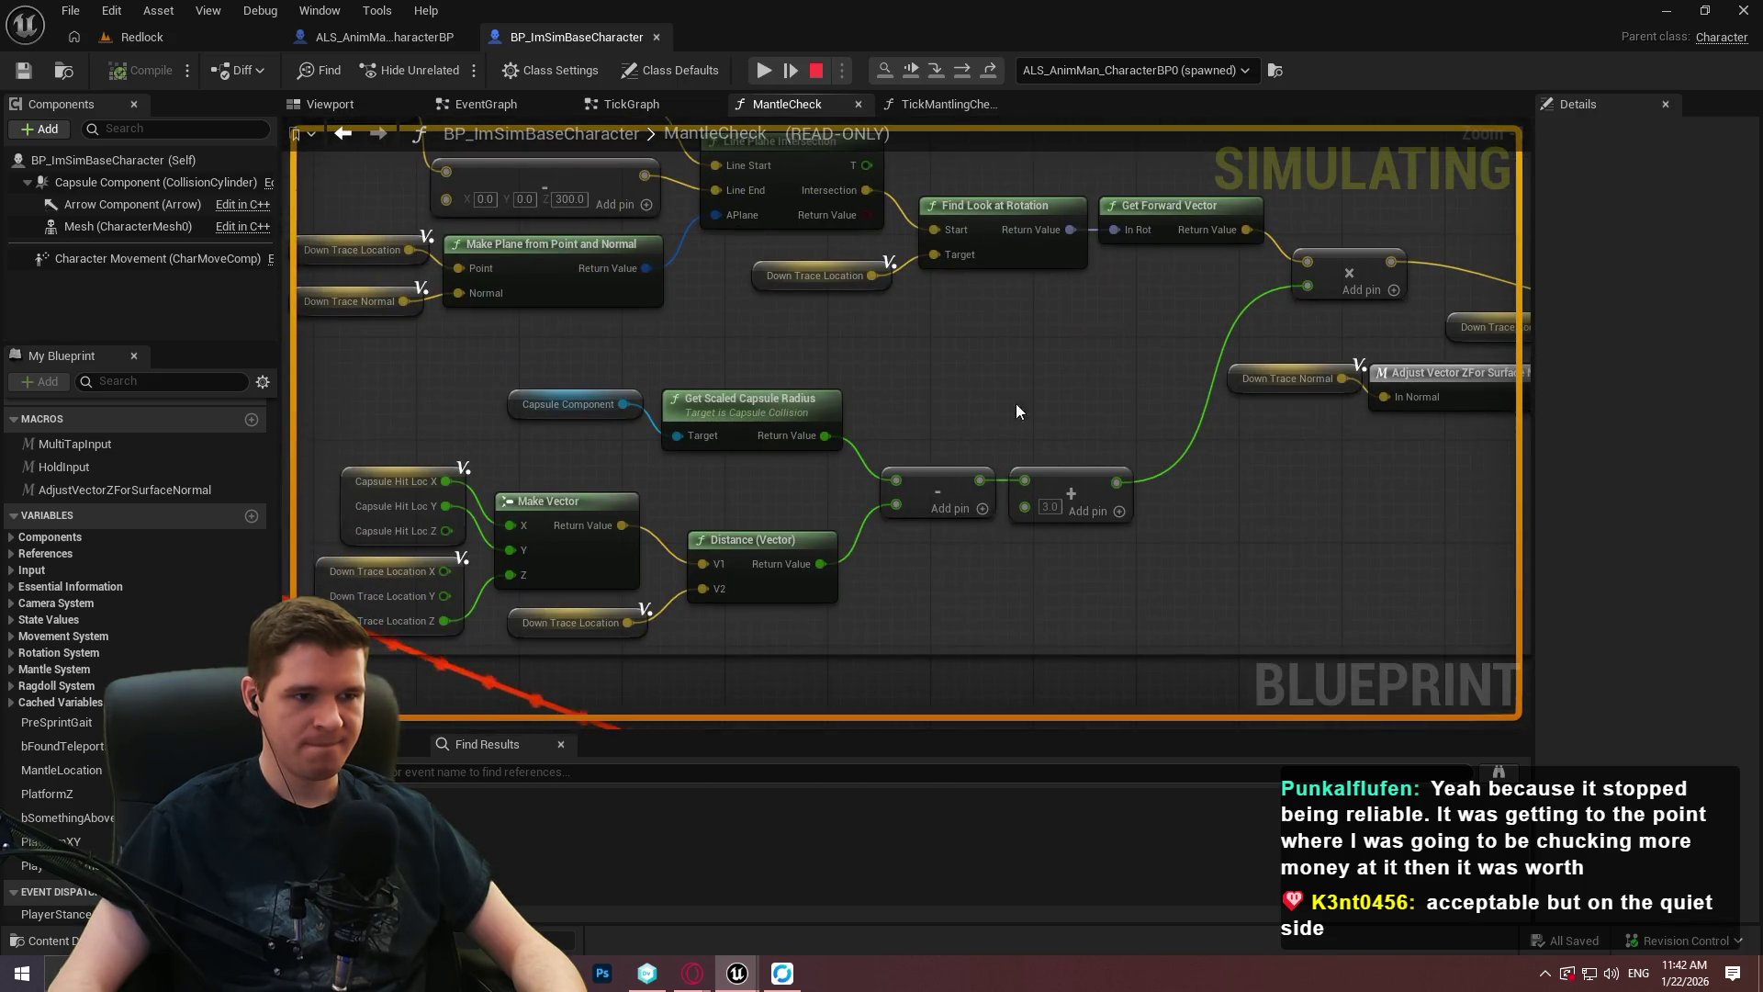
pyautogui.scroll(1, 826, 489)
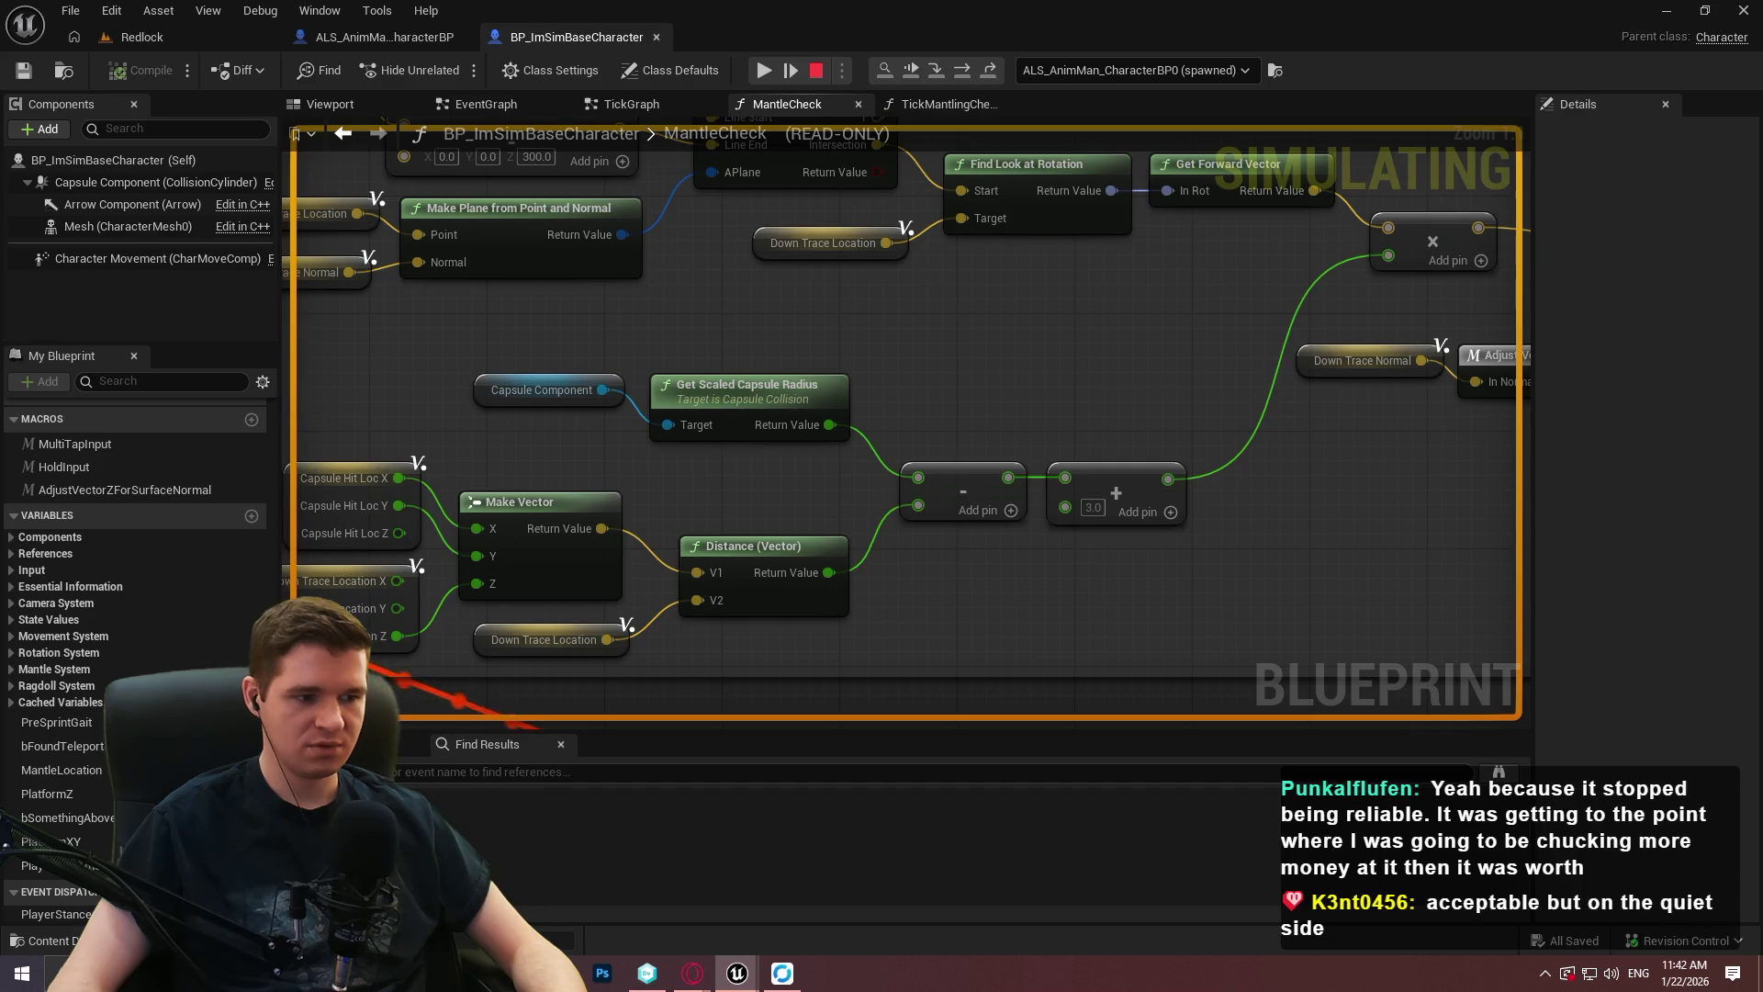
pyautogui.press('super+e')
# Browse Desktop > Redlock > Builds > Playtest > Windows and select Redlock.exe.
pyautogui.doubleClick(636, 317)
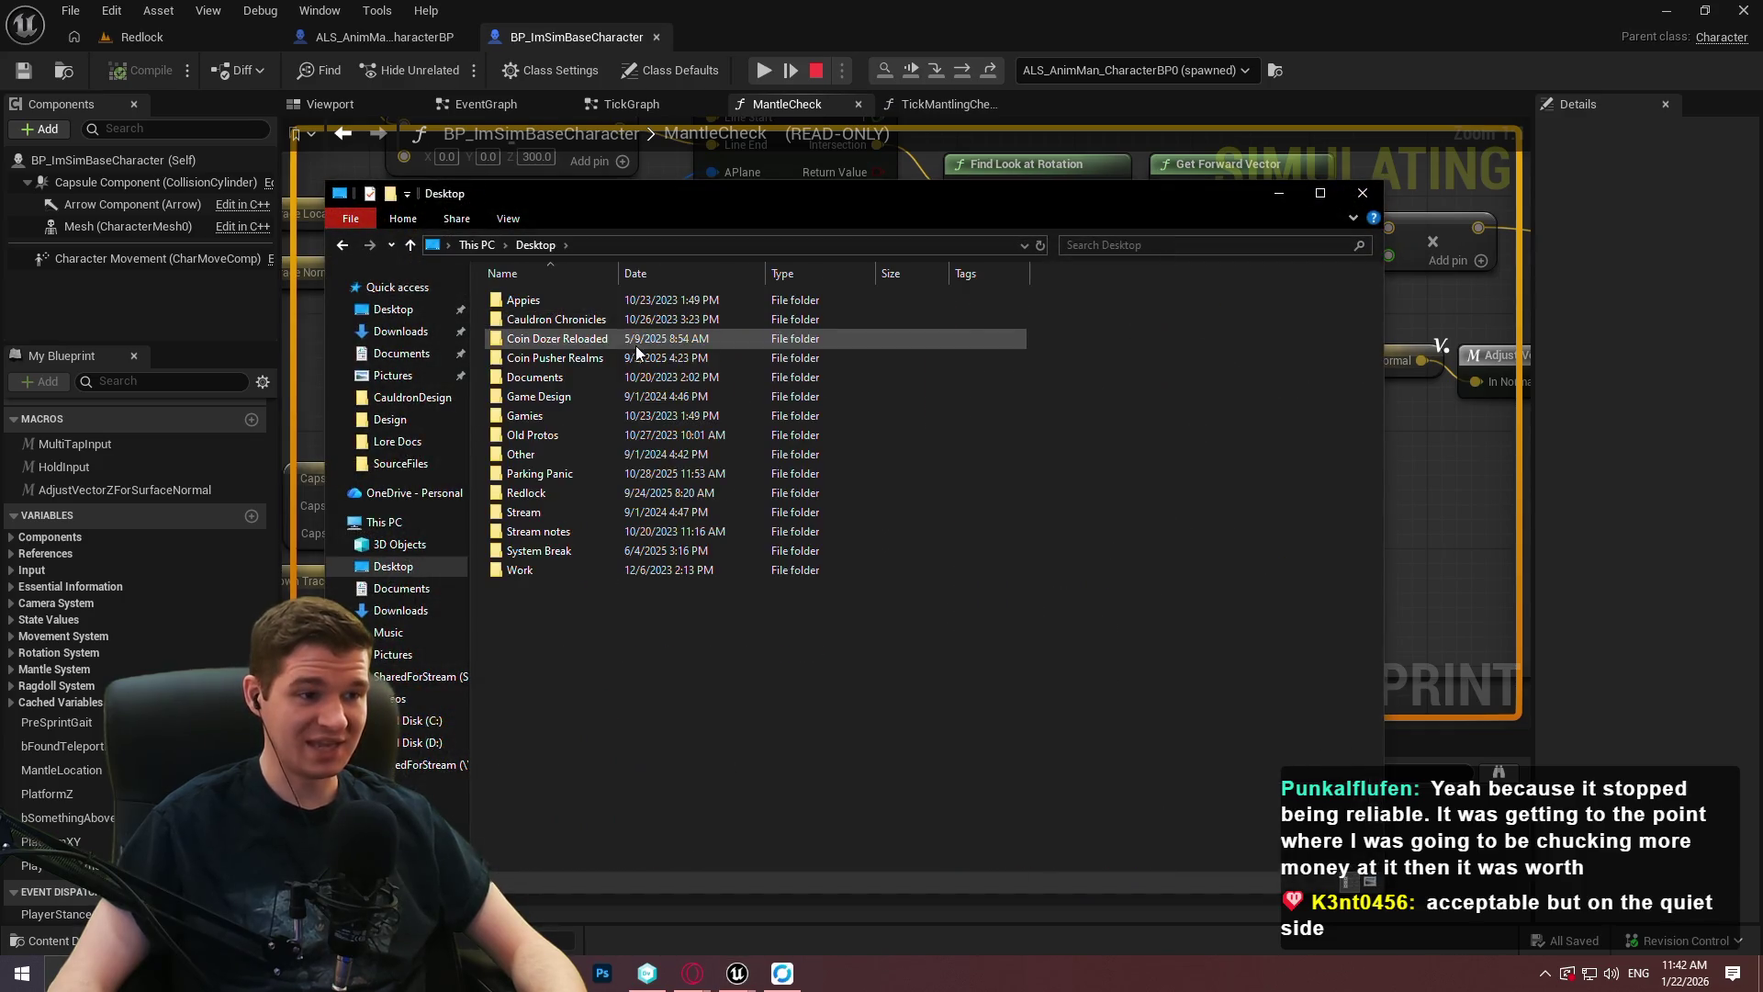
pyautogui.doubleClick(527, 493)
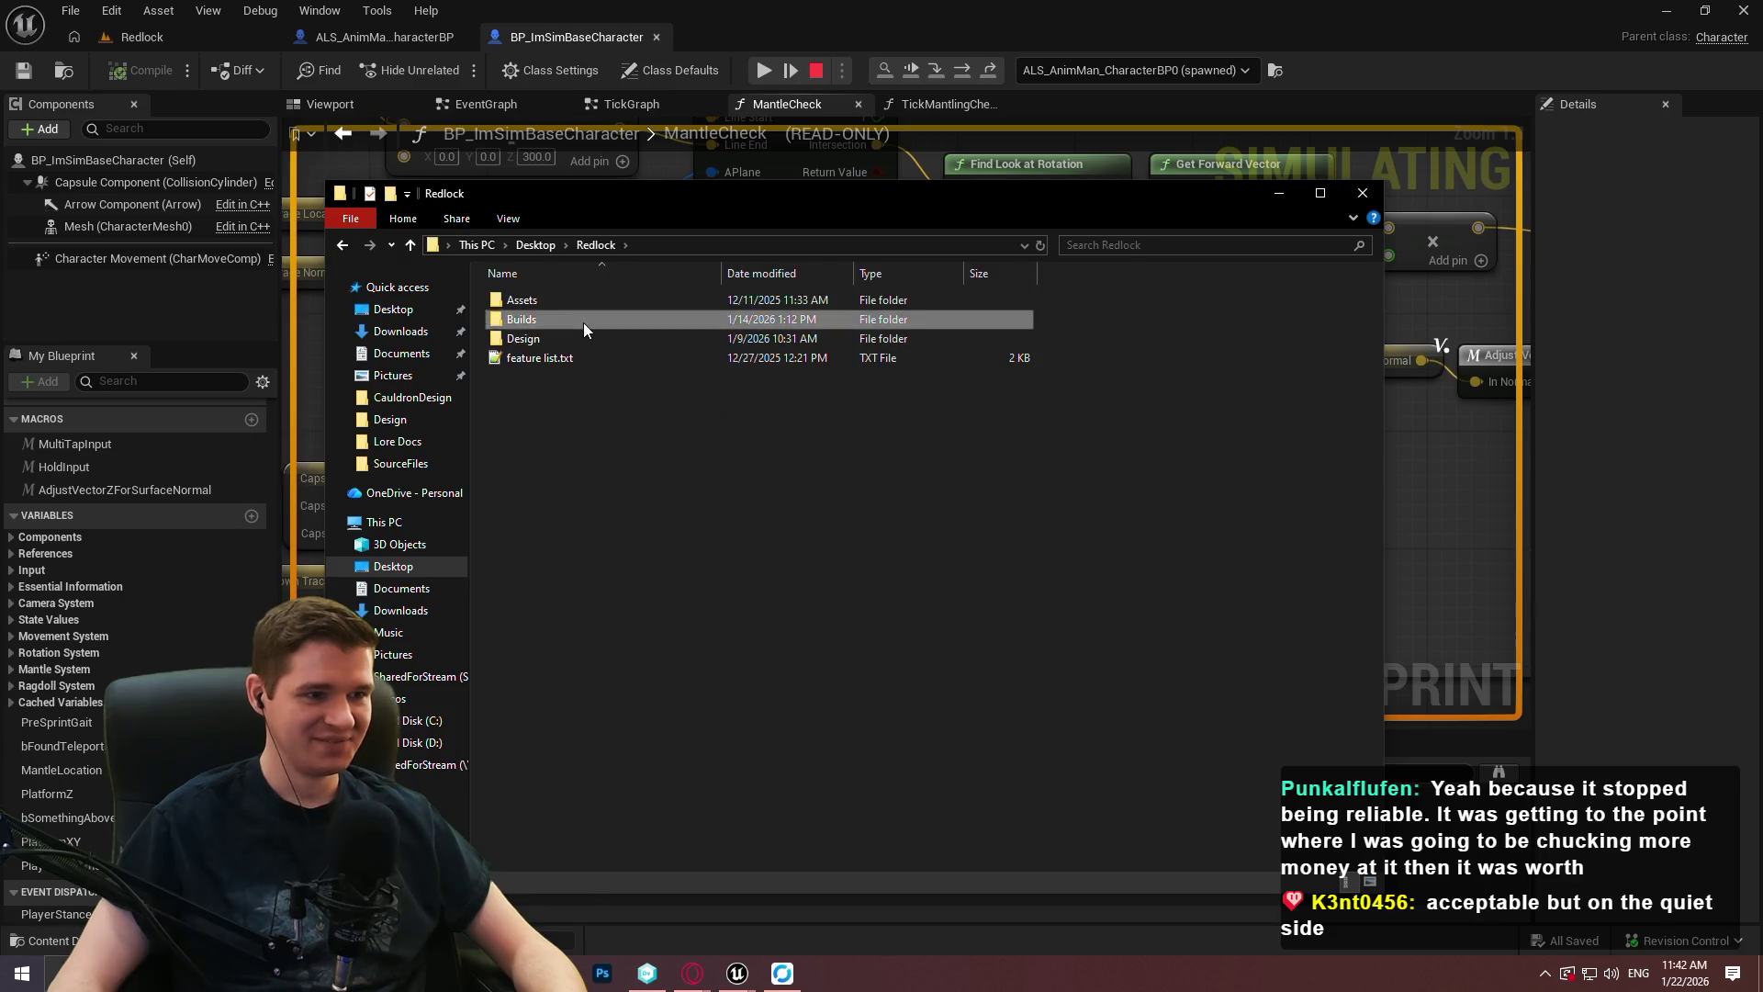
pyautogui.doubleClick(583, 323)
pyautogui.doubleClick(594, 305)
pyautogui.doubleClick(581, 300)
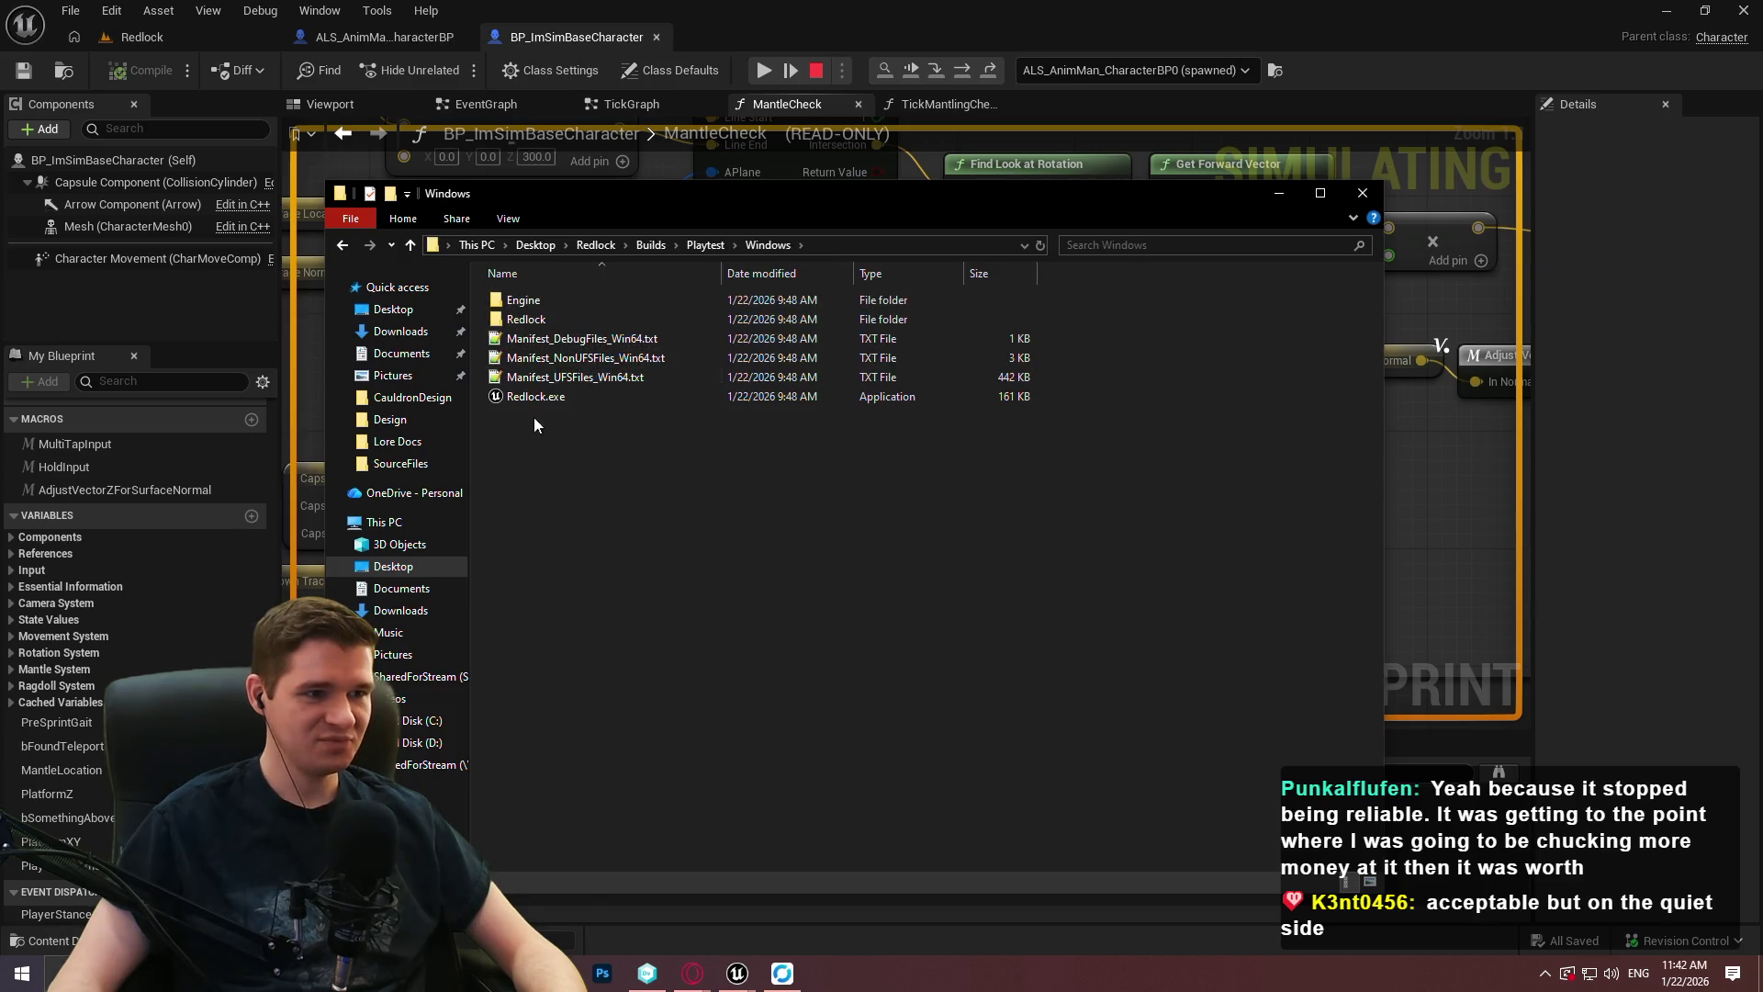
pyautogui.click(547, 399)
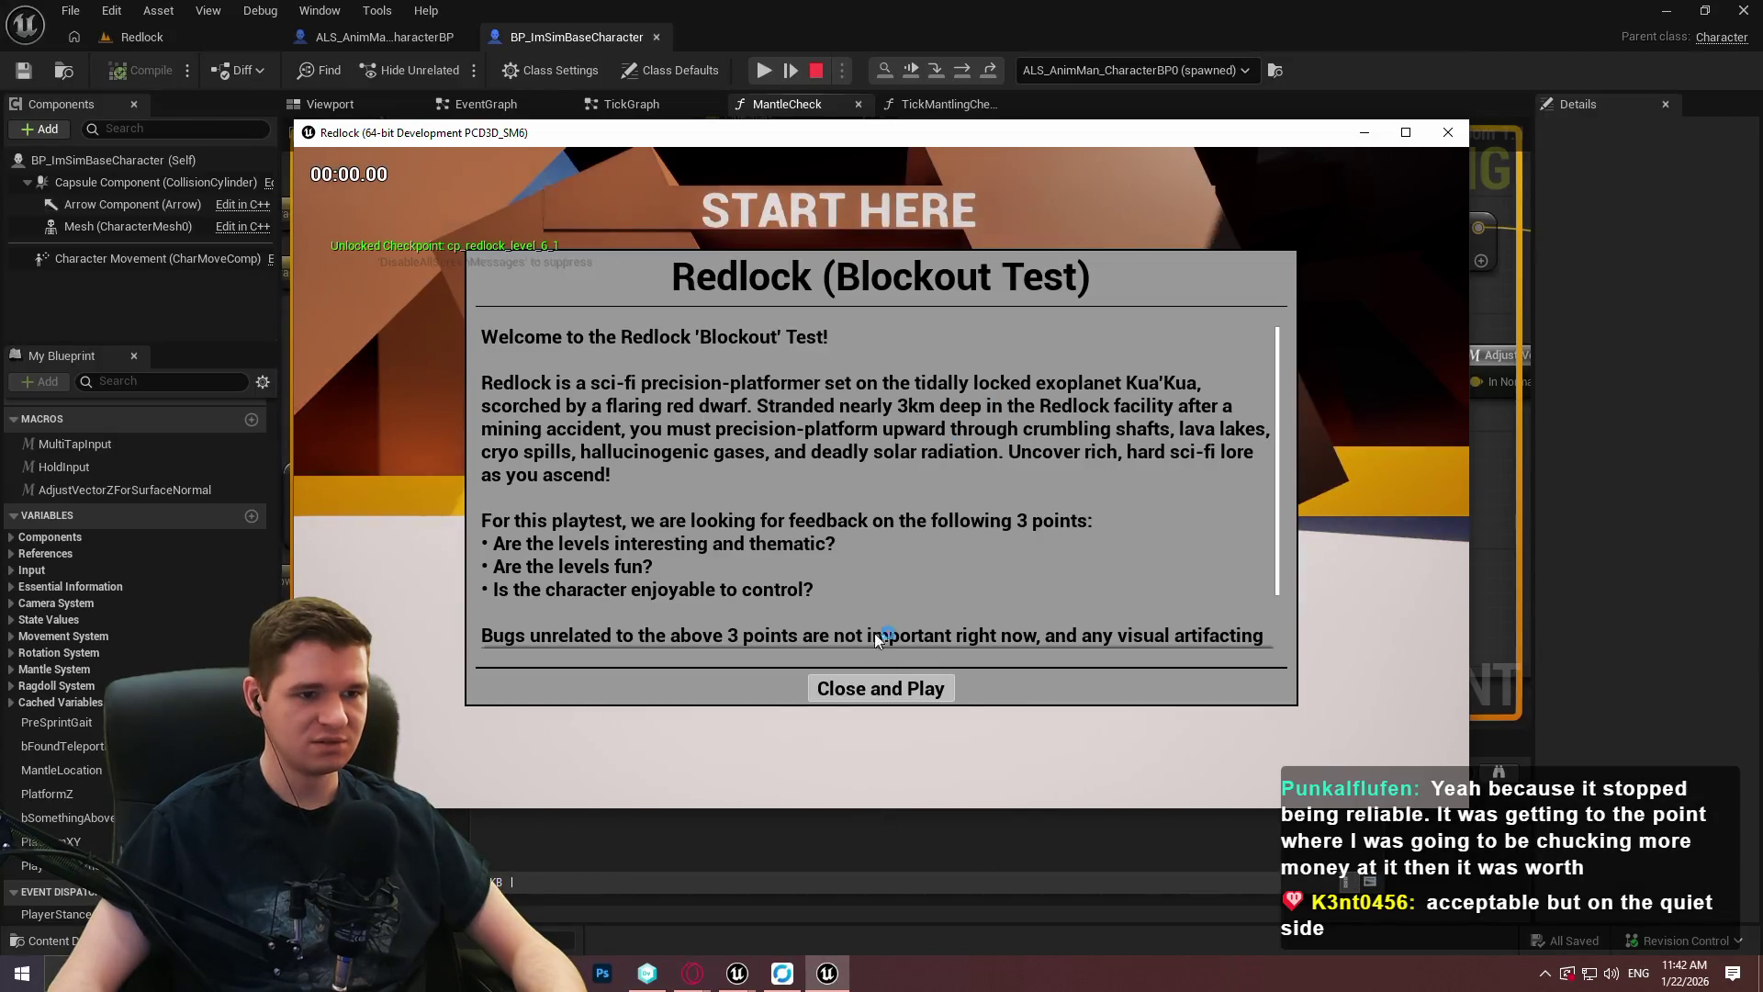
# Start the packaged build, mantle up successive ledges and the slanted wall, then pause and close it.
pyautogui.click(882, 687)
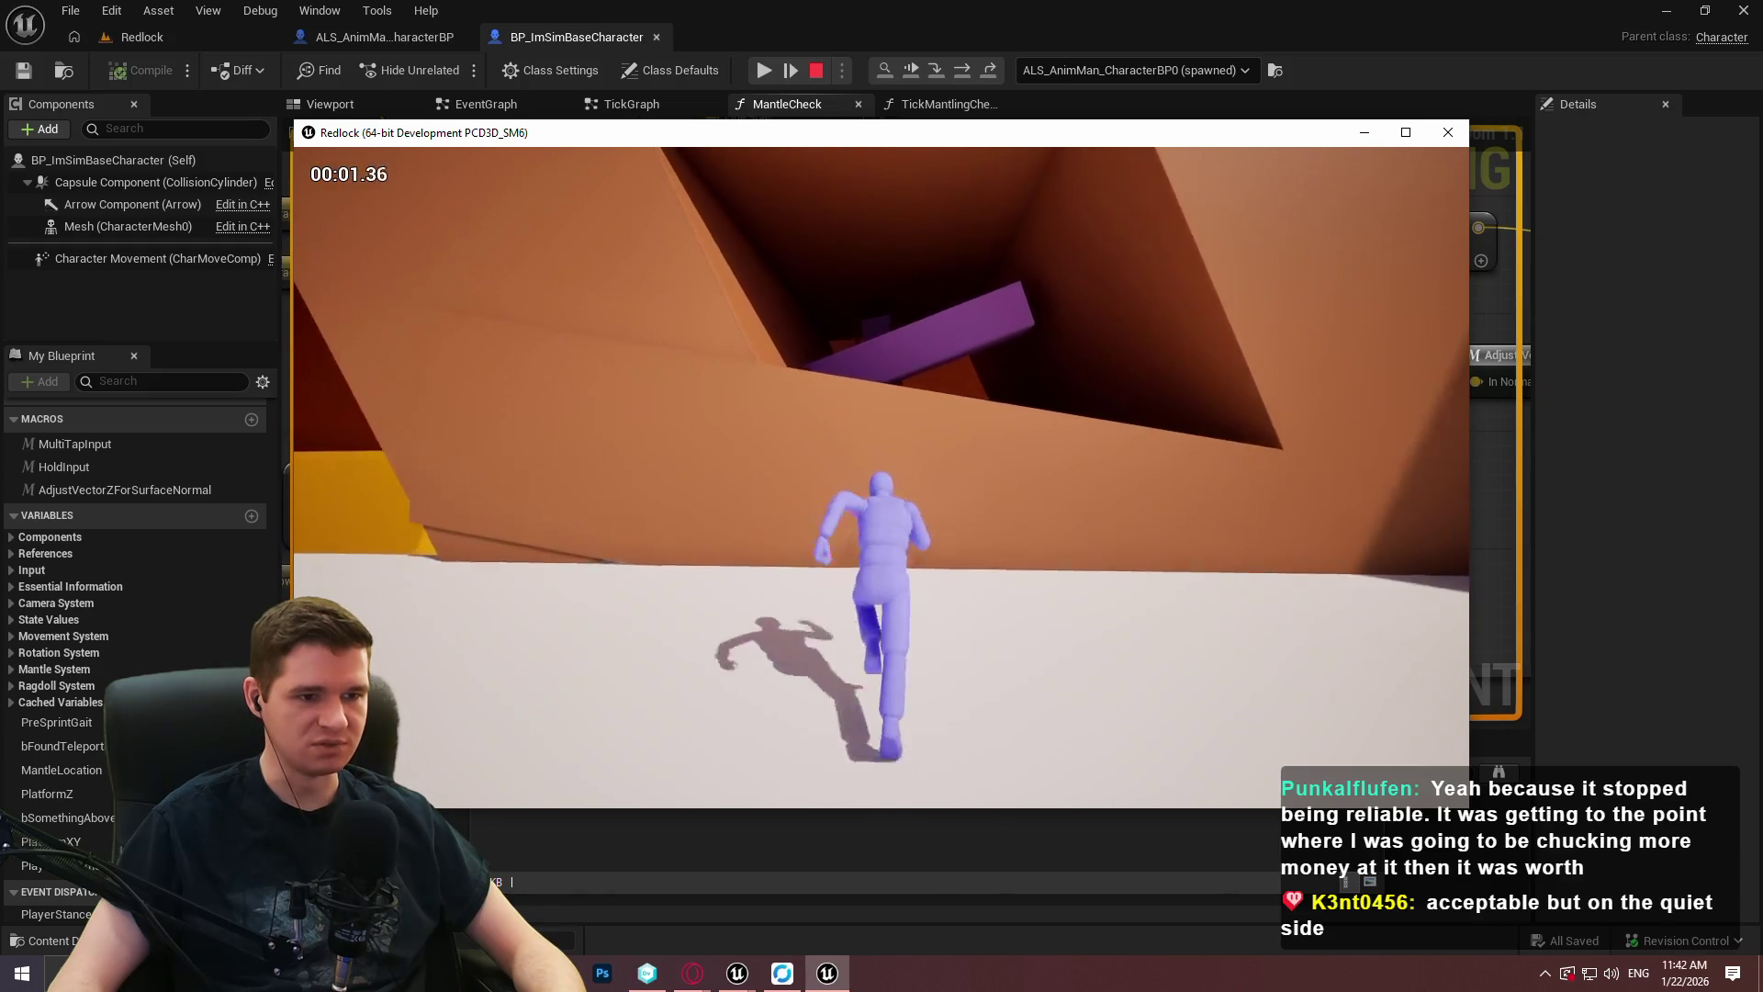
pyautogui.press('space')
pyautogui.press('w')
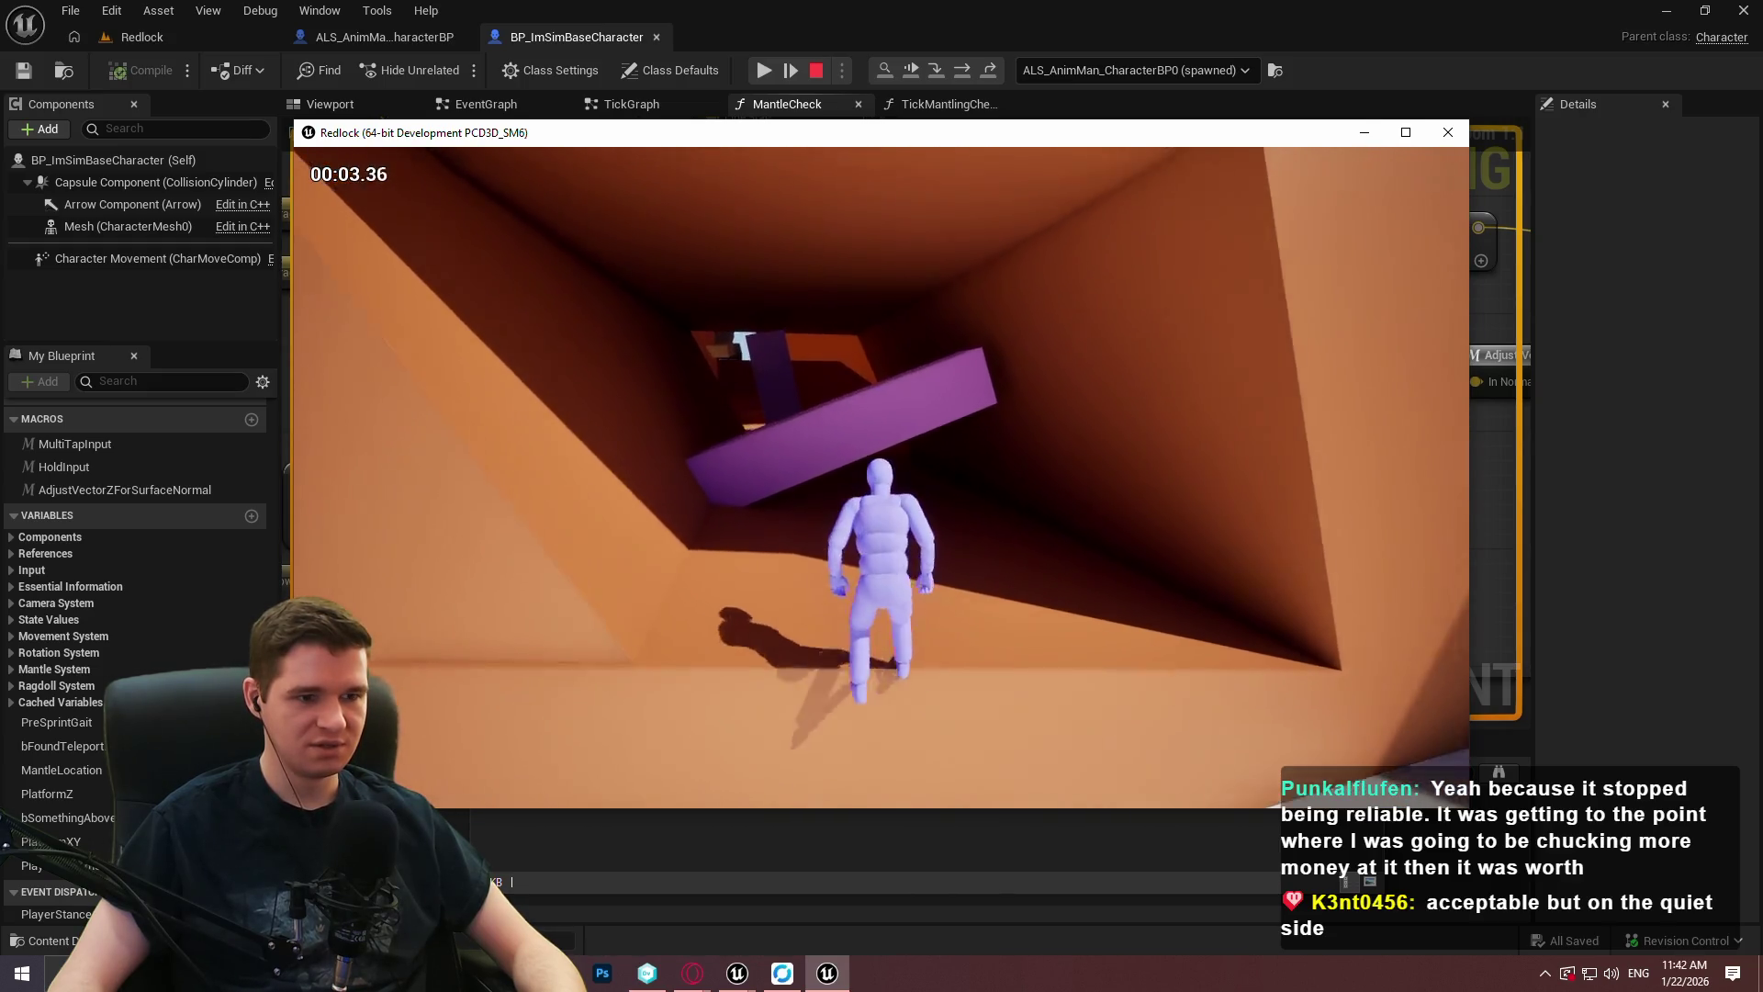
pyautogui.press('space')
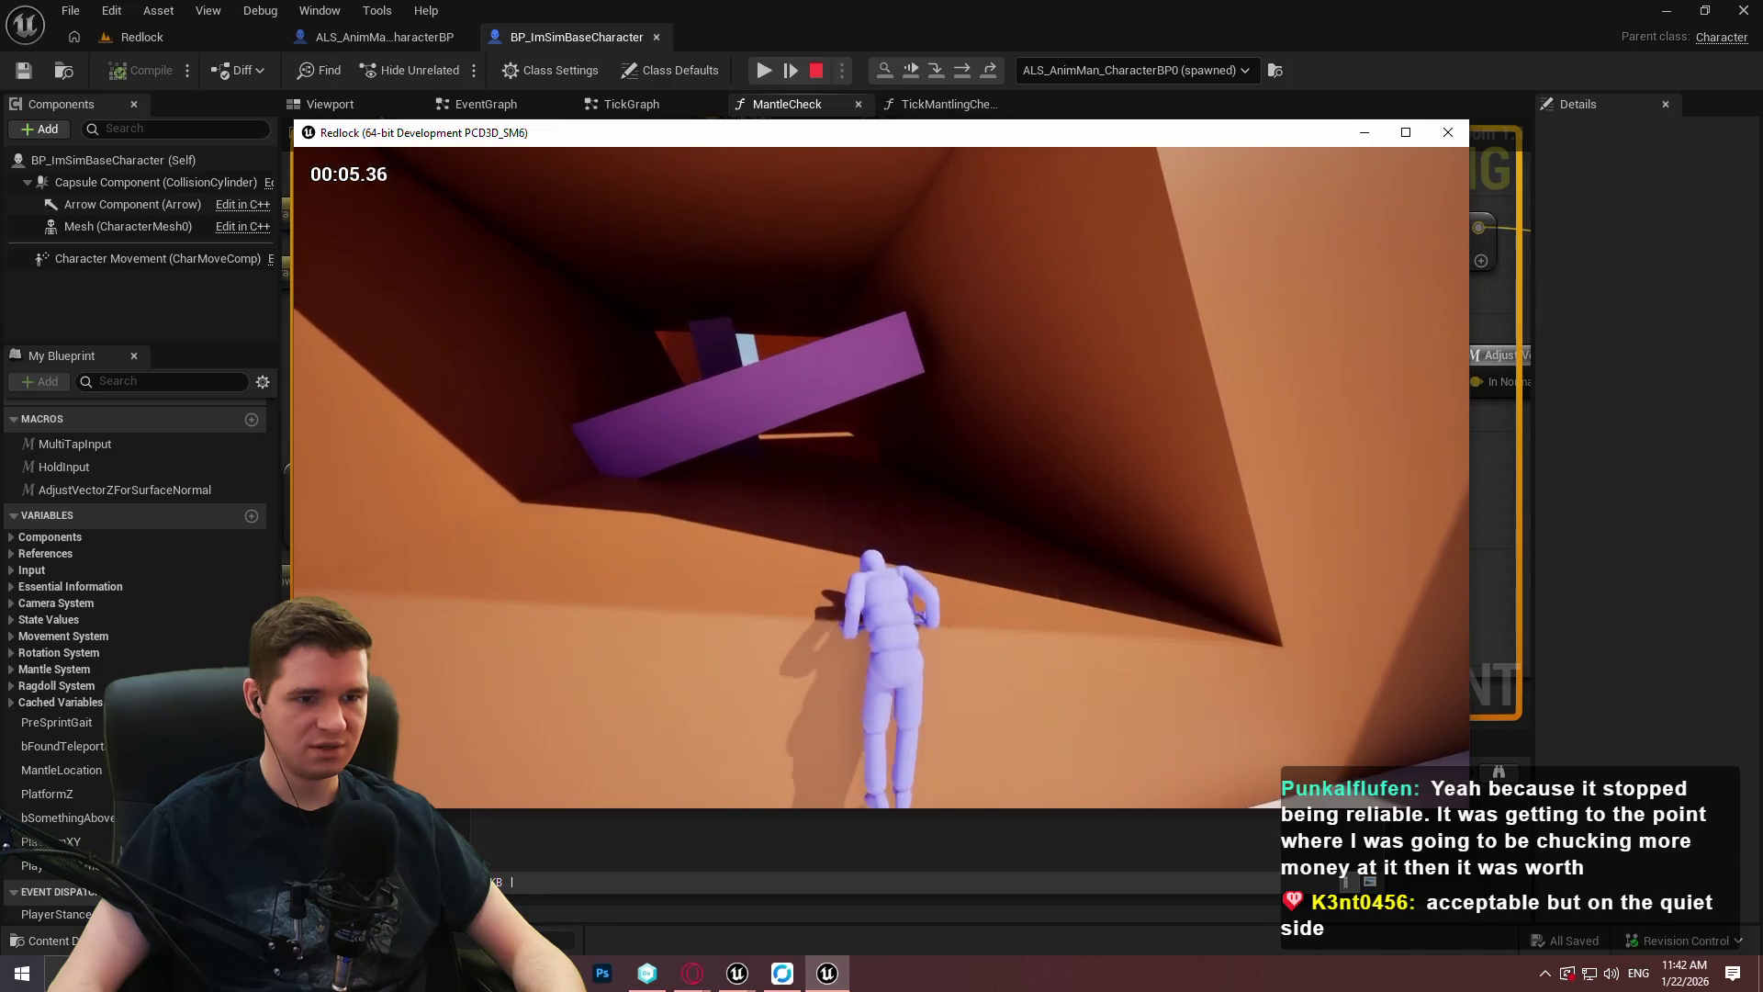
pyautogui.press('space')
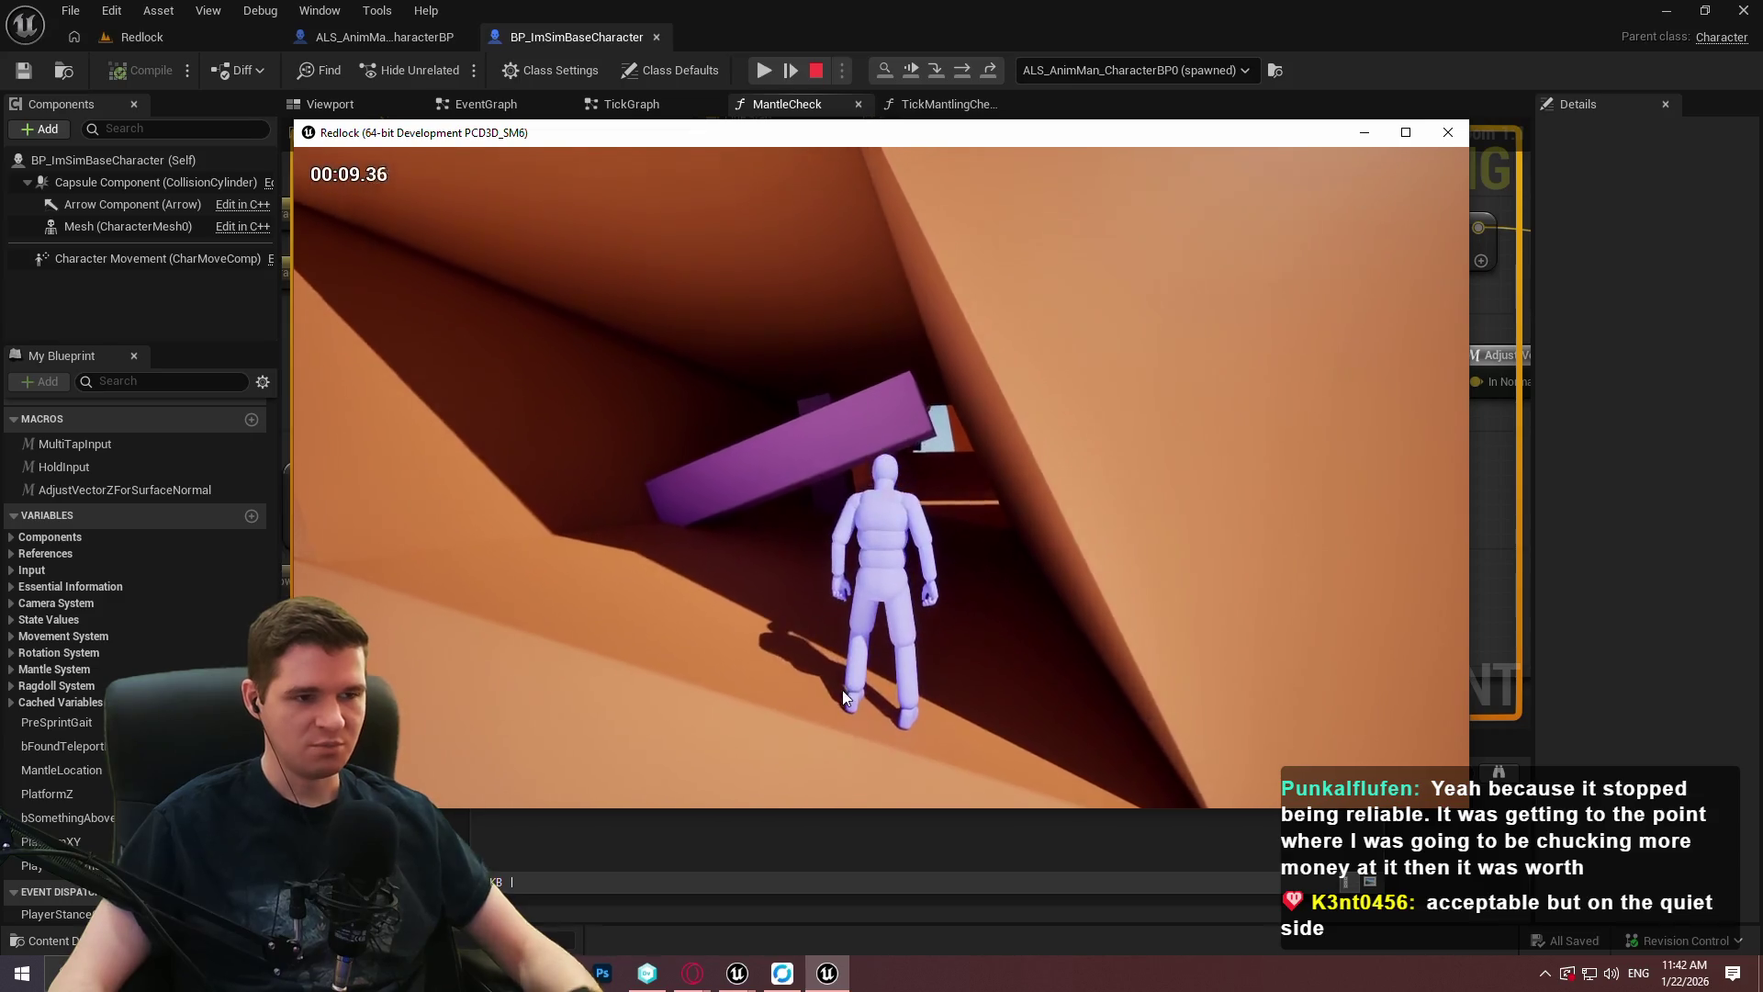
pyautogui.press('Escape')
pyautogui.click(1448, 132)
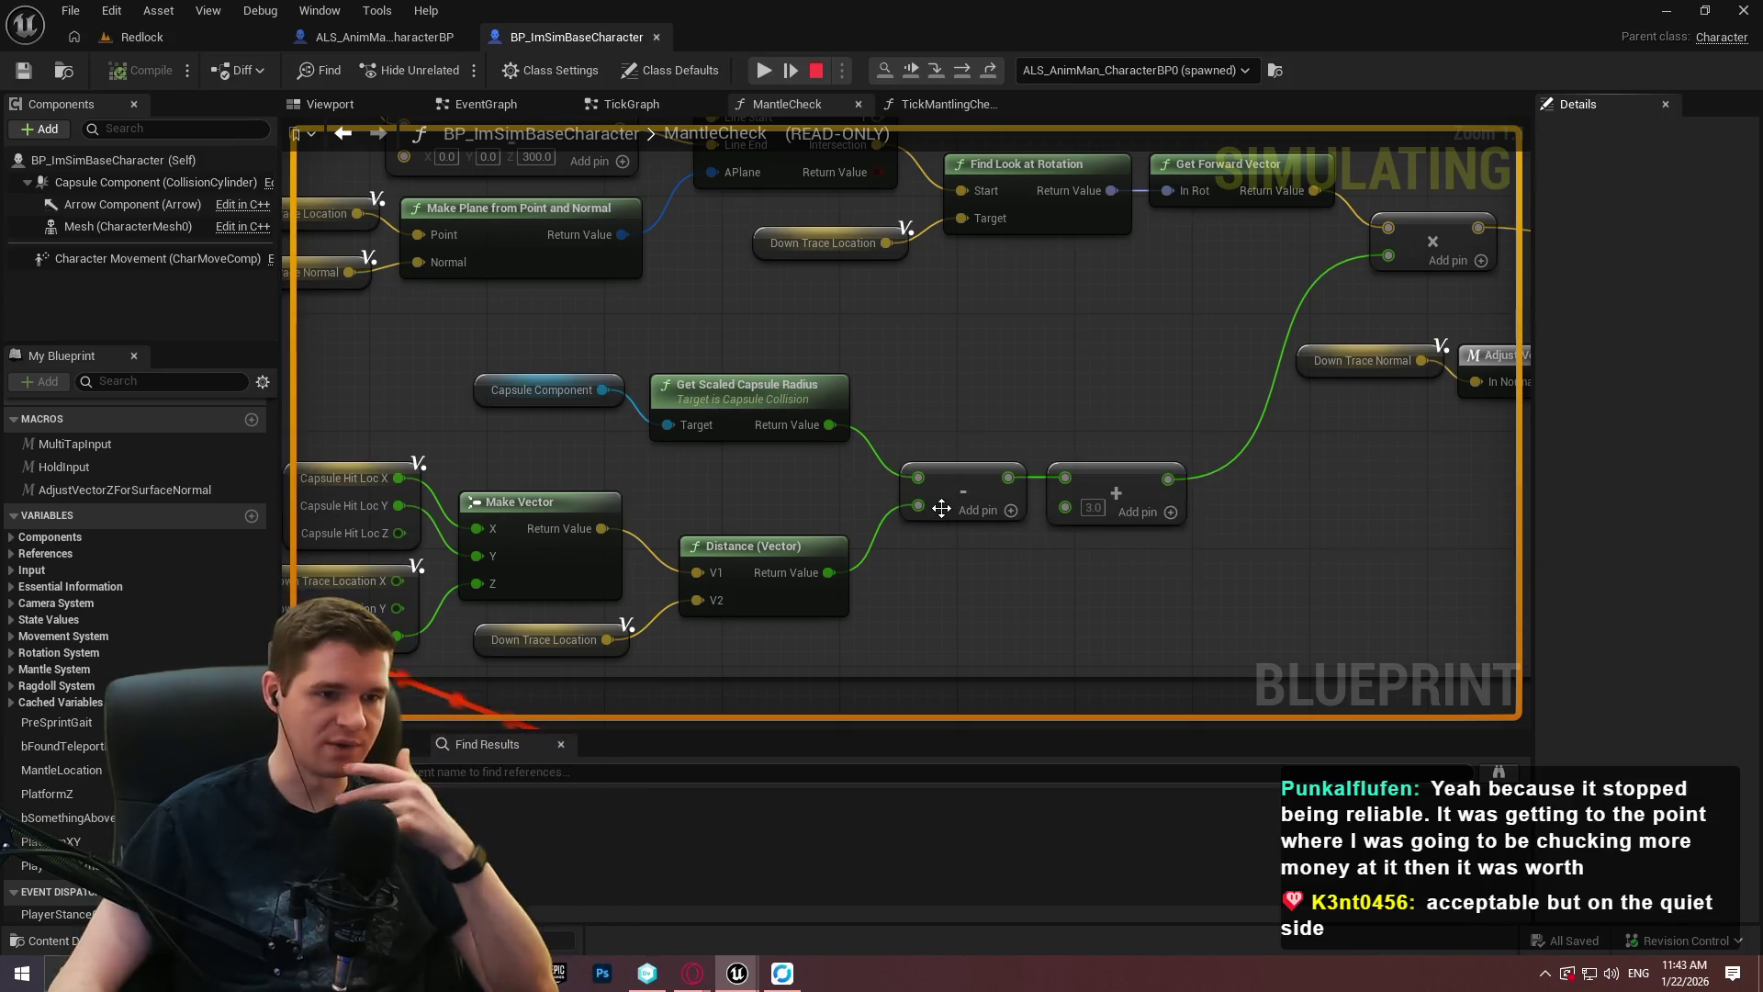
pyautogui.moveTo(1107, 517)
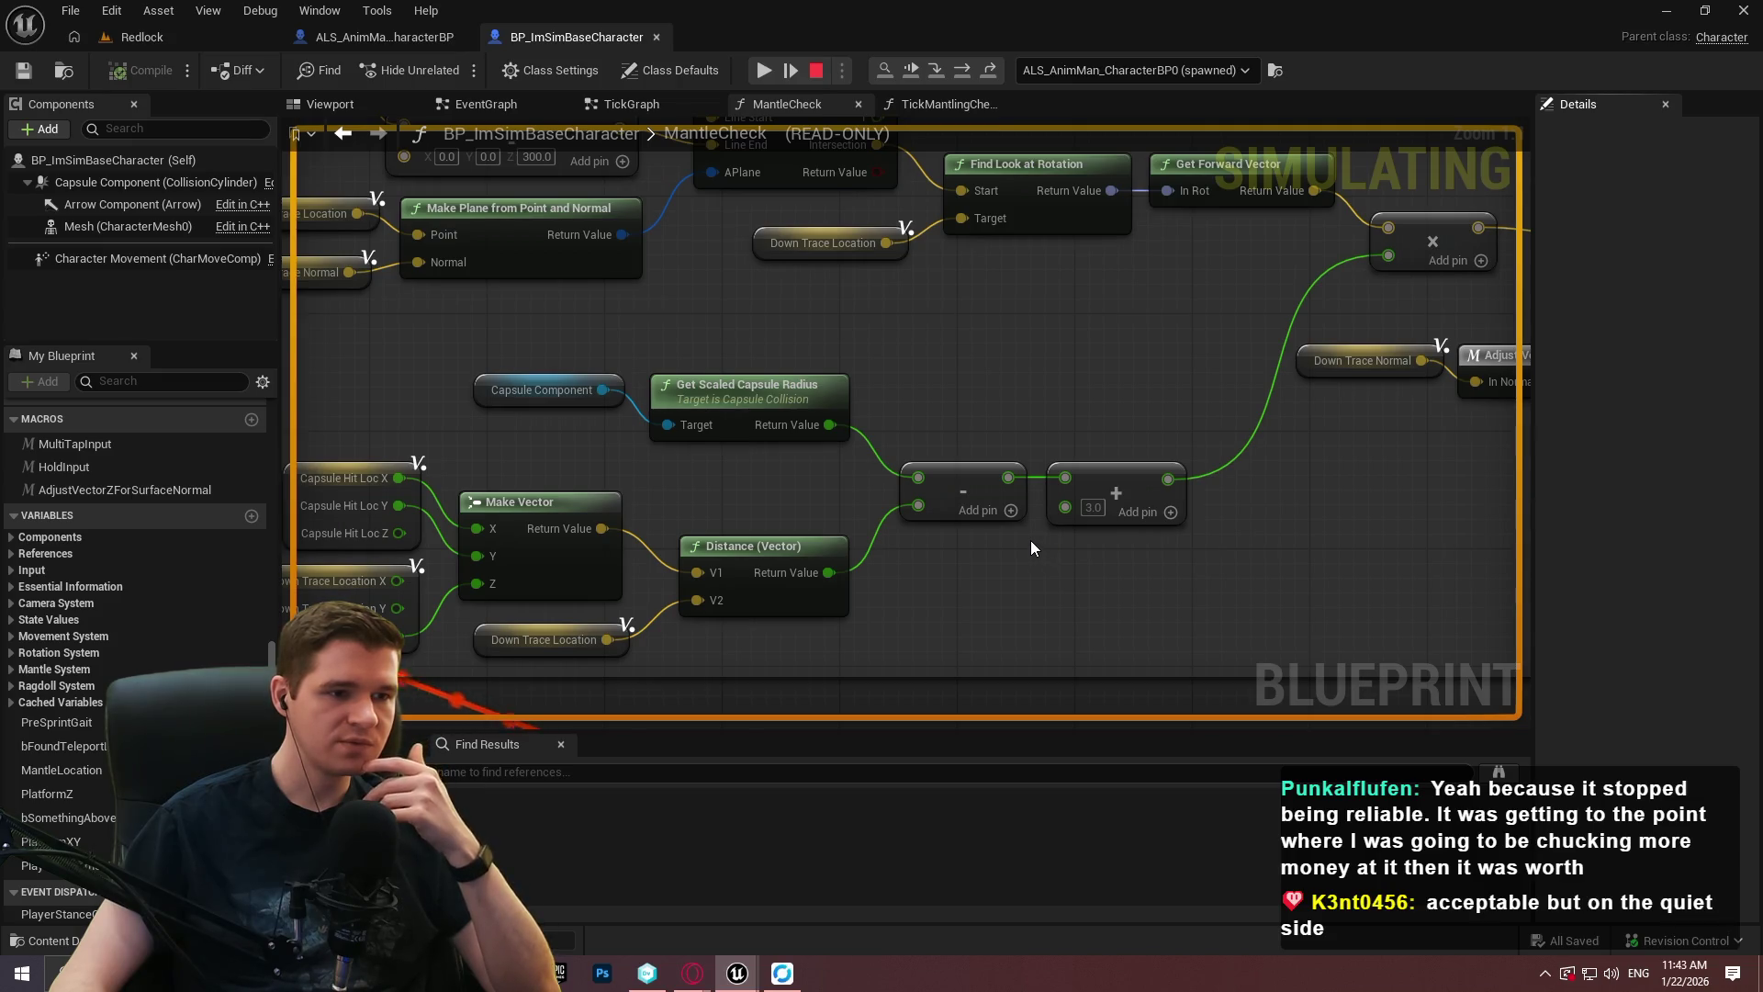
pyautogui.moveTo(1023, 536)
pyautogui.mouseDown()
pyautogui.moveTo(1156, 517)
pyautogui.moveTo(1089, 598)
pyautogui.mouseUp()
pyautogui.moveTo(924, 309)
pyautogui.mouseDown()
pyautogui.moveTo(1038, 303)
pyautogui.moveTo(1056, 367)
pyautogui.moveTo(1102, 393)
pyautogui.moveTo(987, 338)
pyautogui.mouseUp()
pyautogui.moveTo(987, 338)
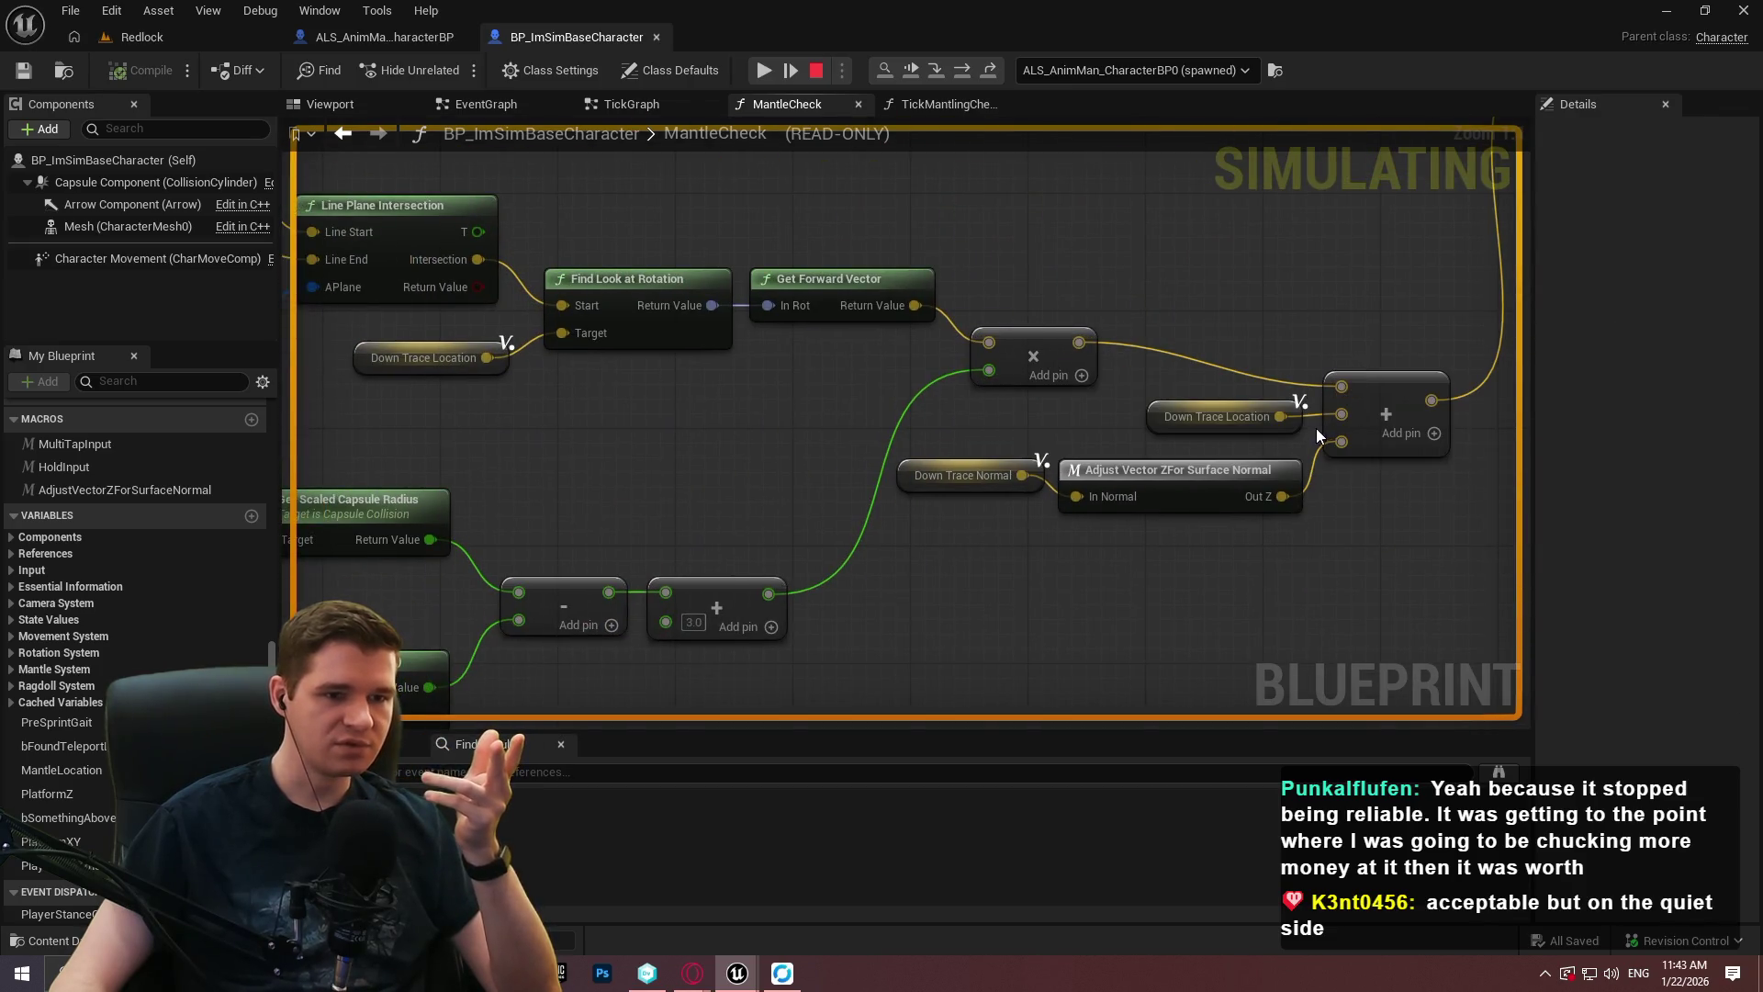
pyautogui.moveTo(1356, 418)
pyautogui.moveTo(1343, 415); pyautogui.dragTo(1359, 698)
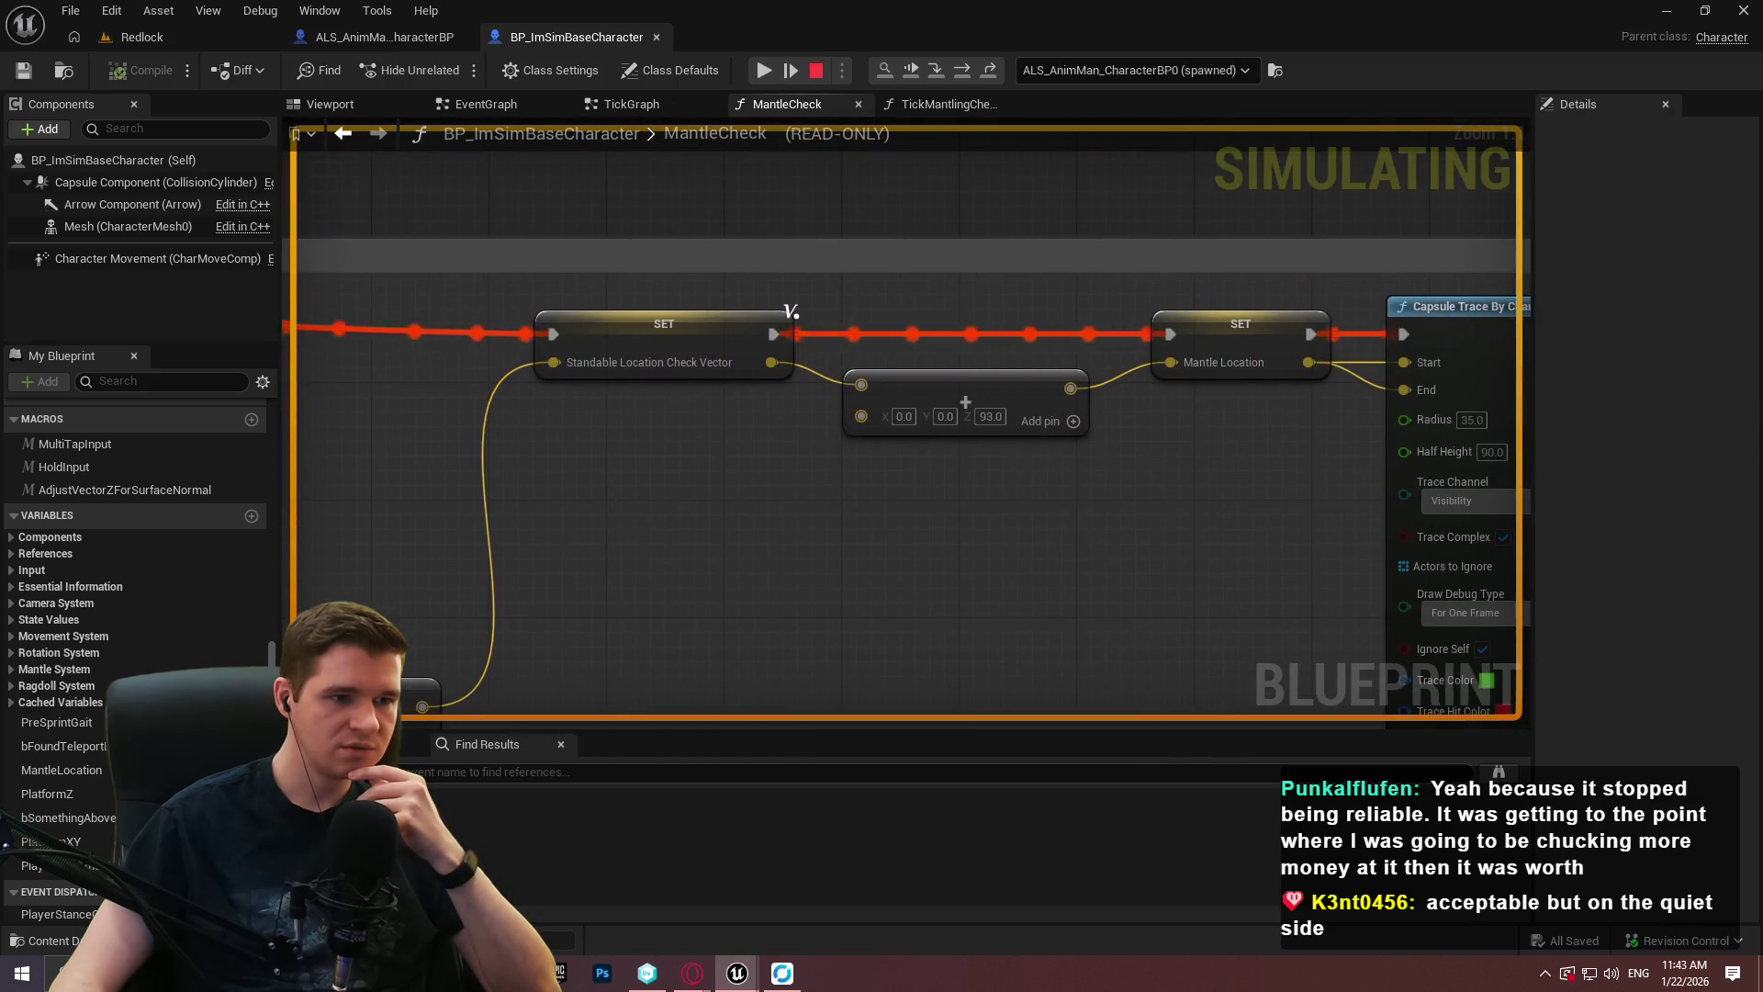
pyautogui.moveTo(790, 312); pyautogui.dragTo(783, 298)
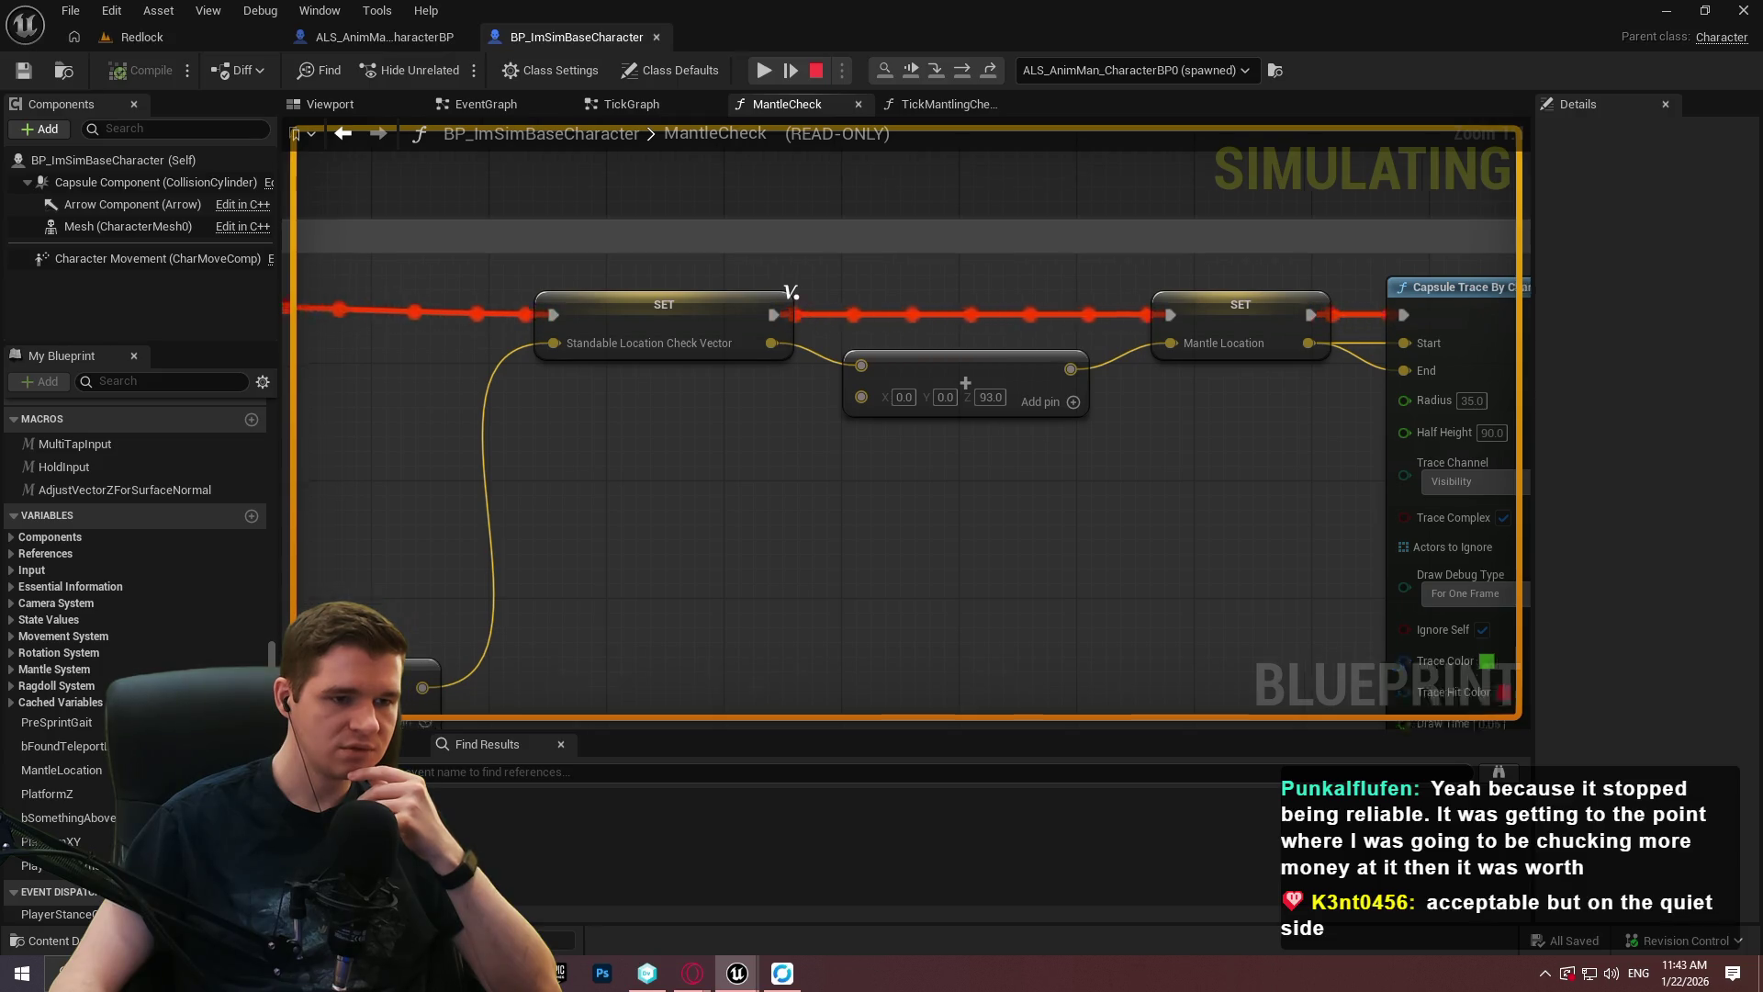
pyautogui.moveTo(413, 616); pyautogui.dragTo(1125, 473)
pyautogui.moveTo(1122, 549)
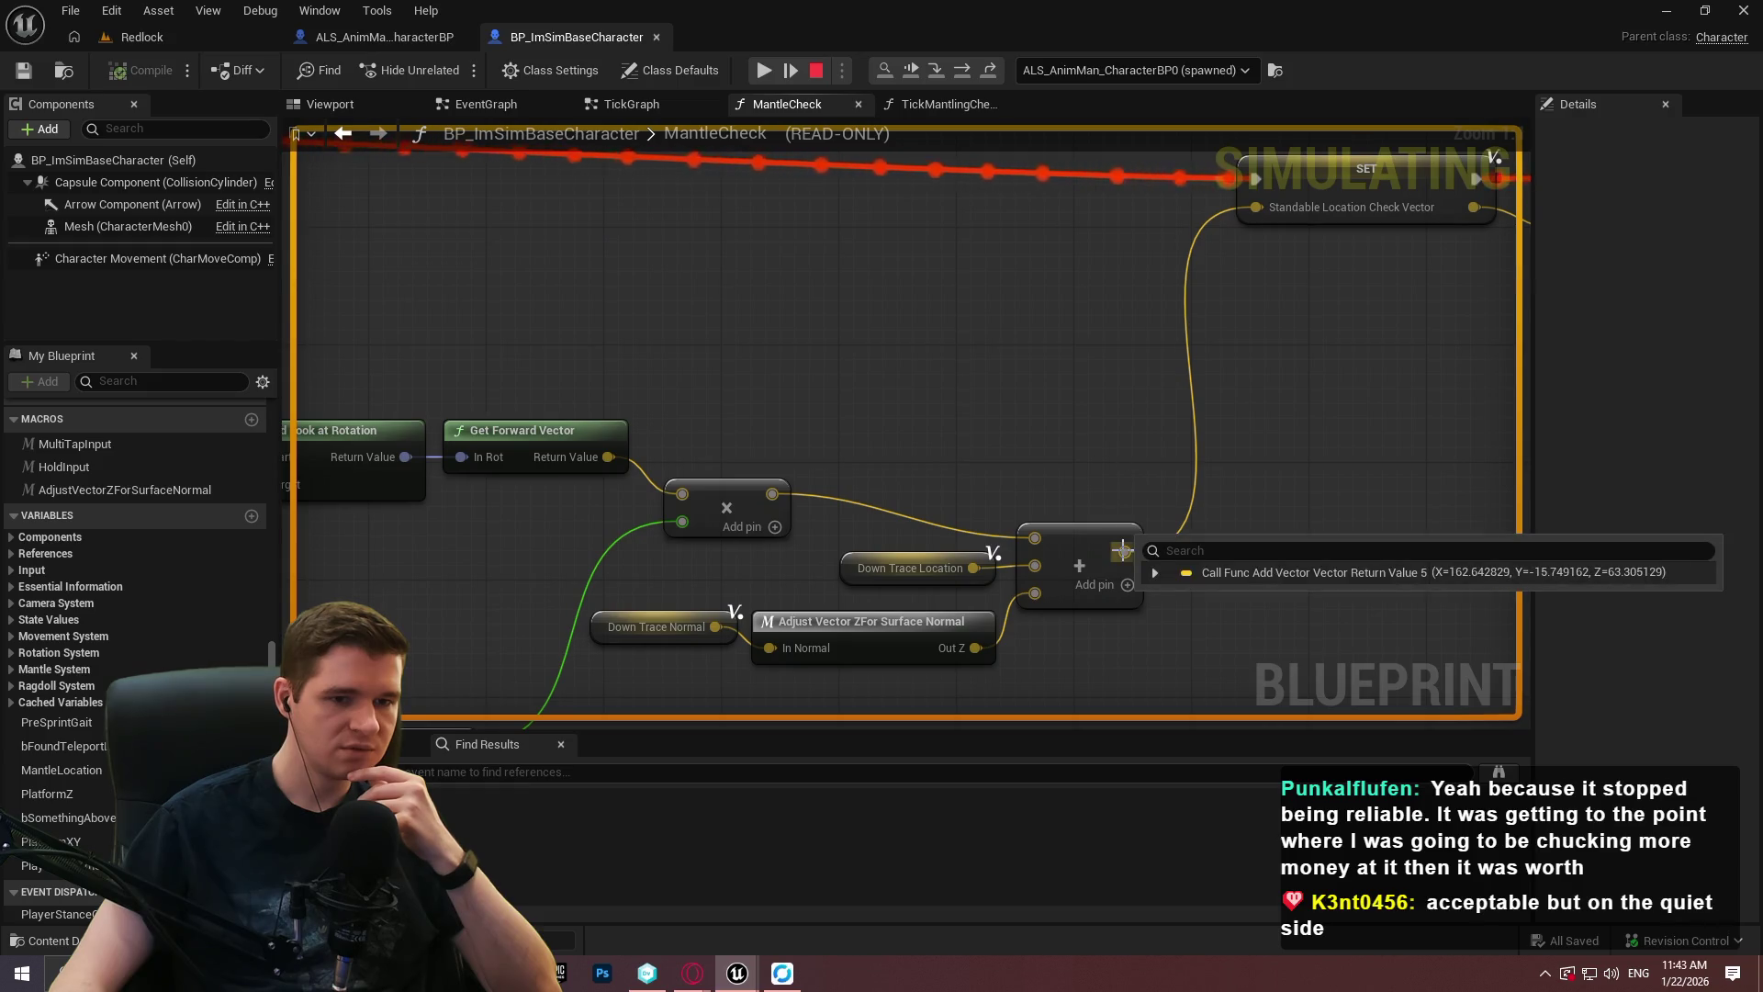
pyautogui.moveTo(1034, 564)
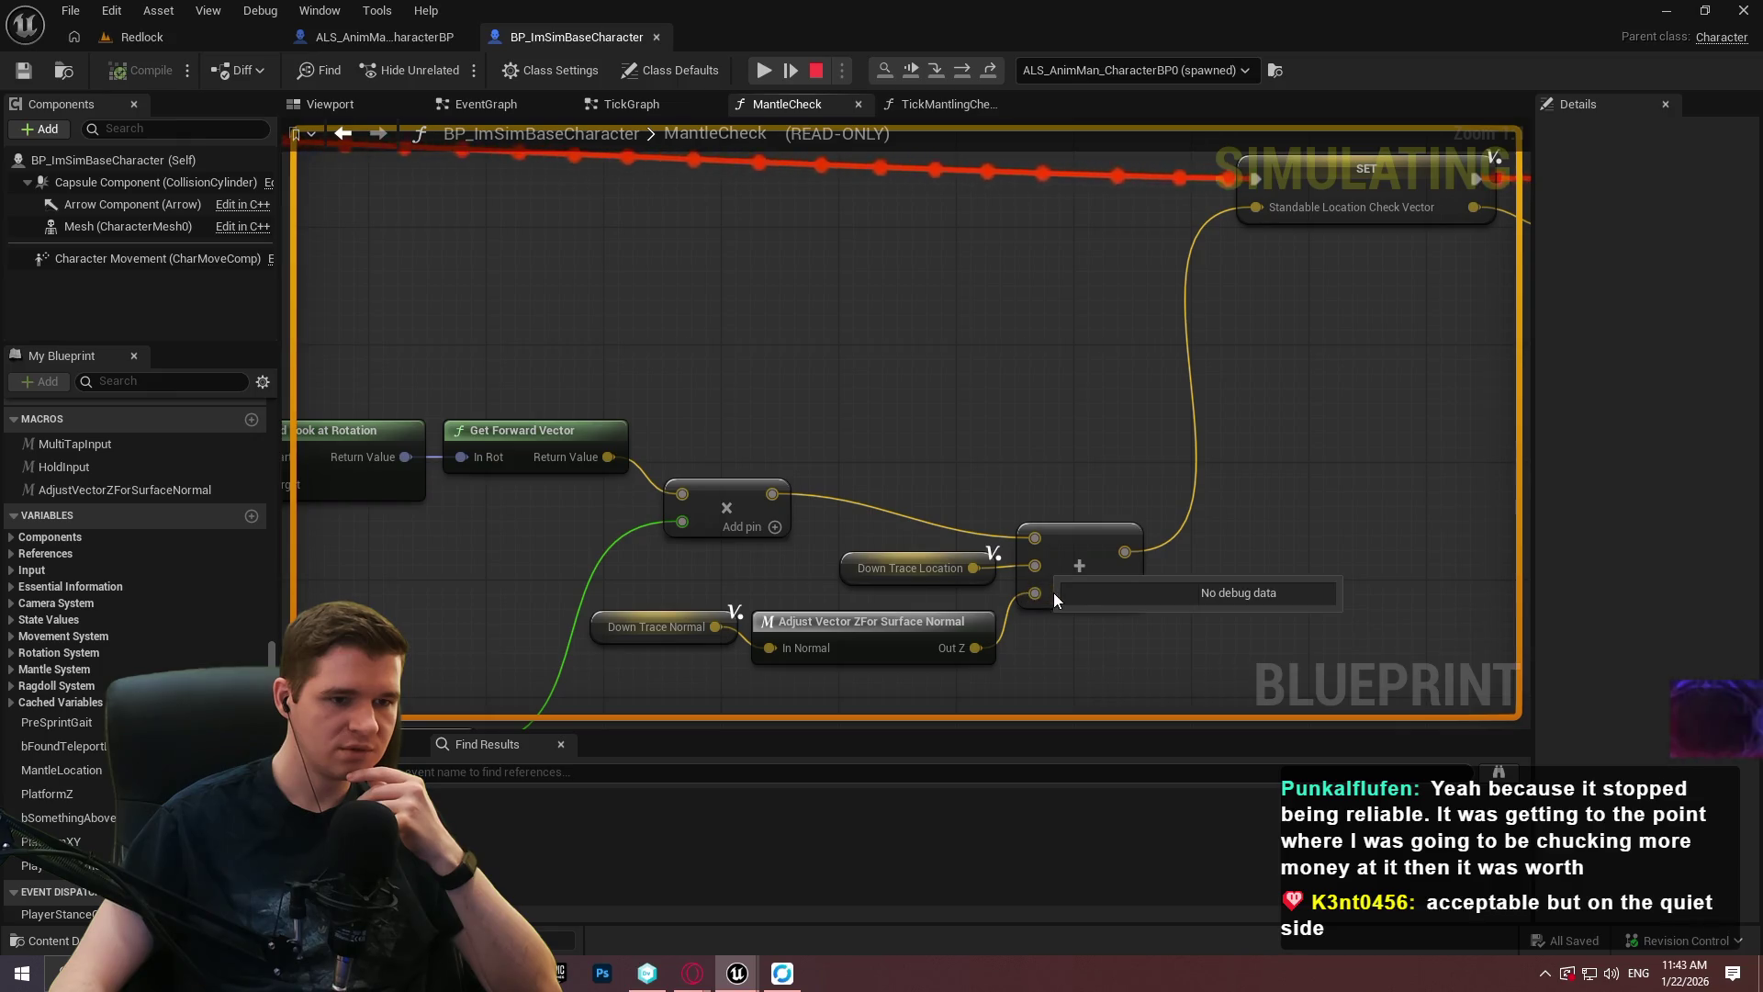
pyautogui.scroll(-7, 924, 354)
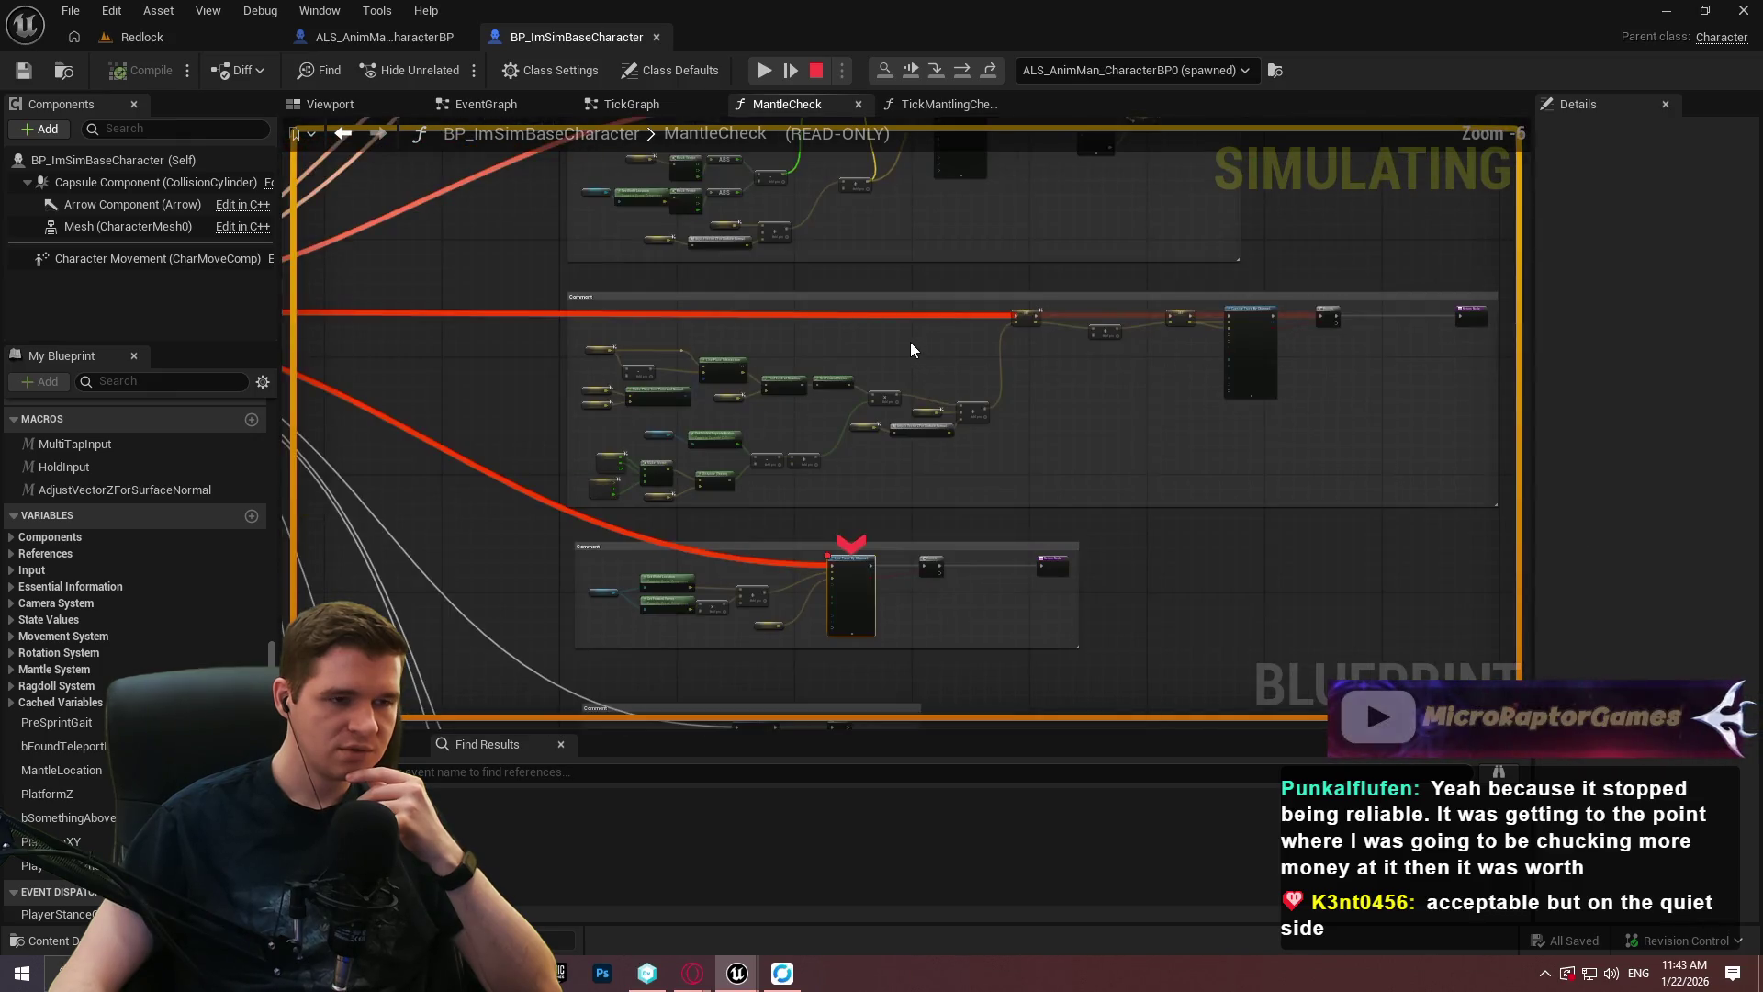
pyautogui.scroll(1, 904, 345)
pyautogui.scroll(1, 895, 350)
pyautogui.scroll(1, 999, 261)
pyautogui.moveTo(999, 262)
pyautogui.mouseDown()
pyautogui.moveTo(1016, 224)
pyautogui.moveTo(952, 279)
pyautogui.moveTo(956, 393)
pyautogui.moveTo(969, 298)
pyautogui.moveTo(956, 468)
pyautogui.moveTo(981, 400)
pyautogui.mouseUp()
pyautogui.click(822, 73)
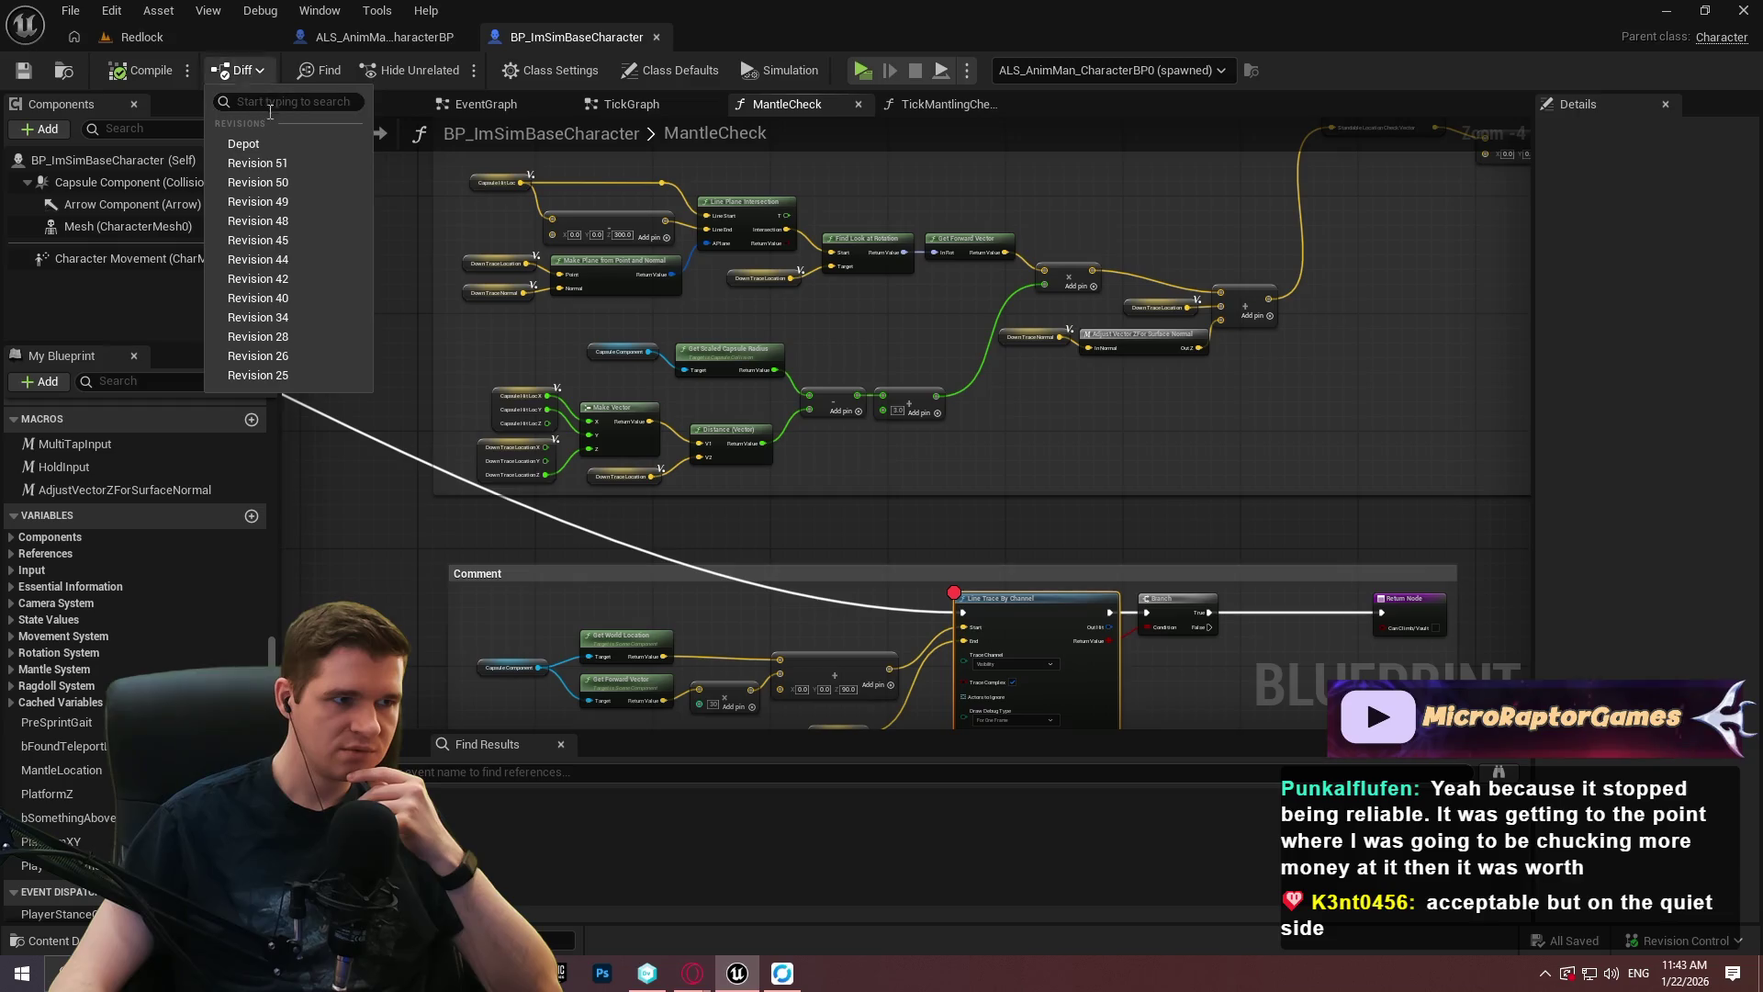
# Diff against the most recent revision, show MantleCheck's graph differences, and widen the old panel.
pyautogui.click(258, 146)
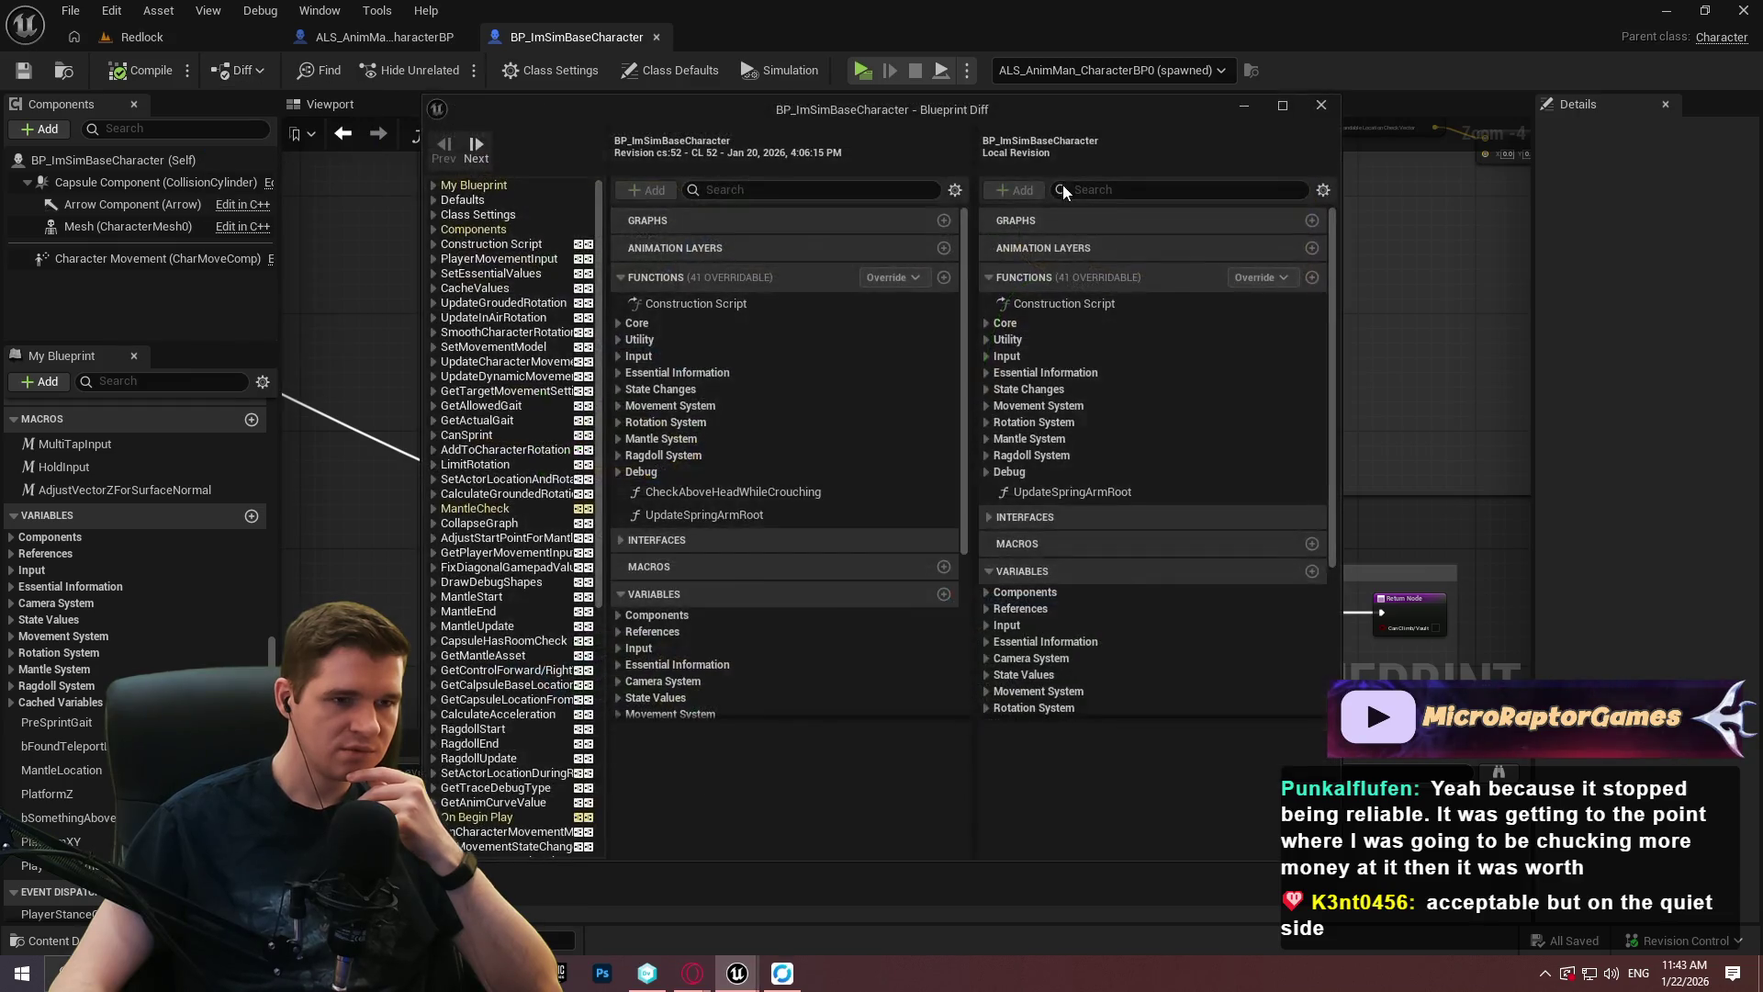
pyautogui.click(468, 511)
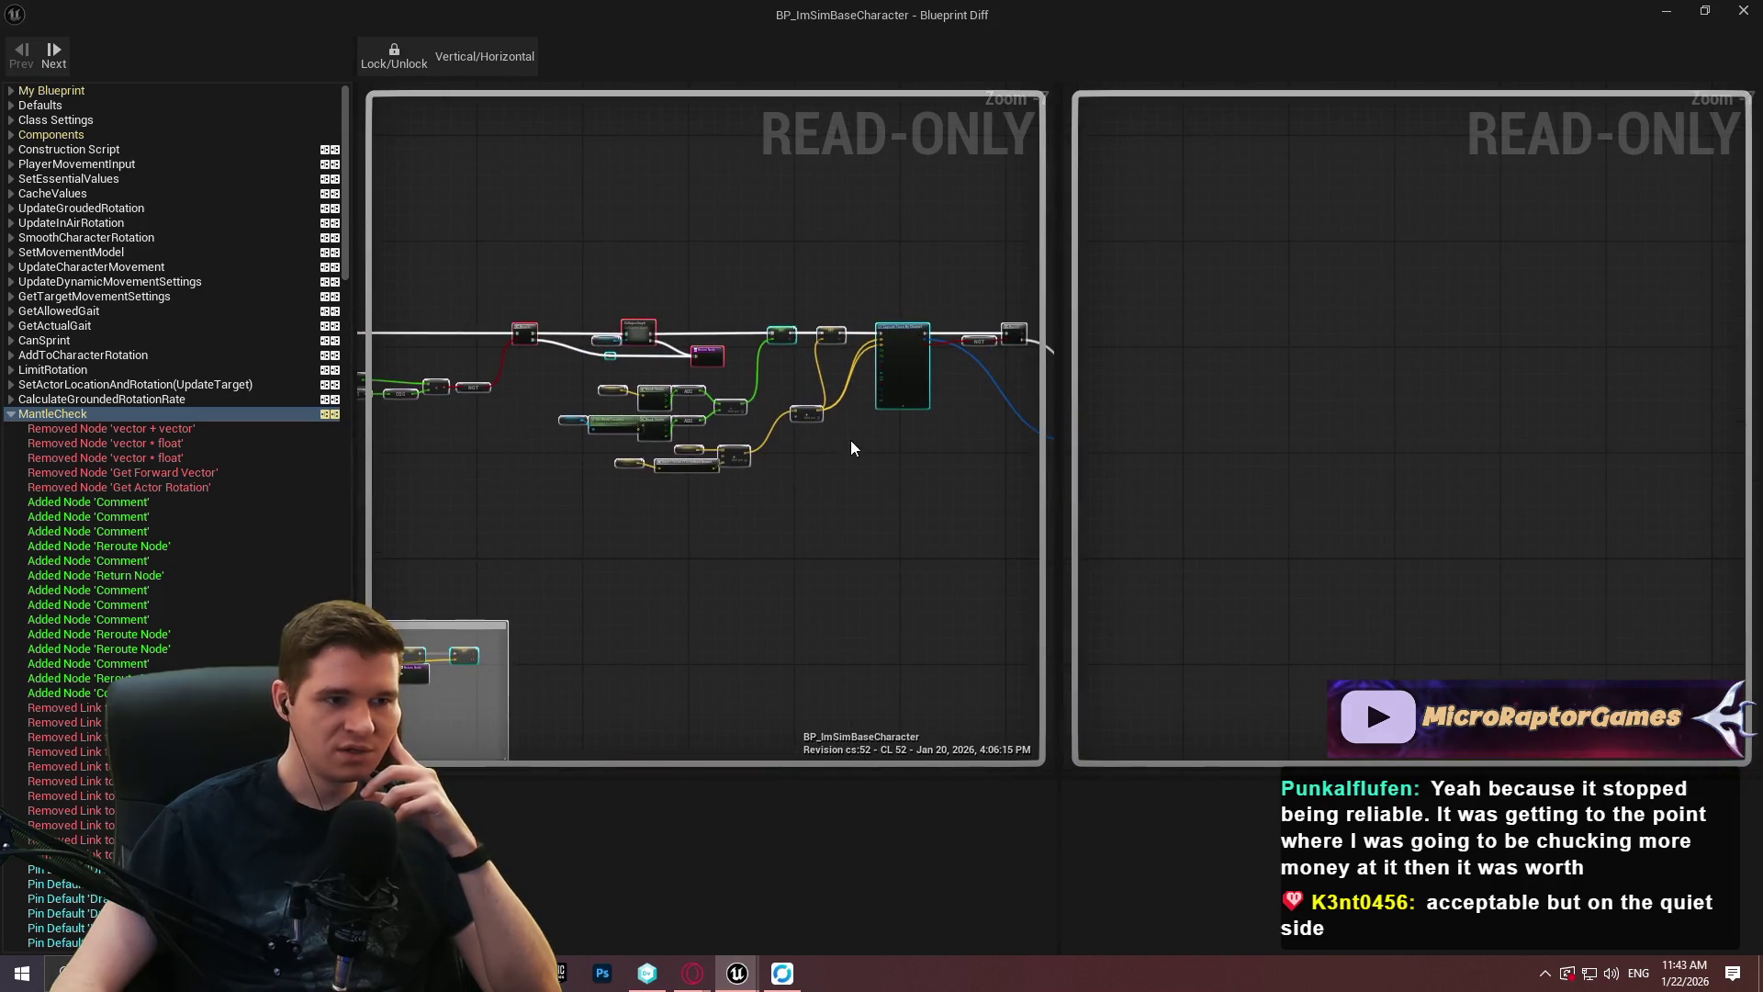
pyautogui.scroll(-4, 1139, 410)
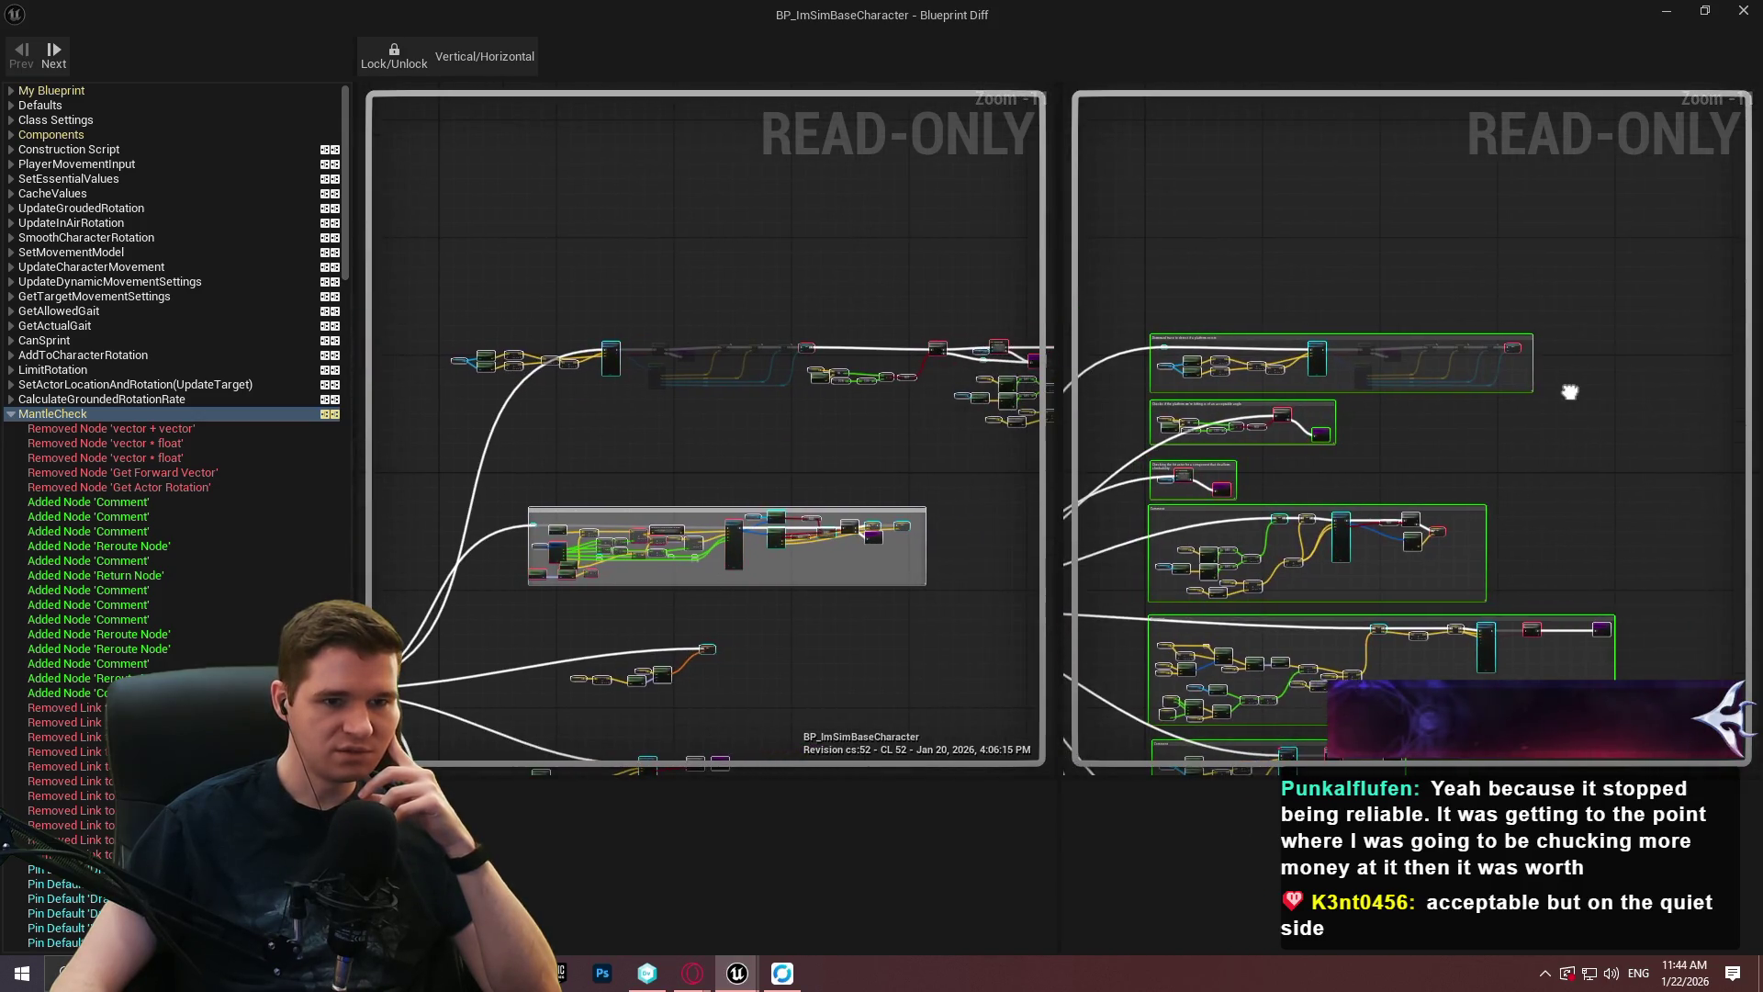
pyautogui.moveTo(1058, 193); pyautogui.dragTo(1268, 212)
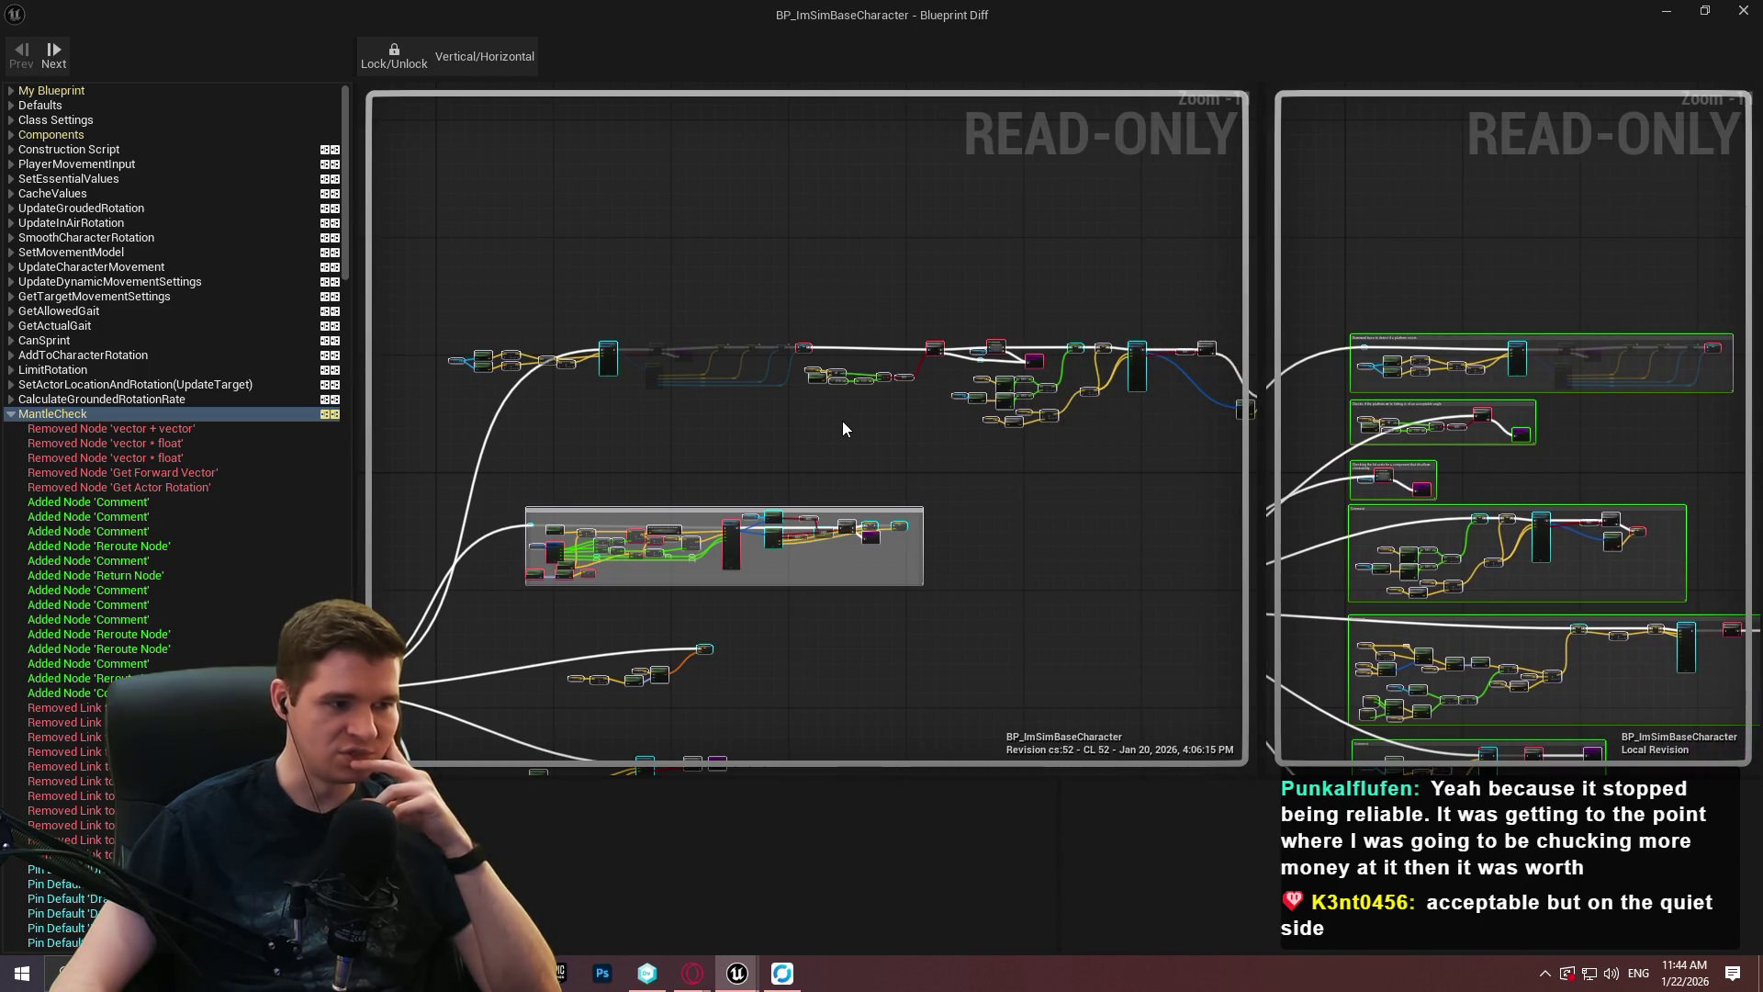
pyautogui.scroll(2, 1156, 415)
pyautogui.scroll(1, 1371, 381)
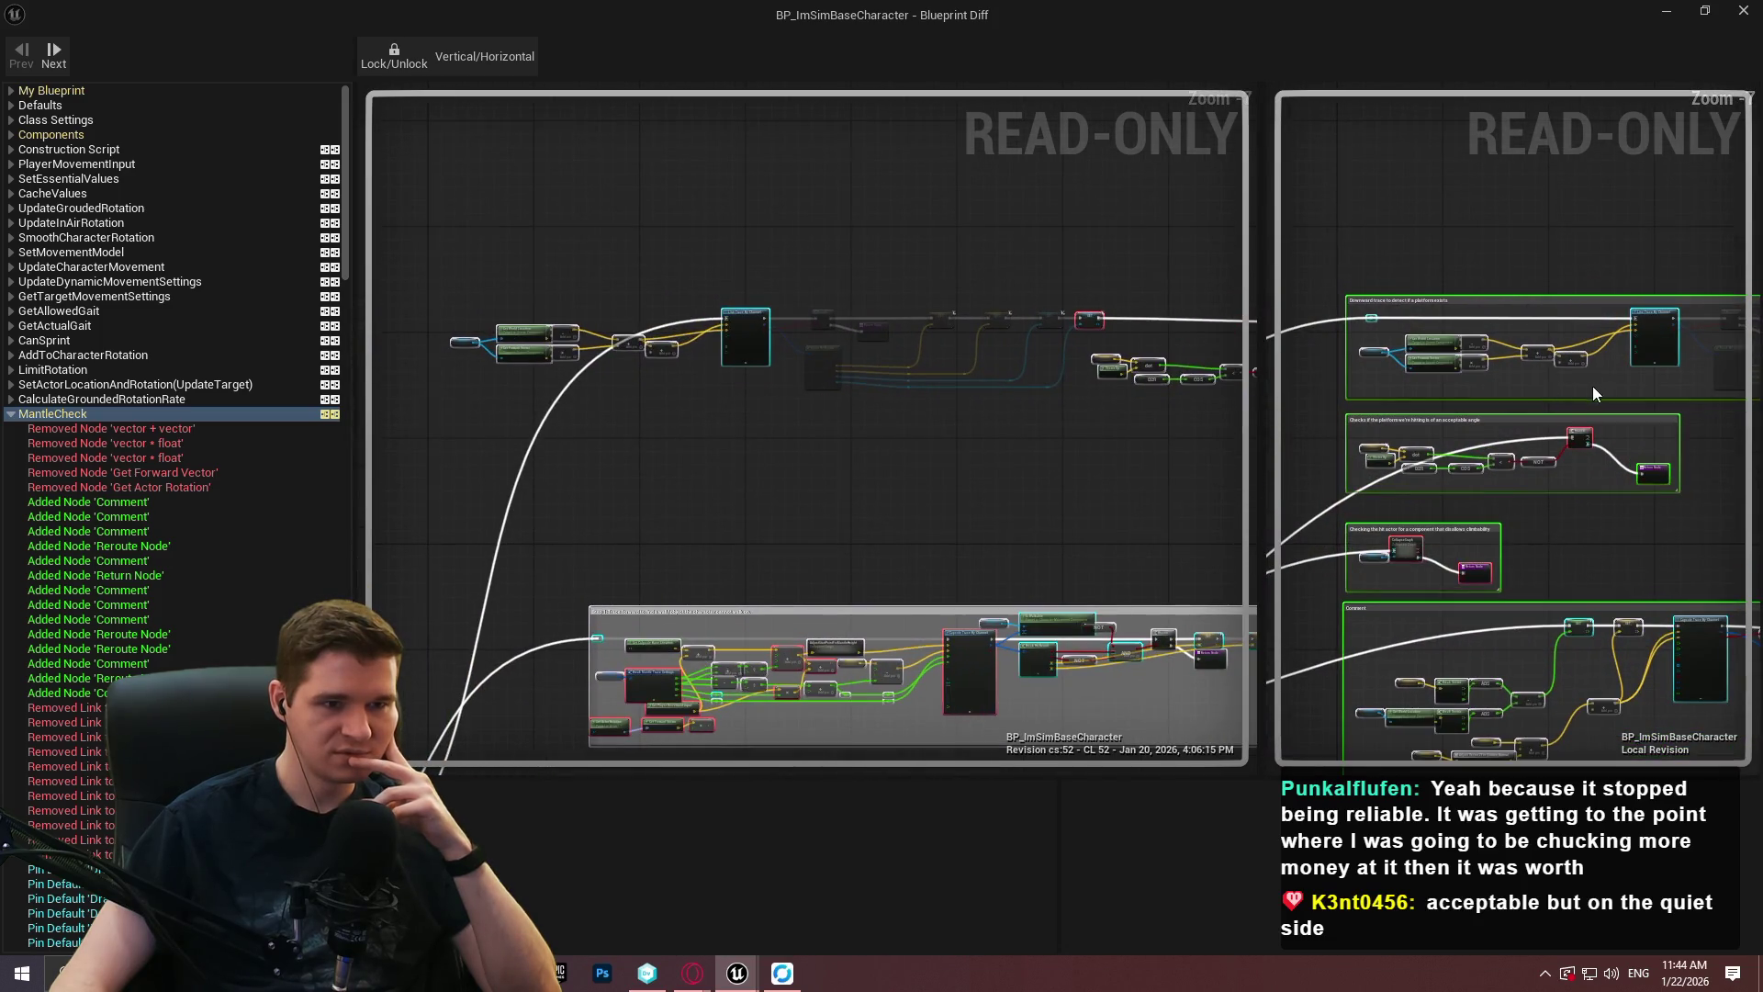
# Align both graphs on the comment blocks, narrow the old panel, and unlock independent panning.
pyautogui.moveTo(1730, 411)
pyautogui.mouseDown()
pyautogui.moveTo(1583, 391)
pyautogui.moveTo(1394, 401)
pyautogui.mouseUp()
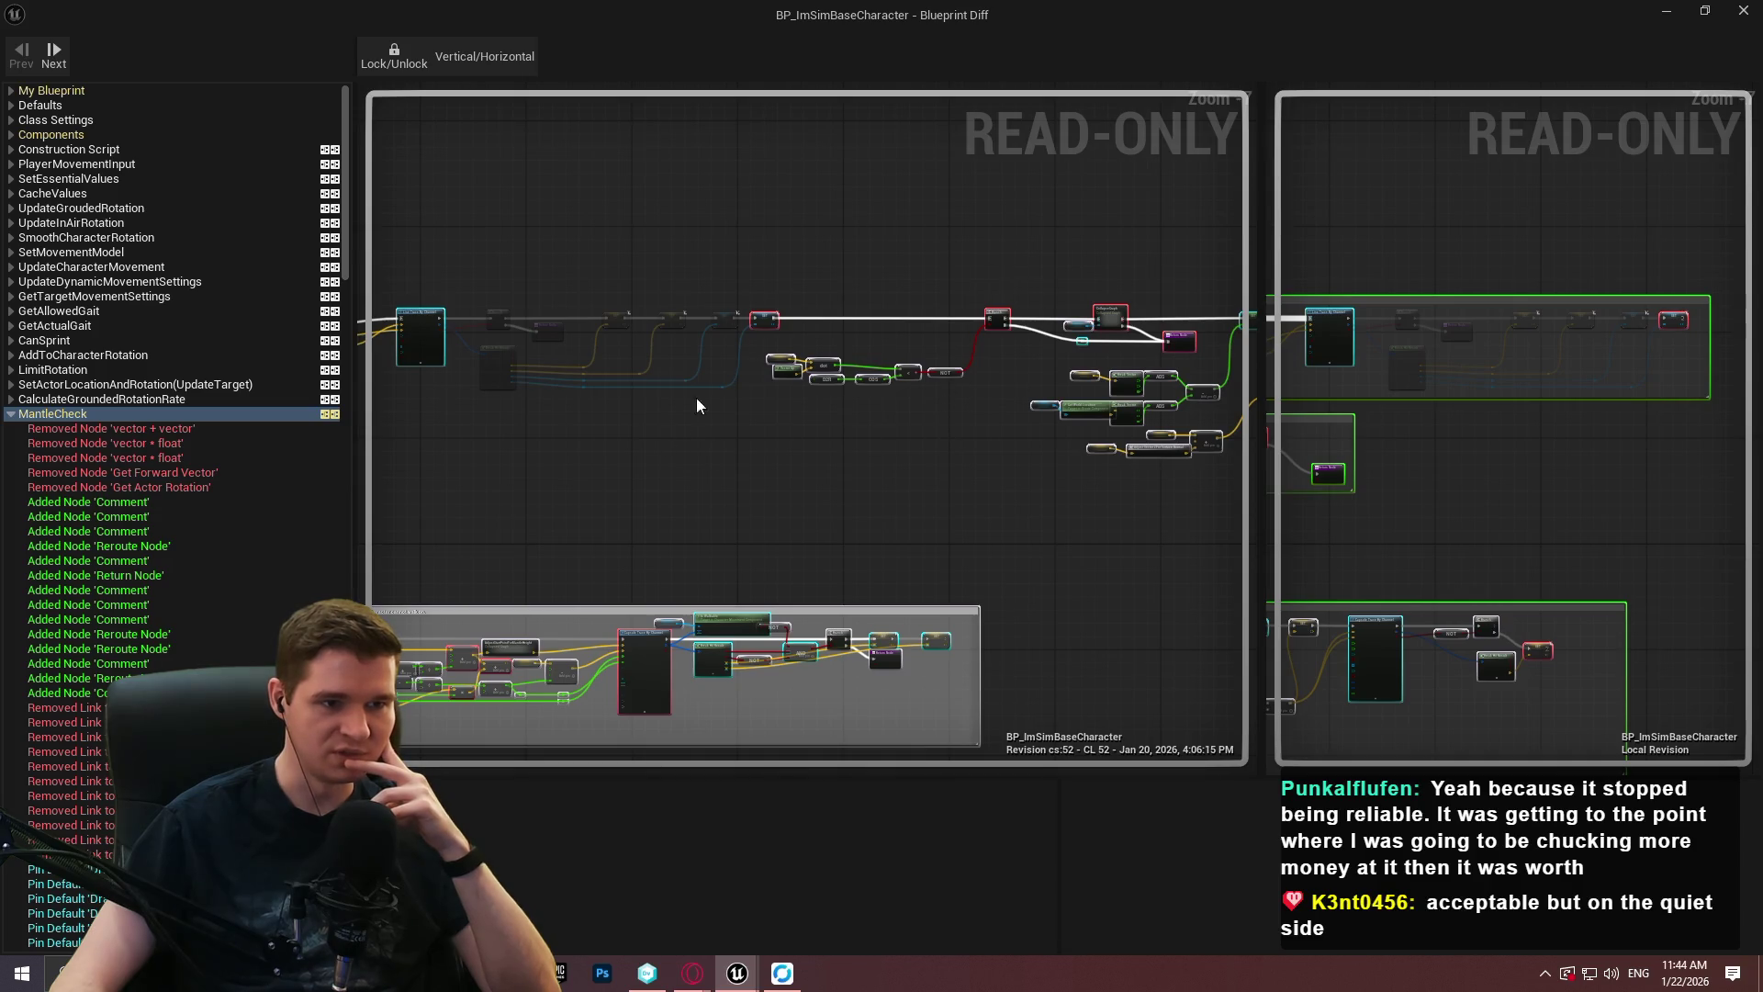
pyautogui.moveTo(885, 389)
pyautogui.mouseDown()
pyautogui.moveTo(1023, 248)
pyautogui.moveTo(986, 149)
pyautogui.moveTo(870, 354)
pyautogui.moveTo(900, 299)
pyautogui.moveTo(984, 362)
pyautogui.moveTo(866, 343)
pyautogui.moveTo(1008, 345)
pyautogui.mouseUp()
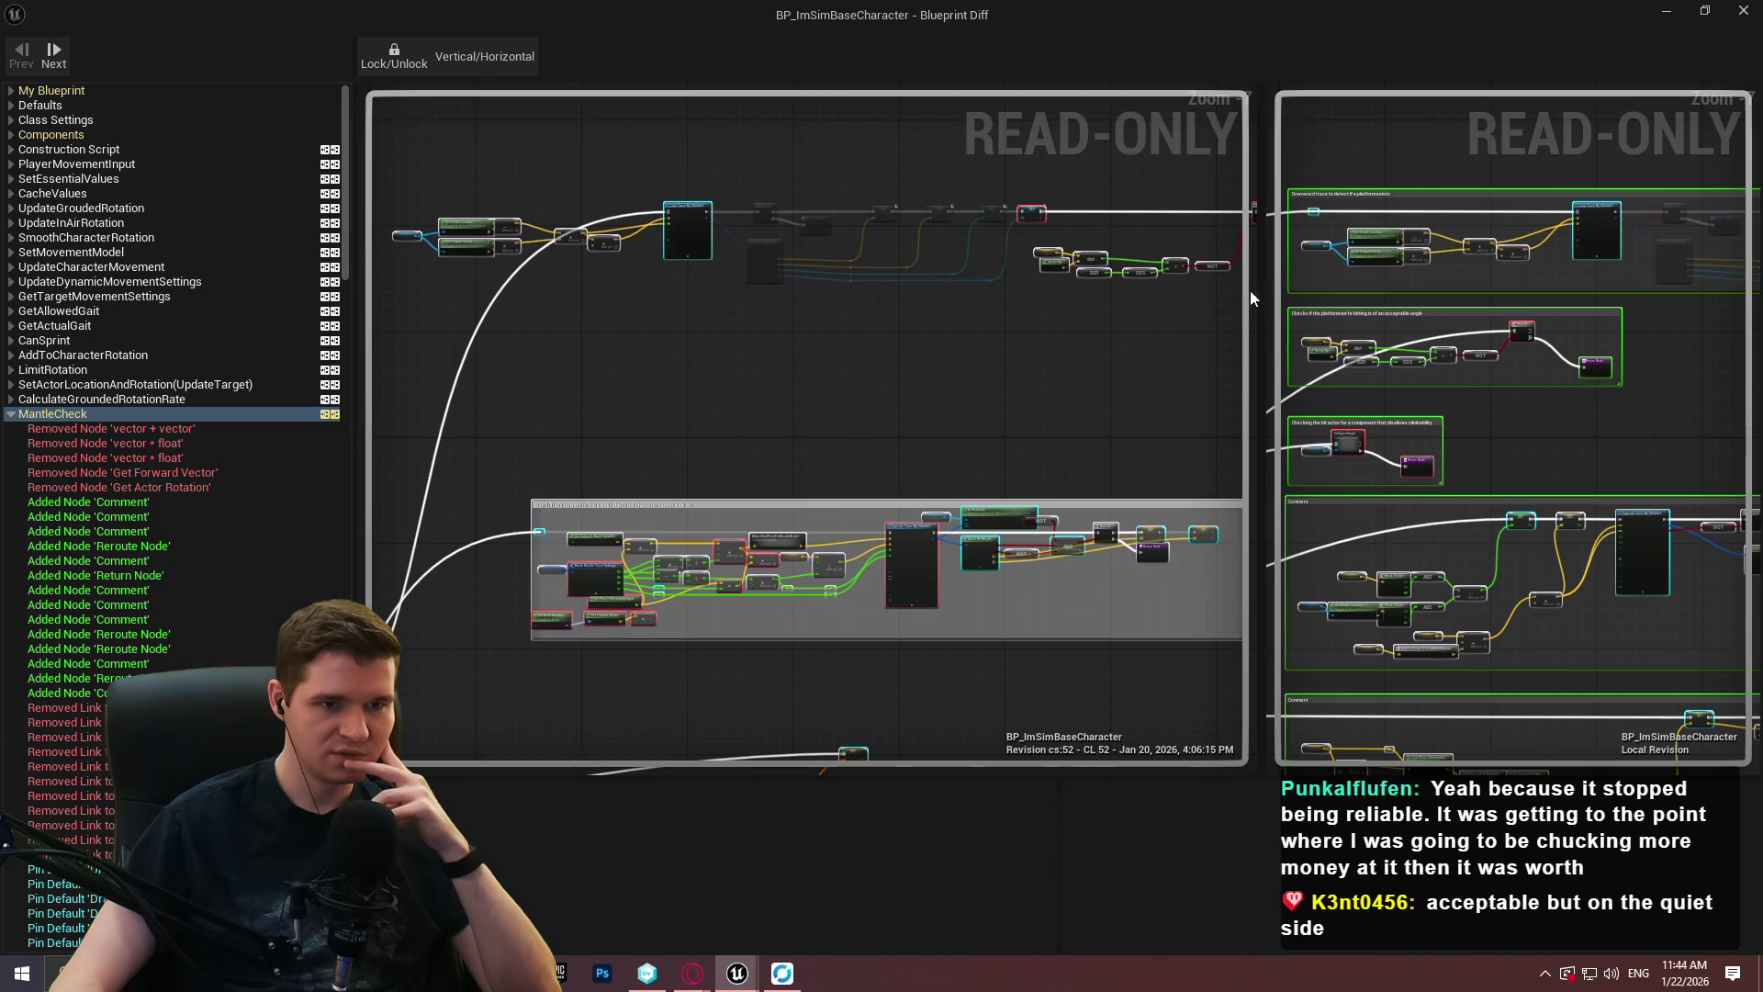
pyautogui.moveTo(1260, 285); pyautogui.dragTo(1029, 284)
pyautogui.moveTo(872, 349)
pyautogui.mouseDown()
pyautogui.moveTo(596, 404)
pyautogui.moveTo(374, 346)
pyautogui.moveTo(964, 371)
pyautogui.moveTo(900, 367)
pyautogui.mouseUp()
pyautogui.click(421, 64)
pyautogui.moveTo(1006, 349)
pyautogui.mouseDown()
pyautogui.moveTo(764, 346)
pyautogui.moveTo(512, 378)
pyautogui.mouseUp()
pyautogui.moveTo(1380, 407)
pyautogui.mouseDown()
pyautogui.moveTo(1428, 402)
pyautogui.moveTo(1527, 343)
pyautogui.mouseUp()
pyautogui.scroll(4, 826, 267)
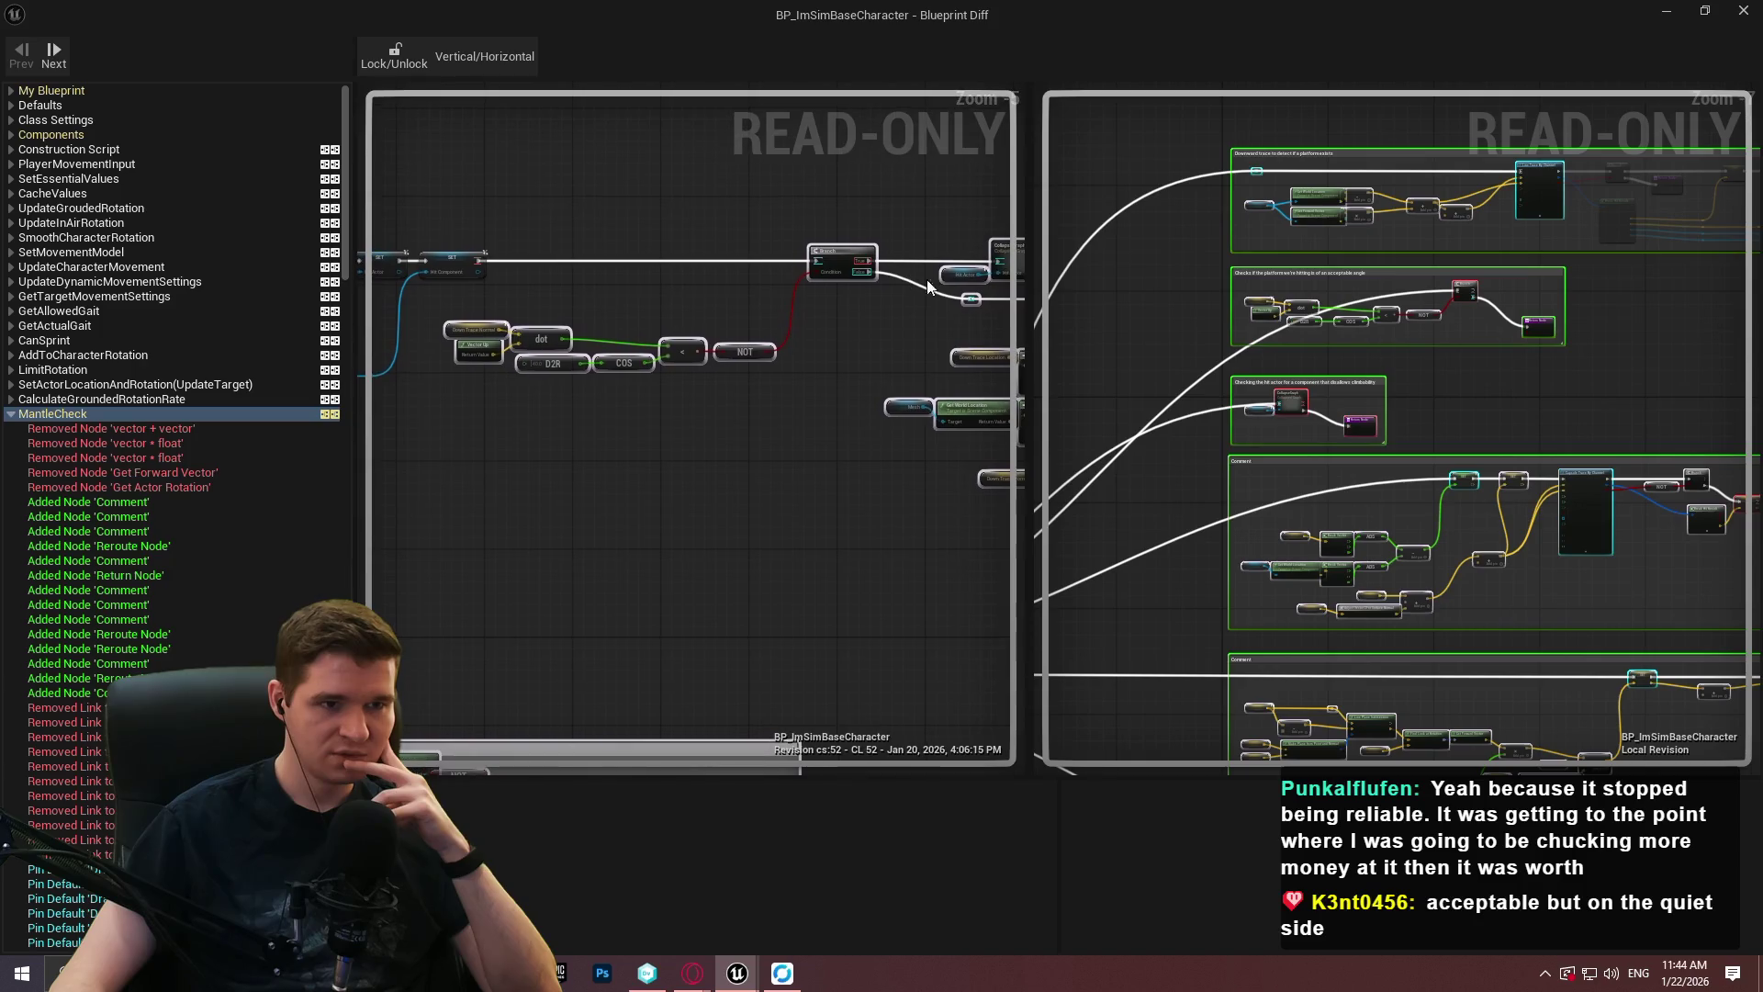
pyautogui.moveTo(923, 294); pyautogui.dragTo(865, 310)
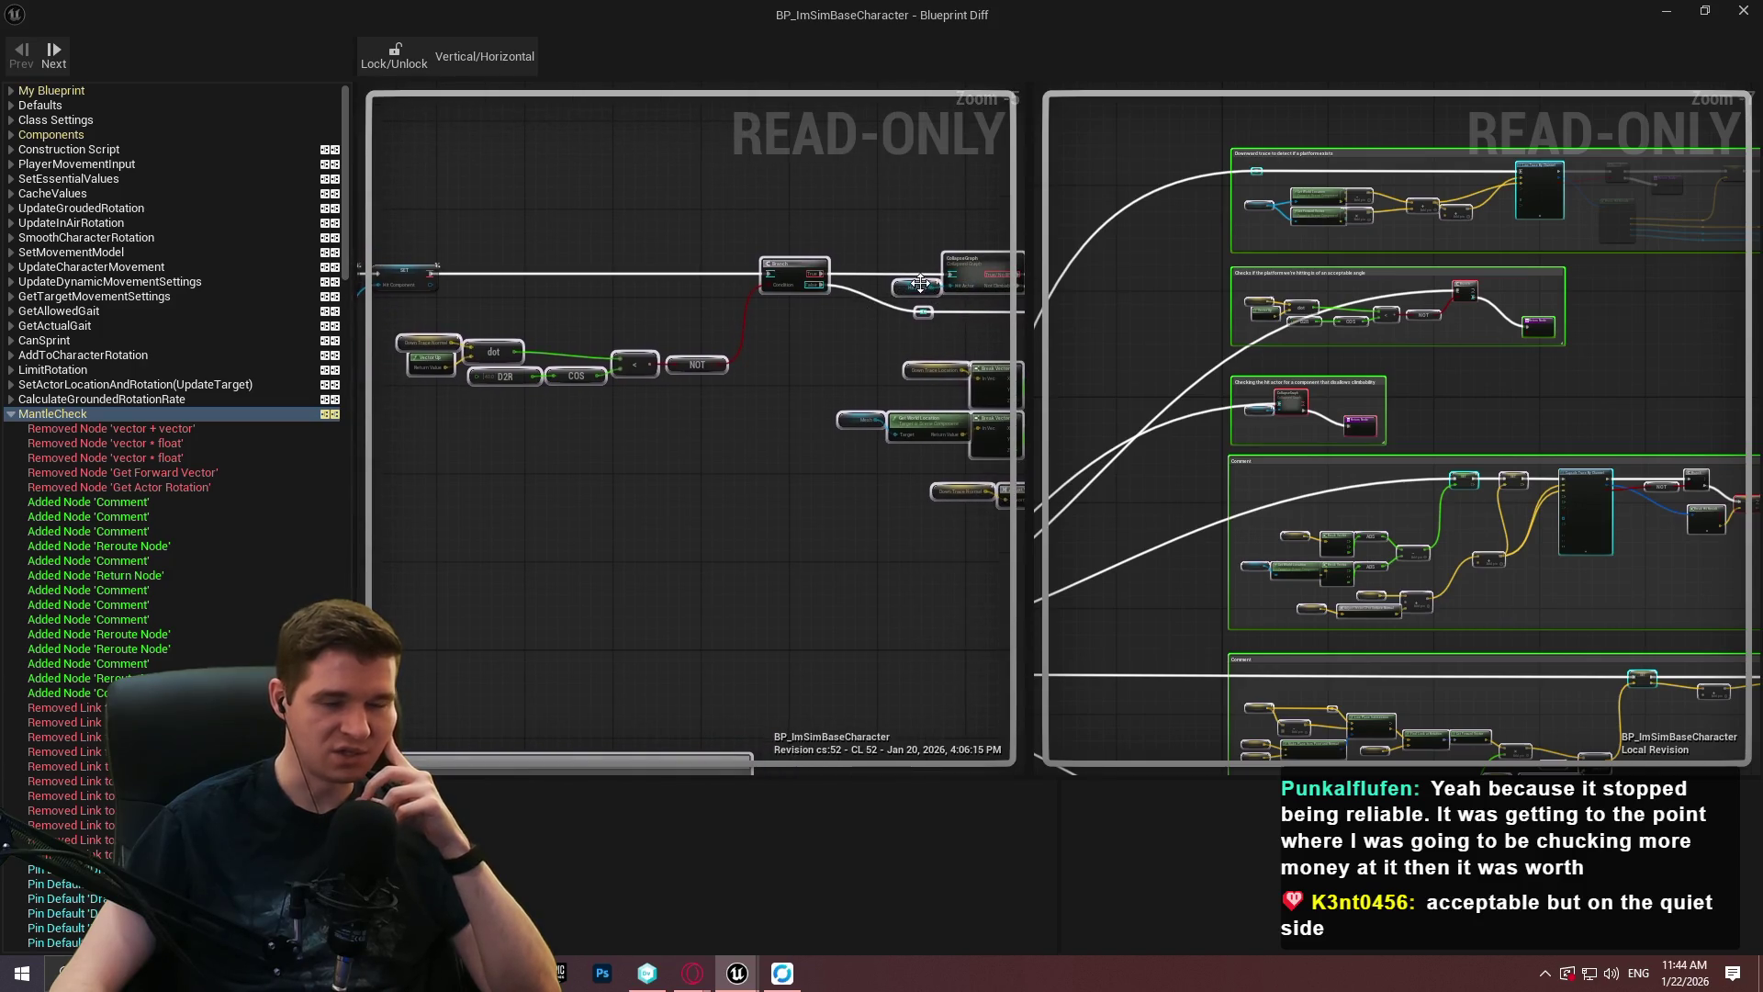
pyautogui.moveTo(944, 353)
pyautogui.mouseDown()
pyautogui.moveTo(838, 362)
pyautogui.moveTo(841, 382)
pyautogui.mouseUp()
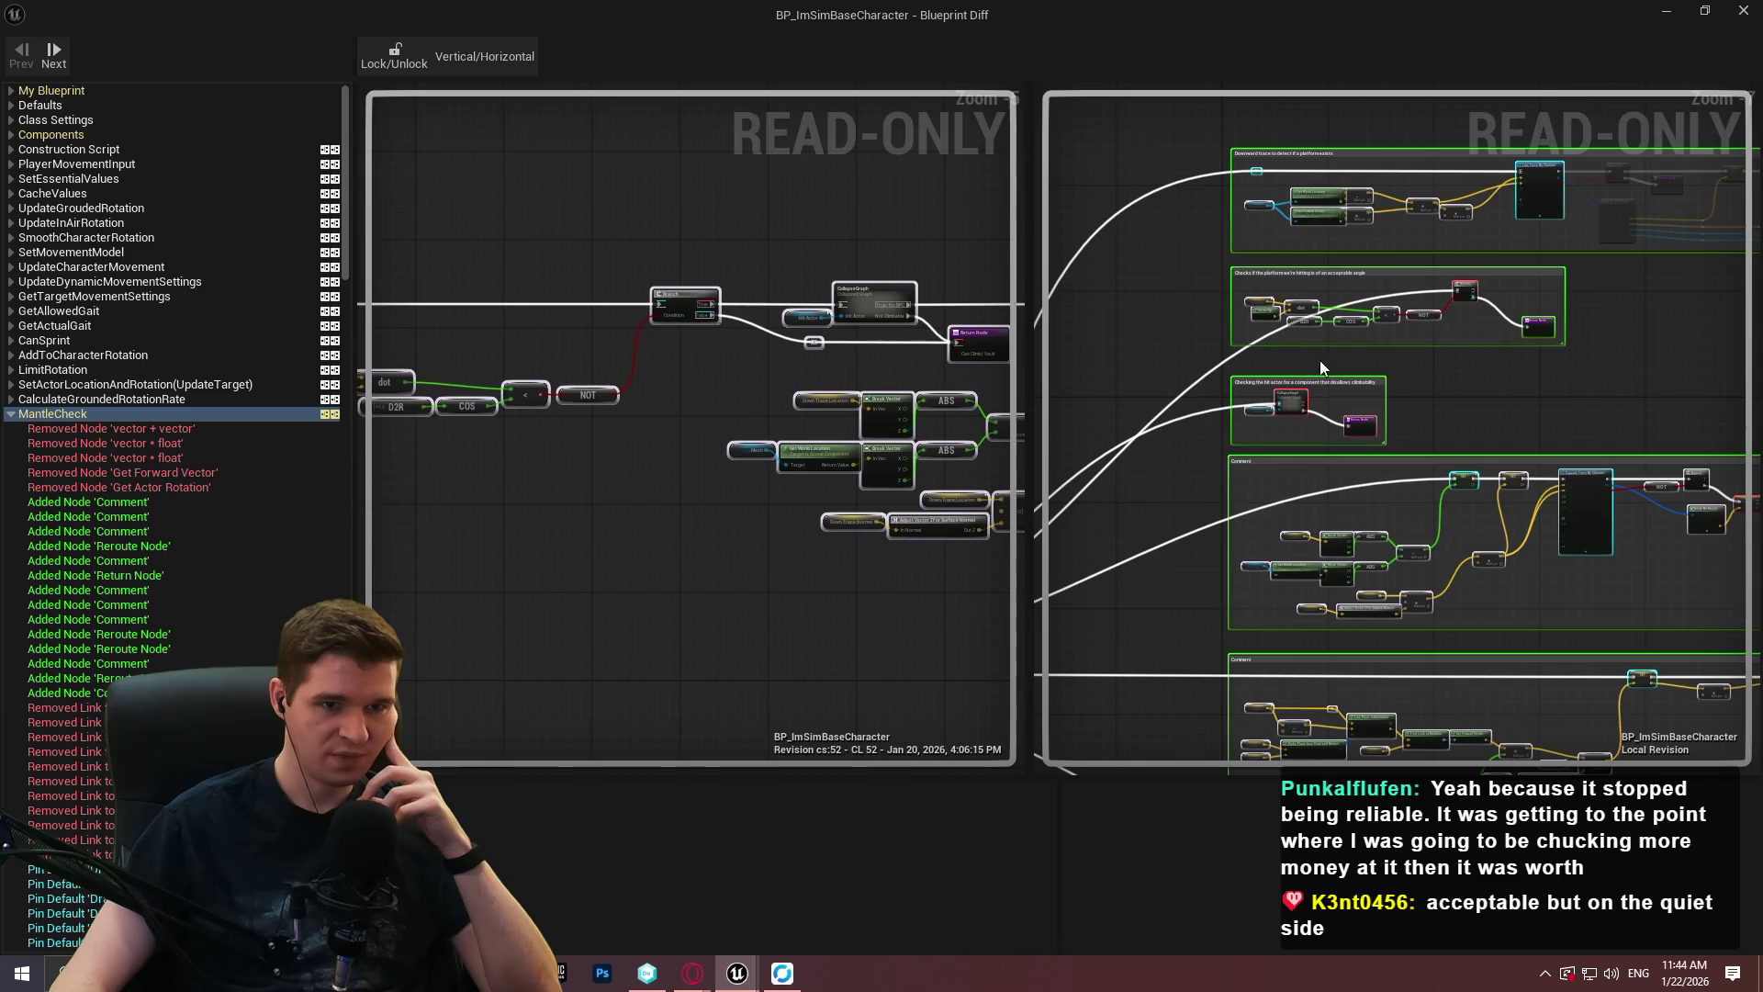
pyautogui.scroll(3, 1331, 382)
pyautogui.scroll(2, 704, 319)
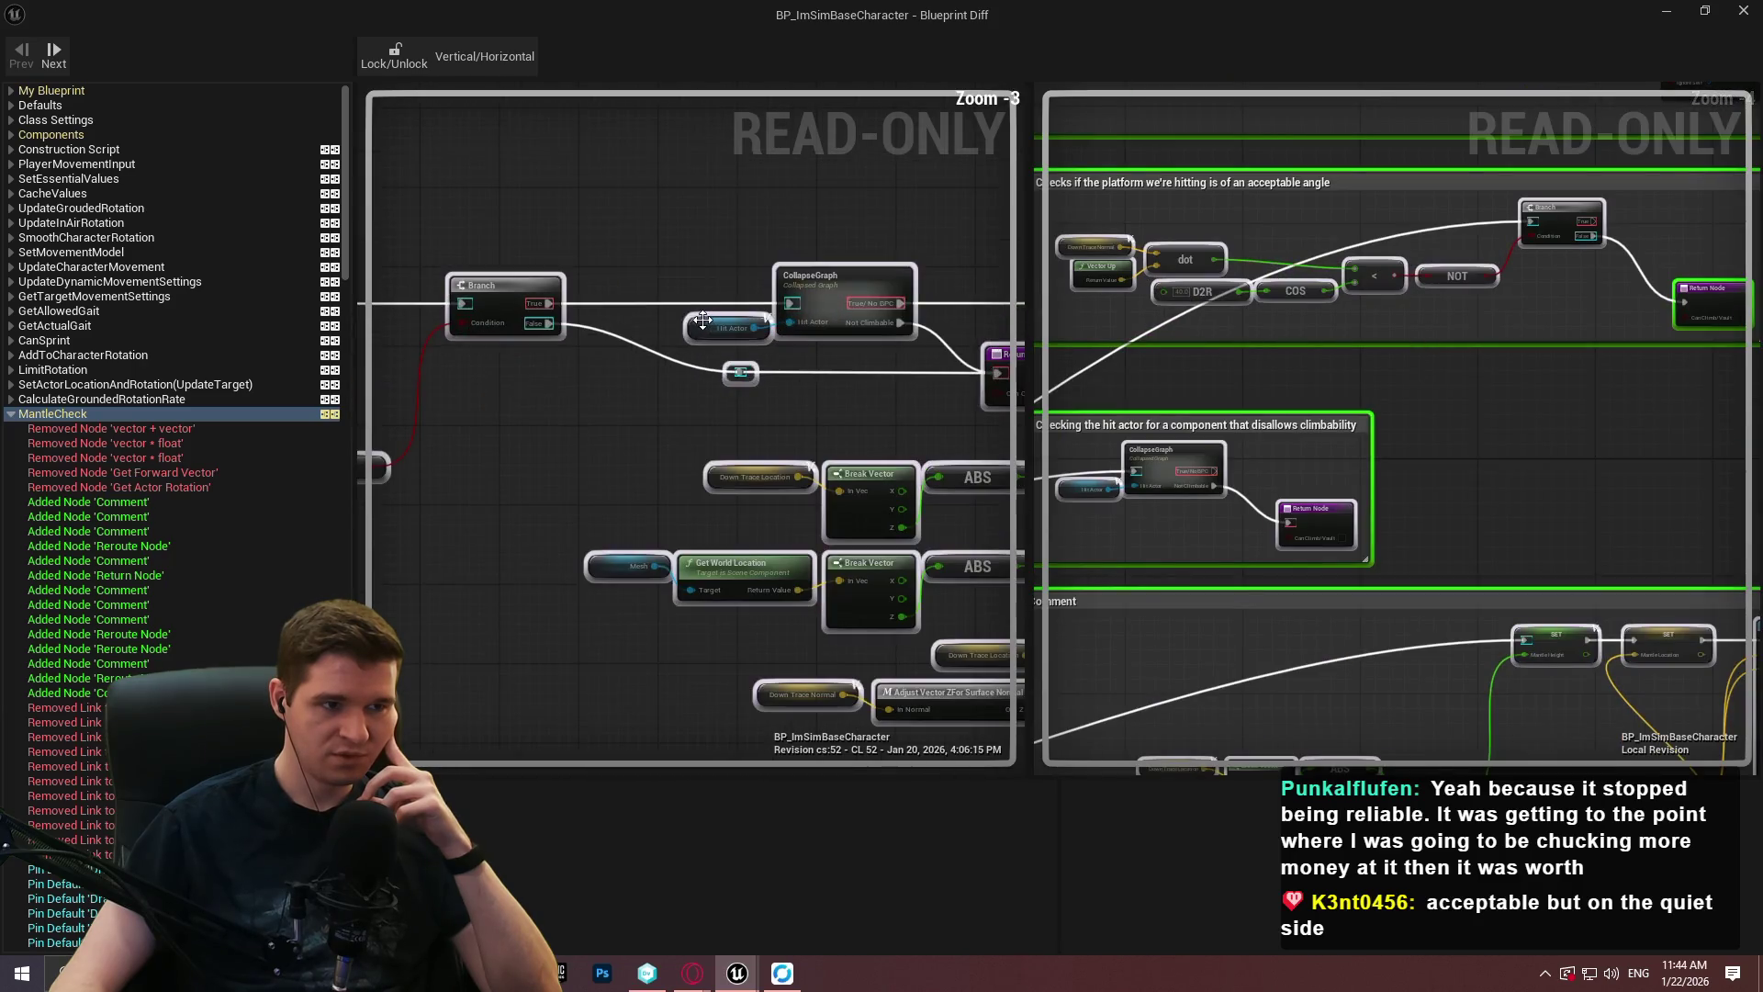
pyautogui.moveTo(886, 353); pyautogui.dragTo(839, 390)
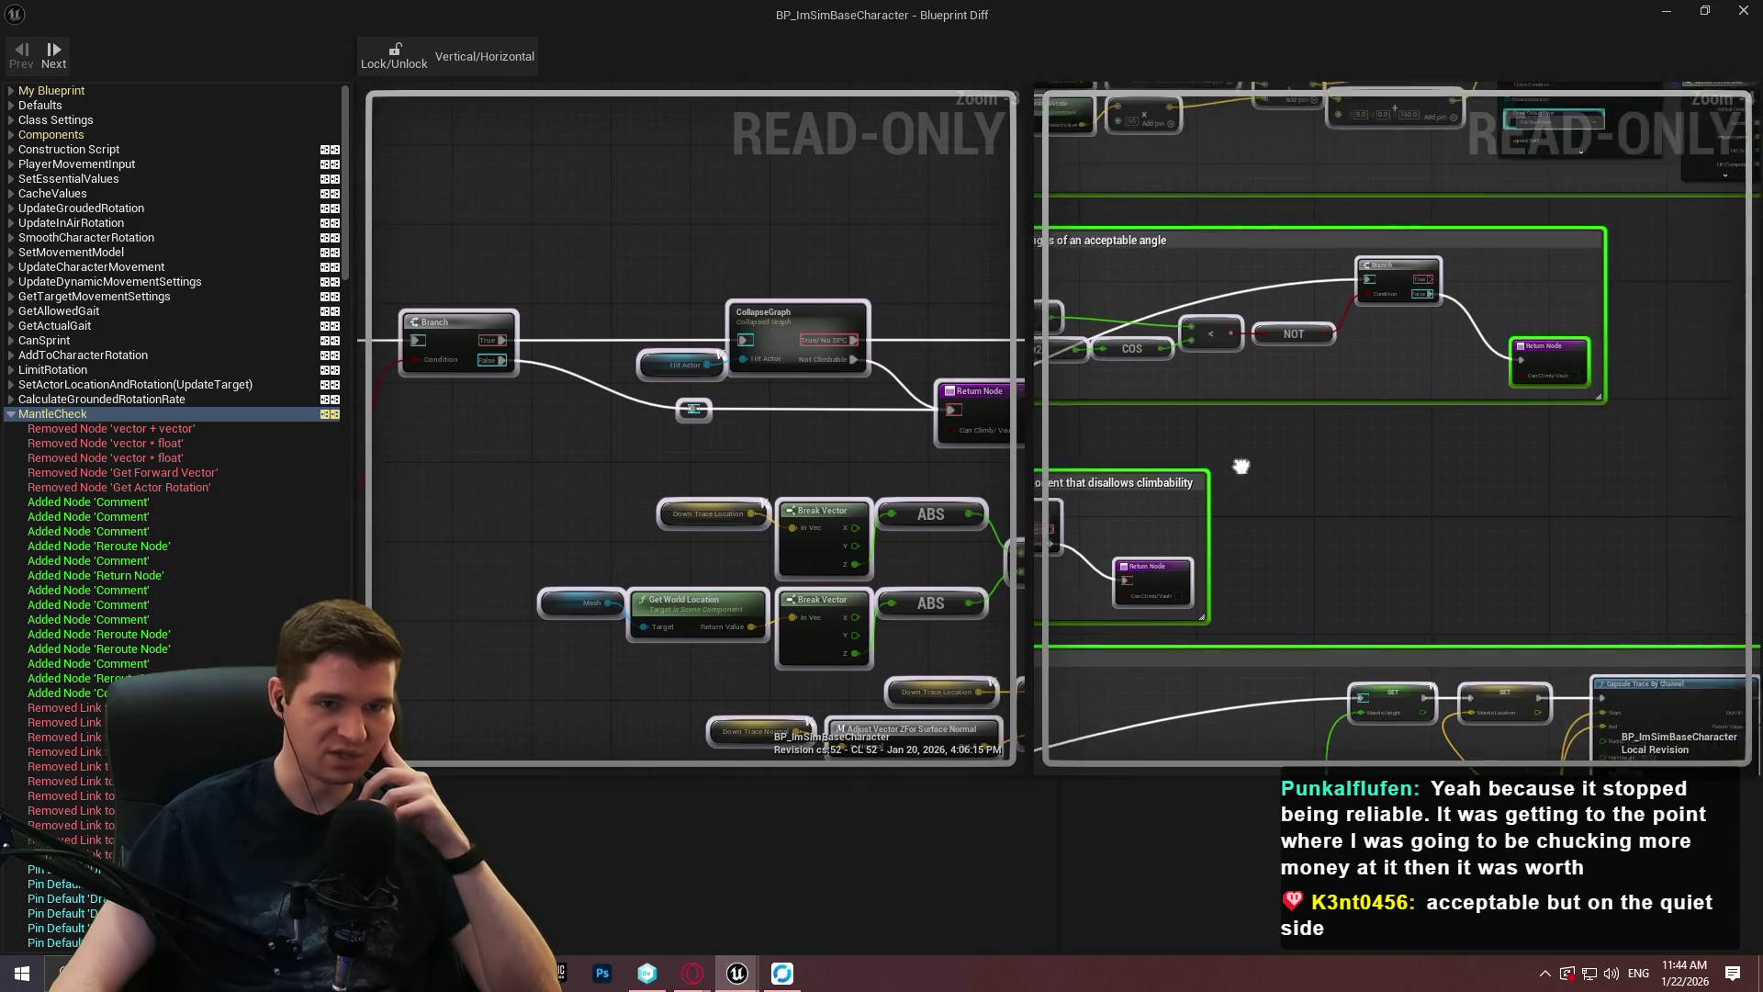
pyautogui.scroll(5, 1311, 476)
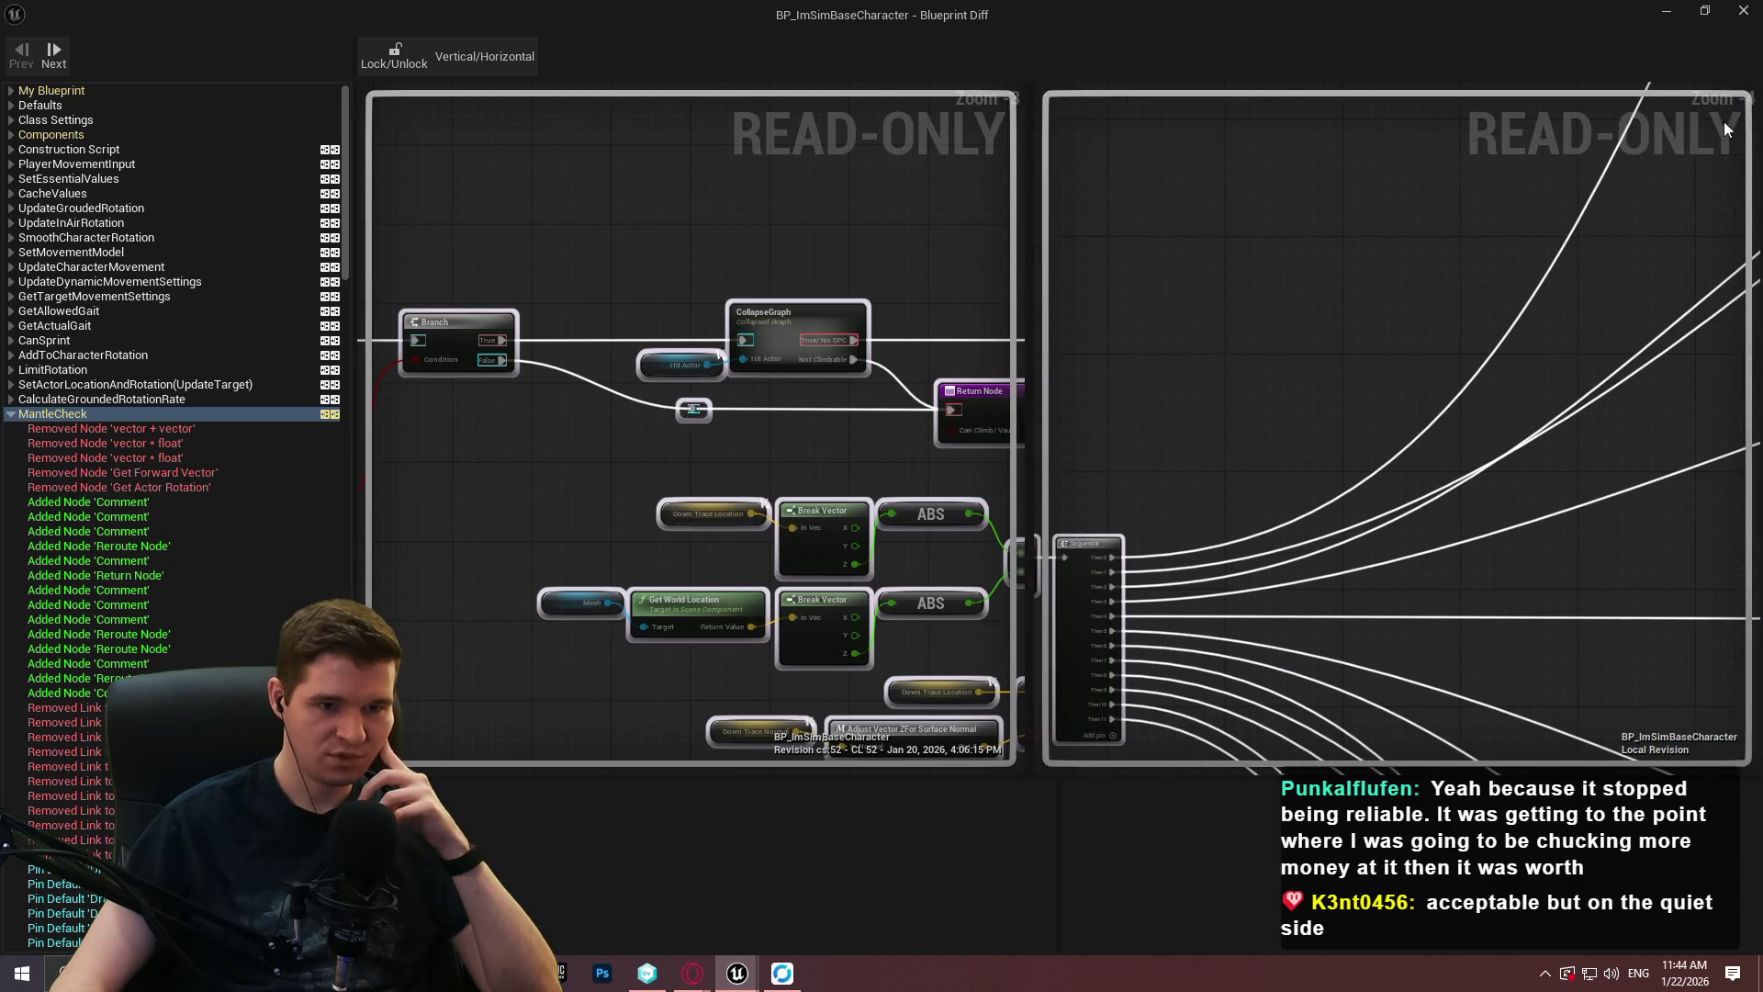
pyautogui.moveTo(1593, 414)
pyautogui.mouseDown()
pyautogui.moveTo(1338, 532)
pyautogui.moveTo(1139, 577)
pyautogui.mouseUp()
pyautogui.scroll(-3, 1302, 414)
pyautogui.moveTo(1276, 441); pyautogui.dragTo(1460, 335)
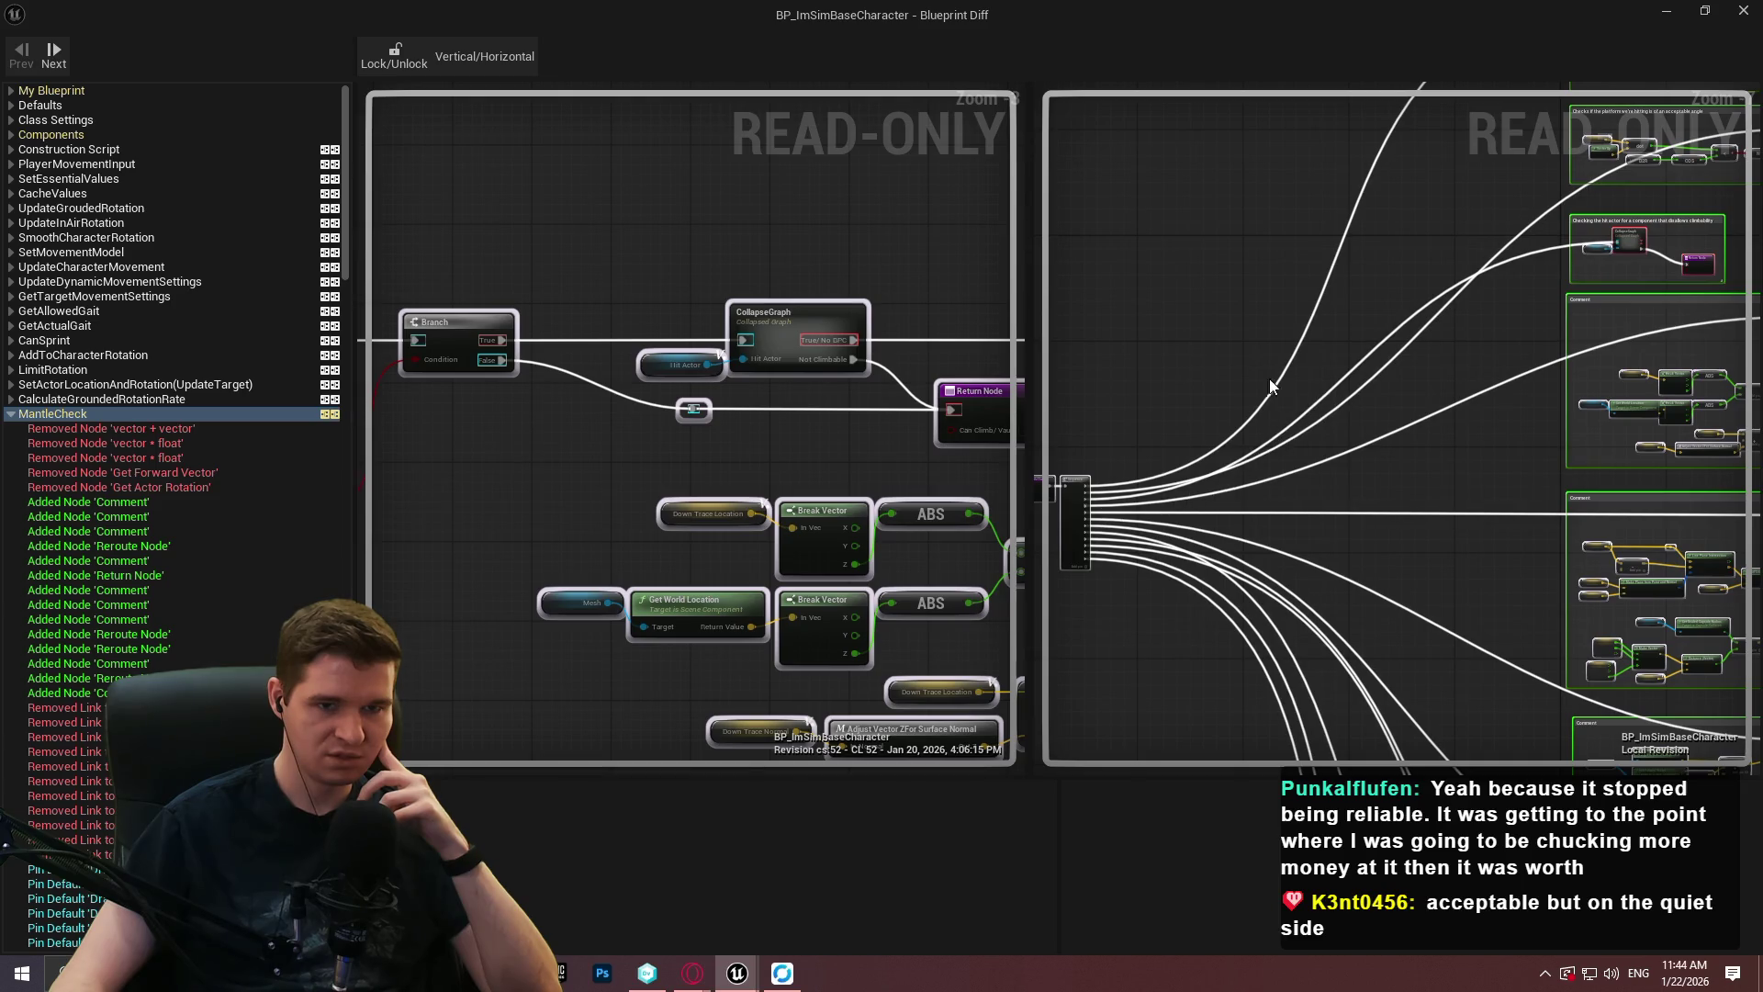
pyautogui.scroll(3, 1214, 422)
pyautogui.moveTo(899, 450); pyautogui.dragTo(820, 460)
pyautogui.scroll(3, 1302, 345)
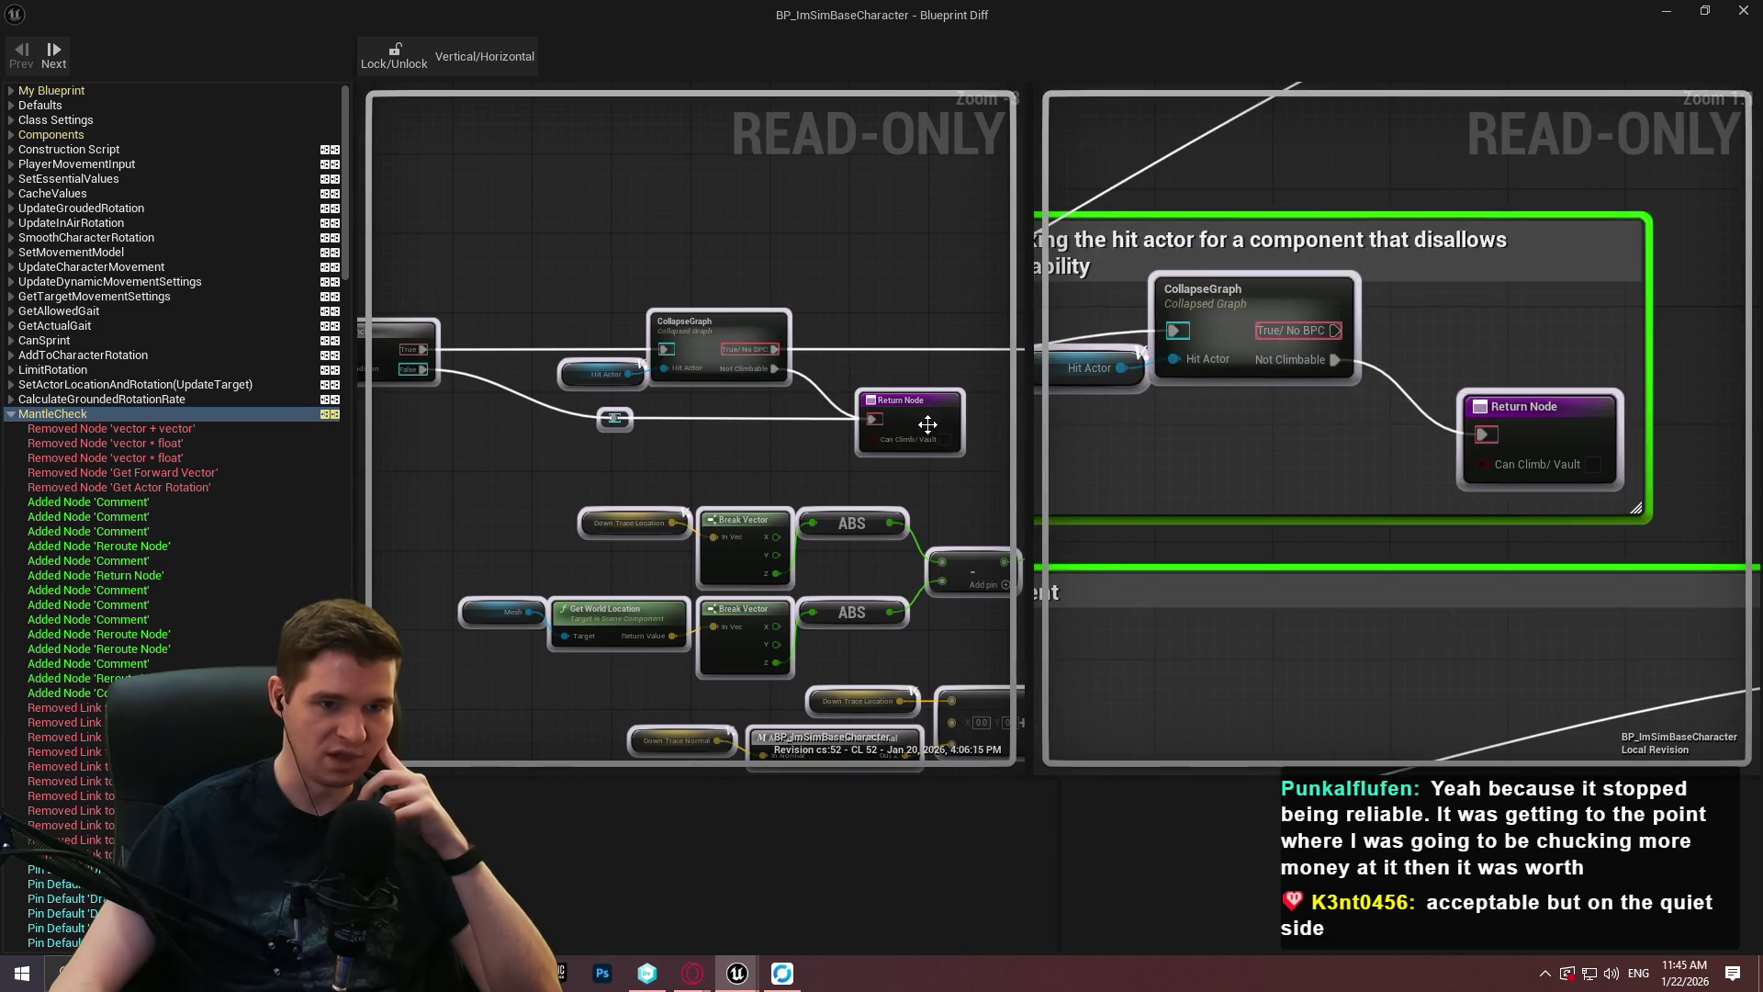
pyautogui.scroll(-6, 1435, 402)
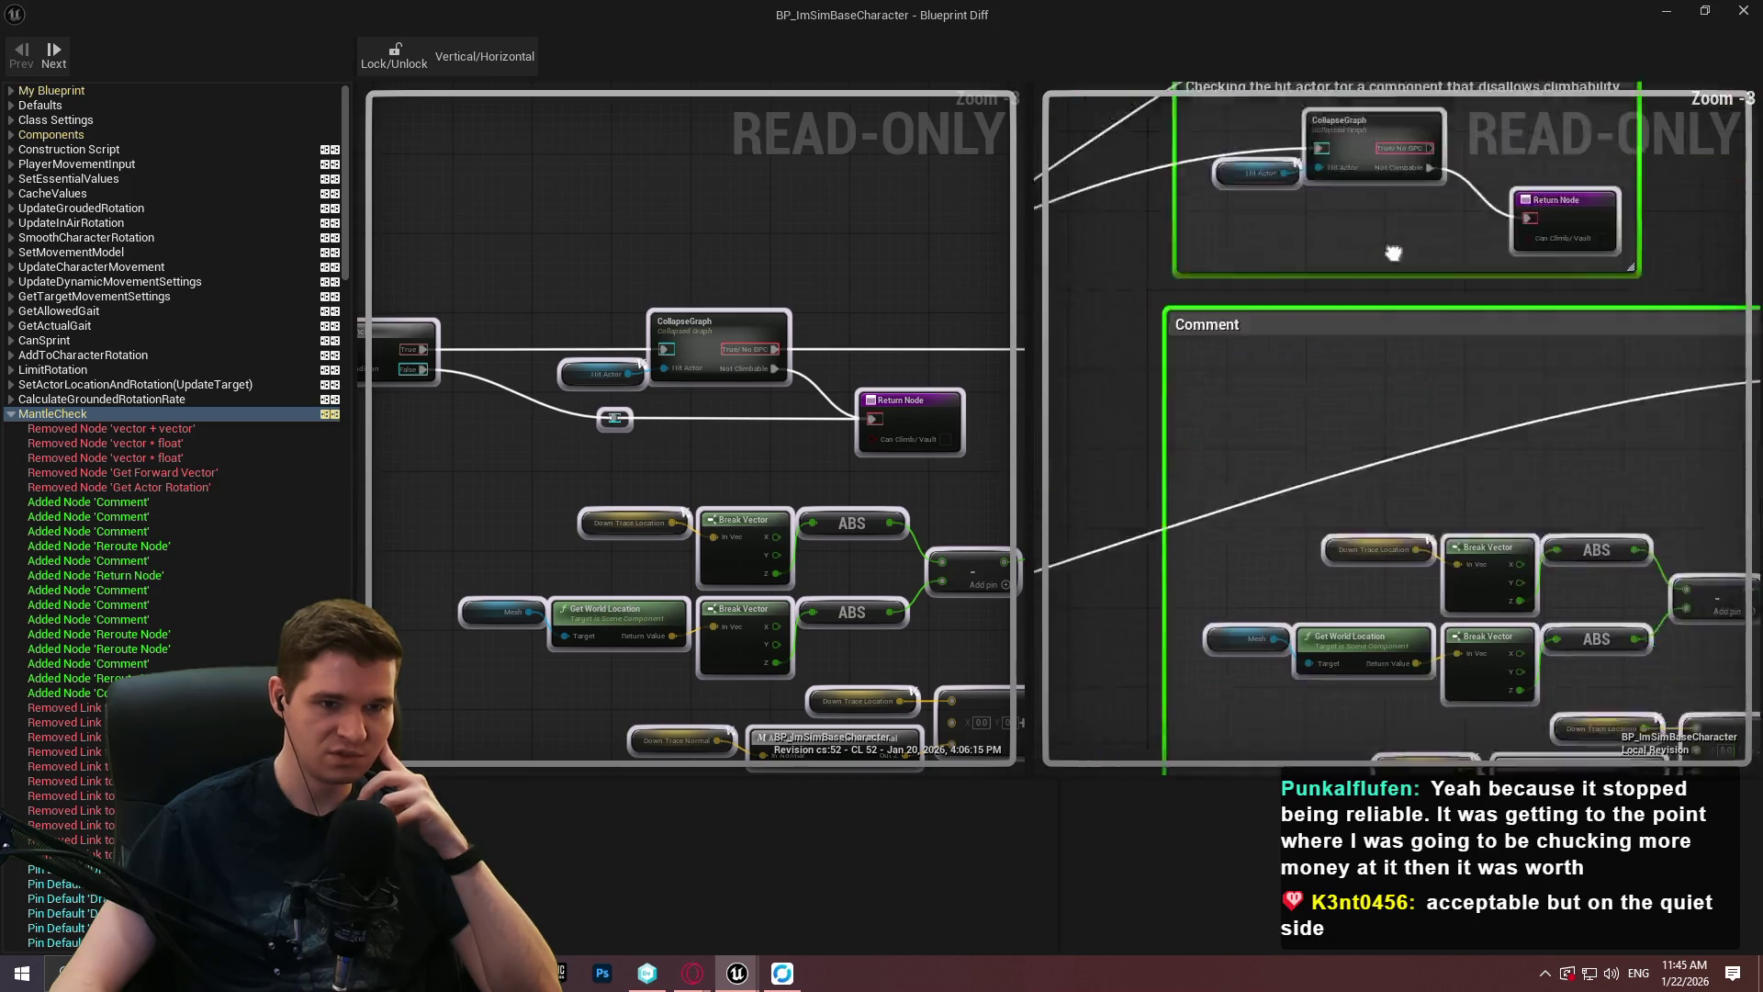
pyautogui.scroll(1, 1270, 314)
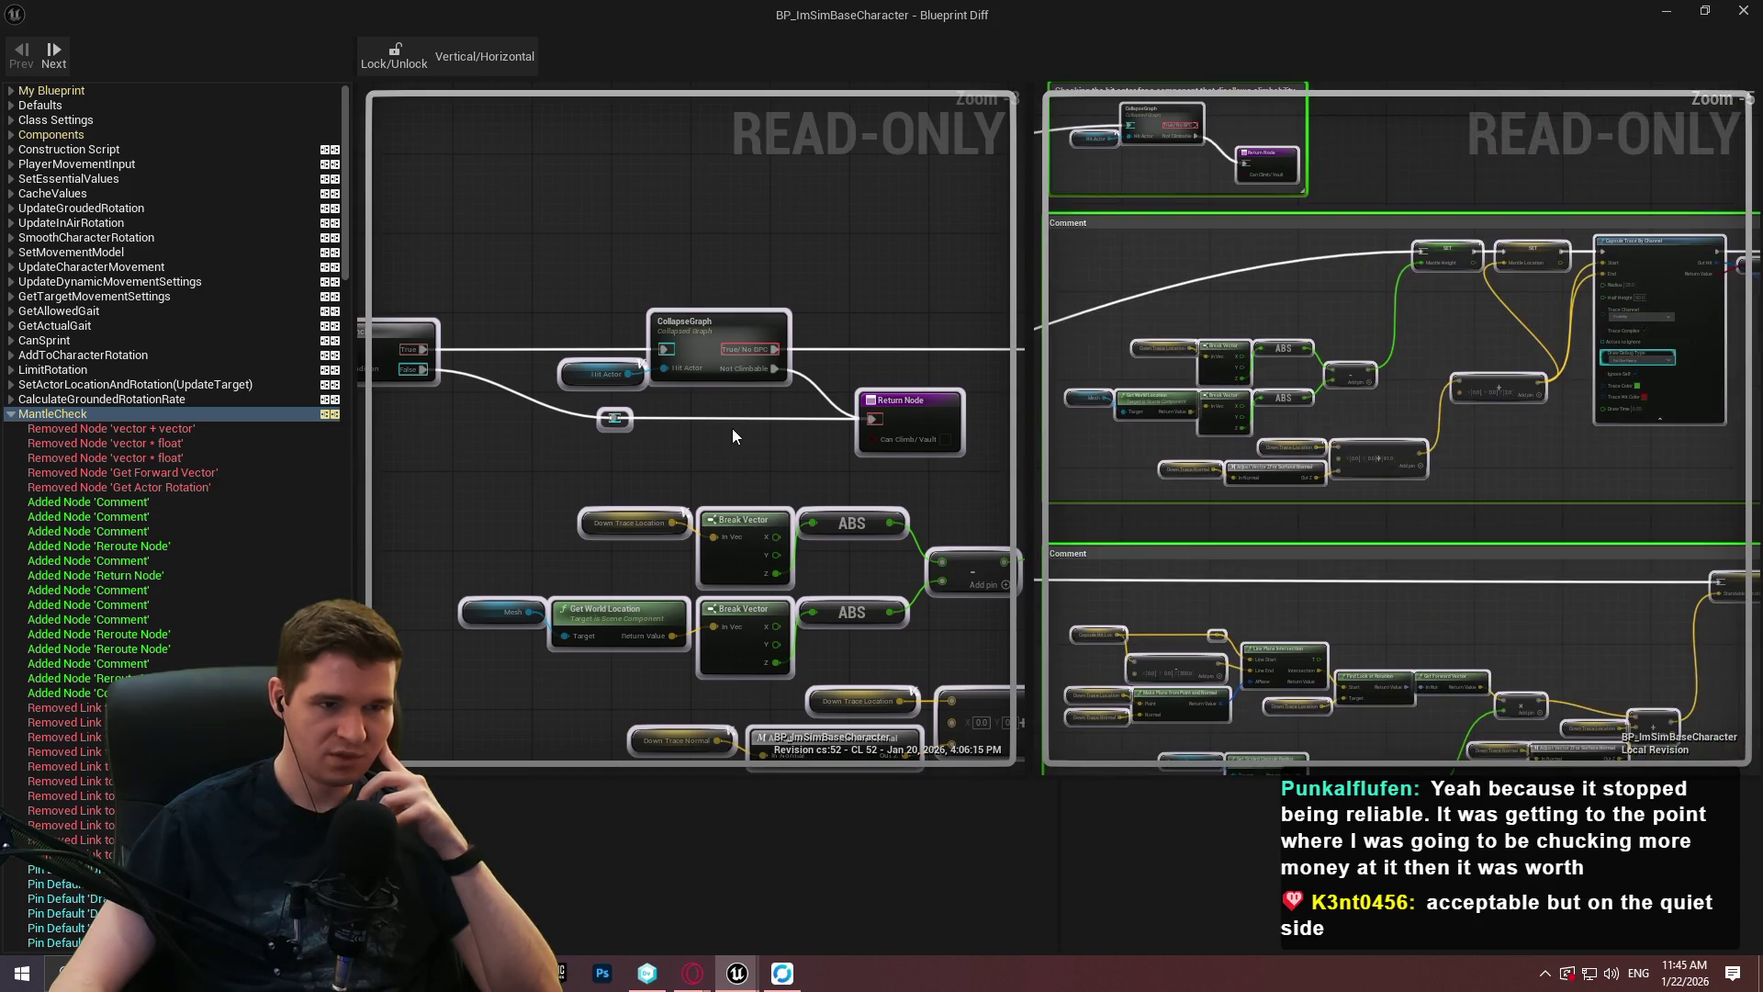
pyautogui.scroll(-2, 743, 436)
pyautogui.moveTo(583, 388); pyautogui.dragTo(551, 344)
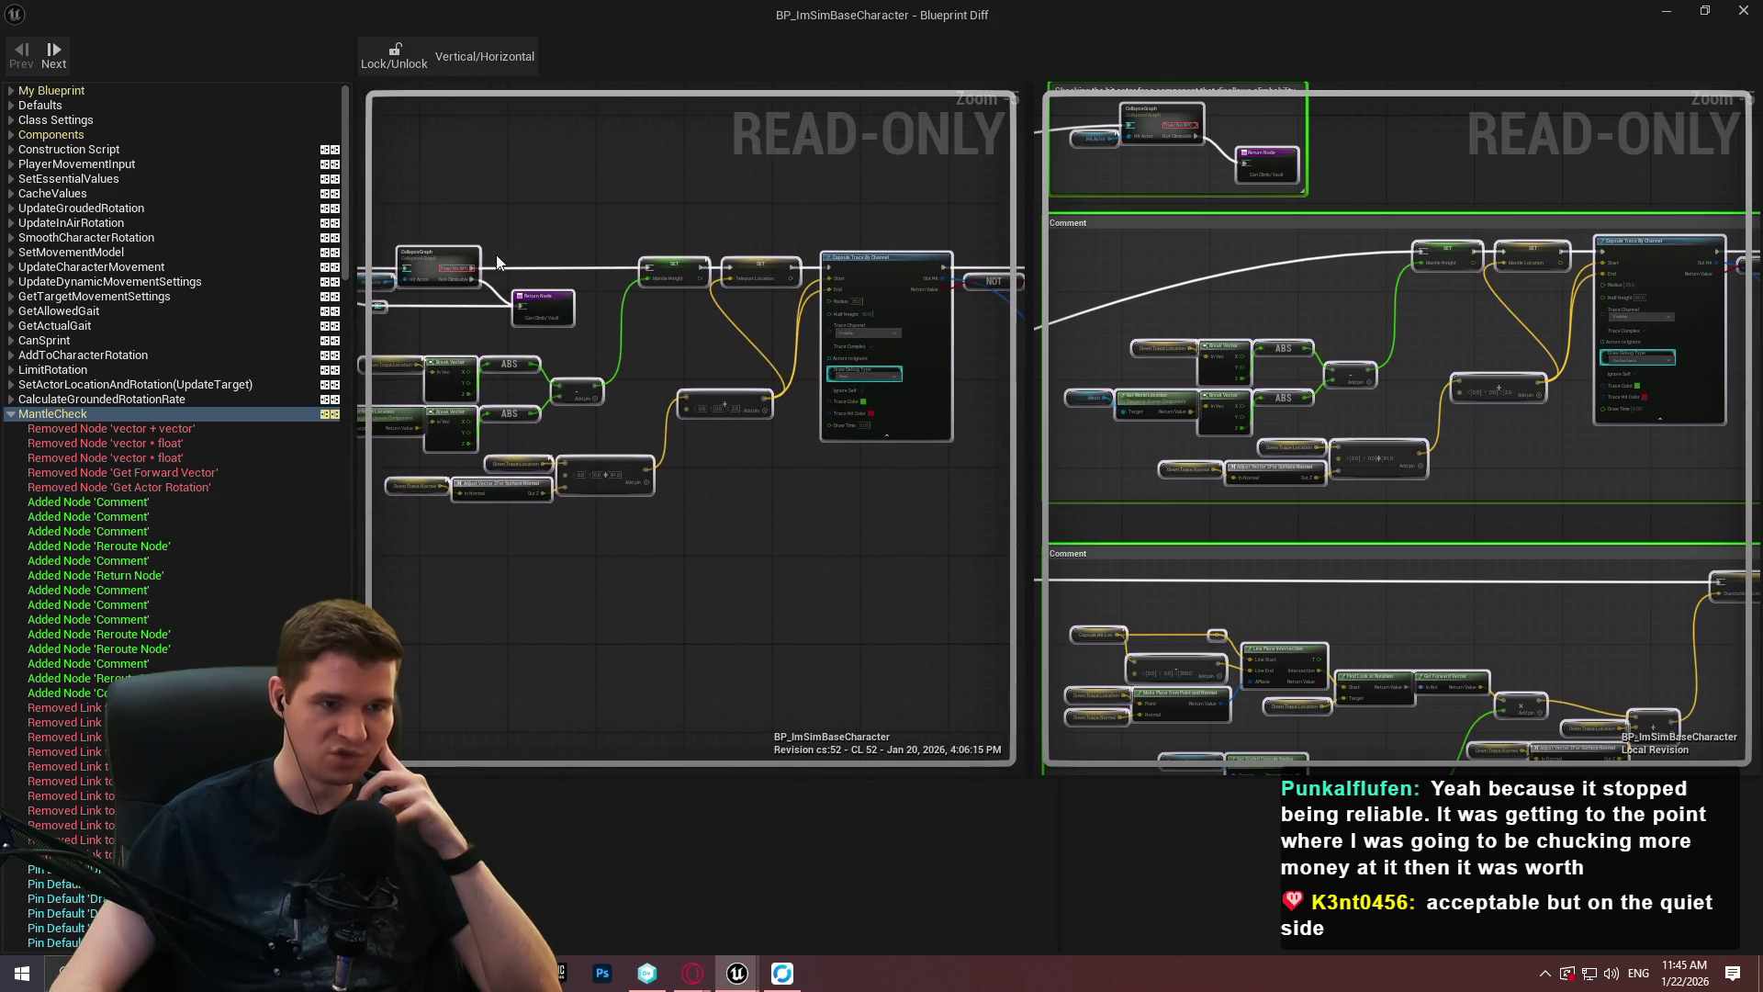
pyautogui.moveTo(395, 413)
pyautogui.mouseDown()
pyautogui.moveTo(405, 449)
pyautogui.moveTo(453, 453)
pyautogui.moveTo(855, 445)
pyautogui.mouseUp()
pyautogui.scroll(1, 854, 446)
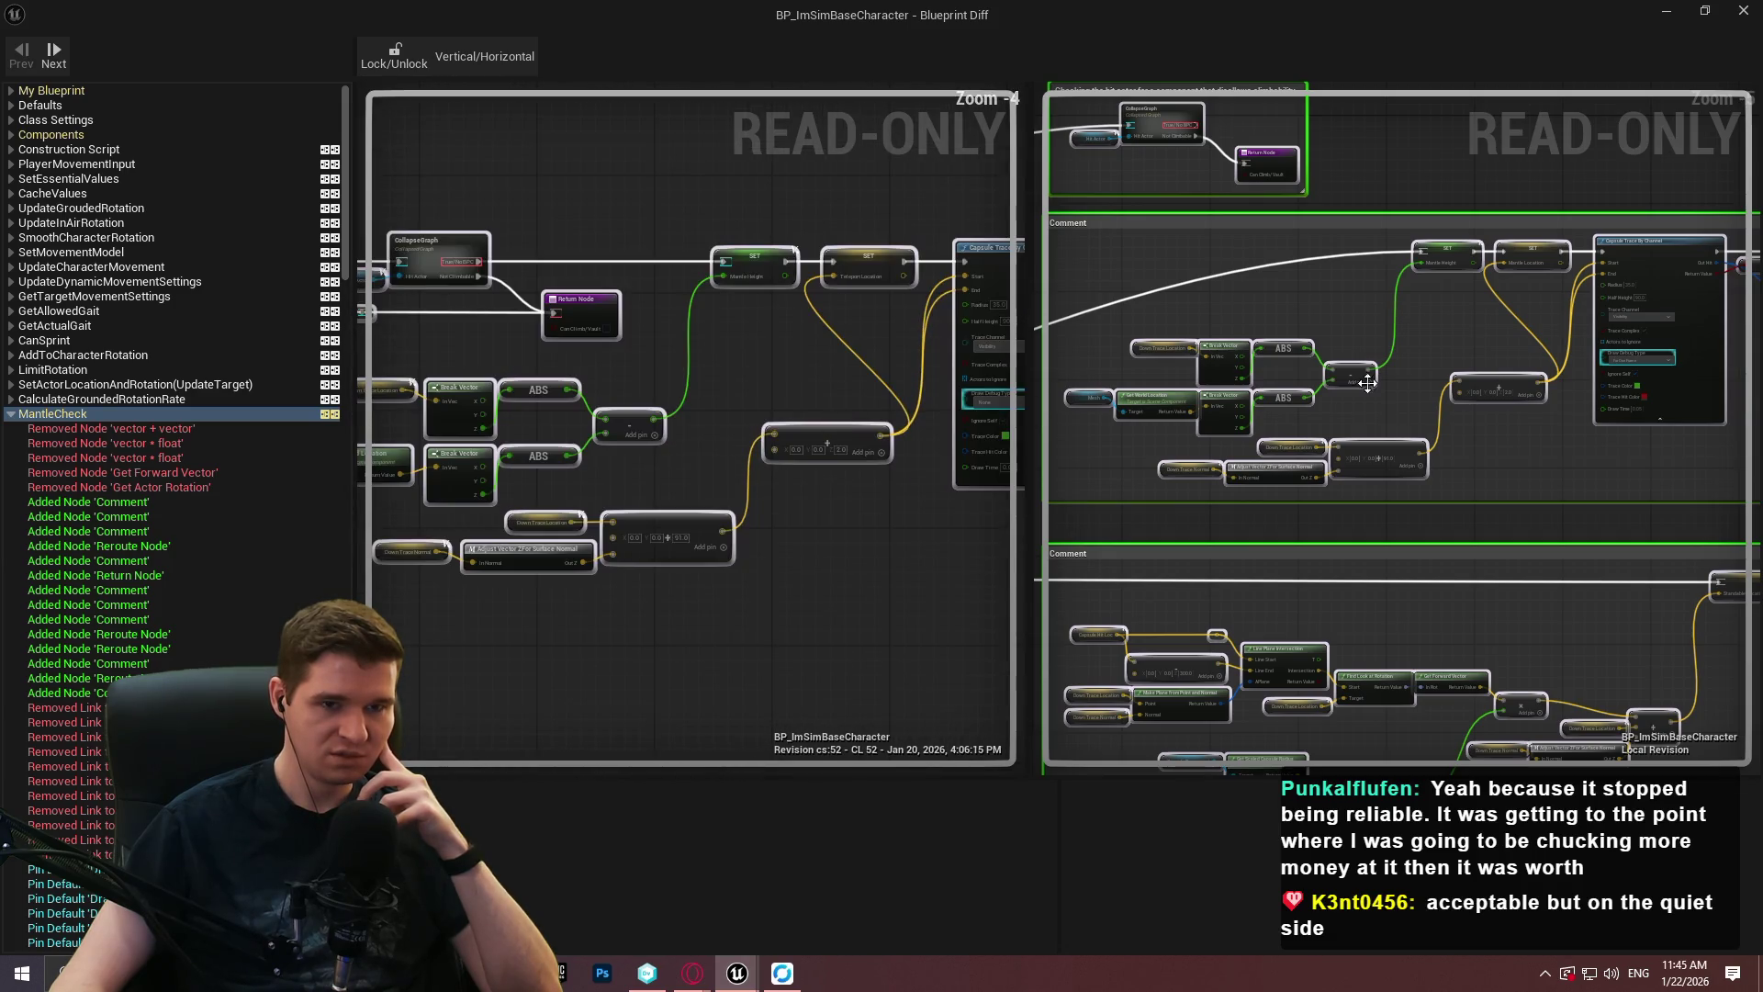
pyautogui.moveTo(955, 393); pyautogui.dragTo(584, 418)
pyautogui.moveTo(1556, 402); pyautogui.dragTo(1085, 421)
pyautogui.scroll(2, 777, 358)
pyautogui.moveTo(909, 349); pyautogui.dragTo(393, 387)
pyautogui.scroll(-2, 450, 393)
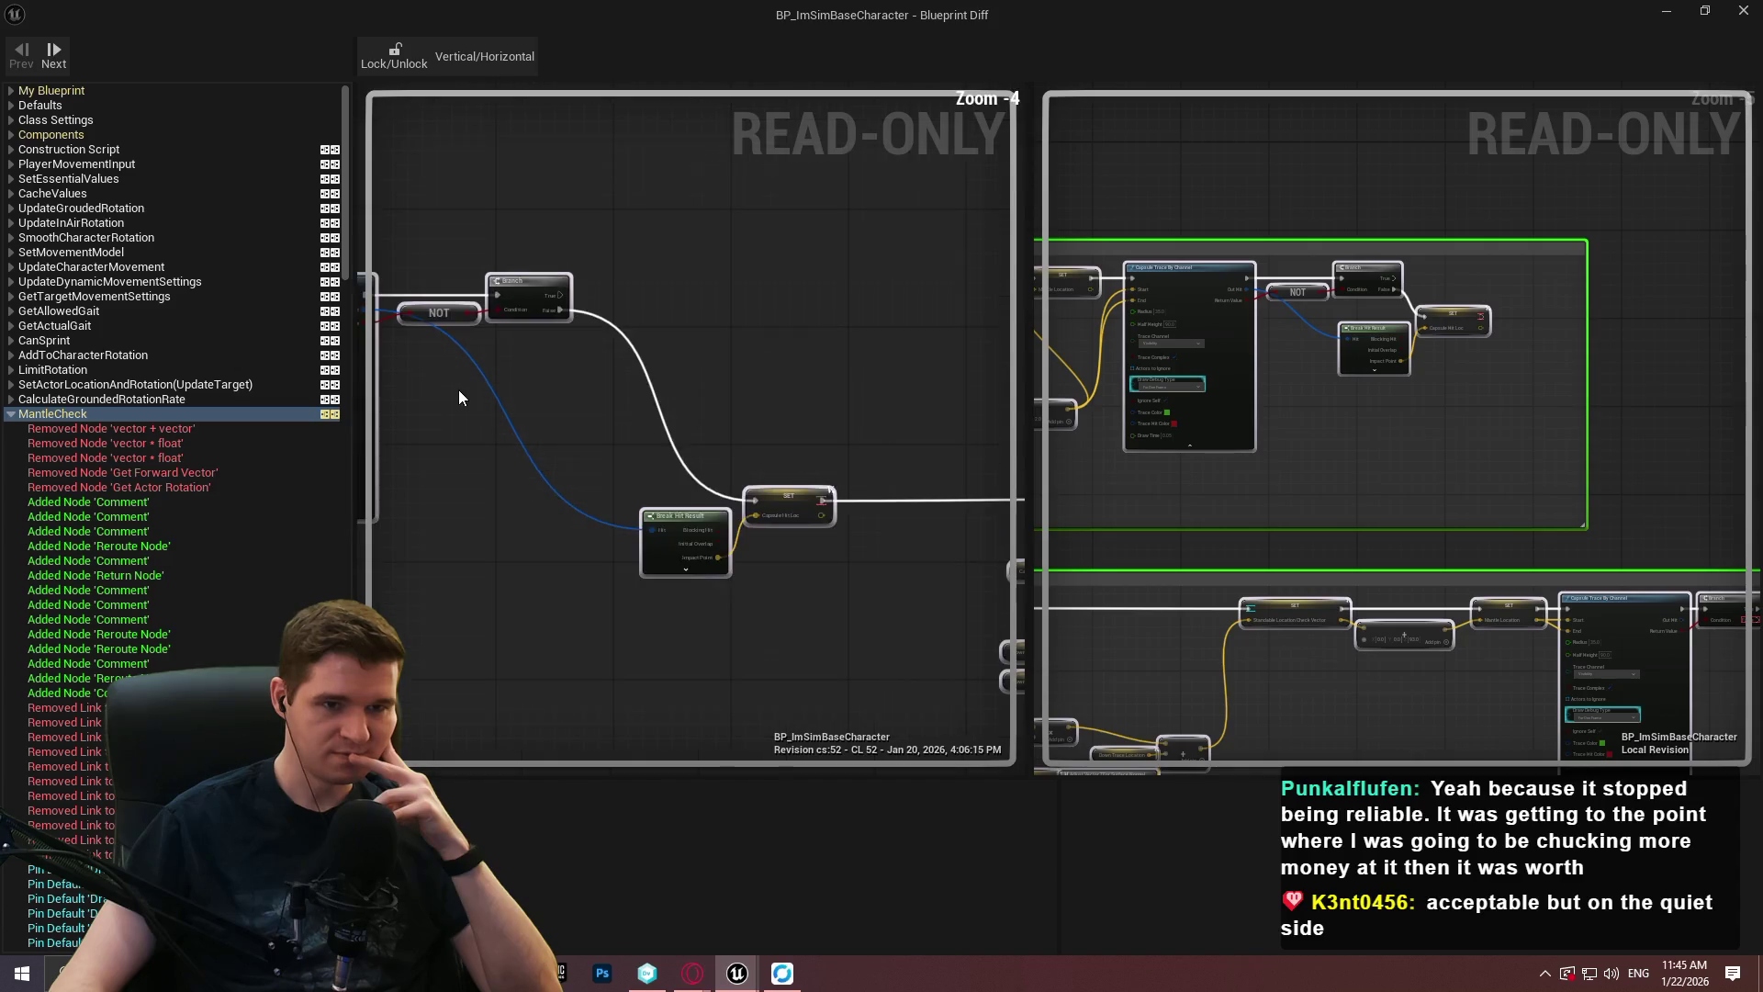
pyautogui.scroll(1, 461, 387)
pyautogui.moveTo(840, 398); pyautogui.dragTo(685, 322)
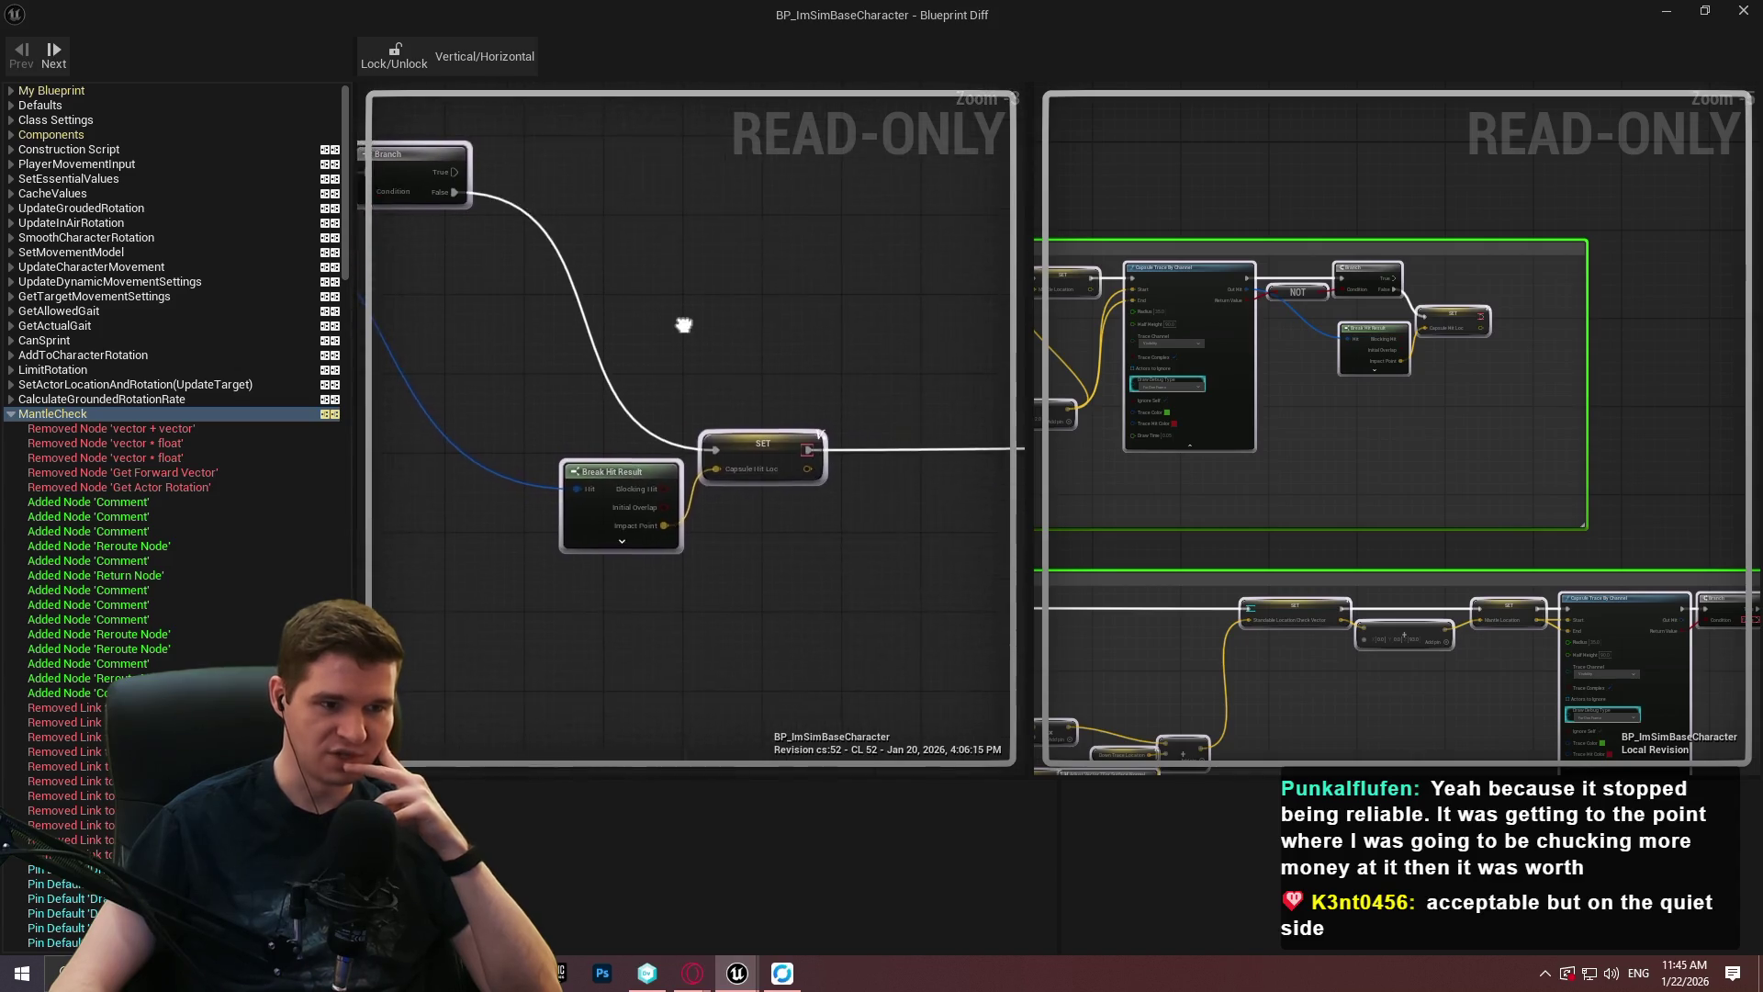
pyautogui.moveTo(759, 245); pyautogui.dragTo(827, 231)
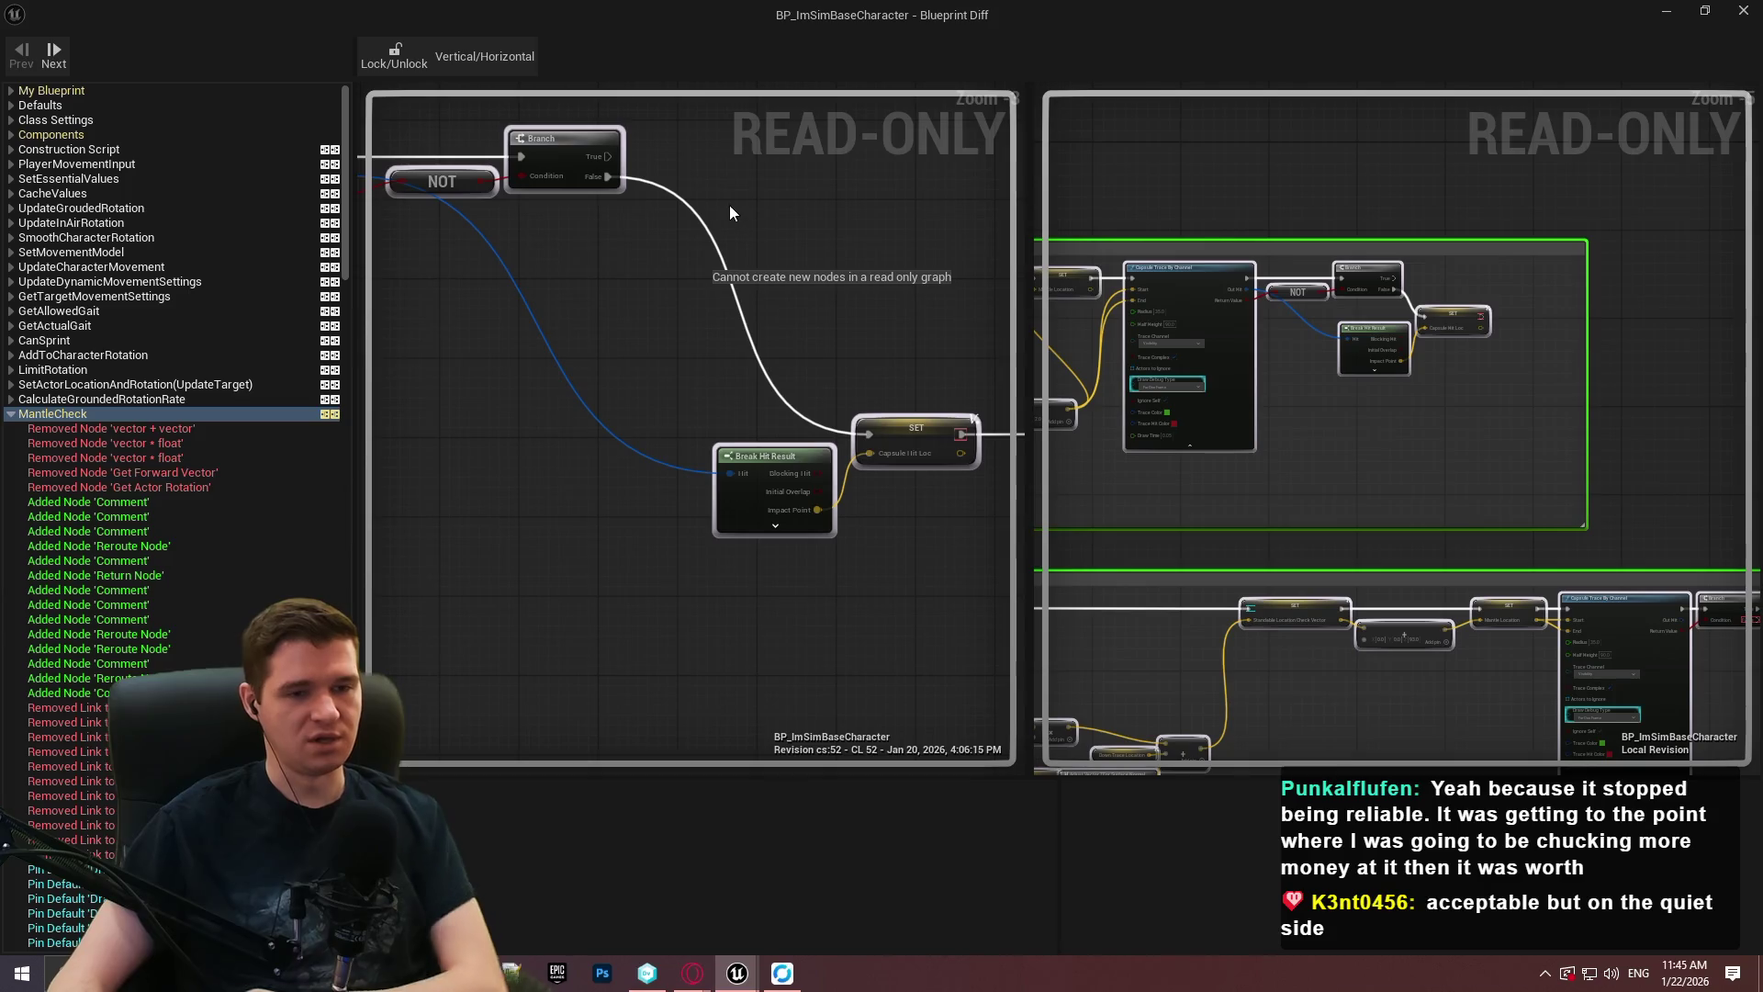
pyautogui.moveTo(1084, 367)
pyautogui.mouseDown()
pyautogui.moveTo(1400, 459)
pyautogui.moveTo(1397, 406)
pyautogui.mouseUp()
pyautogui.scroll(-1, 1433, 404)
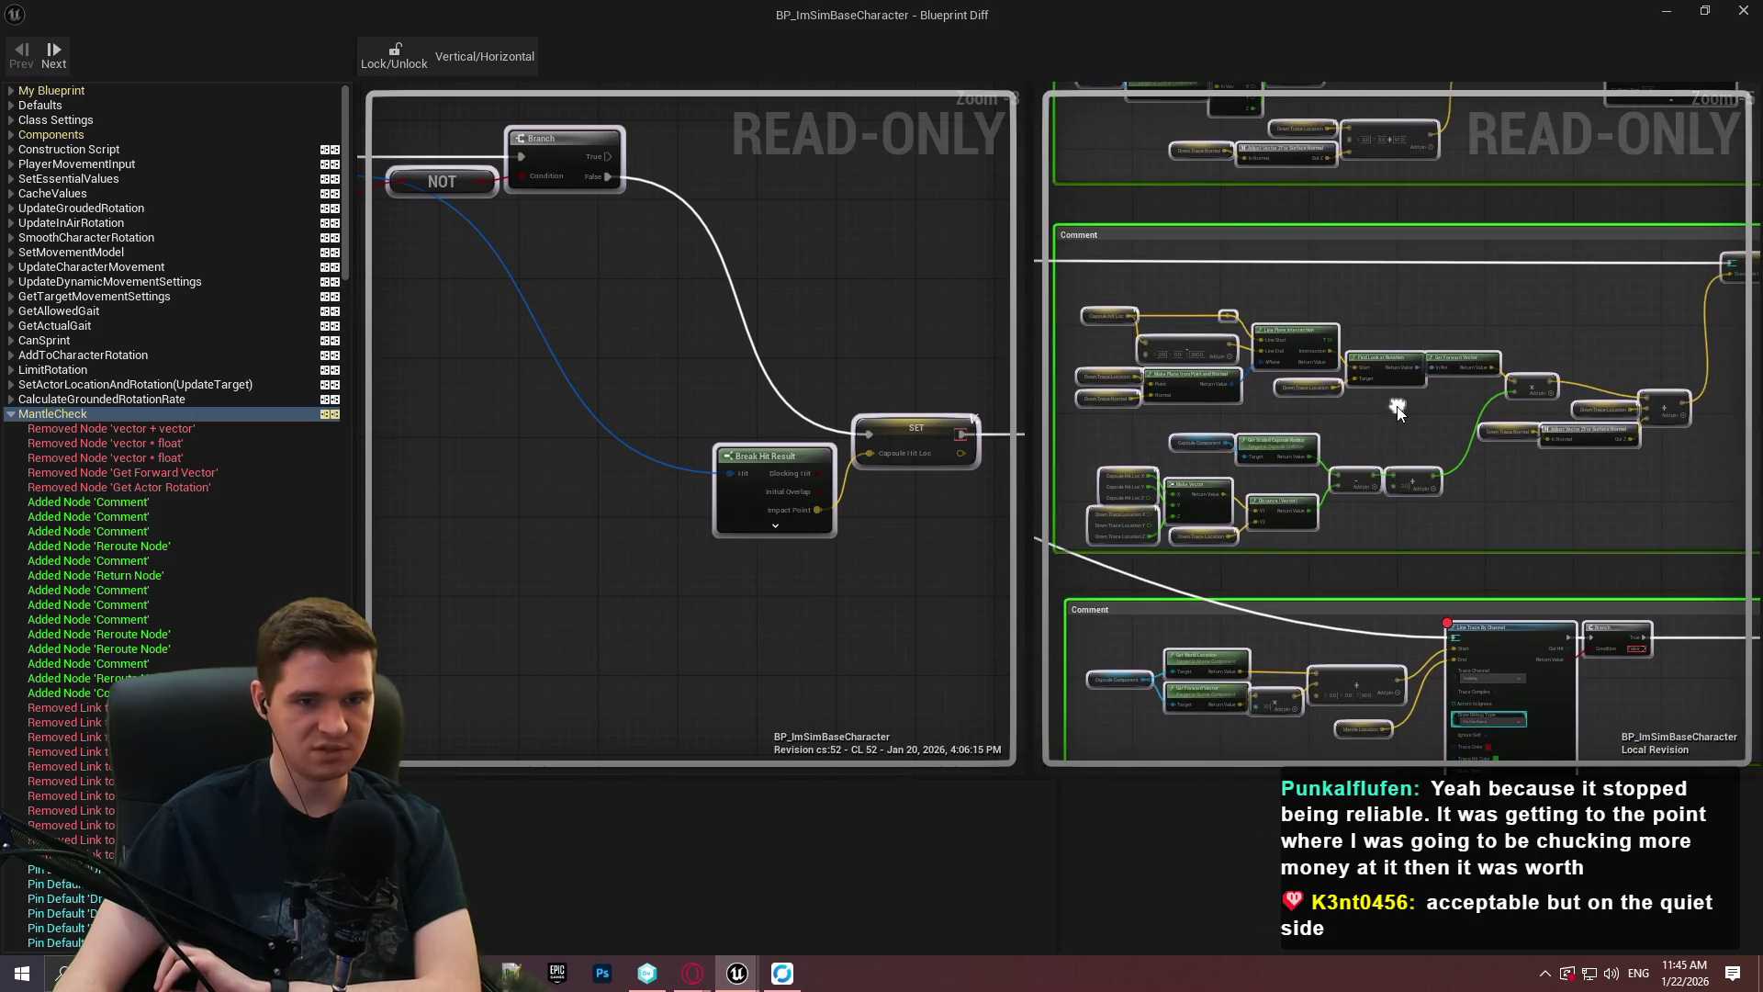
pyautogui.scroll(-5, 662, 393)
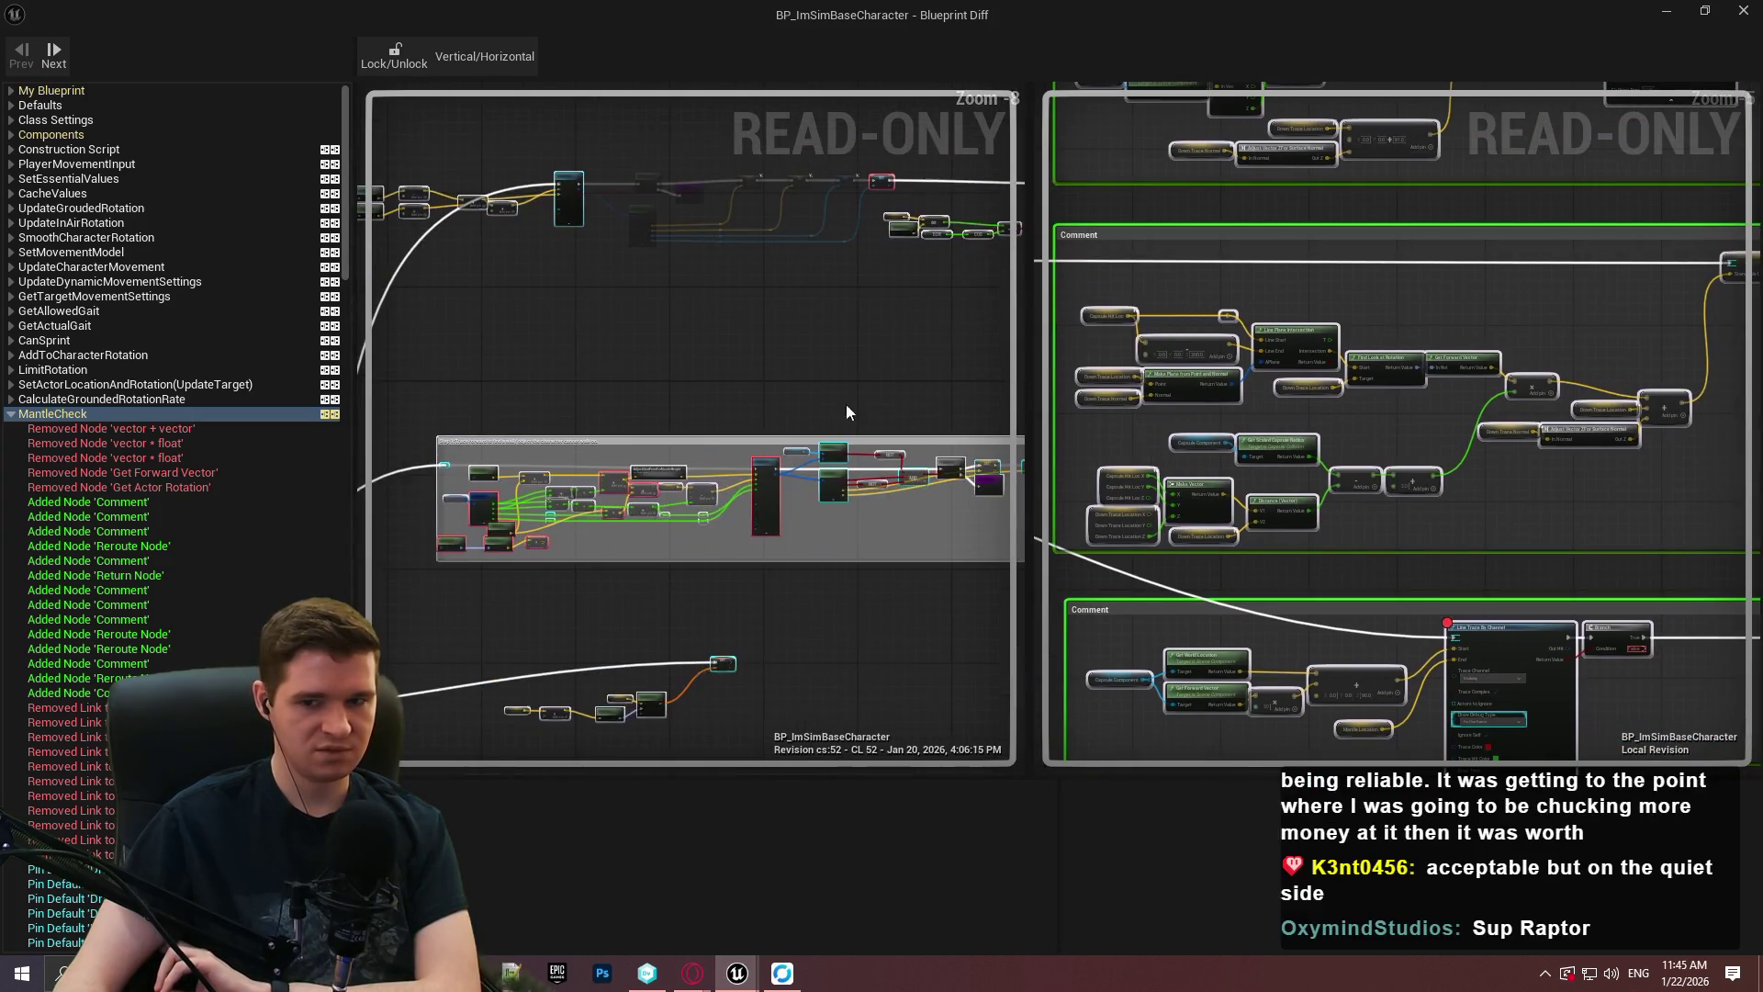
pyautogui.scroll(3, 599, 517)
pyautogui.scroll(1, 790, 364)
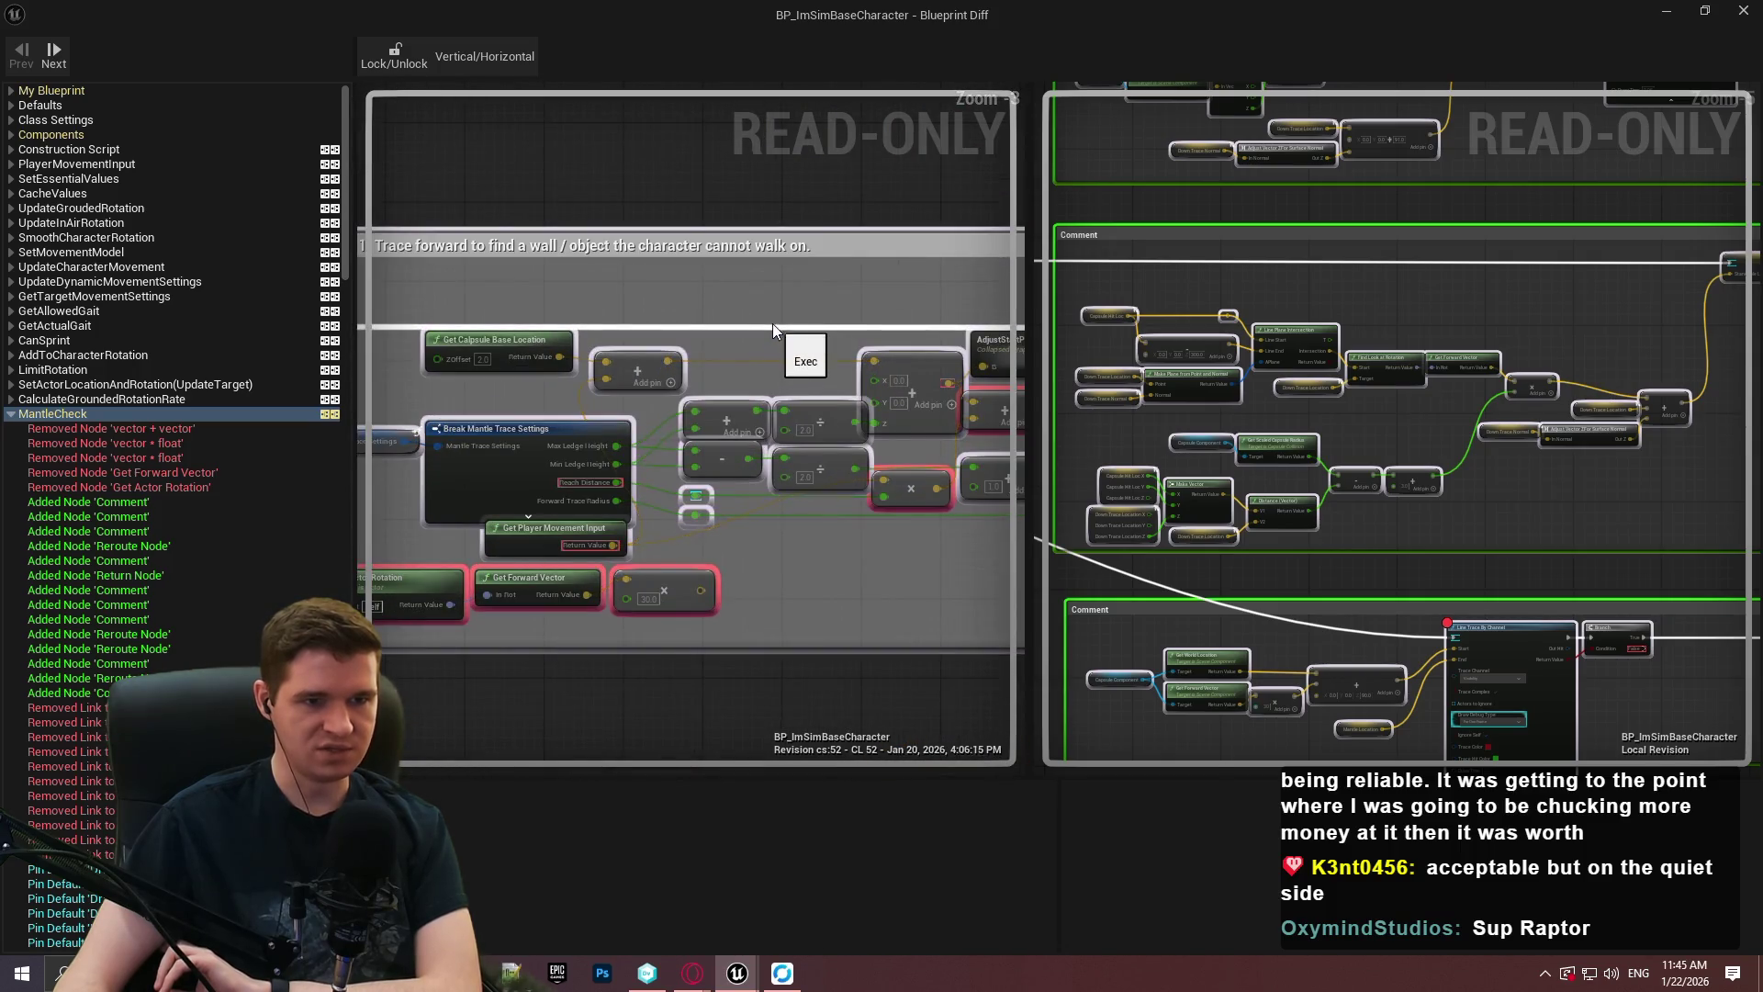
pyautogui.scroll(-3, 797, 316)
pyautogui.moveTo(797, 315); pyautogui.dragTo(797, 634)
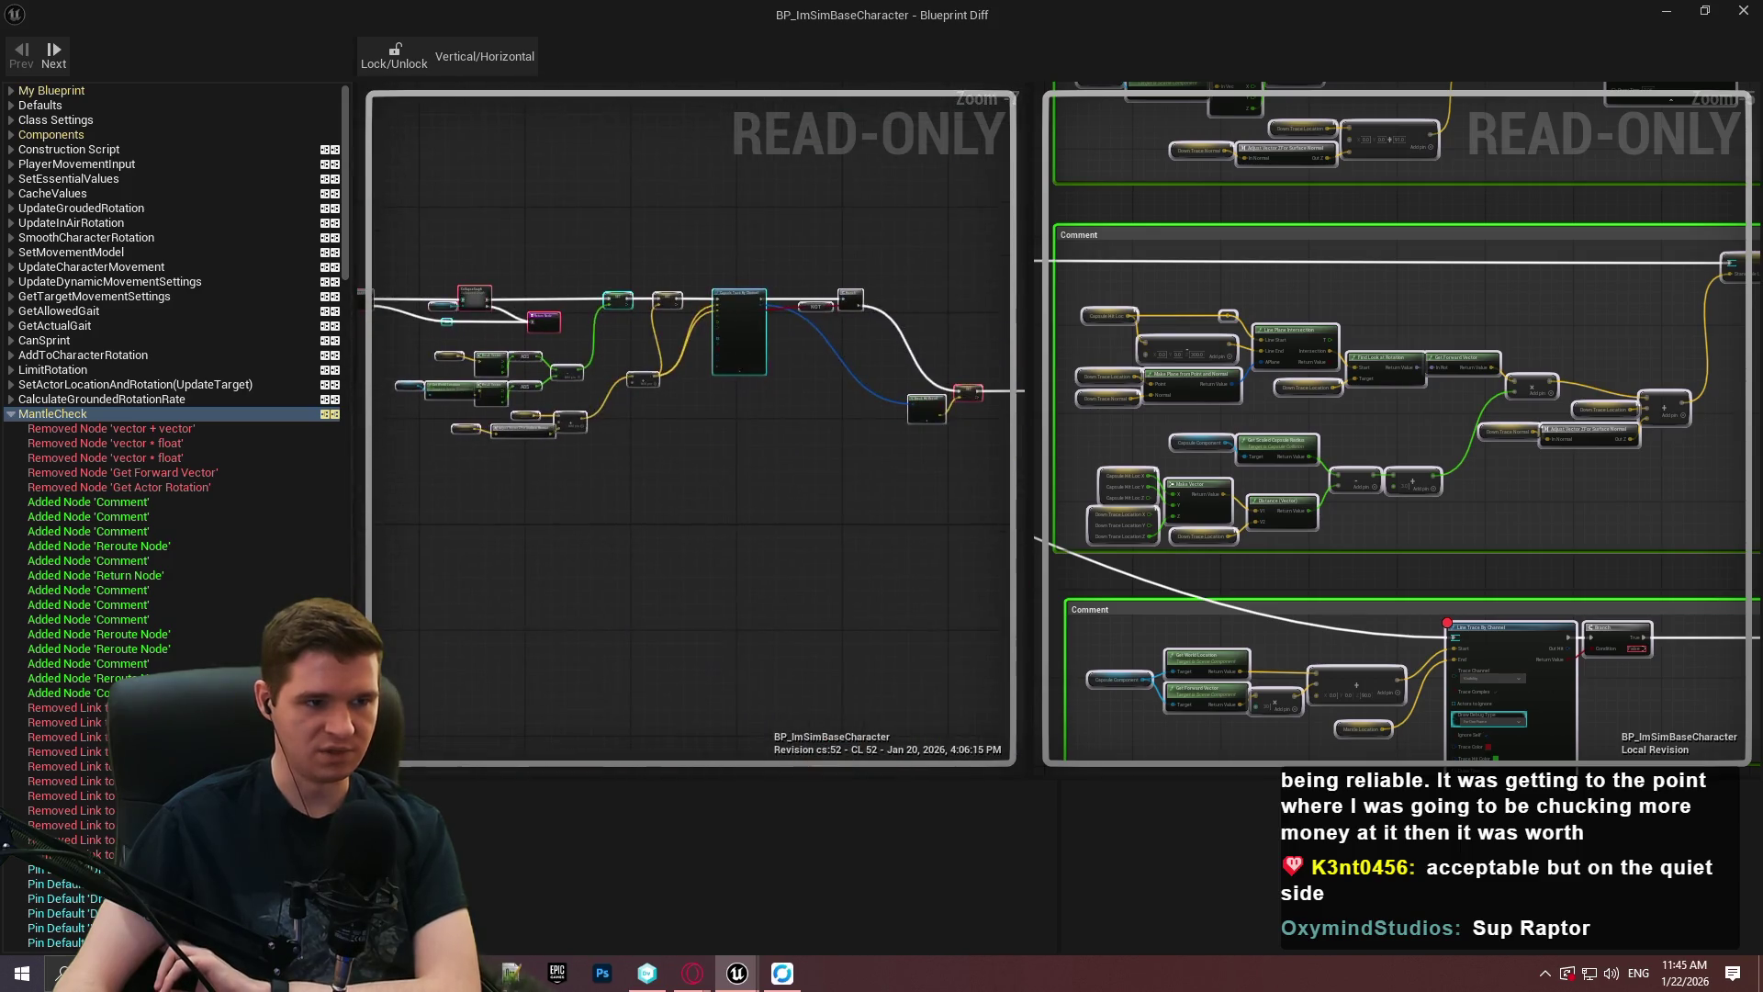
pyautogui.moveTo(1112, 527)
pyautogui.mouseDown()
pyautogui.moveTo(1139, 495)
pyautogui.moveTo(1056, 523)
pyautogui.mouseUp()
pyautogui.scroll(3, 528, 468)
pyautogui.moveTo(804, 410); pyautogui.dragTo(806, 266)
pyautogui.moveTo(1266, 372)
pyautogui.mouseDown()
pyautogui.moveTo(1374, 464)
pyautogui.moveTo(1402, 404)
pyautogui.mouseUp()
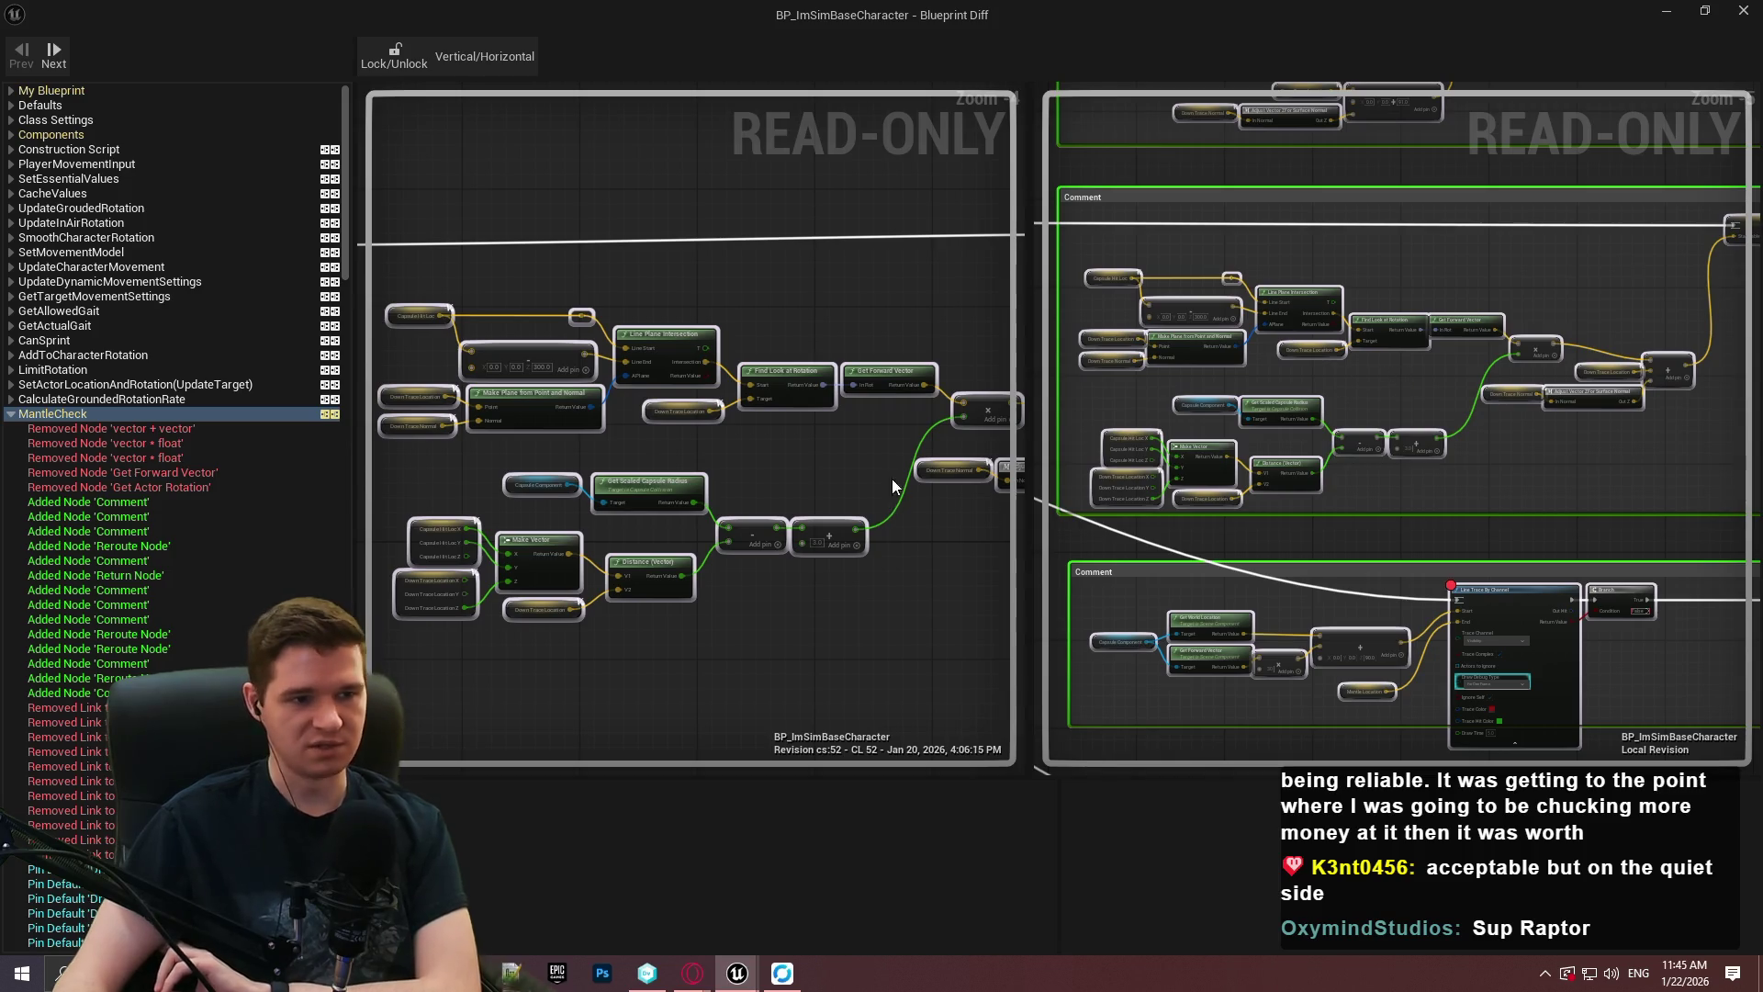
pyautogui.moveTo(893, 492); pyautogui.dragTo(619, 477)
pyautogui.scroll(1, 905, 481)
pyautogui.moveTo(1515, 473); pyautogui.dragTo(1213, 519)
pyautogui.moveTo(805, 315); pyautogui.dragTo(424, 354)
pyautogui.scroll(2, 1291, 421)
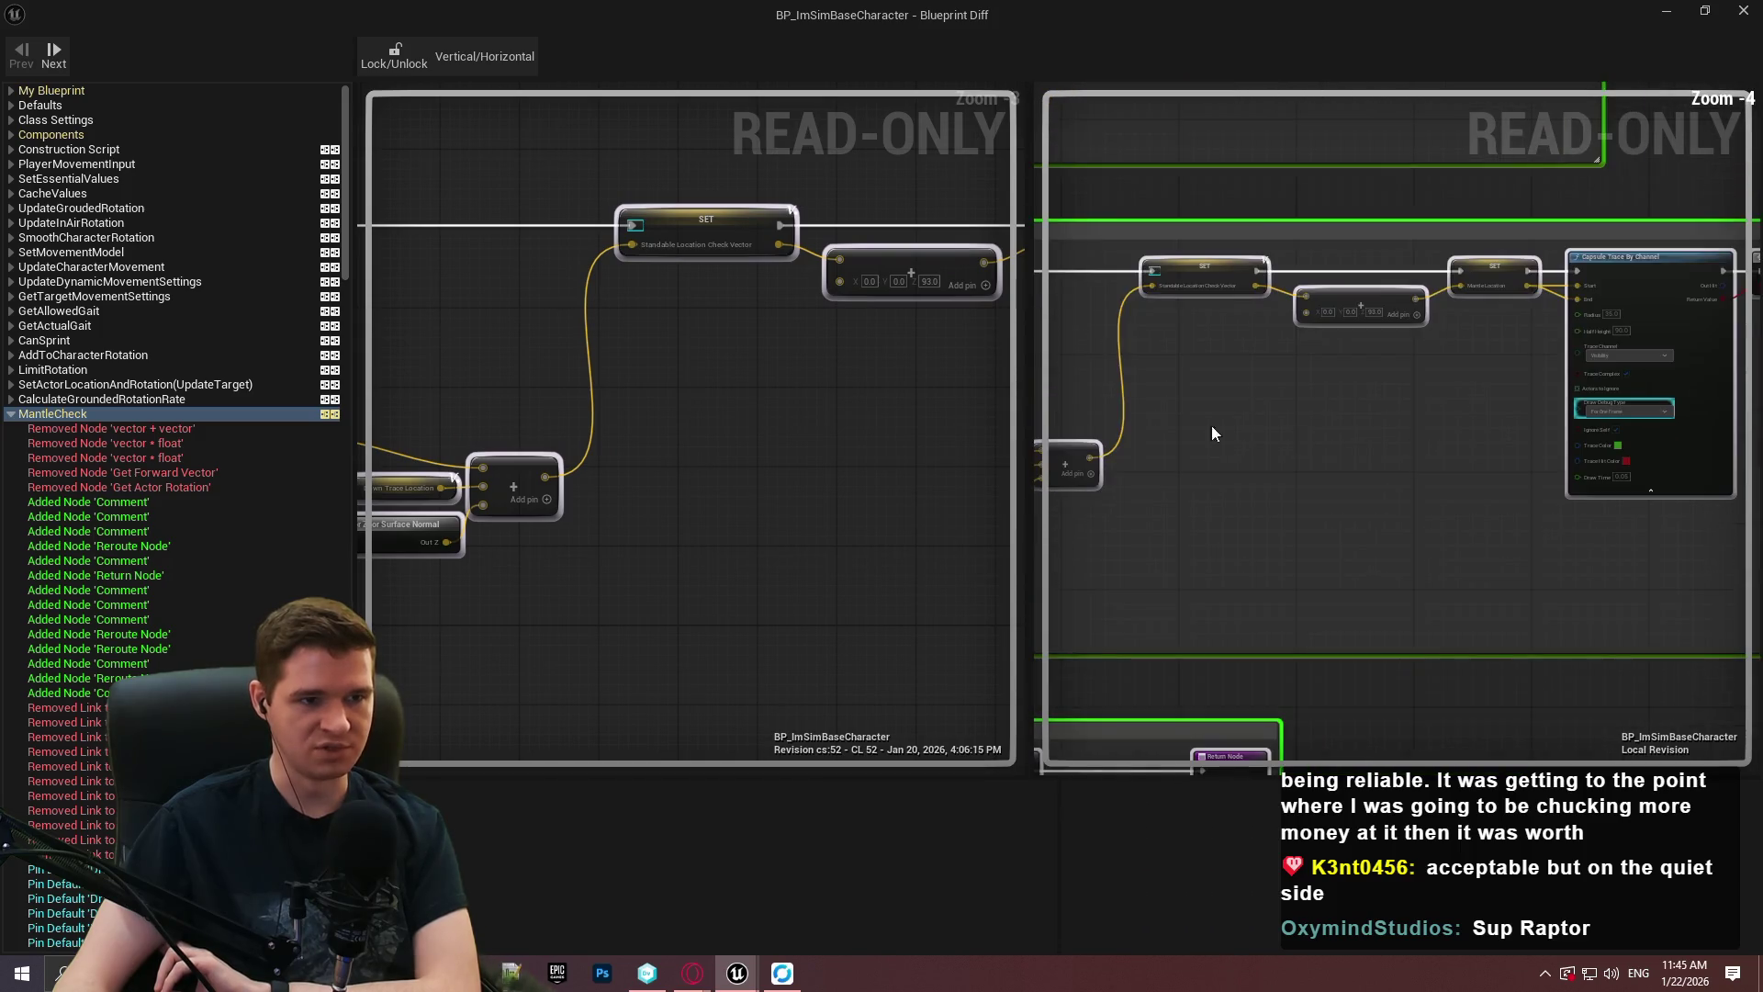
pyautogui.moveTo(854, 340); pyautogui.dragTo(382, 394)
pyautogui.scroll(-2, 1343, 430)
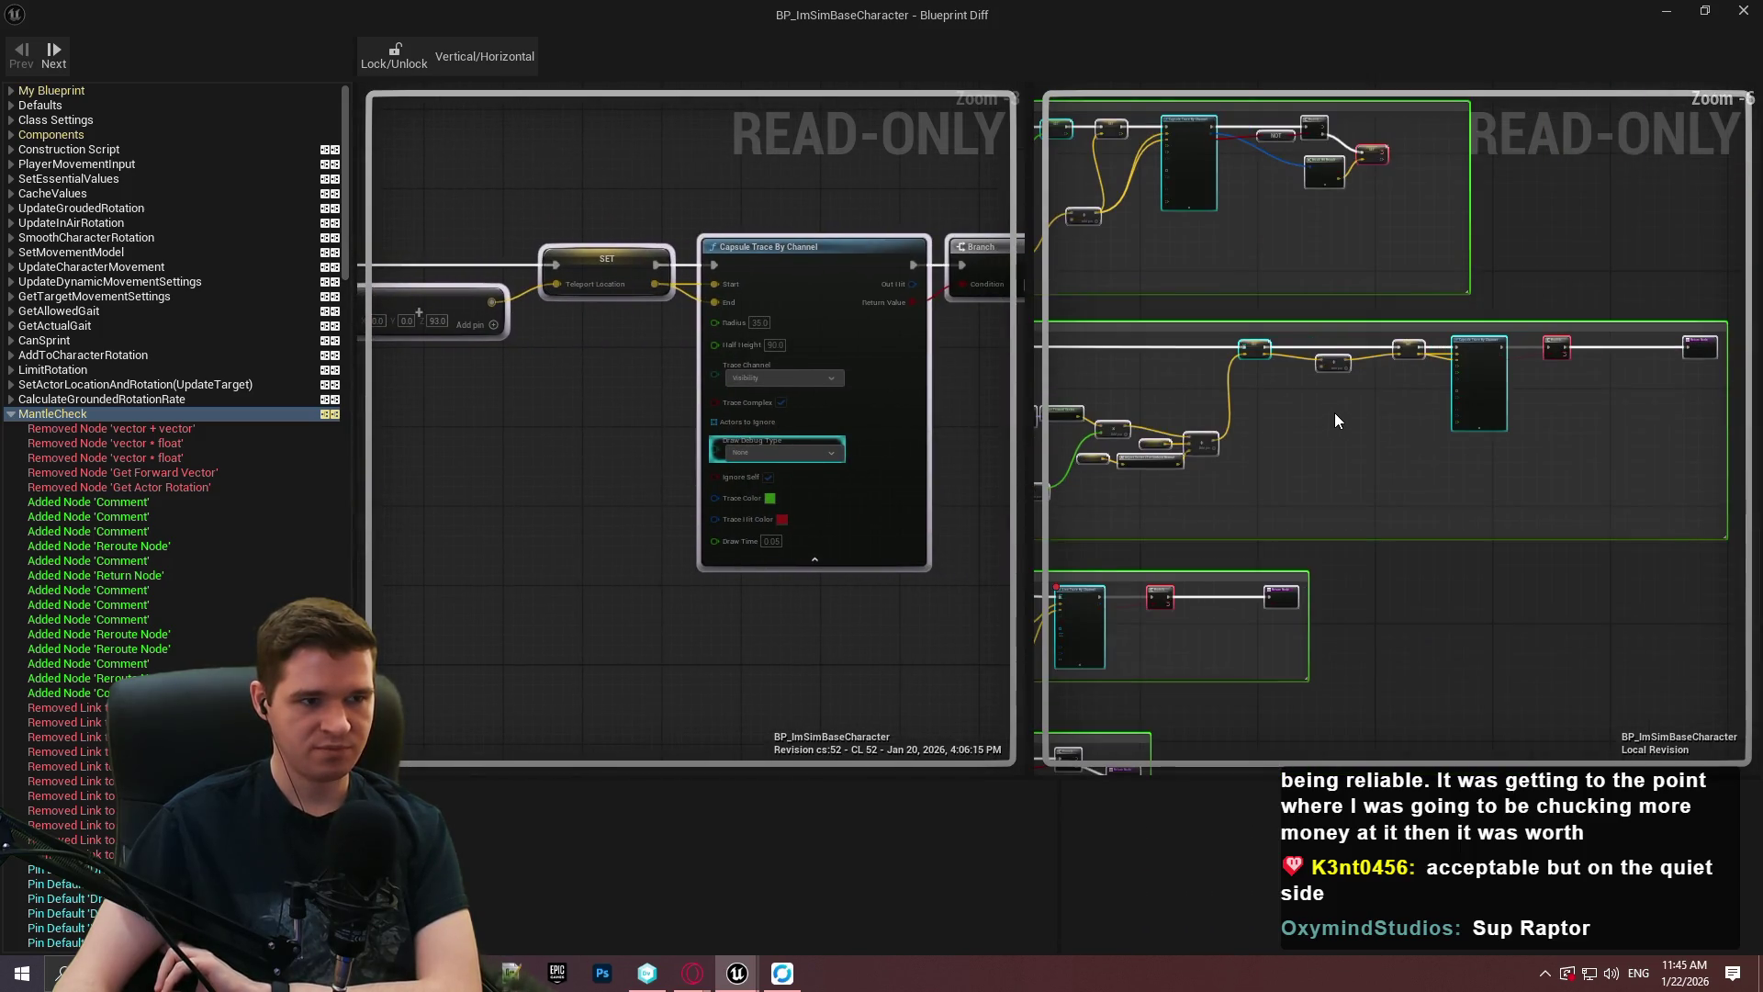
pyautogui.moveTo(950, 395); pyautogui.dragTo(610, 393)
pyautogui.scroll(2, 802, 374)
pyautogui.moveTo(803, 374)
pyautogui.mouseDown()
pyautogui.moveTo(817, 390)
pyautogui.moveTo(618, 382)
pyautogui.mouseUp()
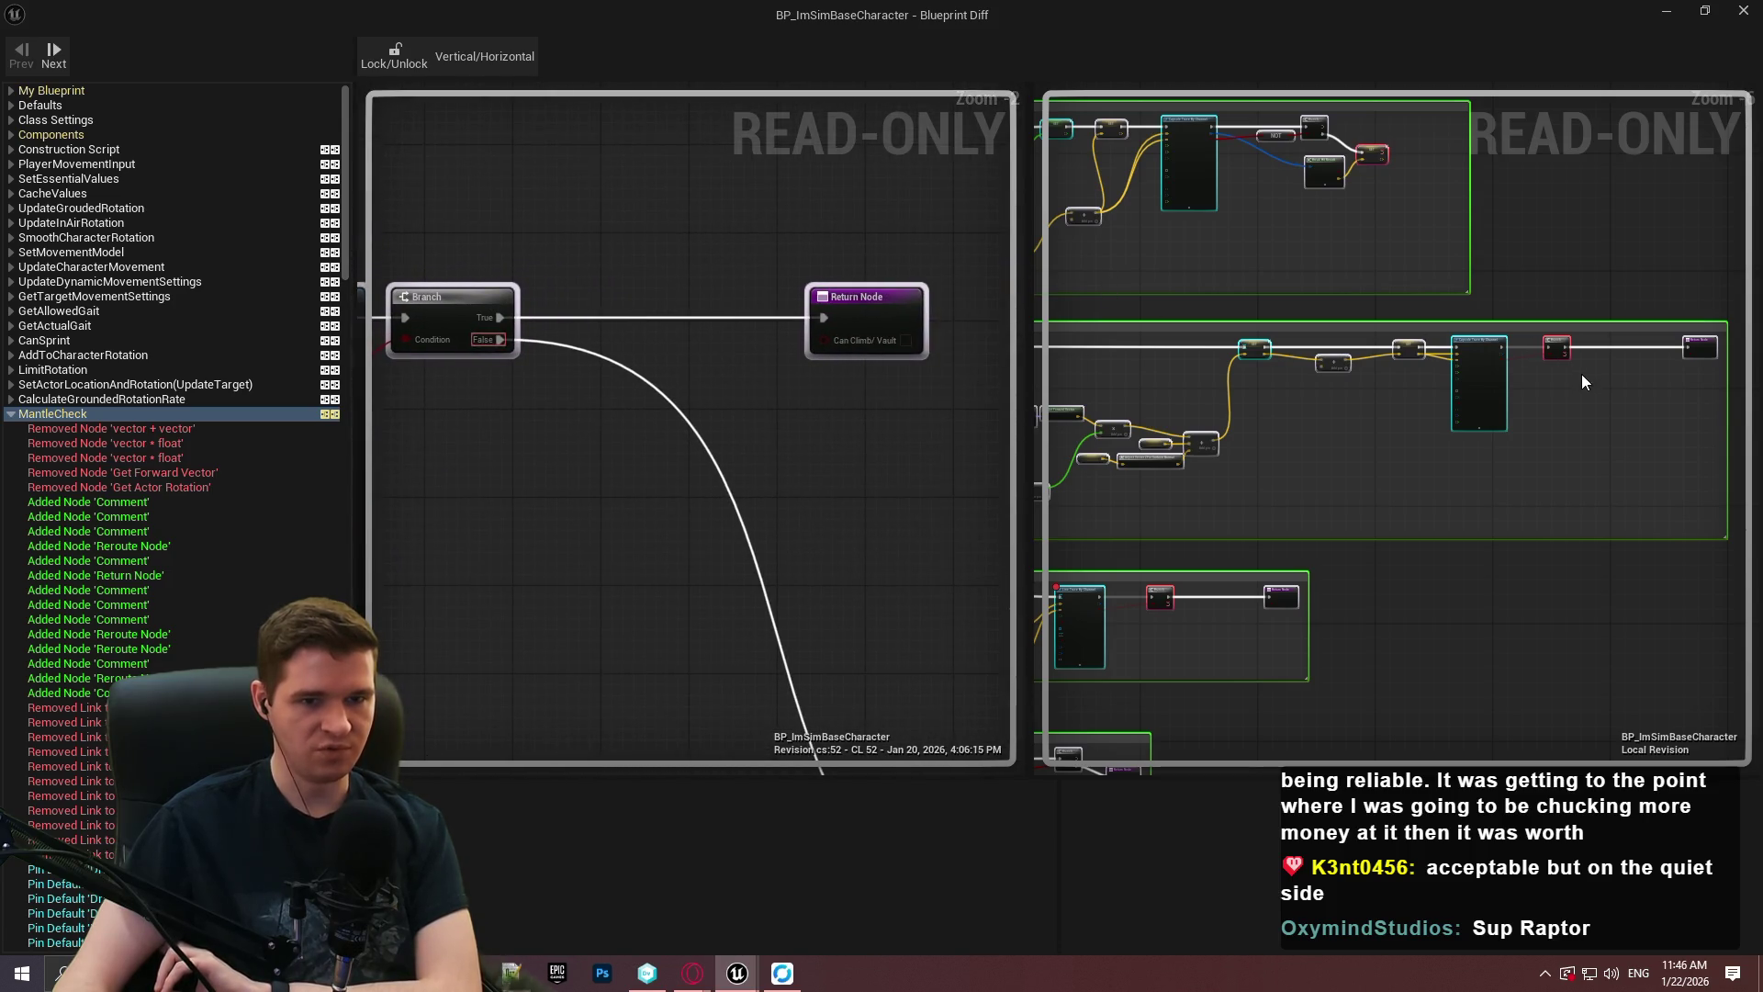
pyautogui.scroll(4, 1582, 384)
pyautogui.scroll(-2, 799, 505)
pyautogui.moveTo(799, 504)
pyautogui.mouseDown()
pyautogui.moveTo(638, 349)
pyautogui.moveTo(681, 395)
pyautogui.mouseUp()
pyautogui.scroll(-1, 643, 368)
pyautogui.scroll(-6, 1252, 457)
pyautogui.scroll(3, 1396, 423)
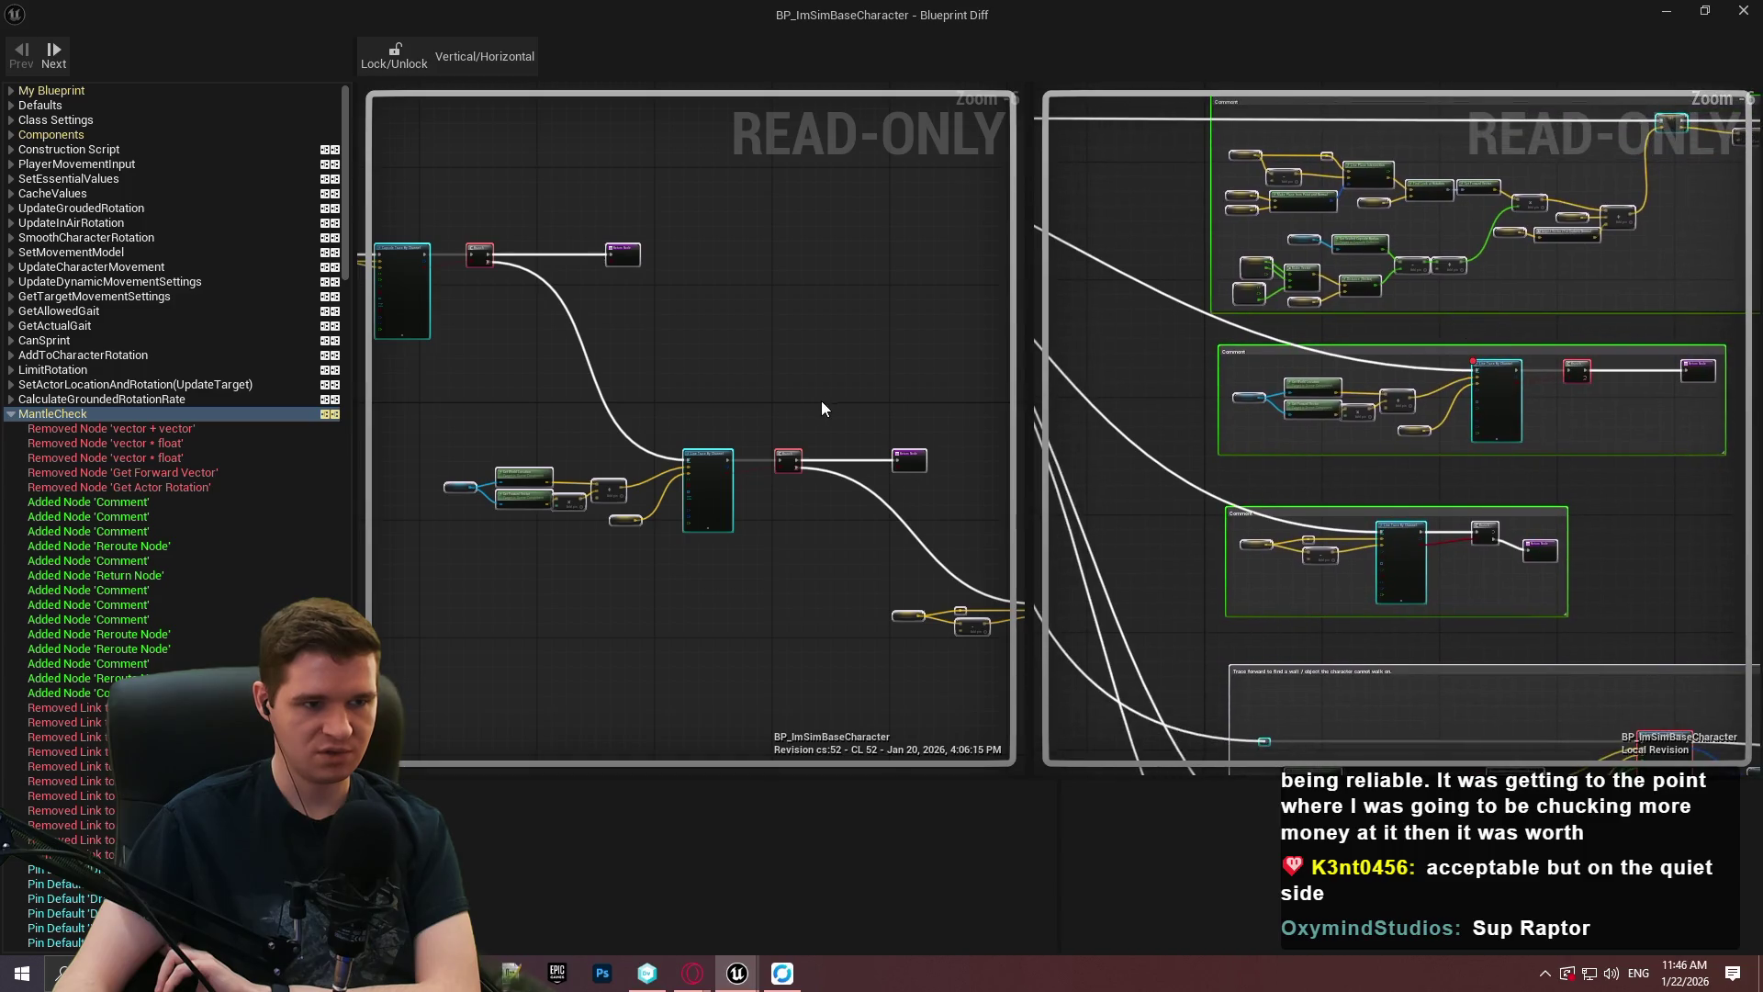
pyautogui.scroll(1, 836, 398)
pyautogui.moveTo(854, 390)
pyautogui.mouseDown()
pyautogui.moveTo(937, 271)
pyautogui.moveTo(730, 328)
pyautogui.moveTo(827, 247)
pyautogui.mouseUp()
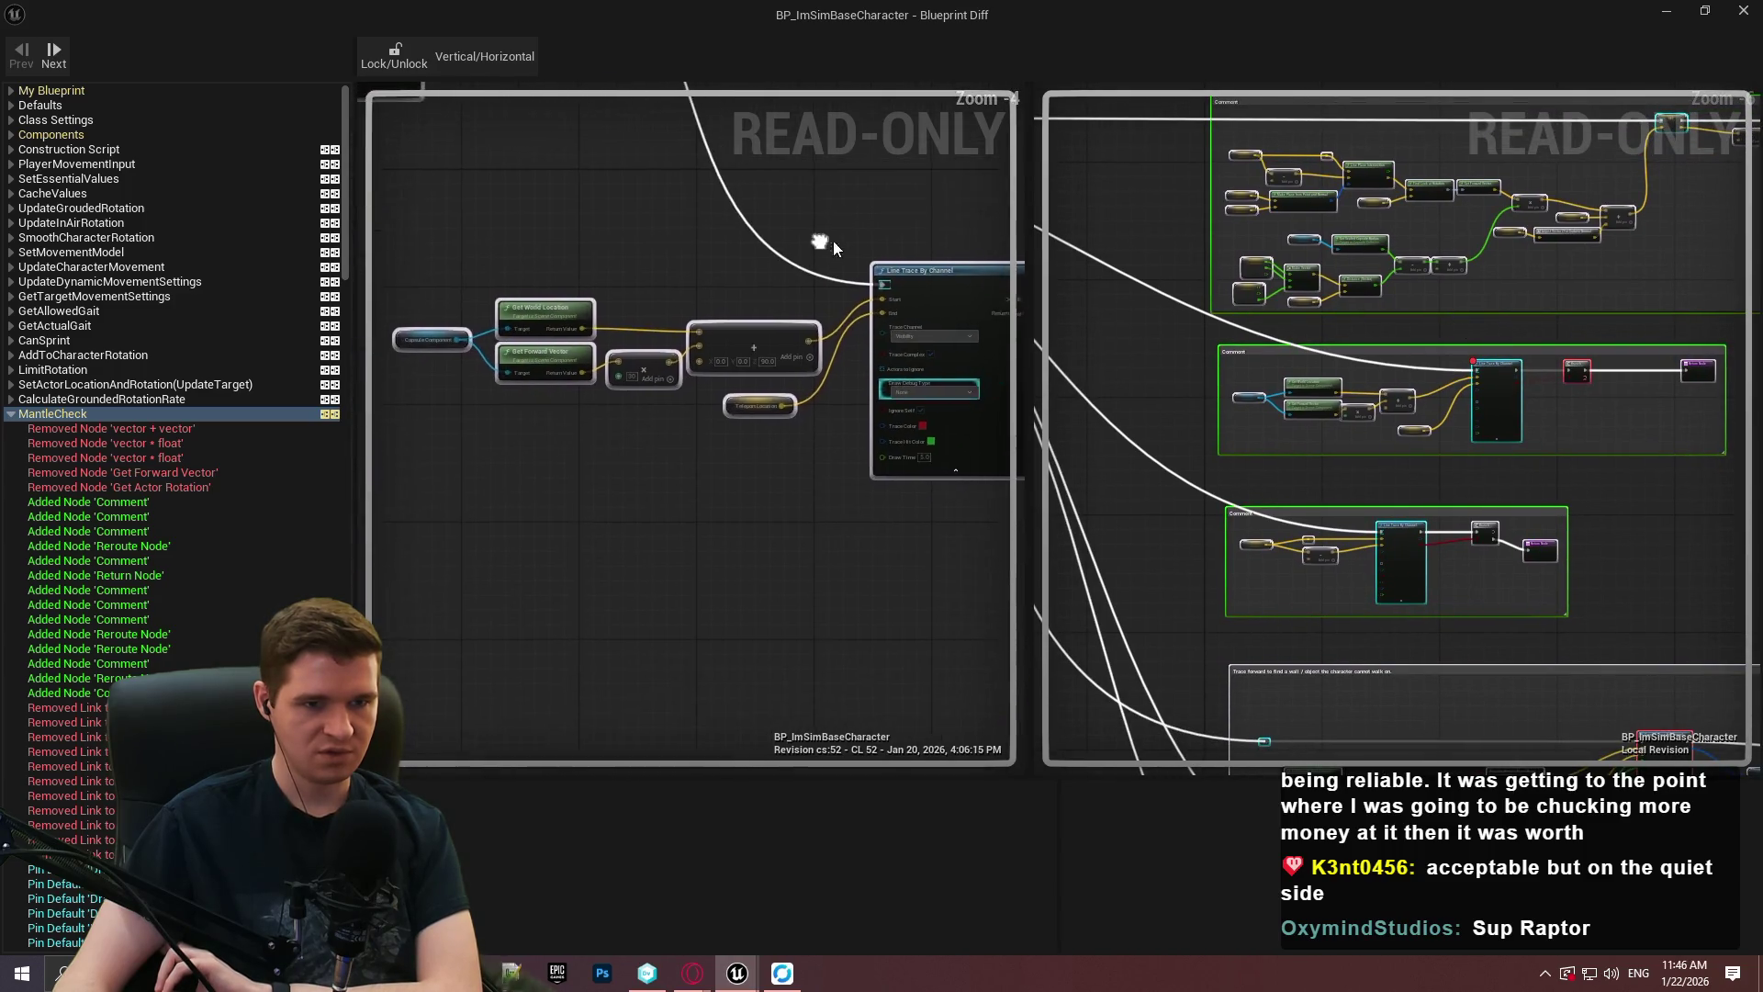
pyautogui.scroll(2, 815, 292)
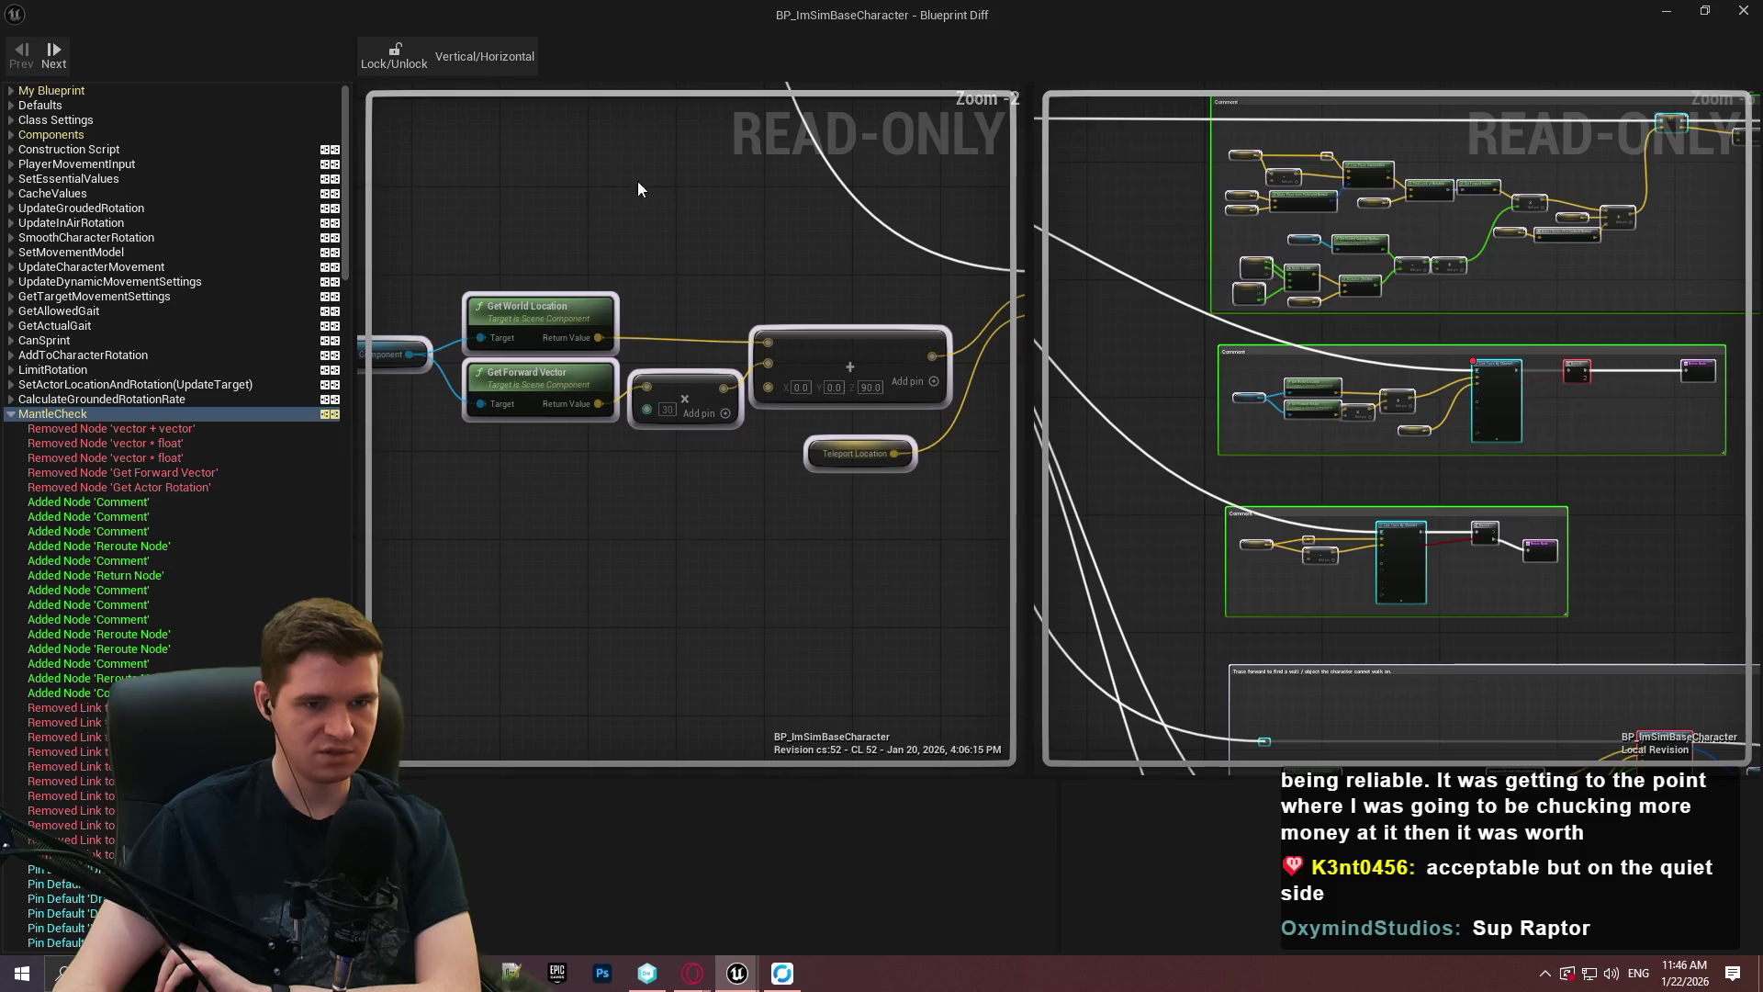
pyautogui.moveTo(966, 413)
pyautogui.mouseDown()
pyautogui.moveTo(881, 268)
pyautogui.moveTo(560, 282)
pyautogui.mouseUp()
pyautogui.moveTo(819, 290); pyautogui.dragTo(537, 288)
pyautogui.scroll(5, 1392, 392)
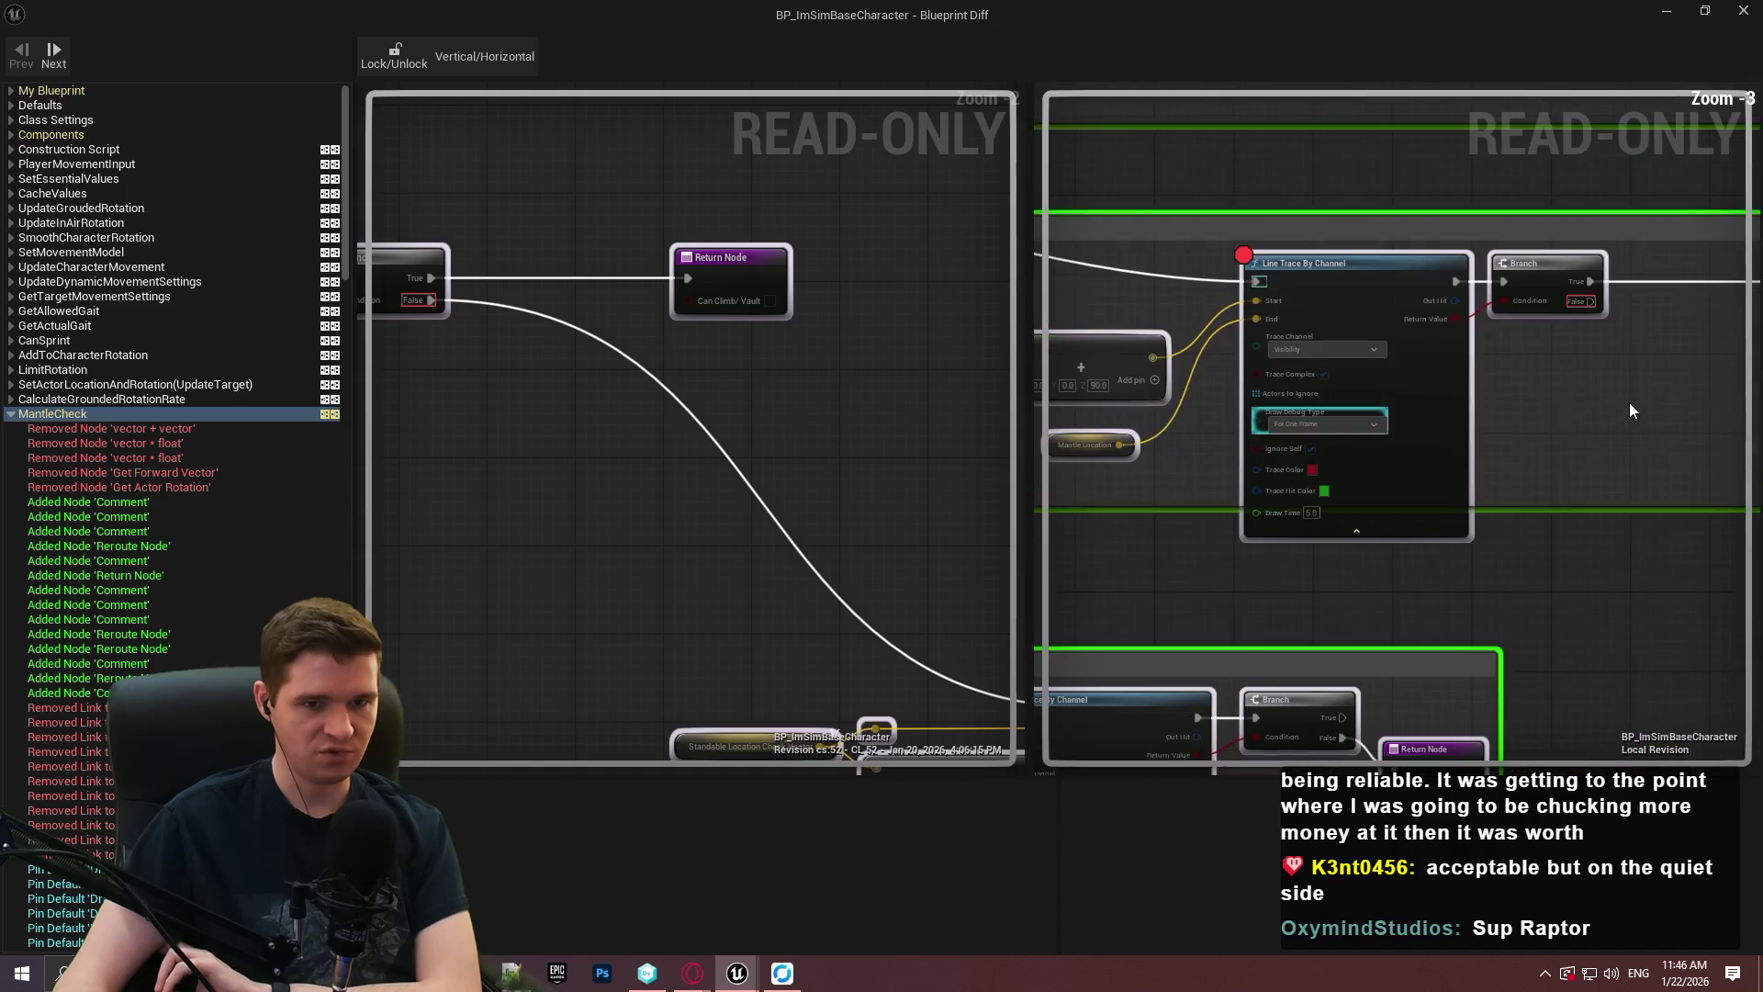
pyautogui.scroll(1, 1379, 380)
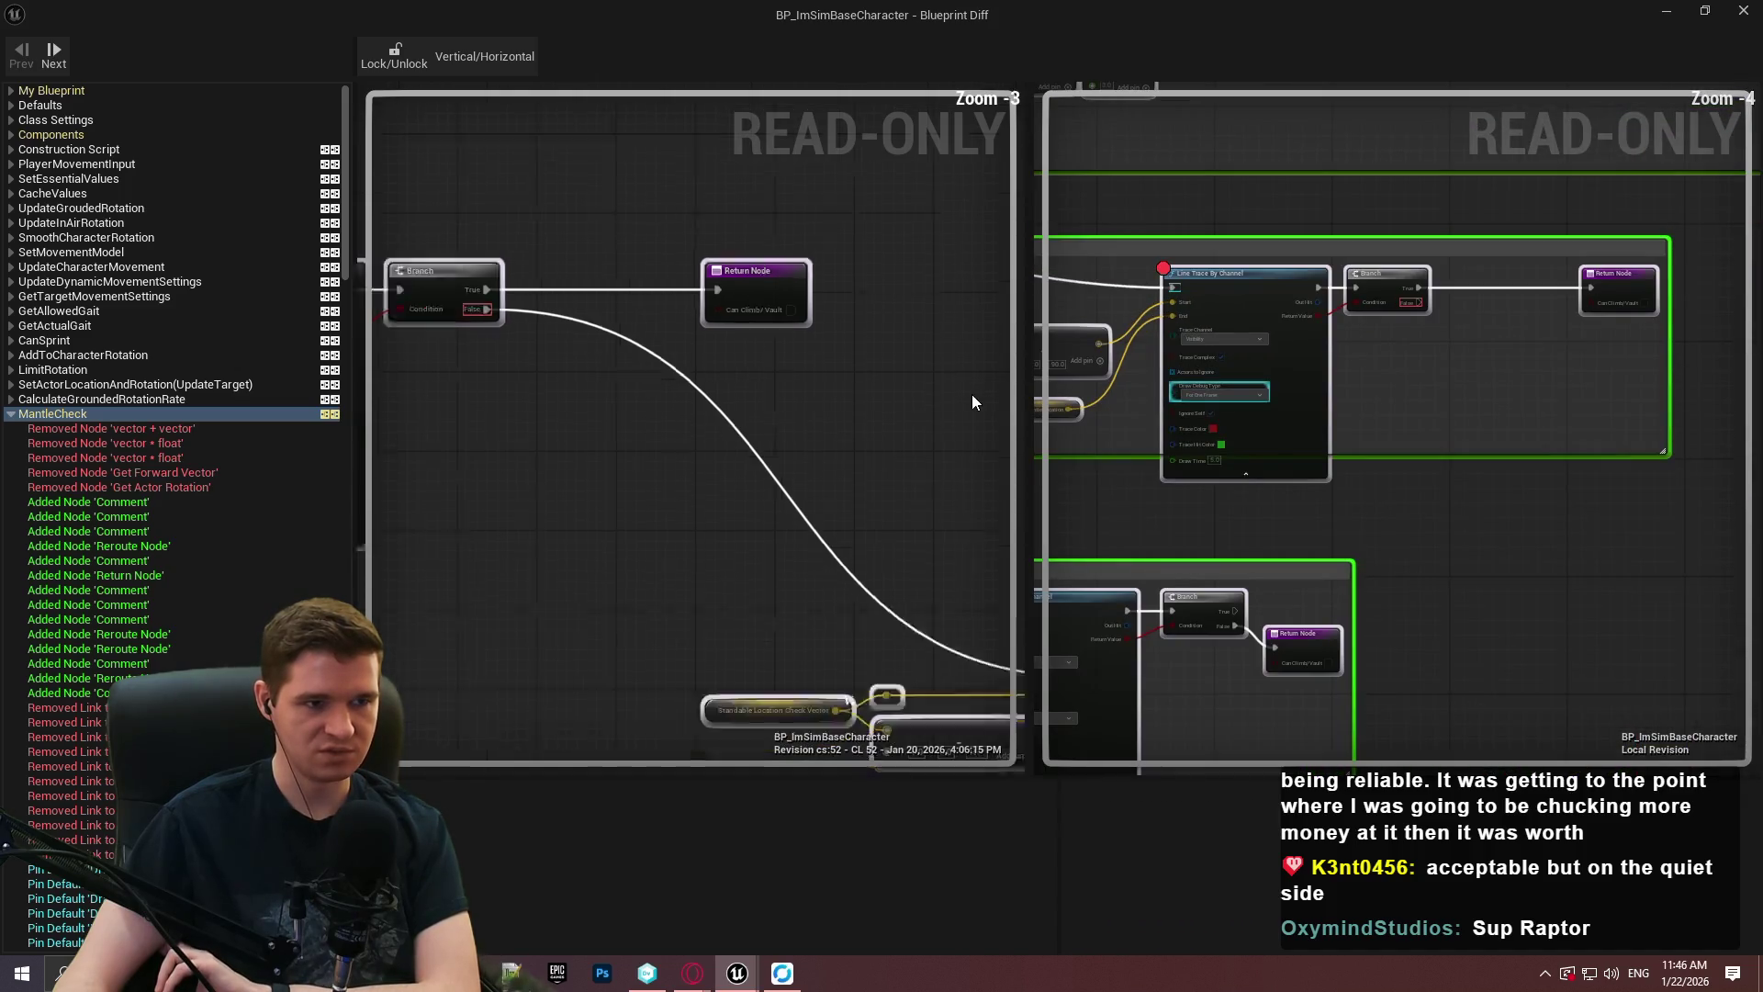
pyautogui.scroll(-1, 665, 238)
pyautogui.scroll(-1, 750, 299)
pyautogui.moveTo(751, 300)
pyautogui.mouseDown()
pyautogui.moveTo(546, 196)
pyautogui.moveTo(587, 194)
pyautogui.mouseUp()
pyautogui.scroll(-2, 1182, 361)
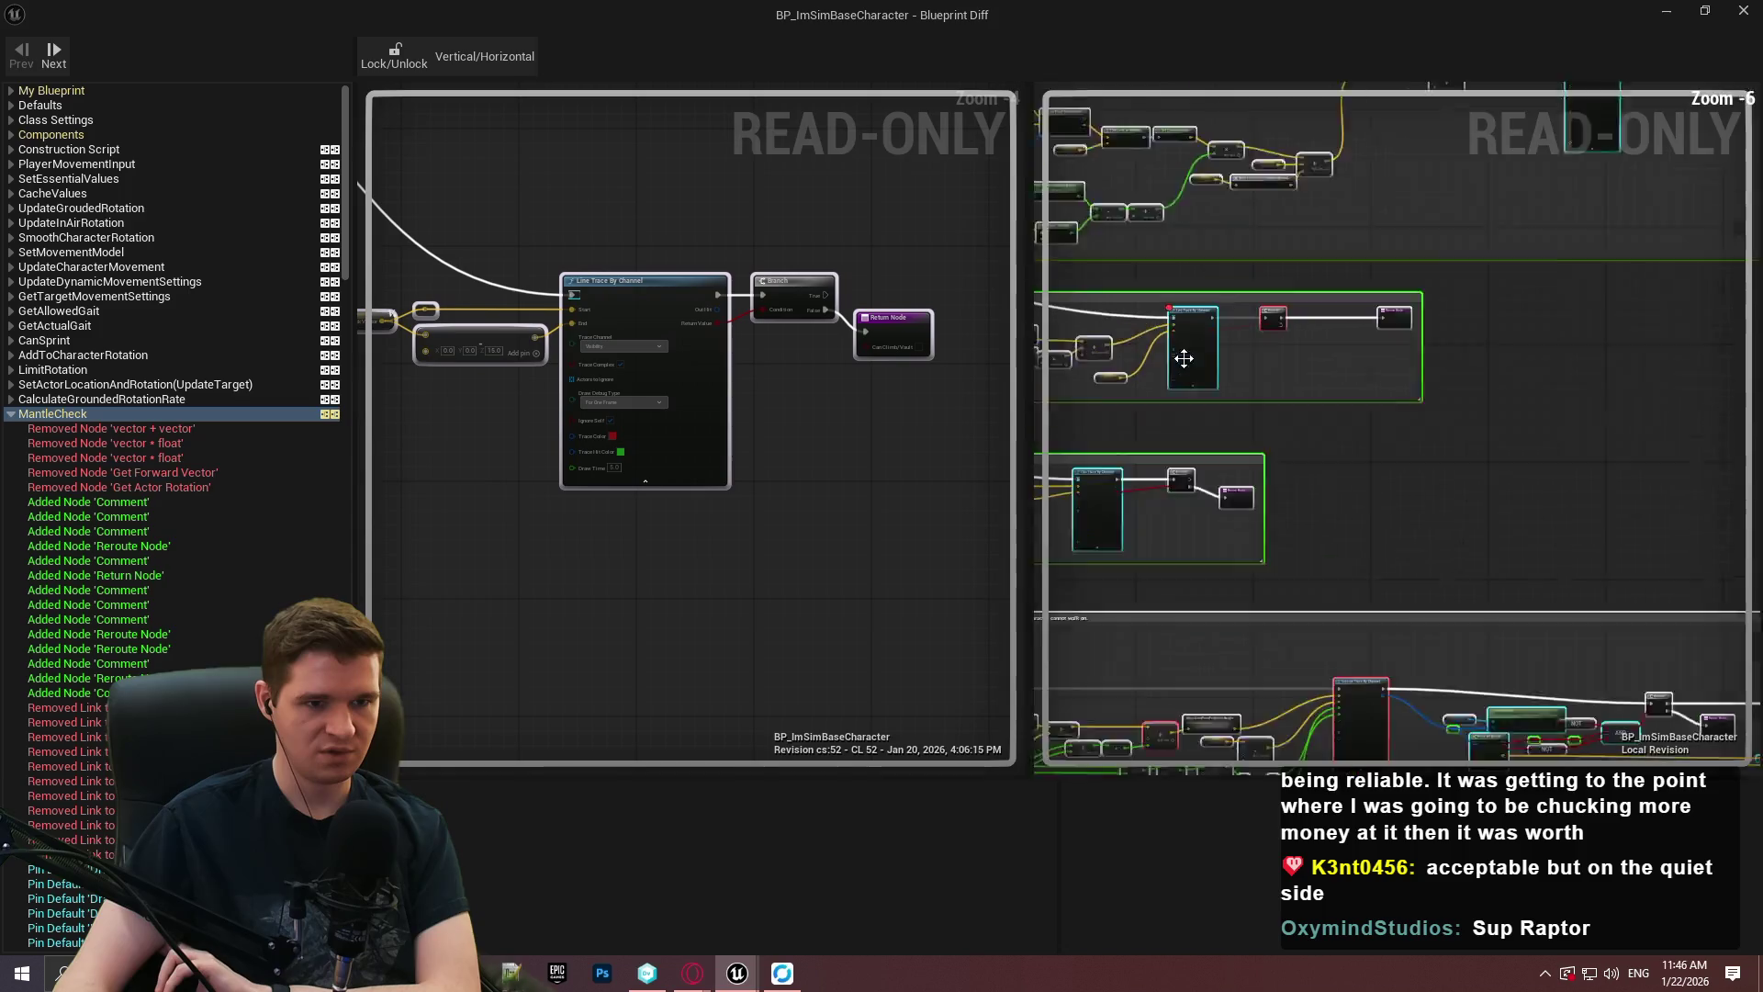
pyautogui.scroll(3, 1423, 418)
pyautogui.moveTo(659, 438); pyautogui.dragTo(802, 489)
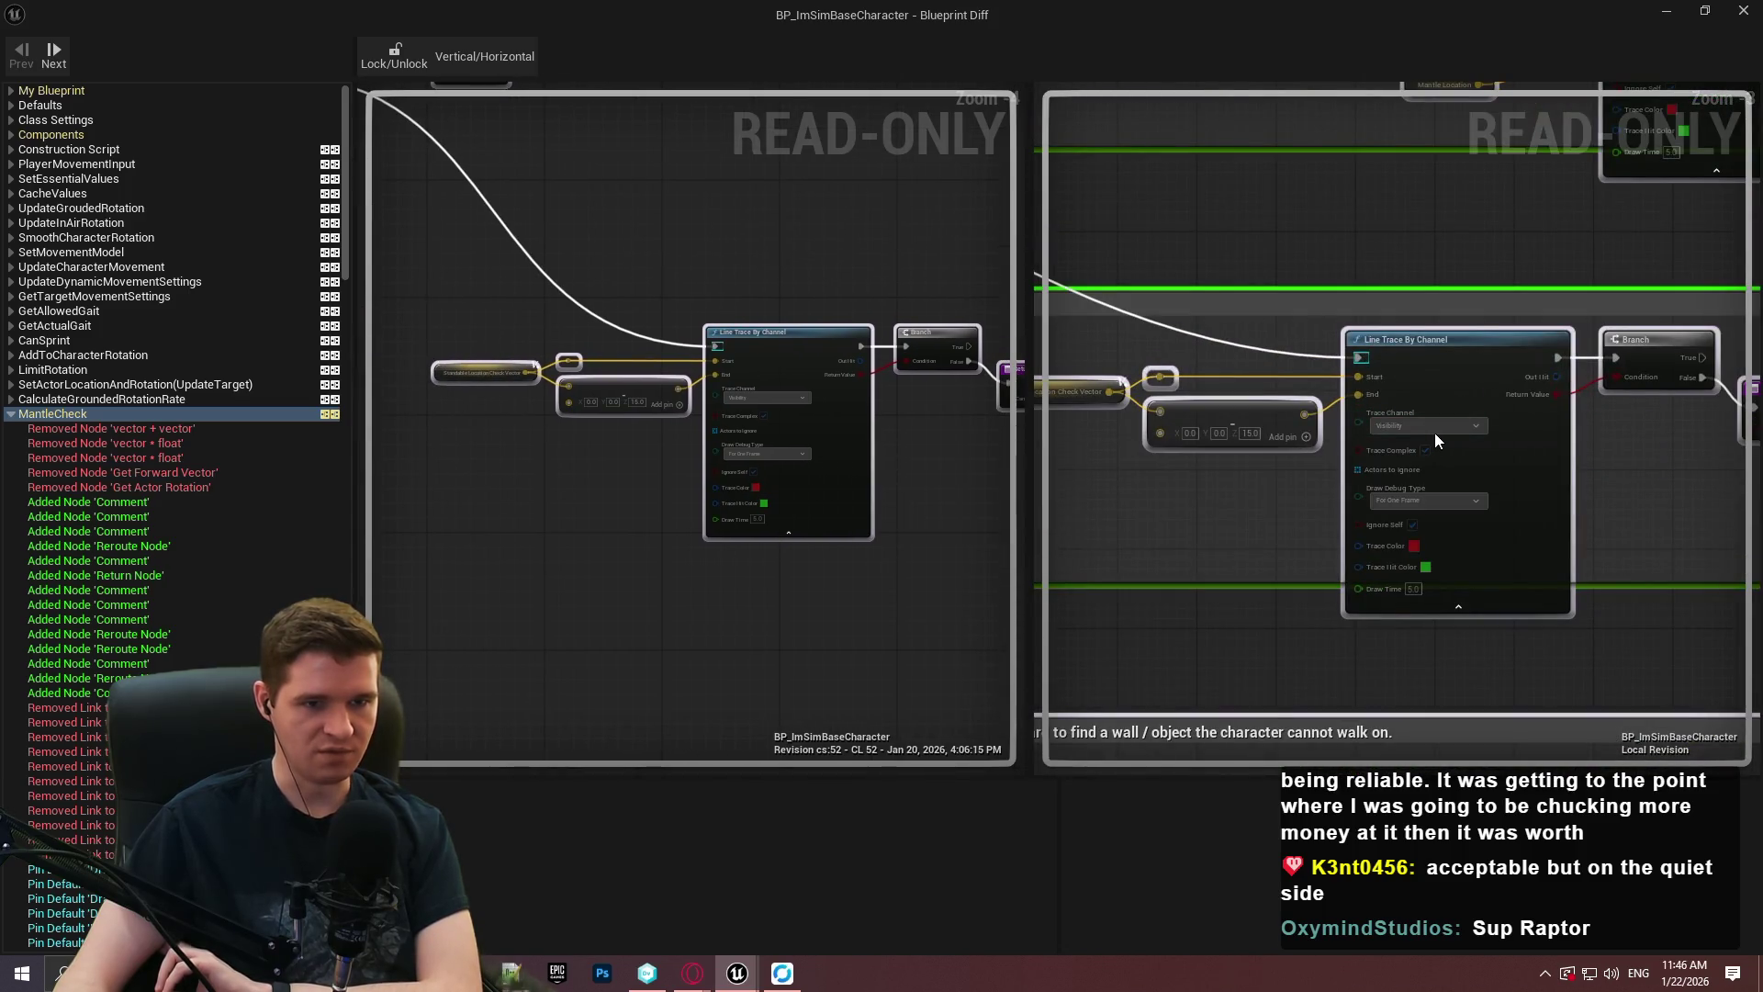
pyautogui.moveTo(1581, 473); pyautogui.dragTo(1305, 471)
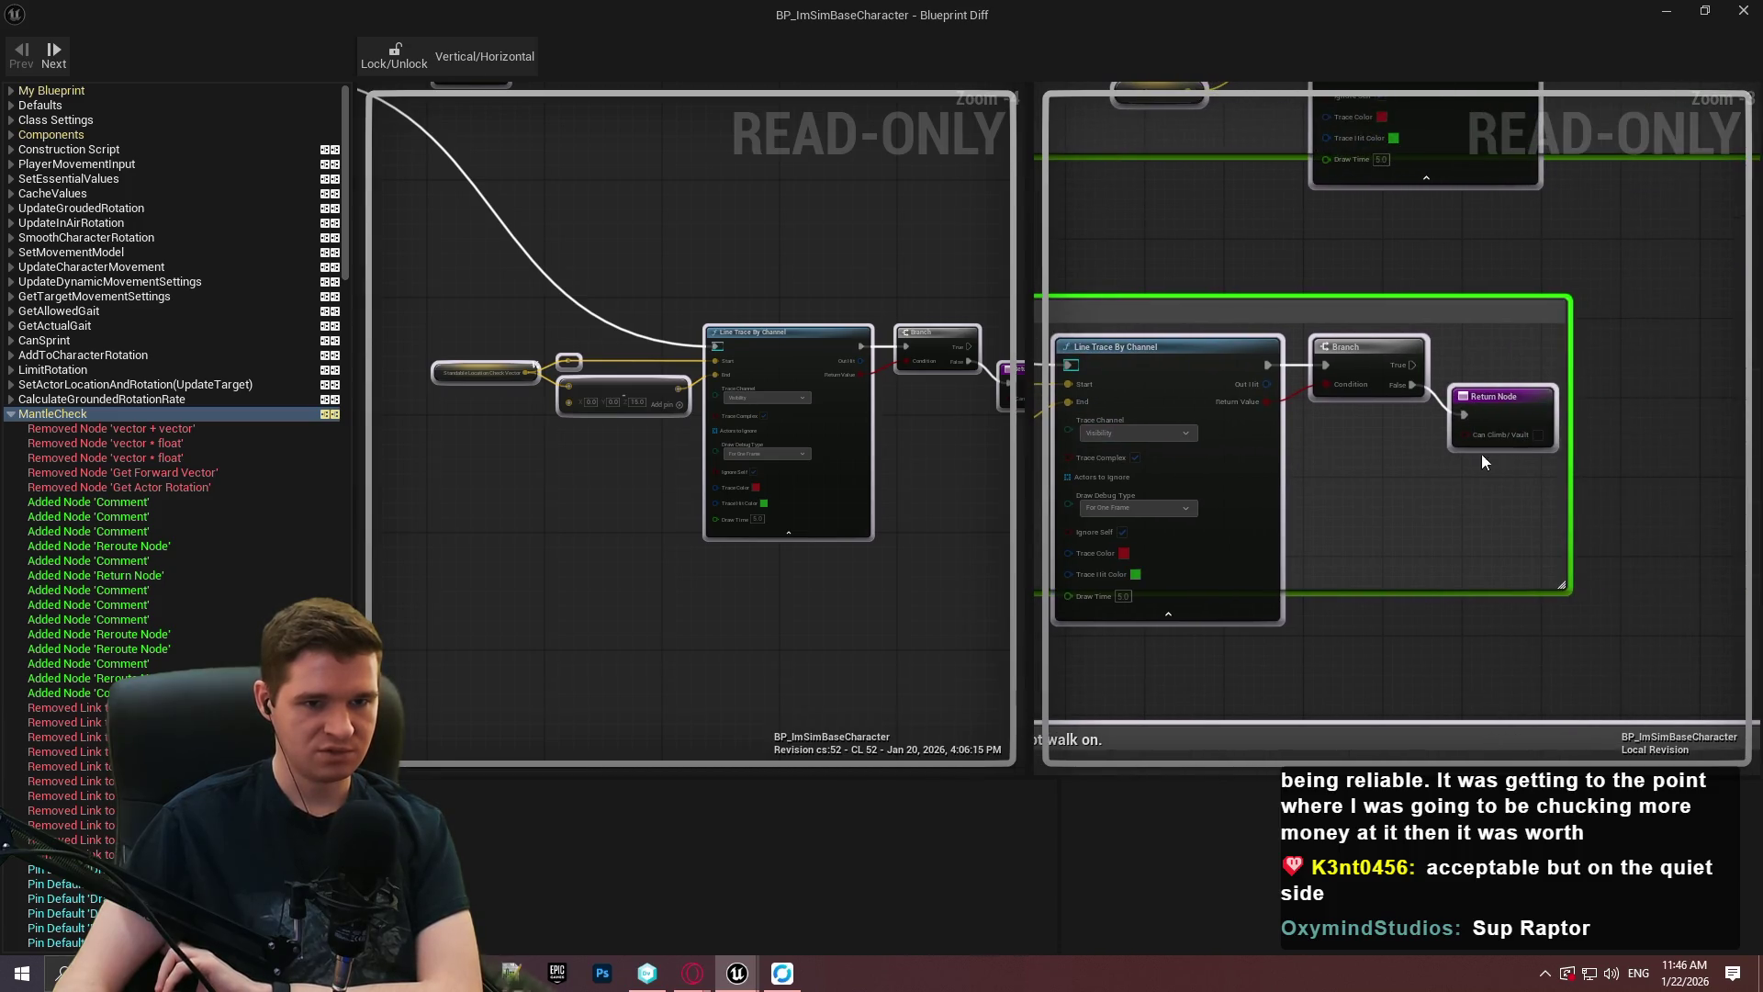
pyautogui.scroll(-6, 931, 441)
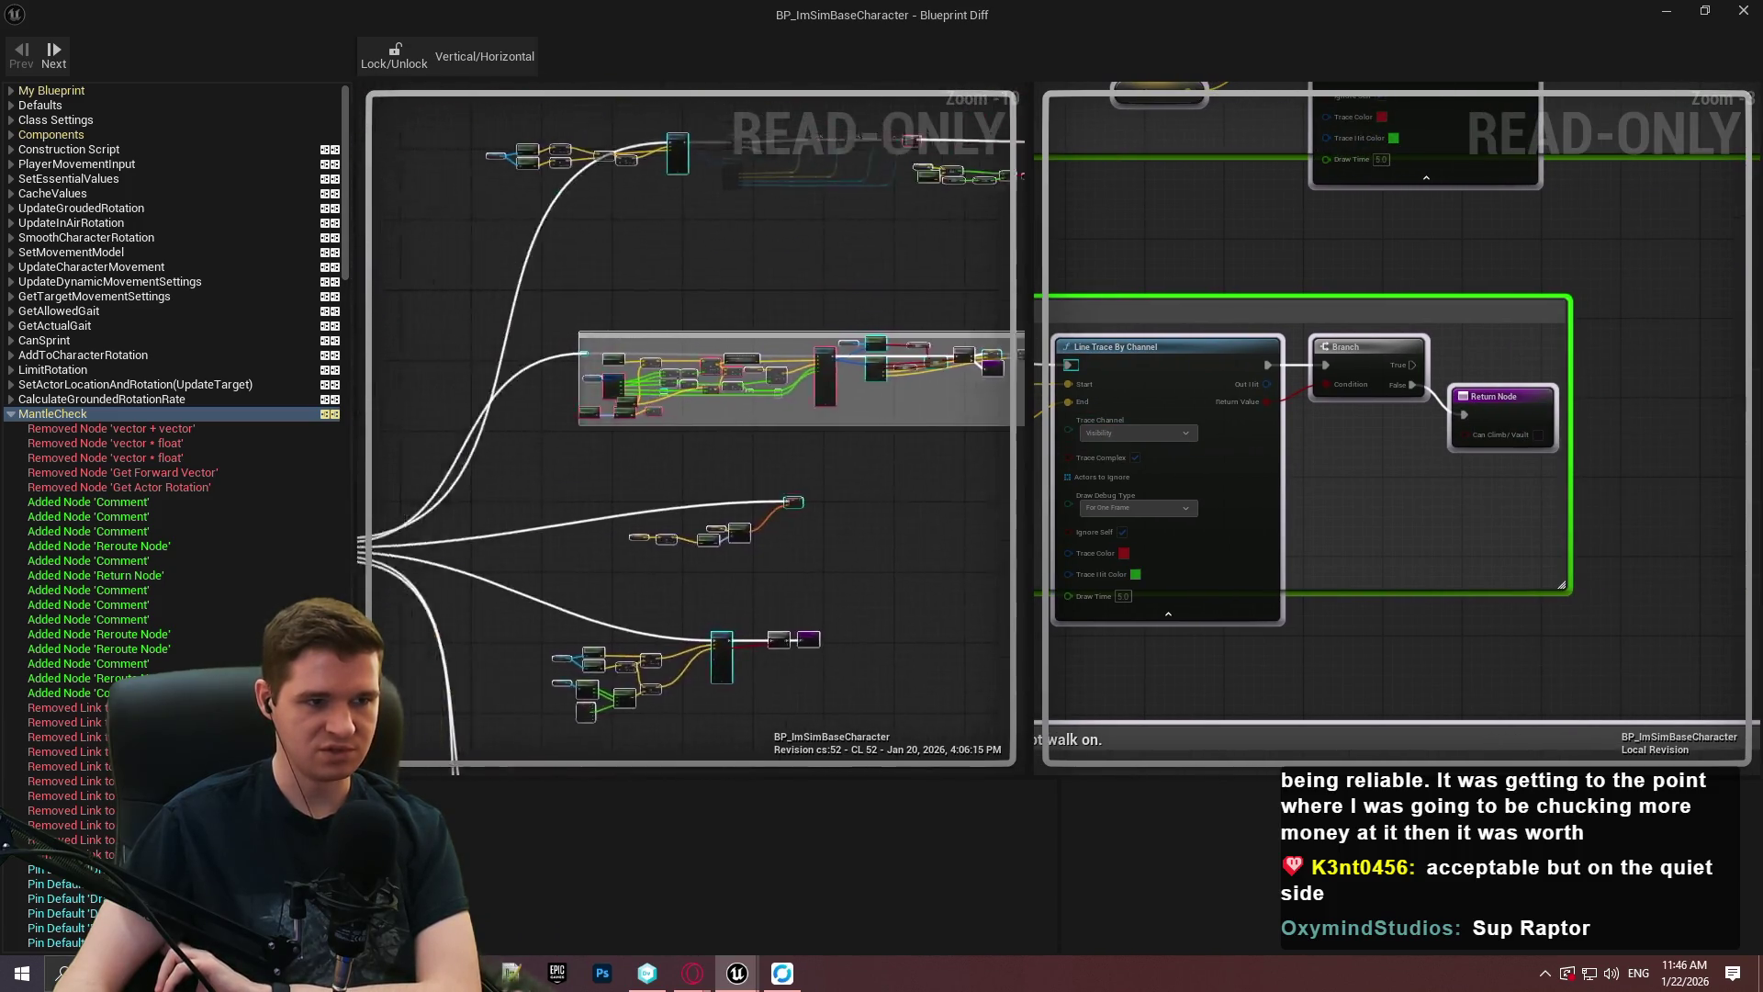
pyautogui.scroll(6, 746, 416)
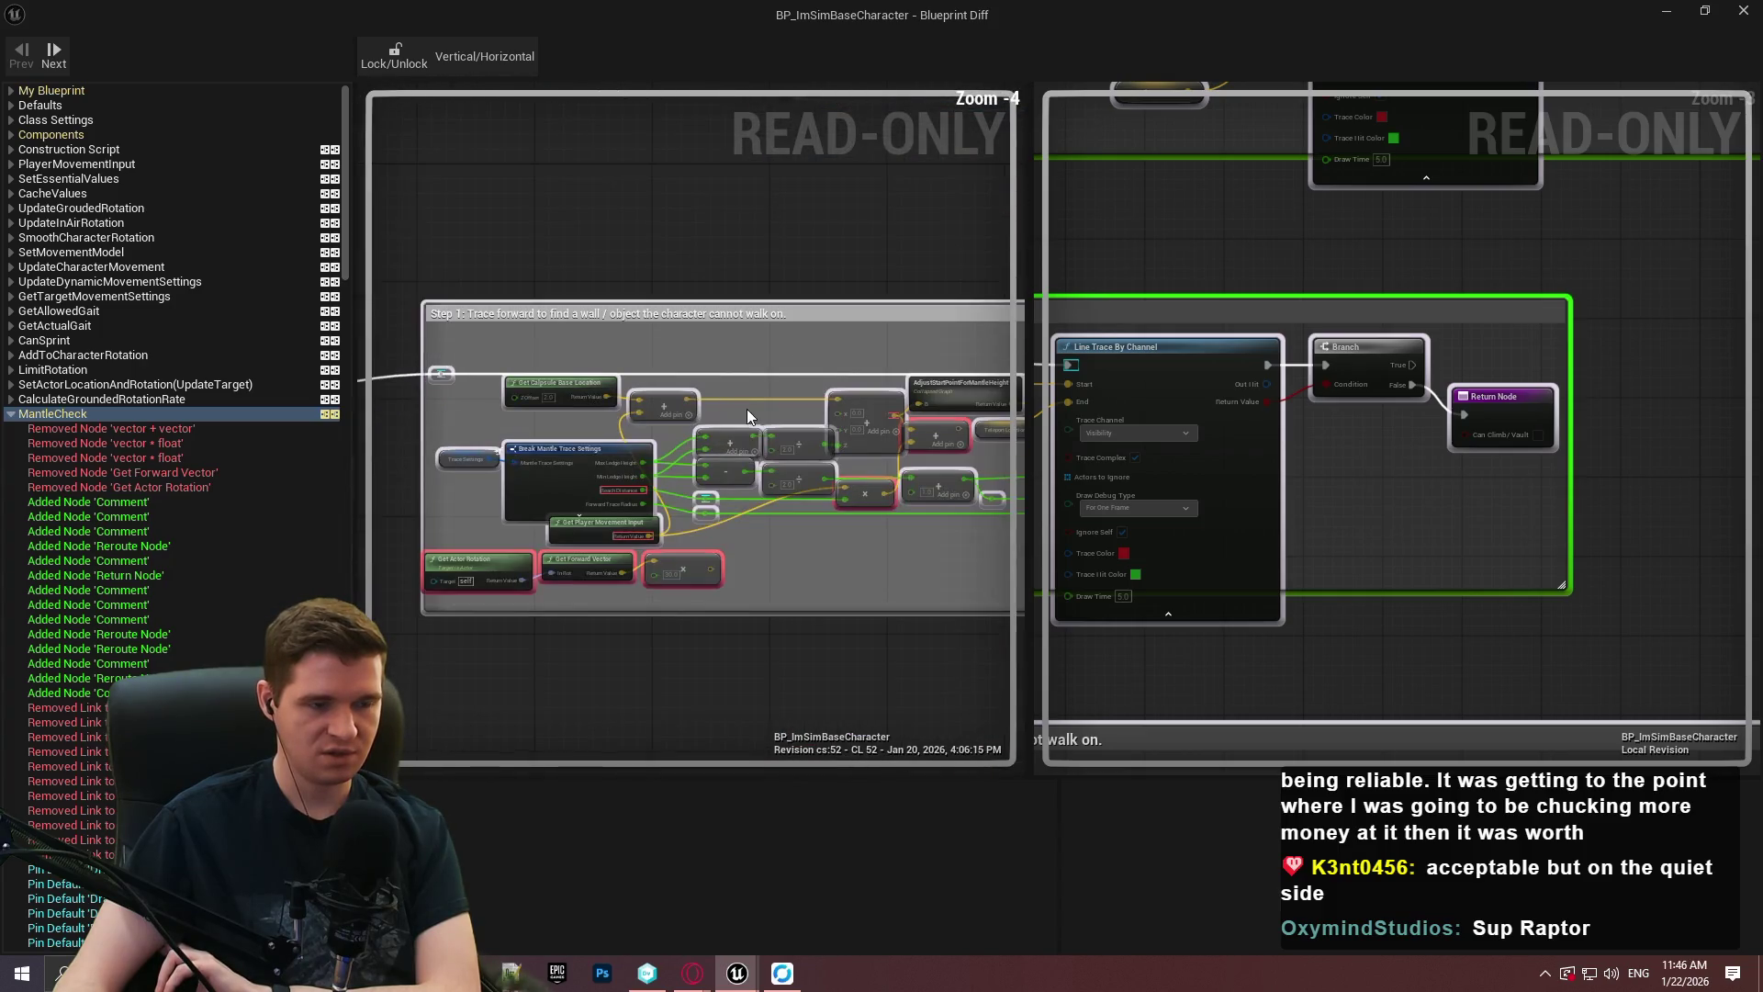
pyautogui.scroll(-3, 1216, 442)
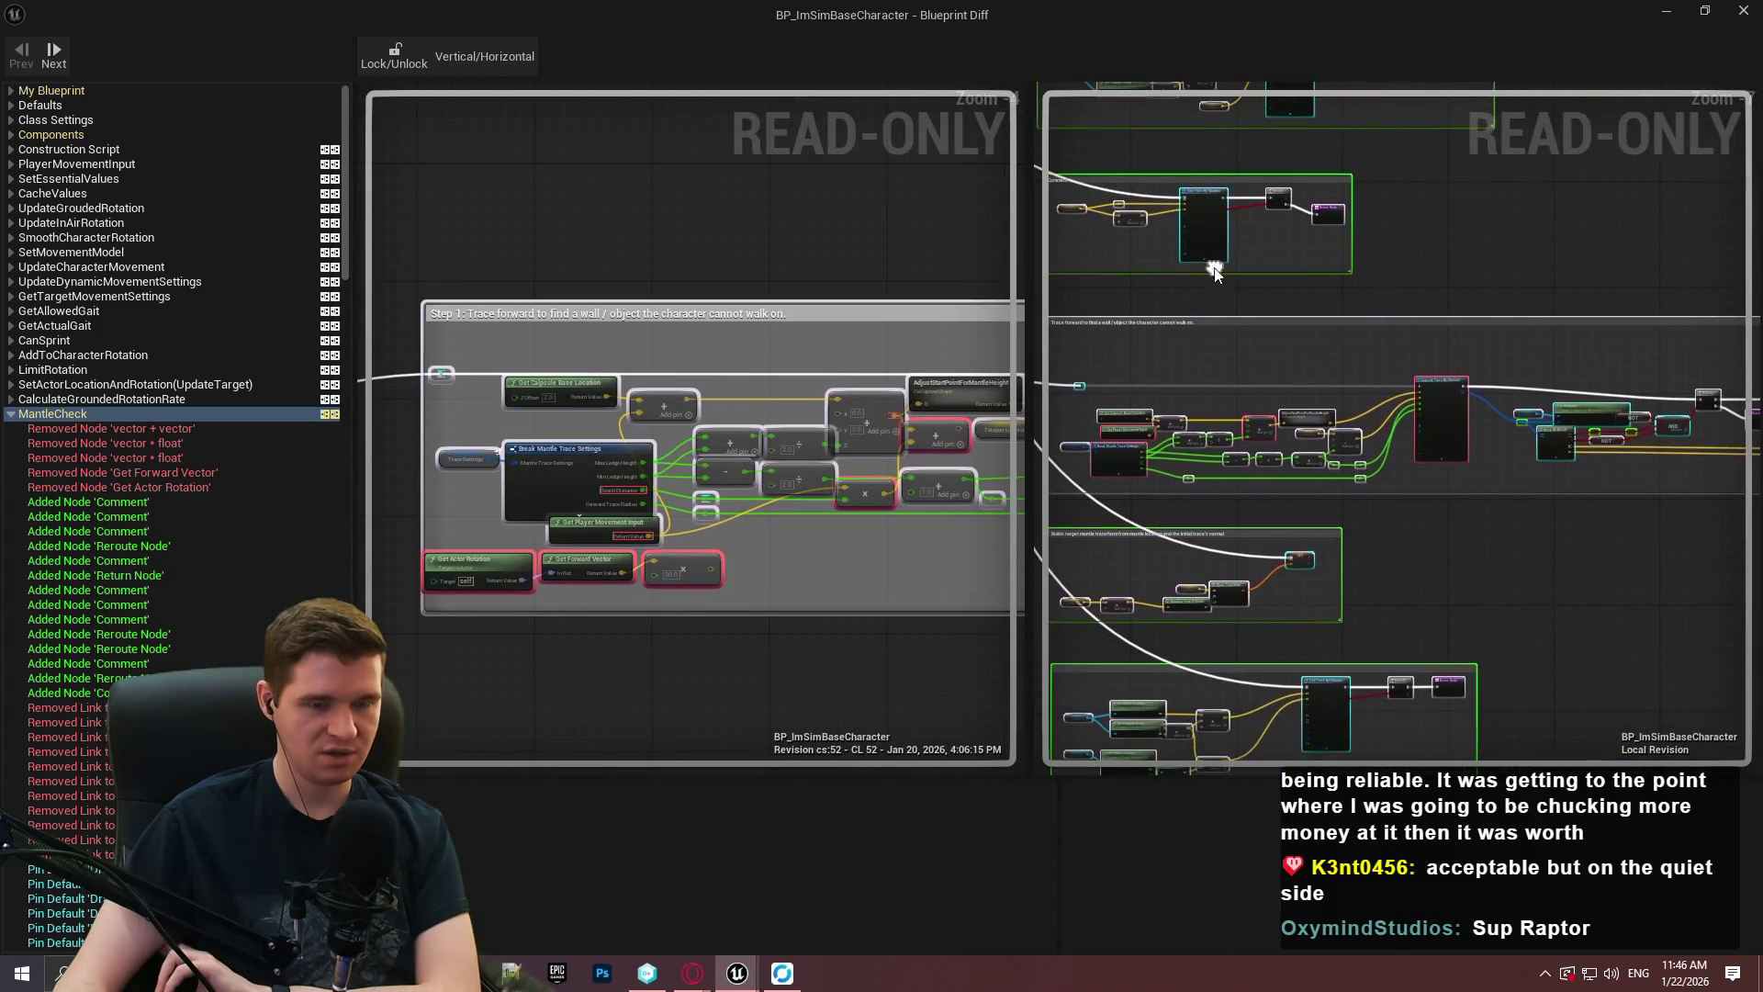
pyautogui.scroll(-1, 1219, 352)
pyautogui.scroll(3, 1249, 271)
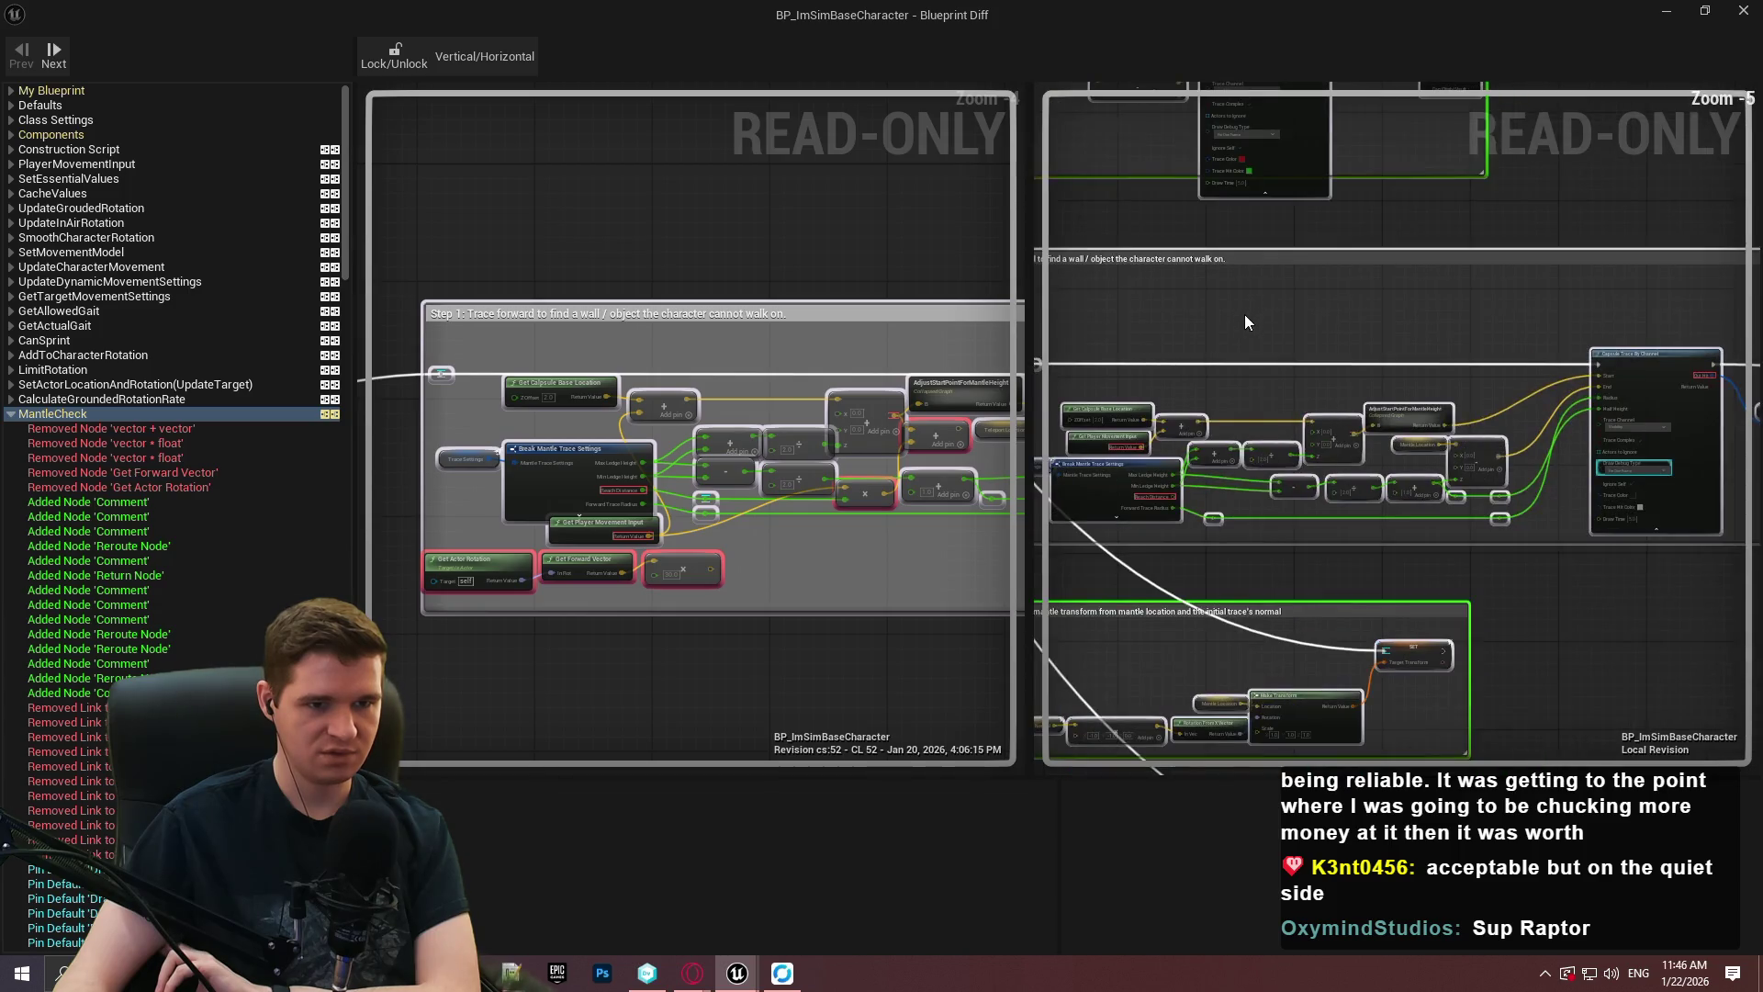
pyautogui.scroll(-3, 1232, 309)
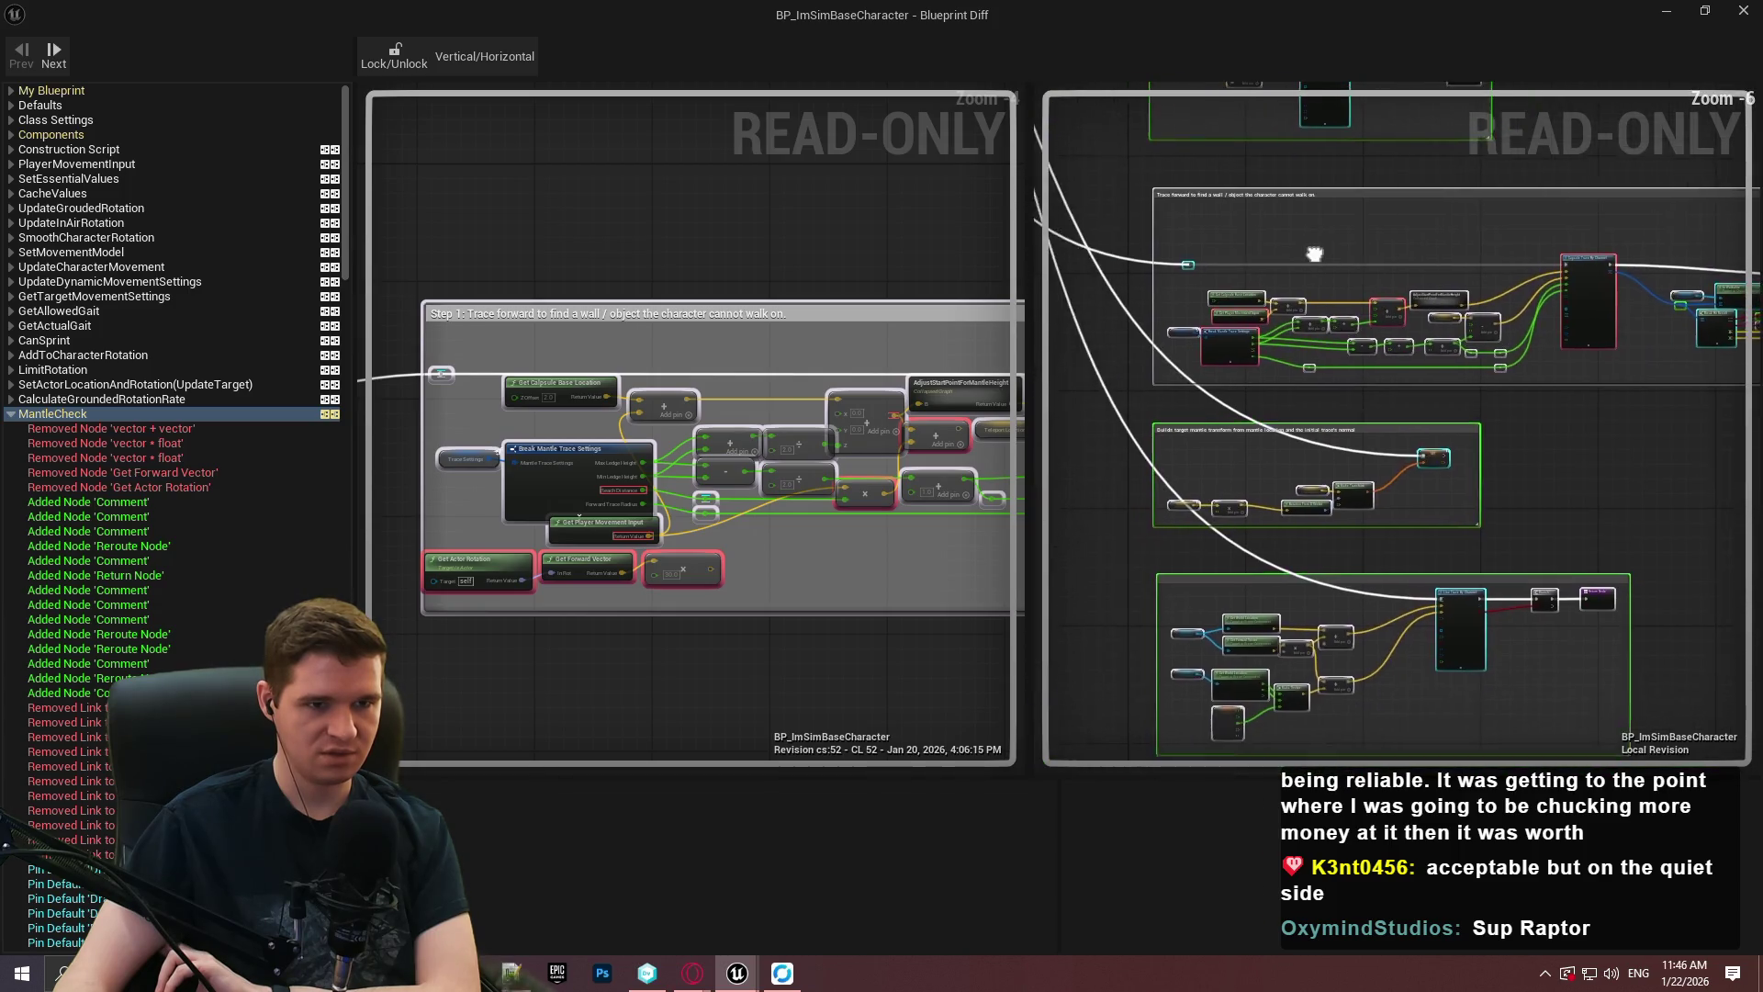
pyautogui.scroll(3, 1307, 263)
pyautogui.moveTo(1312, 266); pyautogui.dragTo(1380, 303)
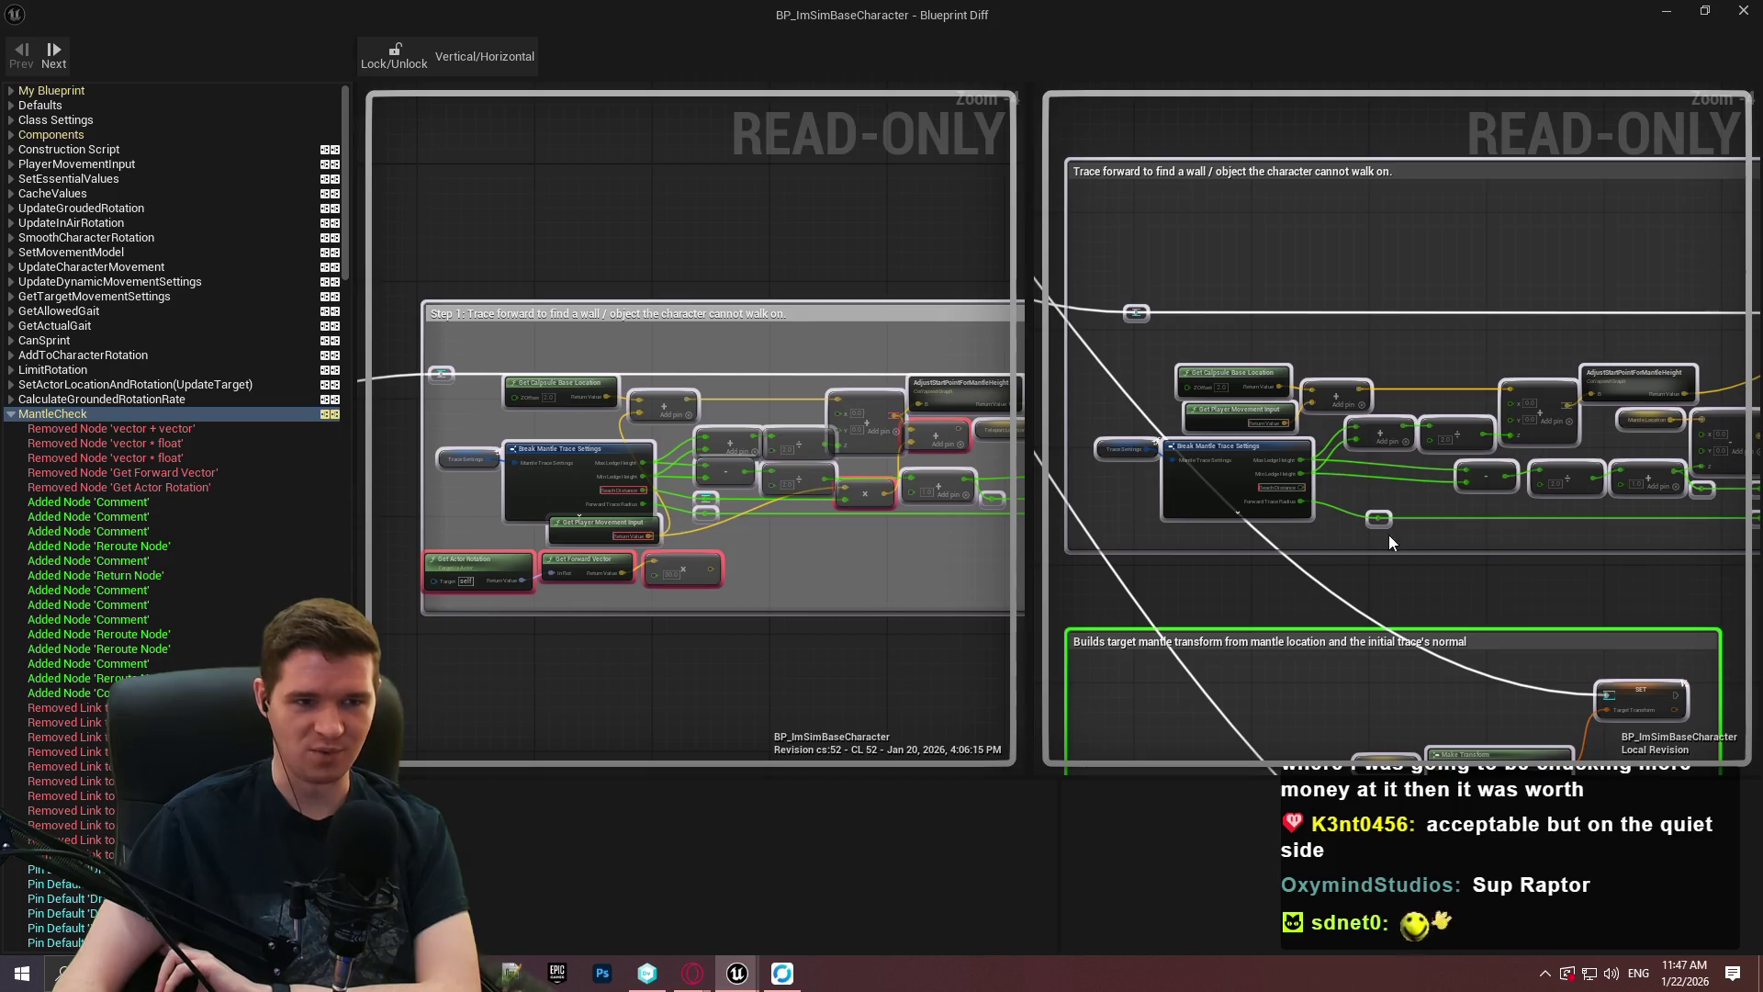
pyautogui.scroll(2, 496, 528)
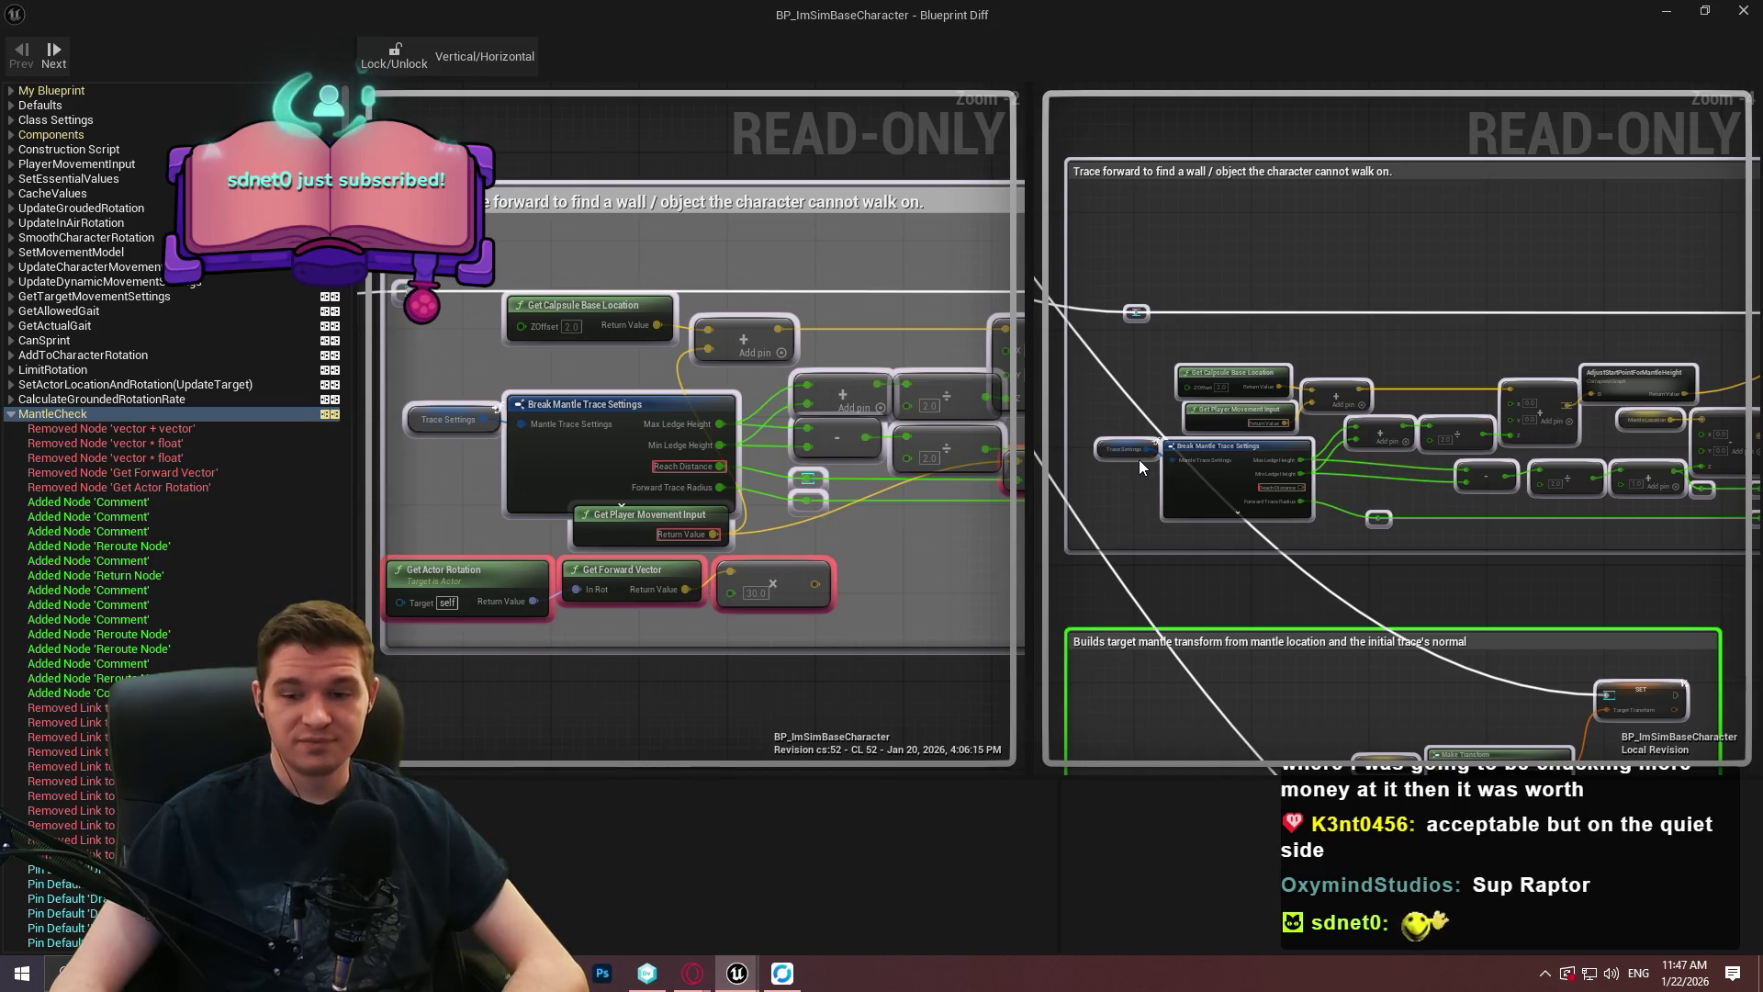
pyautogui.scroll(3, 1363, 537)
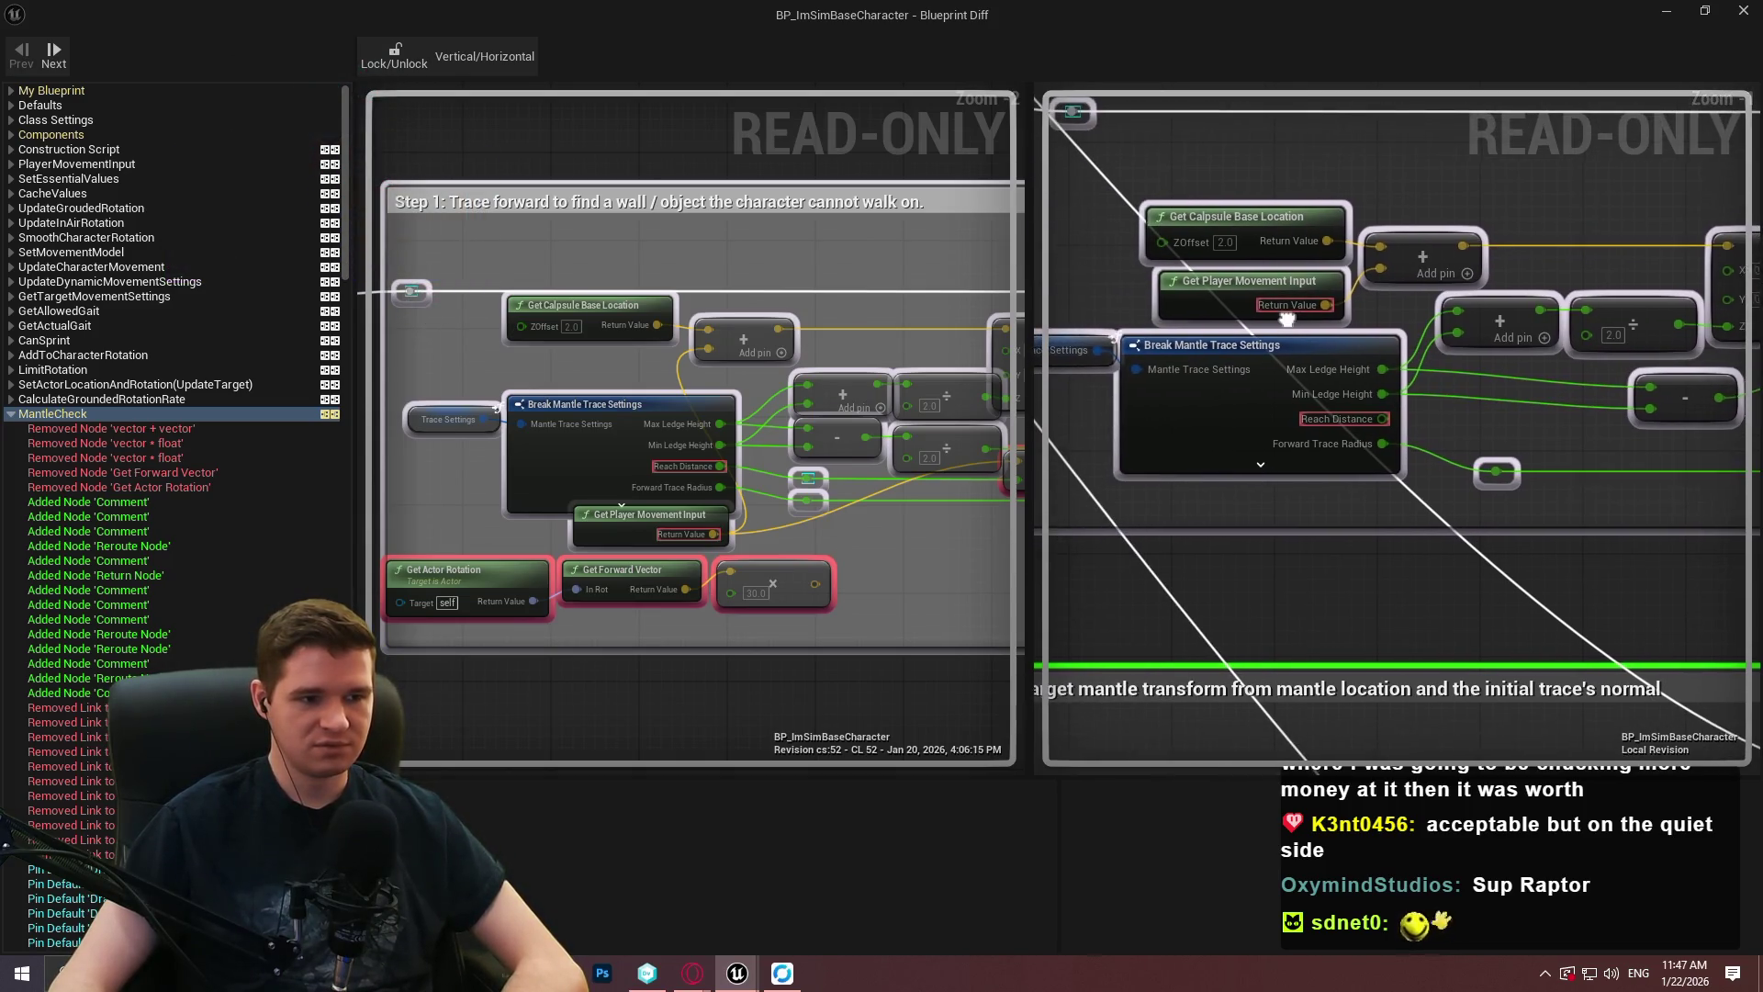
pyautogui.moveTo(1276, 319); pyautogui.dragTo(1117, 315)
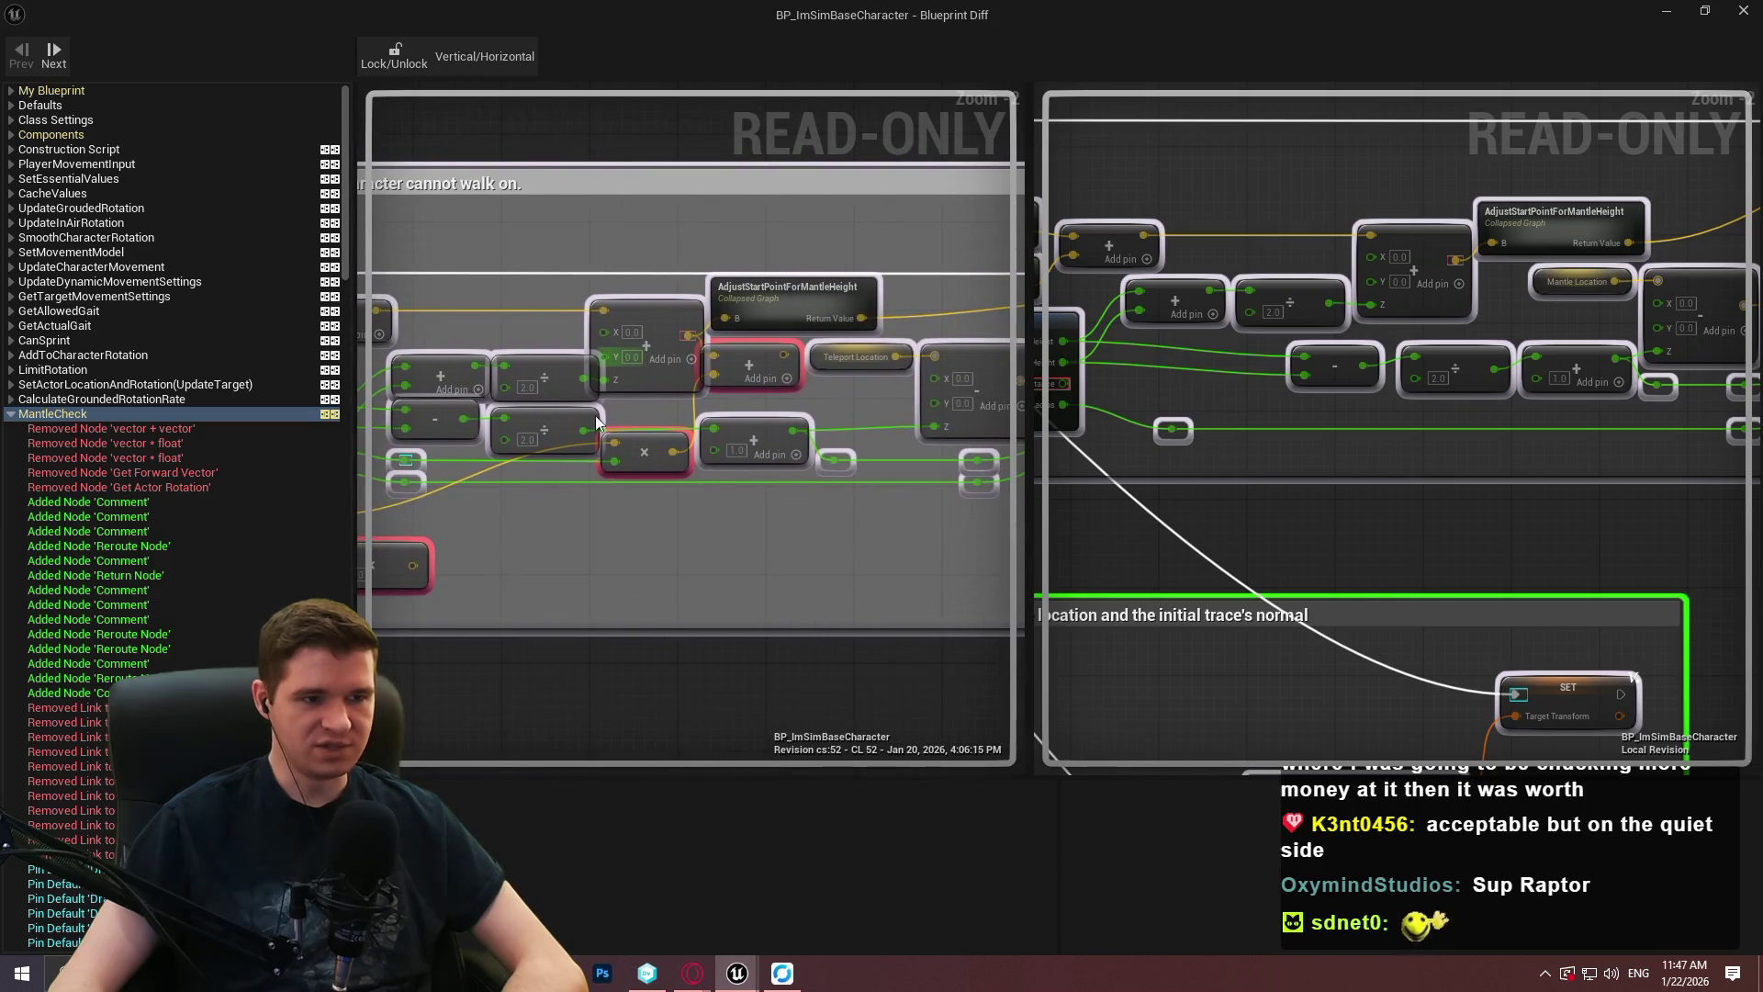
pyautogui.scroll(2, 614, 399)
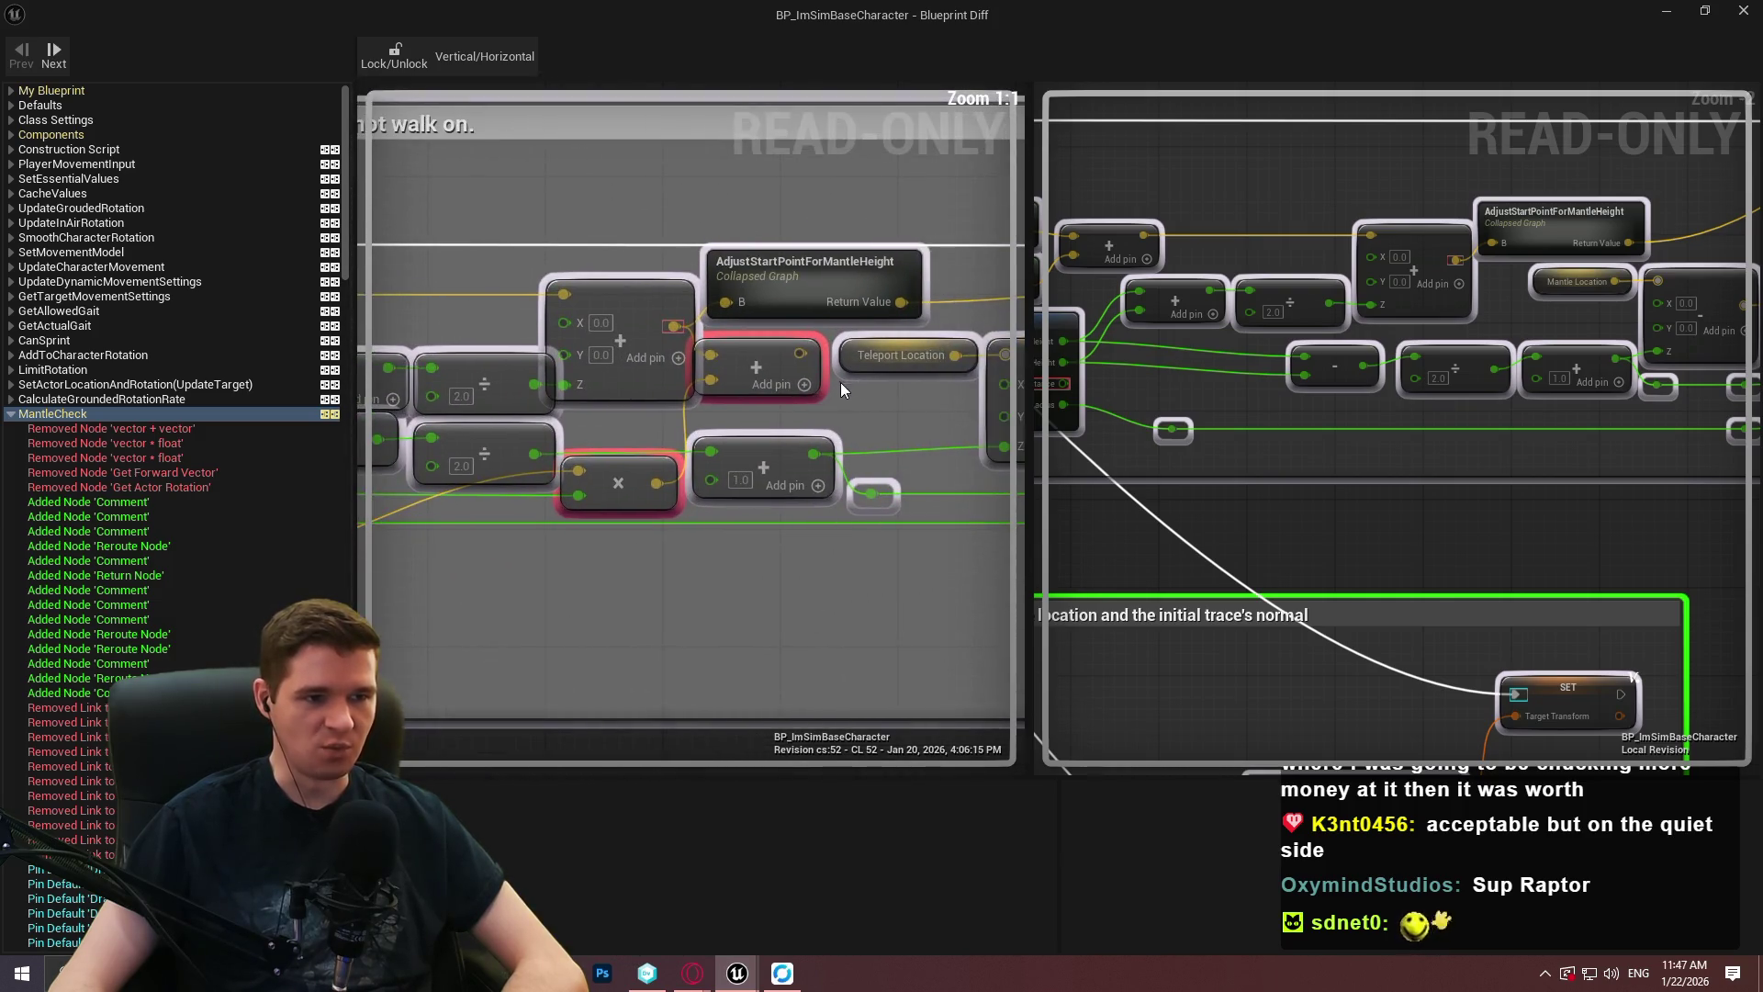
pyautogui.moveTo(839, 382); pyautogui.dragTo(724, 415)
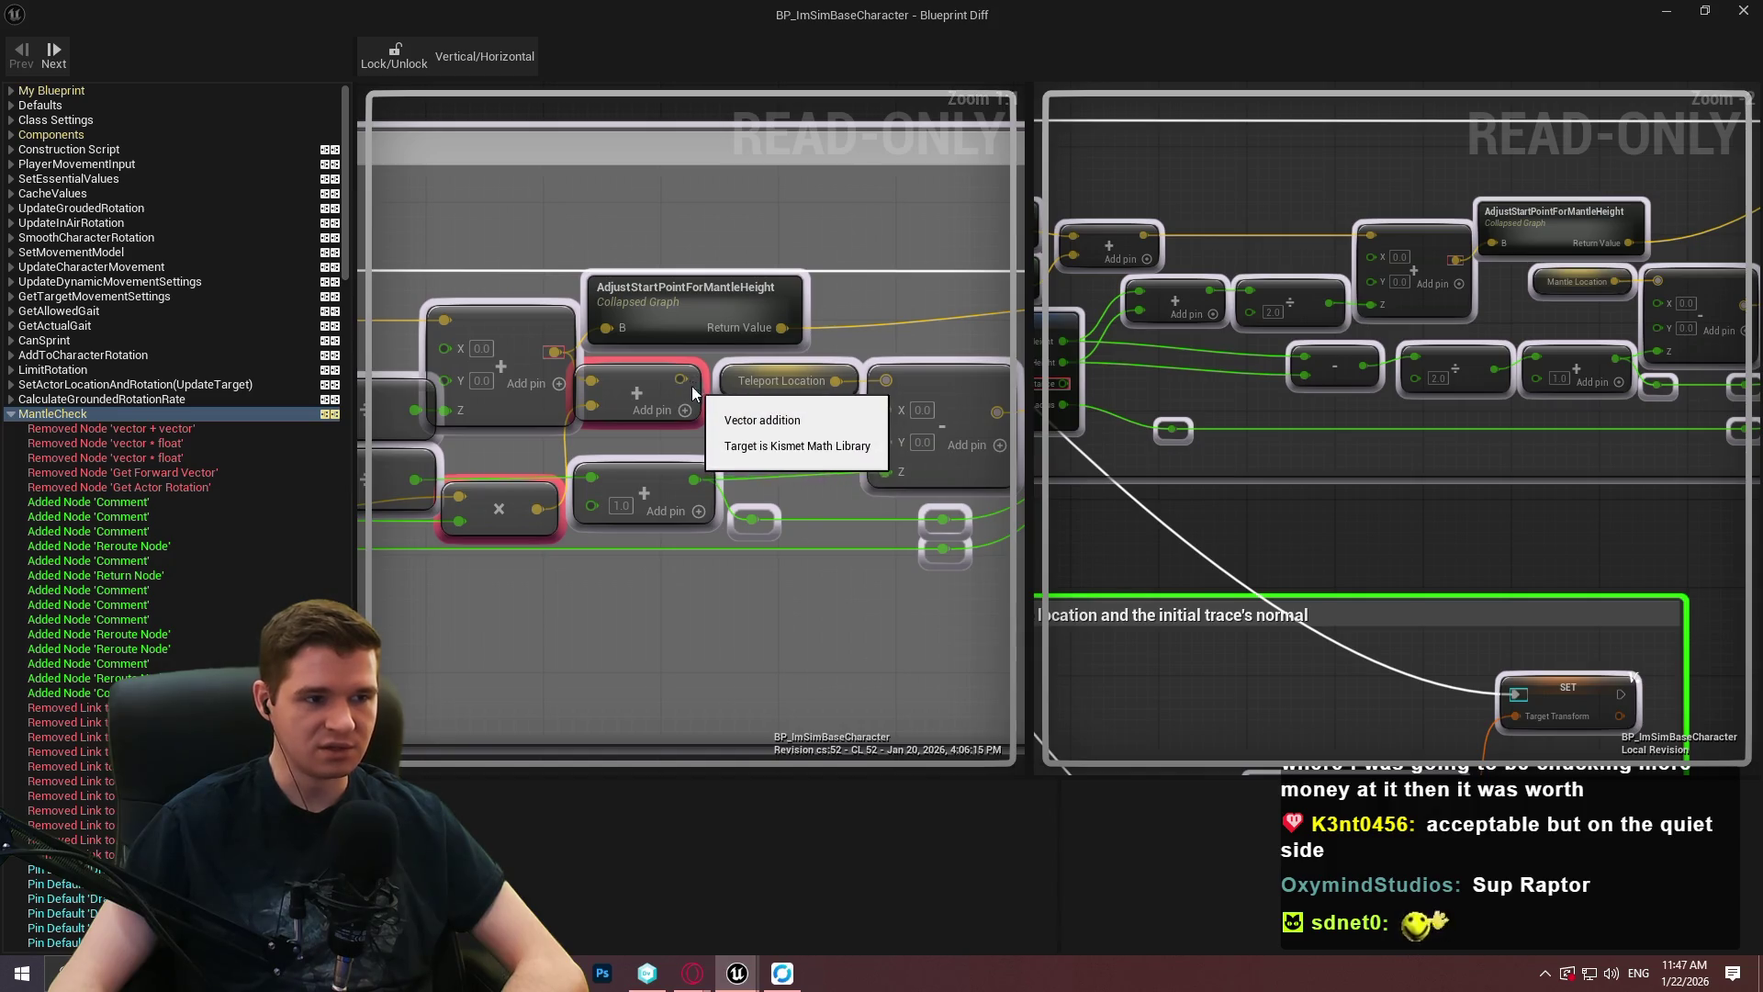
pyautogui.moveTo(672, 367); pyautogui.dragTo(525, 419)
pyautogui.moveTo(1620, 449); pyautogui.dragTo(1226, 445)
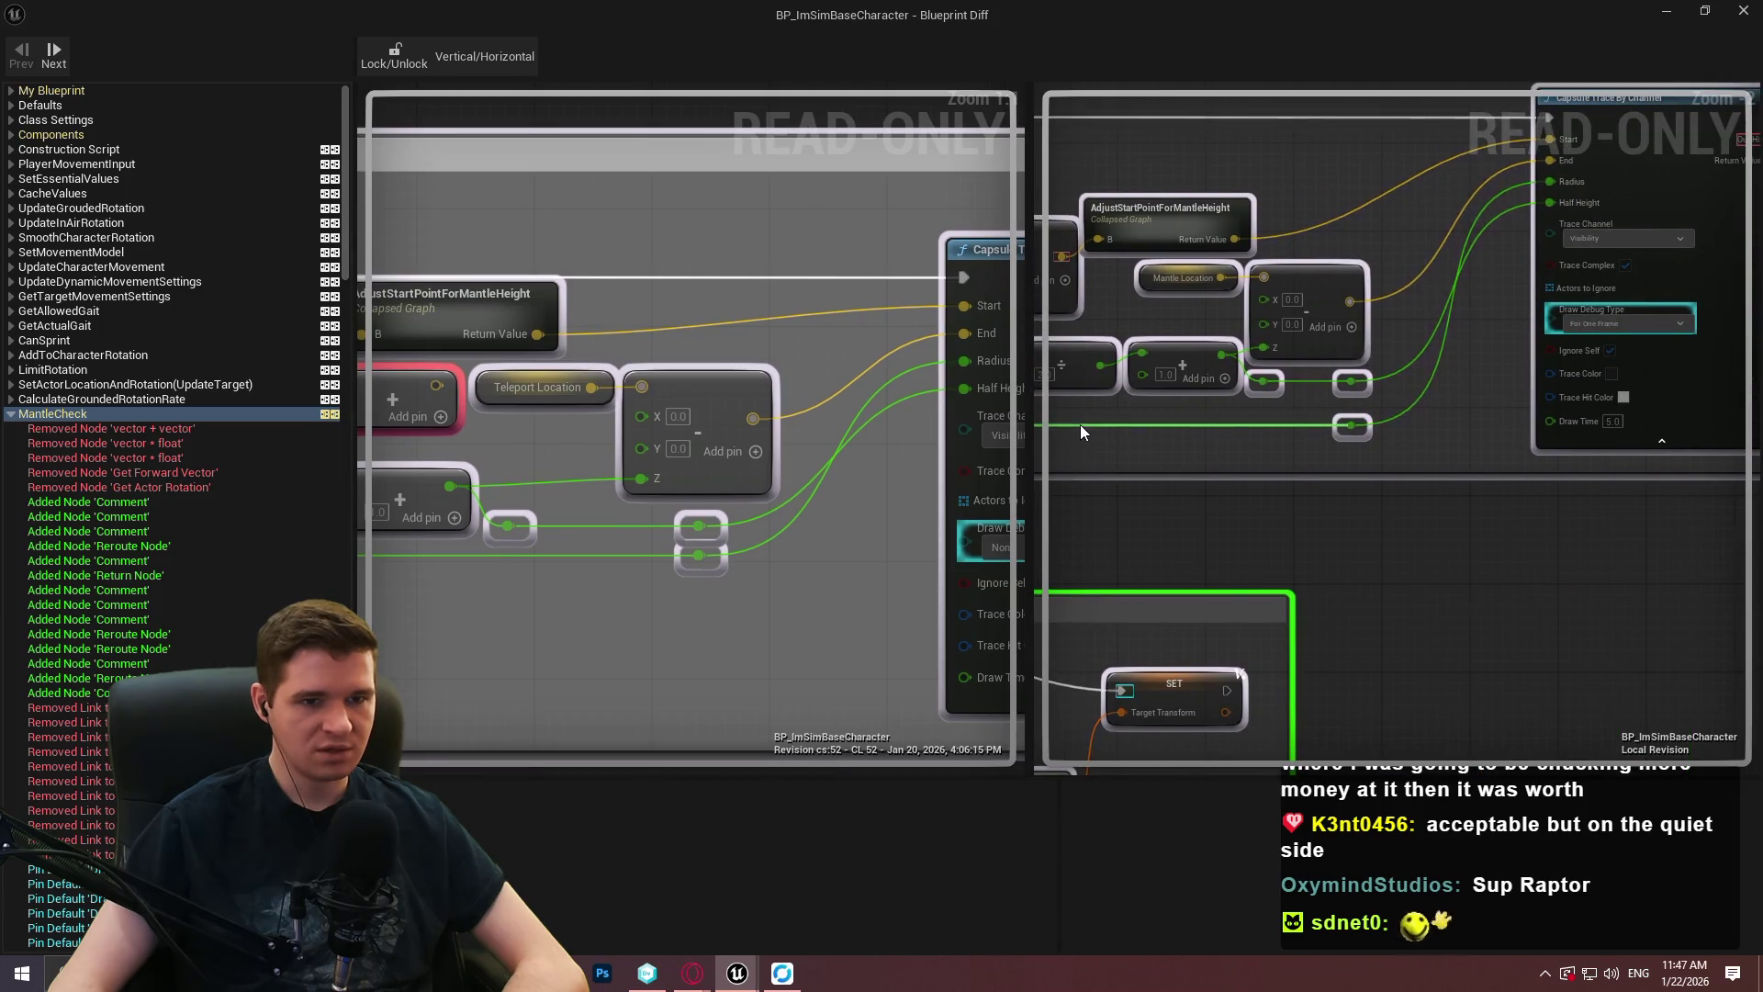
pyautogui.moveTo(630, 438); pyautogui.dragTo(1108, 383)
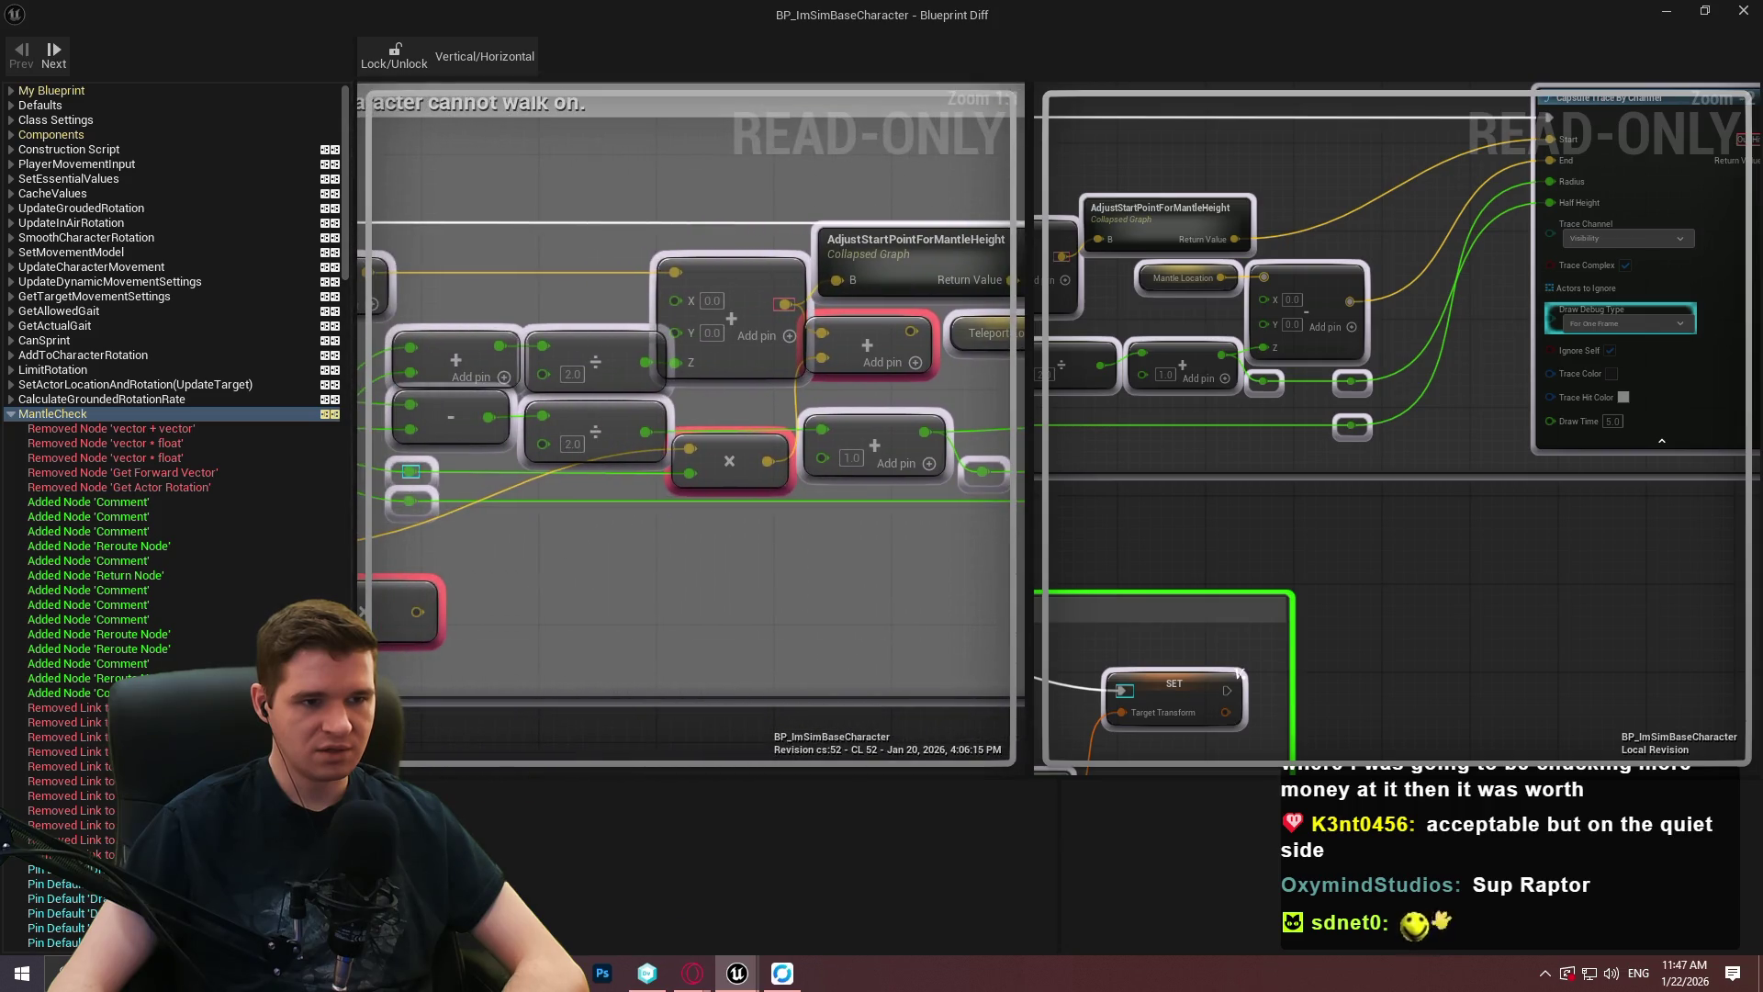
pyautogui.moveTo(1248, 398); pyautogui.dragTo(1574, 416)
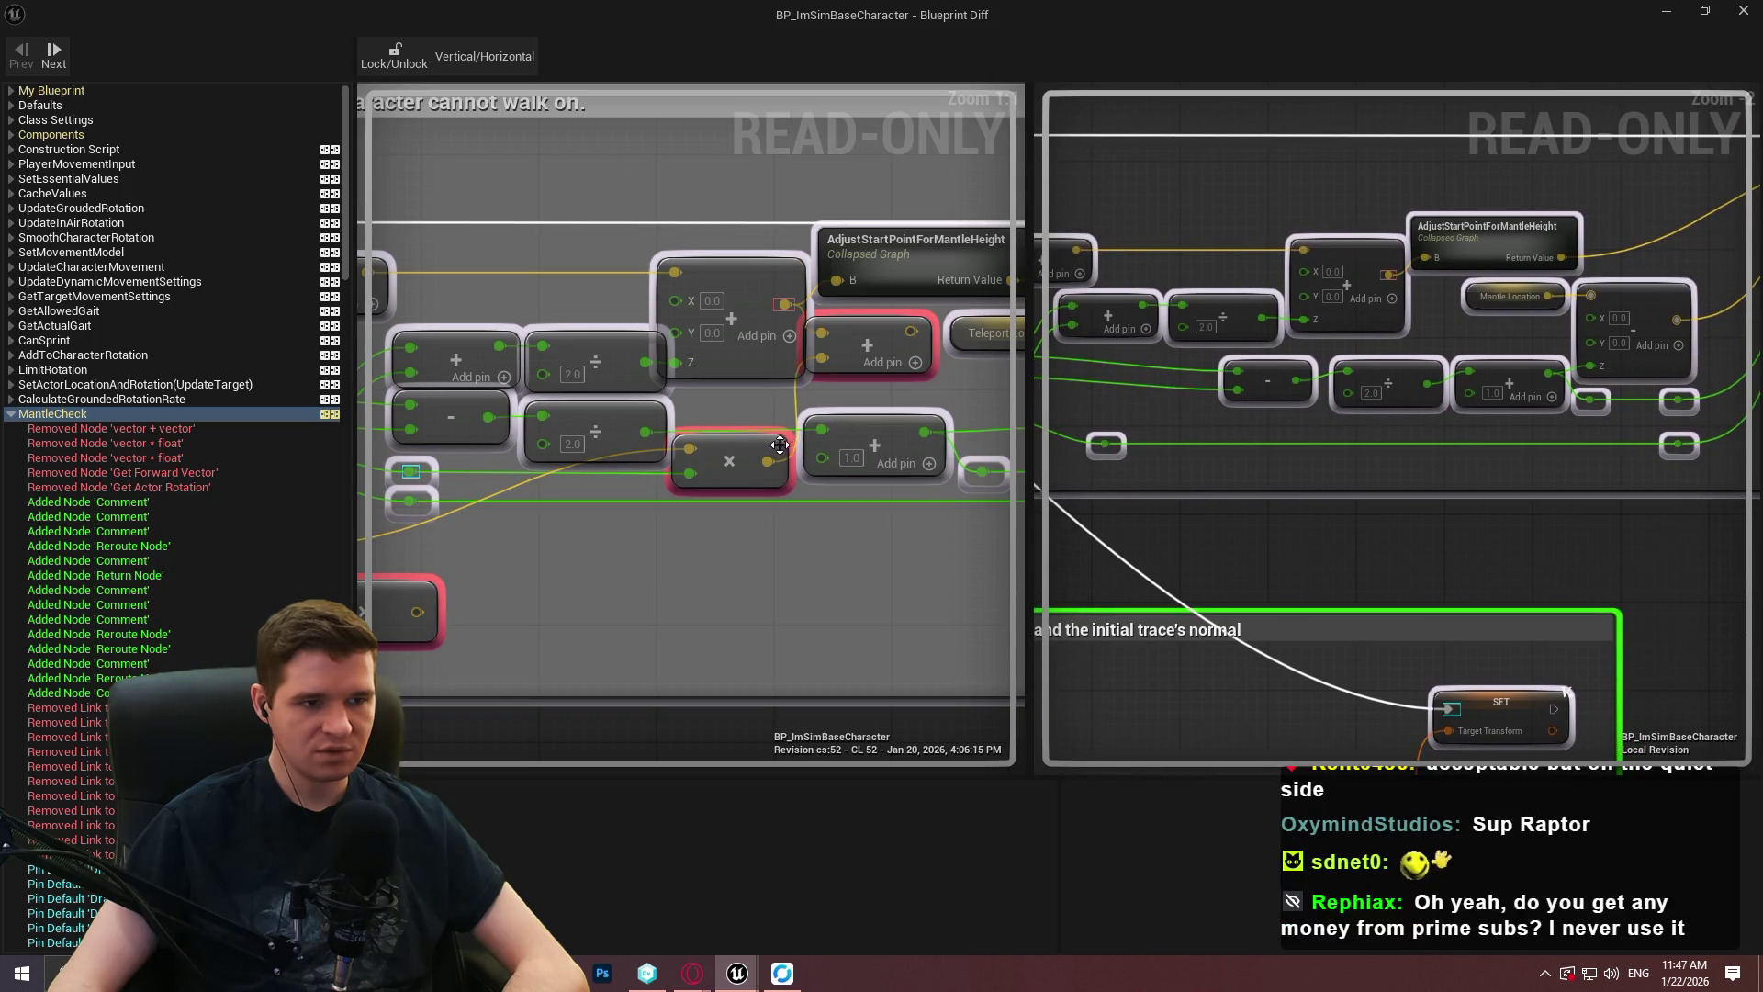
pyautogui.moveTo(594, 465)
pyautogui.mouseDown()
pyautogui.moveTo(803, 358)
pyautogui.moveTo(678, 386)
pyautogui.moveTo(775, 358)
pyautogui.moveTo(545, 242)
pyautogui.mouseUp()
pyautogui.scroll(-6, 909, 368)
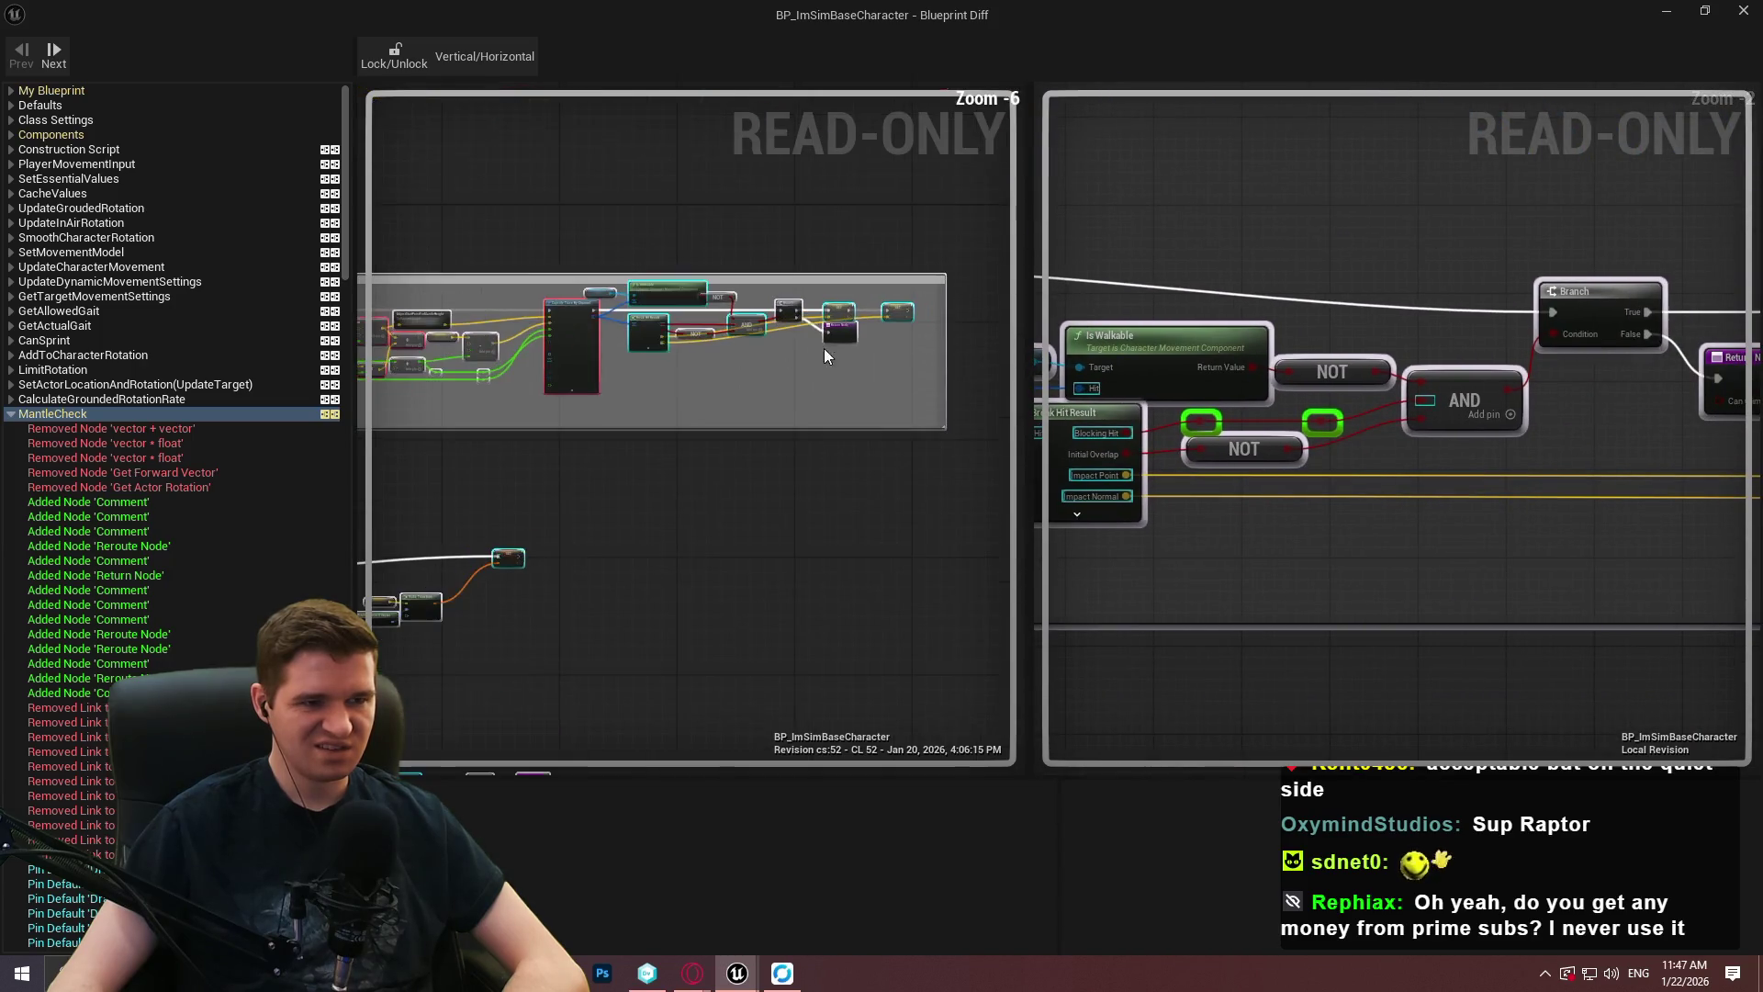
pyautogui.moveTo(1323, 411)
pyautogui.mouseDown()
pyautogui.moveTo(1495, 452)
pyautogui.moveTo(1761, 458)
pyautogui.mouseUp()
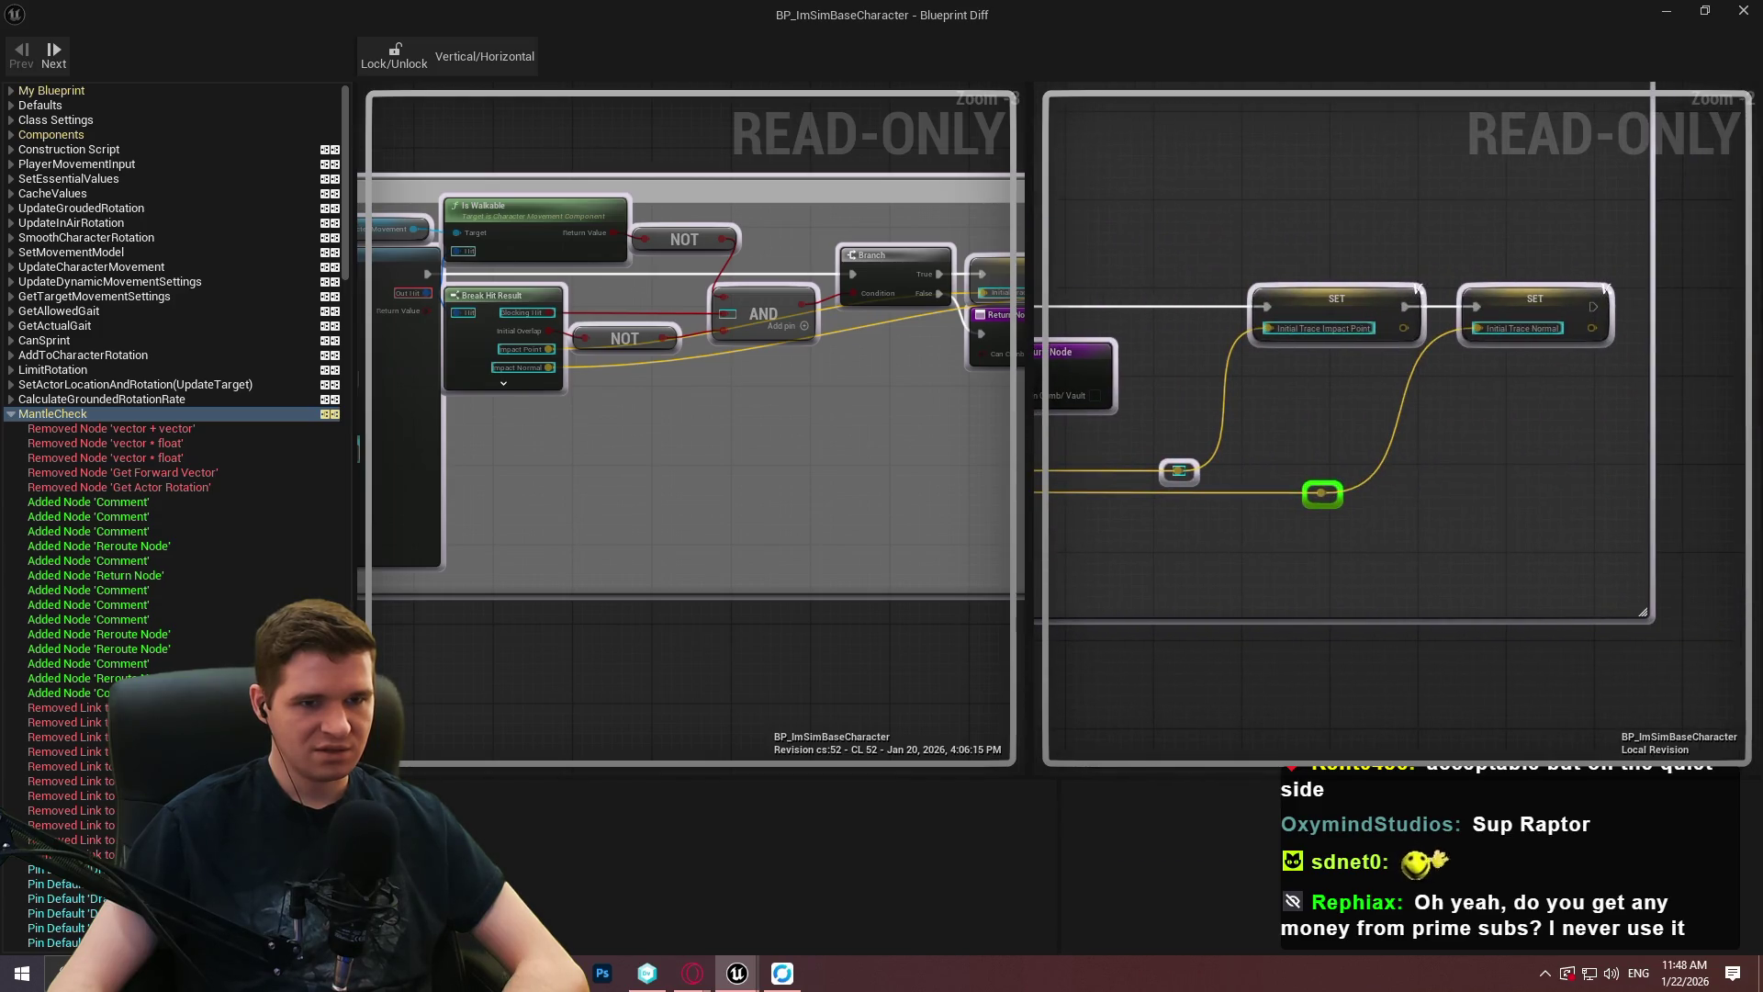
pyautogui.scroll(-3, 1379, 232)
pyautogui.scroll(-1, 895, 331)
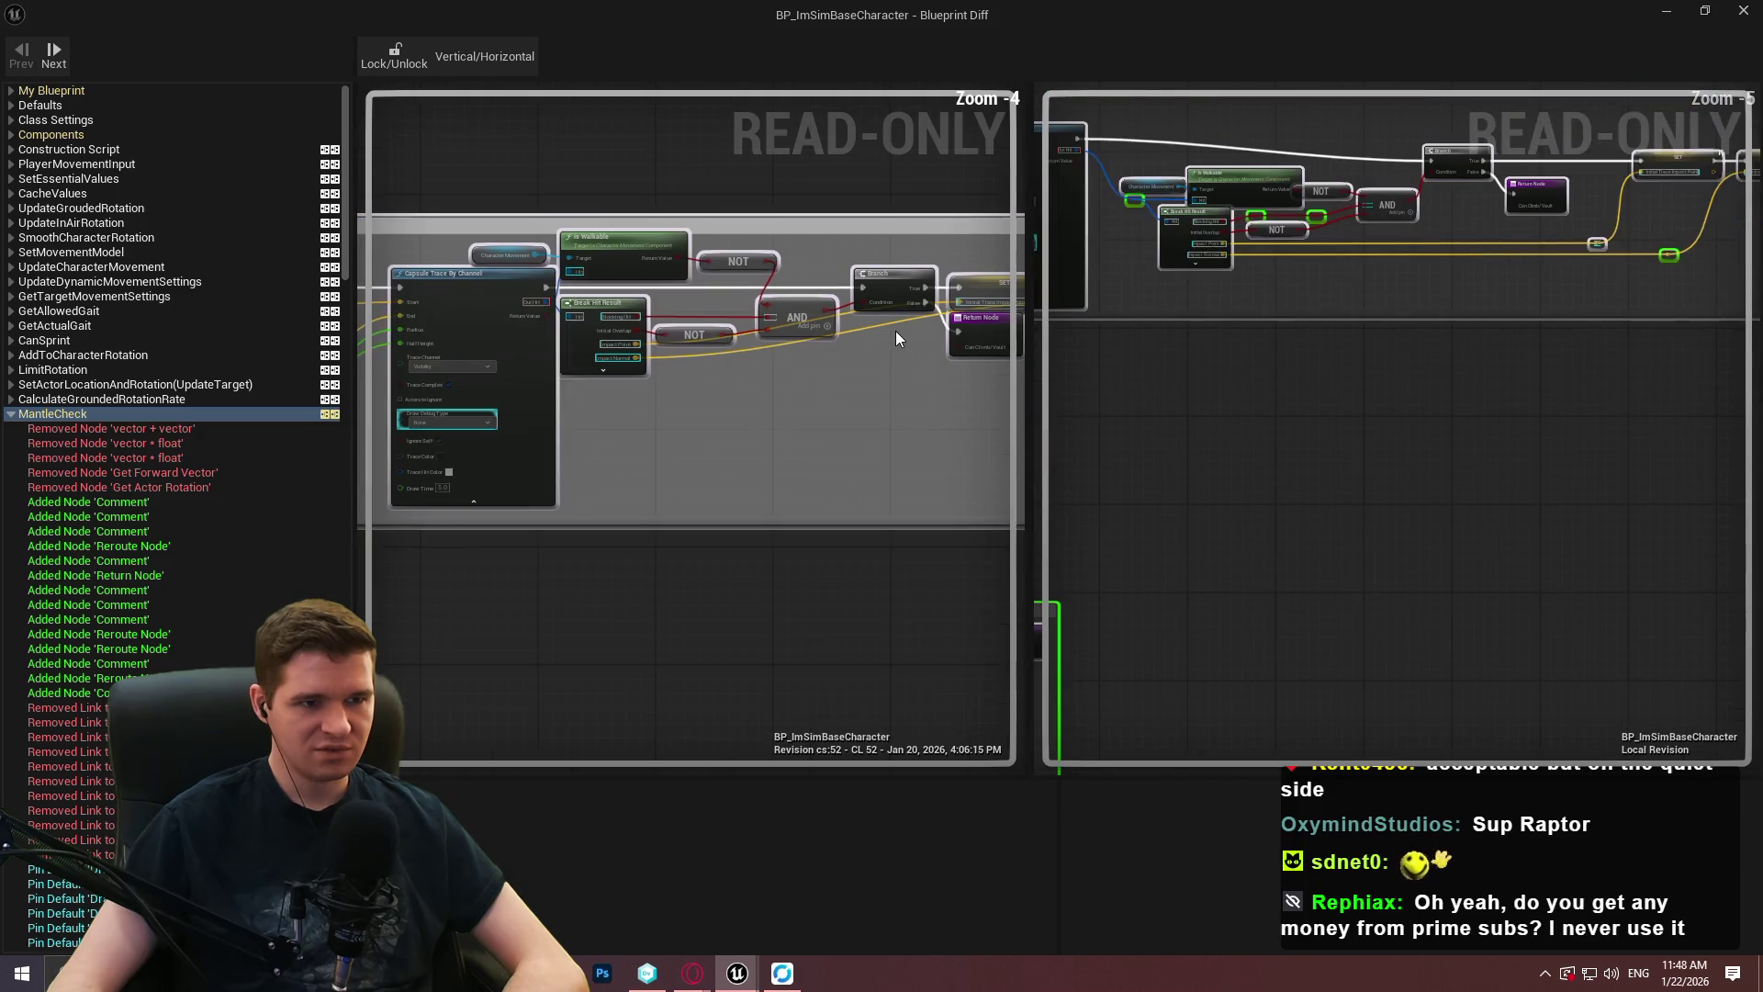
pyautogui.scroll(-3, 896, 330)
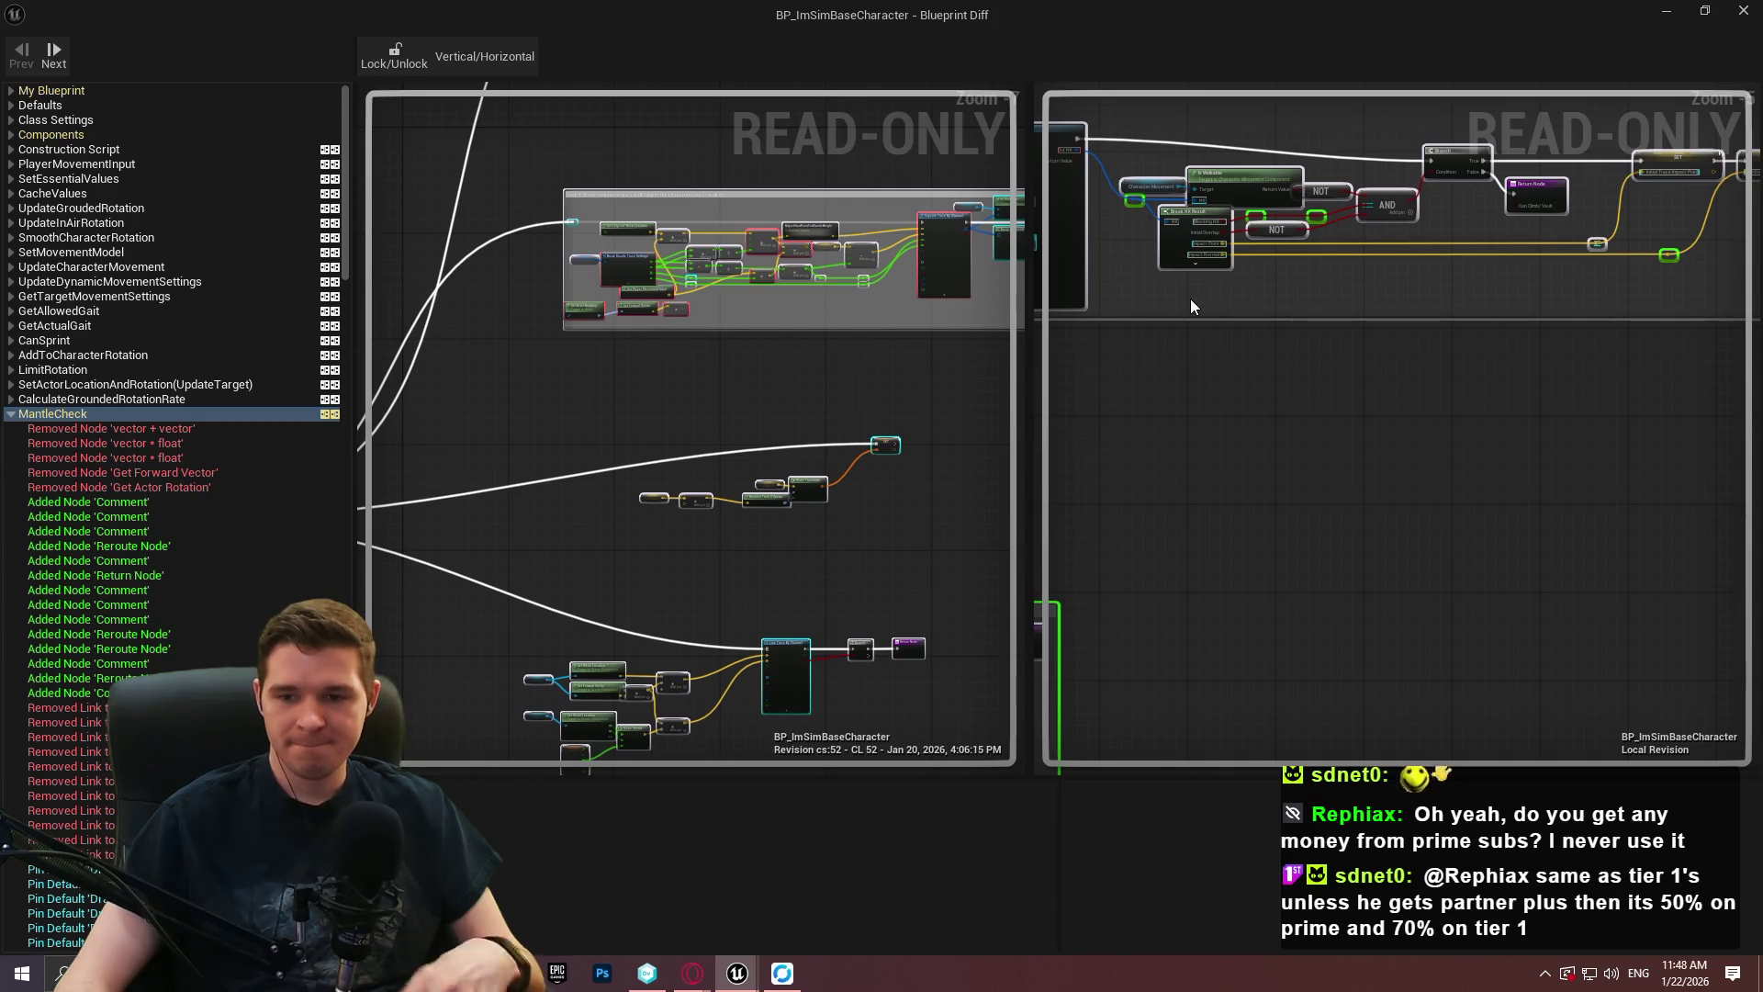
pyautogui.scroll(3, 791, 554)
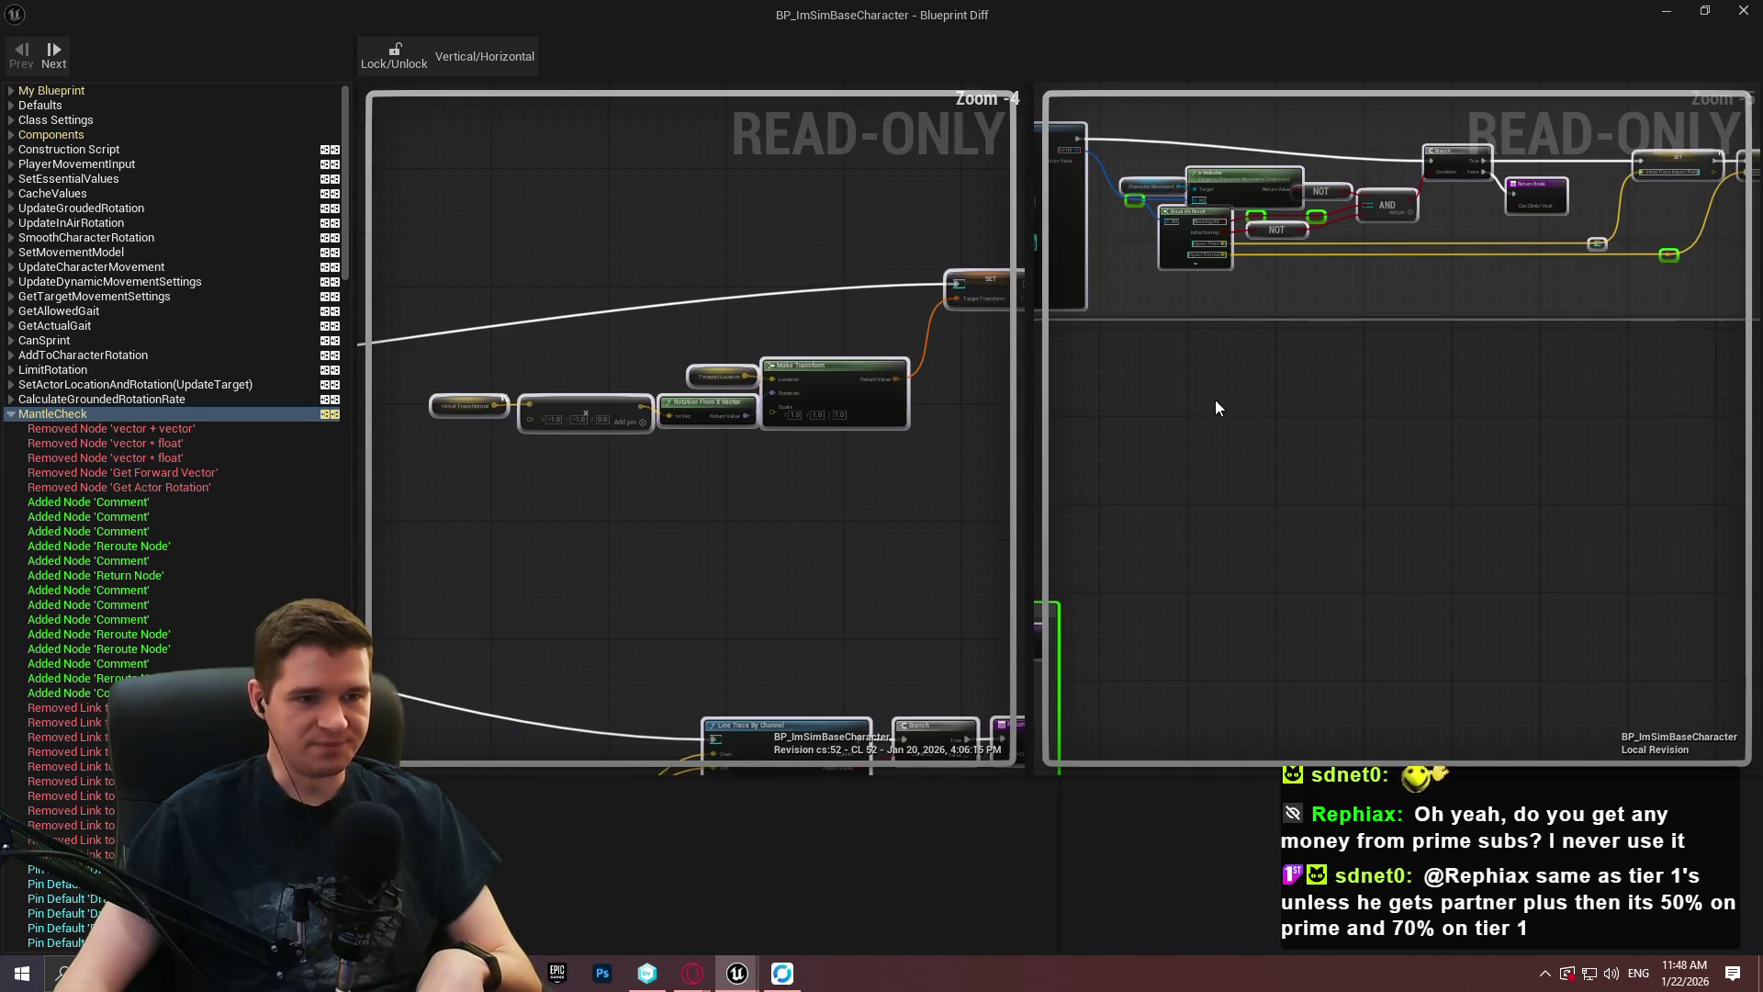
pyautogui.scroll(-4, 1212, 441)
pyautogui.scroll(2, 1552, 322)
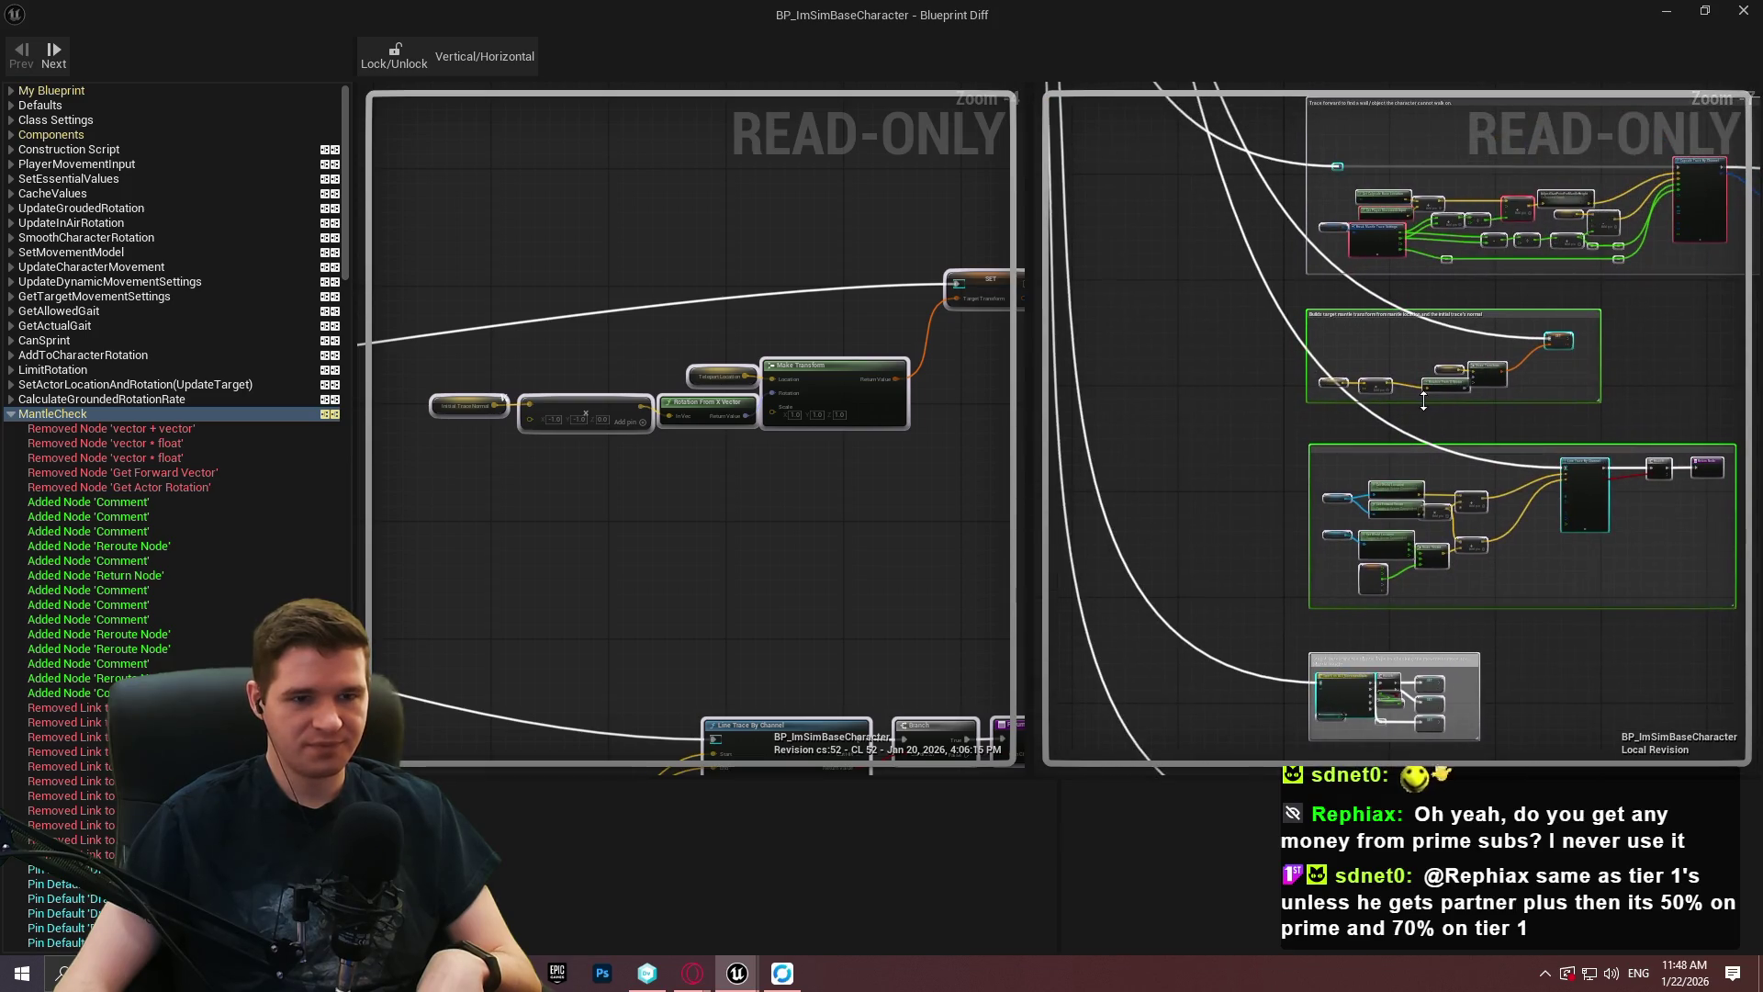
pyautogui.moveTo(1475, 410); pyautogui.dragTo(1275, 211)
pyautogui.scroll(-2, 889, 285)
pyautogui.moveTo(889, 285)
pyautogui.mouseDown()
pyautogui.moveTo(870, 414)
pyautogui.moveTo(736, 295)
pyautogui.mouseUp()
pyautogui.scroll(1, 933, 380)
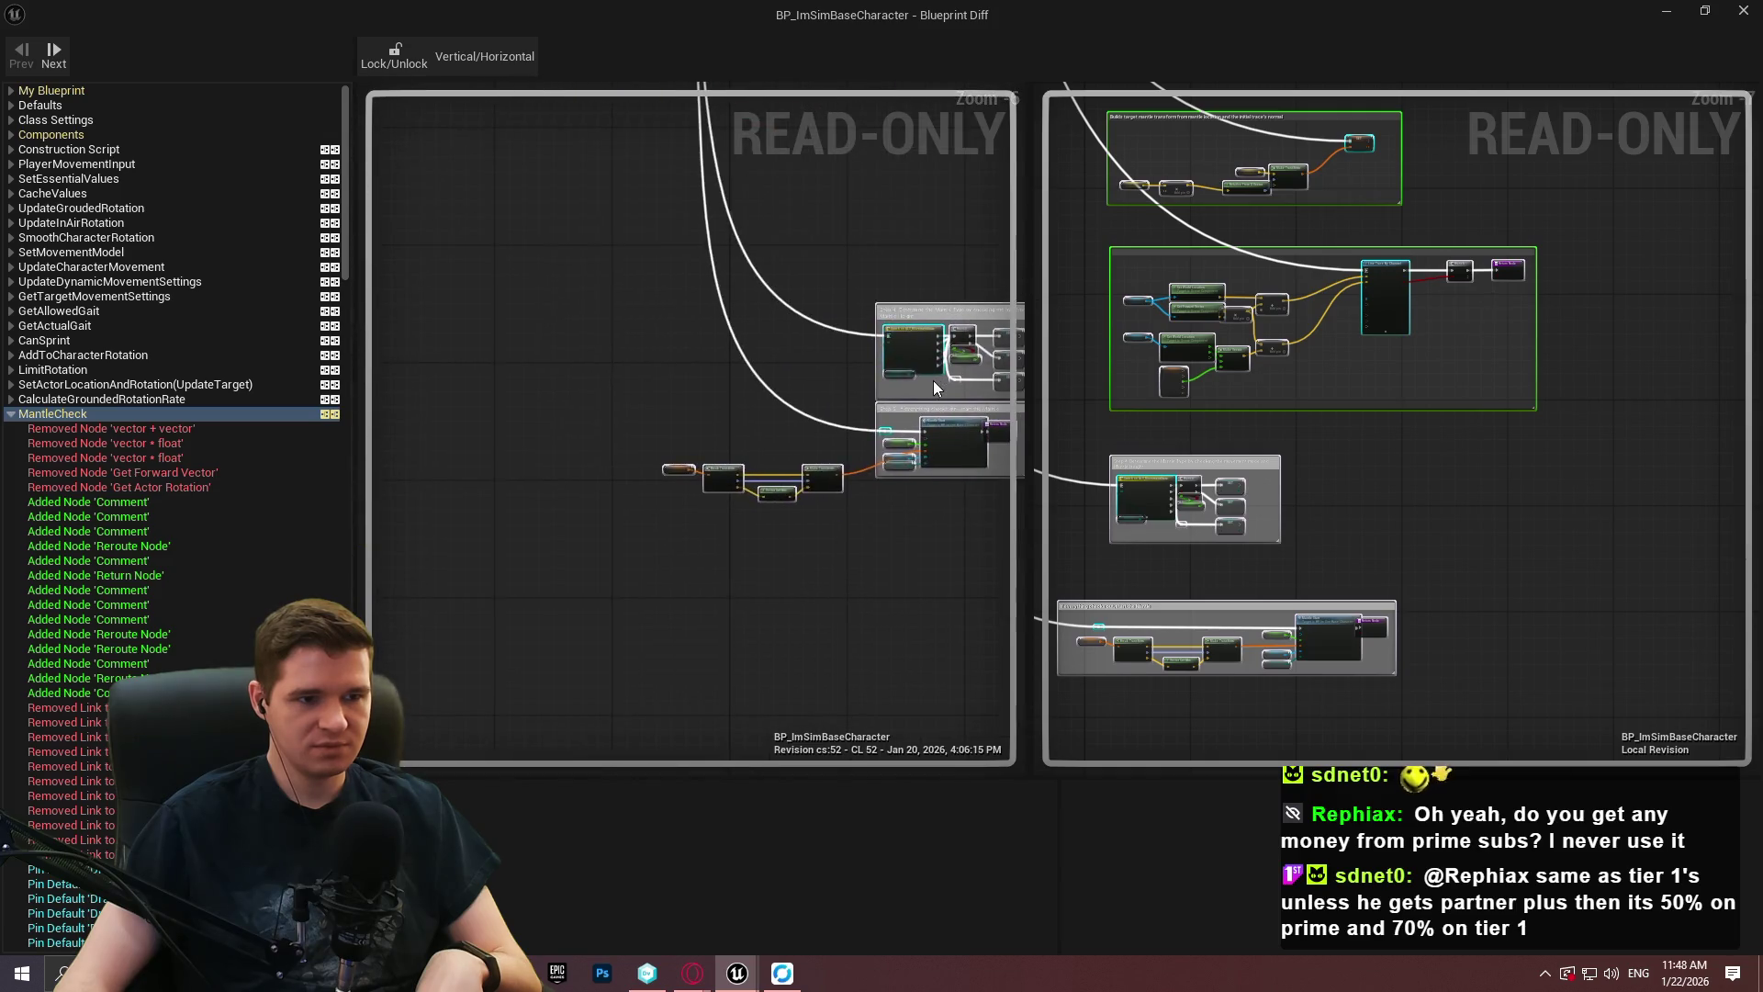
pyautogui.scroll(1, 937, 377)
pyautogui.scroll(-5, 1231, 599)
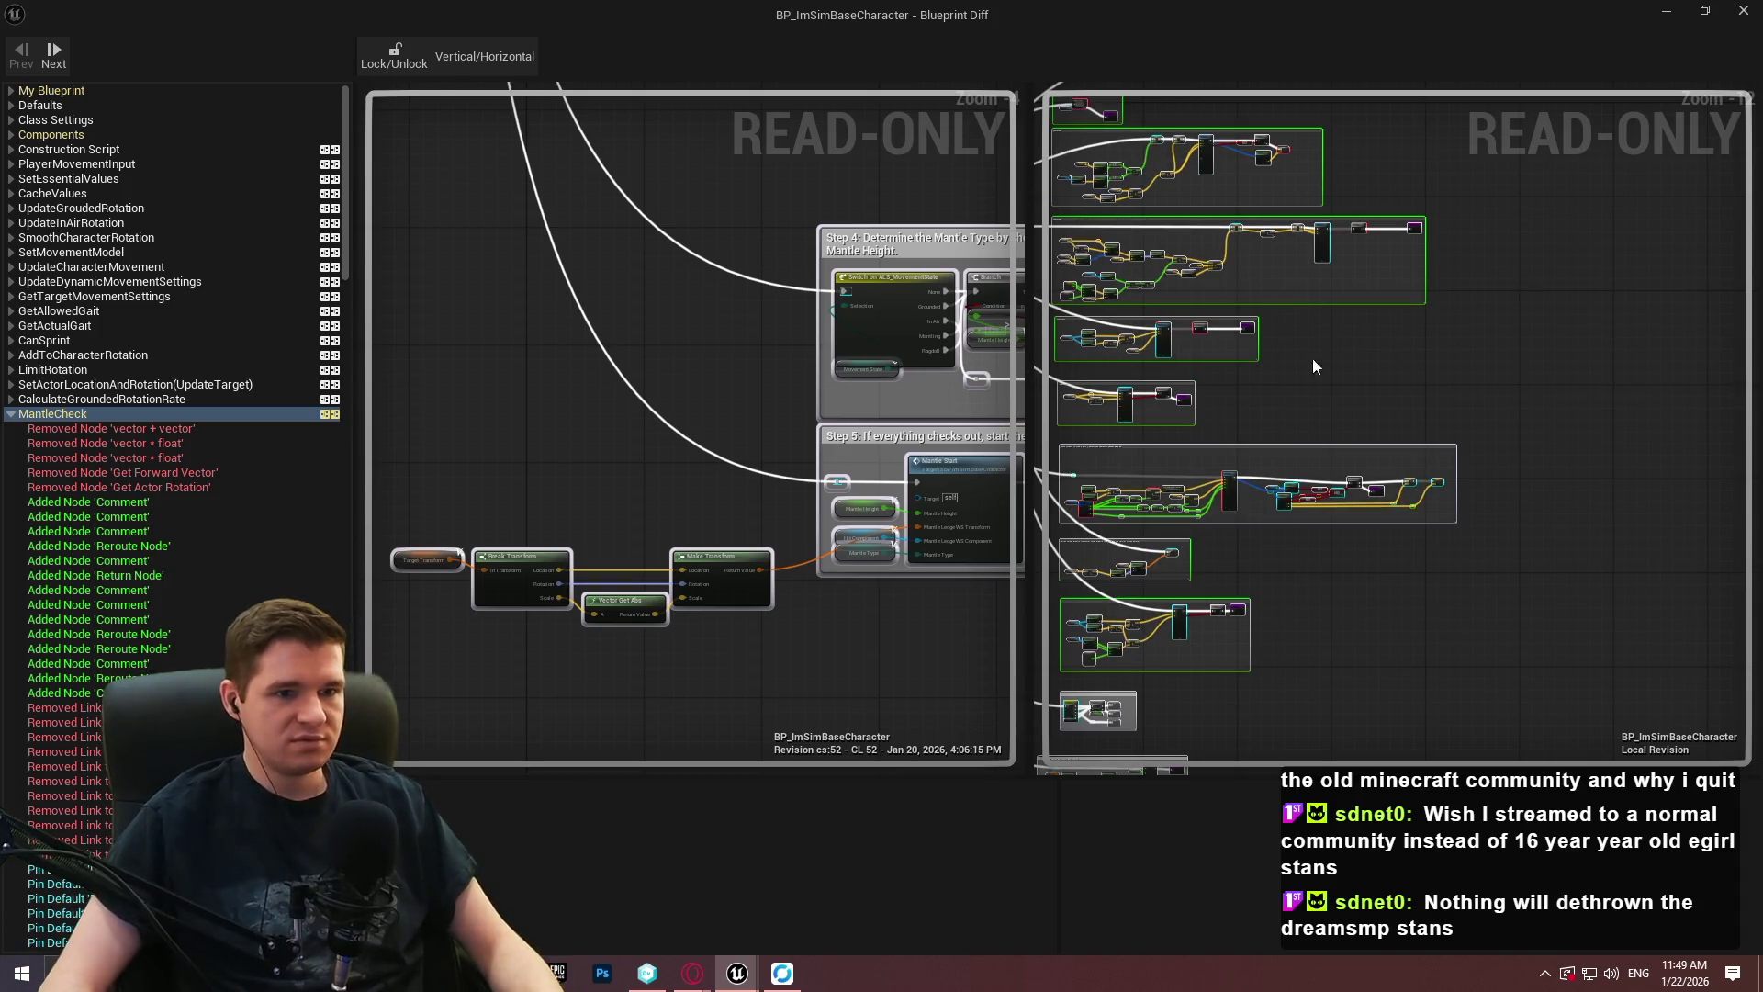
pyautogui.moveTo(1331, 352); pyautogui.dragTo(1412, 521)
# Bring the old Step 1 trace comment block into view and widen the old revision's panel.
pyautogui.scroll(-4, 889, 261)
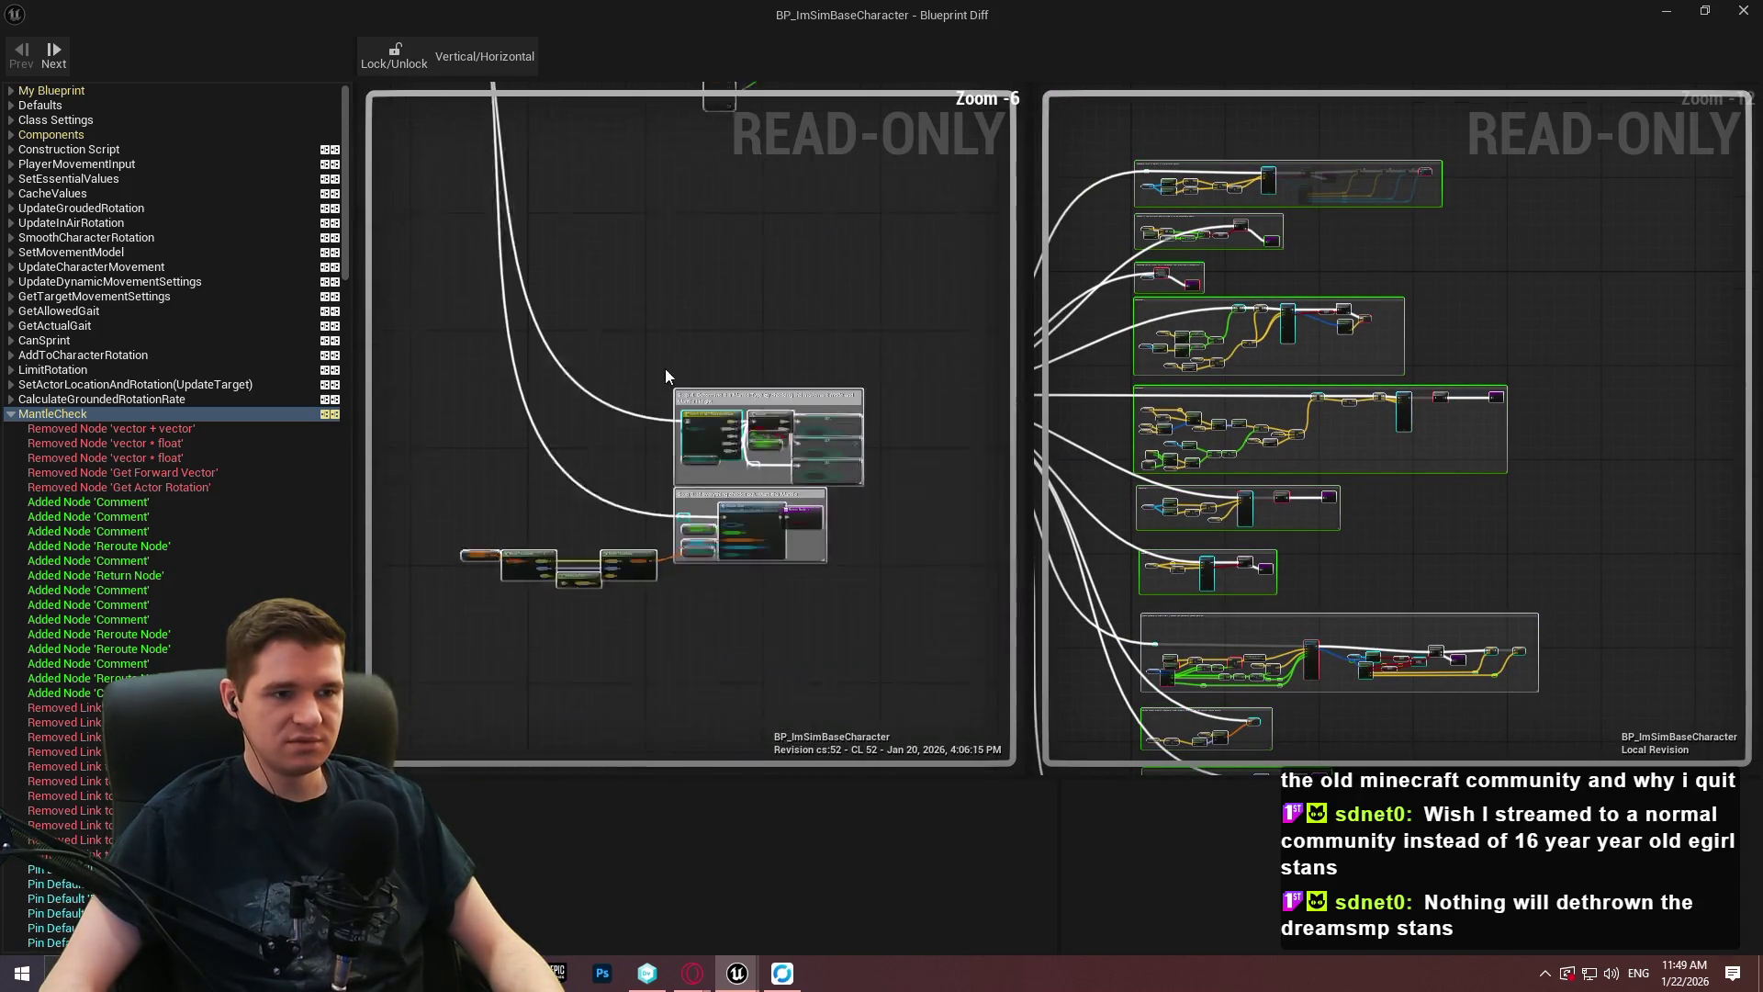
pyautogui.scroll(3, 851, 365)
pyautogui.moveTo(852, 366); pyautogui.dragTo(615, 703)
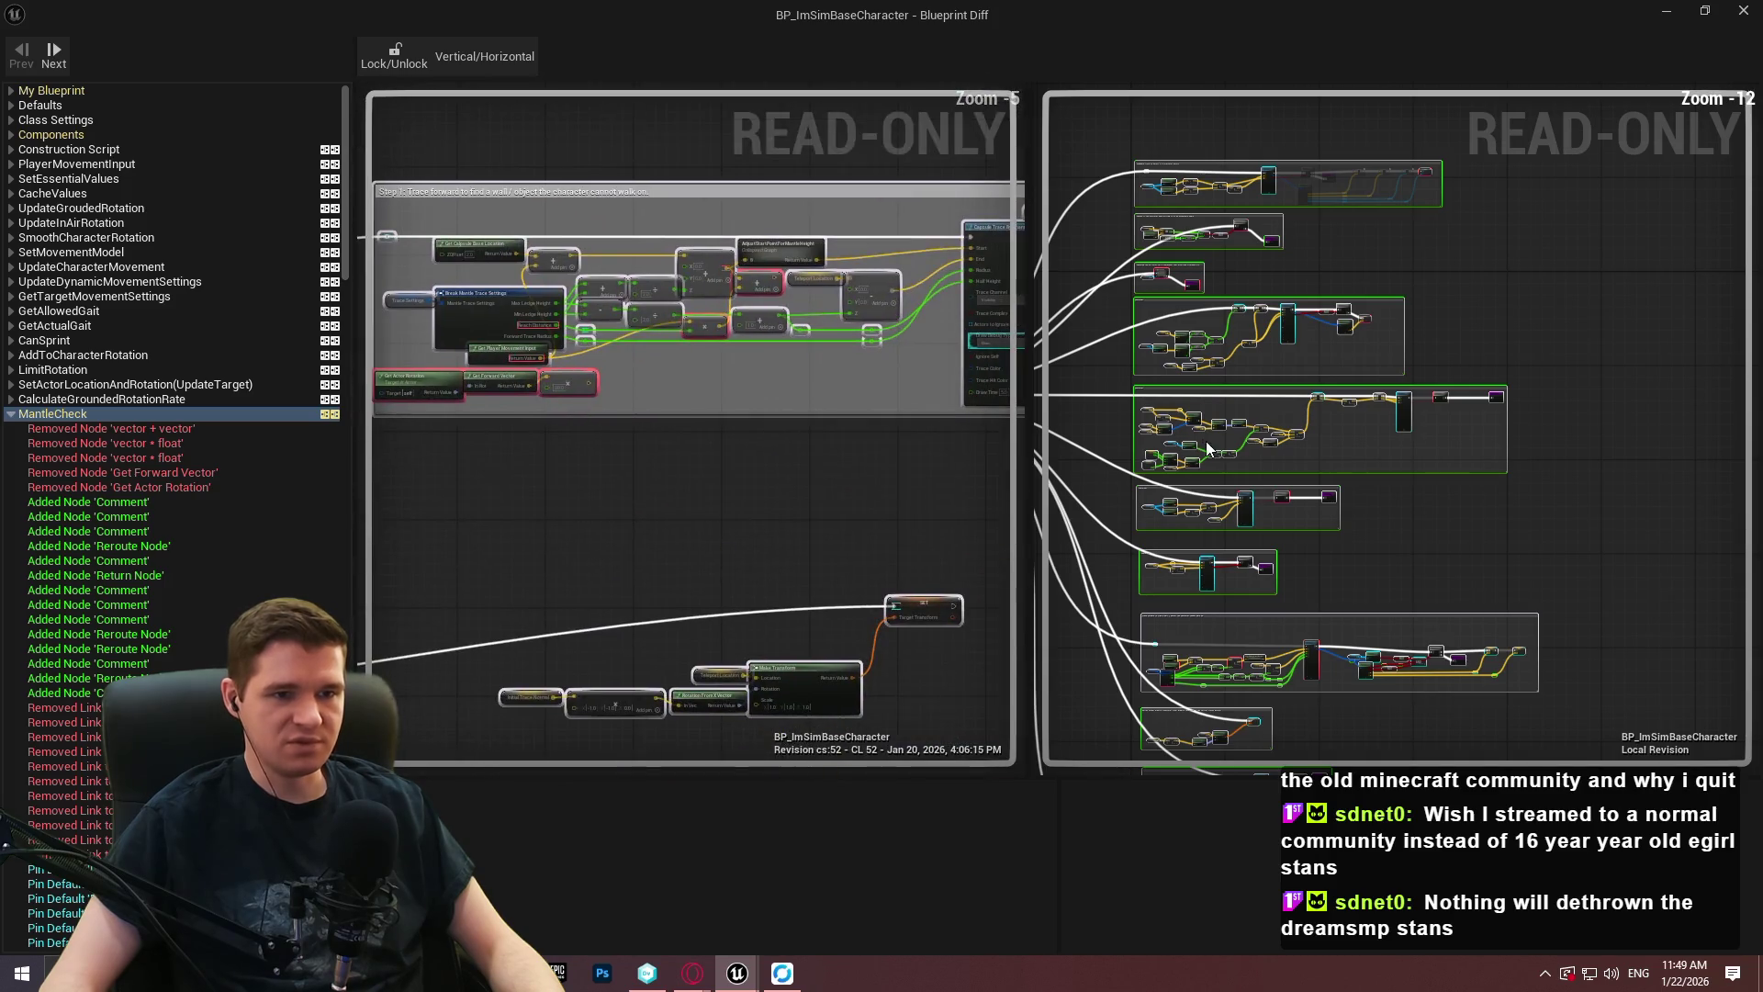
pyautogui.scroll(3, 1257, 272)
pyautogui.scroll(2, 1276, 331)
pyautogui.scroll(-5, 845, 358)
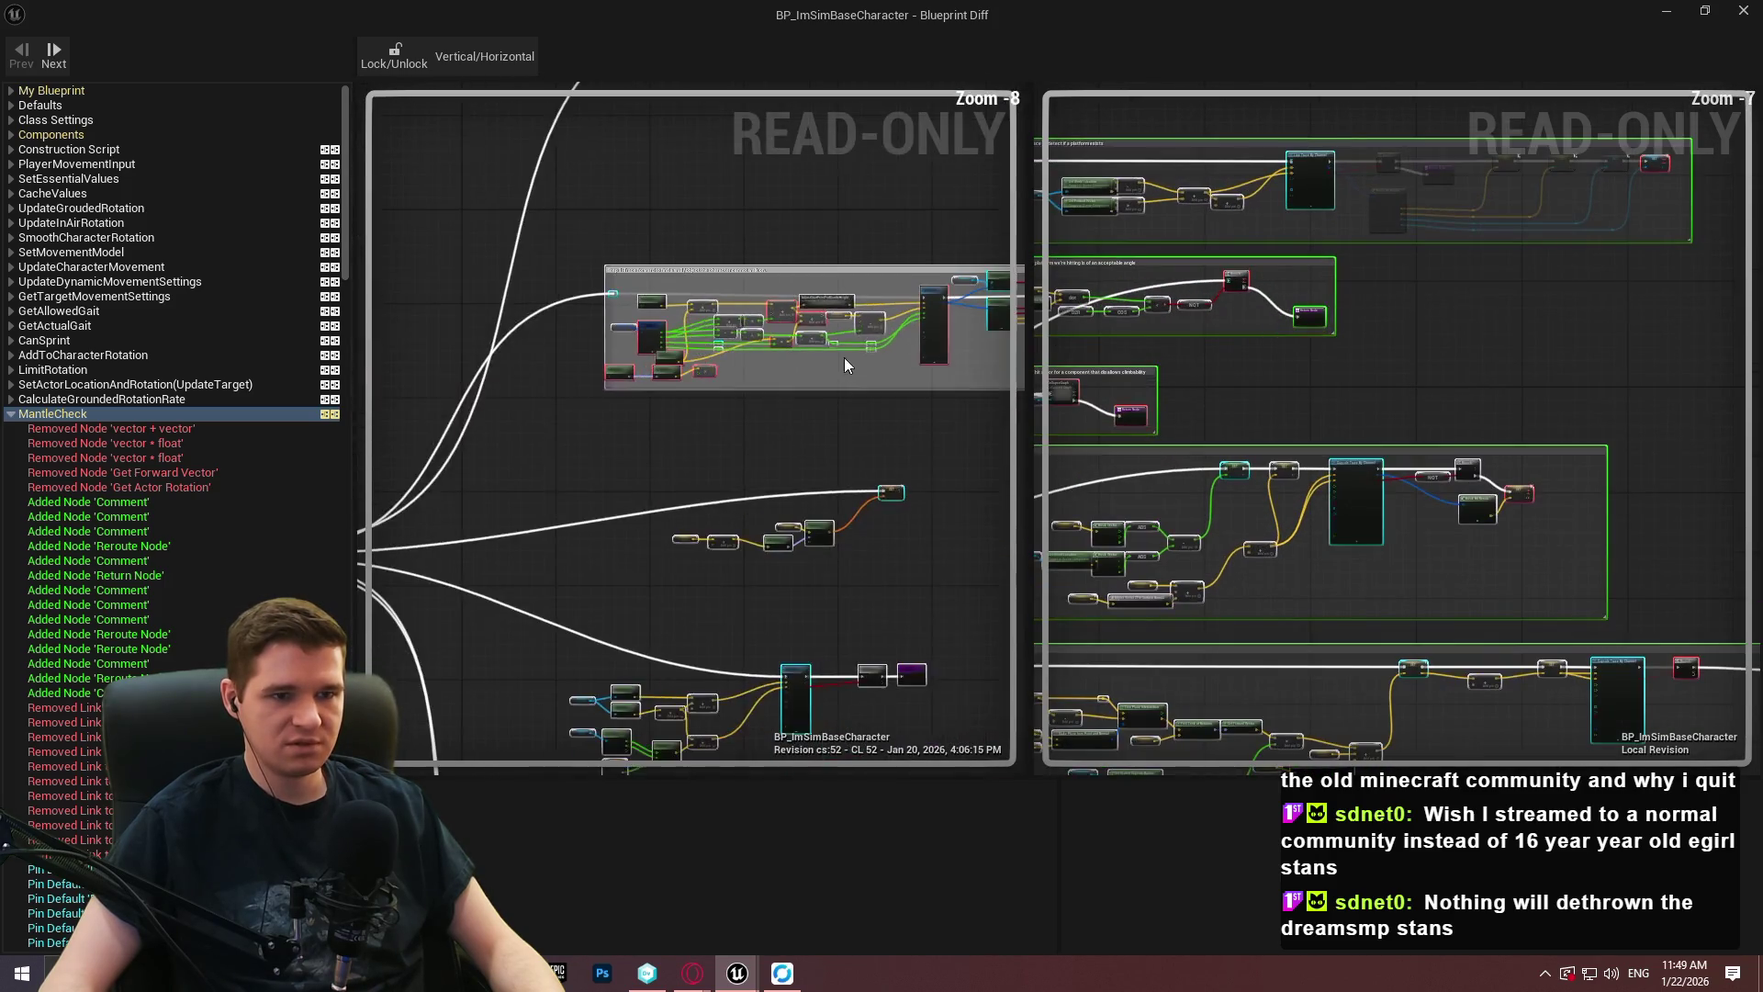
pyautogui.moveTo(832, 257); pyautogui.dragTo(617, 481)
pyautogui.moveTo(1047, 223); pyautogui.dragTo(1311, 223)
# Survey sections of the old graph and centre its comment box.
pyautogui.scroll(-2, 1130, 282)
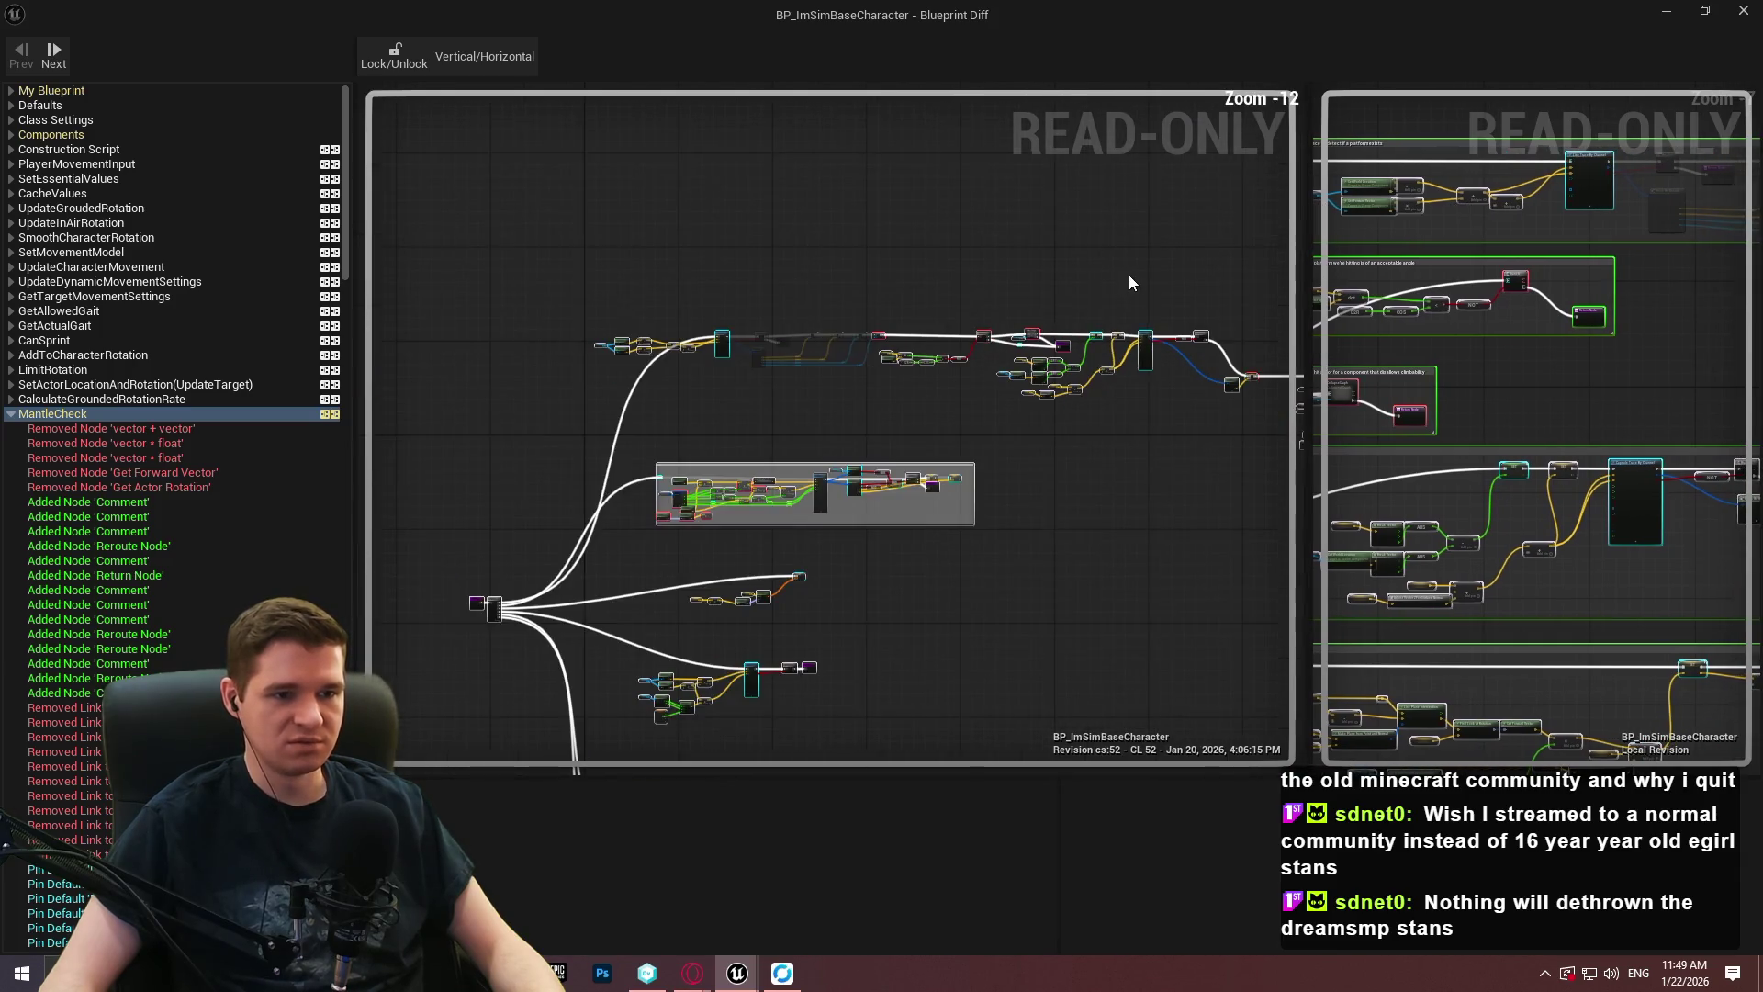
pyautogui.moveTo(1214, 613); pyautogui.dragTo(961, 456)
pyautogui.moveTo(708, 500)
pyautogui.mouseDown()
pyautogui.moveTo(951, 327)
pyautogui.moveTo(1015, 398)
pyautogui.mouseUp()
pyautogui.moveTo(1011, 460)
pyautogui.mouseDown()
pyautogui.moveTo(445, 615)
pyautogui.moveTo(692, 524)
pyautogui.mouseUp()
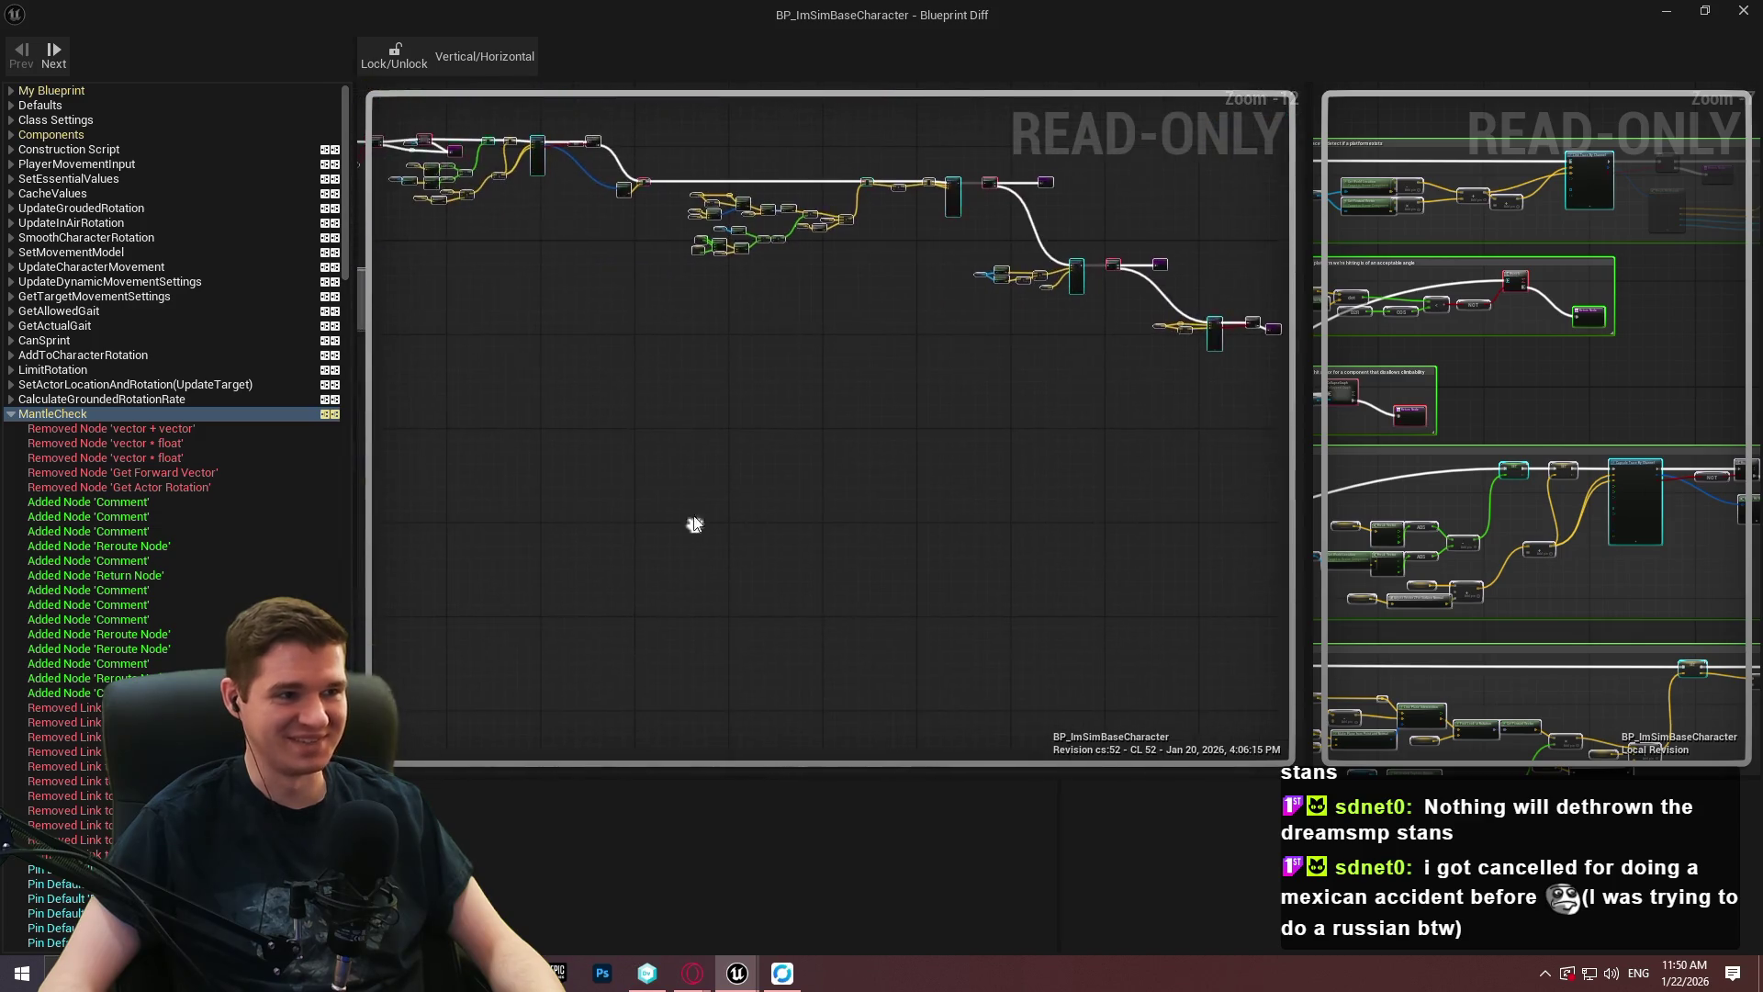
pyautogui.moveTo(932, 306); pyautogui.dragTo(965, 372)
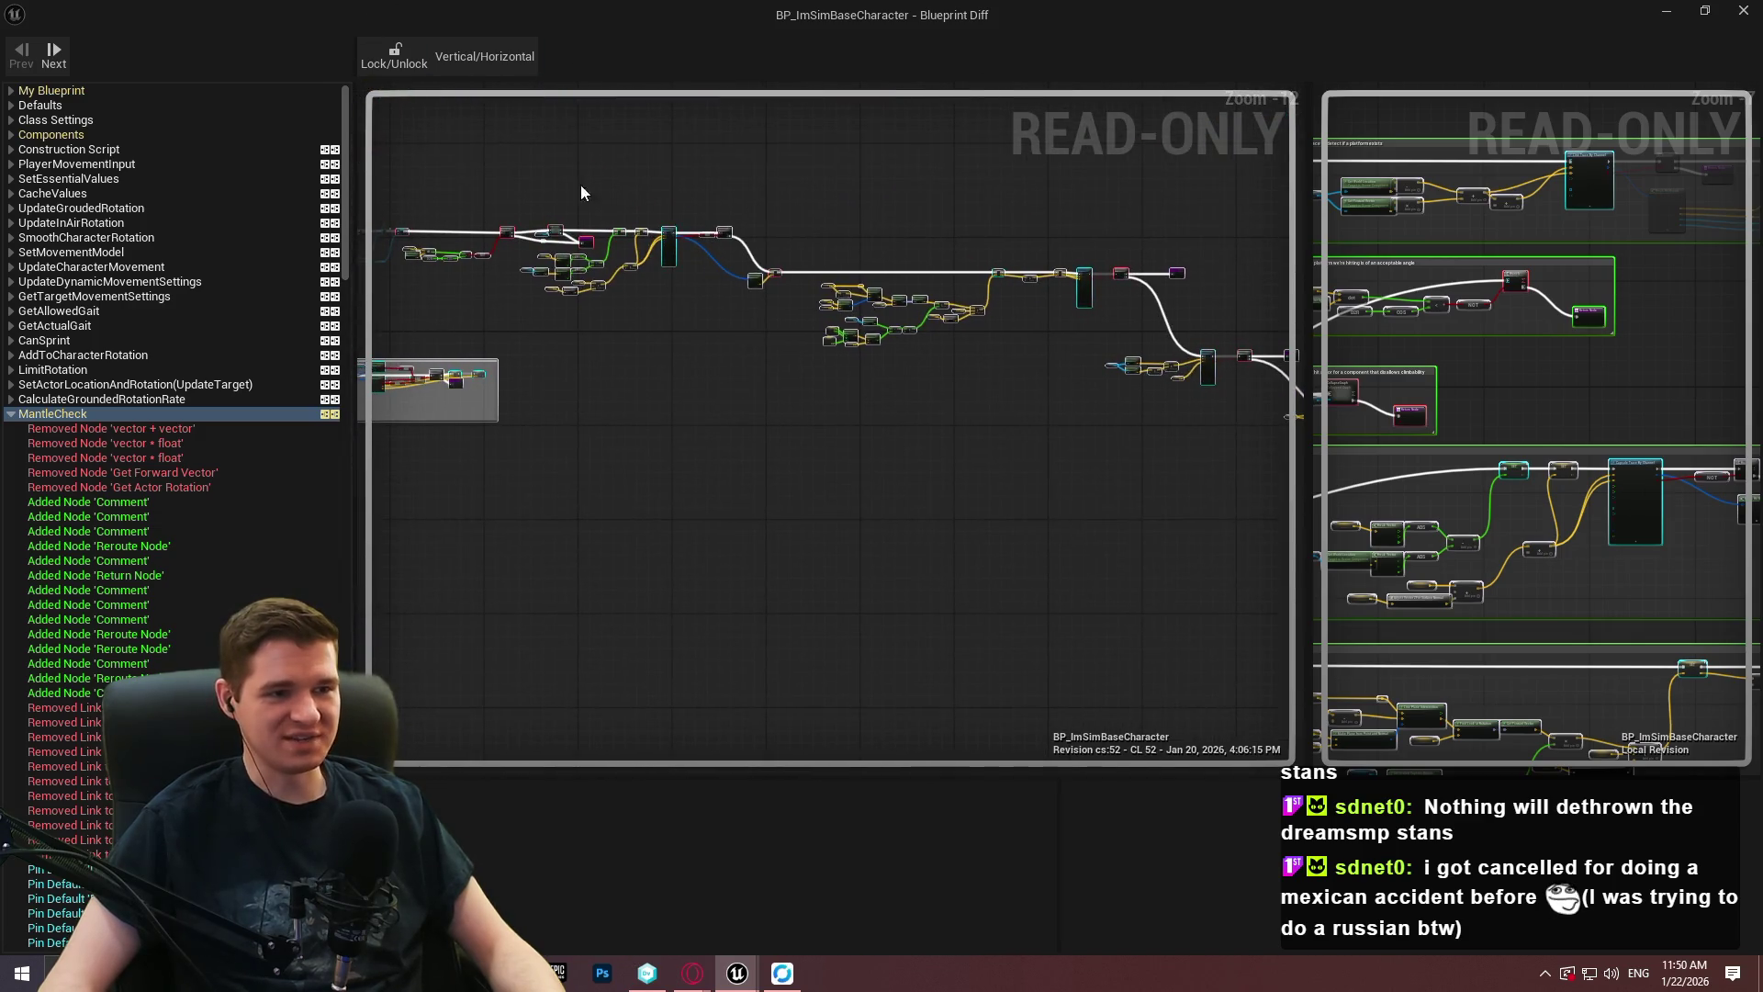
pyautogui.moveTo(569, 169); pyautogui.dragTo(692, 314)
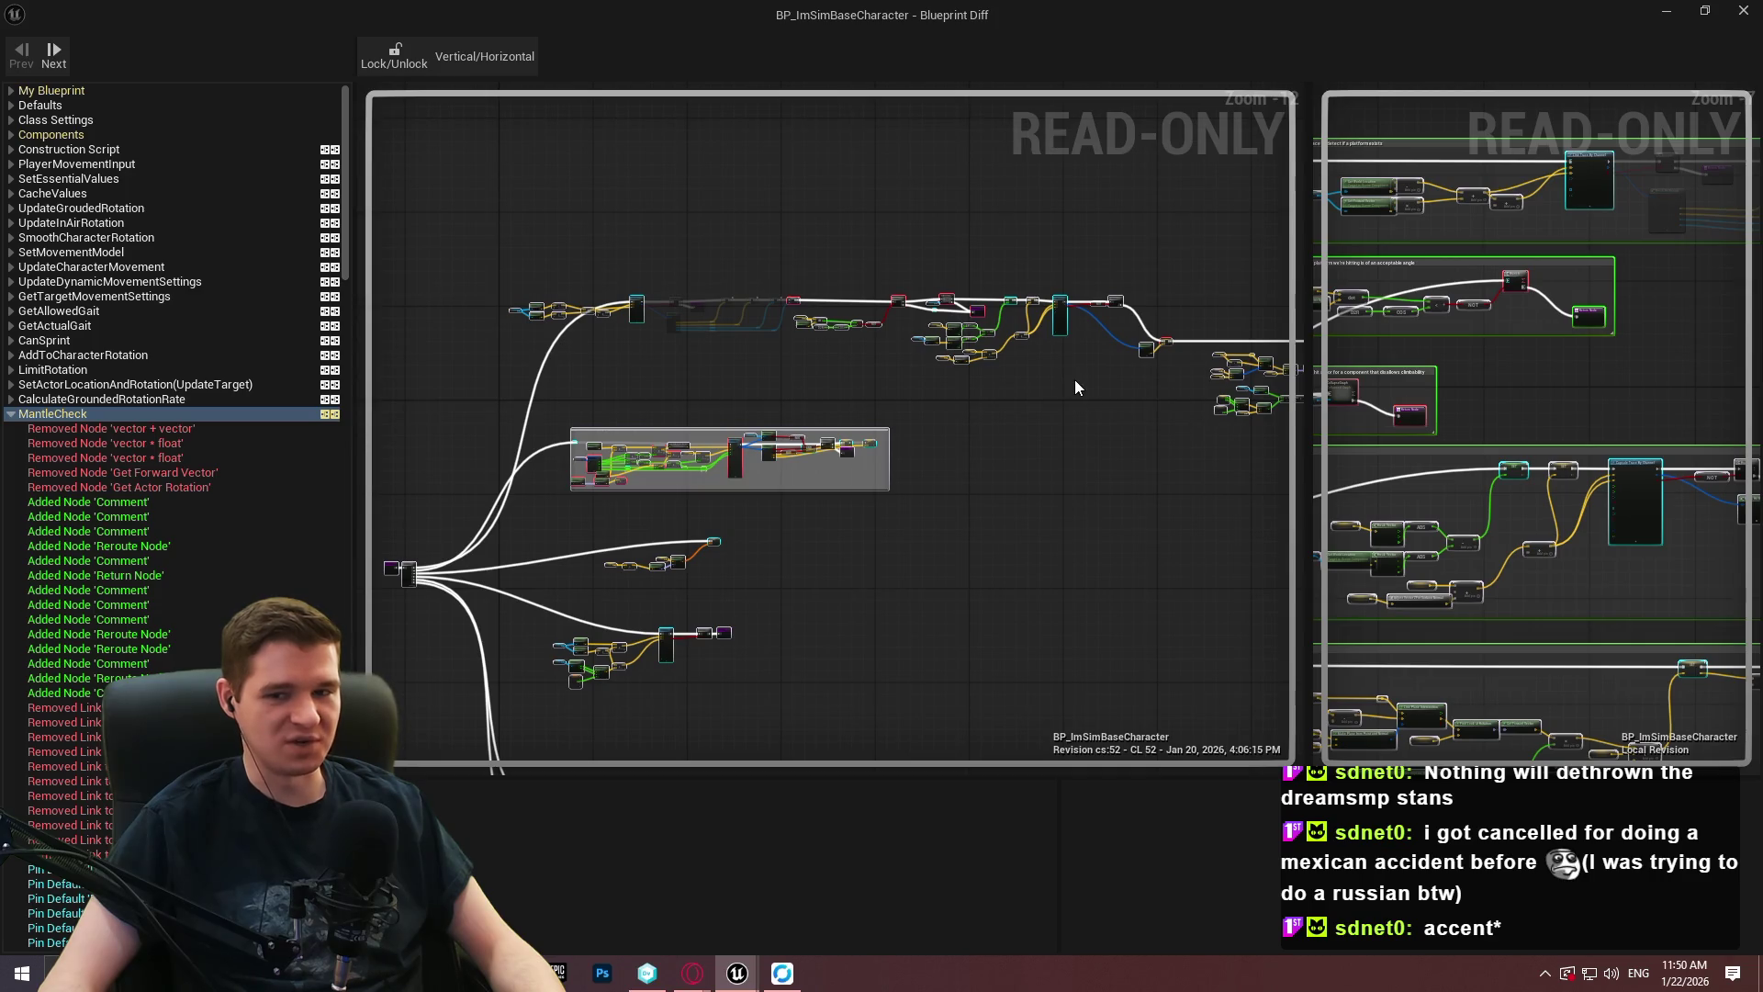
pyautogui.scroll(2, 591, 441)
pyautogui.moveTo(590, 441); pyautogui.dragTo(1000, 322)
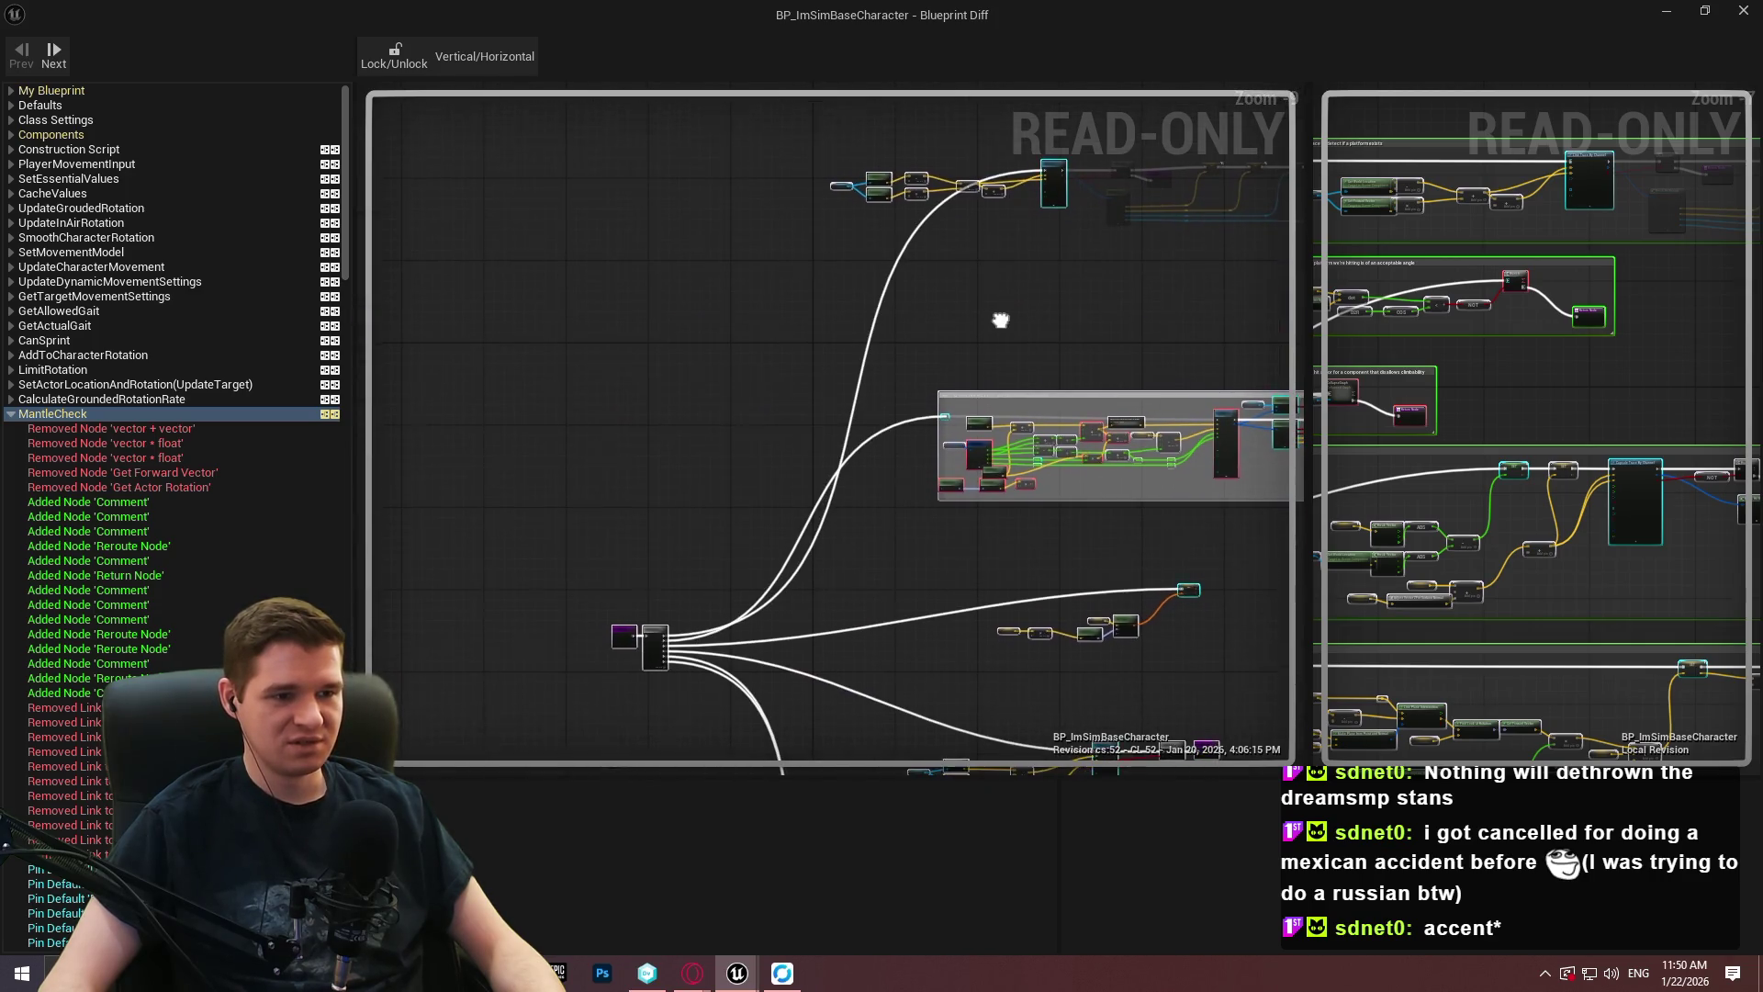
# Centre the old graph's node fan and Line Trace-to-Branch chain.
pyautogui.scroll(2, 898, 619)
pyautogui.moveTo(897, 618)
pyautogui.mouseDown()
pyautogui.moveTo(753, 377)
pyautogui.moveTo(591, 500)
pyautogui.moveTo(1098, 449)
pyautogui.moveTo(912, 503)
pyautogui.moveTo(804, 395)
pyautogui.mouseUp()
pyautogui.scroll(1, 1094, 449)
pyautogui.scroll(-5, 912, 504)
pyautogui.moveTo(969, 435); pyautogui.dragTo(1056, 371)
pyautogui.scroll(6, 911, 382)
pyautogui.scroll(-2, 911, 377)
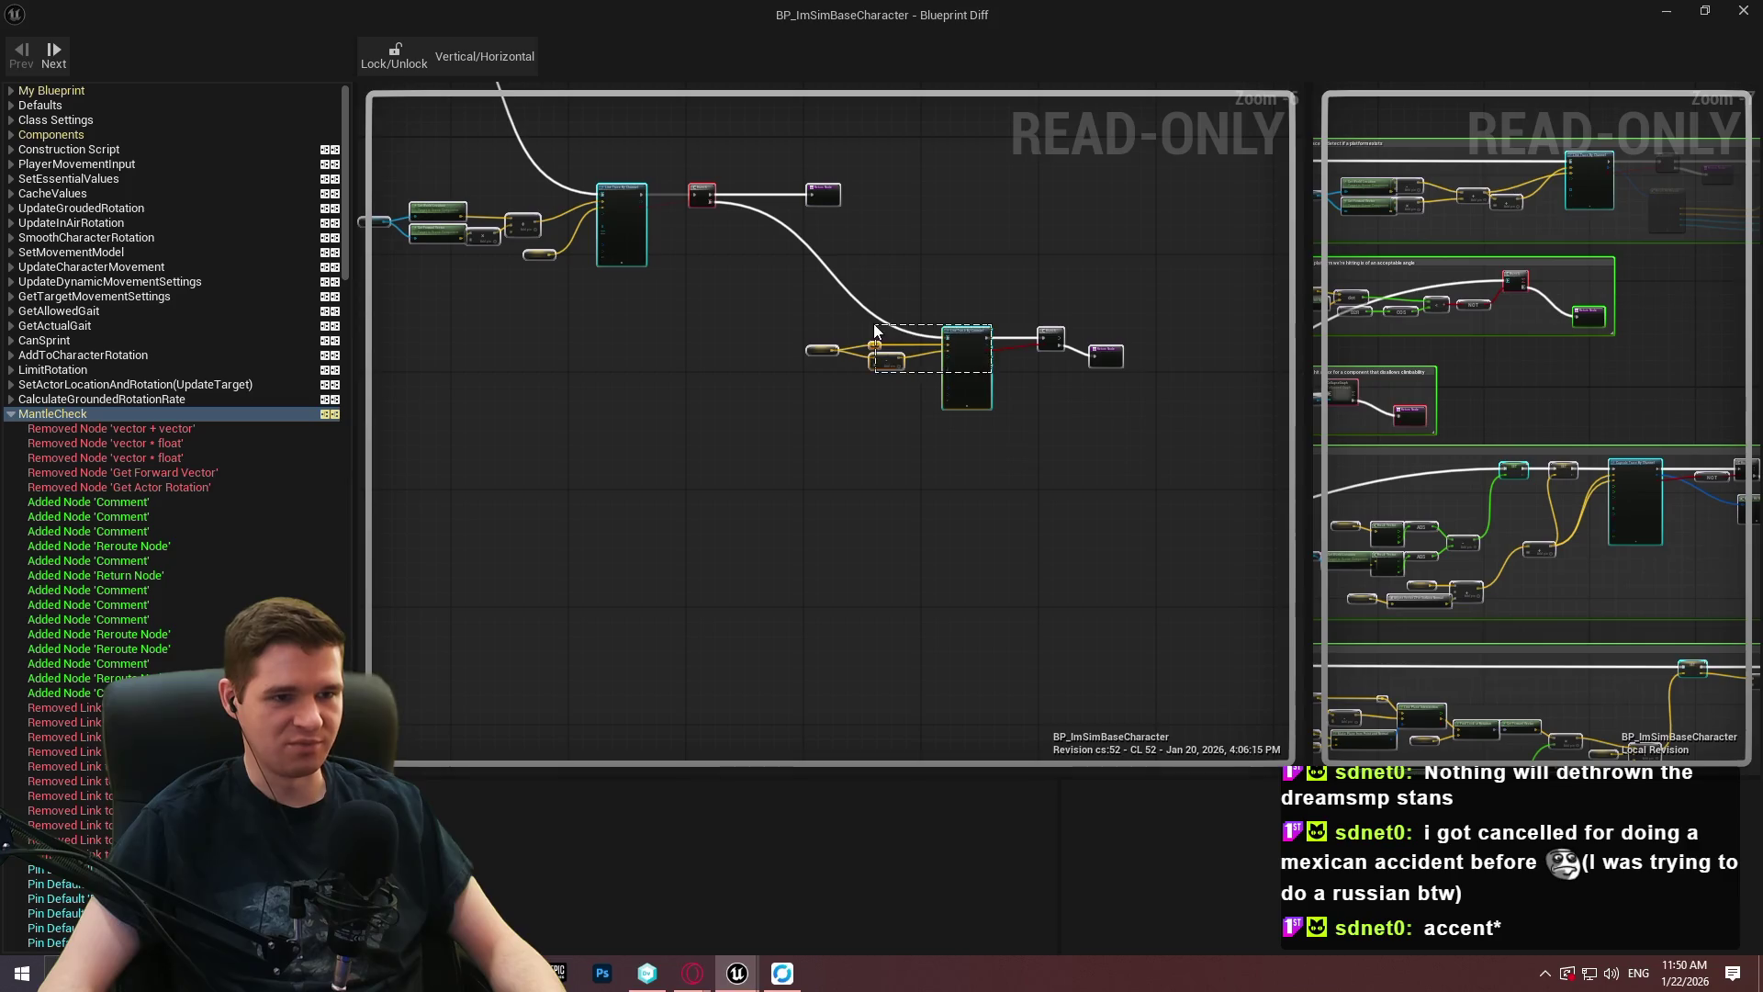
pyautogui.click(830, 345)
pyautogui.moveTo(582, 303)
pyautogui.mouseDown()
pyautogui.moveTo(748, 412)
pyautogui.moveTo(900, 474)
pyautogui.mouseUp()
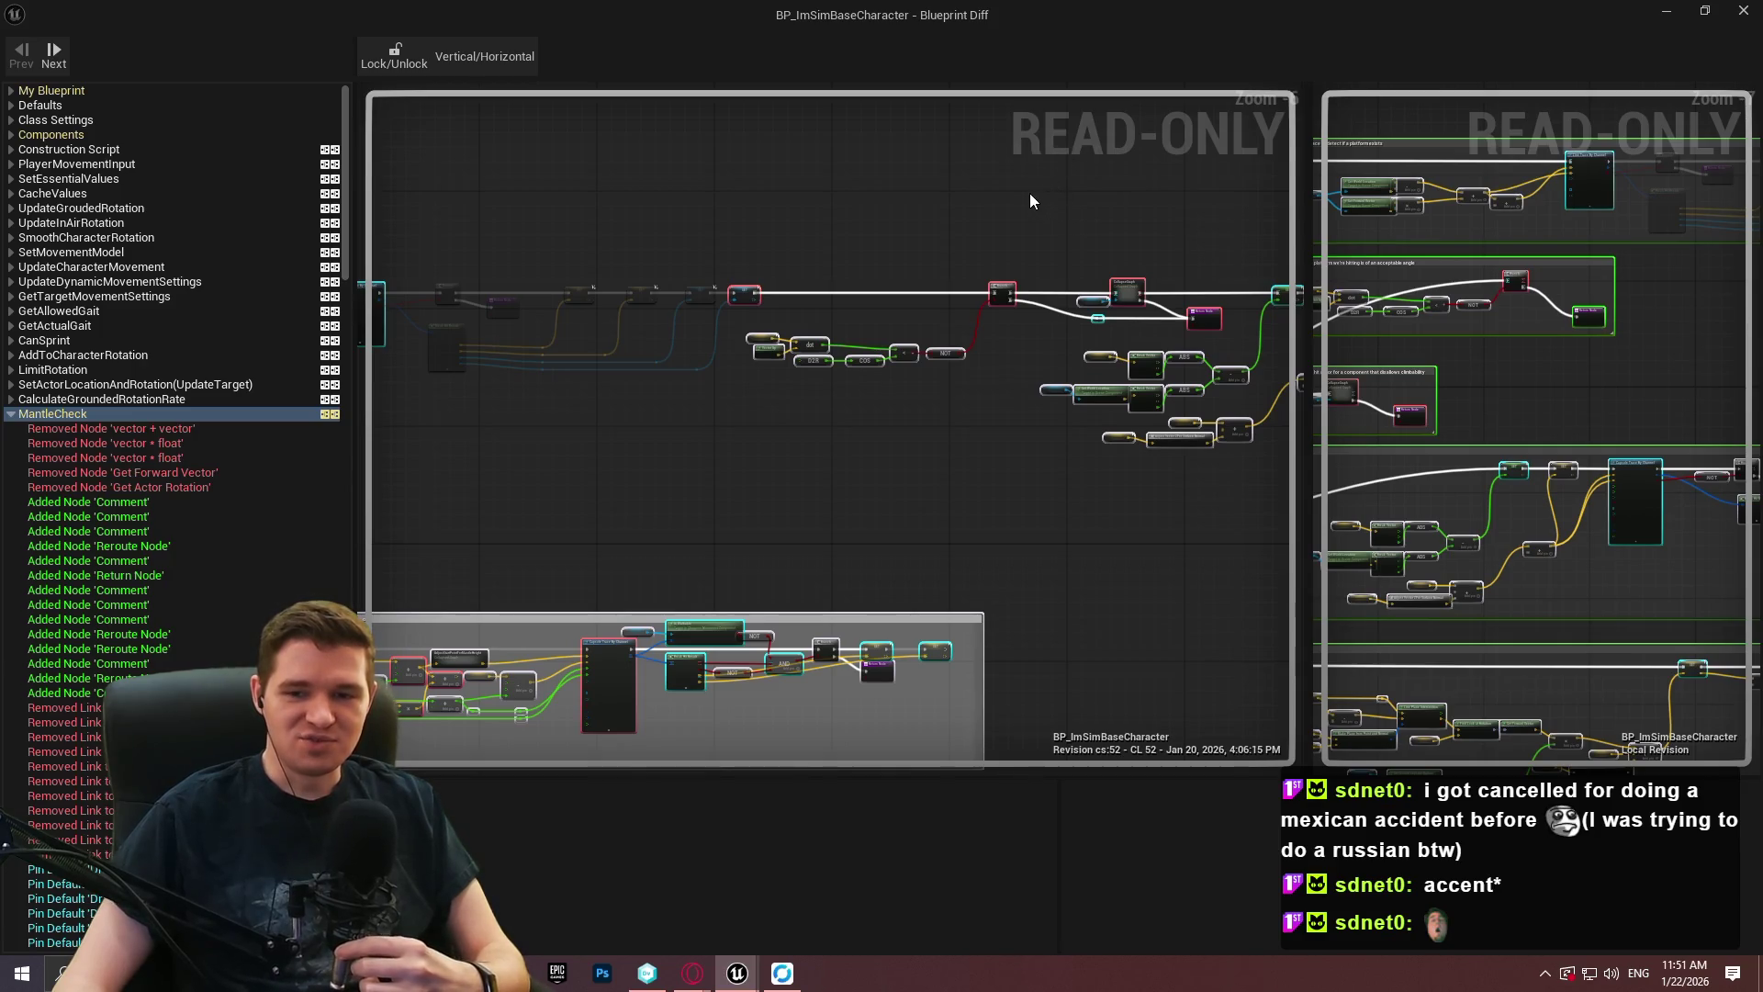
pyautogui.scroll(-7, 1061, 484)
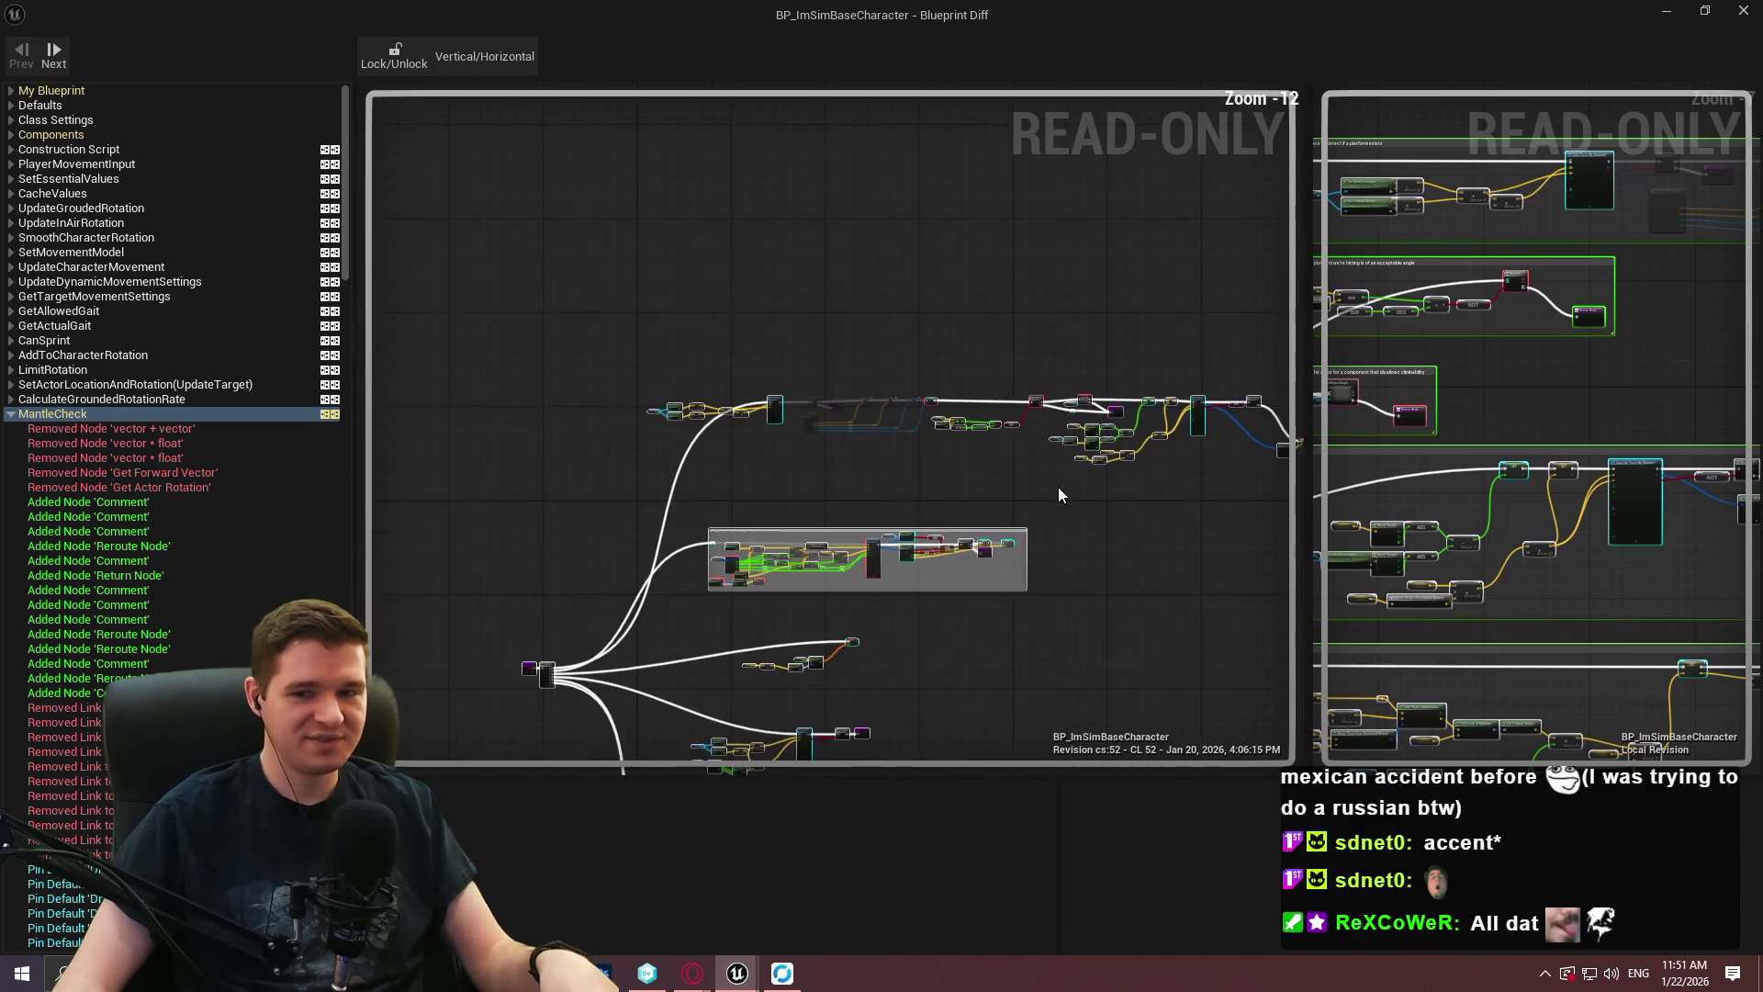
# Pan the old graph to the Line Trace By Channel node and its large comment block.
pyautogui.scroll(5, 940, 425)
pyautogui.scroll(2, 1279, 413)
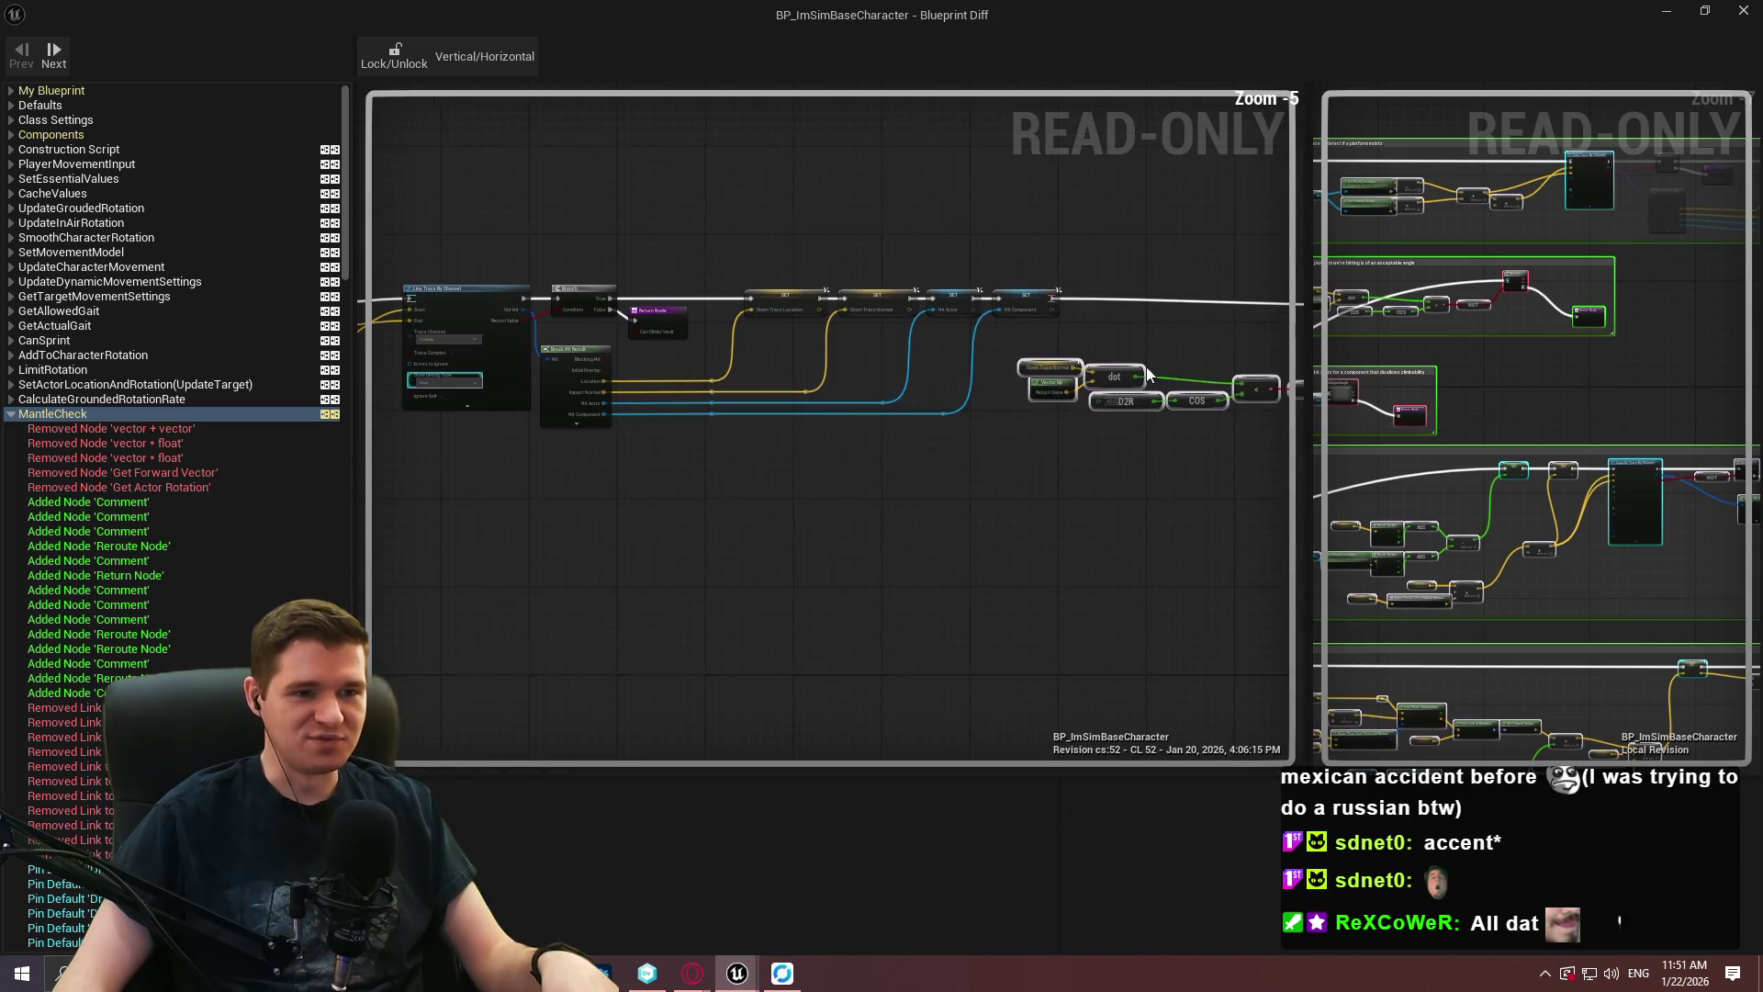
pyautogui.moveTo(721, 331)
pyautogui.mouseDown()
pyautogui.moveTo(761, 598)
pyautogui.moveTo(873, 716)
pyautogui.moveTo(1005, 462)
pyautogui.mouseUp()
pyautogui.scroll(1, 1006, 462)
pyautogui.scroll(-5, 1607, 334)
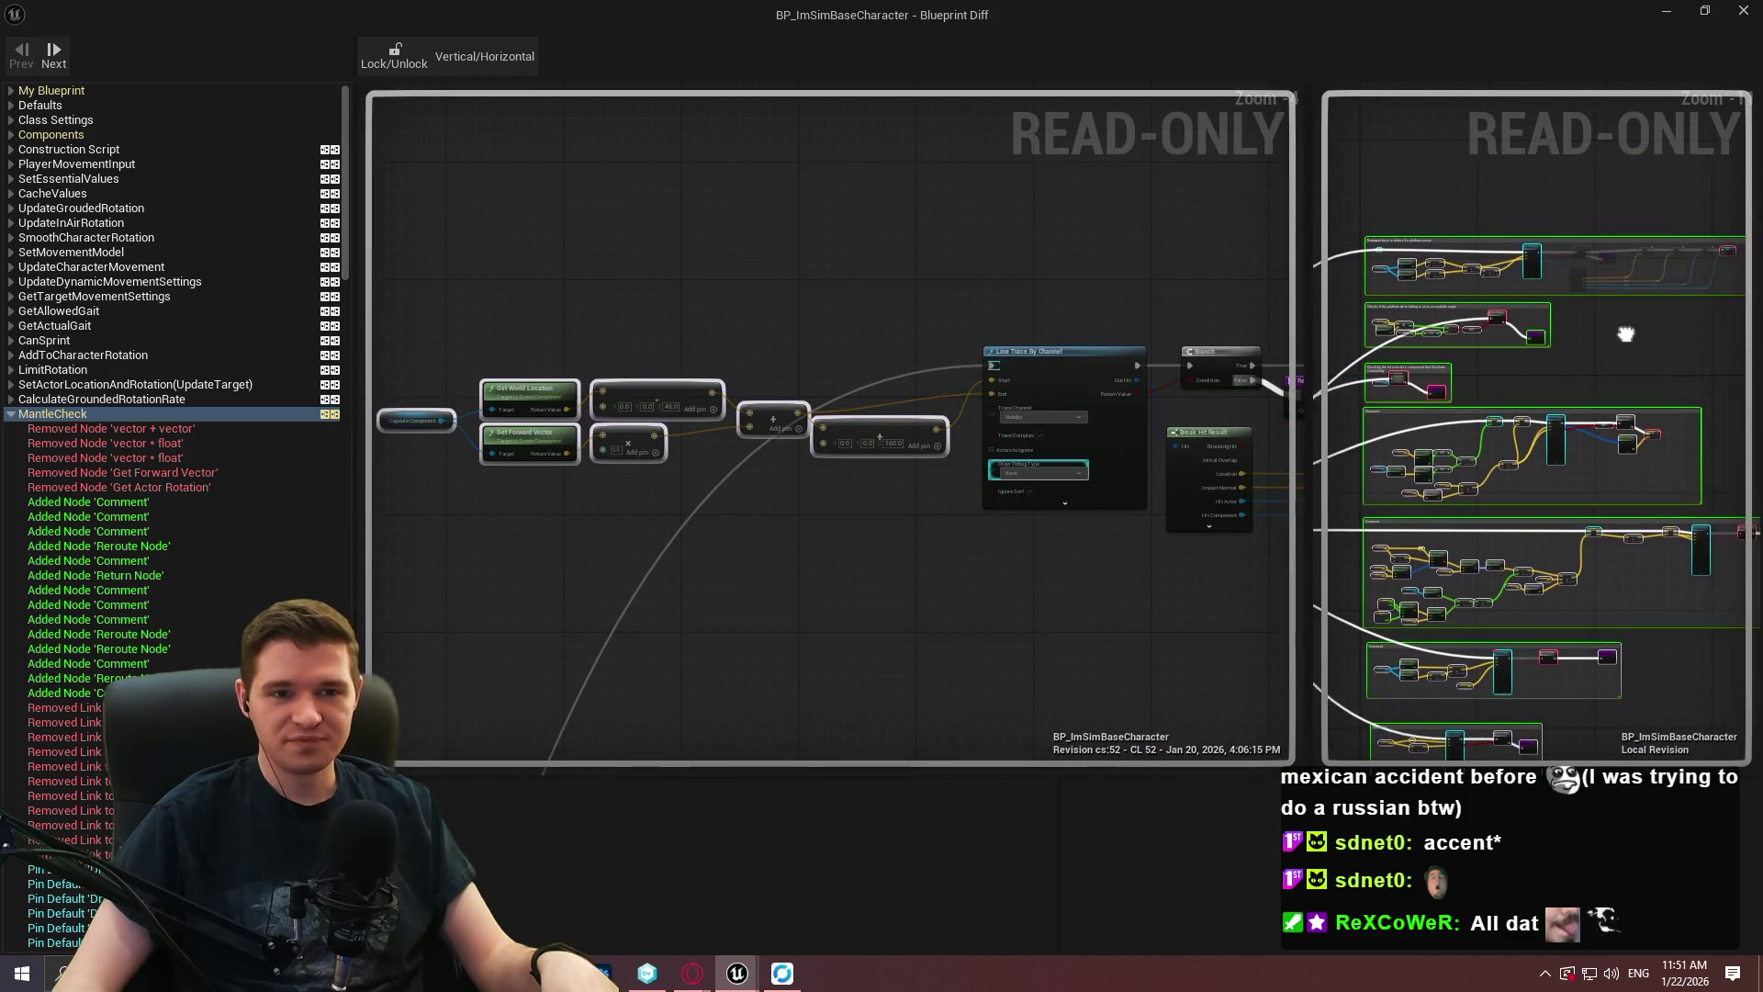
pyautogui.scroll(-3, 905, 360)
pyautogui.moveTo(945, 478)
pyautogui.mouseDown()
pyautogui.moveTo(768, 260)
pyautogui.moveTo(638, 184)
pyautogui.mouseUp()
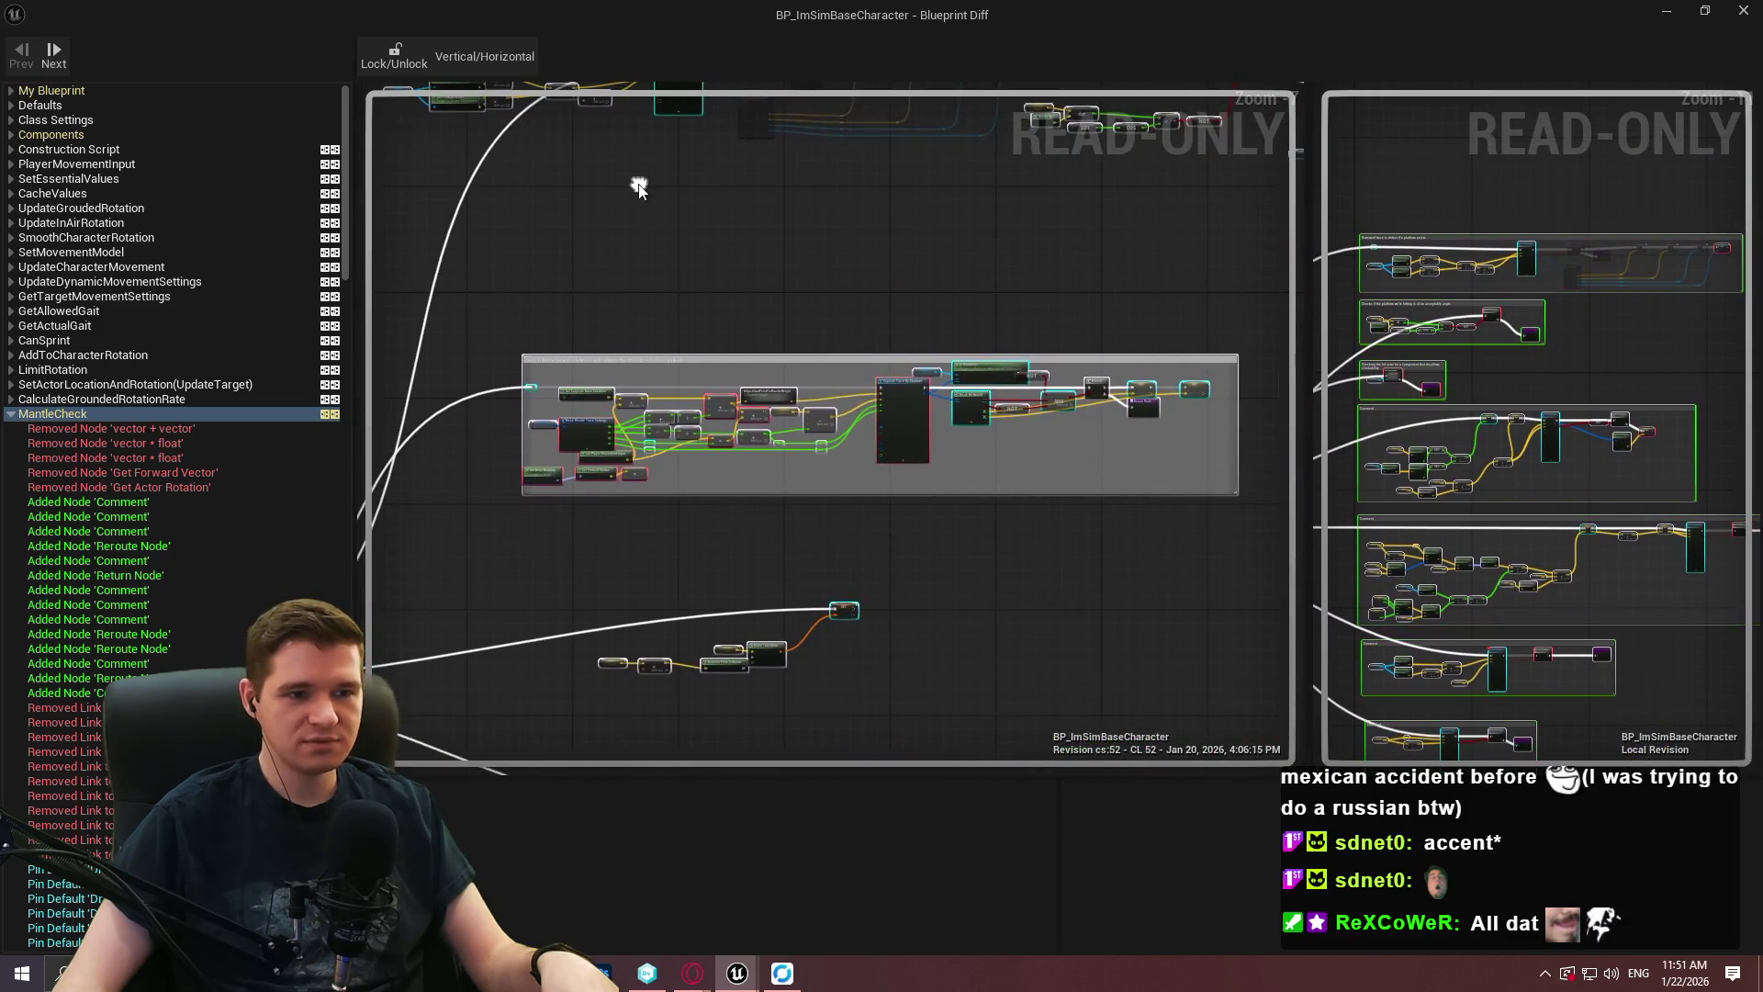
pyautogui.scroll(-2, 882, 367)
pyautogui.moveTo(944, 335); pyautogui.dragTo(767, 499)
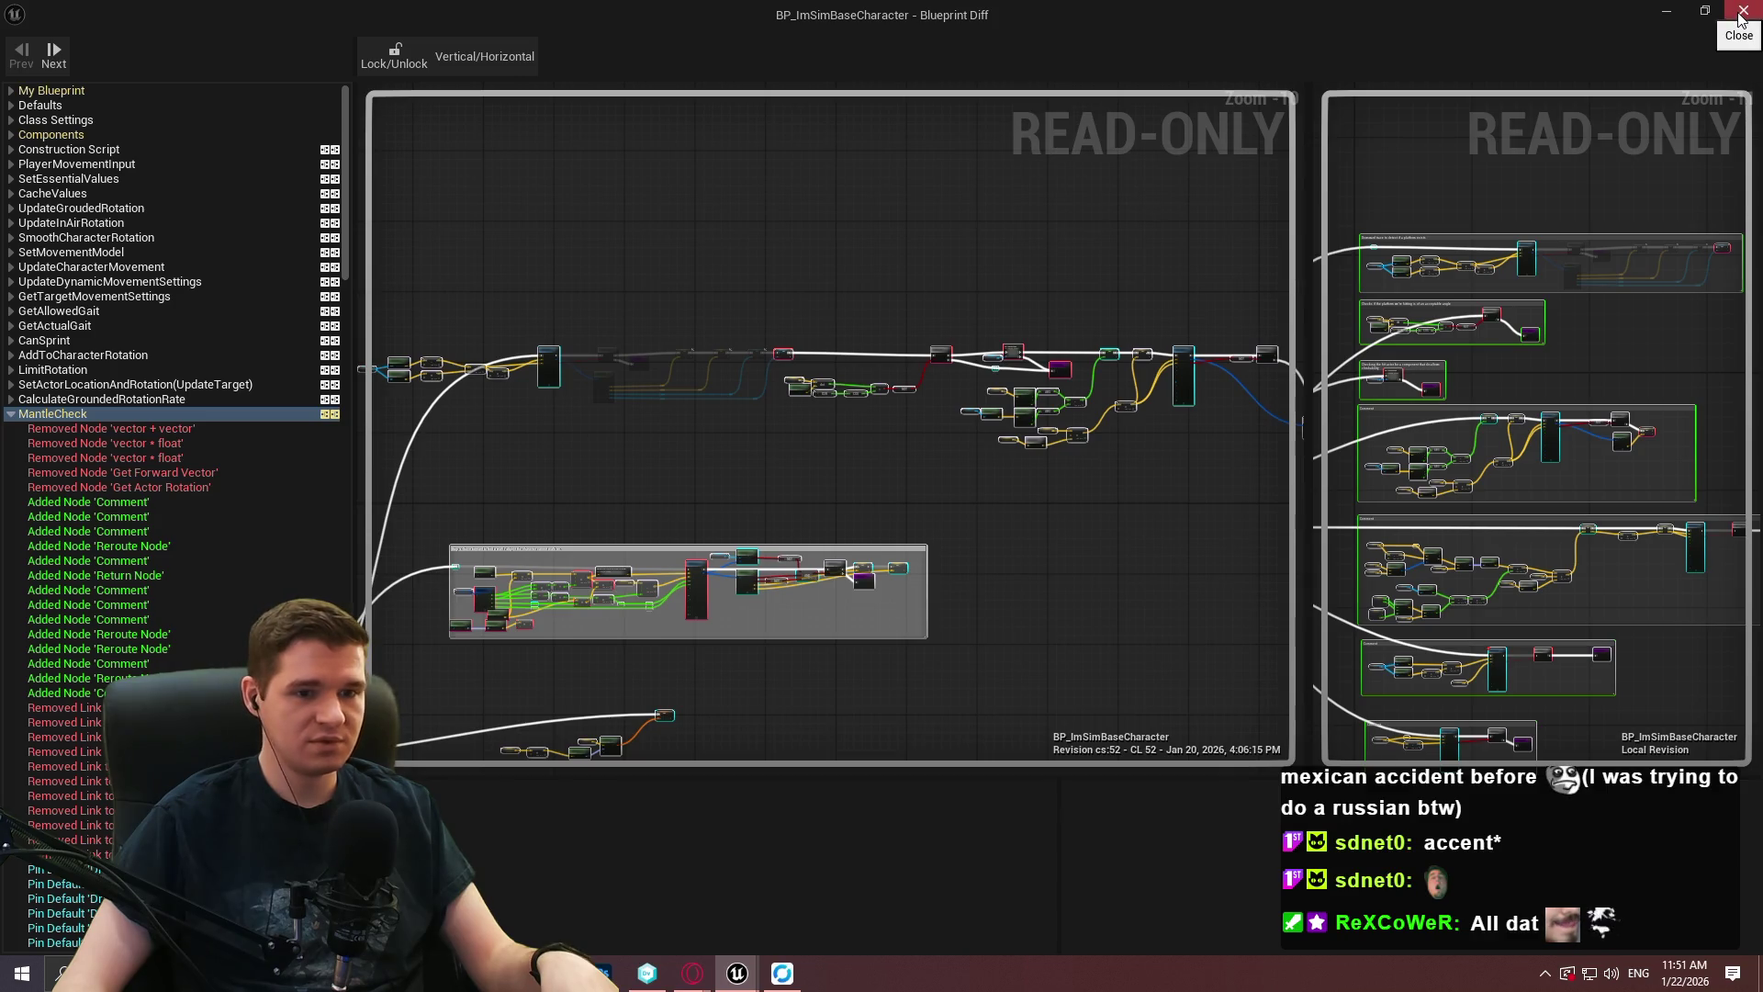
pyautogui.scroll(-1, 1549, 342)
# Shift the new revision's comment blocks and expand the old graph to nearly full width.
pyautogui.moveTo(1388, 236); pyautogui.dragTo(1344, 171)
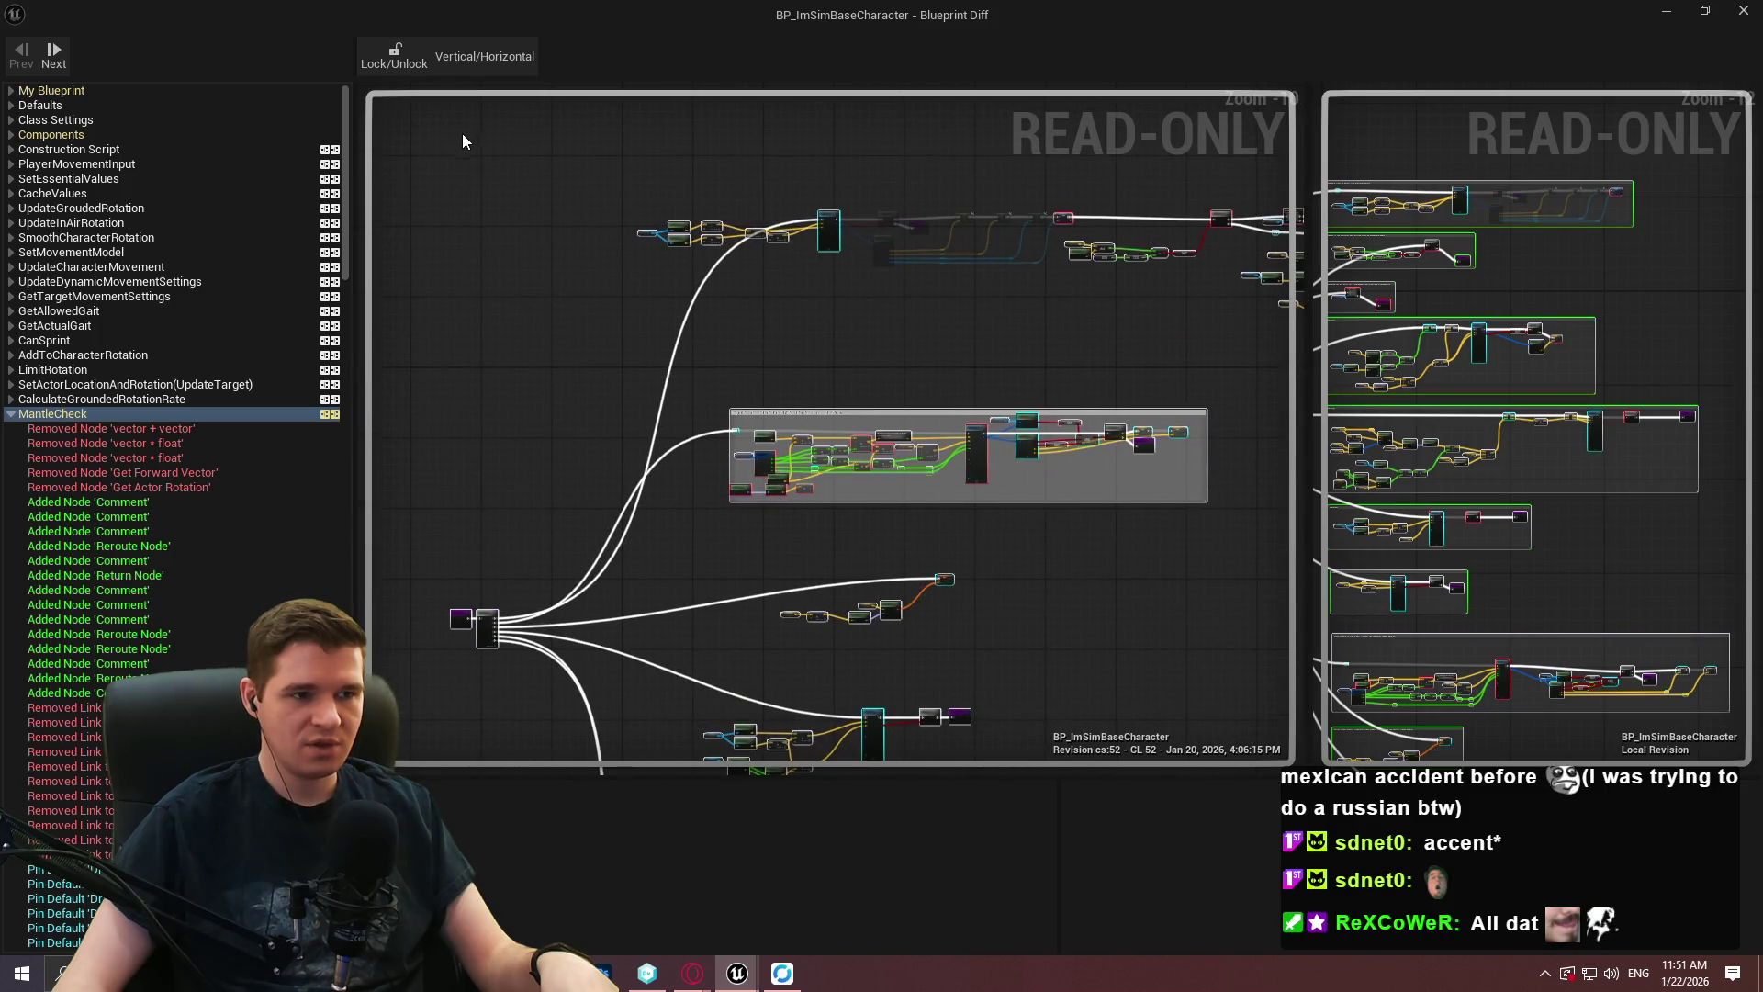
pyautogui.scroll(-2, 1203, 703)
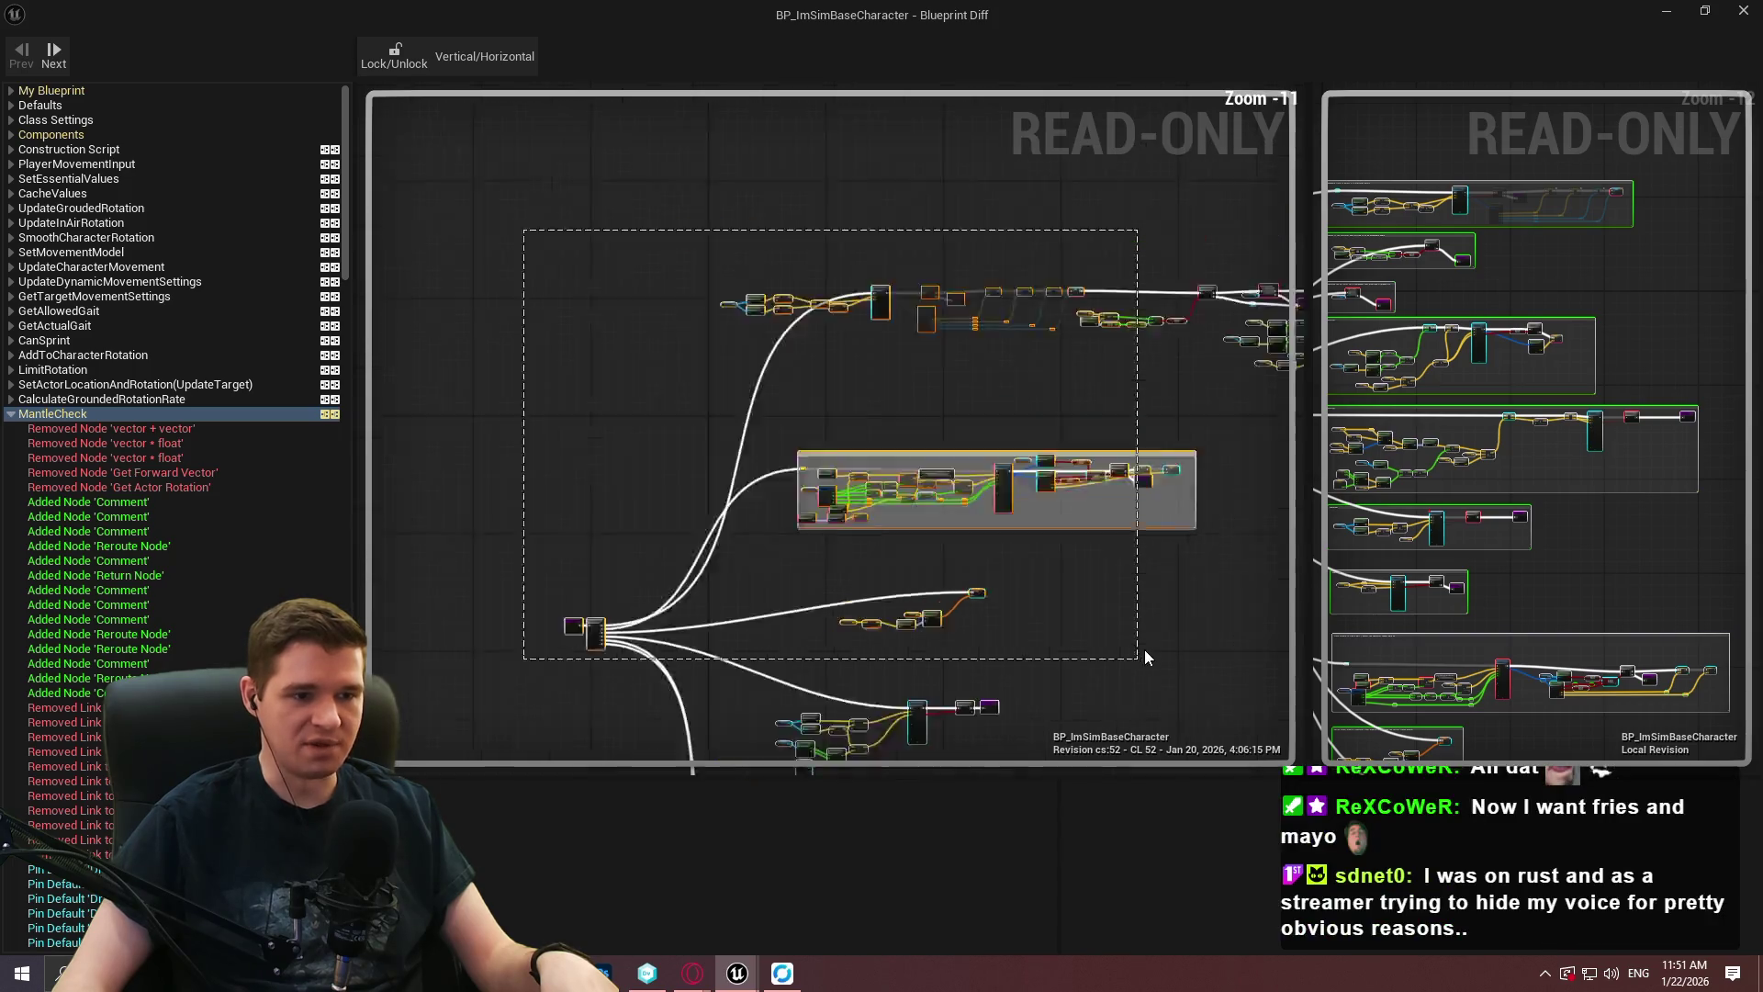
pyautogui.scroll(2, 1223, 707)
pyautogui.moveTo(1222, 708)
pyautogui.mouseDown()
pyautogui.moveTo(1071, 622)
pyautogui.moveTo(1027, 508)
pyautogui.mouseUp()
pyautogui.scroll(-2, 1023, 591)
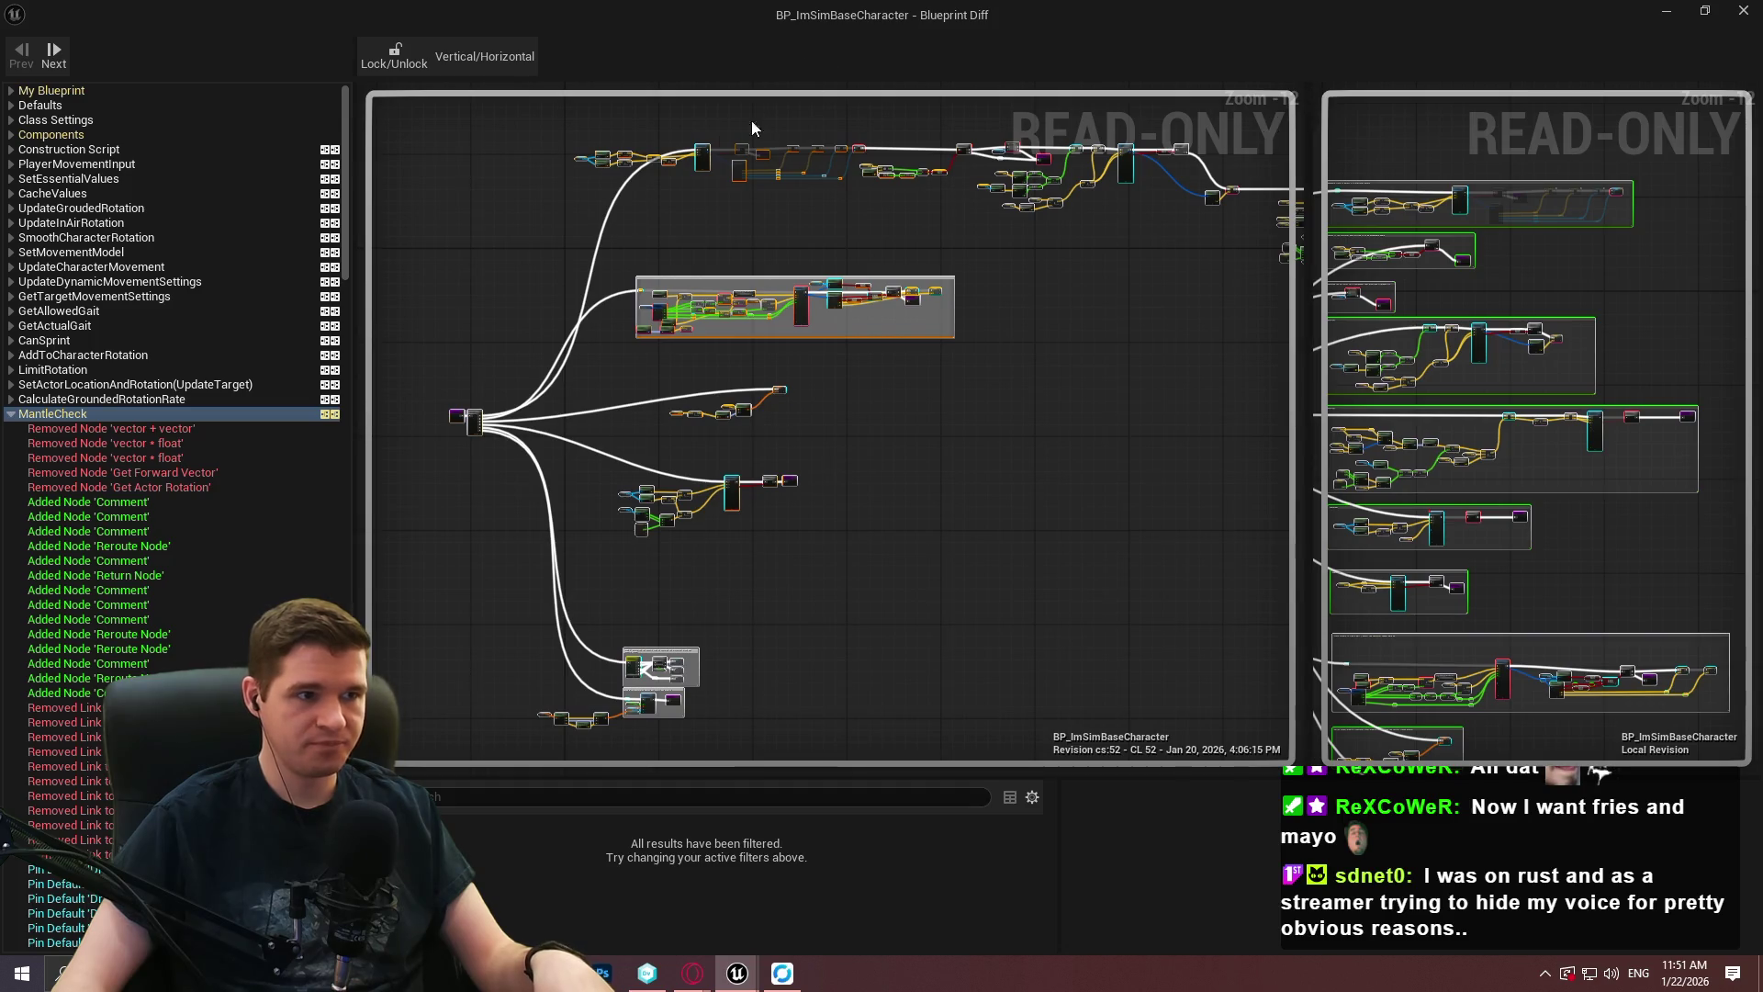
pyautogui.moveTo(1298, 204); pyautogui.dragTo(1649, 212)
pyautogui.moveTo(1376, 463)
pyautogui.mouseDown()
pyautogui.moveTo(897, 535)
pyautogui.moveTo(1078, 571)
pyautogui.mouseUp()
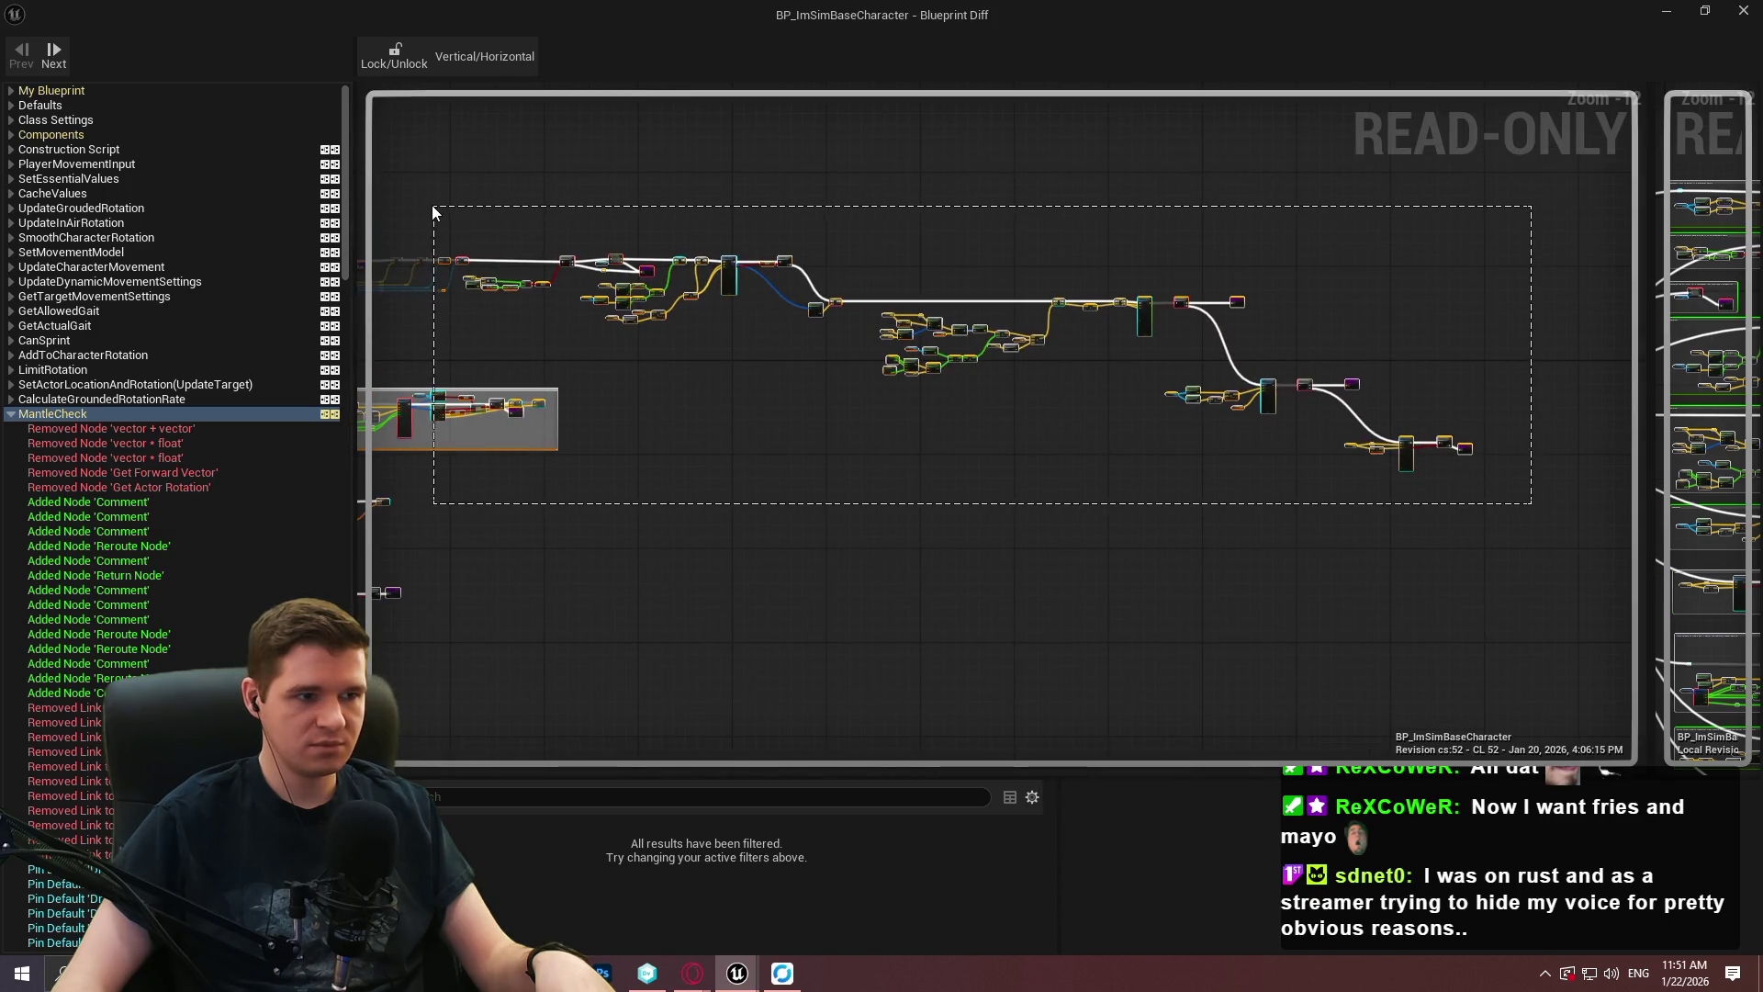
# Reveal the old graph's node fan, inspect the Mantle System comment, then deselect it.
pyautogui.moveTo(434, 211); pyautogui.dragTo(431, 213)
pyautogui.scroll(4, 421, 225)
pyautogui.scroll(-3, 669, 315)
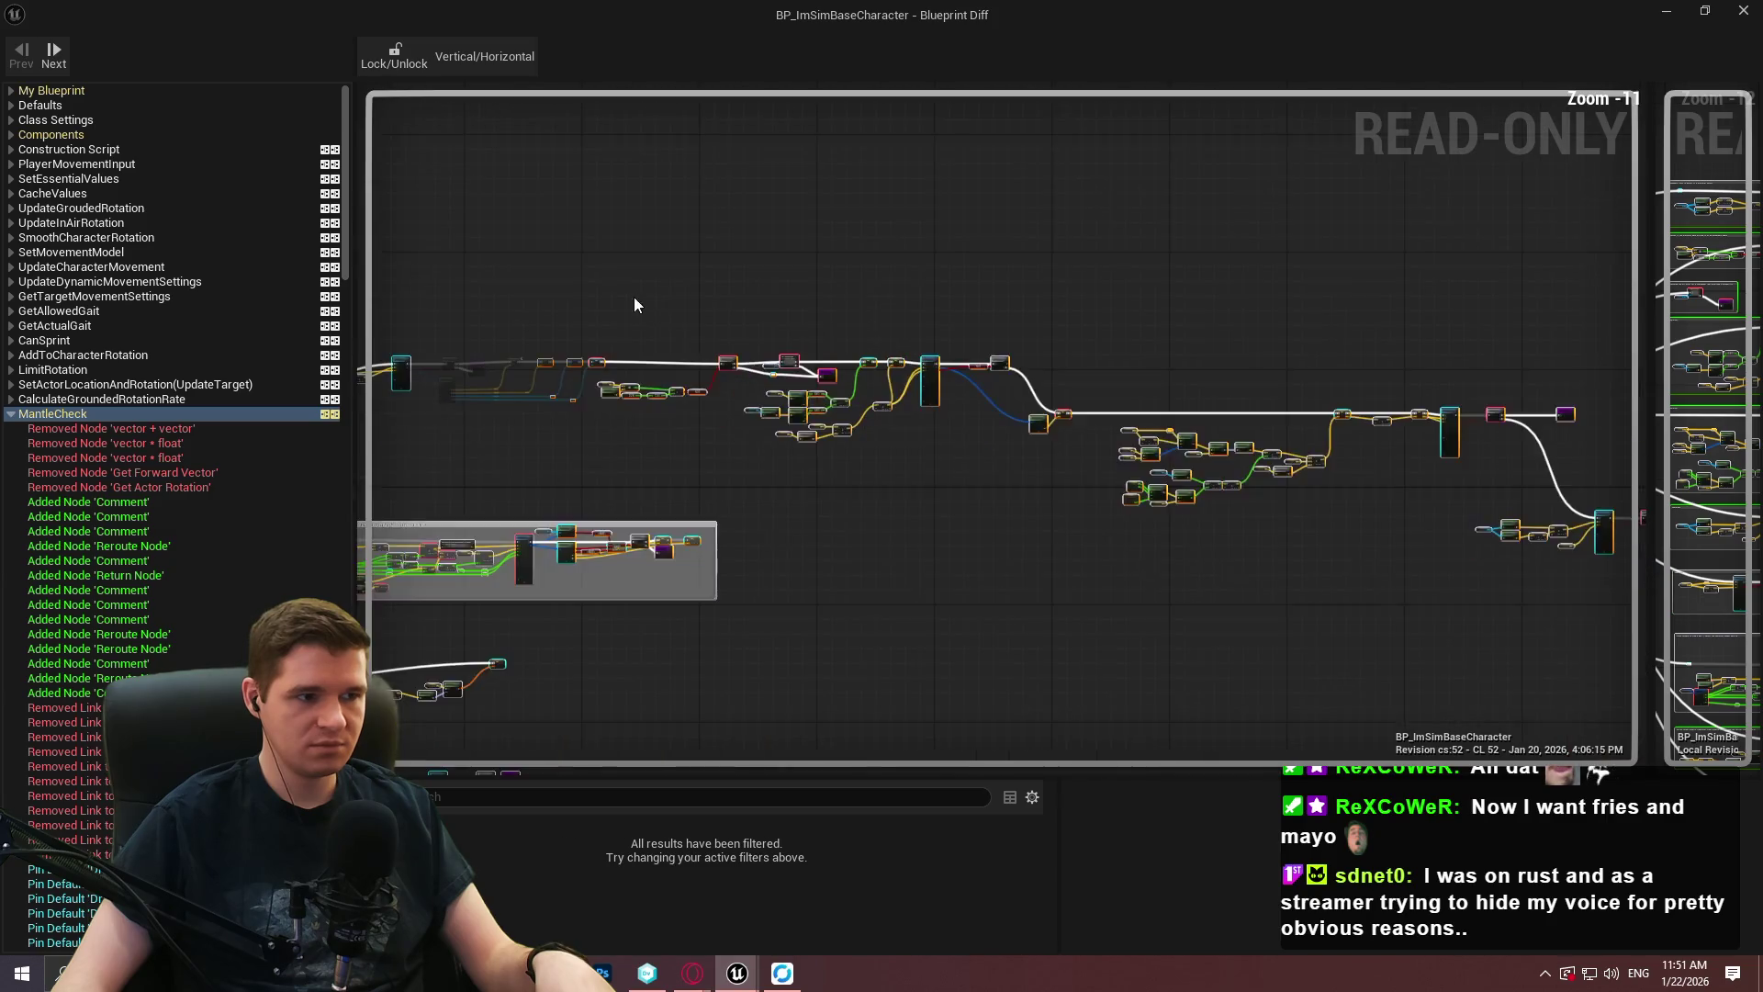
pyautogui.scroll(-1, 834, 535)
pyautogui.moveTo(835, 534)
pyautogui.mouseDown()
pyautogui.moveTo(1012, 337)
pyautogui.moveTo(1212, 157)
pyautogui.moveTo(1201, 168)
pyautogui.mouseUp()
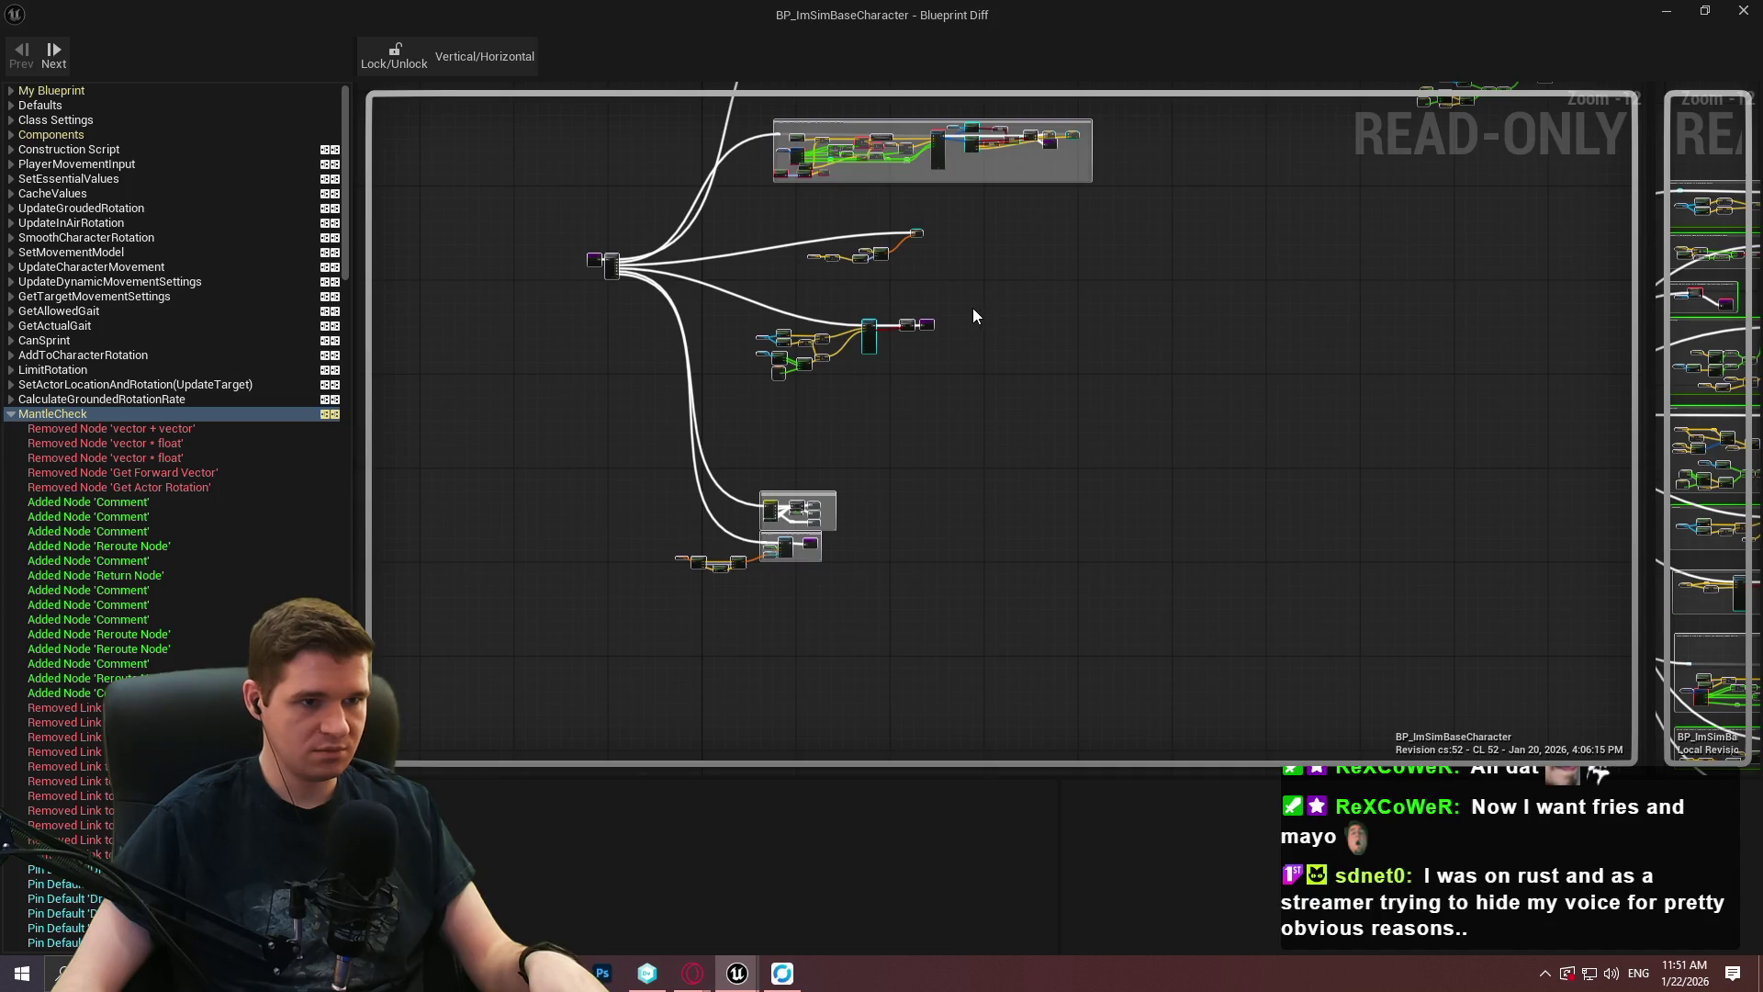
pyautogui.click(924, 331)
pyautogui.click(957, 342)
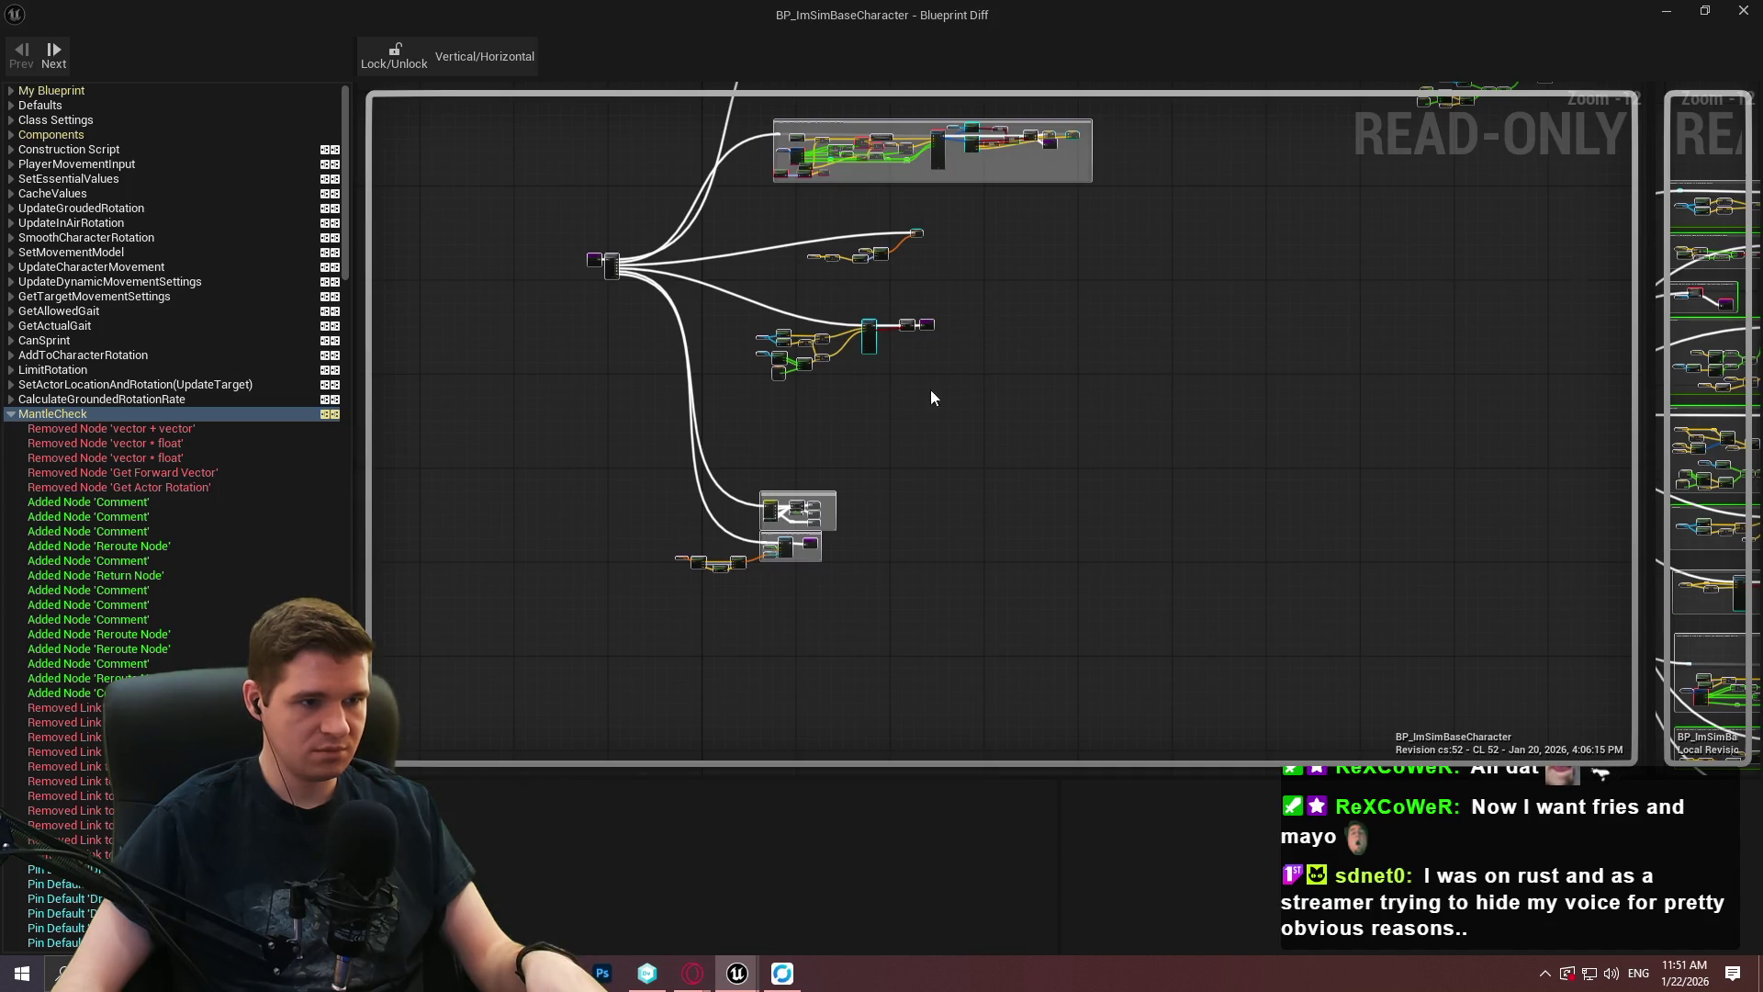
# Close the Blueprint Diff and pan through MantleCheck's comment blocks, Sequence, Line Trace and SET nodes.
pyautogui.hotkey('alt', 'F4')
pyautogui.scroll(-5, 976, 482)
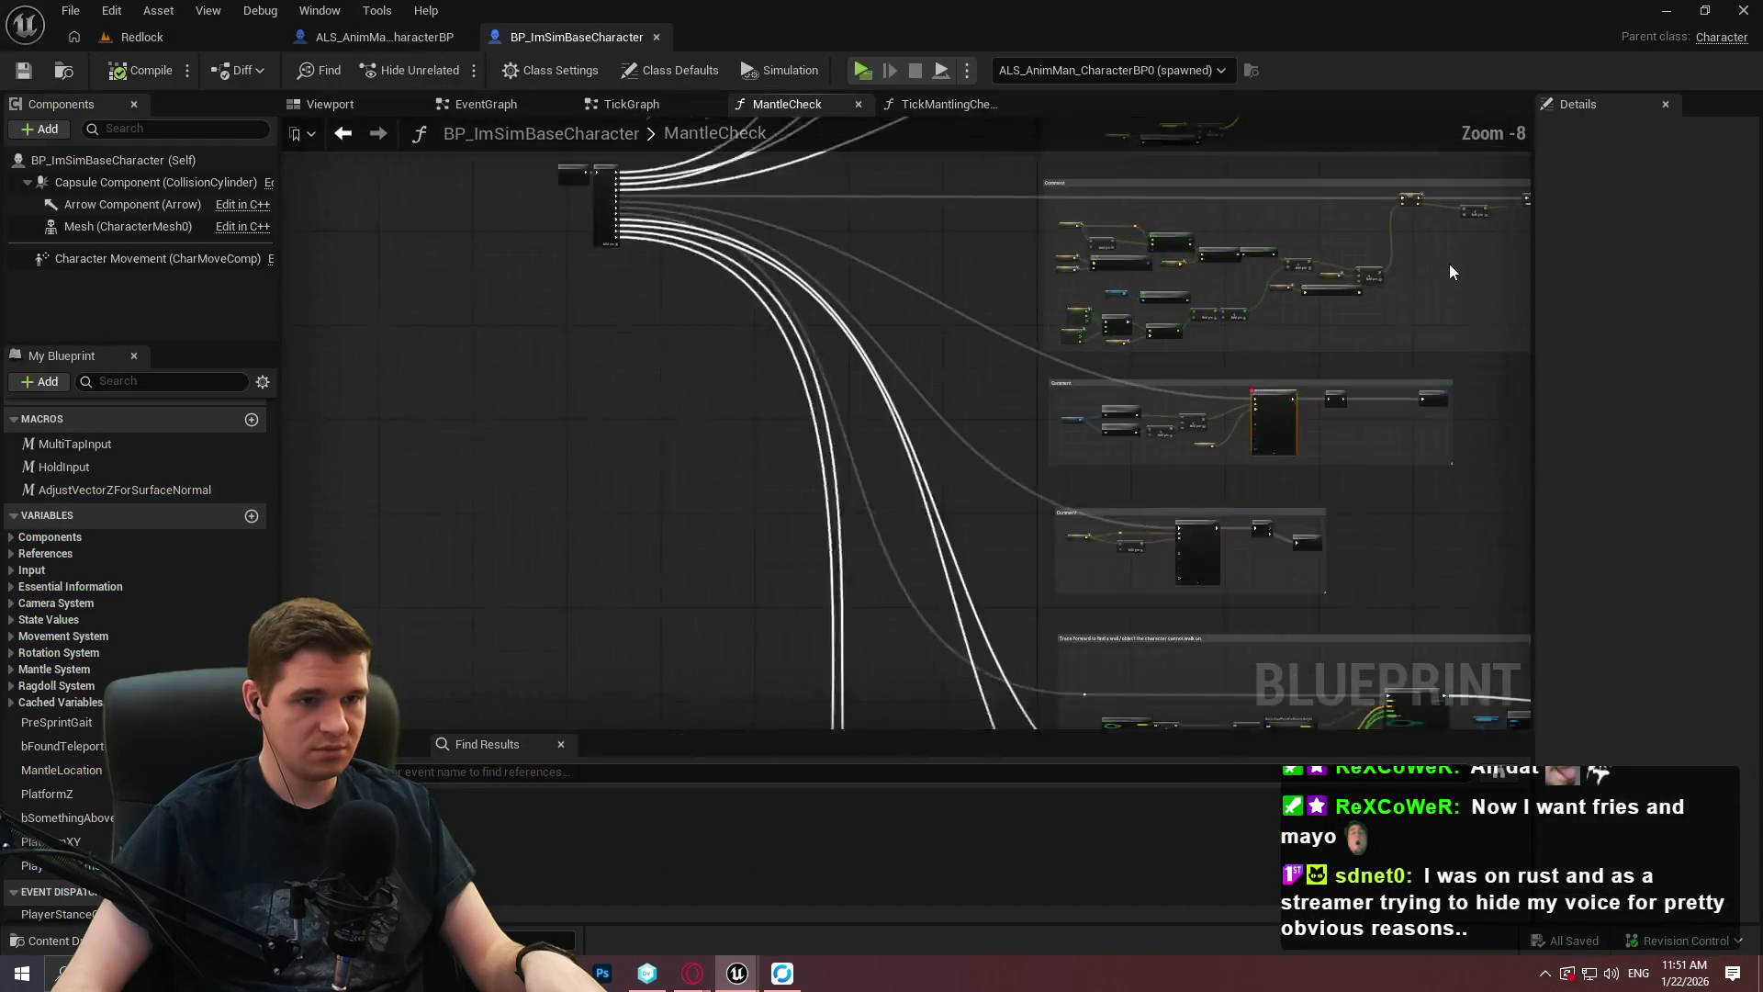
pyautogui.scroll(8, 976, 484)
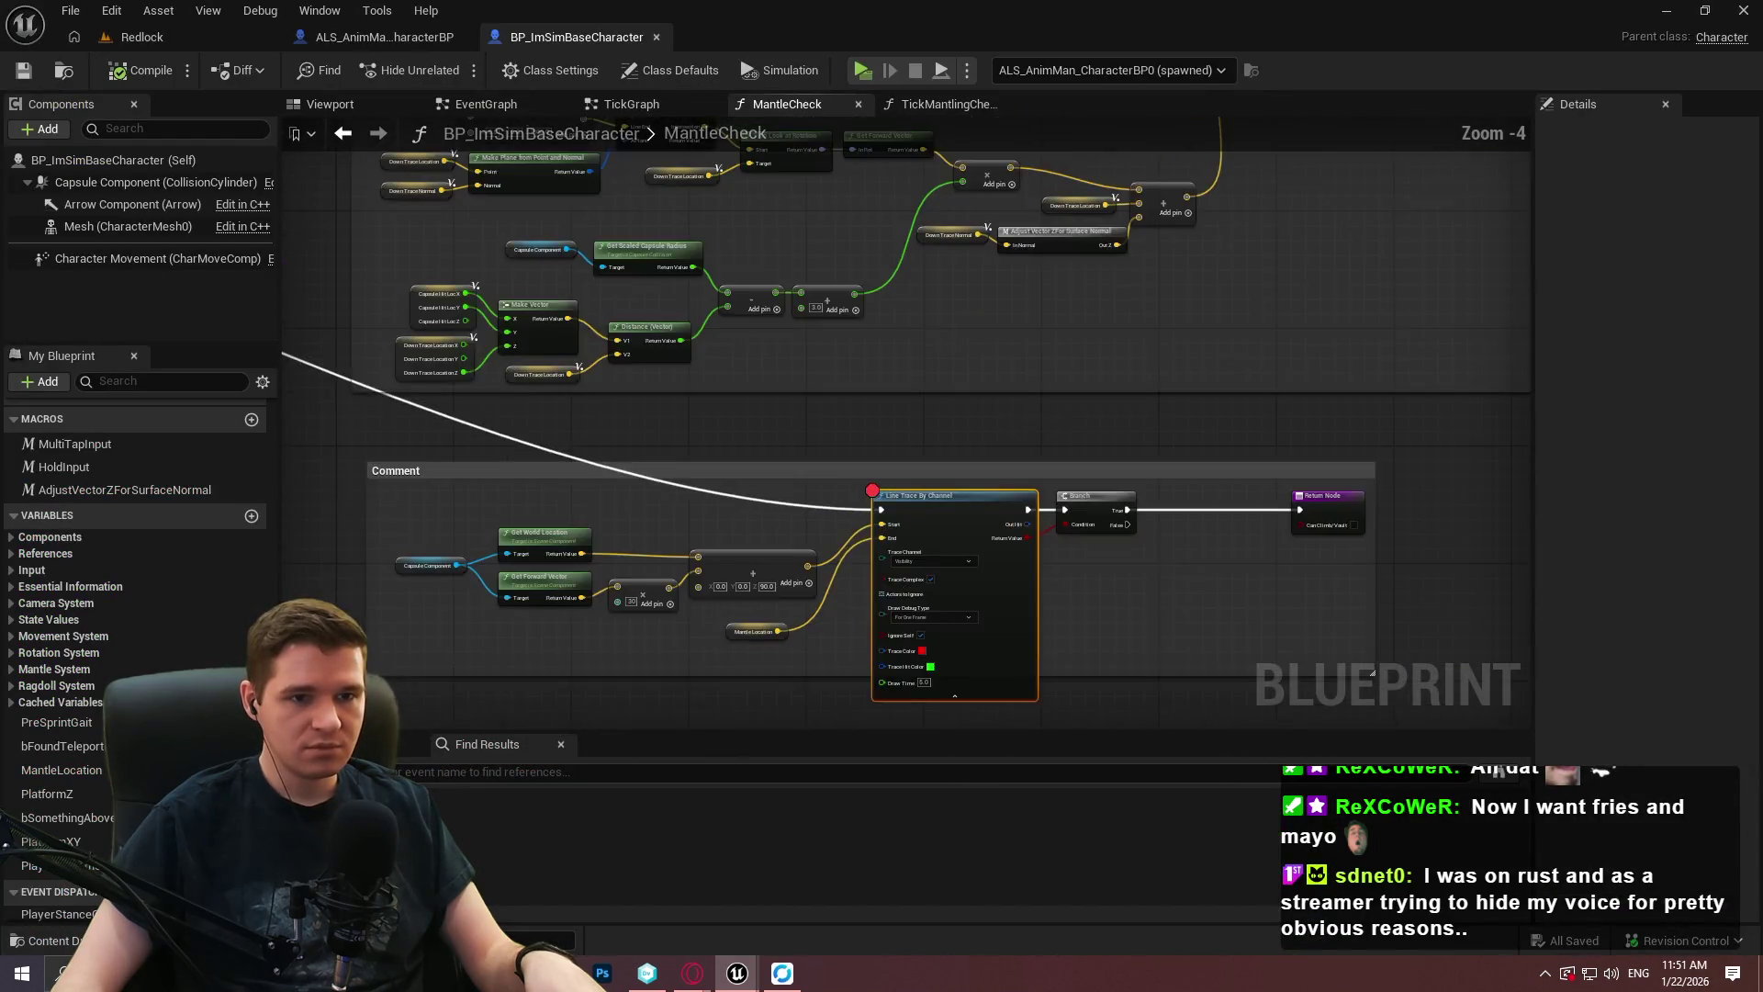
pyautogui.scroll(-3, 917, 592)
pyautogui.scroll(2, 926, 492)
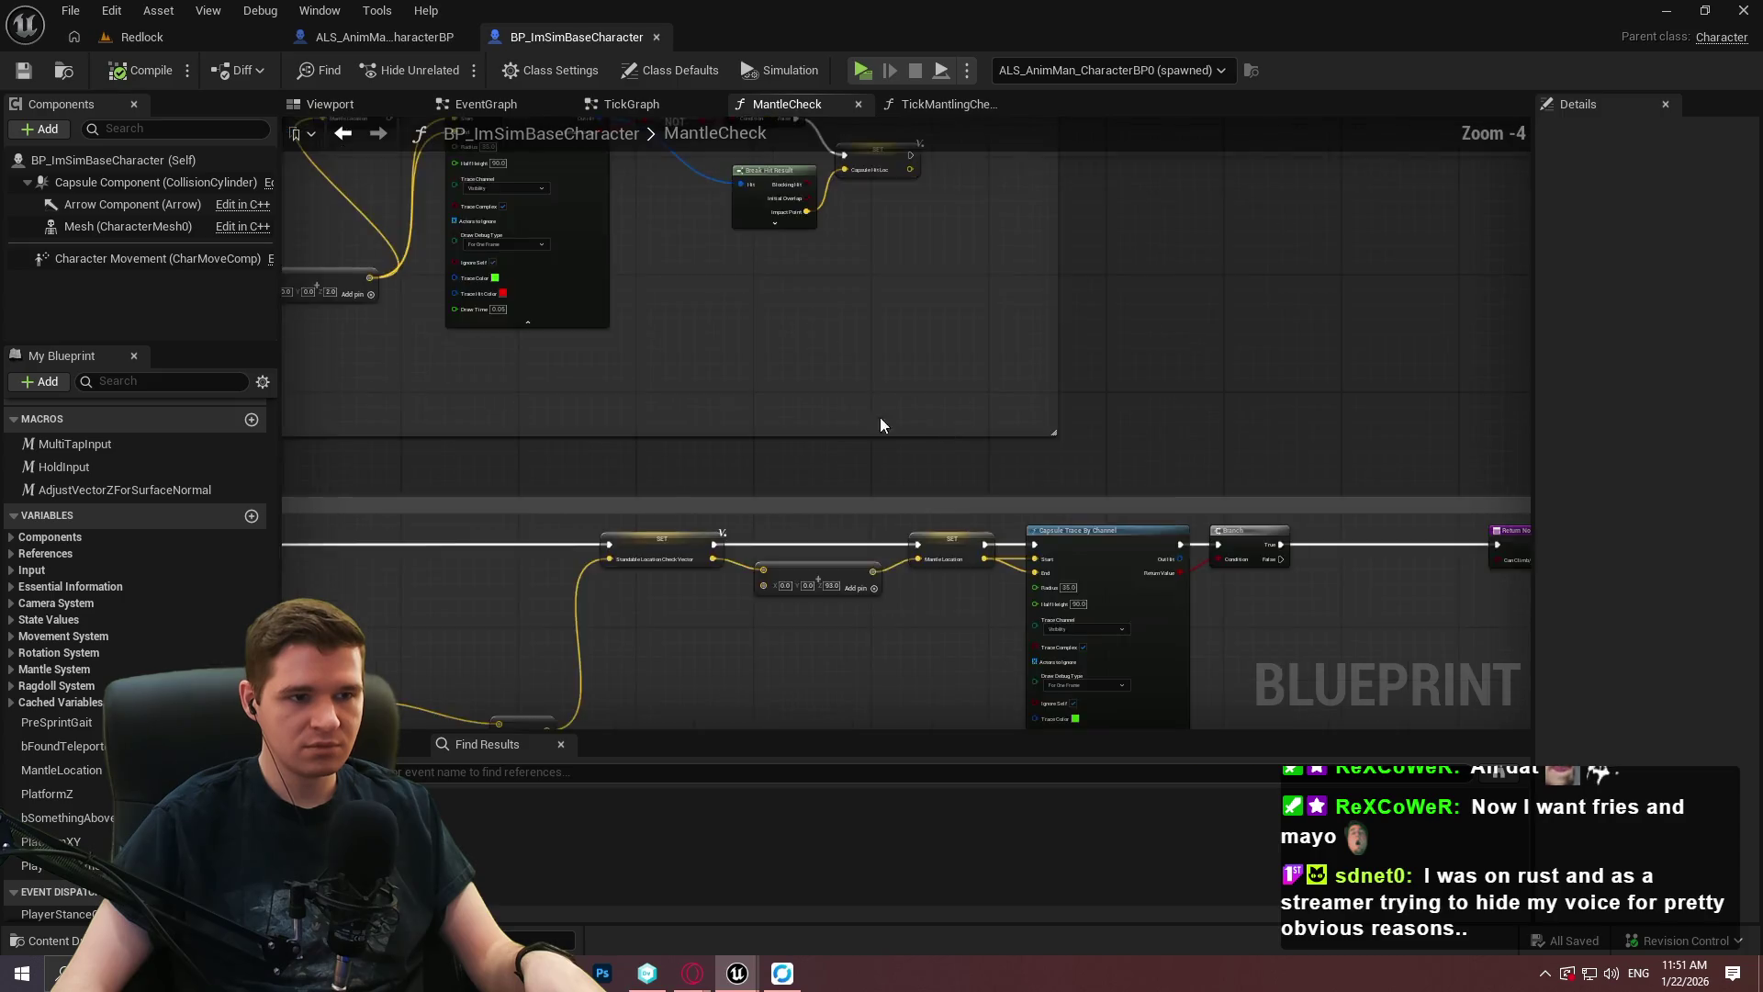
pyautogui.moveTo(1018, 525)
pyautogui.mouseDown()
pyautogui.moveTo(1146, 519)
pyautogui.moveTo(1149, 799)
pyautogui.mouseUp()
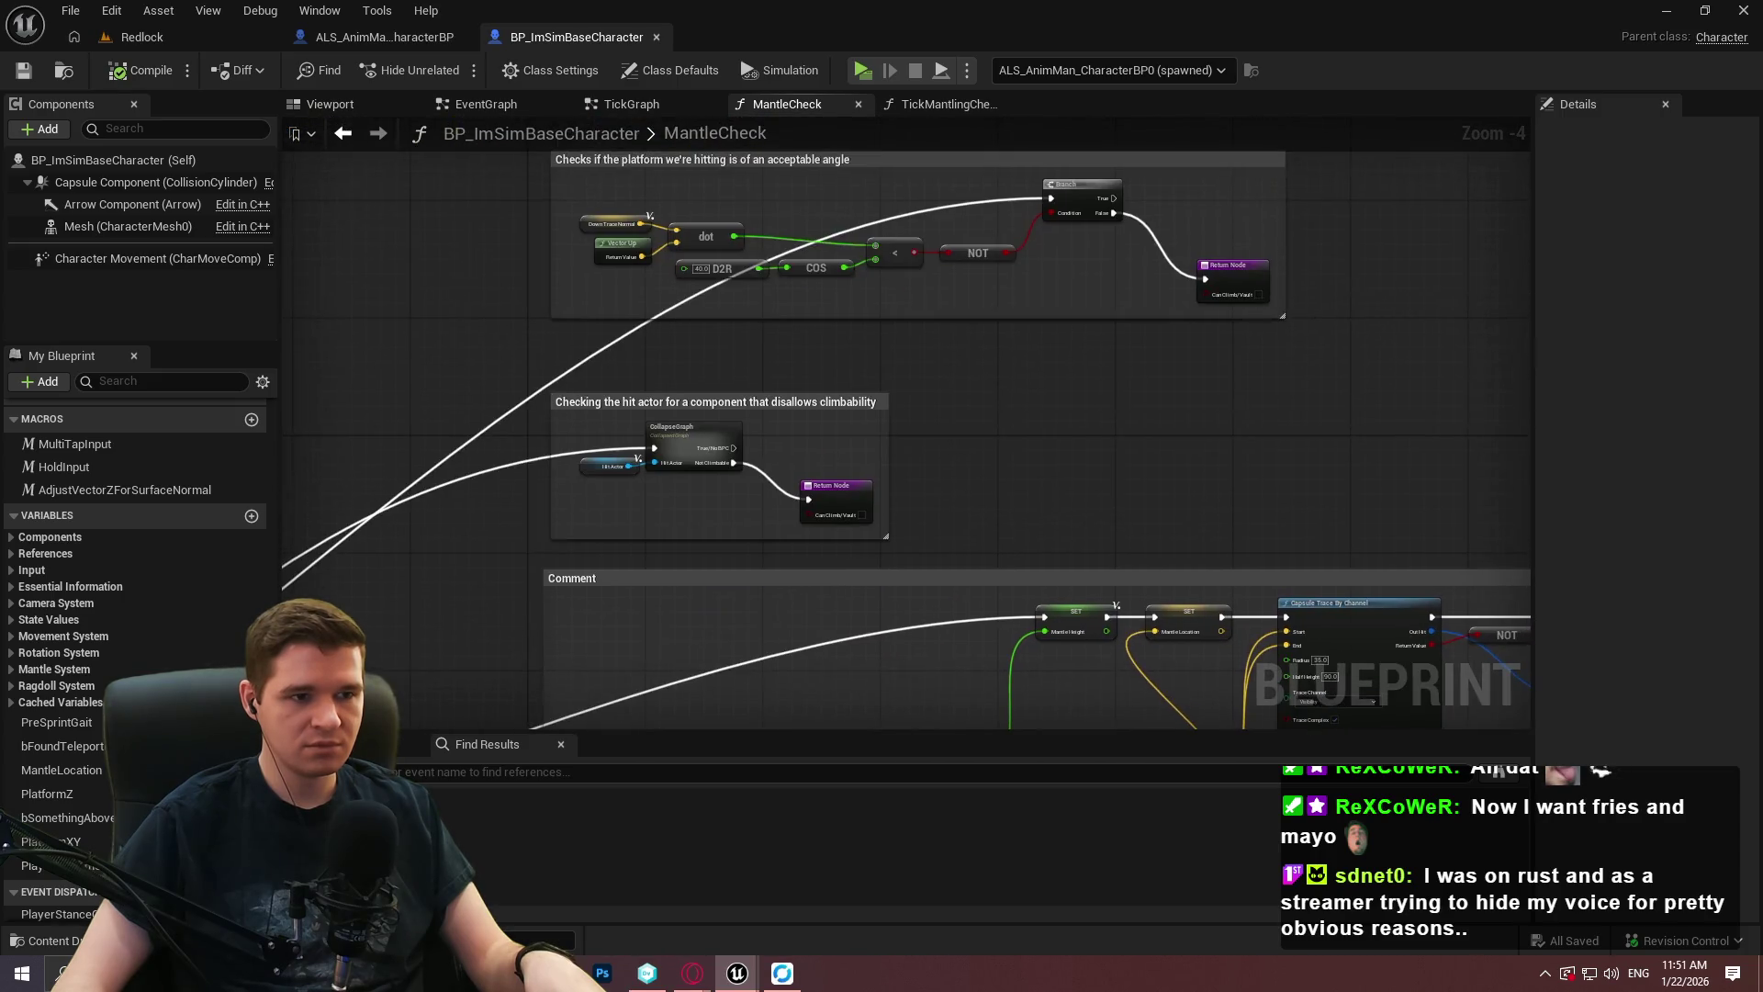
pyautogui.moveTo(597, 441); pyautogui.dragTo(1515, 496)
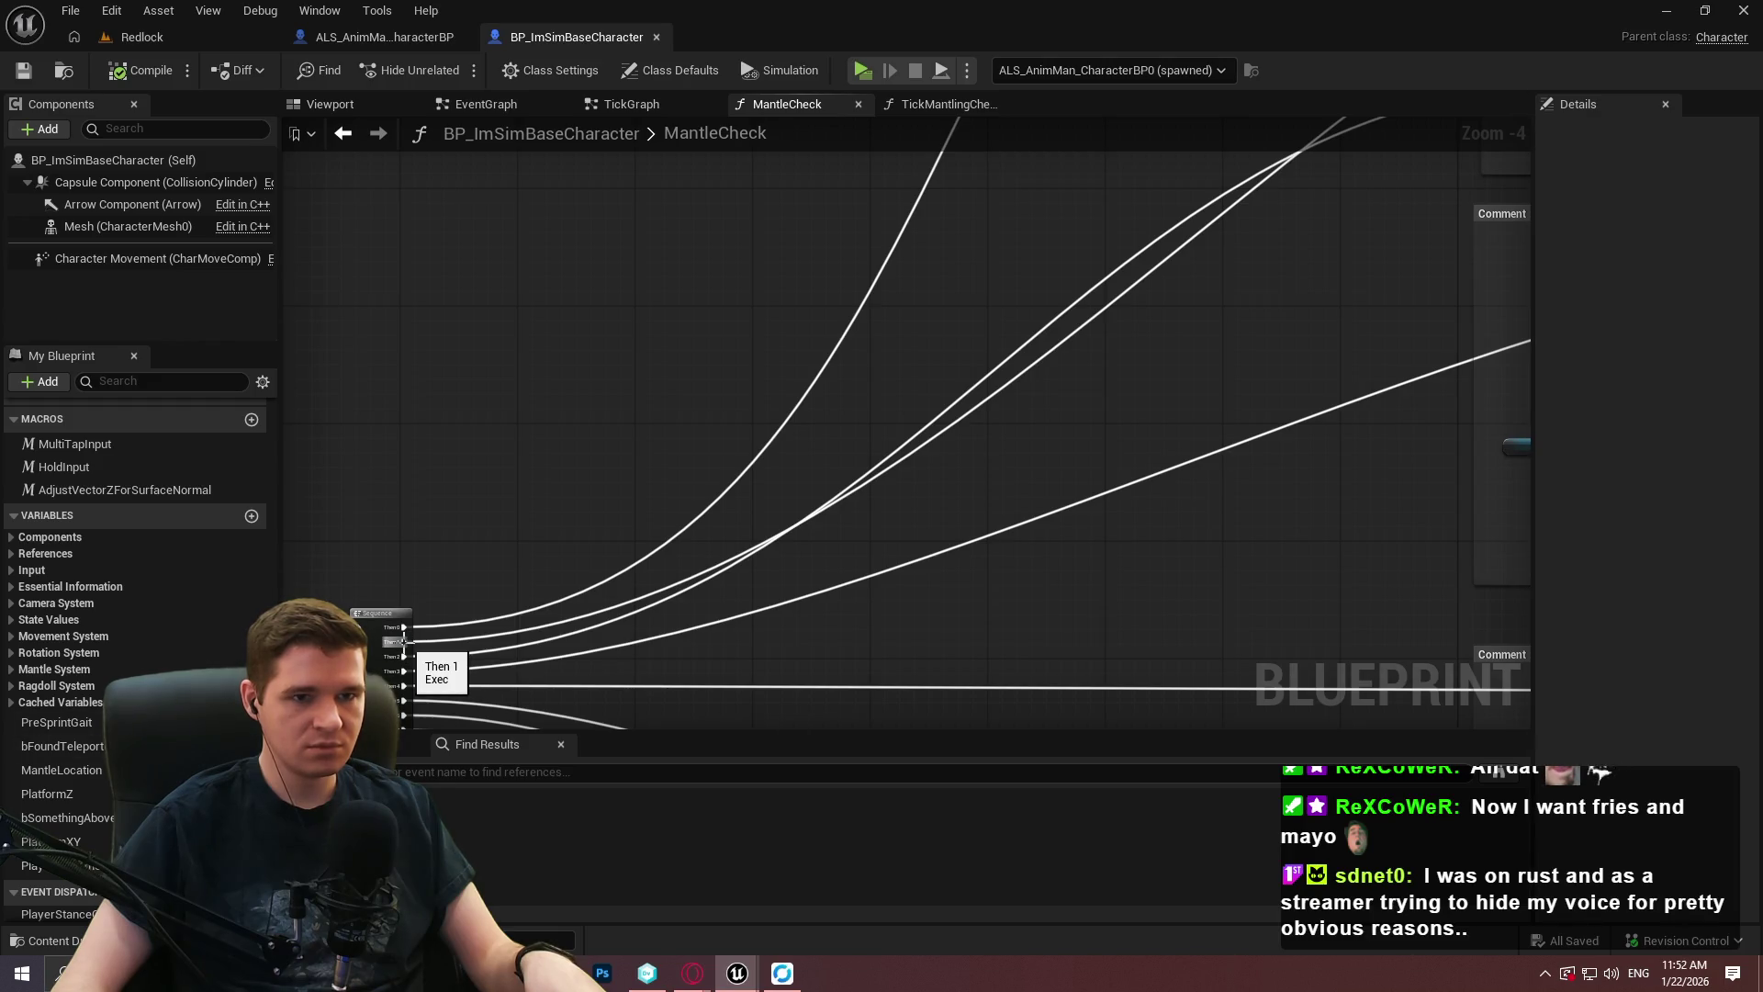
pyautogui.moveTo(670, 618)
pyautogui.mouseDown()
pyautogui.moveTo(682, 678)
pyautogui.moveTo(597, 537)
pyautogui.mouseUp()
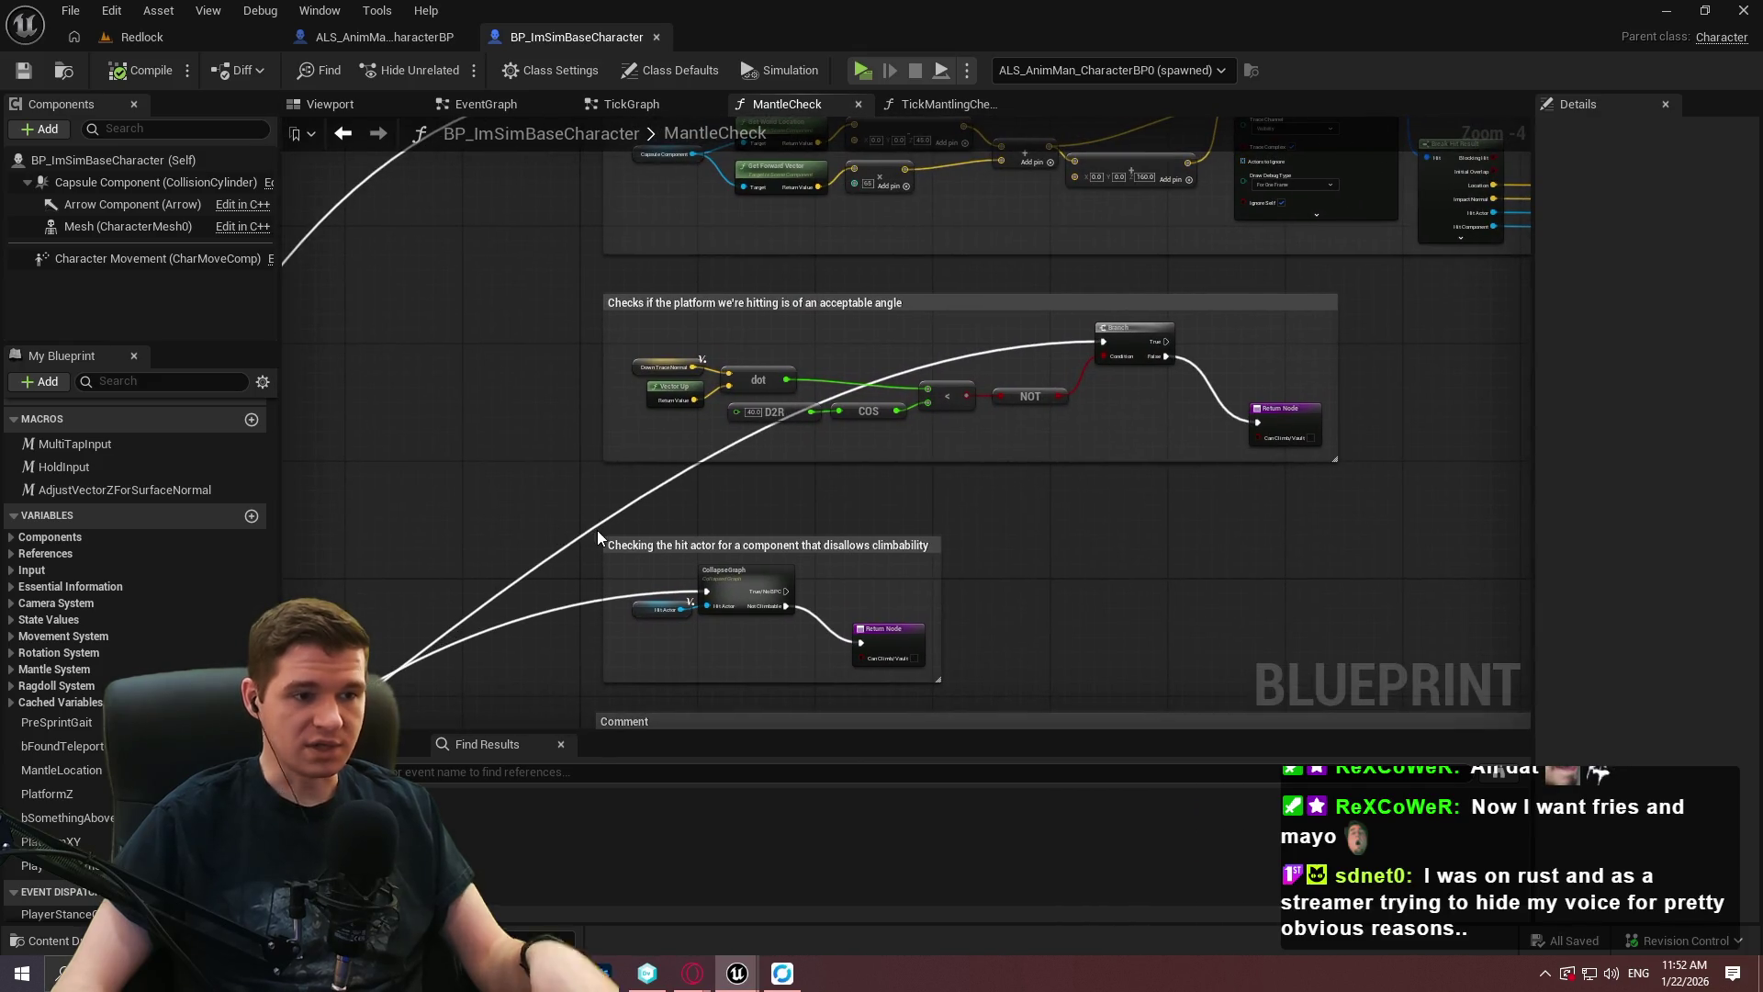
pyautogui.moveTo(1432, 303)
pyautogui.mouseDown()
pyautogui.moveTo(1194, 569)
pyautogui.moveTo(821, 576)
pyautogui.moveTo(1152, 223)
pyautogui.mouseUp()
pyautogui.moveTo(872, 479); pyautogui.dragTo(1102, 140)
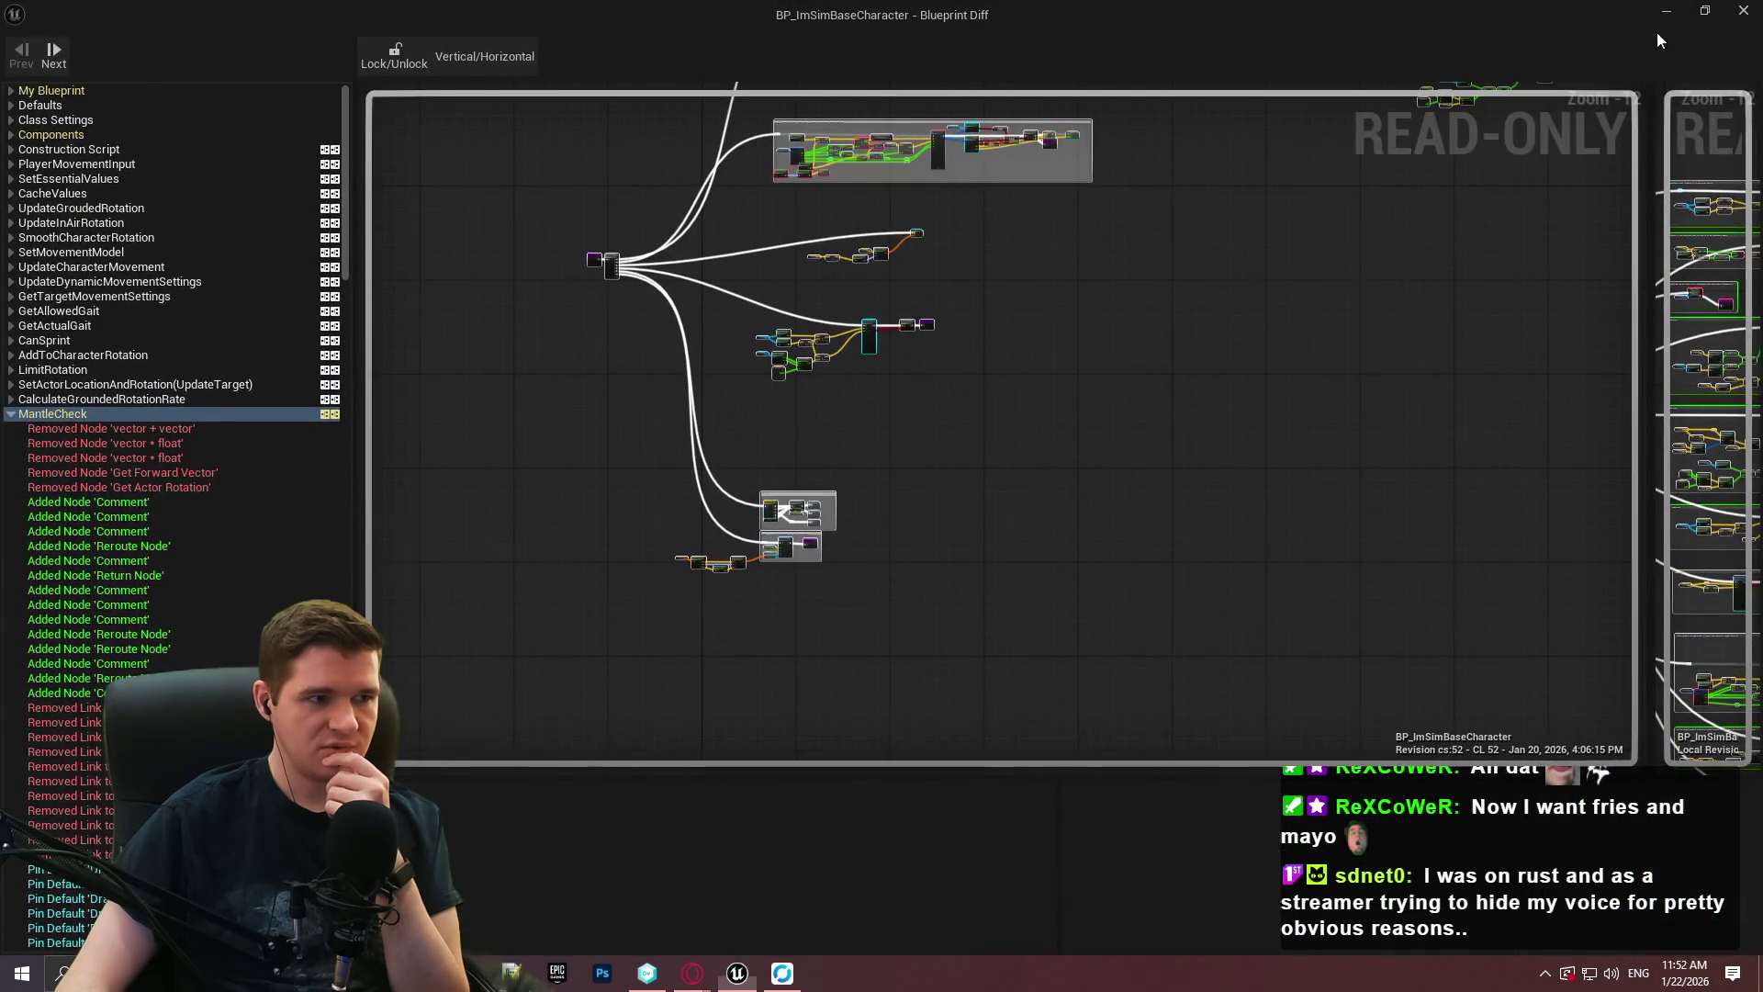
# Reframe the comment blocks and centre the Line Trace By Channel node.
pyautogui.click(1744, 10)
pyautogui.scroll(-3, 826, 413)
pyautogui.scroll(2, 713, 366)
pyautogui.scroll(2, 713, 366)
pyautogui.scroll(2, 792, 234)
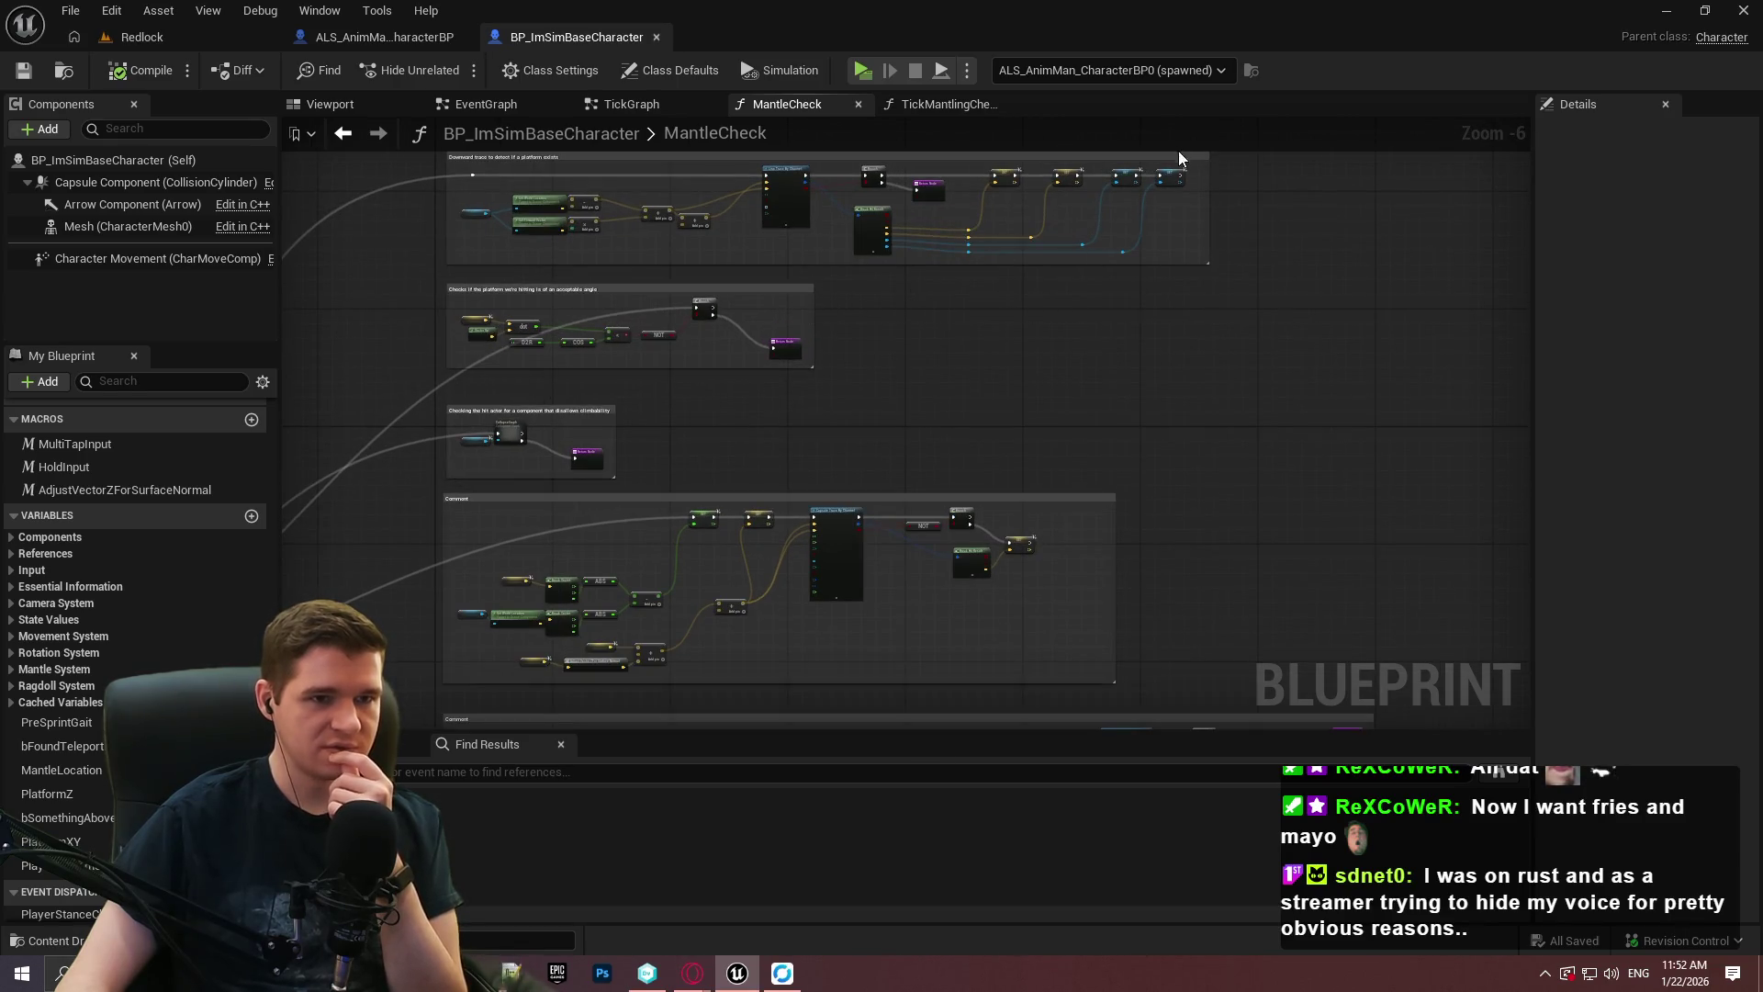
pyautogui.moveTo(426, 246)
pyautogui.mouseDown()
pyautogui.moveTo(936, 319)
pyautogui.moveTo(930, 198)
pyautogui.mouseUp()
pyautogui.moveTo(790, 459)
pyautogui.mouseDown()
pyautogui.moveTo(762, 165)
pyautogui.moveTo(501, 166)
pyautogui.moveTo(490, 146)
pyautogui.mouseUp()
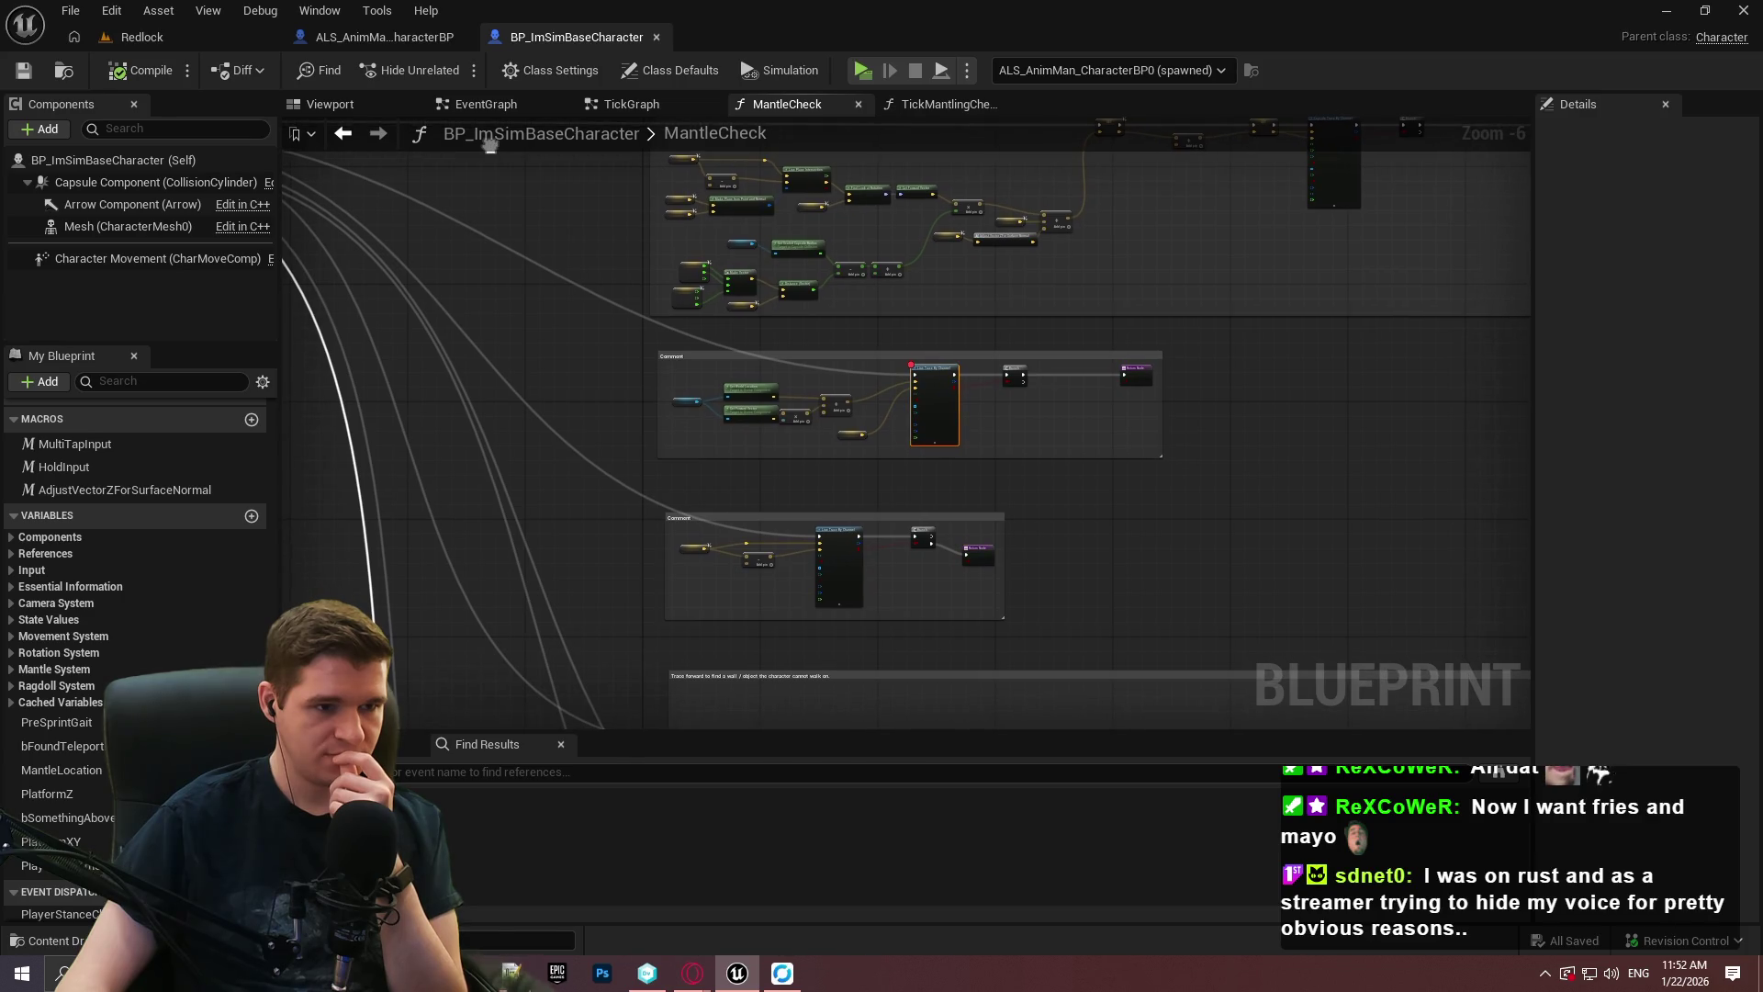
pyautogui.scroll(3, 934, 404)
pyautogui.moveTo(1051, 418)
pyautogui.mouseDown()
pyautogui.moveTo(858, 381)
pyautogui.moveTo(1042, 492)
pyautogui.mouseUp()
# Remove the Line Trace node's breakpoint and bring the capsule-radius math nodes into view.
pyautogui.scroll(-3, 1061, 386)
pyautogui.scroll(2, 1030, 482)
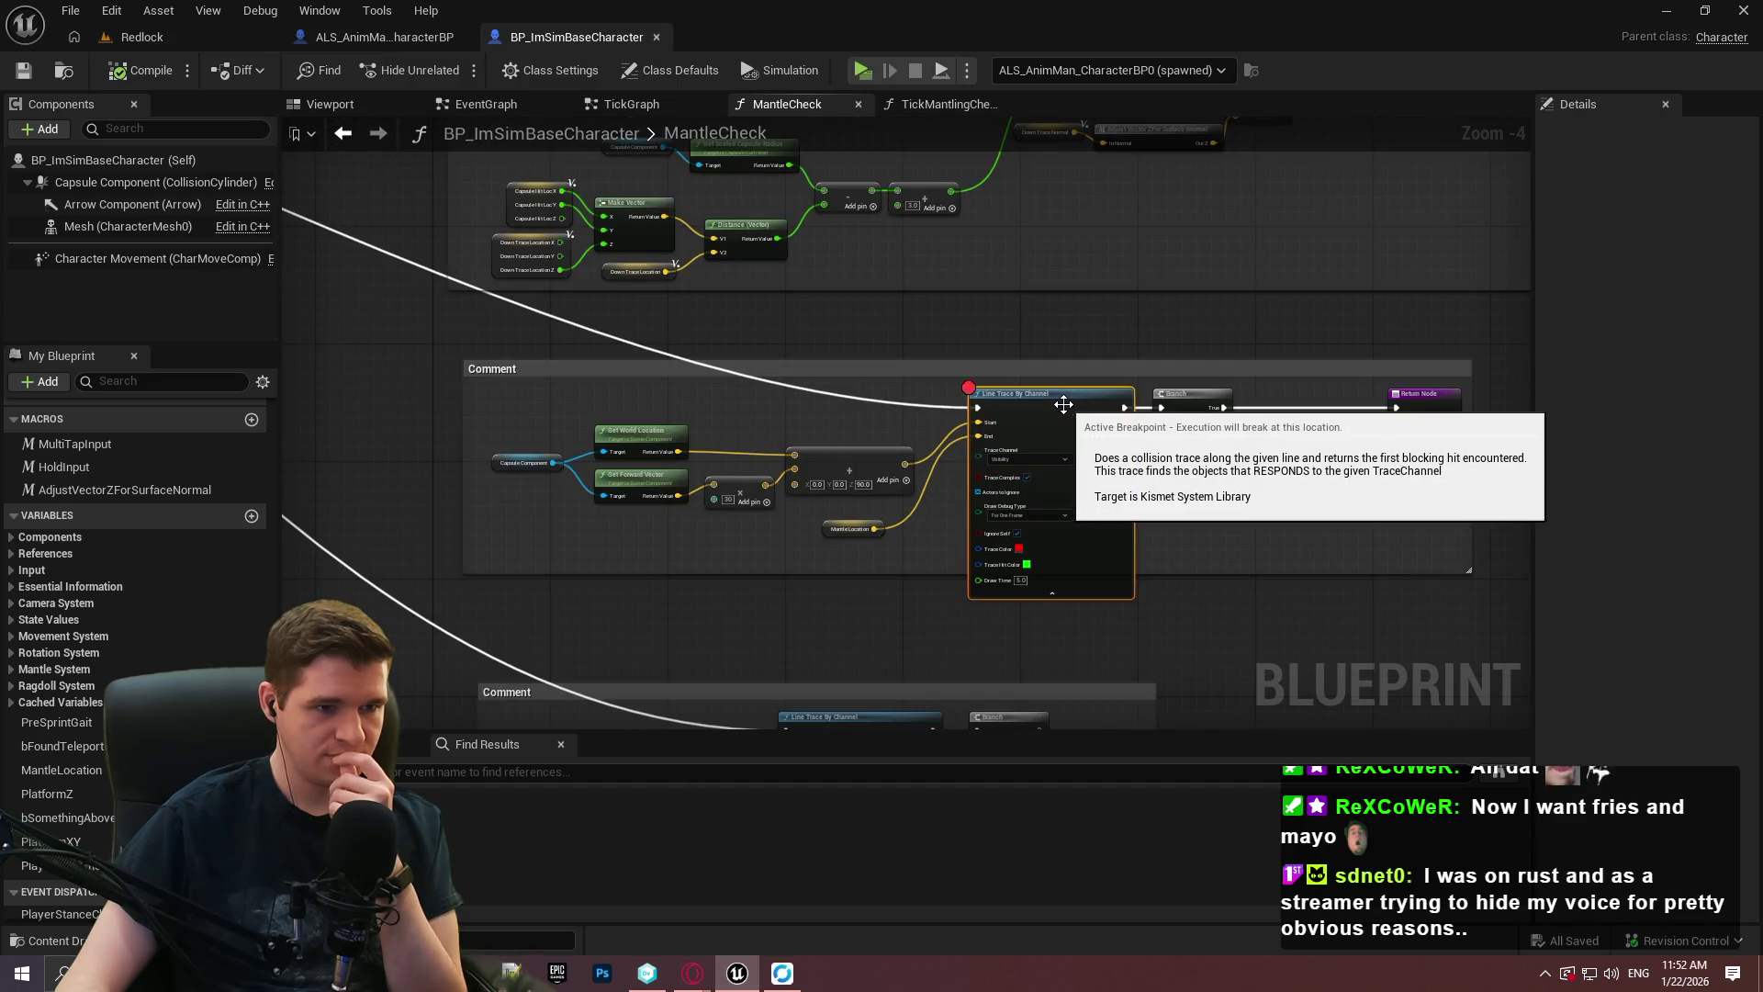
pyautogui.rightClick(1064, 406)
pyautogui.click(1129, 820)
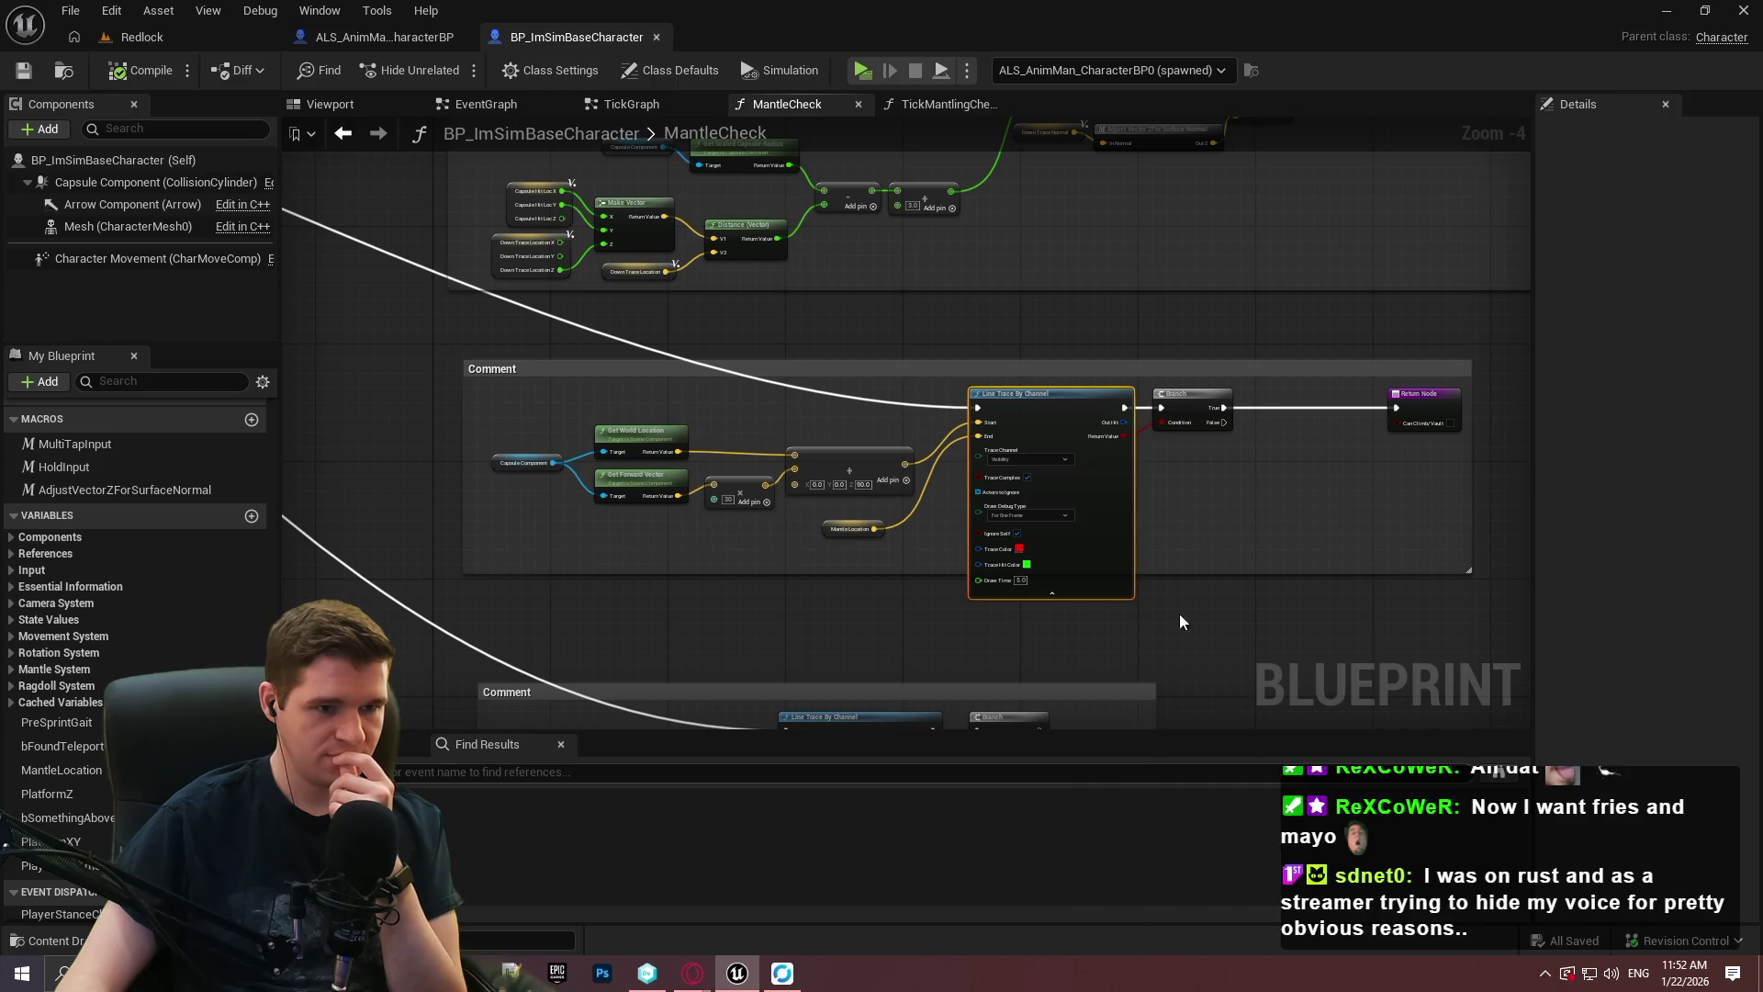
pyautogui.scroll(-4, 1182, 504)
pyautogui.scroll(6, 624, 361)
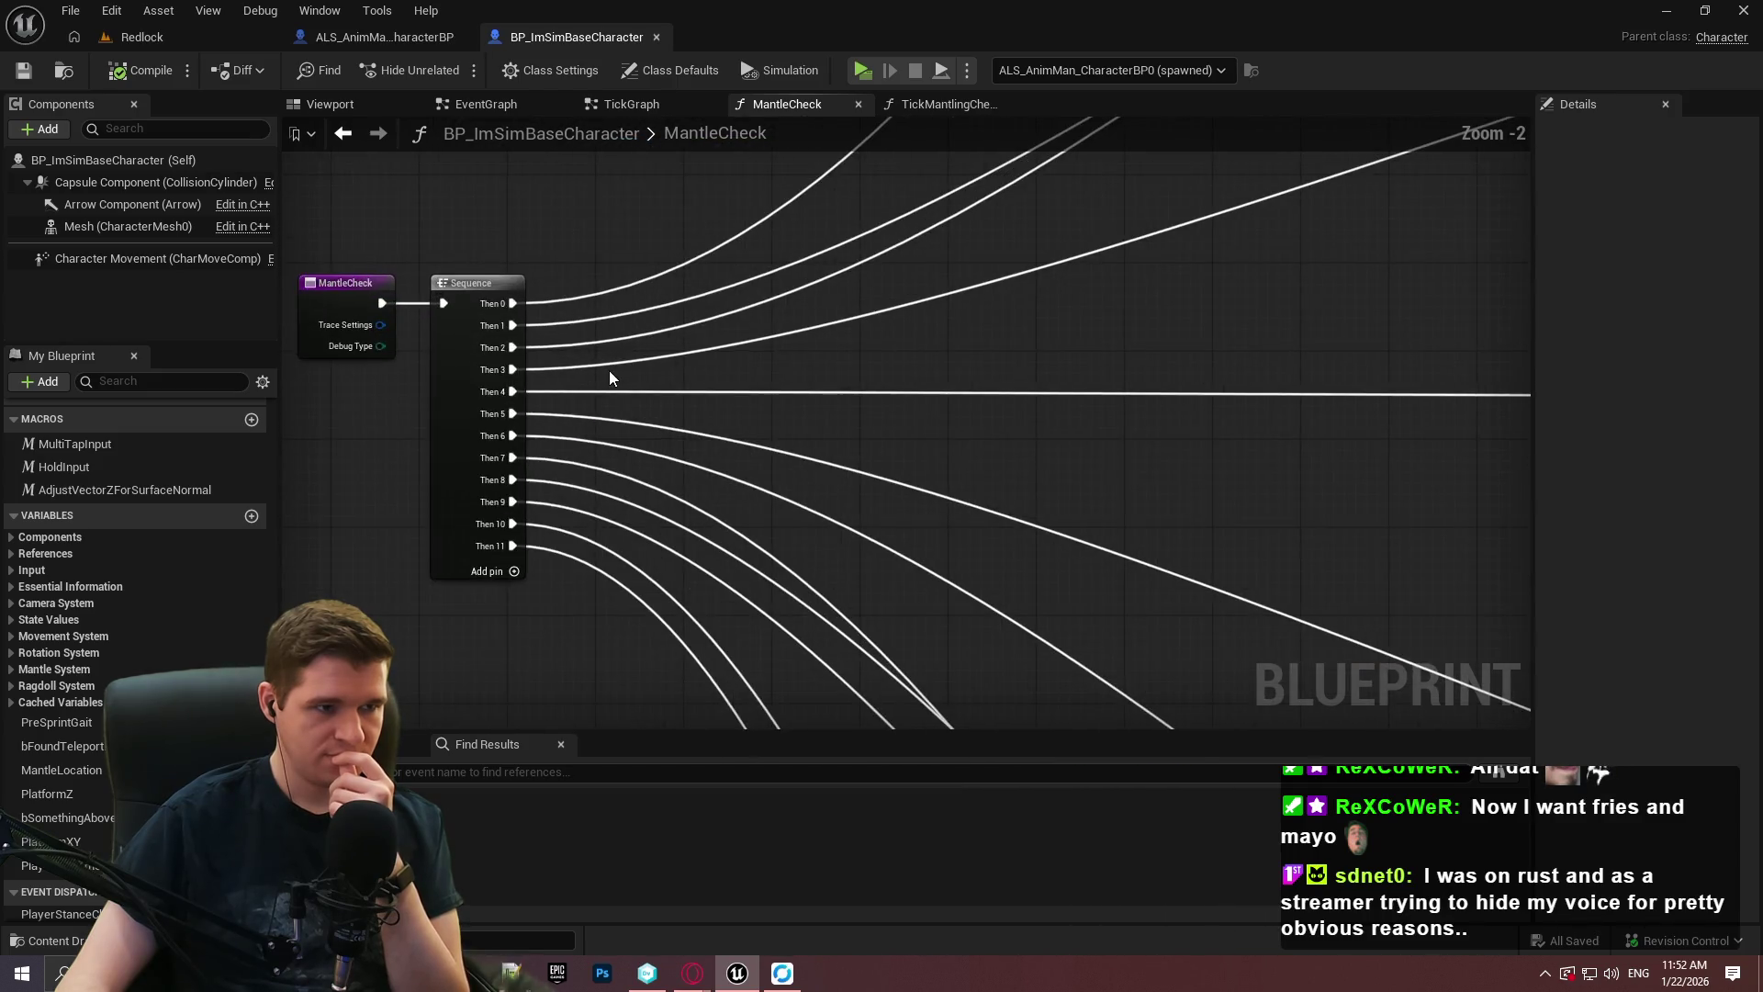
pyautogui.scroll(-8, 604, 392)
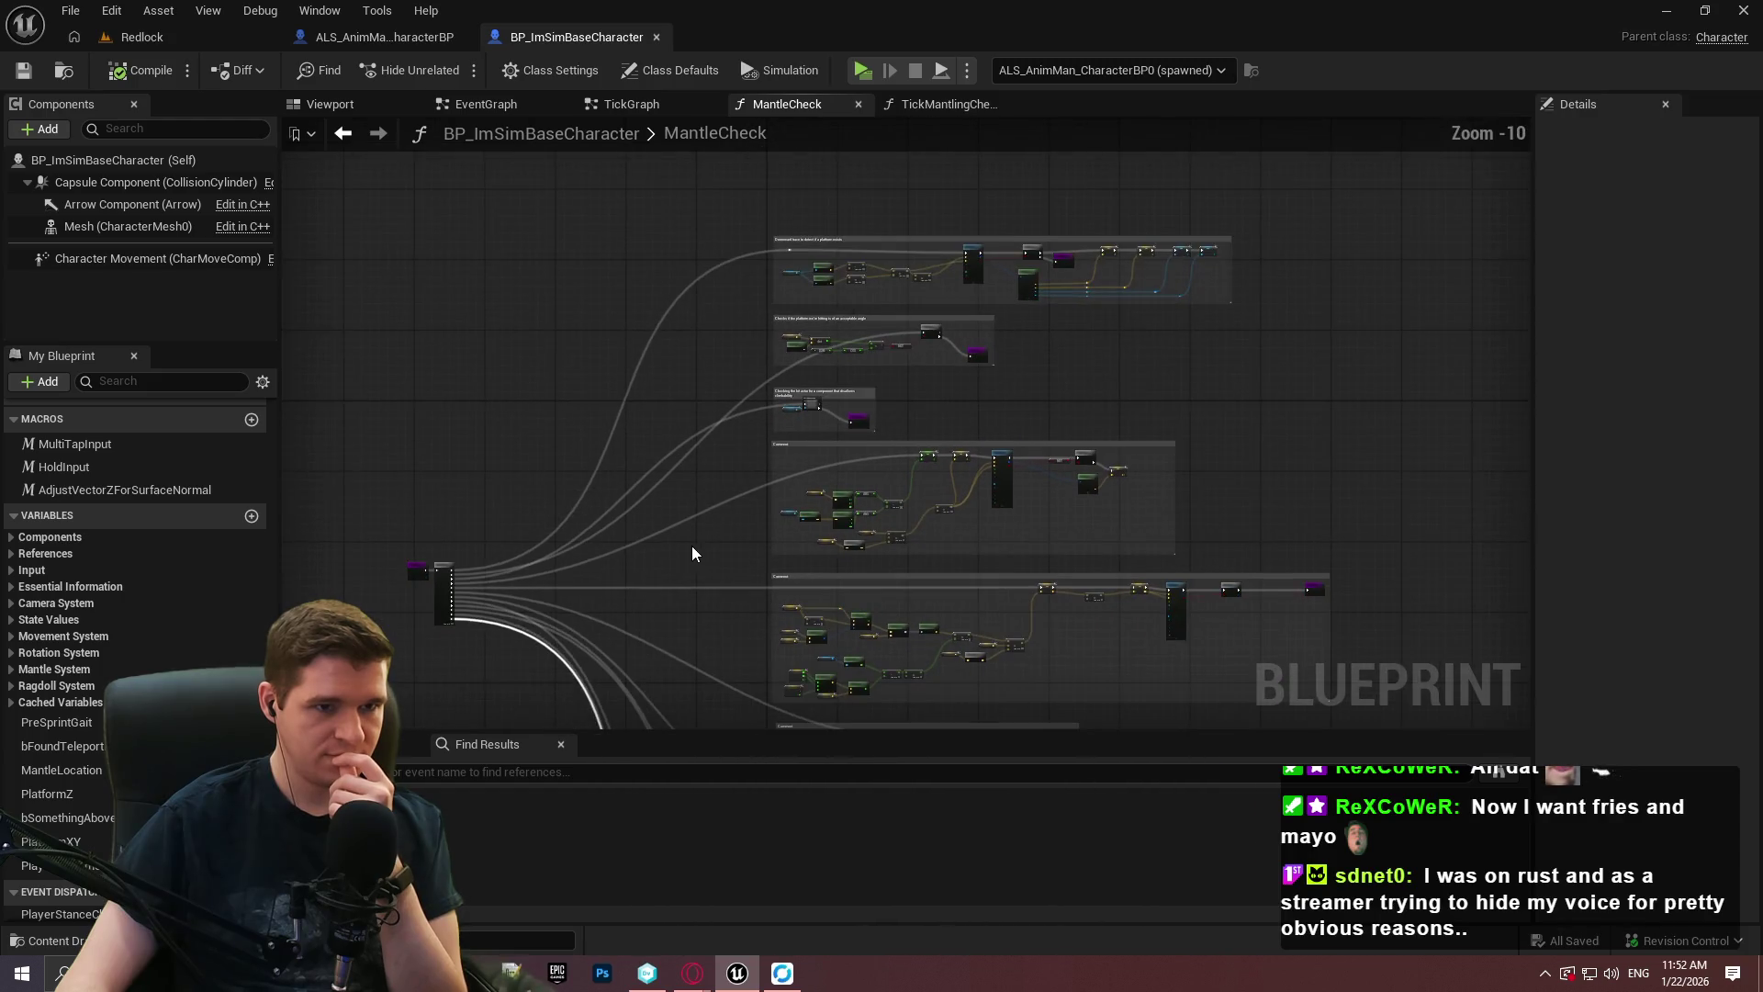
pyautogui.scroll(8, 764, 433)
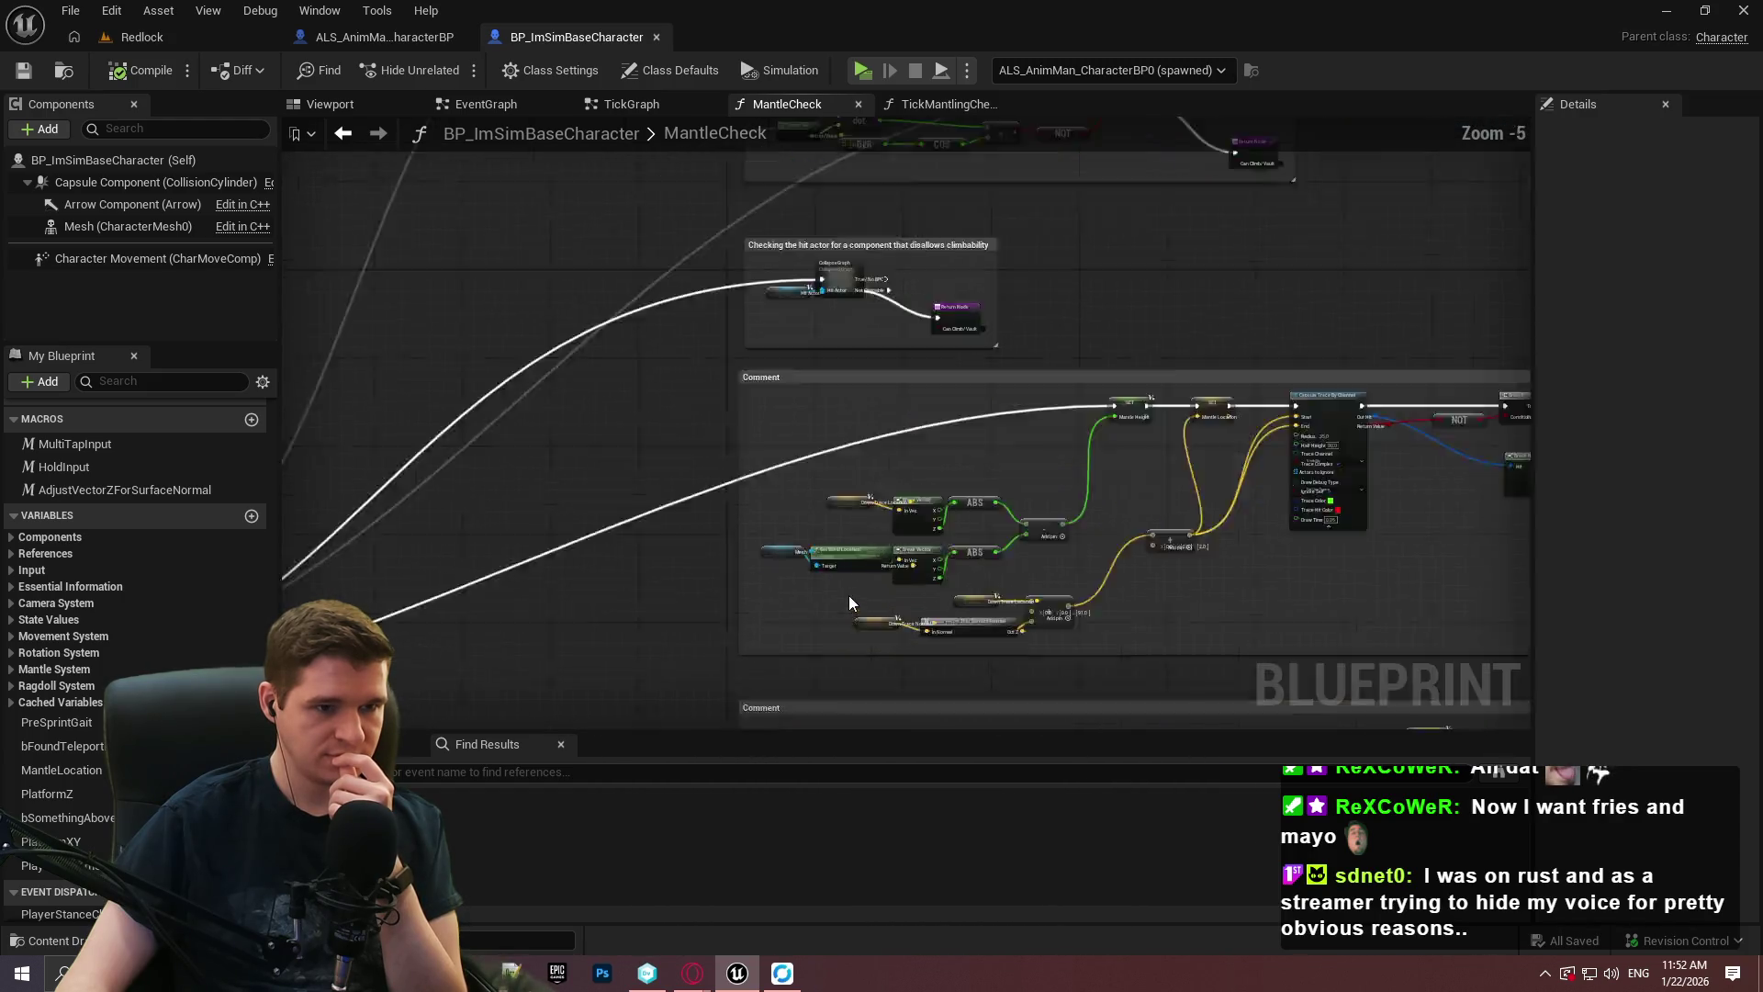
pyautogui.scroll(-5, 1154, 594)
pyautogui.scroll(6, 689, 294)
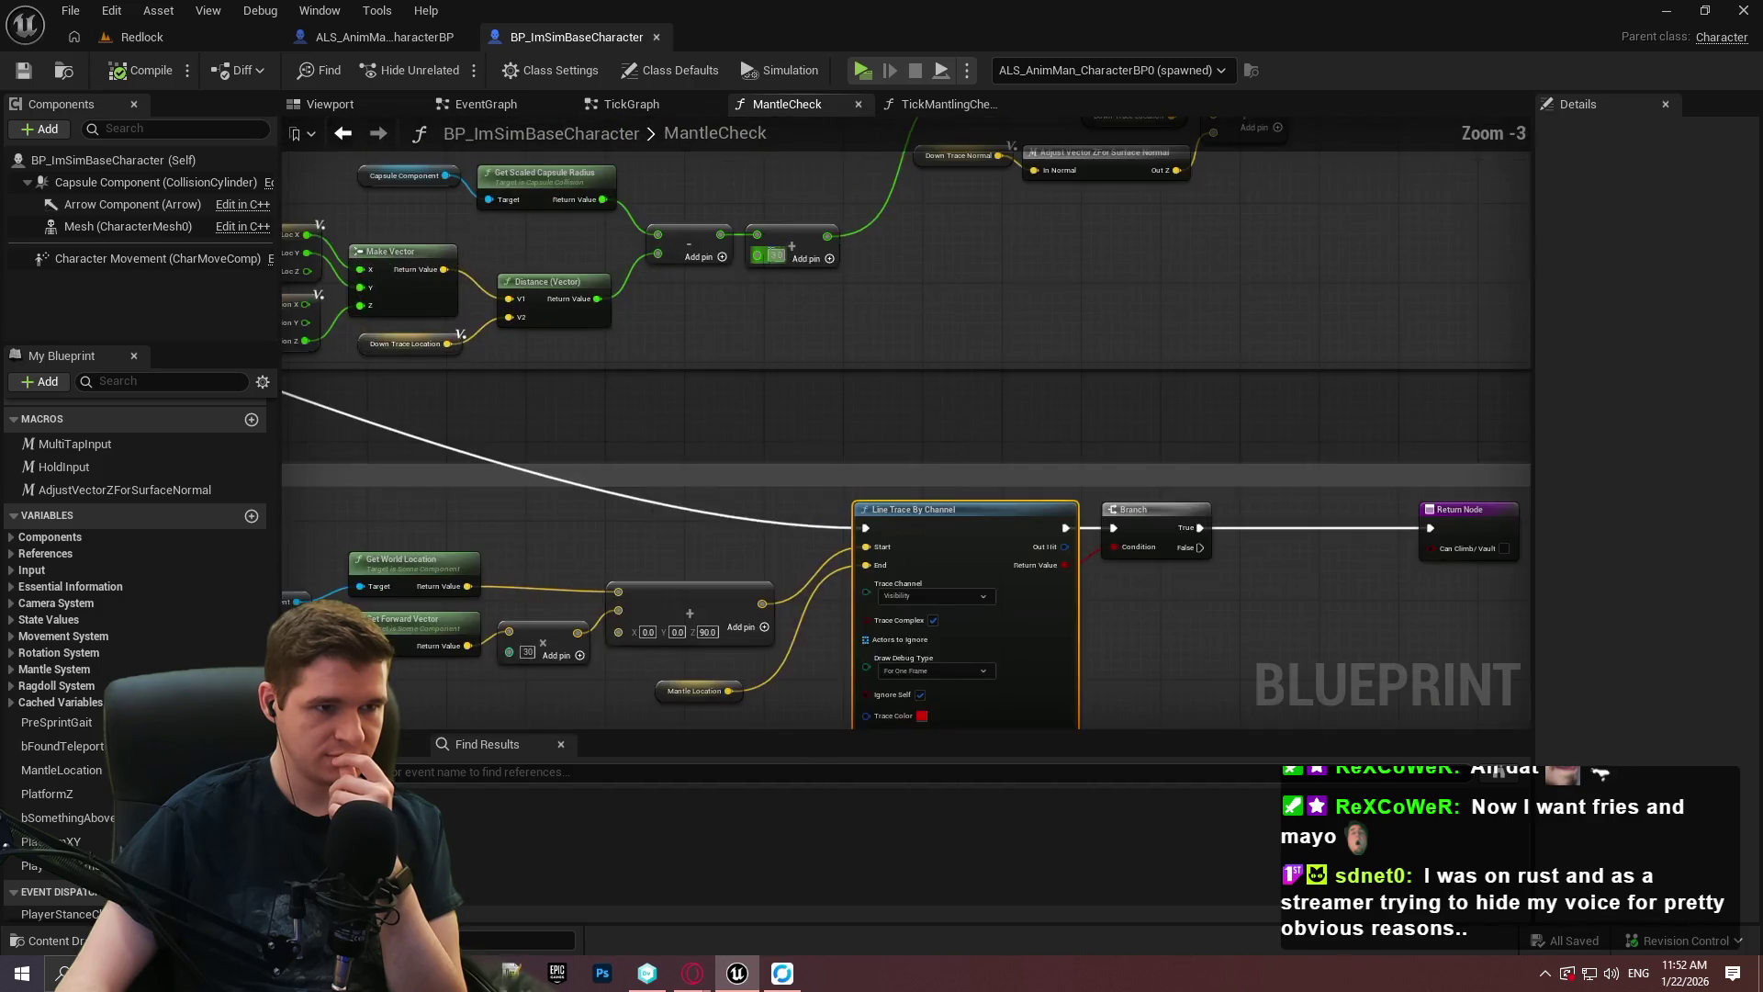
pyautogui.moveTo(689, 294)
pyautogui.mouseDown()
pyautogui.moveTo(786, 454)
pyautogui.moveTo(819, 393)
pyautogui.moveTo(741, 352)
pyautogui.mouseUp()
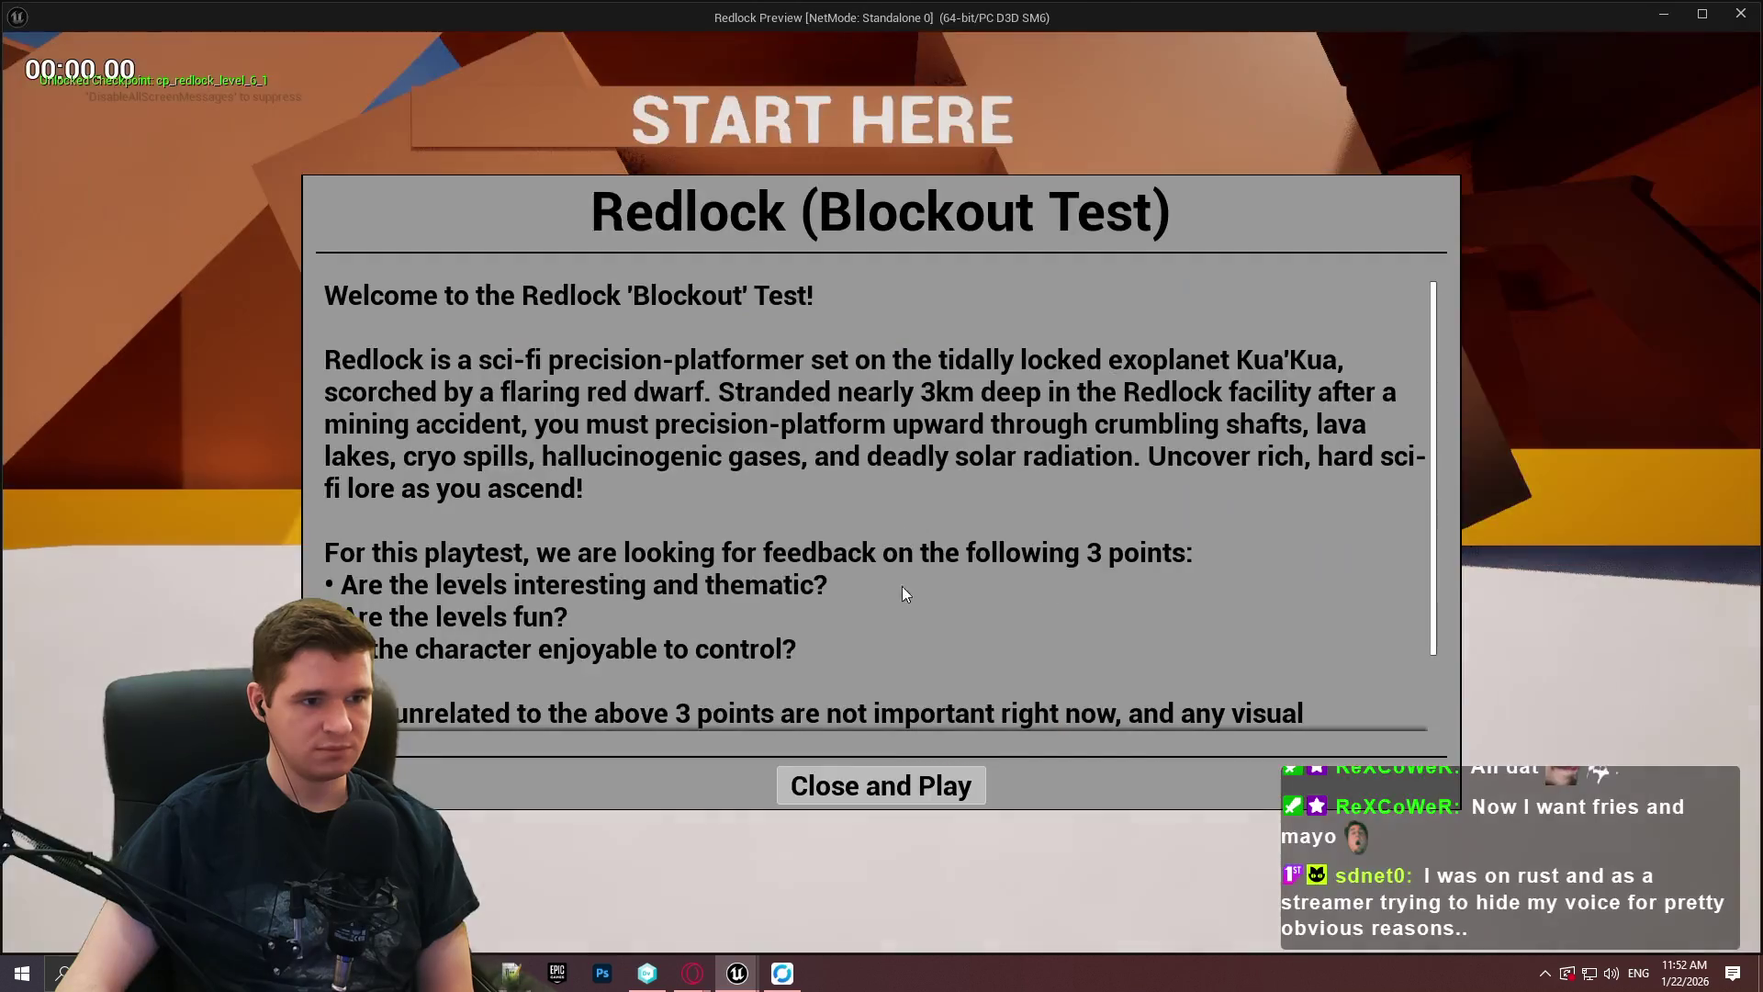
pyautogui.press('Return')
pyautogui.press('w')
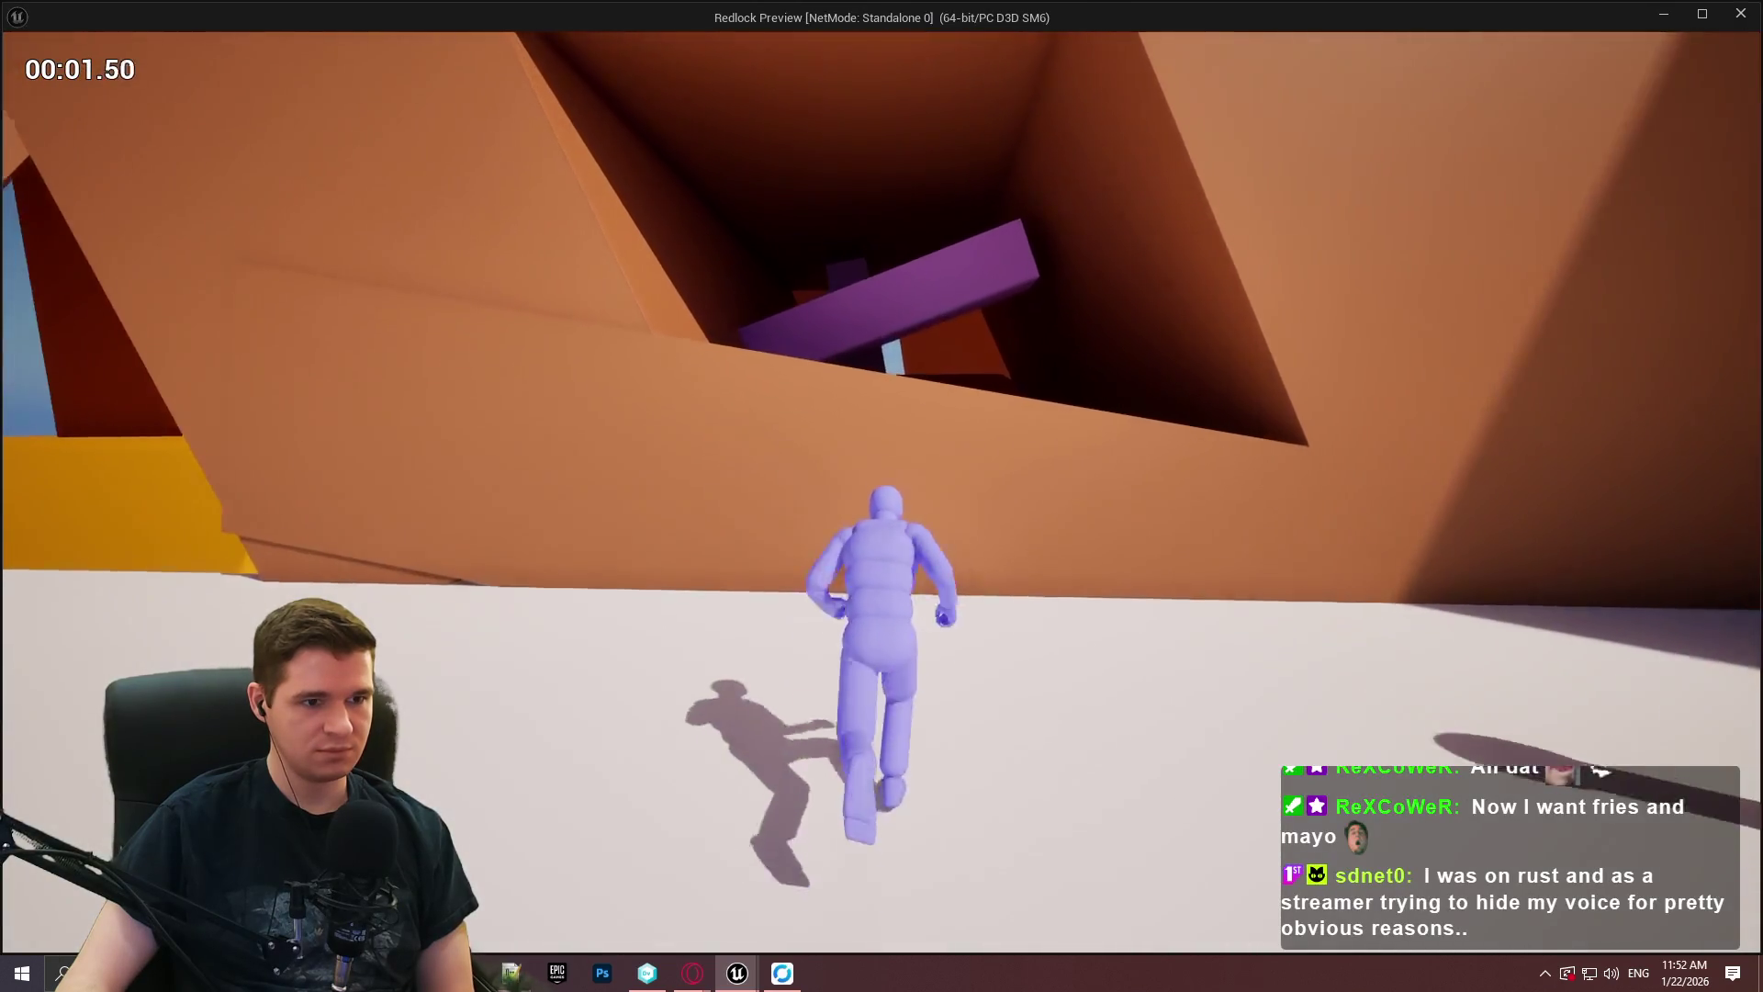
pyautogui.press('space')
pyautogui.press('space')
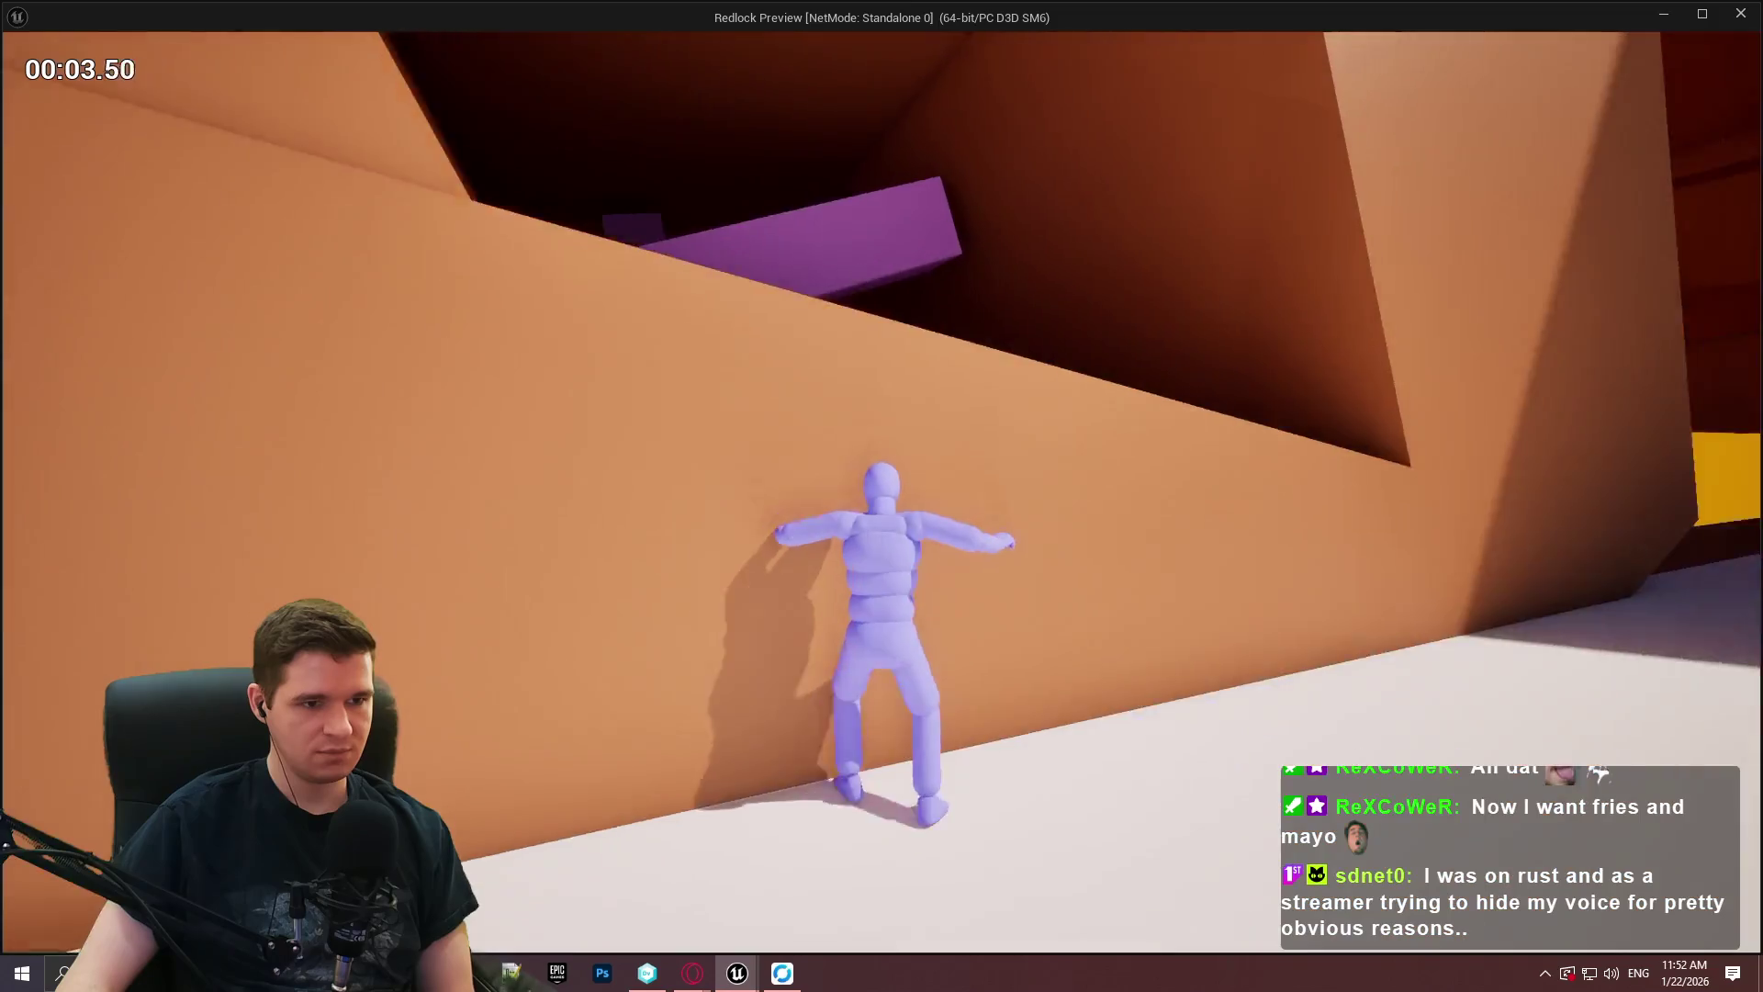
pyautogui.press('space')
pyautogui.press('space')
pyautogui.press('space')
pyautogui.press('space')
pyautogui.press('space')
pyautogui.press('space')
pyautogui.press('w')
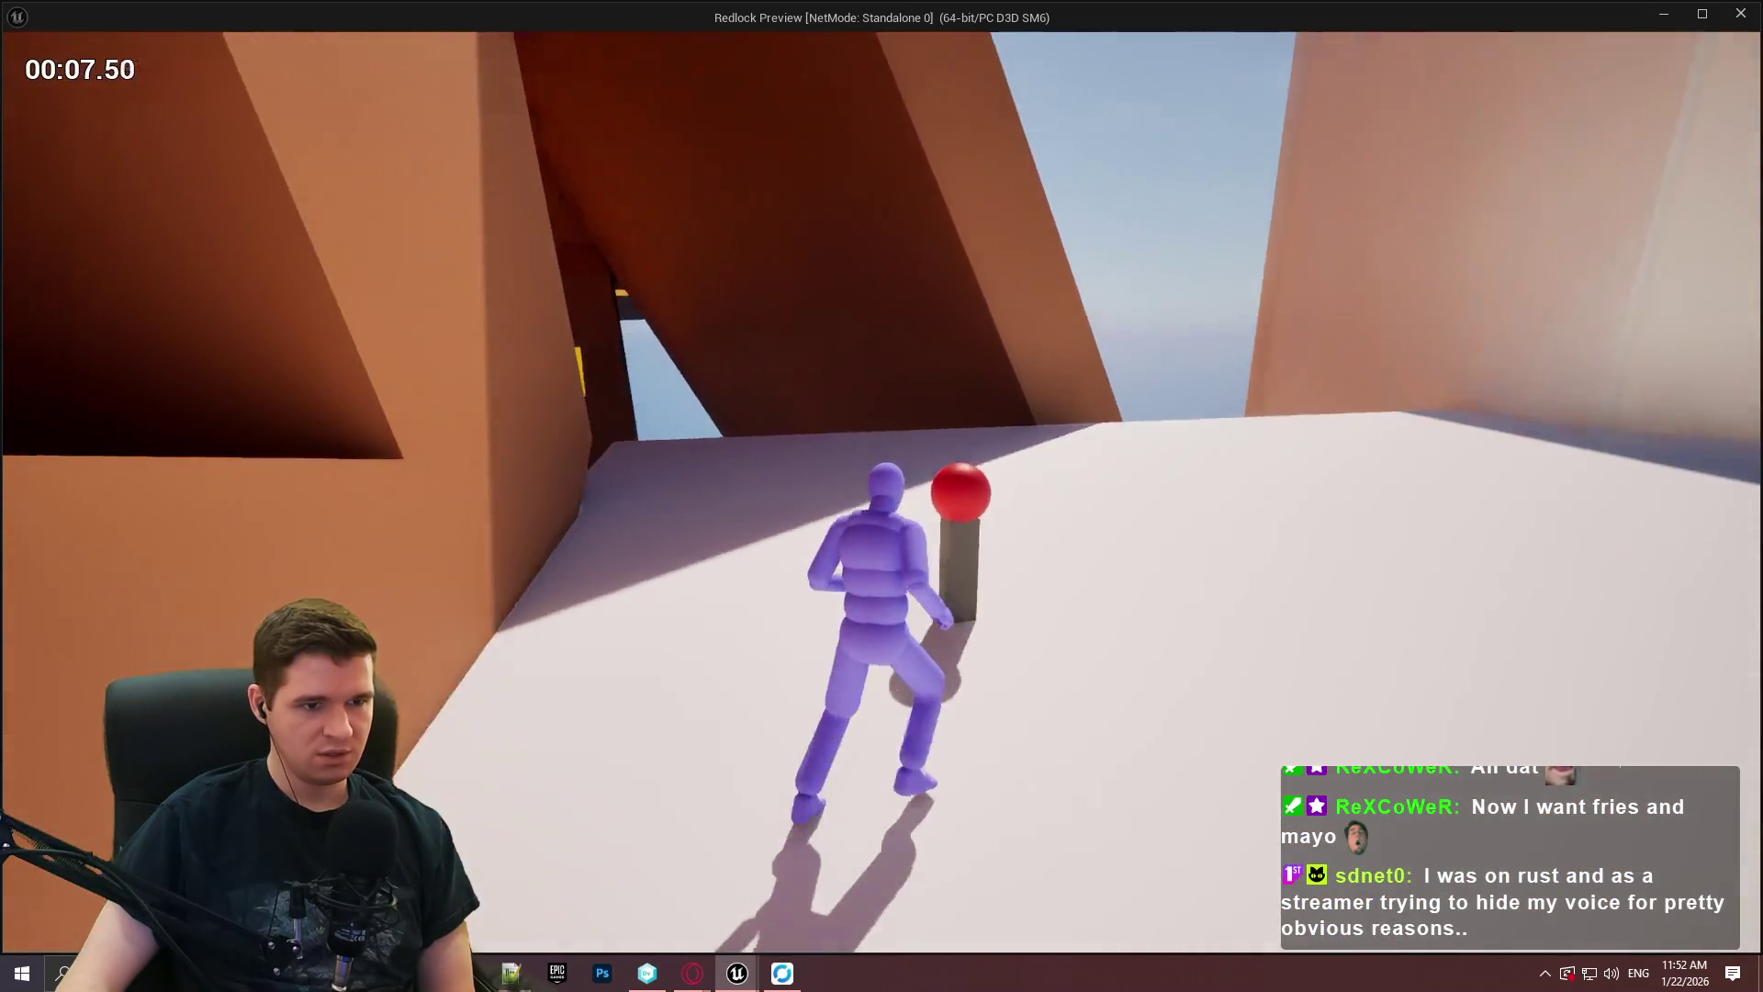
pyautogui.press('space')
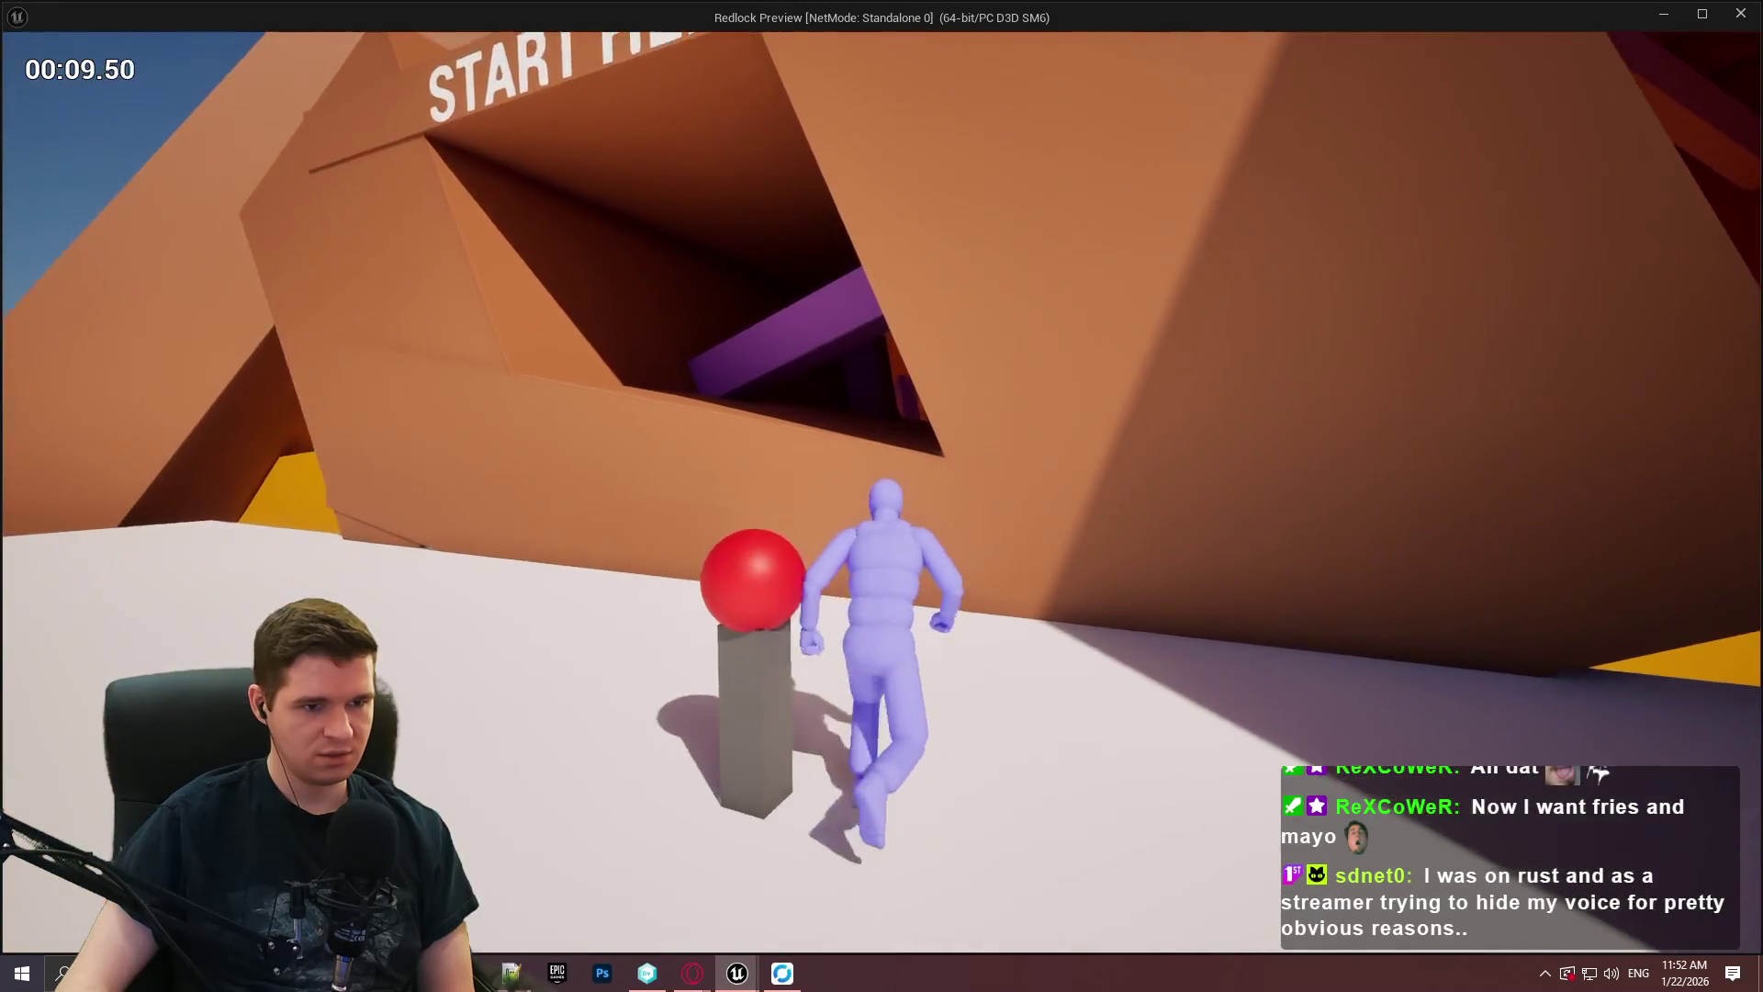
pyautogui.press('space')
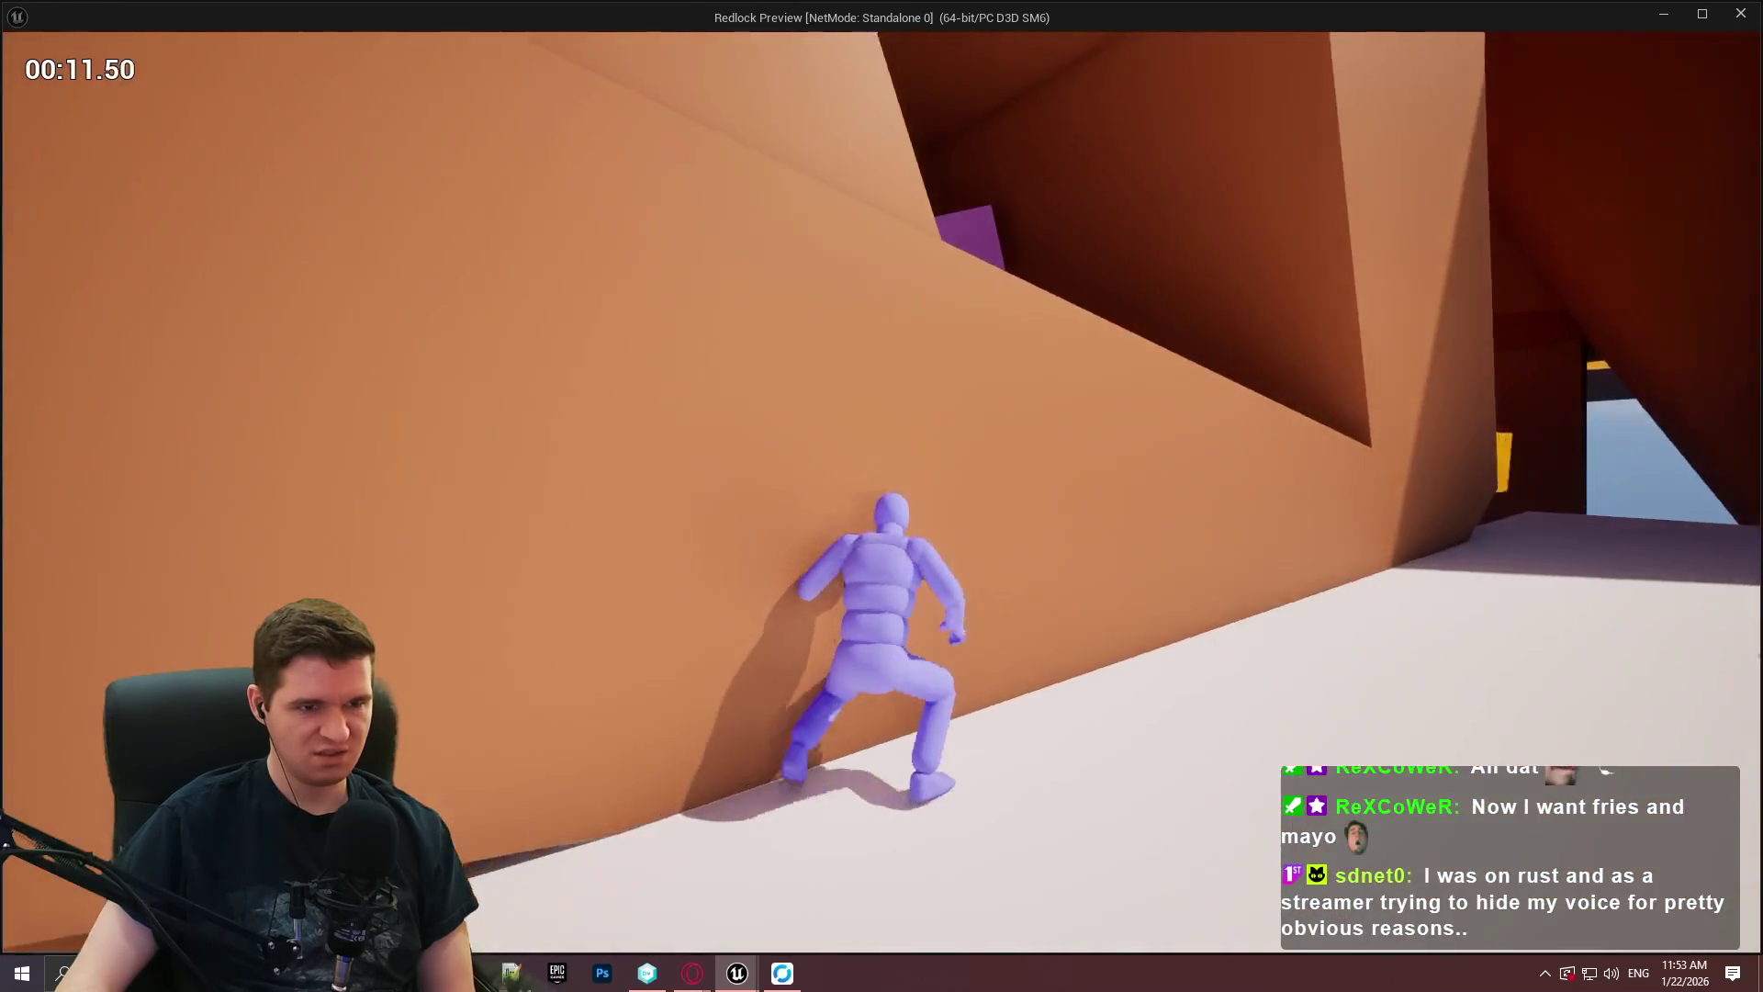
pyautogui.press('w')
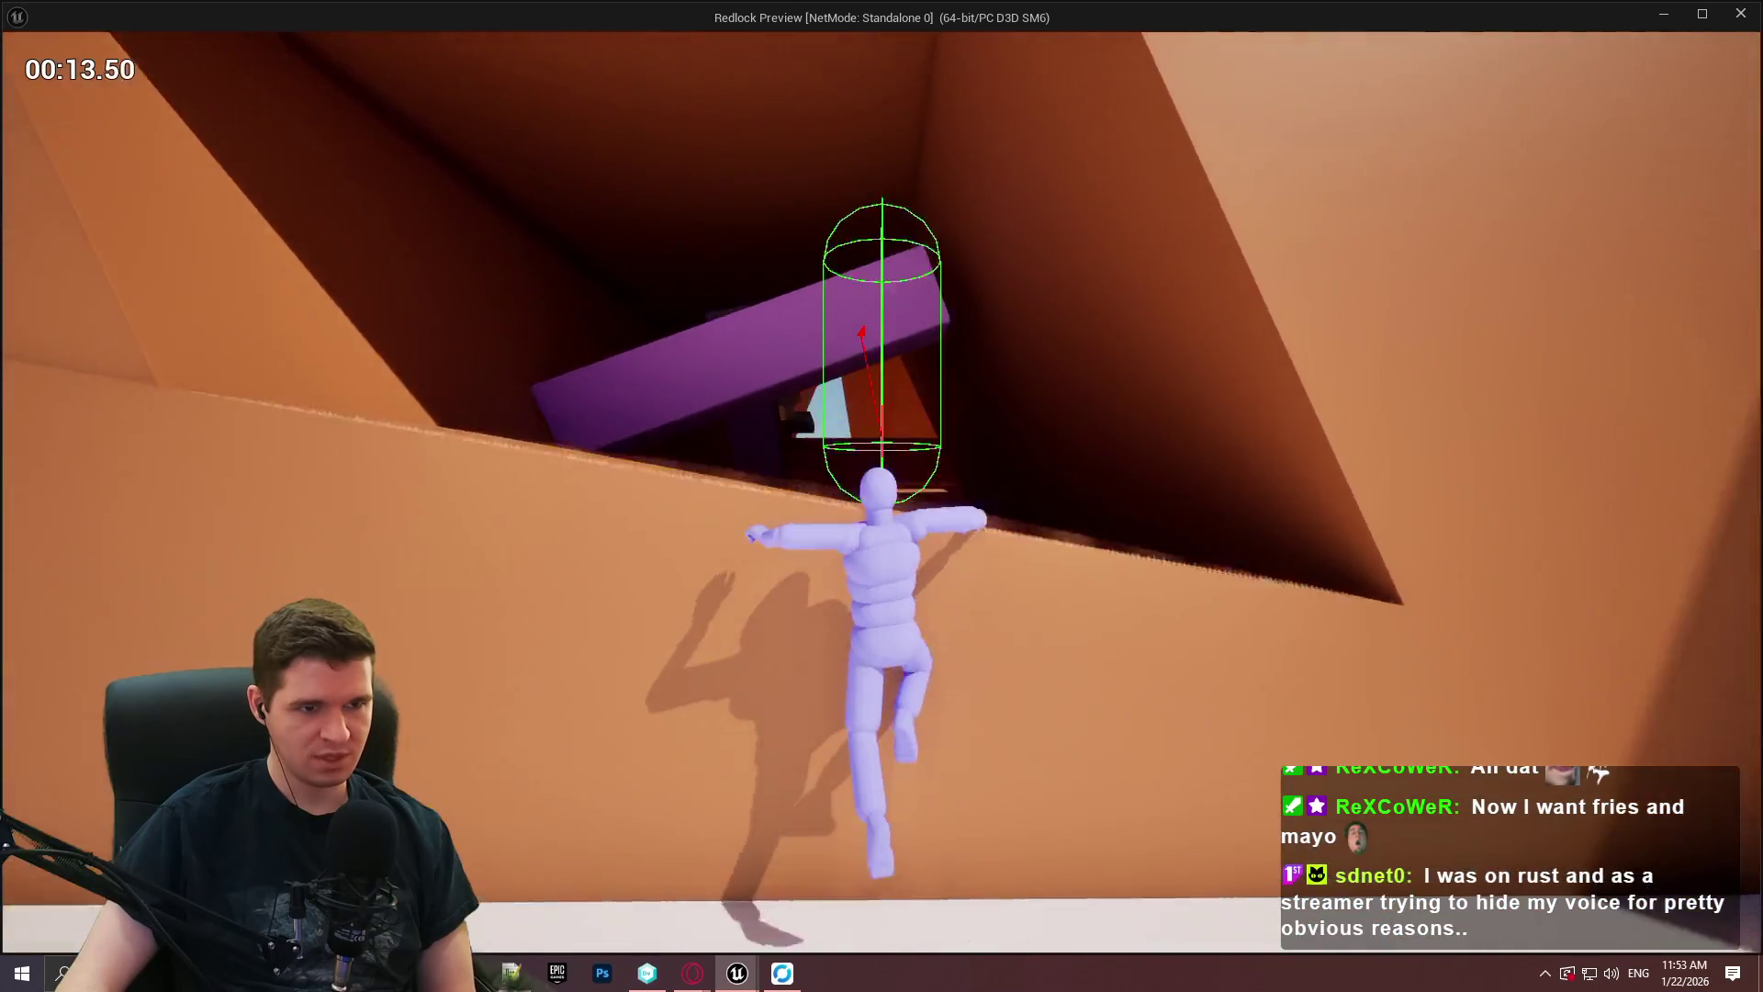
pyautogui.press('s')
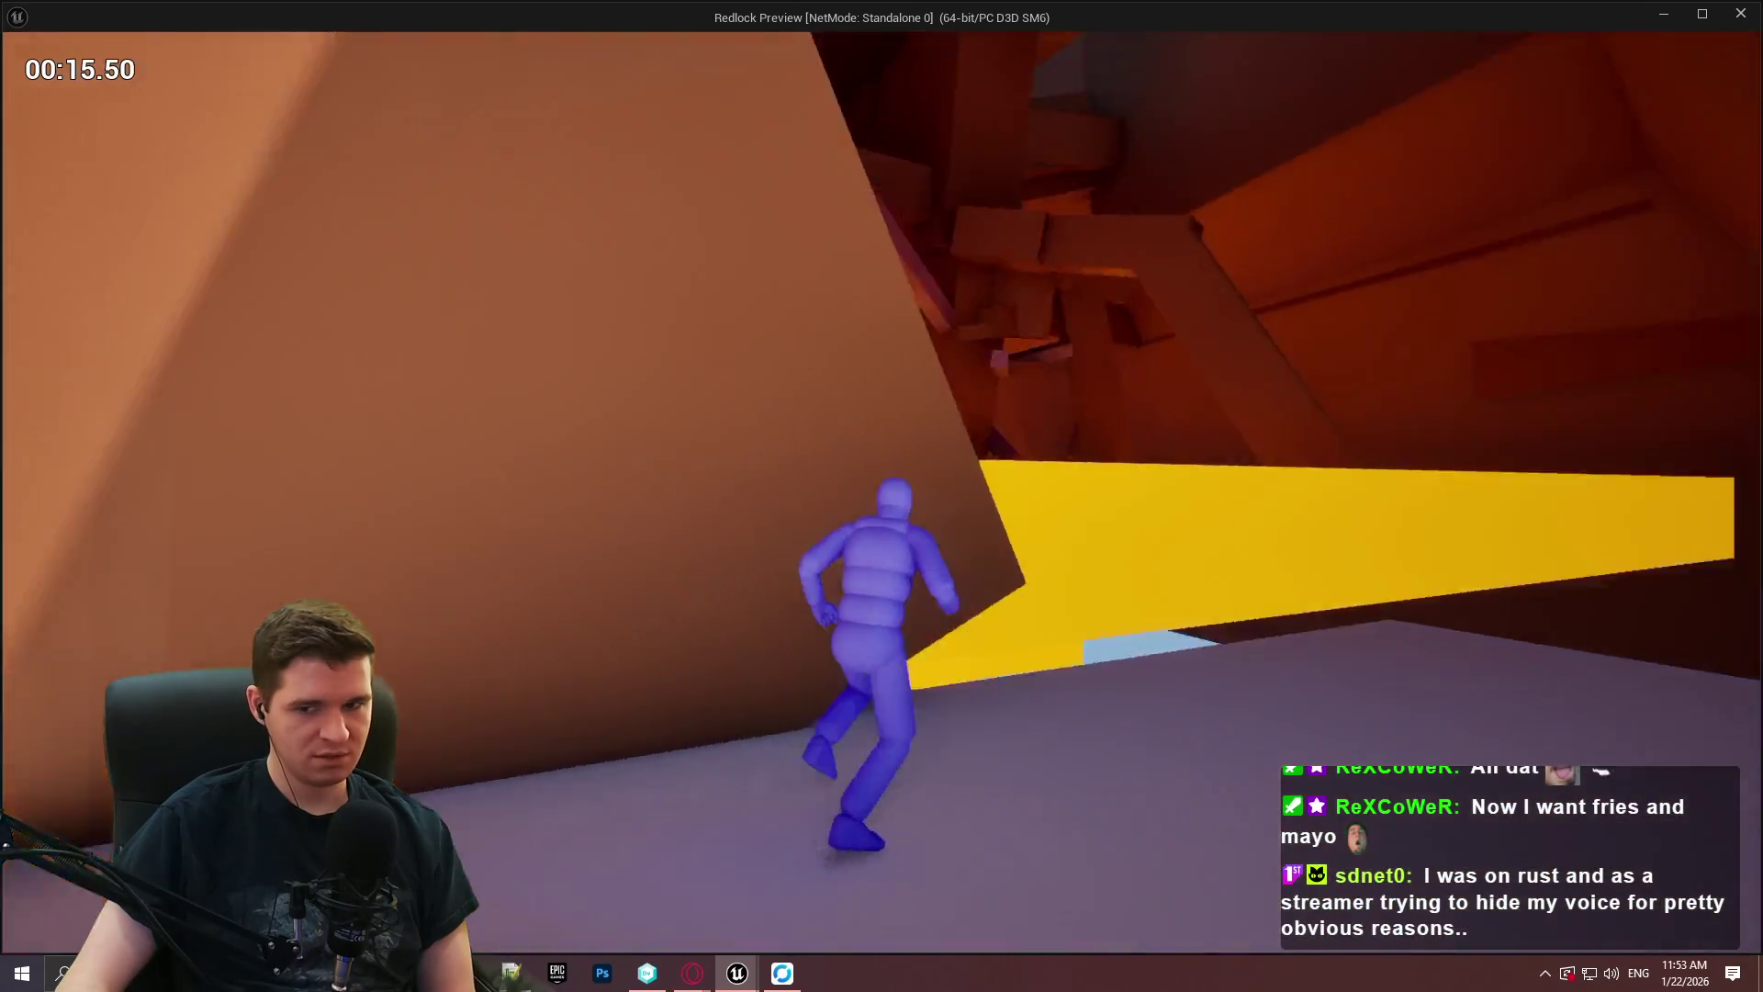
pyautogui.press('Escape')
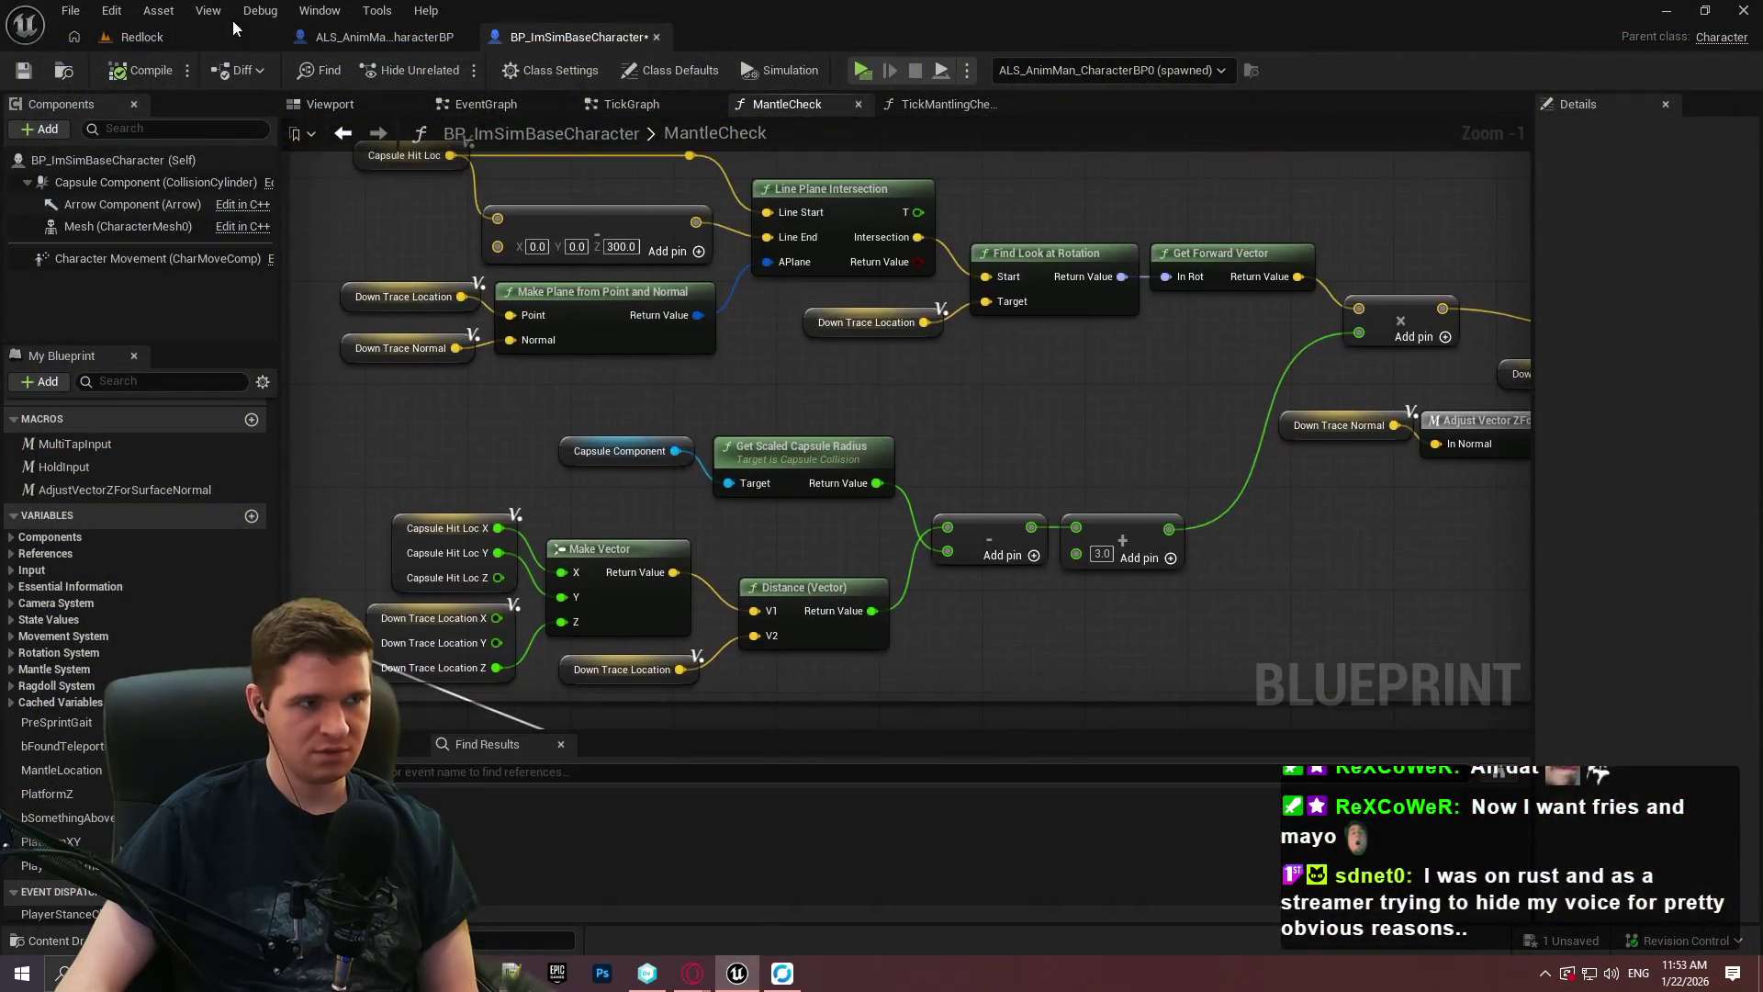
# In the Redlock level, start Play From Here beside Cube95 near the Chemical/QA wall.
pyautogui.click(234, 37)
pyautogui.moveTo(698, 386)
pyautogui.mouseDown()
pyautogui.moveTo(698, 349)
pyautogui.moveTo(790, 377)
pyautogui.mouseUp()
pyautogui.rightClick(666, 459)
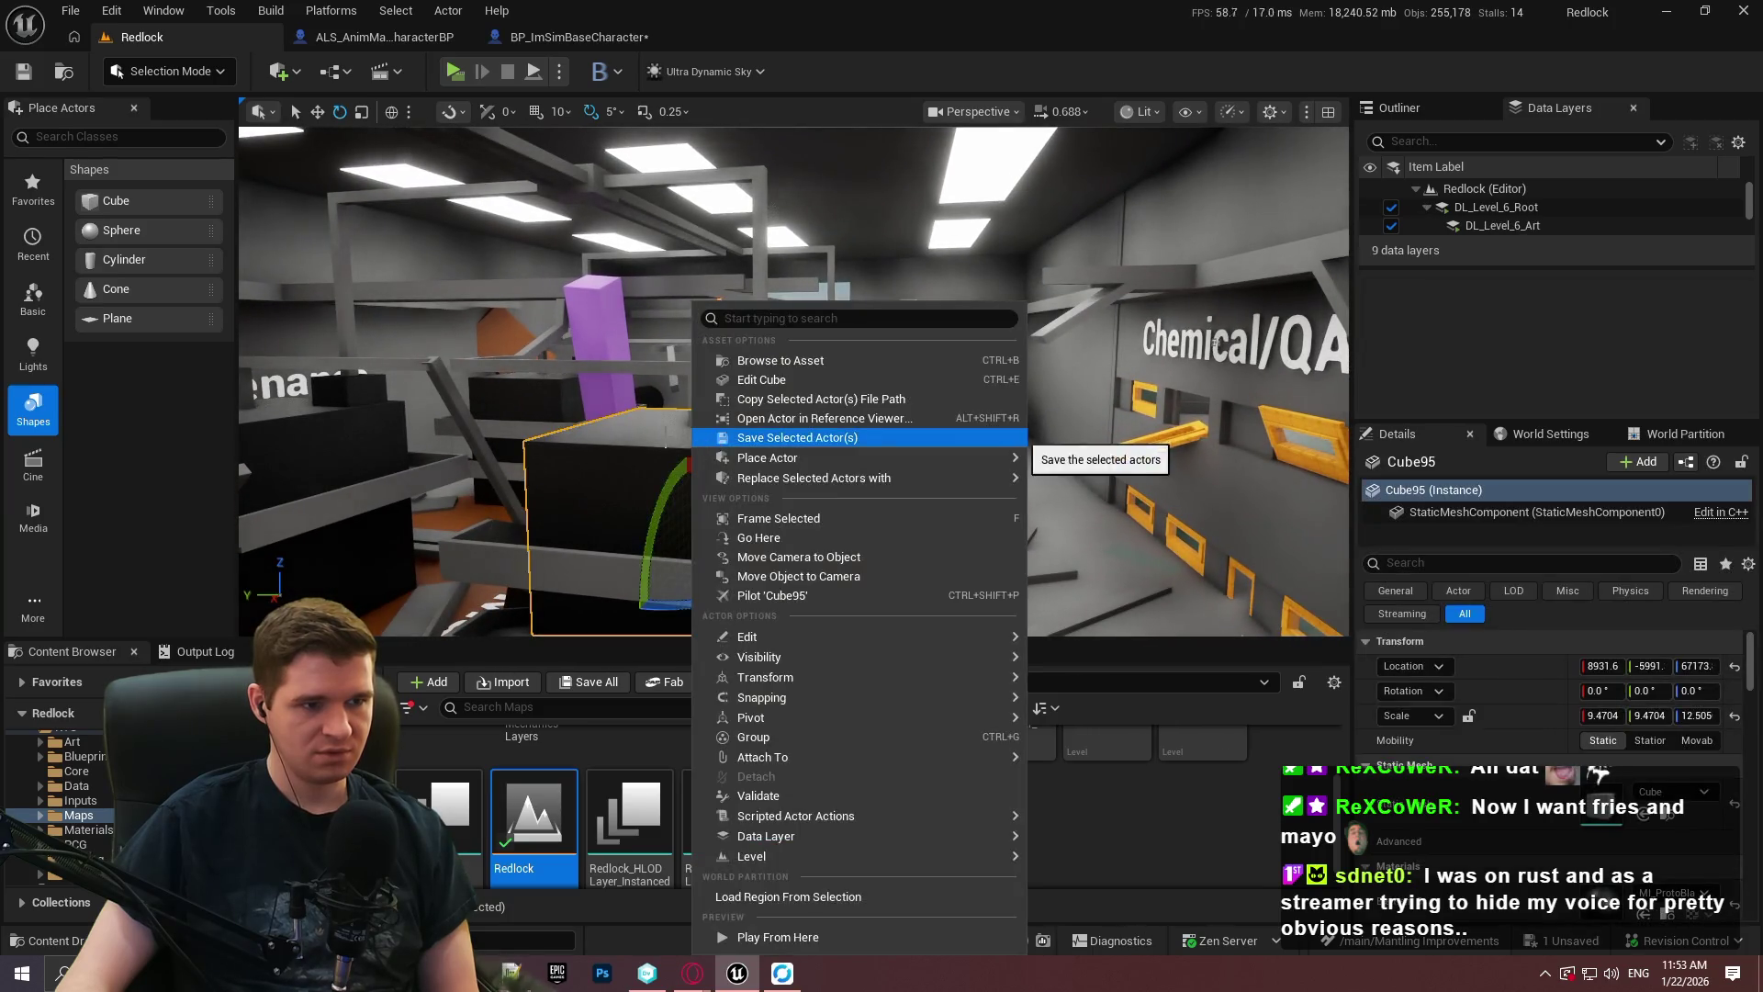
pyautogui.click(806, 944)
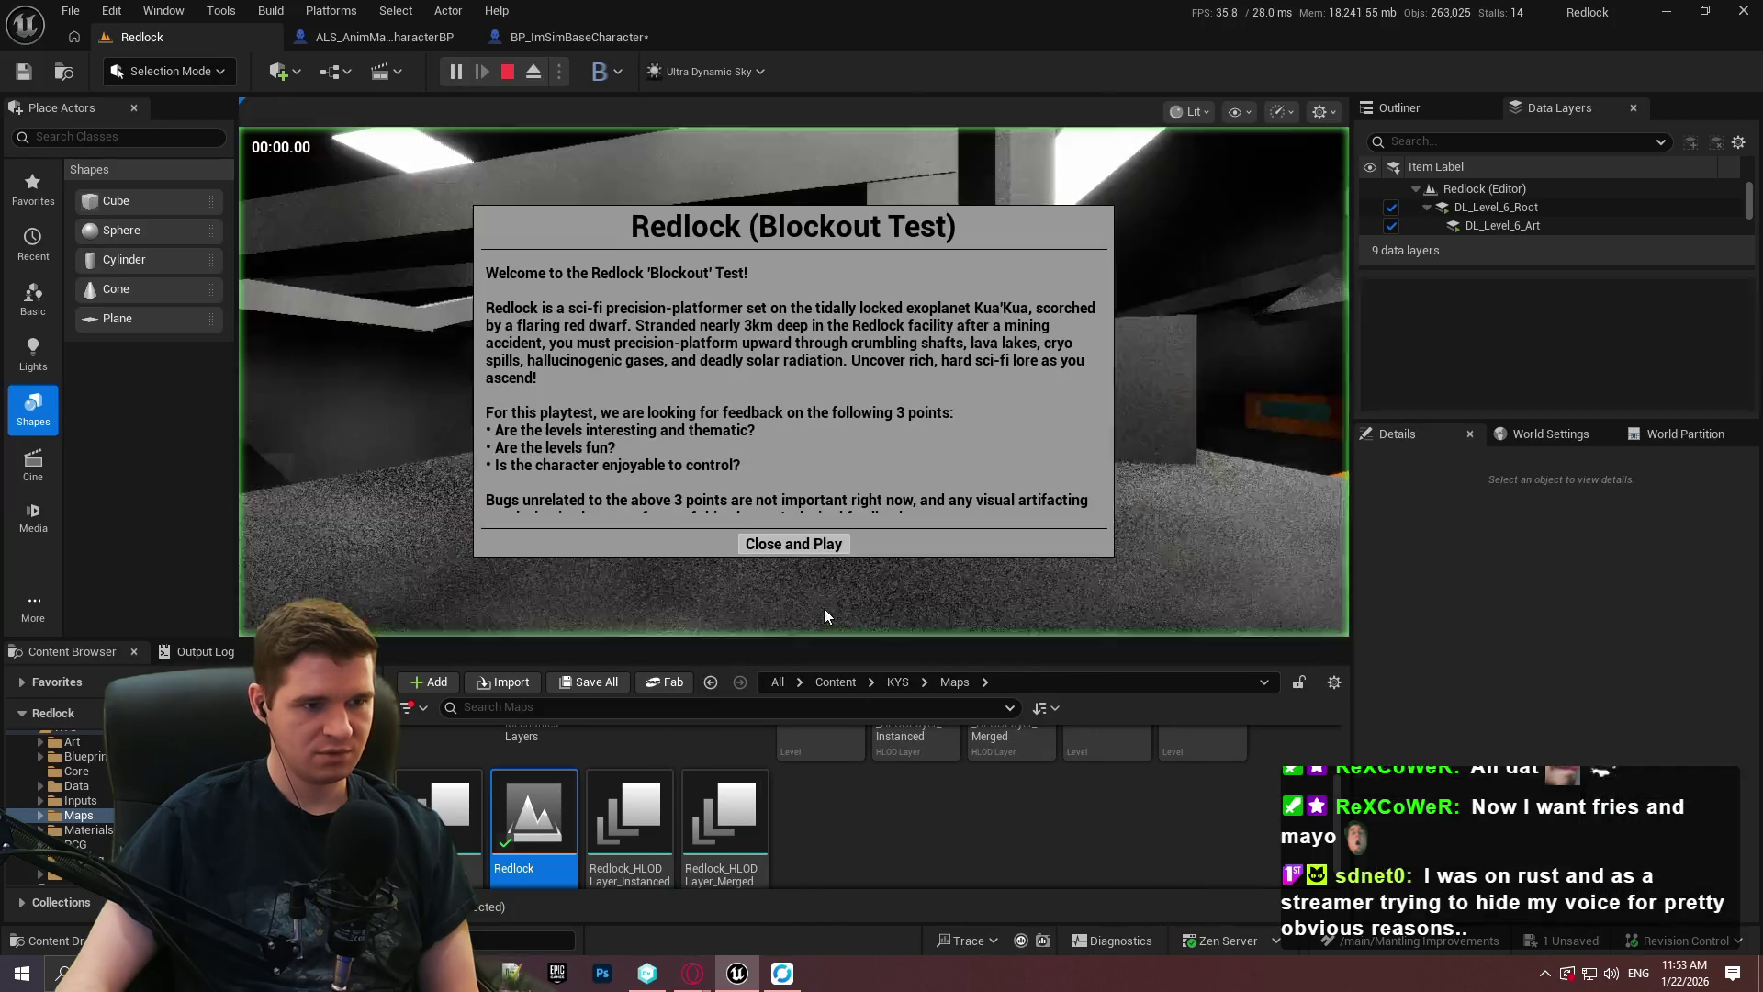
# Mantle onto the boxes and the dark block, go fullscreen with F11, then stop play.
pyautogui.click(795, 543)
pyautogui.press('w')
pyautogui.press('space')
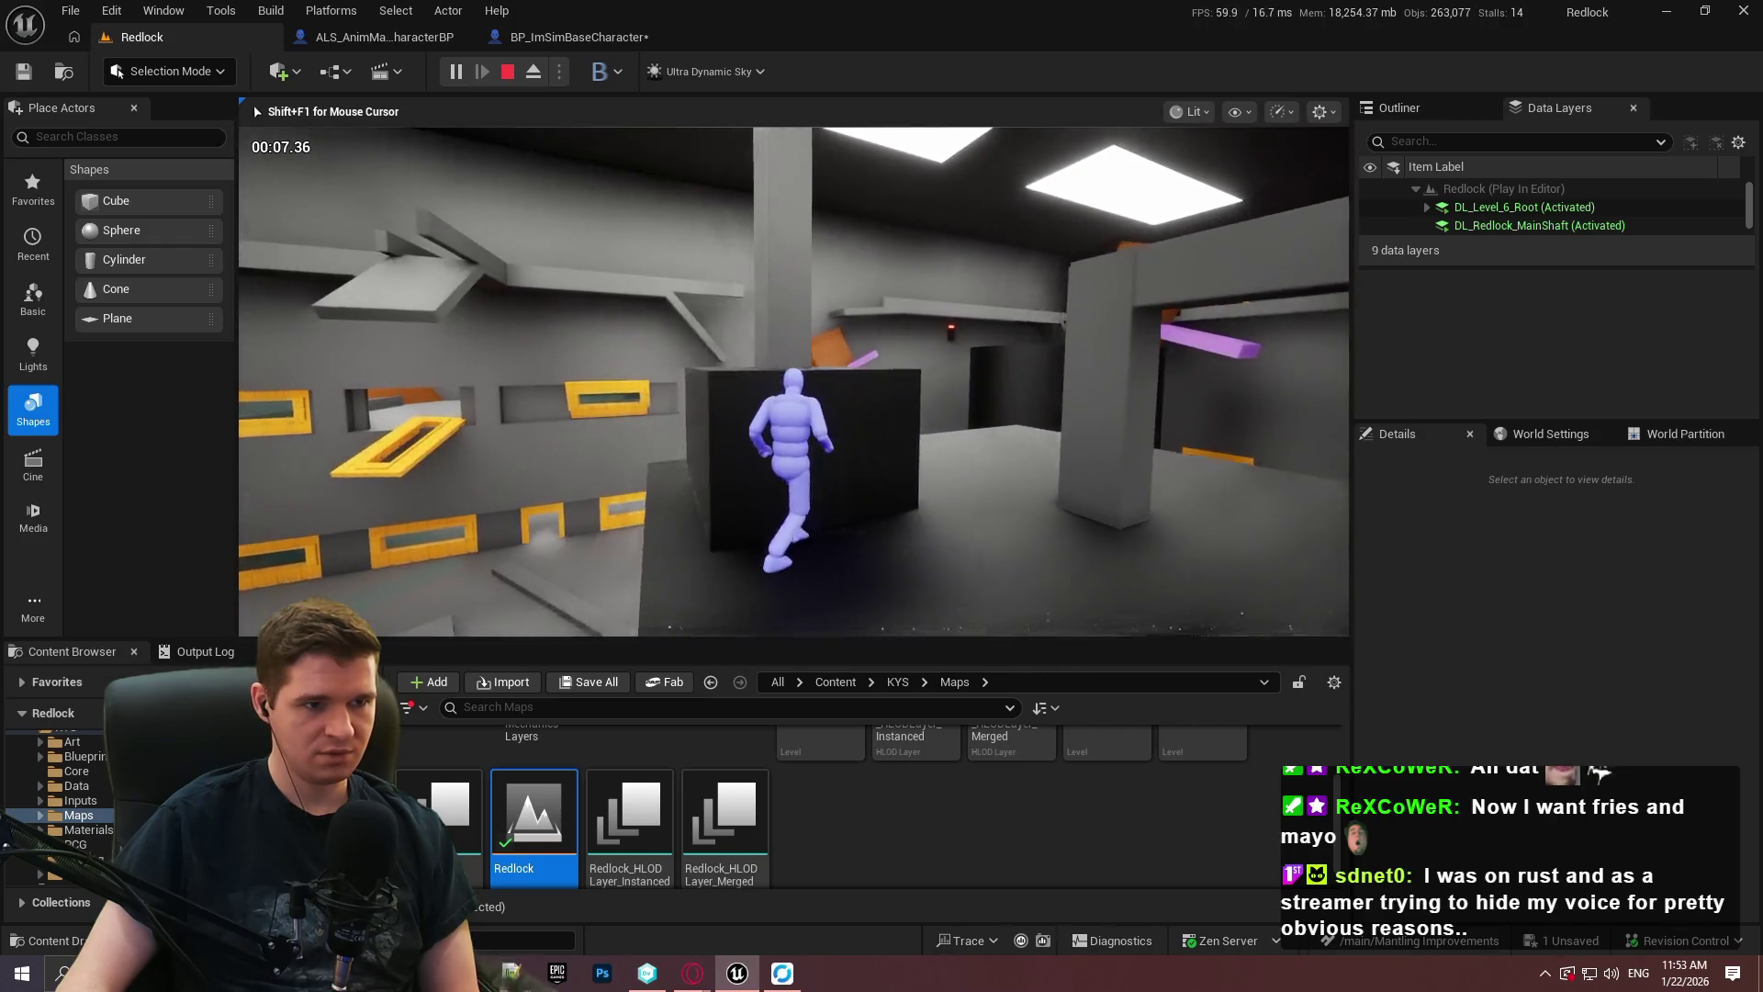
pyautogui.press('space')
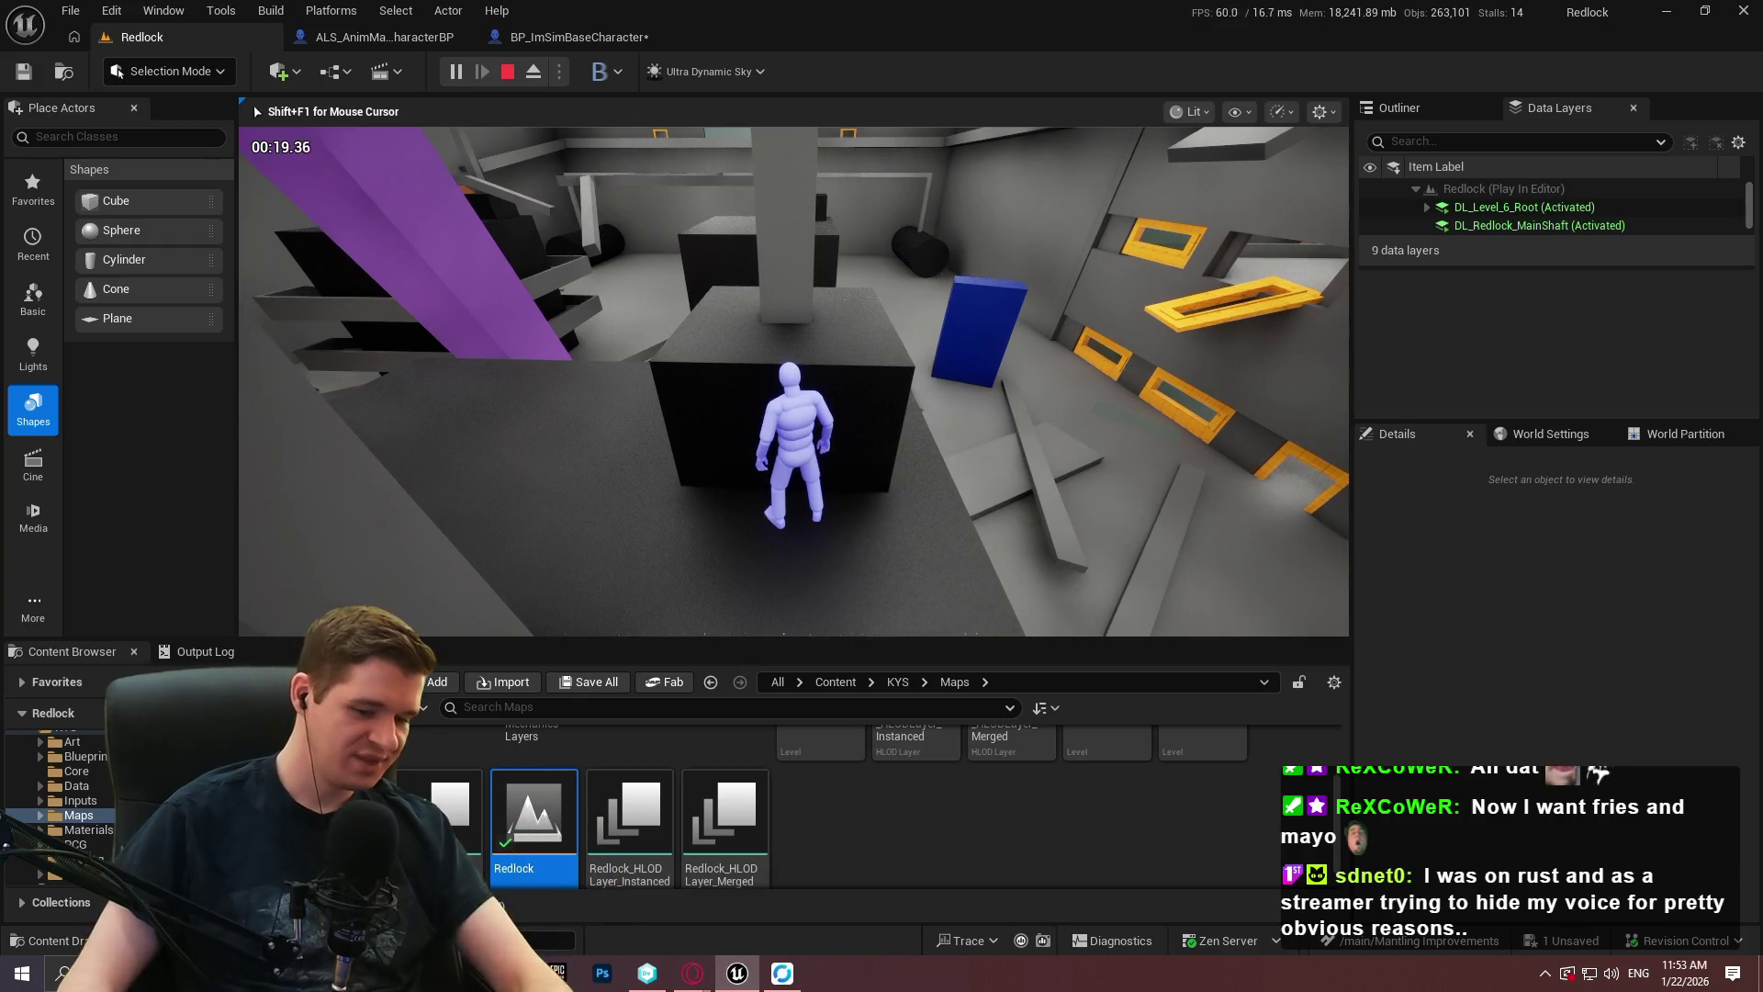
pyautogui.press('F11')
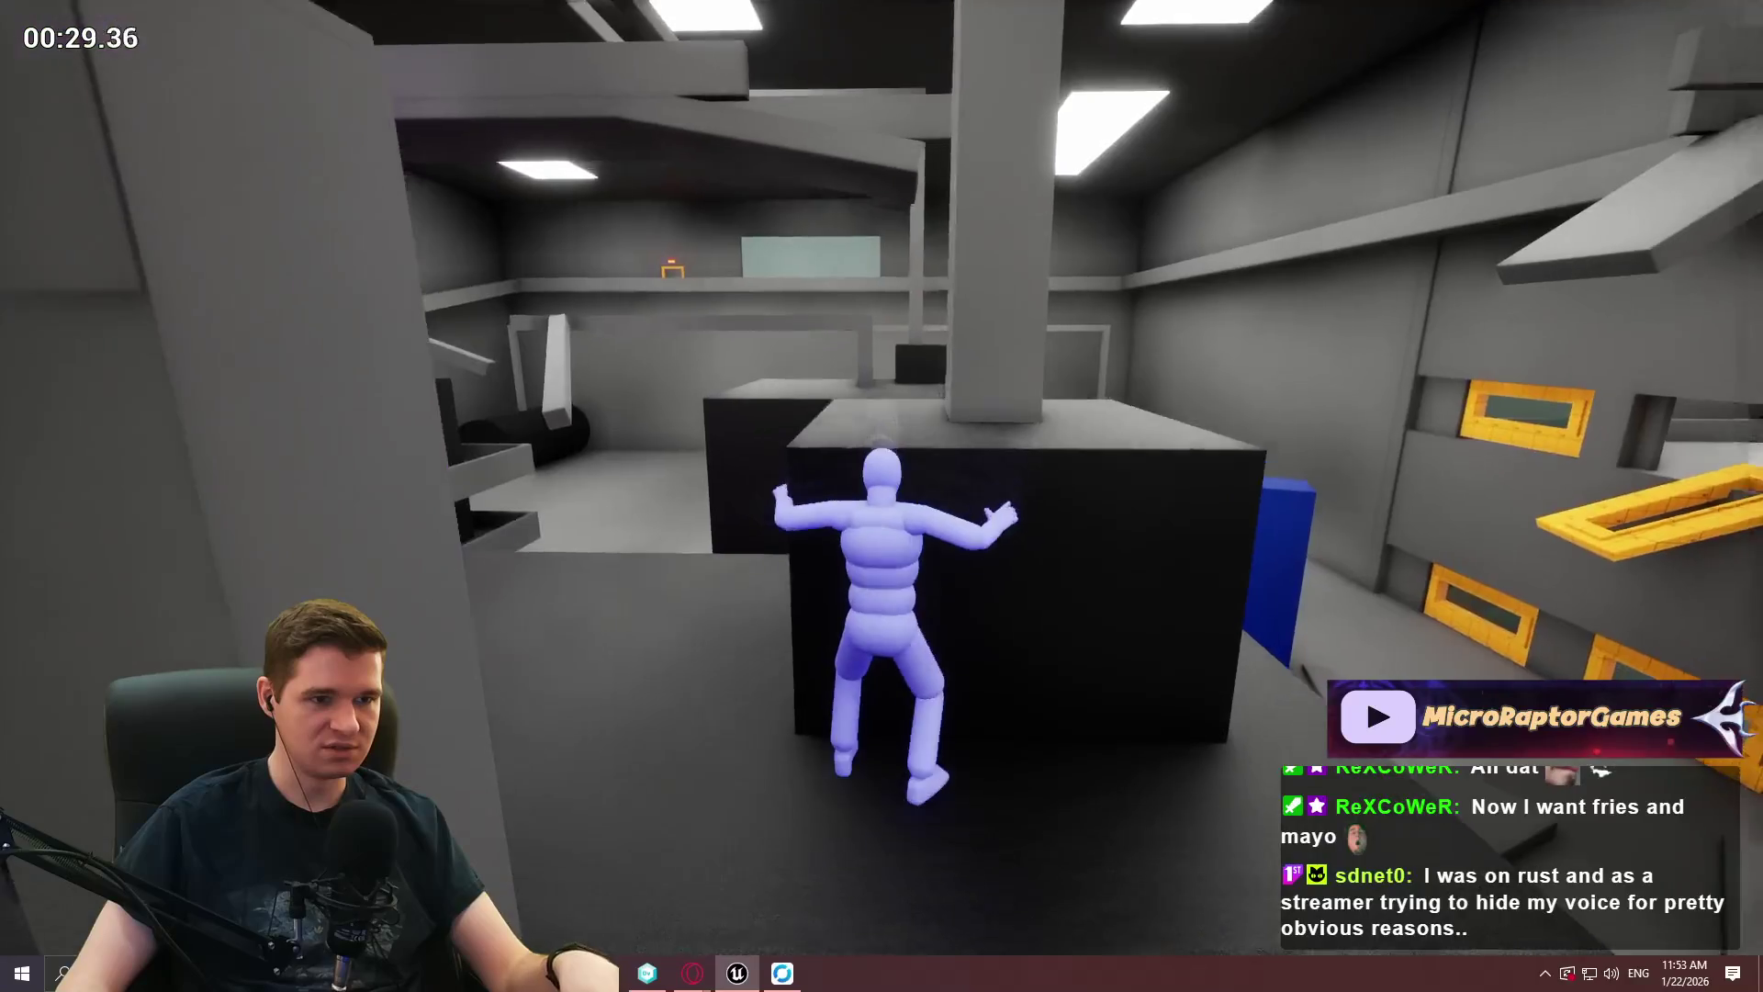
pyautogui.press('Escape')
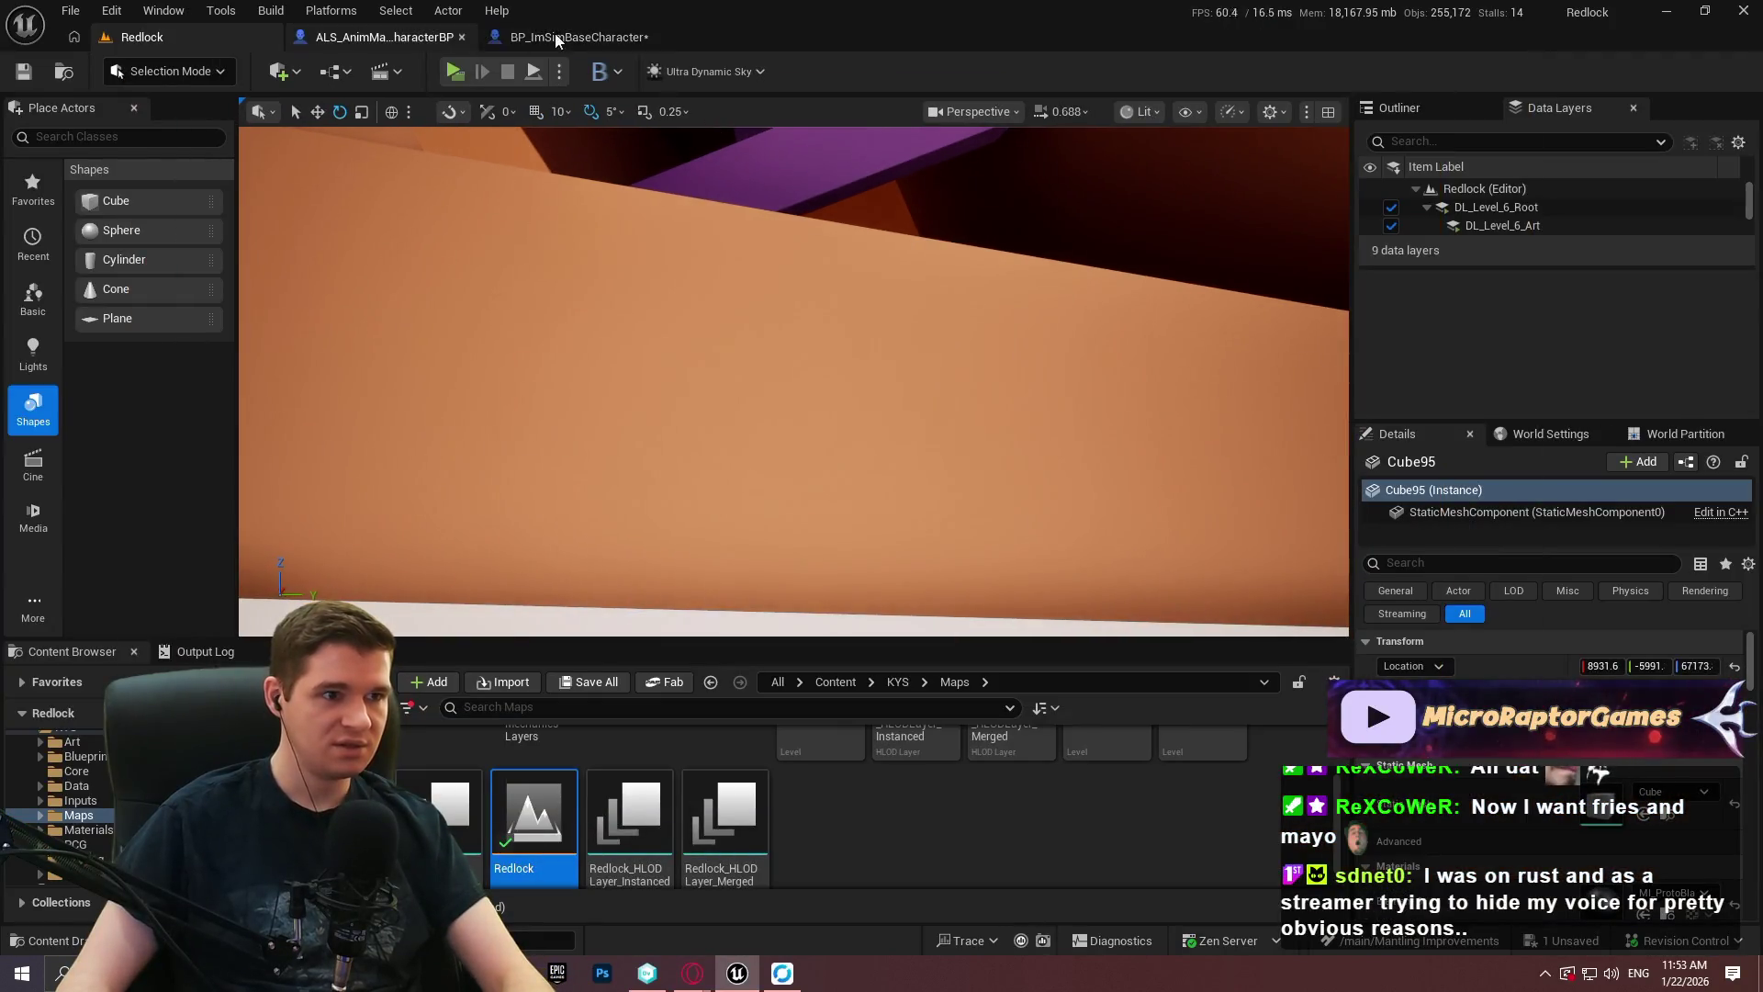
# Rewire capsule radius and the Distance result into the subtract node, then start a standalone session.
pyautogui.click(575, 35)
pyautogui.scroll(-2, 772, 349)
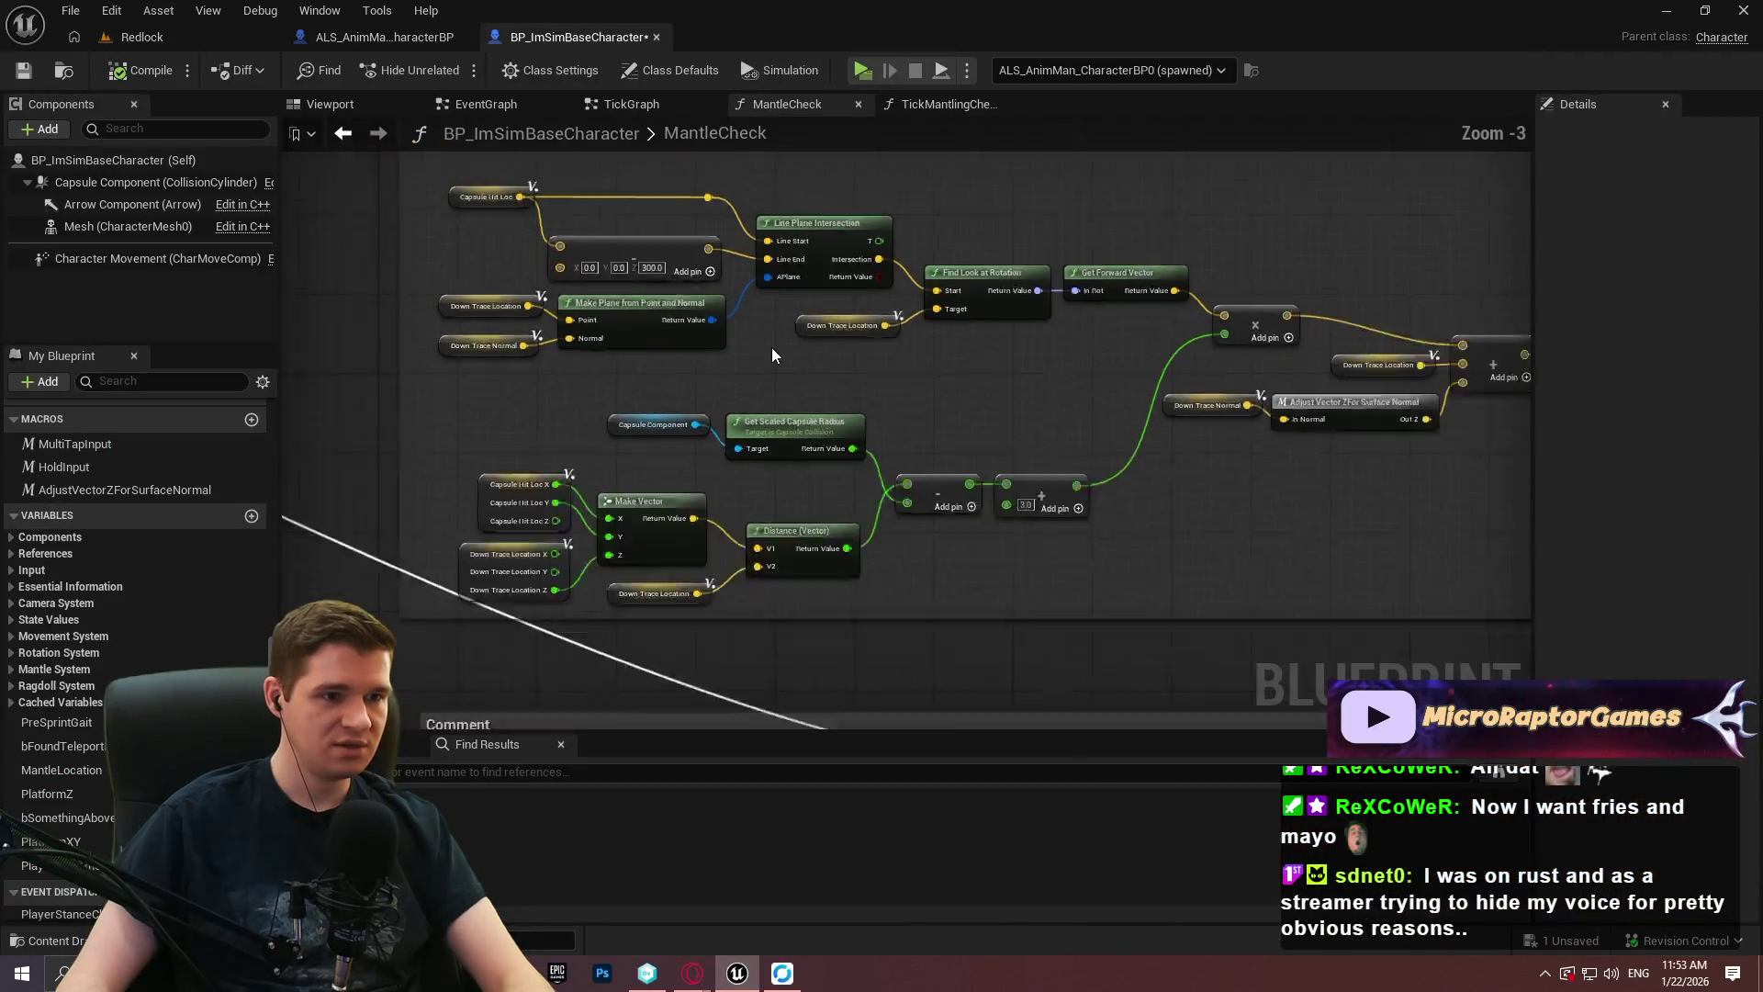
pyautogui.scroll(1, 764, 355)
pyautogui.moveTo(926, 516); pyautogui.dragTo(860, 456)
pyautogui.click(859, 567)
pyautogui.moveTo(859, 567)
pyautogui.mouseDown()
pyautogui.moveTo(963, 510)
pyautogui.moveTo(934, 521)
pyautogui.mouseUp()
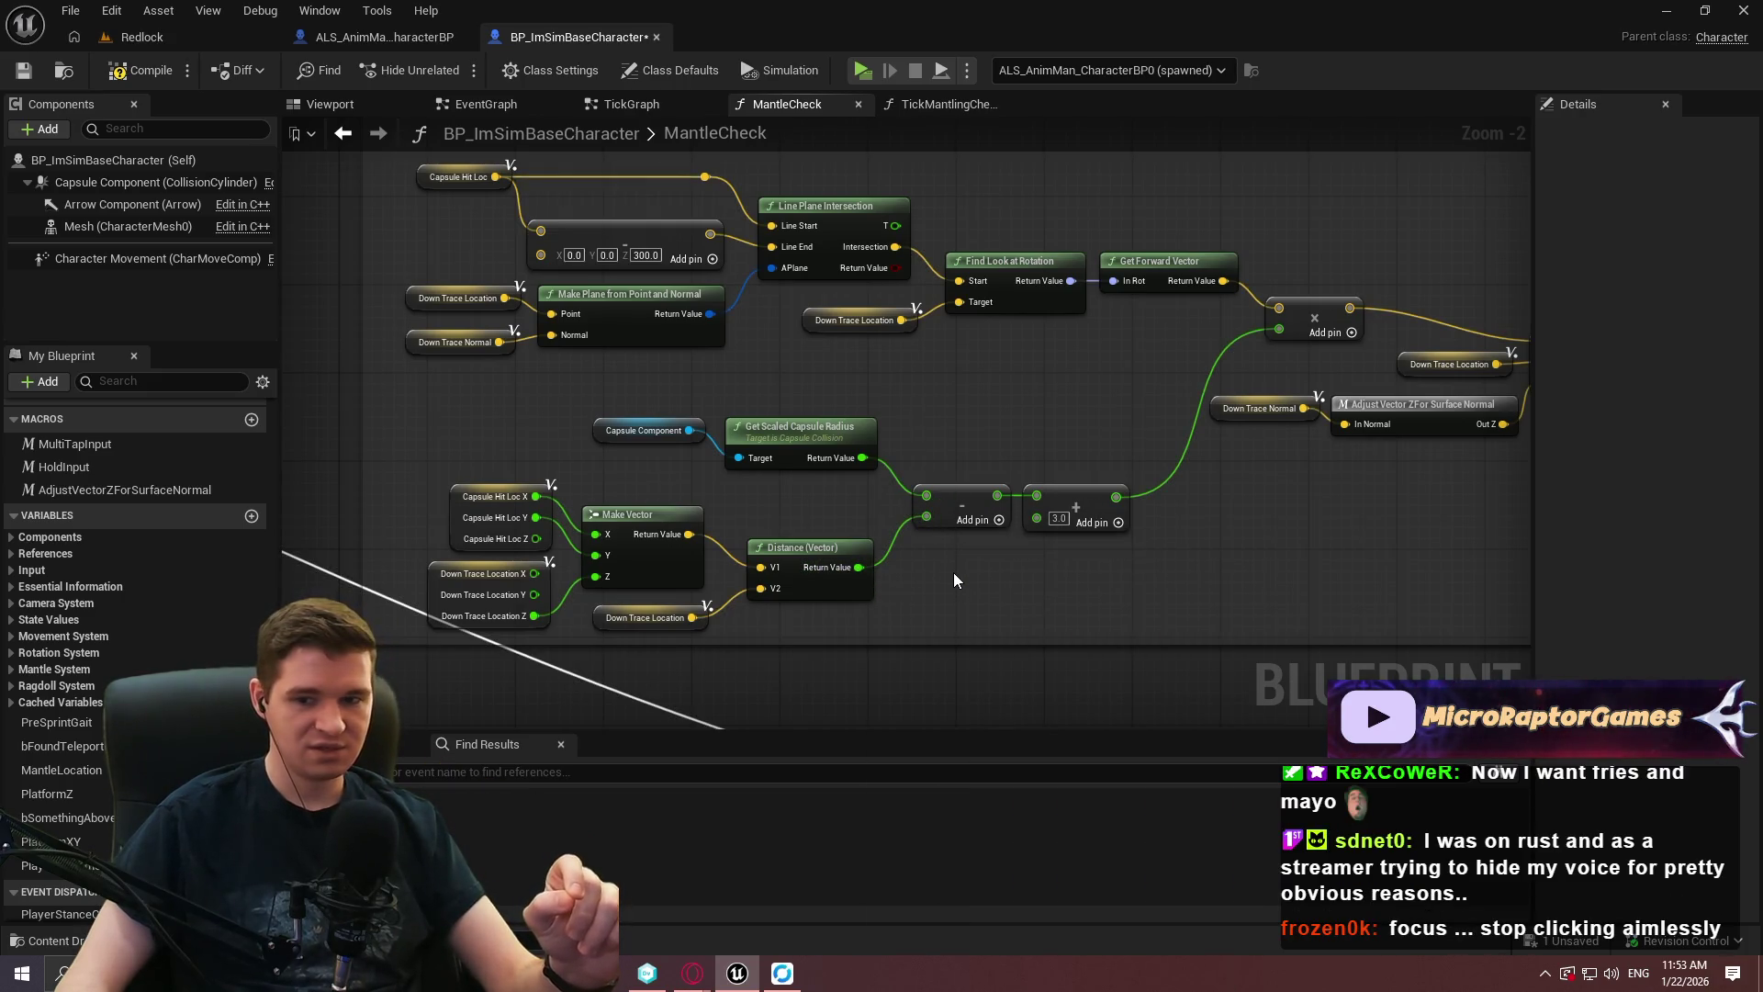
pyautogui.click(863, 70)
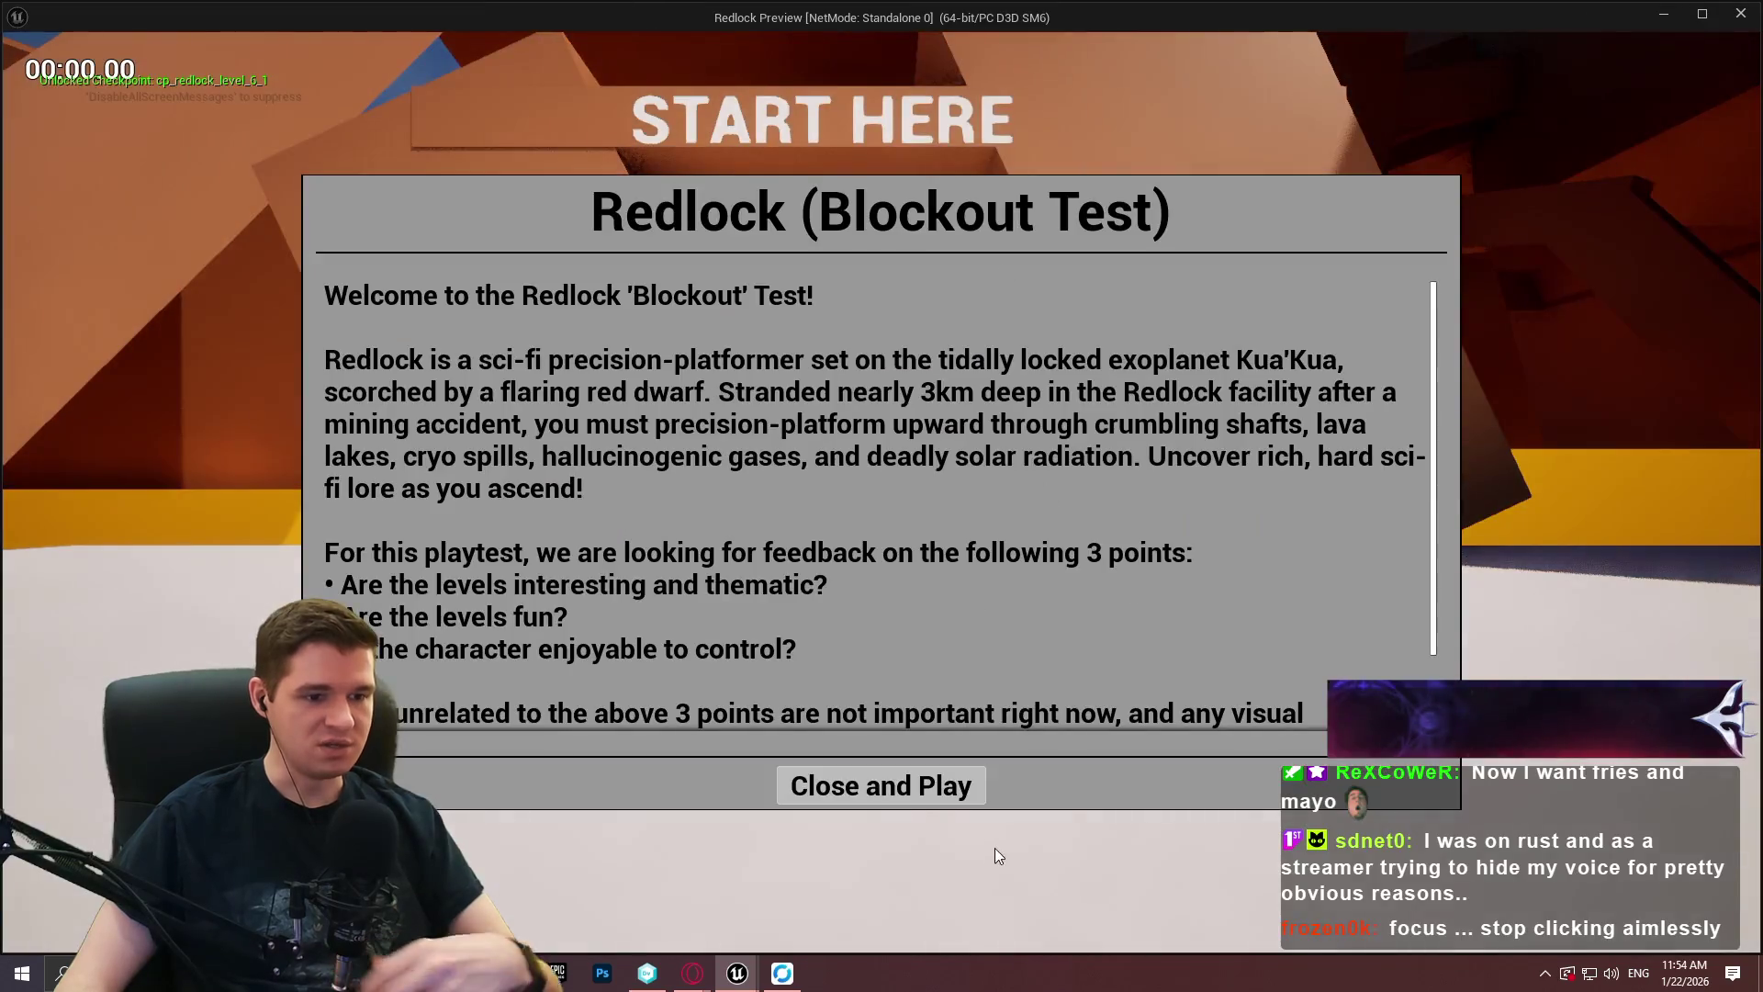
# Playtest the character climbing and mantling several Redlock walls, then stop the session with Esc.
pyautogui.click(938, 788)
pyautogui.press('space')
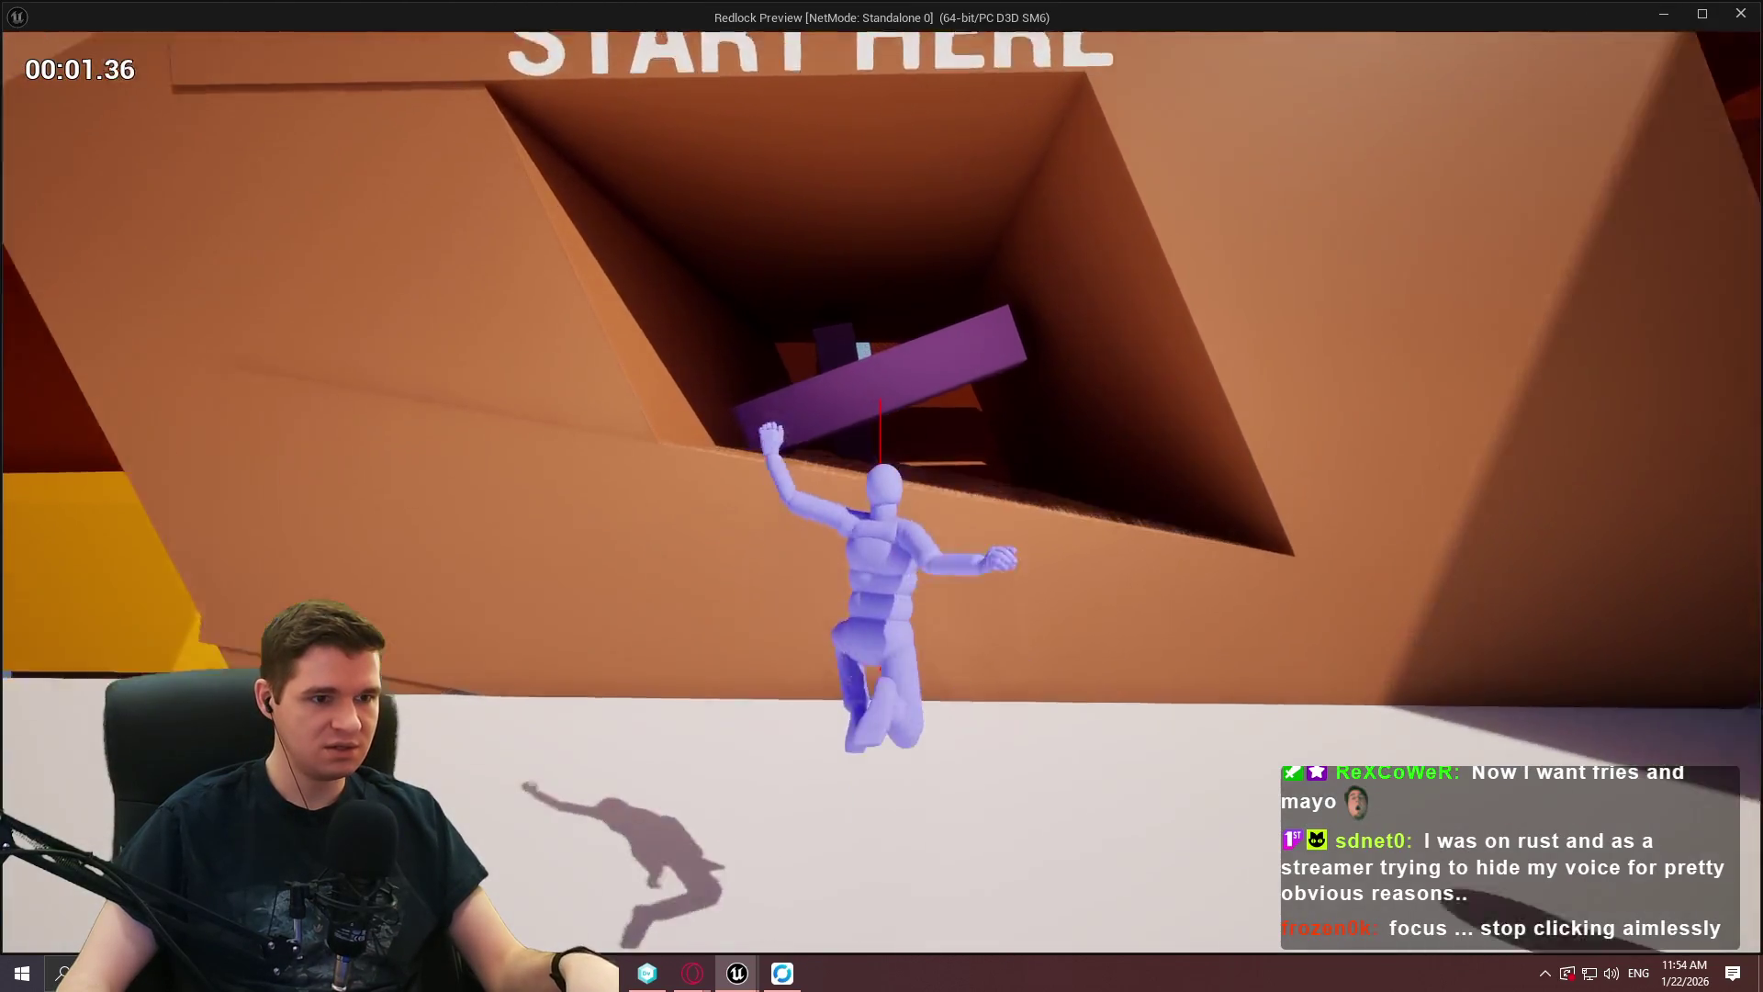
pyautogui.press('space')
pyautogui.press('space')
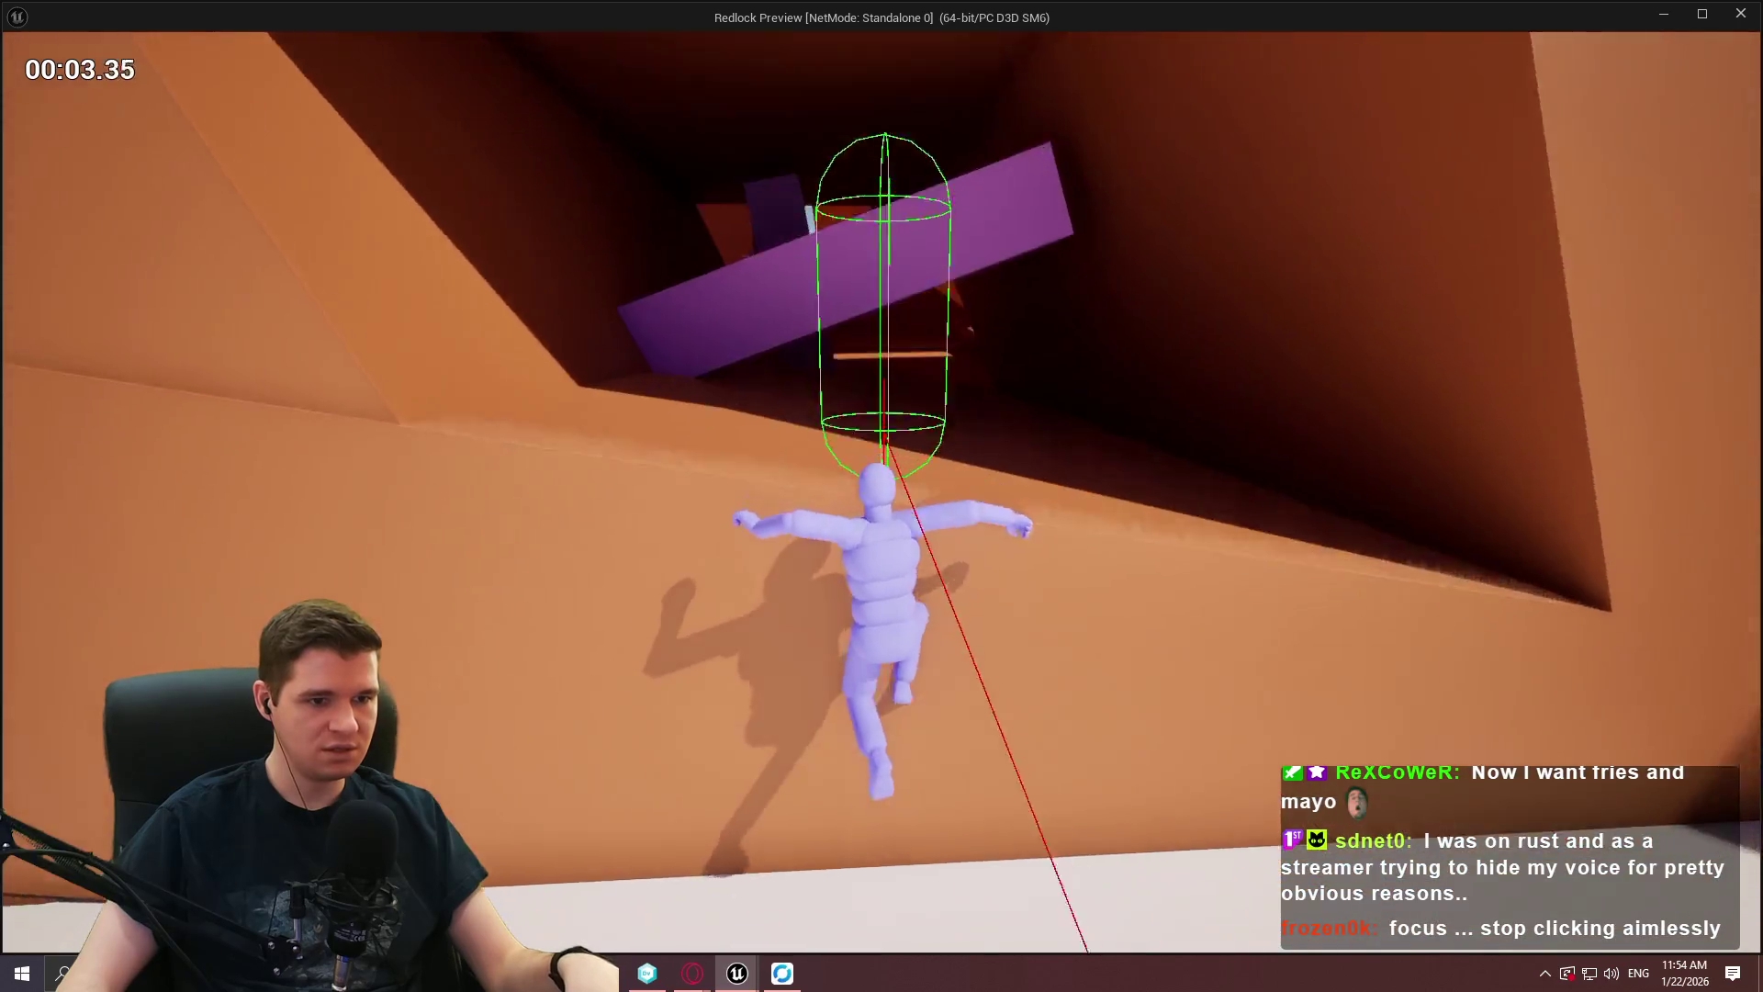
pyautogui.press('space')
pyautogui.press('space')
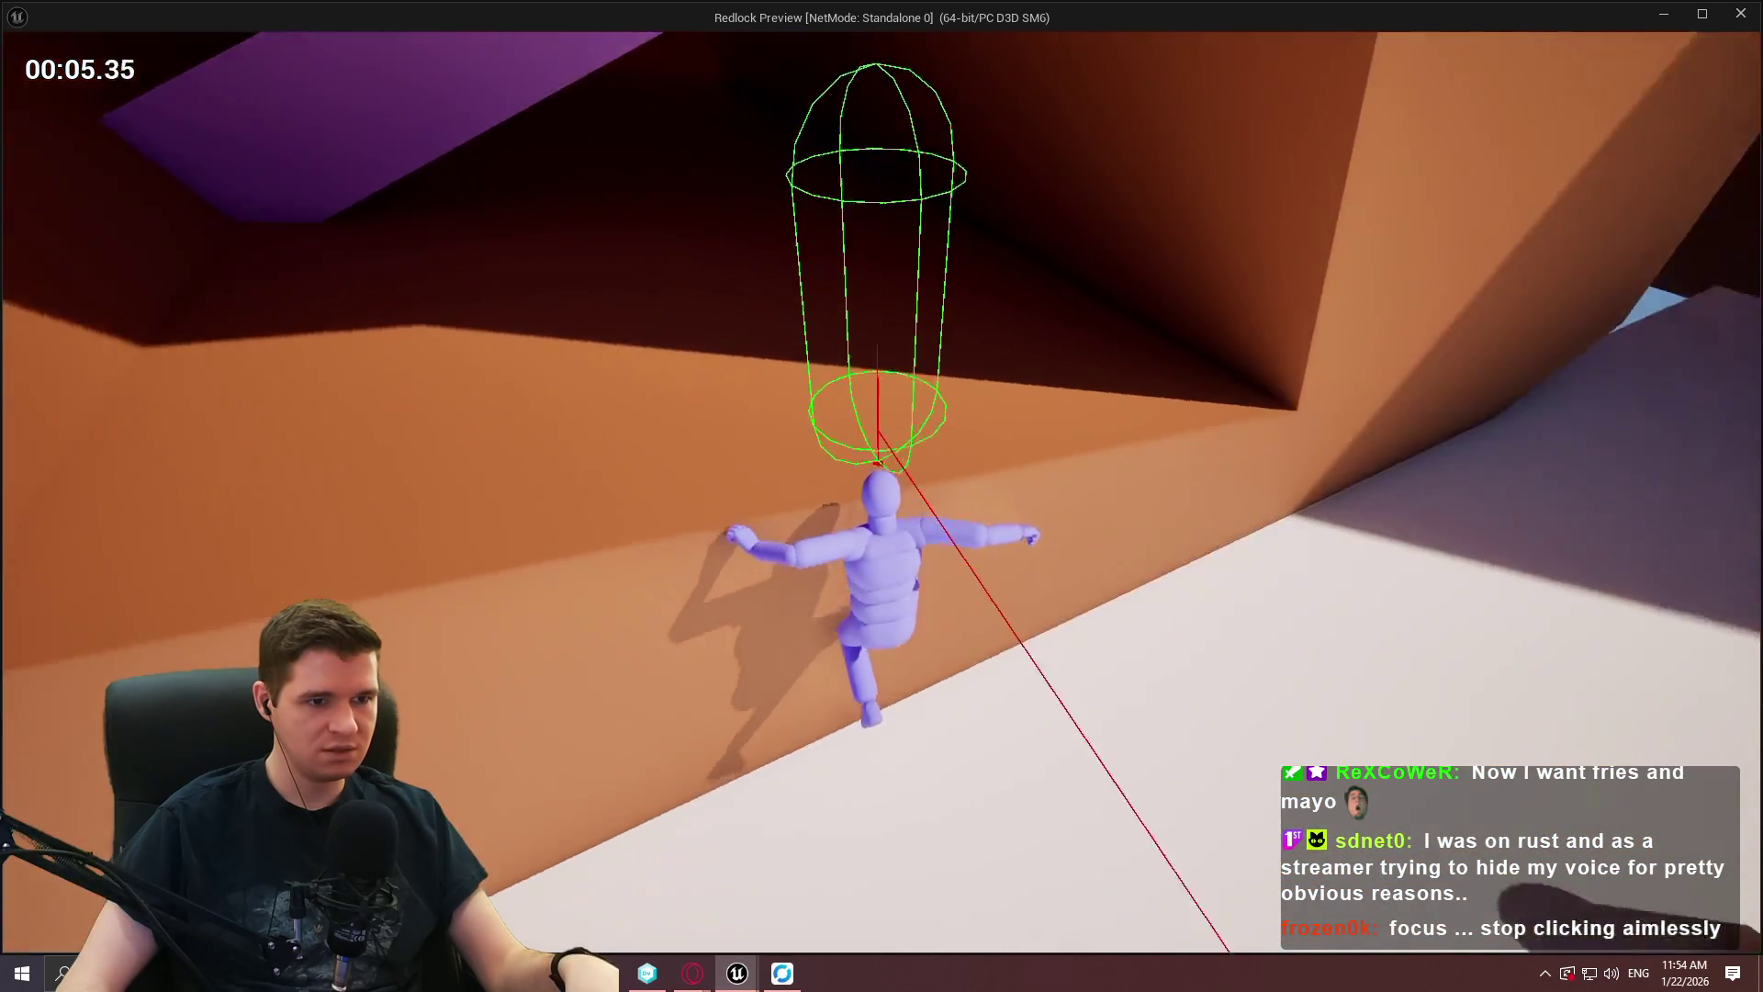
pyautogui.press('space')
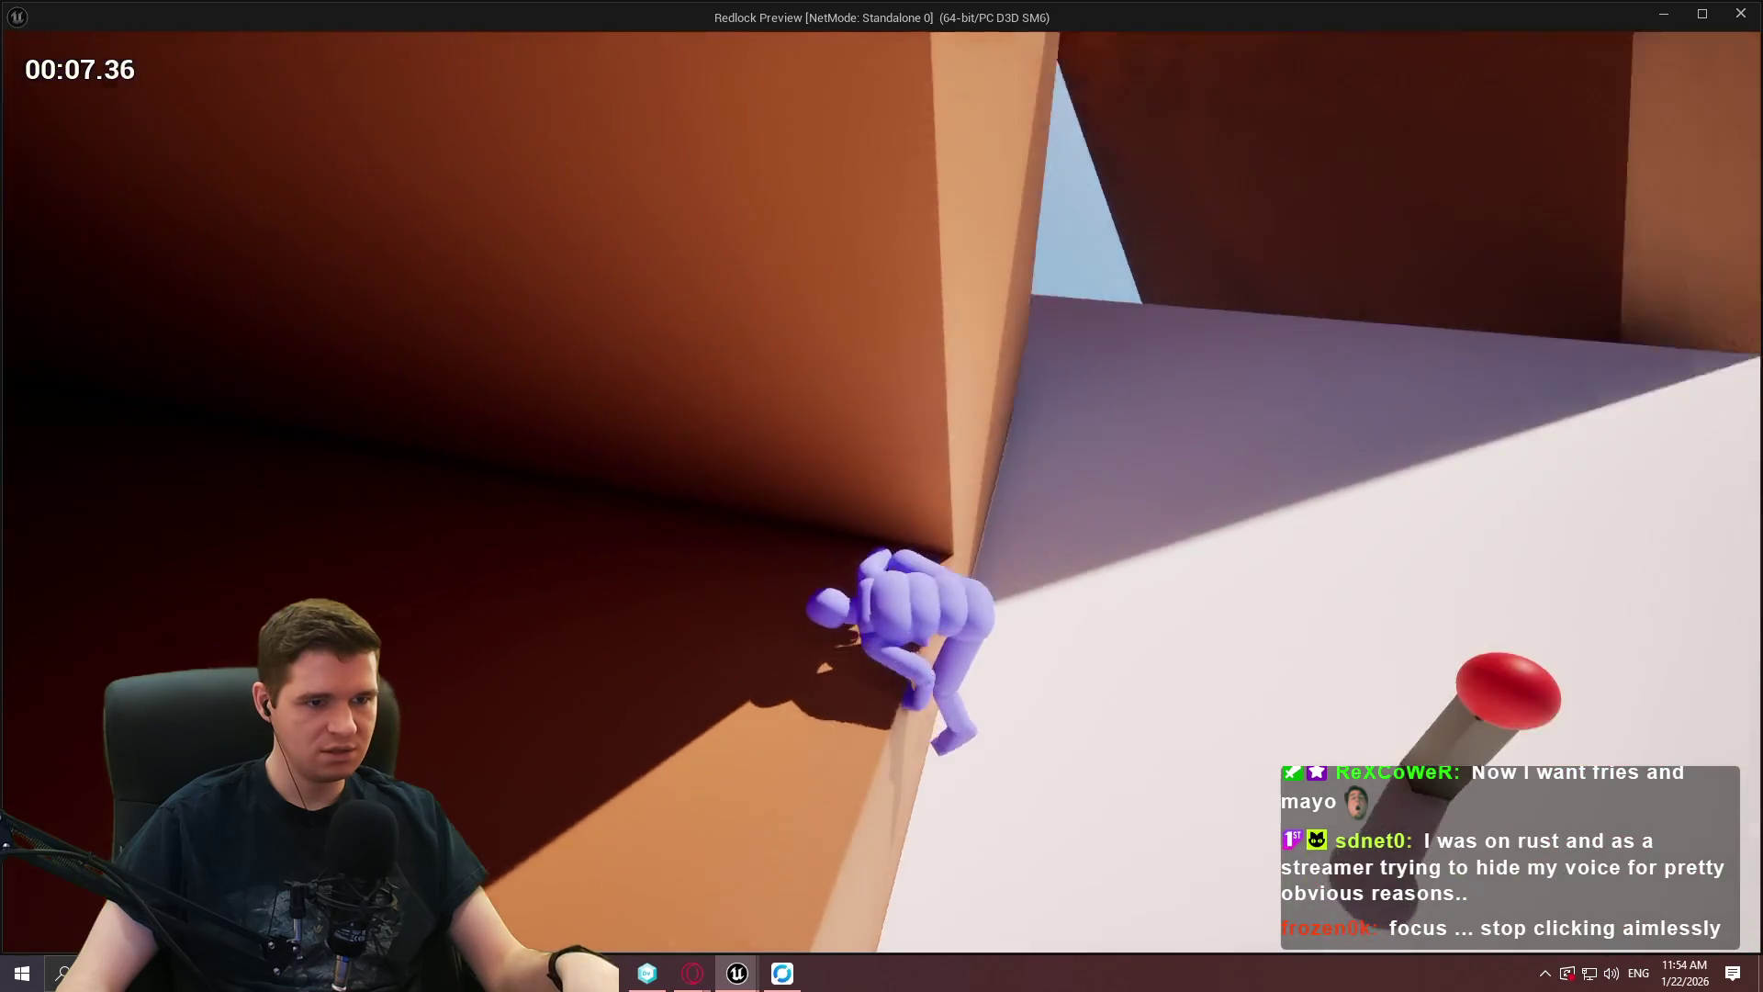
pyautogui.press('space')
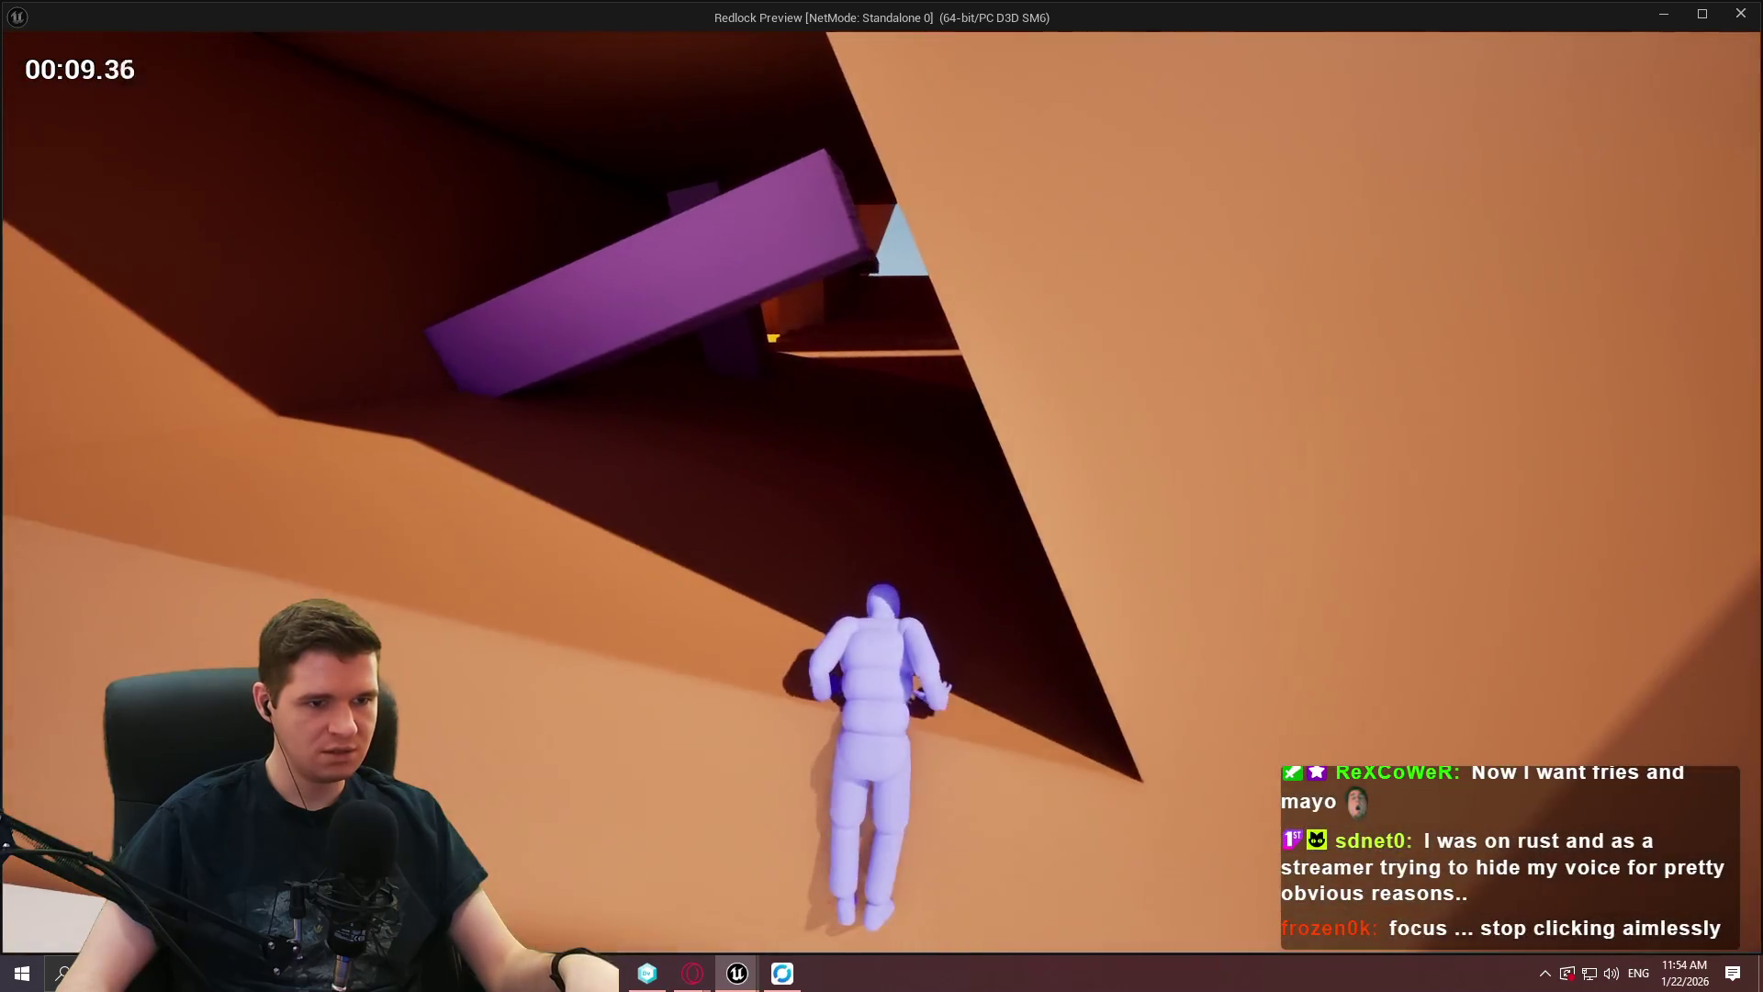
pyautogui.press('space')
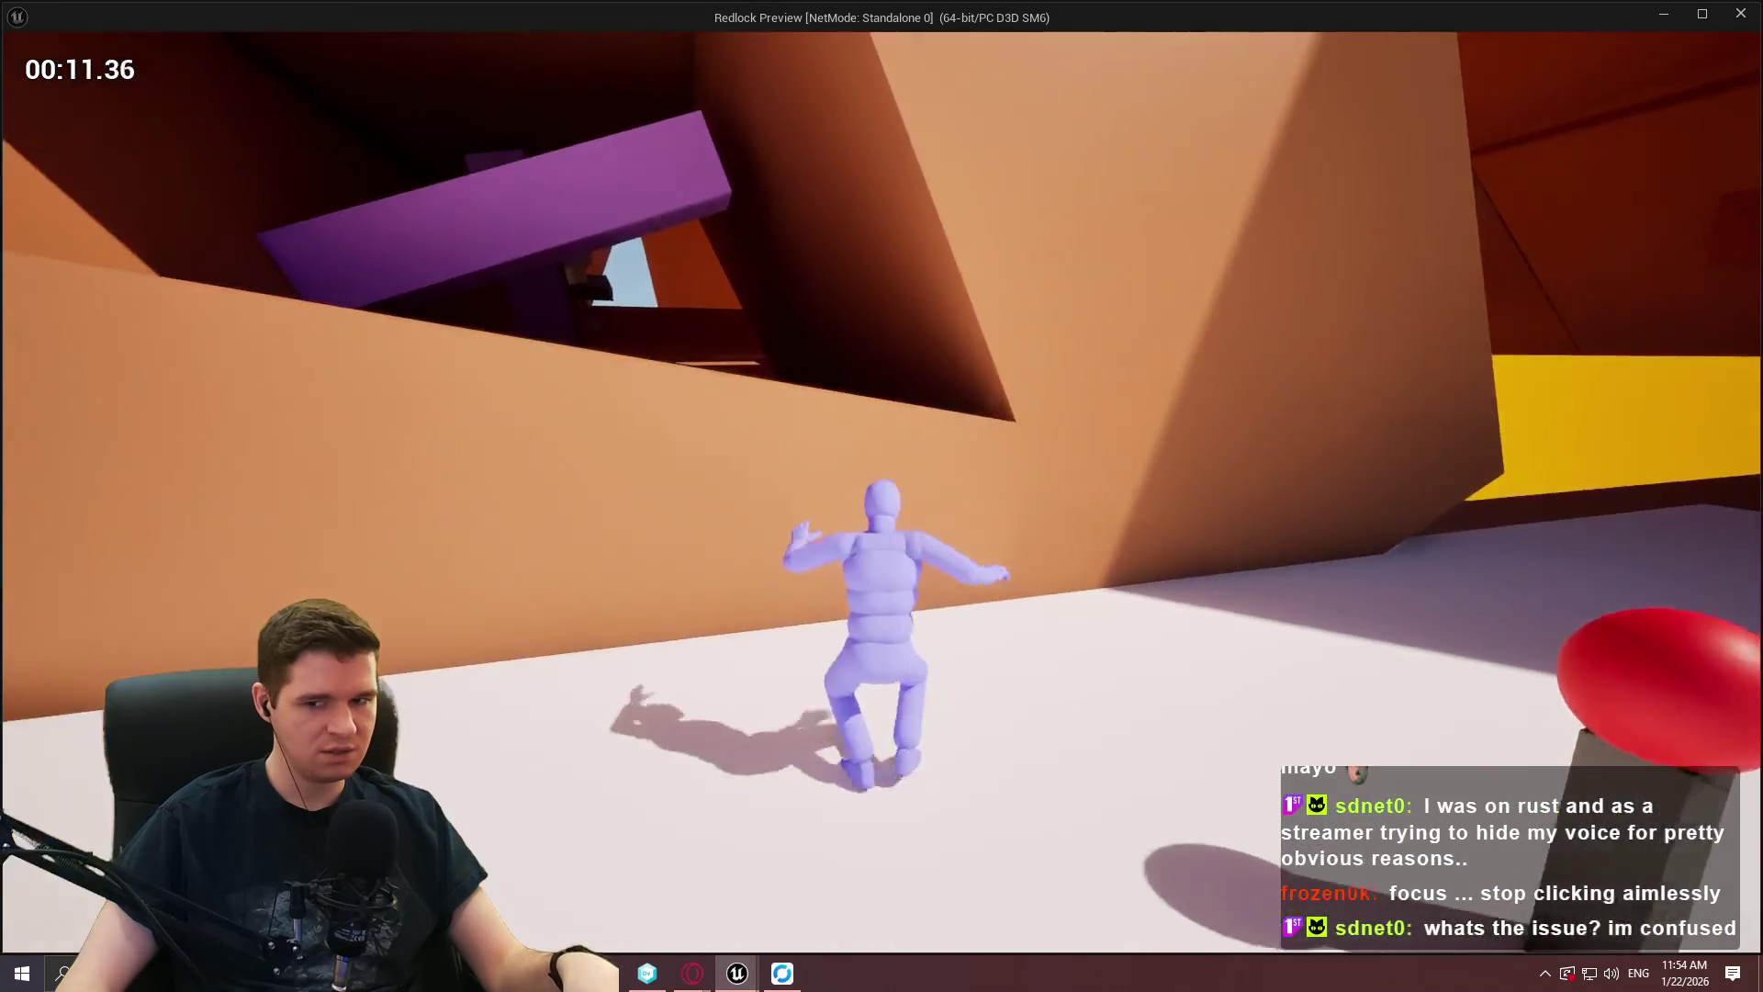
pyautogui.press('space')
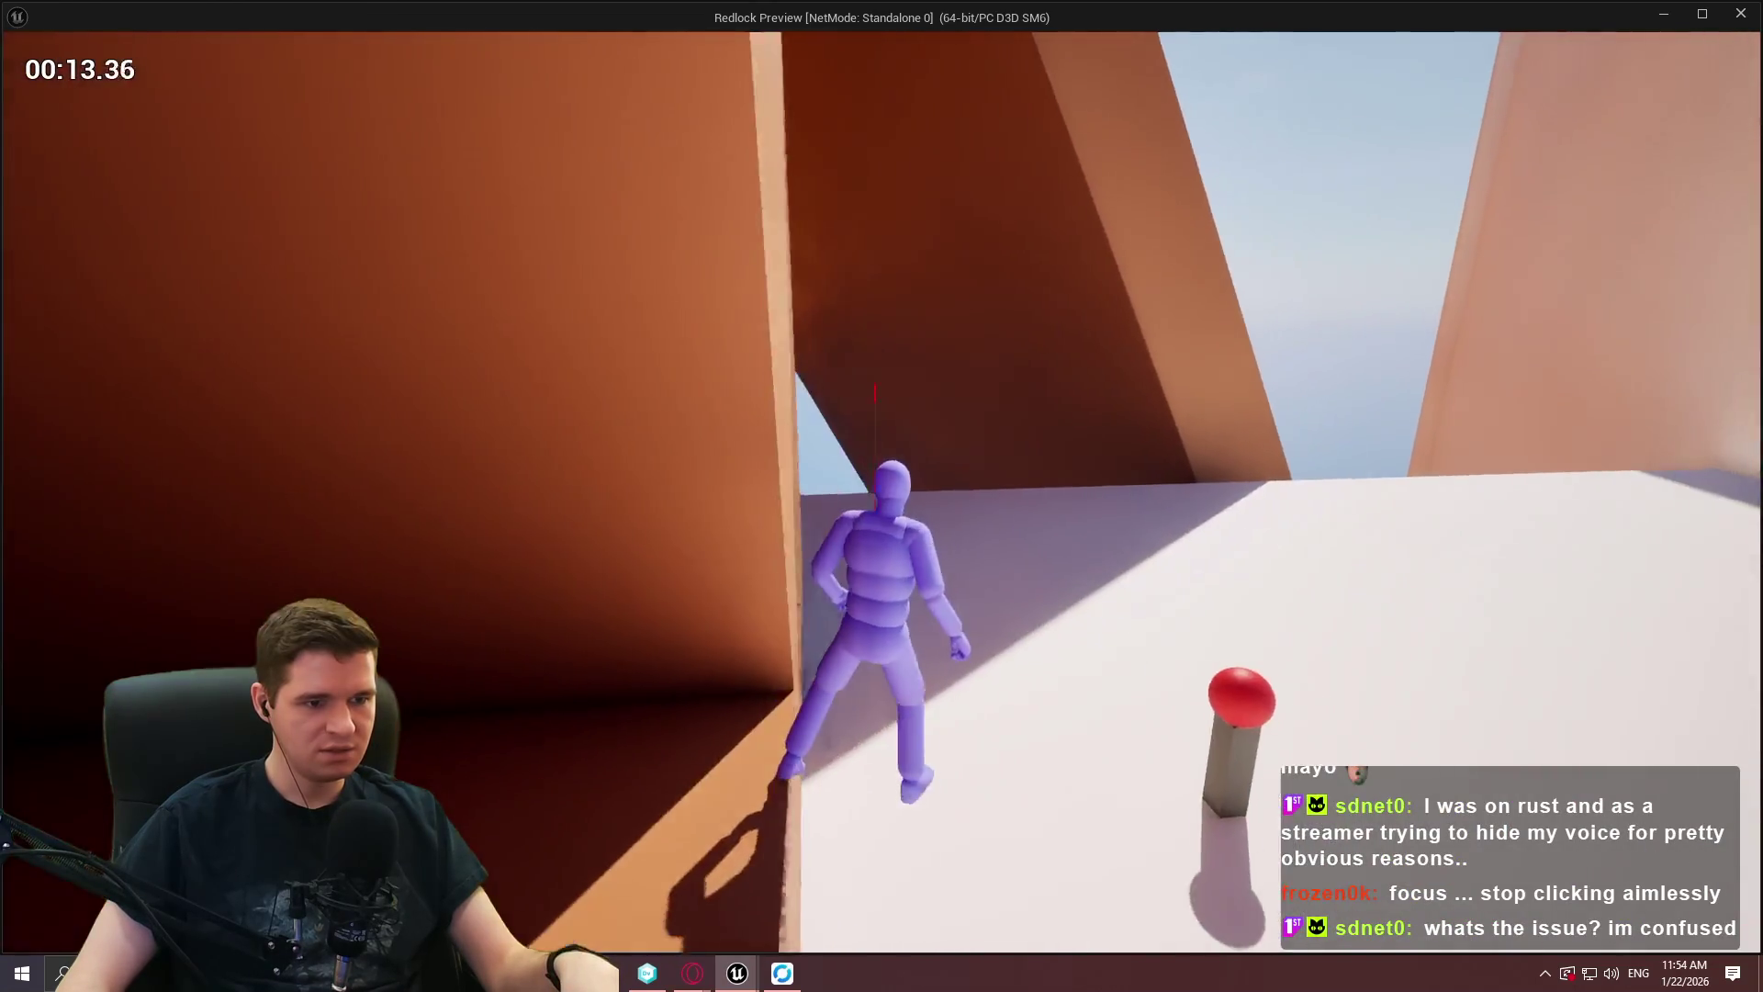
pyautogui.press('space')
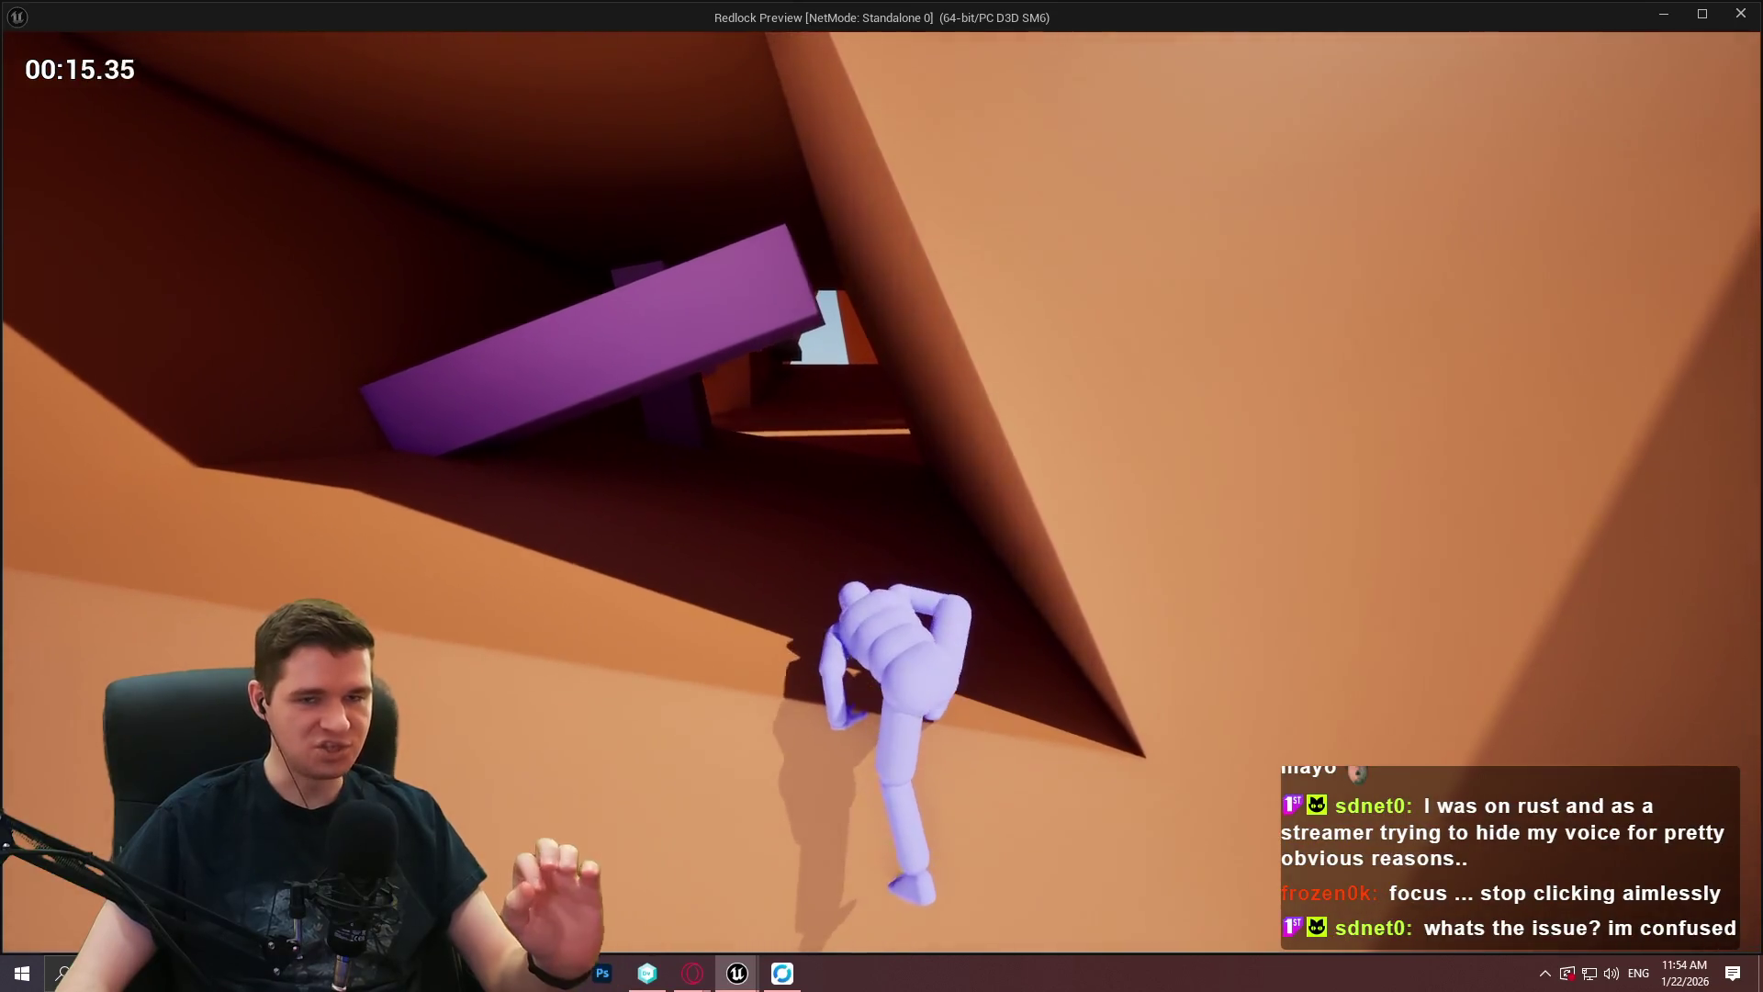
pyautogui.press('space')
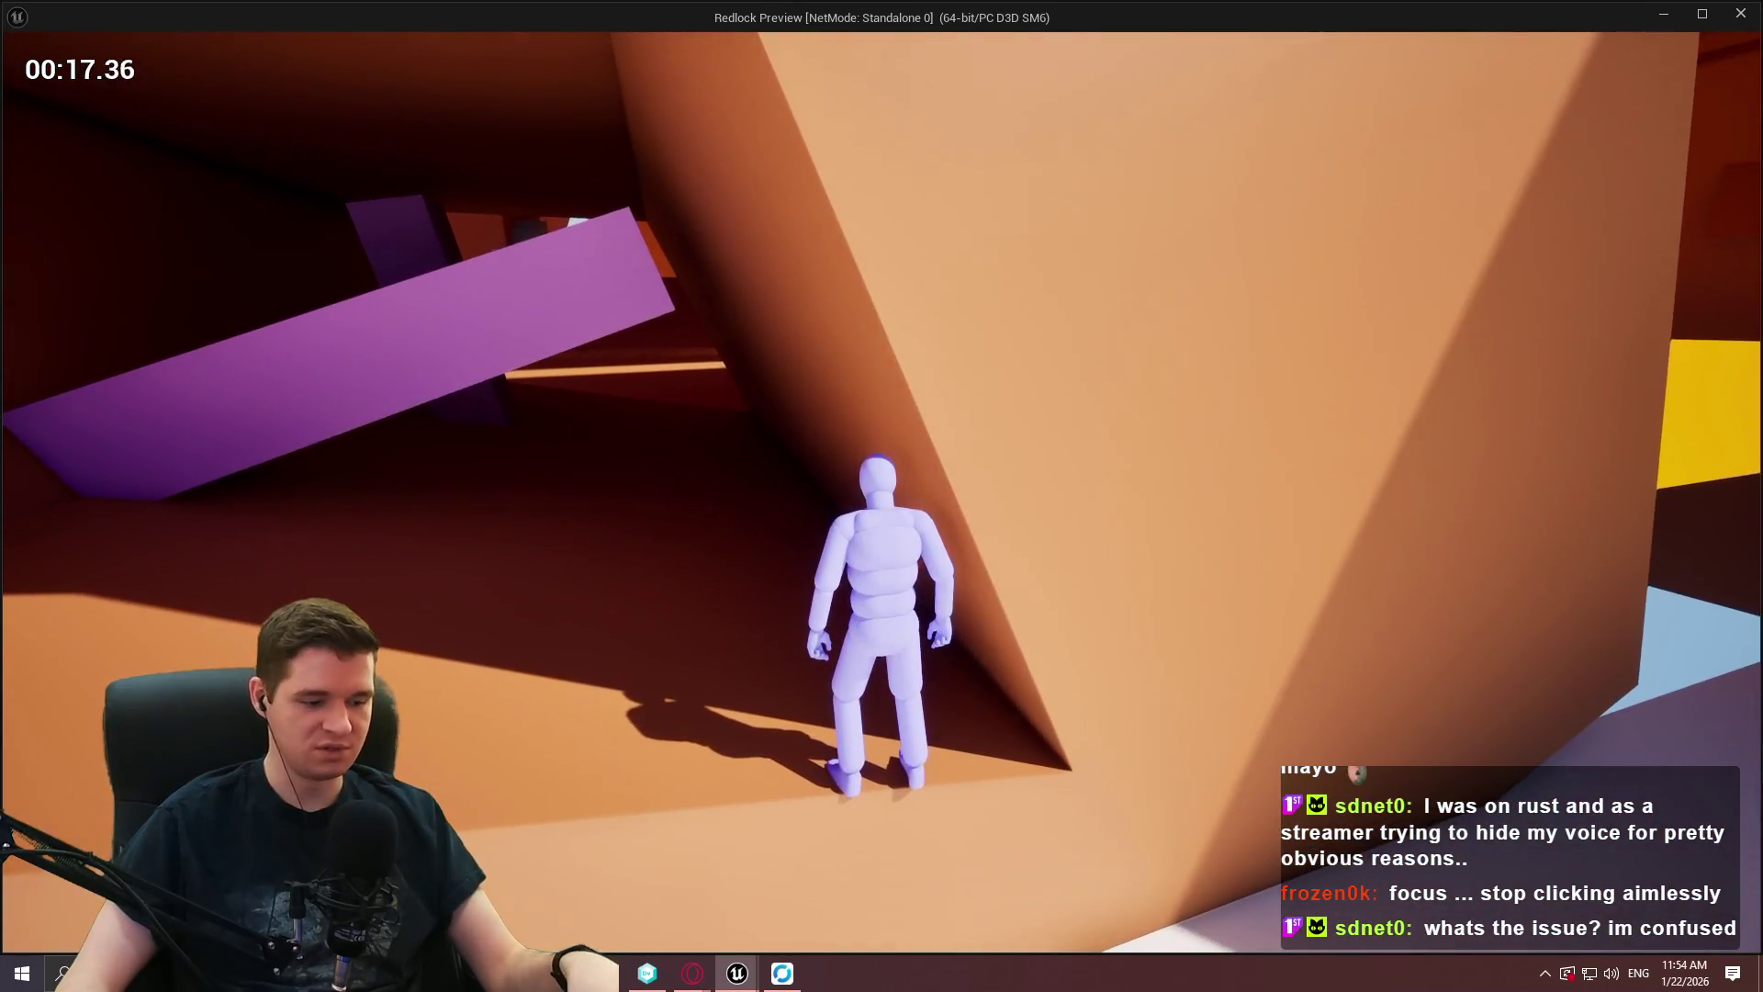
pyautogui.press('space')
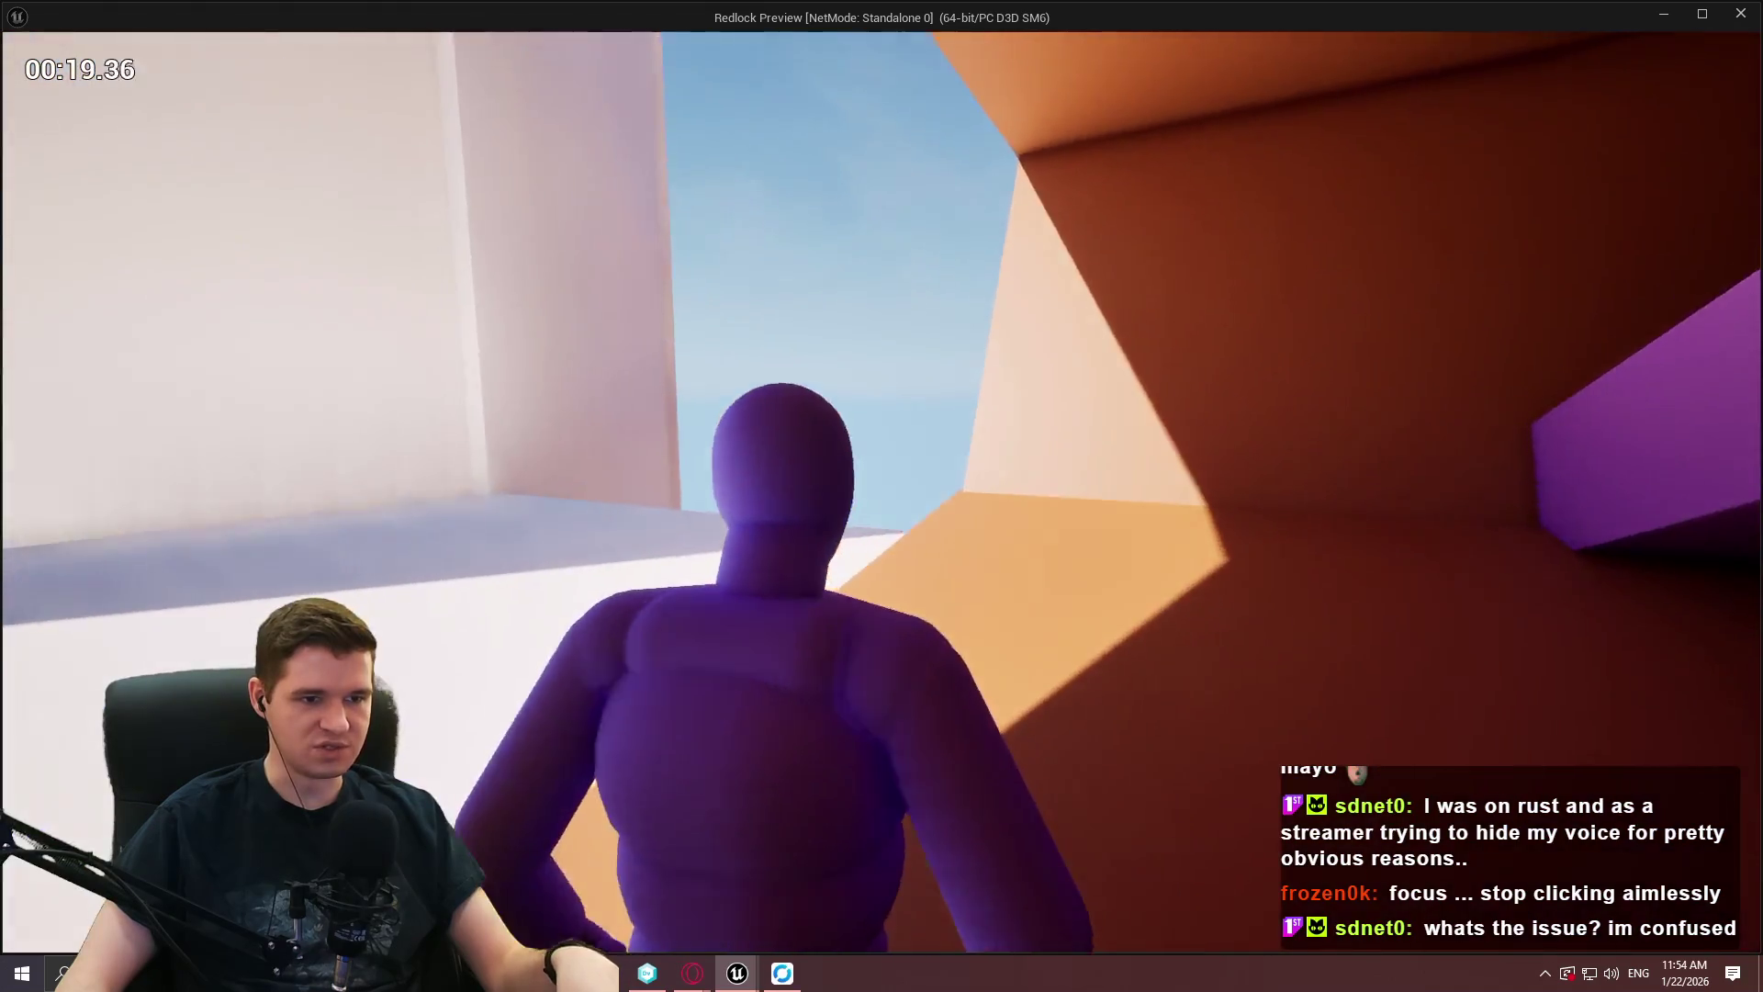
pyautogui.press('space')
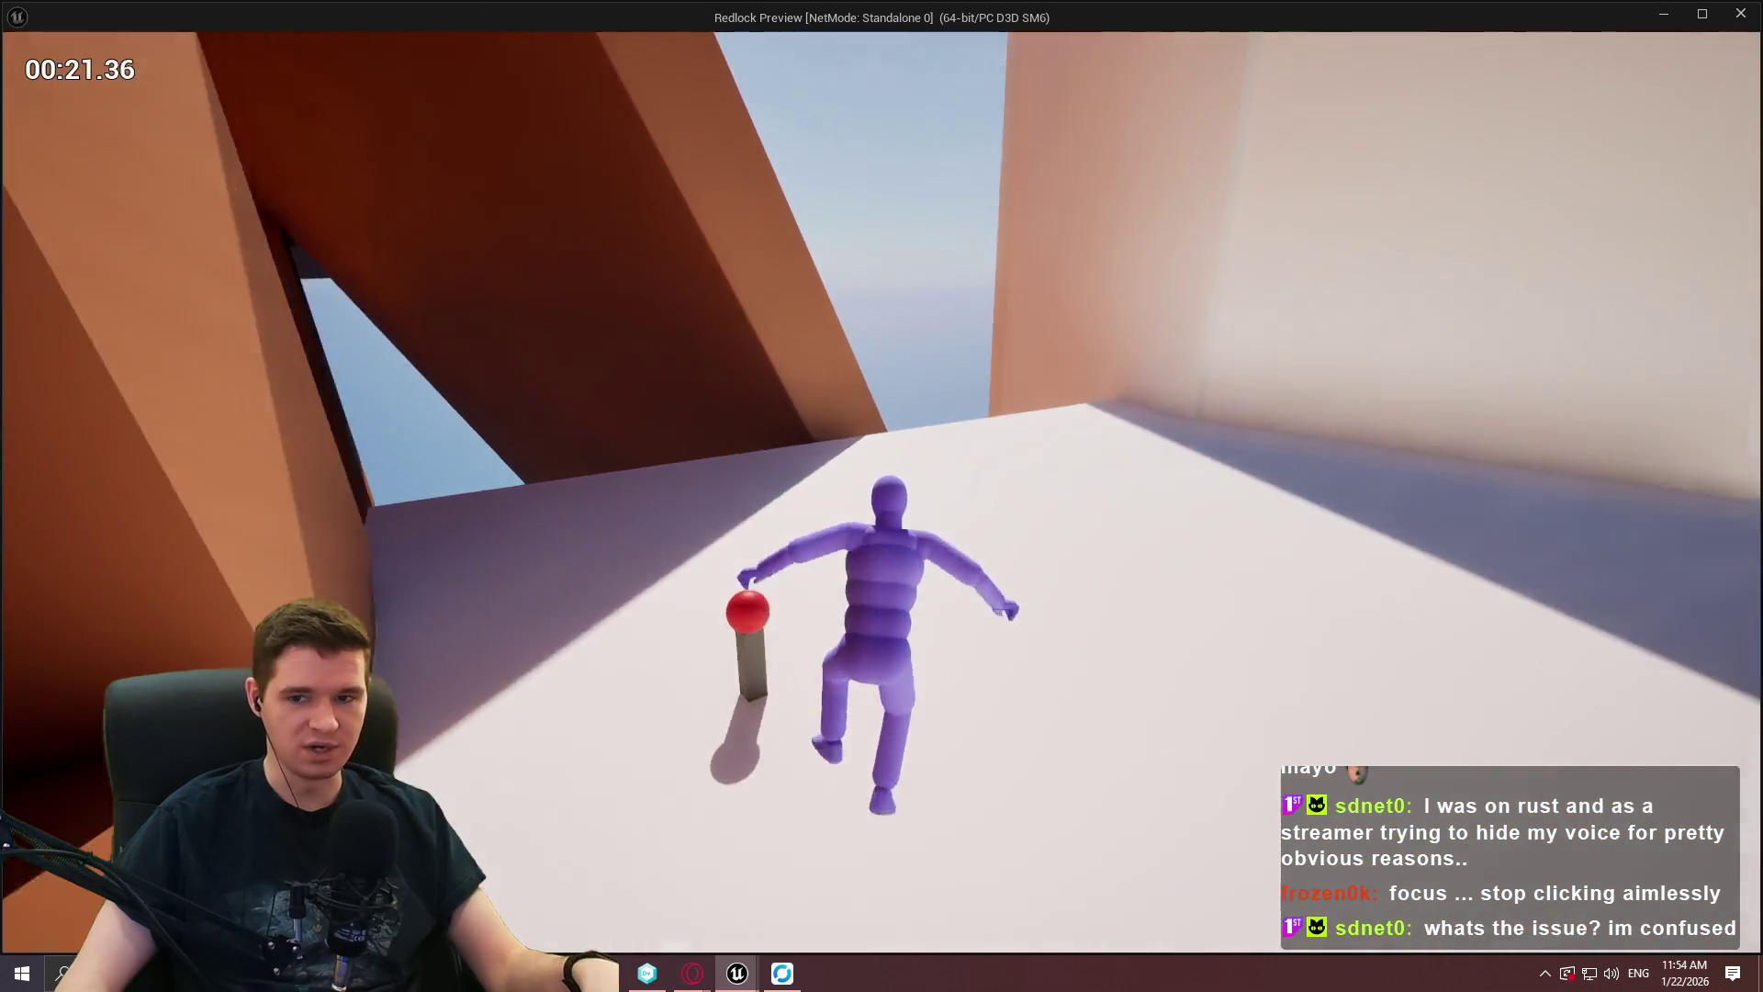
pyautogui.press('Escape')
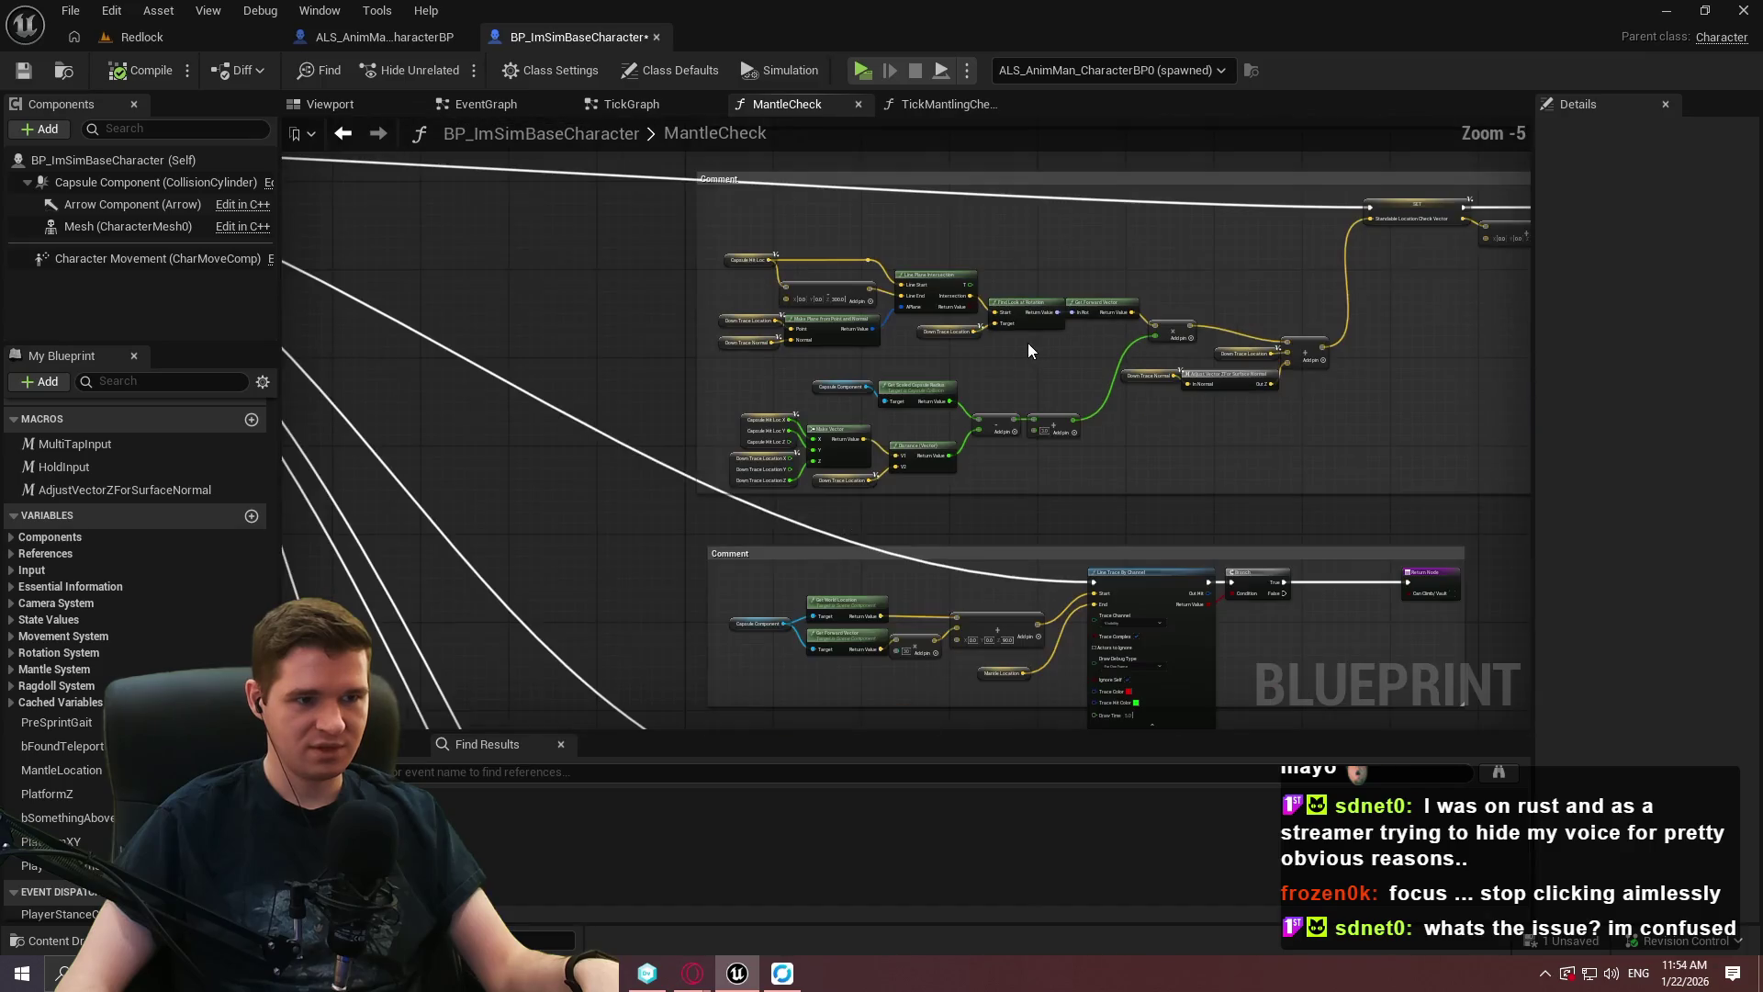
# Save BP_ImSimBaseCharacter, quit Unreal Editor and bring the version control app forward.
pyautogui.moveTo(1029, 349); pyautogui.dragTo(947, 405)
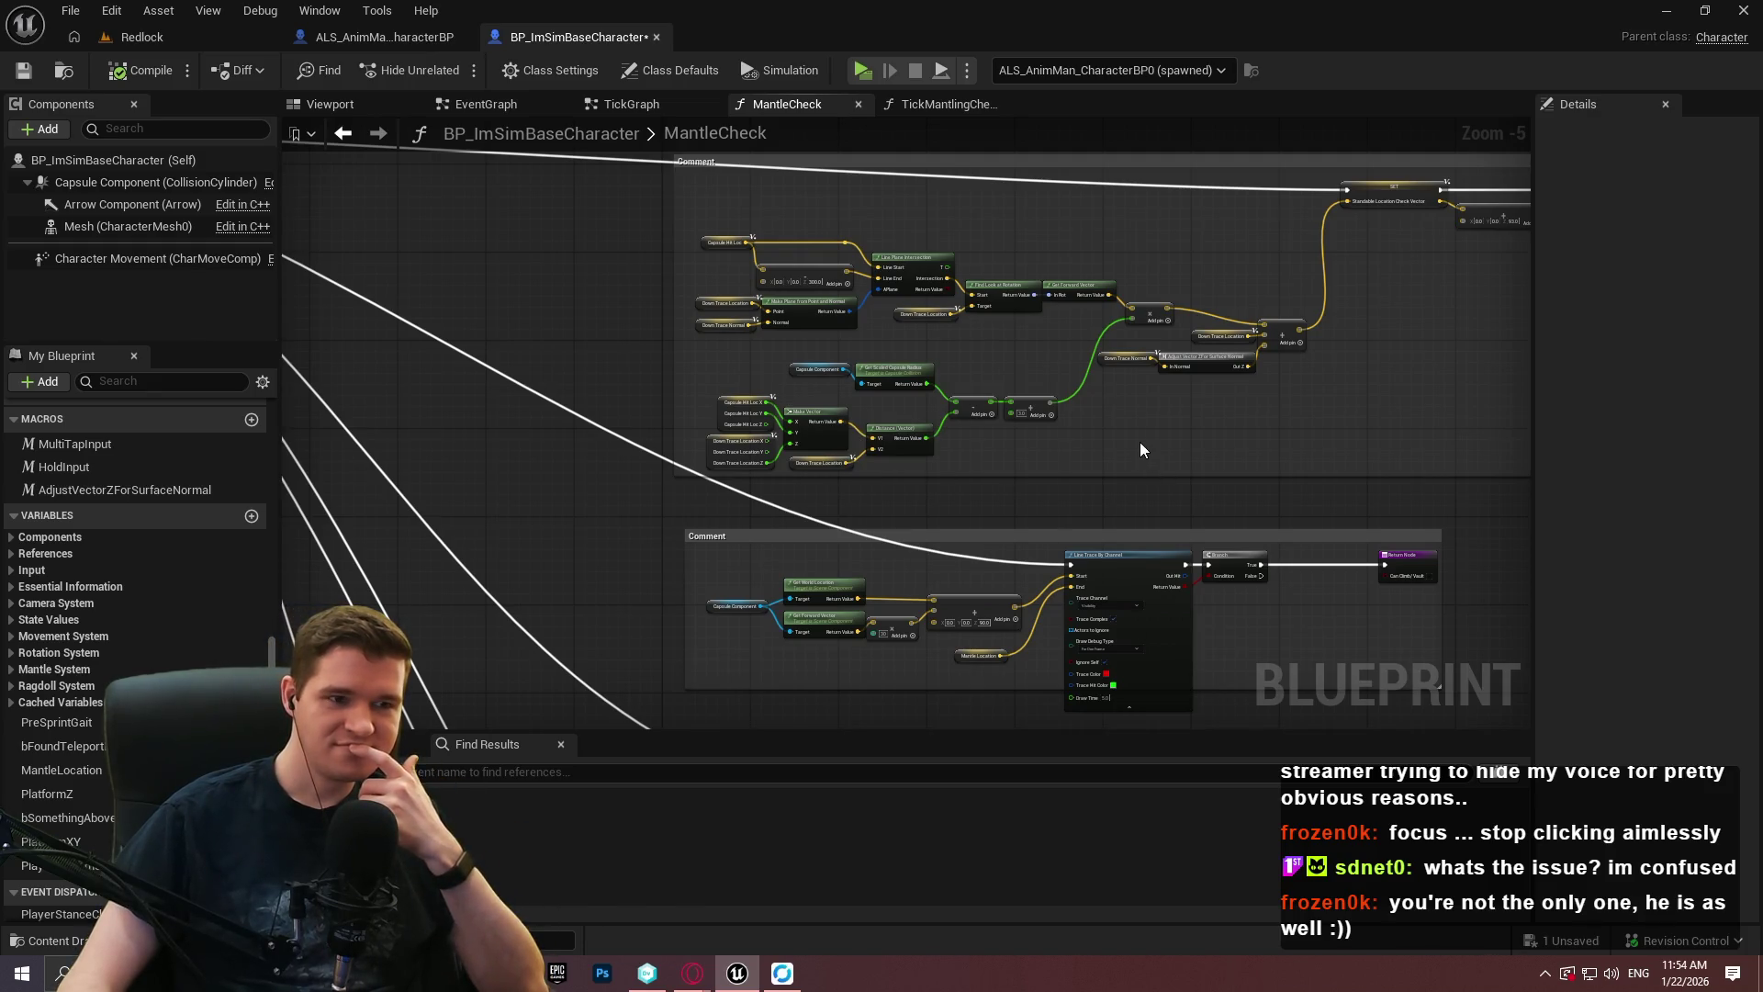
pyautogui.scroll(3, 1142, 452)
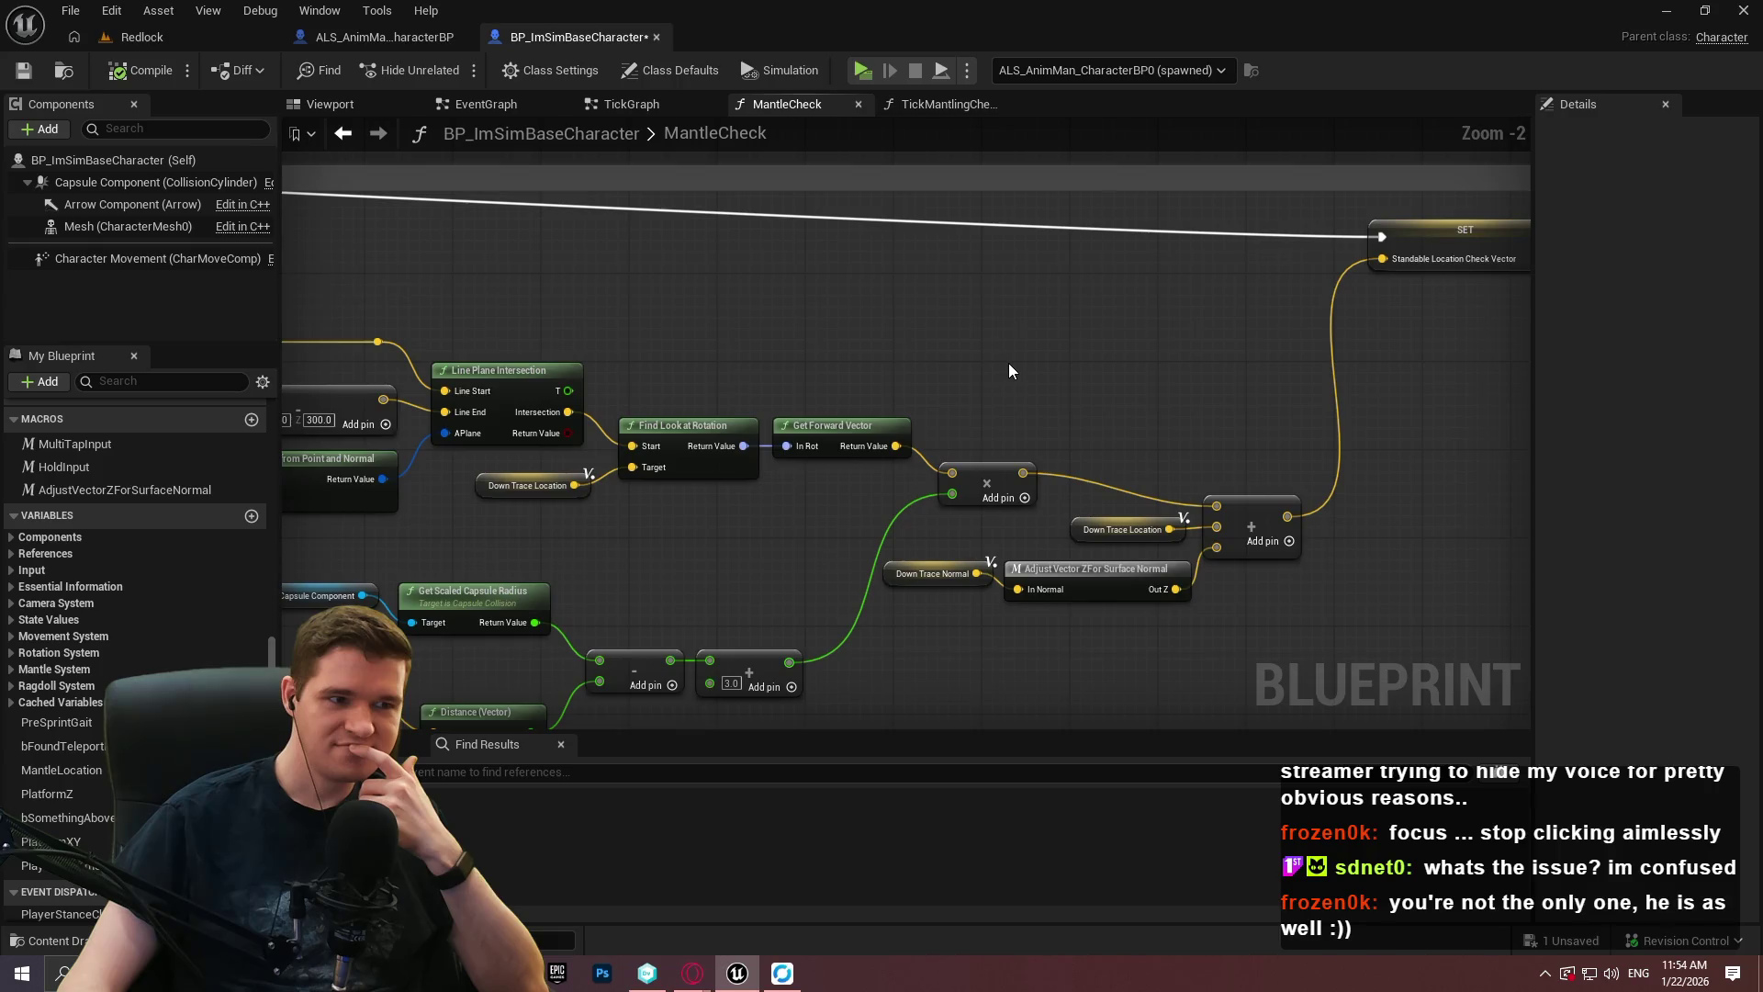
pyautogui.scroll(-2, 1008, 362)
pyautogui.moveTo(918, 713); pyautogui.dragTo(921, 686)
pyautogui.scroll(-4, 1016, 573)
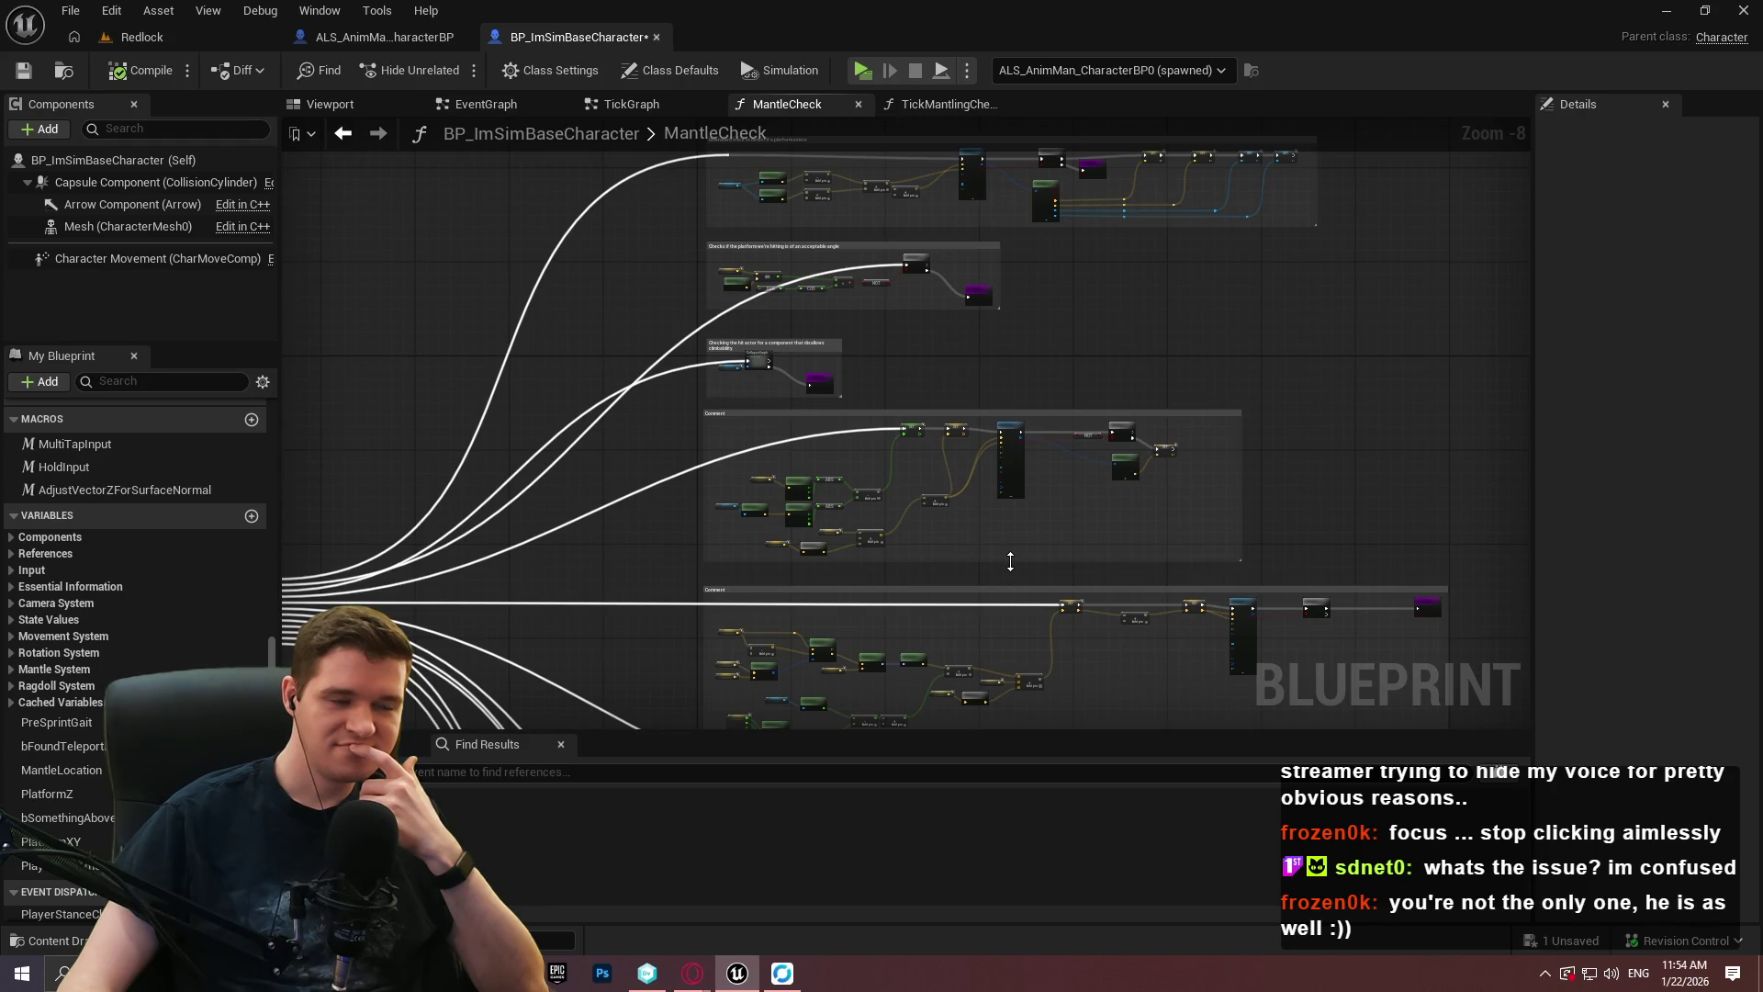
pyautogui.scroll(4, 1010, 360)
pyautogui.moveTo(998, 358)
pyautogui.mouseDown()
pyautogui.moveTo(1008, 137)
pyautogui.moveTo(1100, 135)
pyautogui.mouseUp()
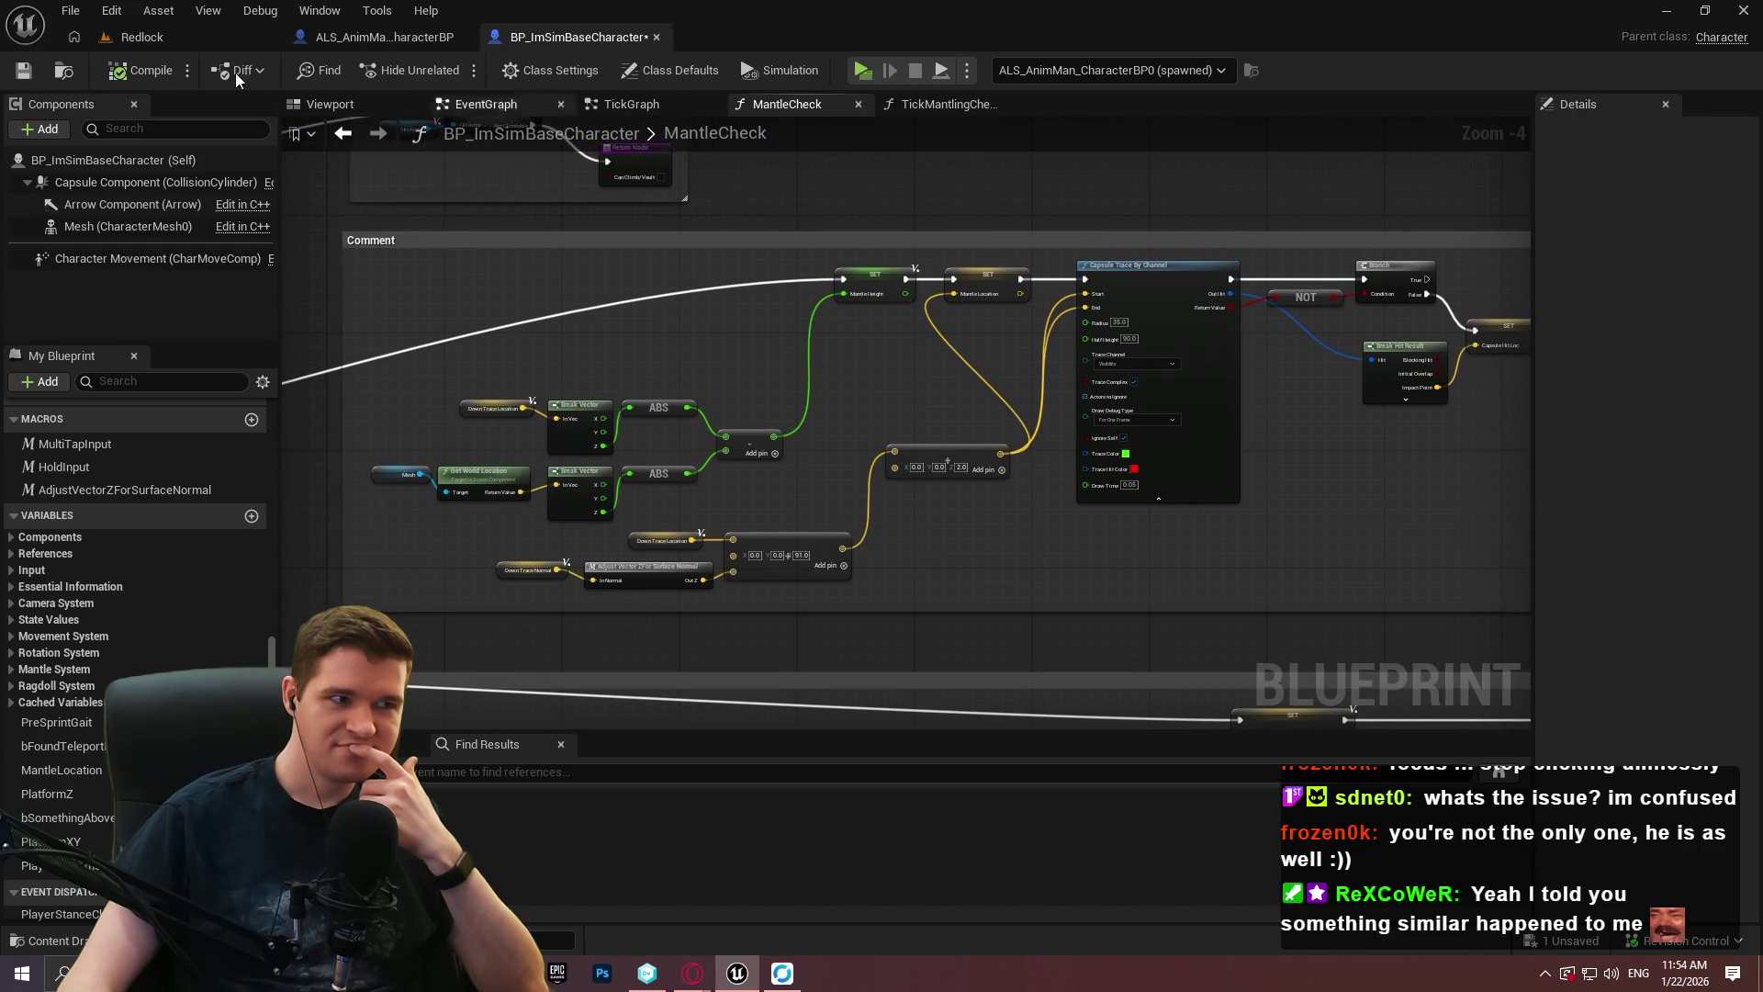
pyautogui.click(40, 75)
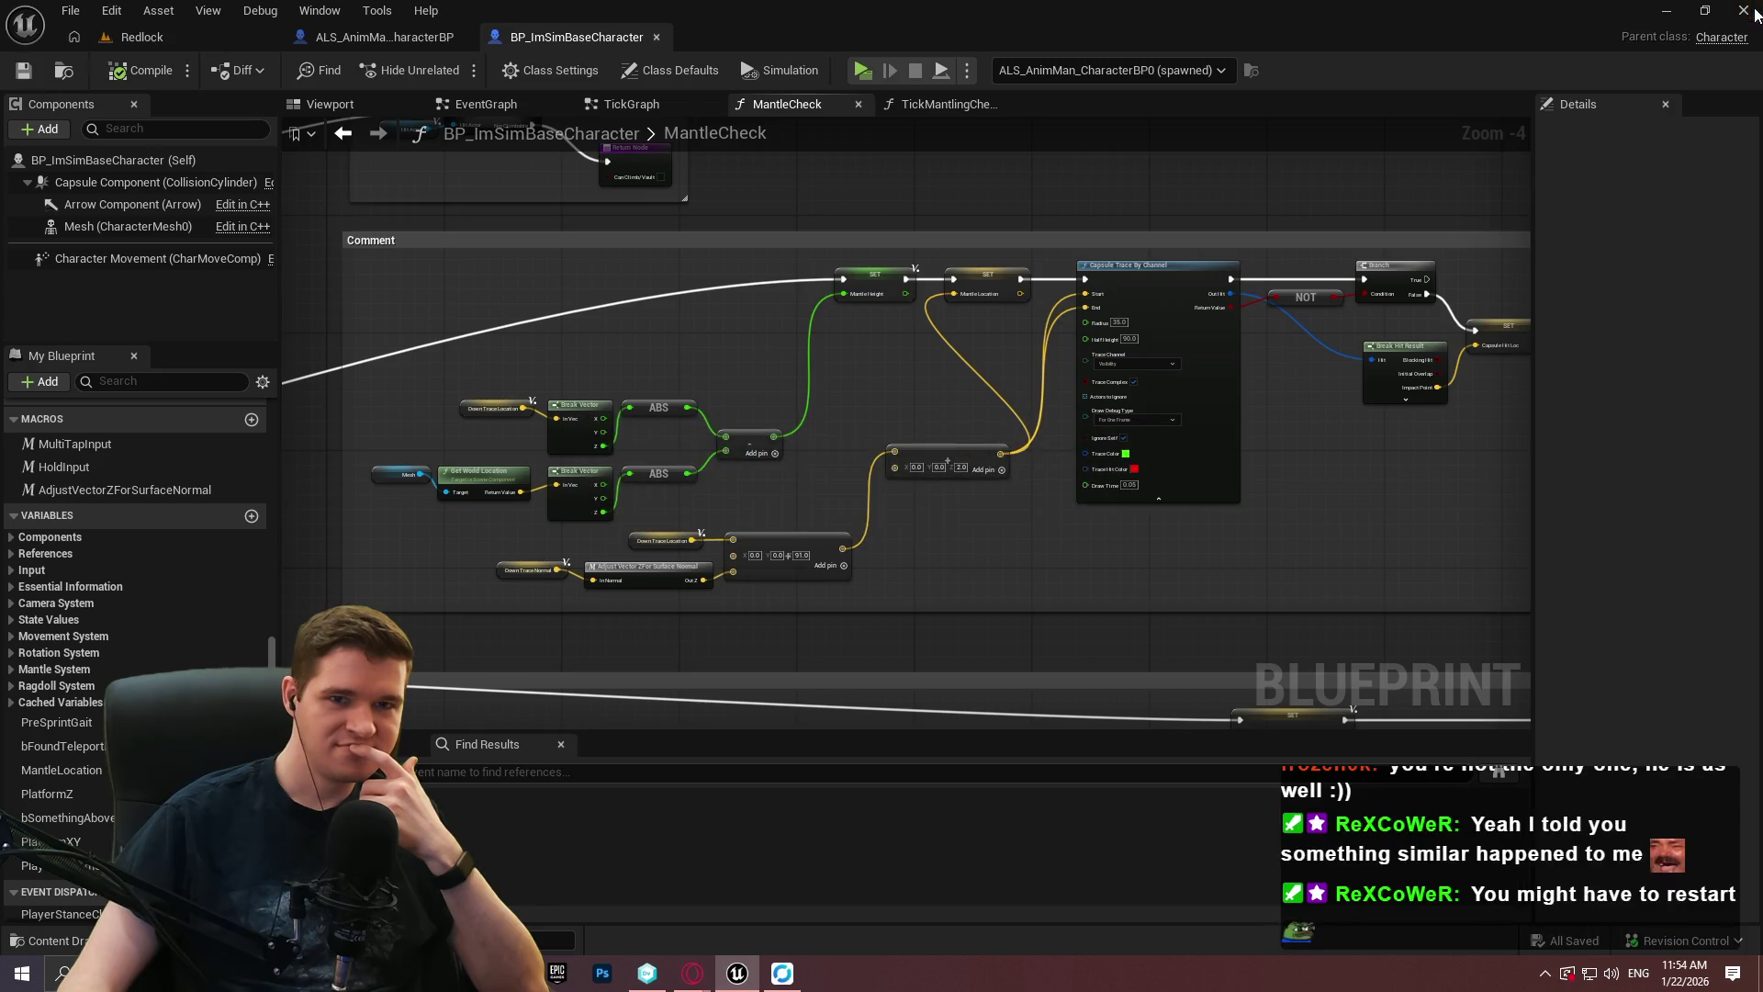
pyautogui.click(1754, 11)
pyautogui.click(637, 973)
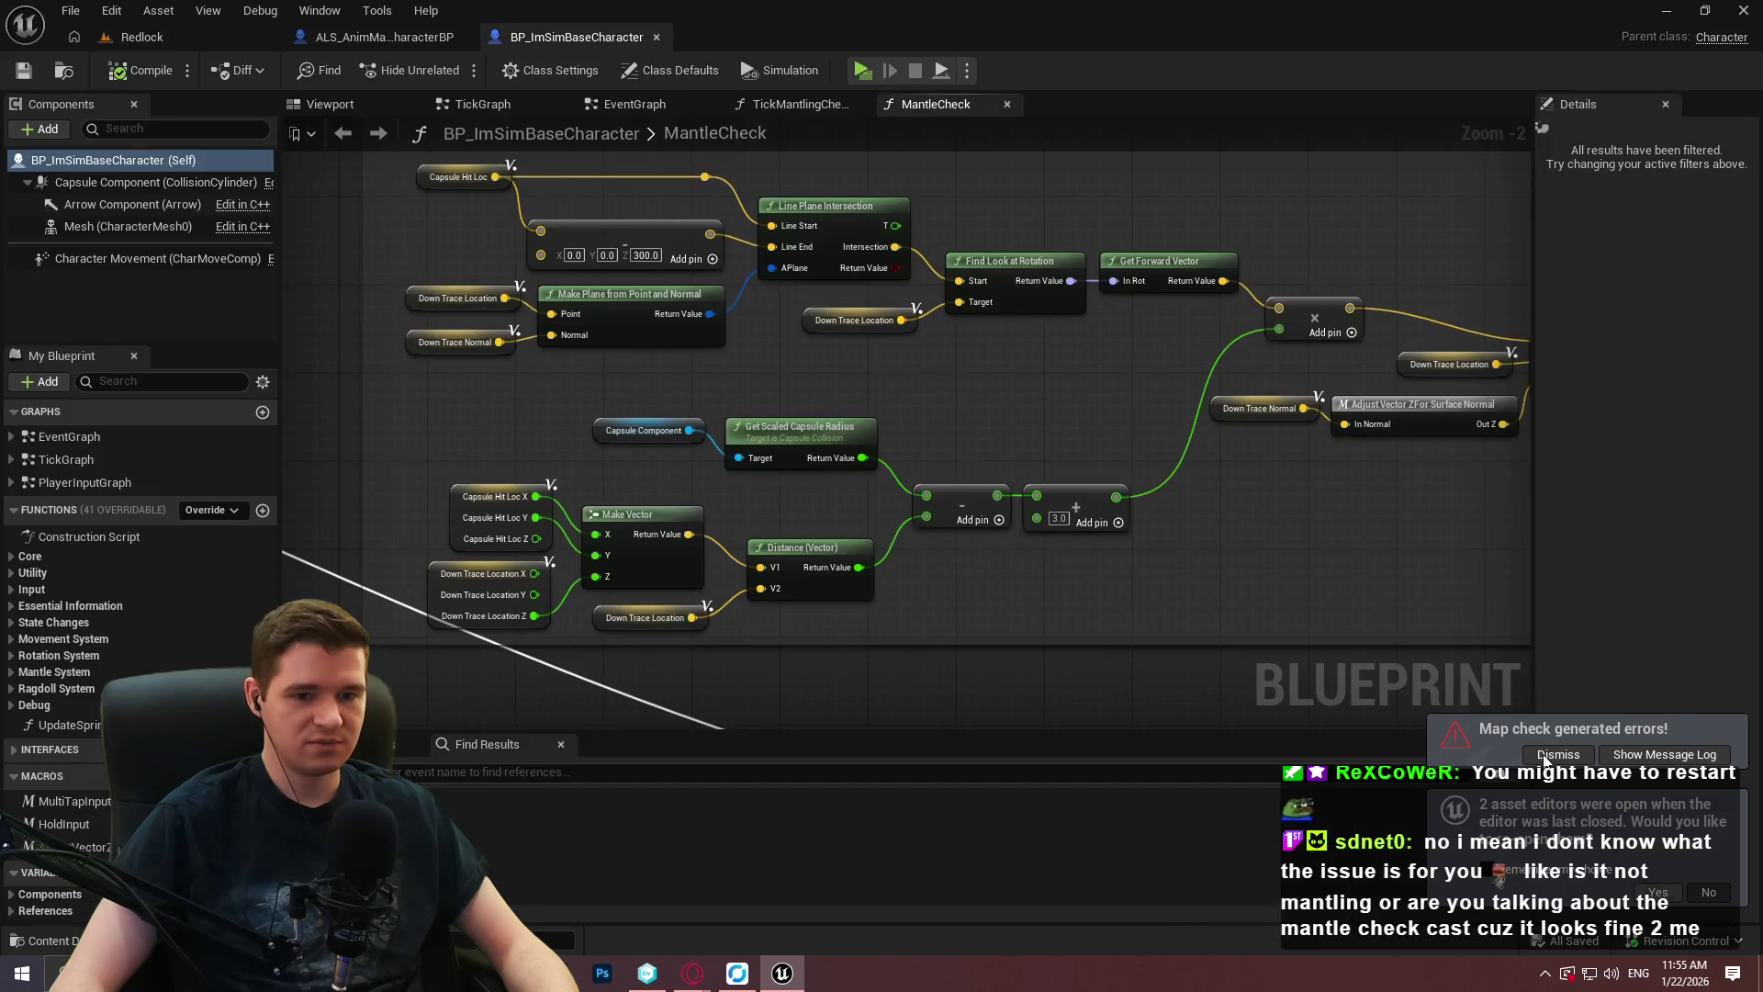
# Scroll through BP_ImSimBaseCharacter's class defaults in the Details panel.
pyautogui.scroll(-3, 1169, 355)
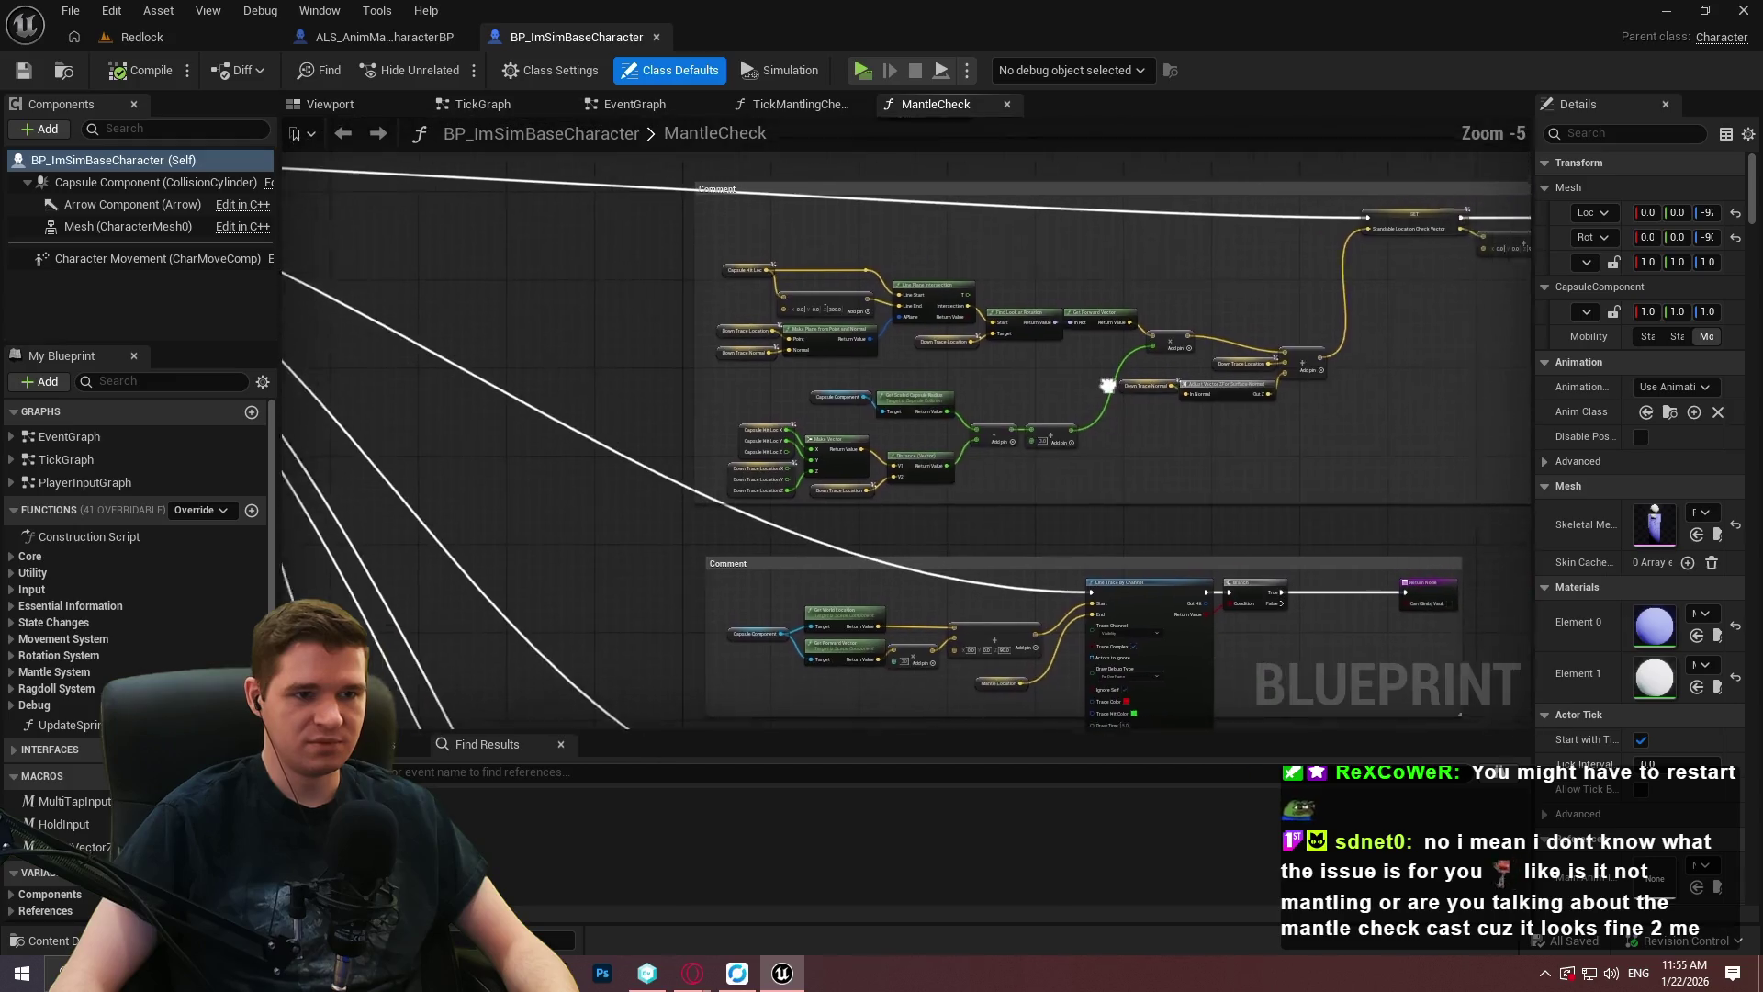
# Pull an execution wire from the SET node toward the Branch, then cancel without adding a node.
pyautogui.moveTo(1228, 459)
pyautogui.mouseDown()
pyautogui.moveTo(884, 578)
pyautogui.moveTo(1060, 680)
pyautogui.mouseUp()
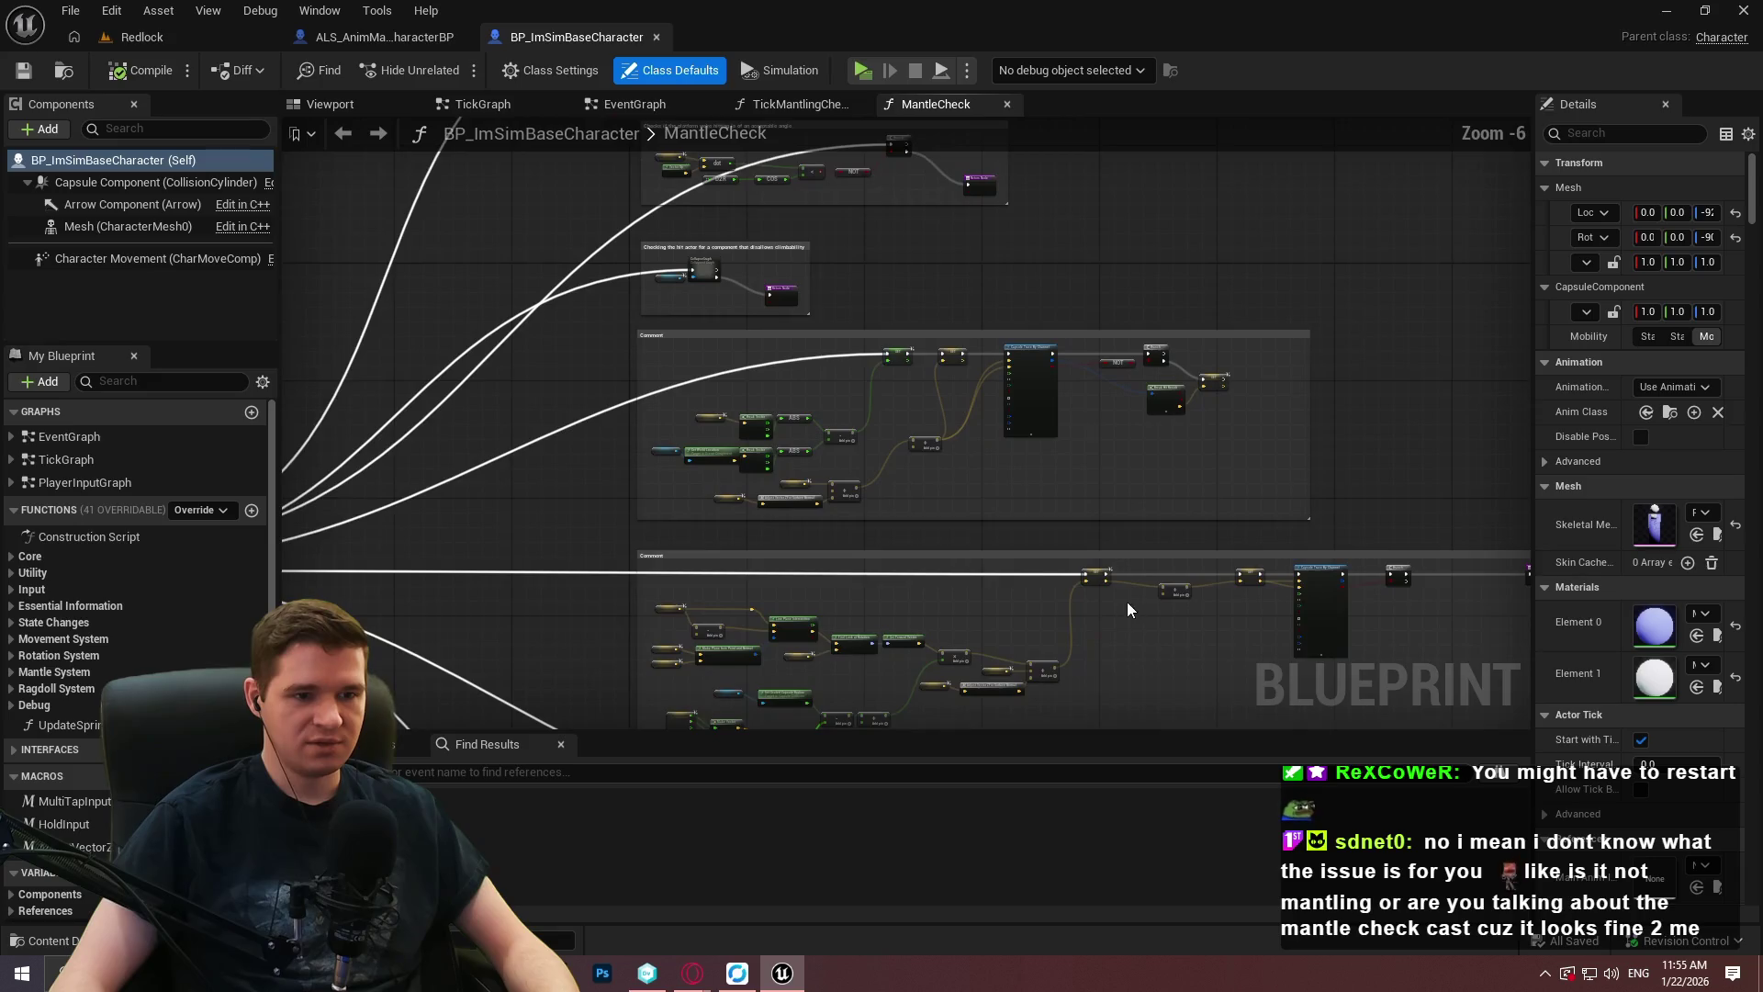
pyautogui.moveTo(1027, 555)
pyautogui.mouseDown()
pyautogui.moveTo(1172, 224)
pyautogui.moveTo(1264, 268)
pyautogui.moveTo(1363, 354)
pyautogui.mouseUp()
pyautogui.click(1127, 400)
# List earlier revisions and diff the local blueprint against the depot version.
pyautogui.scroll(3, 1148, 373)
pyautogui.scroll(-3, 1152, 421)
pyautogui.scroll(4, 1151, 421)
pyautogui.scroll(-3, 1148, 404)
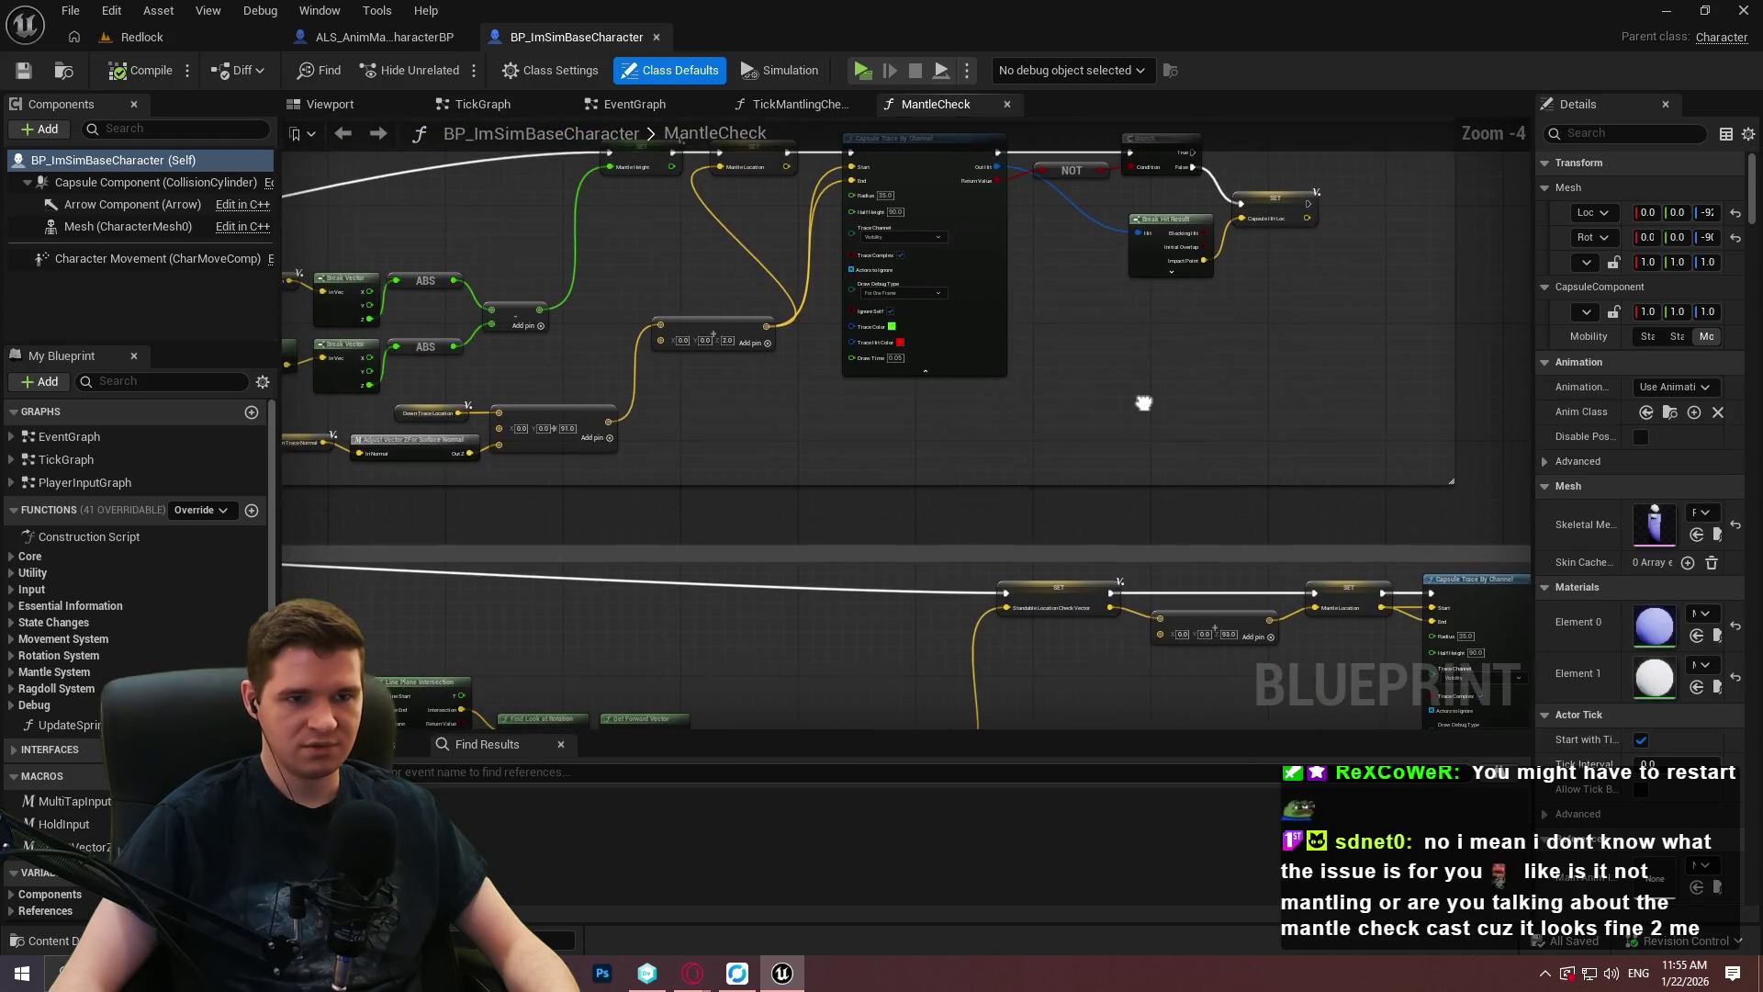
pyautogui.scroll(-2, 1143, 403)
pyautogui.scroll(2, 827, 321)
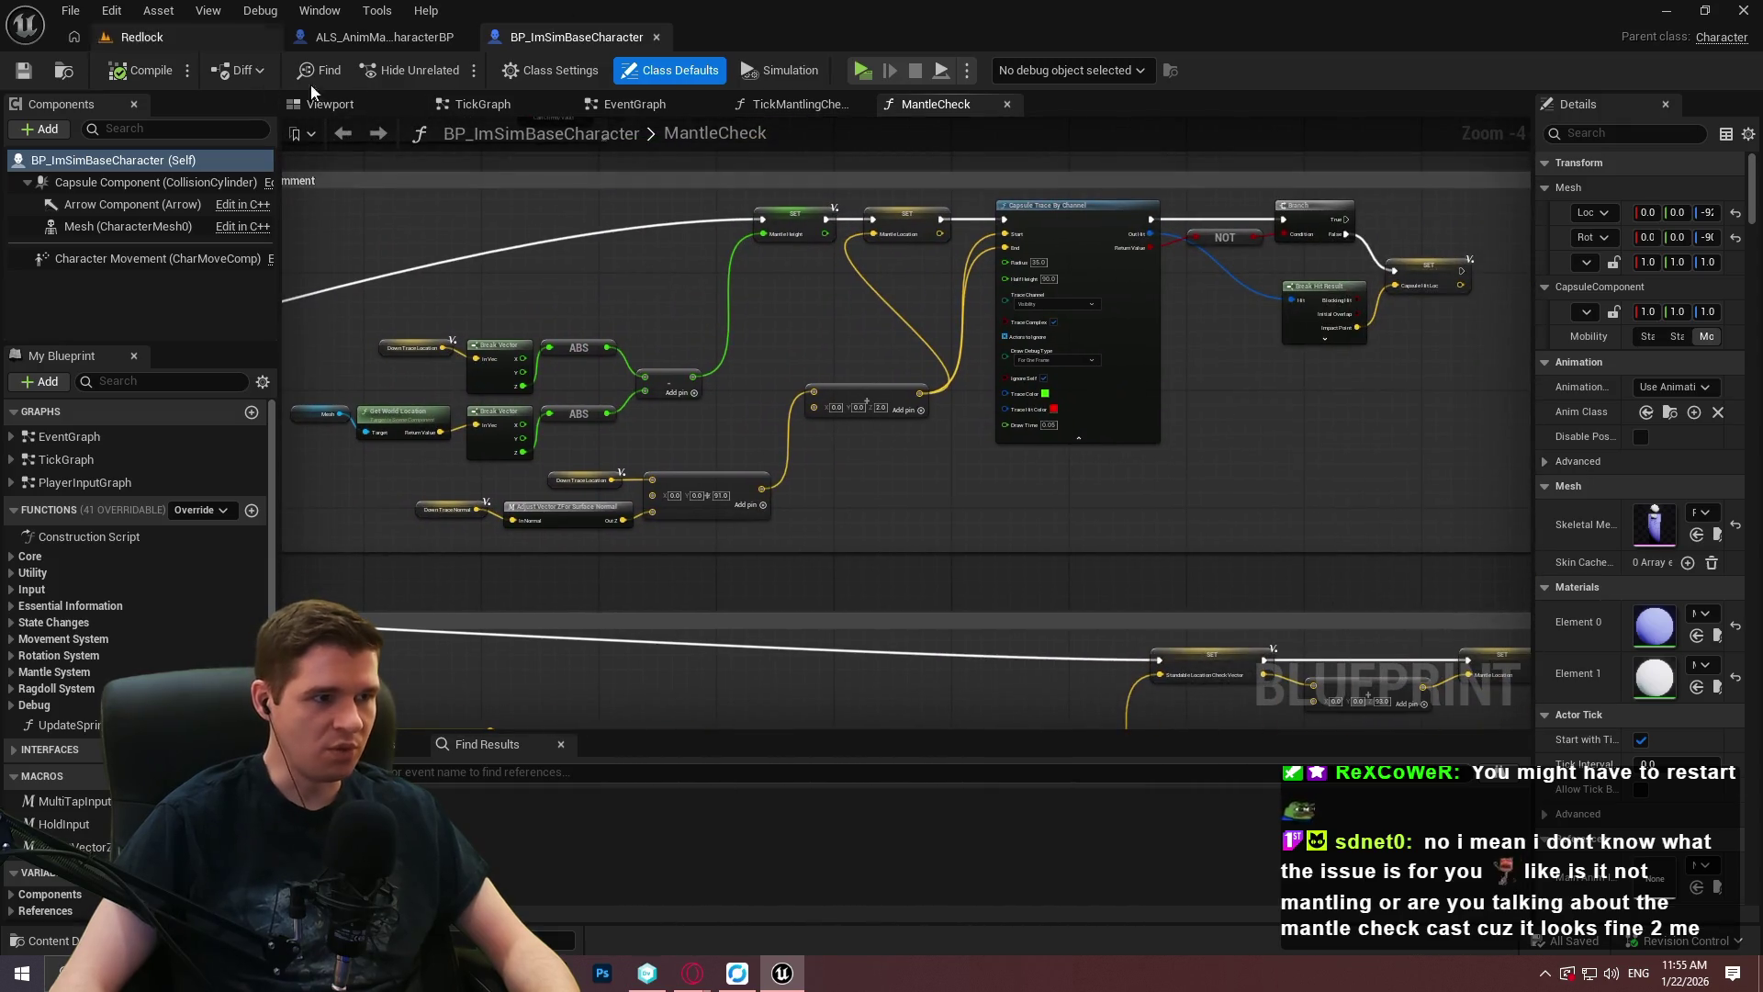
pyautogui.click(240, 71)
pyautogui.click(246, 144)
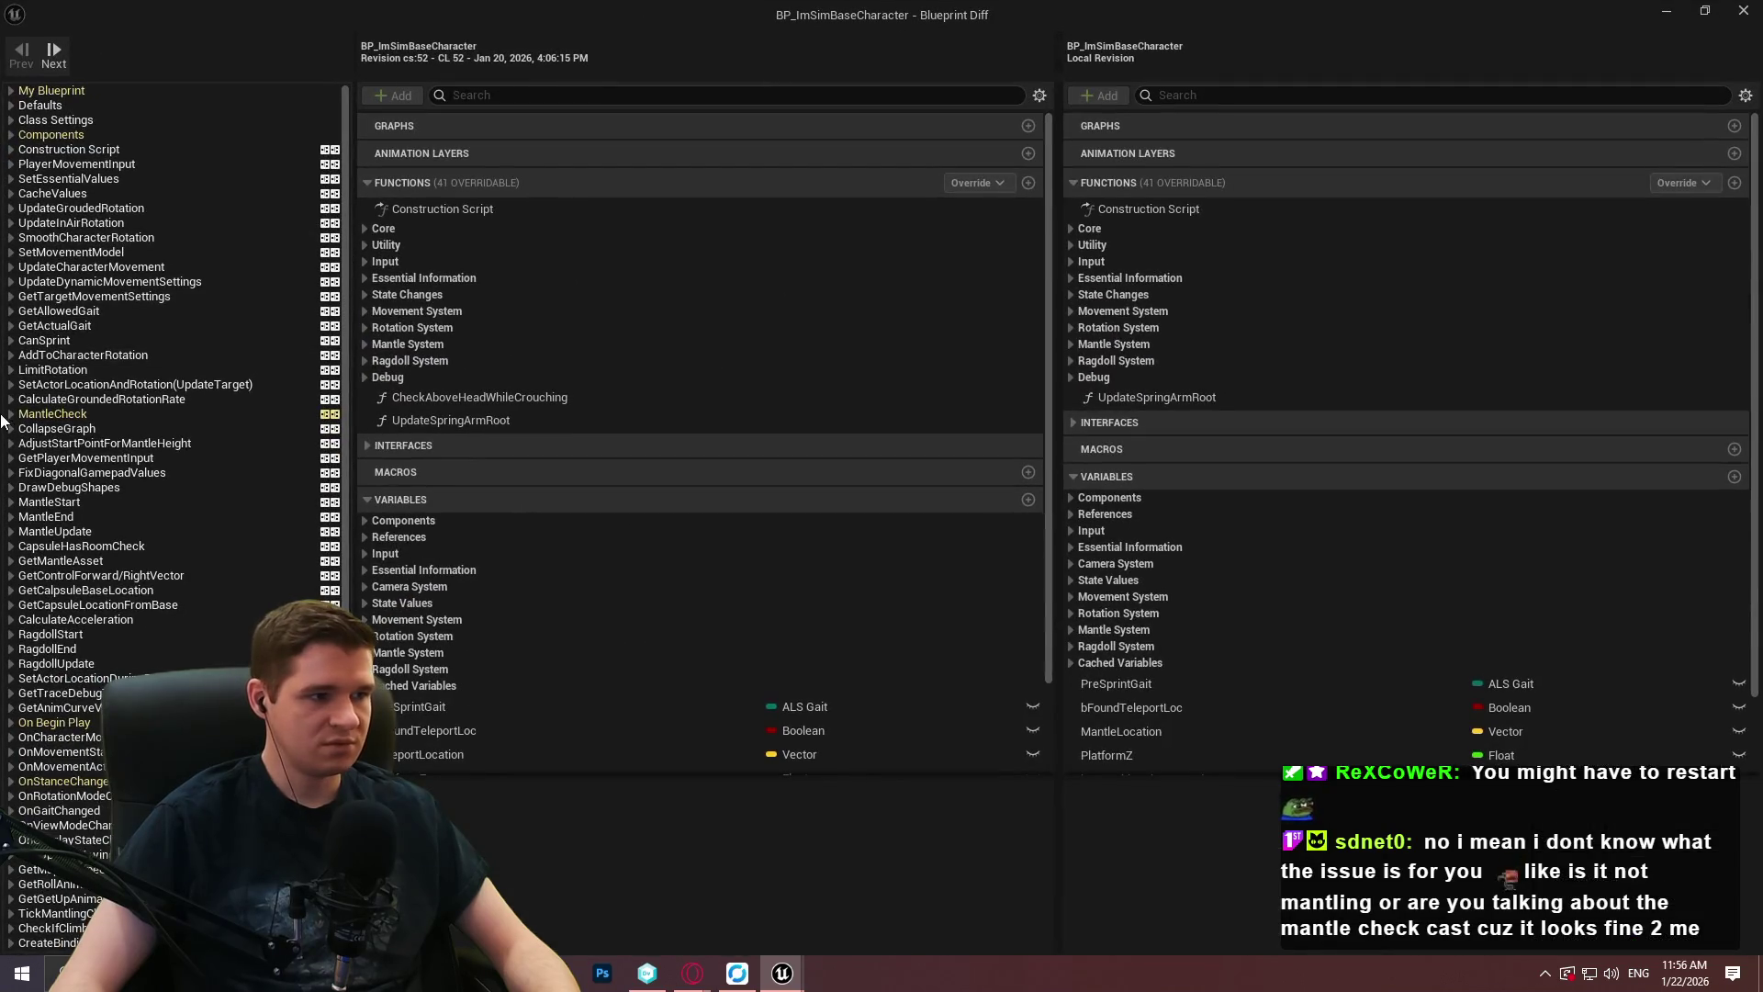
# Inspect the MantleCheck graph differences against CL 52, then close the Blueprint Diff window.
pyautogui.click(11, 414)
pyautogui.click(80, 414)
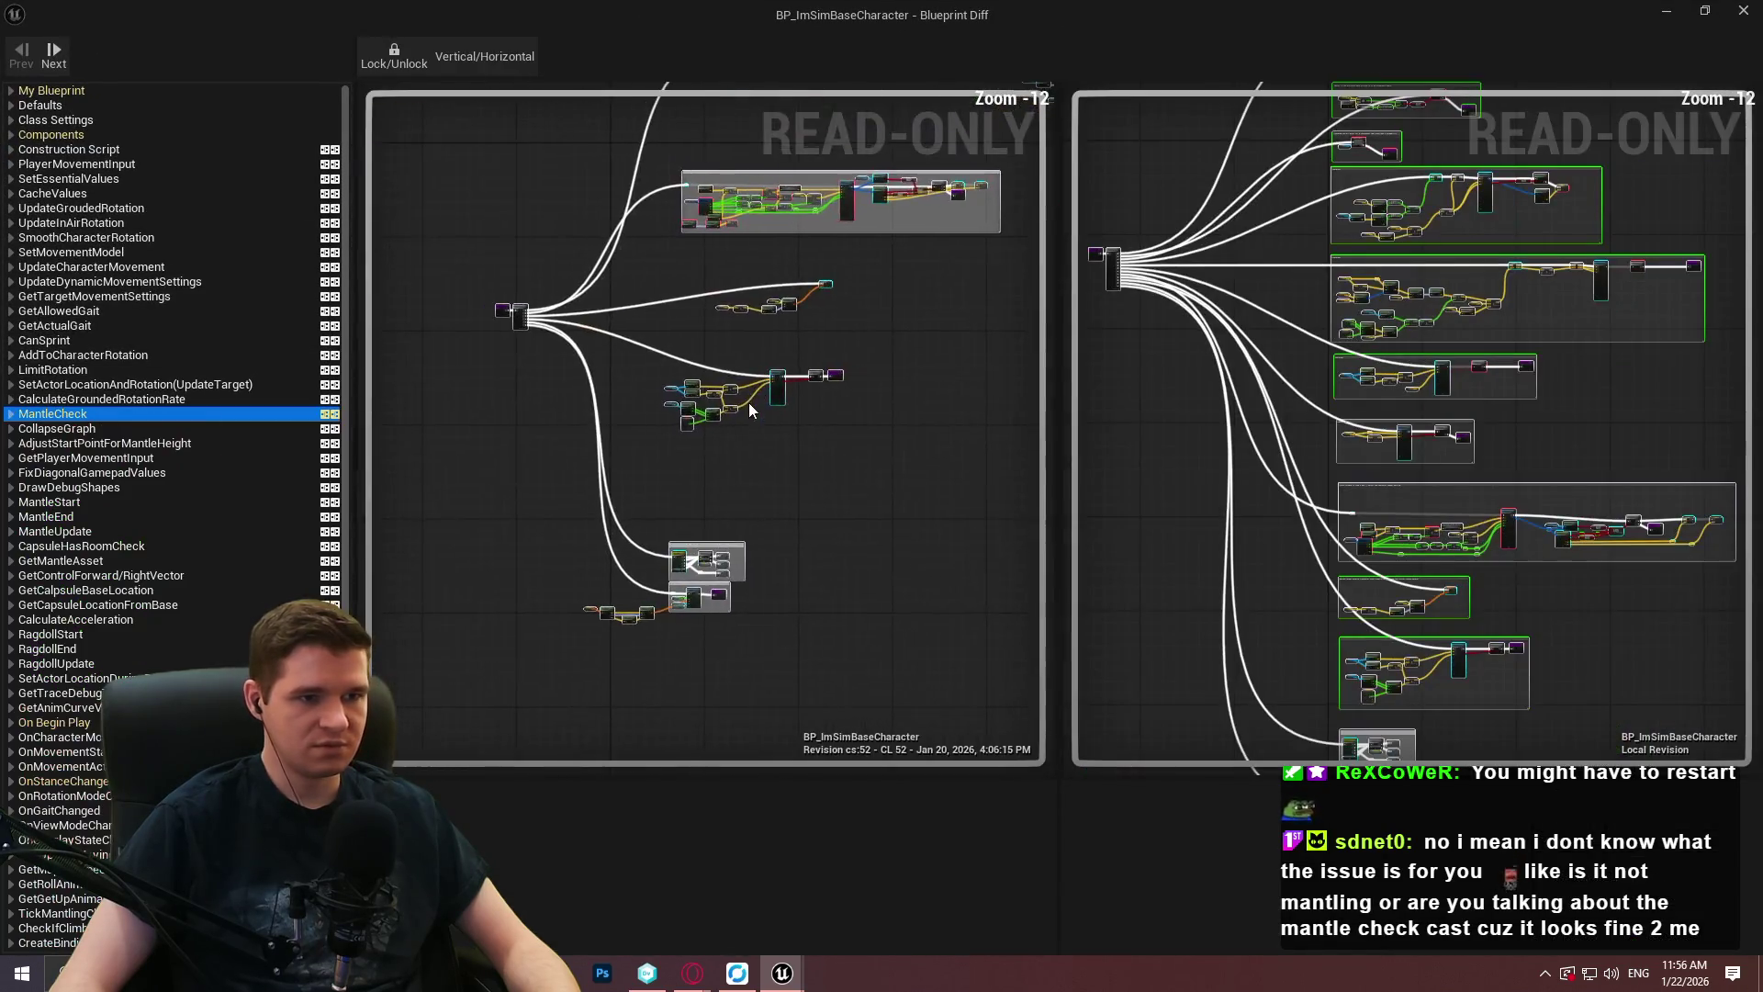
pyautogui.scroll(8, 483, 455)
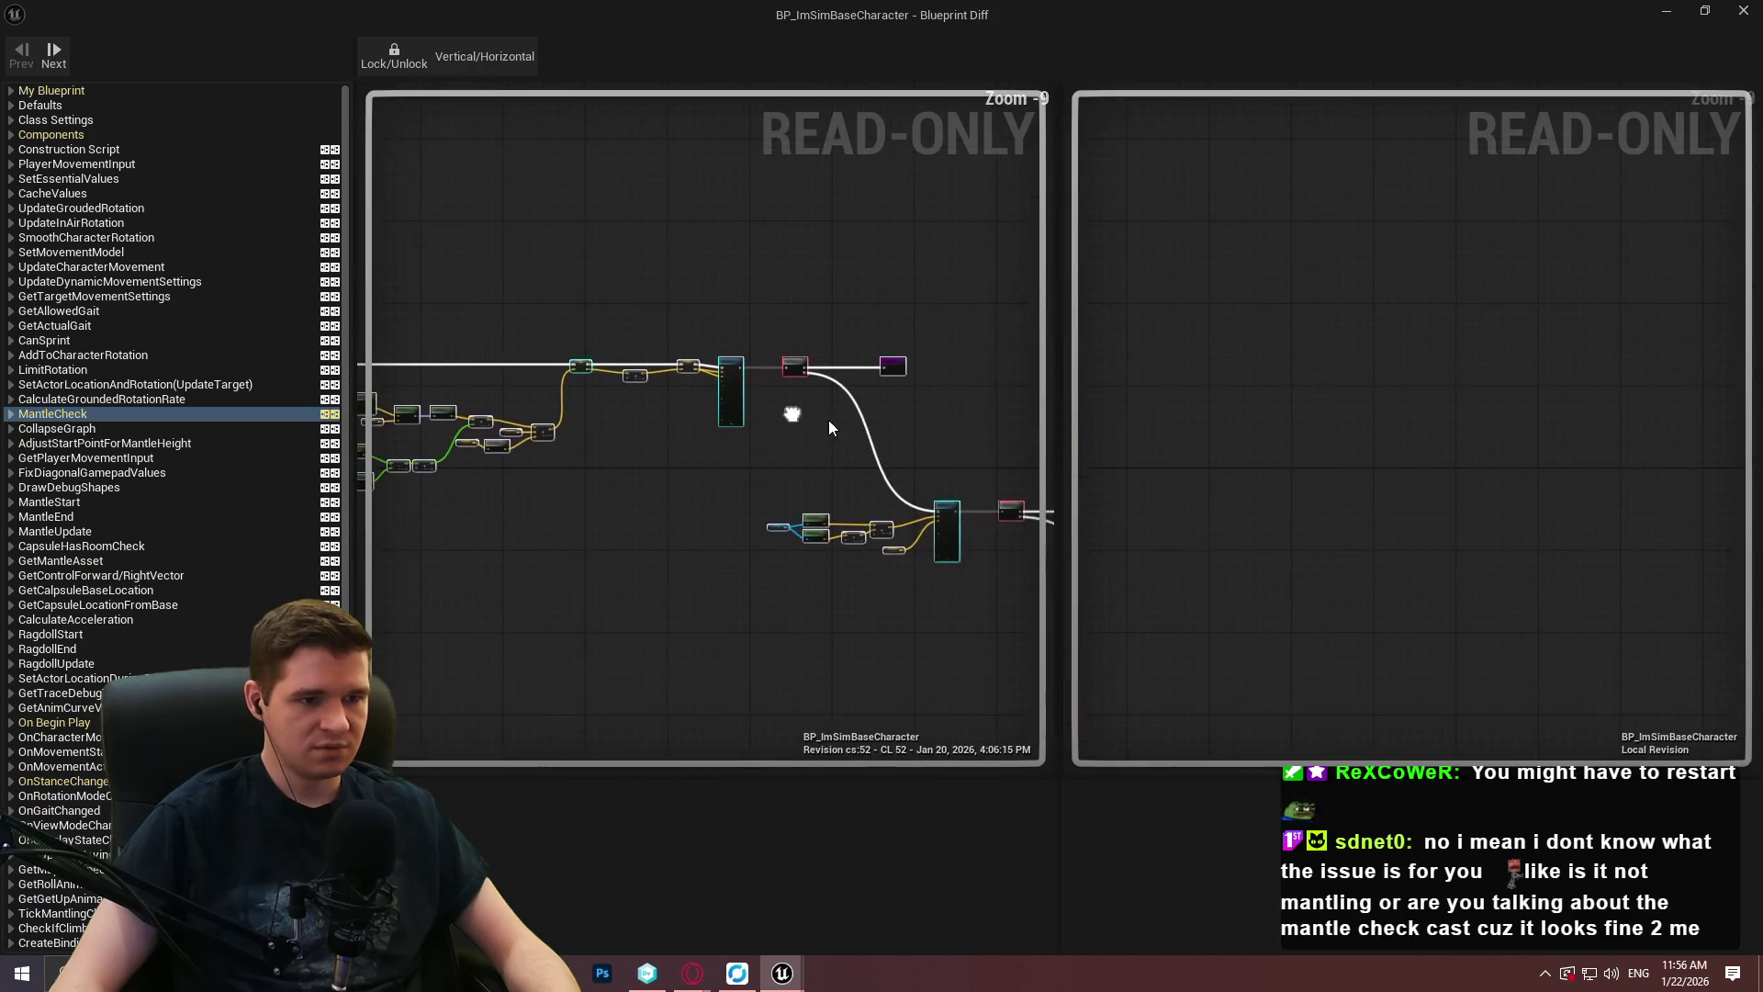
pyautogui.moveTo(597, 379); pyautogui.dragTo(1045, 577)
pyautogui.scroll(3, 734, 408)
pyautogui.scroll(-1, 740, 433)
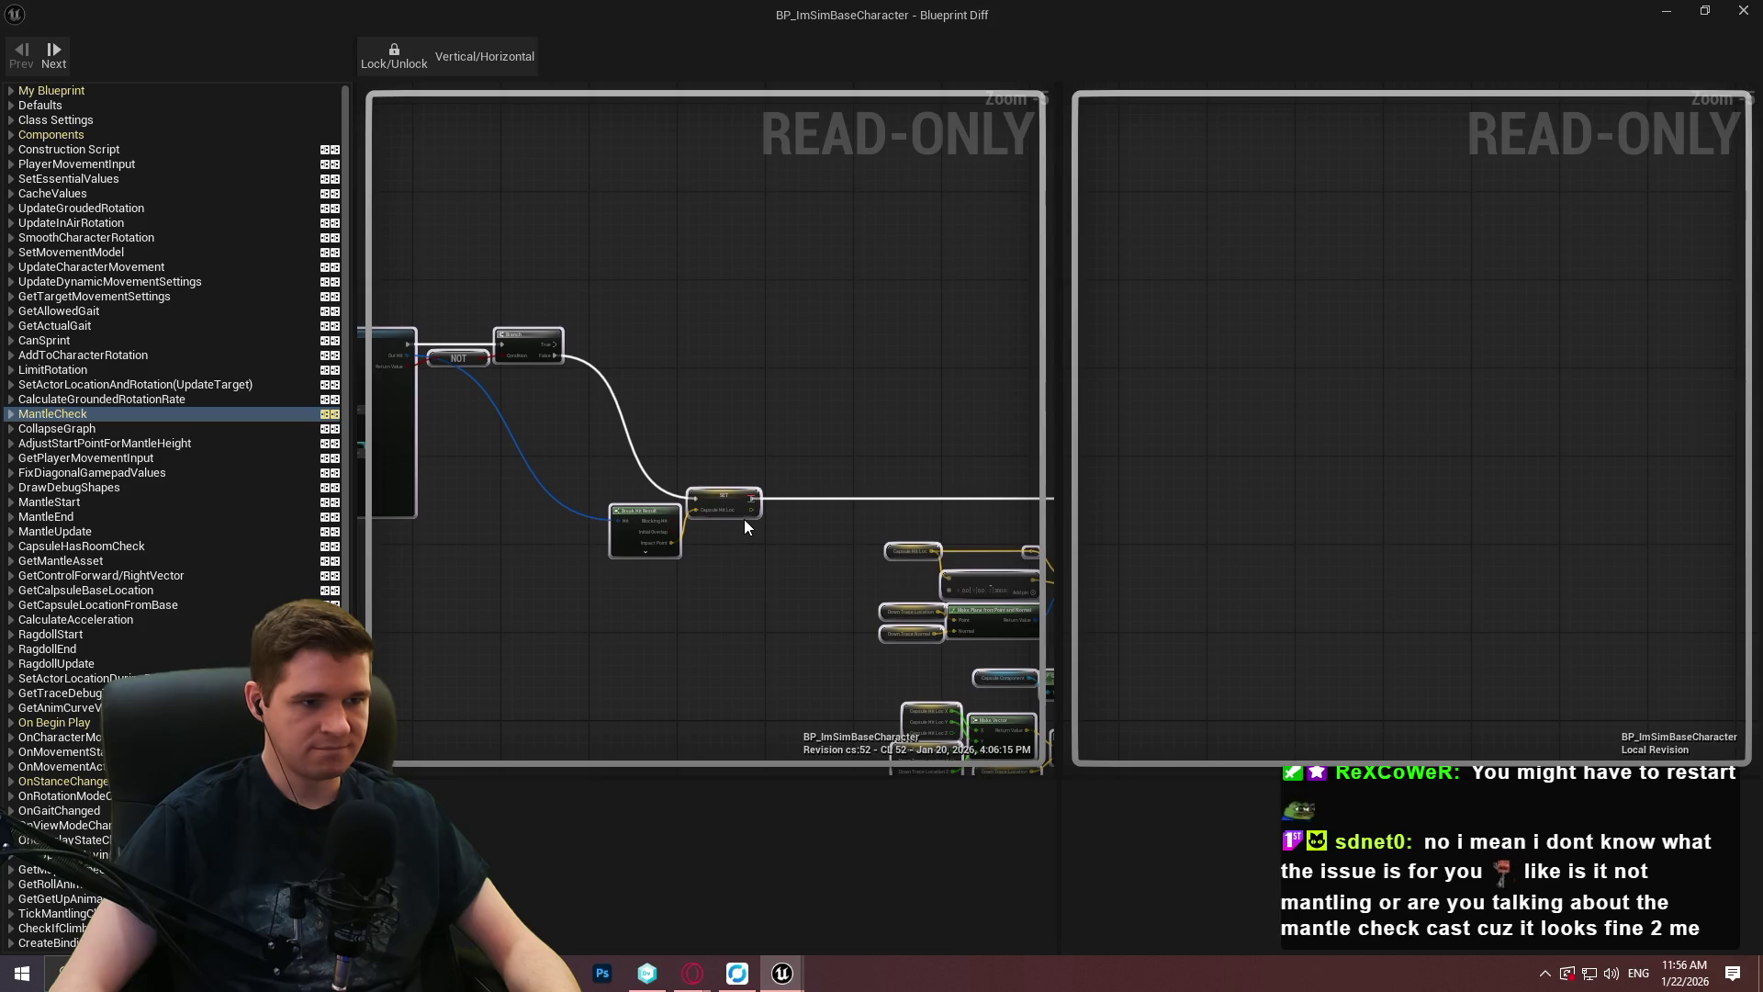
pyautogui.click(1742, 11)
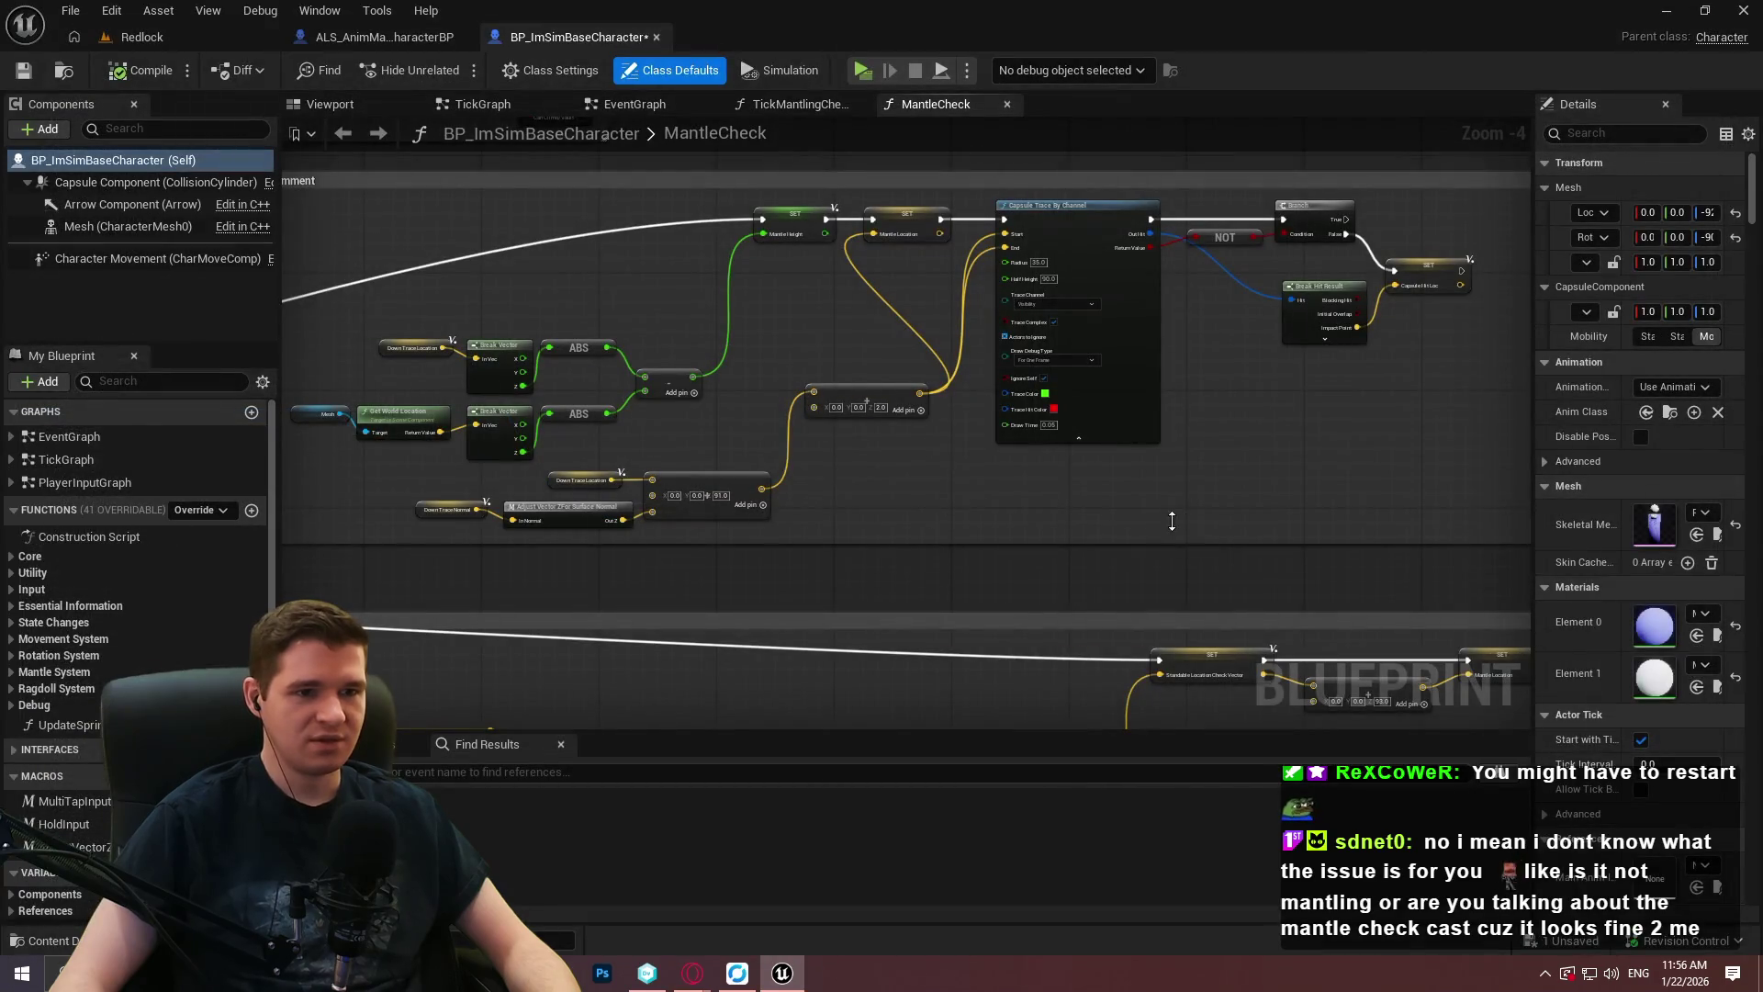
# Add a Sequence node ('seq') off the SET Capsule Hit Loc execution output.
pyautogui.scroll(3, 919, 515)
pyautogui.scroll(1, 905, 382)
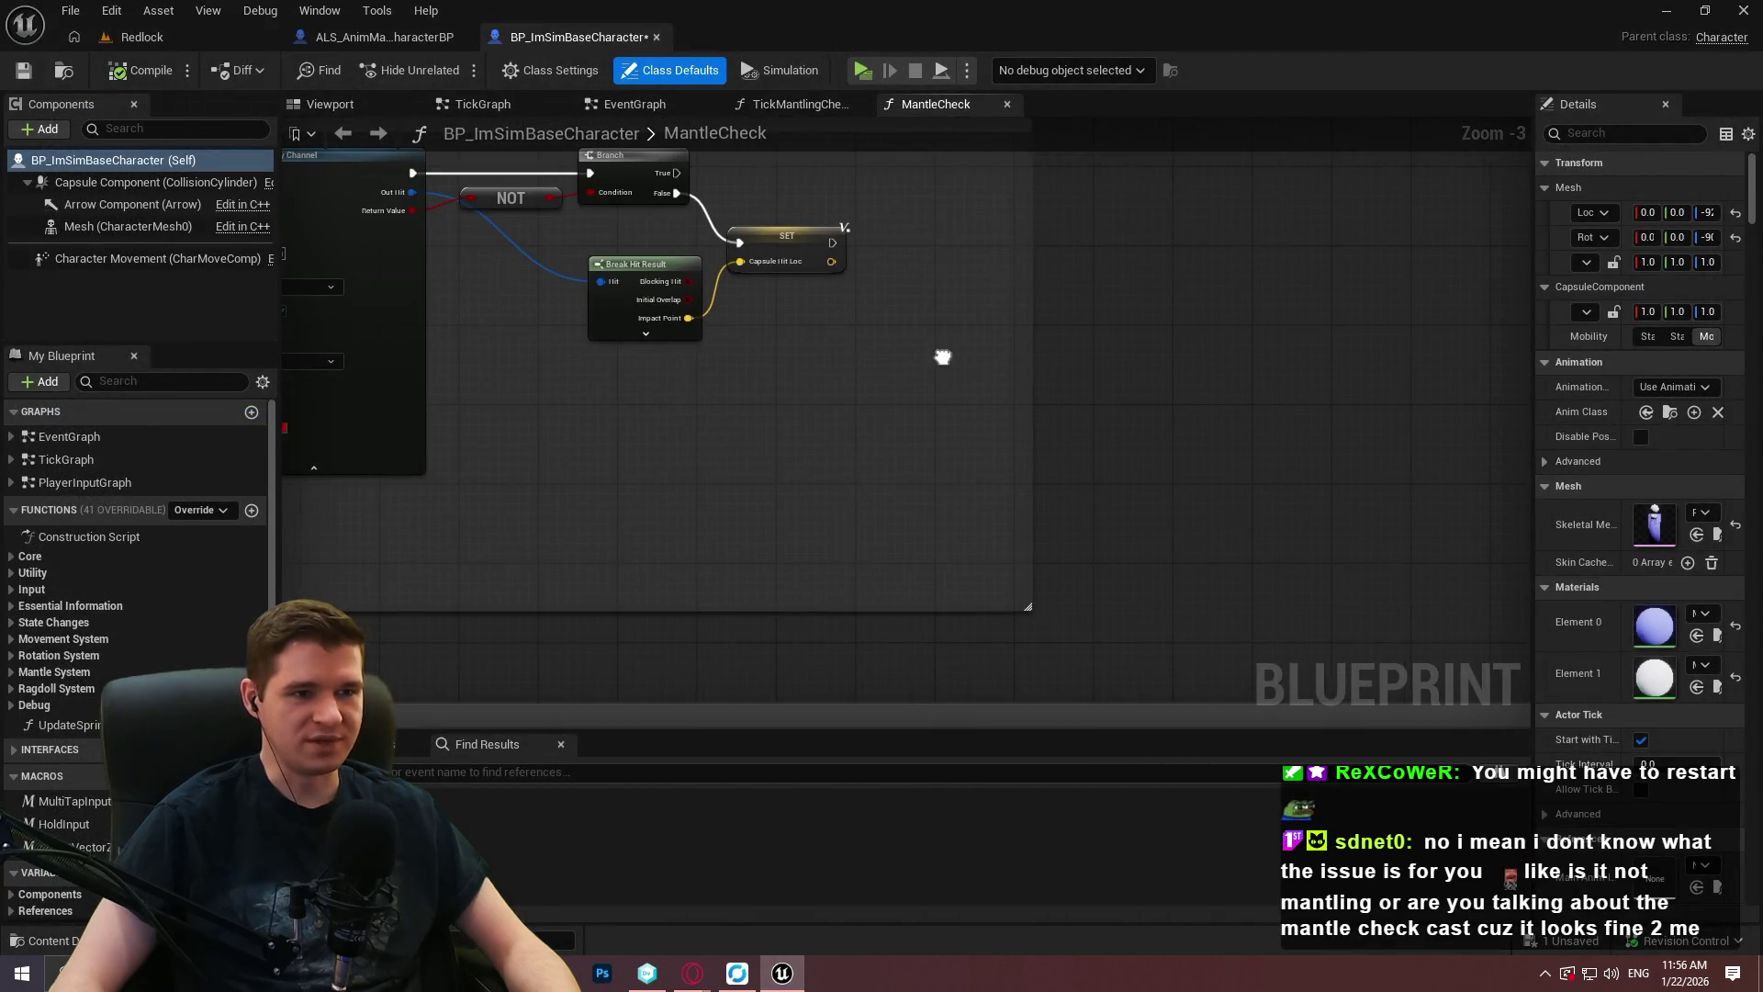
pyautogui.moveTo(853, 242); pyautogui.dragTo(867, 308)
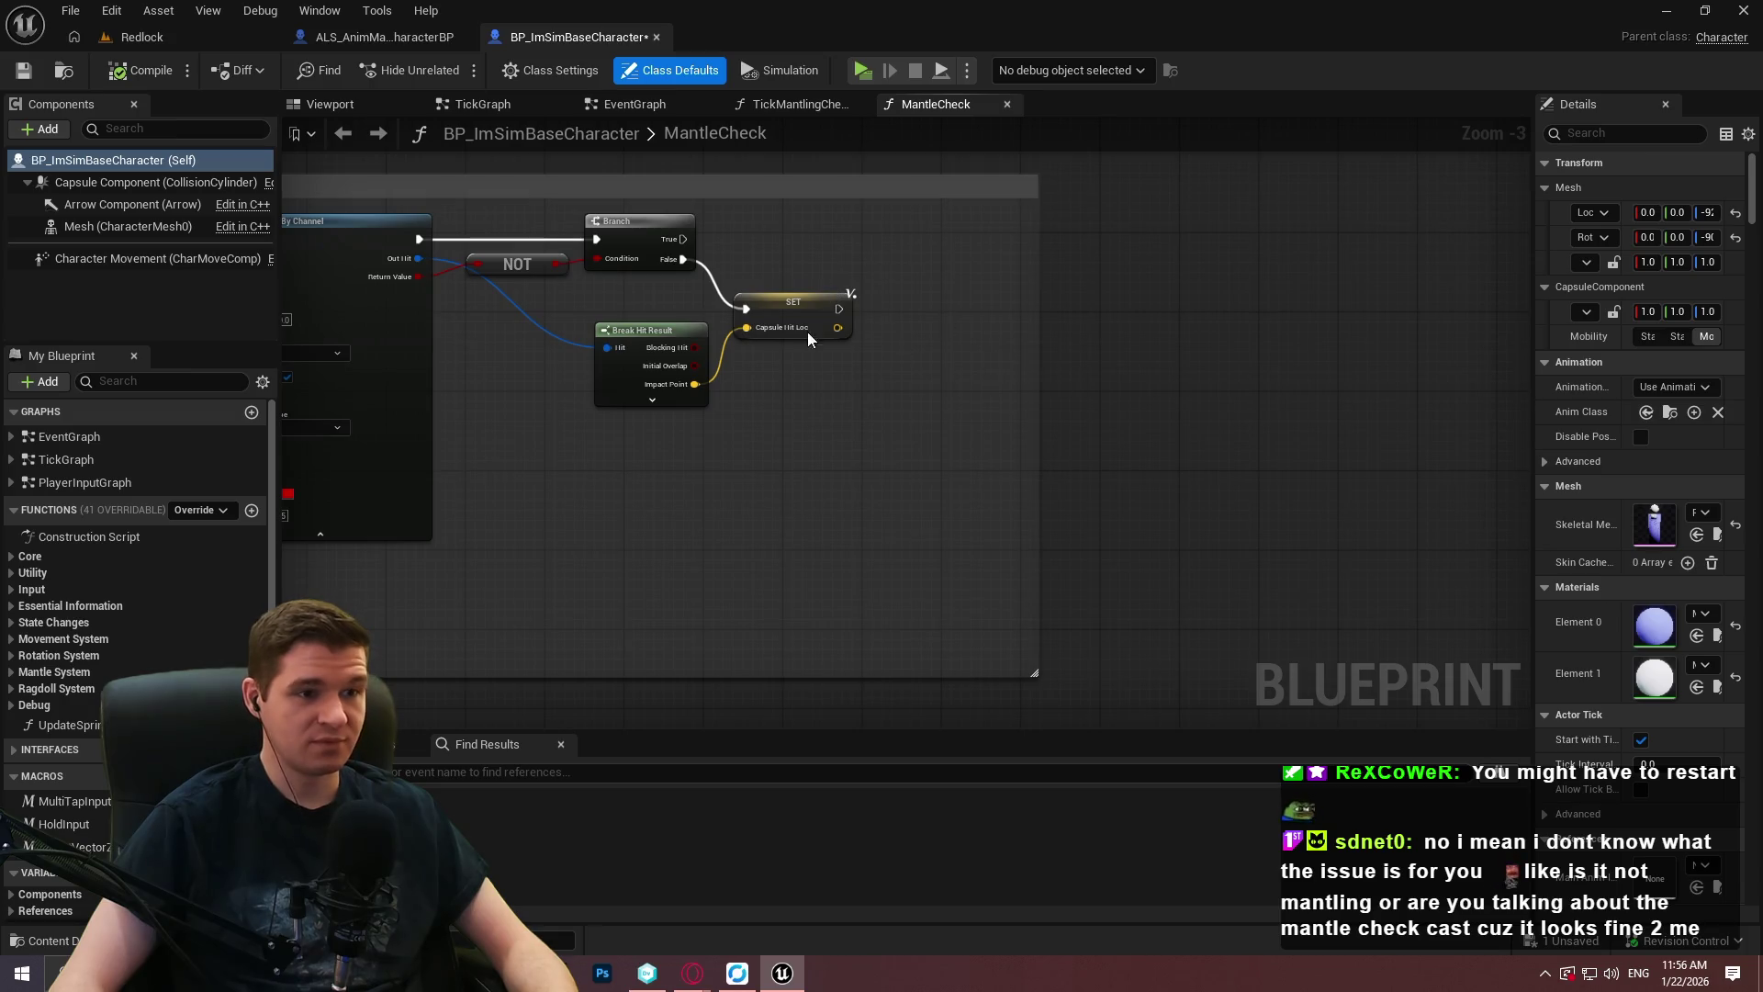
pyautogui.scroll(3, 814, 332)
pyautogui.moveTo(843, 295)
pyautogui.mouseDown()
pyautogui.moveTo(1100, 288)
pyautogui.moveTo(1103, 267)
pyautogui.moveTo(1102, 287)
pyautogui.mouseUp()
pyautogui.write('seq')
pyautogui.press('Return')
pyautogui.click(1387, 367)
pyautogui.scroll(-5, 1387, 368)
pyautogui.scroll(-4, 1127, 285)
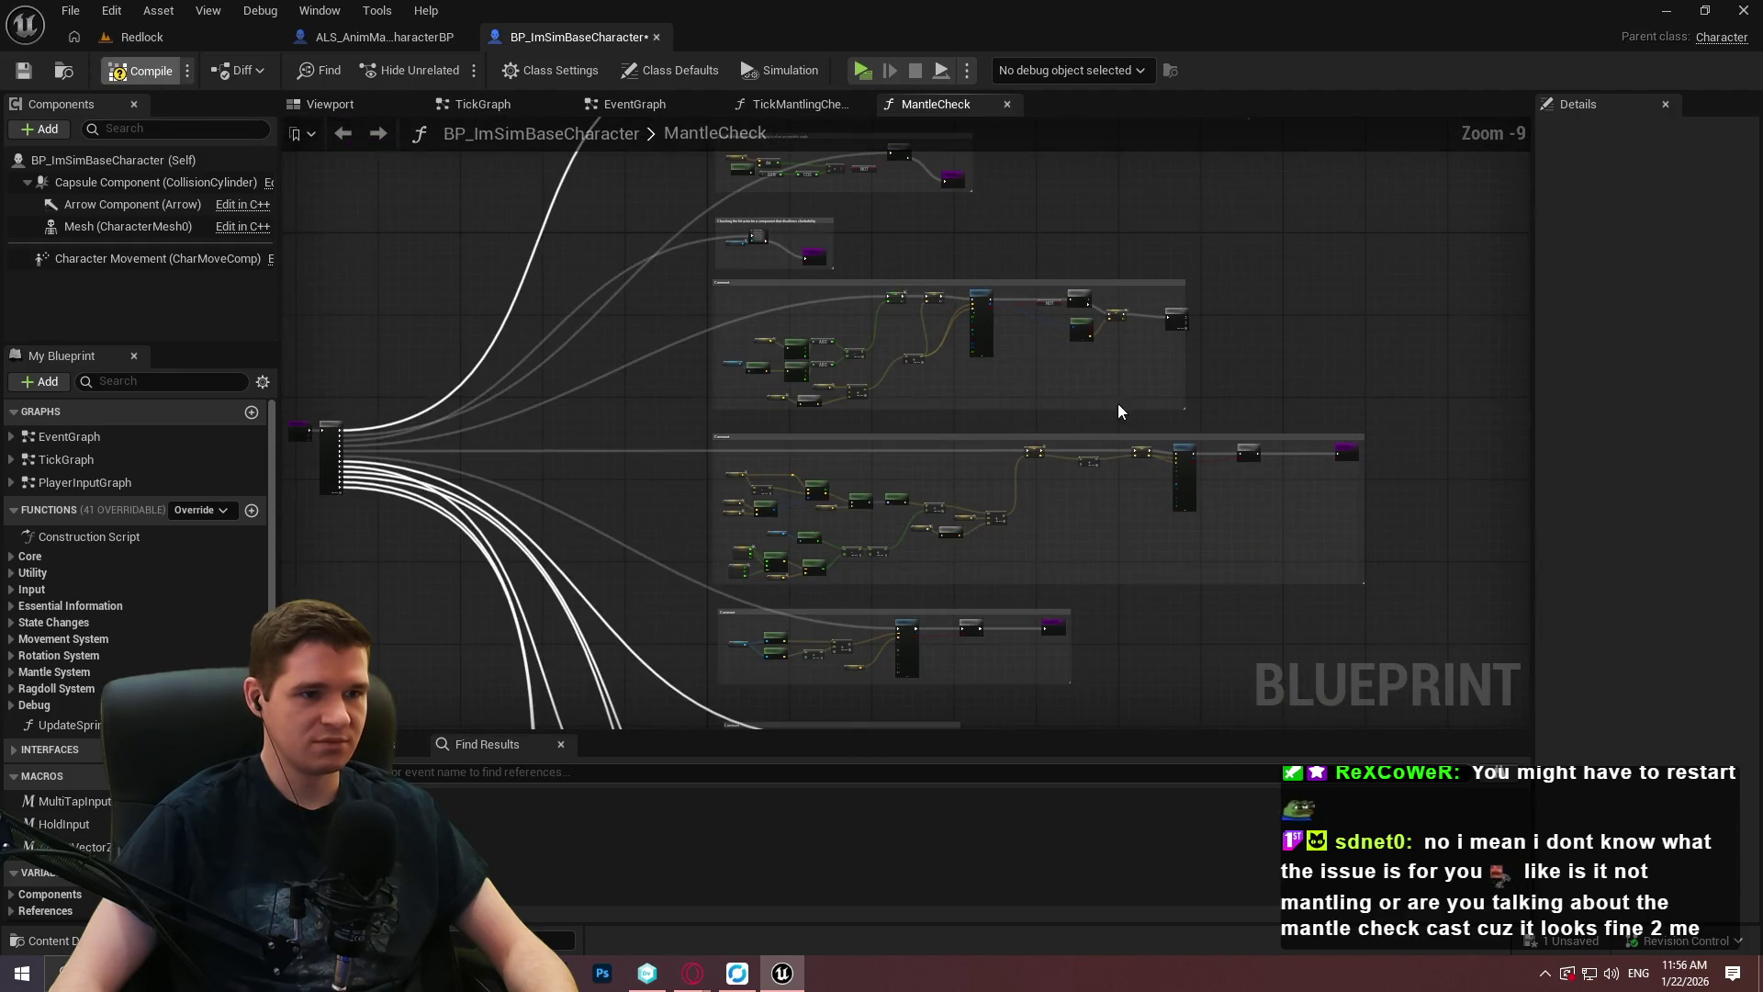
pyautogui.scroll(4, 902, 244)
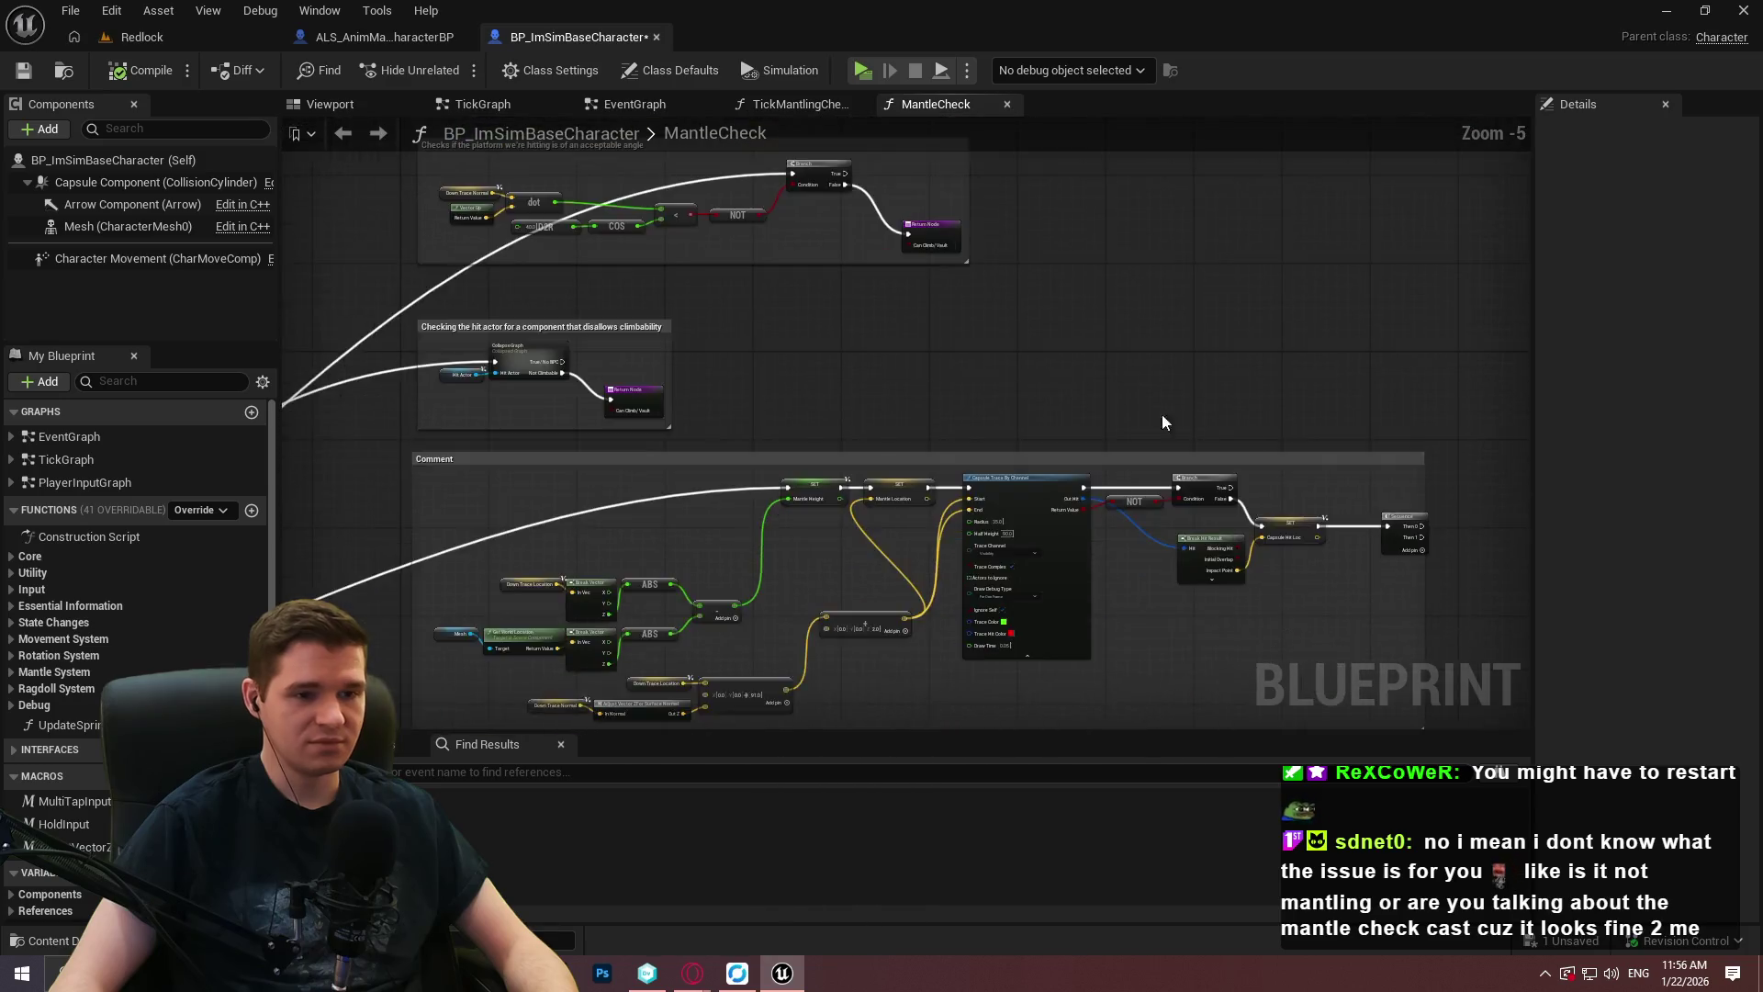
# Add a Then 2 output pin to the Sequence node and move it further right.
pyautogui.scroll(-2, 1084, 358)
pyautogui.scroll(2, 862, 311)
pyautogui.scroll(-2, 1015, 275)
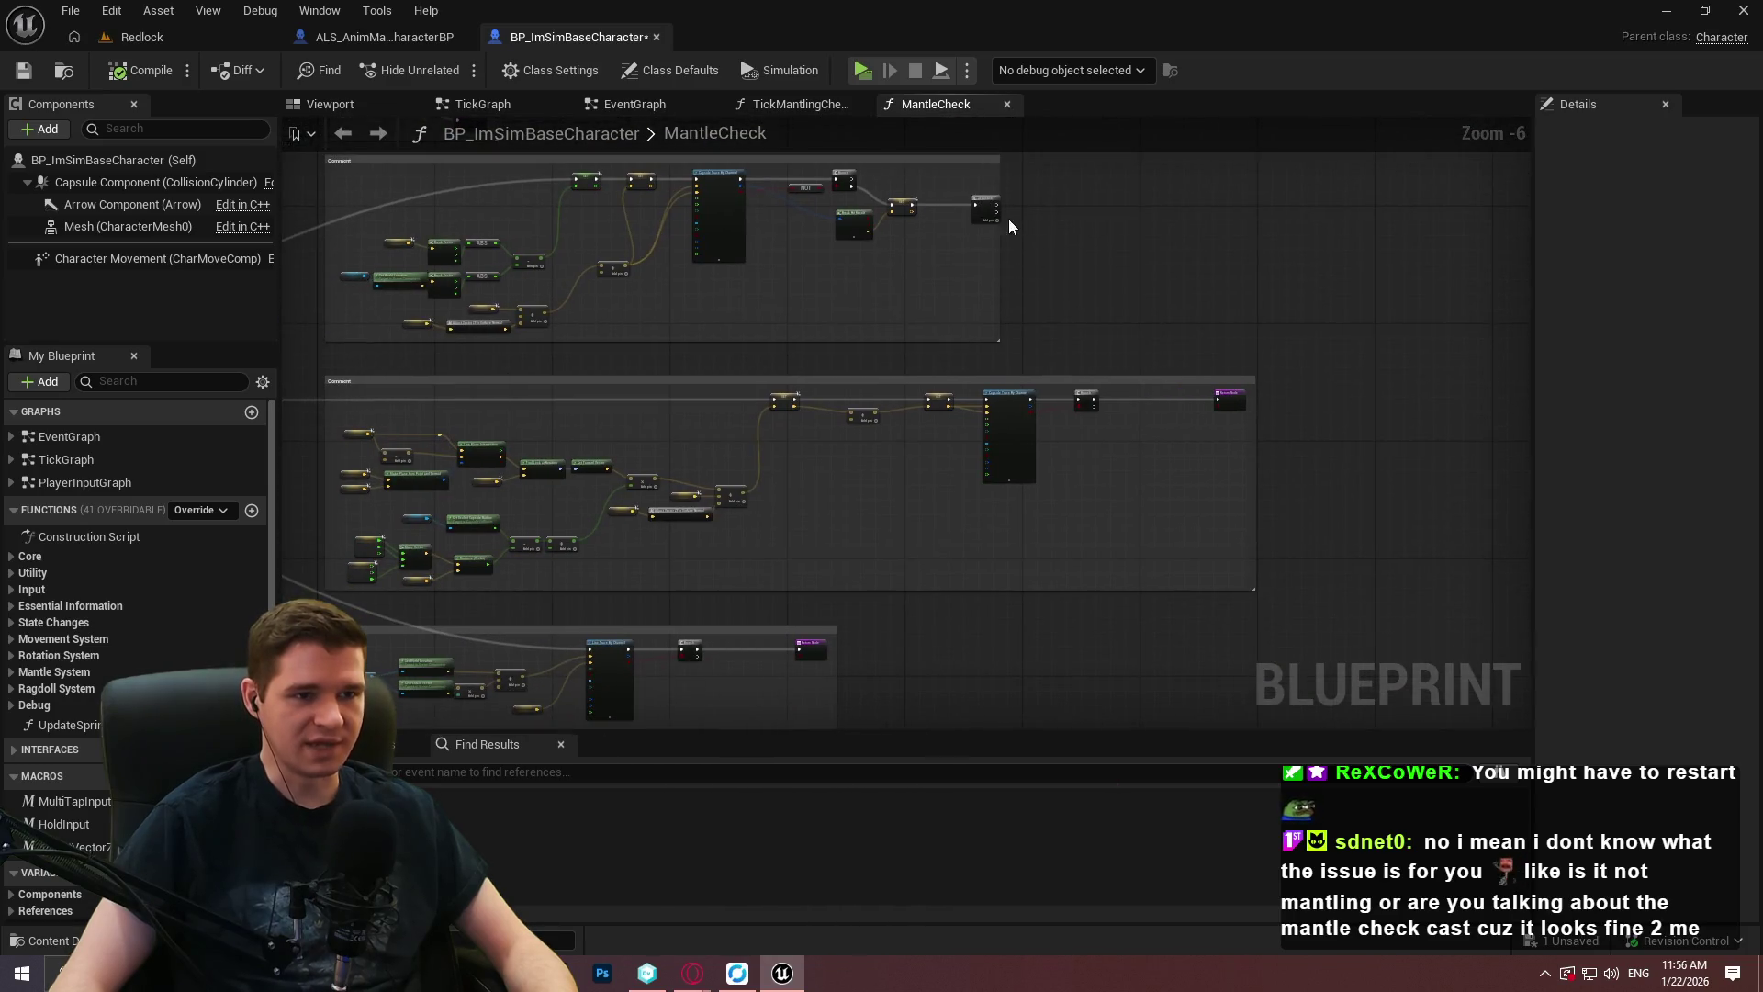
pyautogui.scroll(3, 1012, 217)
pyautogui.click(1005, 214)
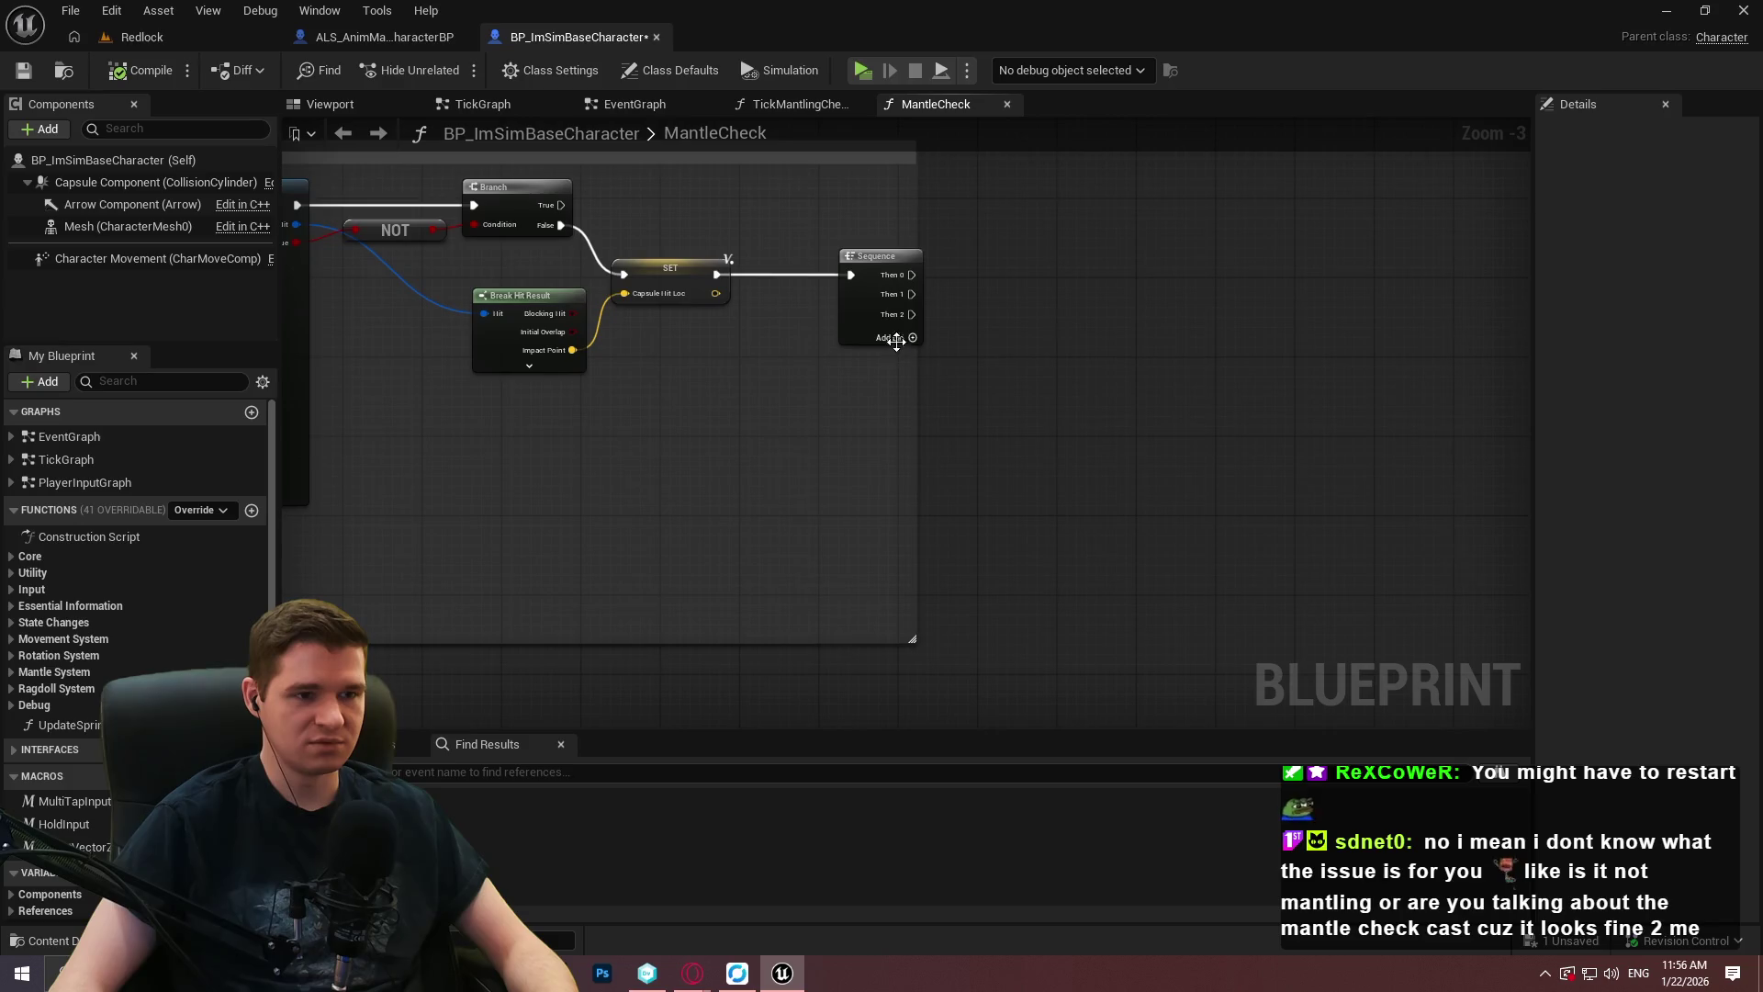
pyautogui.moveTo(888, 273); pyautogui.dragTo(1440, 263)
pyautogui.scroll(-3, 1292, 525)
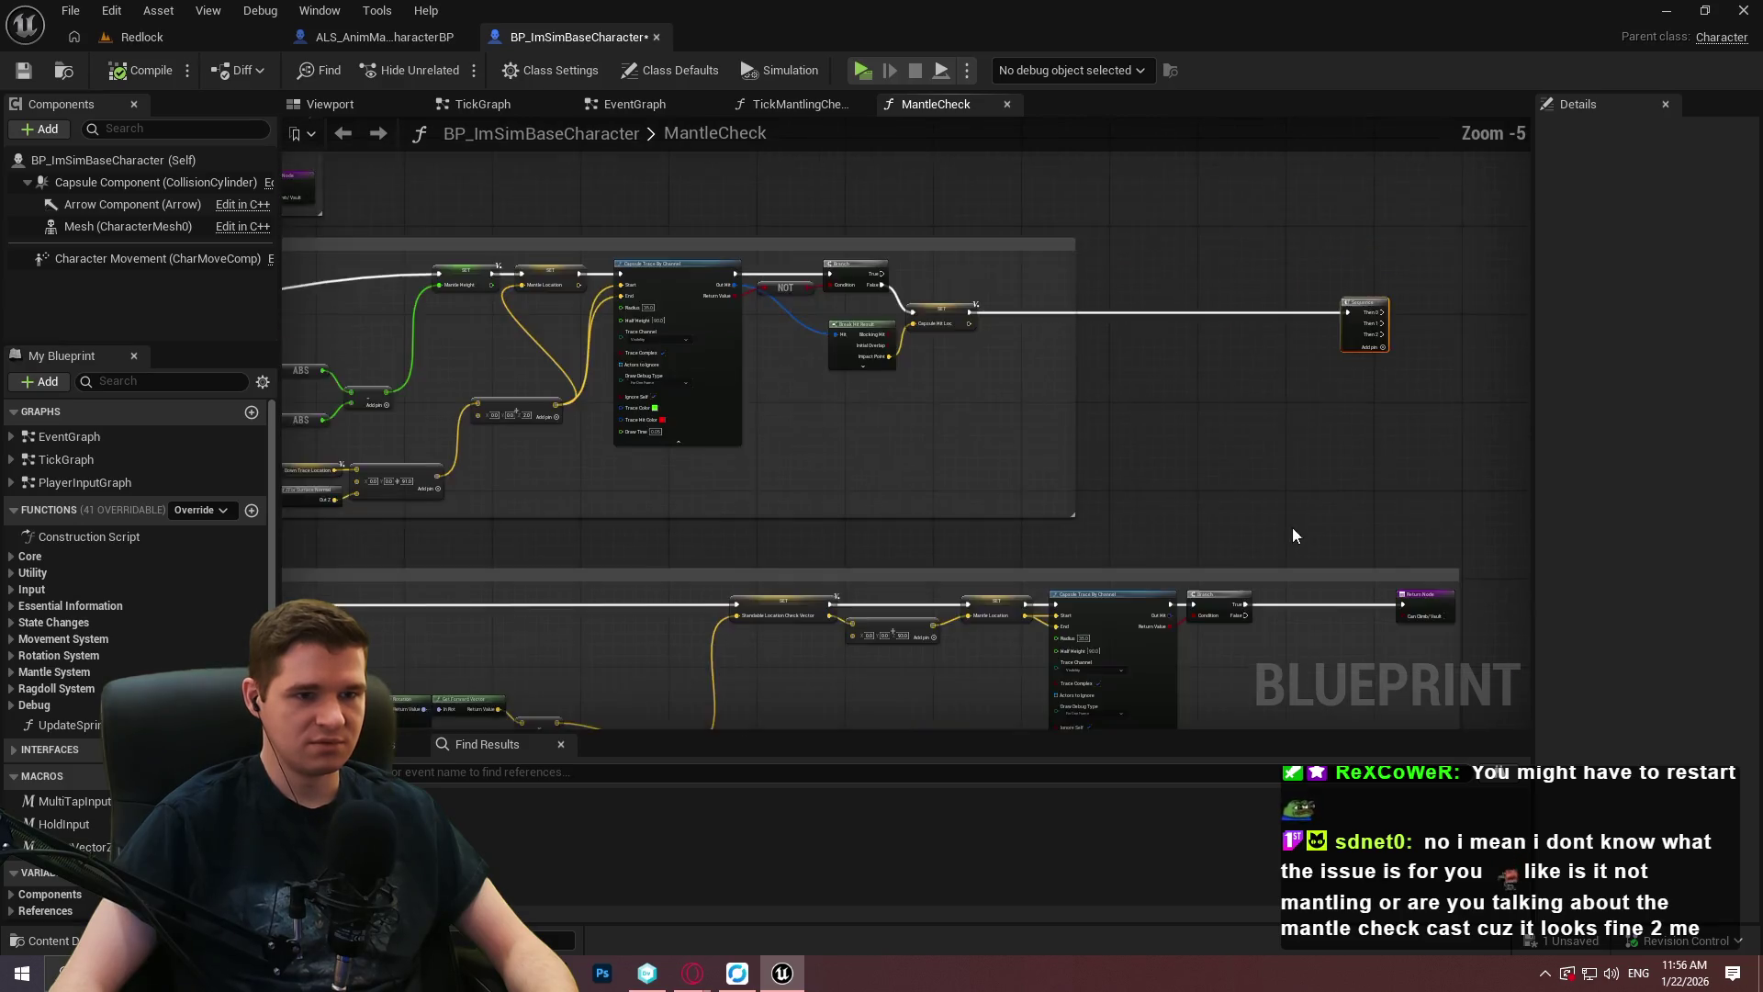
pyautogui.scroll(1, 1118, 317)
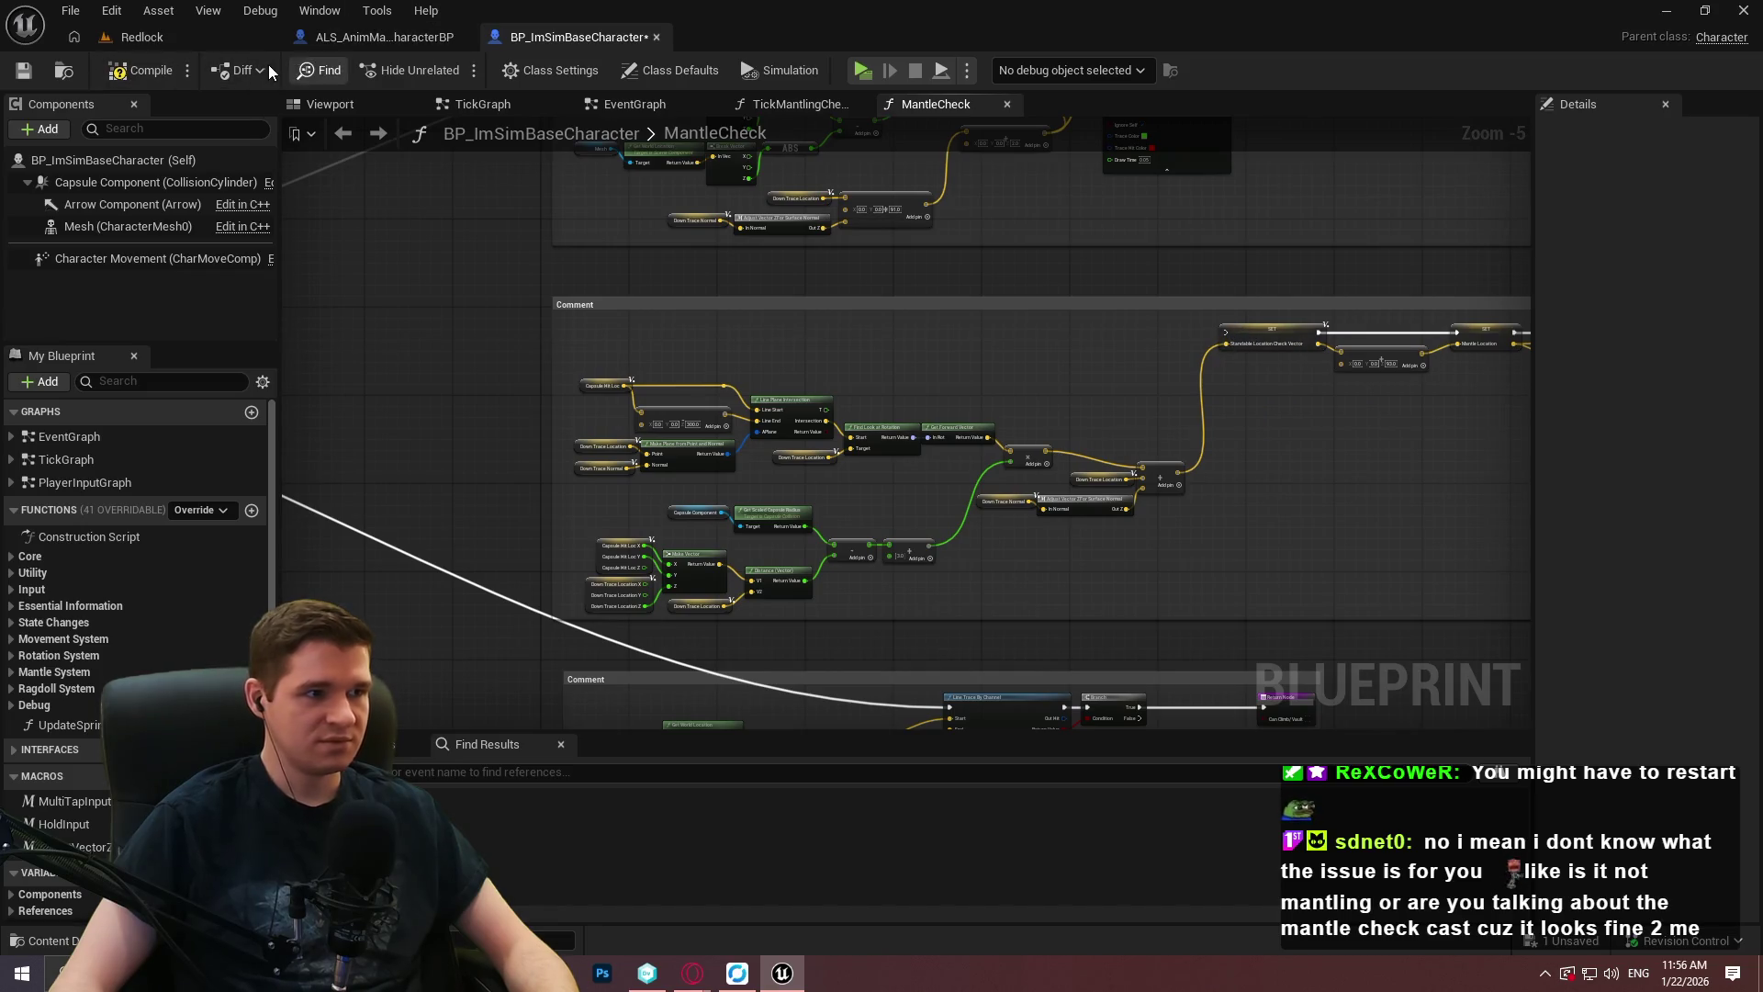
# Compare the blueprint with the depot version and bring both comment boxes into view.
pyautogui.click(259, 144)
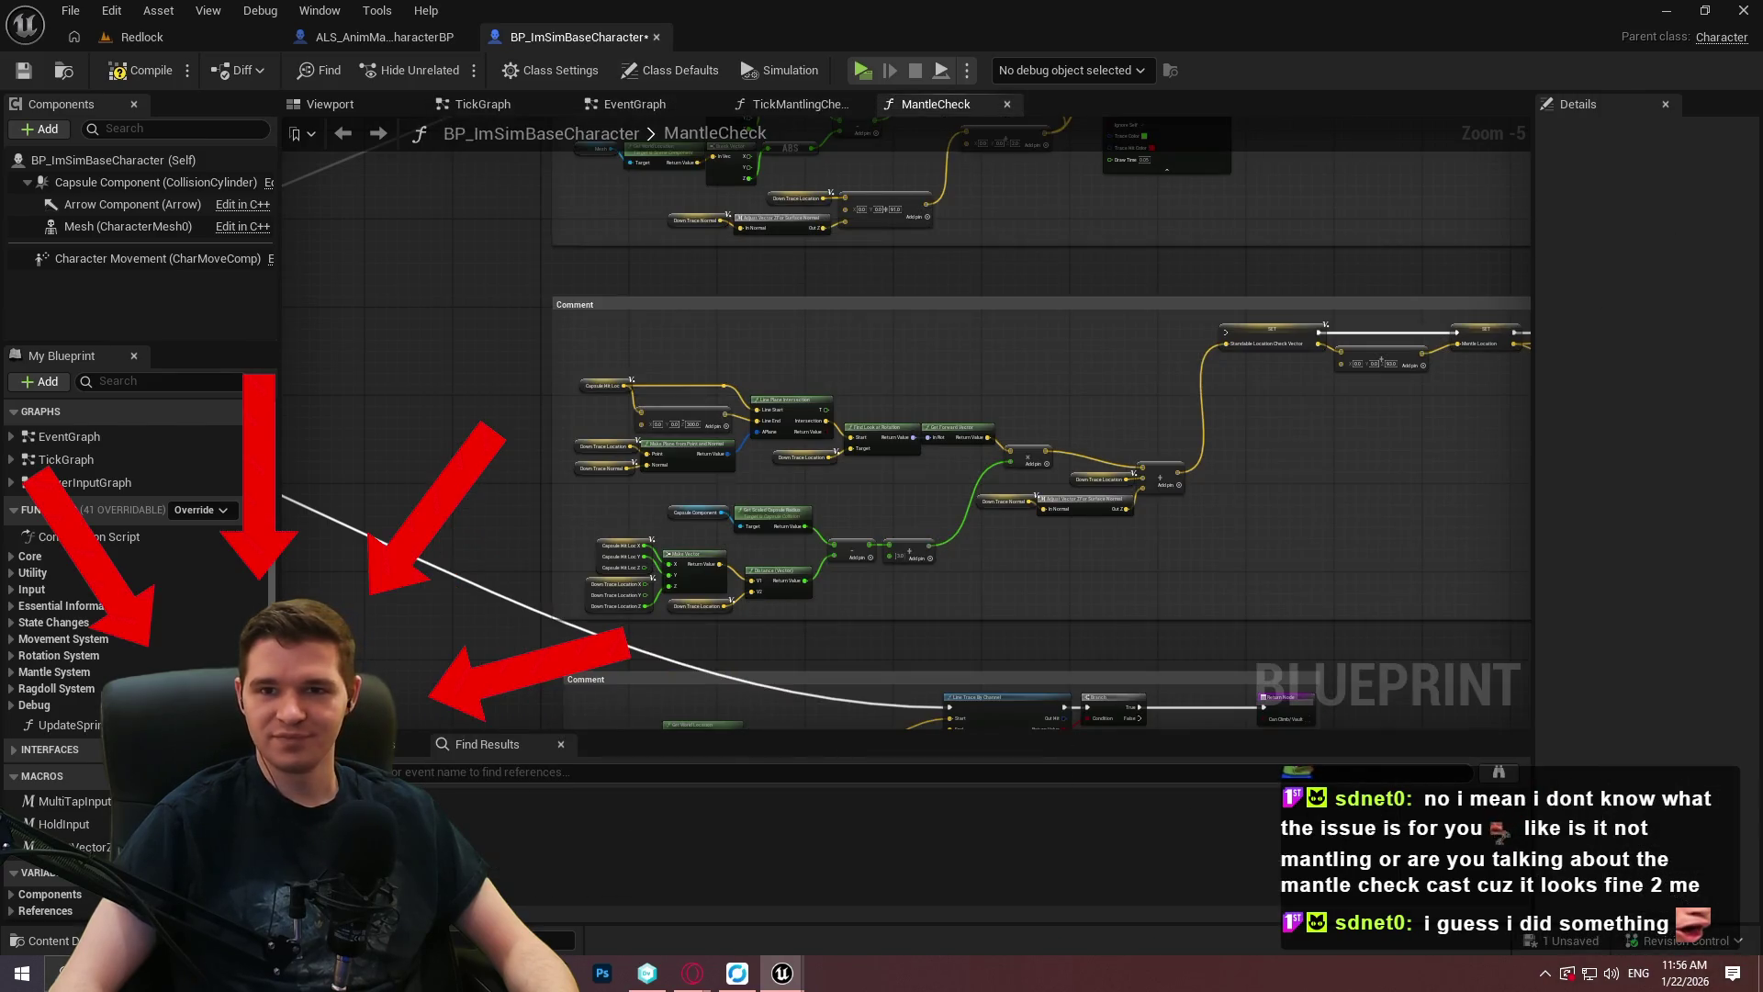
pyautogui.moveTo(282, 496); pyautogui.dragTo(294, 124)
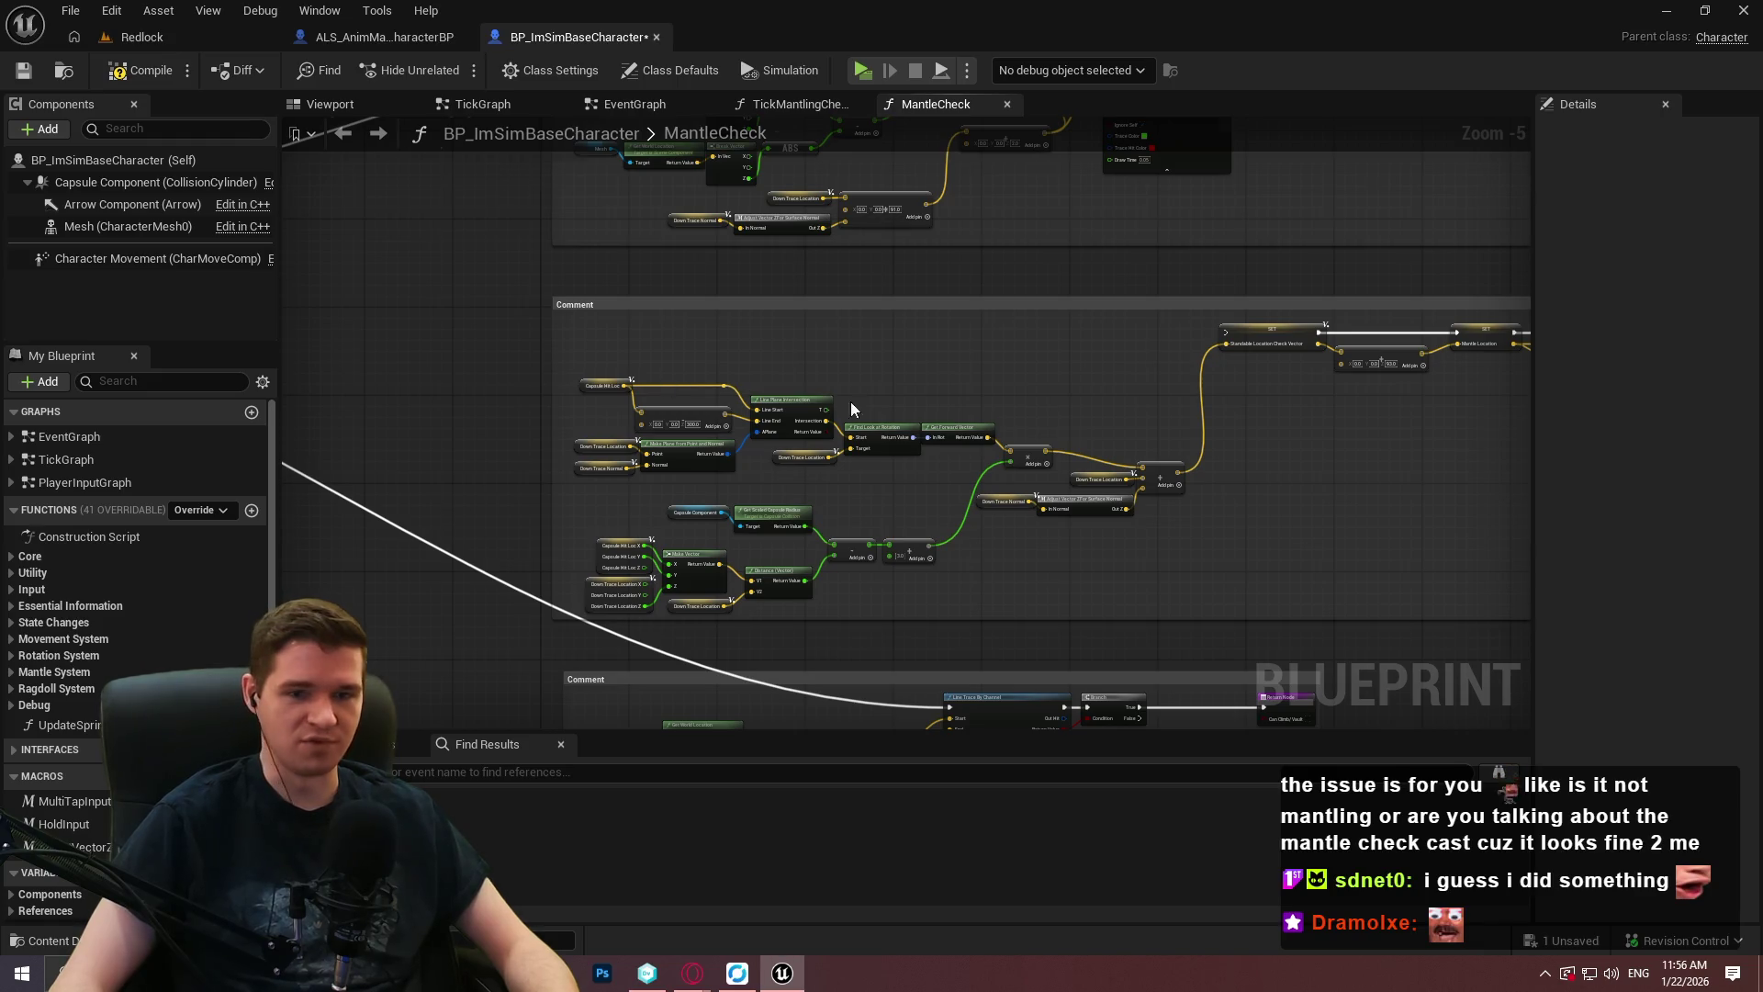
pyautogui.scroll(-2, 826, 404)
pyautogui.scroll(3, 630, 337)
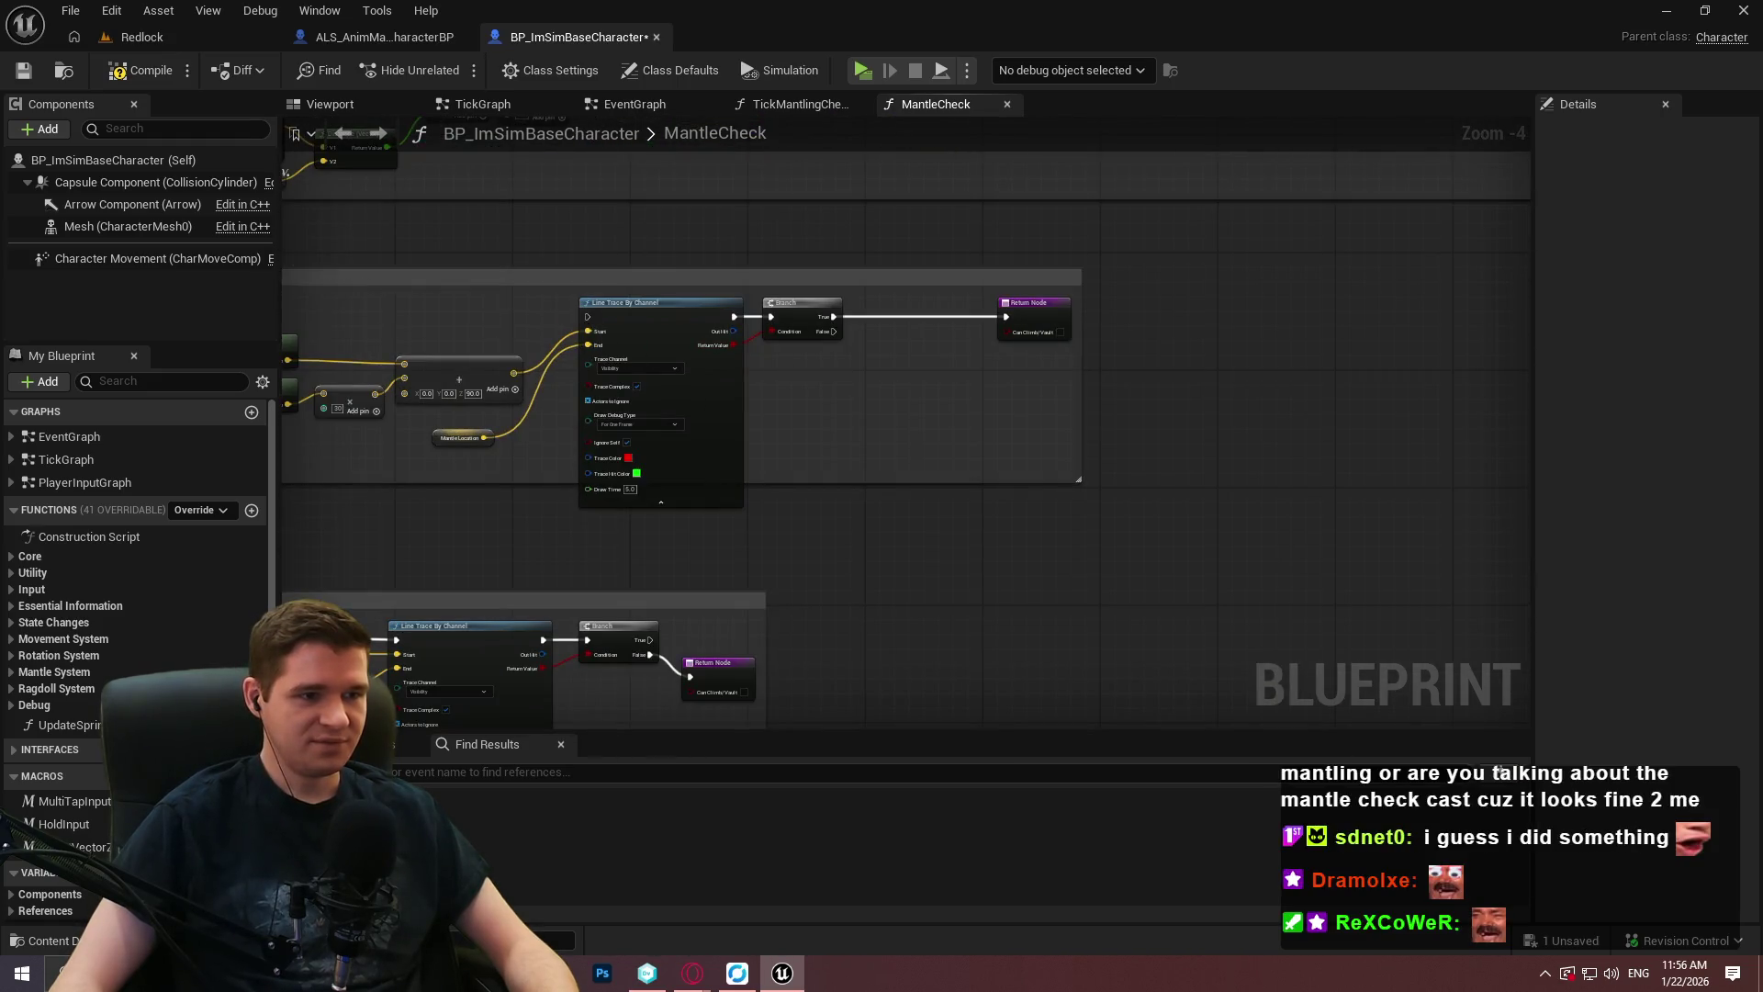
pyautogui.moveTo(410, 685); pyautogui.dragTo(872, 580)
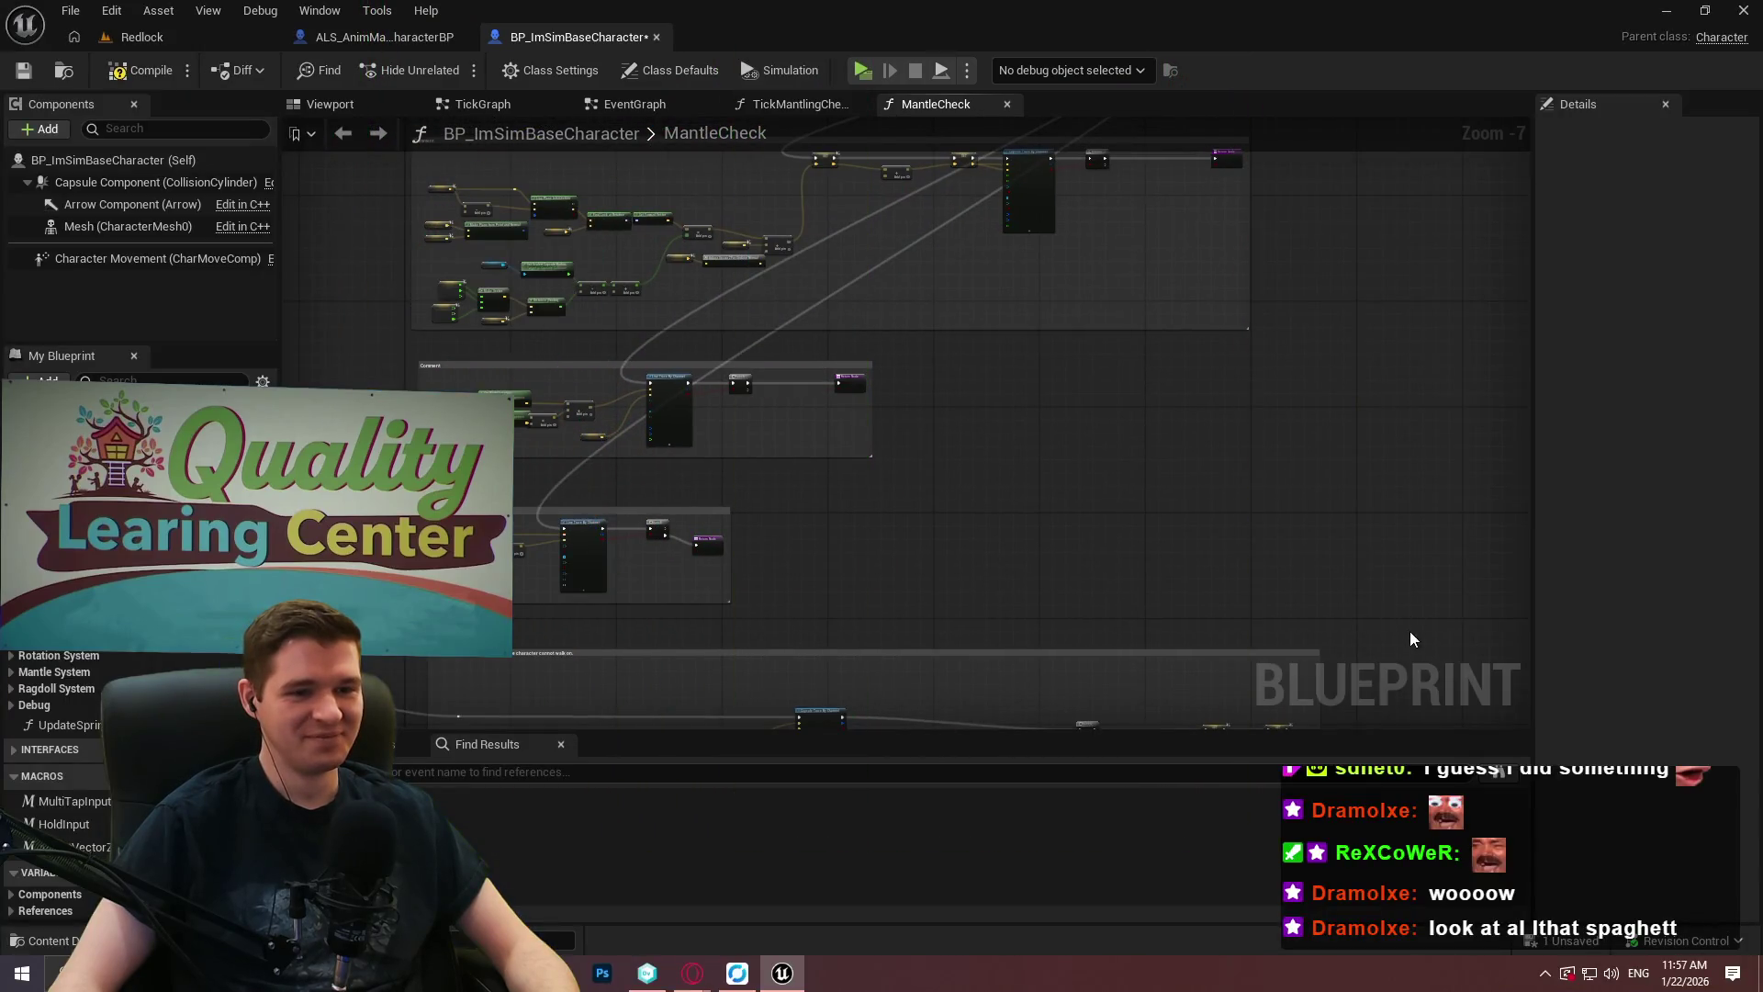
# Select the lower comment boxes together and slide them to the right.
pyautogui.moveTo(1410, 634); pyautogui.dragTo(645, 248)
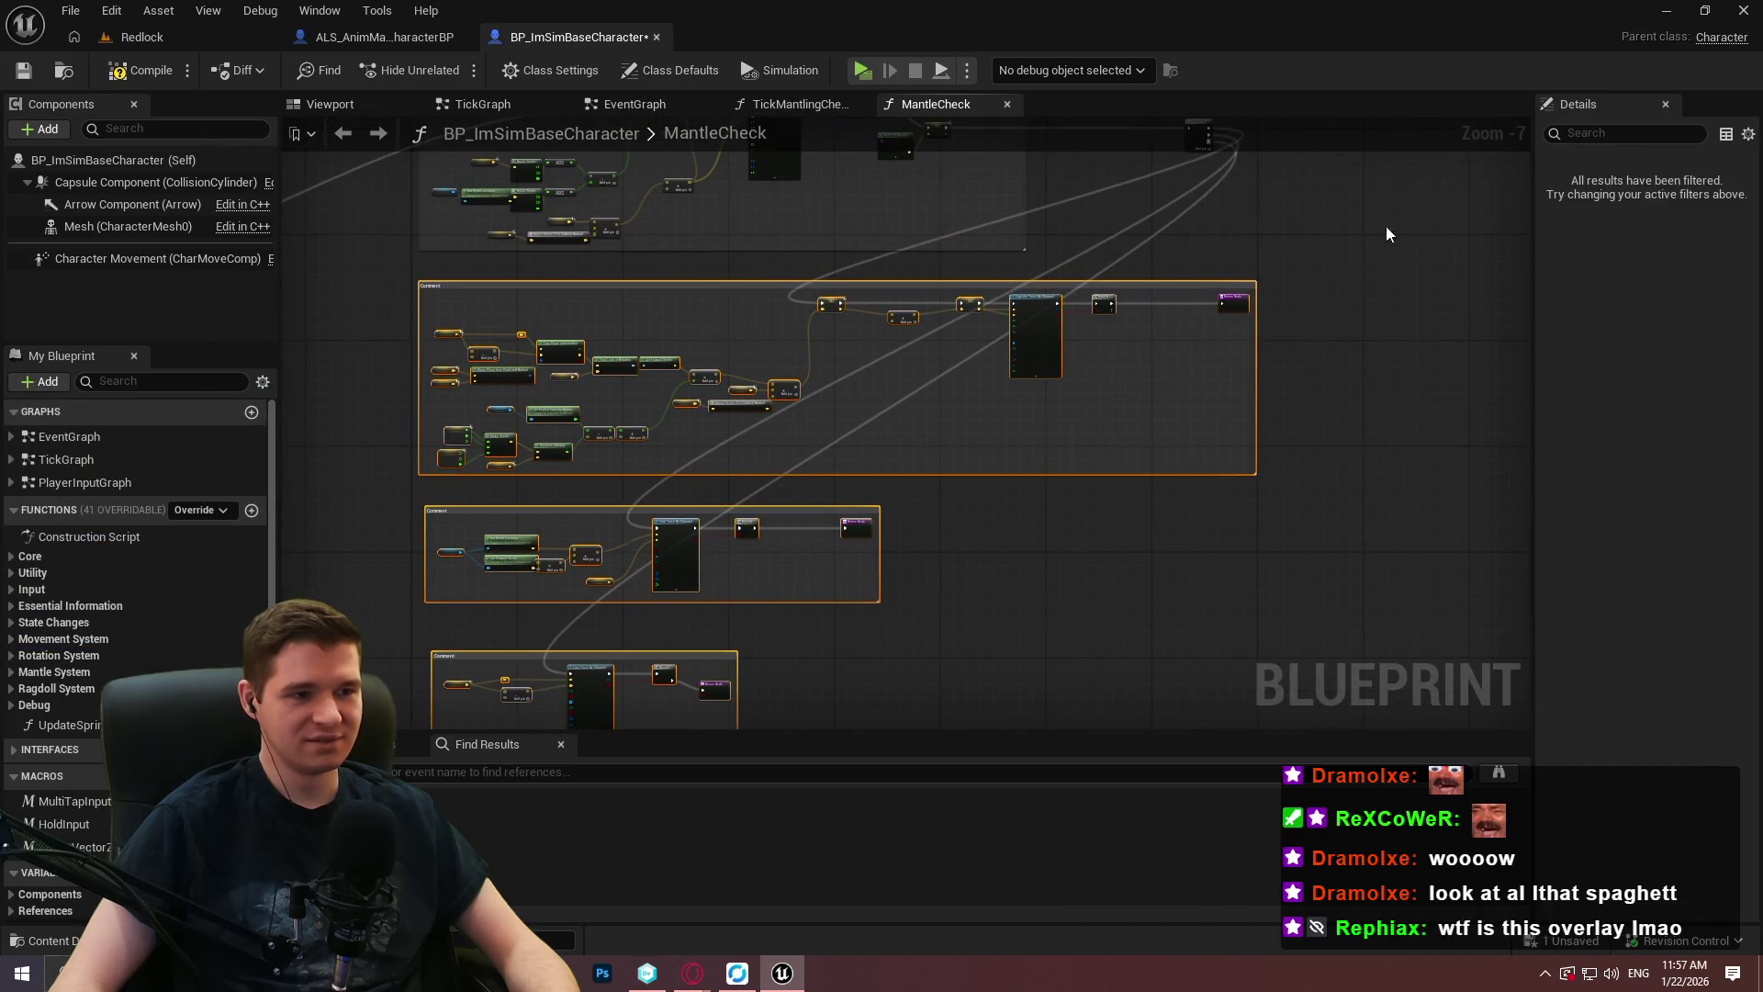
pyautogui.moveTo(1093, 521)
pyautogui.mouseDown()
pyautogui.moveTo(1412, 546)
pyautogui.moveTo(1353, 548)
pyautogui.moveTo(1364, 519)
pyautogui.moveTo(1055, 388)
pyautogui.moveTo(1318, 366)
pyautogui.moveTo(1077, 398)
pyautogui.moveTo(471, 415)
pyautogui.mouseUp()
pyautogui.scroll(4, 1368, 556)
pyautogui.scroll(-1, 1364, 520)
pyautogui.scroll(1, 1080, 399)
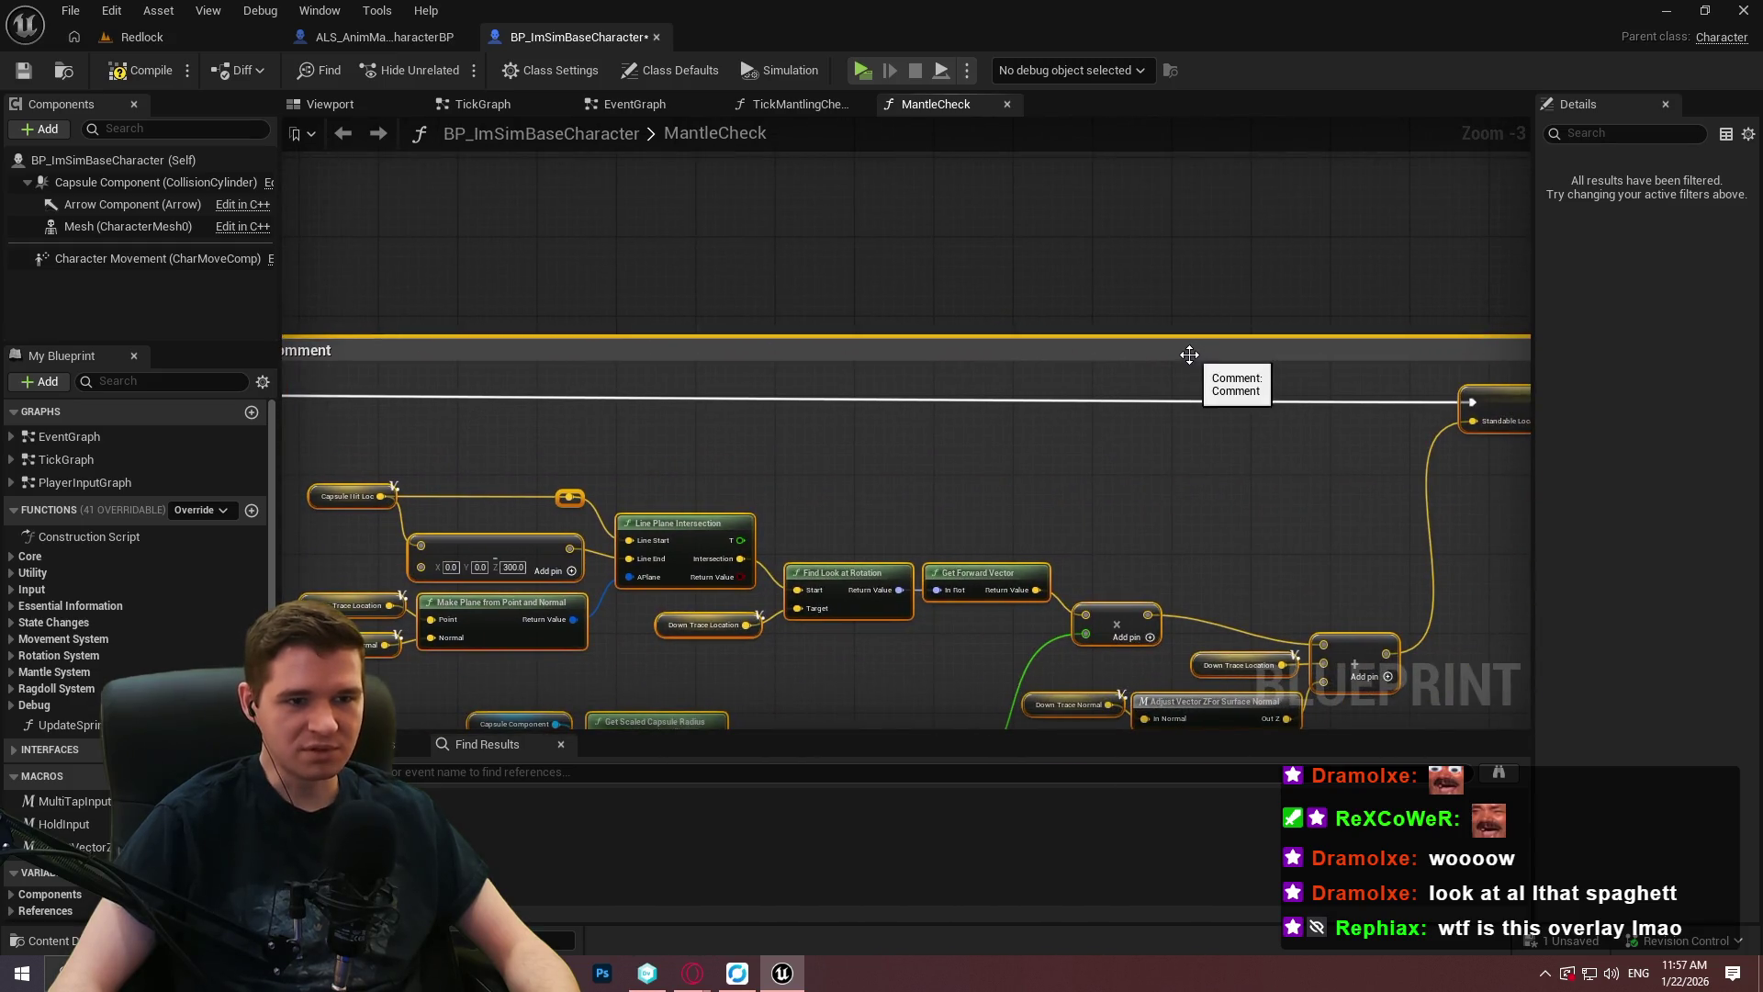
pyautogui.scroll(-1, 1190, 354)
pyautogui.moveTo(1304, 406)
pyautogui.mouseDown()
pyautogui.moveTo(1445, 377)
pyautogui.moveTo(1048, 370)
pyautogui.moveTo(972, 317)
pyautogui.moveTo(1024, 323)
pyautogui.moveTo(729, 310)
pyautogui.mouseUp()
# Insert a reroute point on the white exec wire entering the comment.
pyautogui.moveTo(814, 401)
pyautogui.mouseDown()
pyautogui.moveTo(848, 274)
pyautogui.moveTo(920, 573)
pyautogui.moveTo(903, 581)
pyautogui.mouseUp()
pyautogui.doubleClick(807, 285)
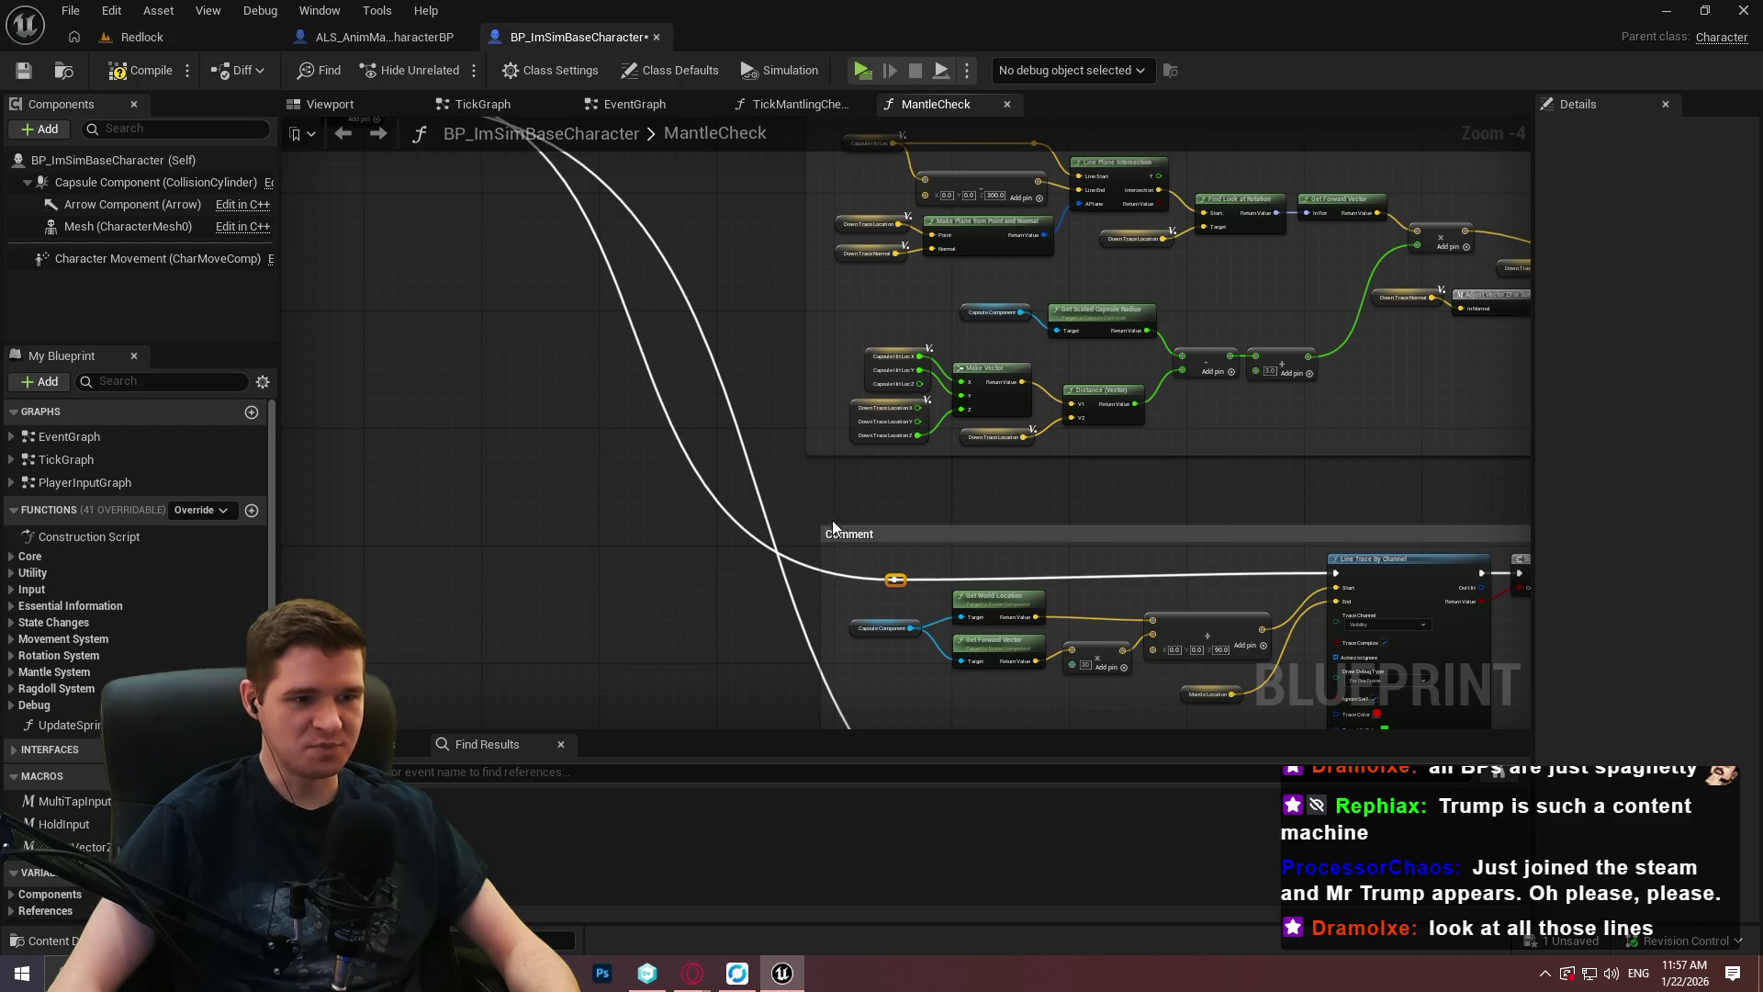
pyautogui.scroll(2, 924, 580)
pyautogui.click(885, 572)
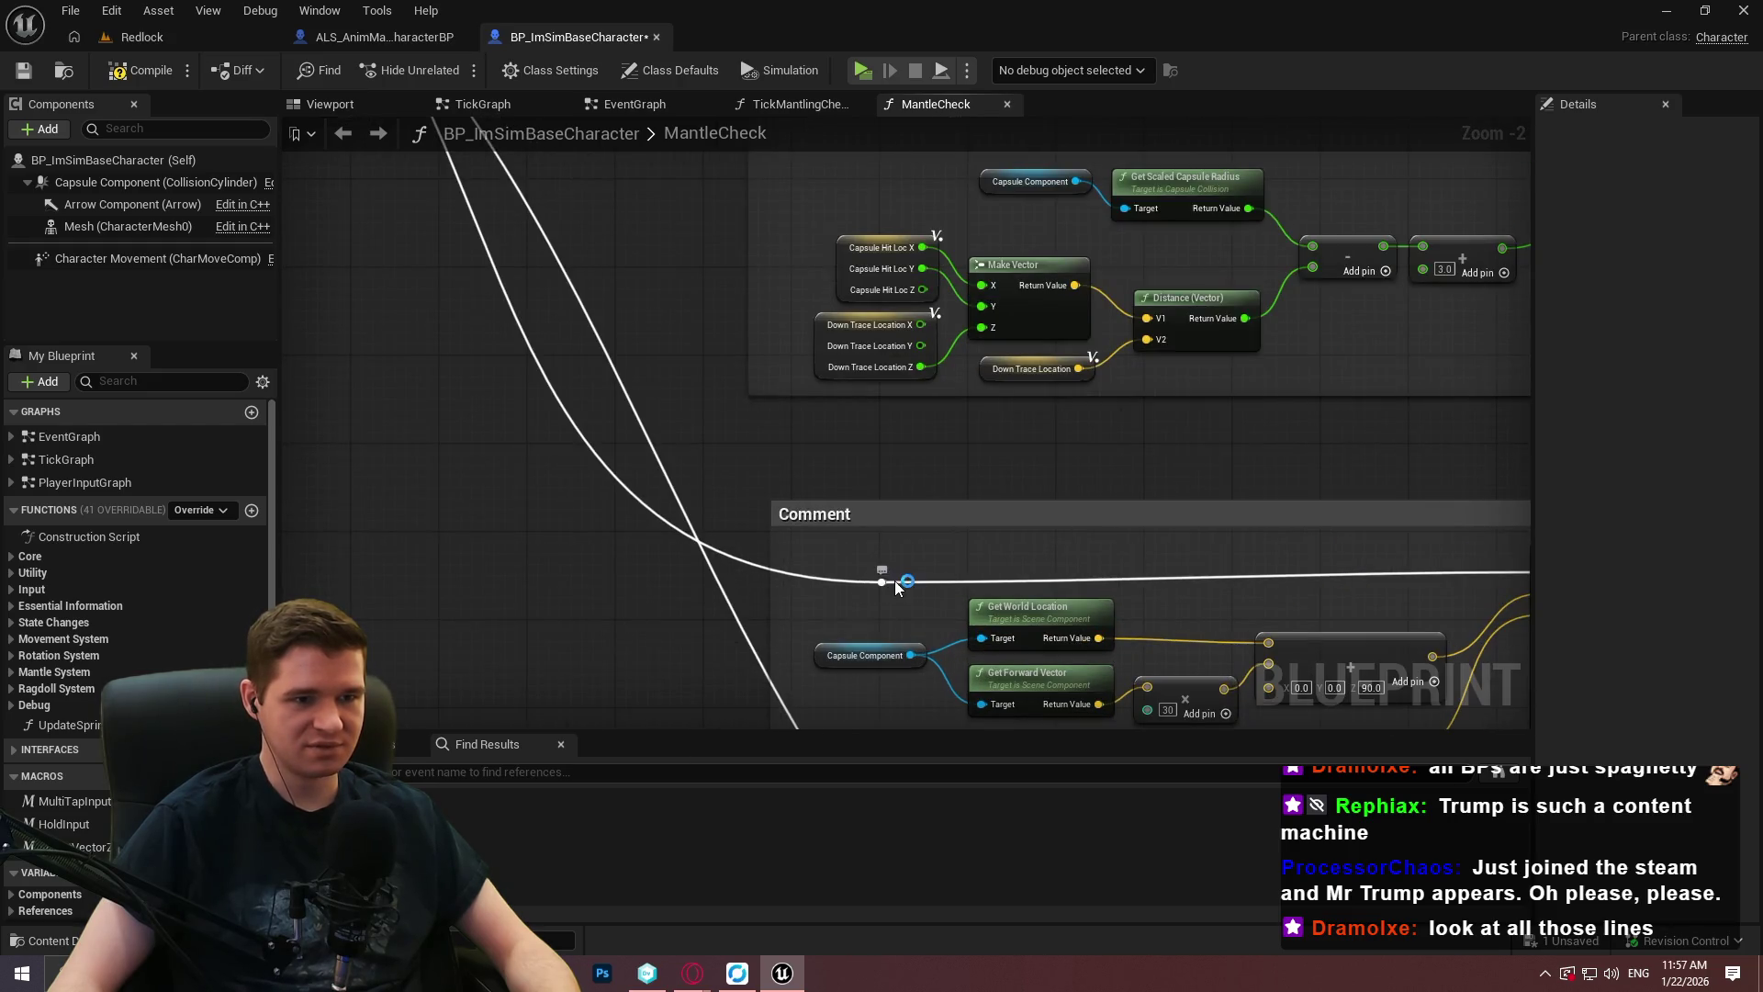
# Insert a reroute point on the exec wire into the Line Trace By Channel block.
pyautogui.moveTo(892, 572)
pyautogui.mouseDown()
pyautogui.moveTo(839, 425)
pyautogui.moveTo(886, 297)
pyautogui.moveTo(801, 428)
pyautogui.mouseUp()
pyautogui.doubleClick(886, 287)
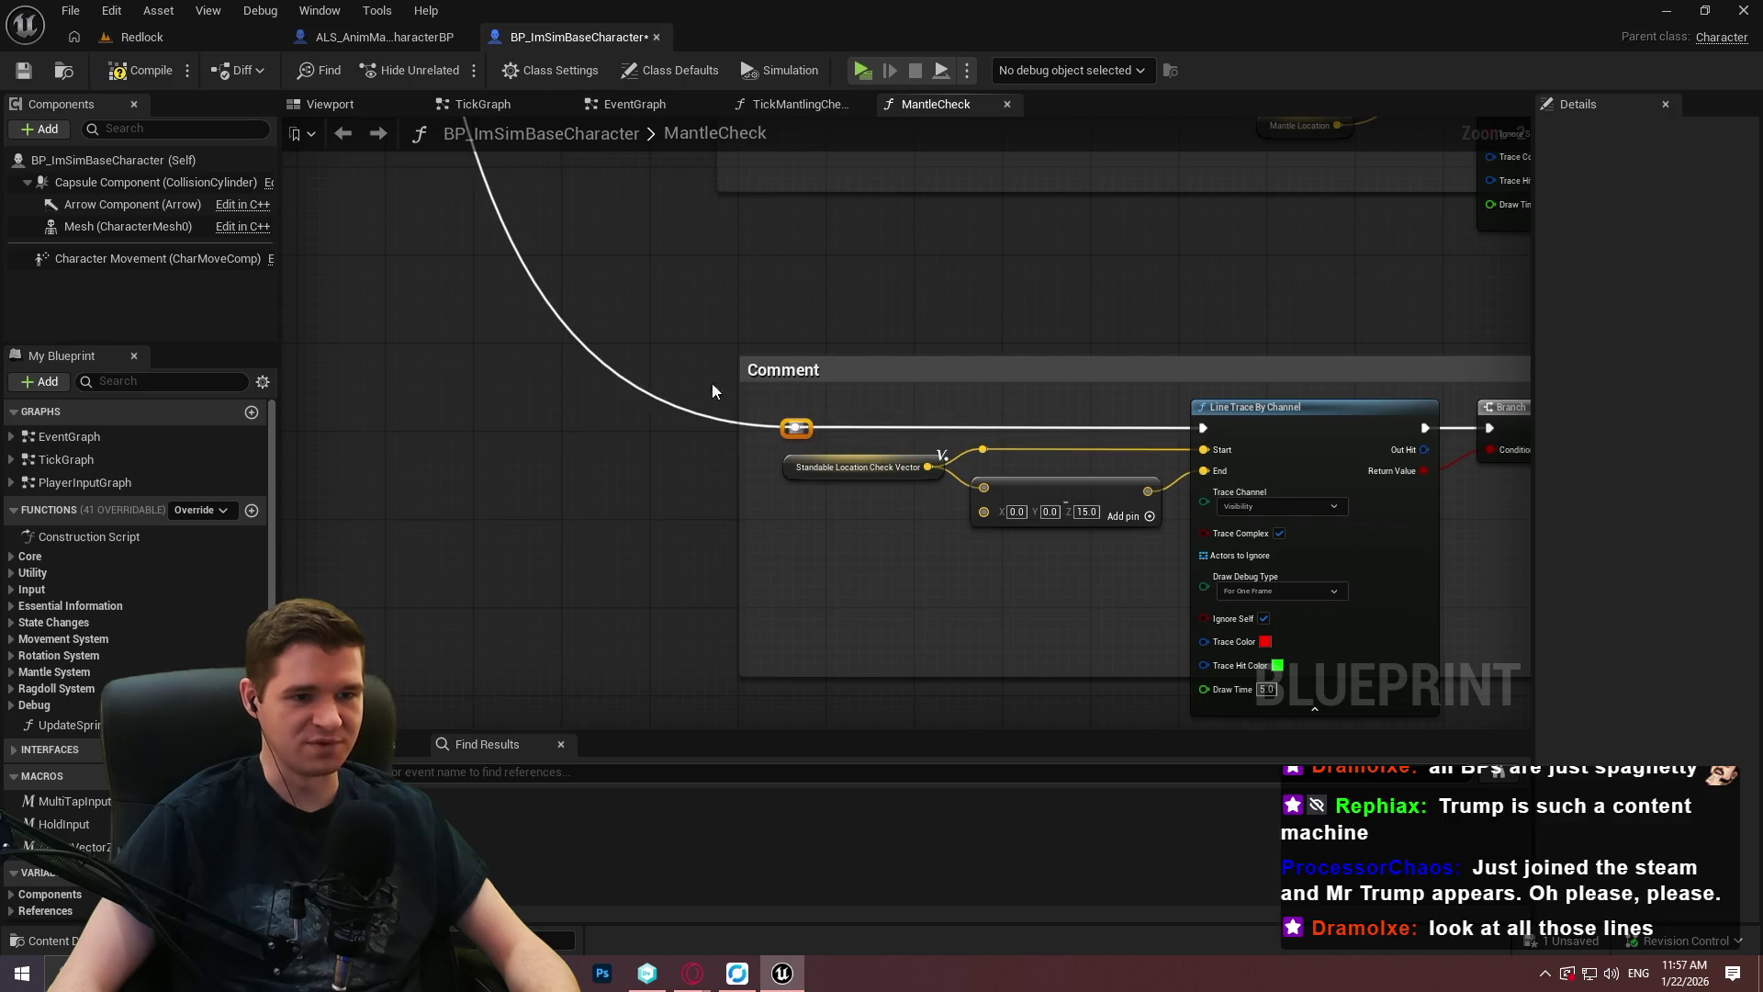
pyautogui.scroll(-3, 551, 459)
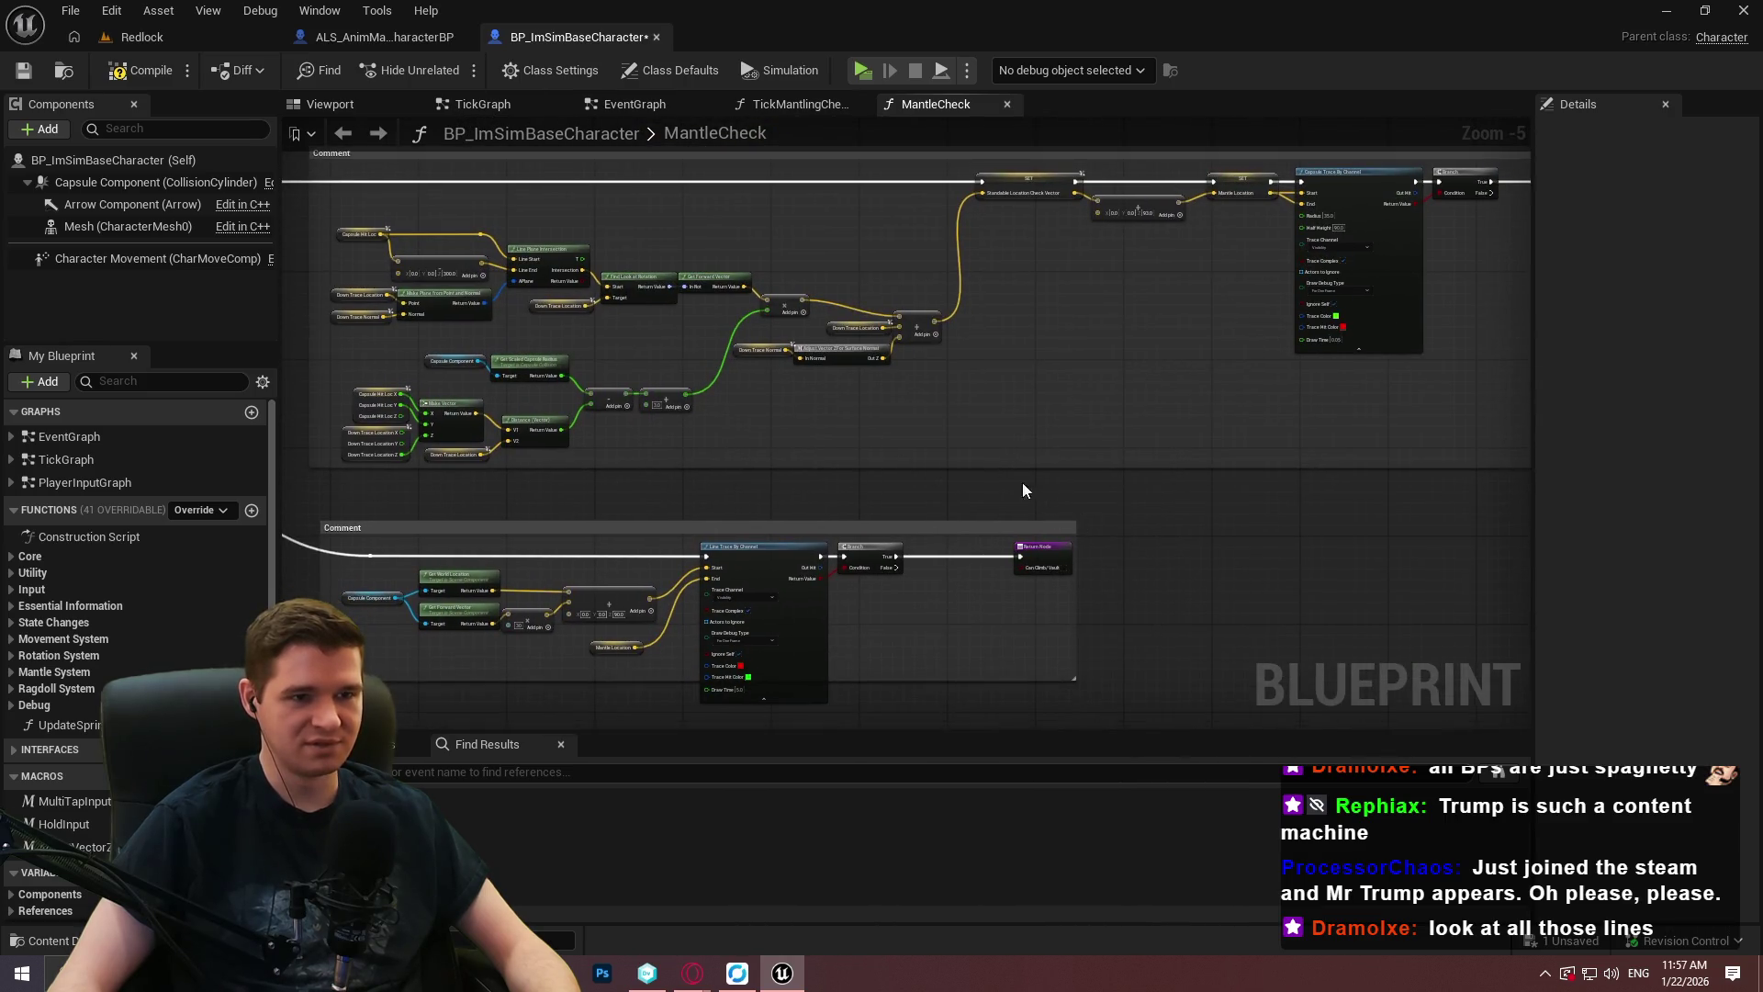
pyautogui.scroll(4, 873, 387)
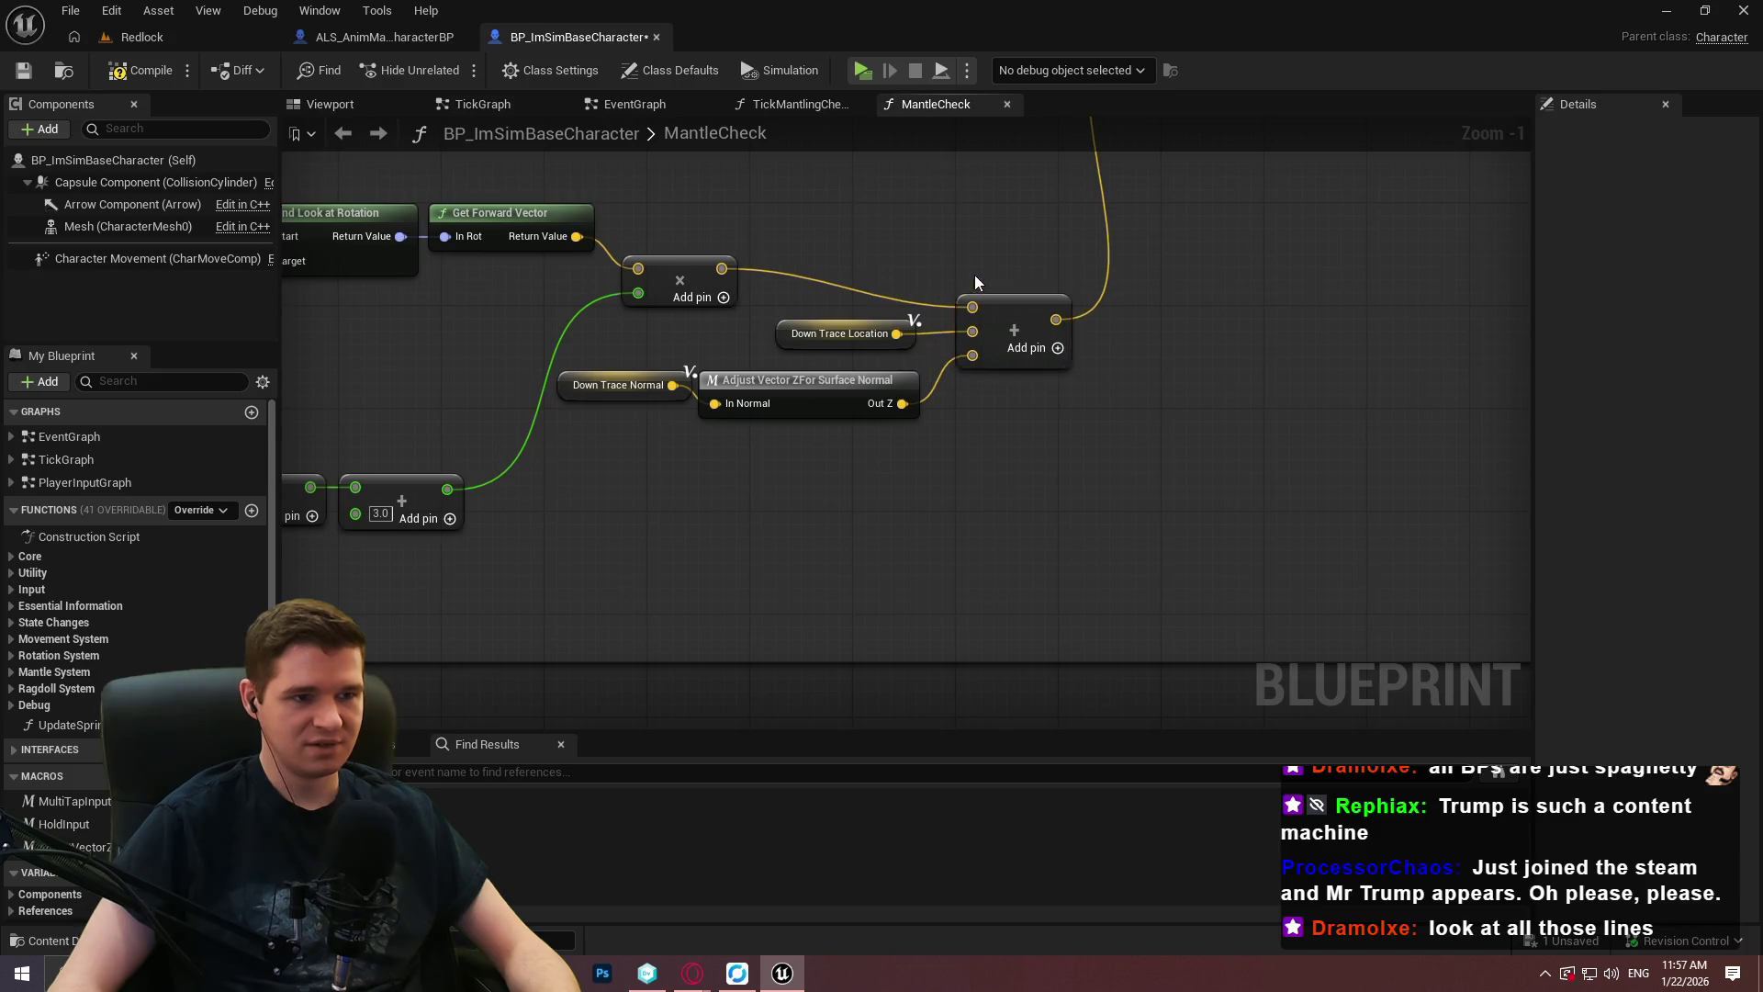
pyautogui.scroll(-3, 1264, 336)
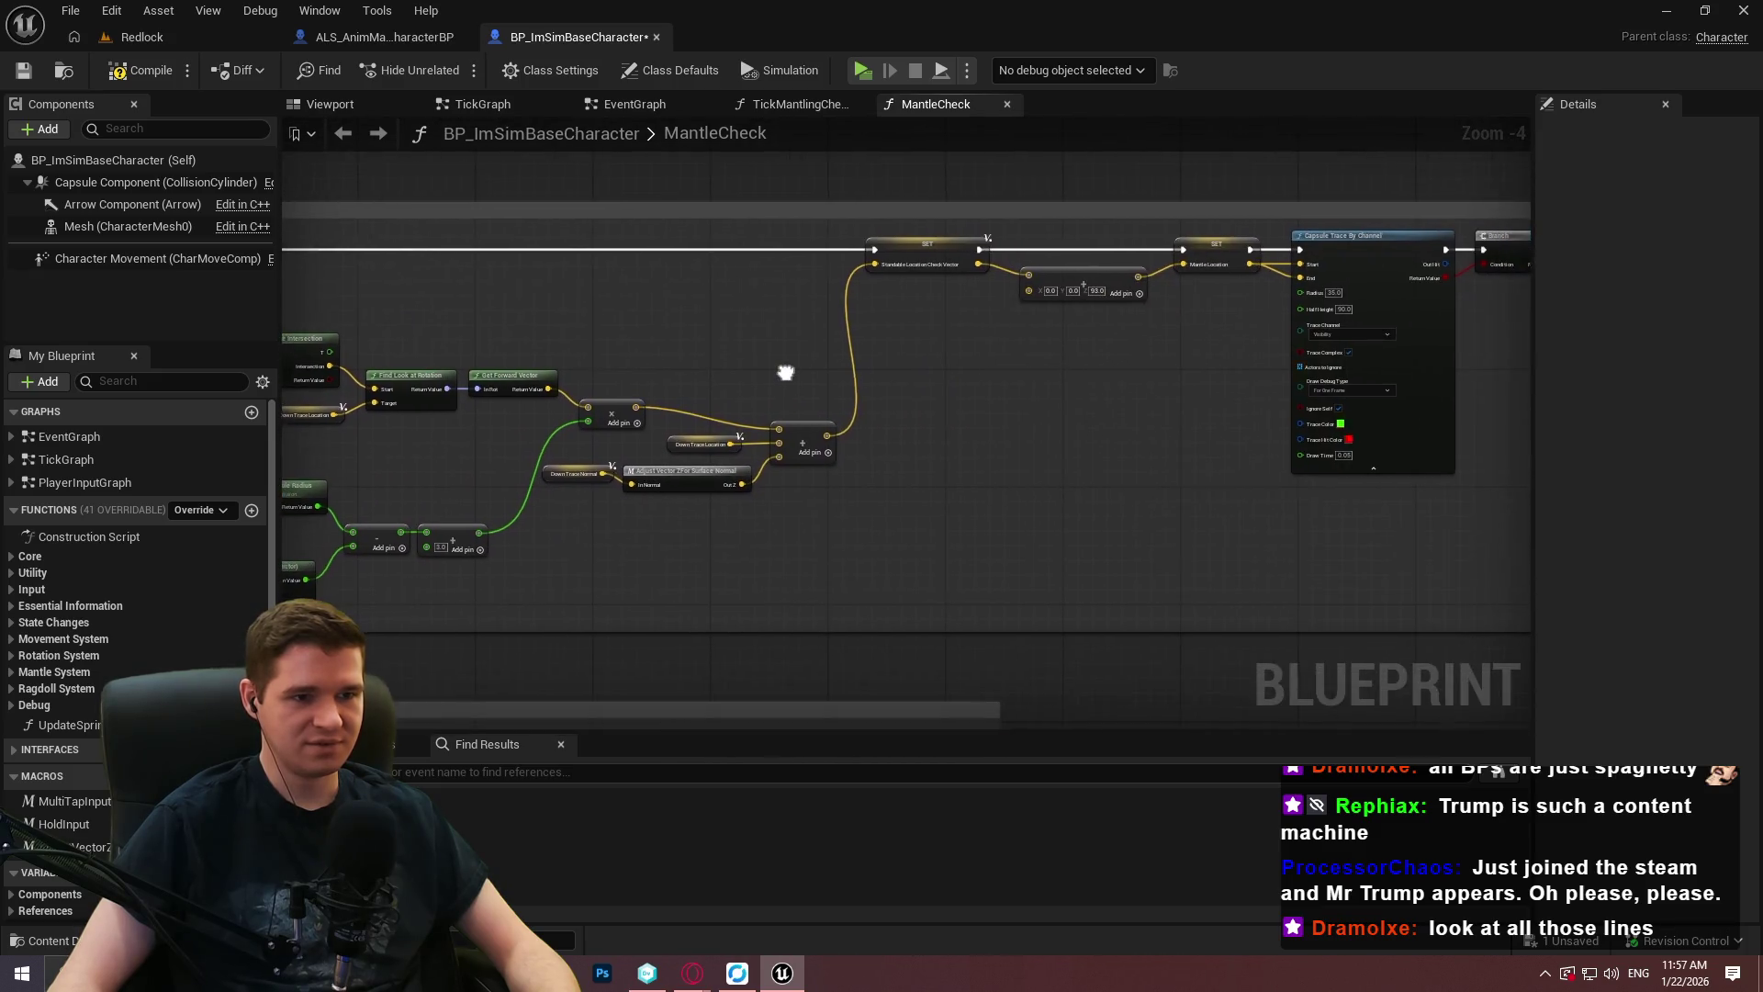
pyautogui.scroll(1, 1275, 317)
pyautogui.scroll(1, 965, 363)
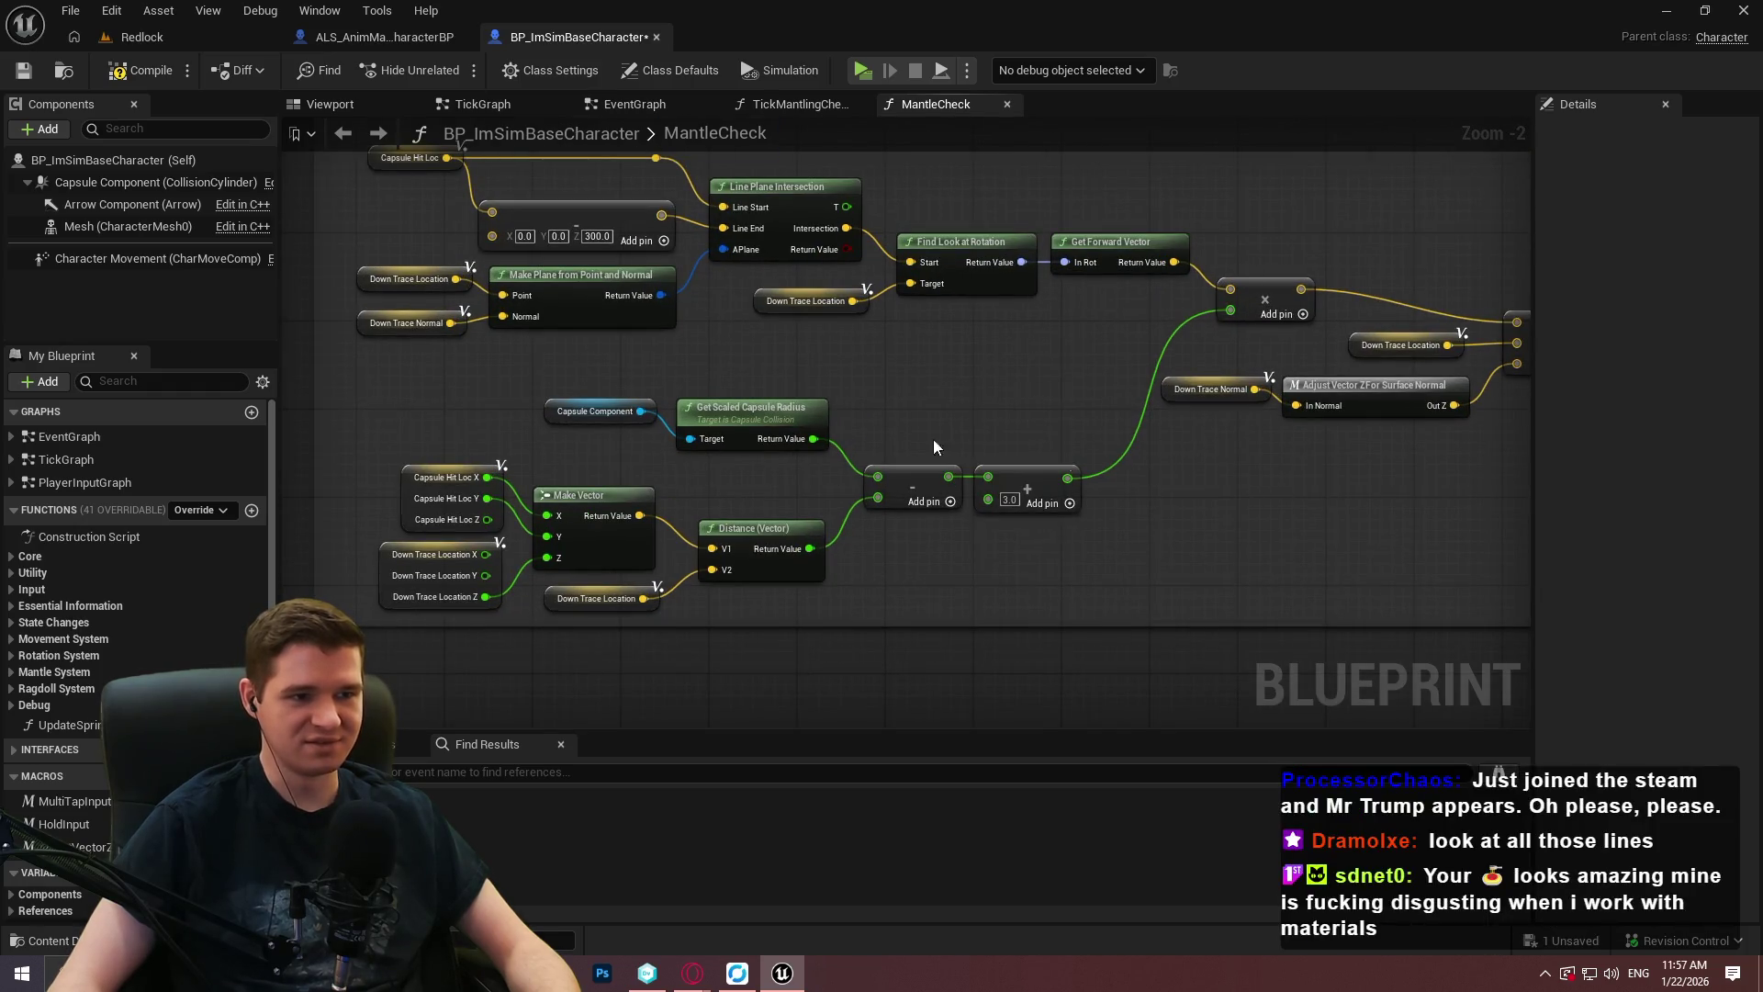
pyautogui.scroll(-2, 1065, 461)
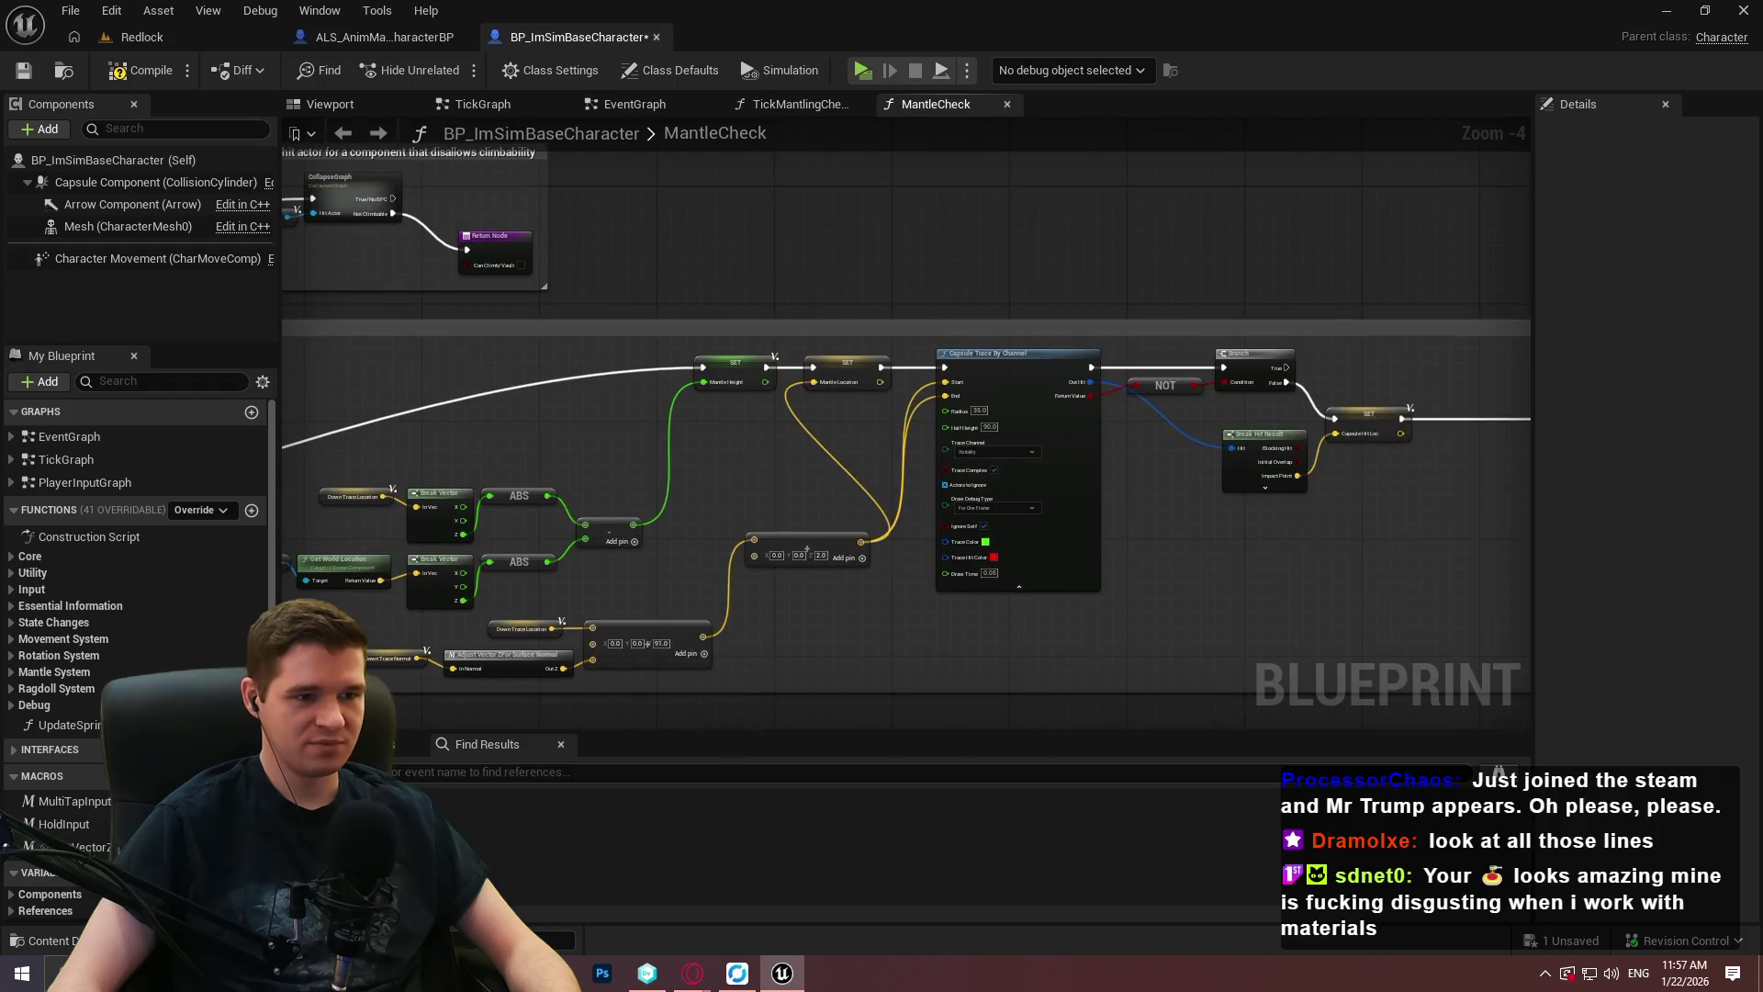
pyautogui.scroll(-4, 1297, 571)
pyautogui.scroll(5, 981, 569)
pyautogui.scroll(3, 1081, 450)
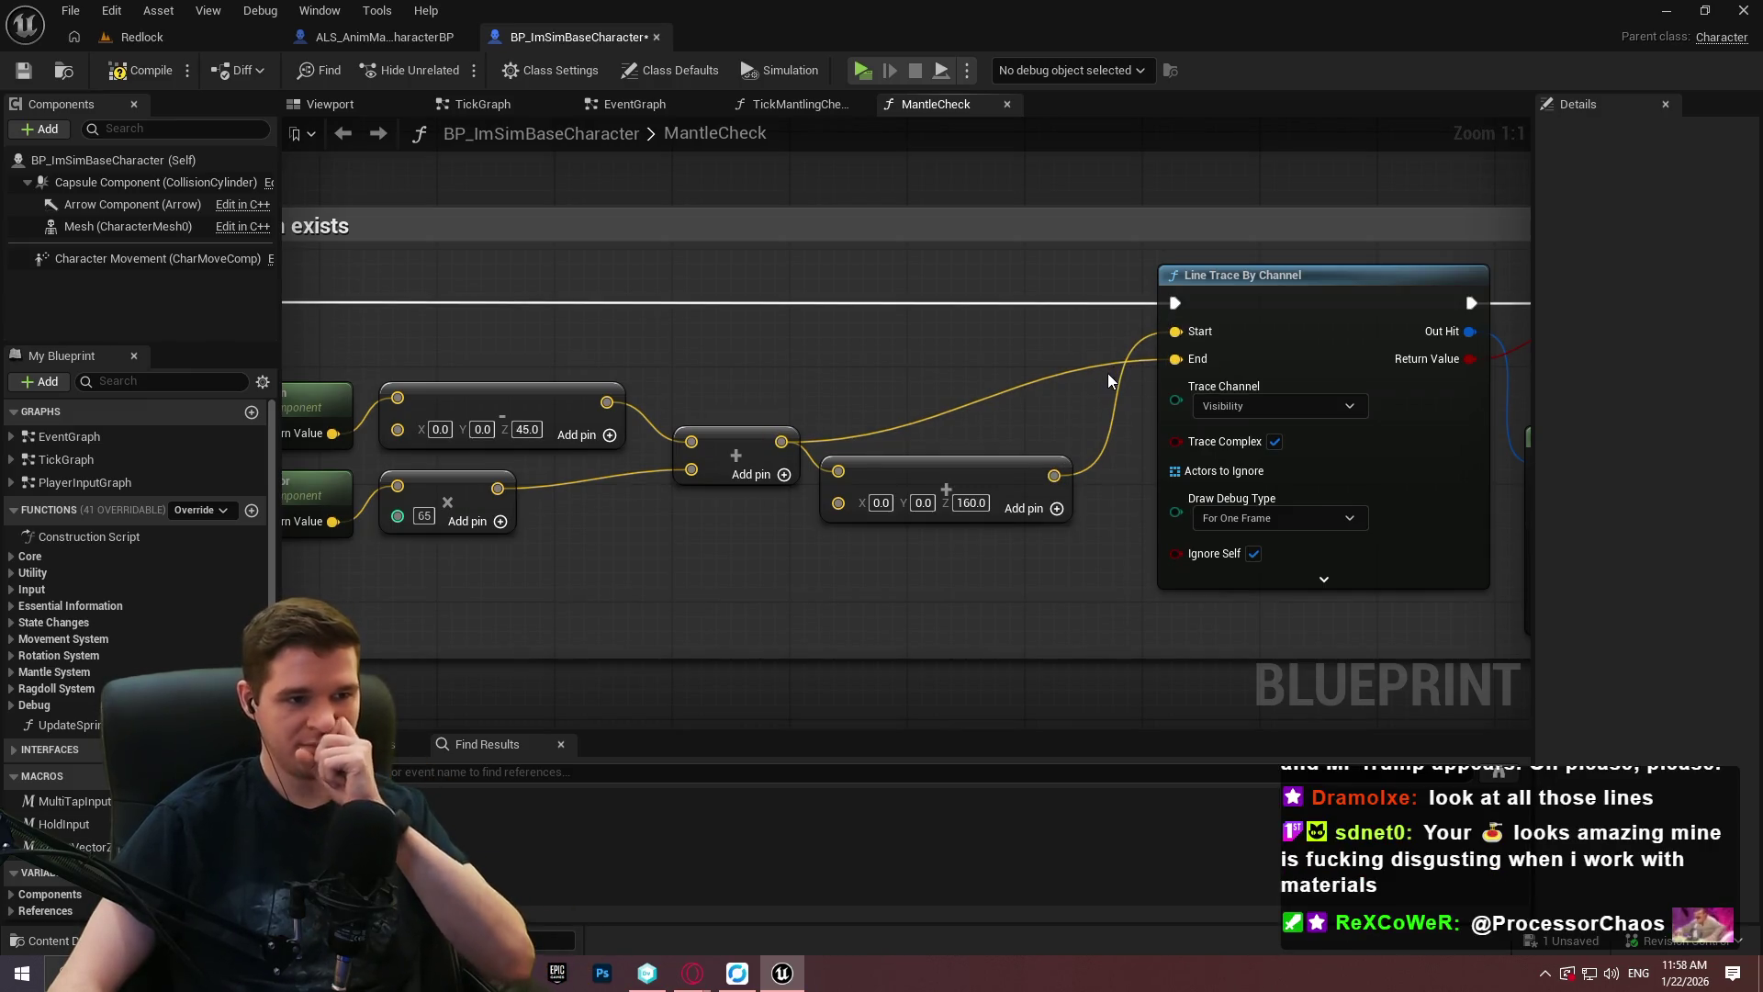
# Raise the Z 160.0 Add node and route the End wire through an aligned reroute point.
pyautogui.moveTo(977, 471)
pyautogui.mouseDown()
pyautogui.moveTo(1005, 318)
pyautogui.moveTo(956, 332)
pyautogui.moveTo(963, 347)
pyautogui.mouseUp()
pyautogui.click(906, 422)
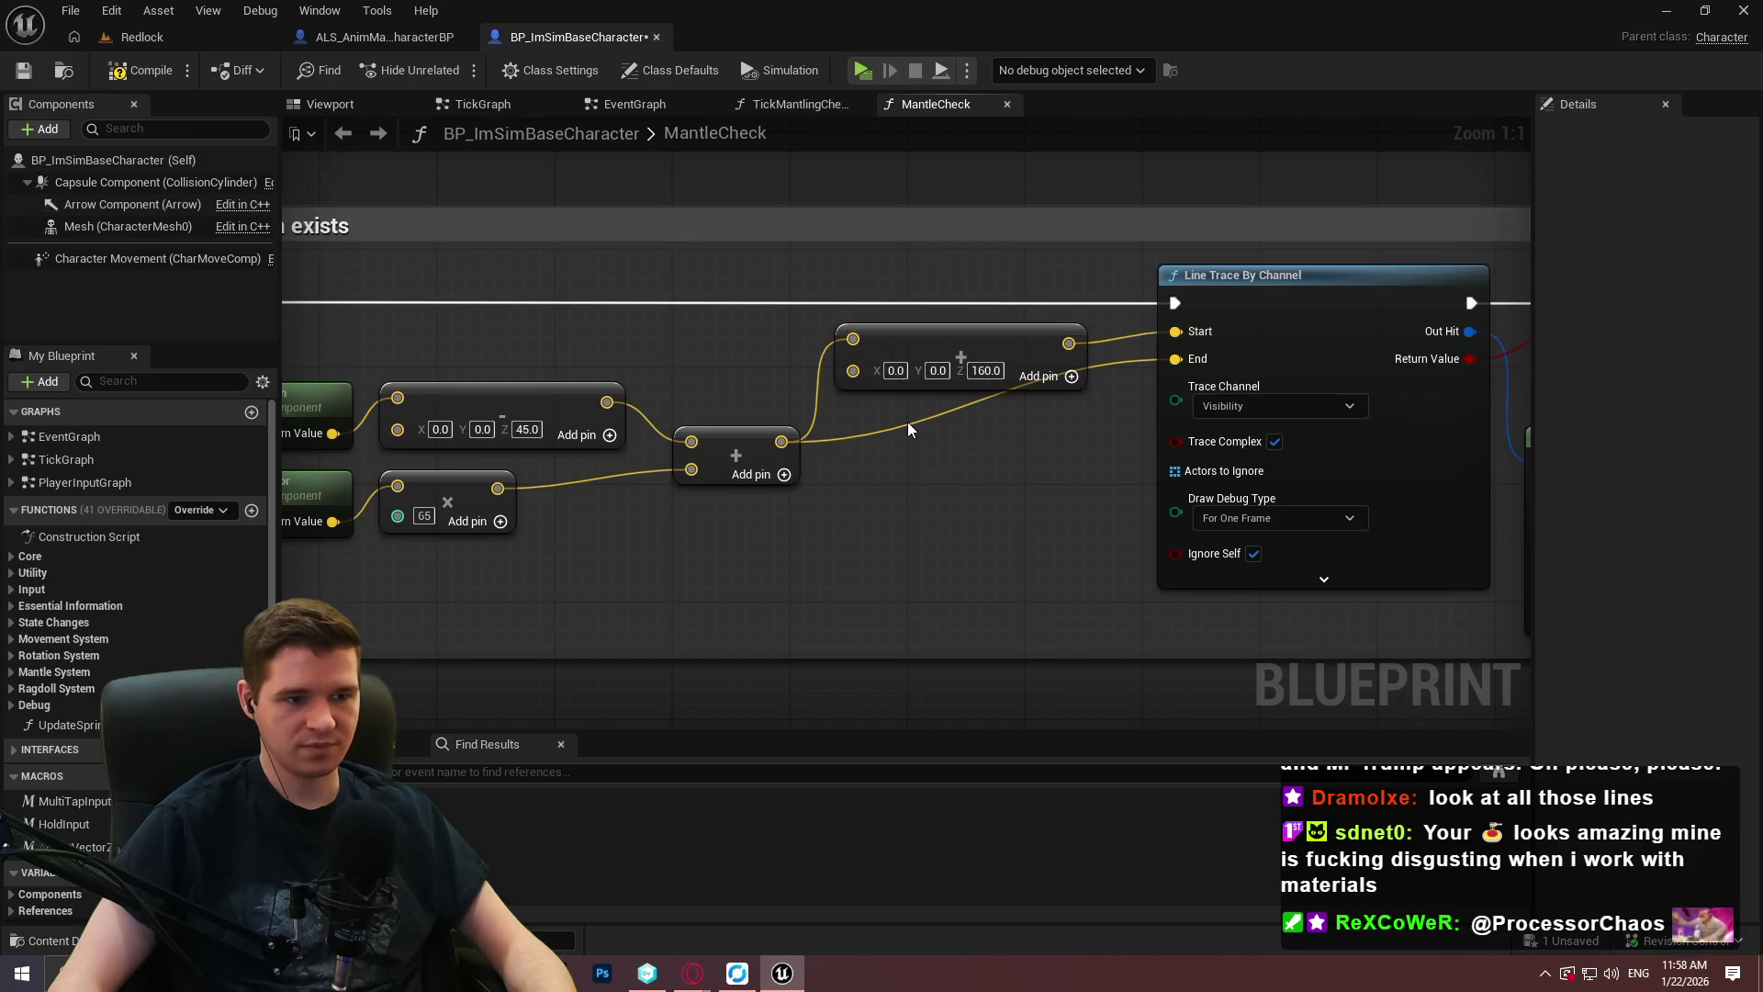
pyautogui.doubleClick(910, 423)
pyautogui.moveTo(909, 423)
pyautogui.mouseDown()
pyautogui.moveTo(1014, 464)
pyautogui.moveTo(1082, 439)
pyautogui.mouseUp()
pyautogui.moveTo(1038, 344); pyautogui.dragTo(1024, 352)
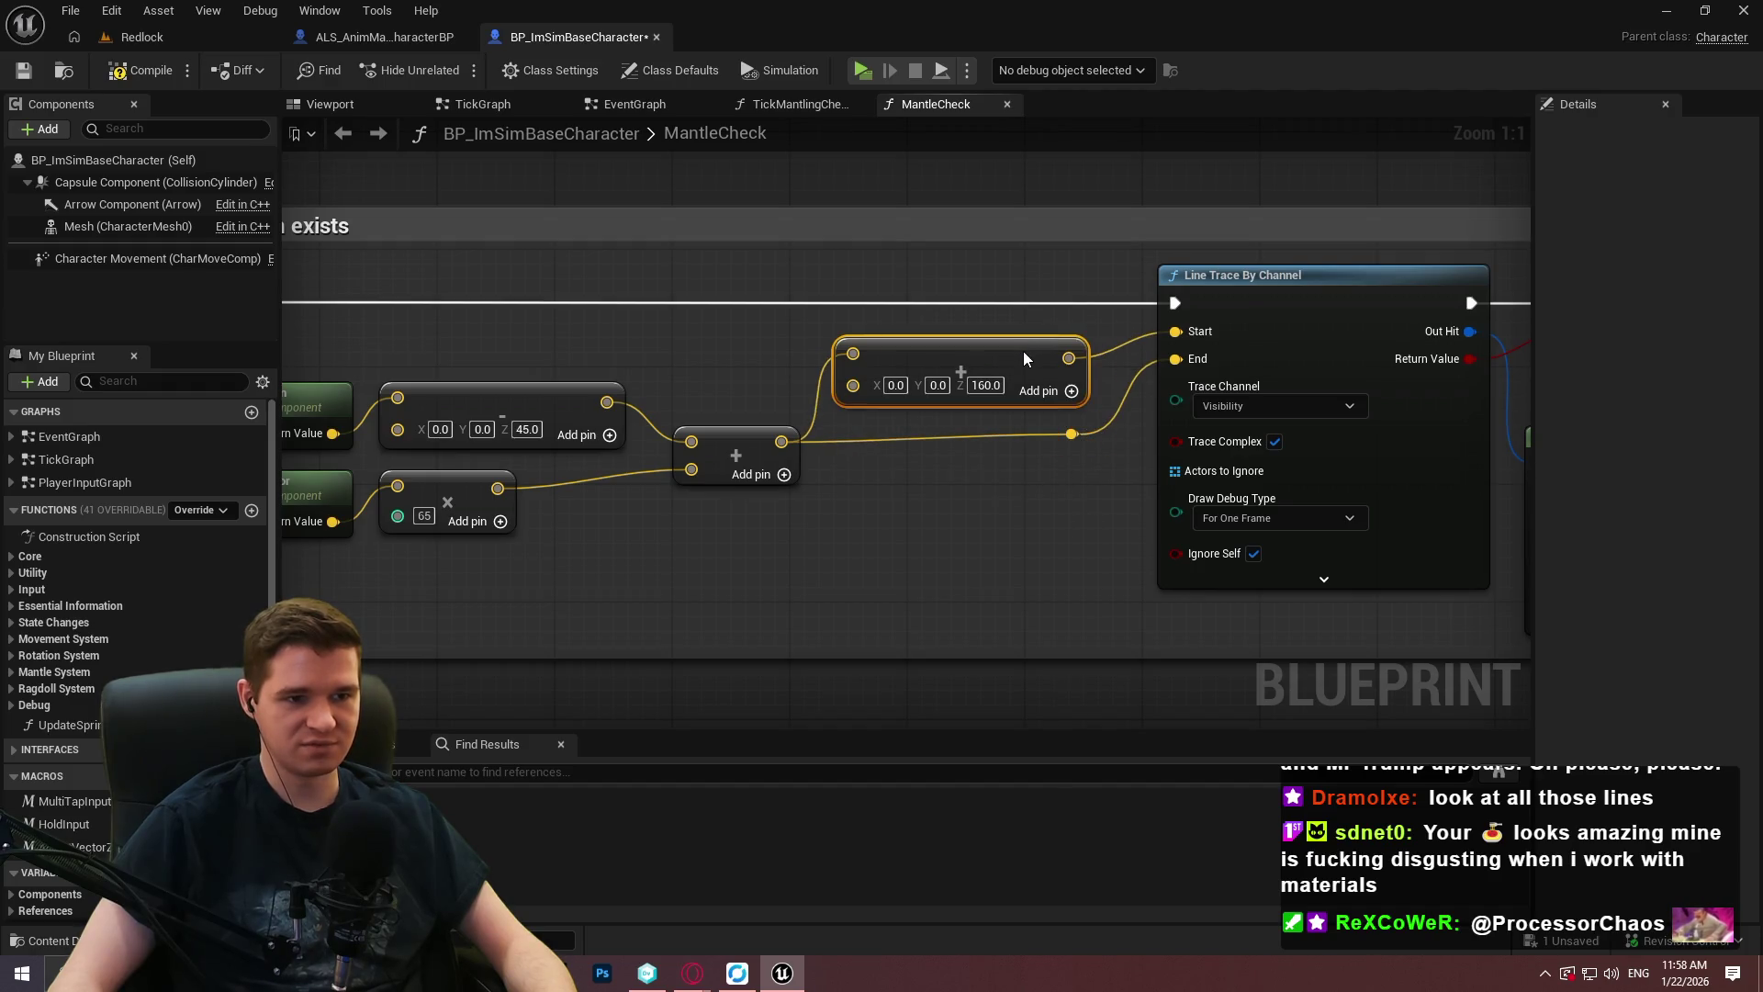
pyautogui.click(1084, 466)
pyautogui.click(1085, 439)
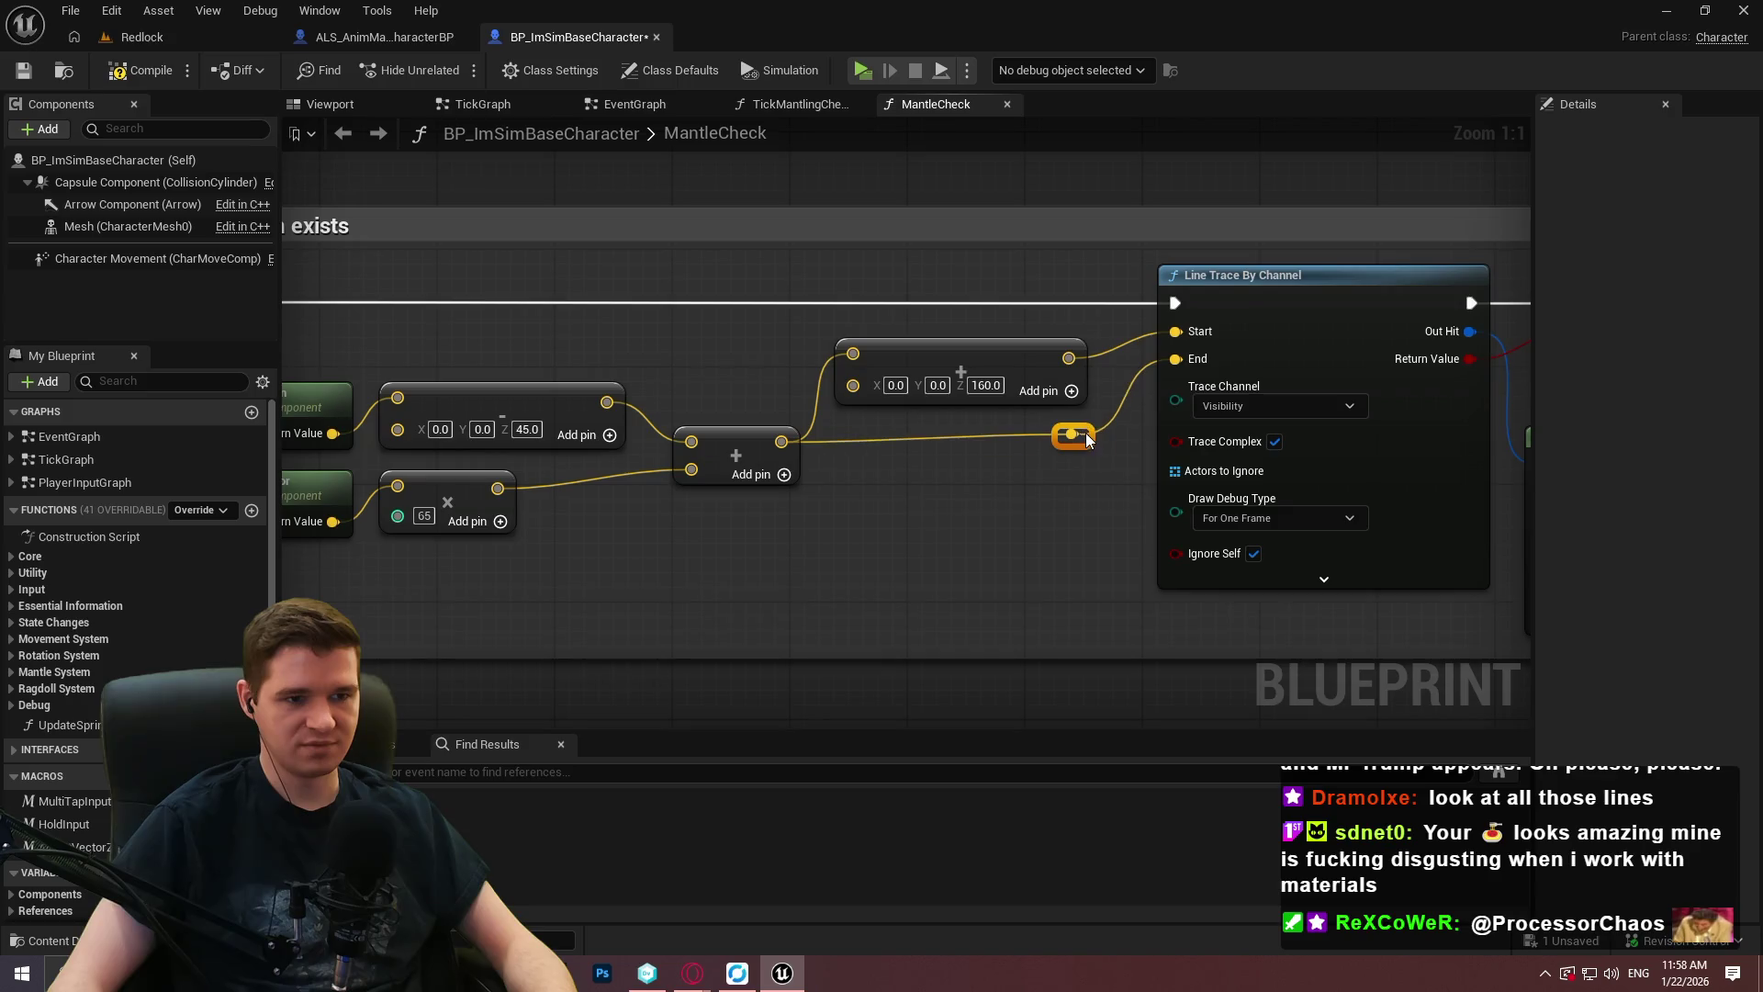
# Save the blueprint.
pyautogui.scroll(-4, 1061, 512)
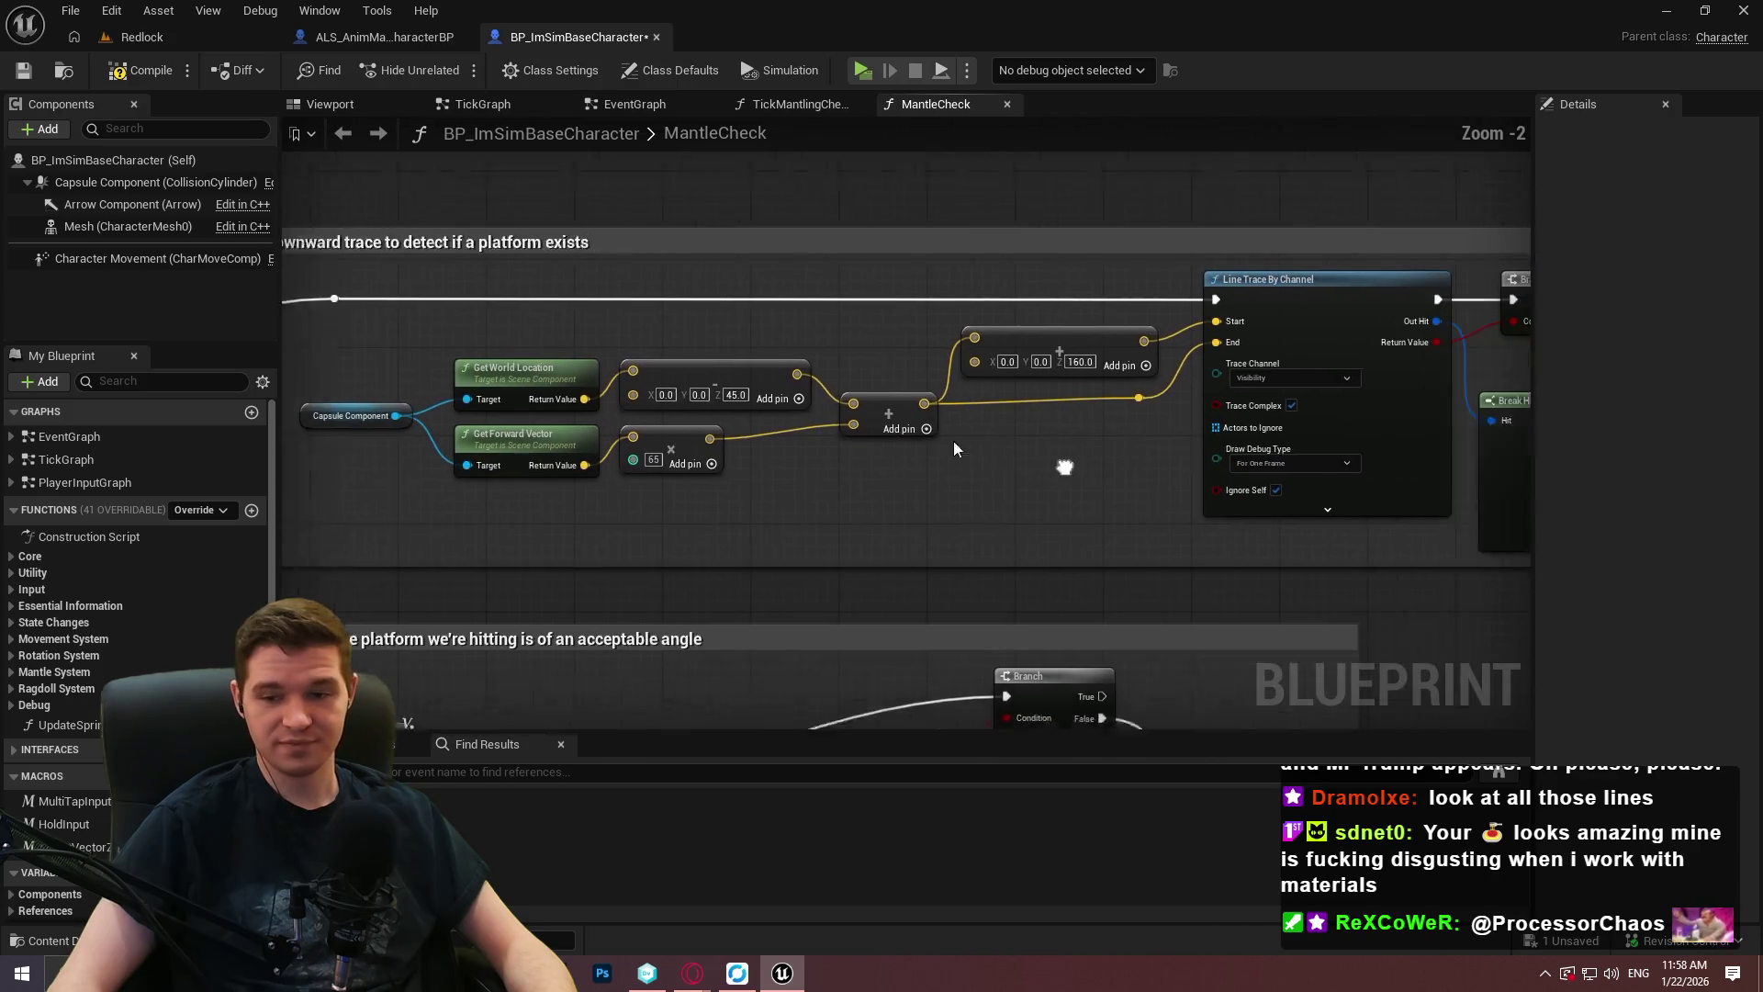
pyautogui.scroll(2, 946, 441)
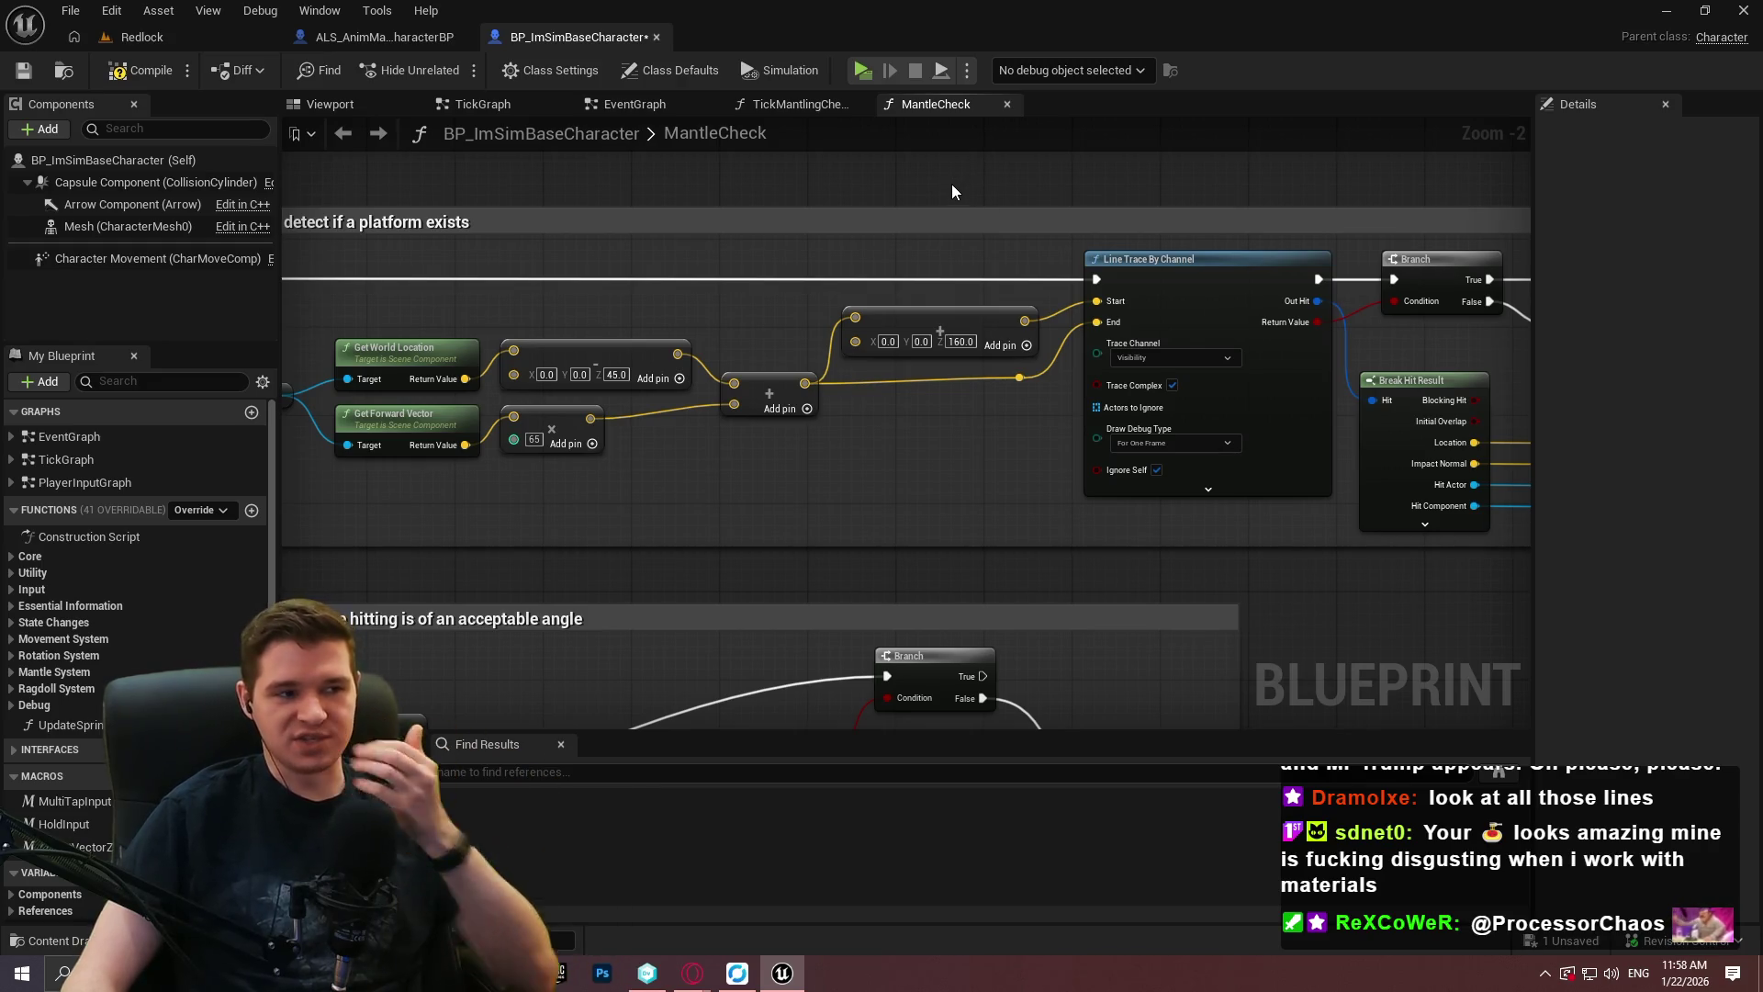
pyautogui.click(24, 70)
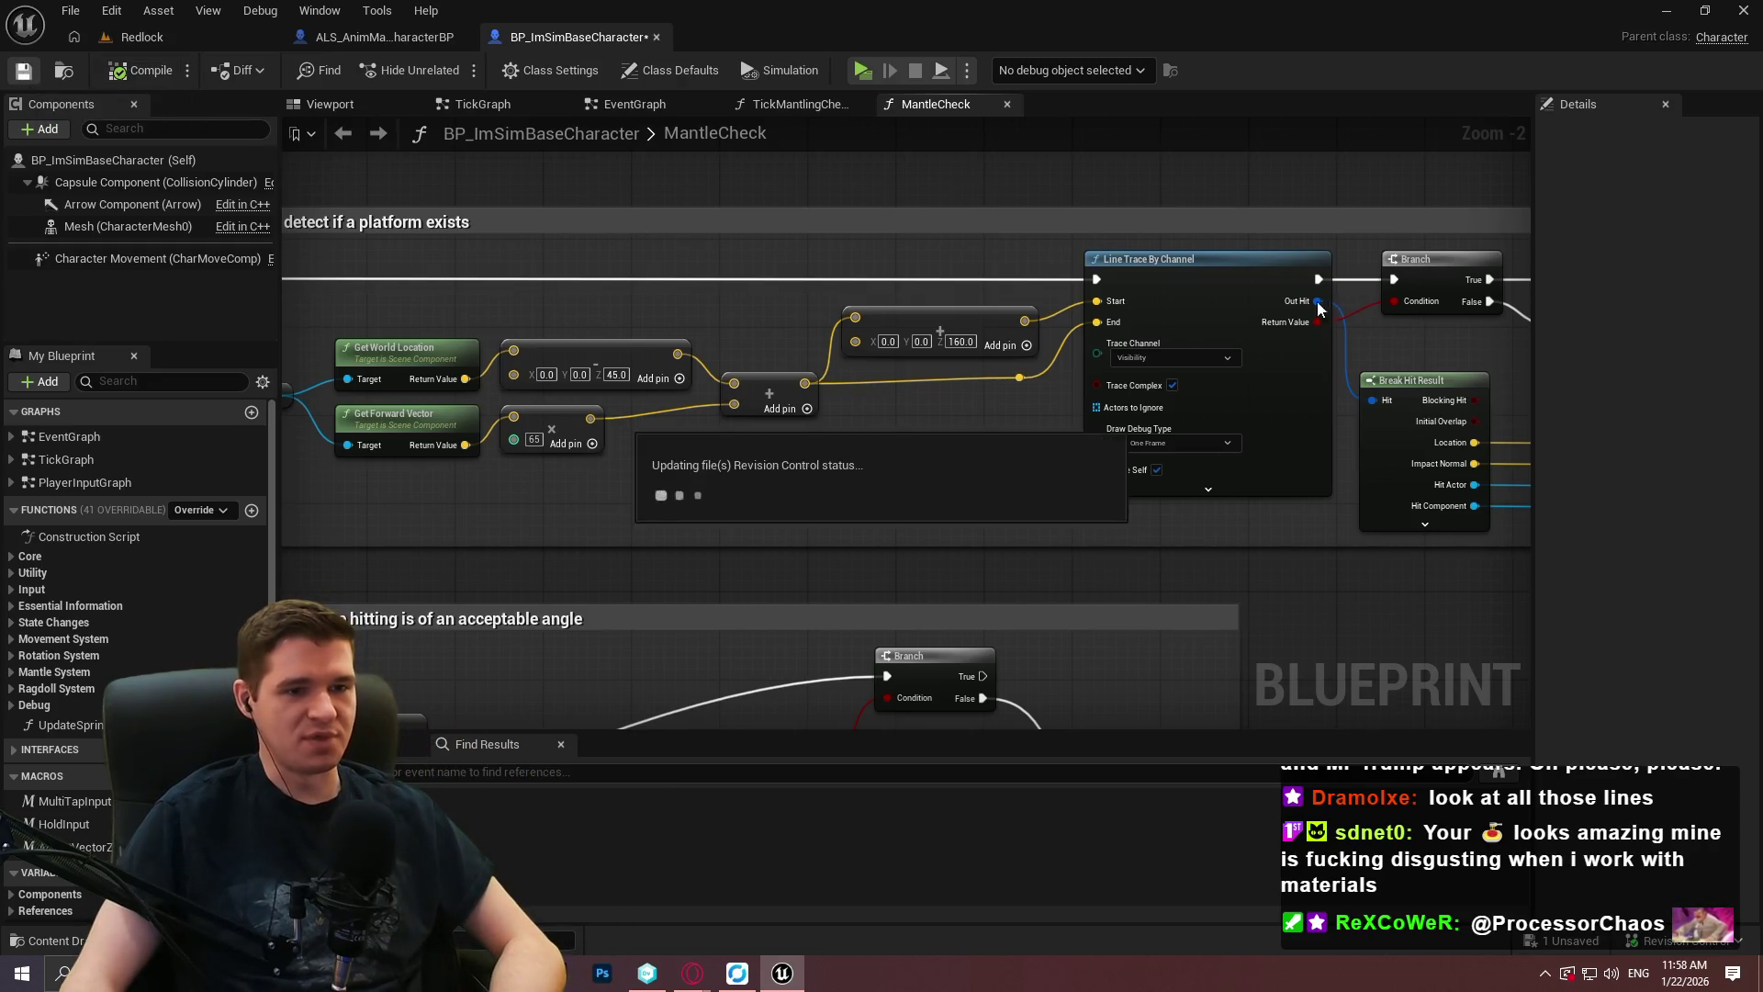
# Add a reroute point on the white exec wire and pull it up-left.
pyautogui.scroll(-3, 1056, 482)
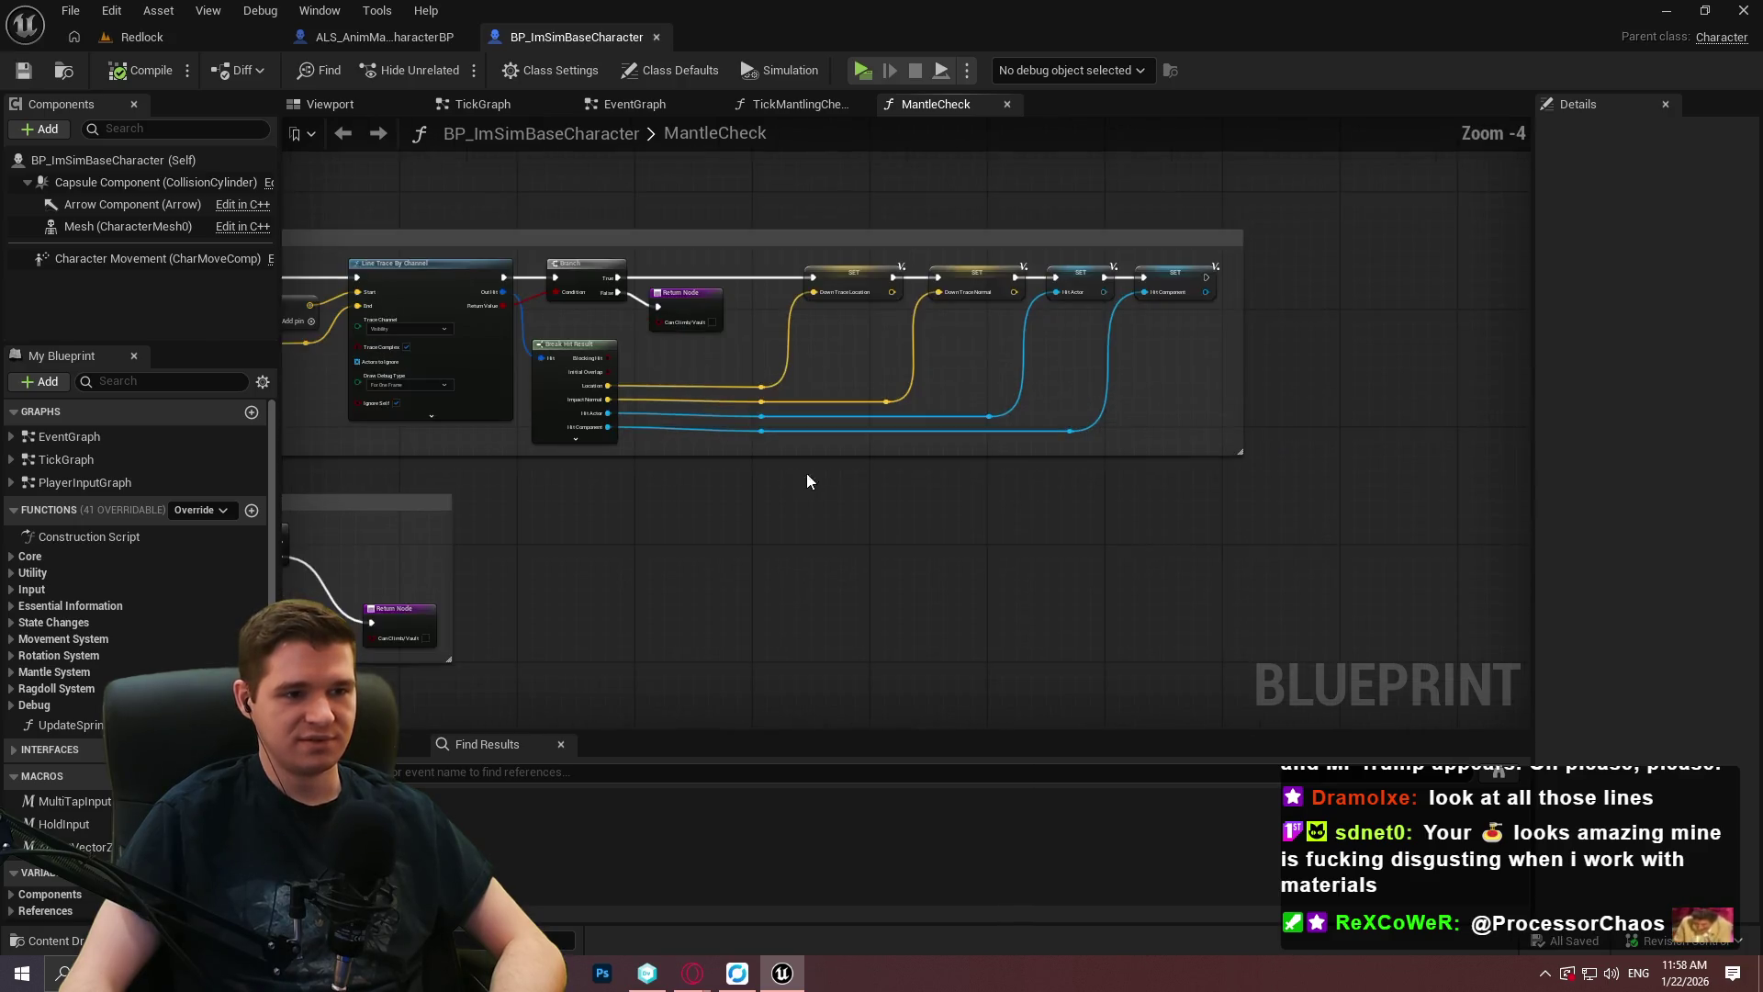
pyautogui.scroll(2, 1220, 434)
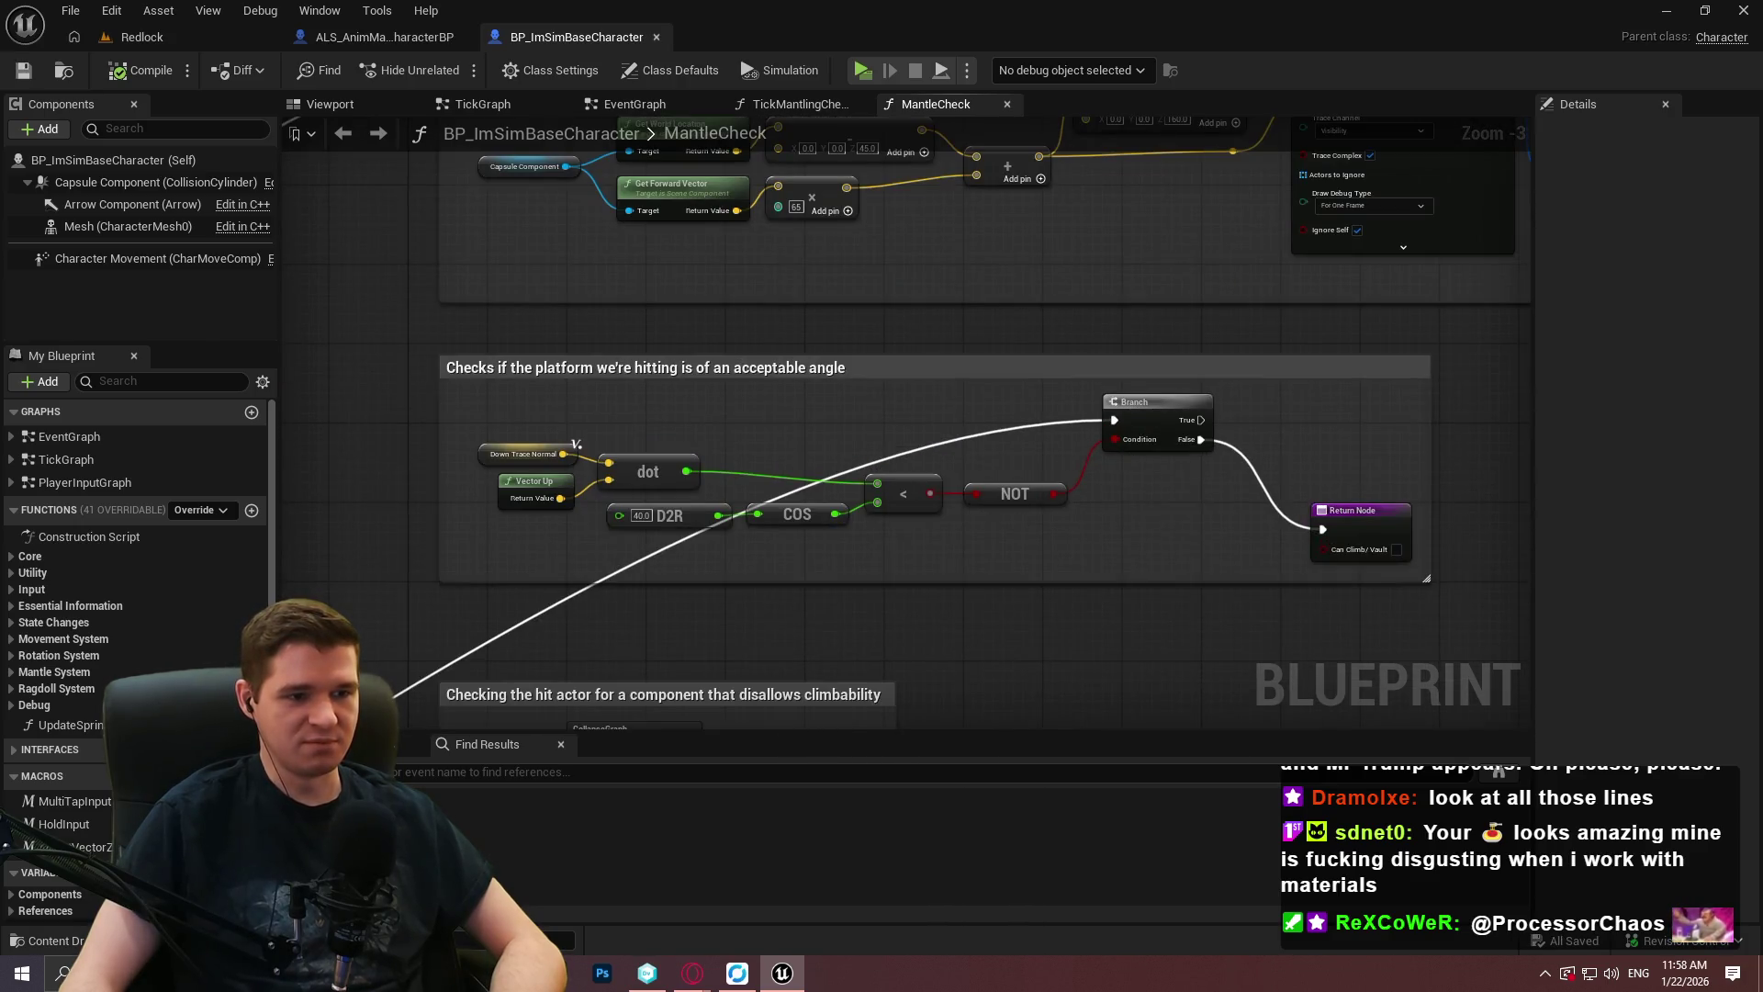
pyautogui.doubleClick(786, 513)
pyautogui.moveTo(795, 515)
pyautogui.mouseDown()
pyautogui.moveTo(669, 377)
pyautogui.moveTo(649, 382)
pyautogui.mouseUp()
pyautogui.scroll(-3, 933, 555)
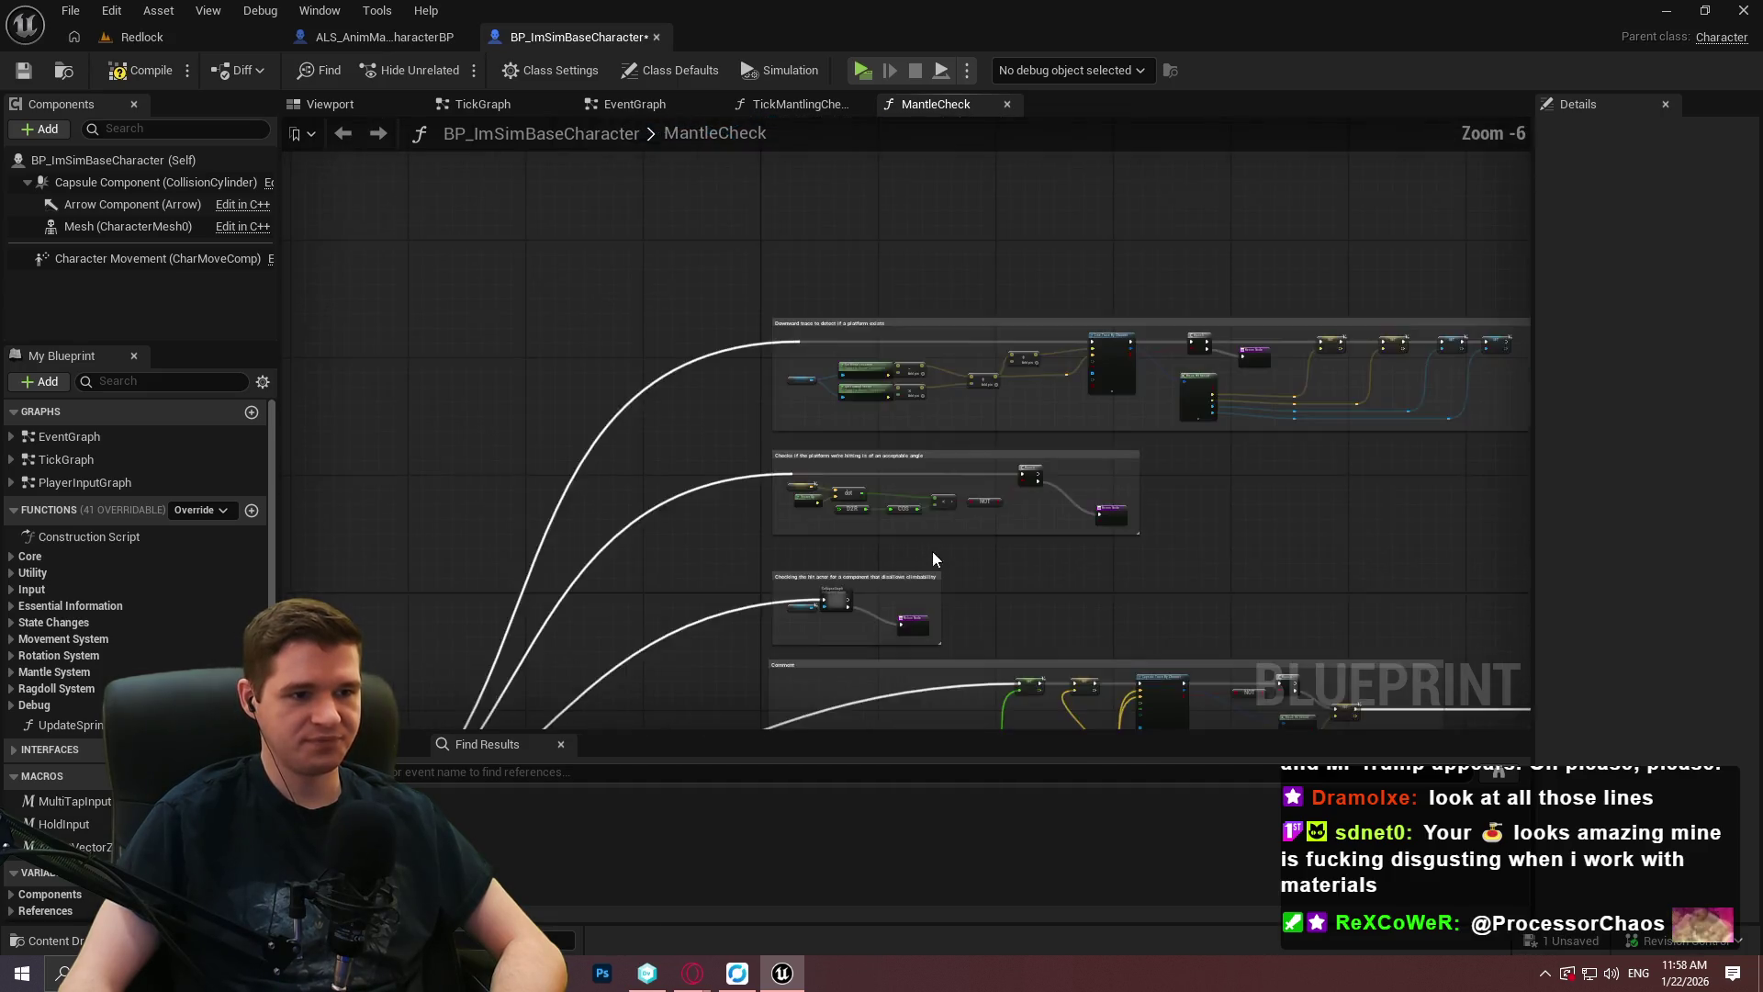
pyautogui.scroll(4, 933, 558)
# Reposition the Return Node together with the Hit Actor and CollapseGraph nodes.
pyautogui.moveTo(962, 379); pyautogui.dragTo(919, 368)
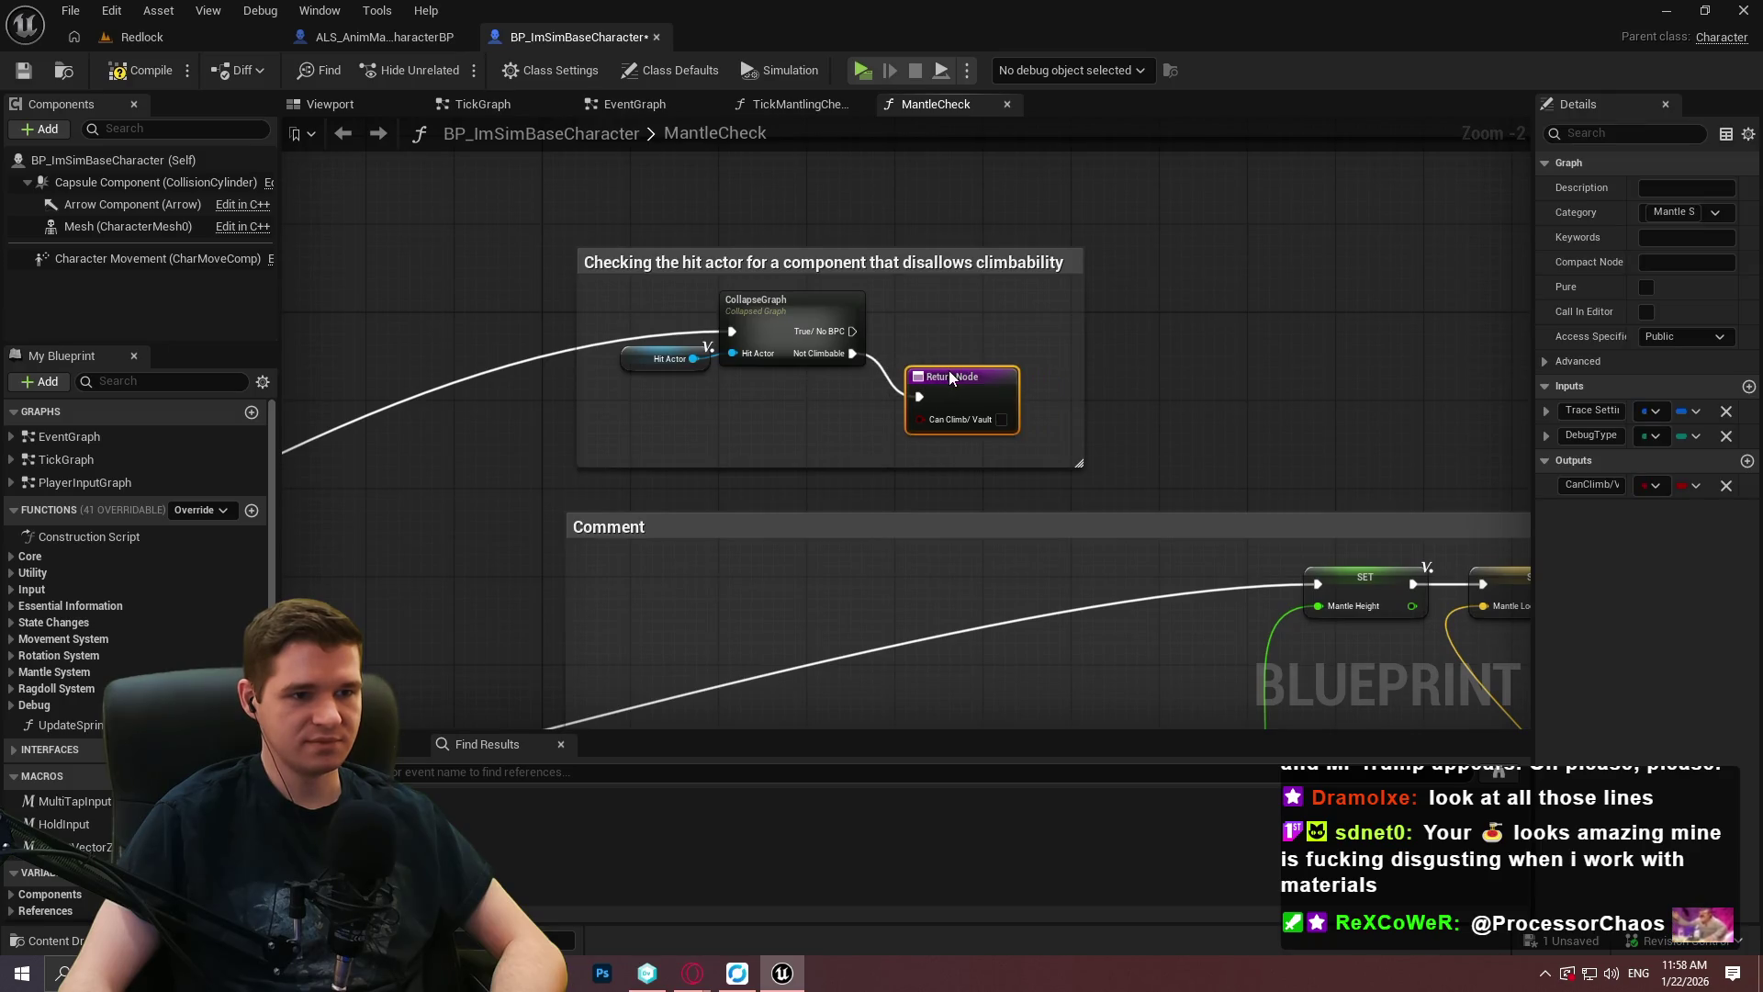
pyautogui.click(1196, 442)
pyautogui.moveTo(703, 333); pyautogui.dragTo(928, 395)
pyautogui.moveTo(771, 305)
pyautogui.mouseDown()
pyautogui.moveTo(845, 325)
pyautogui.moveTo(803, 323)
pyautogui.moveTo(828, 329)
pyautogui.mouseUp()
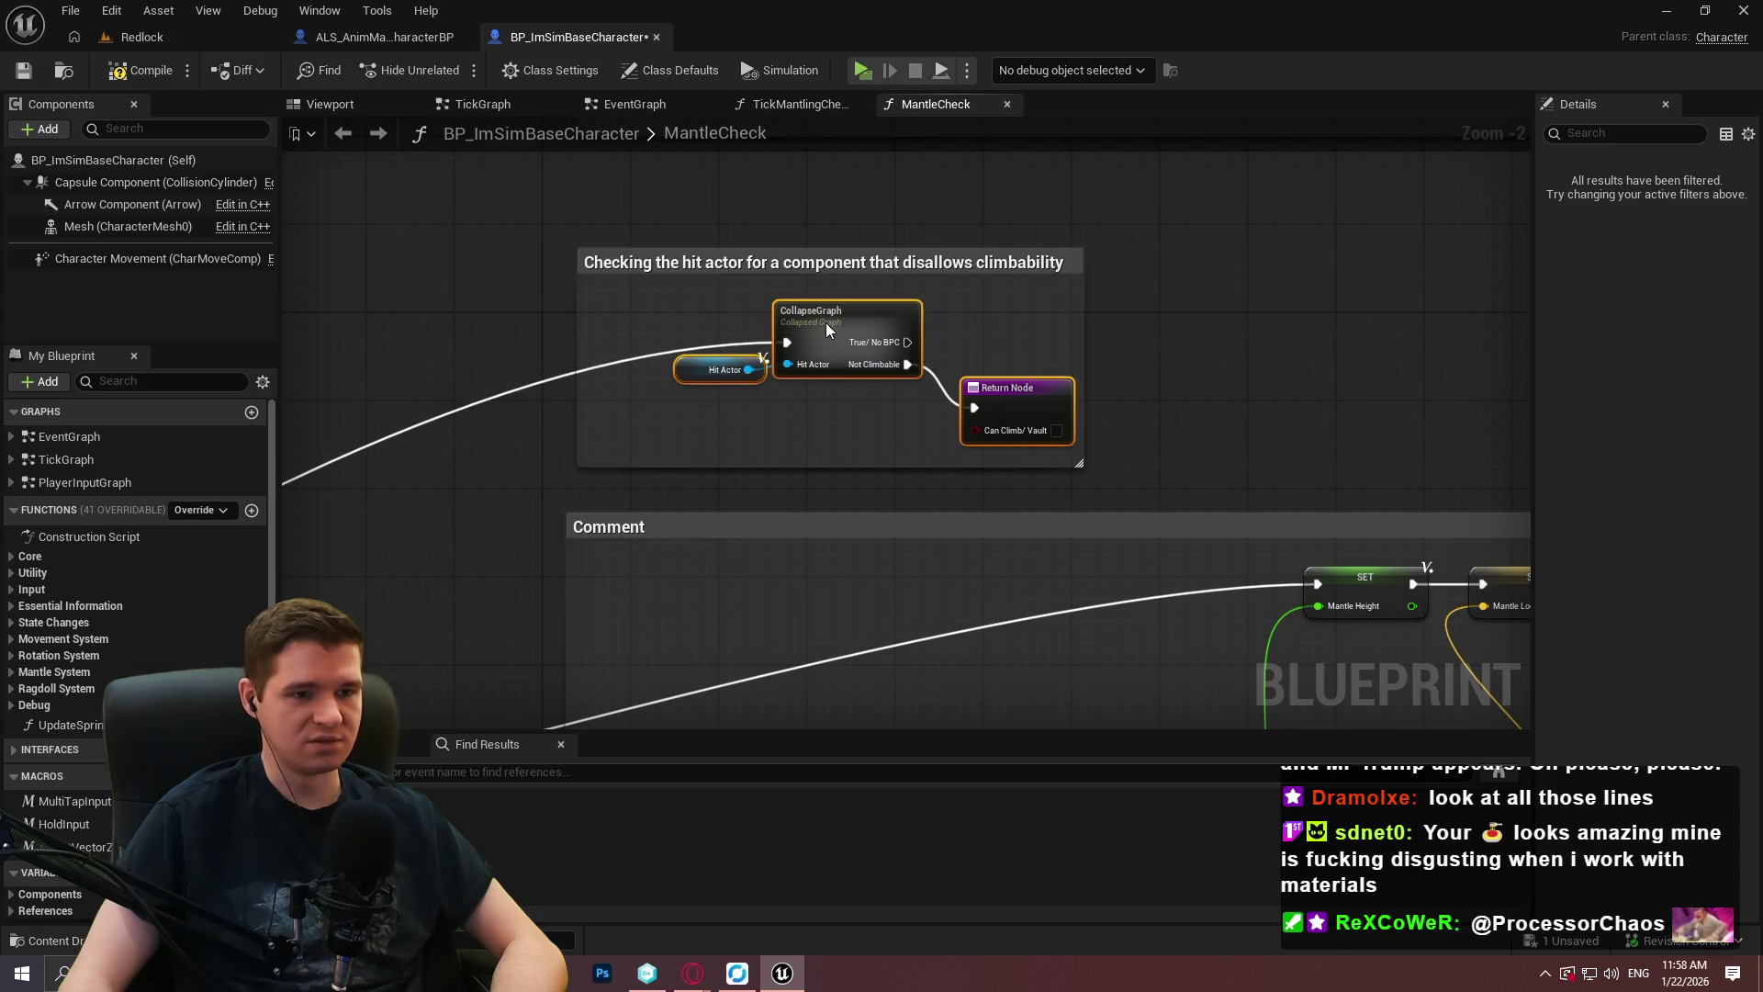
# Add another reroute to straighten the exec wire into the SET node.
pyautogui.doubleClick(635, 352)
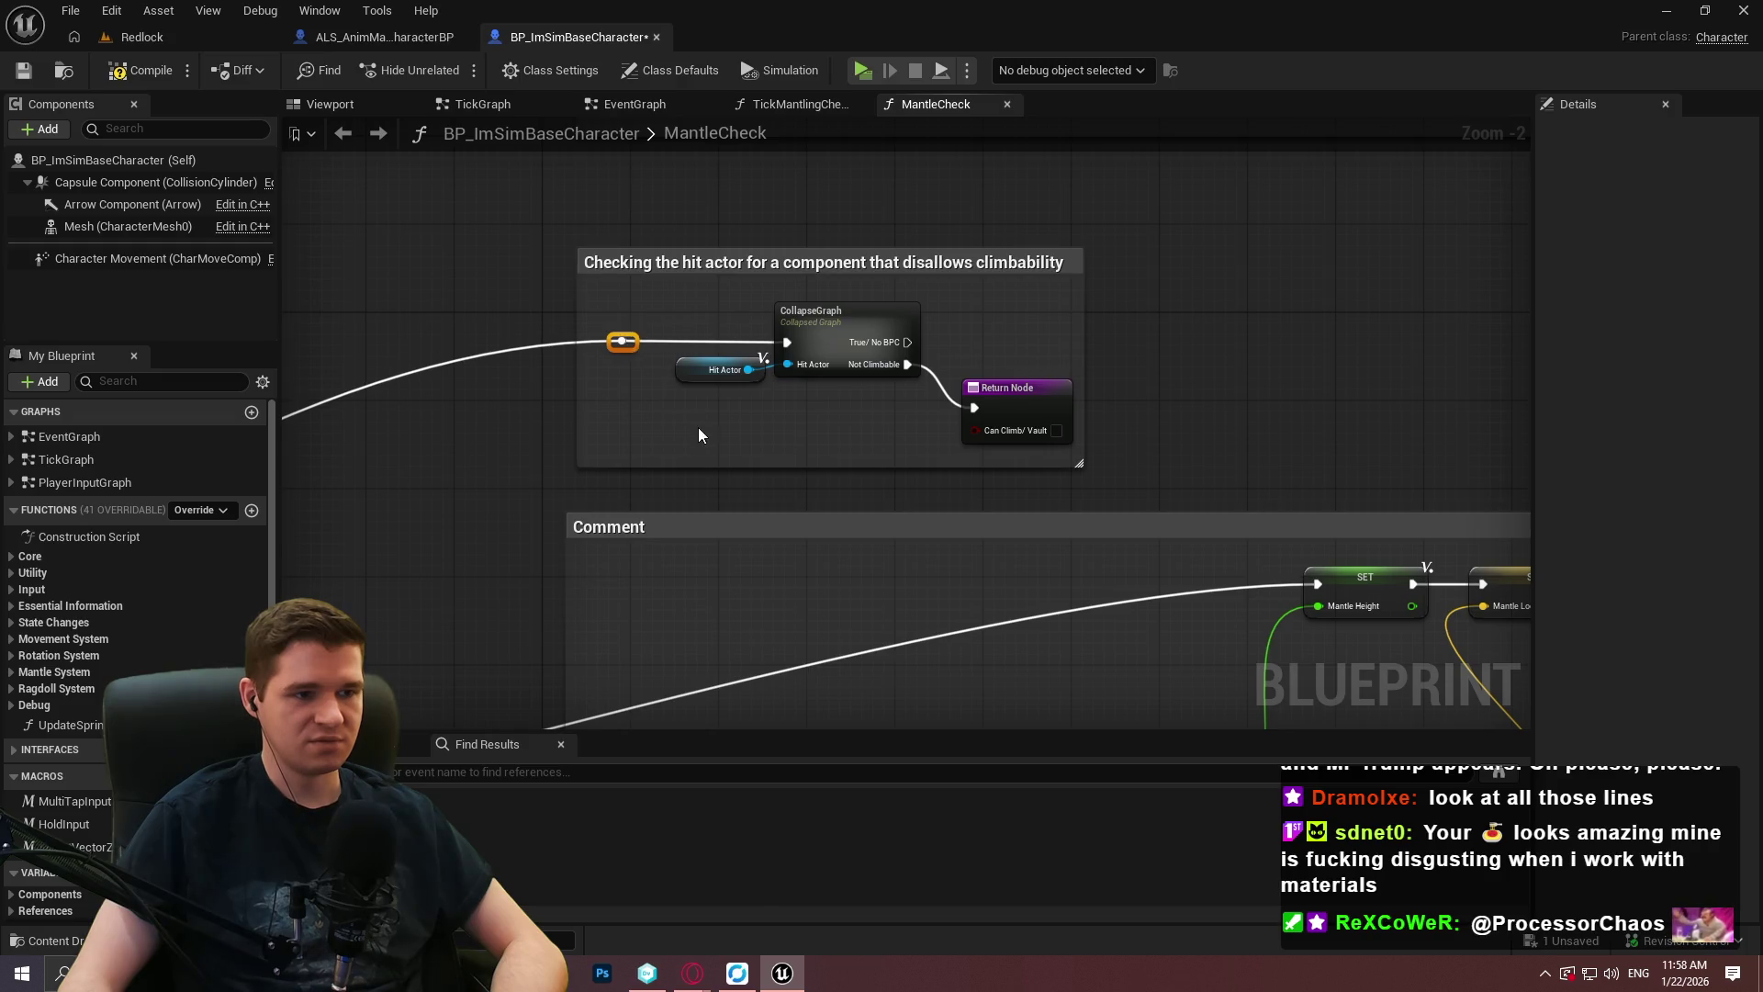
pyautogui.scroll(-5, 698, 434)
pyautogui.scroll(3, 1083, 577)
pyautogui.moveTo(885, 347); pyautogui.dragTo(771, 303)
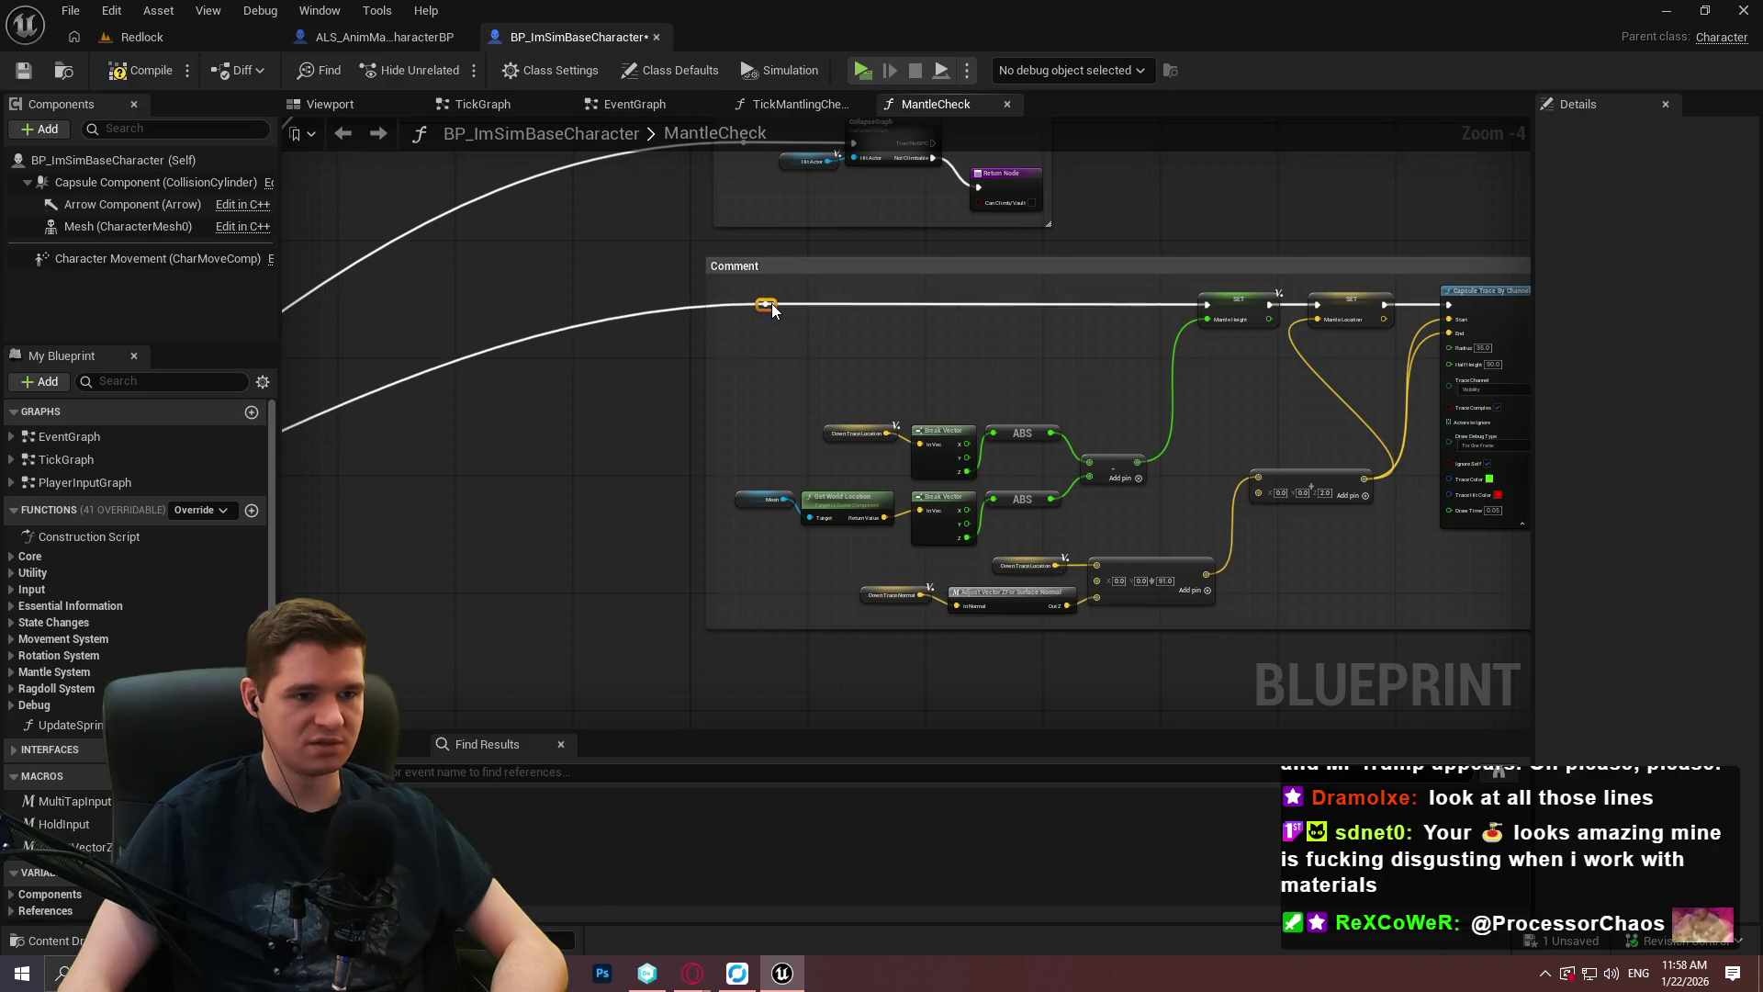
pyautogui.moveTo(1039, 355); pyautogui.dragTo(850, 342)
pyautogui.scroll(1, 850, 341)
# Move the Break Vector/ABS group and trace-location Add nodes up, placing Z 91.0 beside Z 2.0.
pyautogui.moveTo(676, 499)
pyautogui.mouseDown()
pyautogui.moveTo(1034, 597)
pyautogui.moveTo(464, 439)
pyautogui.mouseUp()
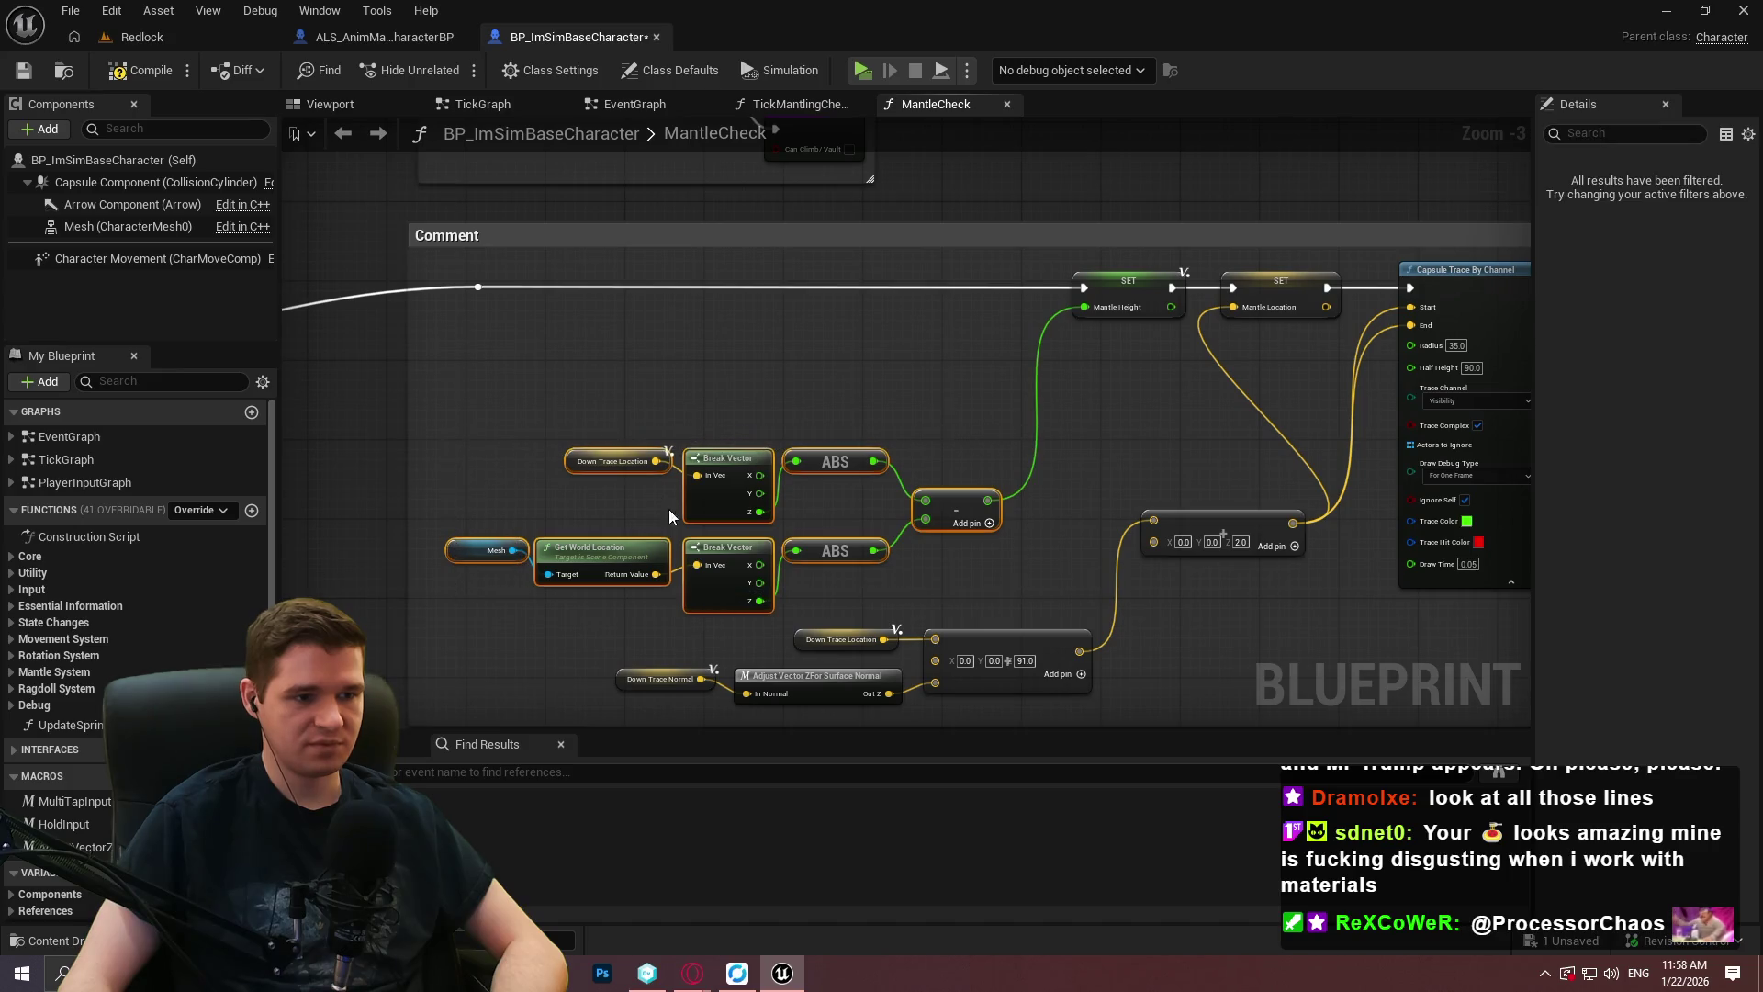
pyautogui.moveTo(725, 548)
pyautogui.mouseDown()
pyautogui.moveTo(746, 358)
pyautogui.moveTo(744, 409)
pyautogui.mouseUp()
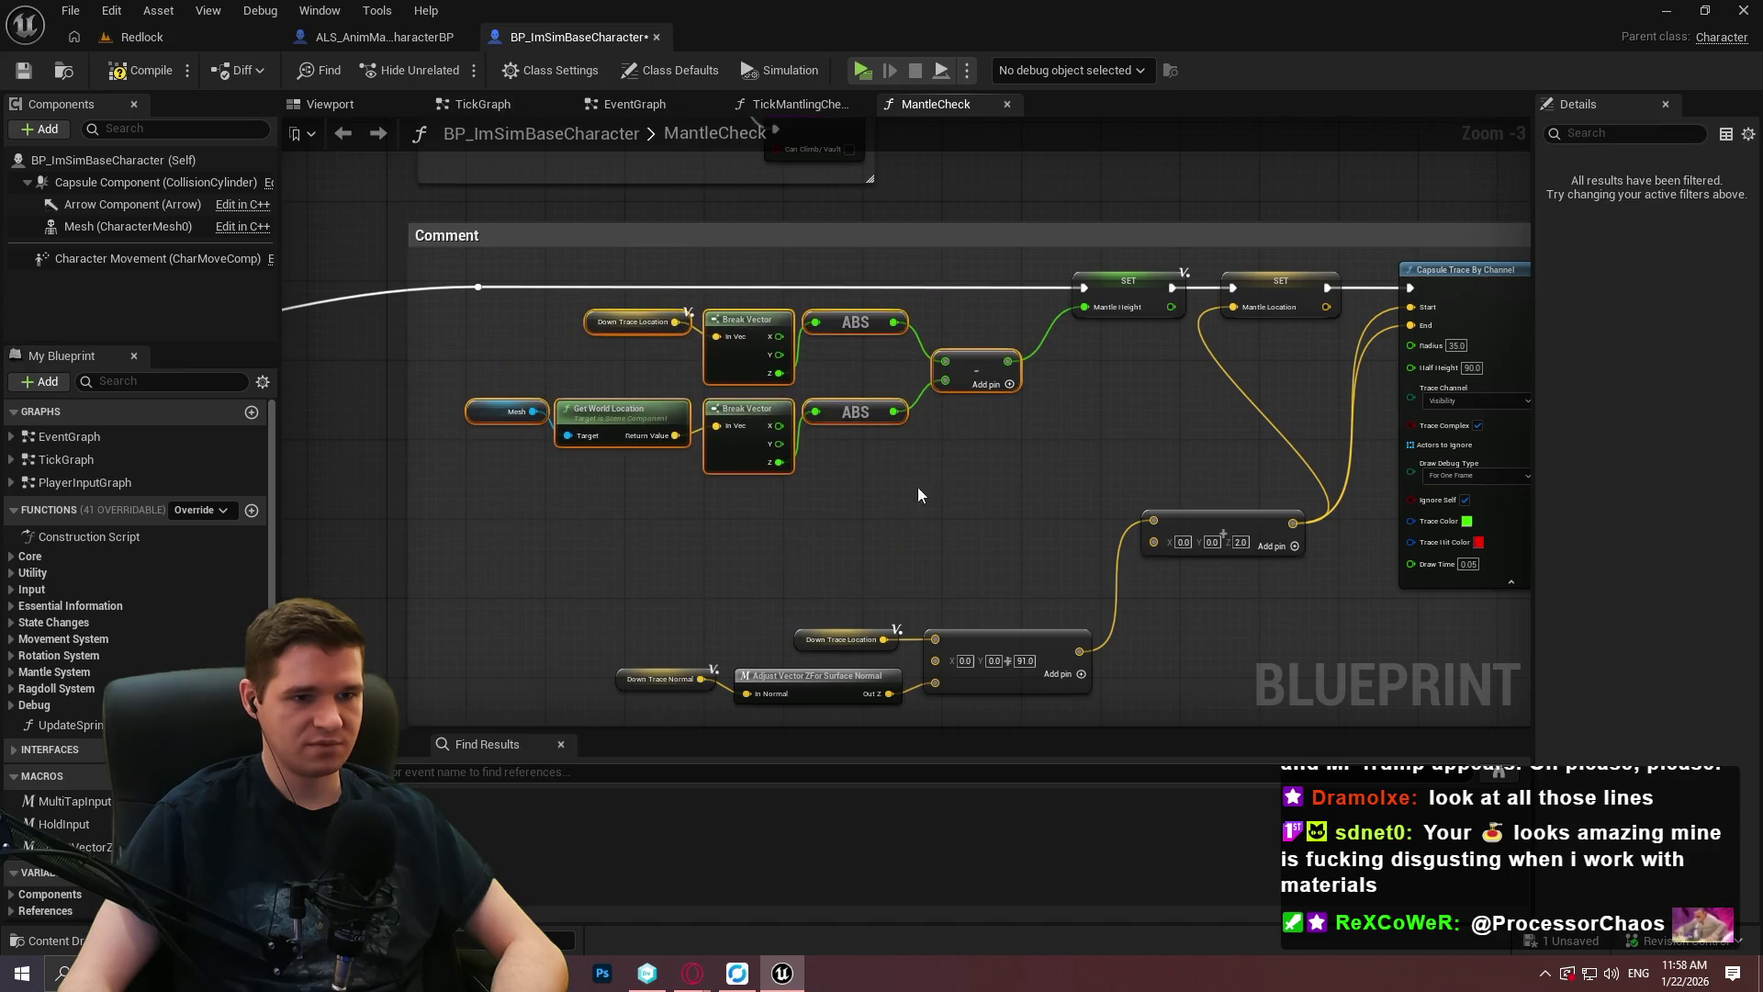
pyautogui.moveTo(1249, 513)
pyautogui.mouseDown()
pyautogui.moveTo(1107, 459)
pyautogui.moveTo(1099, 417)
pyautogui.mouseUp()
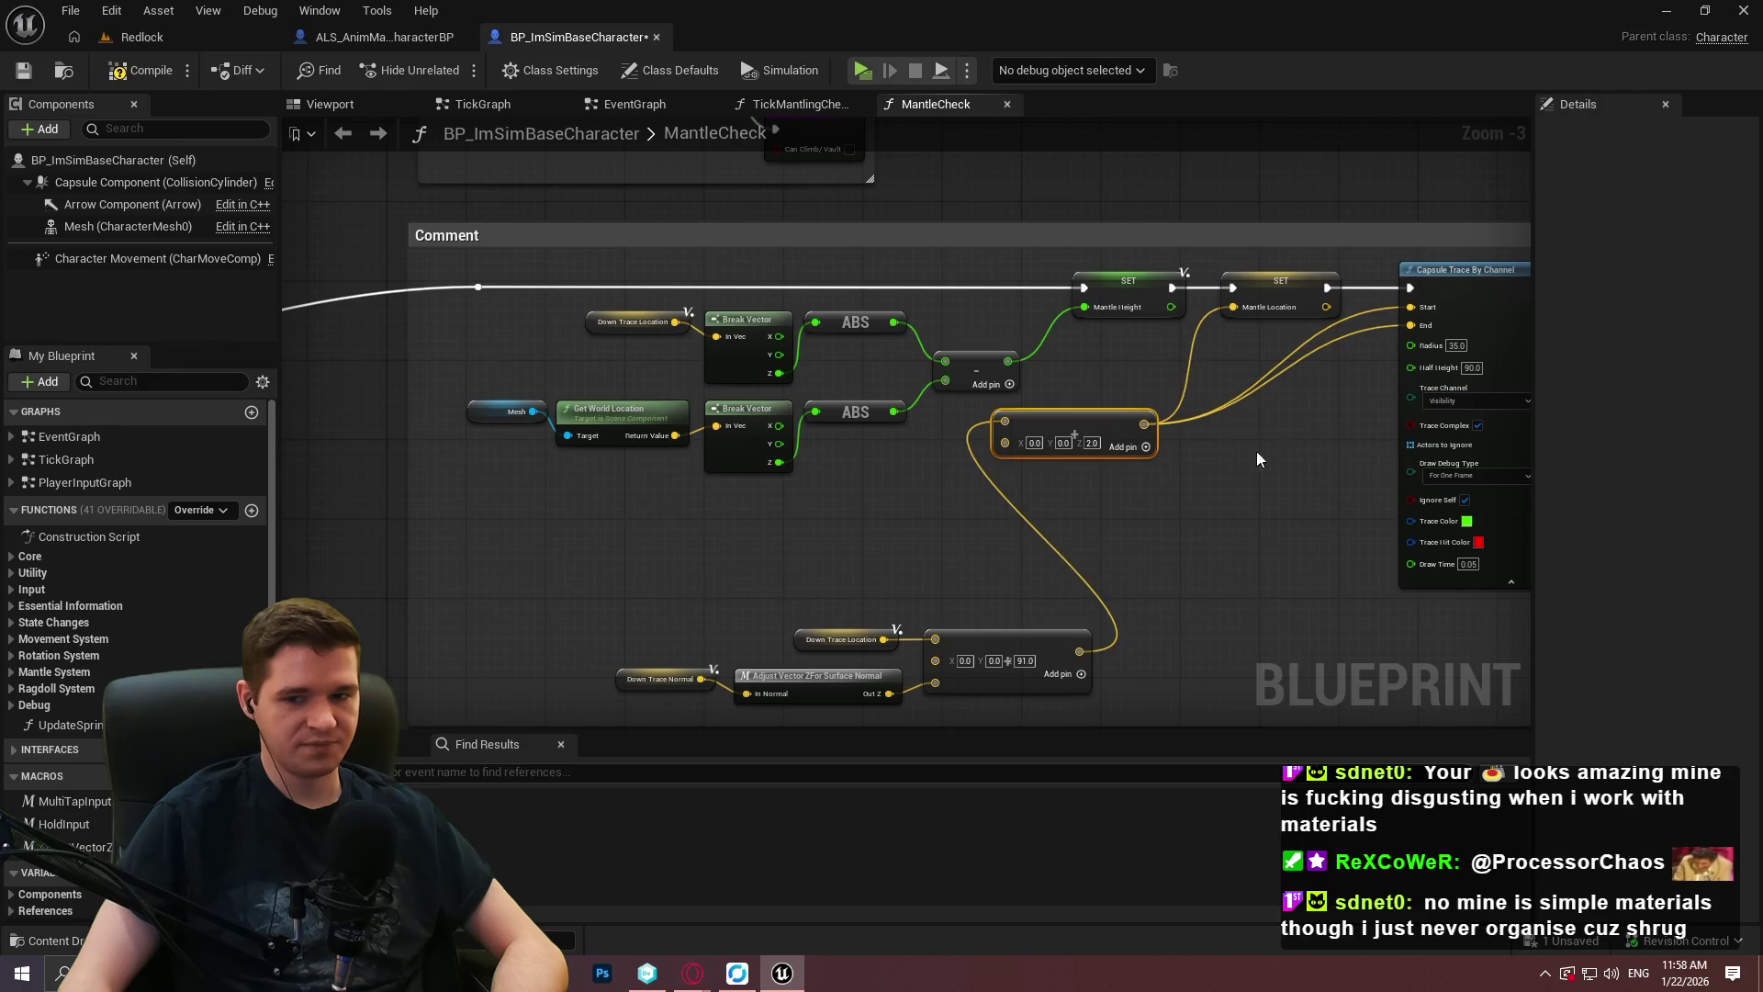
pyautogui.moveTo(1113, 541)
pyautogui.mouseDown()
pyautogui.moveTo(1364, 443)
pyautogui.moveTo(1336, 382)
pyautogui.moveTo(1267, 488)
pyautogui.mouseUp()
pyautogui.moveTo(1345, 619); pyautogui.dragTo(835, 516)
pyautogui.moveTo(1265, 576)
pyautogui.mouseDown()
pyautogui.moveTo(1124, 445)
pyautogui.moveTo(1117, 466)
pyautogui.mouseUp()
pyautogui.moveTo(1296, 350); pyautogui.dragTo(1266, 449)
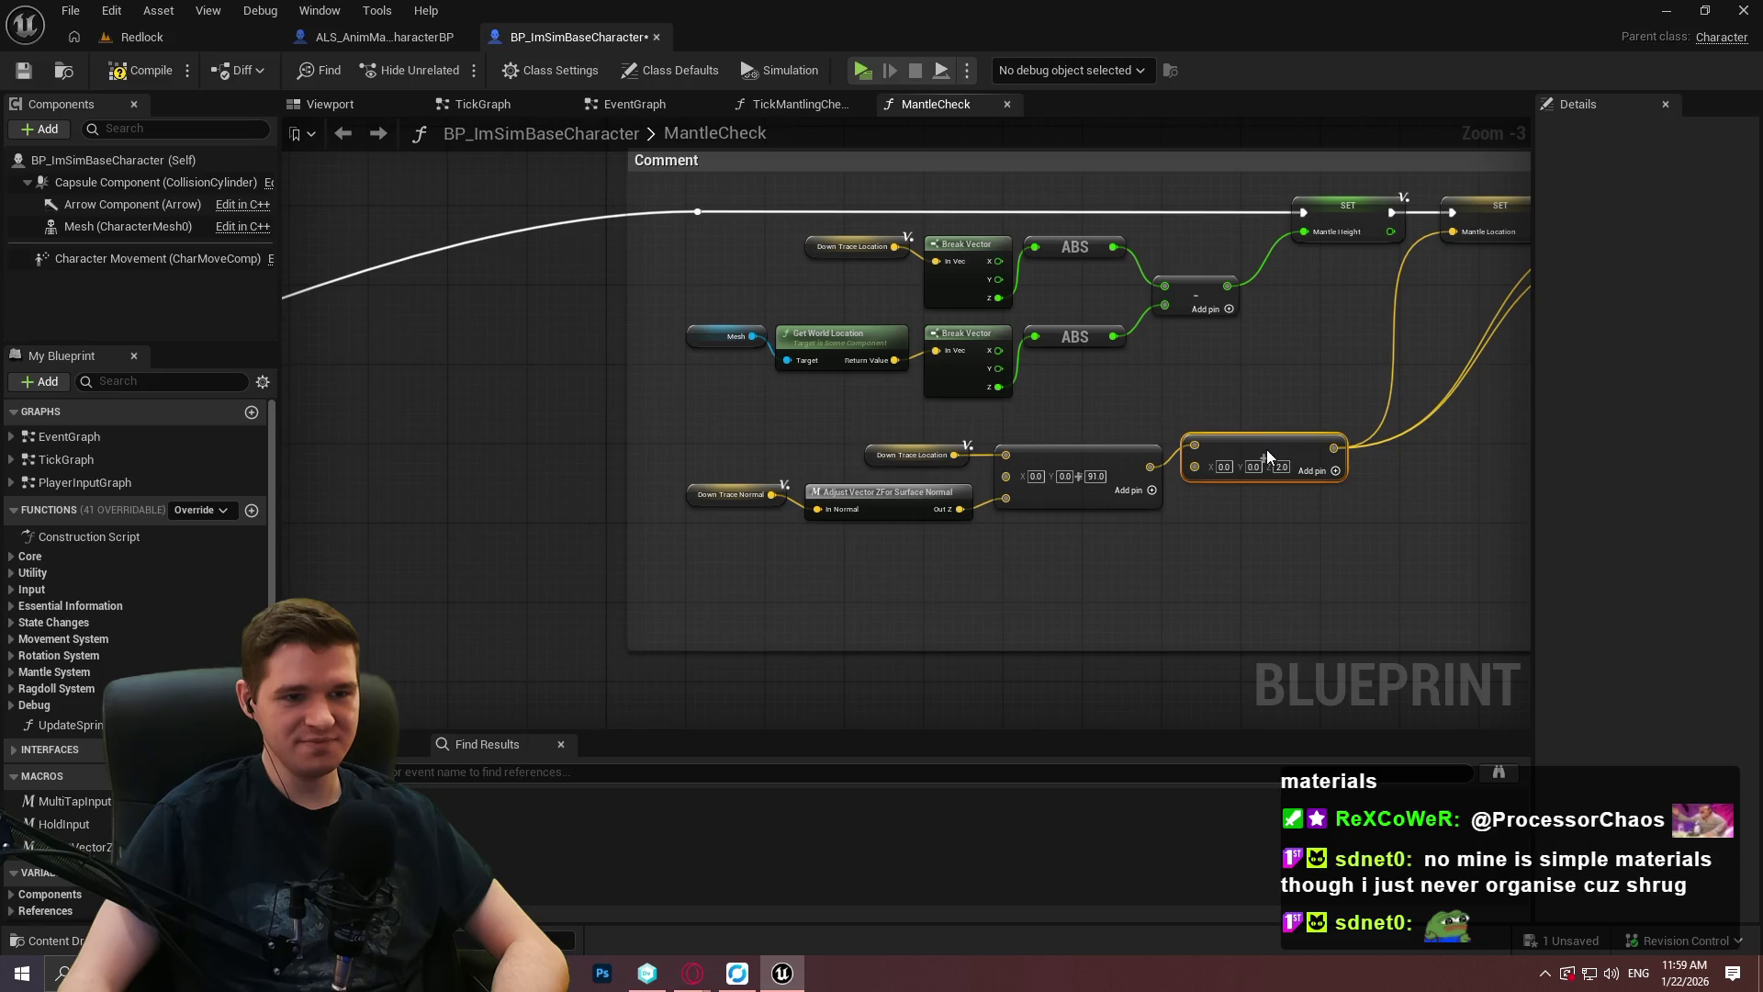
# Add two reroute points along the trace End wire, lined up with the End pin.
pyautogui.scroll(4, 1266, 450)
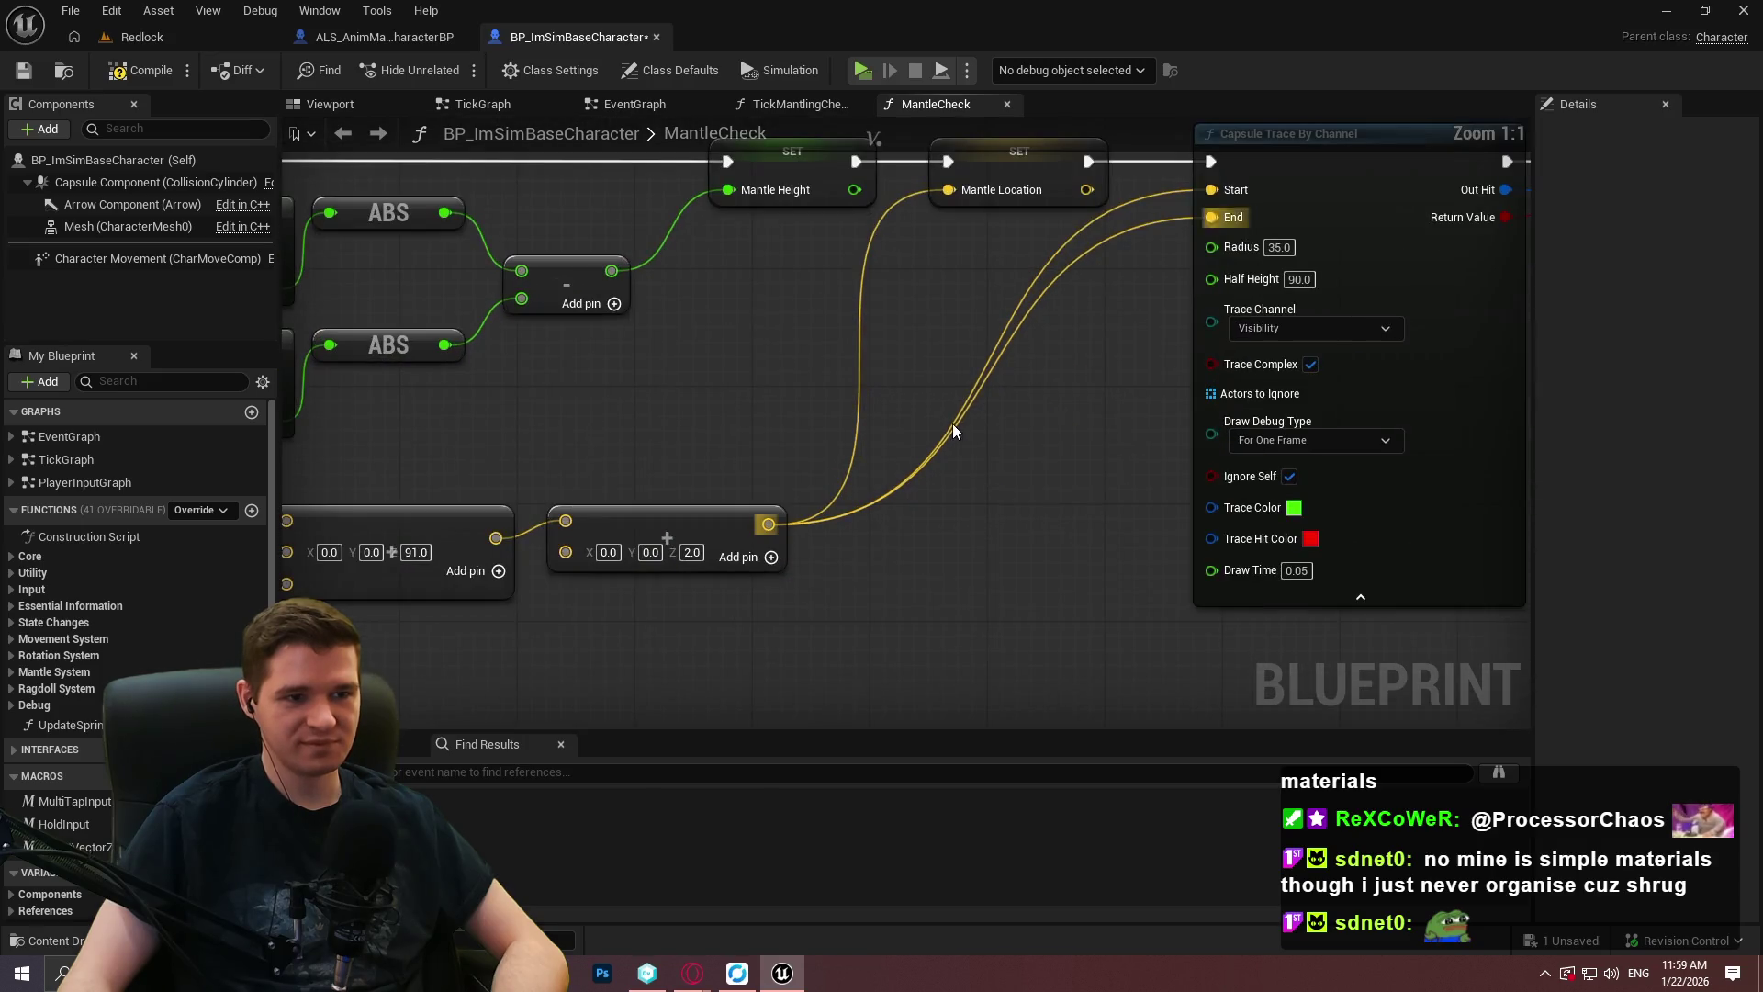
pyautogui.doubleClick(955, 427)
pyautogui.moveTo(955, 426)
pyautogui.mouseDown()
pyautogui.moveTo(1138, 278)
pyautogui.moveTo(1073, 235)
pyautogui.moveTo(1210, 217)
pyautogui.mouseUp()
pyautogui.moveTo(1099, 237); pyautogui.dragTo(1089, 237)
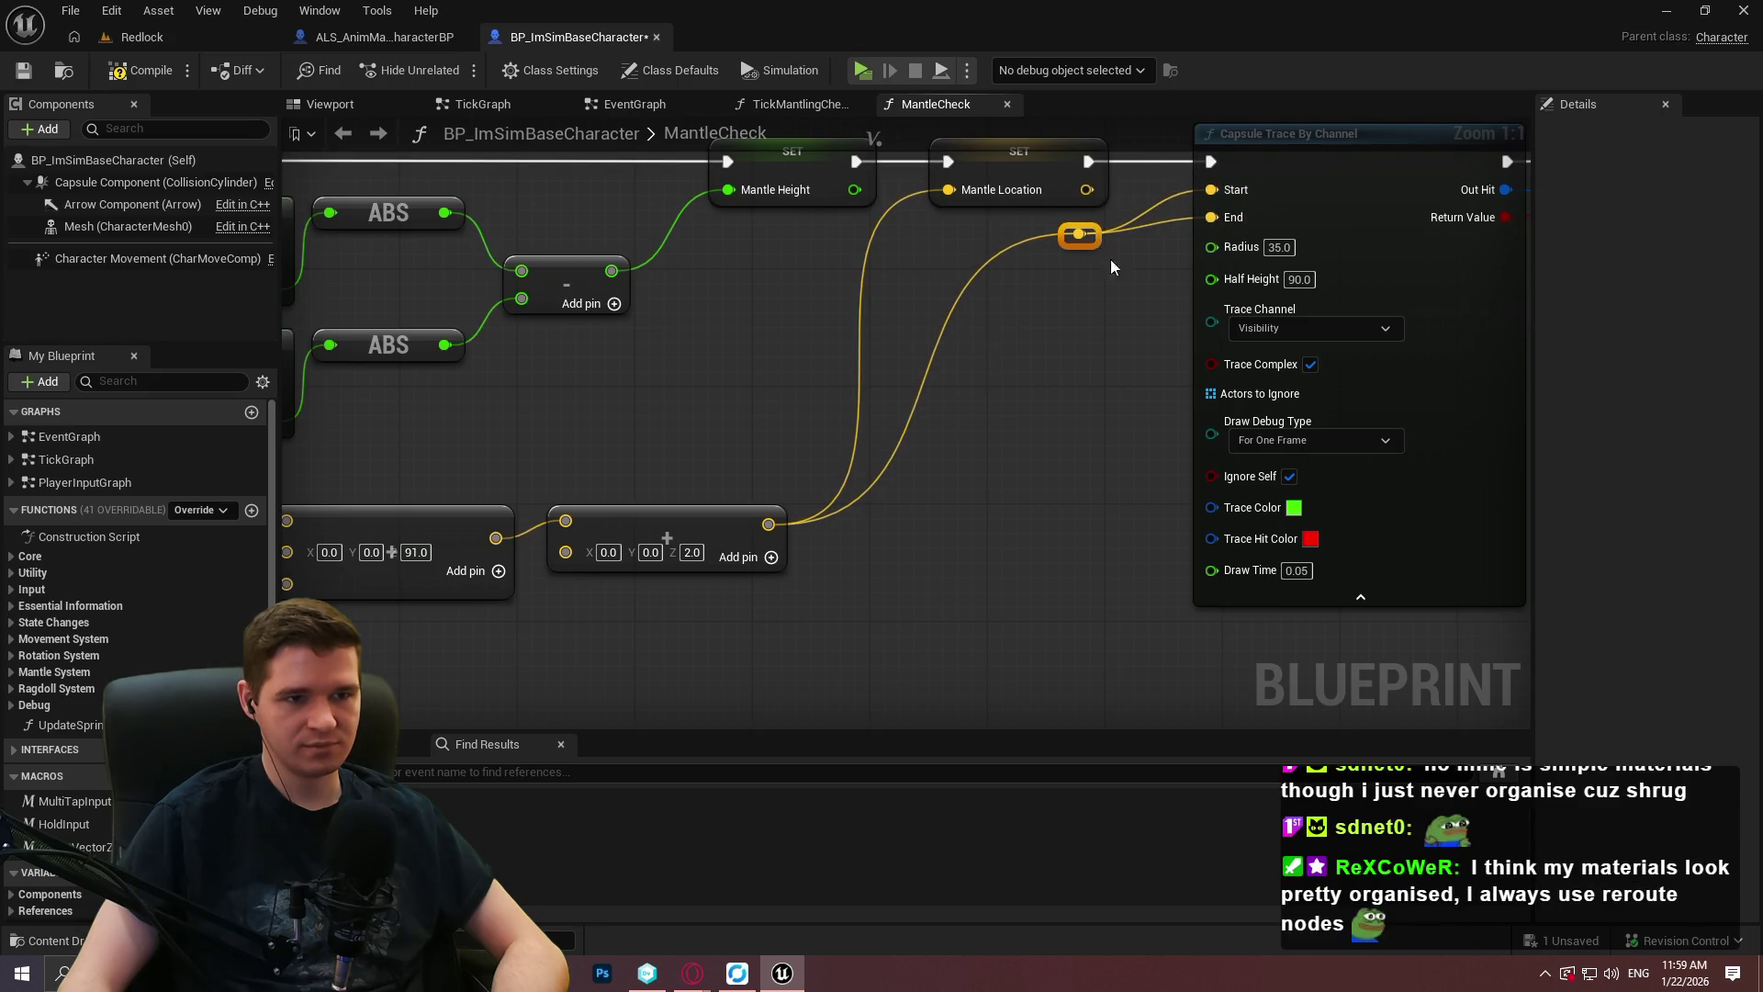
pyautogui.moveTo(917, 235); pyautogui.dragTo(873, 233)
pyautogui.click(1025, 235)
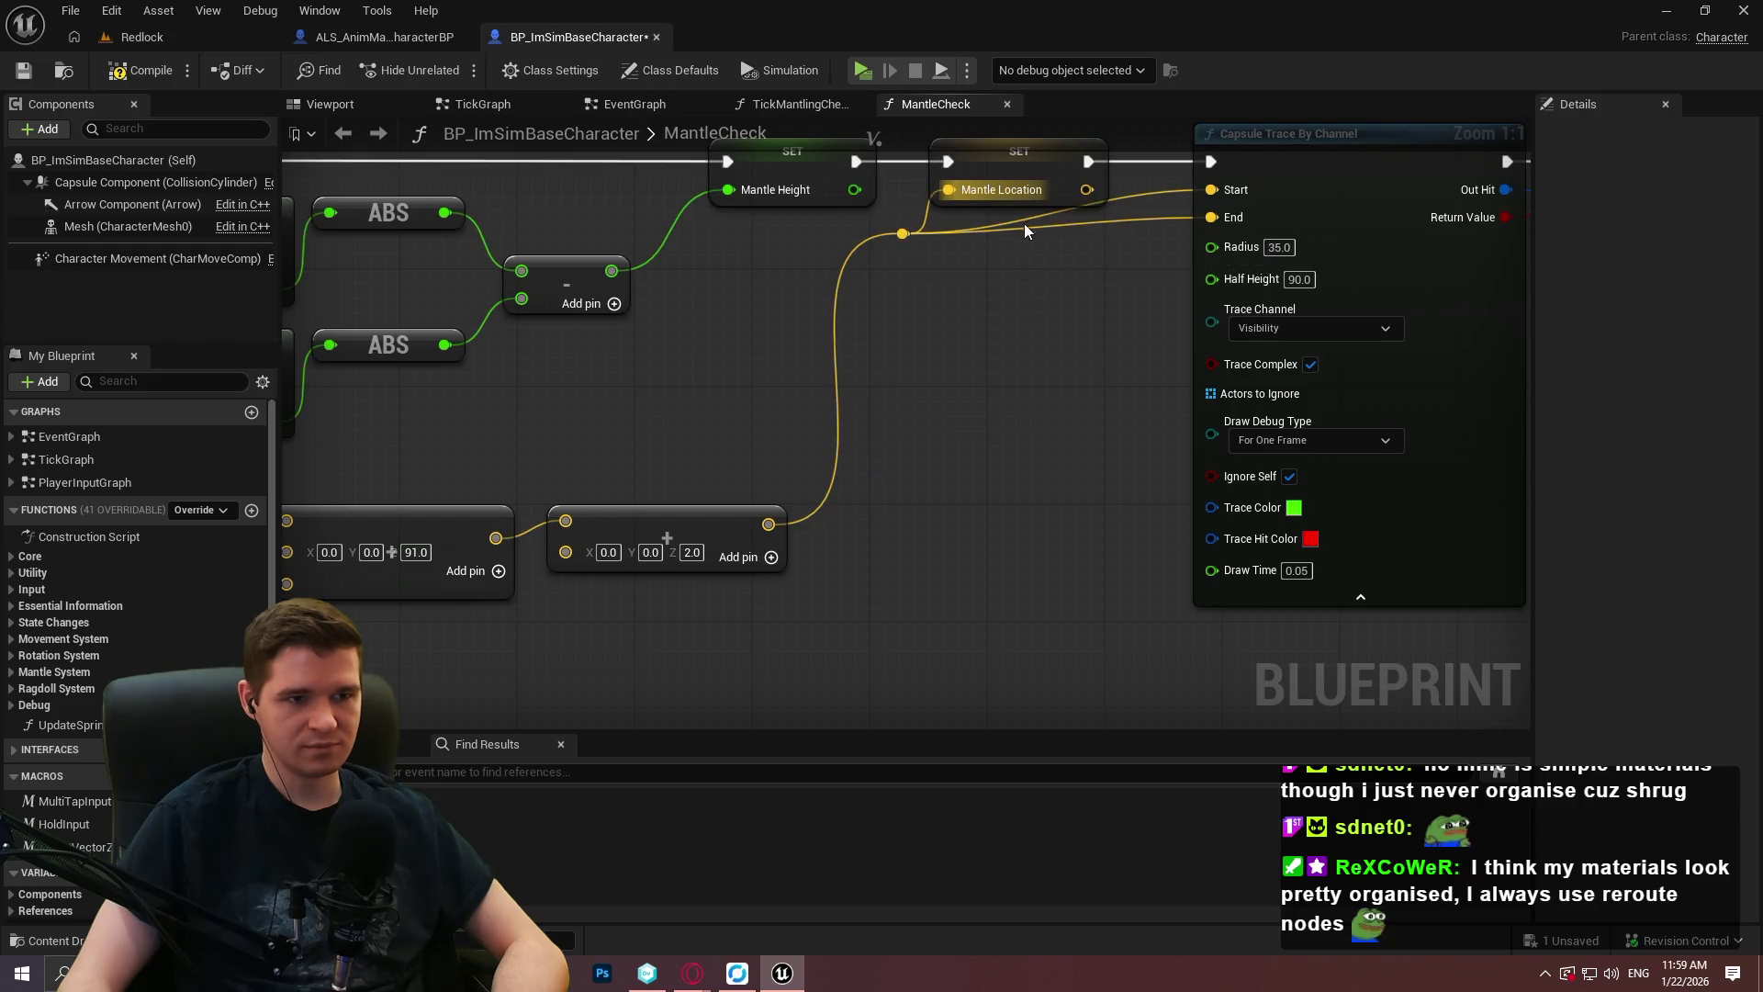
pyautogui.doubleClick(1045, 227)
pyautogui.moveTo(1124, 235); pyautogui.dragTo(1152, 236)
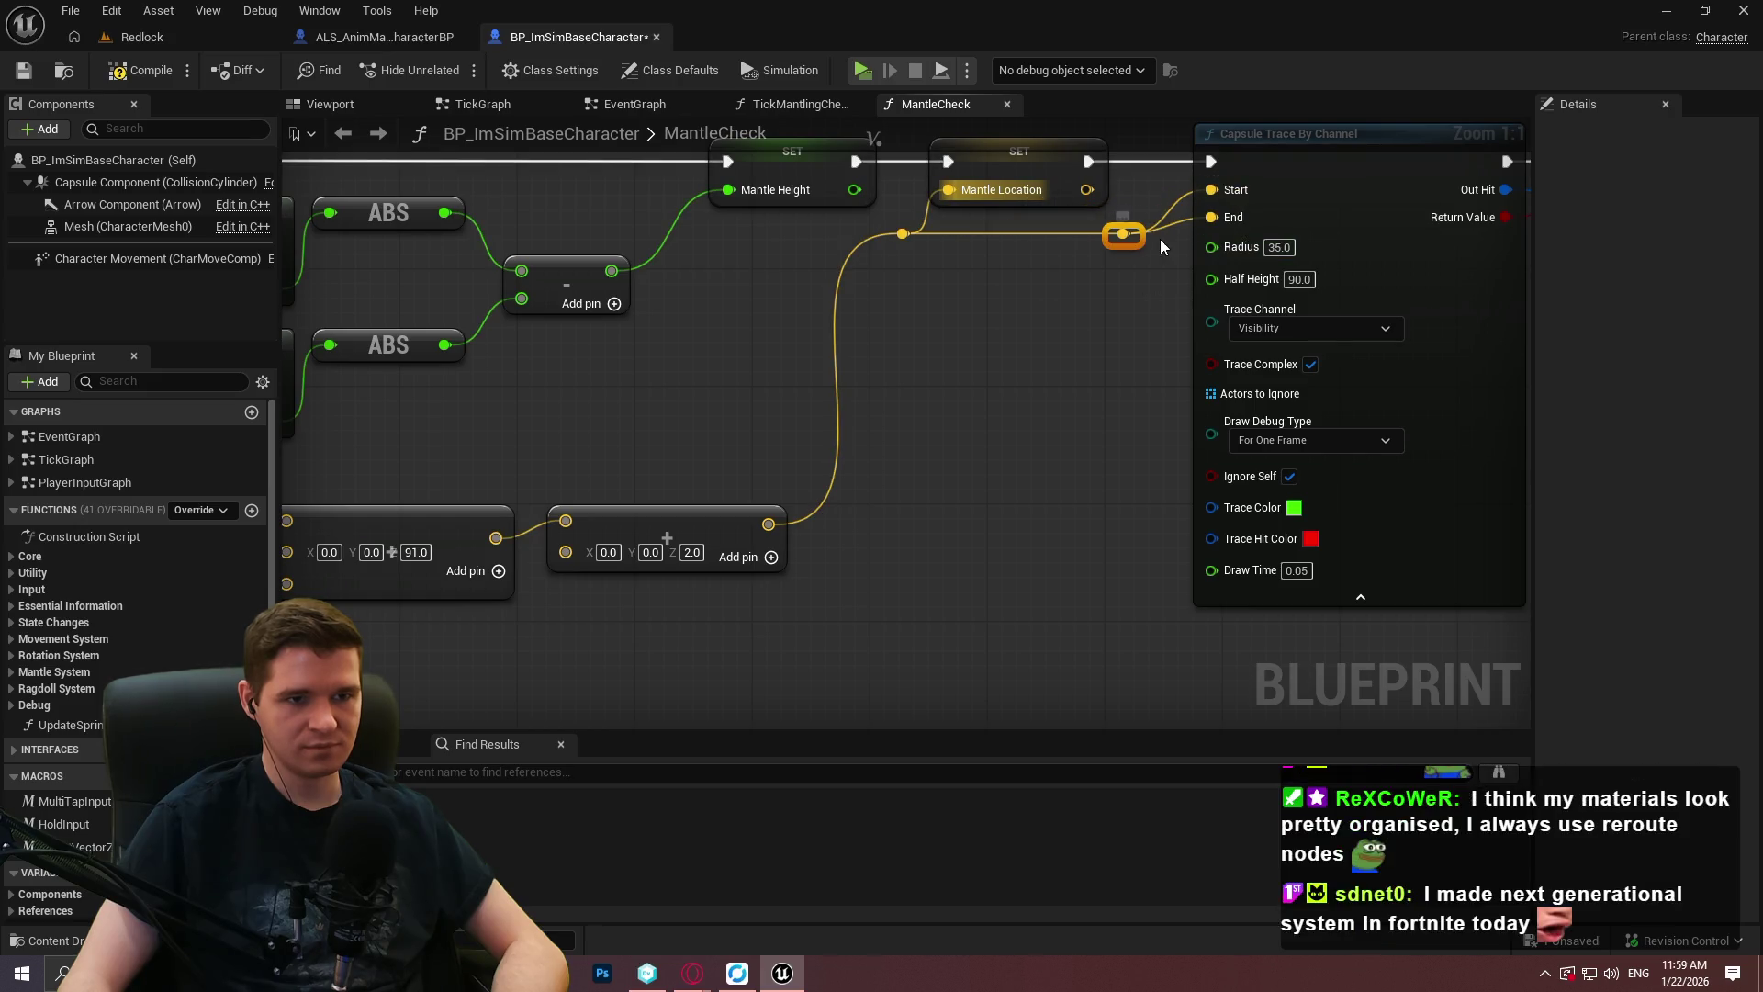
pyautogui.click(1154, 346)
# Add a reroute point on the Out Hit wire and nudge Break Hit Result and SET into line.
pyautogui.scroll(-1, 1154, 347)
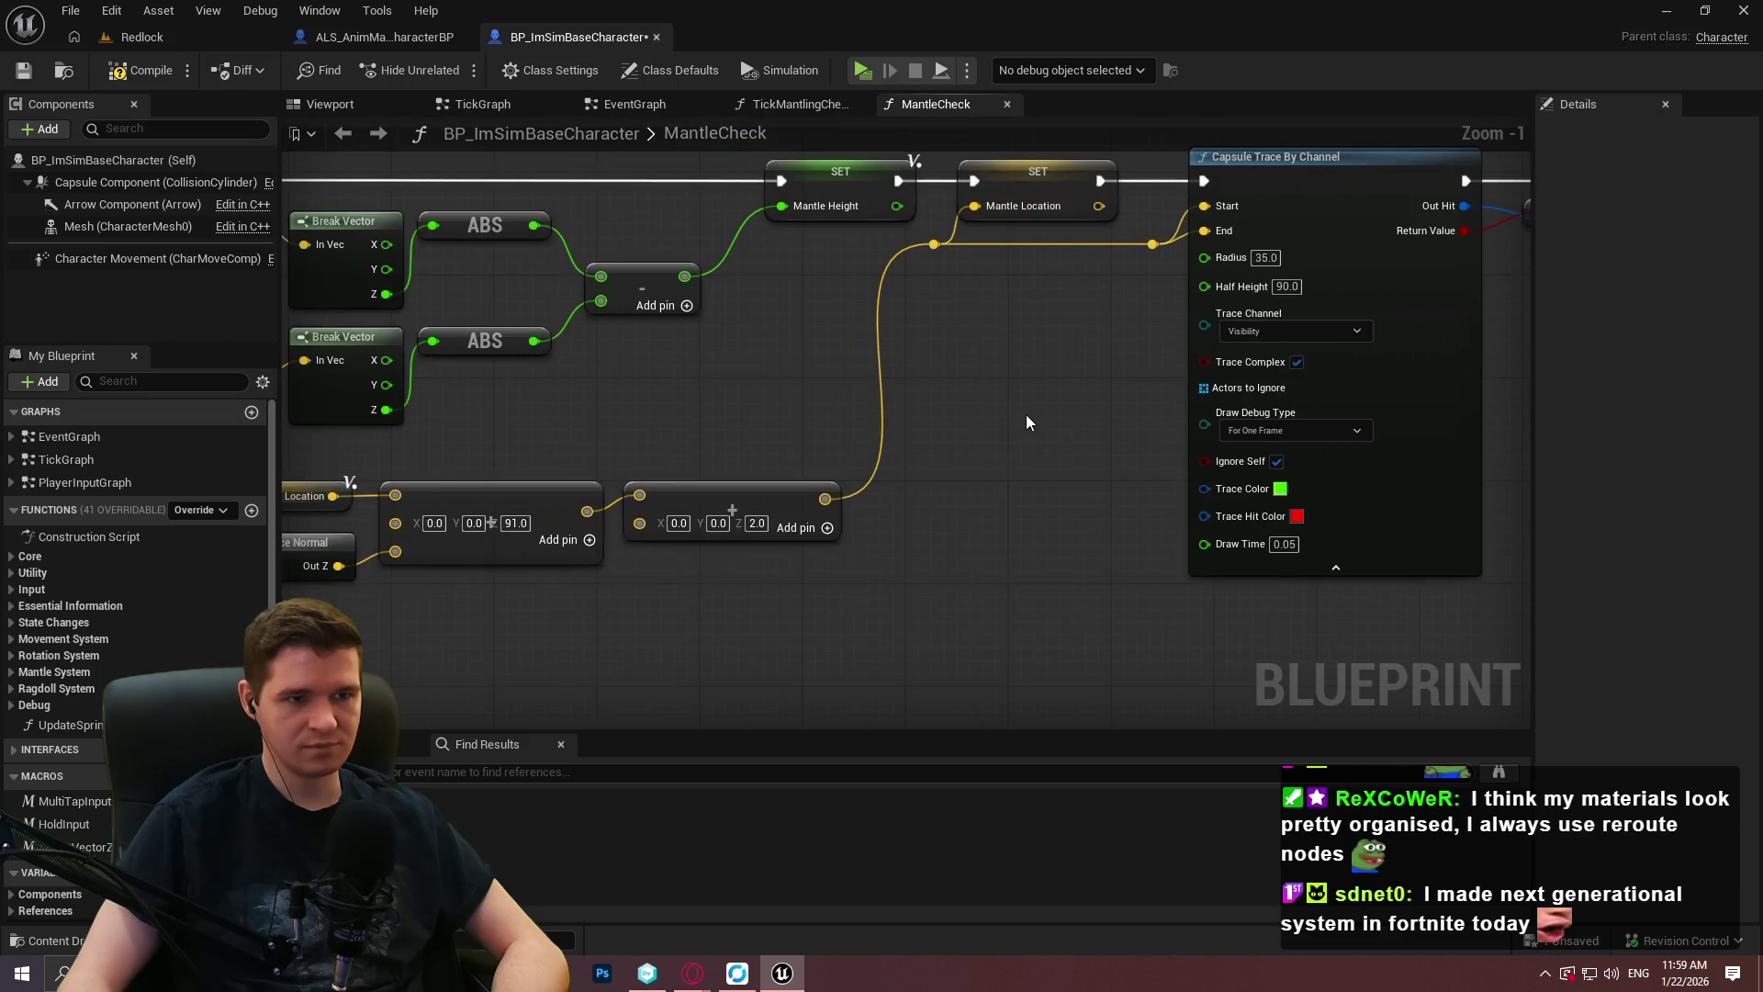
pyautogui.scroll(-2, 1025, 420)
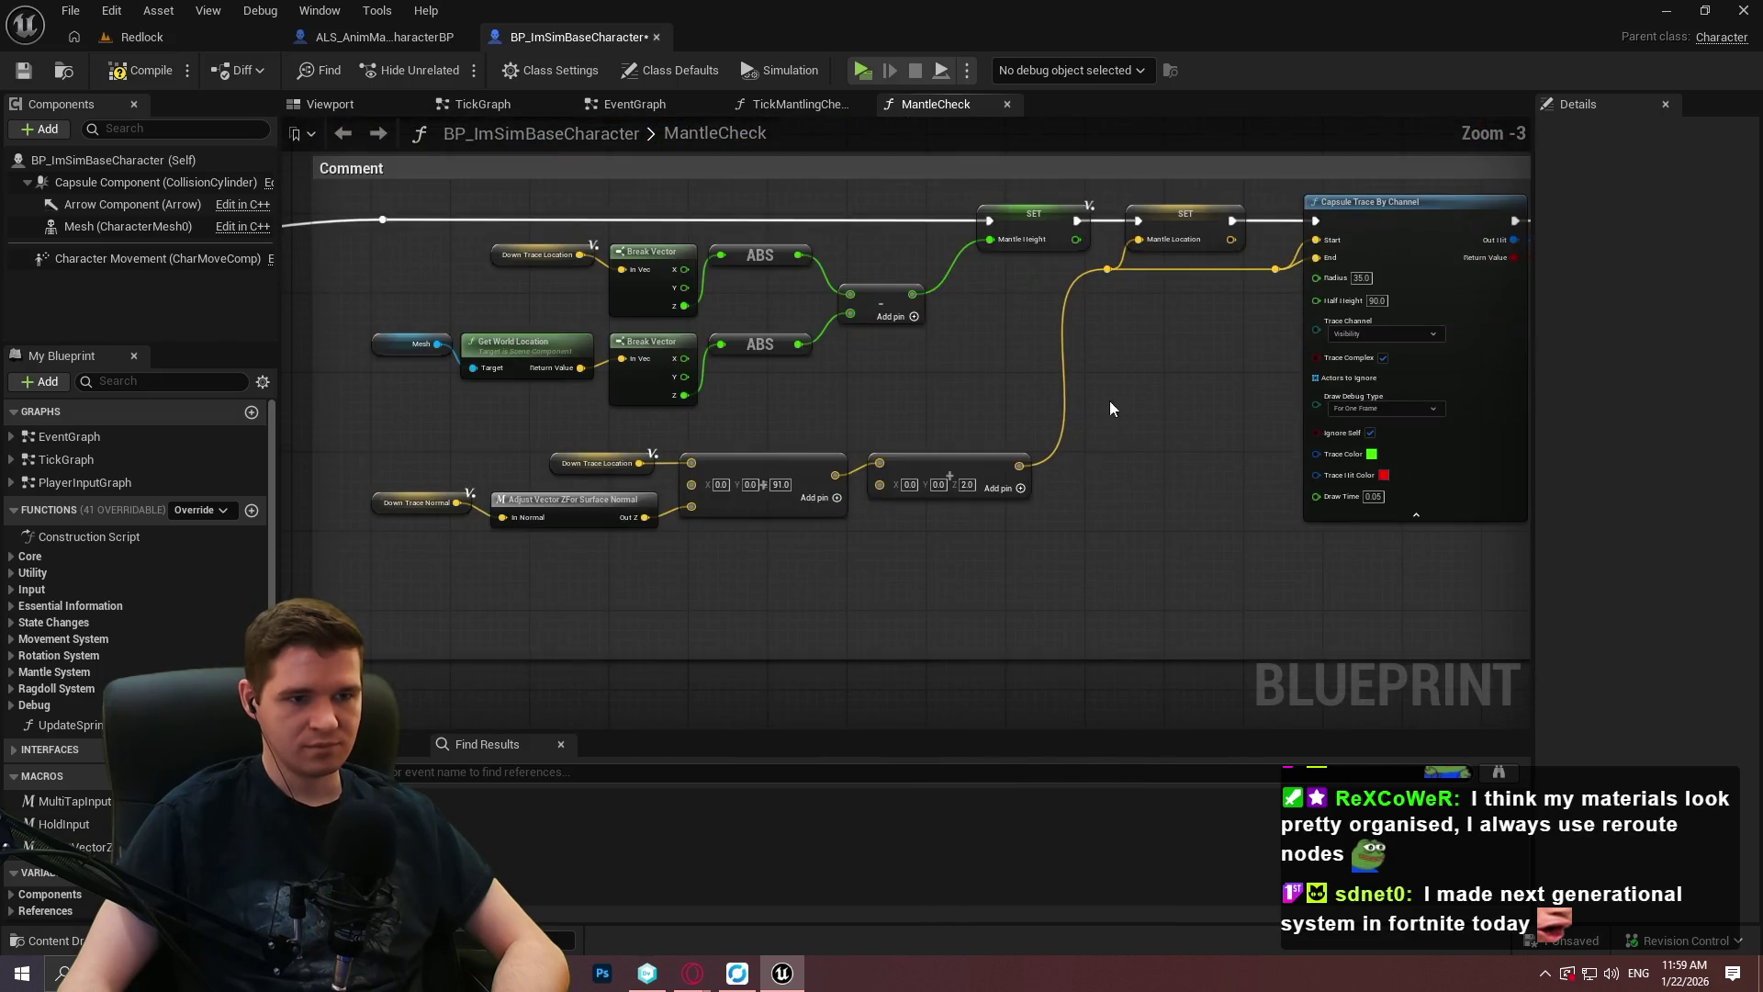
pyautogui.scroll(3, 655, 456)
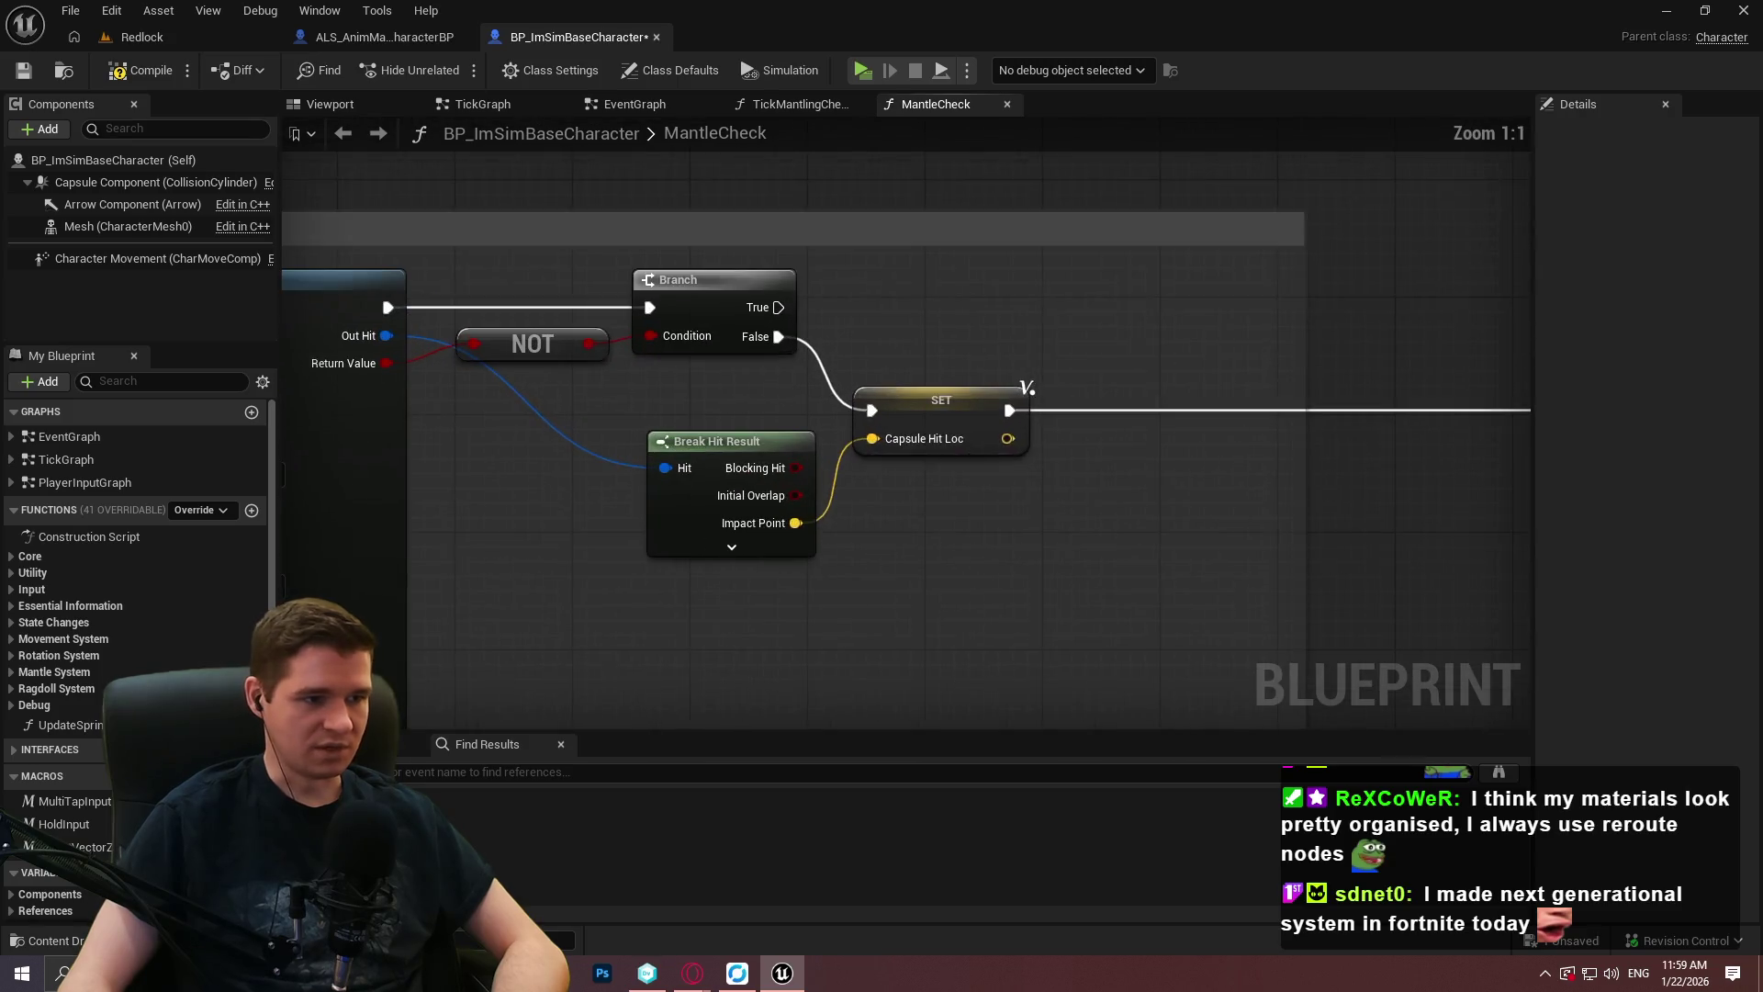
pyautogui.doubleClick(640, 448)
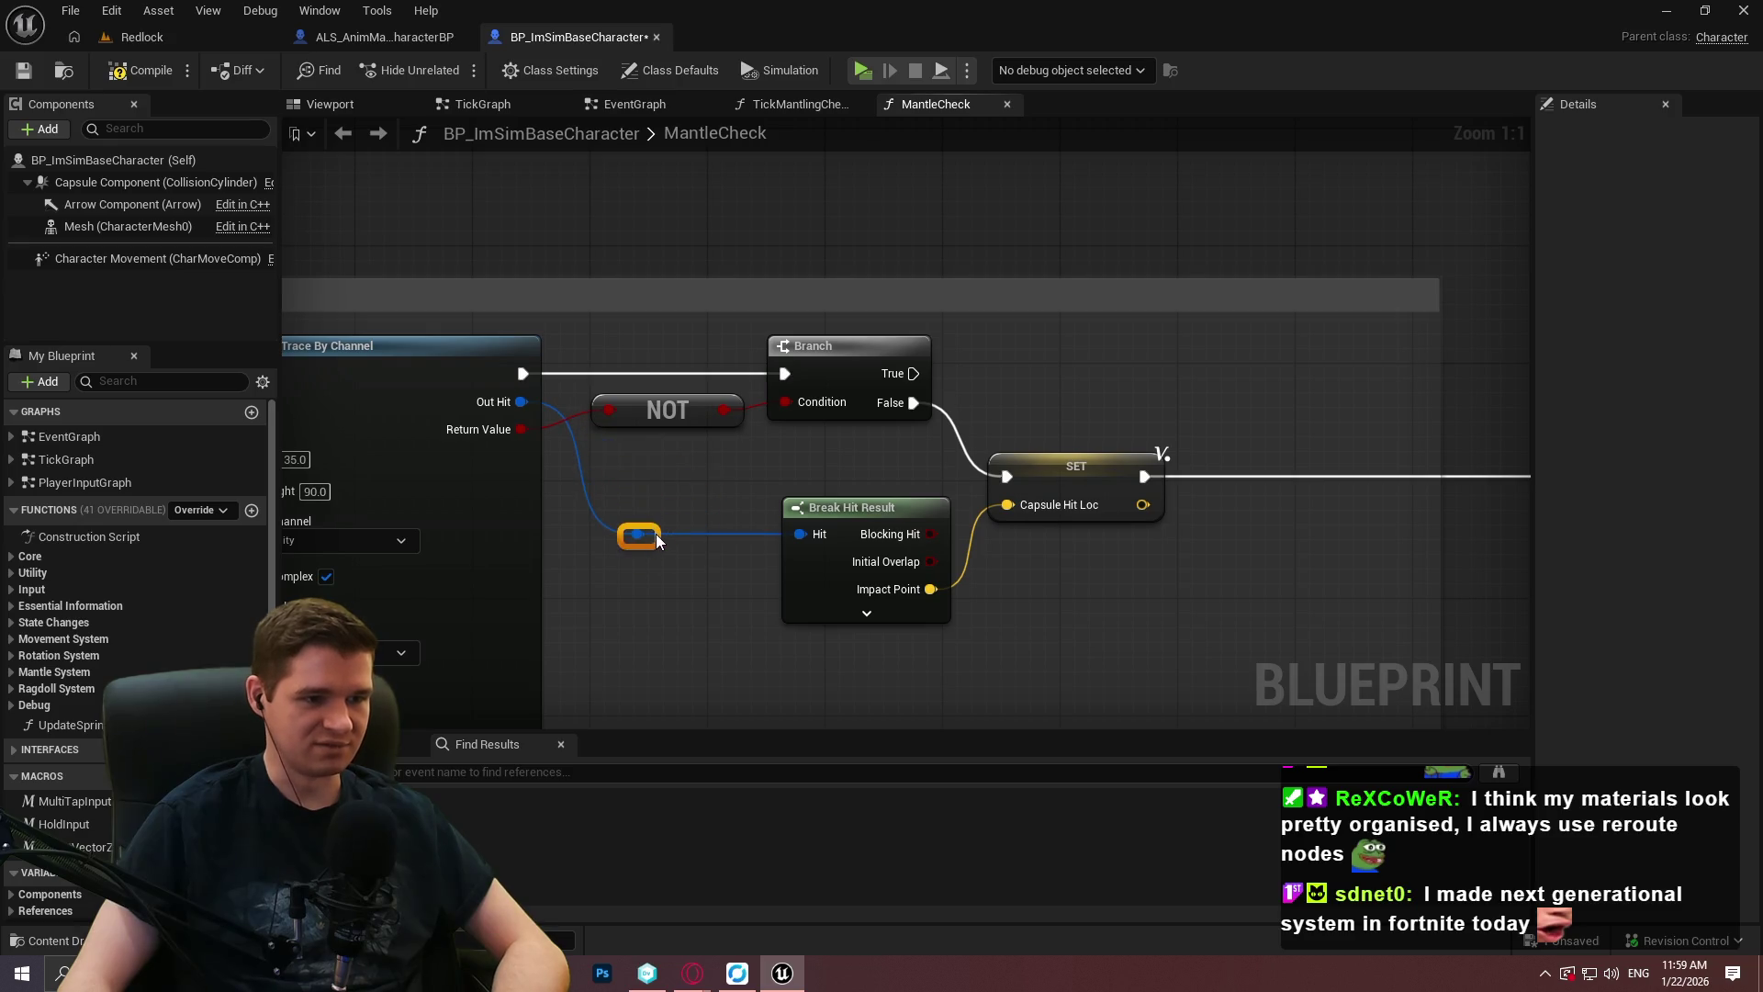
pyautogui.click(685, 555)
pyautogui.moveTo(651, 537); pyautogui.dragTo(621, 537)
pyautogui.click(674, 620)
pyautogui.moveTo(775, 614)
pyautogui.mouseDown()
pyautogui.moveTo(1115, 598)
pyautogui.moveTo(472, 416)
pyautogui.mouseUp()
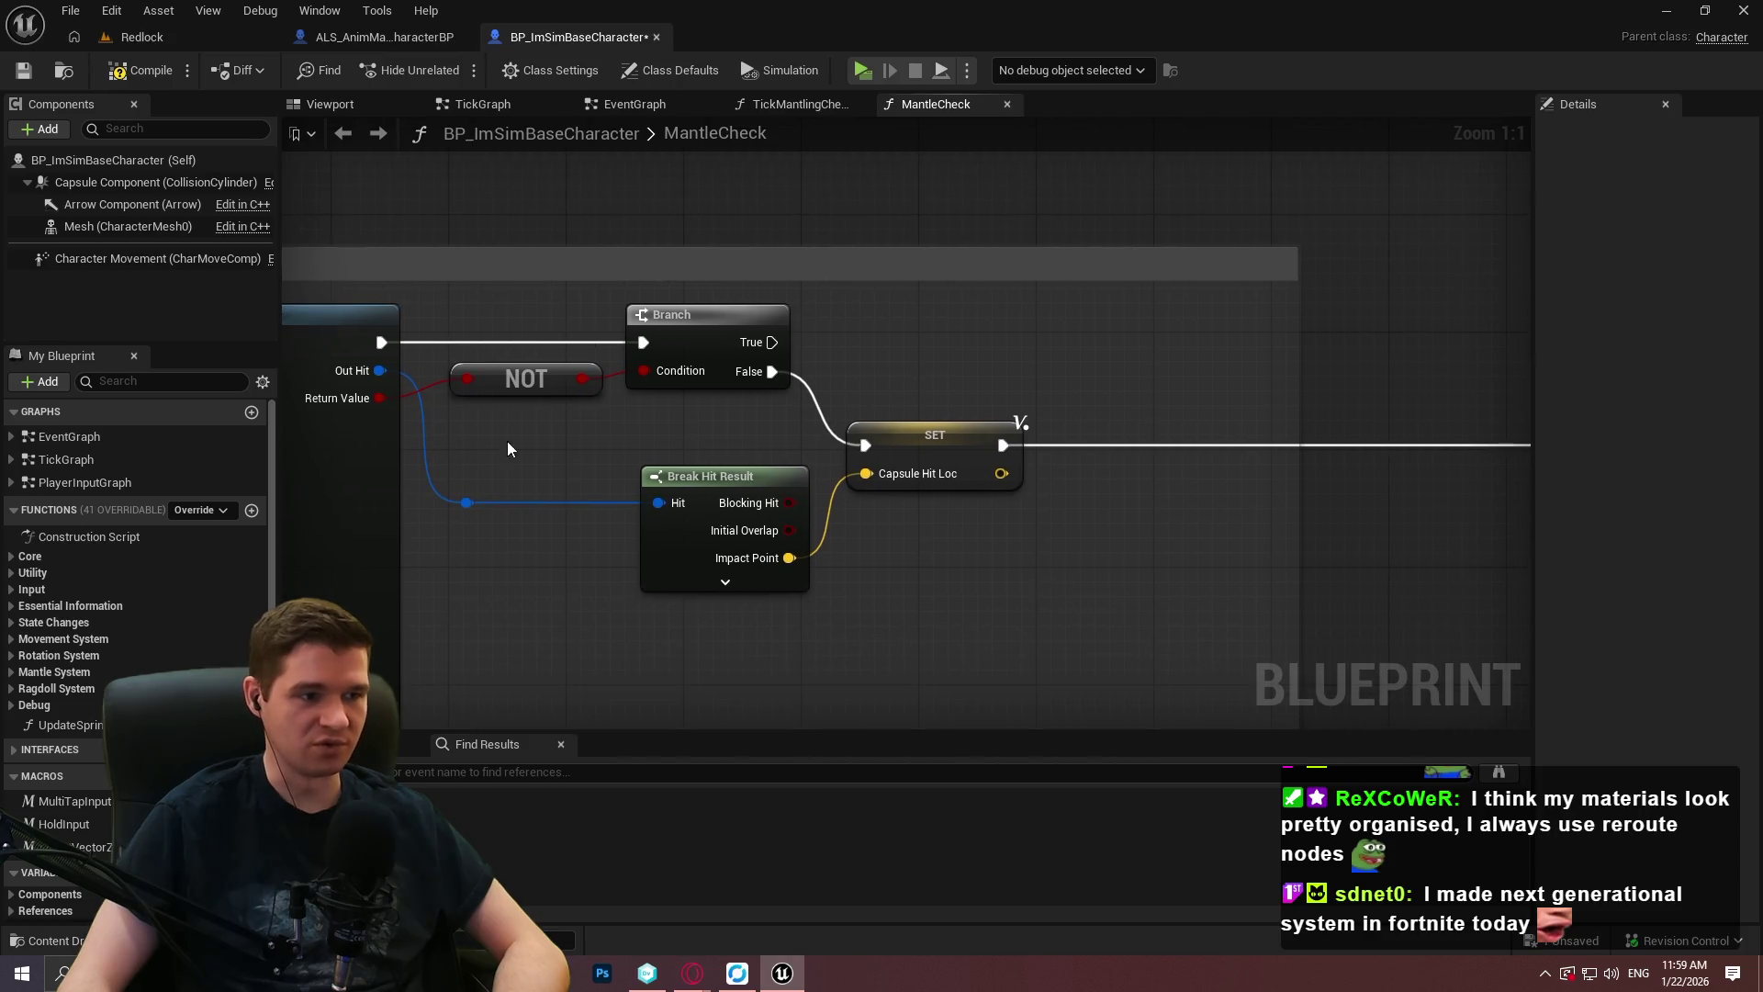
pyautogui.moveTo(703, 489); pyautogui.dragTo(688, 488)
pyautogui.moveTo(909, 446); pyautogui.dragTo(946, 446)
# Remove the three unused execution outputs from the Sequence node.
pyautogui.scroll(-9, 1038, 432)
pyautogui.moveTo(1036, 558); pyautogui.dragTo(712, 468)
pyautogui.scroll(-3, 838, 283)
pyautogui.scroll(2, 976, 487)
pyautogui.moveTo(367, 397); pyautogui.dragTo(691, 423)
pyautogui.scroll(7, 808, 395)
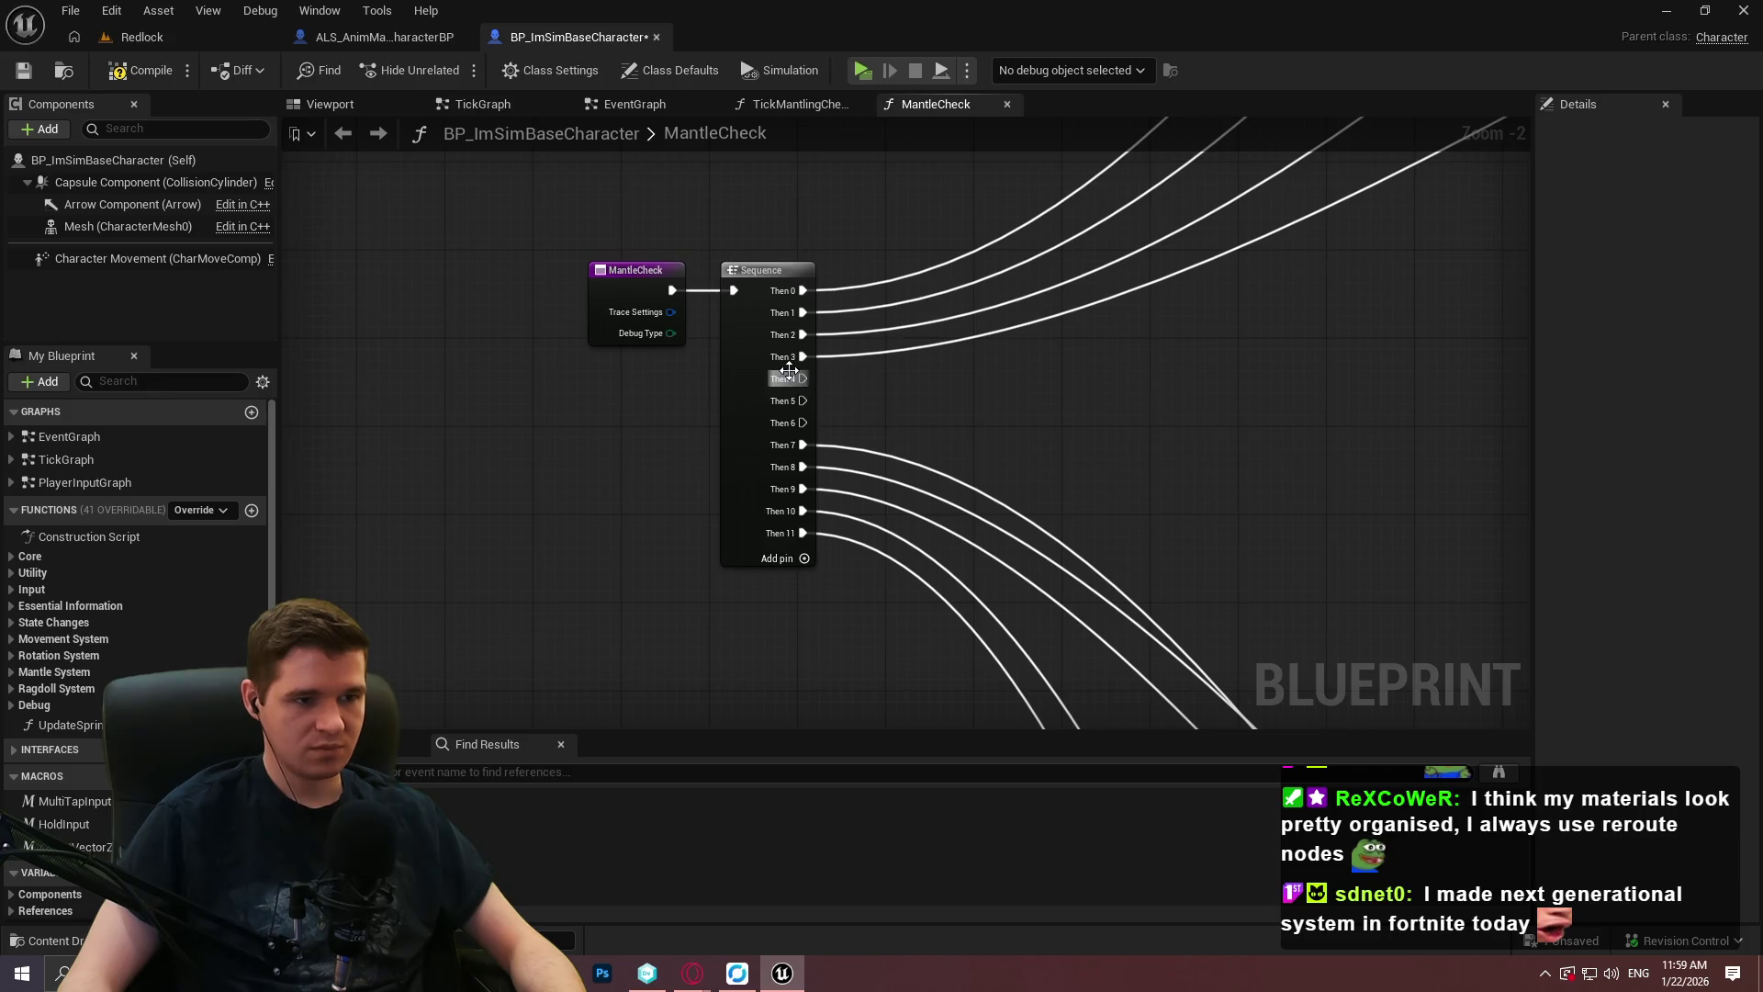
pyautogui.rightClick(792, 380)
pyautogui.rightClick(788, 379)
pyautogui.click(842, 479)
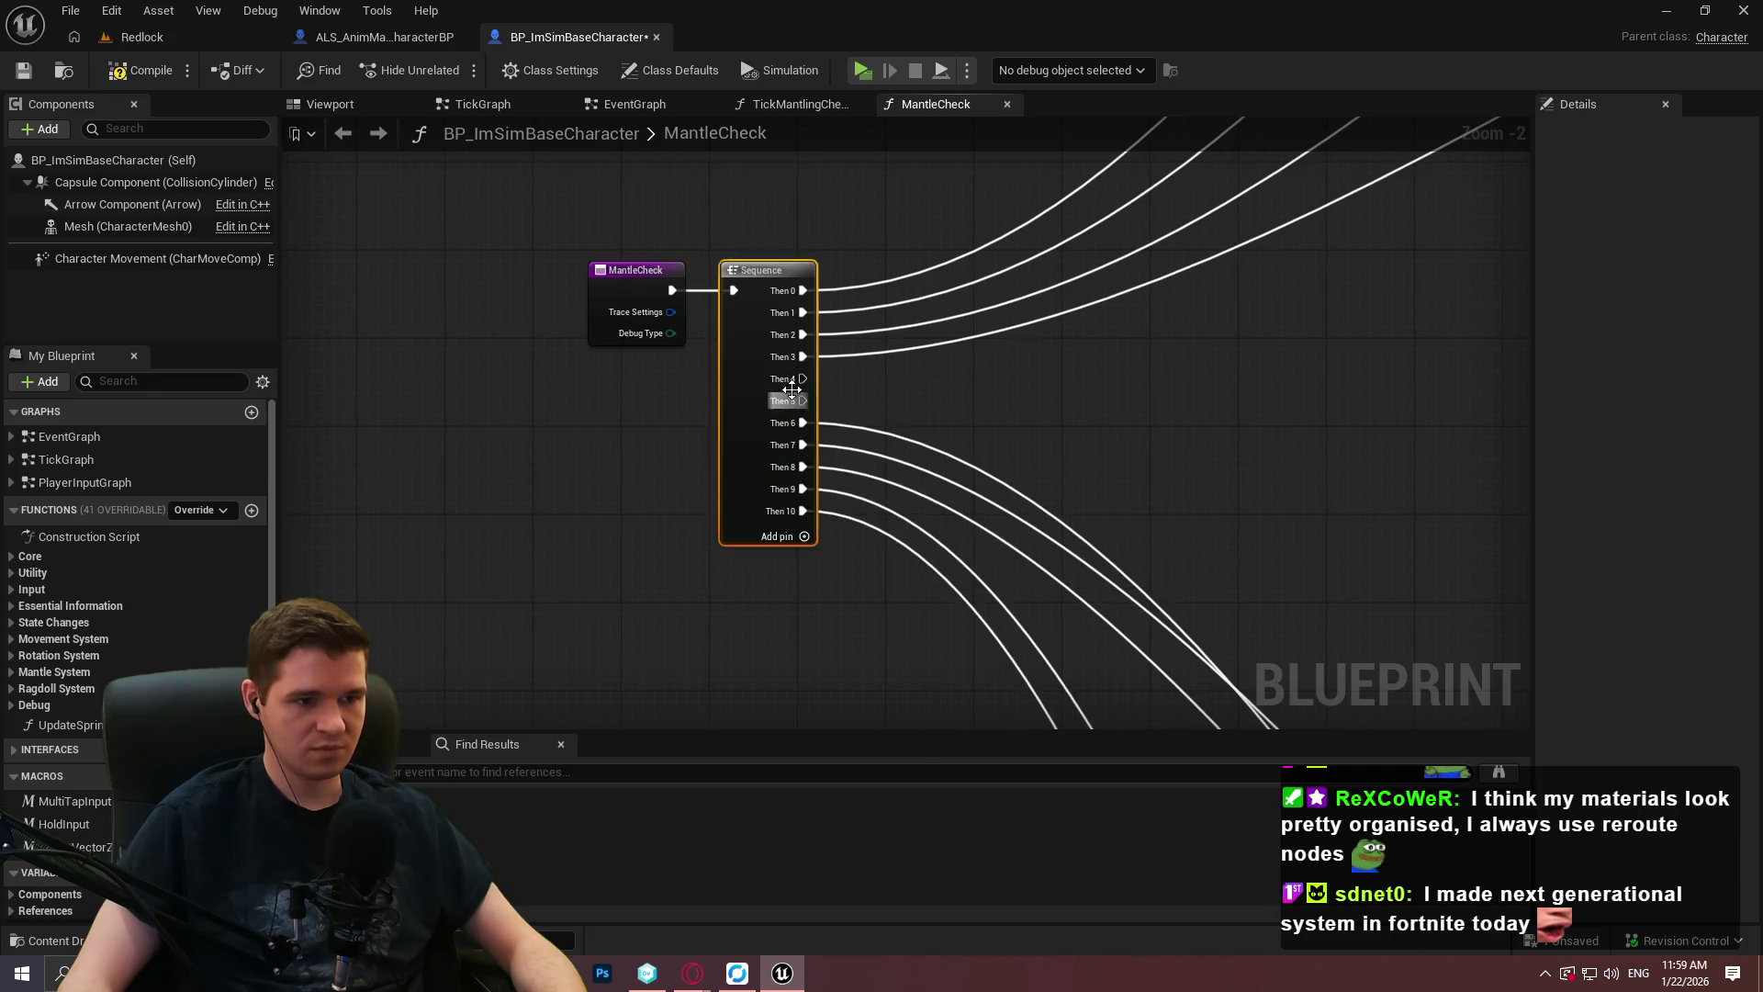
pyautogui.rightClick(790, 382)
pyautogui.click(840, 472)
pyautogui.rightClick(792, 380)
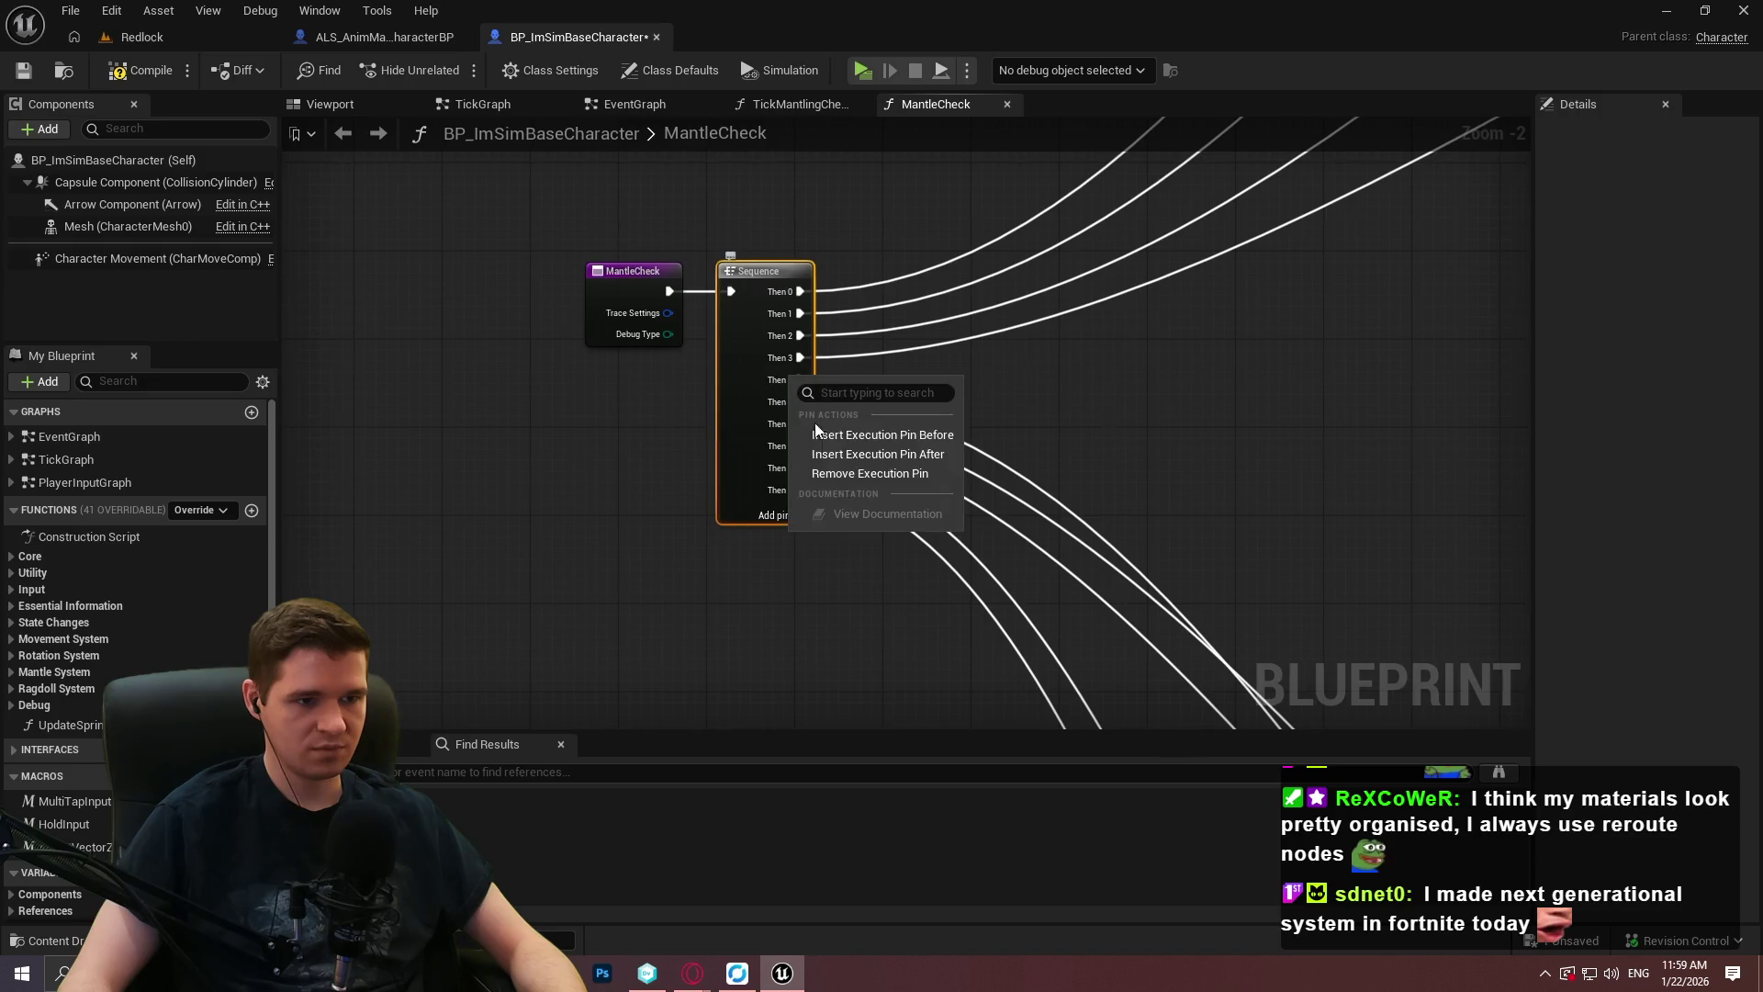
pyautogui.click(835, 479)
# Save the BP_ImSimBaseCharacter blueprint.
pyautogui.scroll(-4, 873, 358)
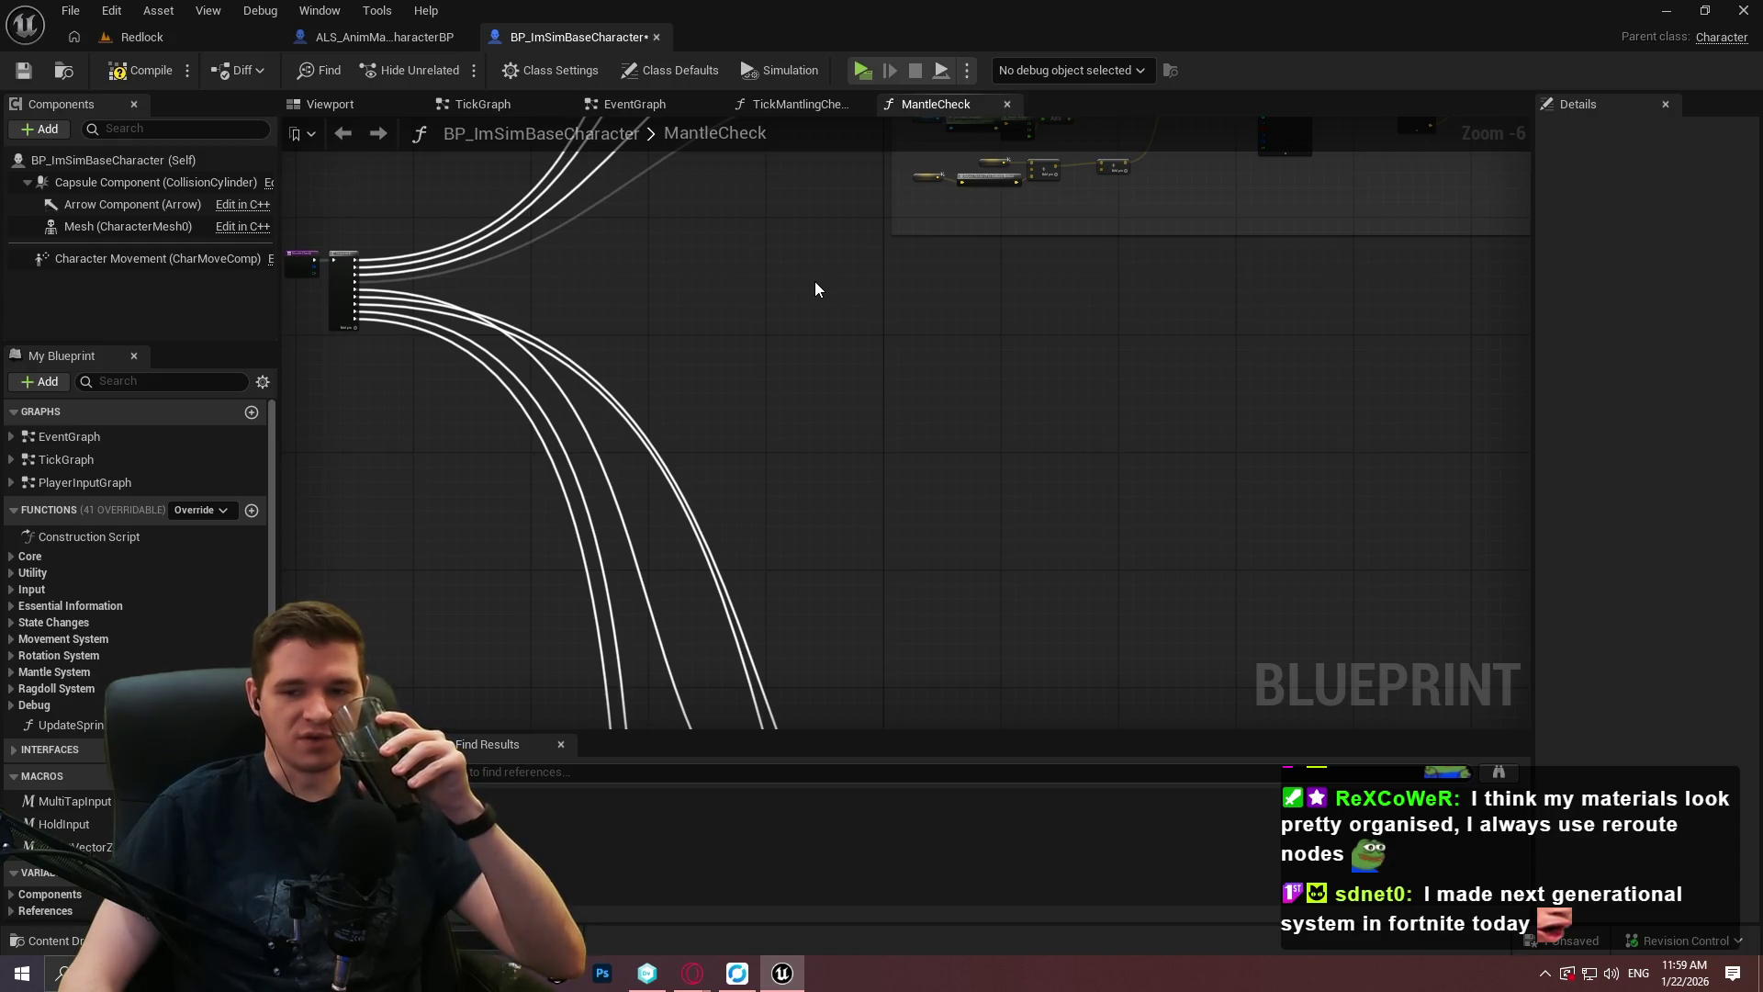
pyautogui.scroll(-4, 1241, 417)
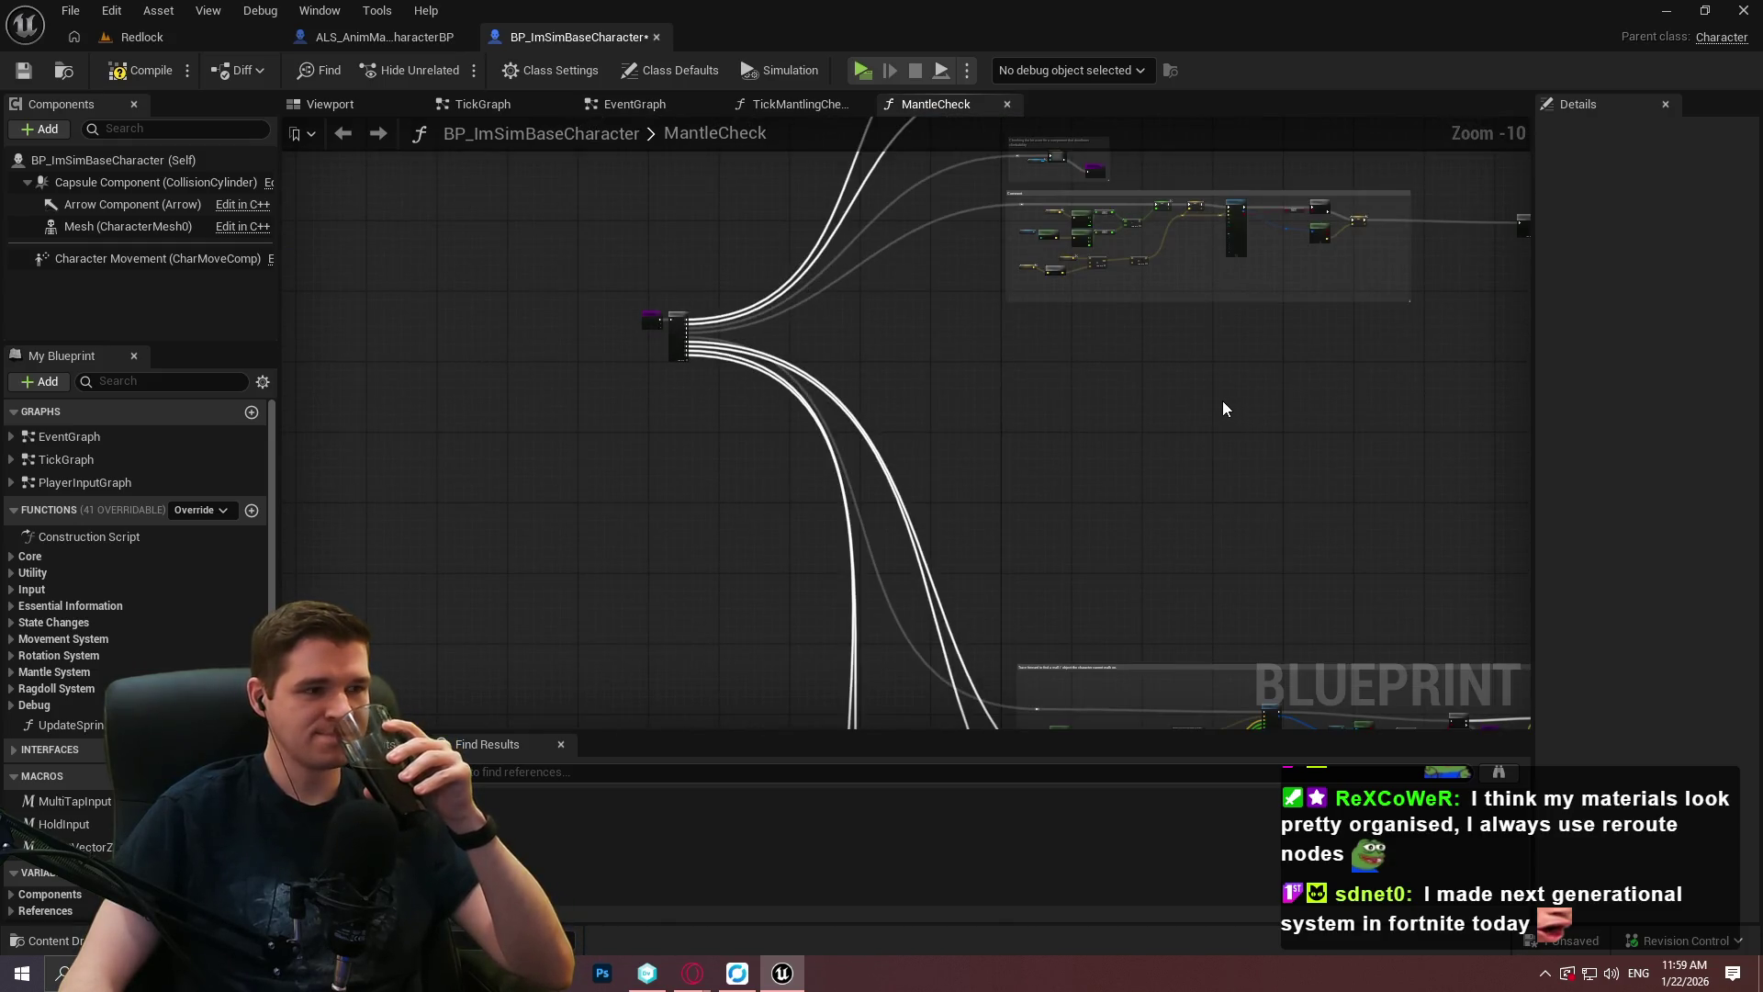
pyautogui.click(25, 71)
# Shift the Sequence node and the three branch comment boxes to the right.
pyautogui.scroll(-2, 1309, 401)
pyautogui.moveTo(1310, 400)
pyautogui.mouseDown()
pyautogui.moveTo(1040, 317)
pyautogui.moveTo(1043, 362)
pyautogui.moveTo(896, 377)
pyautogui.moveTo(830, 291)
pyautogui.moveTo(971, 382)
pyautogui.mouseUp()
pyautogui.scroll(2, 896, 377)
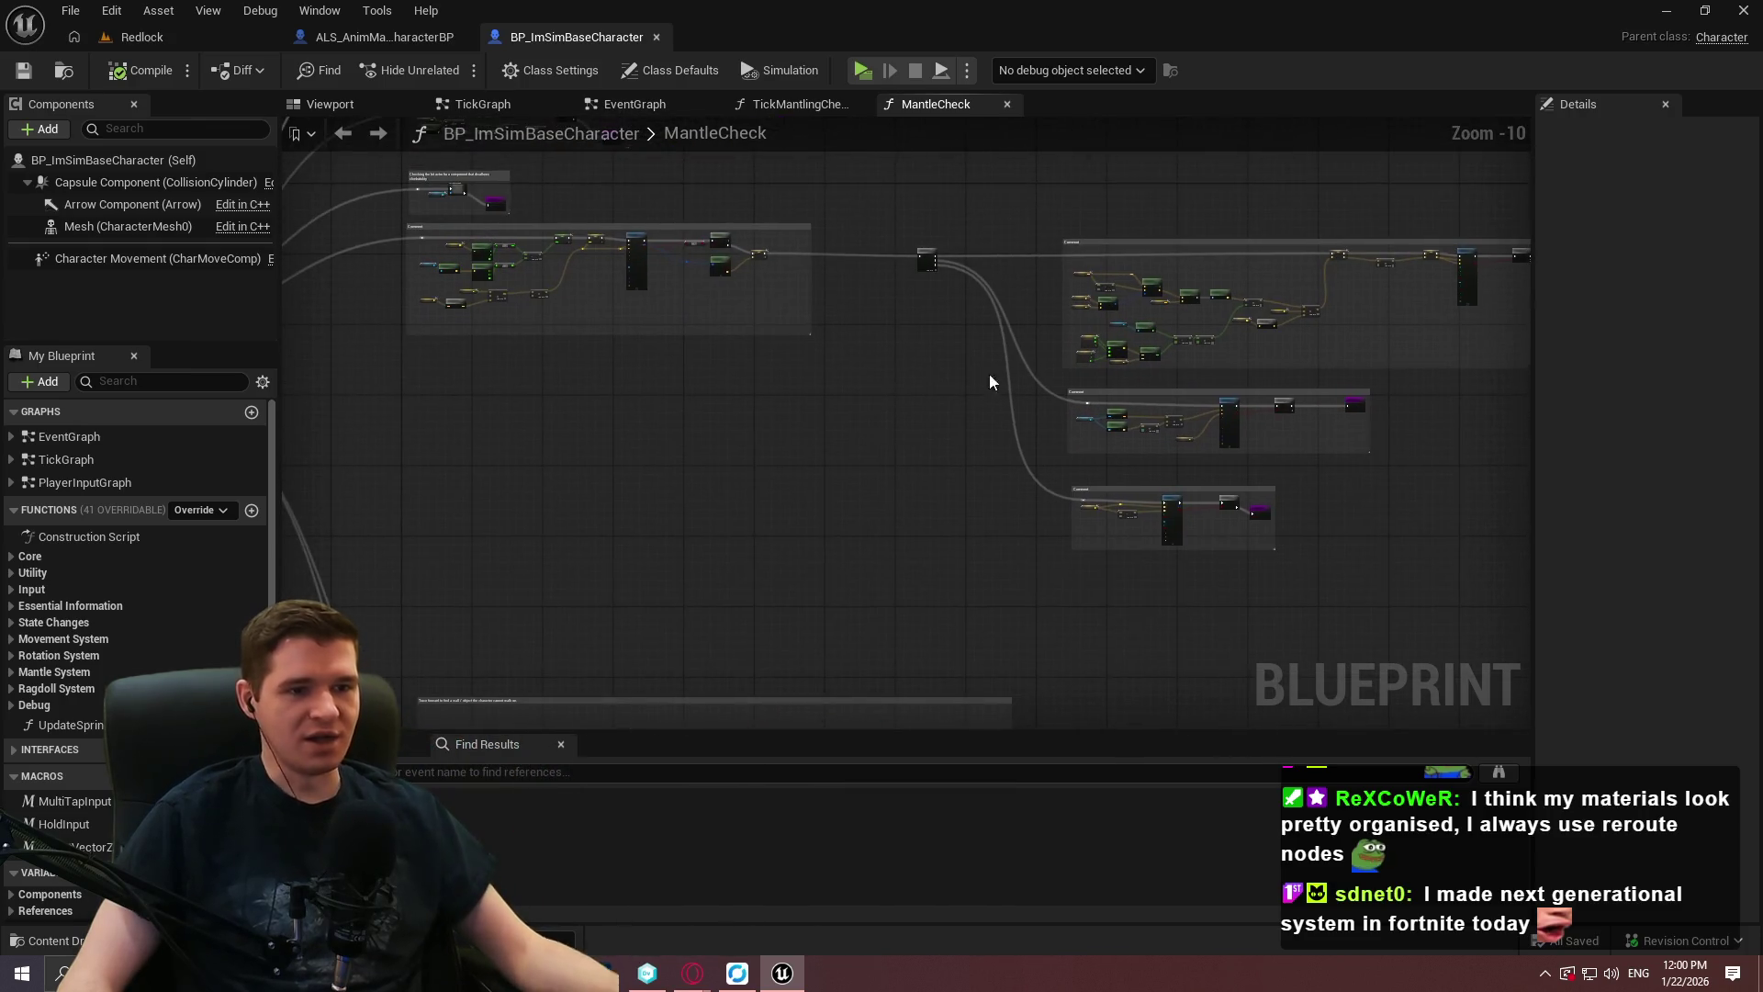
pyautogui.scroll(3, 1016, 349)
pyautogui.scroll(2, 1011, 315)
pyautogui.scroll(-2, 1038, 323)
pyautogui.moveTo(1038, 323); pyautogui.dragTo(773, 390)
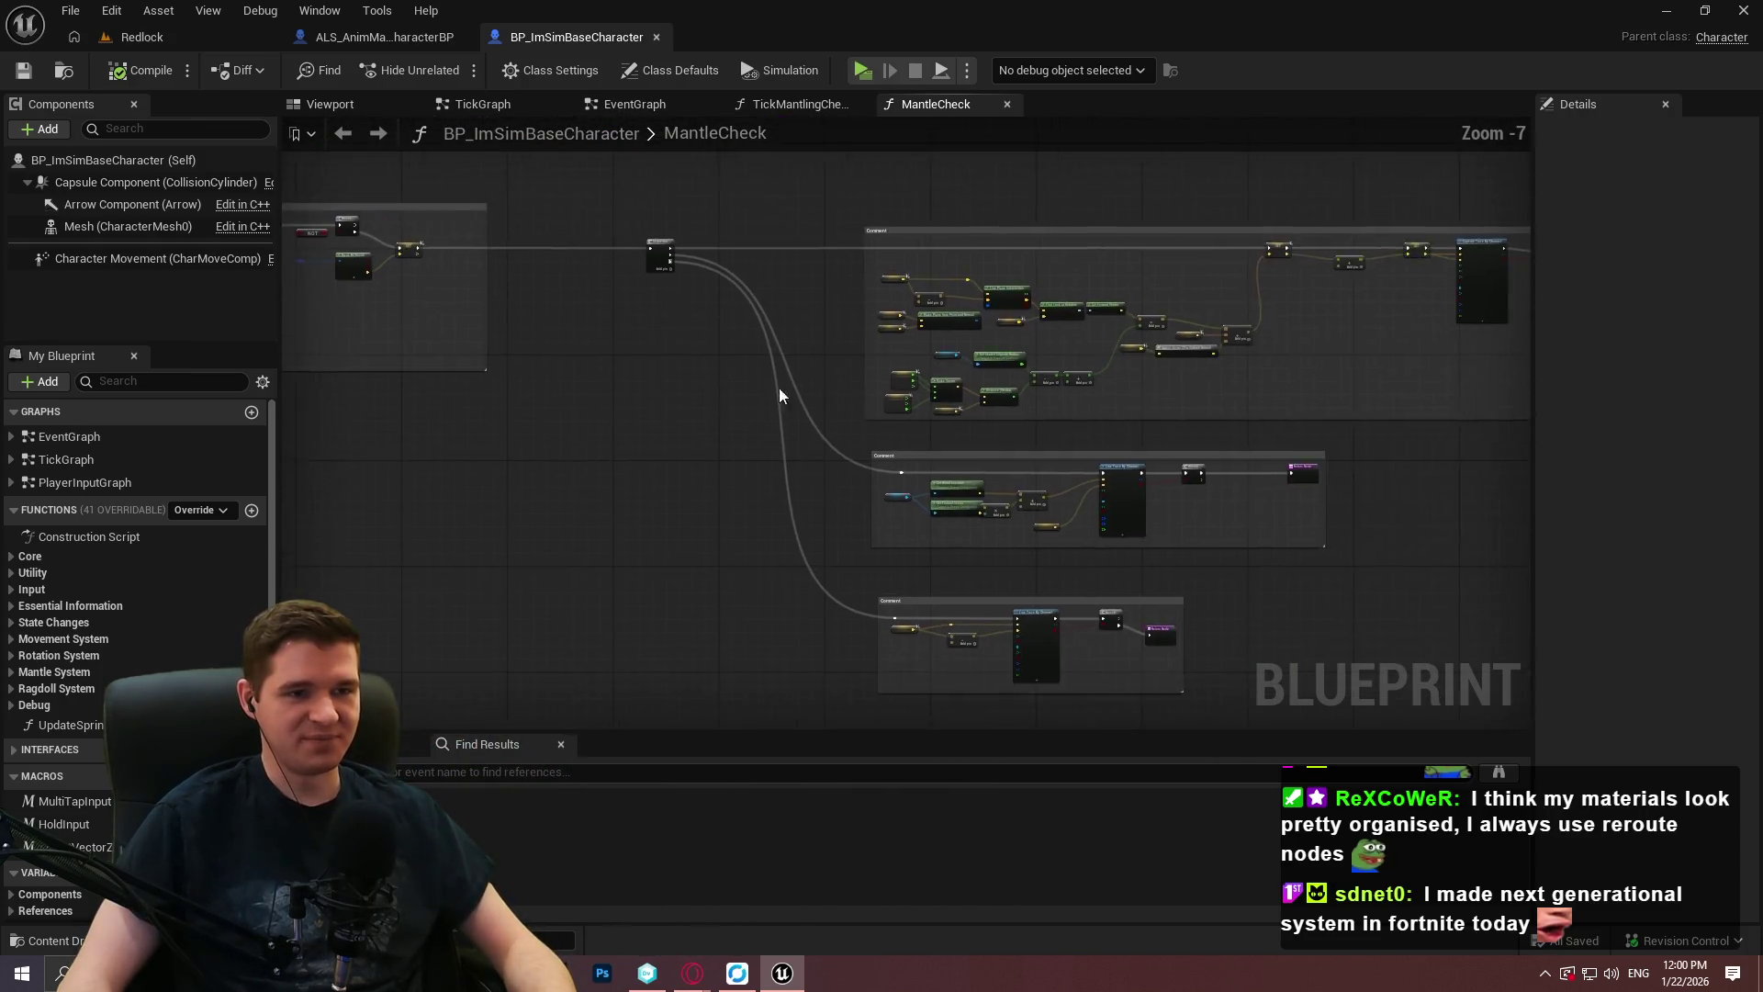
pyautogui.moveTo(630, 300); pyautogui.dragTo(842, 383)
pyautogui.scroll(1, 841, 383)
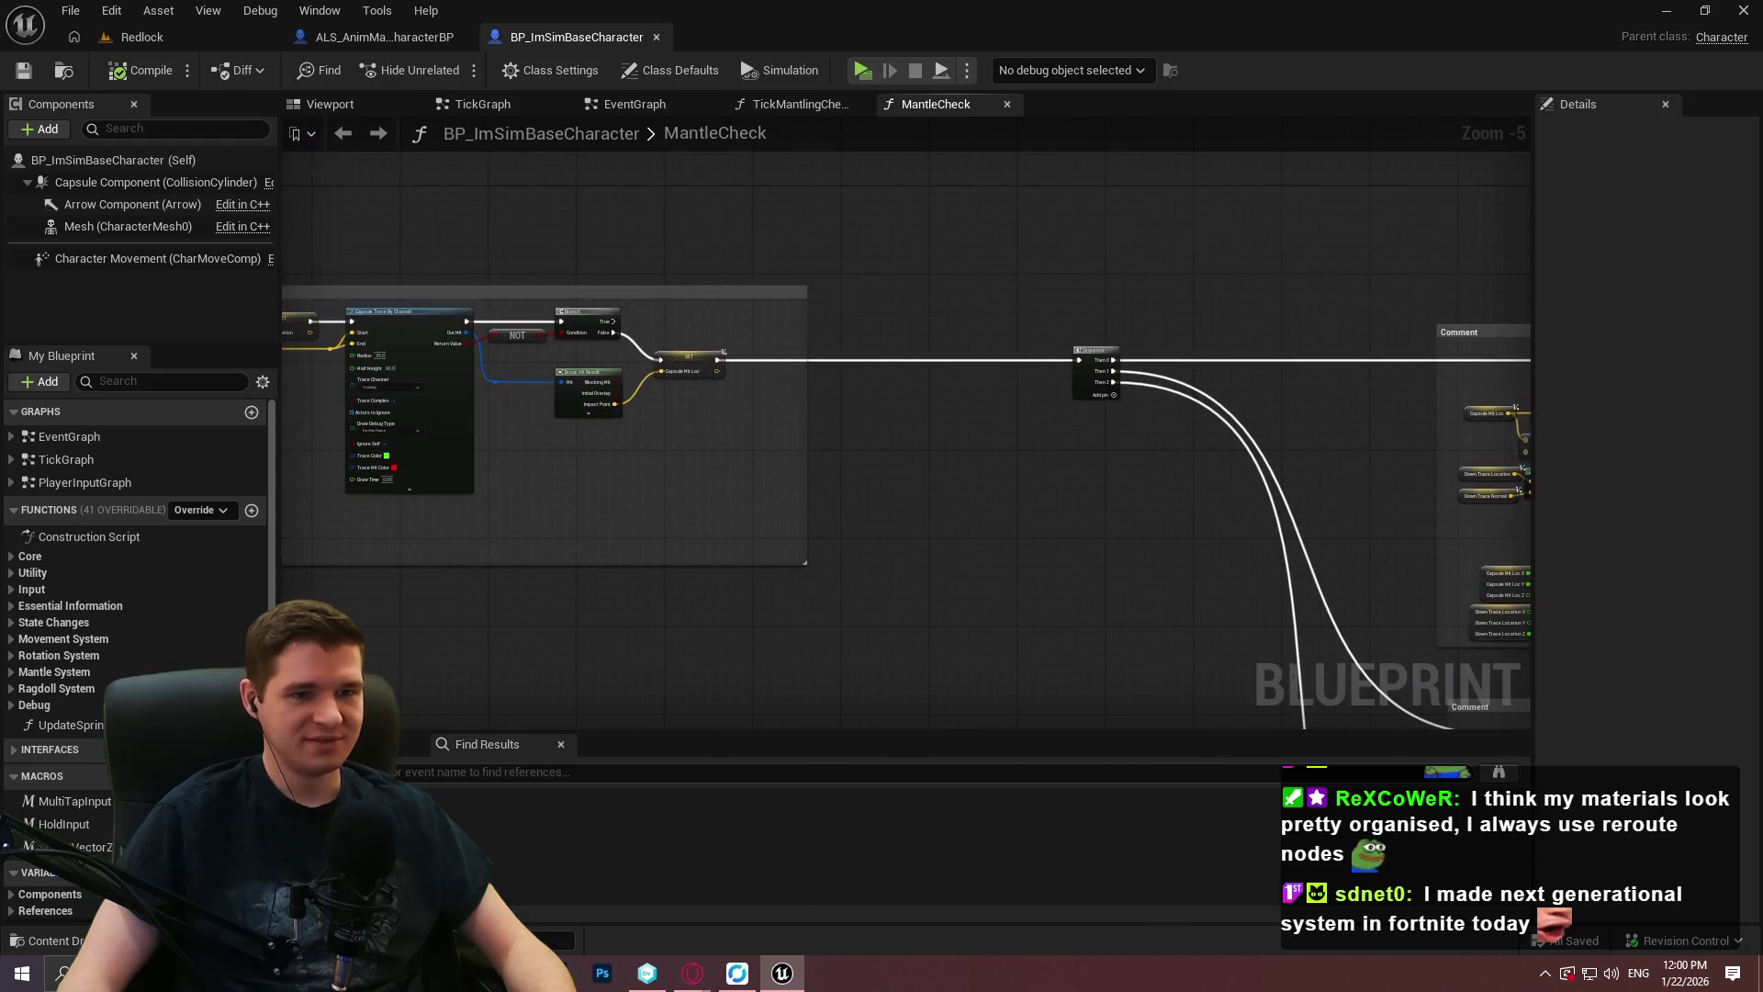
pyautogui.scroll(-3, 1123, 464)
pyautogui.scroll(-3, 897, 417)
pyautogui.moveTo(1286, 531); pyautogui.dragTo(545, 219)
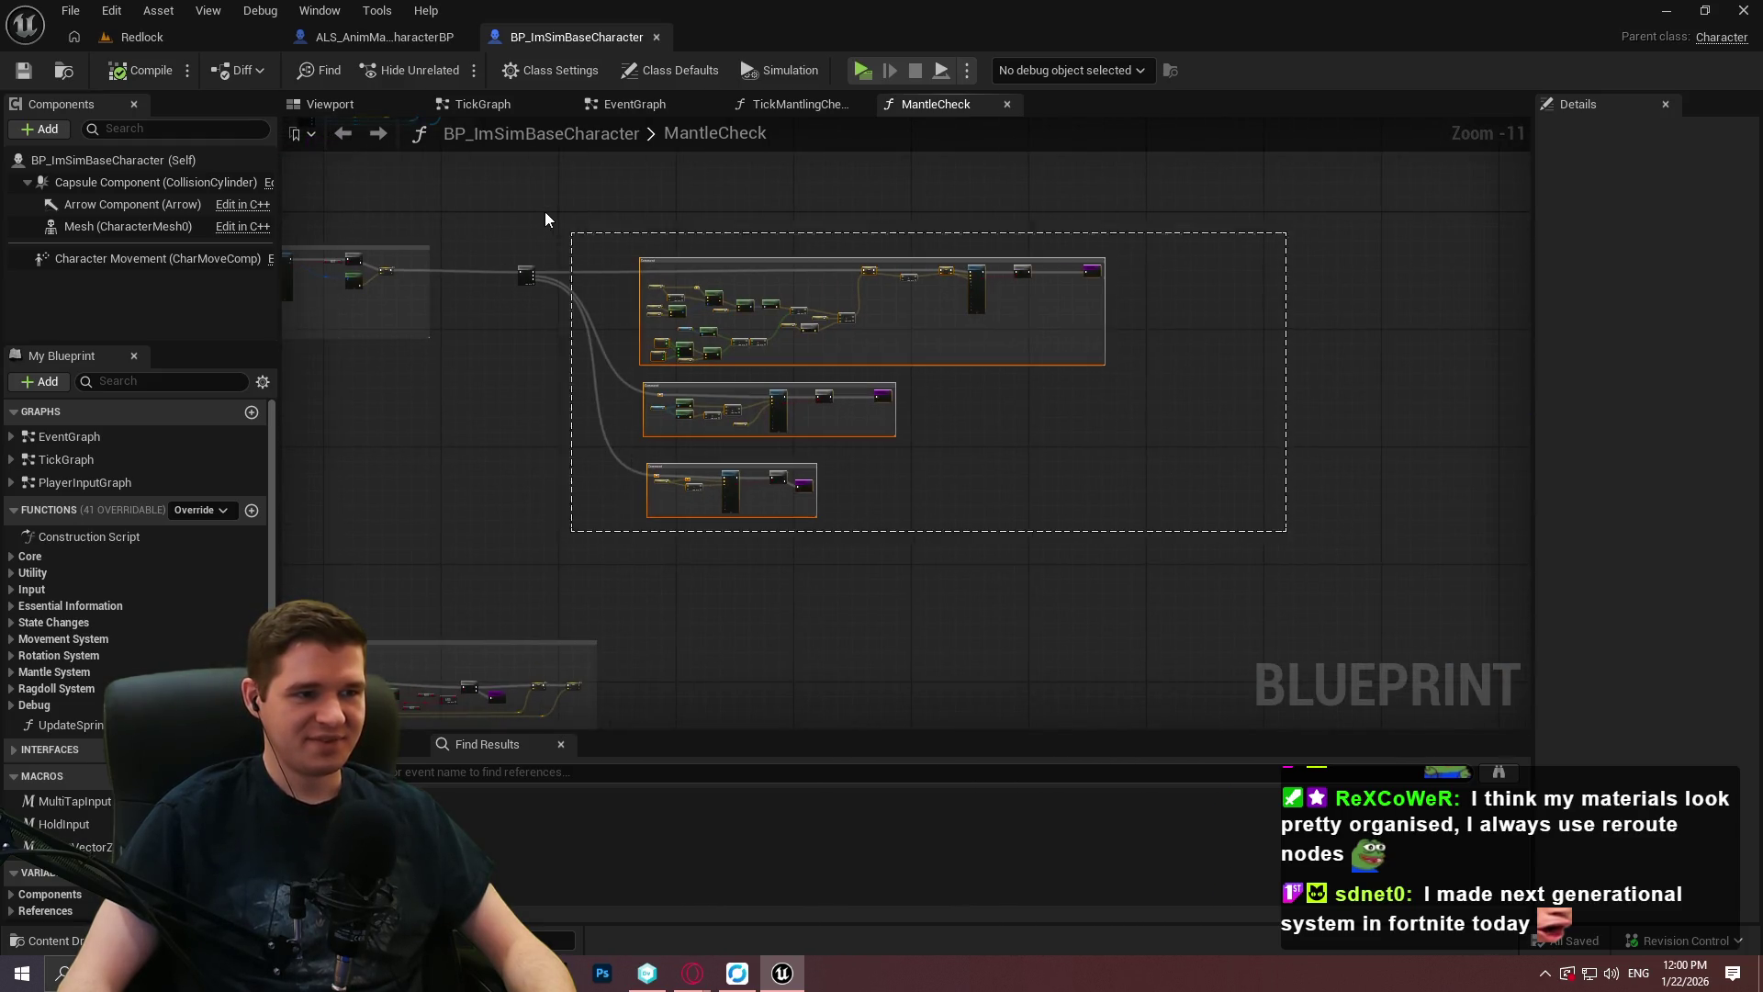
pyautogui.scroll(5, 511, 242)
pyautogui.moveTo(577, 298); pyautogui.dragTo(643, 296)
pyautogui.click(557, 534)
# Add a reroute point on the Capsule Trace By Channel Start wire, placed up-left.
pyautogui.scroll(-1, 556, 534)
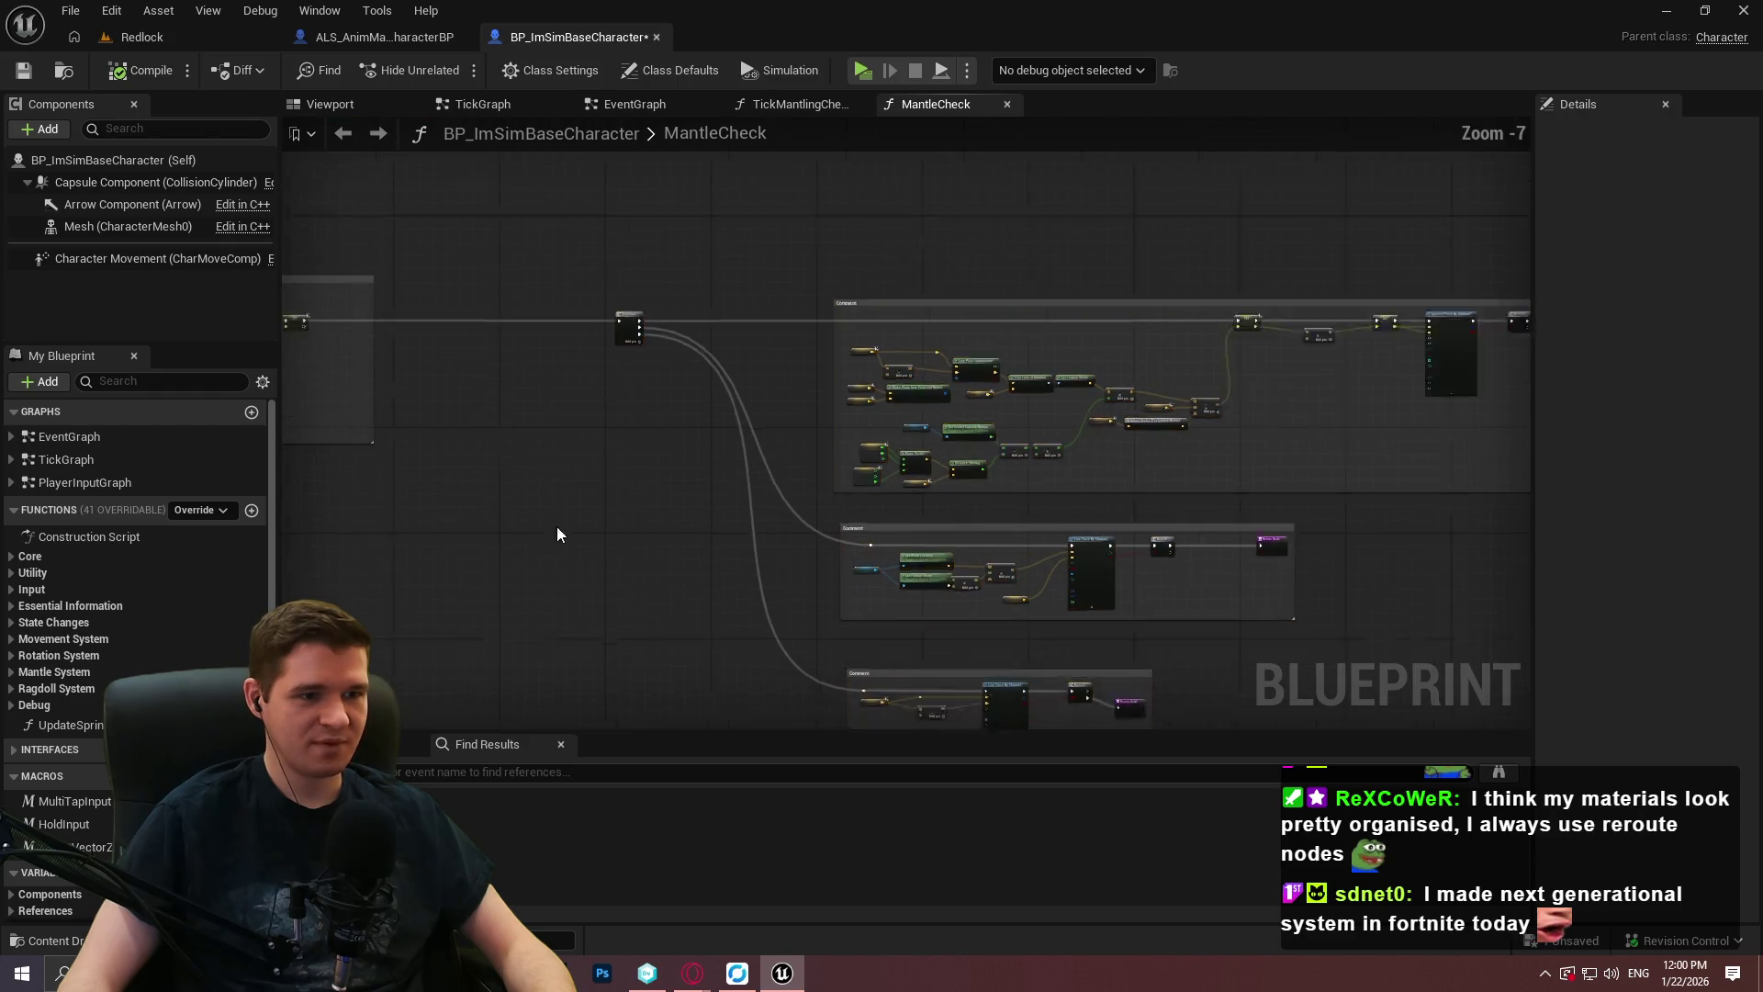
pyautogui.scroll(-5, 1153, 481)
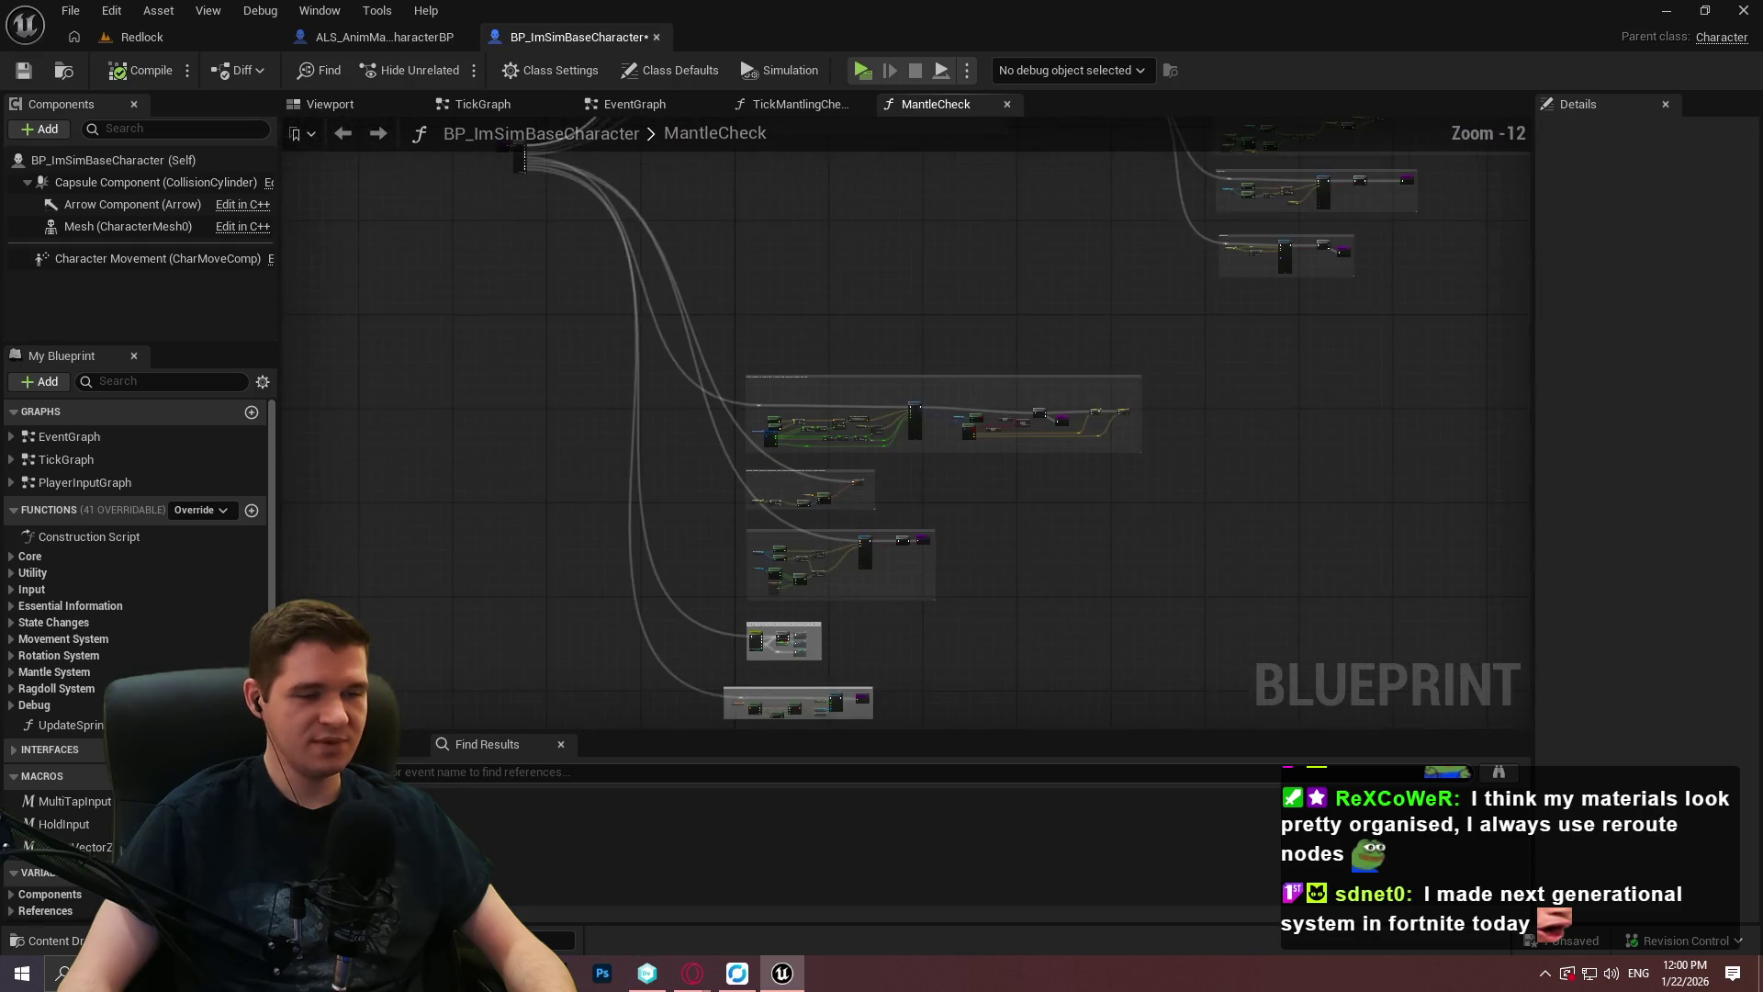
pyautogui.scroll(3, 841, 316)
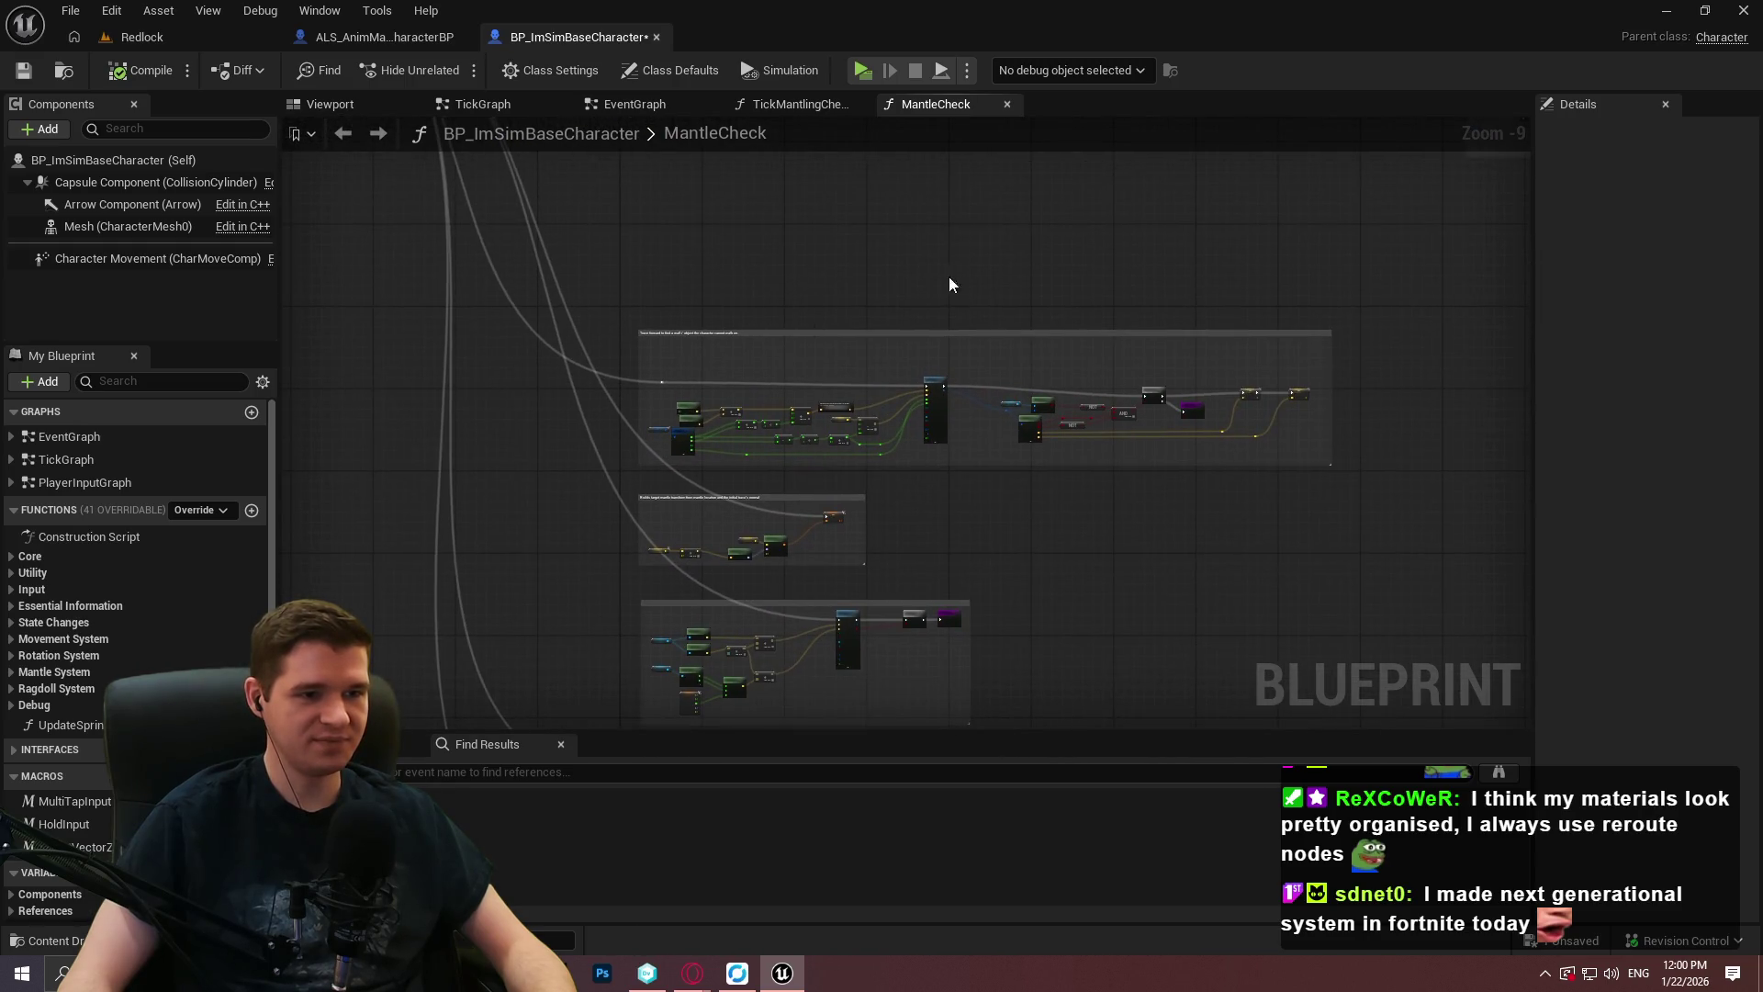
pyautogui.scroll(5, 929, 363)
pyautogui.moveTo(1453, 452)
pyautogui.mouseDown()
pyautogui.moveTo(602, 183)
pyautogui.moveTo(671, 235)
pyautogui.mouseUp()
pyautogui.moveTo(1126, 283); pyautogui.dragTo(1104, 232)
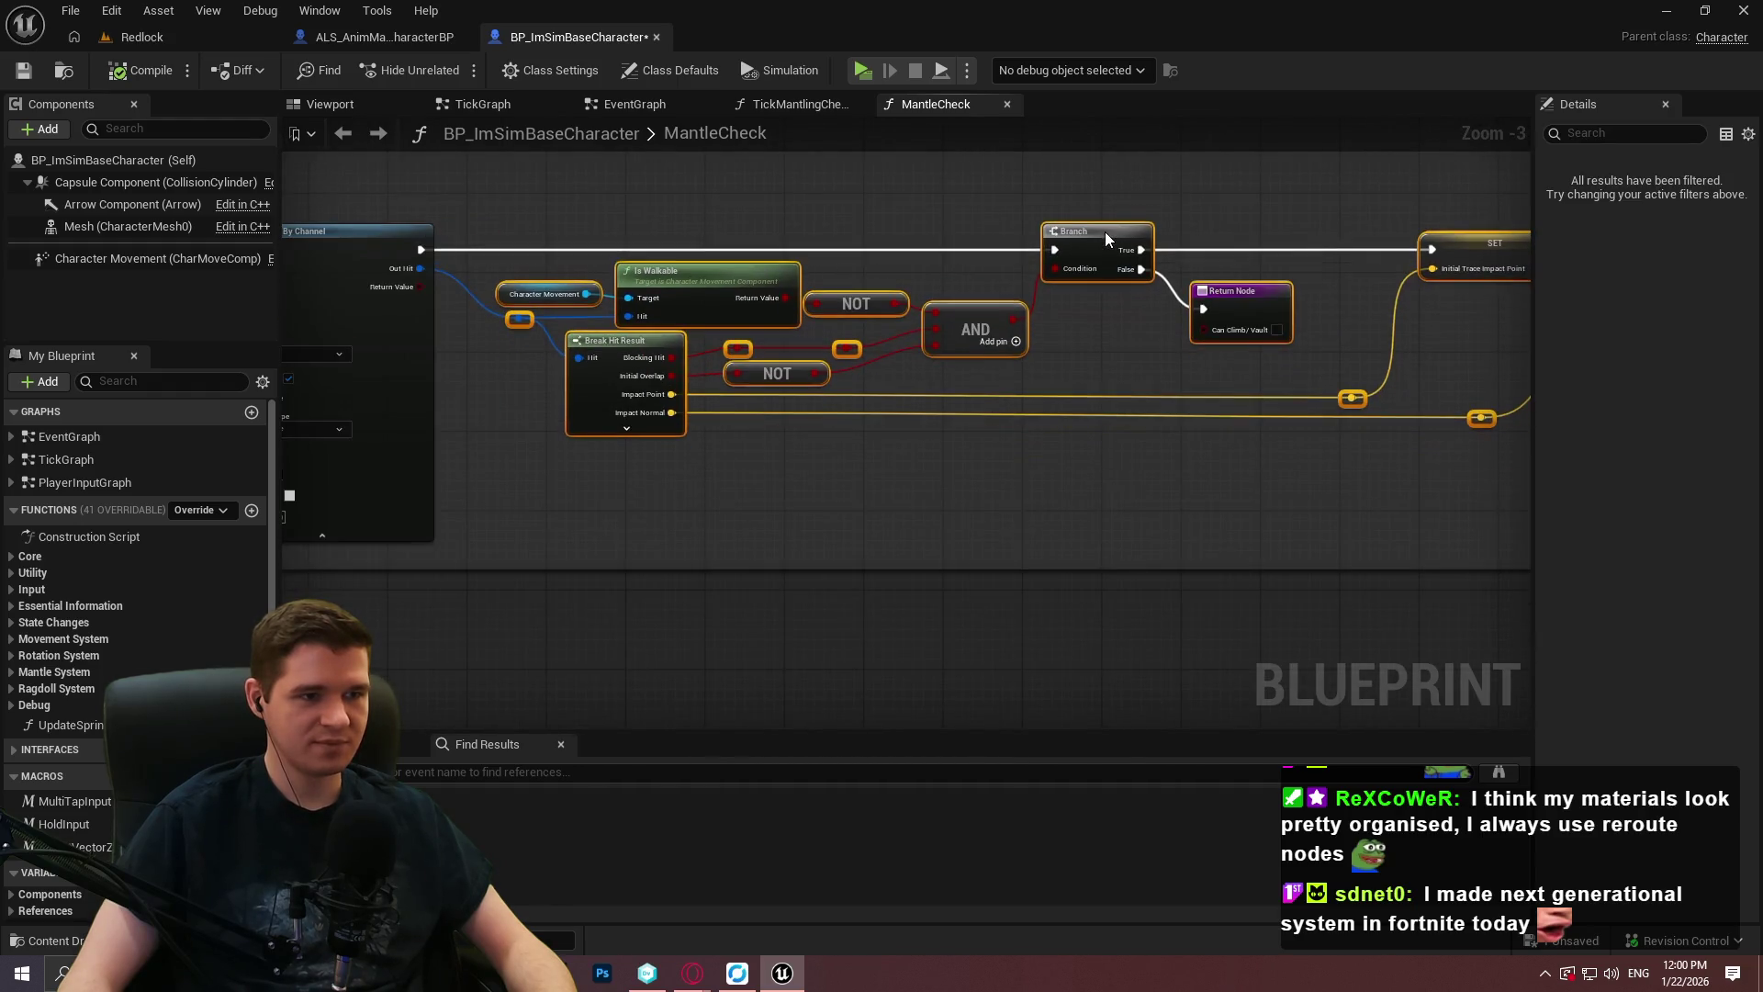
pyautogui.click(1135, 456)
pyautogui.moveTo(834, 480); pyautogui.dragTo(973, 478)
pyautogui.moveTo(1099, 485); pyautogui.dragTo(905, 377)
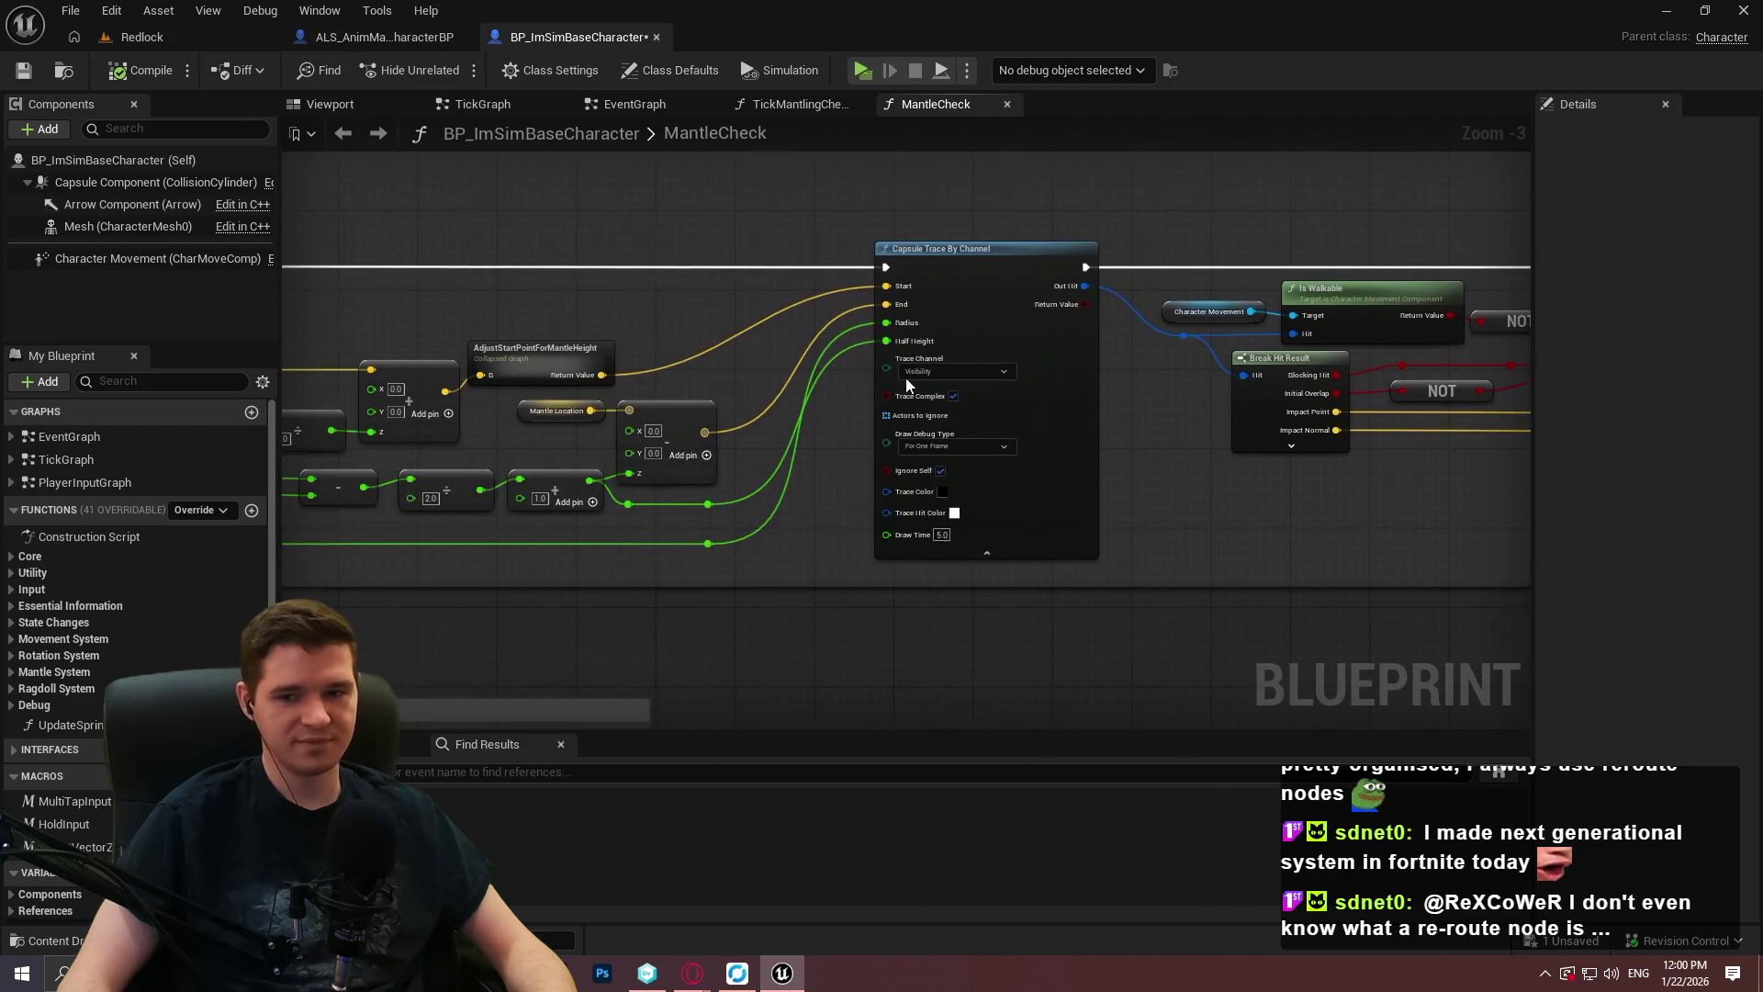
pyautogui.scroll(3, 887, 248)
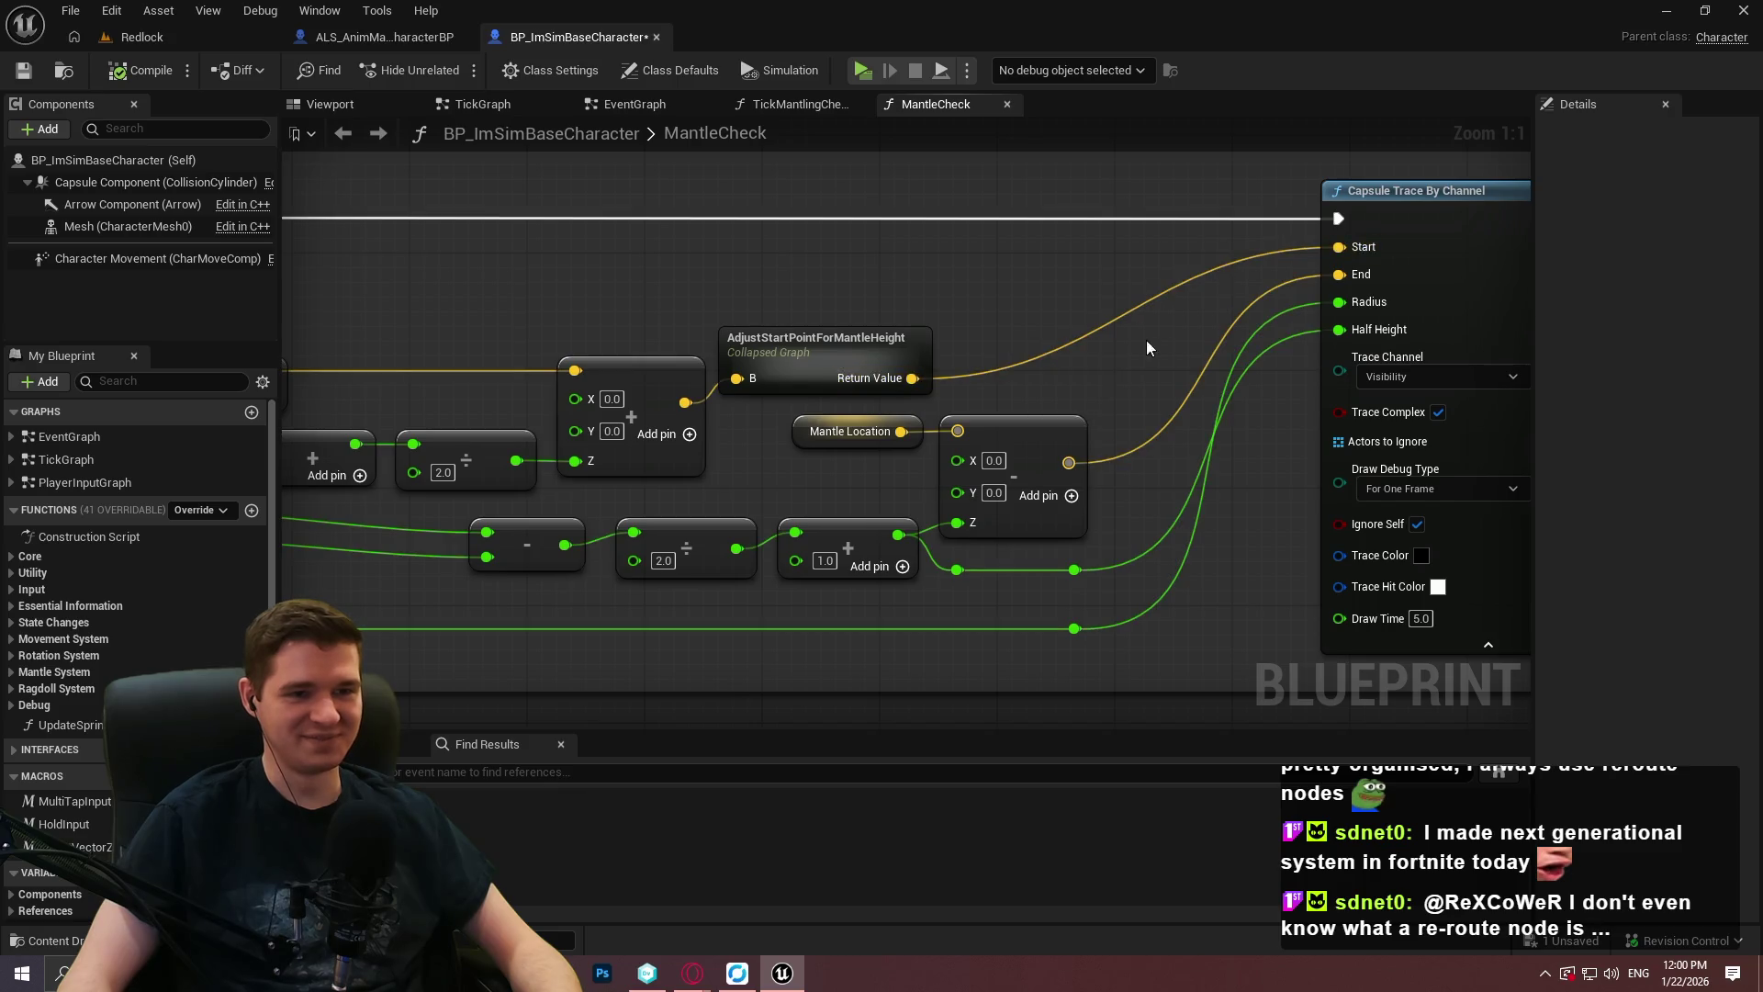
pyautogui.doubleClick(1063, 347)
pyautogui.moveTo(1064, 347)
pyautogui.mouseDown()
pyautogui.moveTo(1014, 288)
pyautogui.moveTo(1079, 263)
pyautogui.mouseUp()
pyautogui.click(1112, 351)
# Move the Trace forward comment block higher in the graph.
pyautogui.moveTo(820, 540); pyautogui.dragTo(845, 422)
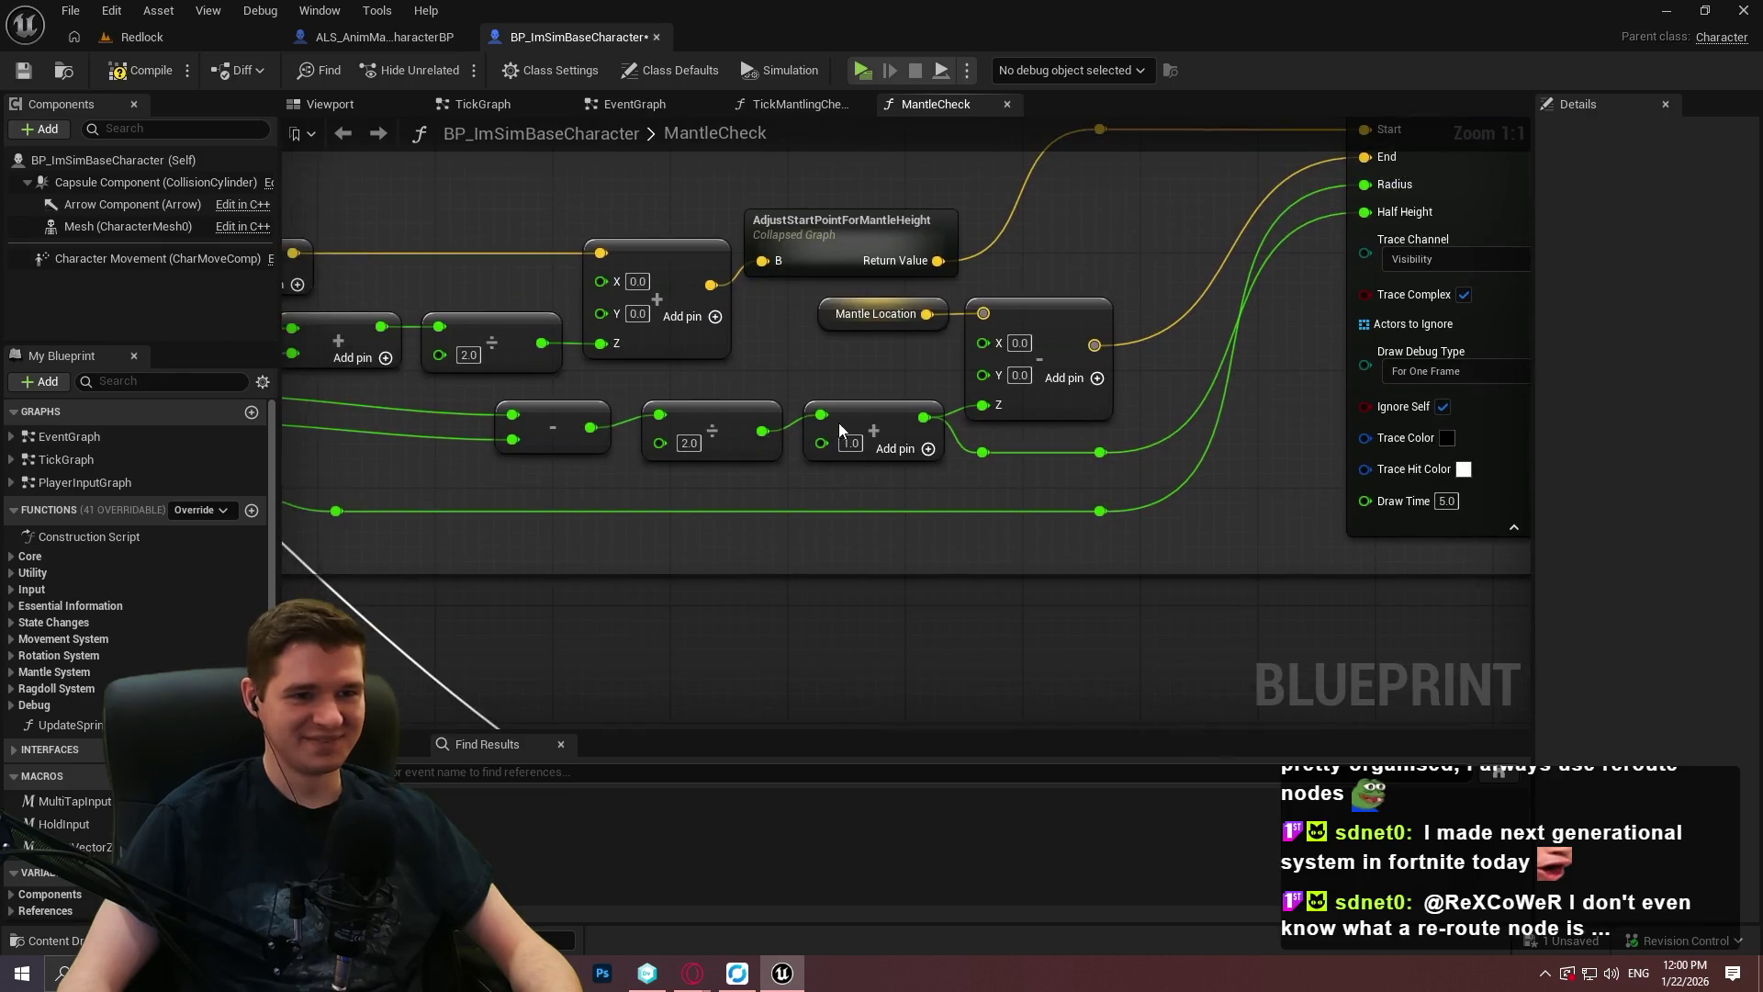
pyautogui.scroll(-3, 830, 515)
pyautogui.scroll(-1, 647, 453)
pyautogui.scroll(1, 900, 384)
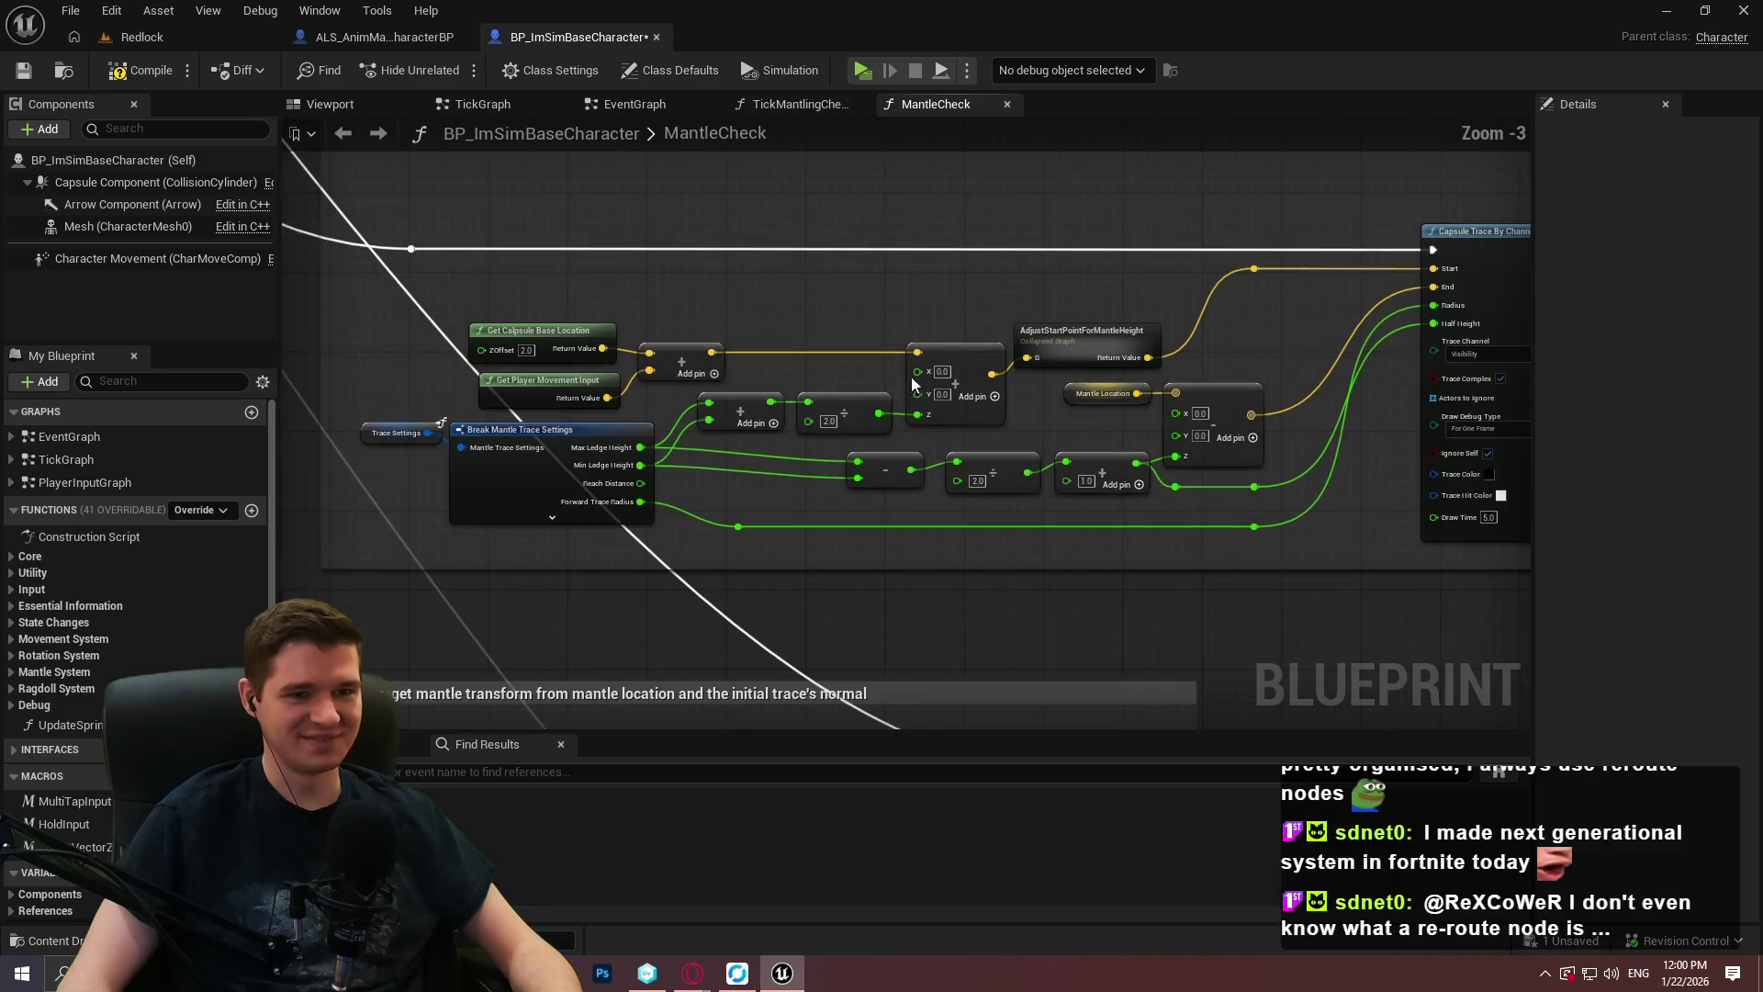
pyautogui.scroll(-1, 1358, 295)
pyautogui.scroll(-4, 891, 368)
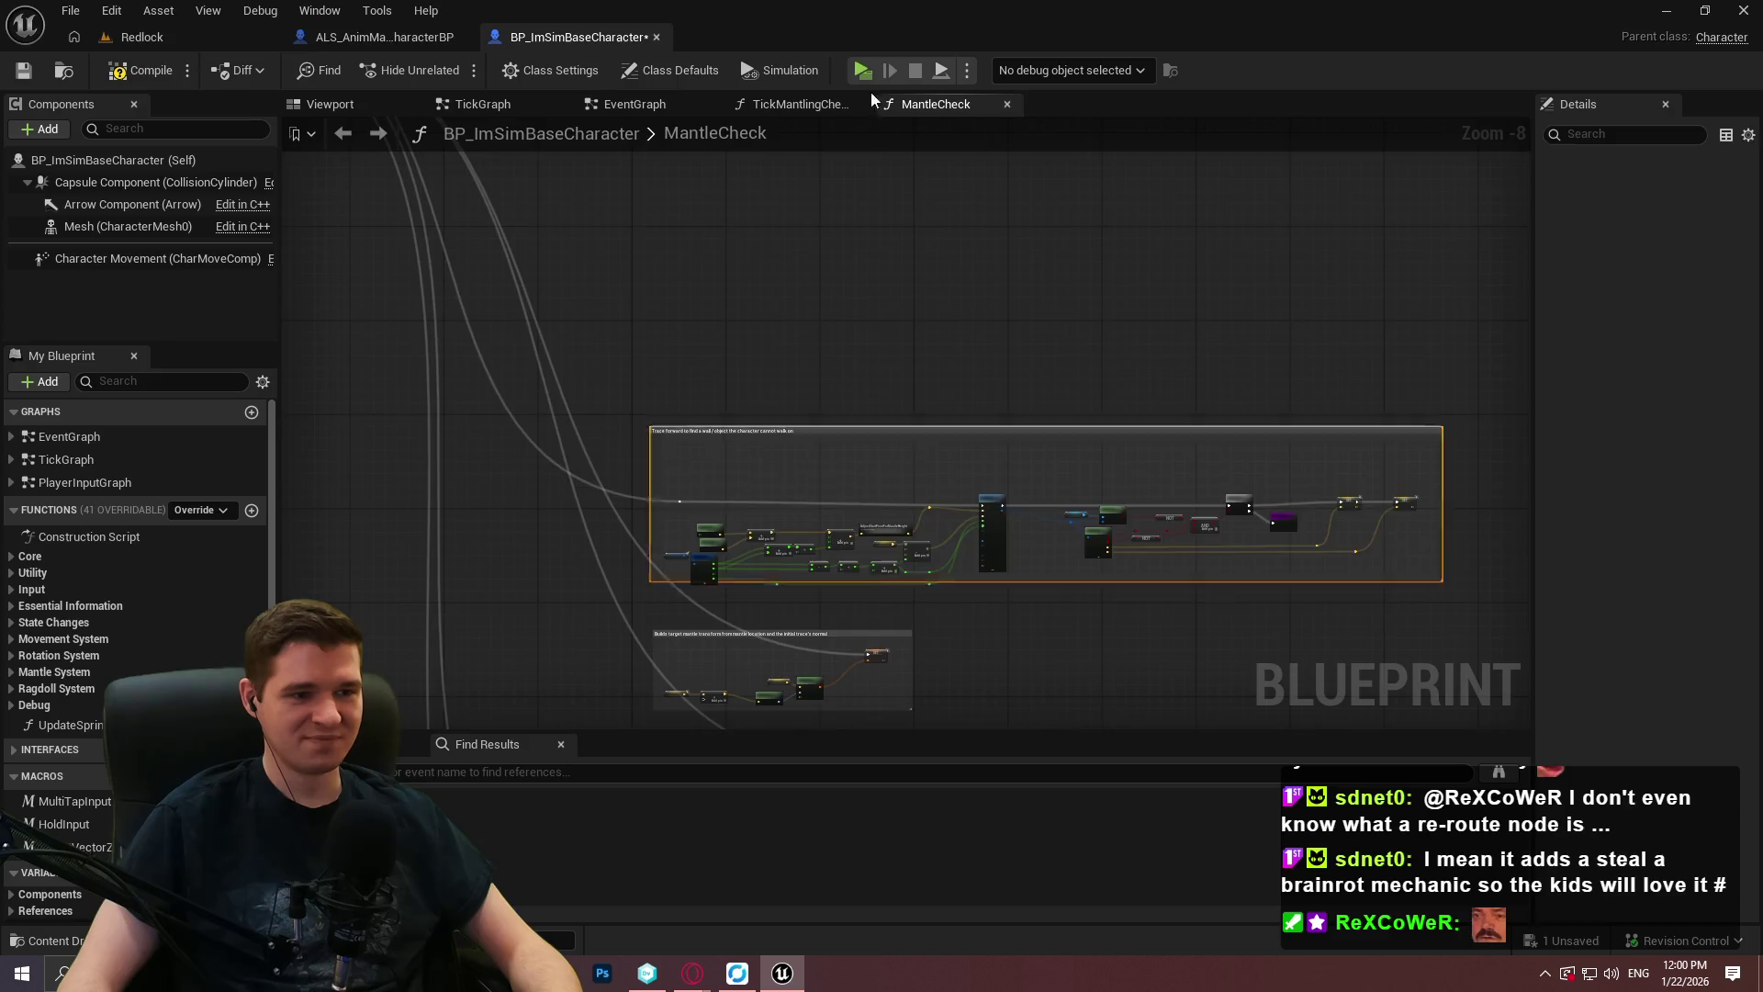
pyautogui.moveTo(845, 445); pyautogui.dragTo(838, 240)
pyautogui.moveTo(912, 529); pyautogui.dragTo(932, 186)
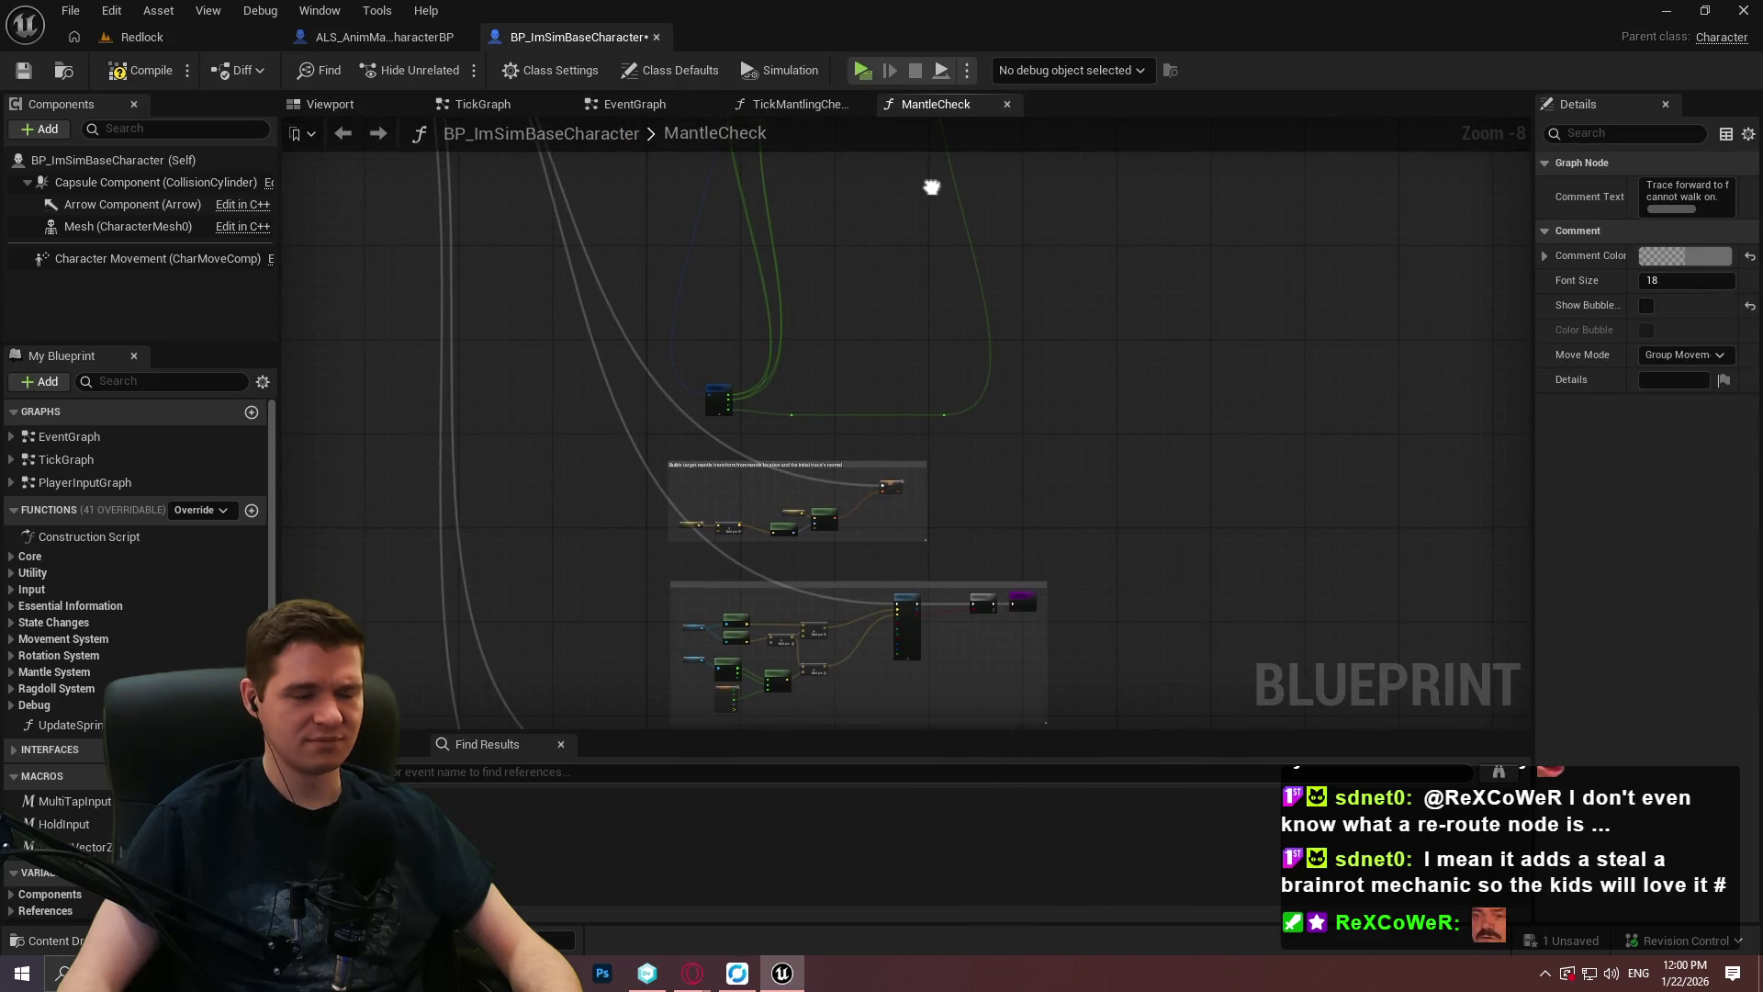
pyautogui.click(909, 179)
# Move Trace Settings and Break Mantle Trace Settings off Get Player Movement Input and enlarge the comment.
pyautogui.scroll(4, 909, 179)
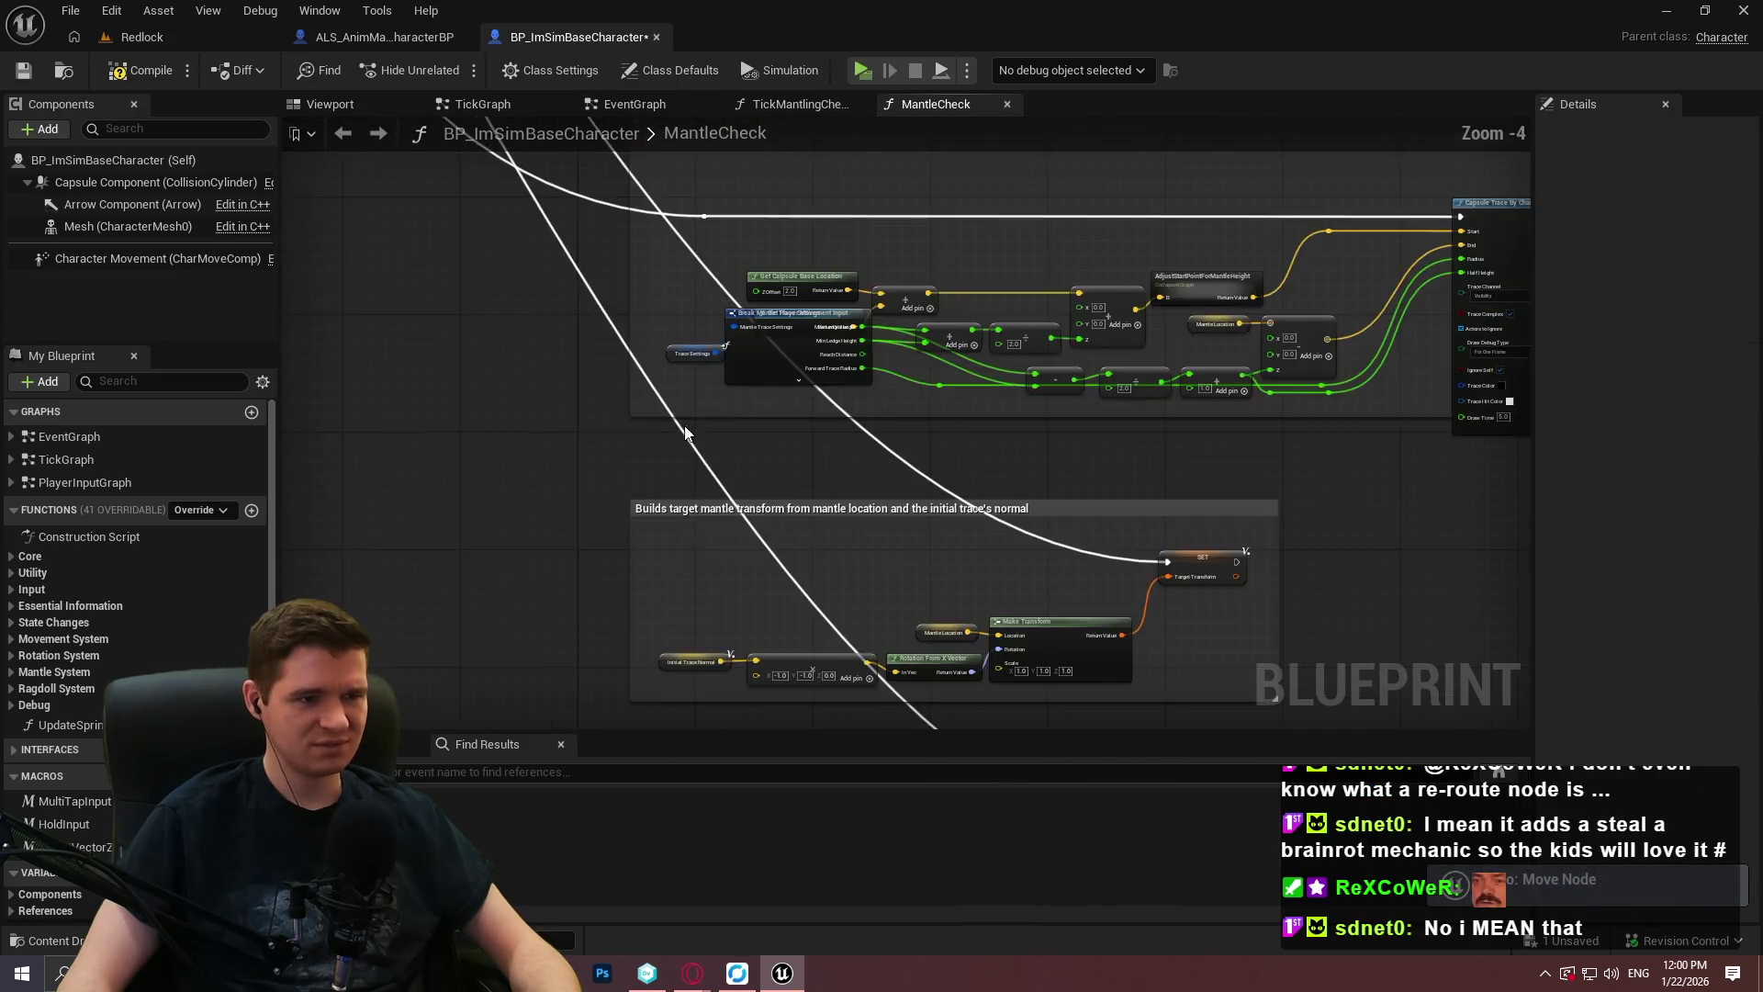
pyautogui.scroll(2, 798, 388)
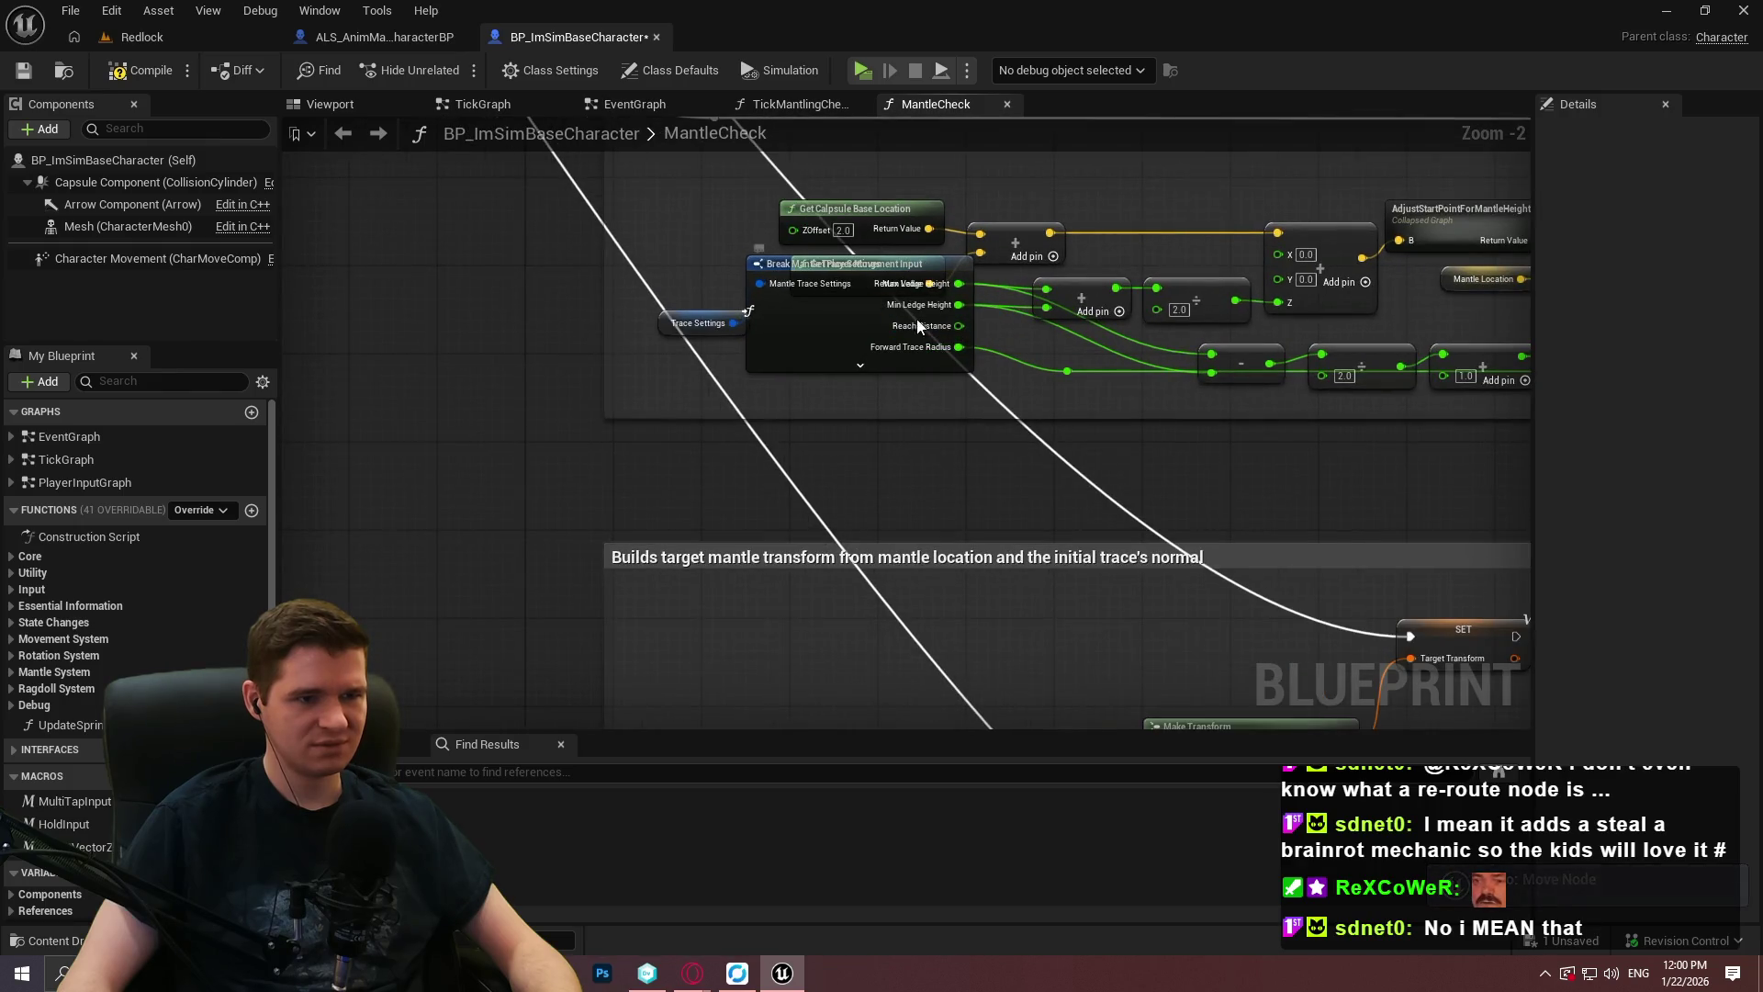
pyautogui.moveTo(663, 326); pyautogui.dragTo(663, 326)
pyautogui.moveTo(837, 321); pyautogui.dragTo(807, 373)
pyautogui.moveTo(918, 418)
pyautogui.mouseDown()
pyautogui.moveTo(1016, 457)
pyautogui.moveTo(1108, 458)
pyautogui.mouseUp()
pyautogui.scroll(-3, 1209, 417)
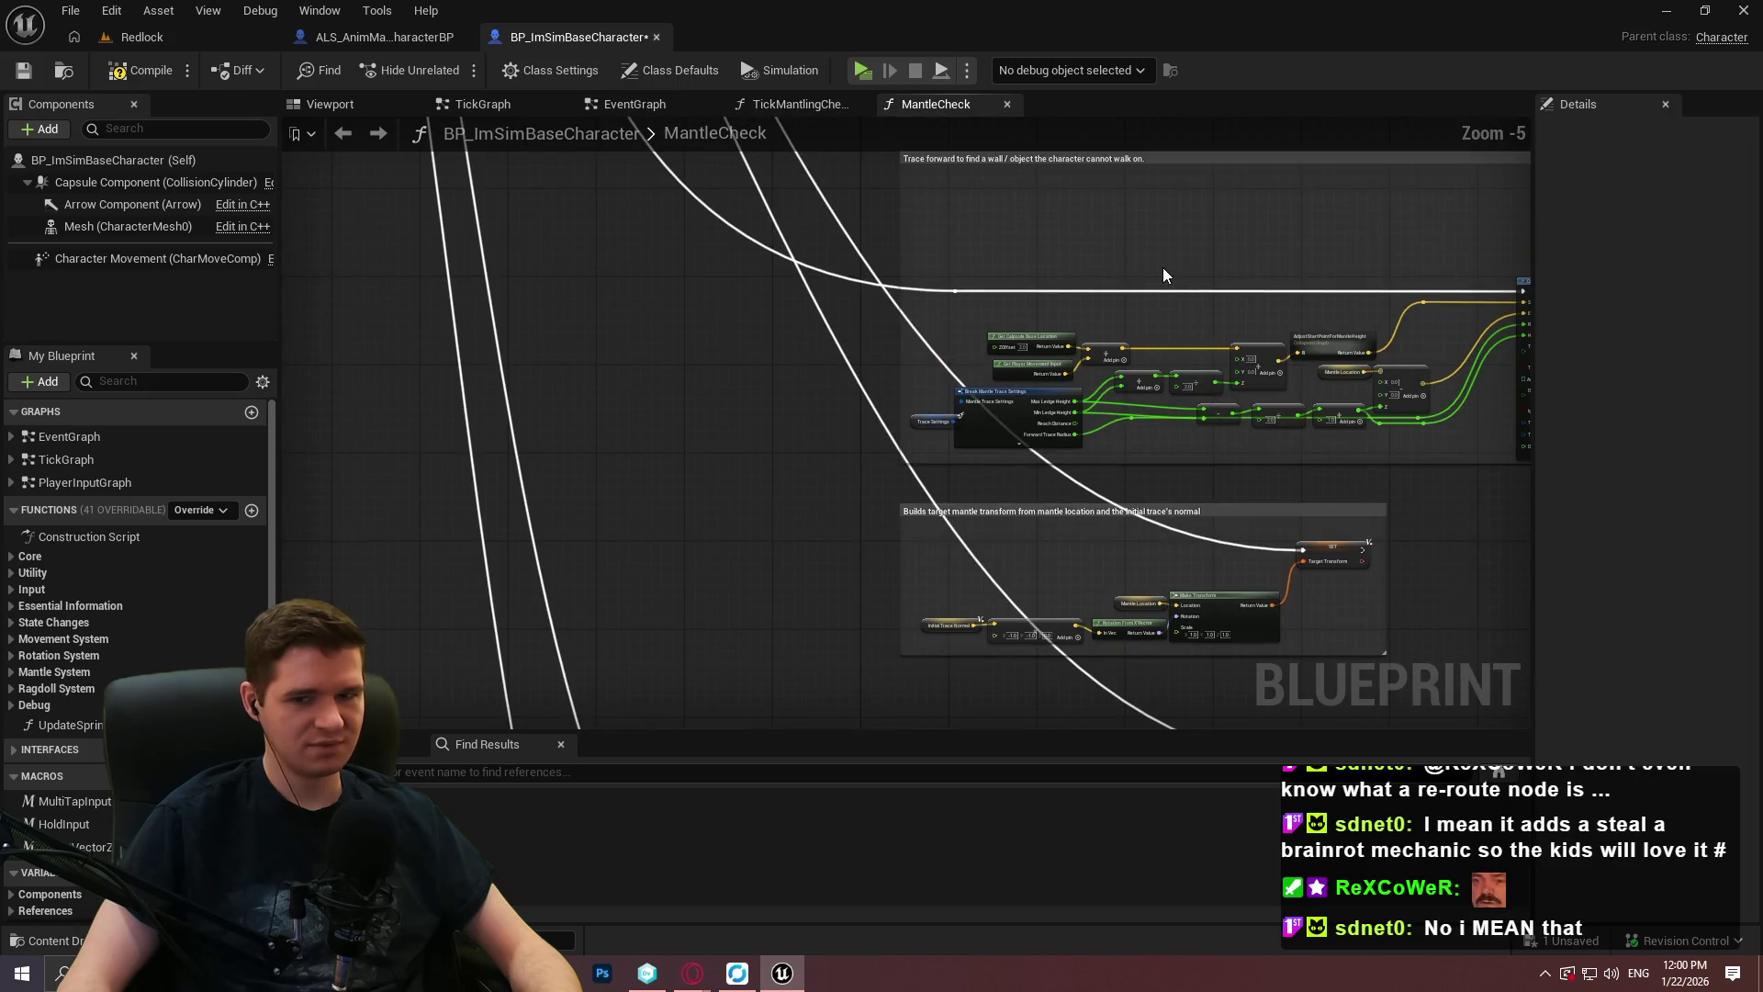
pyautogui.scroll(6, 1277, 265)
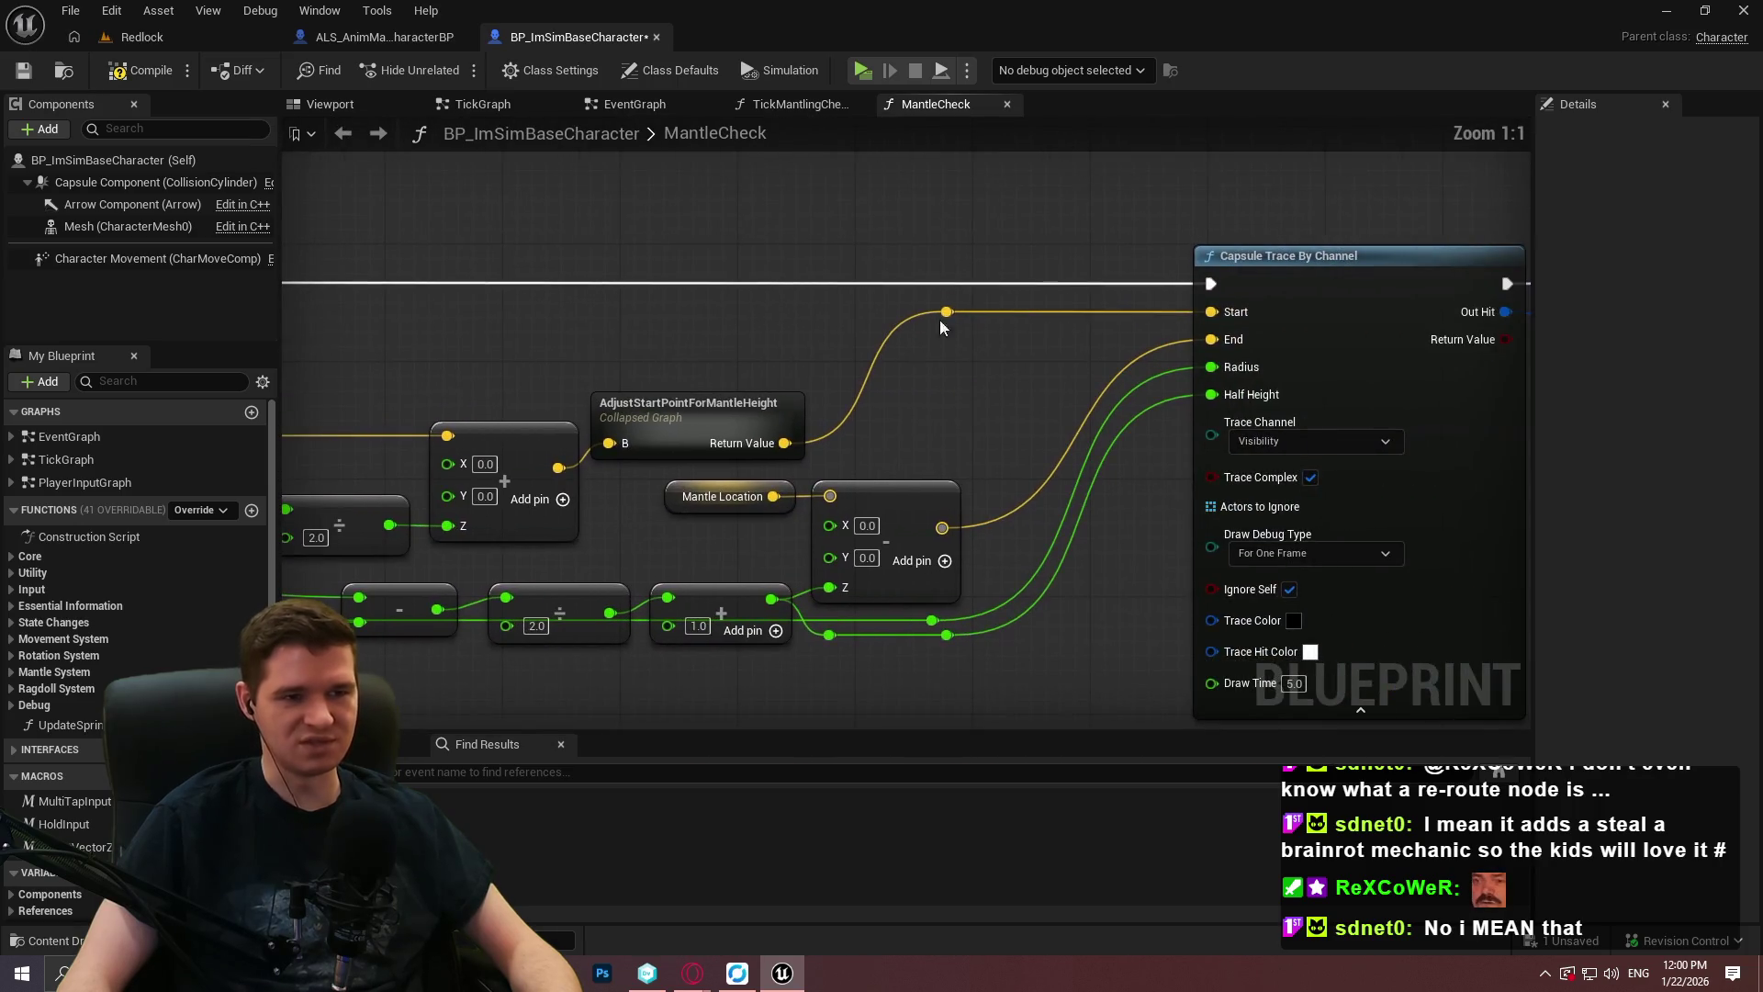
# Add a reroute point on the yellow Start wire and reposition the Trace forward comment.
pyautogui.doubleClick(1042, 311)
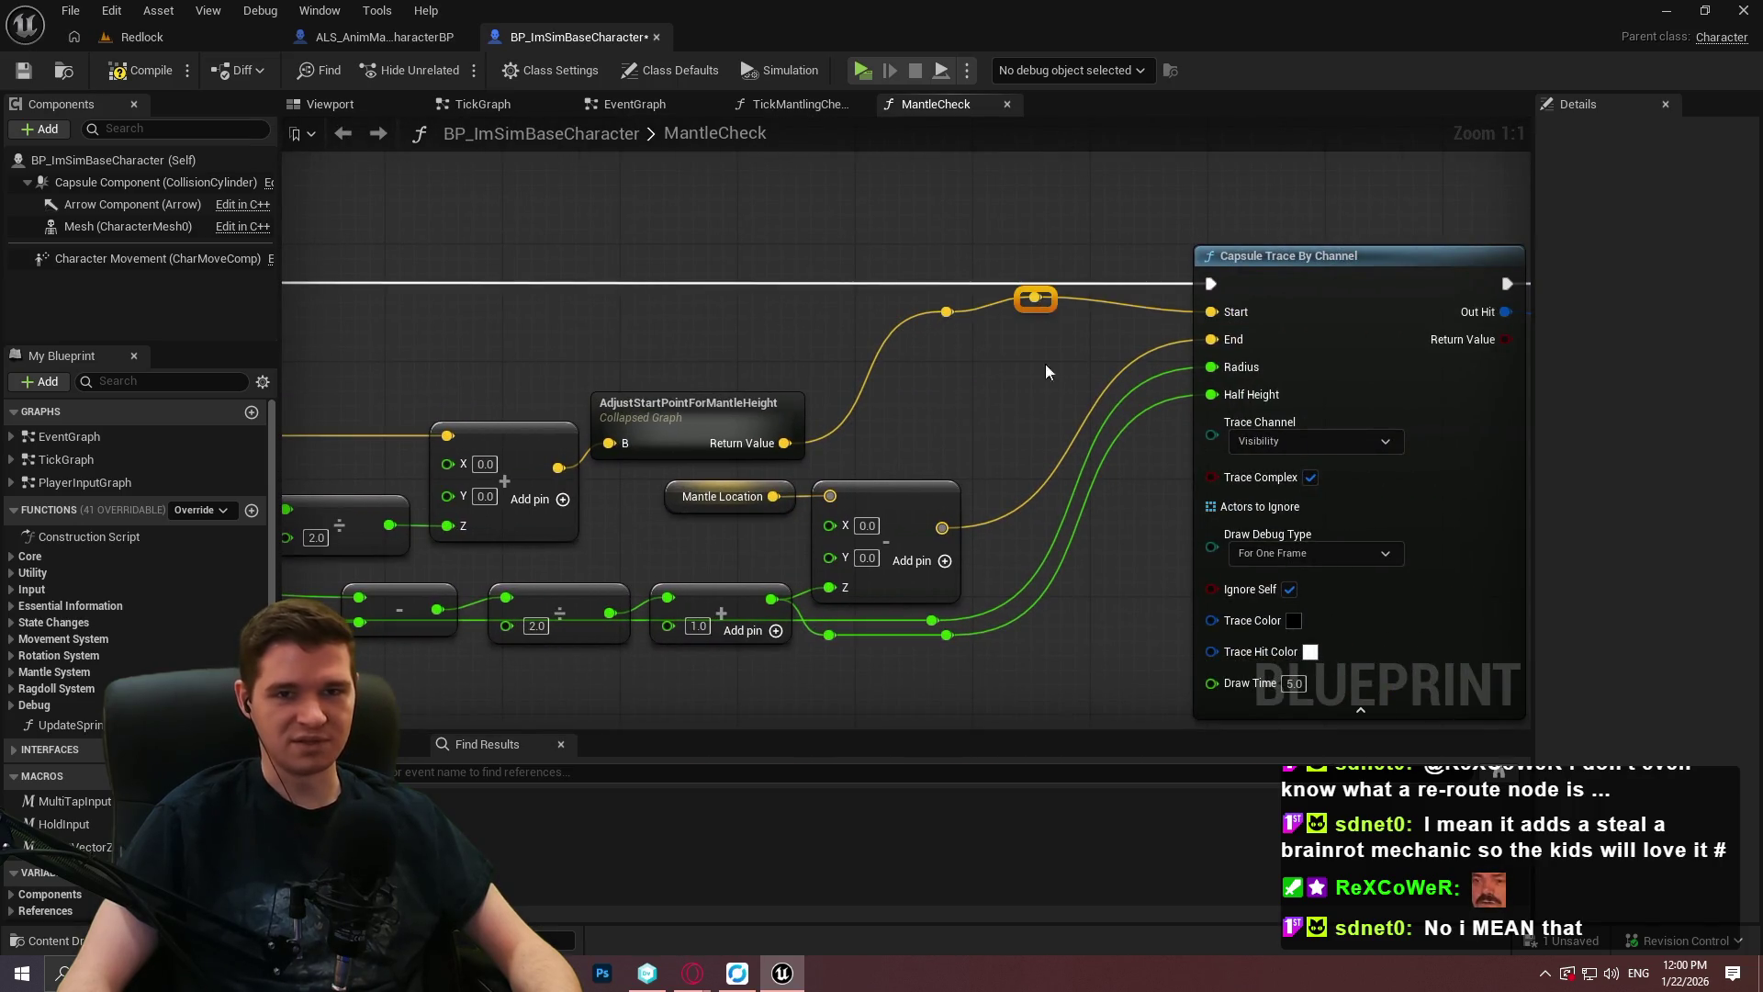
pyautogui.moveTo(1047, 313); pyautogui.dragTo(1050, 430)
pyautogui.hotkey('ctrl', 'z')
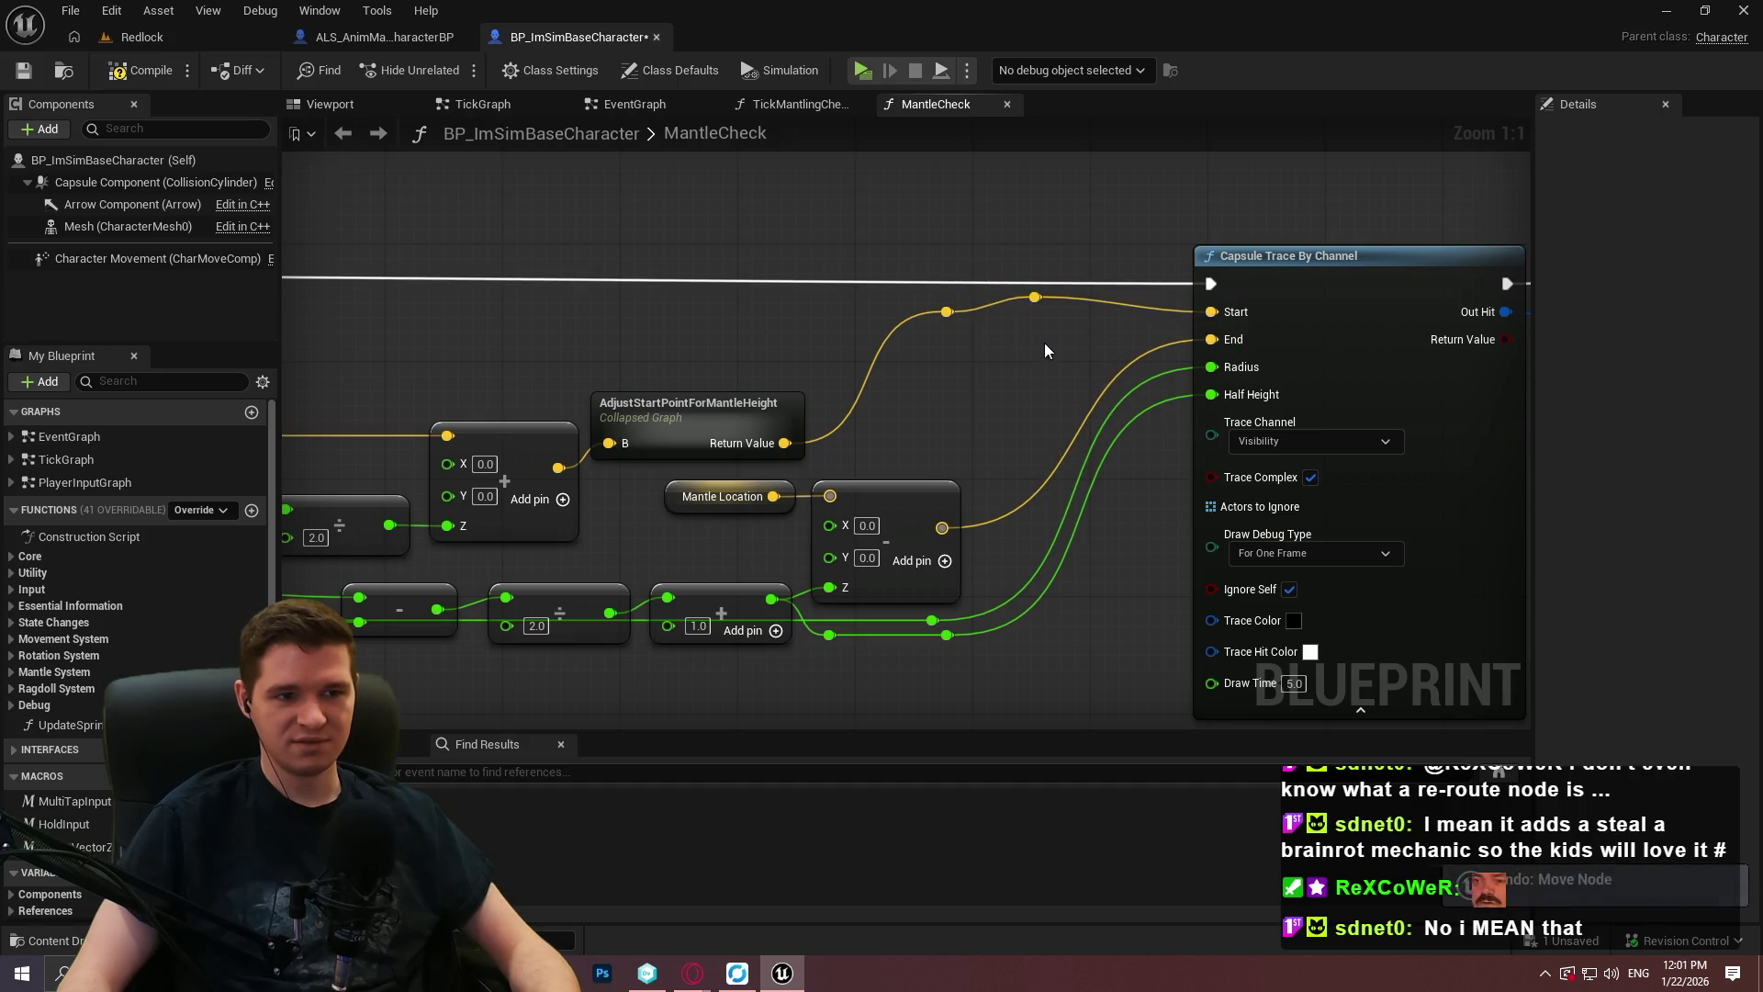
pyautogui.scroll(-9, 1028, 376)
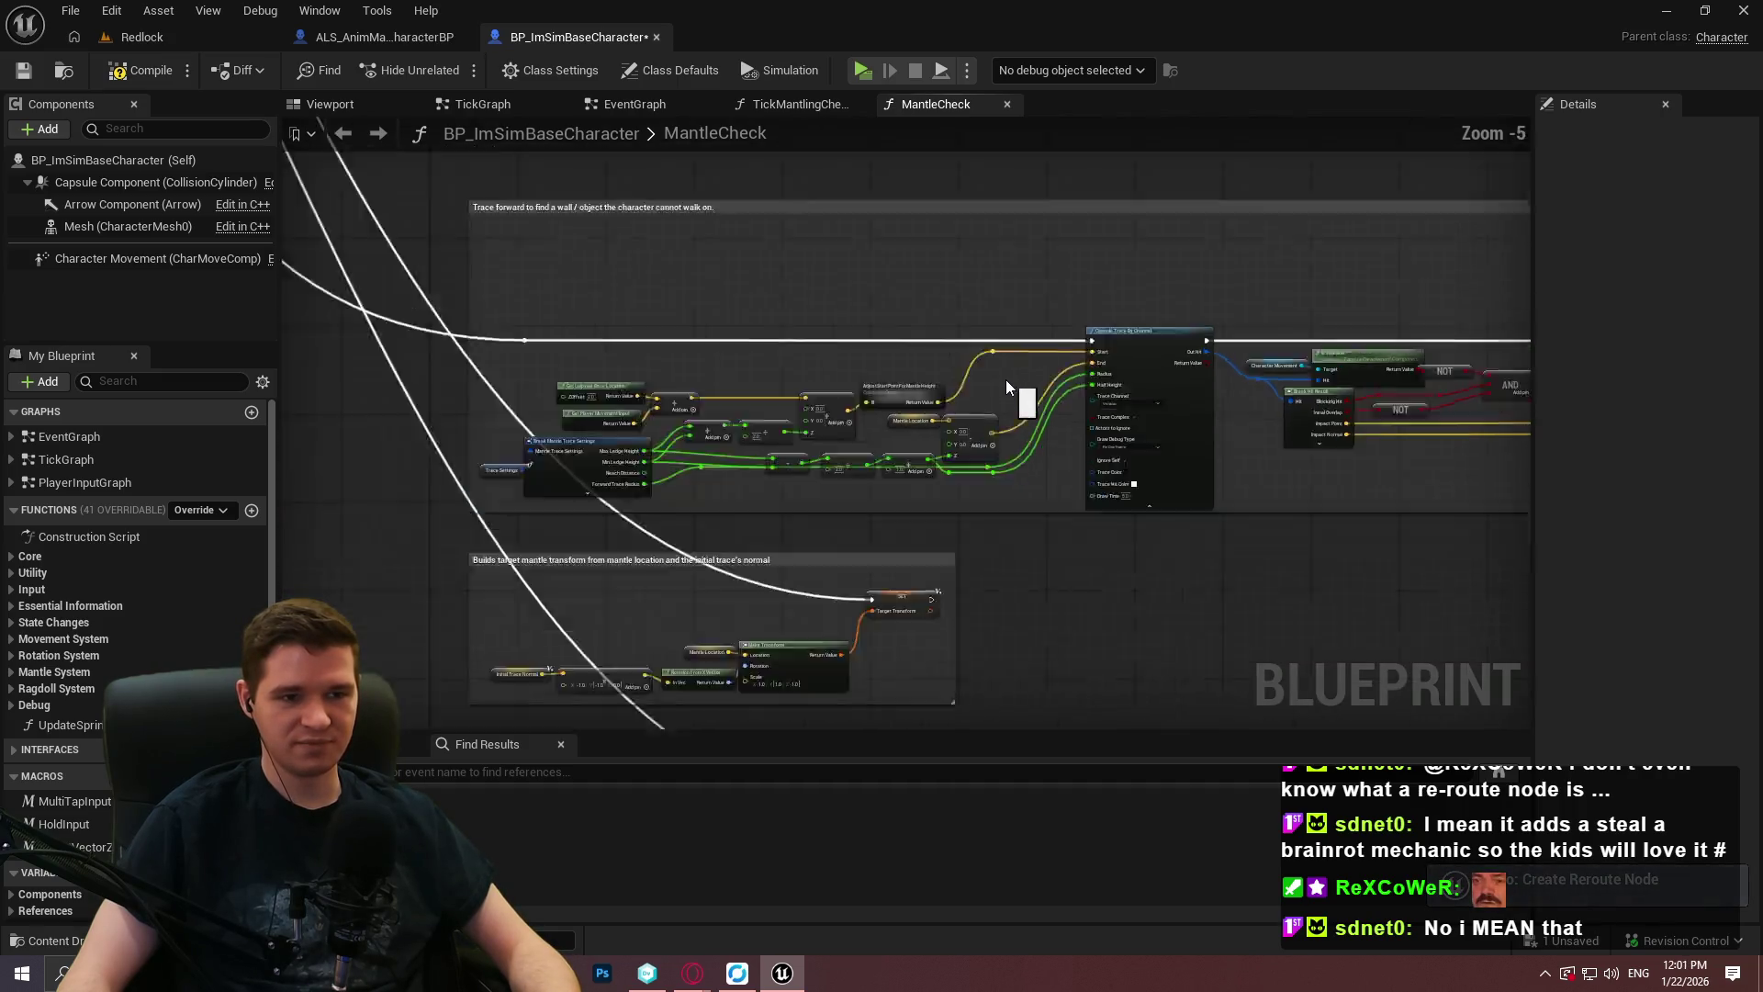
pyautogui.moveTo(988, 302)
pyautogui.mouseDown()
pyautogui.moveTo(985, 96)
pyautogui.moveTo(969, 370)
pyautogui.mouseUp()
# Insert a reroute node on the execution wire into the trace-forward group and straighten it.
pyautogui.scroll(3, 966, 361)
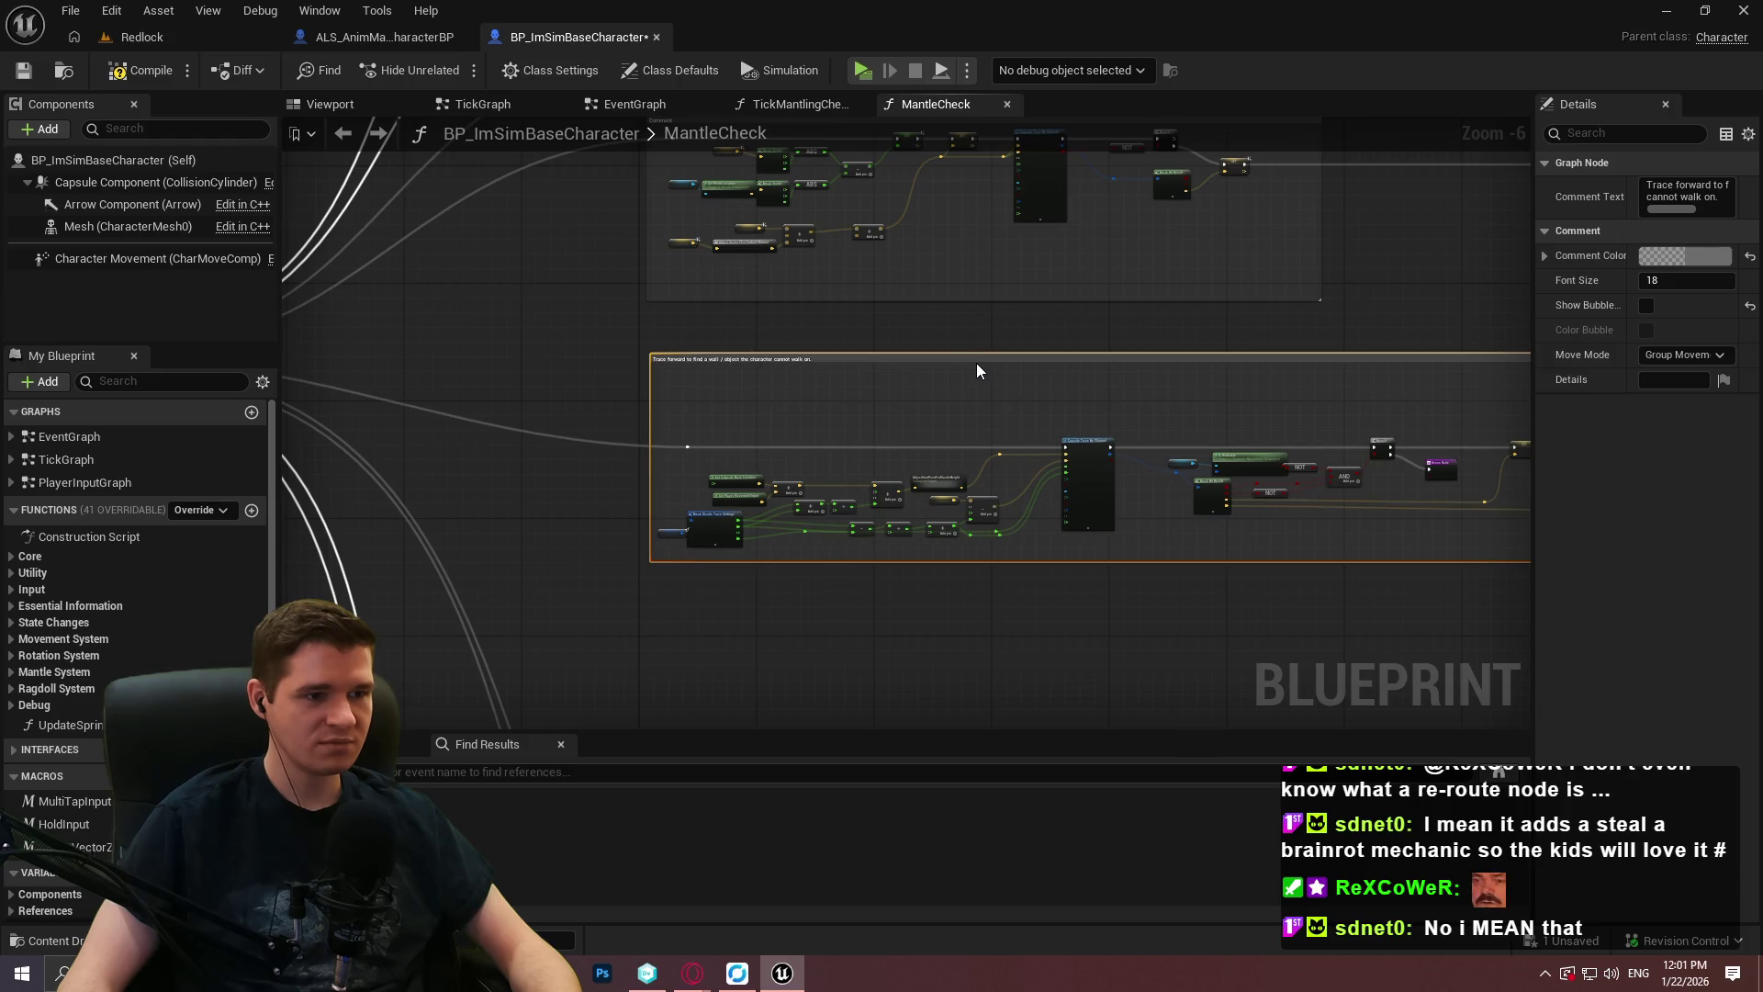
pyautogui.scroll(4, 983, 362)
pyautogui.moveTo(752, 454); pyautogui.dragTo(873, 307)
pyautogui.write('reroute')
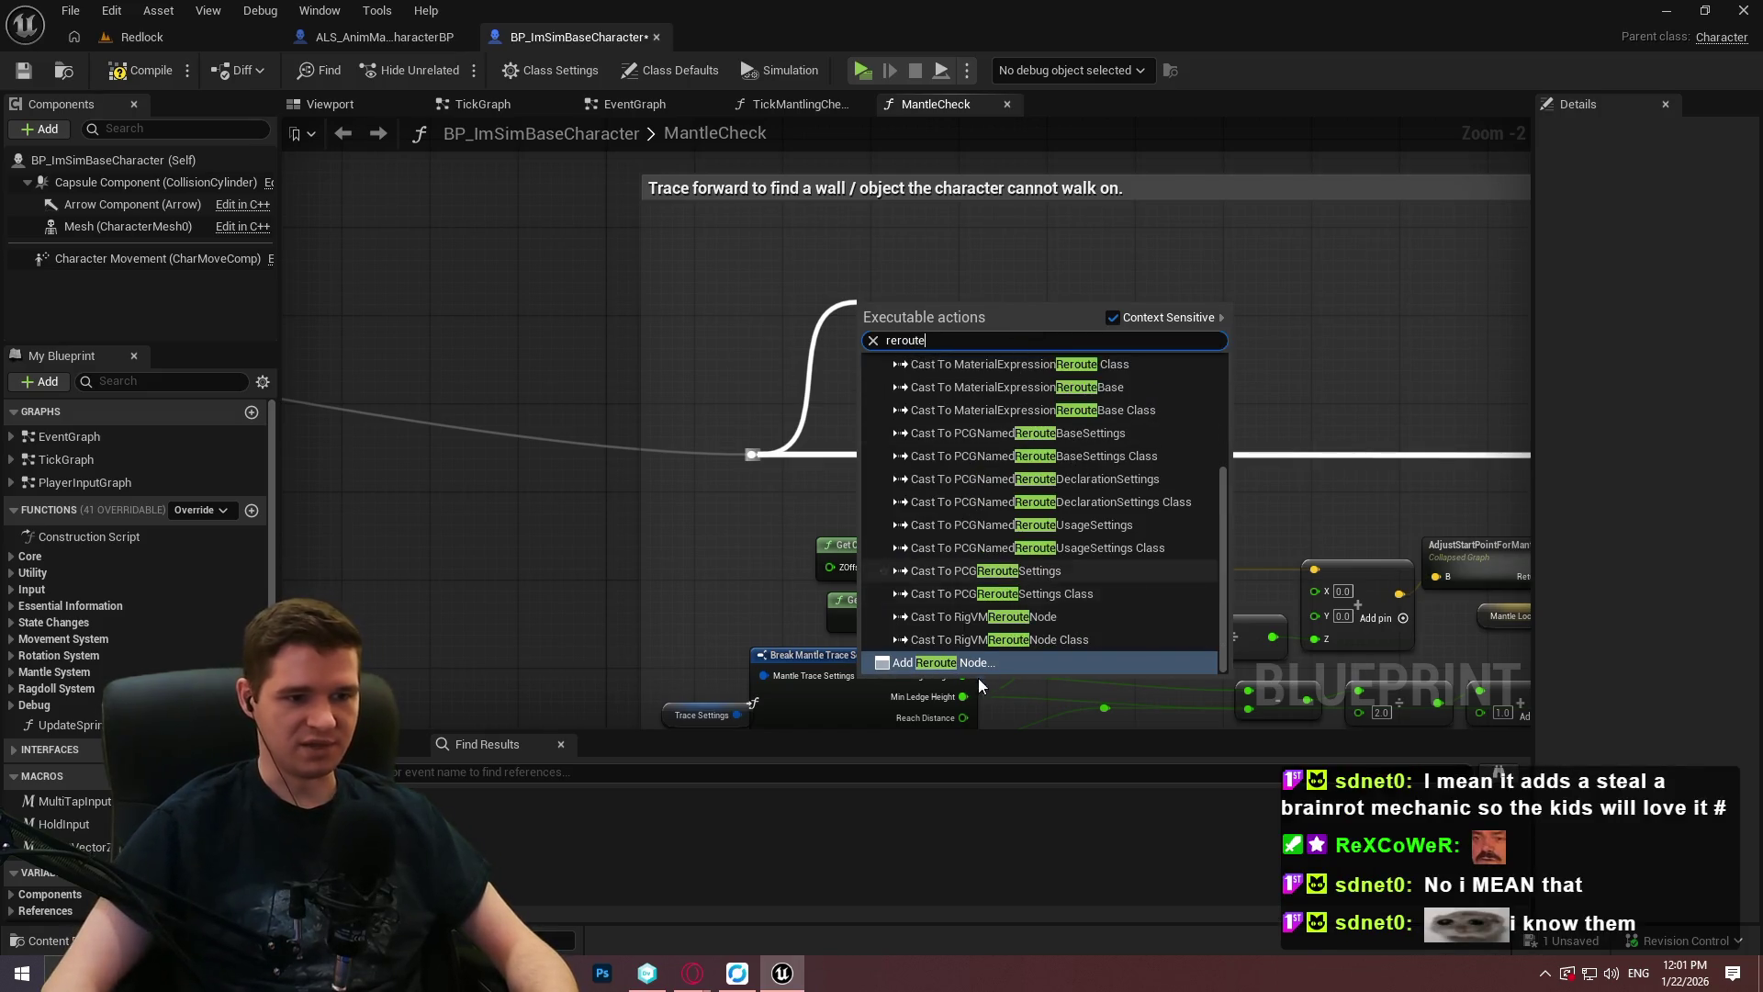
pyautogui.click(983, 663)
pyautogui.press('q')
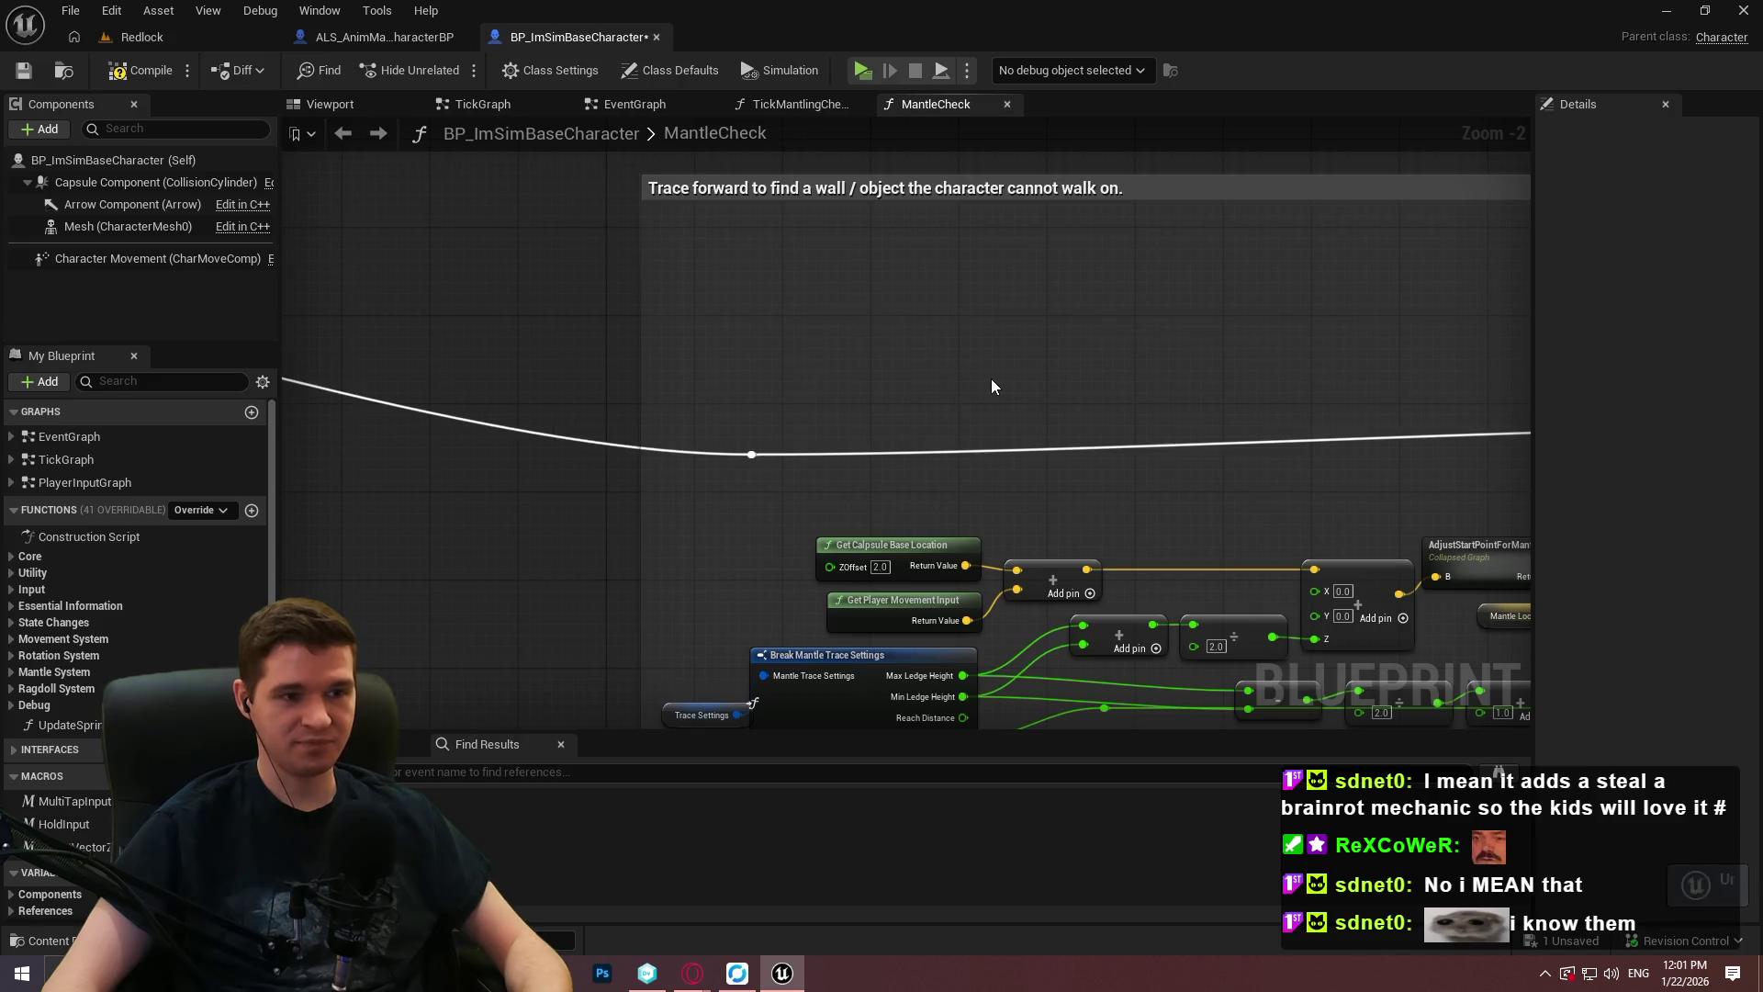
pyautogui.scroll(-4, 1056, 376)
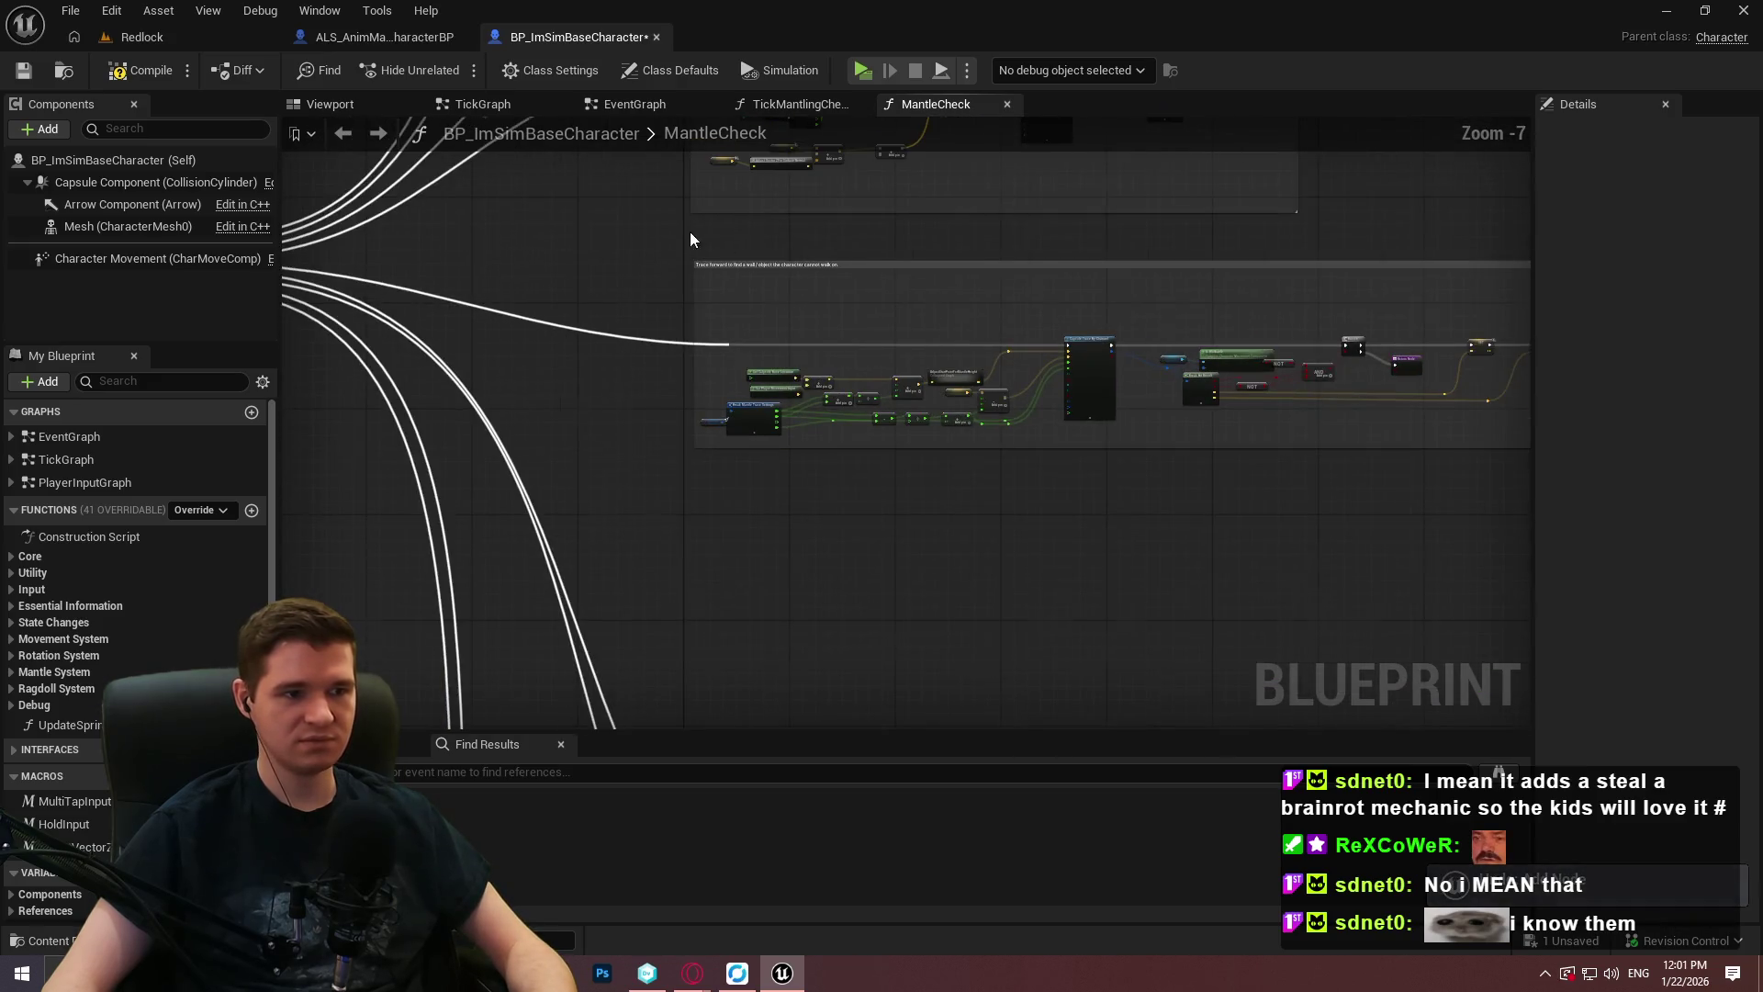
# Add a reroute point on the execution wire to SET at the comment's left edge.
pyautogui.scroll(4, 852, 411)
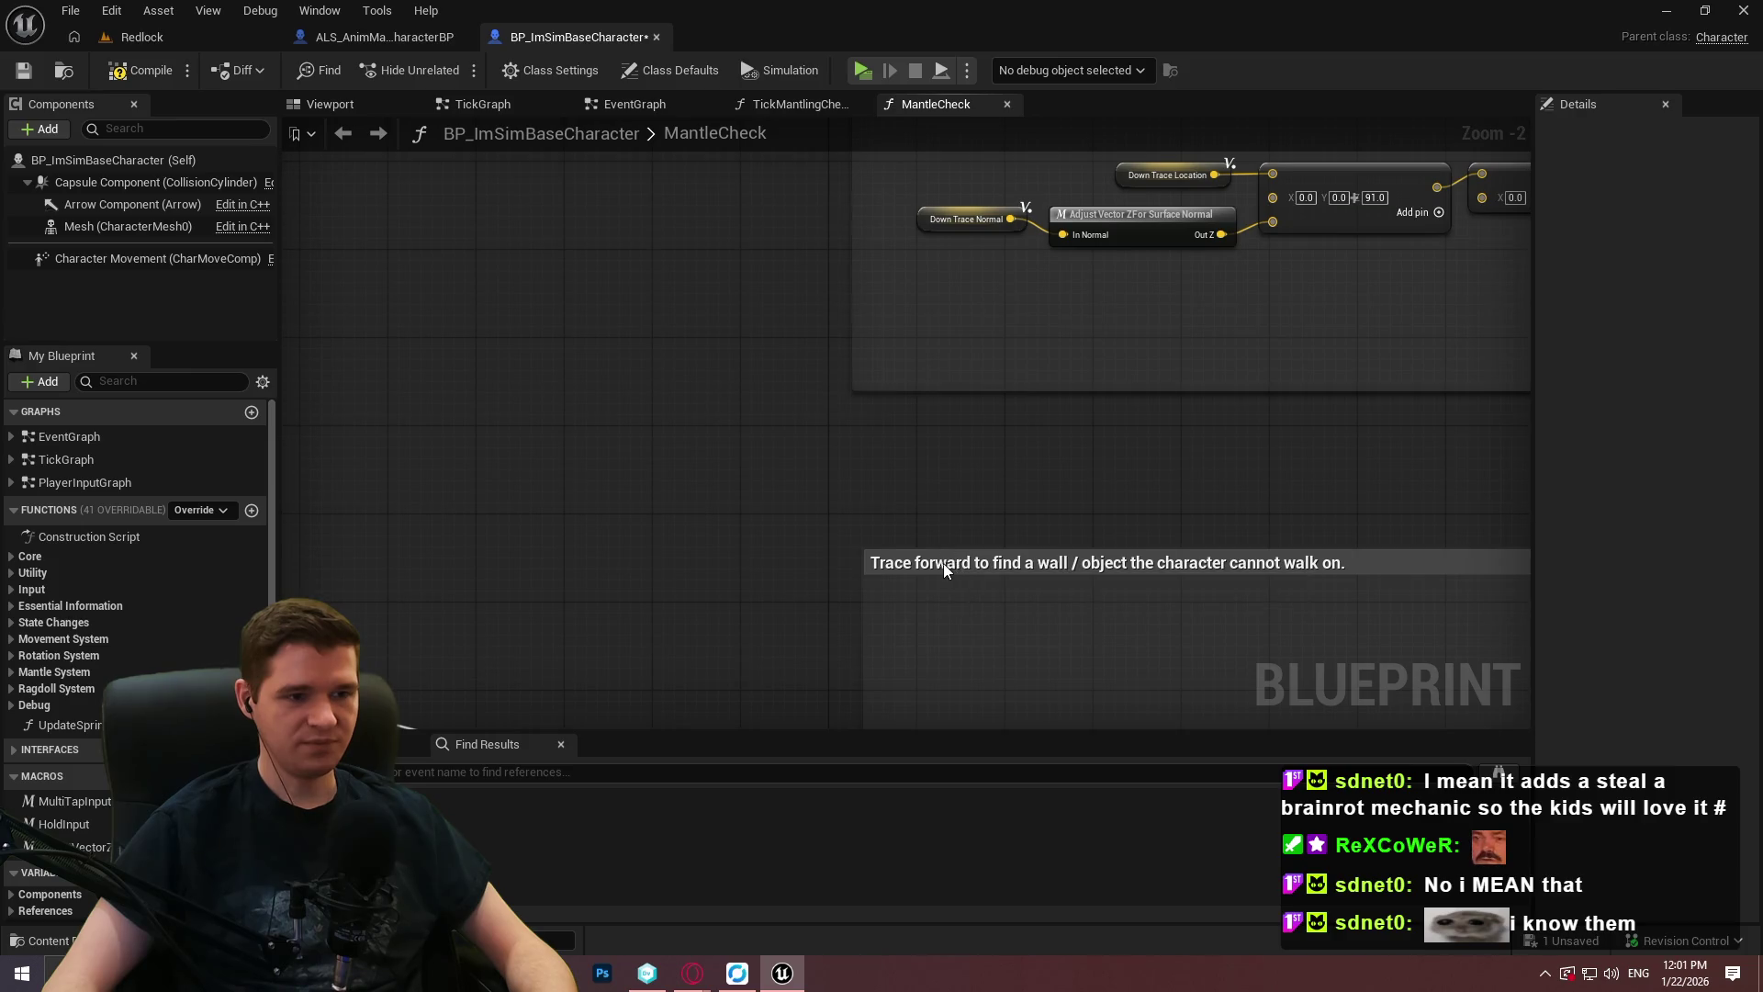
pyautogui.click(937, 564)
pyautogui.scroll(-3, 930, 499)
pyautogui.scroll(4, 929, 499)
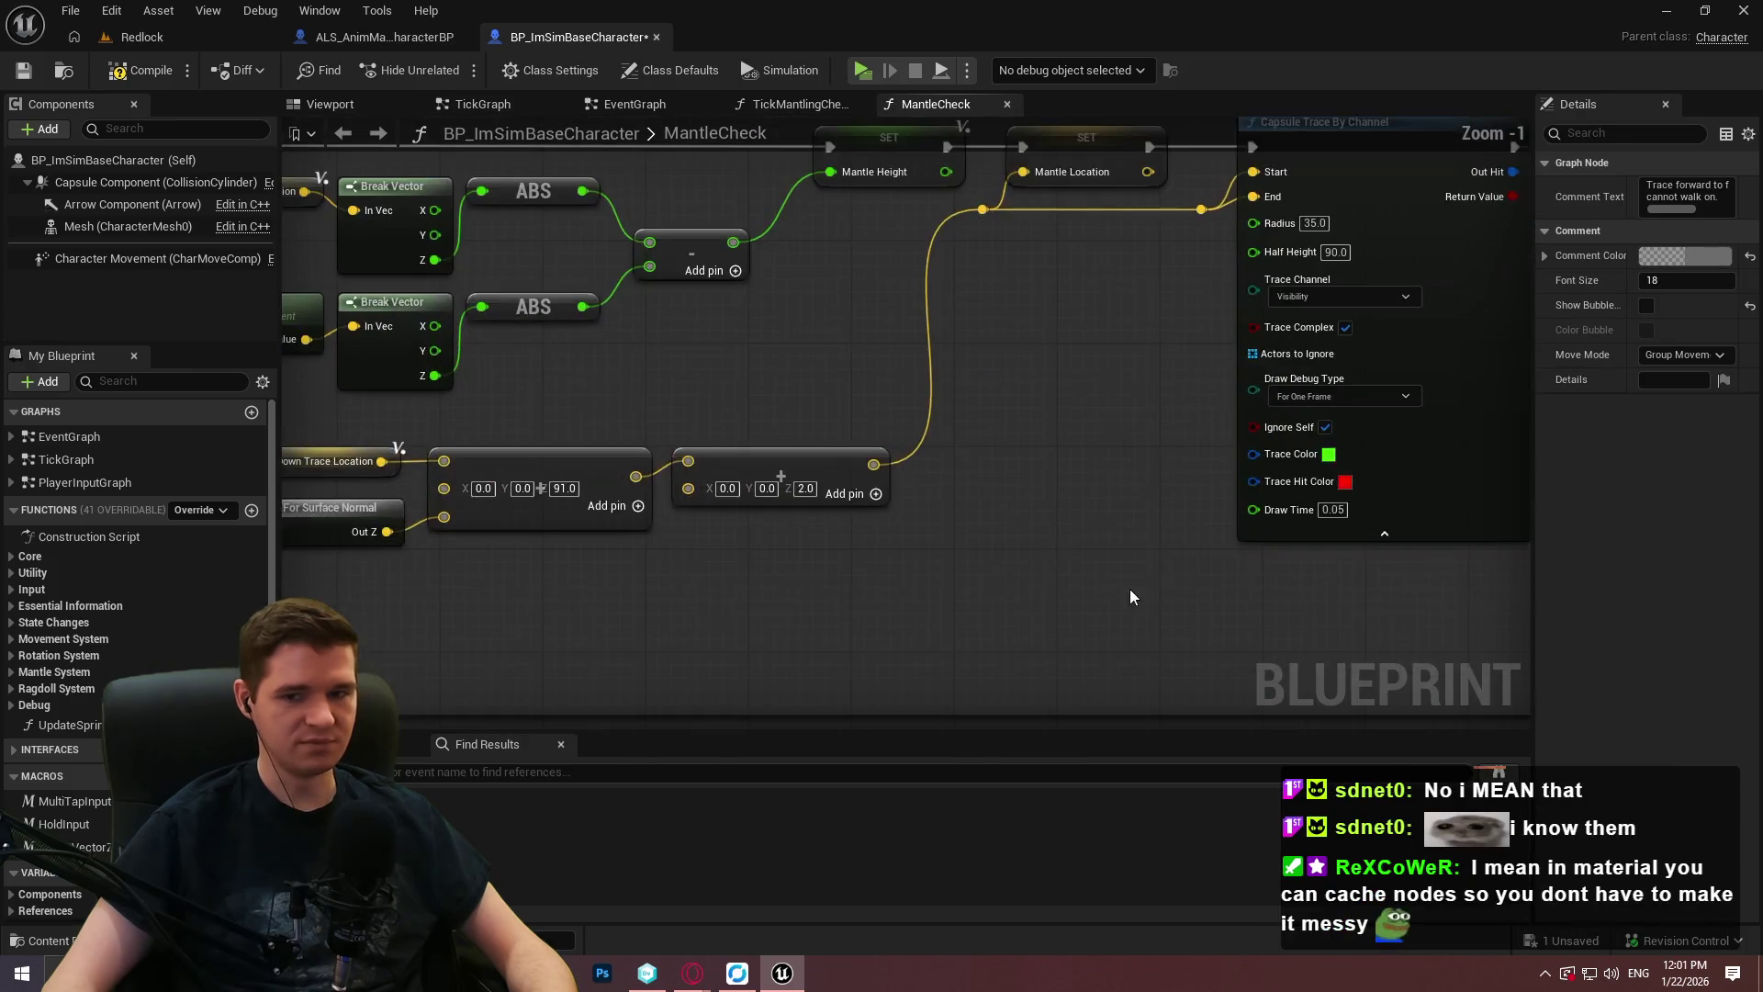
pyautogui.scroll(-4, 858, 371)
pyautogui.scroll(1, 822, 228)
pyautogui.scroll(-6, 1018, 376)
pyautogui.click(1017, 376)
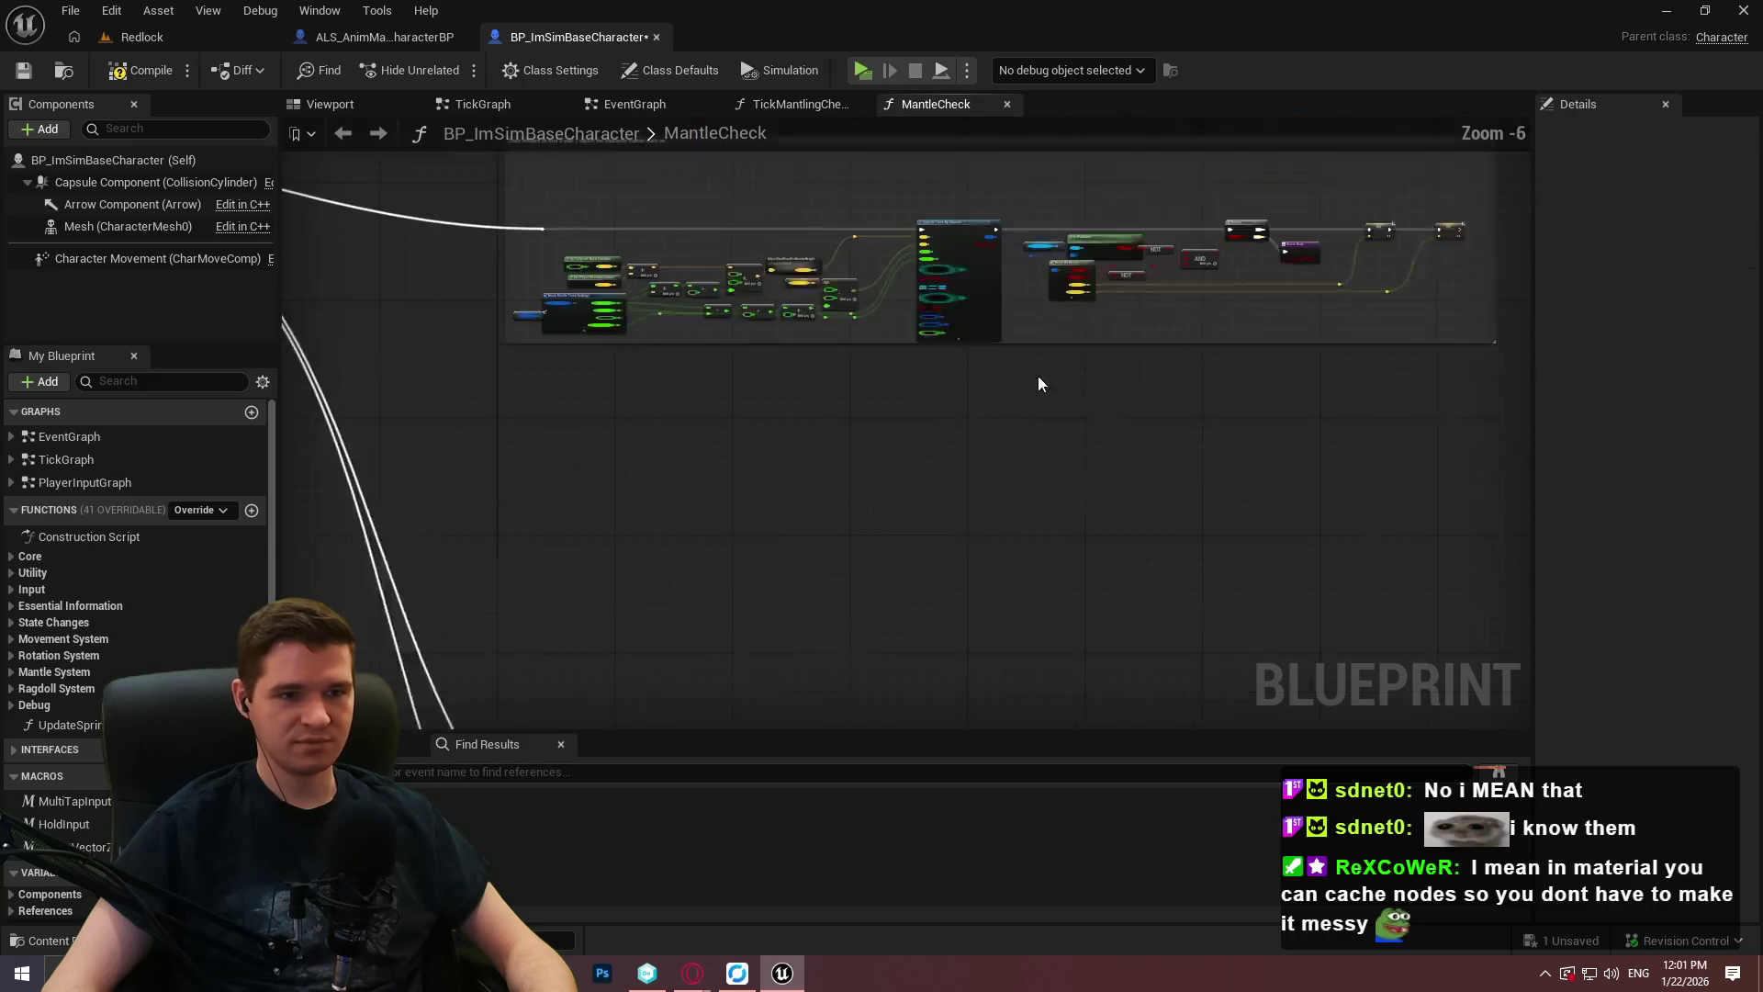
pyautogui.scroll(5, 804, 337)
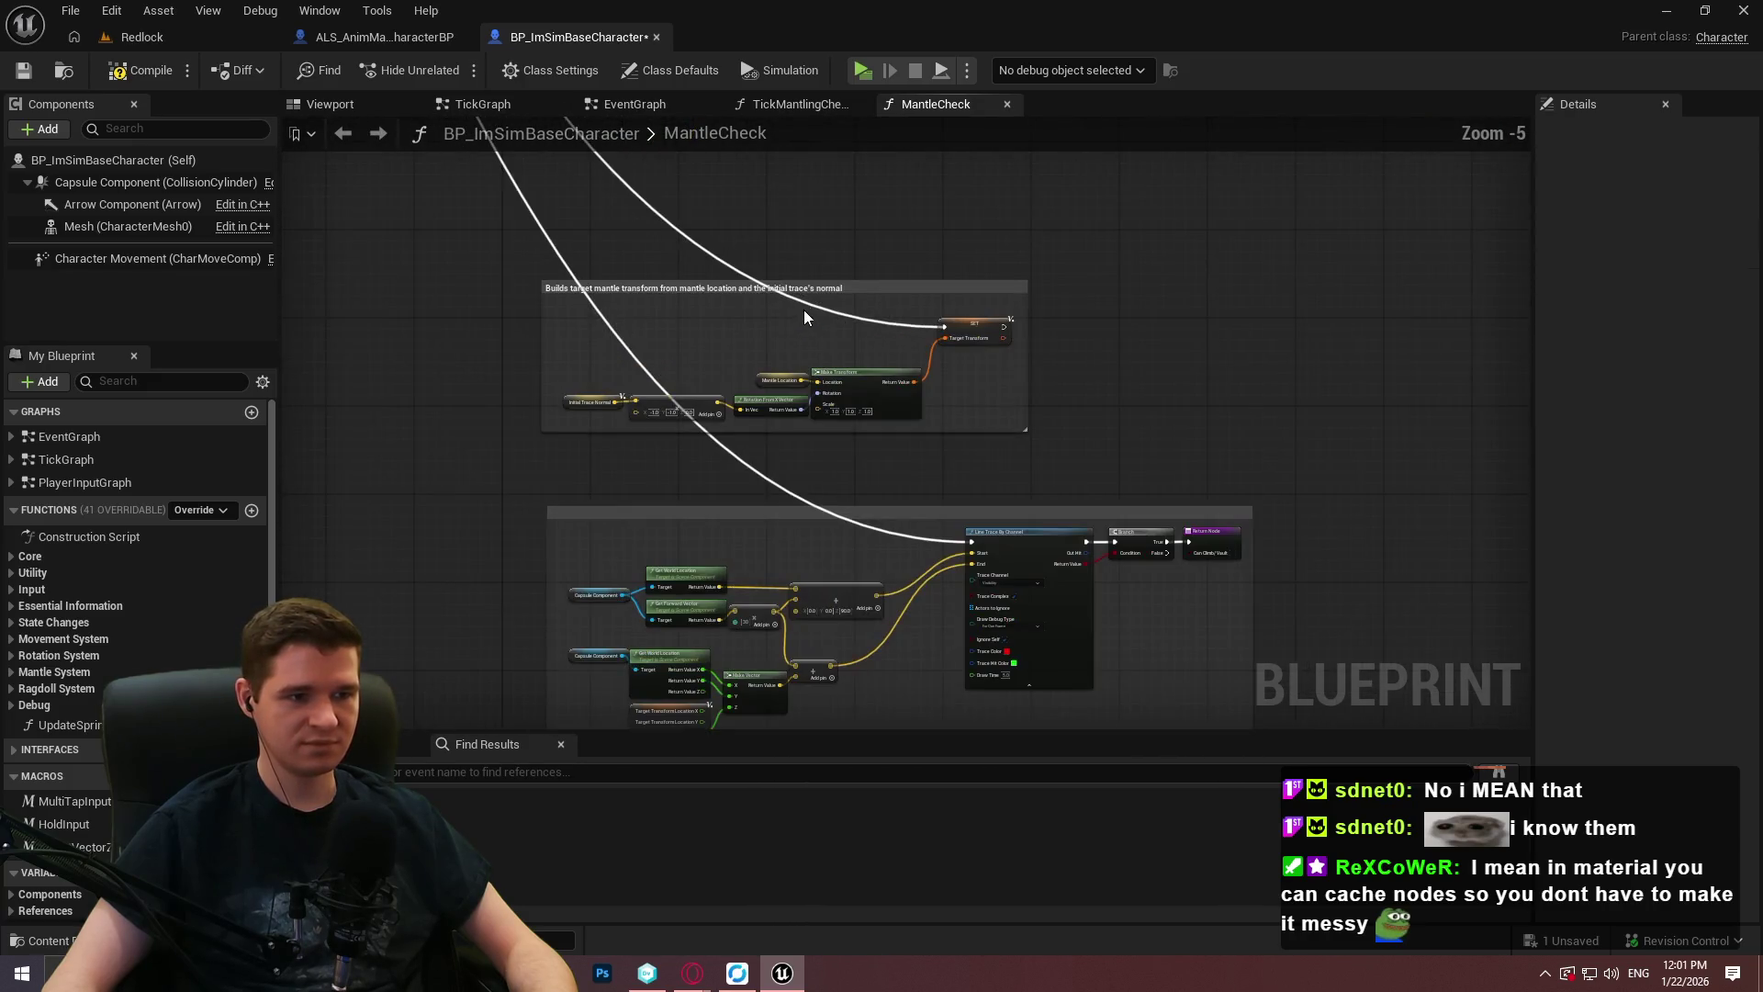
pyautogui.doubleClick(809, 309)
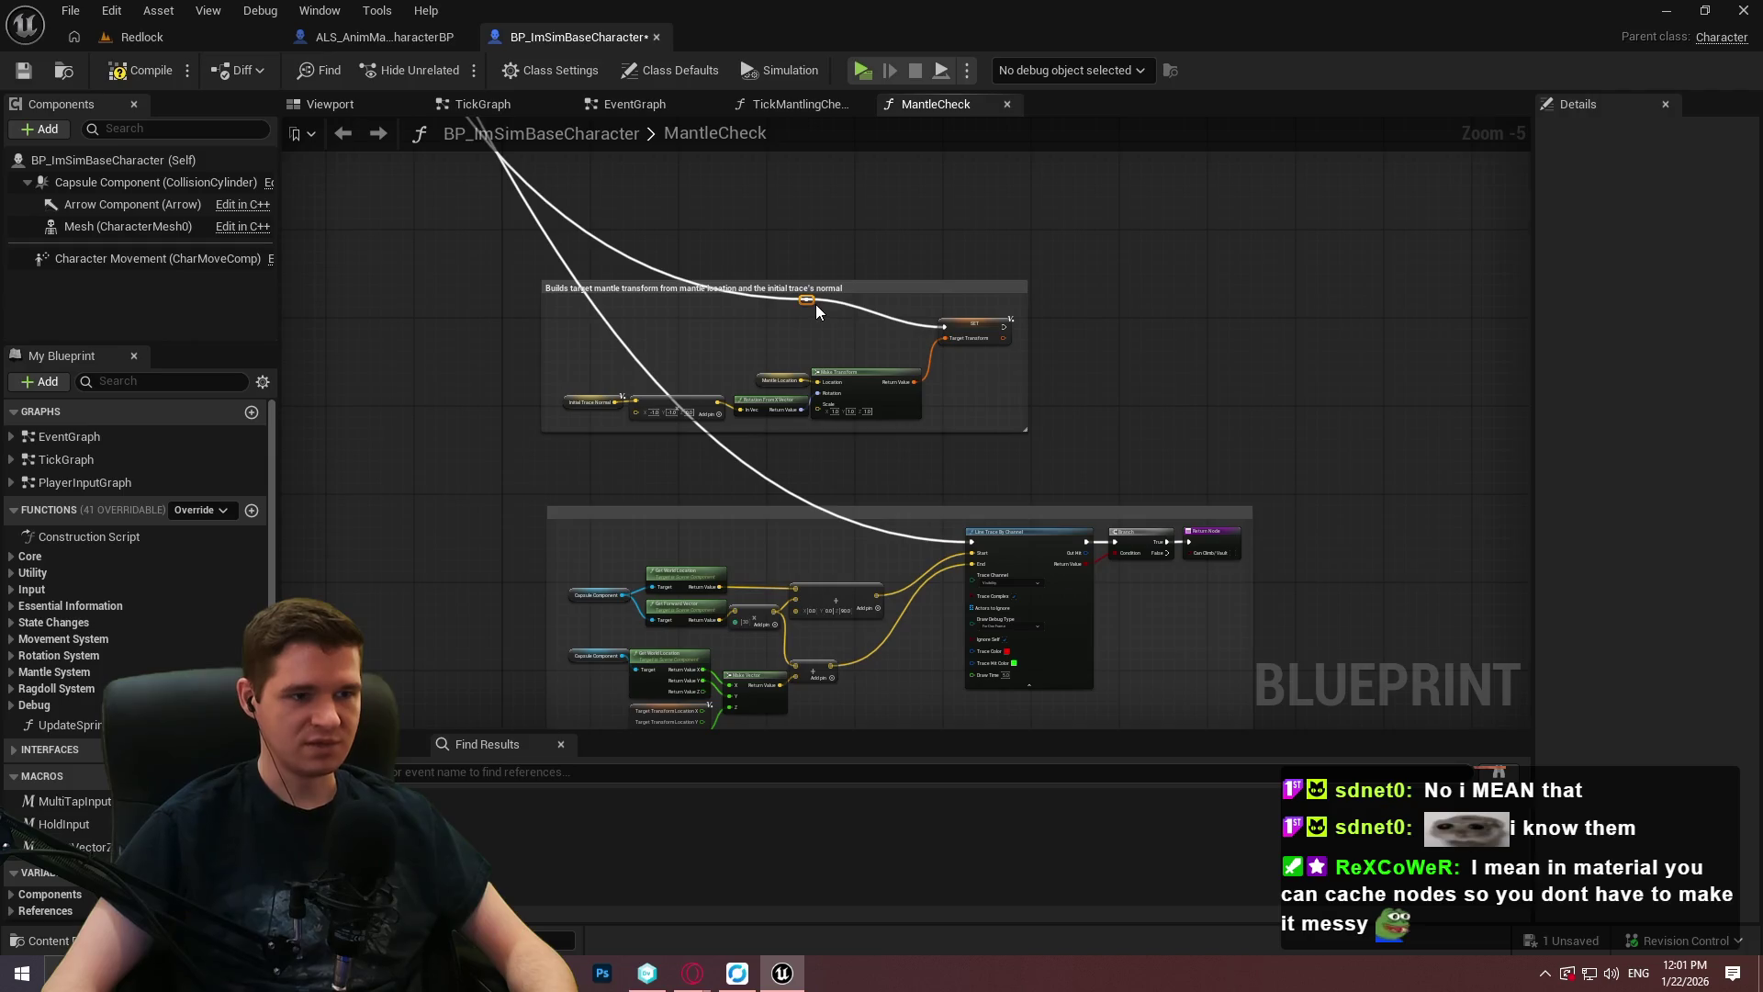
pyautogui.scroll(3, 808, 305)
pyautogui.moveTo(818, 295)
pyautogui.mouseDown()
pyautogui.moveTo(393, 368)
pyautogui.moveTo(801, 374)
pyautogui.mouseUp()
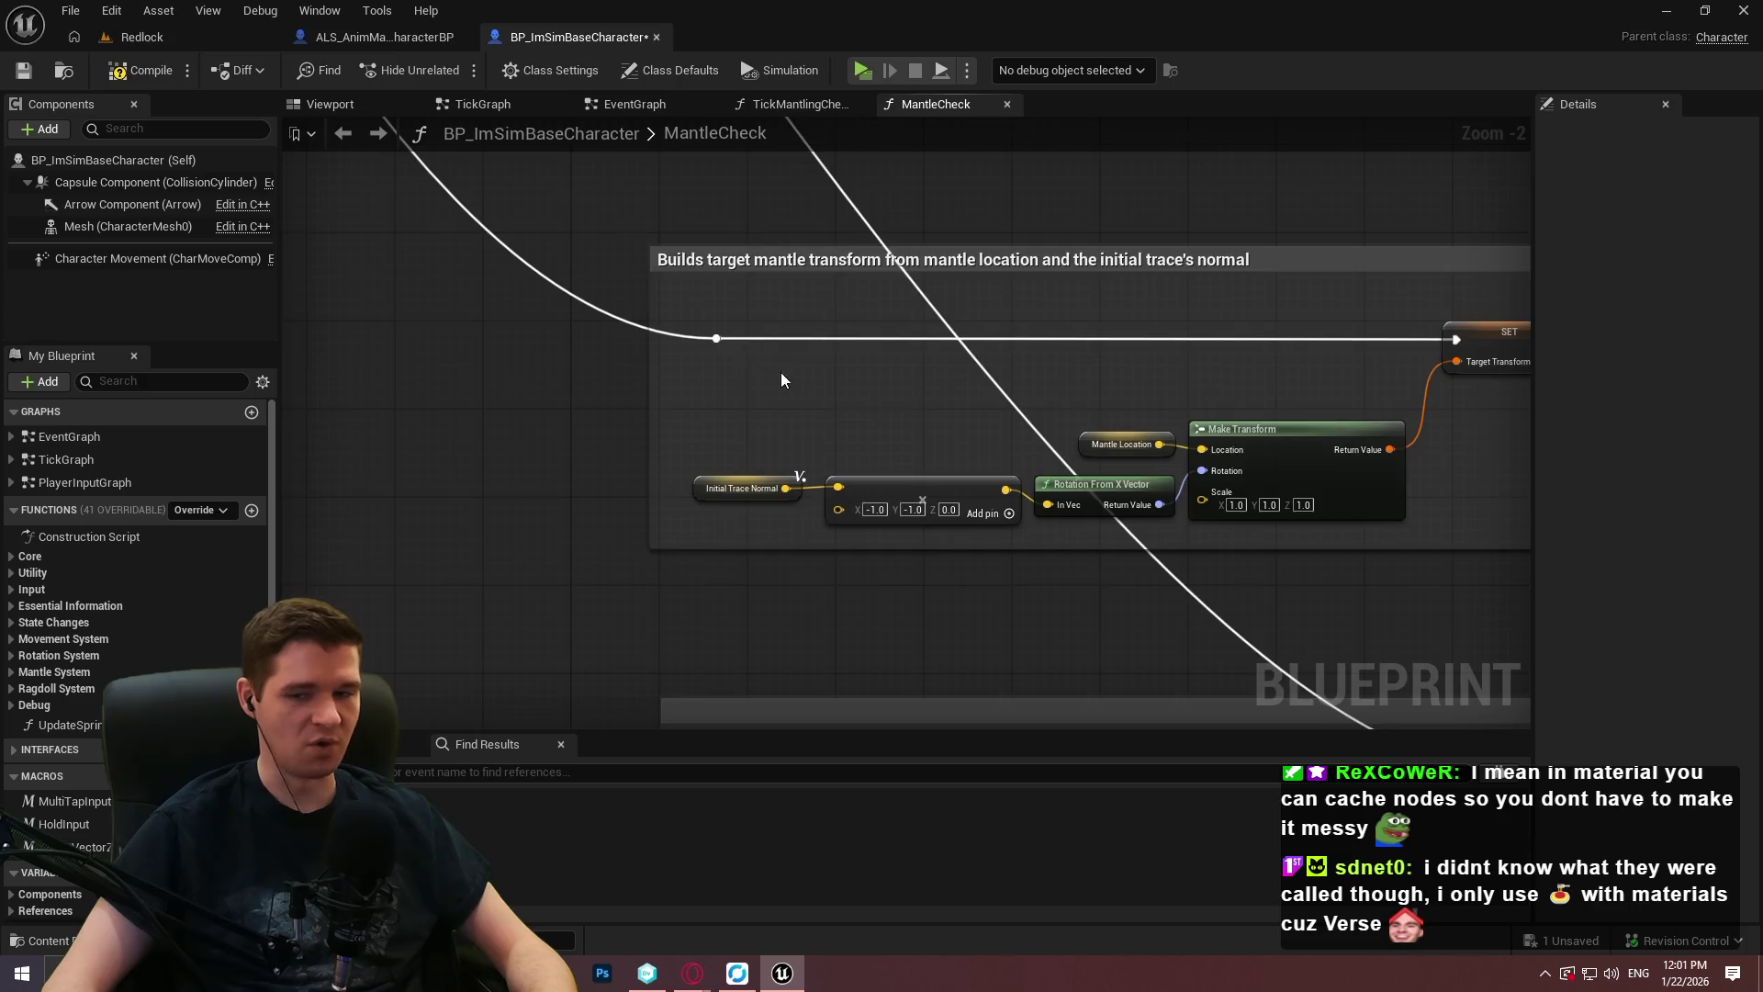
# Move the 'Builds target mantle transform' comment block up and to the right.
pyautogui.scroll(-2, 773, 377)
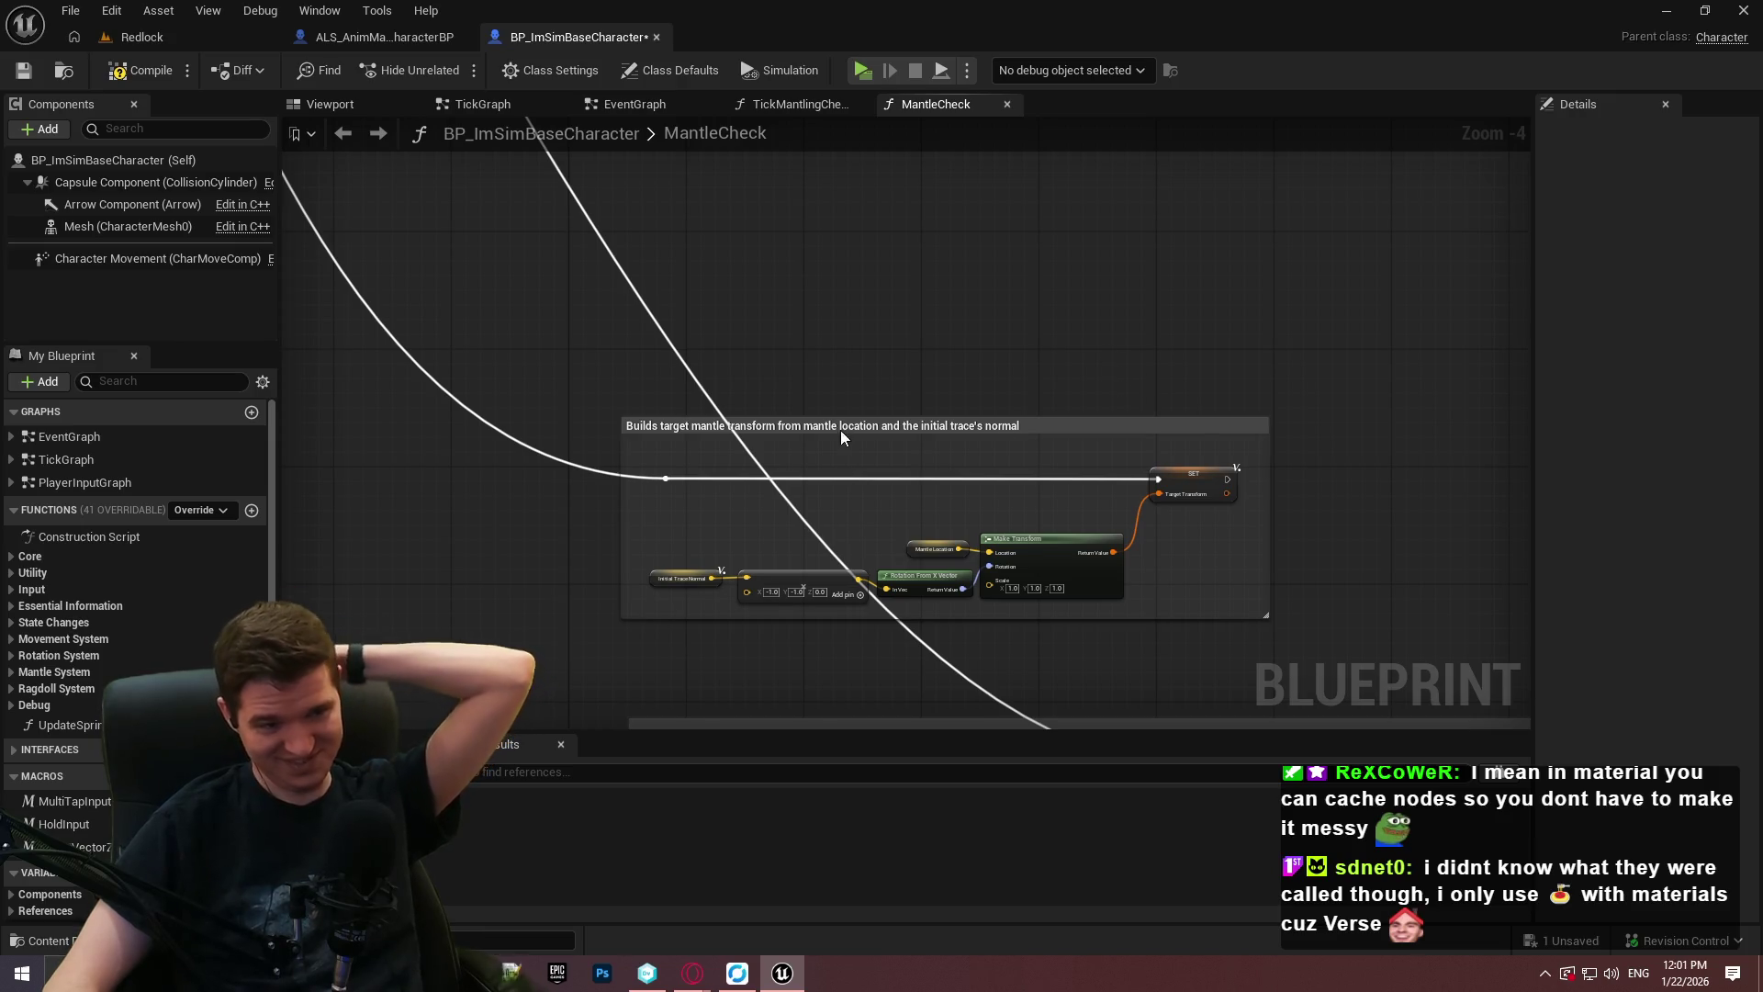
pyautogui.scroll(2, 841, 438)
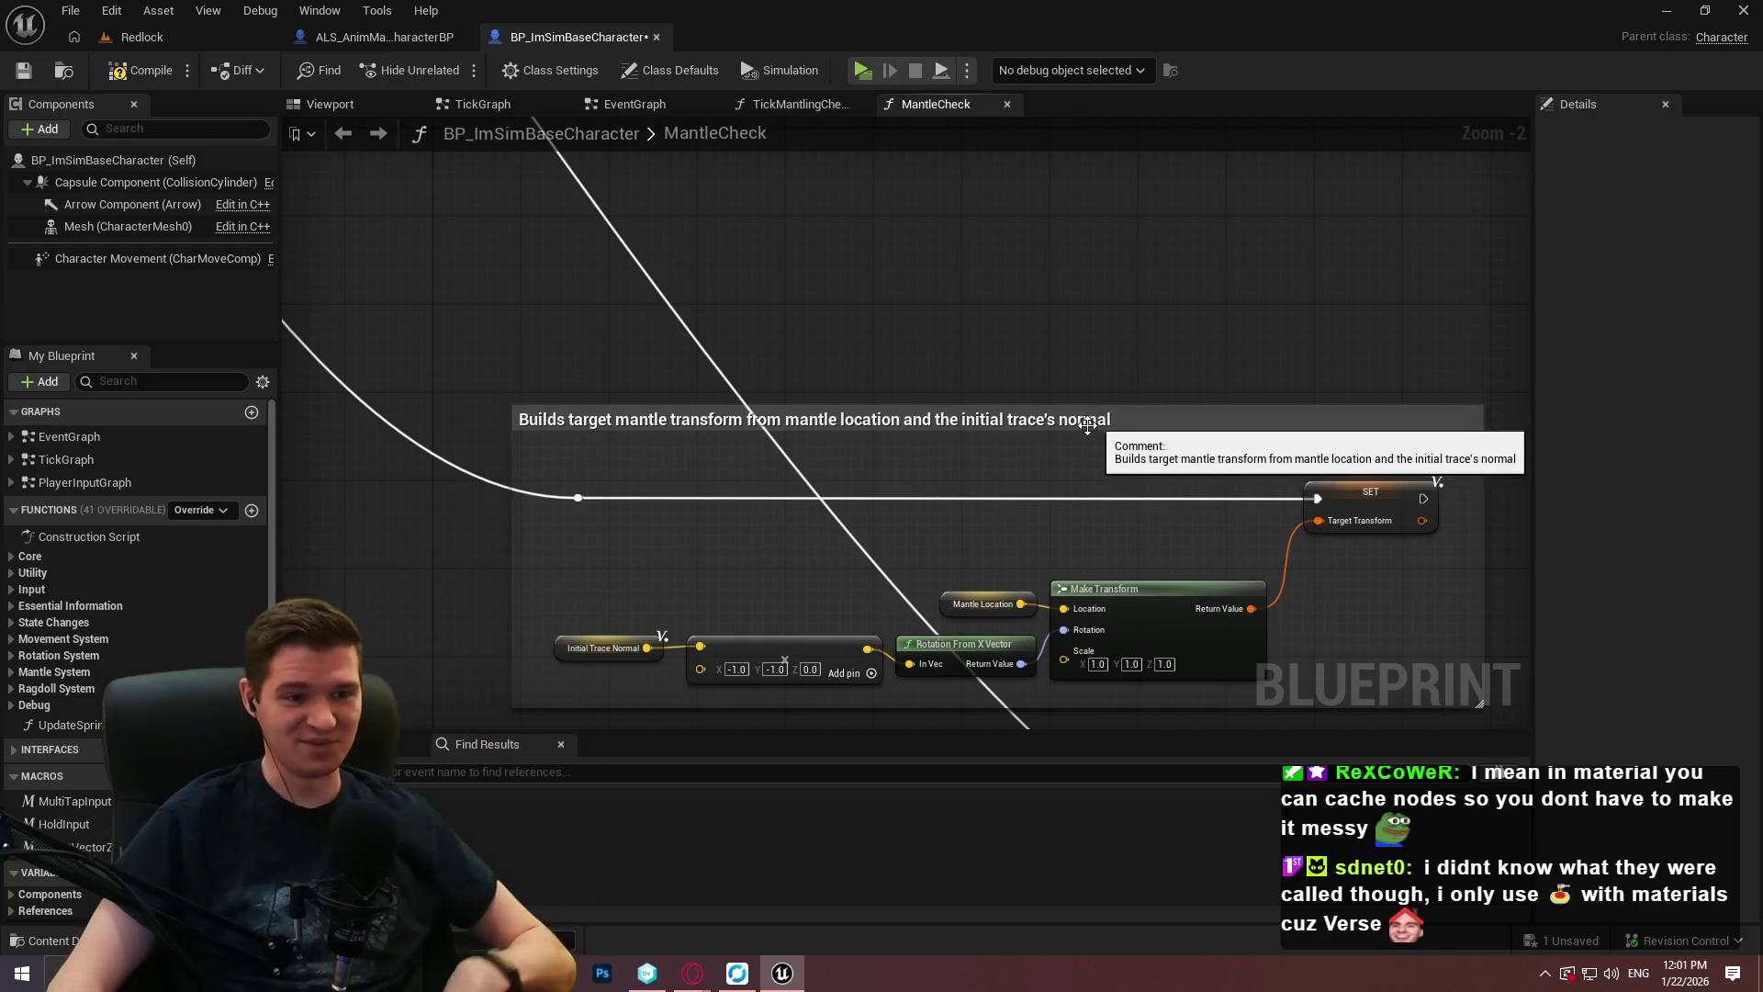
pyautogui.scroll(-4, 1089, 417)
pyautogui.click(1007, 418)
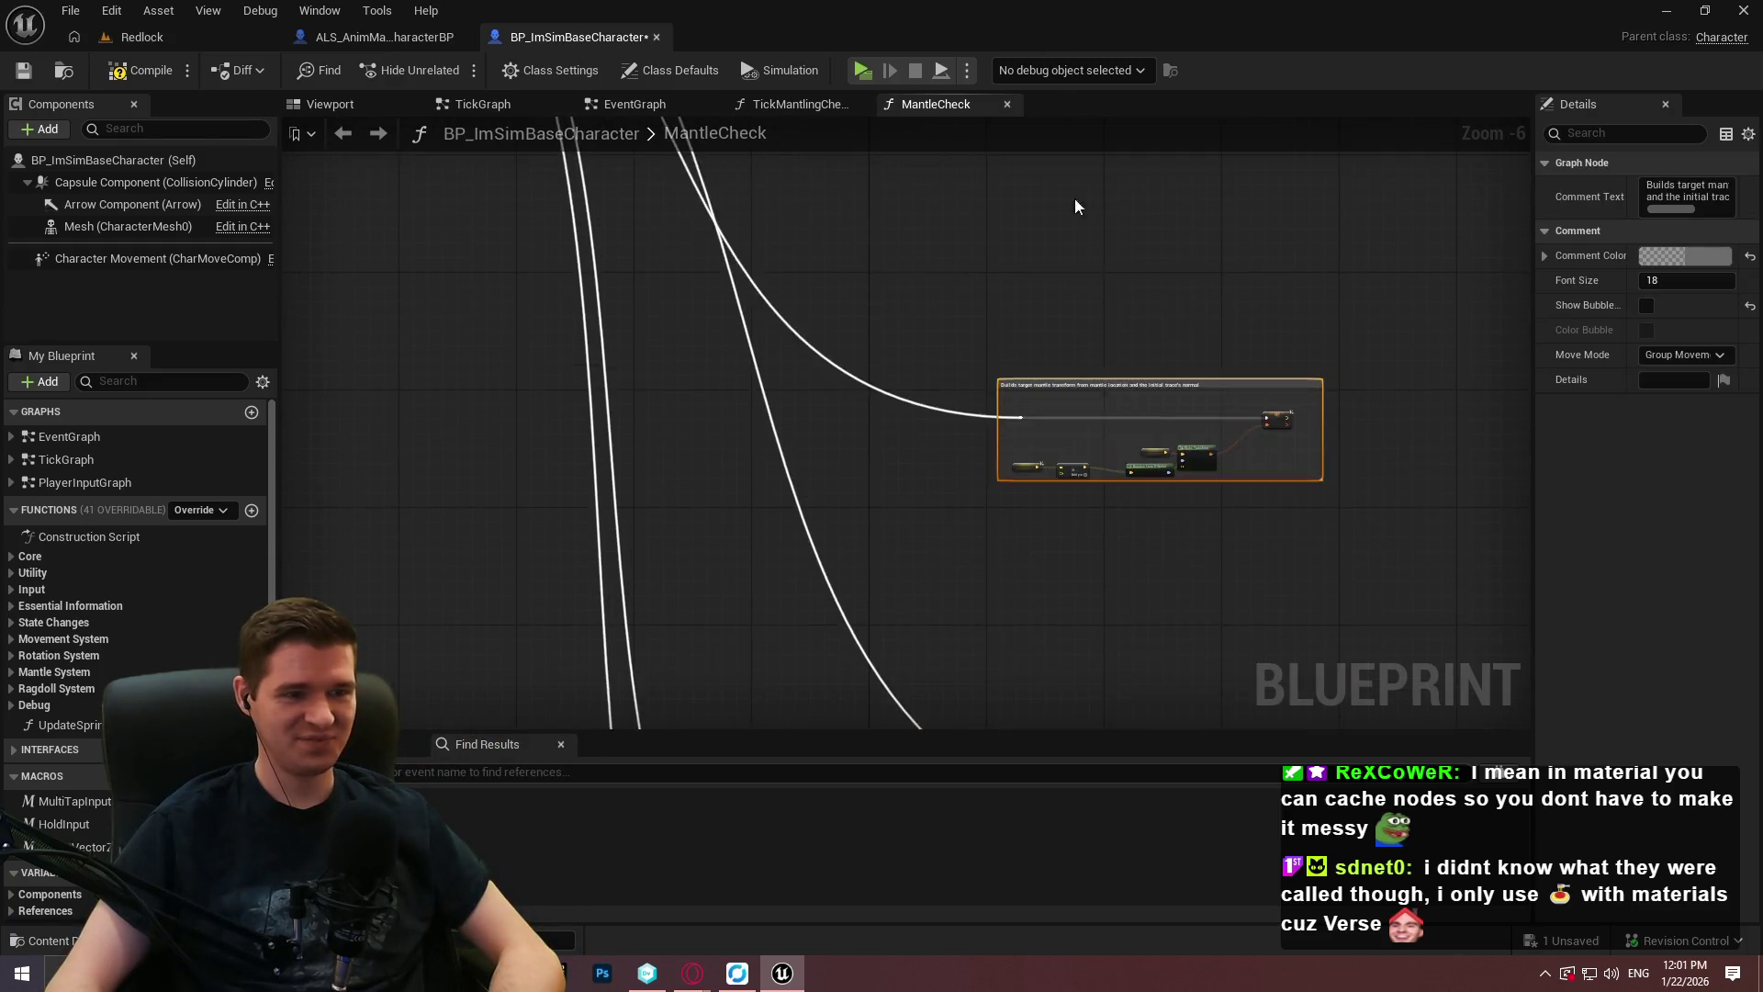
pyautogui.scroll(4, 962, 485)
pyautogui.moveTo(962, 485)
pyautogui.mouseDown()
pyautogui.moveTo(968, 423)
pyautogui.moveTo(999, 439)
pyautogui.mouseUp()
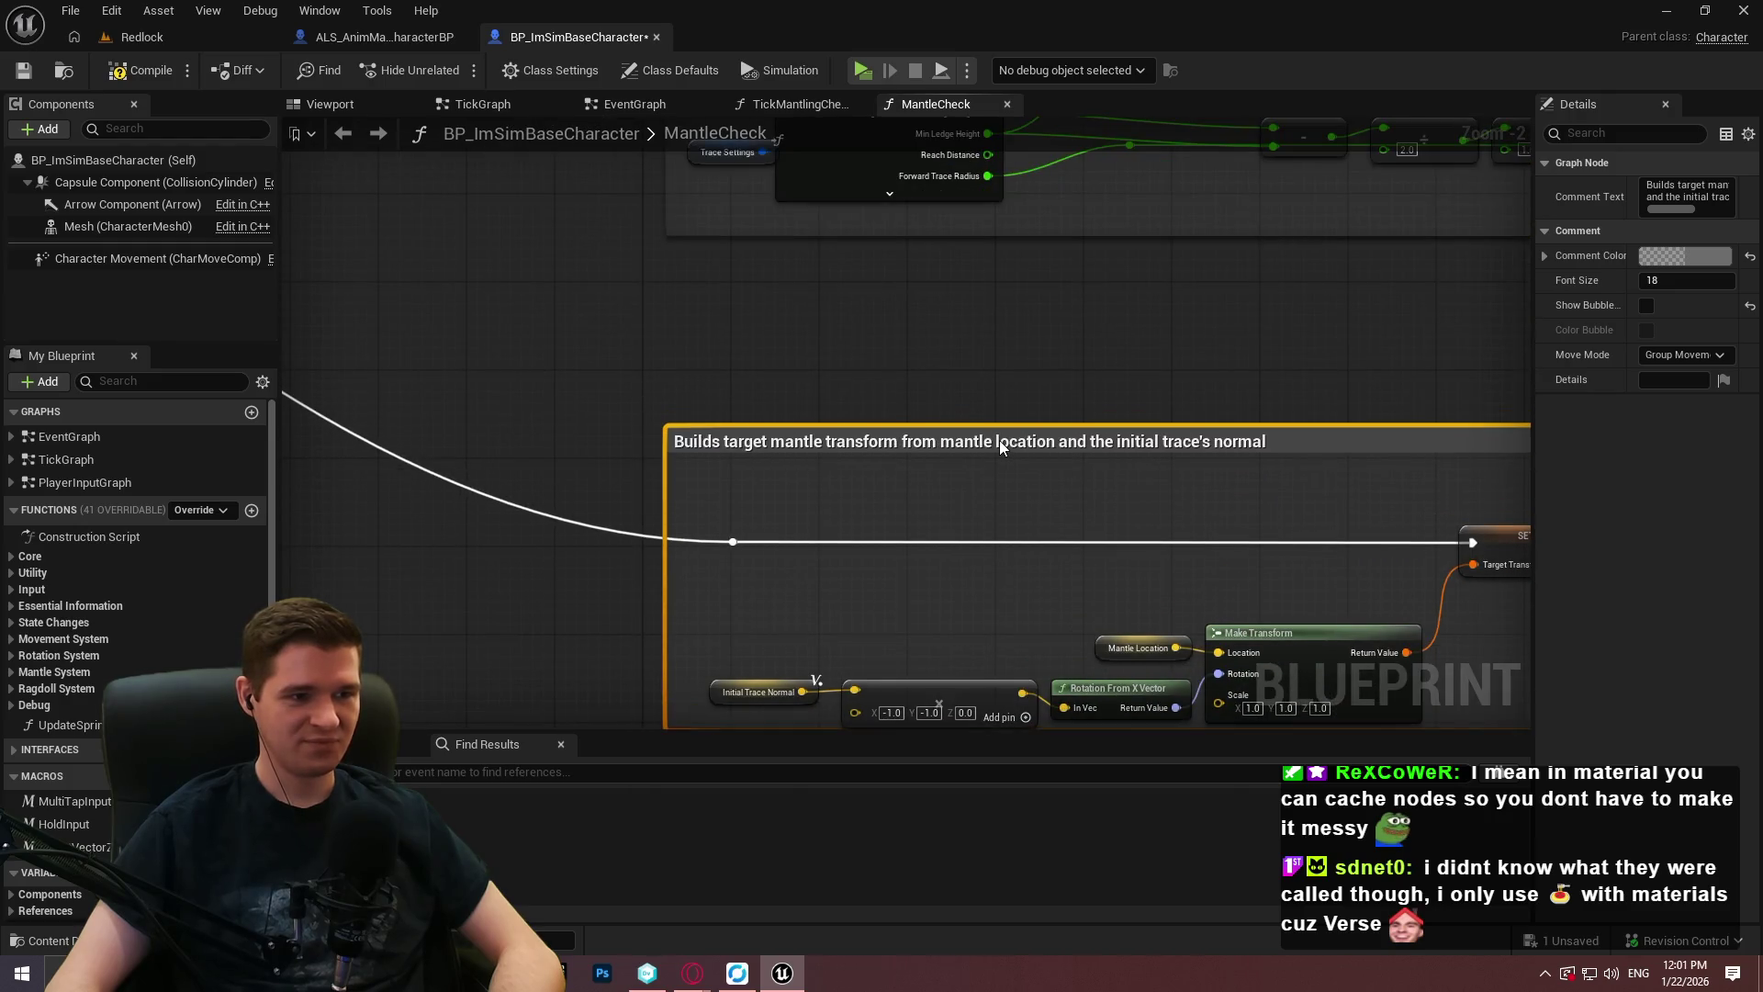
pyautogui.click(926, 371)
pyautogui.scroll(-3, 946, 384)
# Add a reroute point on the wire into Line Trace By Channel, pulled far left.
pyautogui.moveTo(1394, 564)
pyautogui.mouseDown()
pyautogui.moveTo(1104, 450)
pyautogui.moveTo(1069, 251)
pyautogui.mouseUp()
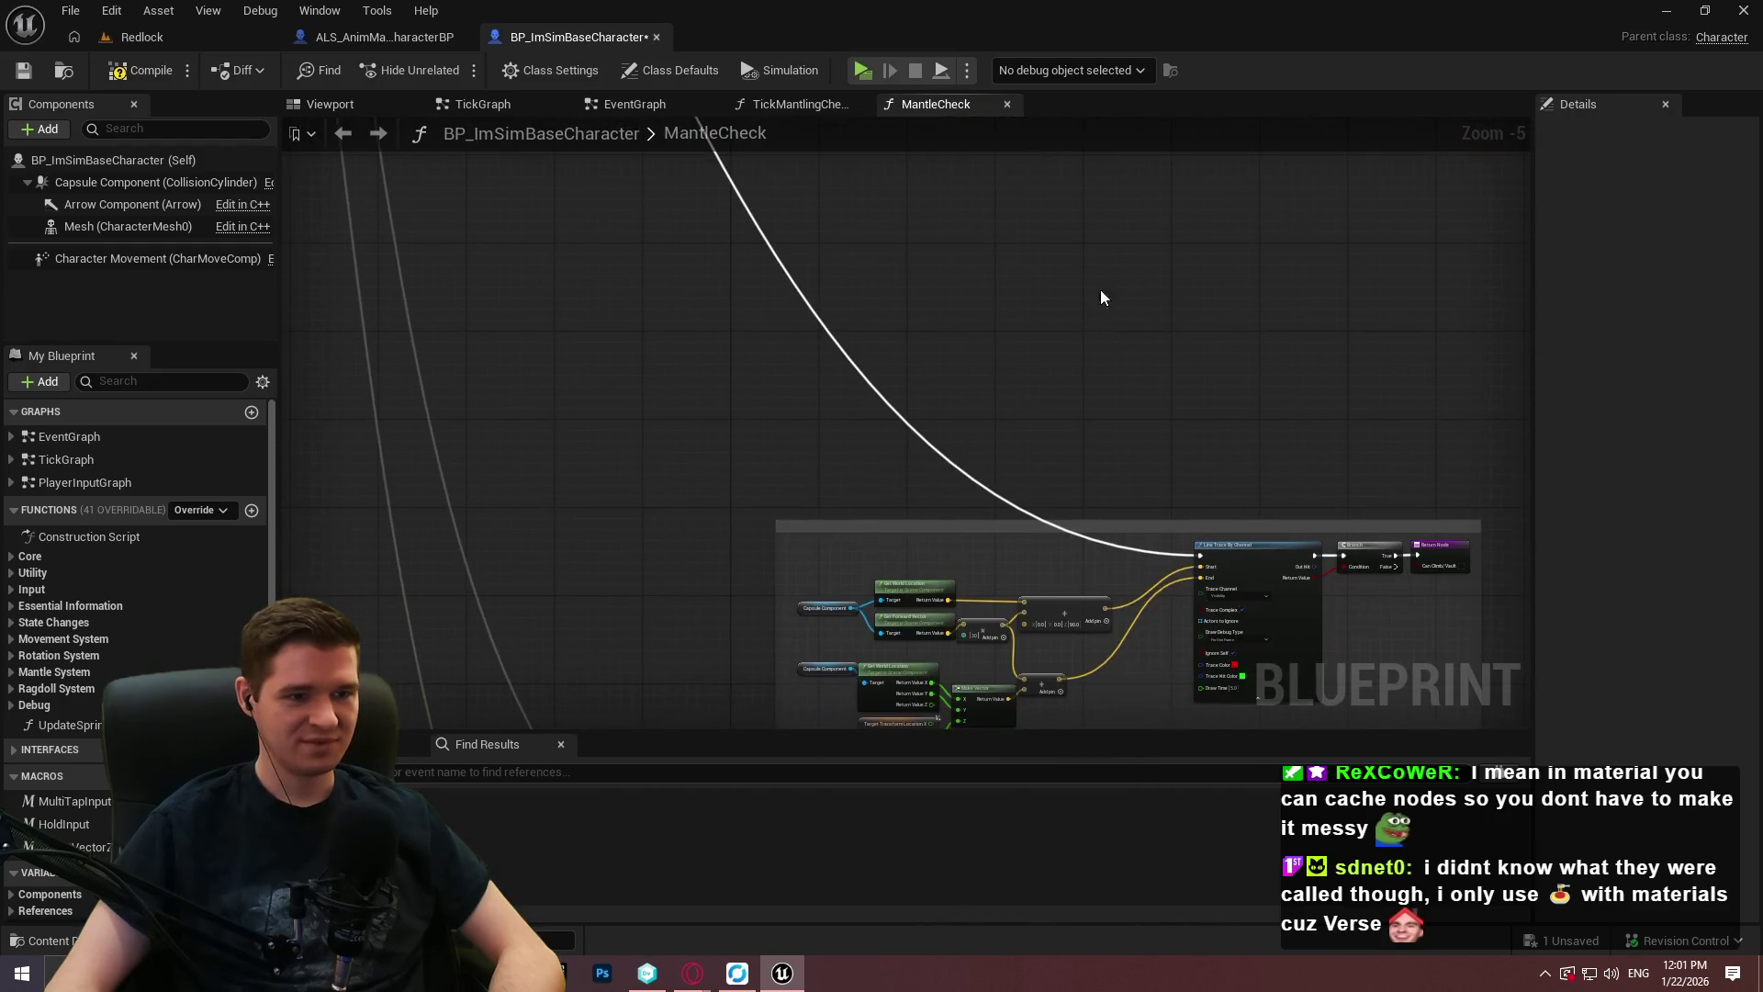
pyautogui.scroll(2, 1100, 545)
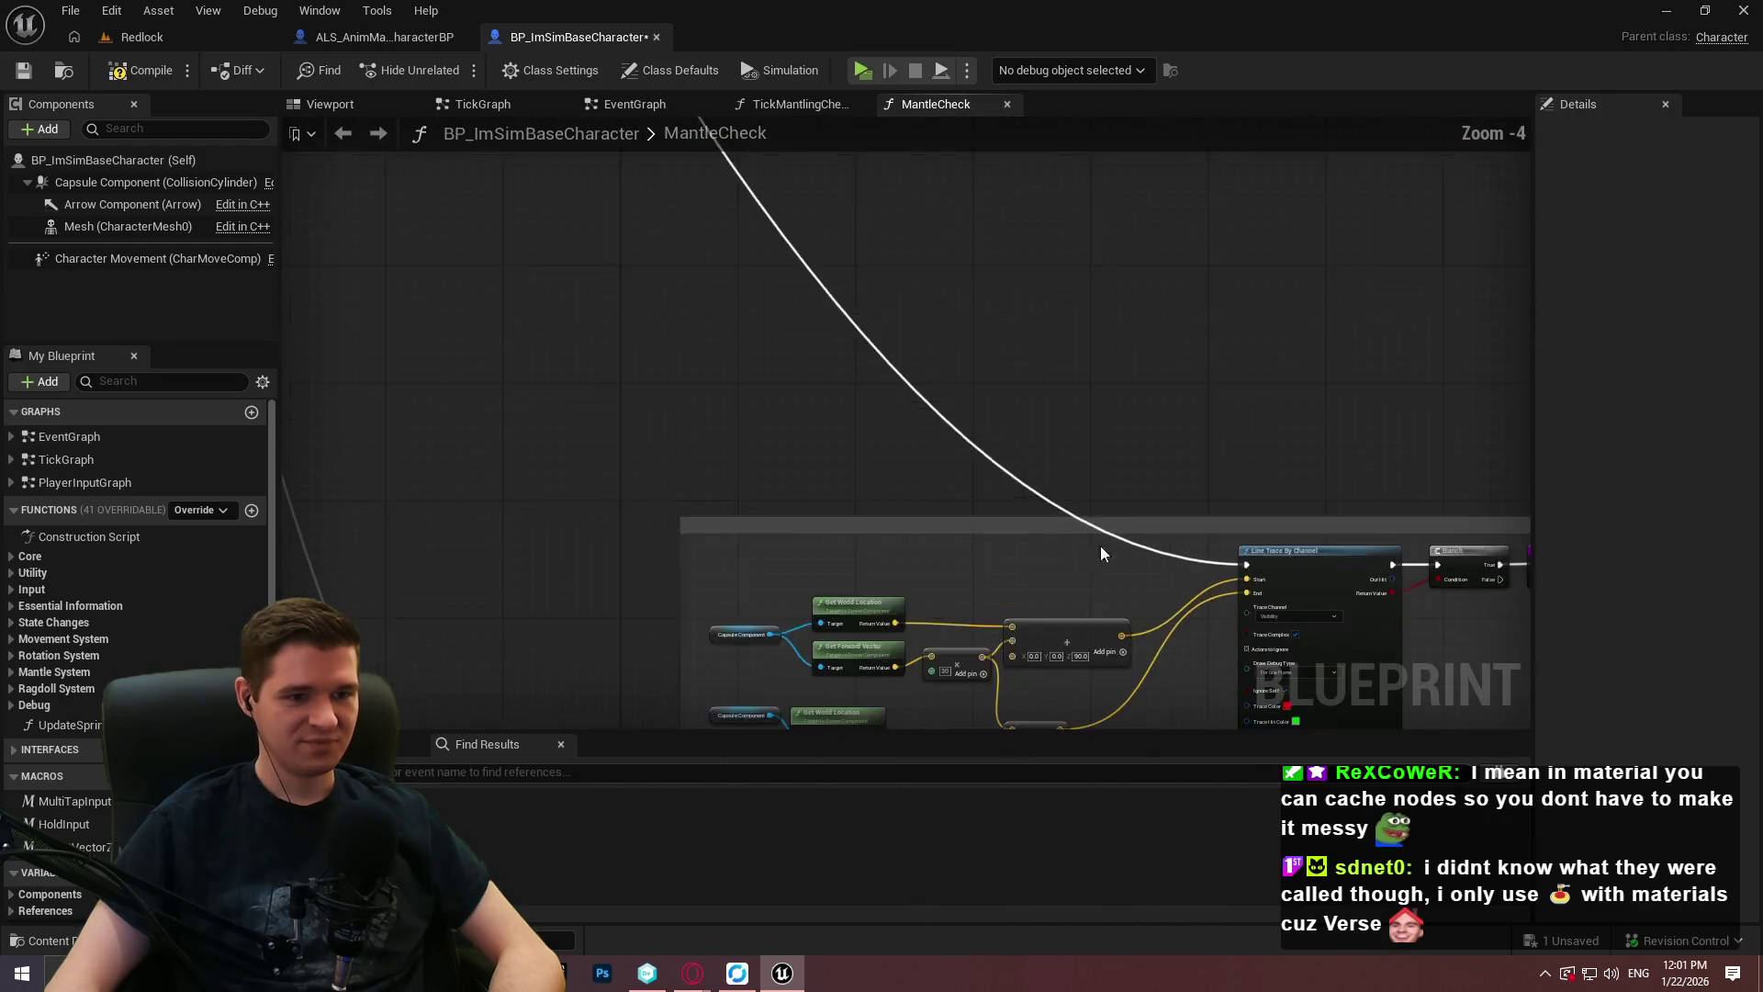
pyautogui.doubleClick(1175, 536)
pyautogui.moveTo(1175, 537)
pyautogui.mouseDown()
pyautogui.moveTo(727, 589)
pyautogui.moveTo(609, 581)
pyautogui.mouseUp()
pyautogui.scroll(-3, 899, 549)
pyautogui.moveTo(980, 537)
pyautogui.mouseDown()
pyautogui.moveTo(990, 271)
pyautogui.moveTo(940, 404)
pyautogui.moveTo(953, 339)
pyautogui.moveTo(971, 374)
pyautogui.mouseUp()
pyautogui.scroll(3, 944, 367)
pyautogui.scroll(-4, 1040, 328)
# Inspect the Step 4 and 'If everything checks out' comment groups.
pyautogui.moveTo(1039, 327)
pyautogui.mouseDown()
pyautogui.moveTo(1010, 239)
pyautogui.moveTo(966, 412)
pyautogui.mouseUp()
pyautogui.scroll(1, 966, 411)
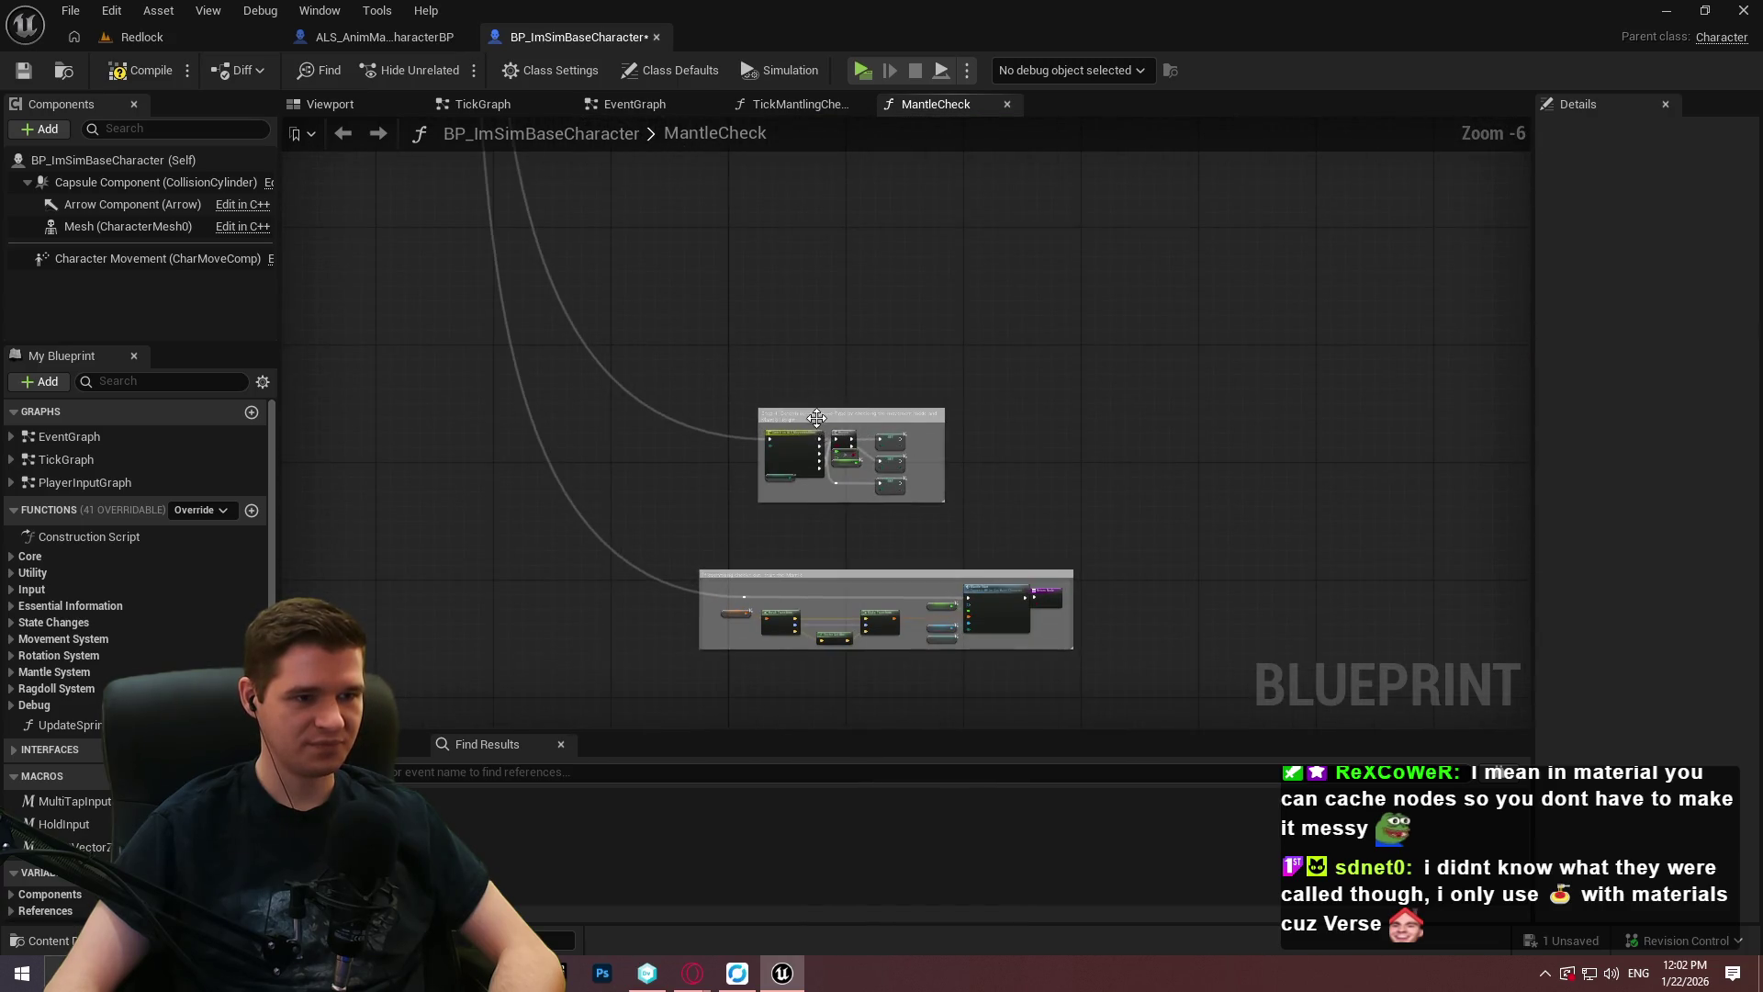
pyautogui.scroll(1, 817, 418)
pyautogui.click(814, 415)
pyautogui.scroll(-1, 922, 290)
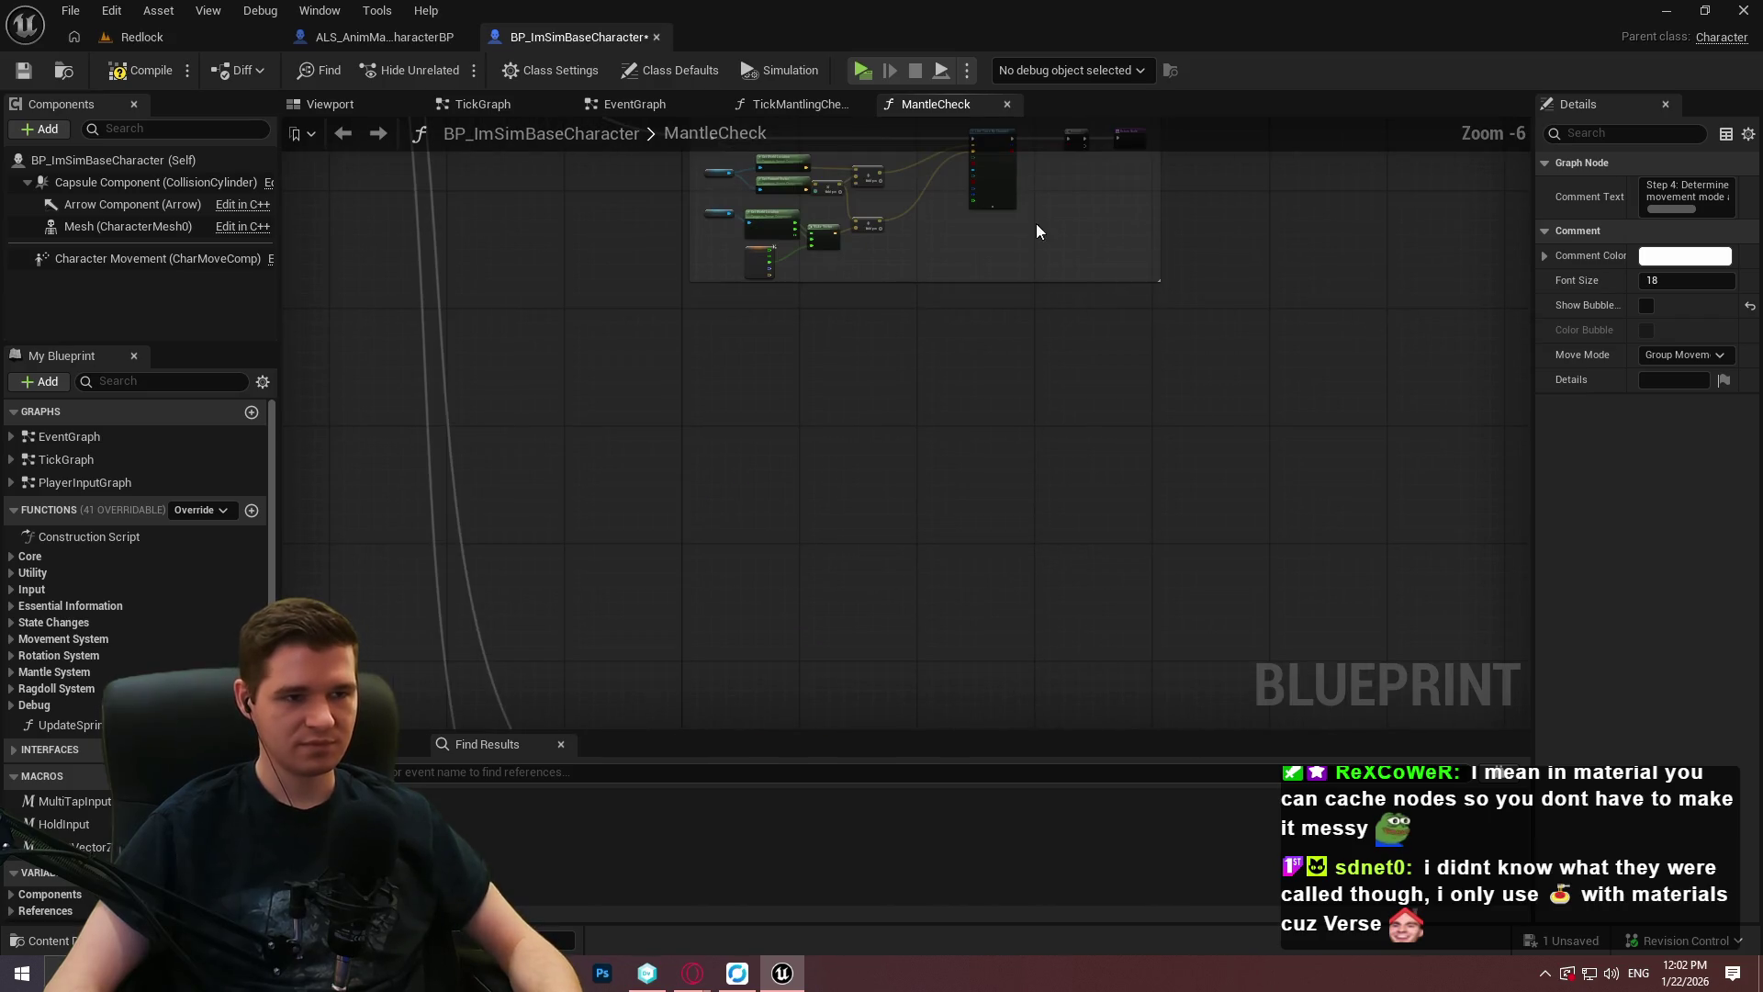
pyautogui.moveTo(1069, 228); pyautogui.dragTo(990, 367)
pyautogui.click(968, 308)
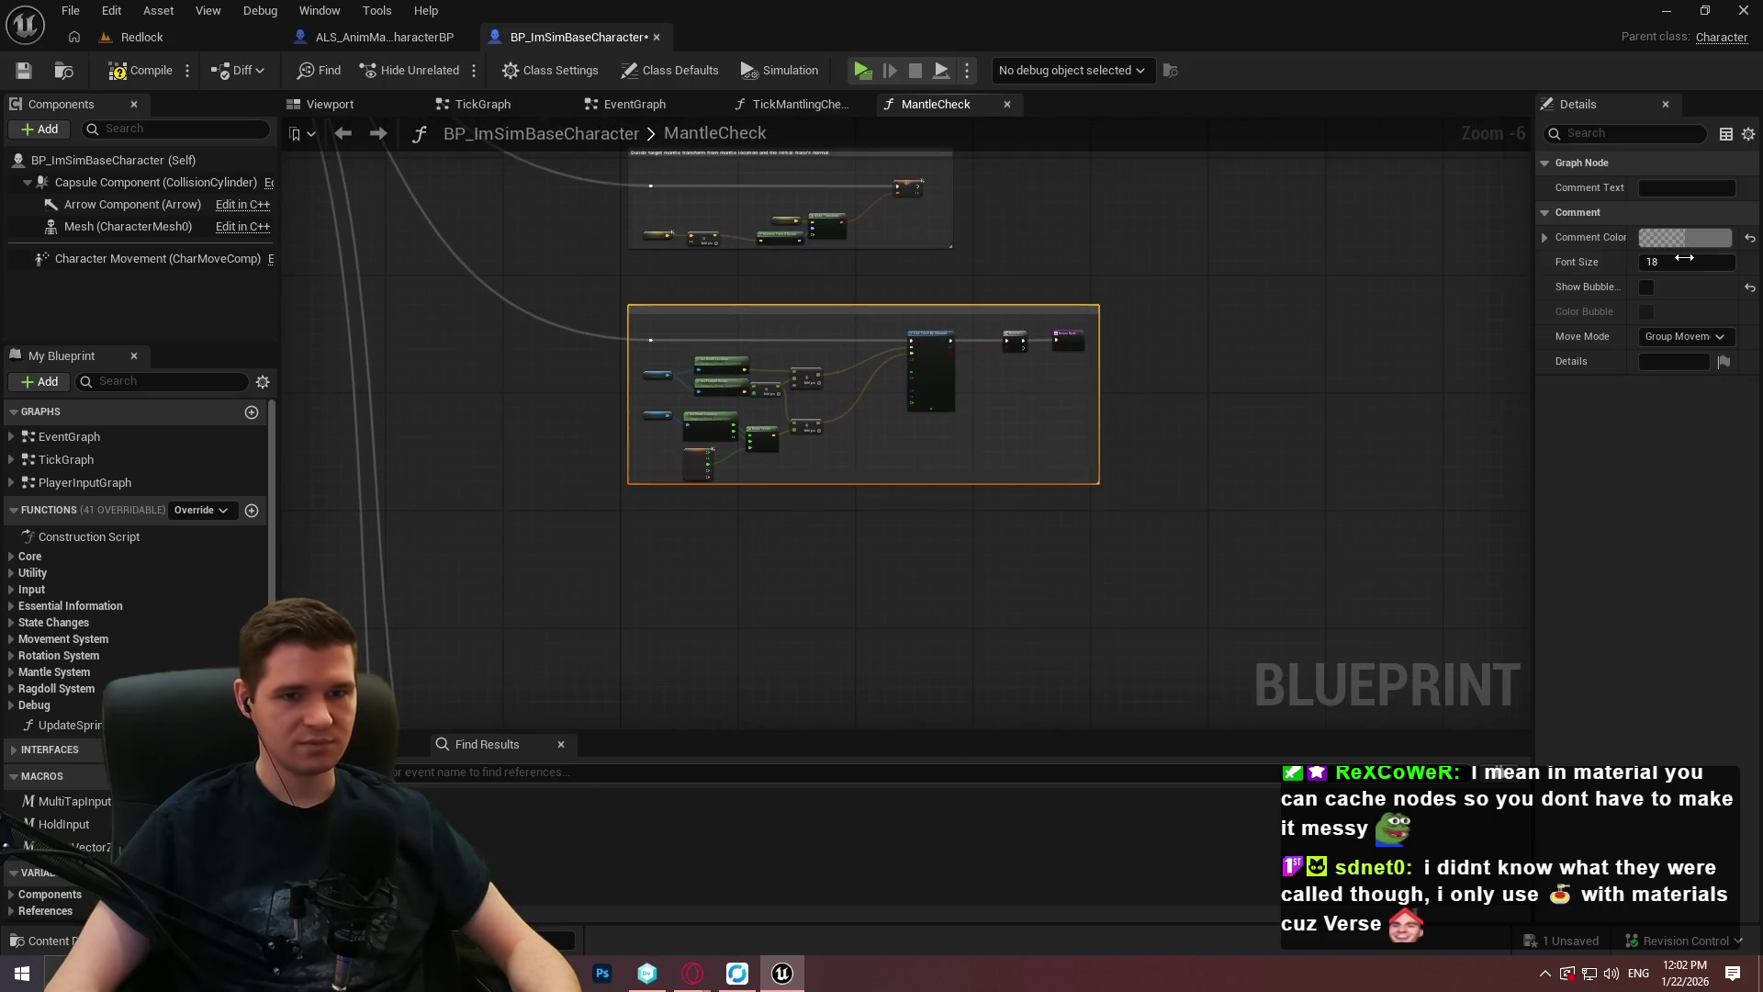
pyautogui.moveTo(1470, 229); pyautogui.dragTo(1081, 206)
pyautogui.scroll(2, 912, 345)
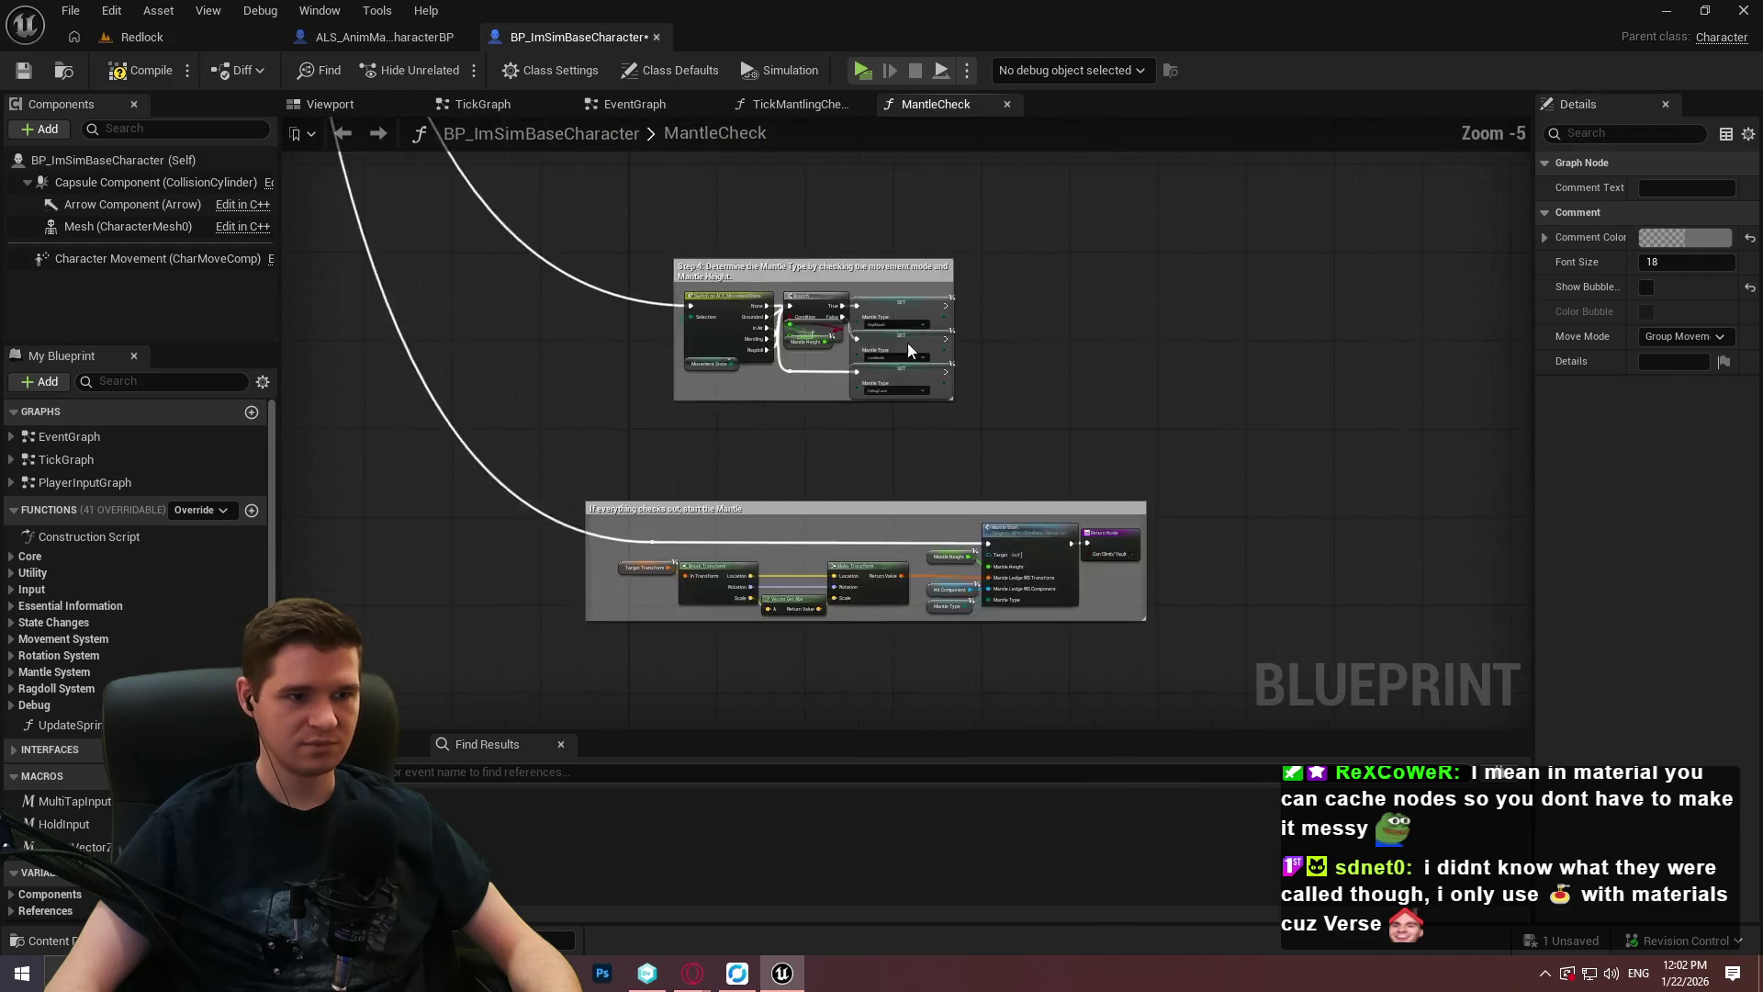
pyautogui.click(919, 237)
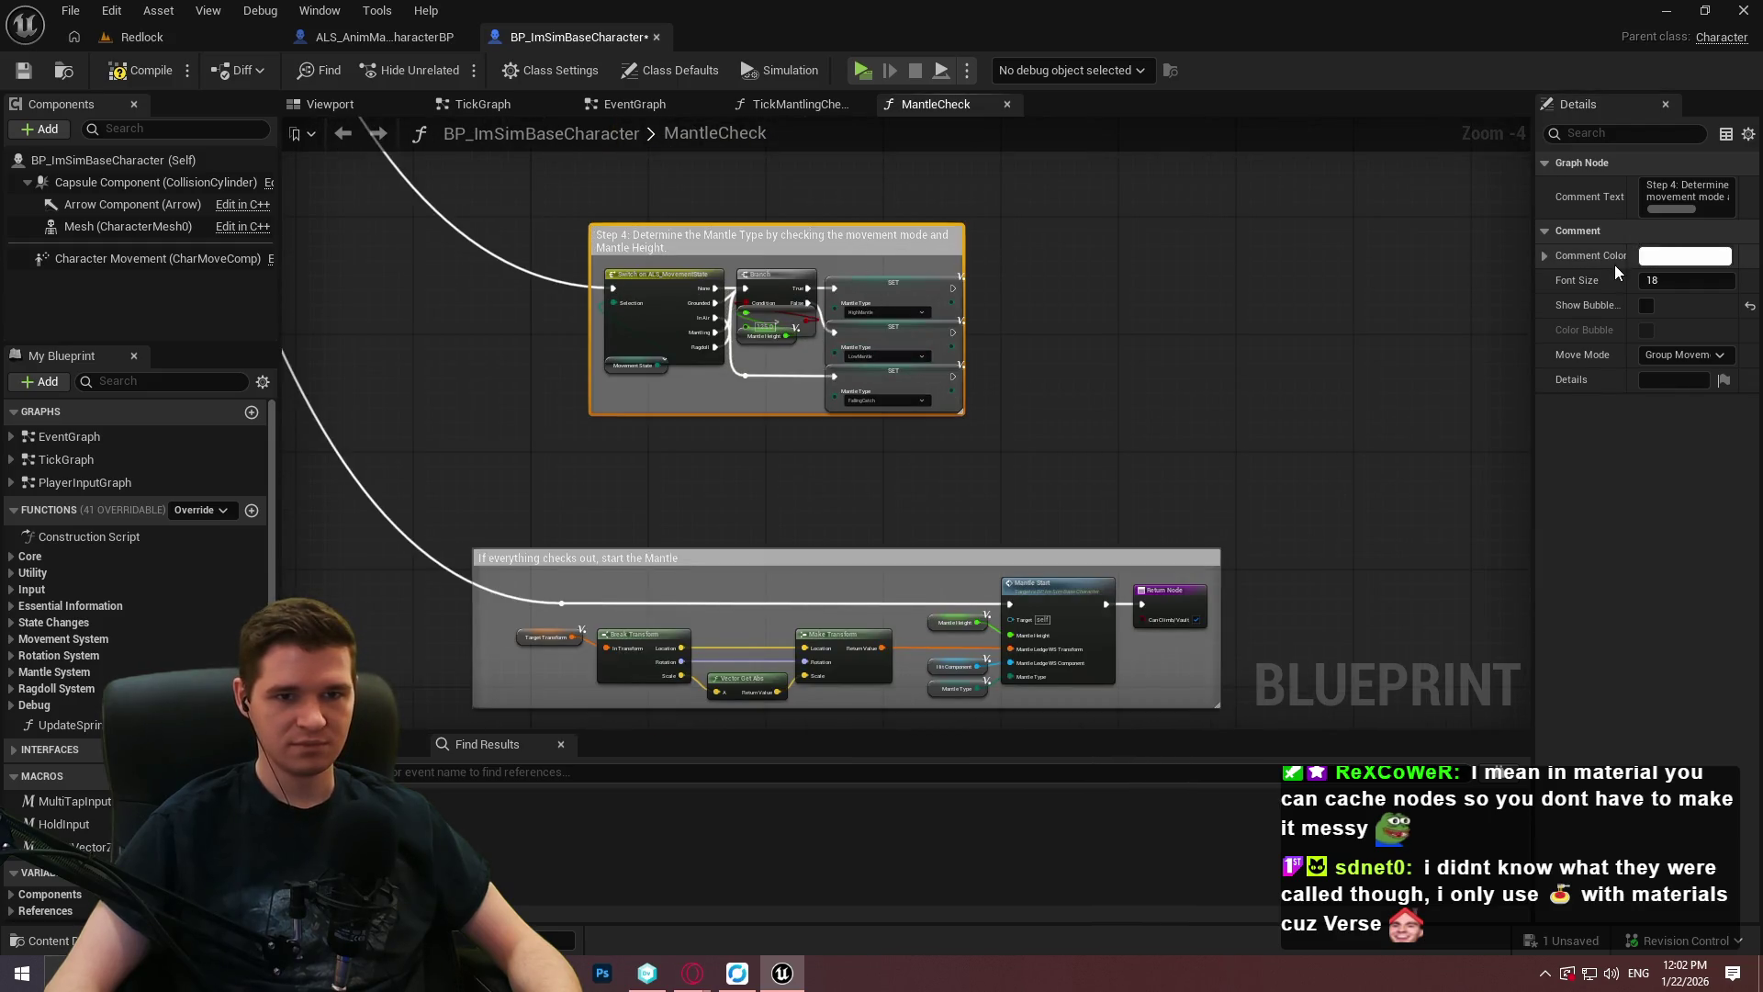
pyautogui.click(887, 555)
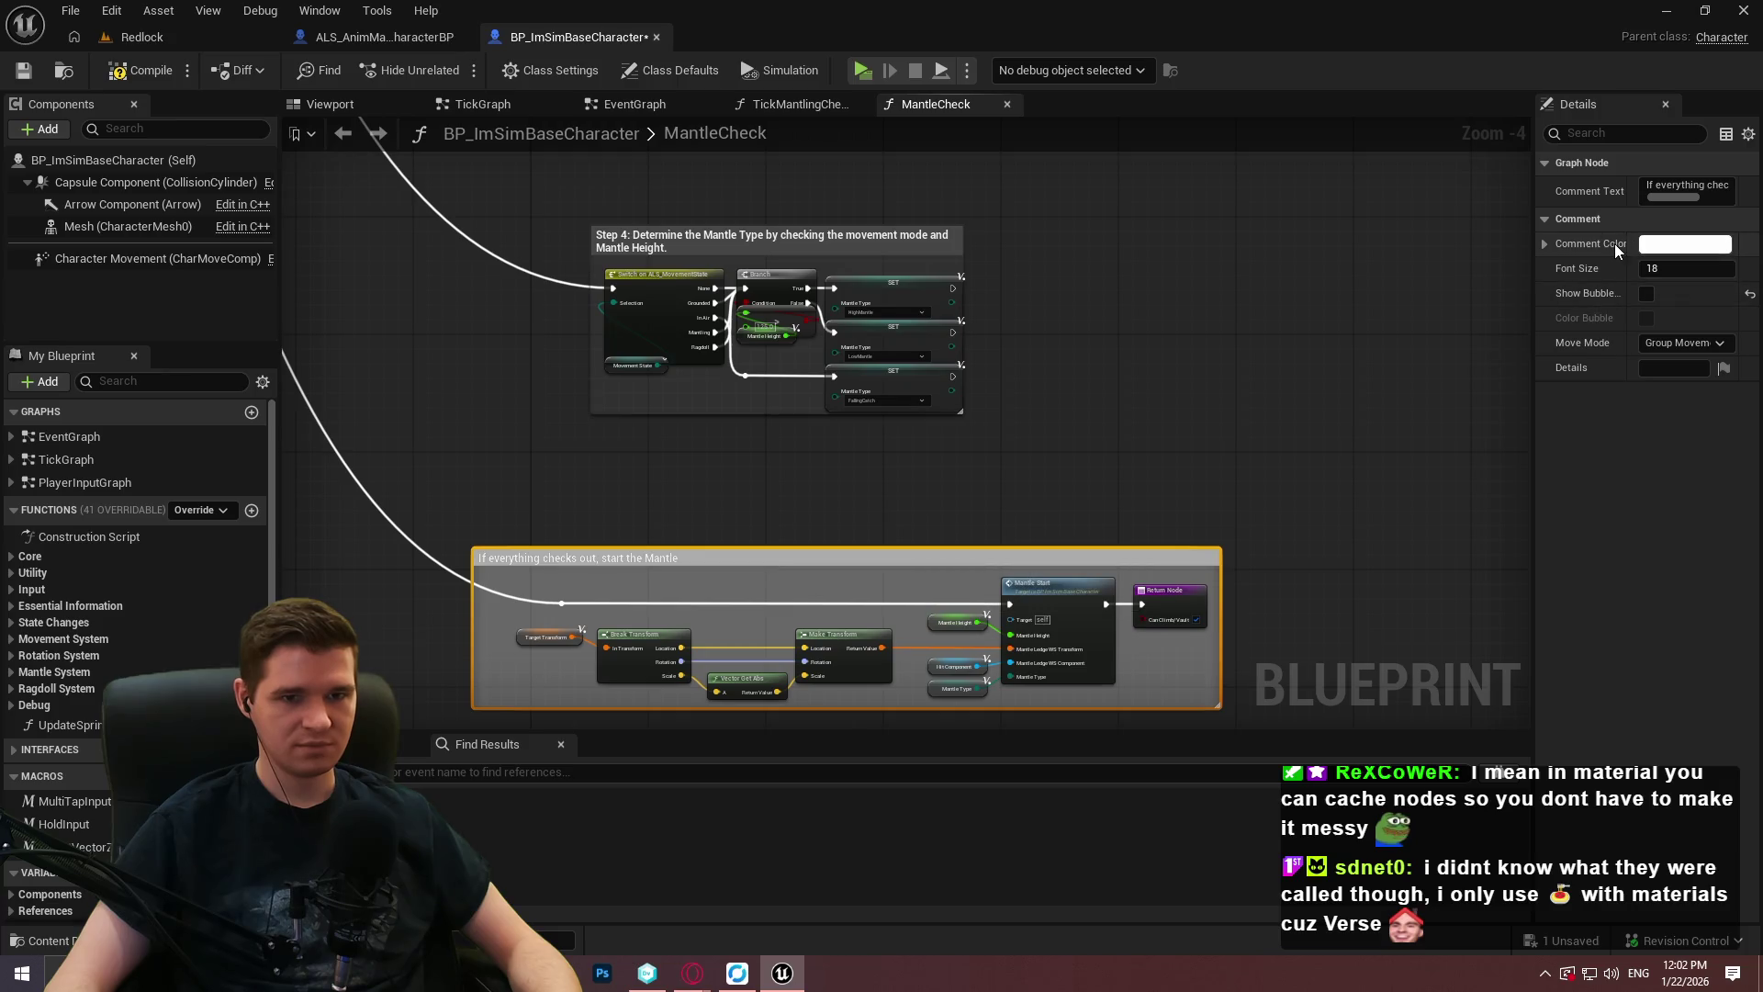
pyautogui.click(1002, 377)
pyautogui.scroll(5, 1171, 370)
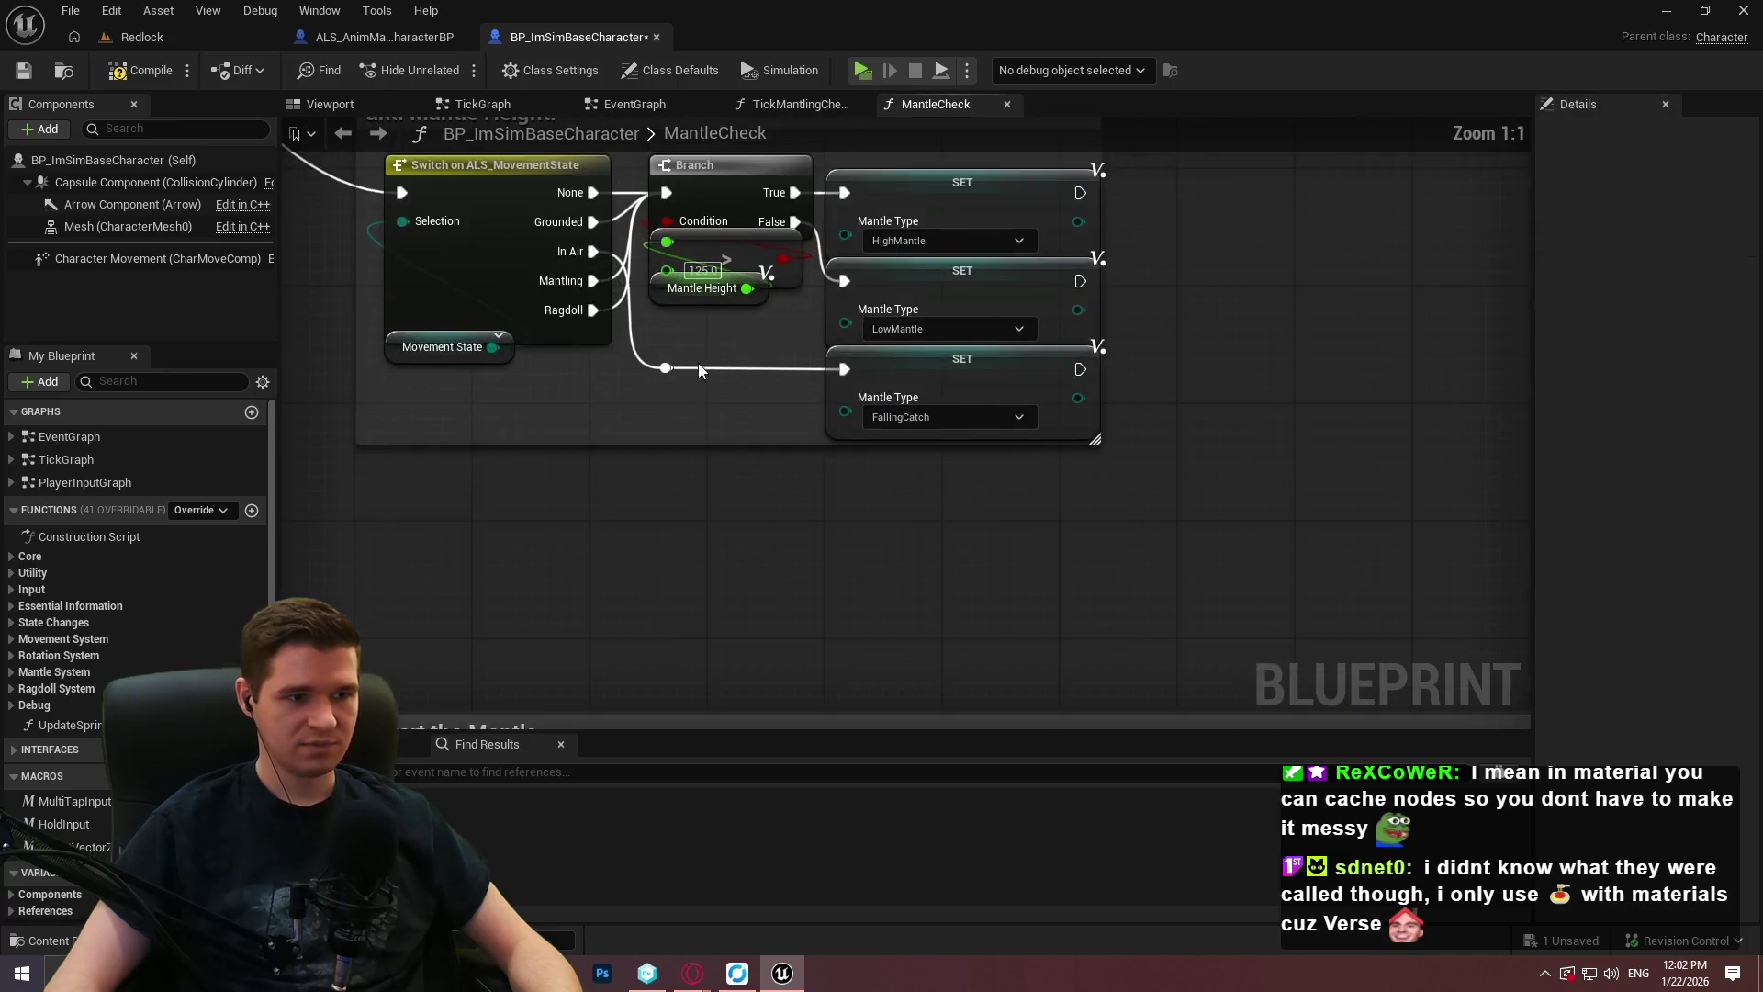
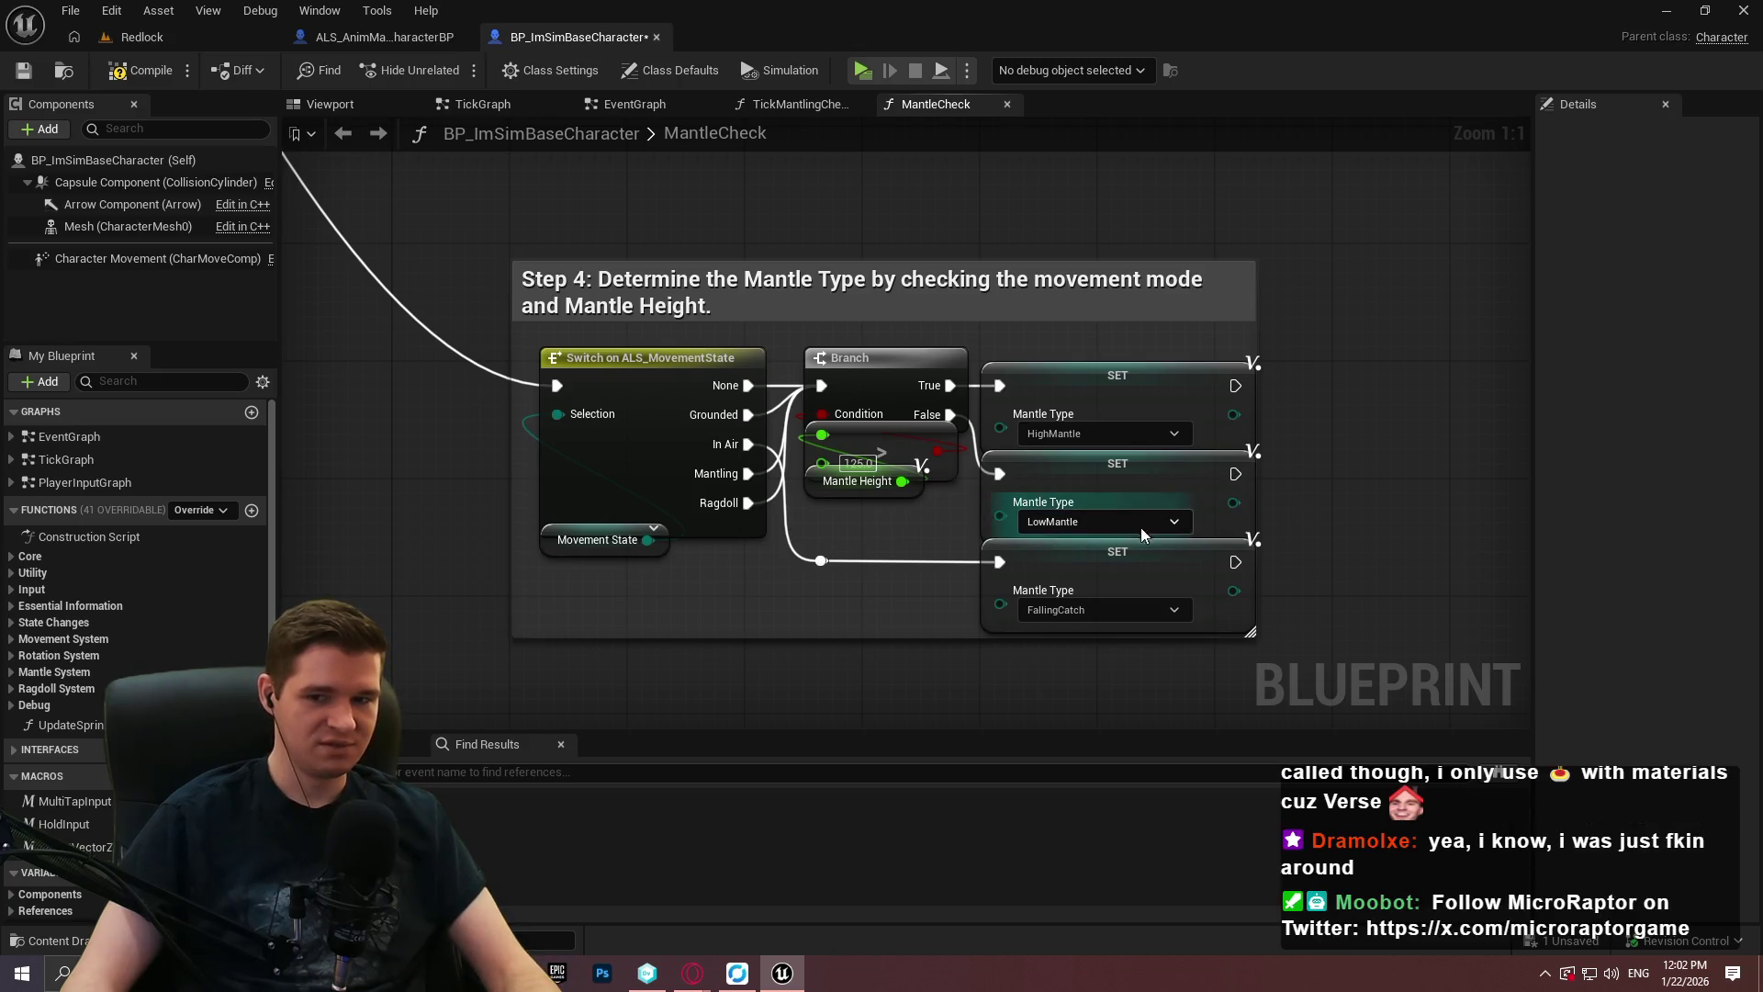
# Shift the Branch and the three Mantle Type setters, including HighMantle, further right.
pyautogui.moveTo(539, 555)
pyautogui.mouseDown()
pyautogui.moveTo(585, 543)
pyautogui.moveTo(453, 443)
pyautogui.mouseUp()
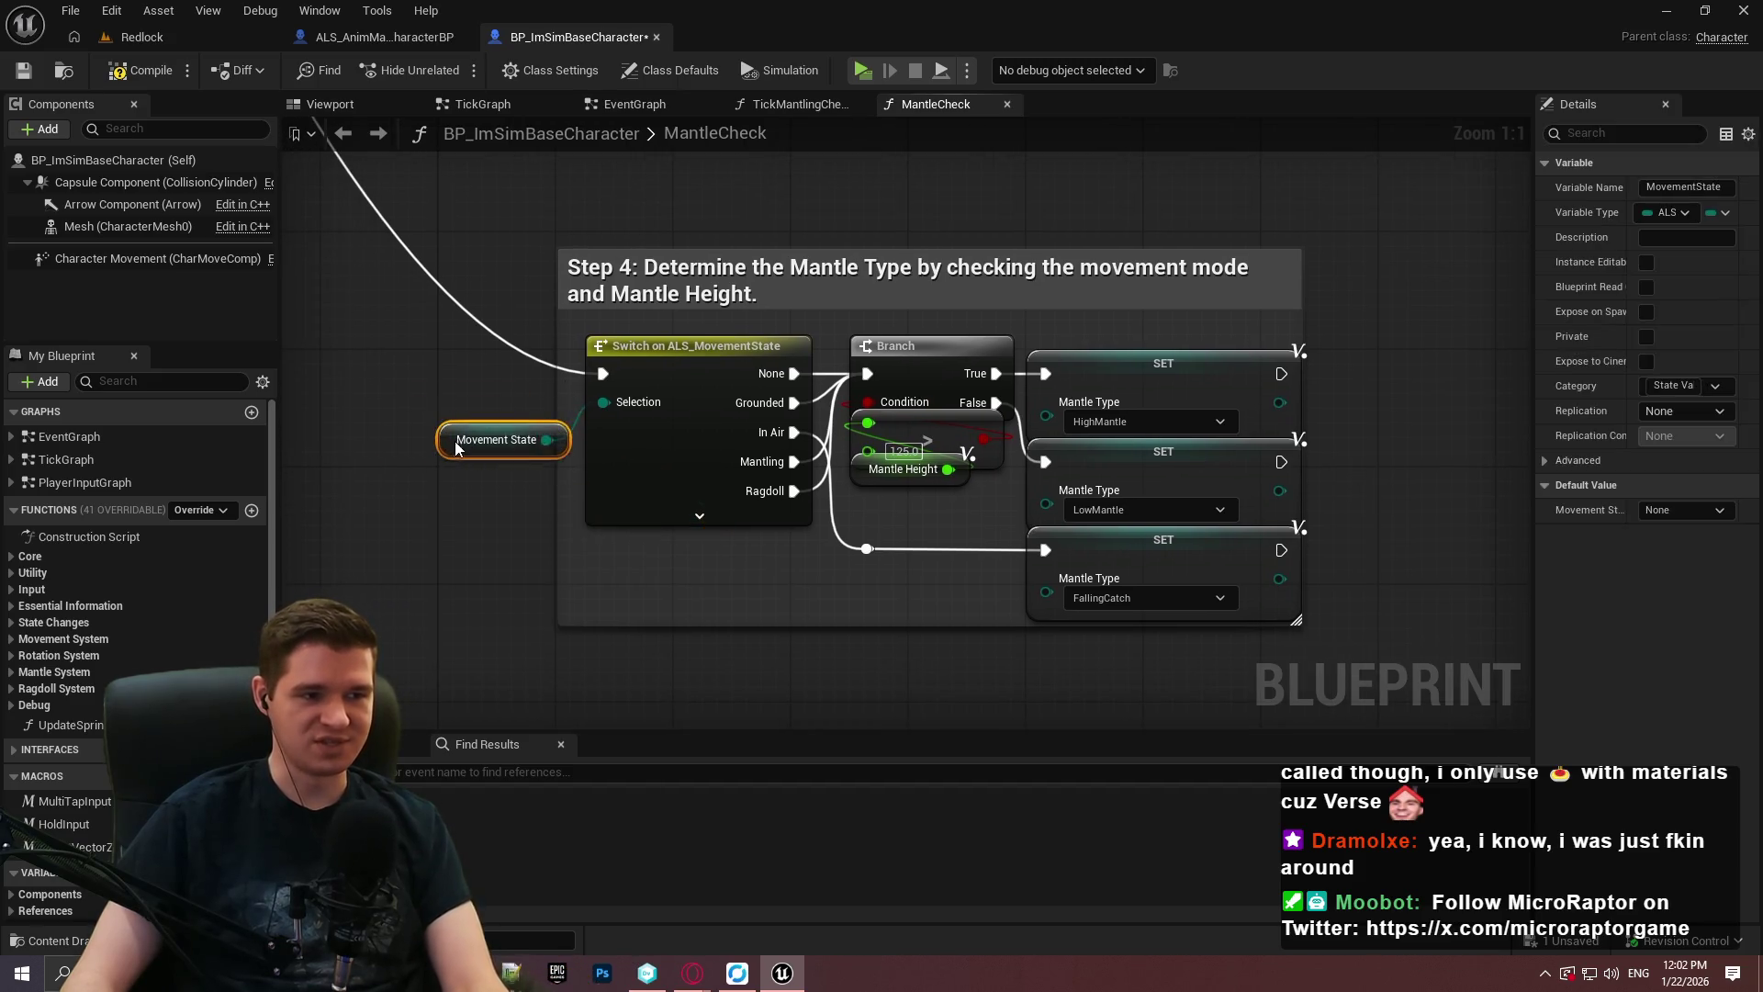
pyautogui.click(1336, 415)
pyautogui.moveTo(1182, 386)
pyautogui.mouseDown()
pyautogui.moveTo(1216, 367)
pyautogui.moveTo(1402, 367)
pyautogui.mouseUp()
pyautogui.moveTo(991, 370)
pyautogui.mouseDown()
pyautogui.moveTo(1122, 368)
pyautogui.moveTo(1037, 388)
pyautogui.moveTo(994, 336)
pyautogui.moveTo(973, 410)
pyautogui.mouseUp()
pyautogui.moveTo(1009, 560)
pyautogui.mouseDown()
pyautogui.moveTo(969, 503)
pyautogui.moveTo(819, 431)
pyautogui.moveTo(717, 430)
pyautogui.mouseUp()
pyautogui.moveTo(1268, 526)
pyautogui.mouseDown()
pyautogui.moveTo(849, 239)
pyautogui.moveTo(830, 246)
pyautogui.moveTo(1021, 246)
pyautogui.mouseUp()
pyautogui.moveTo(643, 310)
pyautogui.mouseDown()
pyautogui.moveTo(847, 338)
pyautogui.moveTo(850, 358)
pyautogui.mouseUp()
pyautogui.moveTo(1032, 267); pyautogui.dragTo(1076, 267)
pyautogui.moveTo(1228, 261); pyautogui.dragTo(1302, 261)
# Keep the LowMantle setter wired from False and place the FallingCatch setter below it.
pyautogui.moveTo(1178, 350)
pyautogui.mouseDown()
pyautogui.moveTo(1298, 342)
pyautogui.moveTo(1287, 368)
pyautogui.mouseUp()
pyautogui.press('Escape')
pyautogui.moveTo(1205, 420)
pyautogui.mouseDown()
pyautogui.moveTo(1286, 489)
pyautogui.moveTo(1277, 478)
pyautogui.mouseUp()
pyautogui.click(630, 482)
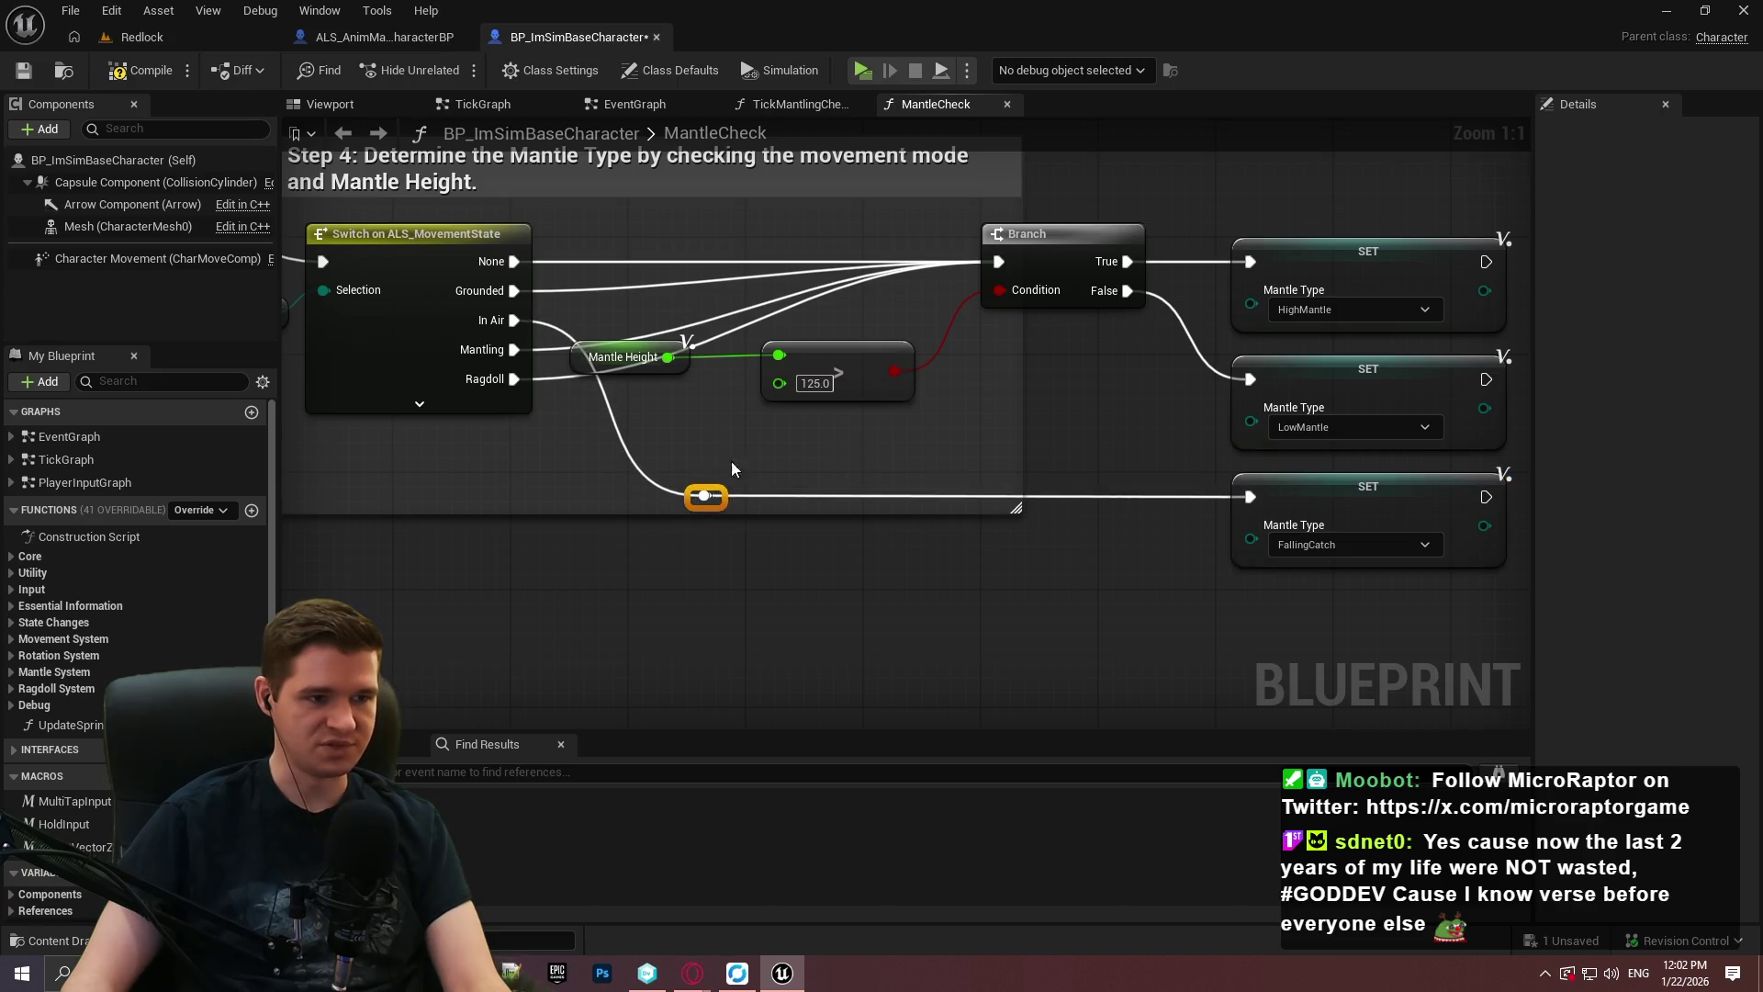
# Nudge the greater-than comparison into place and review the Step 4 nodes up to Movement State.
pyautogui.moveTo(889, 365); pyautogui.dragTo(904, 350)
pyautogui.click(656, 405)
pyautogui.moveTo(710, 388)
pyautogui.mouseDown()
pyautogui.moveTo(986, 422)
pyautogui.moveTo(1055, 367)
pyautogui.mouseUp()
pyautogui.moveTo(1093, 450)
pyautogui.mouseDown()
pyautogui.moveTo(869, 432)
pyautogui.moveTo(1033, 460)
pyautogui.moveTo(882, 494)
pyautogui.mouseUp()
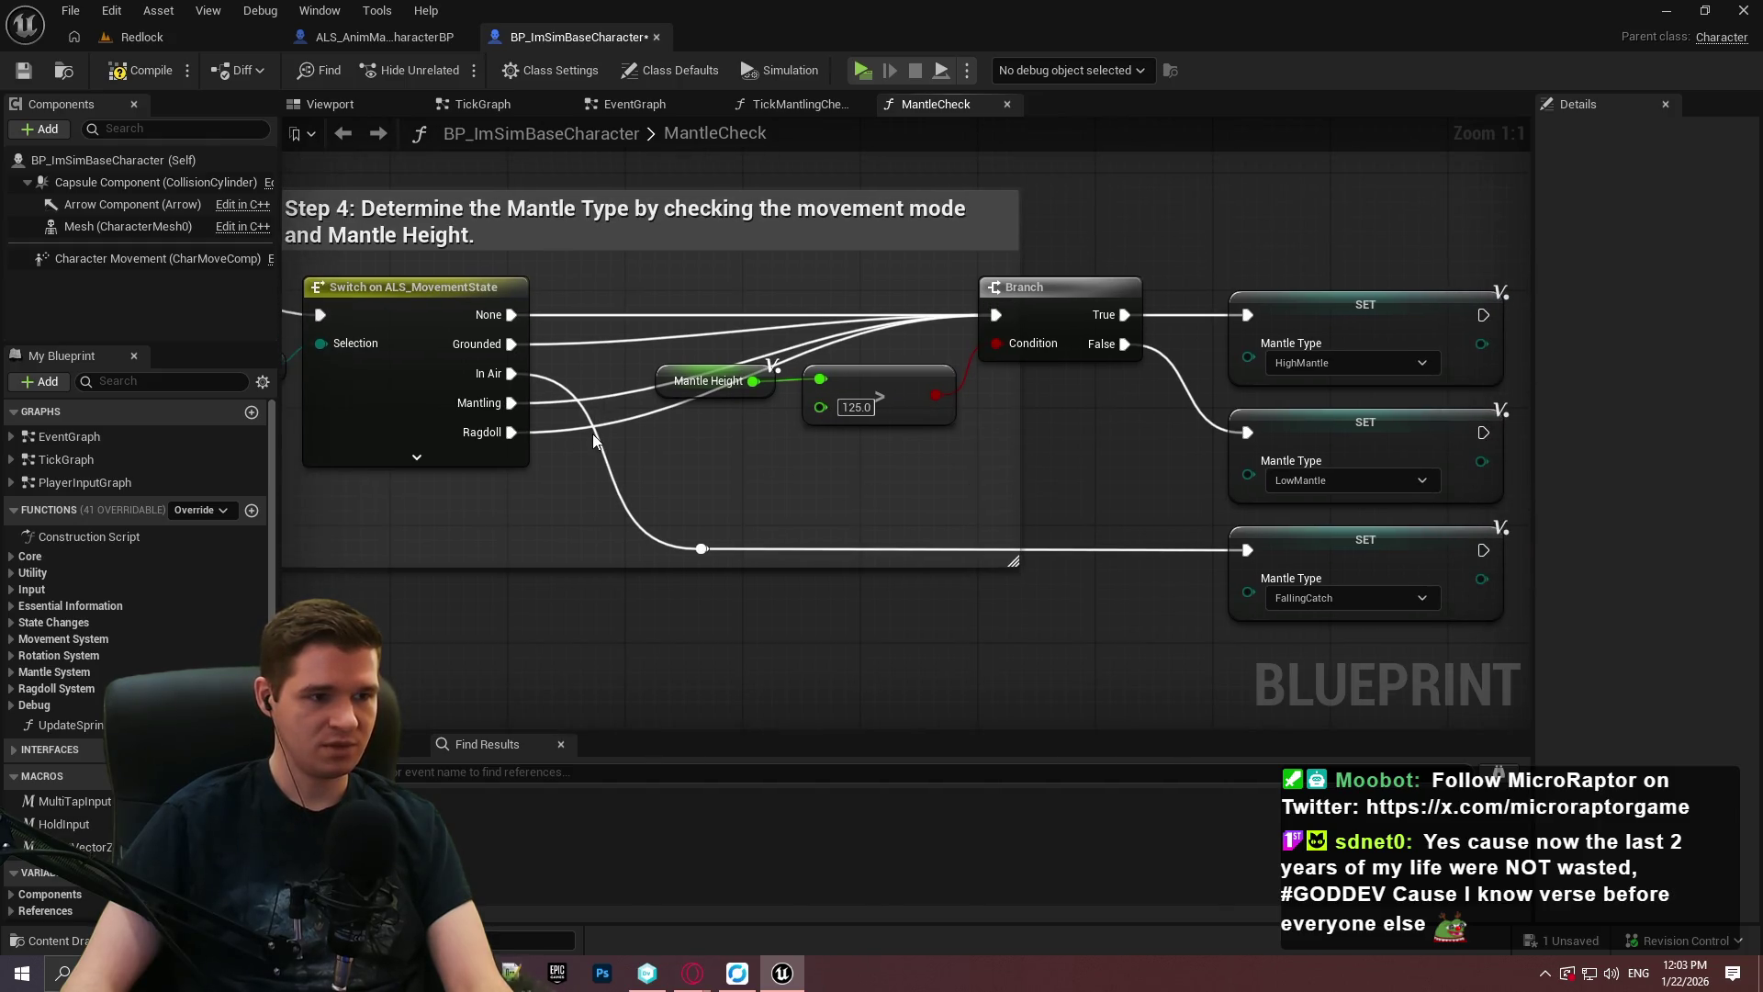
pyautogui.moveTo(595, 440); pyautogui.dragTo(782, 455)
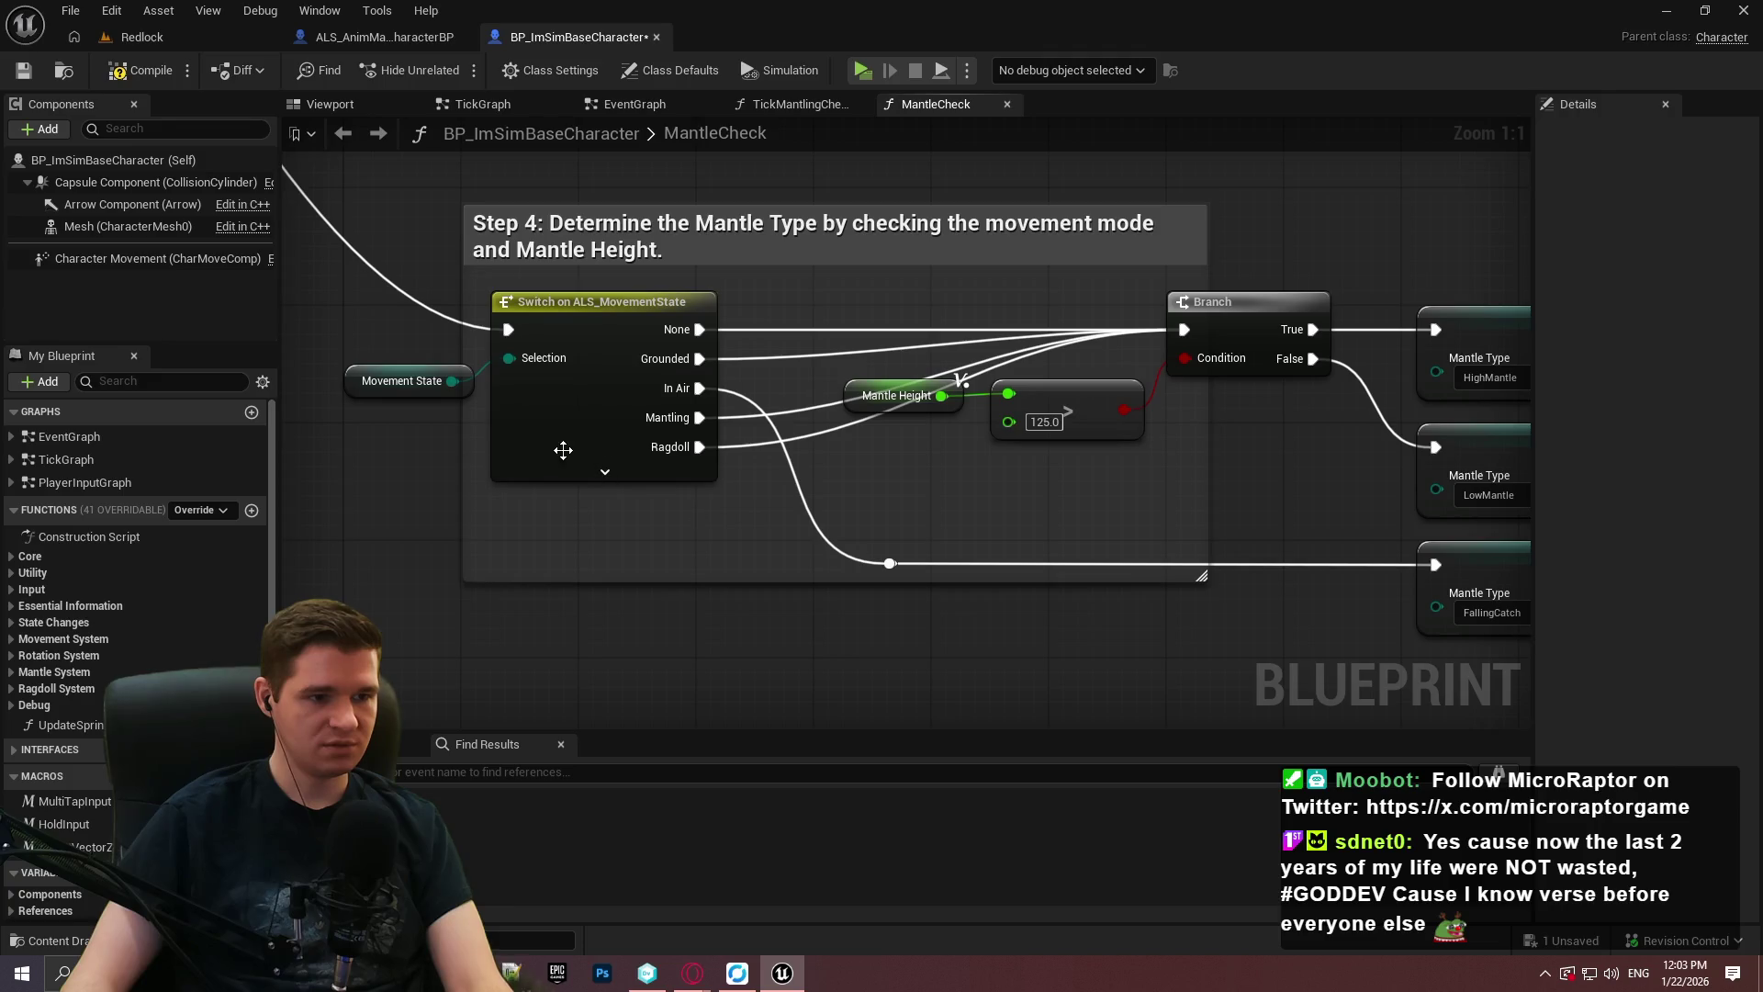
# Add an Equal (Enum) node on Movement State comparing against In Air, removing the duplicate.
pyautogui.moveTo(452, 381); pyautogui.dragTo(466, 504)
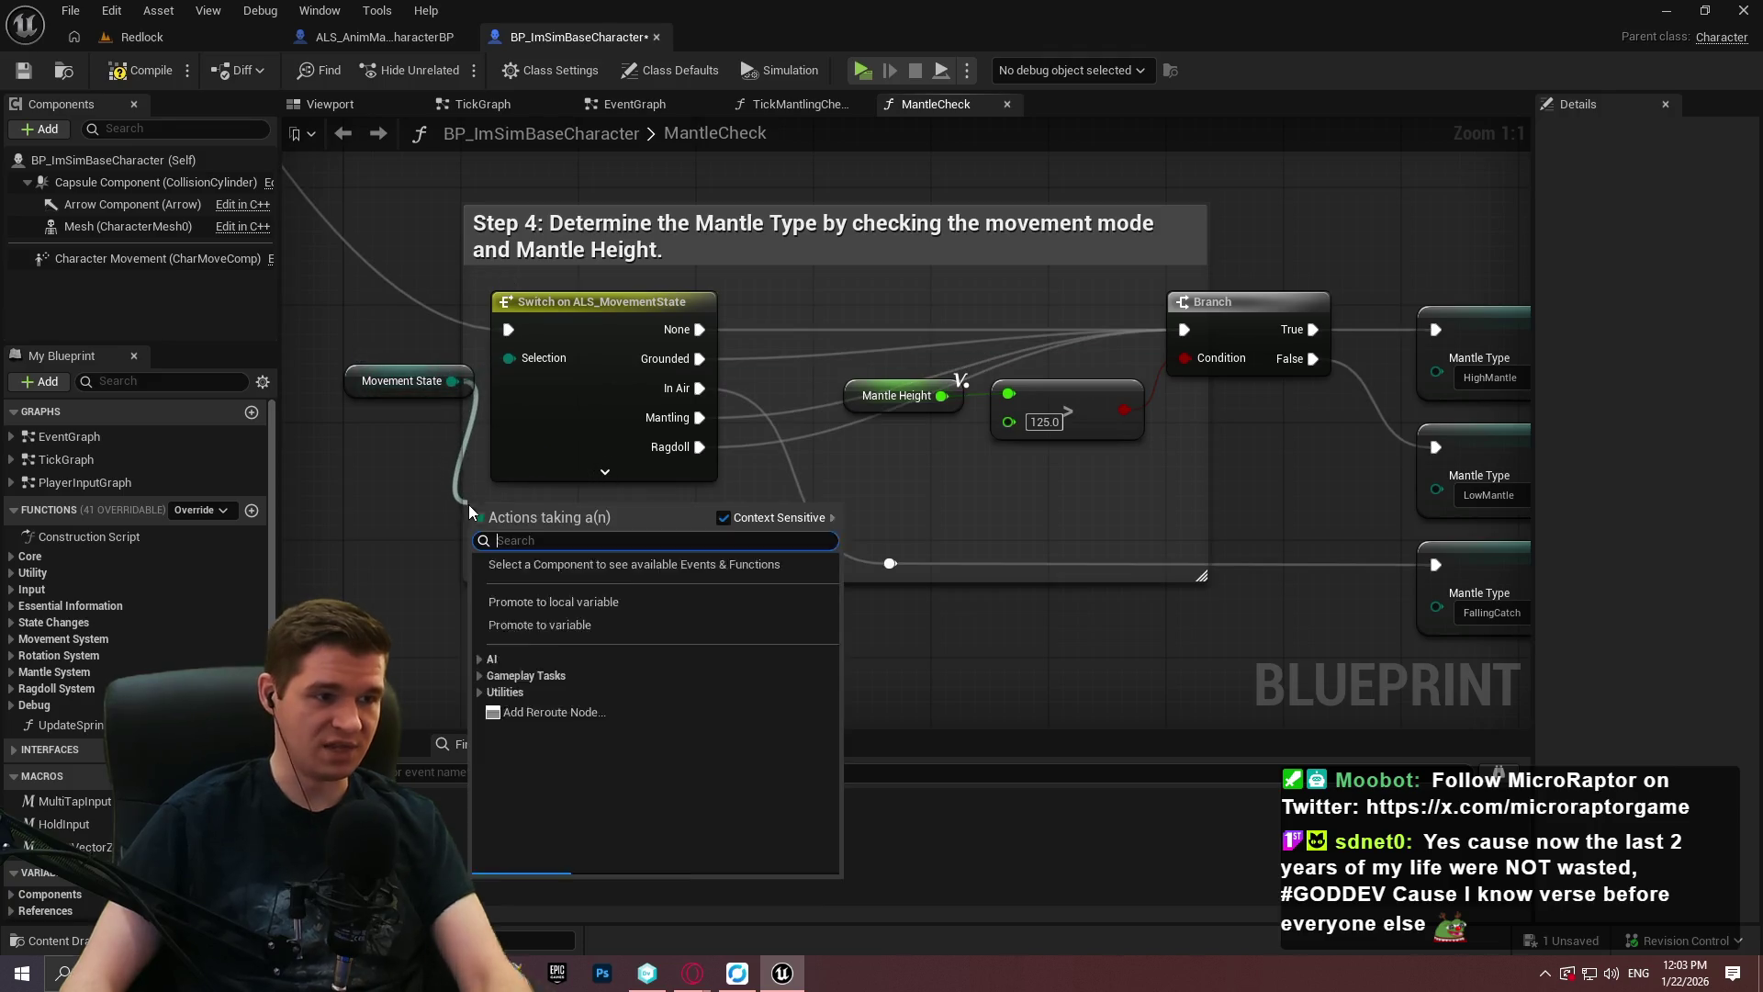
pyautogui.write('=')
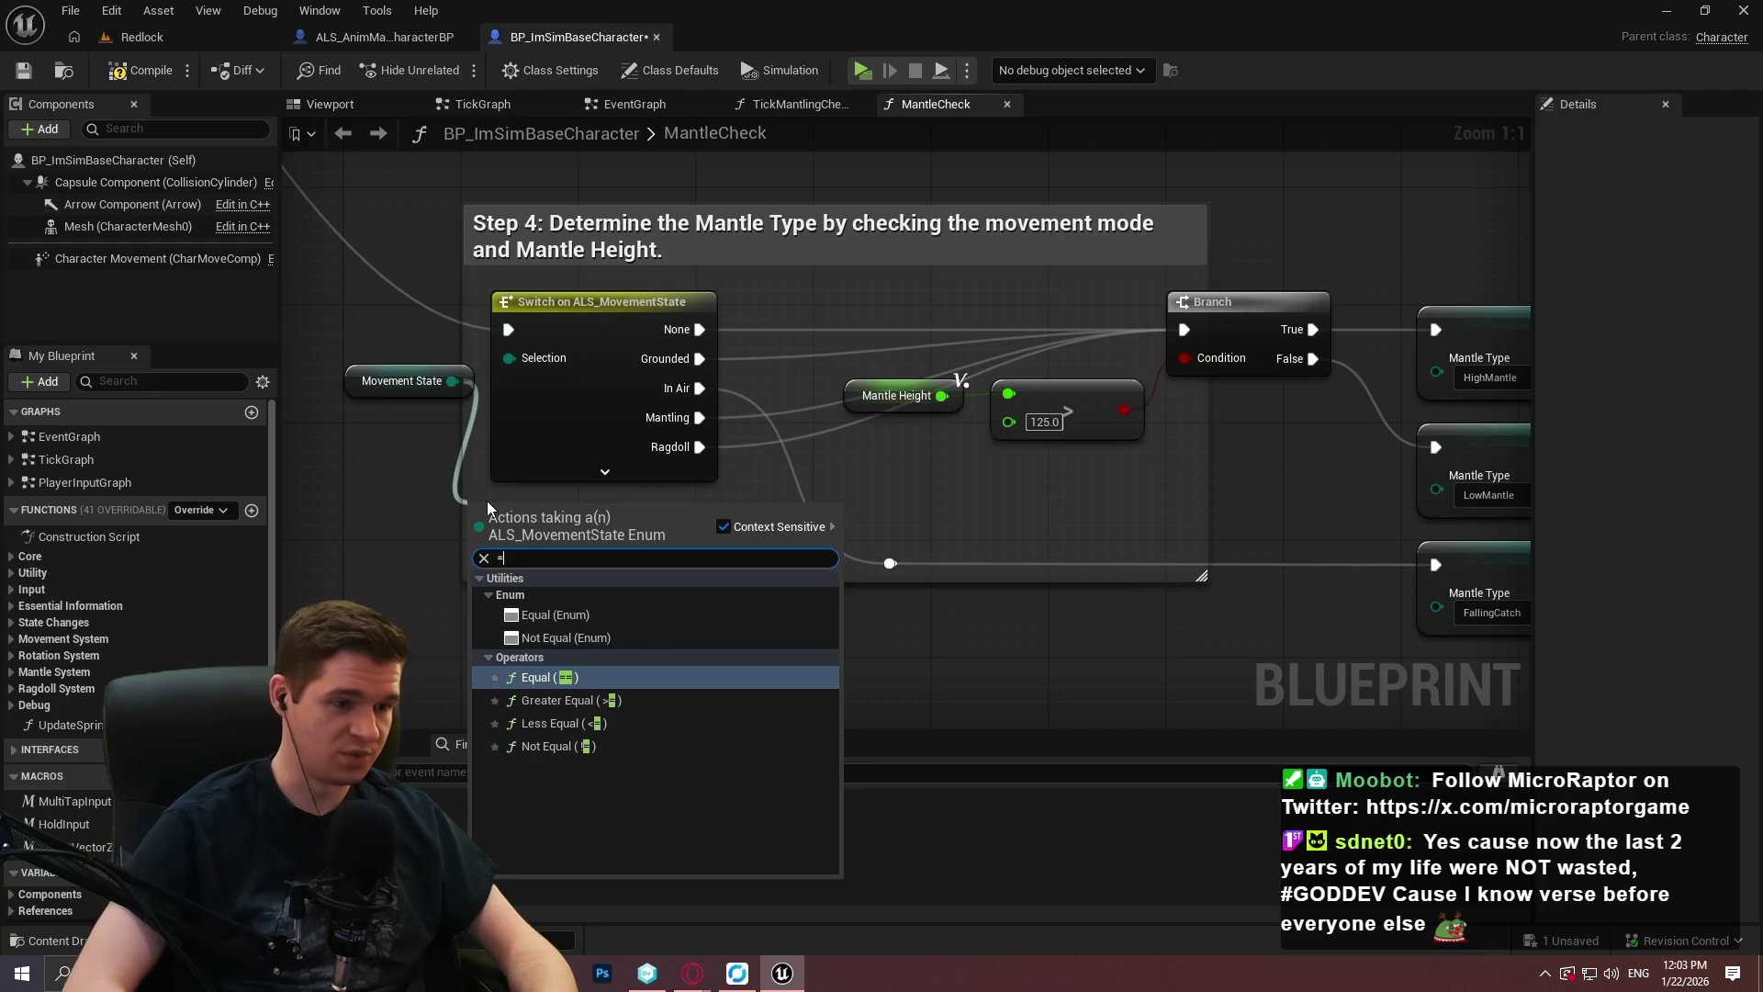
pyautogui.press('Up')
pyautogui.press('Up')
pyautogui.press('Return')
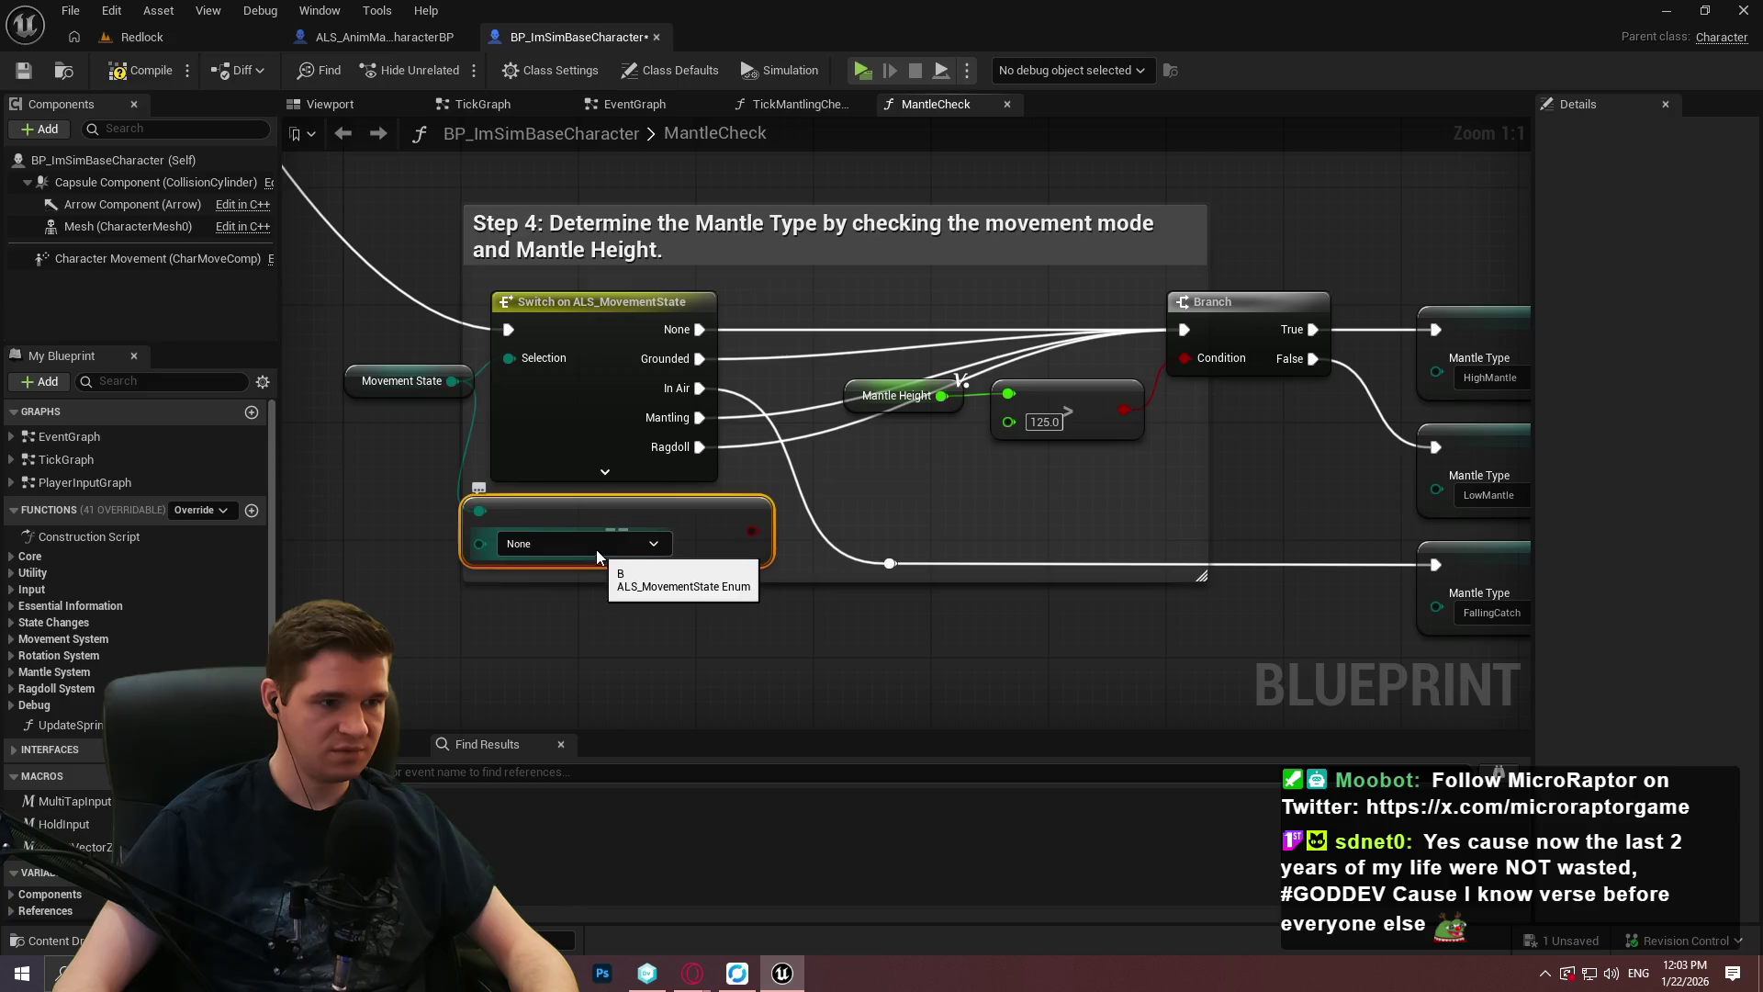
pyautogui.moveTo(452, 381); pyautogui.dragTo(361, 504)
pyautogui.write('==')
pyautogui.press('Up')
pyautogui.press('Up')
pyautogui.press('Return')
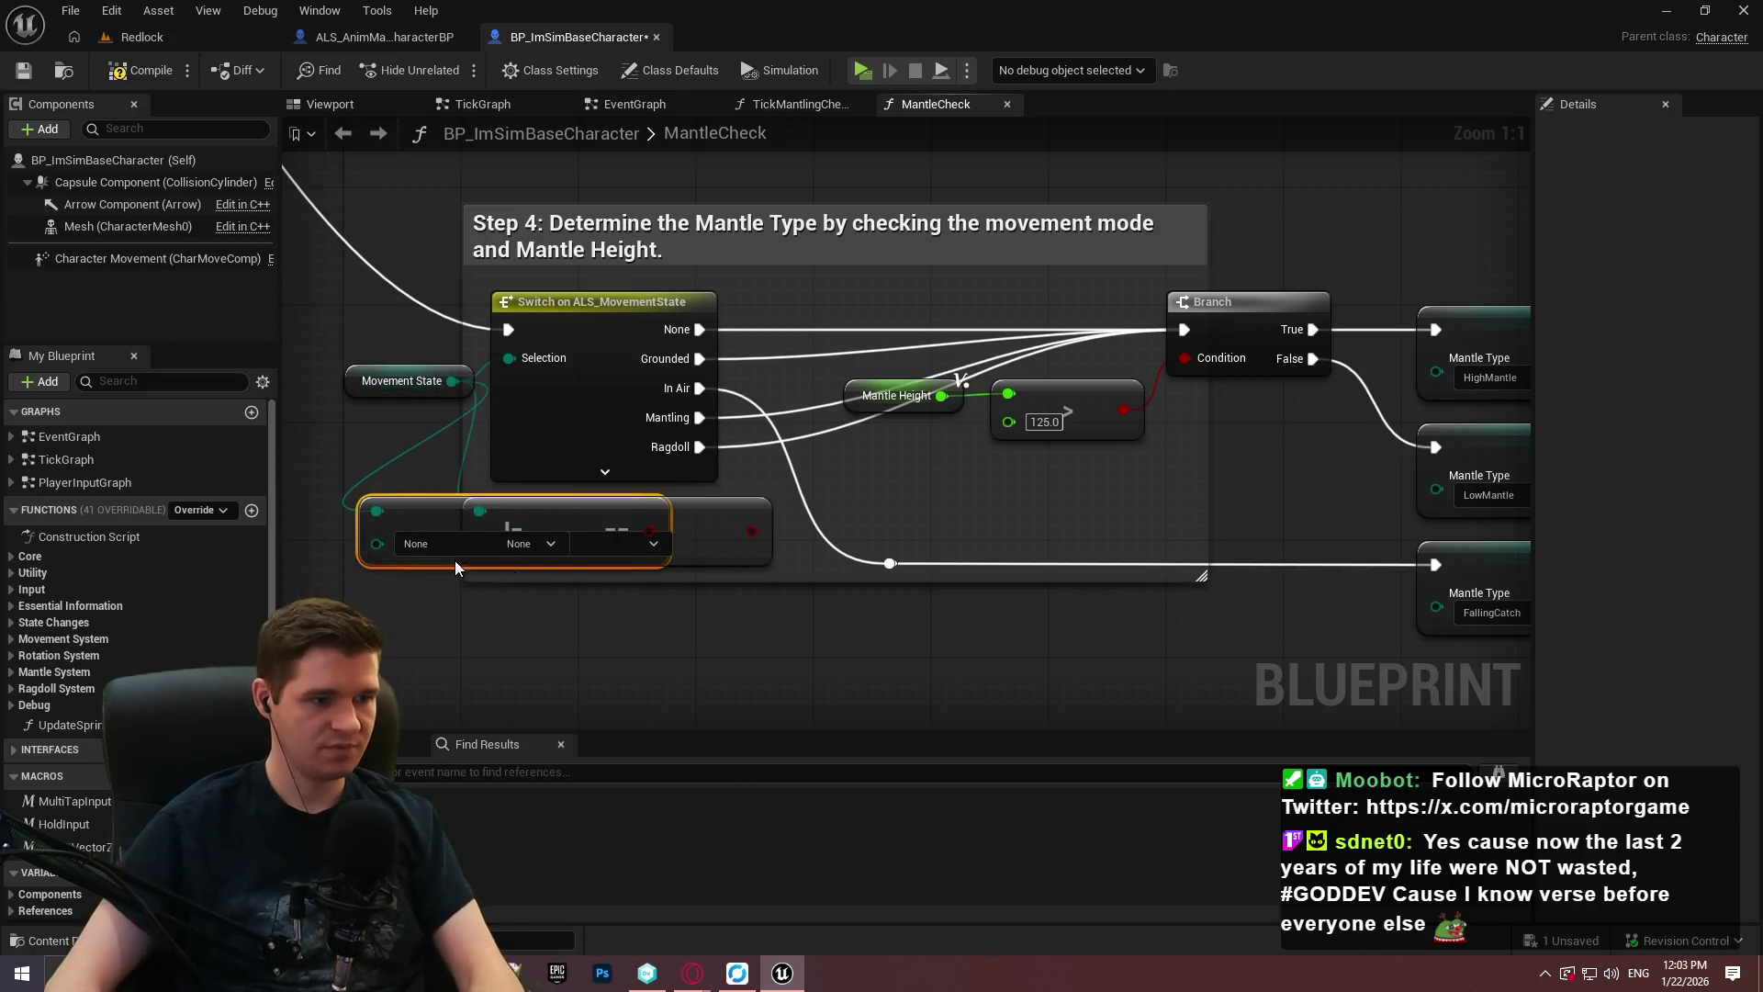
pyautogui.click(432, 546)
pyautogui.click(423, 611)
pyautogui.click(707, 532)
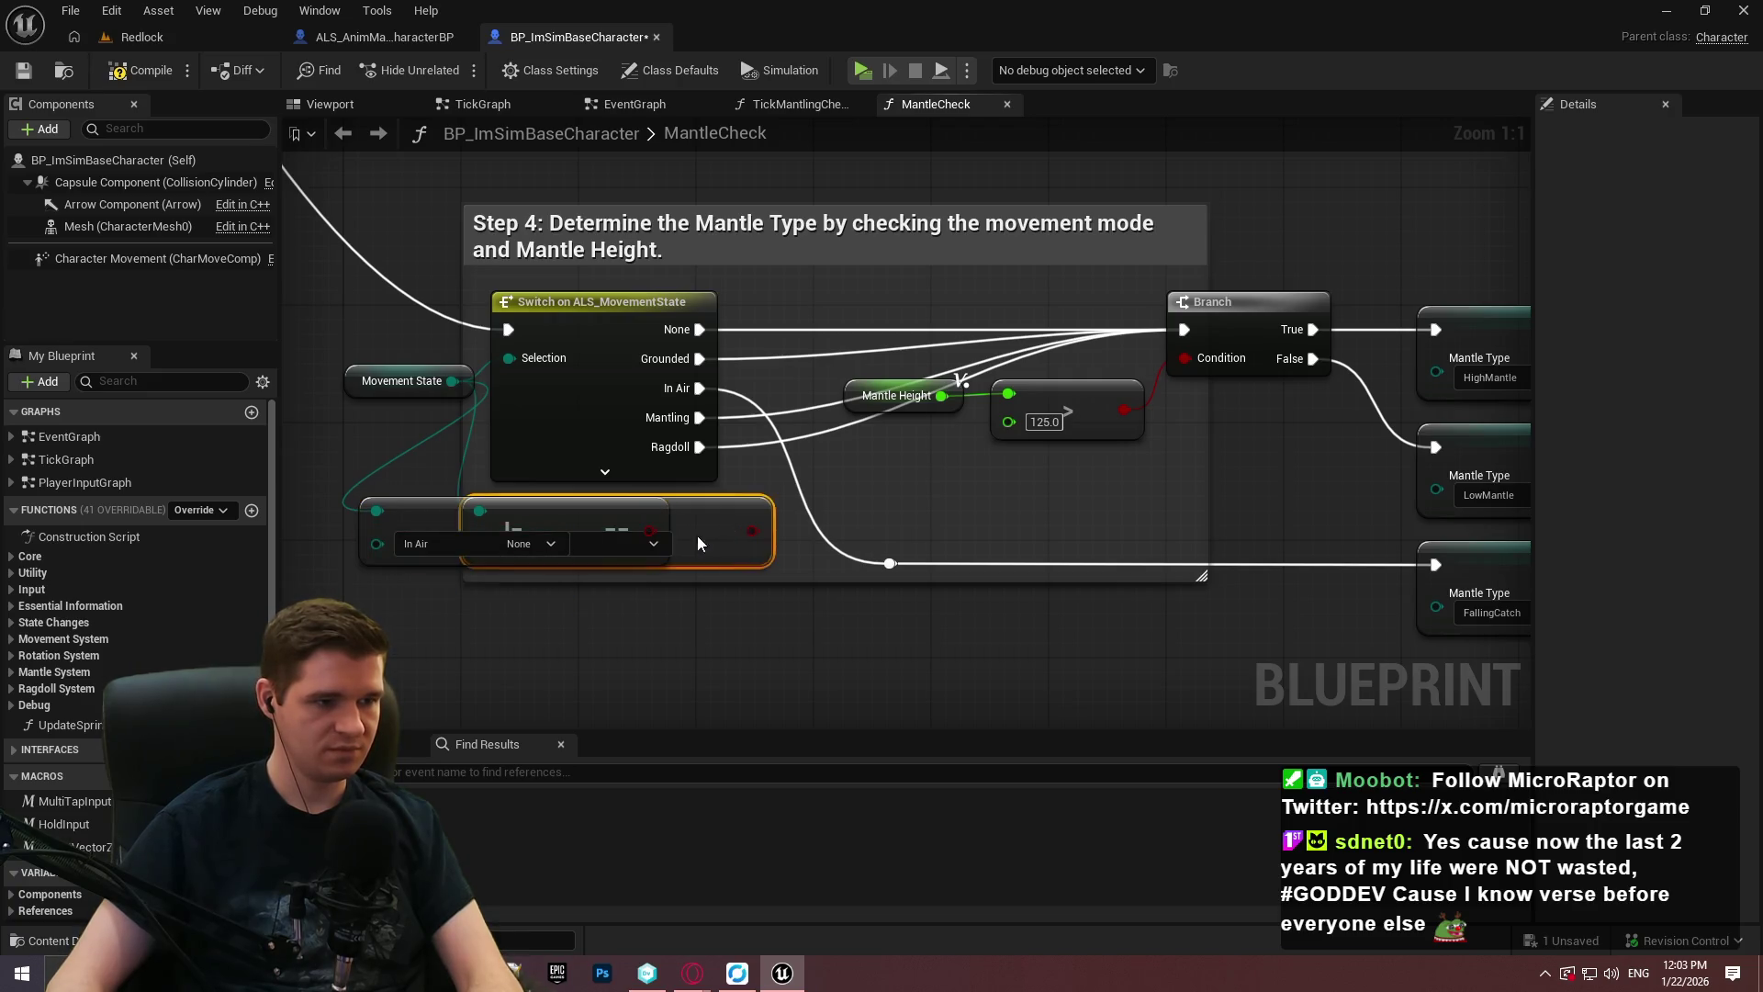
pyautogui.press('Delete')
# Add a Branch with True and False wired onward, delete the Switch node, and connect Sequence Then 7.
pyautogui.click(675, 527)
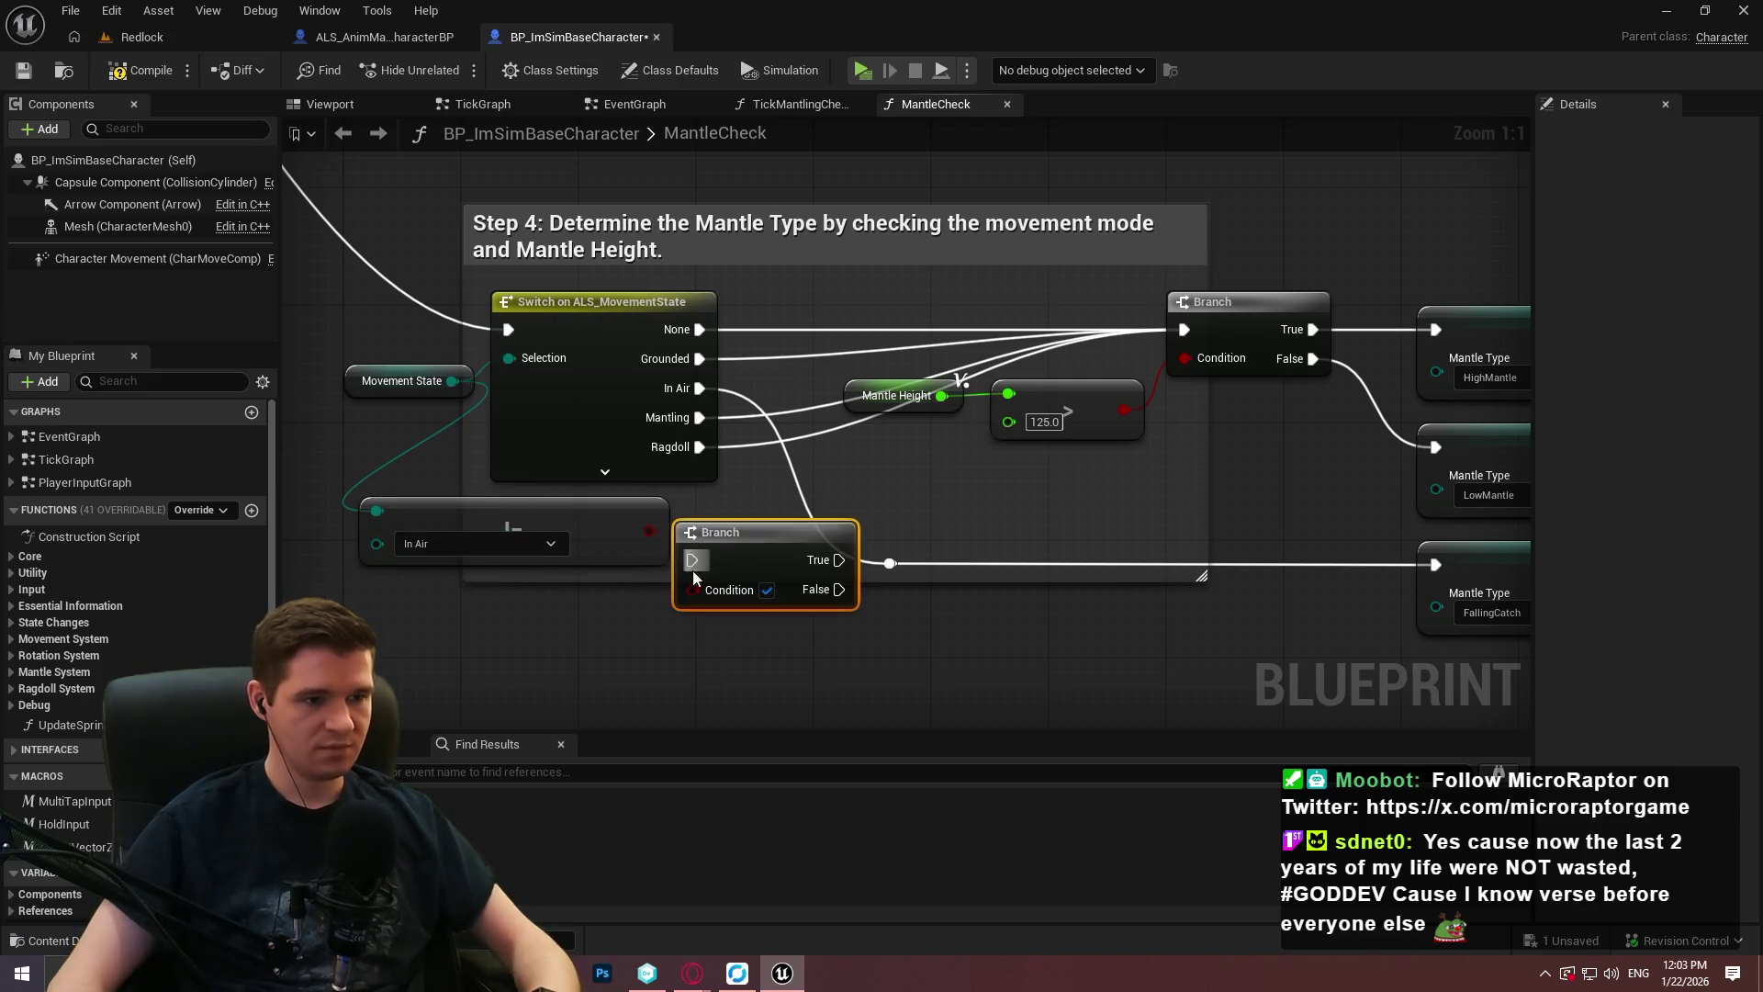
pyautogui.moveTo(839, 559); pyautogui.dragTo(1183, 330)
pyautogui.moveTo(808, 593); pyautogui.dragTo(889, 563)
pyautogui.click(680, 464)
pyautogui.press('Delete')
pyautogui.moveTo(698, 561)
pyautogui.mouseDown()
pyautogui.moveTo(570, 236)
pyautogui.moveTo(1023, 205)
pyautogui.moveTo(1293, 18)
pyautogui.moveTo(1001, 14)
pyautogui.moveTo(505, 351)
pyautogui.moveTo(1034, 437)
pyautogui.moveTo(990, 405)
pyautogui.mouseUp()
# Move the In Air Branch up and nudge the reroute point on its False wire right.
pyautogui.scroll(-5, 577, 428)
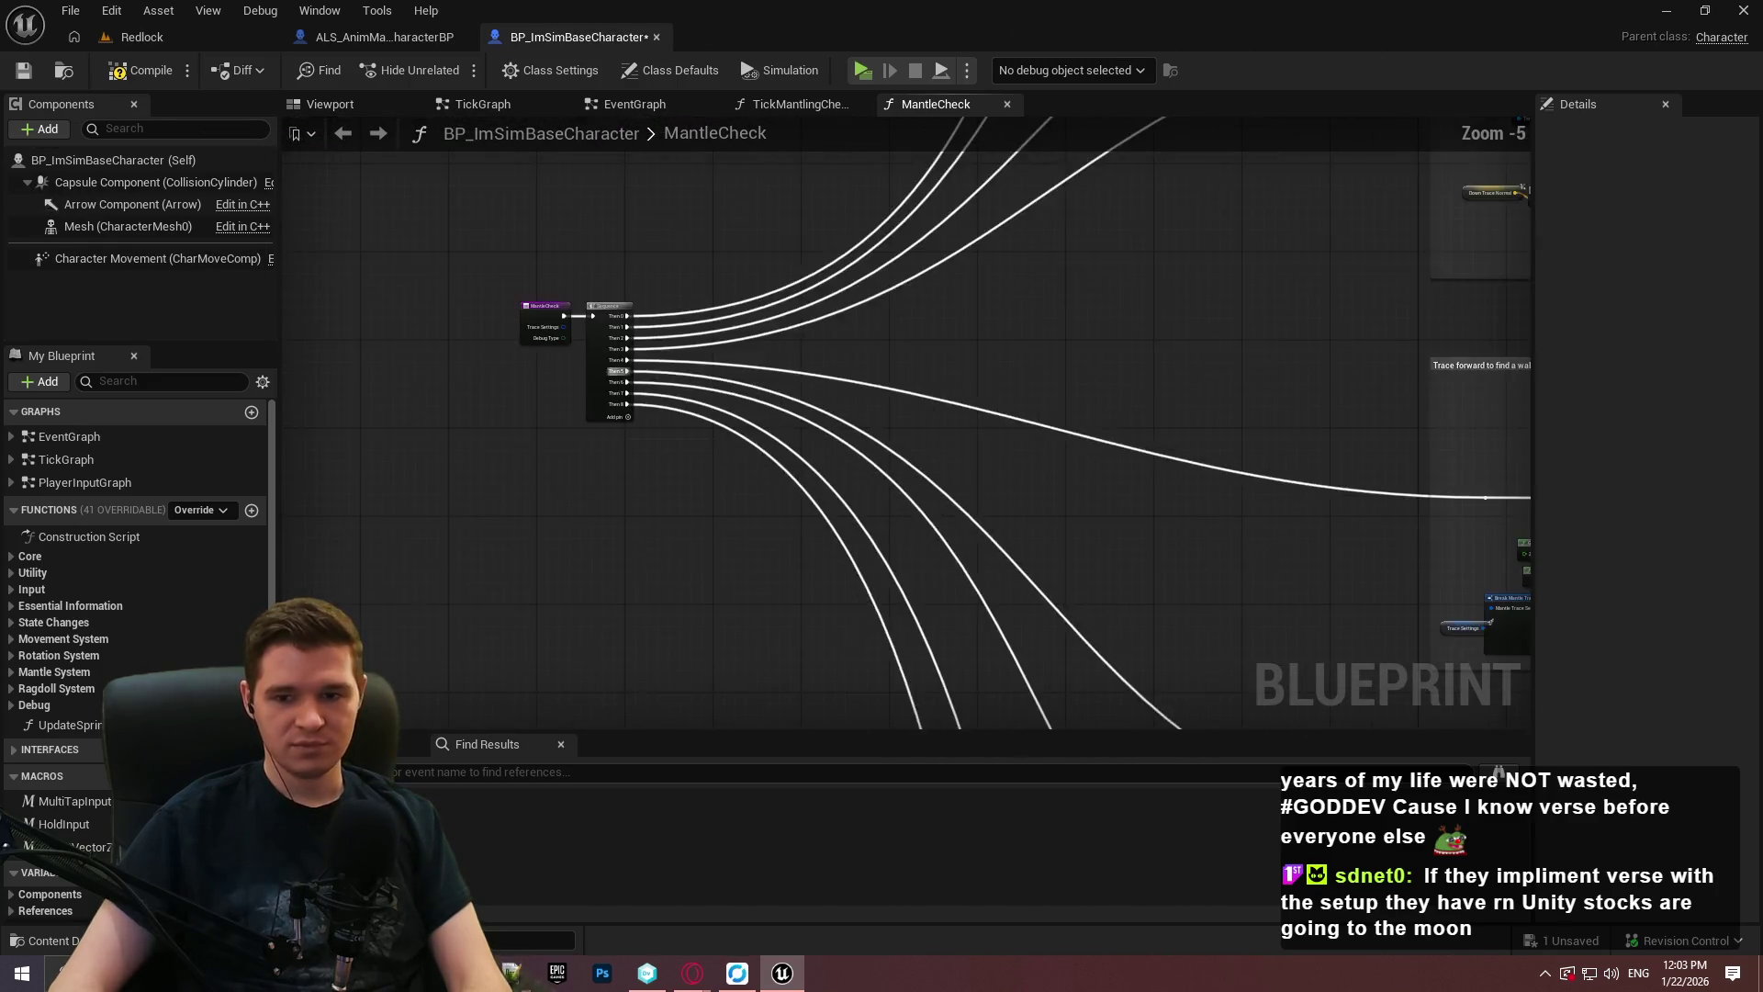
pyautogui.scroll(-2, 854, 426)
pyautogui.scroll(2, 784, 602)
pyautogui.scroll(5, 815, 413)
pyautogui.moveTo(877, 642); pyautogui.dragTo(803, 367)
pyautogui.click(1072, 453)
pyautogui.moveTo(1011, 609); pyautogui.dragTo(1026, 608)
# Place Movement State and the In Air check beside the first Branch and stretch the comment left.
pyautogui.moveTo(686, 556)
pyautogui.mouseDown()
pyautogui.moveTo(593, 405)
pyautogui.moveTo(626, 417)
pyautogui.moveTo(531, 422)
pyautogui.moveTo(531, 551)
pyautogui.mouseUp()
pyautogui.moveTo(512, 424); pyautogui.dragTo(411, 543)
pyautogui.moveTo(642, 520); pyautogui.dragTo(650, 538)
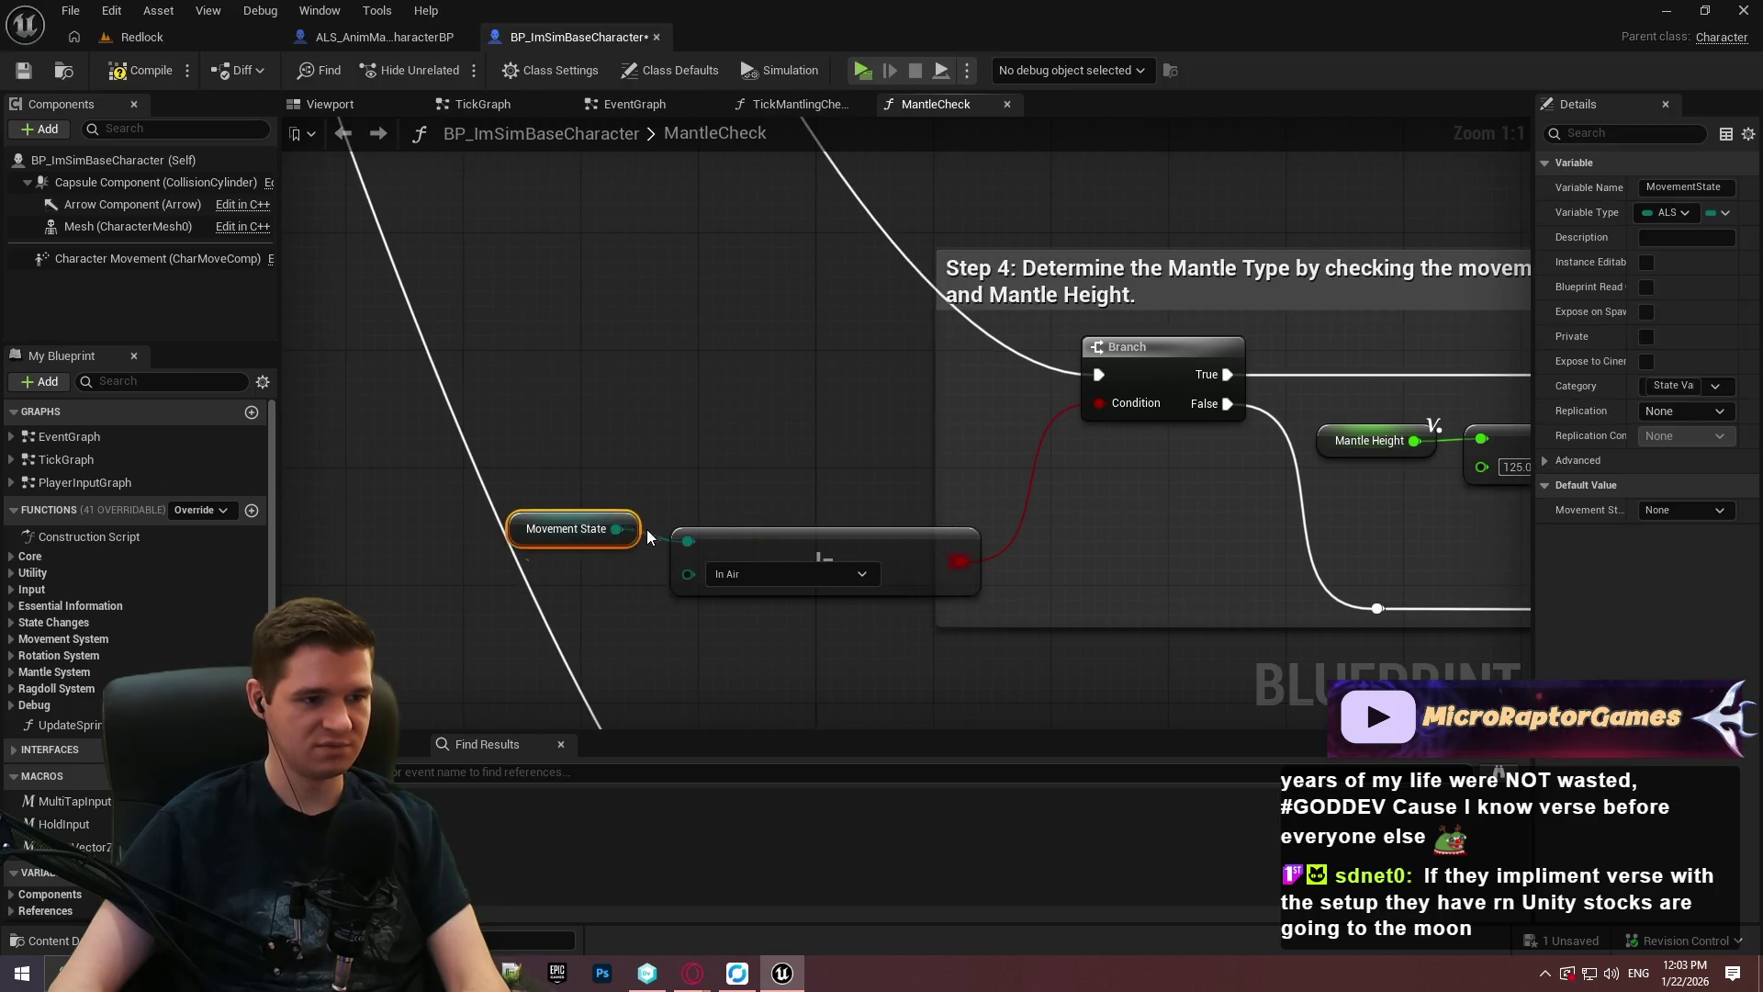
pyautogui.keyDown('shift'); pyautogui.click(679, 547); pyautogui.keyUp('shift')
pyautogui.moveTo(873, 551); pyautogui.dragTo(946, 419)
pyautogui.click(928, 501)
pyautogui.moveTo(936, 501); pyautogui.dragTo(577, 508)
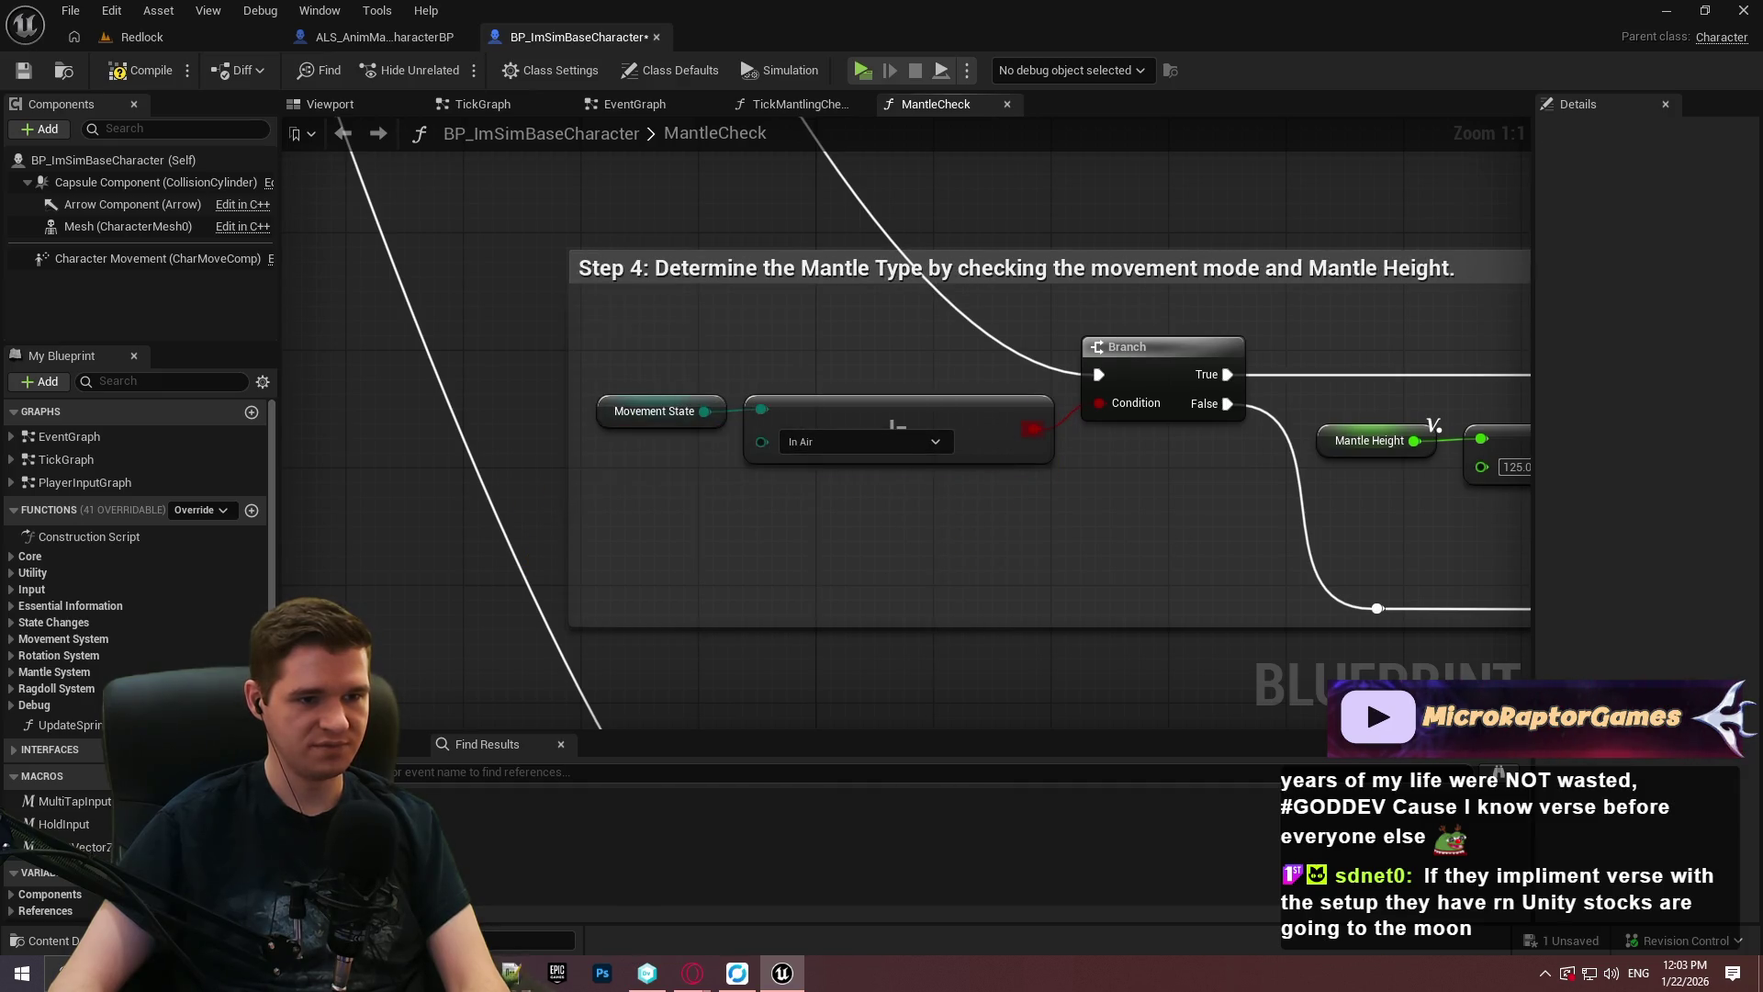
# Shift the height Branch, comparison and setters right, and enlarge the comment rightward and downward.
pyautogui.scroll(-4, 1098, 535)
pyautogui.scroll(3, 1088, 485)
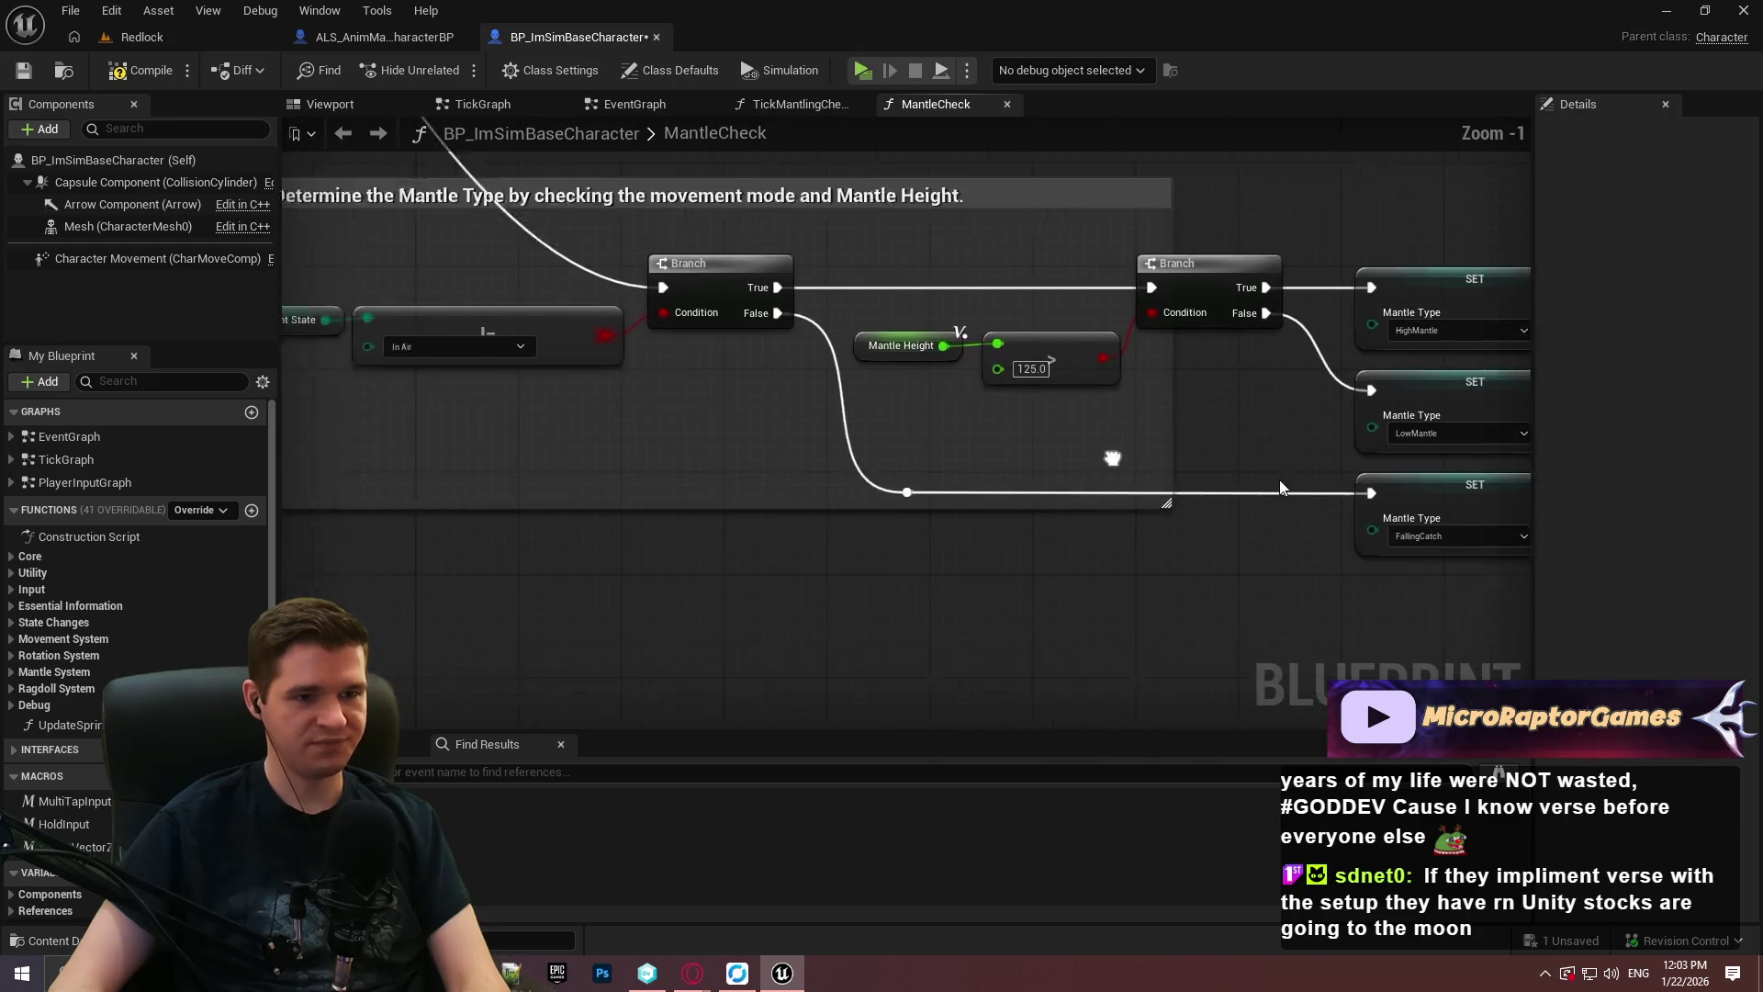
pyautogui.moveTo(1340, 677)
pyautogui.mouseDown()
pyautogui.moveTo(757, 373)
pyautogui.moveTo(698, 295)
pyautogui.mouseUp()
pyautogui.moveTo(1078, 290); pyautogui.dragTo(1130, 292)
pyautogui.moveTo(1026, 257); pyautogui.dragTo(1530, 257)
pyautogui.moveTo(1231, 538); pyautogui.dragTo(1231, 650)
pyautogui.moveTo(713, 427); pyautogui.dragTo(1278, 457)
pyautogui.scroll(-5, 1023, 438)
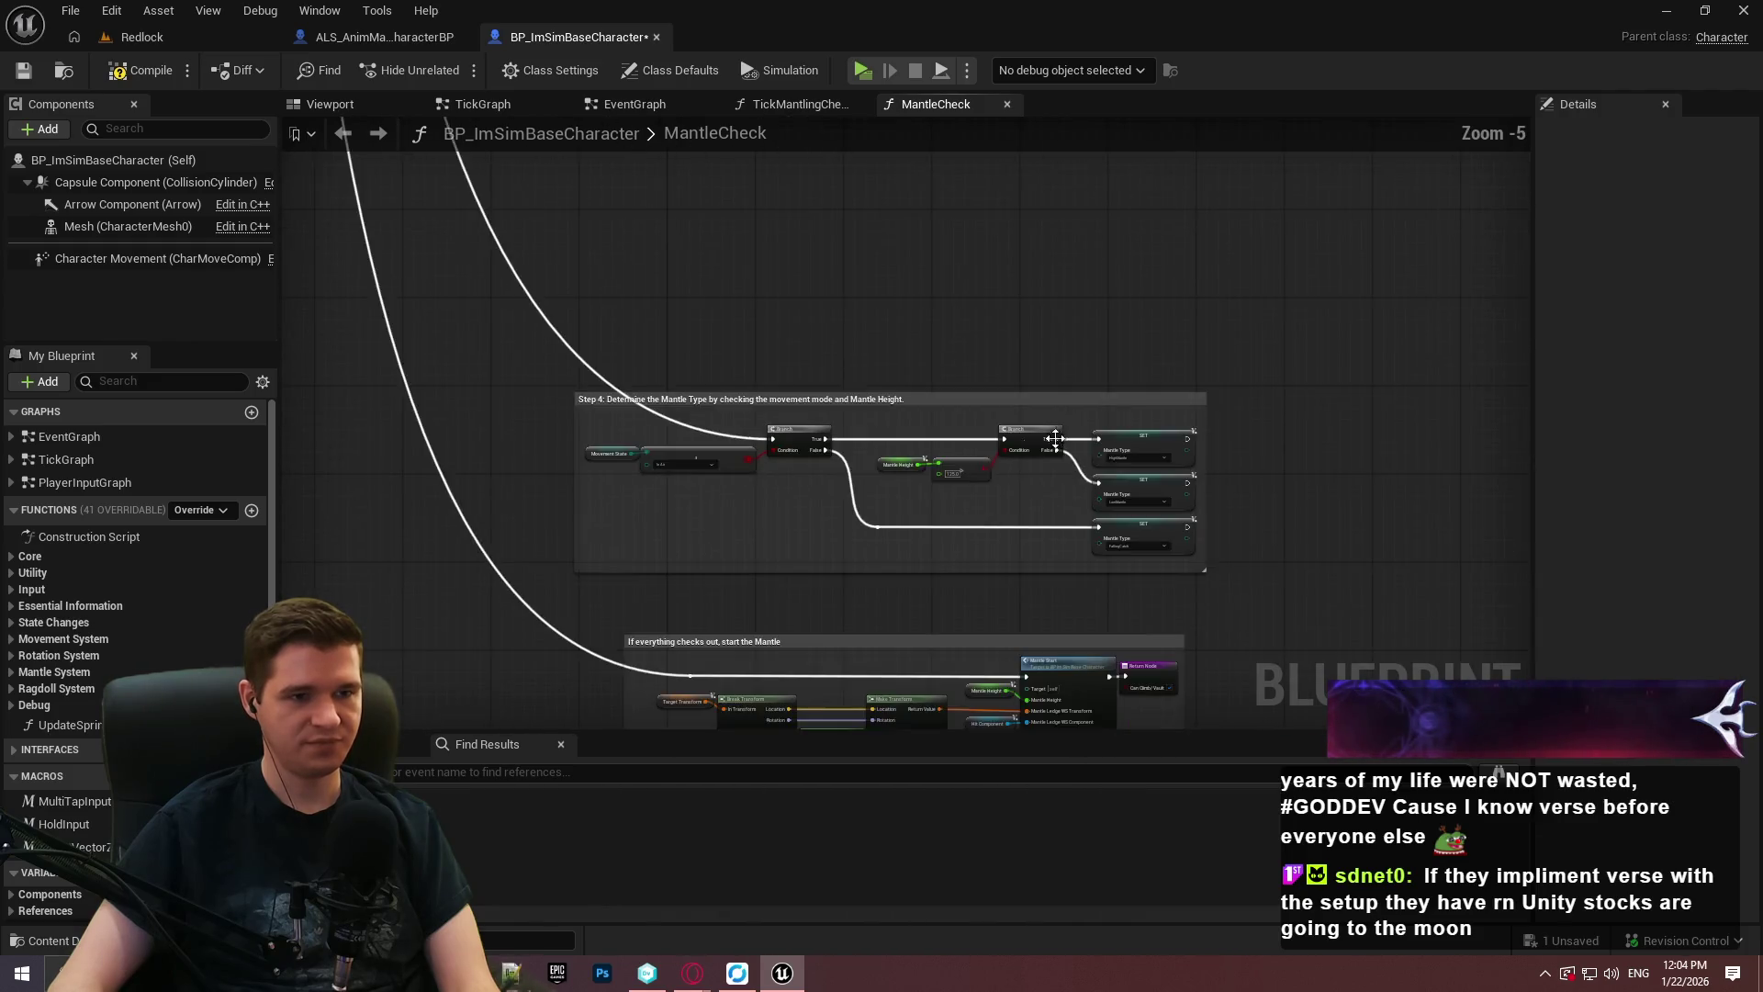
# Shift the Step 4 comment group slightly left.
pyautogui.scroll(3, 1000, 415)
pyautogui.click(1041, 413)
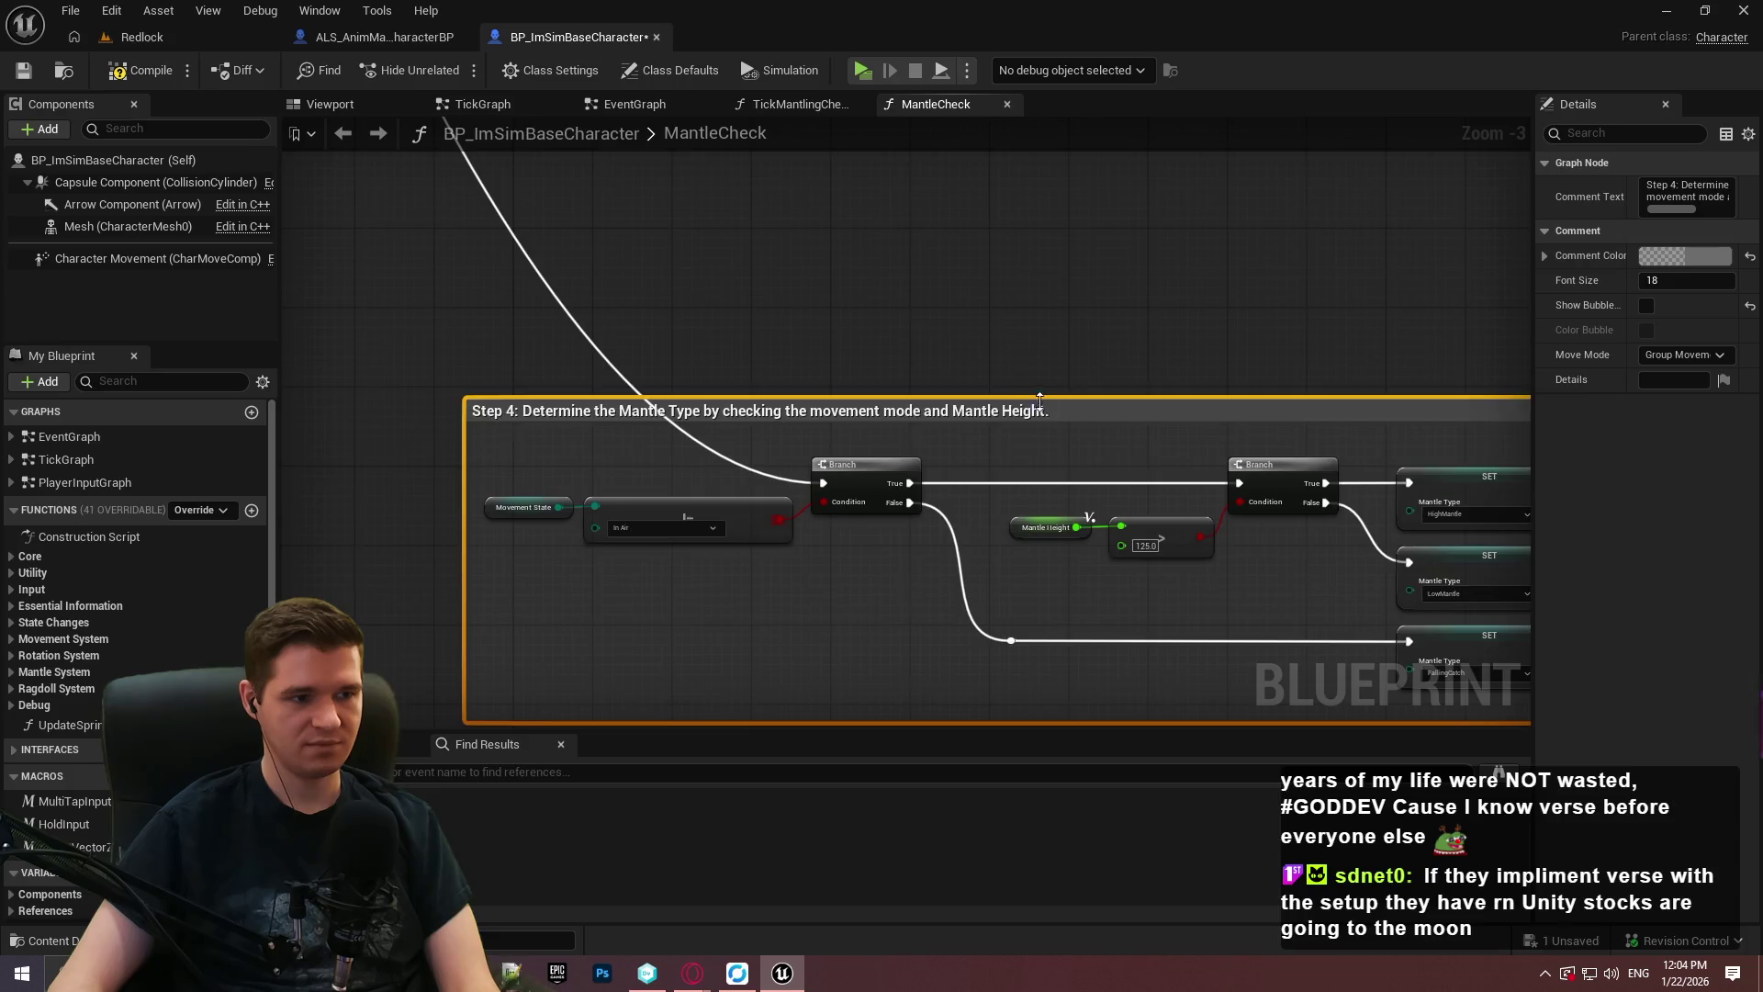
pyautogui.scroll(-3, 1056, 367)
pyautogui.scroll(3, 1080, 248)
pyautogui.moveTo(907, 257); pyautogui.dragTo(888, 257)
pyautogui.click(966, 190)
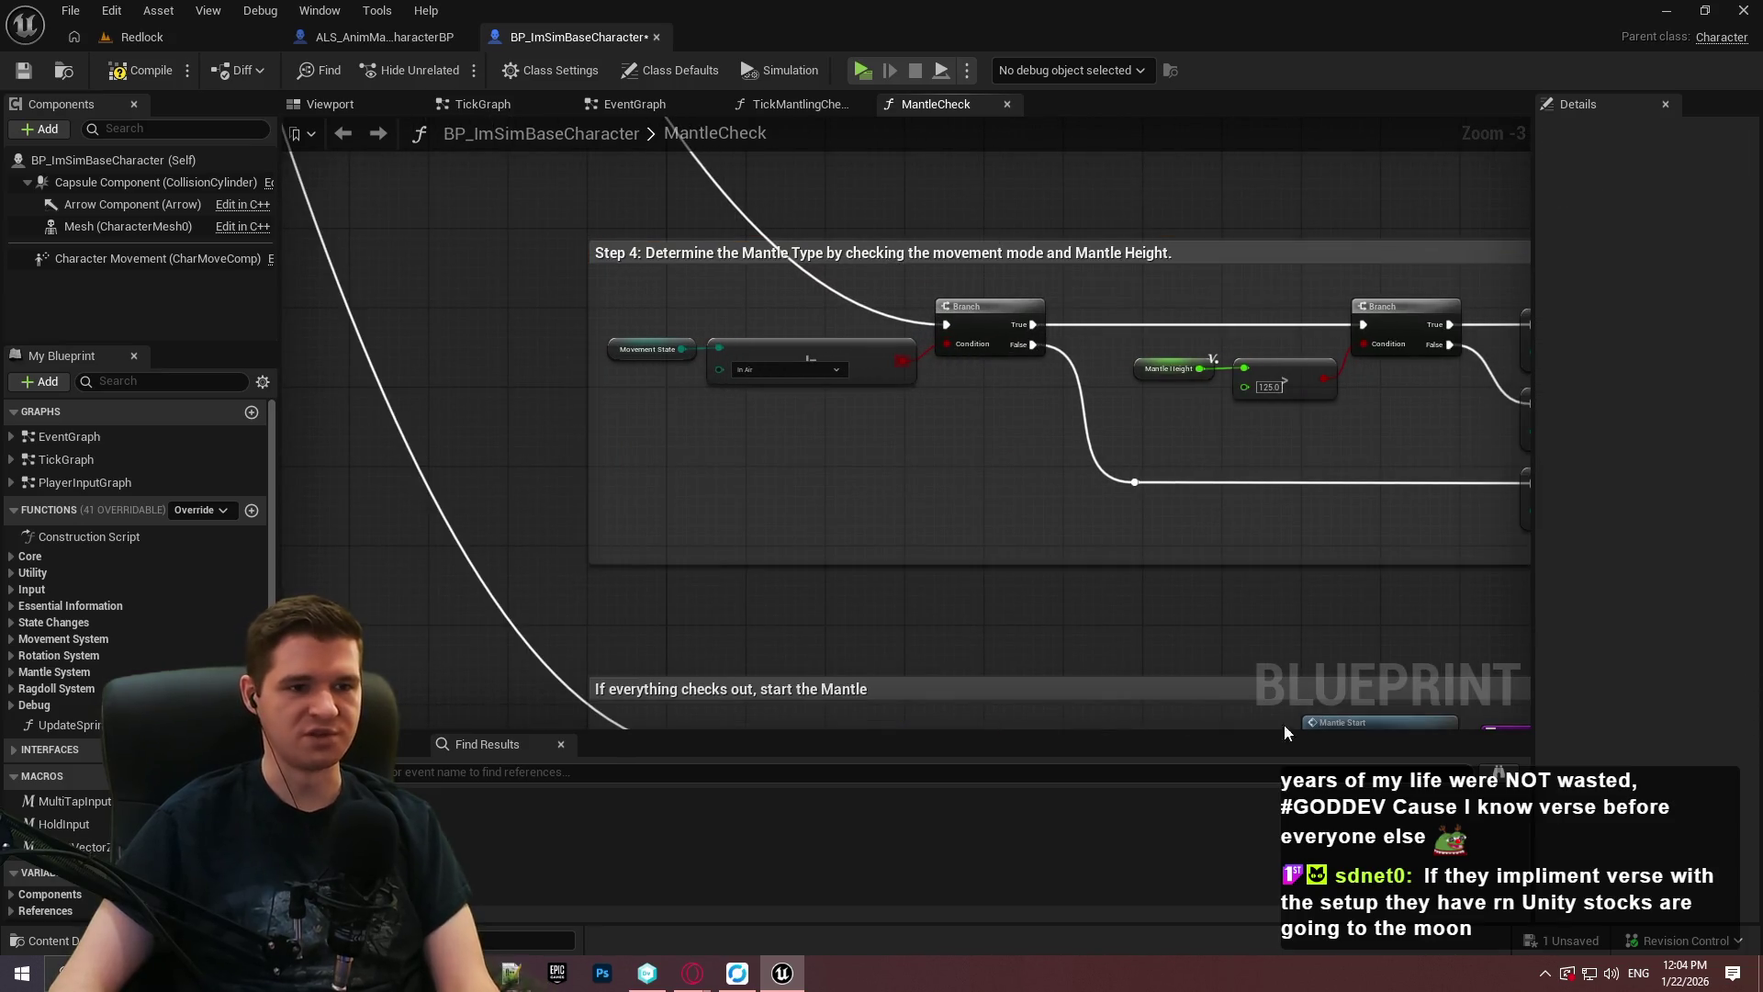
pyautogui.moveTo(1102, 419)
pyautogui.mouseDown()
pyautogui.moveTo(1065, 481)
pyautogui.moveTo(790, 492)
pyautogui.mouseUp()
pyautogui.scroll(3, 1065, 482)
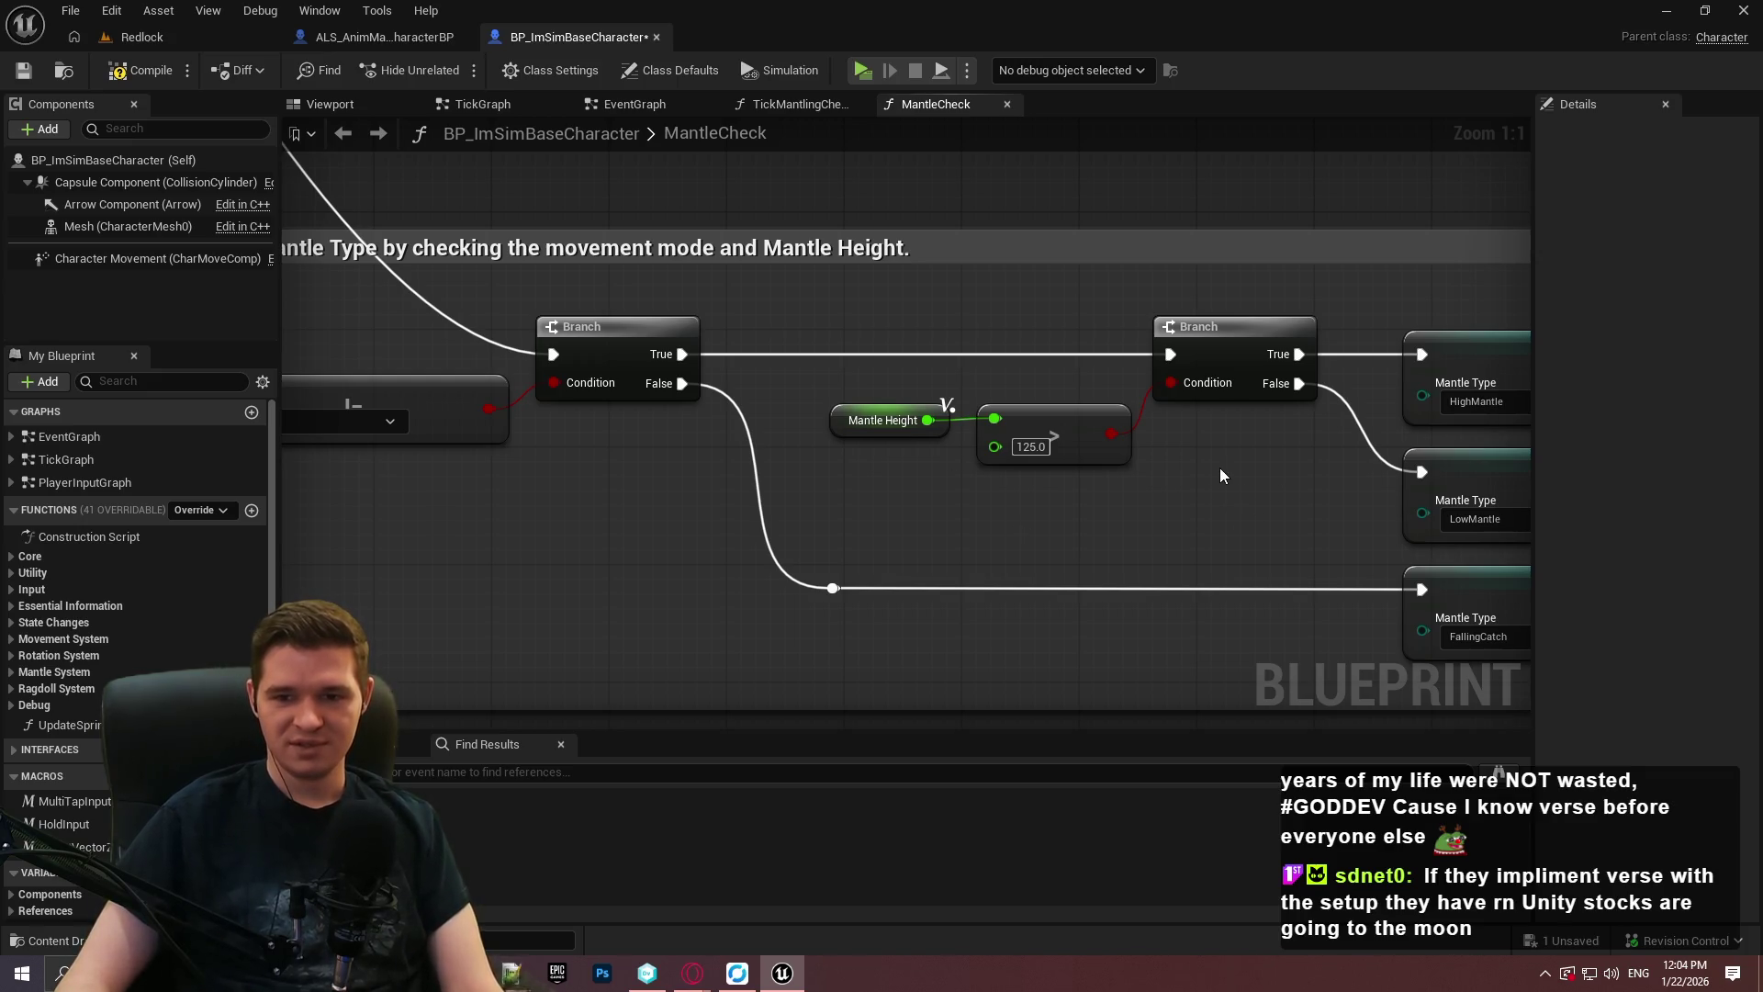
pyautogui.scroll(-2, 985, 551)
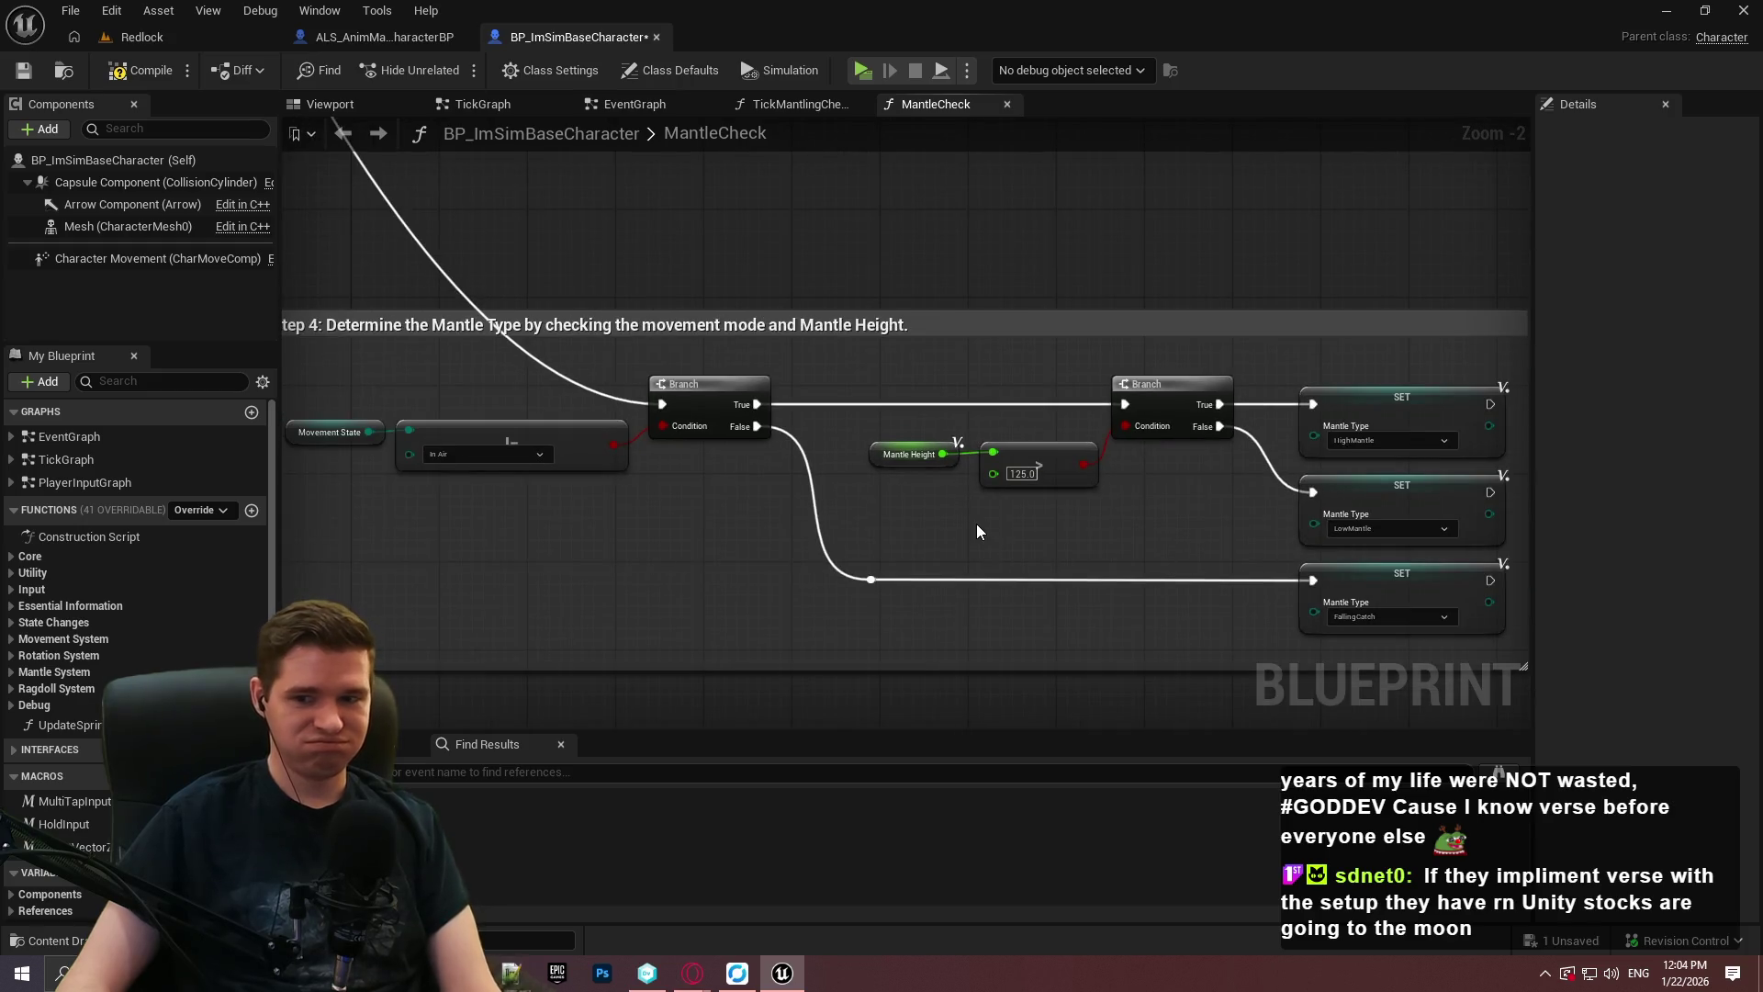
pyautogui.scroll(-4, 964, 528)
pyautogui.scroll(4, 919, 501)
pyautogui.scroll(-3, 919, 500)
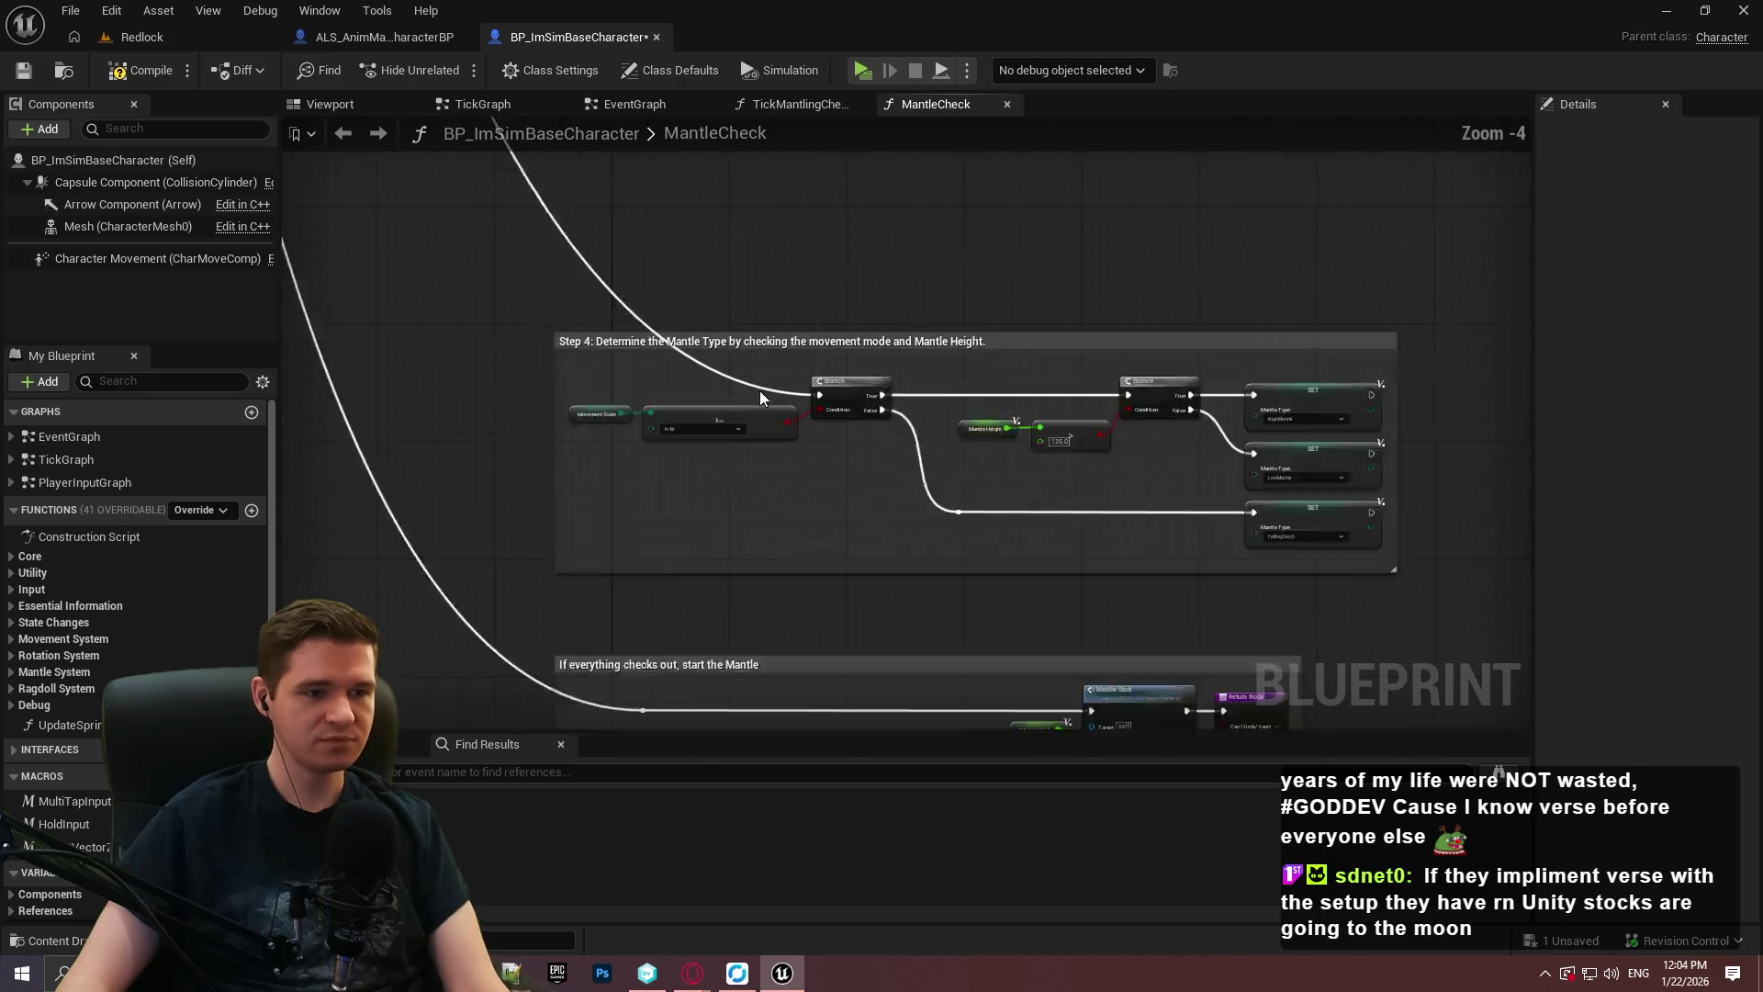
pyautogui.scroll(3, 760, 396)
# Delete the 'Step 4:' prefix from the comment title, then compile and save the blueprint.
pyautogui.click(521, 320)
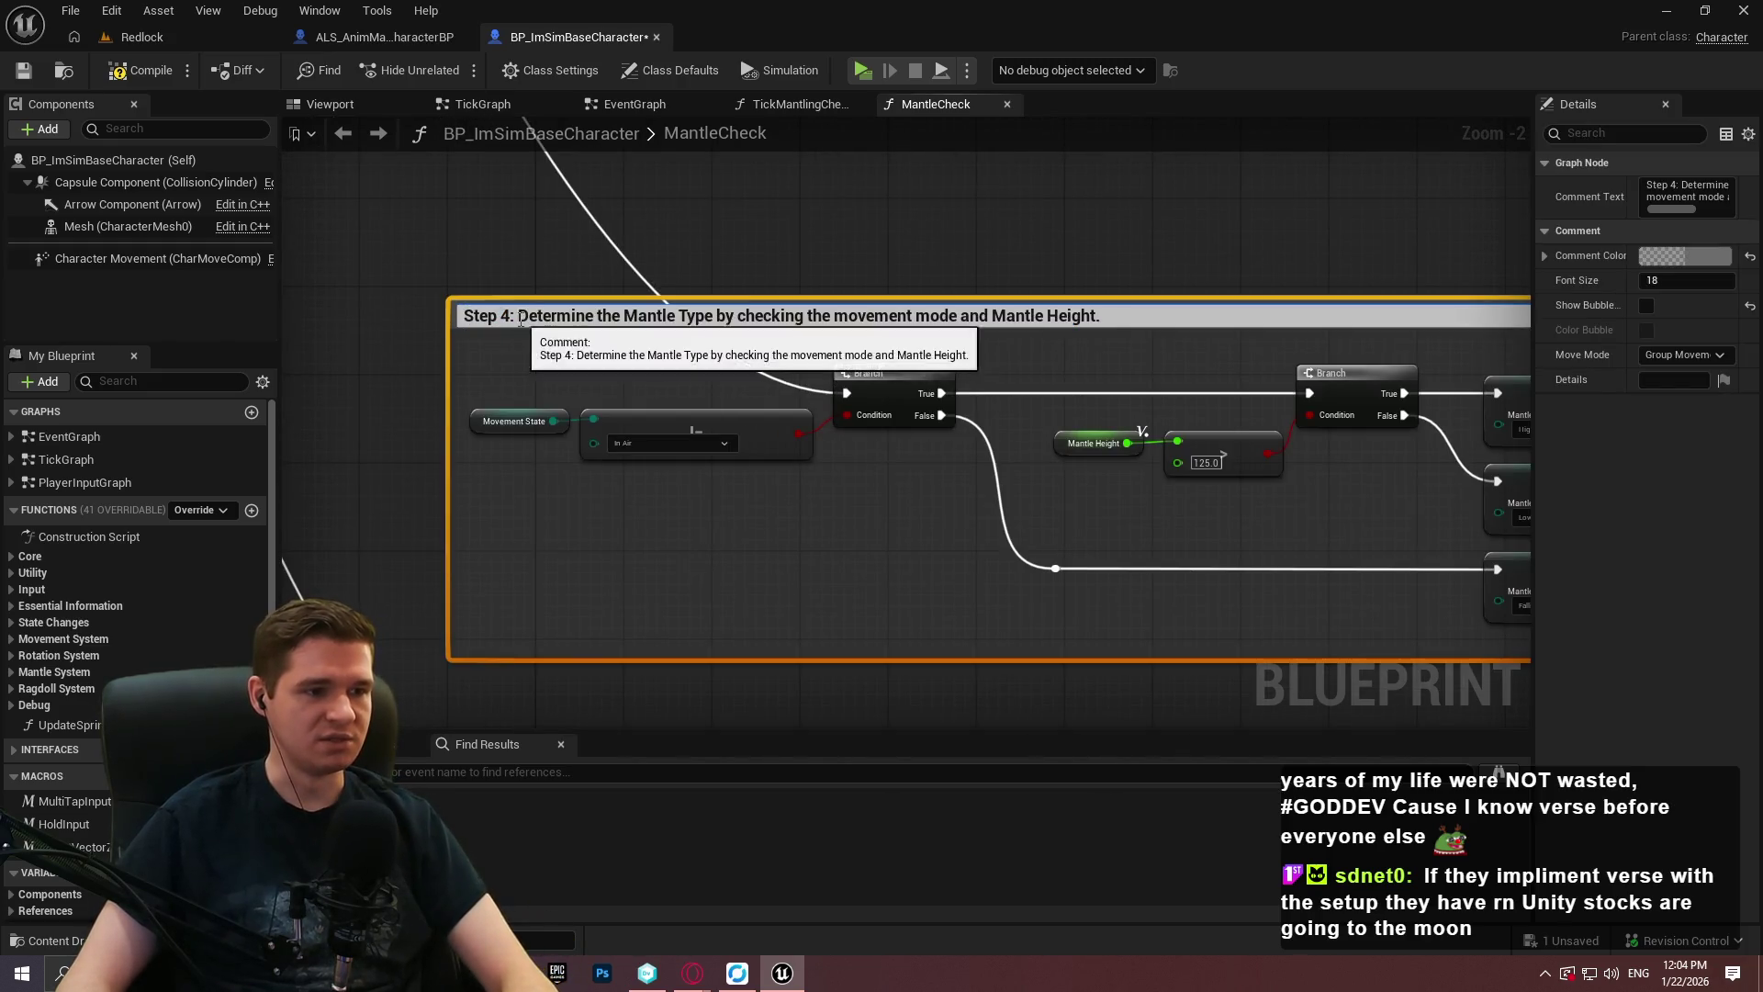
pyautogui.moveTo(520, 320); pyautogui.dragTo(372, 303)
pyautogui.press('BackSpace')
pyautogui.click(955, 239)
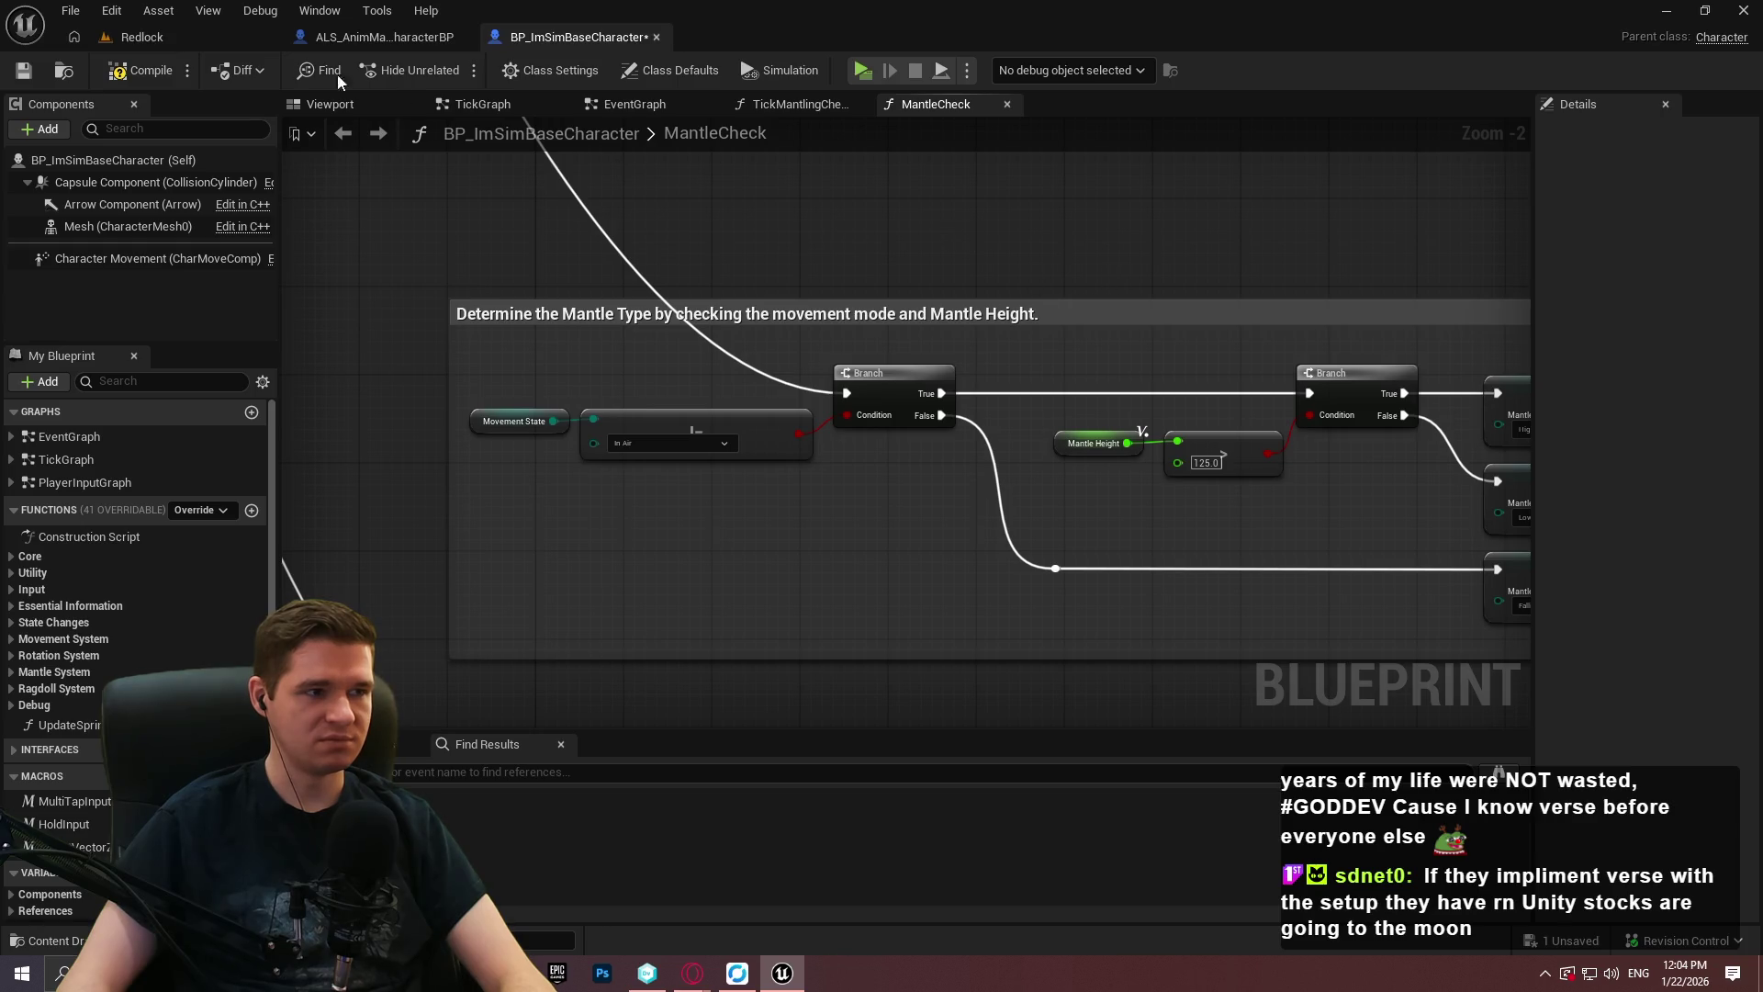
pyautogui.click(23, 71)
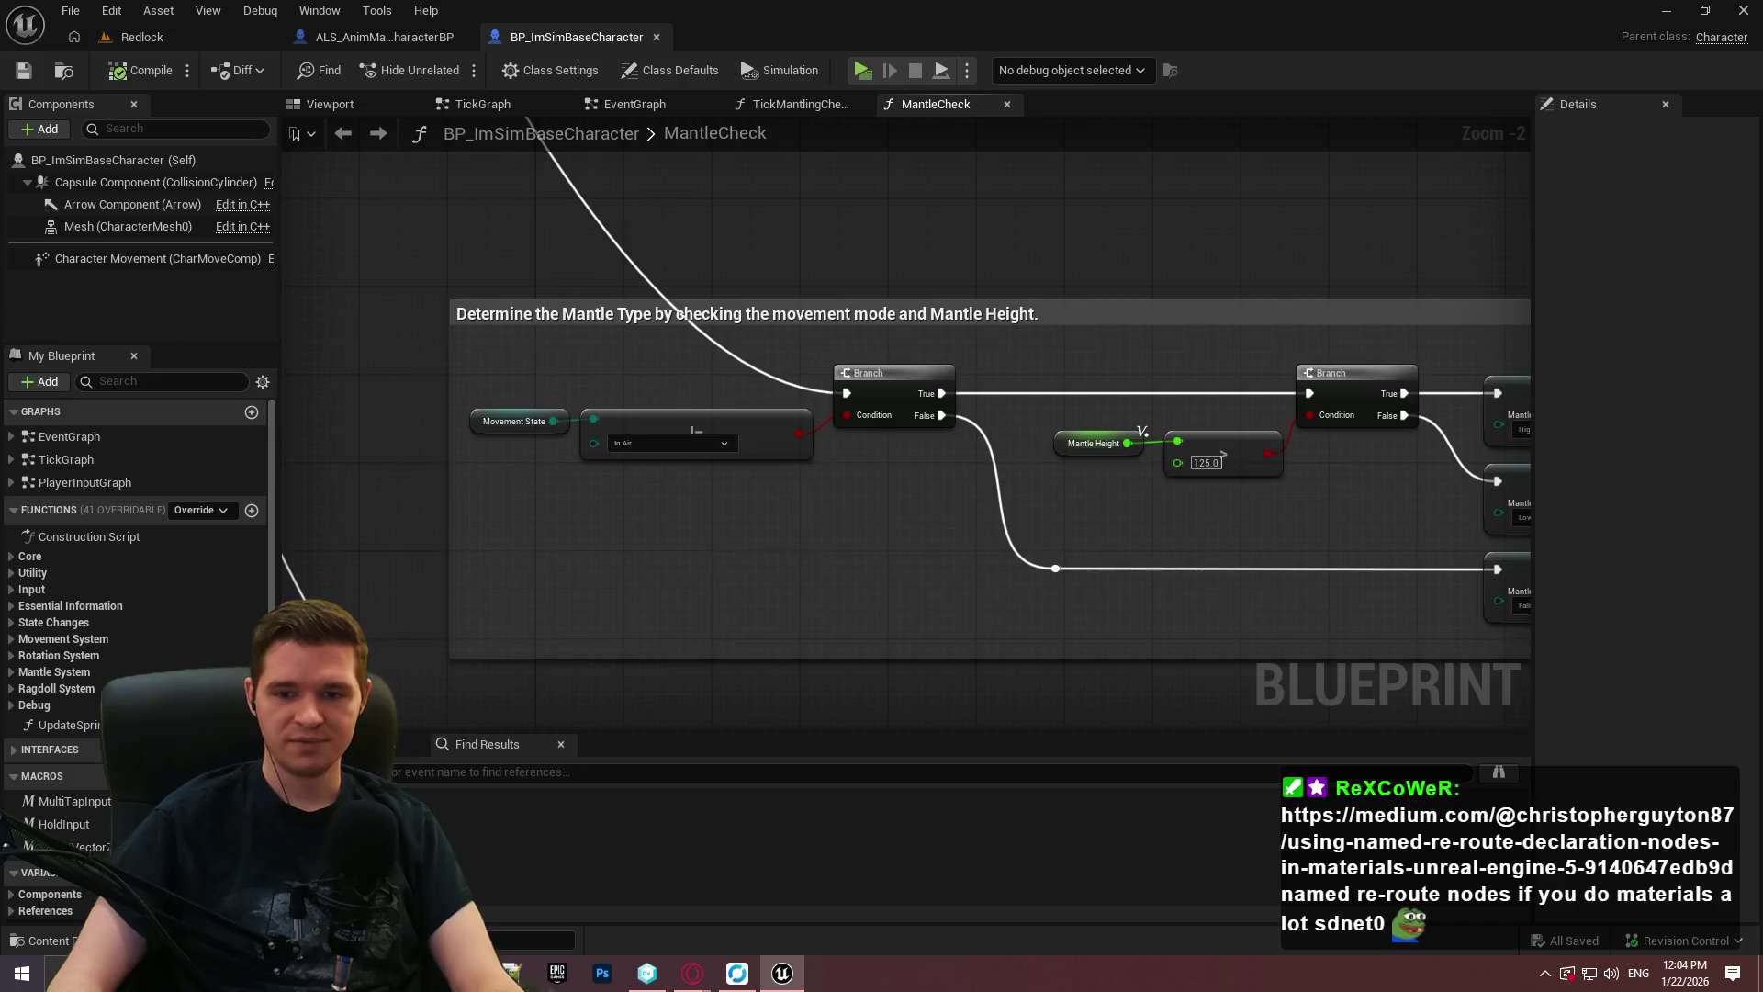
pyautogui.moveTo(1010, 551); pyautogui.dragTo(787, 431)
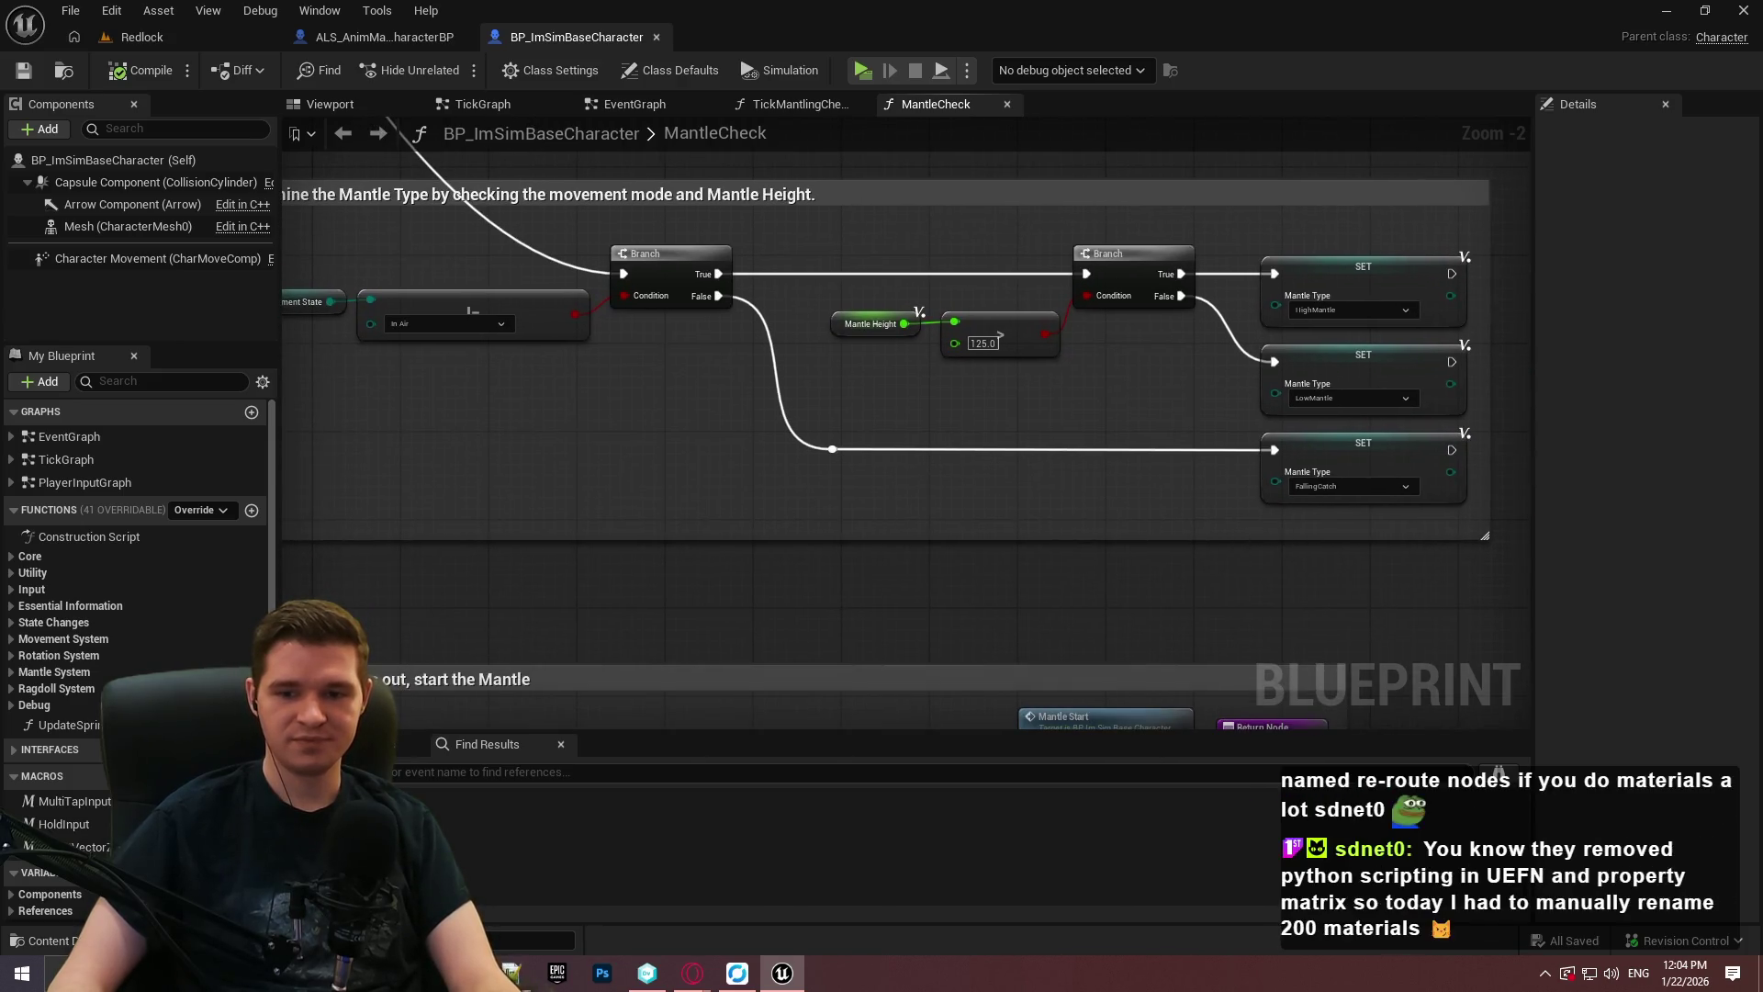
pyautogui.moveTo(1283, 535); pyautogui.dragTo(1533, 565)
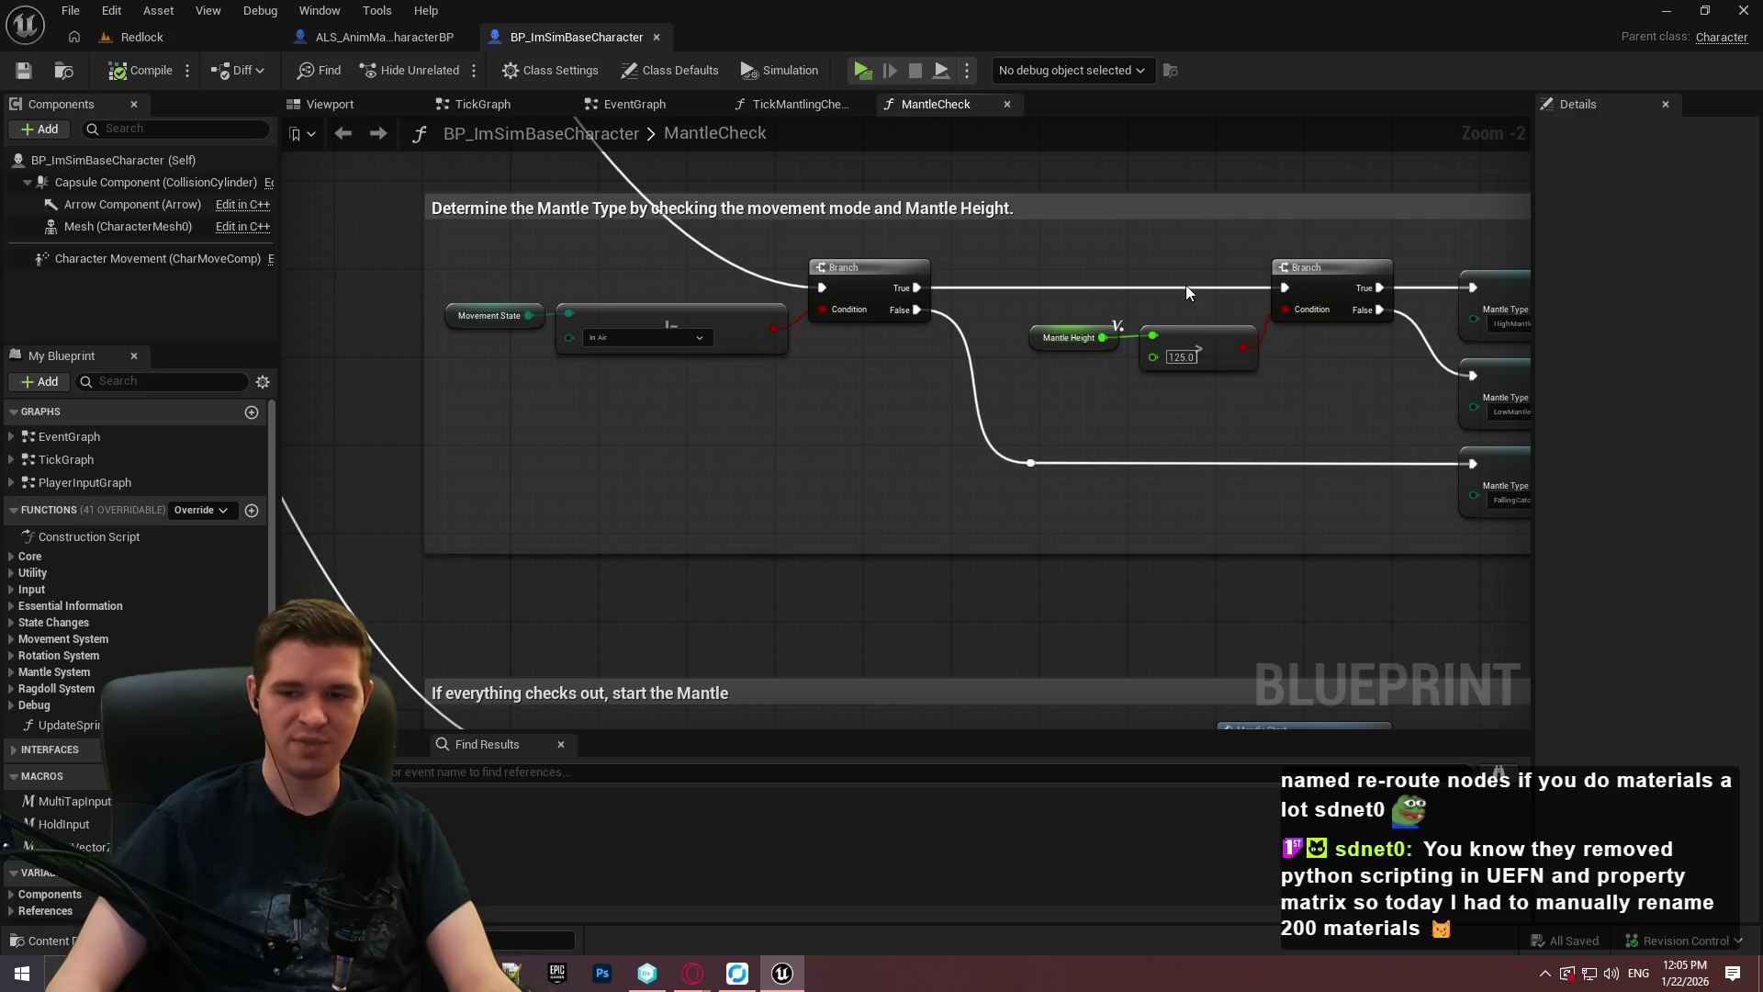
pyautogui.scroll(-3, 1193, 349)
# Add a reroute point on the exec wire into the In Air Branch and move it left.
pyautogui.scroll(7, 996, 496)
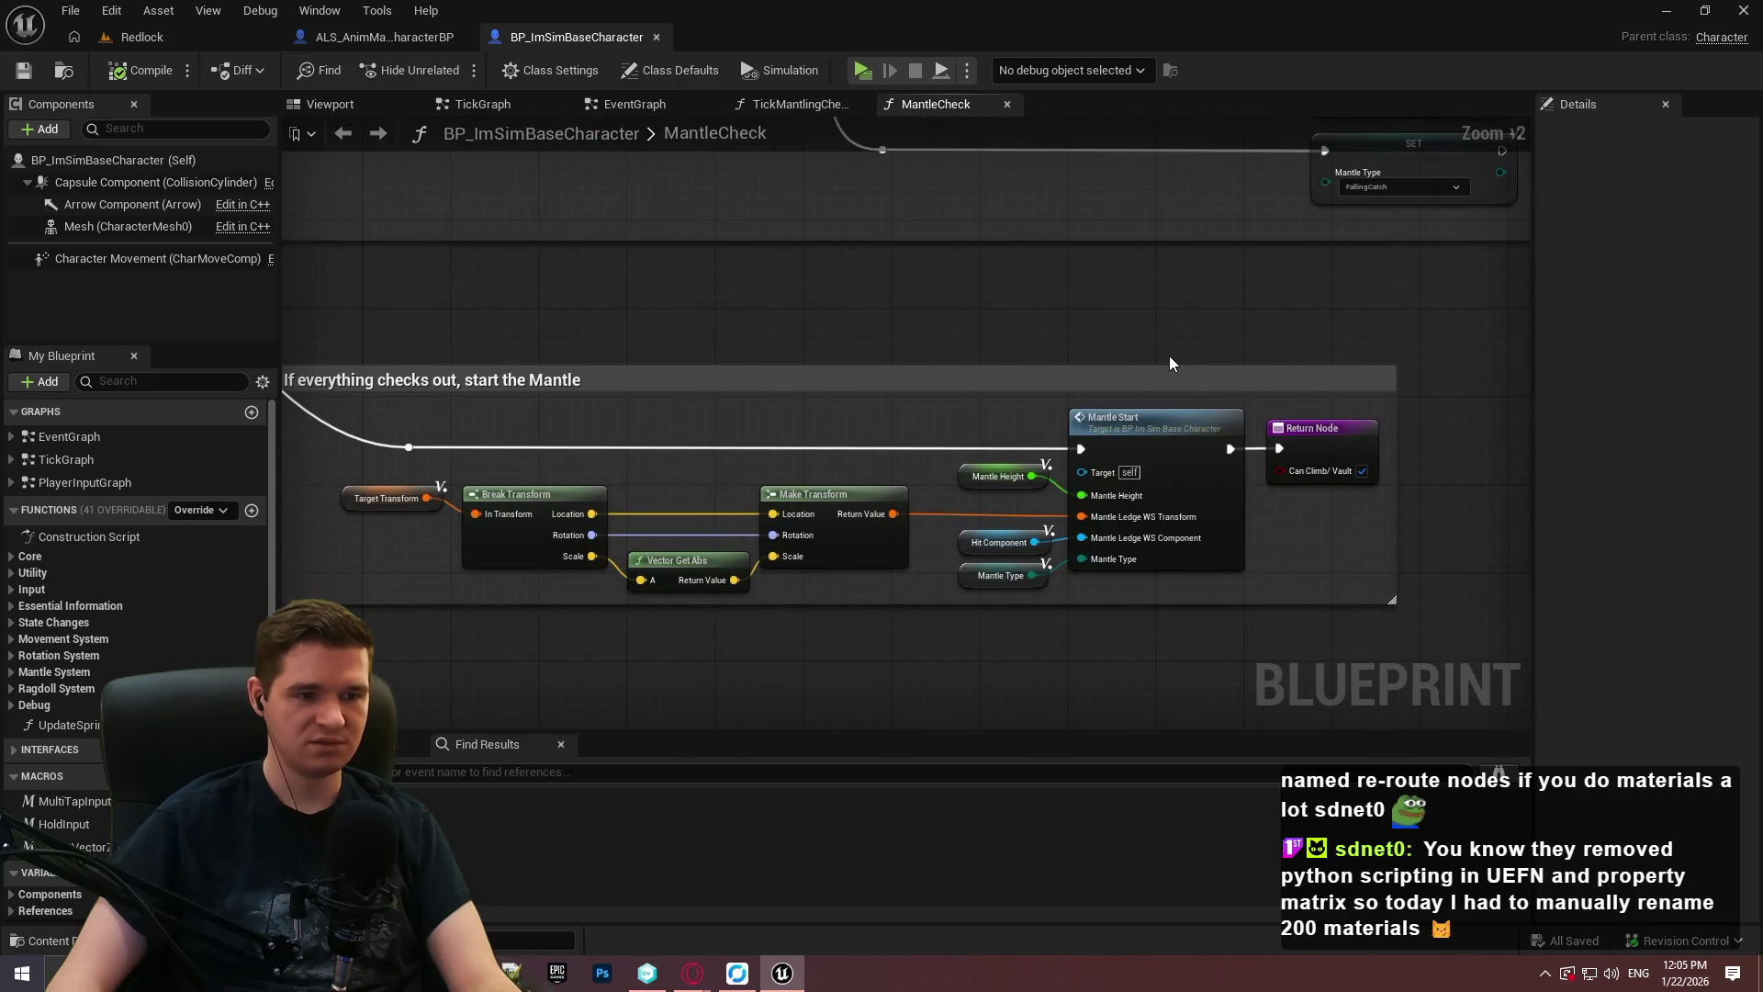
pyautogui.scroll(-4, 1268, 372)
pyautogui.scroll(3, 826, 424)
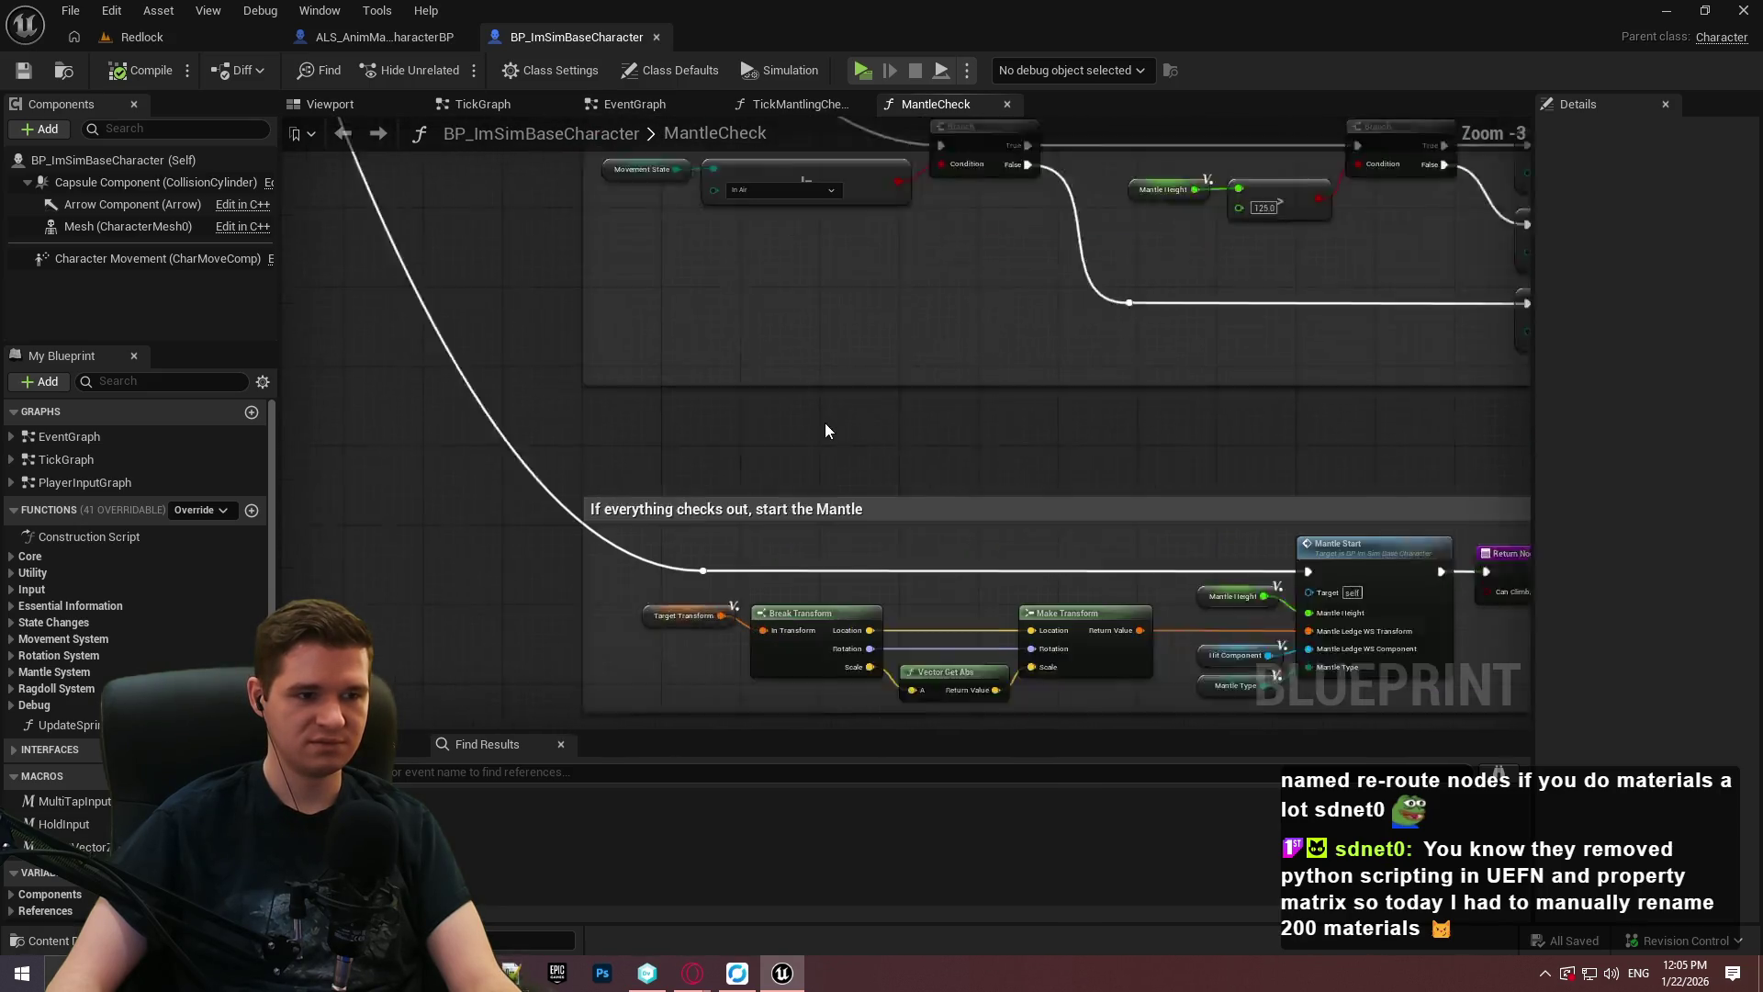
pyautogui.scroll(-4, 884, 374)
pyautogui.scroll(3, 883, 374)
pyautogui.moveTo(913, 323); pyautogui.dragTo(889, 664)
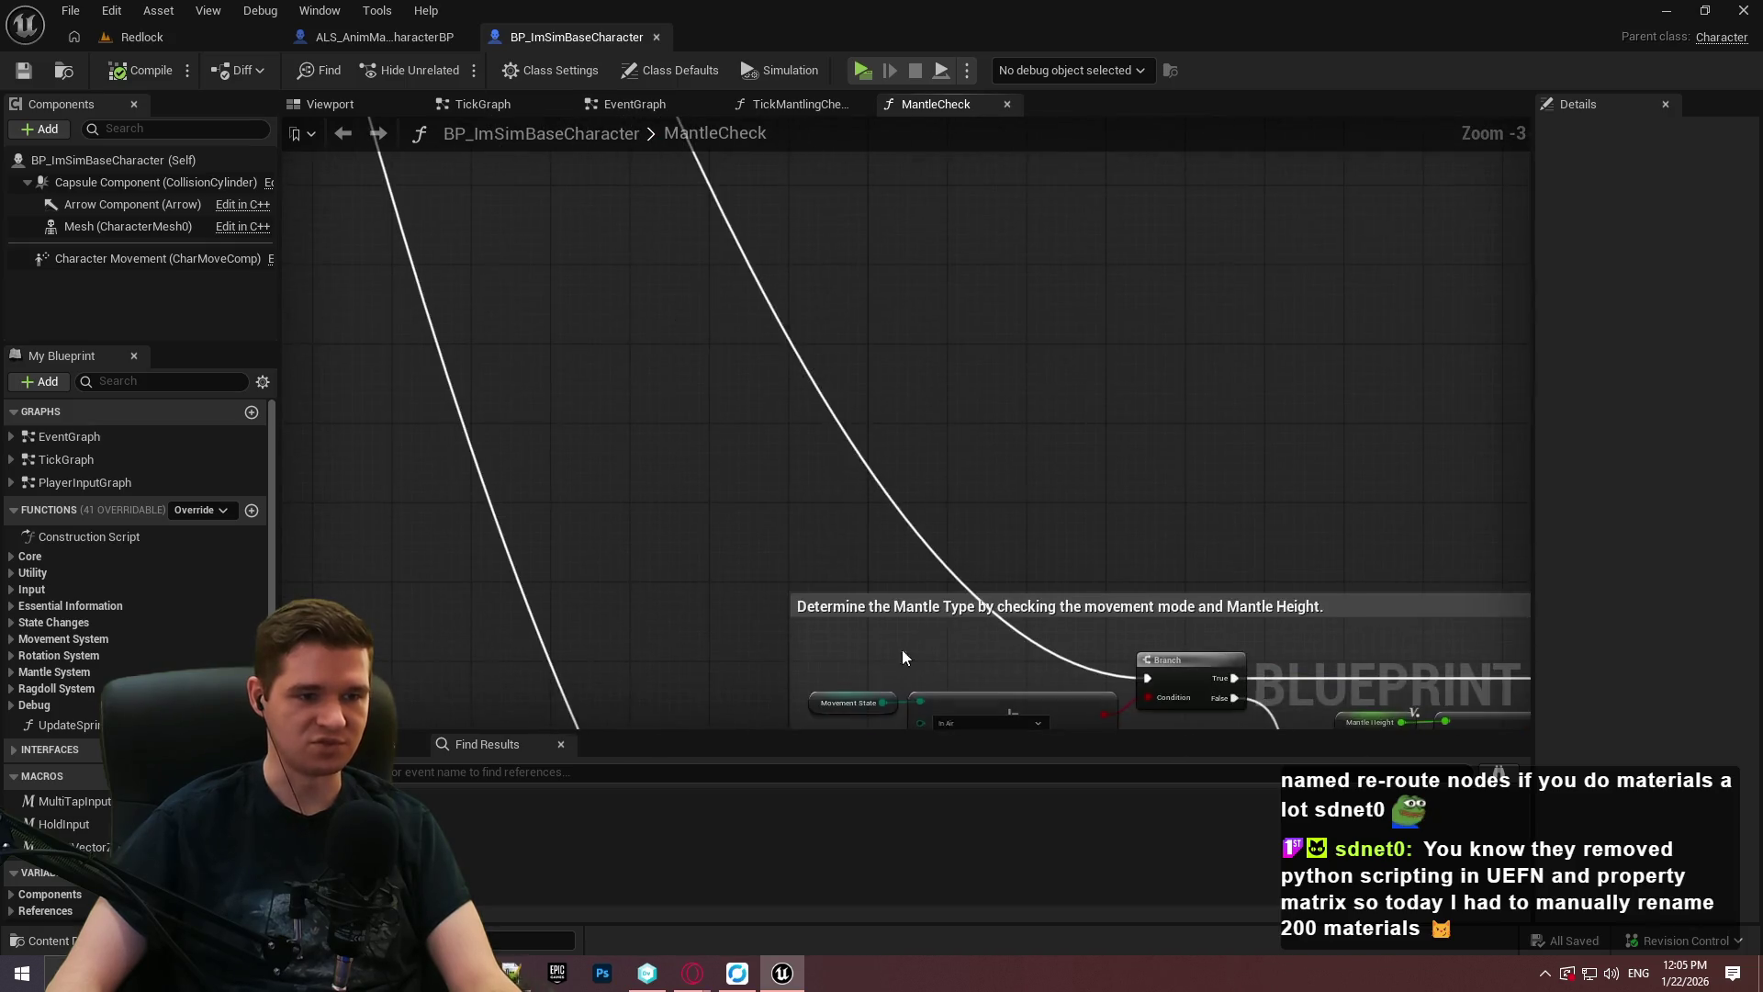
pyautogui.moveTo(1043, 648); pyautogui.dragTo(1104, 425)
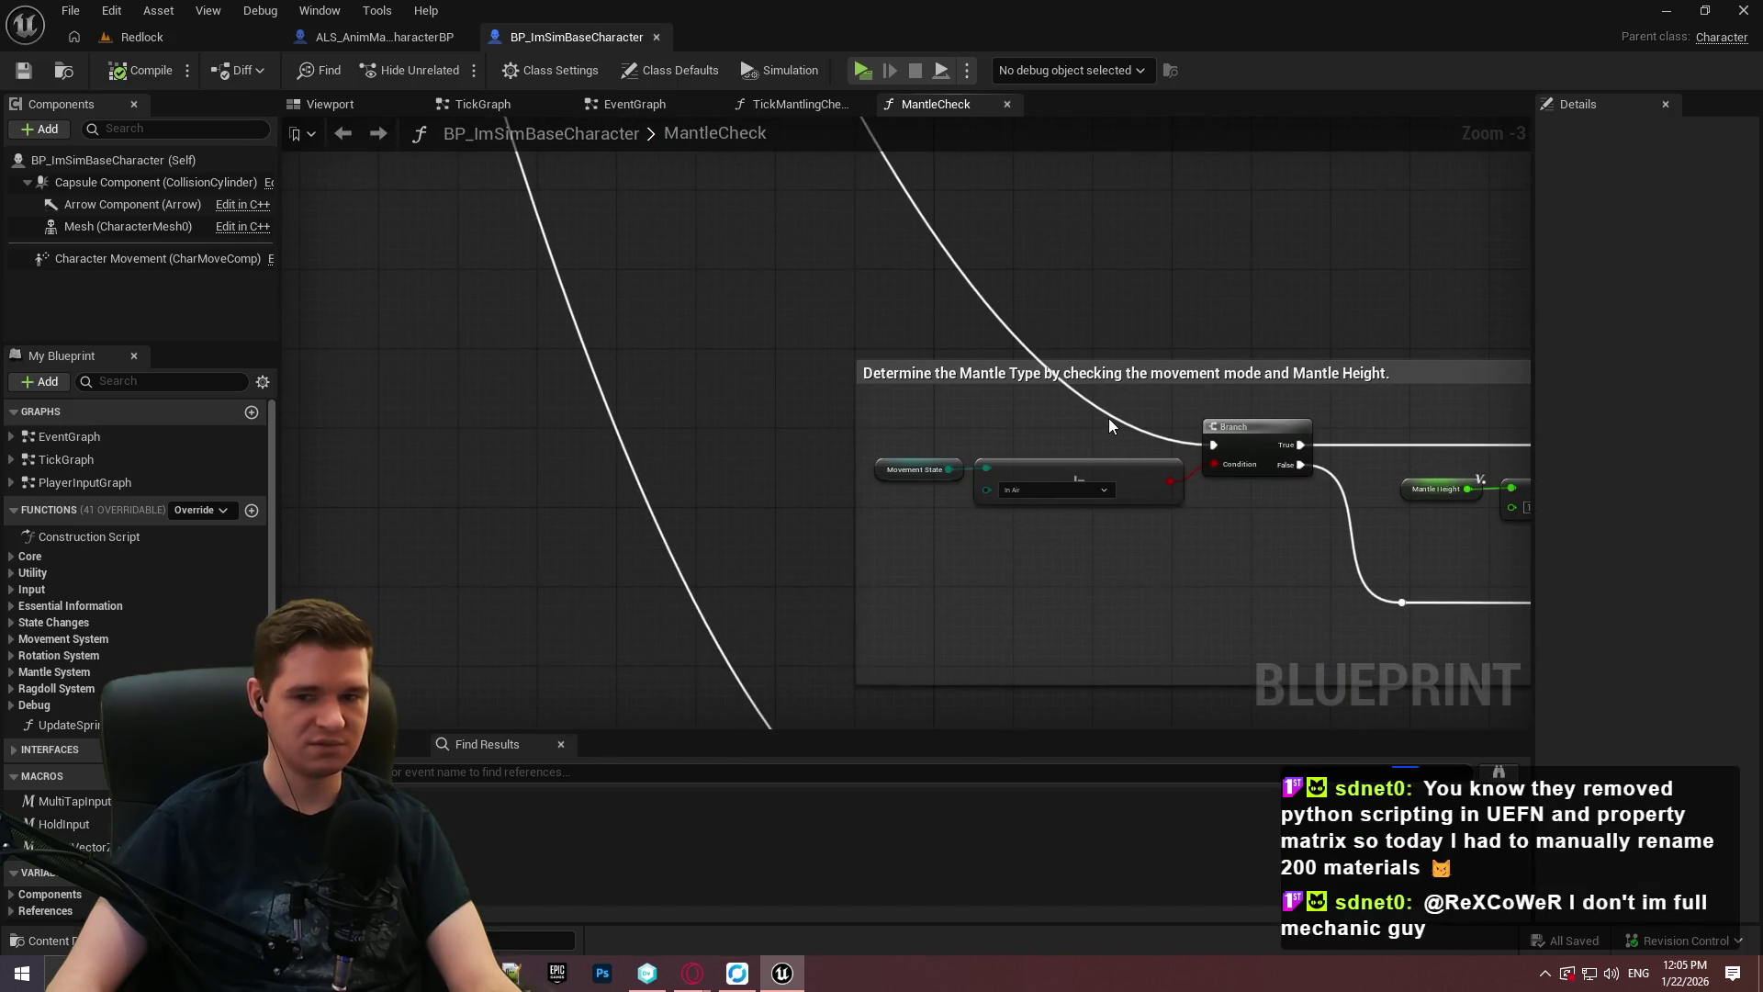
pyautogui.doubleClick(1114, 416)
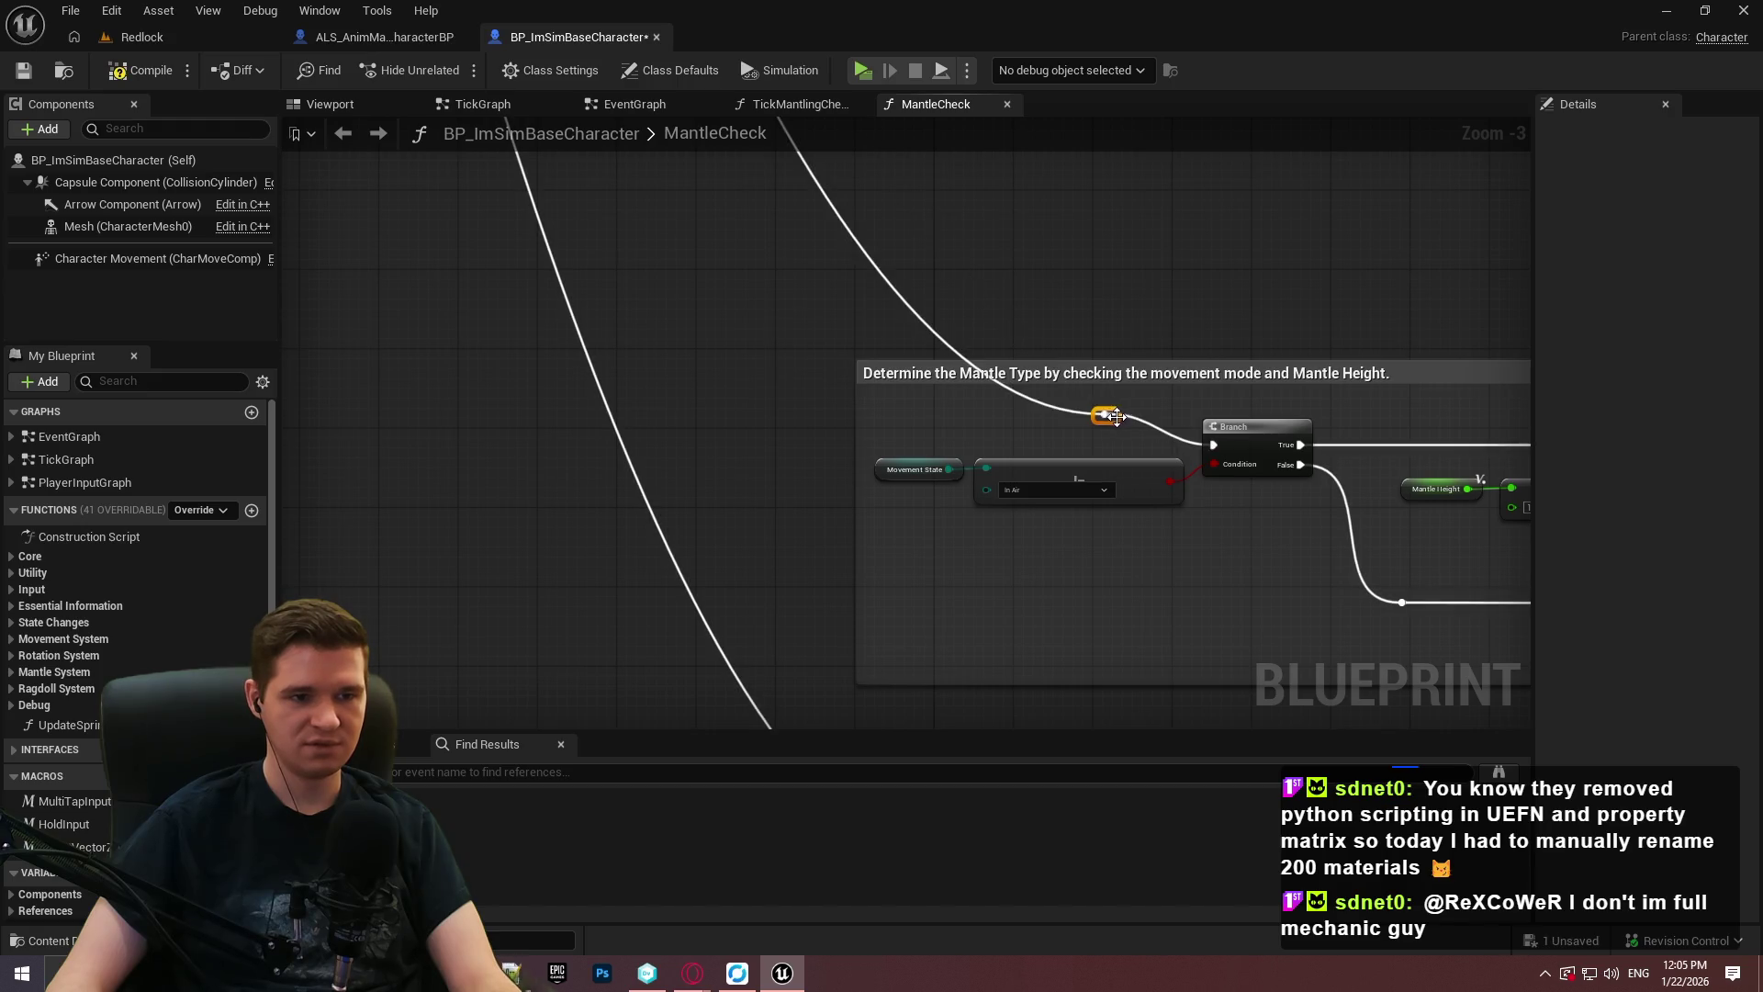
pyautogui.moveTo(1115, 416); pyautogui.dragTo(915, 449)
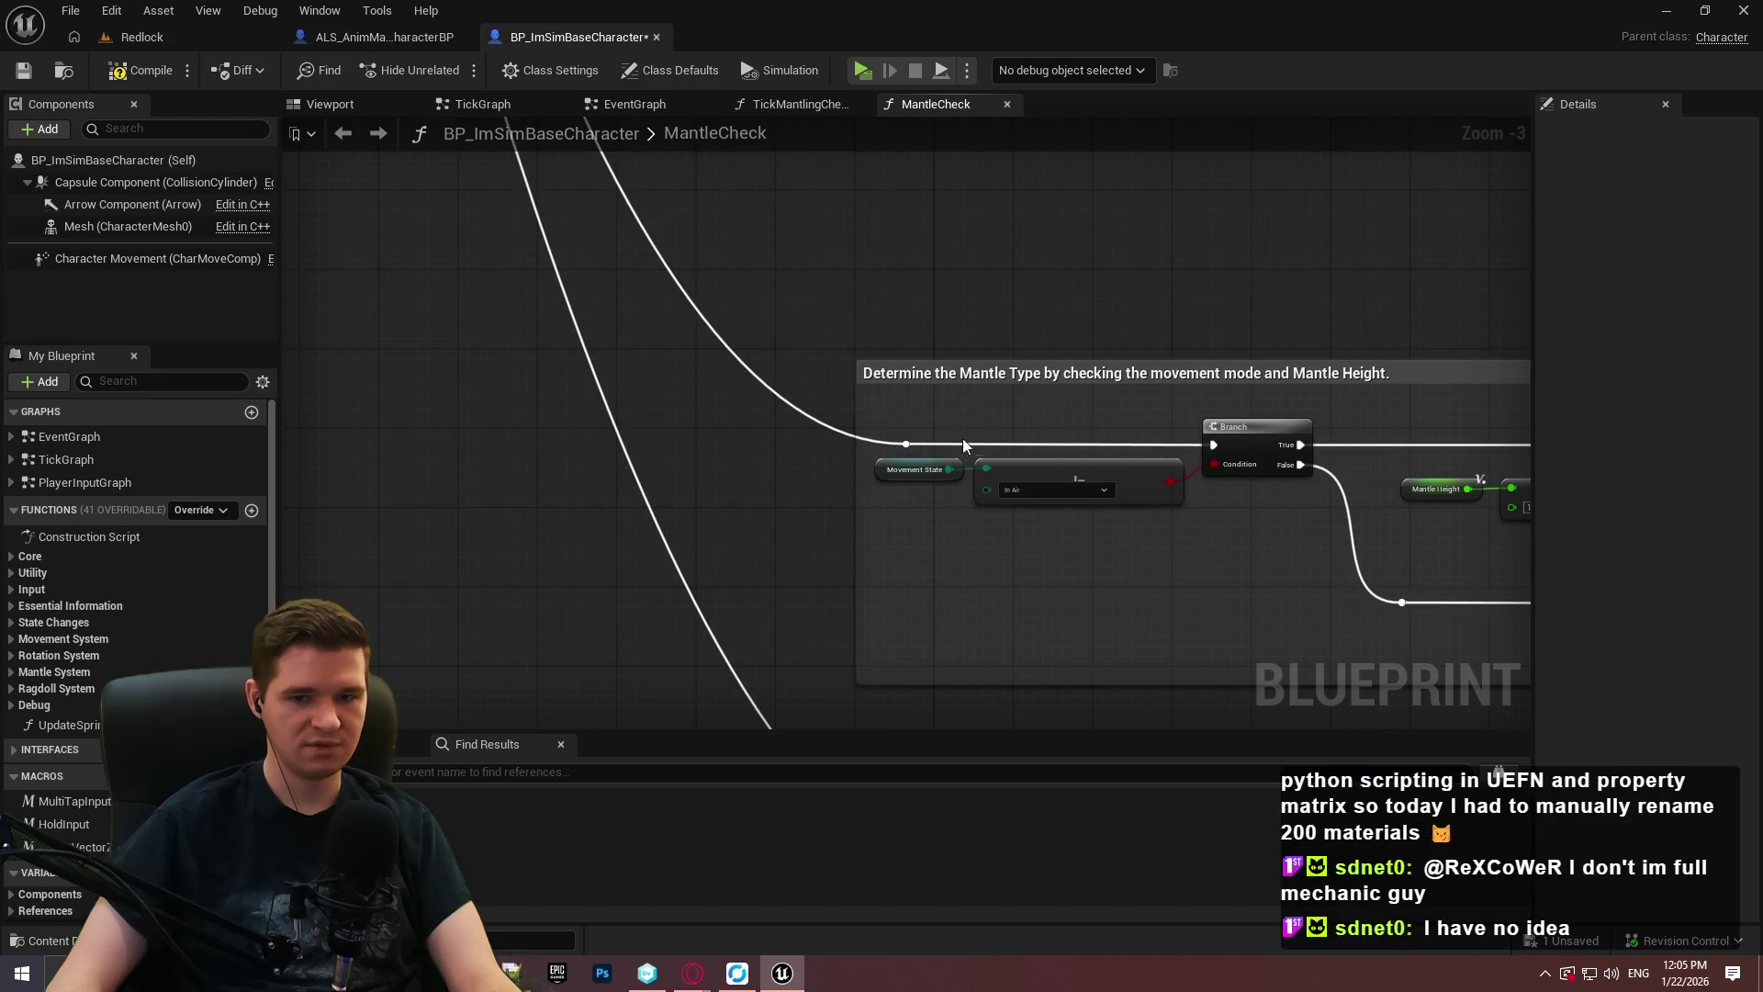
# Shift the Movement State and equality nodes together slightly down-left.
pyautogui.click(1065, 482)
pyautogui.keyDown('shift'); pyautogui.click(913, 470); pyautogui.keyUp('shift')
pyautogui.moveTo(1064, 484); pyautogui.dragTo(1054, 504)
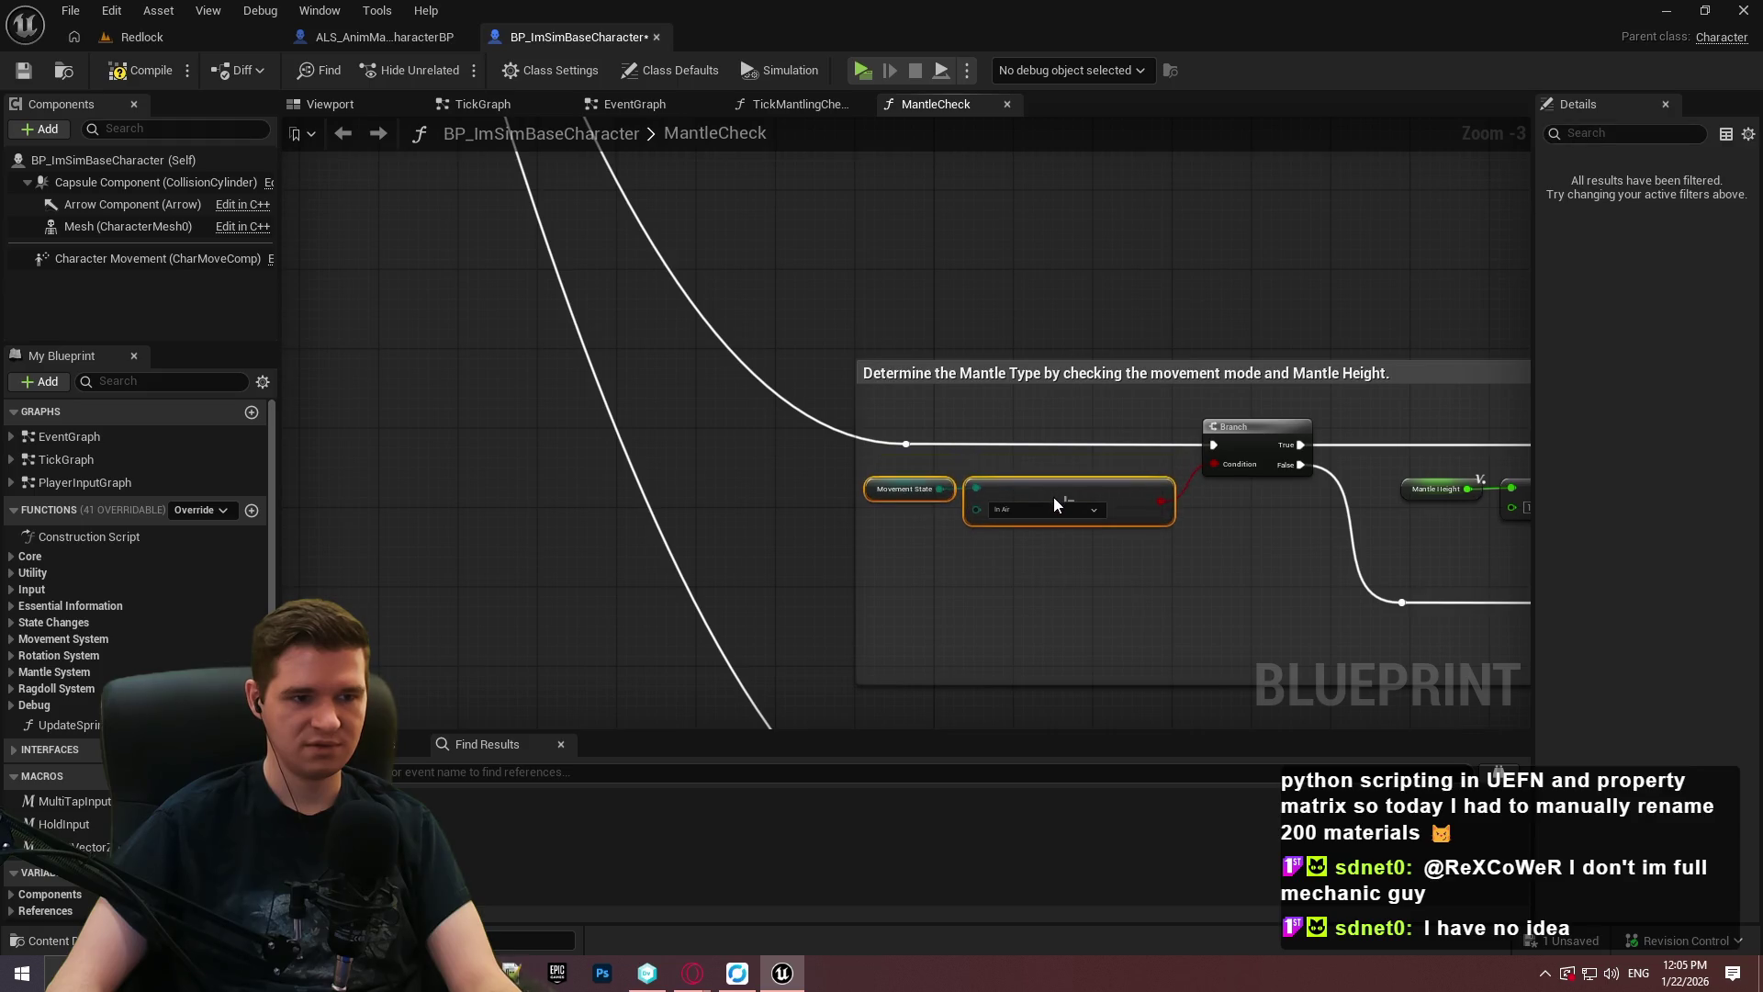
pyautogui.click(1298, 570)
pyautogui.scroll(-1, 955, 482)
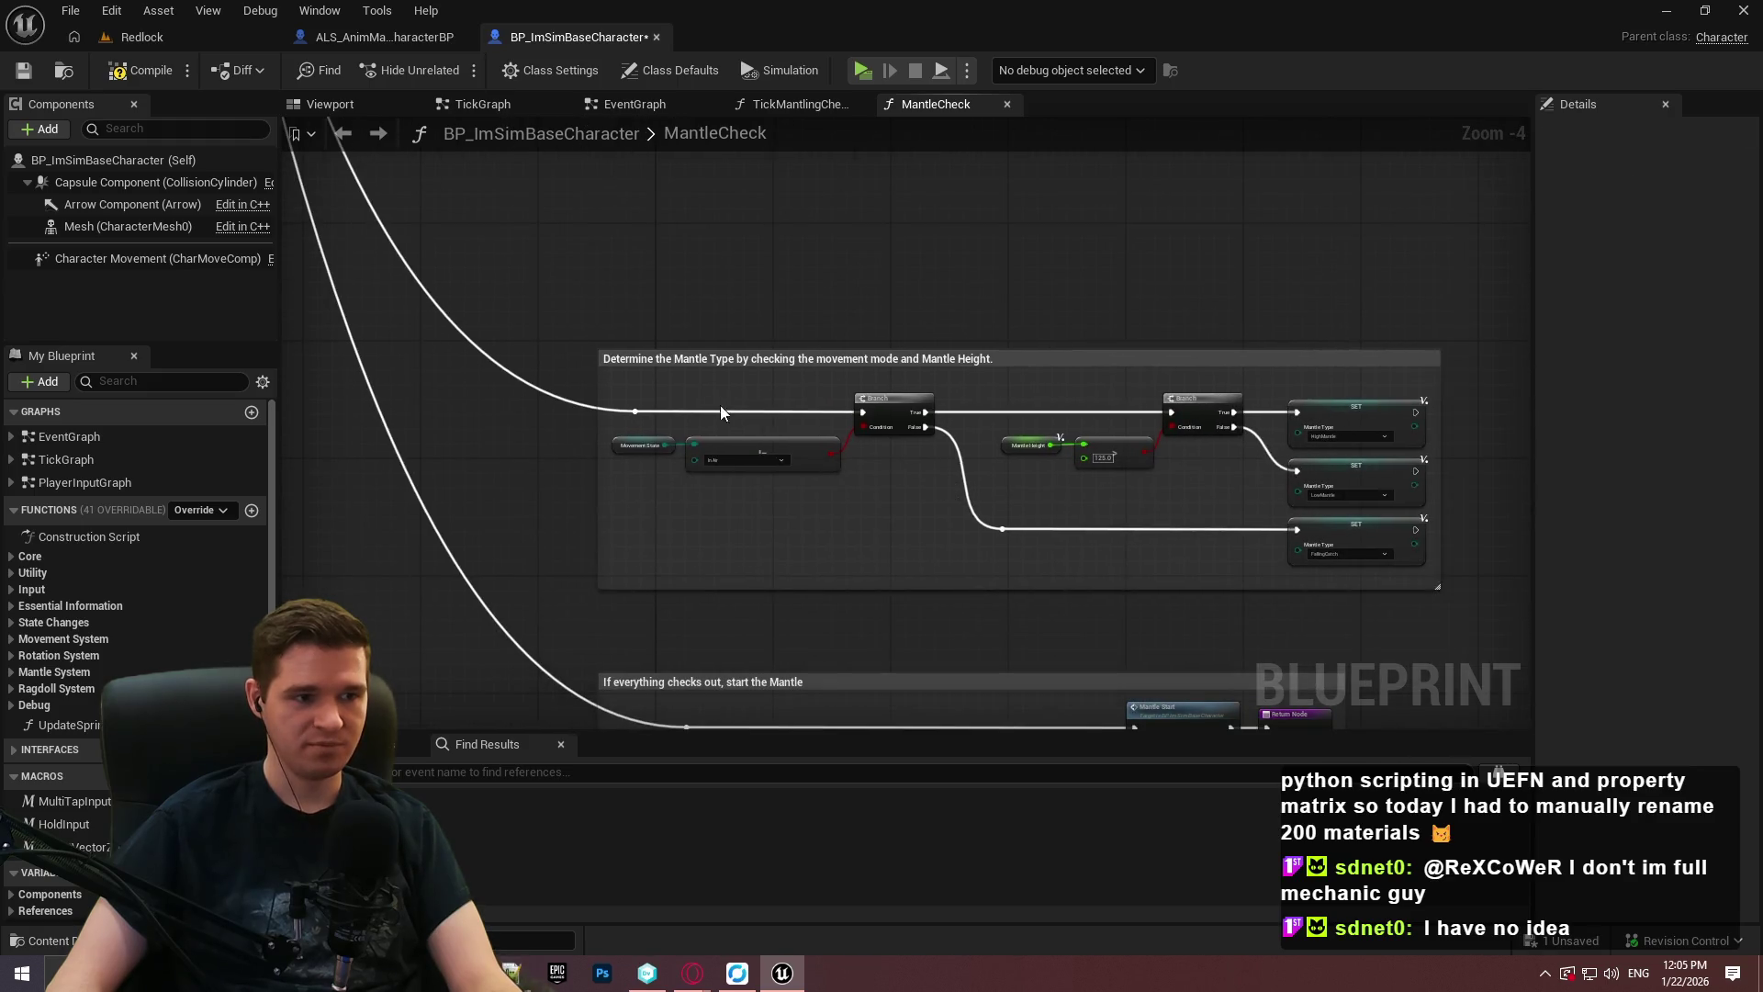
pyautogui.scroll(2, 693, 398)
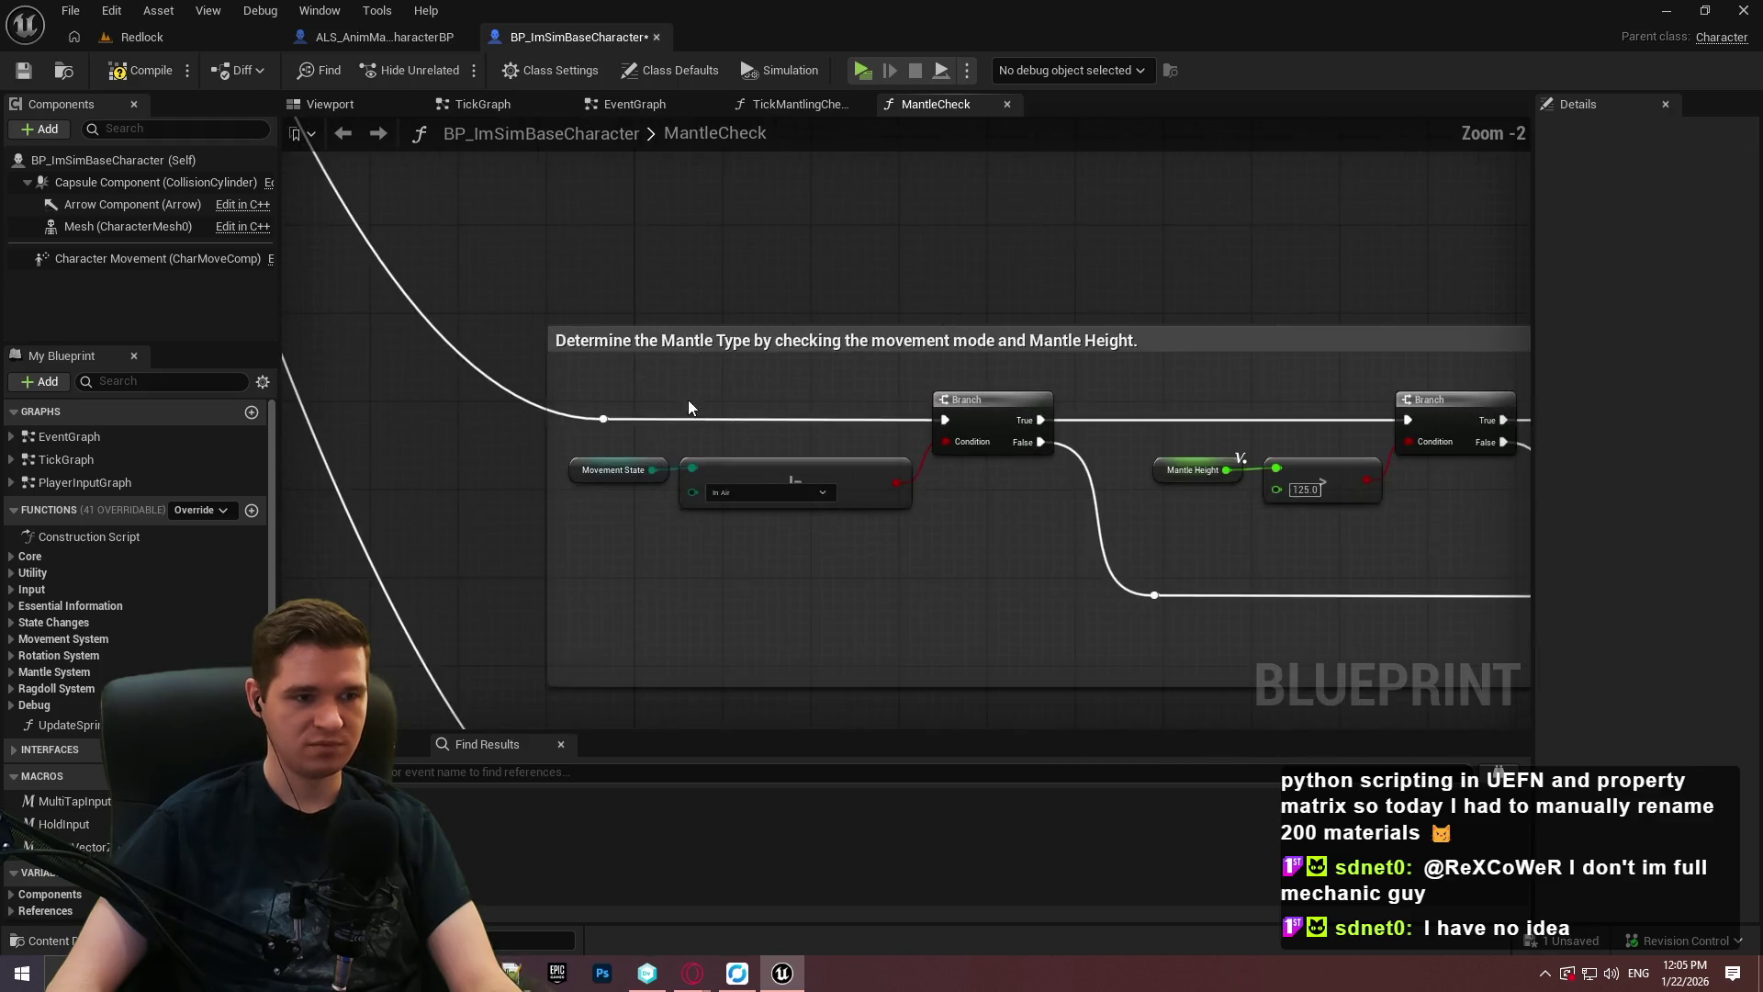
# Save the MantleCheck blueprint.
pyautogui.click(26, 78)
pyautogui.scroll(-8, 928, 290)
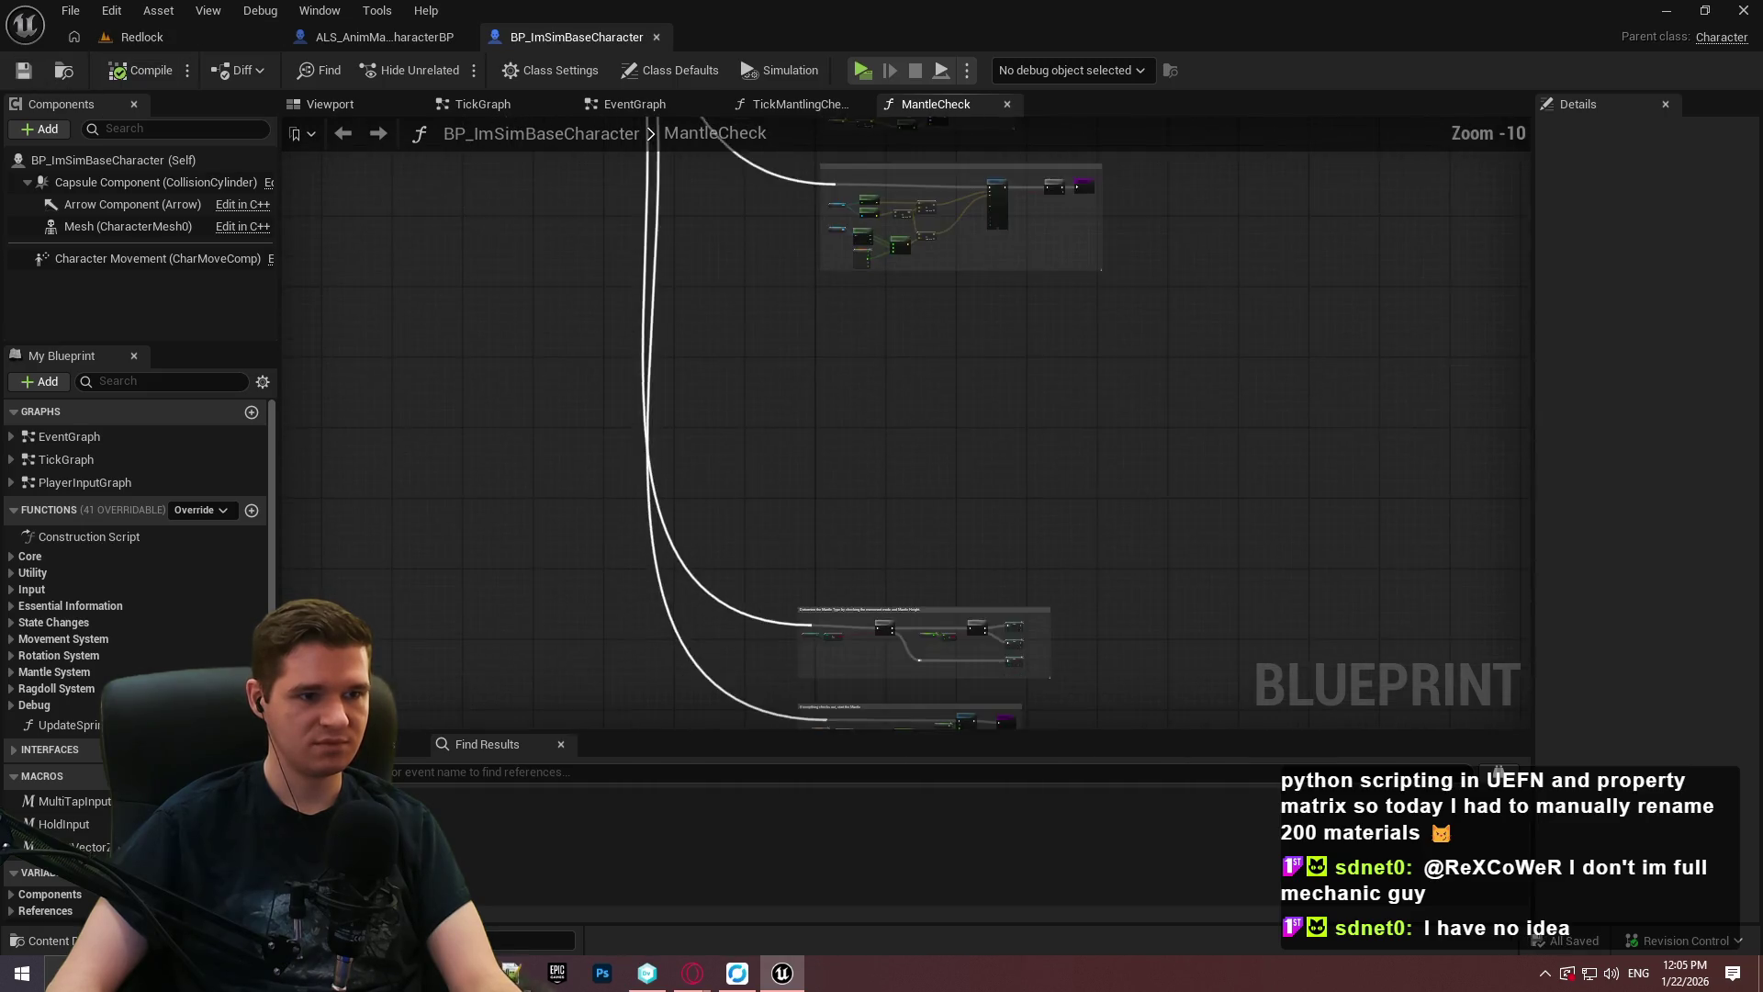
pyautogui.scroll(2, 972, 336)
pyautogui.moveTo(1173, 618)
pyautogui.mouseDown()
pyautogui.moveTo(758, 424)
pyautogui.moveTo(821, 454)
pyautogui.mouseUp()
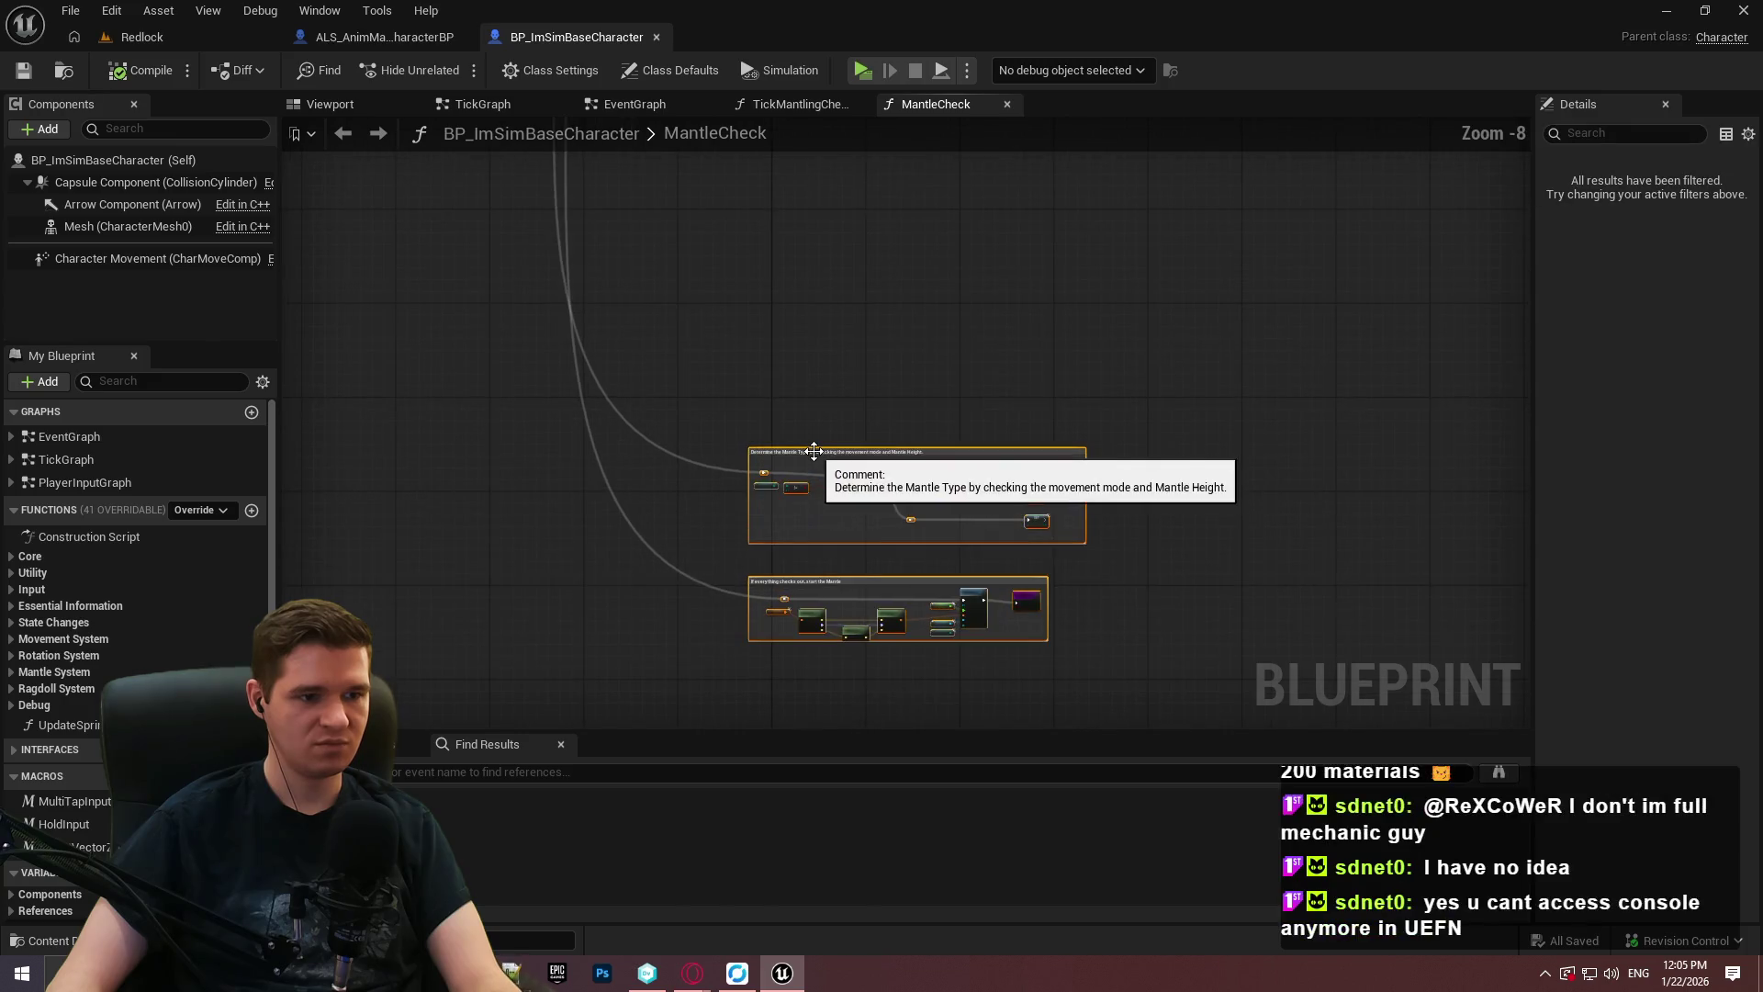
# Move the view up to the Line Trace By Channel section.
pyautogui.scroll(3, 911, 246)
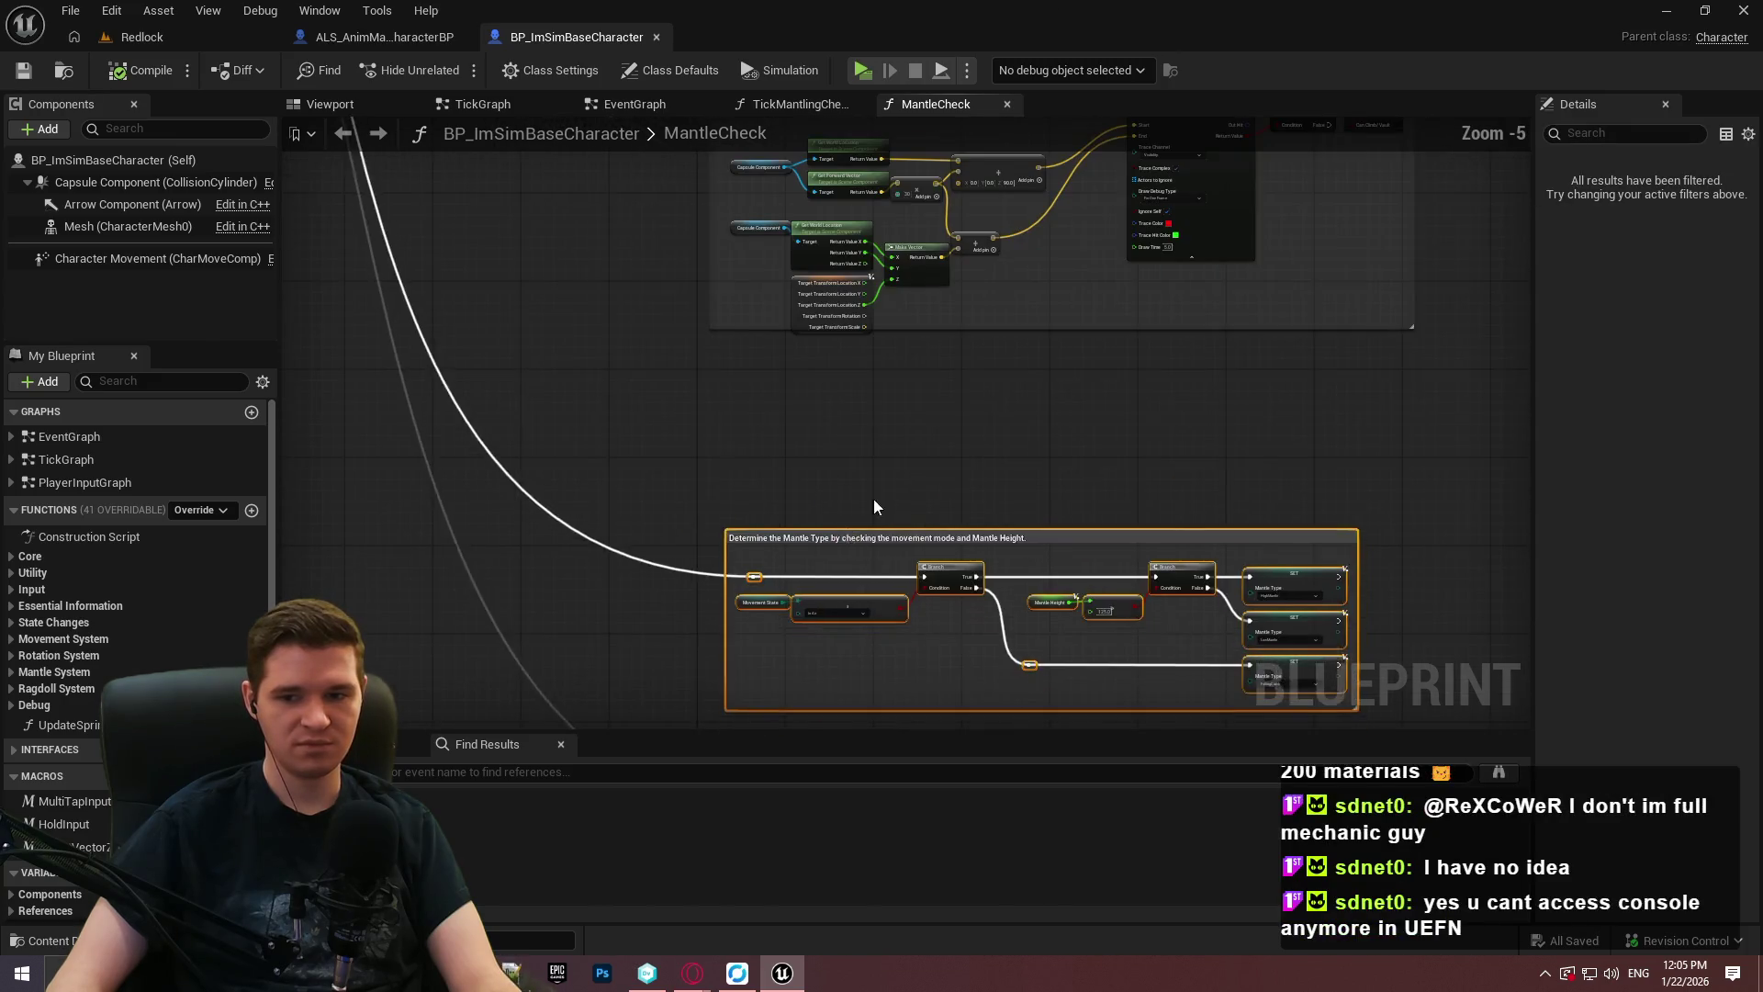
pyautogui.scroll(1, 864, 519)
pyautogui.scroll(1, 919, 467)
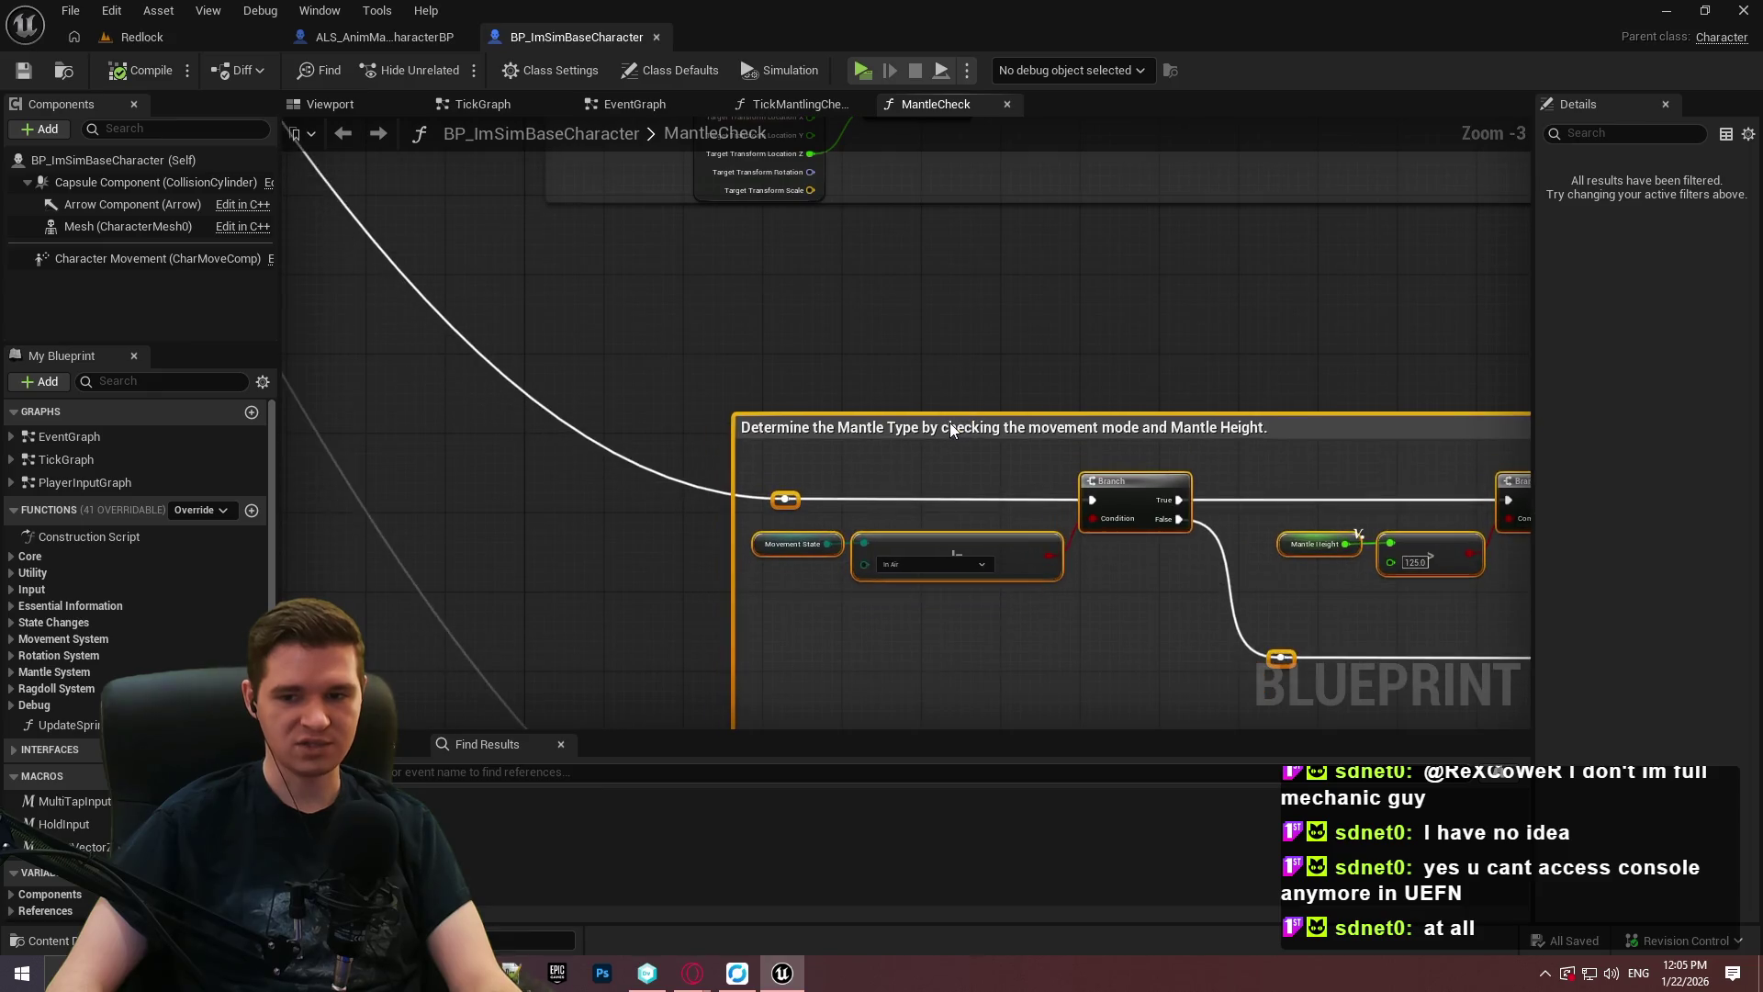
pyautogui.scroll(-1, 950, 423)
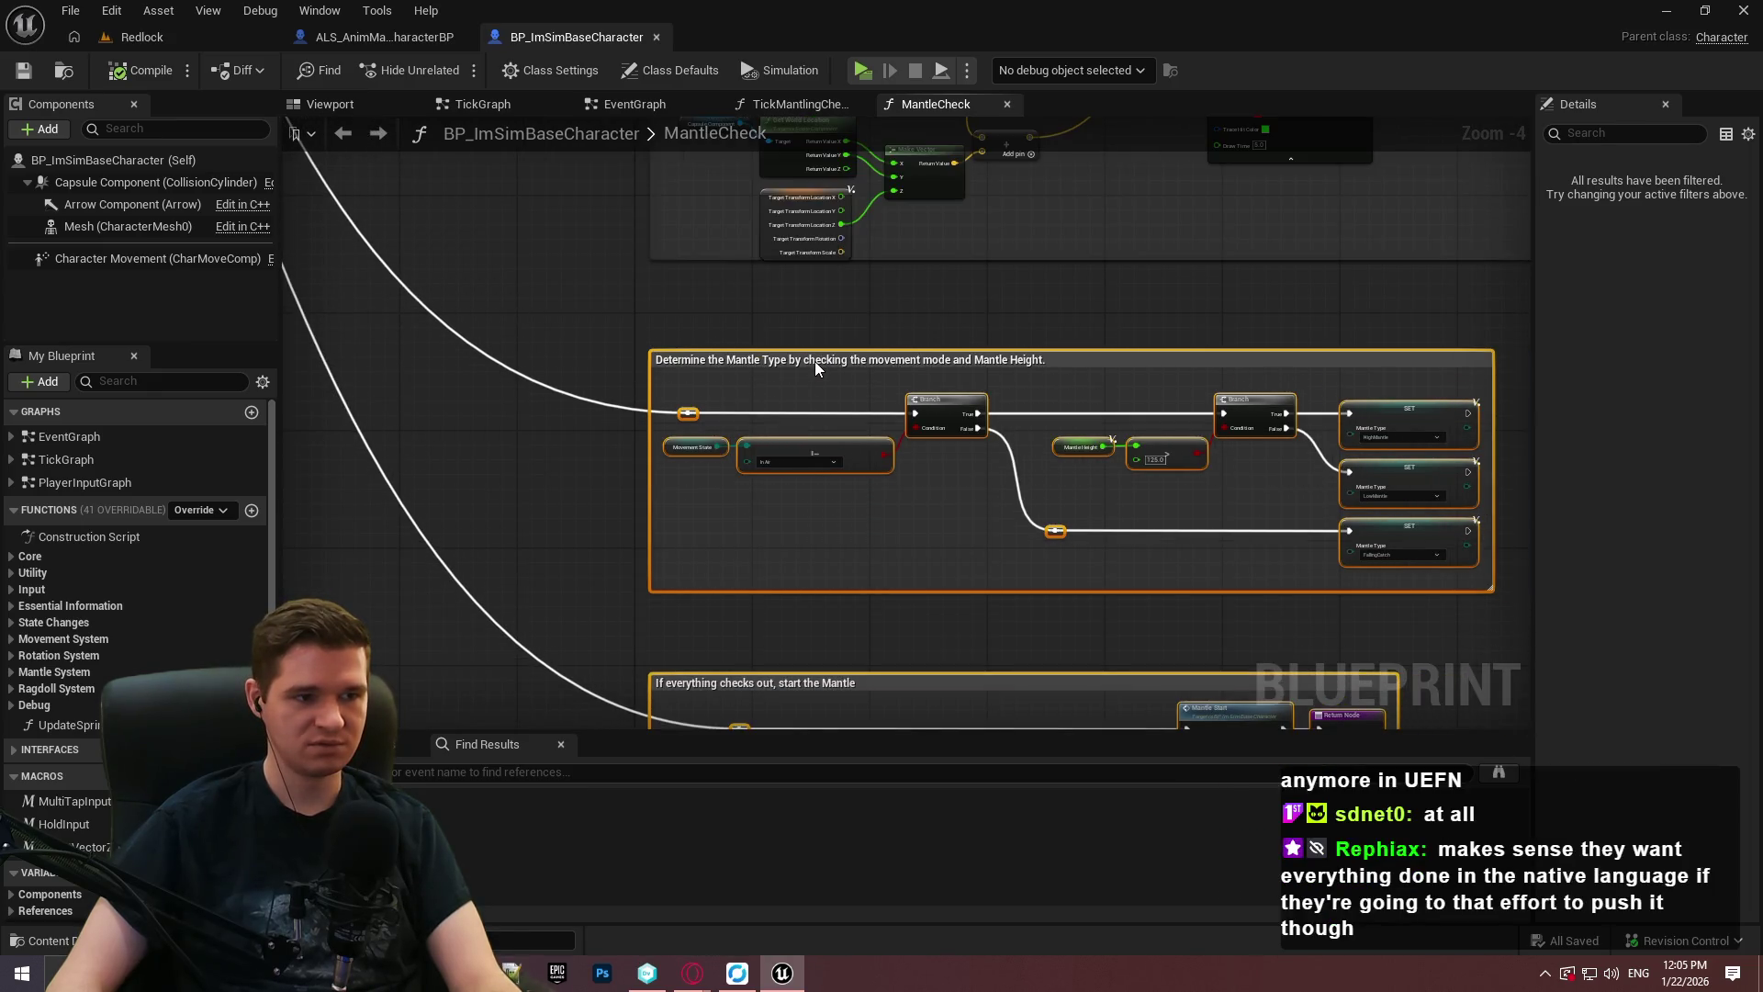
pyautogui.moveTo(944, 296); pyautogui.dragTo(898, 619)
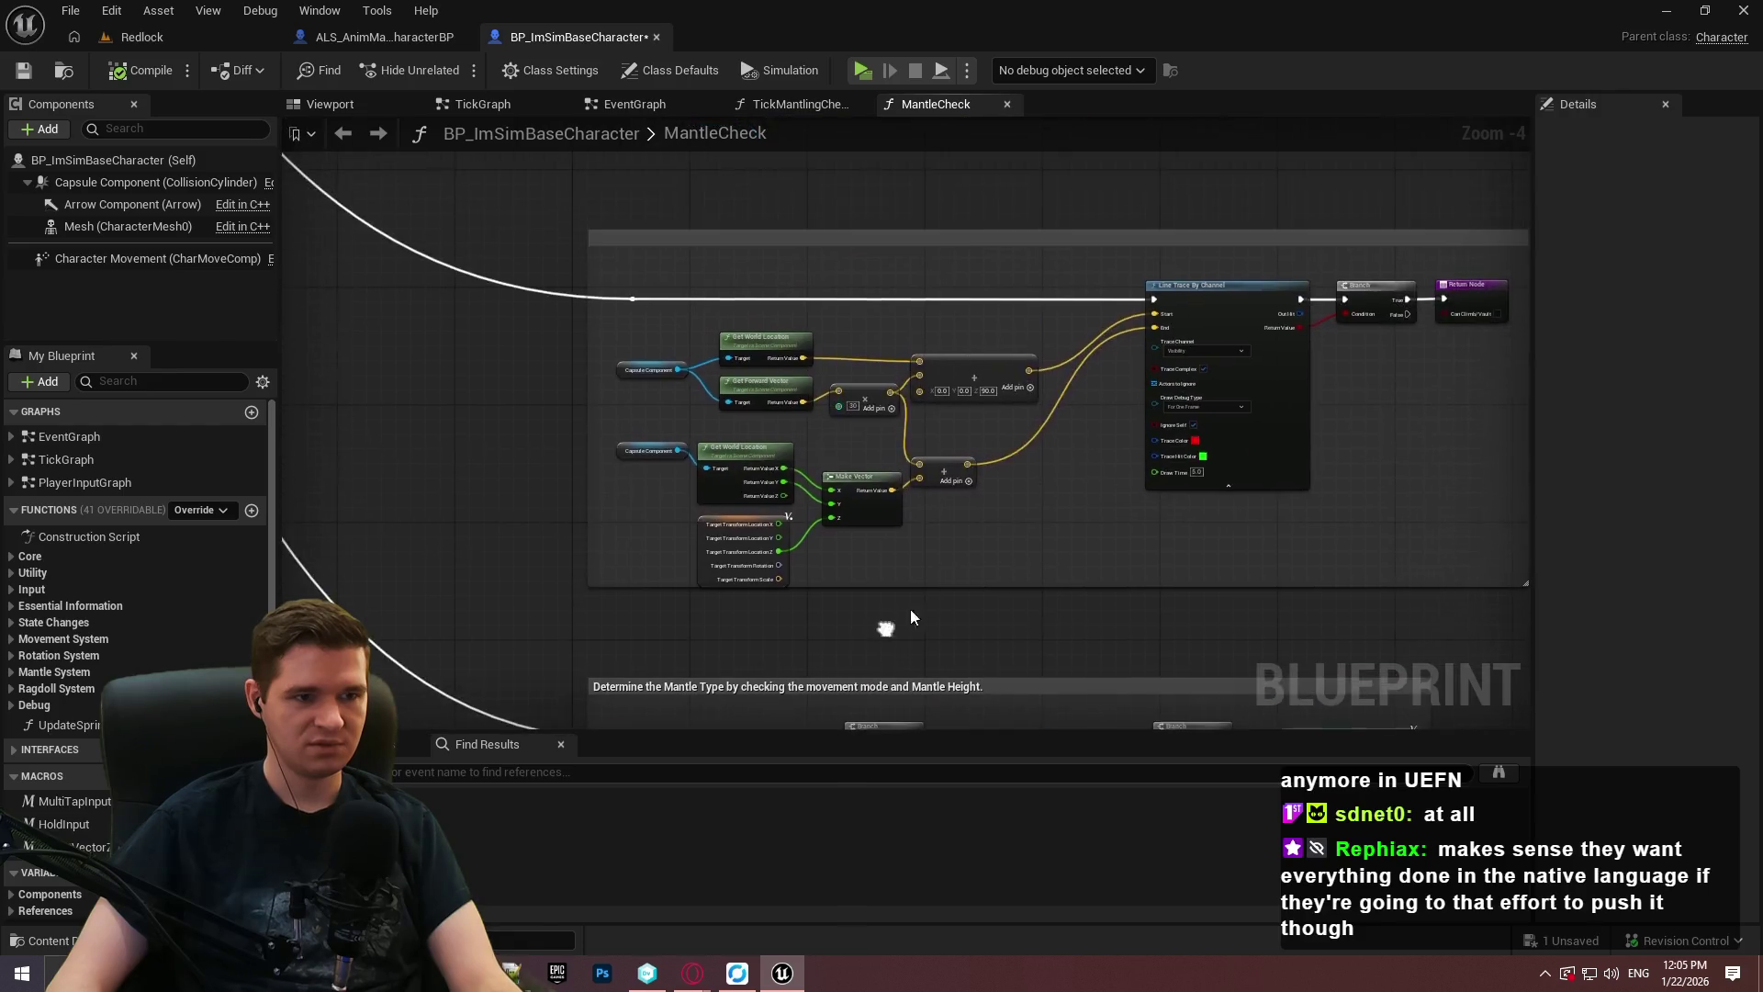
pyautogui.scroll(-2, 1002, 441)
pyautogui.scroll(3, 1052, 333)
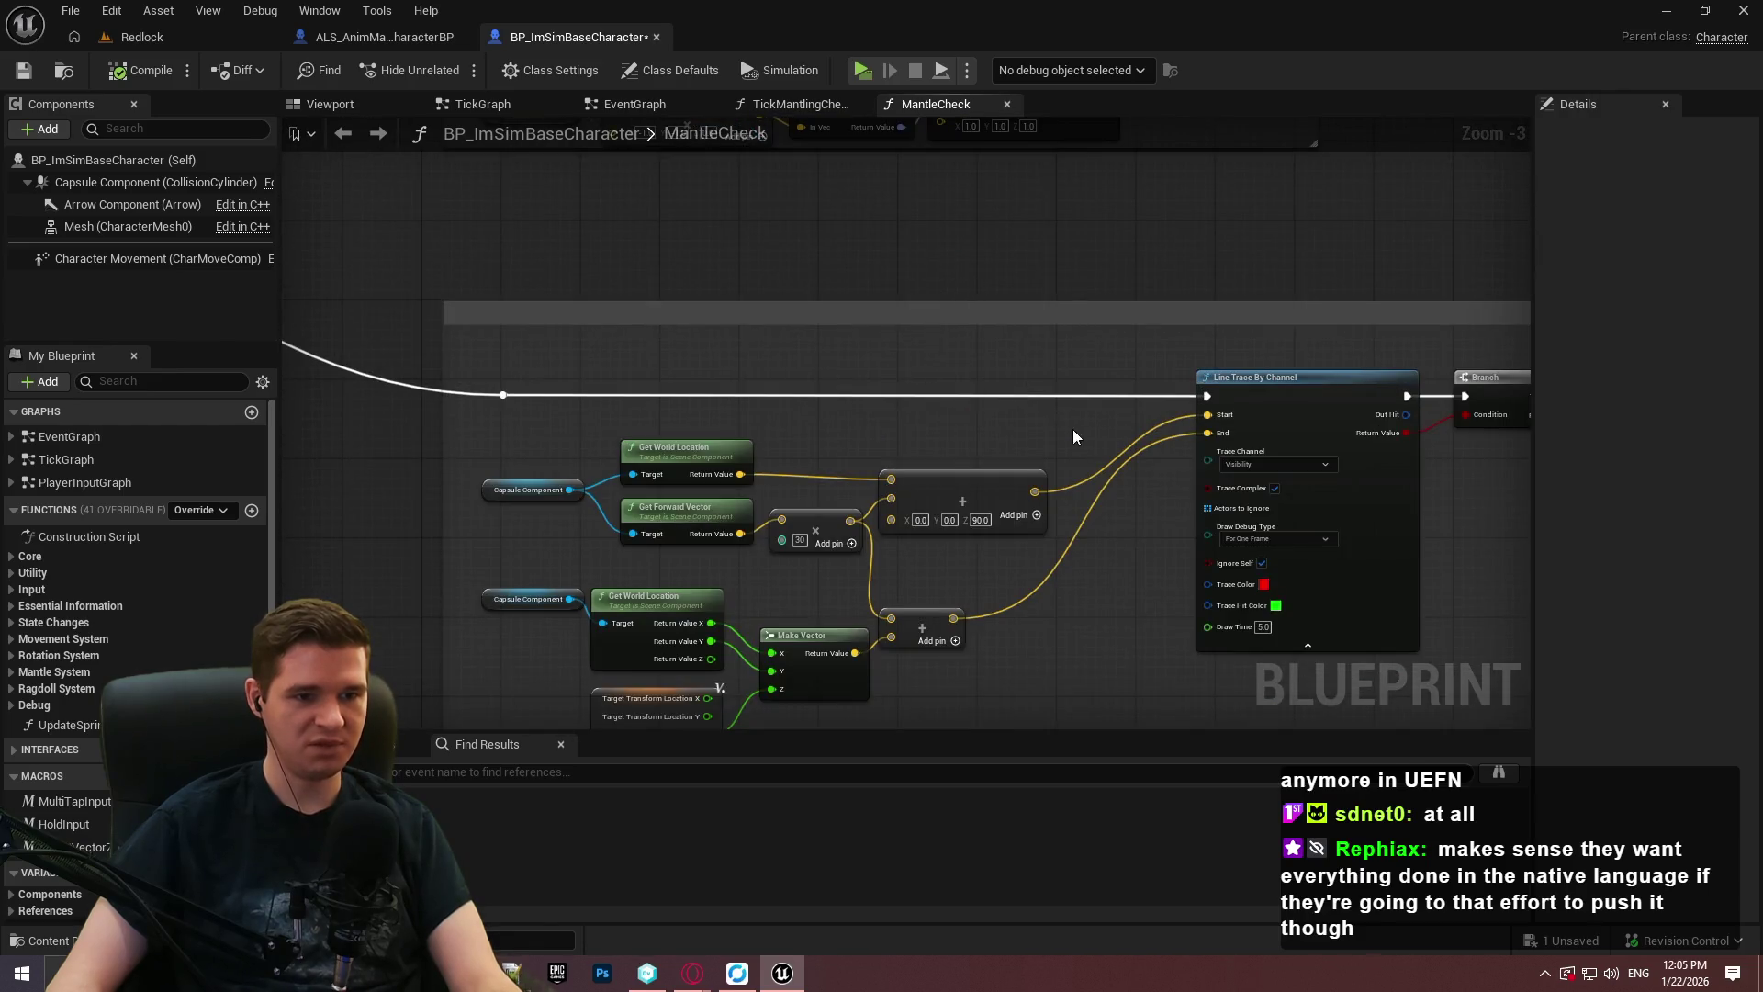
pyautogui.scroll(2, 1010, 460)
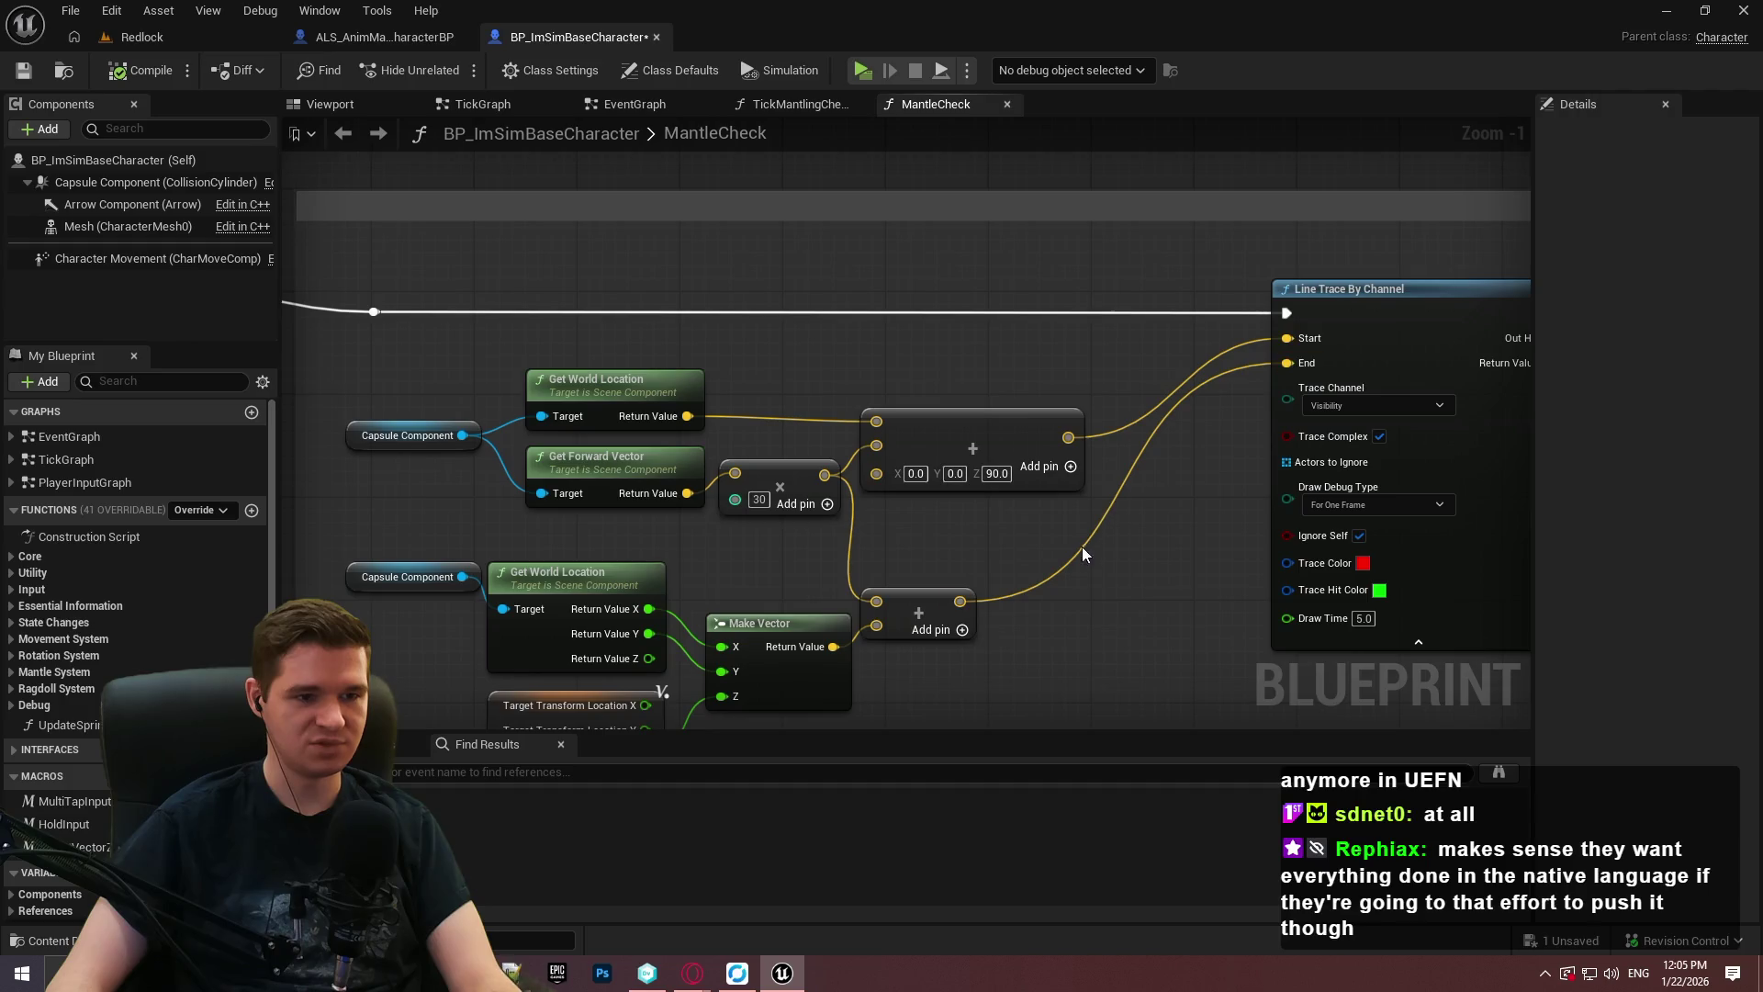
# Add a reroute point squaring up the wire into End and nudge the lower Add node right.
pyautogui.doubleClick(1034, 586)
pyautogui.moveTo(1034, 587)
pyautogui.mouseDown()
pyautogui.moveTo(1077, 608)
pyautogui.moveTo(1144, 597)
pyautogui.mouseUp()
pyautogui.click(1160, 667)
pyautogui.moveTo(919, 608); pyautogui.dragTo(931, 608)
pyautogui.moveTo(1297, 681); pyautogui.dragTo(1218, 660)
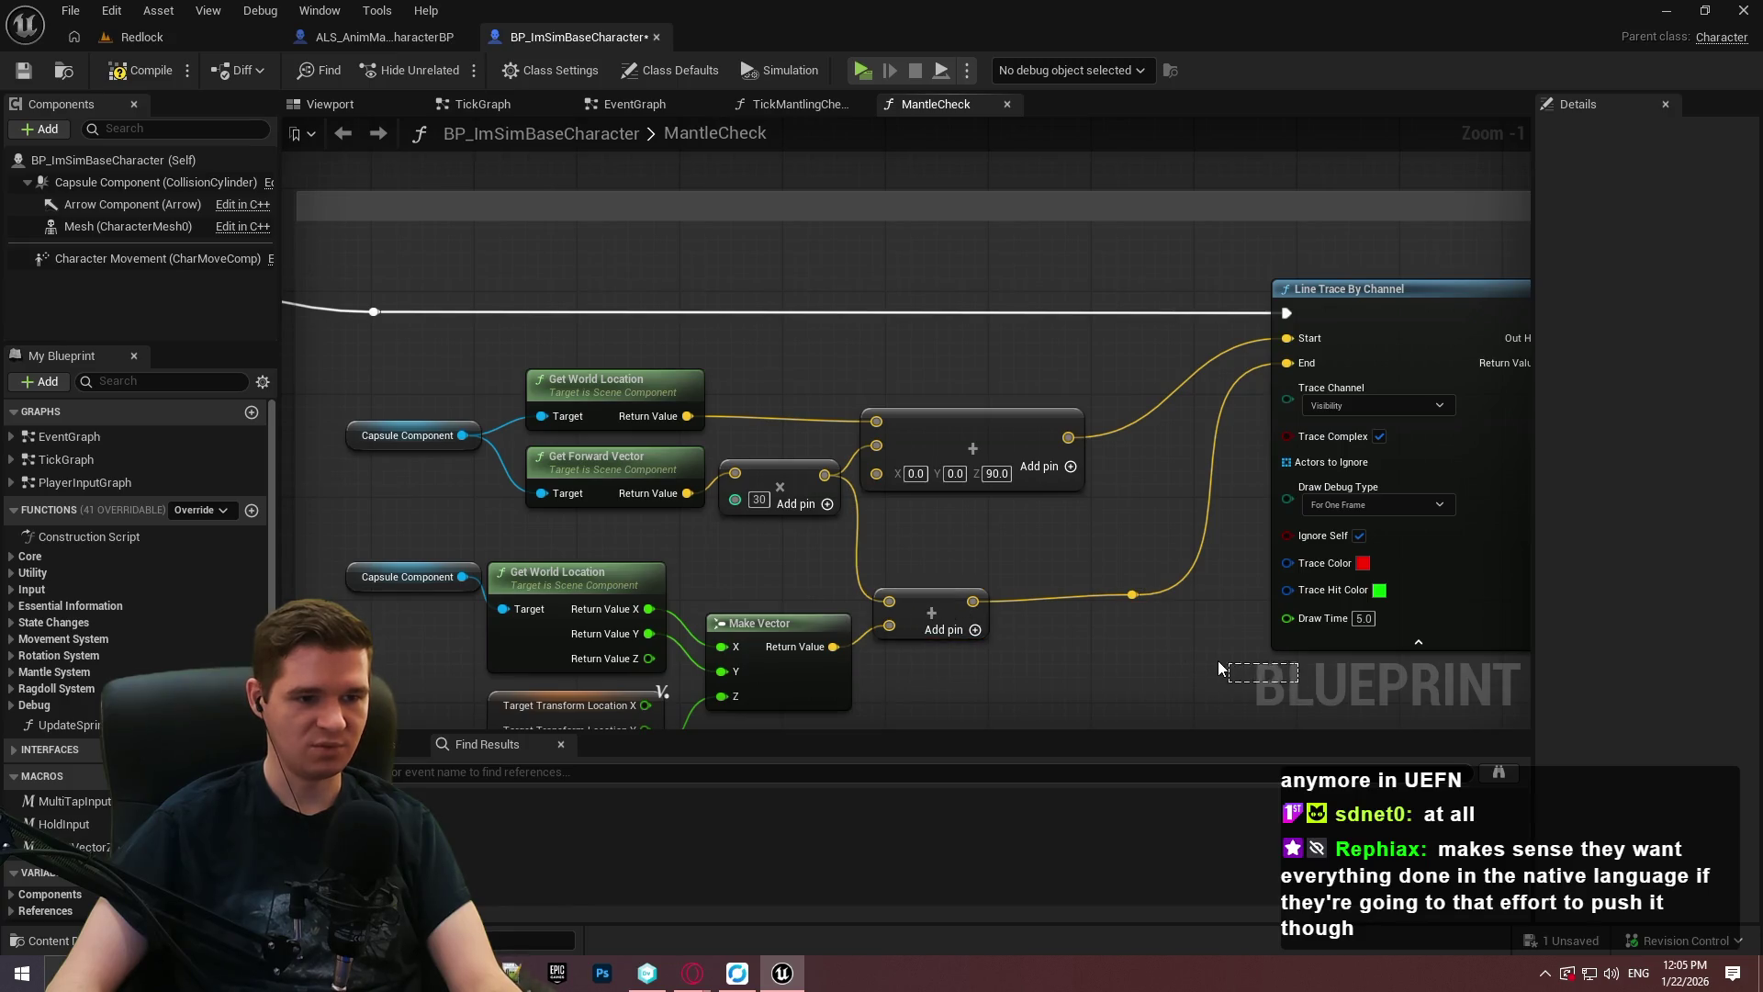
pyautogui.rightClick(922, 615)
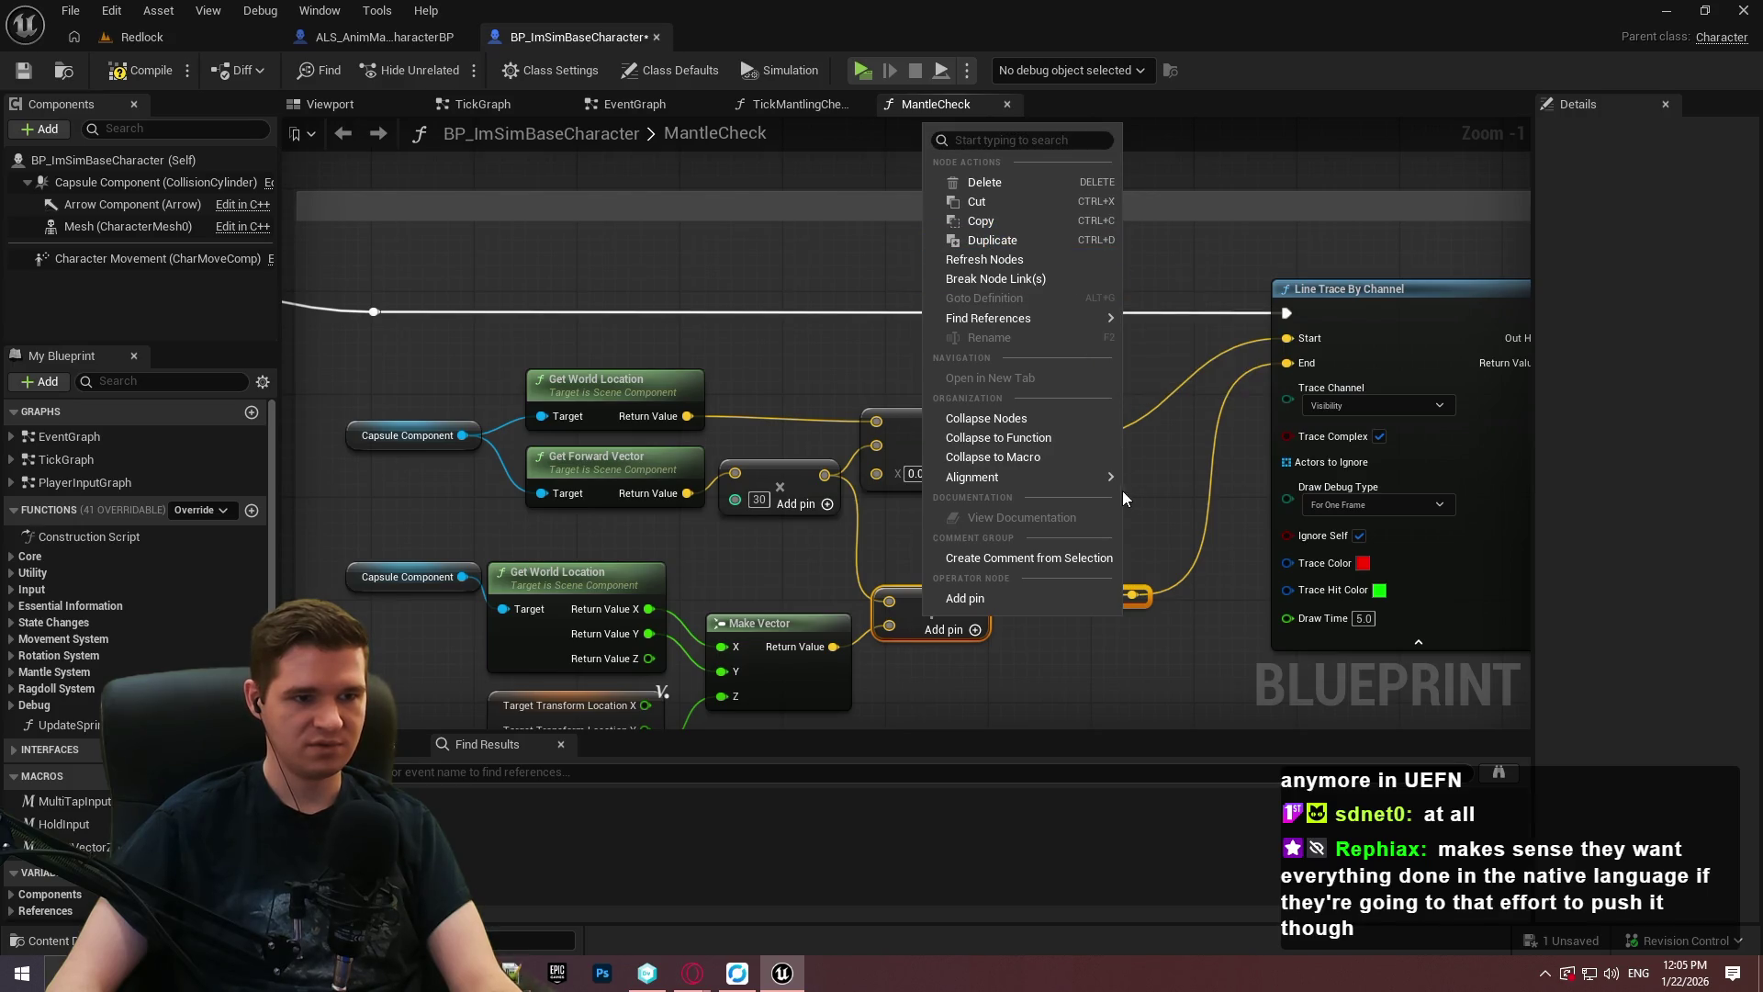
pyautogui.moveTo(1060, 318)
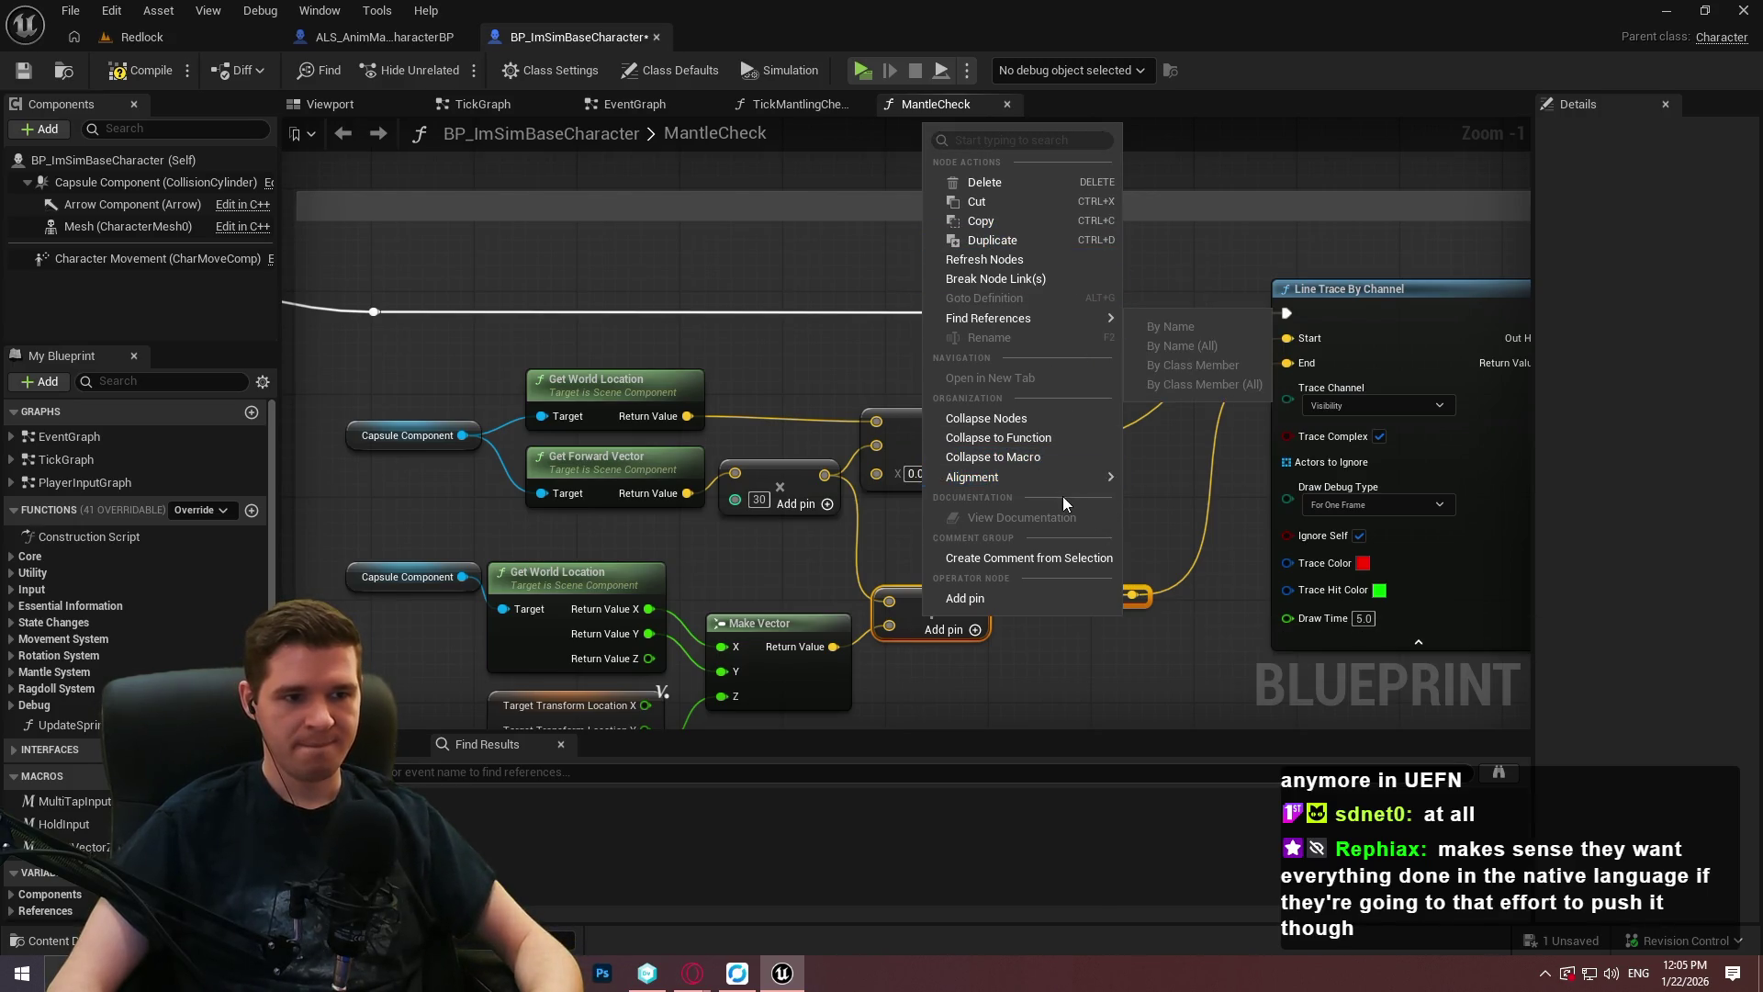
pyautogui.moveTo(1066, 478)
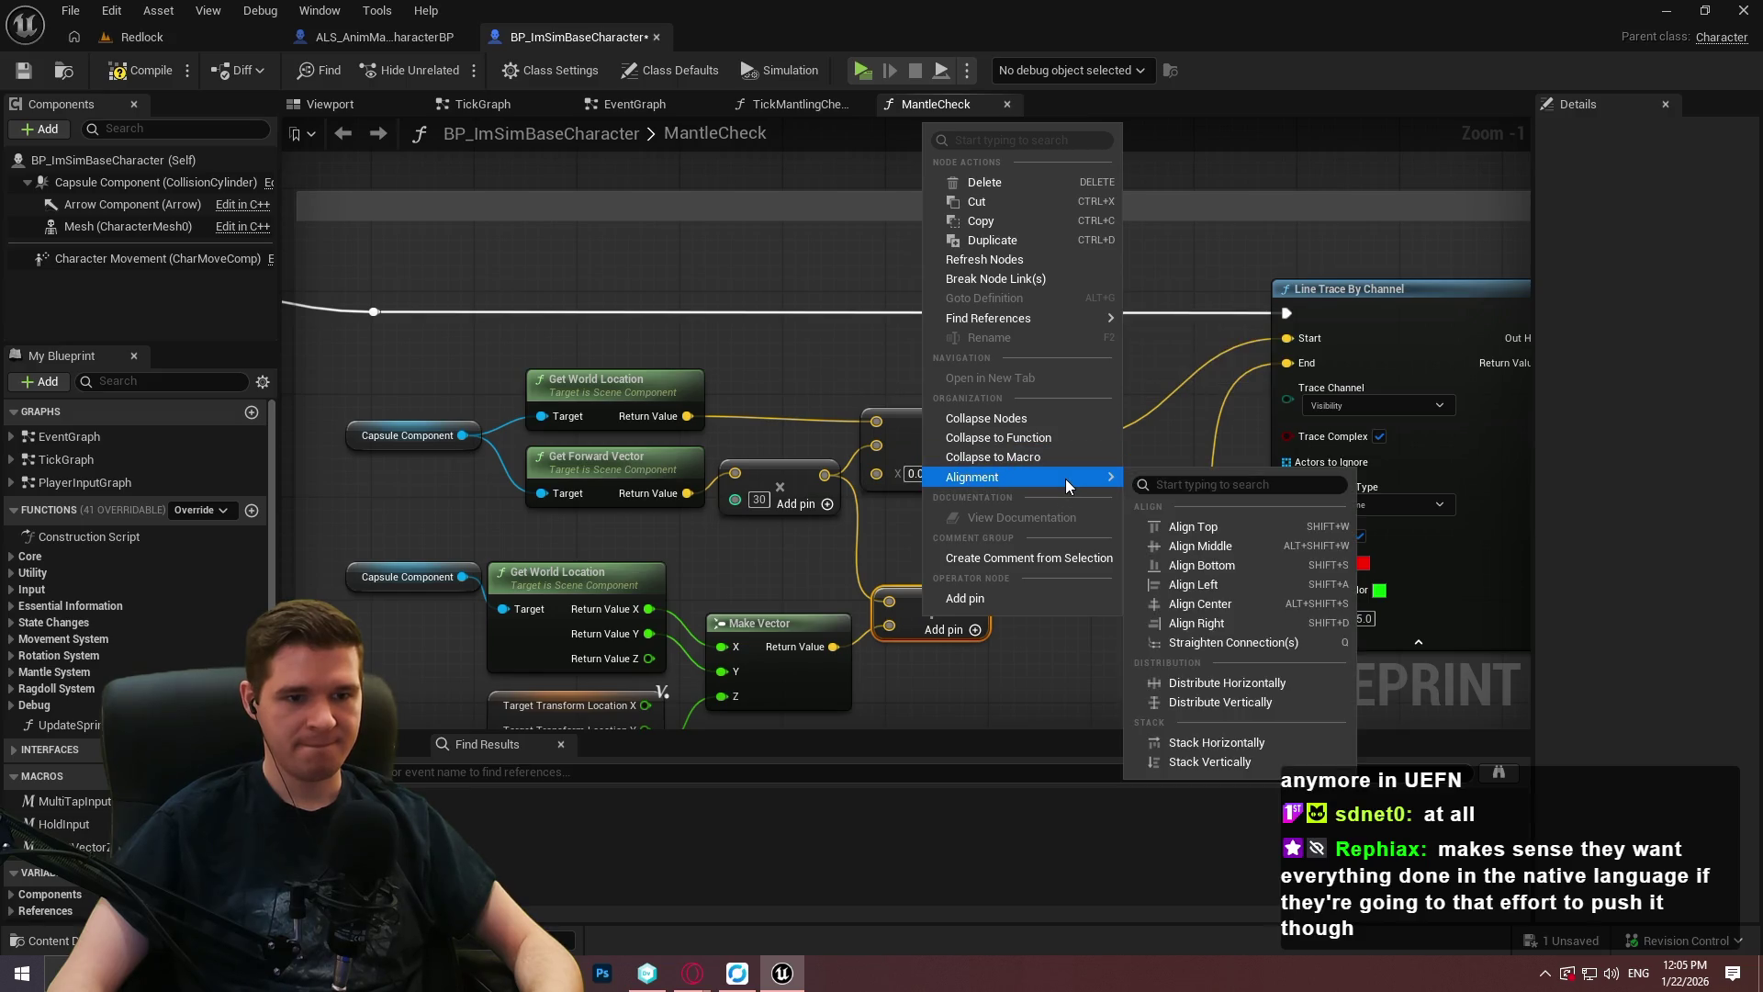
pyautogui.write('q')
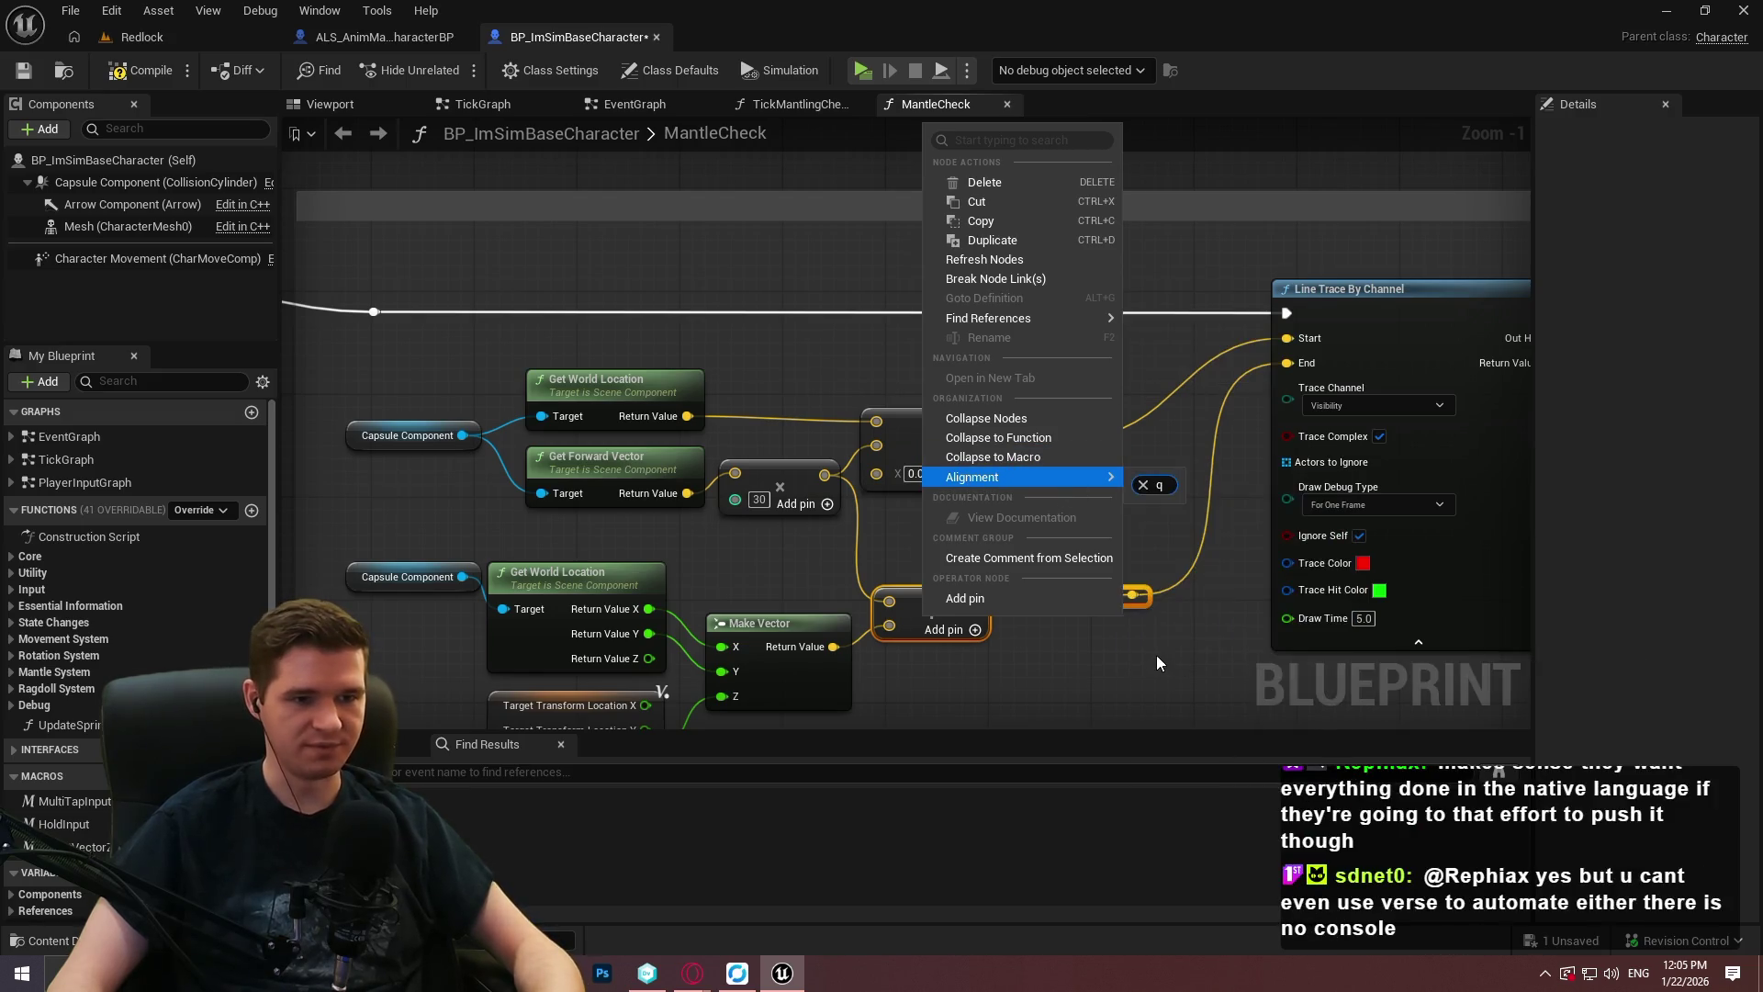
pyautogui.click(1144, 654)
pyautogui.click(1176, 614)
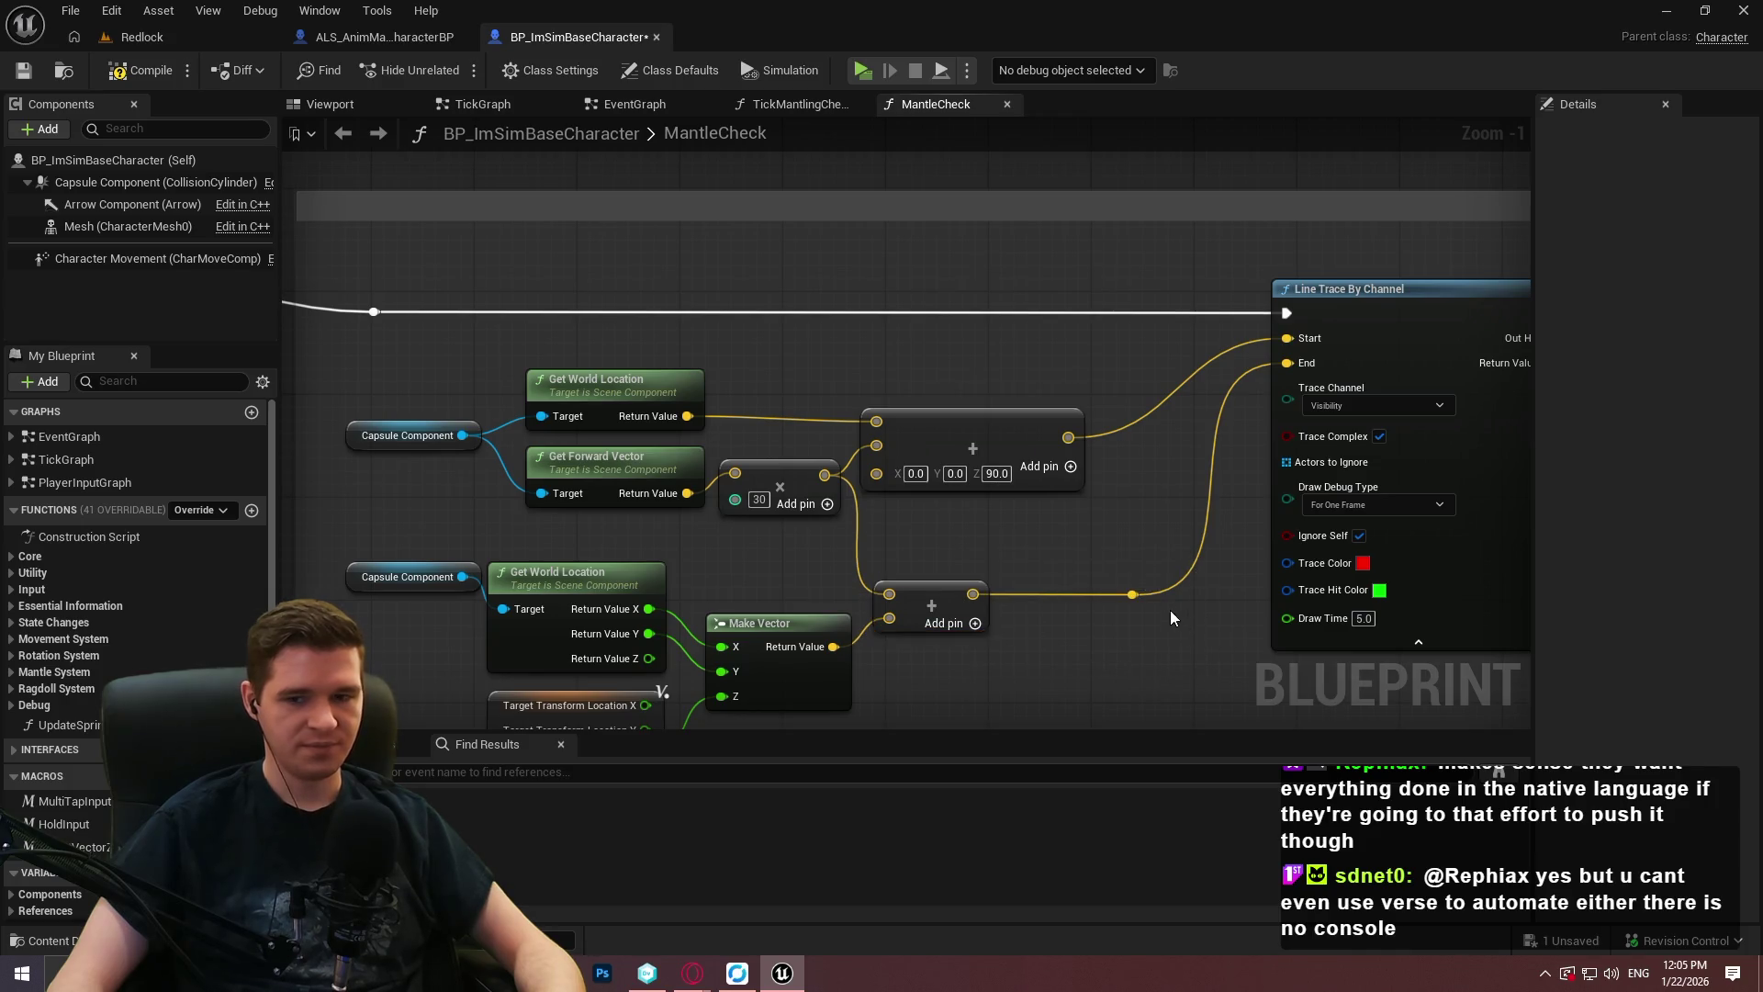
# Nudge Get World Location down so its wire runs straight.
pyautogui.scroll(-2, 1111, 482)
pyautogui.moveTo(1060, 340); pyautogui.dragTo(900, 312)
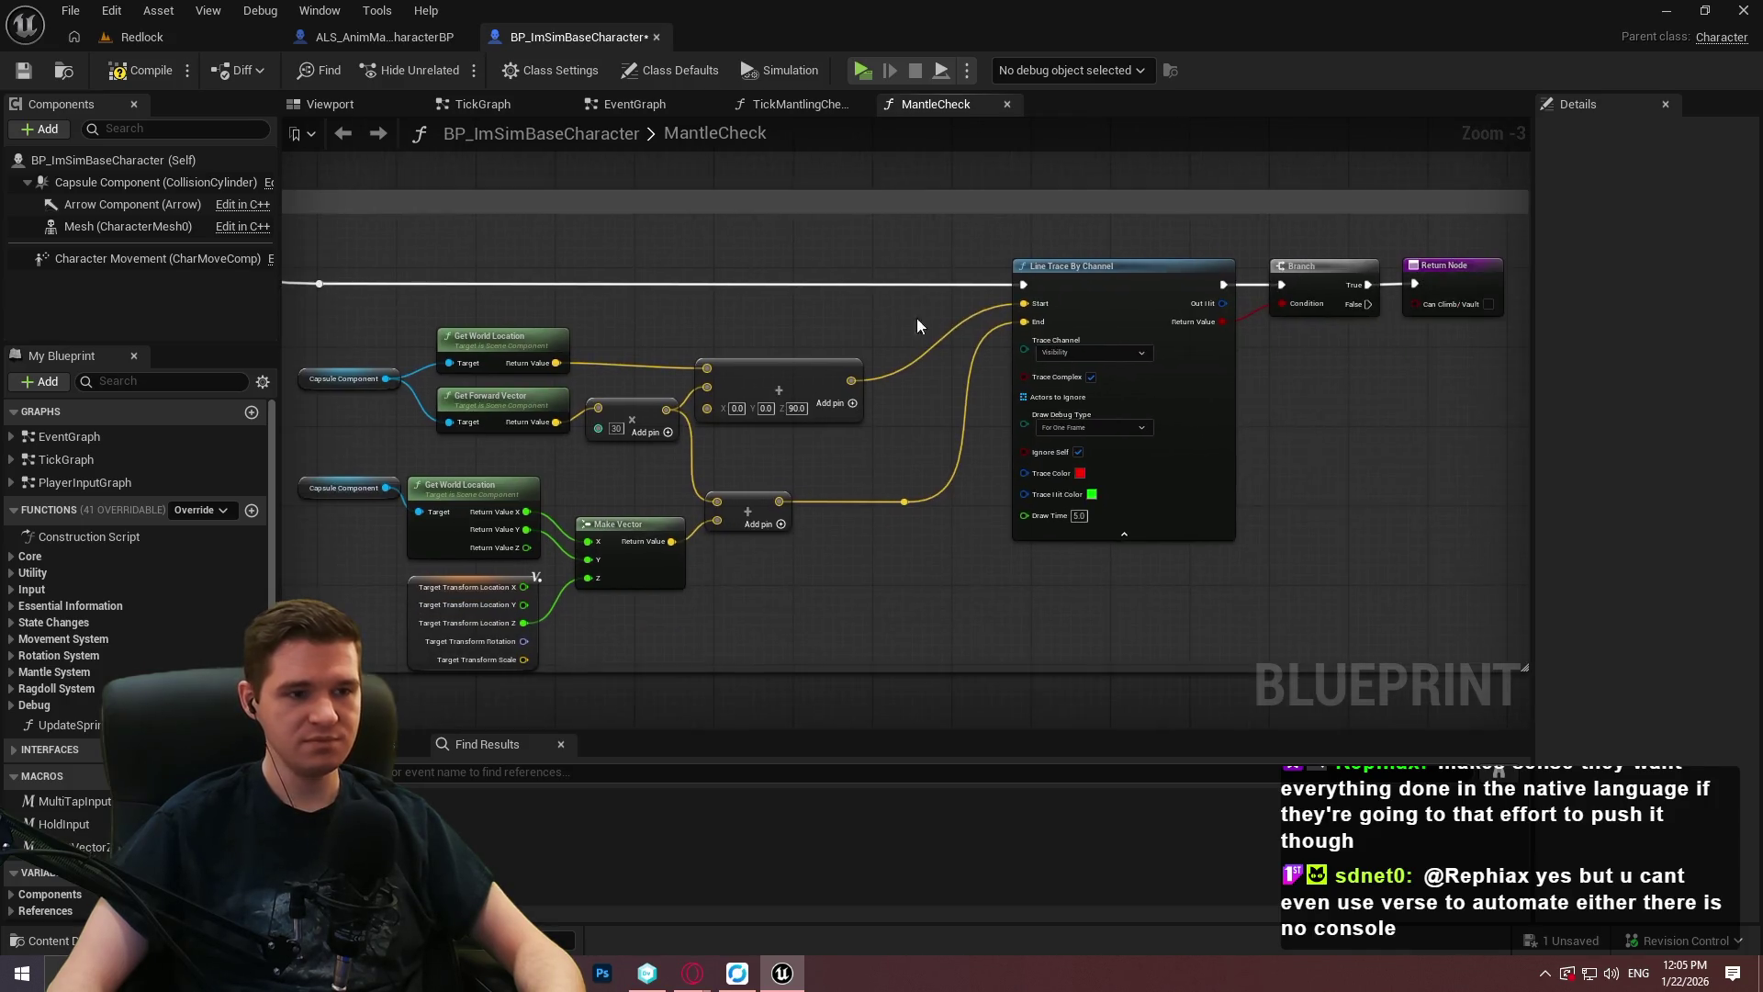
pyautogui.moveTo(499, 335); pyautogui.dragTo(814, 371)
pyautogui.scroll(3, 814, 371)
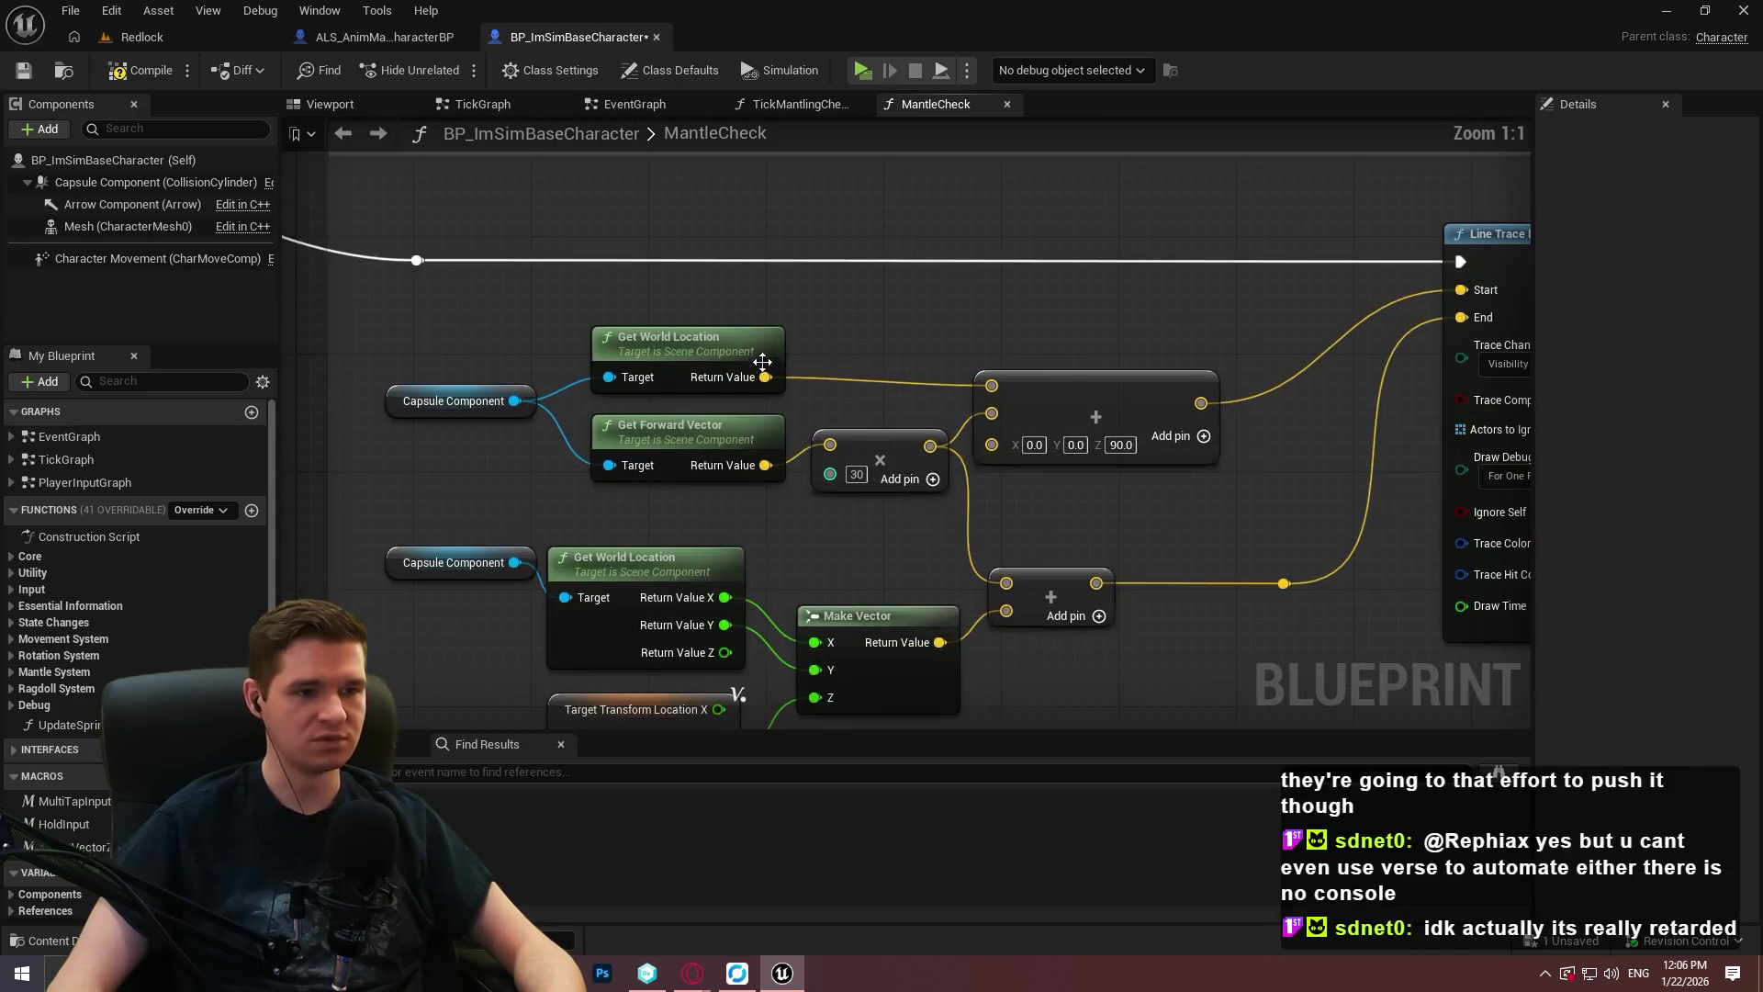
pyautogui.moveTo(698, 340); pyautogui.dragTo(698, 348)
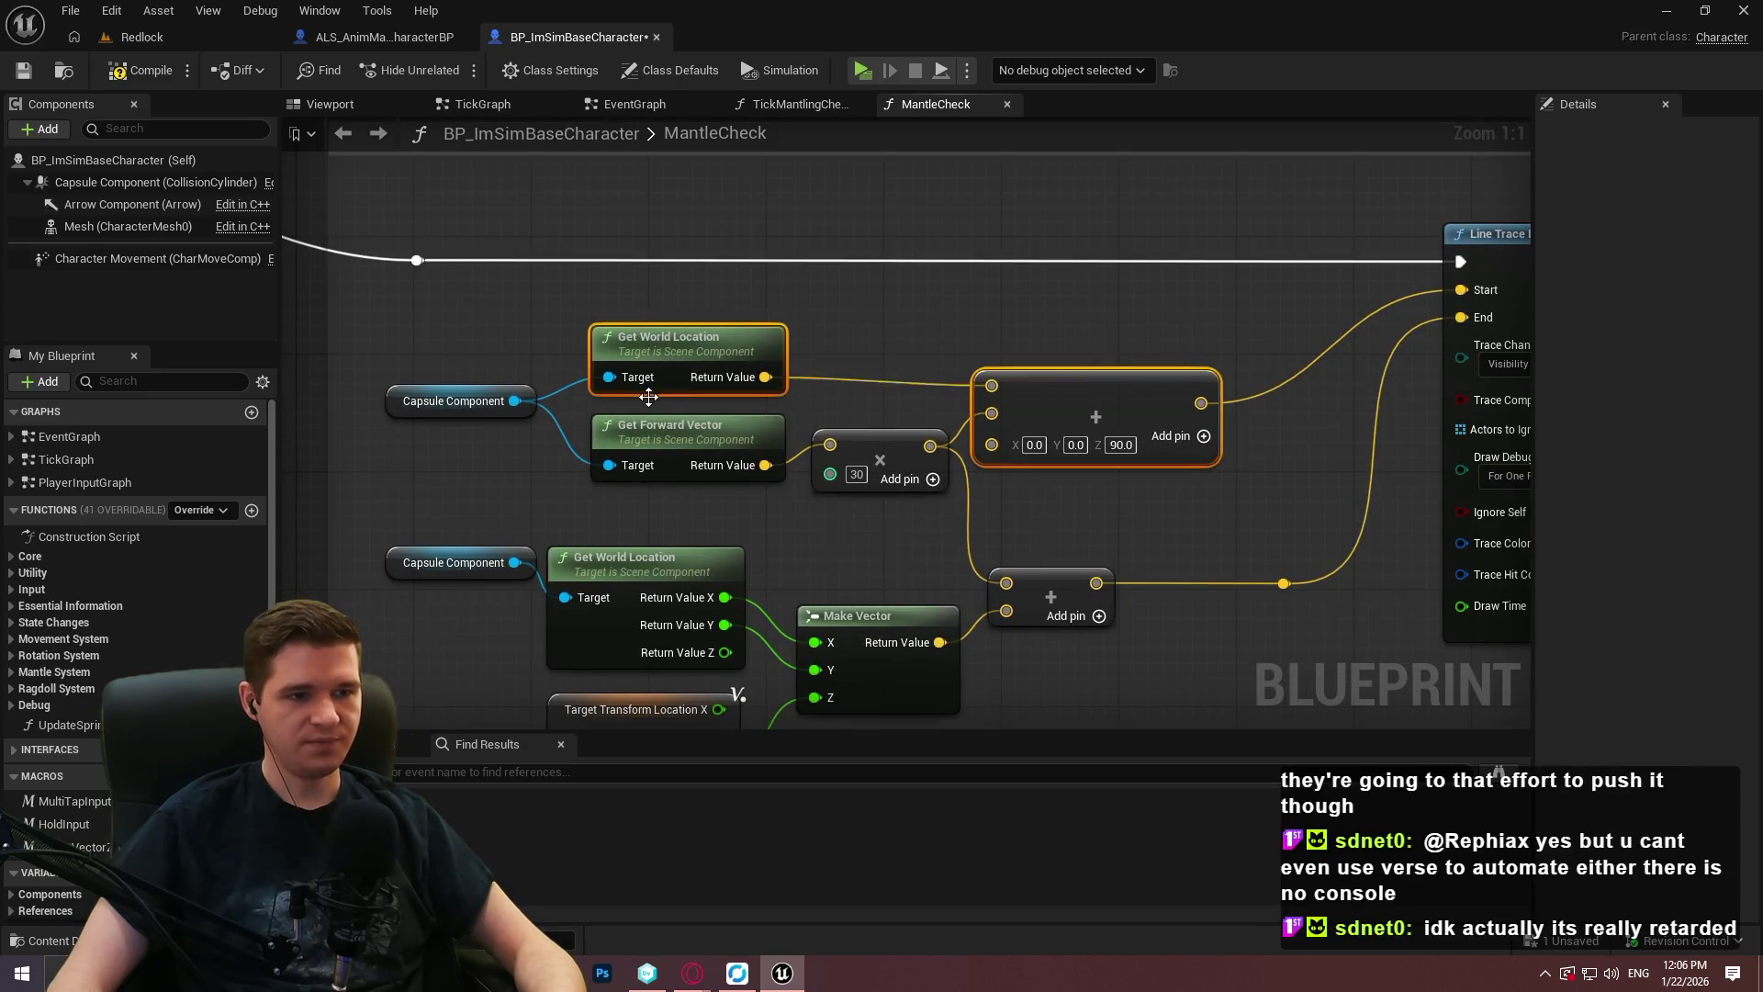
pyautogui.click(993, 360)
# Raise the multiply node and straighten its wire from Get Forward Vector with Q.
pyautogui.scroll(-2, 967, 303)
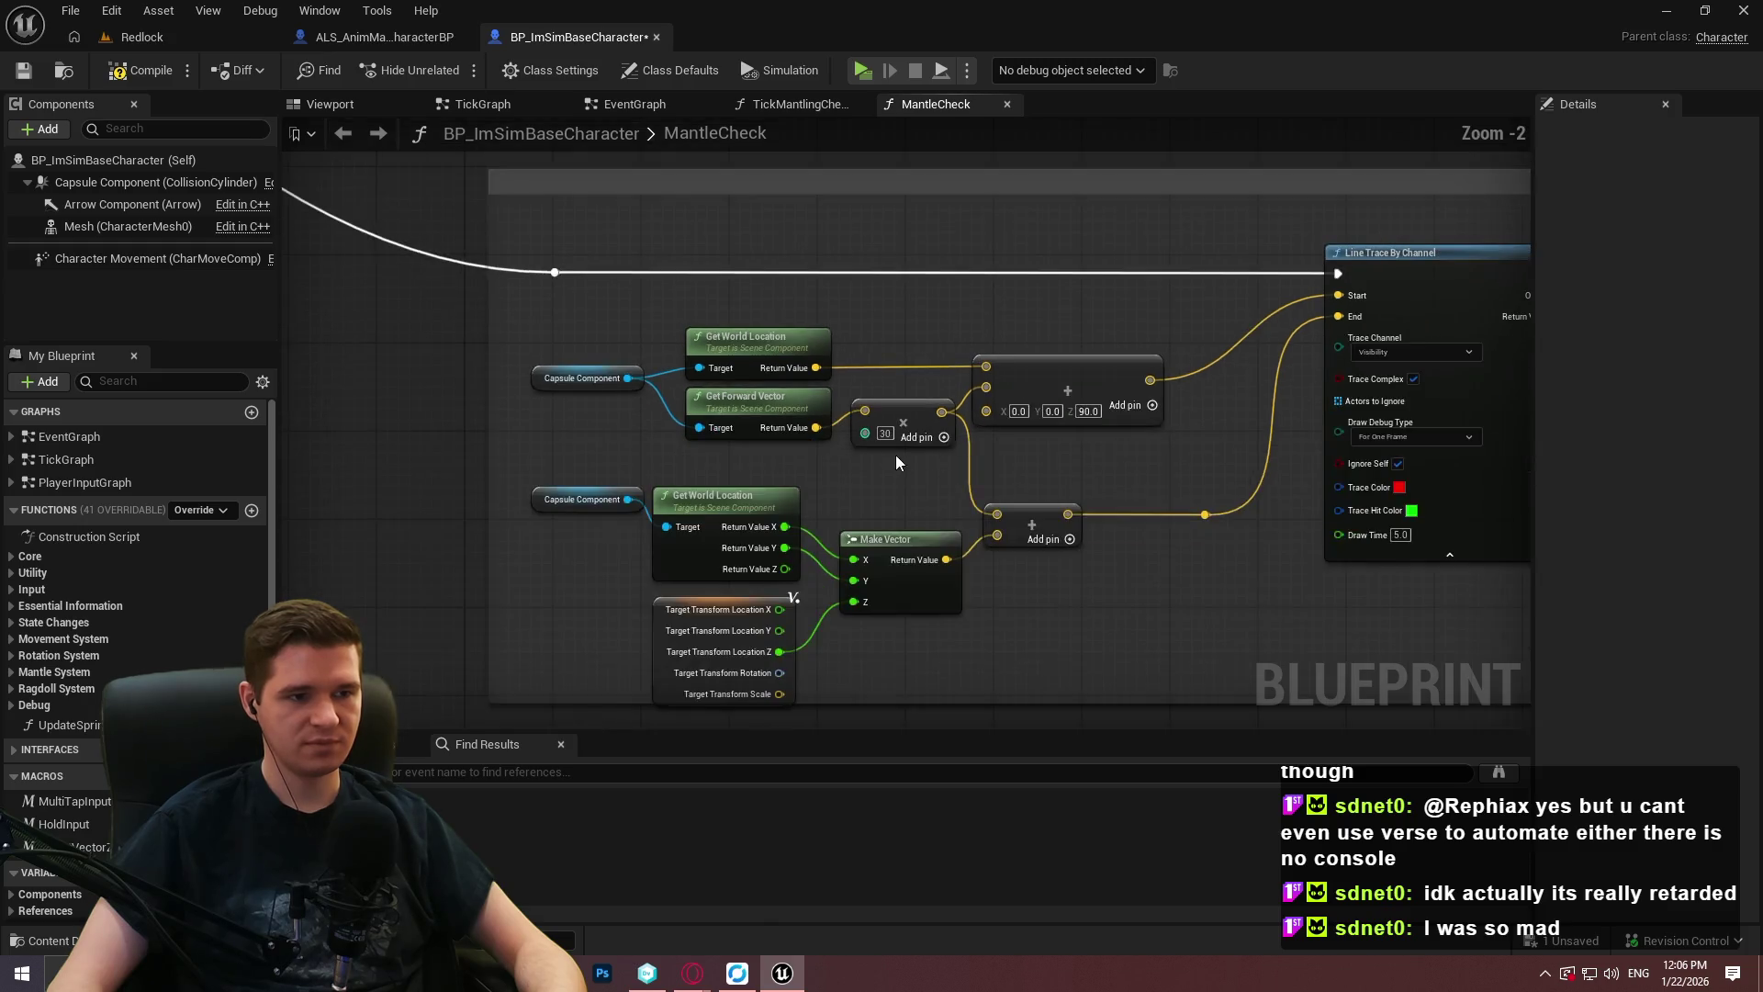
pyautogui.scroll(2, 897, 455)
pyautogui.click(906, 425)
pyautogui.moveTo(905, 422); pyautogui.dragTo(906, 417)
pyautogui.moveTo(902, 483); pyautogui.dragTo(784, 417)
pyautogui.press('q')
pyautogui.click(879, 487)
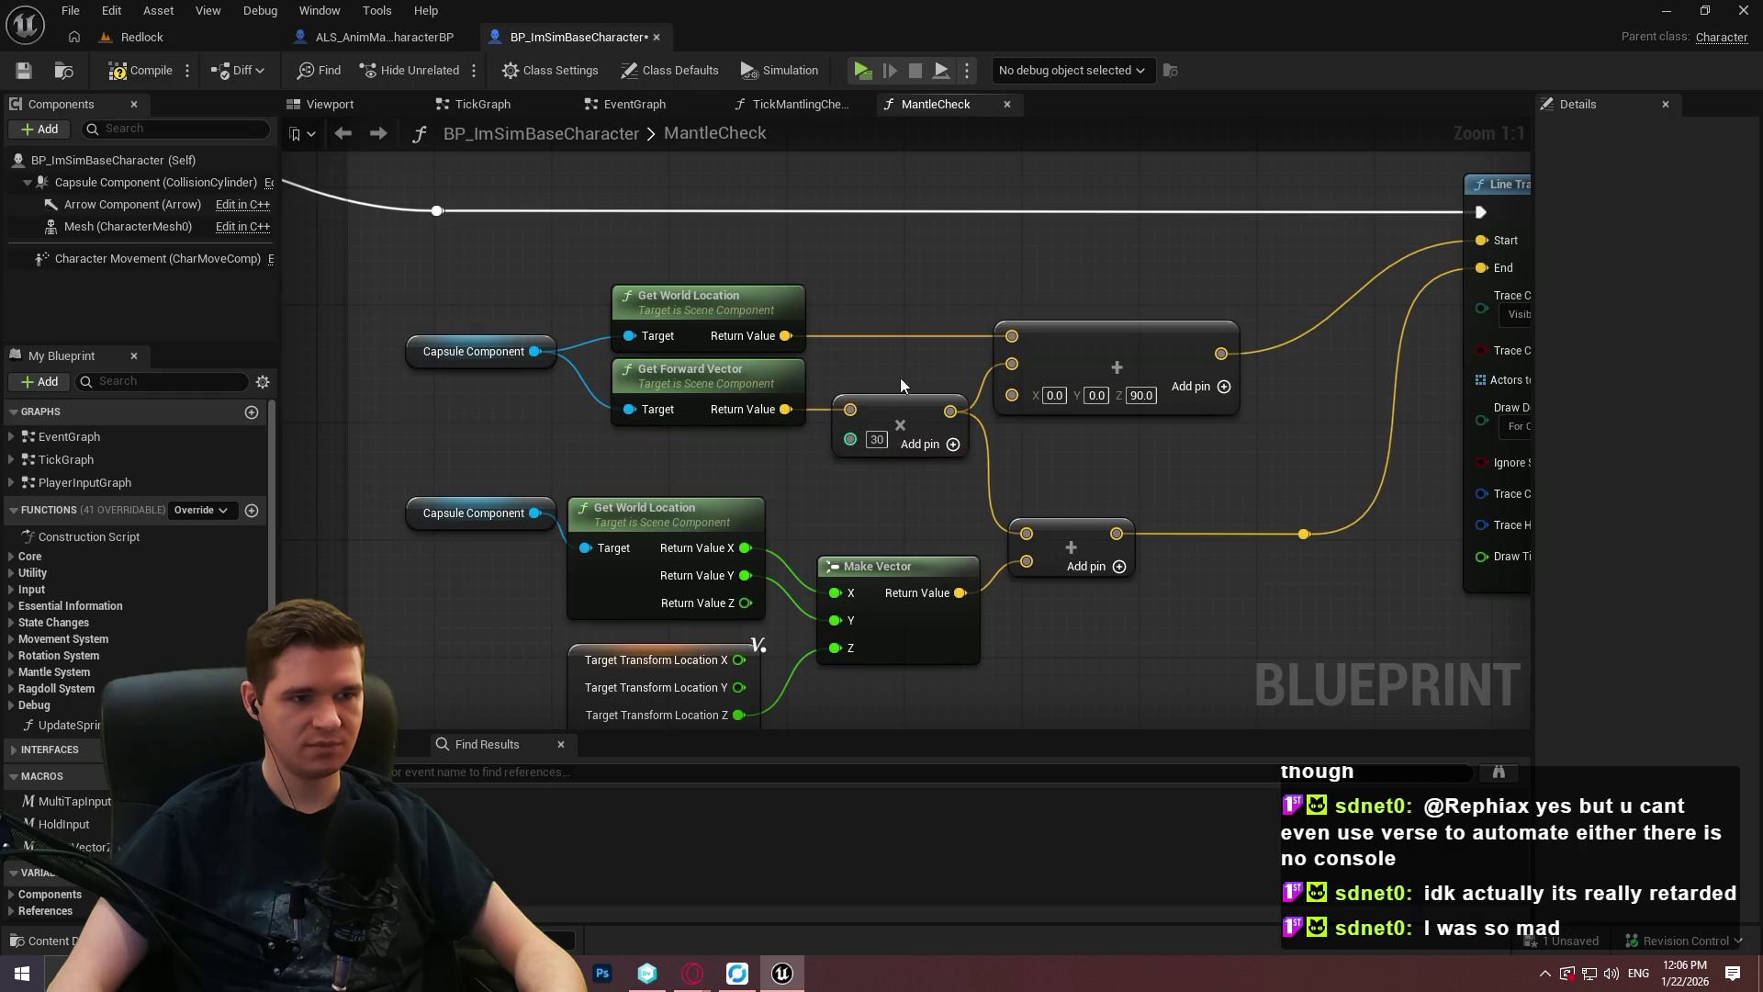
pyautogui.moveTo(966, 526); pyautogui.dragTo(1065, 387)
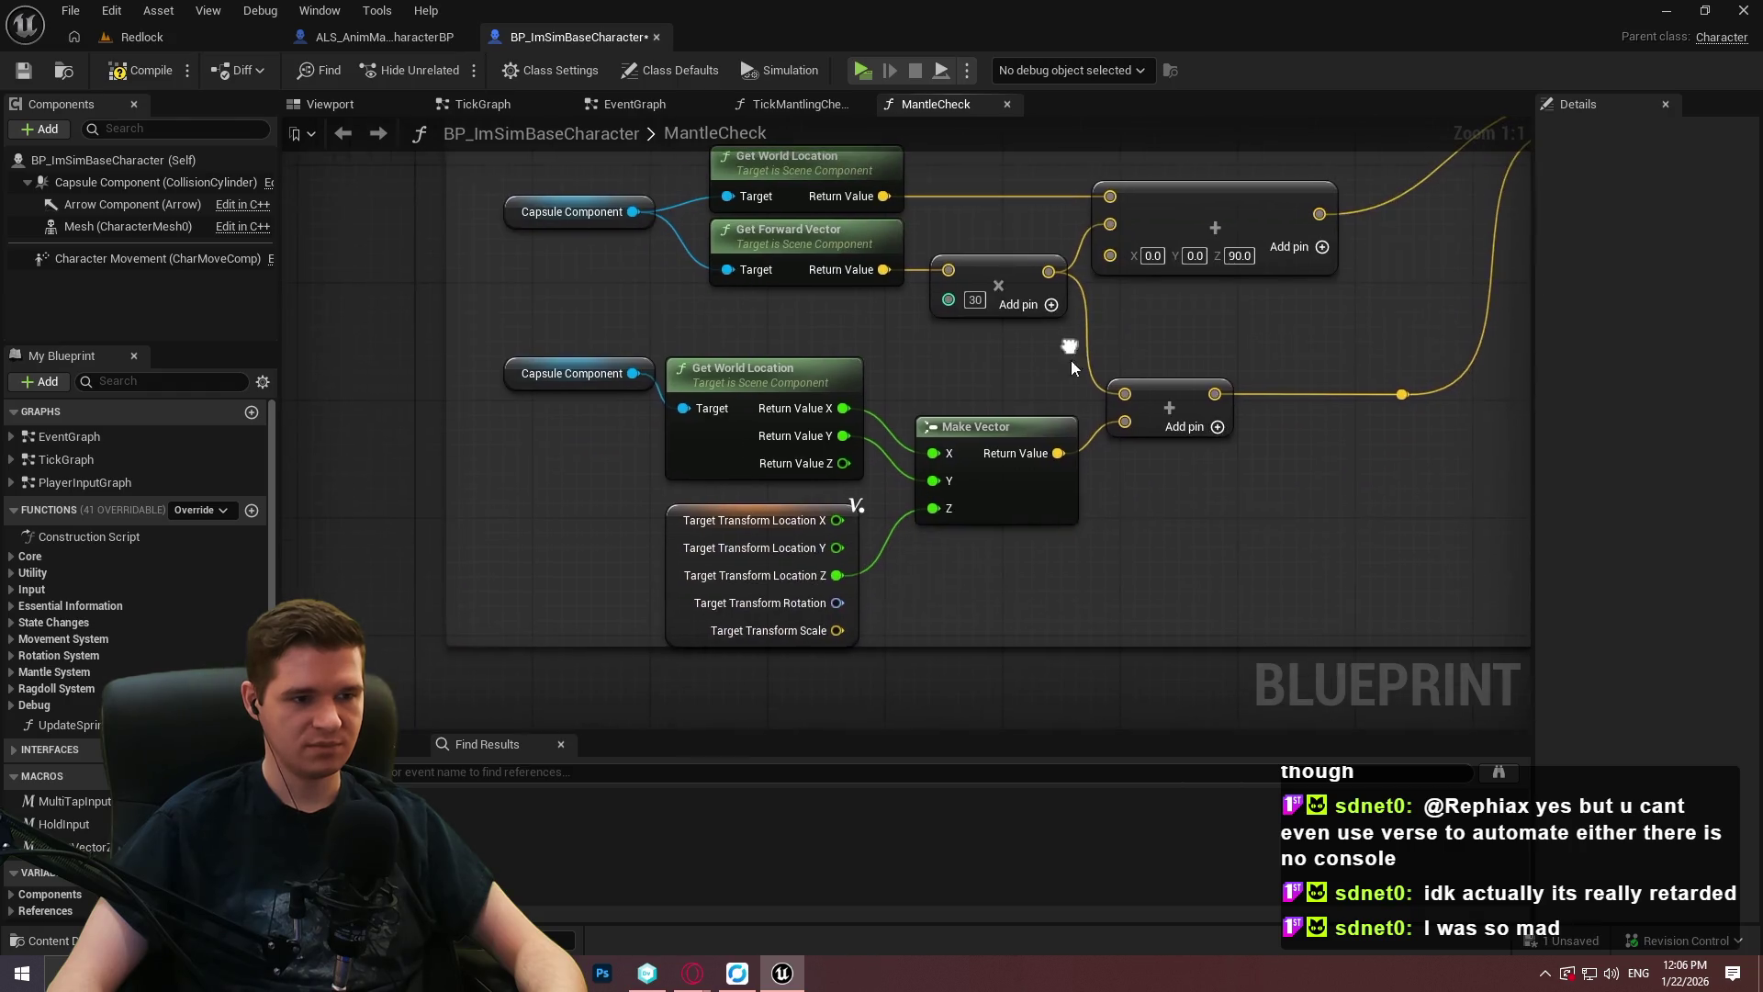
pyautogui.moveTo(914, 645); pyautogui.dragTo(915, 663)
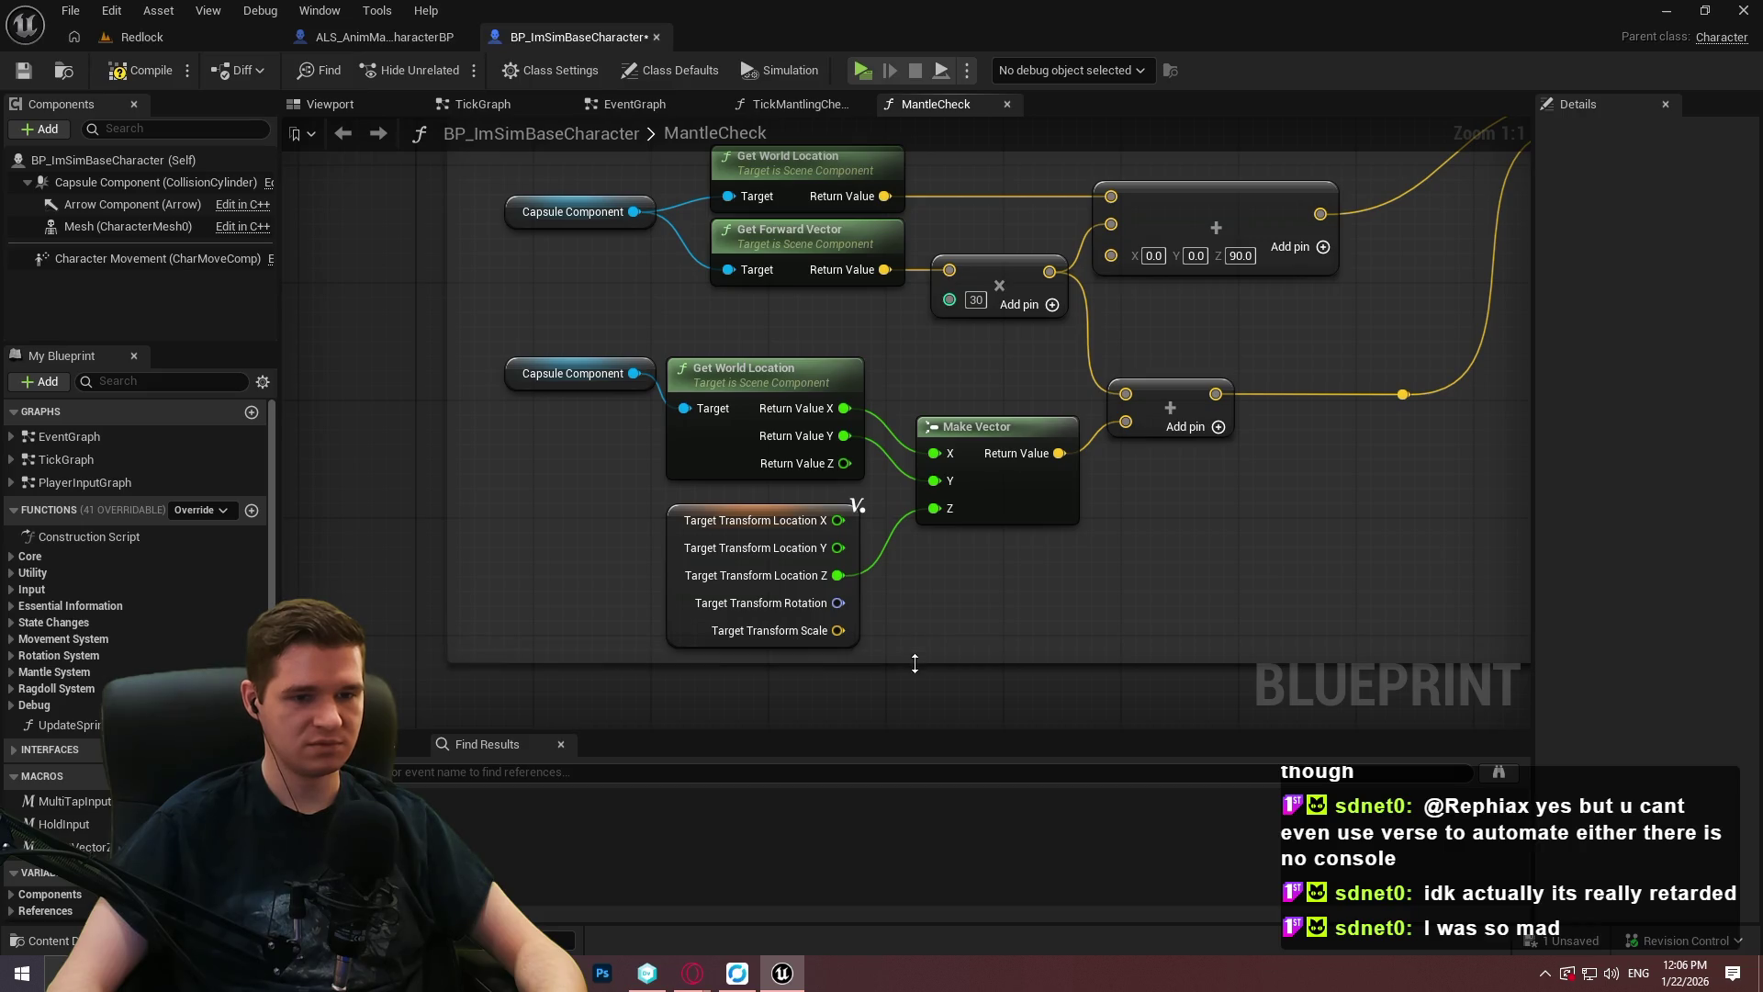
pyautogui.scroll(-6, 1009, 602)
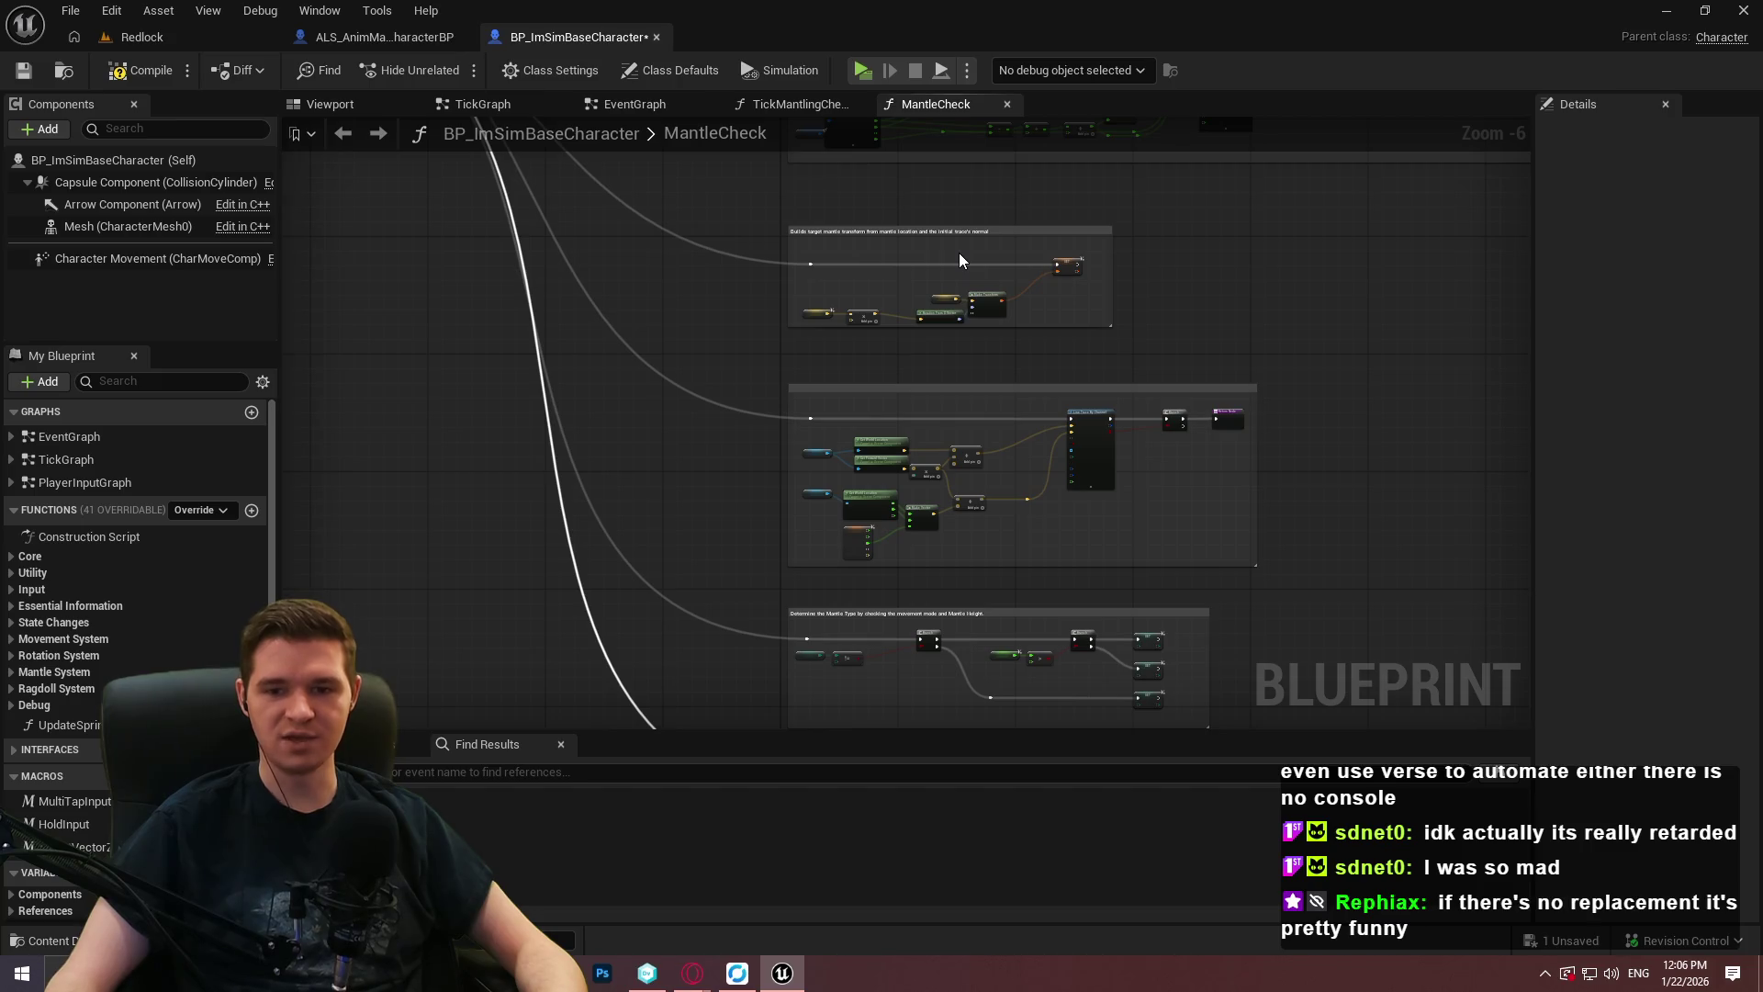
# Save BP_ImSimBaseCharacter and look over the MantleCheck comment groups.
pyautogui.click(23, 70)
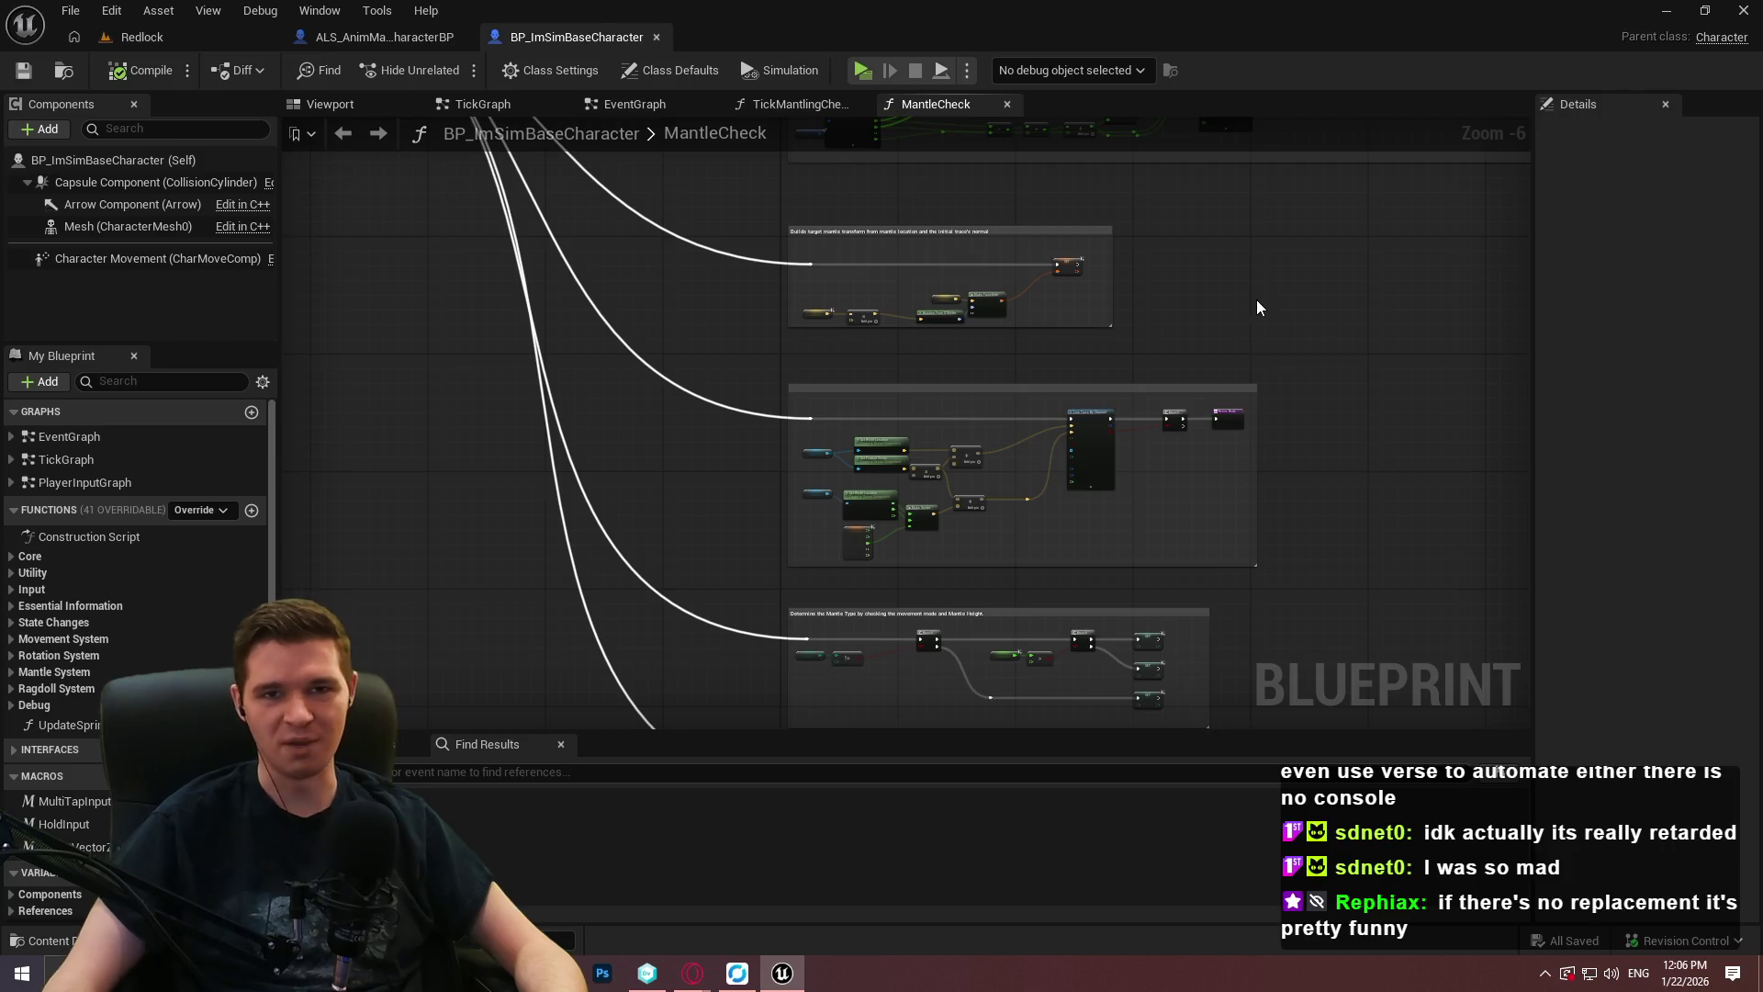
pyautogui.scroll(-1, 1249, 355)
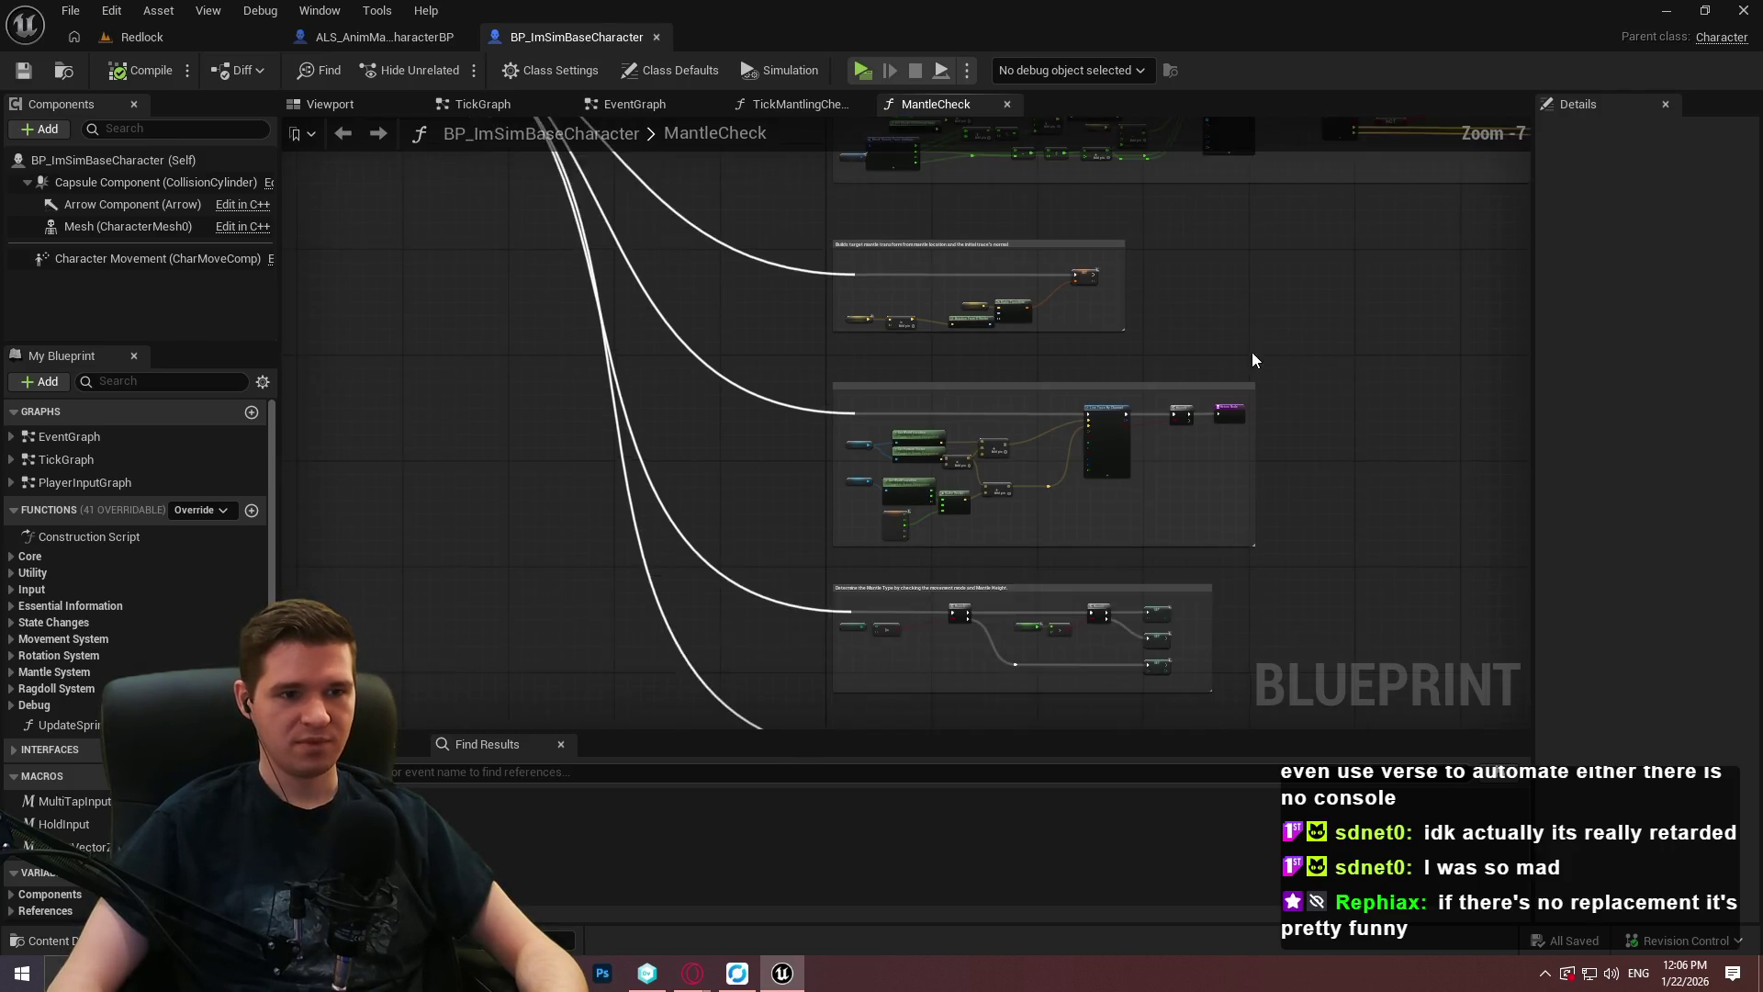
pyautogui.moveTo(1249, 355); pyautogui.dragTo(1029, 516)
pyautogui.scroll(4, 1030, 517)
pyautogui.scroll(-2, 1159, 433)
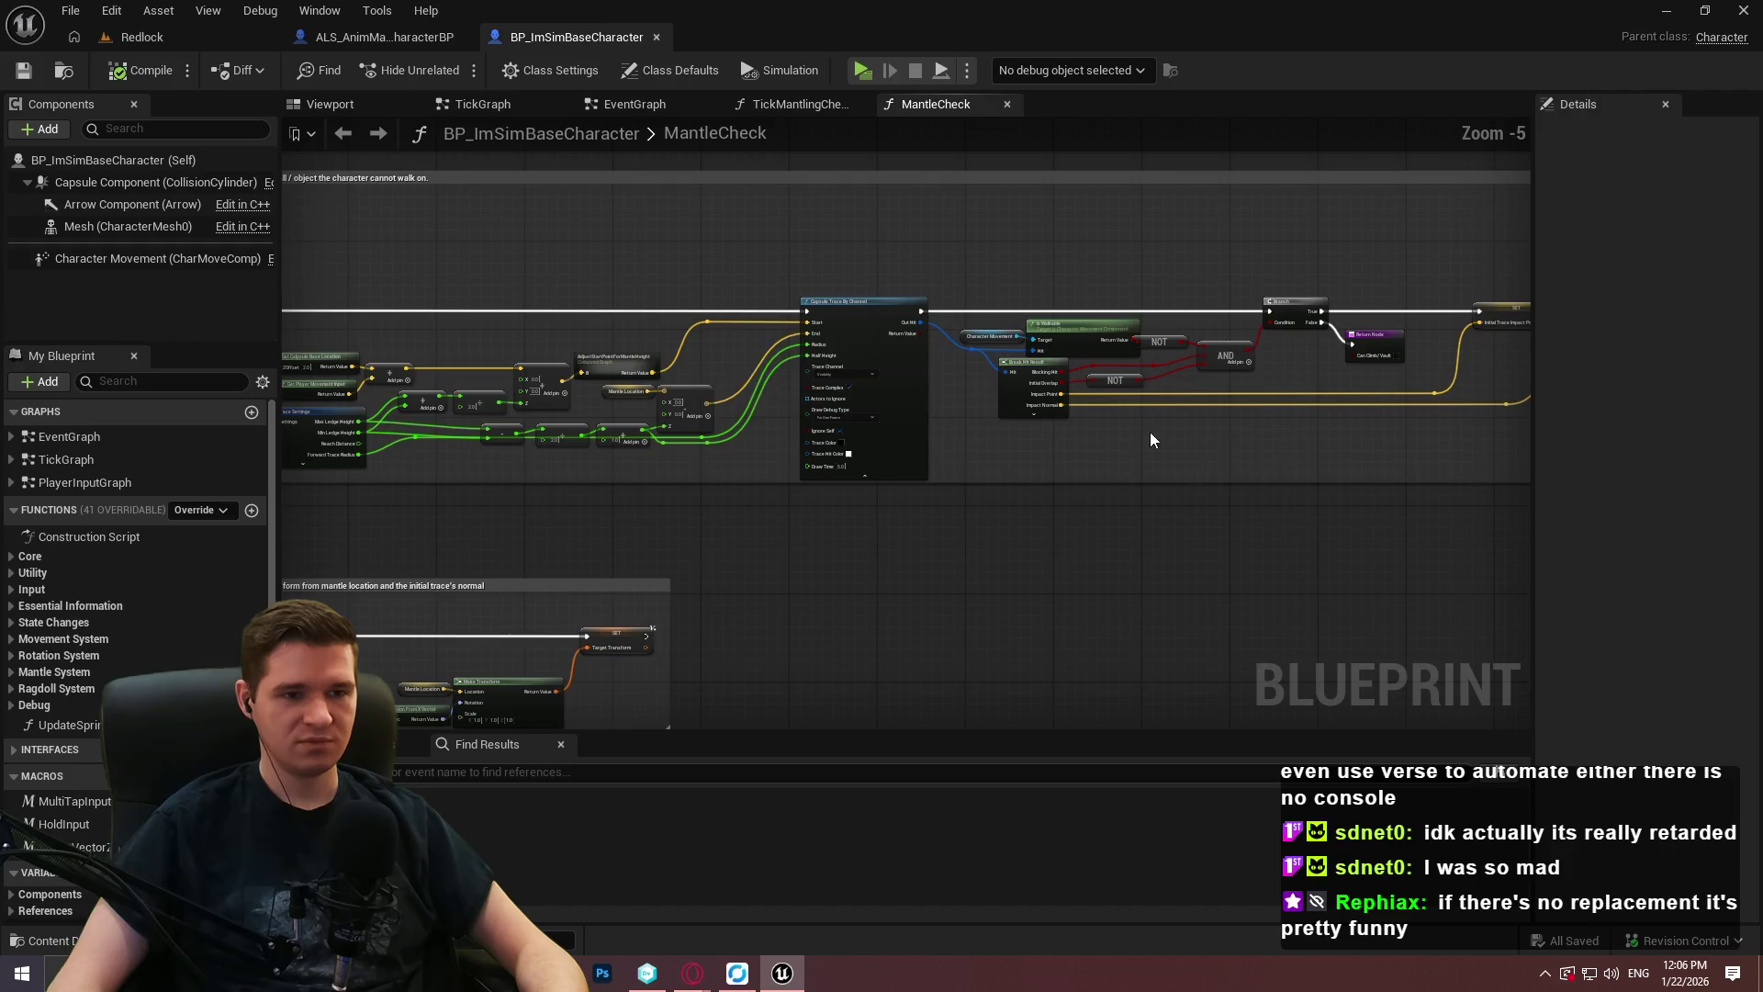
pyautogui.scroll(3, 1159, 432)
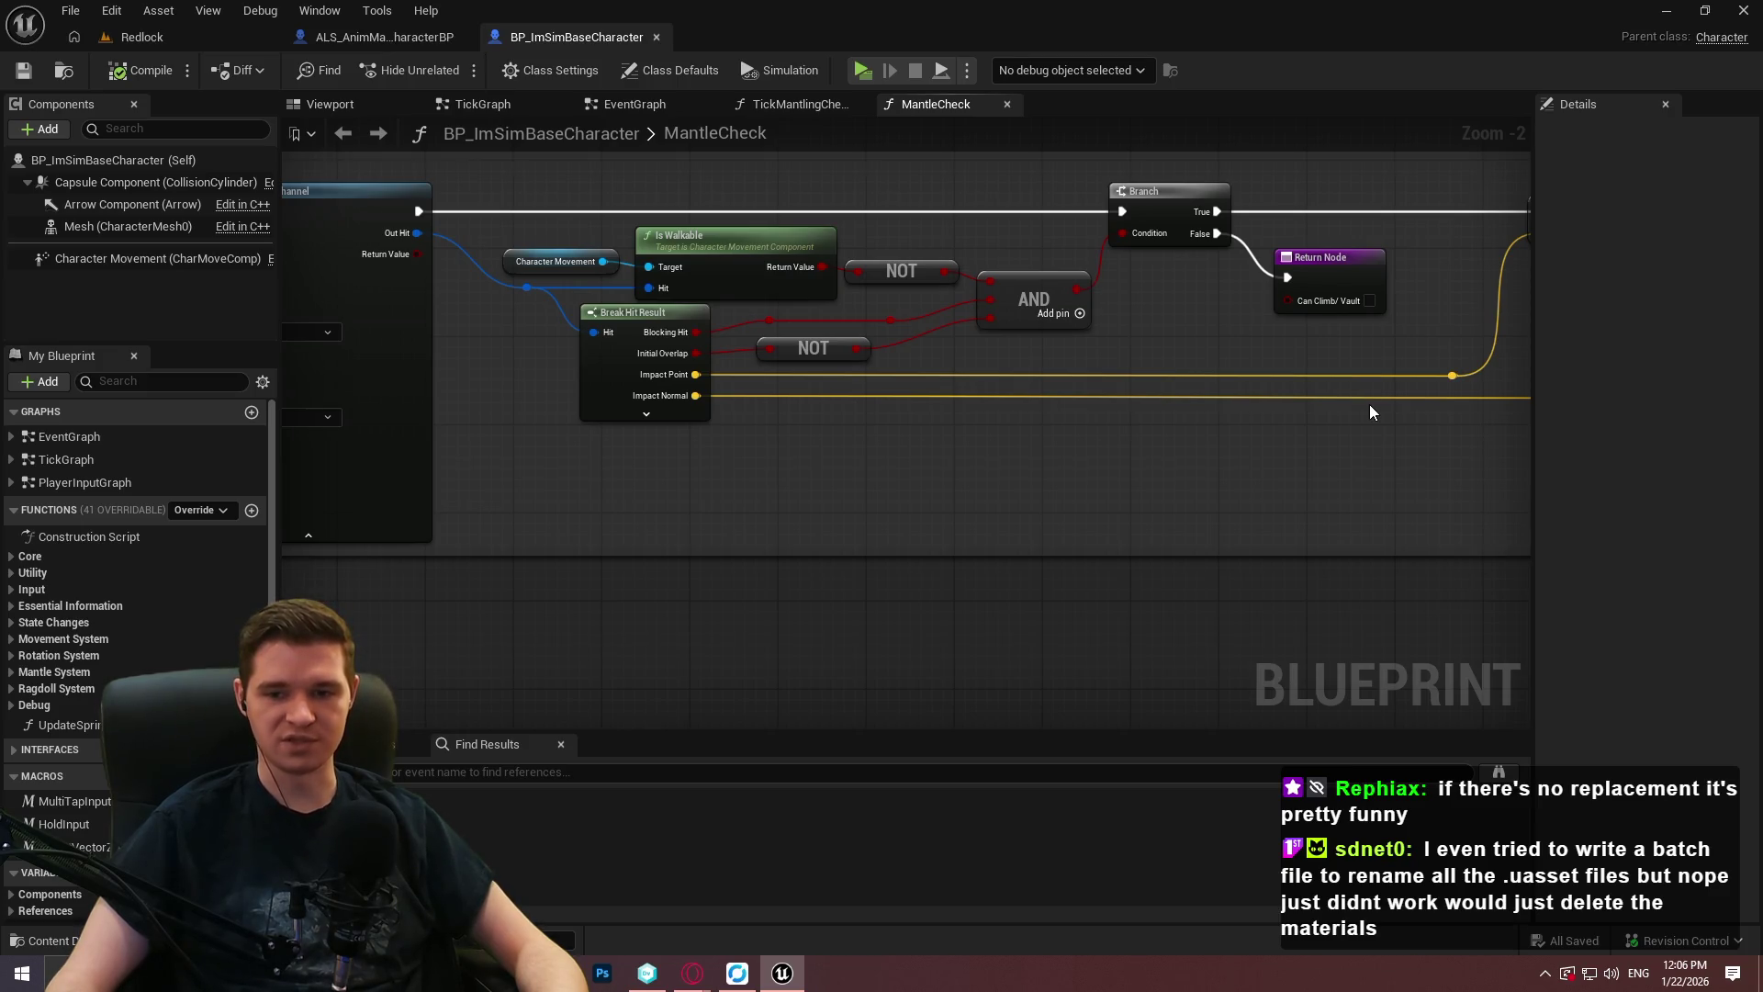
# Pan across the graph to inspect the SET nodes and the right-hand branch comment groups.
pyautogui.moveTo(1264, 445)
pyautogui.mouseDown()
pyautogui.moveTo(858, 516)
pyautogui.moveTo(953, 504)
pyautogui.moveTo(954, 521)
pyautogui.mouseUp()
pyautogui.scroll(2, 953, 521)
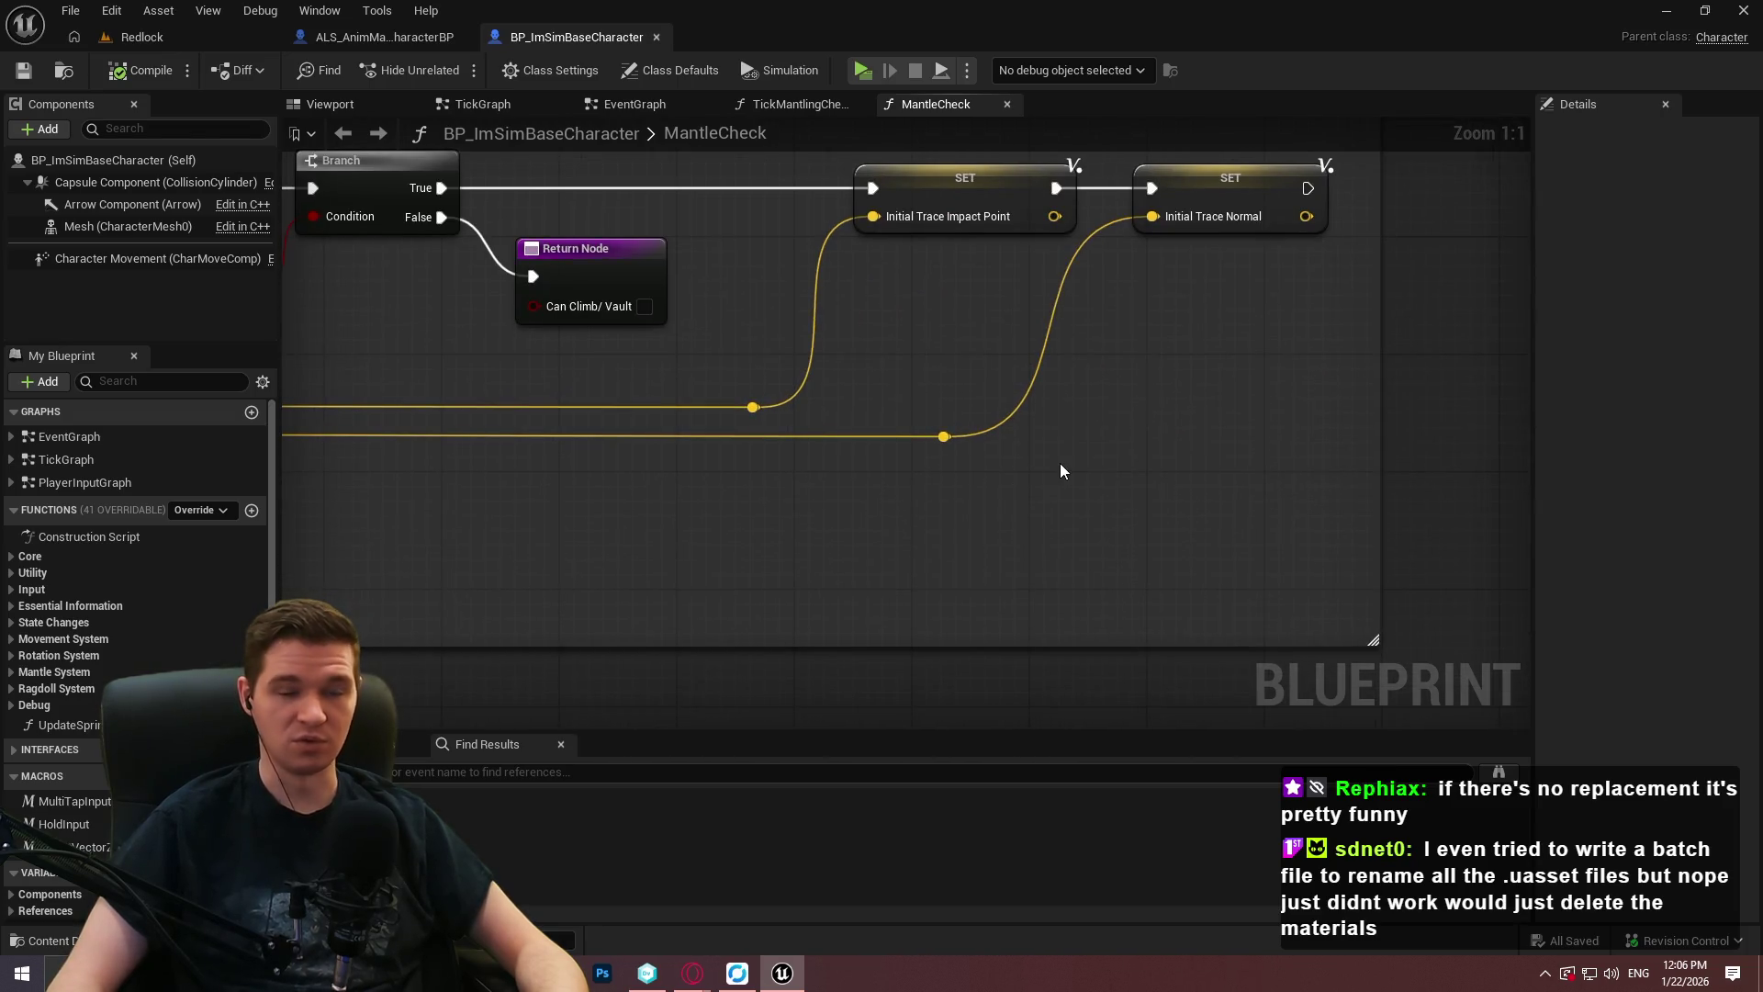
pyautogui.scroll(-2, 1053, 386)
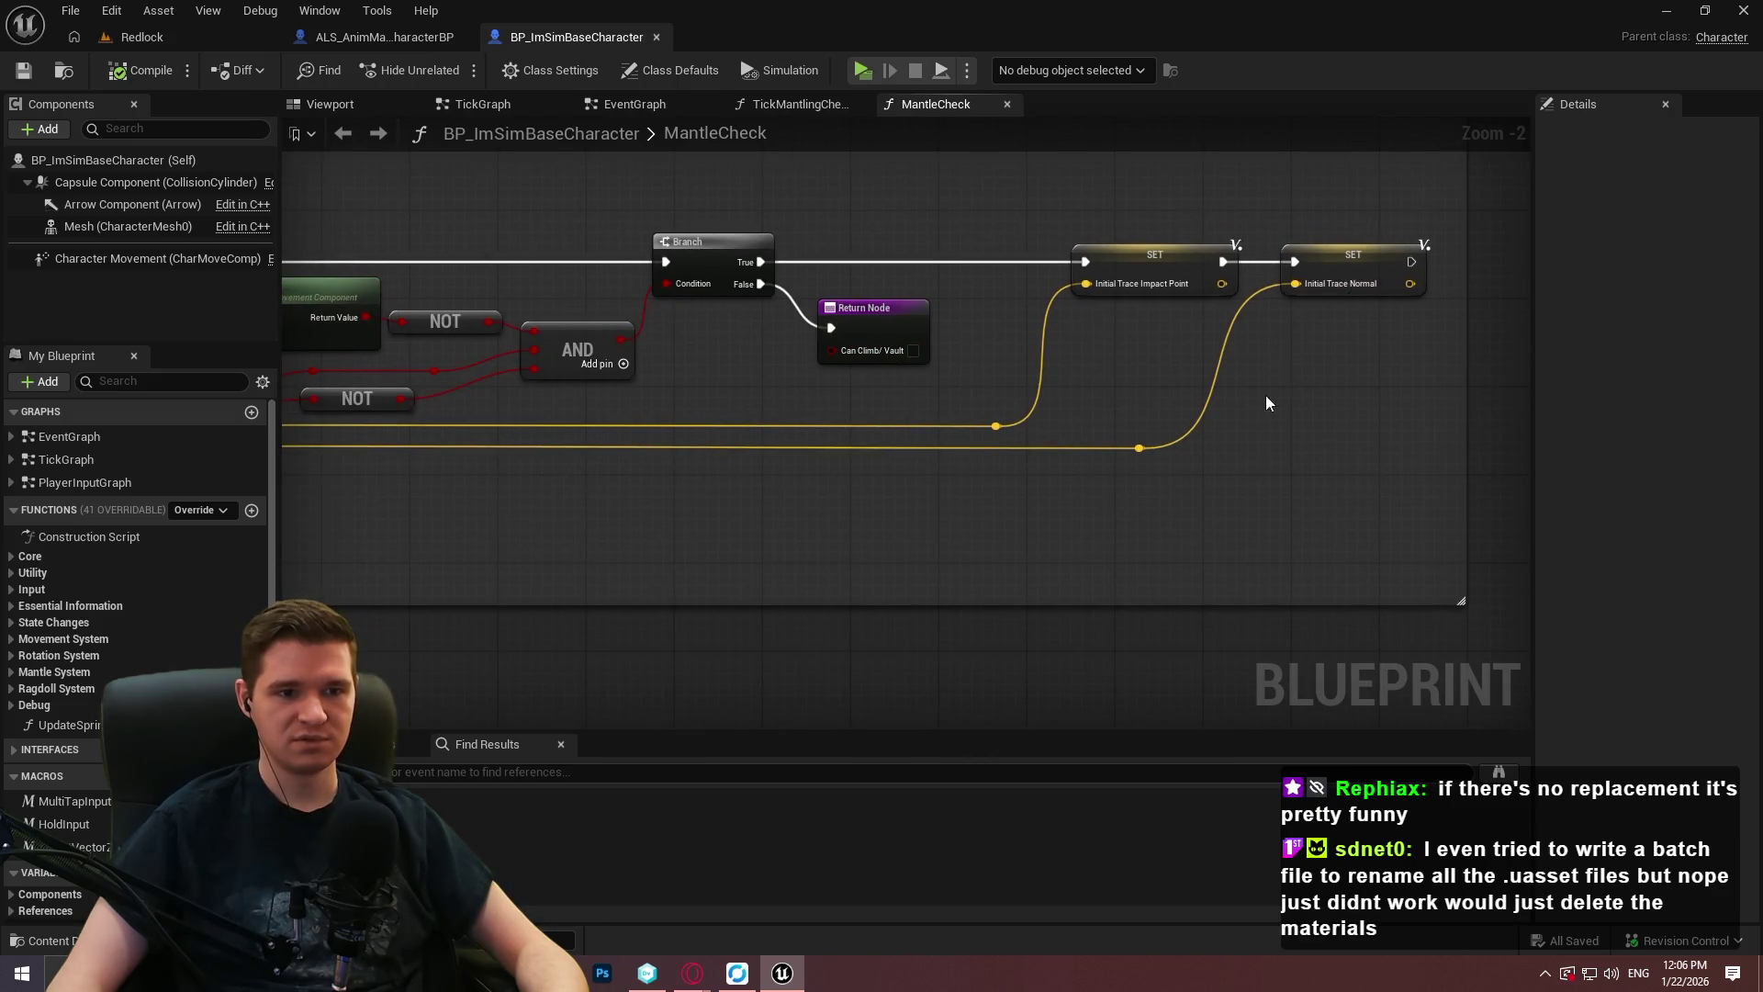
pyautogui.scroll(-4, 1275, 395)
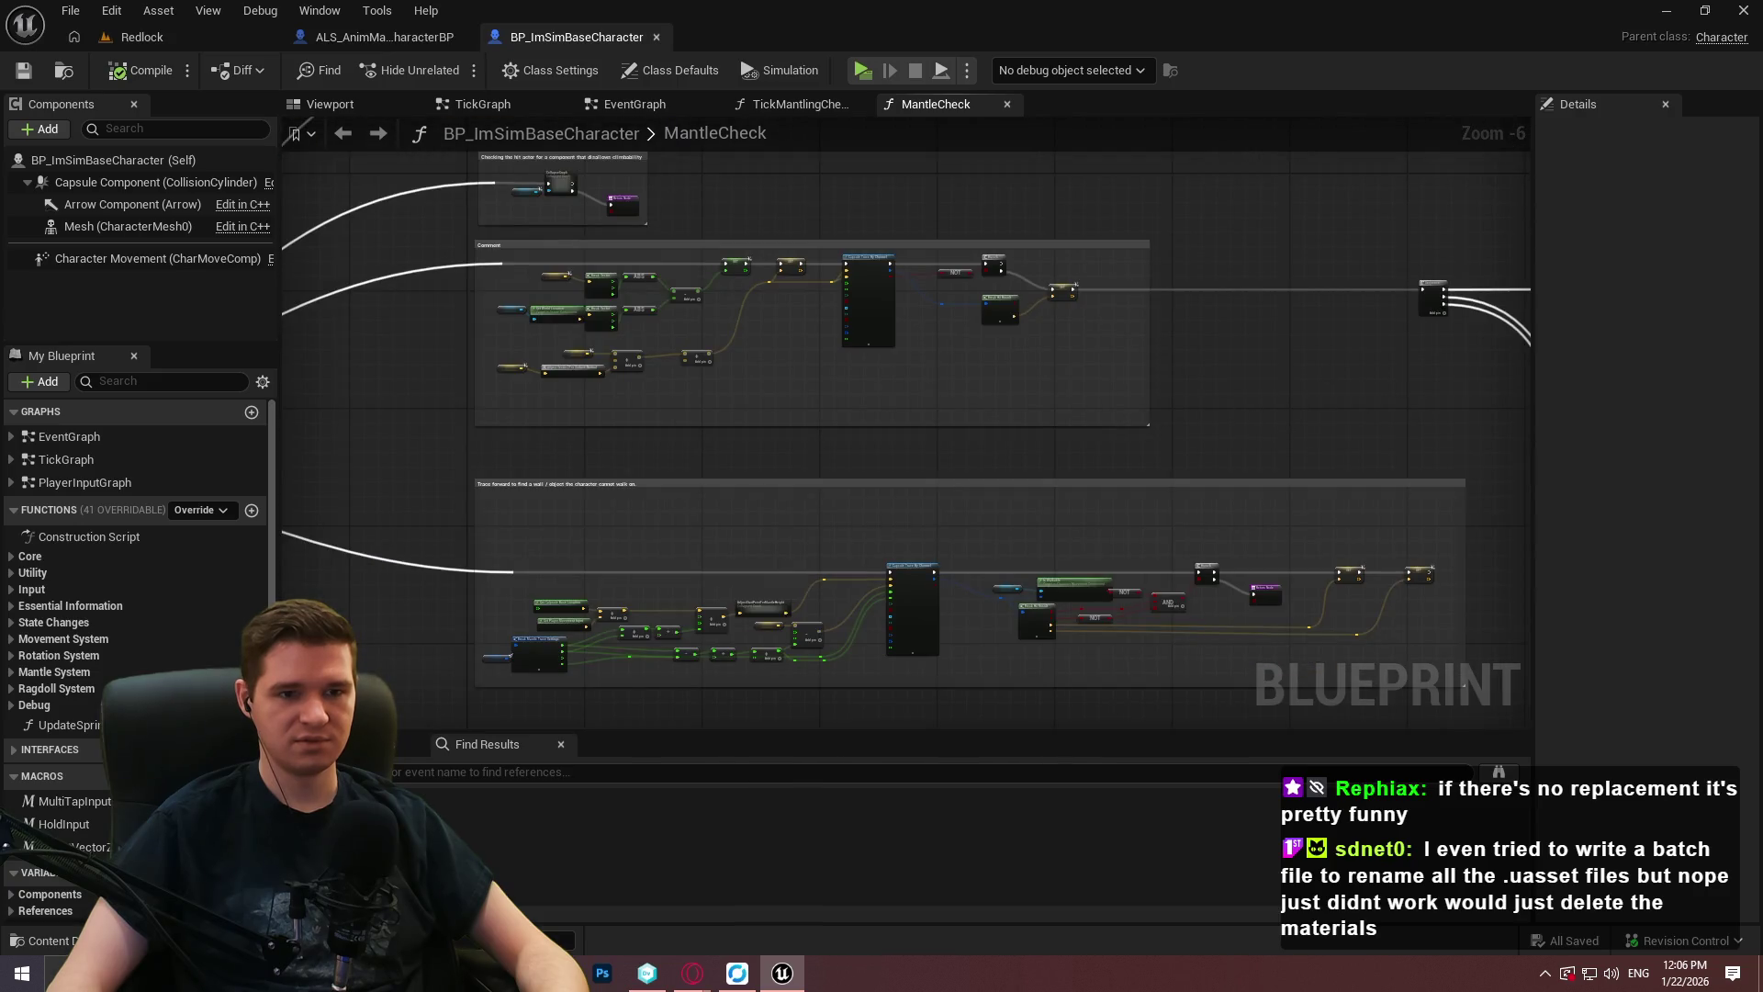
pyautogui.moveTo(1319, 361); pyautogui.dragTo(593, 365)
pyautogui.scroll(-5, 964, 303)
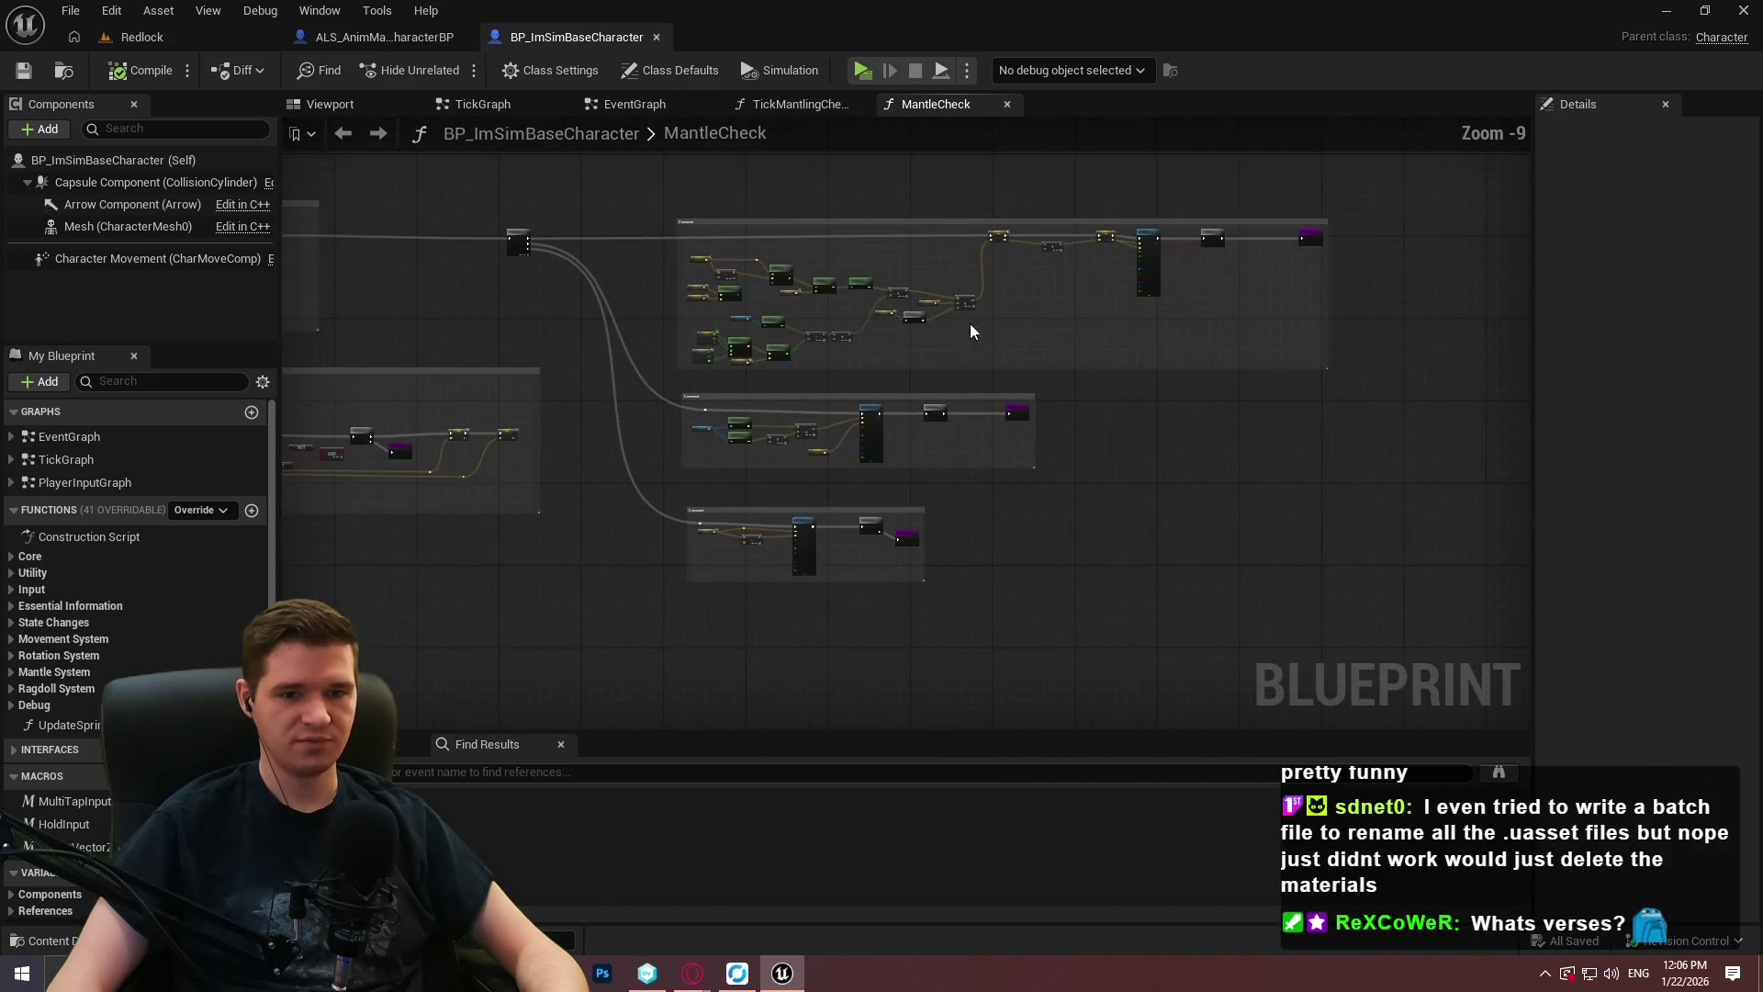
pyautogui.moveTo(1357, 458); pyautogui.dragTo(1170, 521)
# Box-select the three comment groups fed by the Sequence node and recentre on it.
pyautogui.moveTo(1439, 577); pyautogui.dragTo(692, 185)
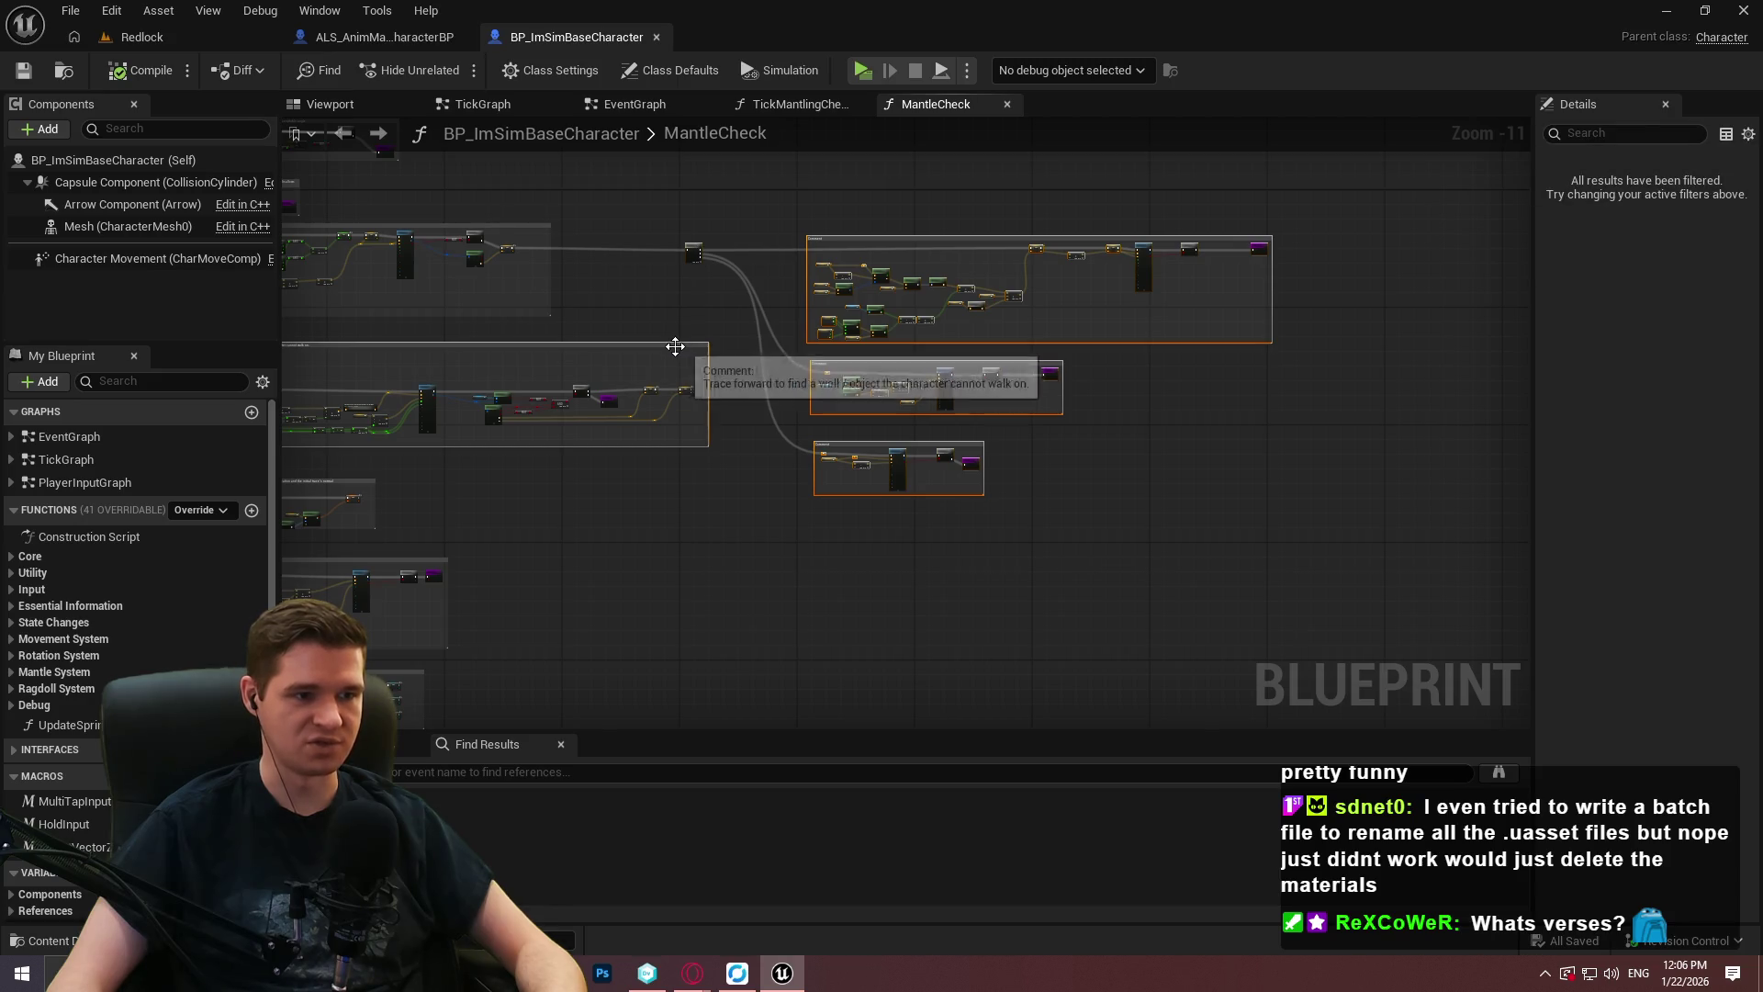
pyautogui.scroll(5, 681, 246)
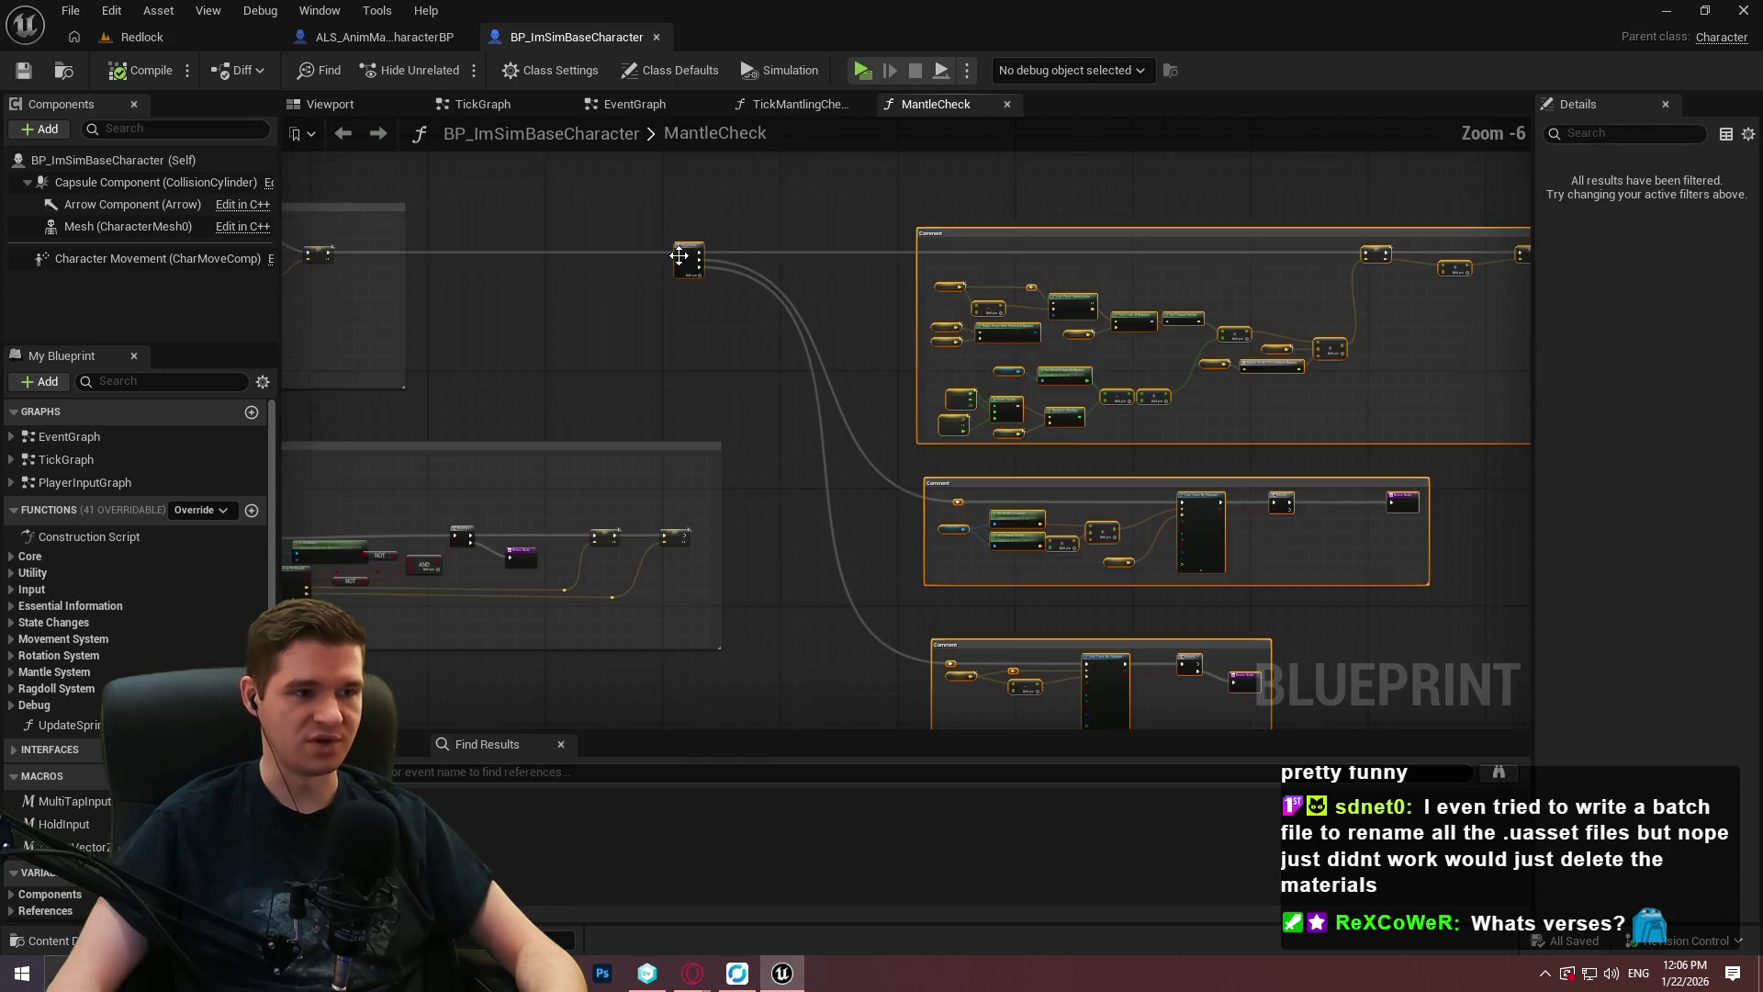
pyautogui.scroll(3, 680, 251)
pyautogui.moveTo(703, 243); pyautogui.dragTo(1097, 246)
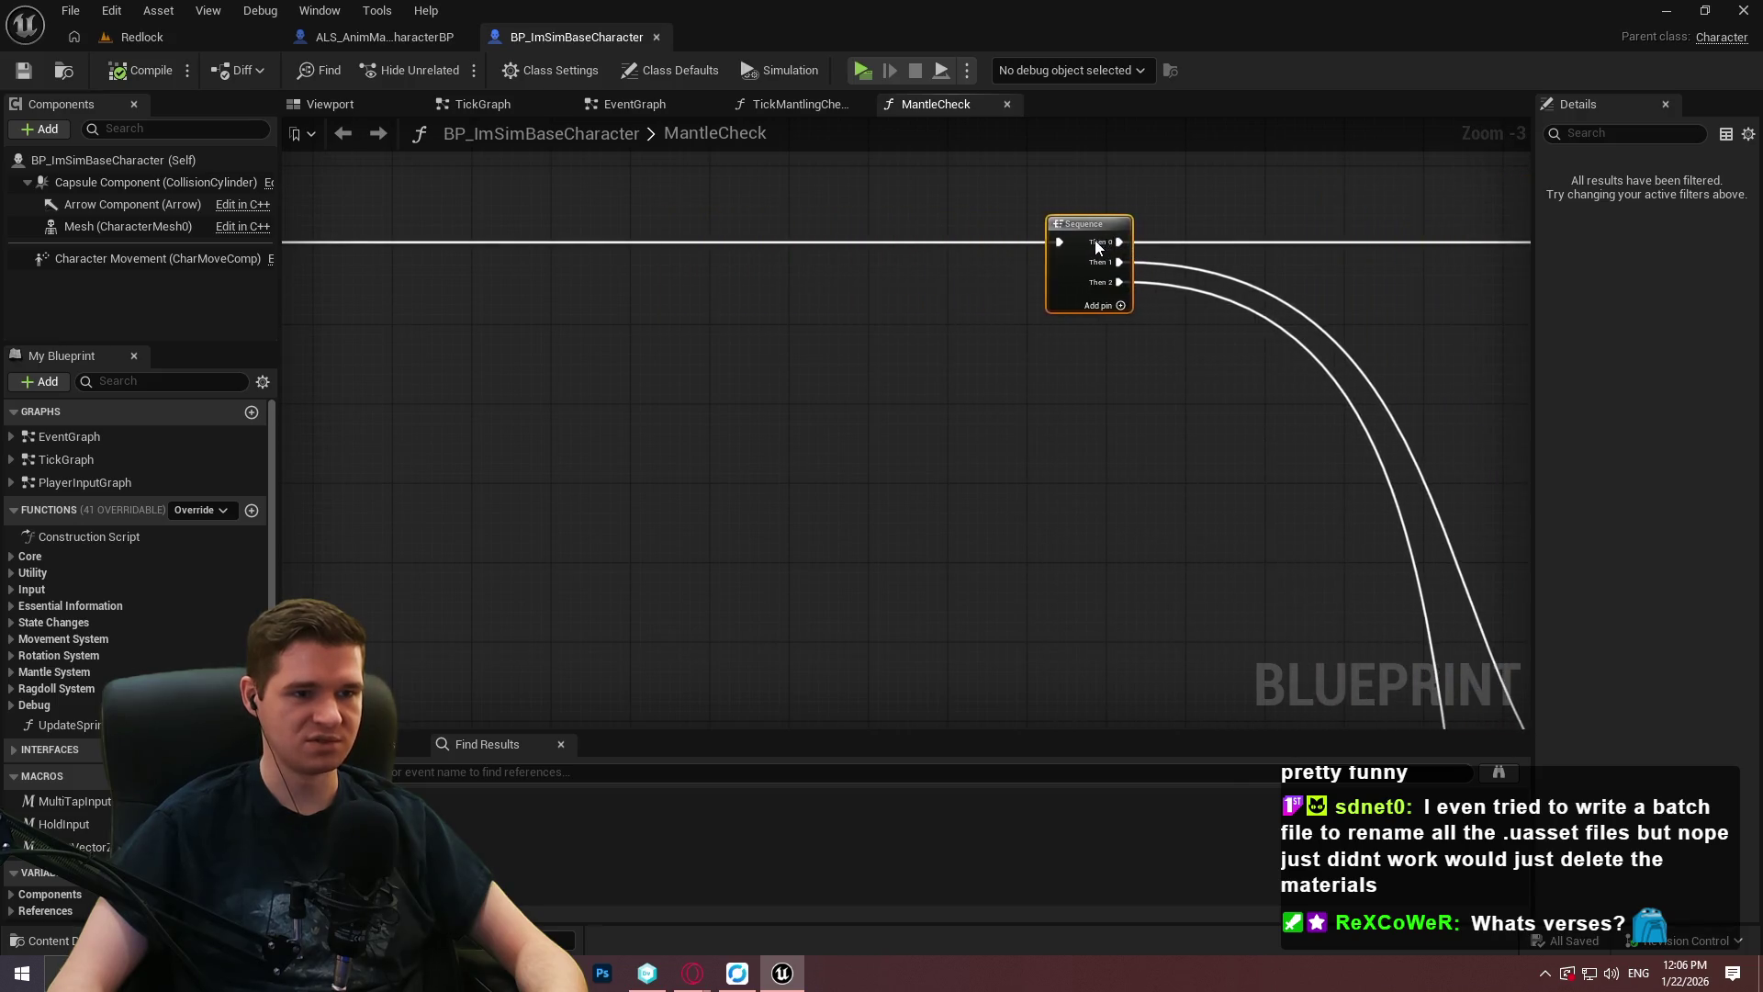